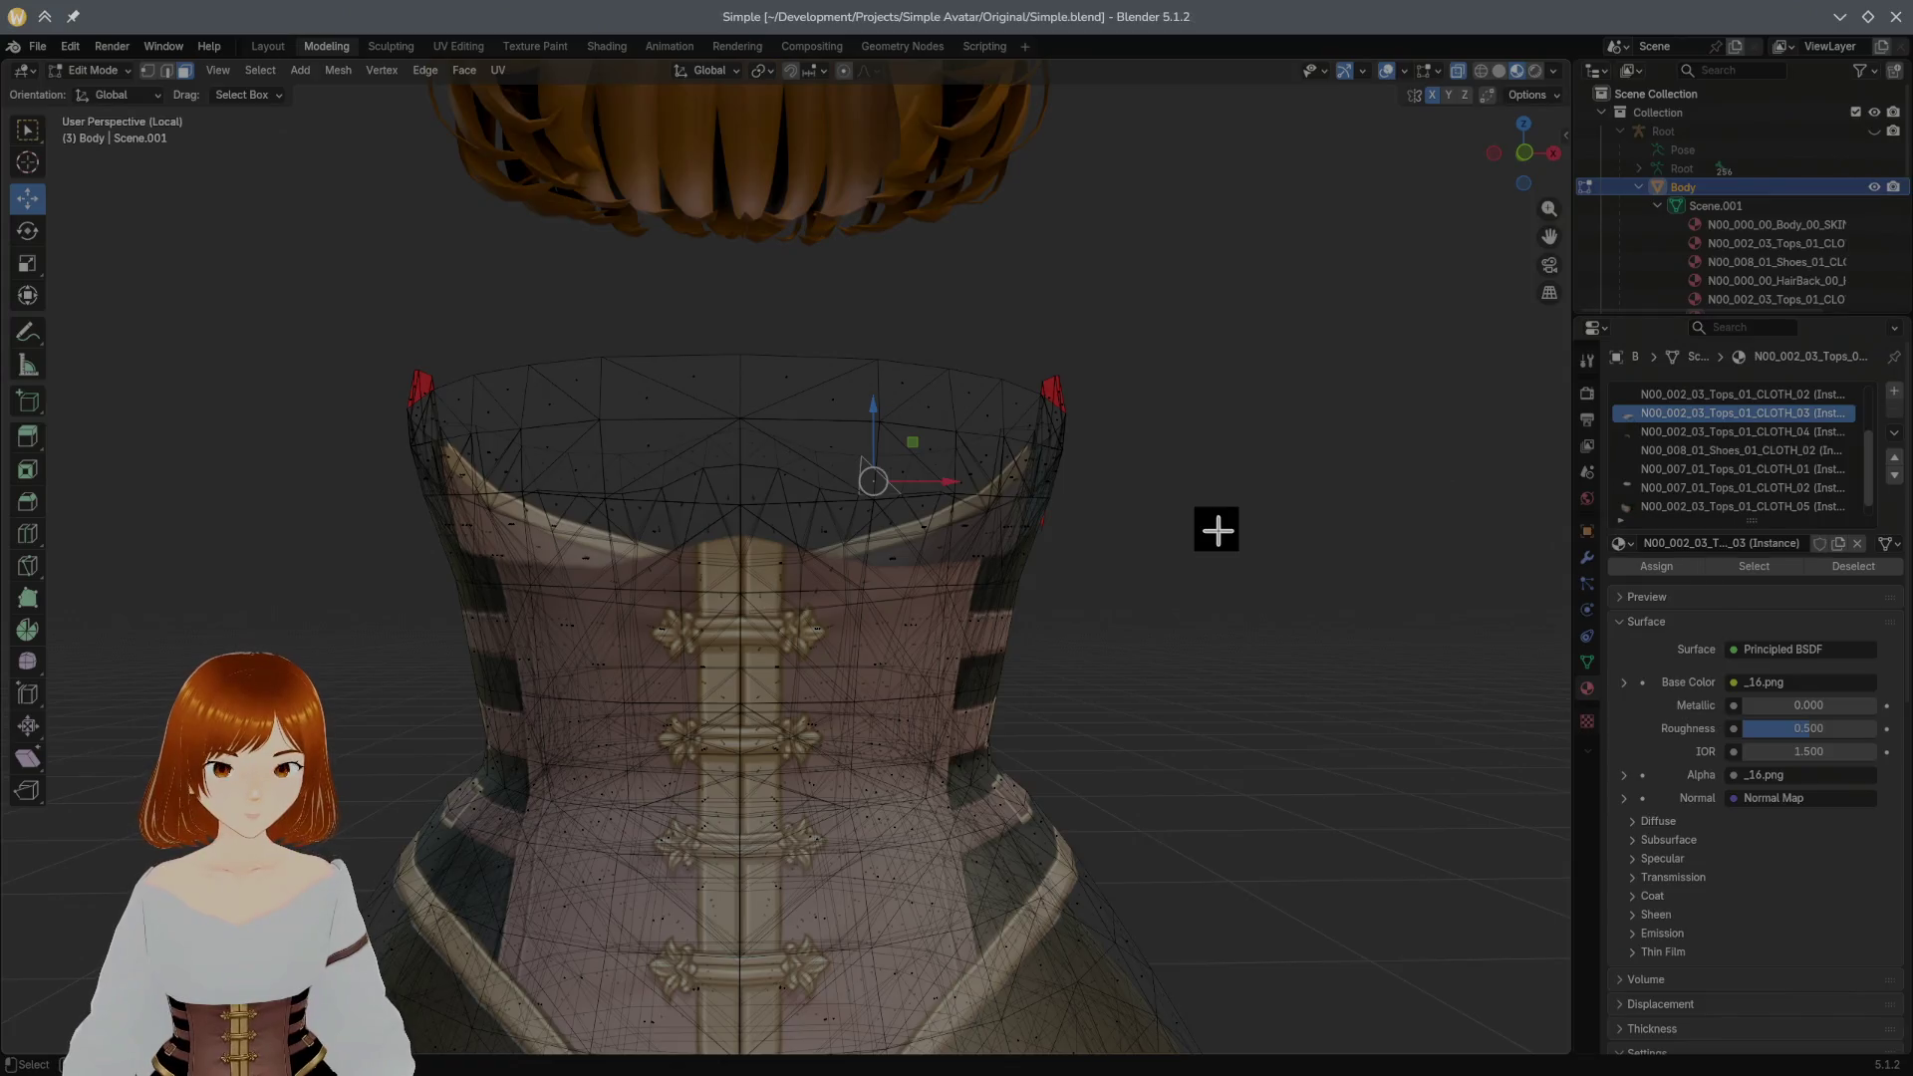
pyautogui.scroll(-1, 1681, 471)
# Step: Select all faces assigned to the CLOTH_05 material slot
pyautogui.click(1662, 489)
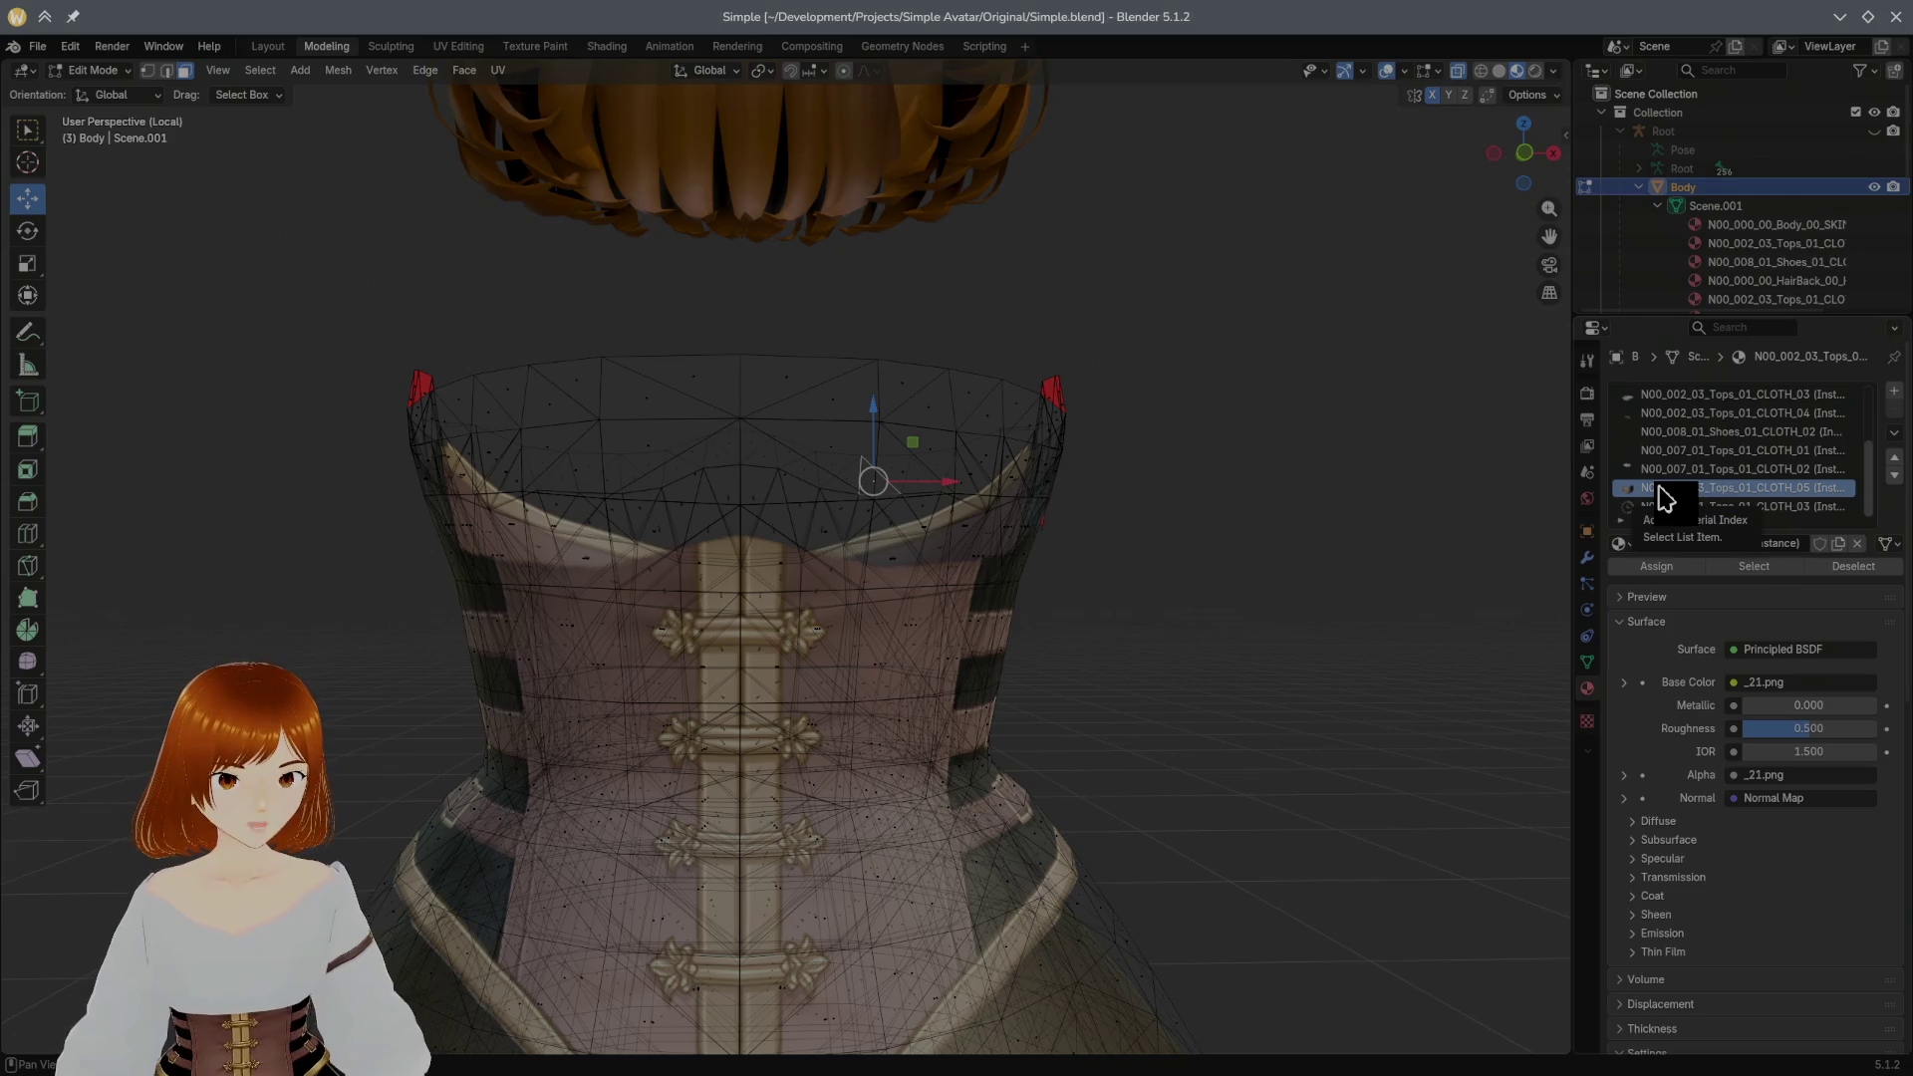
pyautogui.click(1743, 566)
pyautogui.moveTo(1176, 454)
pyautogui.mouseDown(button='middle')
pyautogui.moveTo(1265, 478)
pyautogui.moveTo(1136, 469)
pyautogui.moveTo(1154, 459)
pyautogui.mouseUp(button='middle')
pyautogui.scroll(-2, 1154, 455)
pyautogui.scroll(-2, 1162, 454)
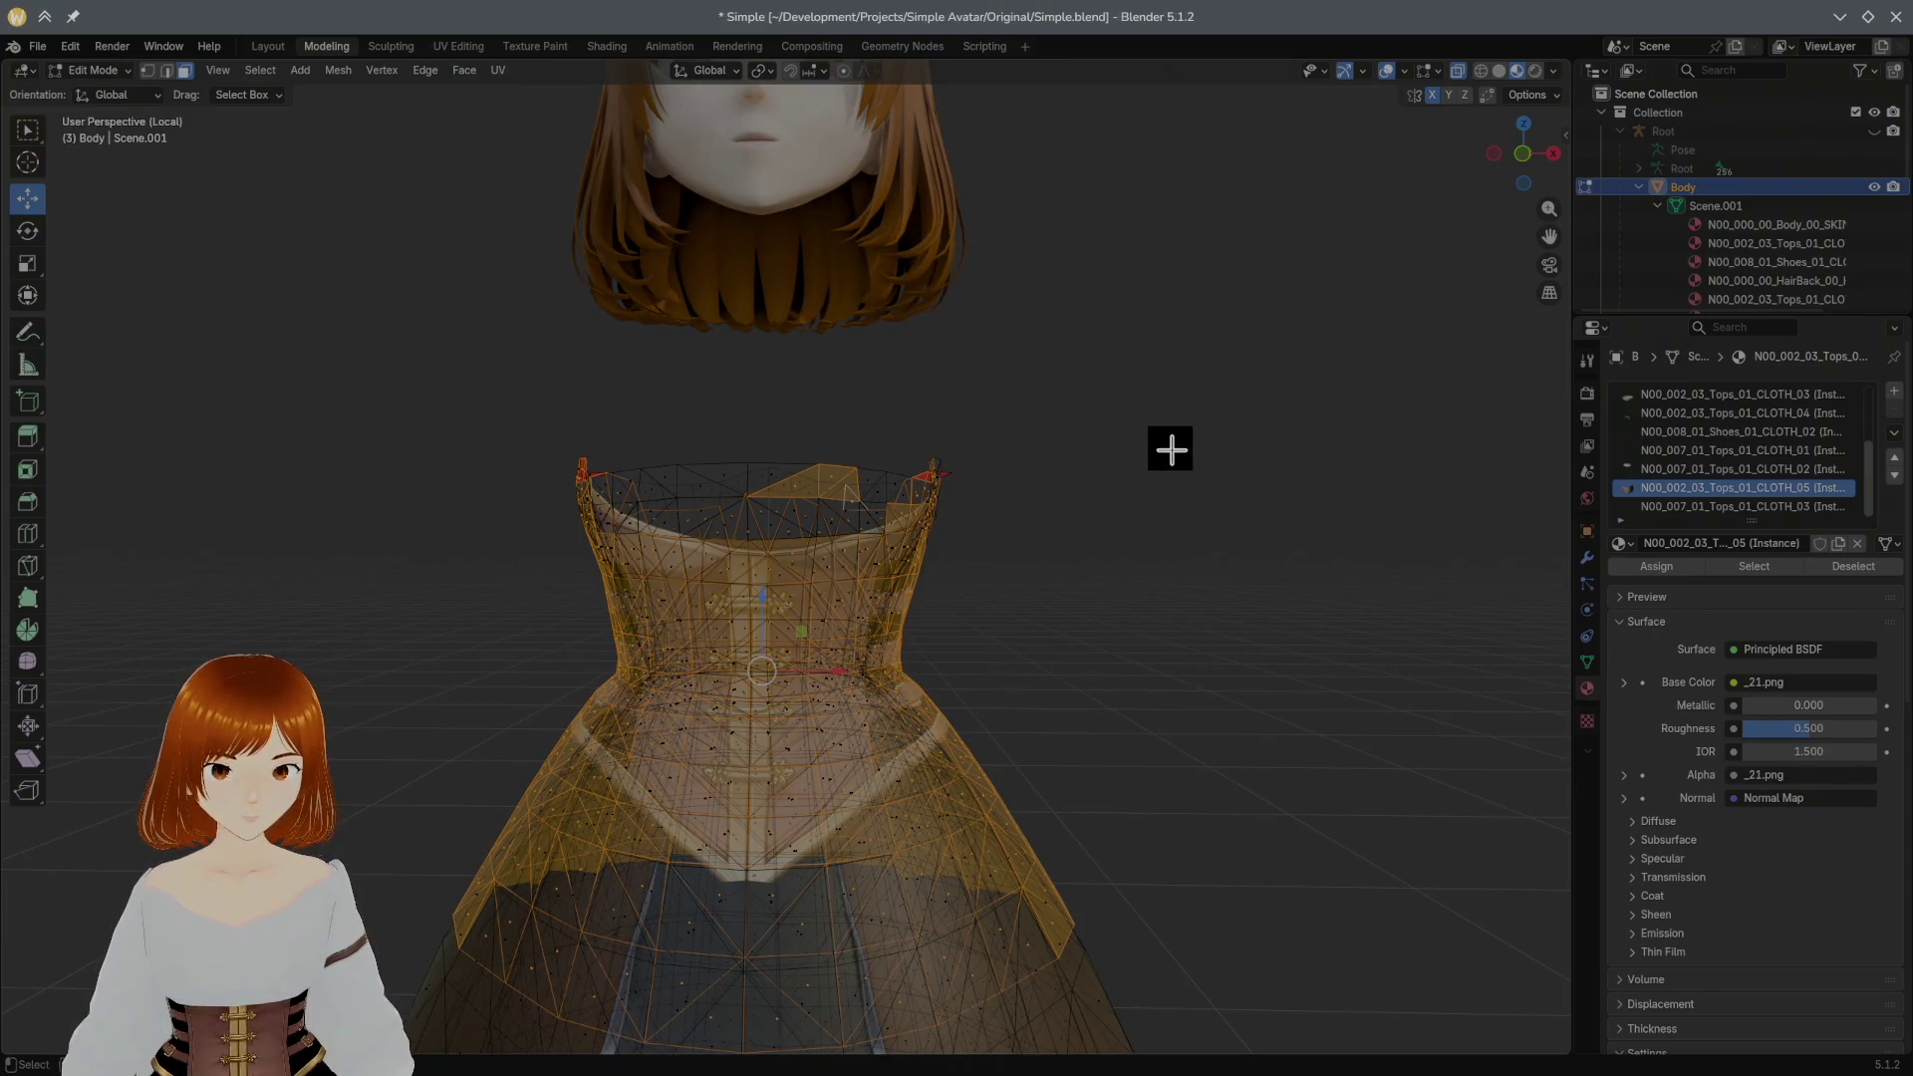
# Step: Deselect everything and box-select only the upper part of the corset from below
pyautogui.hotkey('alt', 'a')
pyautogui.moveTo(1171, 449); pyautogui.dragTo(1110, 435, button='middle')
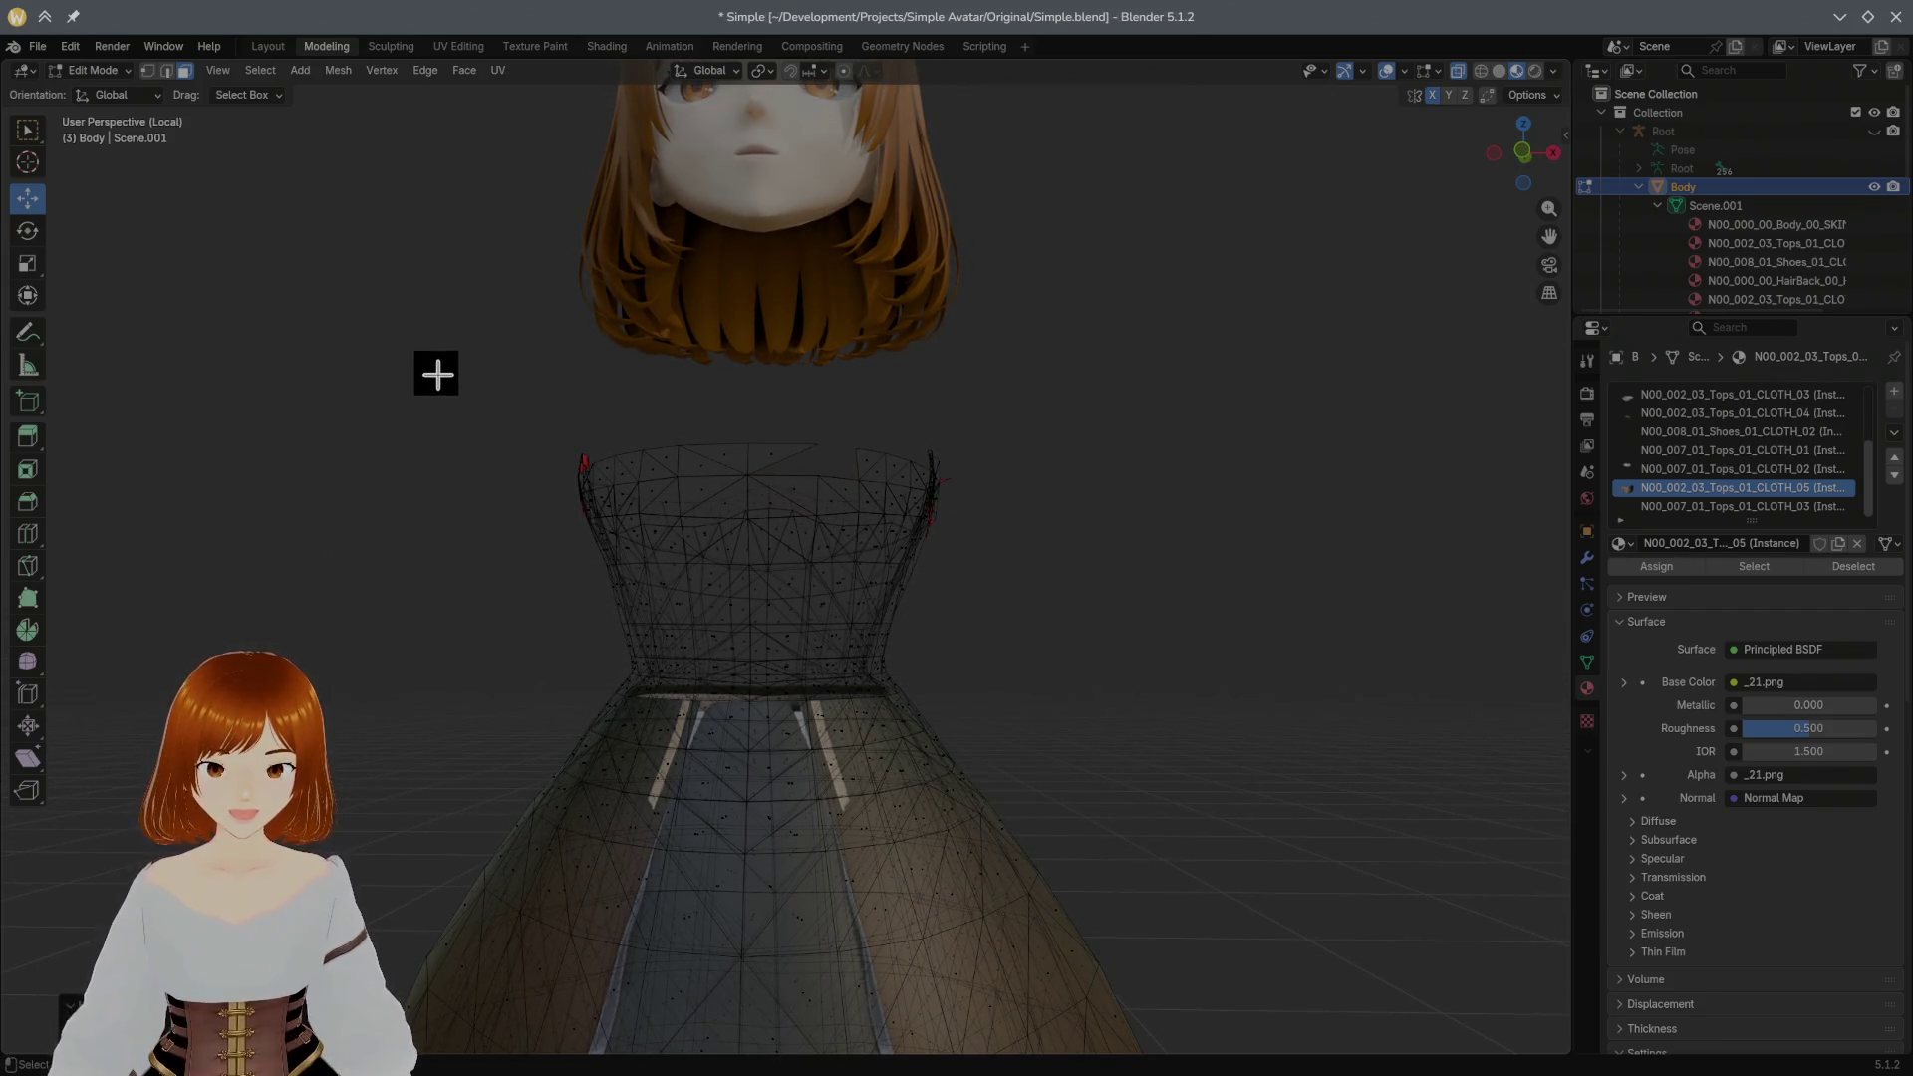
pyautogui.moveTo(437, 378); pyautogui.dragTo(1026, 643)
# Step: Delete the selected upper corset faces
pyautogui.press('s')
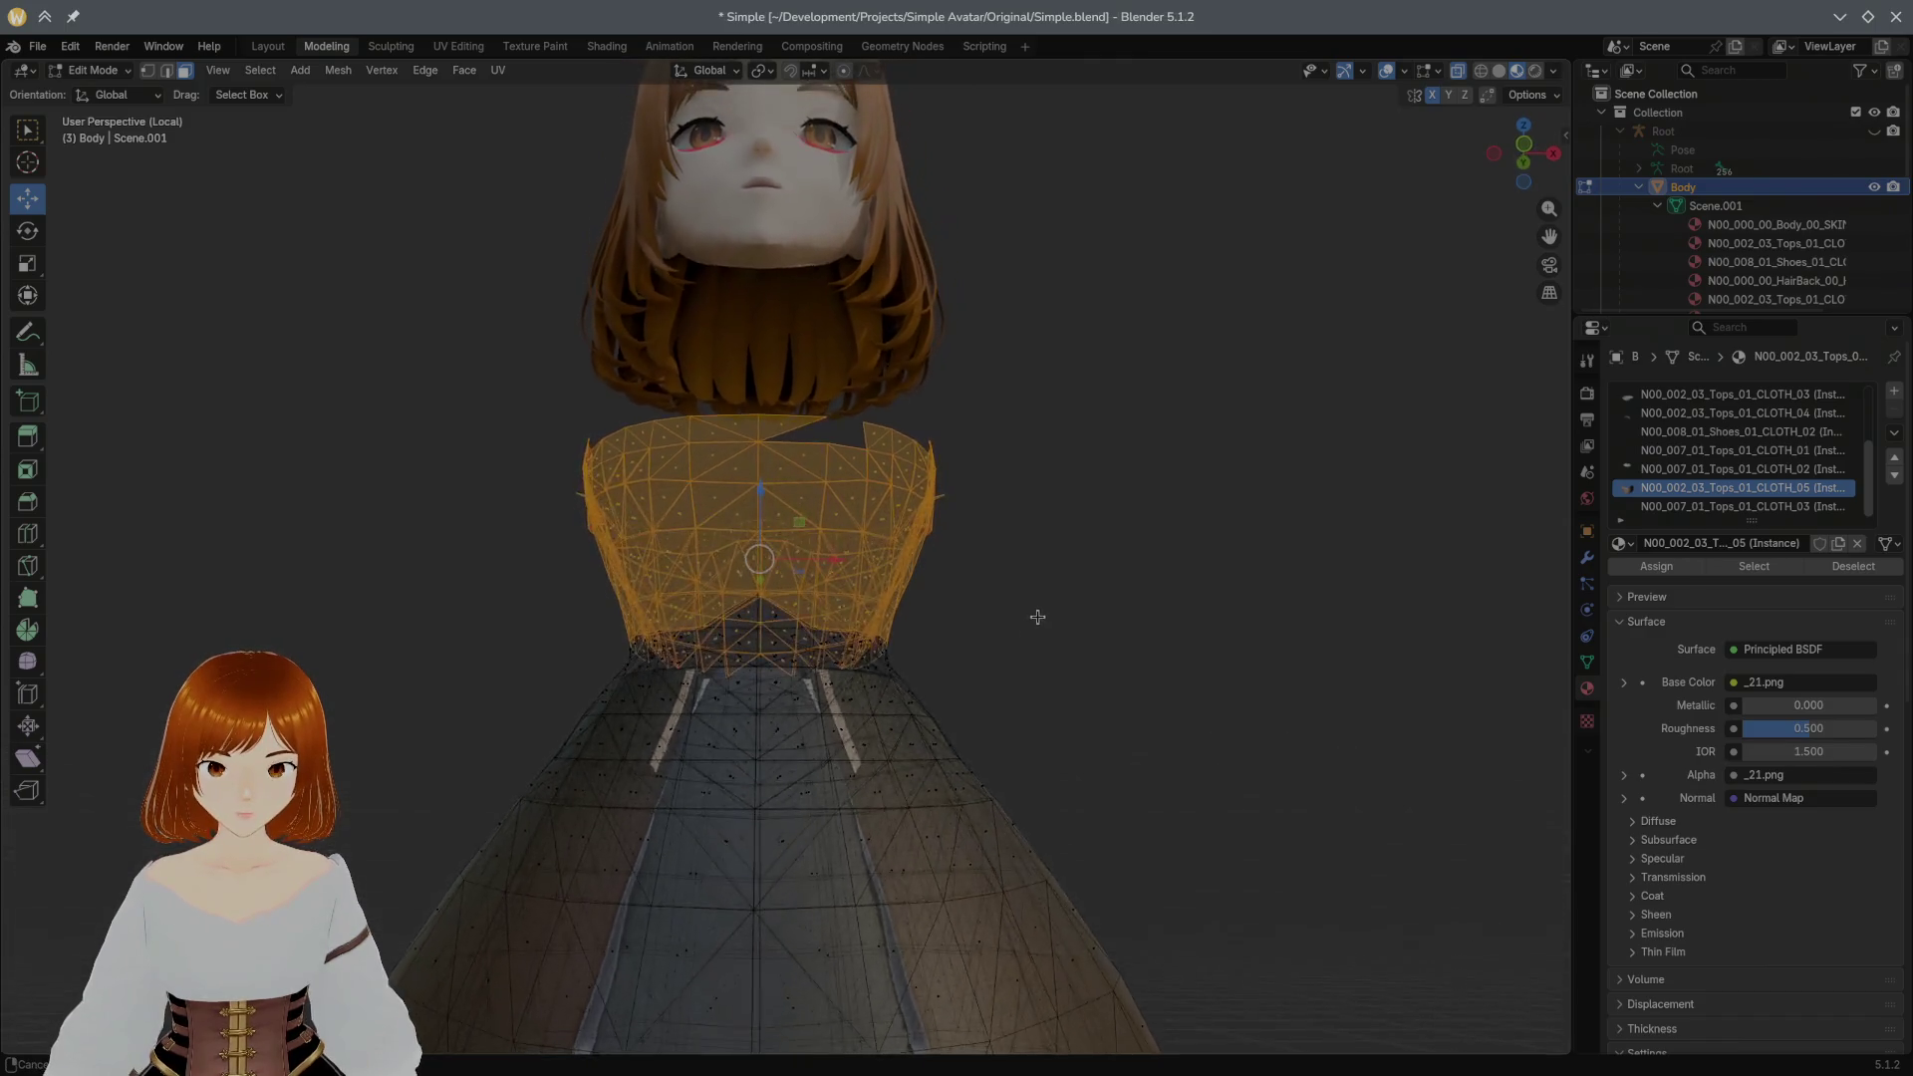
pyautogui.press('x')
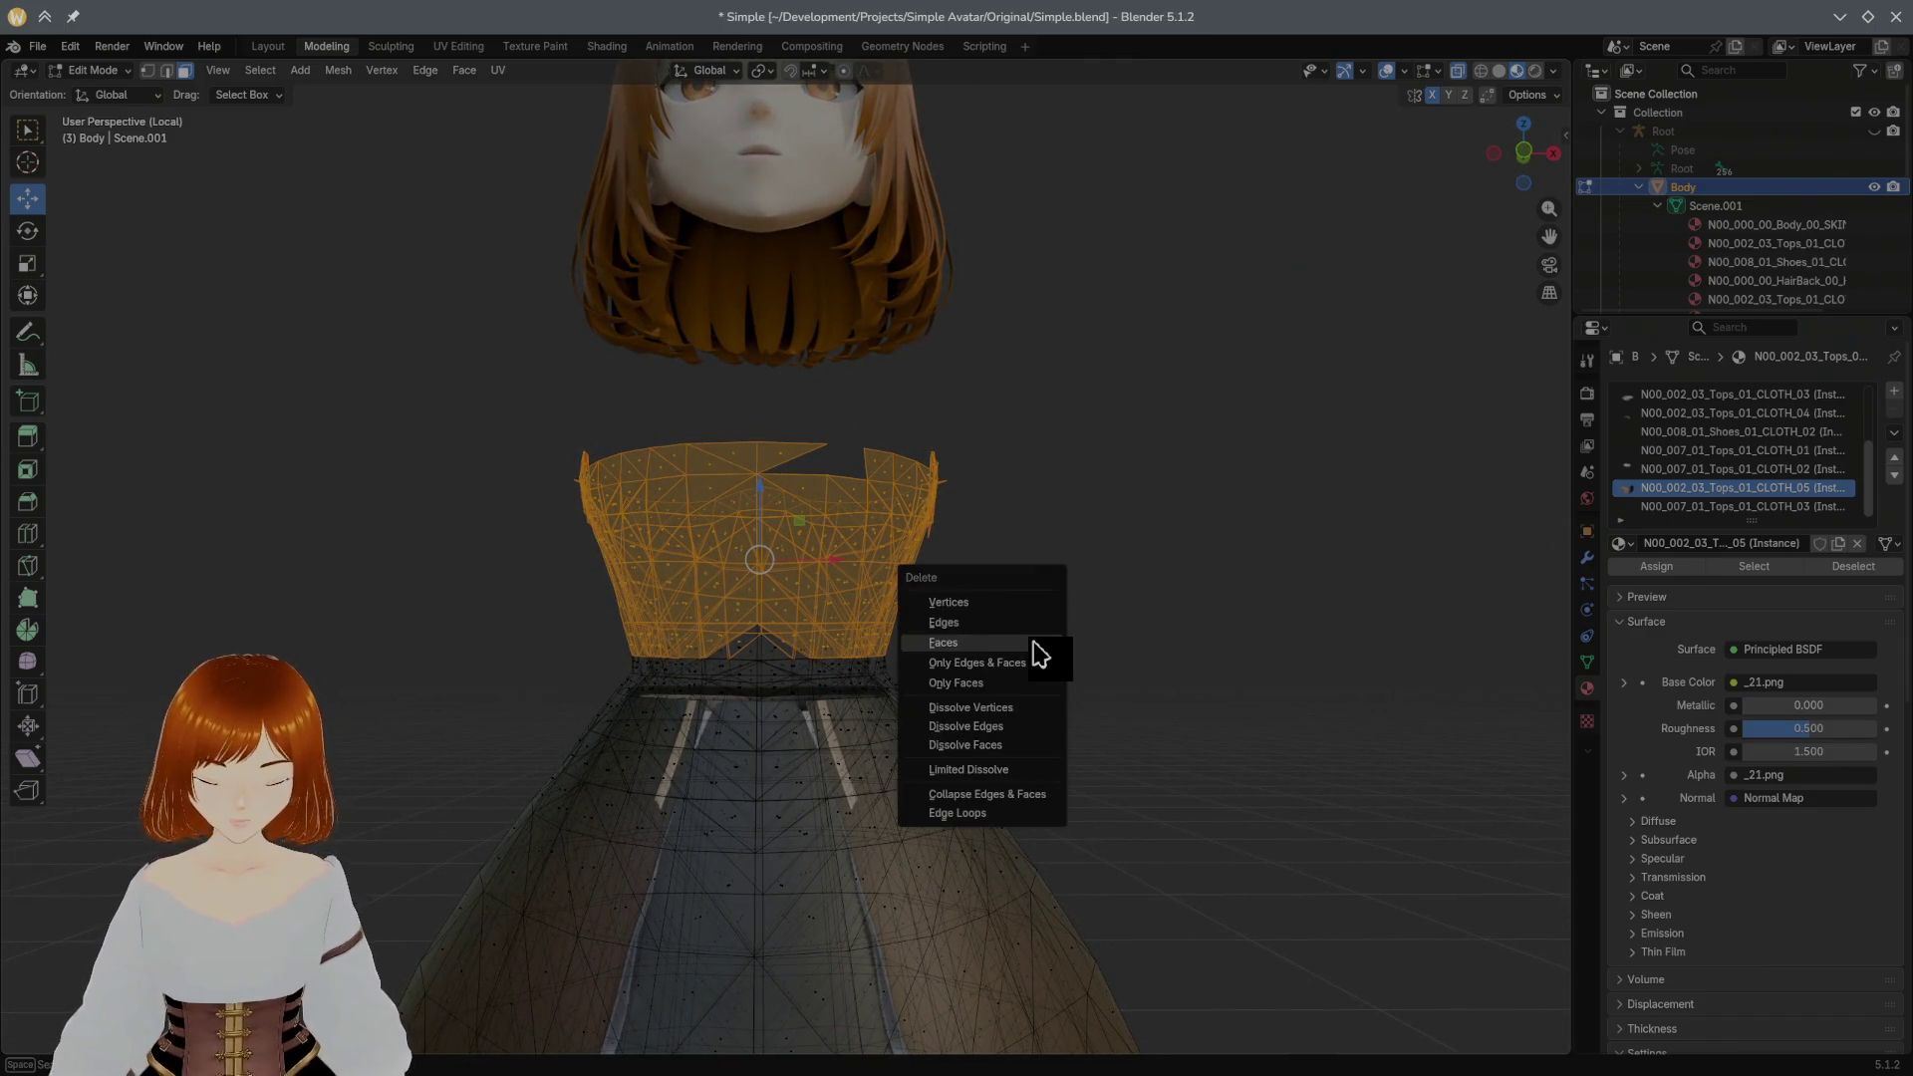
pyautogui.click(1033, 641)
# Step: Box-select the leftover loose edges above the skirt and inspect them from new angles
pyautogui.moveTo(509, 437); pyautogui.dragTo(1016, 577)
pyautogui.moveTo(867, 513); pyautogui.dragTo(638, 503, button='middle')
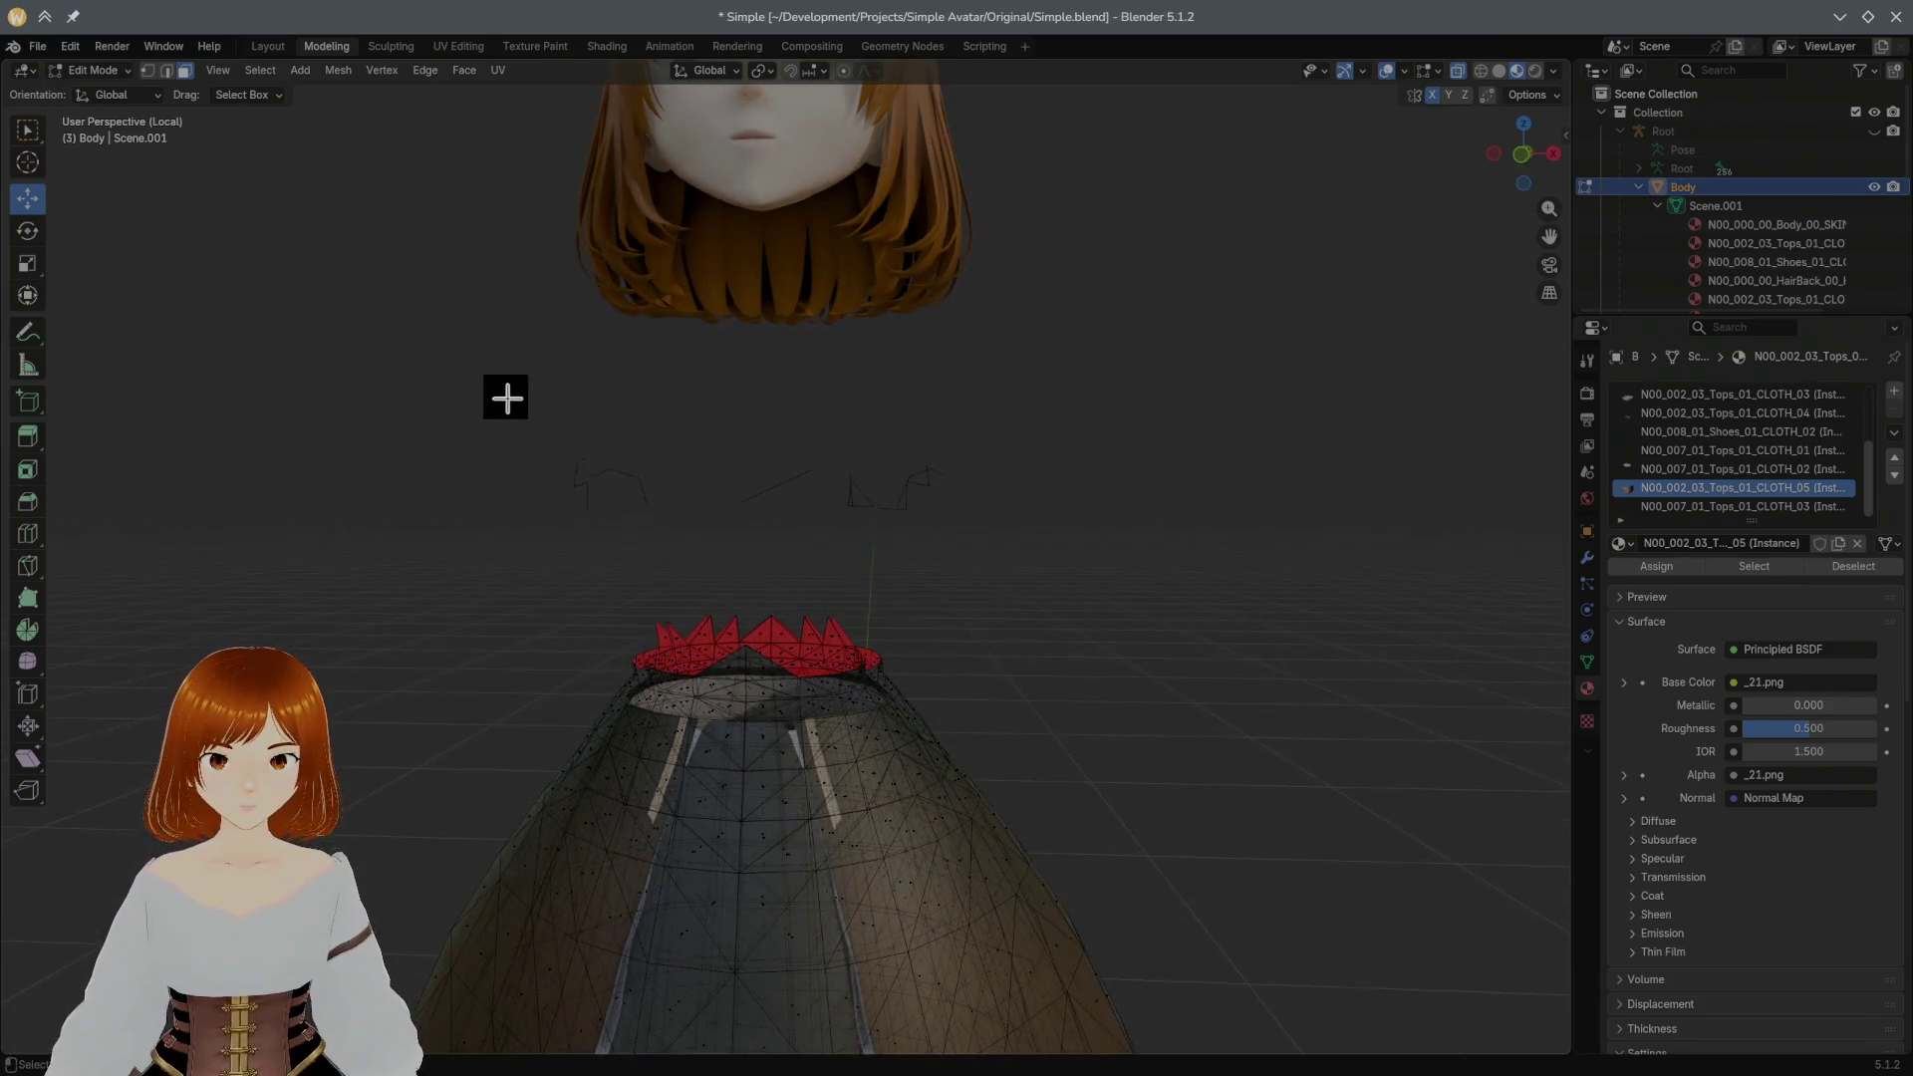
pyautogui.moveTo(971, 573)
pyautogui.mouseDown(button='middle')
pyautogui.moveTo(1061, 543)
pyautogui.moveTo(961, 614)
pyautogui.mouseUp(button='middle')
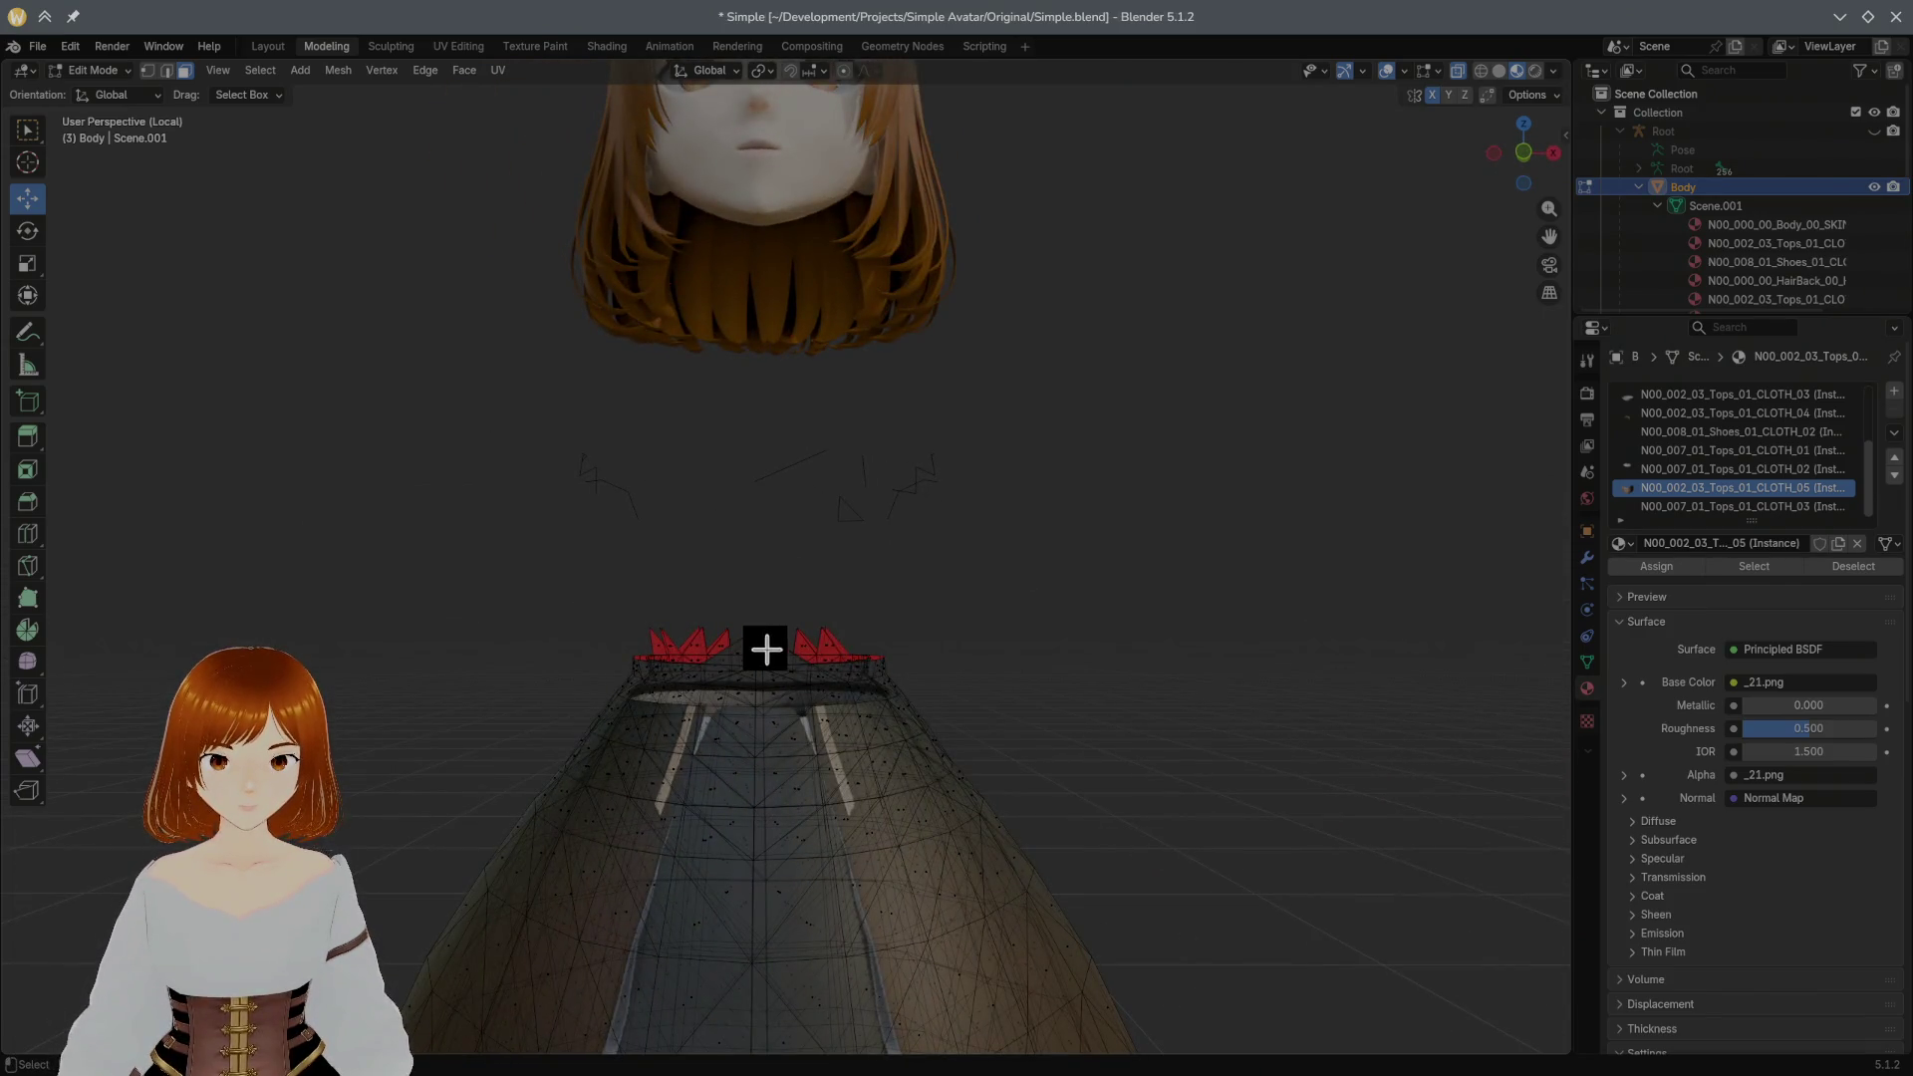
pyautogui.scroll(2, 819, 596)
pyautogui.scroll(2, 775, 610)
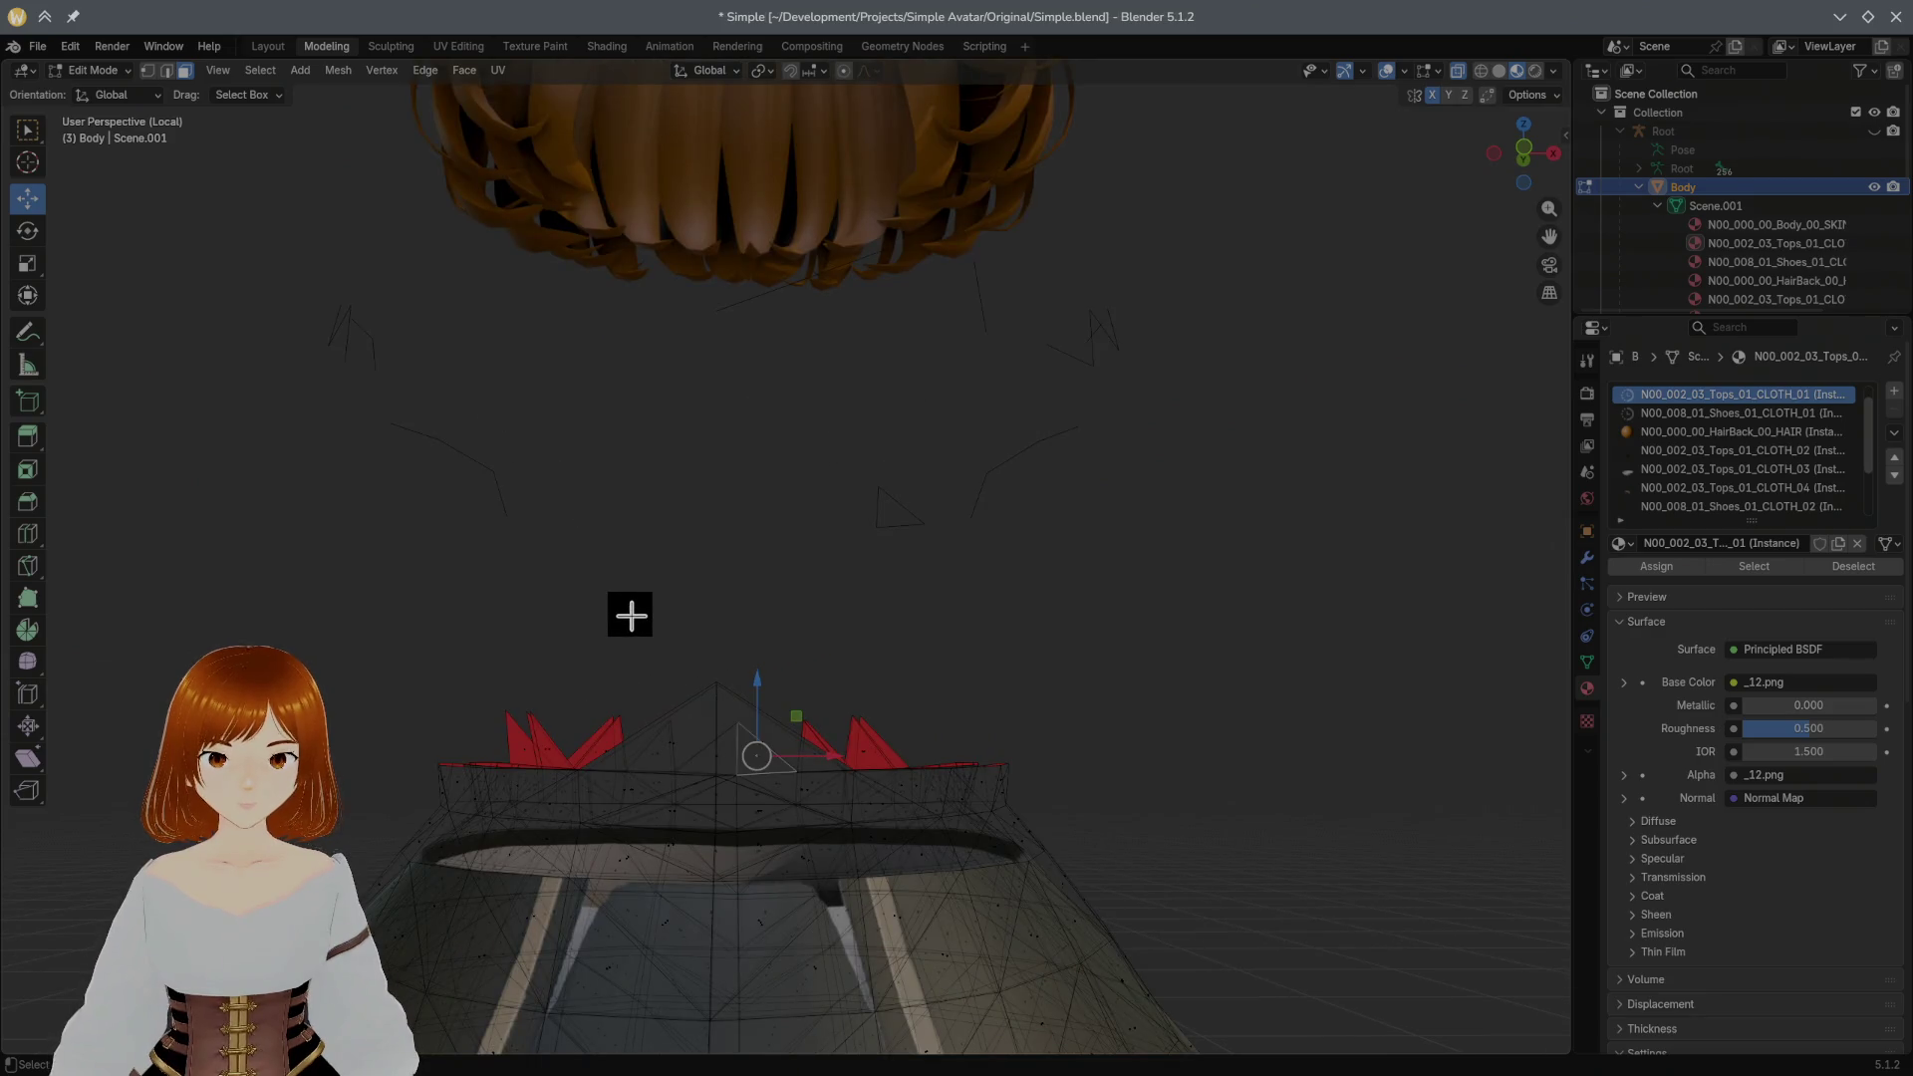
pyautogui.scroll(1, 629, 615)
# Step: Delete the first batches of red spike faces along the skirt top
pyautogui.moveTo(395, 653); pyautogui.dragTo(959, 785)
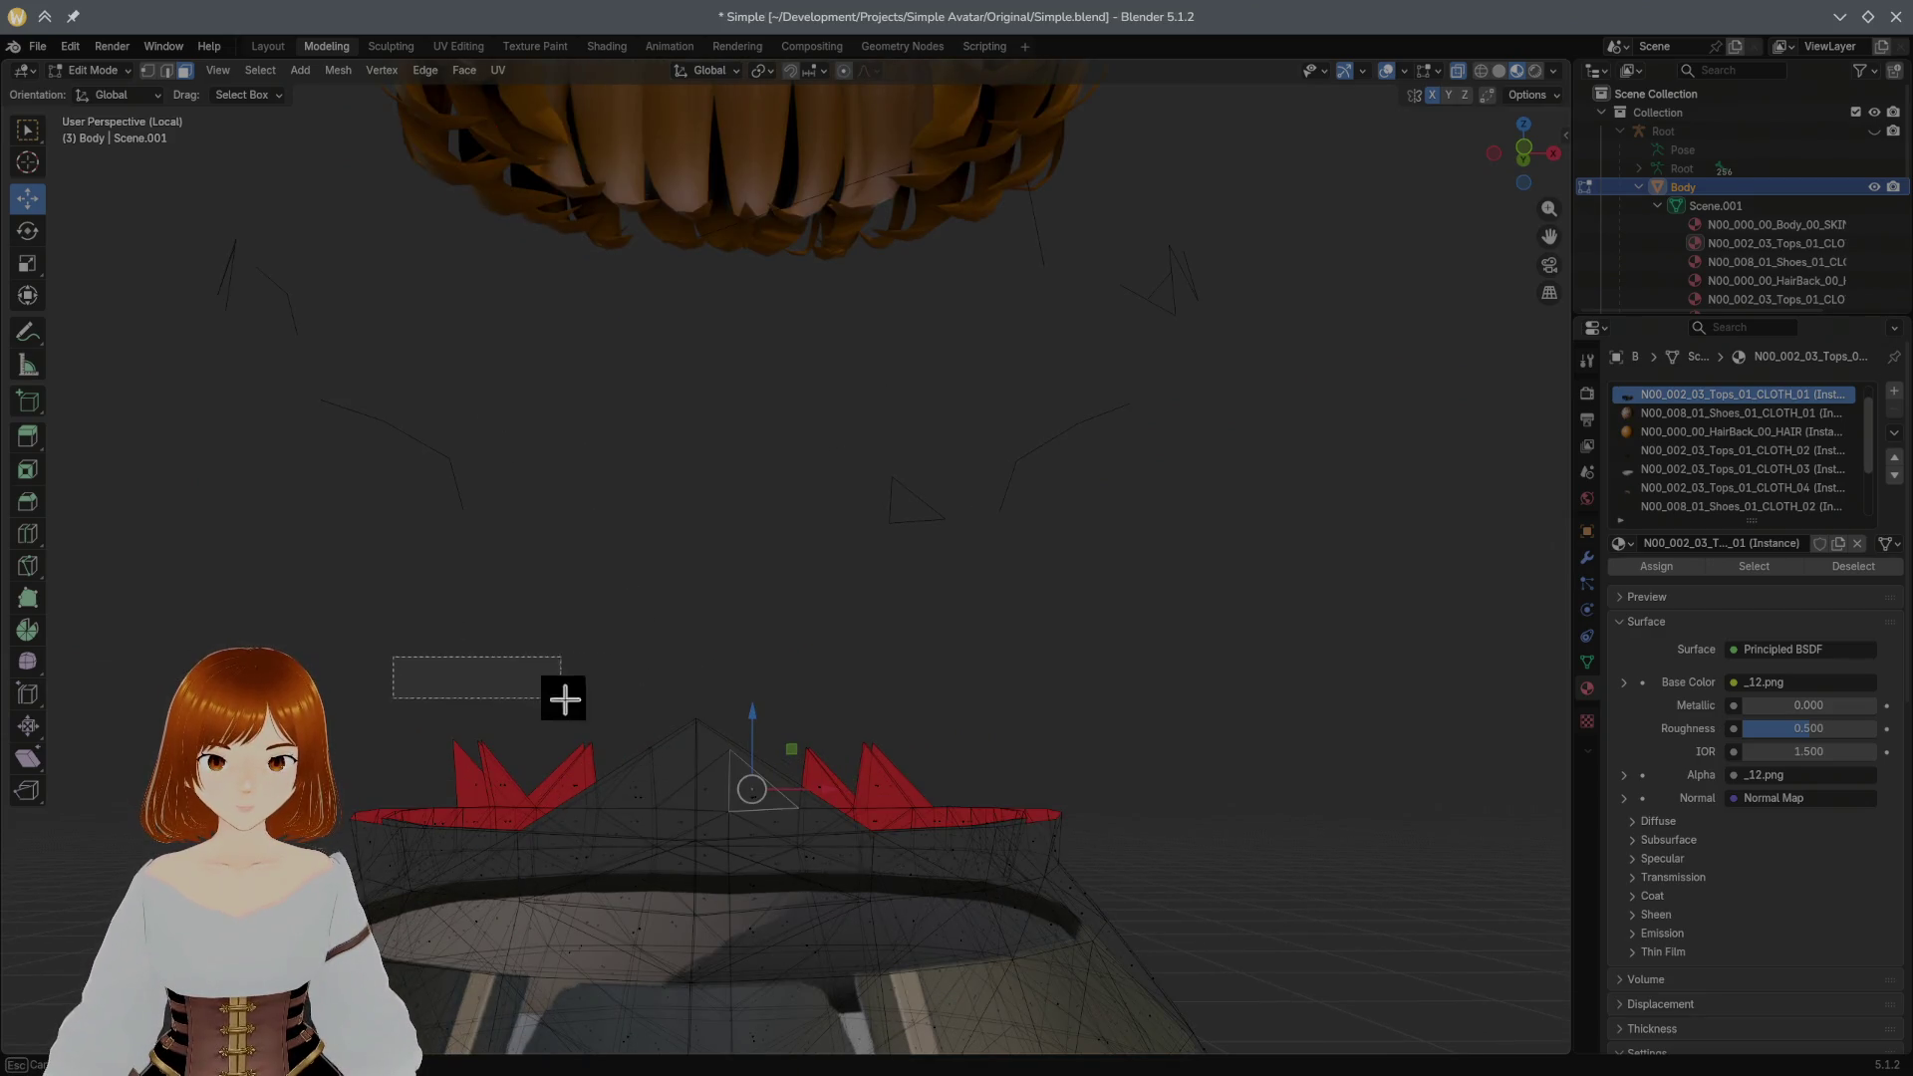
pyautogui.press('x')
pyautogui.click(966, 793)
pyautogui.moveTo(935, 782)
pyautogui.mouseDown(button='middle')
pyautogui.moveTo(925, 758)
pyautogui.moveTo(757, 753)
pyautogui.mouseUp(button='middle')
pyautogui.moveTo(487, 720); pyautogui.dragTo(788, 779)
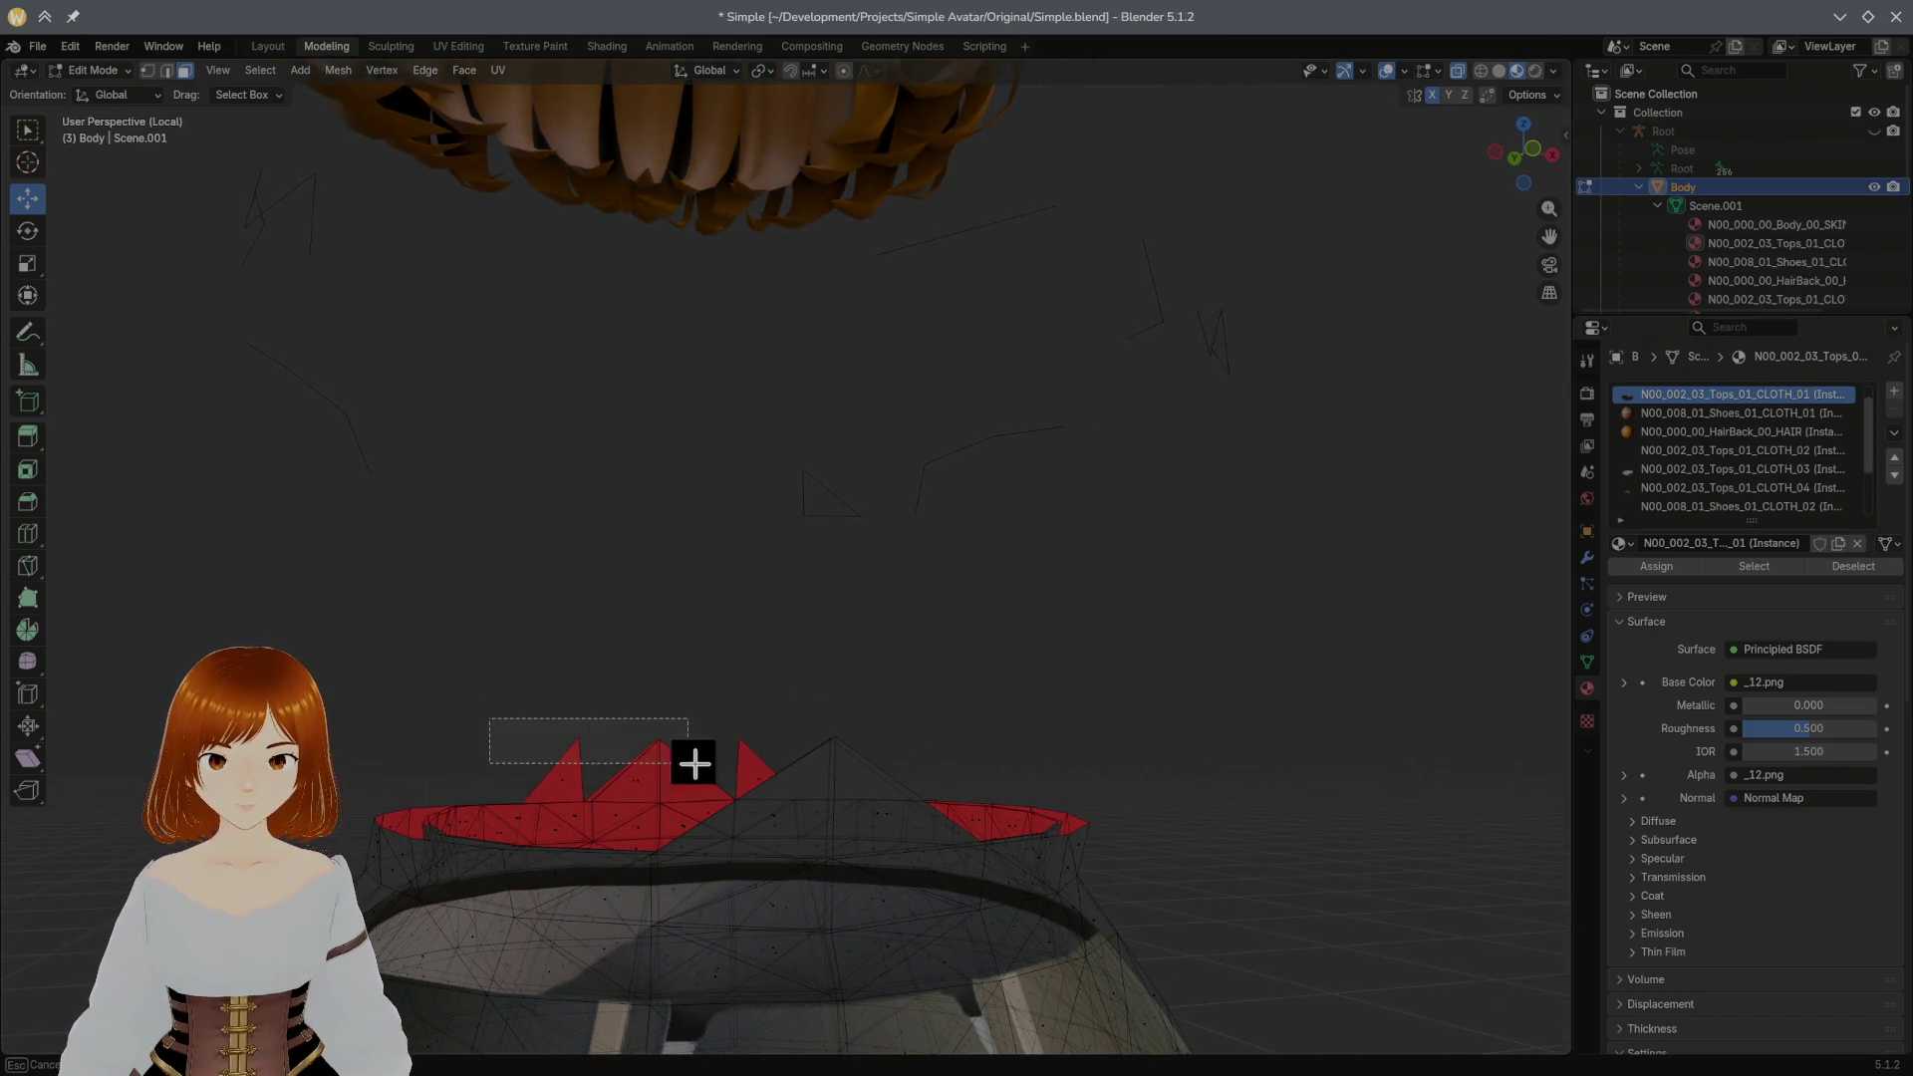
pyautogui.press('x')
pyautogui.click(785, 789)
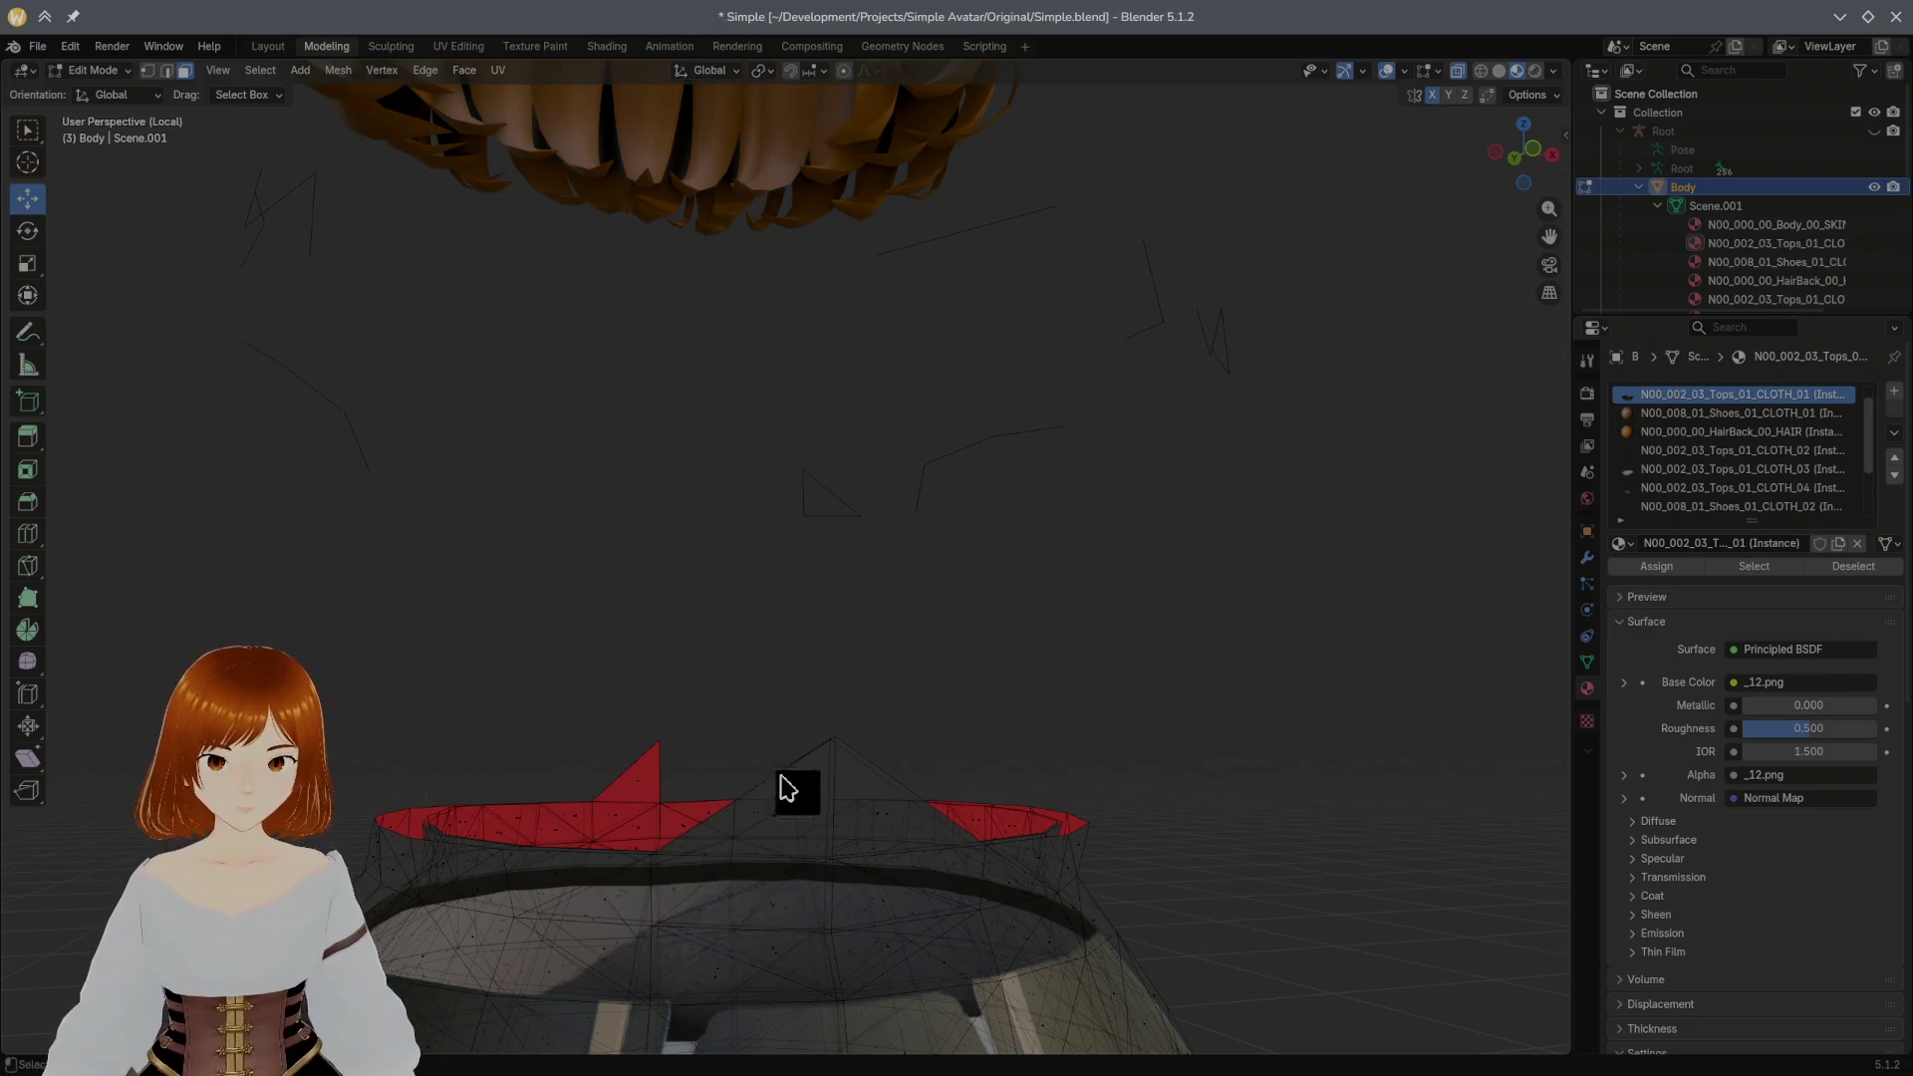
# Step: Delete the remaining spike faces around the skirt top
pyautogui.moveTo(559, 727); pyautogui.dragTo(693, 789)
pyautogui.press('x')
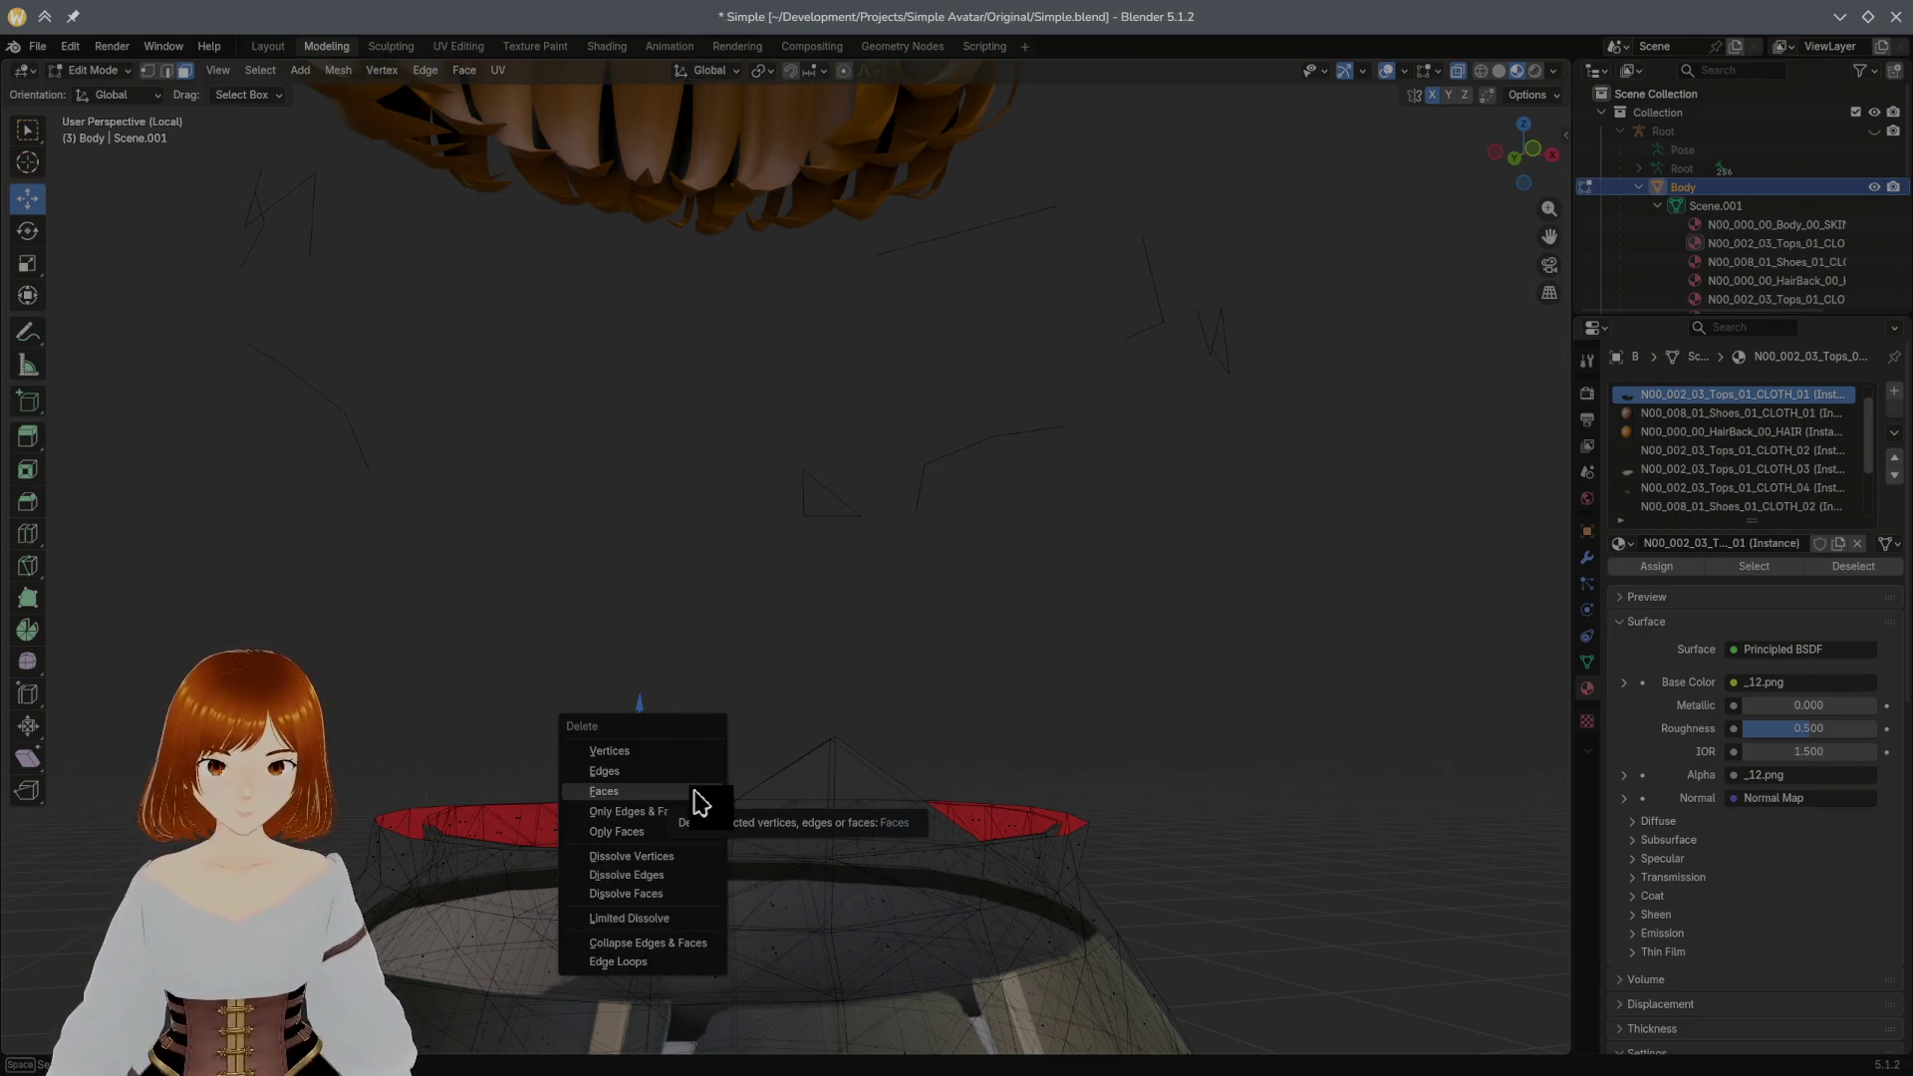
pyautogui.click(695, 794)
pyautogui.moveTo(806, 804); pyautogui.dragTo(802, 792, button='middle')
pyautogui.moveTo(558, 673); pyautogui.dragTo(829, 791)
pyautogui.press('x')
pyautogui.click(832, 791)
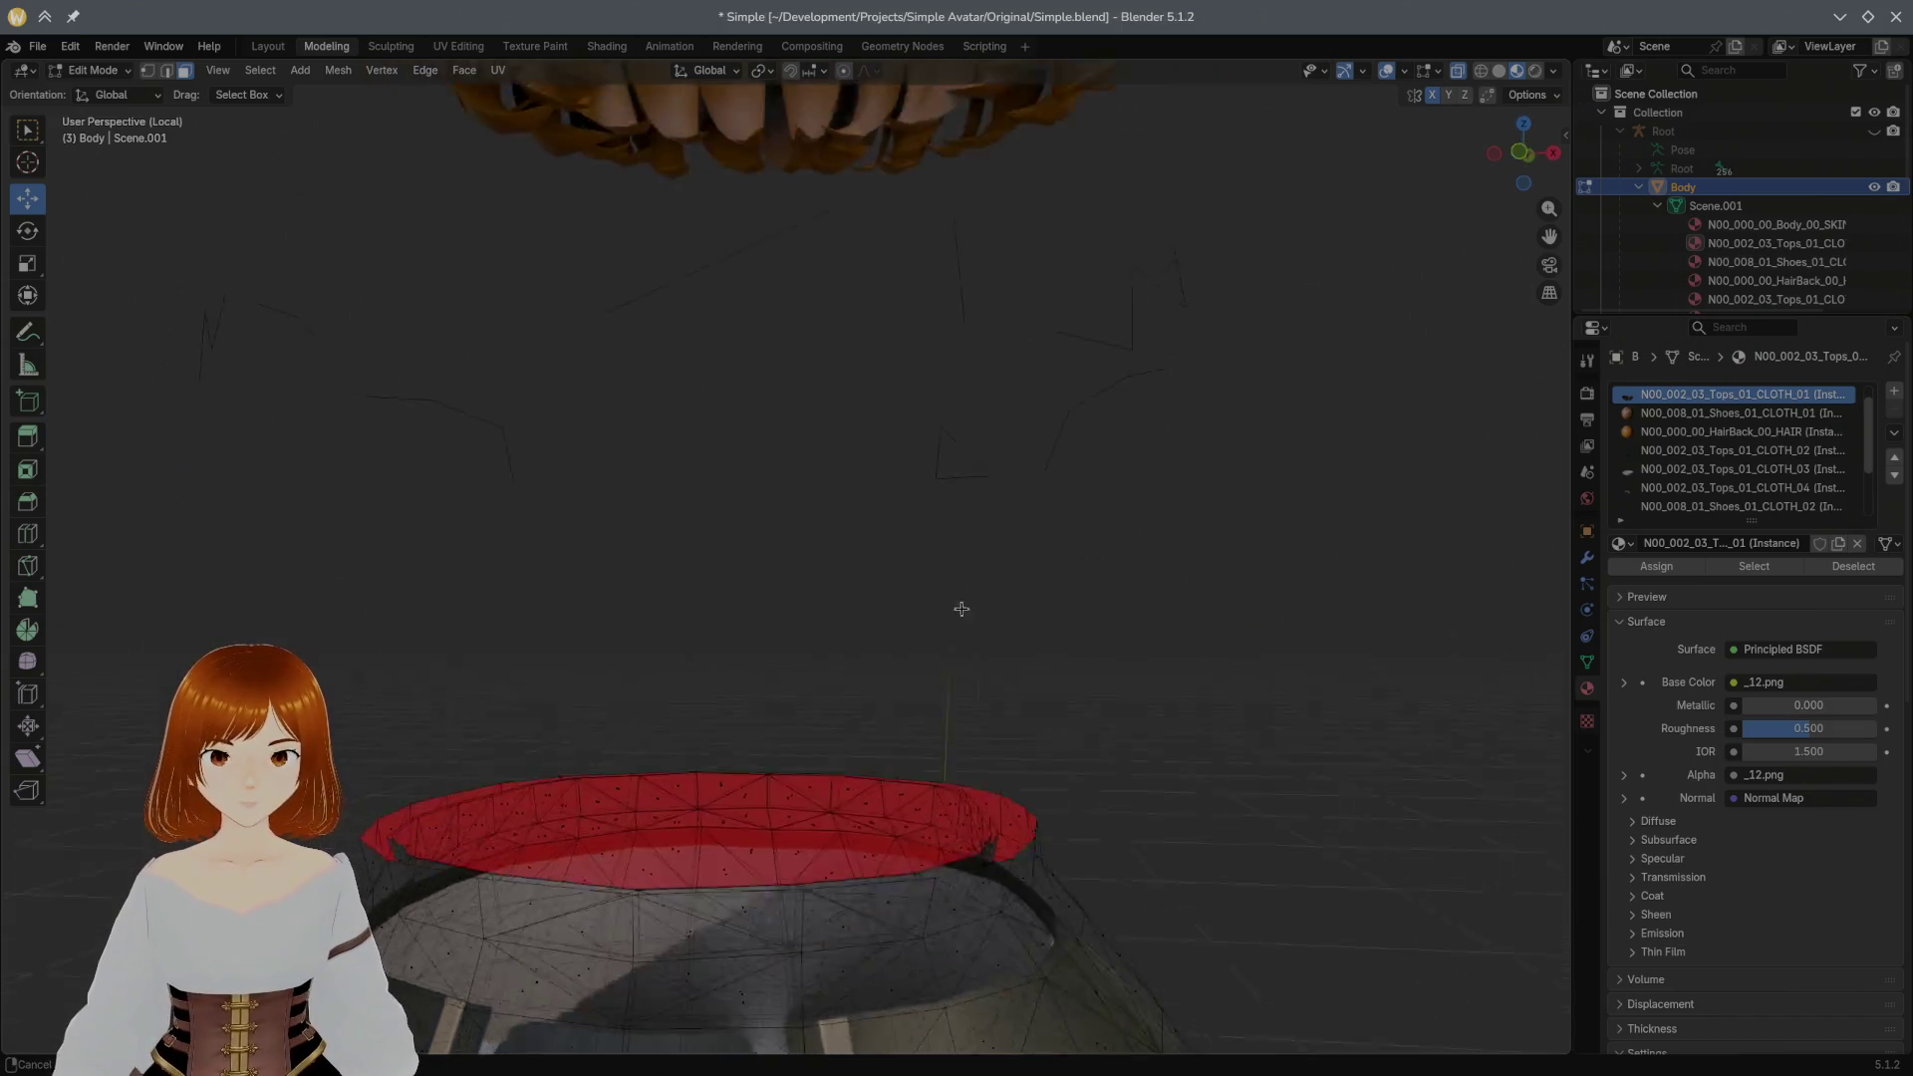
# Step: Delete the stray loose edges as vertices, then reveal all hidden geometry with Alt+H
pyautogui.moveTo(961, 608); pyautogui.dragTo(932, 632, button='middle')
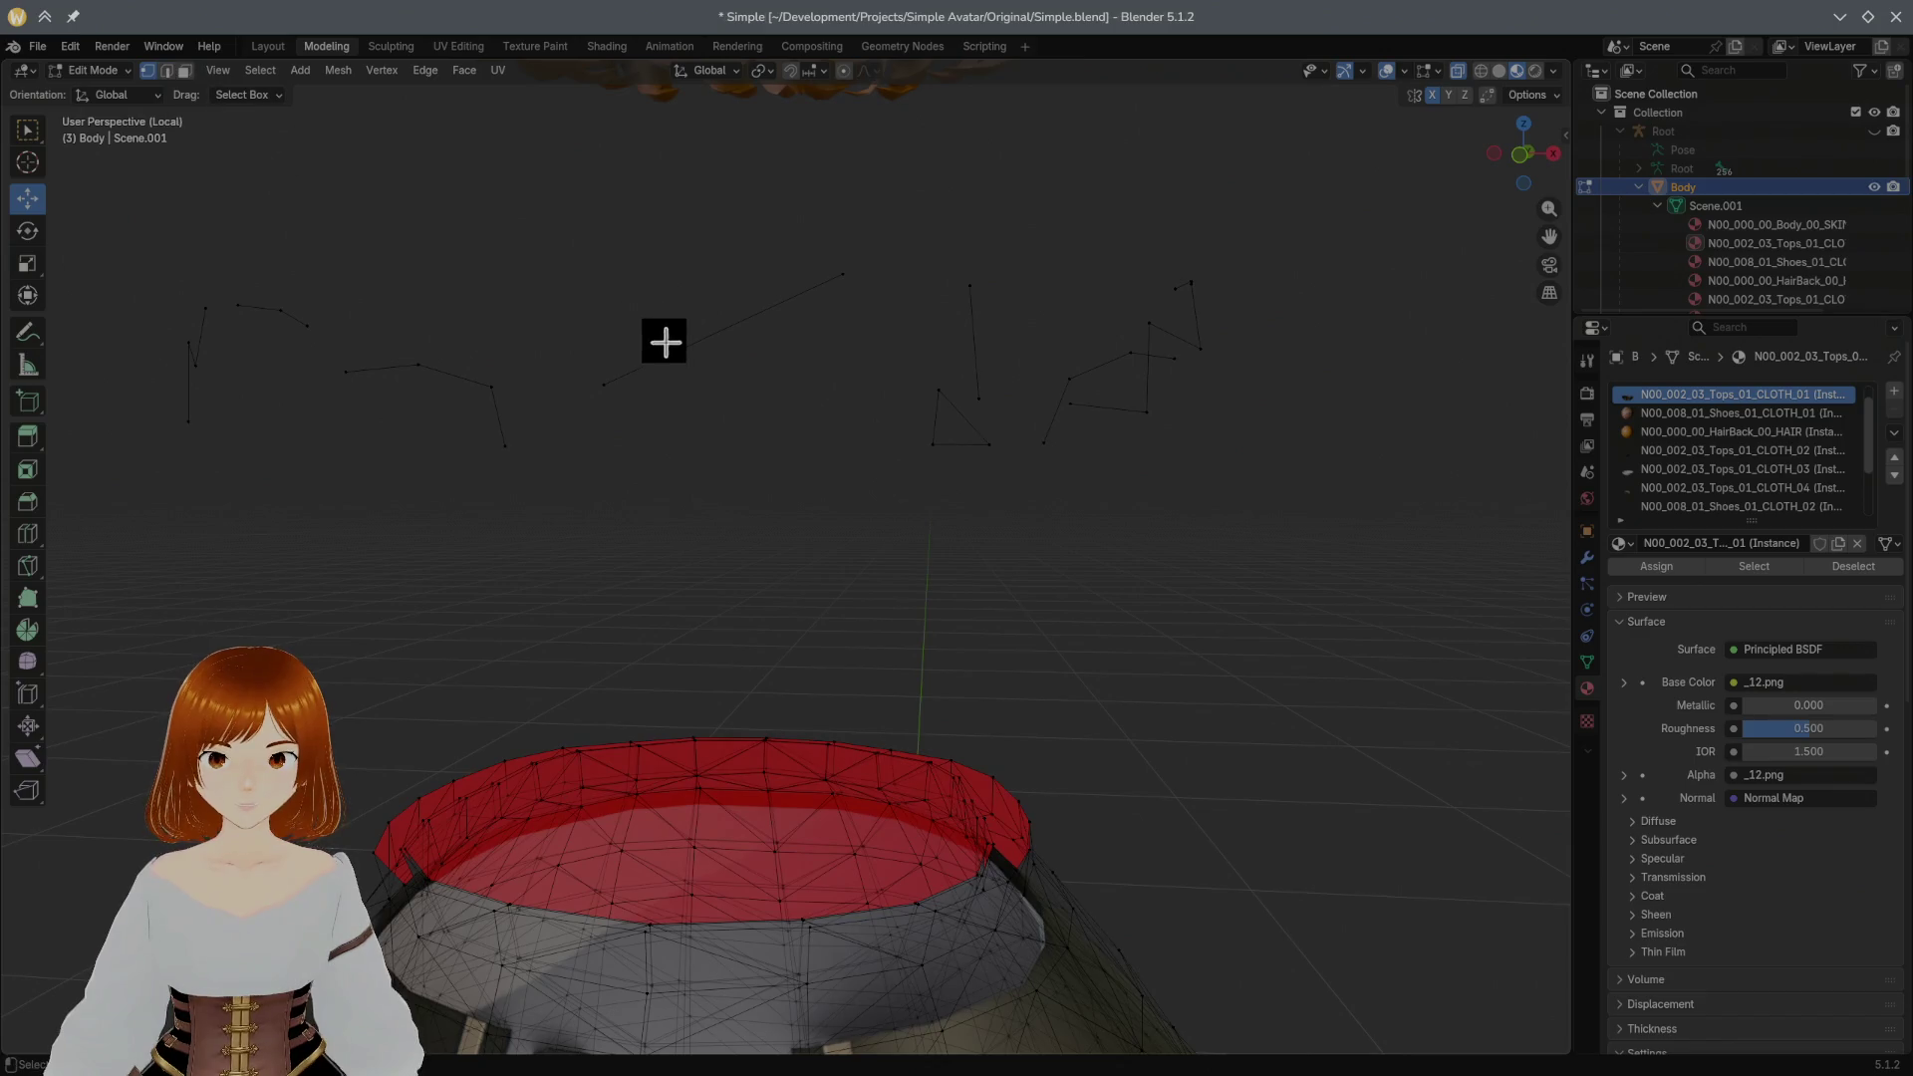
pyautogui.scroll(-3, 663, 338)
pyautogui.moveTo(310, 315); pyautogui.dragTo(1132, 542)
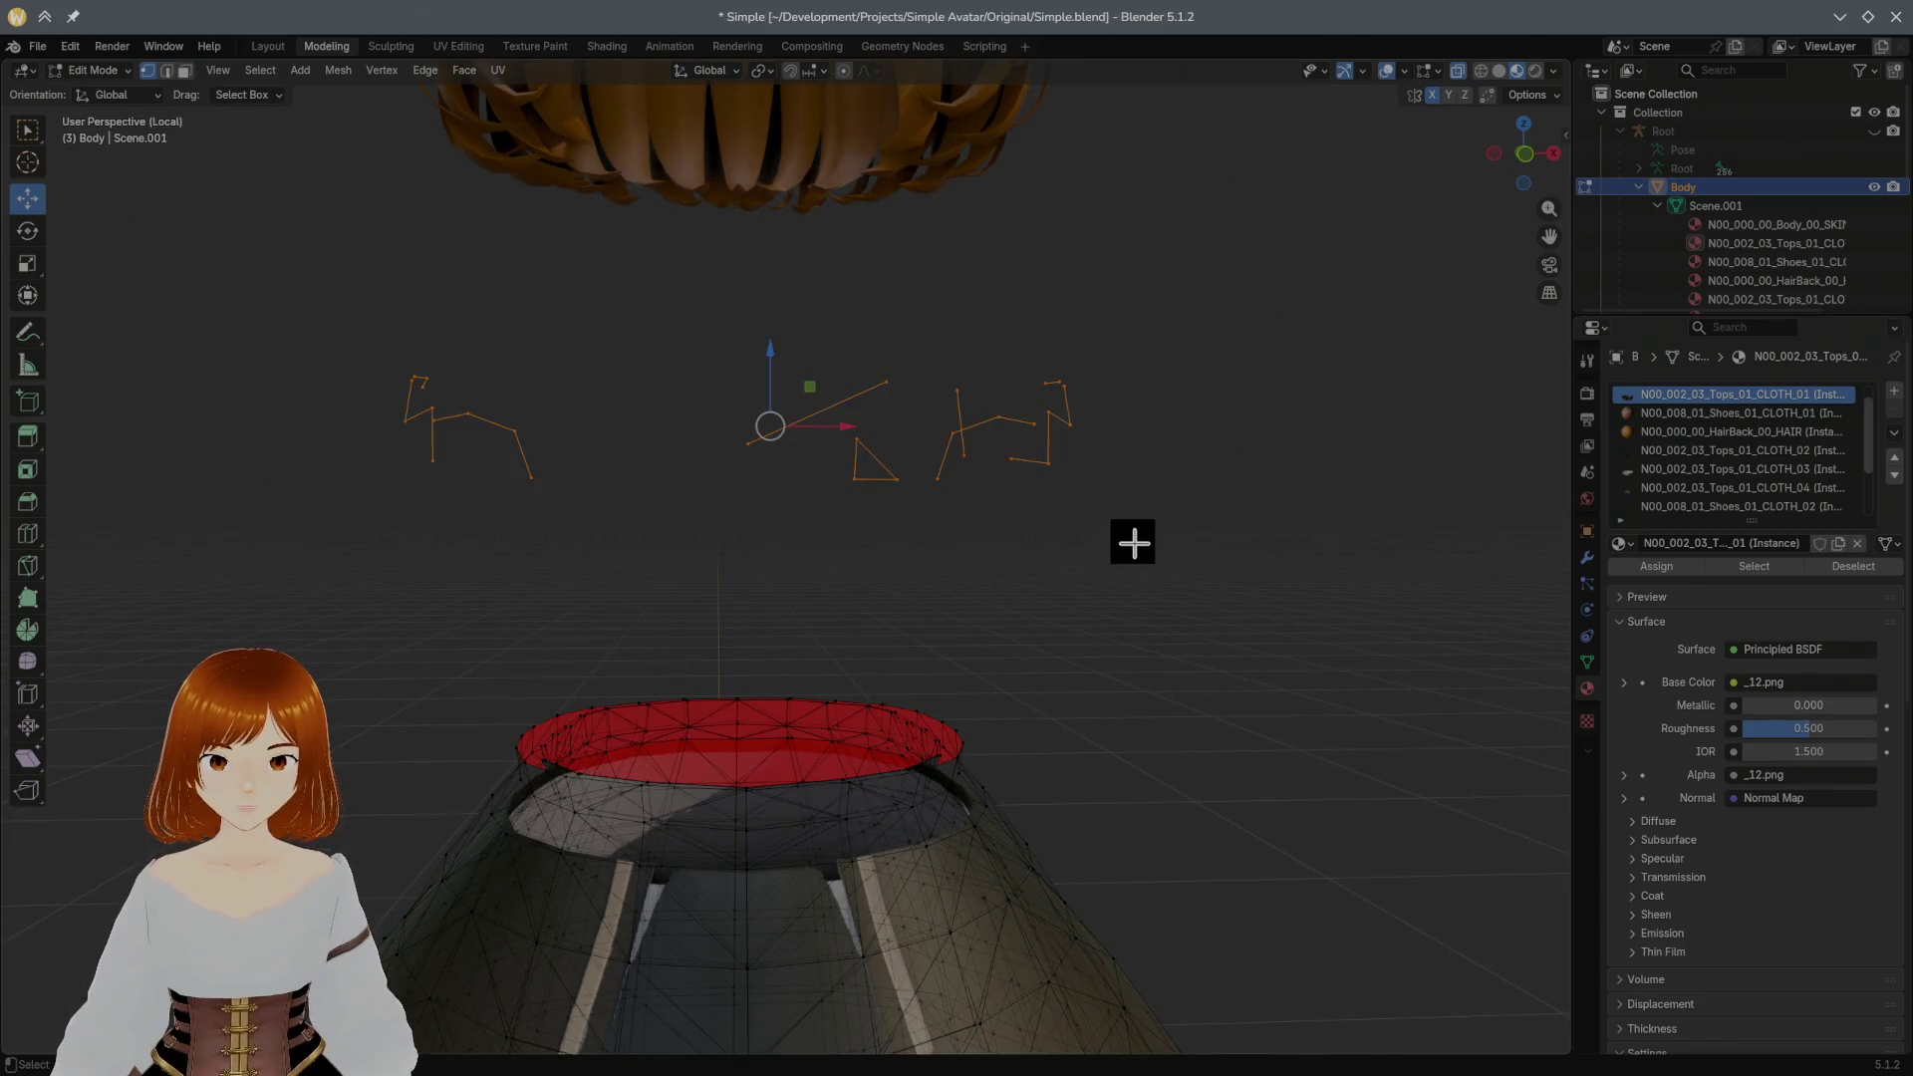
pyautogui.press('x')
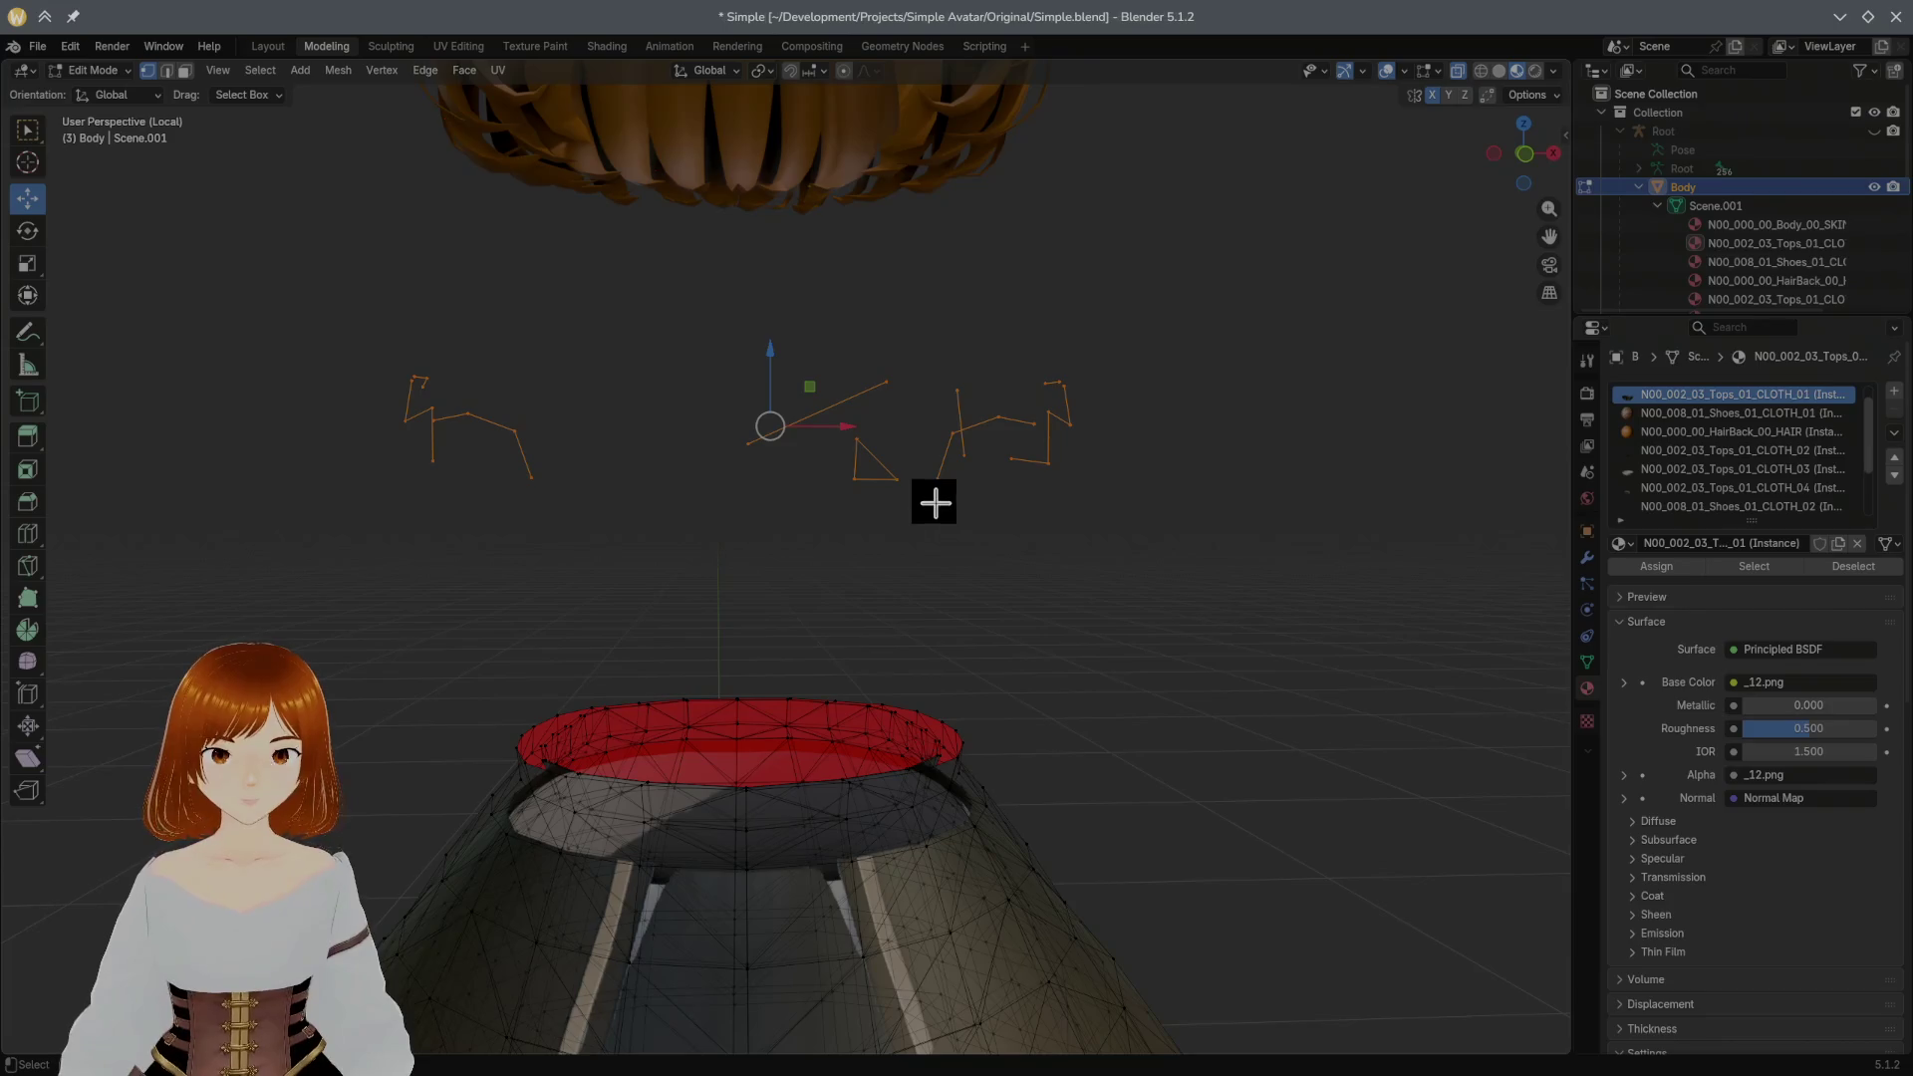
pyautogui.press('x')
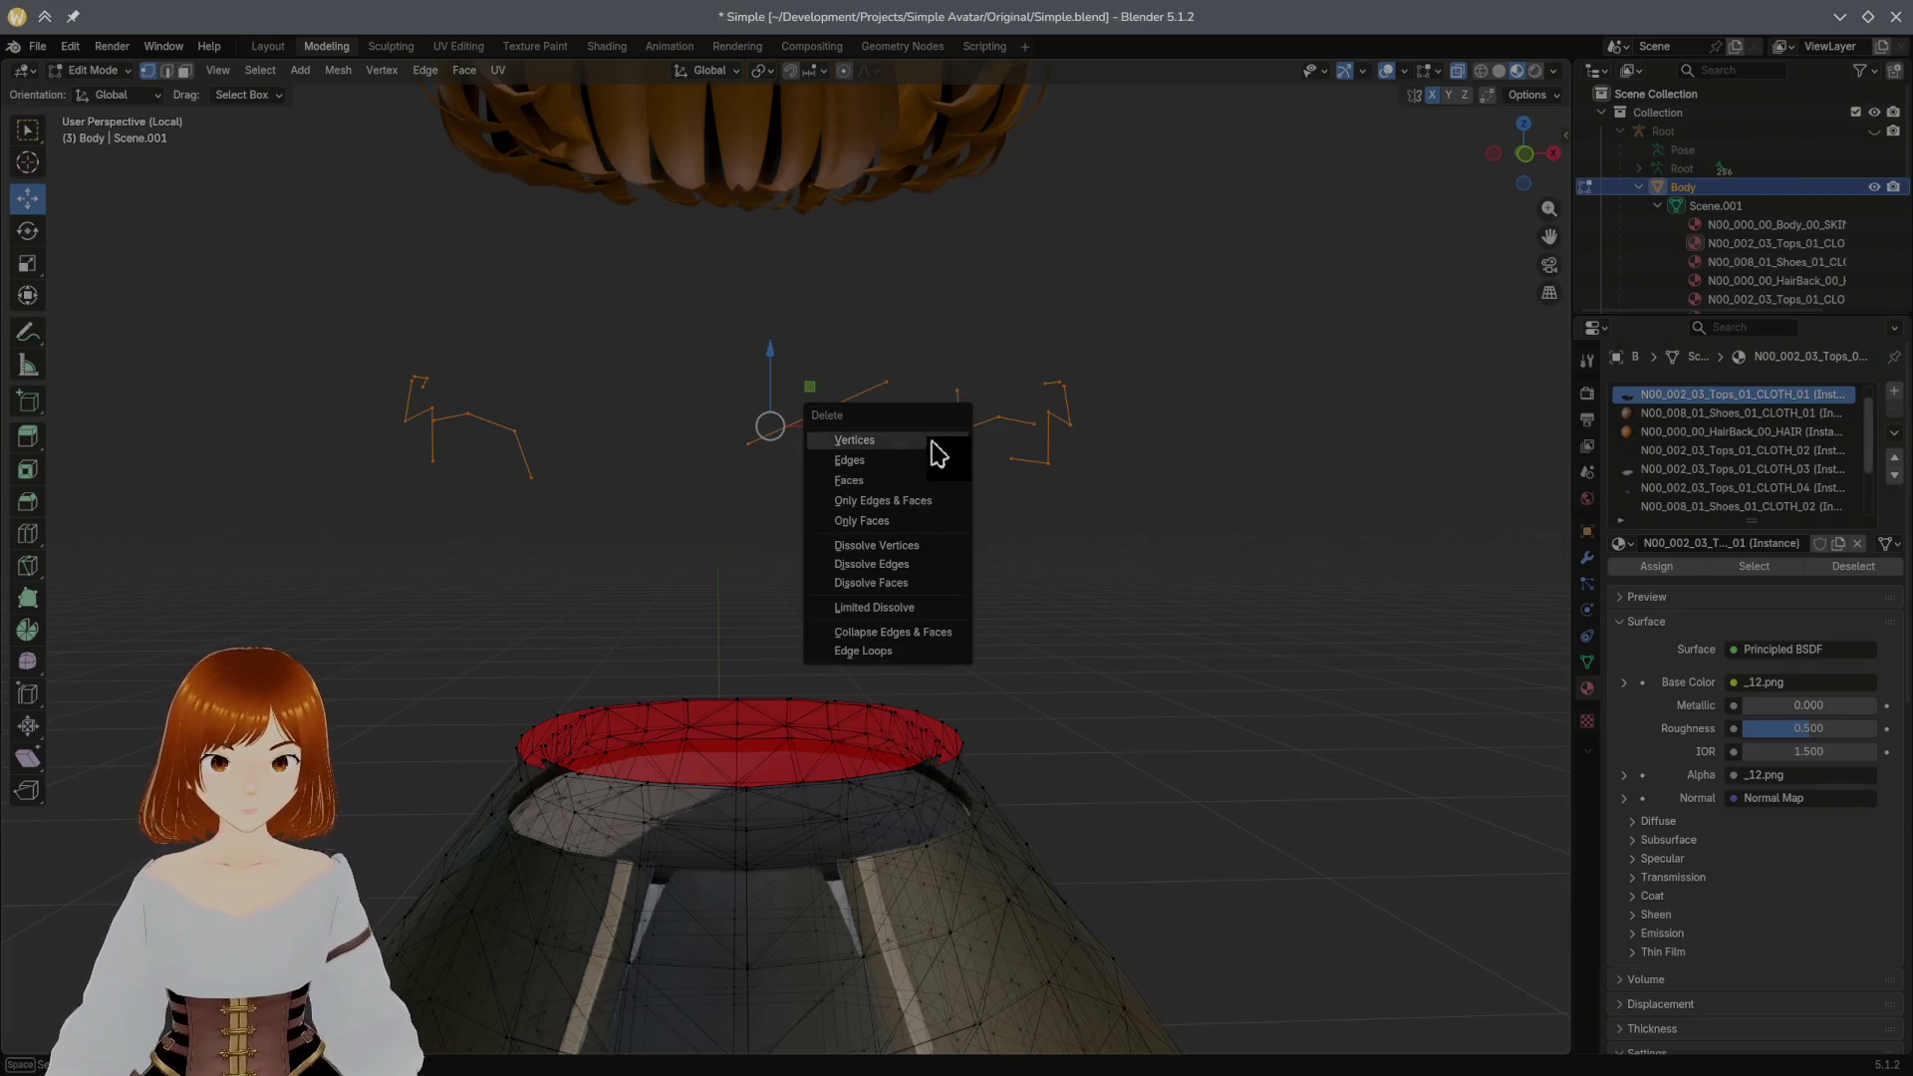
pyautogui.click(930, 443)
pyautogui.hotkey('alt', 'h')
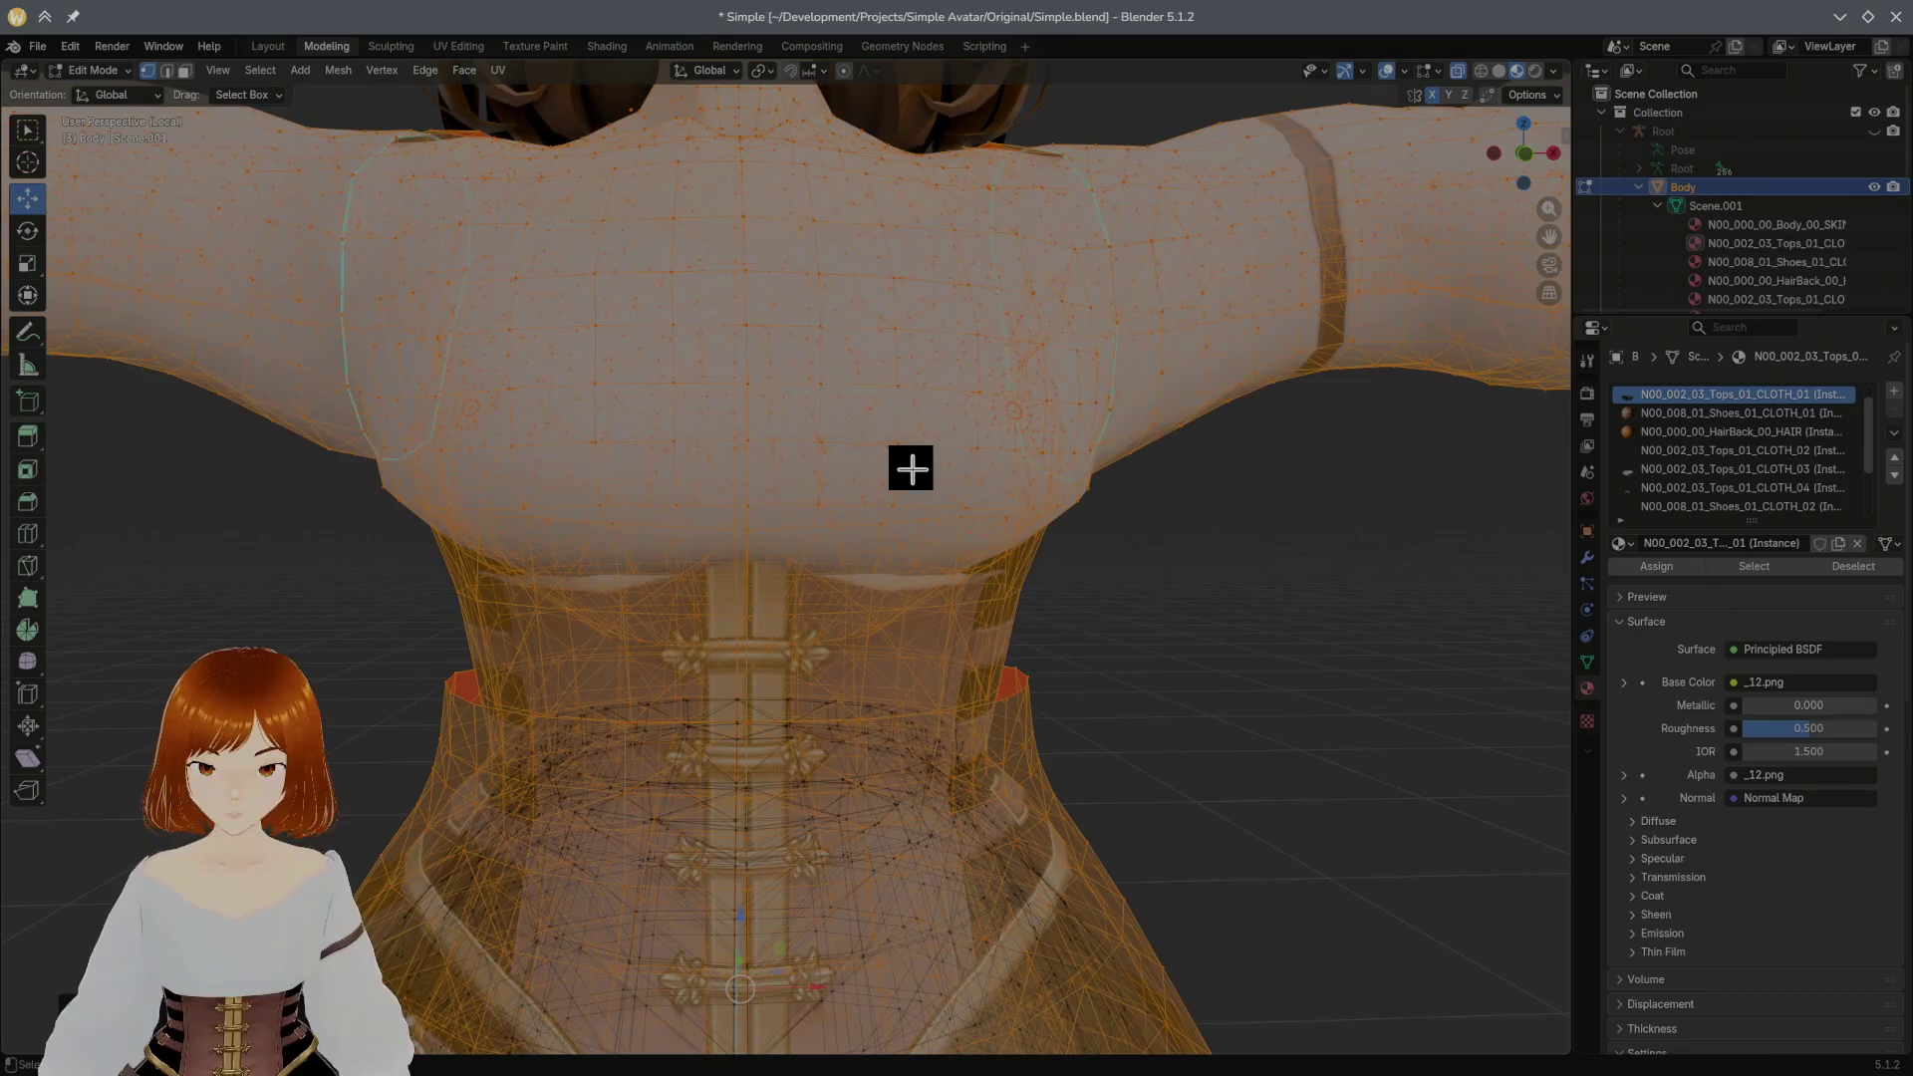
# Step: Hide the shirt geometry belonging to the CLOTH_02 material
pyautogui.click(1153, 525)
pyautogui.scroll(-2, 1138, 528)
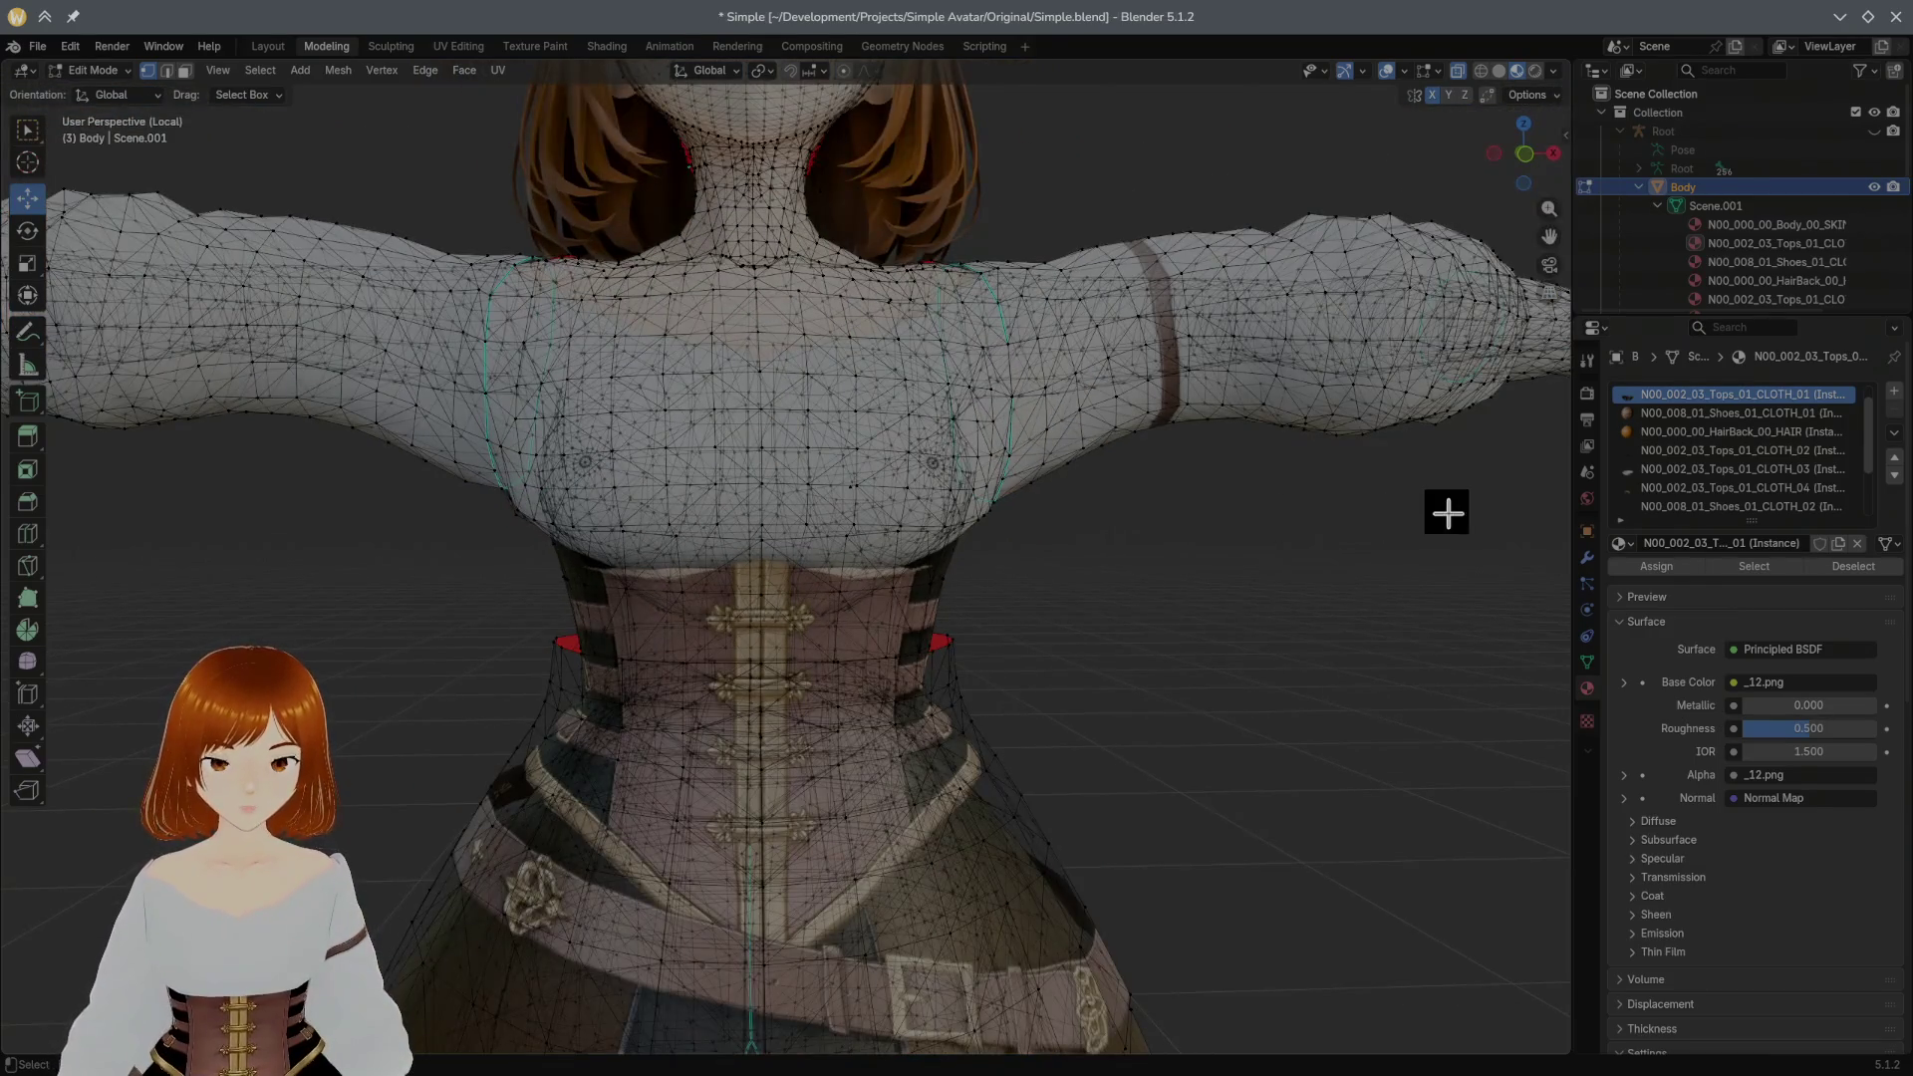
pyautogui.scroll(-4, 1759, 415)
pyautogui.click(1707, 469)
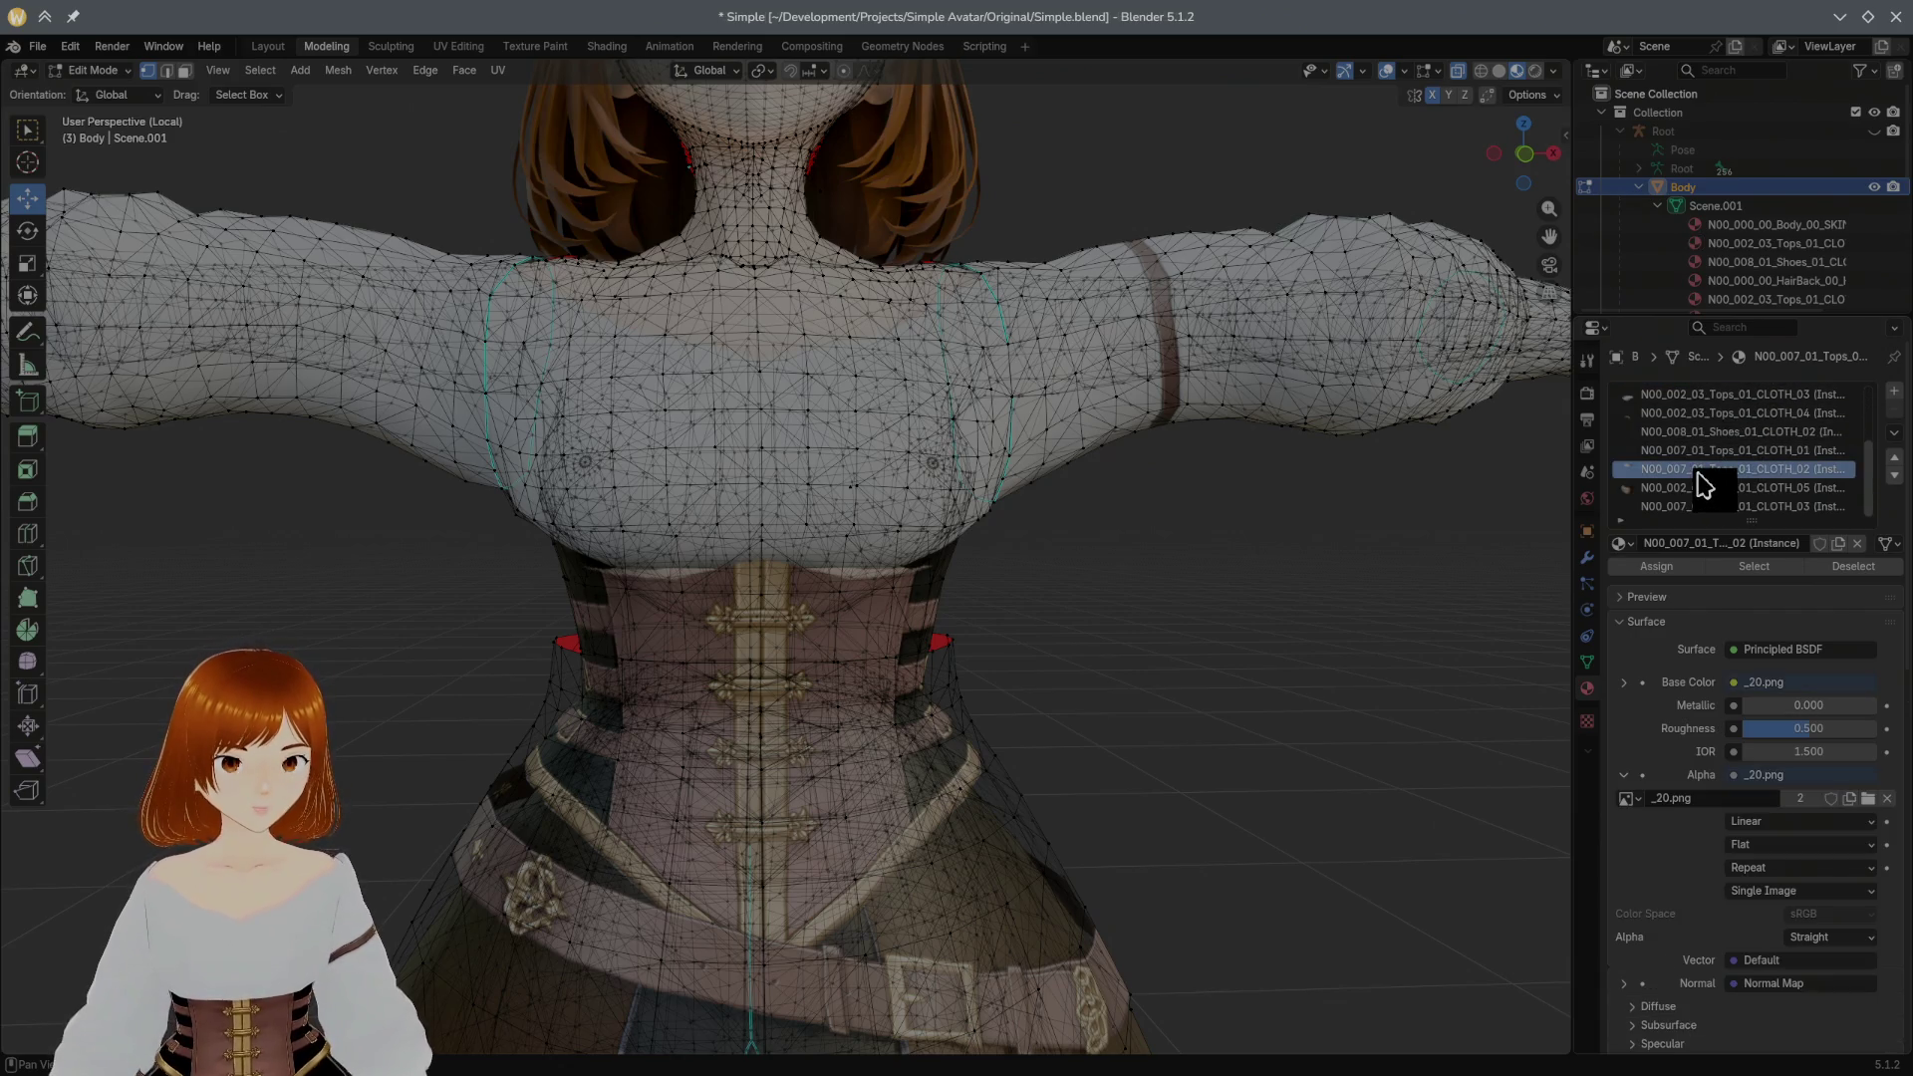
pyautogui.click(1759, 567)
pyautogui.press('h')
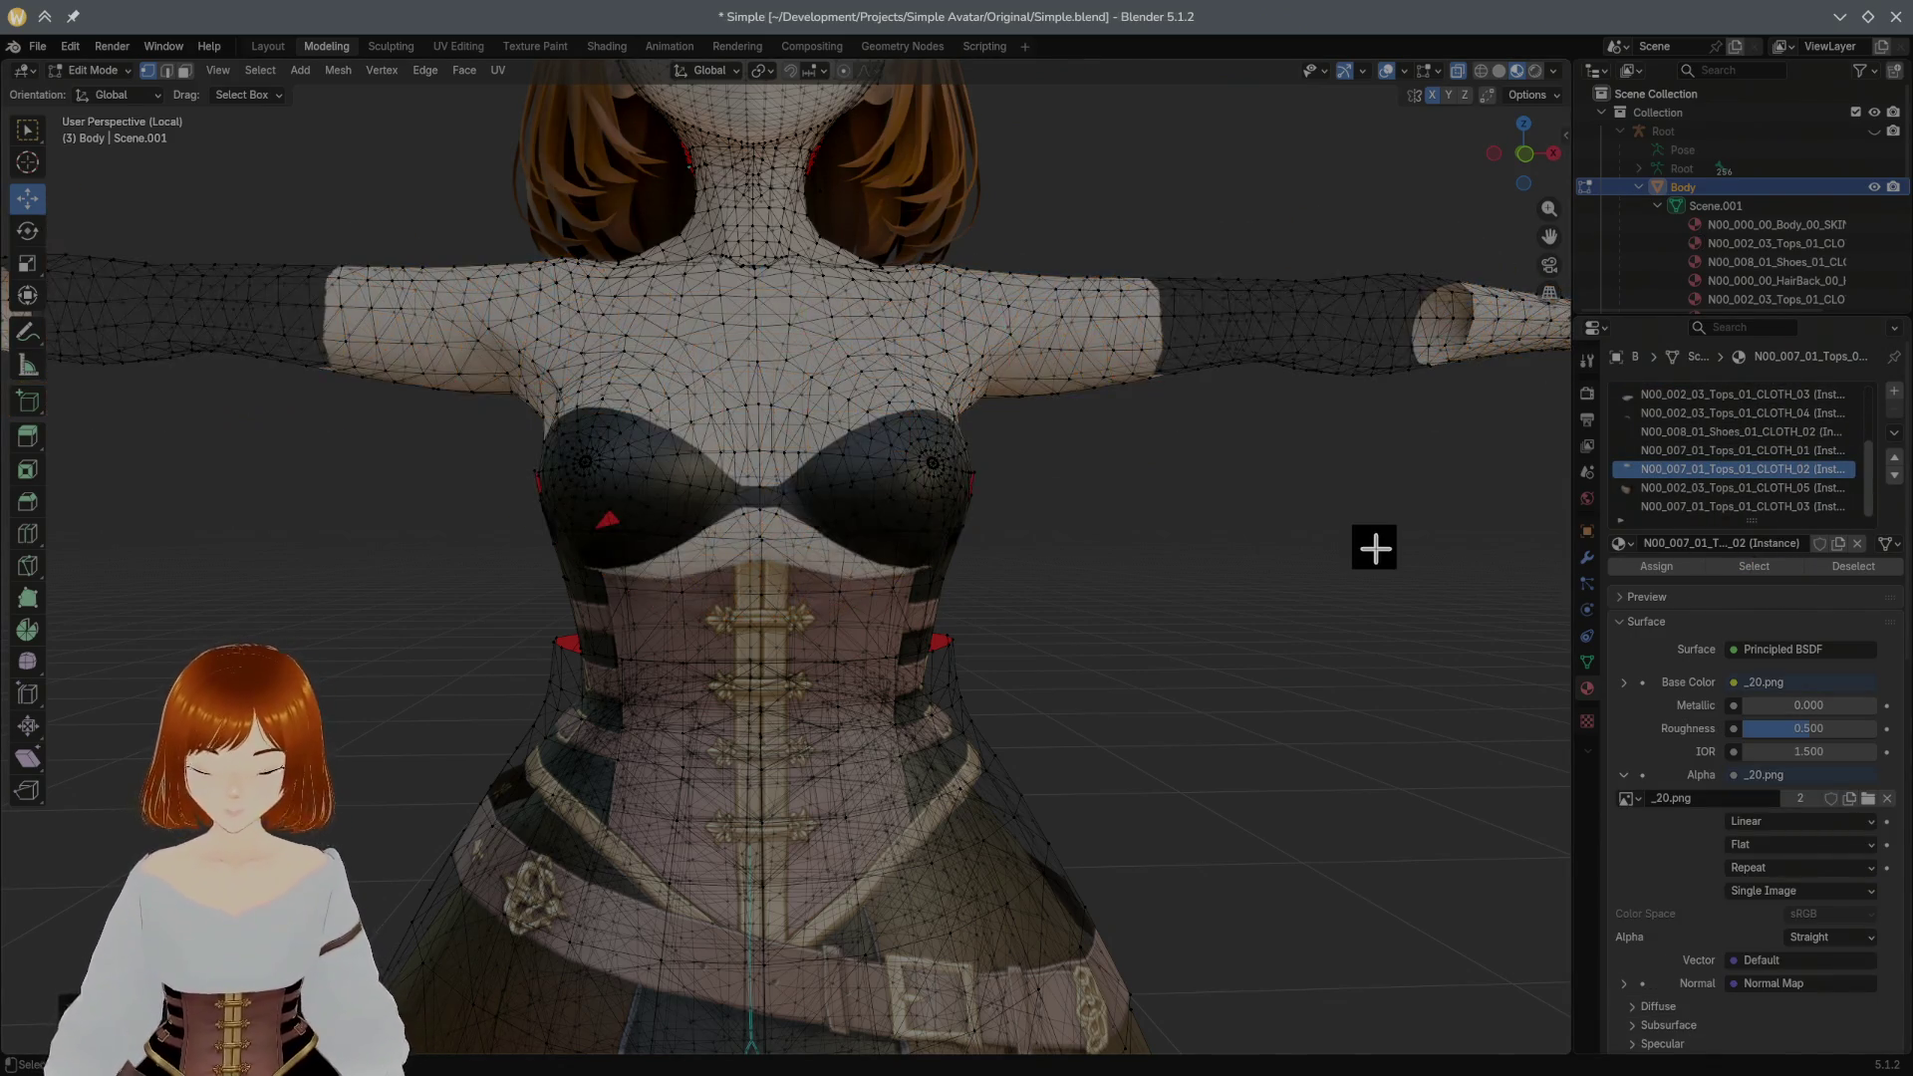
pyautogui.scroll(5, 1721, 487)
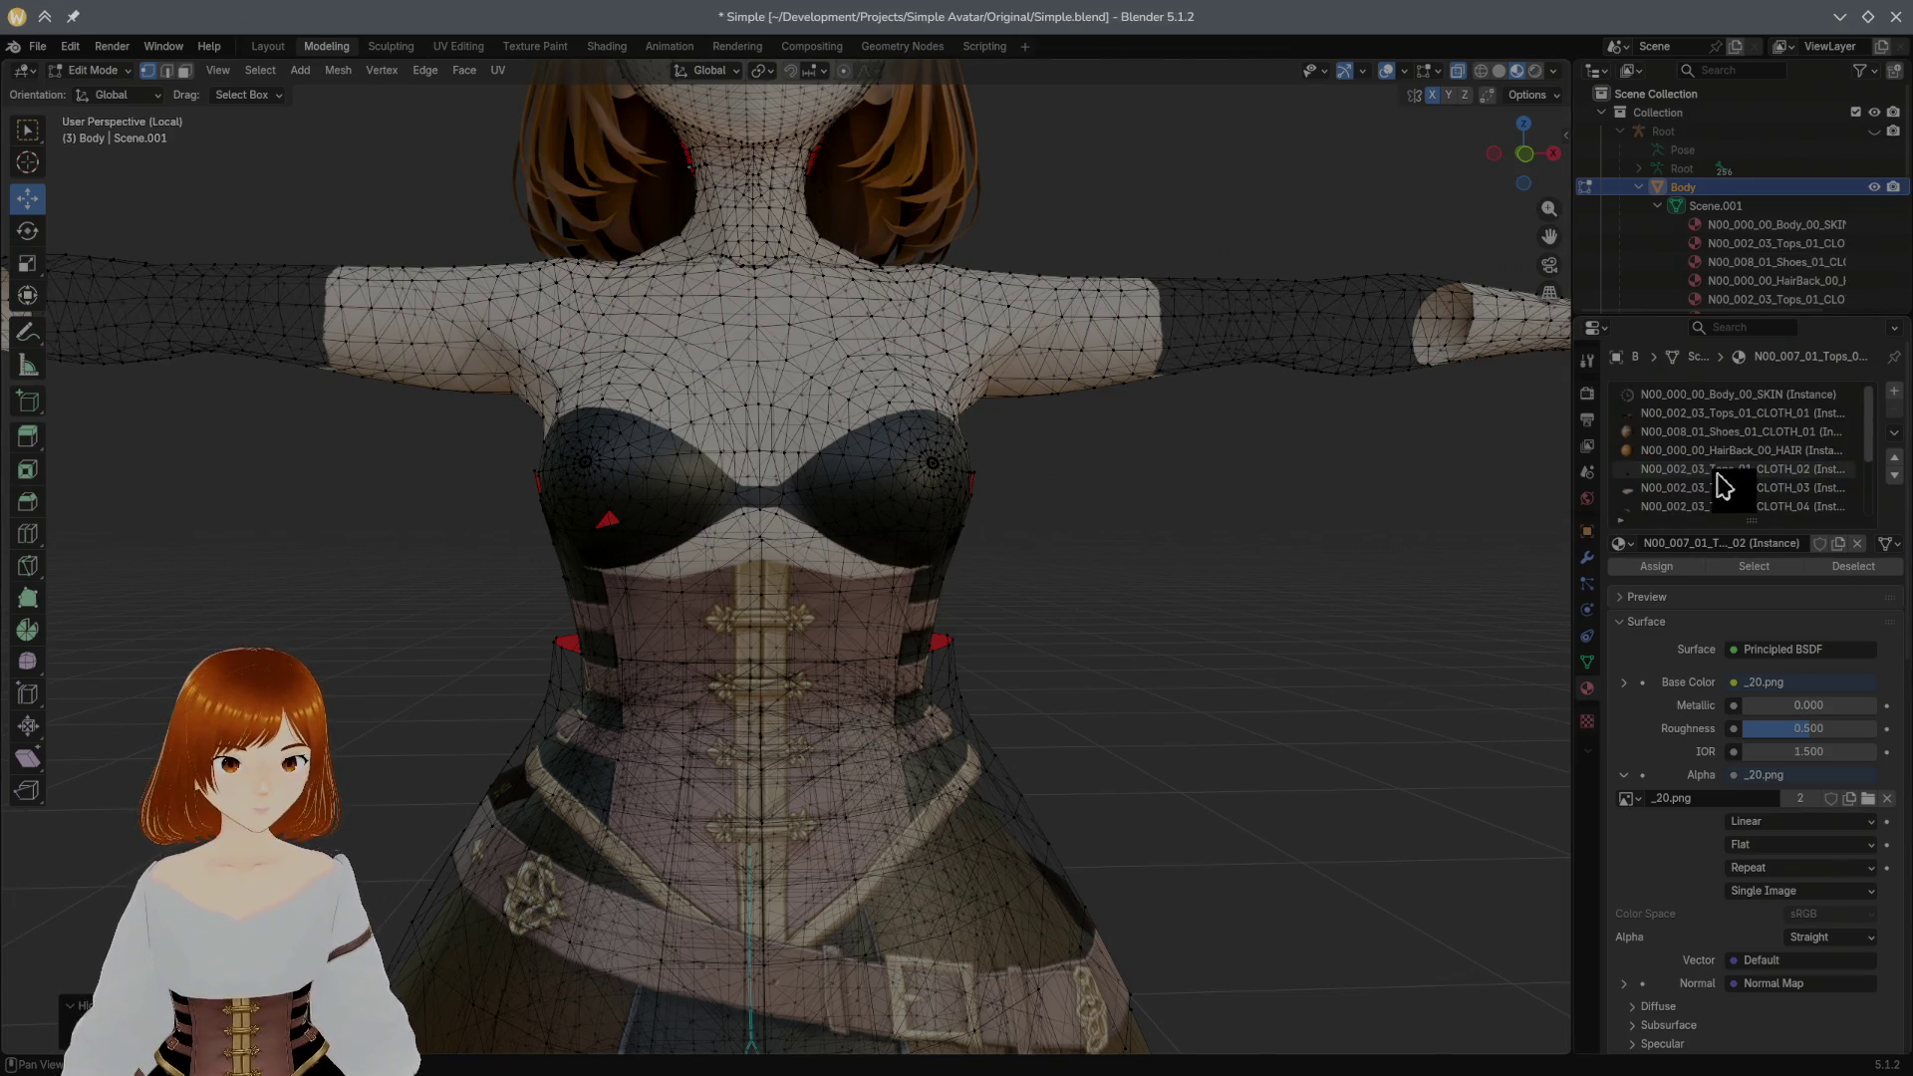
# Step: Hide the Body_00_SKIN geometry so the corset top is exposed
pyautogui.click(1735, 400)
pyautogui.click(1753, 568)
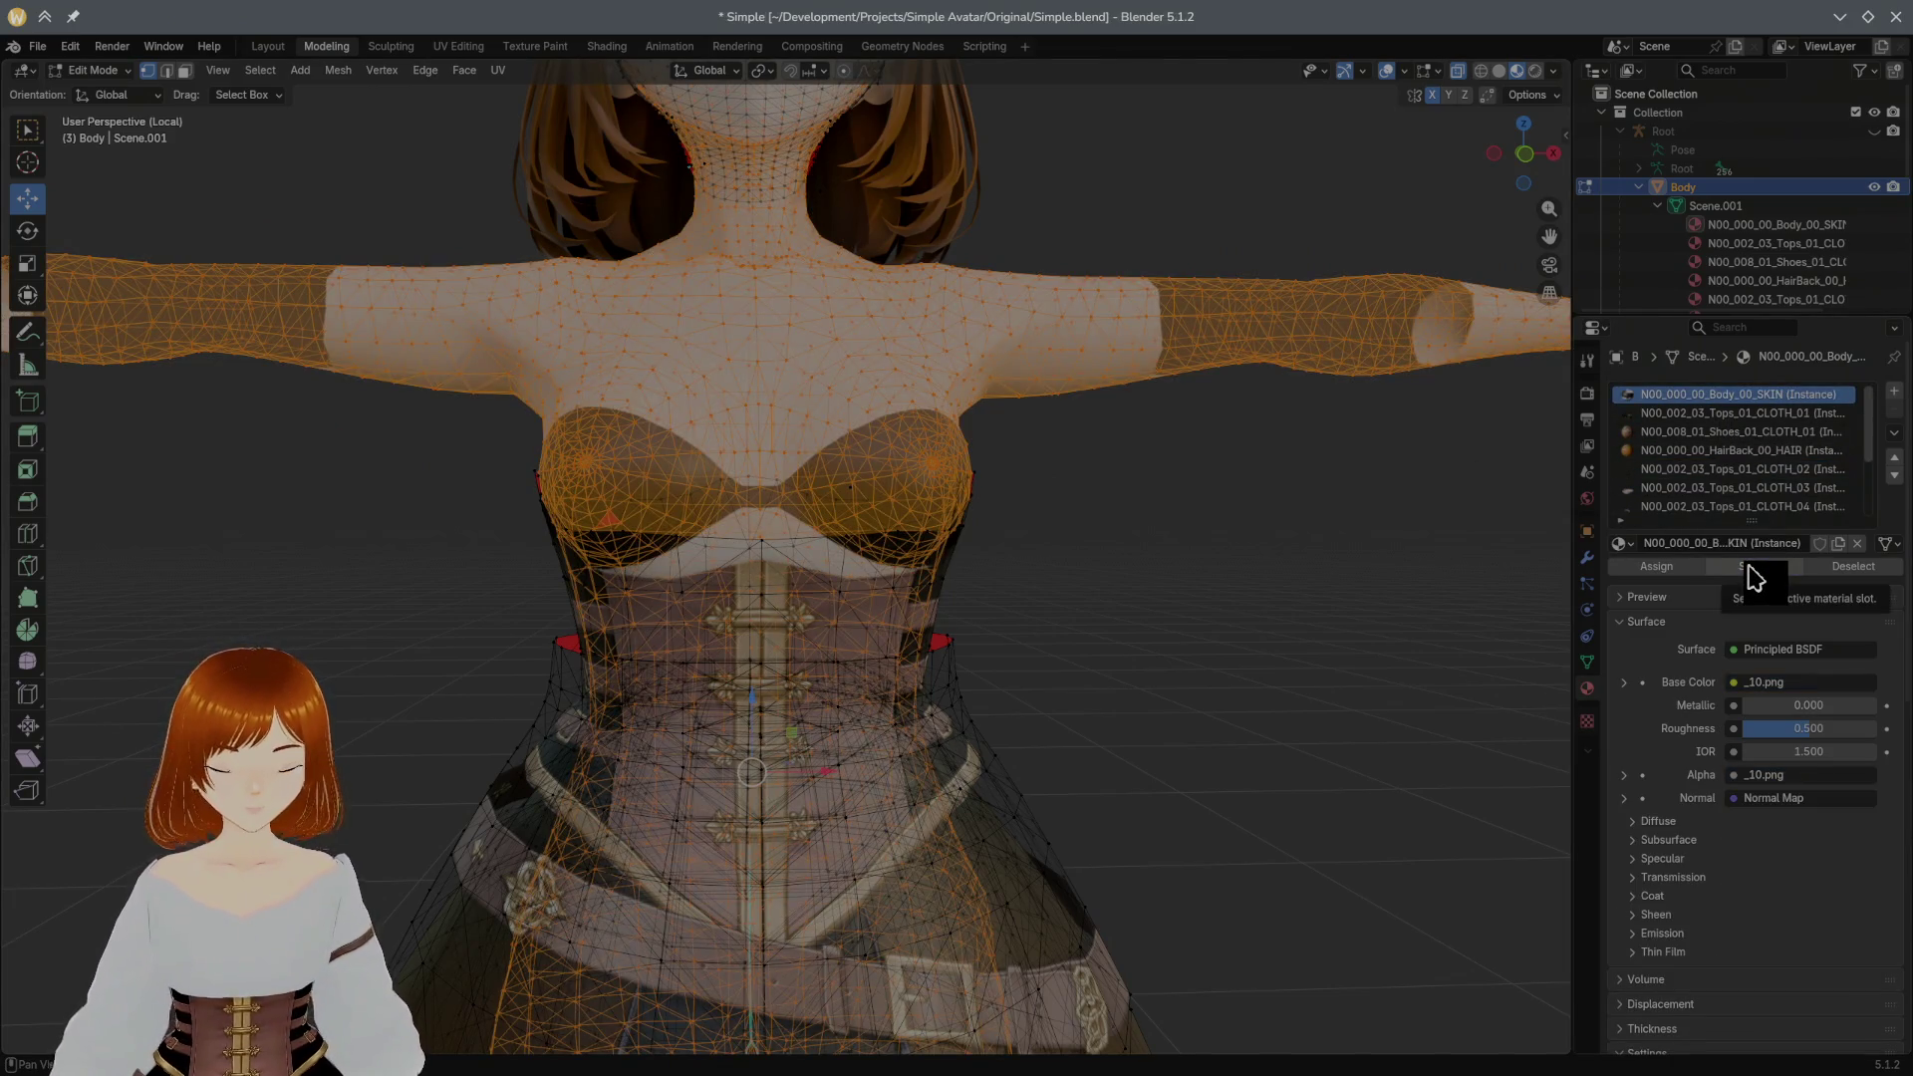
pyautogui.press('h')
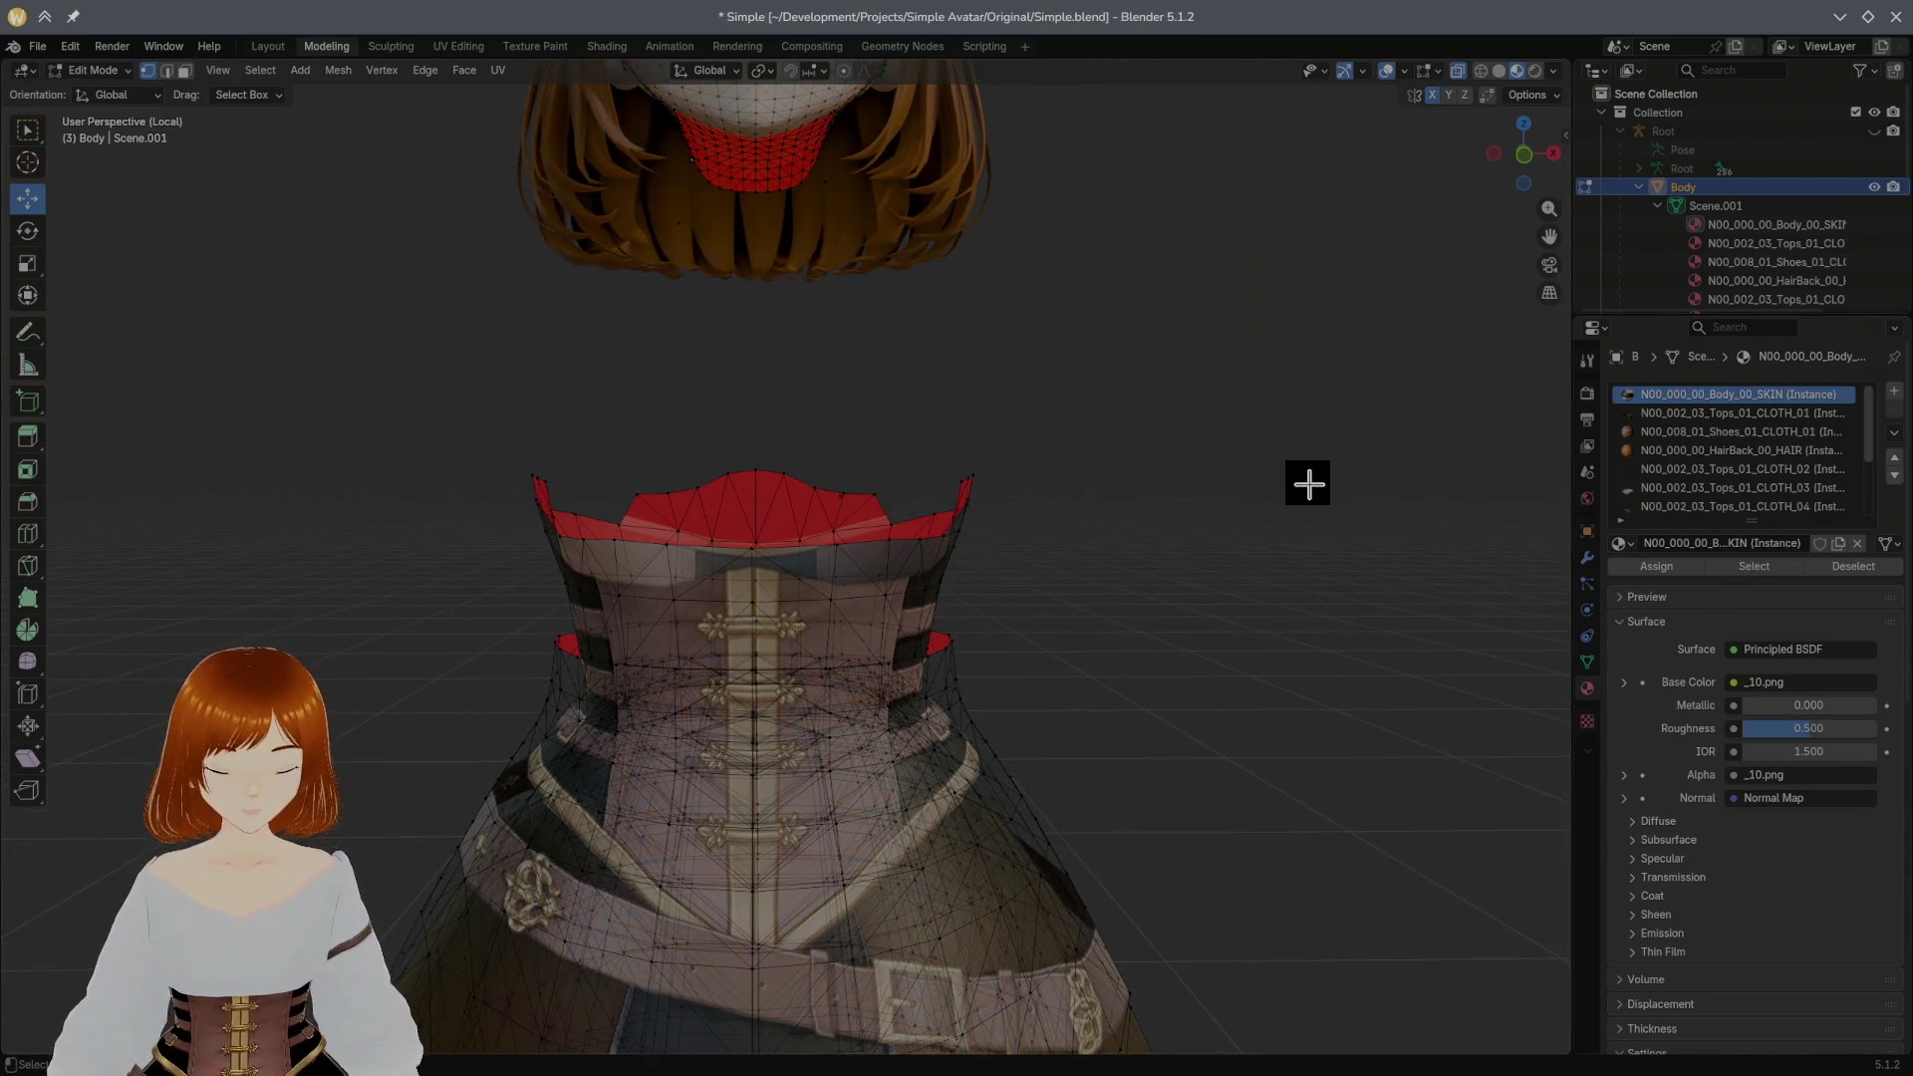
pyautogui.moveTo(1217, 449); pyautogui.dragTo(1332, 496, button='middle')
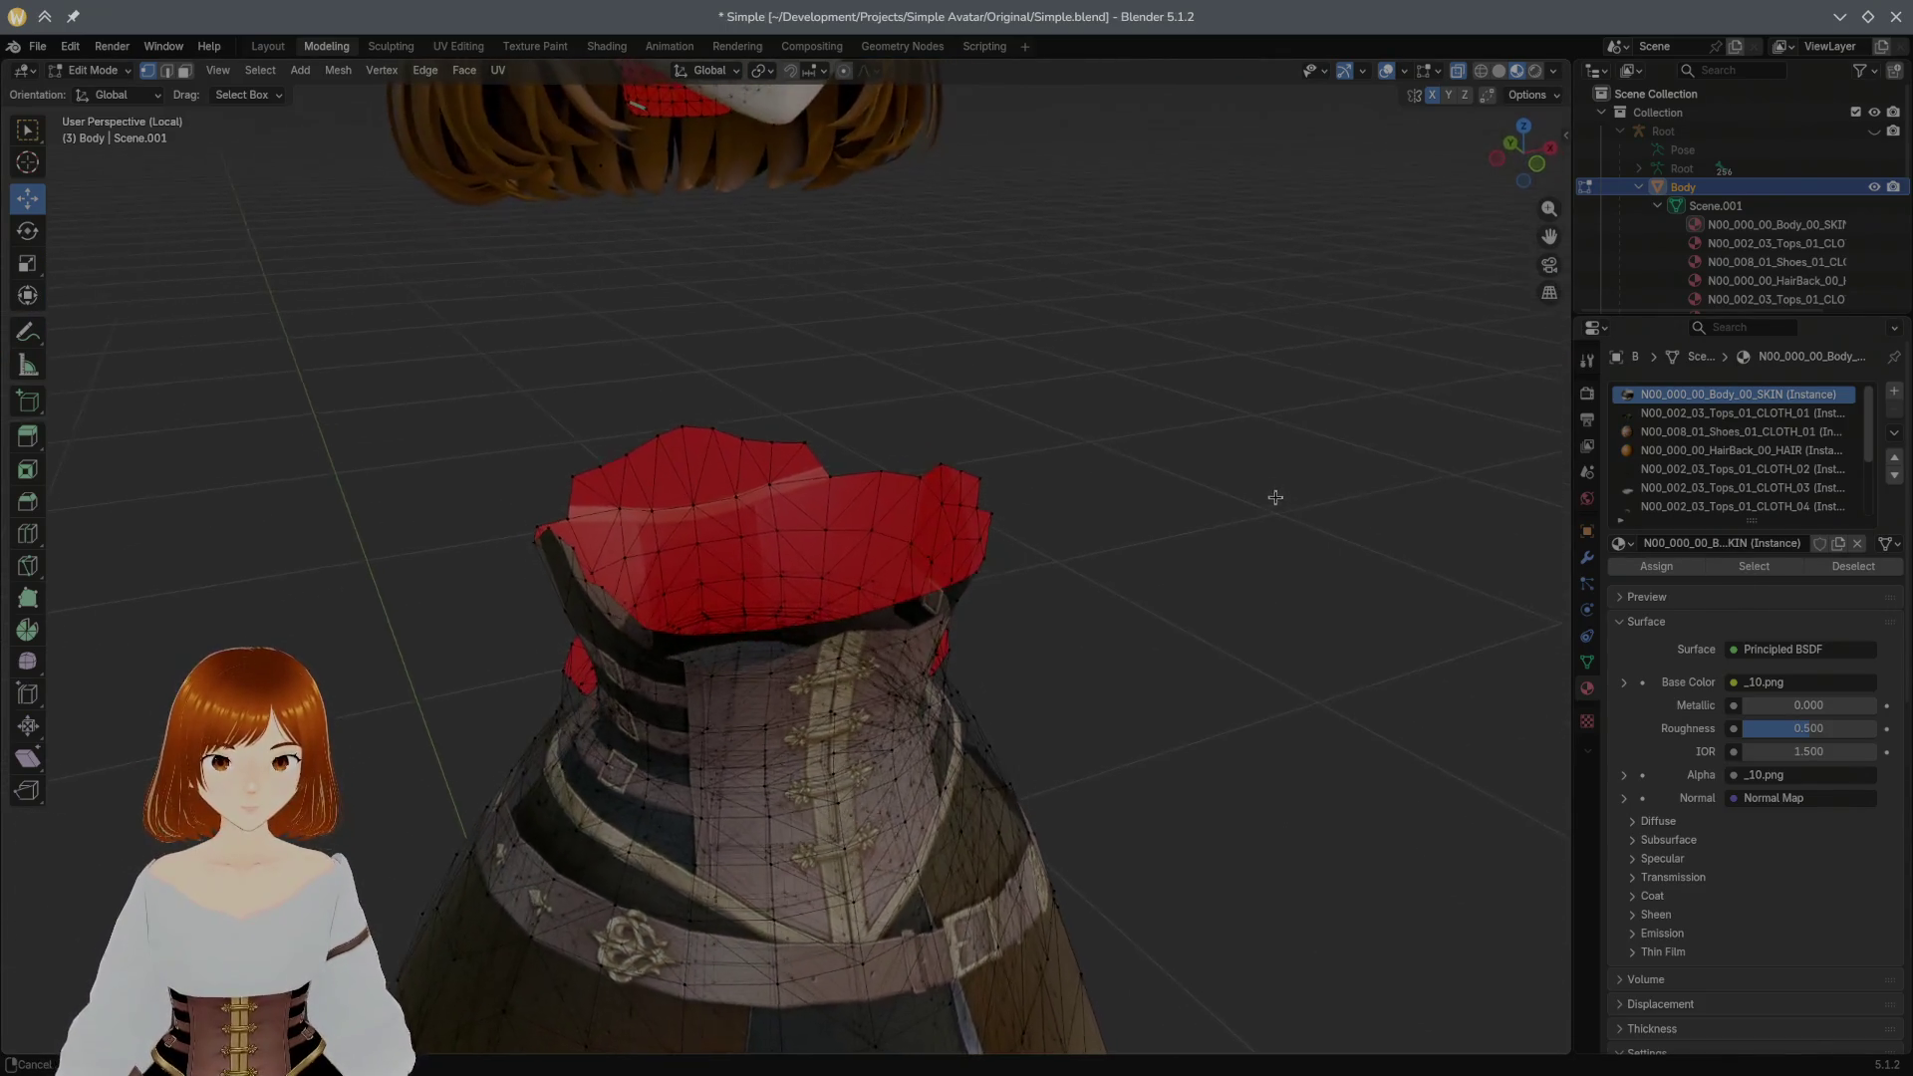
pyautogui.scroll(3, 1331, 495)
pyautogui.scroll(3, 1166, 448)
# Step: Delete the stray red faces at the corset top as vertices, leaving the CLOTH_01 slot chosen
pyautogui.moveTo(1038, 454); pyautogui.dragTo(1221, 389, button='middle')
pyautogui.moveTo(1207, 356); pyautogui.dragTo(1261, 423)
pyautogui.rightClick(1259, 410)
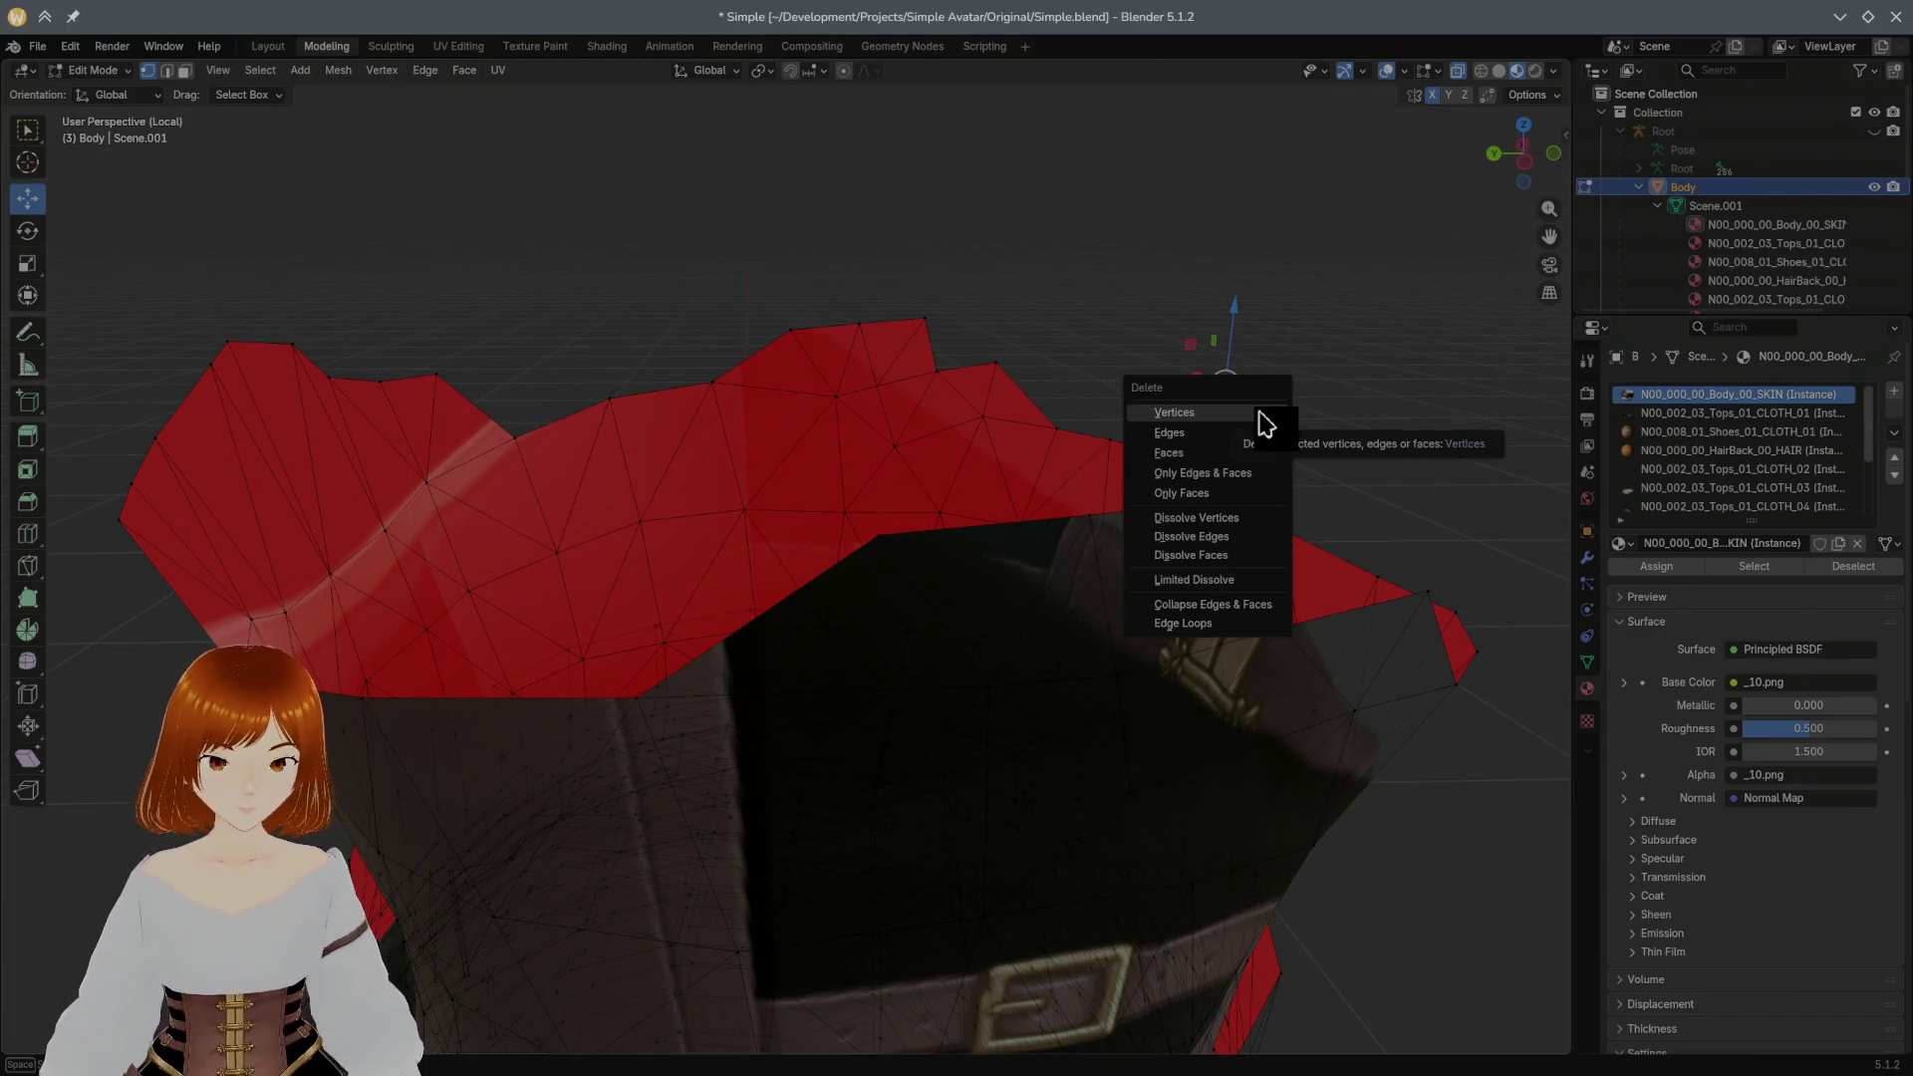
pyautogui.click(1235, 433)
pyautogui.moveTo(1269, 428)
pyautogui.mouseDown(button='middle')
pyautogui.moveTo(1061, 424)
pyautogui.moveTo(1141, 385)
pyautogui.moveTo(1349, 389)
pyautogui.moveTo(1183, 394)
pyautogui.moveTo(1103, 428)
pyautogui.mouseUp(button='middle')
pyautogui.scroll(-3, 1060, 424)
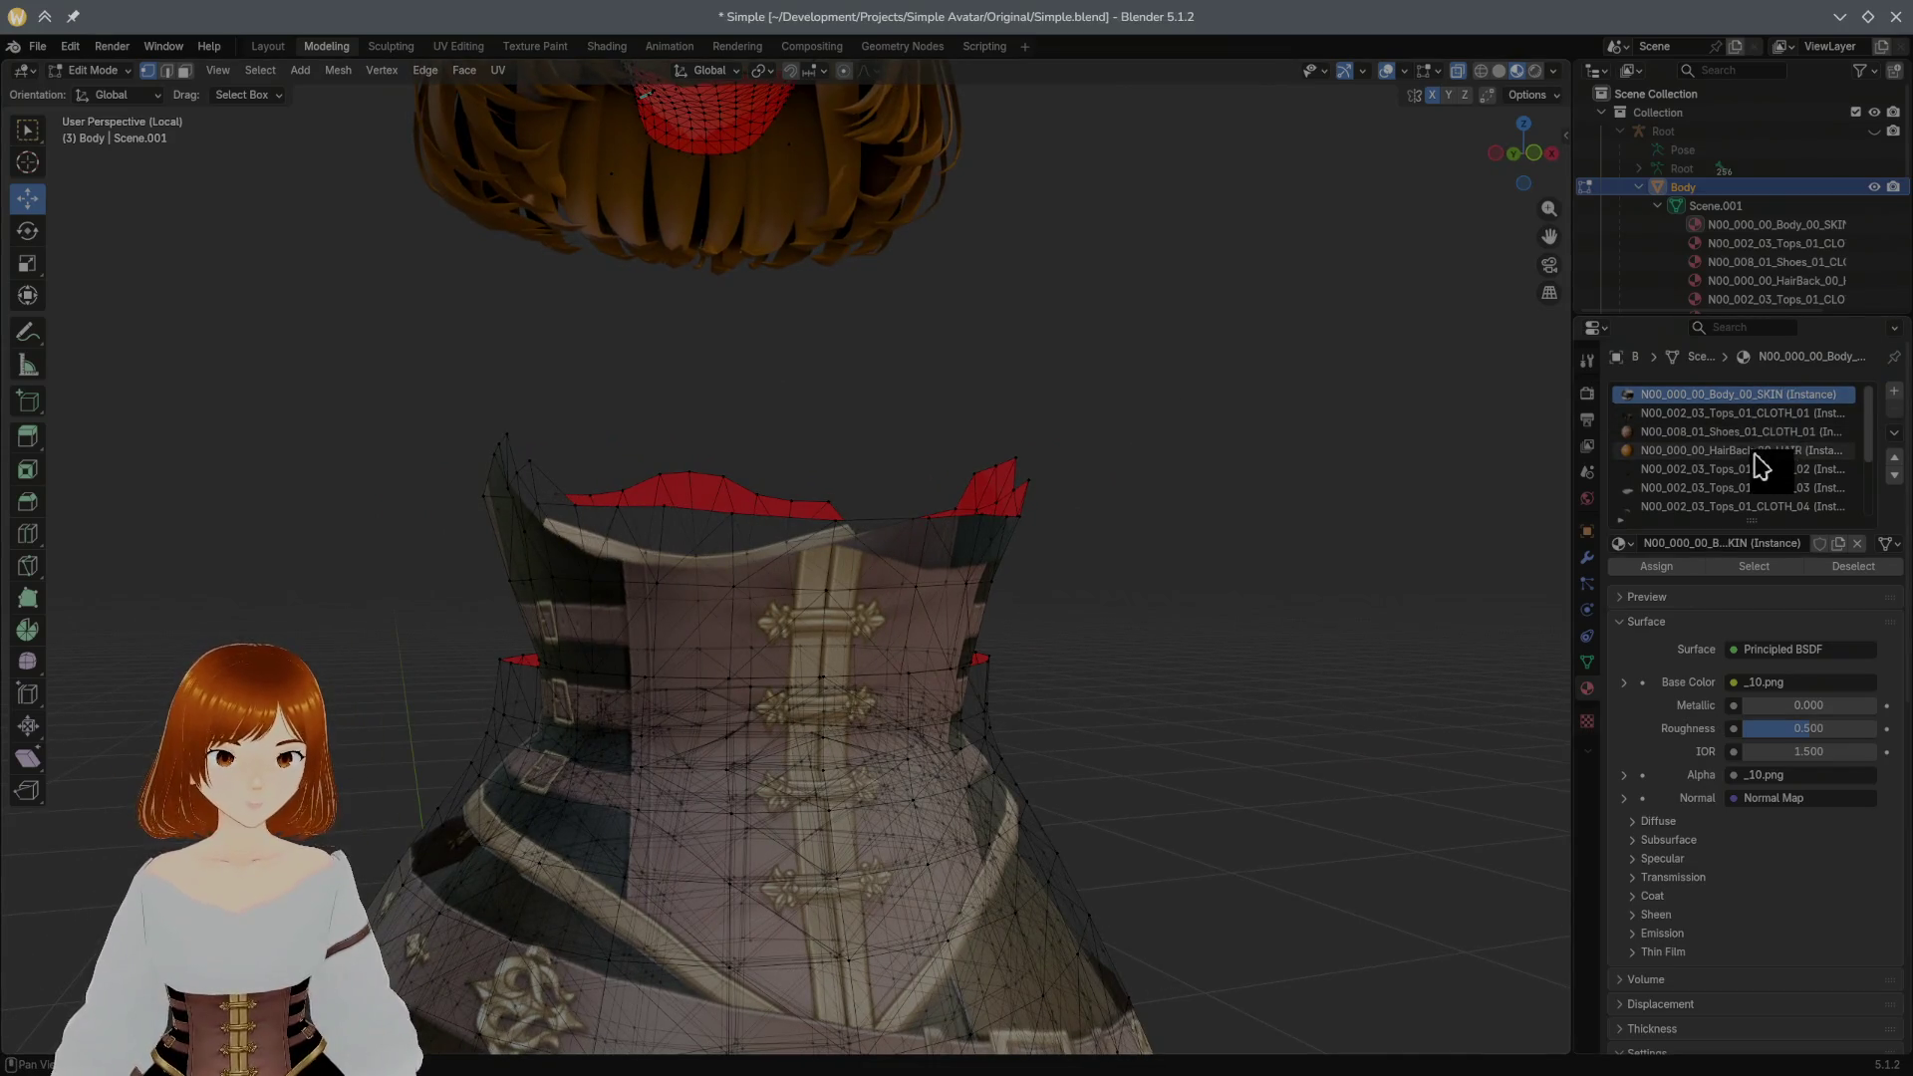
pyautogui.click(1738, 414)
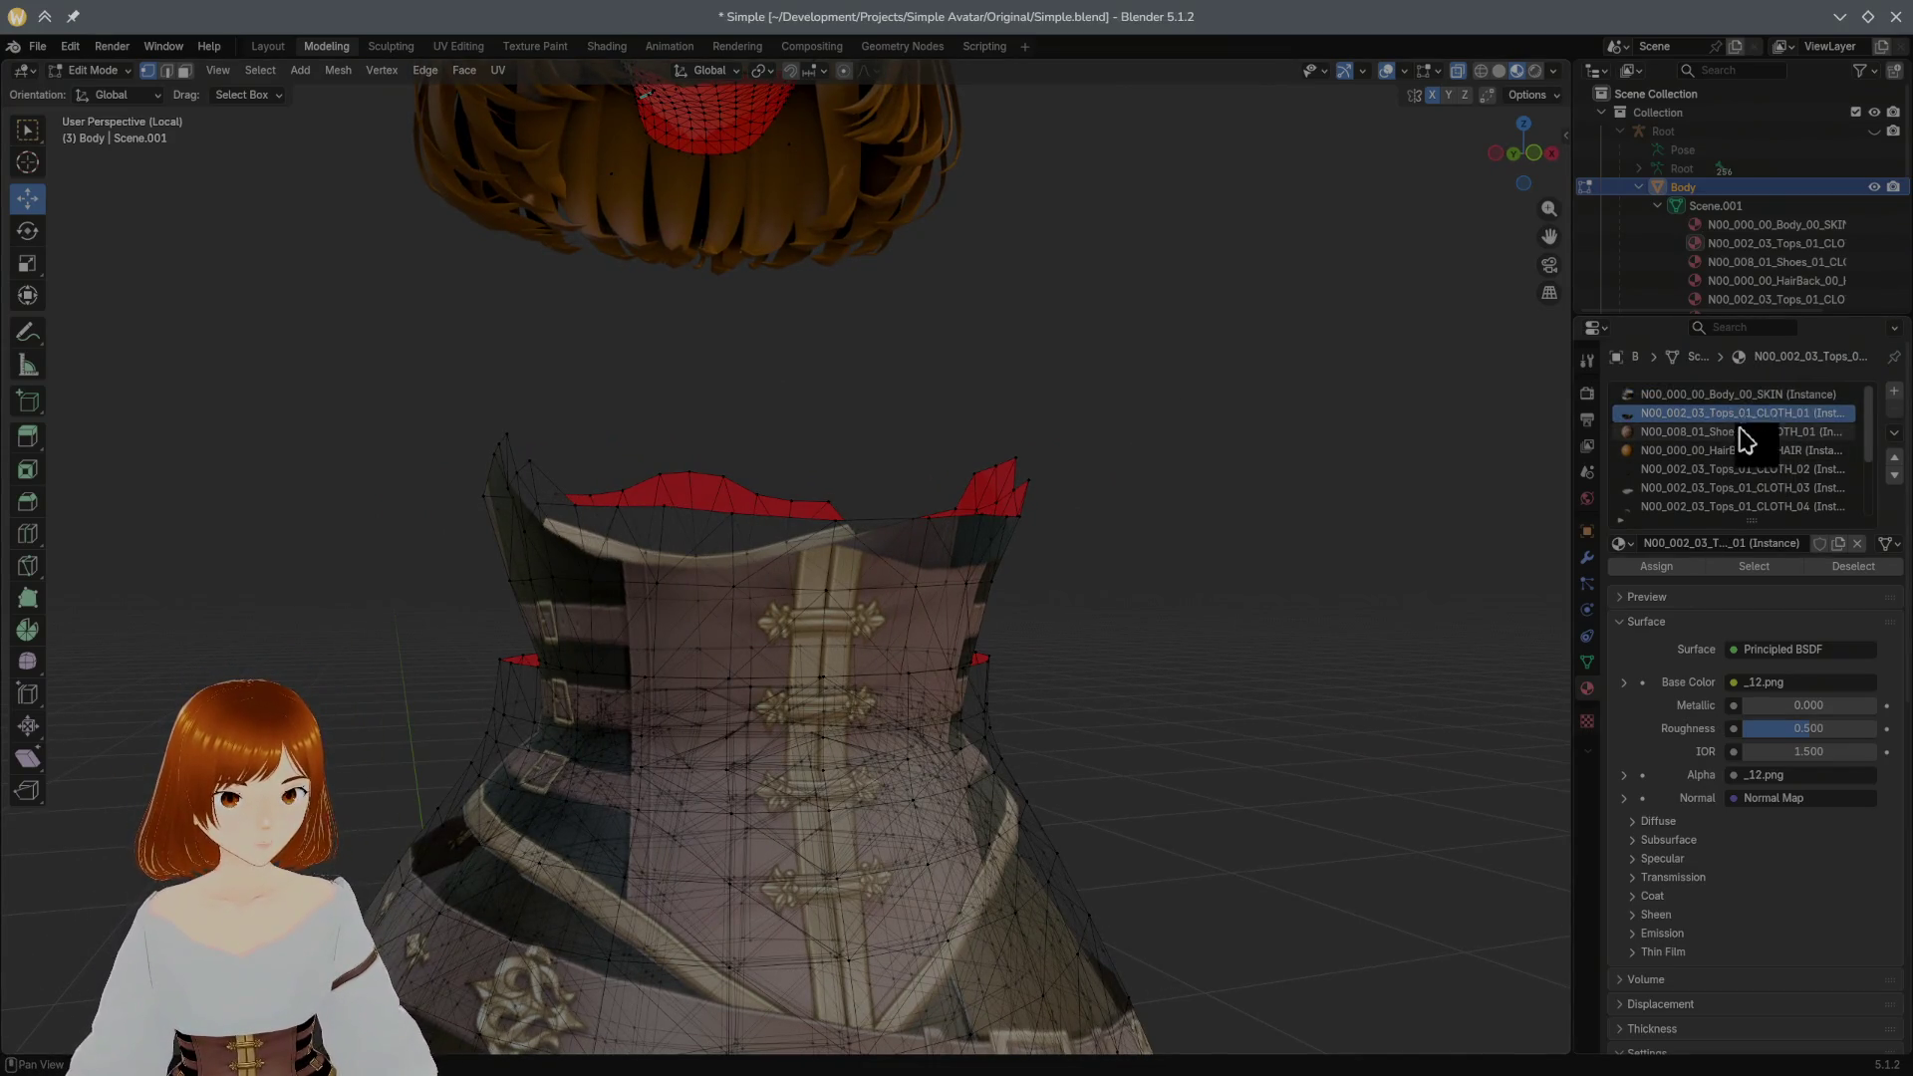
# Step: Select the CLOTH_01 outer skirt, toggle its visibility to check it, and leave it hidden
pyautogui.click(1758, 566)
pyautogui.scroll(-4, 1158, 542)
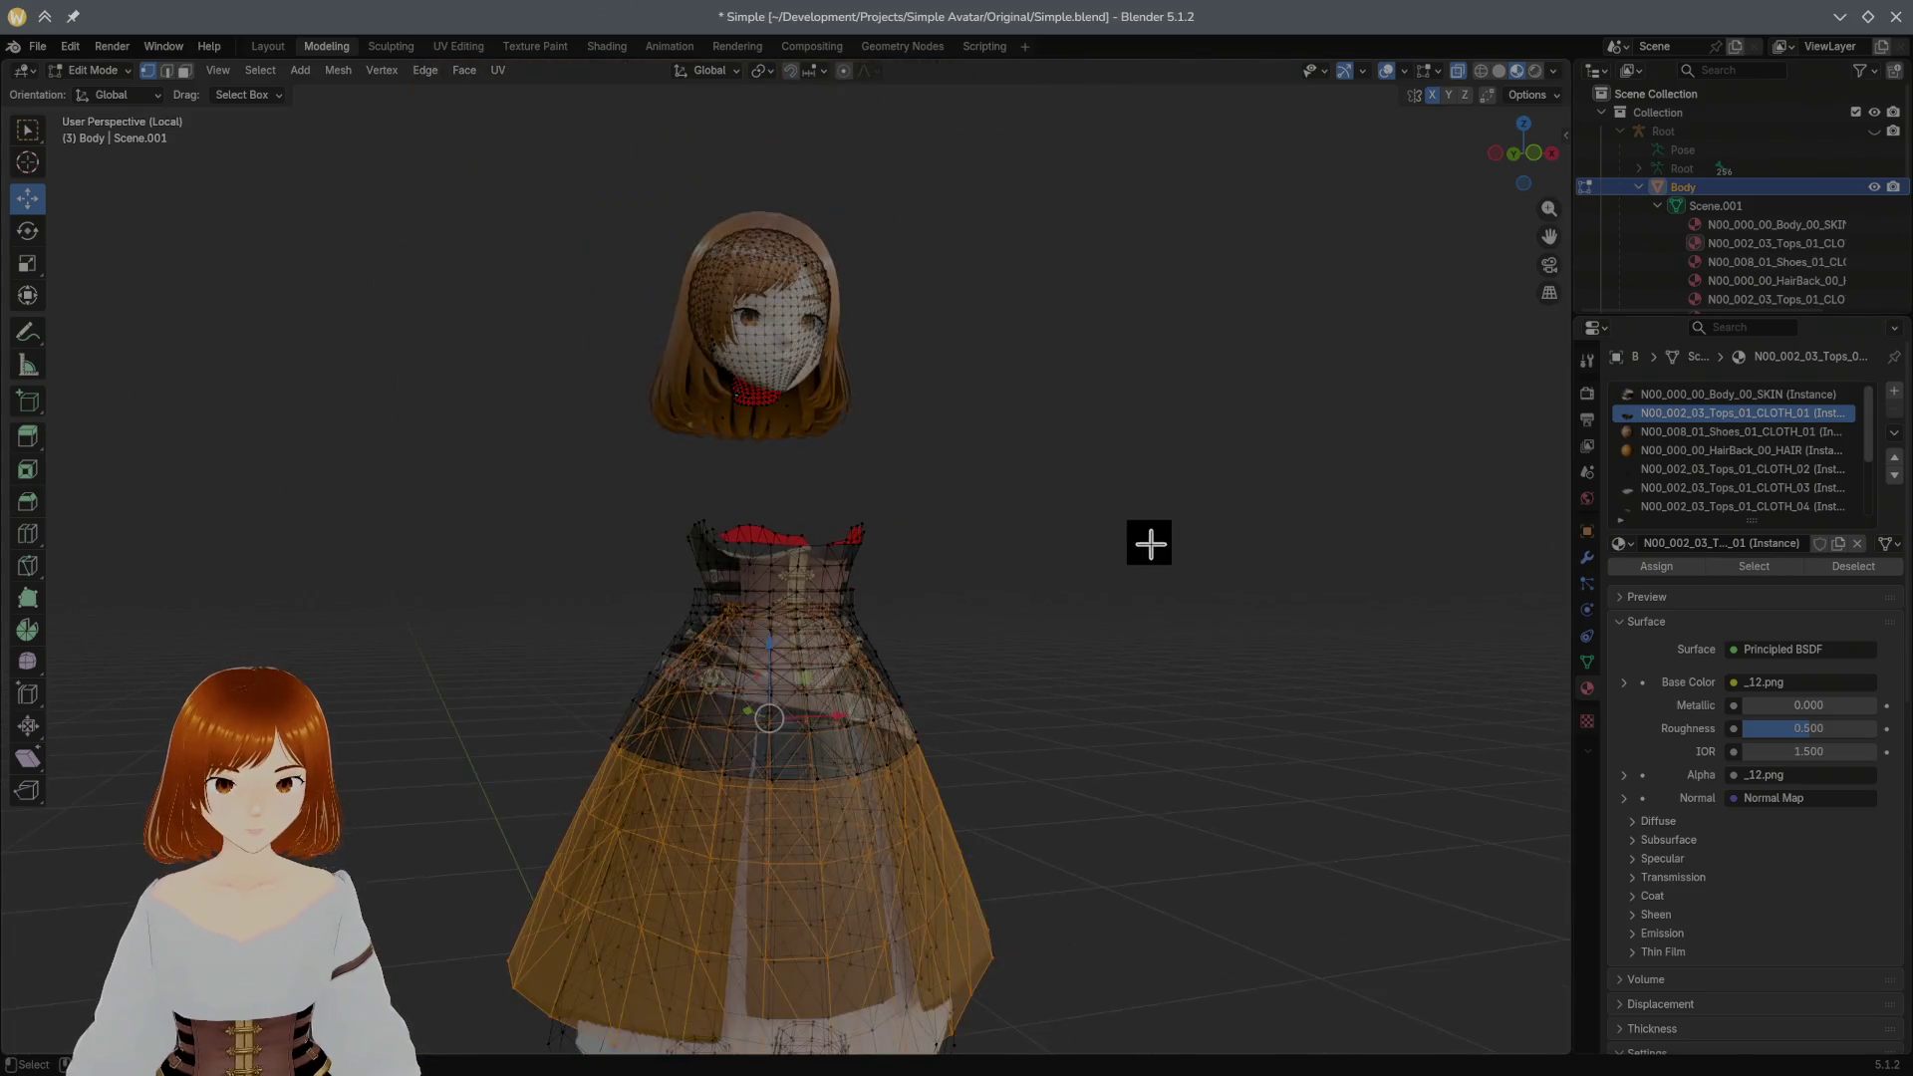
pyautogui.scroll(-2, 1089, 535)
pyautogui.scroll(-1, 1106, 534)
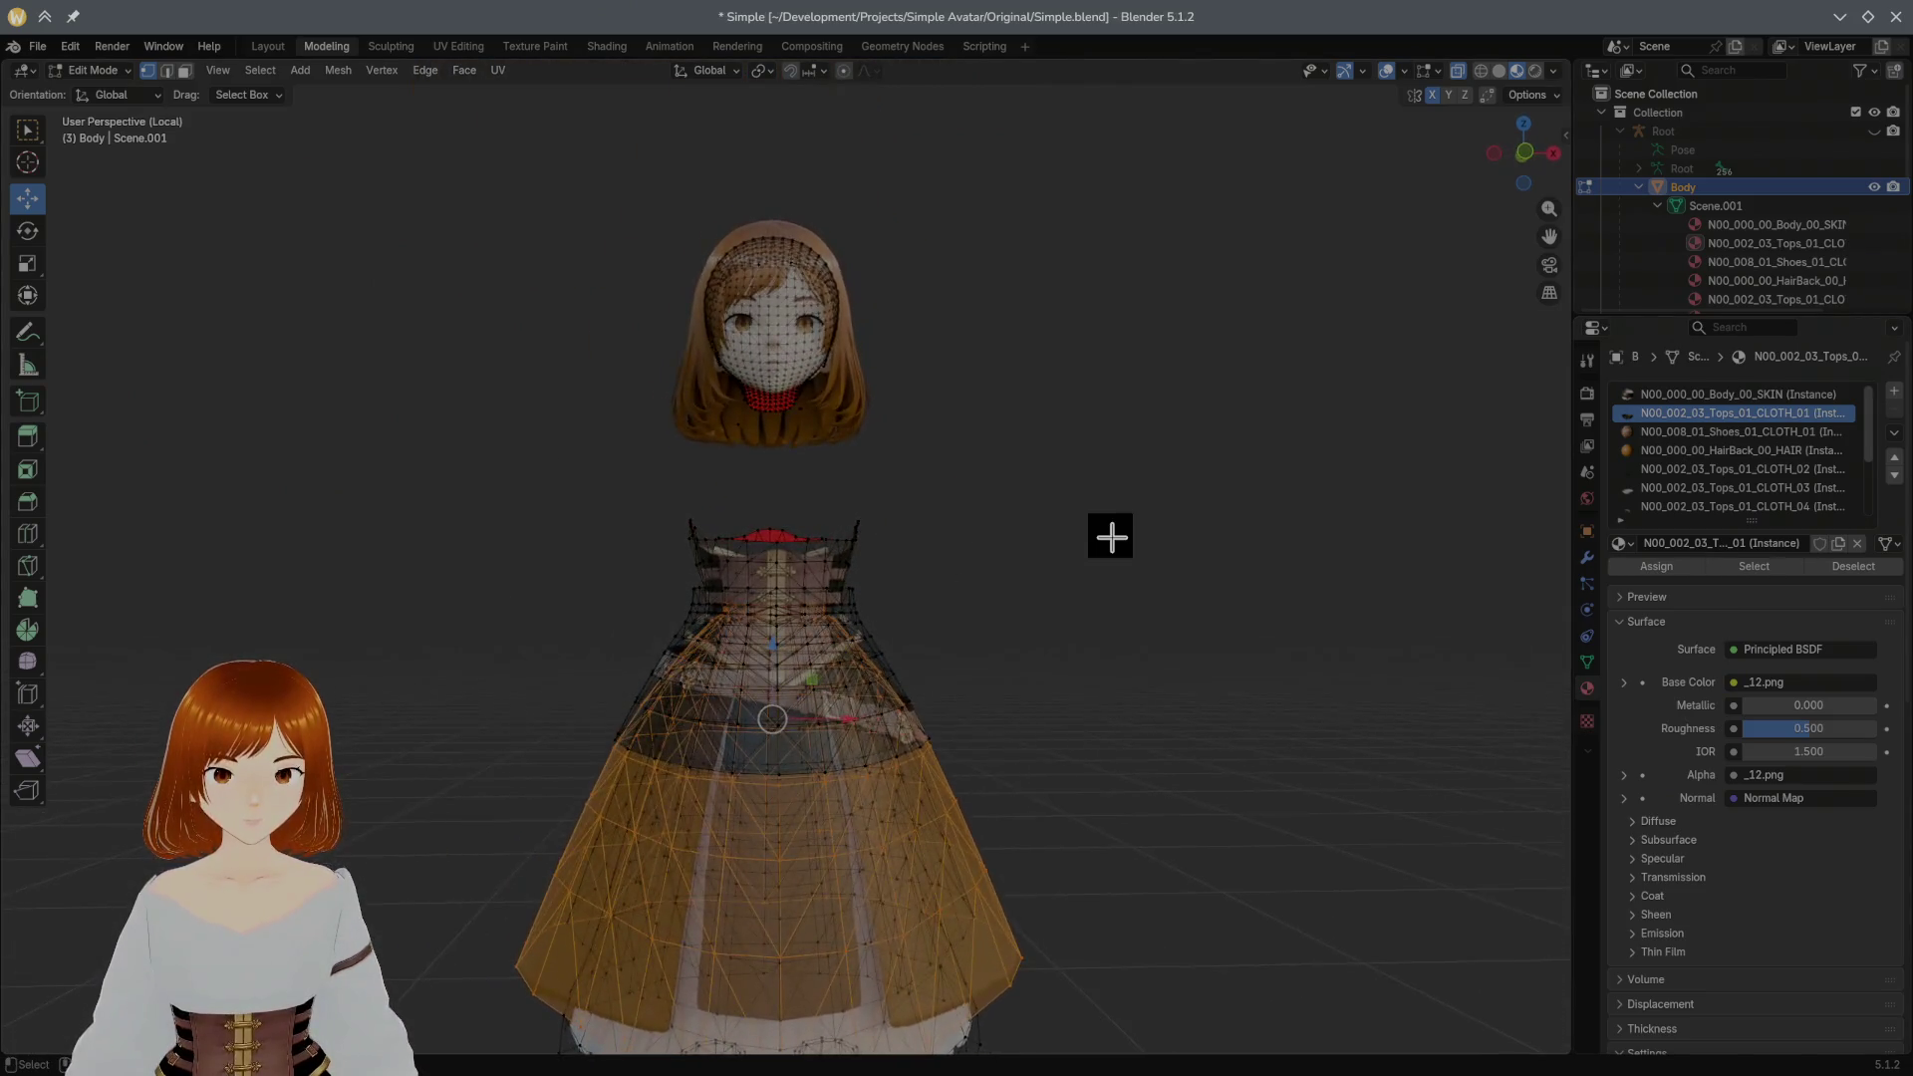
pyautogui.scroll(-2, 1105, 531)
pyautogui.press('h')
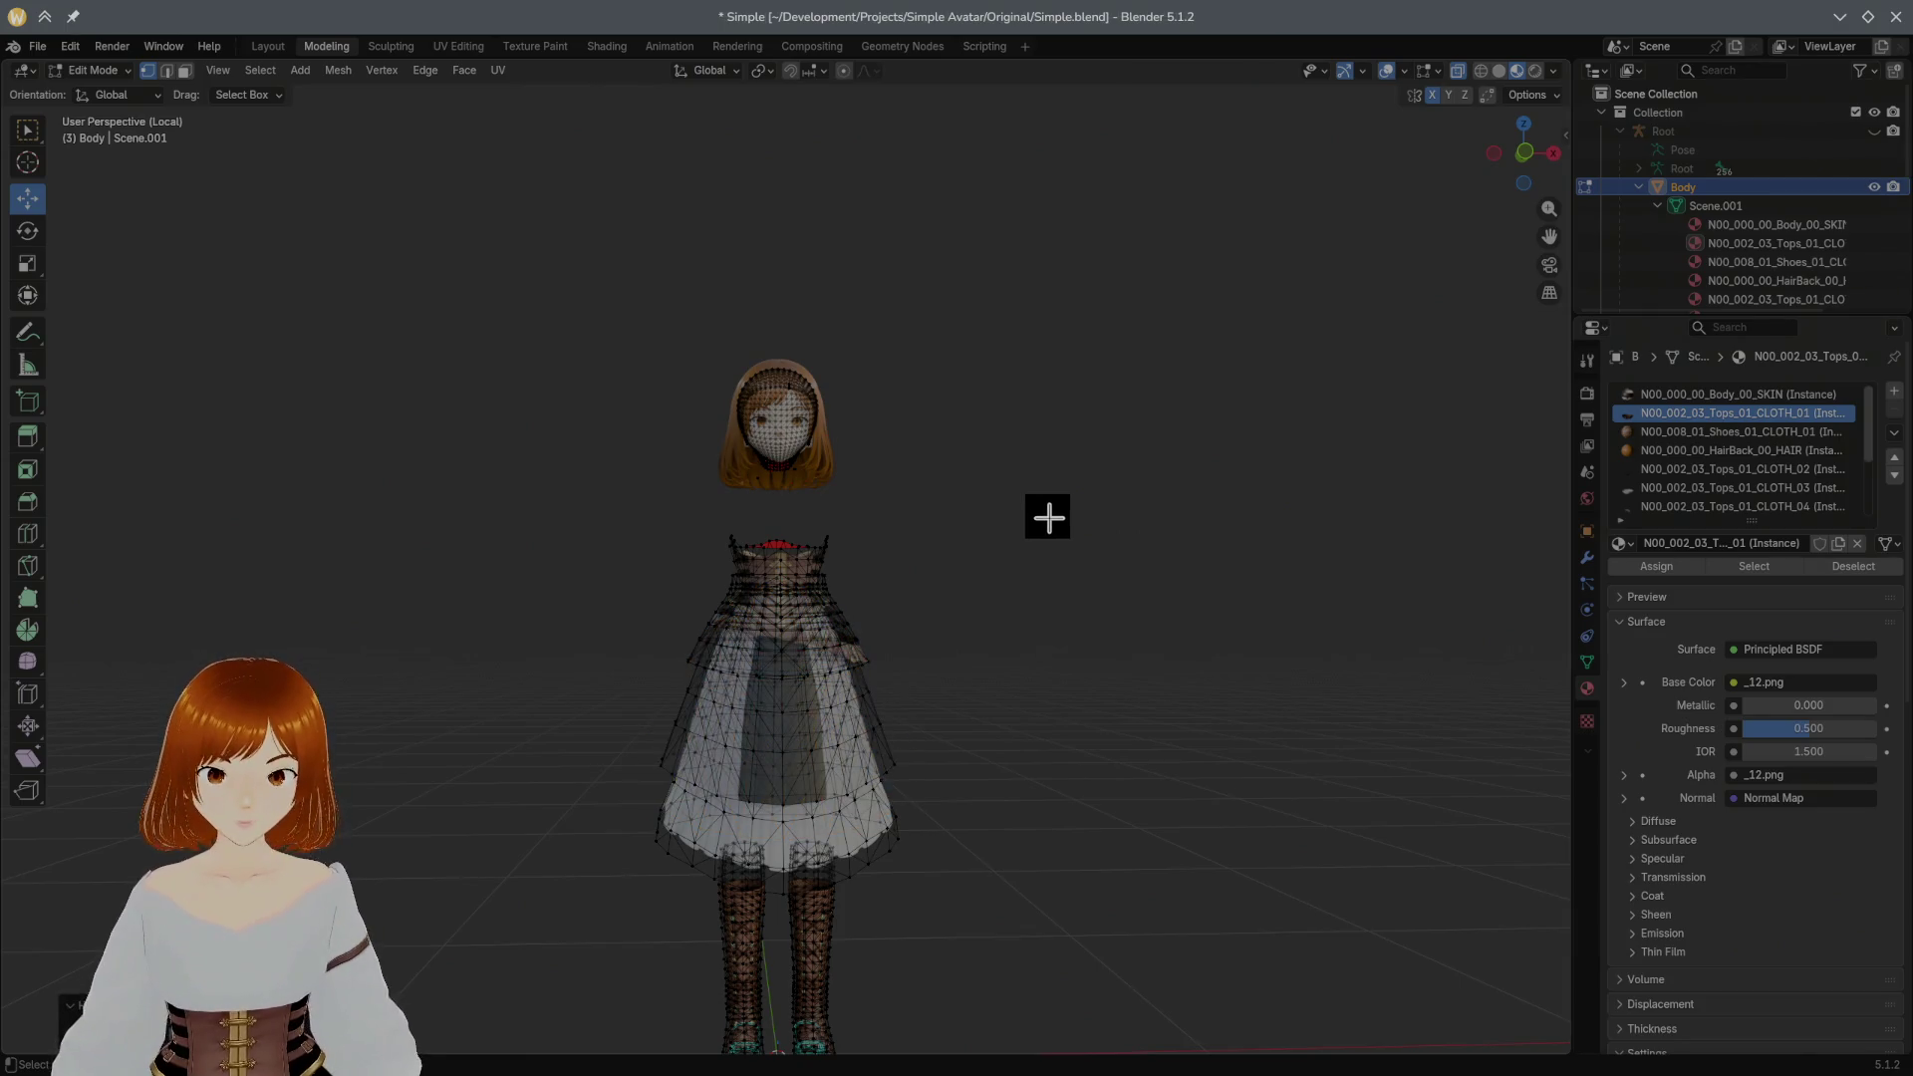
pyautogui.scroll(1, 1047, 518)
pyautogui.hotkey('alt', 'h')
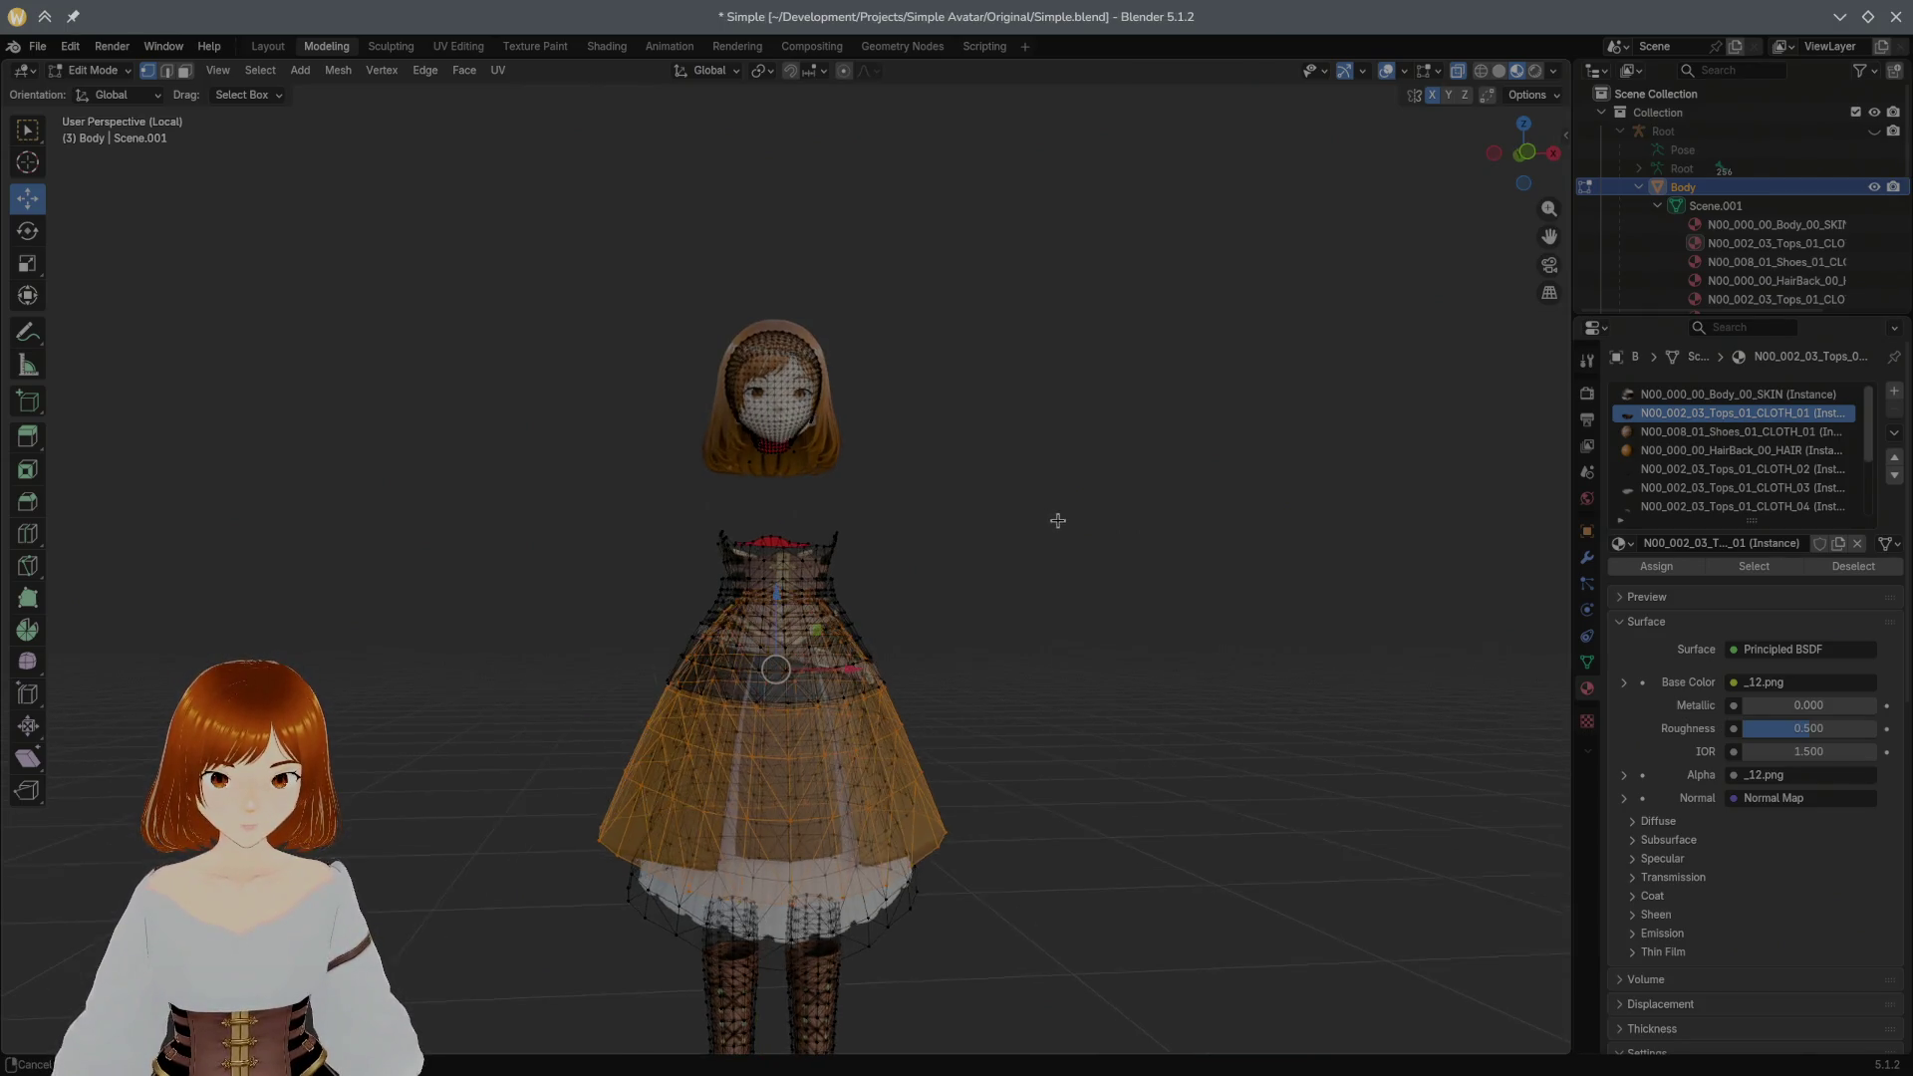
pyautogui.scroll(1, 1022, 510)
pyautogui.press('h')
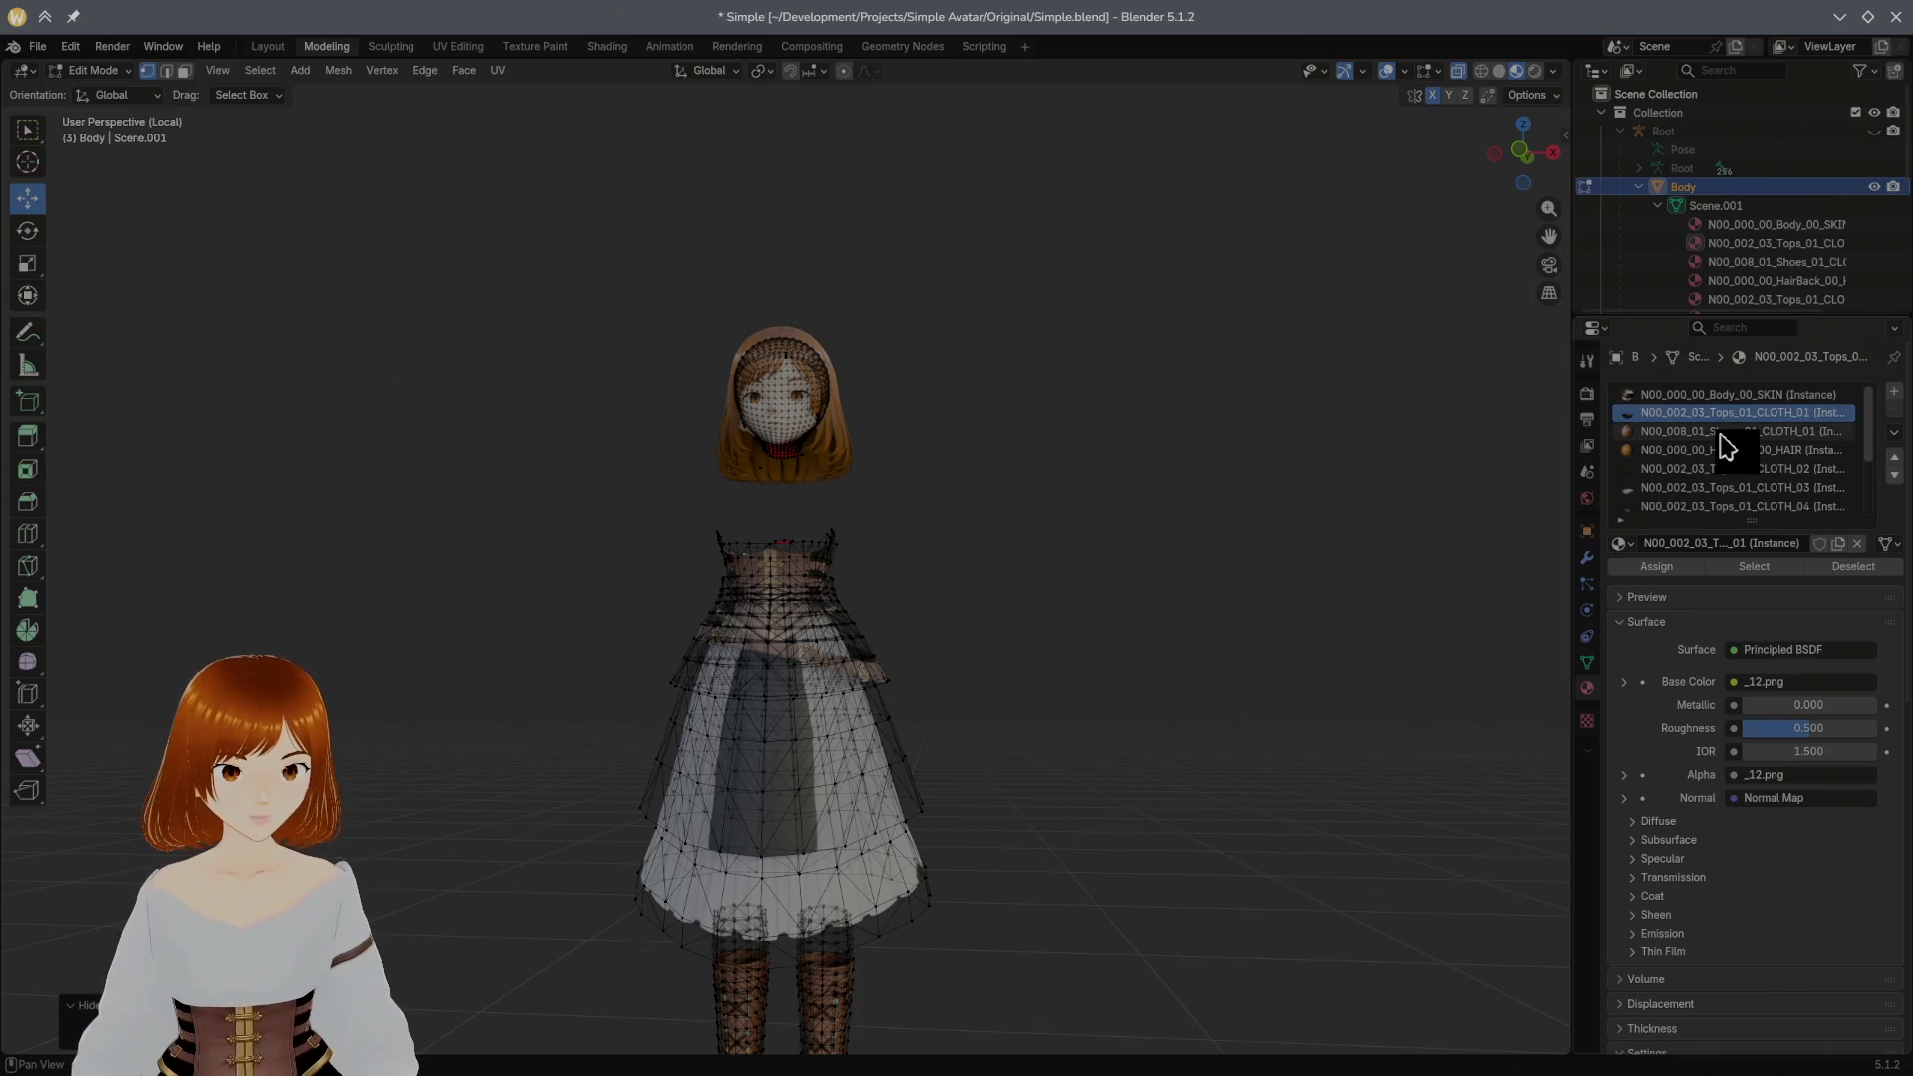
# Step: Select the Shoes_01_CLOTH_01 and CLOTH_02 geometry and hide the legs and shoes
pyautogui.click(1726, 432)
pyautogui.click(1719, 569)
pyautogui.scroll(-3, 1188, 542)
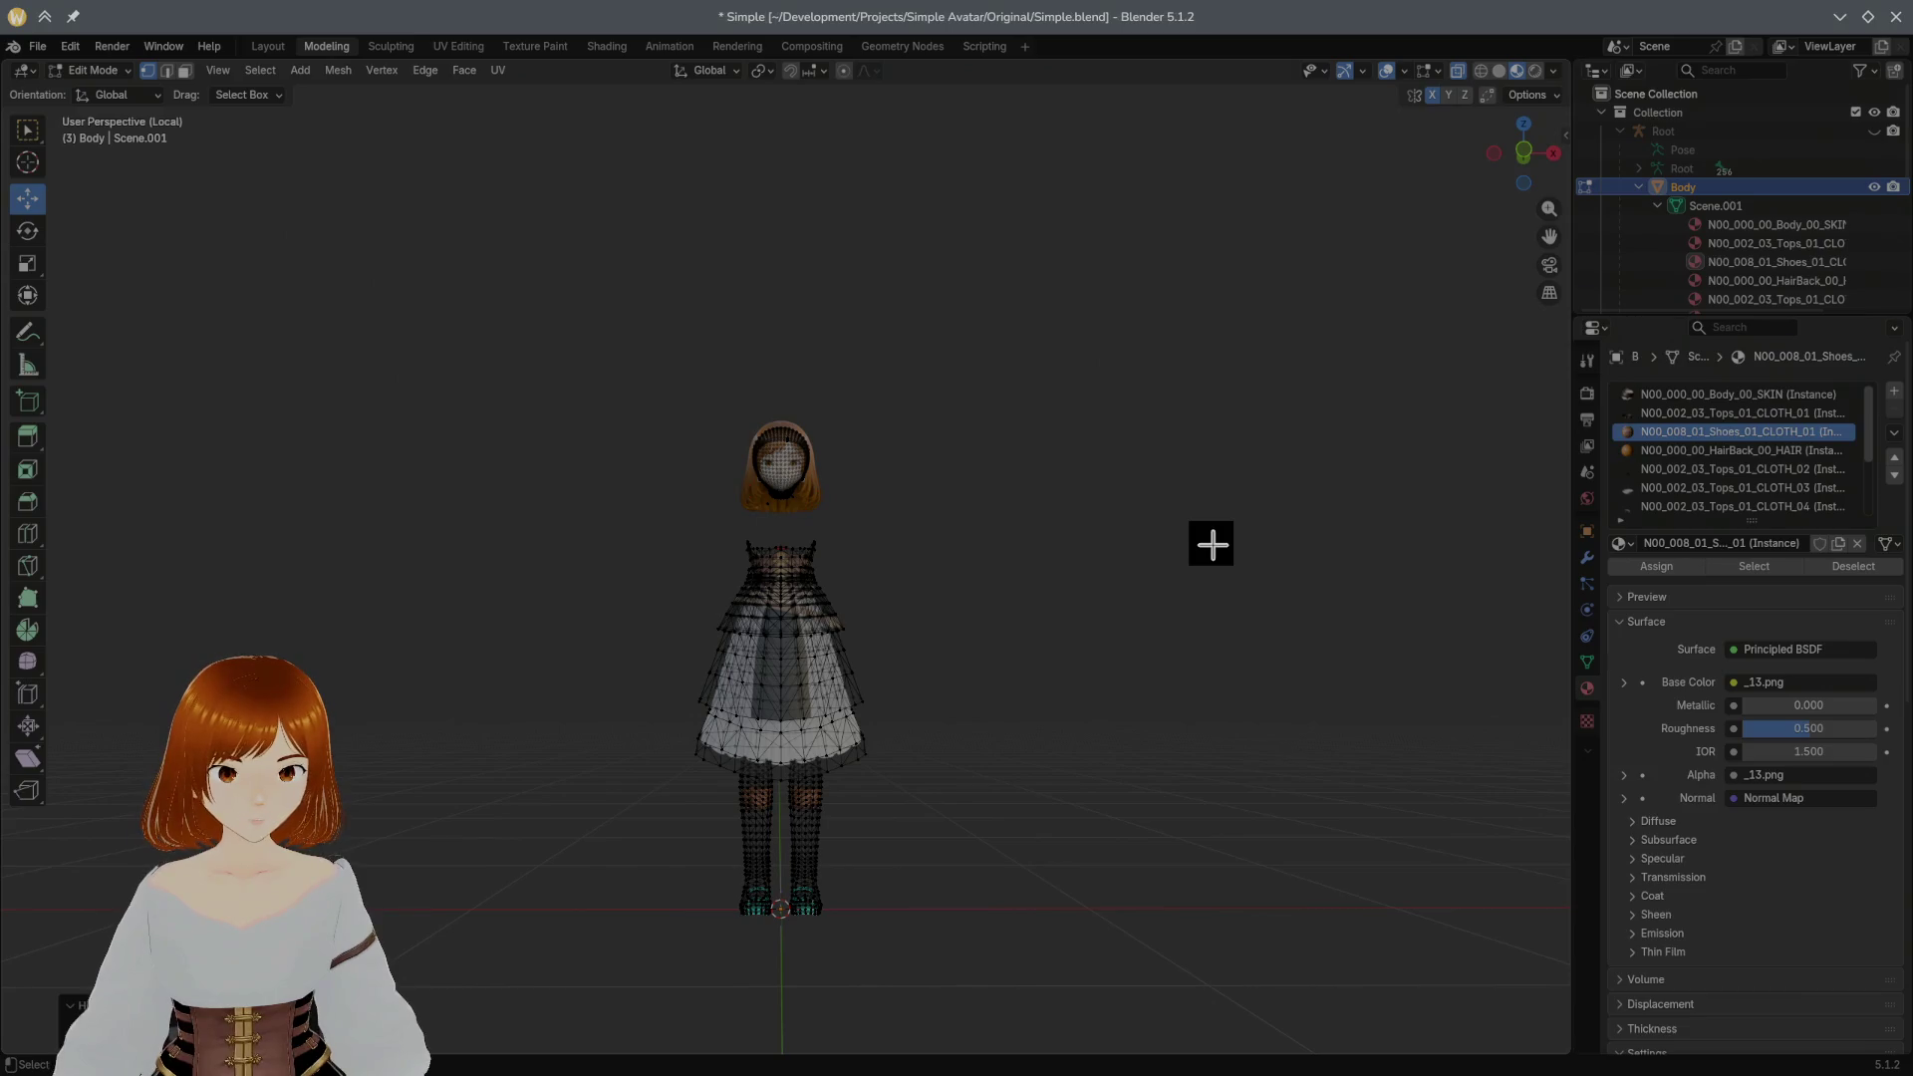
pyautogui.scroll(-2, 1674, 504)
pyautogui.scroll(-1, 1687, 504)
pyautogui.click(1737, 471)
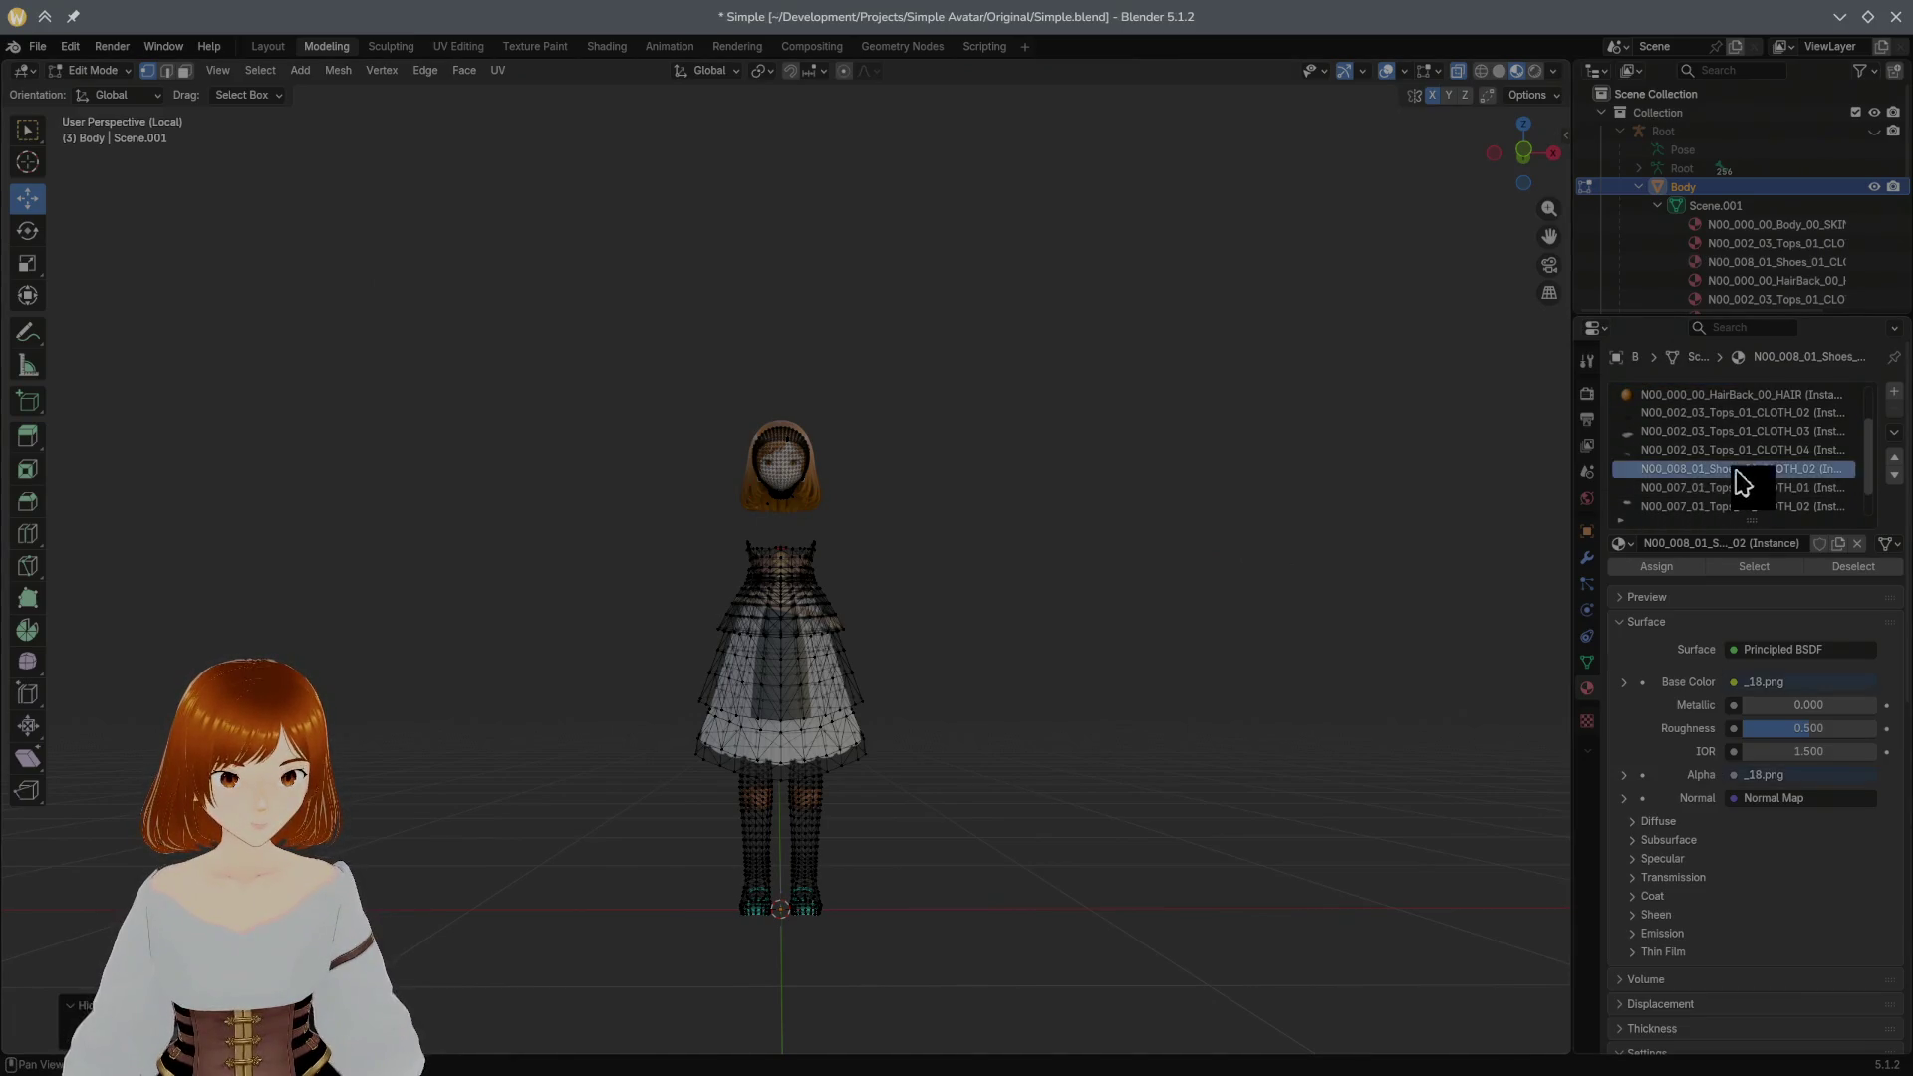
pyautogui.click(1753, 565)
pyautogui.press('h')
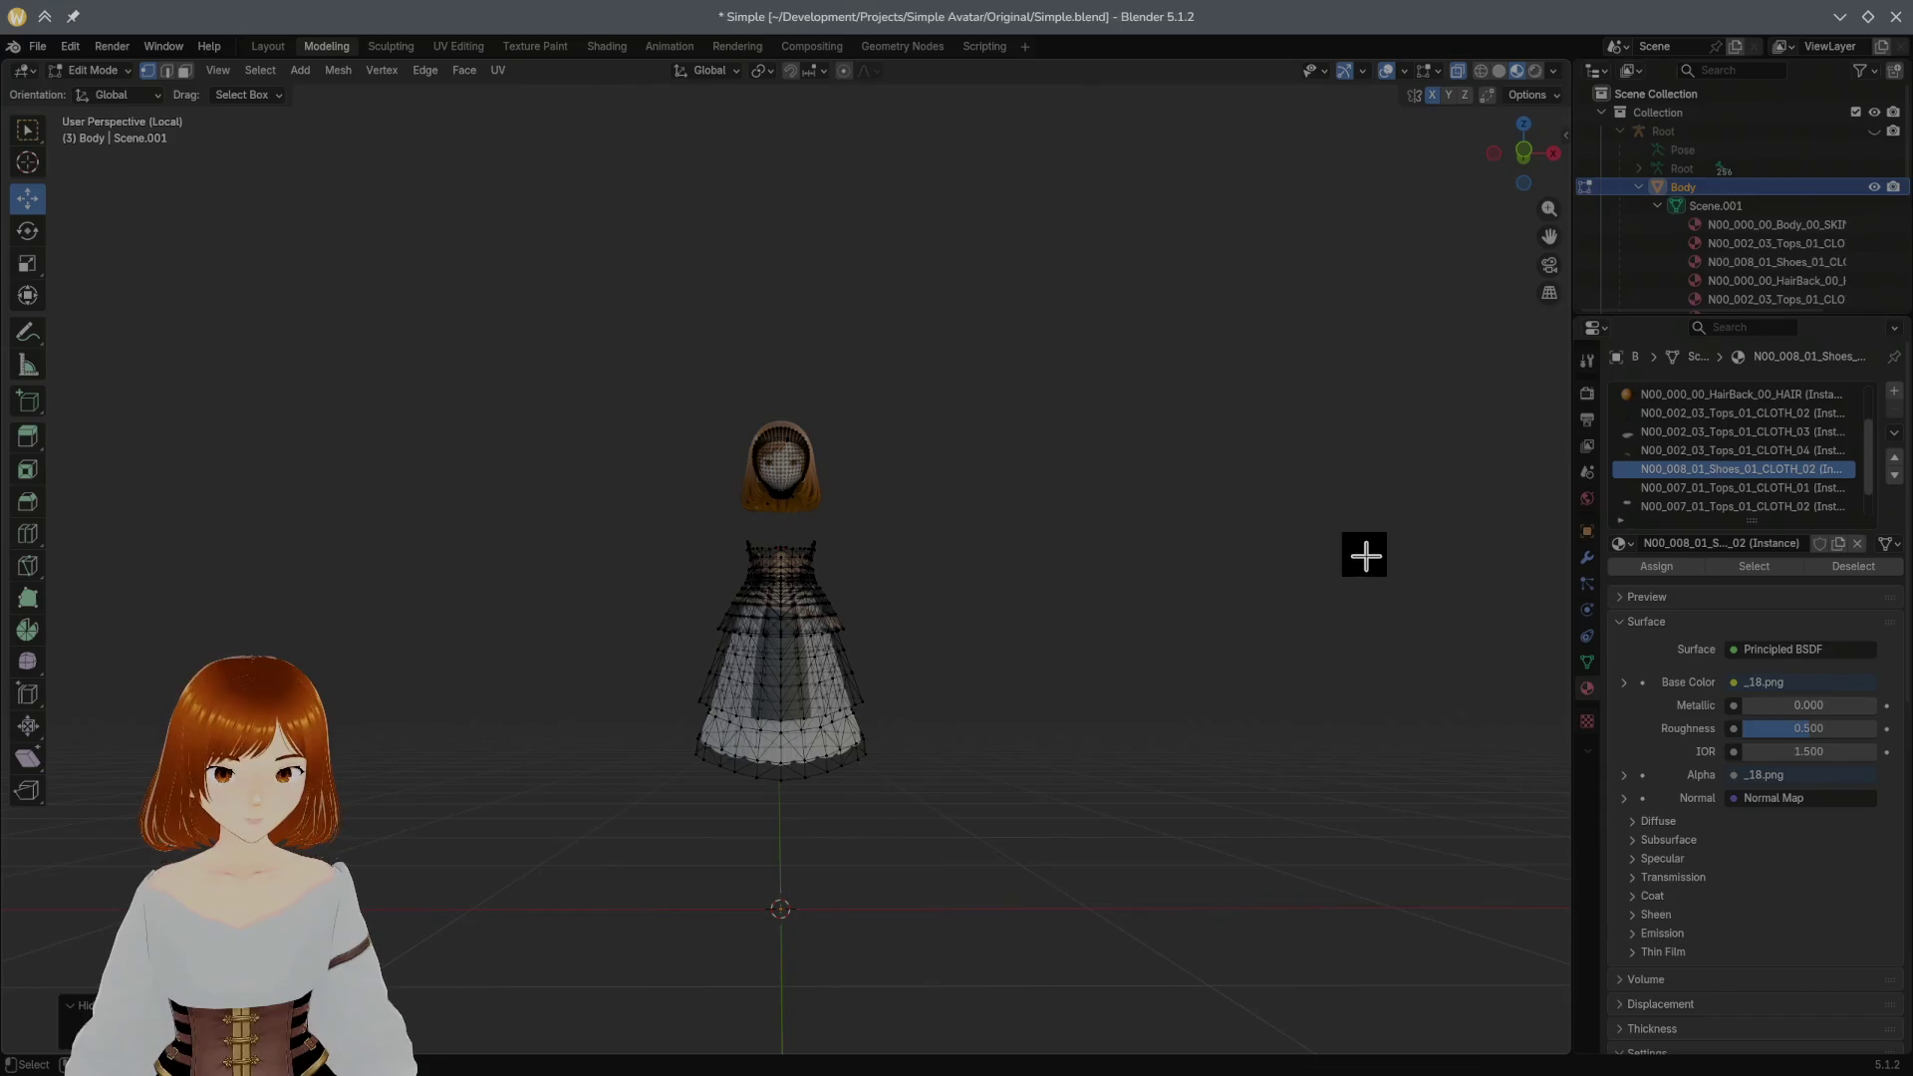
pyautogui.scroll(1, 1719, 502)
pyautogui.scroll(1, 1719, 500)
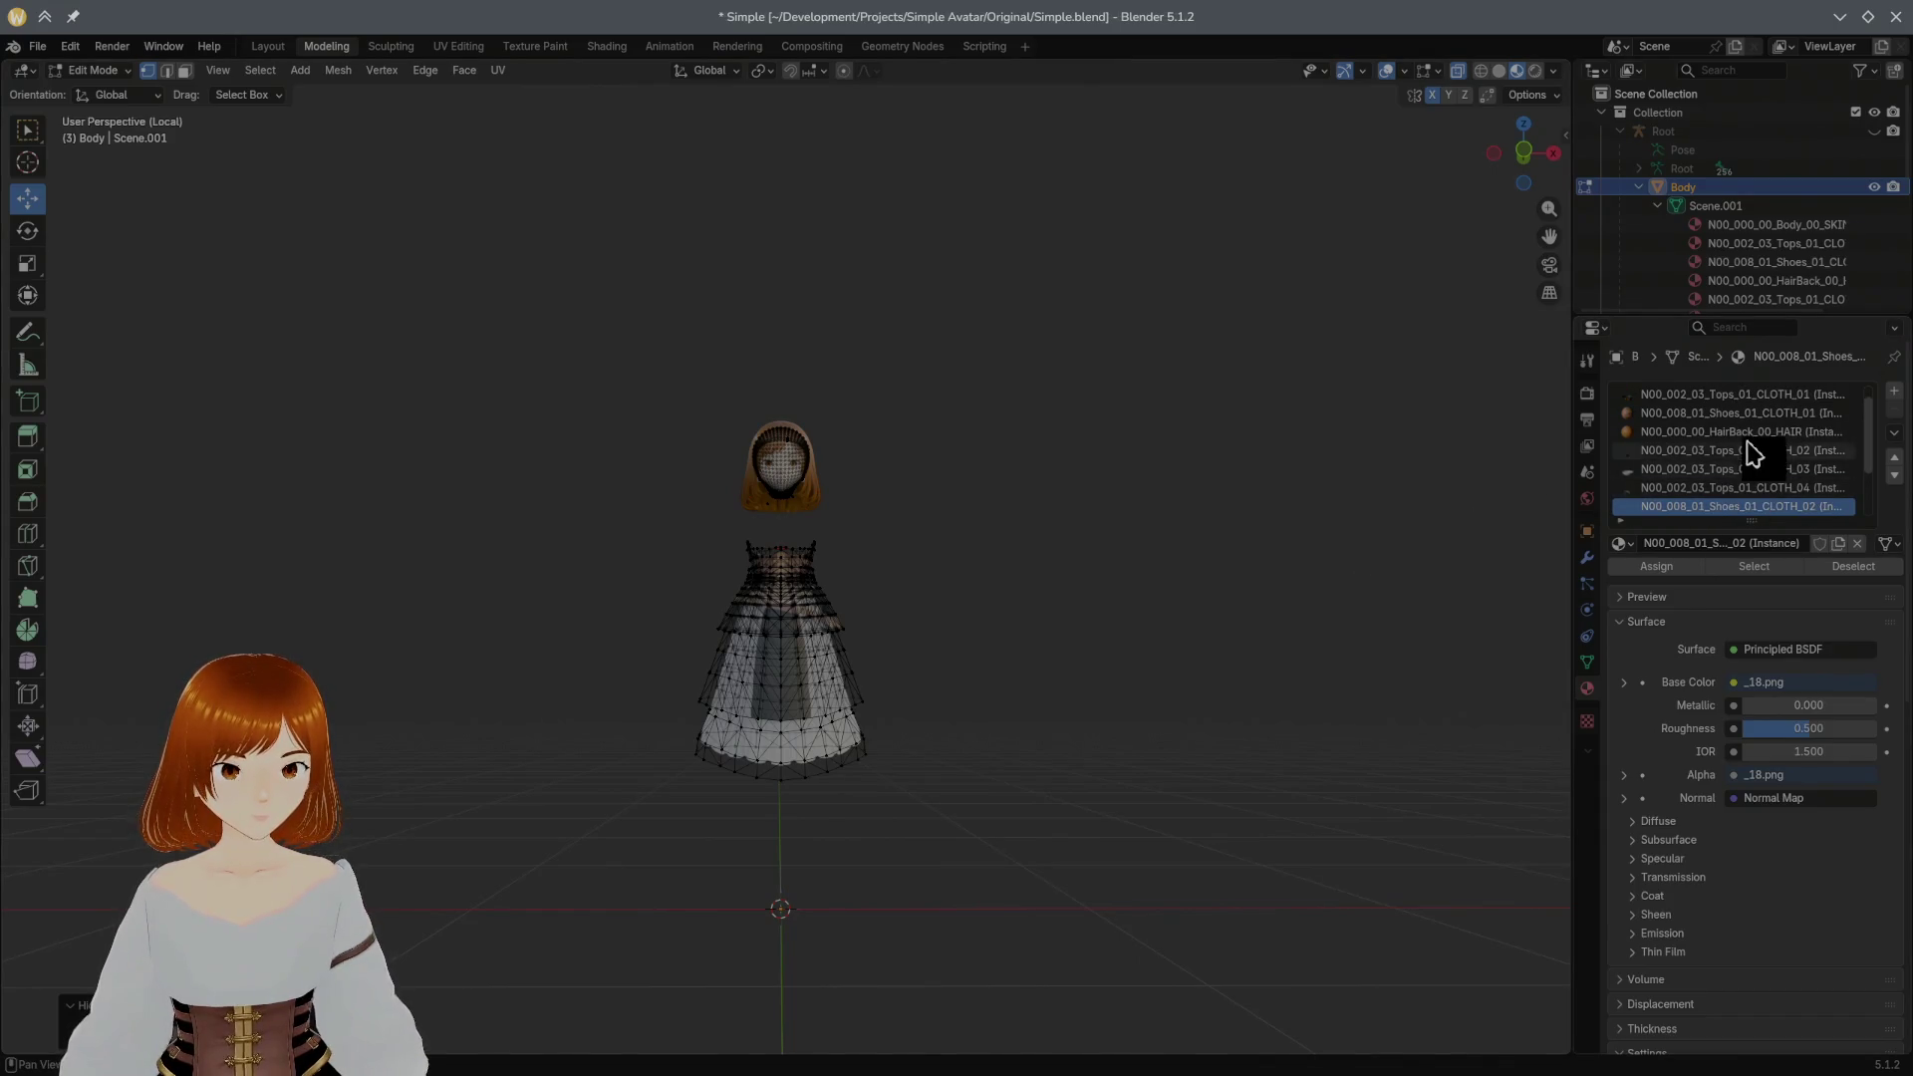
# Step: Check which geometry uses HairBack_00_HAIR, then deselect it
pyautogui.click(1766, 433)
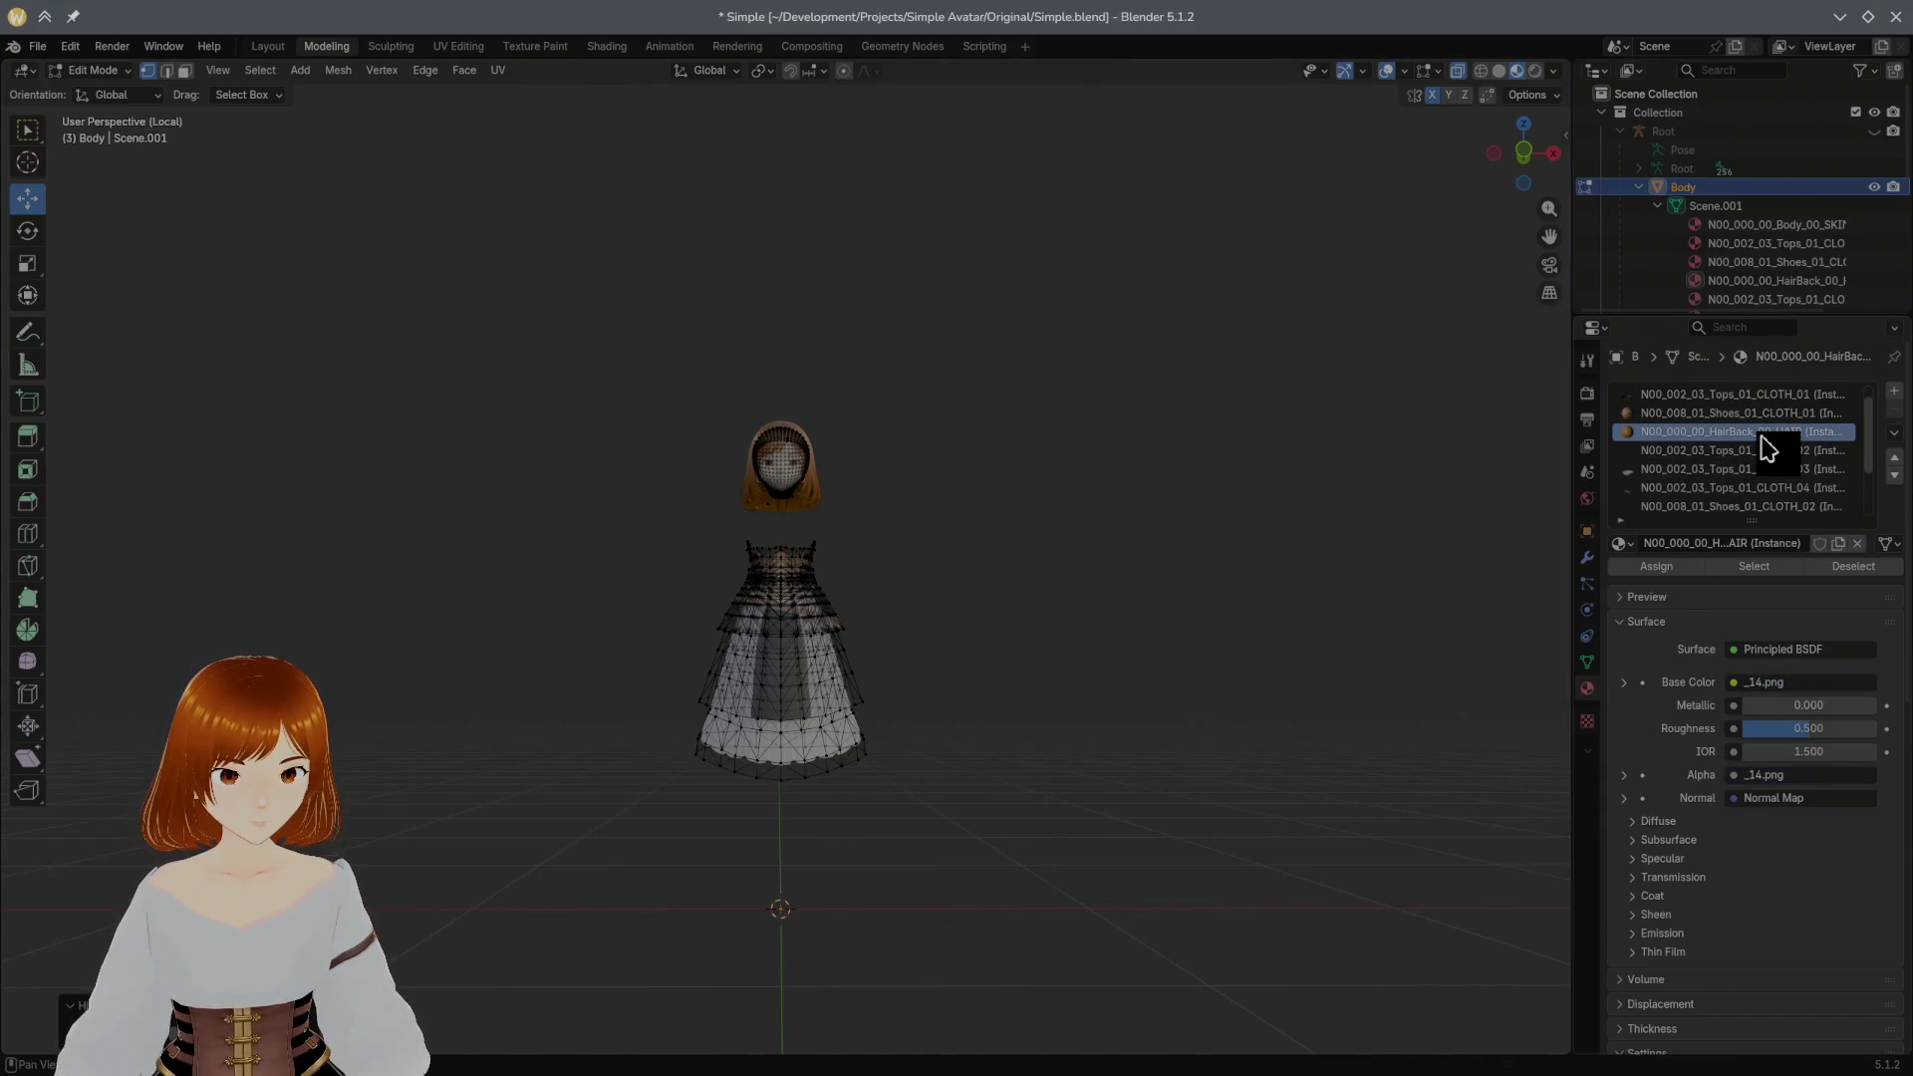
pyautogui.click(1768, 567)
pyautogui.click(1350, 477)
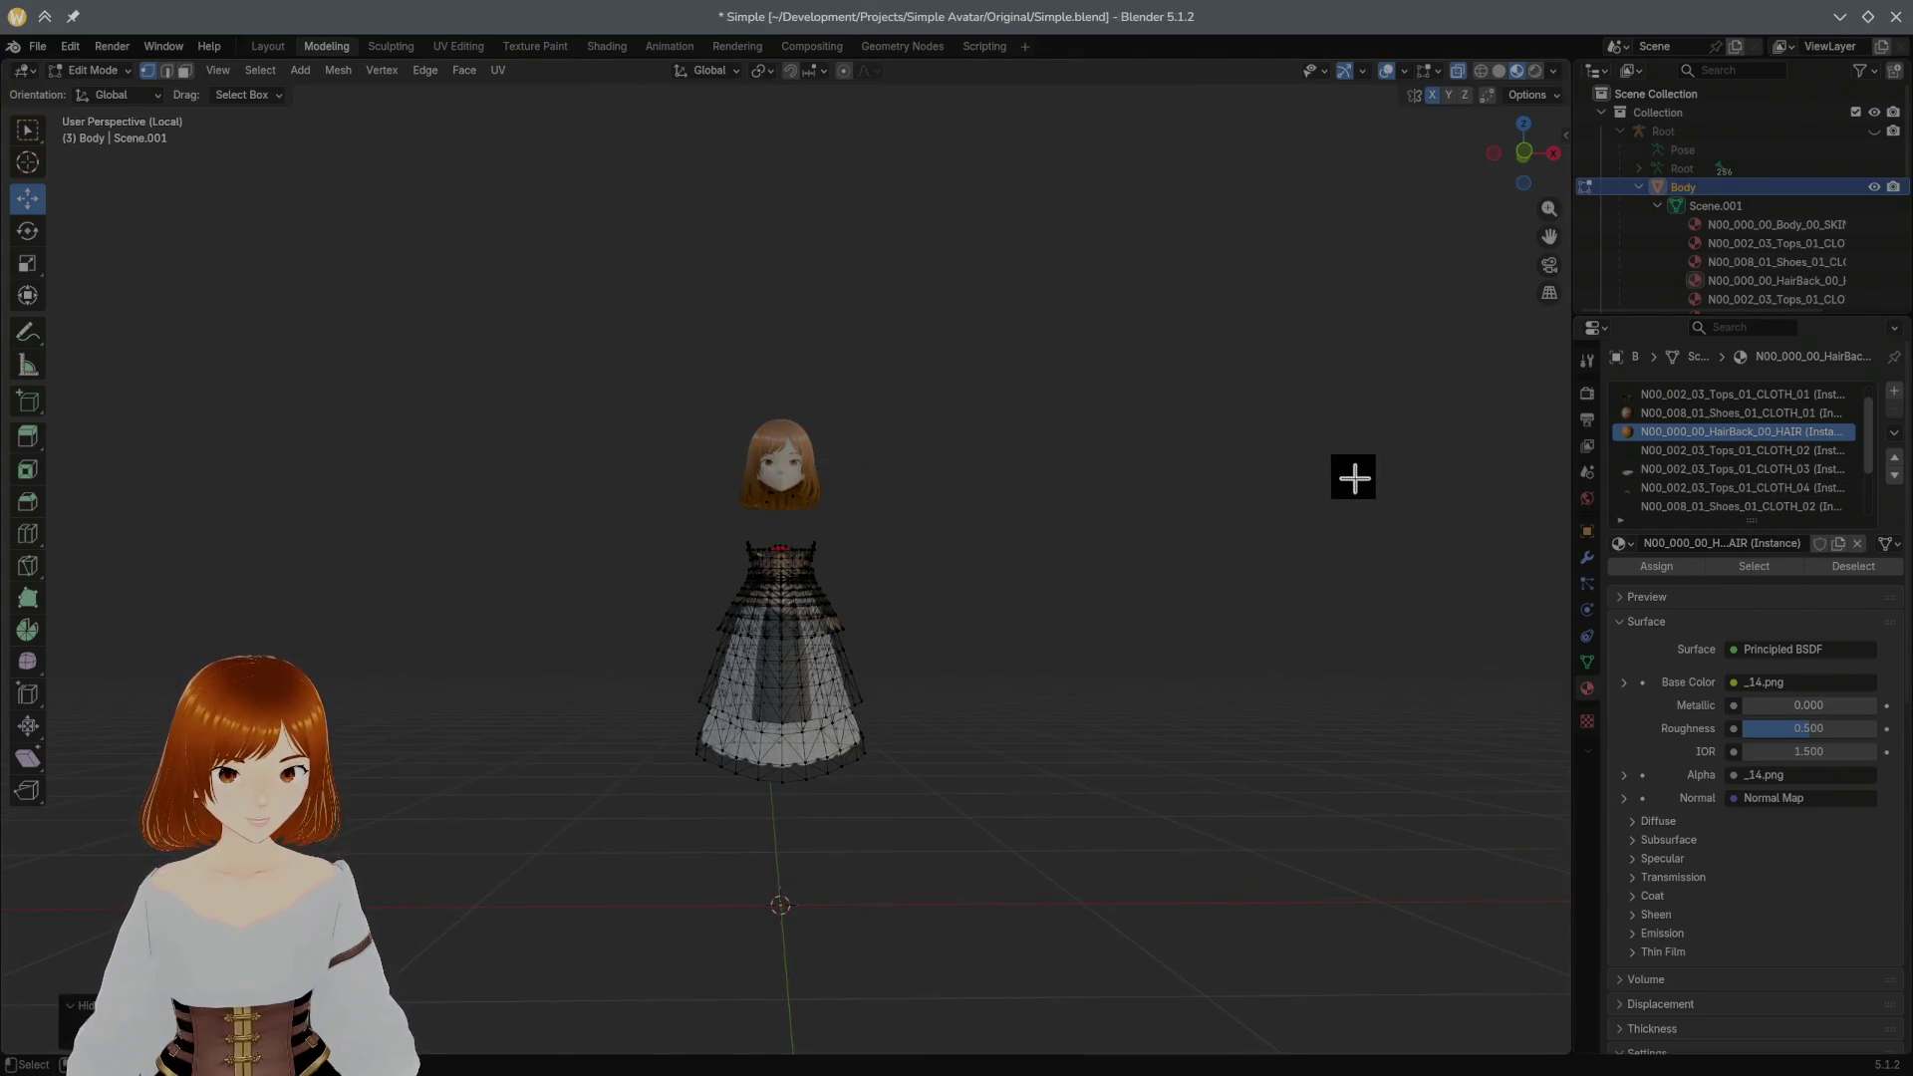
pyautogui.scroll(1, 1759, 466)
pyautogui.scroll(-1, 1765, 463)
pyautogui.scroll(-2, 1766, 464)
pyautogui.scroll(-1, 1766, 464)
pyautogui.scroll(1, 1765, 467)
pyautogui.scroll(1, 1765, 467)
pyautogui.scroll(1, 1765, 467)
pyautogui.scroll(1, 1766, 466)
pyautogui.scroll(2, 1033, 507)
pyautogui.scroll(3, 1034, 507)
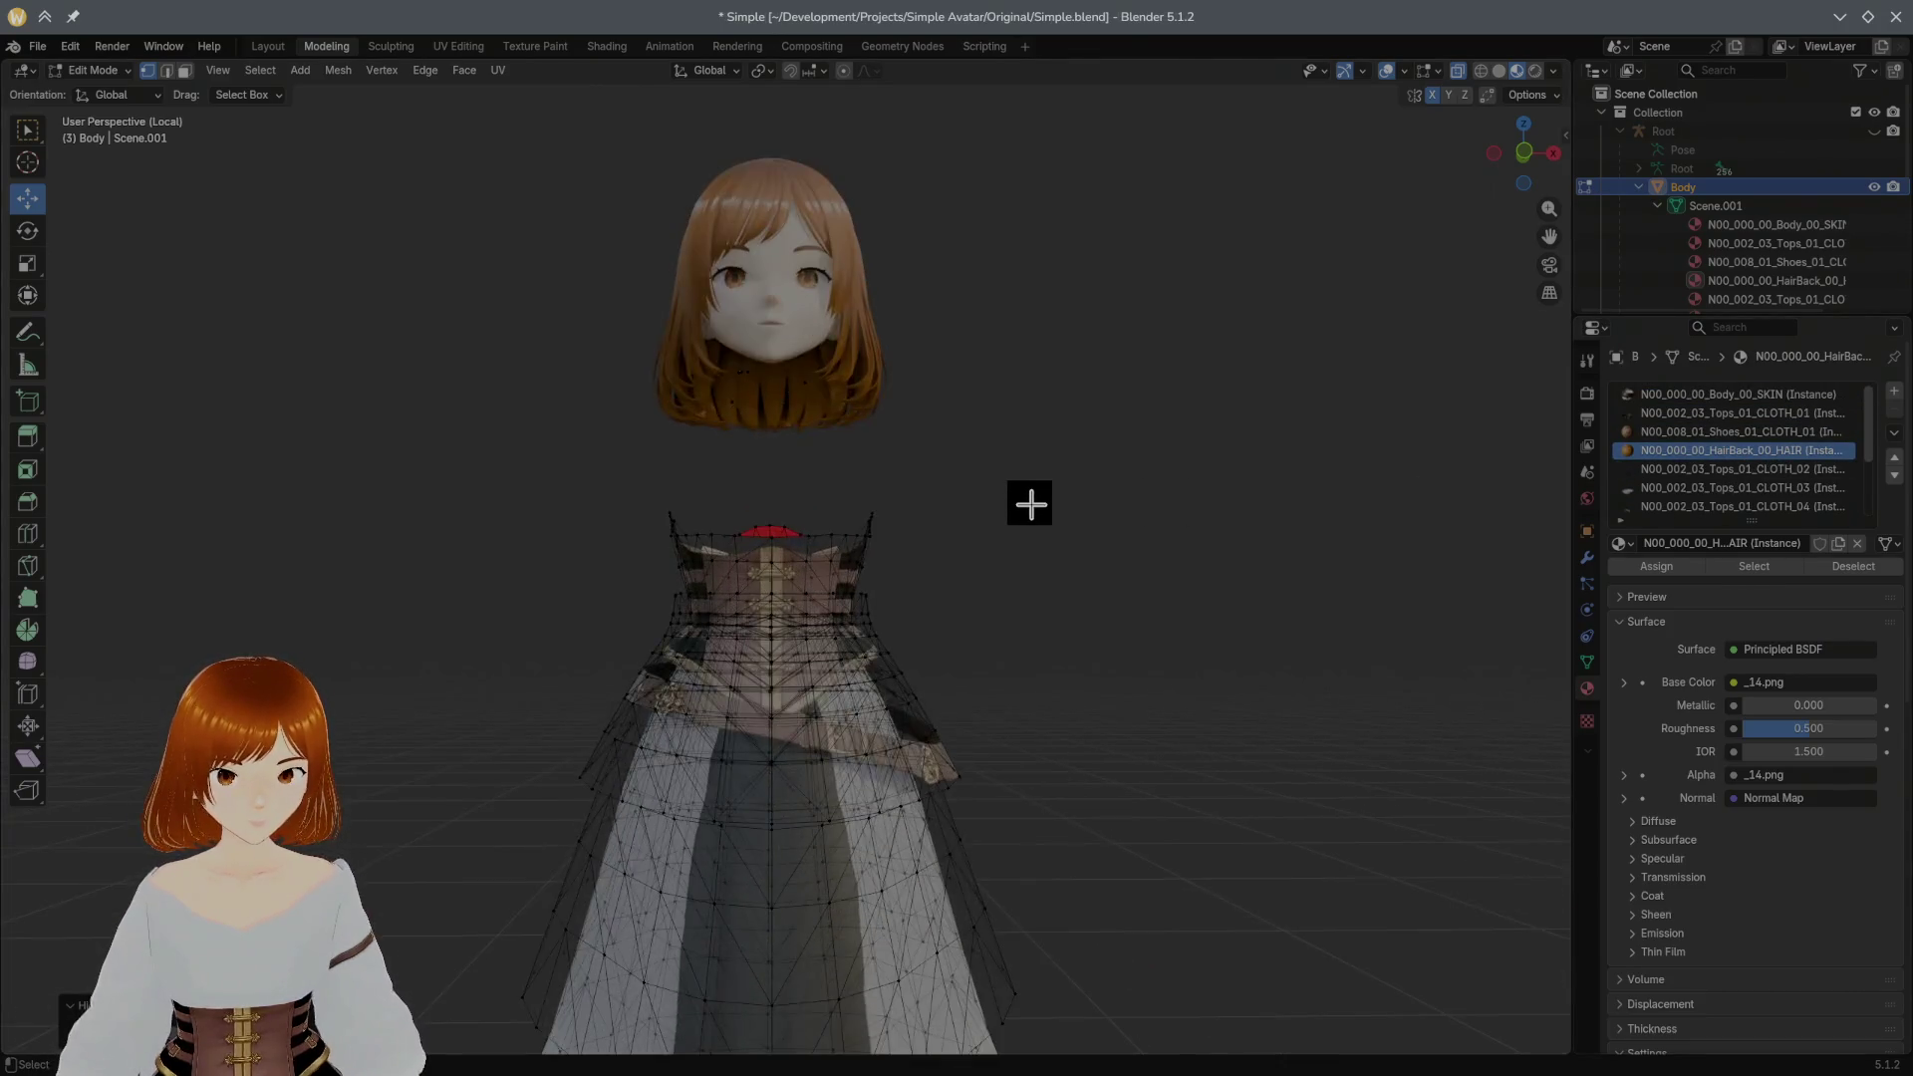
pyautogui.scroll(-2, 1032, 505)
pyautogui.moveTo(1030, 504); pyautogui.dragTo(1025, 552, button='middle')
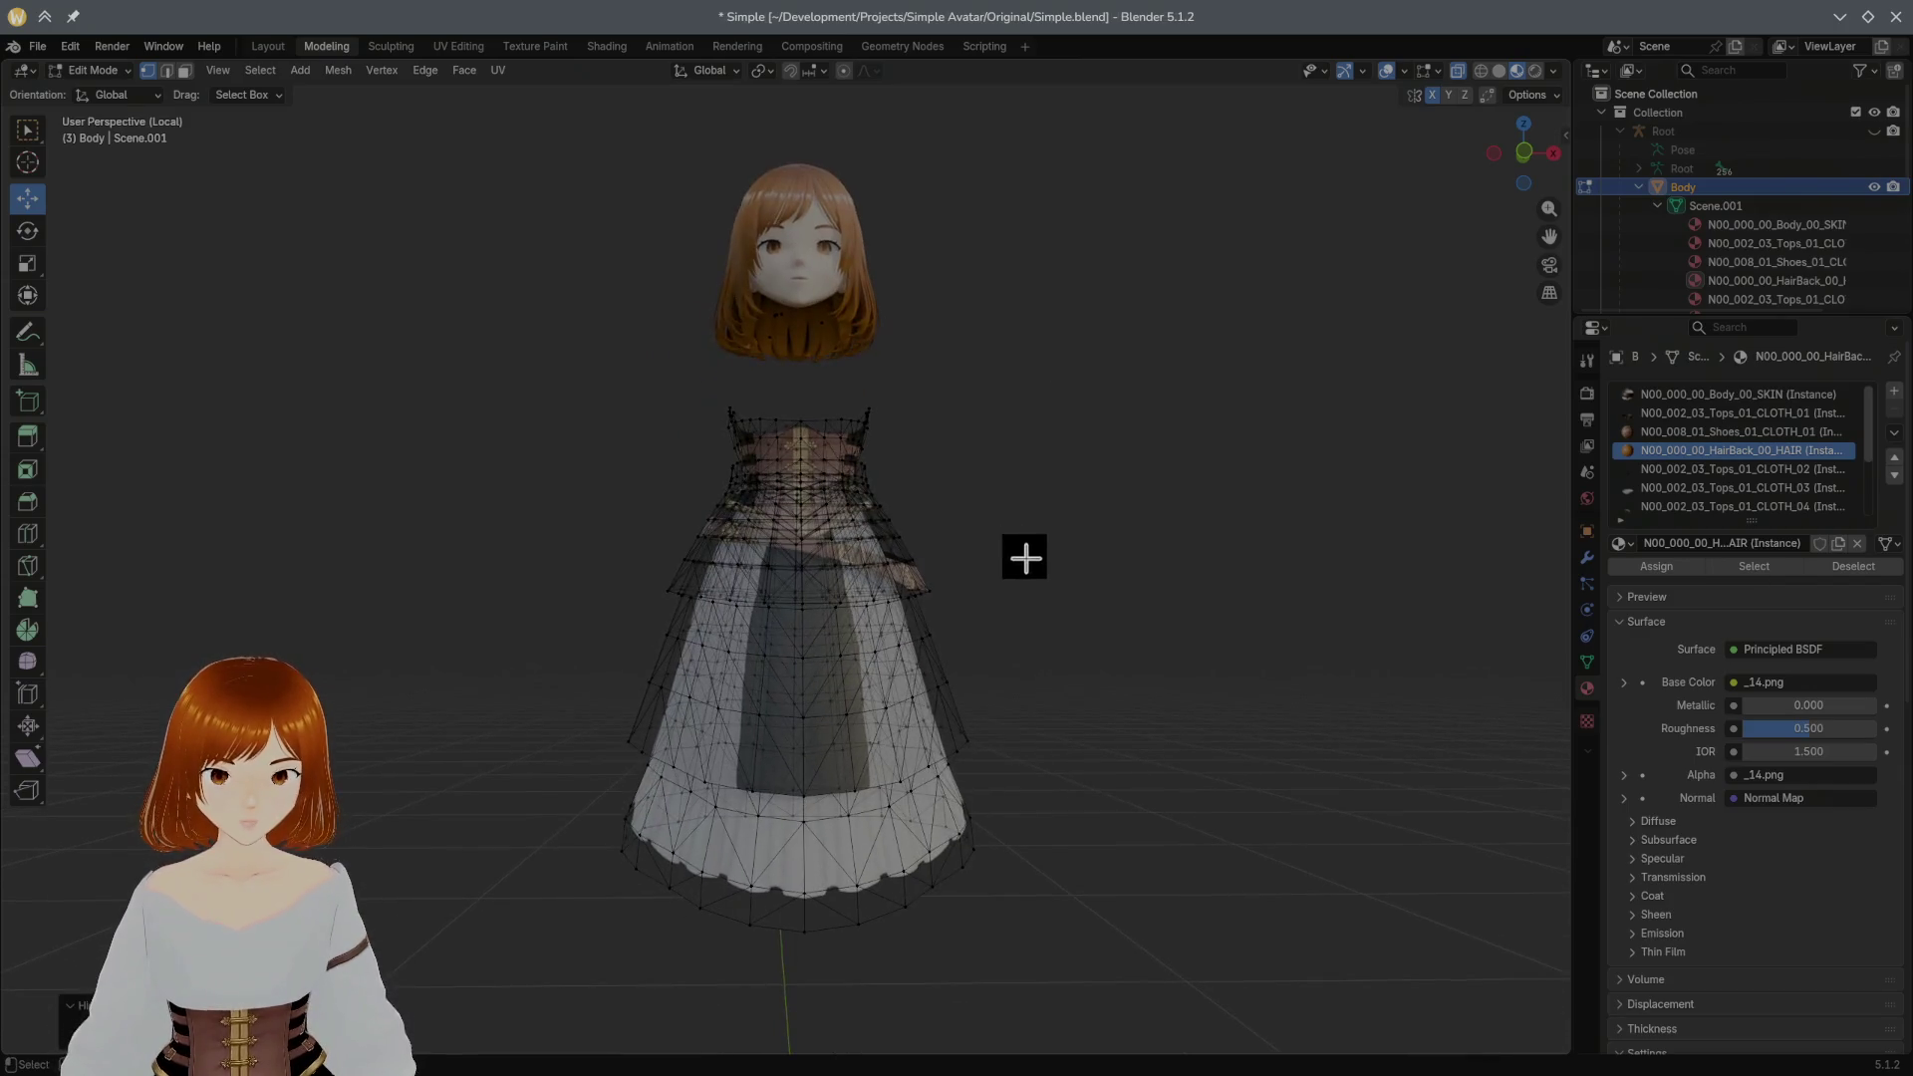
# Step: Hide the Tops_01_CLOTH_03 lower skirt and the Tops_01_CLOTH_04 part
pyautogui.click(1737, 487)
pyautogui.click(1755, 568)
pyautogui.moveTo(1240, 628)
pyautogui.mouseDown(button='middle')
pyautogui.moveTo(1273, 612)
pyautogui.moveTo(1220, 629)
pyautogui.mouseUp(button='middle')
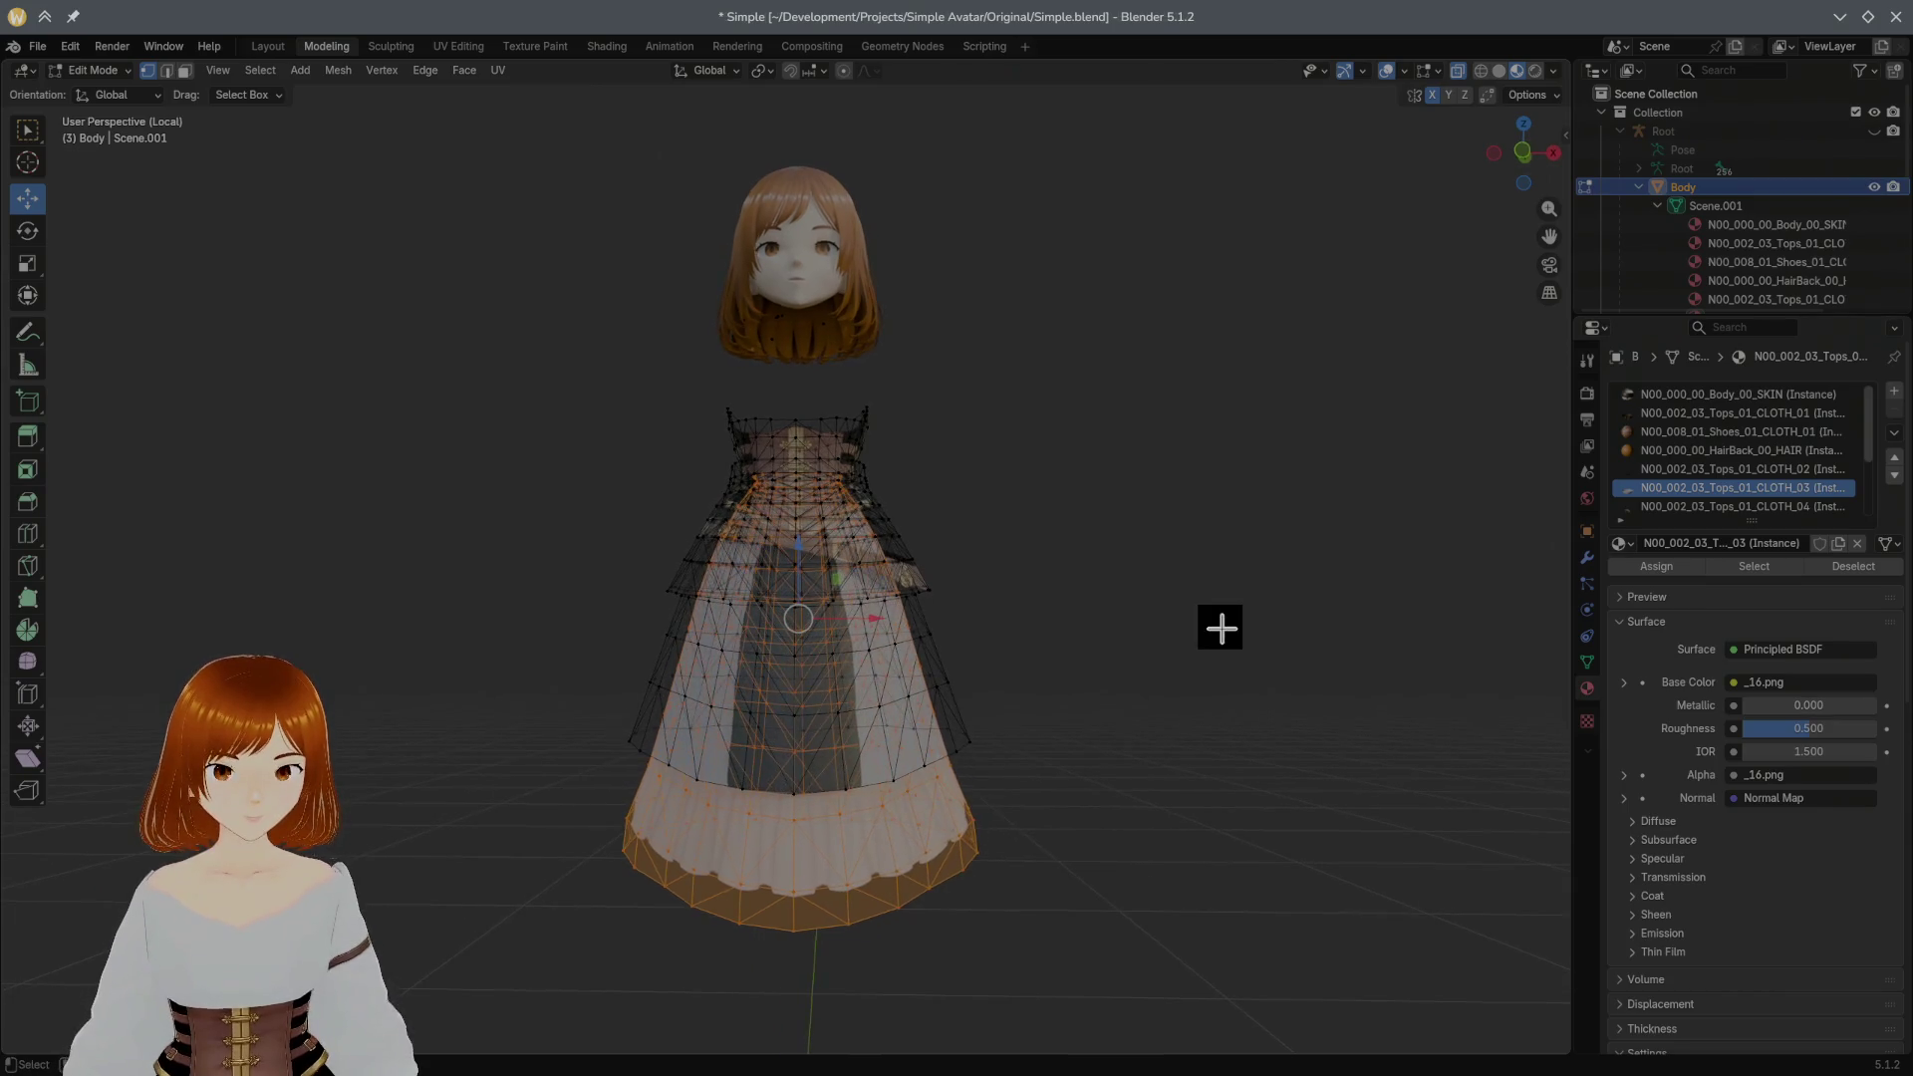
pyautogui.press('h')
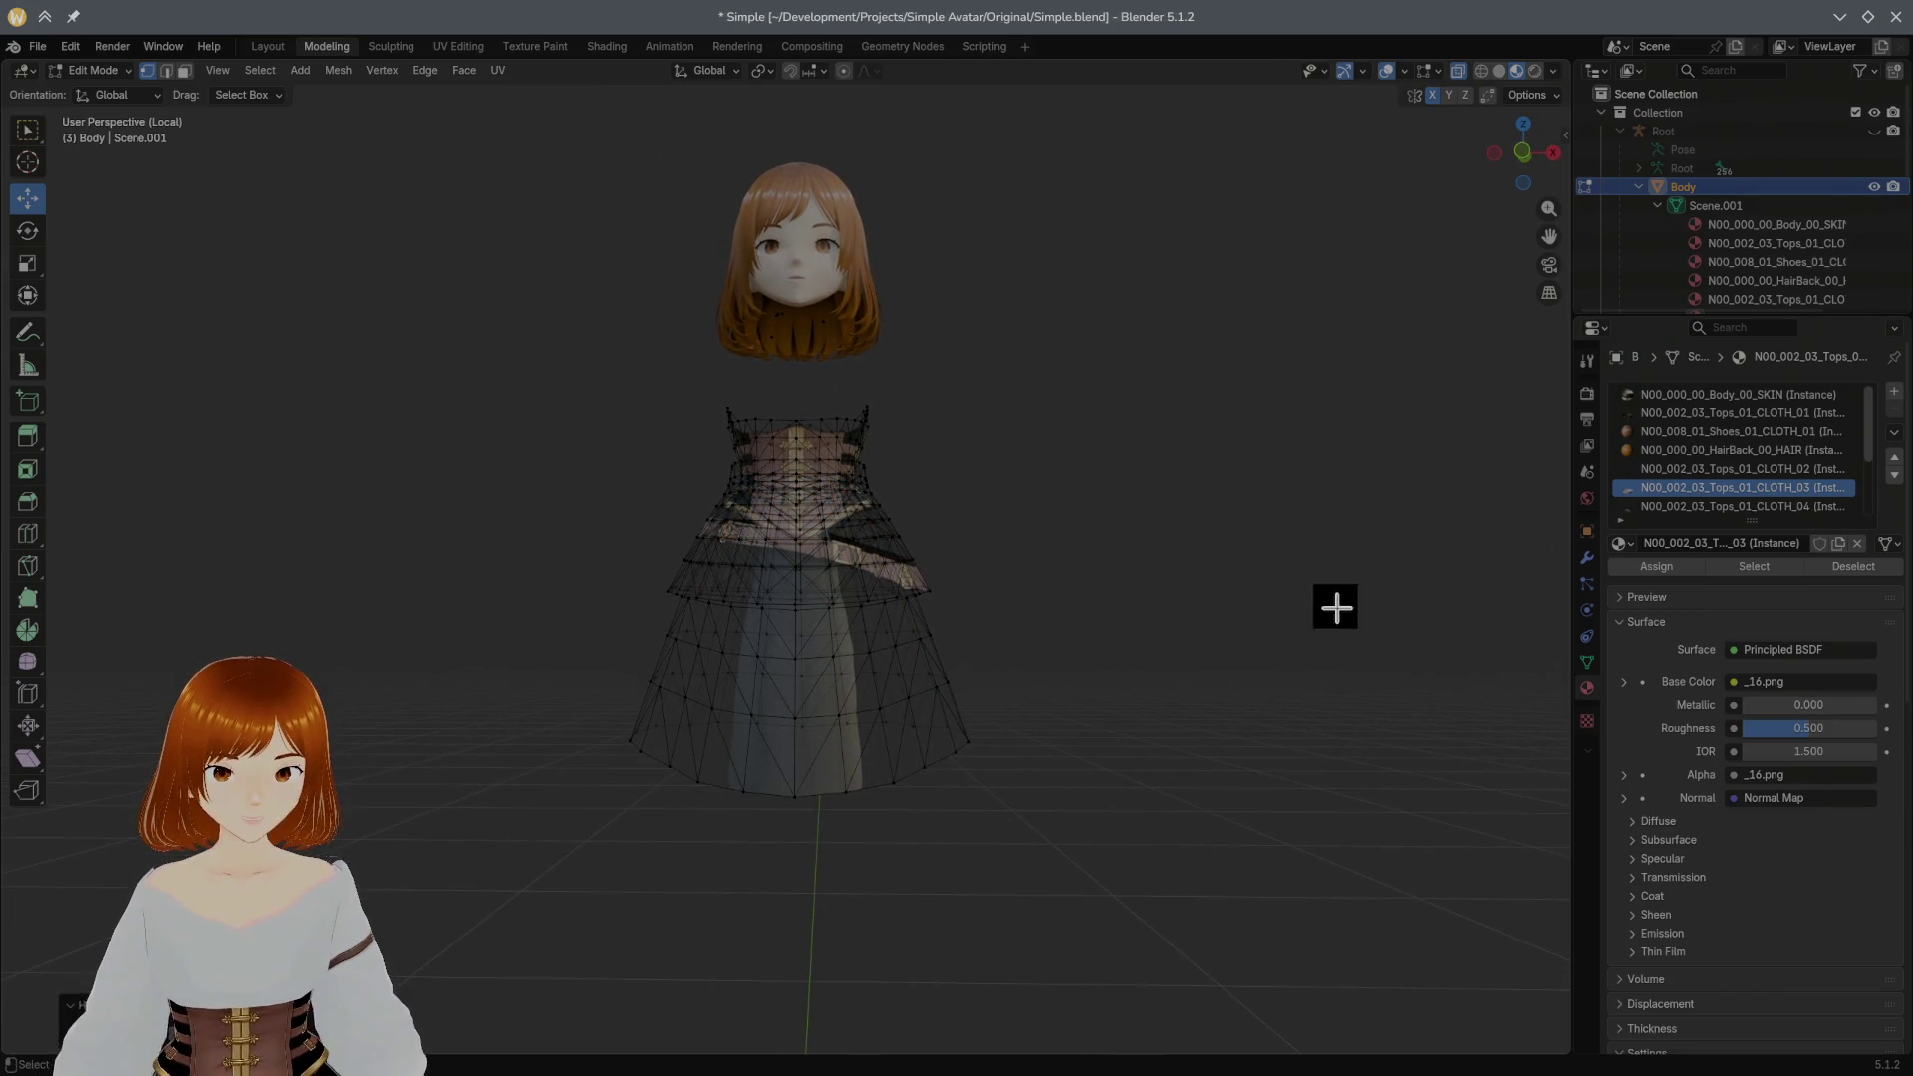
pyautogui.click(1739, 507)
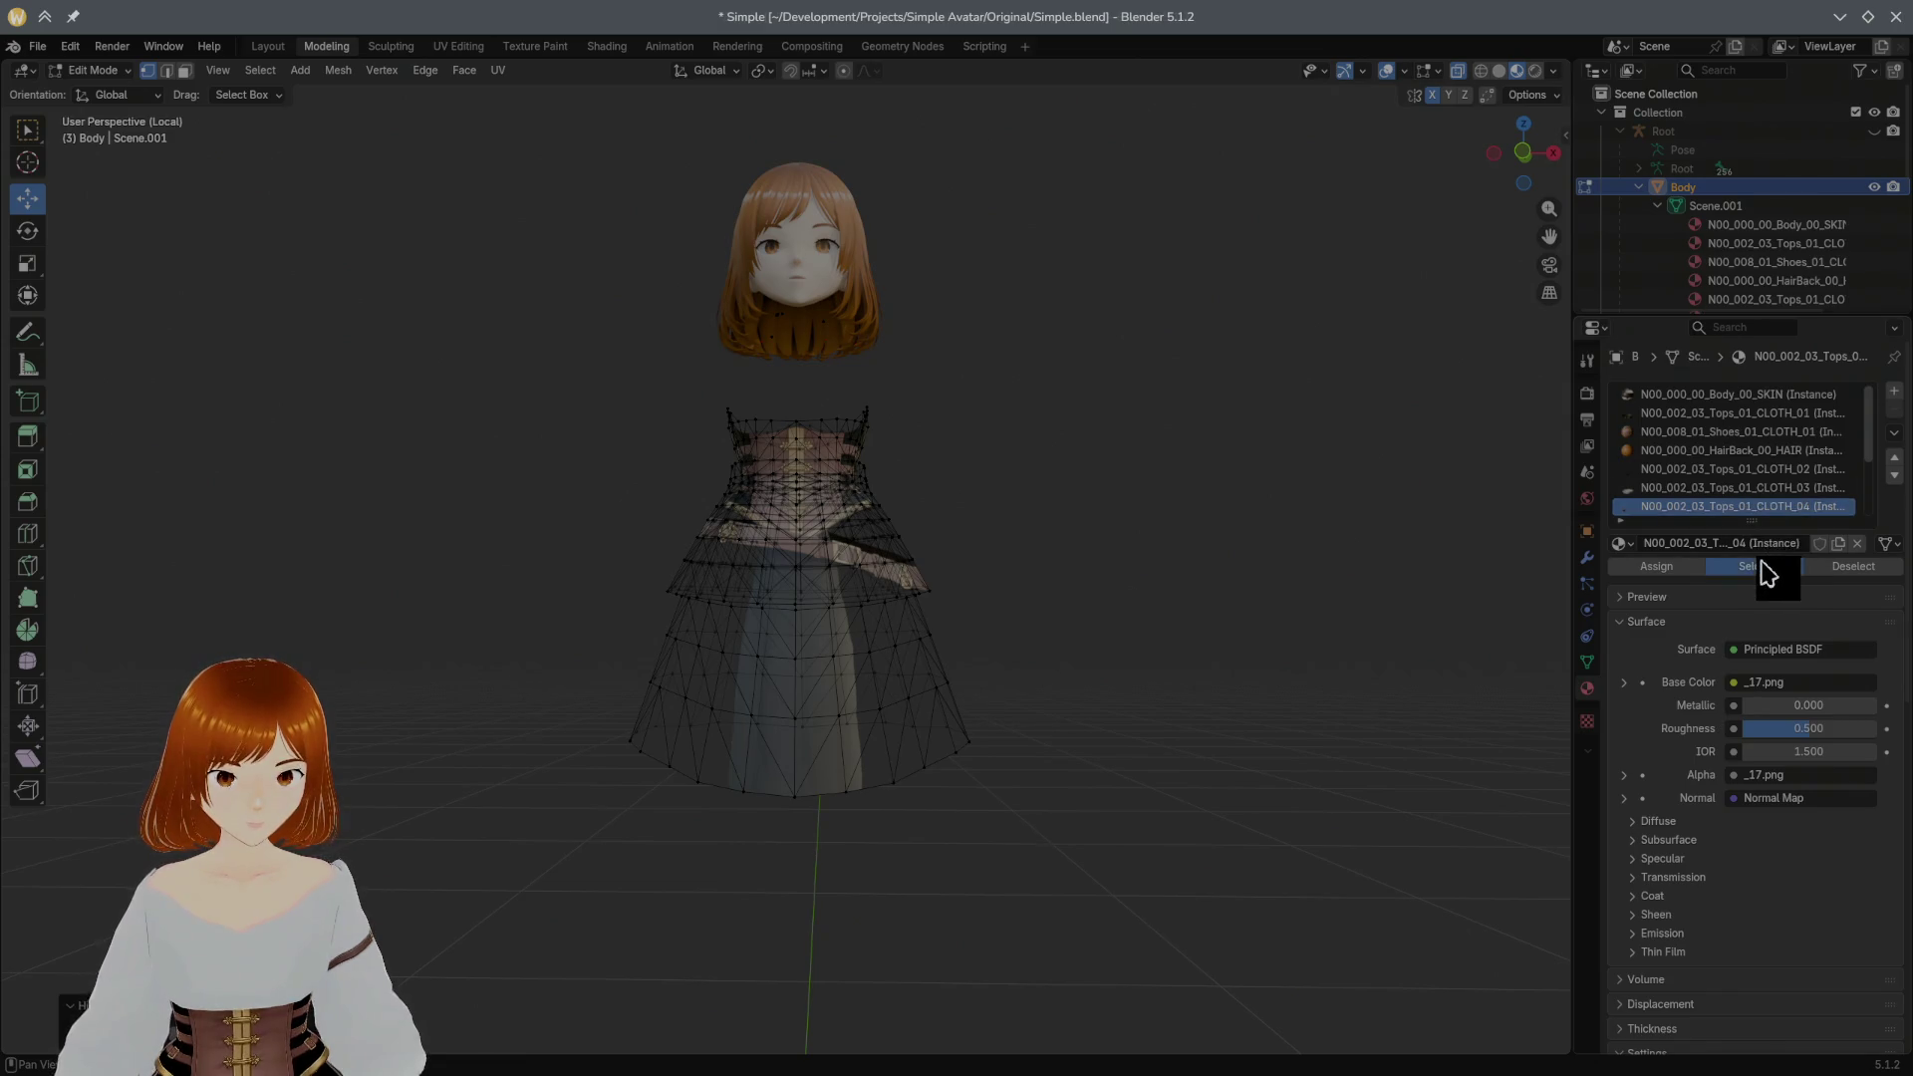
pyautogui.click(1756, 567)
pyautogui.moveTo(1190, 581); pyautogui.dragTo(1231, 598, button='middle')
pyautogui.press('h')
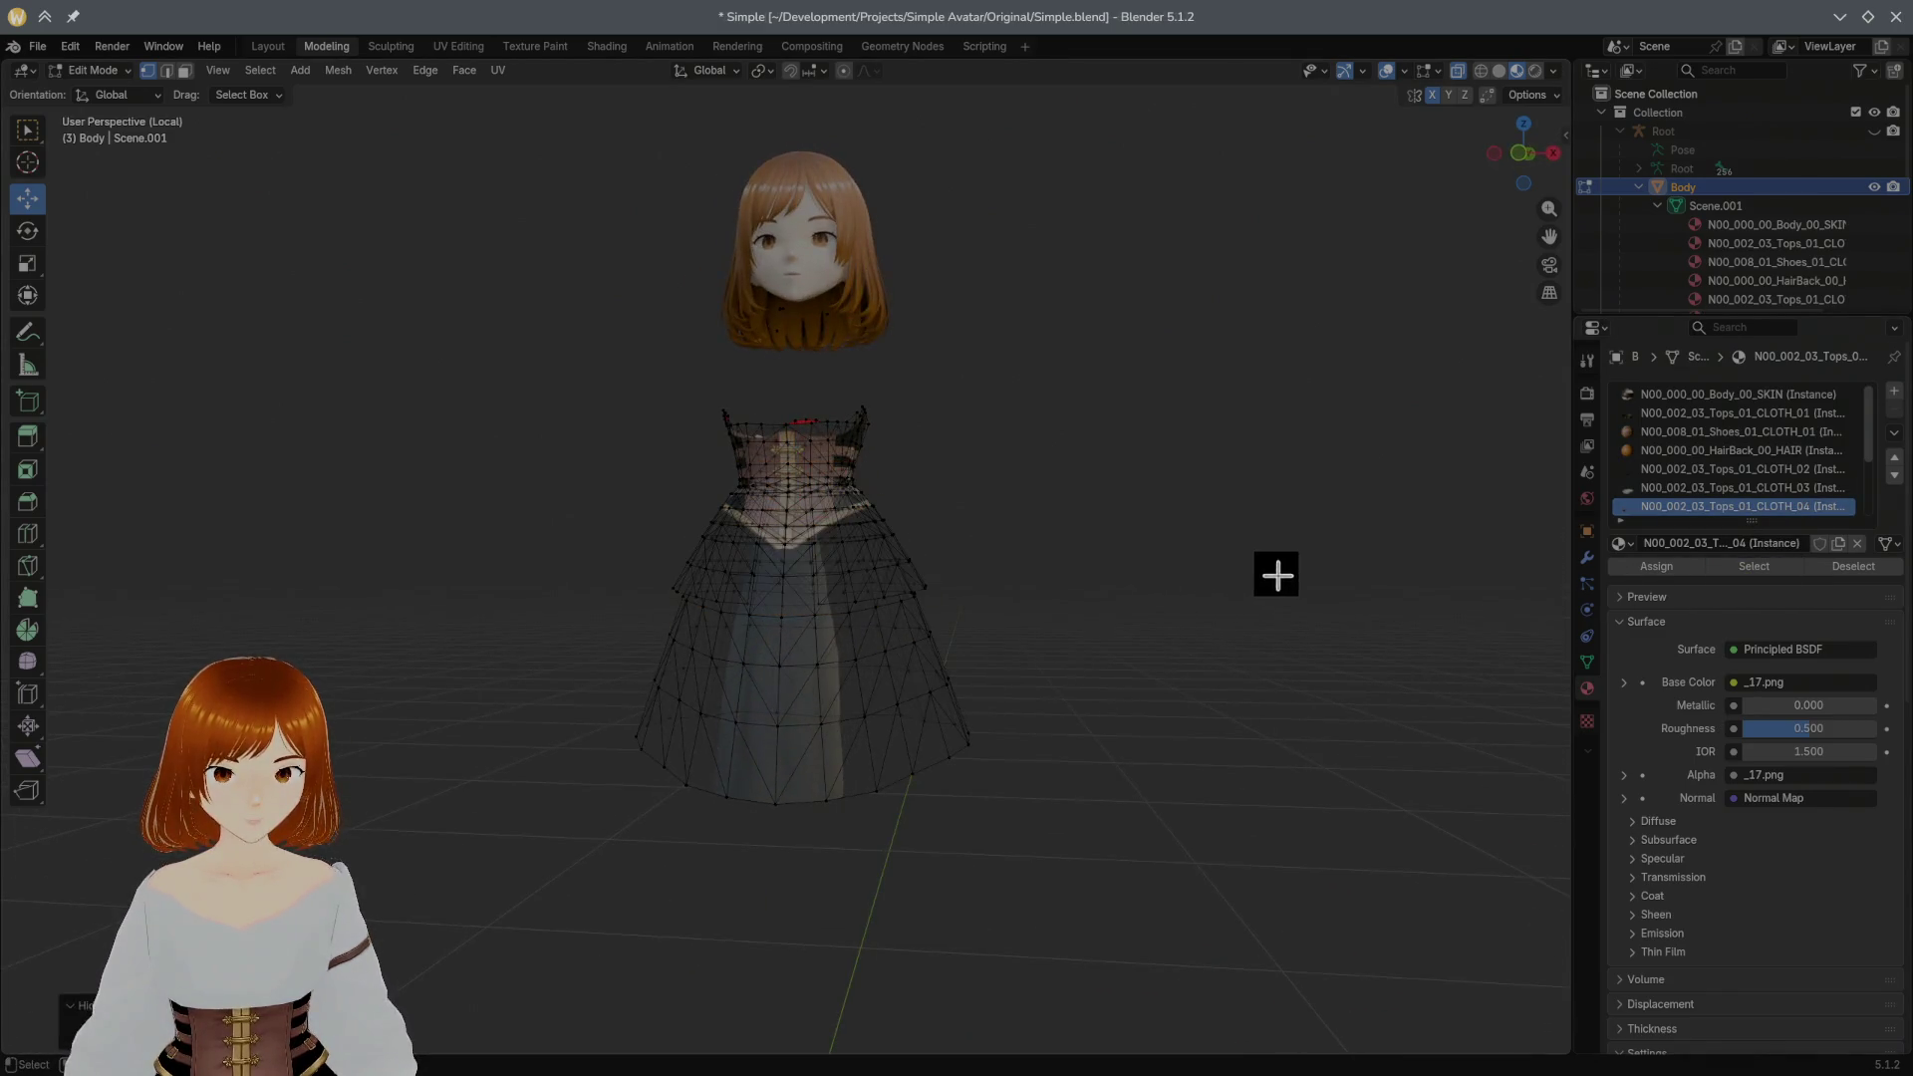
pyautogui.scroll(4, 1138, 556)
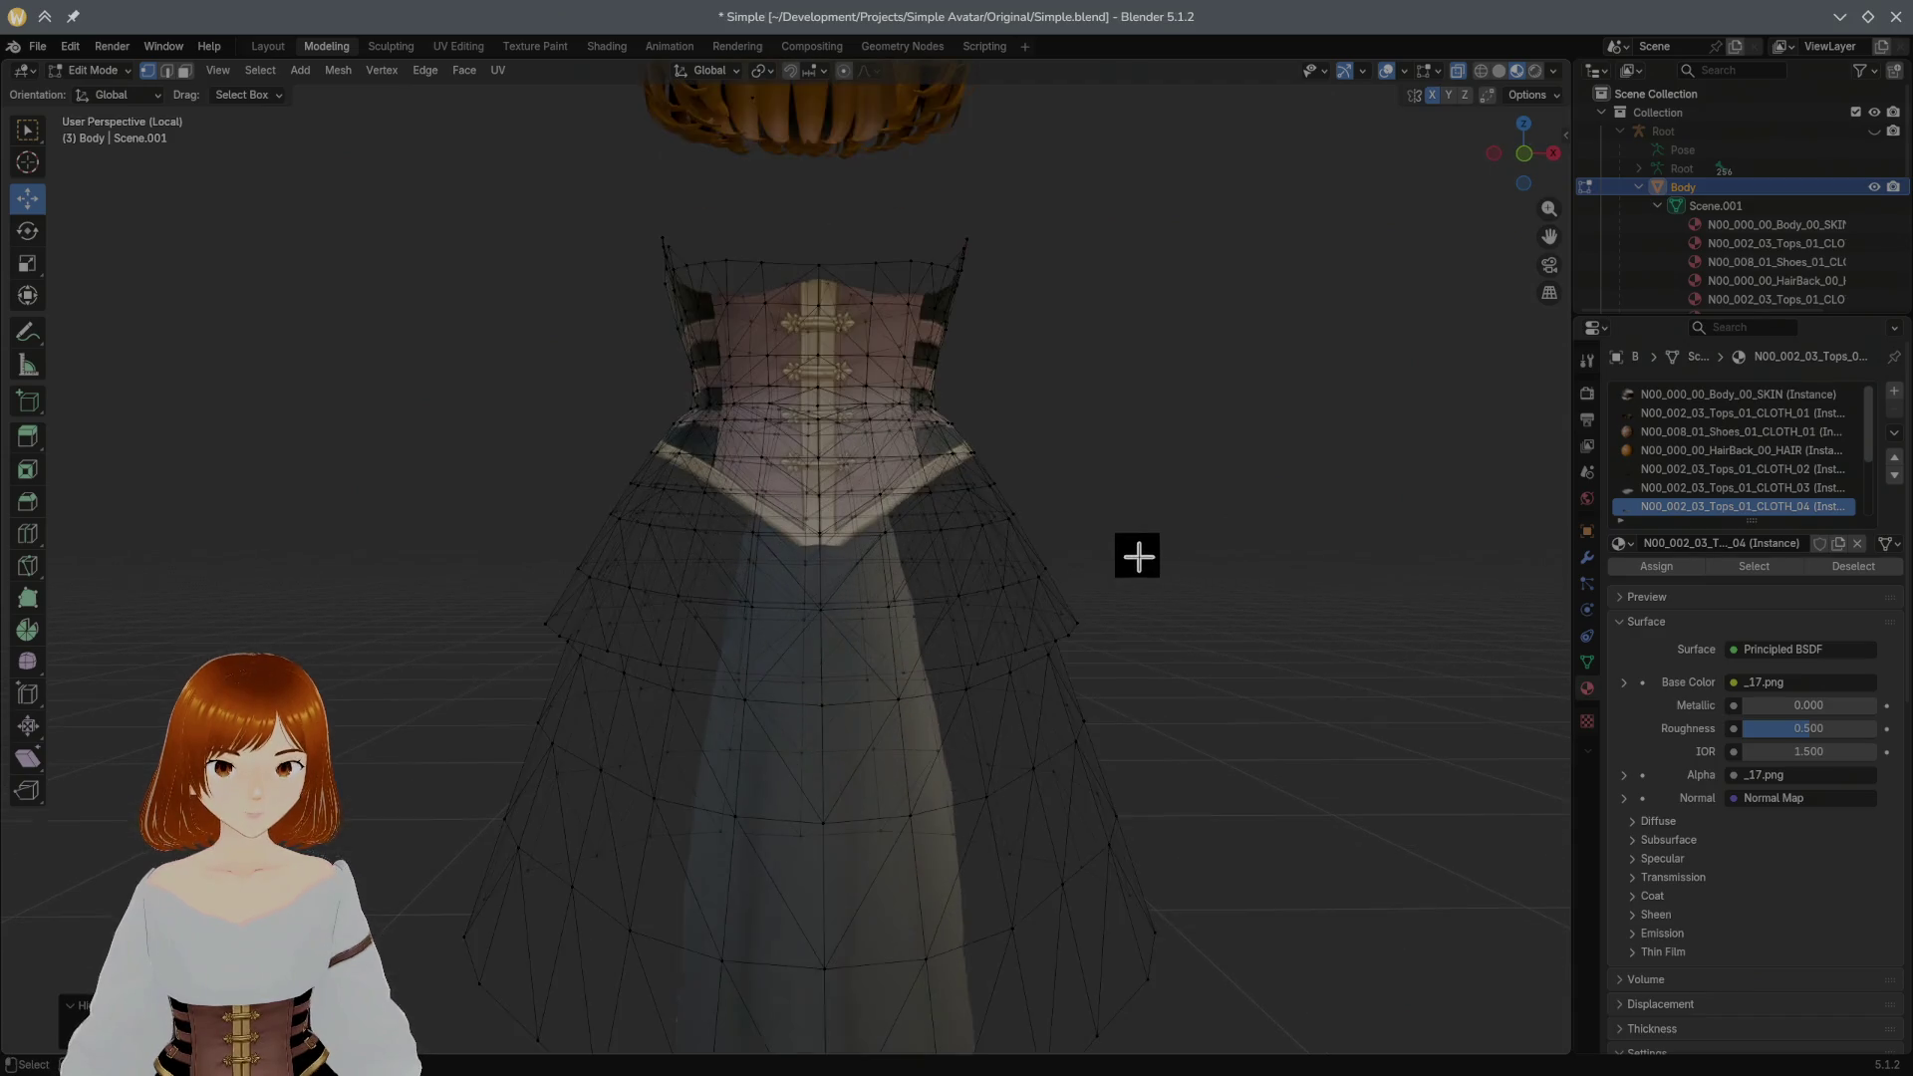
pyautogui.scroll(-3, 1138, 556)
pyautogui.scroll(-2, 1709, 513)
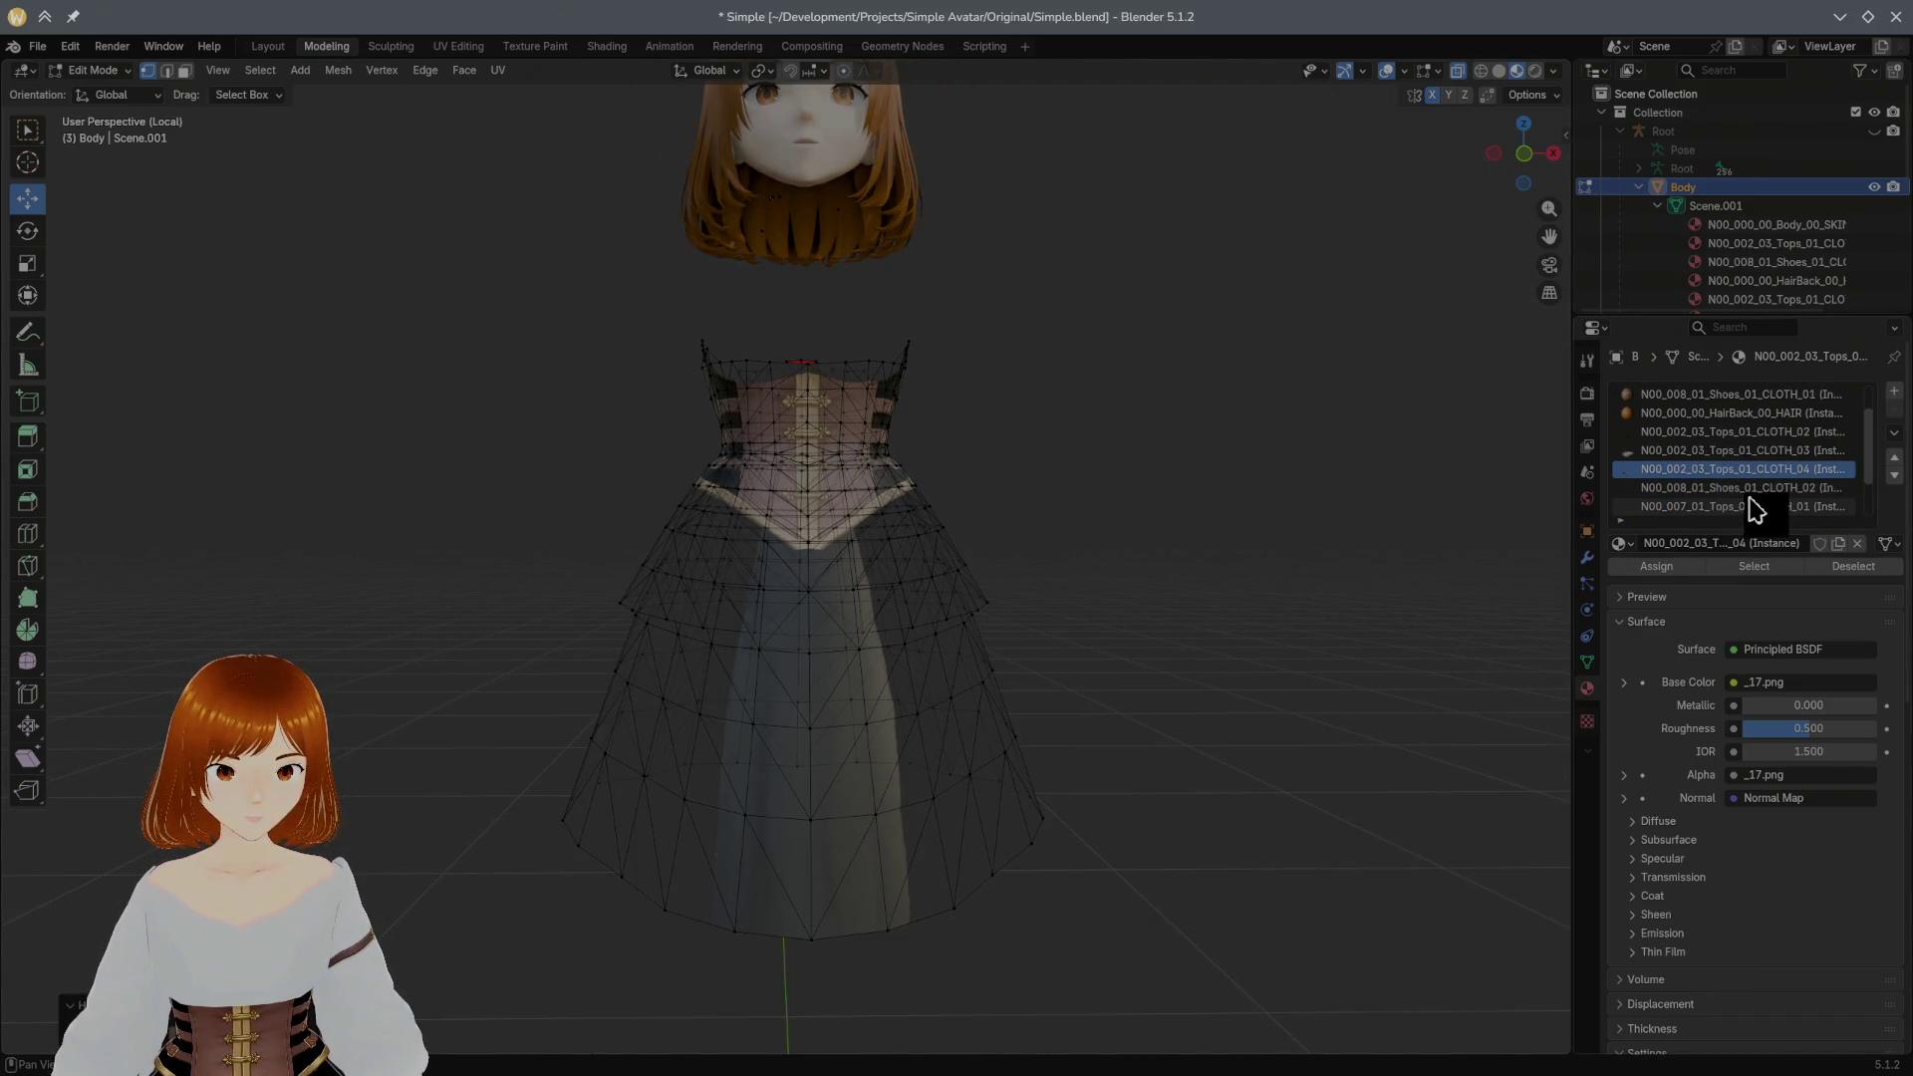
# Step: Identify the dress top as Tops_01_CLOTH_05 by hiding it, then reveal it again
pyautogui.click(1756, 493)
pyautogui.click(1746, 508)
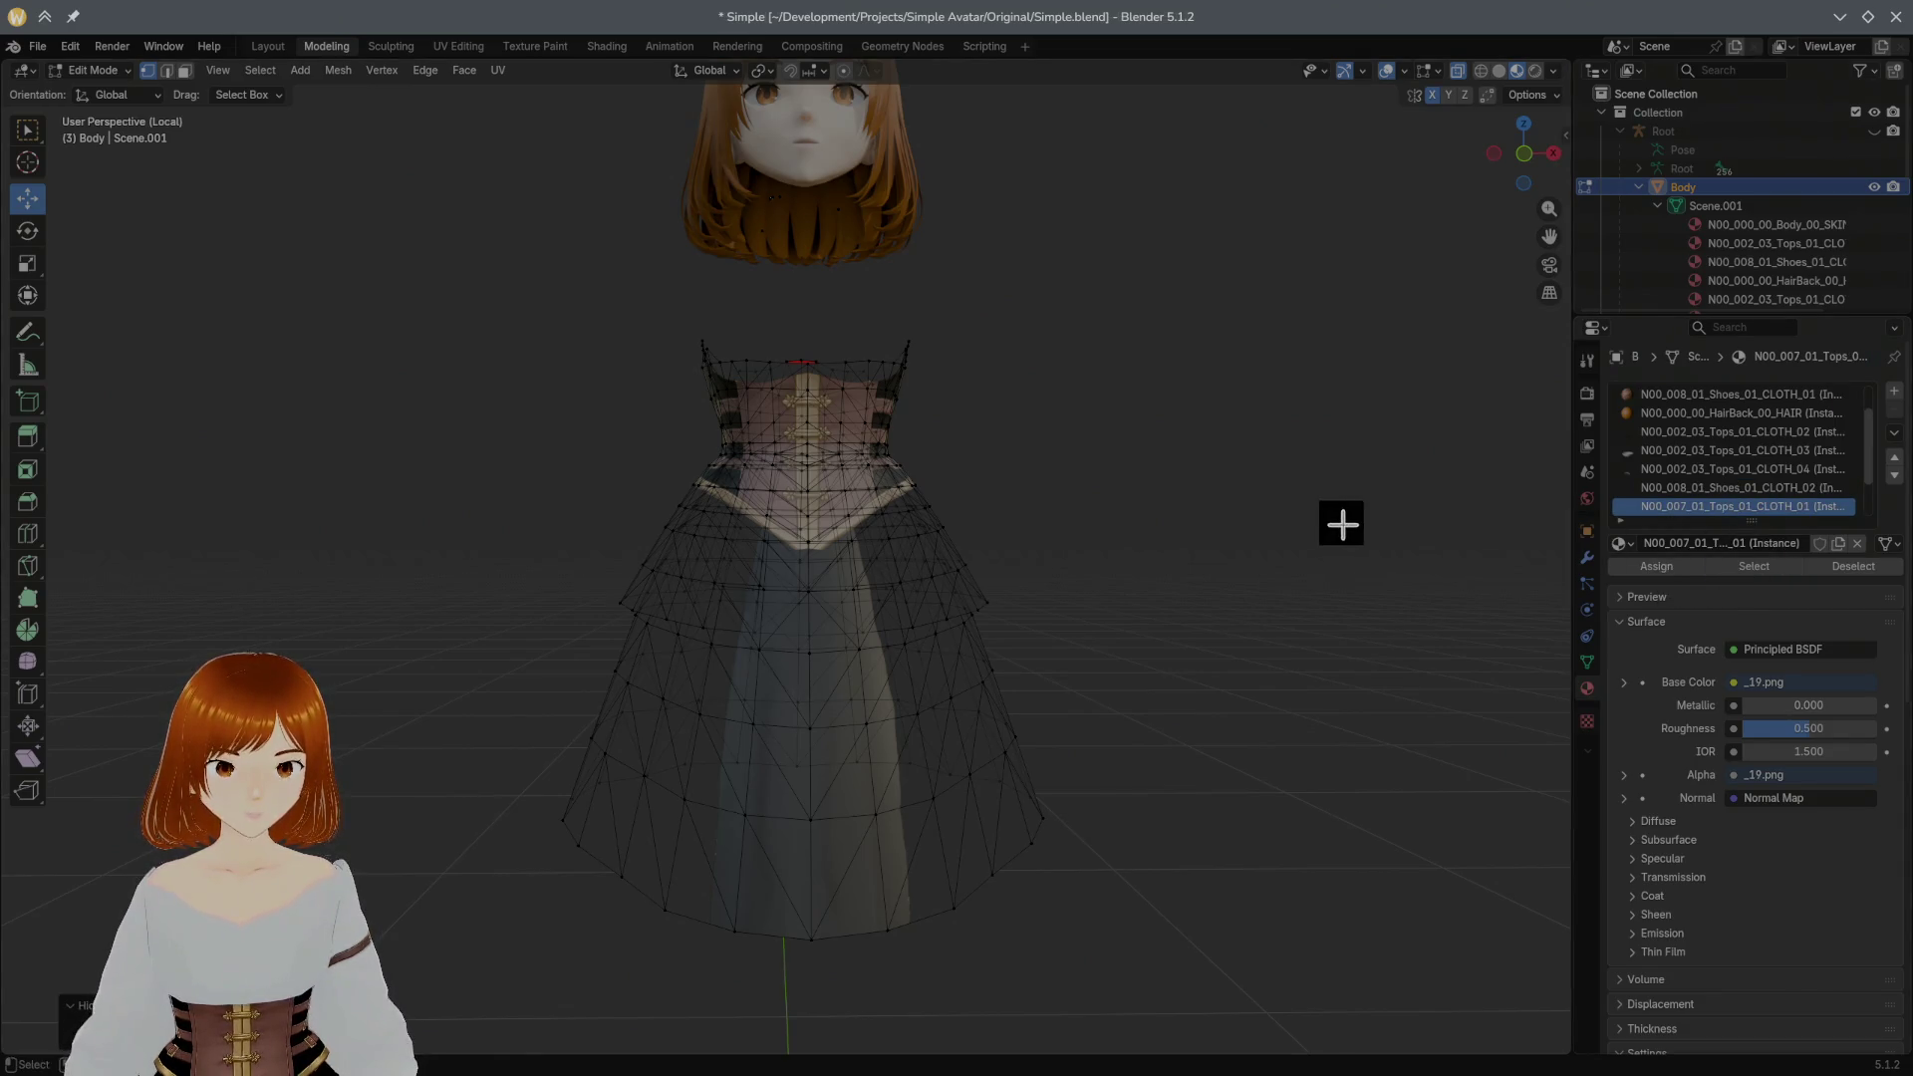
pyautogui.scroll(-5, 1375, 521)
pyautogui.scroll(-1, 1750, 523)
pyautogui.scroll(-1, 1765, 514)
pyautogui.click(1760, 490)
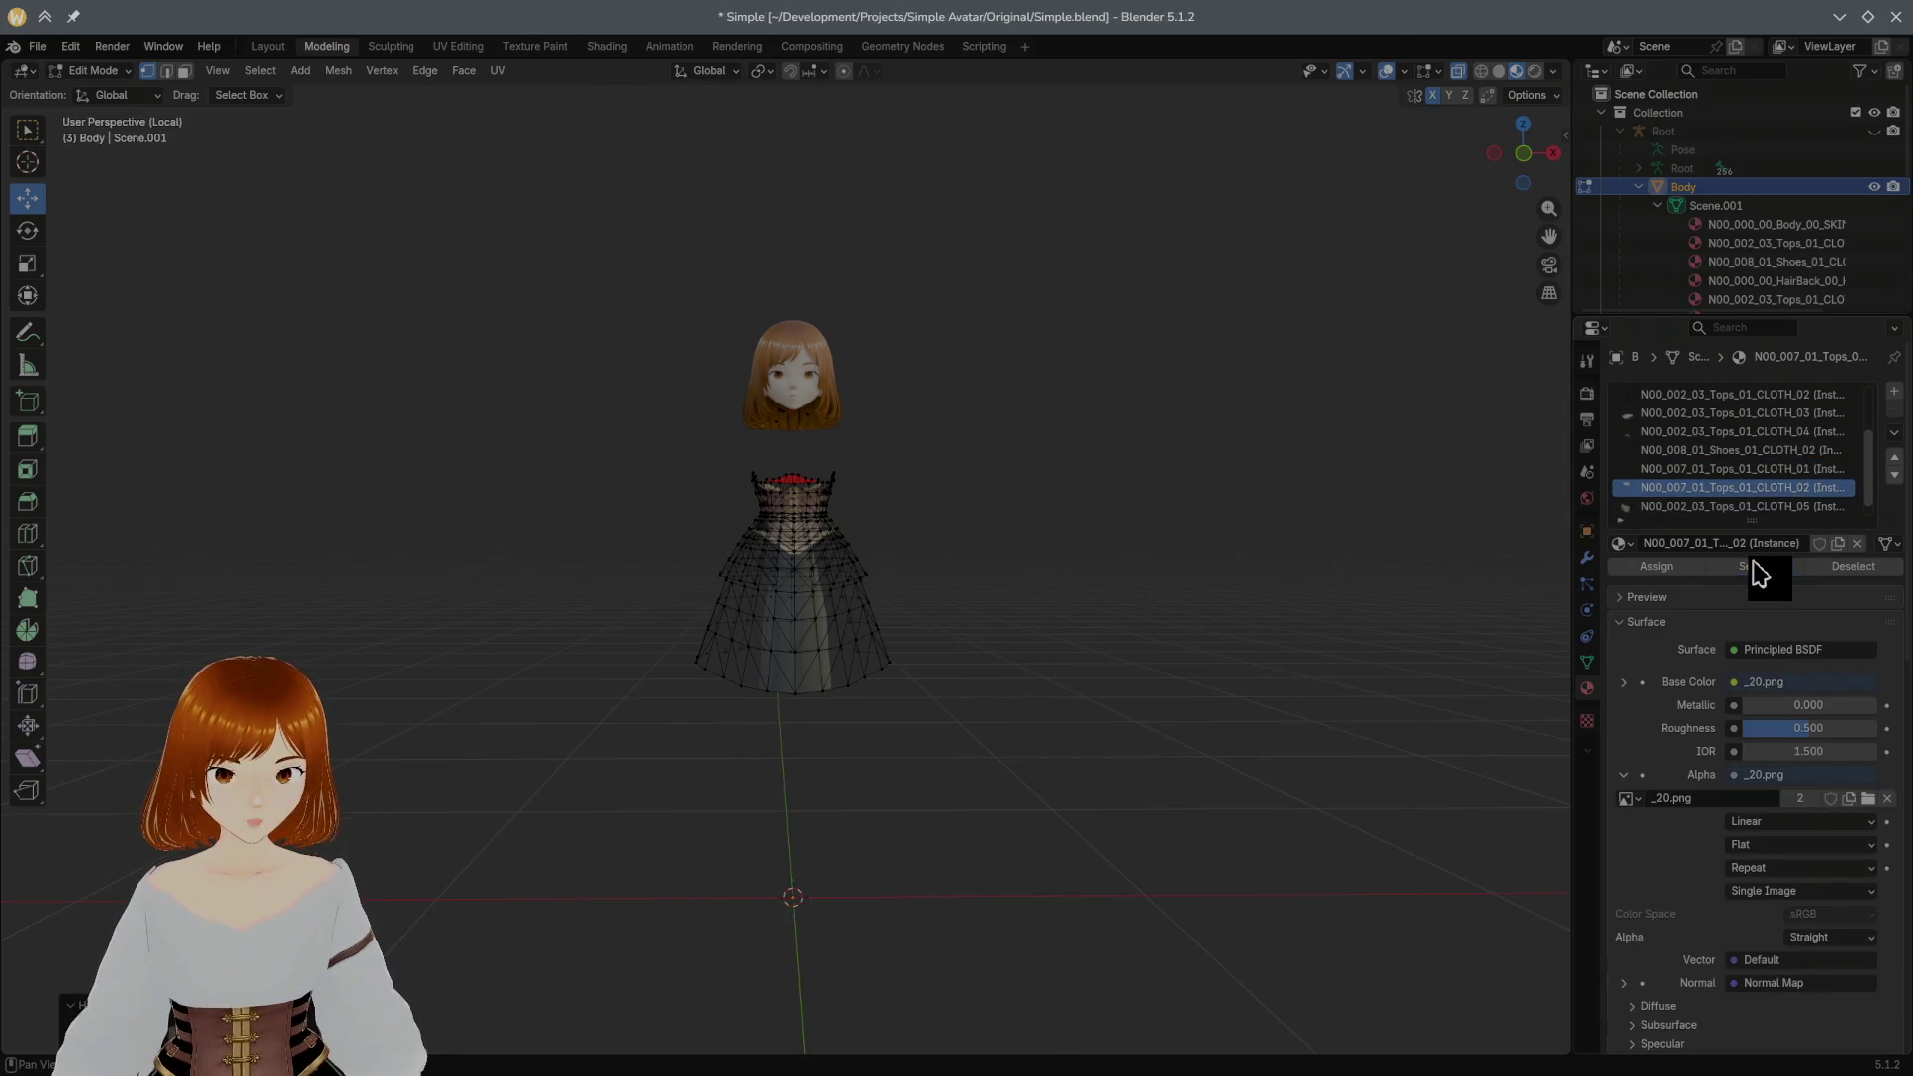
pyautogui.click(1751, 507)
pyautogui.click(1759, 569)
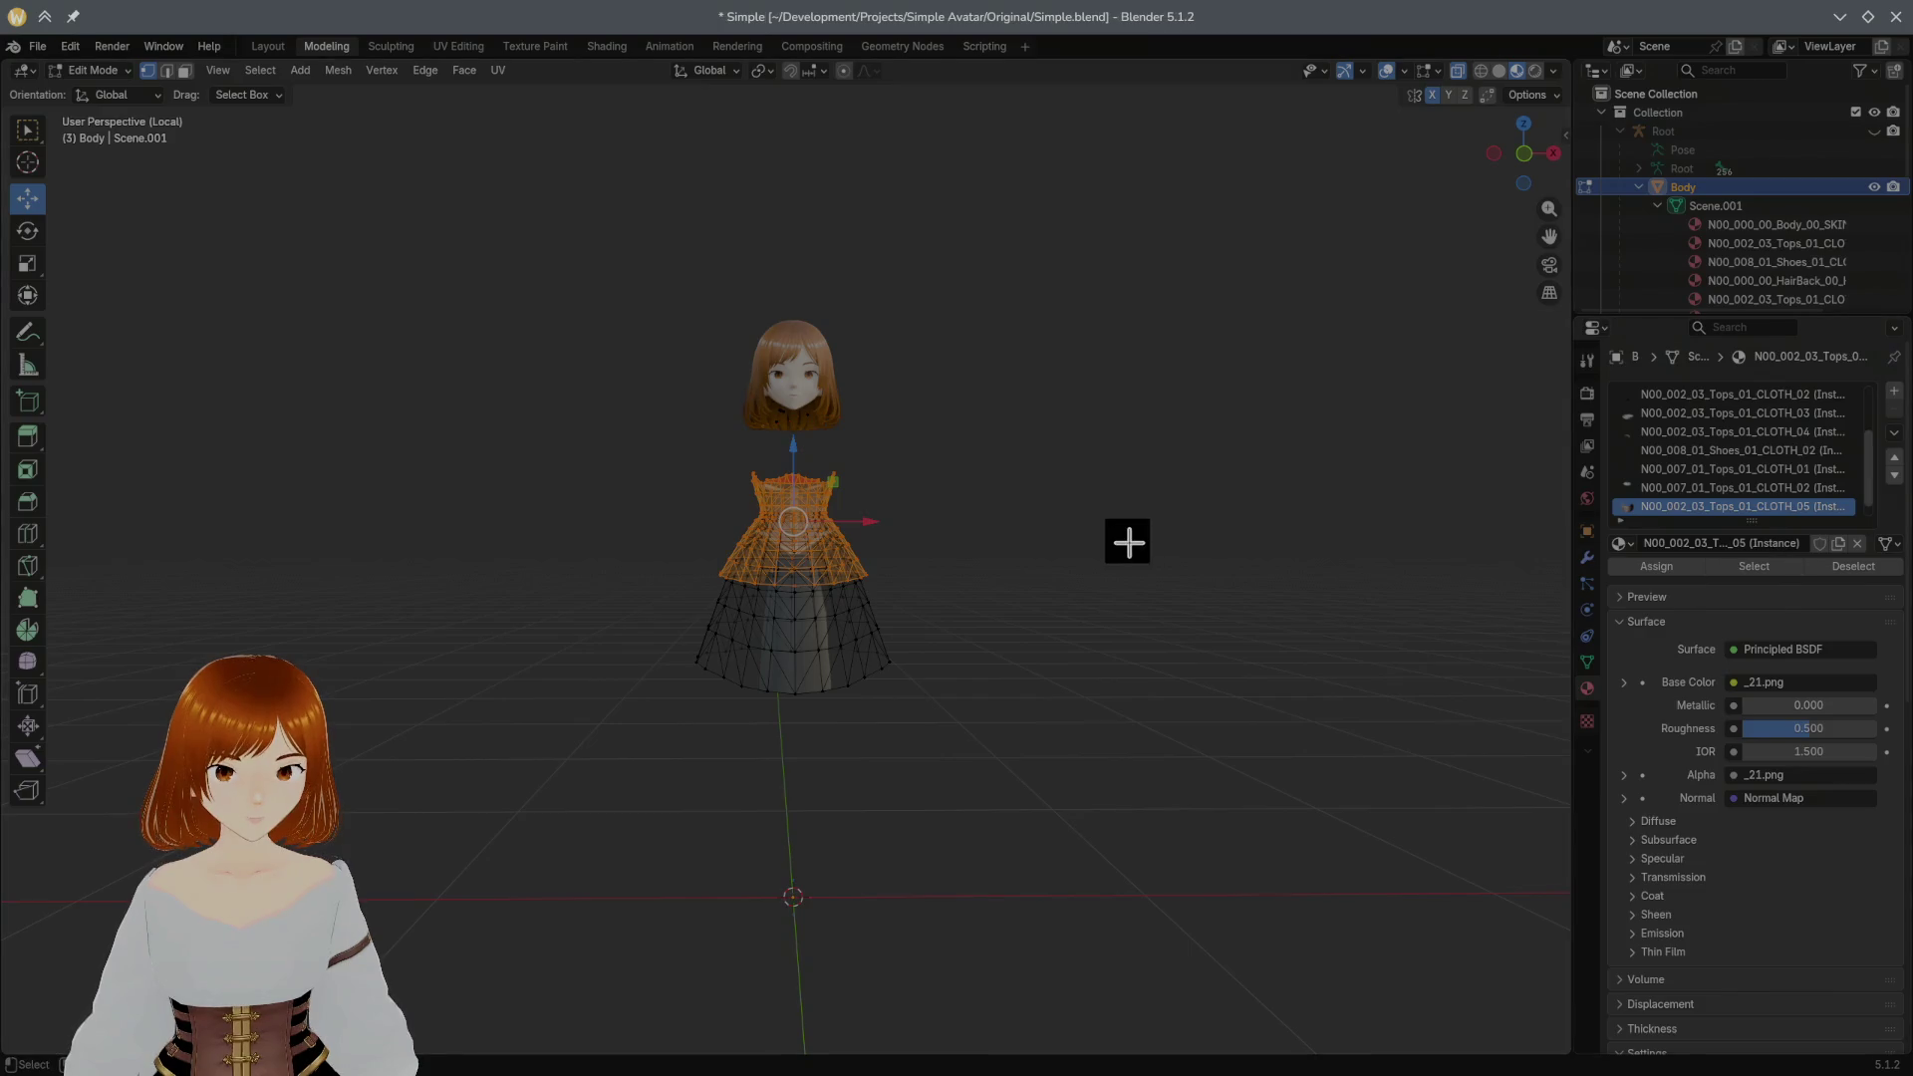
pyautogui.scroll(5, 1129, 541)
pyautogui.press('h')
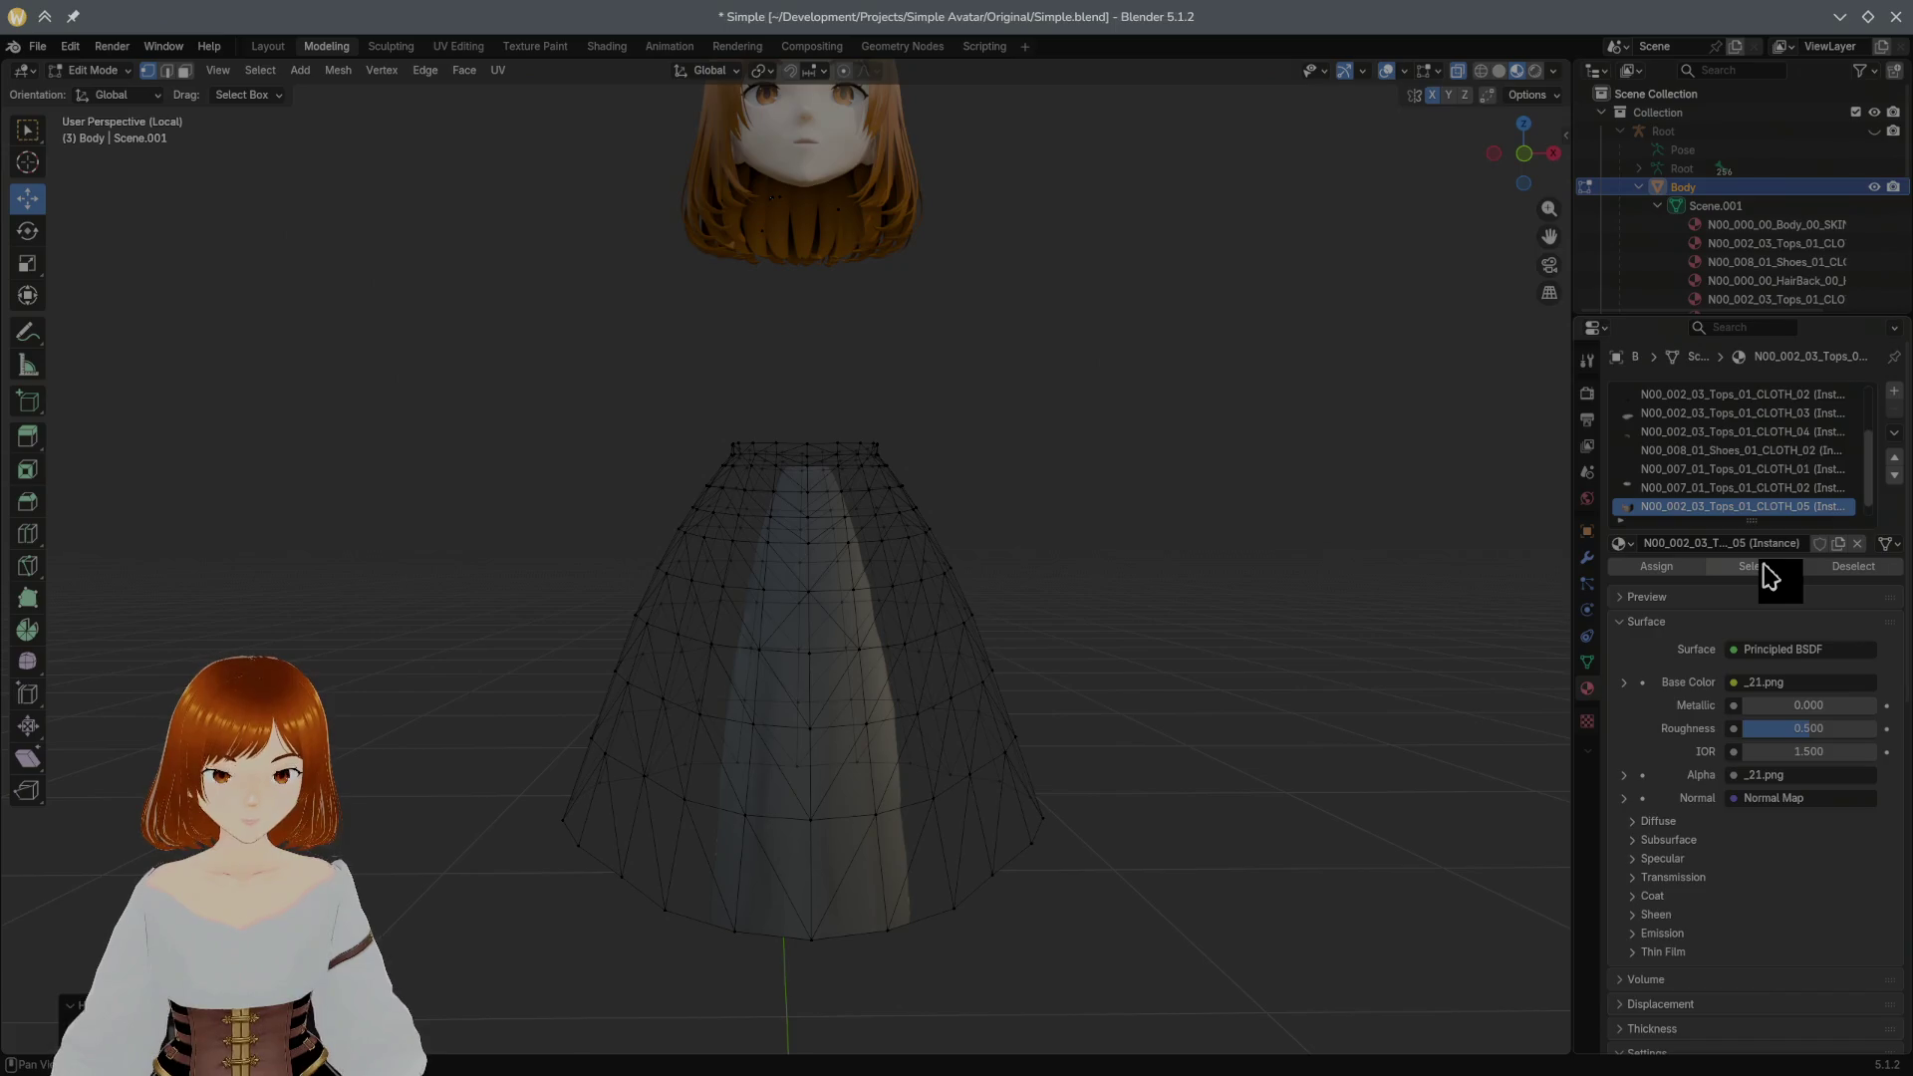
pyautogui.moveTo(1266, 555)
pyautogui.mouseDown(button='middle')
pyautogui.moveTo(1281, 555)
pyautogui.moveTo(1178, 556)
pyautogui.moveTo(1355, 585)
pyautogui.moveTo(1153, 568)
pyautogui.moveTo(1176, 557)
pyautogui.moveTo(1269, 714)
pyautogui.moveTo(1282, 697)
pyautogui.moveTo(1123, 607)
pyautogui.moveTo(1065, 617)
pyautogui.moveTo(1145, 628)
pyautogui.moveTo(1145, 649)
pyautogui.mouseUp(button='middle')
pyautogui.hotkey('alt', 'h')
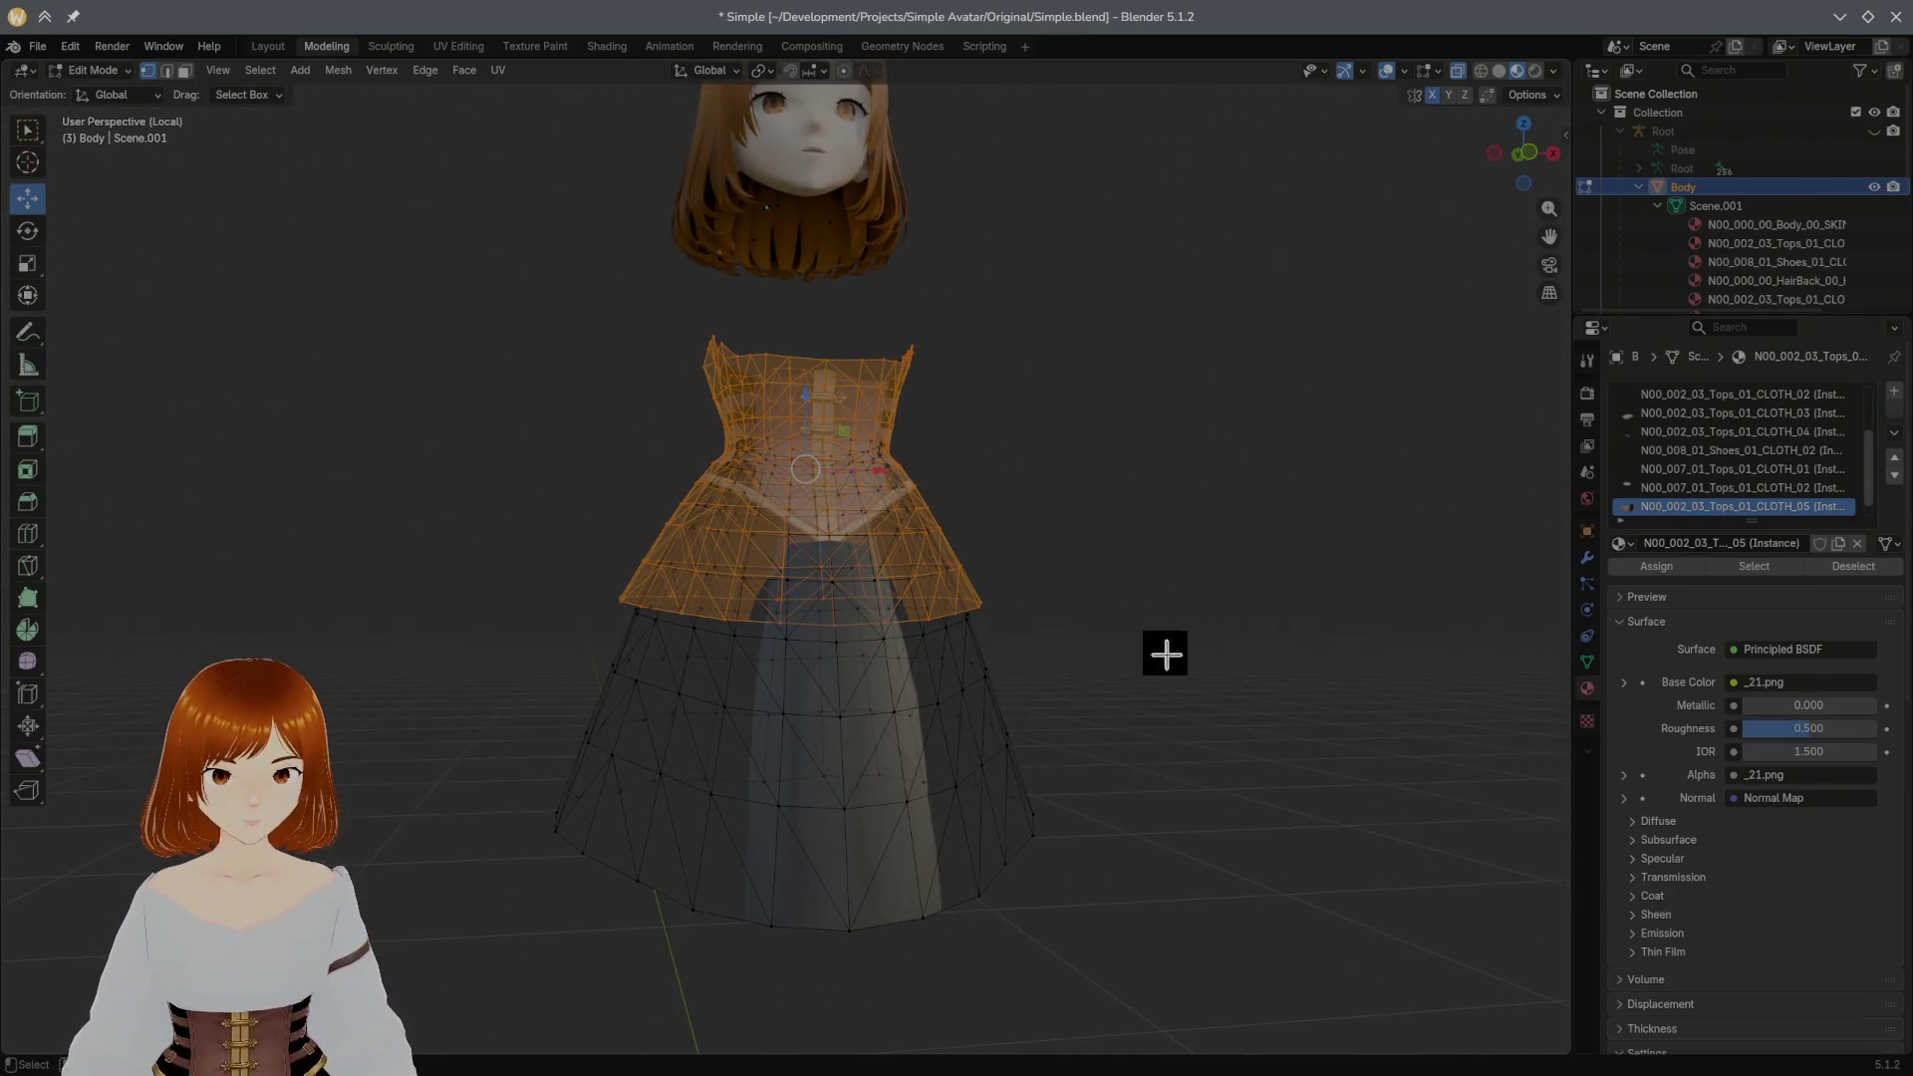
pyautogui.scroll(3, 1719, 501)
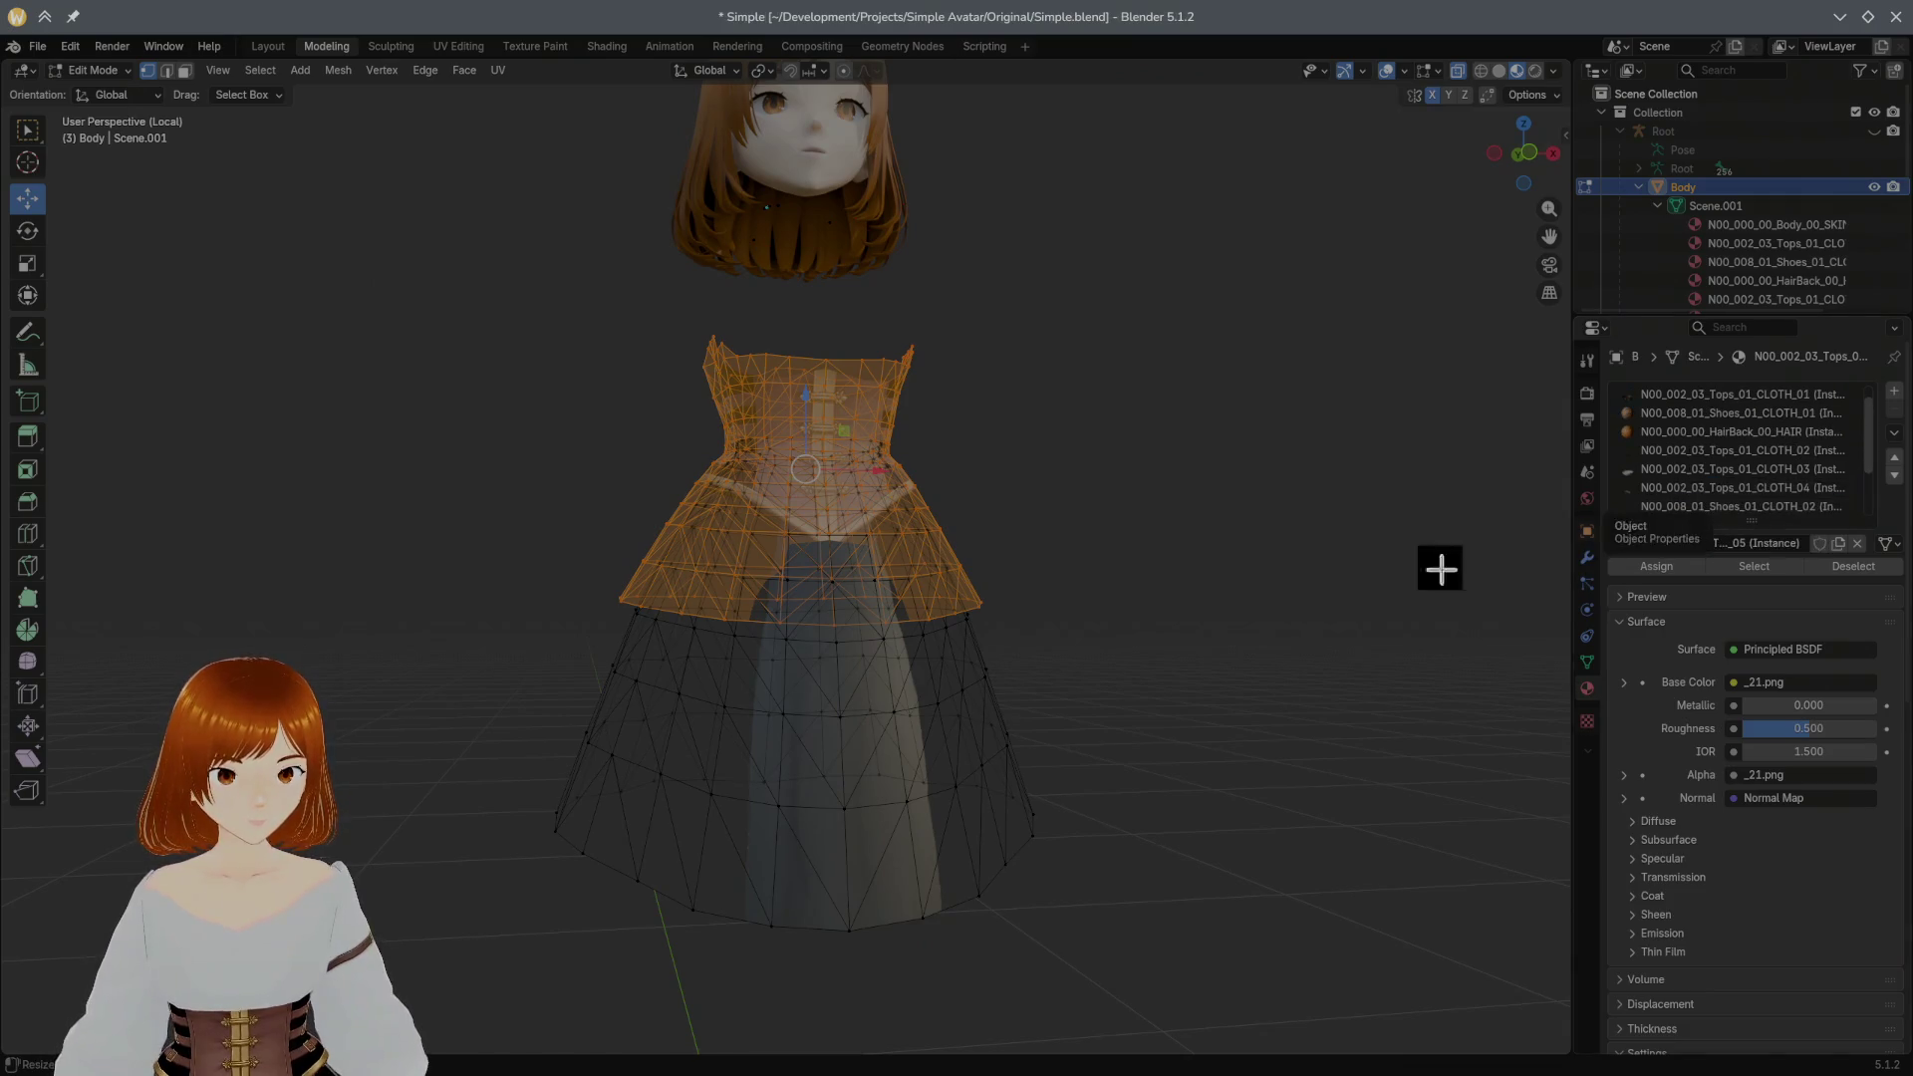
# Step: Select the whole linked skirt piece and hide it, leaving only the corset showing
pyautogui.click(921, 672)
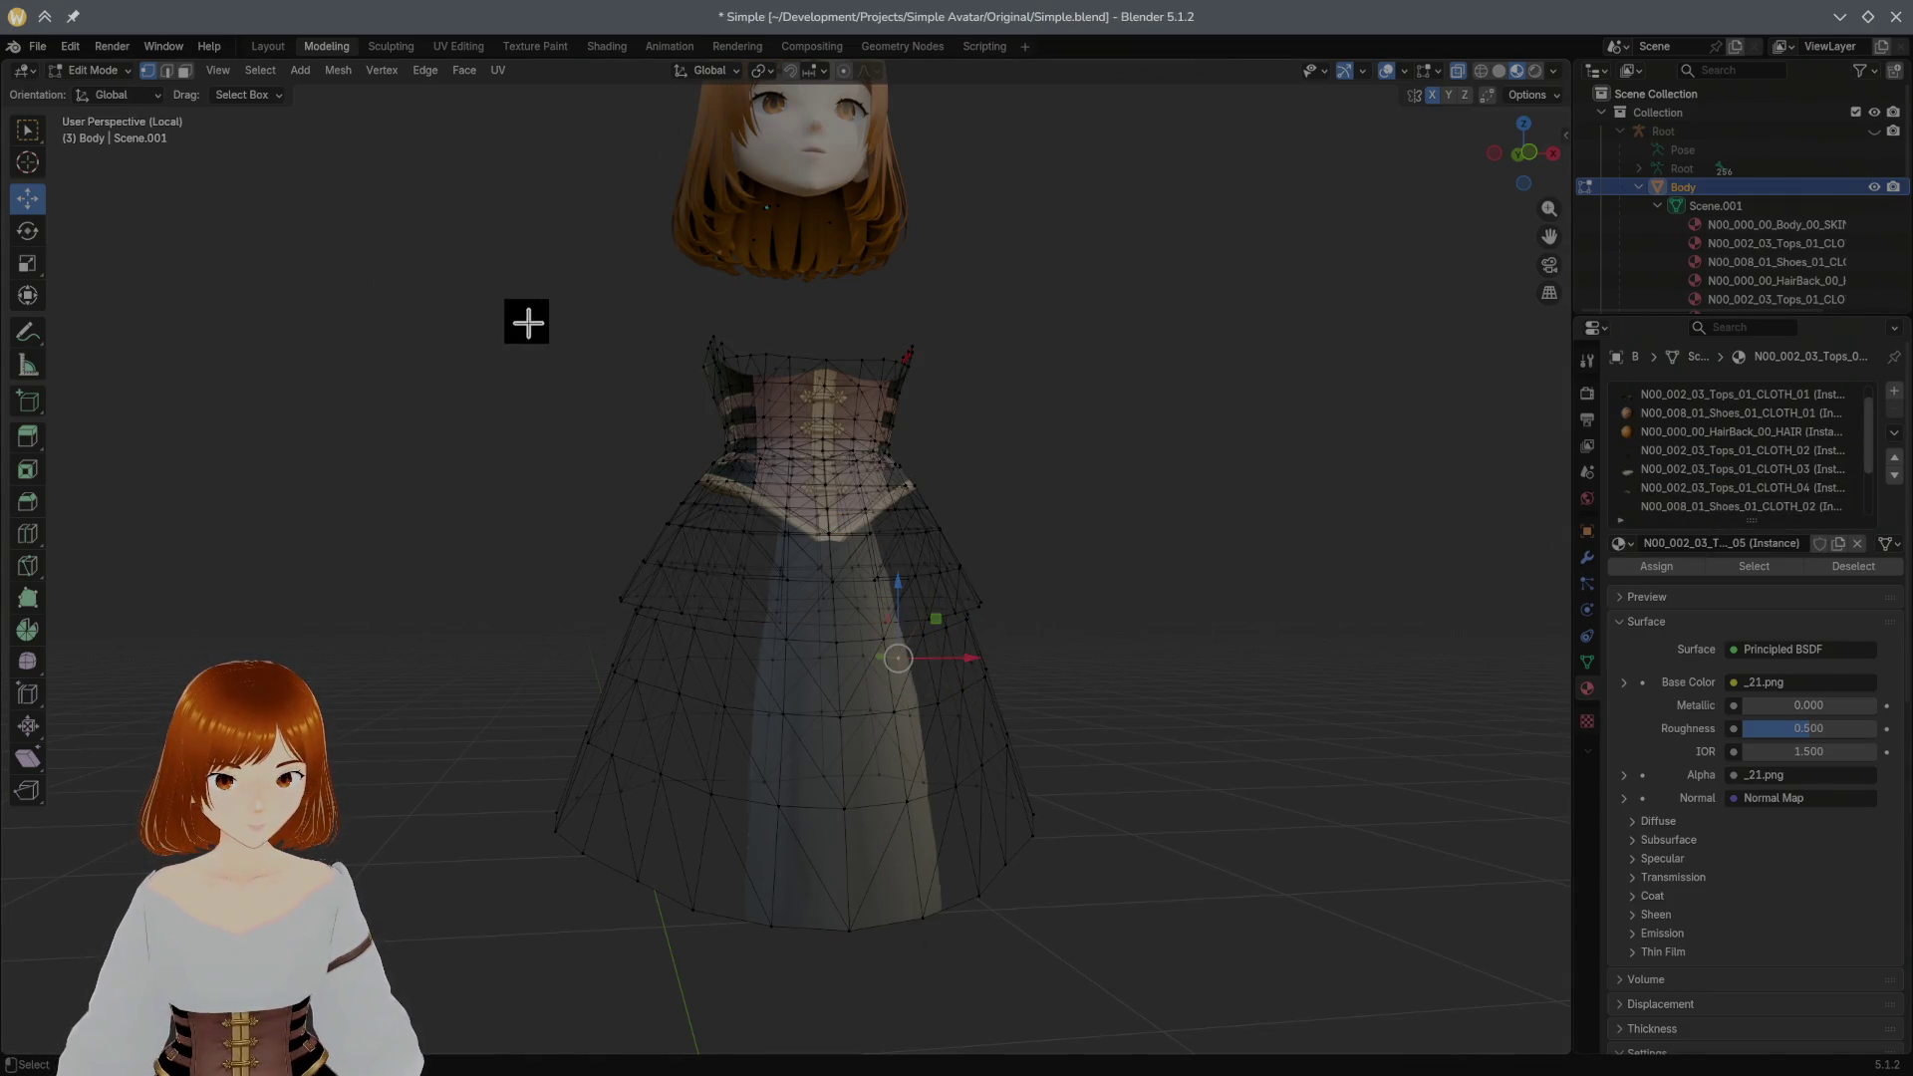
pyautogui.click(185, 70)
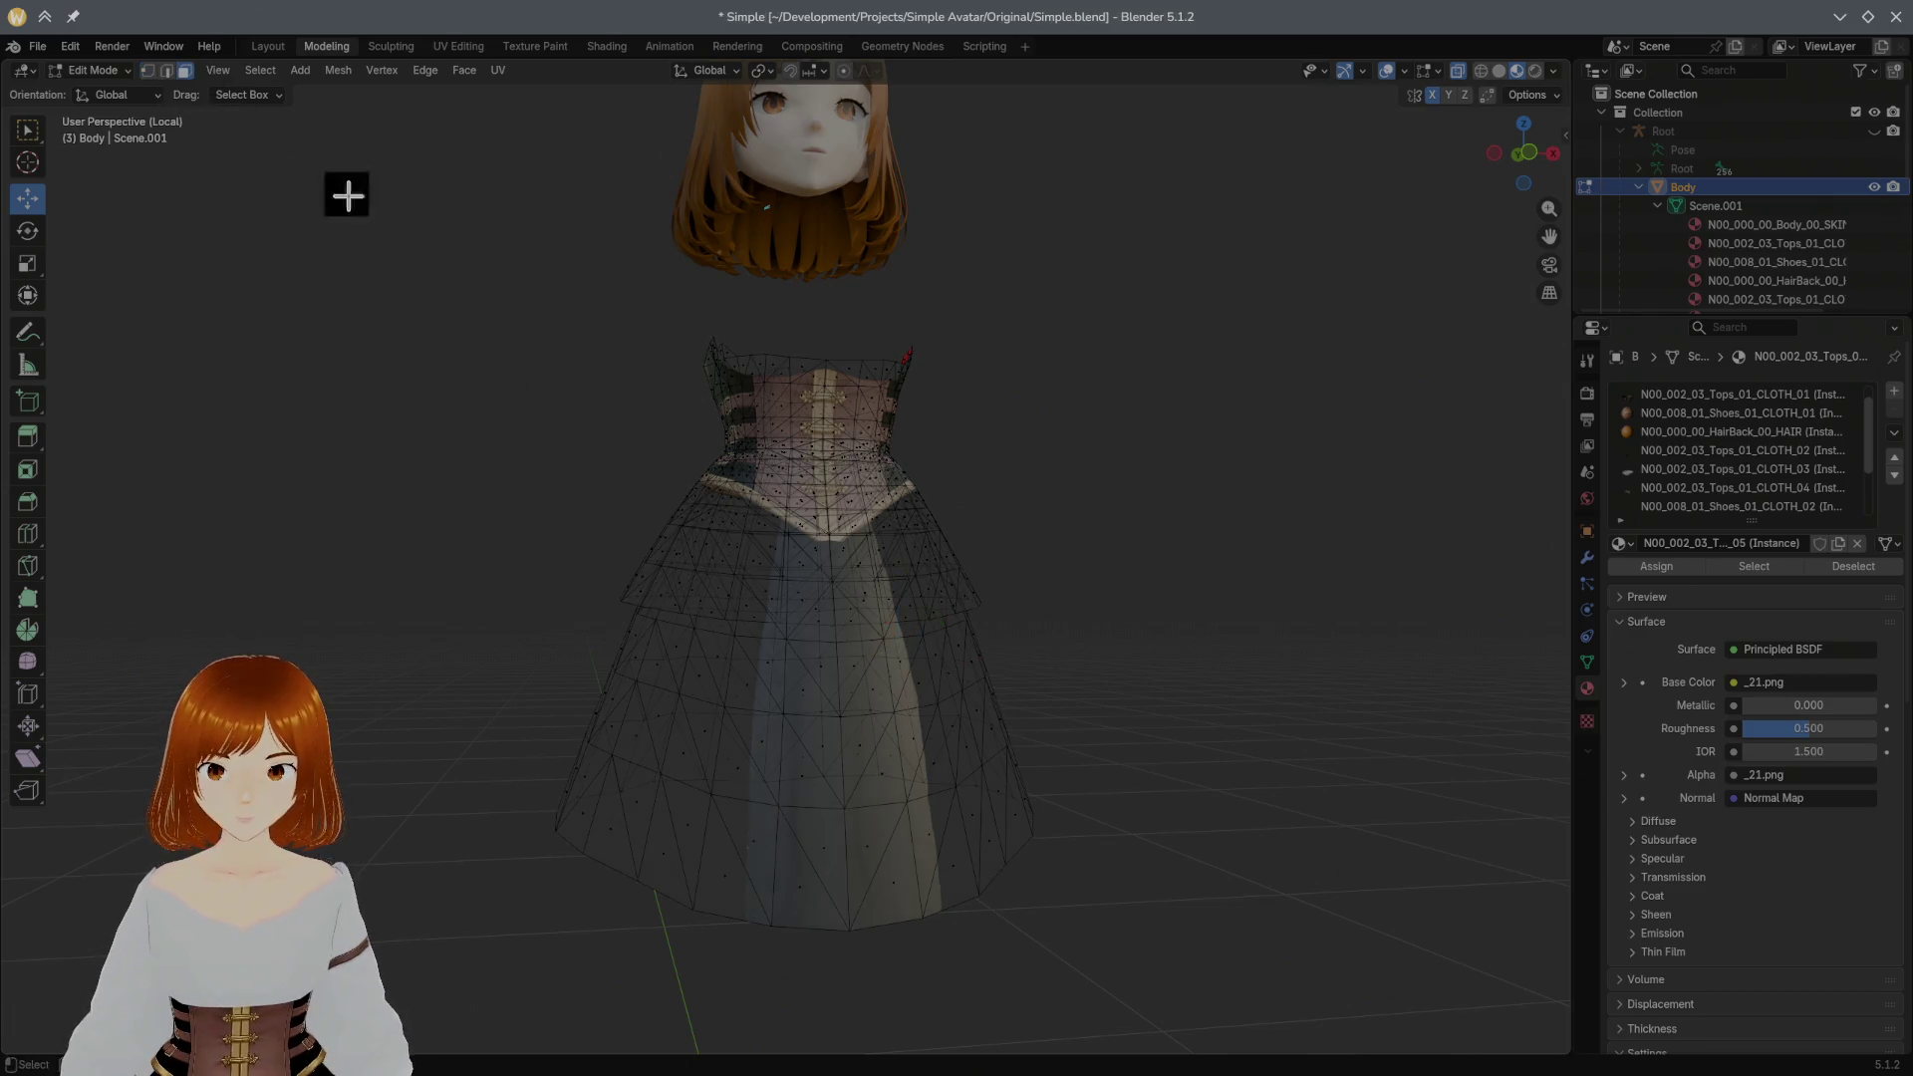
pyautogui.click(907, 646)
pyautogui.press('l')
pyautogui.moveTo(948, 569)
pyautogui.mouseDown(button='middle')
pyautogui.moveTo(975, 562)
pyautogui.moveTo(1086, 656)
pyautogui.moveTo(953, 570)
pyautogui.moveTo(985, 582)
pyautogui.mouseUp(button='middle')
pyautogui.press('h')
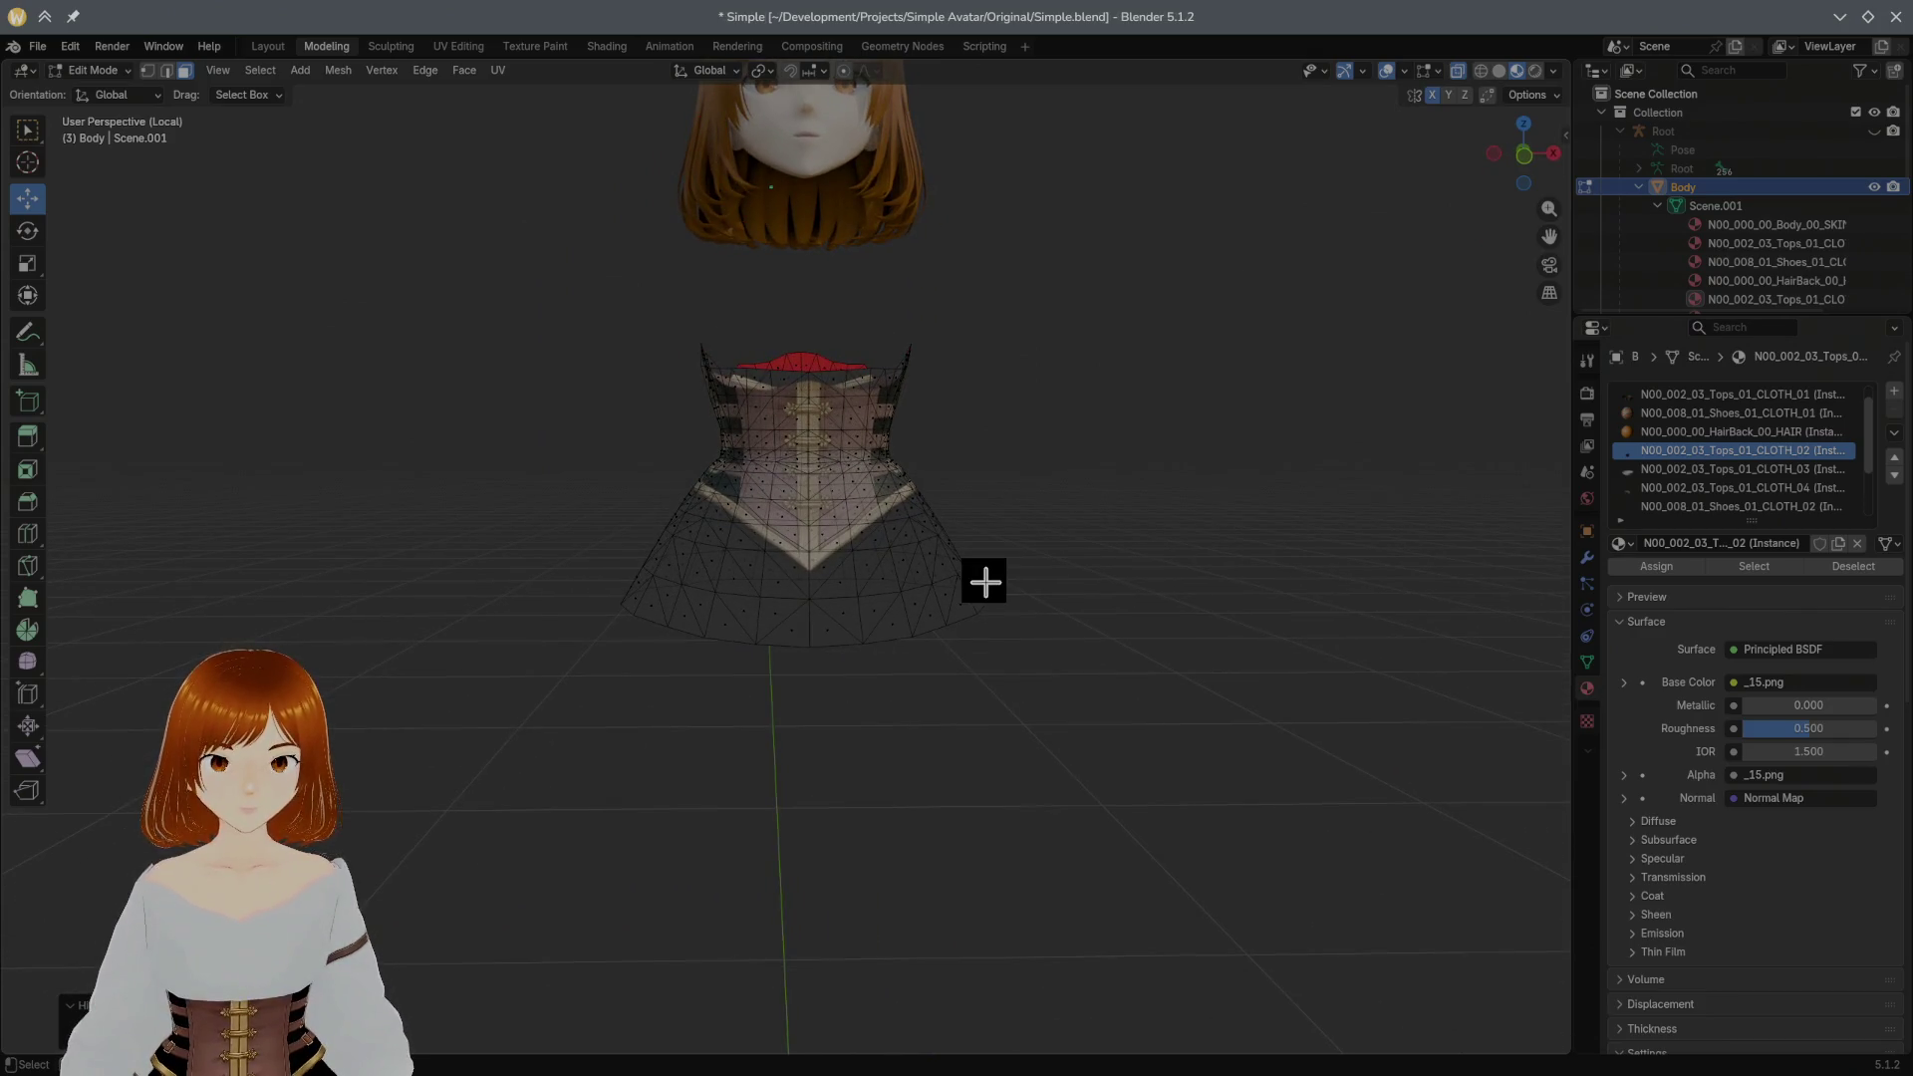
pyautogui.click(539, 47)
pyautogui.scroll(-3, 1046, 334)
pyautogui.scroll(1, 1058, 347)
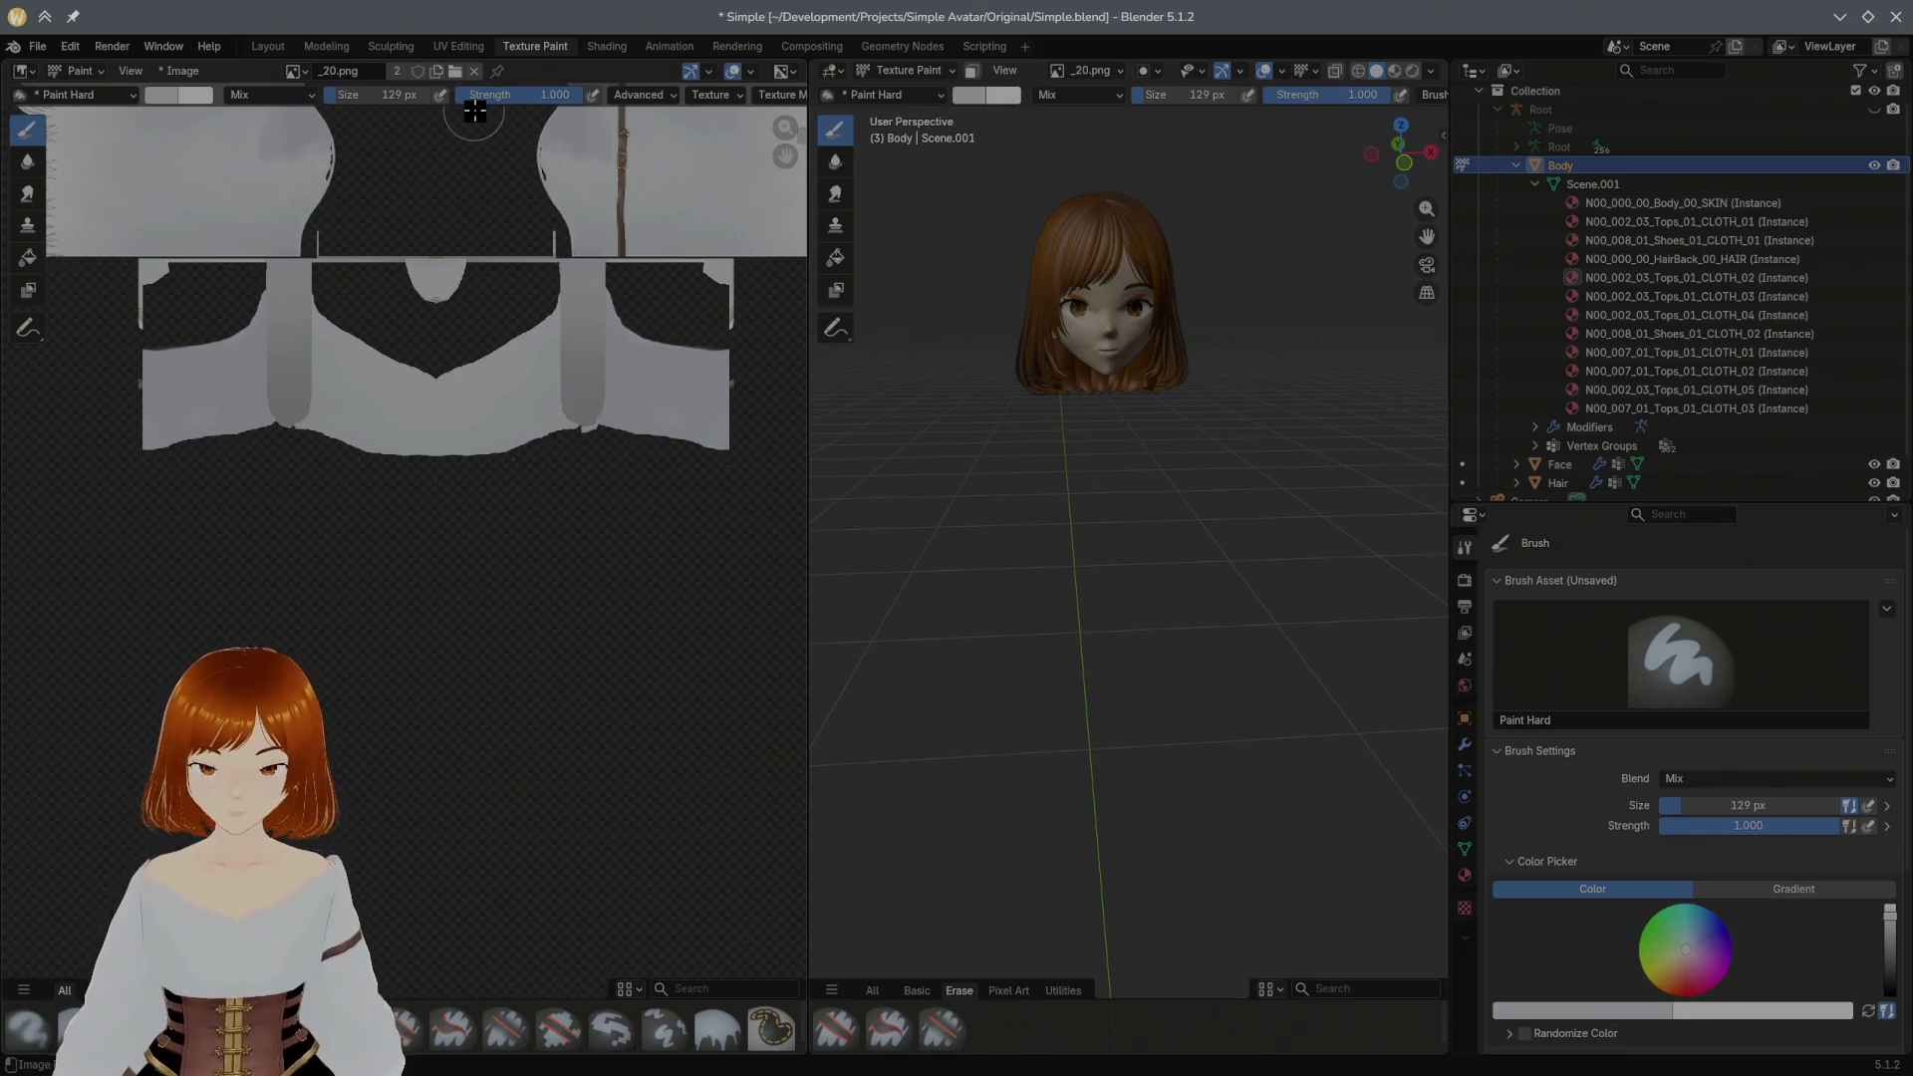
# Step: In the Modeling workspace reveal all hidden mesh, deselect, save the file and return to Texture Paint
pyautogui.click(274, 49)
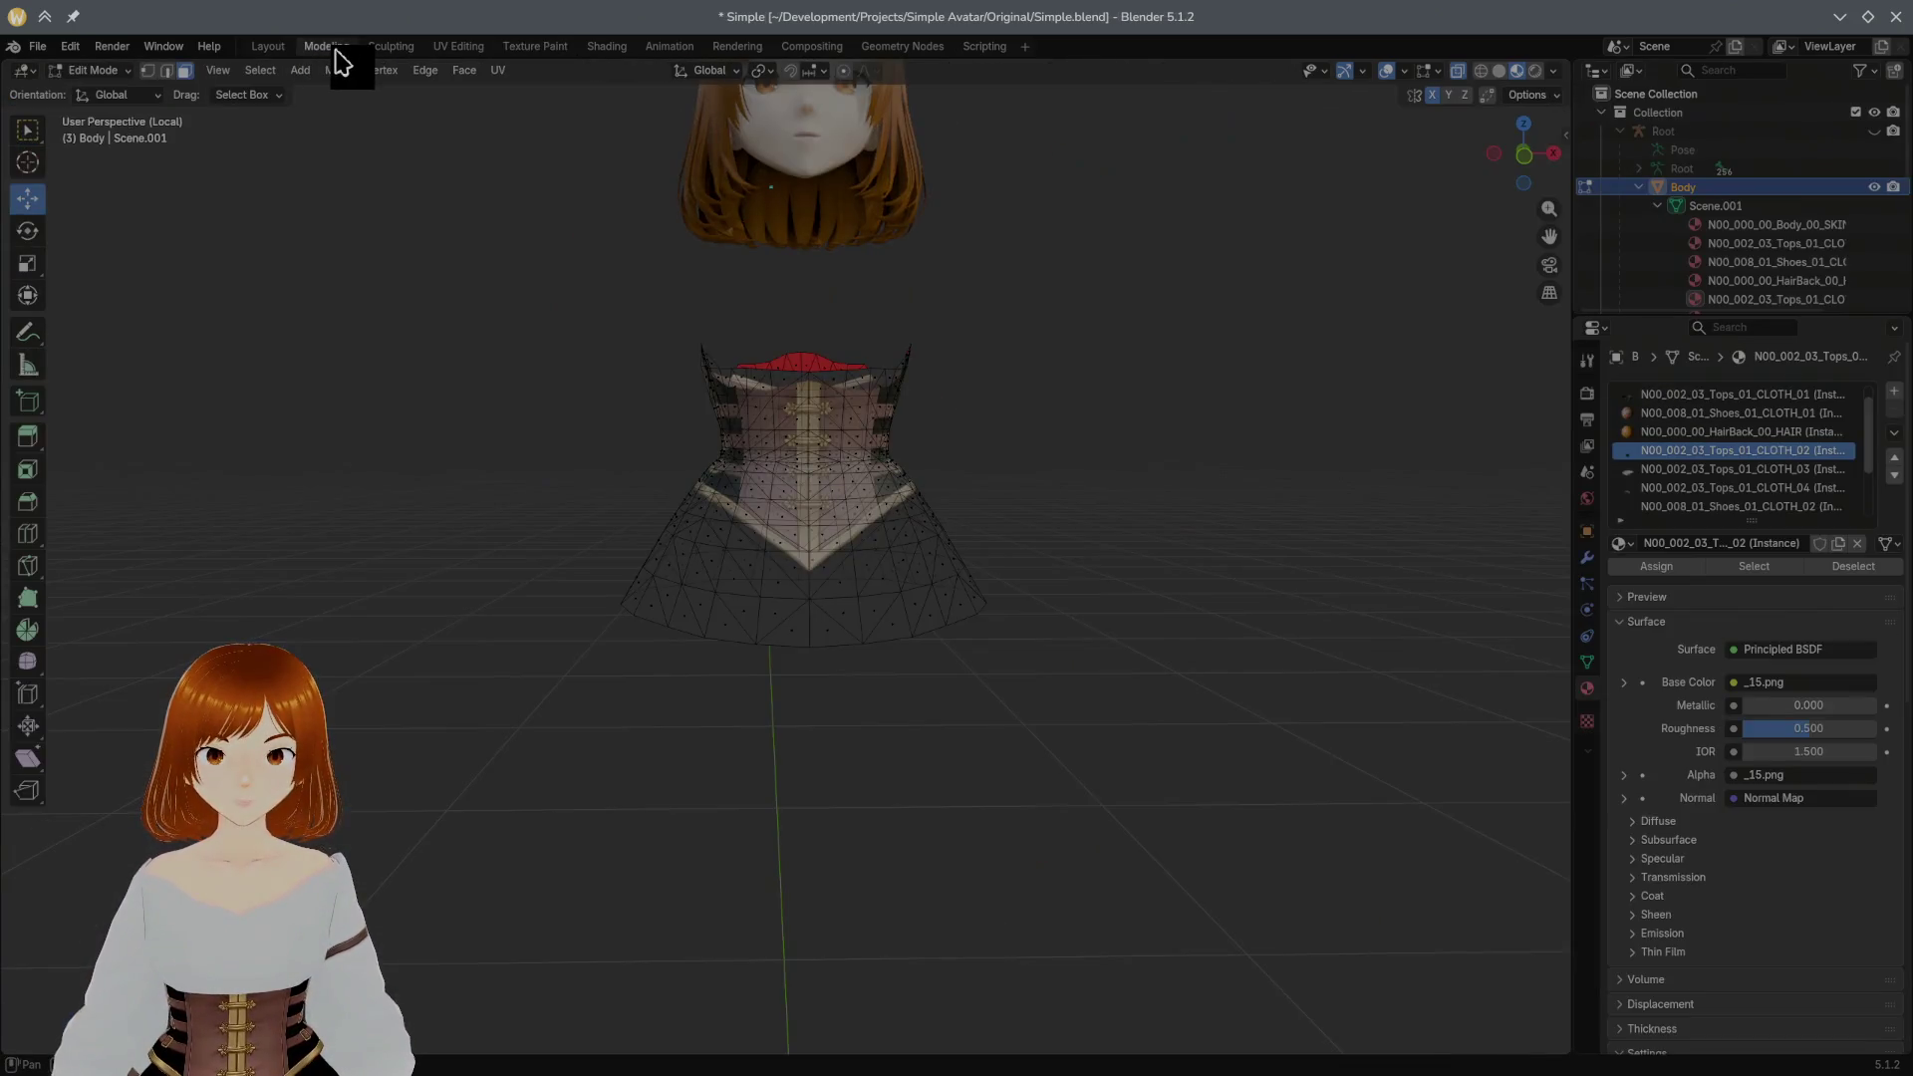
pyautogui.hotkey('alt', 'h')
pyautogui.click(1071, 435)
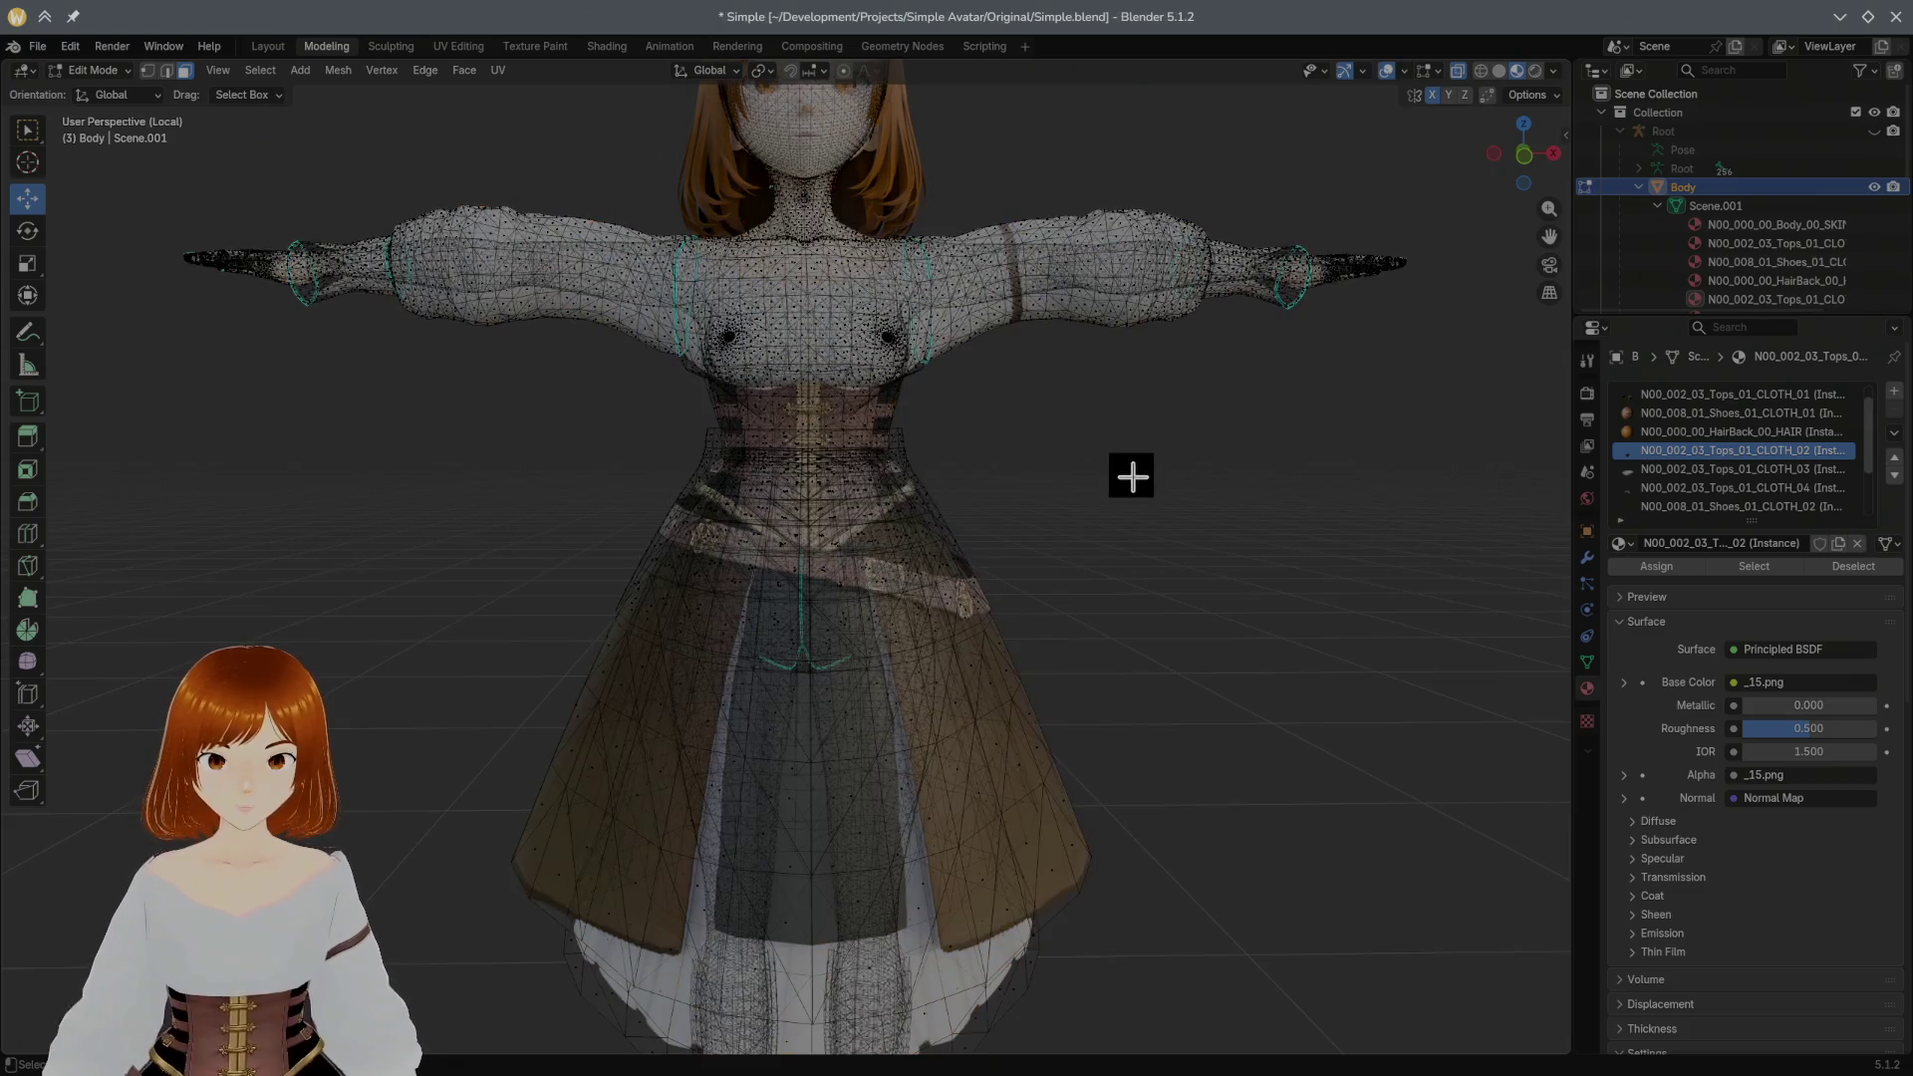
pyautogui.hotkey('ctrl', 's')
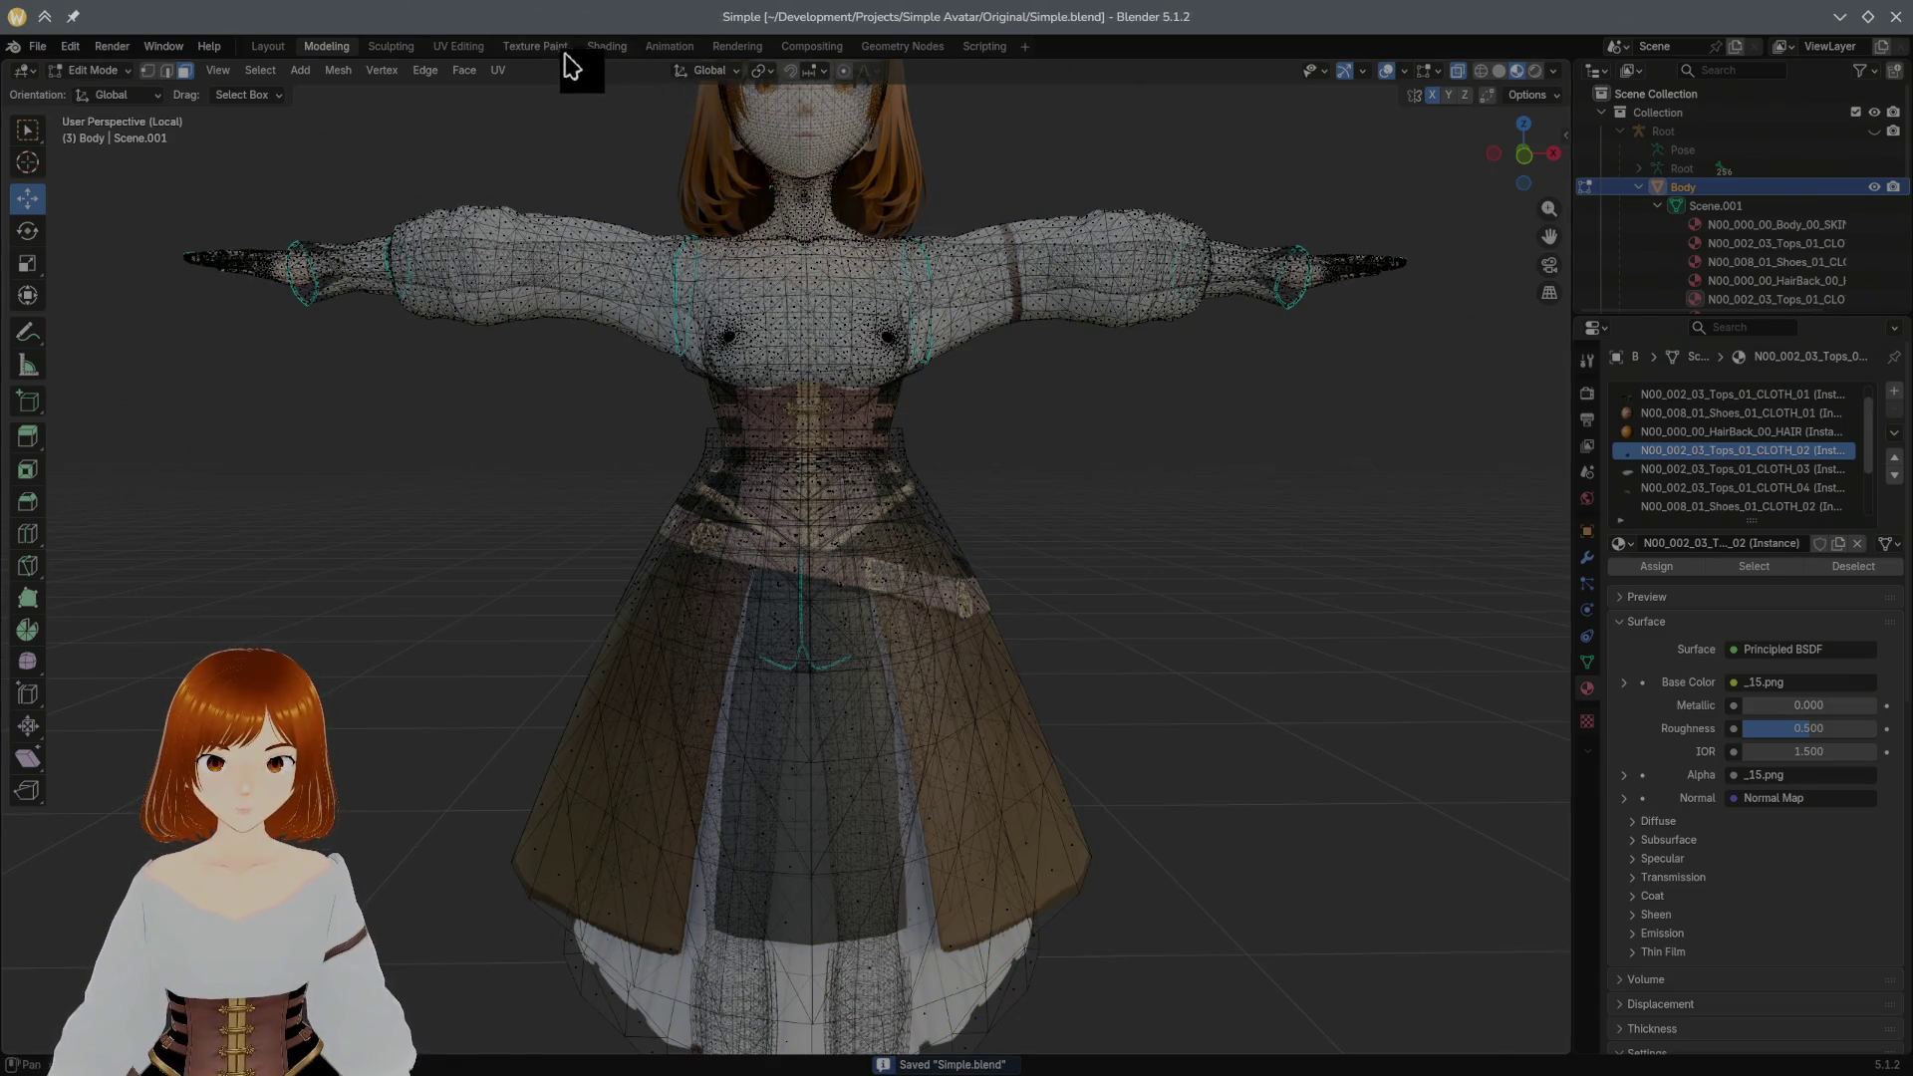
pyautogui.click(537, 47)
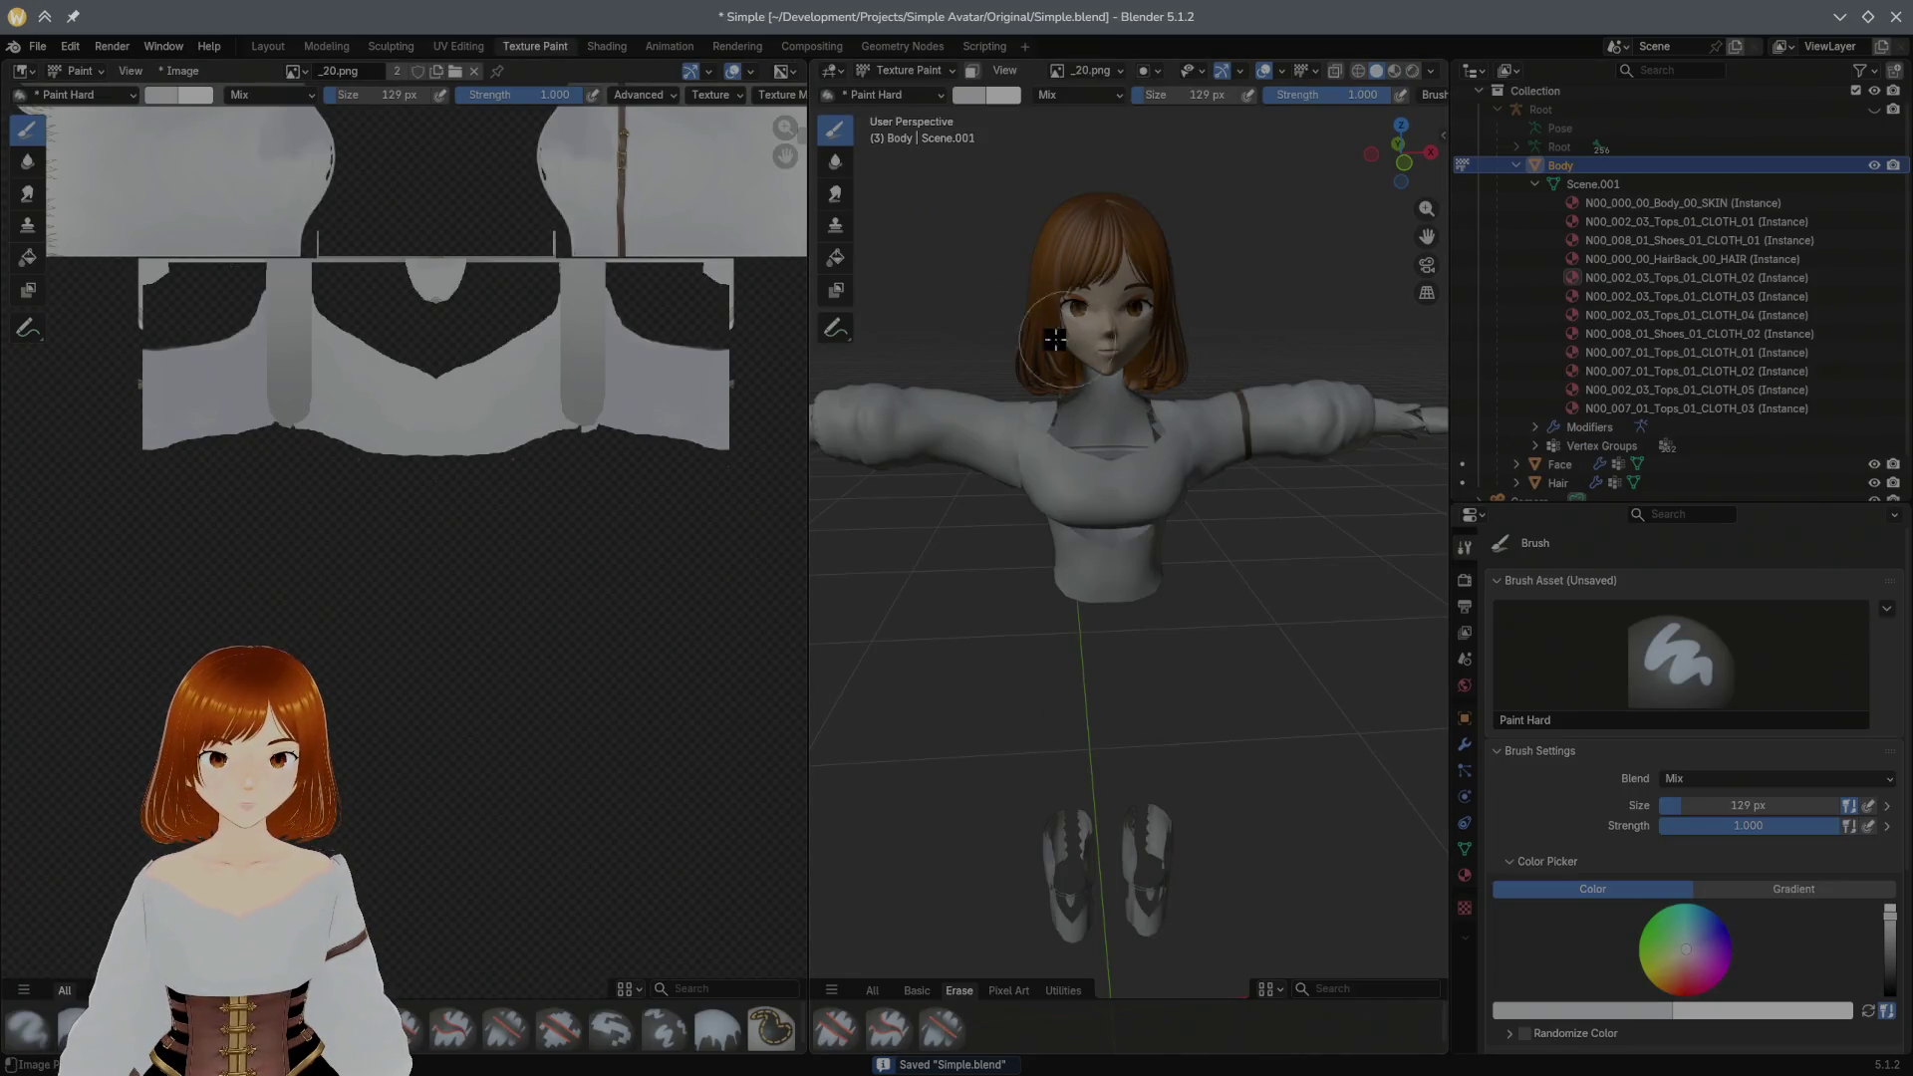
# Step: Widen the 3D view beside the UV image and undo a test stroke across the torso
pyautogui.moveTo(803, 352); pyautogui.dragTo(633, 338)
pyautogui.moveTo(867, 329)
pyautogui.mouseDown(button='middle')
pyautogui.moveTo(834, 276)
pyautogui.moveTo(886, 263)
pyautogui.mouseUp(button='middle')
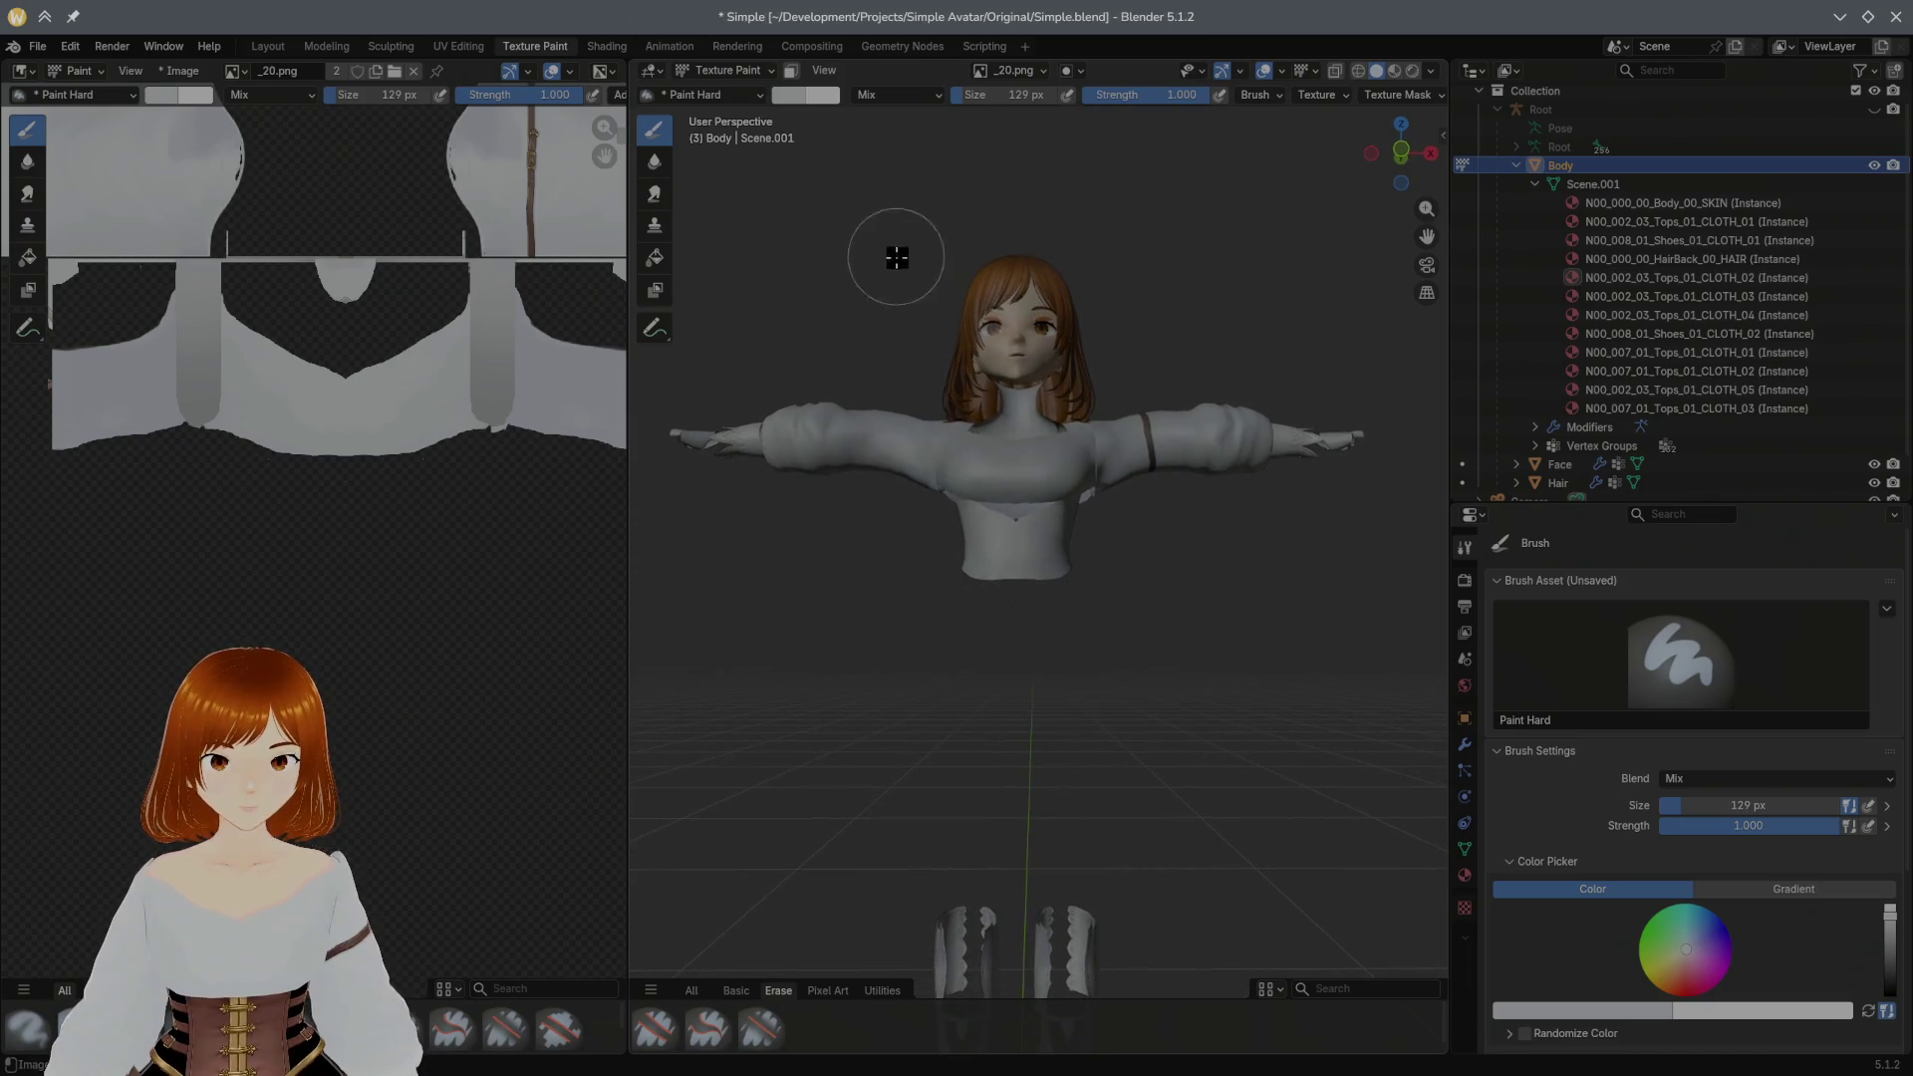
pyautogui.scroll(4, 997, 307)
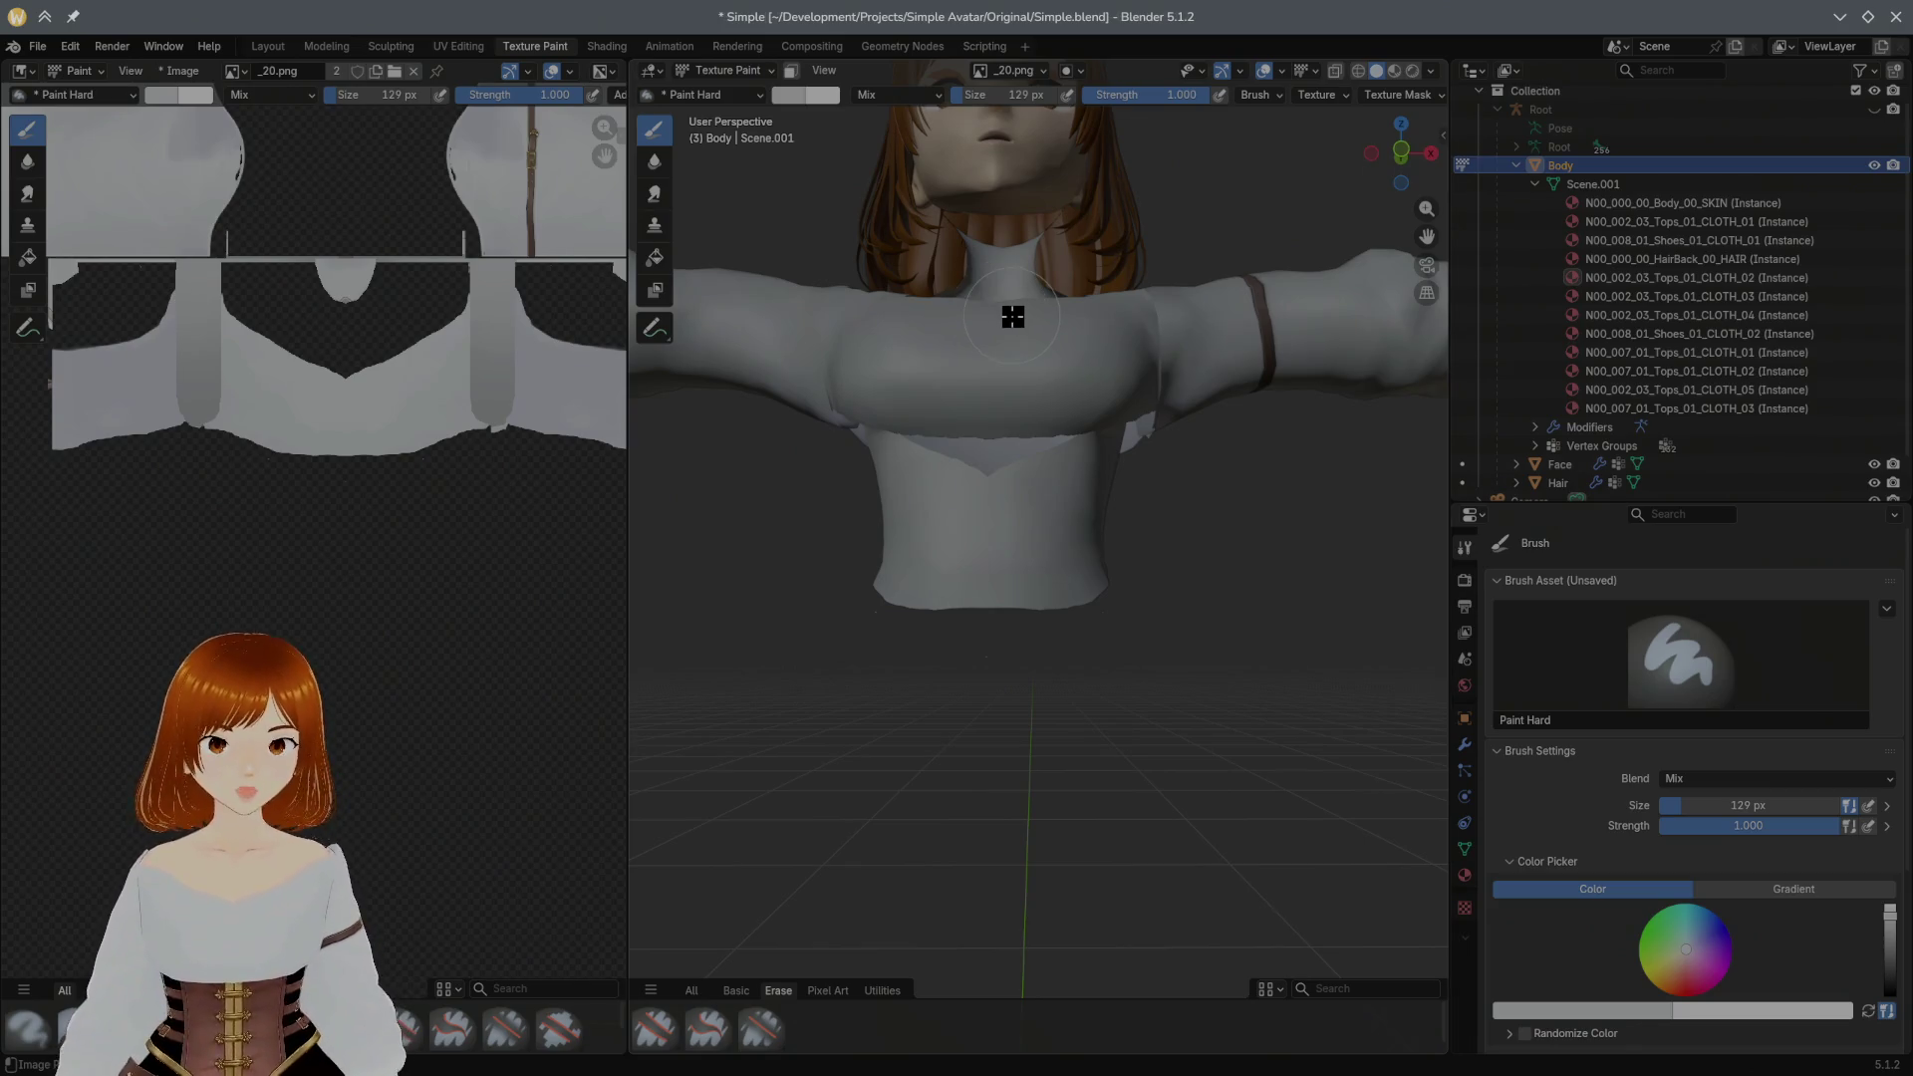
pyautogui.moveTo(992, 352)
pyautogui.mouseDown()
pyautogui.moveTo(982, 419)
pyautogui.moveTo(1050, 373)
pyautogui.moveTo(1006, 628)
pyautogui.mouseUp()
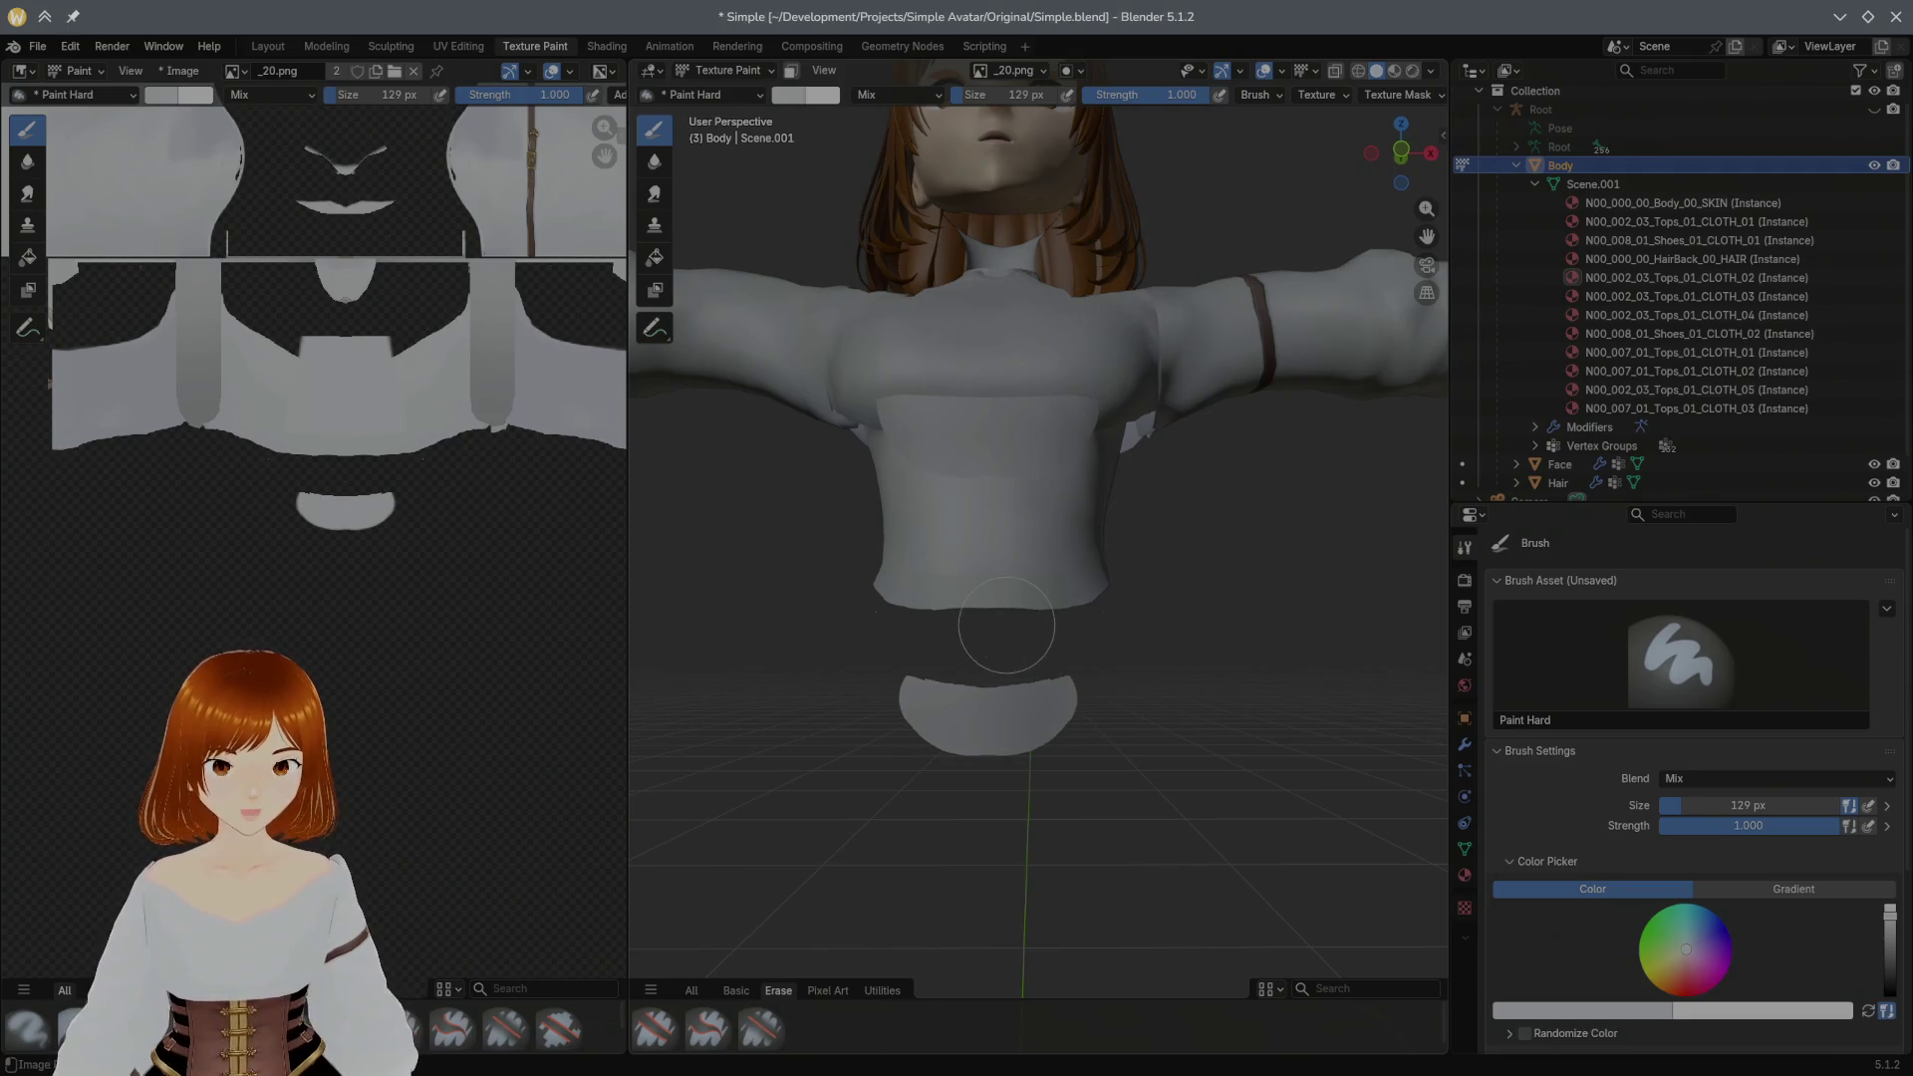
pyautogui.hotkey('ctrl', 'z')
pyautogui.moveTo(1019, 313); pyautogui.dragTo(1113, 333, button='middle')
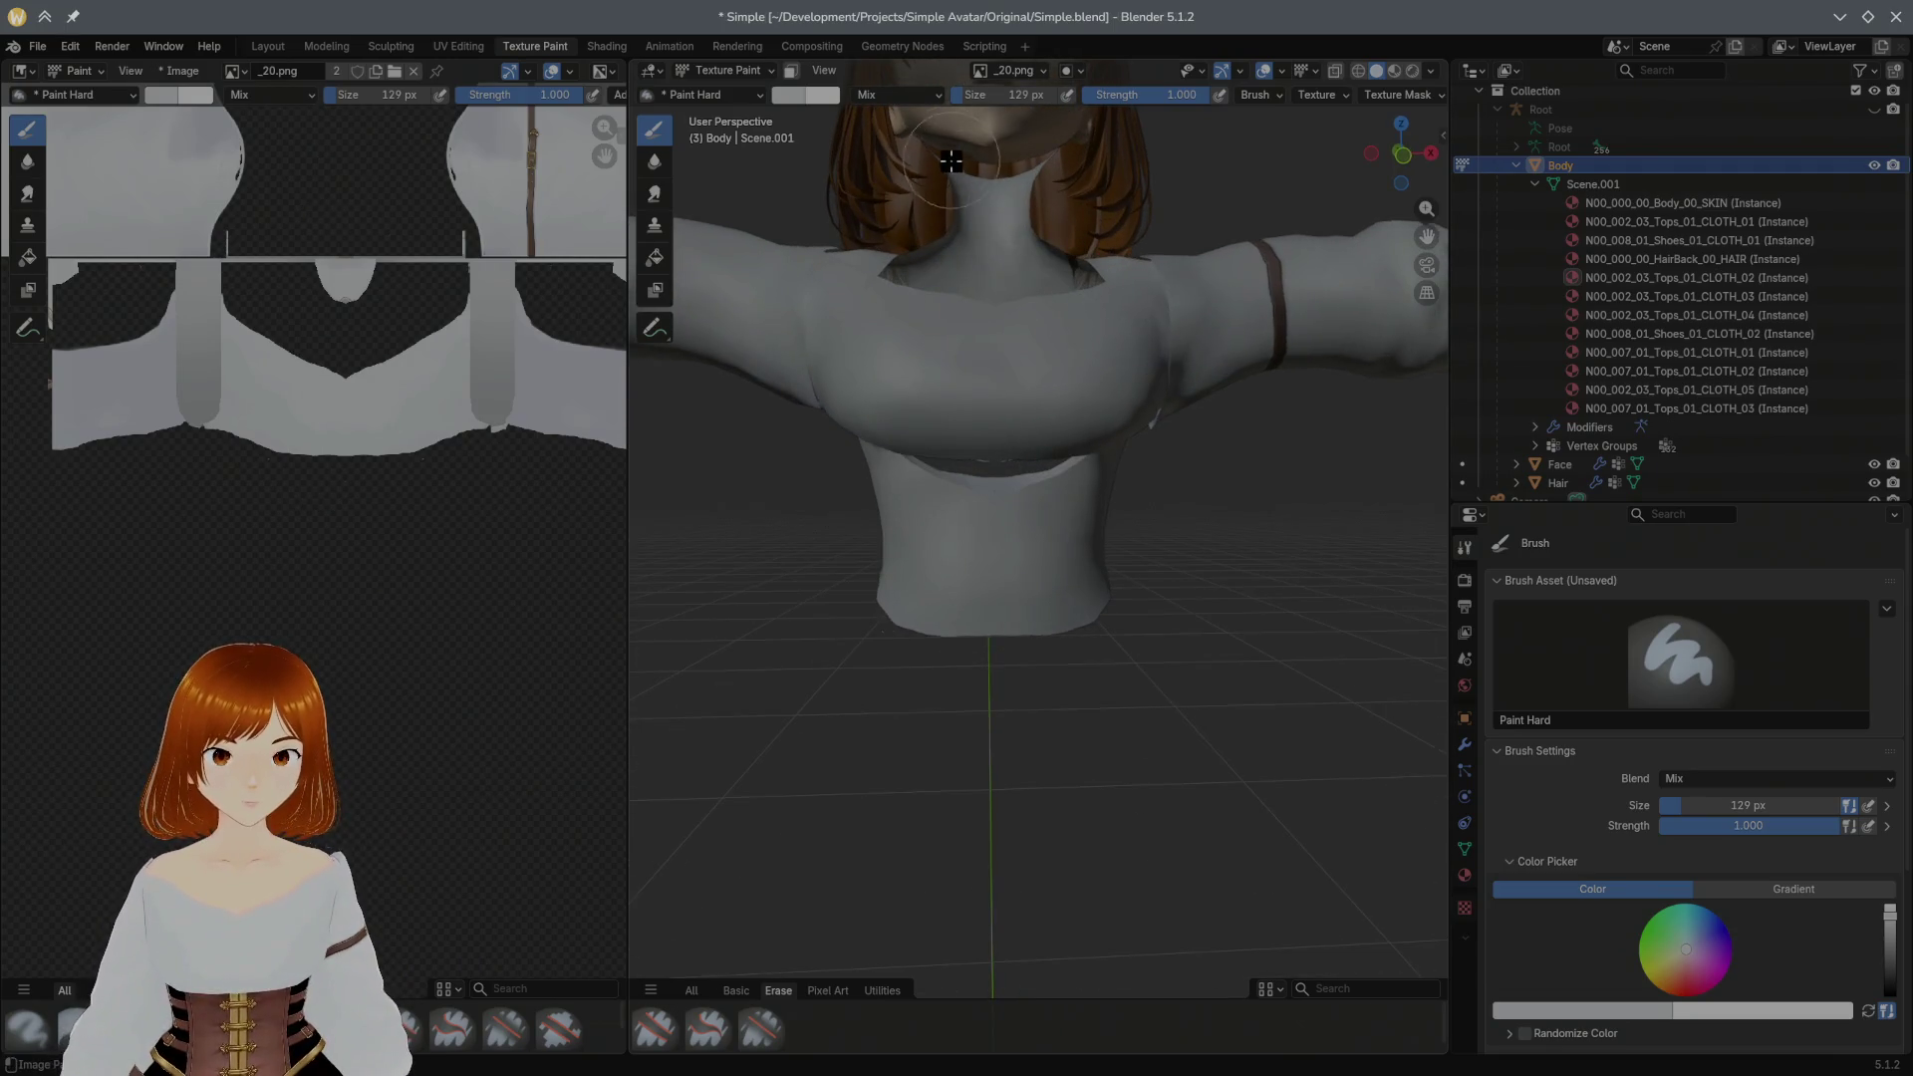
# Step: Try a lighter stroke under the chest from the front and undo it
pyautogui.moveTo(998, 233); pyautogui.dragTo(1032, 360, button='middle')
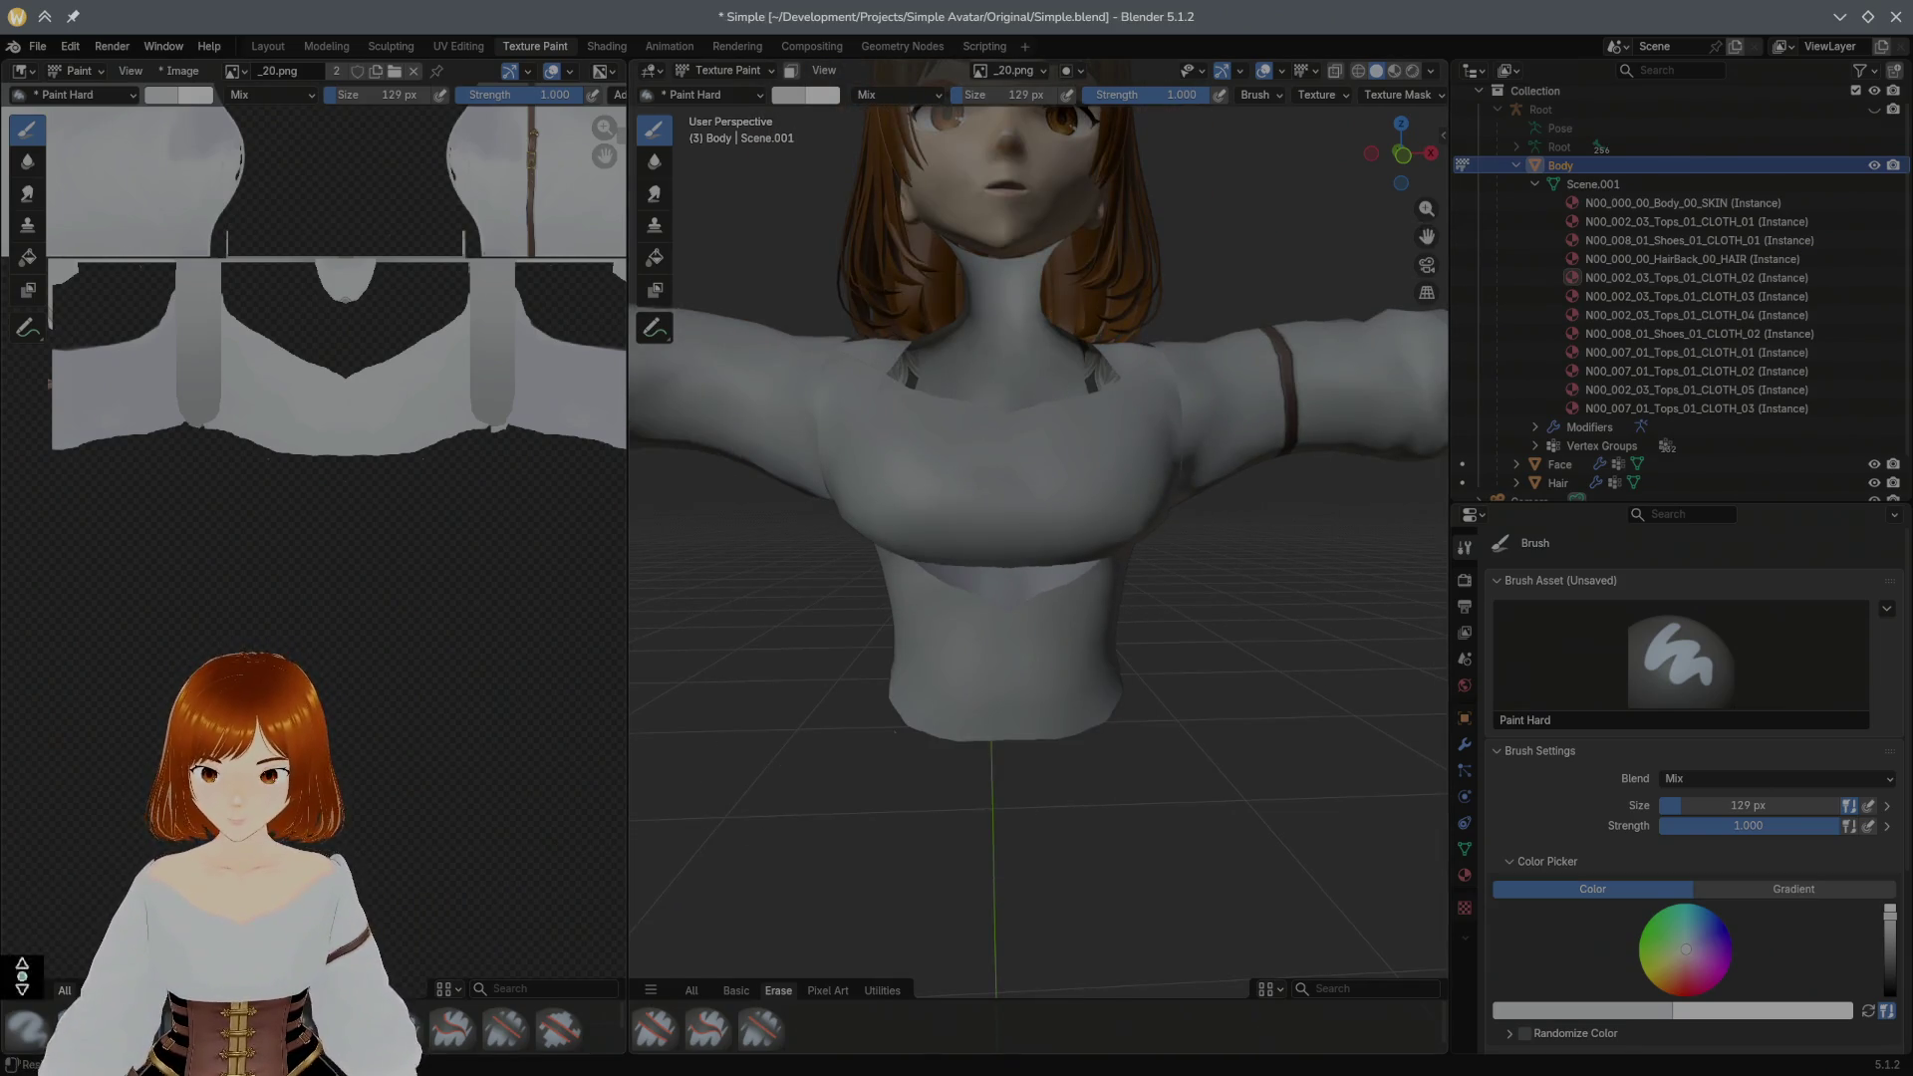
pyautogui.moveTo(876, 545)
pyautogui.mouseDown()
pyautogui.moveTo(1032, 545)
pyautogui.moveTo(1023, 600)
pyautogui.mouseUp()
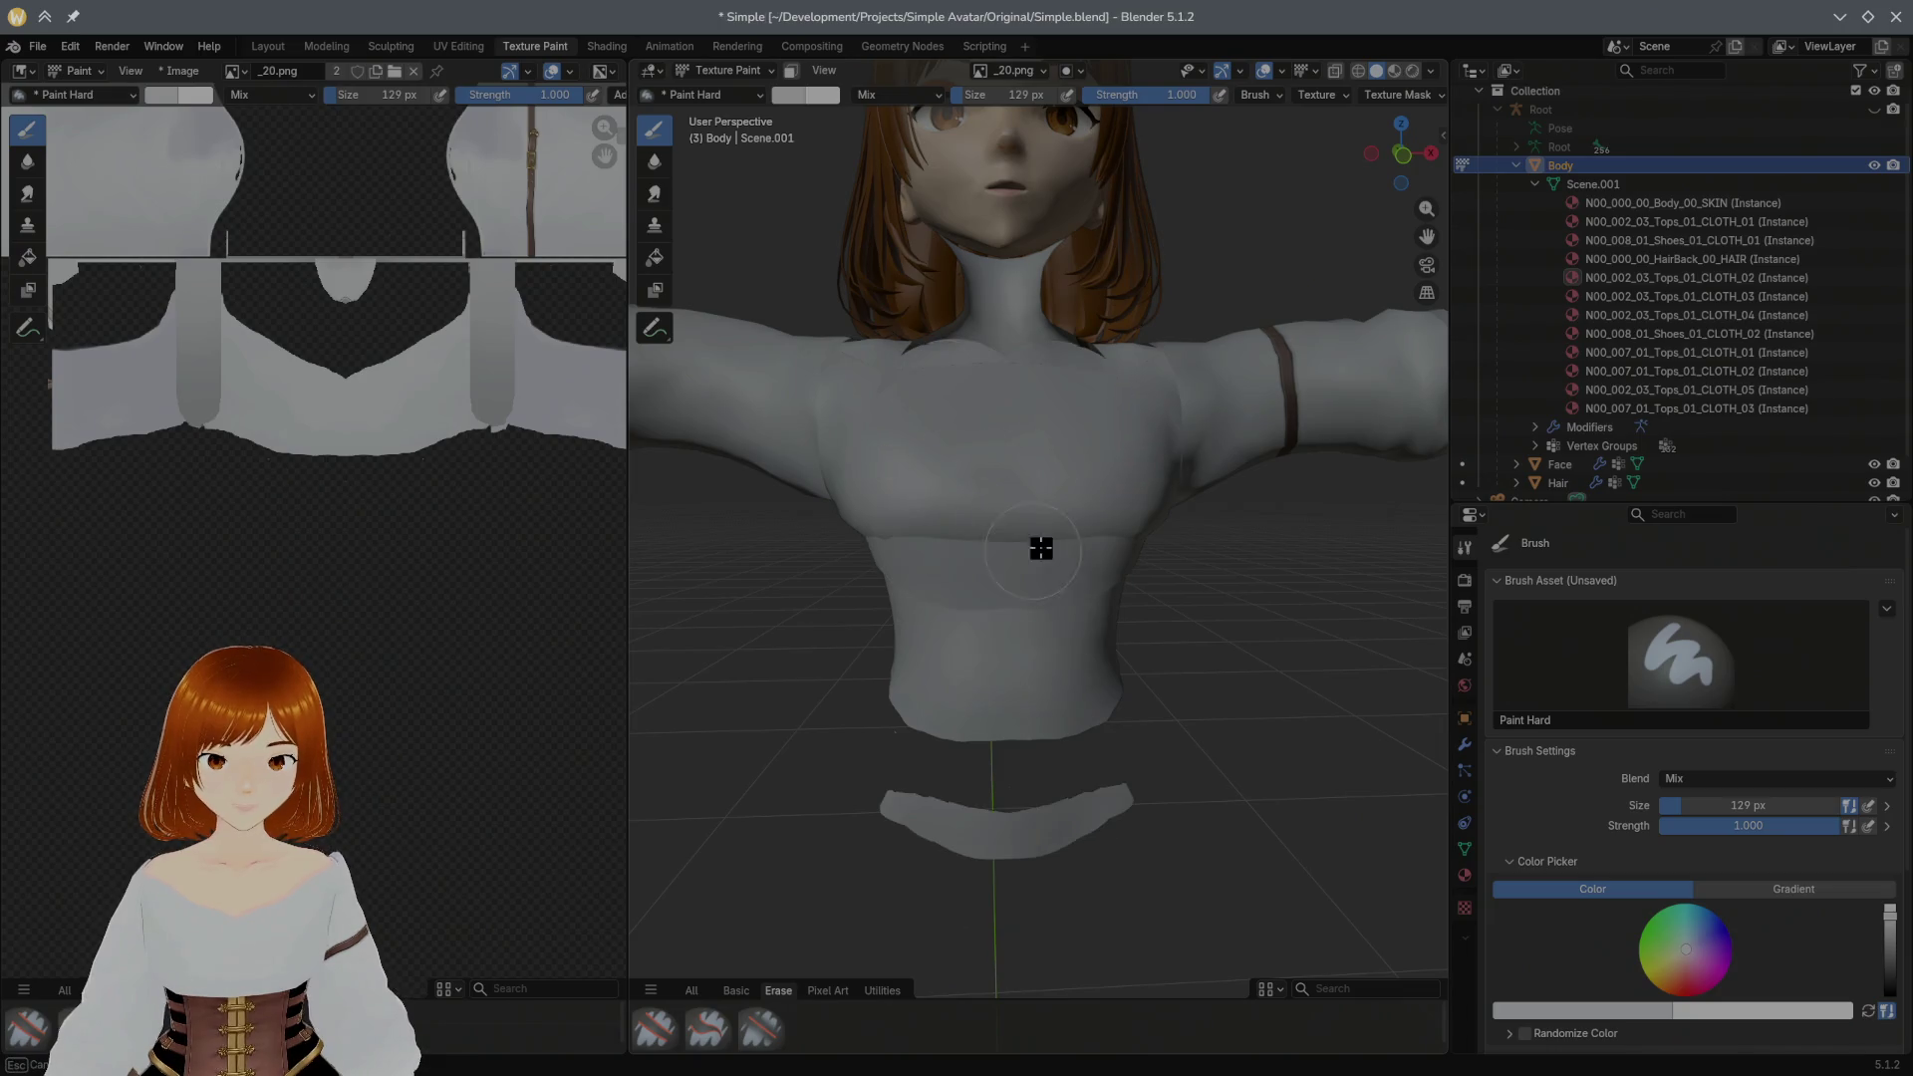
pyautogui.hotkey('ctrl', 'z')
pyautogui.hotkey('ctrl', 'z')
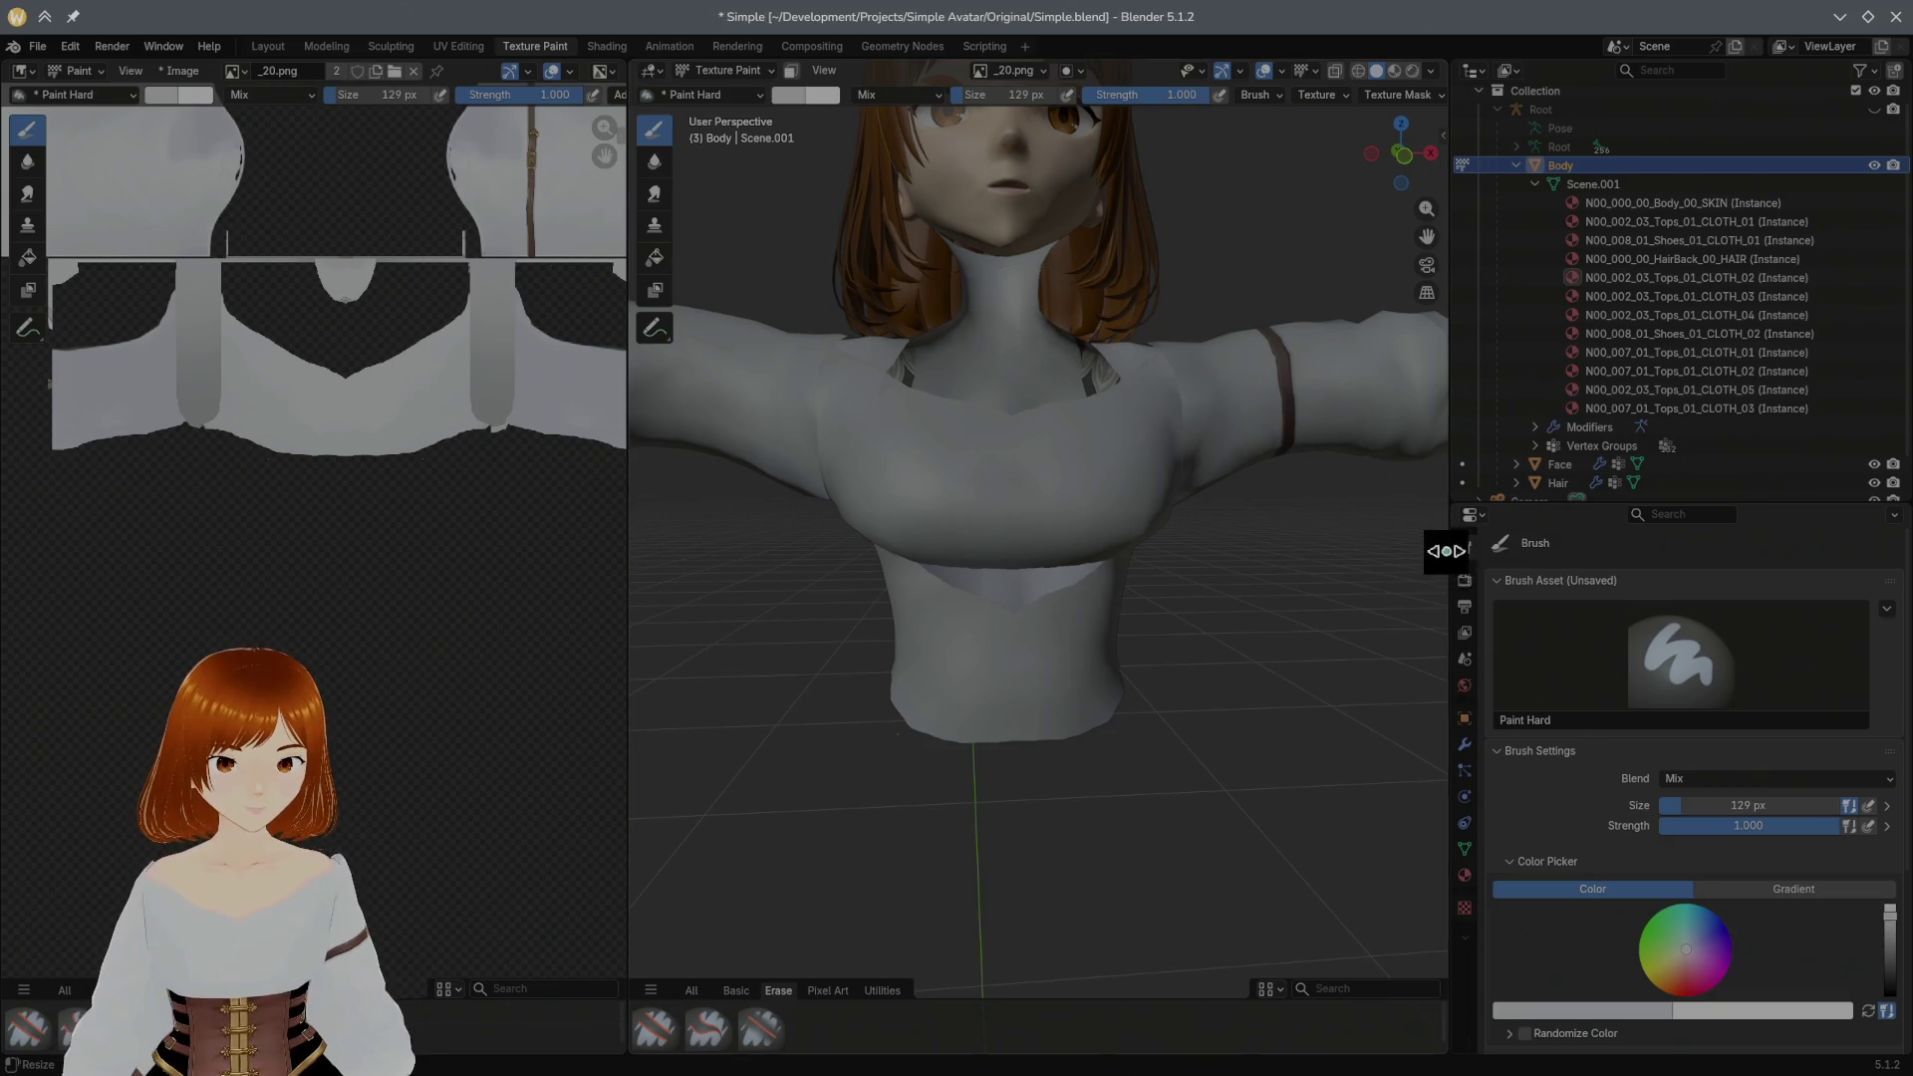
pyautogui.click(1467, 878)
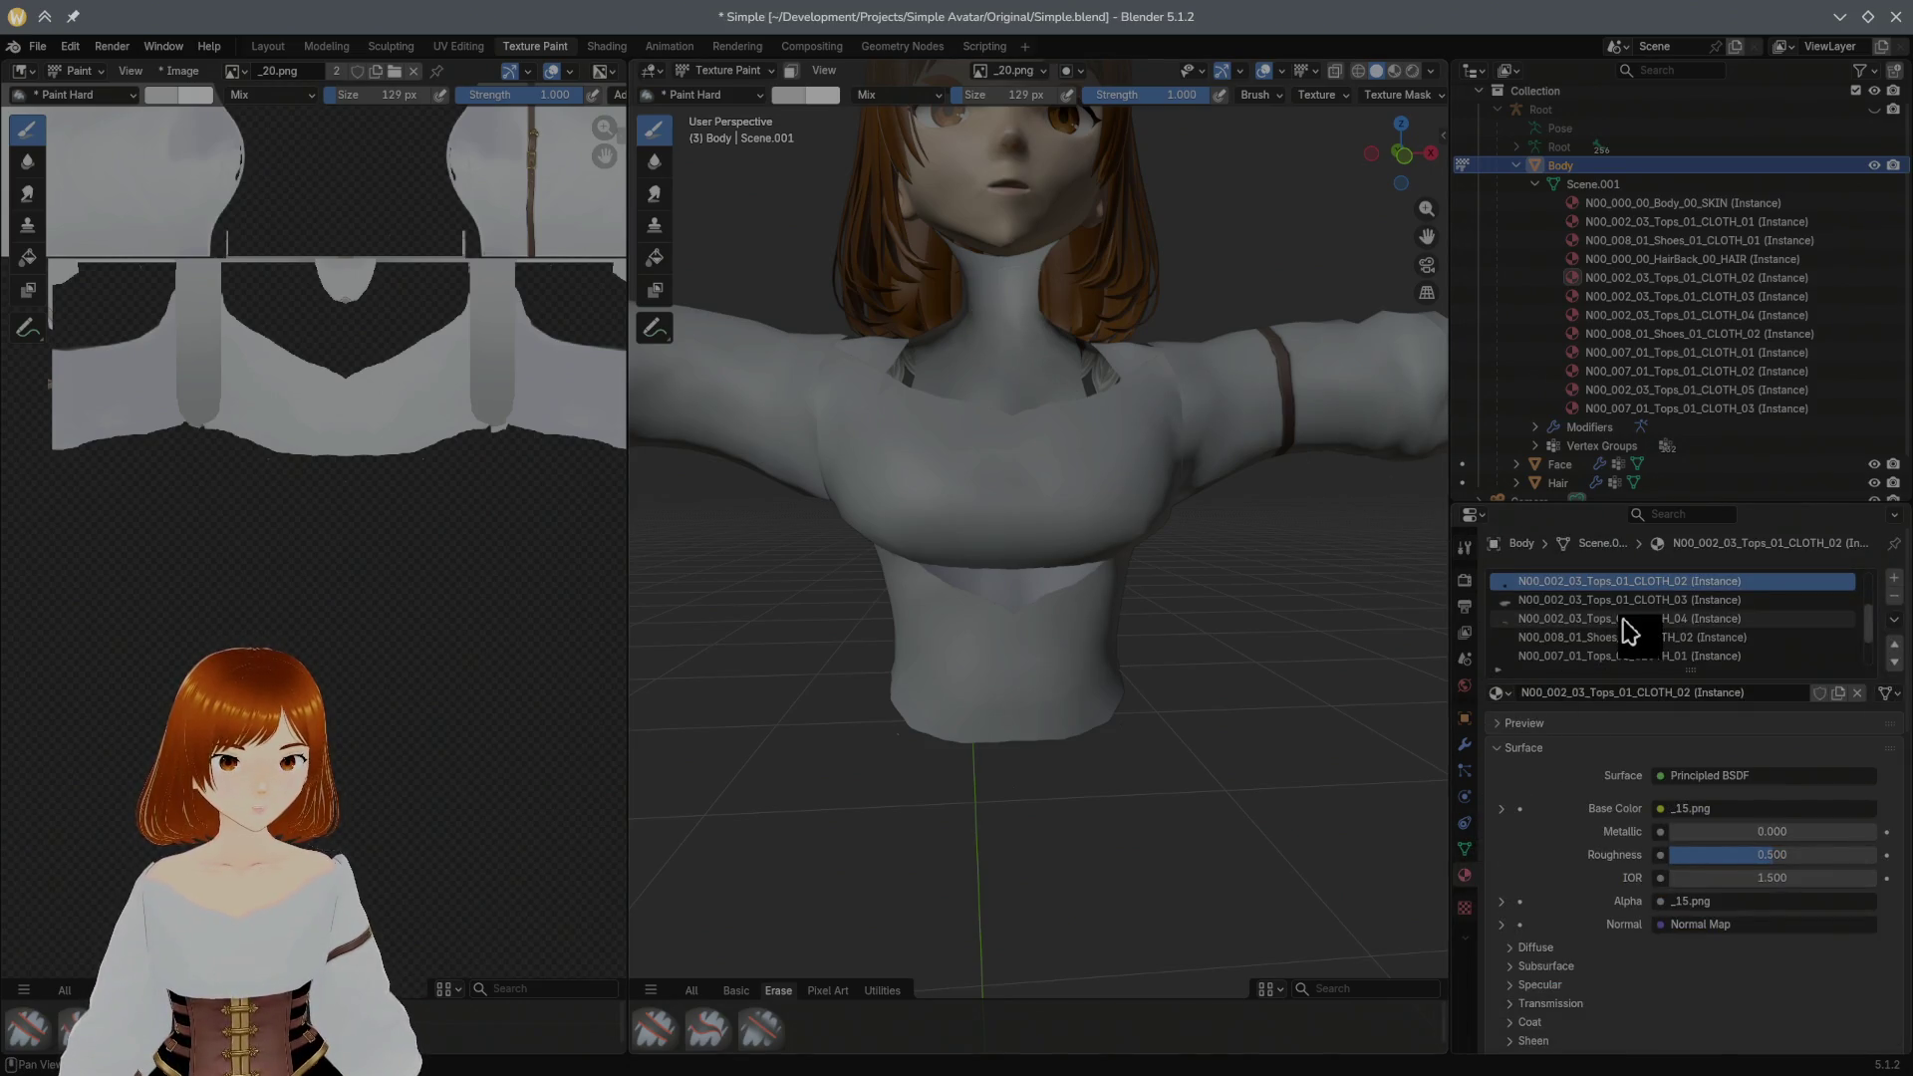
# Step: Check the painted image's settings and paint white in the UV editor below the shirt, undoing the loop
pyautogui.moveTo(1359, 555); pyautogui.dragTo(1102, 482, button='middle')
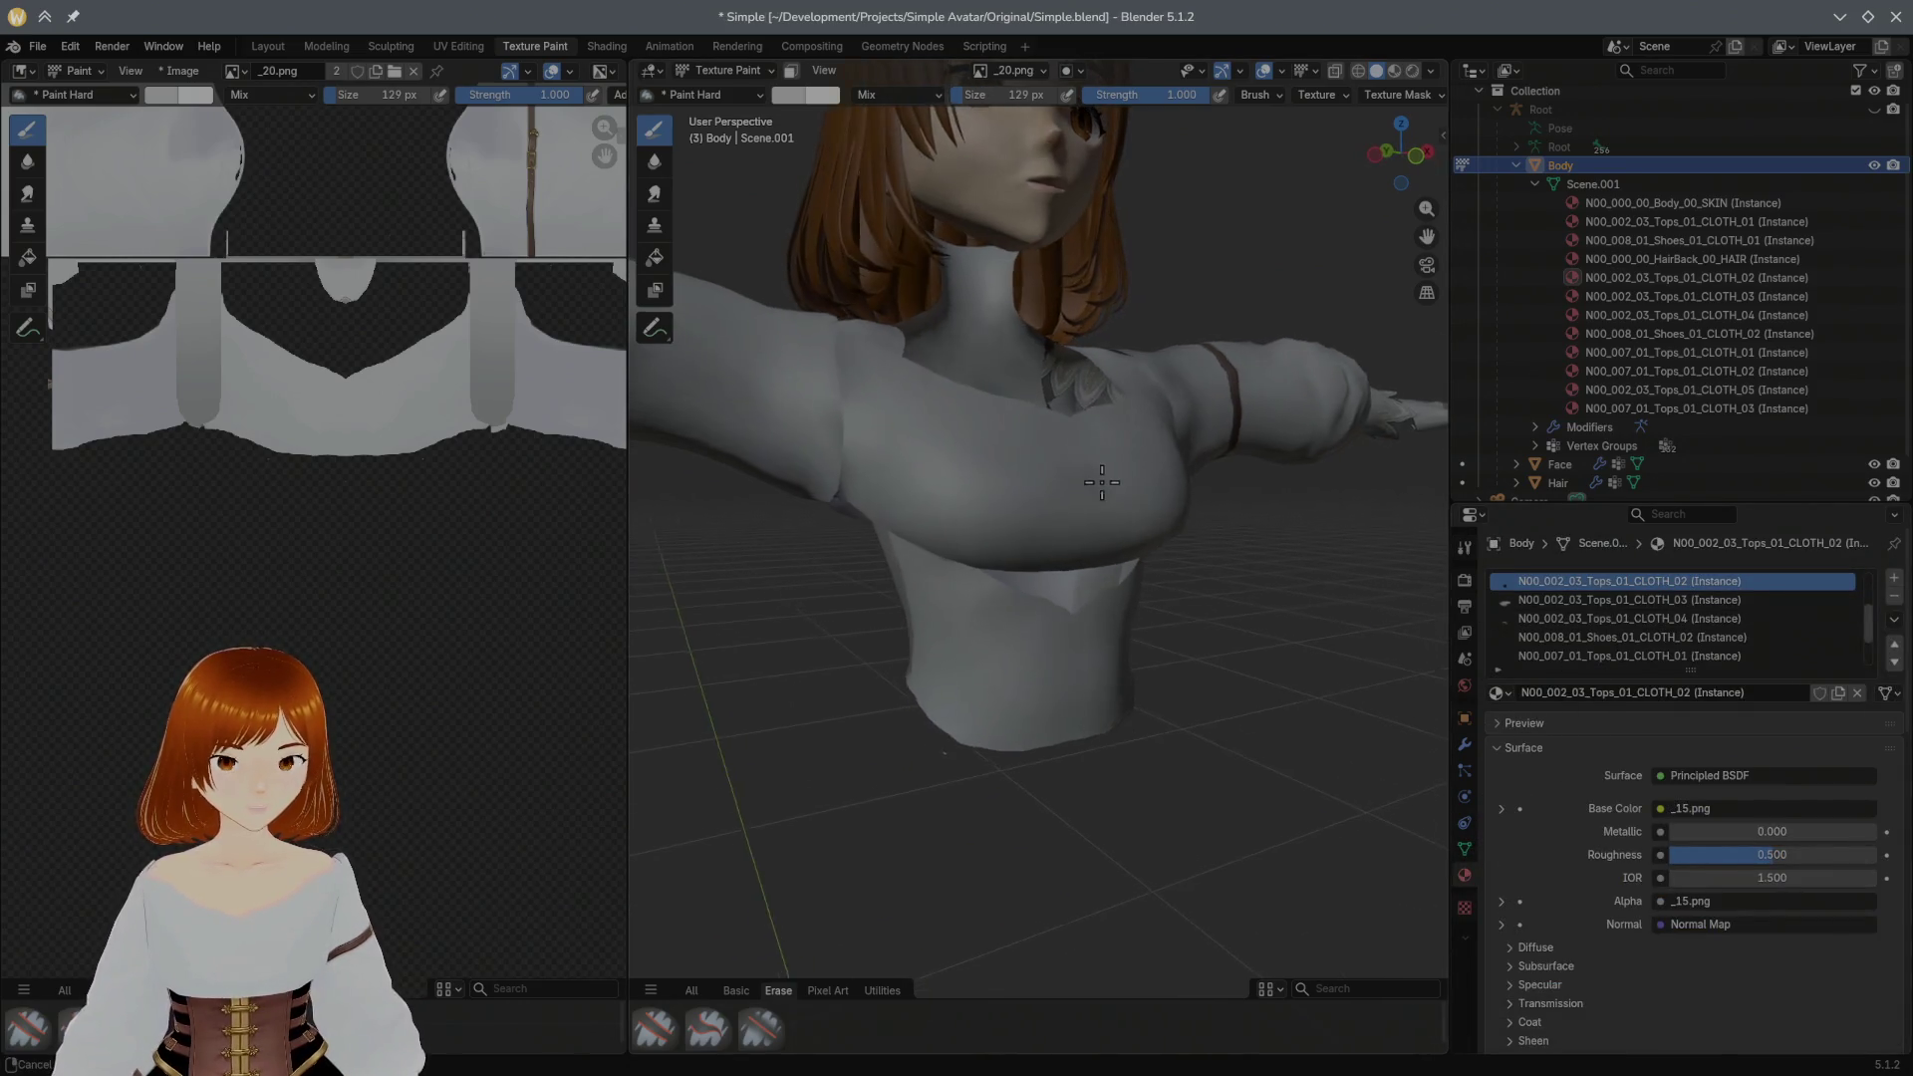
pyautogui.click(1043, 85)
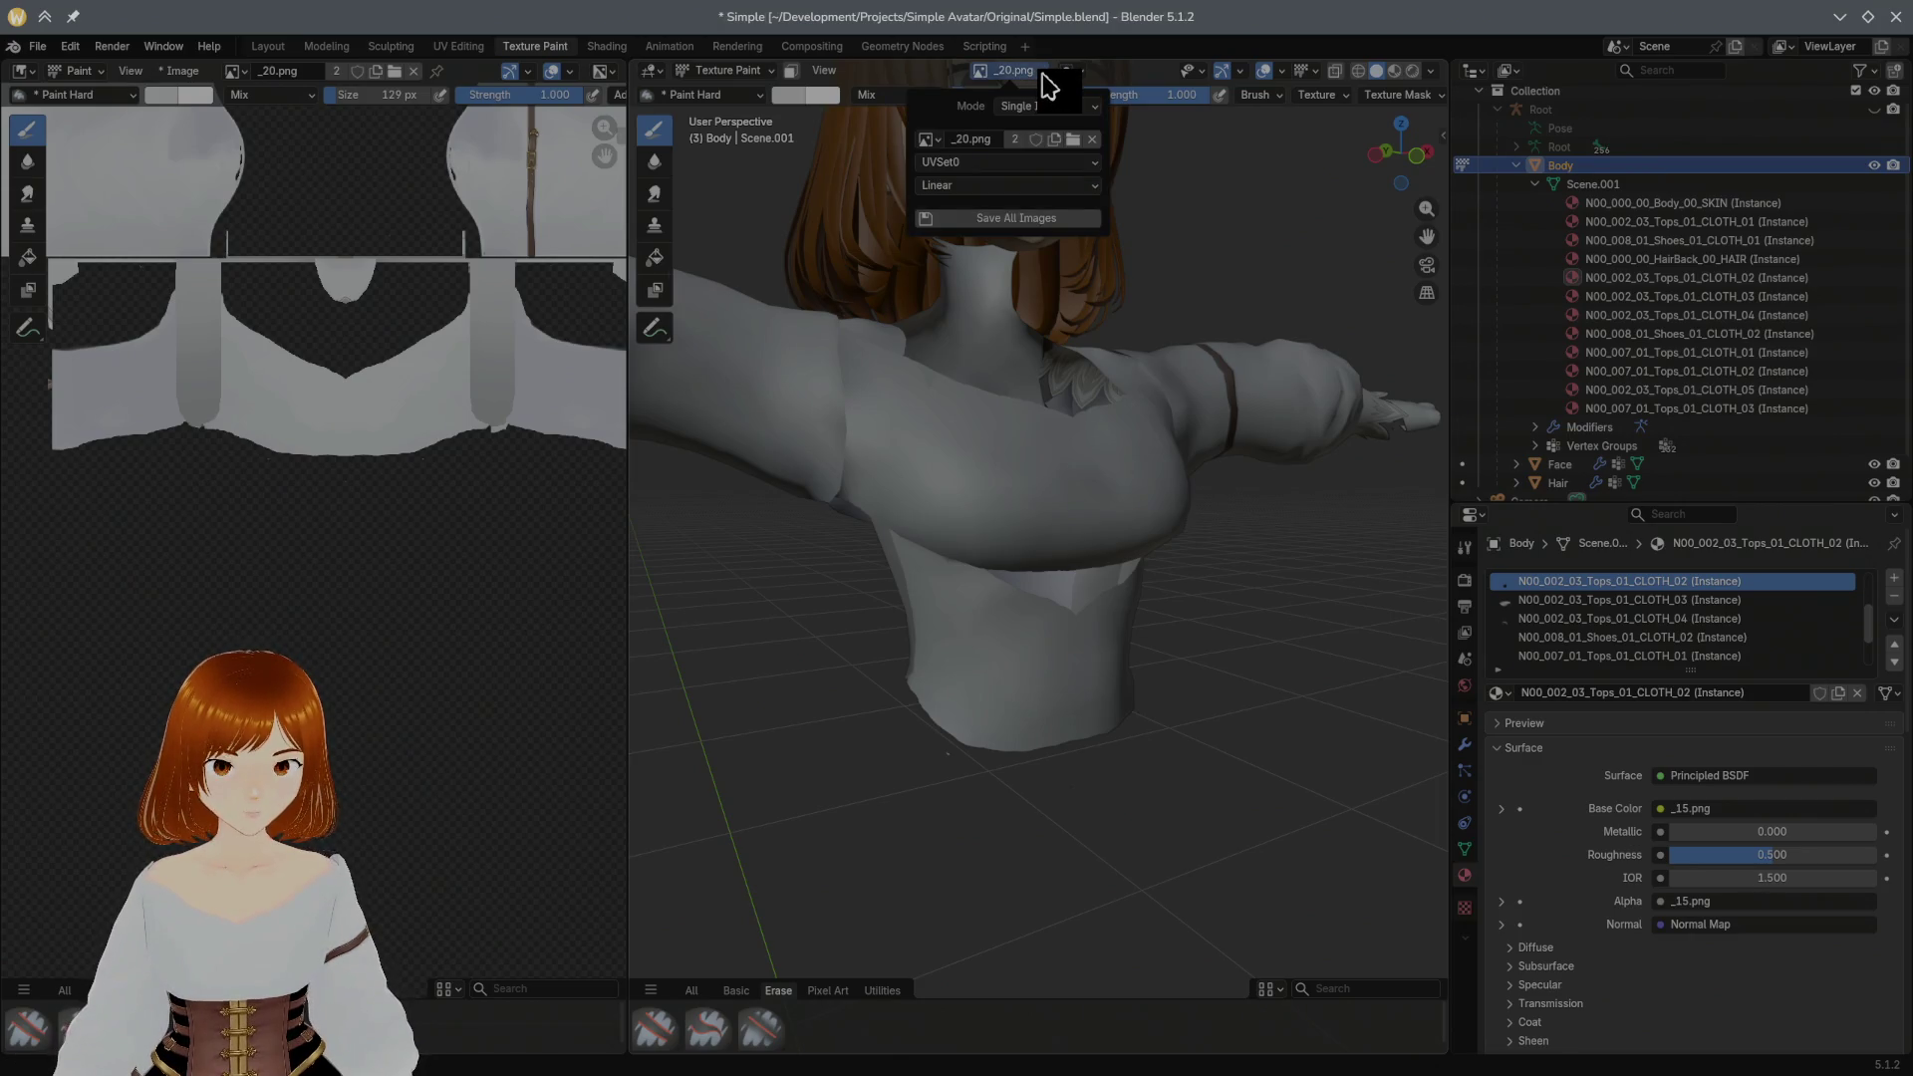
pyautogui.moveTo(428, 439)
pyautogui.mouseDown()
pyautogui.moveTo(411, 453)
pyautogui.moveTo(360, 401)
pyautogui.mouseUp()
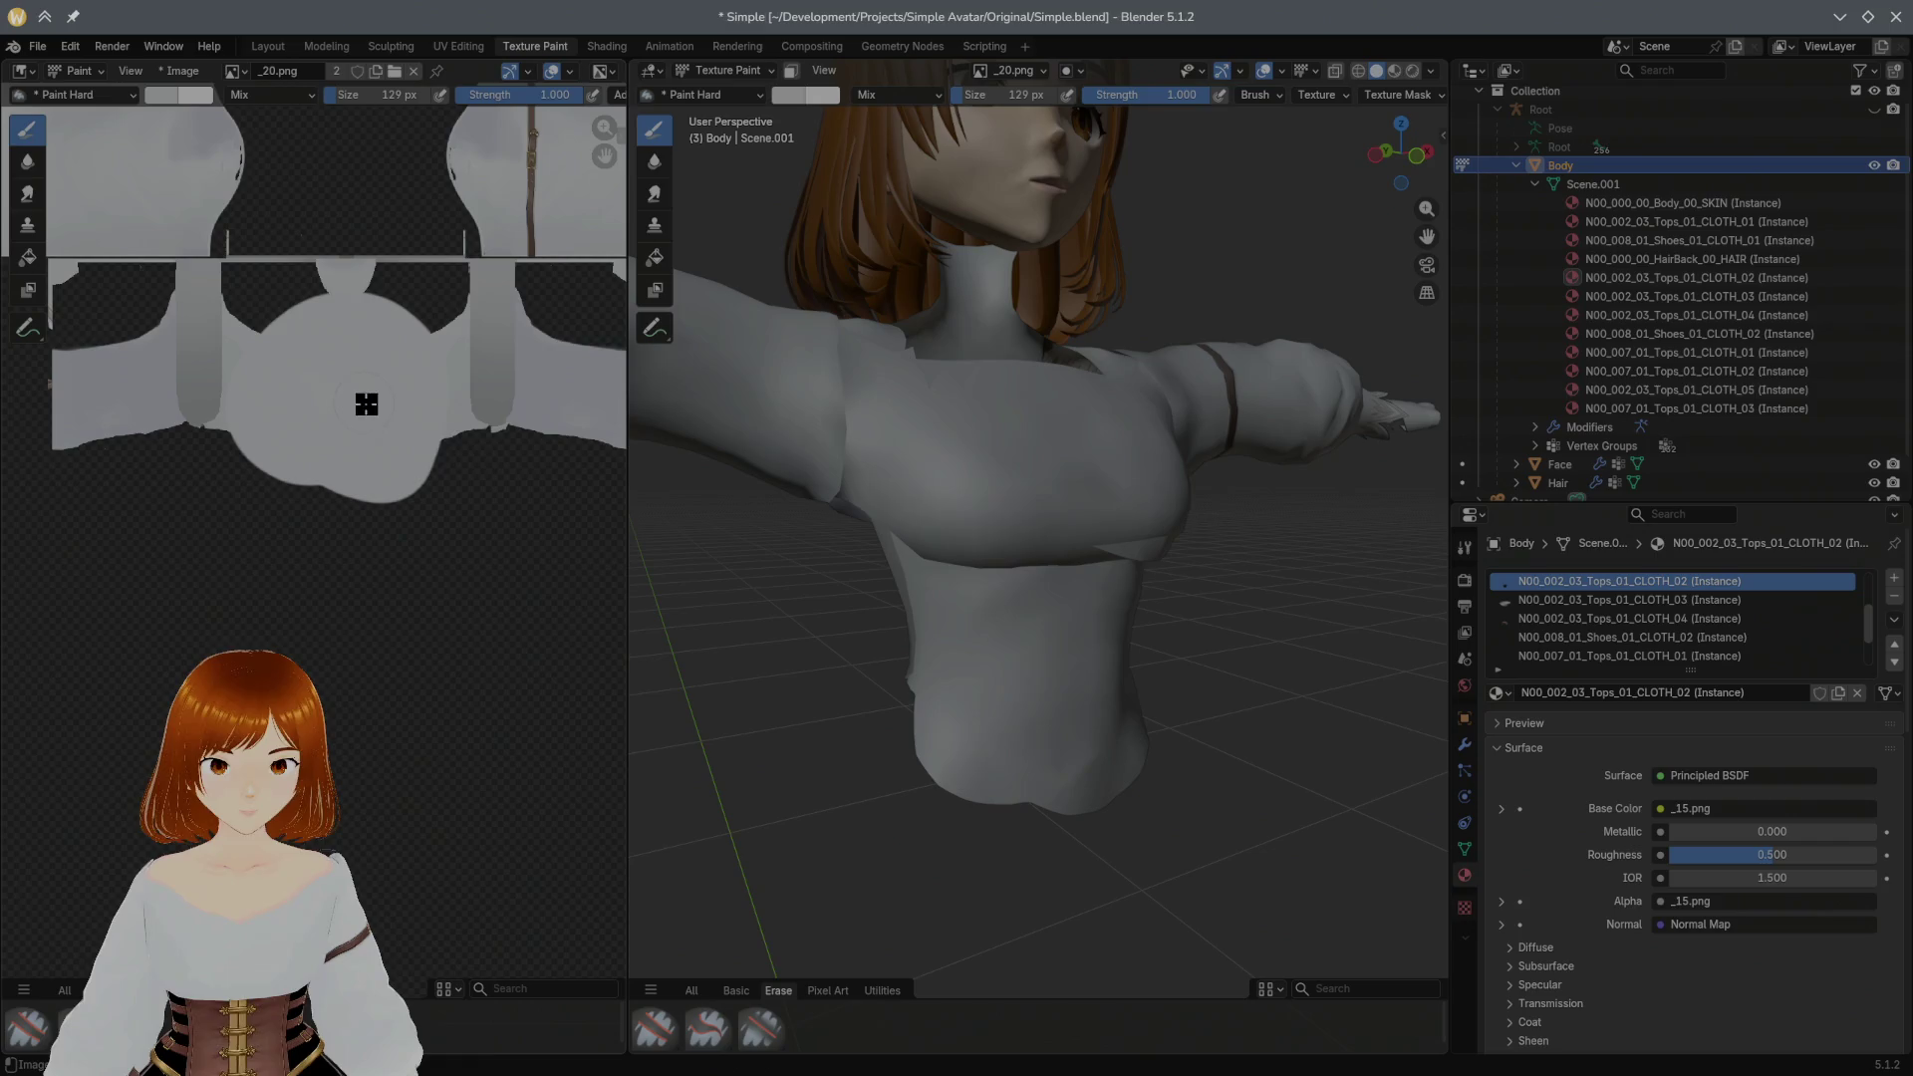
pyautogui.moveTo(456, 420)
pyautogui.mouseDown()
pyautogui.moveTo(366, 512)
pyautogui.moveTo(350, 454)
pyautogui.mouseUp()
pyautogui.hotkey('ctrl', 'z')
# Step: Step back through earlier paint changes and choose the hard eraser brush
pyautogui.moveTo(957, 431); pyautogui.dragTo(895, 437, button='middle')
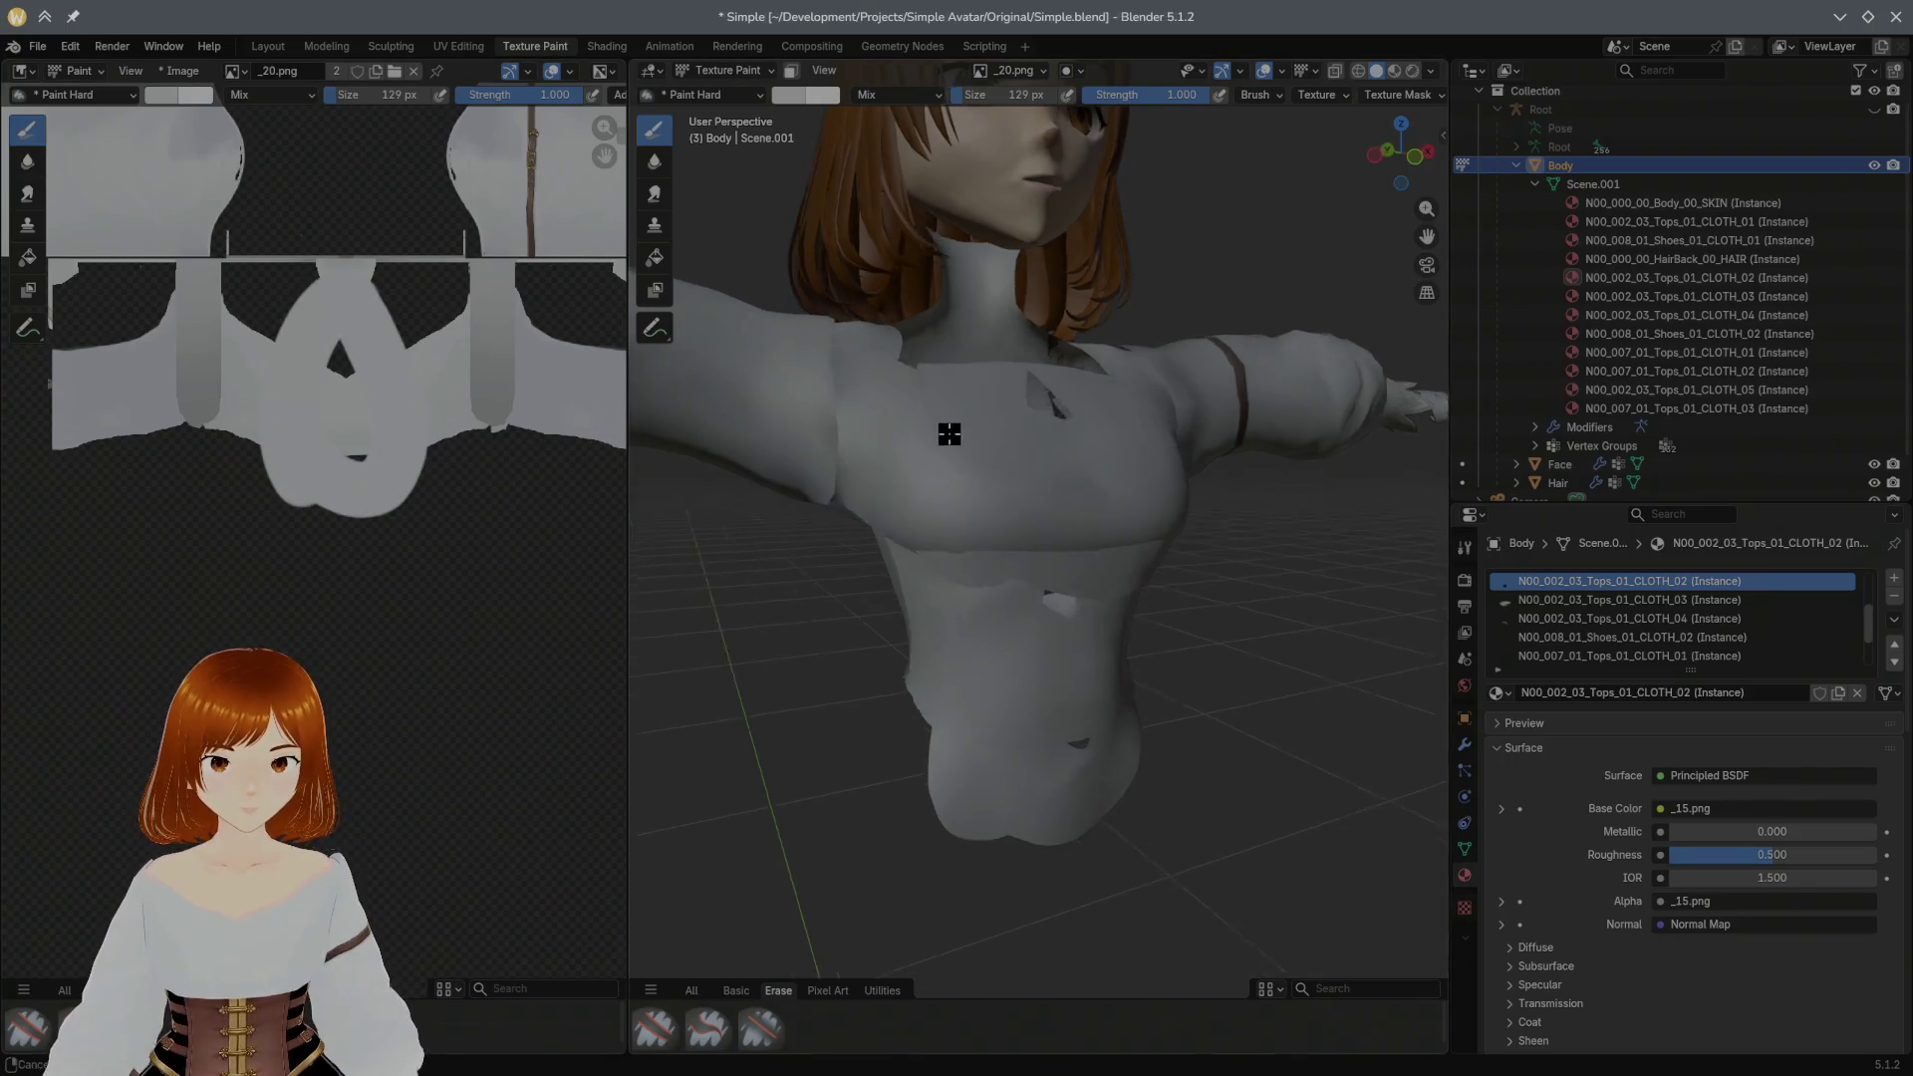
pyautogui.hotkey('ctrl', 'z')
pyautogui.hotkey('ctrl', 'shift', 'z')
pyautogui.hotkey('ctrl', 'z')
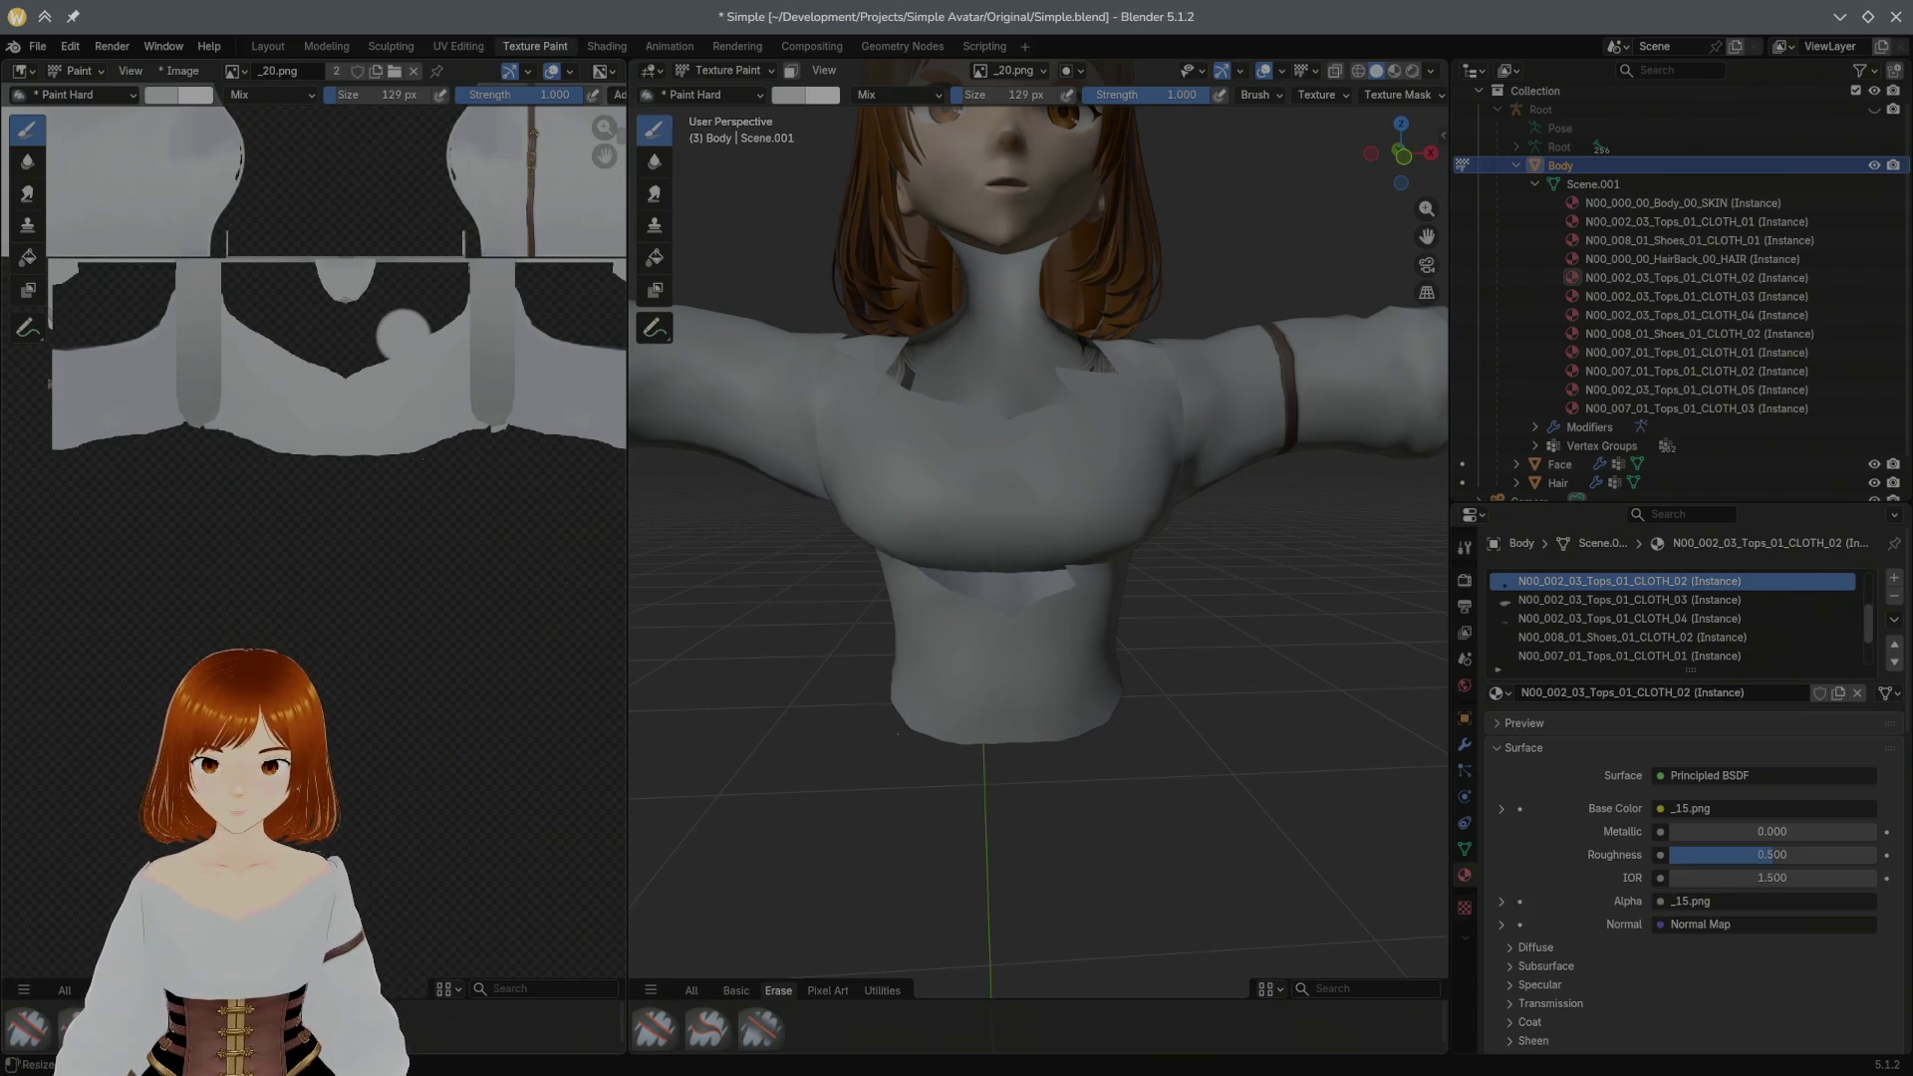
pyautogui.click(28, 1029)
# Step: Undo a test erase near the neck and set up an Airbrush with blue colour #2393DC
pyautogui.moveTo(300, 383); pyautogui.dragTo(356, 423)
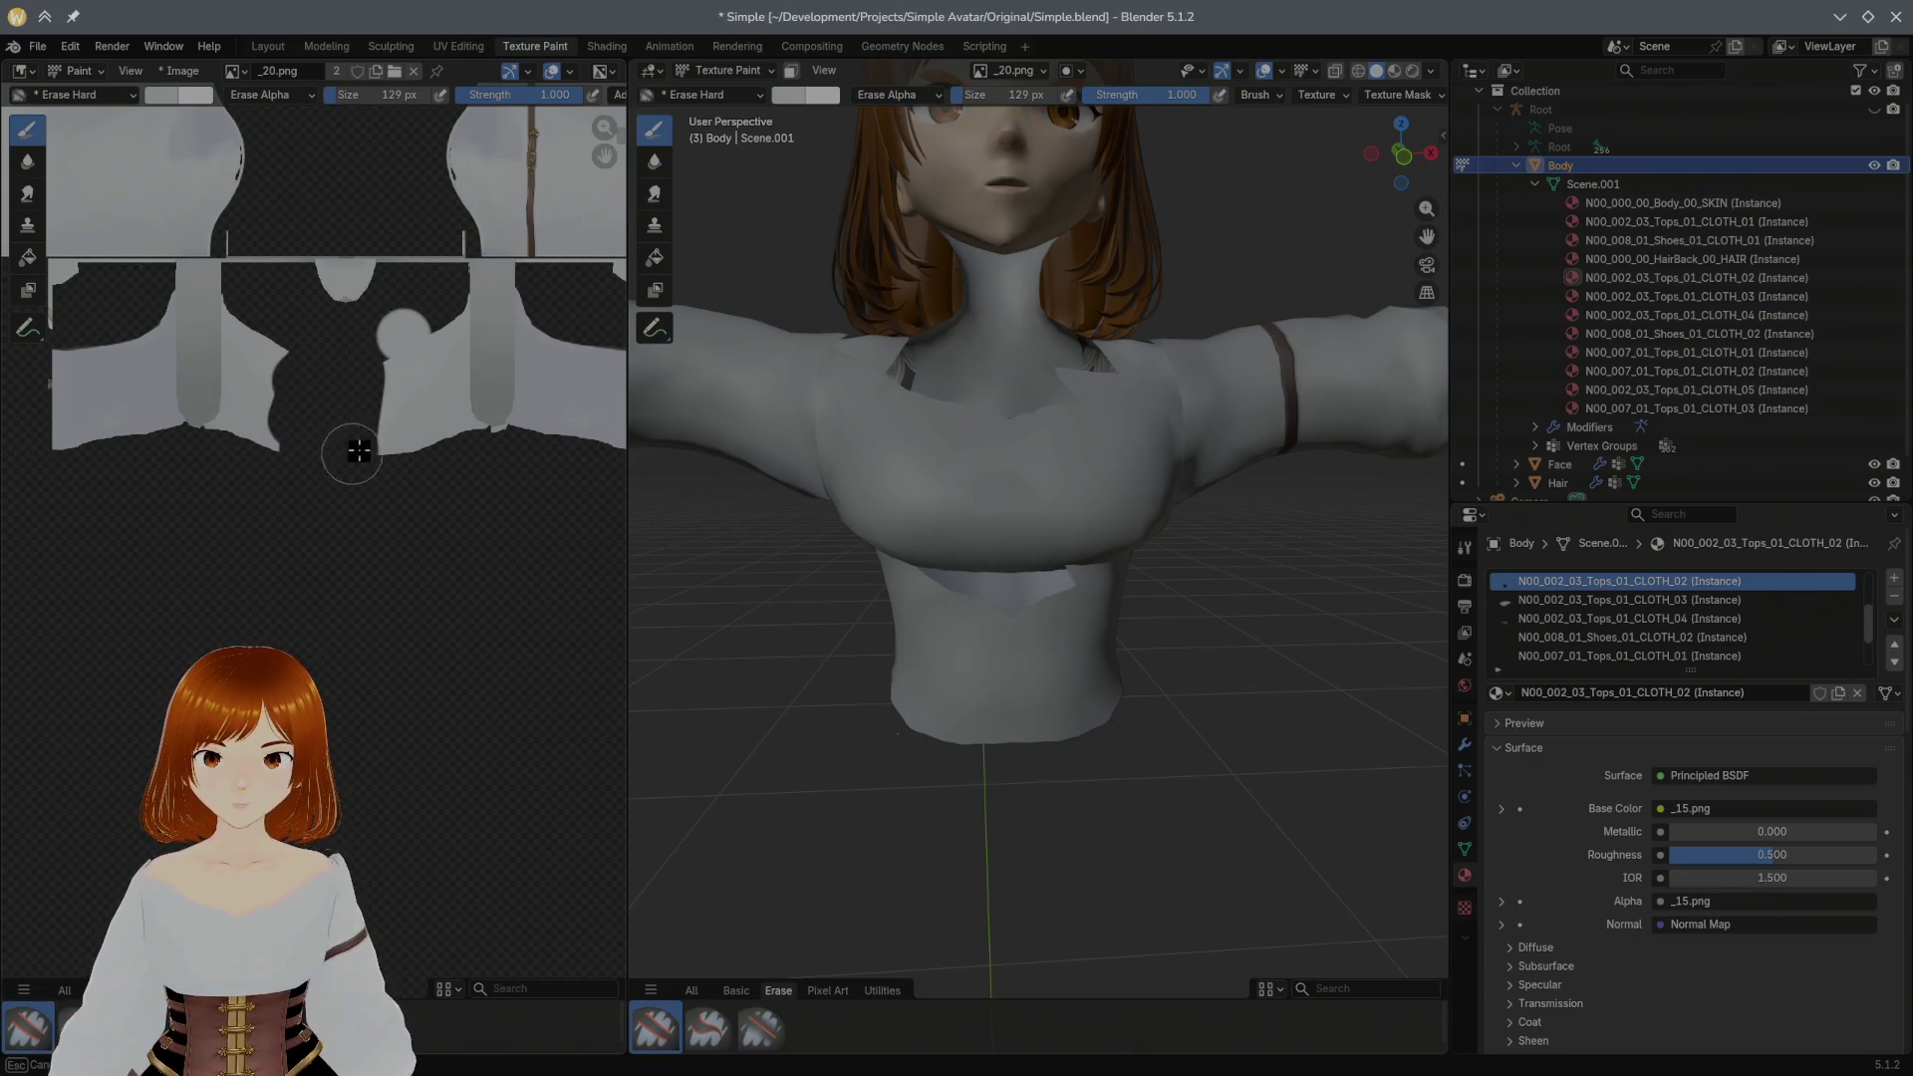
pyautogui.hotkey('ctrl', 'z')
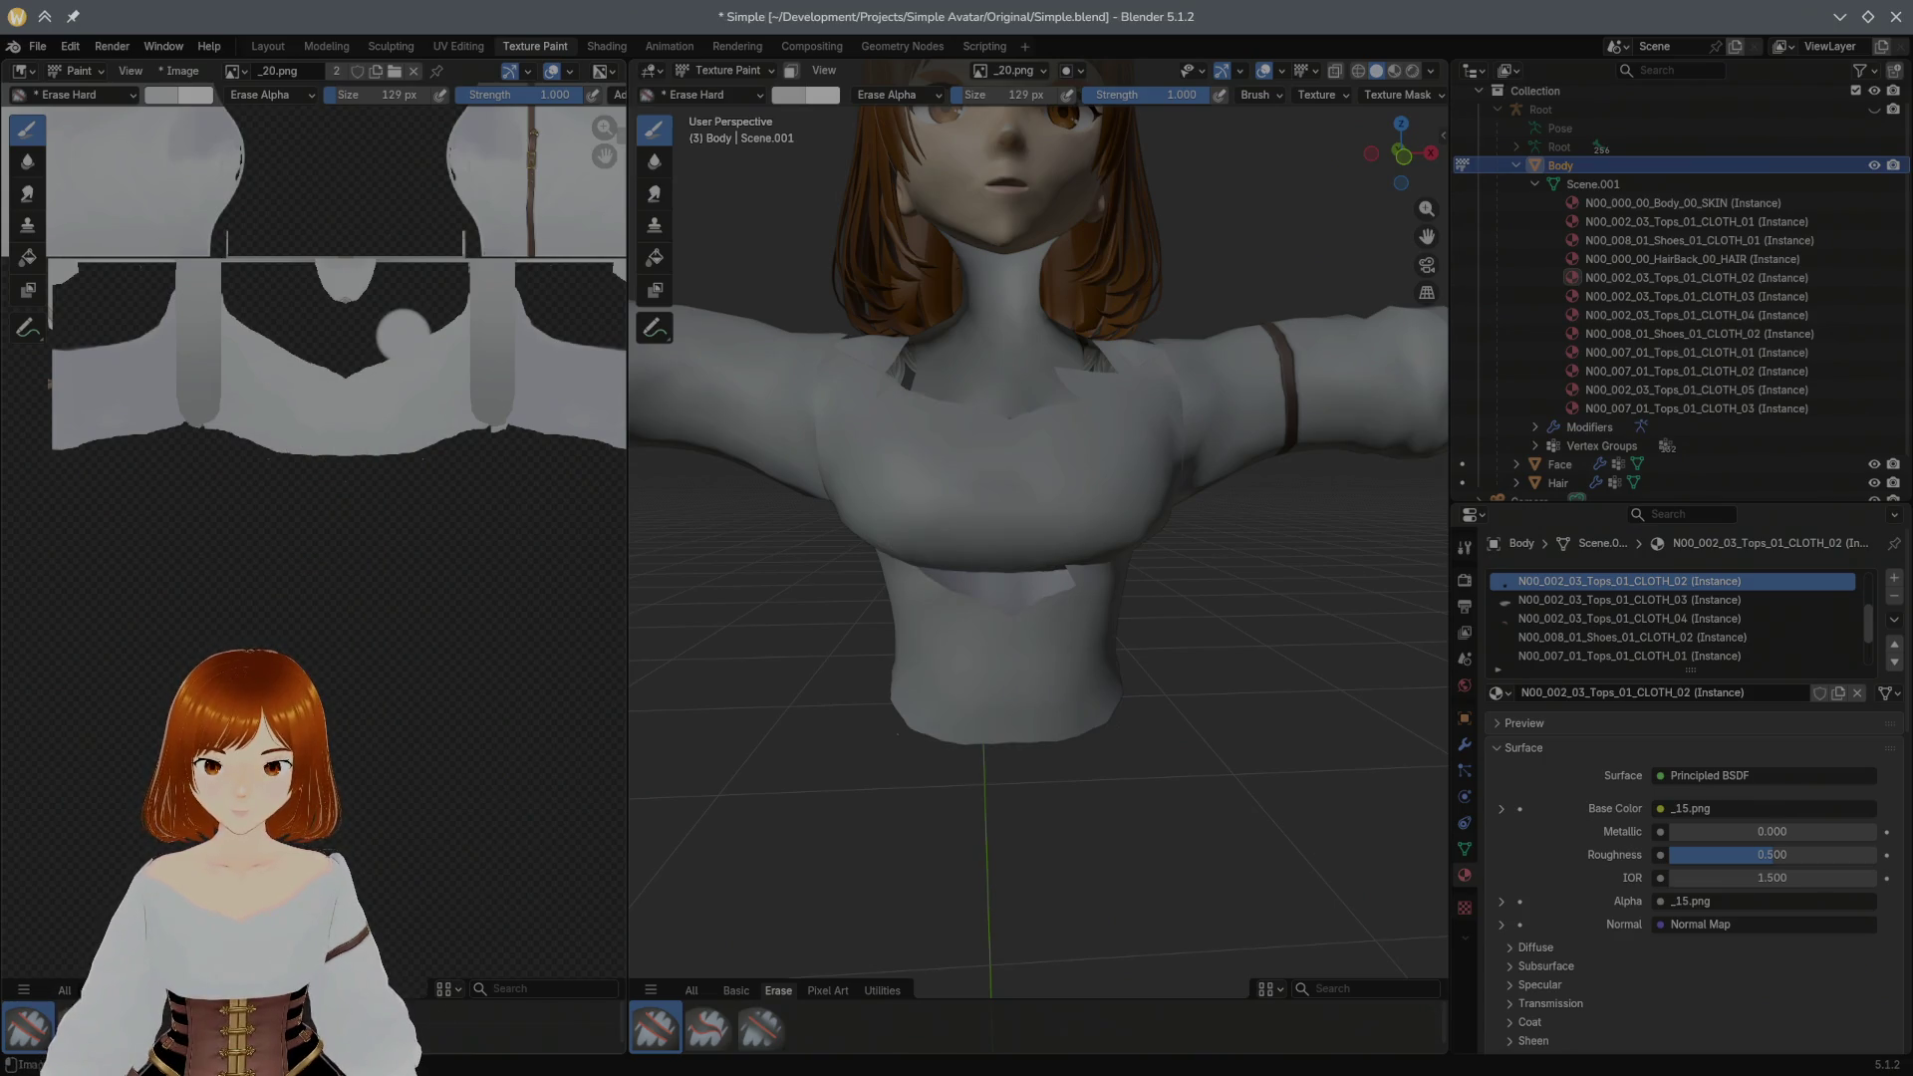
pyautogui.click(28, 1029)
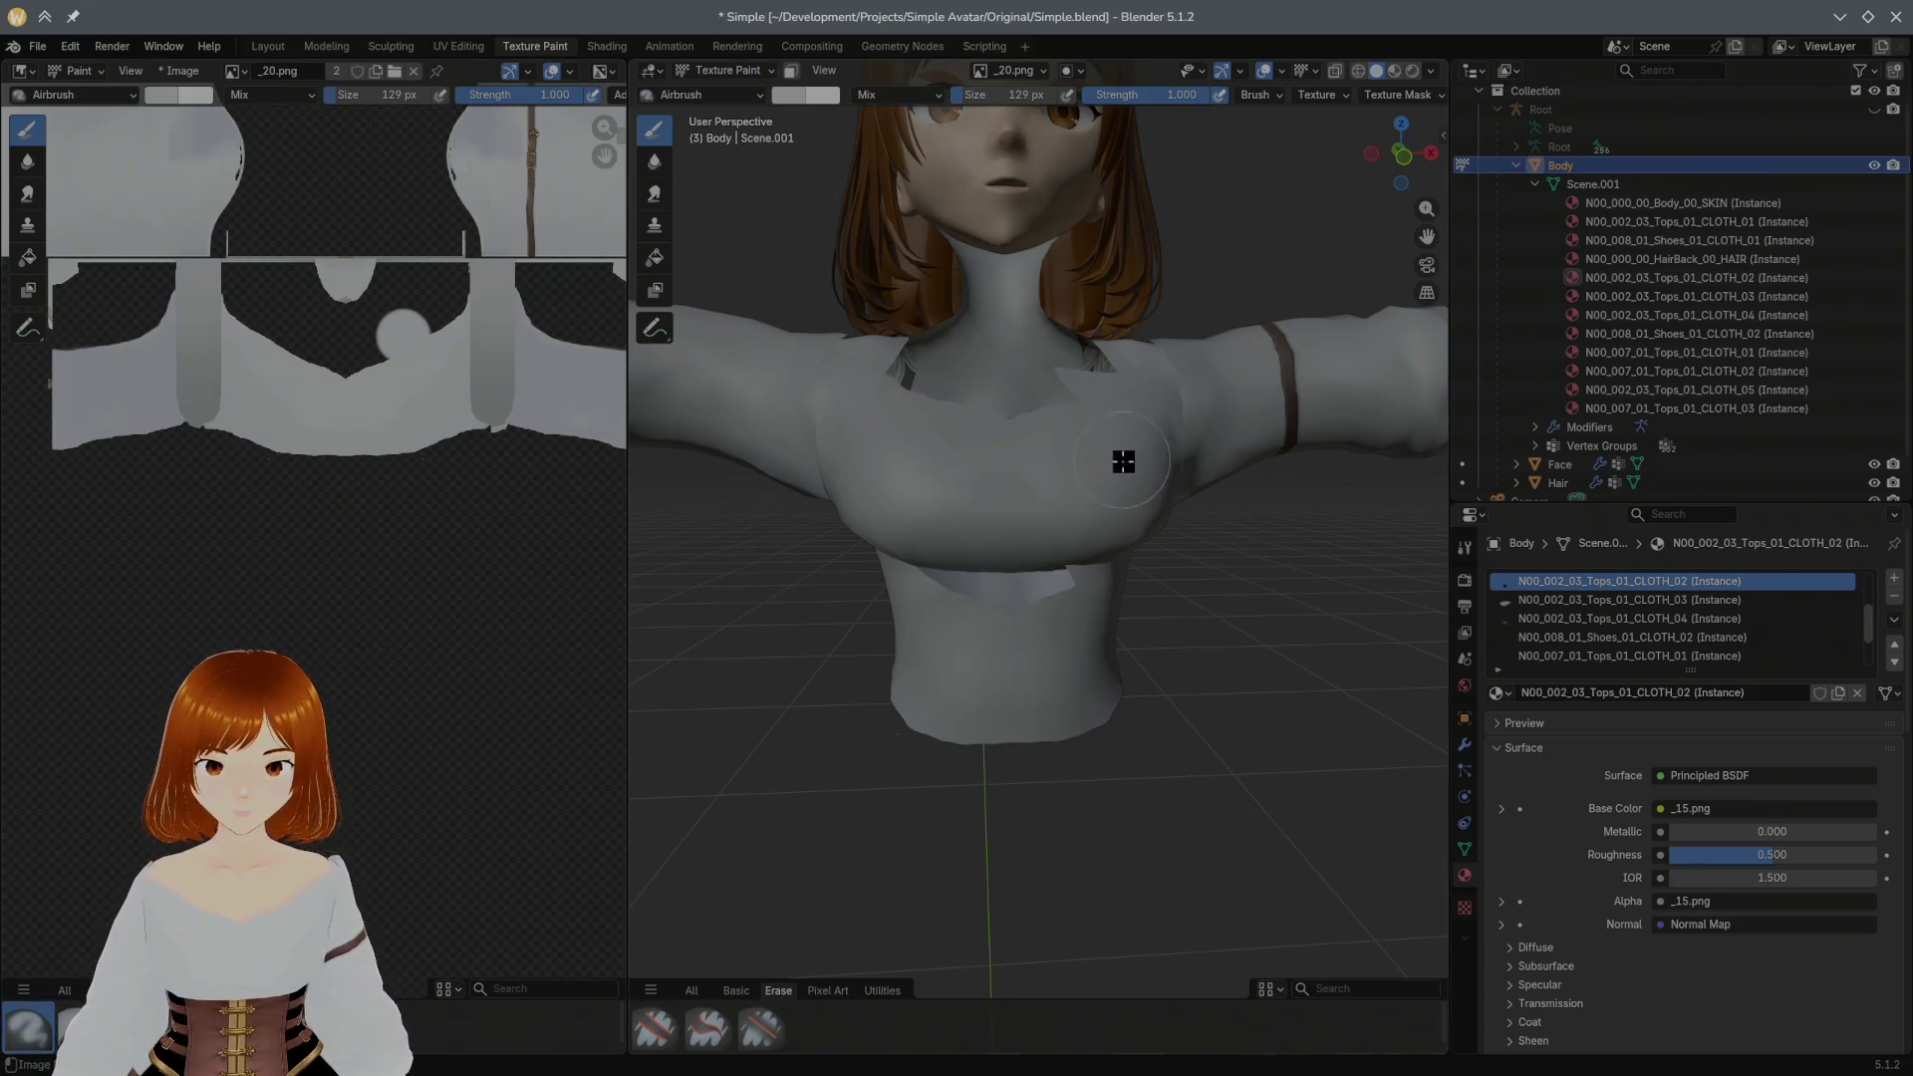
pyautogui.click(806, 95)
pyautogui.click(891, 137)
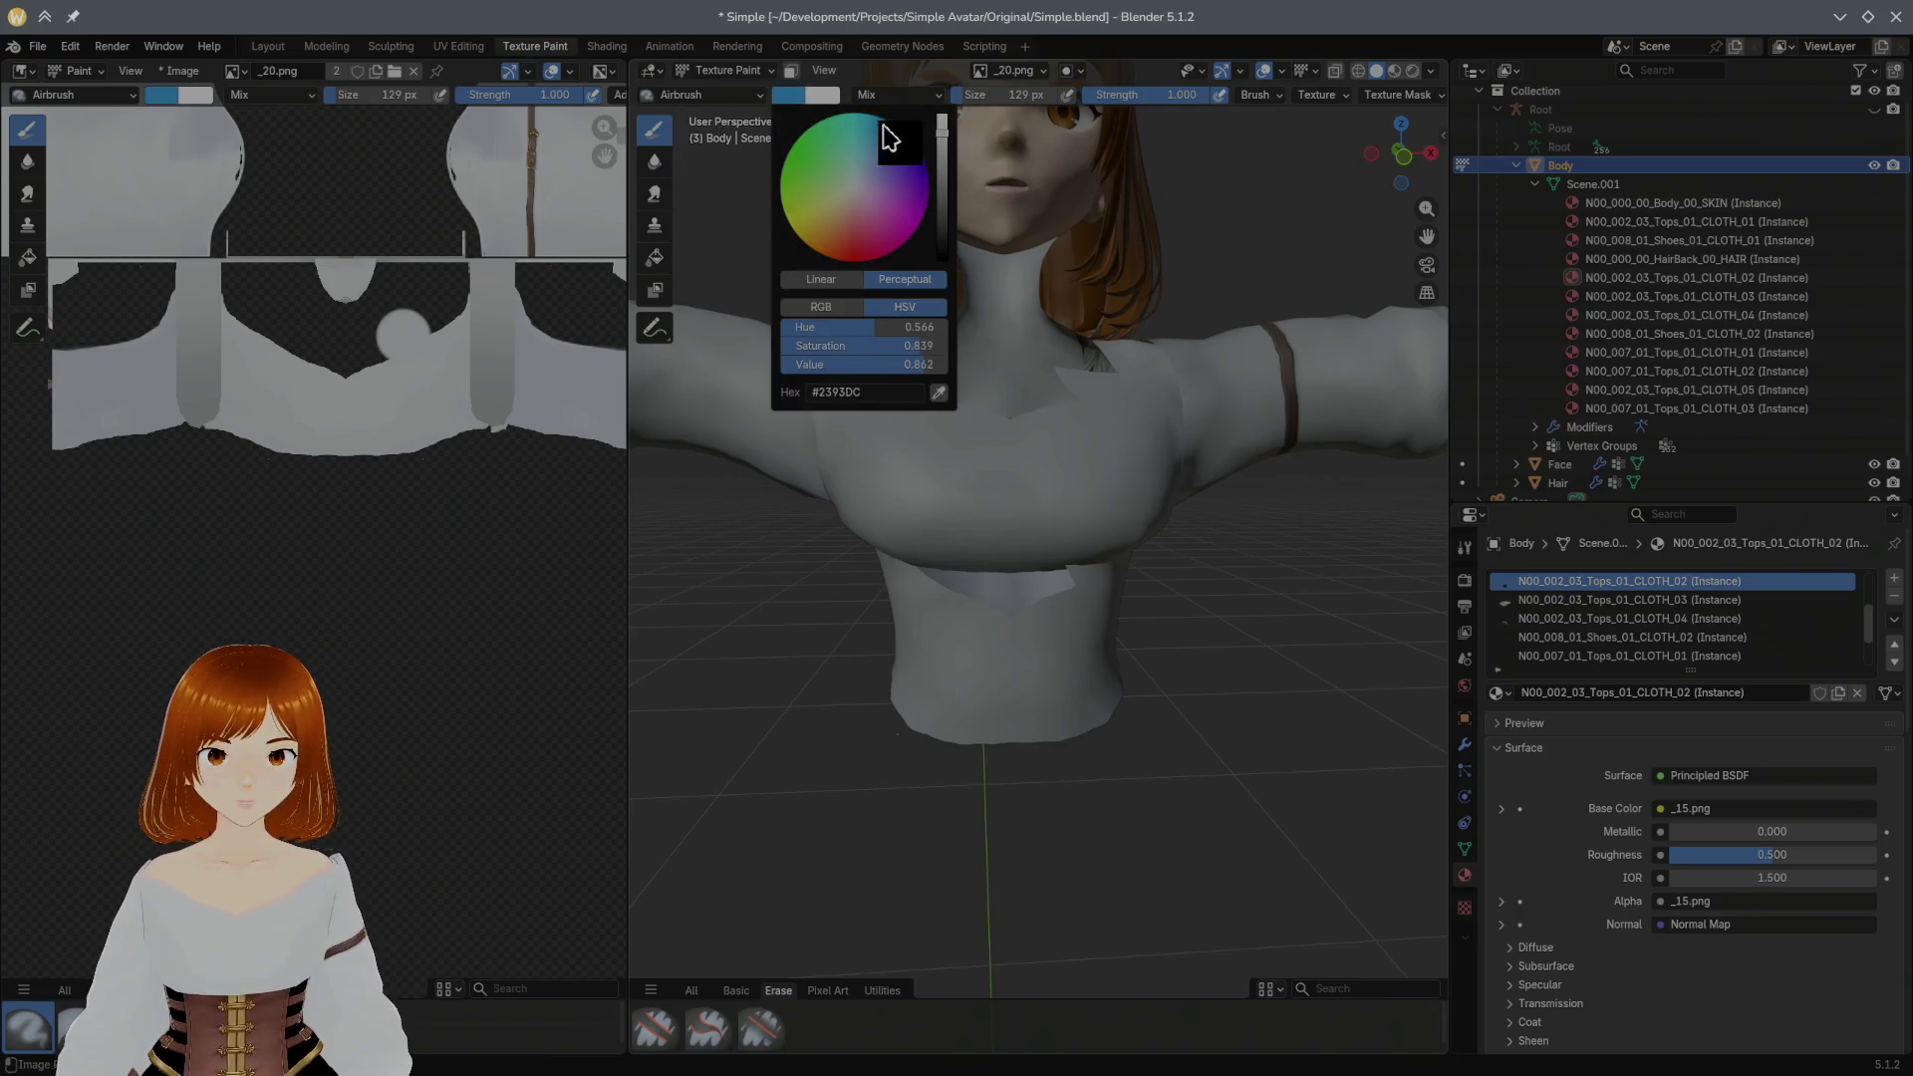
# Step: Test blue airbrush strokes on the chest and below the UV islands, undoing them all
pyautogui.click(385, 423)
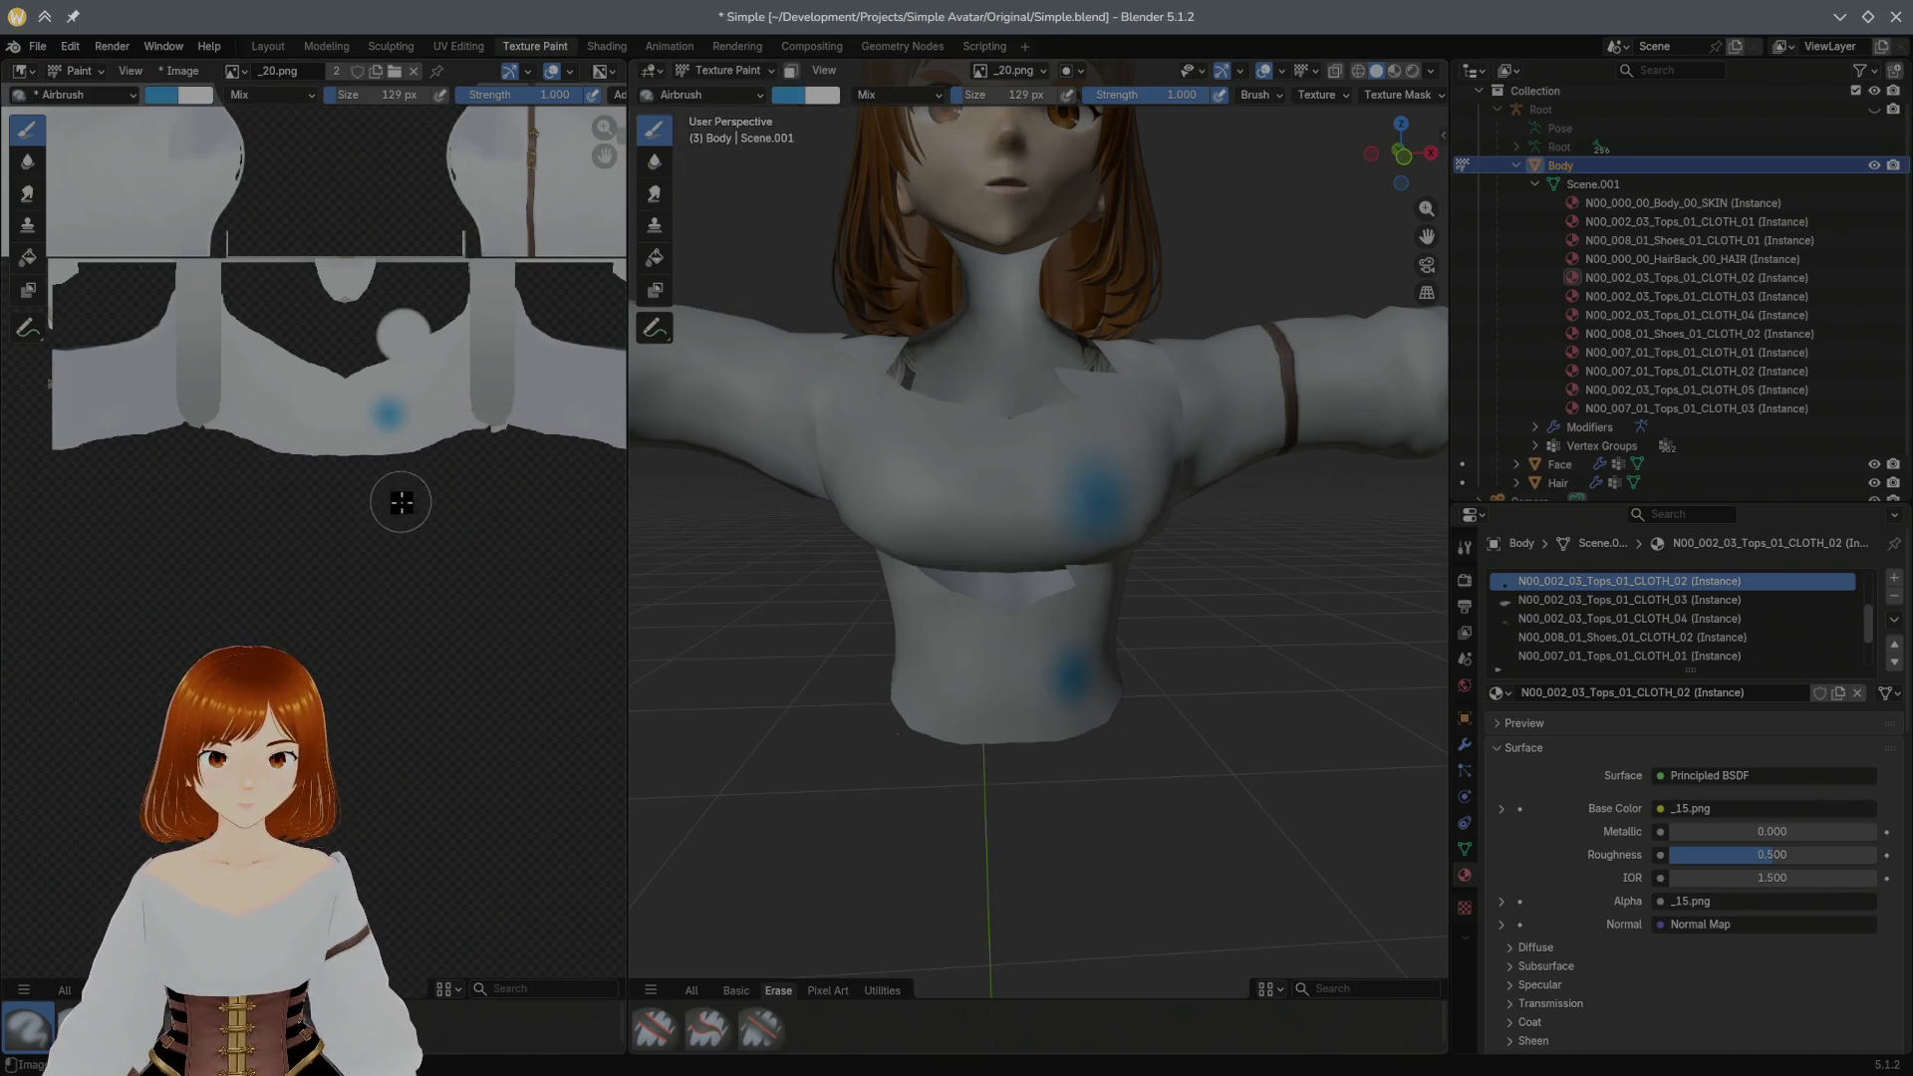
pyautogui.moveTo(355, 412)
pyautogui.mouseDown()
pyautogui.moveTo(368, 379)
pyautogui.moveTo(420, 431)
pyautogui.mouseUp()
pyautogui.hotkey('ctrl', 'z')
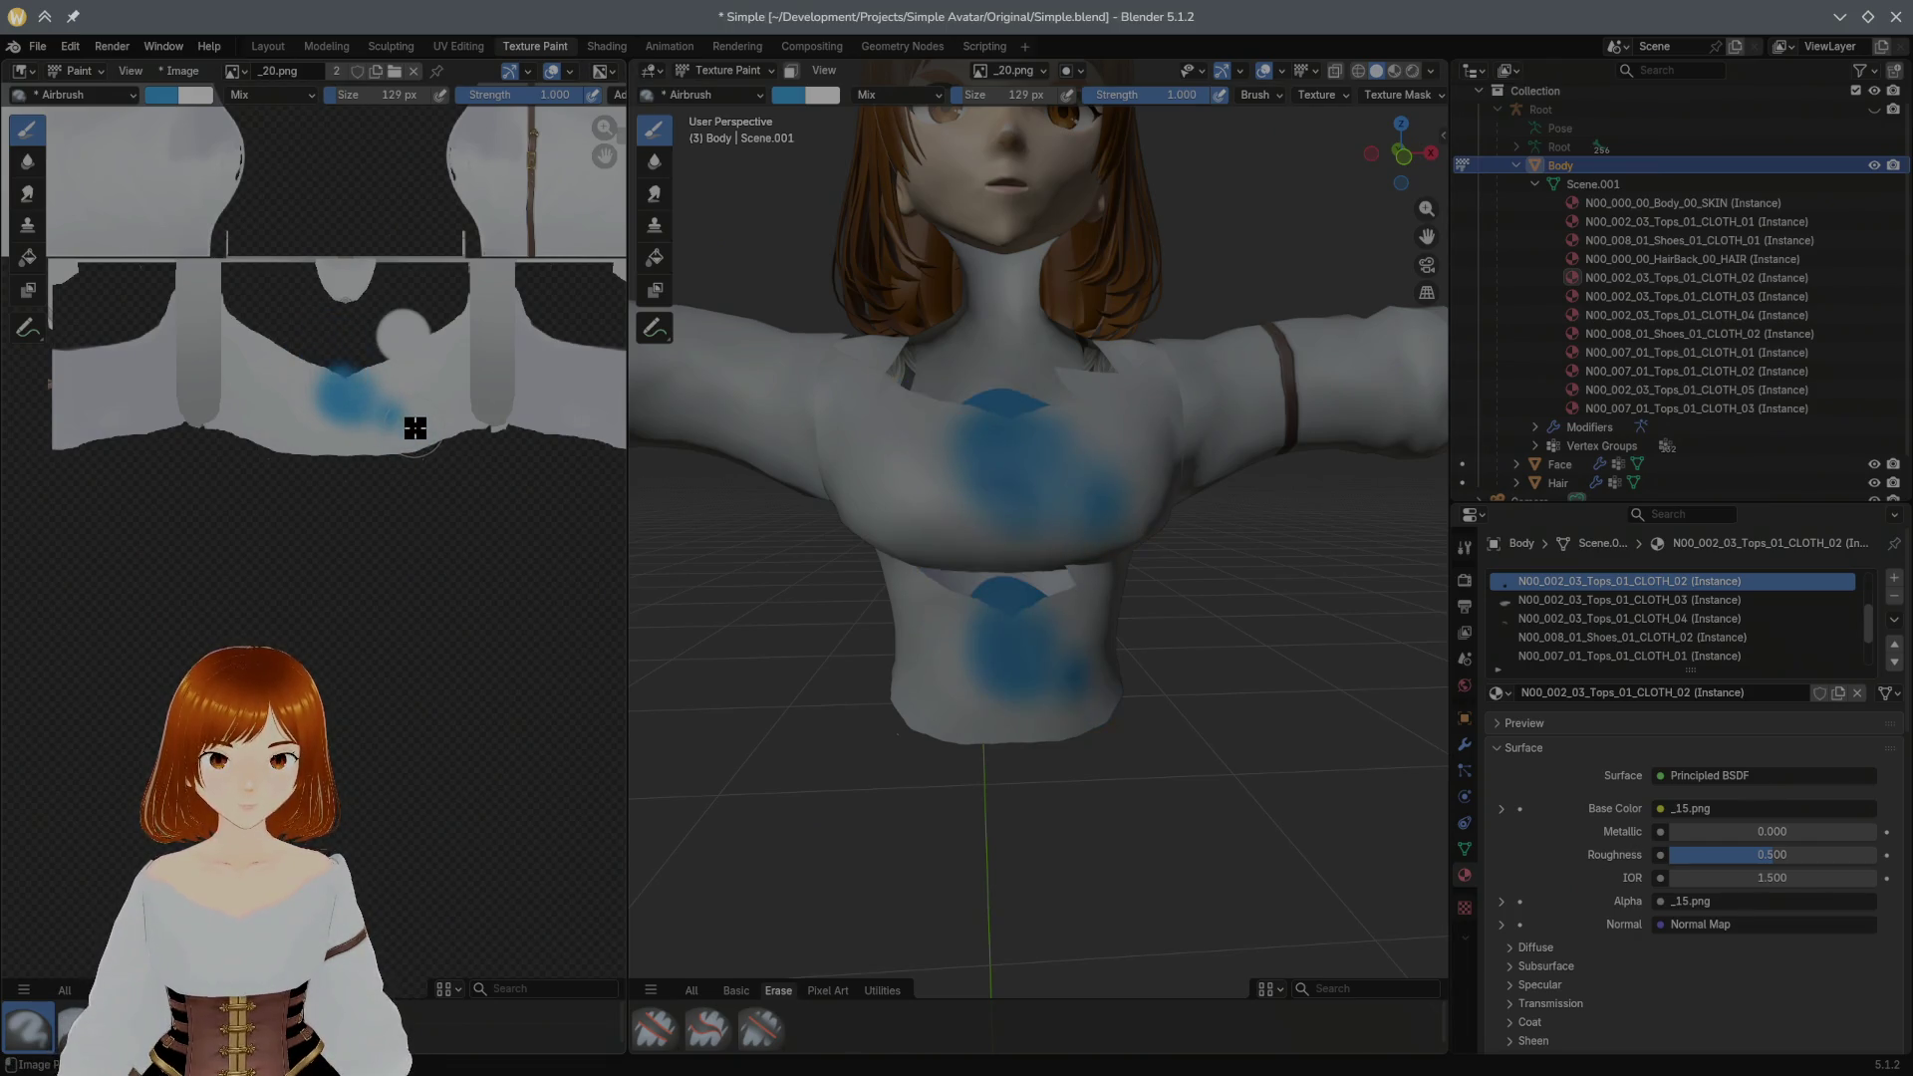
pyautogui.hotkey('ctrl', 'z')
pyautogui.hotkey('ctrl', 'z')
pyautogui.moveTo(385, 500)
pyautogui.mouseDown()
pyautogui.moveTo(396, 458)
pyautogui.moveTo(353, 566)
pyautogui.mouseUp()
pyautogui.hotkey('ctrl', 'z')
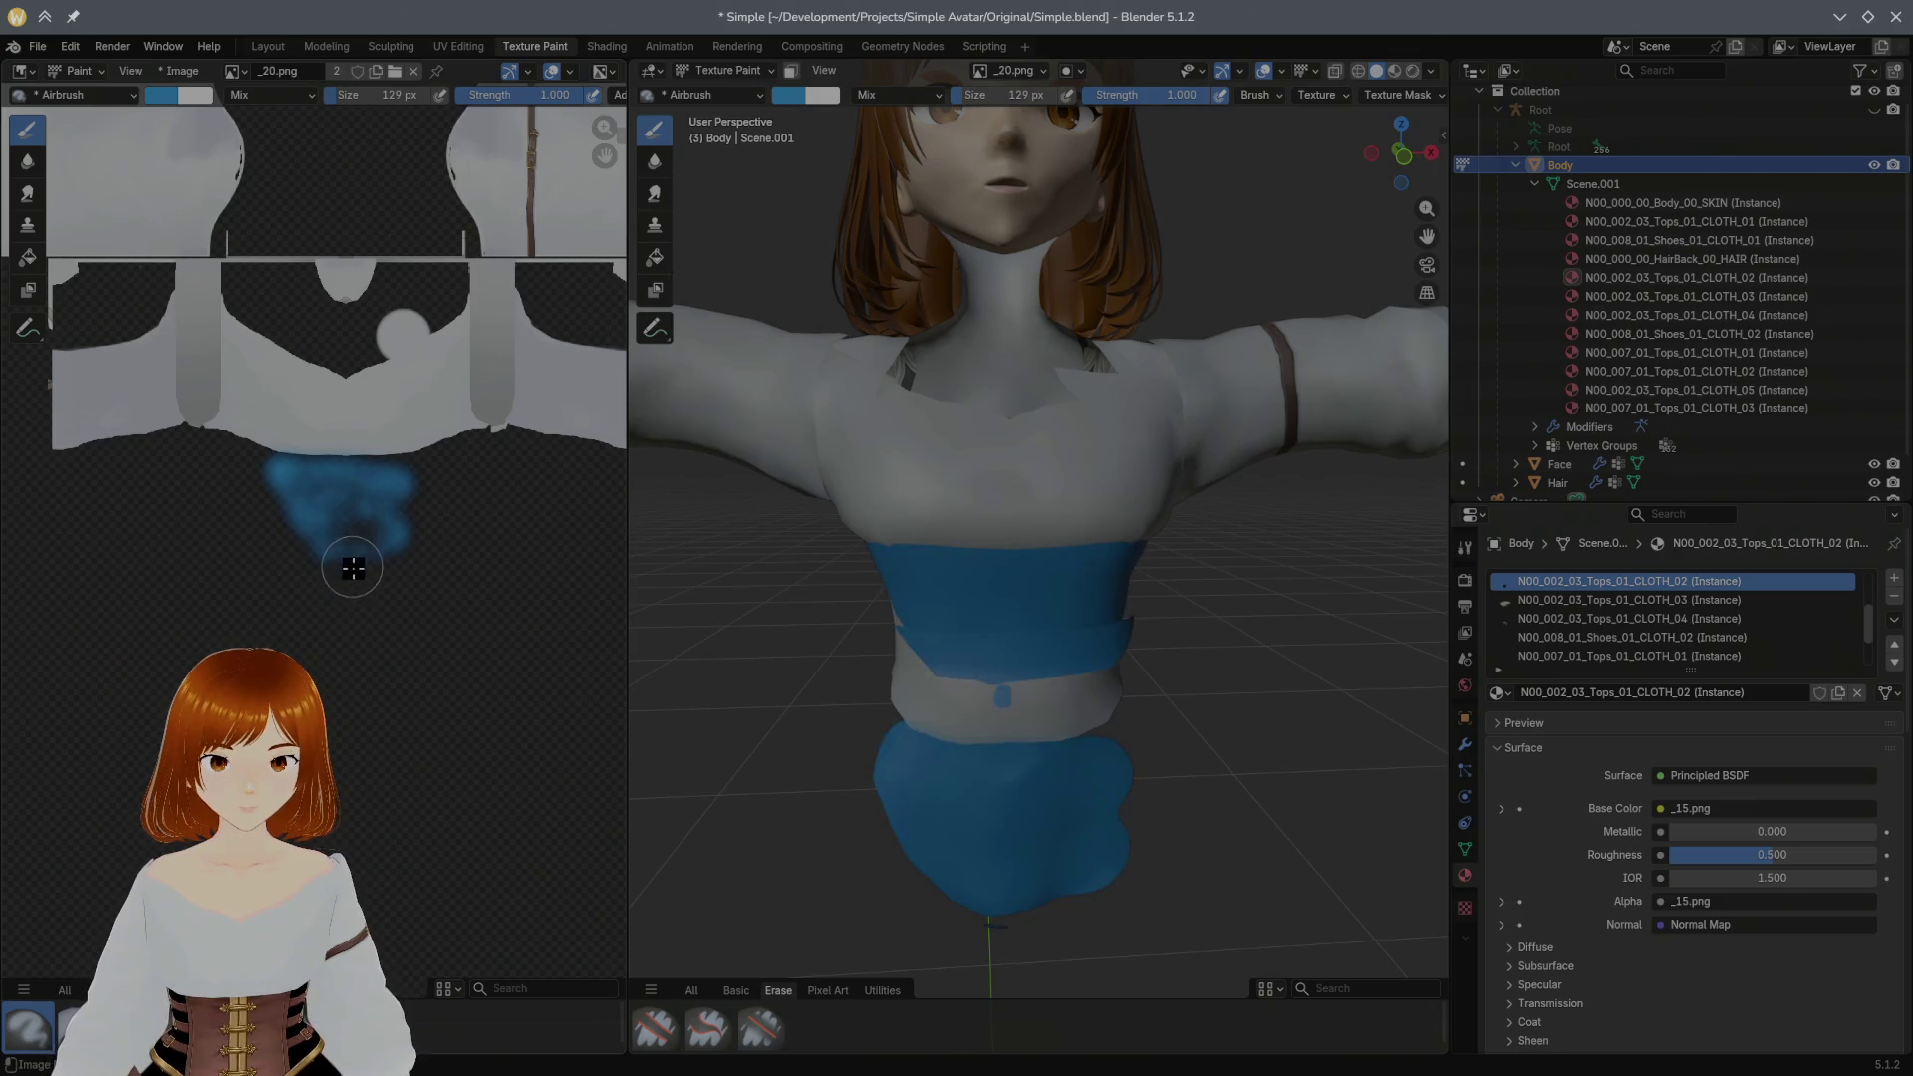
pyautogui.hotkey('ctrl', 'z')
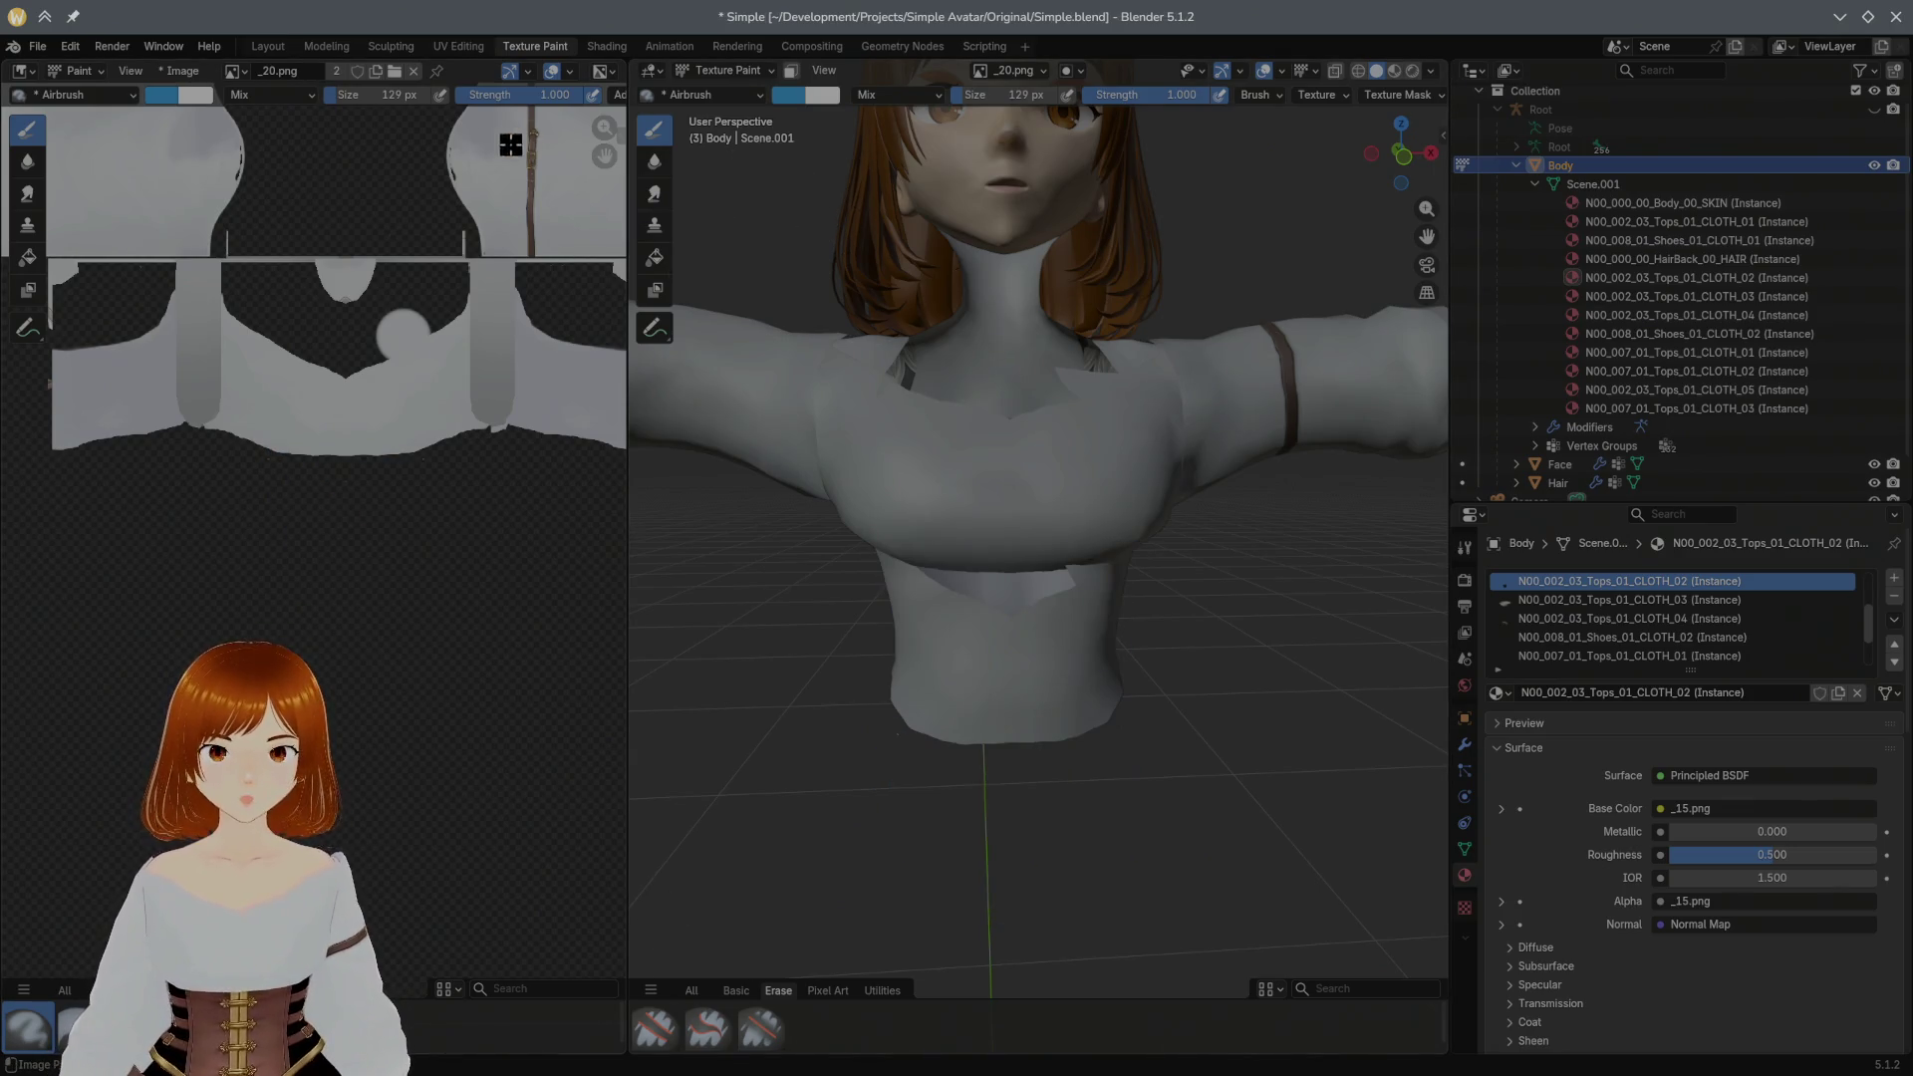
pyautogui.click(339, 50)
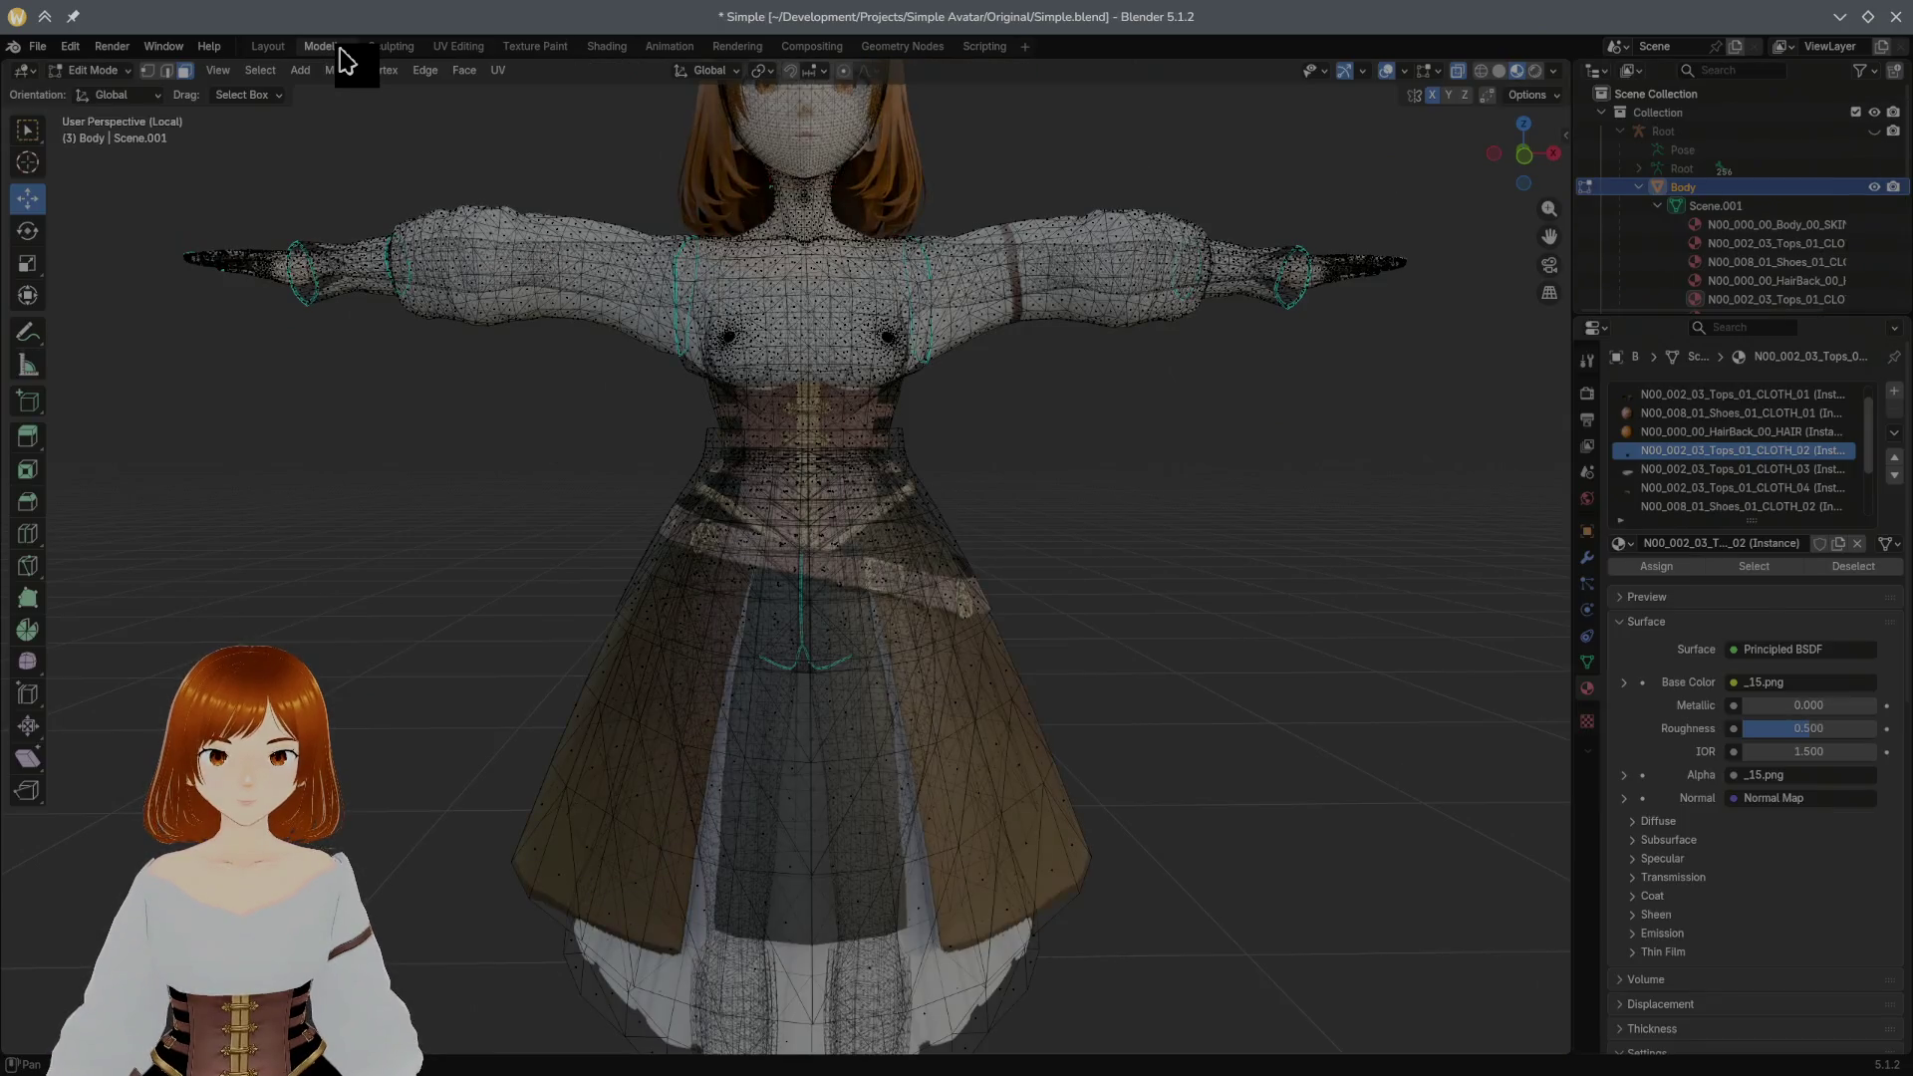
# Step: Switch between edge and face selection while picking elements on the belt
pyautogui.click(828, 430)
pyautogui.scroll(2, 875, 459)
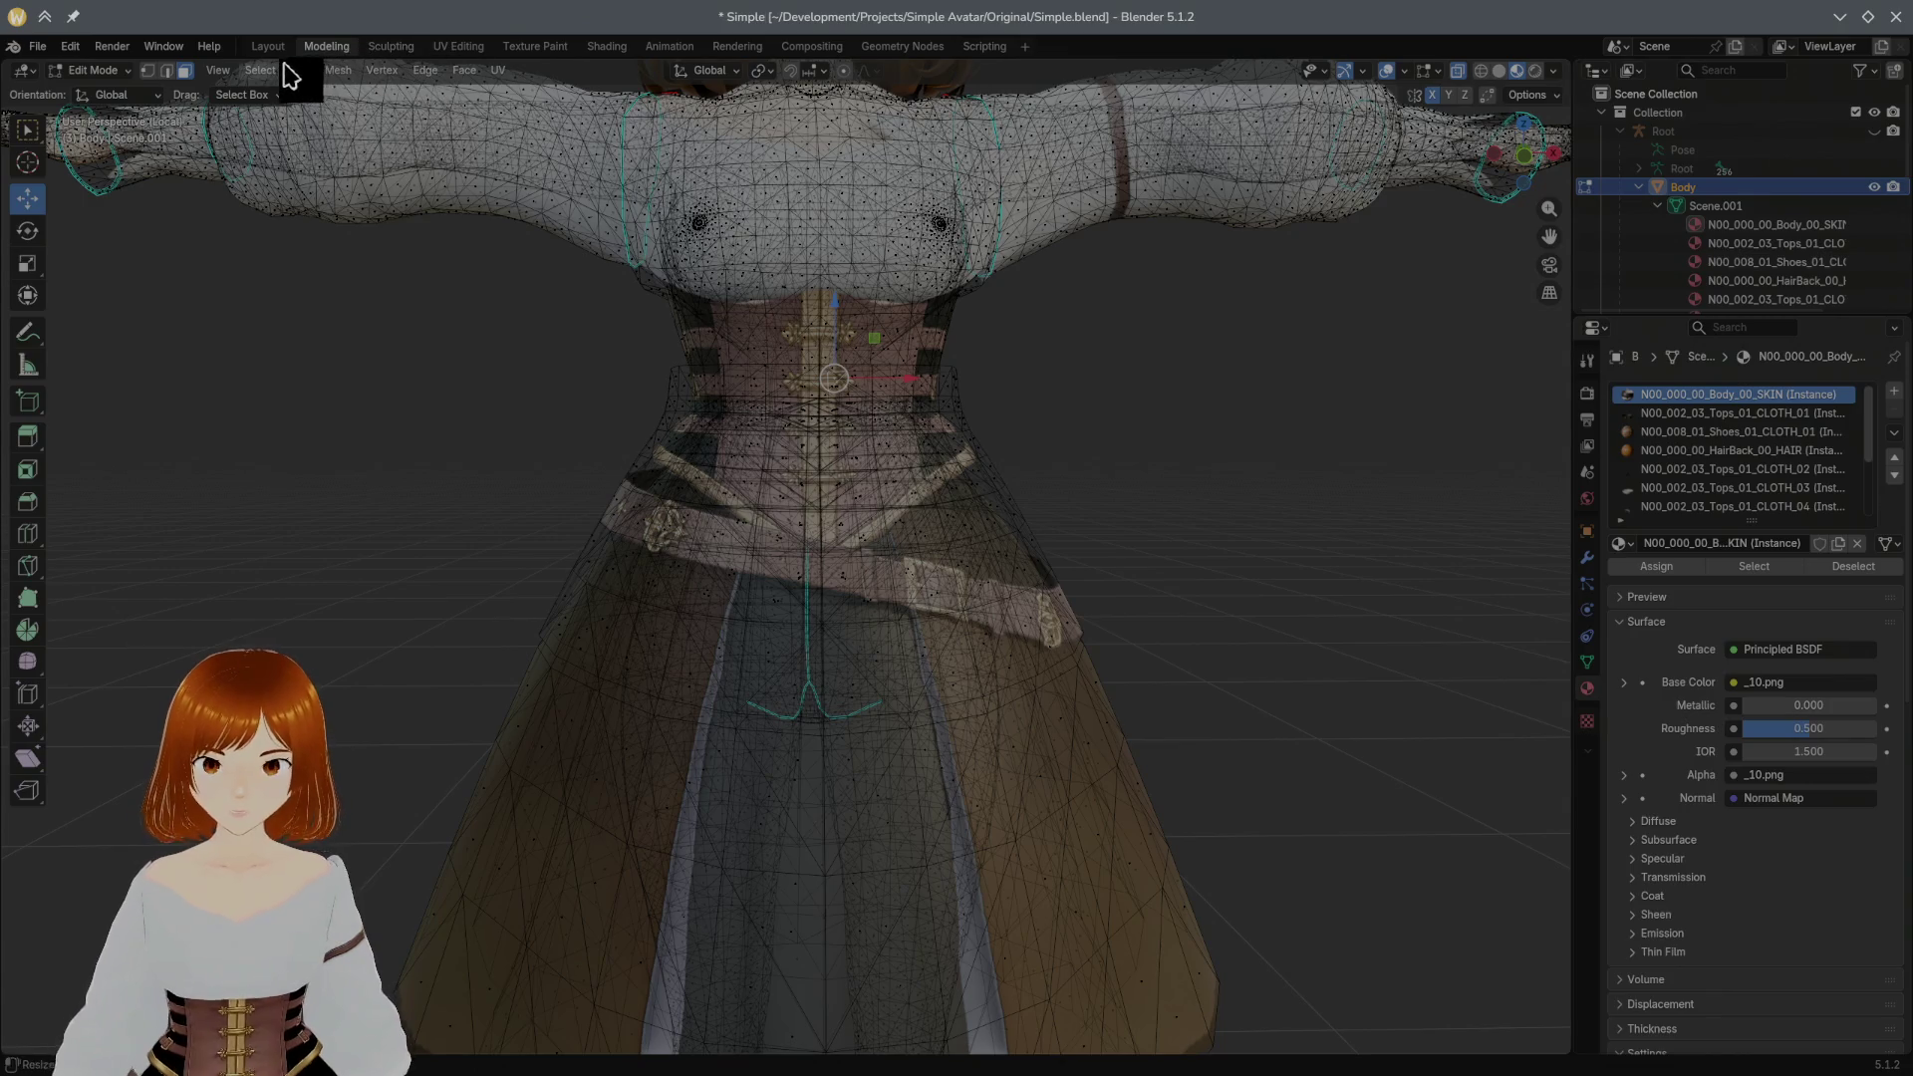
pyautogui.click(170, 70)
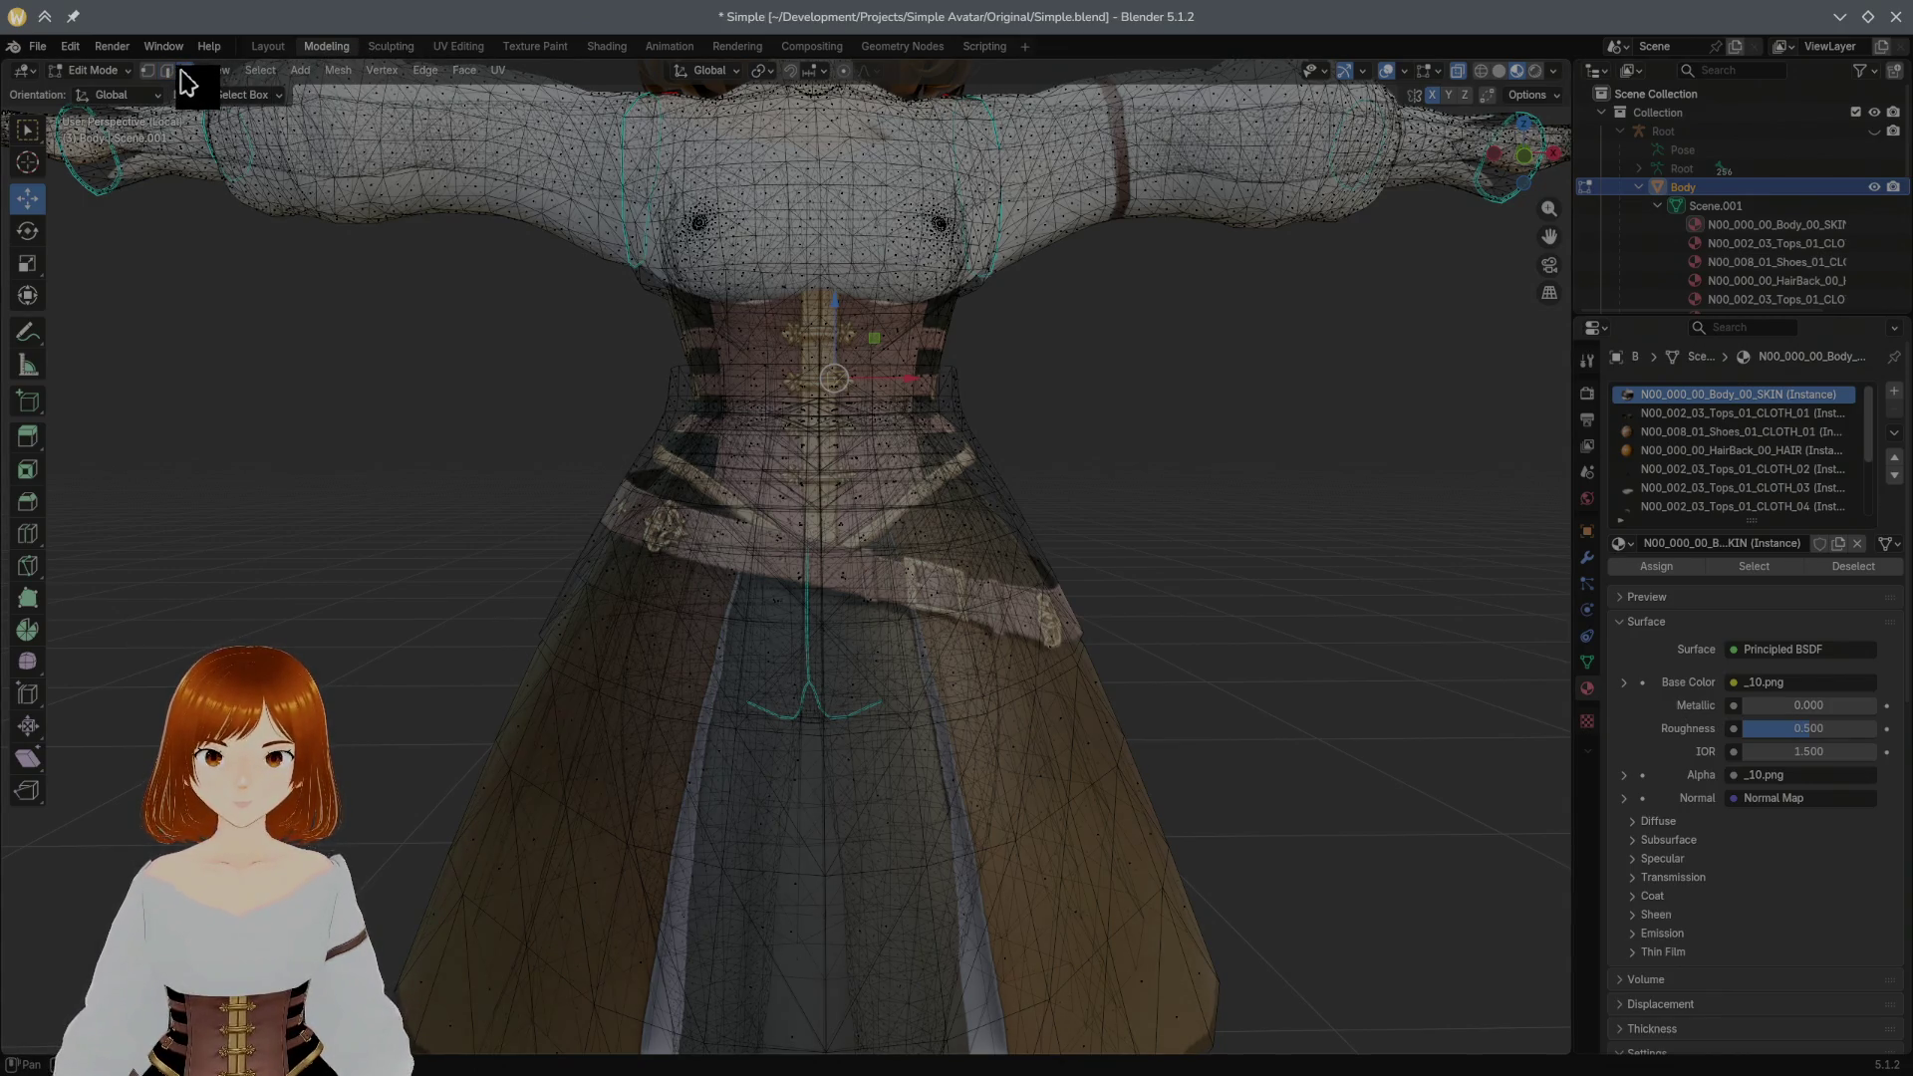
pyautogui.click(1006, 560)
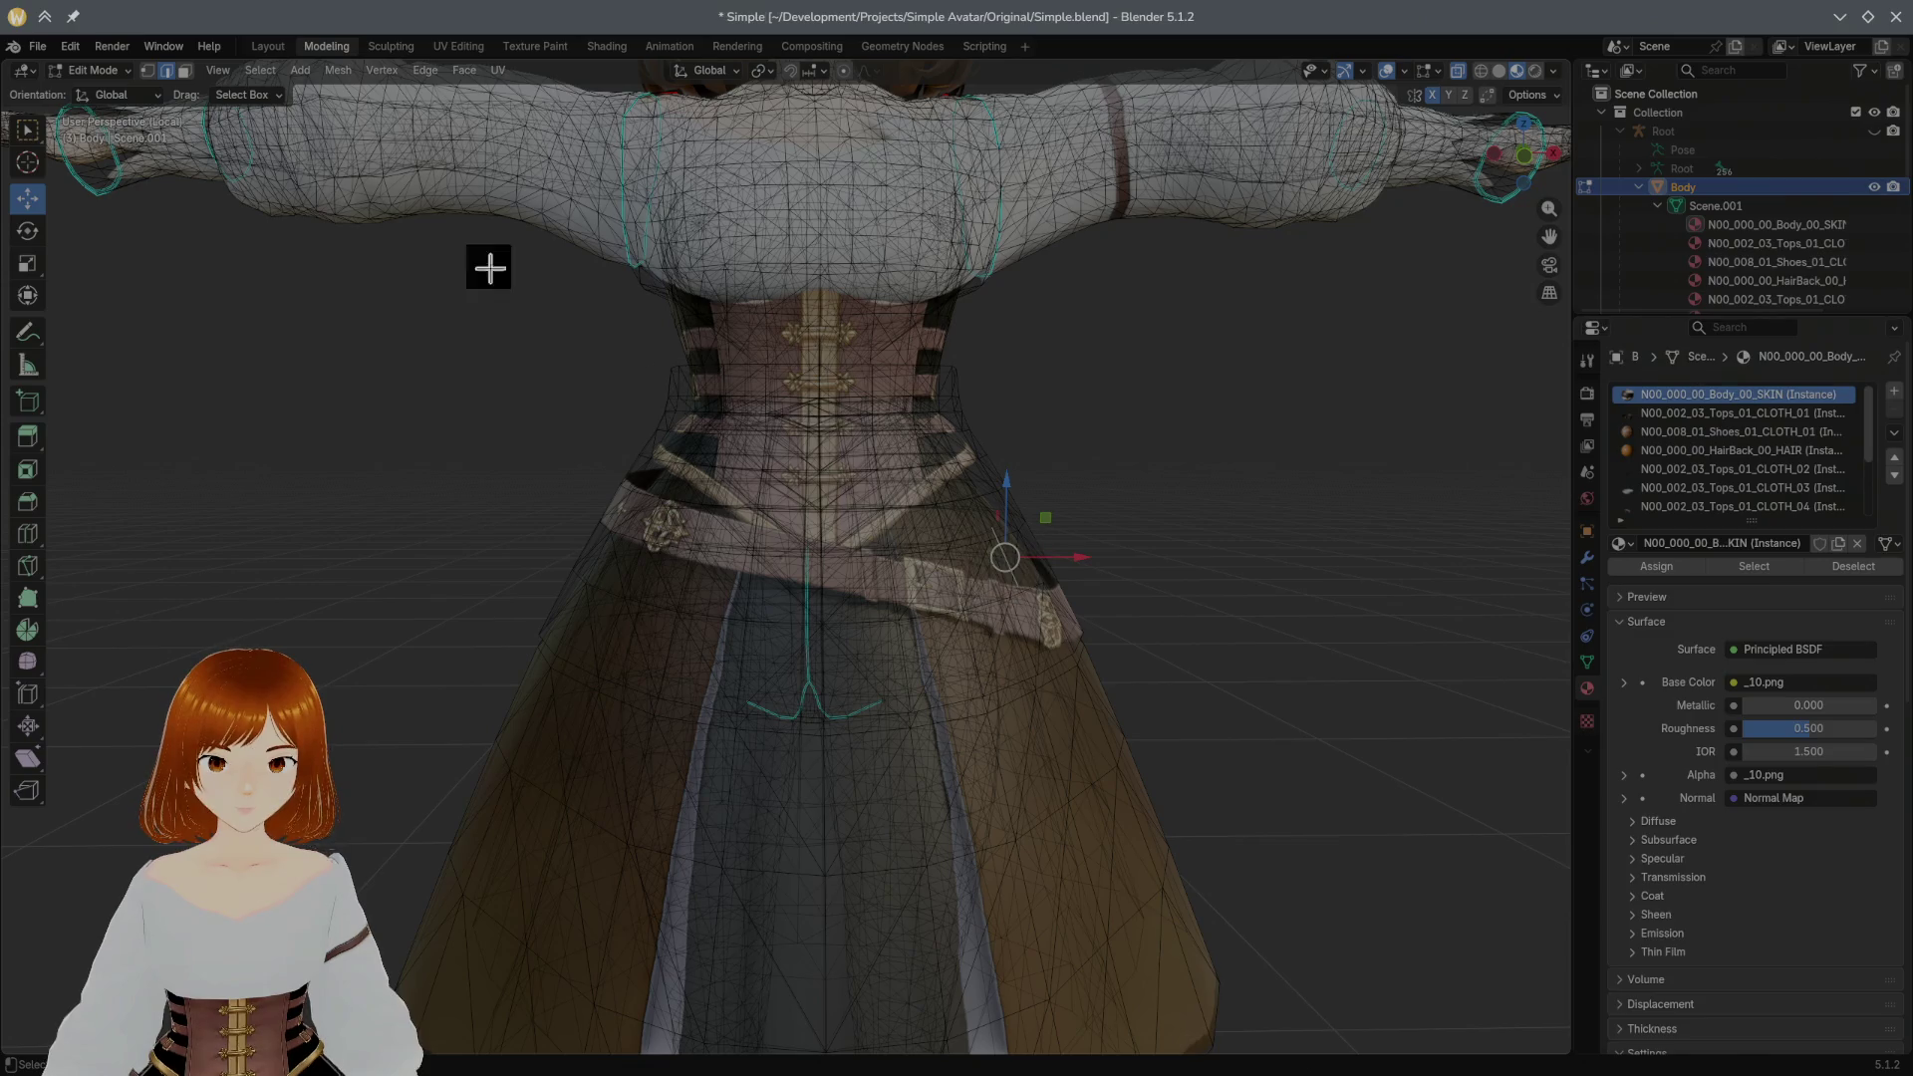
pyautogui.click(185, 70)
pyautogui.click(965, 560)
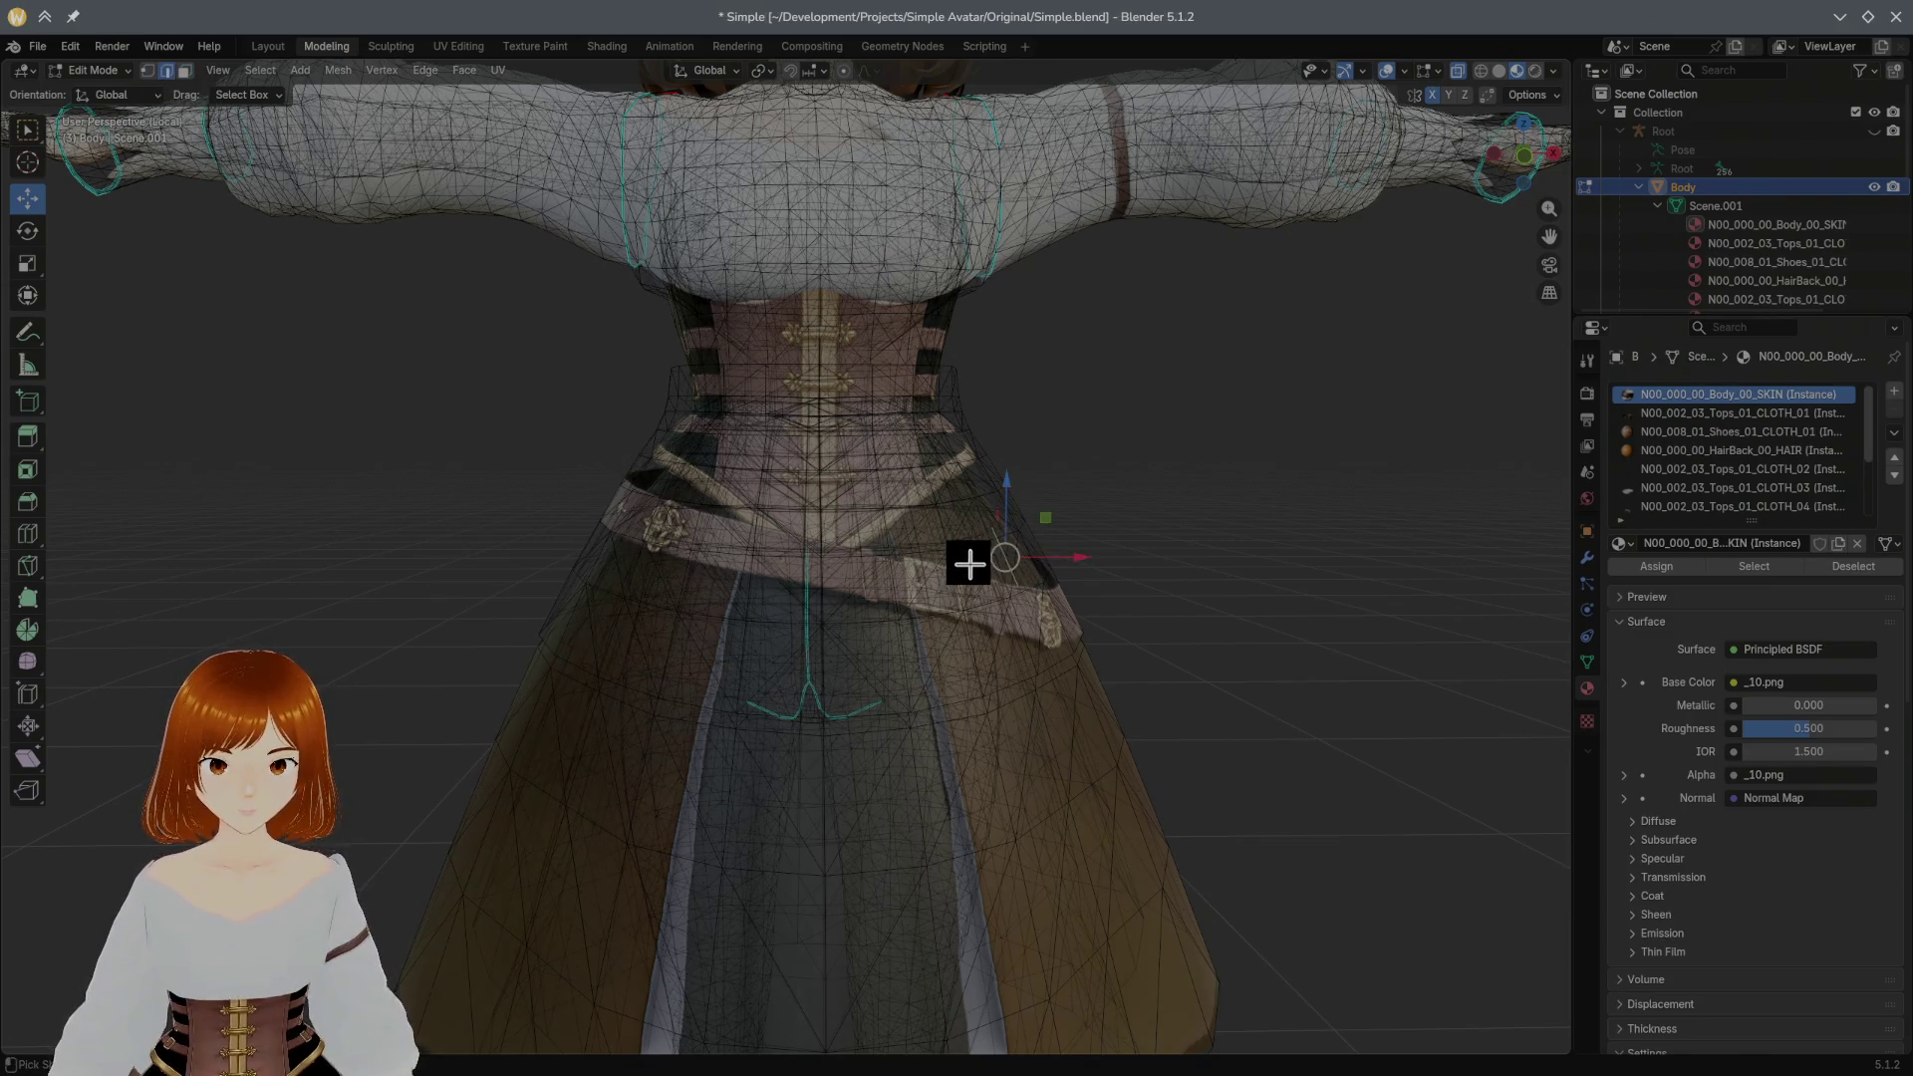
pyautogui.click(969, 575)
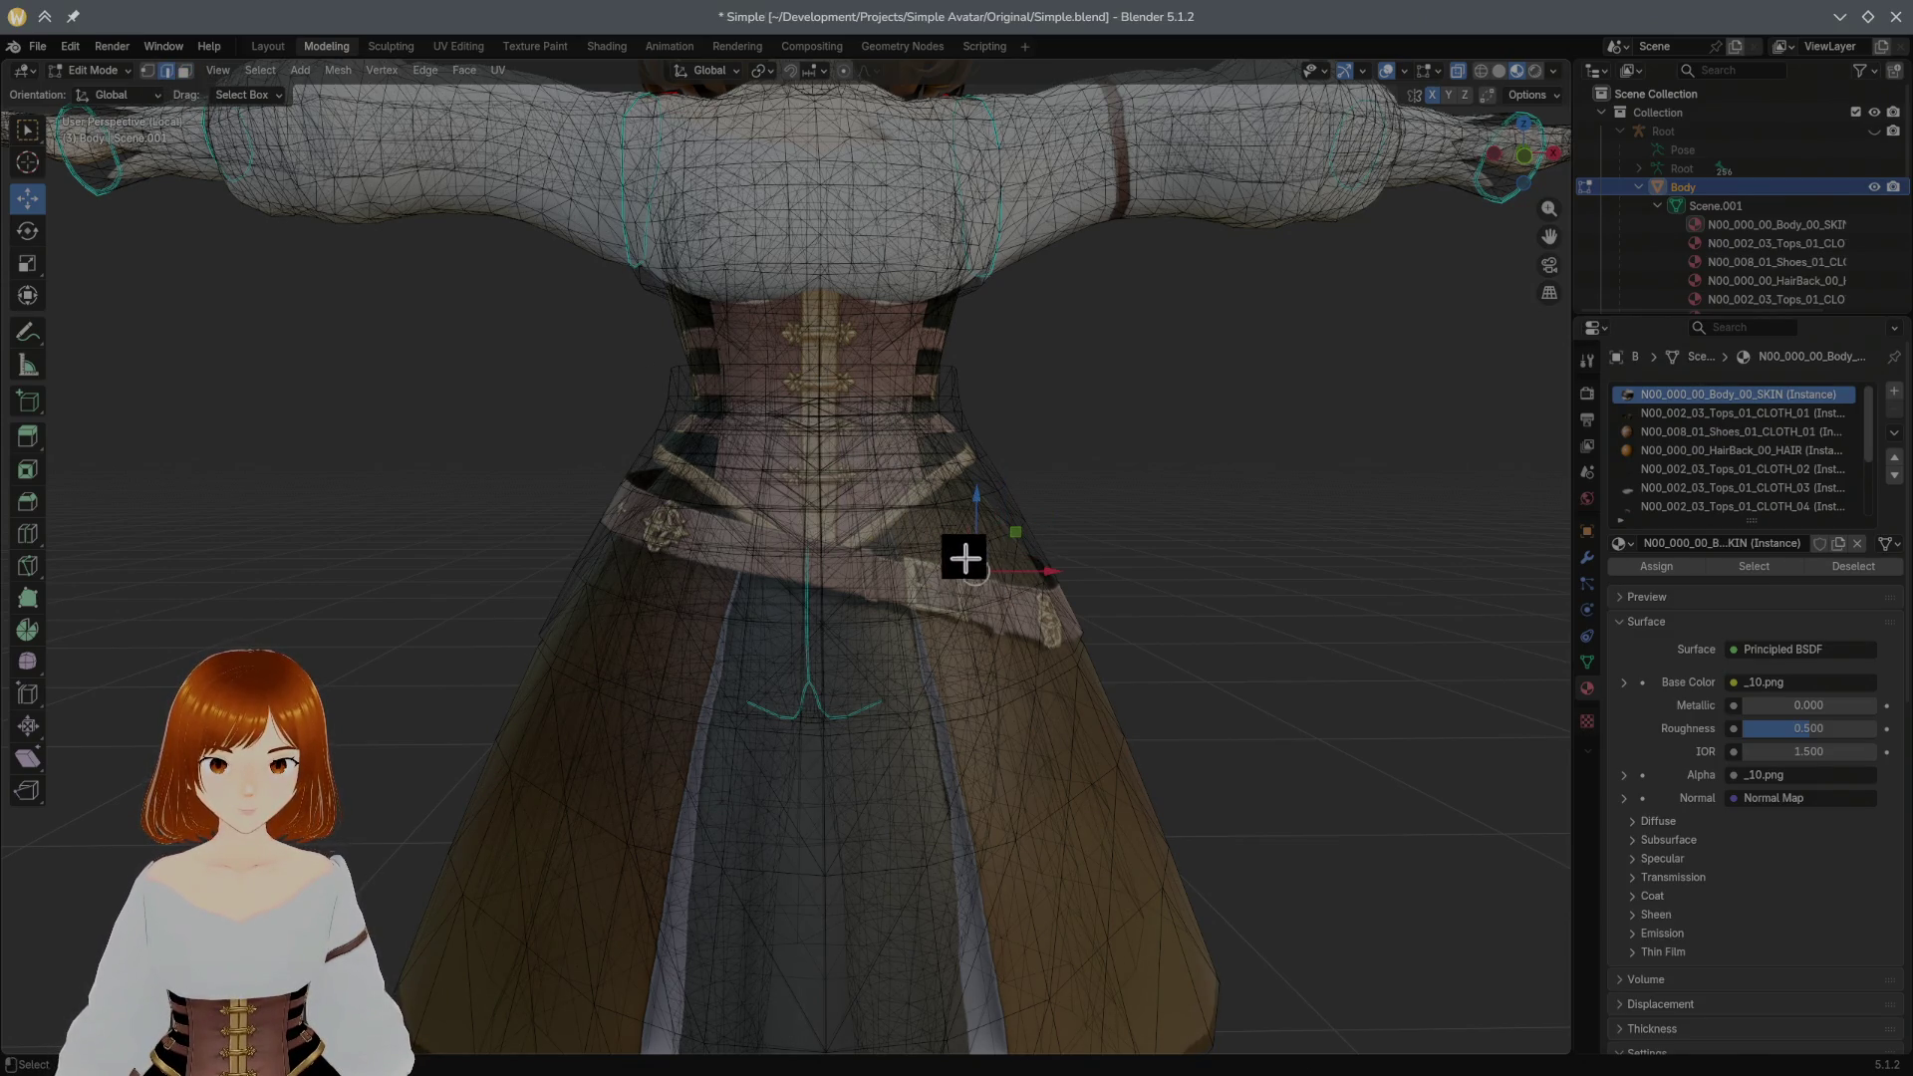
pyautogui.click(184, 71)
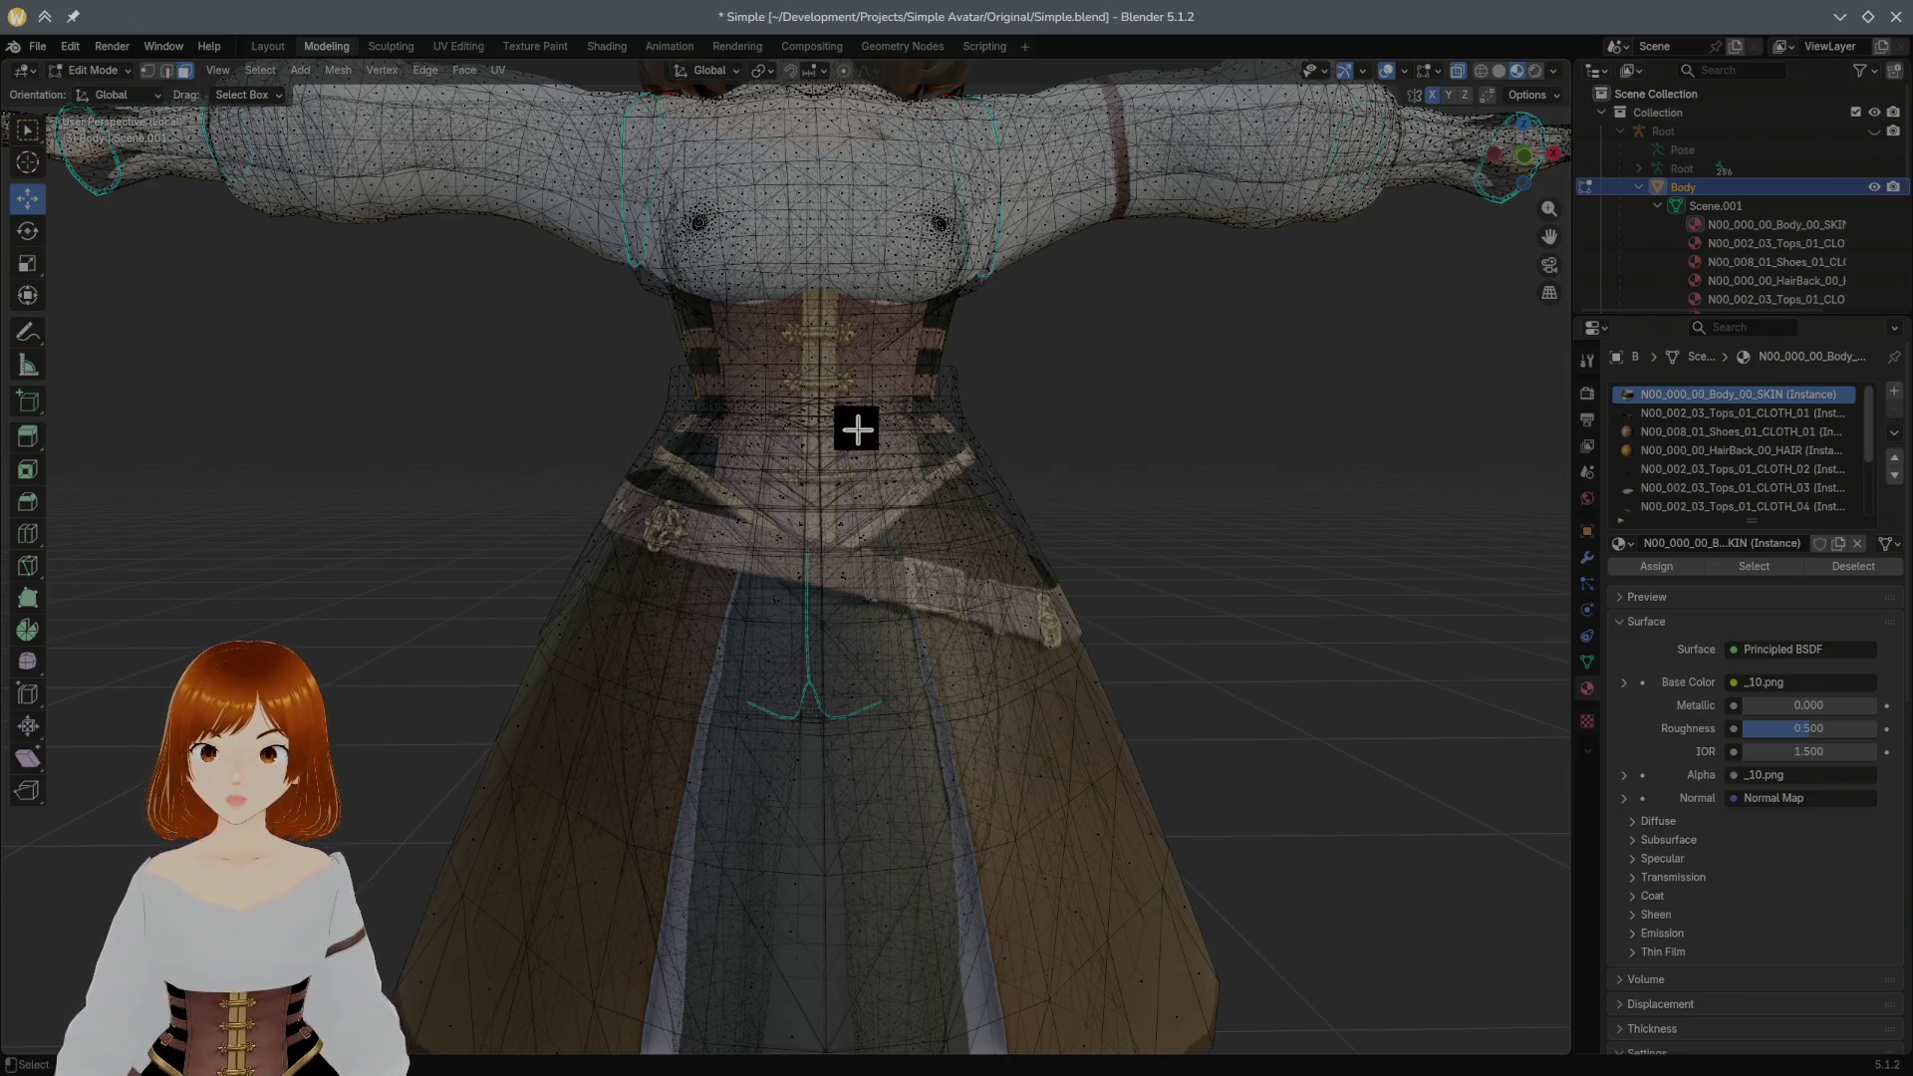
# Step: Select both connected belt pieces with Ctrl+L and hide them
pyautogui.click(1013, 560)
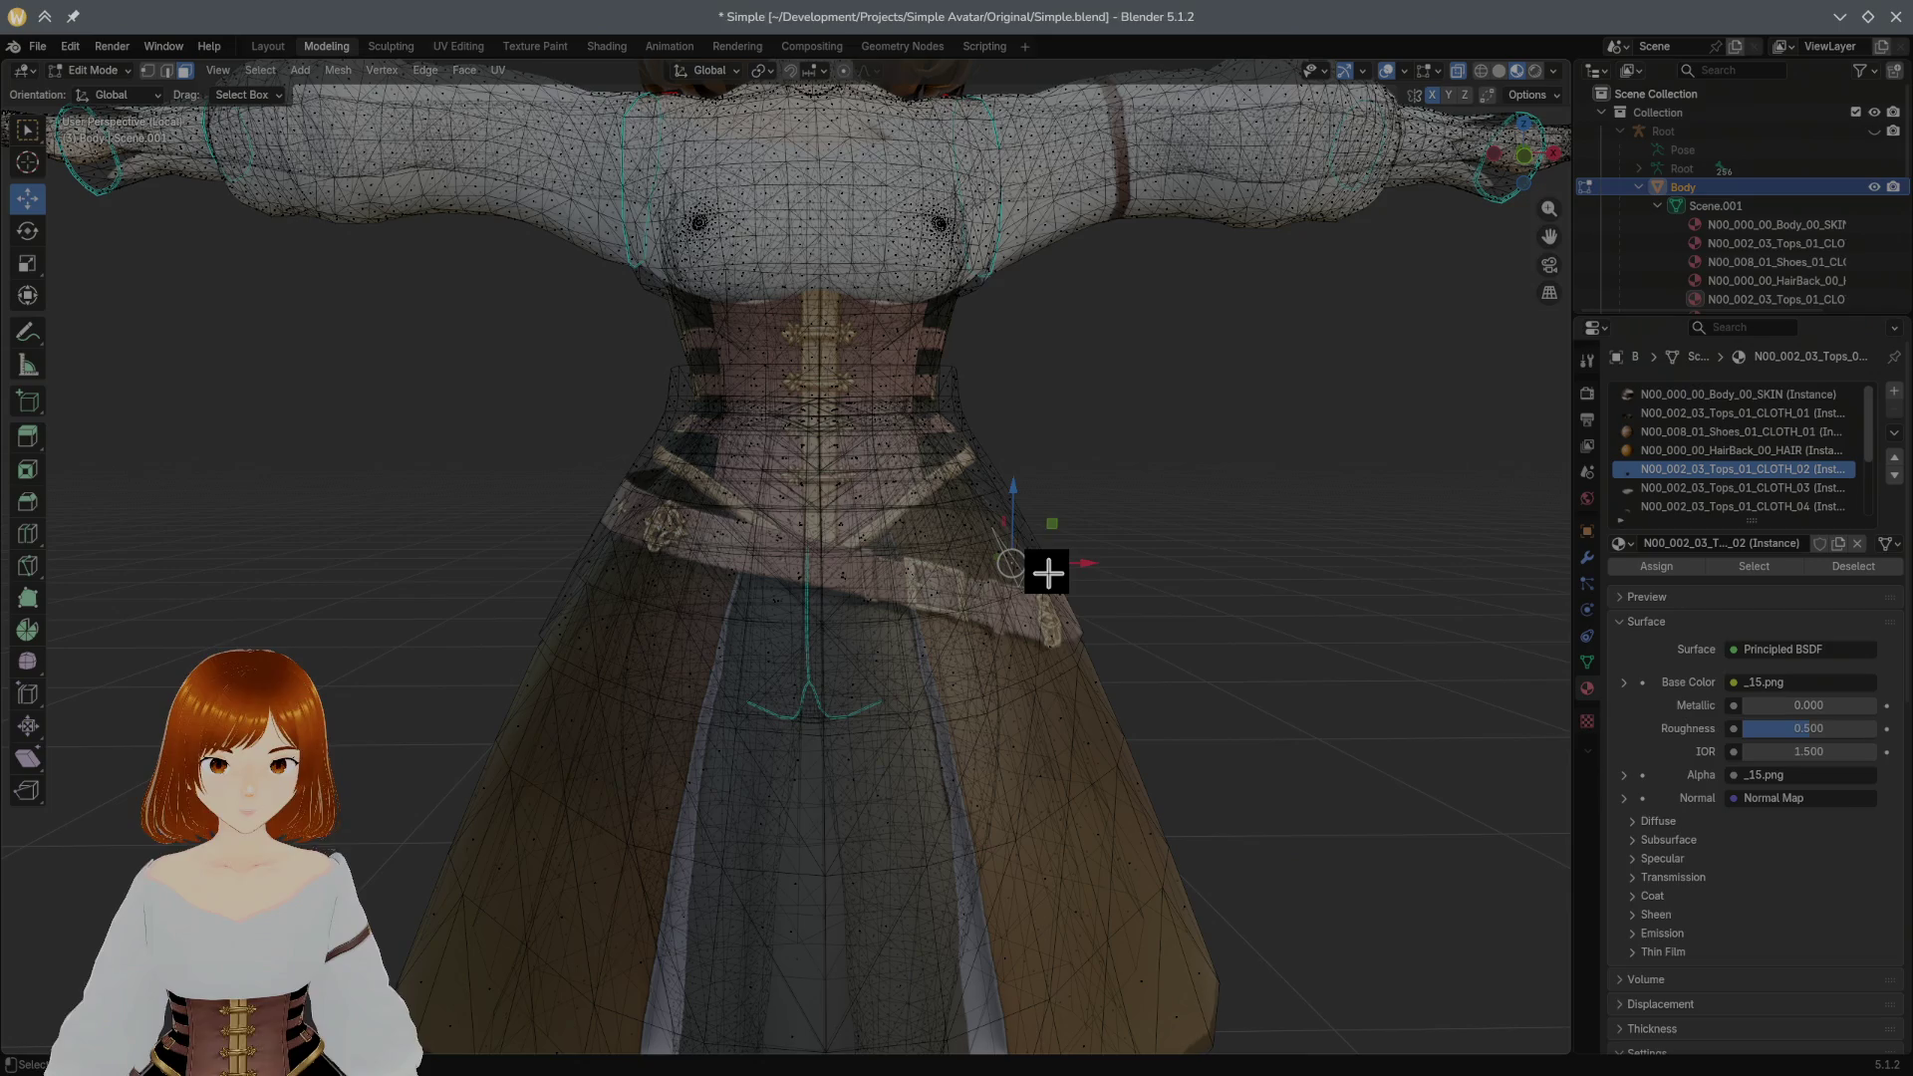
pyautogui.hotkey('ctrl', 'l')
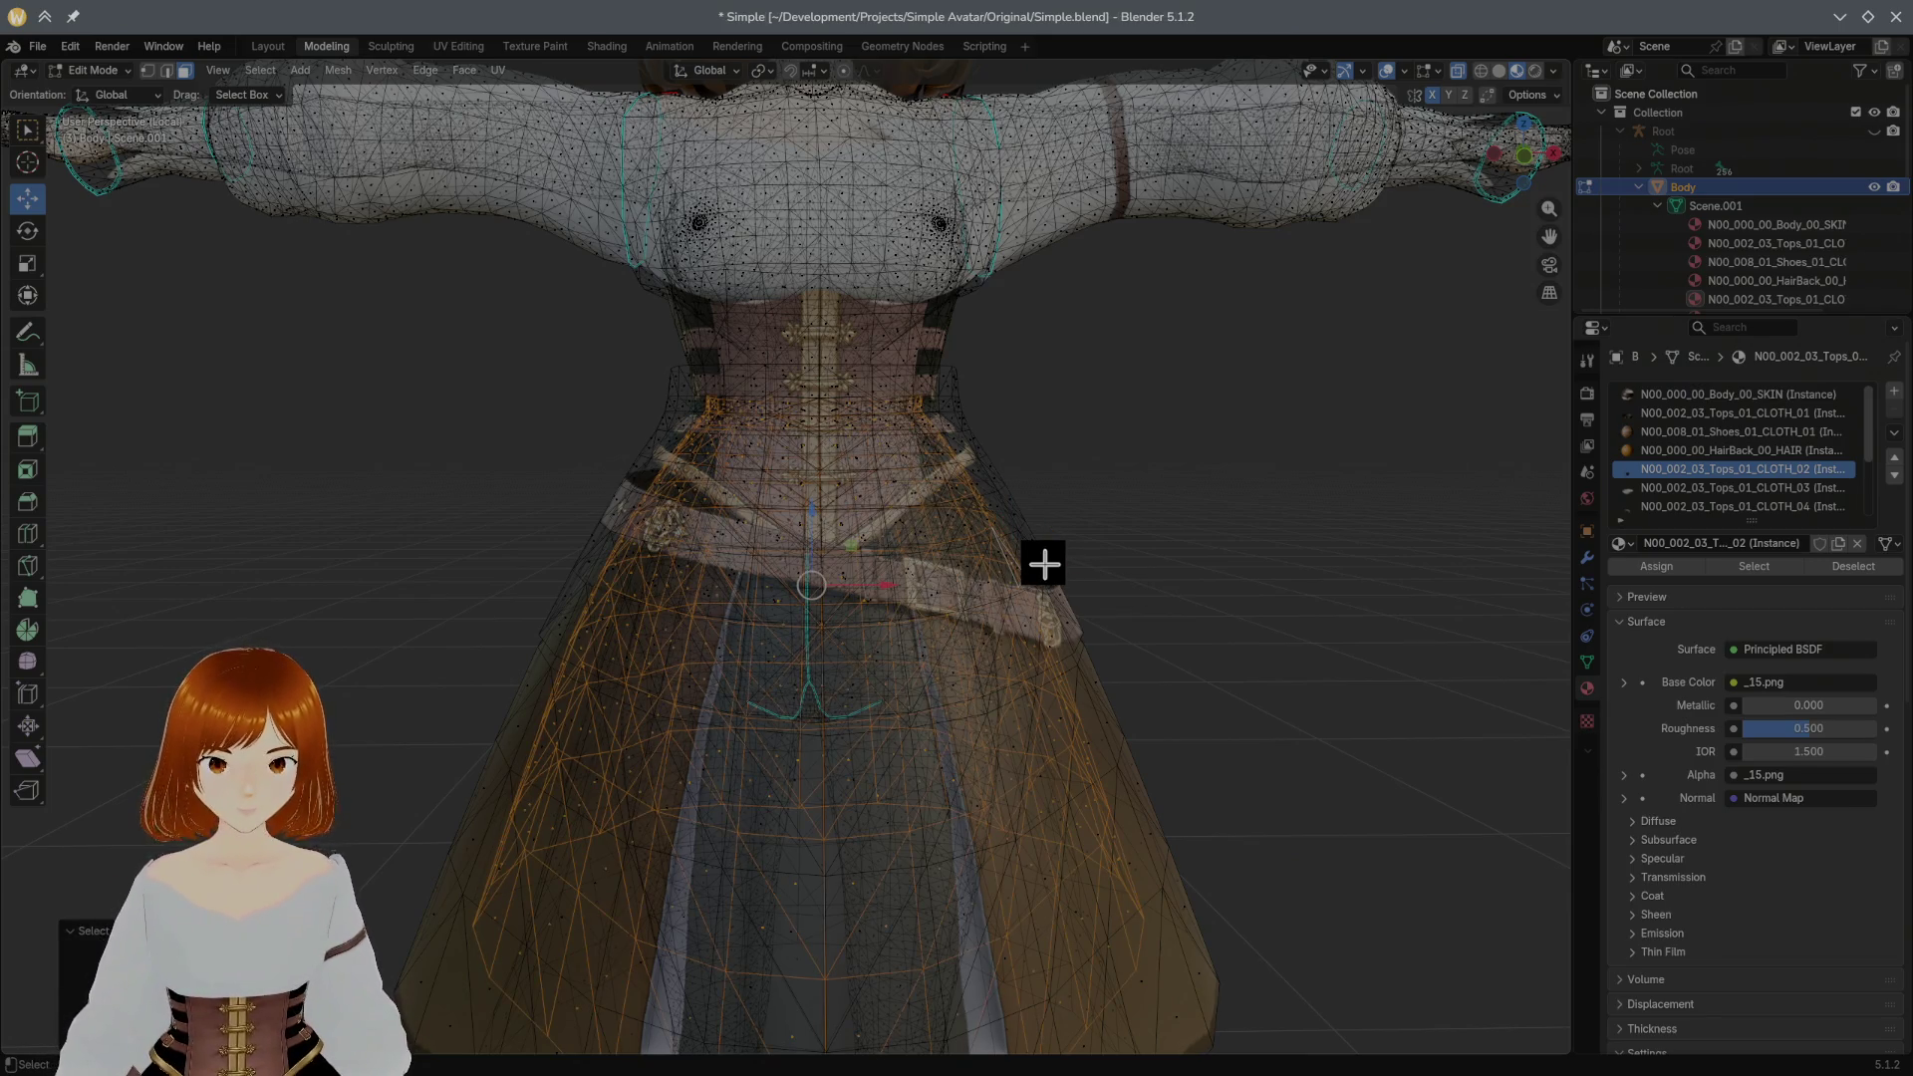
pyautogui.click(1044, 562)
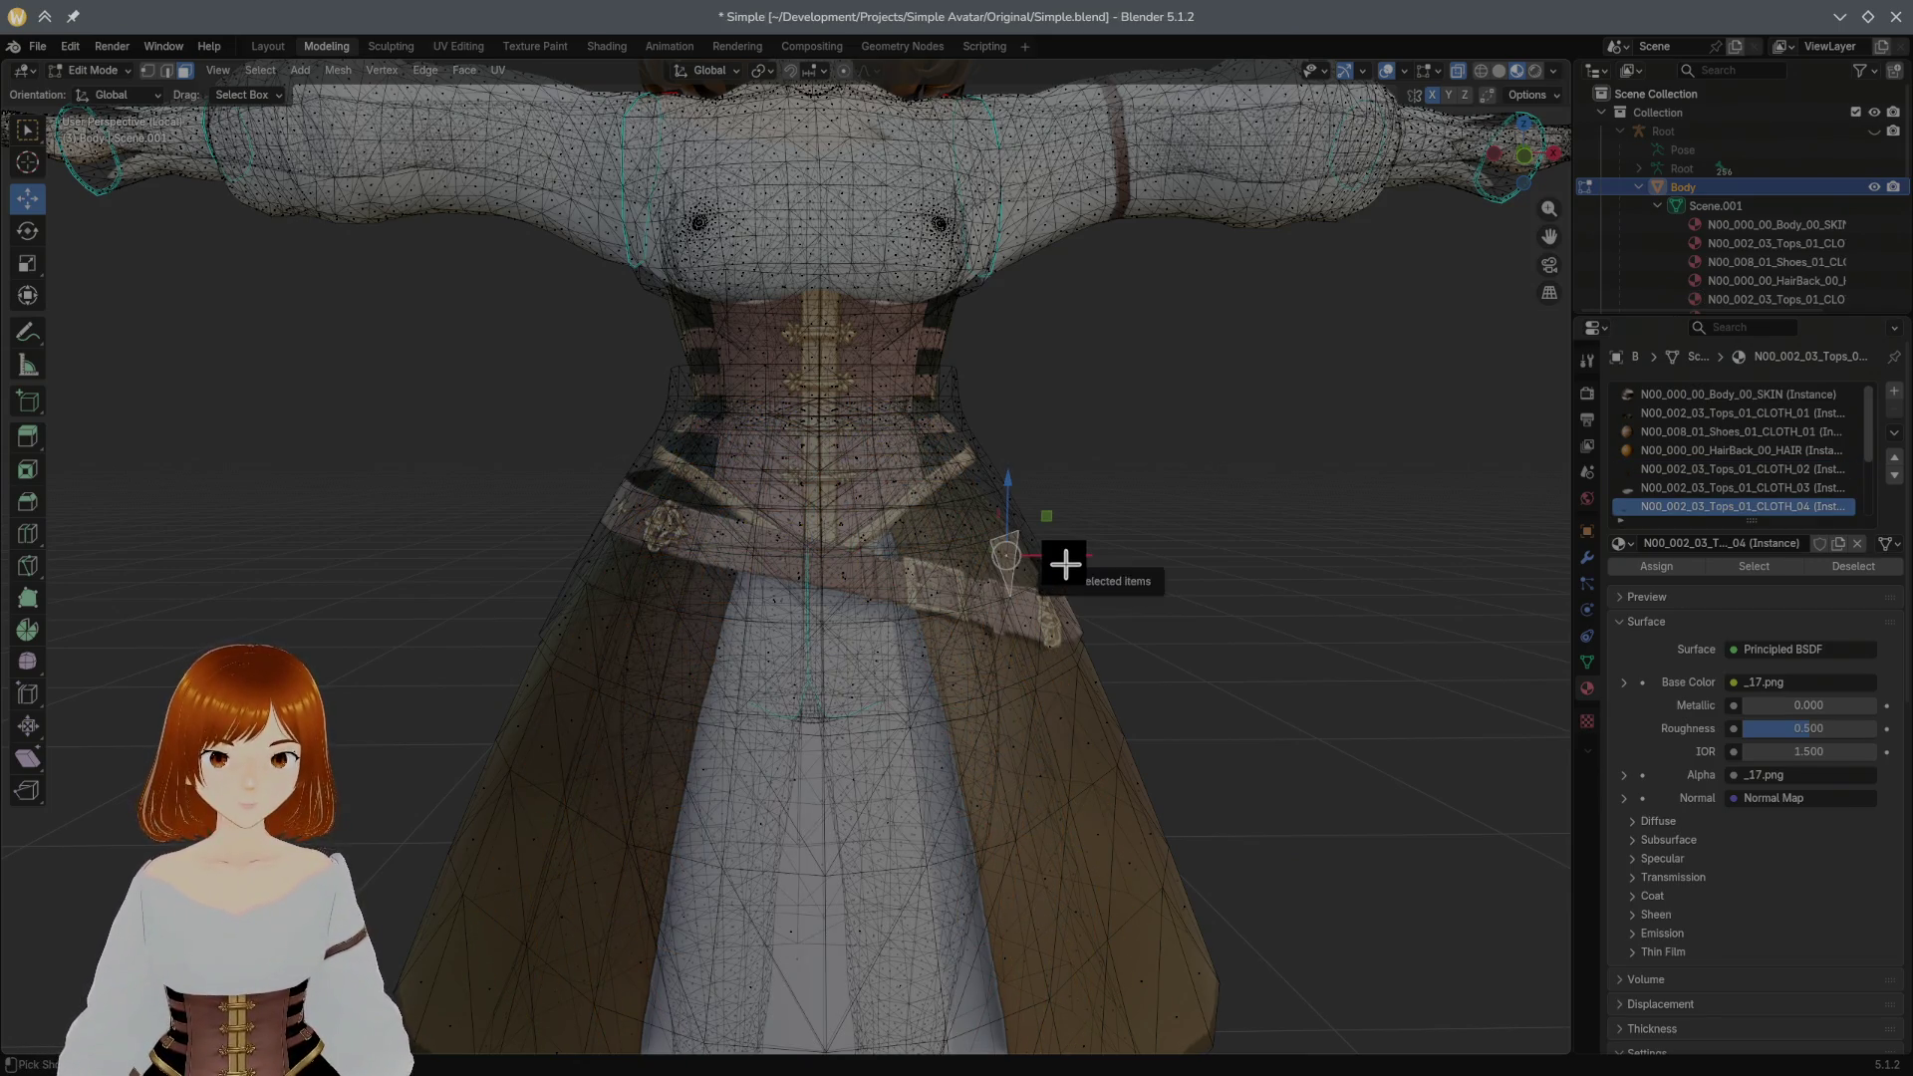
pyautogui.hotkey('ctrl', 'l')
pyautogui.press('h')
# Step: Hide the connected corset and skirt so only the shirt shows, then enter Texture Paint
pyautogui.click(1028, 572)
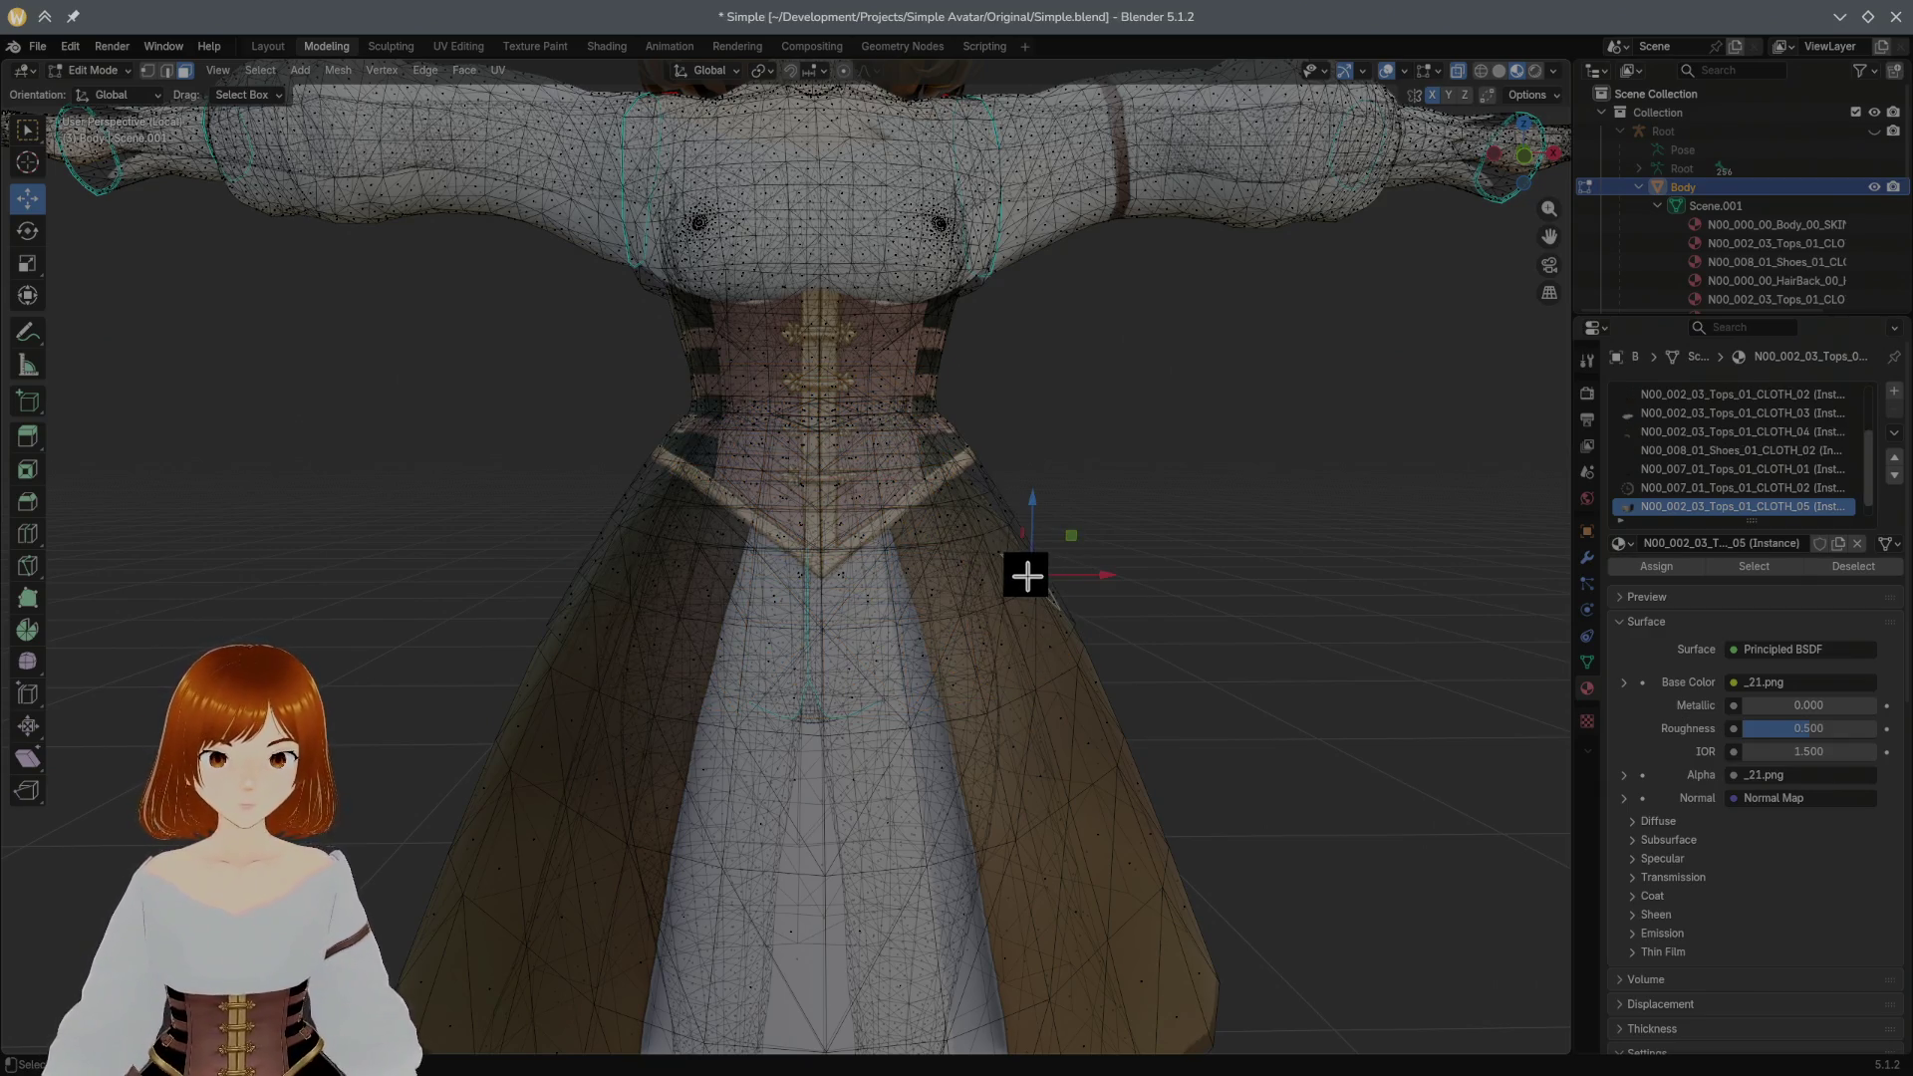
pyautogui.hotkey('ctrl', 'l')
pyautogui.press('h')
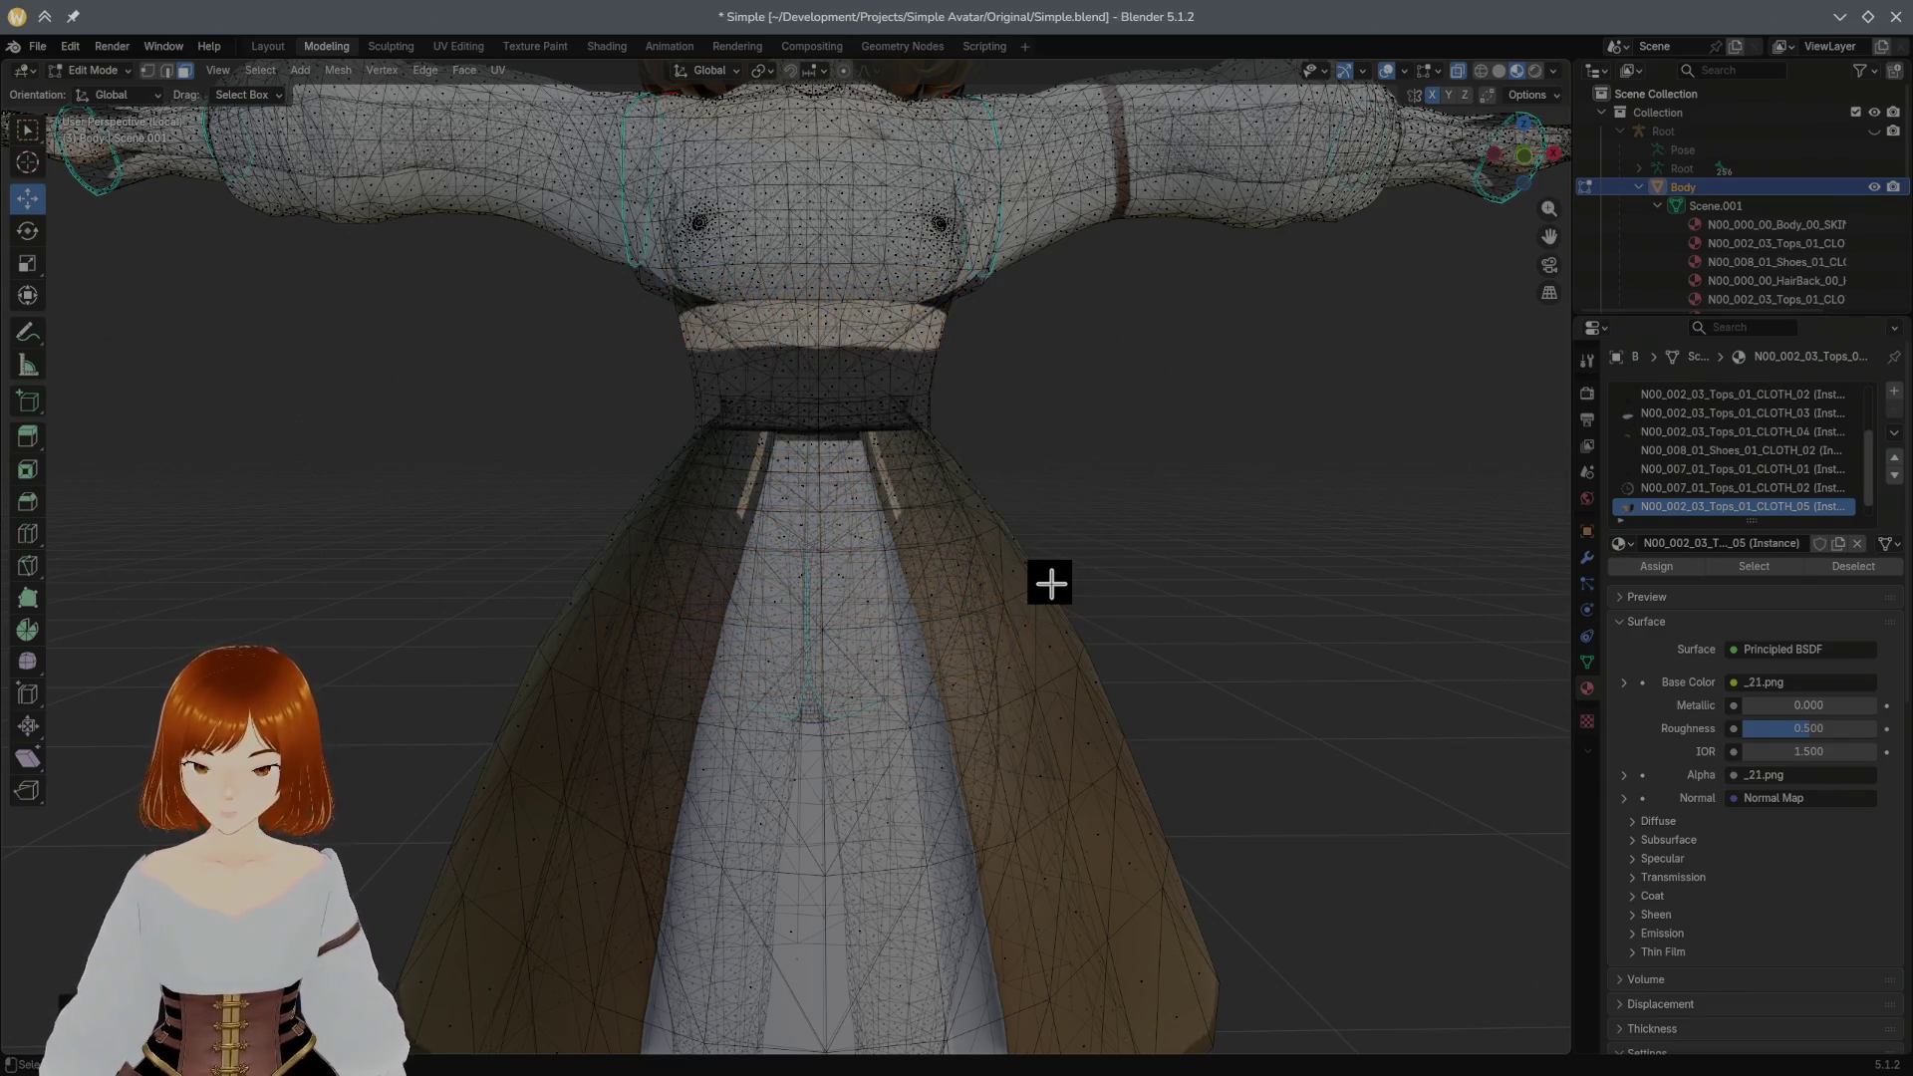
pyautogui.moveTo(1034, 570)
pyautogui.mouseDown(button='middle')
pyautogui.moveTo(1107, 594)
pyautogui.moveTo(1033, 591)
pyautogui.mouseUp(button='middle')
pyautogui.scroll(-5, 1026, 572)
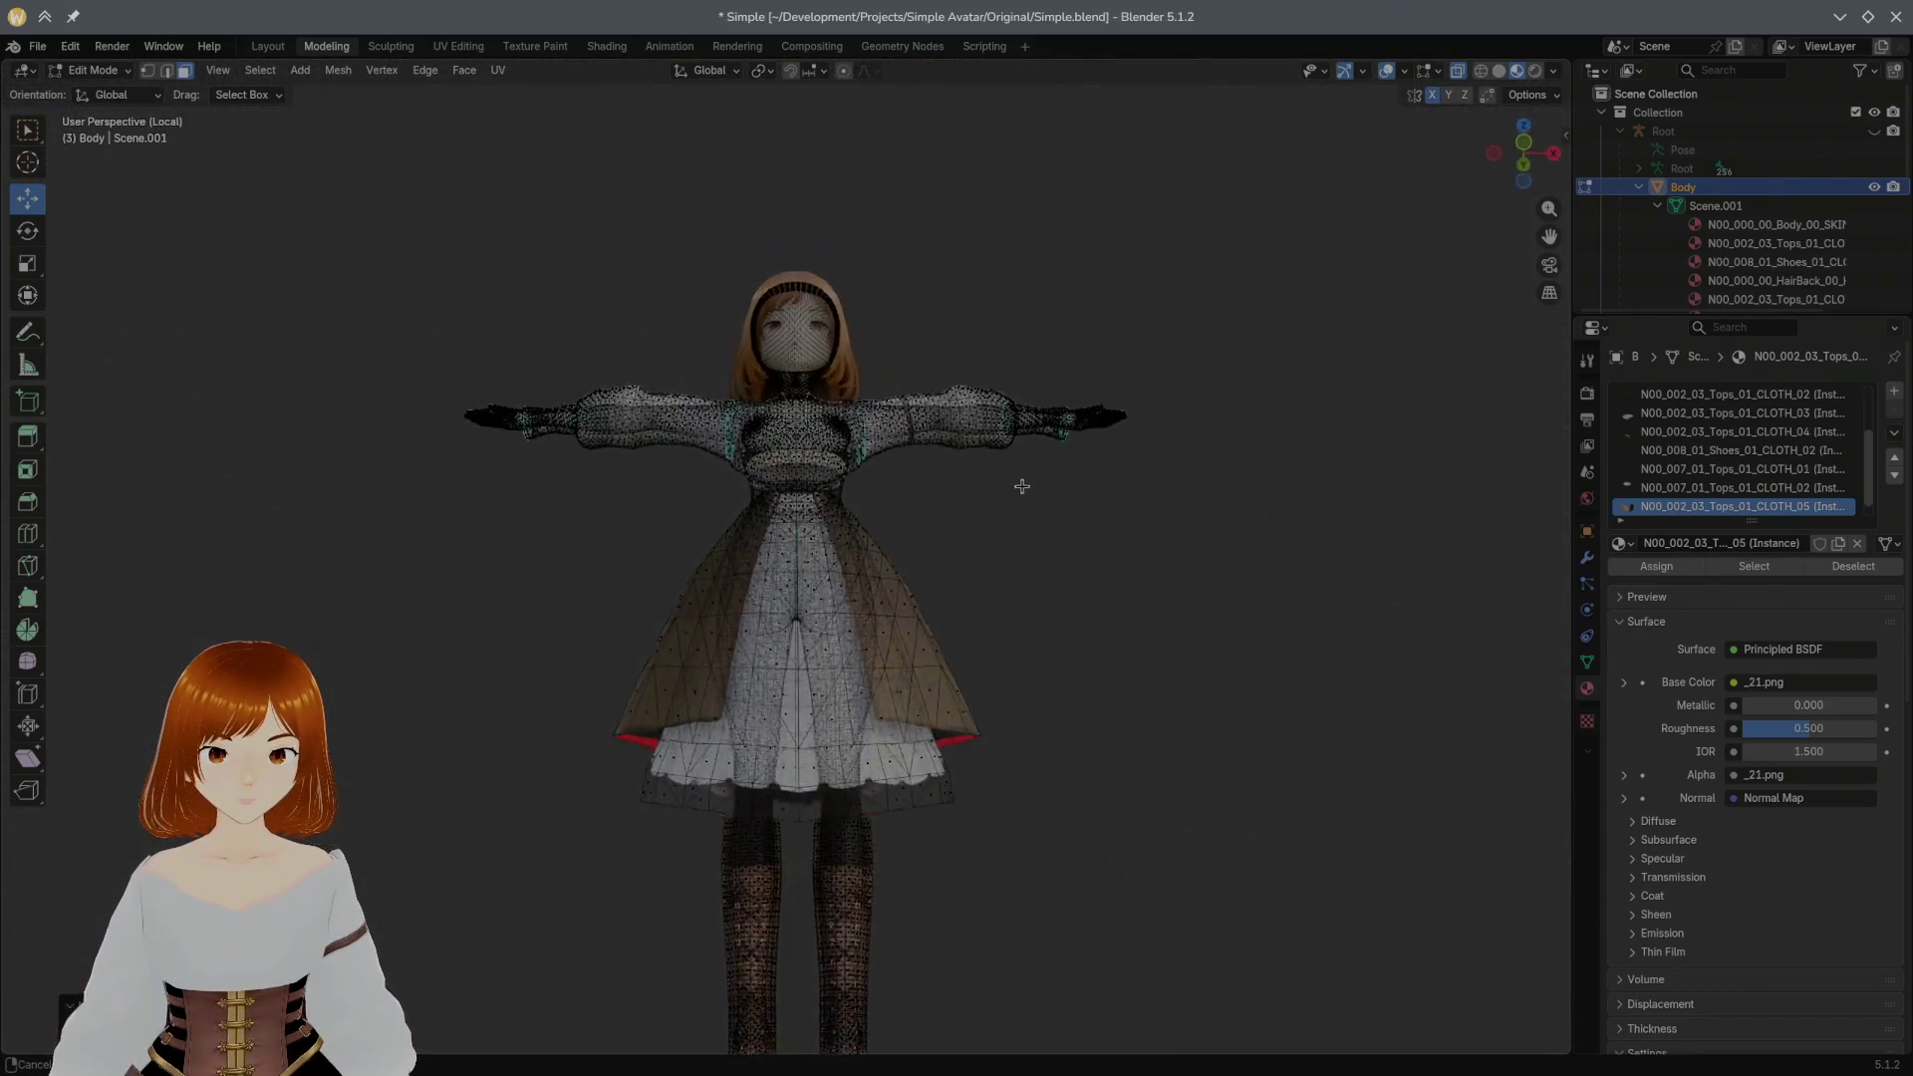
pyautogui.scroll(5, 1019, 553)
pyautogui.moveTo(1019, 555)
pyautogui.mouseDown(button='middle')
pyautogui.moveTo(1042, 572)
pyautogui.moveTo(1020, 552)
pyautogui.mouseUp(button='middle')
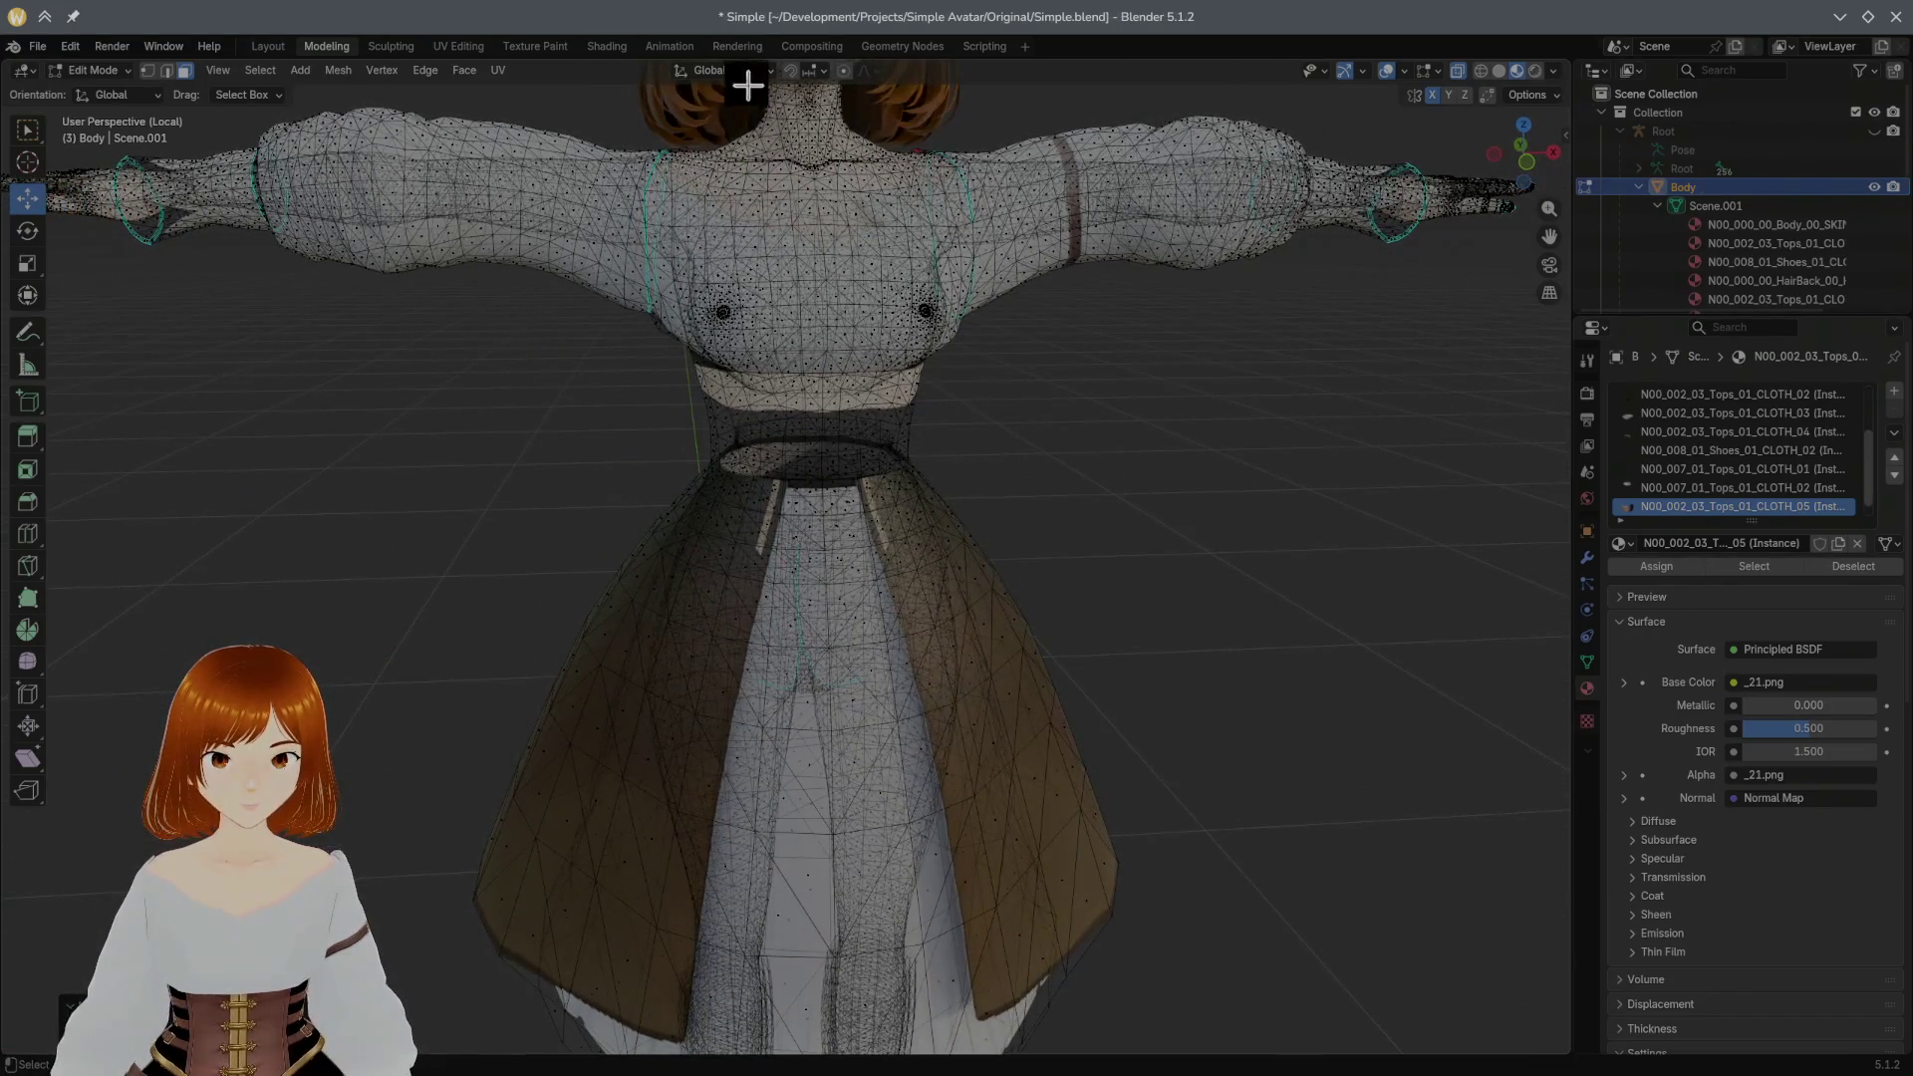
pyautogui.click(557, 47)
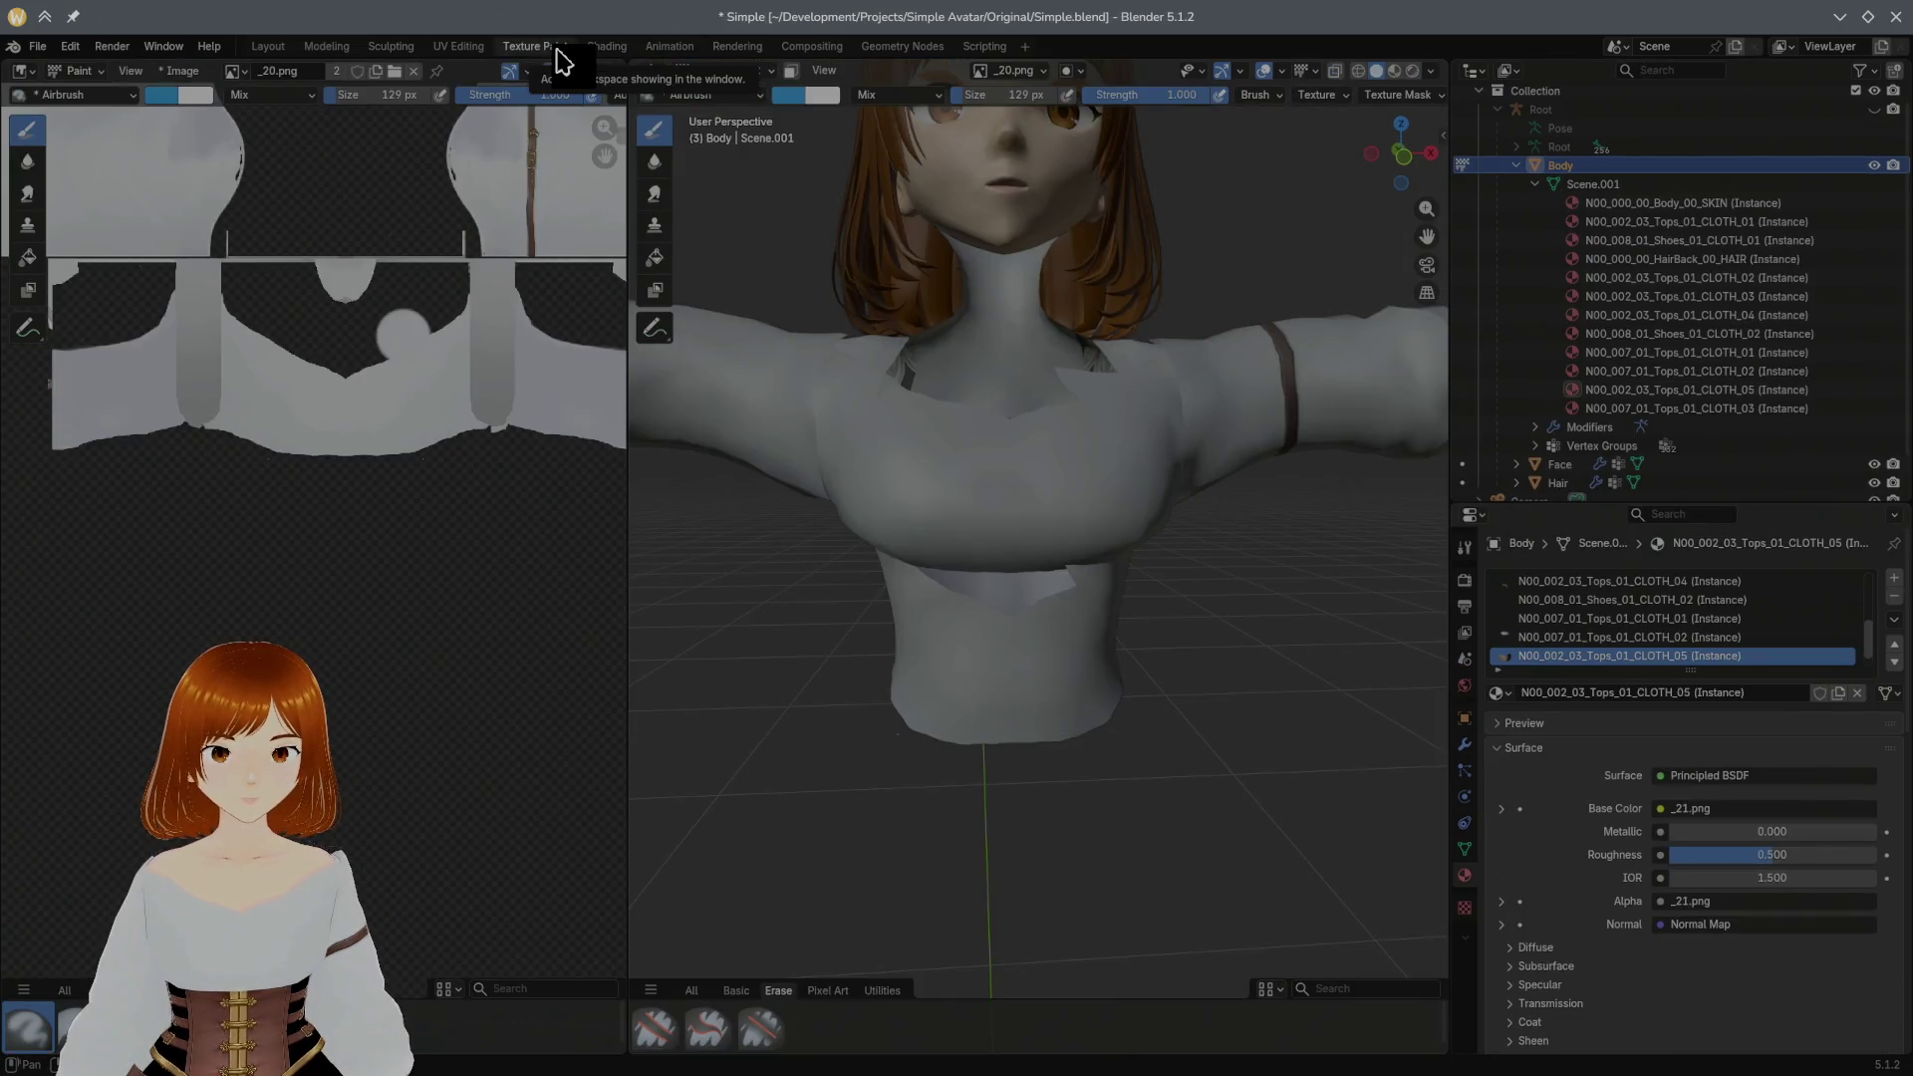
# Step: Orbit around the shirt to the avatar's back and dab a test blue stroke on the texture
pyautogui.moveTo(839, 262)
pyautogui.mouseDown(button='middle')
pyautogui.moveTo(893, 263)
pyautogui.moveTo(929, 513)
pyautogui.moveTo(1272, 566)
pyautogui.moveTo(784, 593)
pyautogui.moveTo(807, 599)
pyautogui.mouseUp(button='middle')
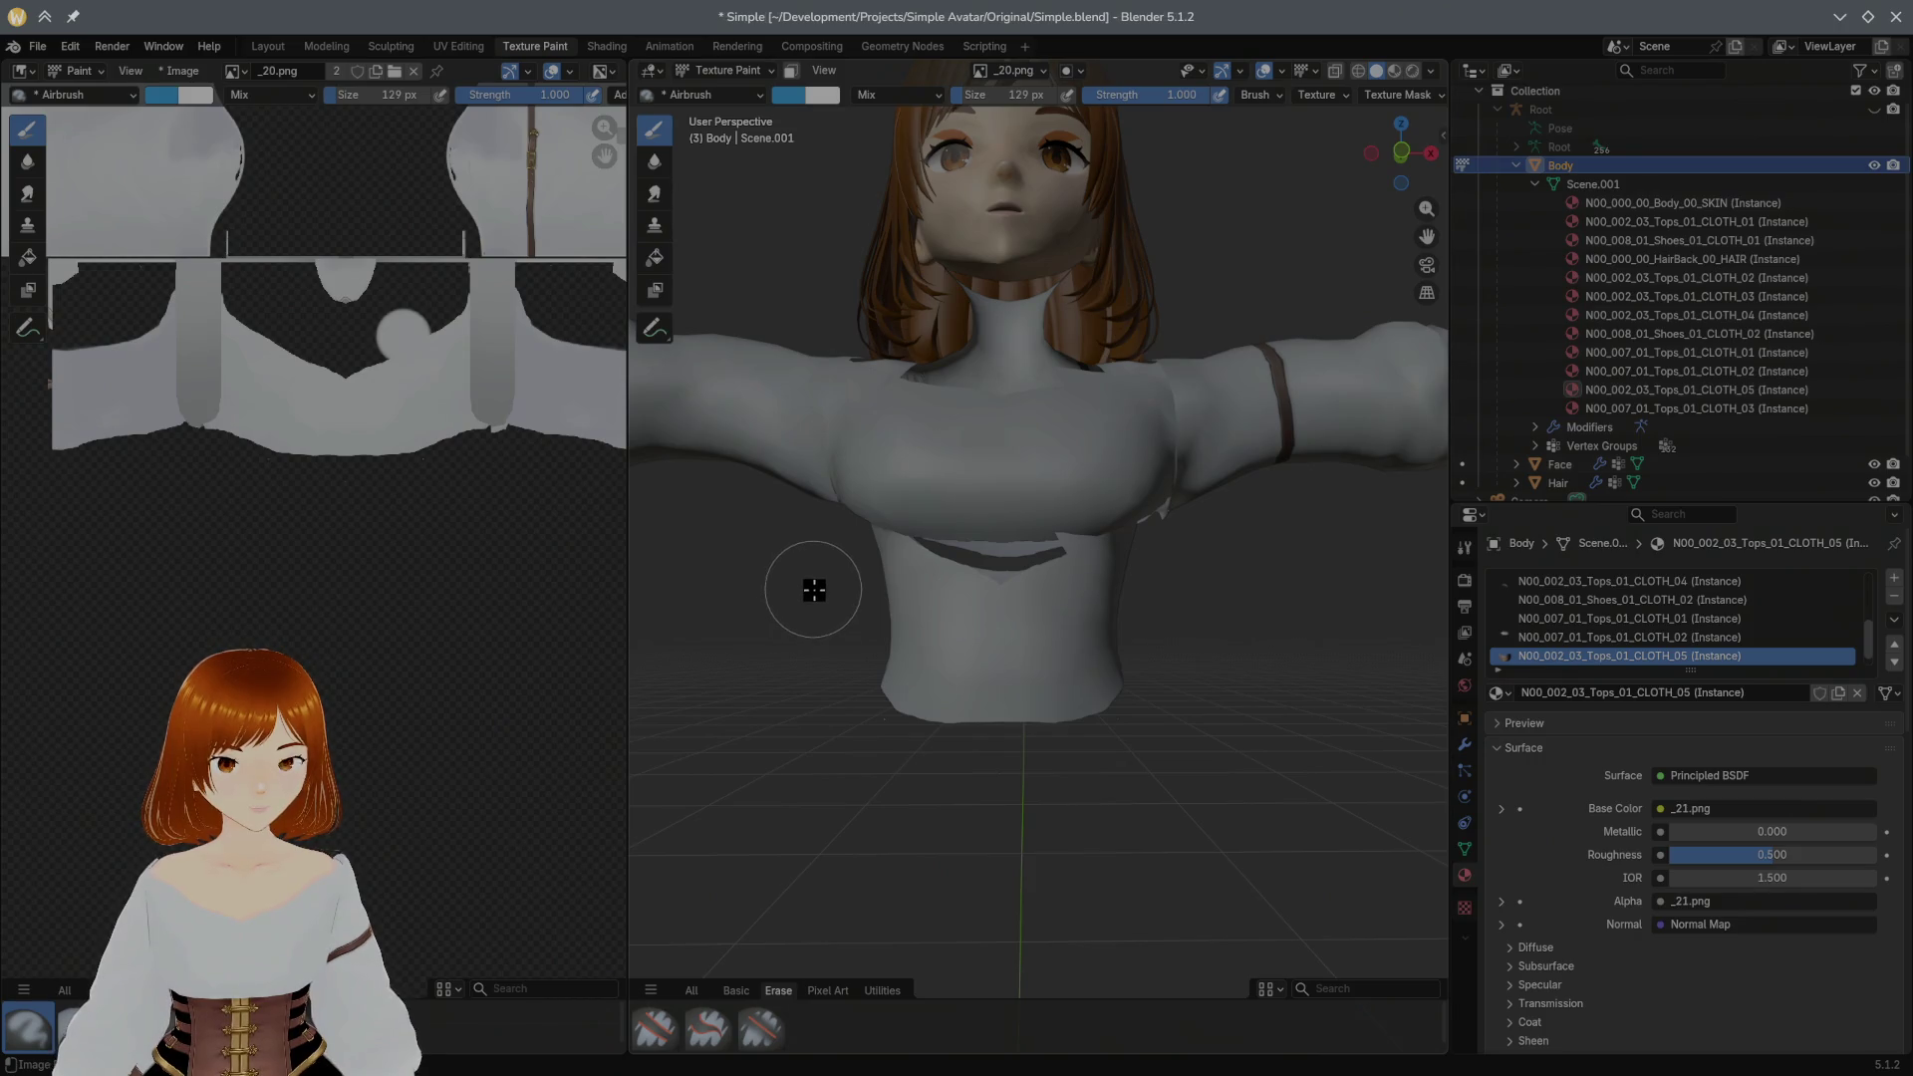
pyautogui.moveTo(813, 589)
pyautogui.mouseDown(button='middle')
pyautogui.moveTo(919, 617)
pyautogui.moveTo(1217, 629)
pyautogui.mouseUp(button='middle')
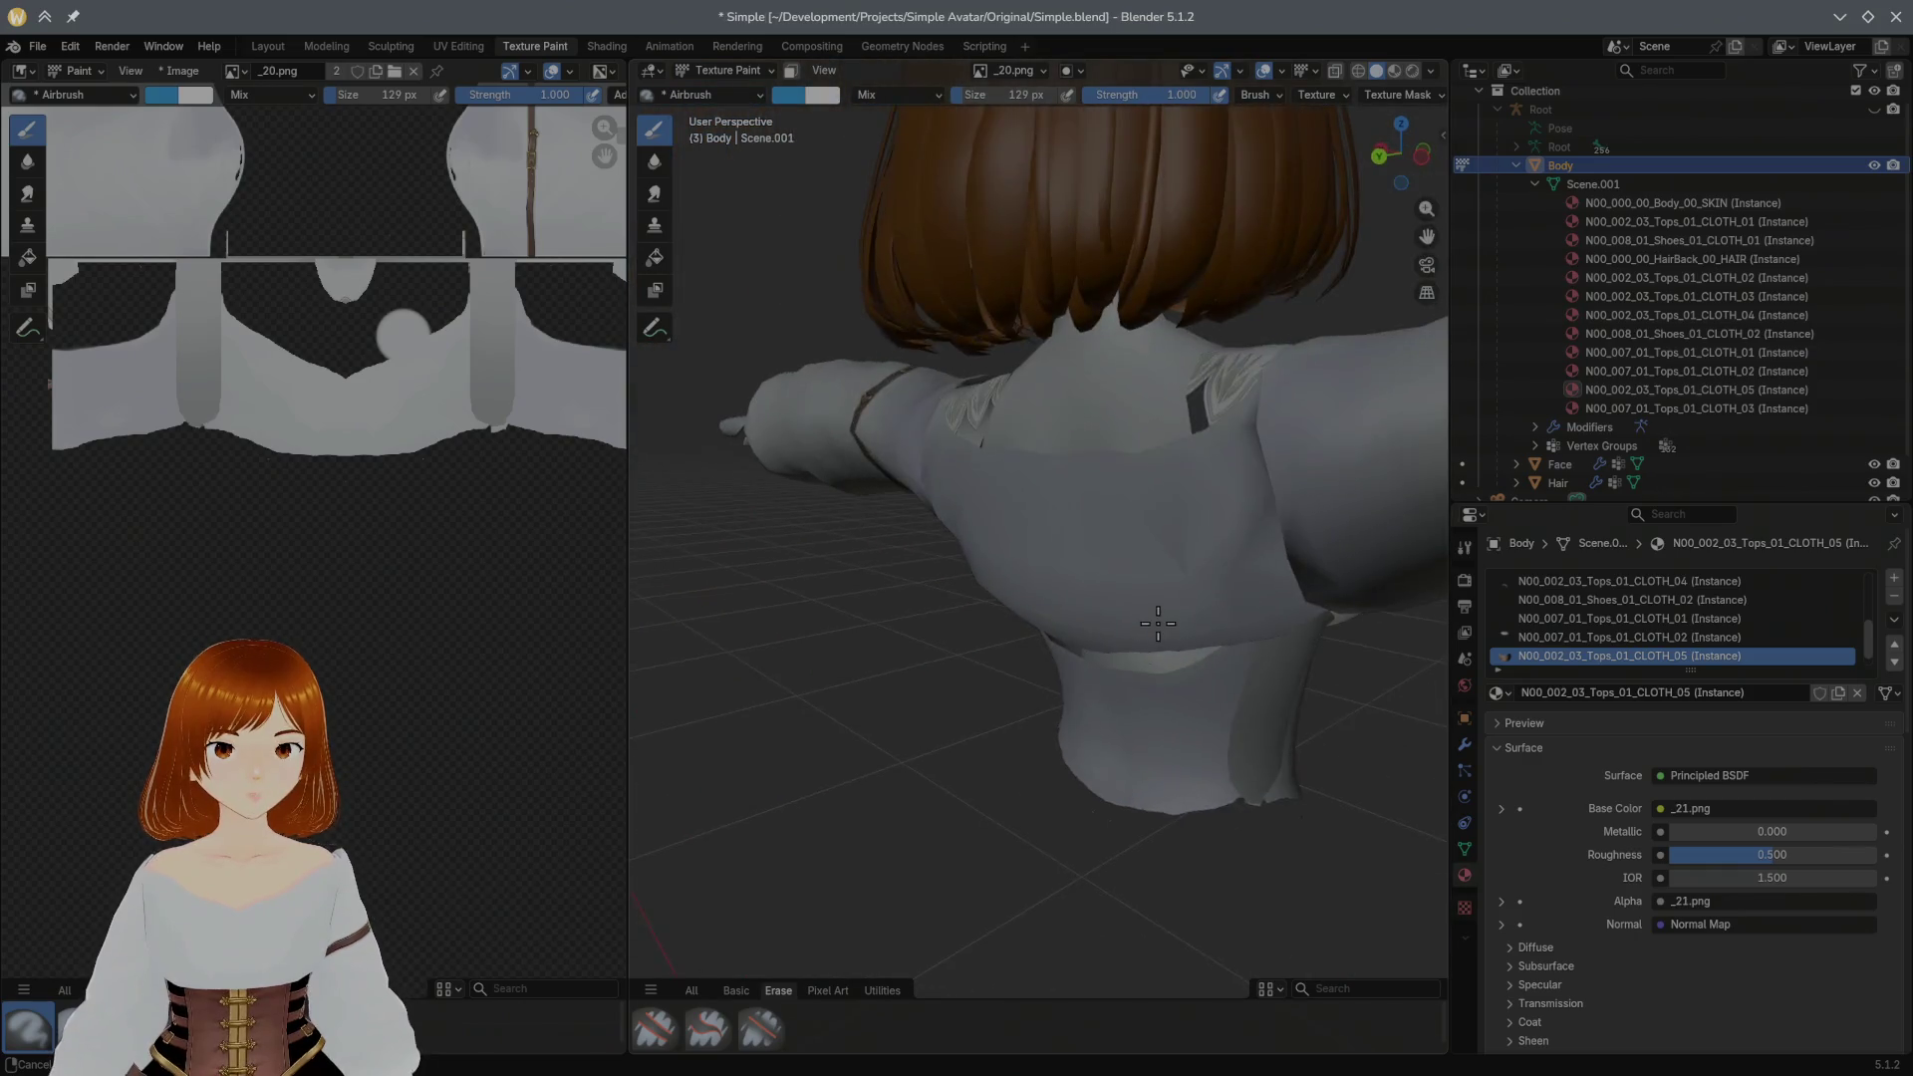
pyautogui.moveTo(1217, 629)
pyautogui.mouseDown(button='middle')
pyautogui.moveTo(942, 647)
pyautogui.moveTo(1207, 595)
pyautogui.mouseUp(button='middle')
pyautogui.moveTo(1193, 340); pyautogui.dragTo(1052, 484, button='middle')
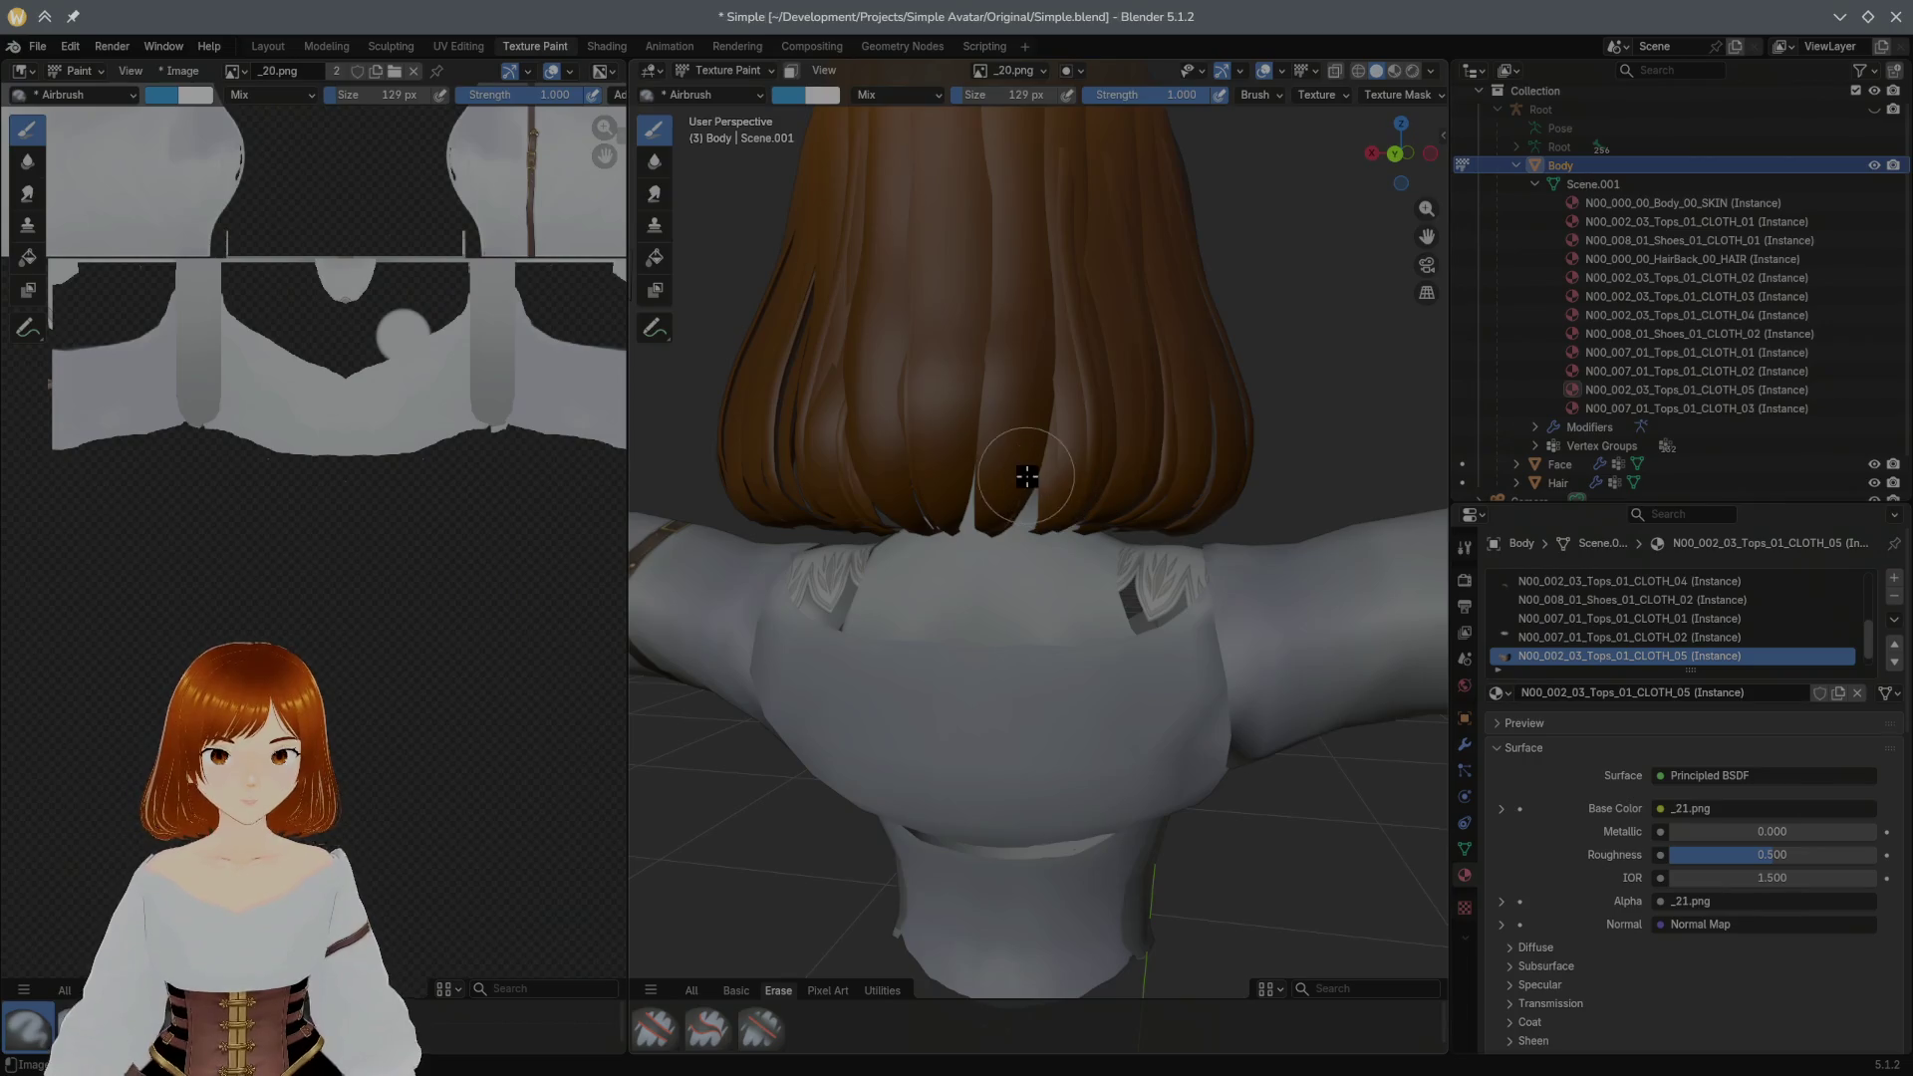
pyautogui.moveTo(342, 266); pyautogui.dragTo(348, 304)
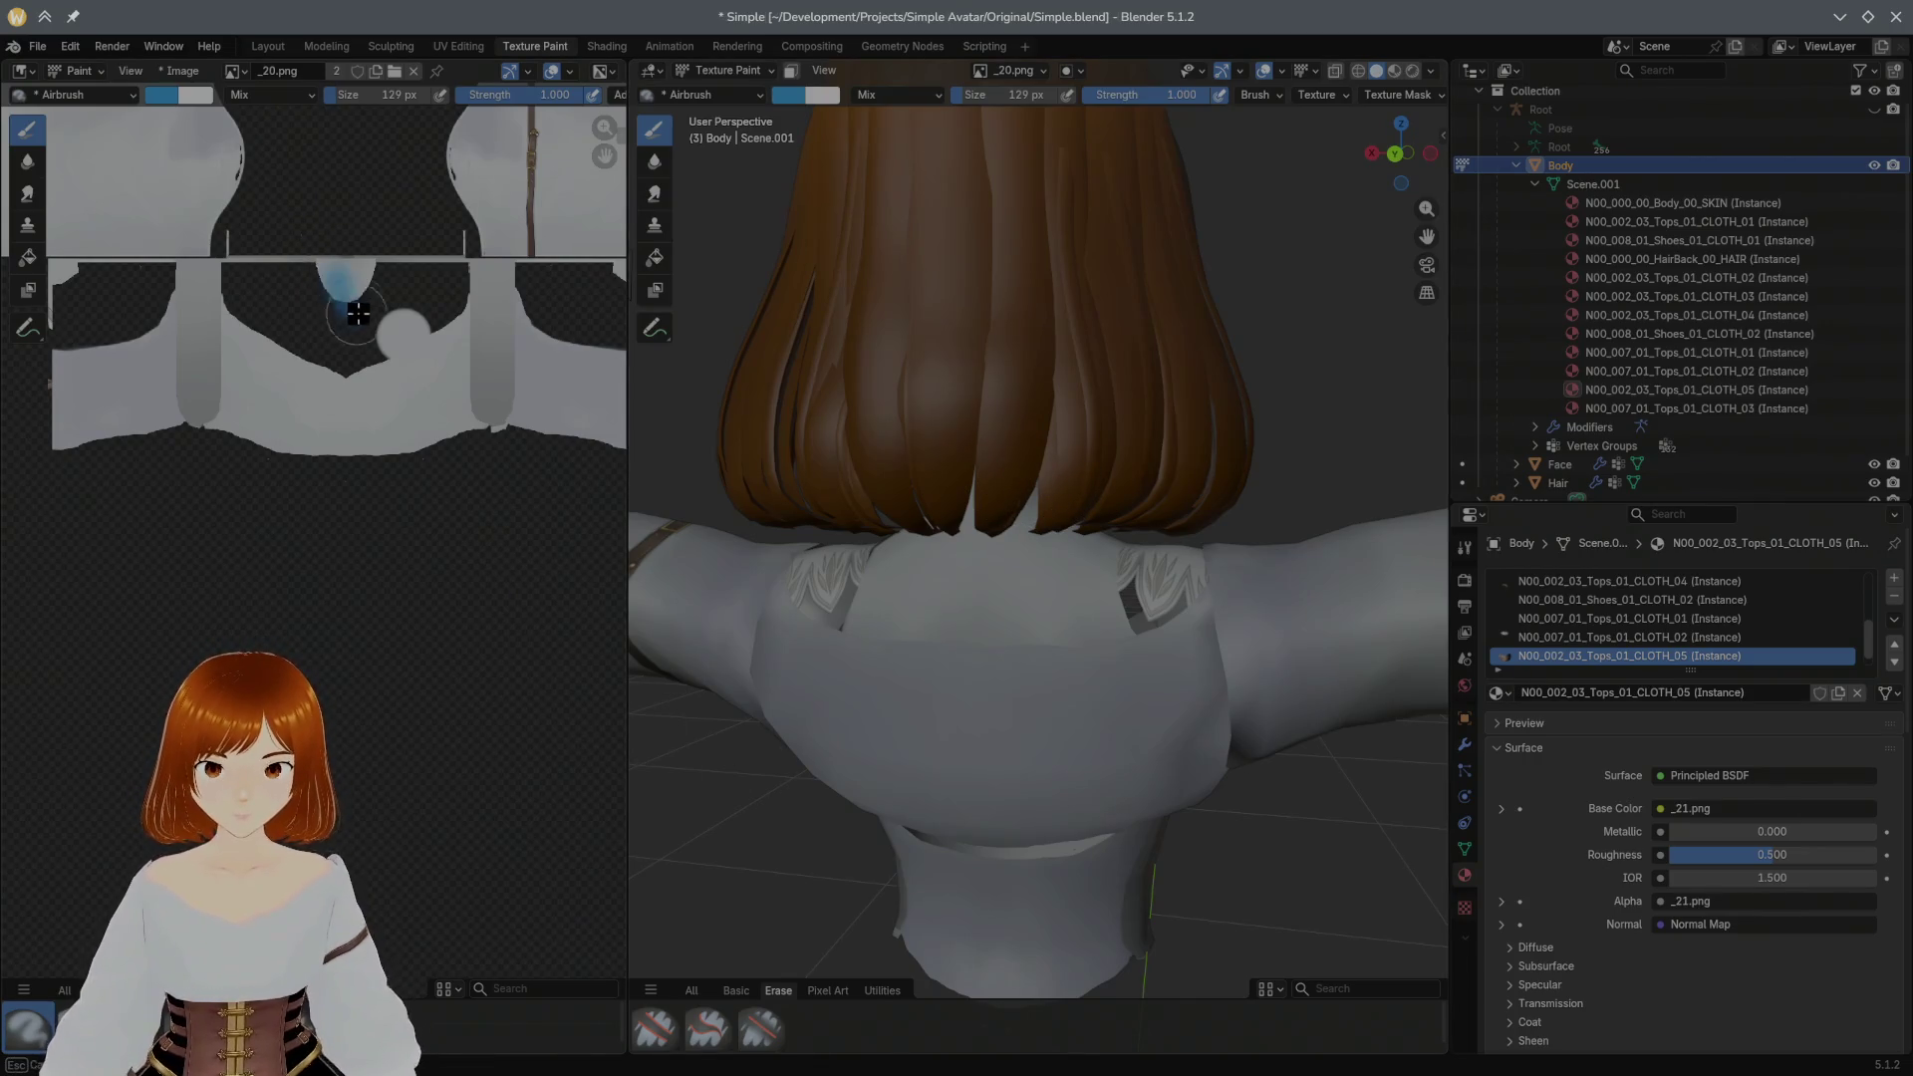
pyautogui.moveTo(554, 290); pyautogui.dragTo(433, 520)
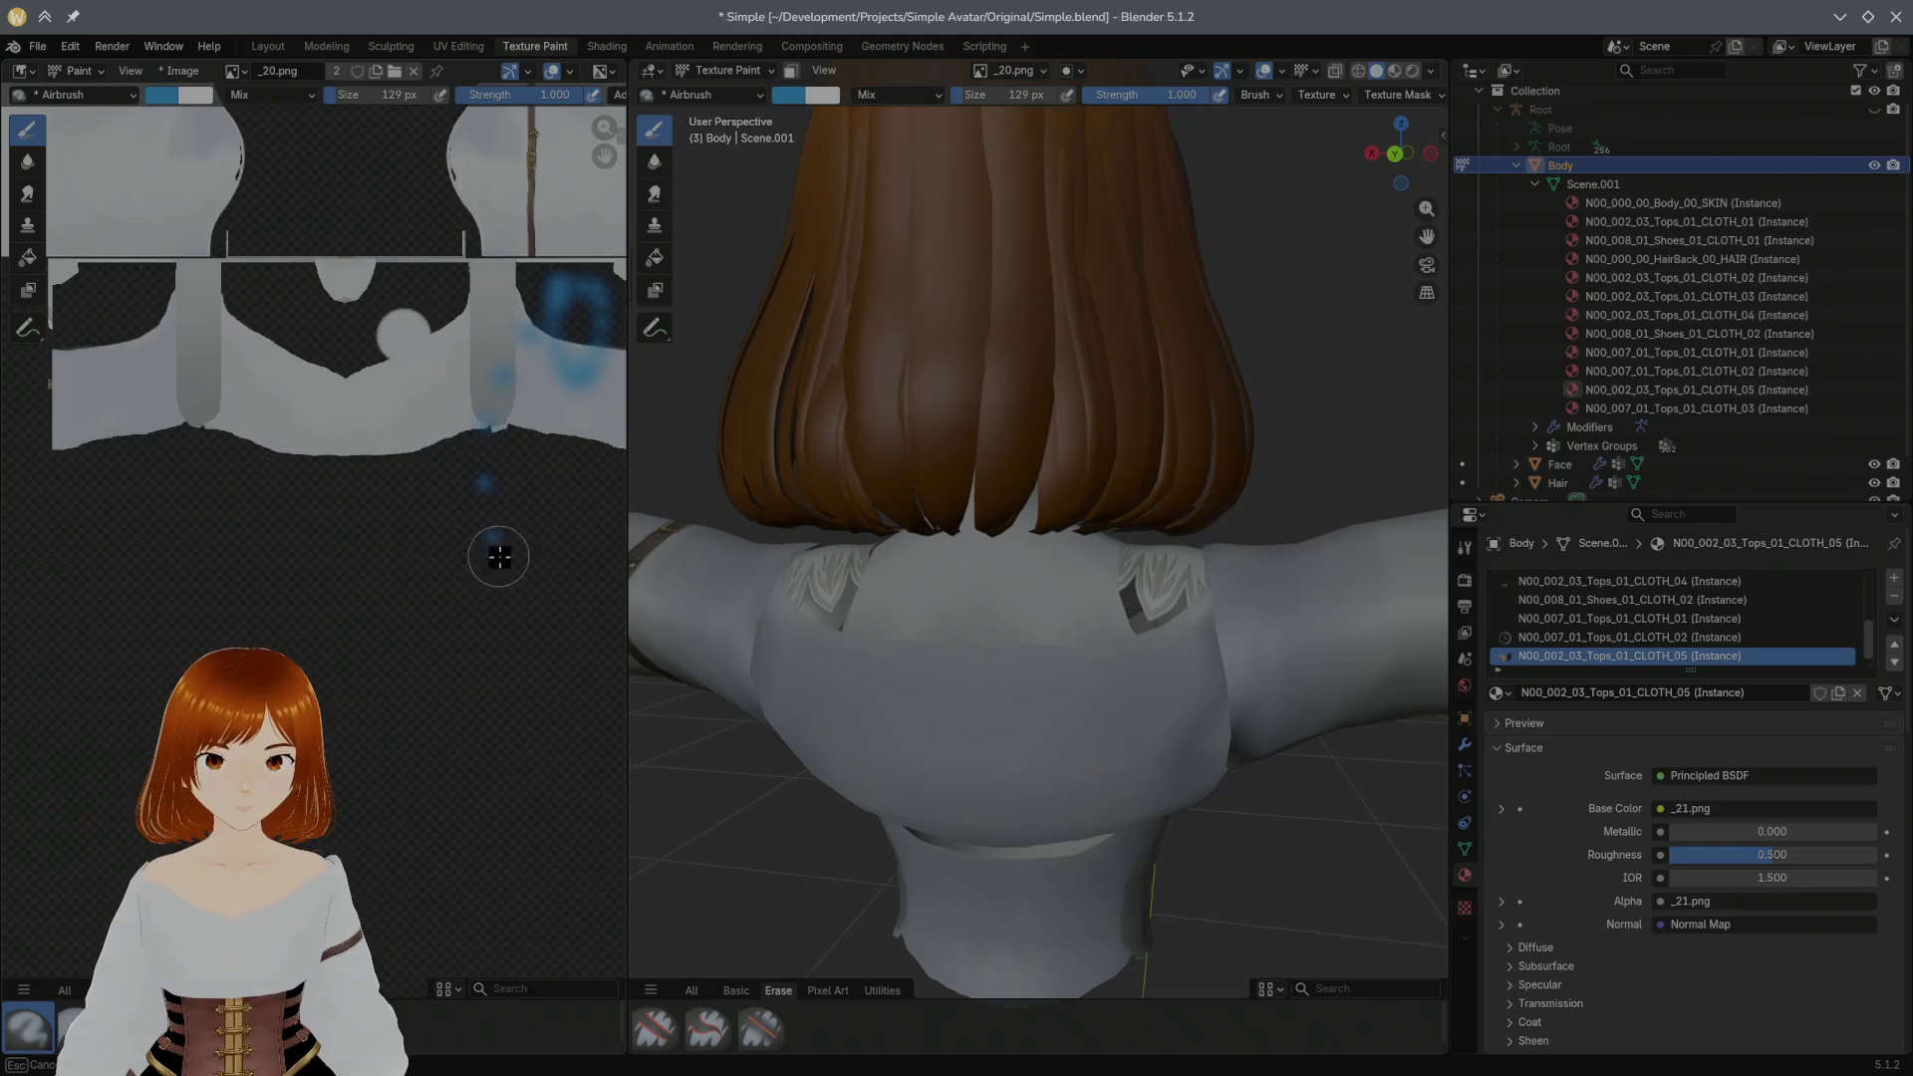
pyautogui.hotkey('ctrl', 'z')
pyautogui.moveTo(257, 493); pyautogui.dragTo(299, 601)
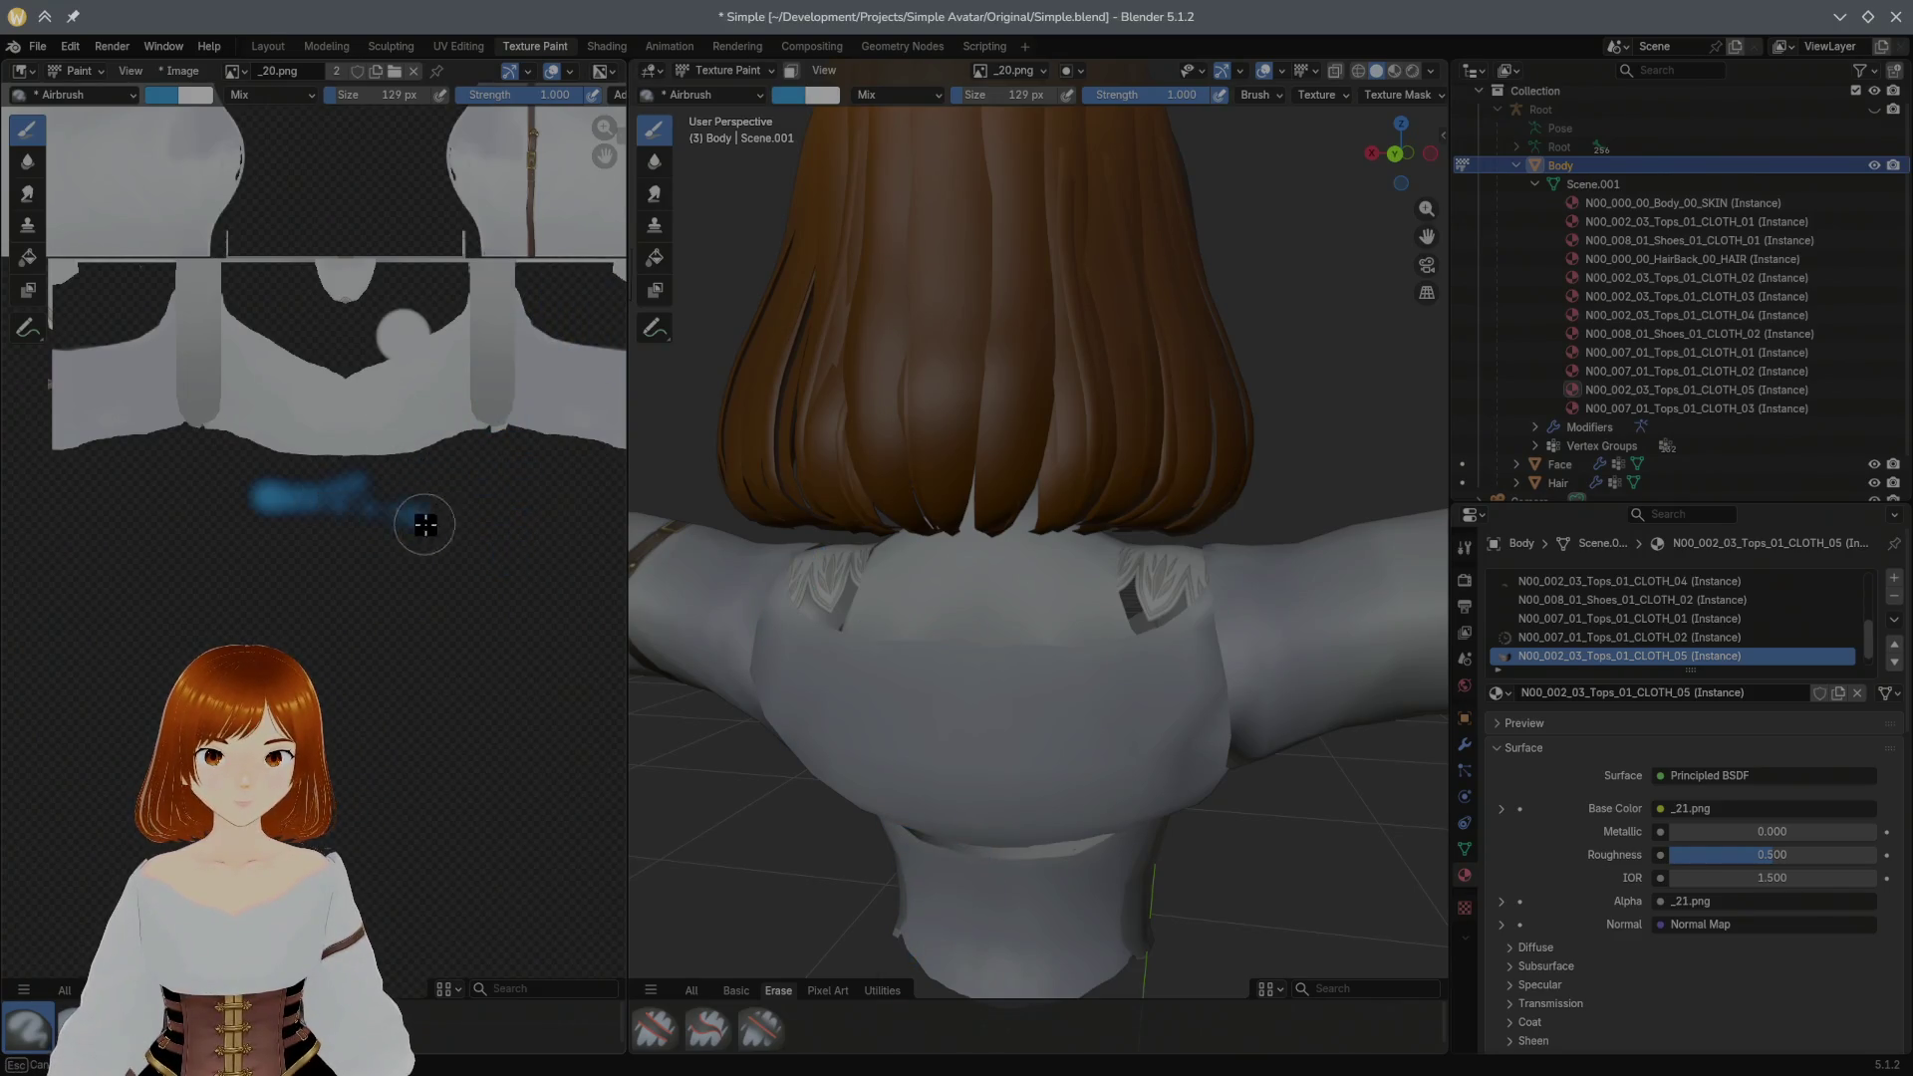
pyautogui.hotkey('ctrl', 'z')
pyautogui.moveTo(354, 350); pyautogui.dragTo(343, 405)
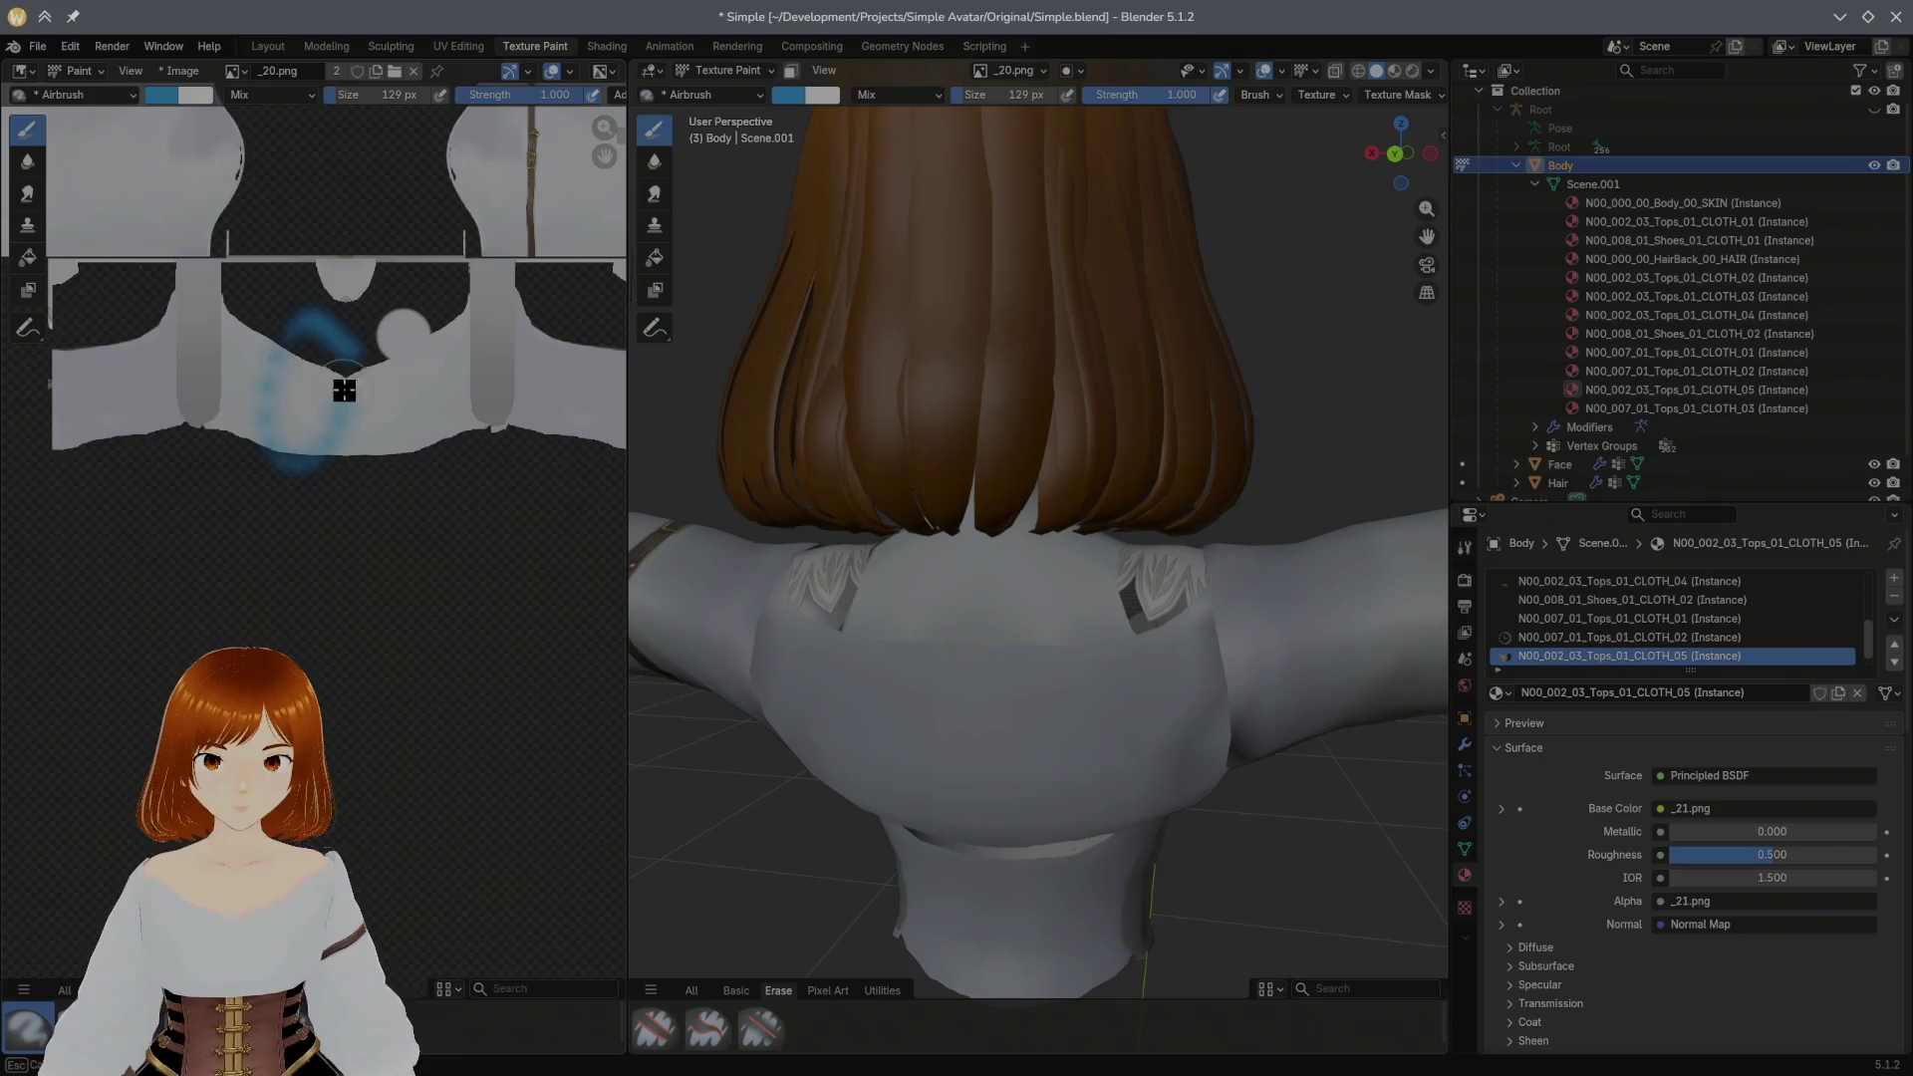
pyautogui.hotkey('ctrl', 'z')
pyautogui.moveTo(985, 604); pyautogui.dragTo(990, 618)
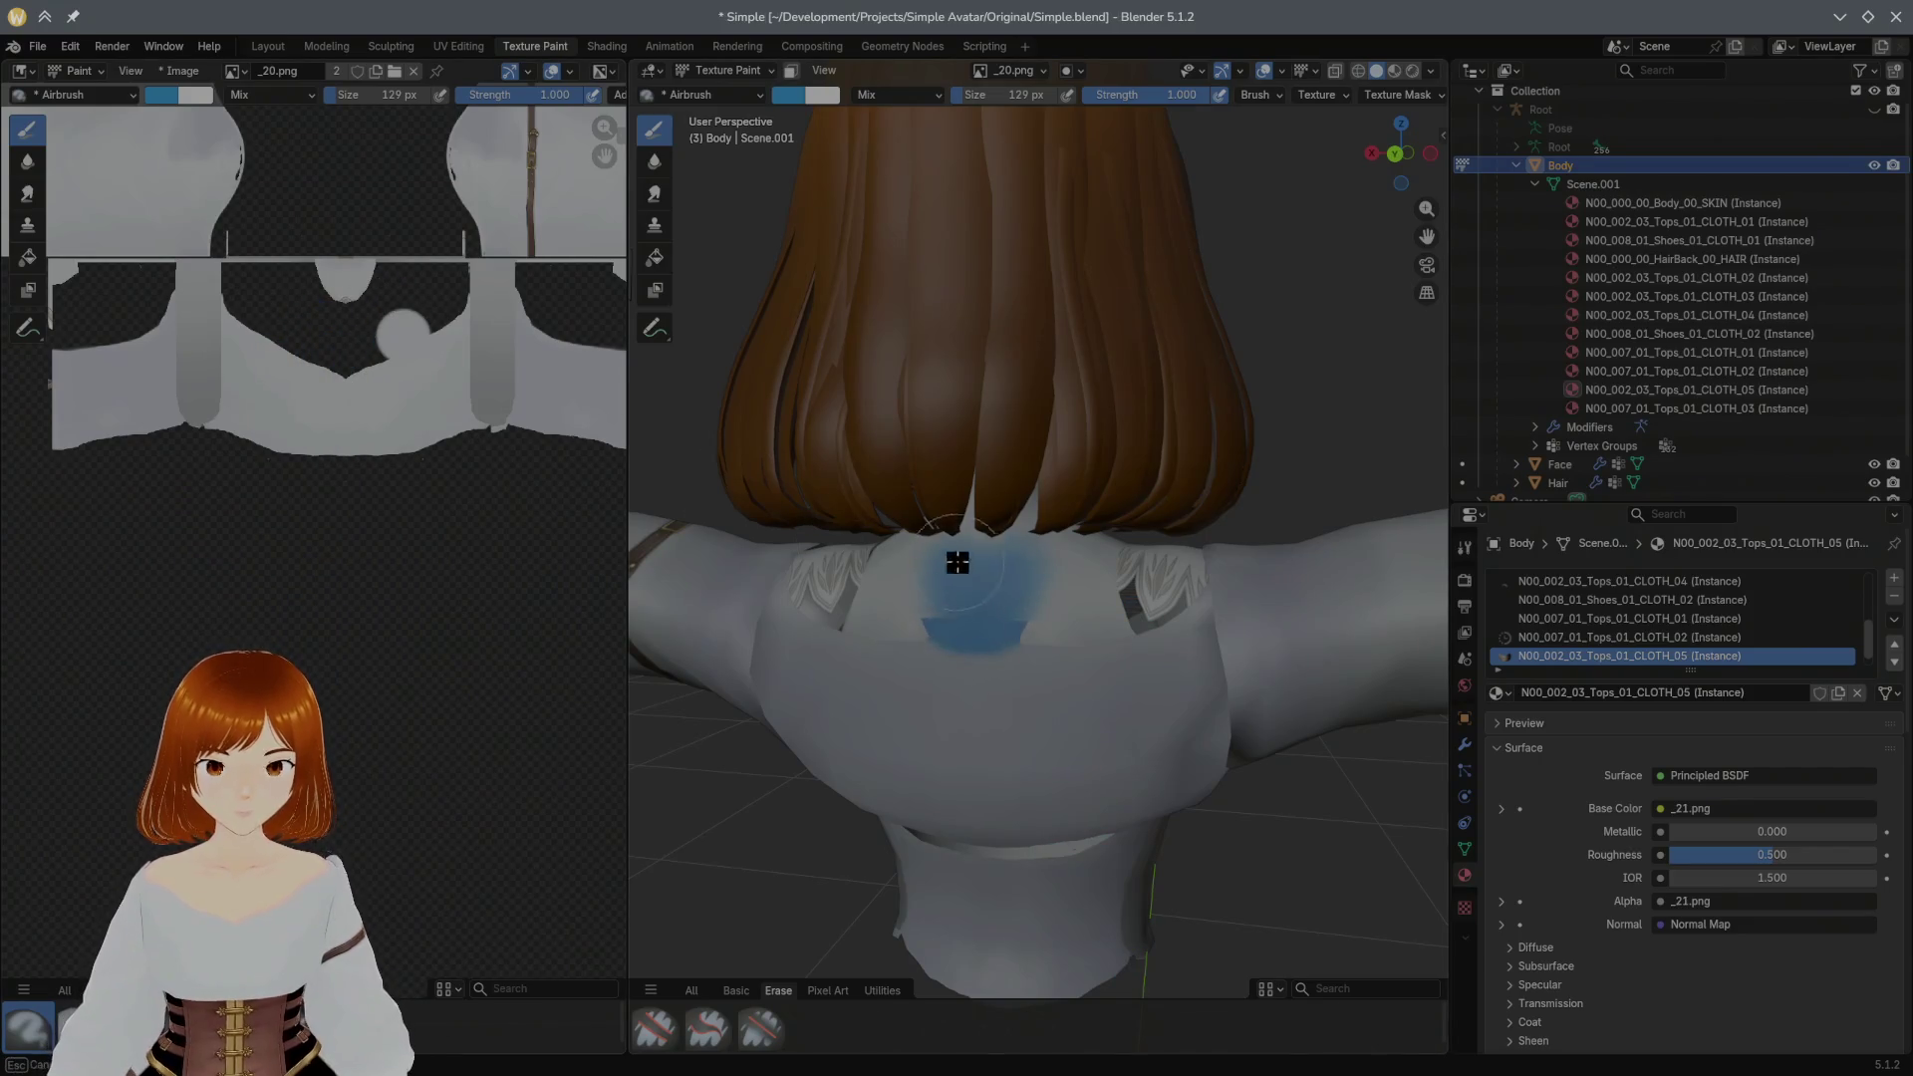
pyautogui.hotkey('ctrl', 'z')
pyautogui.moveTo(1088, 525); pyautogui.dragTo(1121, 547)
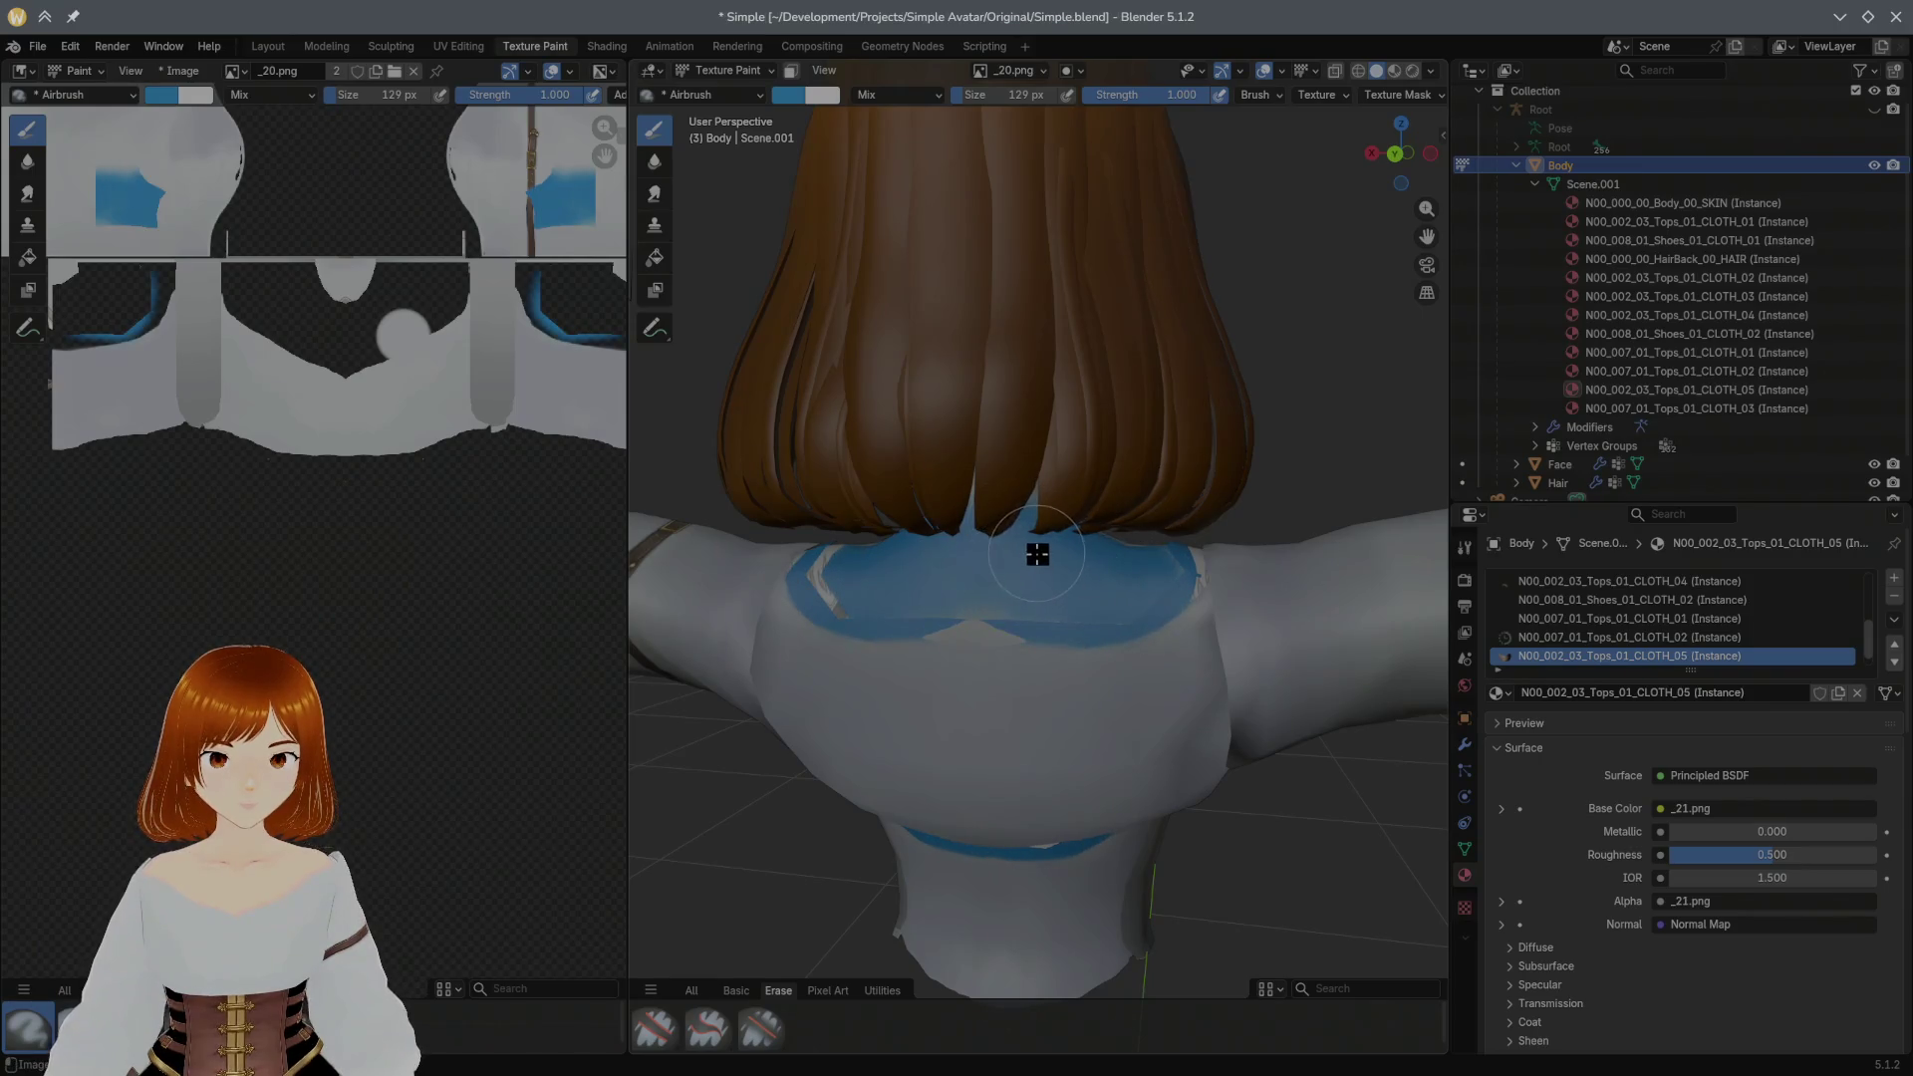
pyautogui.hotkey('ctrl', 'z')
pyautogui.moveTo(577, 293); pyautogui.dragTo(578, 296)
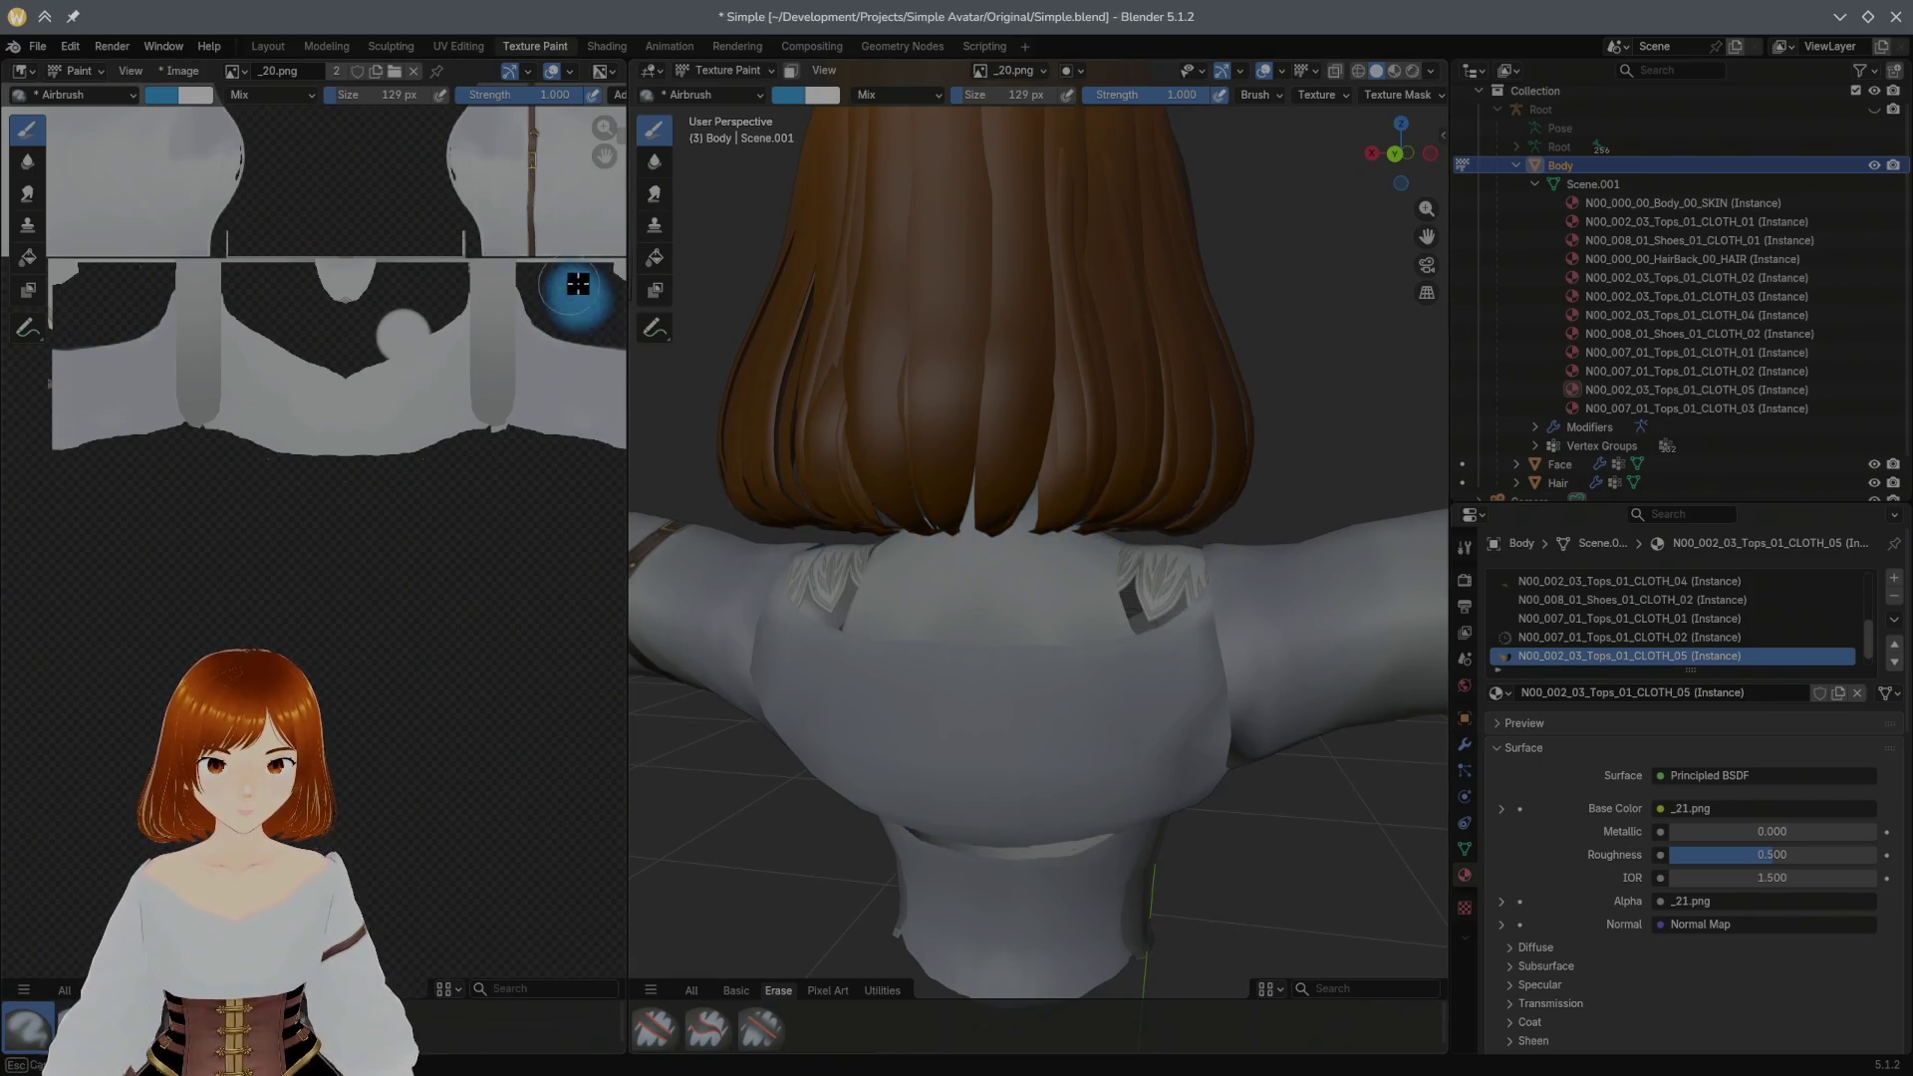
pyautogui.hotkey('ctrl', 'z')
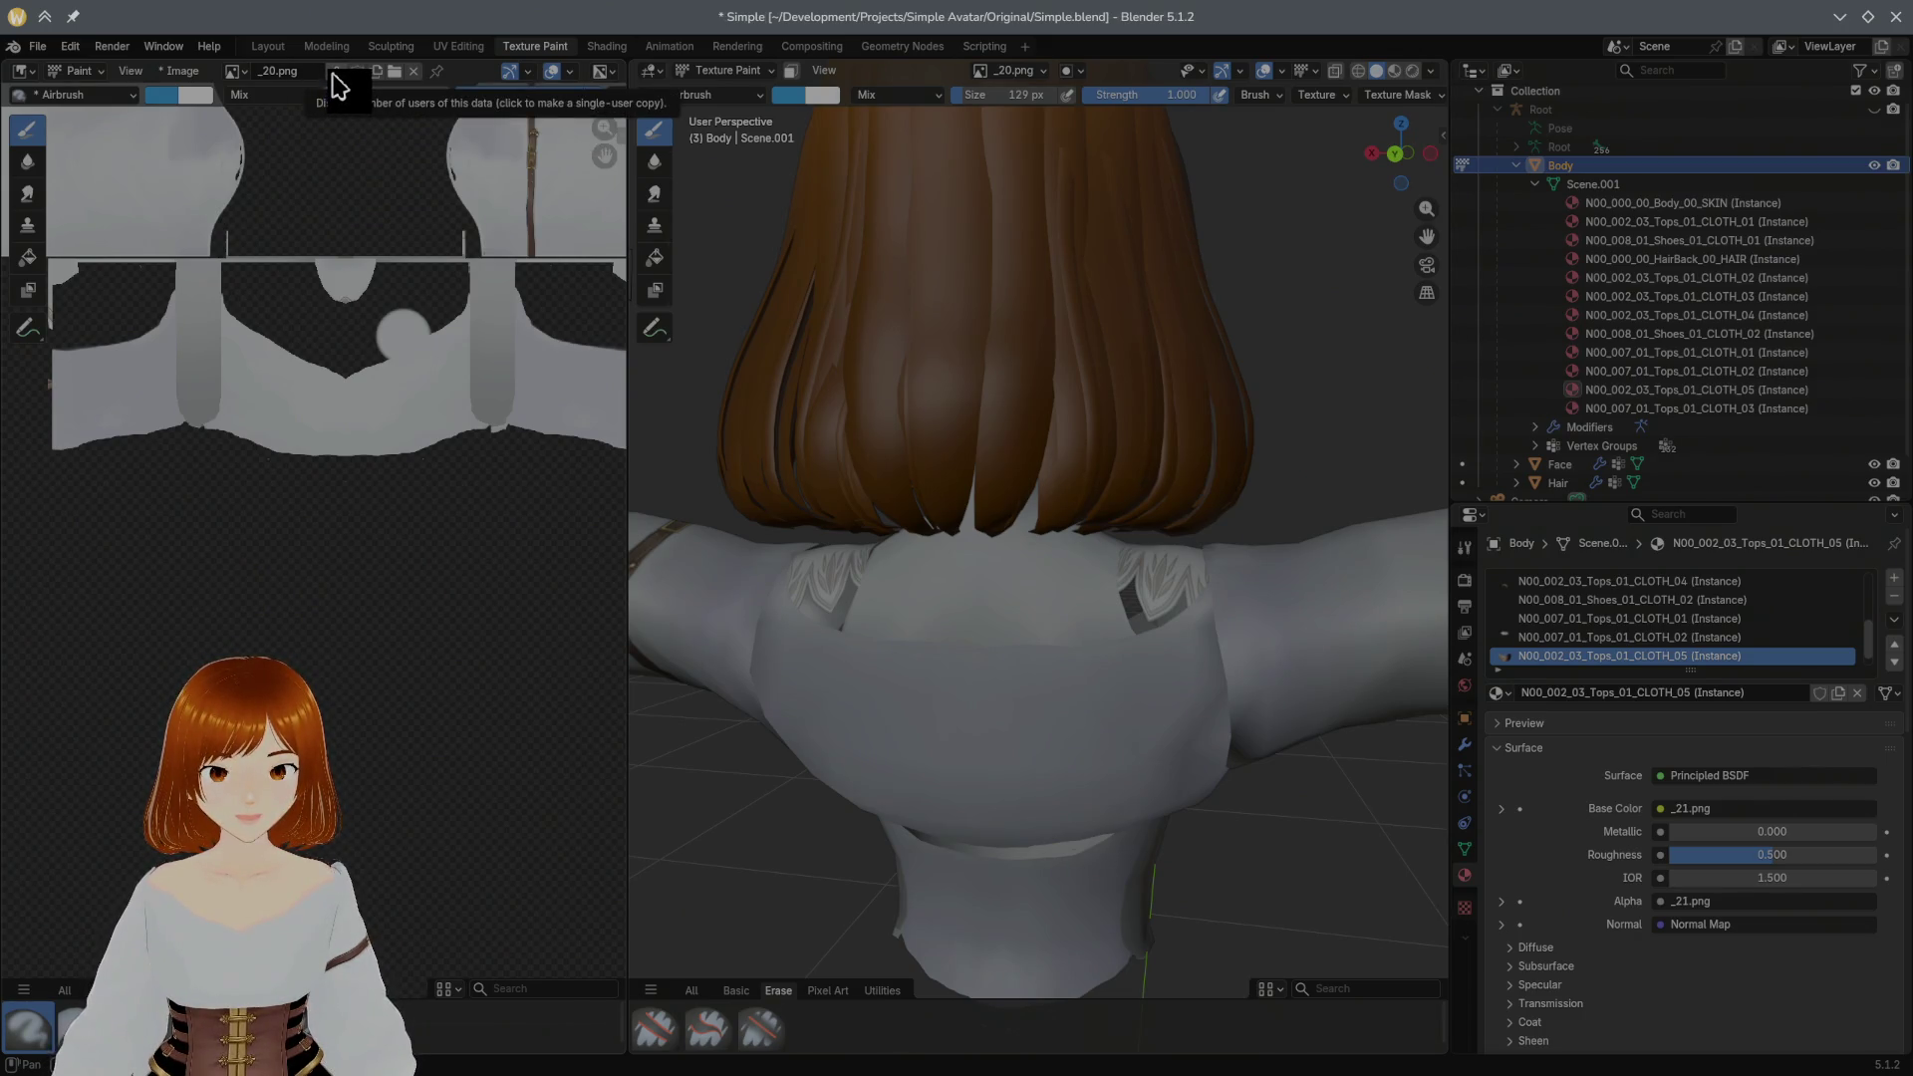
# Step: Switch texture slots to per-material painting, try CLOTH_01/CLOTH_02, and undo a blue test stroke
pyautogui.click(243, 71)
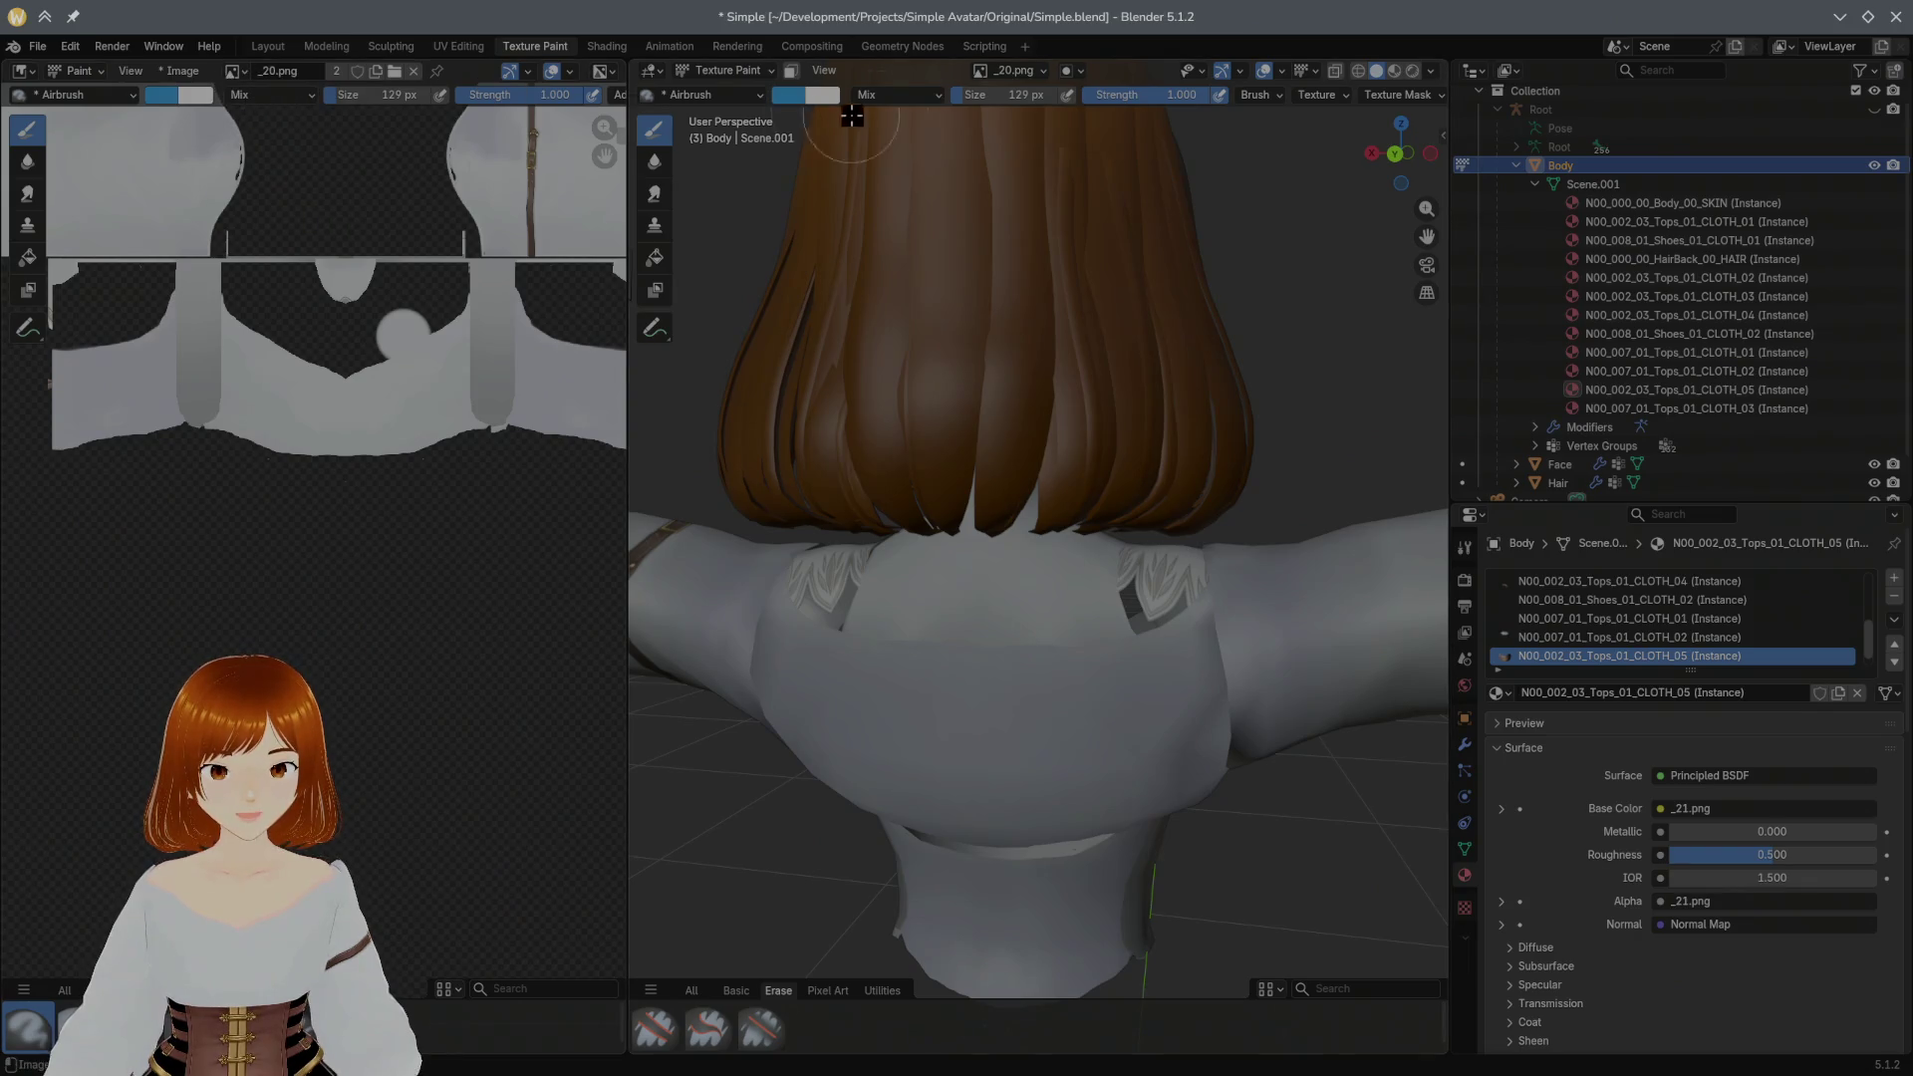
pyautogui.click(1046, 75)
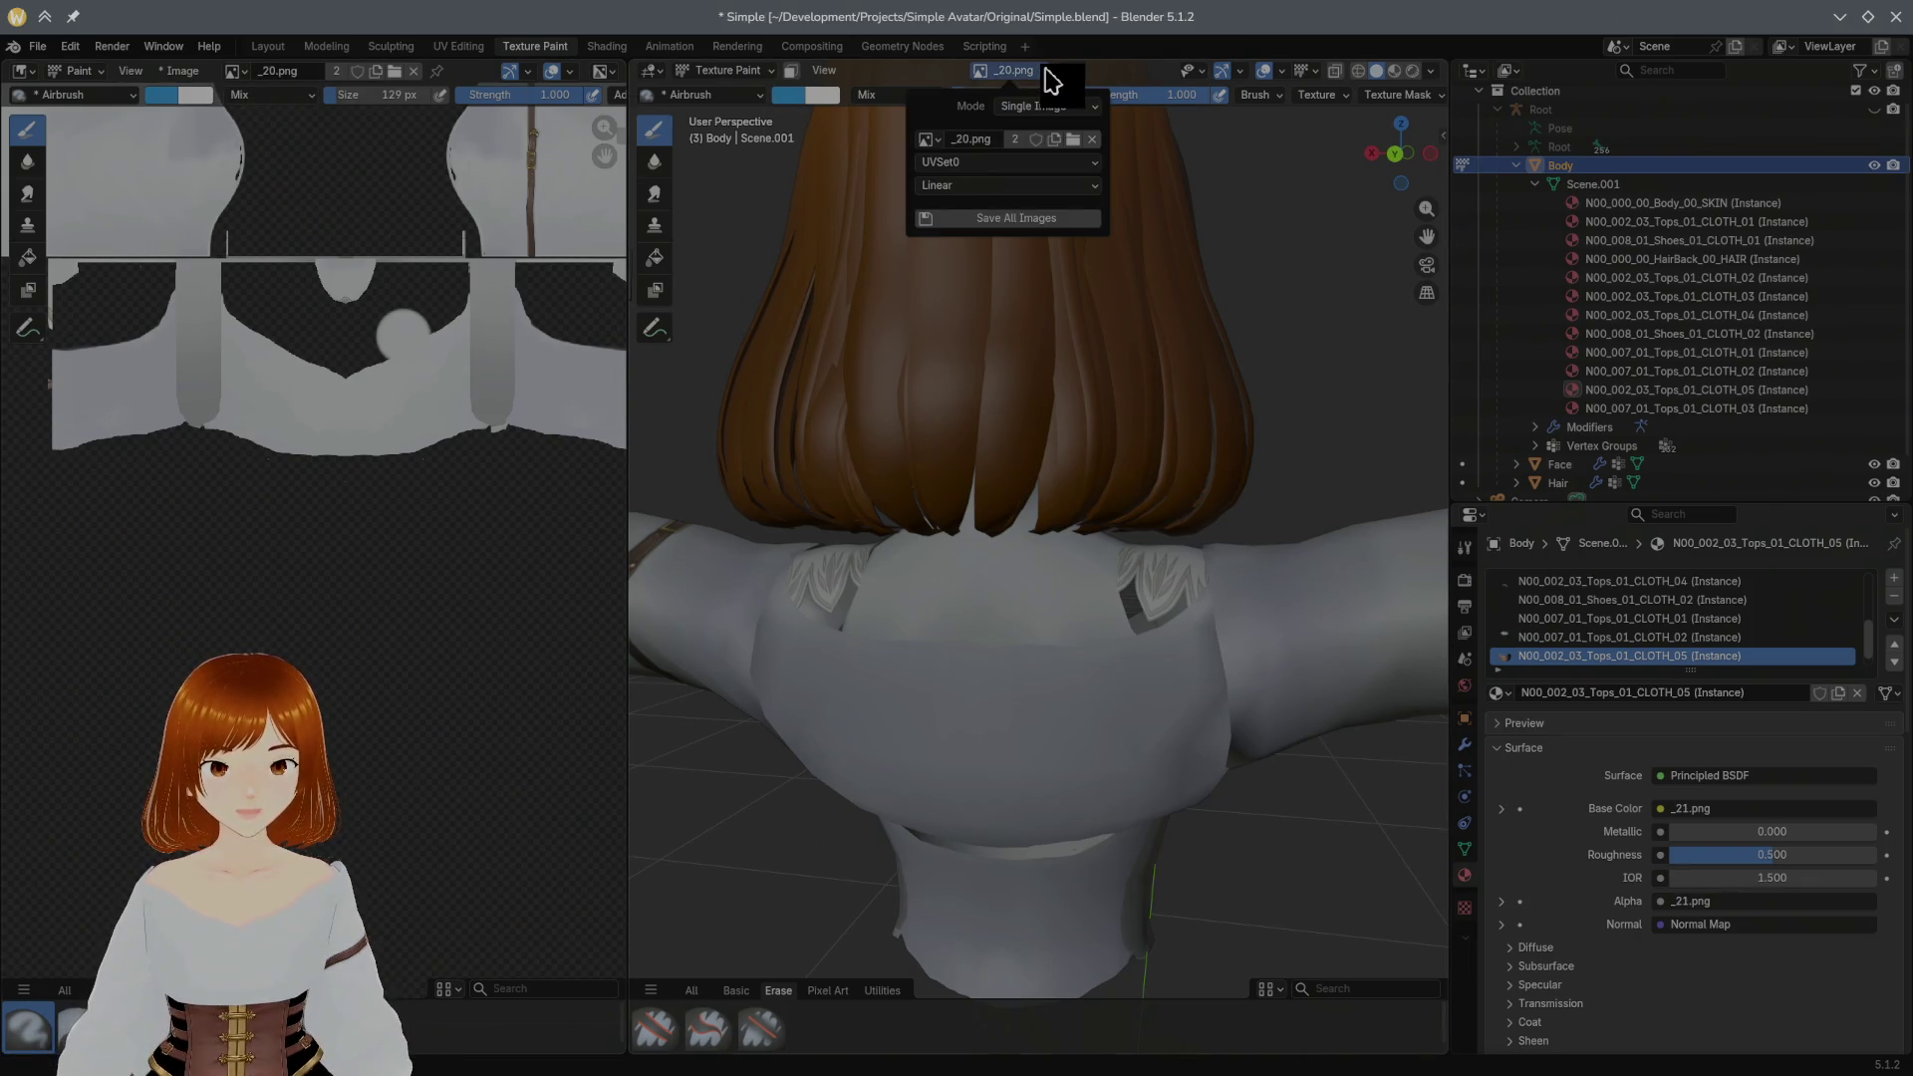
pyautogui.click(1048, 105)
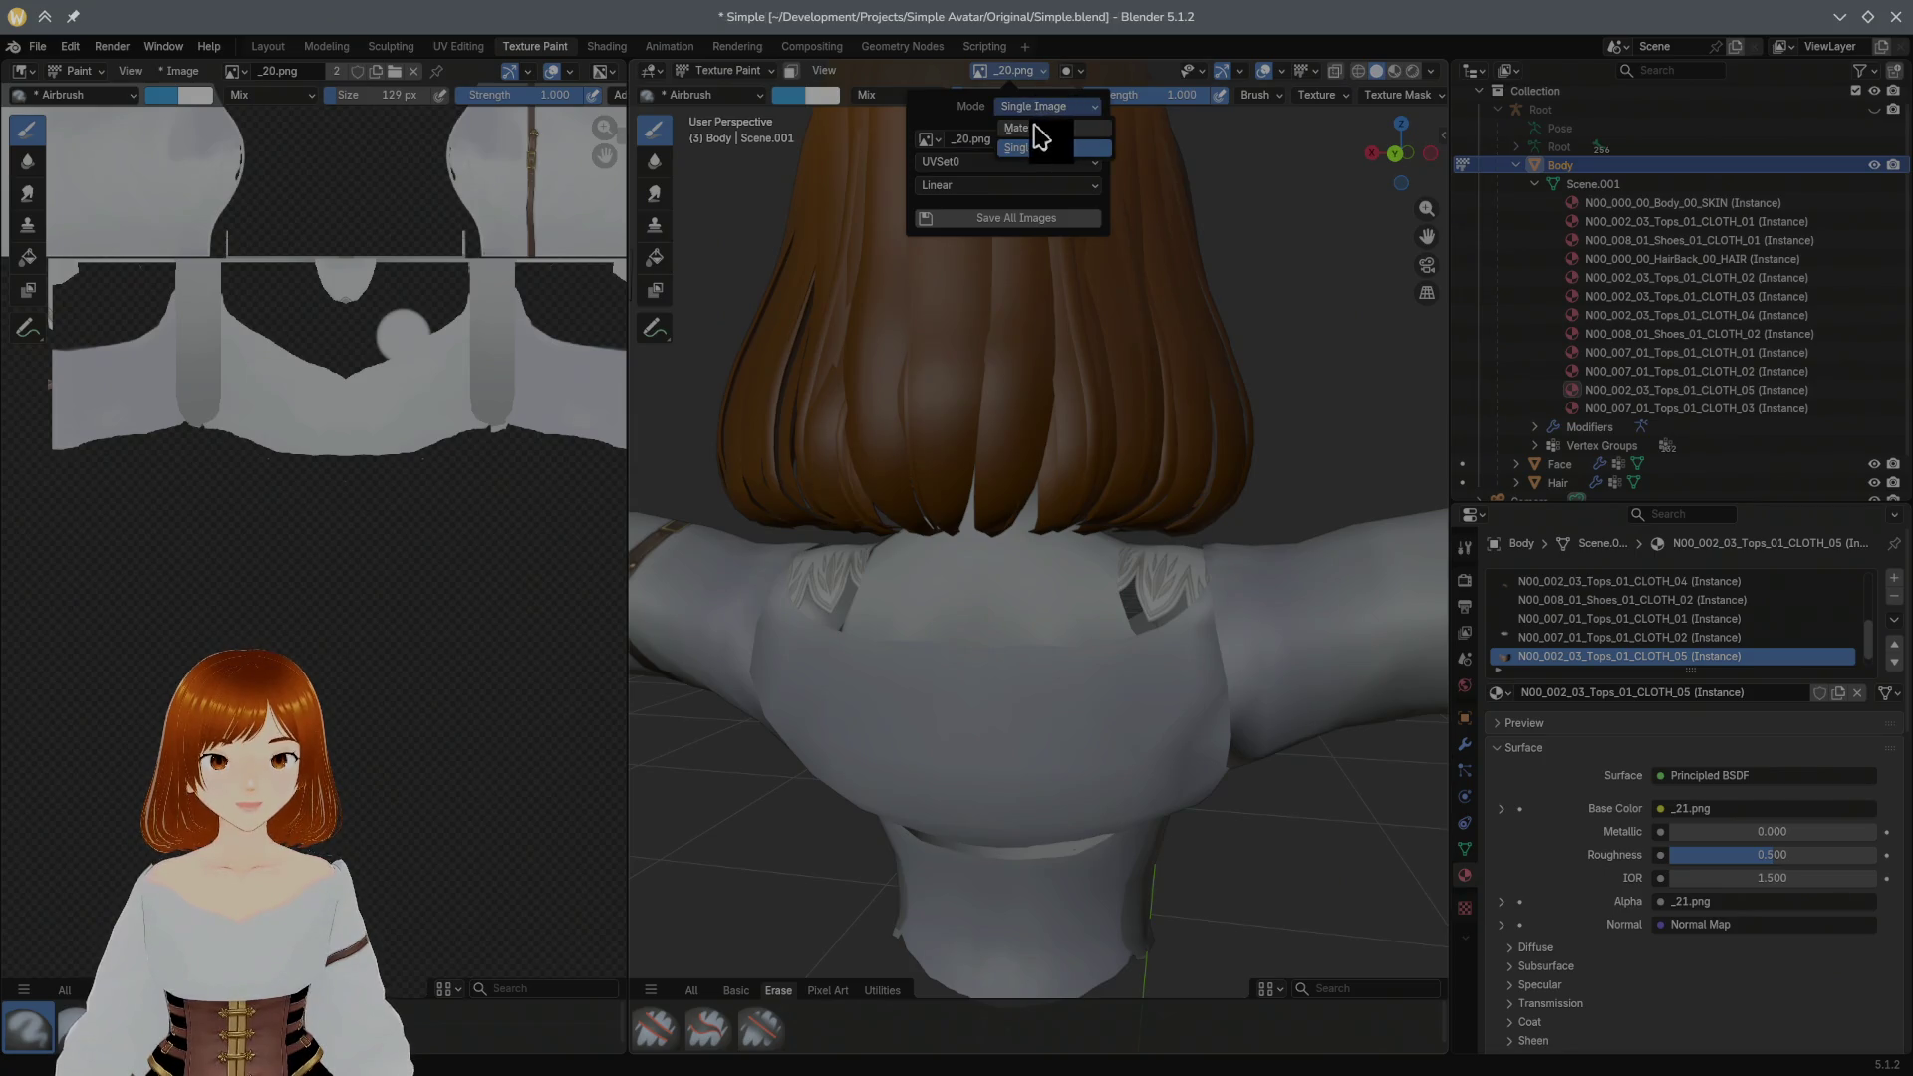
pyautogui.click(1034, 132)
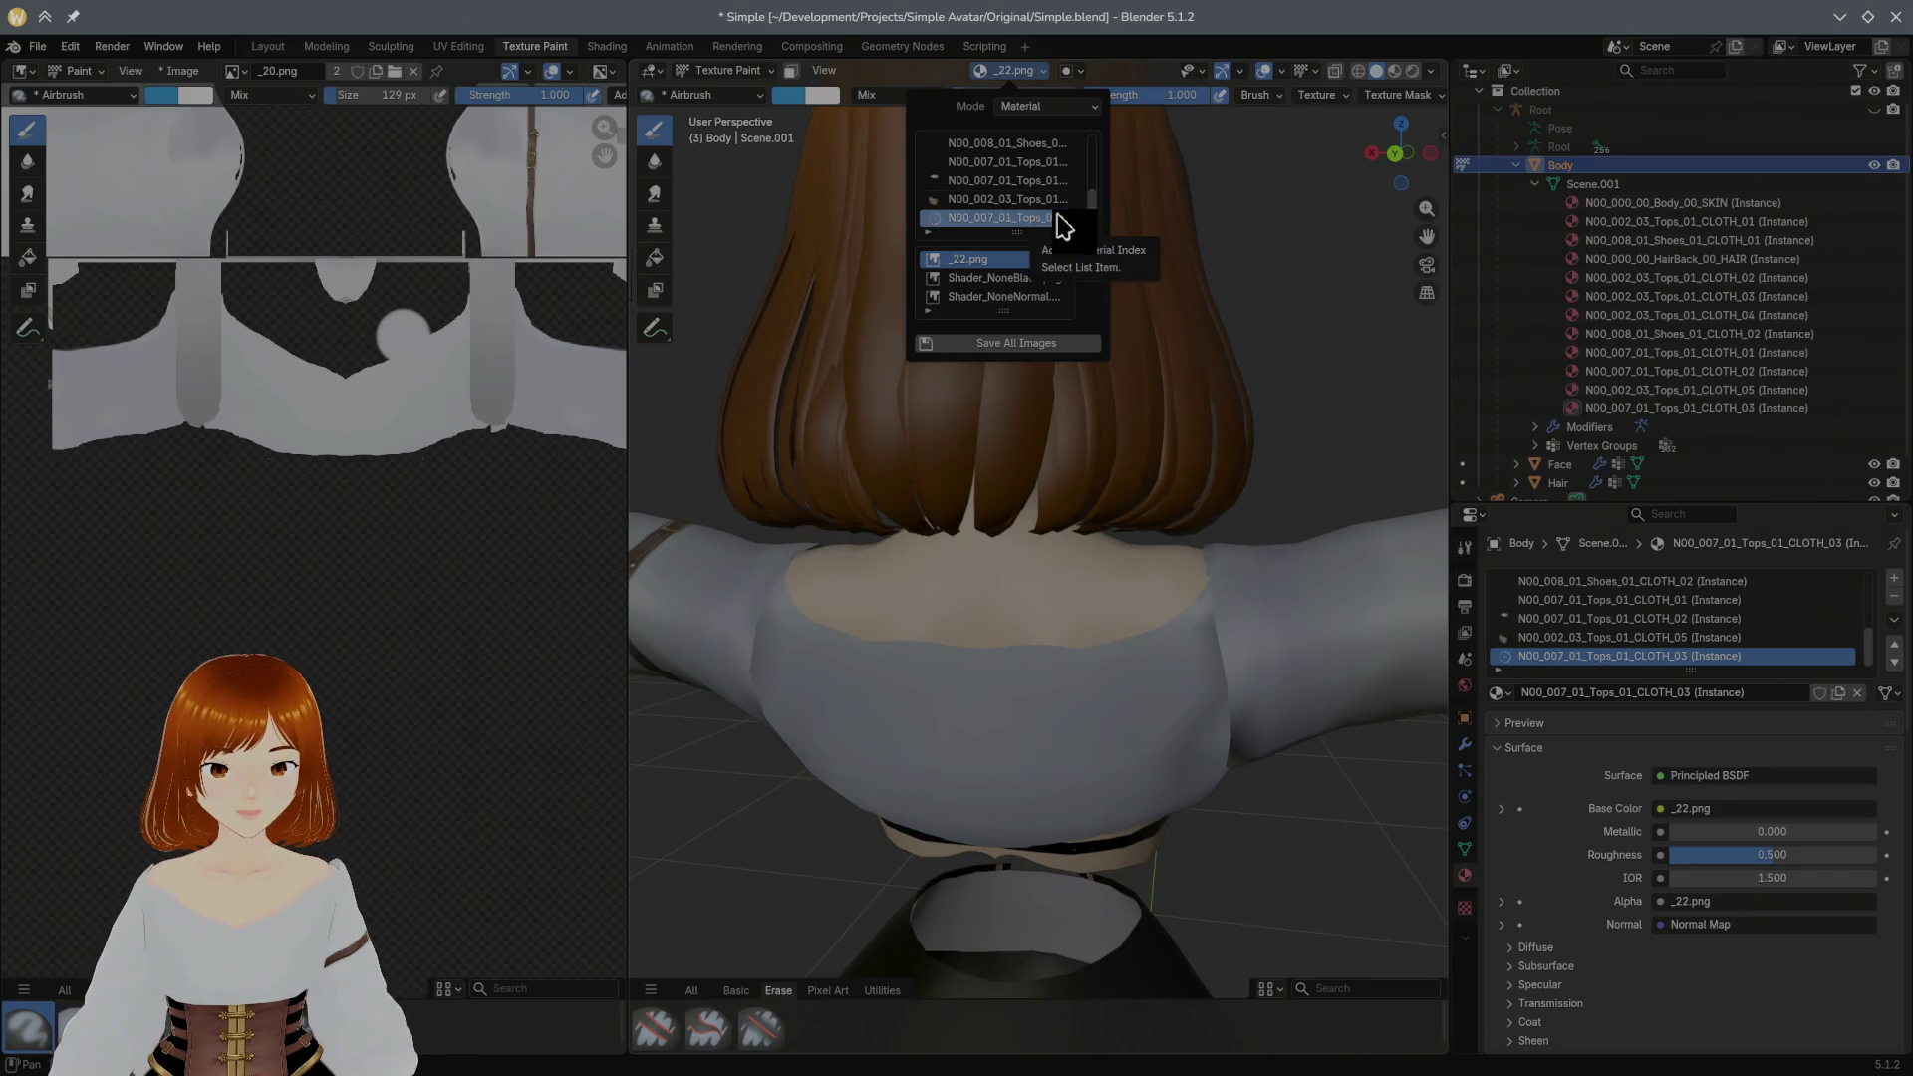
pyautogui.scroll(-1, 1058, 220)
pyautogui.click(1061, 187)
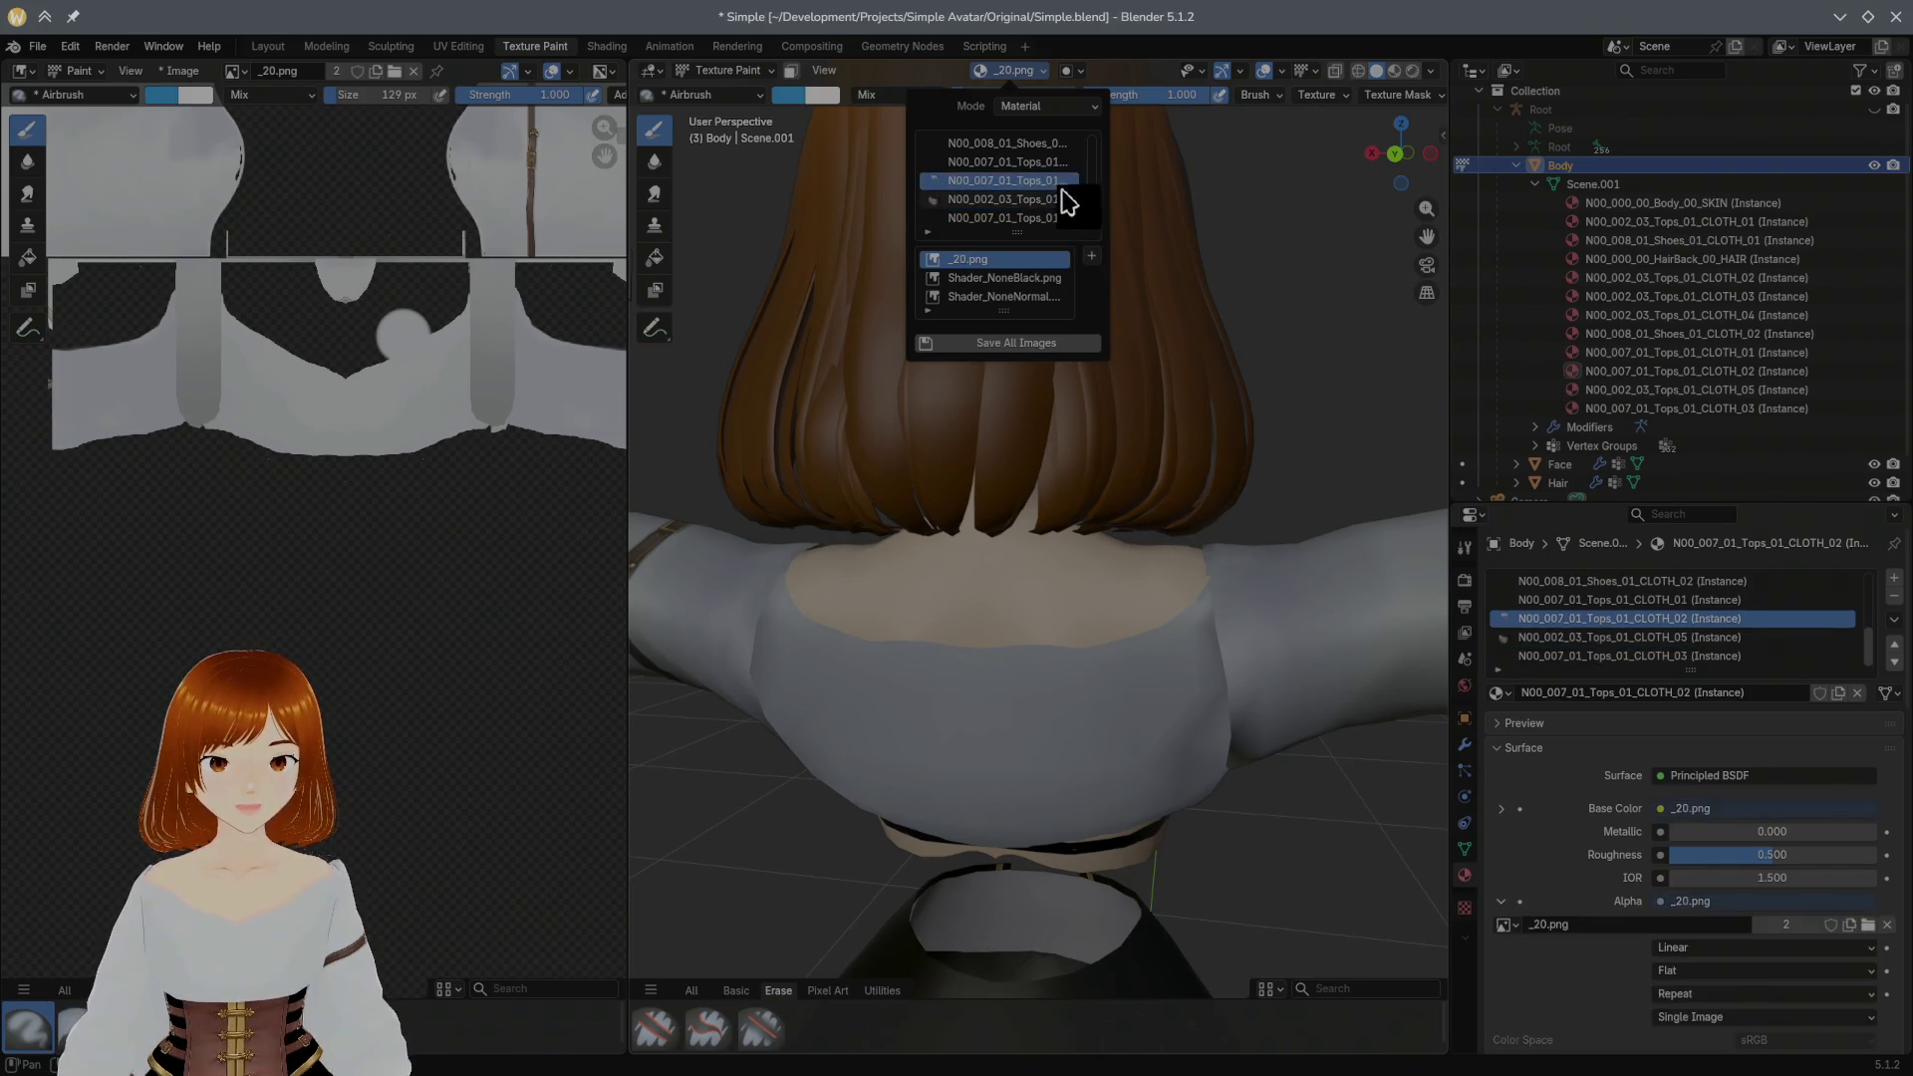
pyautogui.click(1061, 165)
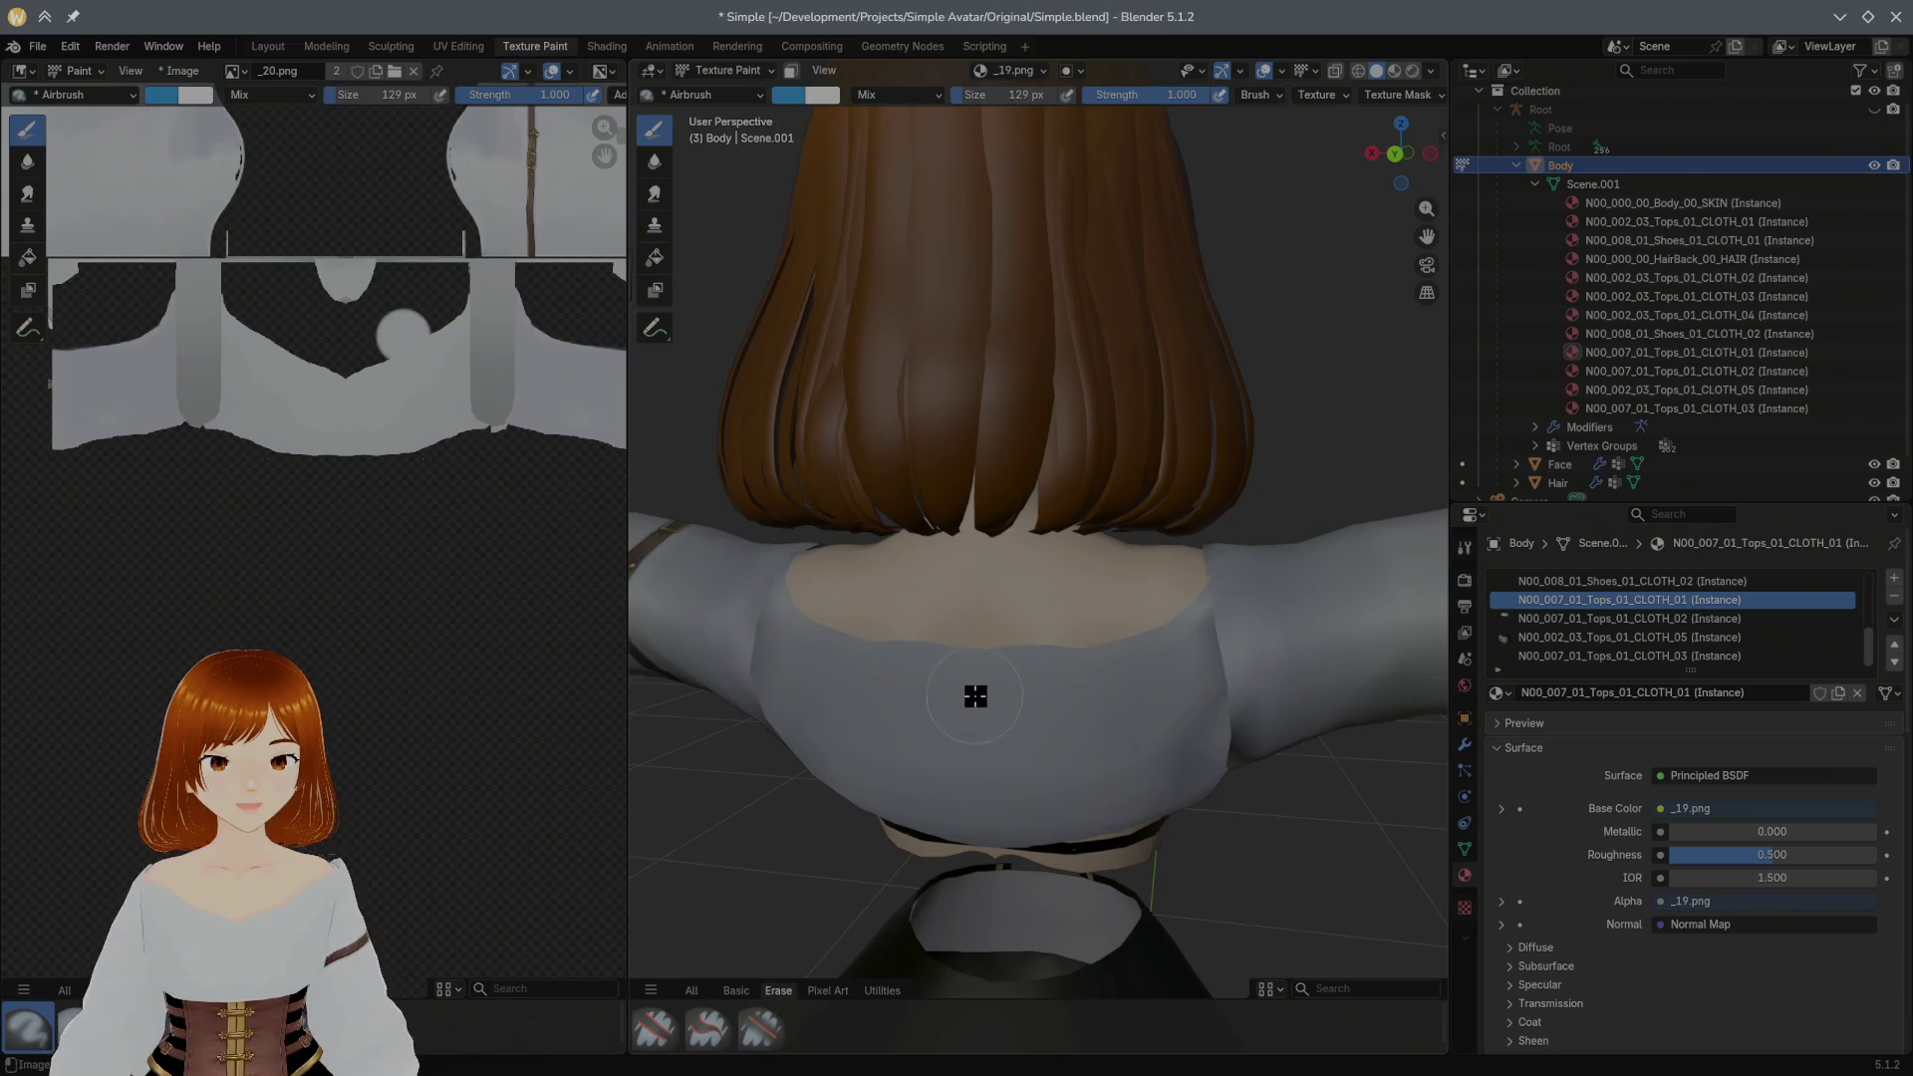
pyautogui.moveTo(978, 697); pyautogui.dragTo(1018, 697)
pyautogui.hotkey('ctrl', 'z')
# Step: Make N00_007_01_Tops_01_CLOTH_02 the active material slot so _20.png is the paint target
pyautogui.click(1017, 71)
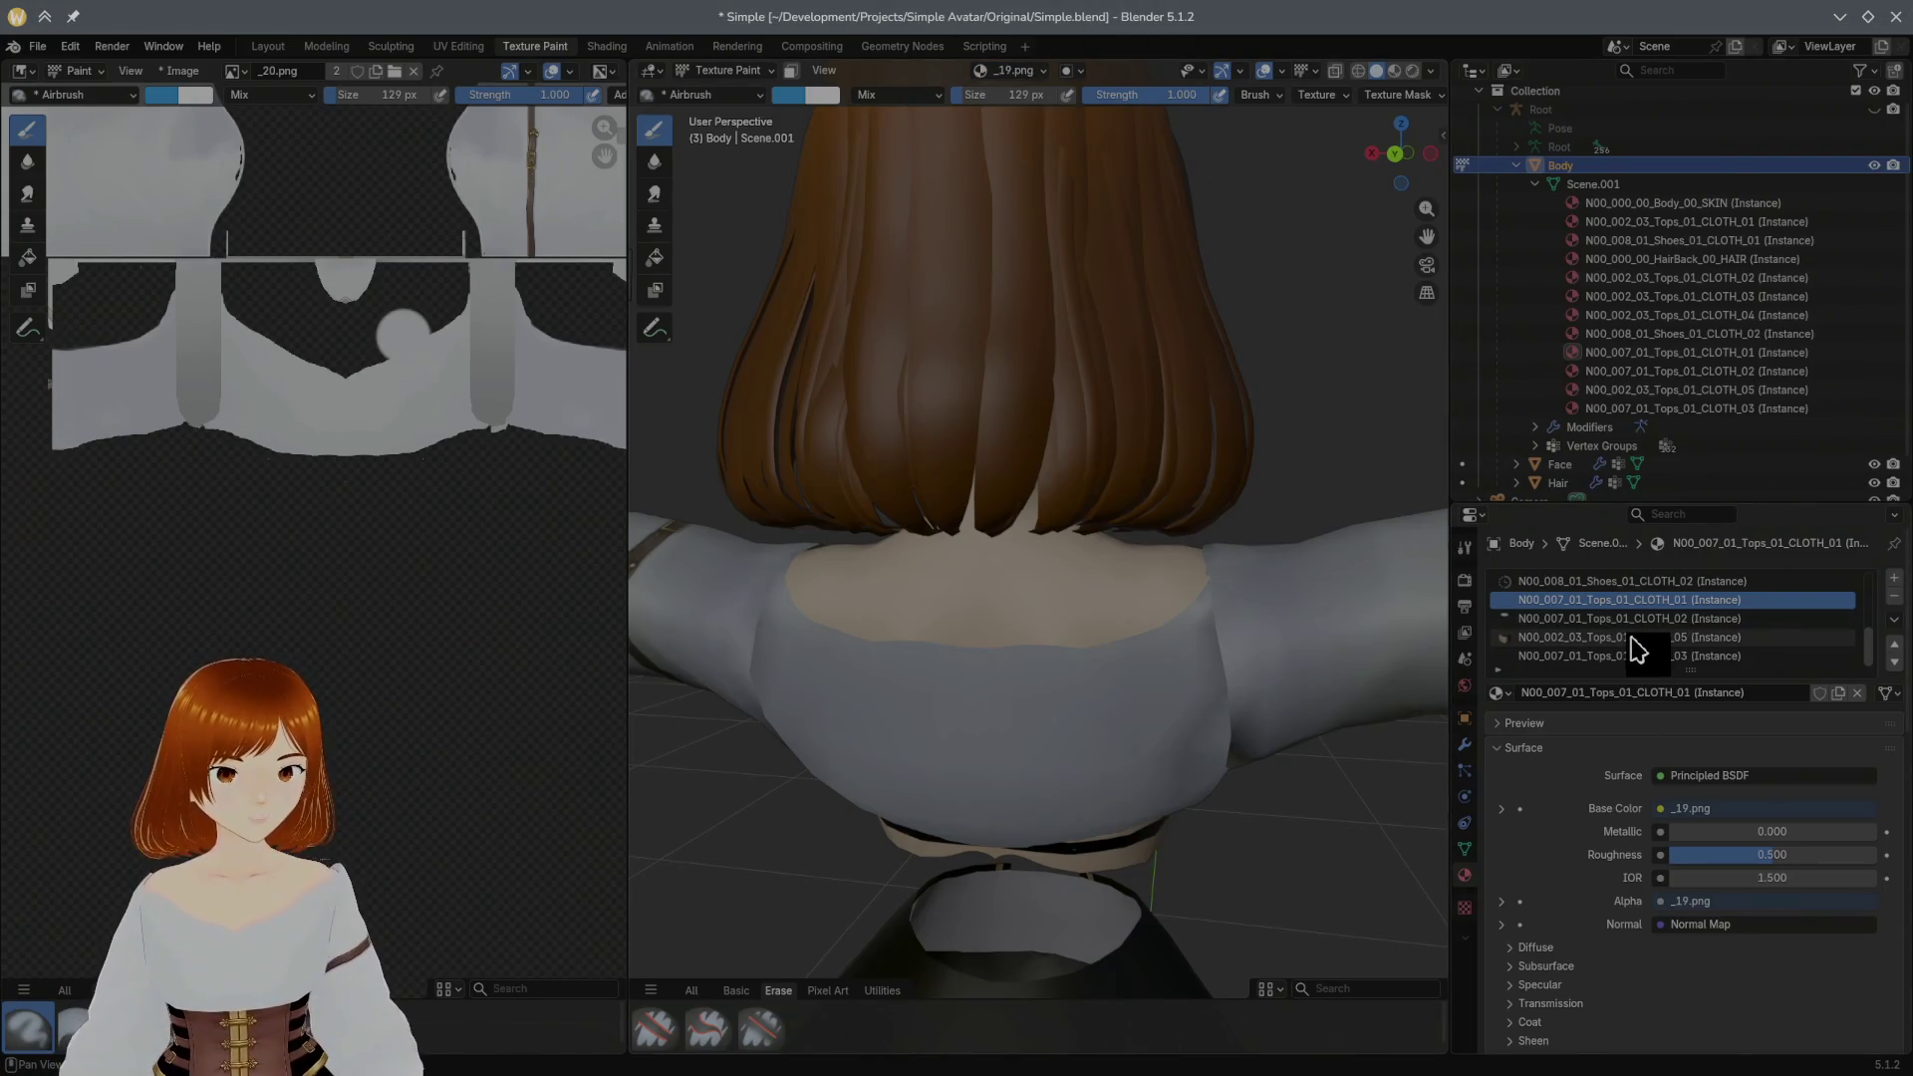
pyautogui.scroll(2, 1632, 645)
pyautogui.scroll(1, 1633, 646)
pyautogui.scroll(1, 1630, 643)
pyautogui.scroll(1, 1626, 642)
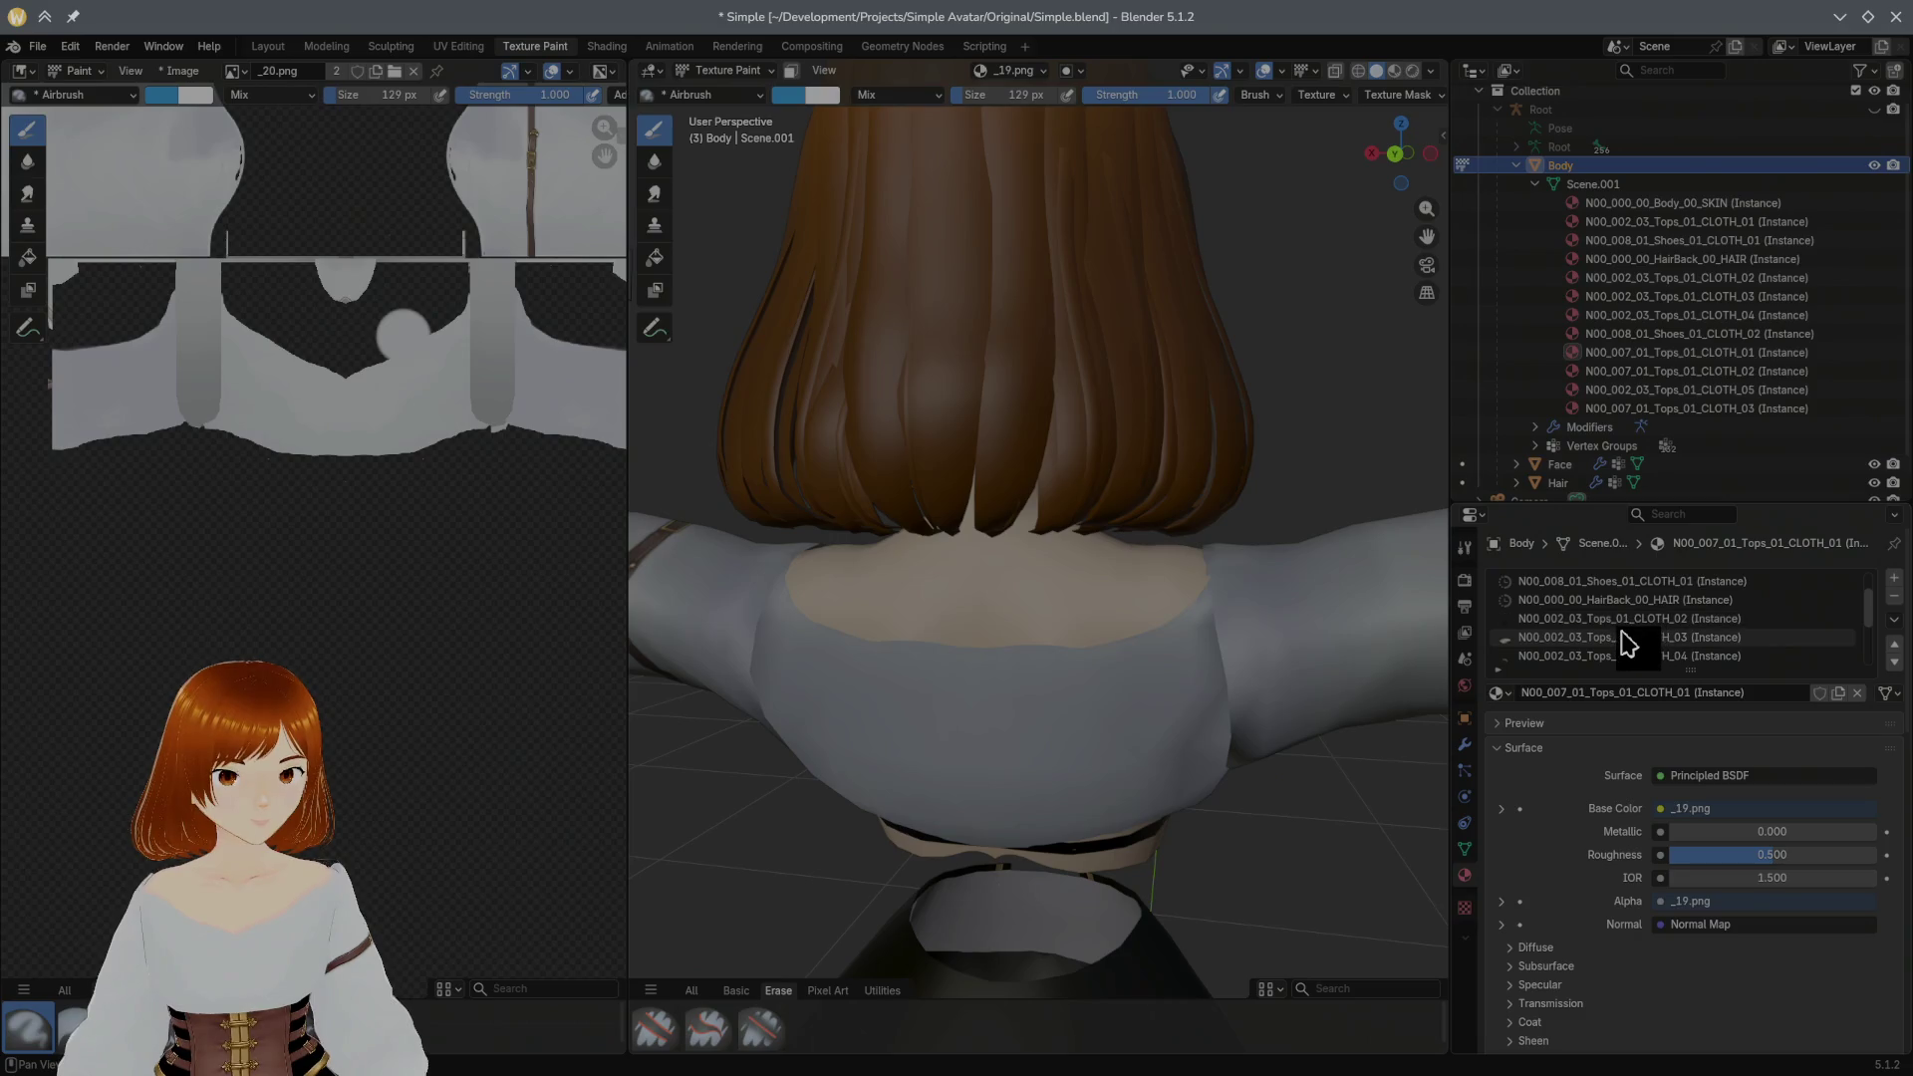
pyautogui.click(1627, 639)
pyautogui.scroll(-1, 1638, 646)
pyautogui.scroll(-1, 1645, 650)
pyautogui.click(1658, 642)
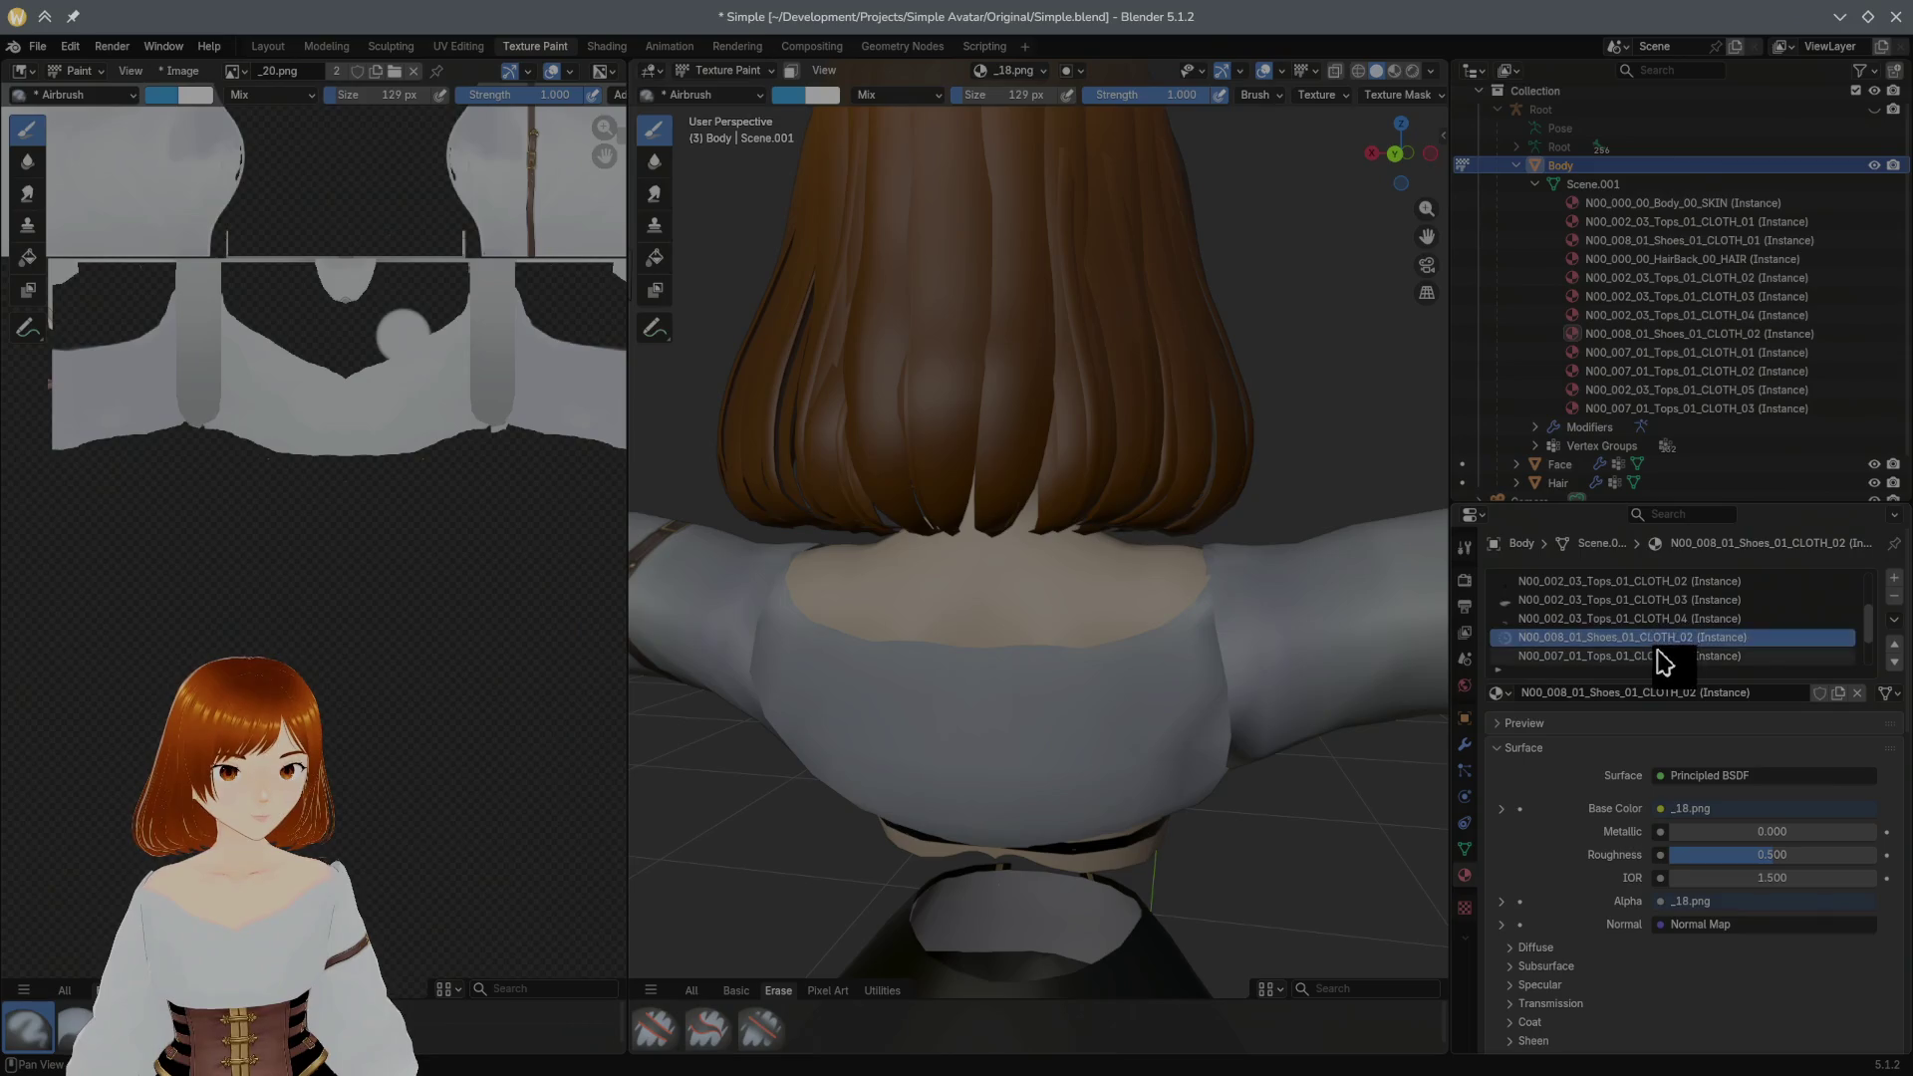
pyautogui.scroll(-1, 1658, 659)
pyautogui.click(1656, 657)
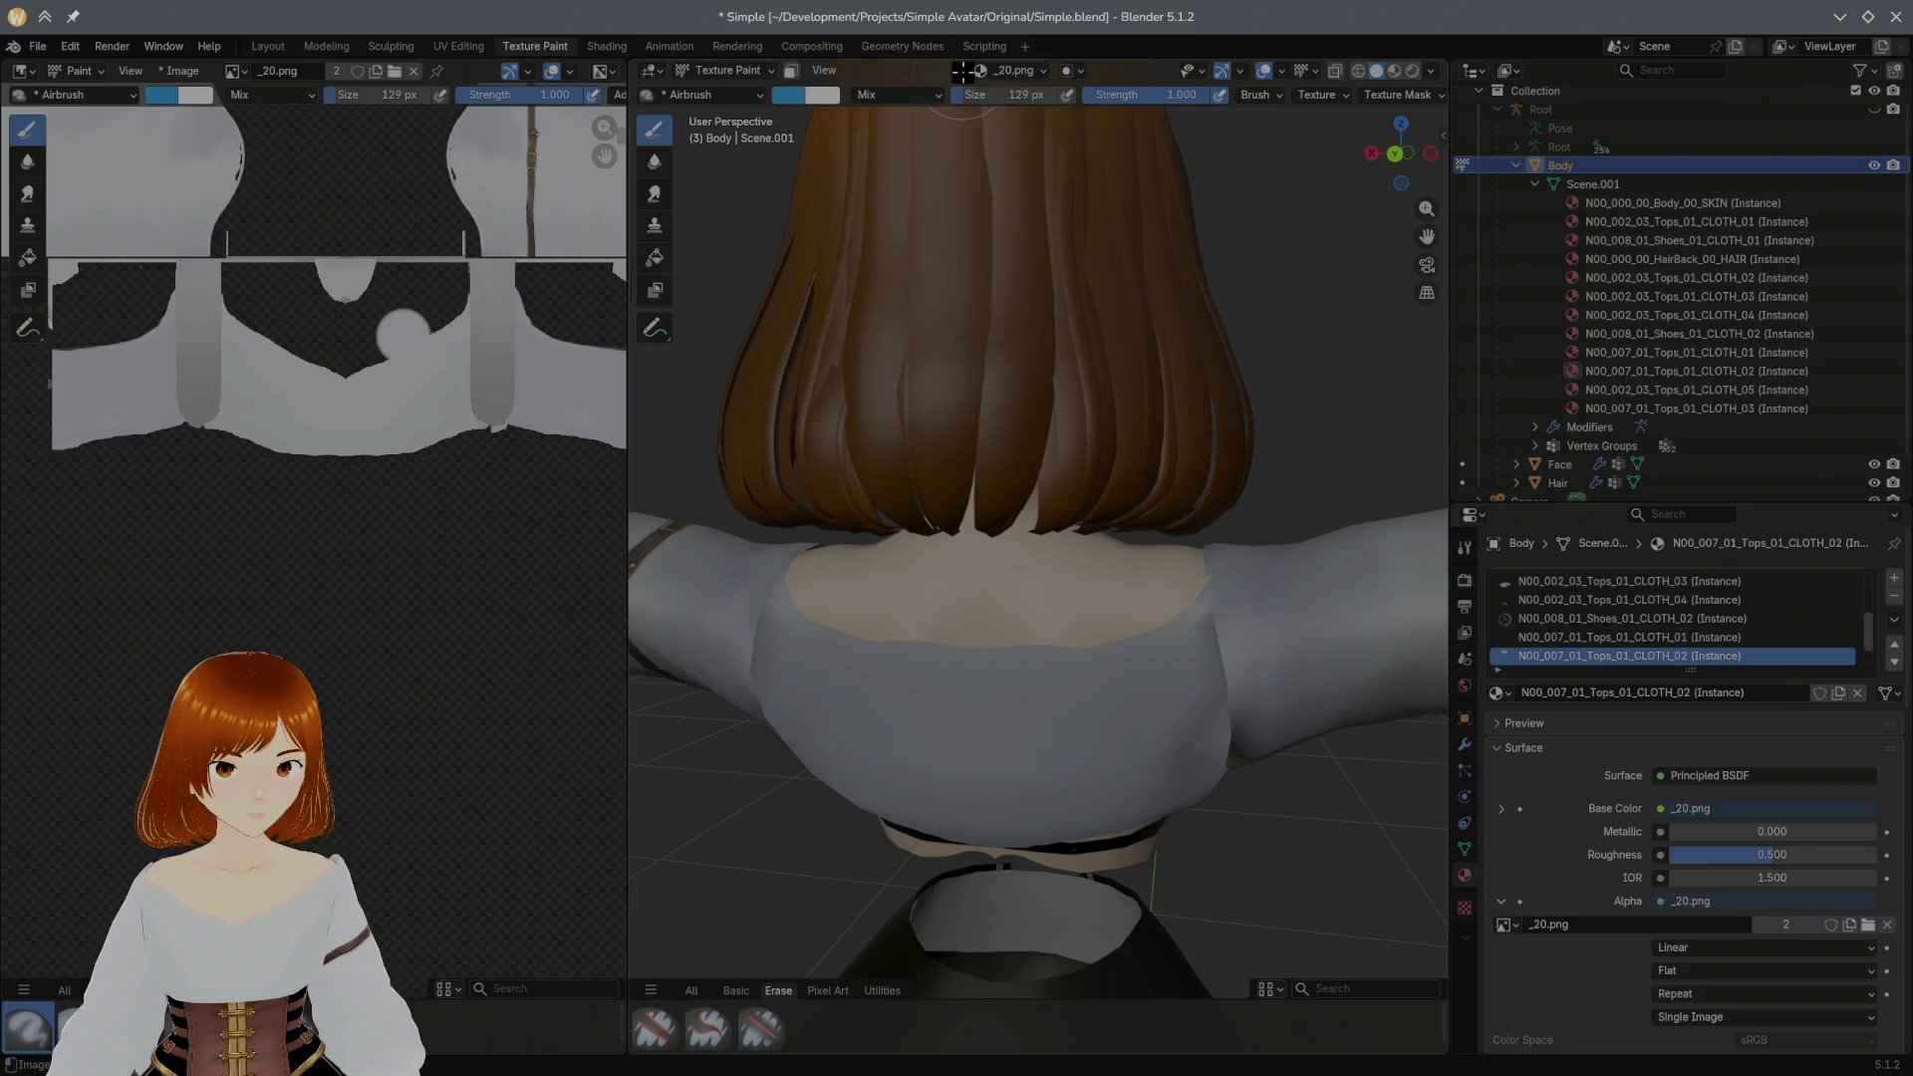
pyautogui.click(1046, 76)
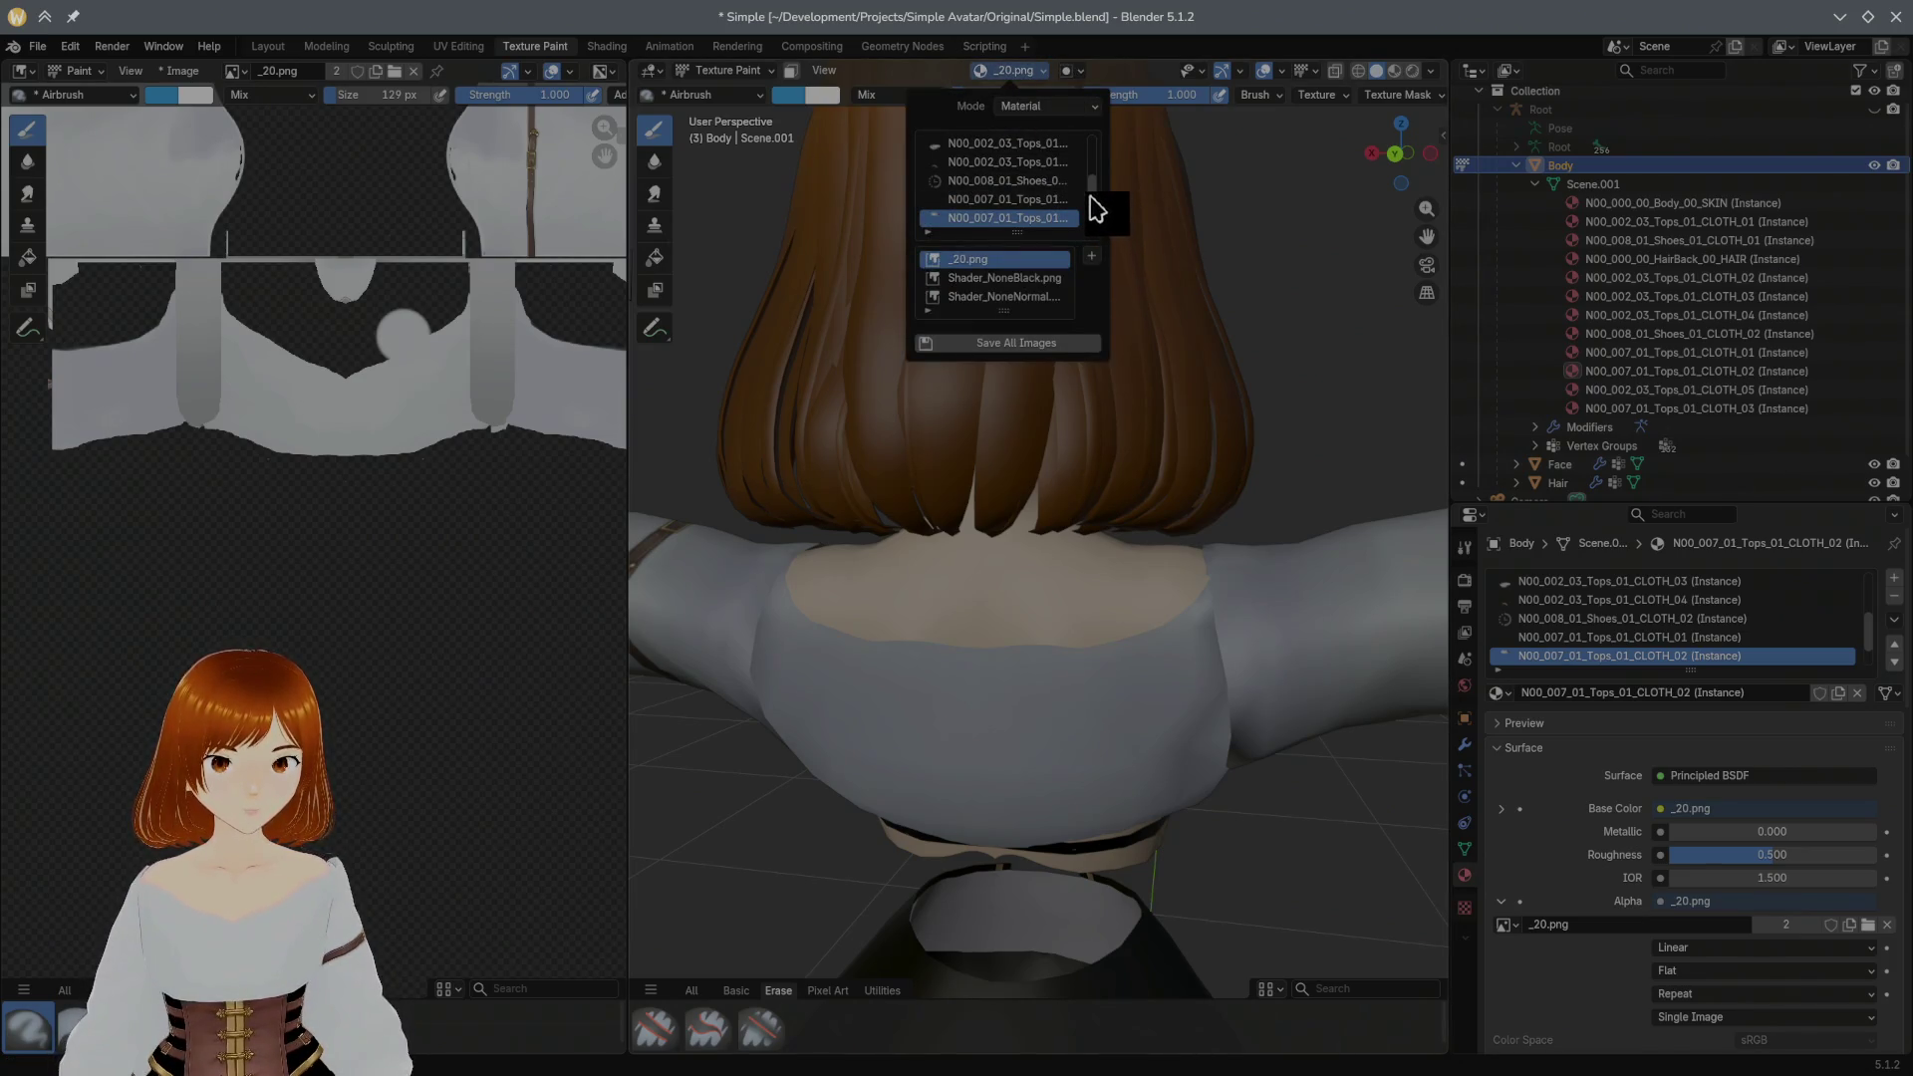
pyautogui.scroll(-1, 1089, 210)
pyautogui.scroll(-1, 1091, 212)
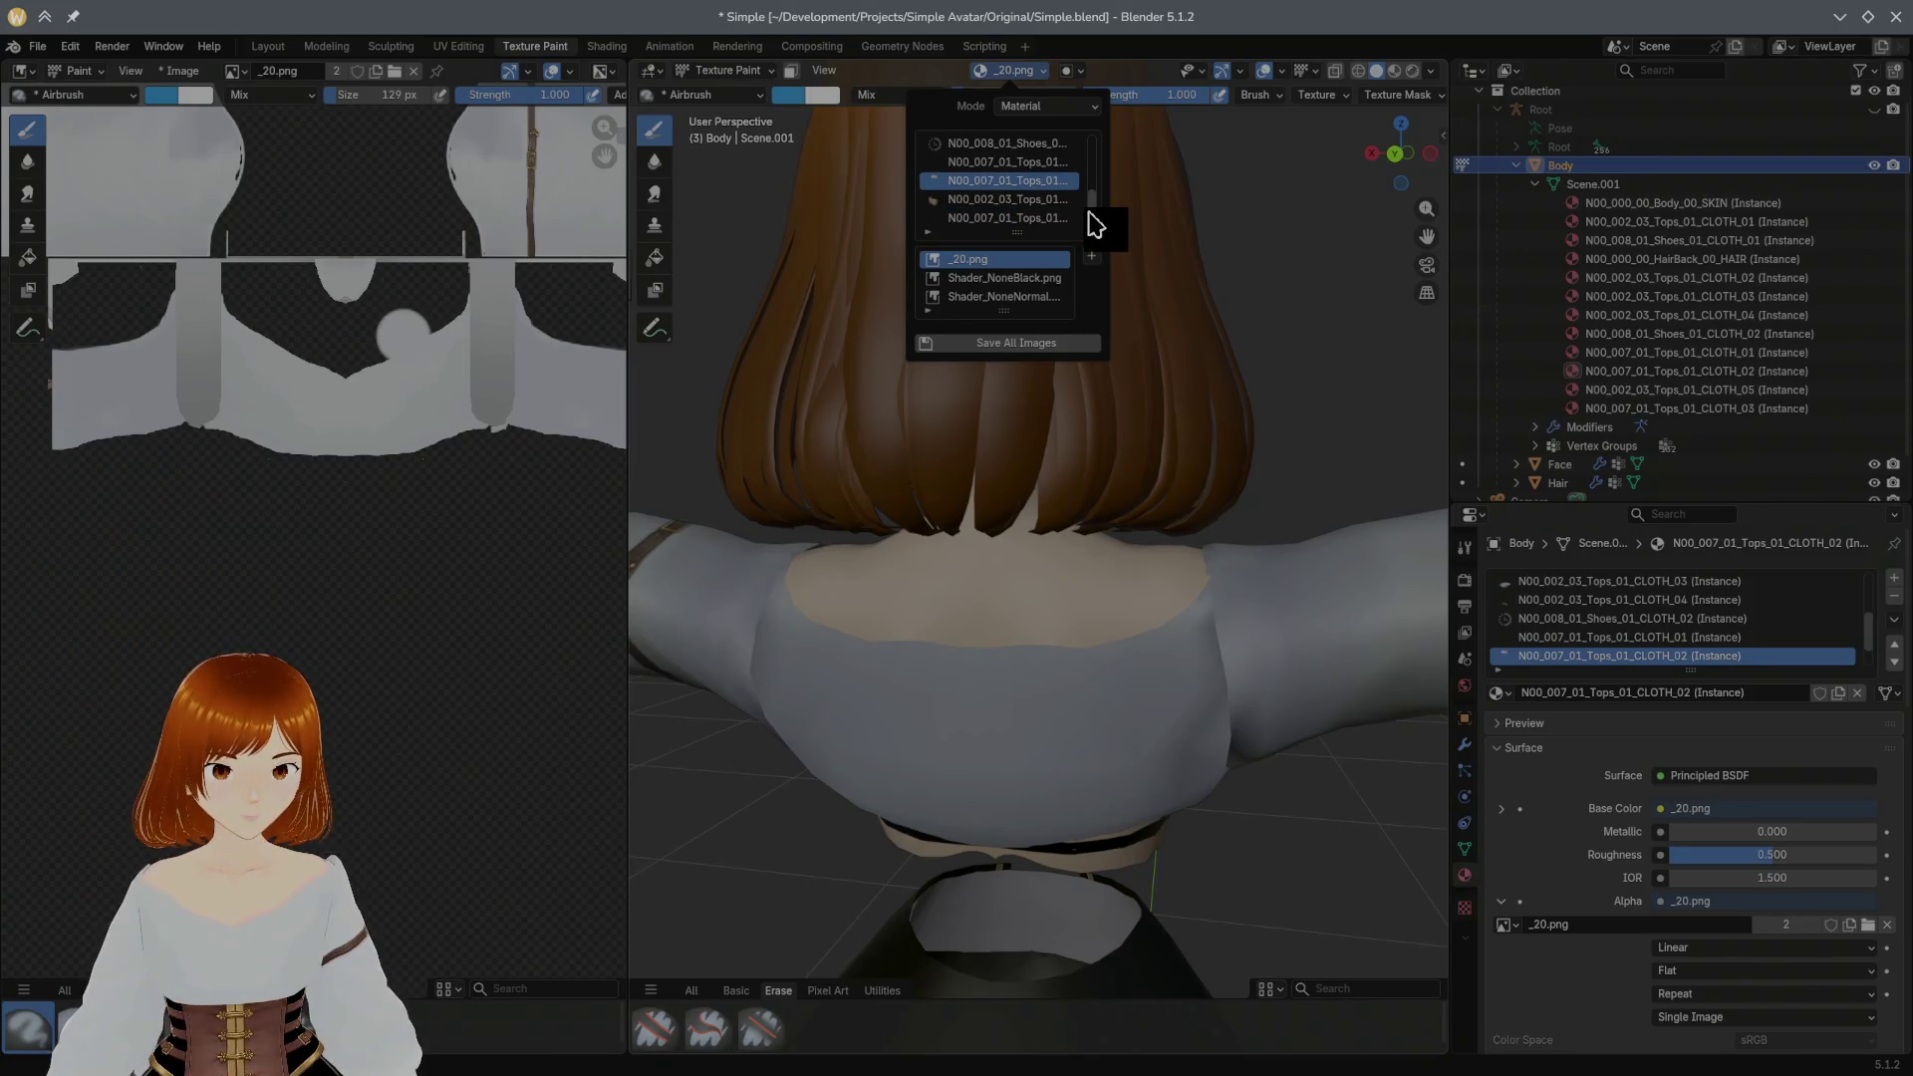
pyautogui.scroll(1, 1091, 221)
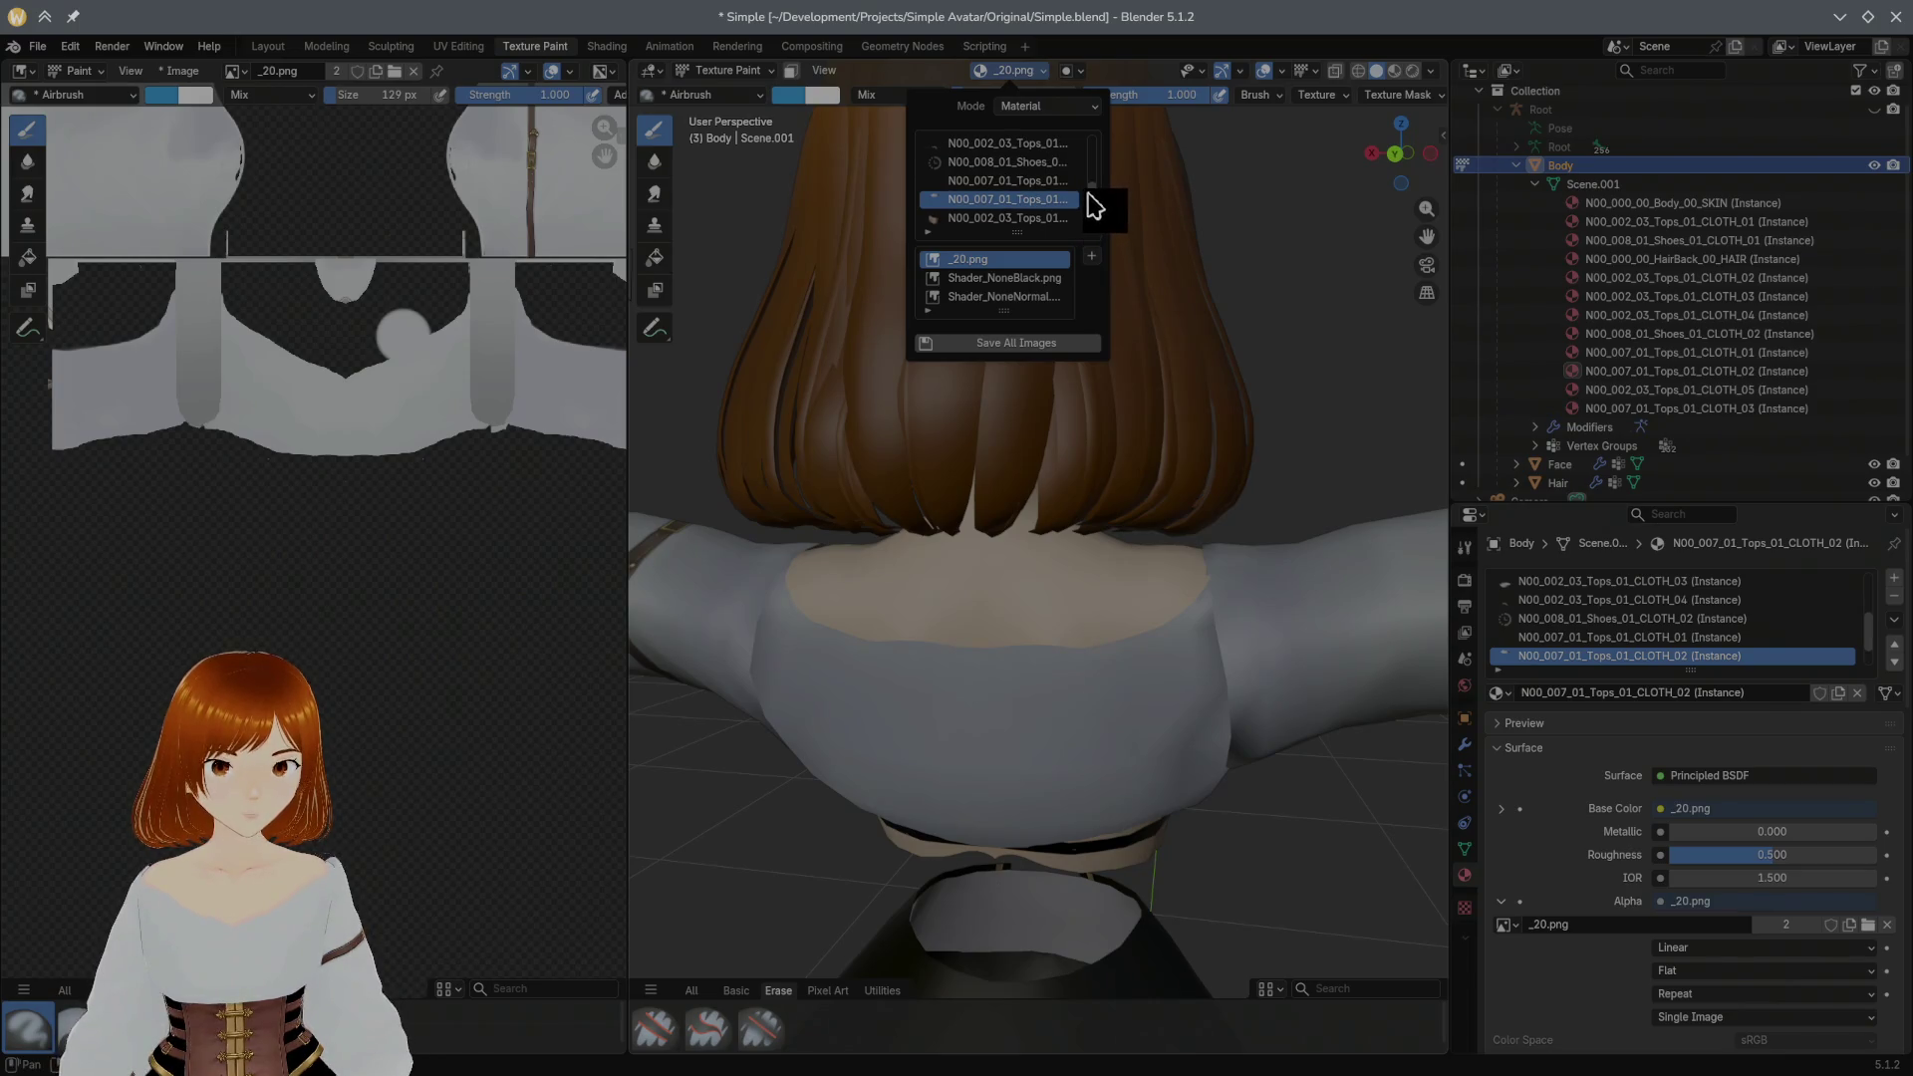
# Step: Keep CLOTH_02 as paint slot, undo a trial back stroke, and sample the shirt's light grey as paint colour
pyautogui.click(1058, 183)
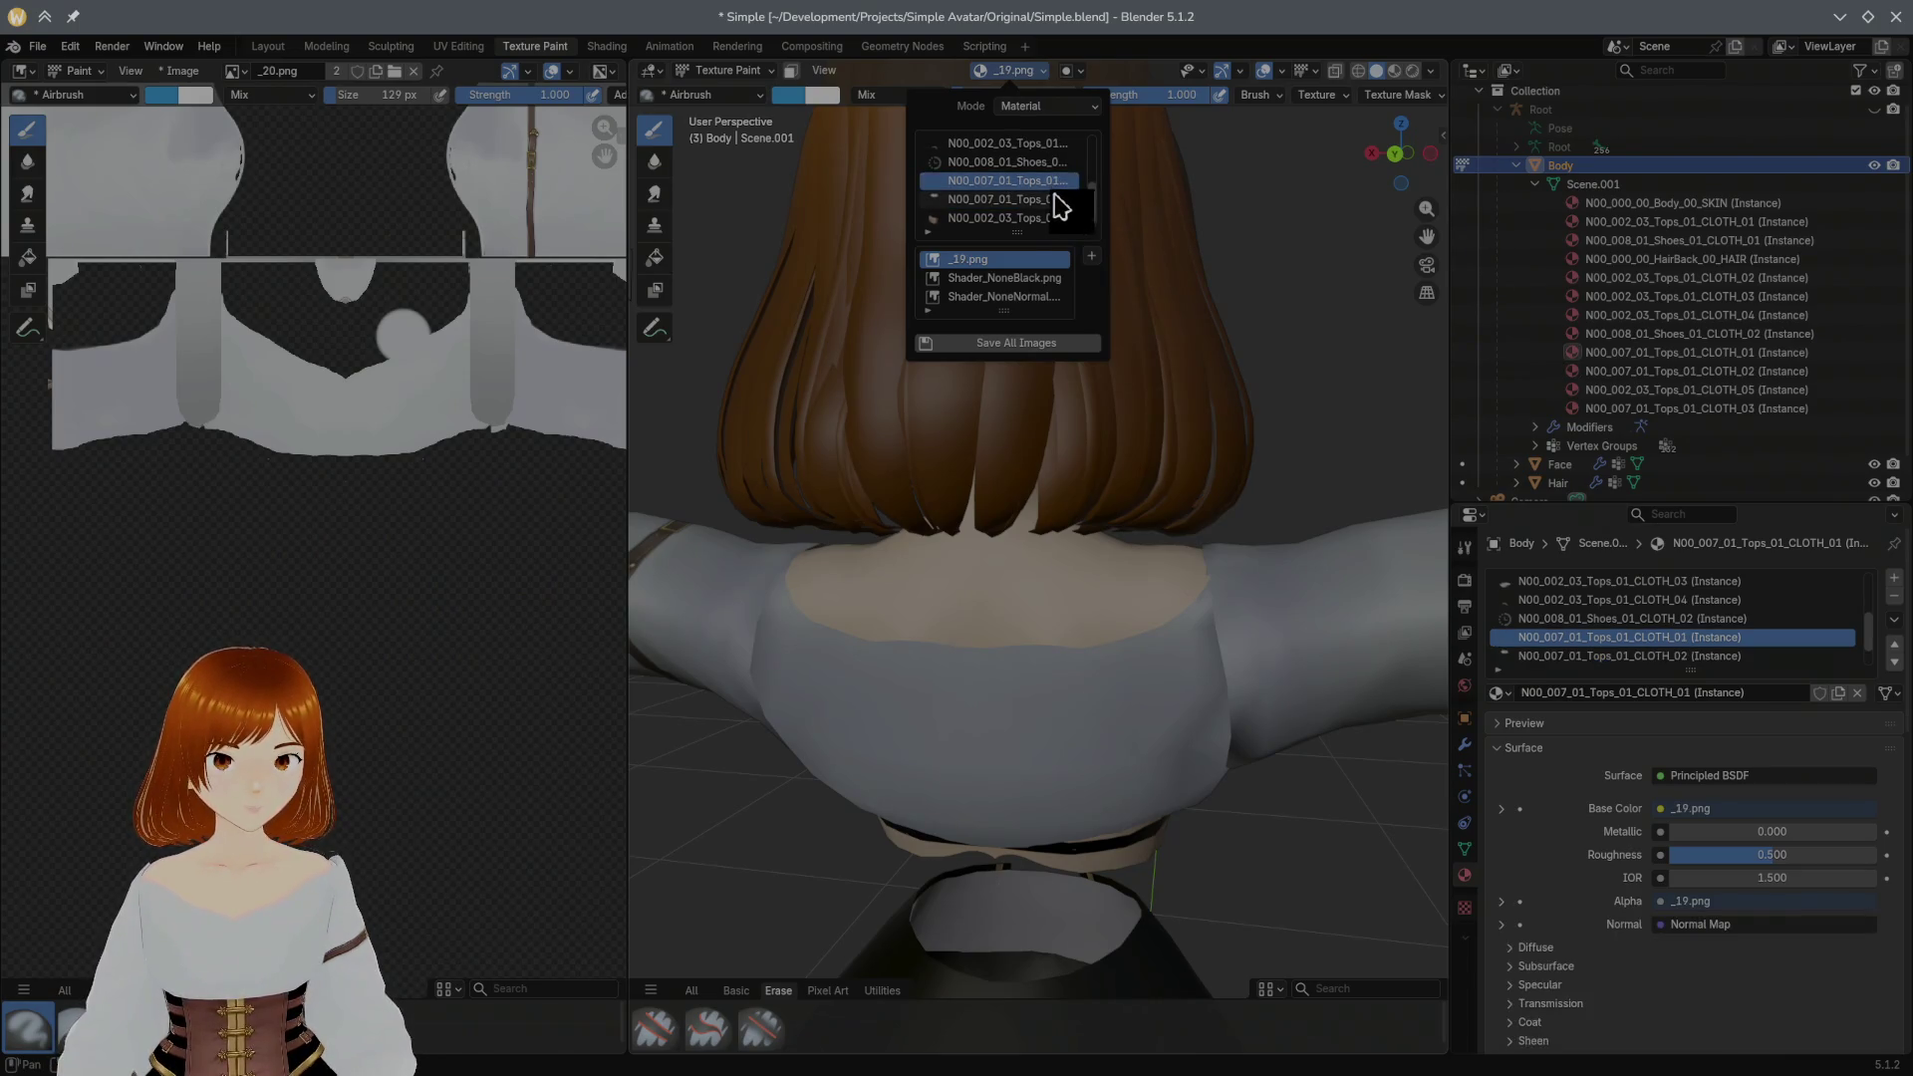
pyautogui.click(1050, 201)
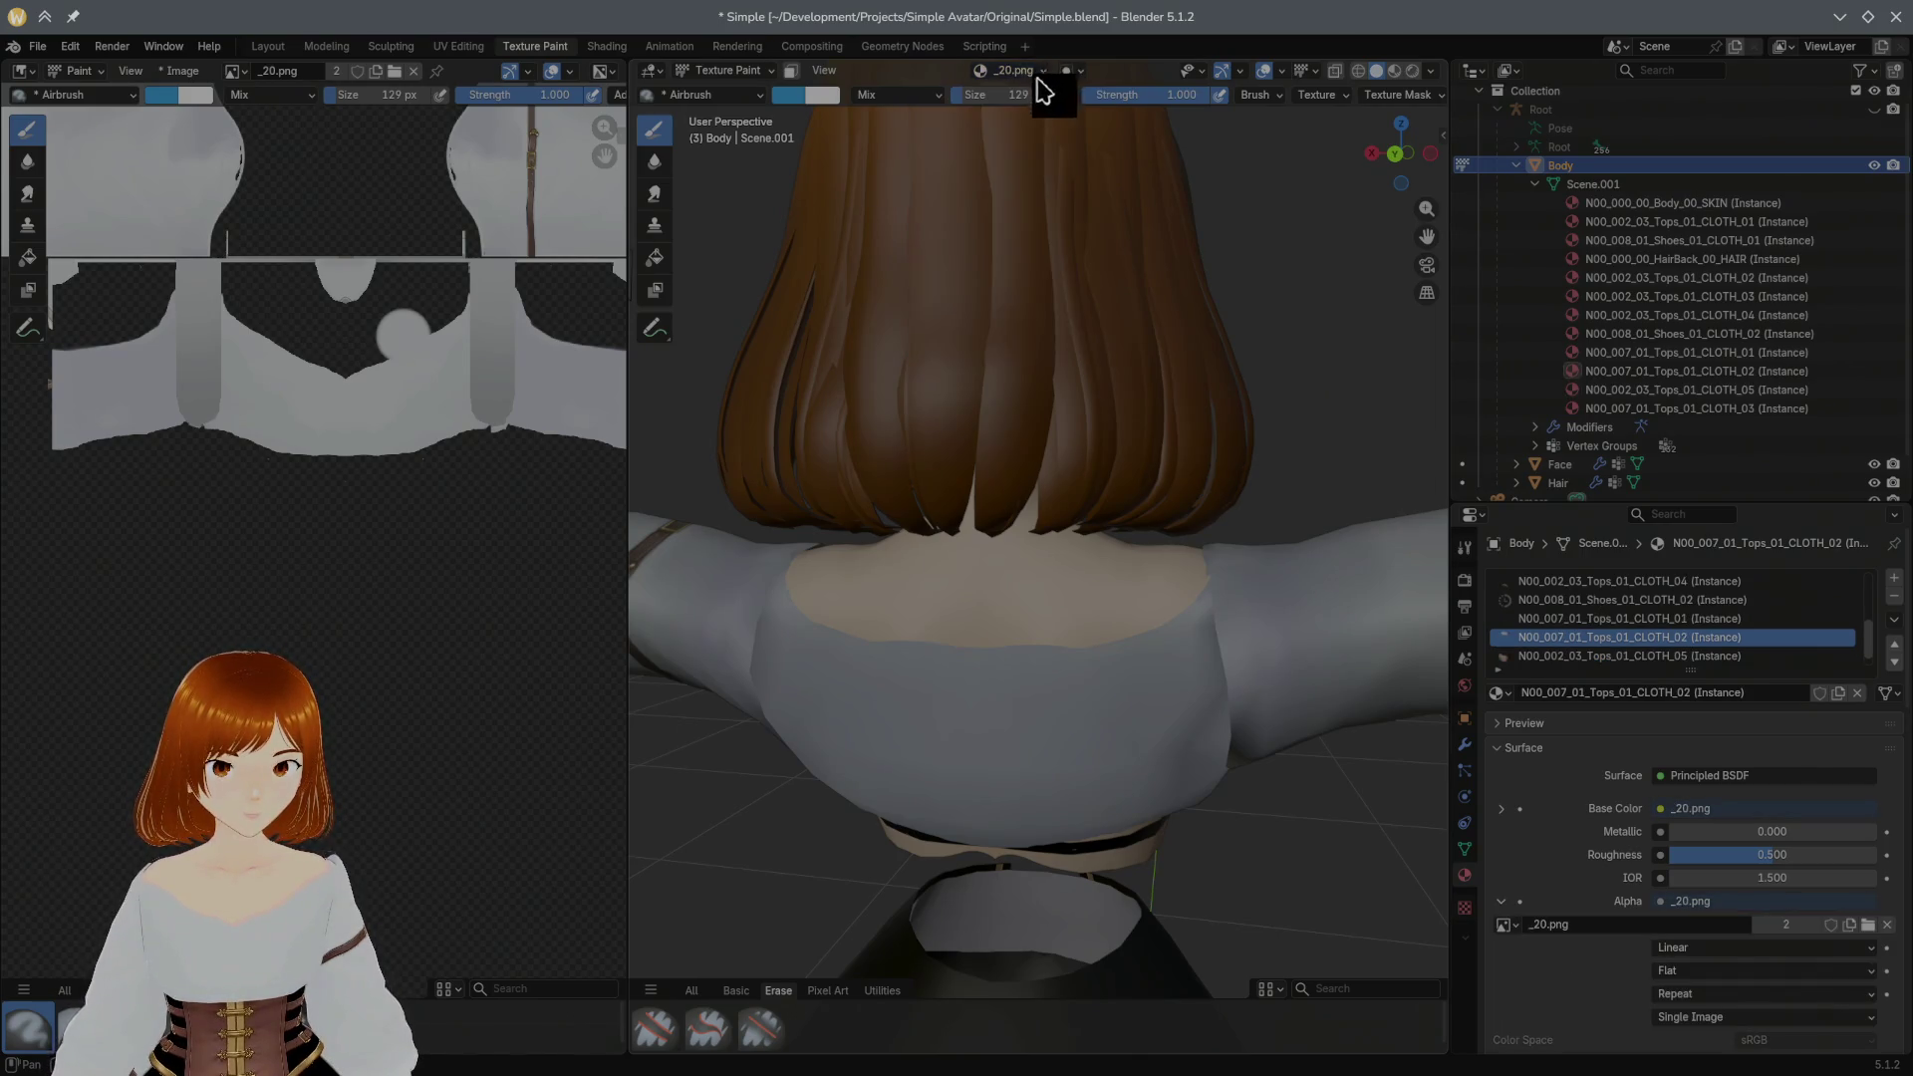
pyautogui.moveTo(982, 642)
pyautogui.mouseDown()
pyautogui.moveTo(1020, 869)
pyautogui.moveTo(1084, 965)
pyautogui.mouseUp()
pyautogui.hotkey('ctrl', 'z')
pyautogui.moveTo(1252, 521); pyautogui.dragTo(974, 565, button='middle')
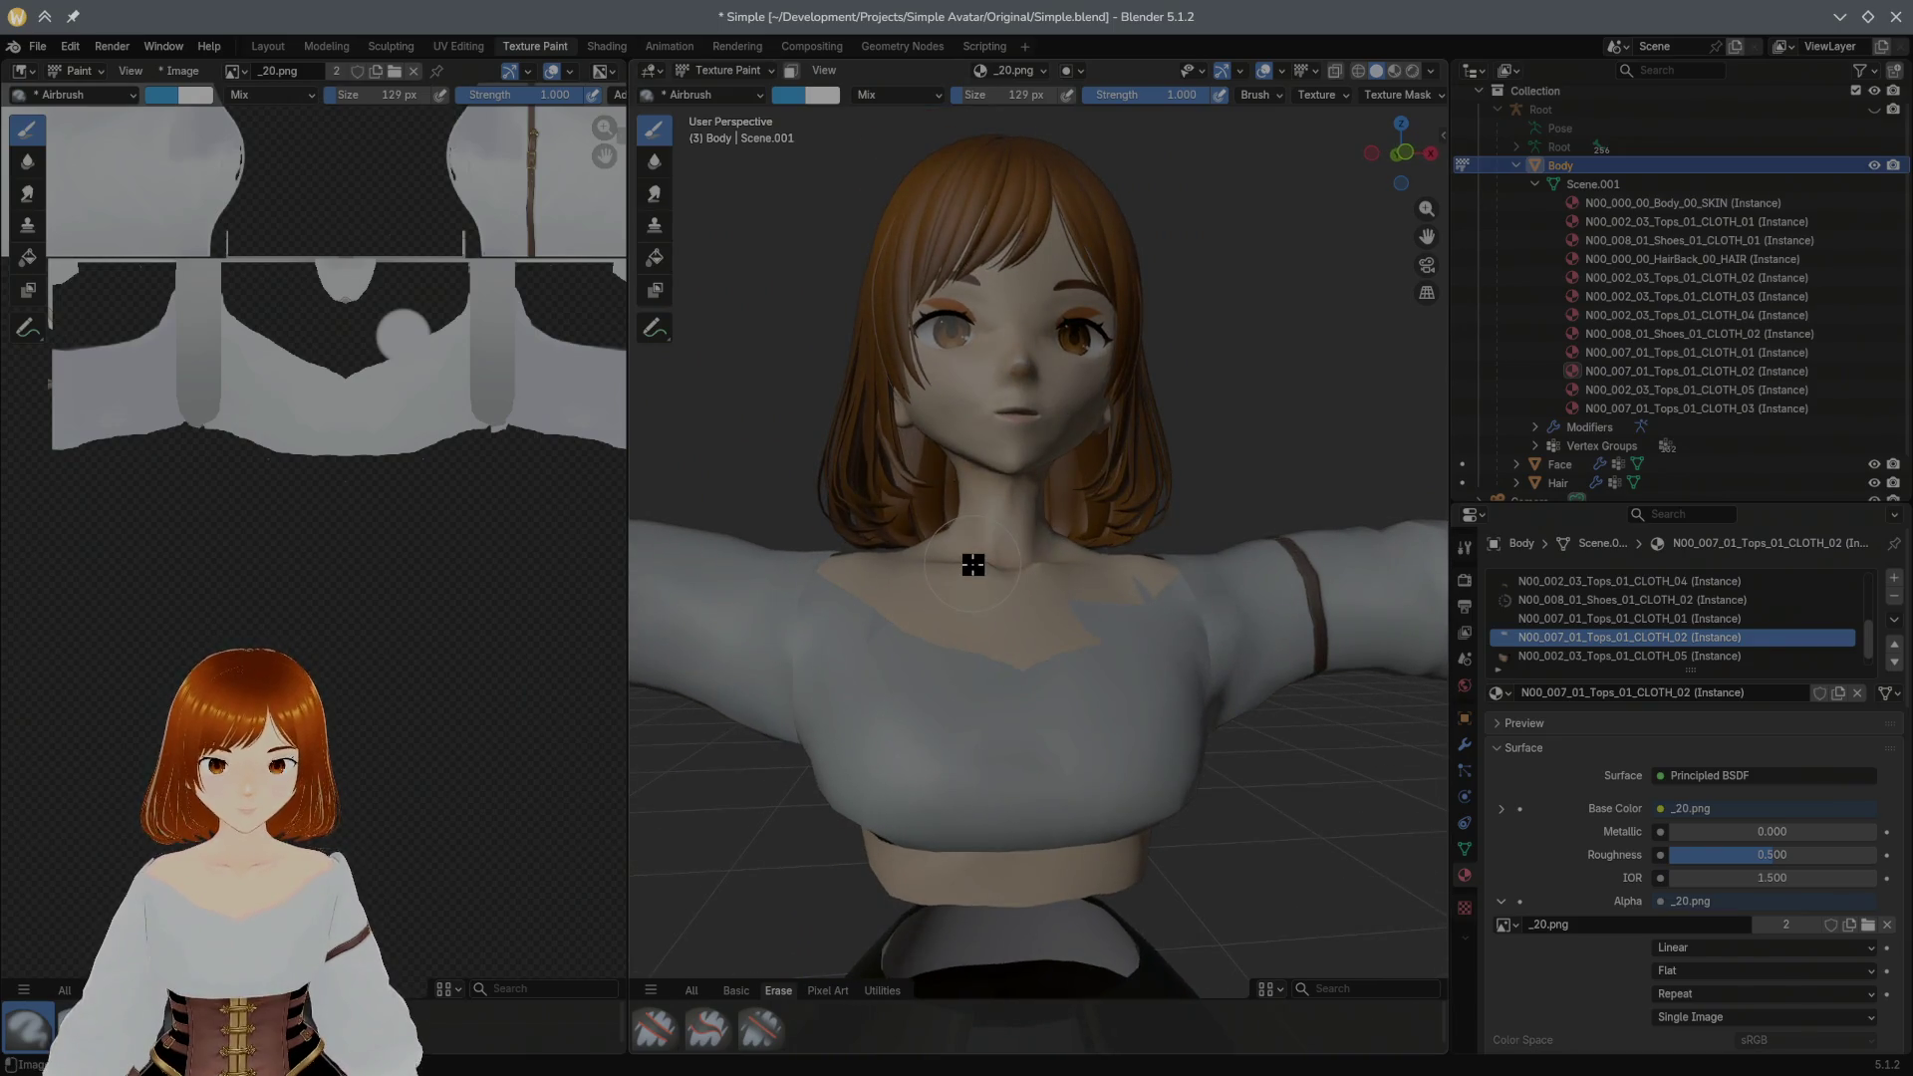
pyautogui.press('s')
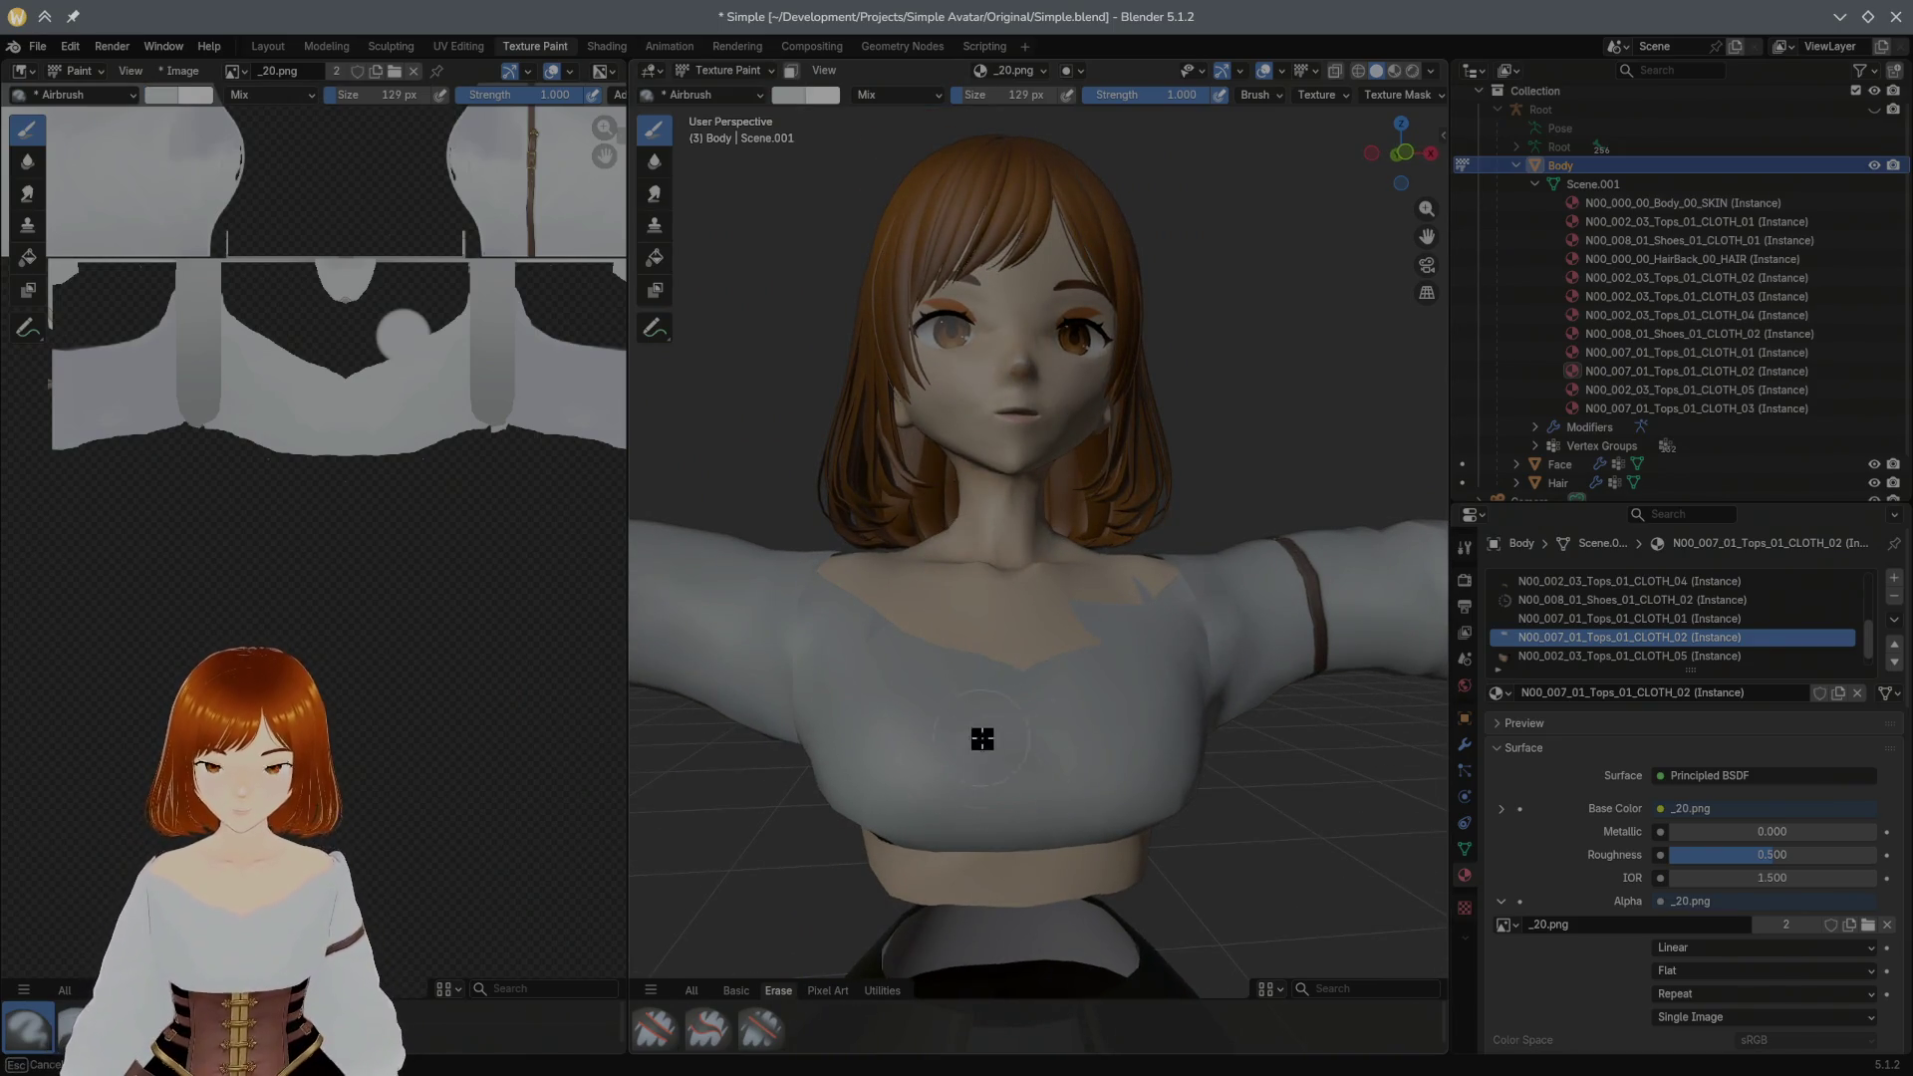
pyautogui.scroll(2, 1006, 544)
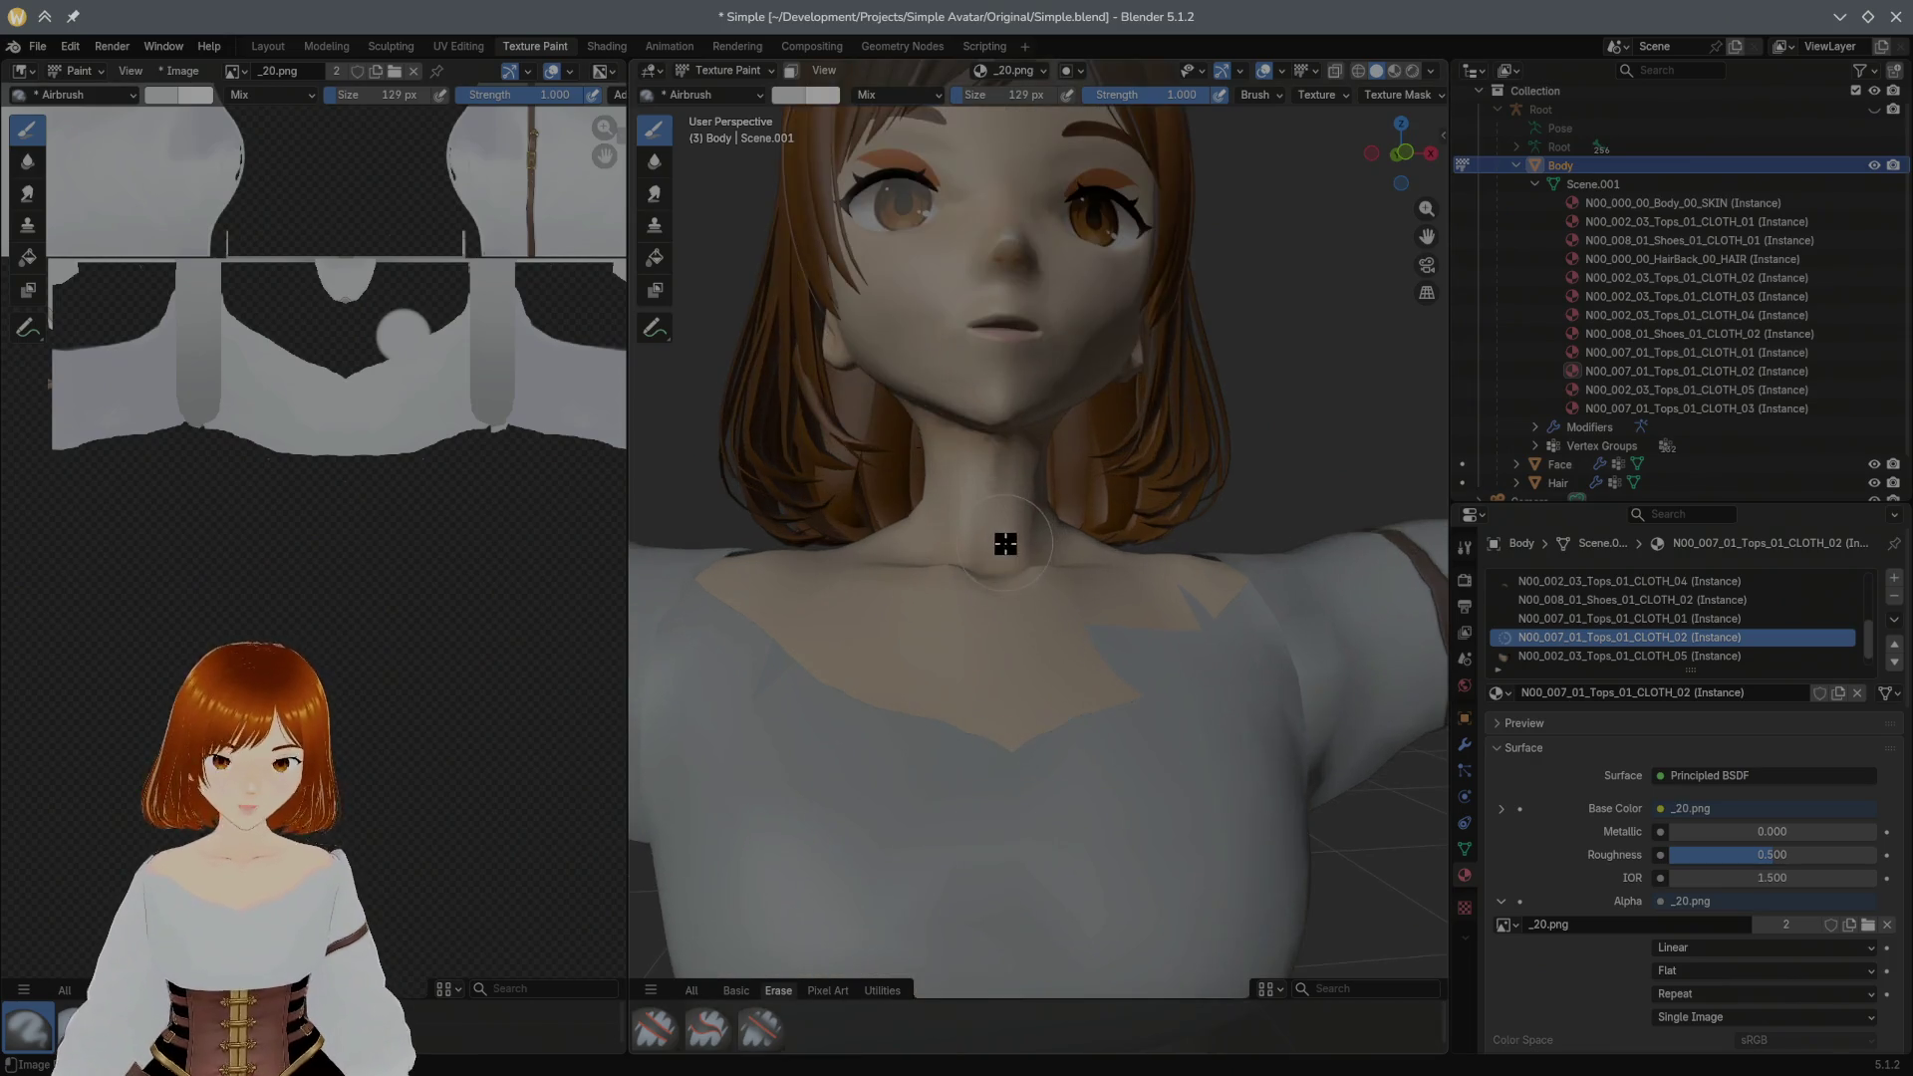
pyautogui.scroll(-1, 1005, 545)
pyautogui.scroll(-2, 973, 542)
pyautogui.scroll(-1, 1017, 555)
pyautogui.scroll(-1, 1034, 574)
pyautogui.scroll(-1, 1034, 574)
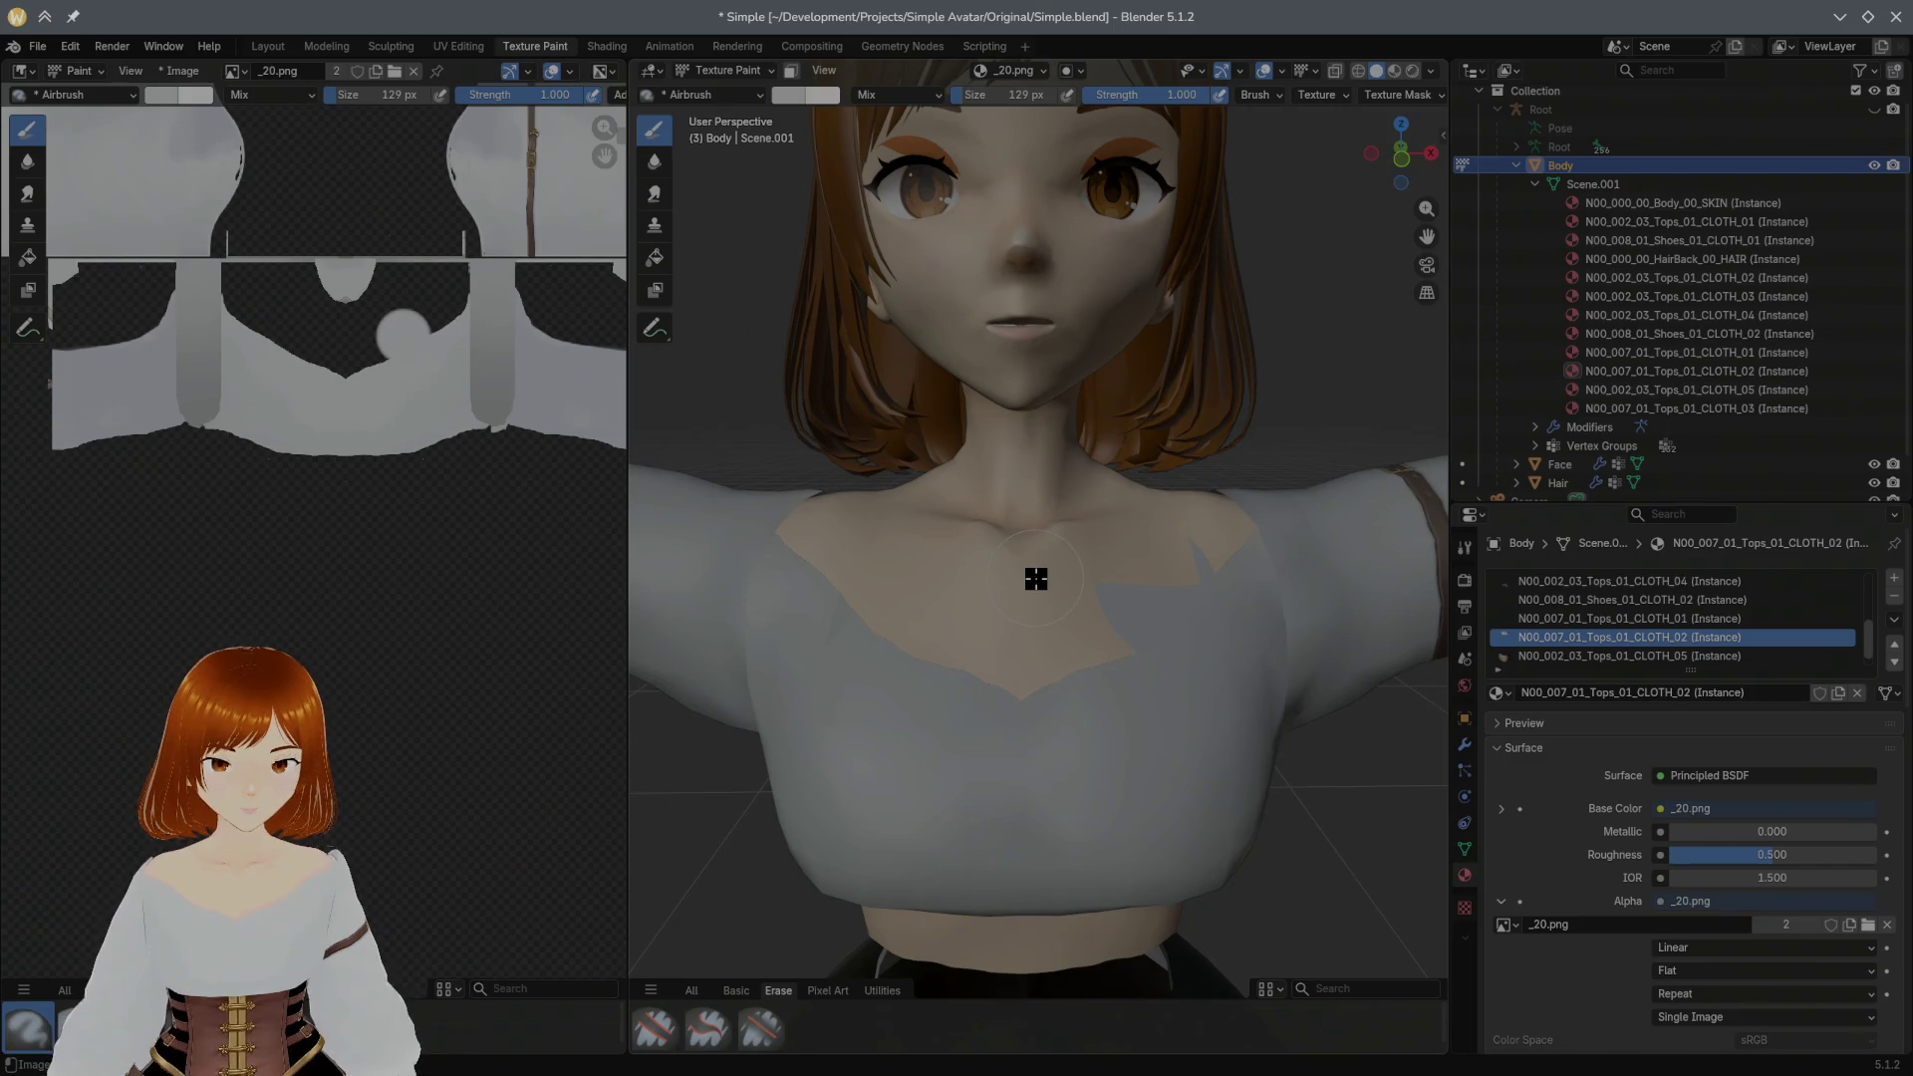
# Step: Target the CLOTH_05 material's _21.png texture and switch the brush from Airbrush to Paint Hard
pyautogui.press('Down')
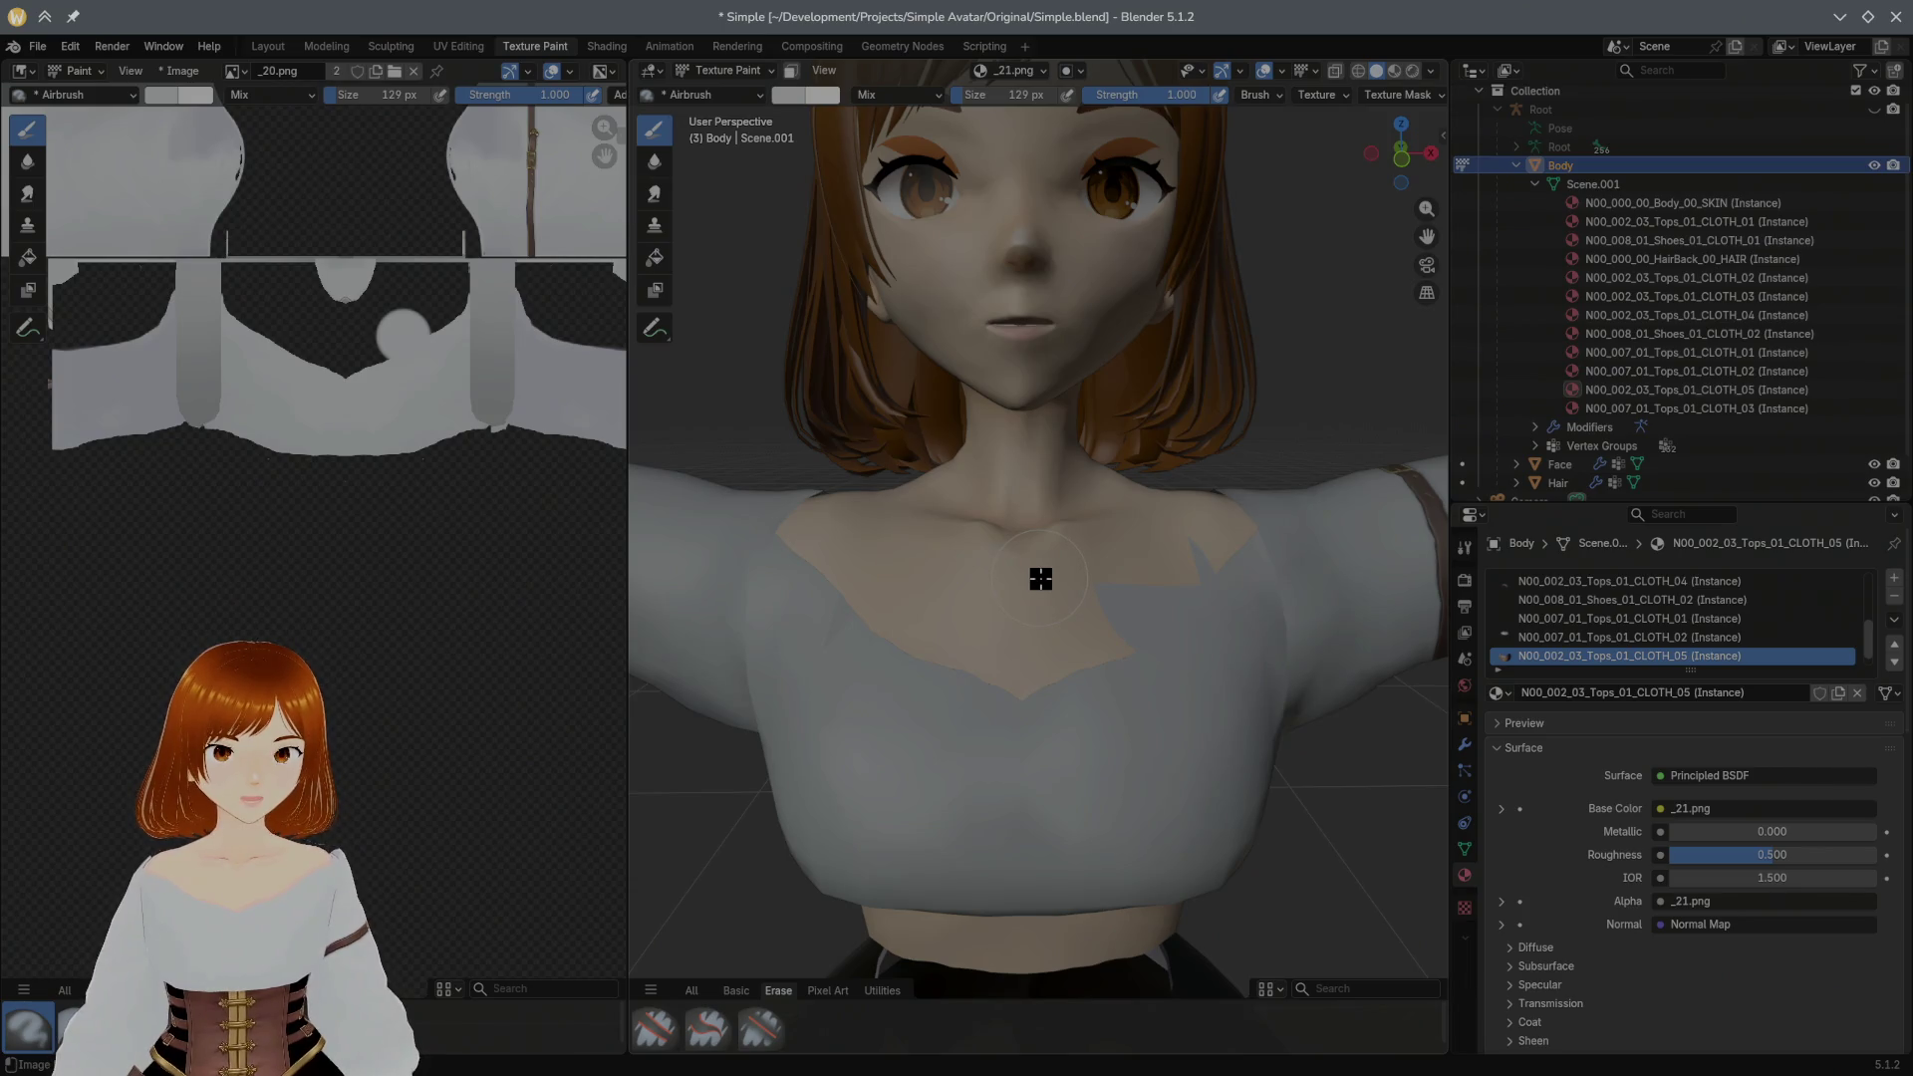
pyautogui.click(759, 94)
pyautogui.click(468, 178)
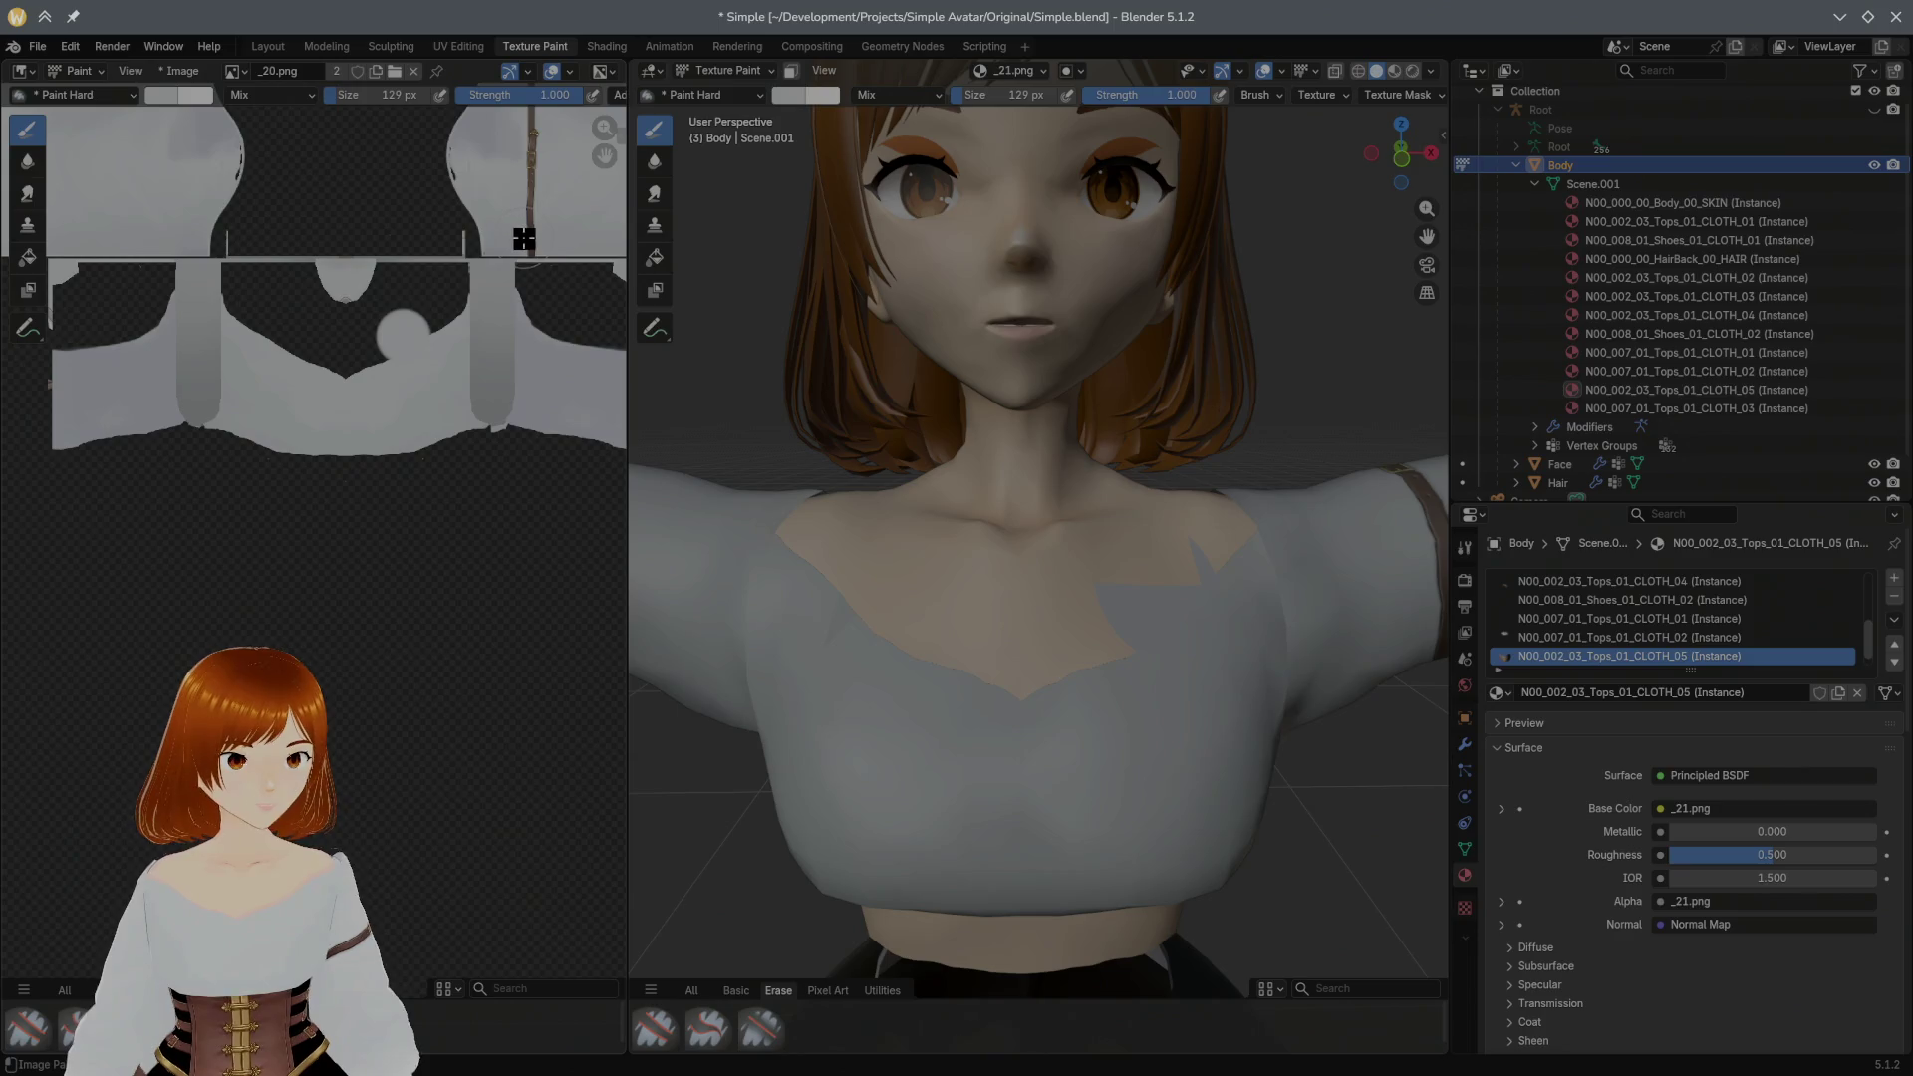
pyautogui.click(1048, 75)
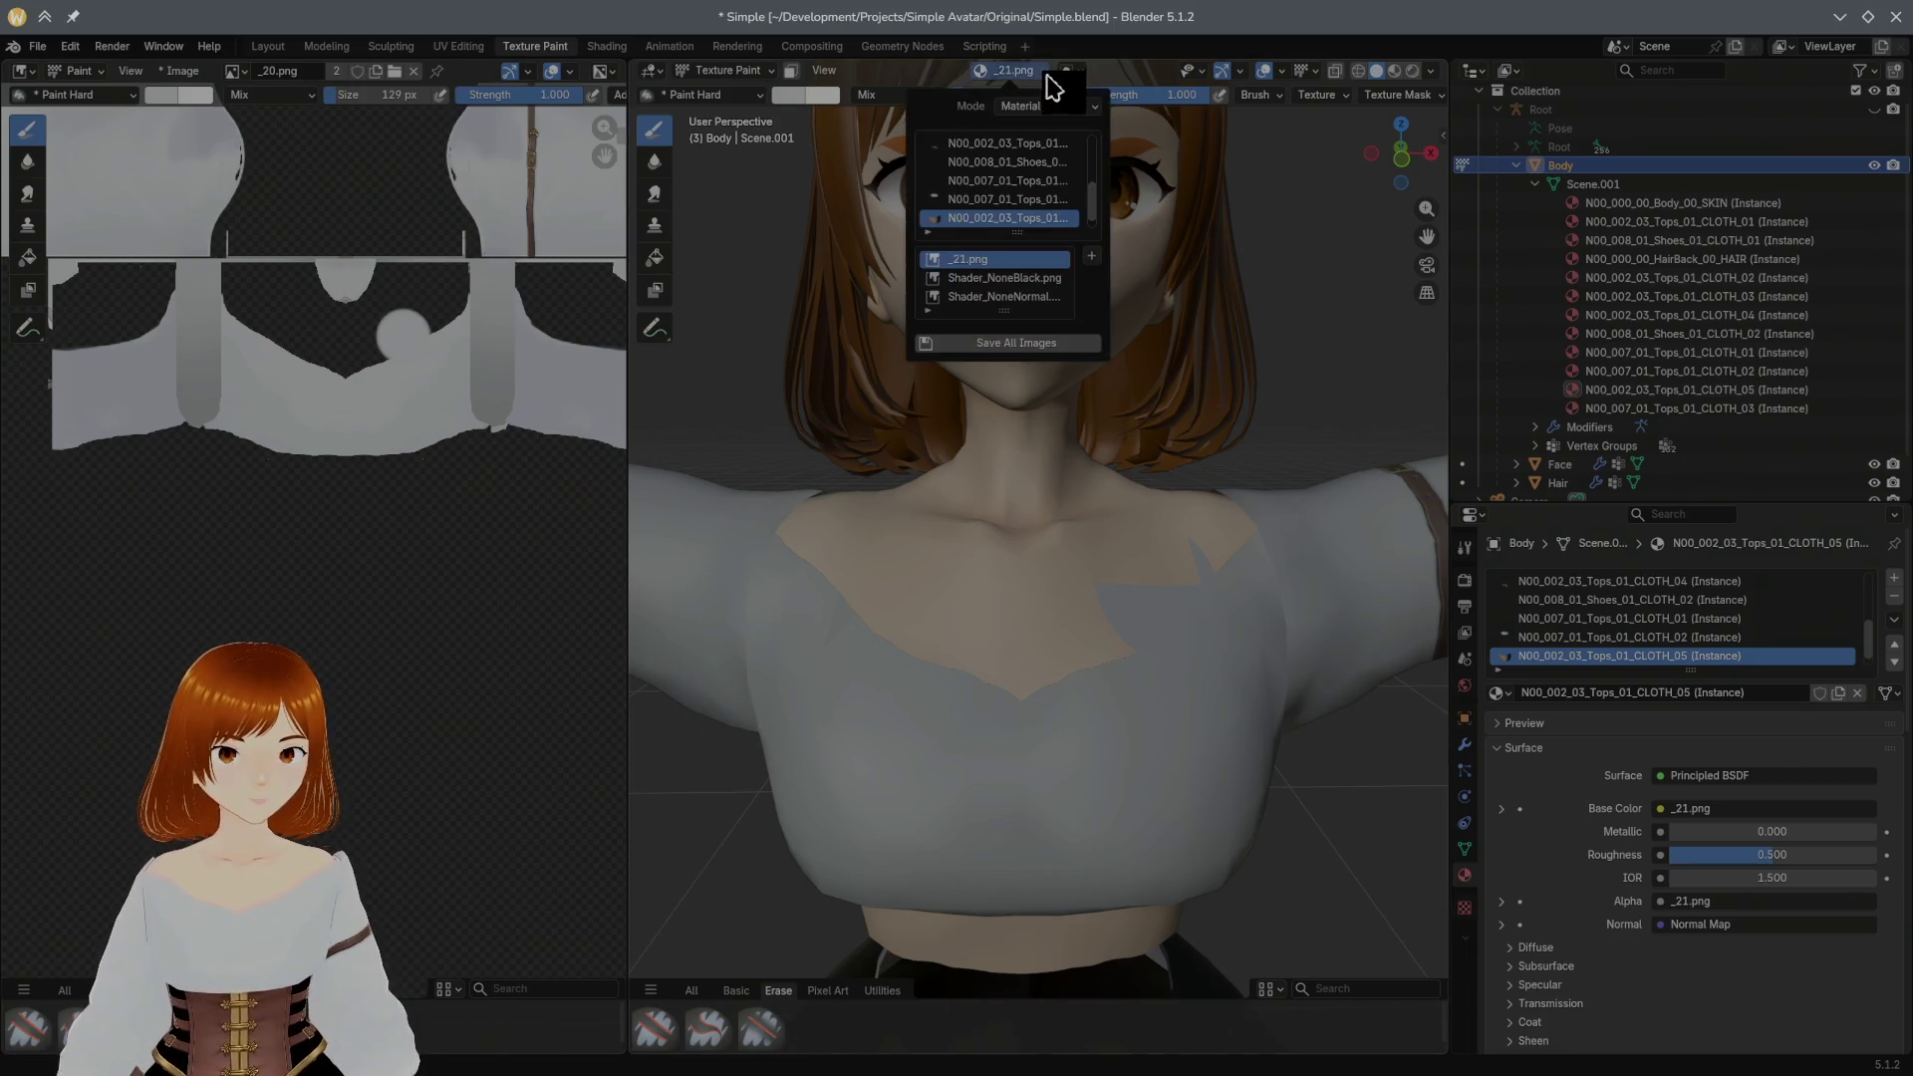
pyautogui.click(1047, 82)
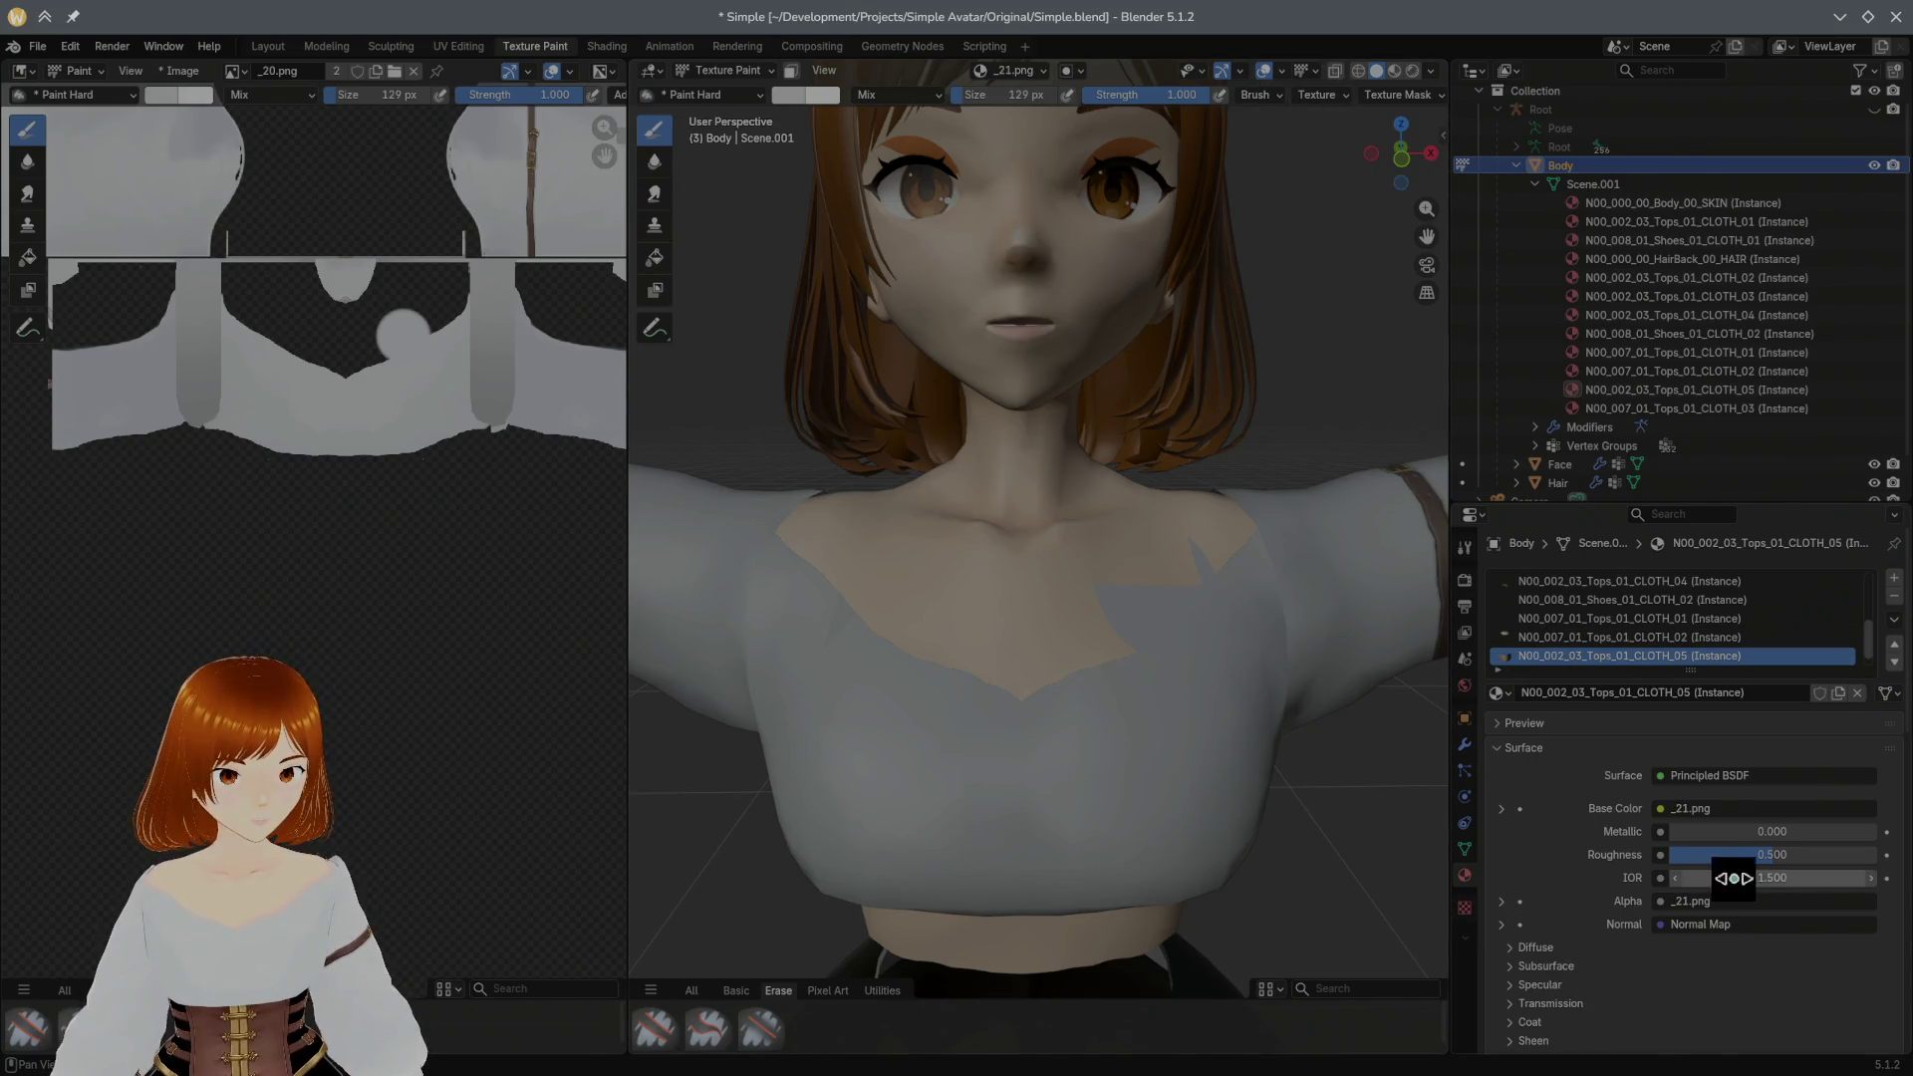
# Step: Show the Tool tab brush settings, select Erase Hard, and undo a trial erase on the chest
pyautogui.click(1465, 547)
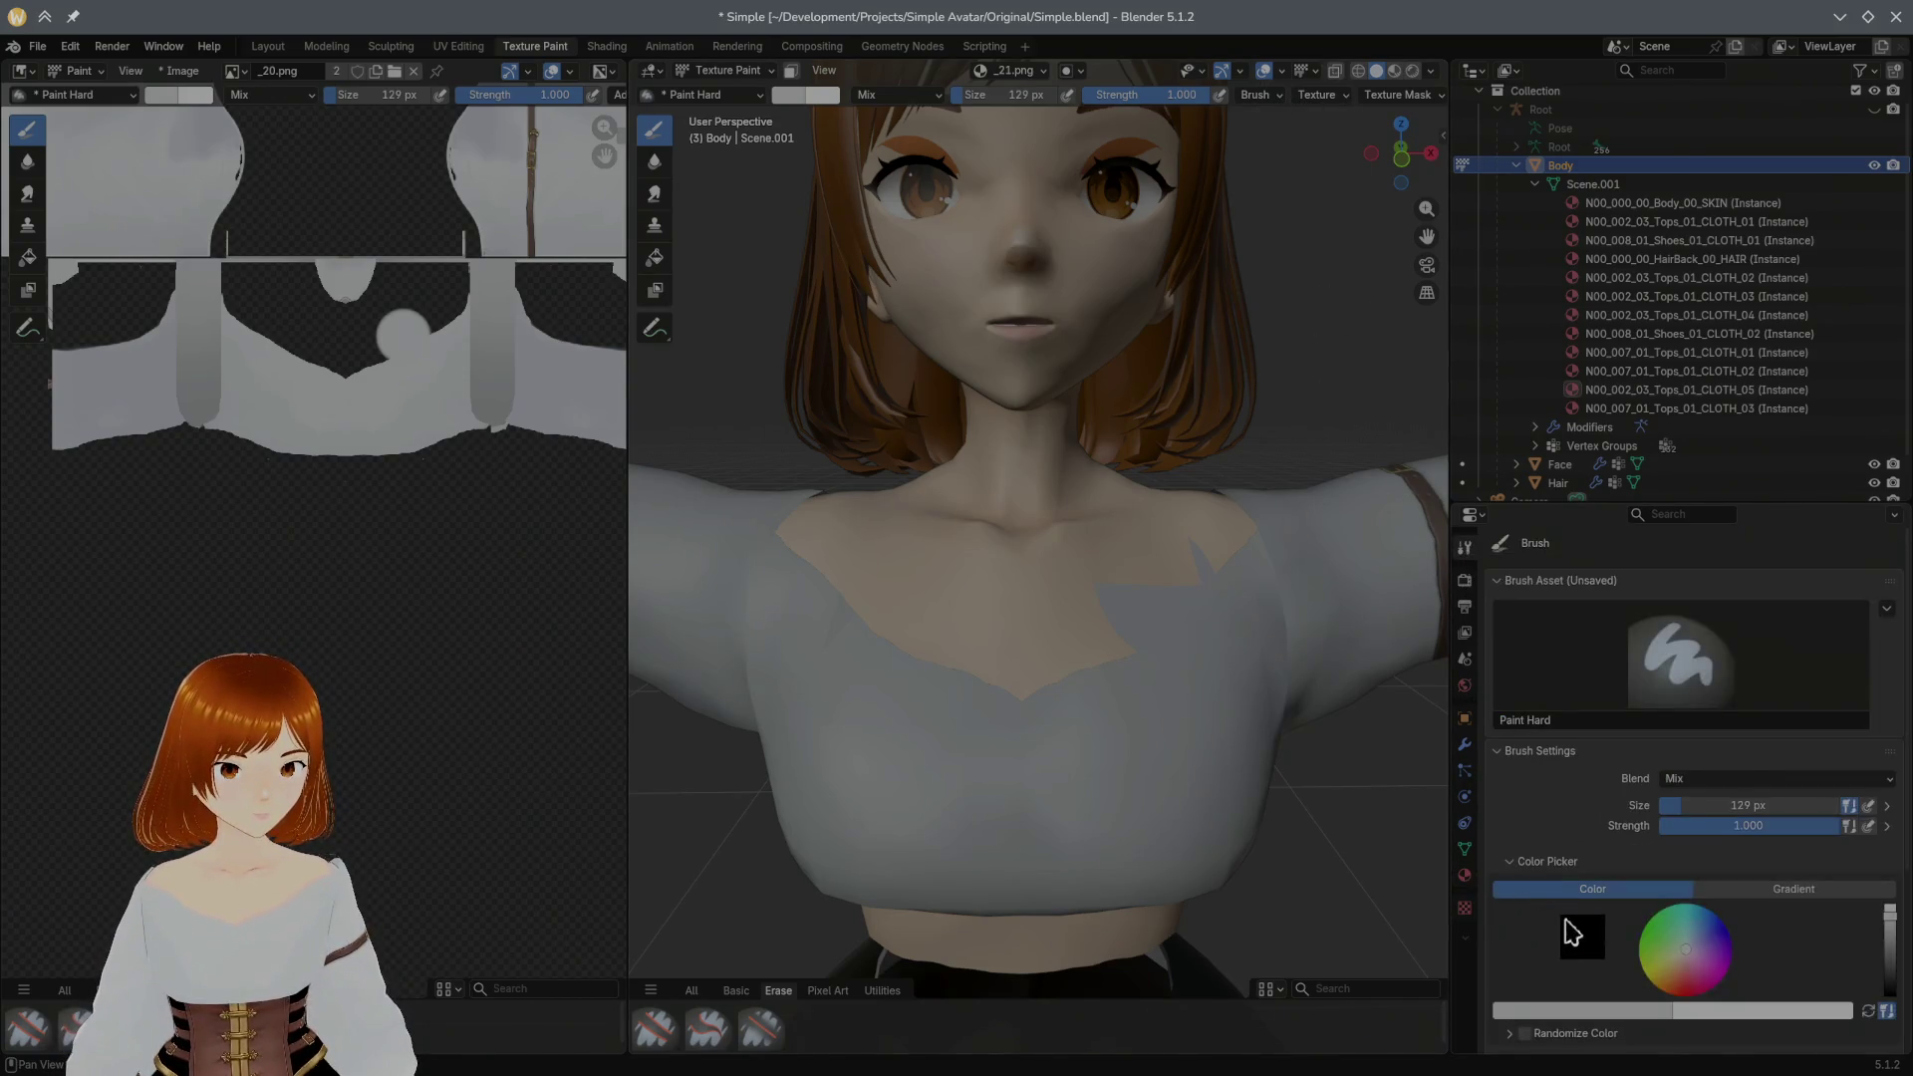
pyautogui.moveTo(1896, 808); pyautogui.dragTo(1891, 938)
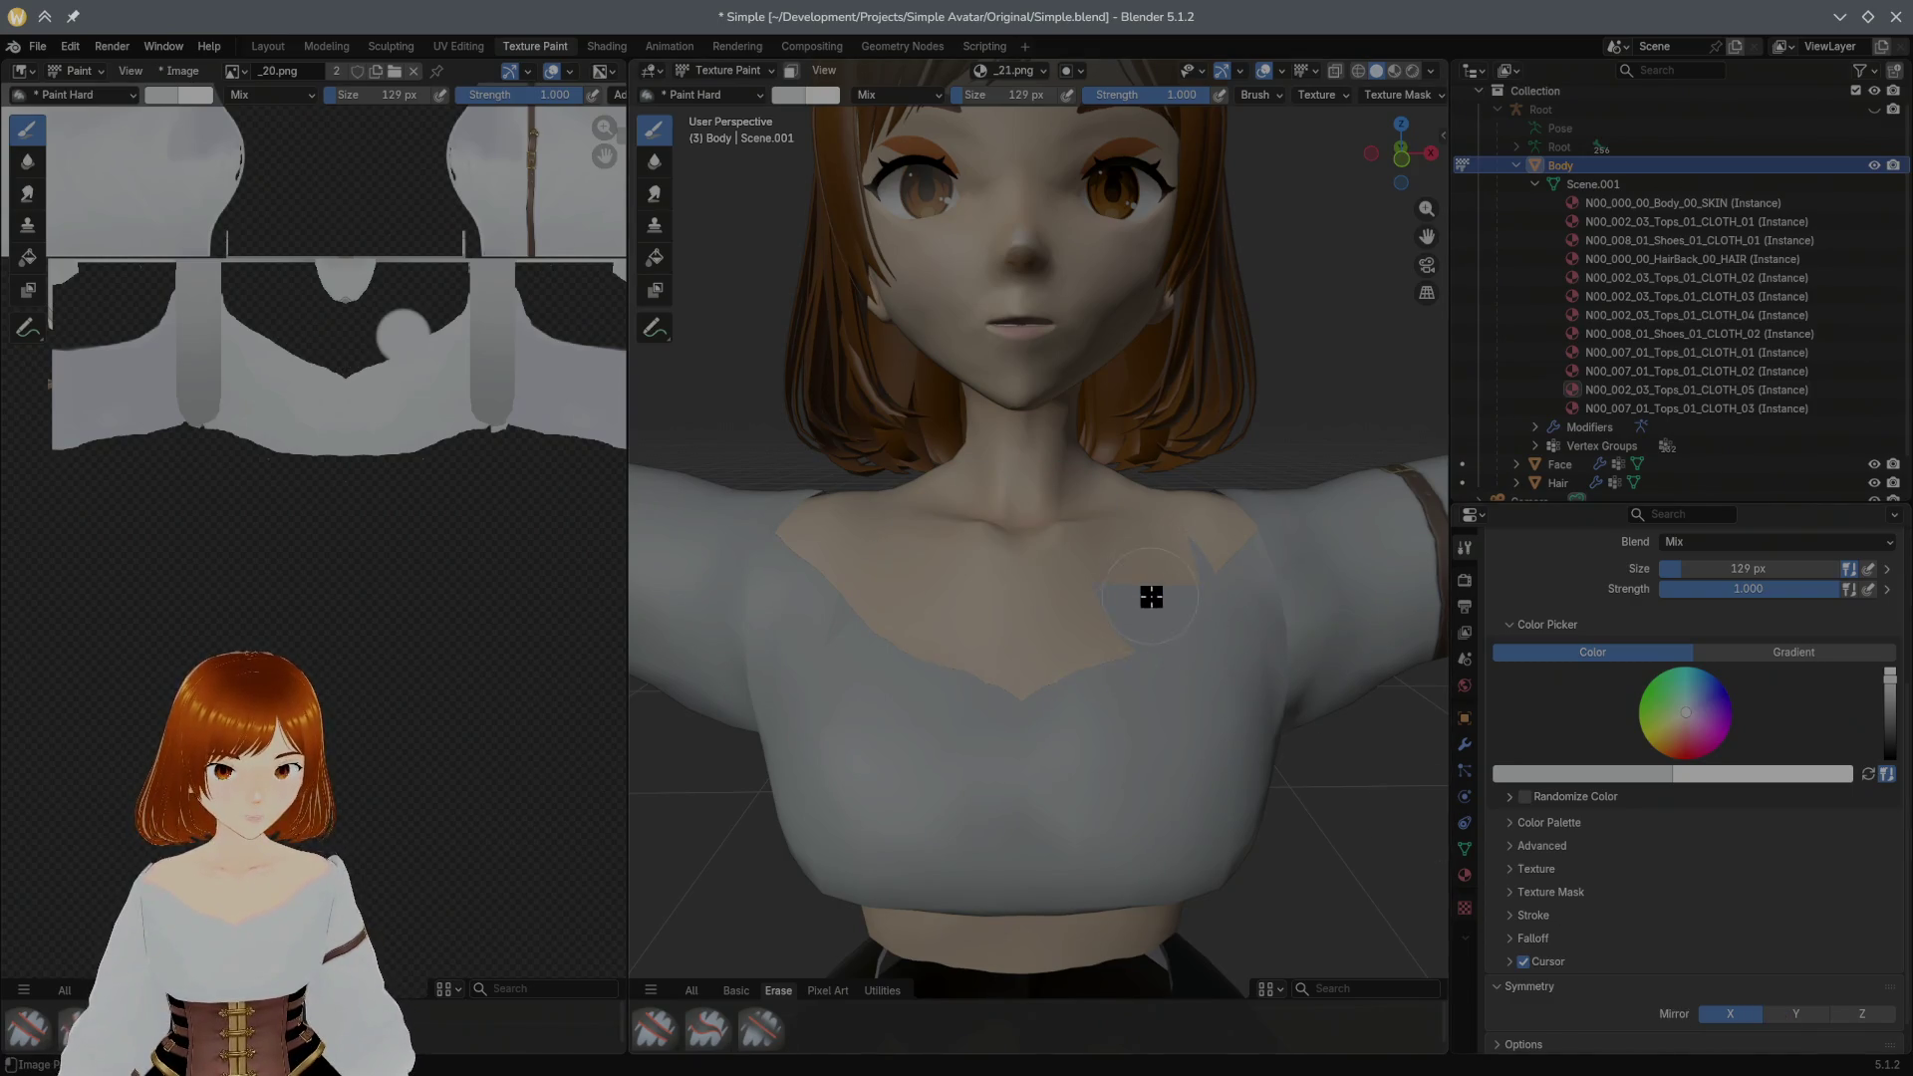
pyautogui.click(34, 1033)
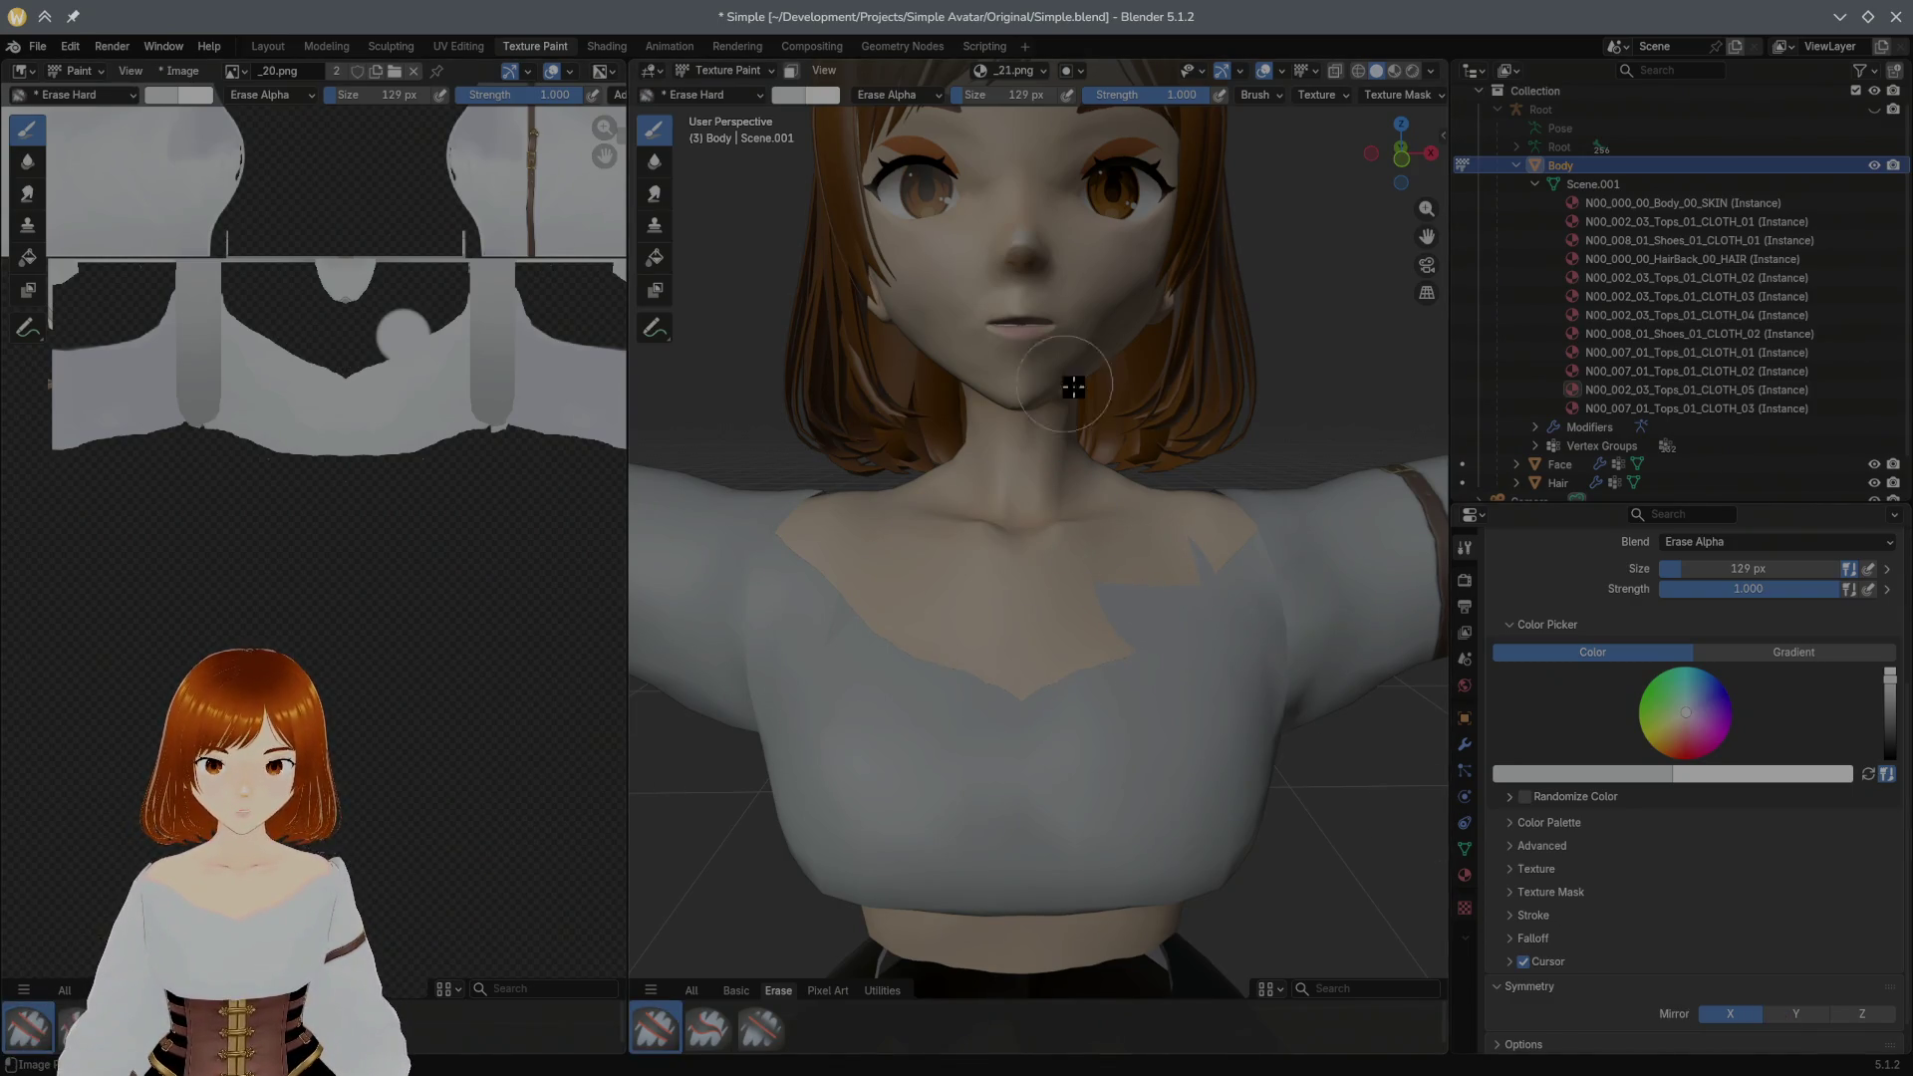
pyautogui.moveTo(1061, 541); pyautogui.dragTo(927, 566)
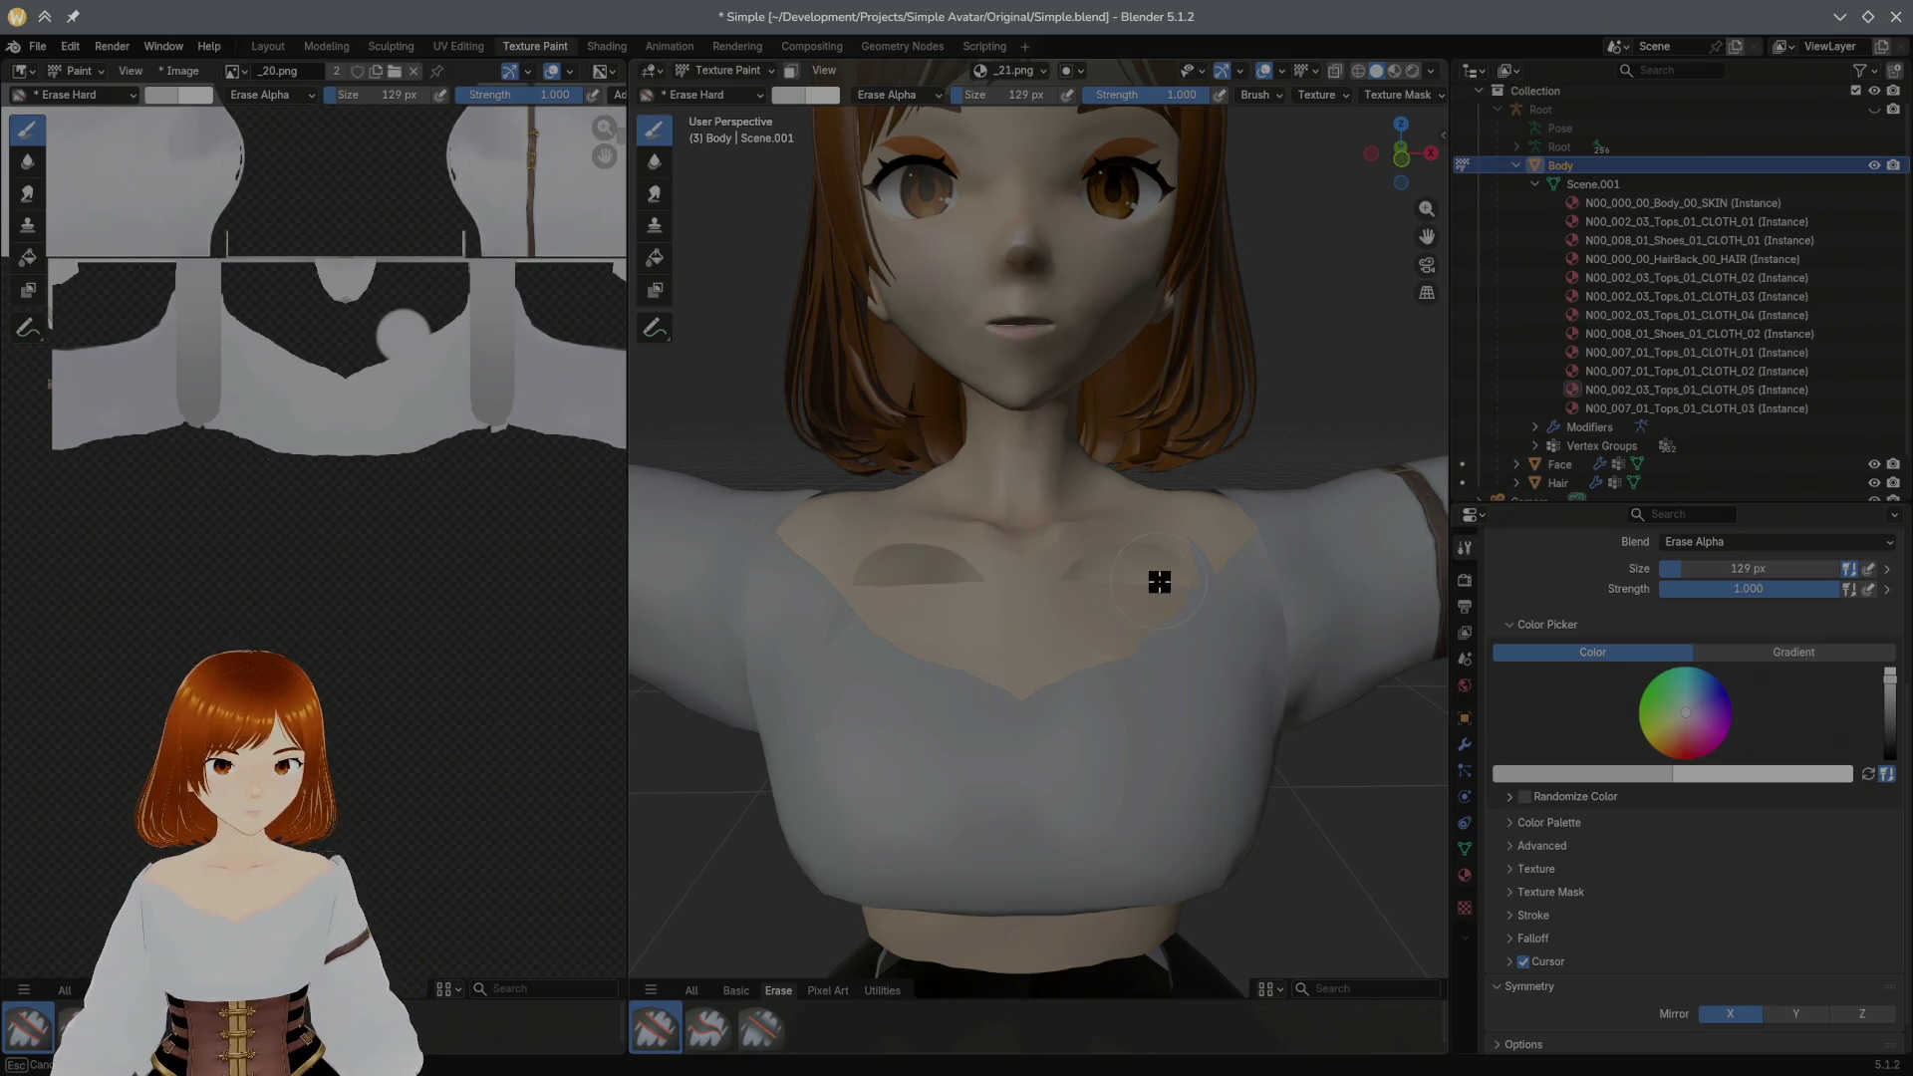
pyautogui.hotkey('ctrl', 'z')
pyautogui.click(1048, 82)
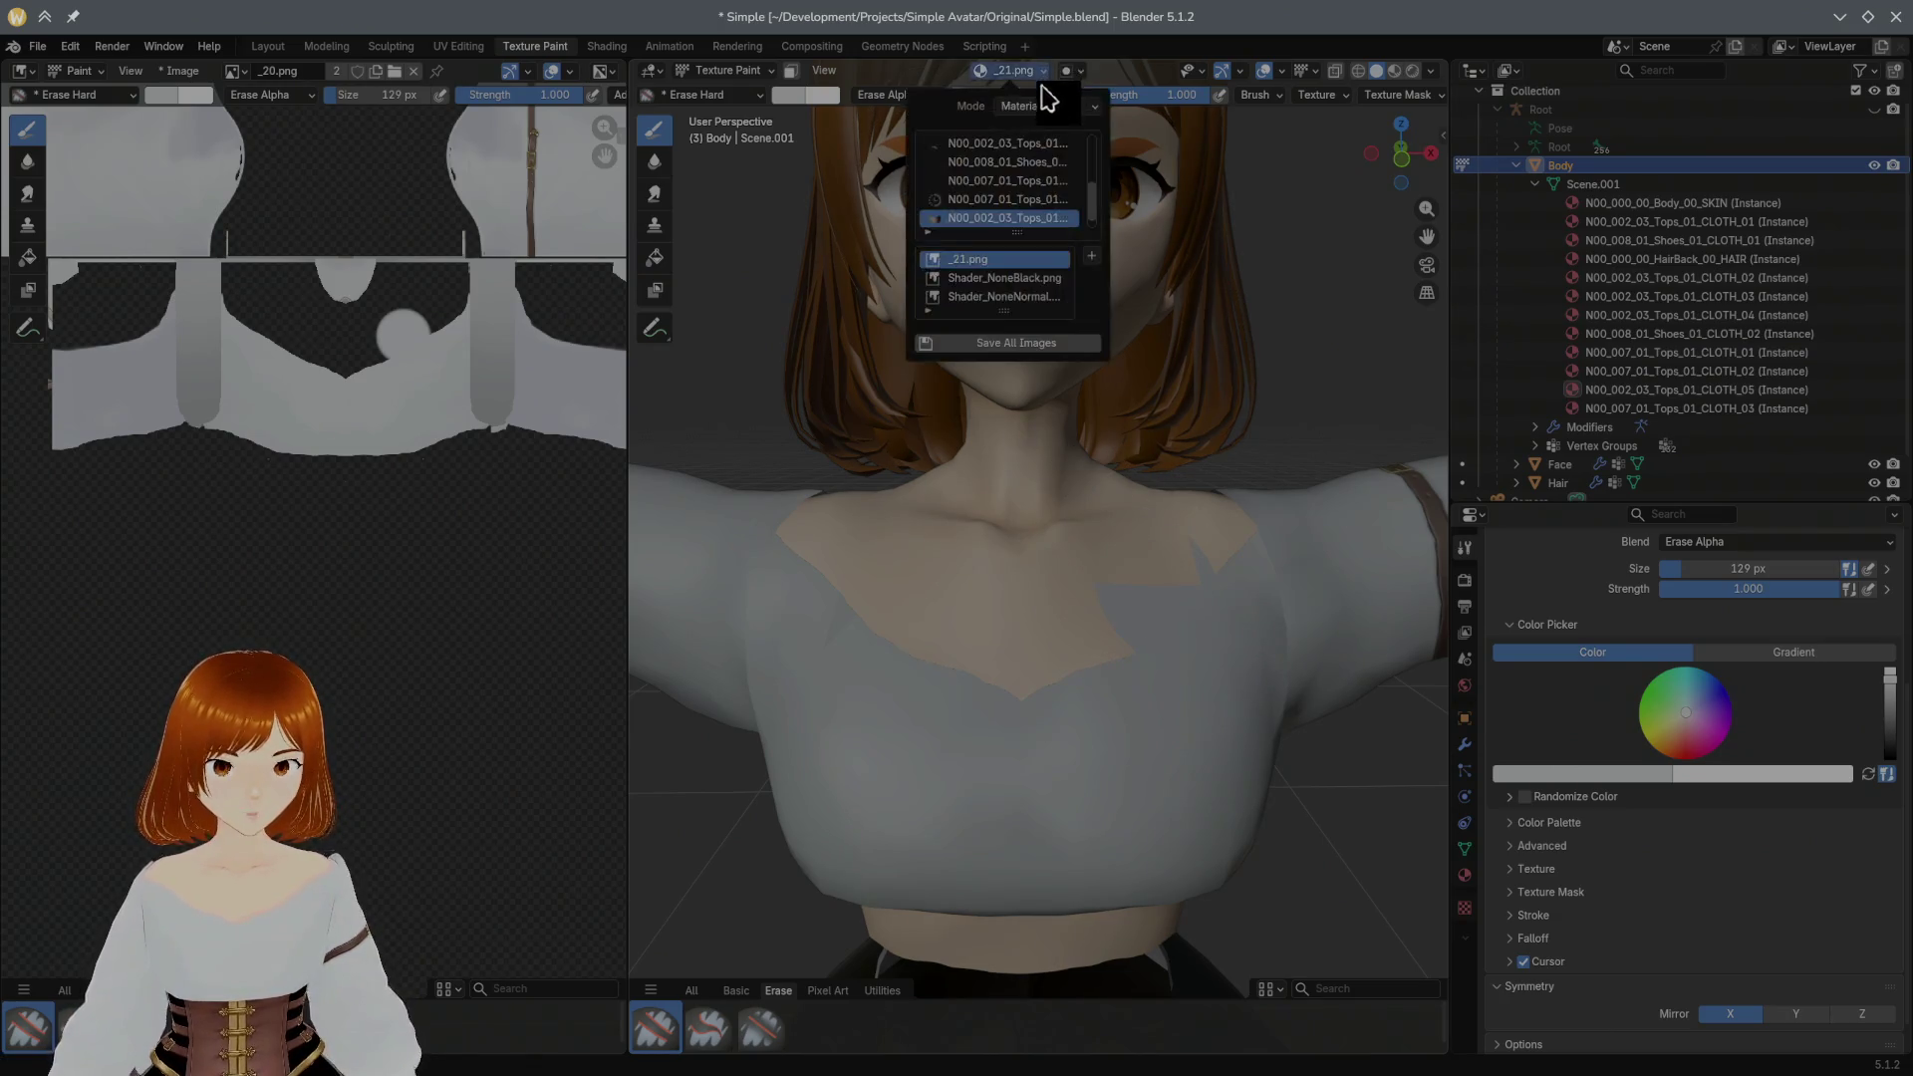
# Step: Set Single Image painting on _20.png and erase part of the seam line across the chest
pyautogui.click(1005, 199)
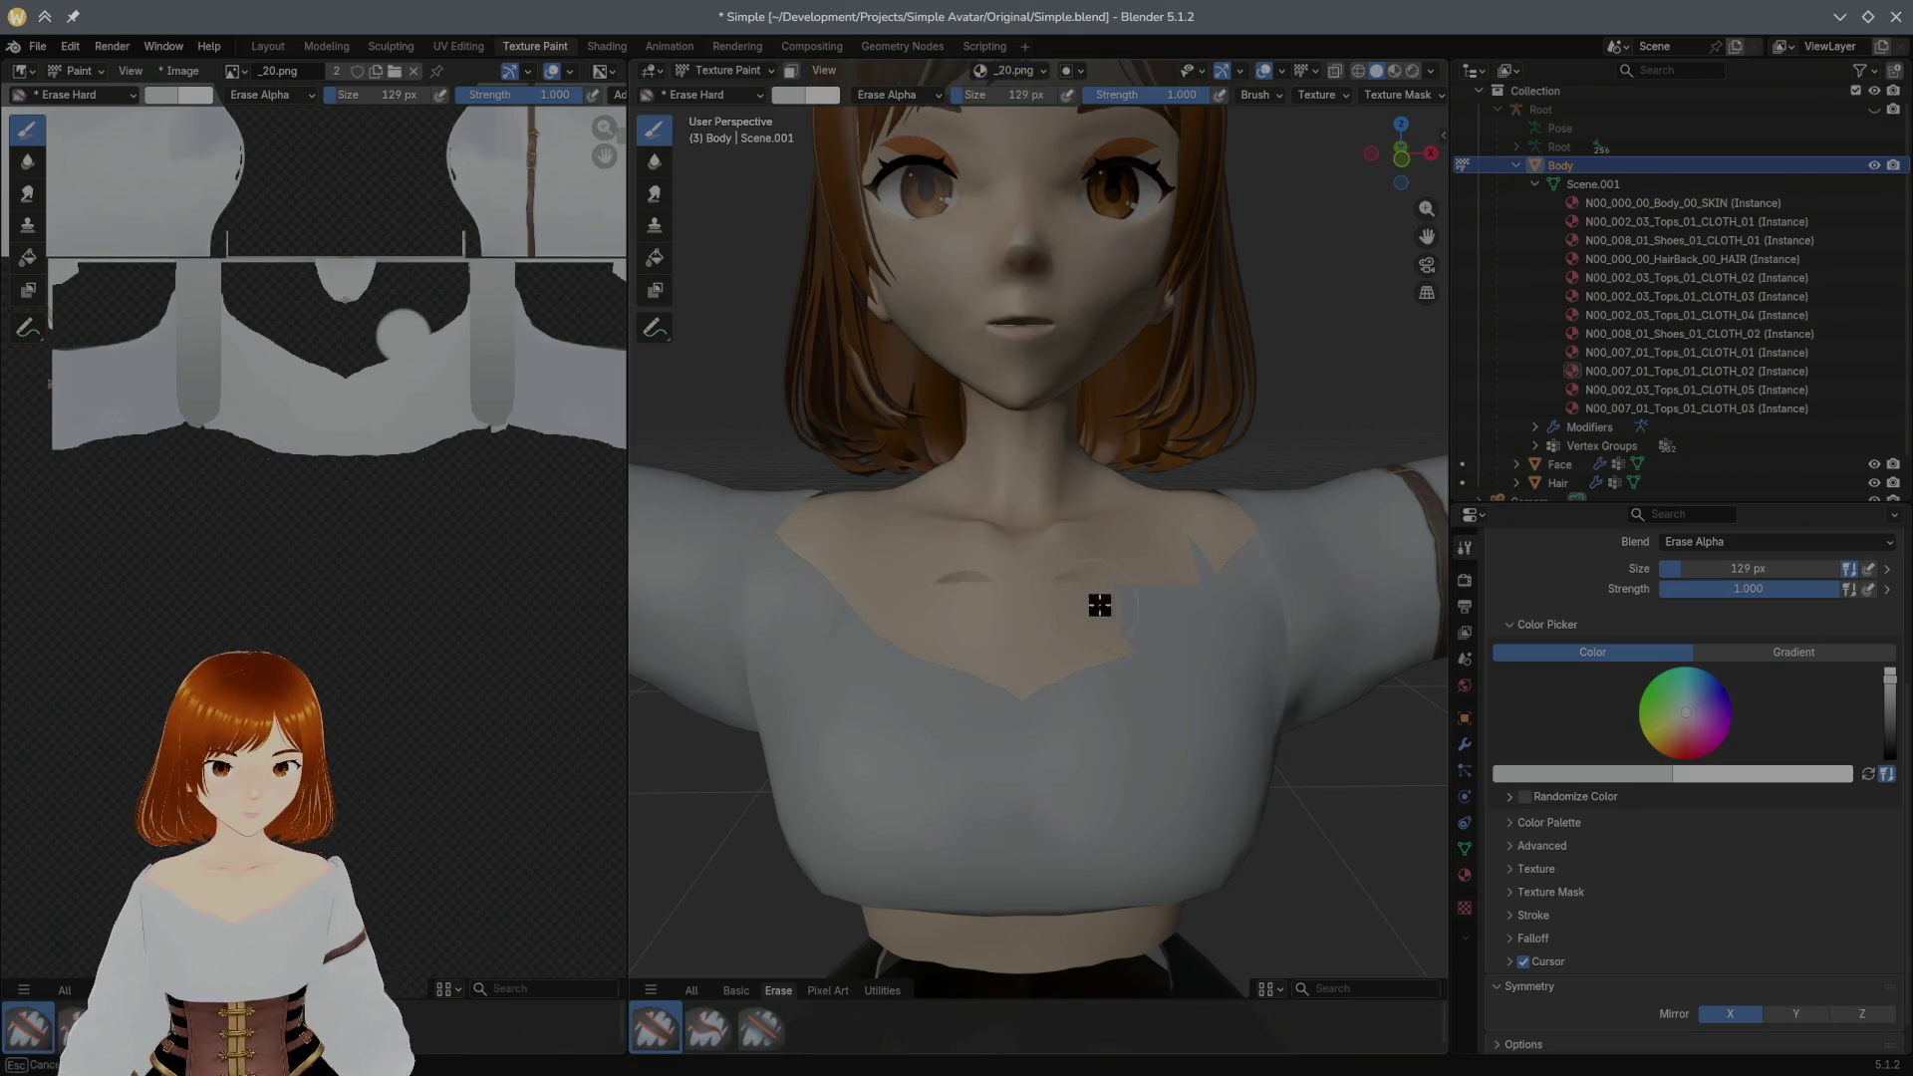
pyautogui.click(1044, 75)
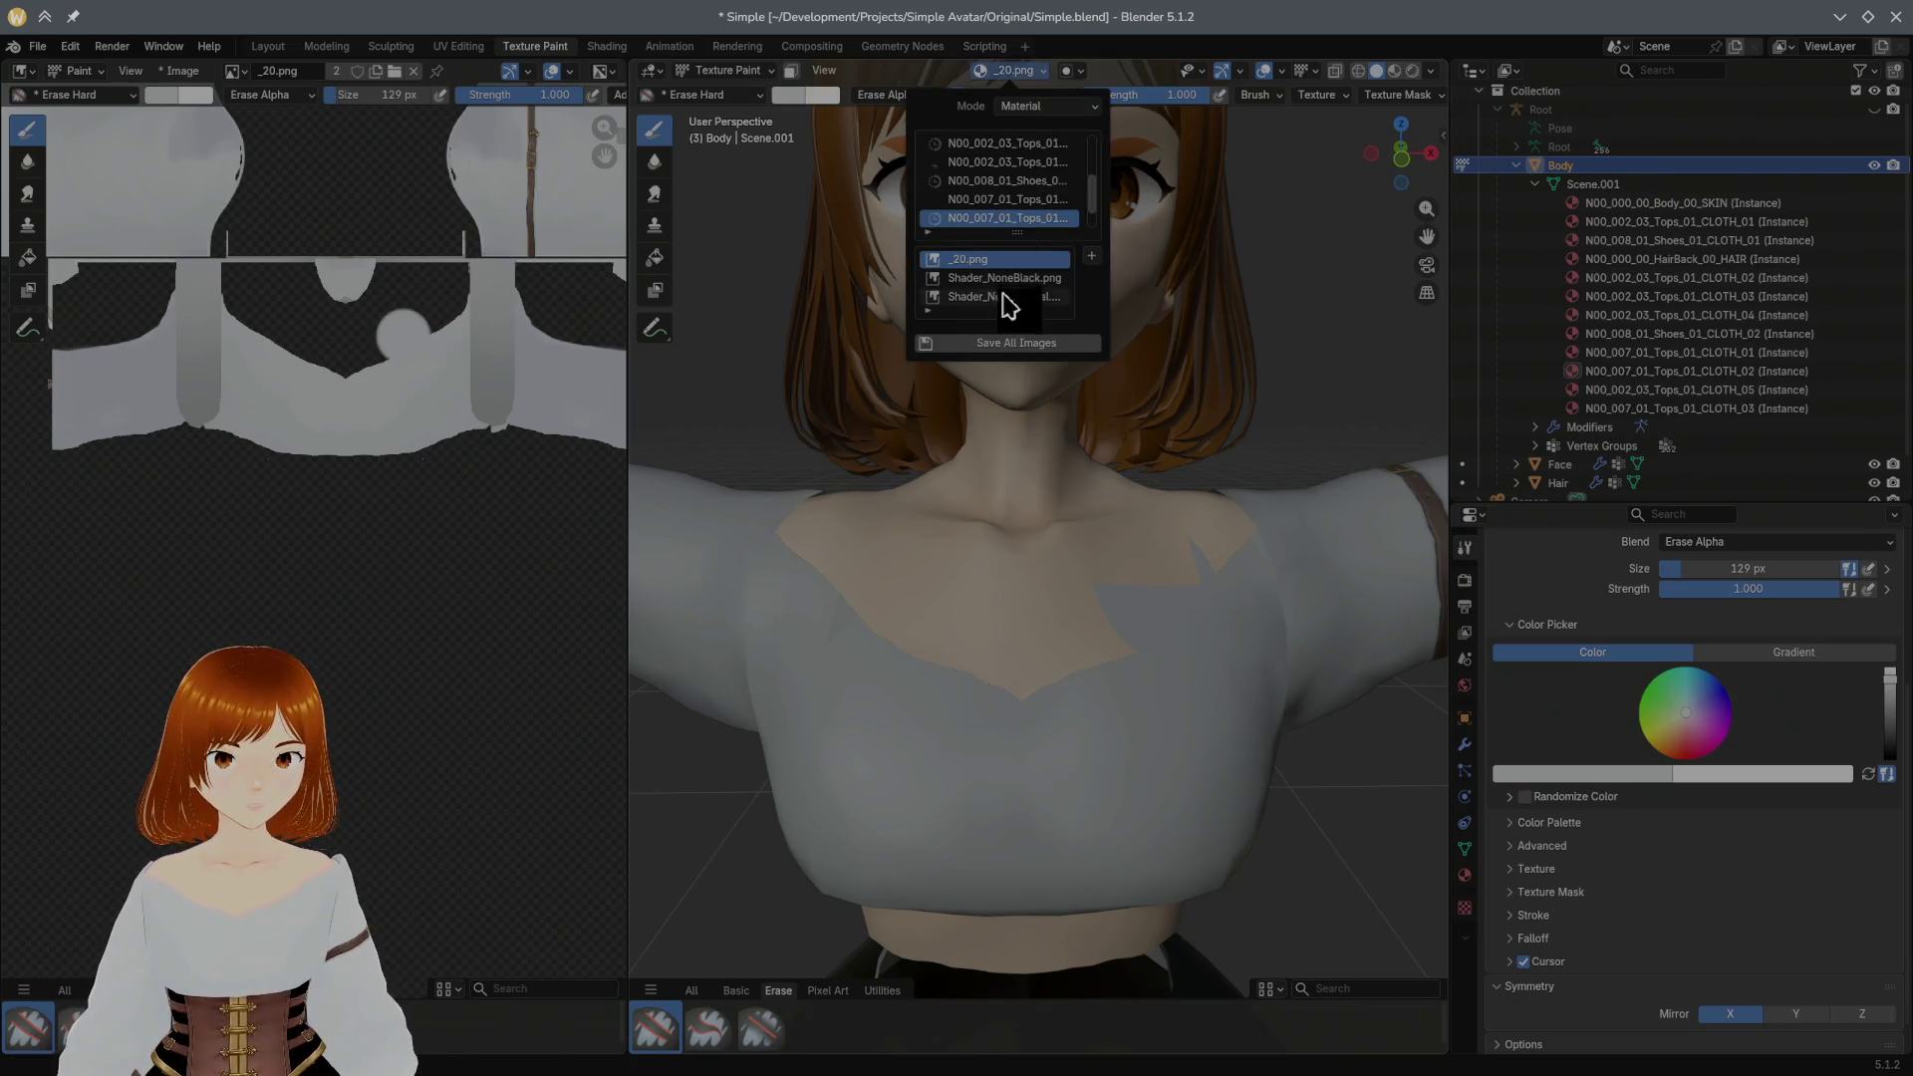
pyautogui.click(1064, 106)
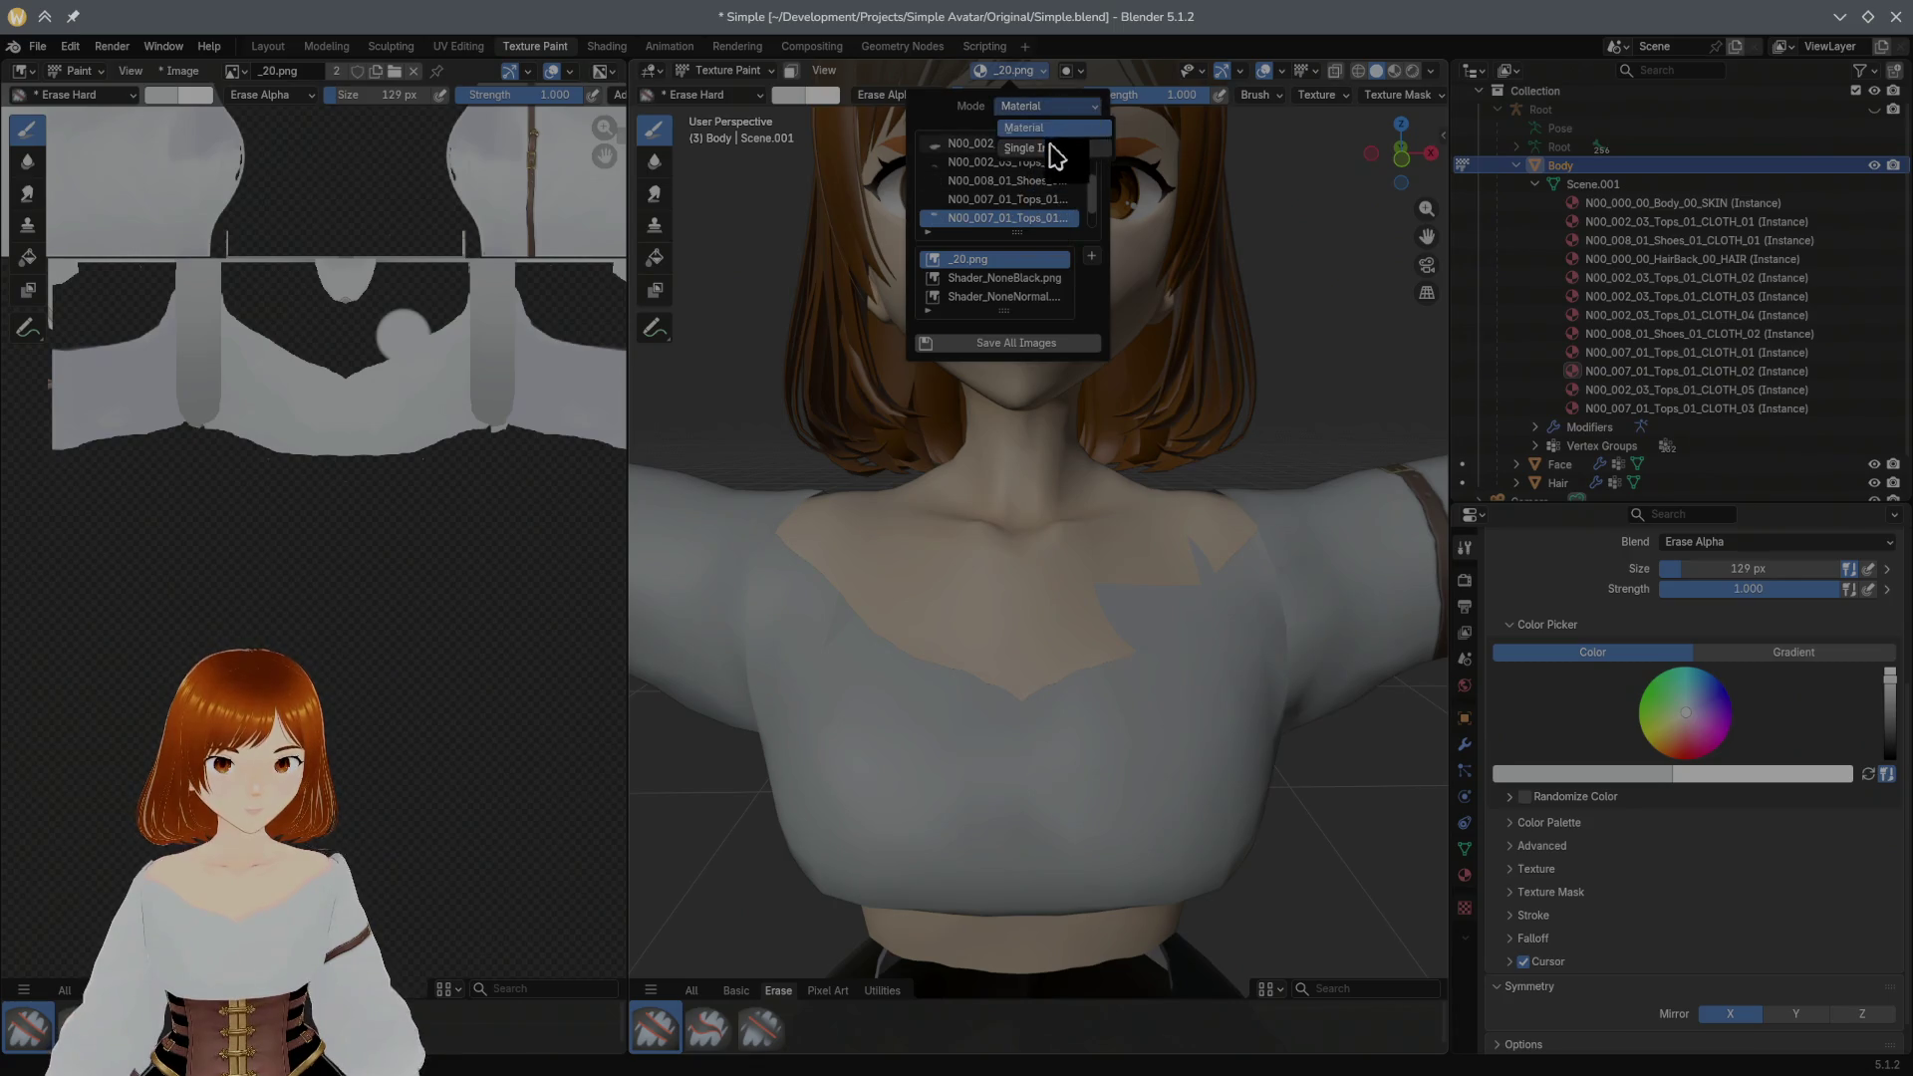
pyautogui.click(1049, 149)
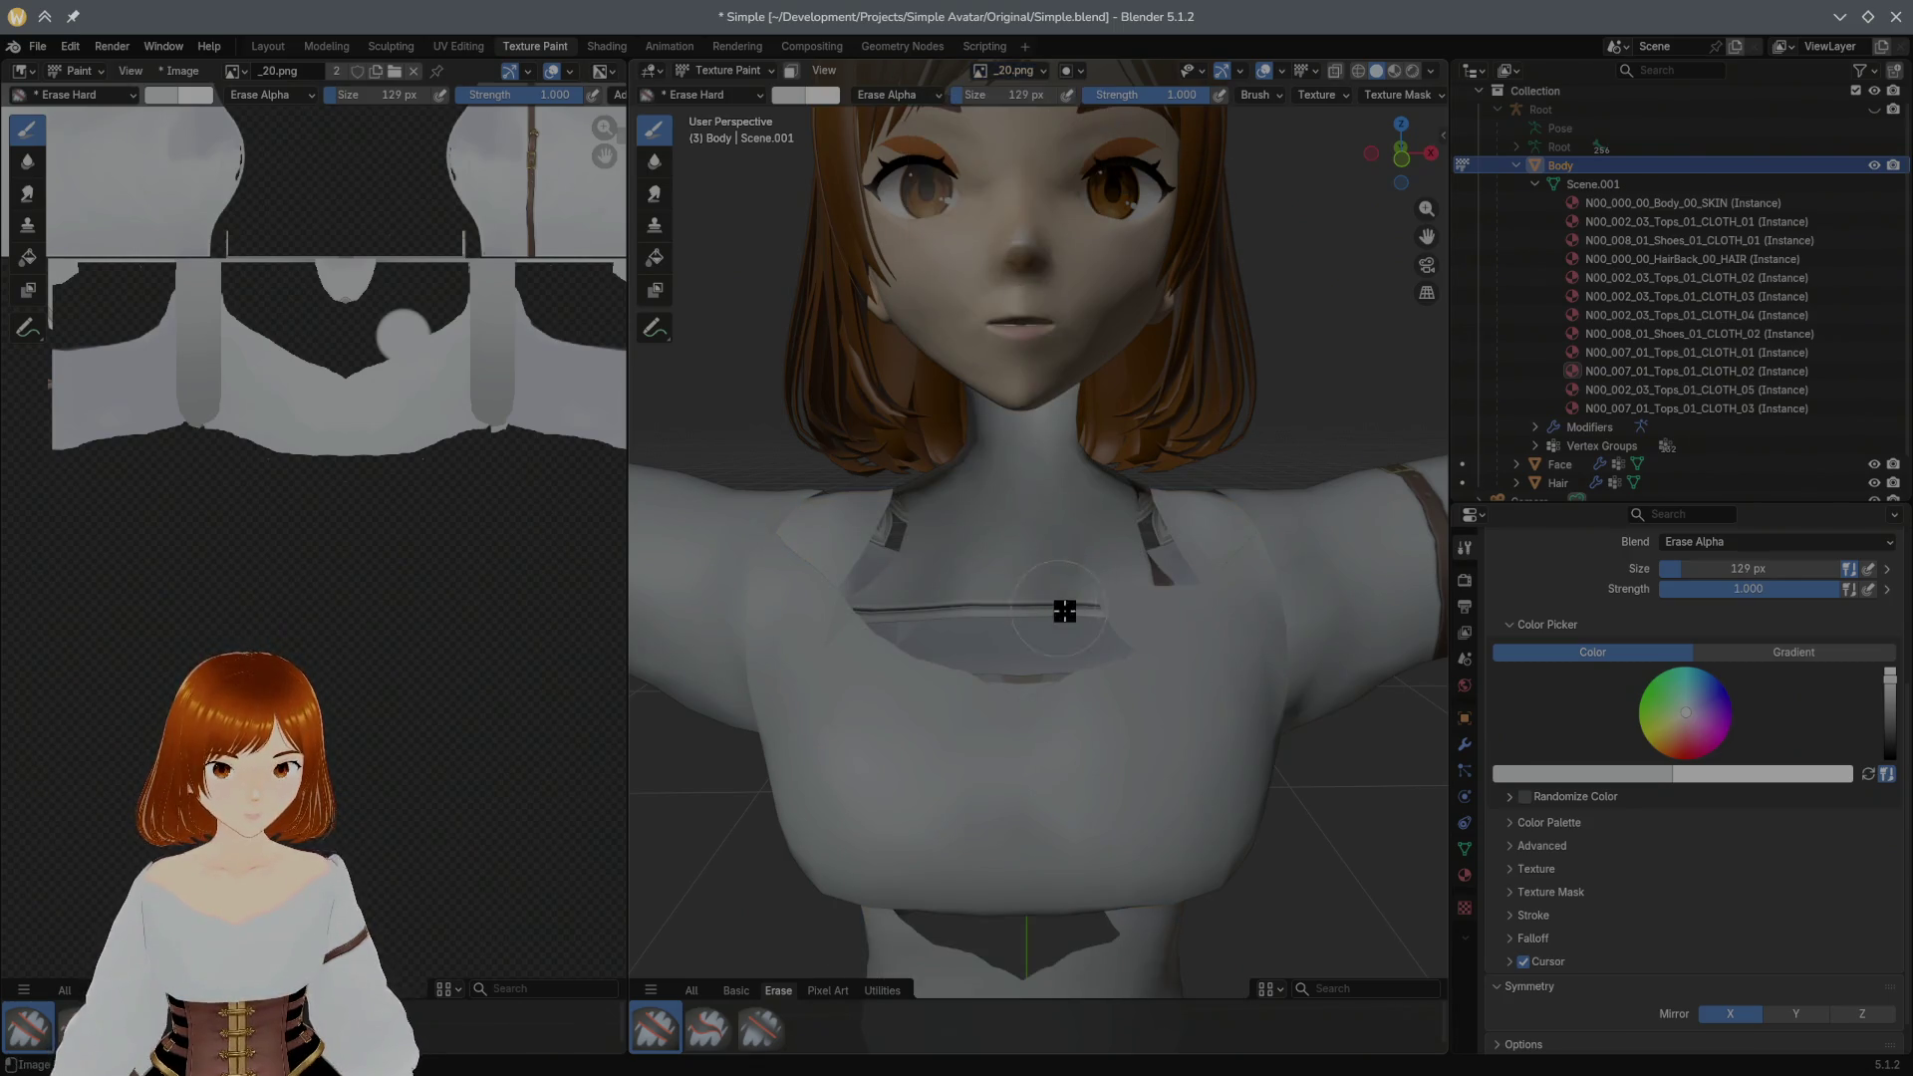
pyautogui.moveTo(1143, 599); pyautogui.dragTo(1234, 551)
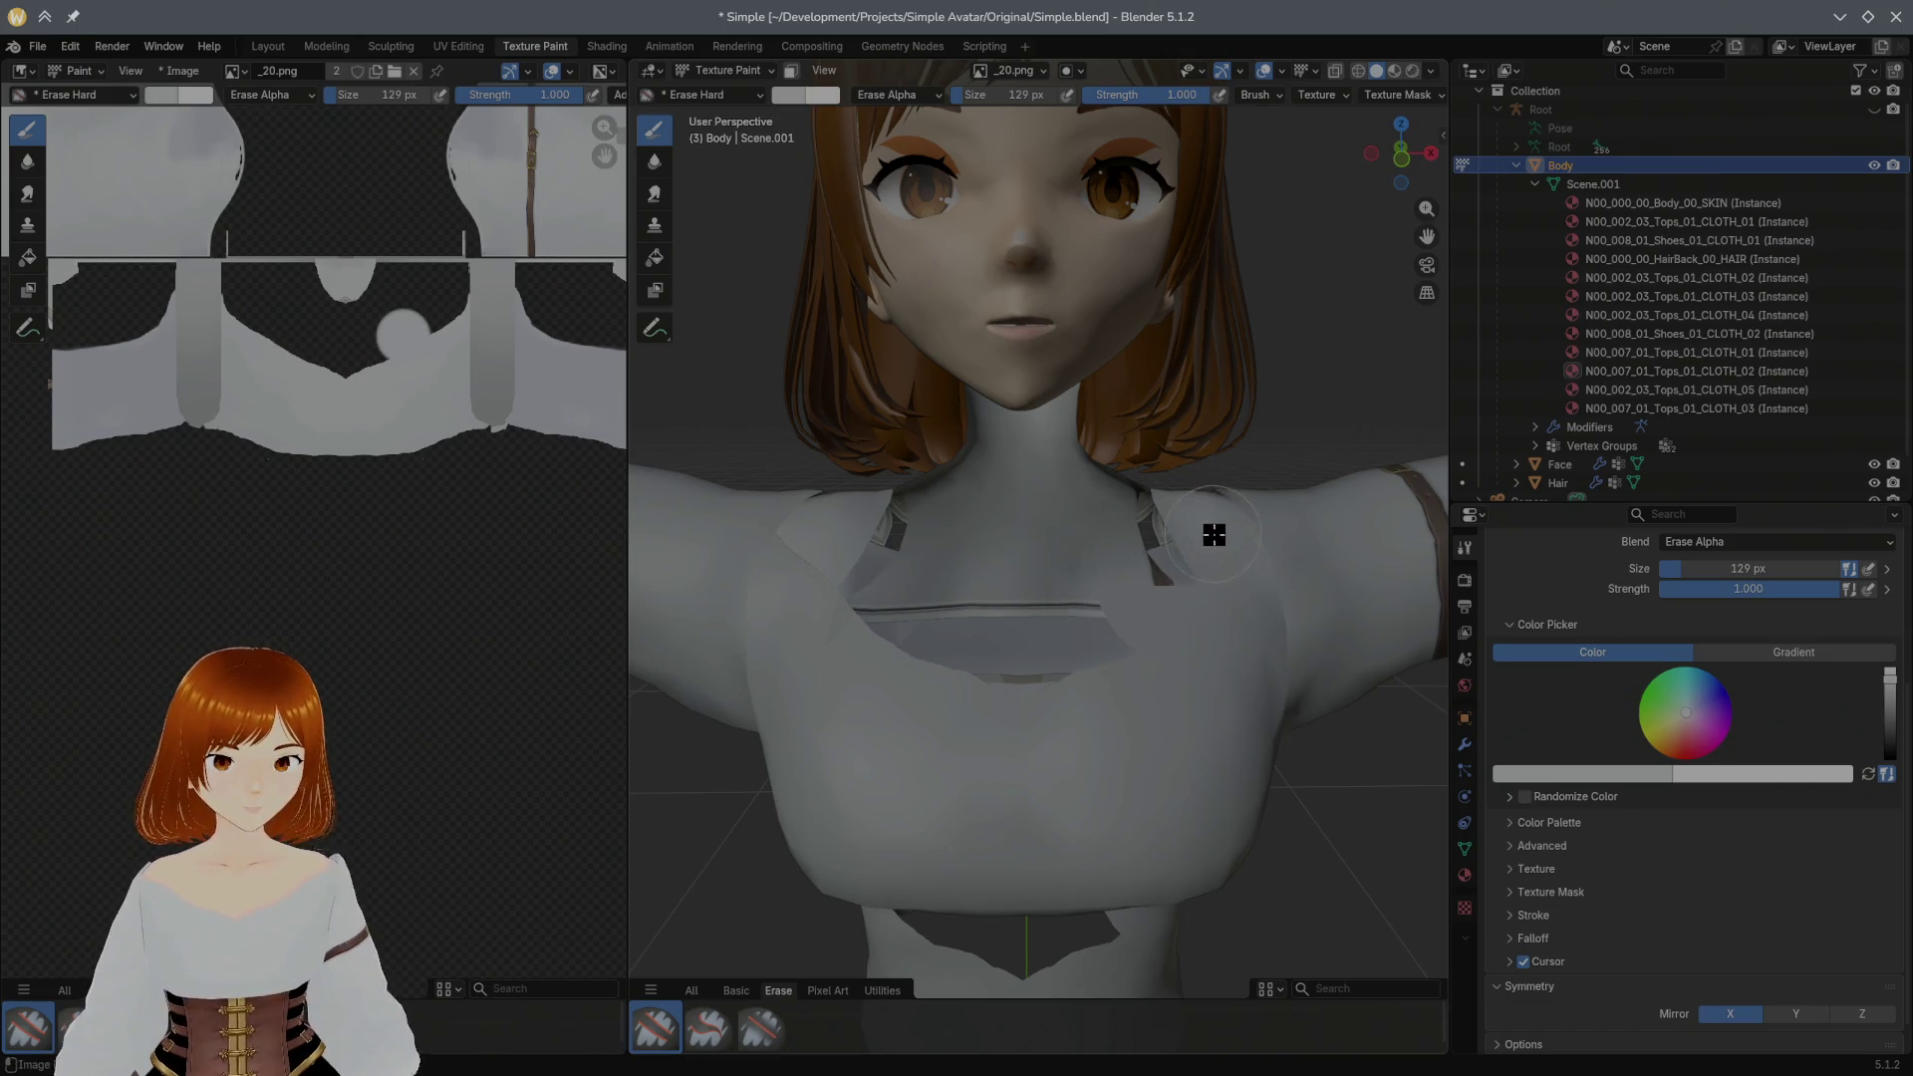
pyautogui.moveTo(1216, 530); pyautogui.dragTo(1181, 449, button='middle')
pyautogui.click(1042, 73)
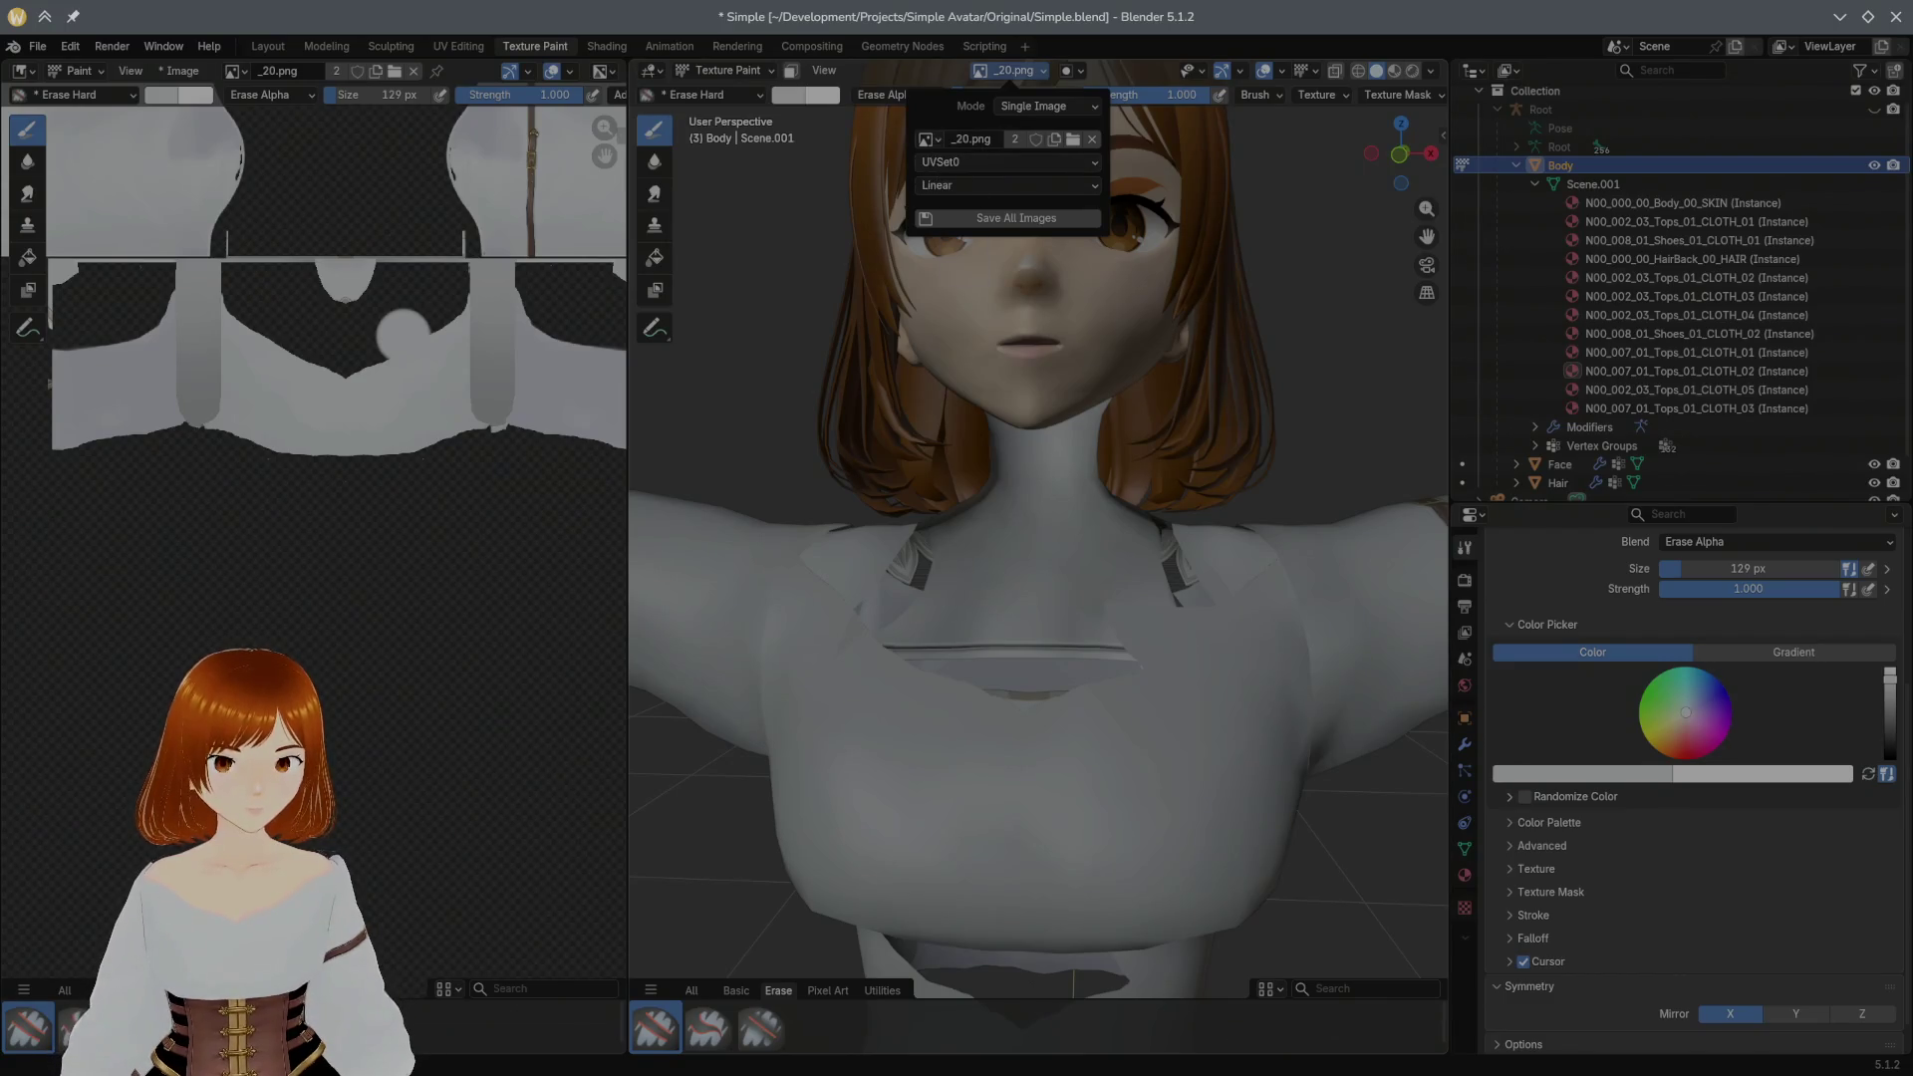
# Step: Erase the seam along the side of the neck and the collar edge to reveal the neck
pyautogui.moveTo(885, 471)
pyautogui.mouseDown(button='middle')
pyautogui.moveTo(1210, 514)
pyautogui.moveTo(1035, 483)
pyautogui.moveTo(941, 496)
pyautogui.mouseUp(button='middle')
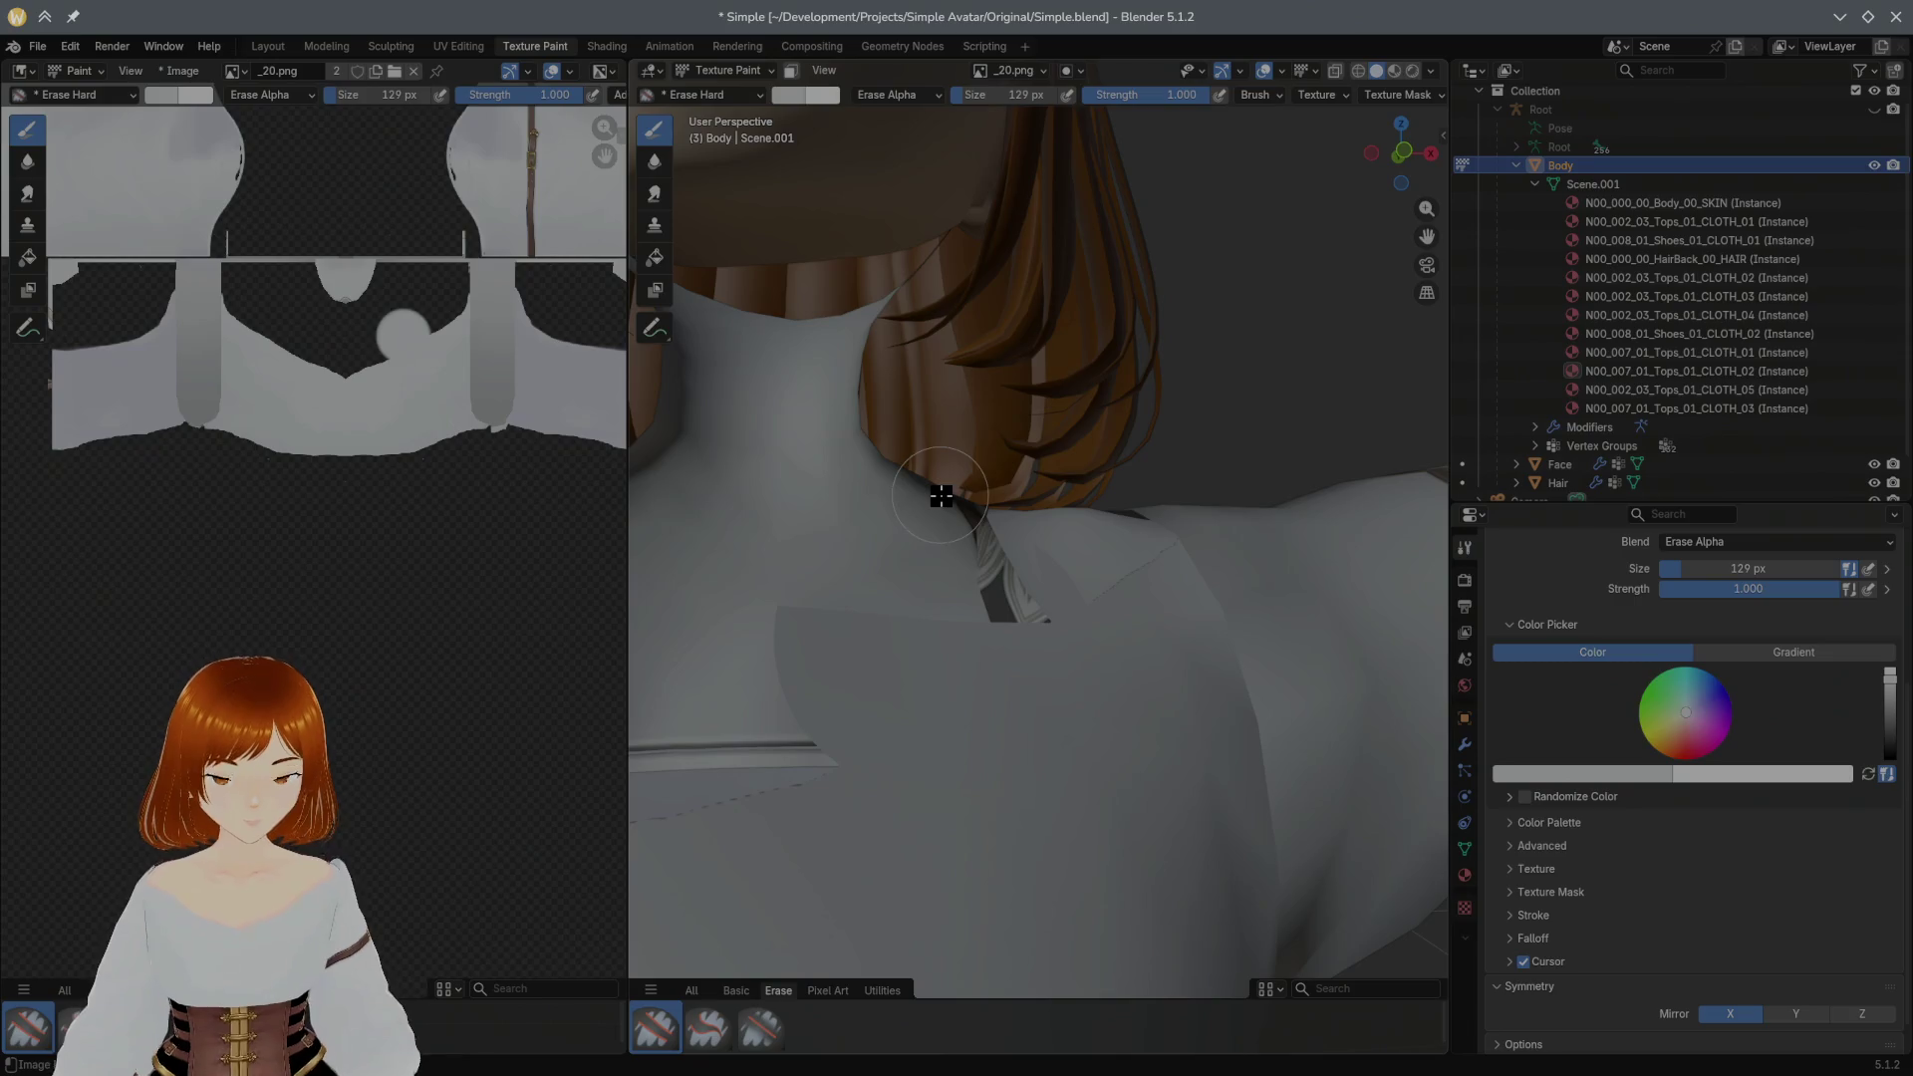
pyautogui.moveTo(752, 589); pyautogui.dragTo(786, 600)
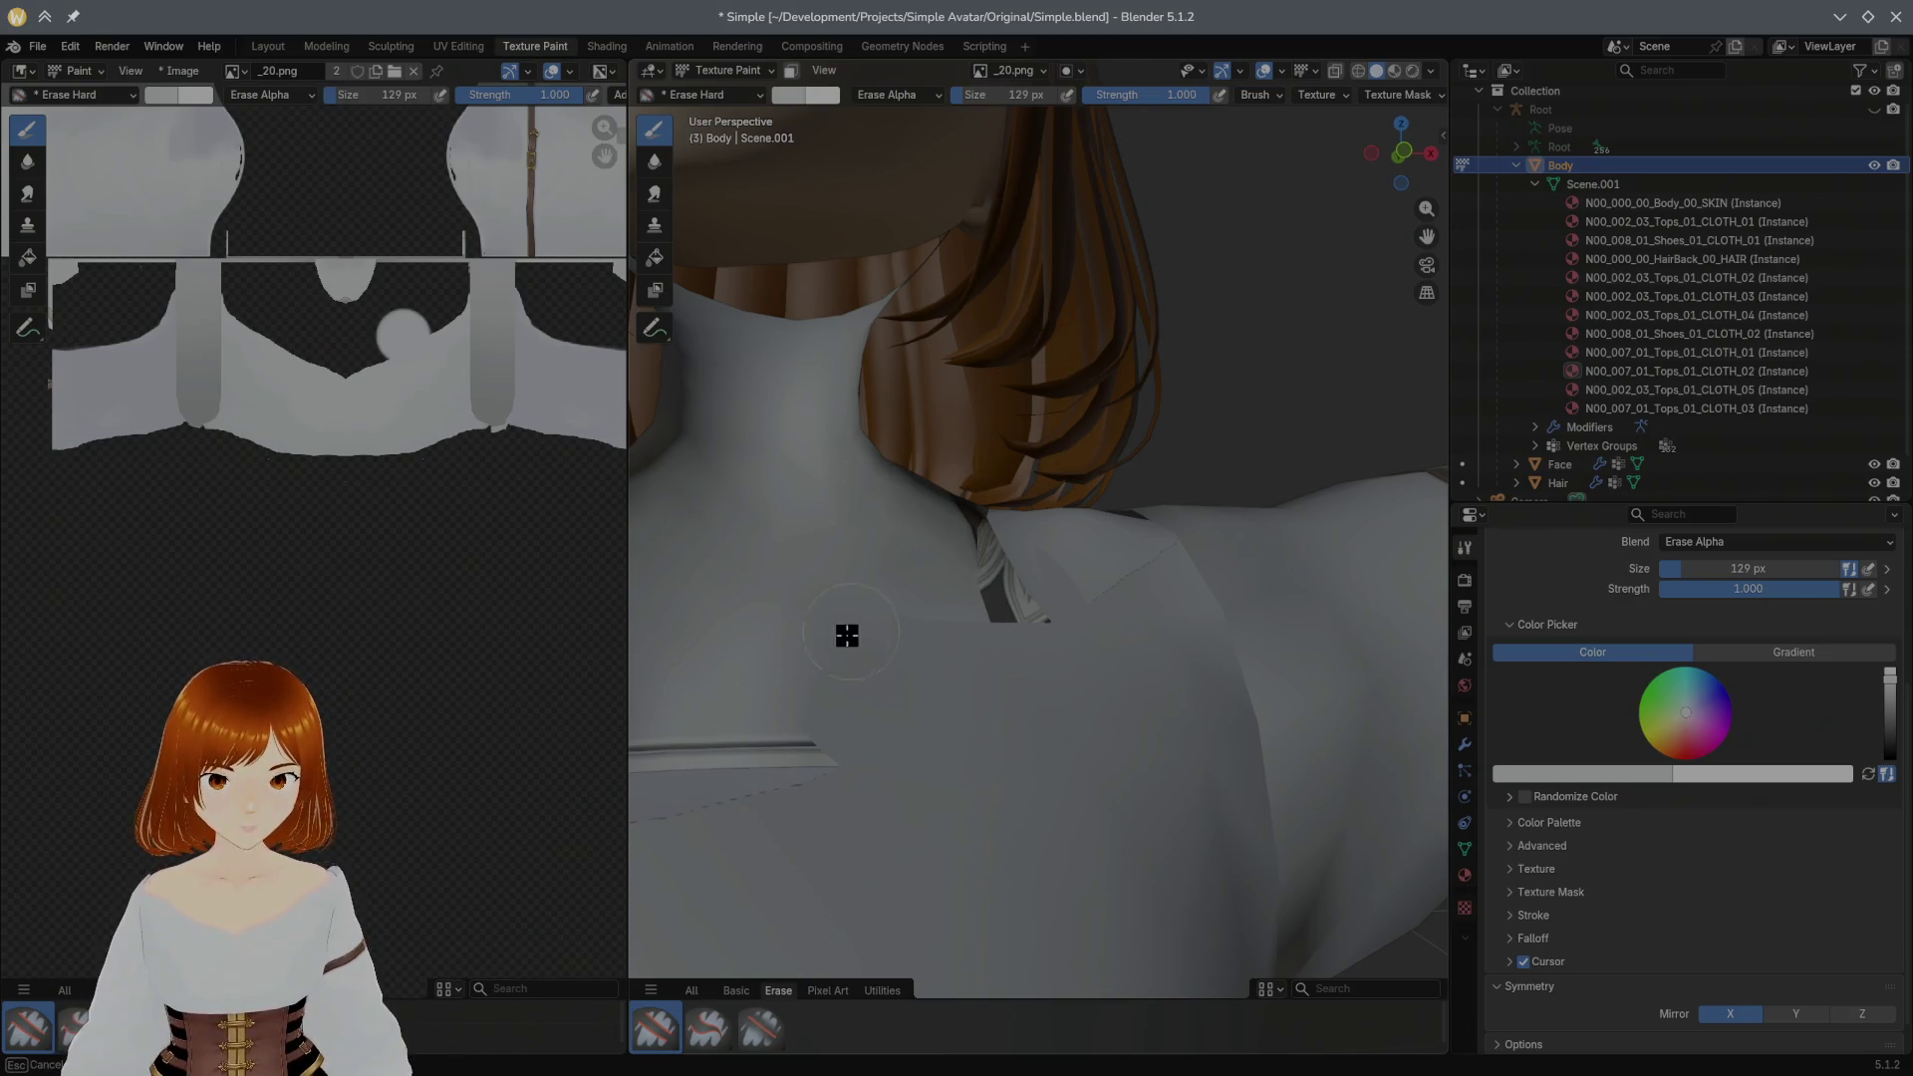
pyautogui.moveTo(909, 615); pyautogui.dragTo(1012, 568)
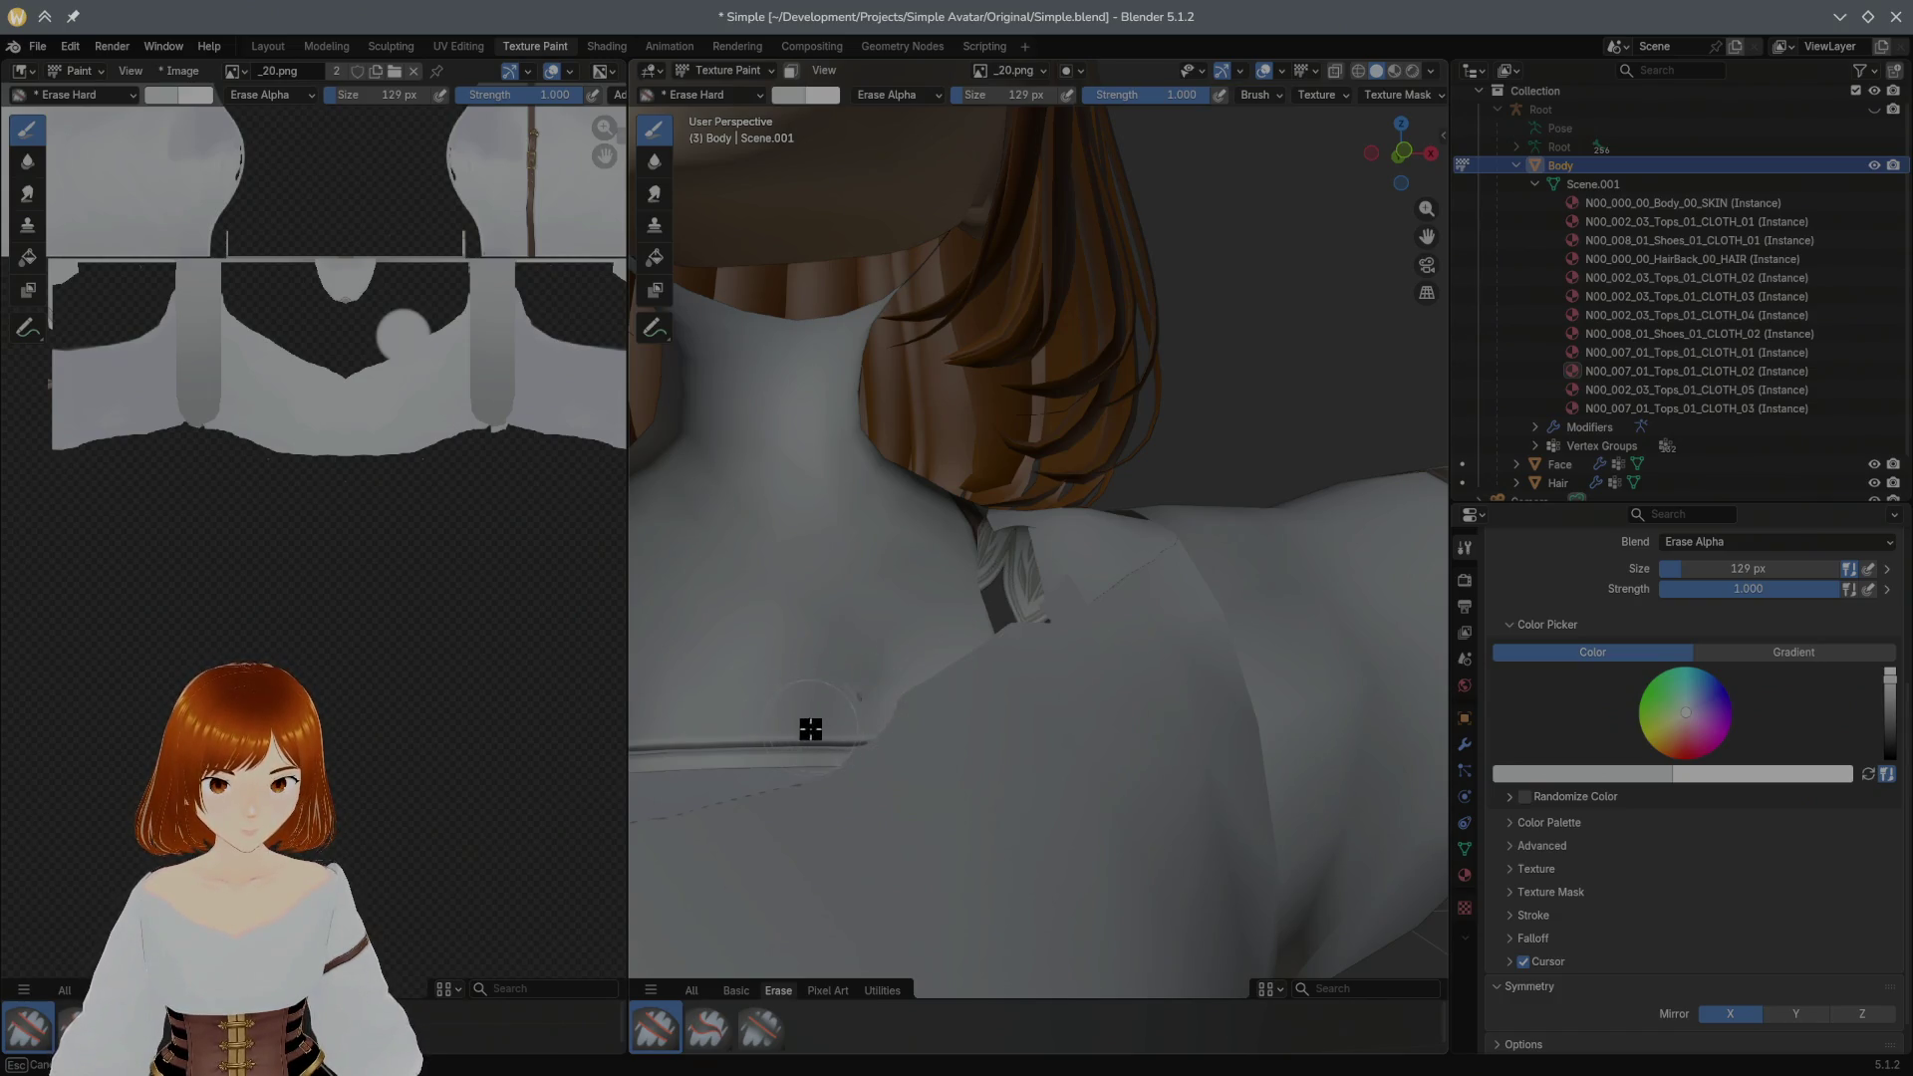
pyautogui.moveTo(882, 686)
pyautogui.mouseDown()
pyautogui.moveTo(825, 722)
pyautogui.moveTo(924, 664)
pyautogui.mouseUp()
pyautogui.moveTo(1073, 562); pyautogui.dragTo(996, 569)
pyautogui.moveTo(995, 569)
pyautogui.mouseDown(button='middle')
pyautogui.moveTo(598, 827)
pyautogui.moveTo(991, 598)
pyautogui.moveTo(1102, 491)
pyautogui.moveTo(807, 713)
pyautogui.mouseUp(button='middle')
# Step: Erase more of the collar and a stroke up the shirt front, checking from behind
pyautogui.moveTo(885, 551)
pyautogui.mouseDown()
pyautogui.moveTo(910, 561)
pyautogui.moveTo(936, 529)
pyautogui.moveTo(853, 491)
pyautogui.moveTo(1044, 406)
pyautogui.mouseUp()
pyautogui.moveTo(1043, 405)
pyautogui.mouseDown(button='middle')
pyautogui.moveTo(876, 483)
pyautogui.moveTo(854, 608)
pyautogui.mouseUp(button='middle')
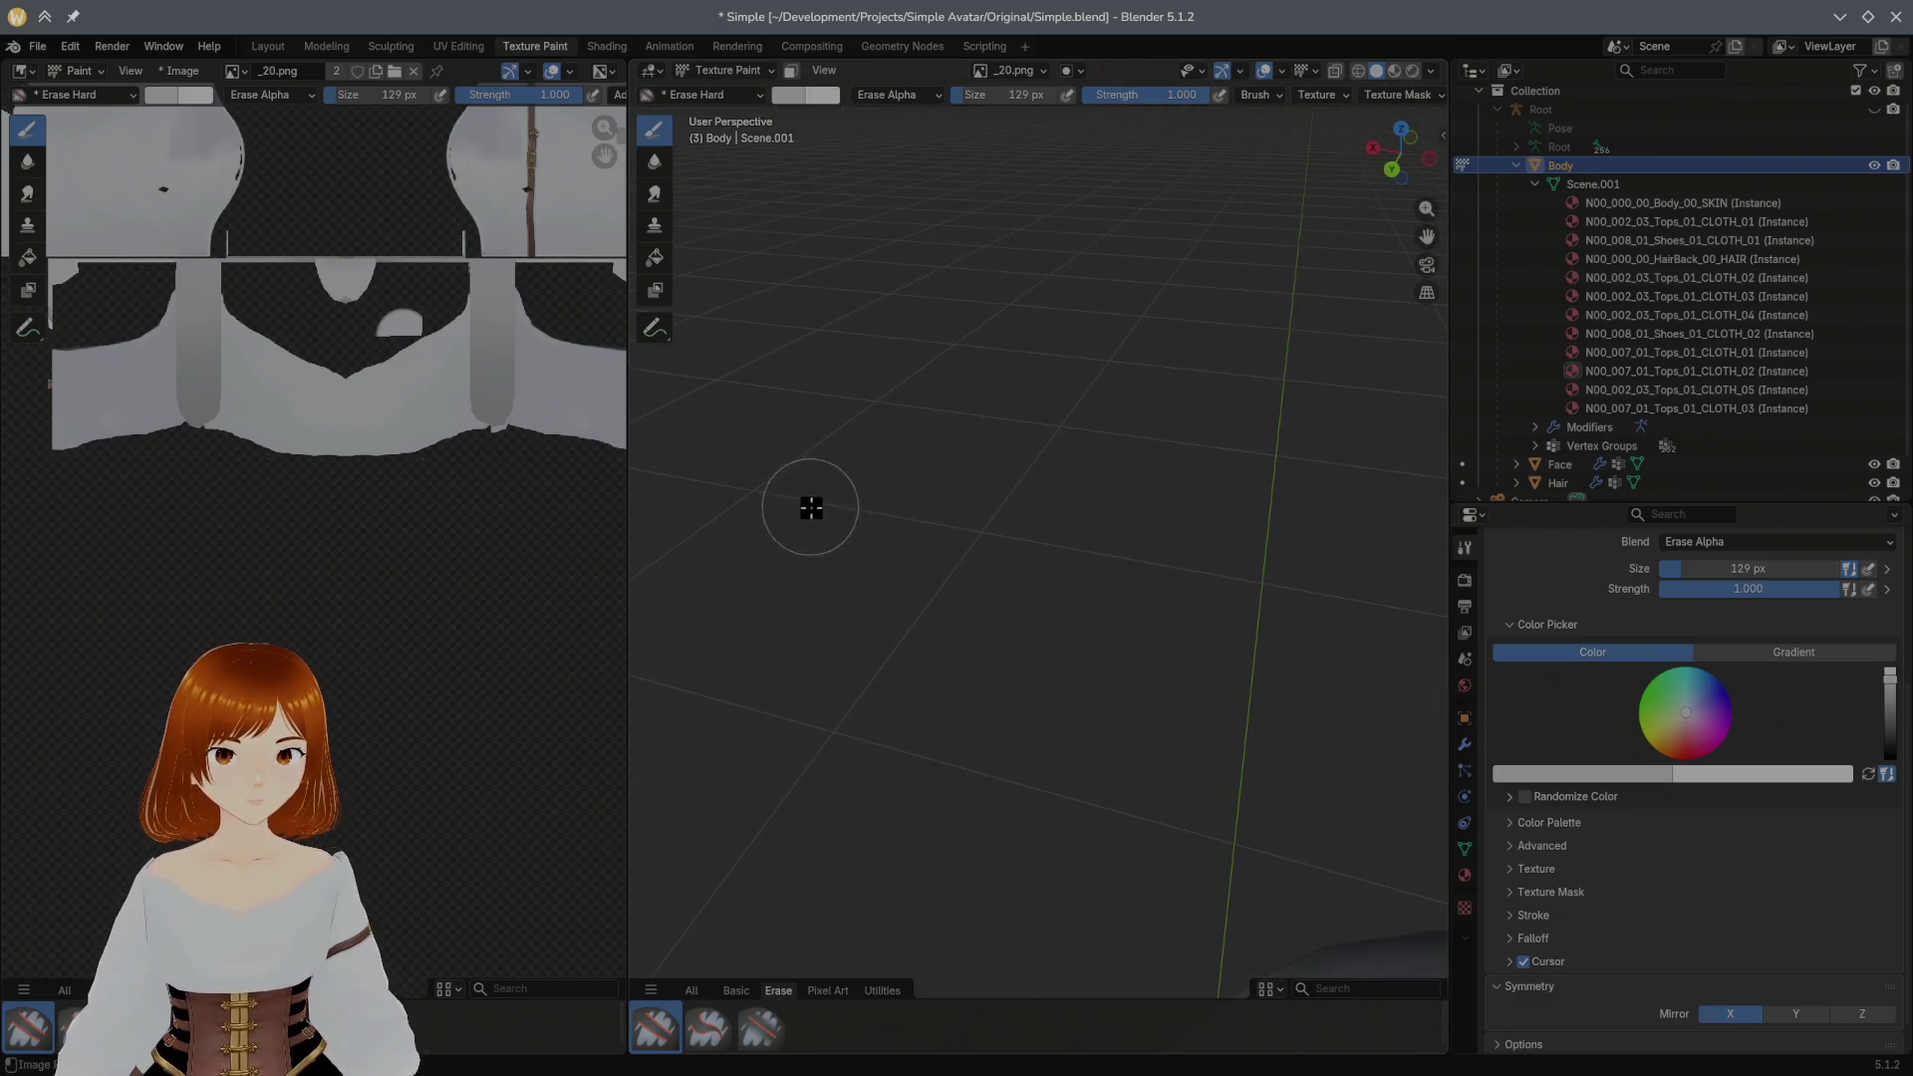
pyautogui.moveTo(988, 398)
pyautogui.mouseDown(button='middle')
pyautogui.moveTo(1225, 431)
pyautogui.moveTo(1072, 405)
pyautogui.moveTo(1161, 419)
pyautogui.moveTo(1103, 351)
pyautogui.moveTo(1153, 443)
pyautogui.moveTo(1145, 415)
pyautogui.moveTo(1192, 424)
pyautogui.moveTo(628, 483)
pyautogui.moveTo(1053, 506)
pyautogui.moveTo(1196, 428)
pyautogui.moveTo(1031, 471)
pyautogui.moveTo(1266, 466)
pyautogui.mouseUp(button='middle')
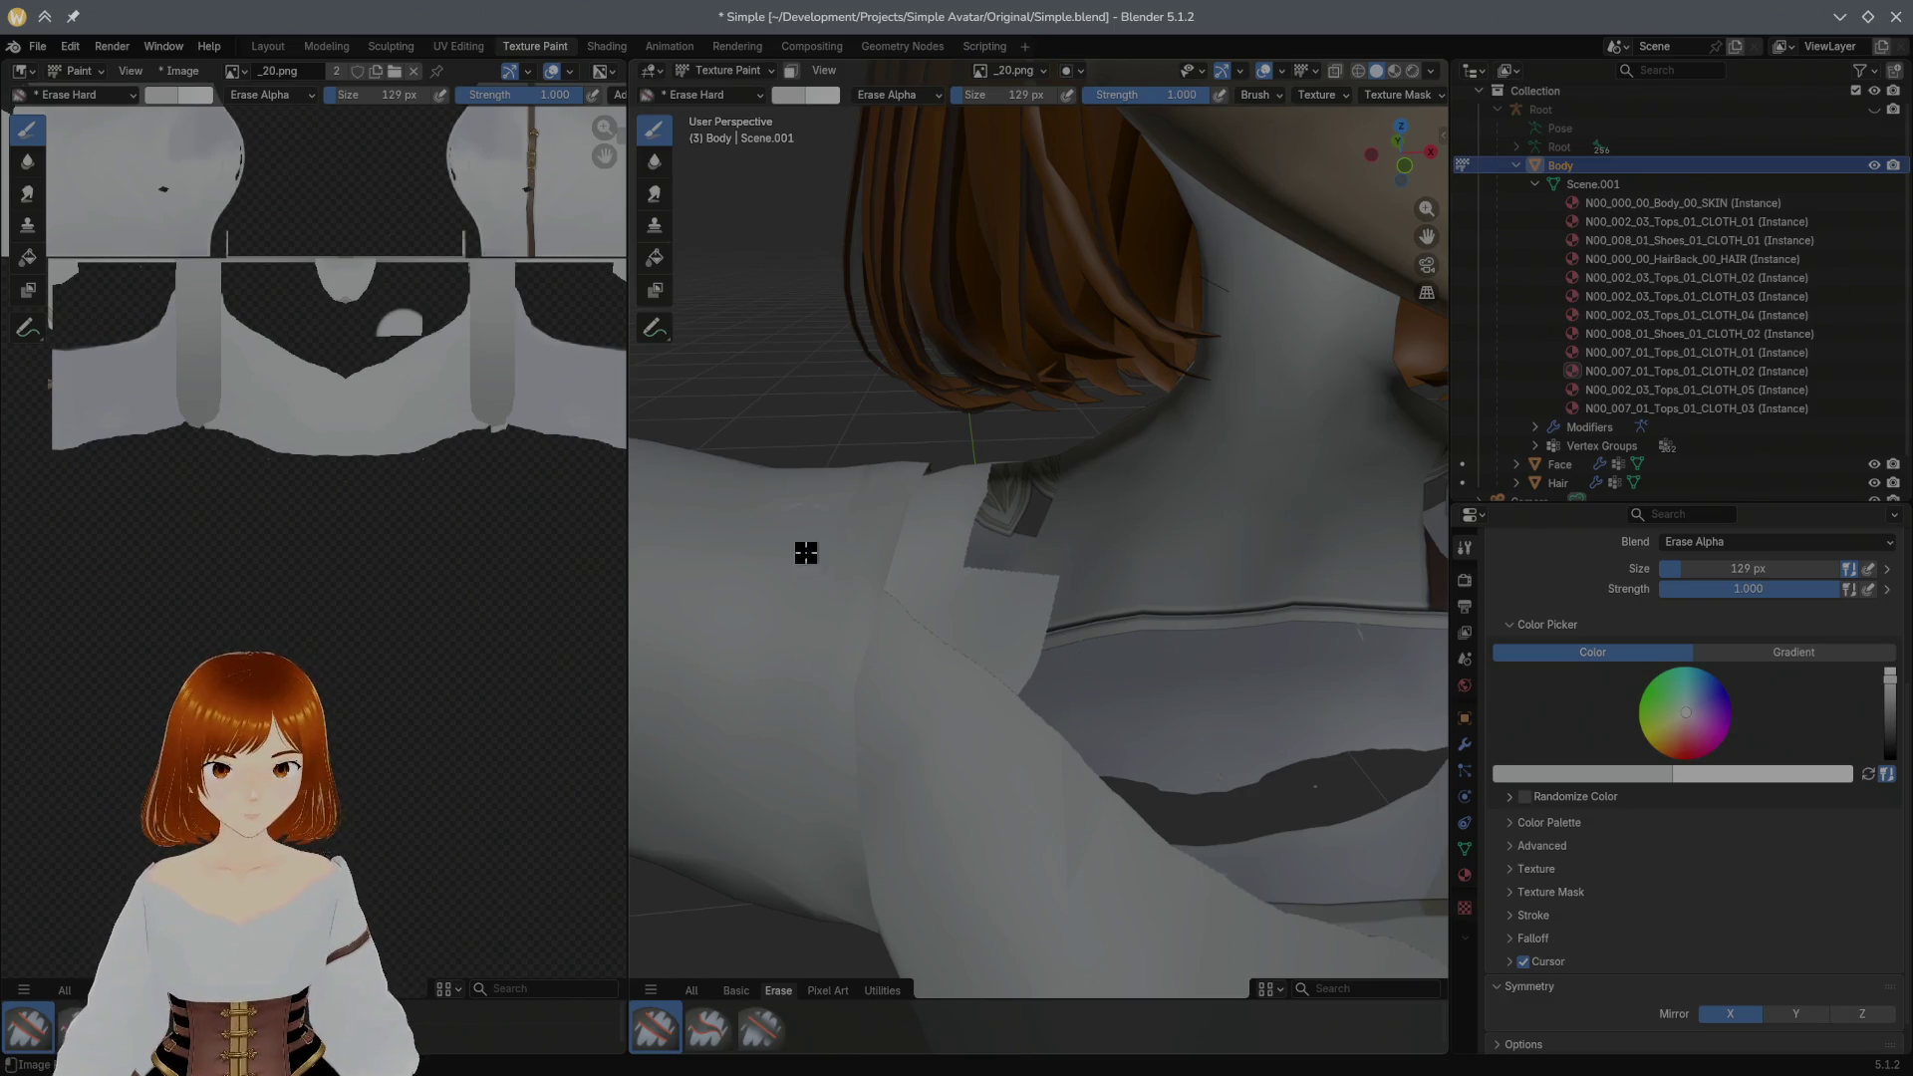
pyautogui.moveTo(998, 708)
pyautogui.mouseDown()
pyautogui.moveTo(1025, 658)
pyautogui.moveTo(1089, 638)
pyautogui.mouseUp()
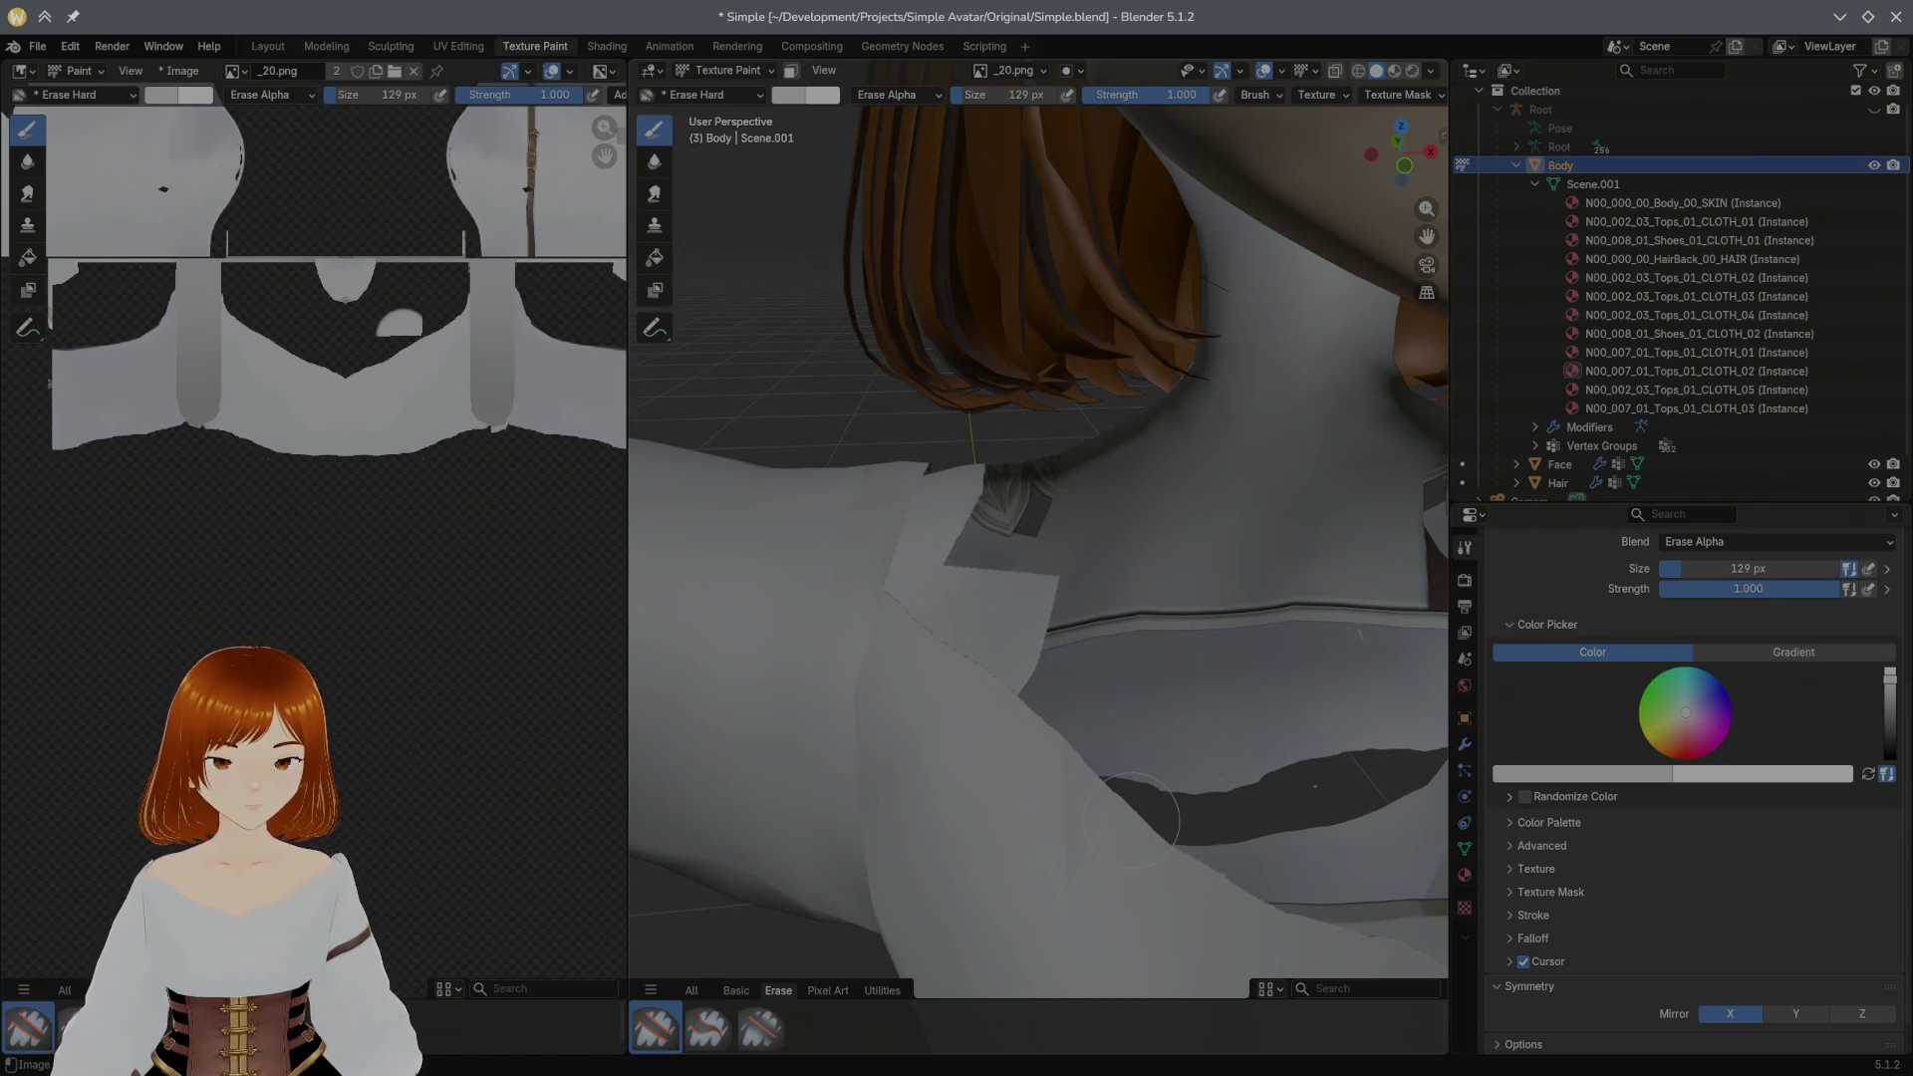
pyautogui.moveTo(1252, 450)
pyautogui.mouseDown(button='middle')
pyautogui.moveTo(838, 439)
pyautogui.moveTo(928, 424)
pyautogui.moveTo(972, 456)
pyautogui.moveTo(1036, 447)
pyautogui.mouseUp(button='middle')
pyautogui.scroll(-5, 837, 438)
pyautogui.scroll(5, 977, 470)
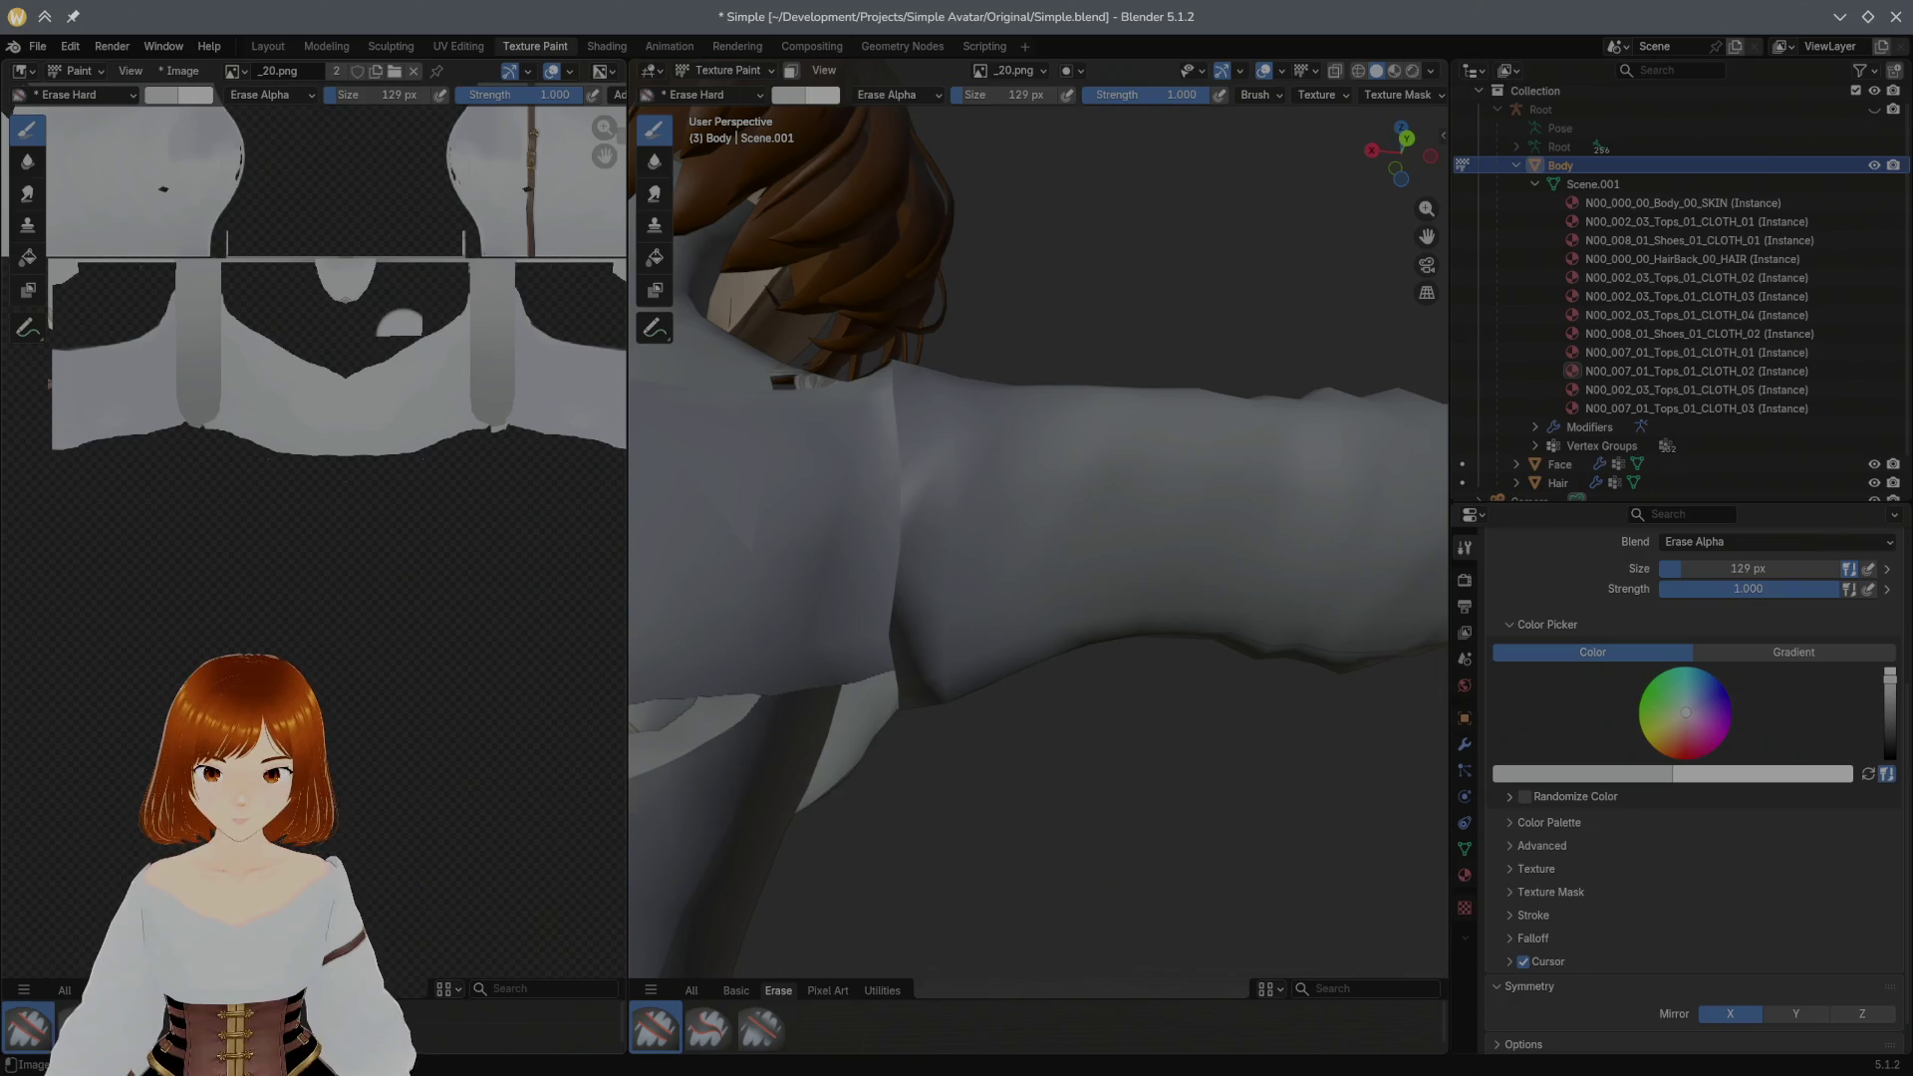
# Step: Switch from the eraser to the Paint Hard Pressure brush and sample a colour from the shirt
pyautogui.click(86, 995)
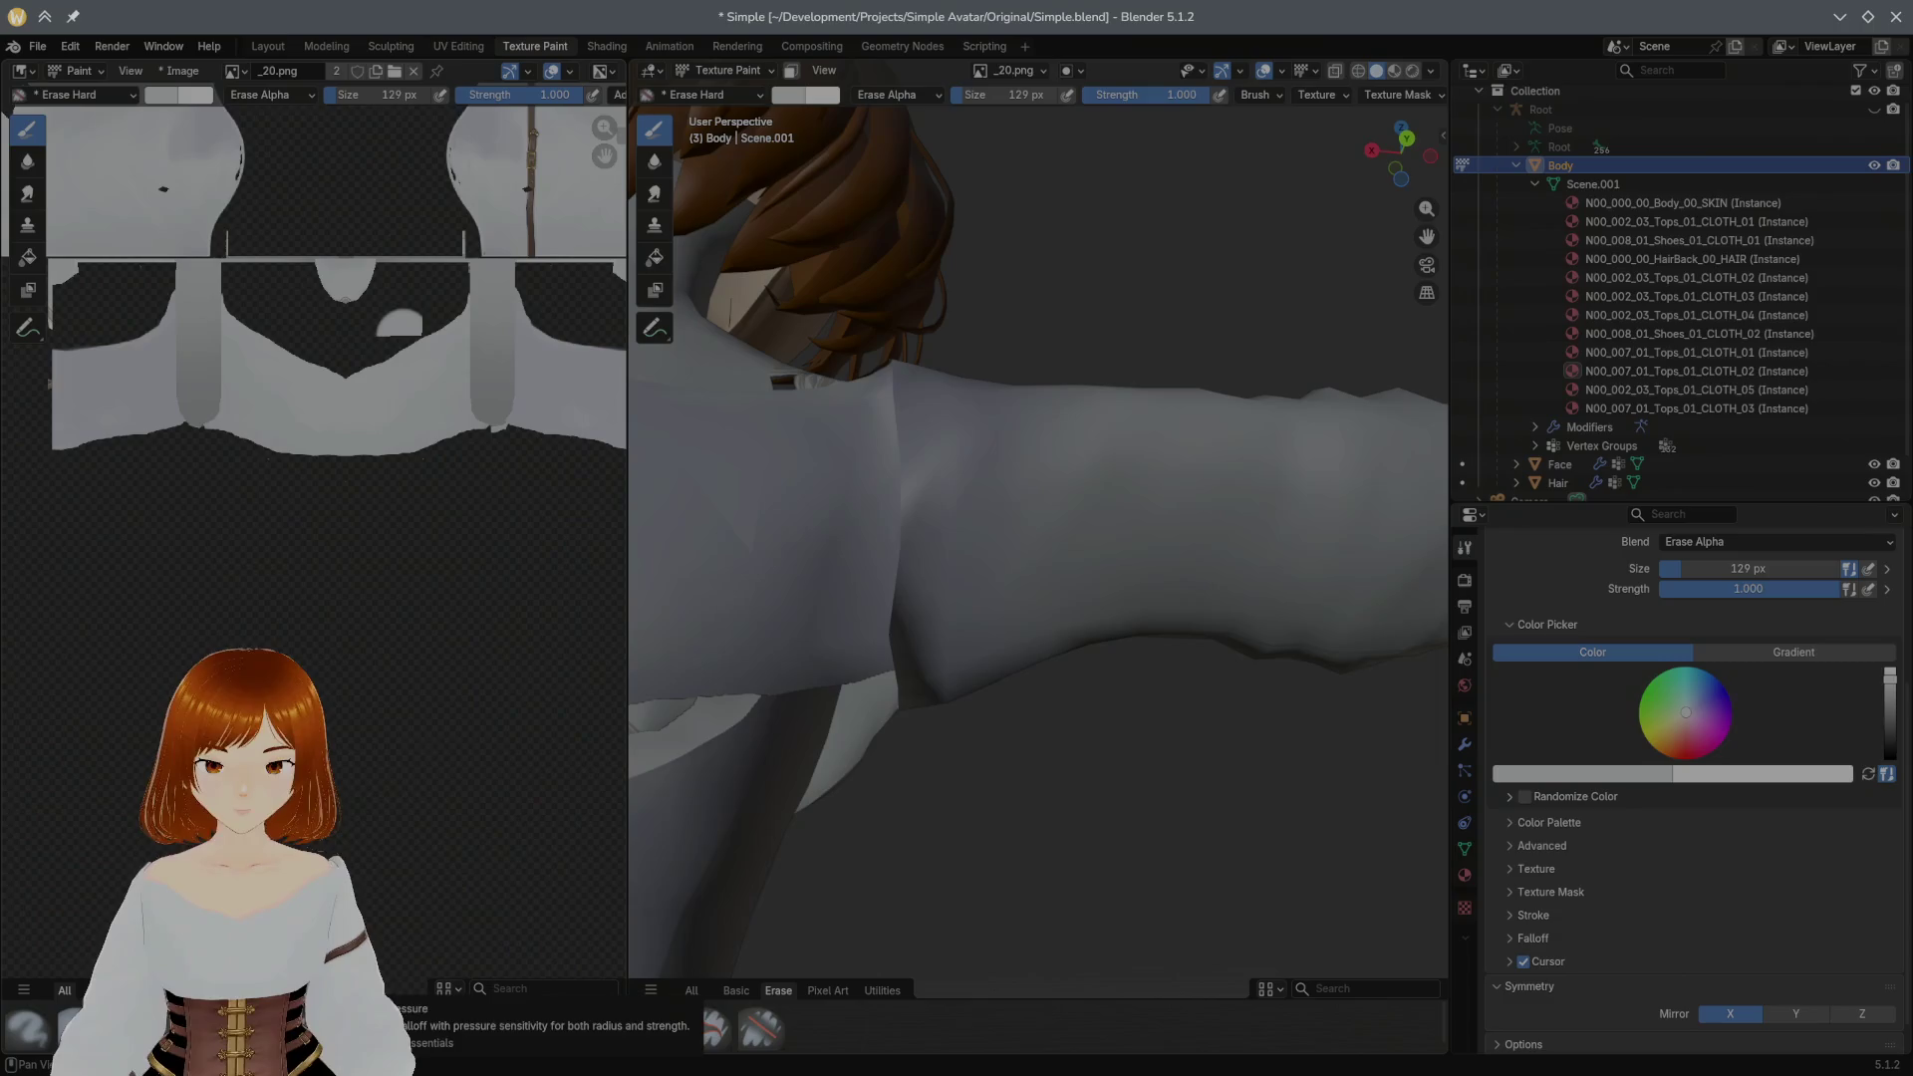
pyautogui.click(179, 1030)
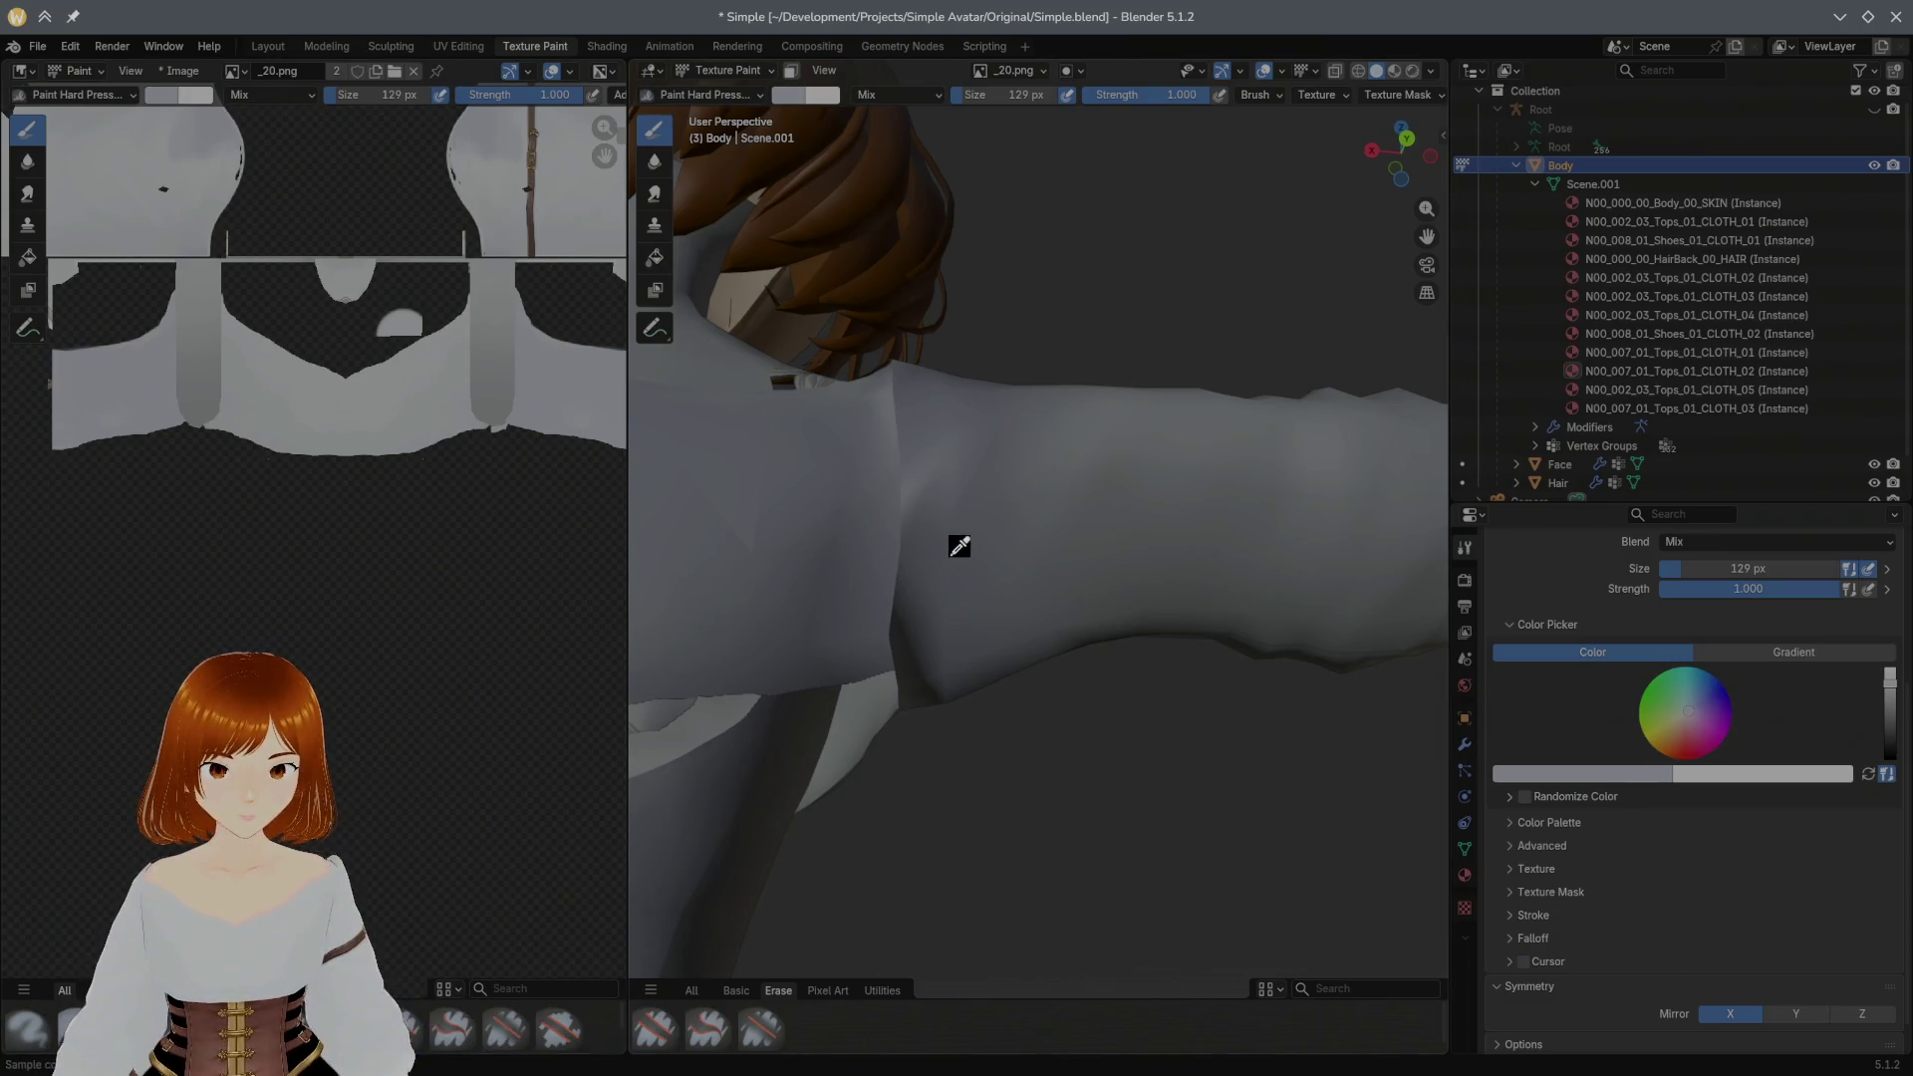
pyautogui.press('s')
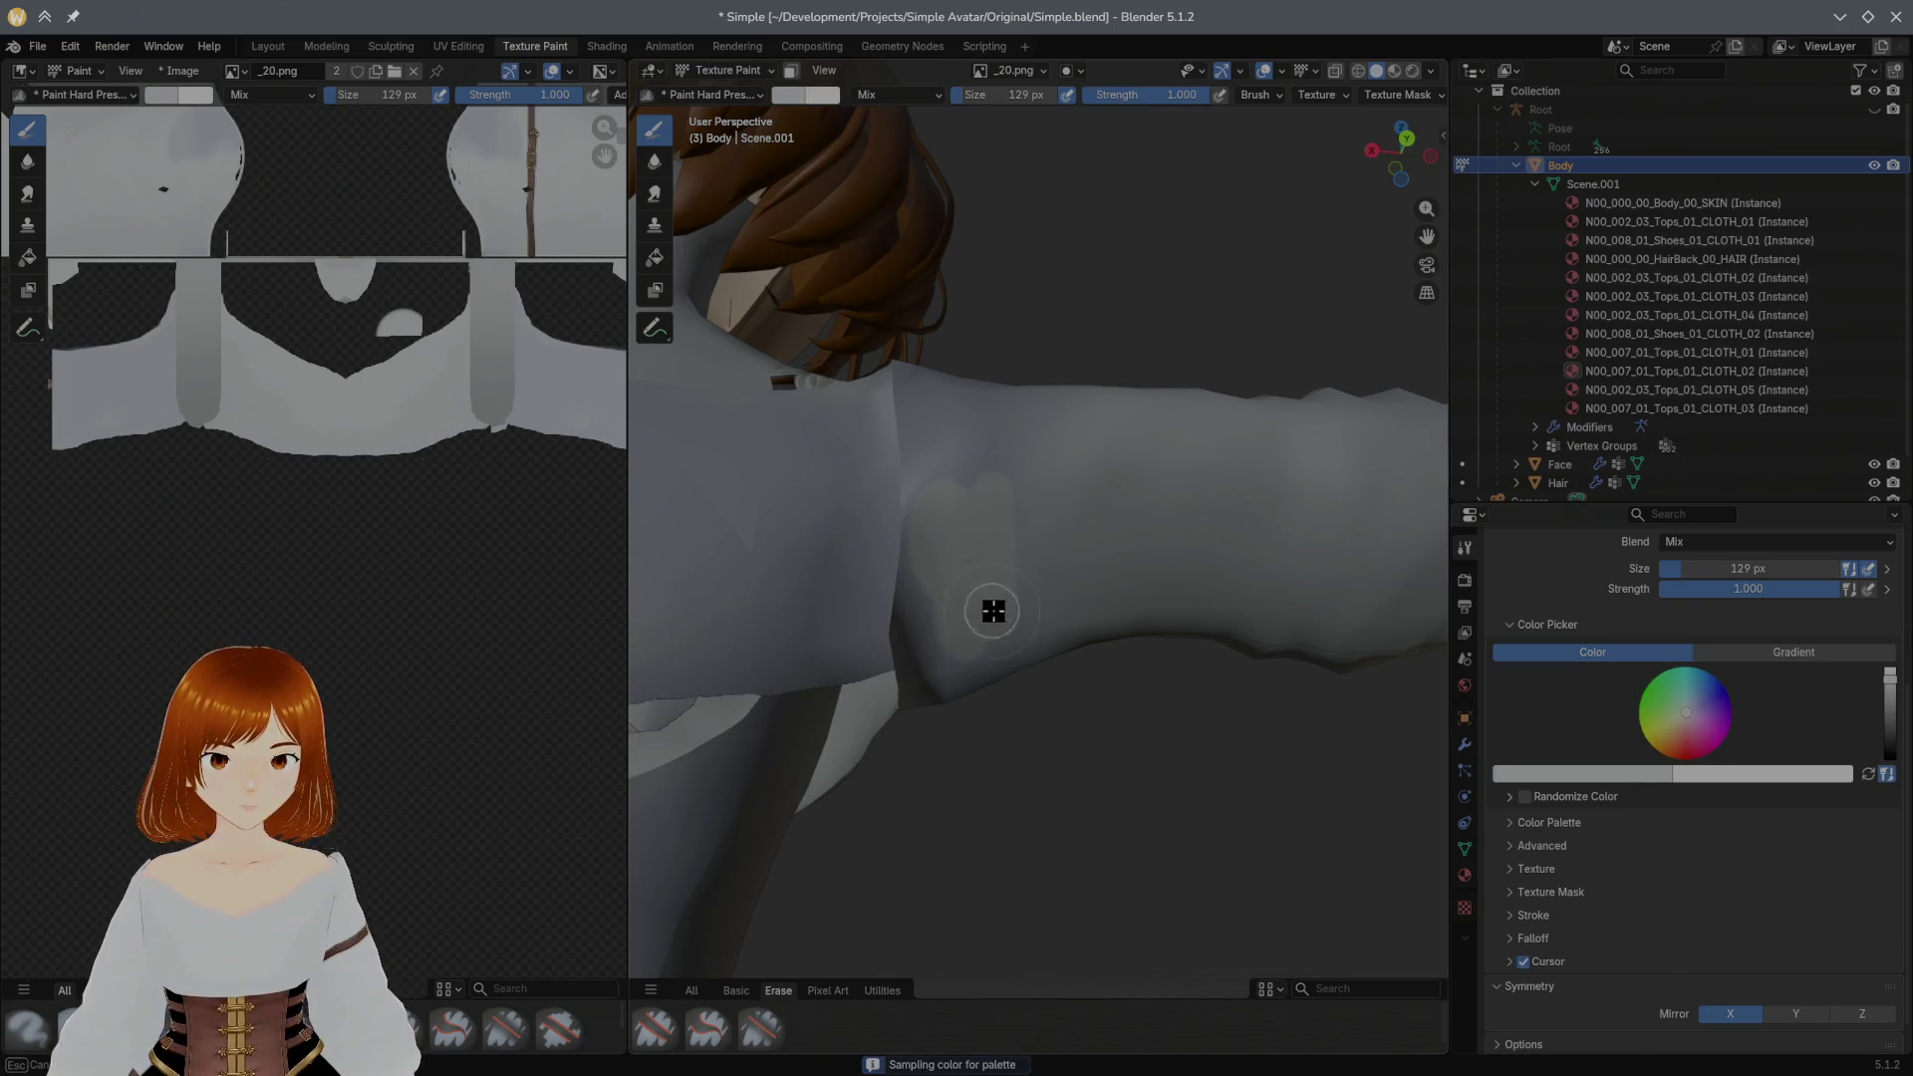
pyautogui.moveTo(1037, 373)
pyautogui.mouseDown(button='middle')
pyautogui.moveTo(1033, 402)
pyautogui.moveTo(1431, 427)
pyautogui.mouseUp(button='middle')
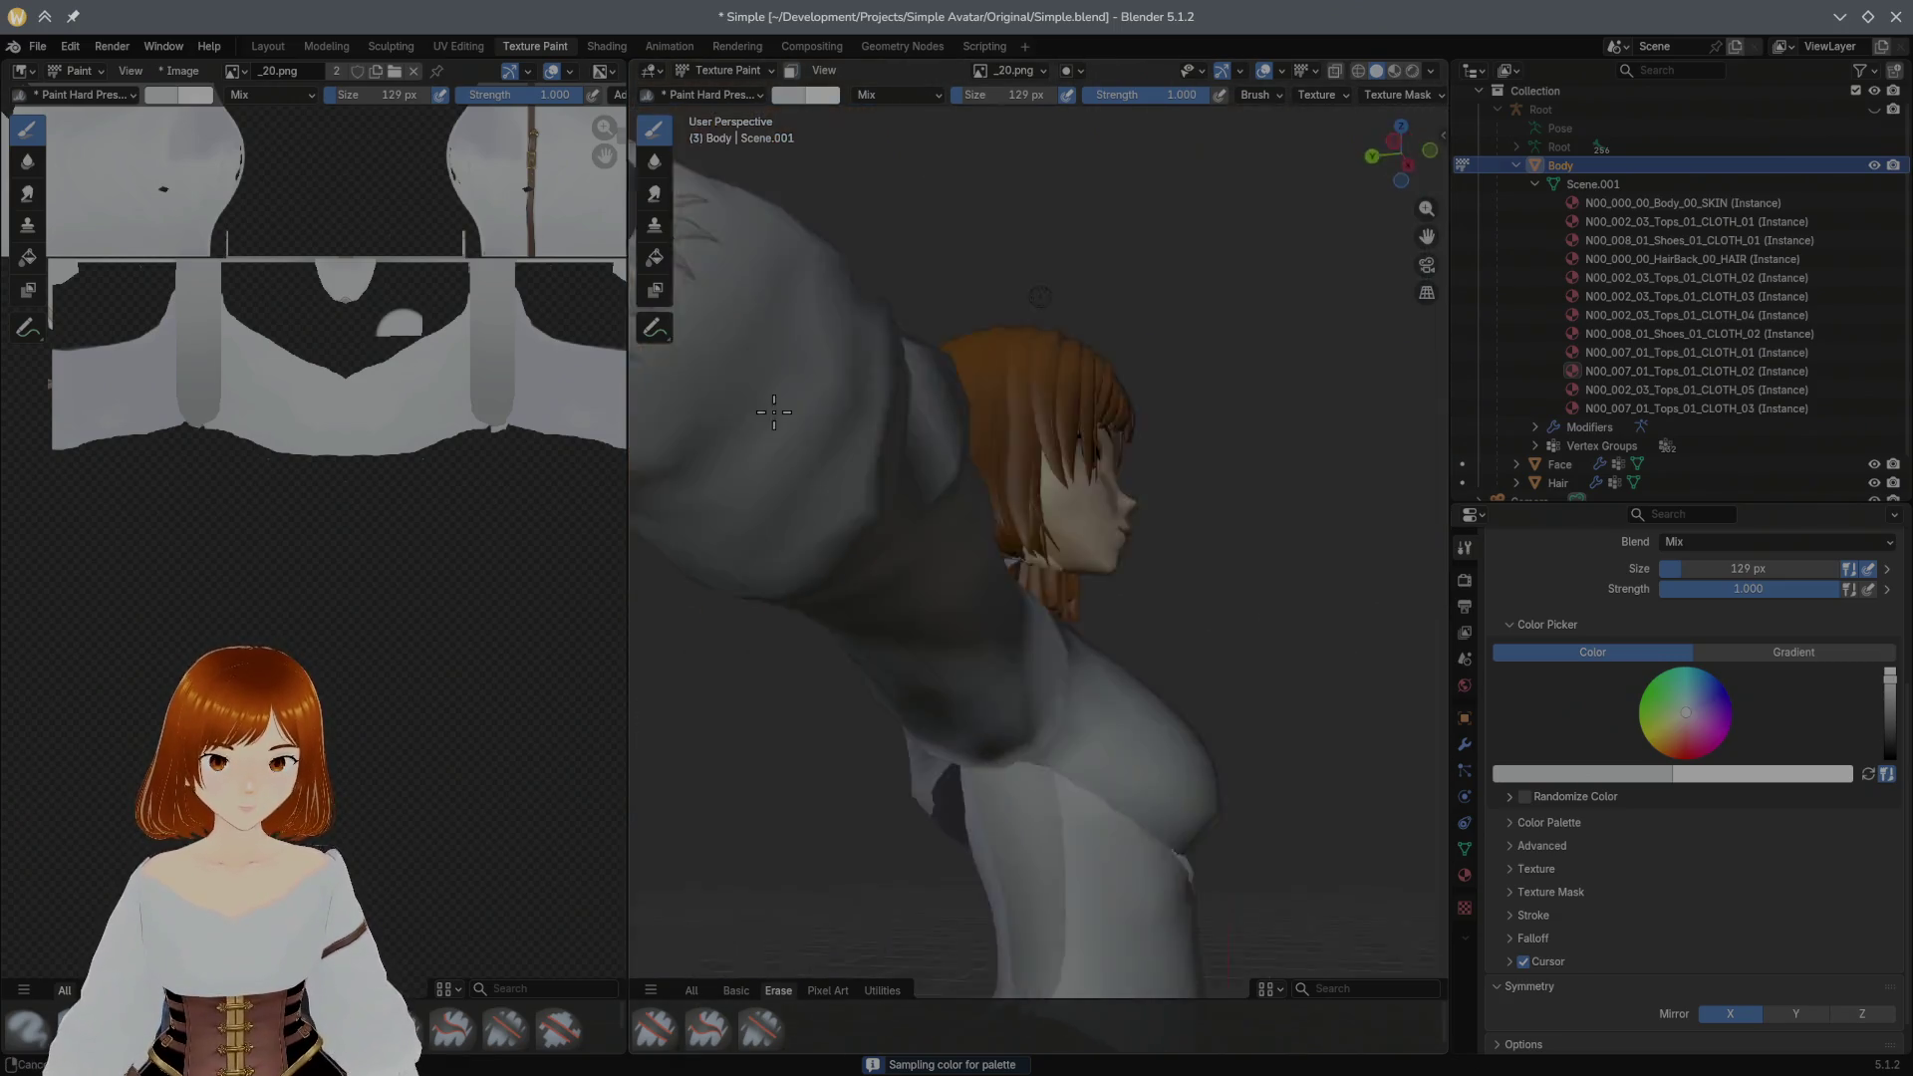
# Step: Orbit to a low close view of the outstretched arm and start painting over its brown strap
pyautogui.moveTo(1132, 405); pyautogui.dragTo(1231, 487, button='middle')
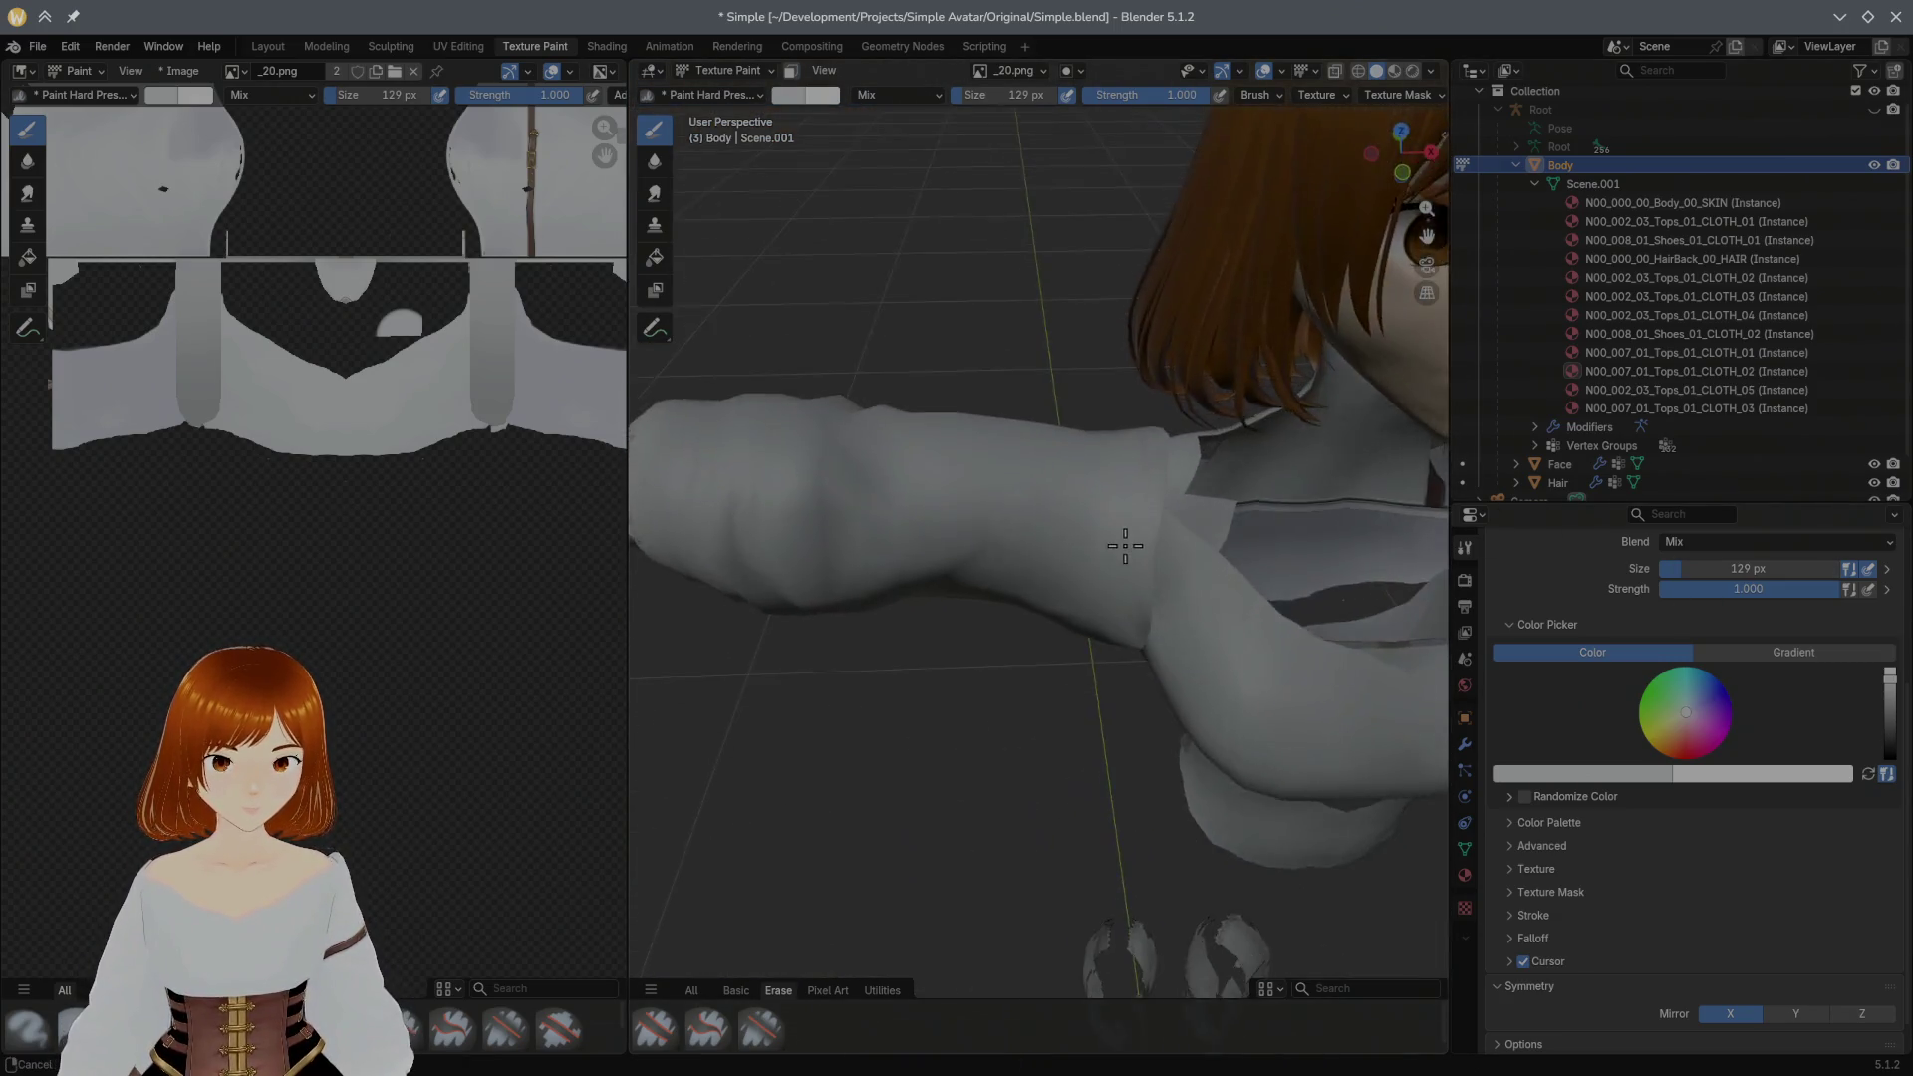
pyautogui.scroll(6, 1145, 439)
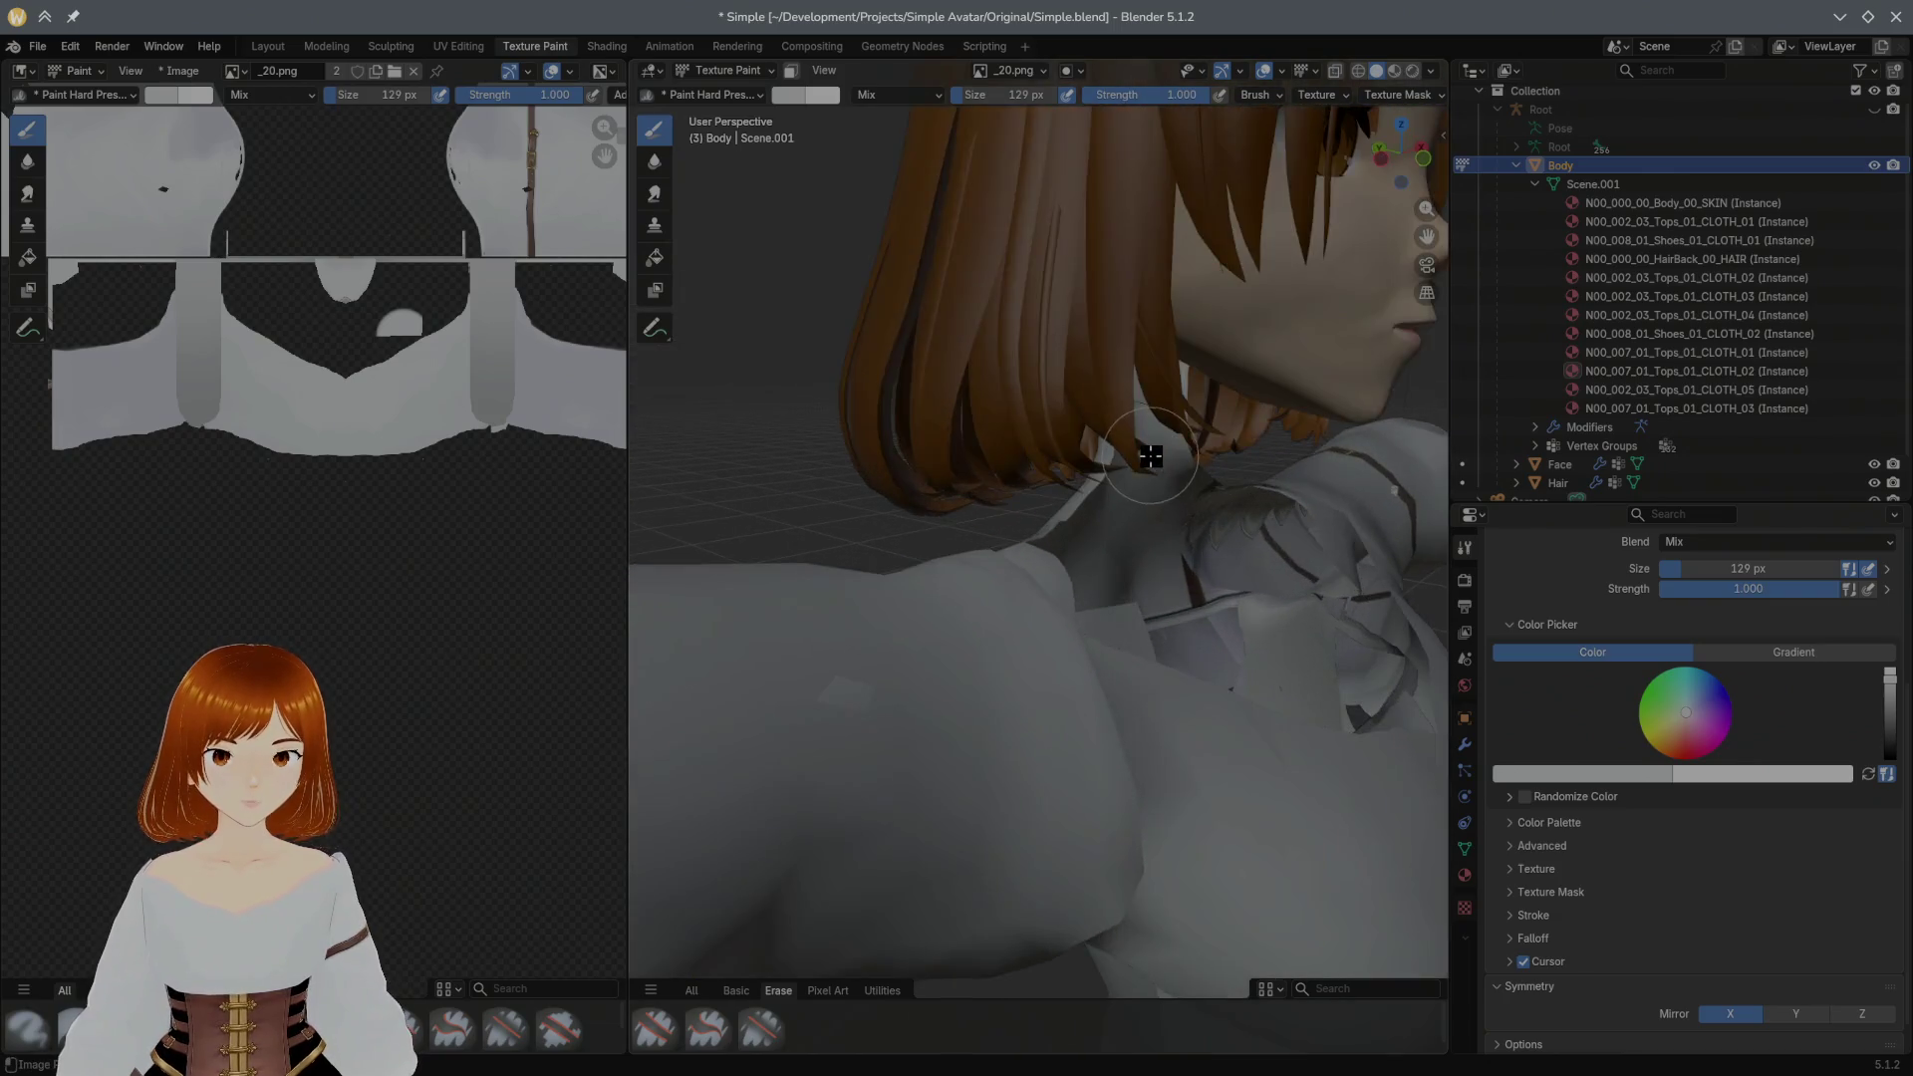
pyautogui.moveTo(1021, 475); pyautogui.dragTo(967, 593, button='middle')
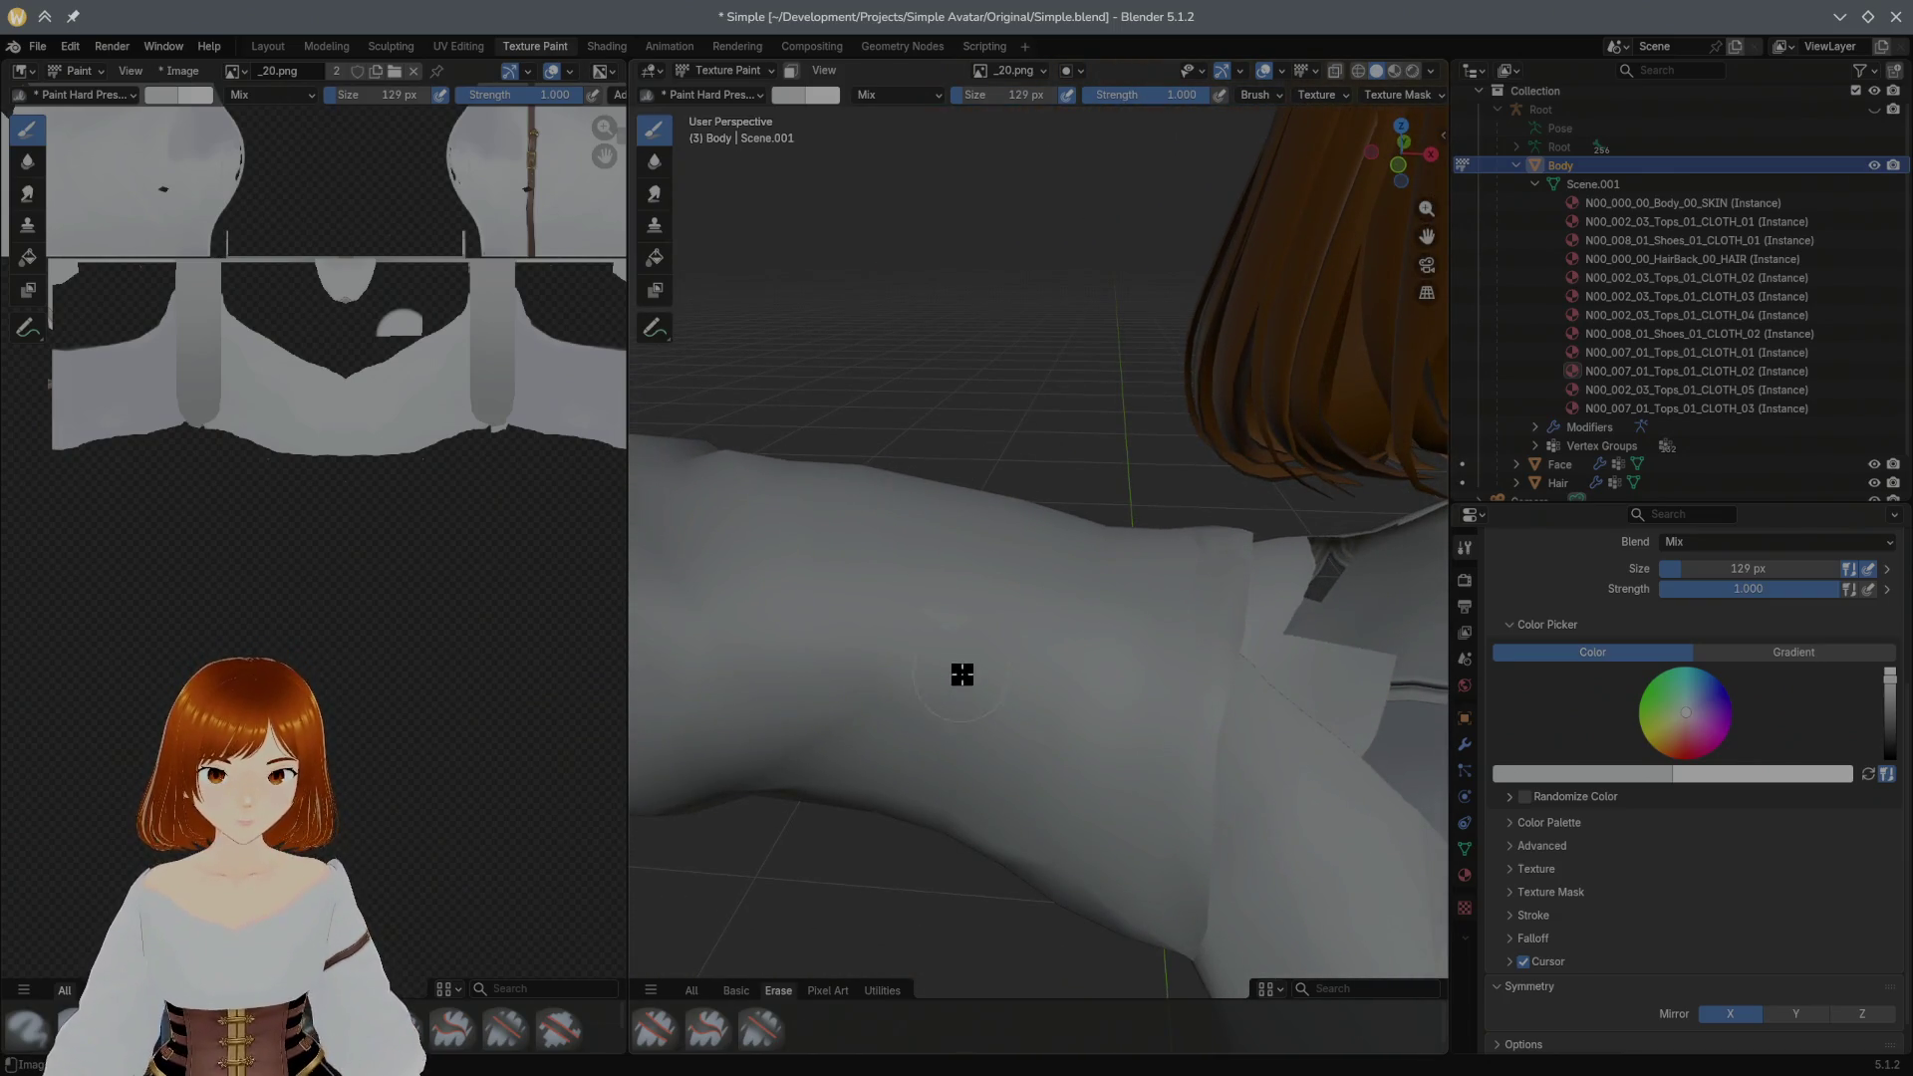
pyautogui.moveTo(1097, 454)
pyautogui.mouseDown(button='middle')
pyautogui.moveTo(1145, 449)
pyautogui.moveTo(1038, 448)
pyautogui.mouseUp(button='middle')
pyautogui.moveTo(1157, 462); pyautogui.dragTo(1128, 525, button='middle')
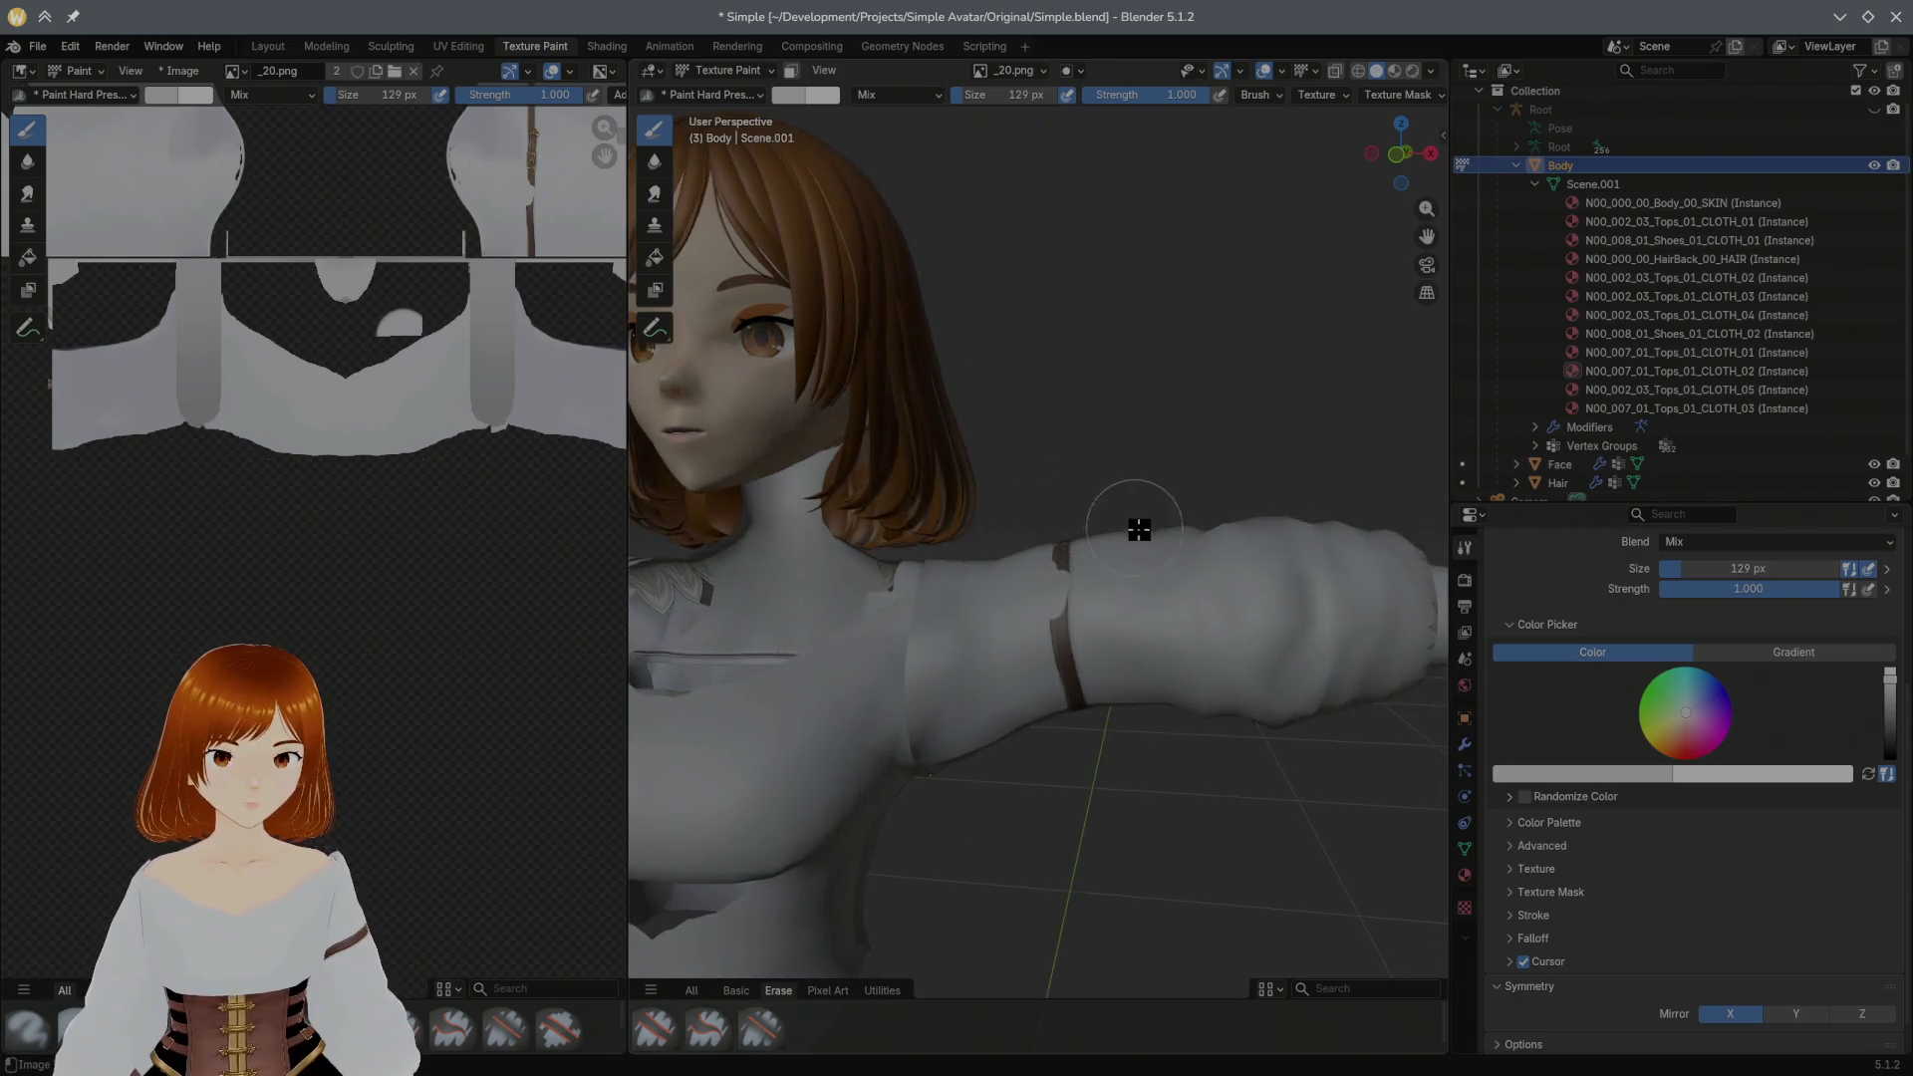
pyautogui.scroll(3, 1136, 513)
pyautogui.moveTo(1076, 611)
pyautogui.mouseDown()
pyautogui.moveTo(1096, 775)
pyautogui.moveTo(1125, 685)
pyautogui.moveTo(1139, 696)
pyautogui.mouseUp()
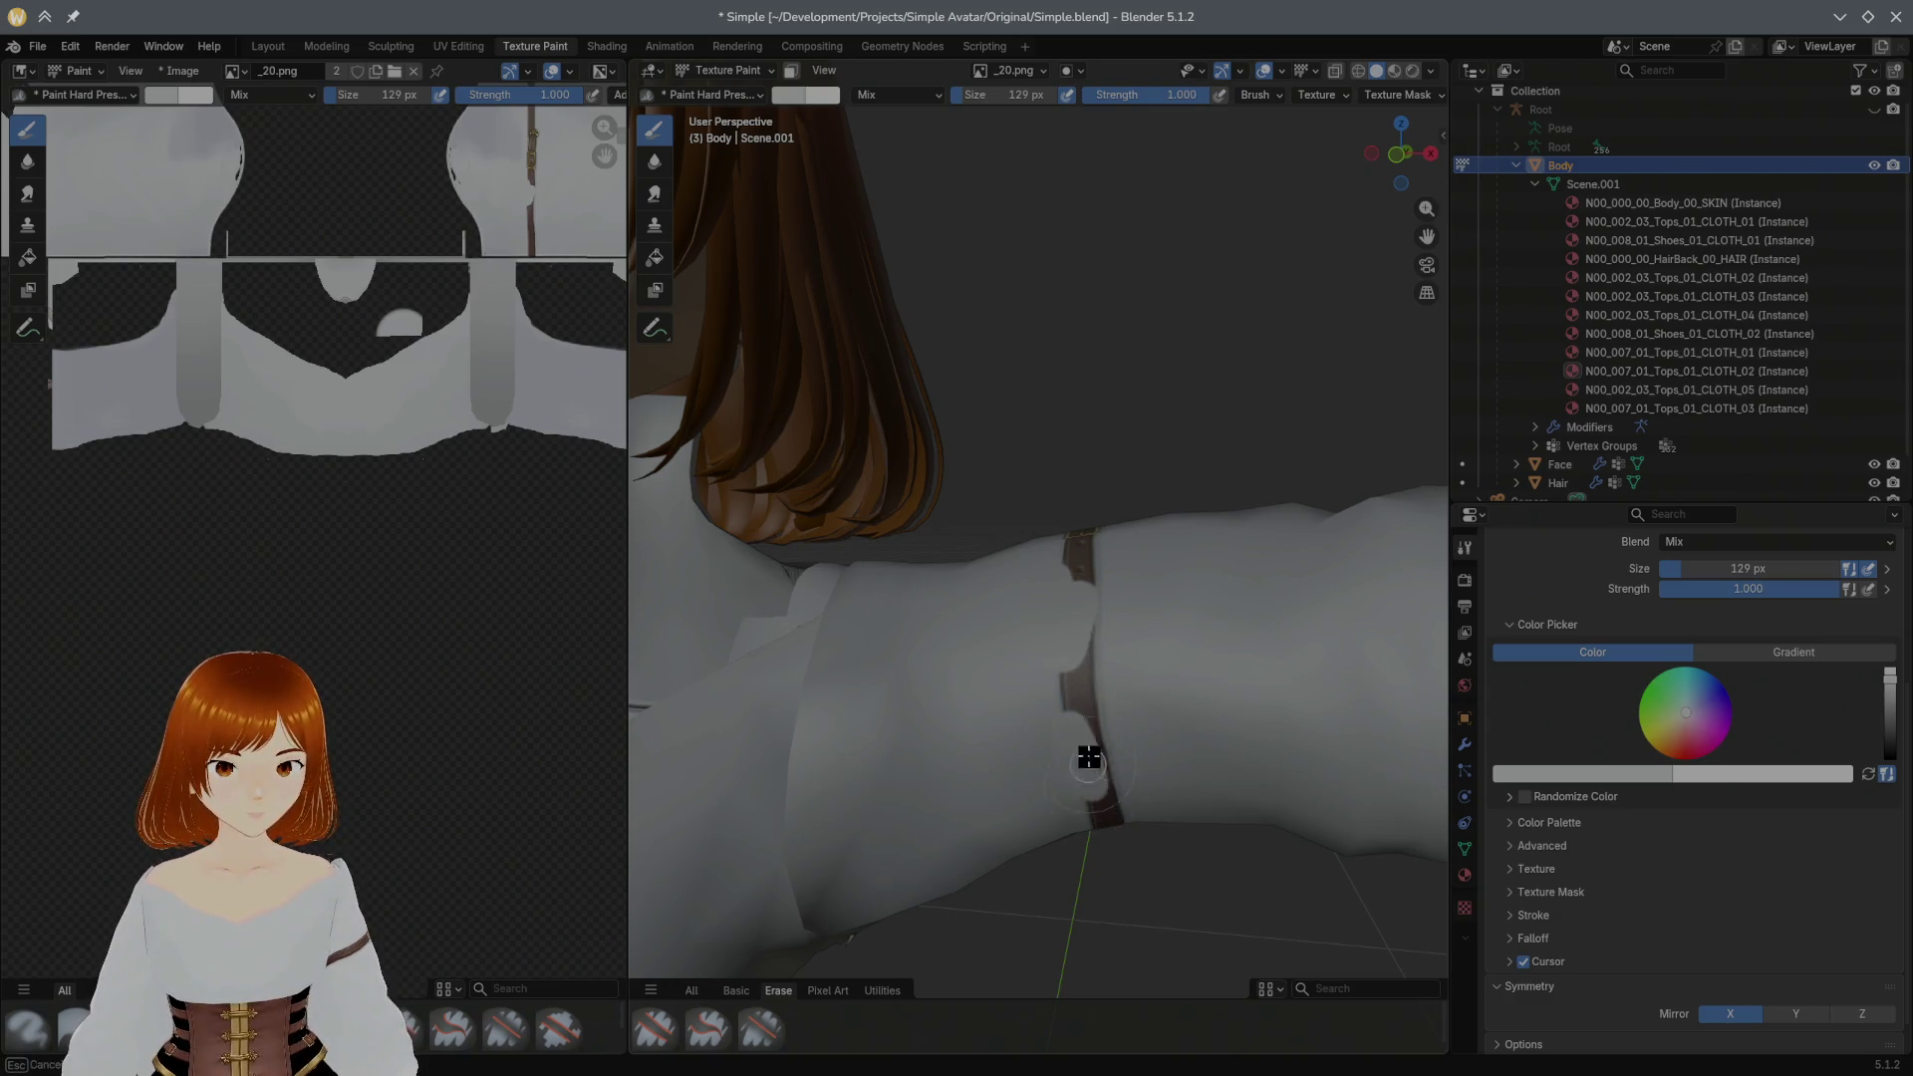
# Step: Undo the first stroke and repaint over the brown arm strap in the shirt colour
pyautogui.hotkey('ctrl', 'z')
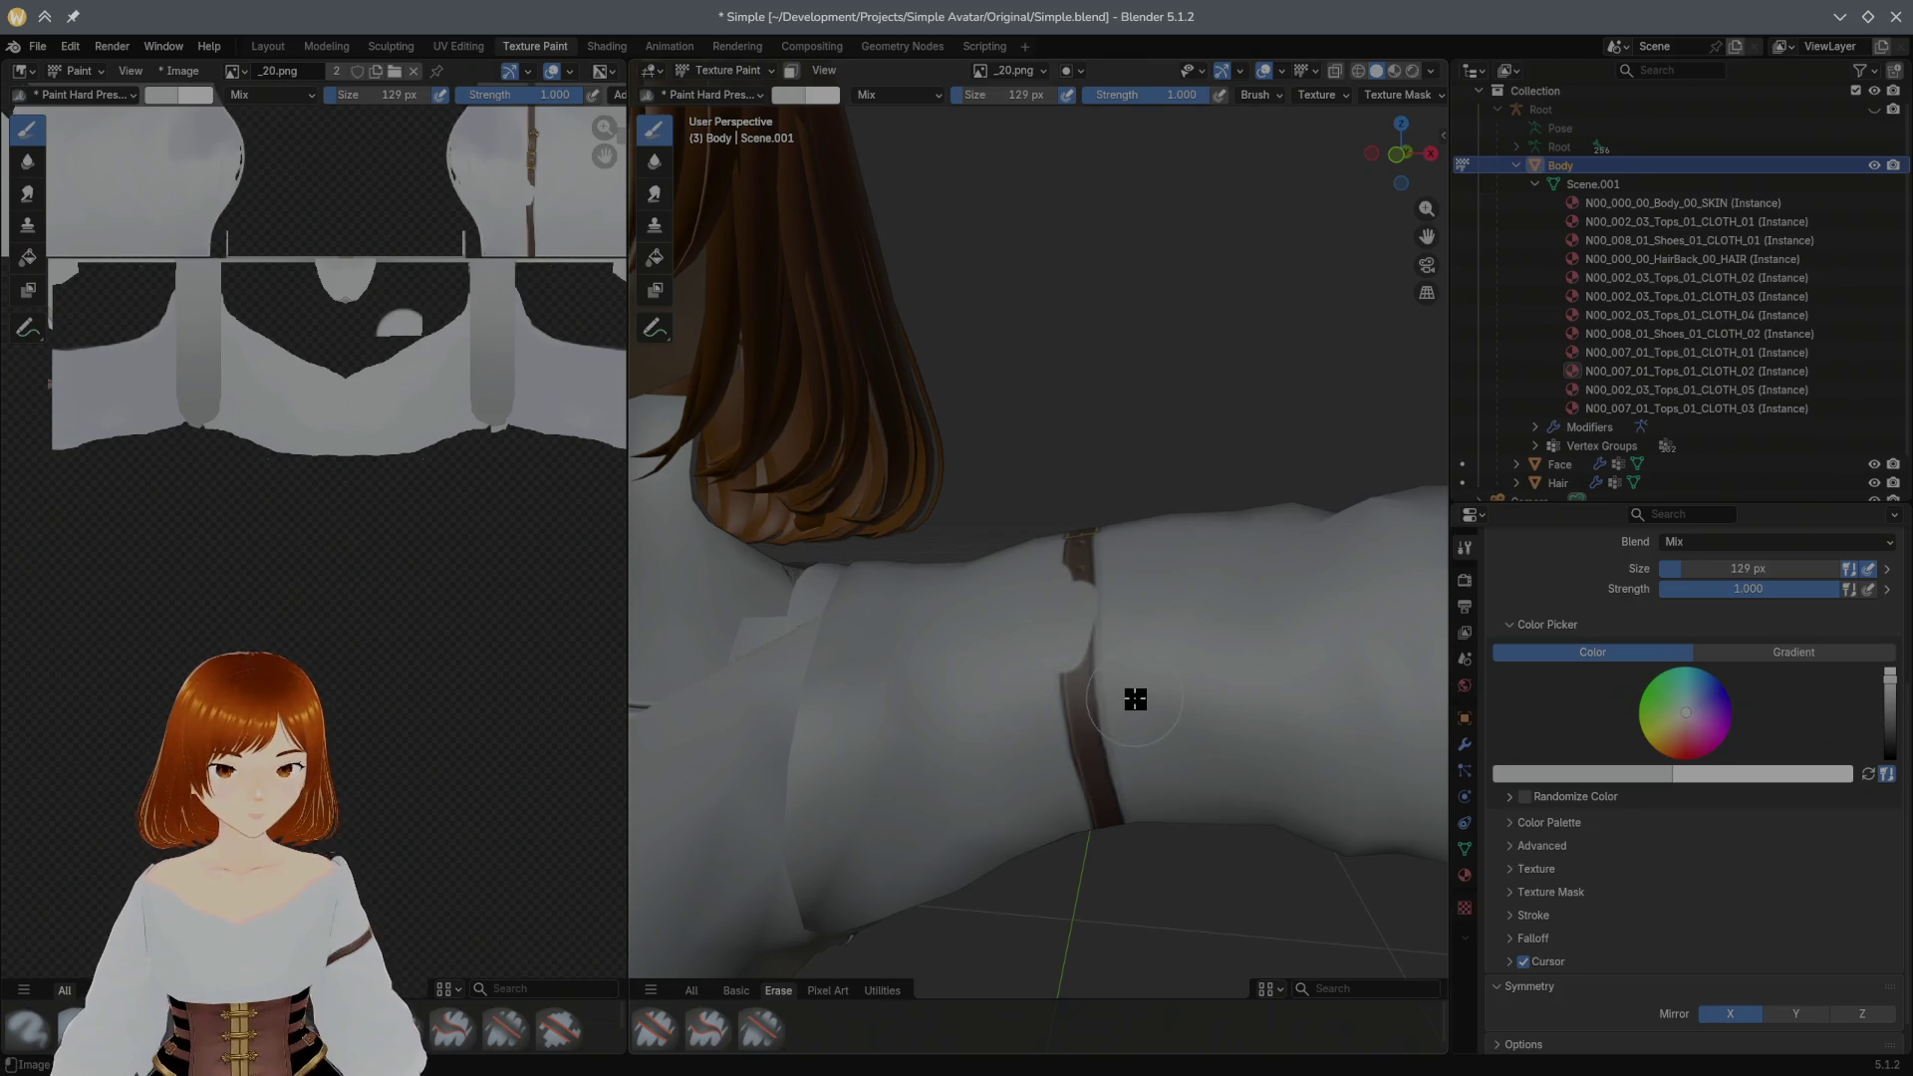
pyautogui.moveTo(1122, 719); pyautogui.dragTo(1095, 595)
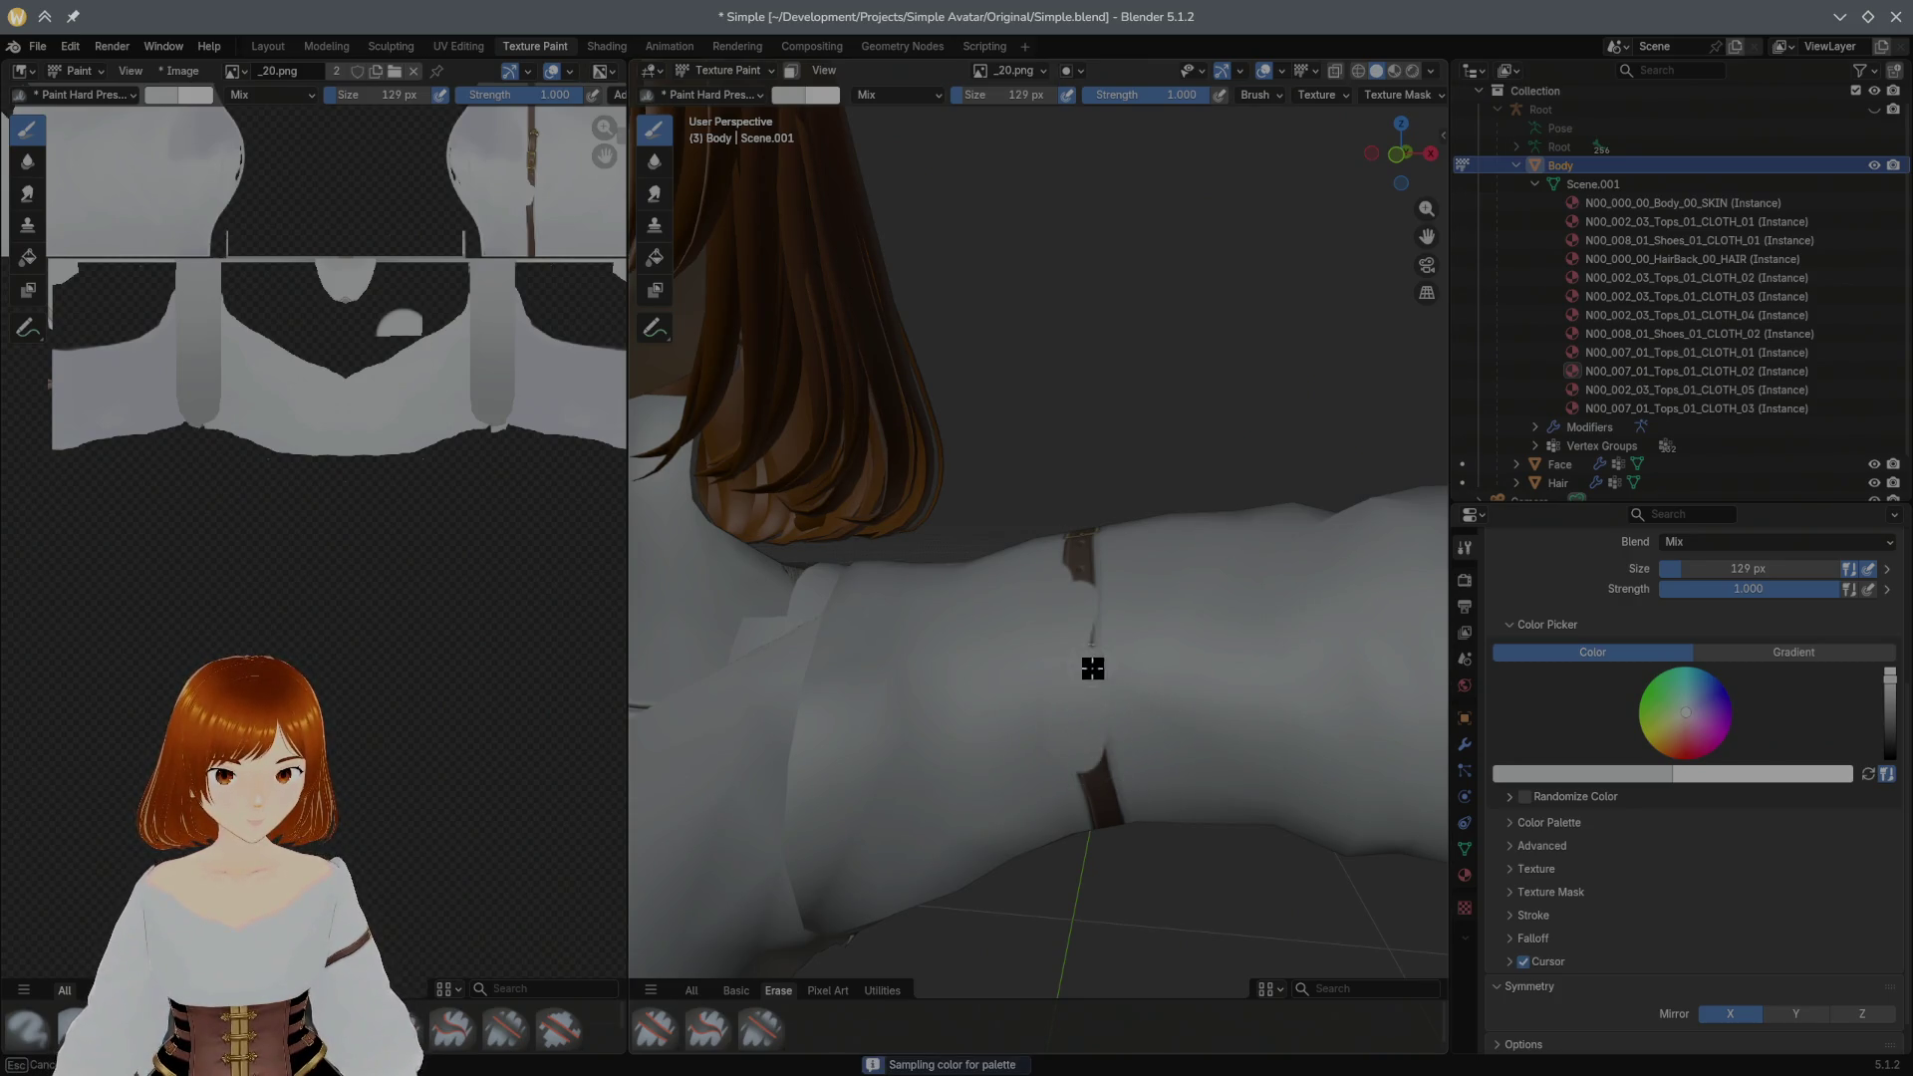
pyautogui.moveTo(1129, 727); pyautogui.dragTo(1133, 799)
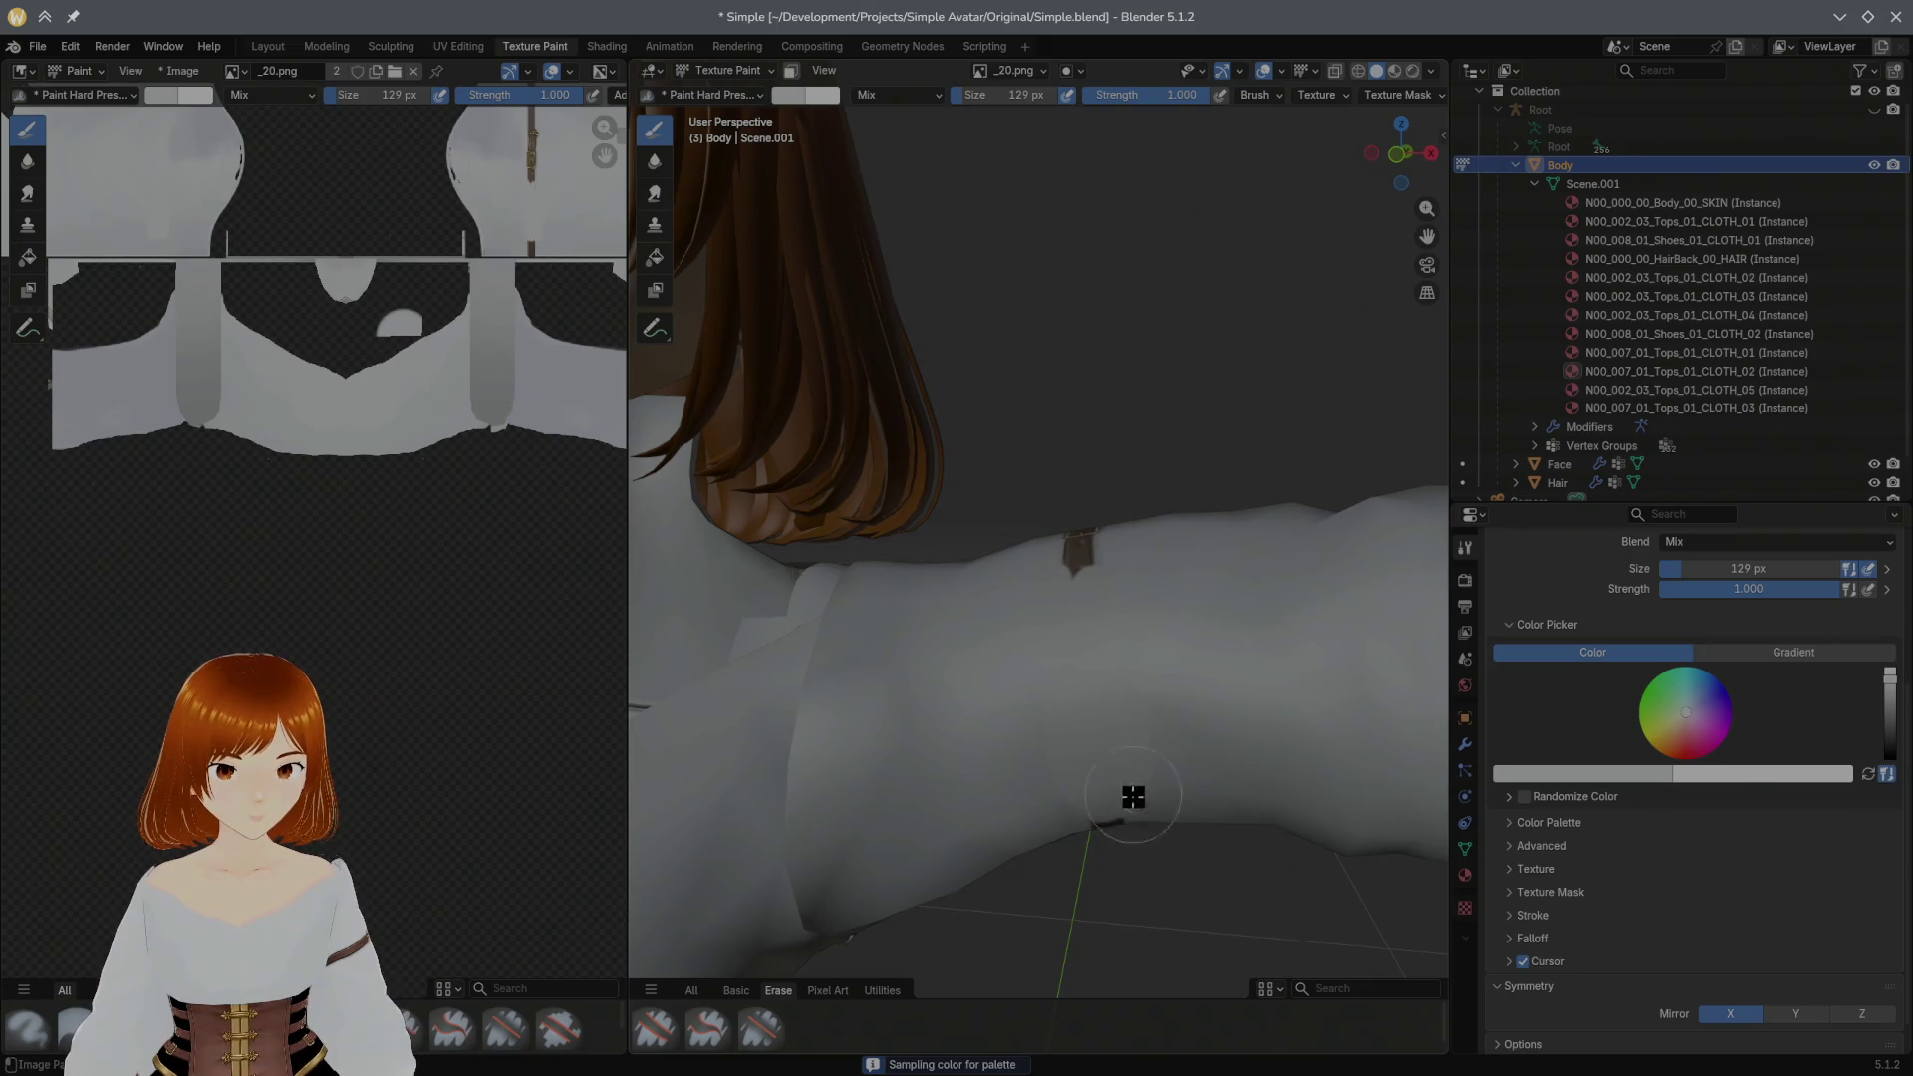
pyautogui.moveTo(1217, 449); pyautogui.dragTo(1200, 337, button='middle')
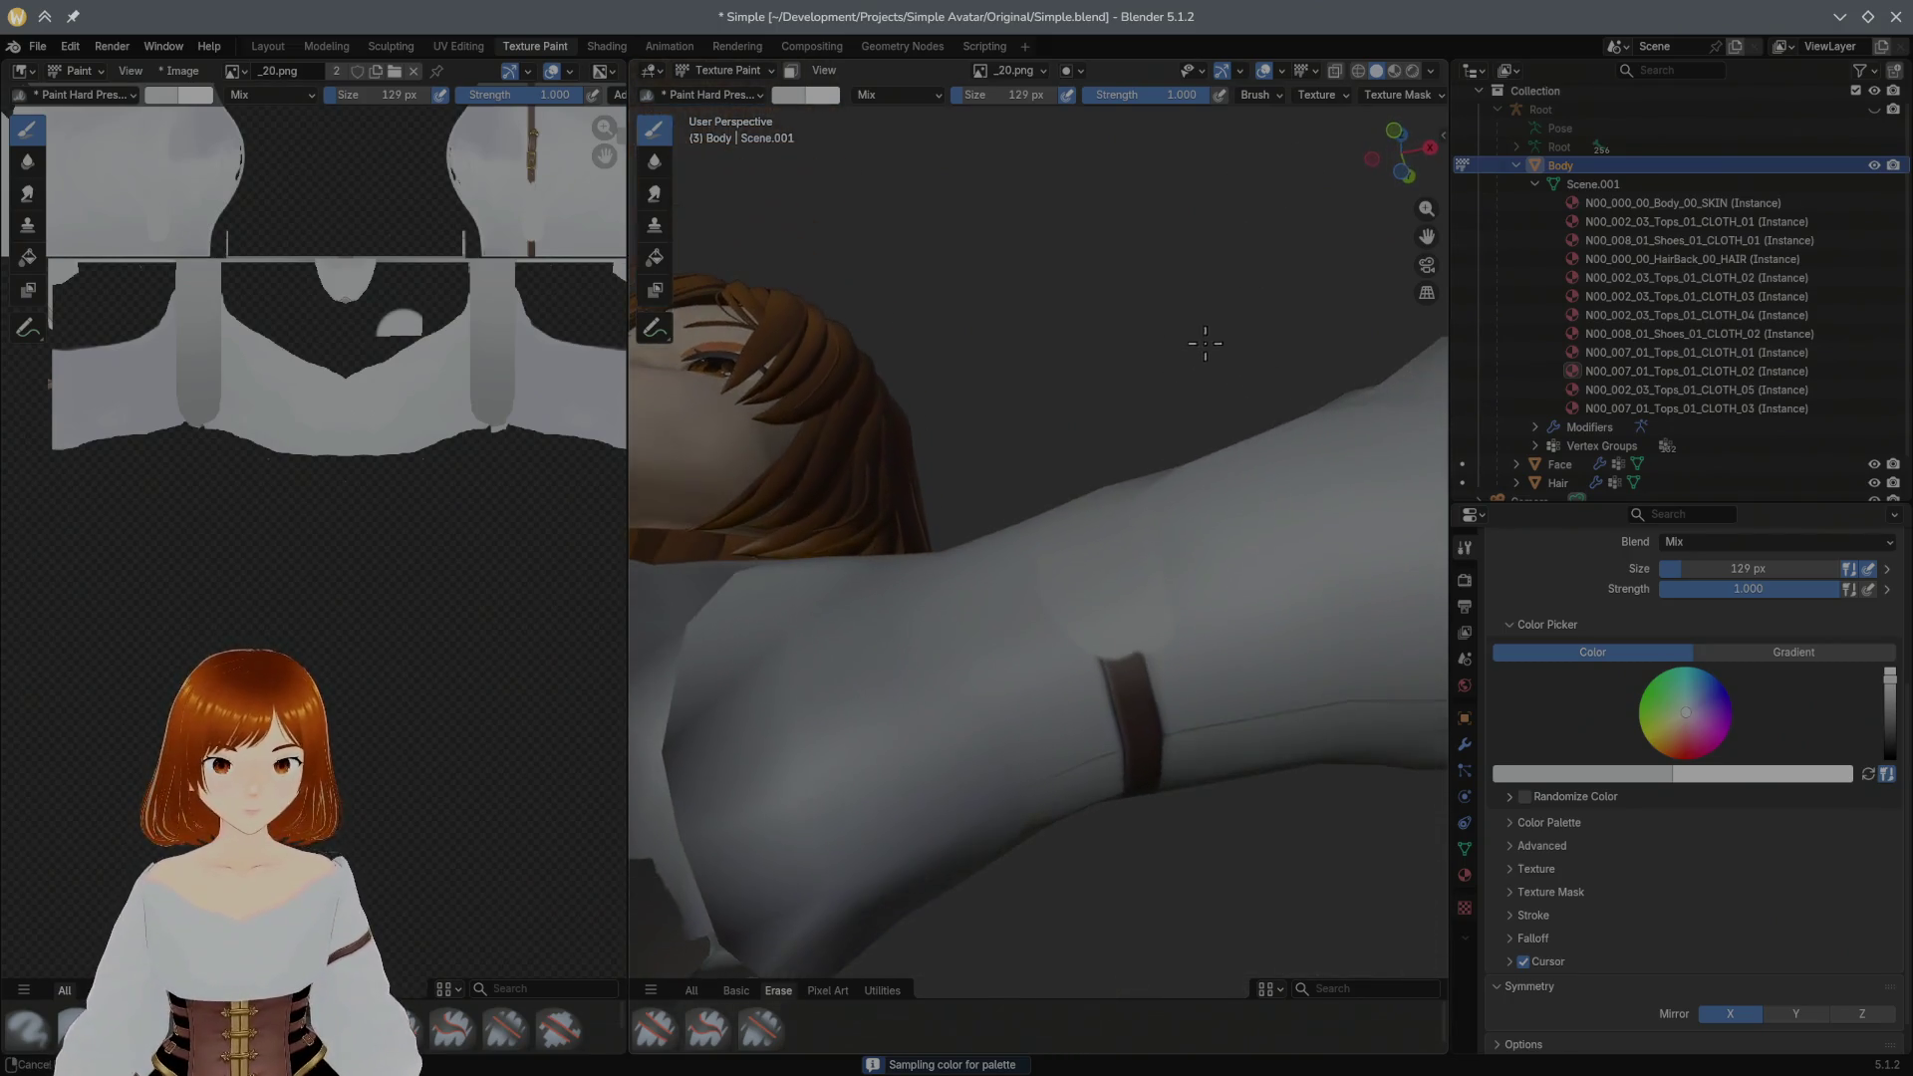
pyautogui.moveTo(1241, 771)
pyautogui.mouseDown()
pyautogui.moveTo(1146, 628)
pyautogui.moveTo(1149, 755)
pyautogui.mouseUp()
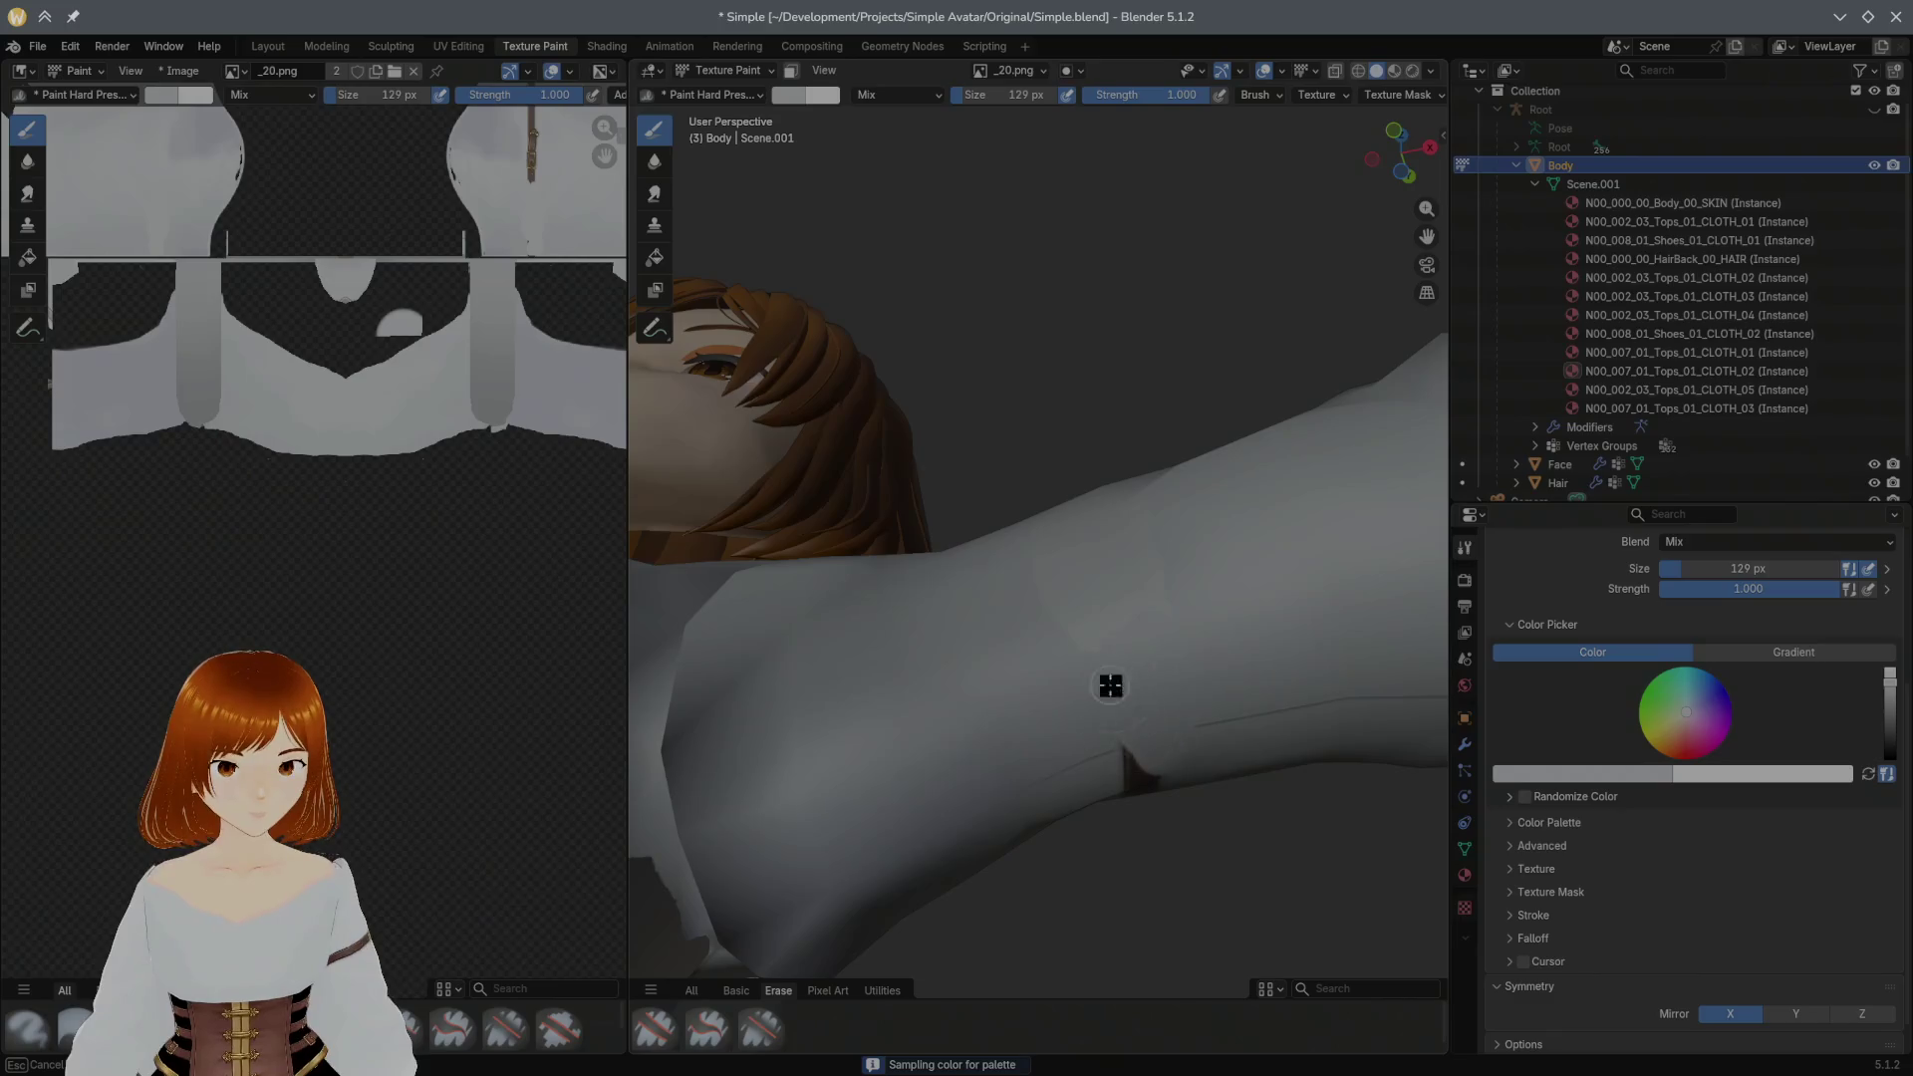
pyautogui.click(1163, 605)
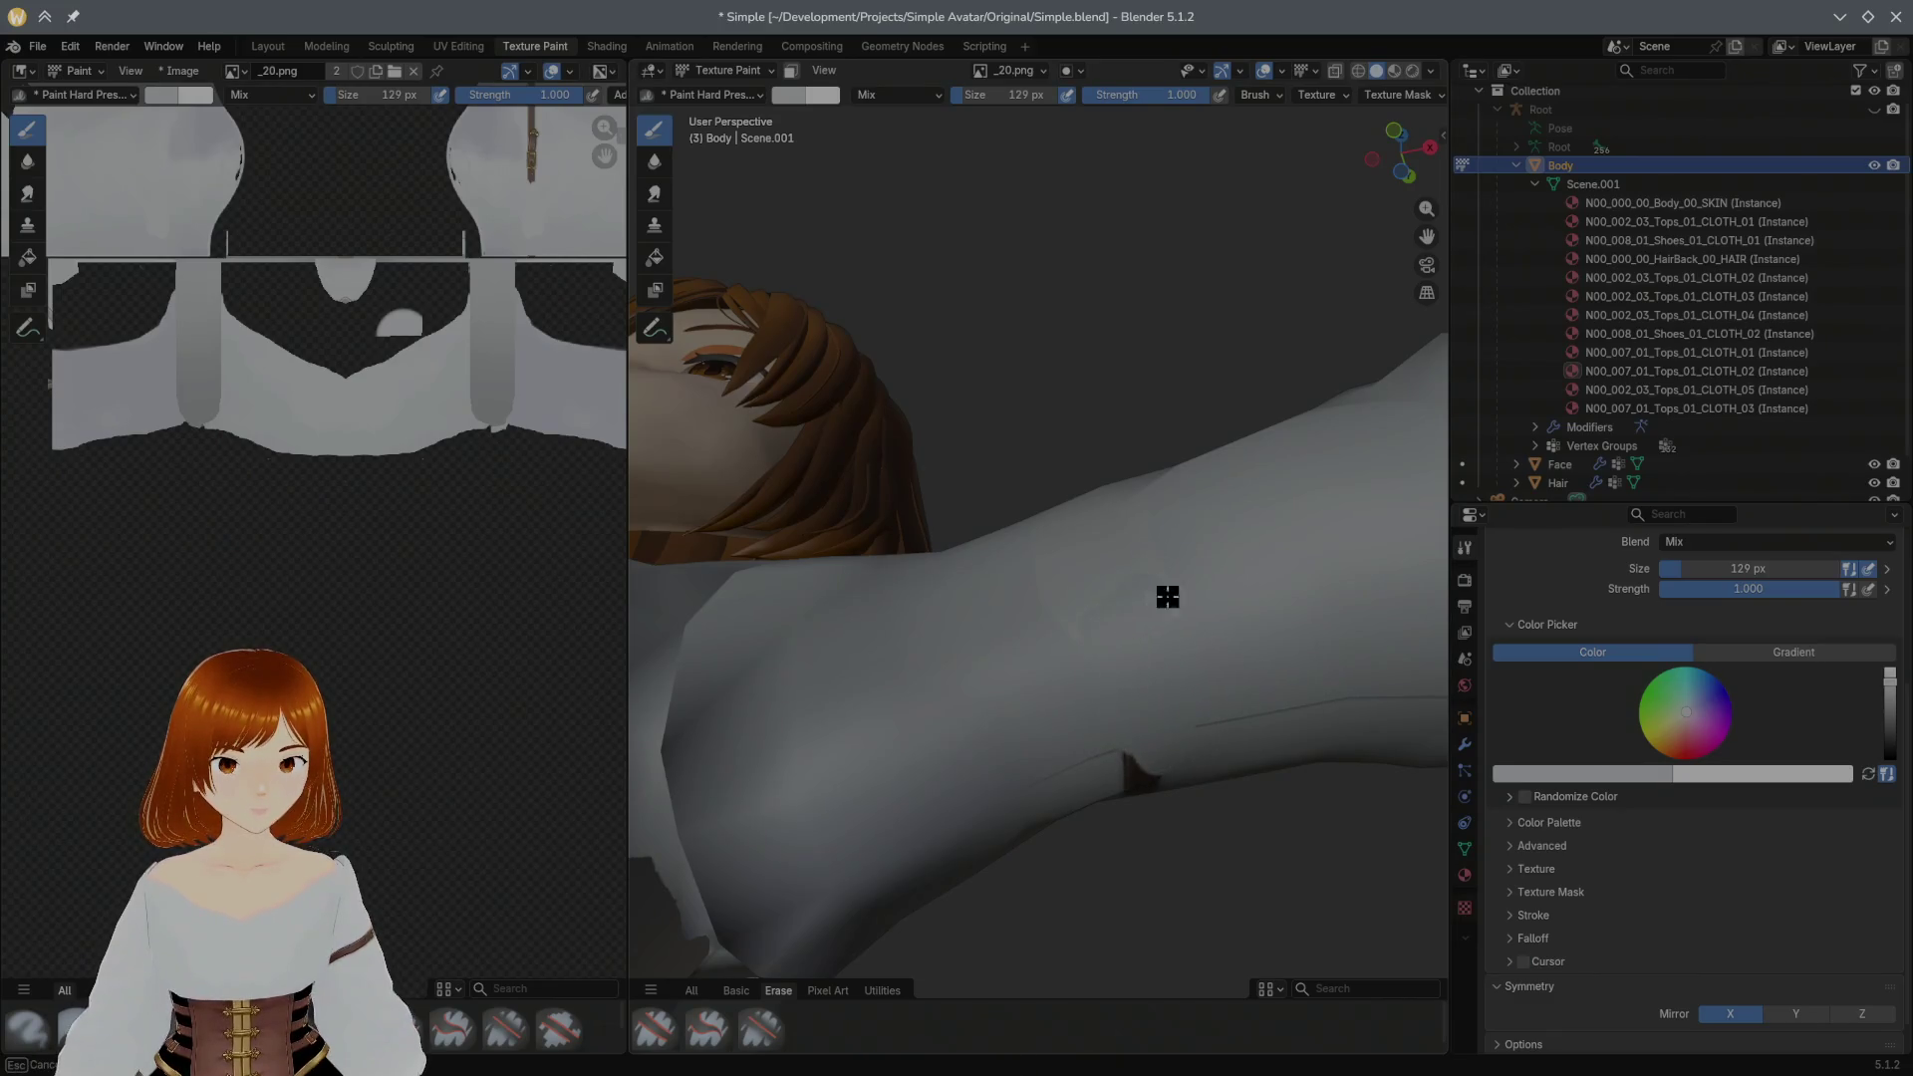
# Step: View the arm diagonally, sample the sleeve grey and paint over the belt buckle and lower strap
pyautogui.moveTo(1181, 561); pyautogui.dragTo(1140, 714, button='middle')
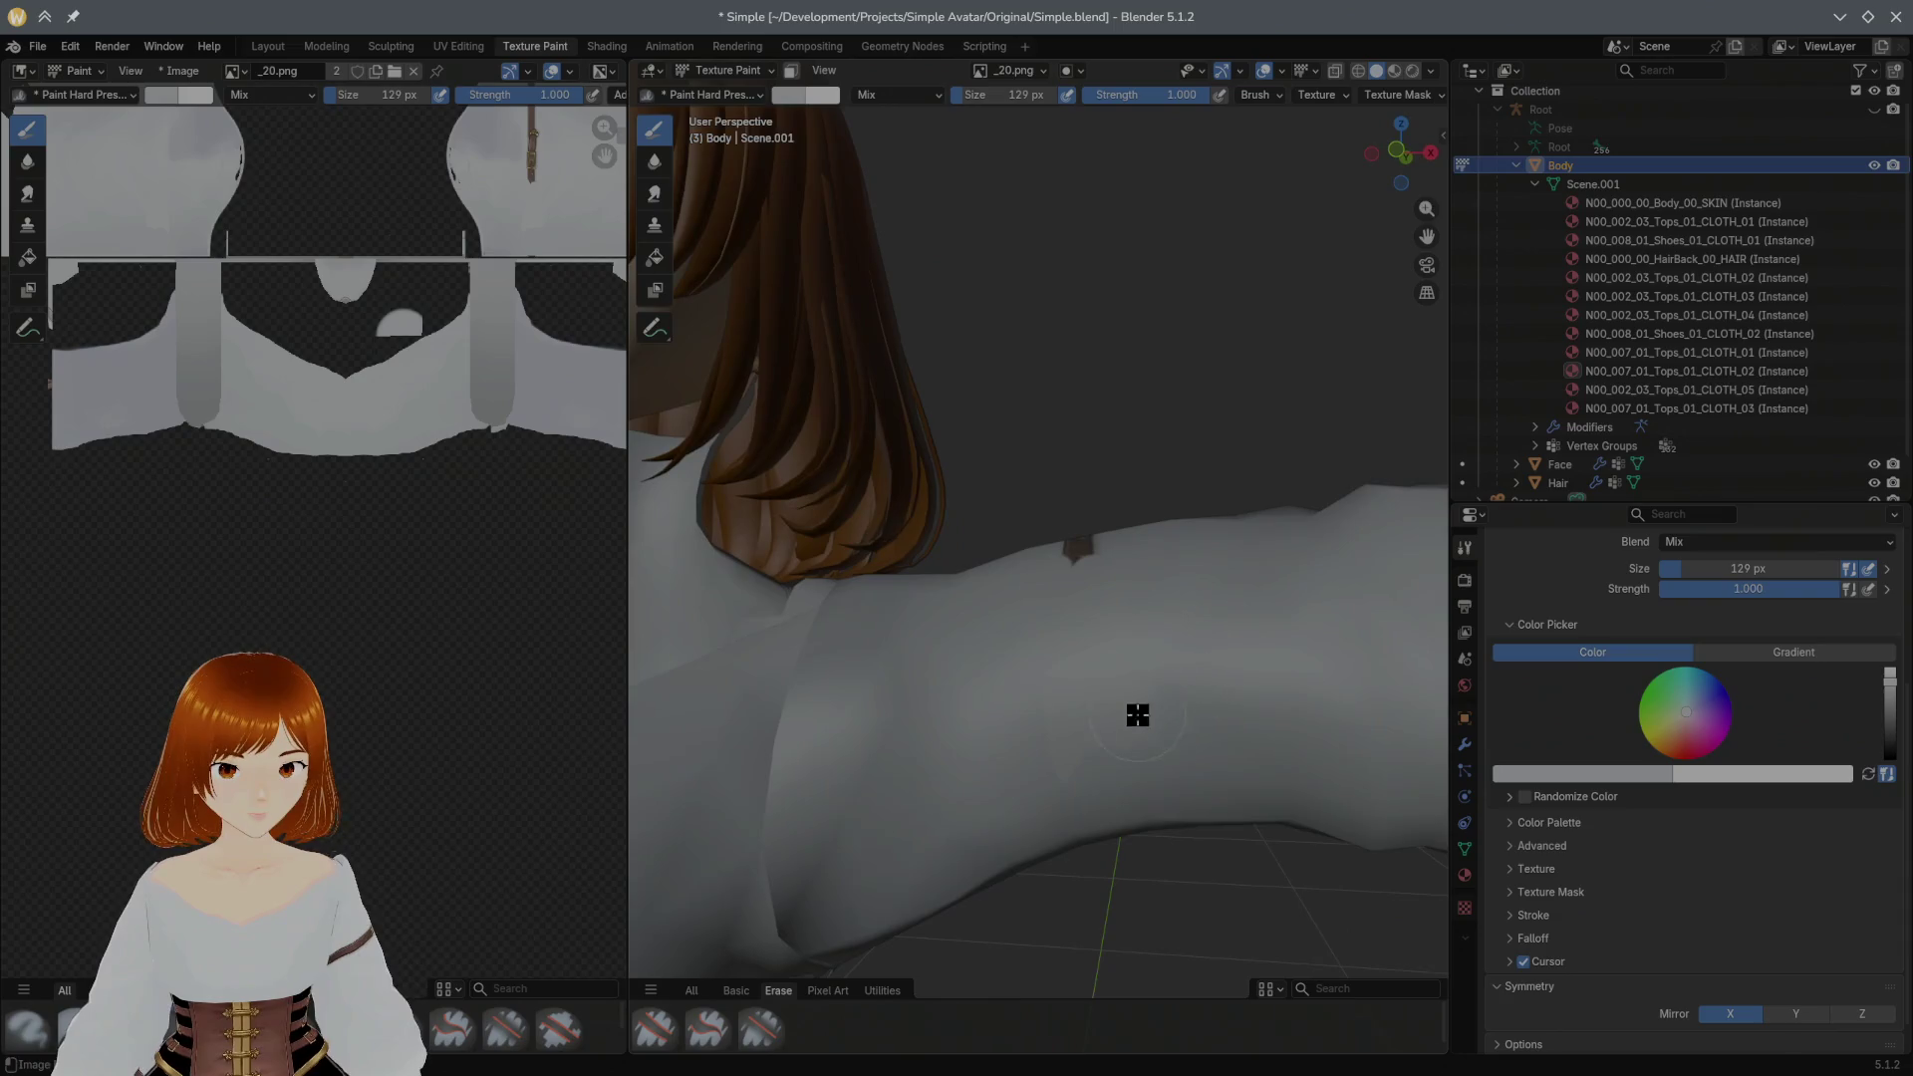
pyautogui.moveTo(1087, 771); pyautogui.dragTo(1093, 781, button='middle')
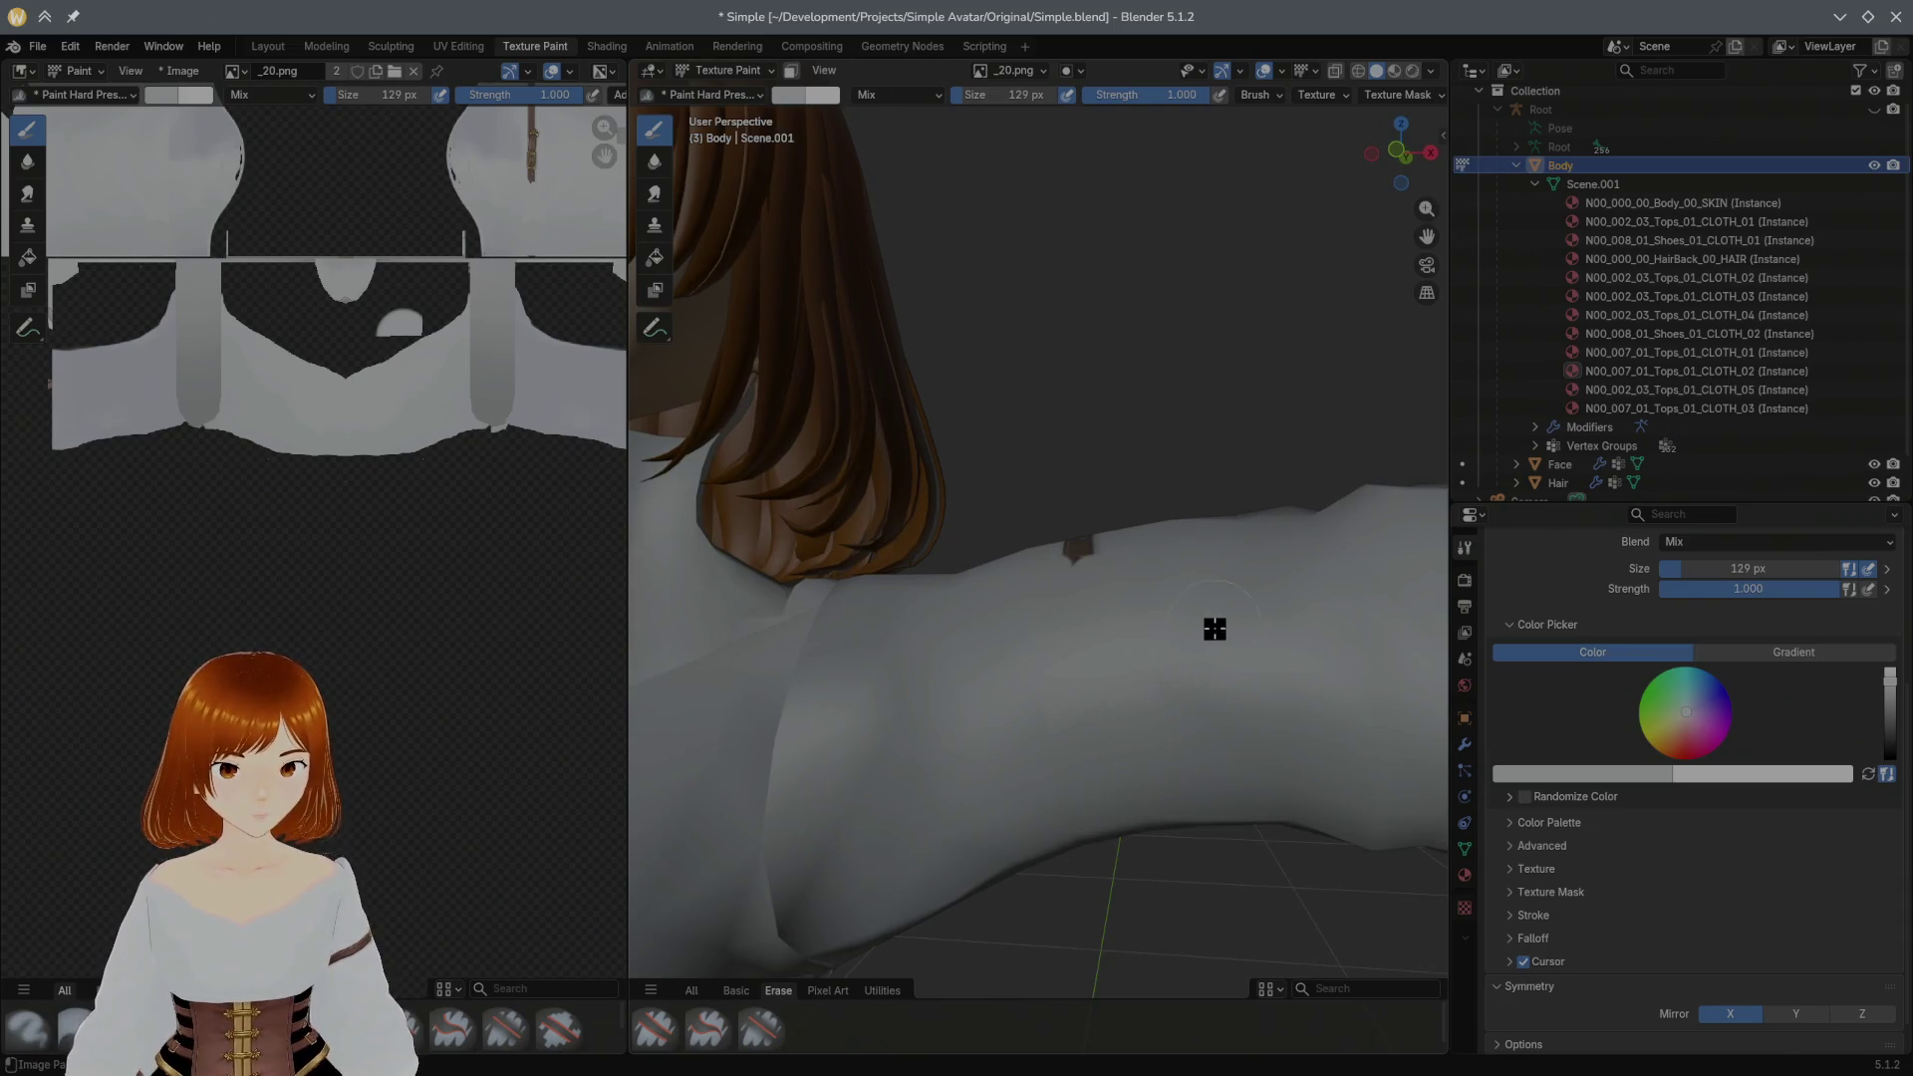
pyautogui.moveTo(1158, 704); pyautogui.dragTo(1157, 726, button='middle')
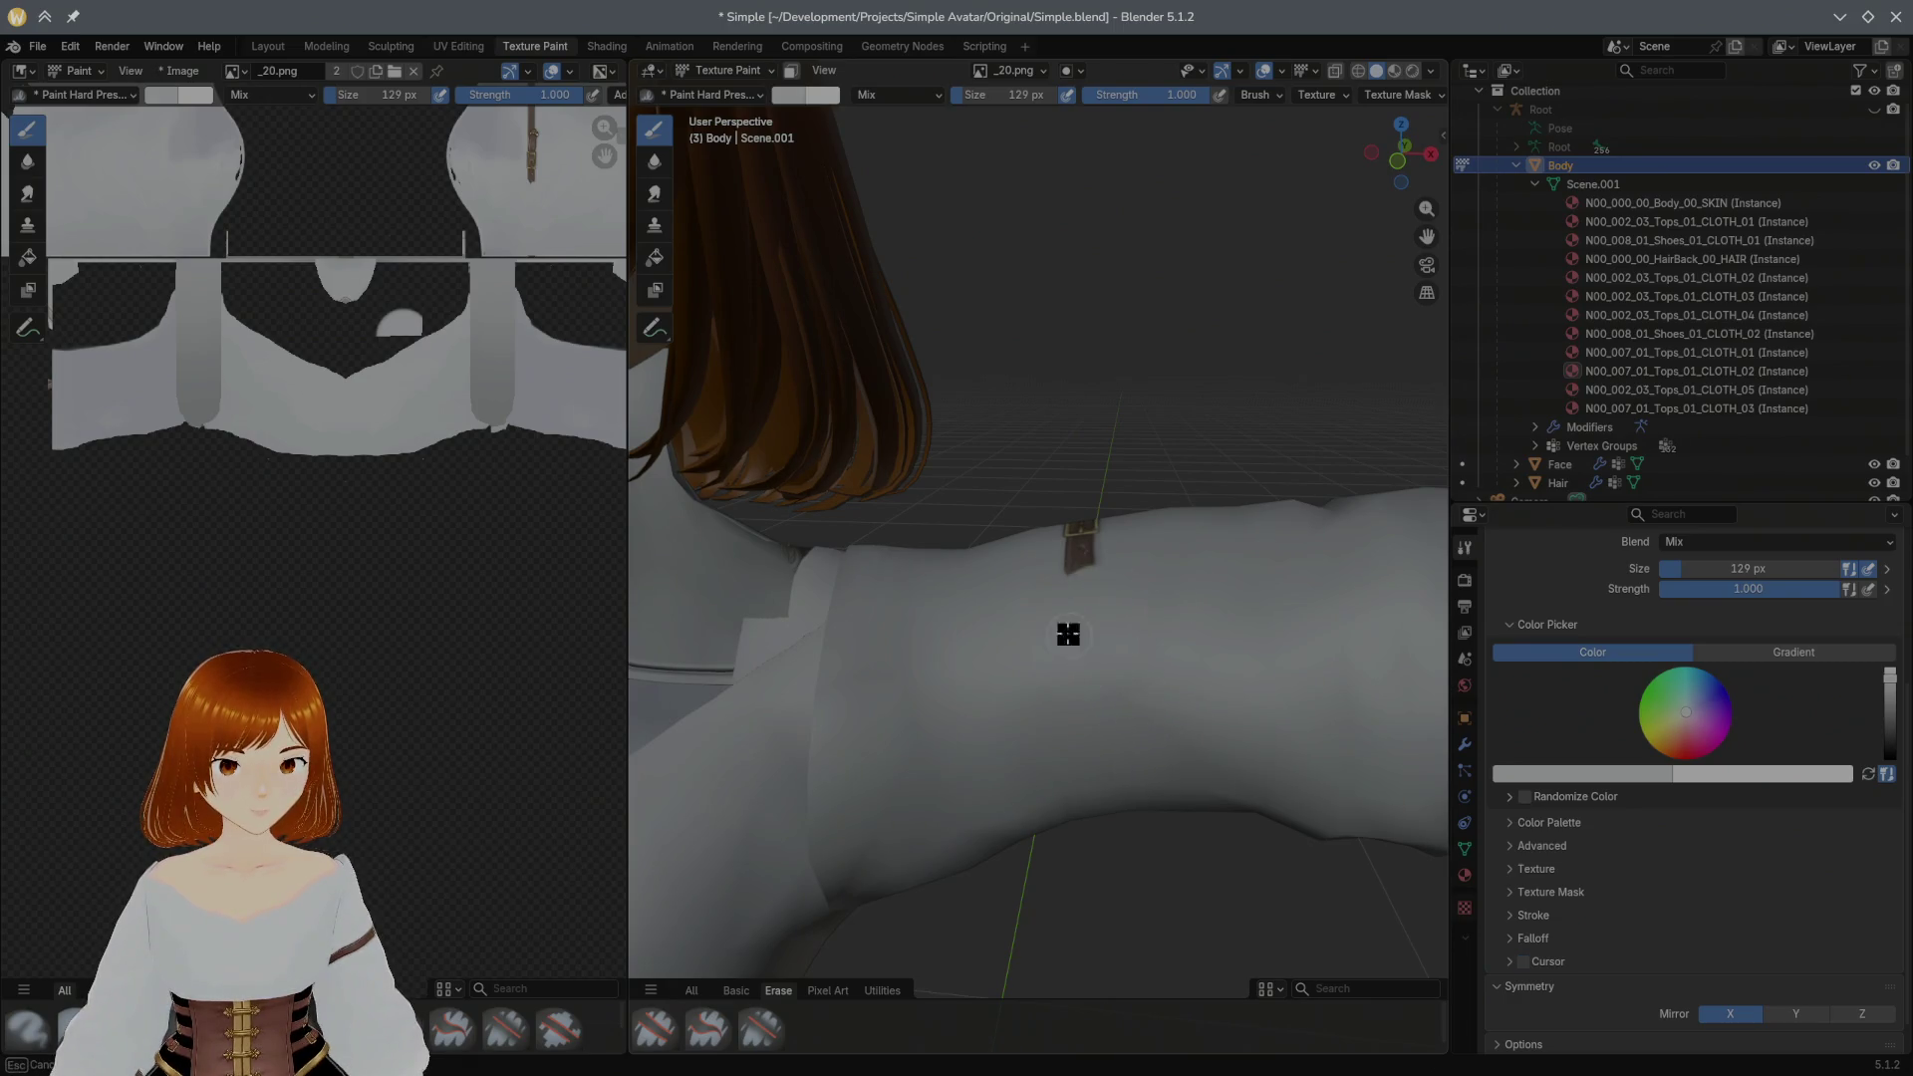
pyautogui.moveTo(1081, 594); pyautogui.dragTo(1072, 722, button='middle')
pyautogui.moveTo(1136, 609); pyautogui.dragTo(1061, 599)
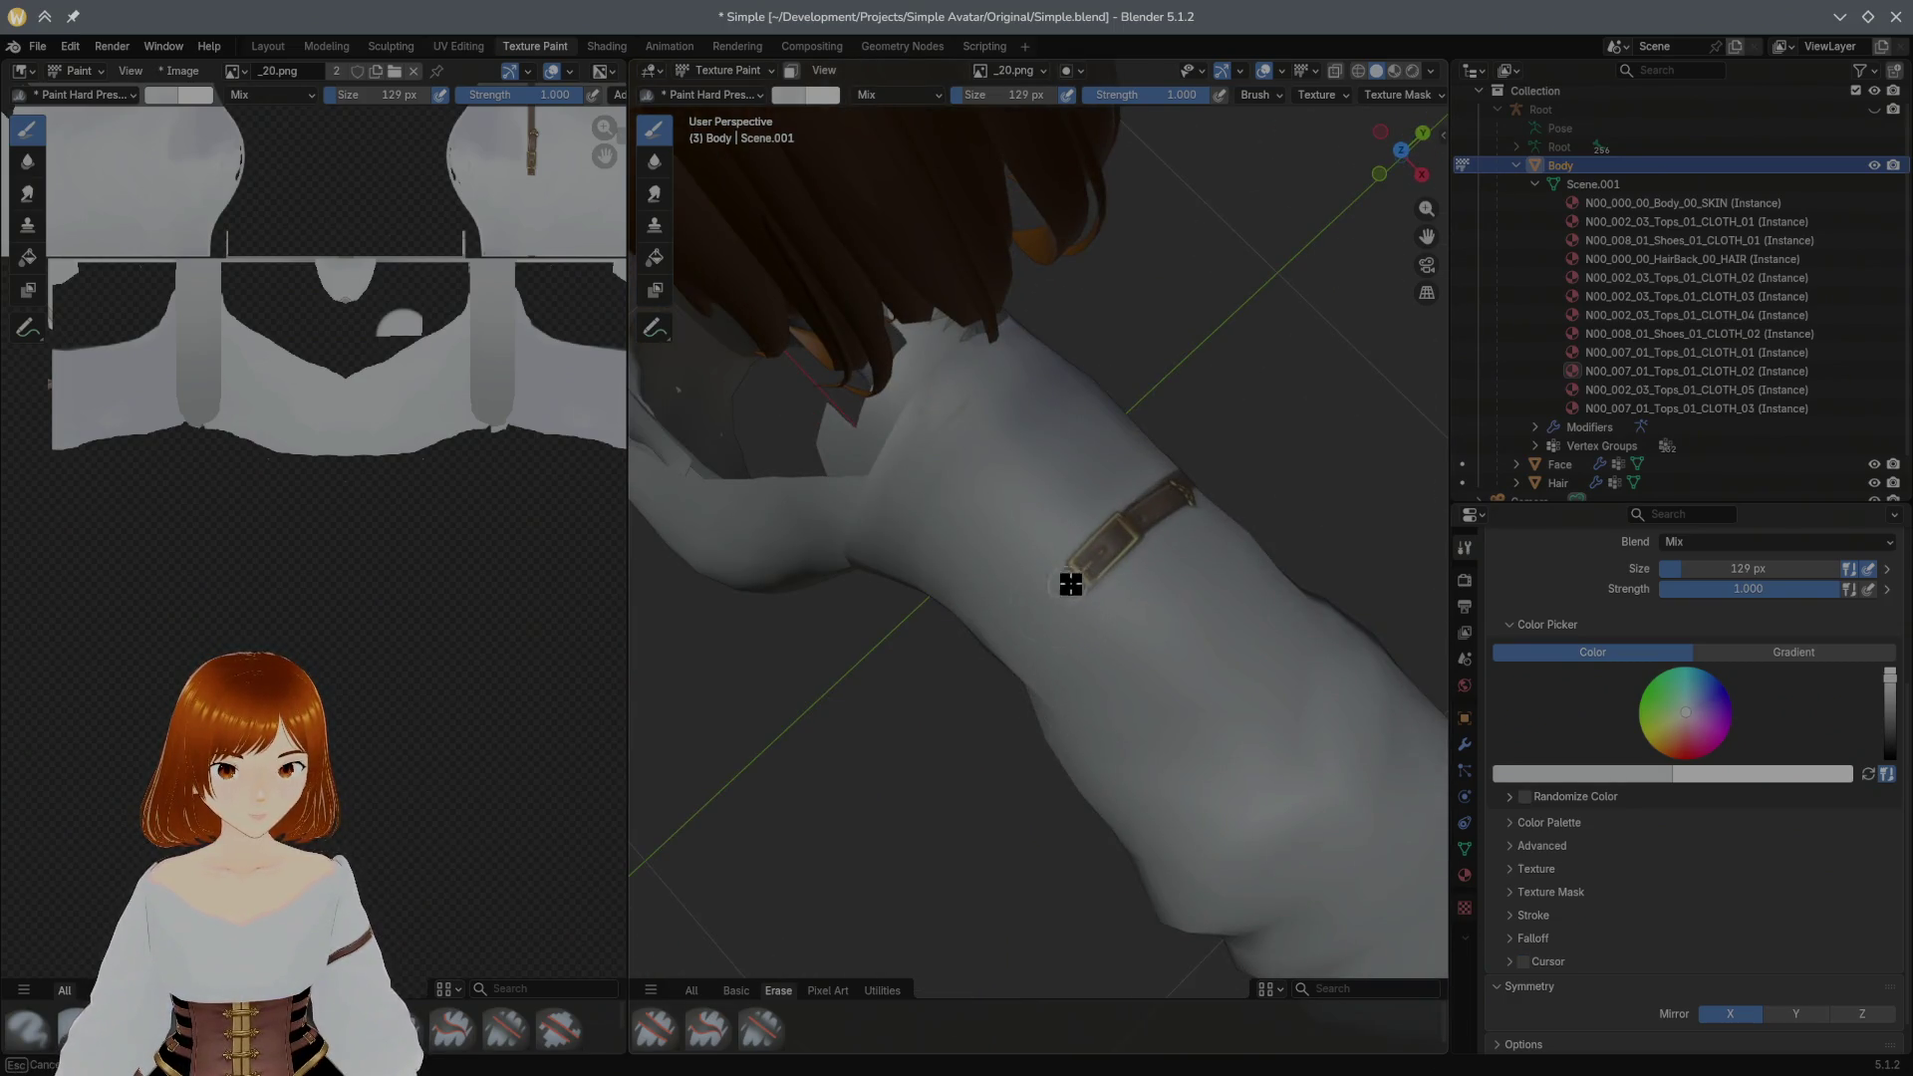
pyautogui.press('s')
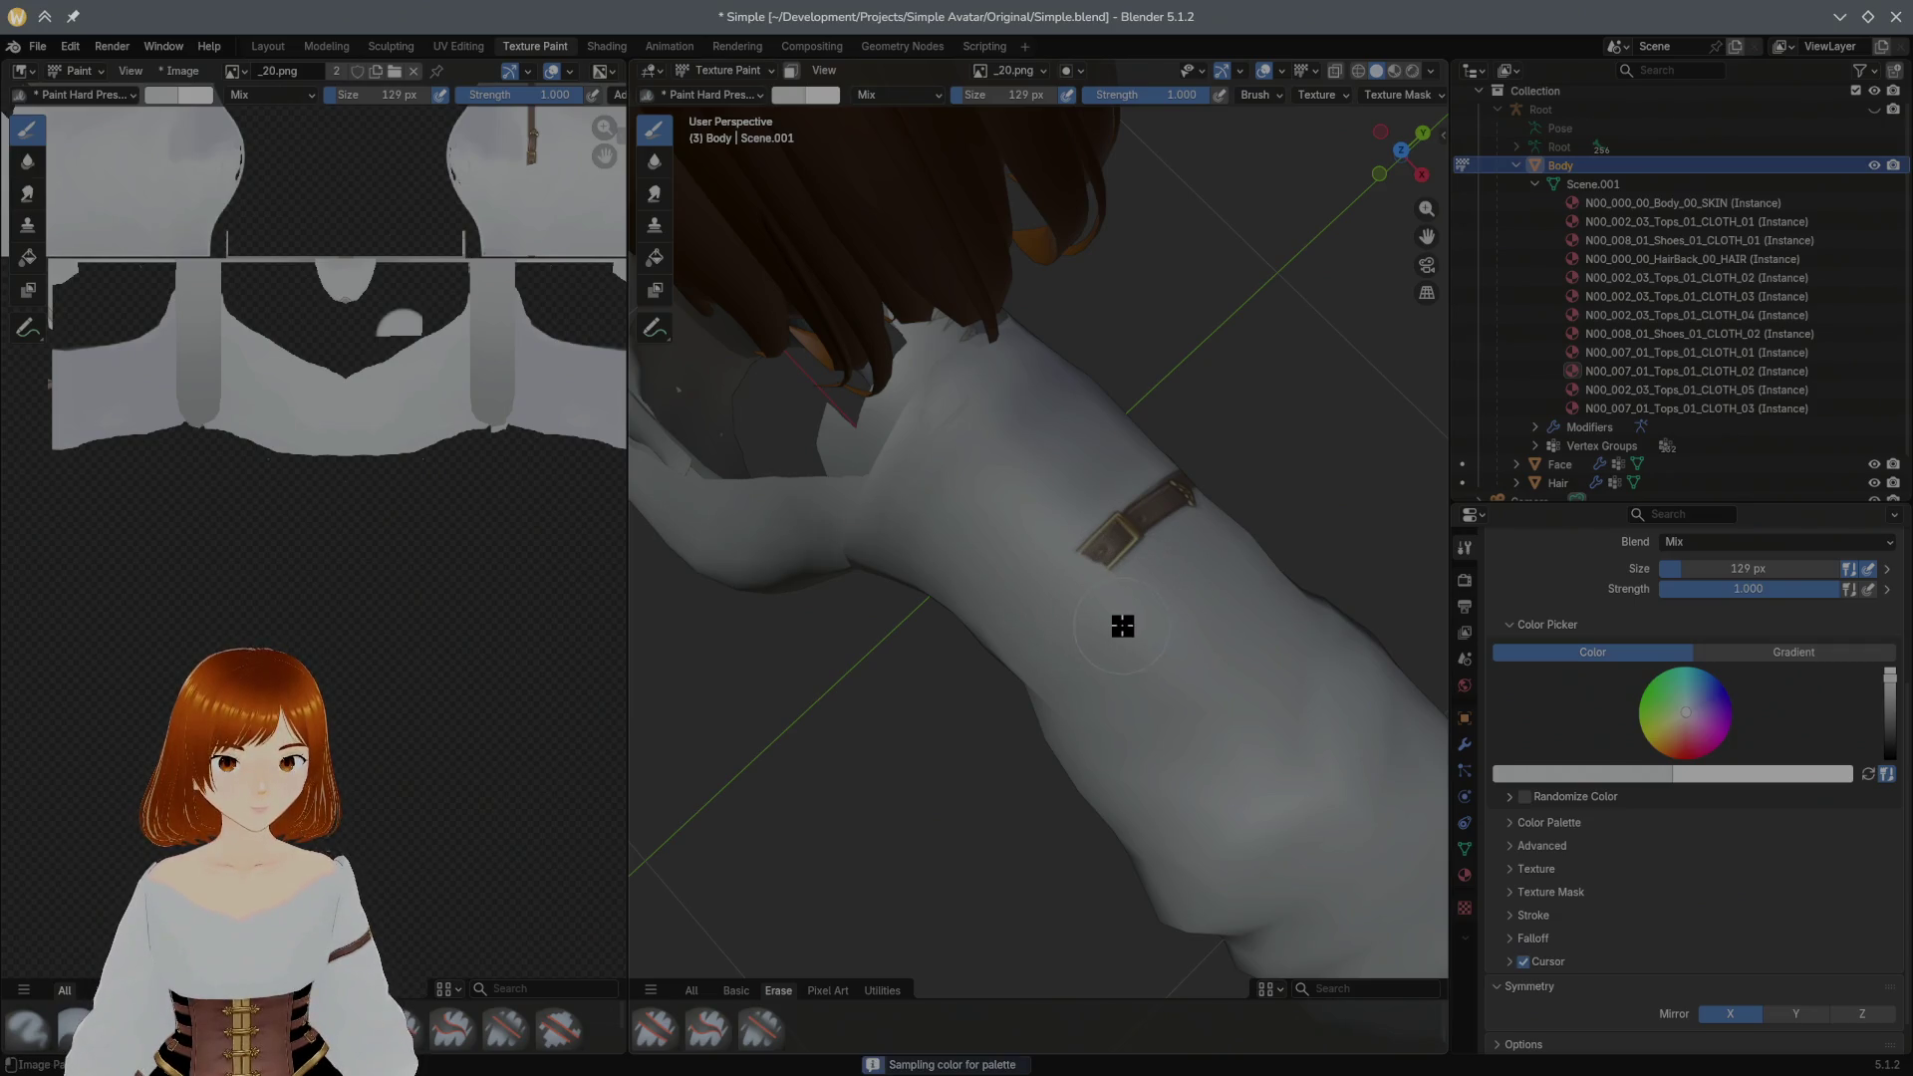
pyautogui.moveTo(1117, 608); pyautogui.dragTo(1126, 581)
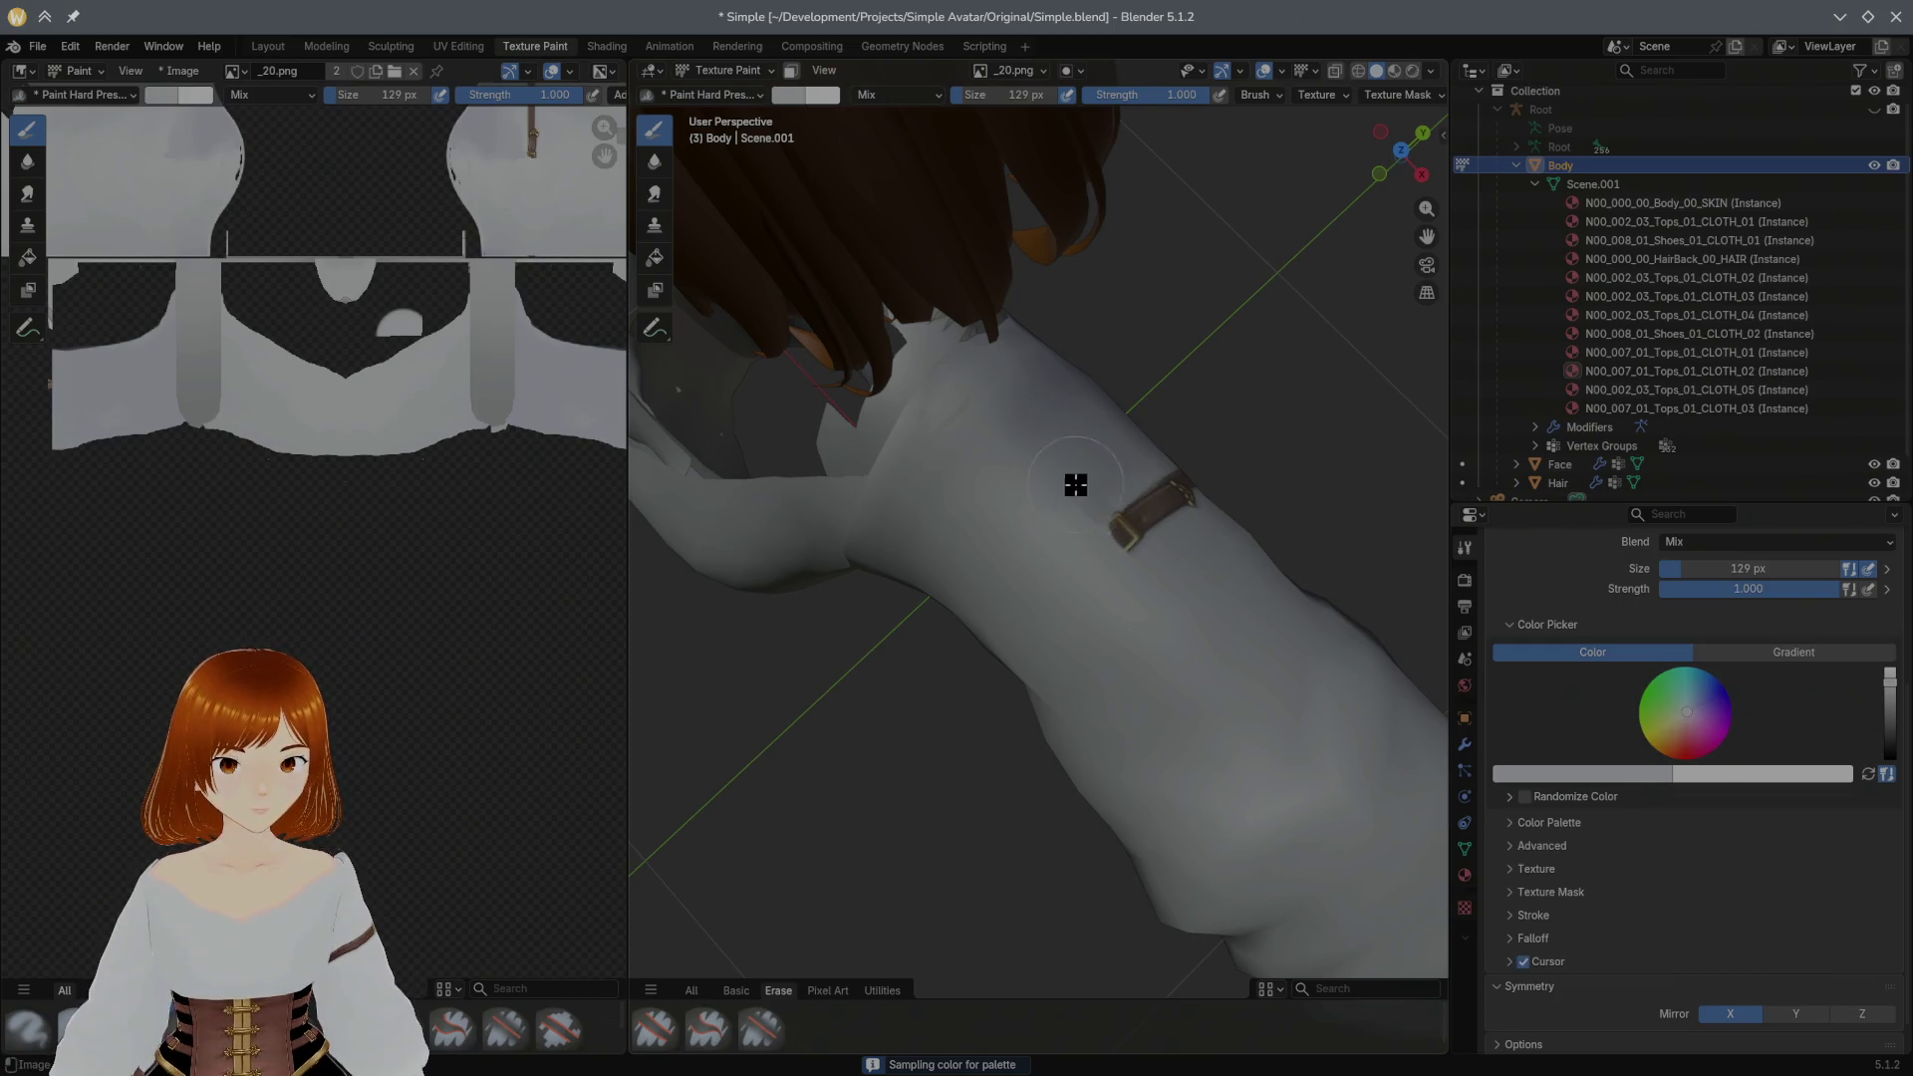
pyautogui.moveTo(1089, 484); pyautogui.dragTo(1175, 591)
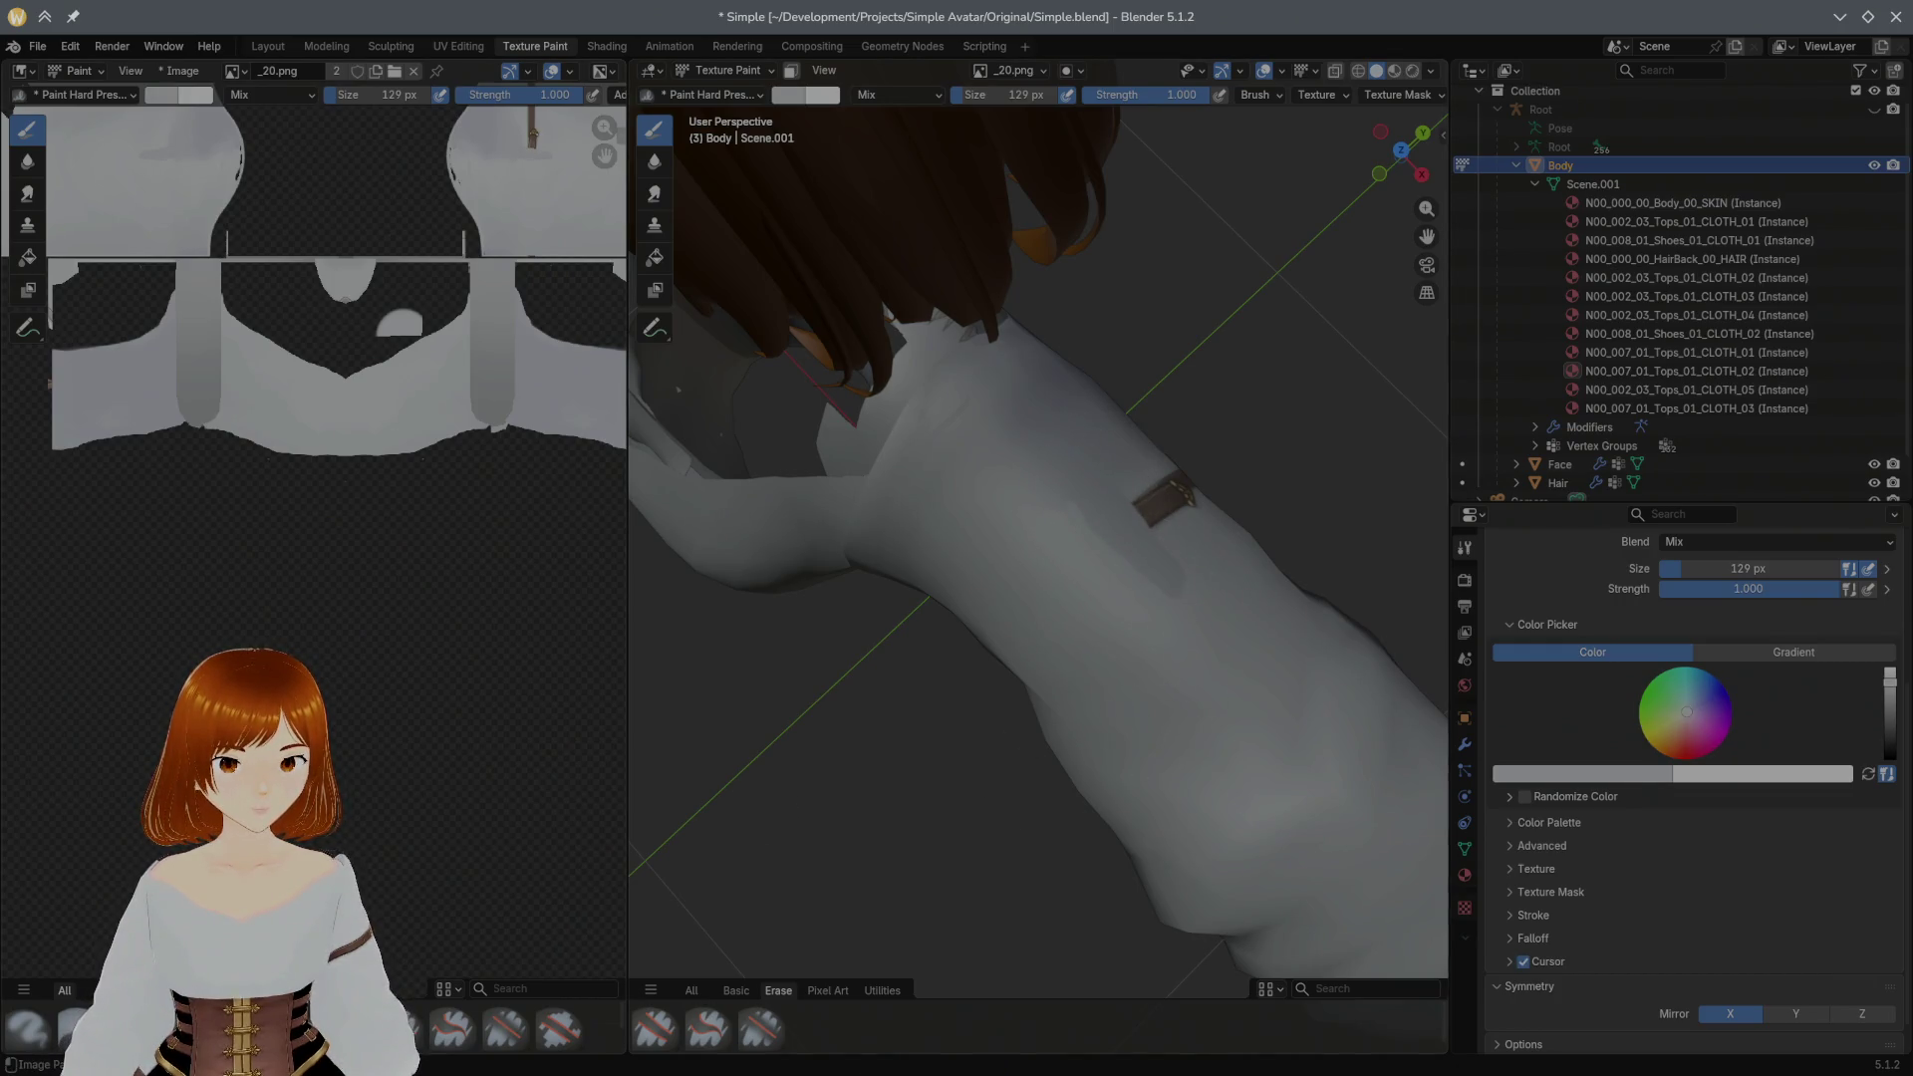
# Step: Switch to a soft pressure brush, paint the brown shading above the strap and resample the sleeve colour
pyautogui.click(404, 1025)
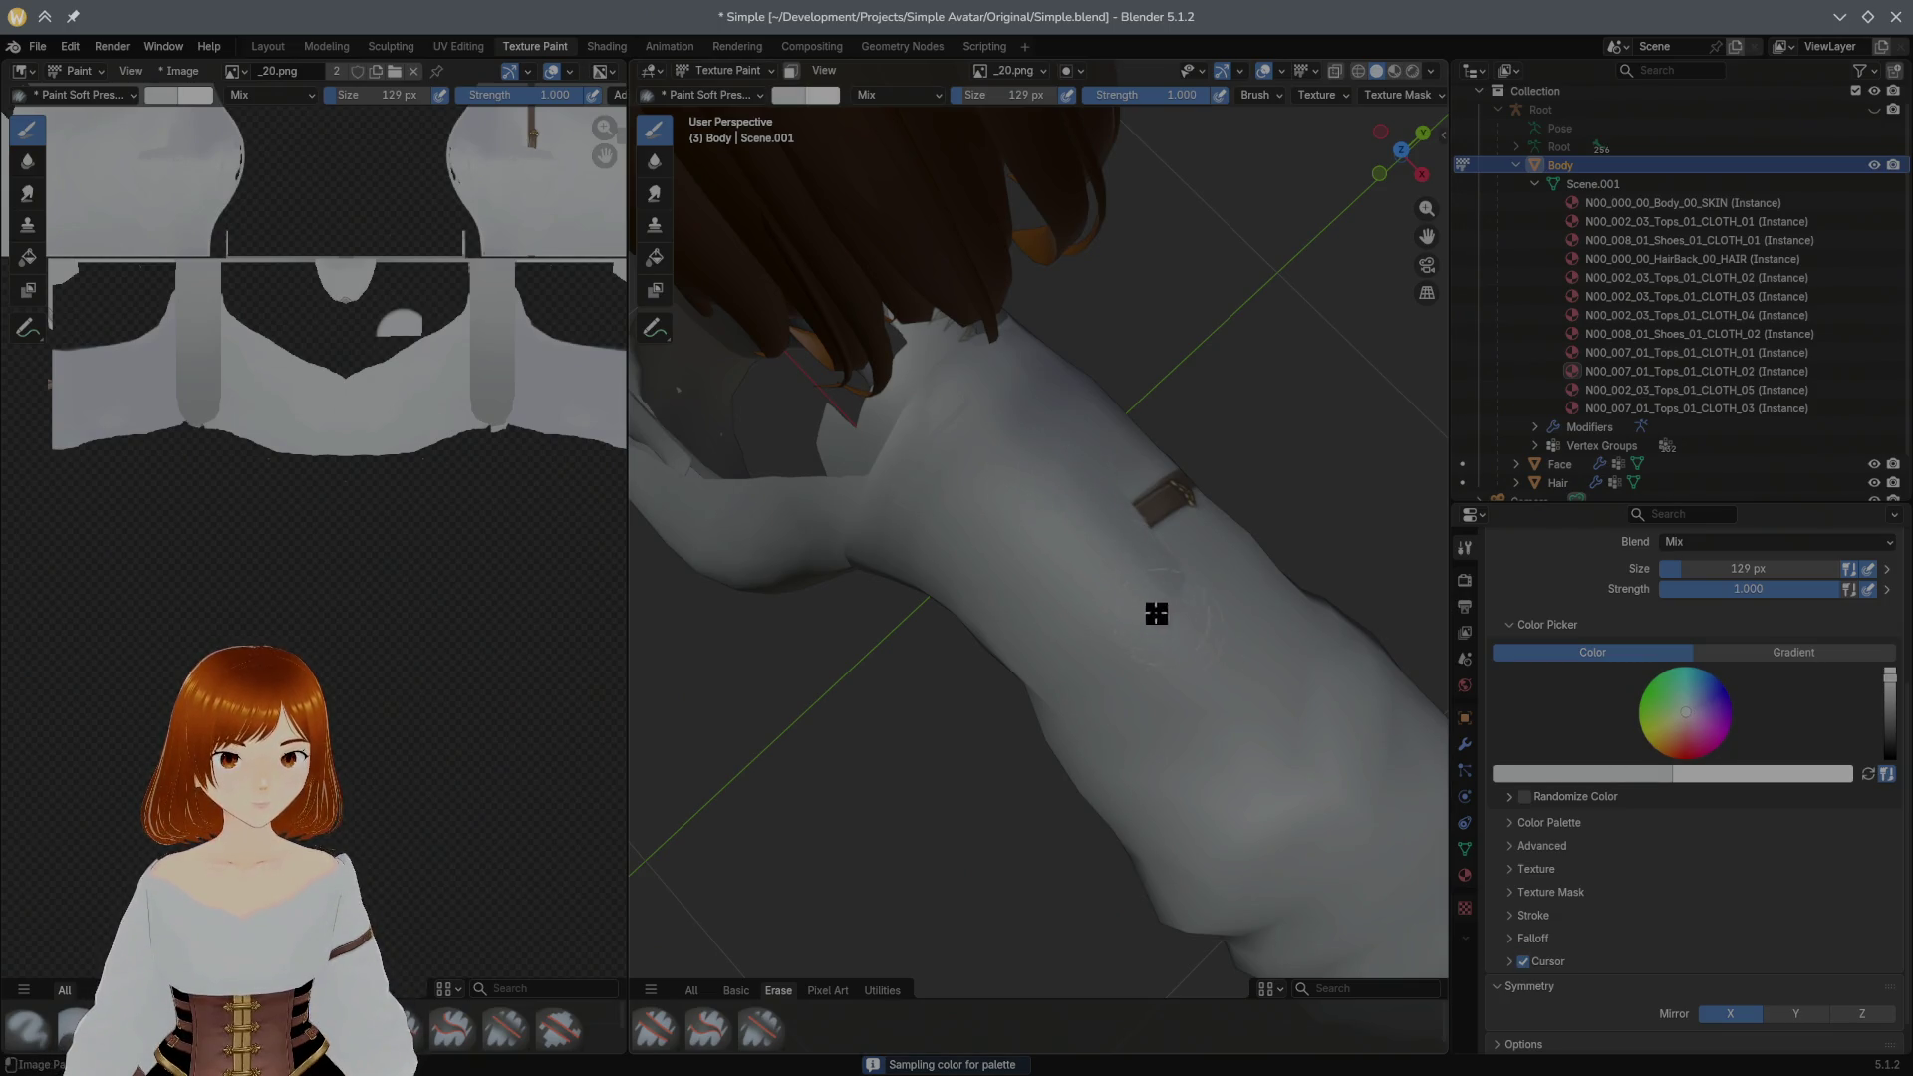
pyautogui.moveTo(1242, 589); pyautogui.dragTo(1018, 529, button='middle')
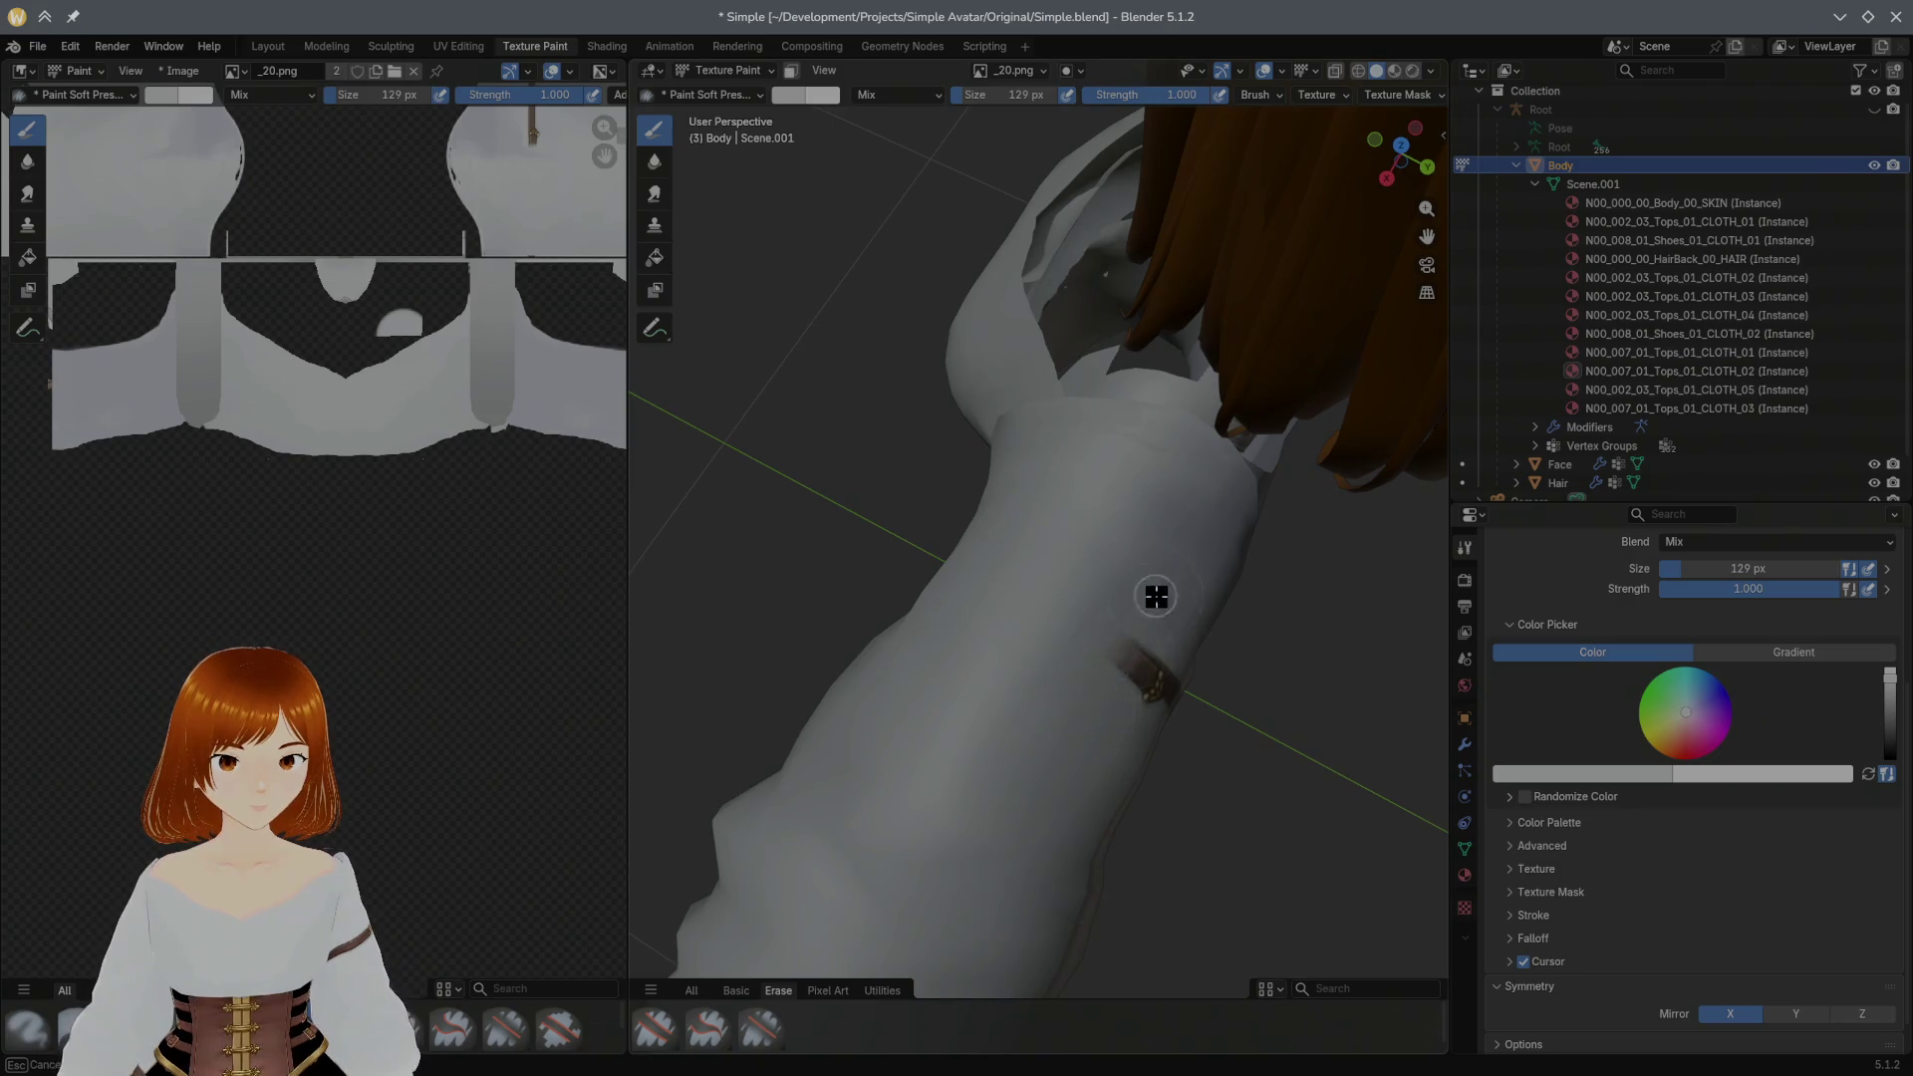
pyautogui.click(1088, 702)
pyautogui.moveTo(1090, 702); pyautogui.dragTo(1102, 687)
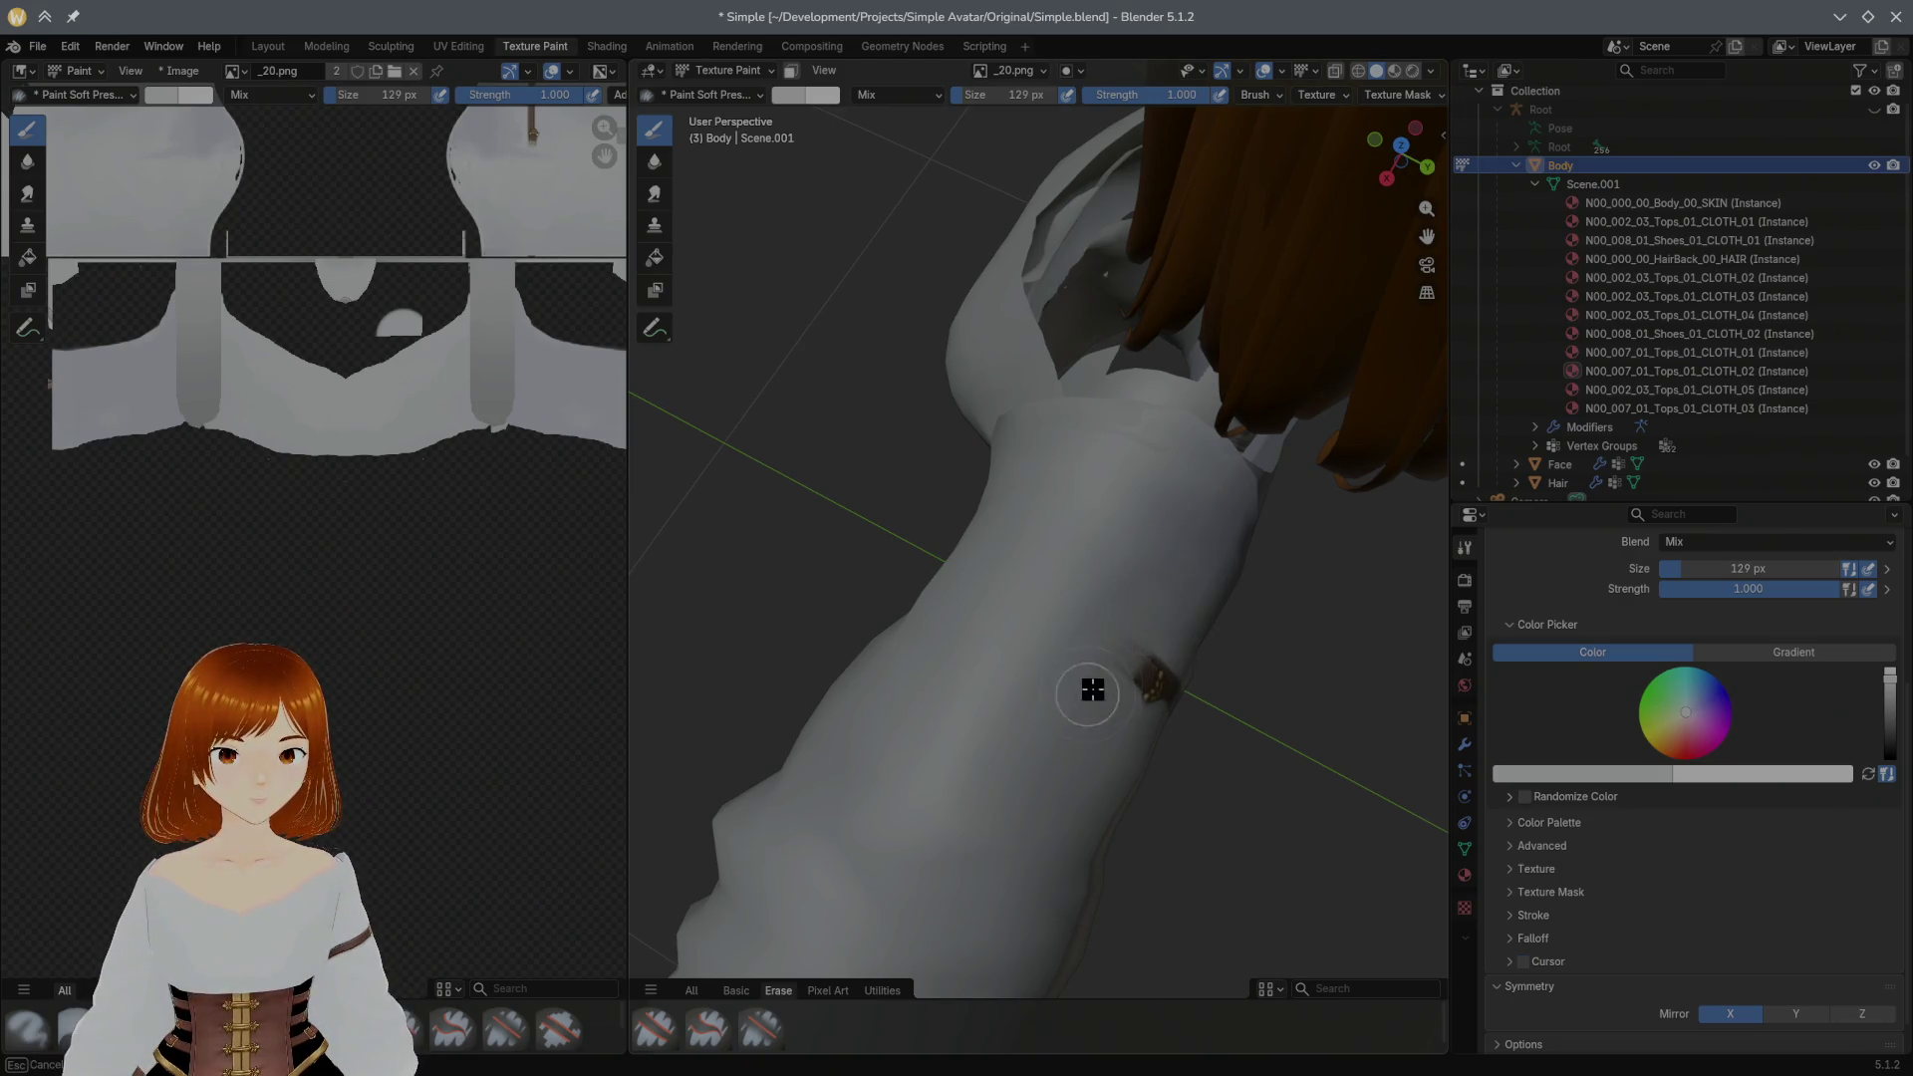
pyautogui.press('s')
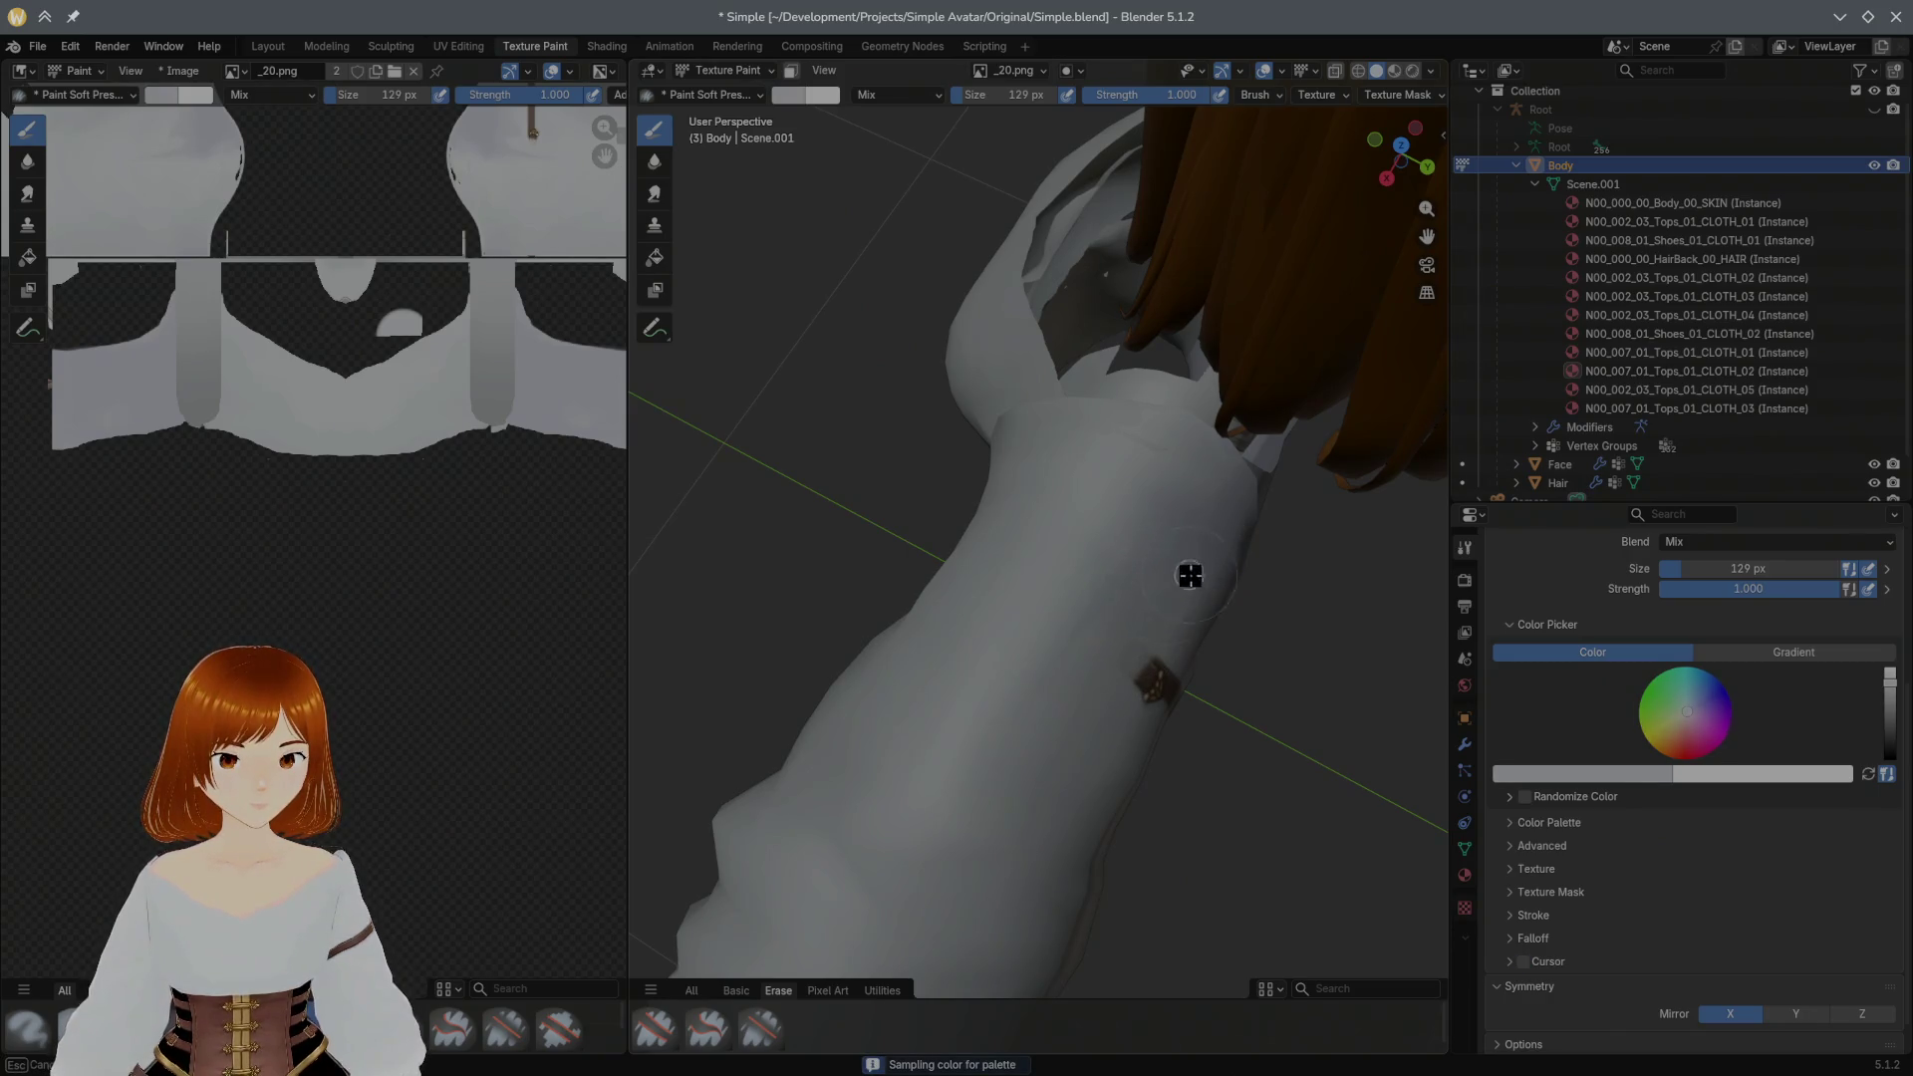
pyautogui.click(1093, 599)
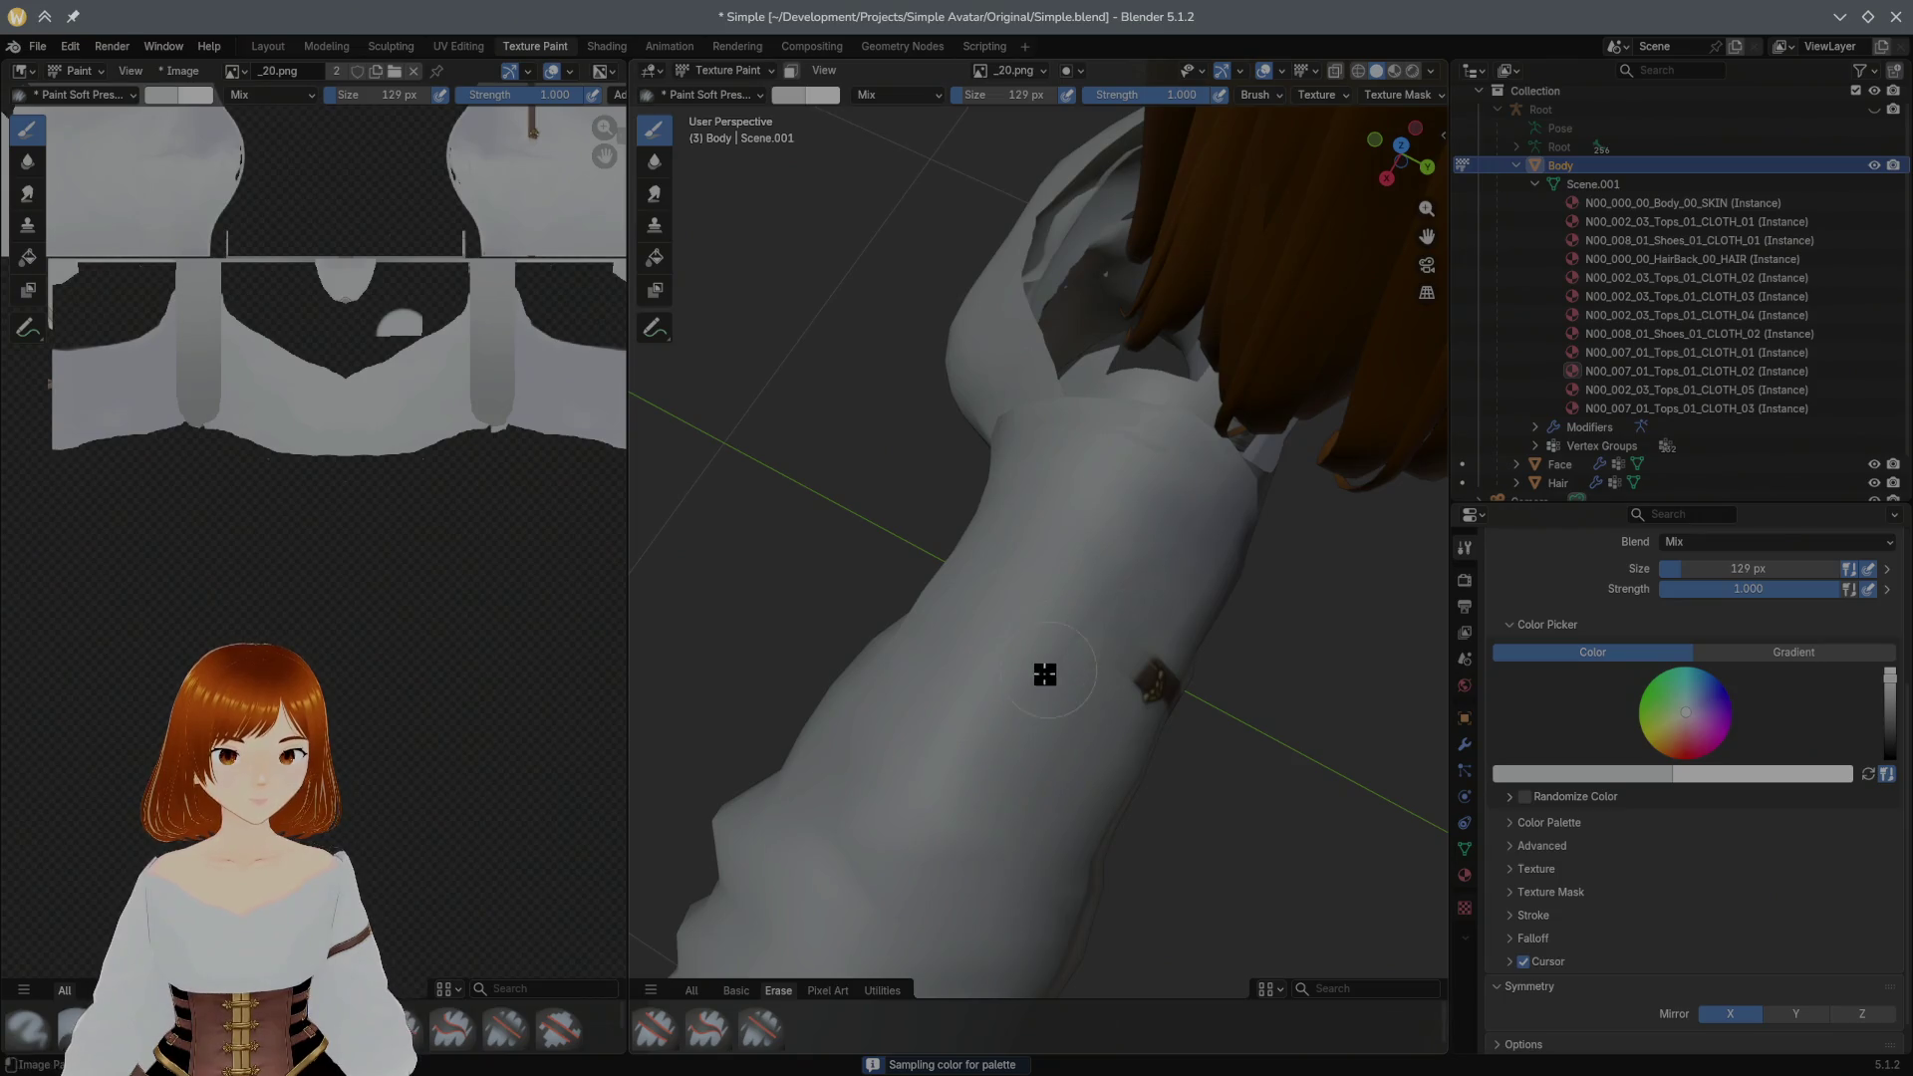
pyautogui.moveTo(1158, 598); pyautogui.dragTo(1025, 431, button='middle')
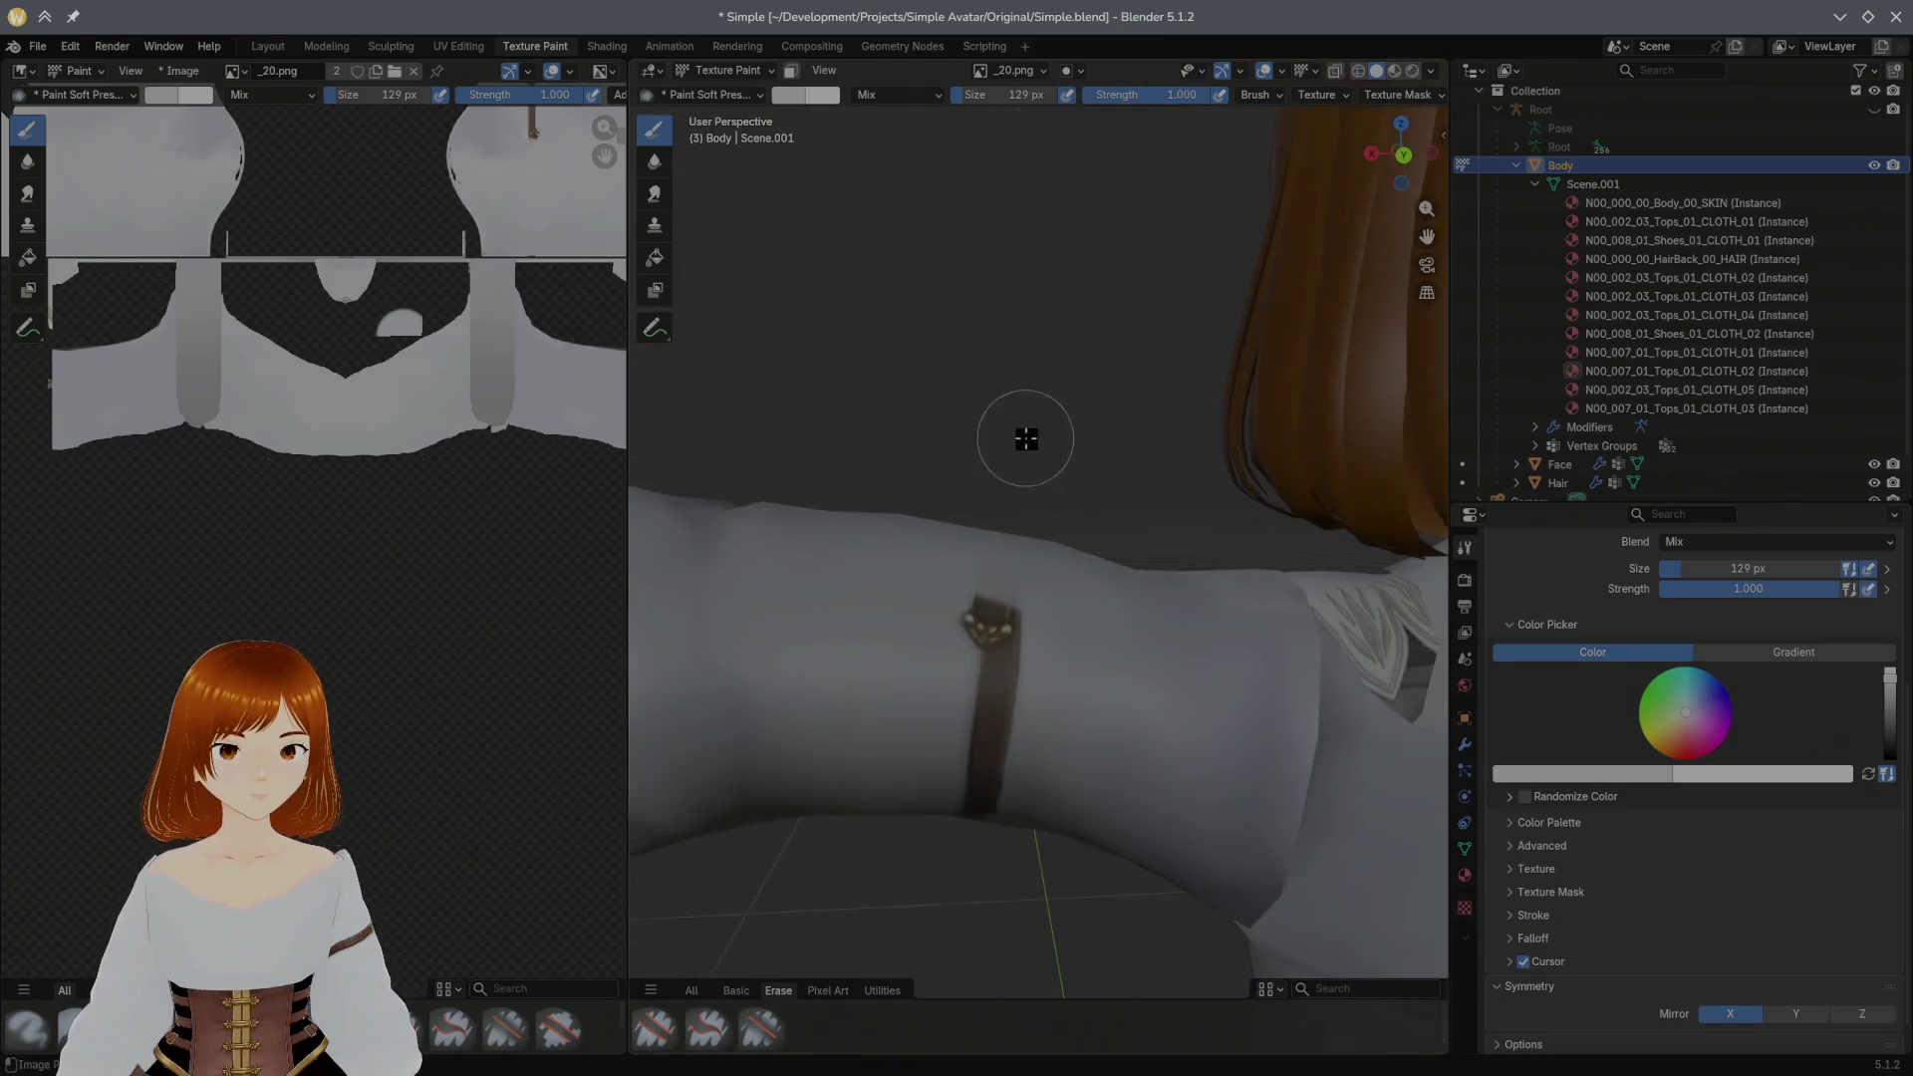
# Step: Paint over the buckle and the strap's top edge and middle in the pale sleeve colour
pyautogui.moveTo(1063, 641)
pyautogui.mouseDown()
pyautogui.moveTo(982, 654)
pyautogui.moveTo(990, 599)
pyautogui.mouseUp()
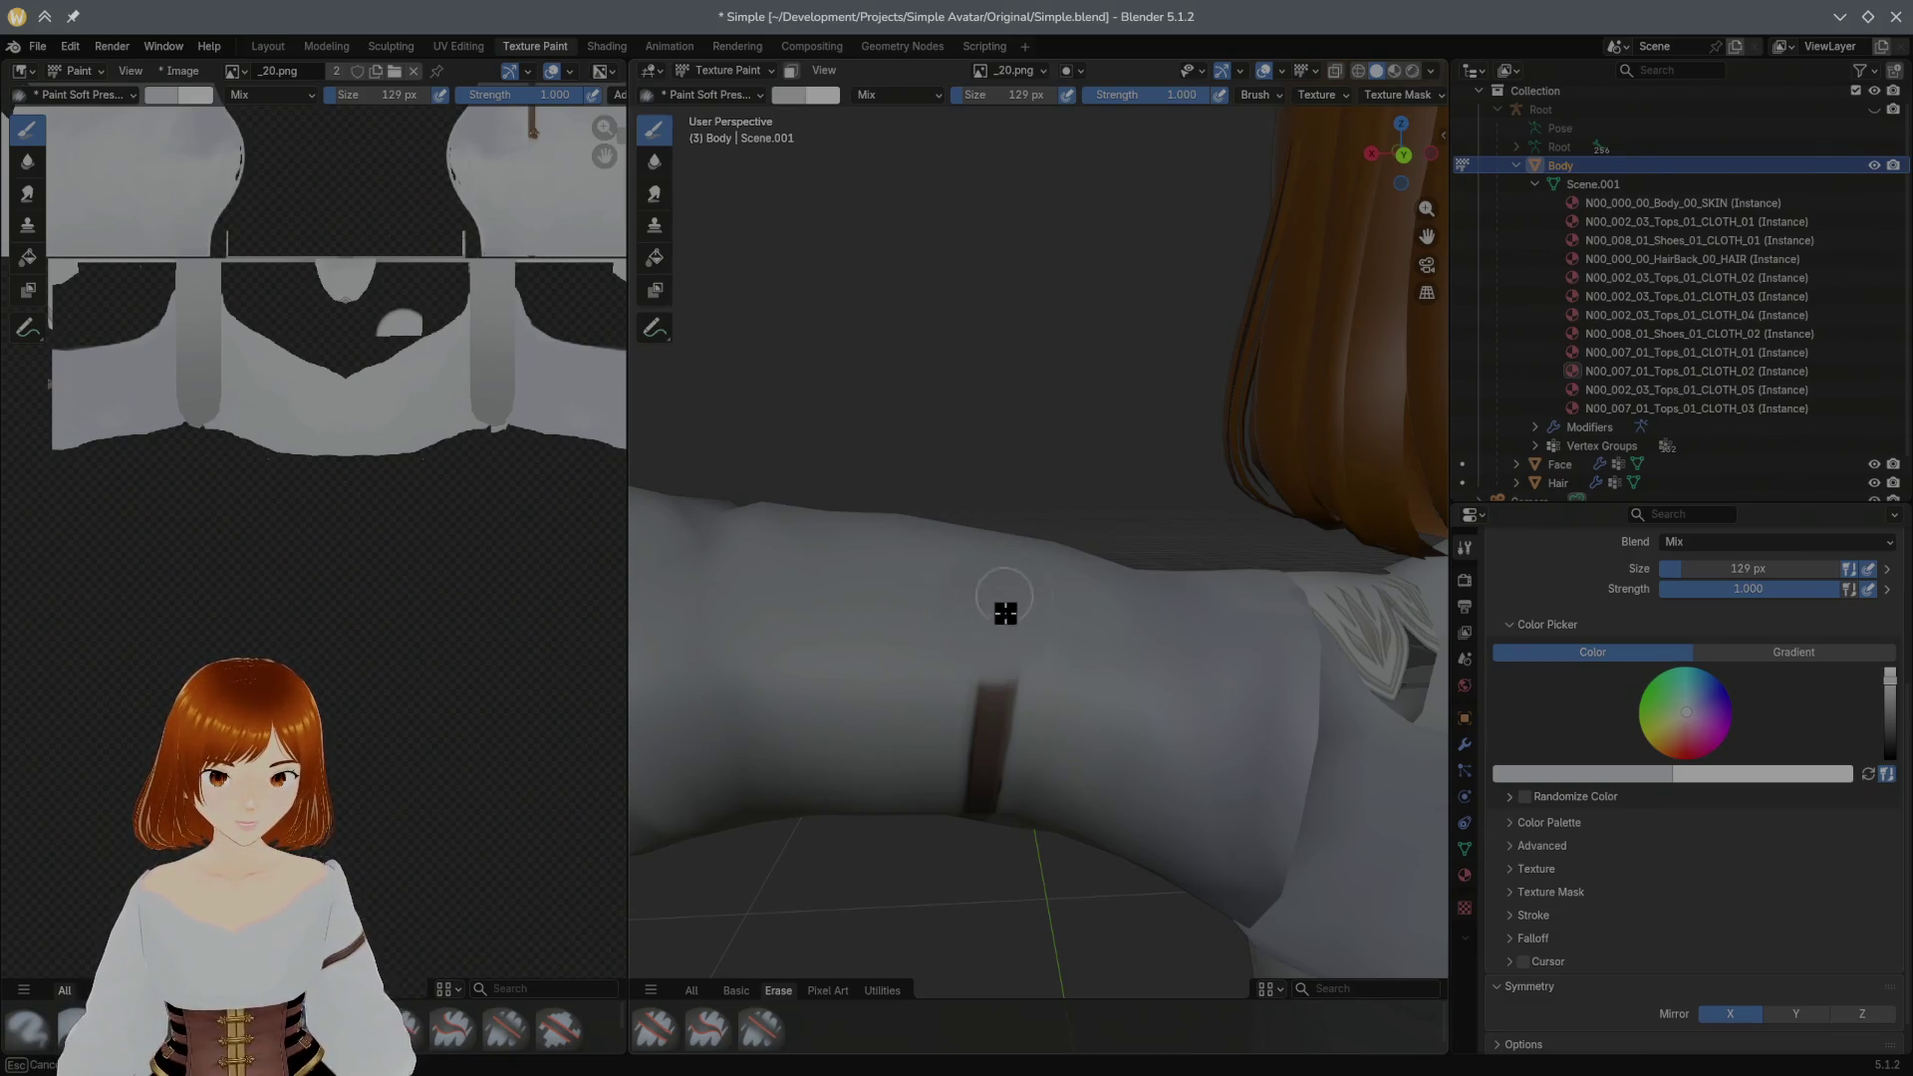
pyautogui.moveTo(1001, 668); pyautogui.dragTo(1034, 672)
pyautogui.moveTo(1033, 672)
pyautogui.mouseDown(button='middle')
pyautogui.moveTo(1093, 655)
pyautogui.moveTo(1082, 557)
pyautogui.mouseUp(button='middle')
pyautogui.moveTo(973, 593)
pyautogui.mouseDown()
pyautogui.moveTo(993, 647)
pyautogui.moveTo(955, 615)
pyautogui.moveTo(978, 650)
pyautogui.mouseUp()
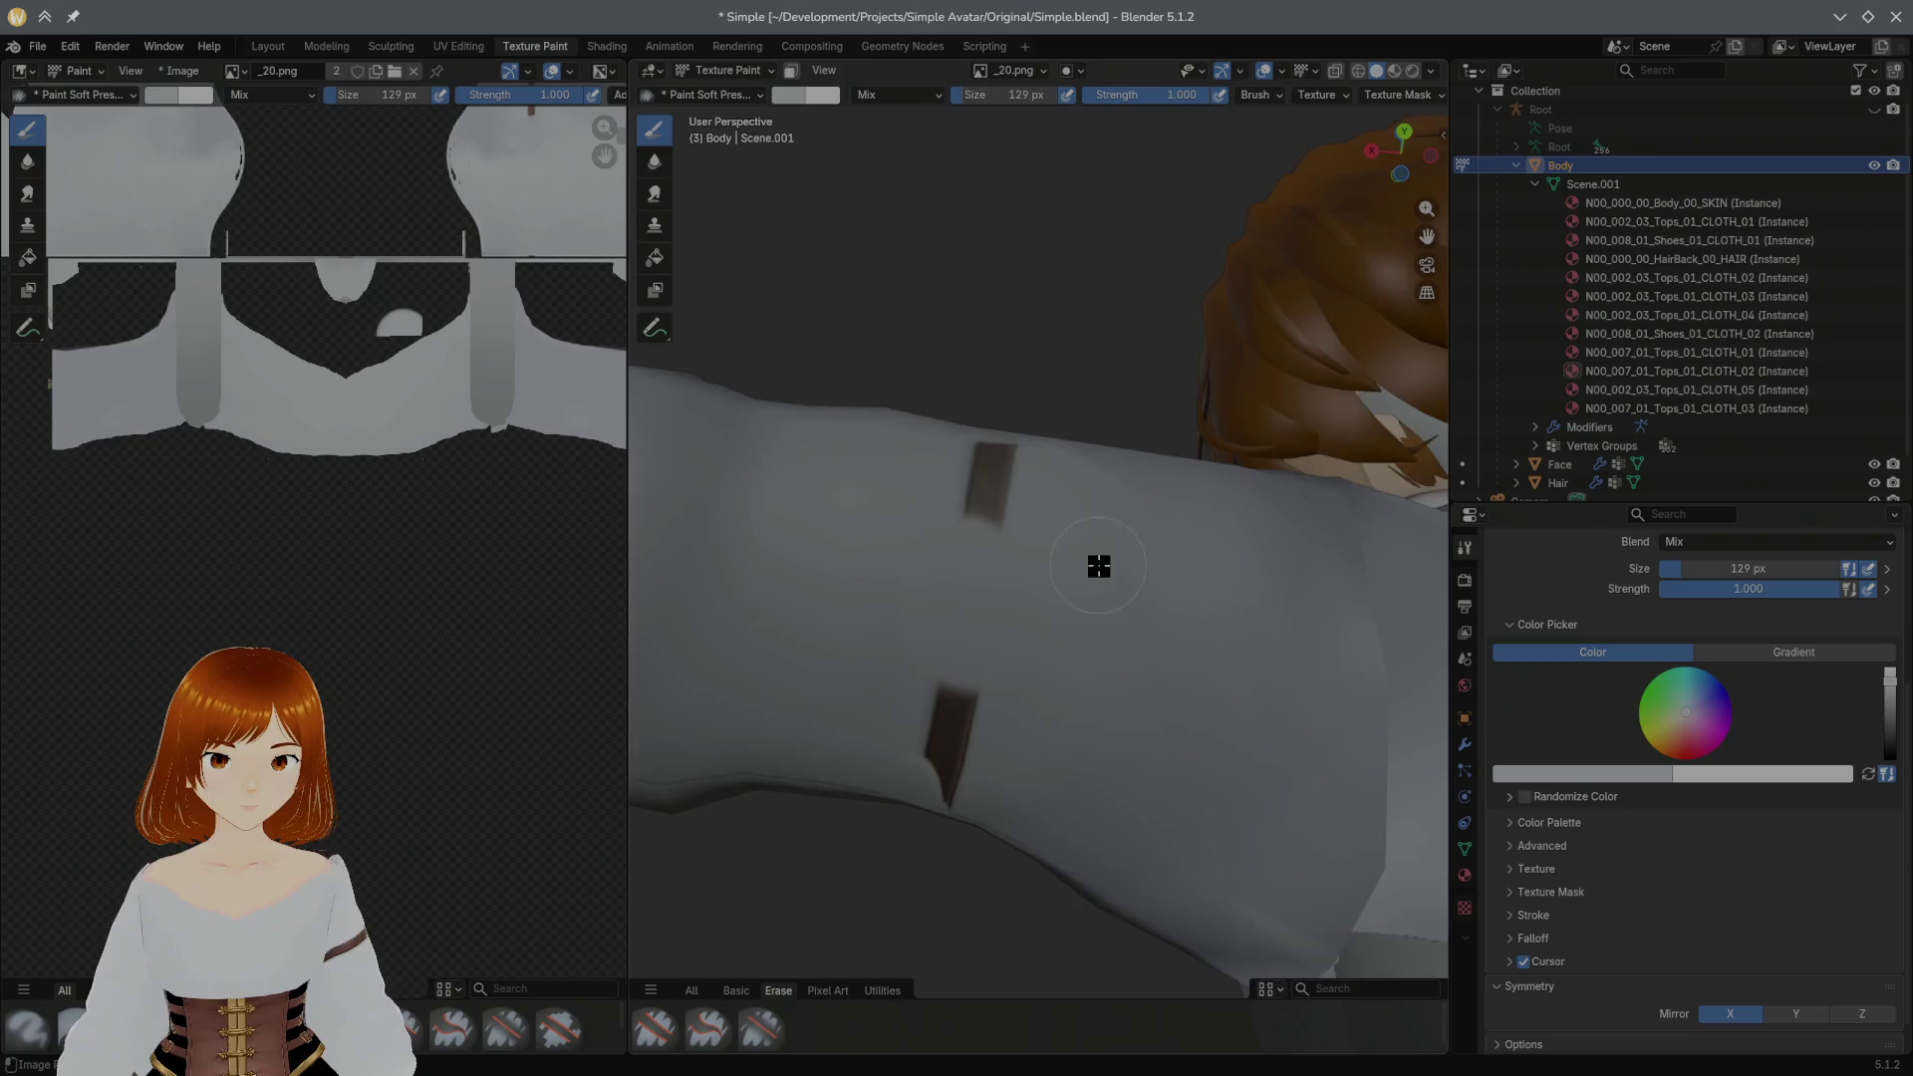
pyautogui.moveTo(1101, 555); pyautogui.dragTo(1039, 676, button='middle')
# Step: Paint out the remaining dark strap patches from new angles and resample before turning to the torso
pyautogui.moveTo(912, 676); pyautogui.dragTo(911, 633)
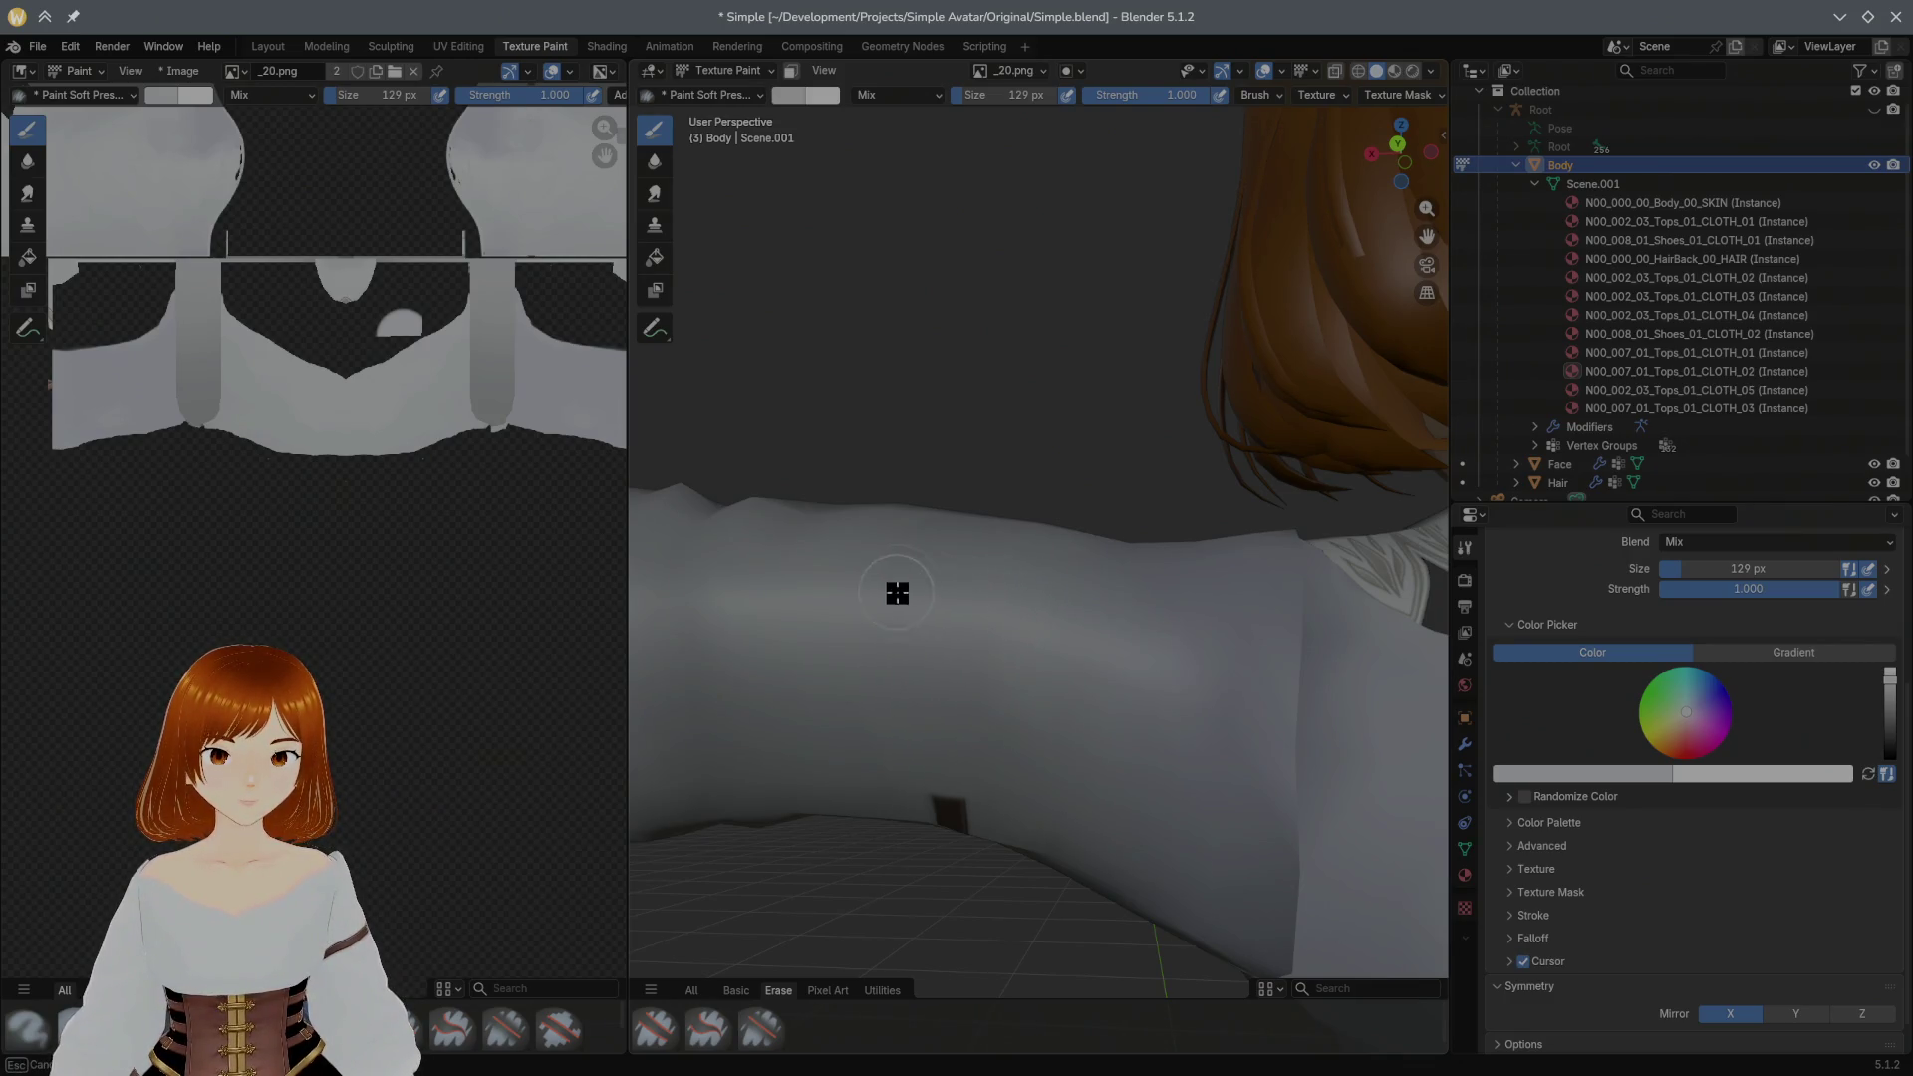
pyautogui.moveTo(1019, 726); pyautogui.dragTo(1050, 549, button='middle')
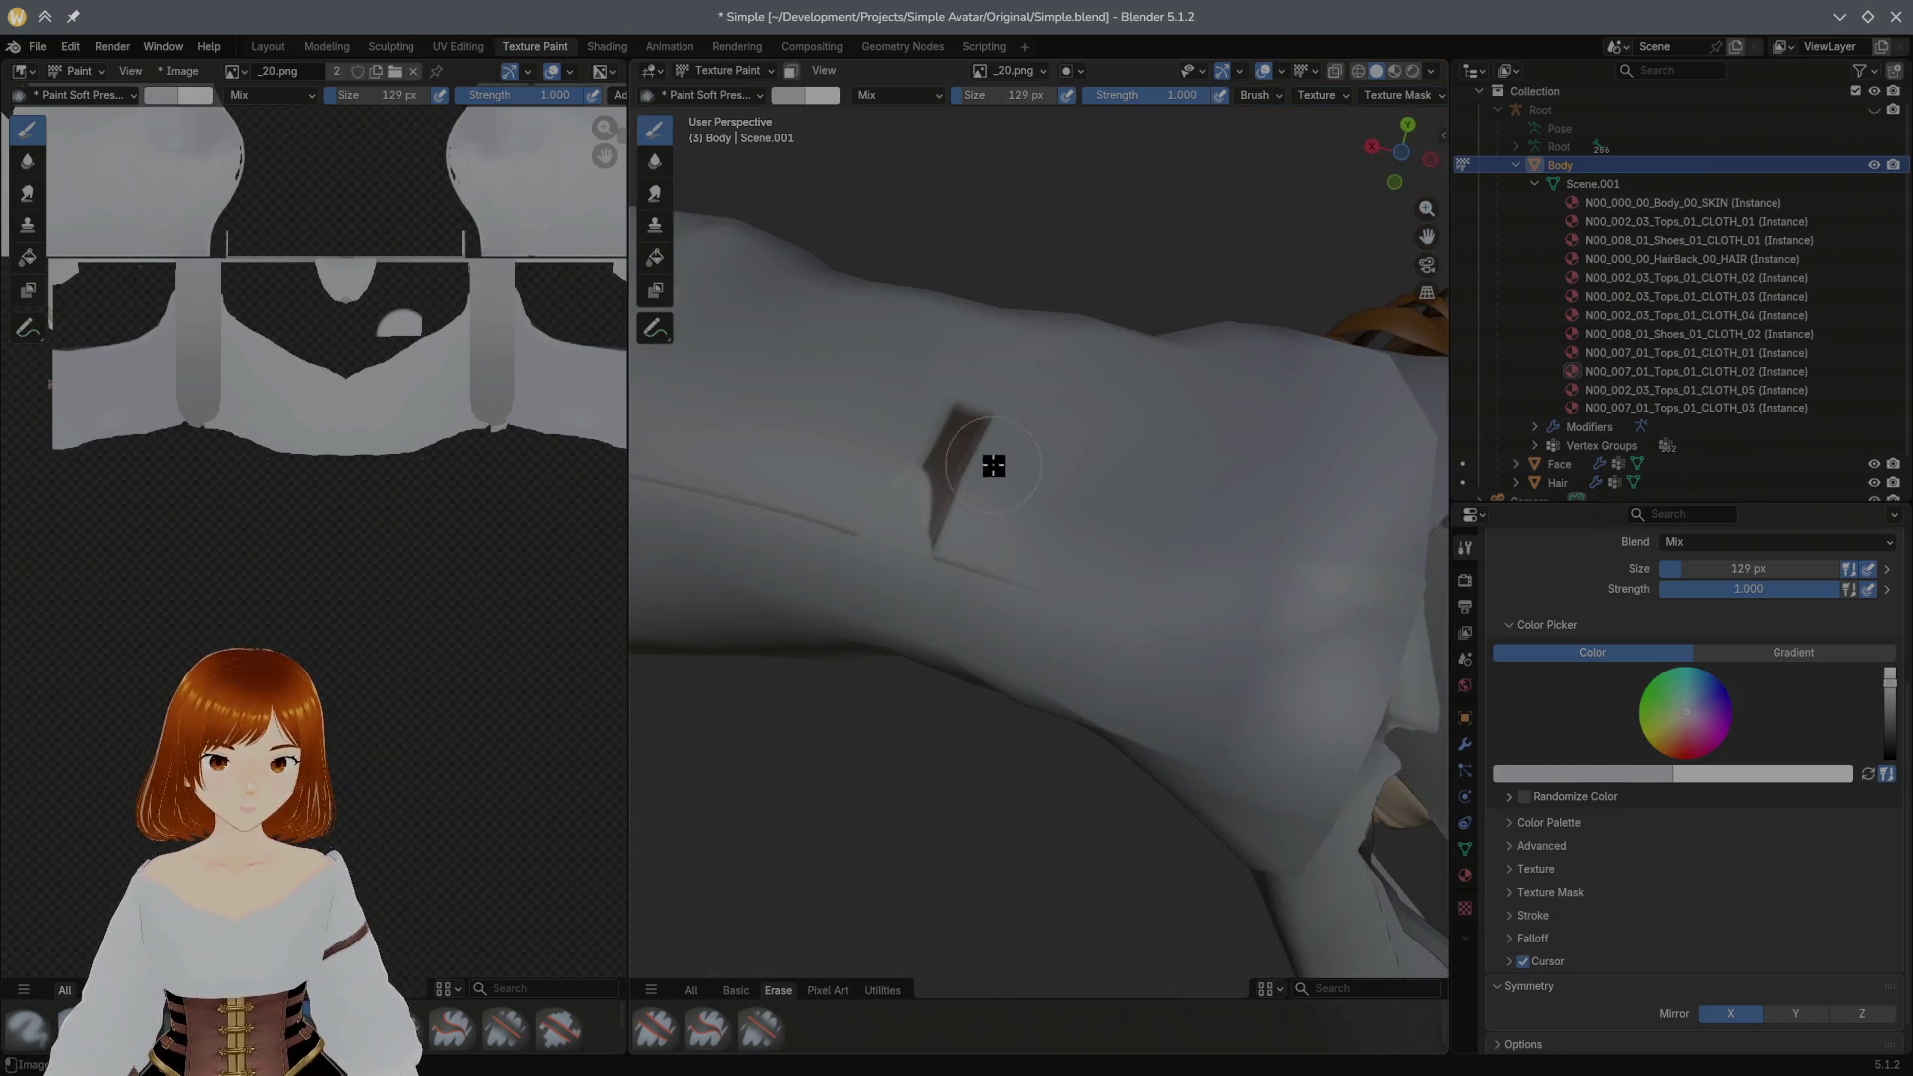
pyautogui.moveTo(999, 470); pyautogui.dragTo(961, 422)
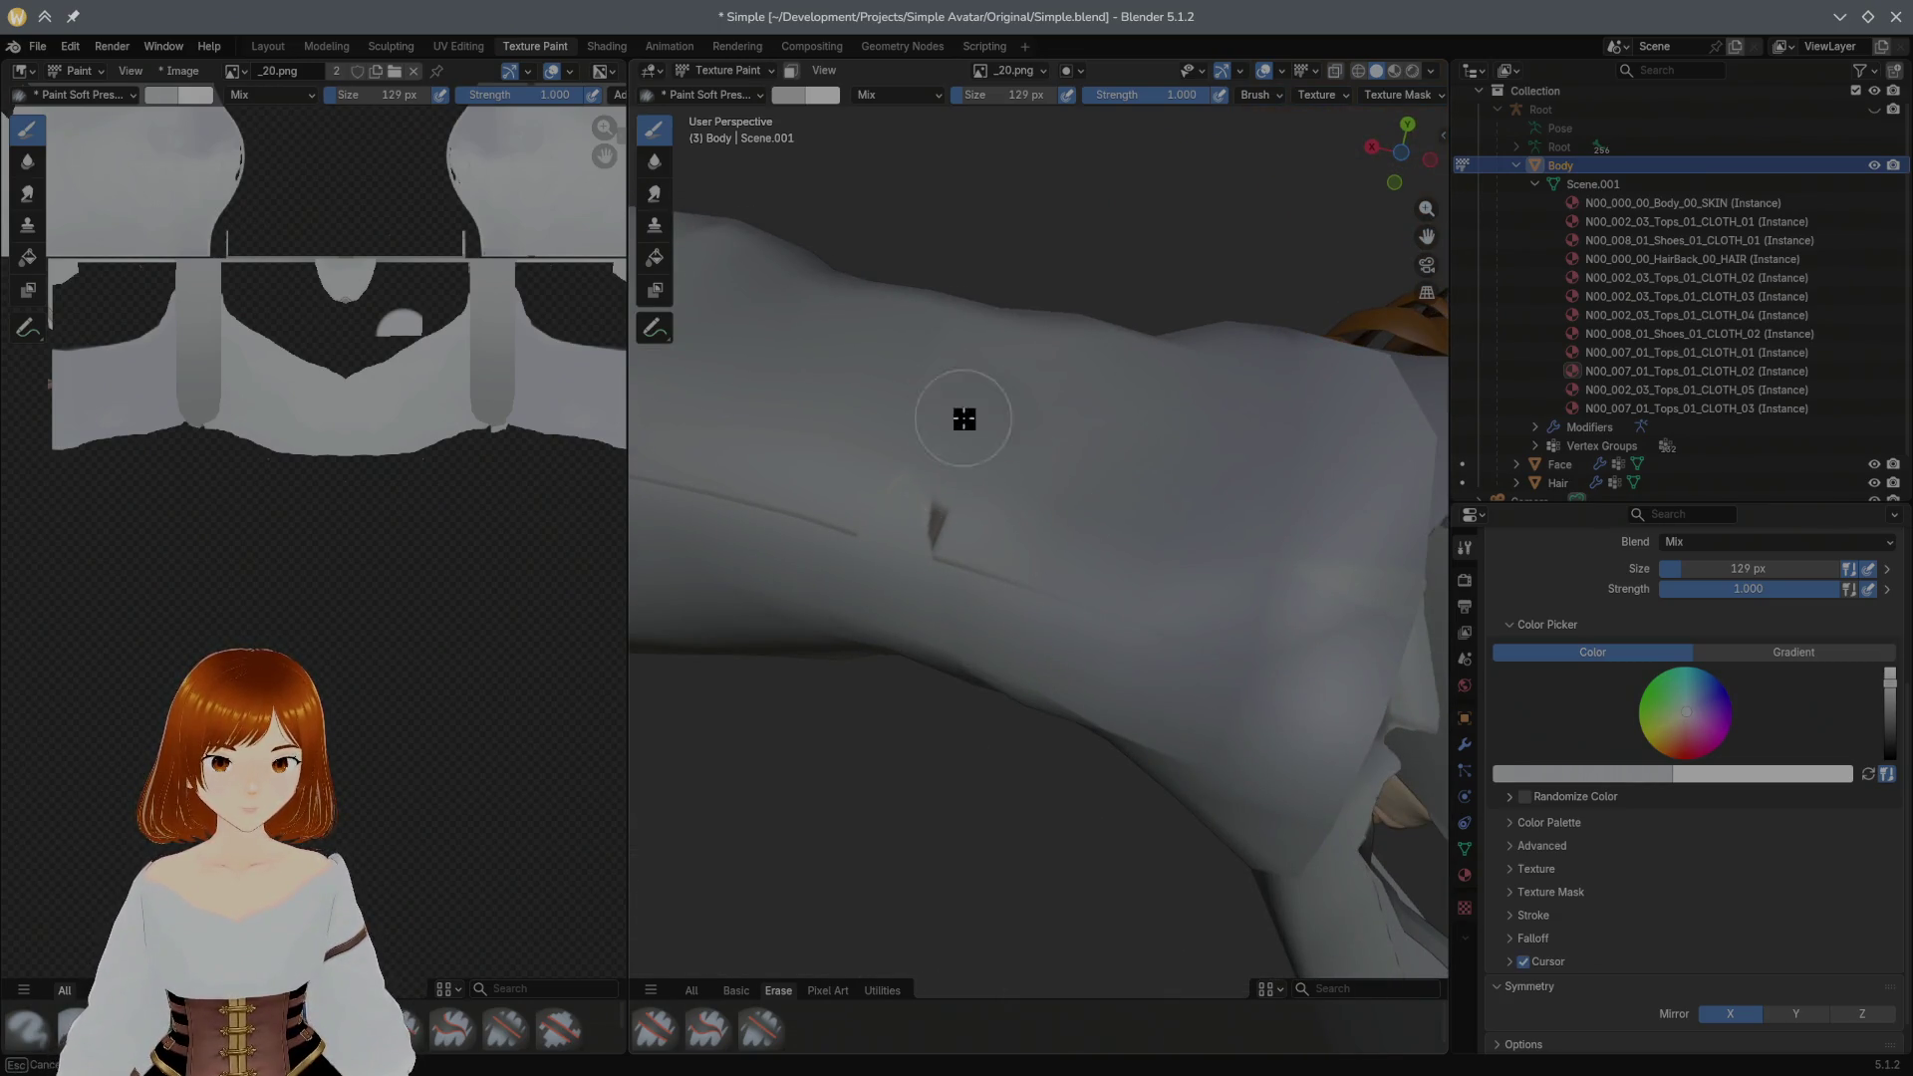
pyautogui.moveTo(961, 465); pyautogui.dragTo(1110, 469, button='middle')
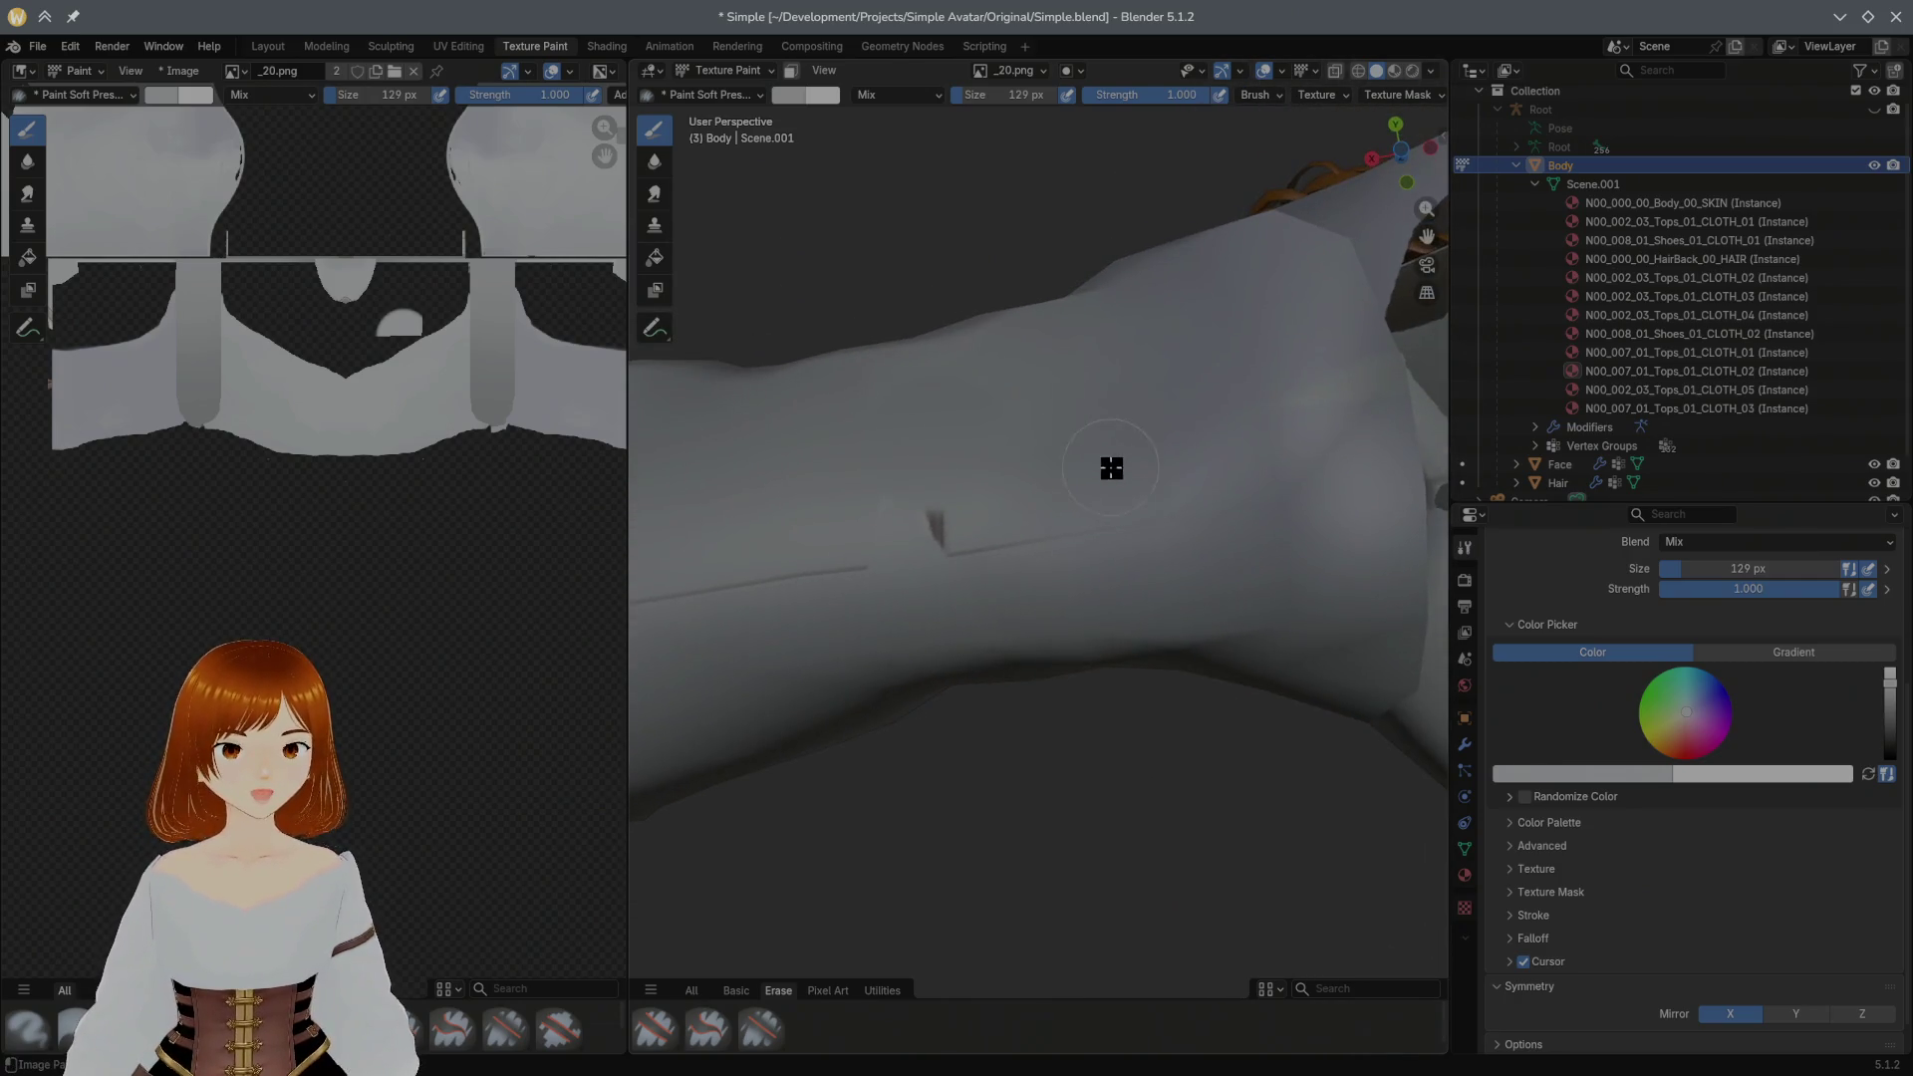
pyautogui.press('s')
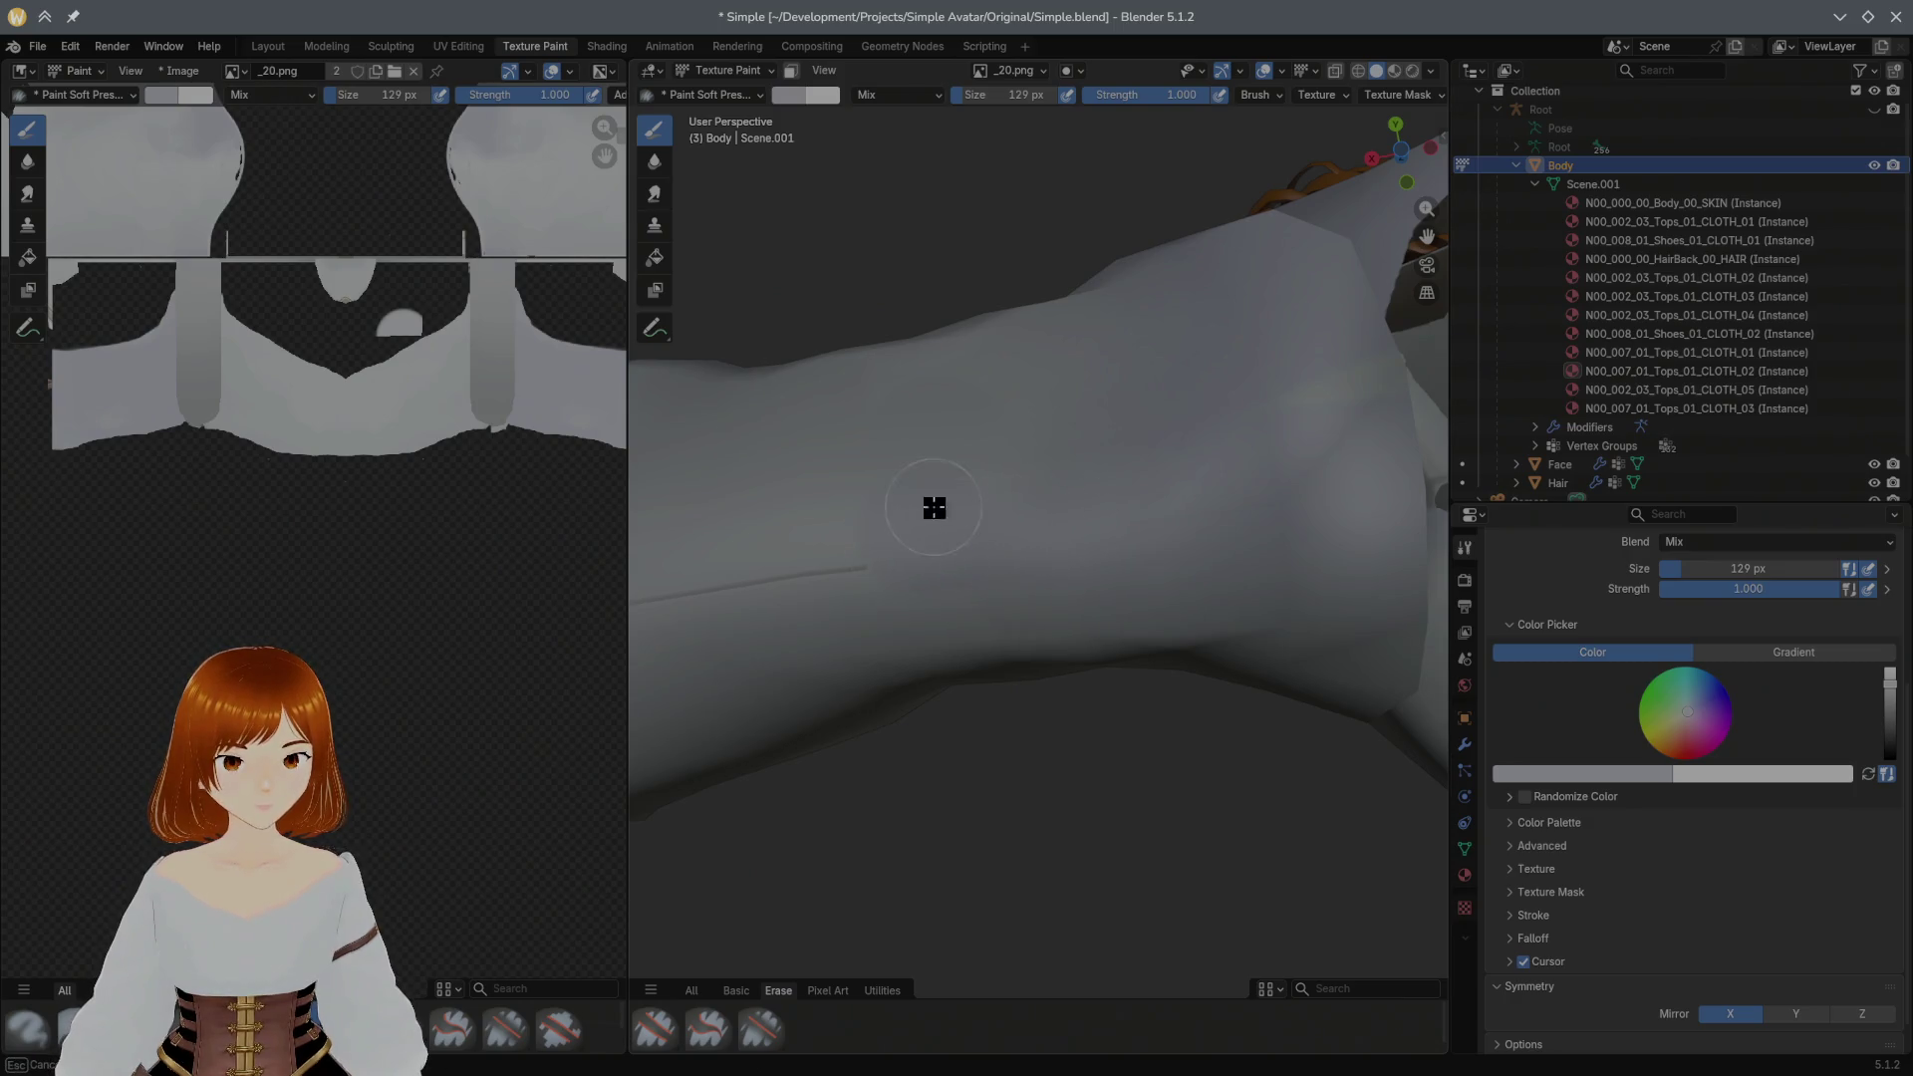
pyautogui.moveTo(909, 543)
pyautogui.mouseDown(button='middle')
pyautogui.moveTo(883, 650)
pyautogui.moveTo(940, 520)
pyautogui.moveTo(1089, 509)
pyautogui.moveTo(983, 530)
pyautogui.mouseUp(button='middle')
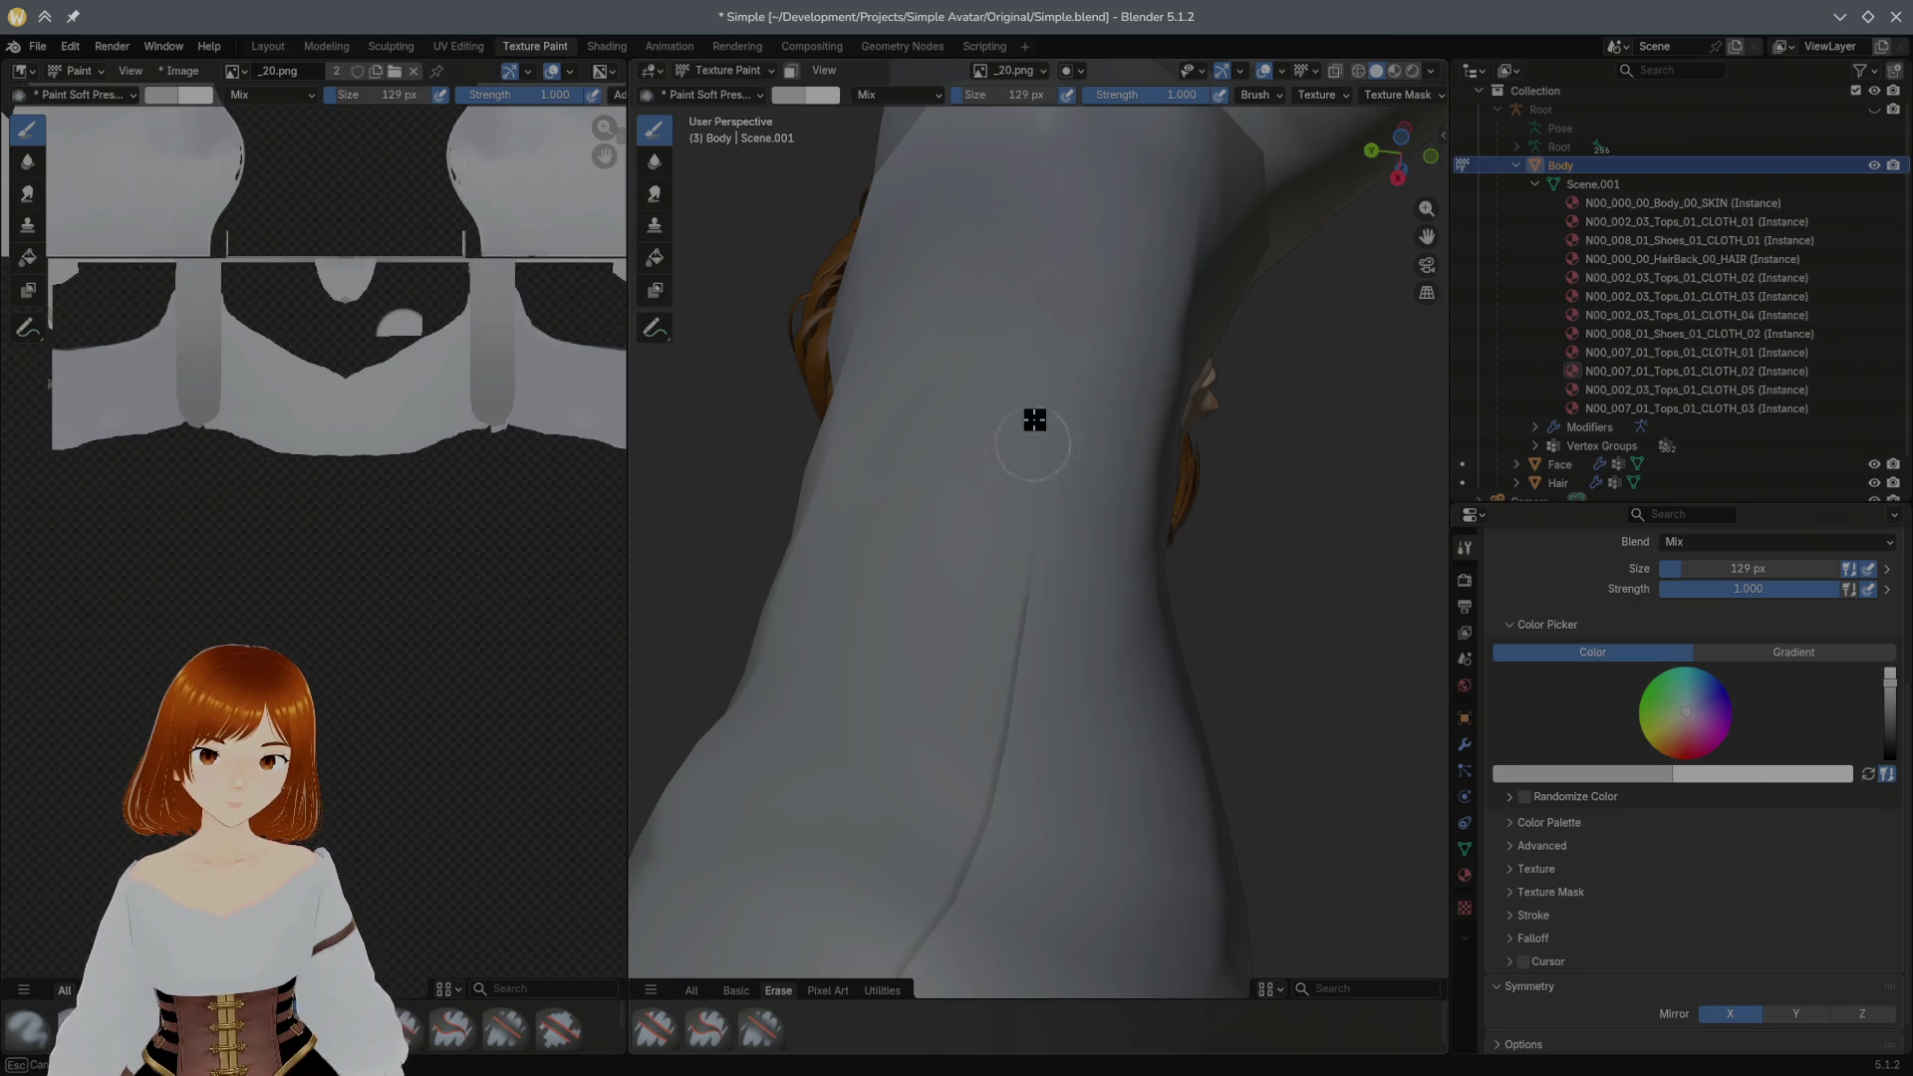
# Step: Blend the uneven shading across the shirt's back down toward the underarm with soft strokes
pyautogui.moveTo(872, 523)
pyautogui.mouseDown(button='middle')
pyautogui.moveTo(1063, 454)
pyautogui.moveTo(744, 480)
pyautogui.moveTo(988, 505)
pyautogui.mouseUp(button='middle')
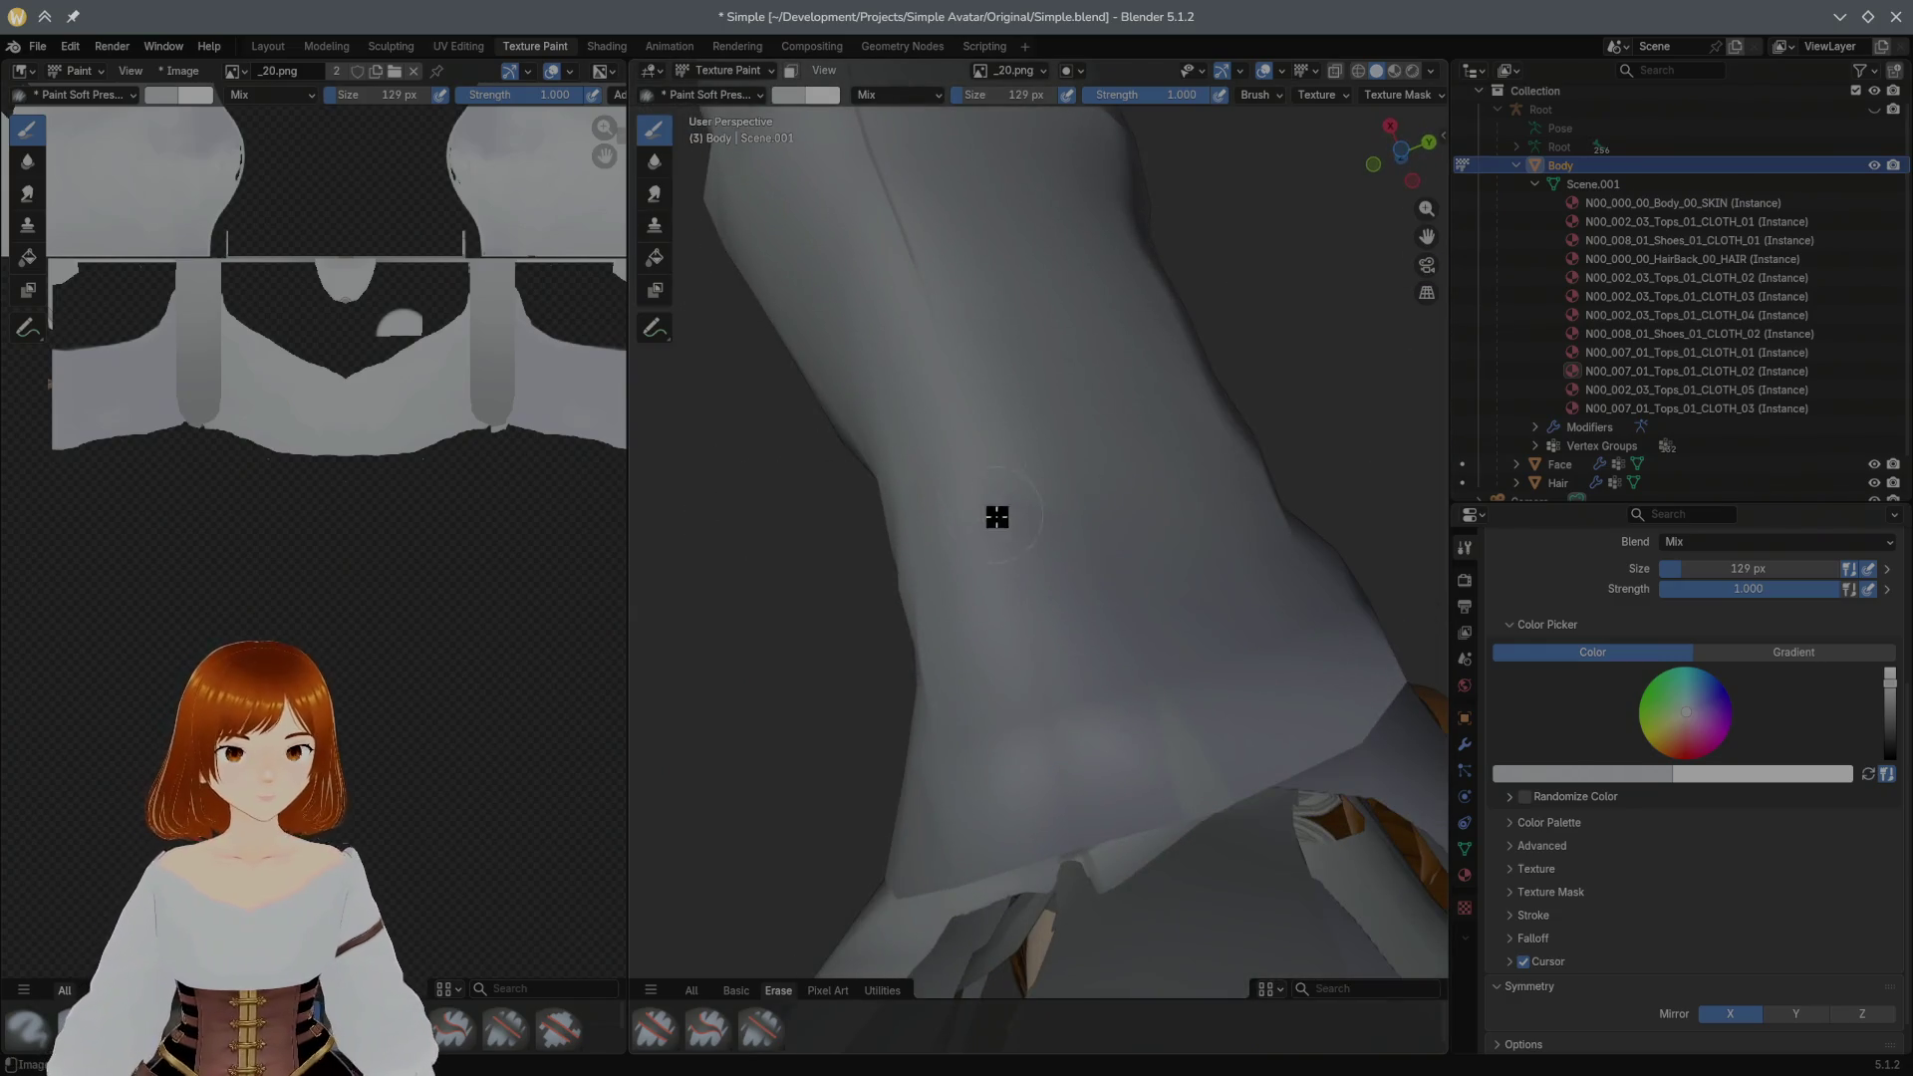
pyautogui.moveTo(1033, 568); pyautogui.dragTo(1008, 596)
pyautogui.moveTo(989, 502)
pyautogui.mouseDown()
pyautogui.moveTo(1032, 534)
pyautogui.moveTo(1067, 628)
pyautogui.moveTo(1081, 603)
pyautogui.moveTo(1005, 518)
pyautogui.moveTo(1062, 645)
pyautogui.moveTo(1103, 602)
pyautogui.moveTo(1031, 457)
pyautogui.moveTo(1145, 495)
pyautogui.moveTo(1136, 465)
pyautogui.moveTo(1243, 536)
pyautogui.moveTo(1265, 521)
pyautogui.moveTo(1197, 559)
pyautogui.moveTo(1102, 278)
pyautogui.moveTo(1091, 395)
pyautogui.moveTo(1095, 347)
pyautogui.moveTo(1222, 441)
pyautogui.moveTo(1241, 529)
pyautogui.moveTo(1206, 552)
pyautogui.moveTo(1103, 371)
pyautogui.mouseUp()
pyautogui.moveTo(1103, 372)
pyautogui.mouseDown(button='middle')
pyautogui.moveTo(1142, 390)
pyautogui.moveTo(1246, 308)
pyautogui.moveTo(1367, 295)
pyautogui.moveTo(1128, 477)
pyautogui.mouseUp(button='middle')
# Step: Even out the shading under the arm, then orbit to check the sleeve and skirt
pyautogui.moveTo(897, 500)
pyautogui.mouseDown()
pyautogui.moveTo(888, 534)
pyautogui.moveTo(940, 479)
pyautogui.moveTo(913, 504)
pyautogui.mouseUp()
pyautogui.moveTo(914, 504)
pyautogui.mouseDown(button='middle')
pyautogui.moveTo(993, 565)
pyautogui.moveTo(1092, 559)
pyautogui.mouseUp(button='middle')
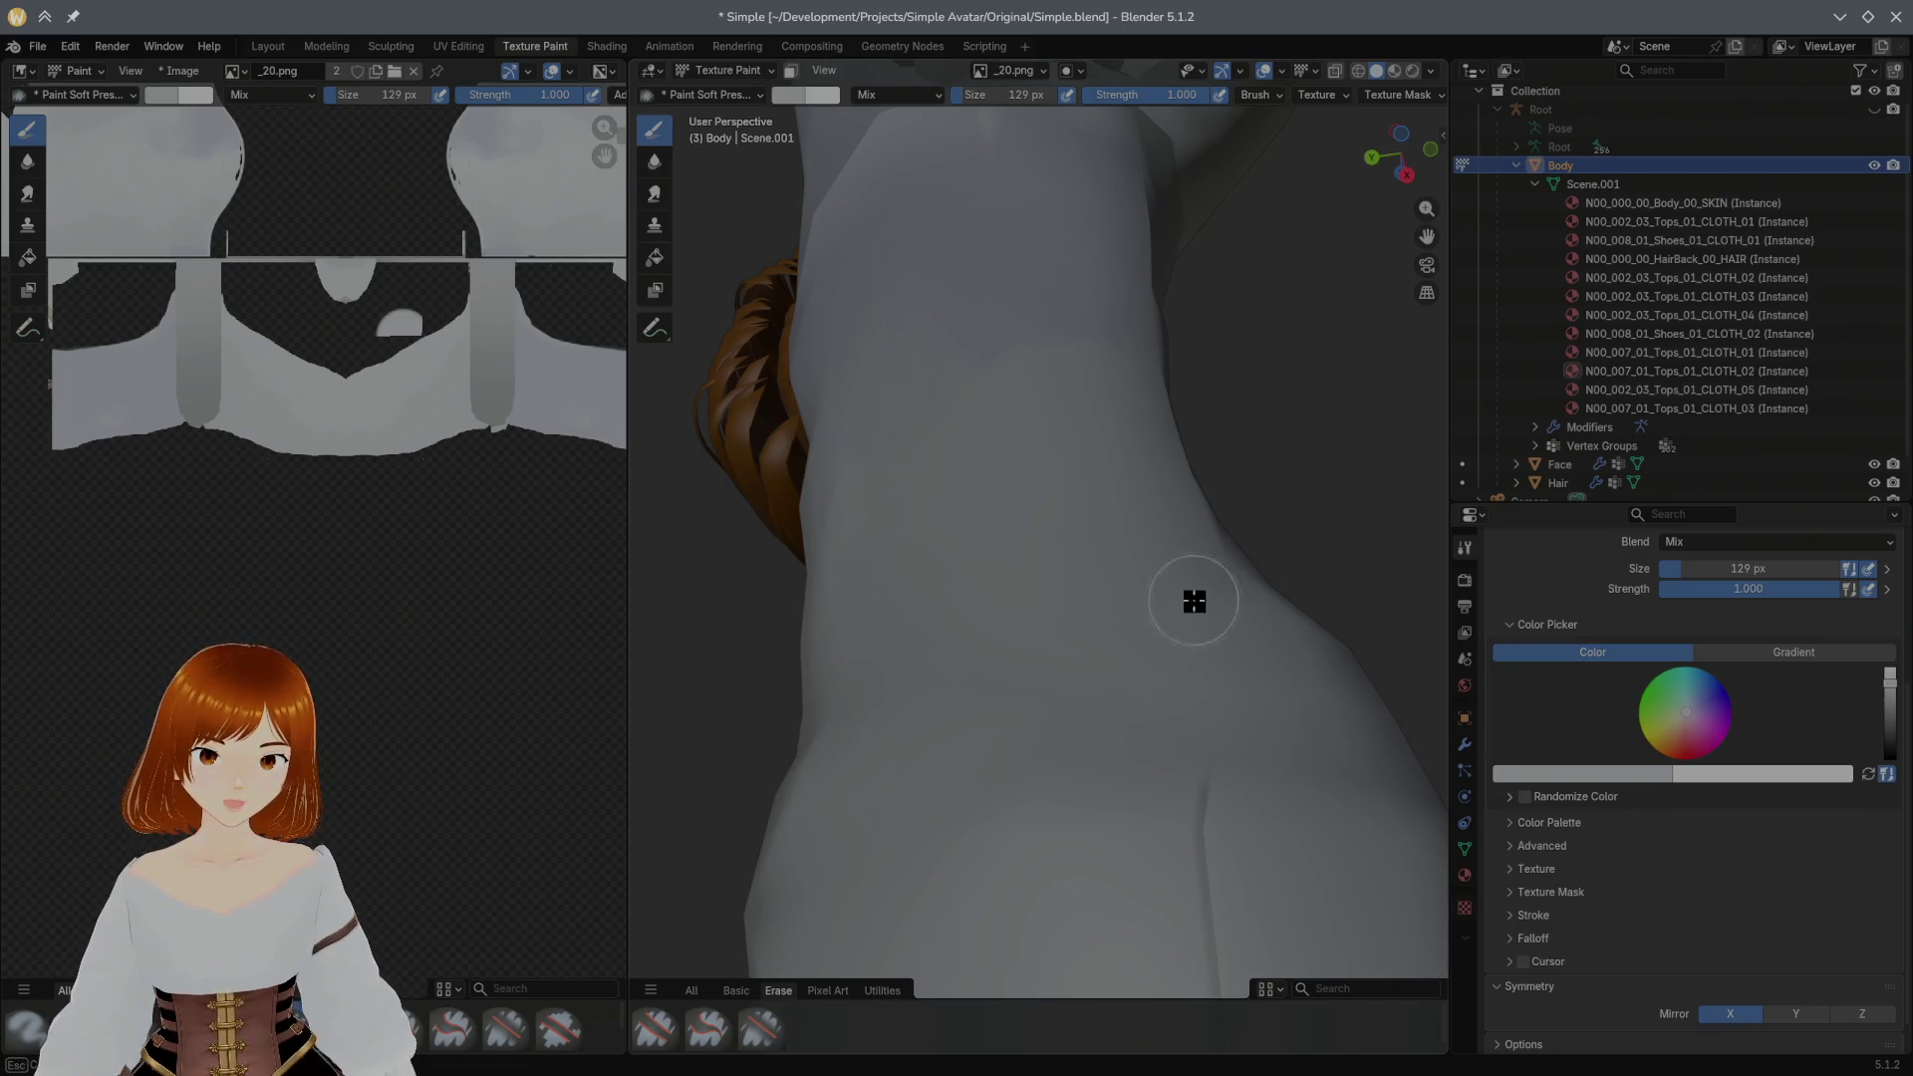
pyautogui.moveTo(1196, 697)
pyautogui.mouseDown(button='middle')
pyautogui.moveTo(1044, 712)
pyautogui.moveTo(824, 662)
pyautogui.moveTo(1331, 774)
pyautogui.mouseUp(button='middle')
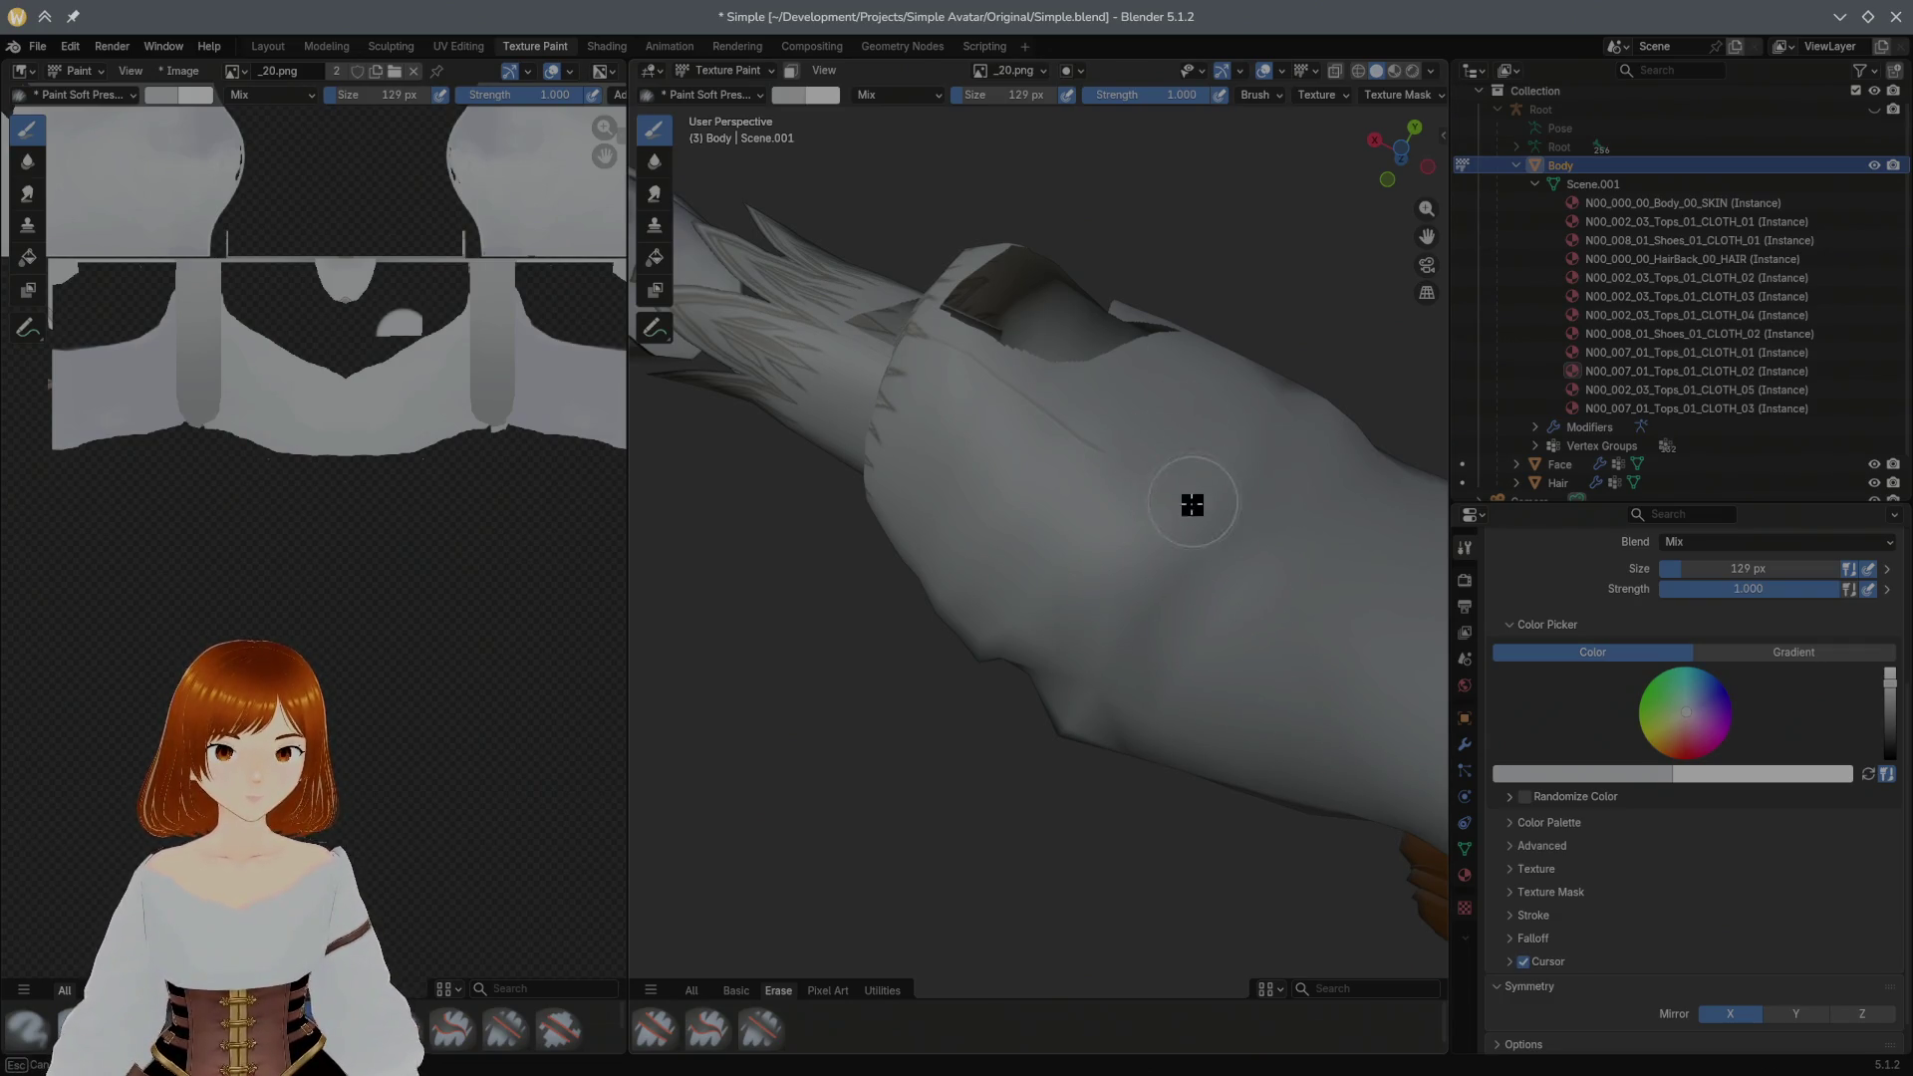
pyautogui.moveTo(1059, 447)
pyautogui.mouseDown(button='middle')
pyautogui.moveTo(1230, 419)
pyautogui.moveTo(1300, 375)
pyautogui.mouseUp(button='middle')
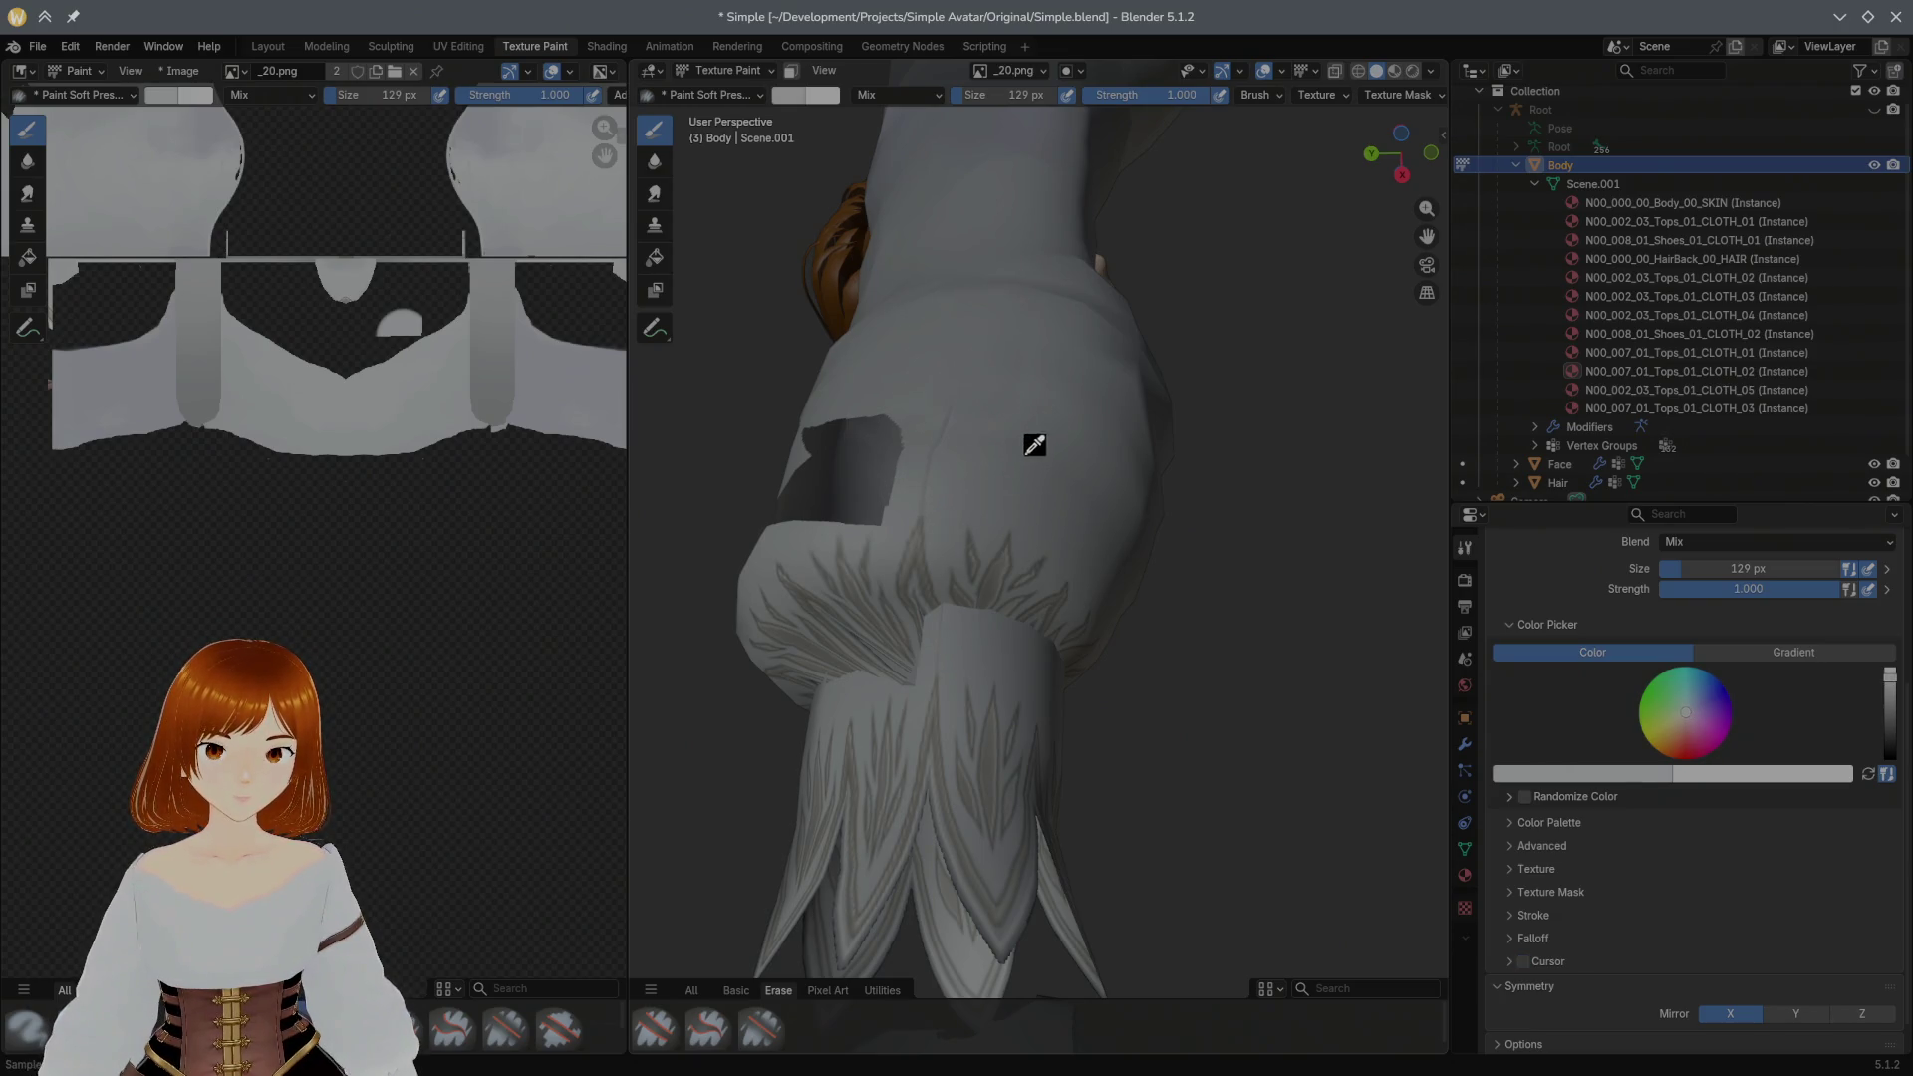
pyautogui.hotkey('ctrl', 'z')
pyautogui.hotkey('ctrl', 'shift', 'z')
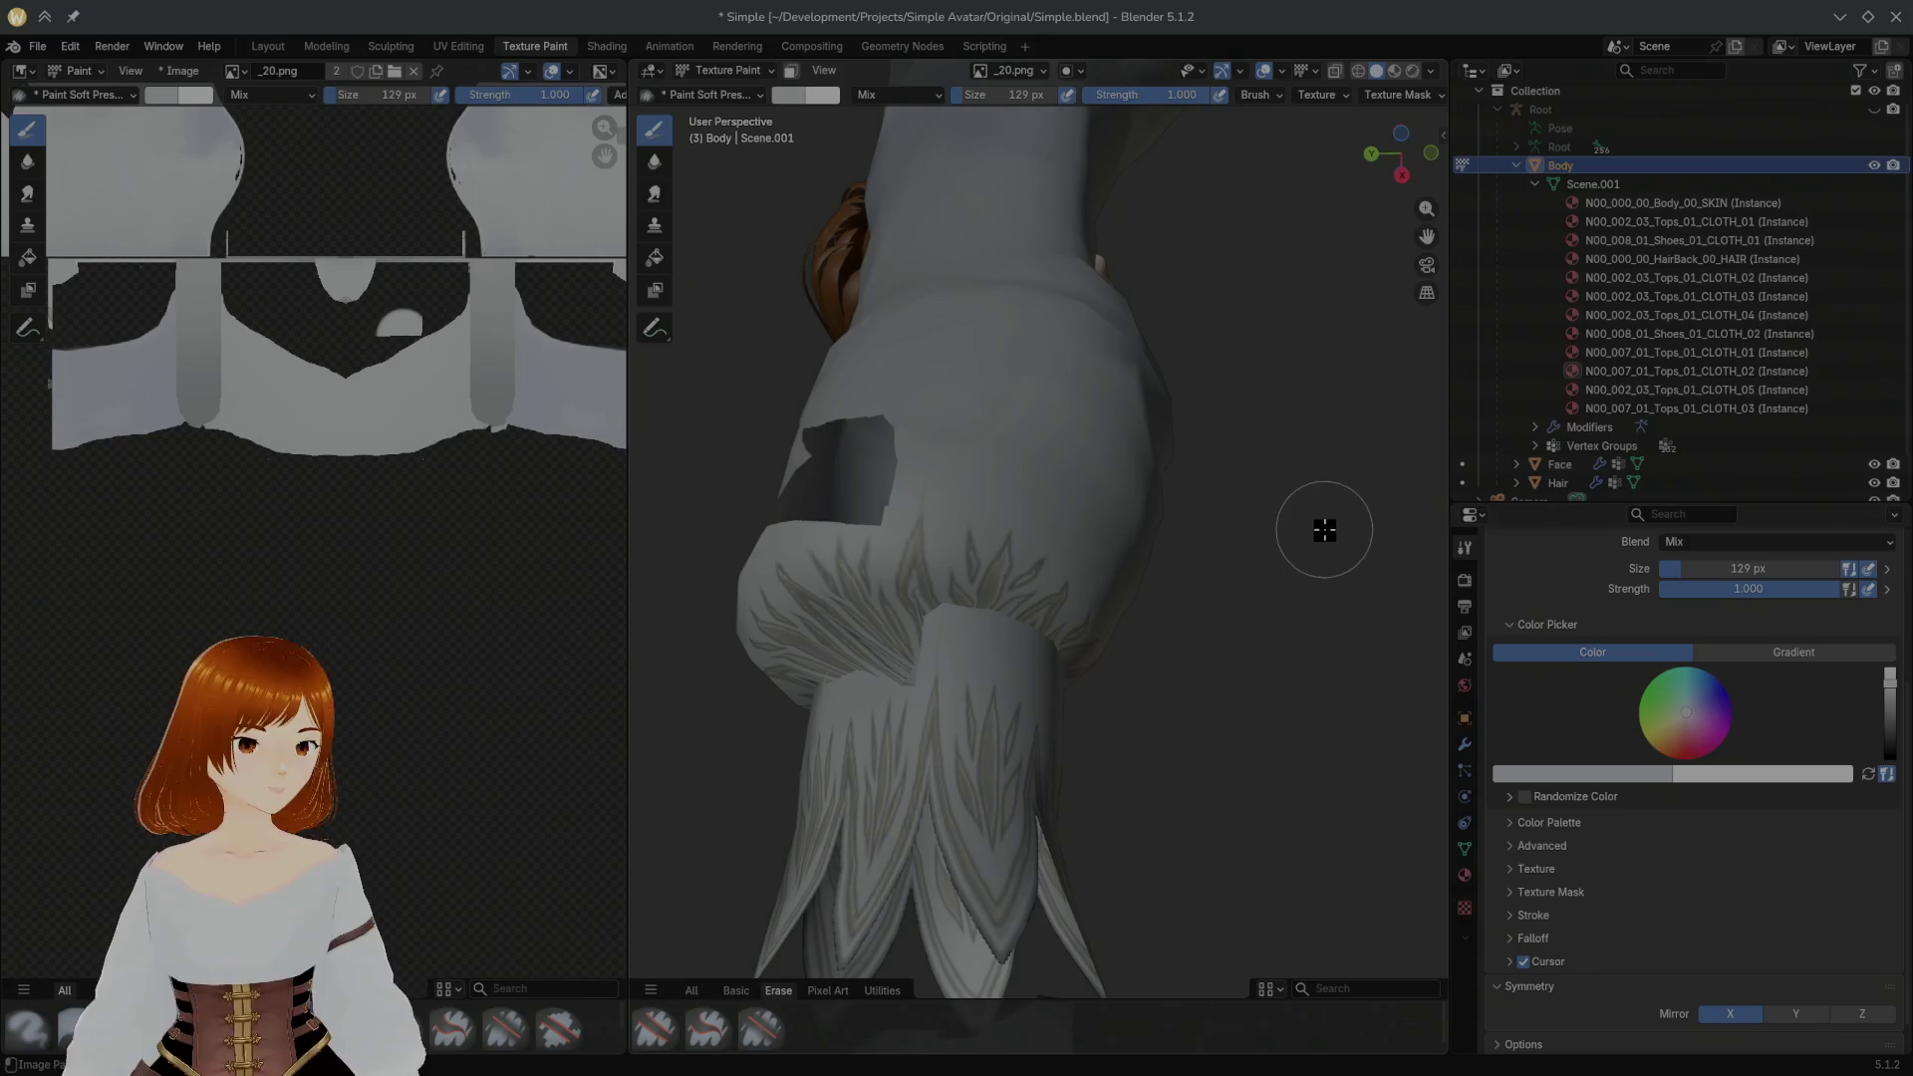
pyautogui.moveTo(1324, 531)
pyautogui.mouseDown(button='middle')
pyautogui.moveTo(799, 672)
pyautogui.moveTo(782, 641)
pyautogui.moveTo(1012, 534)
pyautogui.moveTo(1109, 573)
pyautogui.moveTo(1026, 705)
pyautogui.mouseUp(button='middle')
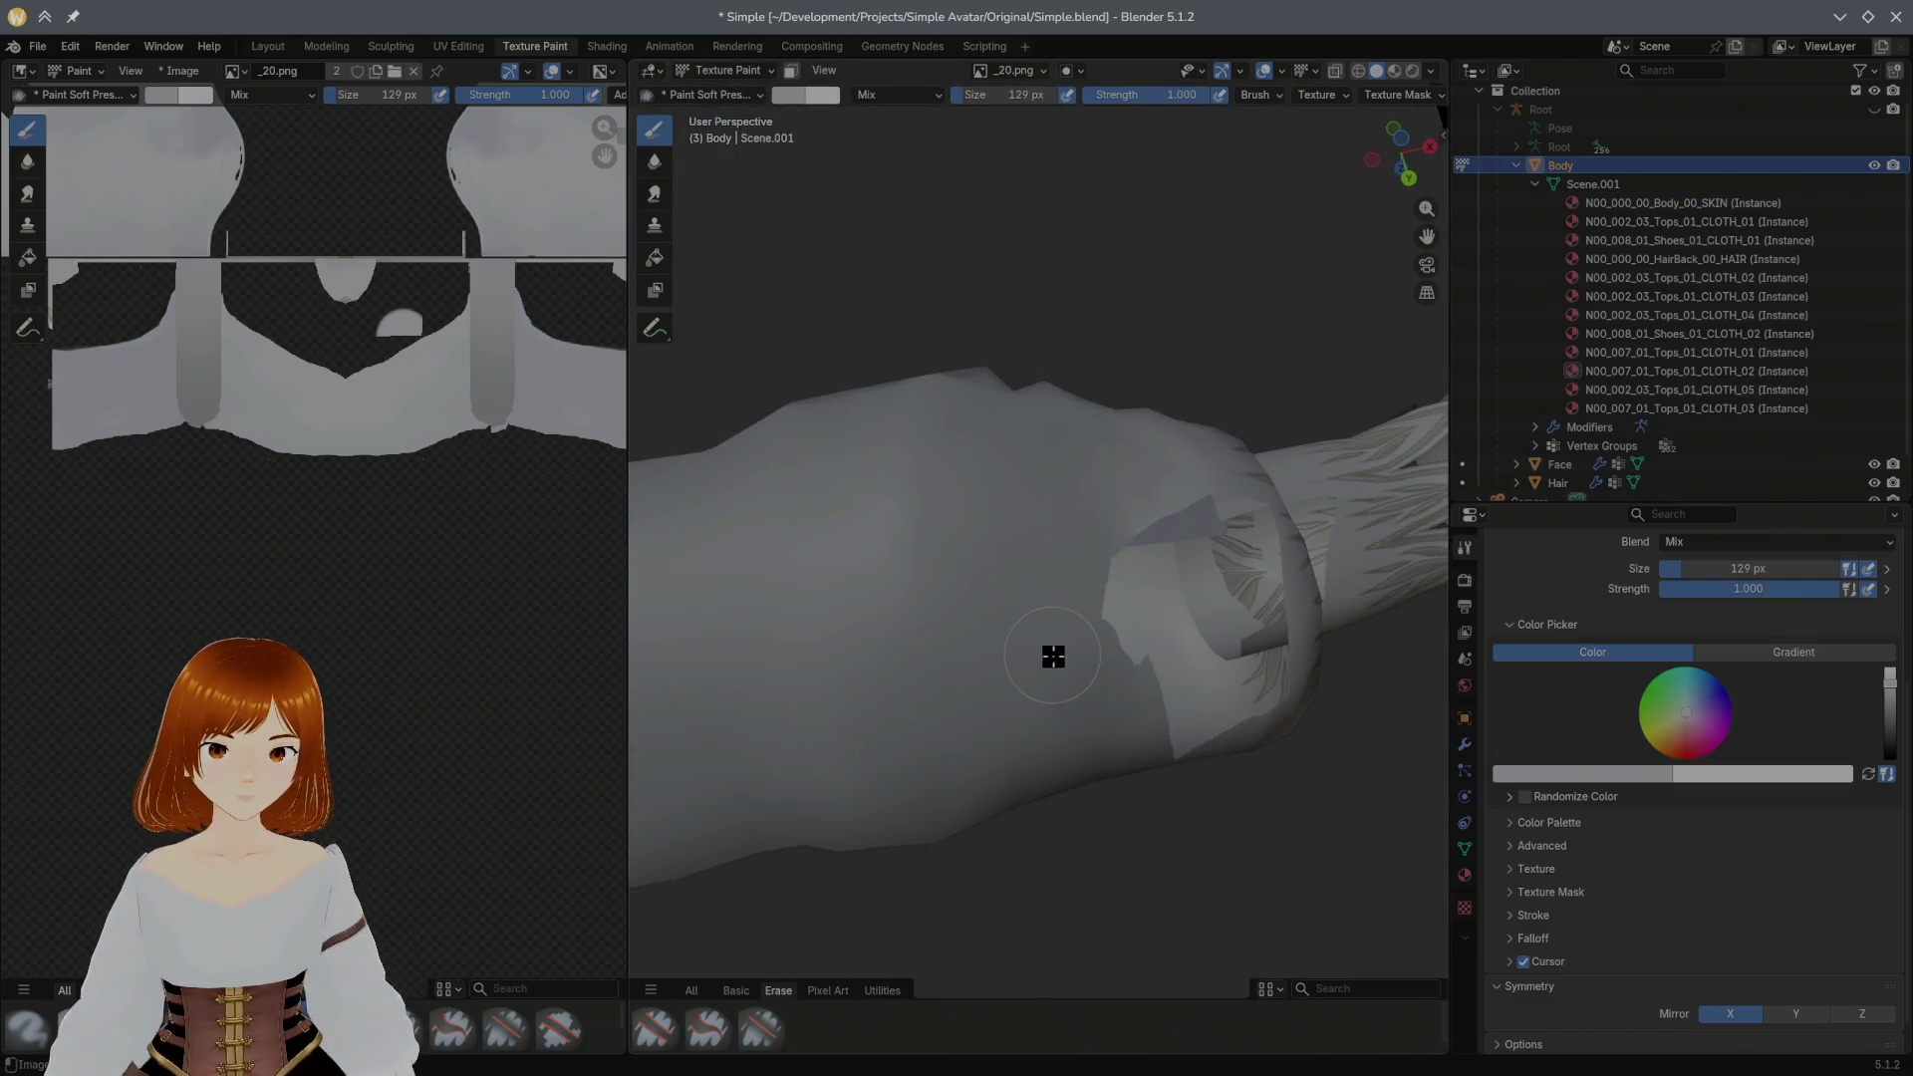
# Step: Erase the dark sleeve-flap patches near the cuff so the sleeve reads as even grey
pyautogui.moveTo(1115, 678)
pyautogui.mouseDown()
pyautogui.moveTo(1122, 611)
pyautogui.moveTo(1166, 624)
pyautogui.moveTo(1234, 568)
pyautogui.moveTo(1153, 607)
pyautogui.mouseUp()
pyautogui.moveTo(1153, 608); pyautogui.dragTo(1018, 548, button='middle')
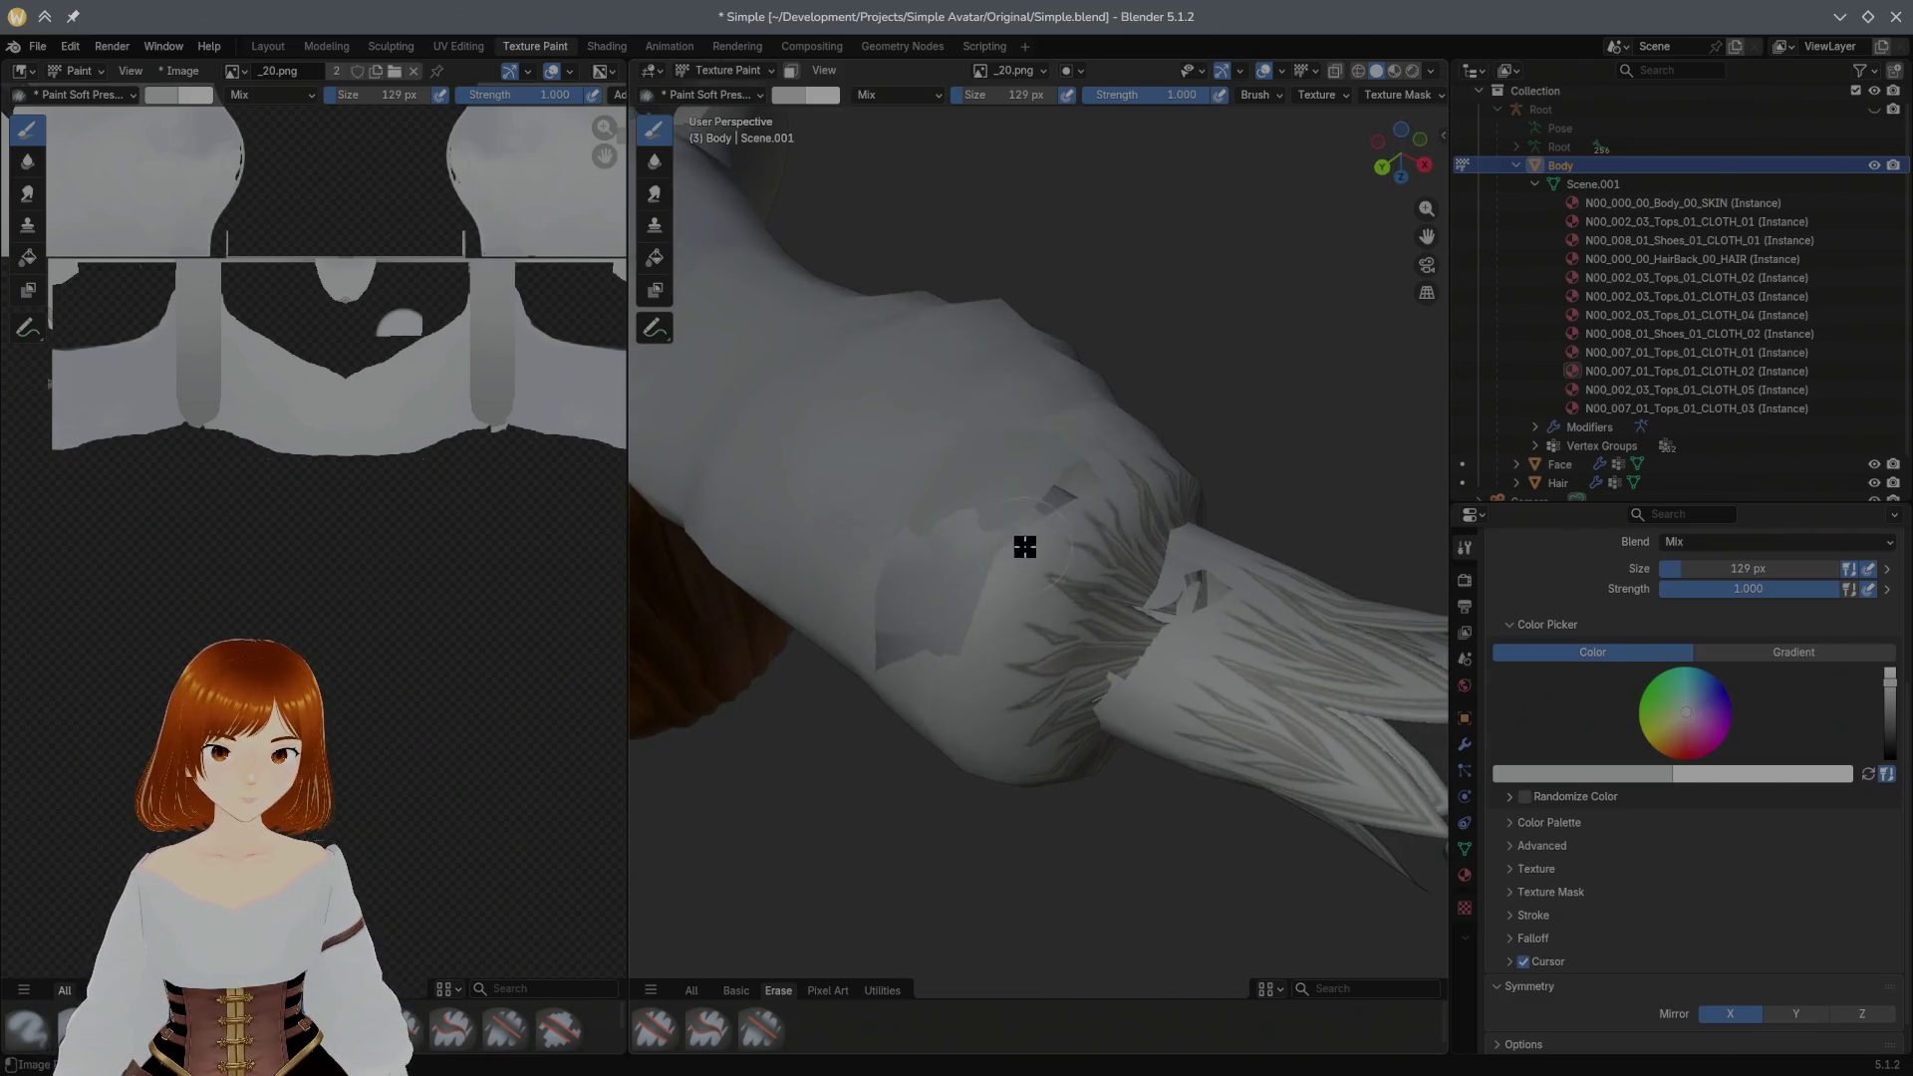
pyautogui.moveTo(1035, 515); pyautogui.dragTo(1112, 481)
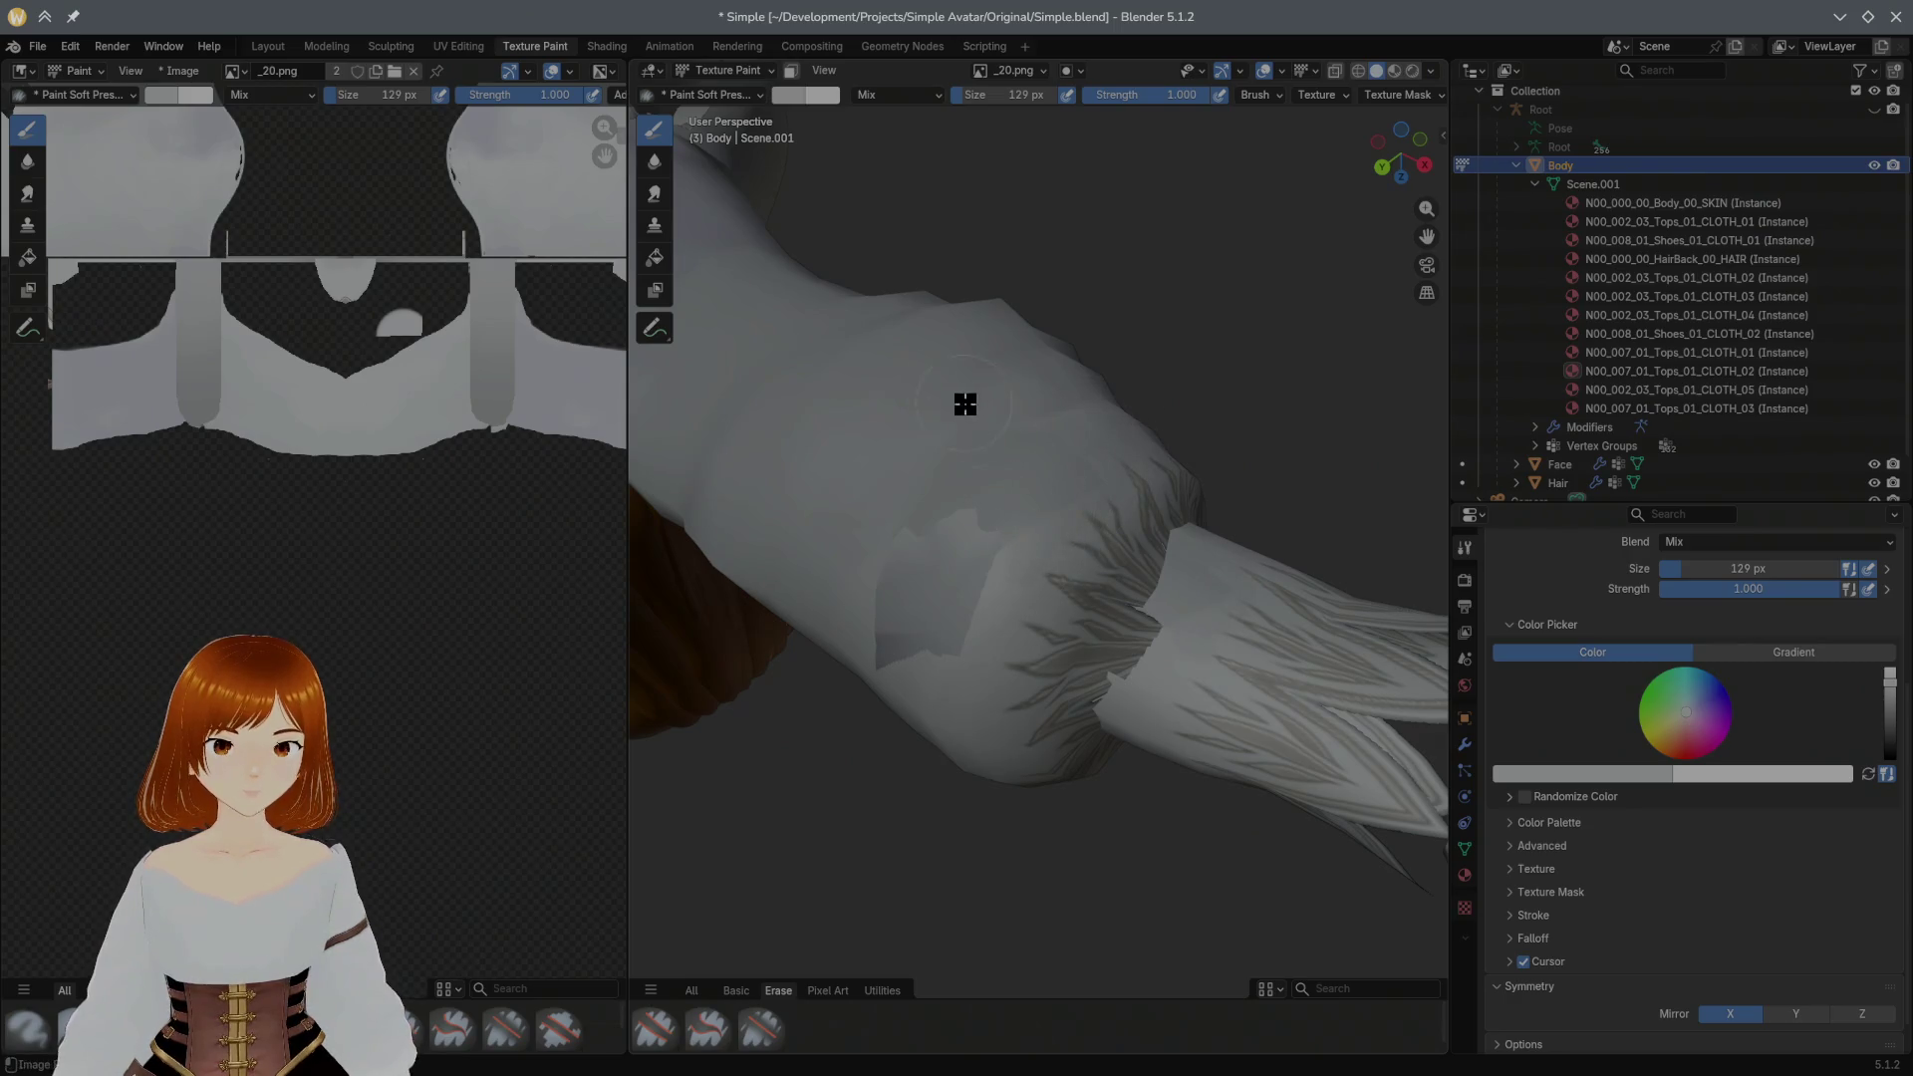
pyautogui.moveTo(960, 385); pyautogui.dragTo(978, 497)
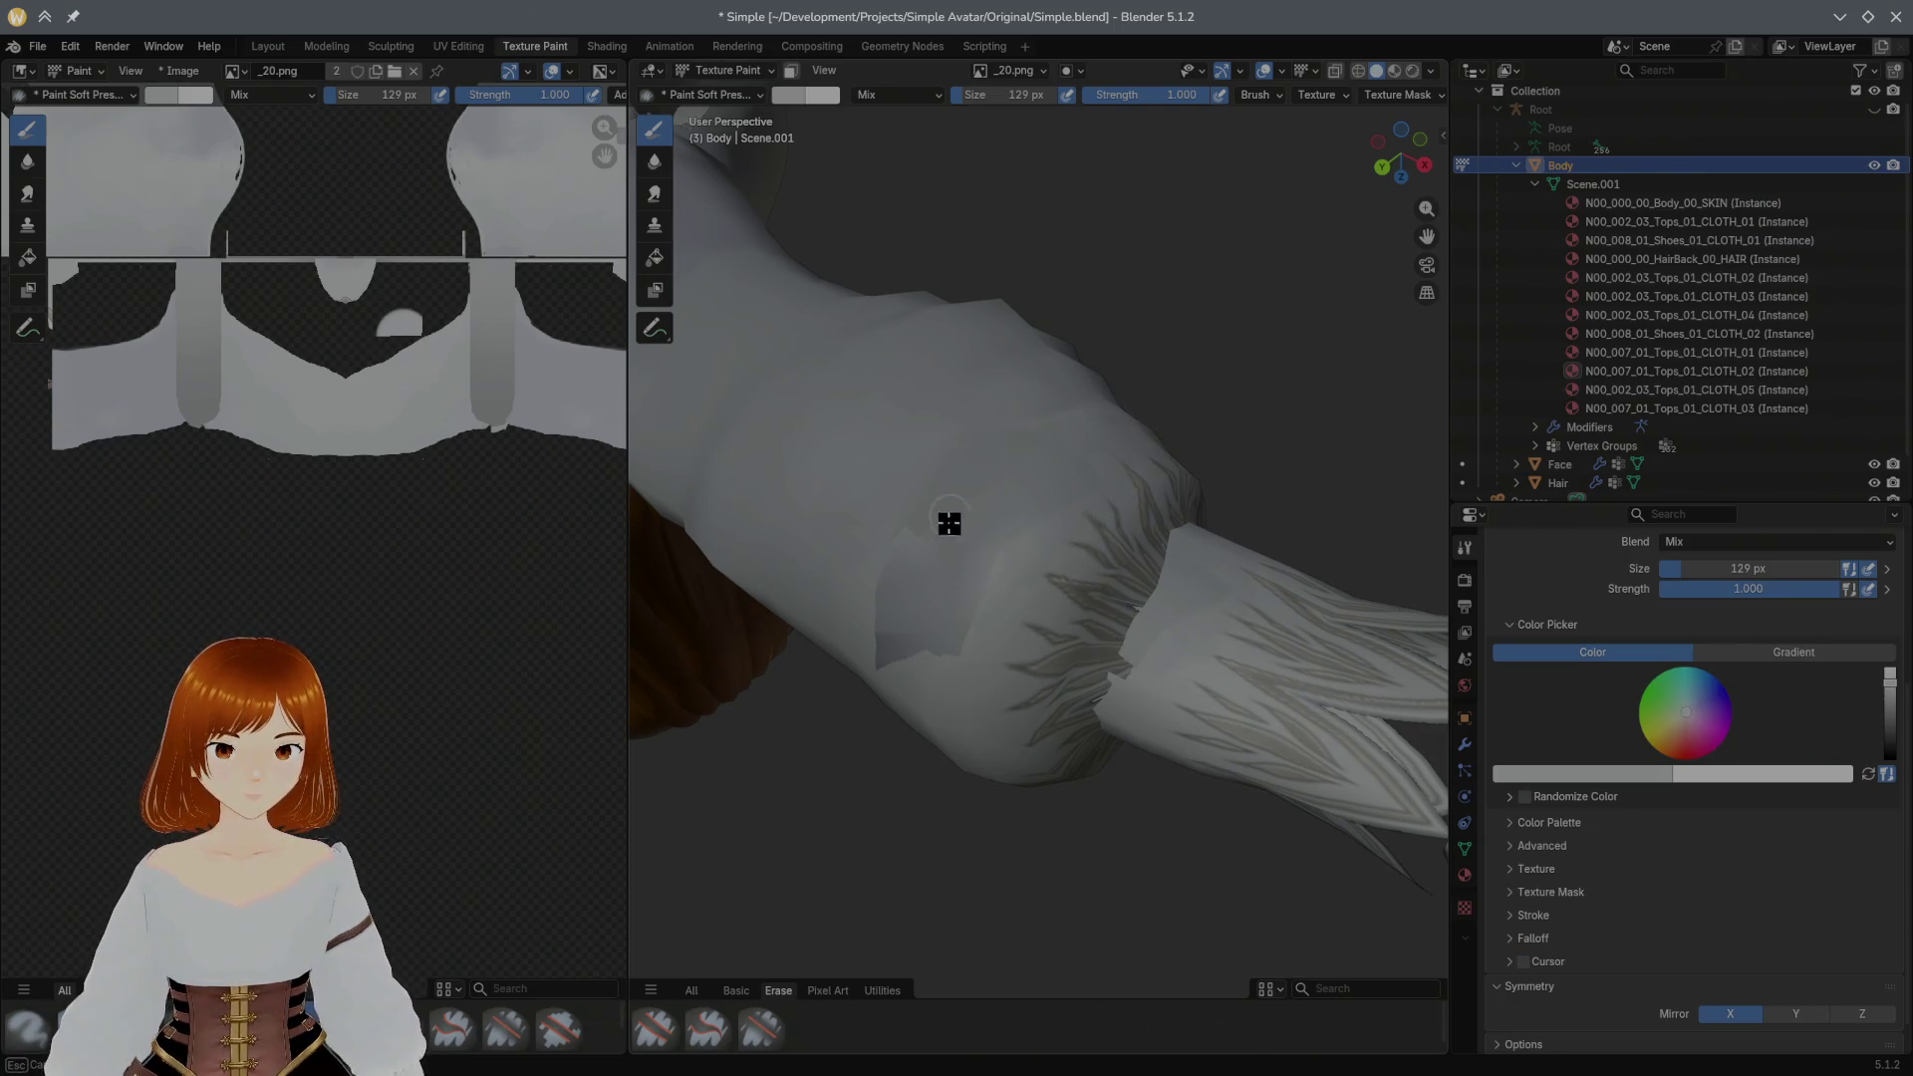
pyautogui.moveTo(958, 612)
pyautogui.mouseDown(button='middle')
pyautogui.moveTo(1068, 414)
pyautogui.moveTo(1114, 503)
pyautogui.mouseUp(button='middle')
pyautogui.moveTo(1032, 449); pyautogui.dragTo(1039, 389)
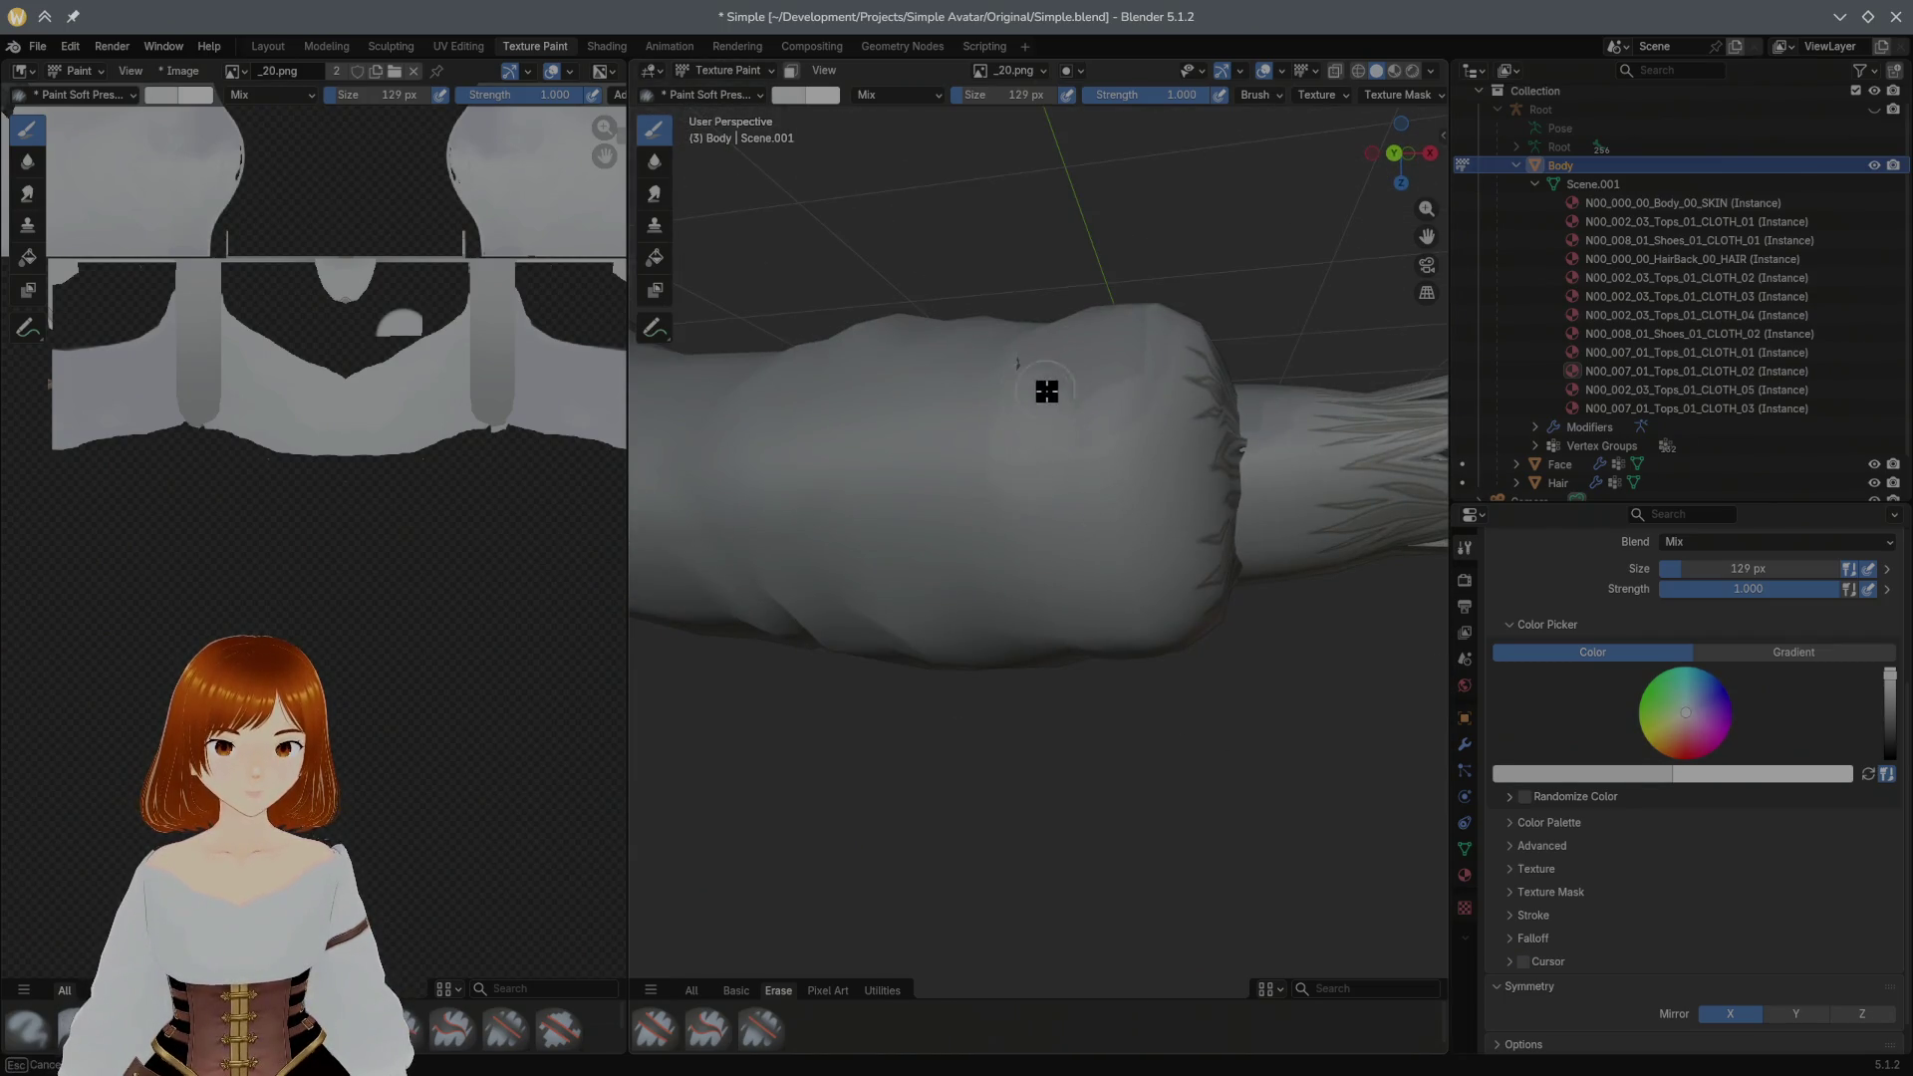
# Step: Sample the sleeve's grey as the brush colour and inspect the arm from several angles
pyautogui.moveTo(1098, 487); pyautogui.dragTo(1098, 607, button='middle')
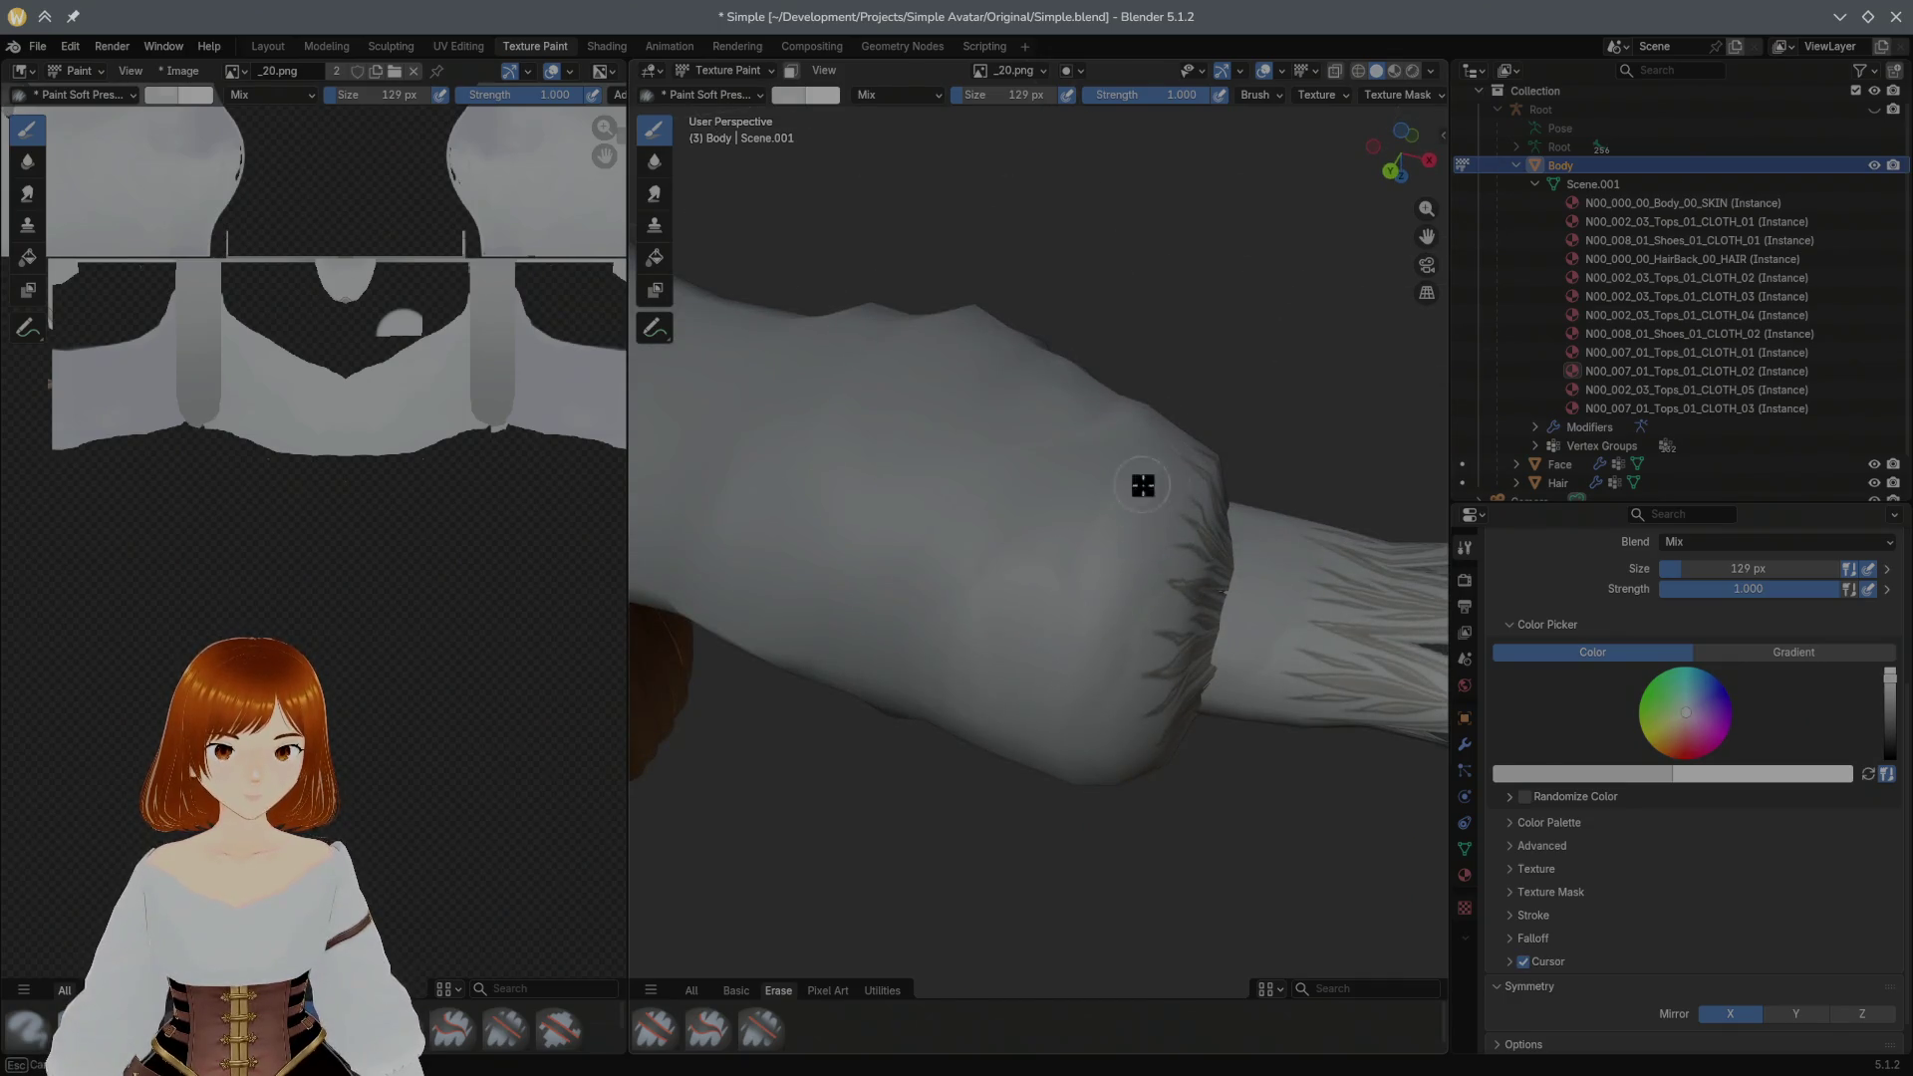
pyautogui.press('s')
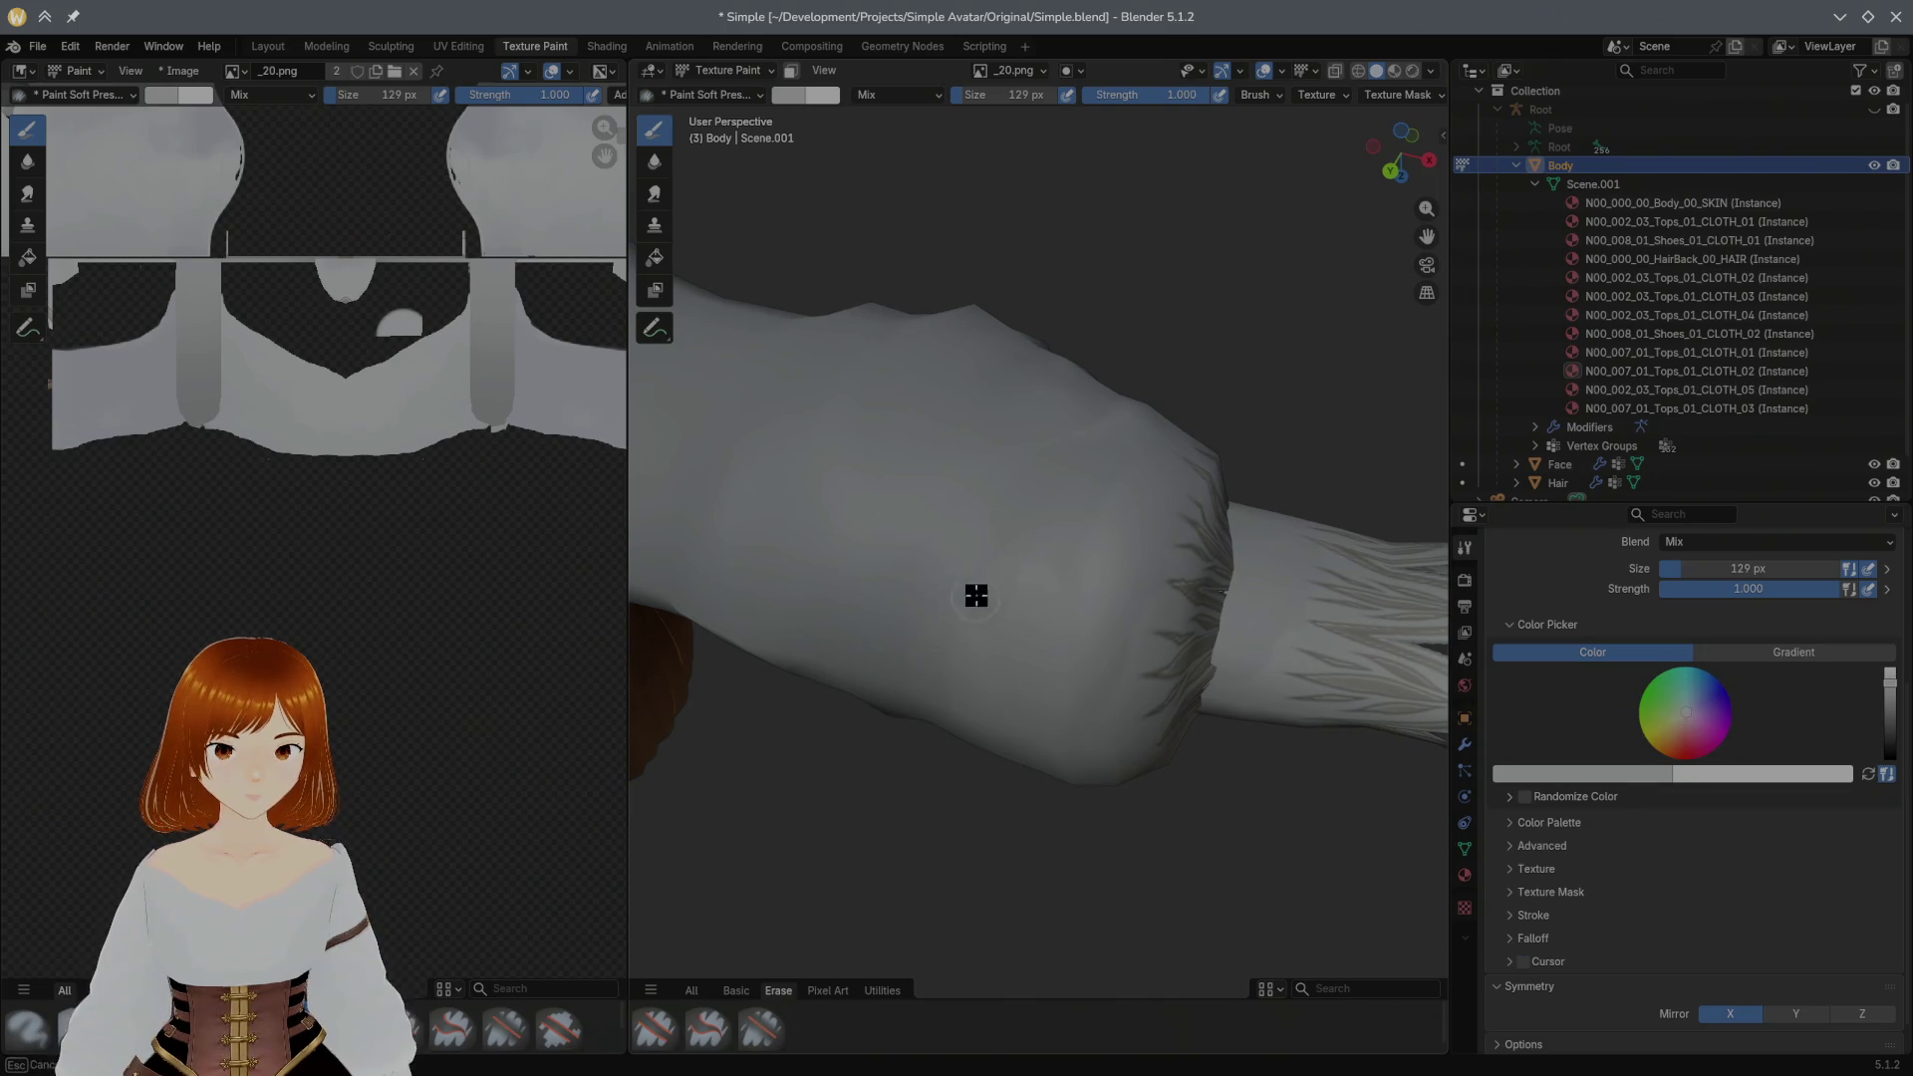
pyautogui.press('s')
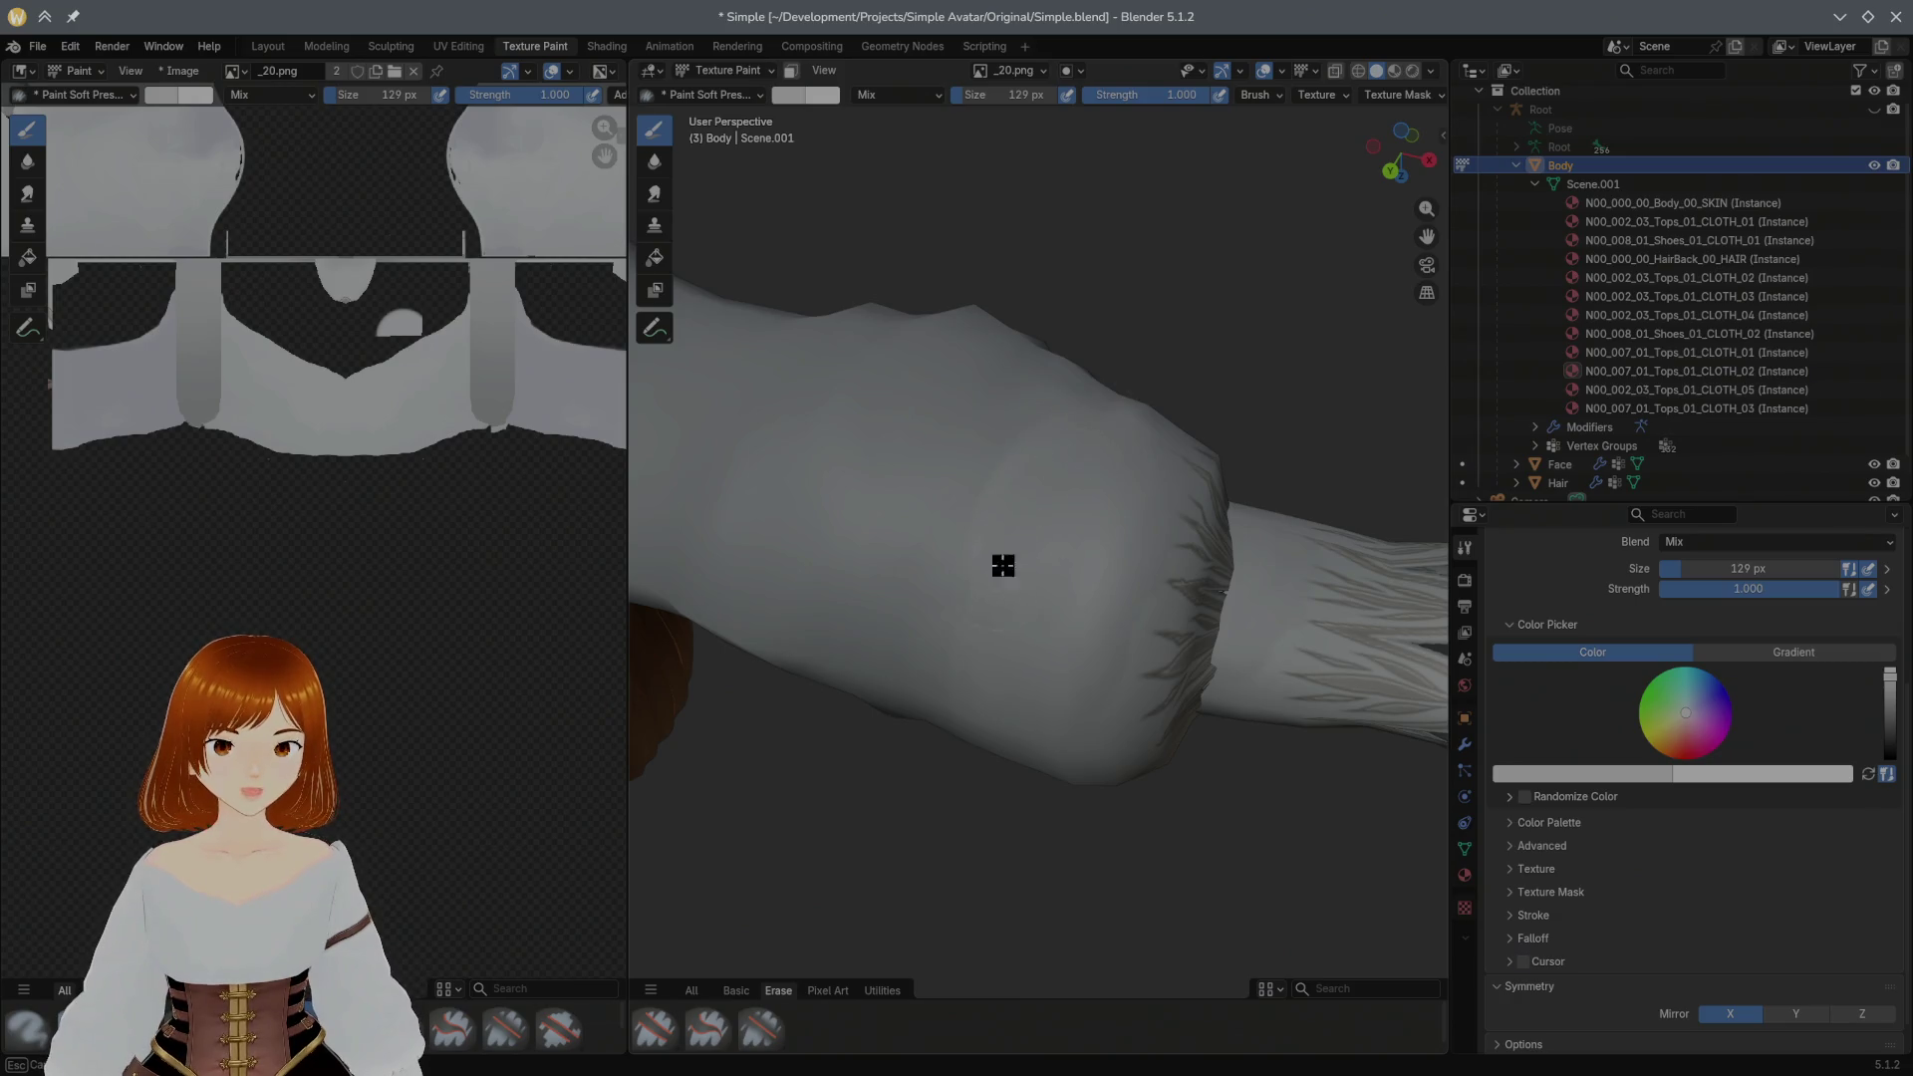
pyautogui.moveTo(999, 584); pyautogui.dragTo(917, 444, button='middle')
pyautogui.moveTo(1085, 680); pyautogui.dragTo(910, 533, button='middle')
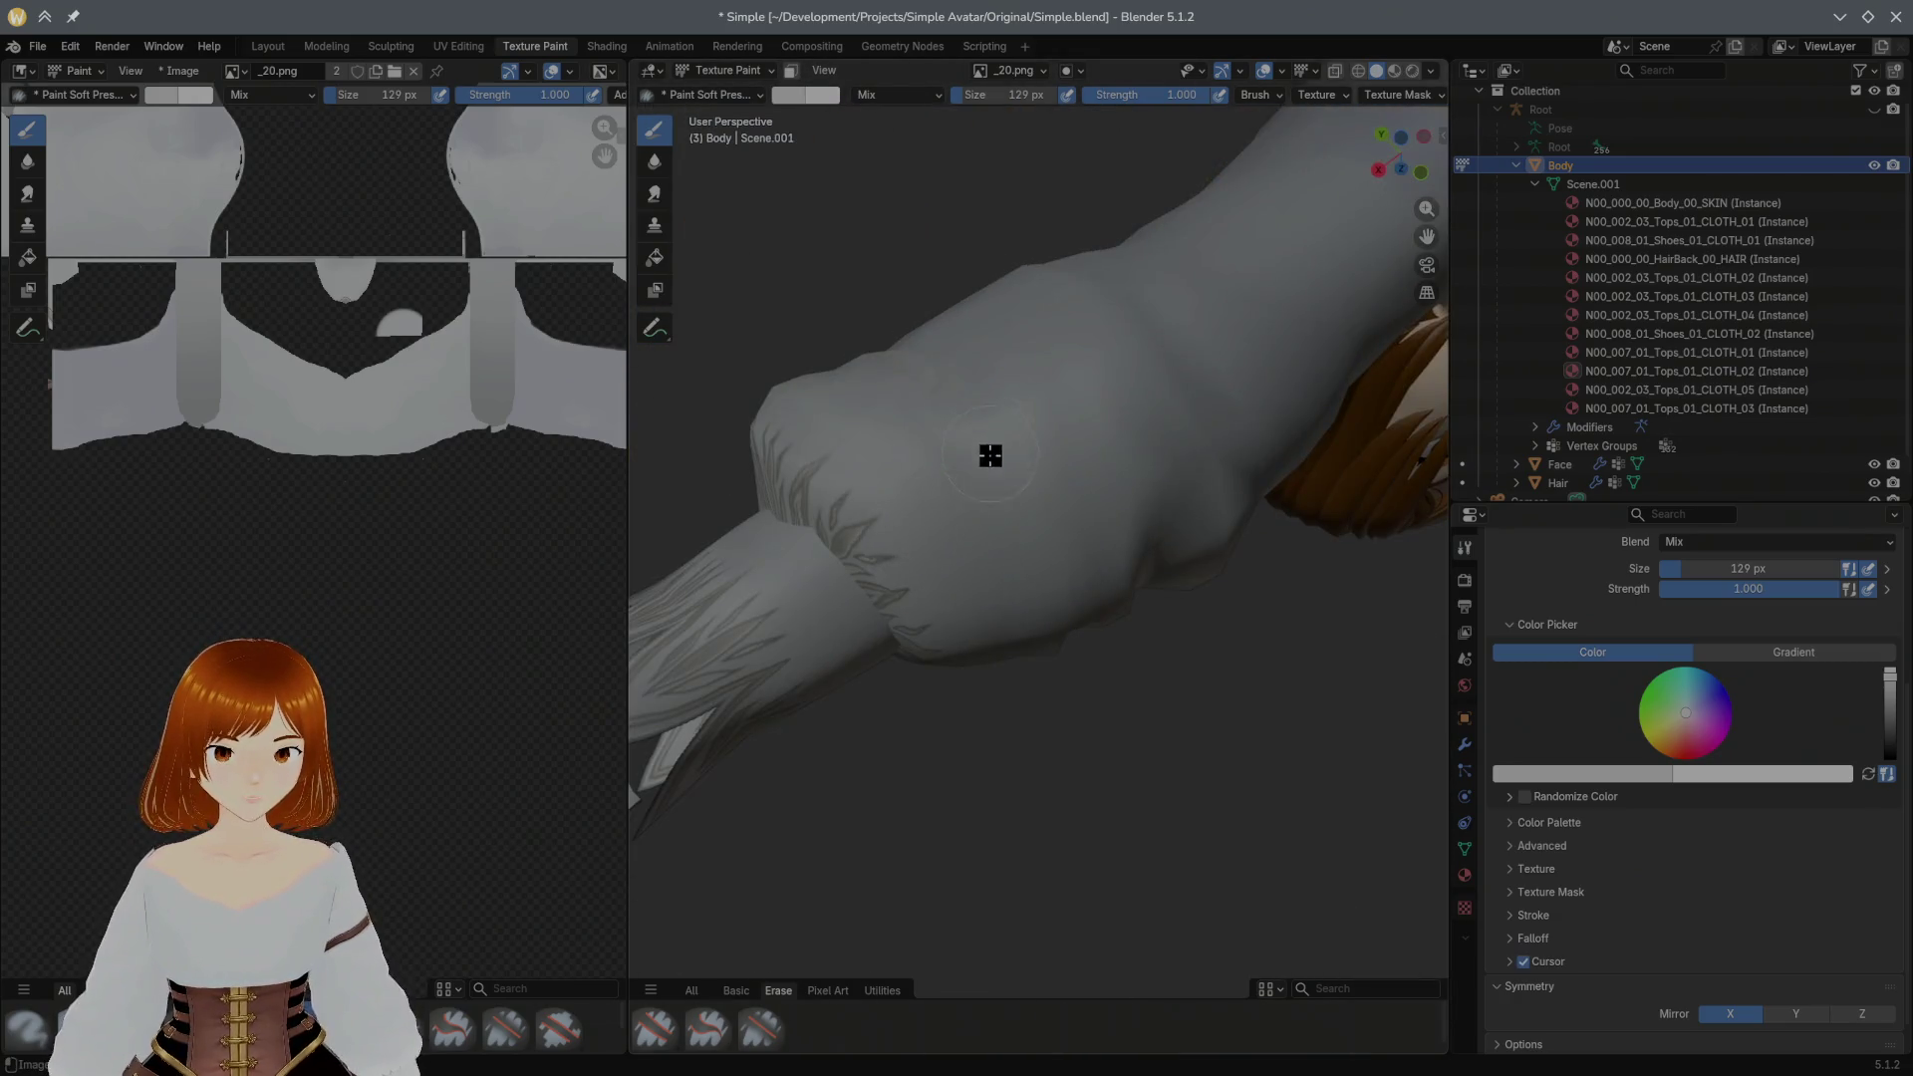
pyautogui.moveTo(992, 414); pyautogui.dragTo(1087, 520, button='middle')
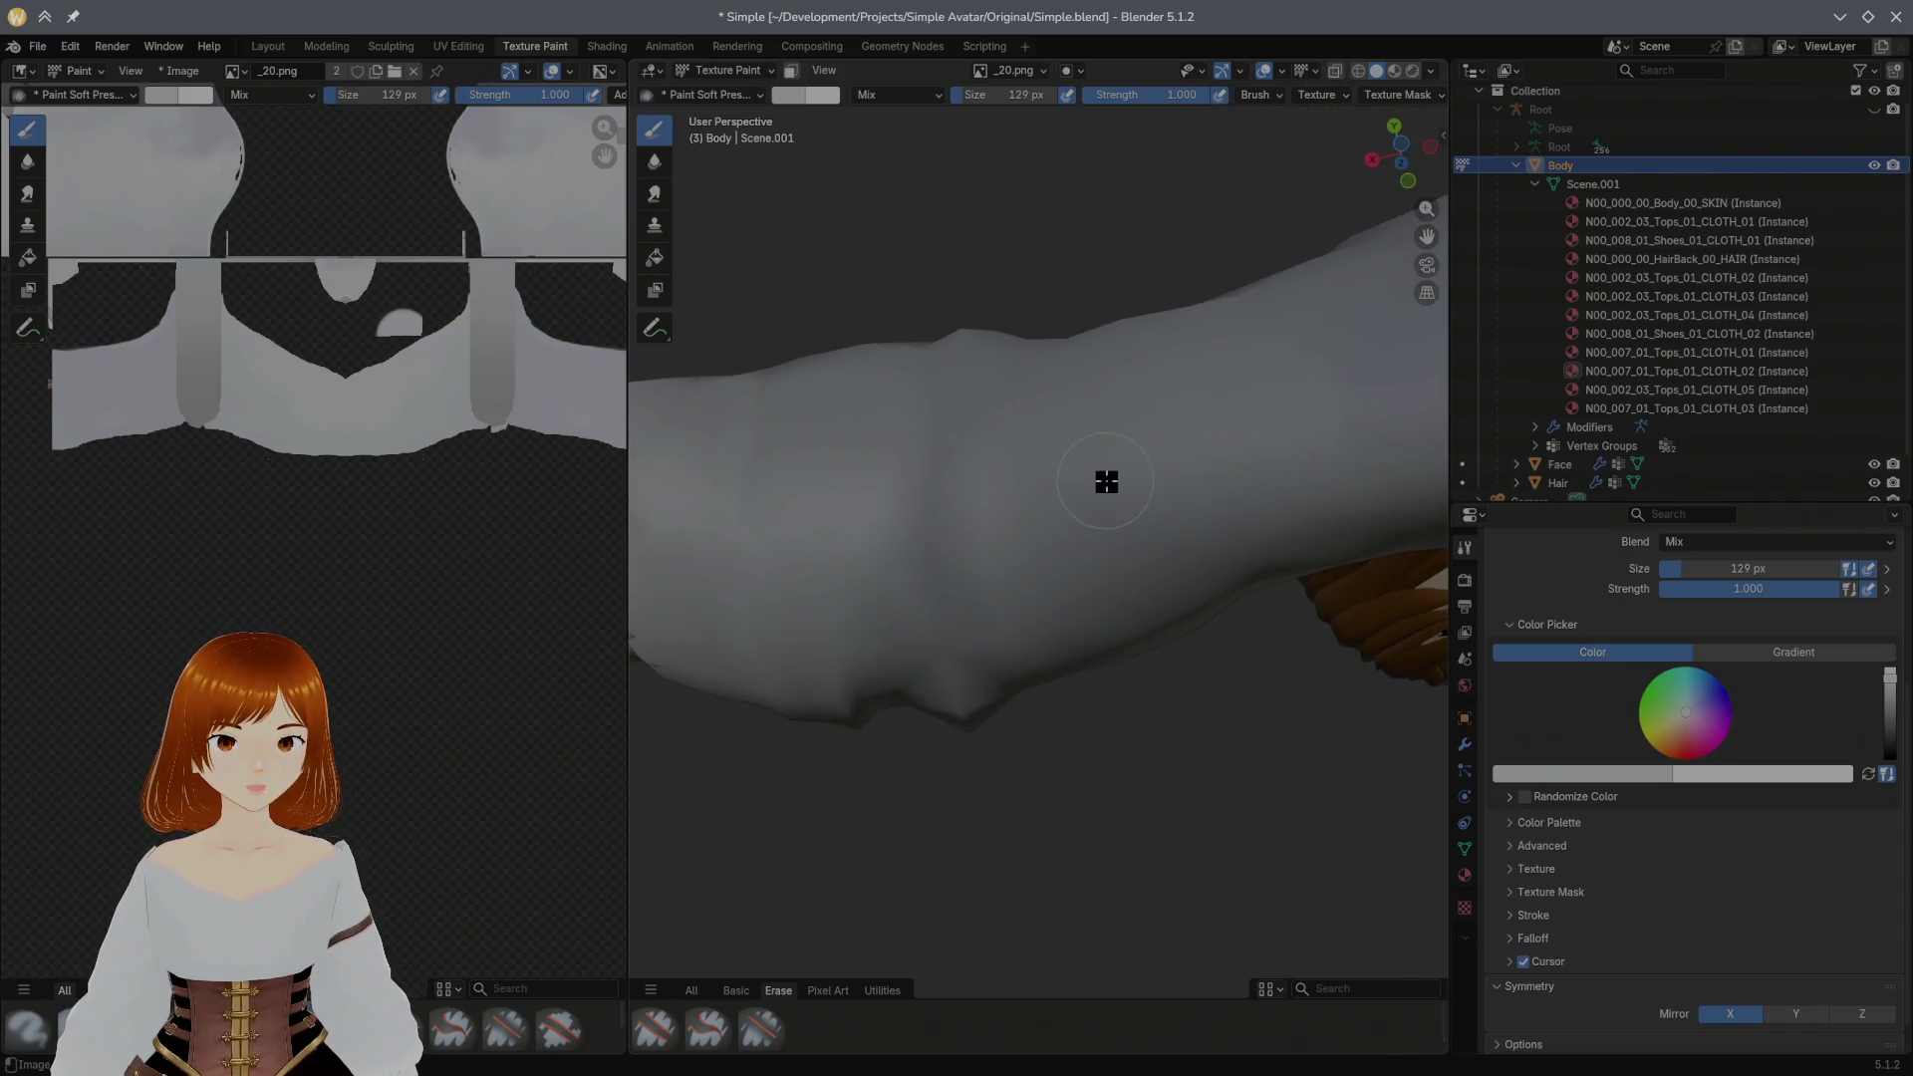
pyautogui.scroll(-3, 1098, 569)
pyautogui.moveTo(1150, 598)
pyautogui.mouseDown(button='middle')
pyautogui.moveTo(1020, 423)
pyautogui.moveTo(1222, 739)
pyautogui.moveTo(1264, 719)
pyautogui.moveTo(1184, 530)
pyautogui.mouseUp(button='middle')
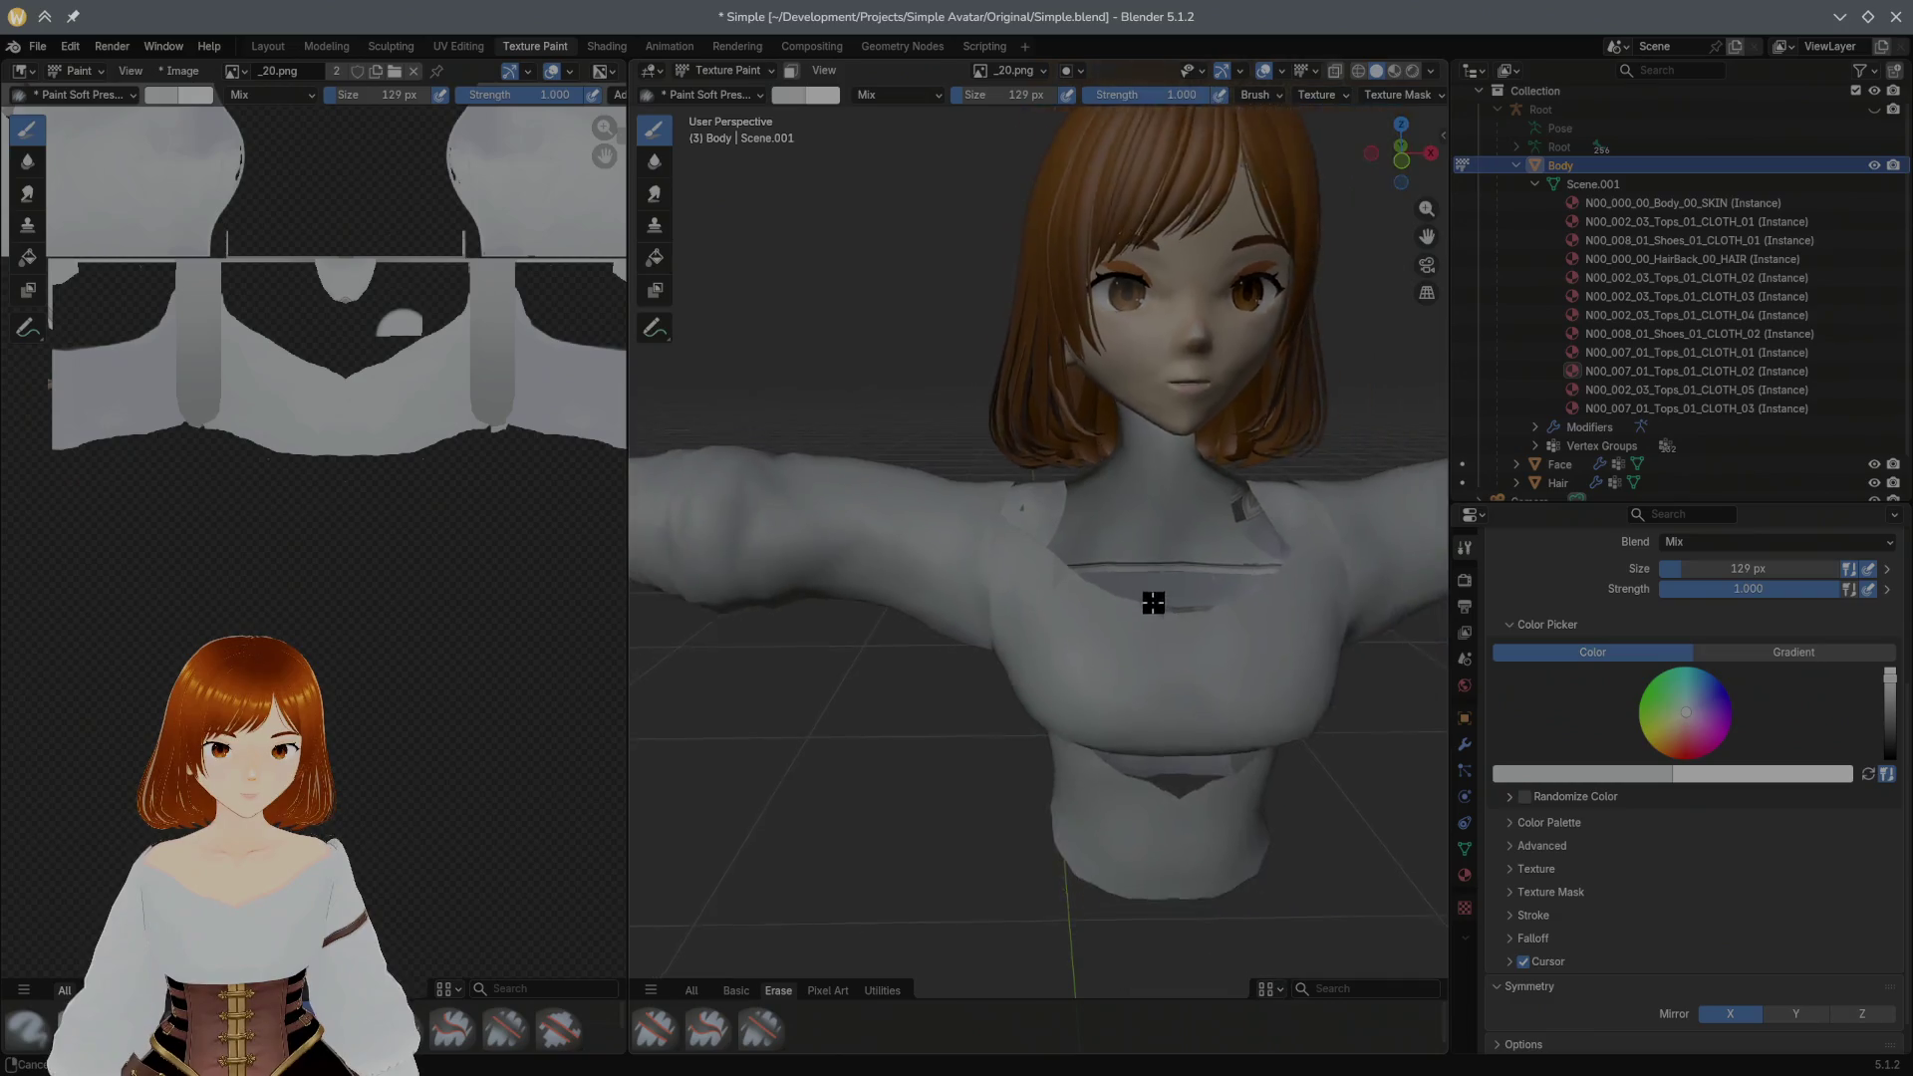
# Step: Save Simple.blend after inspecting the shoulder, then move to the Modeling workspace
pyautogui.moveTo(1185, 530); pyautogui.dragTo(1222, 453, button='middle')
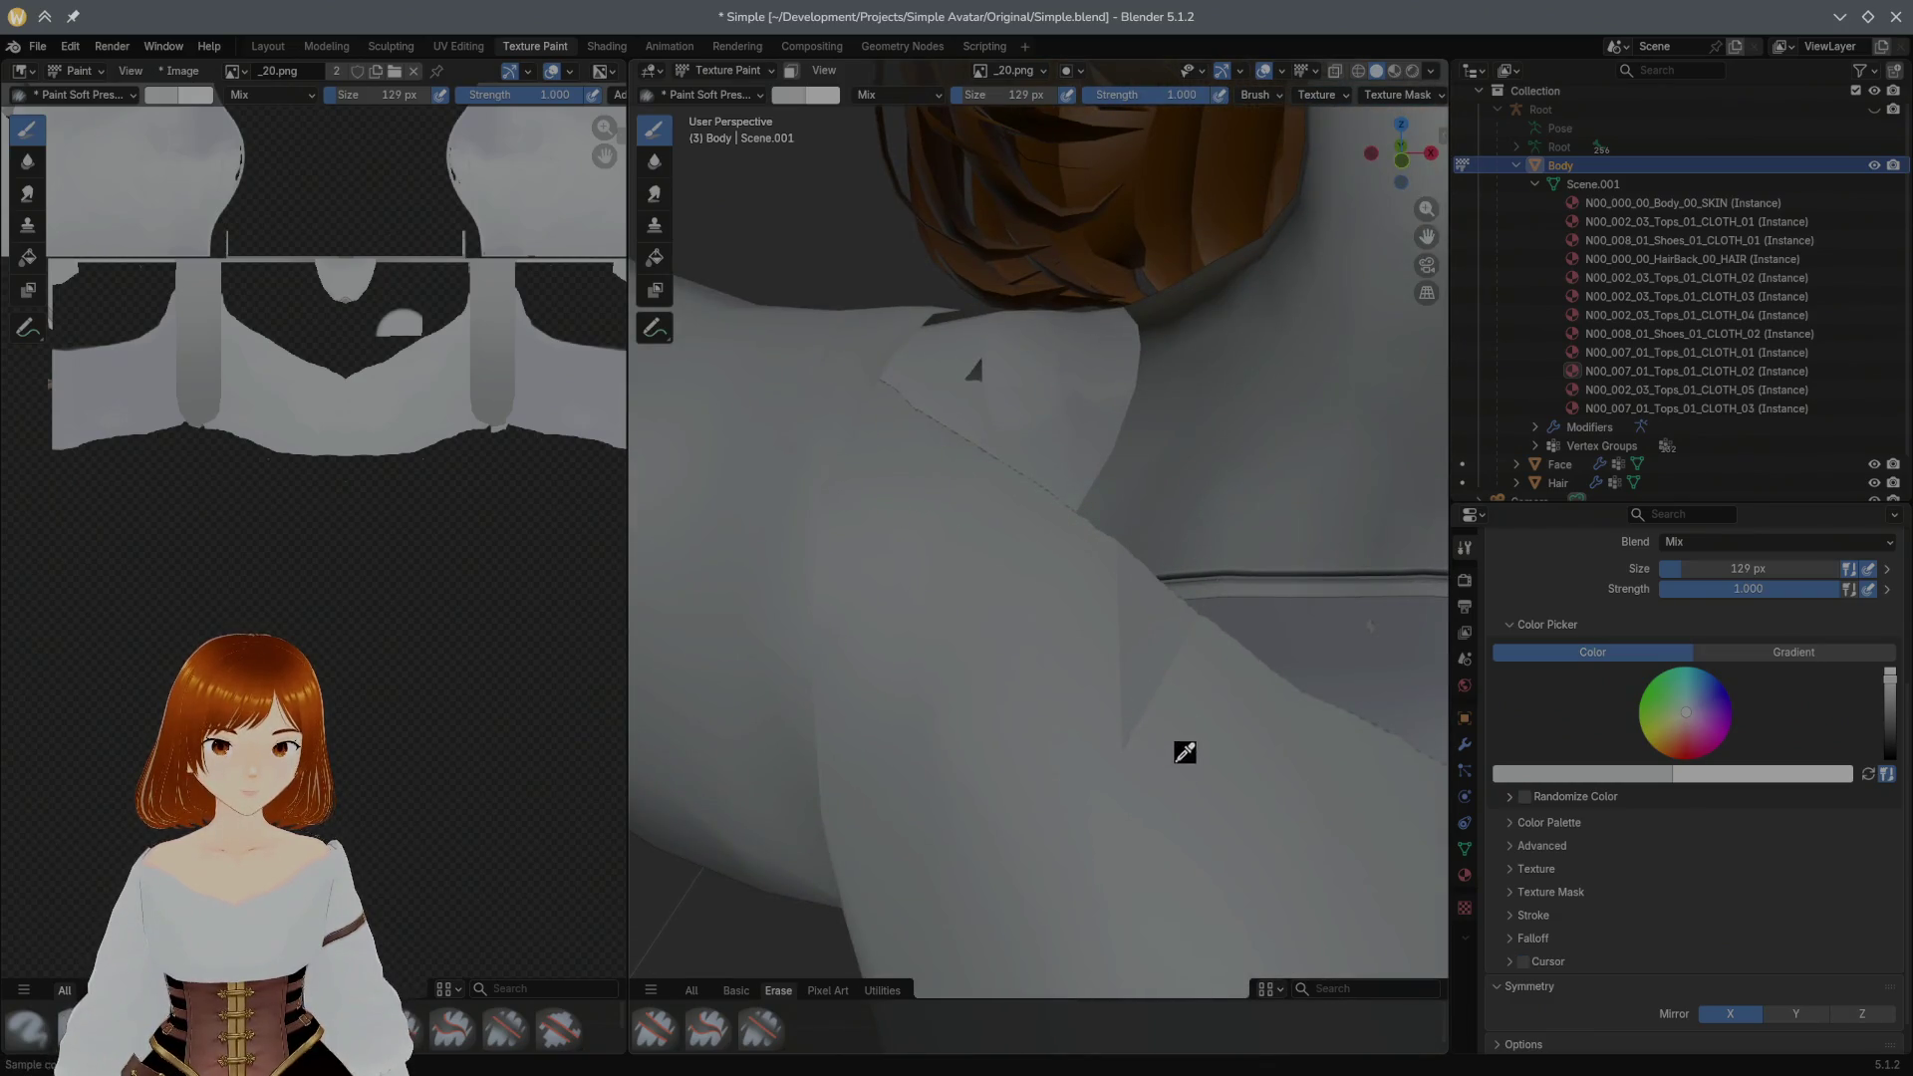
pyautogui.moveTo(1129, 701)
pyautogui.mouseDown(button='middle')
pyautogui.moveTo(1153, 642)
pyautogui.moveTo(1183, 727)
pyautogui.moveTo(1209, 648)
pyautogui.moveTo(1200, 799)
pyautogui.moveTo(1247, 748)
pyautogui.moveTo(1154, 672)
pyautogui.mouseUp(button='middle')
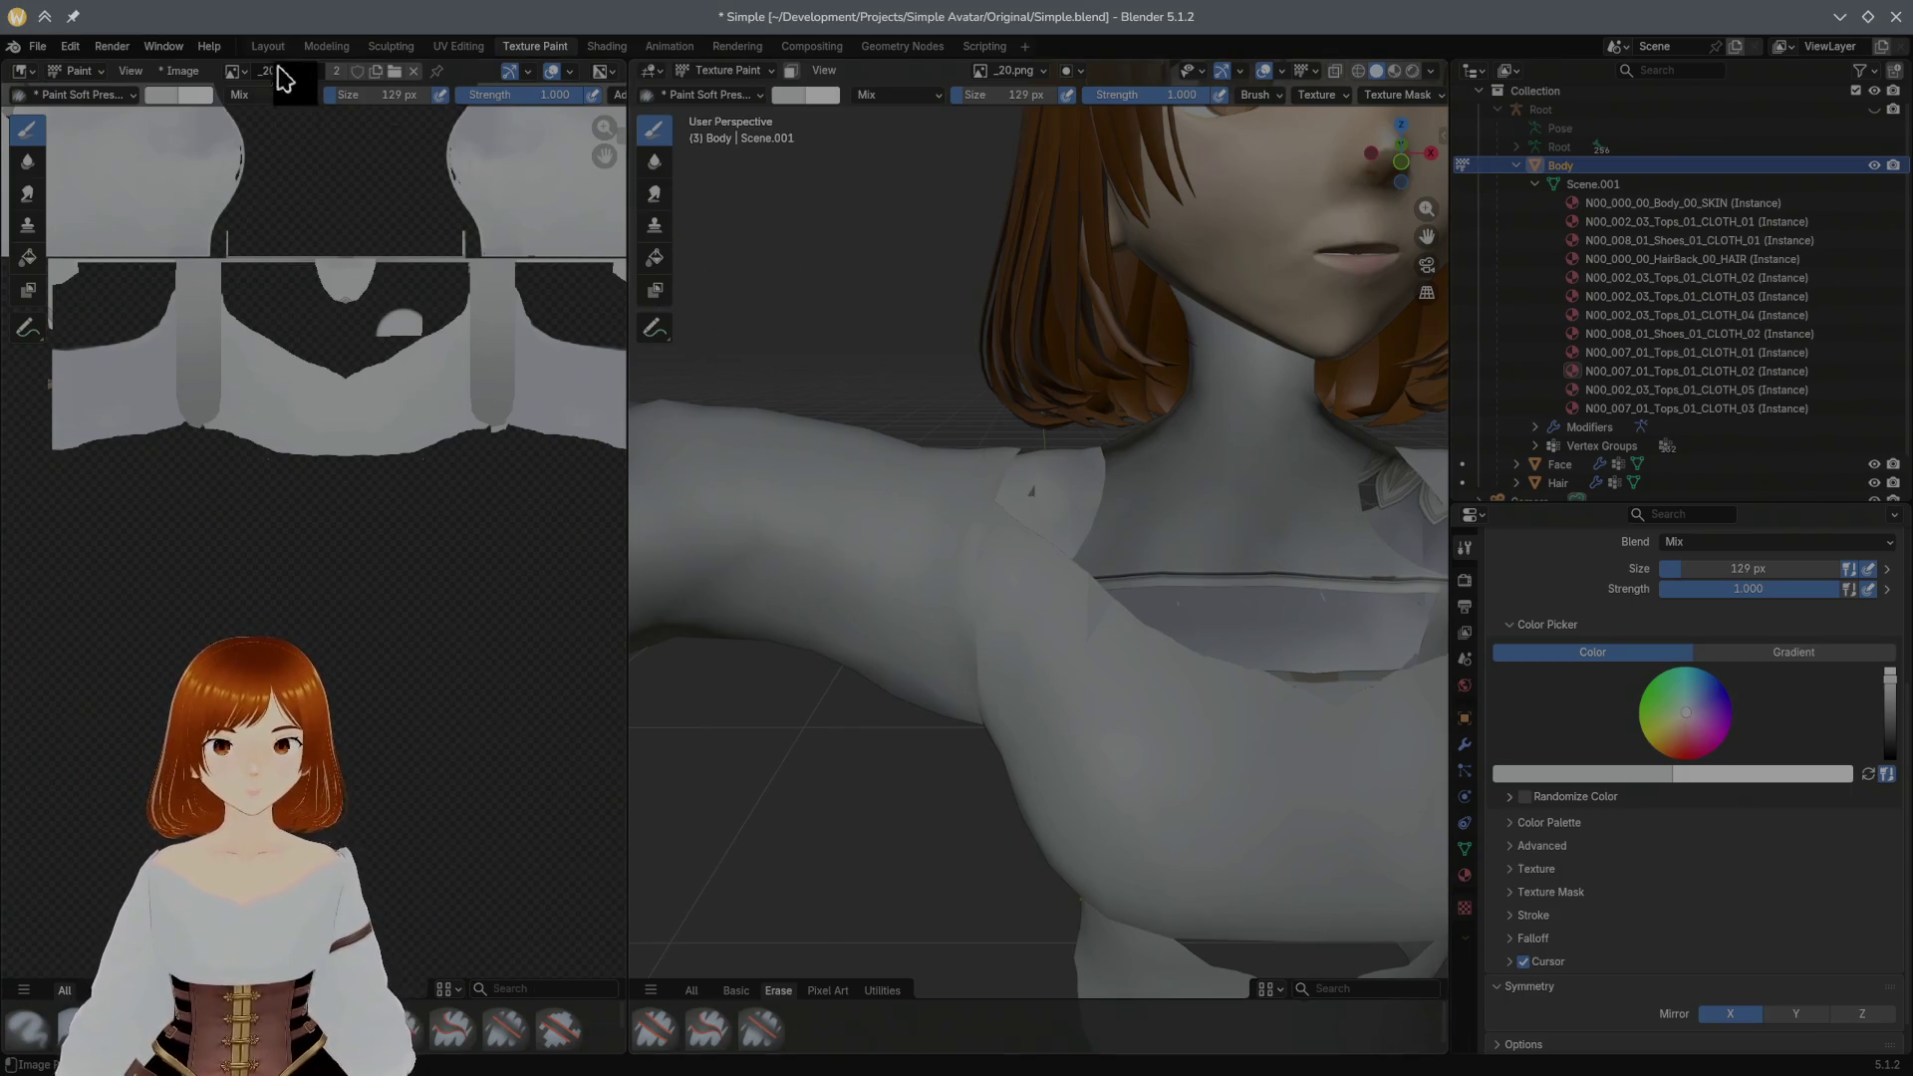
pyautogui.hotkey('ctrl', 's')
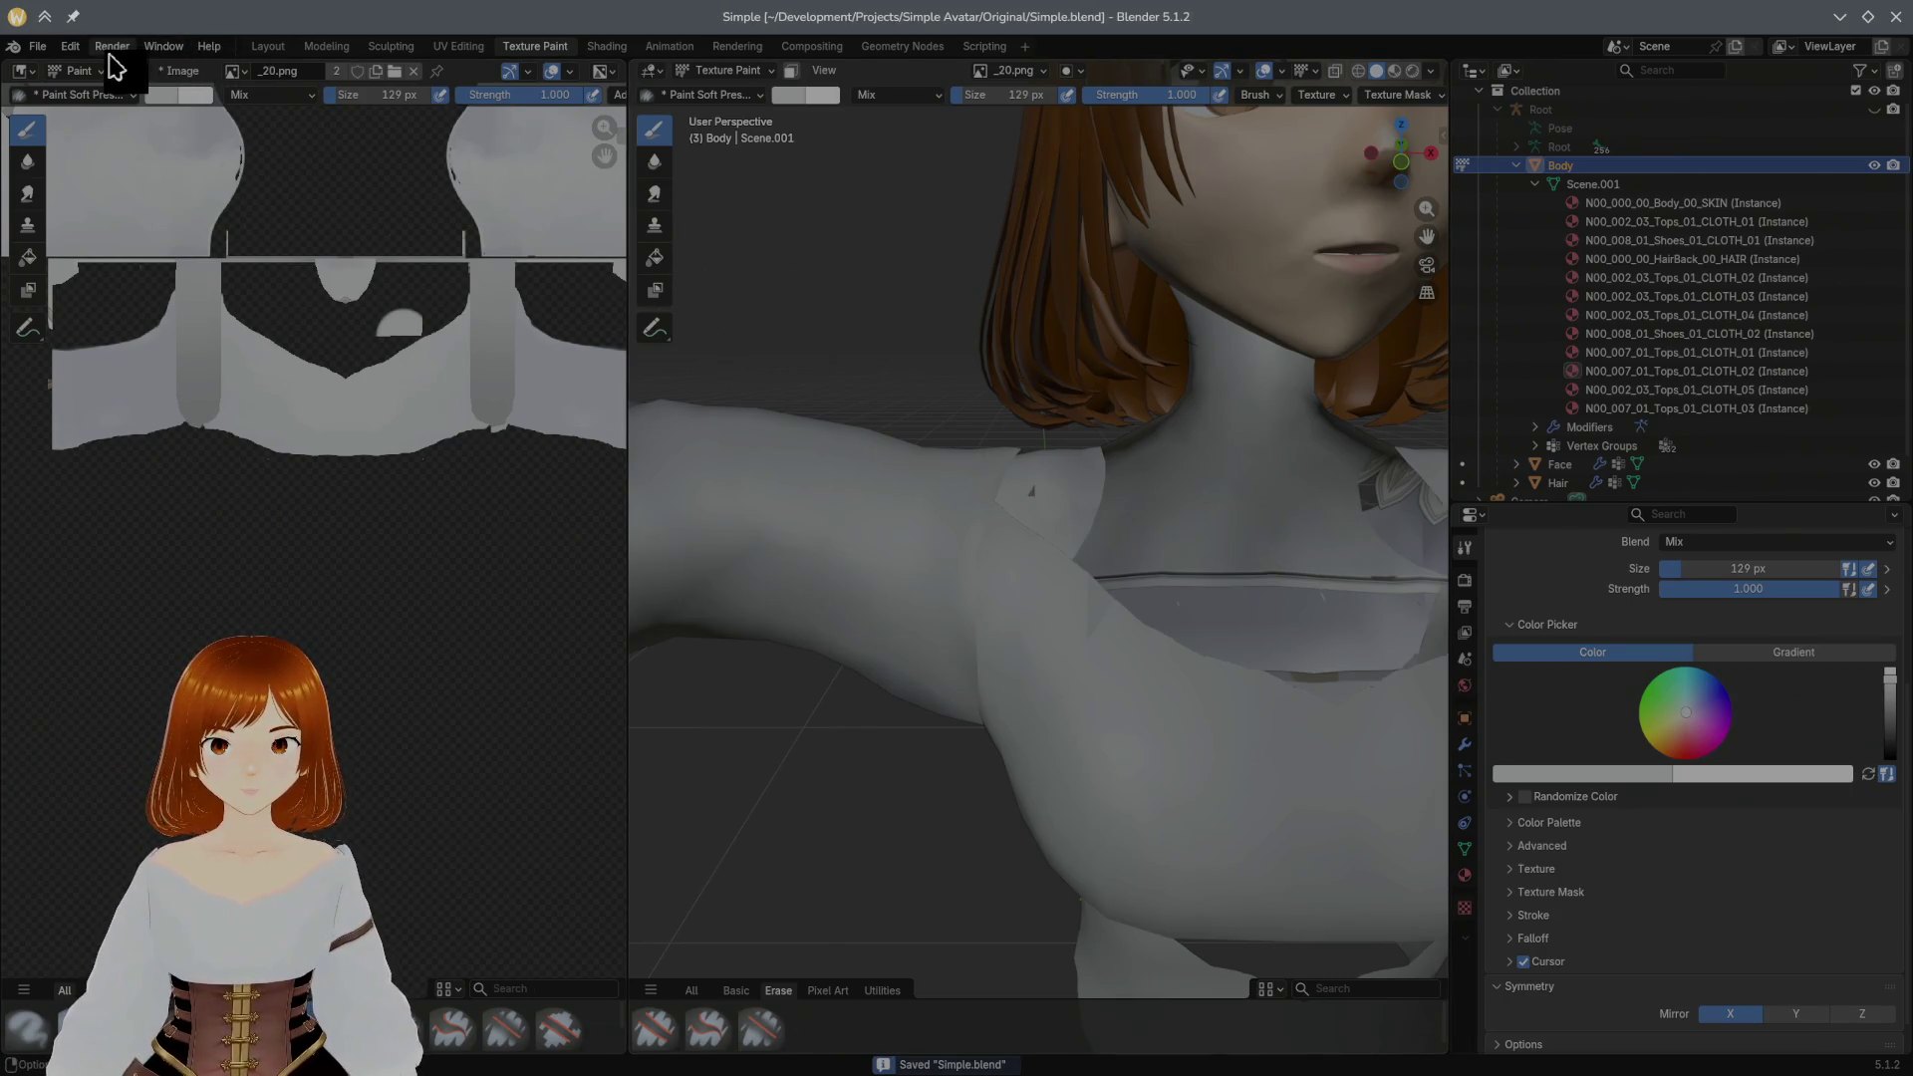
pyautogui.click(329, 46)
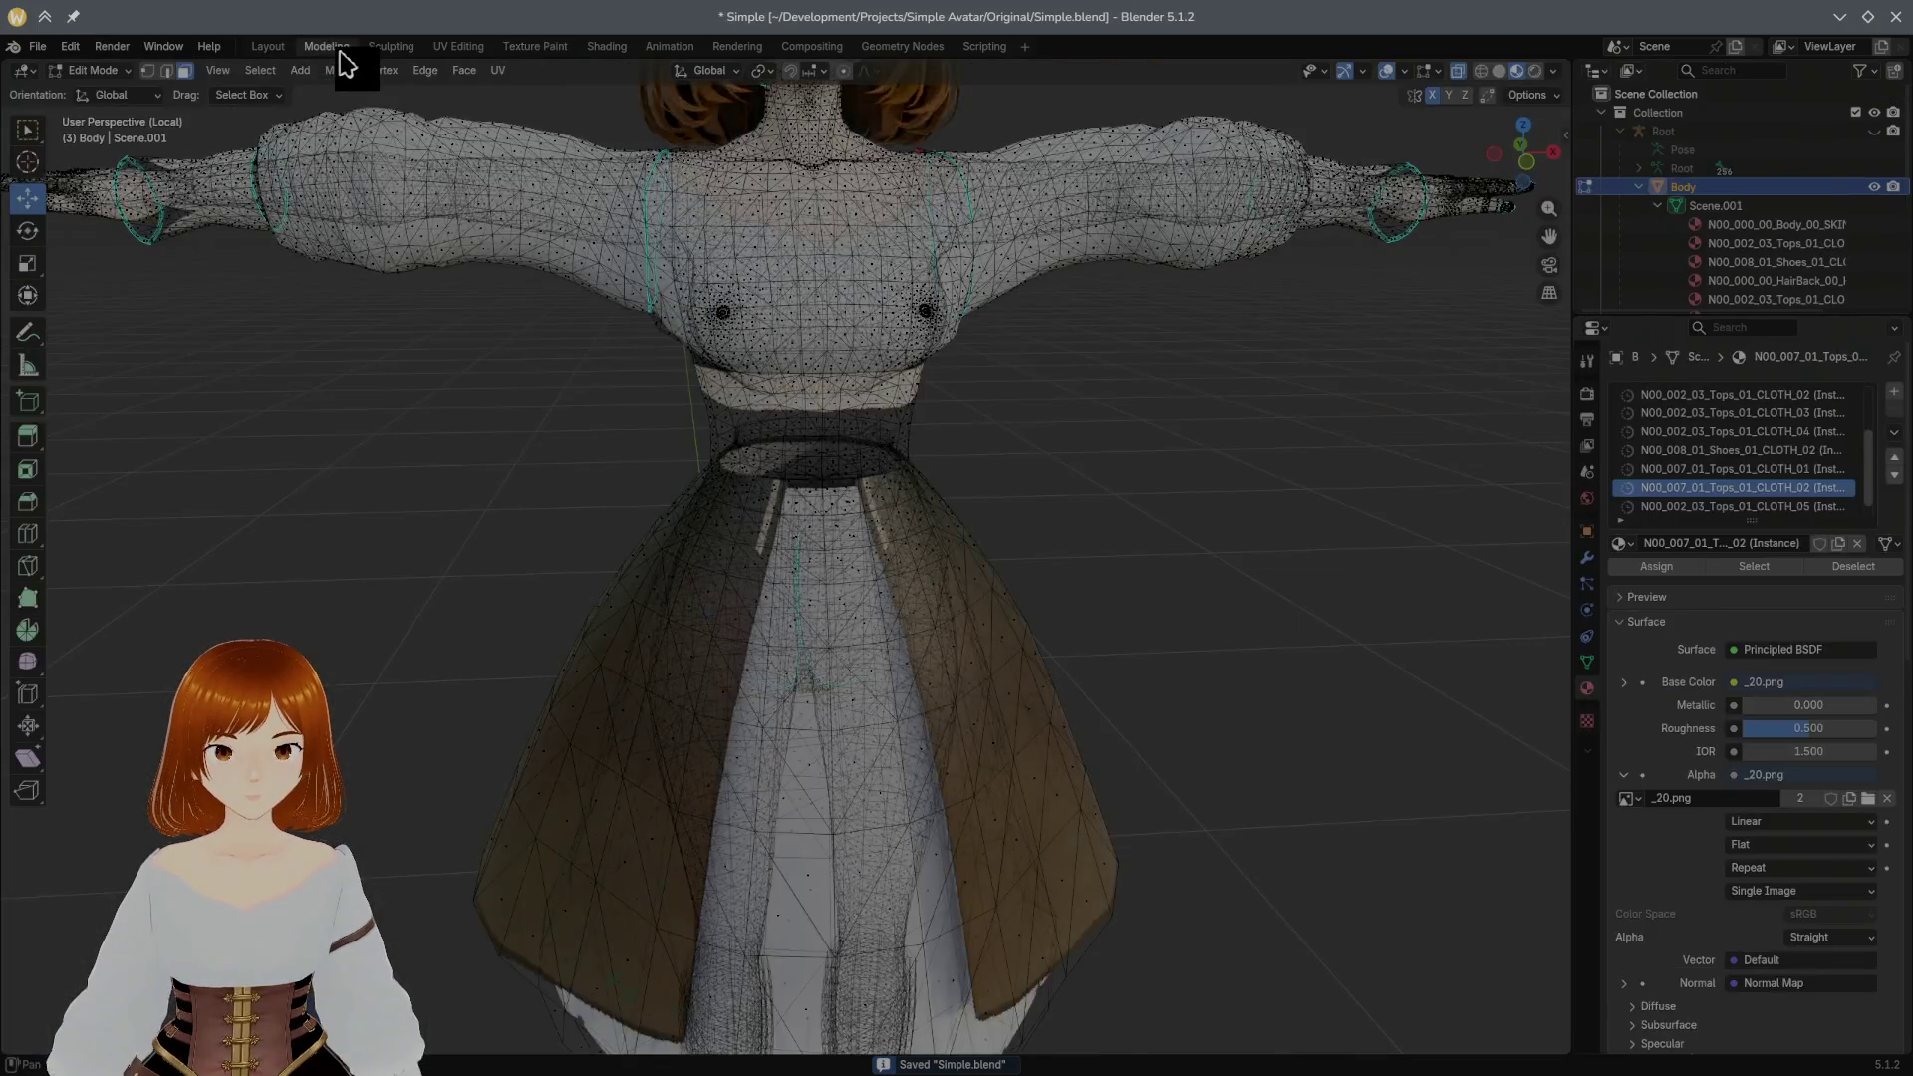
pyautogui.scroll(-3, 697, 223)
pyautogui.scroll(6, 709, 257)
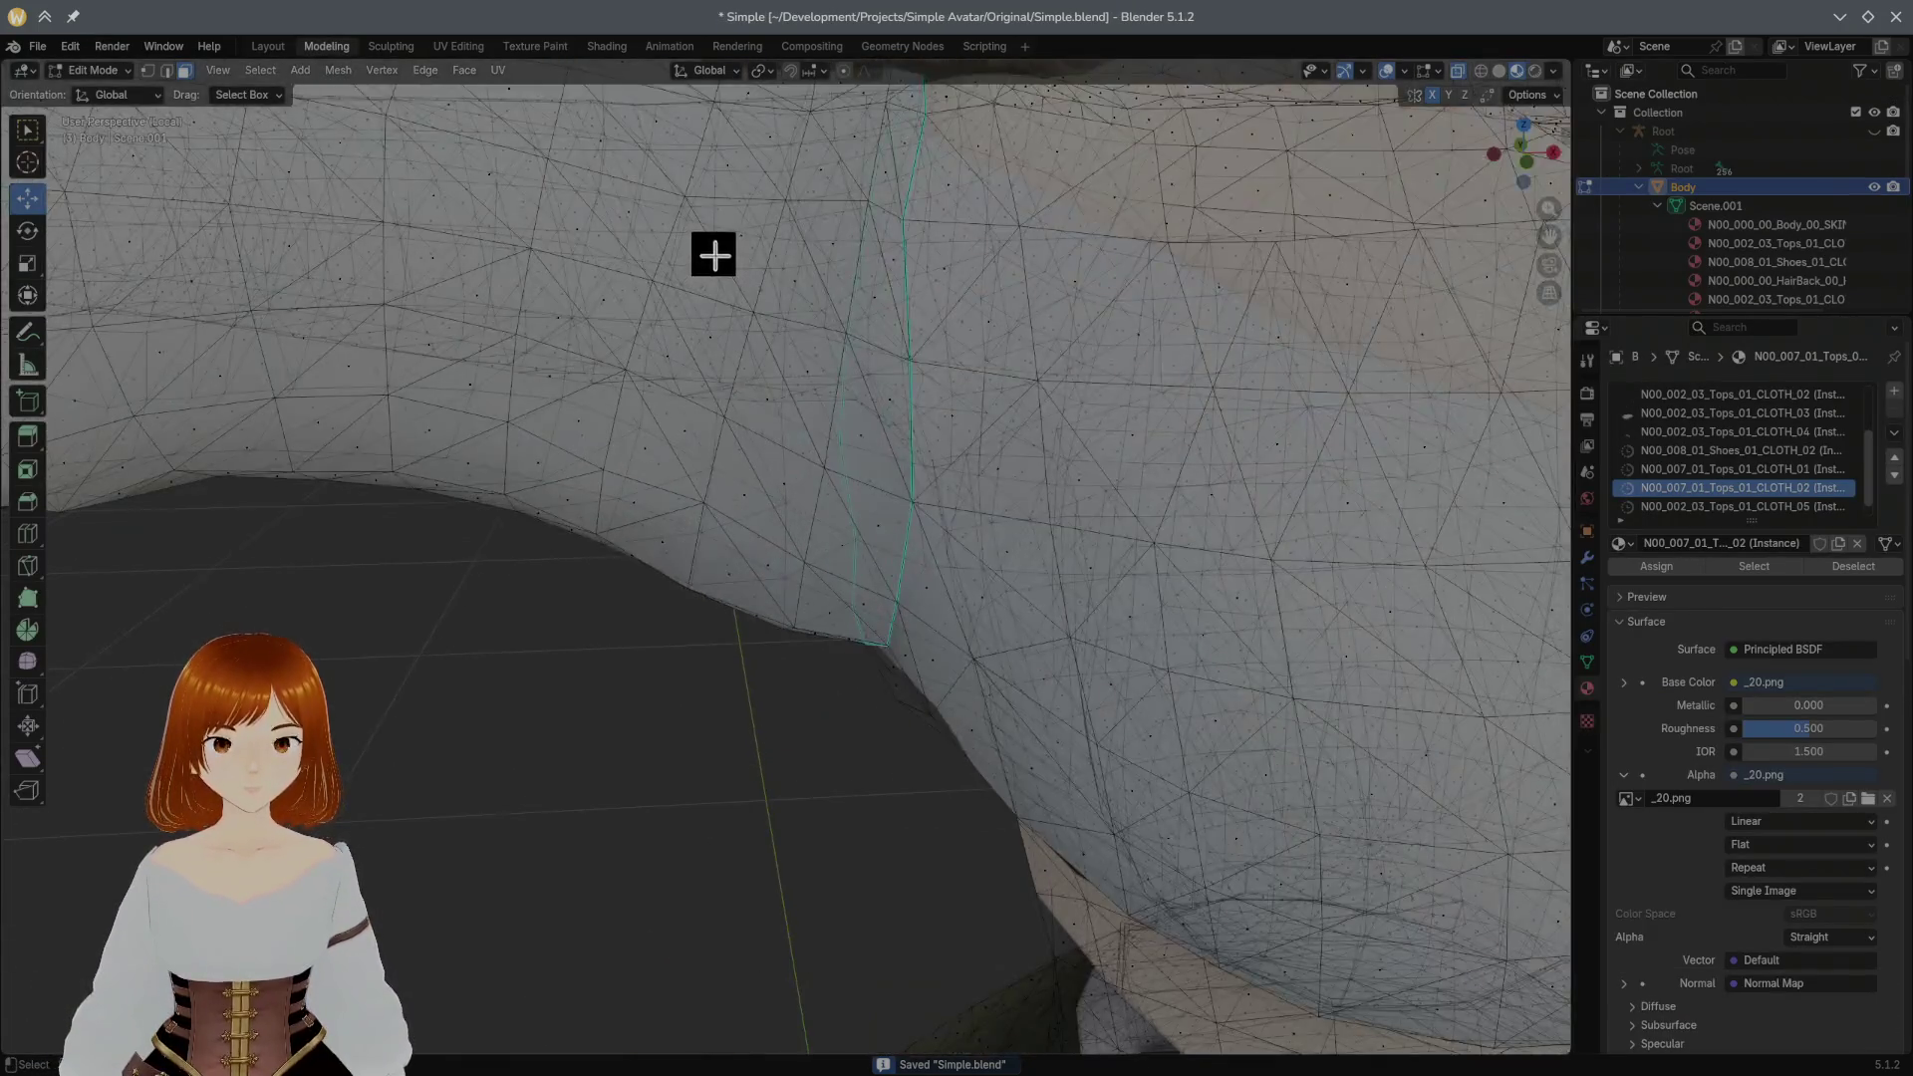
pyautogui.scroll(-3, 714, 255)
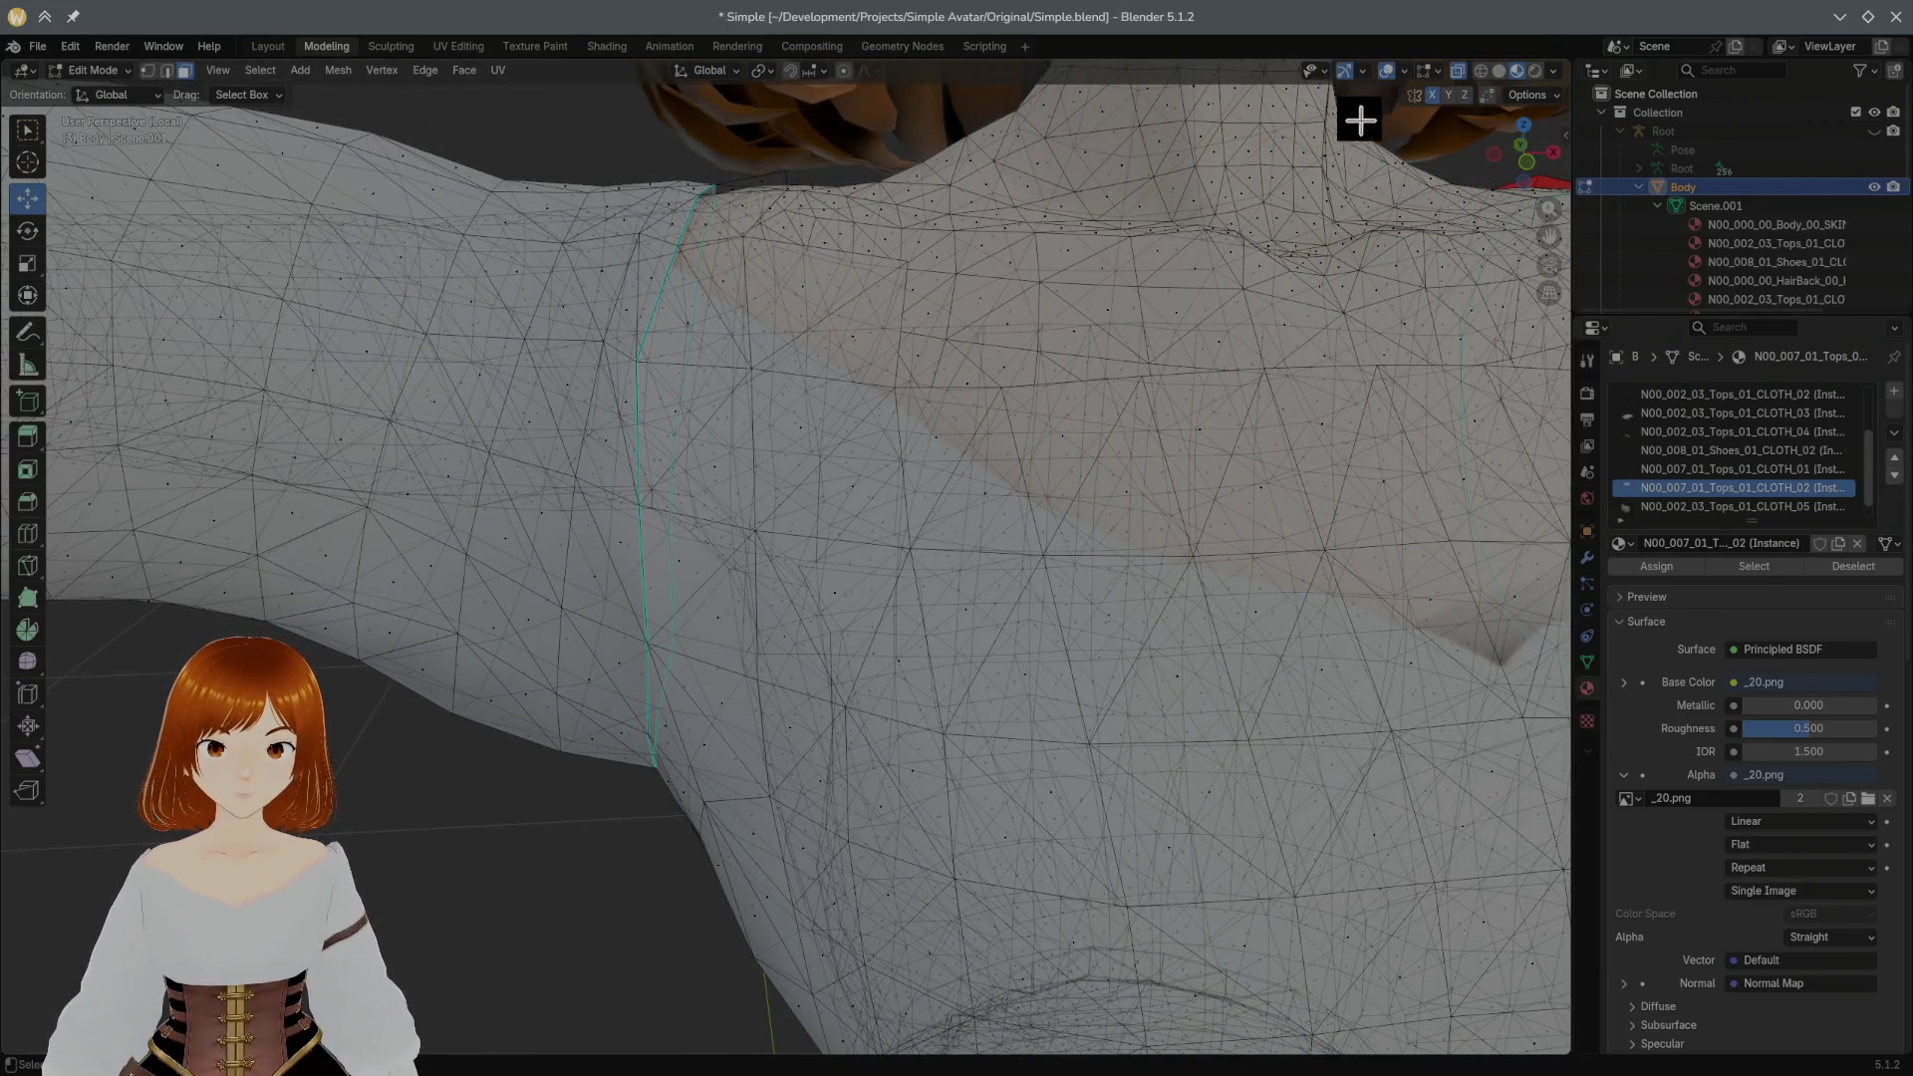
# Step: Turn off X-ray so only front faces show and select a triangle on the shirt's chest
pyautogui.hotkey('alt', 'z')
pyautogui.moveTo(1144, 159); pyautogui.dragTo(1145, 159, button='middle')
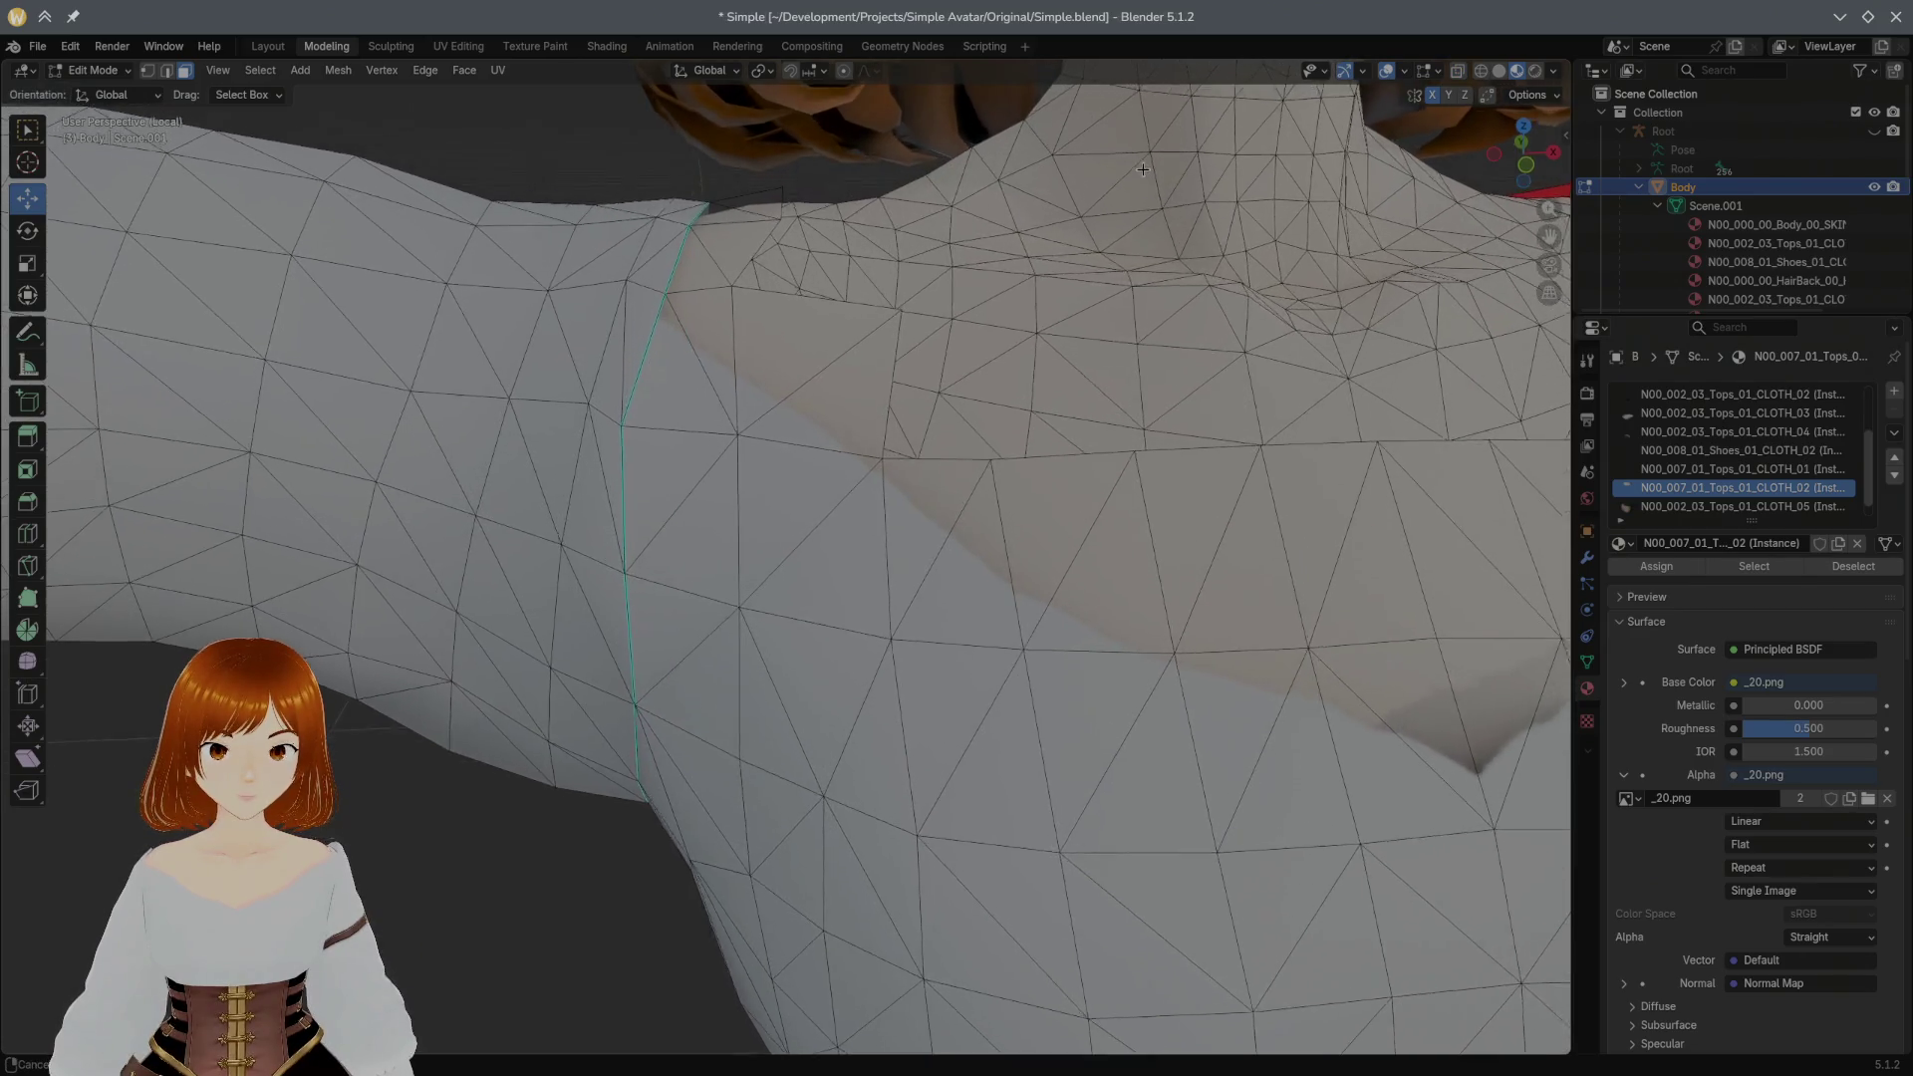
pyautogui.scroll(-3, 684, 108)
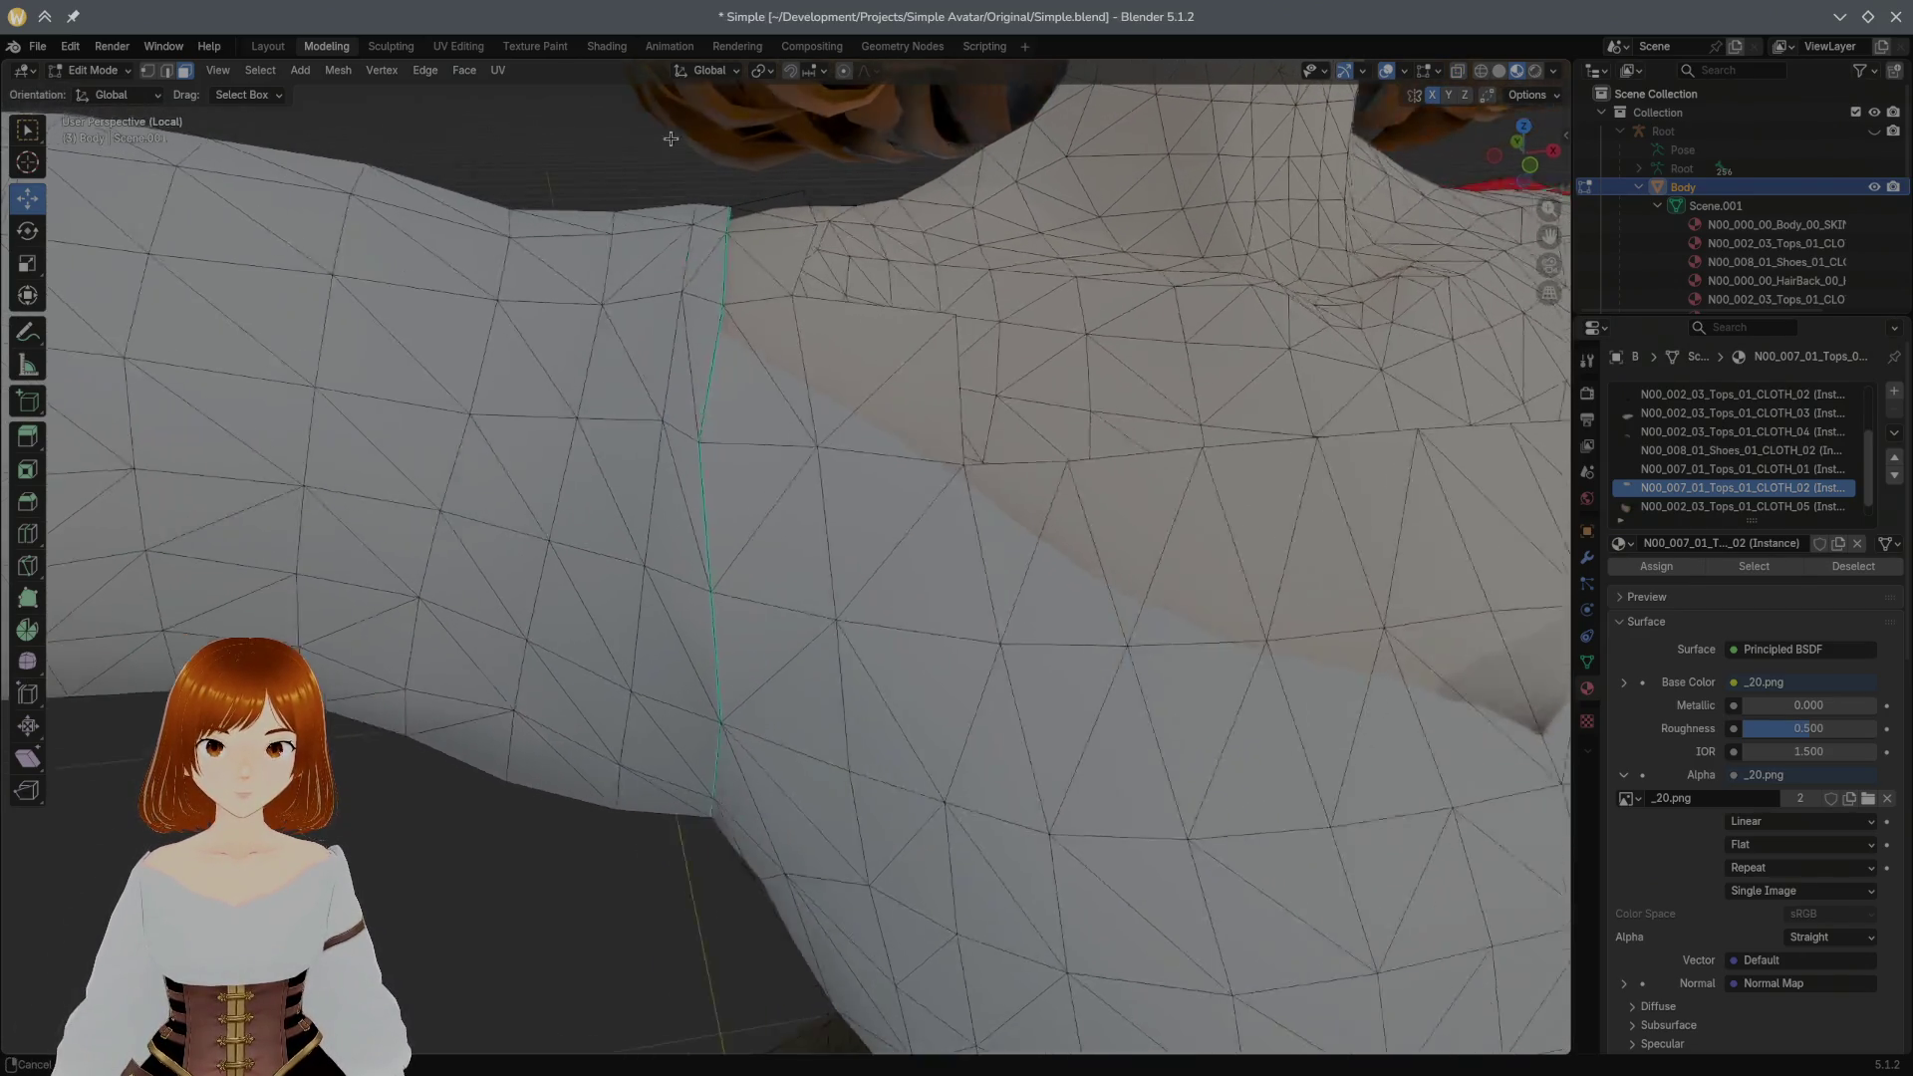
pyautogui.moveTo(735, 155); pyautogui.dragTo(893, 311, button='middle')
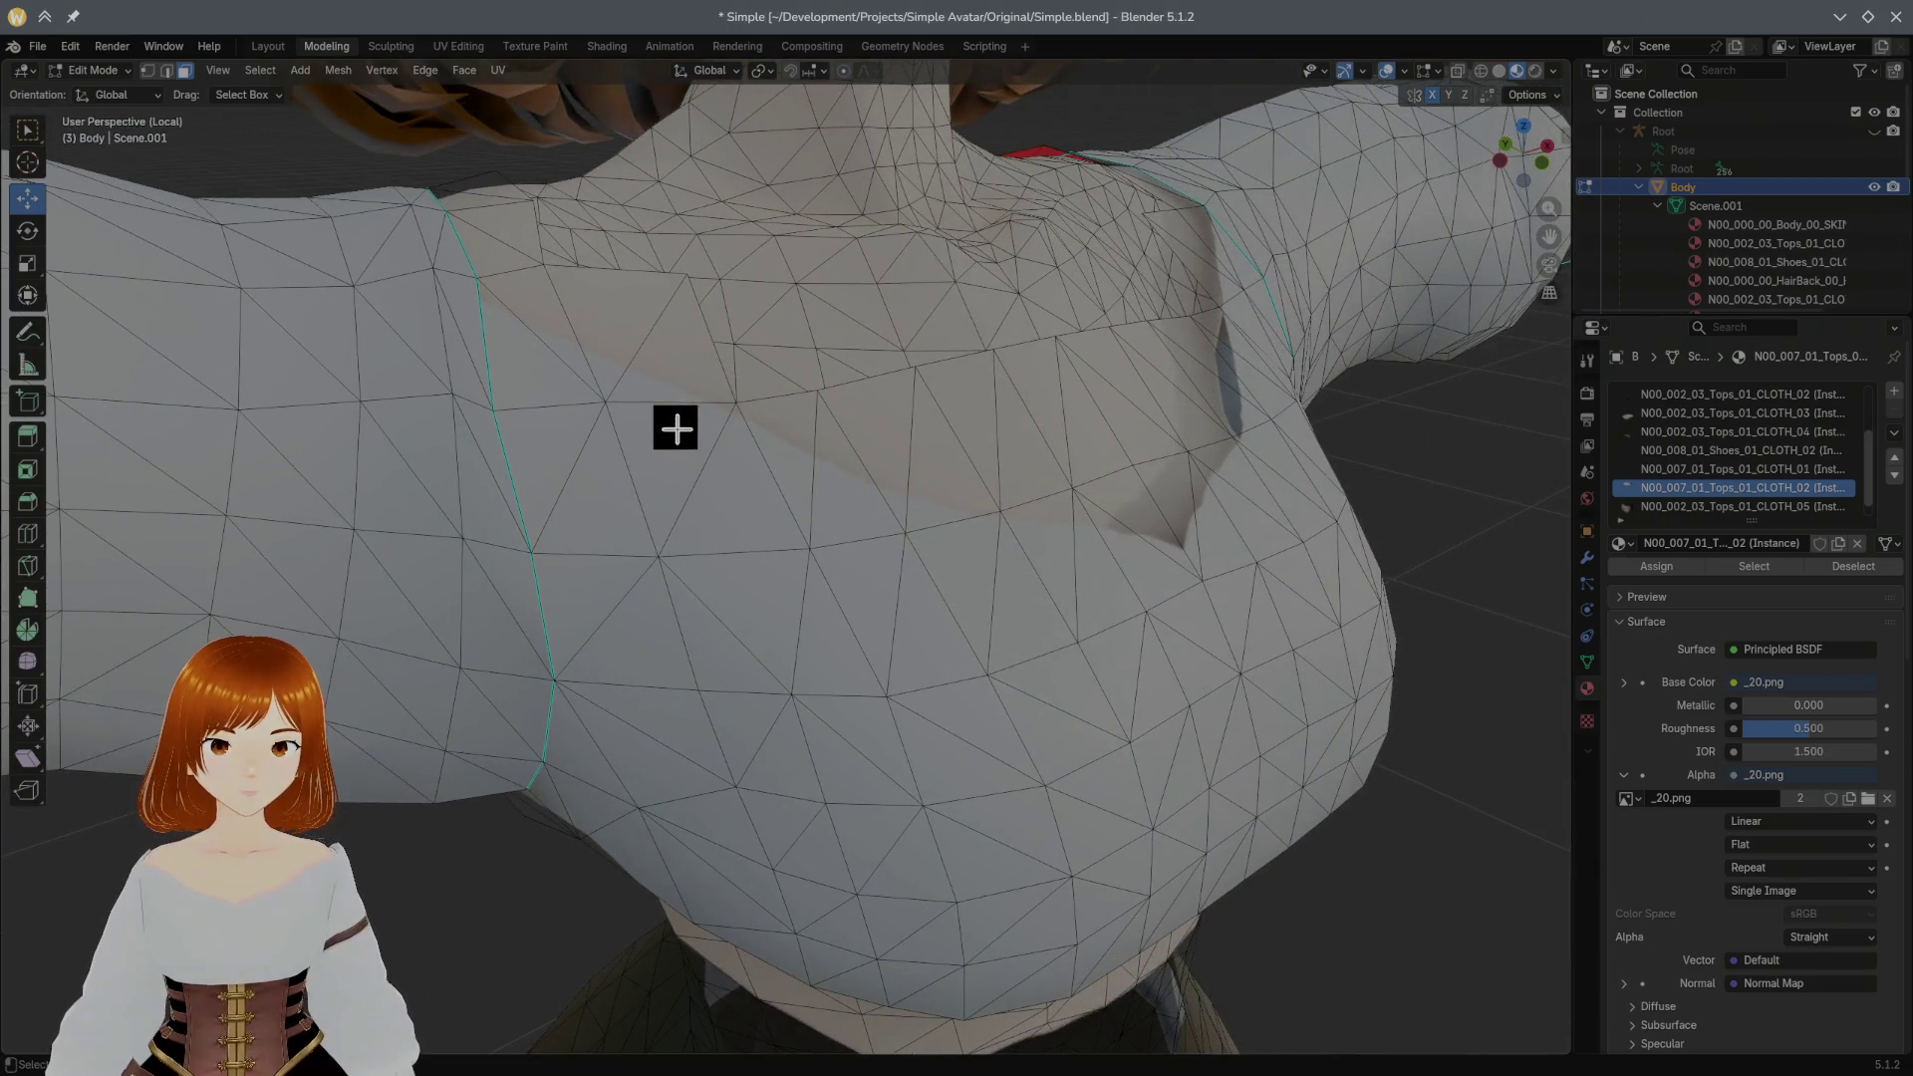
pyautogui.click(659, 445)
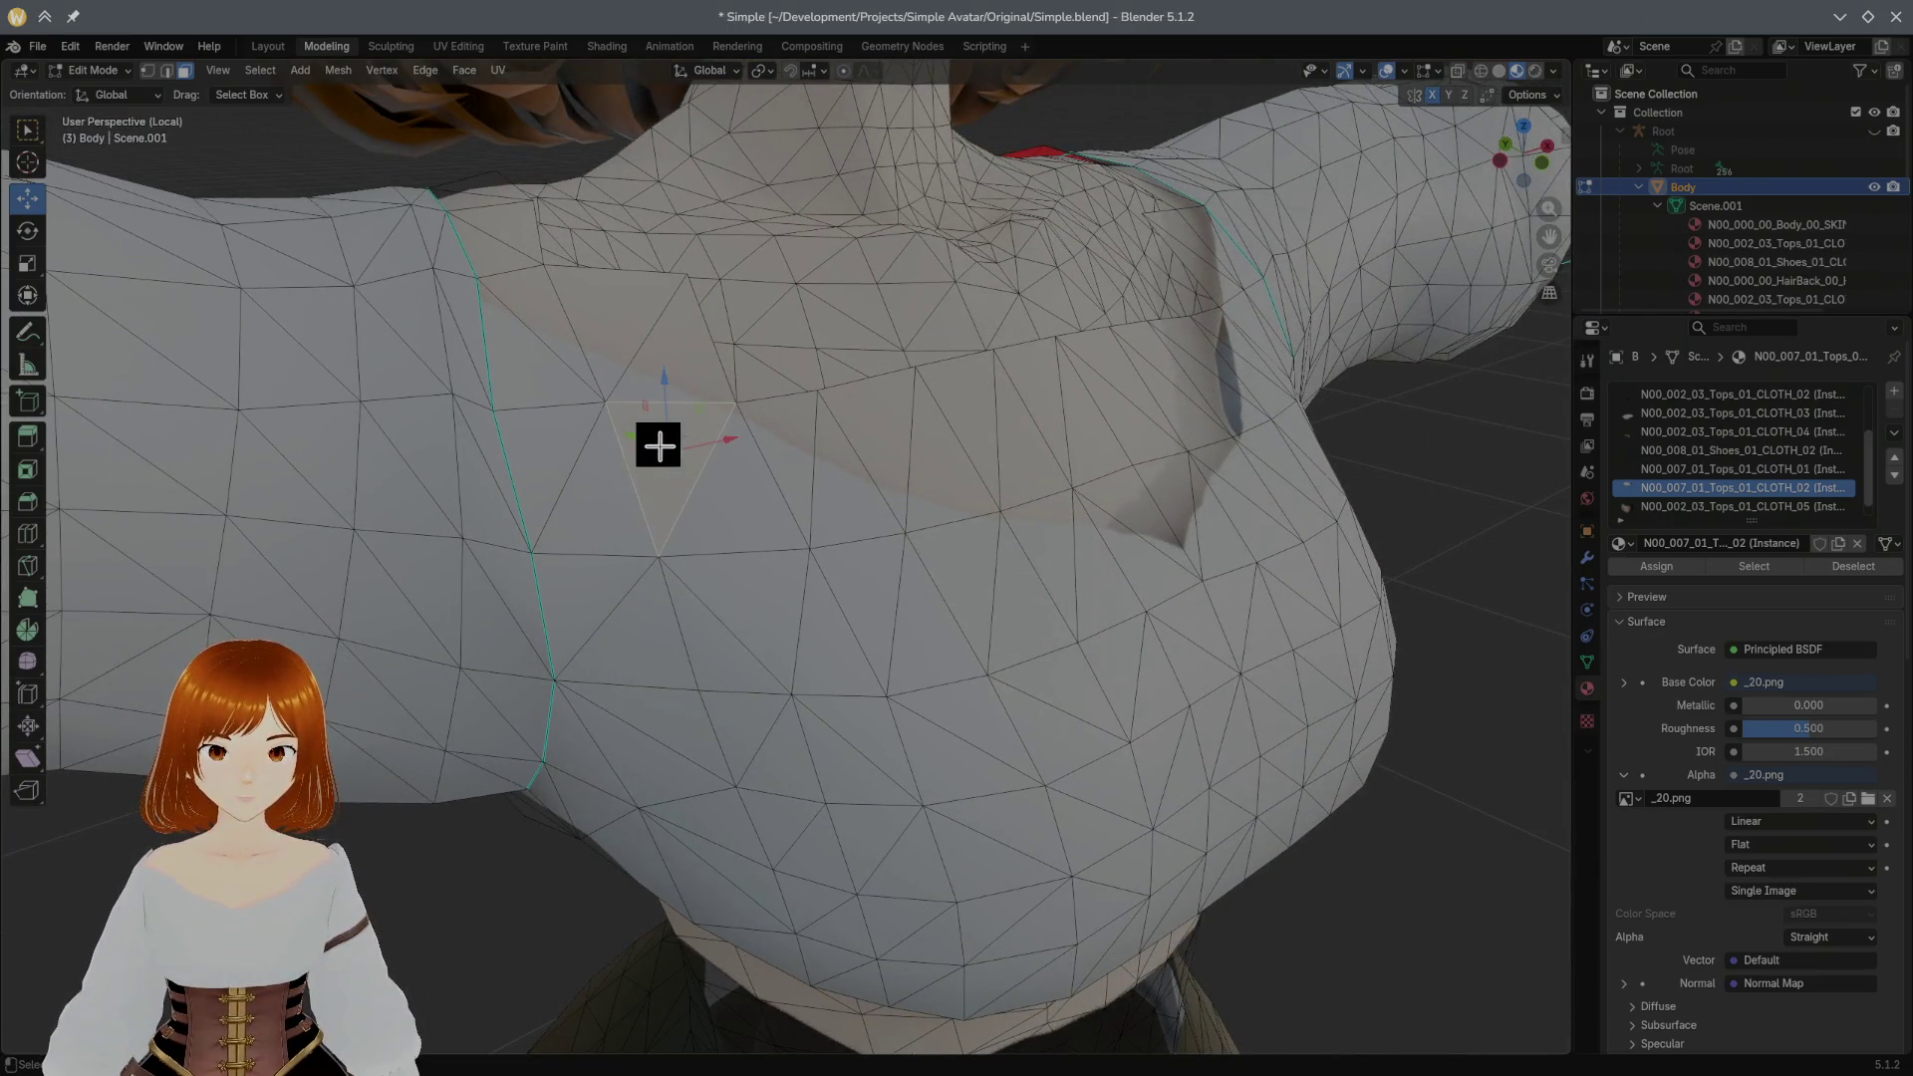
# Step: Delete the chest face, undo it to keep the chest intact, and return to Texture Paint
pyautogui.press('x')
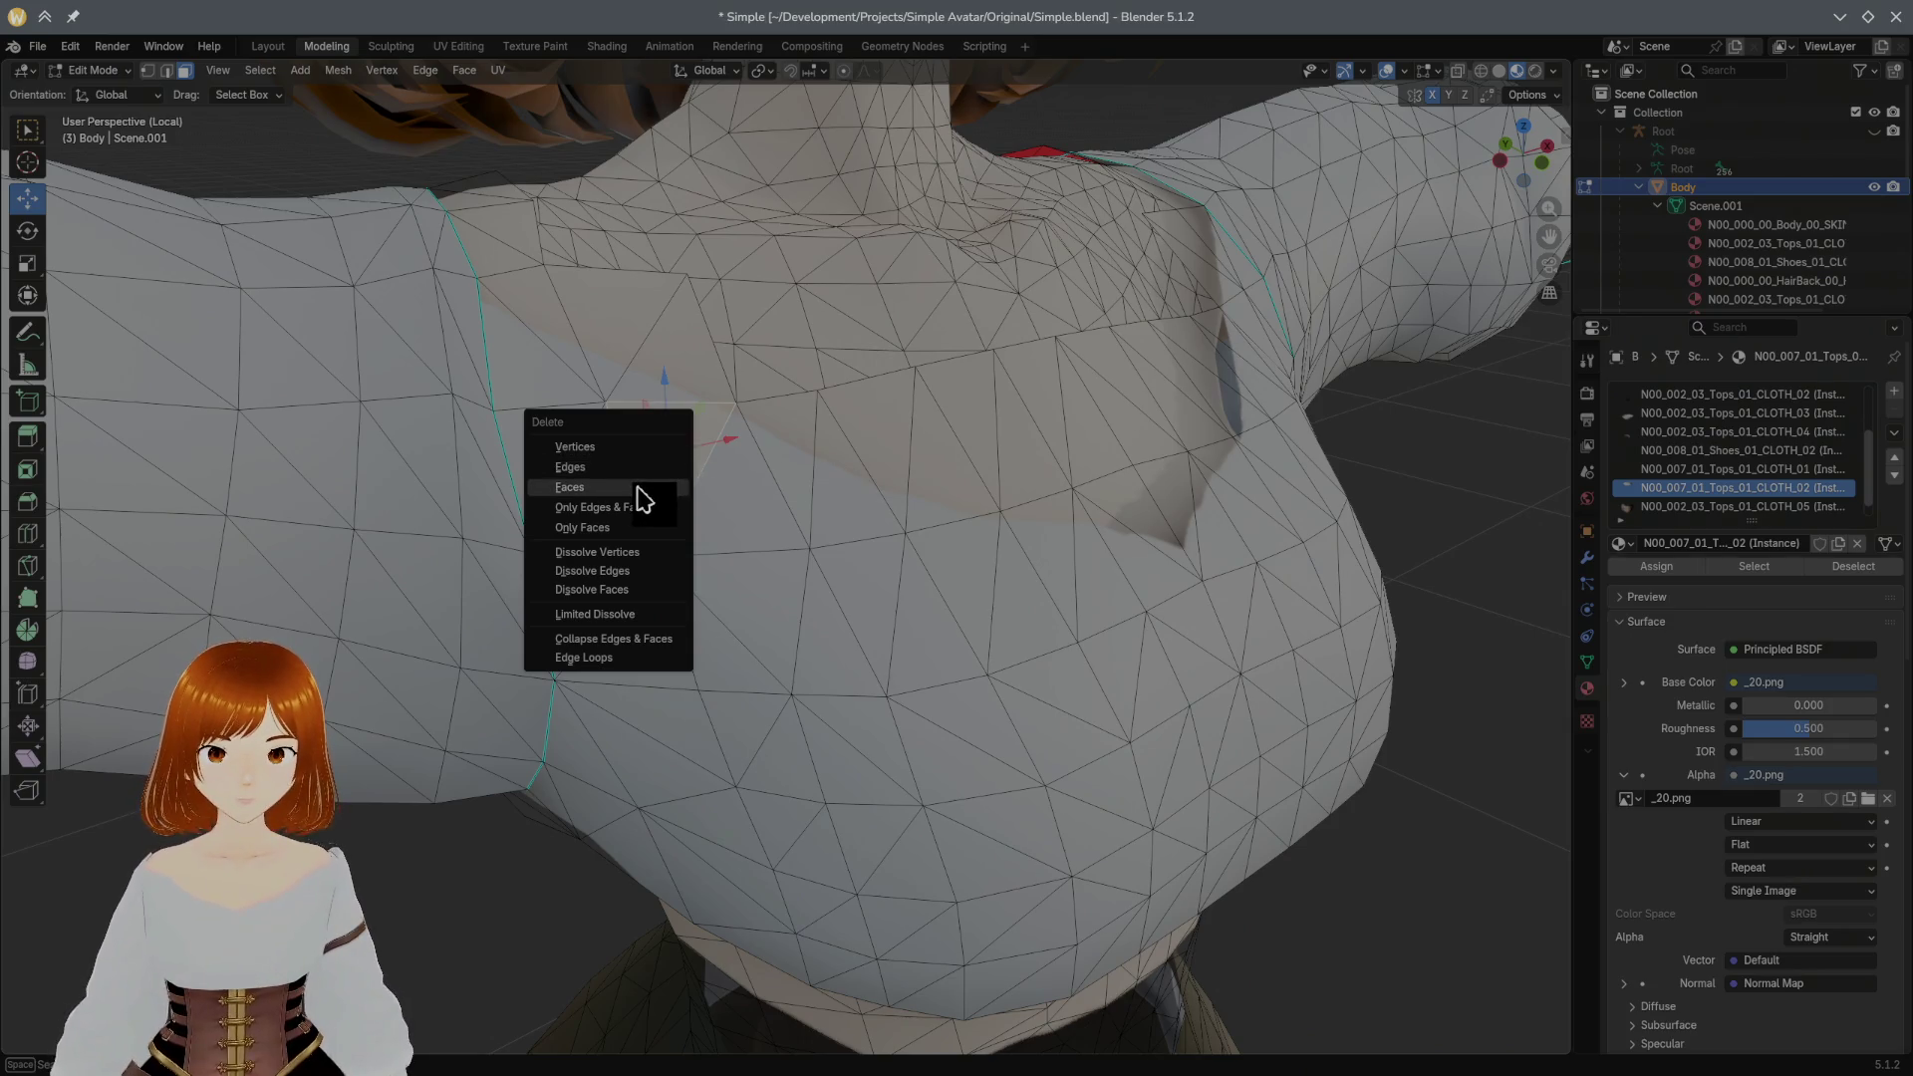
pyautogui.click(643, 499)
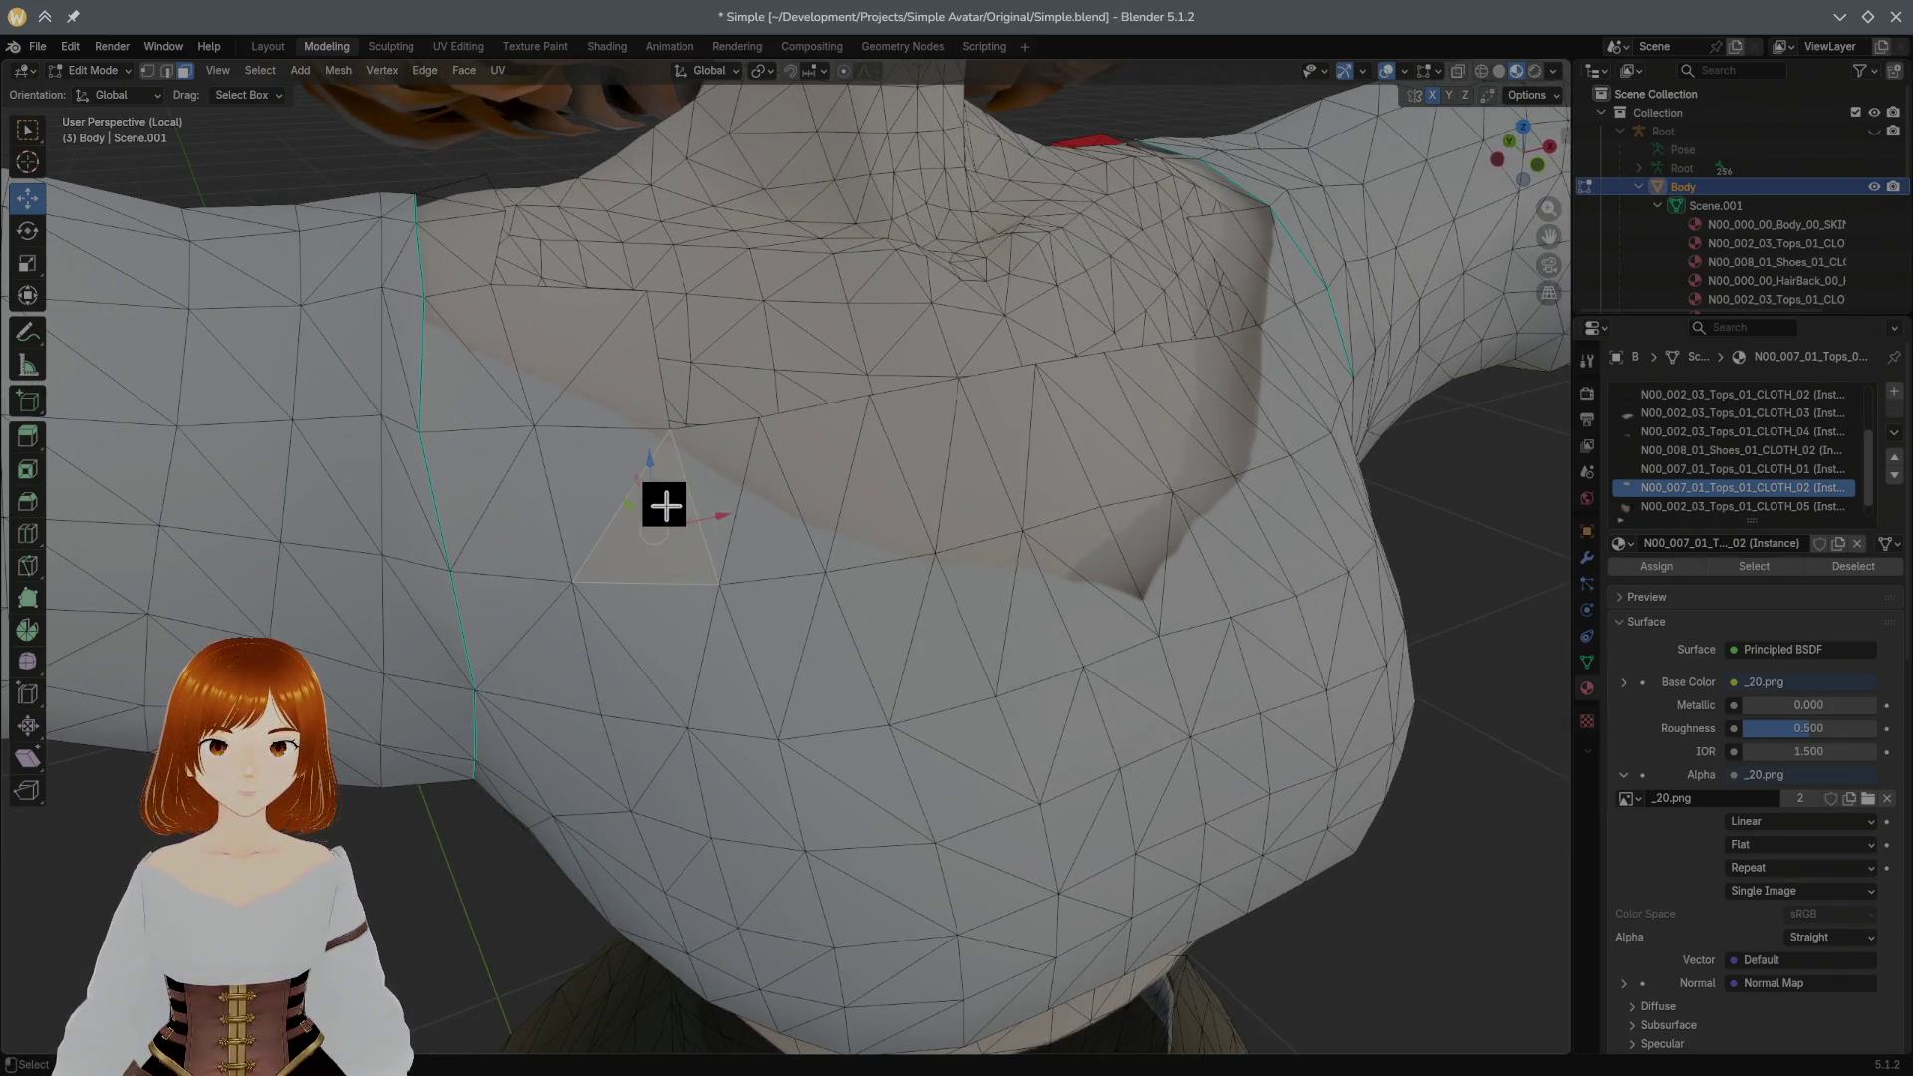
pyautogui.press('x')
pyautogui.click(666, 508)
pyautogui.hotkey('ctrl', 'z')
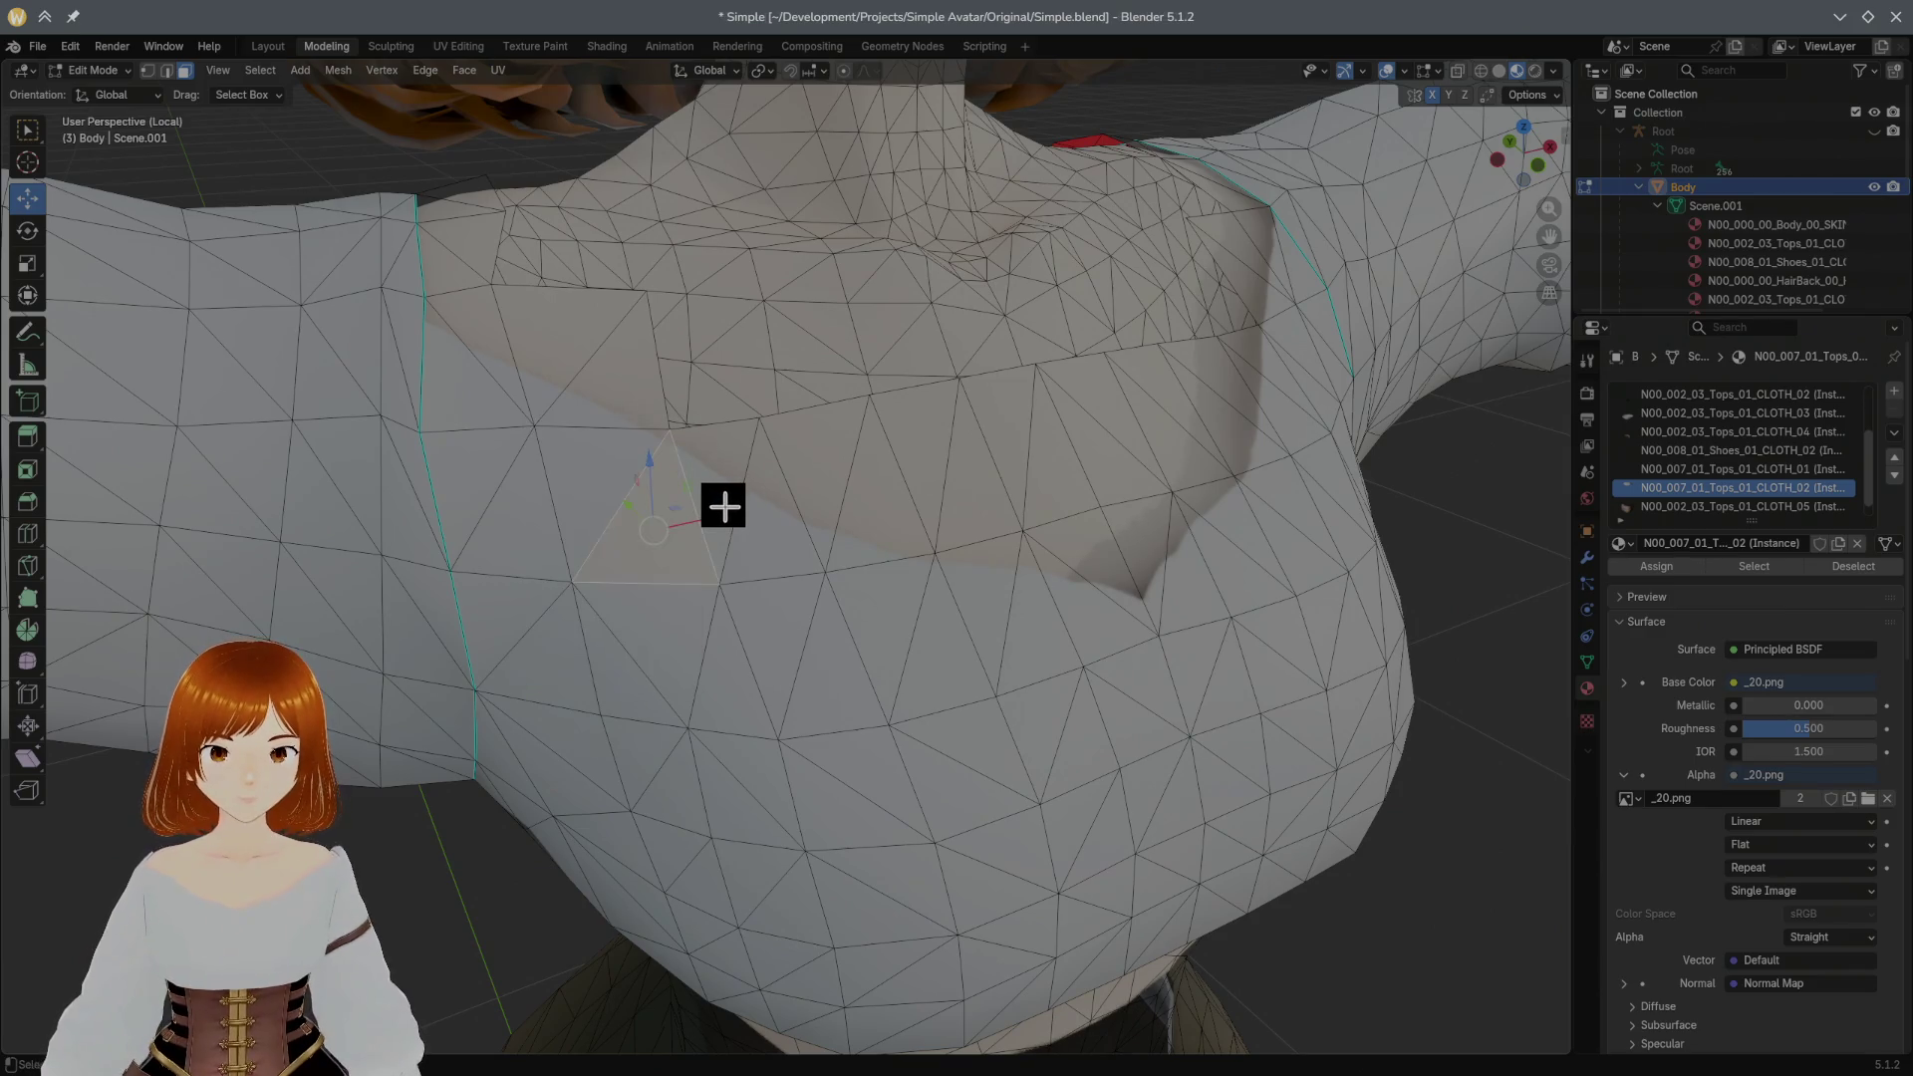
pyautogui.press('x')
pyautogui.press('Escape')
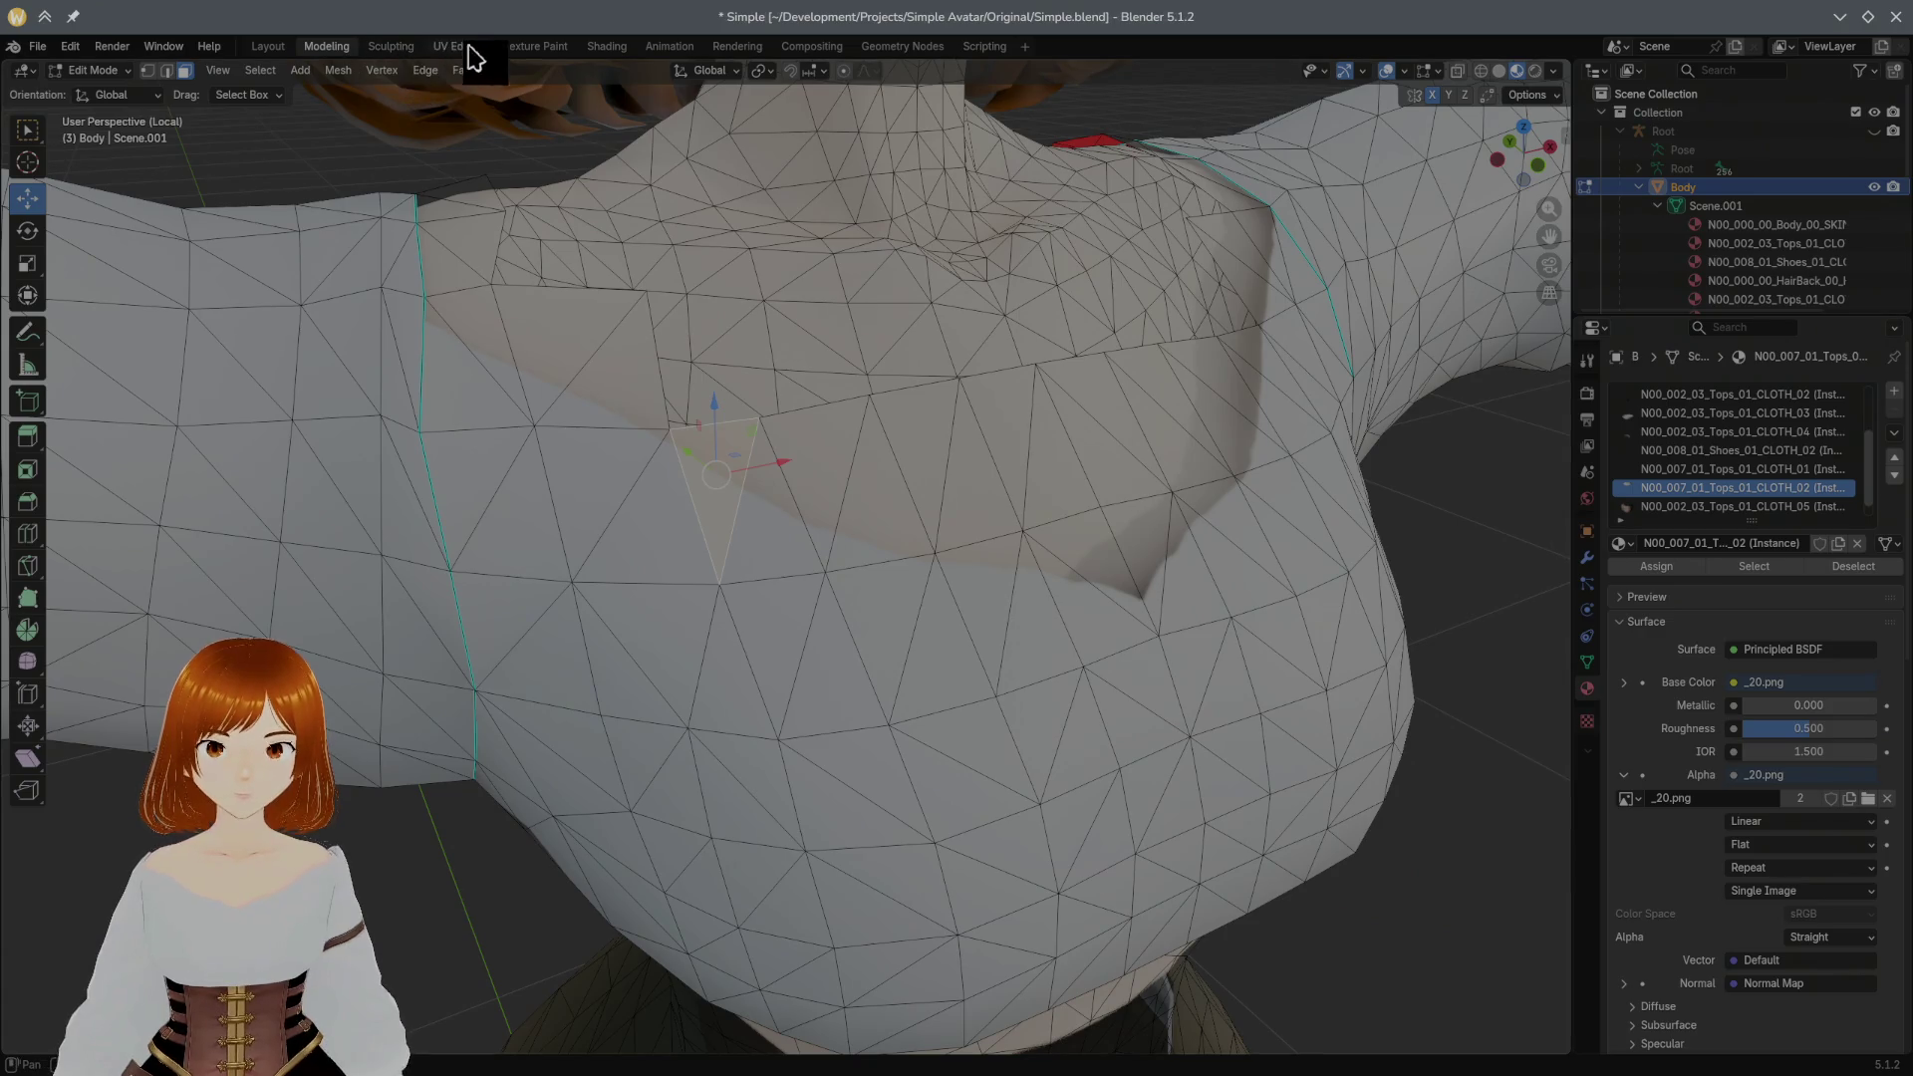
pyautogui.click(532, 47)
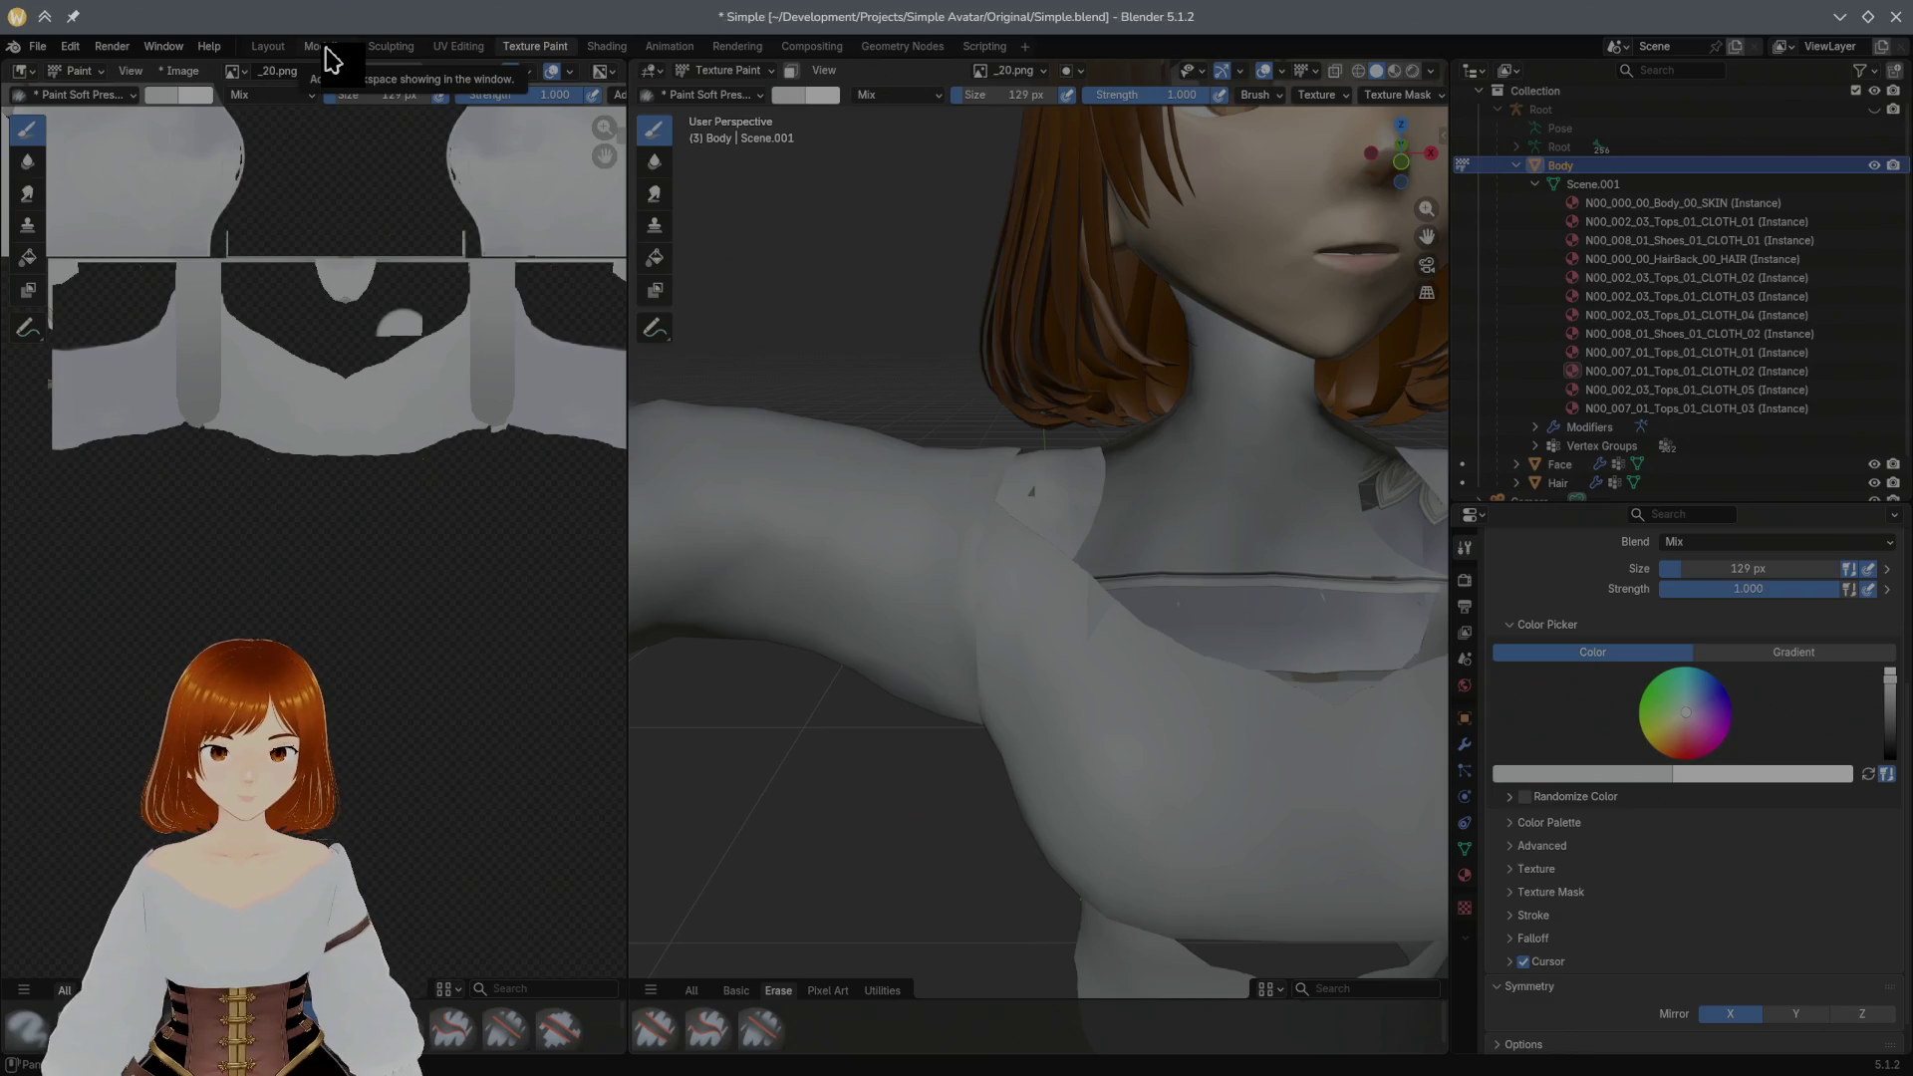
# Step: Delete the selected chest face in Modeling, then check it in Texture Paint's edit mode
pyautogui.moveTo(992, 393)
pyautogui.mouseDown(button='middle')
pyautogui.moveTo(888, 405)
pyautogui.moveTo(944, 423)
pyautogui.mouseUp(button='middle')
pyautogui.scroll(2, 888, 405)
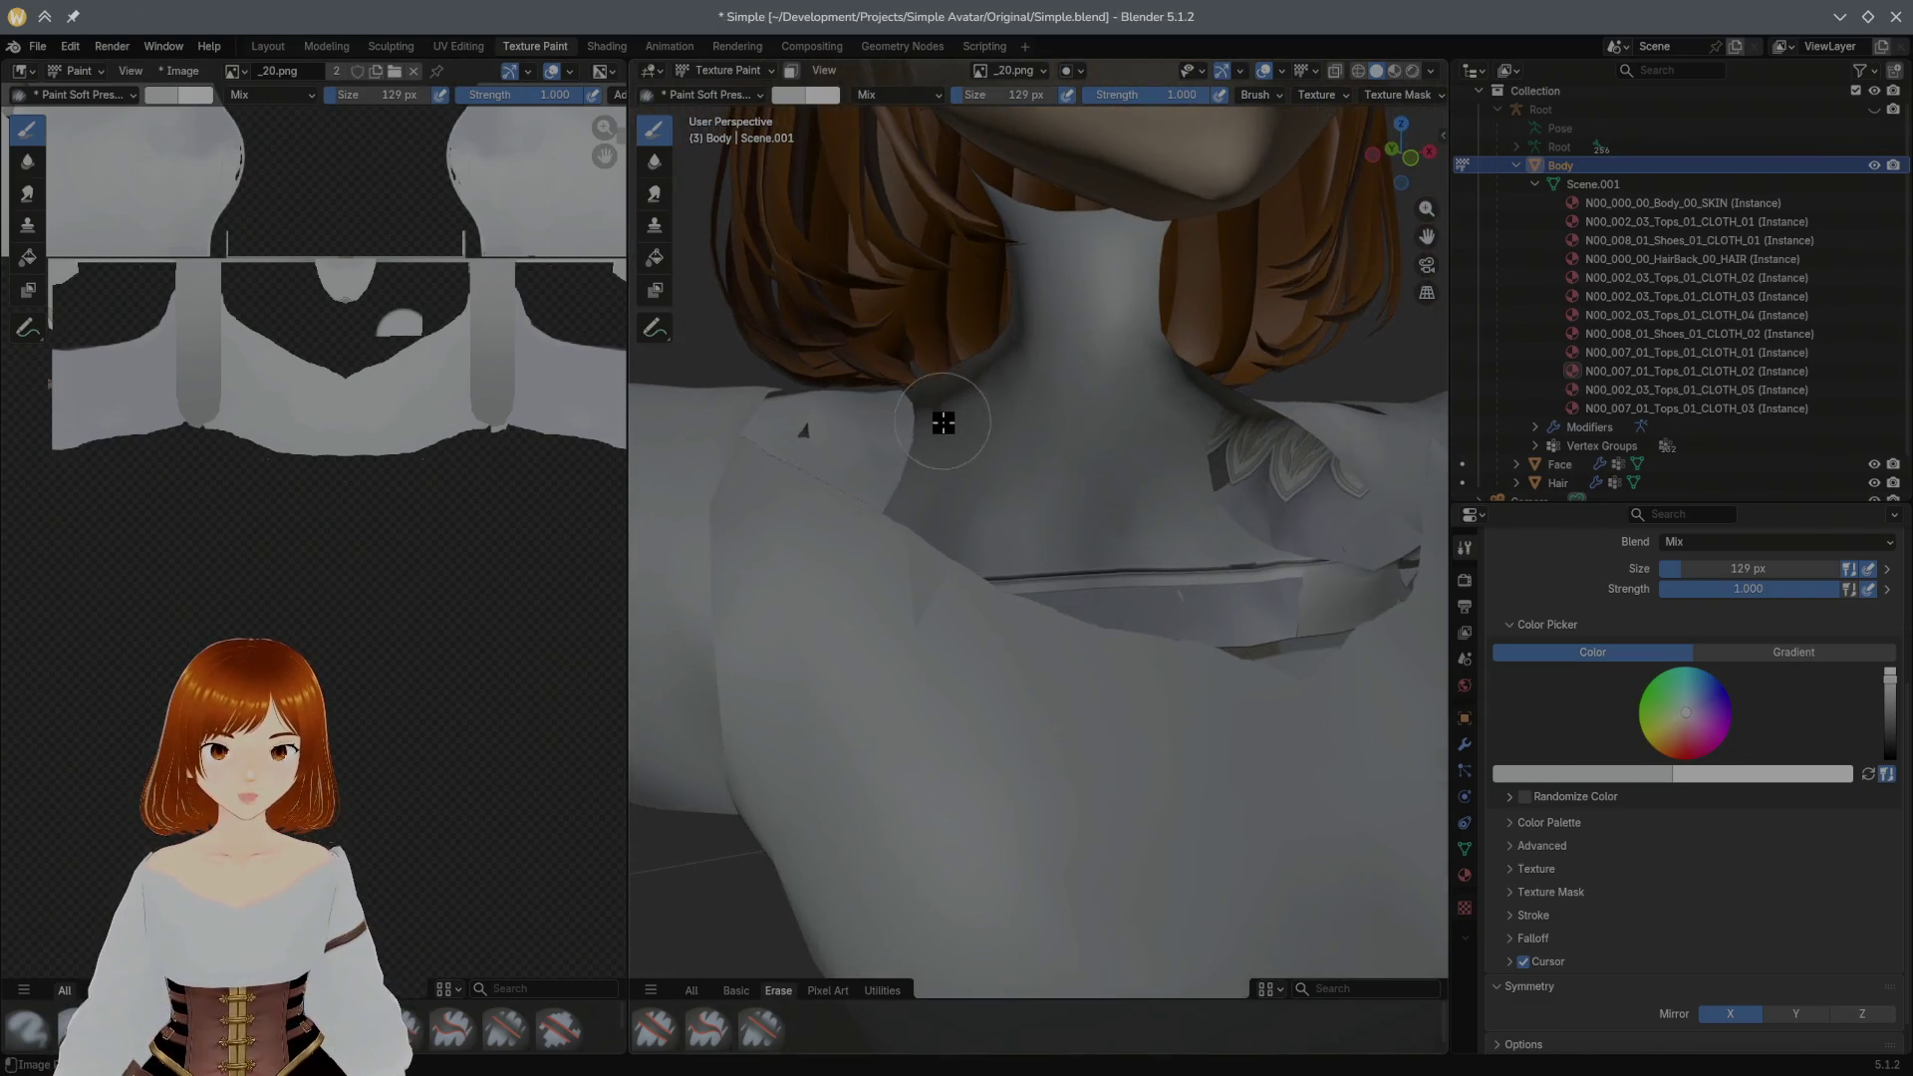
pyautogui.click(338, 52)
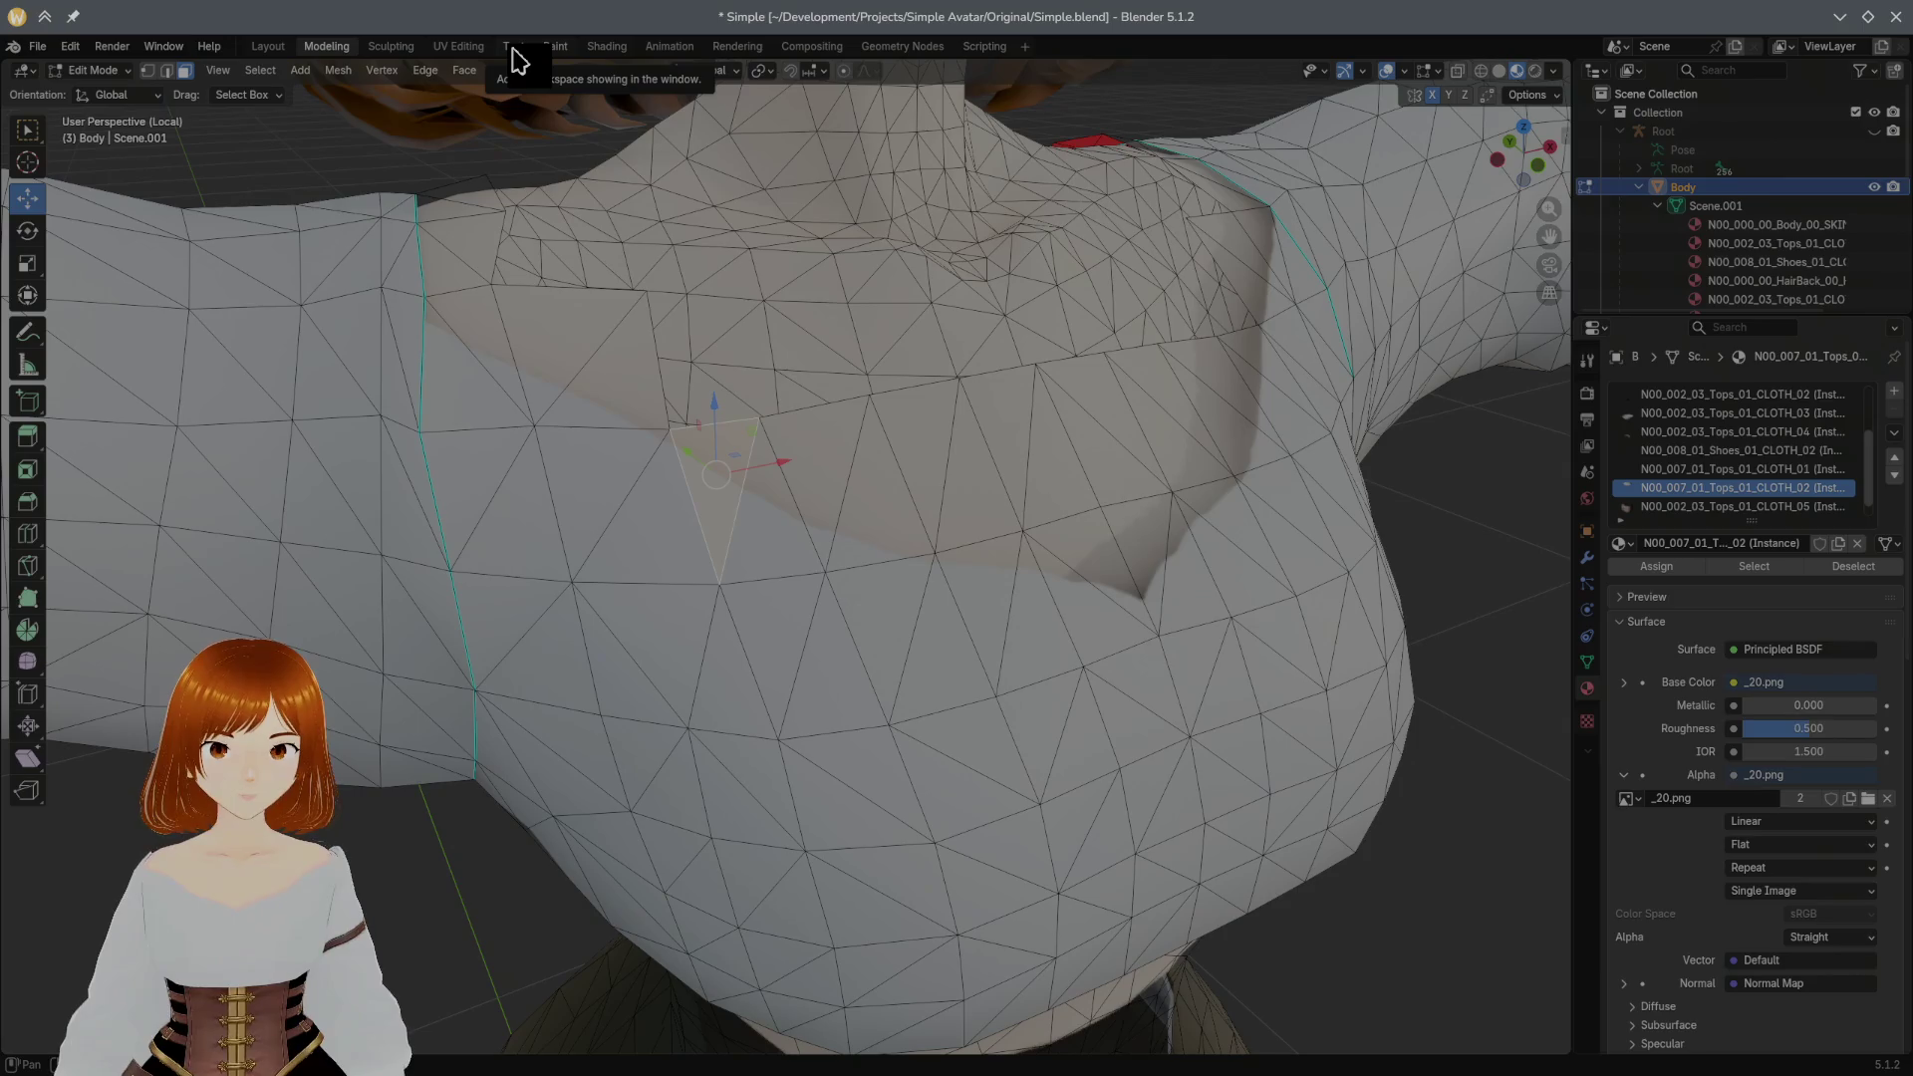
pyautogui.moveTo(727, 309); pyautogui.dragTo(733, 317, button='middle')
pyautogui.press('x')
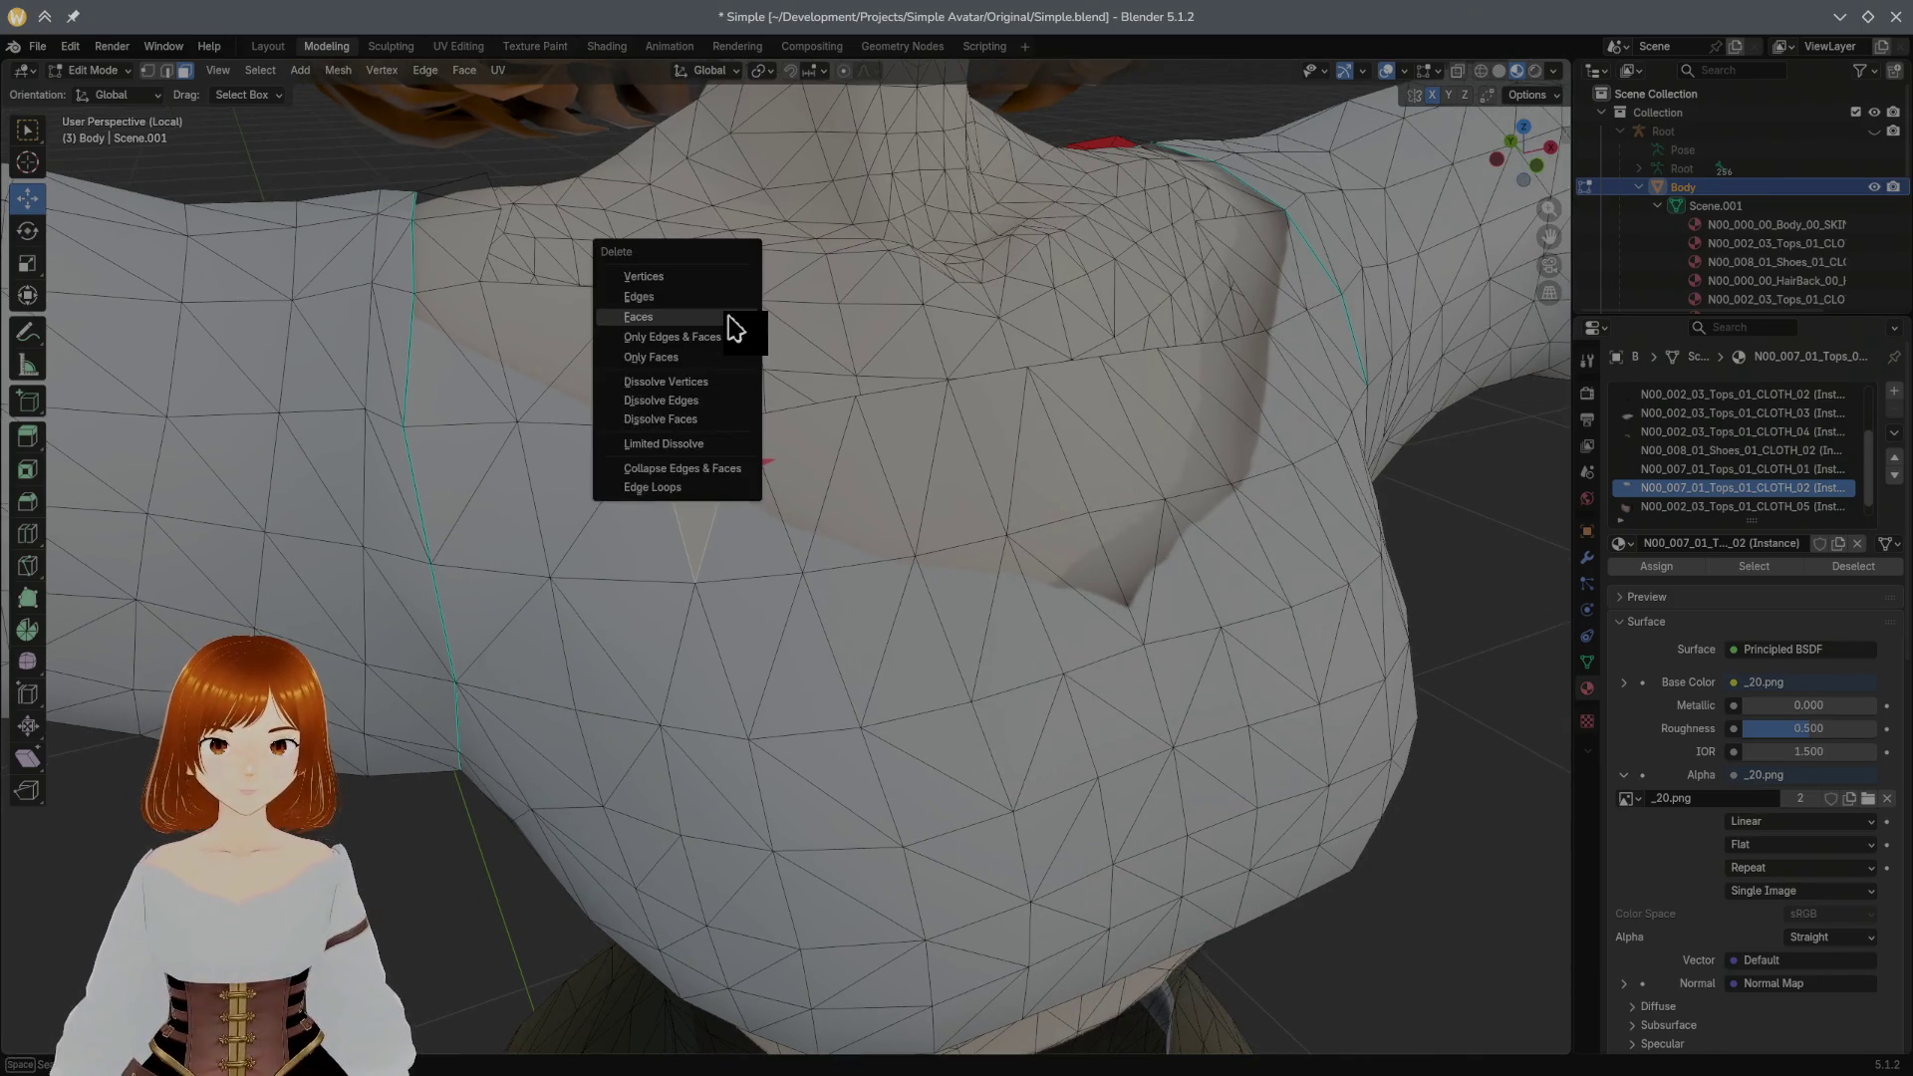
pyautogui.click(731, 318)
pyautogui.click(527, 50)
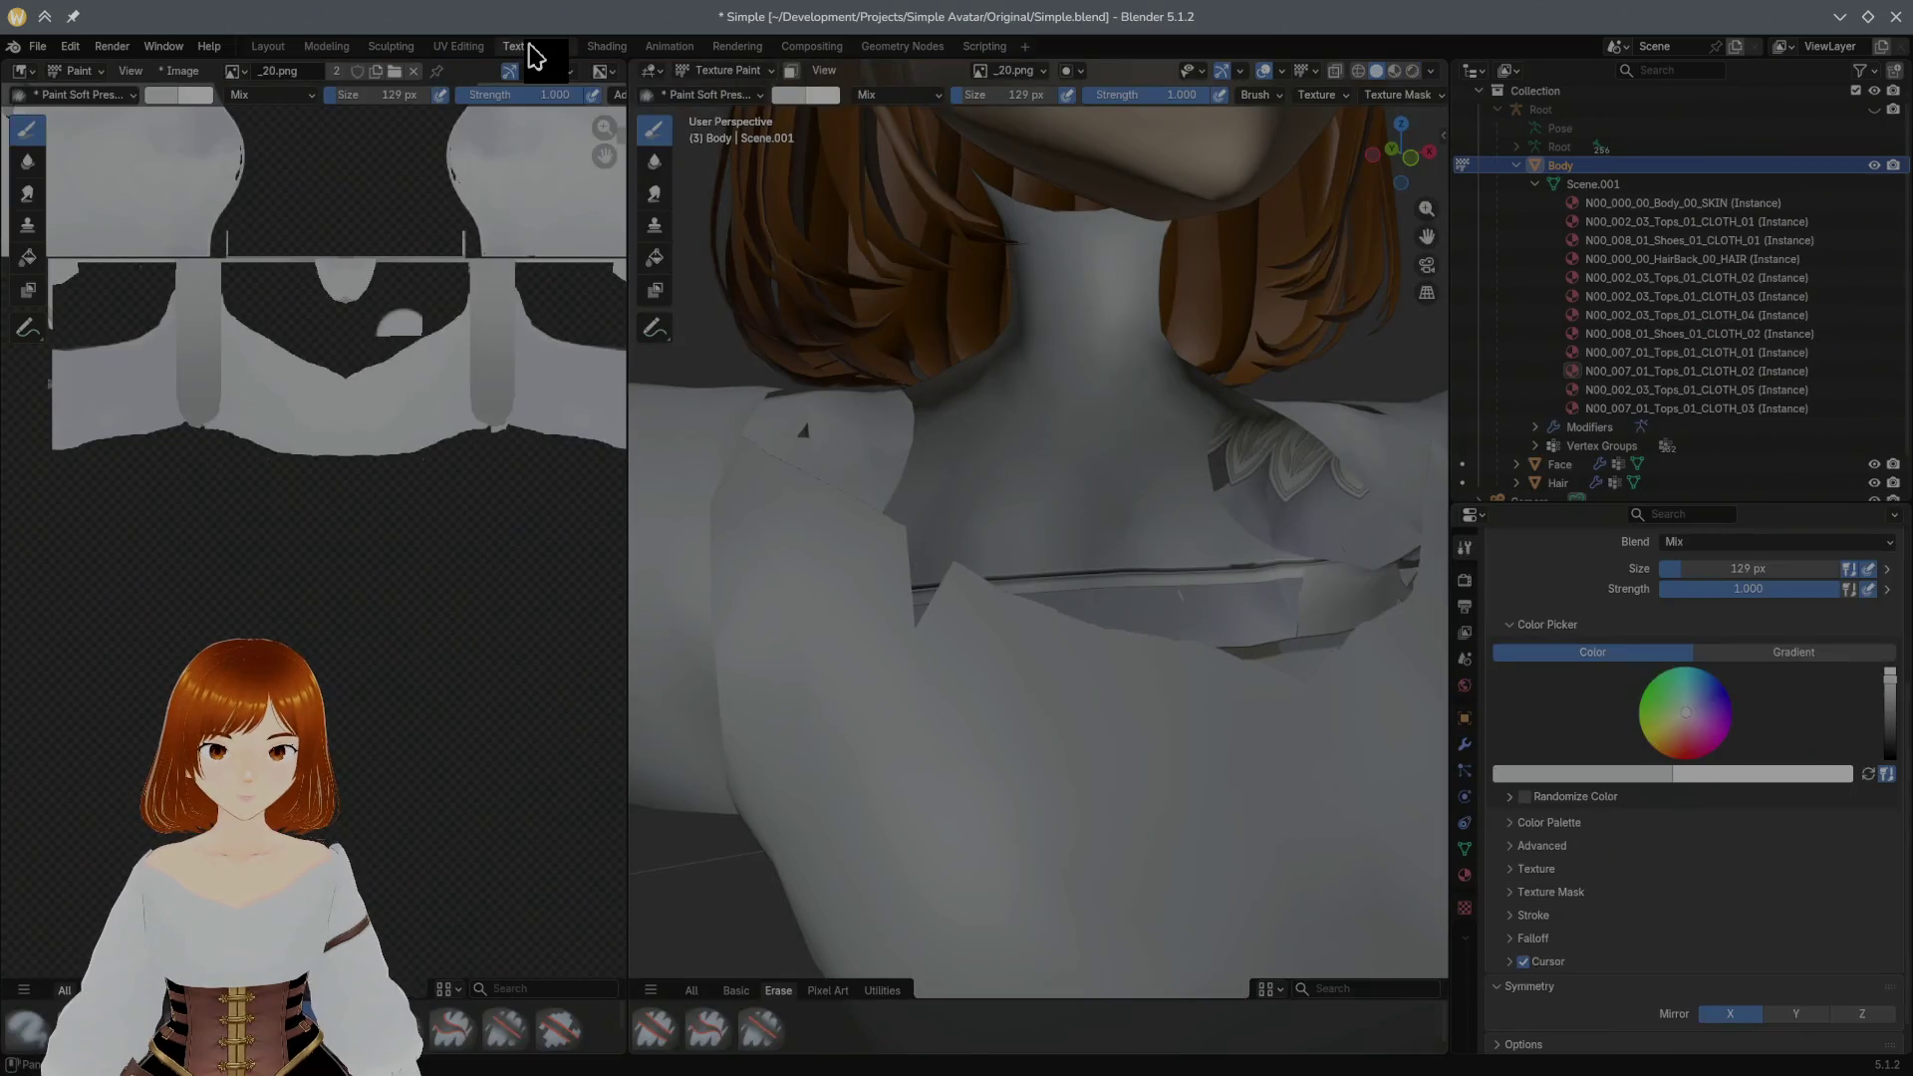
pyautogui.press('Tab')
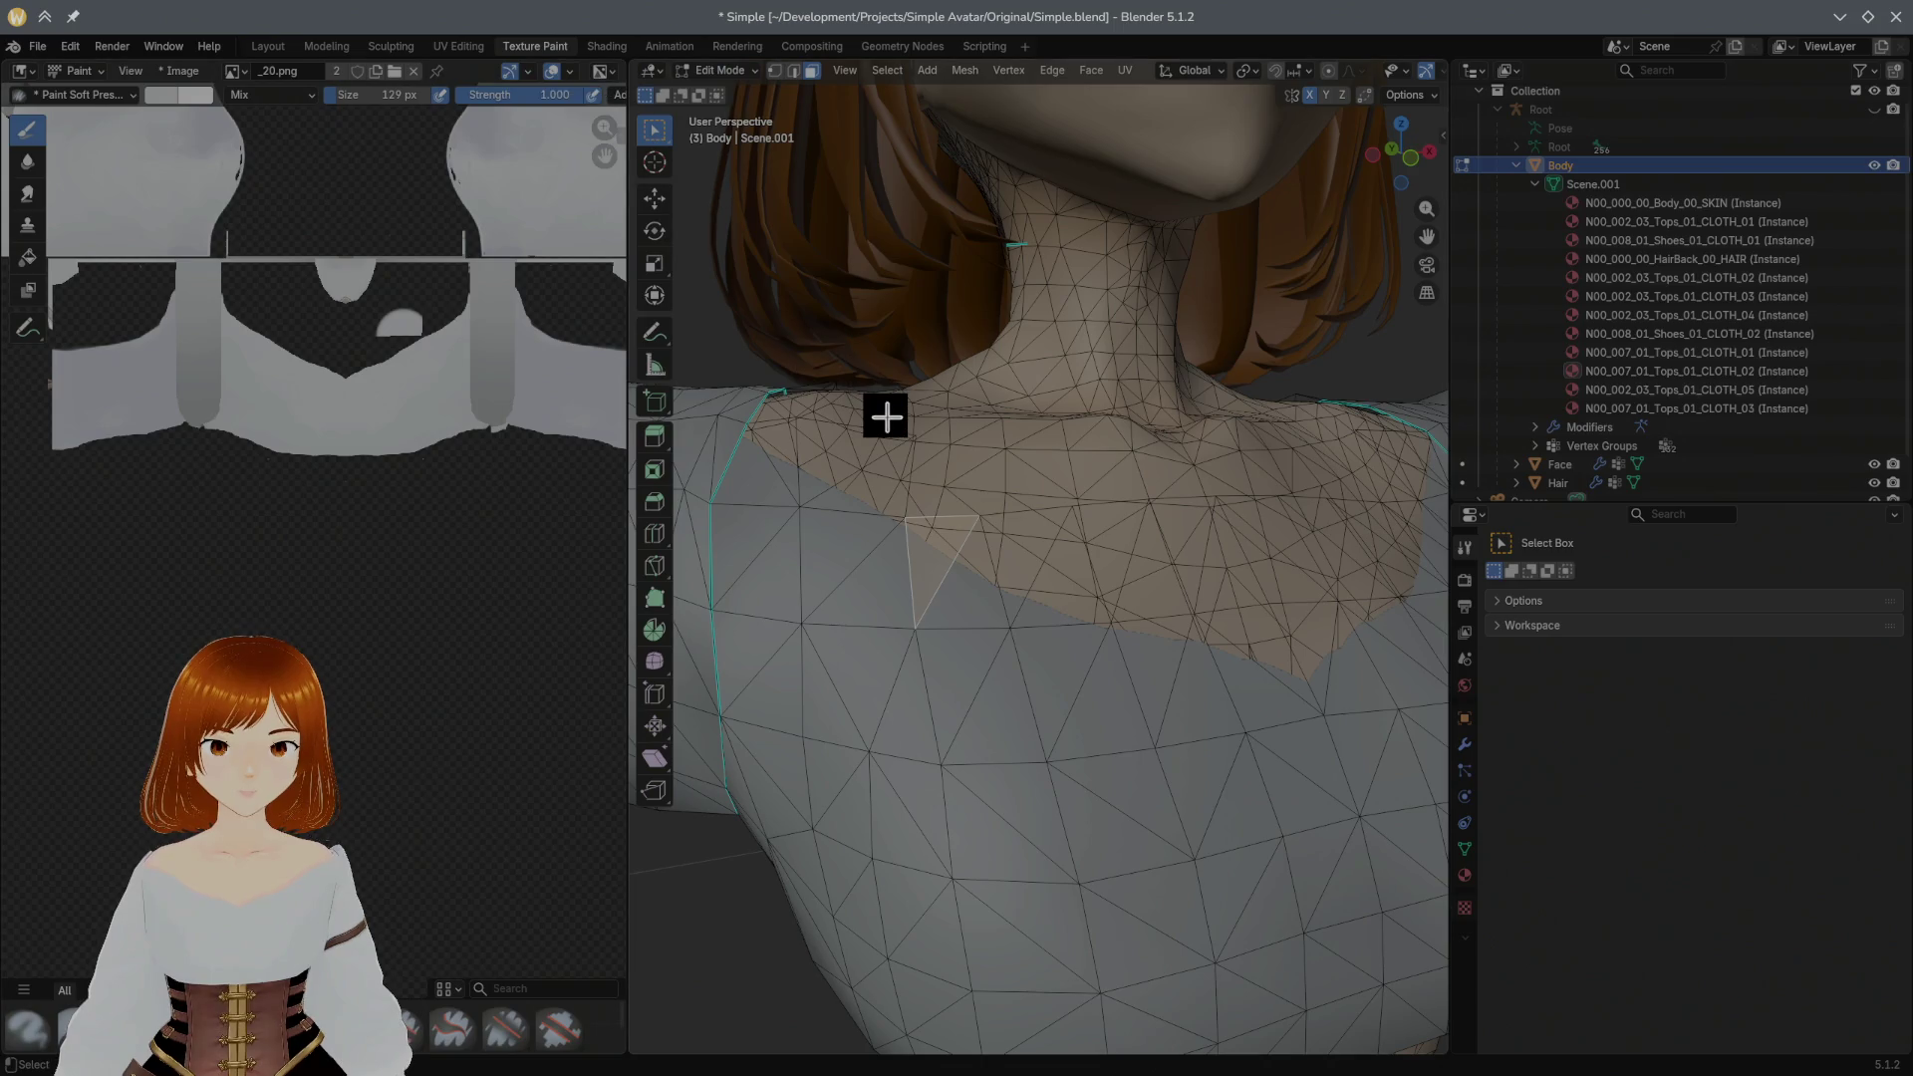
# Step: Select a face on the shirt's upper chest in Modeling and return to Texture Paint
pyautogui.moveTo(914, 452)
pyautogui.mouseDown(button='middle')
pyautogui.moveTo(890, 454)
pyautogui.moveTo(906, 451)
pyautogui.mouseUp(button='middle')
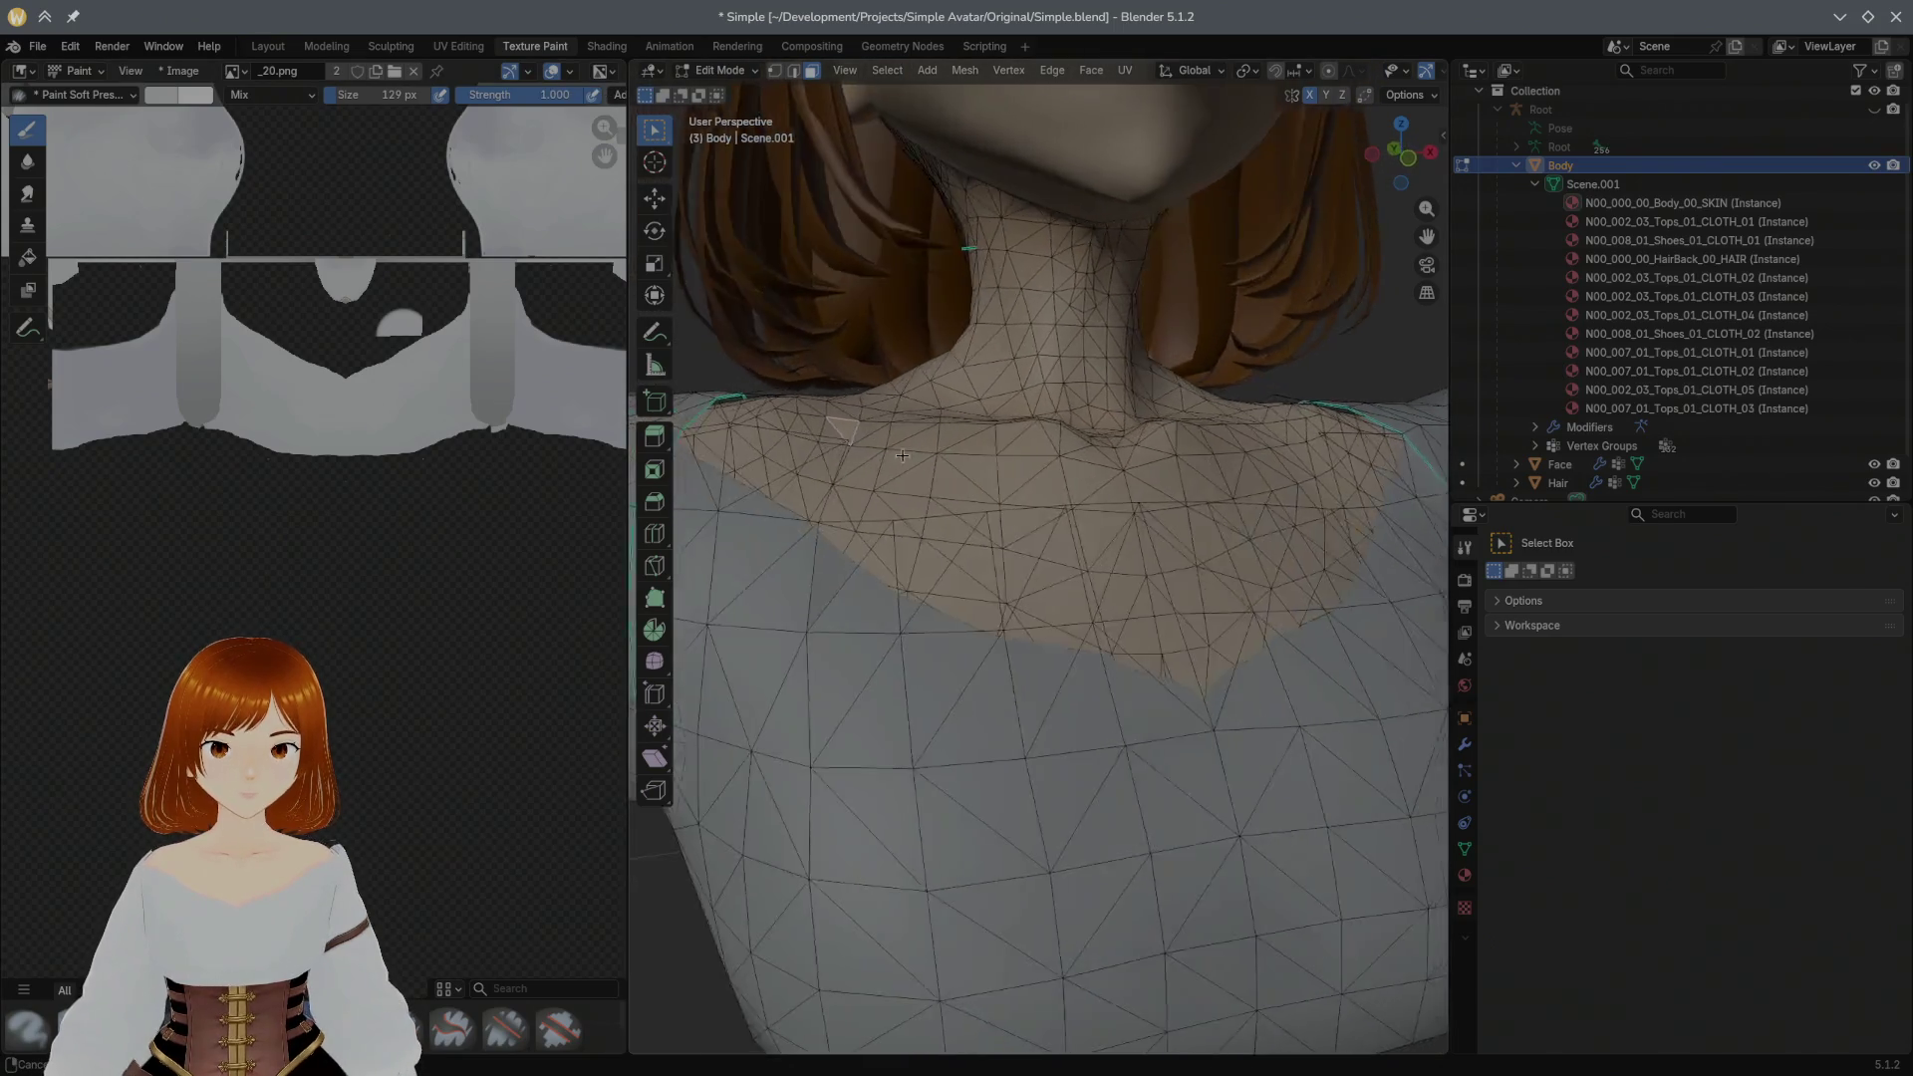
pyautogui.click(326, 46)
pyautogui.moveTo(761, 451)
pyautogui.mouseDown(button='middle')
pyautogui.moveTo(879, 424)
pyautogui.moveTo(702, 462)
pyautogui.mouseUp(button='middle')
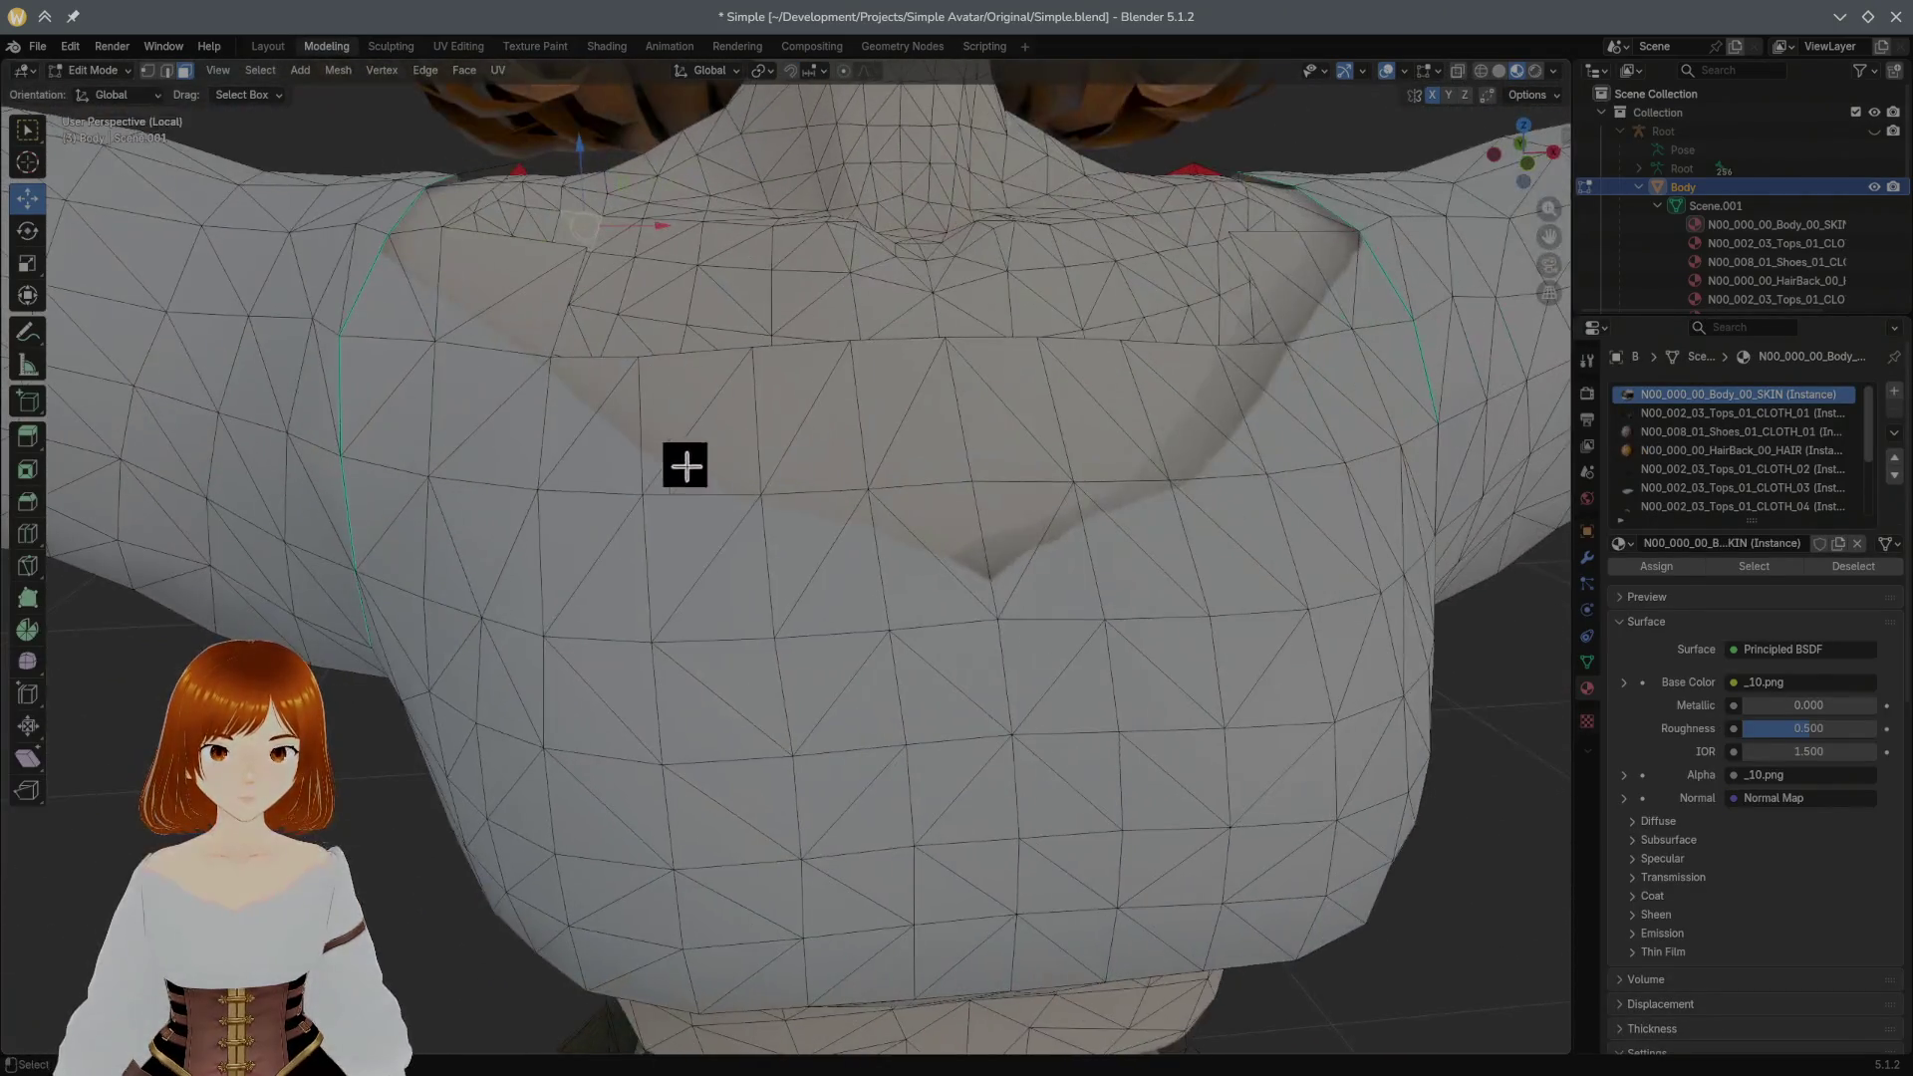
pyautogui.click(598, 448)
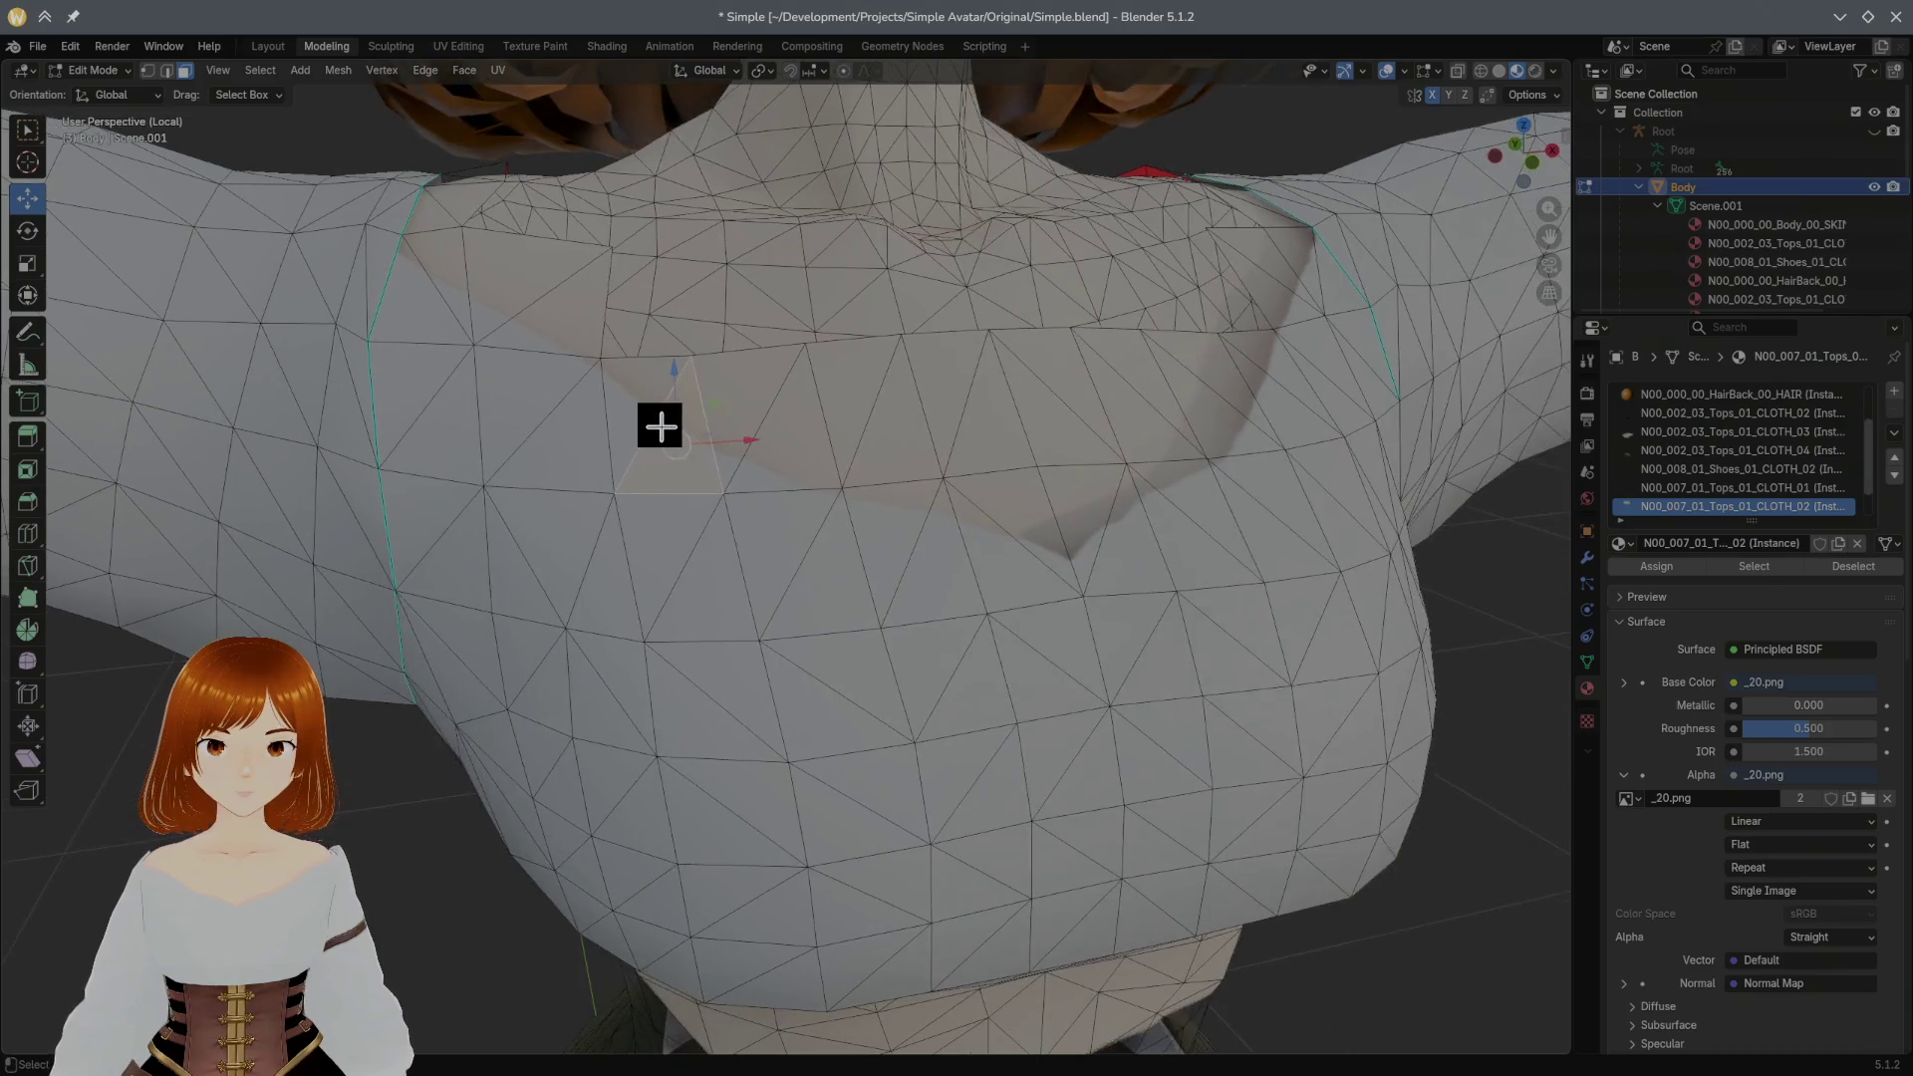
pyautogui.scroll(5, 661, 423)
pyautogui.moveTo(662, 423)
pyautogui.mouseDown(button='middle')
pyautogui.moveTo(704, 435)
pyautogui.moveTo(688, 468)
pyautogui.moveTo(705, 436)
pyautogui.mouseUp(button='middle')
pyautogui.scroll(-3, 703, 436)
pyautogui.click(535, 47)
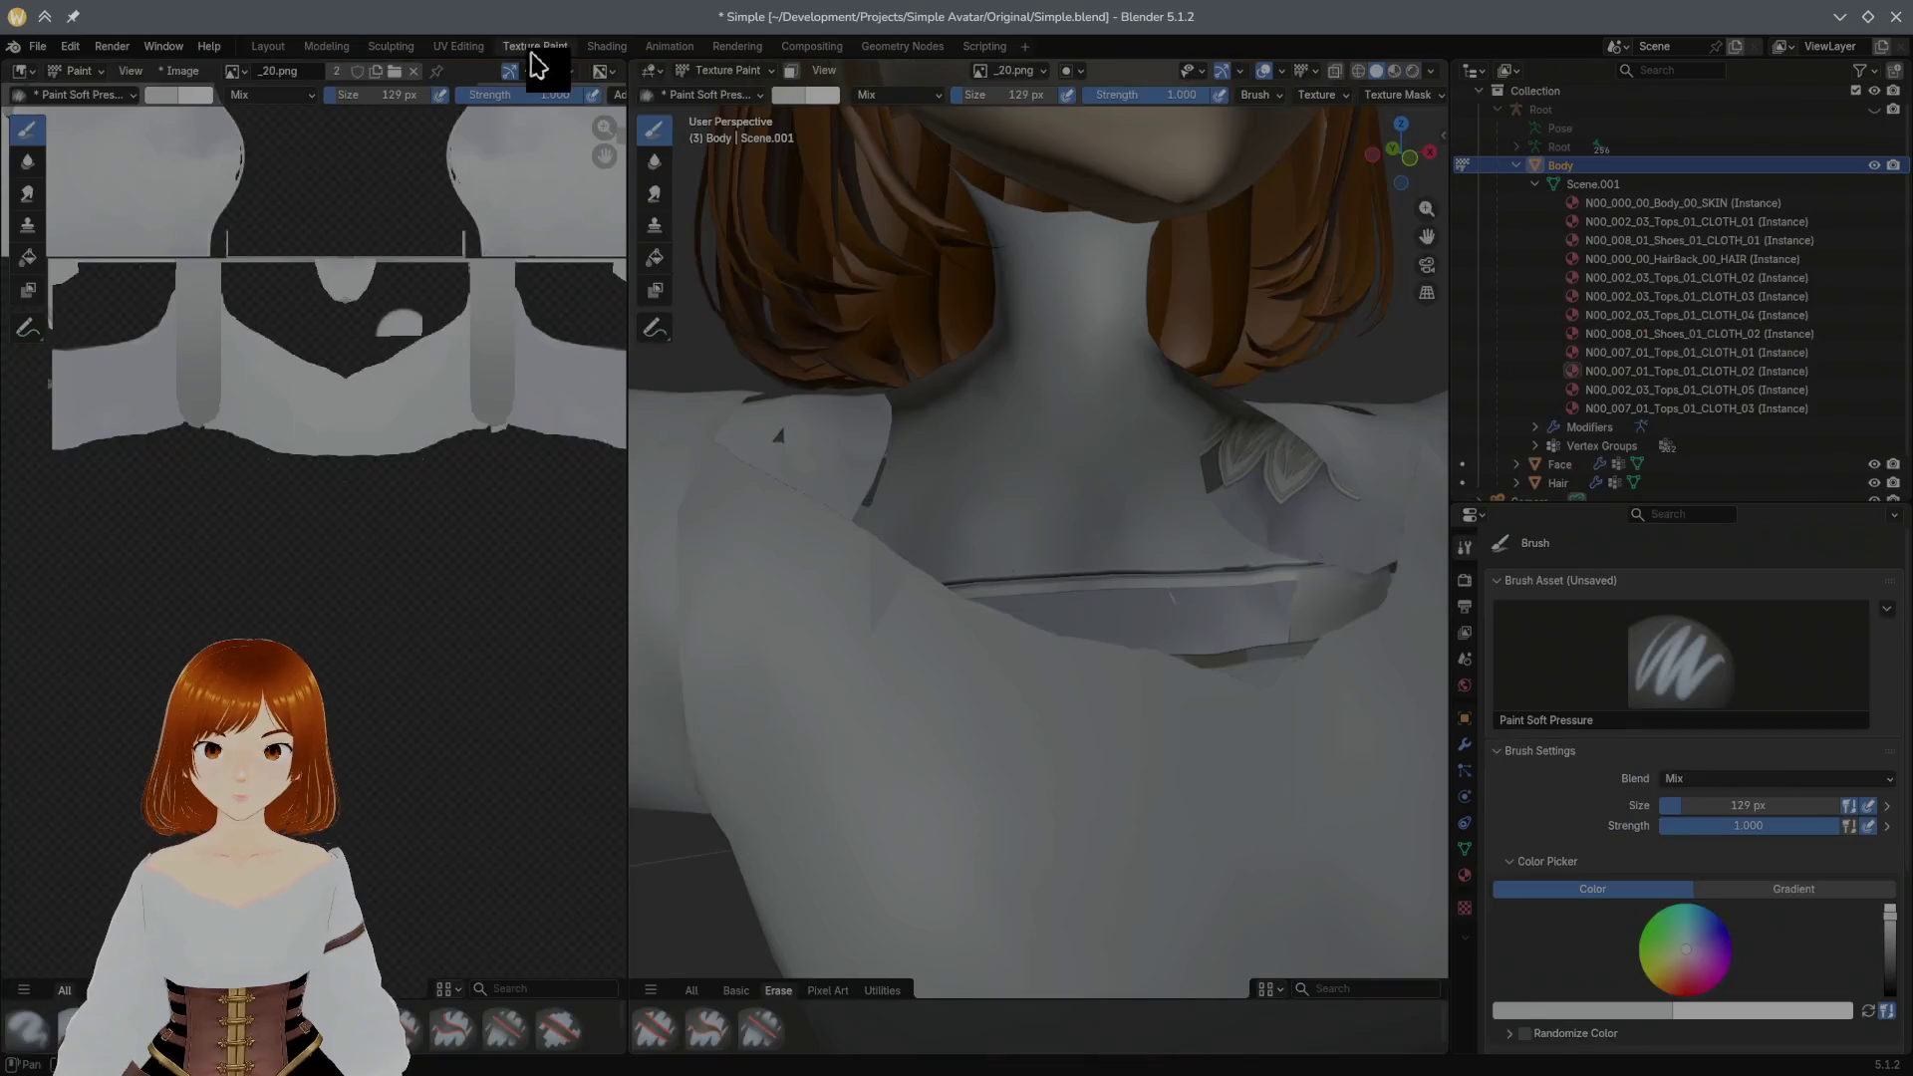
# Step: Undo an overly dark test stroke on the chest and sample the shirt's grey instead
pyautogui.moveTo(820, 261)
pyautogui.mouseDown(button='middle')
pyautogui.moveTo(883, 316)
pyautogui.moveTo(840, 288)
pyautogui.mouseUp(button='middle')
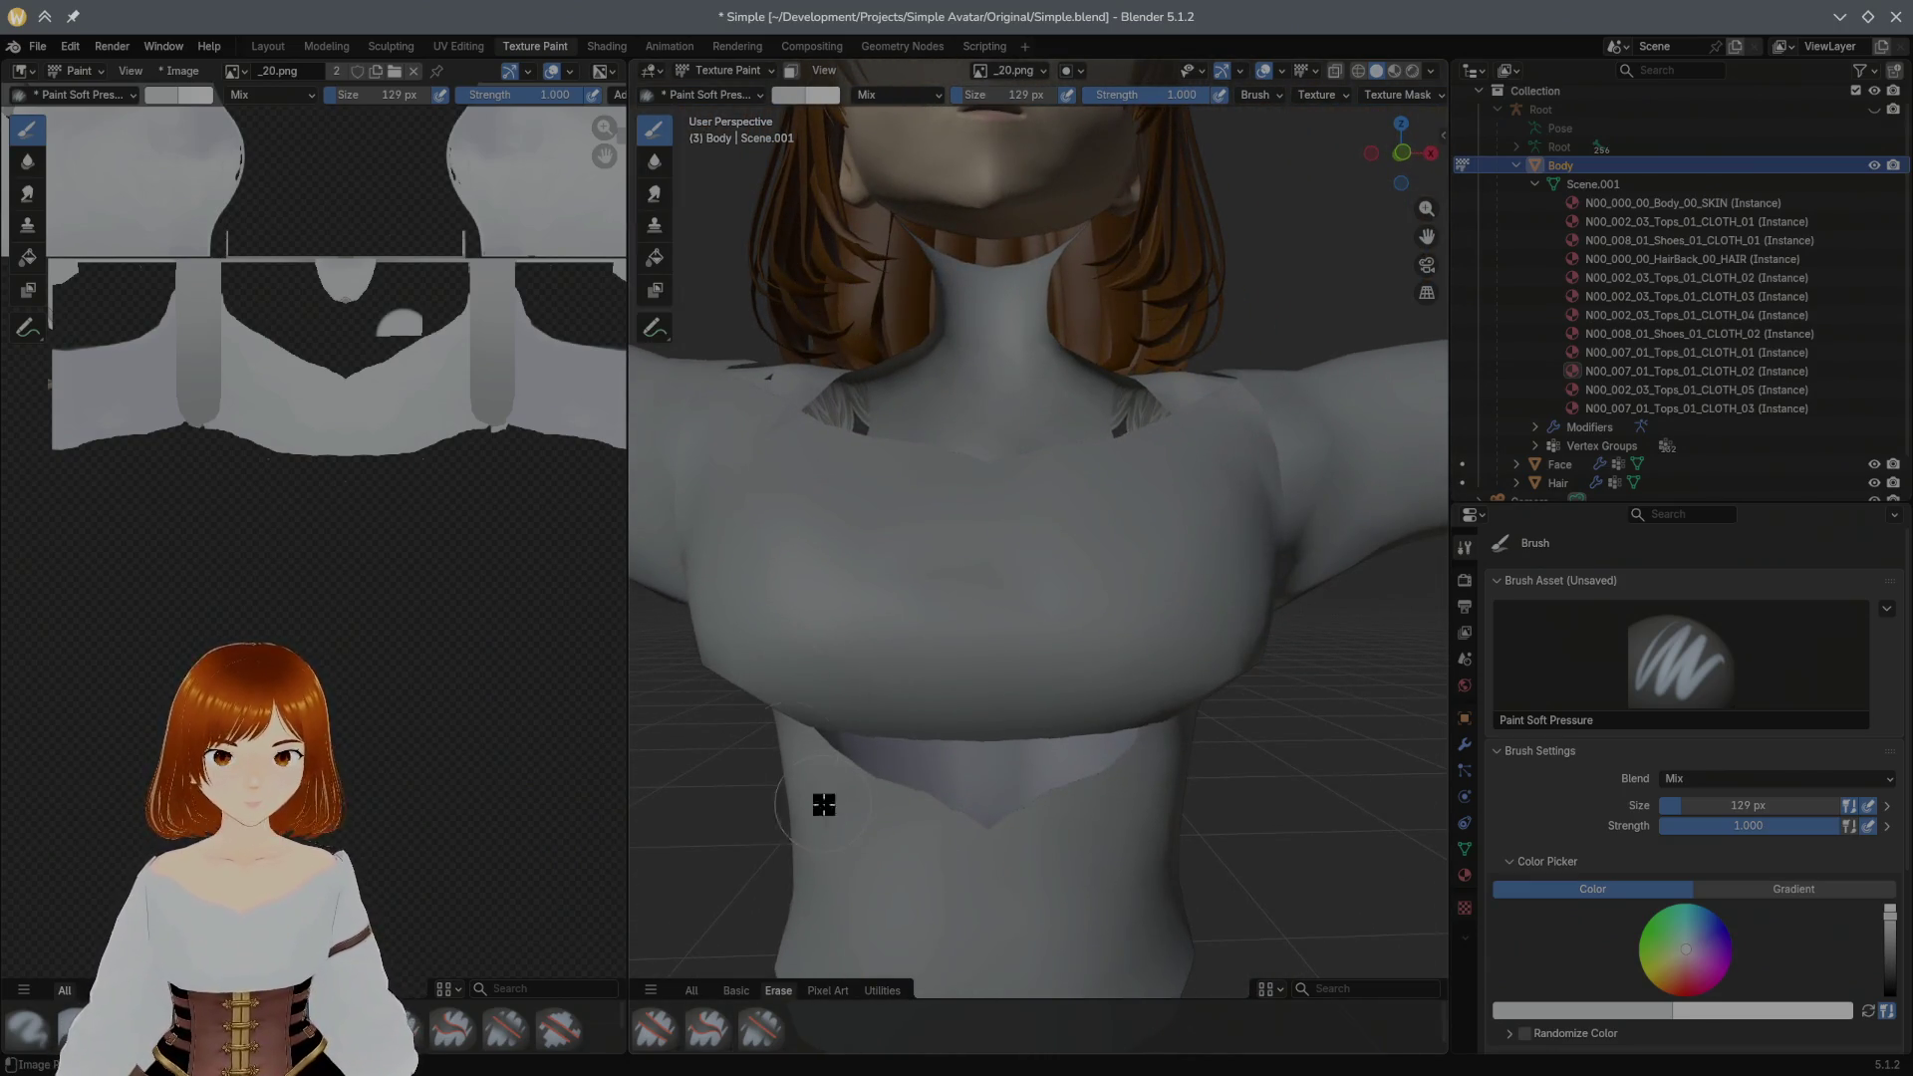
pyautogui.moveTo(1054, 701); pyautogui.dragTo(1069, 618, button='middle')
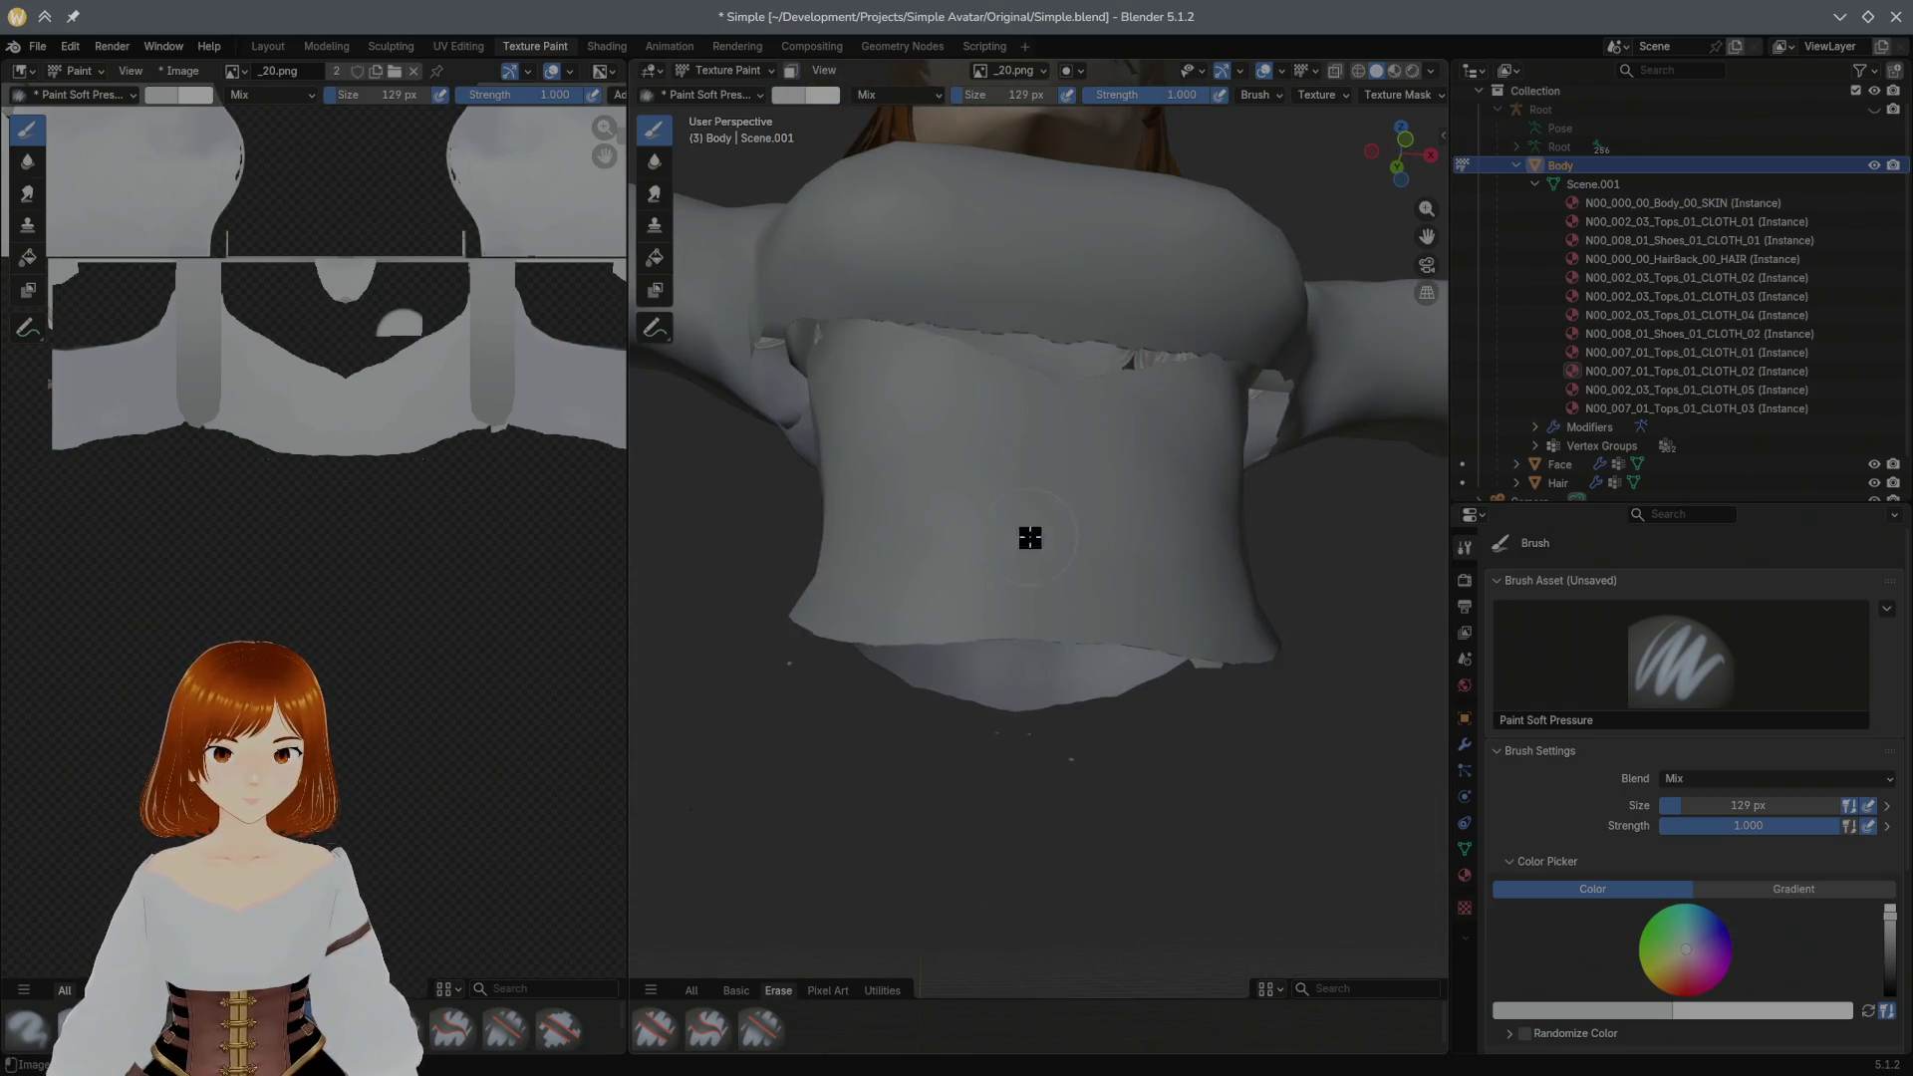
pyautogui.press('s')
pyautogui.moveTo(996, 316); pyautogui.dragTo(1026, 329)
pyautogui.hotkey('ctrl', 'z')
pyautogui.hotkey('ctrl', 'z')
pyautogui.moveTo(957, 376); pyautogui.dragTo(1097, 440, button='middle')
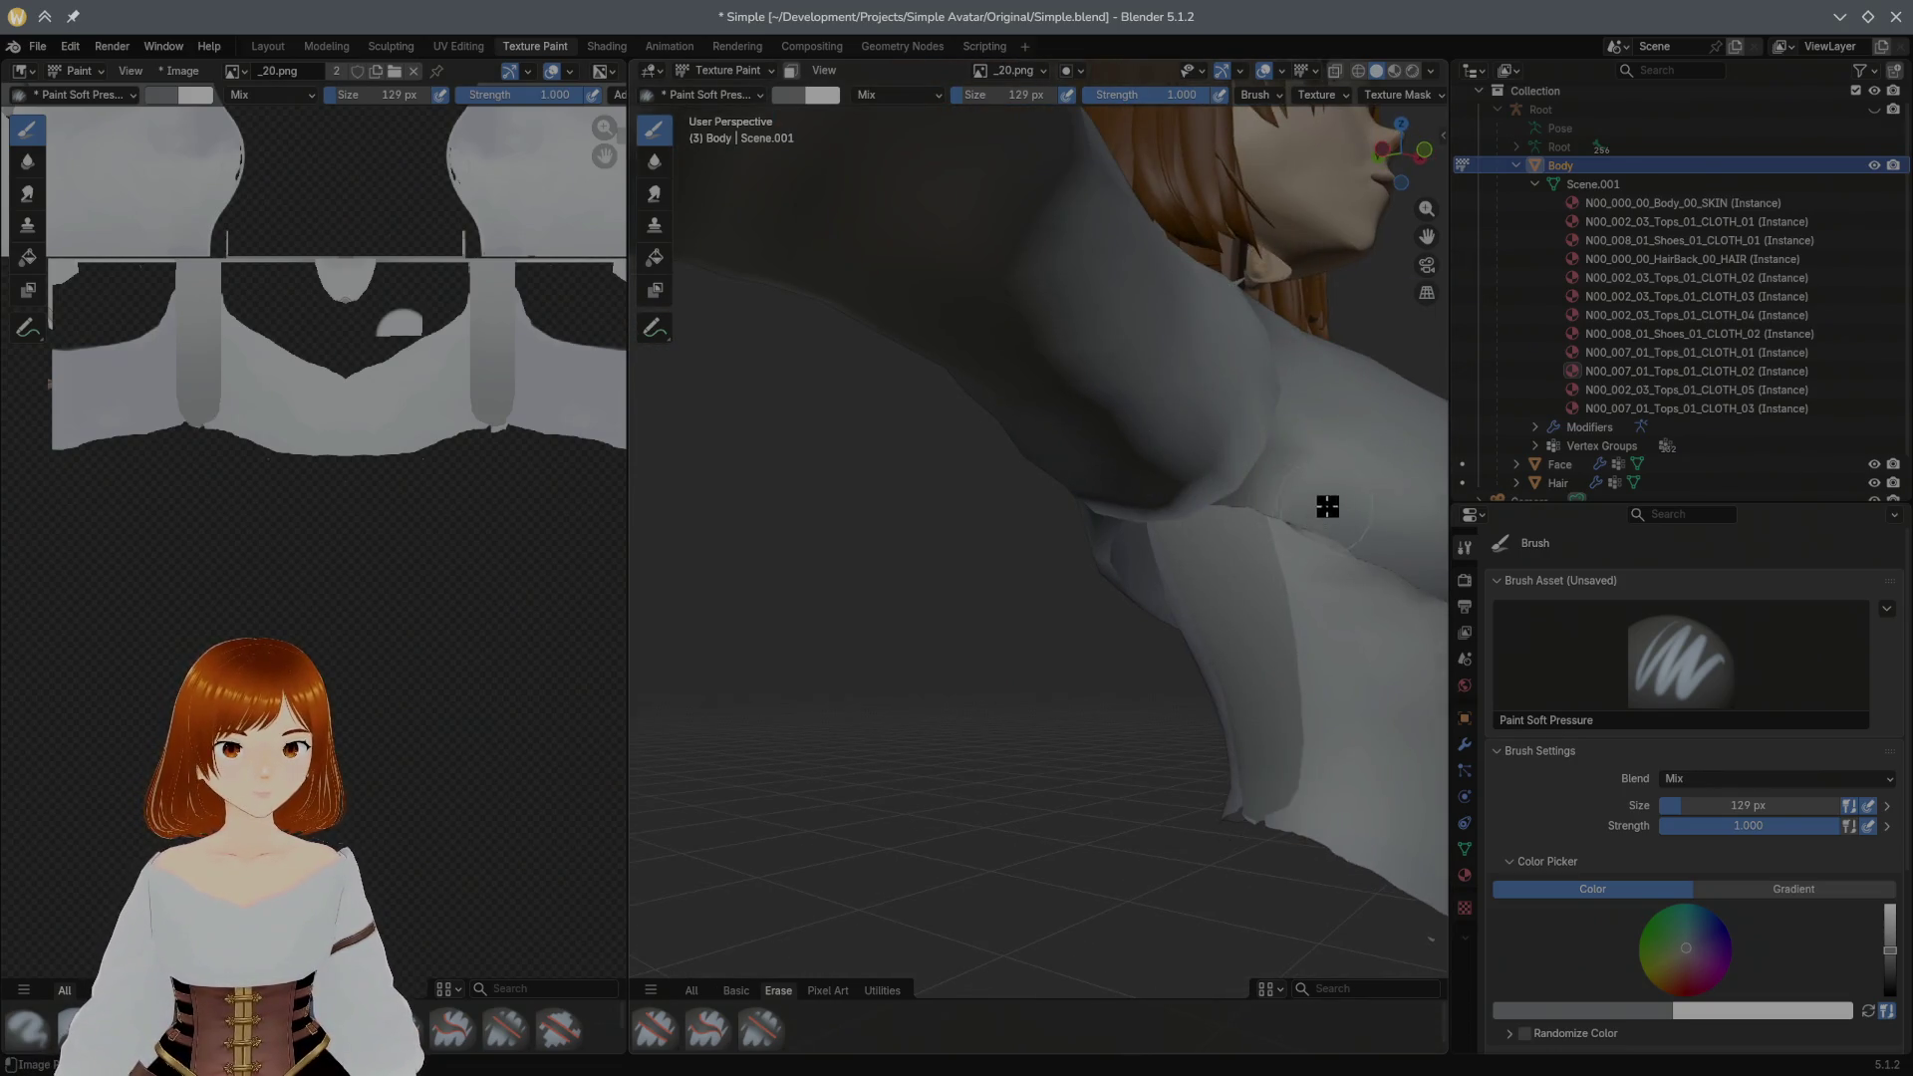
pyautogui.moveTo(1375, 470)
pyautogui.mouseDown(button='middle')
pyautogui.moveTo(1055, 444)
pyautogui.moveTo(1071, 456)
pyautogui.moveTo(974, 470)
pyautogui.mouseUp(button='middle')
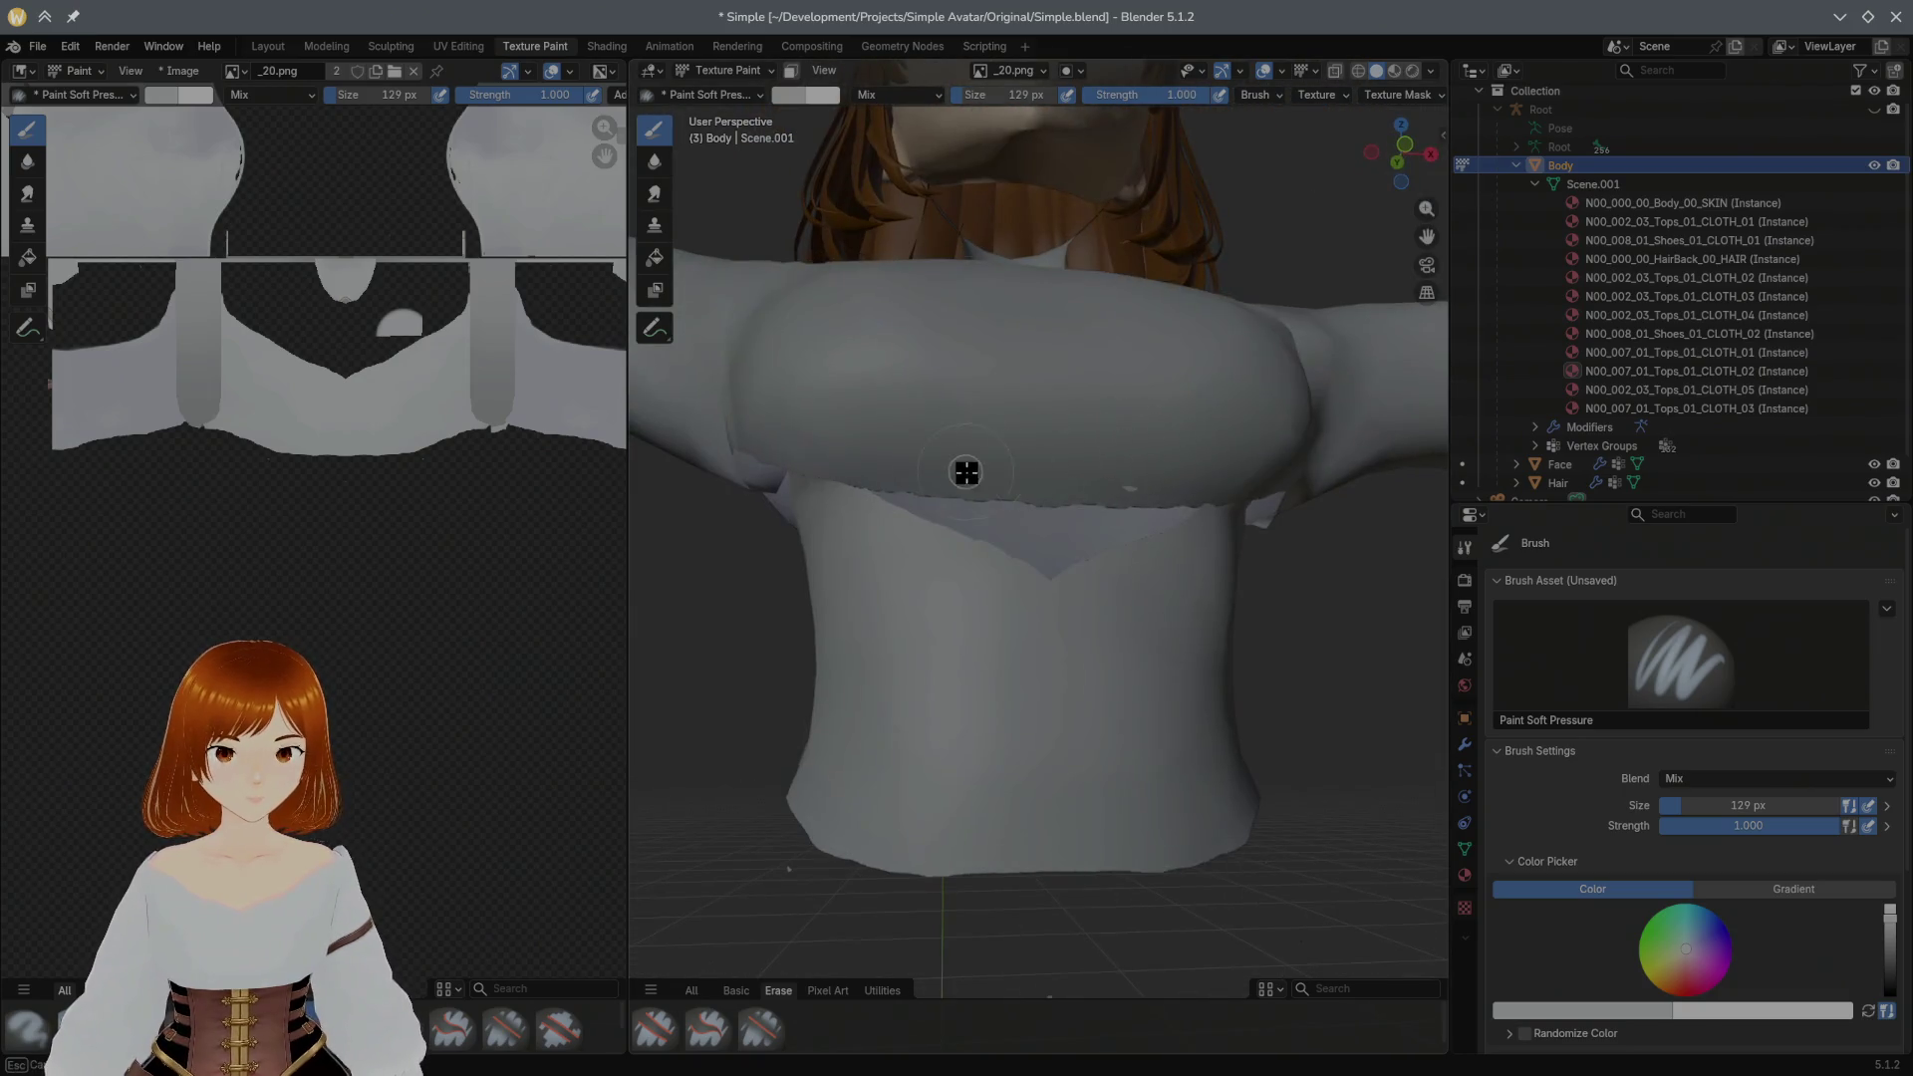
pyautogui.press('s')
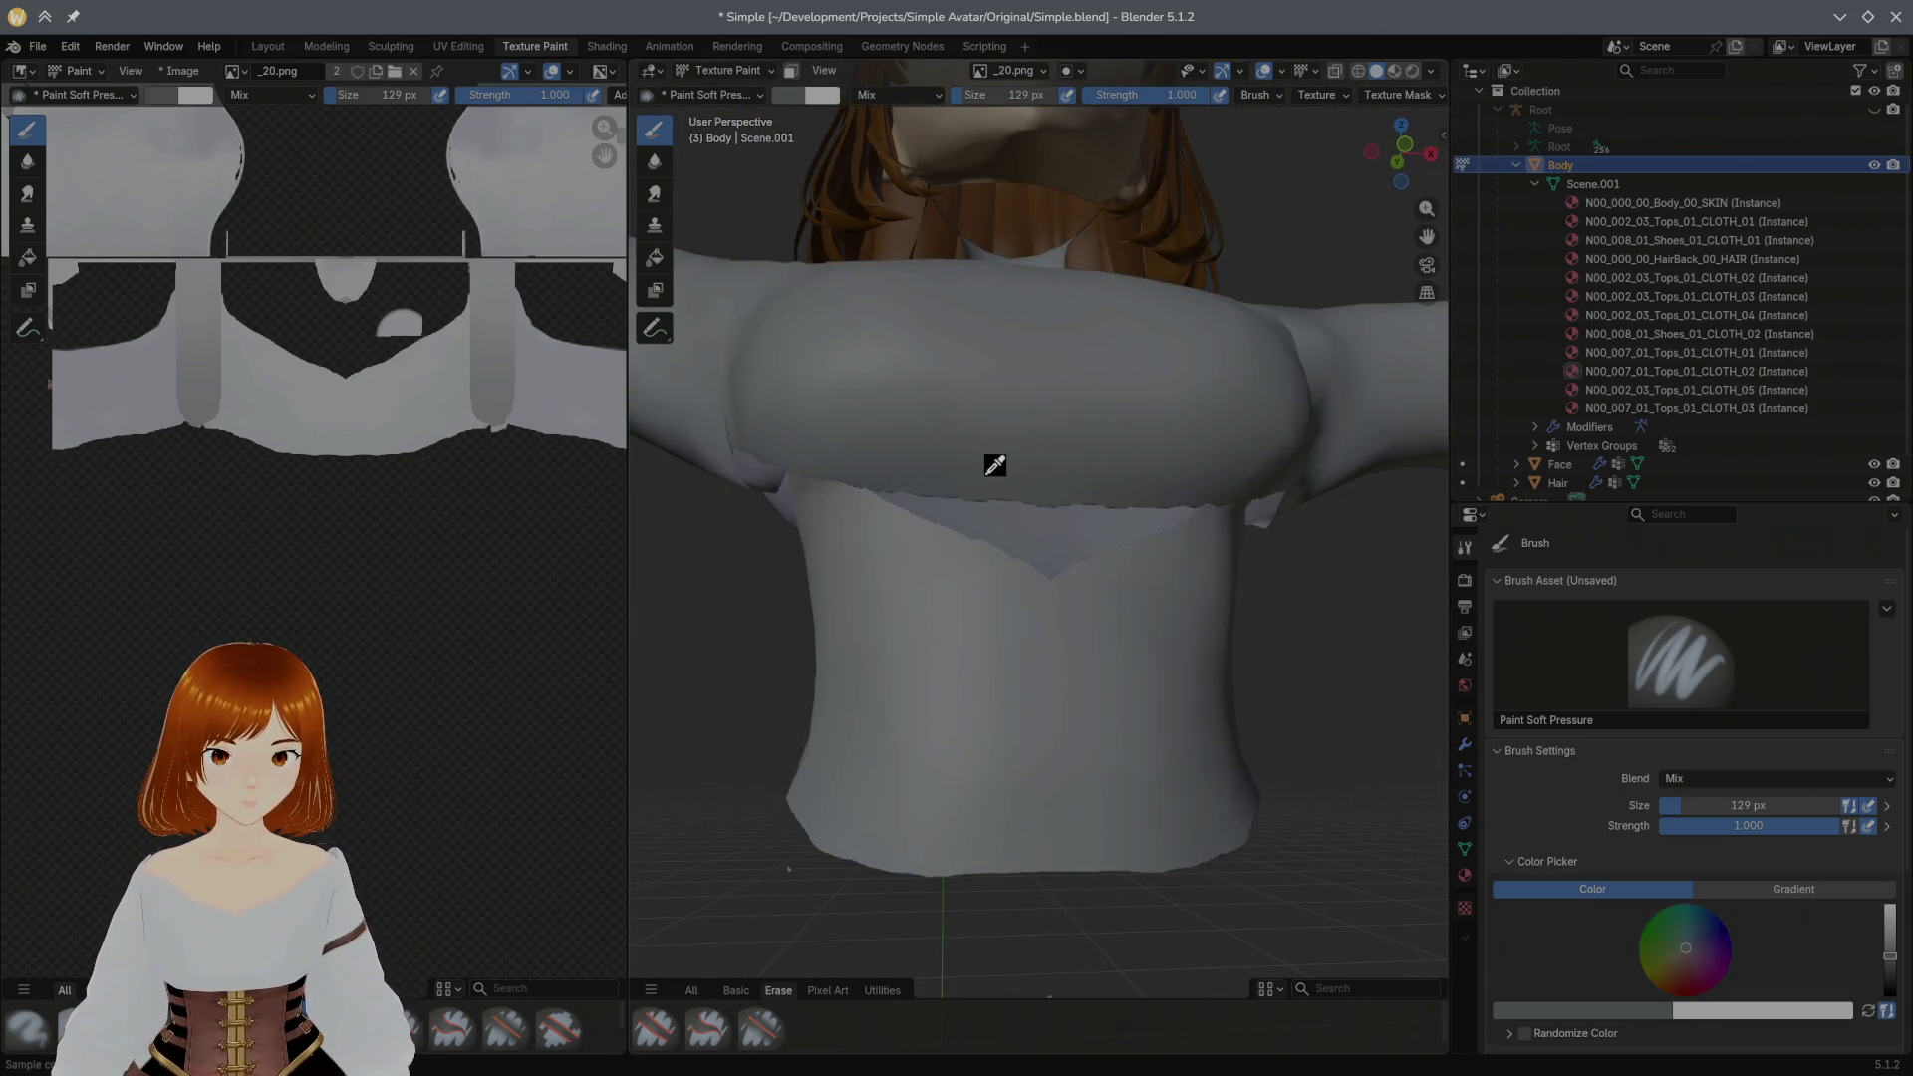
# Step: Paint light grey over the dark chest patch and the seam near the shoulder
pyautogui.moveTo(1026, 508)
pyautogui.mouseDown(button='middle')
pyautogui.moveTo(1013, 441)
pyautogui.moveTo(821, 615)
pyautogui.mouseUp(button='middle')
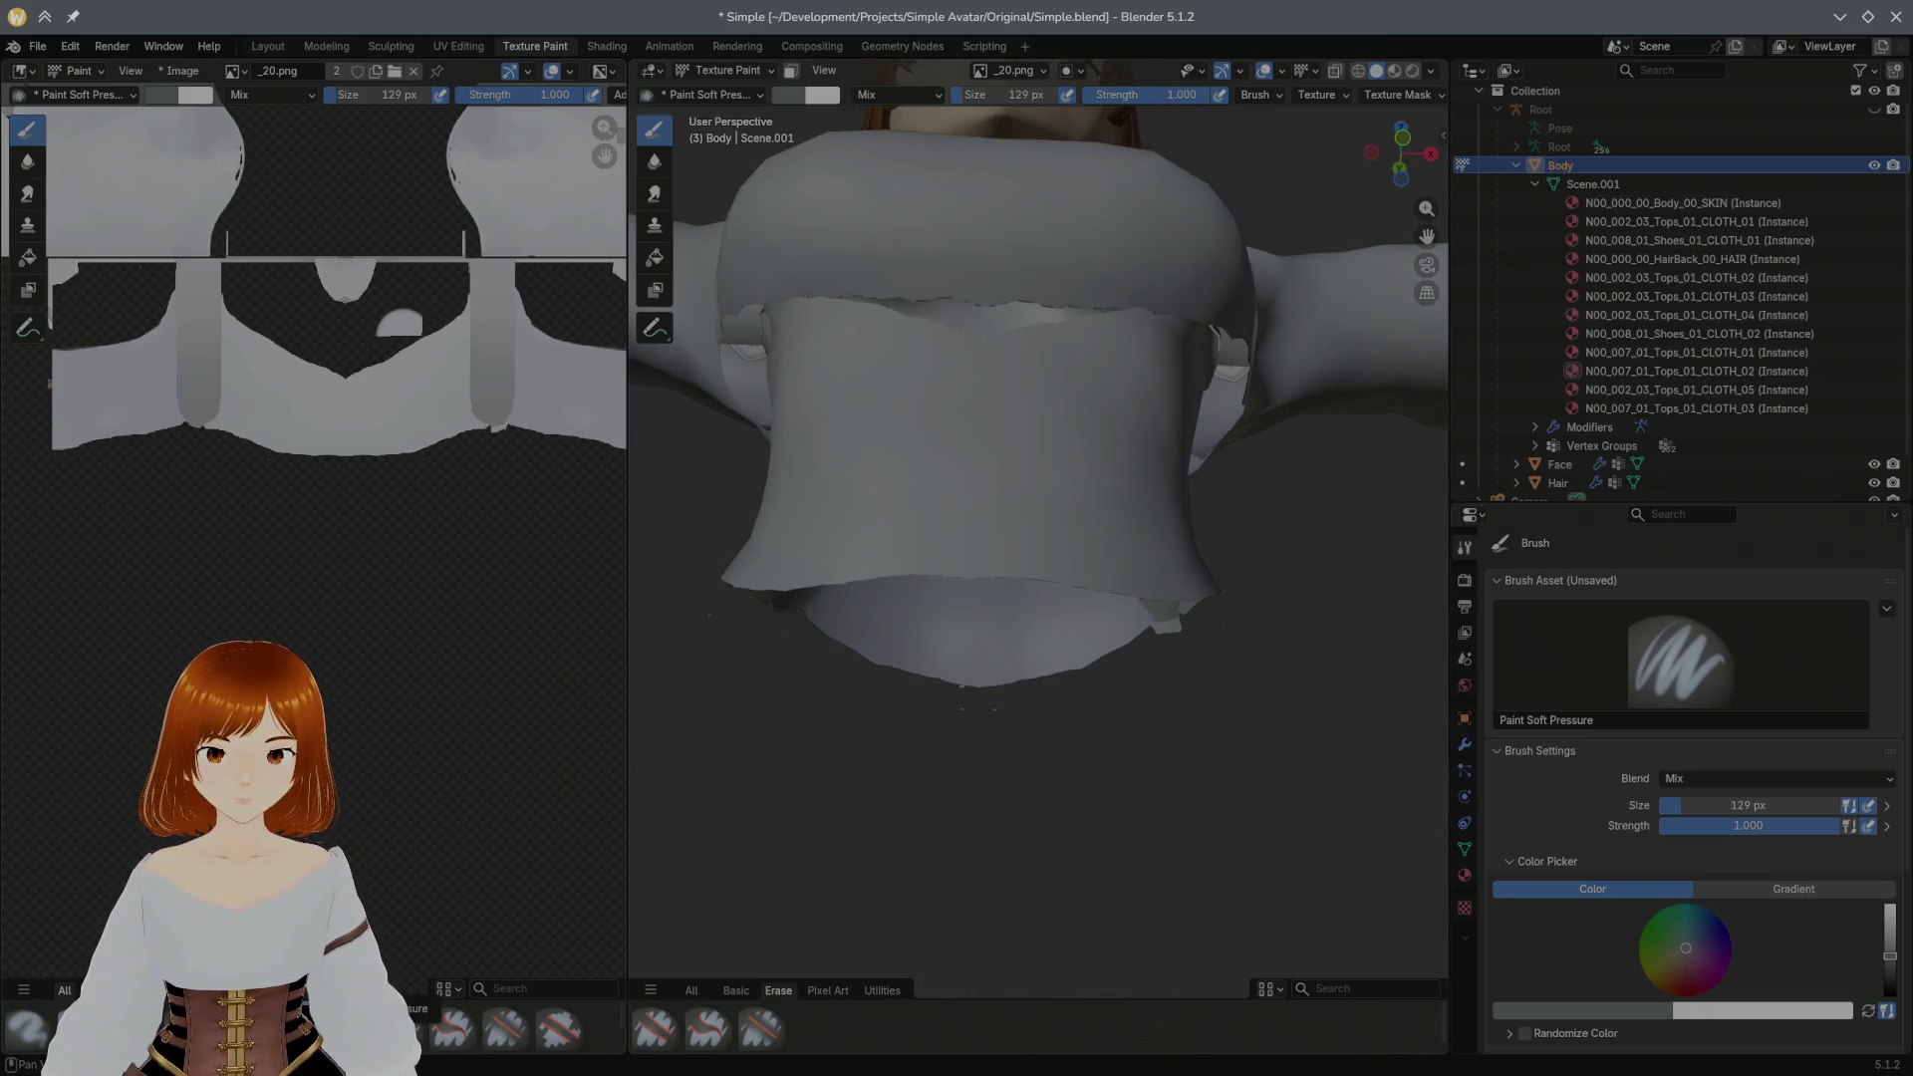
pyautogui.moveTo(947, 406)
pyautogui.mouseDown(button='middle')
pyautogui.moveTo(983, 548)
pyautogui.moveTo(968, 504)
pyautogui.mouseUp(button='middle')
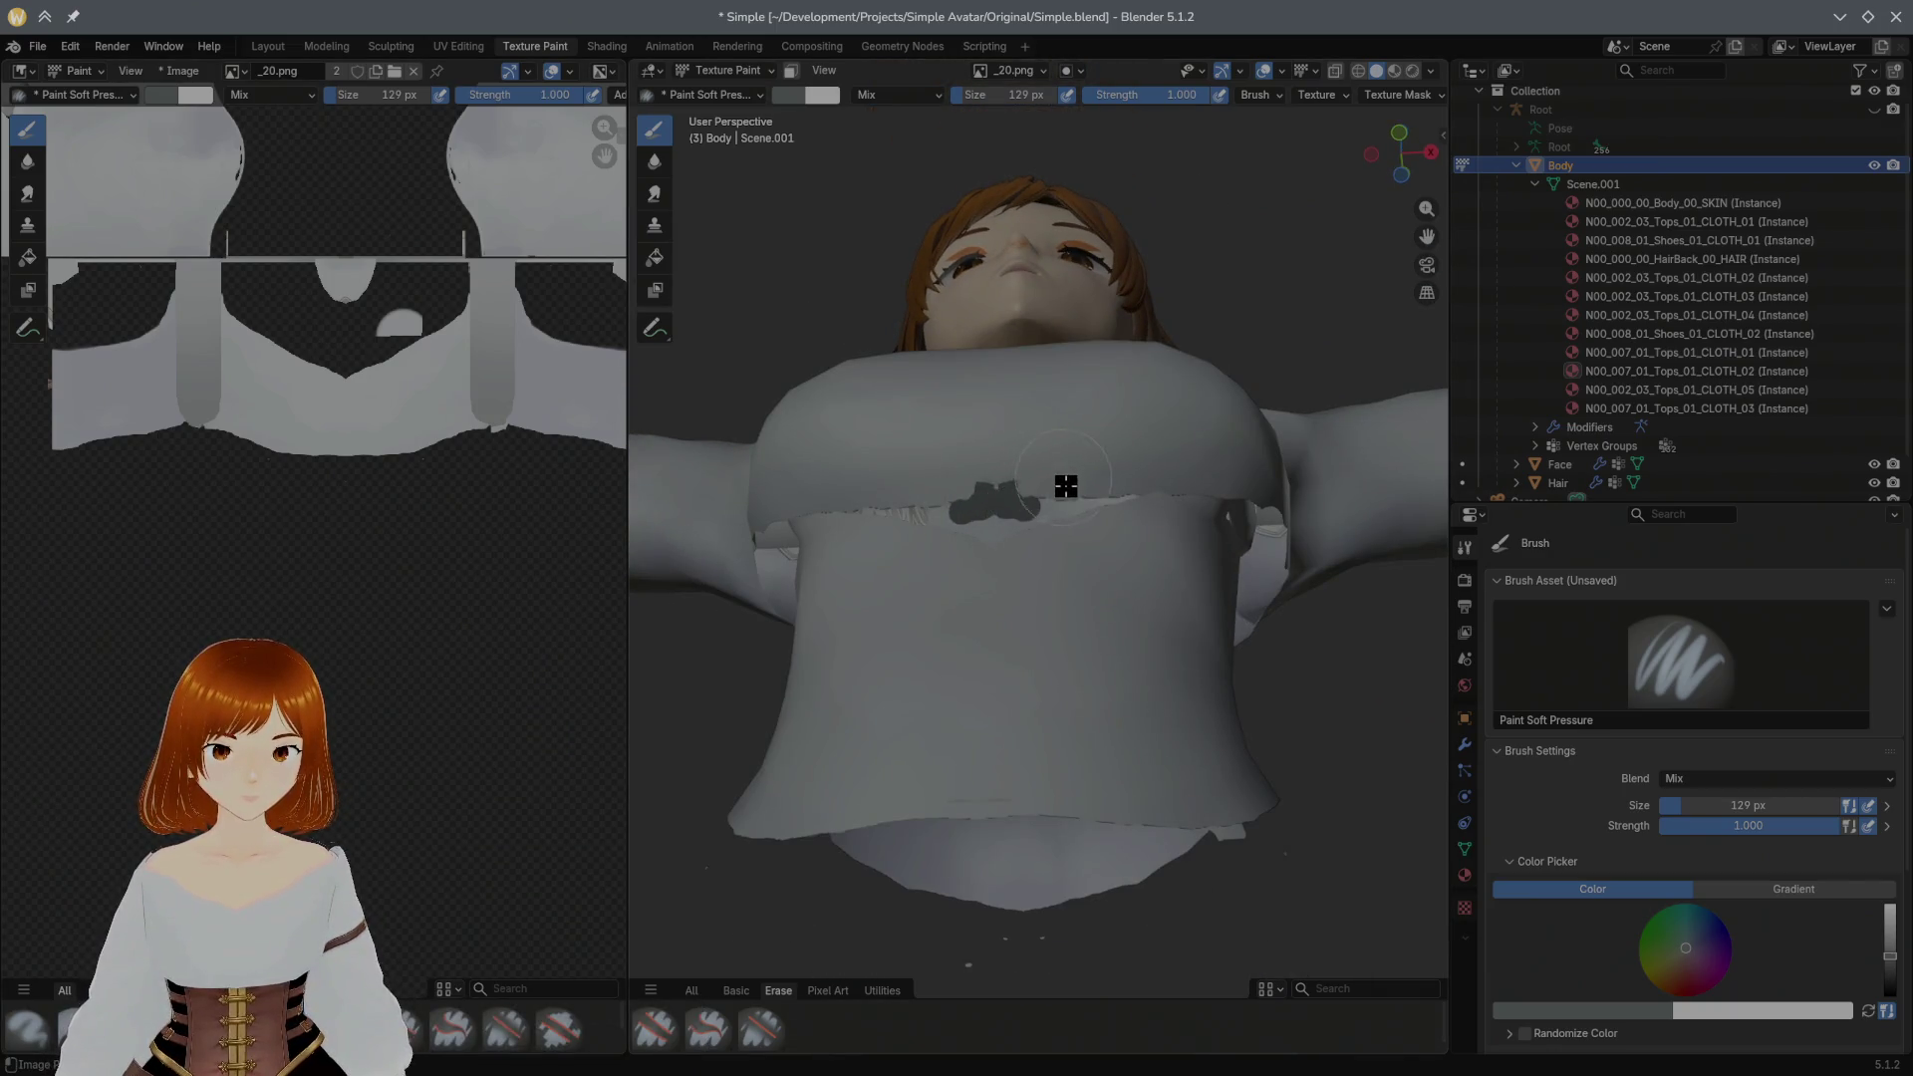
pyautogui.moveTo(987, 506); pyautogui.dragTo(1080, 486)
pyautogui.press('s')
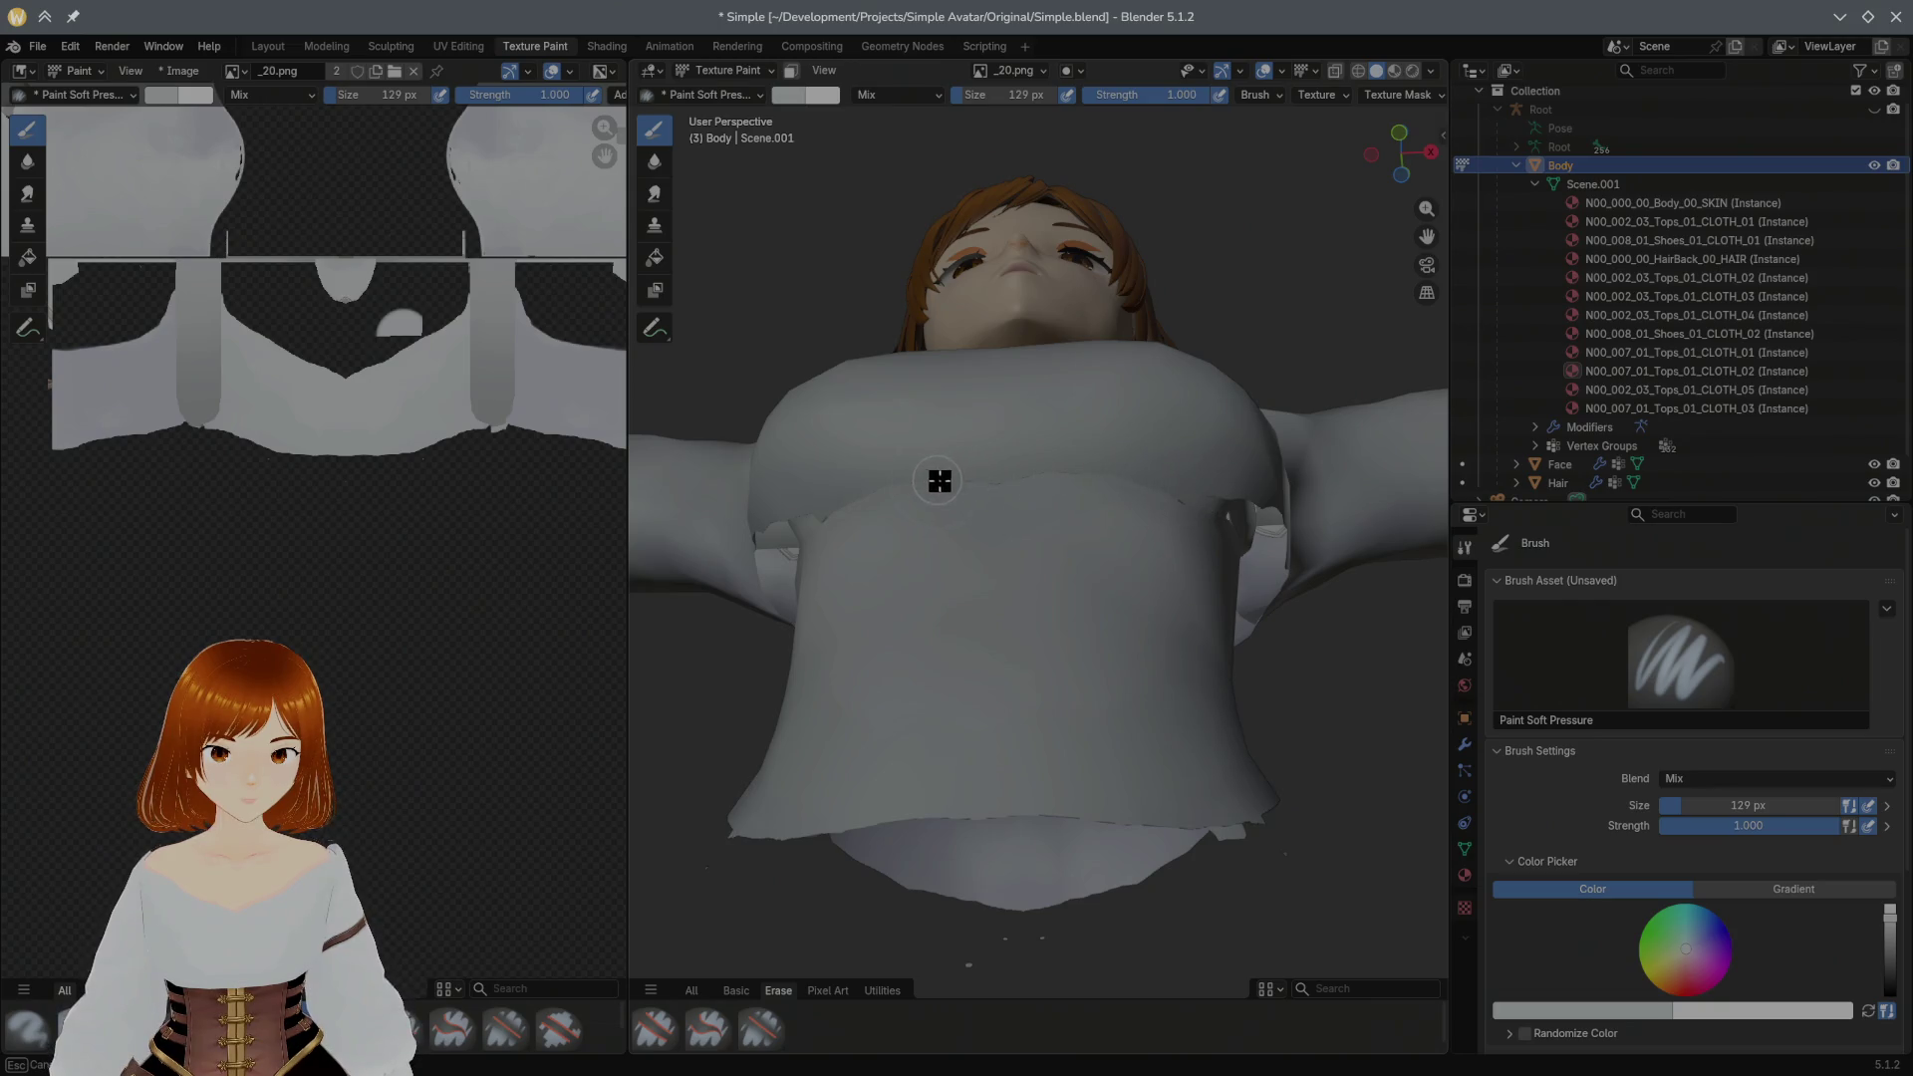
pyautogui.moveTo(1235, 500)
pyautogui.mouseDown(button='middle')
pyautogui.moveTo(1119, 499)
pyautogui.moveTo(832, 566)
pyautogui.mouseUp(button='middle')
pyautogui.moveTo(832, 565)
pyautogui.mouseDown()
pyautogui.moveTo(798, 607)
pyautogui.moveTo(876, 577)
pyautogui.moveTo(974, 579)
pyautogui.mouseUp()
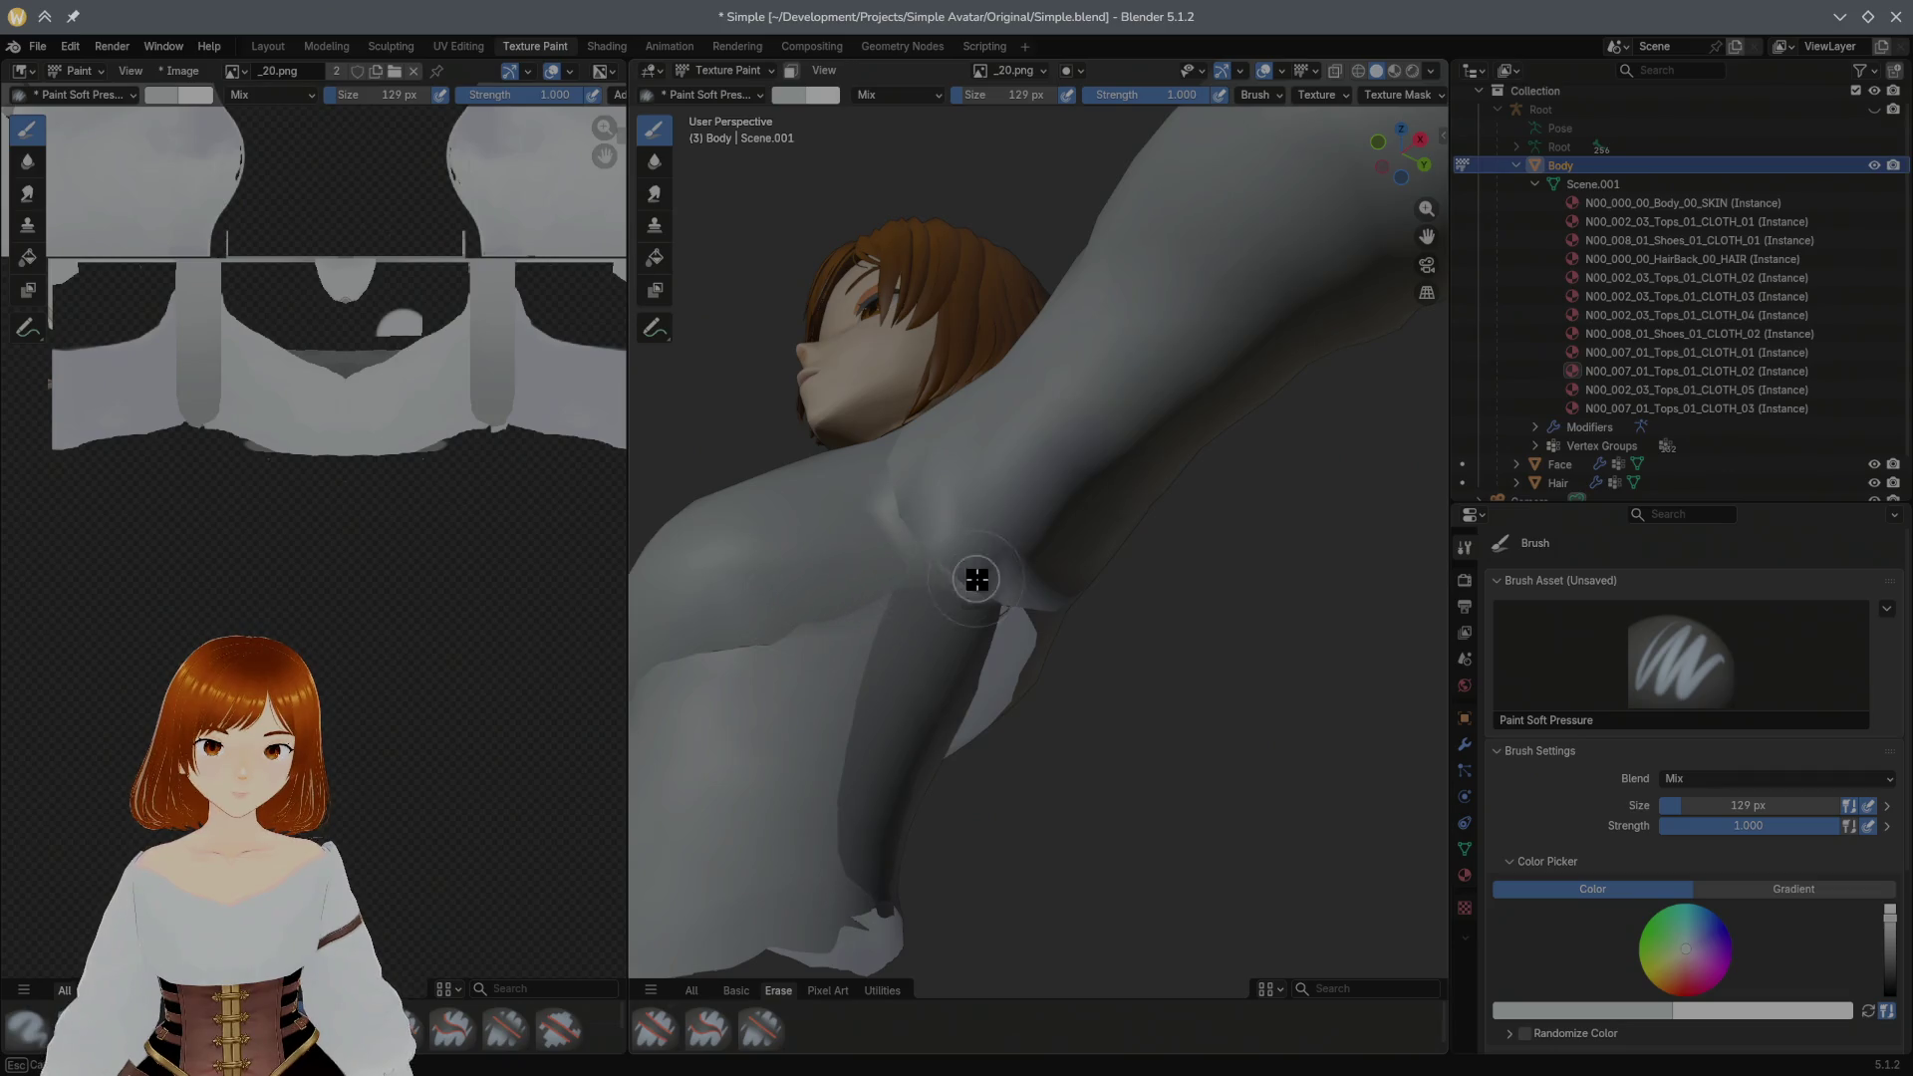
# Step: From a straight back view, paint over and soften the seam across the lower back
pyautogui.moveTo(992, 589)
pyautogui.mouseDown(button='middle')
pyautogui.moveTo(906, 556)
pyautogui.moveTo(761, 542)
pyautogui.moveTo(839, 666)
pyautogui.moveTo(763, 568)
pyautogui.moveTo(814, 649)
pyautogui.mouseUp(button='middle')
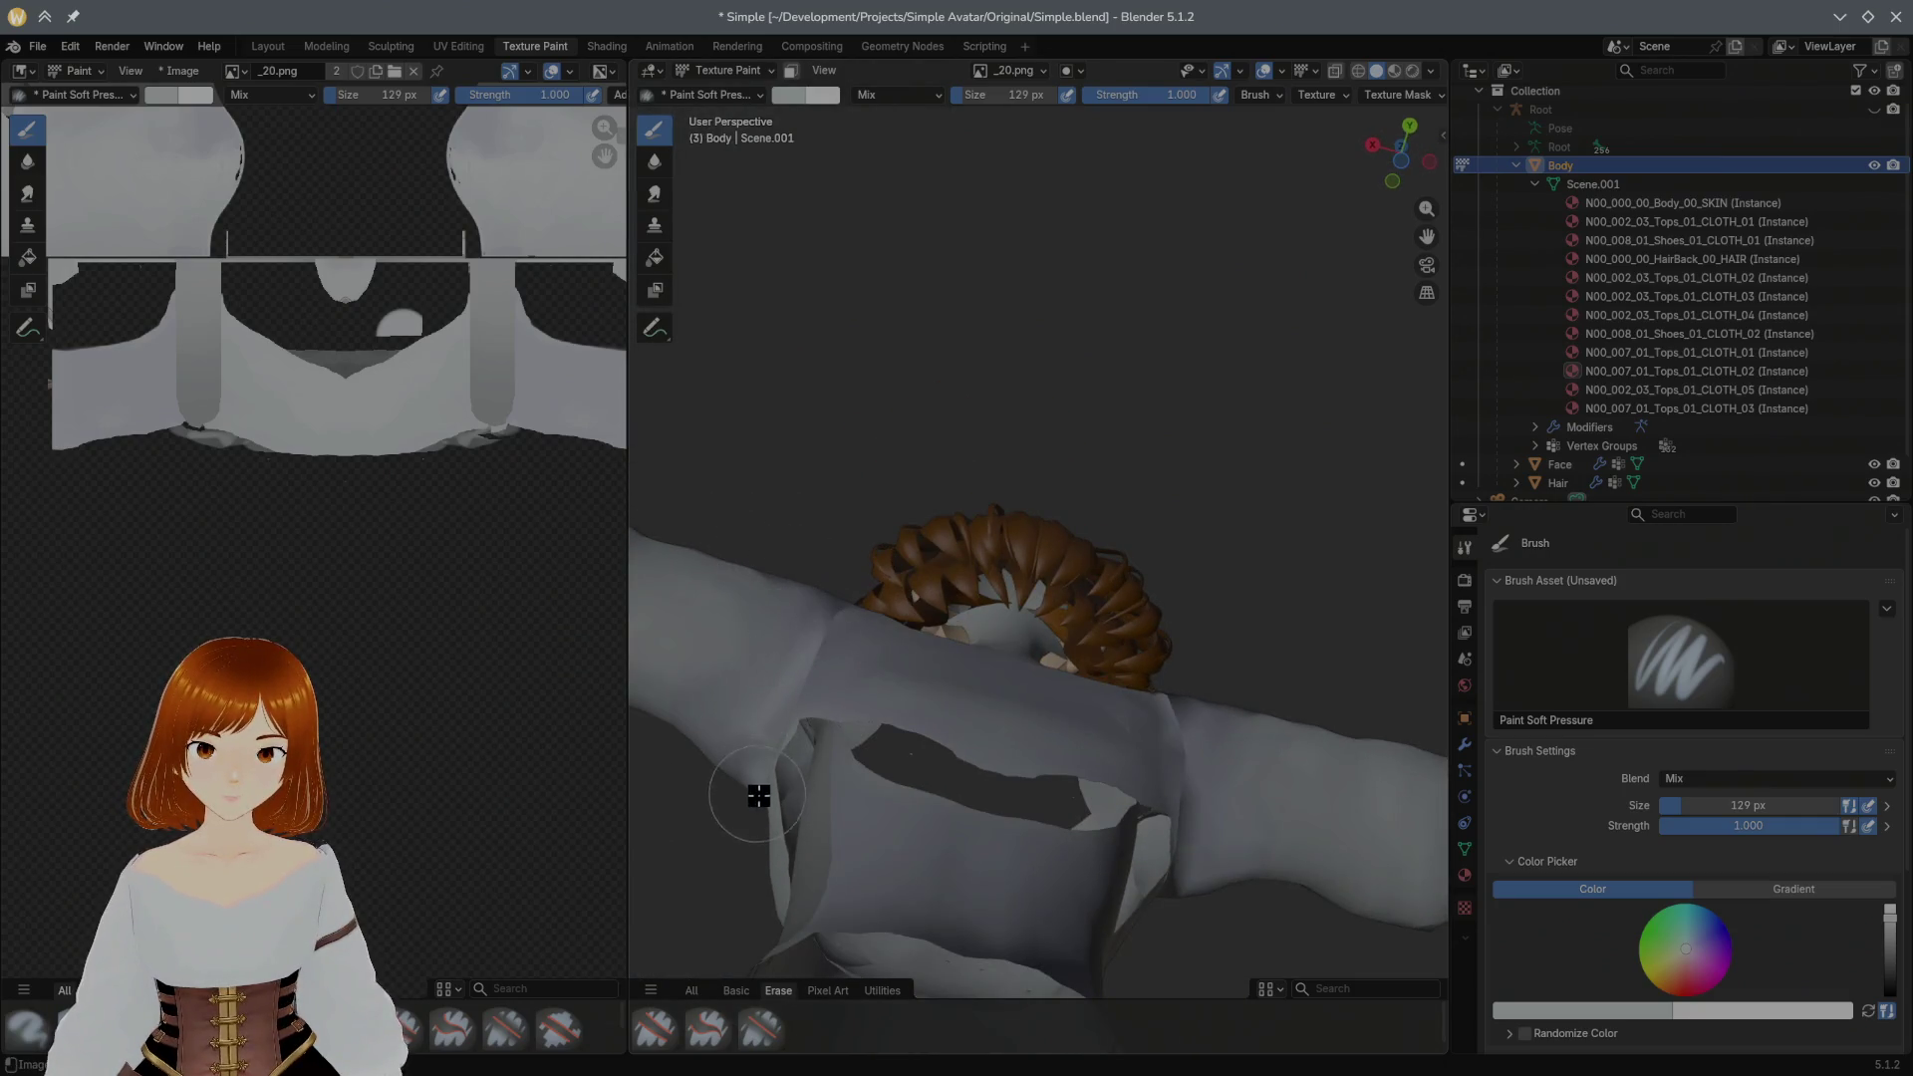
pyautogui.press('ctrl+KP_1')
pyautogui.moveTo(882, 798)
pyautogui.mouseDown()
pyautogui.moveTo(927, 798)
pyautogui.moveTo(910, 826)
pyautogui.moveTo(1008, 868)
pyautogui.moveTo(952, 853)
pyautogui.mouseUp()
pyautogui.moveTo(1176, 850); pyautogui.dragTo(1015, 821)
pyautogui.moveTo(1130, 776)
pyautogui.mouseDown(button='middle')
pyautogui.moveTo(987, 764)
pyautogui.moveTo(1277, 734)
pyautogui.moveTo(1375, 842)
pyautogui.moveTo(1328, 854)
pyautogui.mouseUp(button='middle')
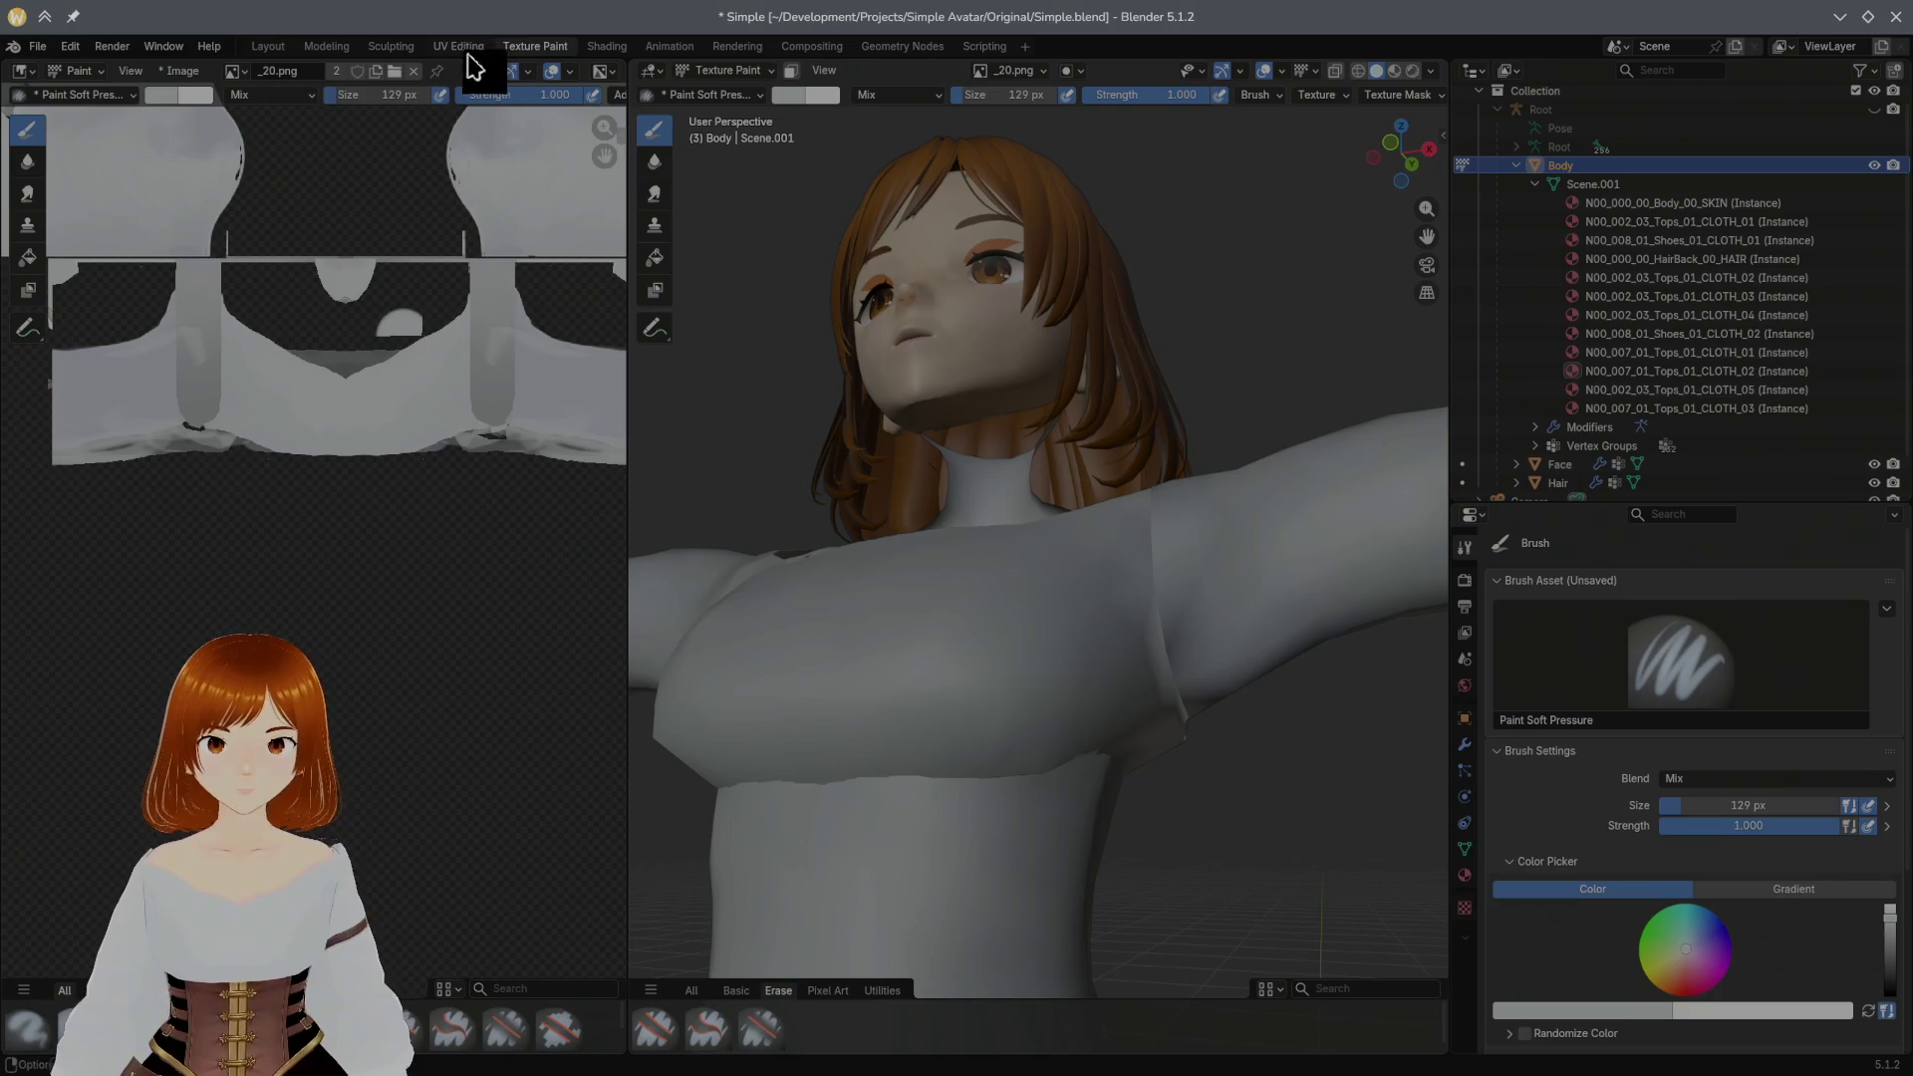
# Step: After a brief Modeling check, orbit to the back and eyedropper the shirt's grey as brush colour
pyautogui.click(330, 47)
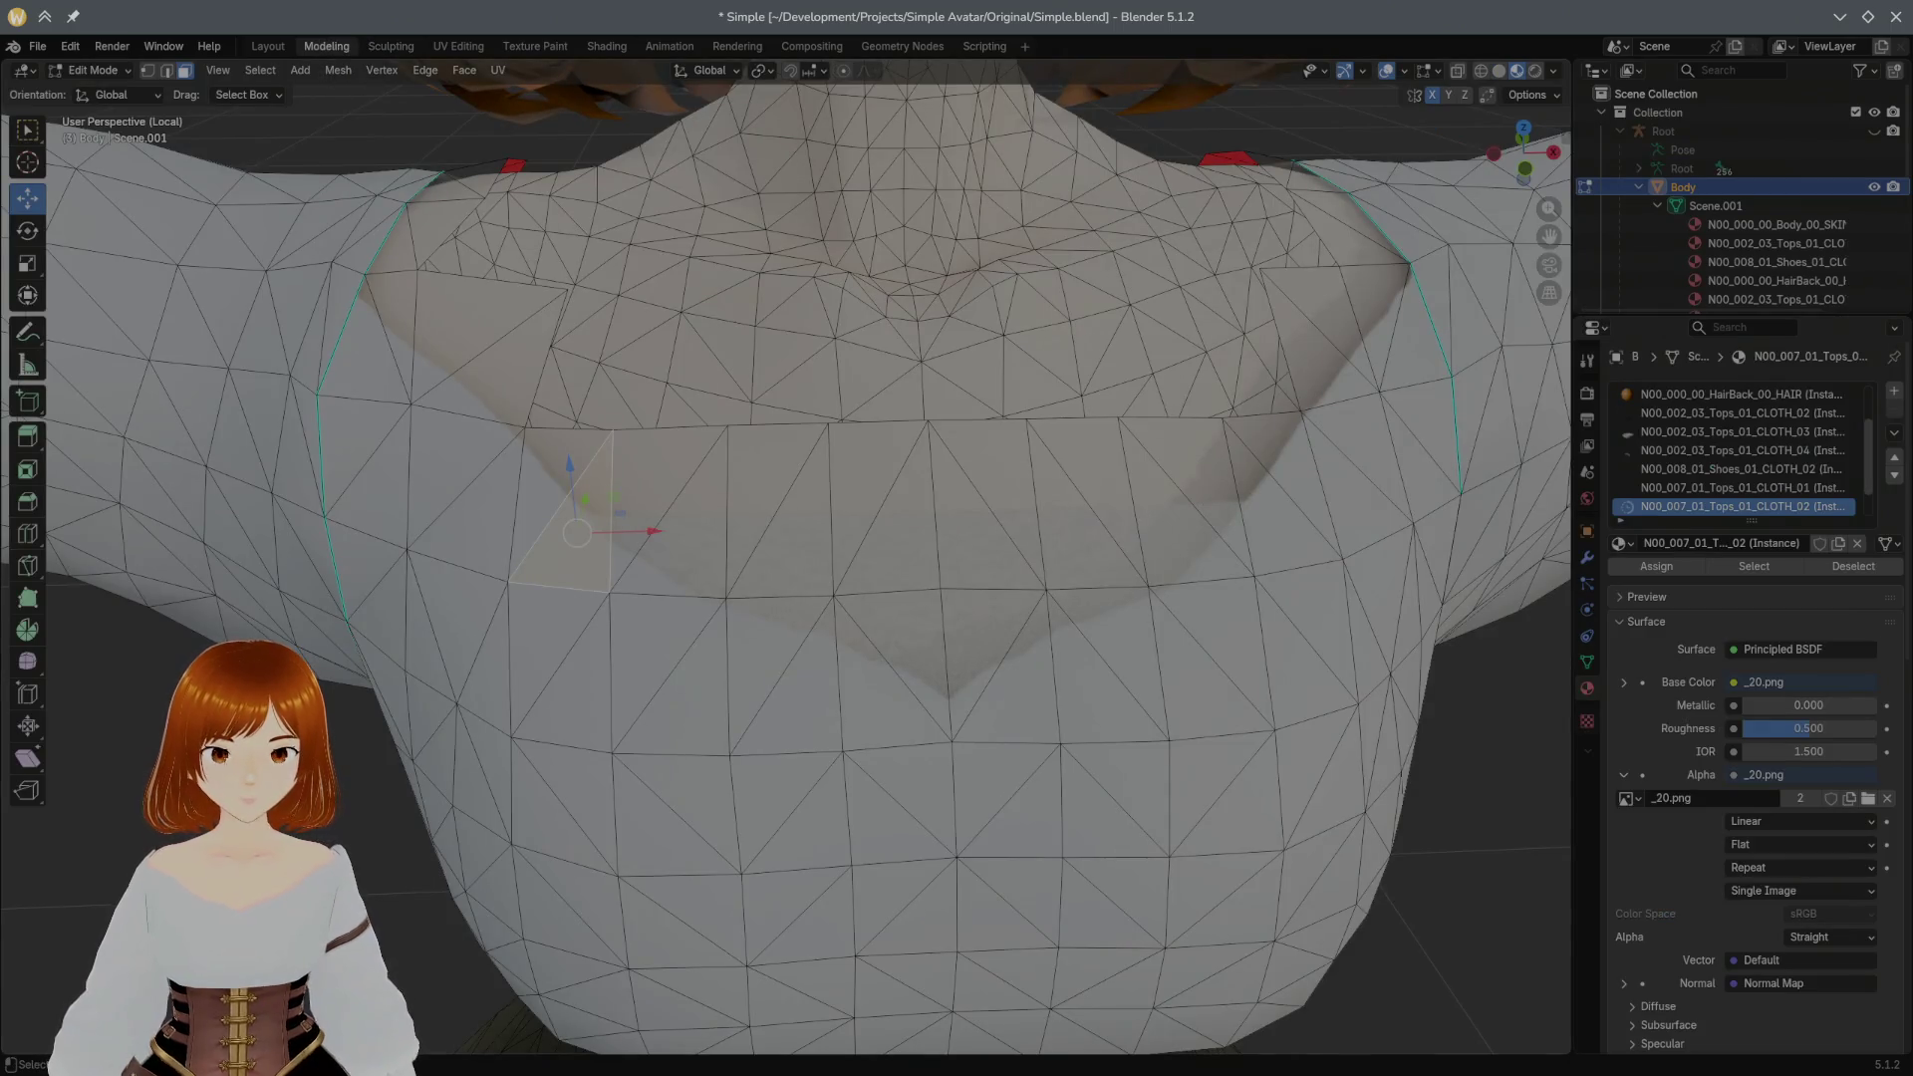
pyautogui.scroll(-5, 862, 321)
pyautogui.moveTo(863, 320)
pyautogui.mouseDown(button='middle')
pyautogui.moveTo(1037, 202)
pyautogui.moveTo(772, 239)
pyautogui.mouseUp(button='middle')
pyautogui.click(553, 46)
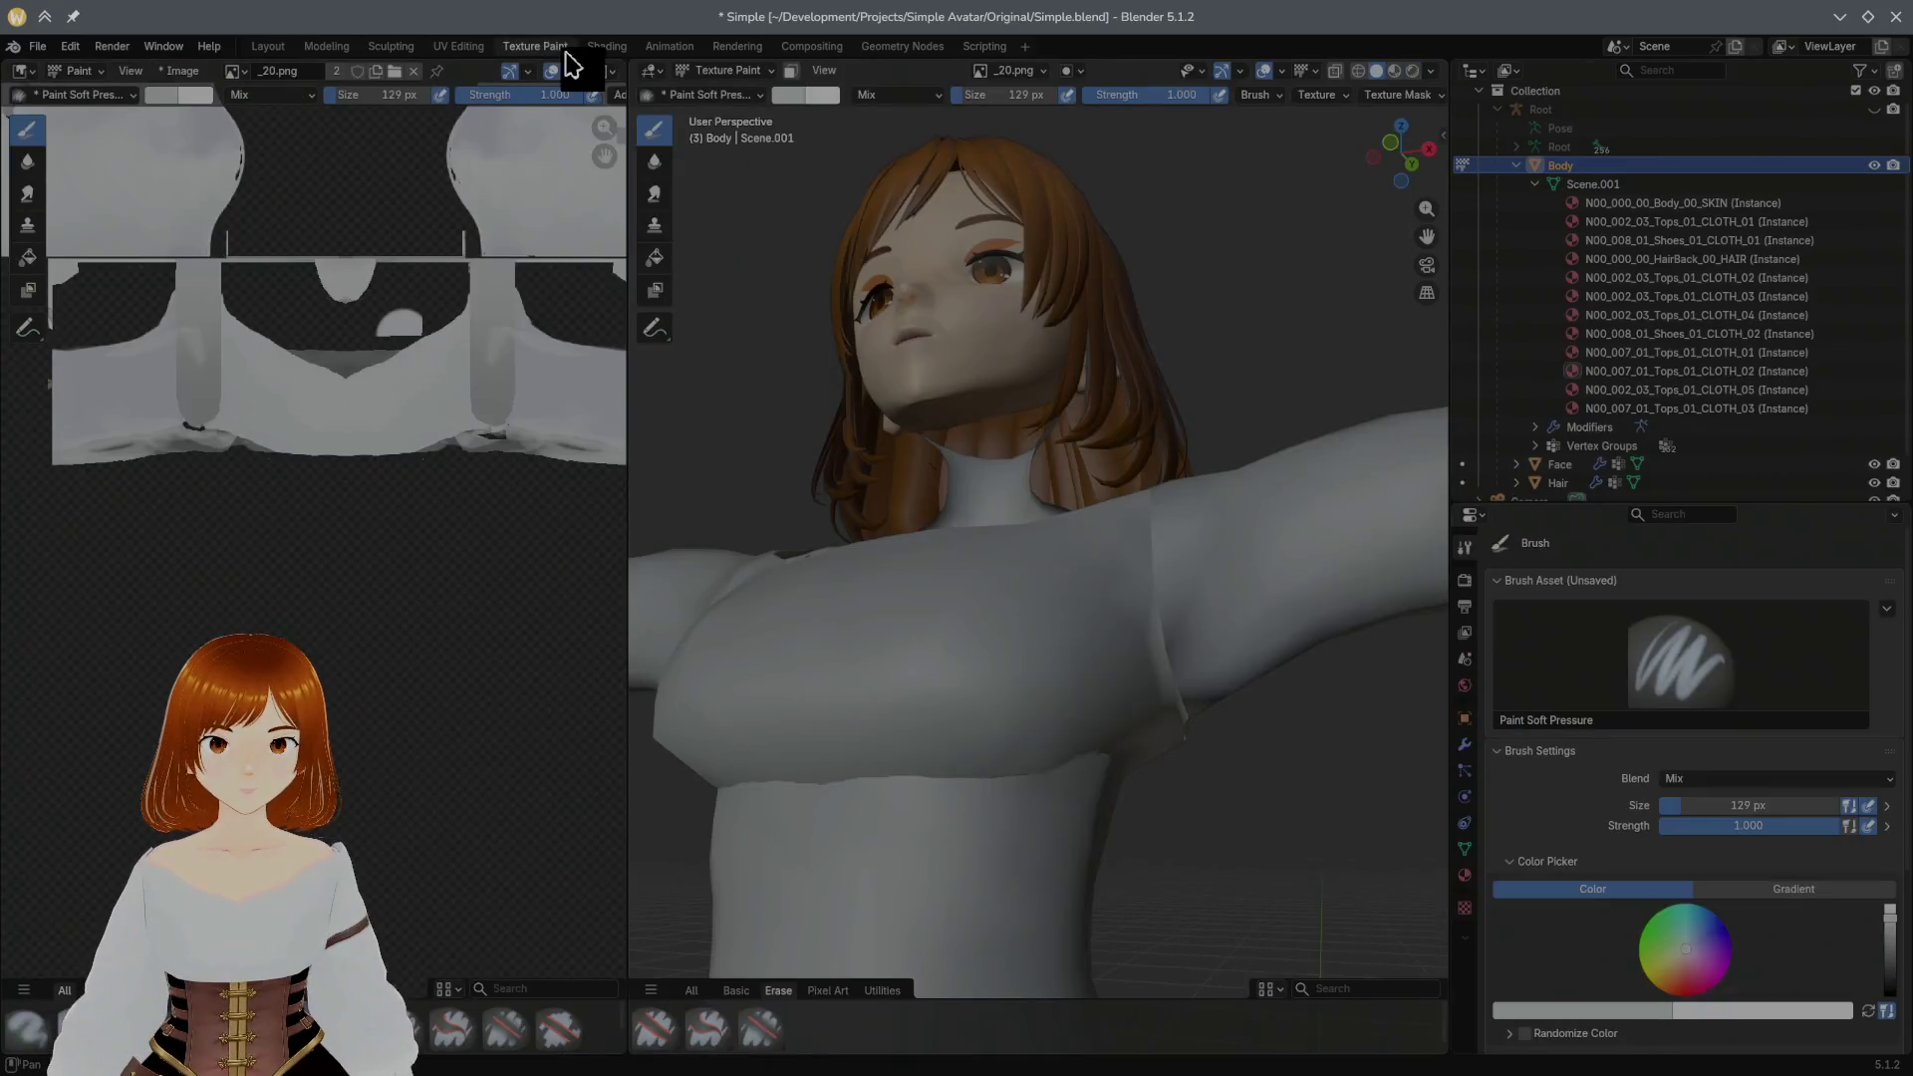
pyautogui.moveTo(982, 429); pyautogui.dragTo(927, 397, button='middle')
pyautogui.scroll(3, 1003, 414)
pyautogui.scroll(2, 1003, 428)
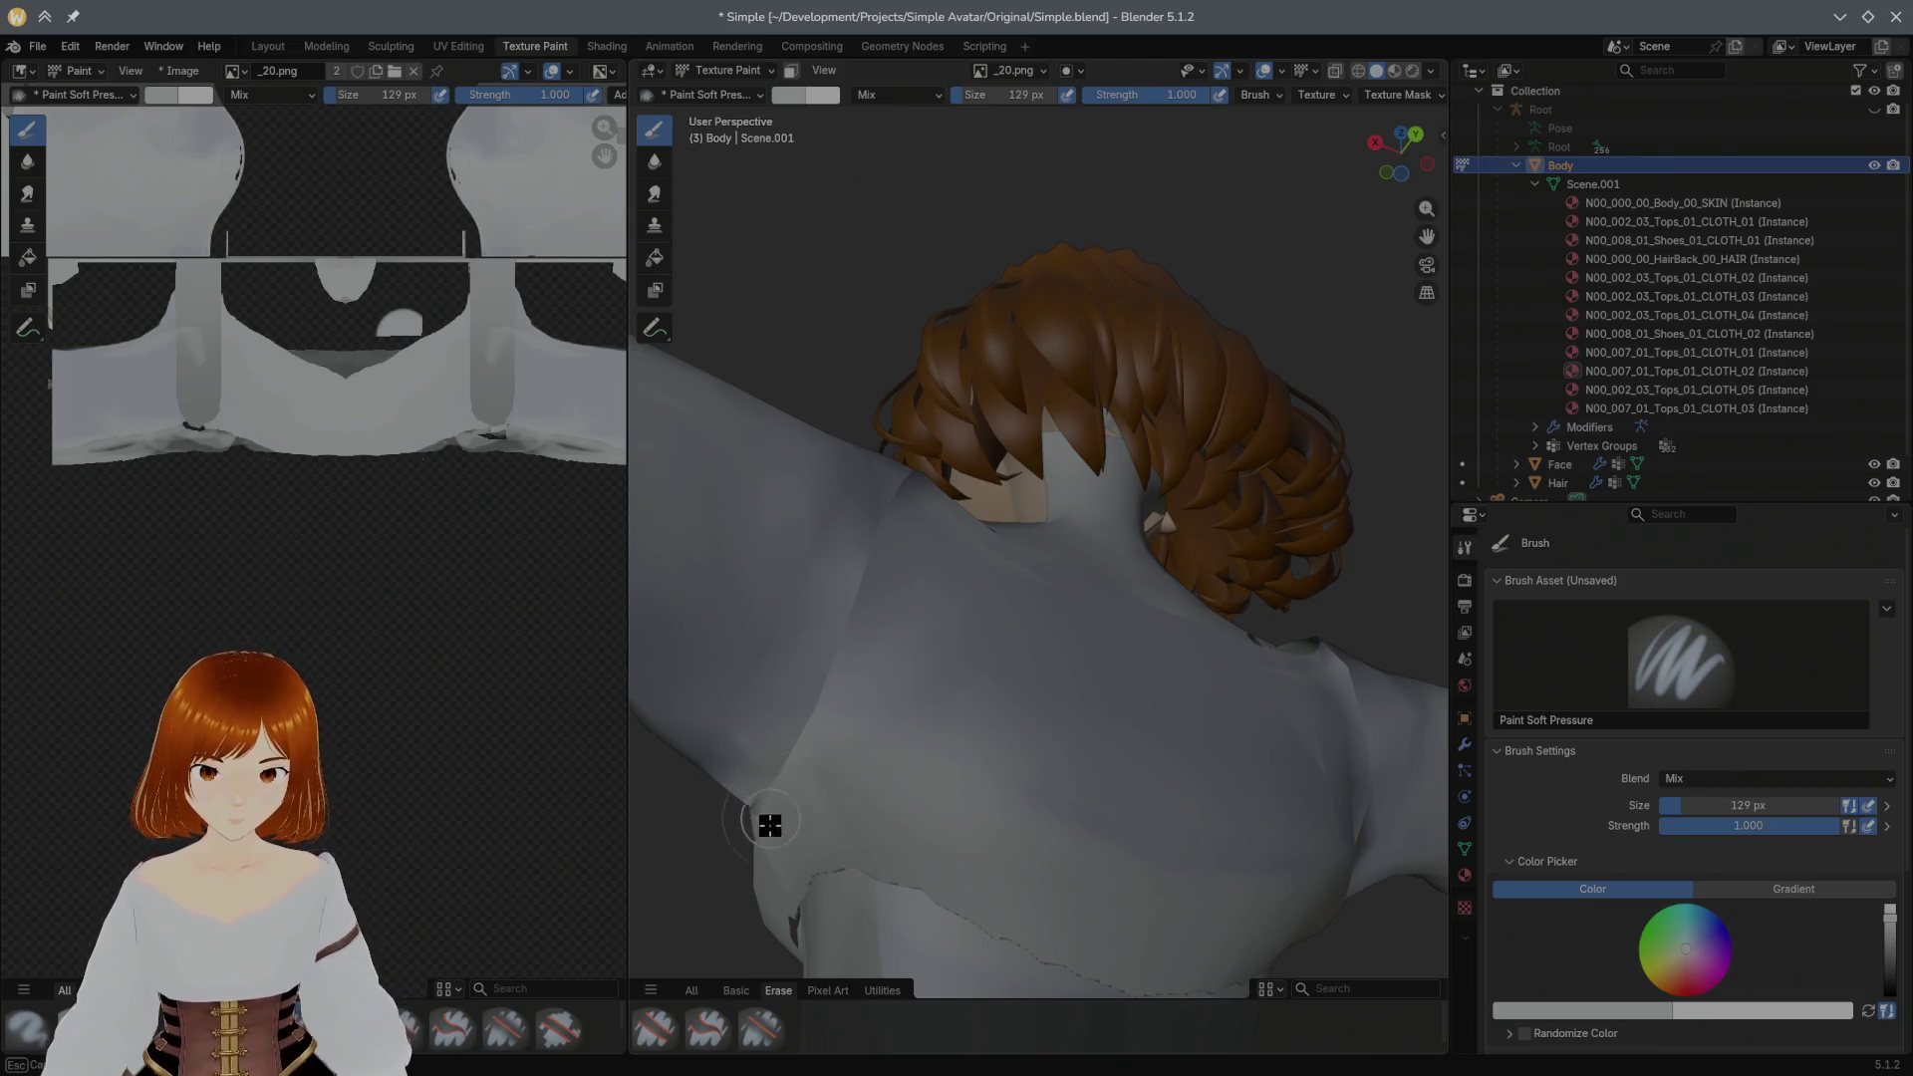
pyautogui.moveTo(914, 756); pyautogui.dragTo(918, 732, button='middle')
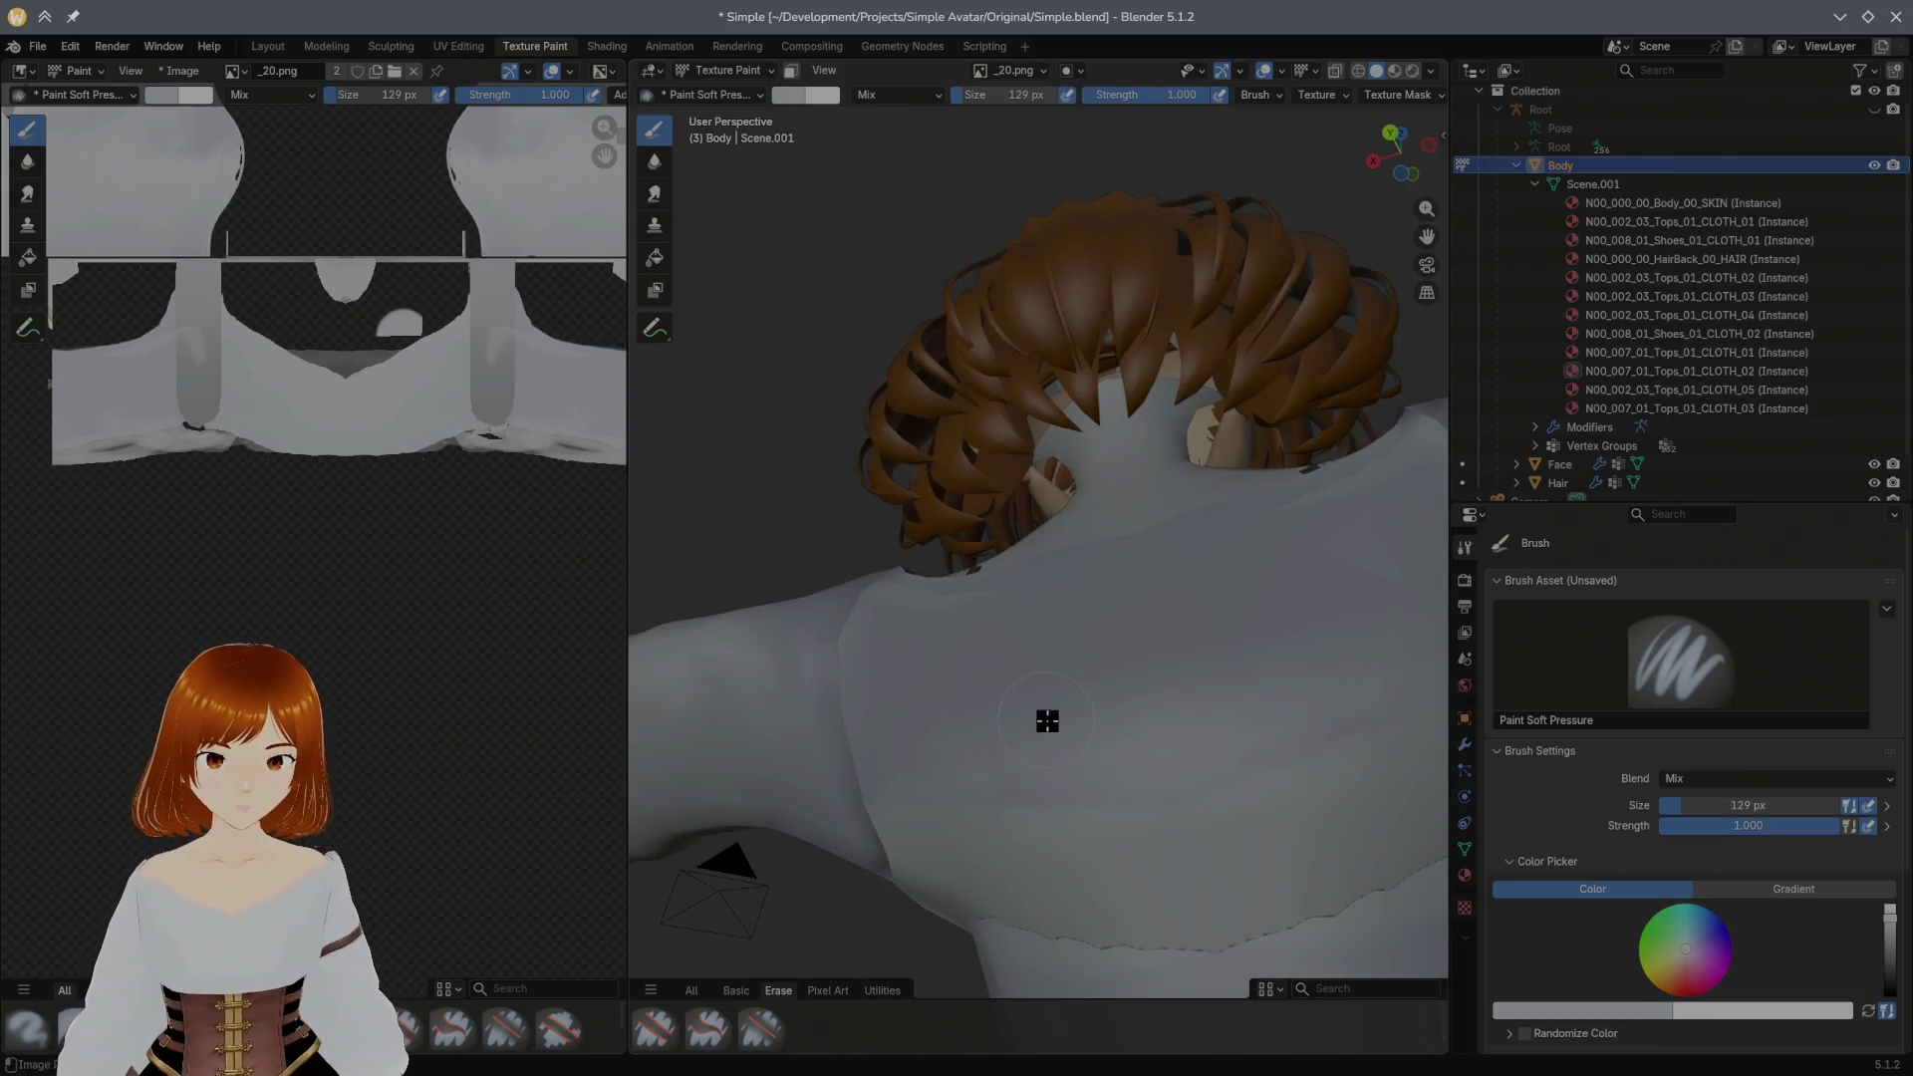
pyautogui.click(989, 817)
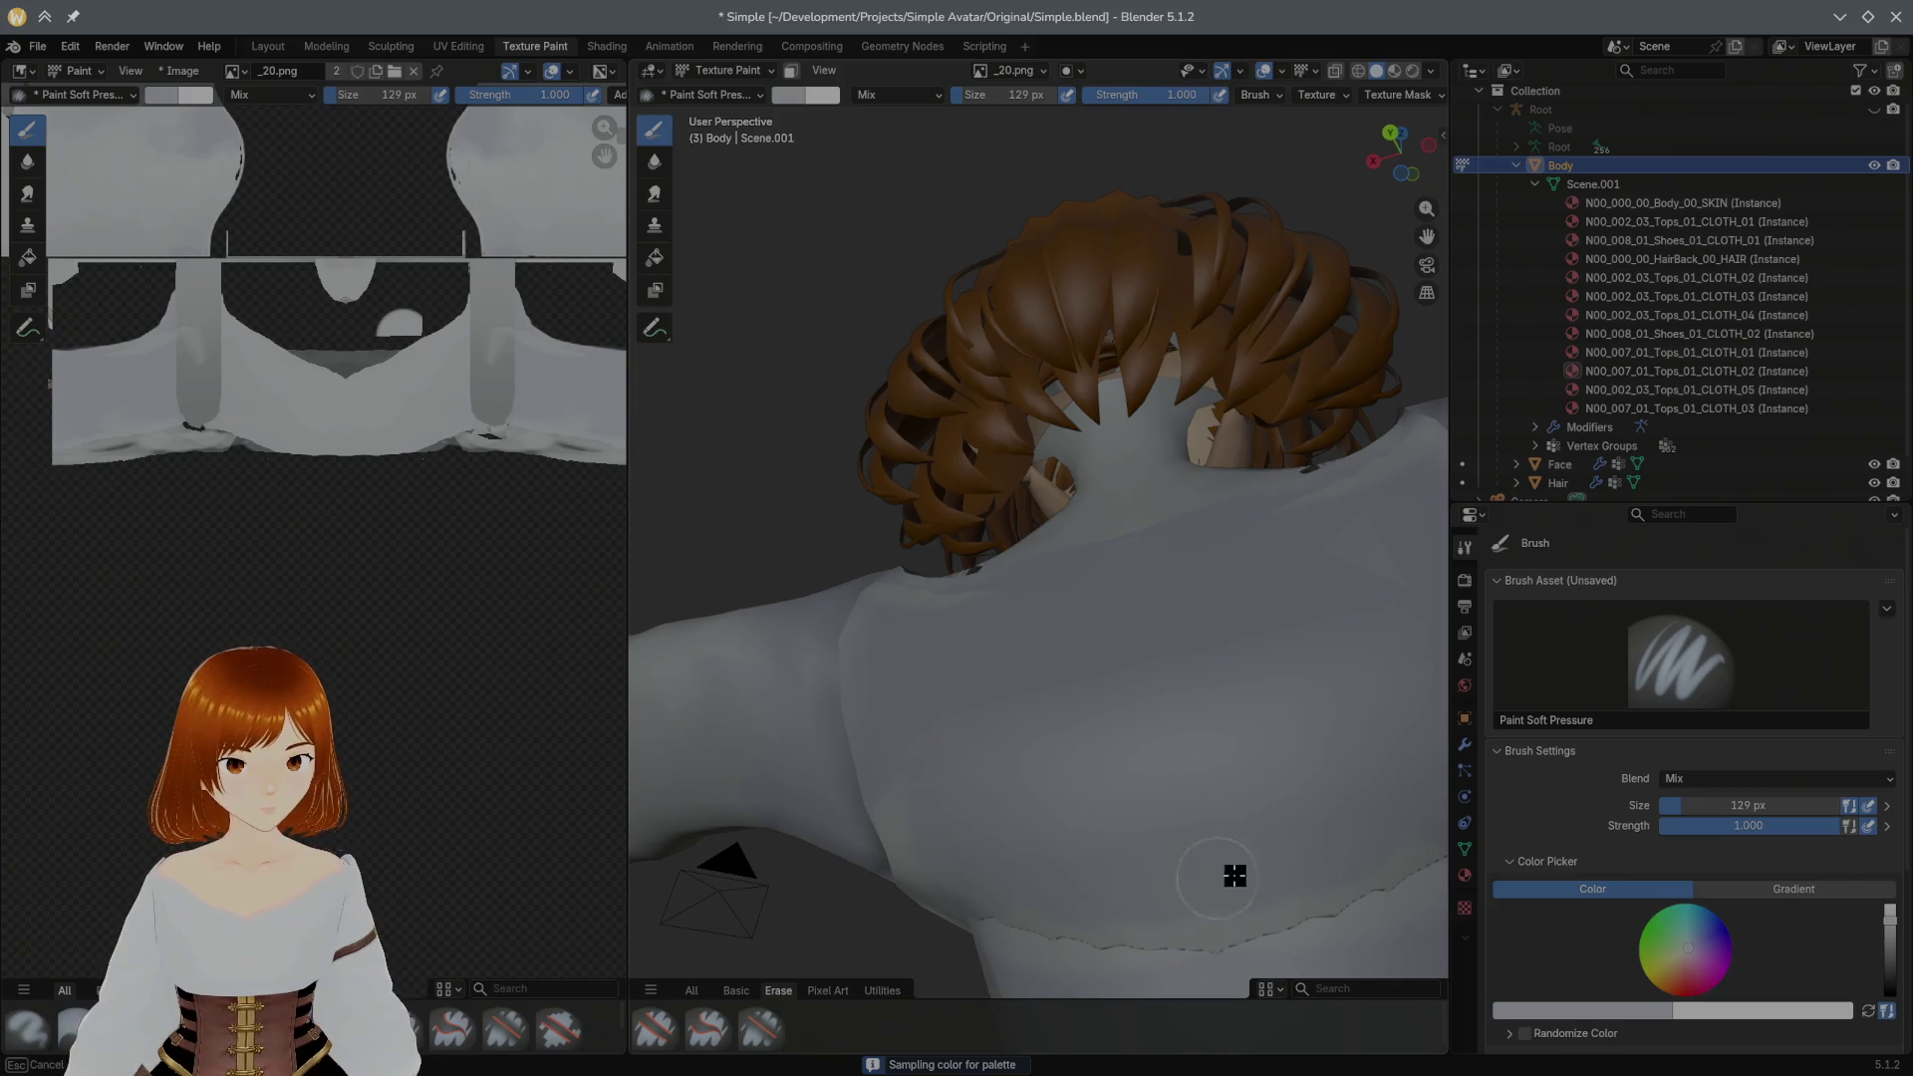
# Step: Close in on the shoulder toward the head and darken the brush to the shirt's grey
pyautogui.moveTo(1367, 893)
pyautogui.mouseDown(button='middle')
pyautogui.moveTo(1119, 781)
pyautogui.moveTo(1161, 697)
pyautogui.moveTo(1127, 705)
pyautogui.mouseUp(button='middle')
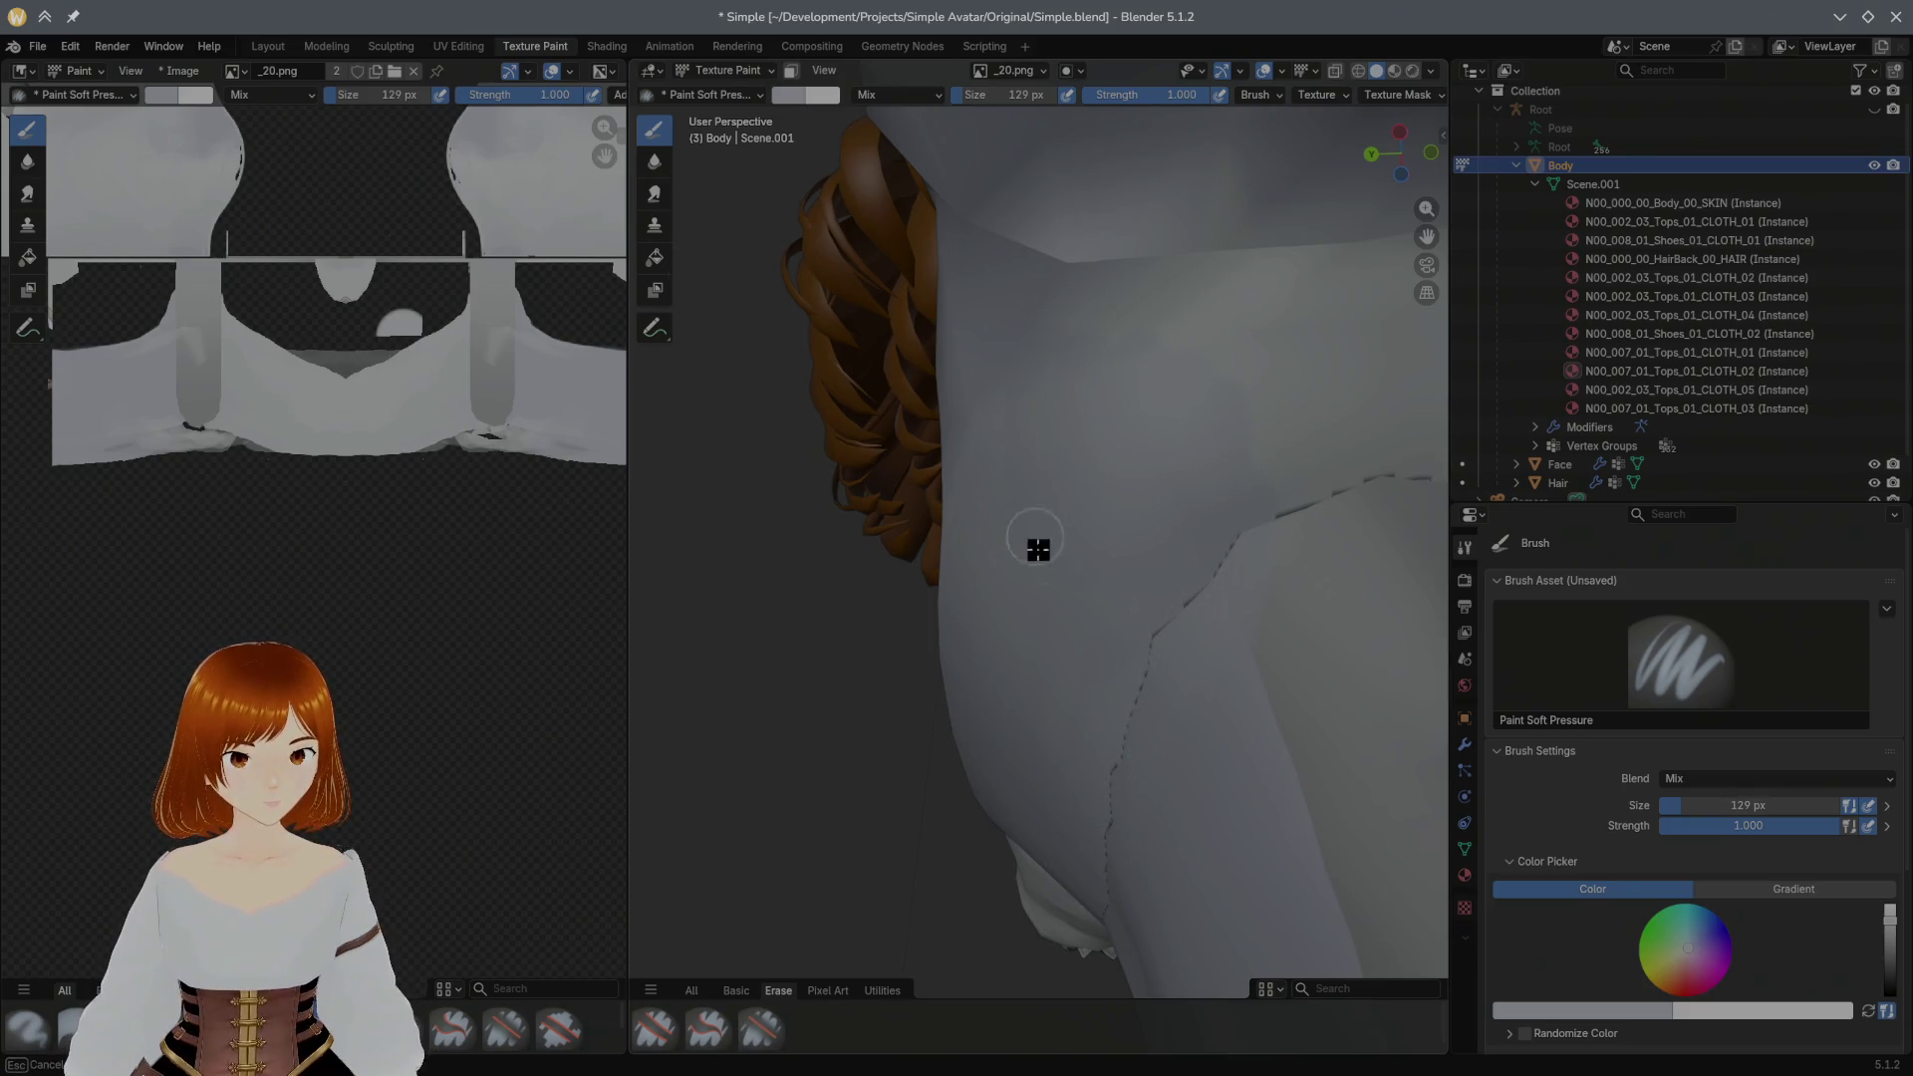
pyautogui.moveTo(1133, 377); pyautogui.dragTo(1077, 543, button='middle')
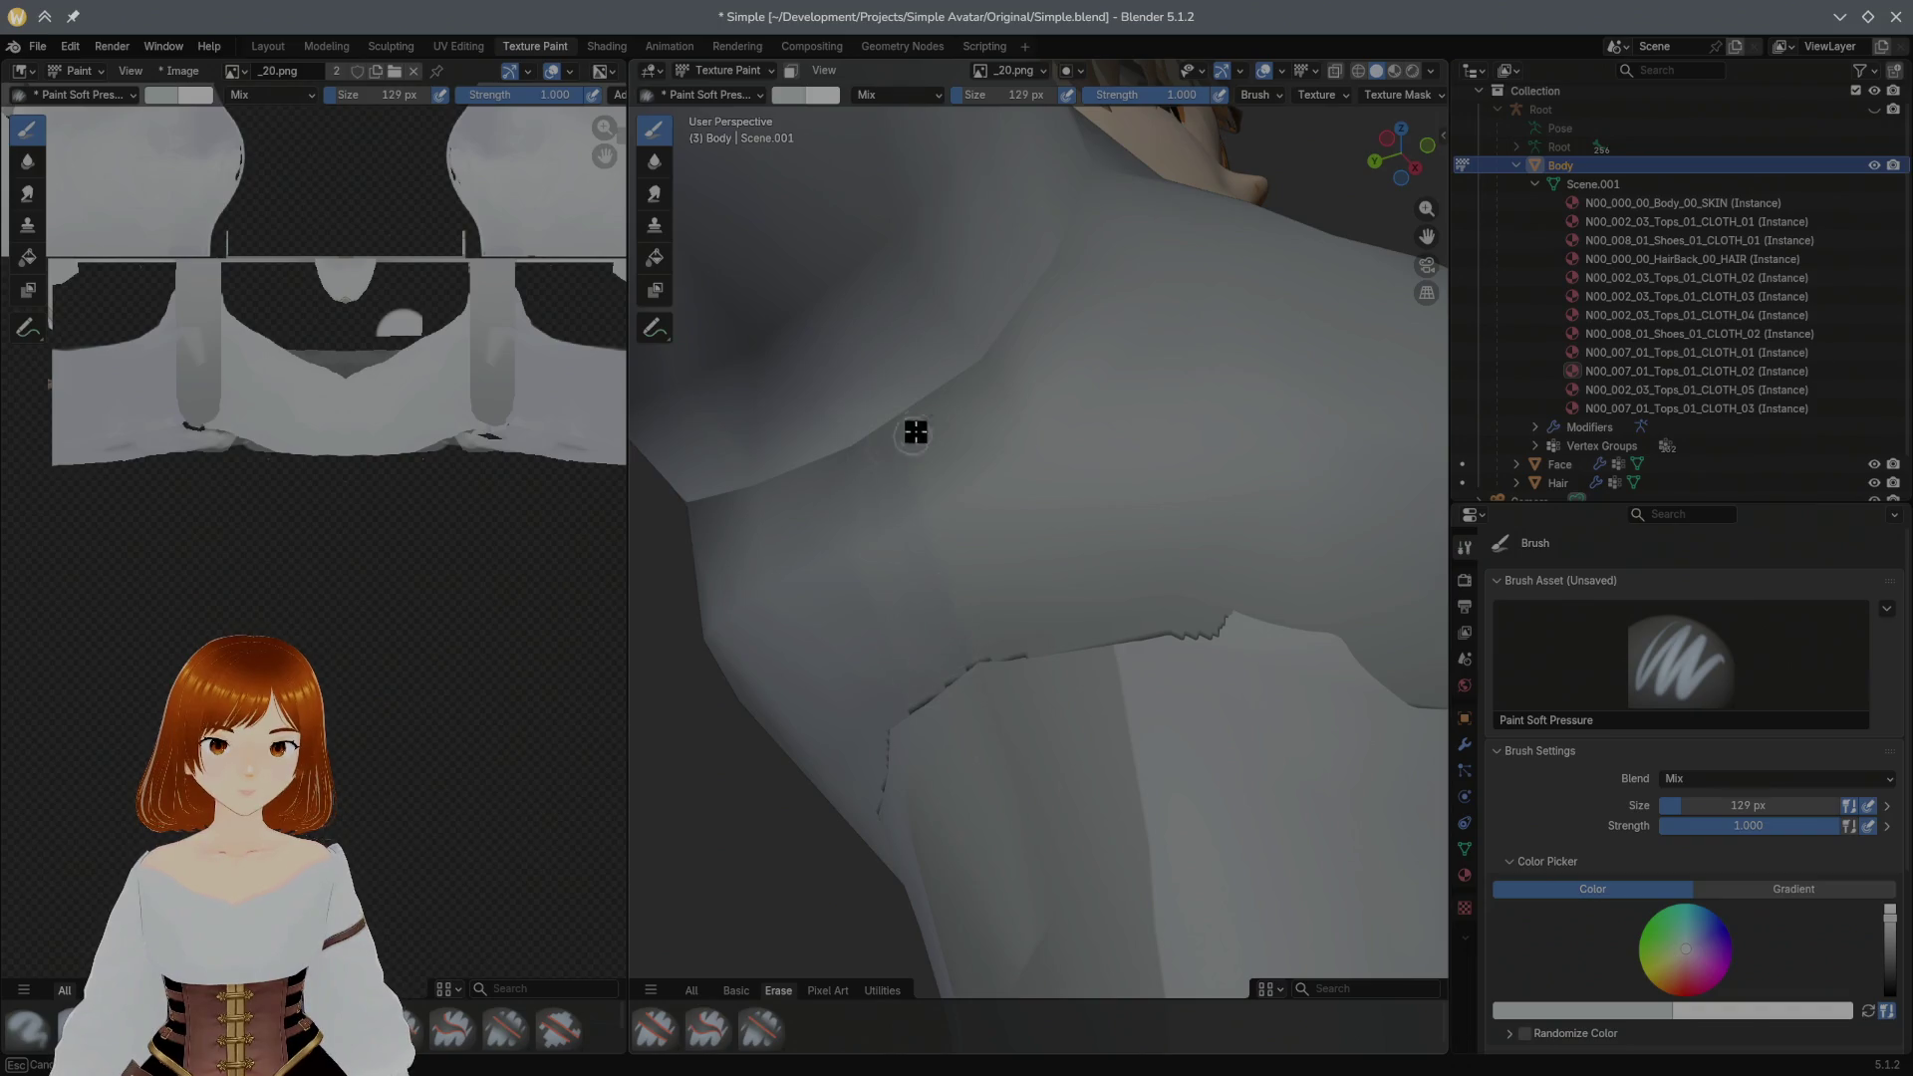
pyautogui.moveTo(1010, 653)
pyautogui.mouseDown(button='middle')
pyautogui.moveTo(898, 555)
pyautogui.moveTo(923, 548)
pyautogui.moveTo(824, 522)
pyautogui.moveTo(854, 482)
pyautogui.moveTo(730, 529)
pyautogui.moveTo(893, 470)
pyautogui.moveTo(1024, 696)
pyautogui.mouseUp(button='middle')
pyautogui.press('s')
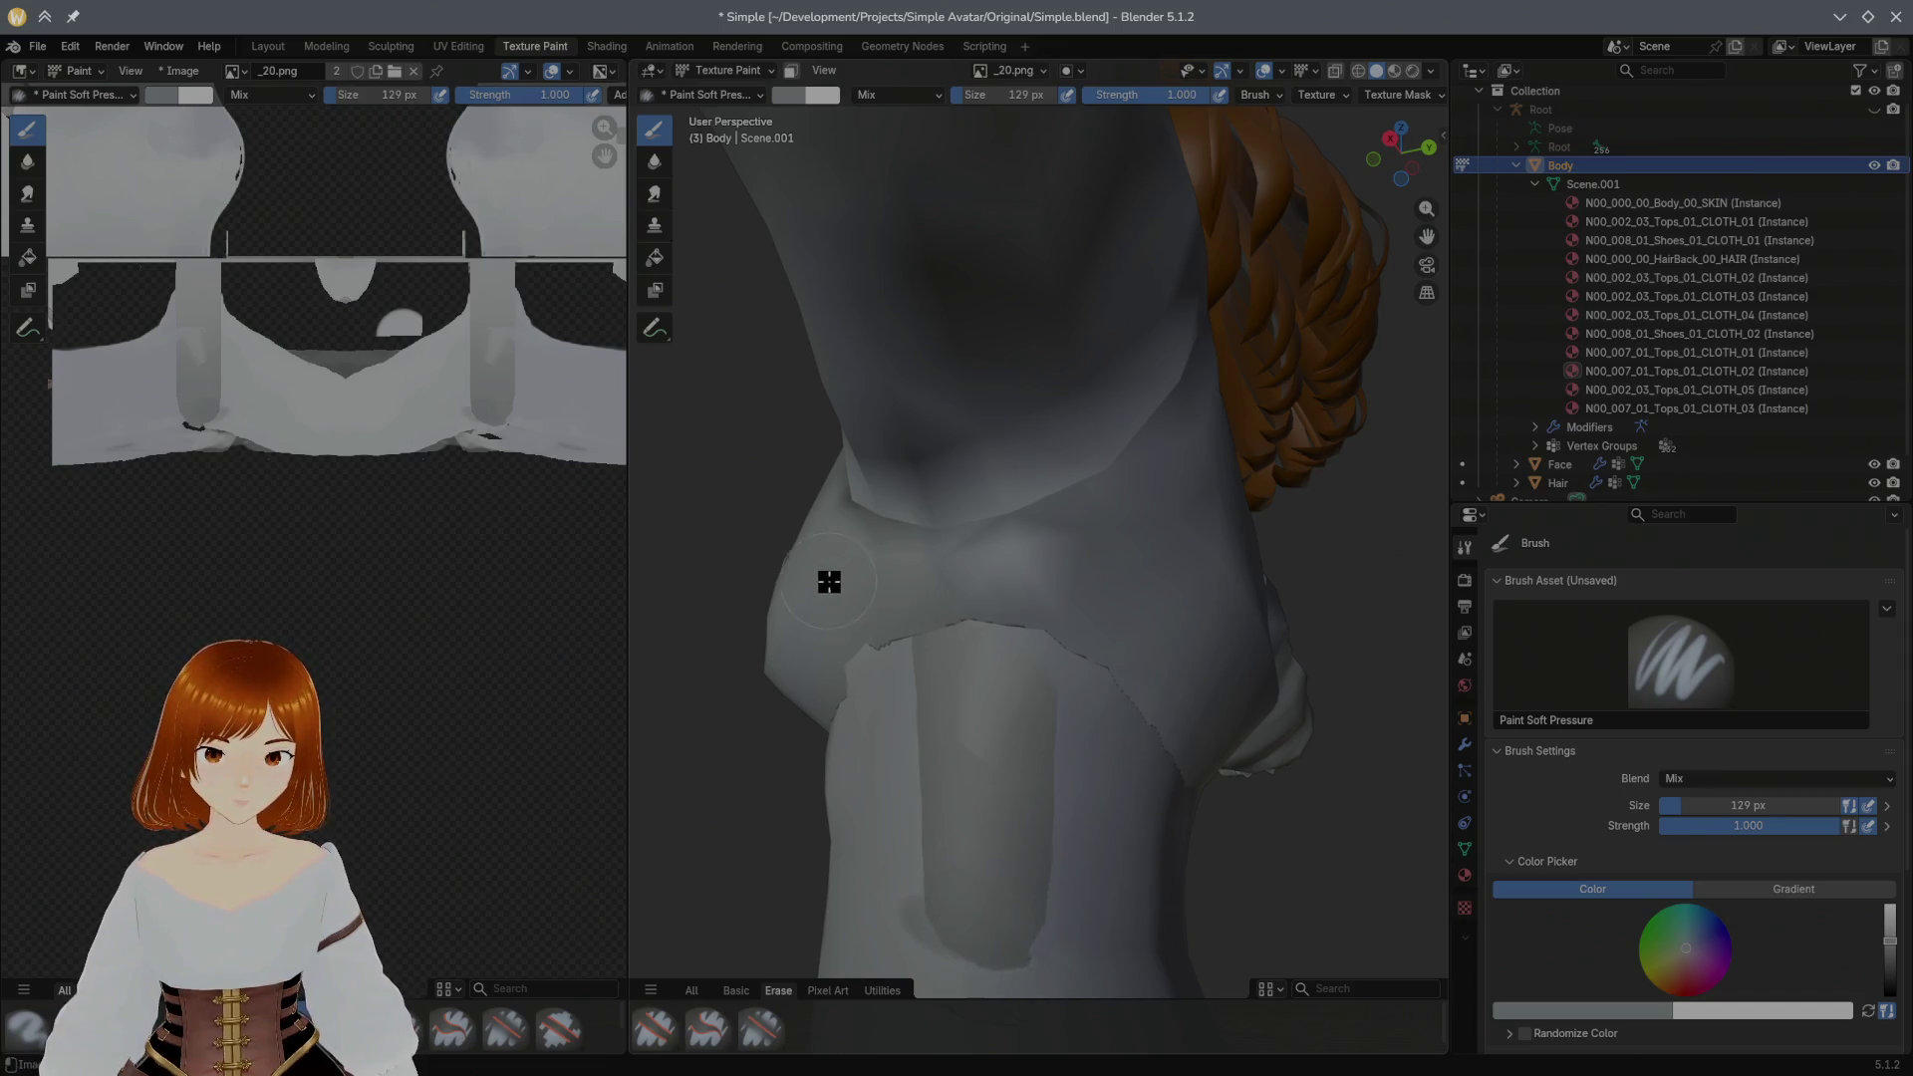
# Step: Paint the lower side band with light grey, then a mid-grey pass, checking from front and side
pyautogui.press('s')
pyautogui.moveTo(861, 620)
pyautogui.mouseDown()
pyautogui.moveTo(966, 910)
pyautogui.moveTo(955, 942)
pyautogui.moveTo(1026, 907)
pyautogui.moveTo(1002, 932)
pyautogui.moveTo(1008, 813)
pyautogui.mouseUp()
pyautogui.moveTo(987, 713)
pyautogui.mouseDown(button='middle')
pyautogui.moveTo(974, 705)
pyautogui.moveTo(1299, 735)
pyautogui.moveTo(1149, 703)
pyautogui.moveTo(1110, 803)
pyautogui.moveTo(1110, 752)
pyautogui.mouseUp(button='middle')
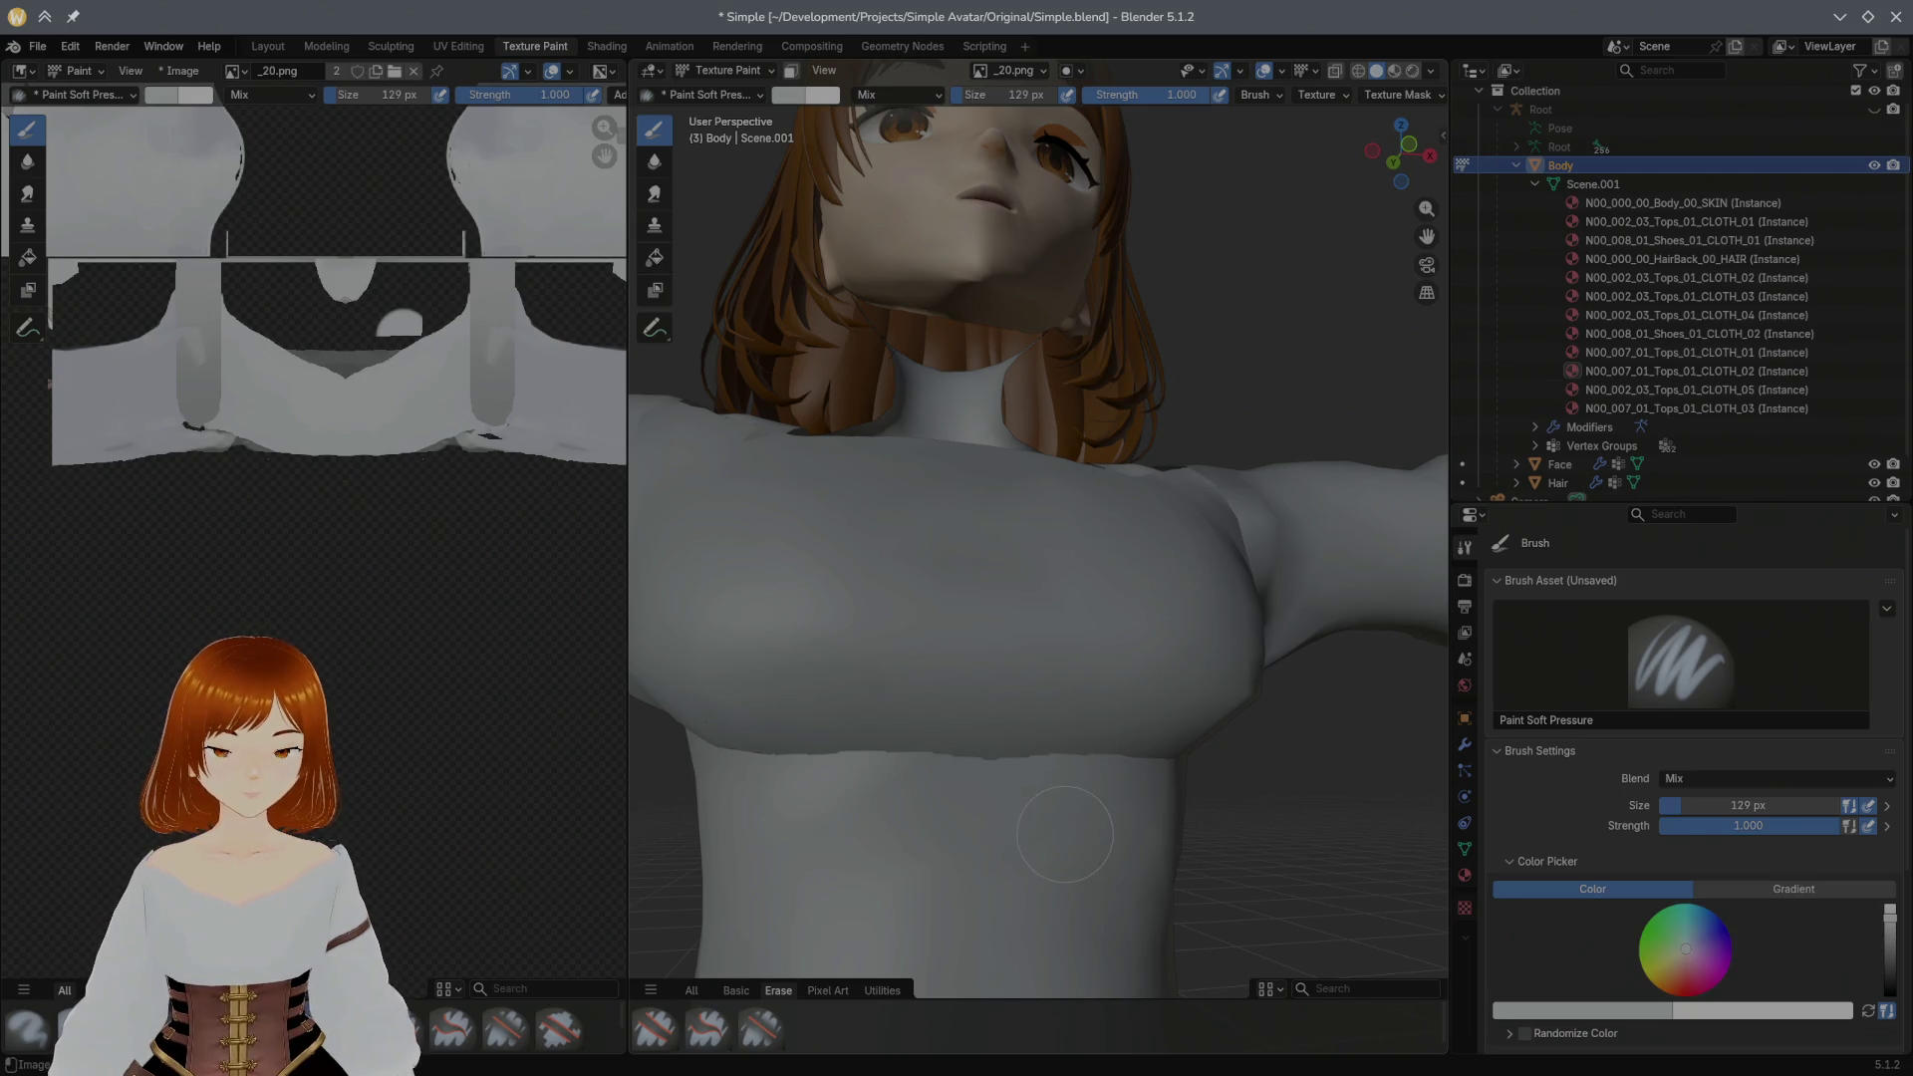
pyautogui.moveTo(1121, 402)
pyautogui.mouseDown(button='middle')
pyautogui.moveTo(824, 363)
pyautogui.moveTo(909, 392)
pyautogui.mouseUp(button='middle')
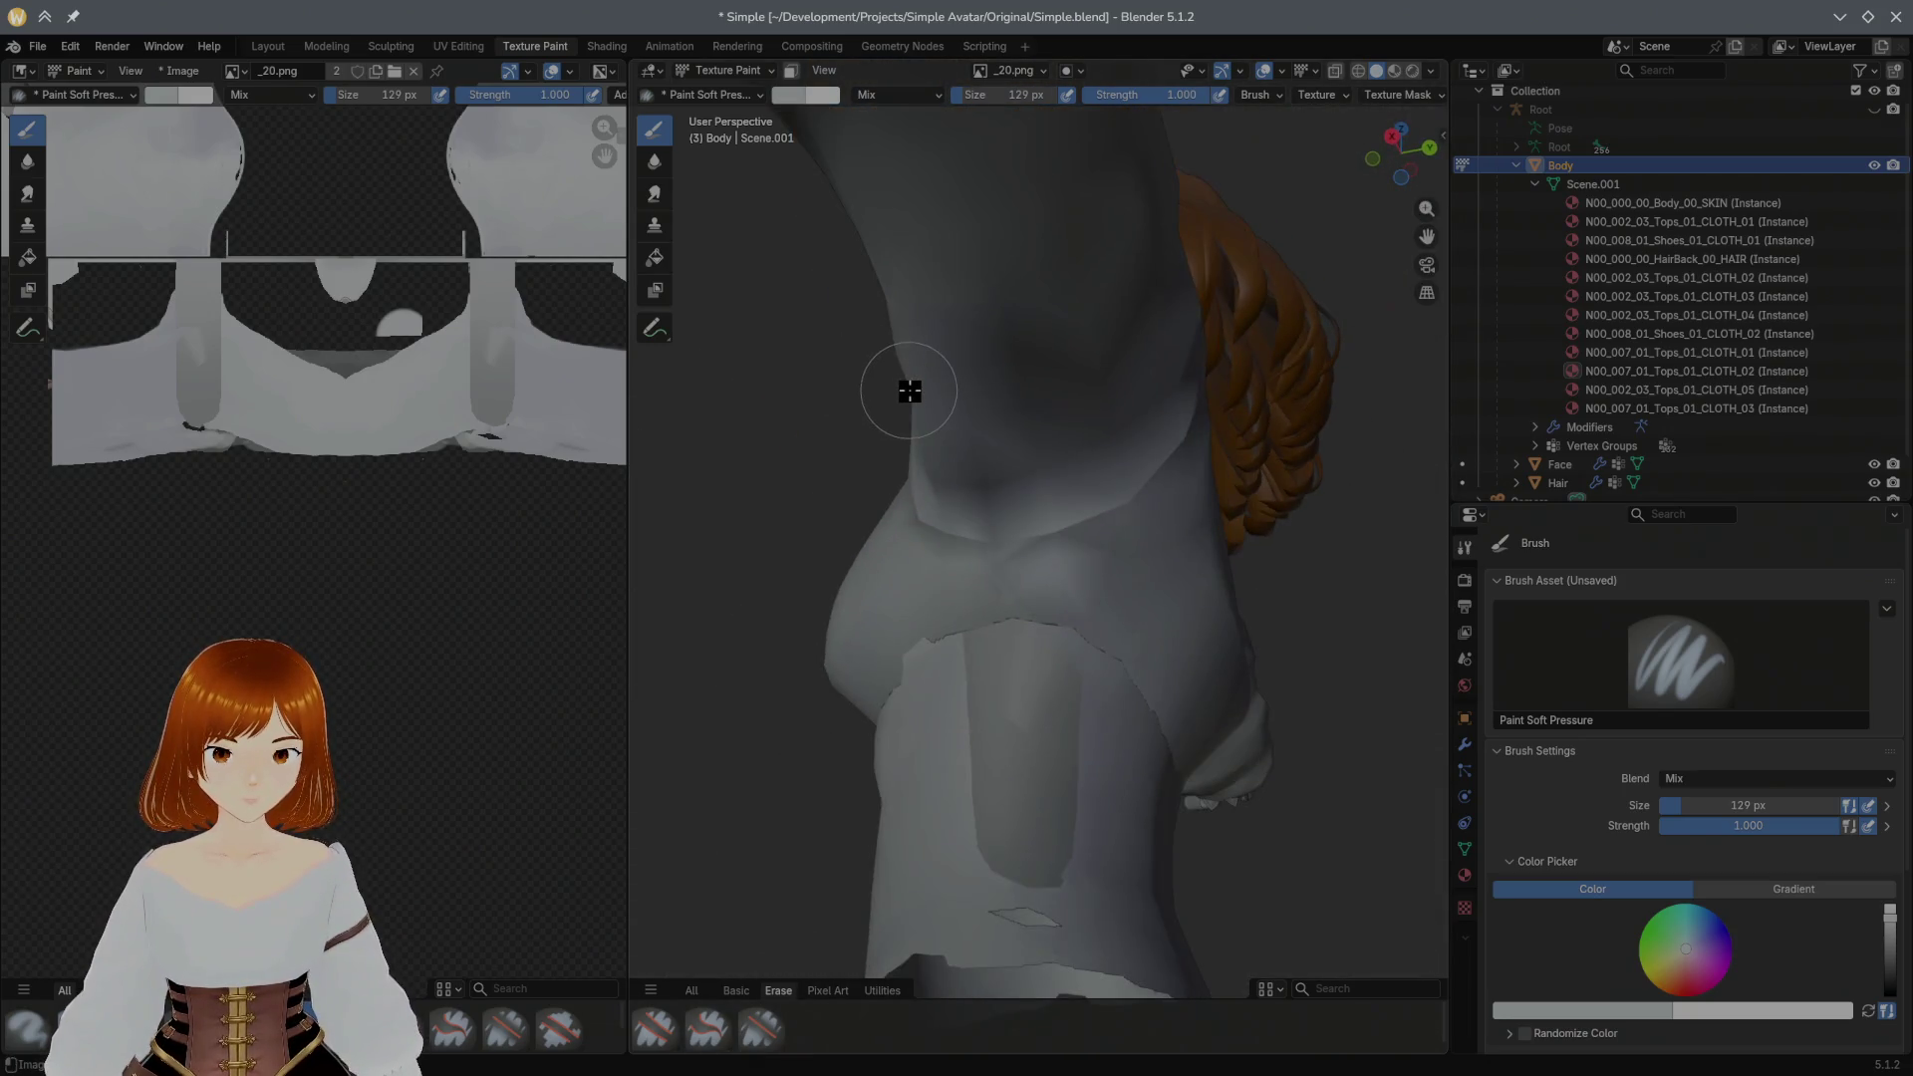
pyautogui.moveTo(1032, 673); pyautogui.dragTo(1061, 815)
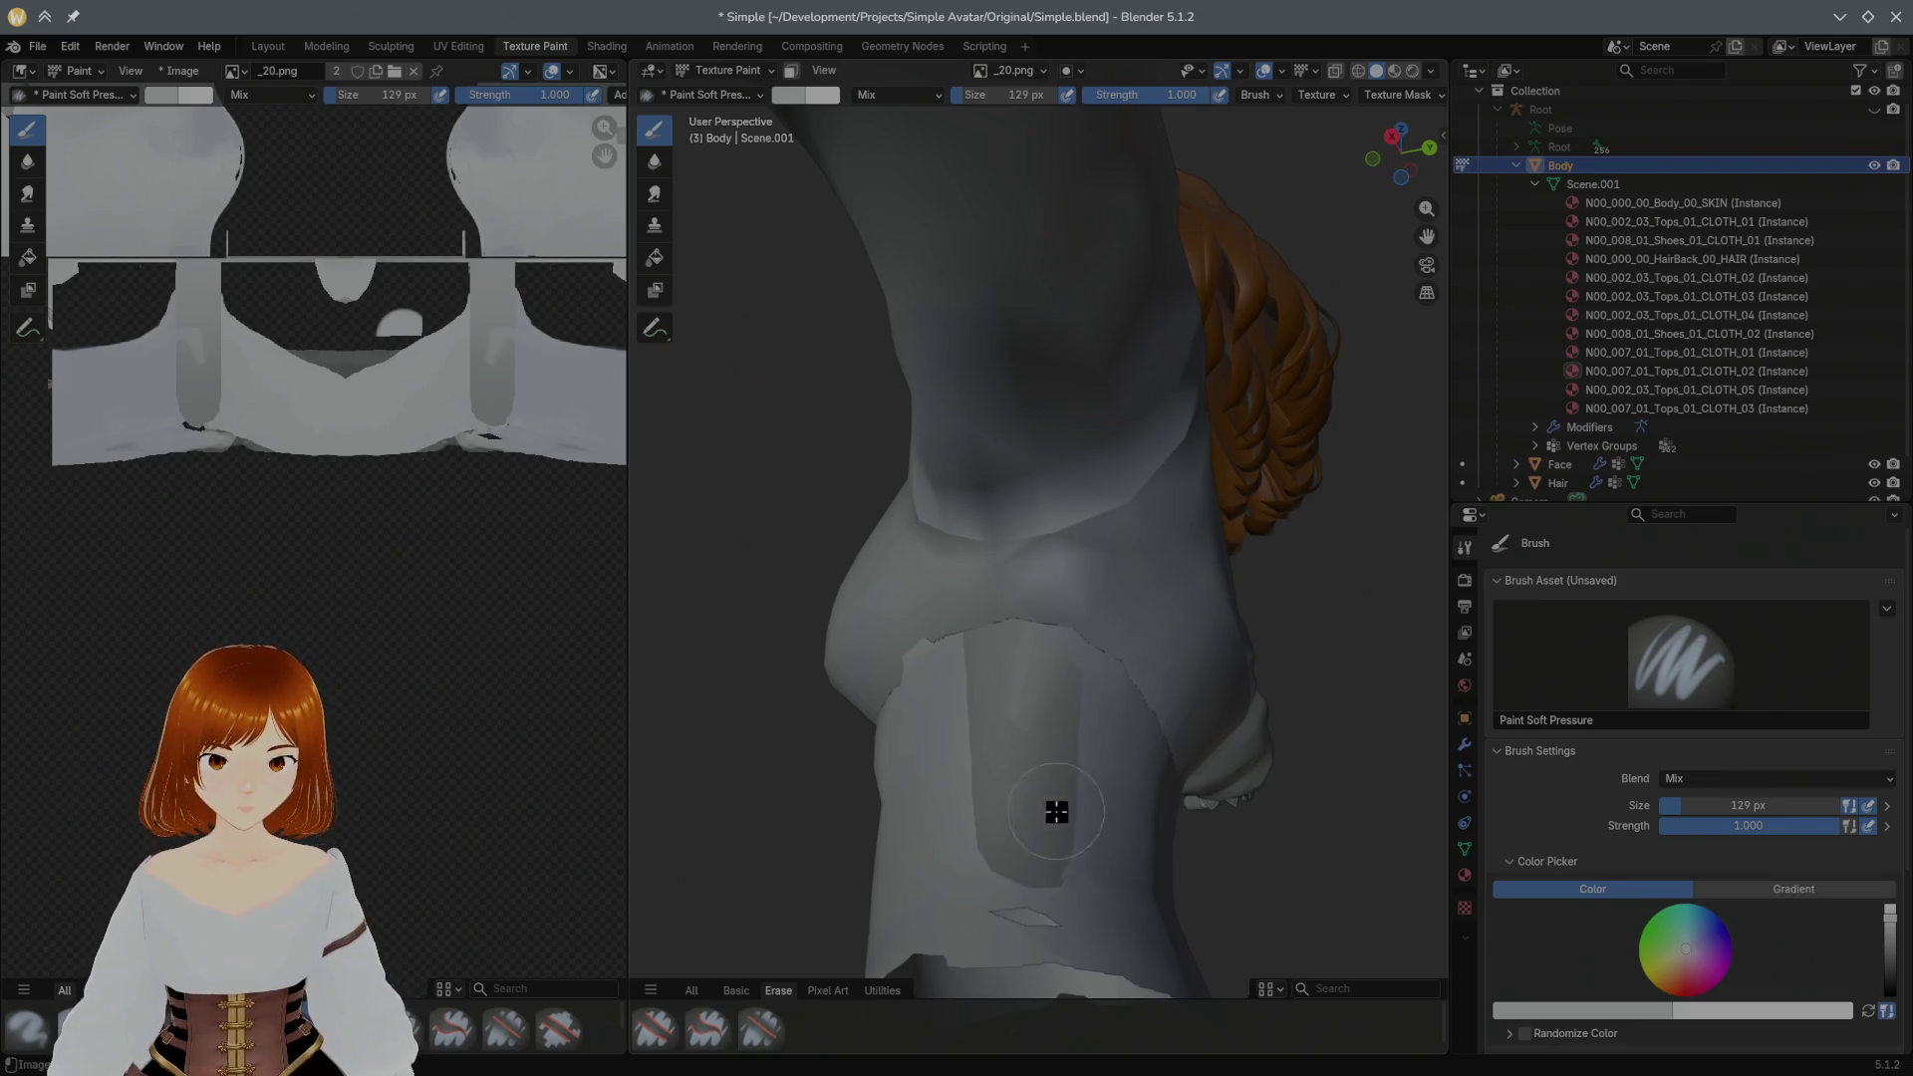
pyautogui.press('s')
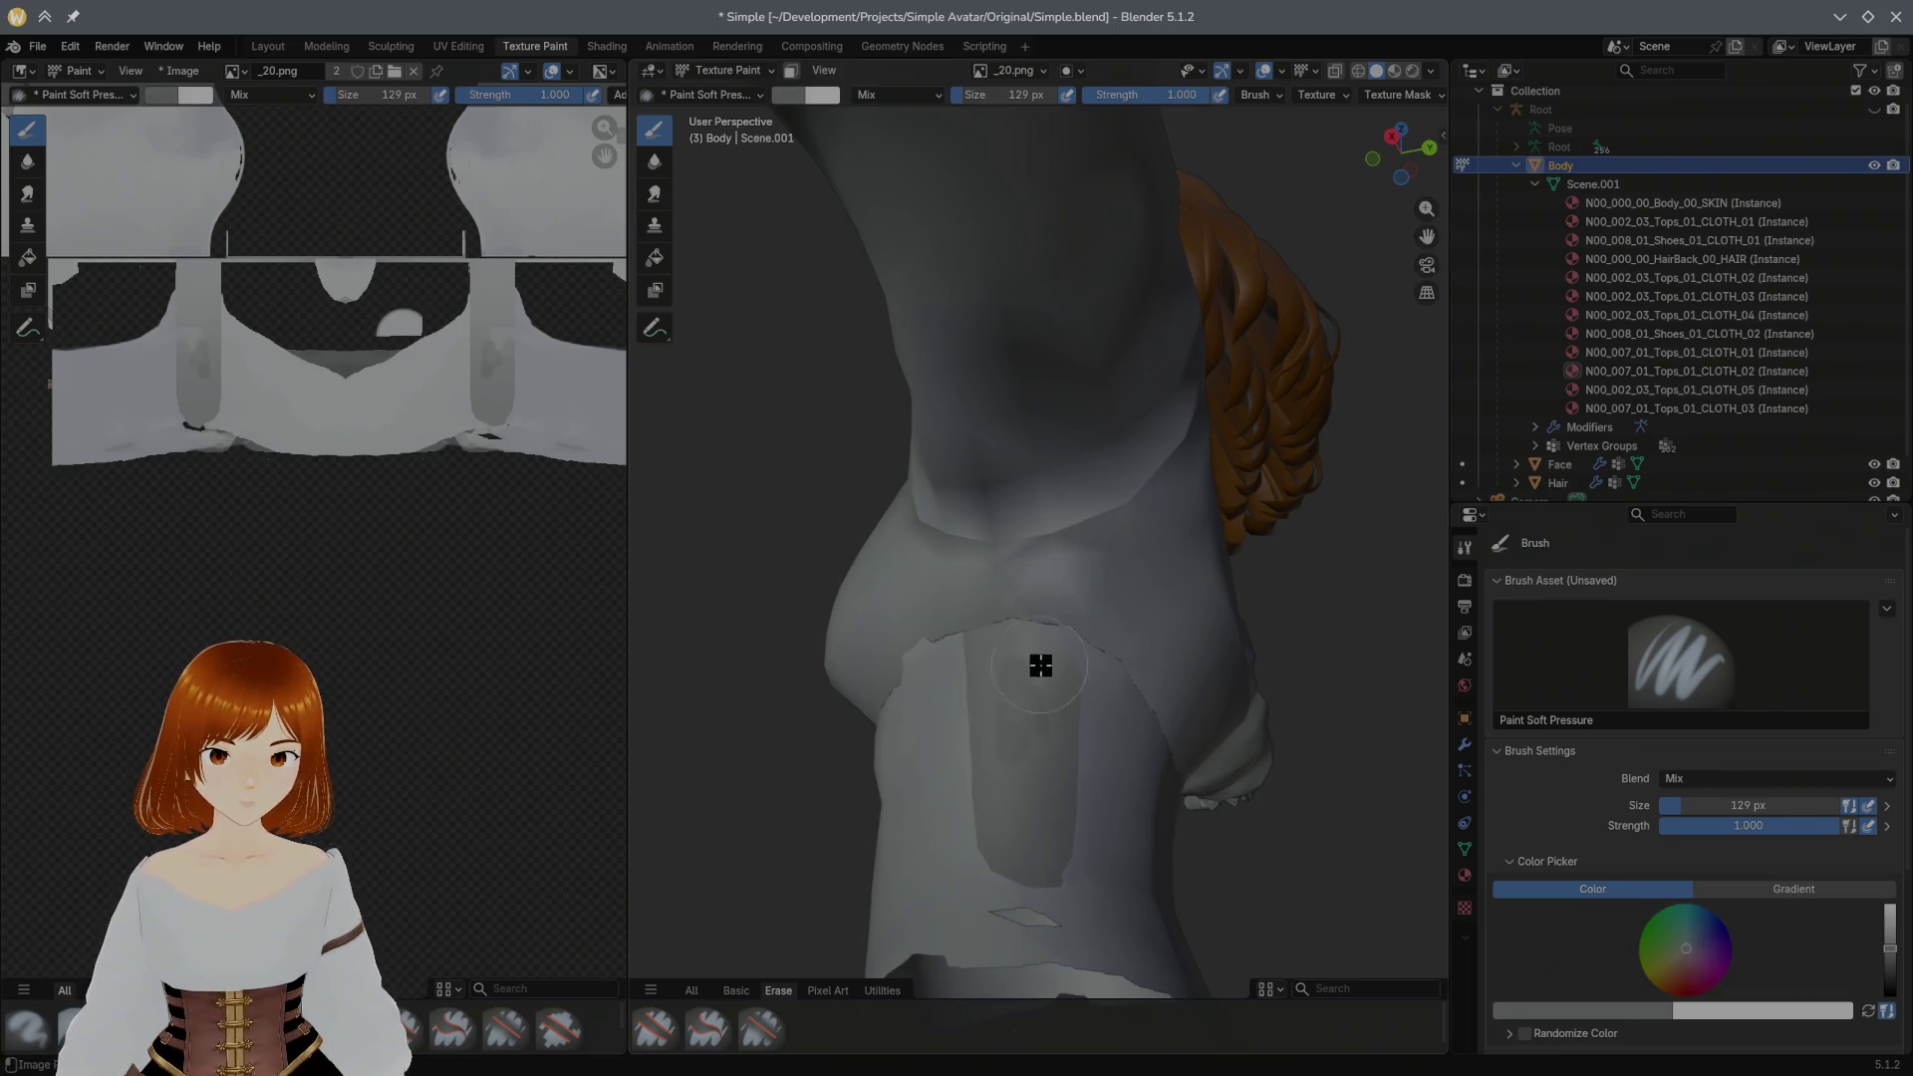
pyautogui.moveTo(1033, 681)
pyautogui.mouseDown(button='middle')
pyautogui.moveTo(1282, 778)
pyautogui.moveTo(1280, 853)
pyautogui.moveTo(1277, 812)
pyautogui.mouseUp(button='middle')
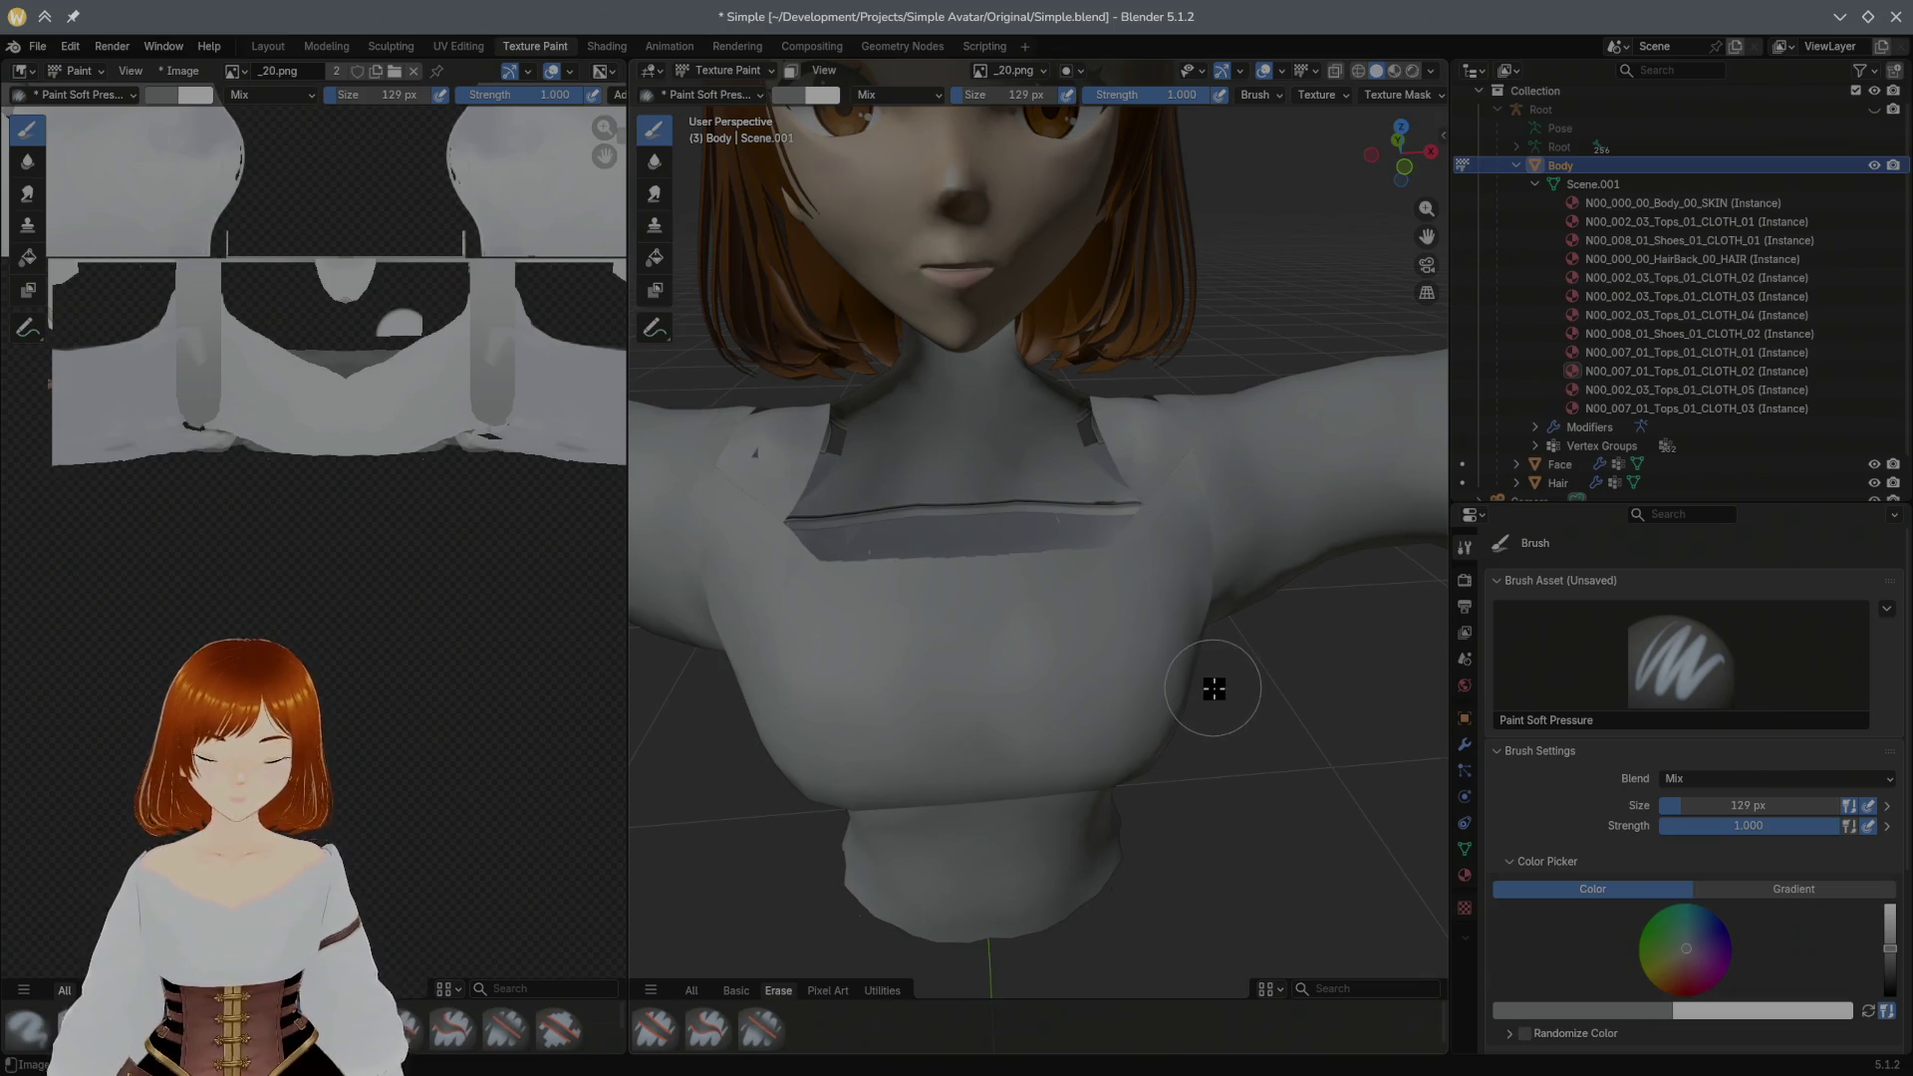
pyautogui.click(90, 55)
pyautogui.click(74, 51)
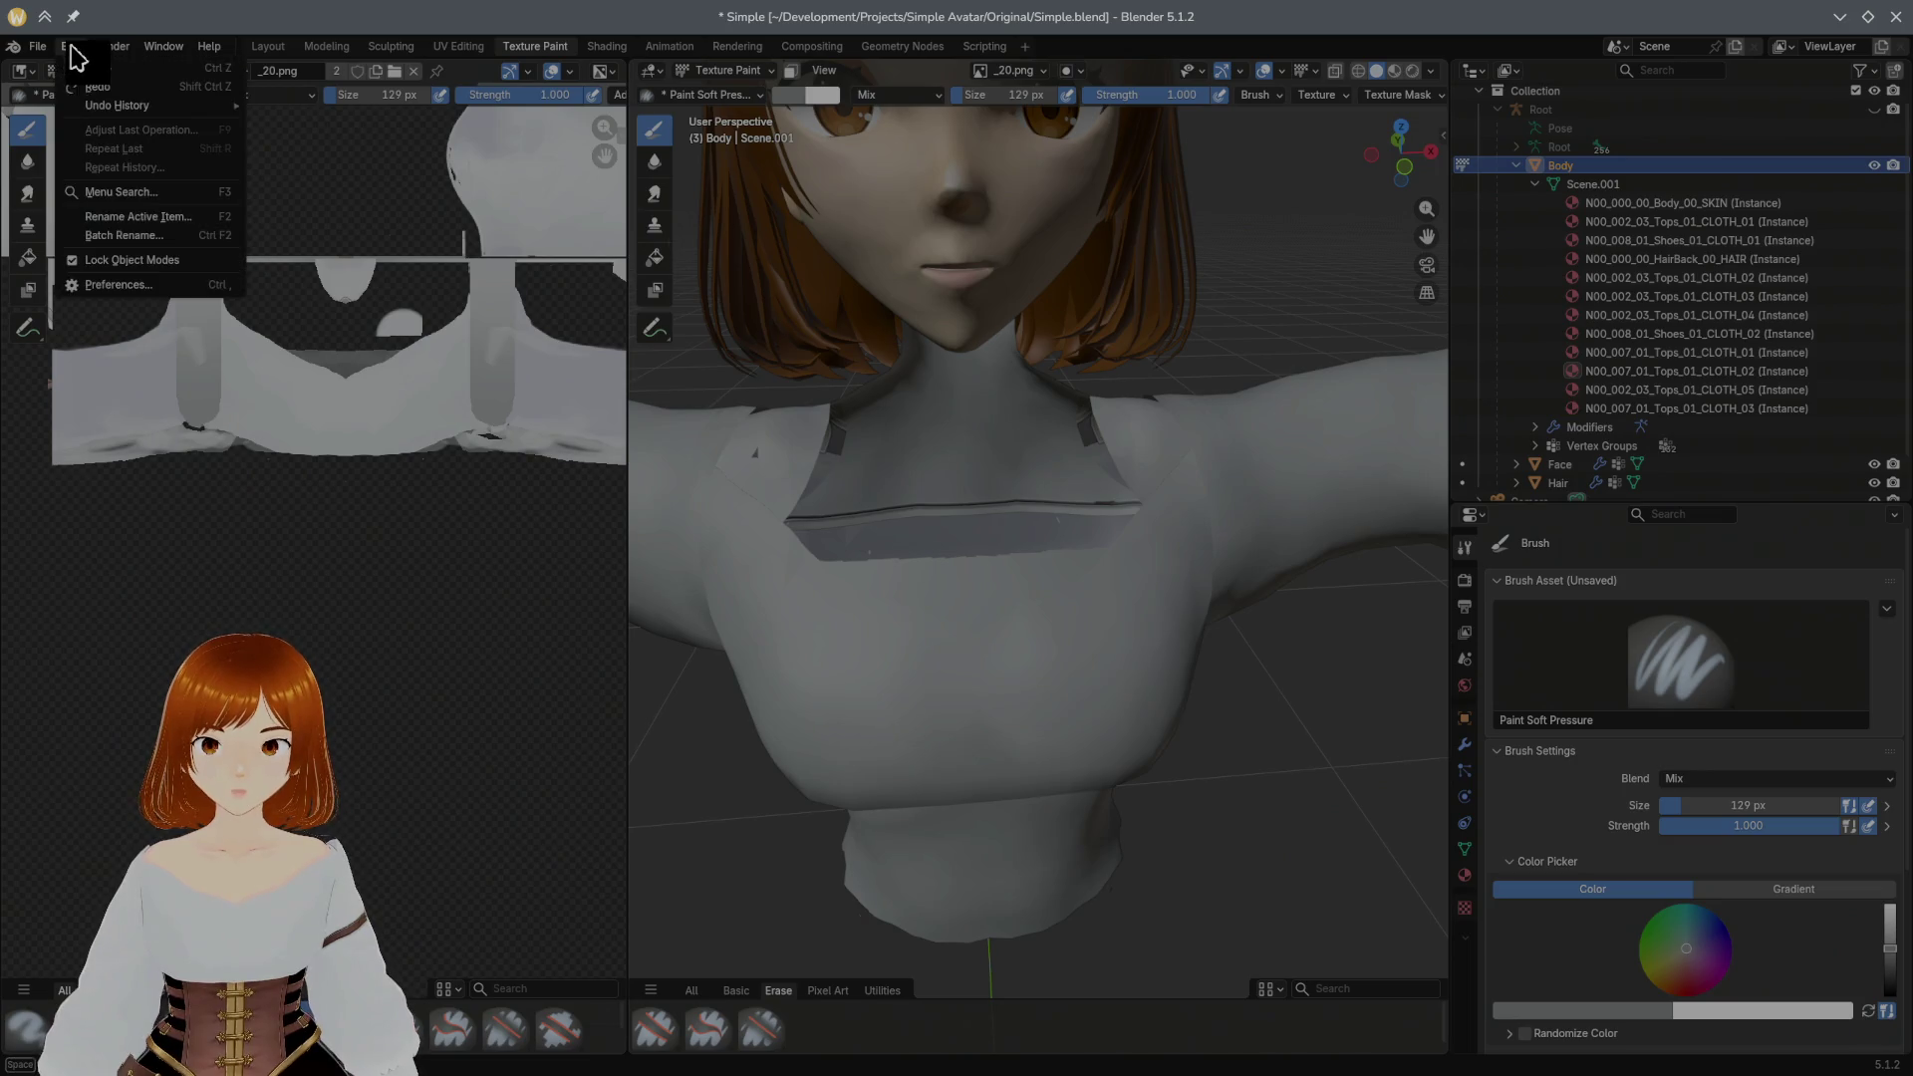
pyautogui.click(75, 56)
pyautogui.press('Tab')
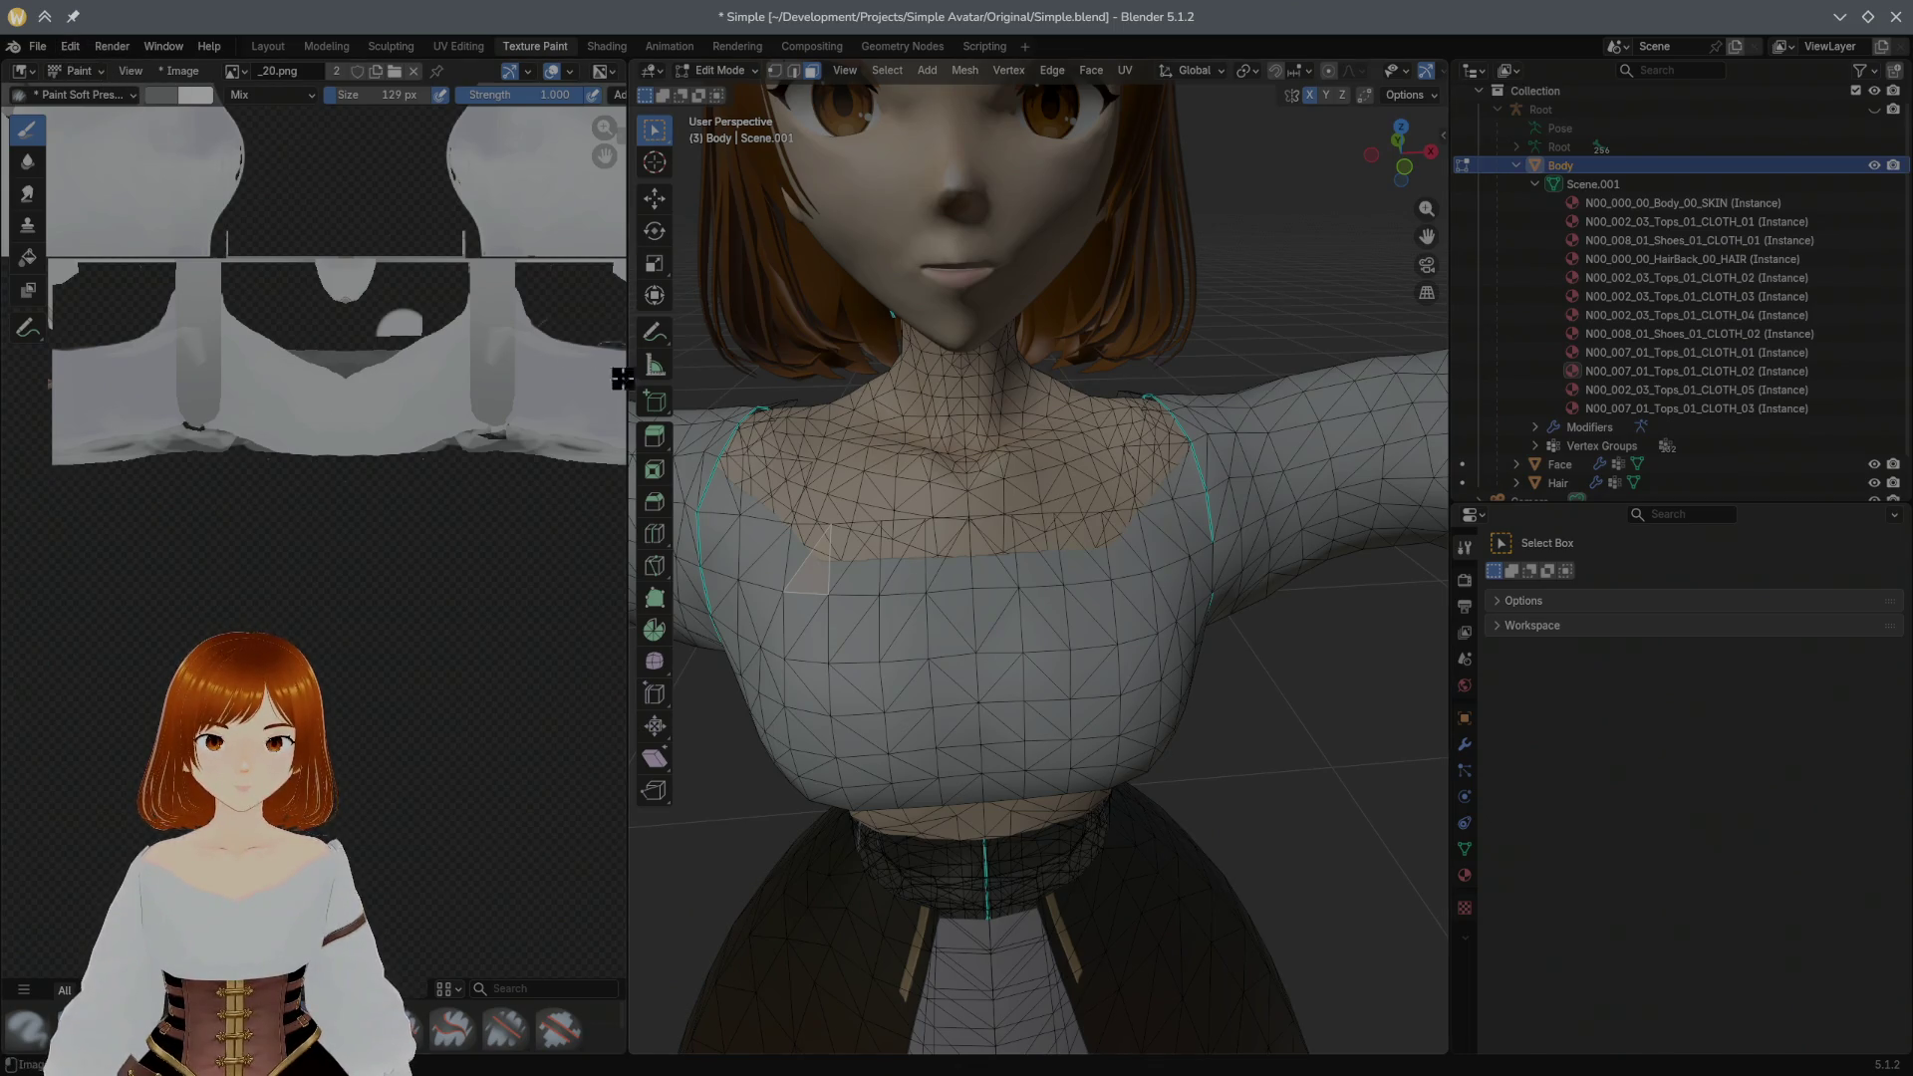
pyautogui.click(741, 75)
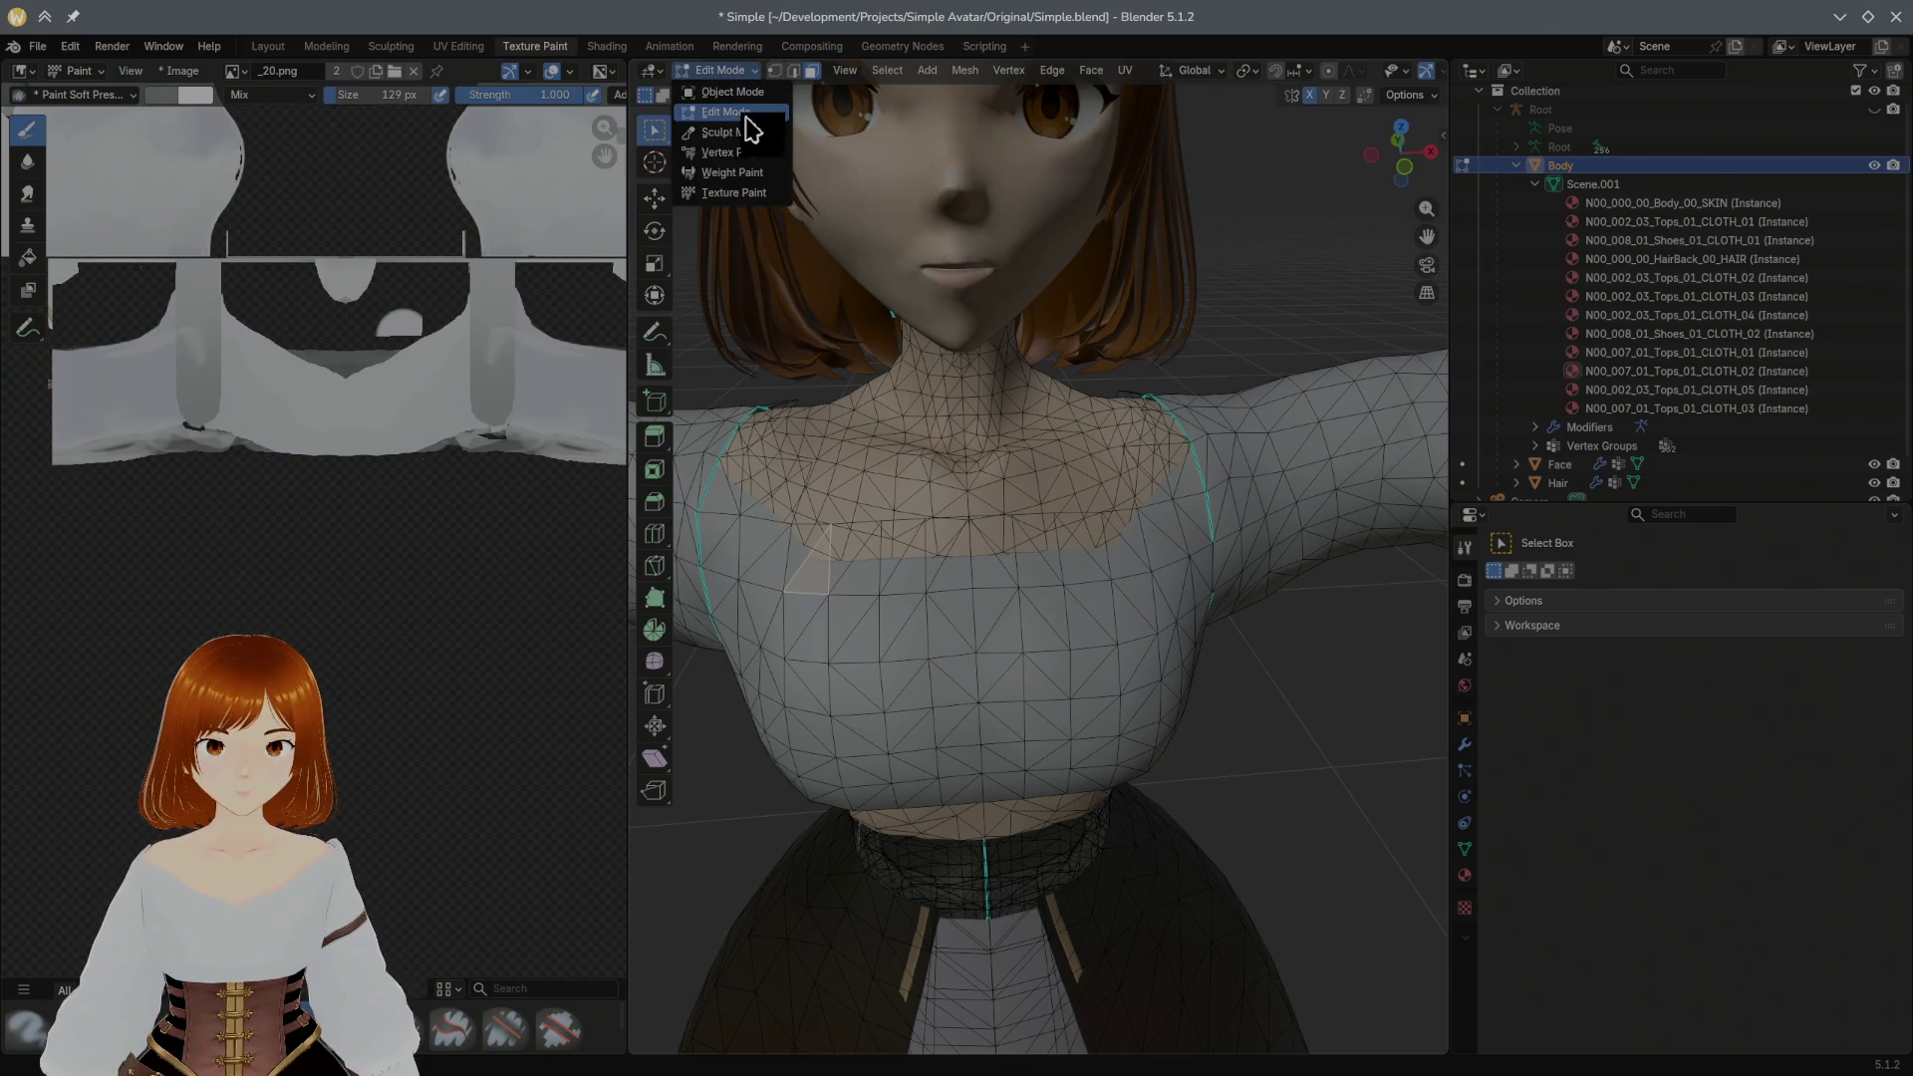
pyautogui.click(732, 192)
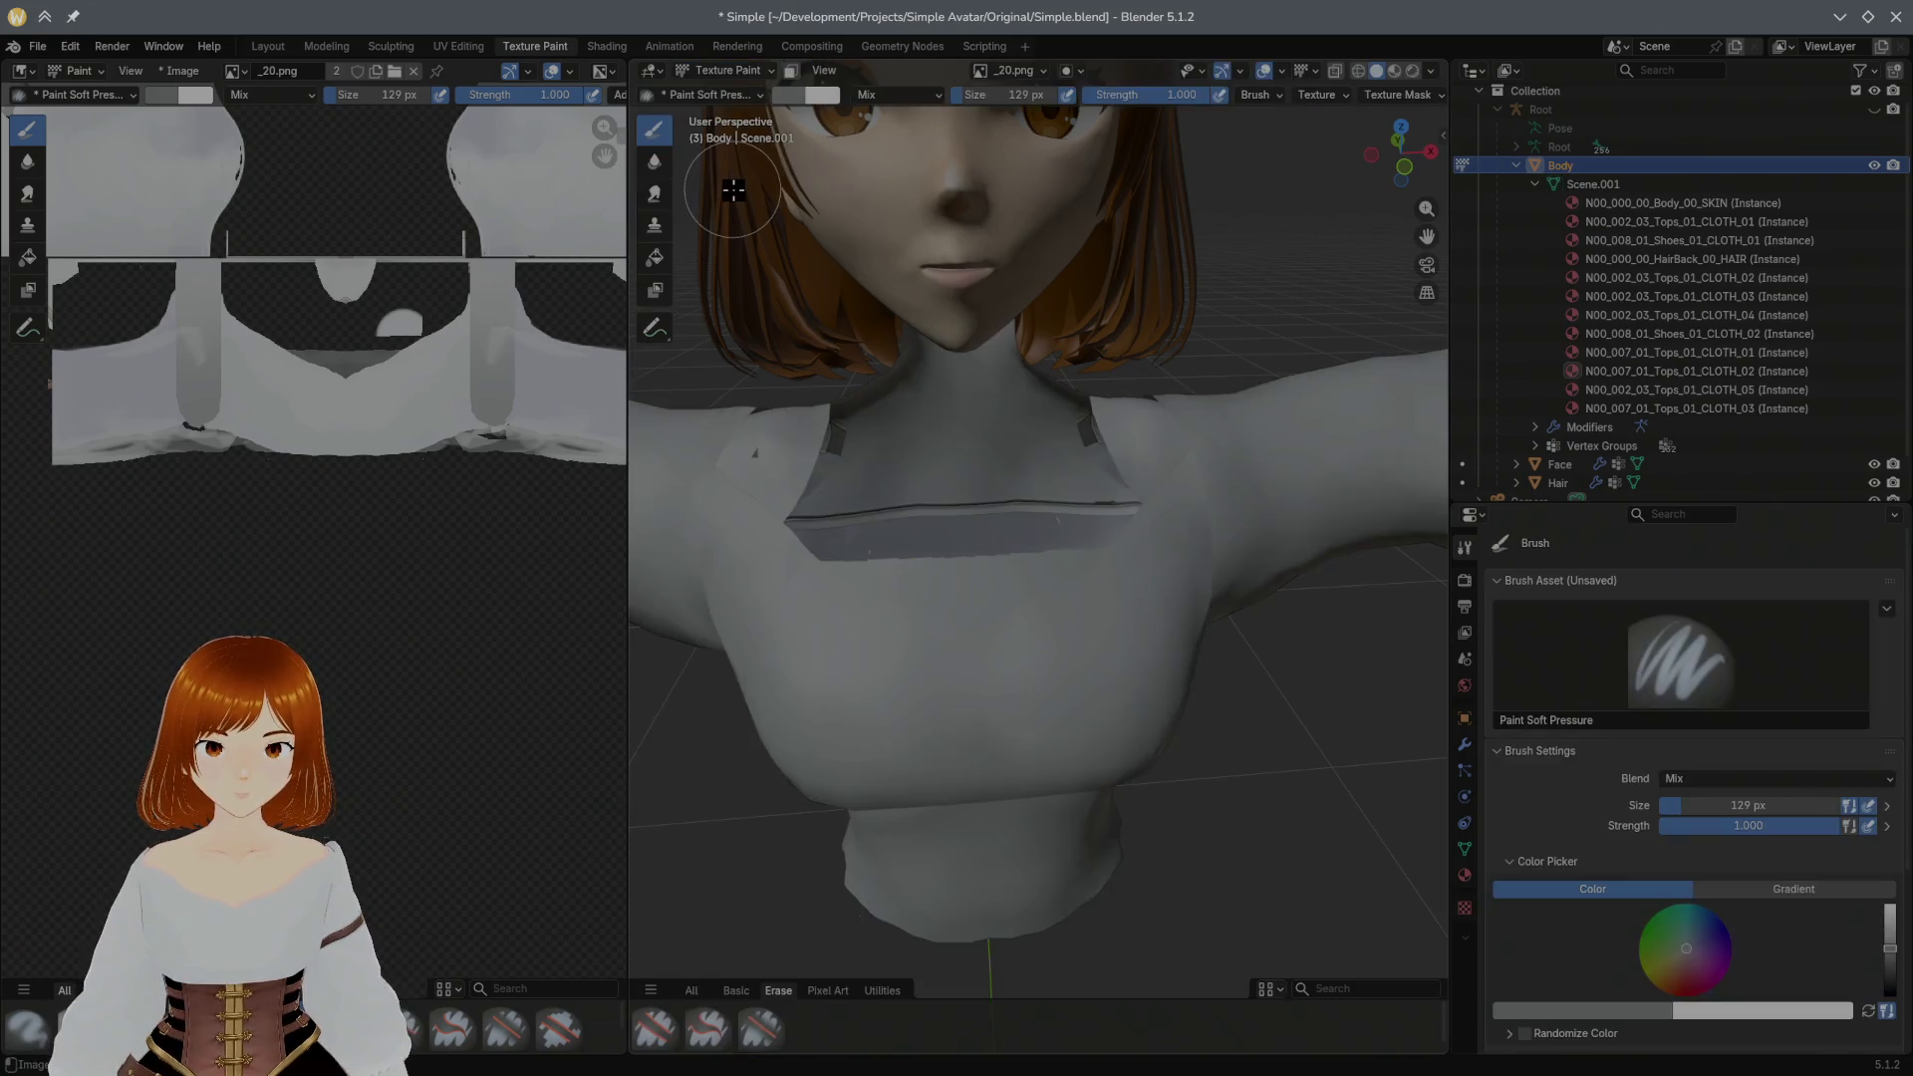
pyautogui.moveTo(943, 332); pyautogui.dragTo(951, 301, button='middle')
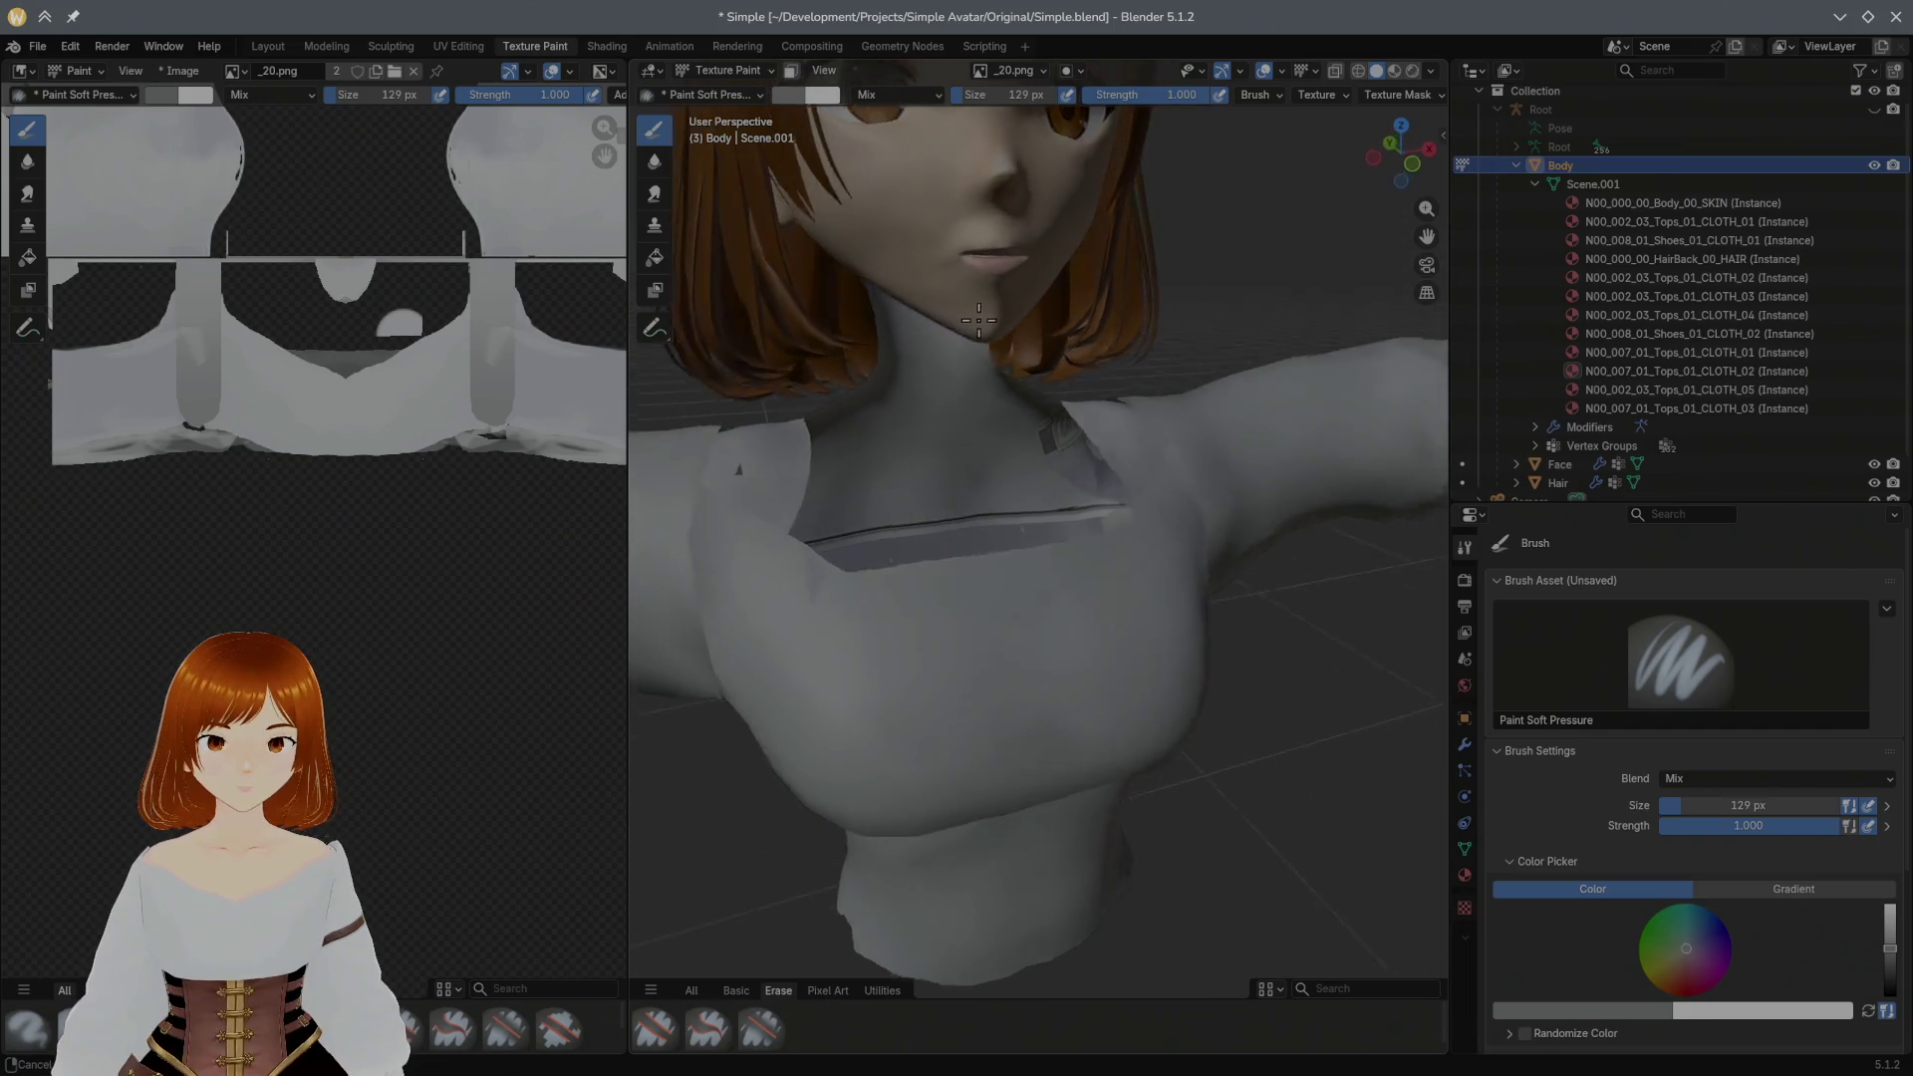
pyautogui.click(723, 76)
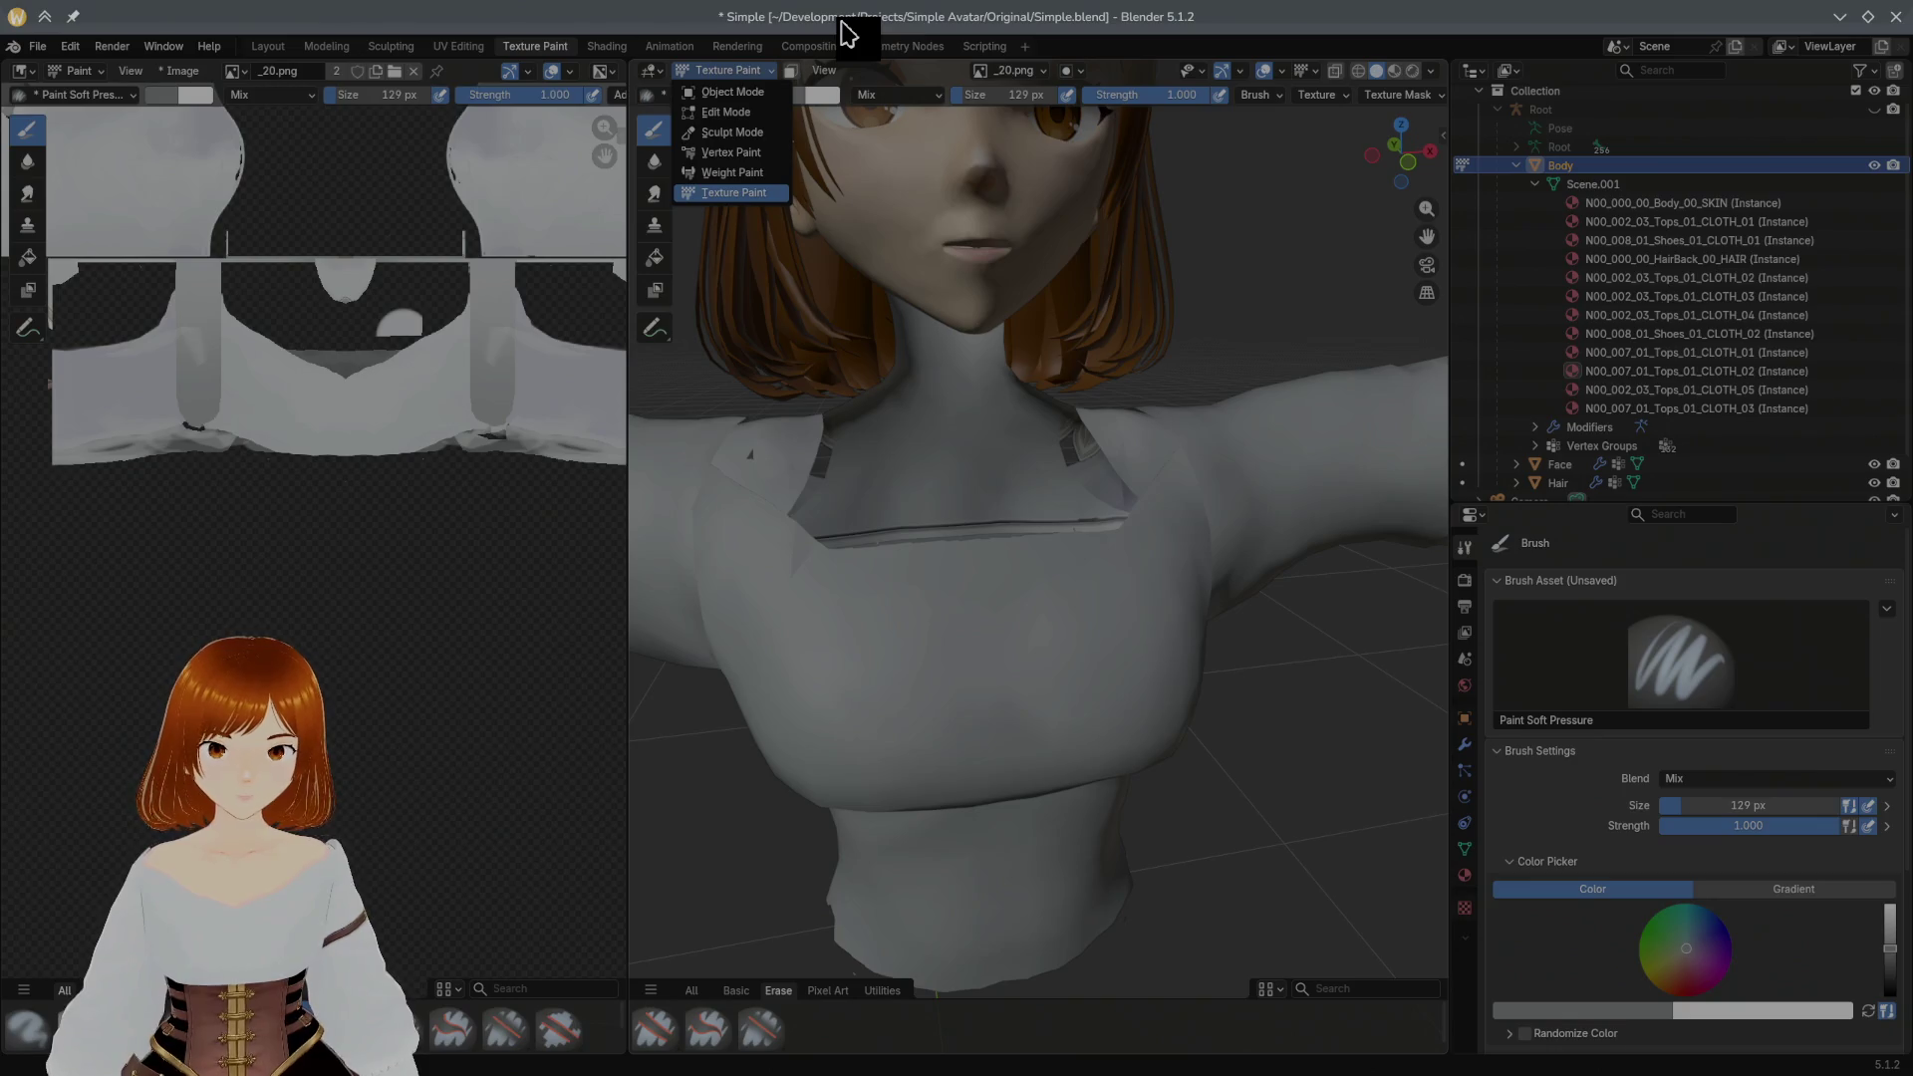
# Step: In texture slots, try Closest then keep Linear interpolation and UVSet0 as the UV map
pyautogui.click(1040, 75)
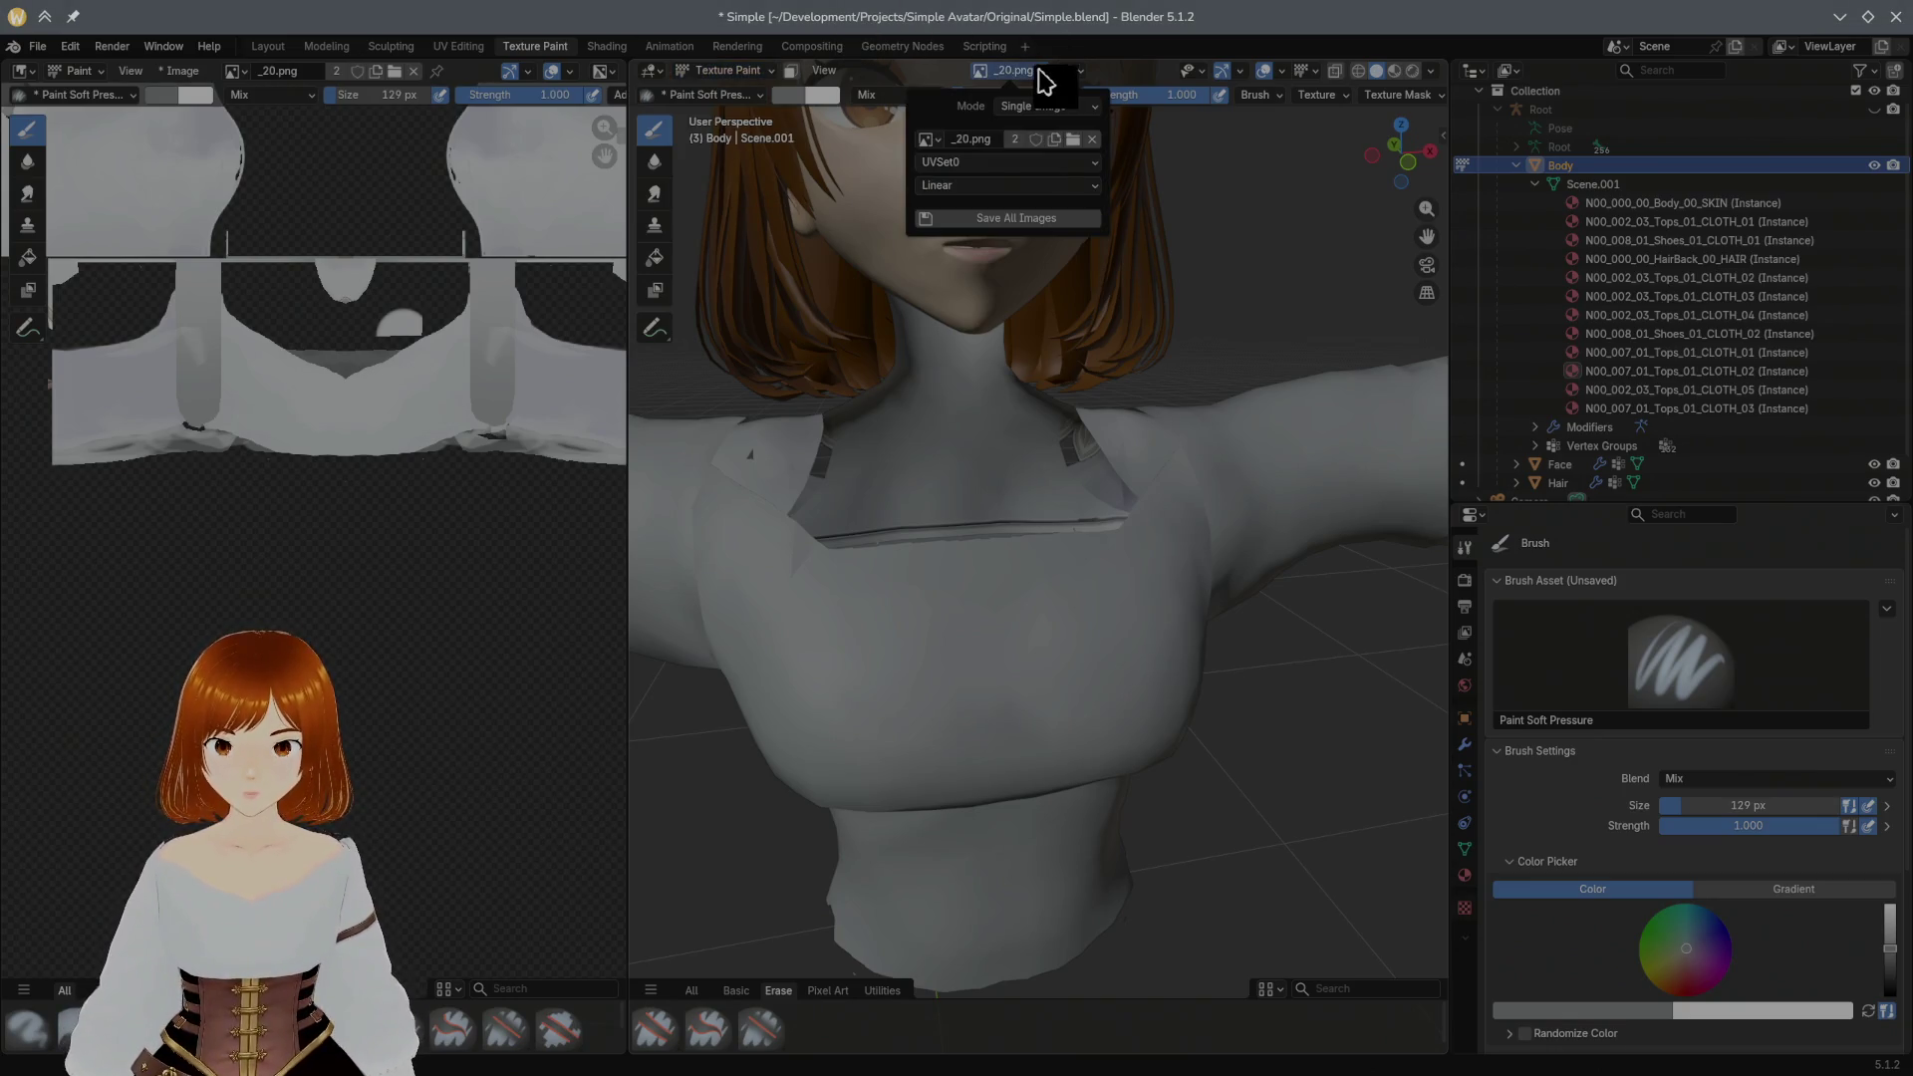
pyautogui.click(1025, 185)
pyautogui.click(987, 251)
pyautogui.click(994, 185)
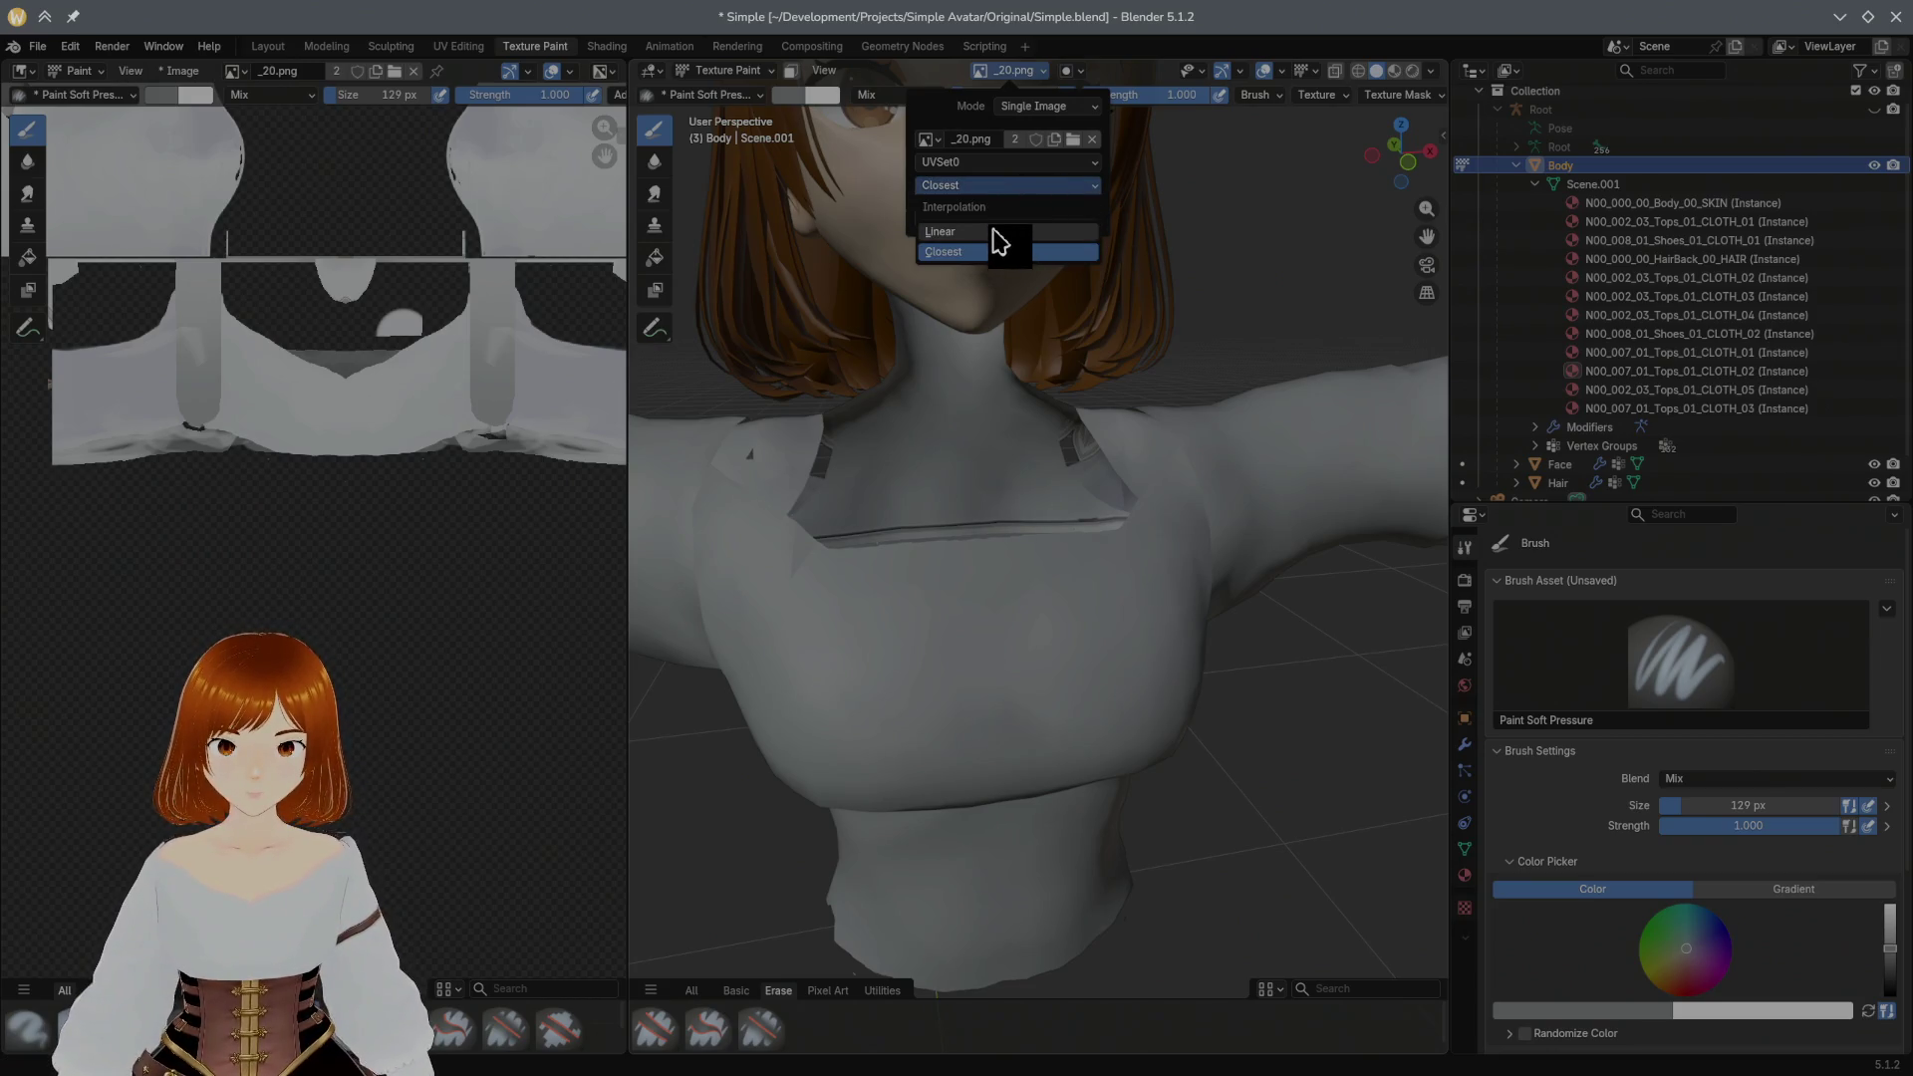
pyautogui.click(992, 232)
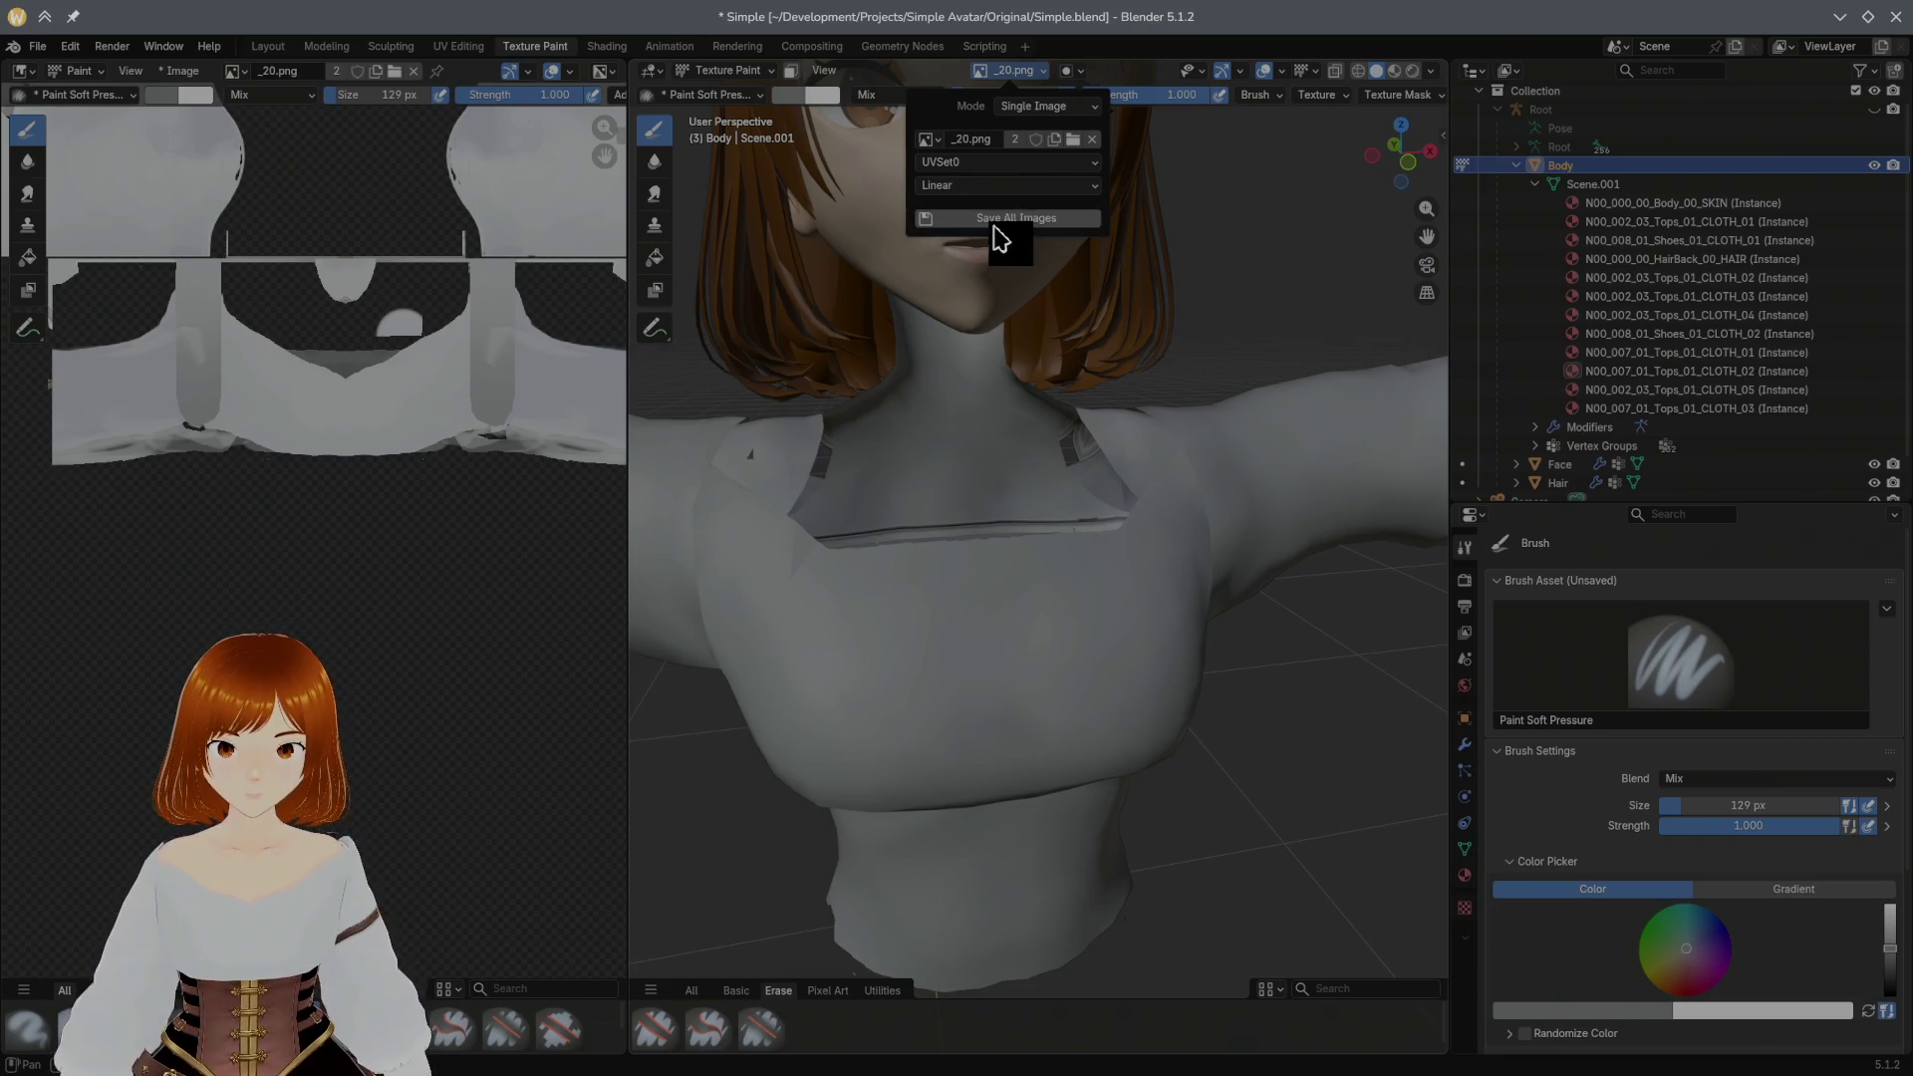
pyautogui.click(1058, 164)
pyautogui.click(1058, 182)
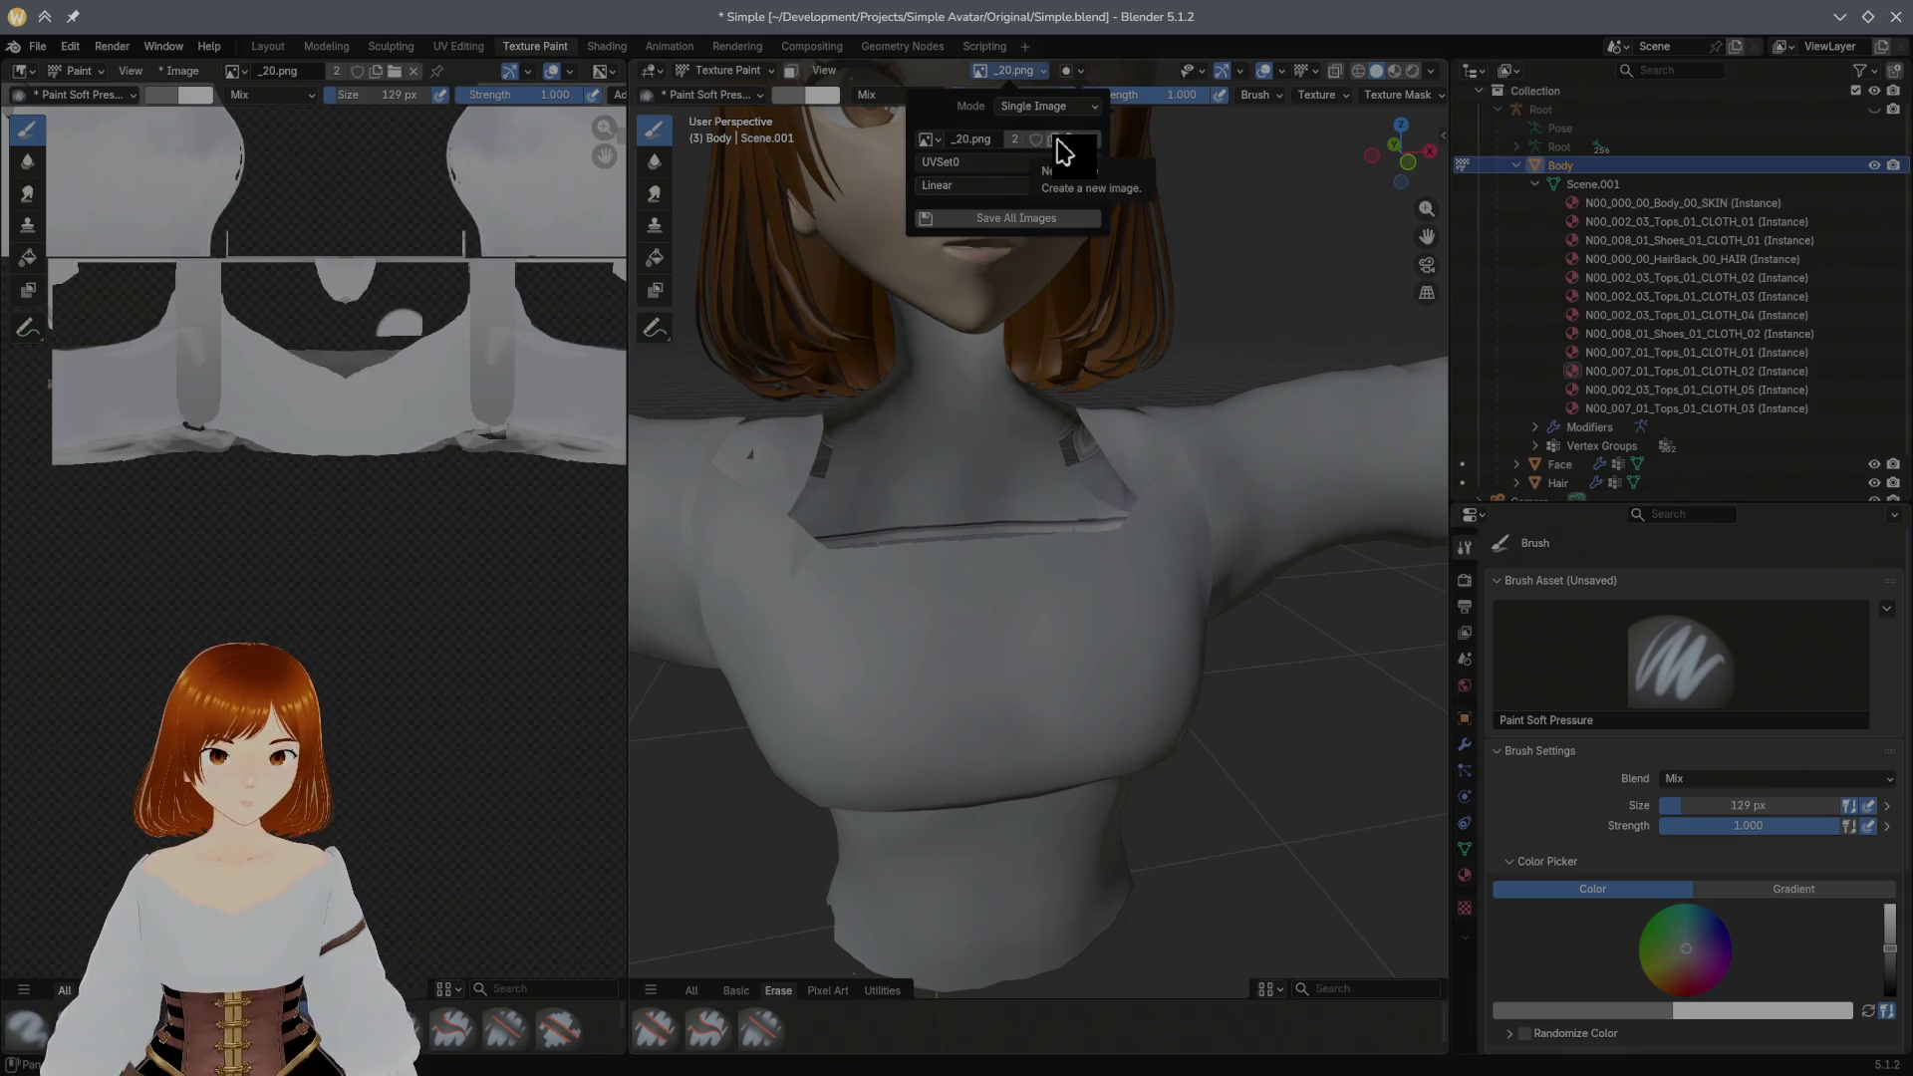
# Step: Set the paint mode to Material so the material's own image slots are used
pyautogui.click(1070, 107)
pyautogui.moveTo(1102, 343)
pyautogui.mouseDown(button='middle')
pyautogui.moveTo(1056, 232)
pyautogui.moveTo(1027, 259)
pyautogui.mouseUp(button='middle')
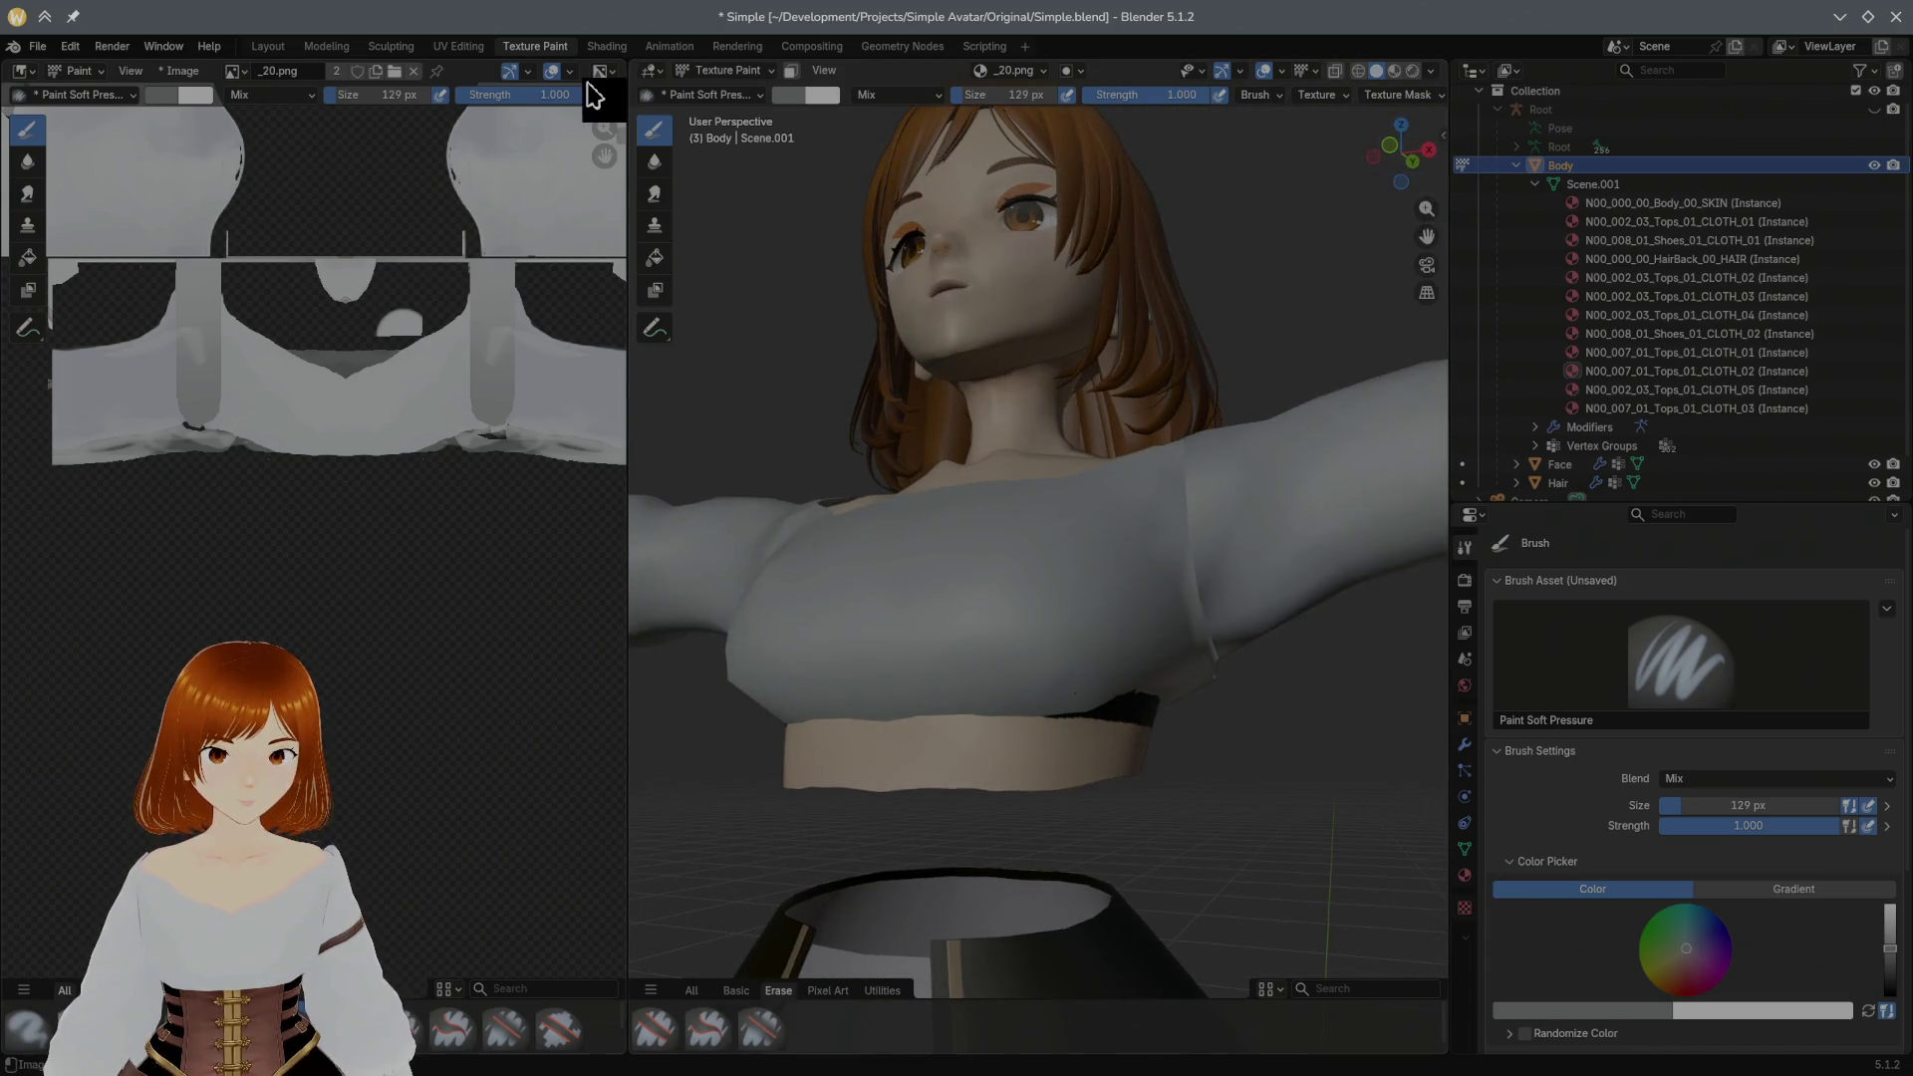
# Step: Level the view in Modeling and return to Texture Paint with the corset showing again
pyautogui.click(323, 45)
pyautogui.moveTo(725, 199); pyautogui.dragTo(814, 234, button='middle')
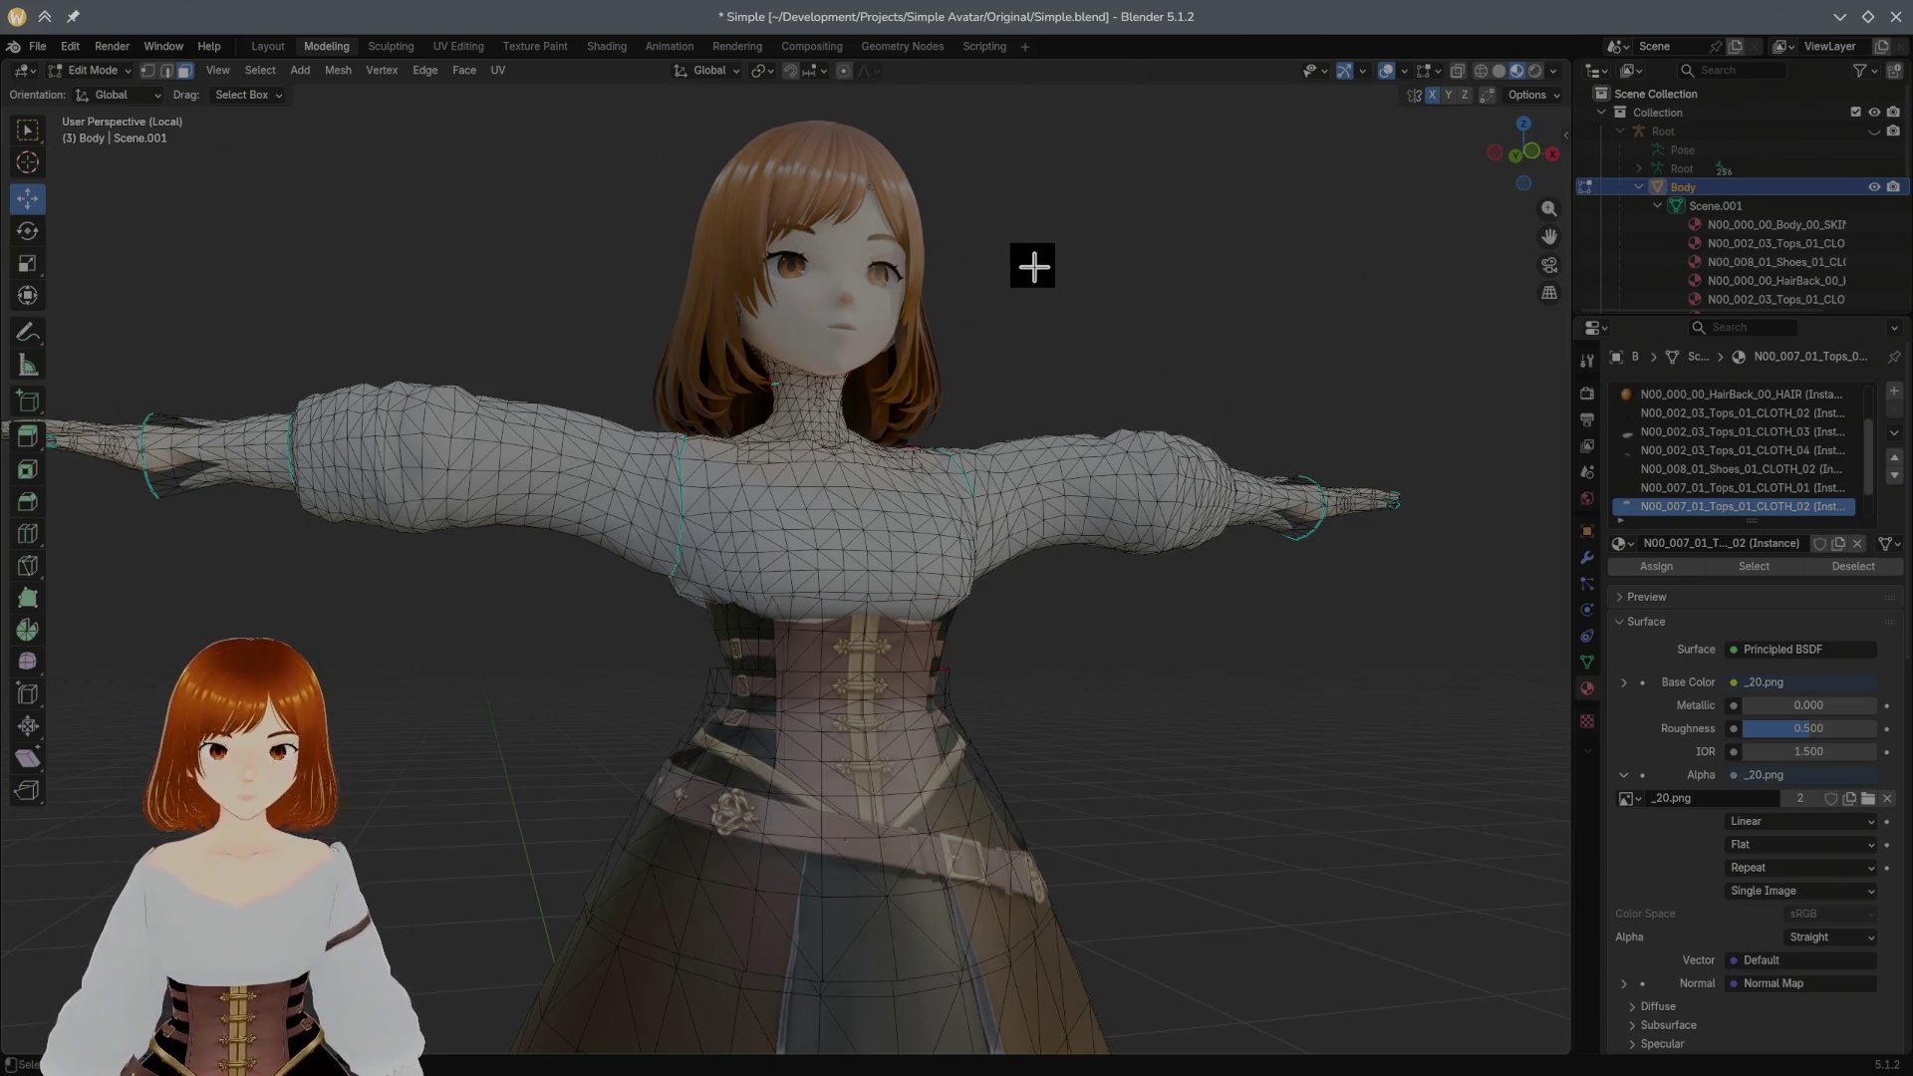
pyautogui.click(536, 45)
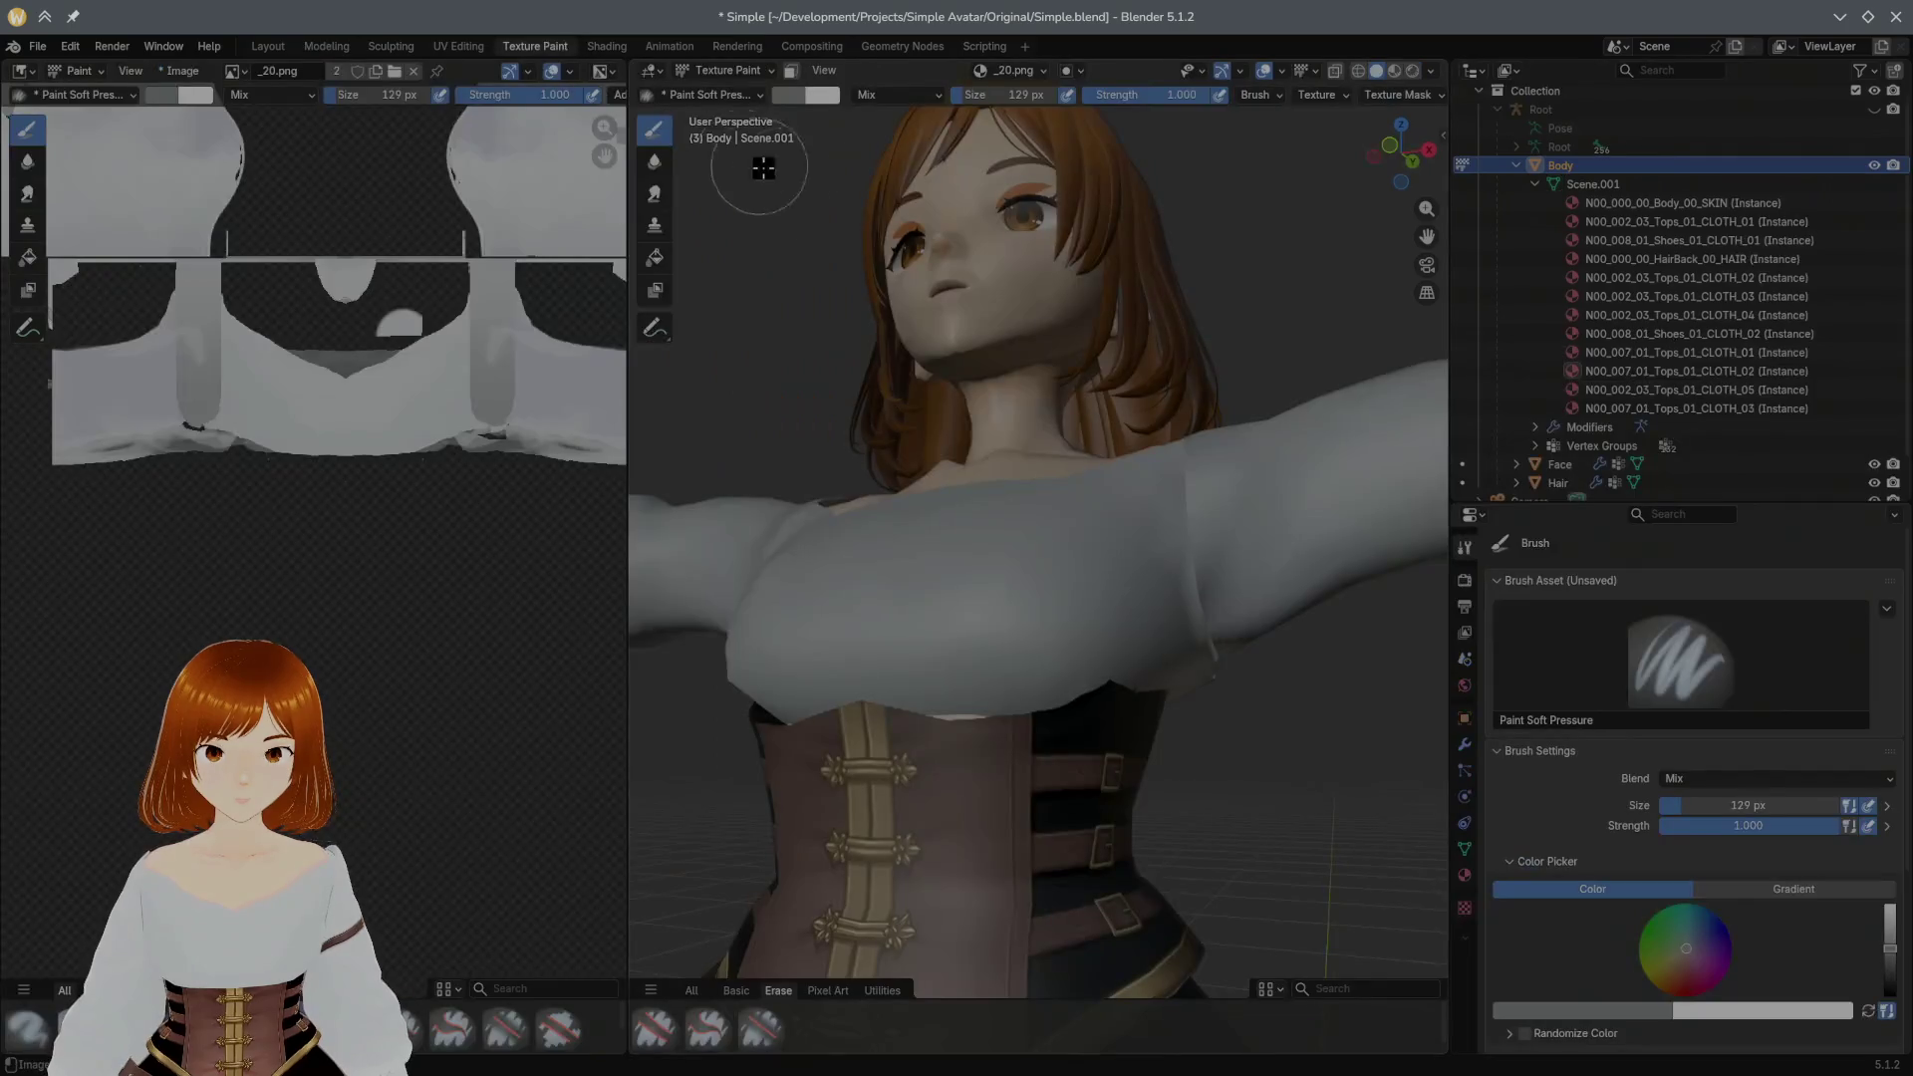
# Step: Inspect the back and chest, then sample the shirt's grey cloth colour with the eyedropper (S)
pyautogui.moveTo(875, 223)
pyautogui.mouseDown(button='middle')
pyautogui.moveTo(1315, 216)
pyautogui.moveTo(1362, 191)
pyautogui.mouseUp(button='middle')
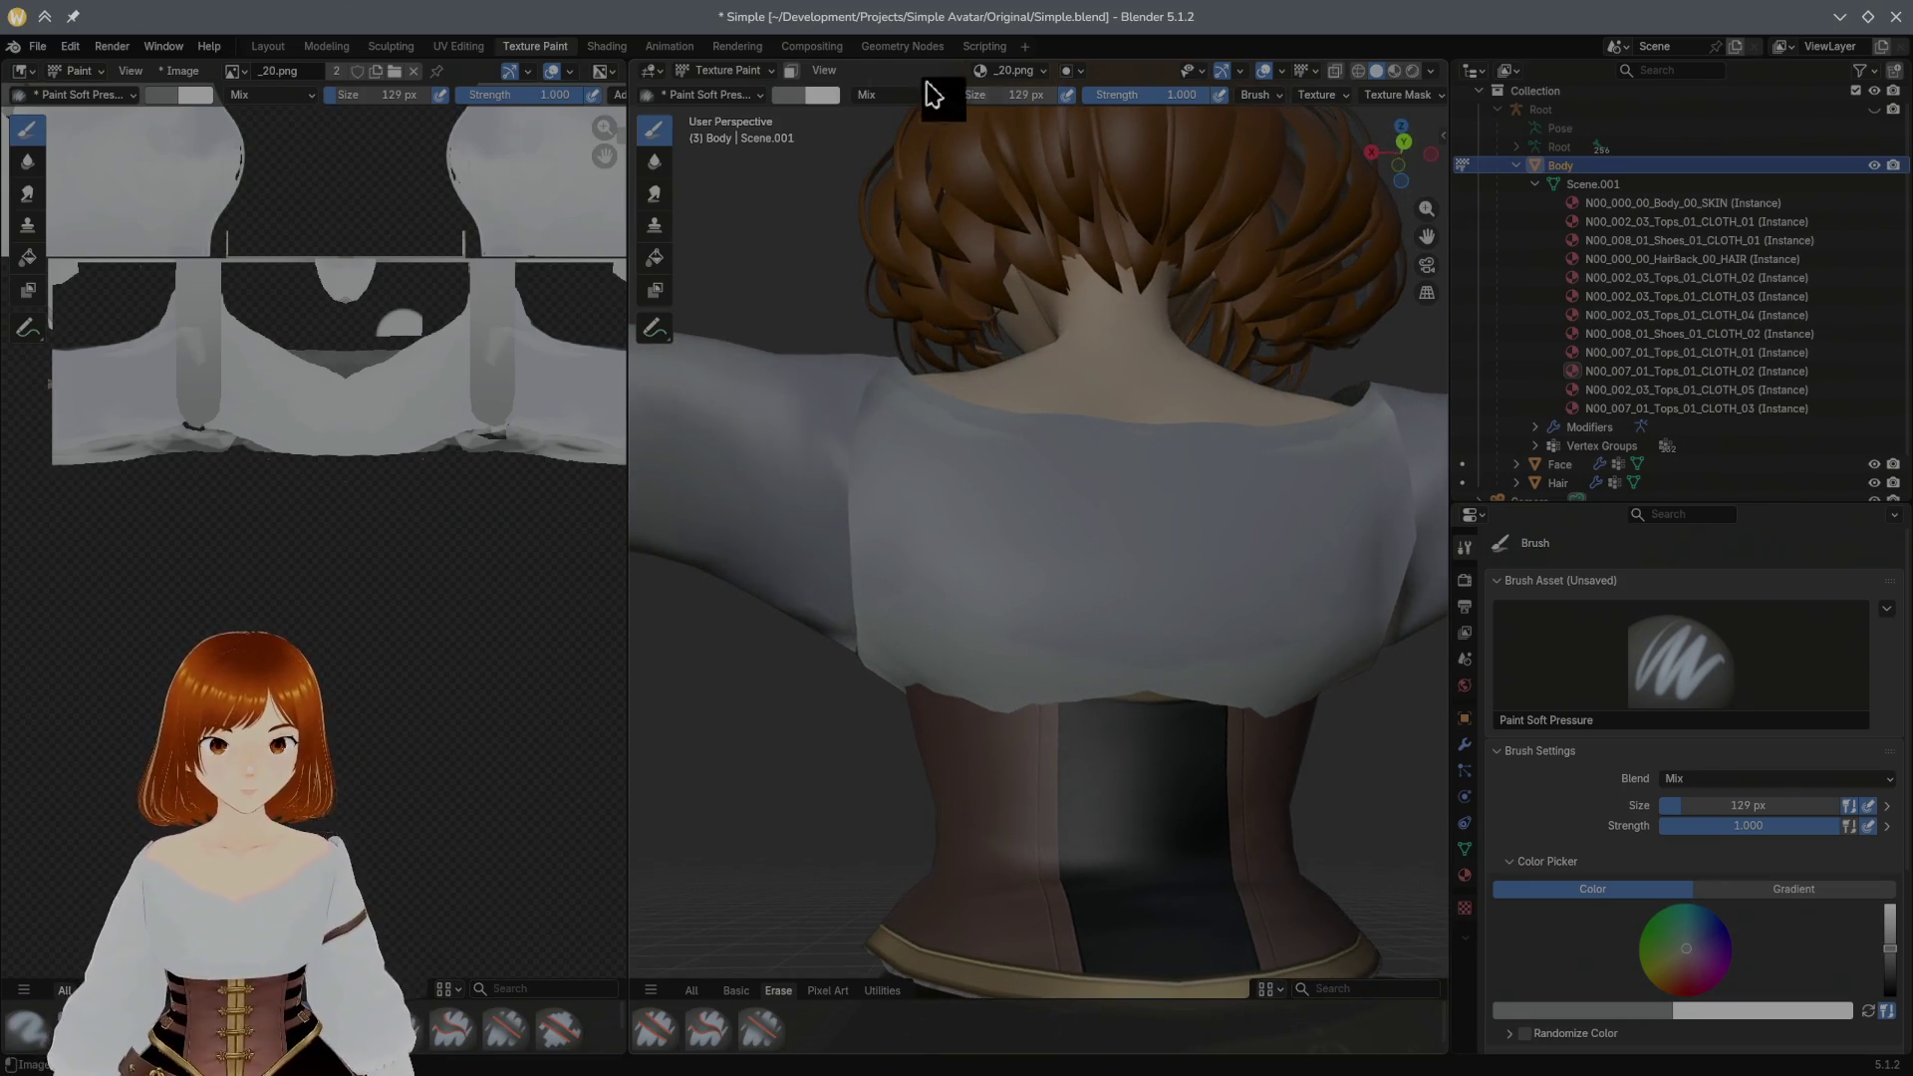
pyautogui.moveTo(1131, 245); pyautogui.dragTo(731, 255, button='middle')
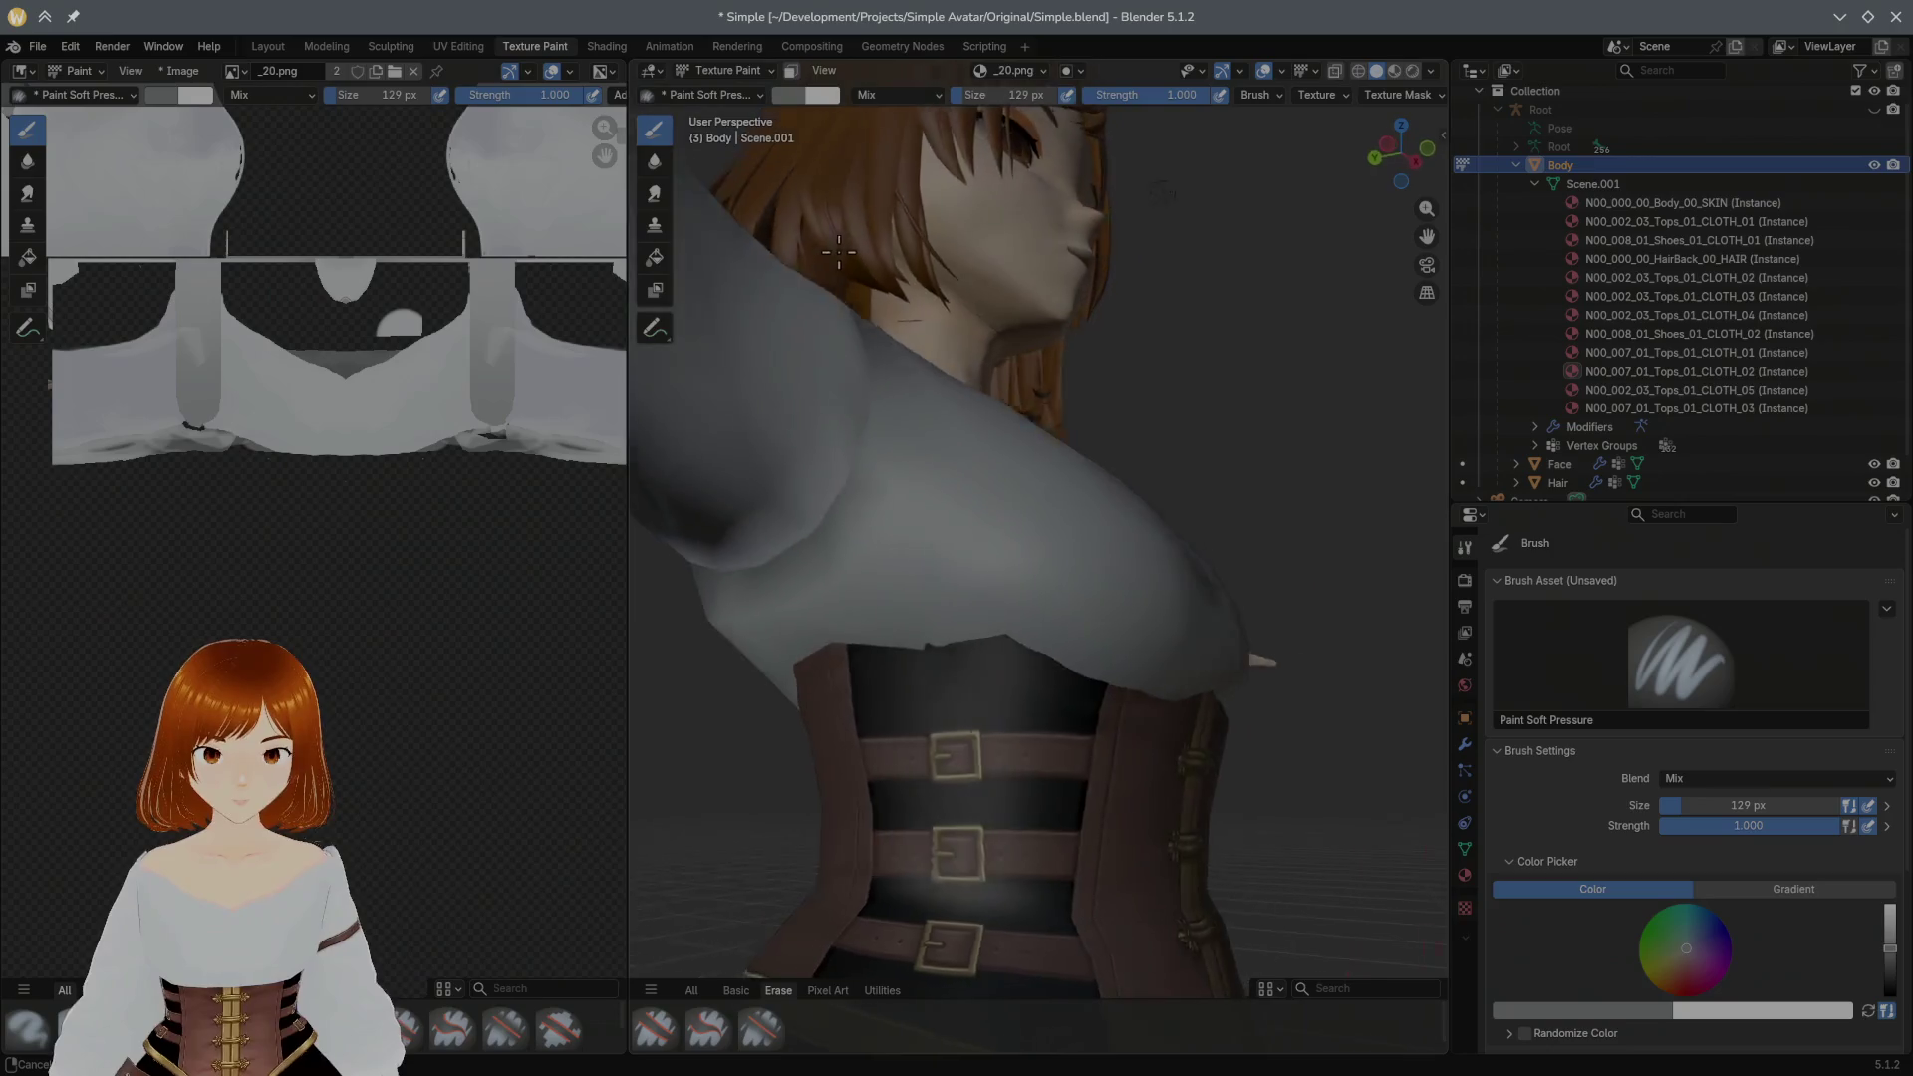
pyautogui.scroll(-3, 860, 374)
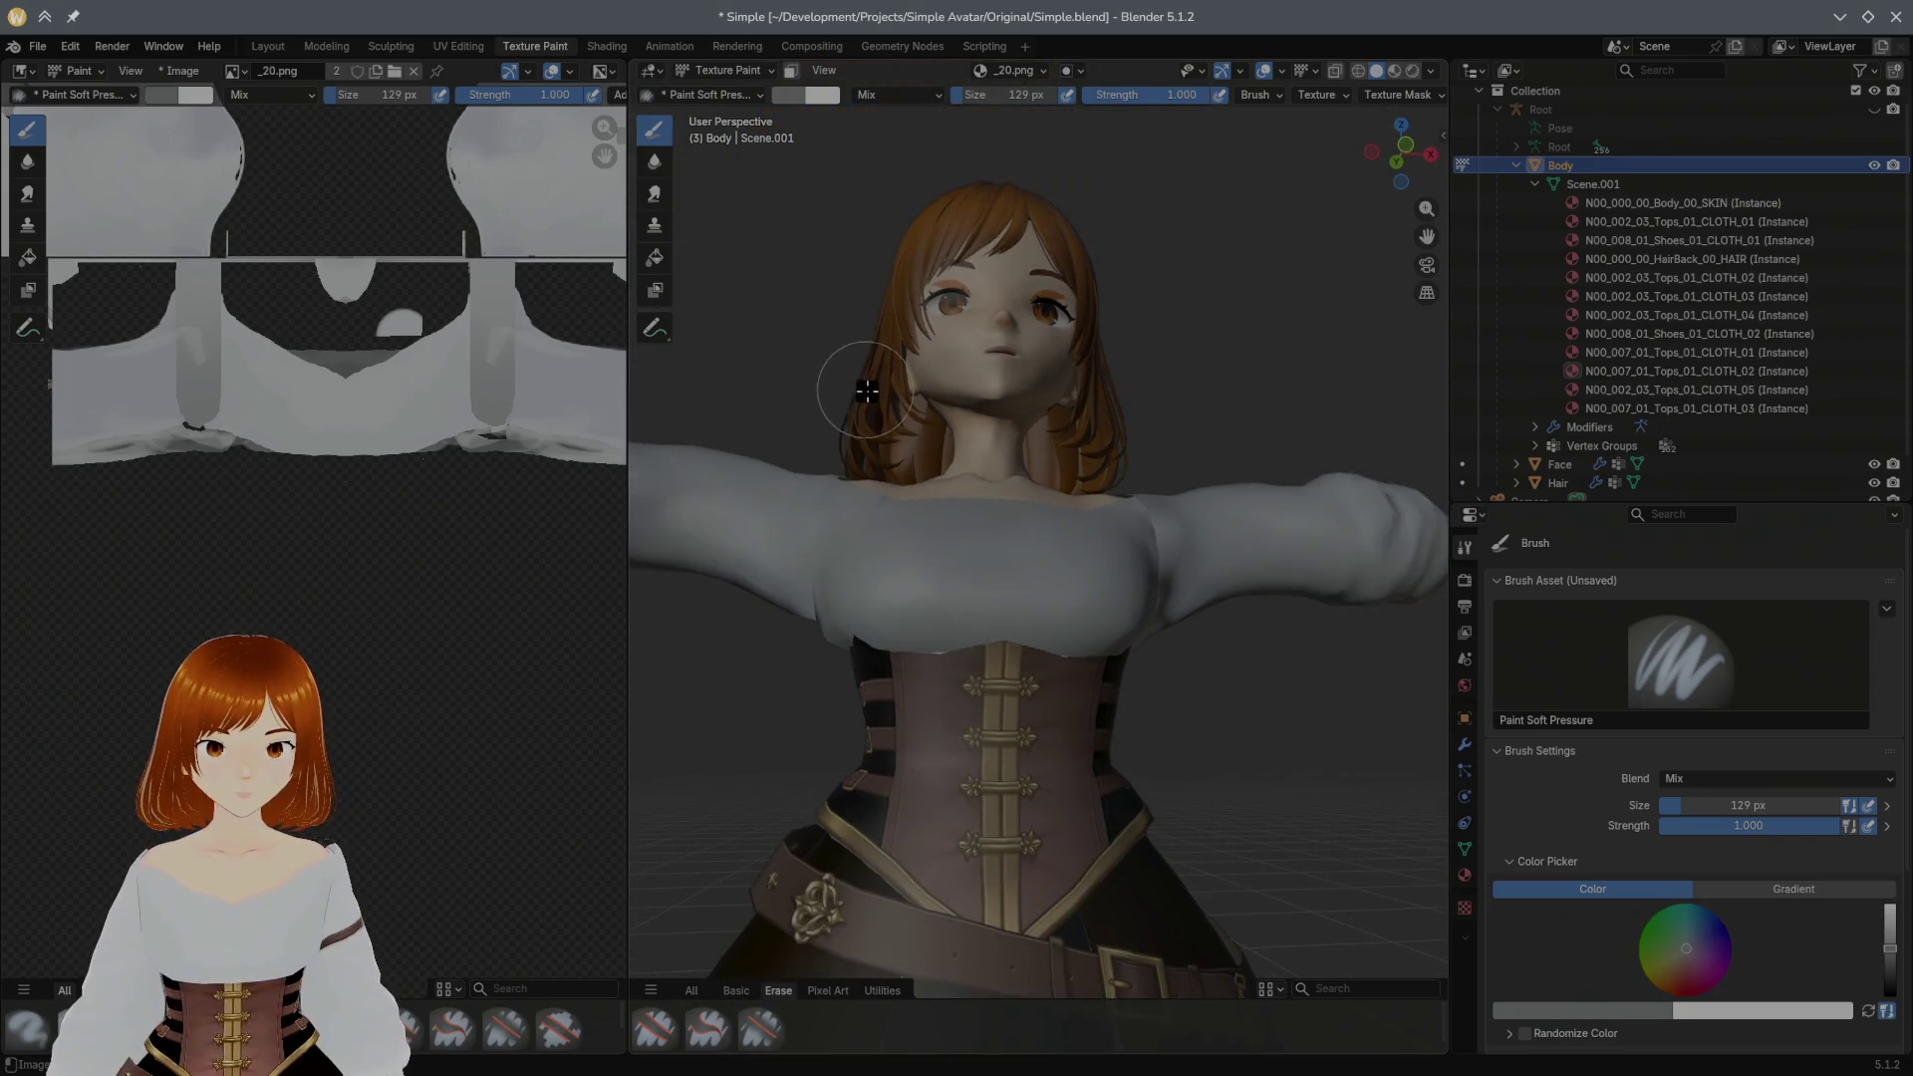
pyautogui.moveTo(880, 341)
pyautogui.mouseDown(button='middle')
pyautogui.moveTo(867, 394)
pyautogui.moveTo(828, 394)
pyautogui.moveTo(995, 415)
pyautogui.moveTo(812, 393)
pyautogui.mouseUp(button='middle')
pyautogui.scroll(3, 870, 394)
pyautogui.scroll(2, 914, 403)
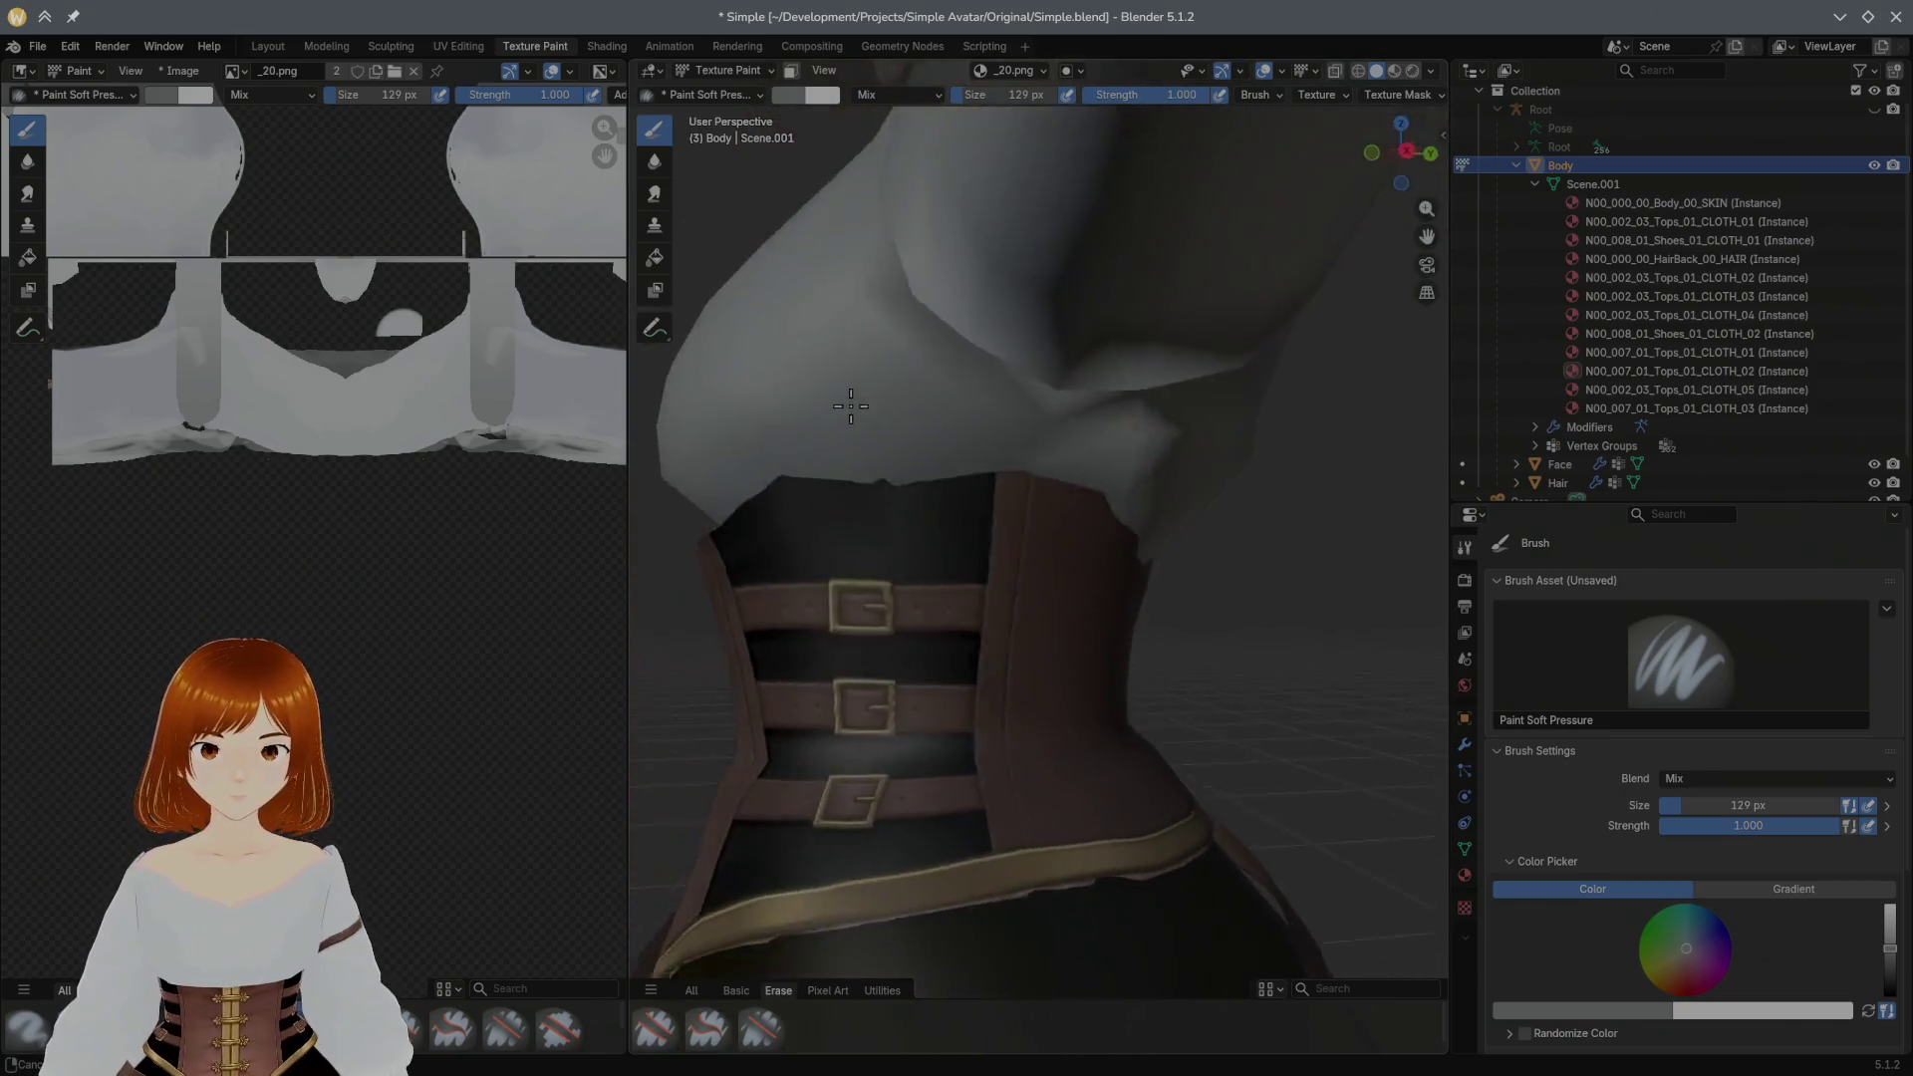
pyautogui.moveTo(966, 391)
pyautogui.mouseDown(button='middle')
pyautogui.moveTo(944, 443)
pyautogui.moveTo(988, 423)
pyautogui.moveTo(994, 463)
pyautogui.mouseUp(button='middle')
pyautogui.scroll(3, 995, 463)
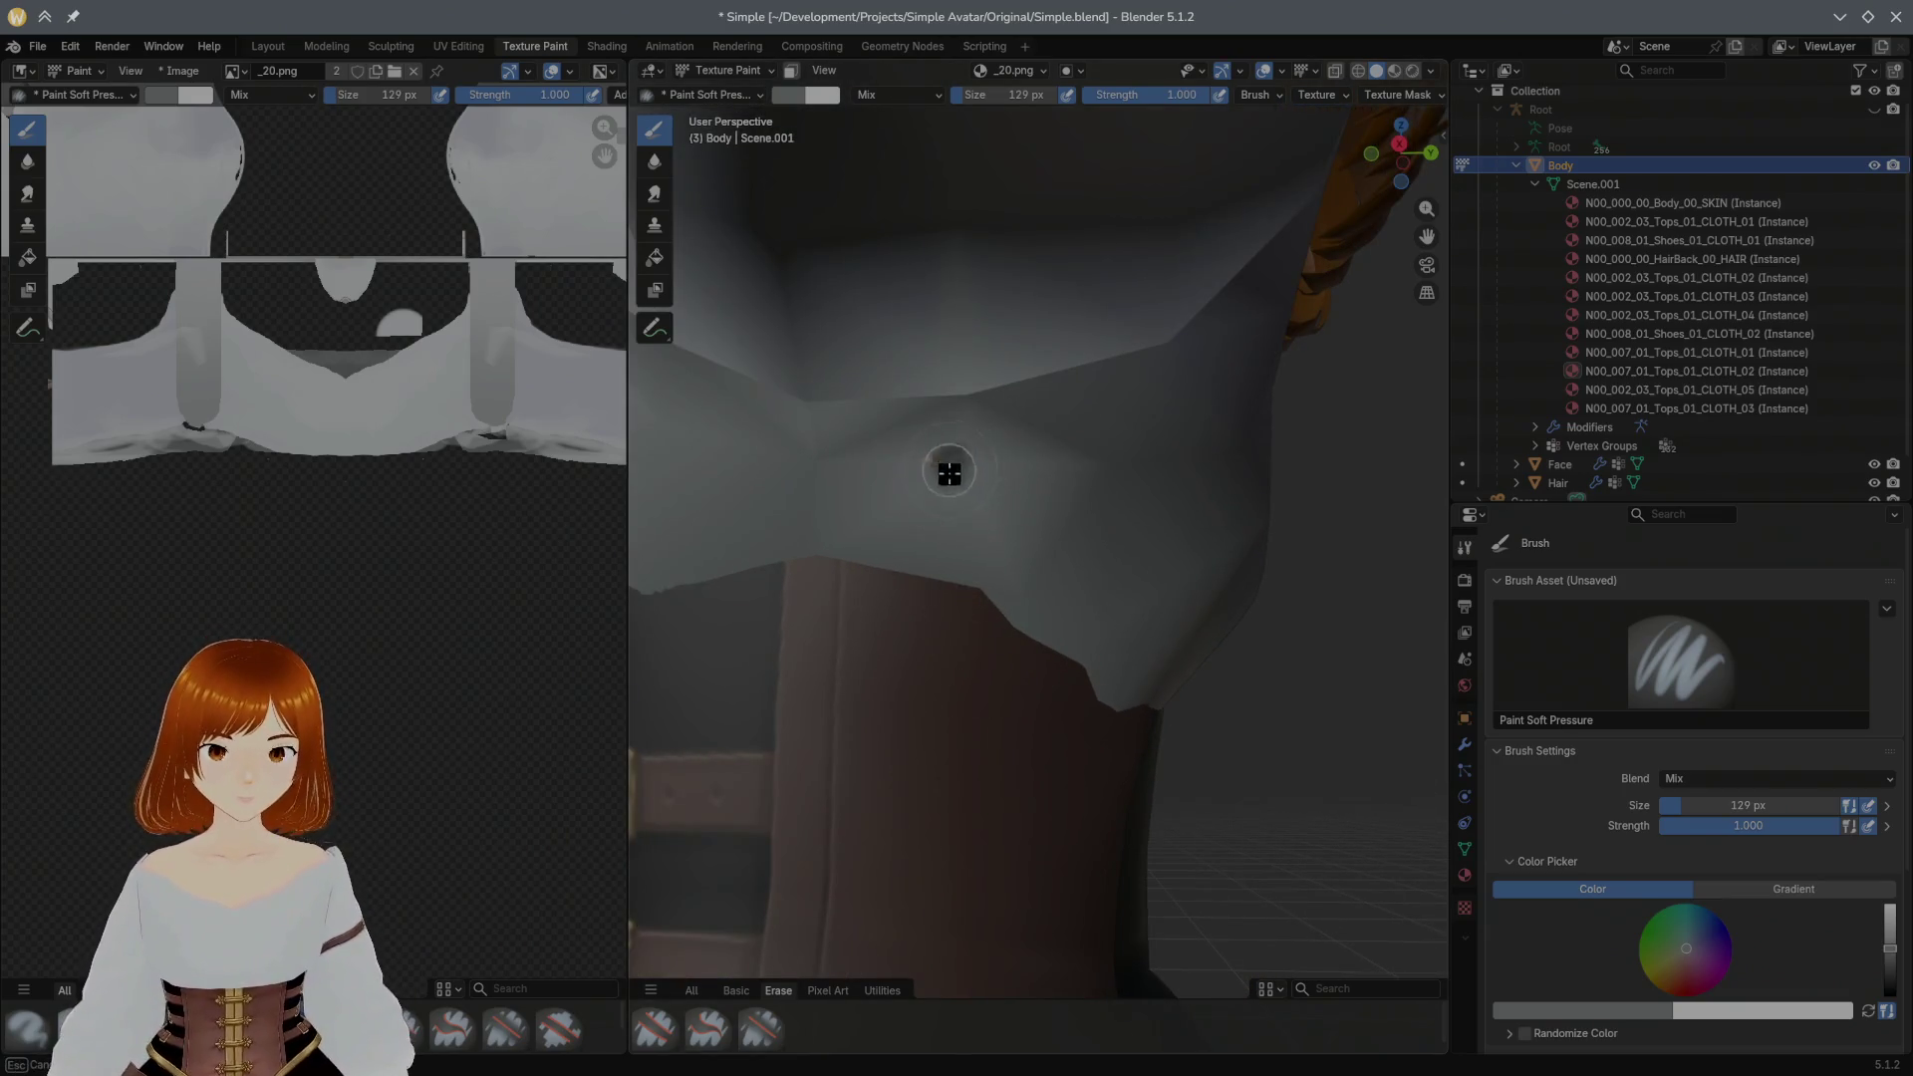
pyautogui.press('s')
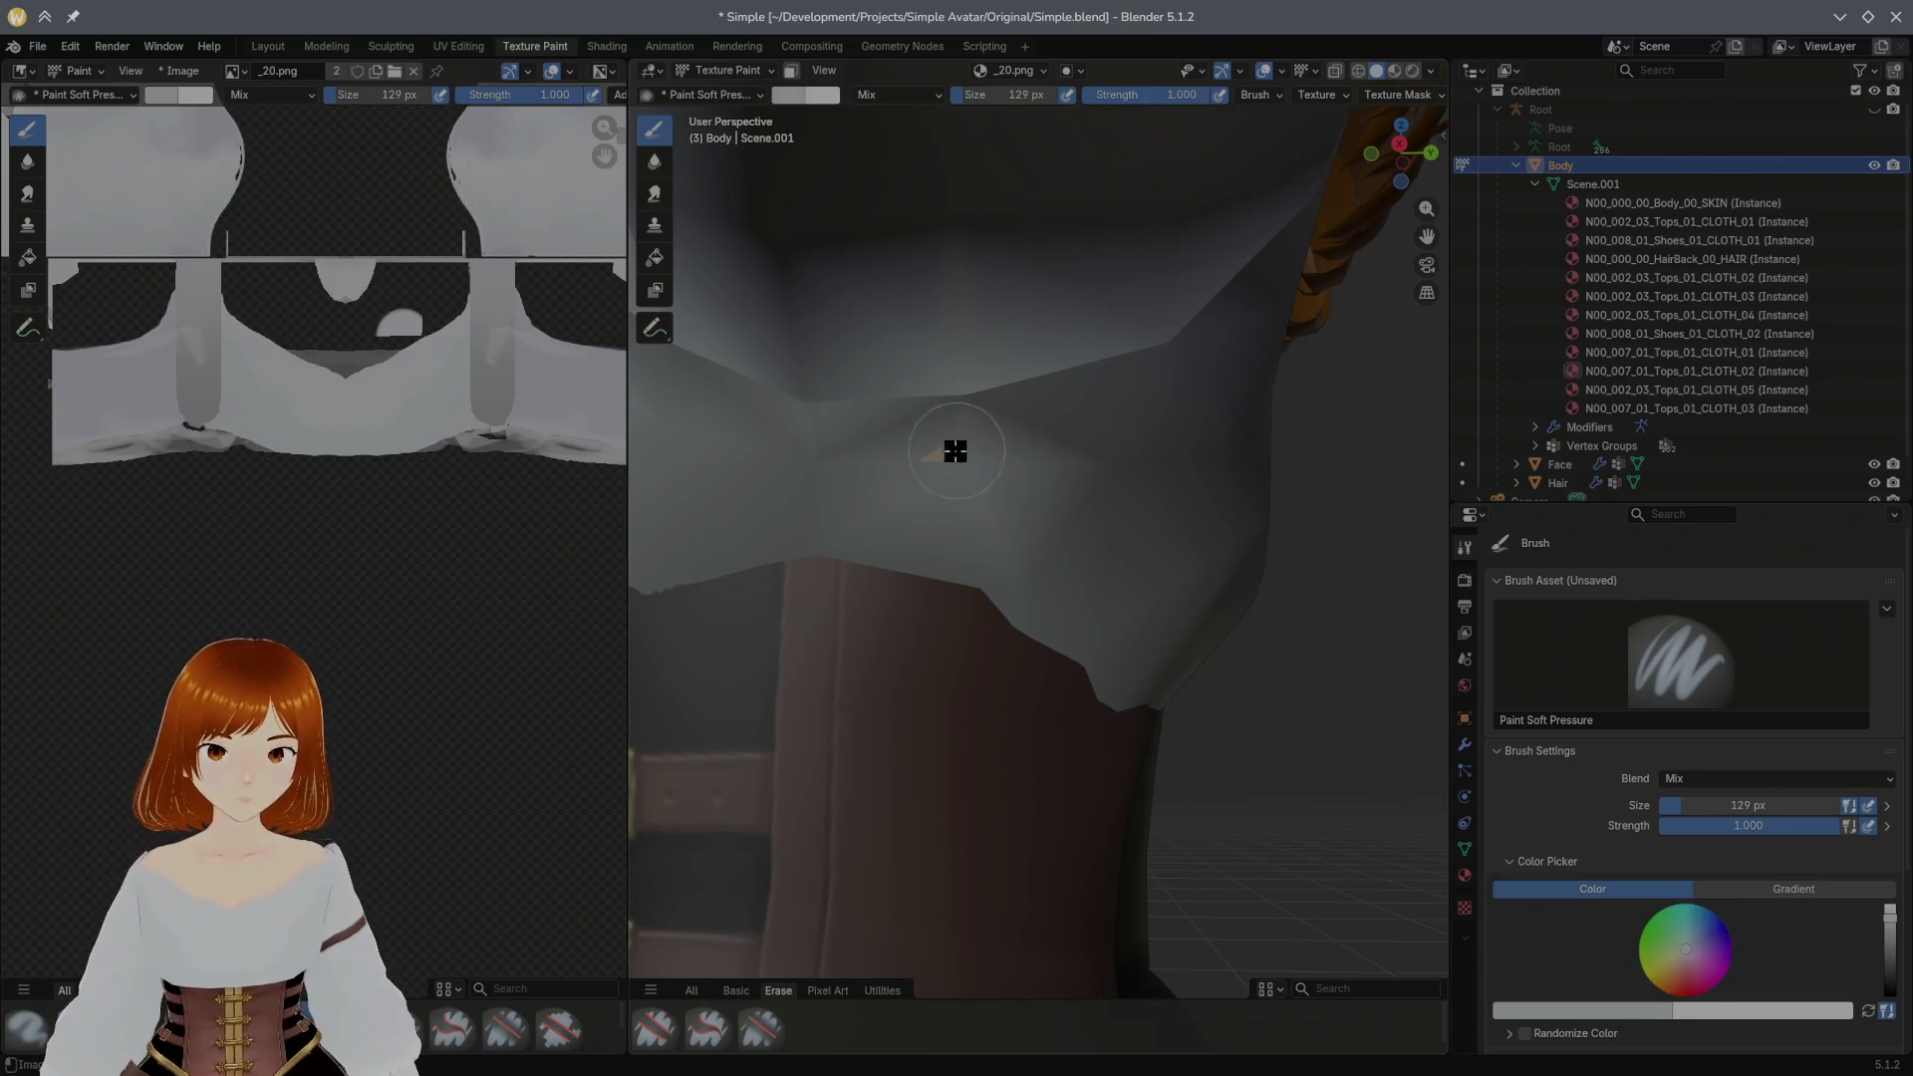
# Step: Paint soft grey shading over the shirt's sleeve and back to smooth them
pyautogui.moveTo(995, 476)
pyautogui.mouseDown(button='middle')
pyautogui.moveTo(1052, 505)
pyautogui.moveTo(906, 517)
pyautogui.moveTo(1086, 500)
pyautogui.moveTo(653, 545)
pyautogui.moveTo(981, 529)
pyautogui.moveTo(757, 555)
pyautogui.moveTo(1025, 474)
pyautogui.moveTo(1286, 543)
pyautogui.moveTo(1230, 589)
pyautogui.mouseUp(button='middle')
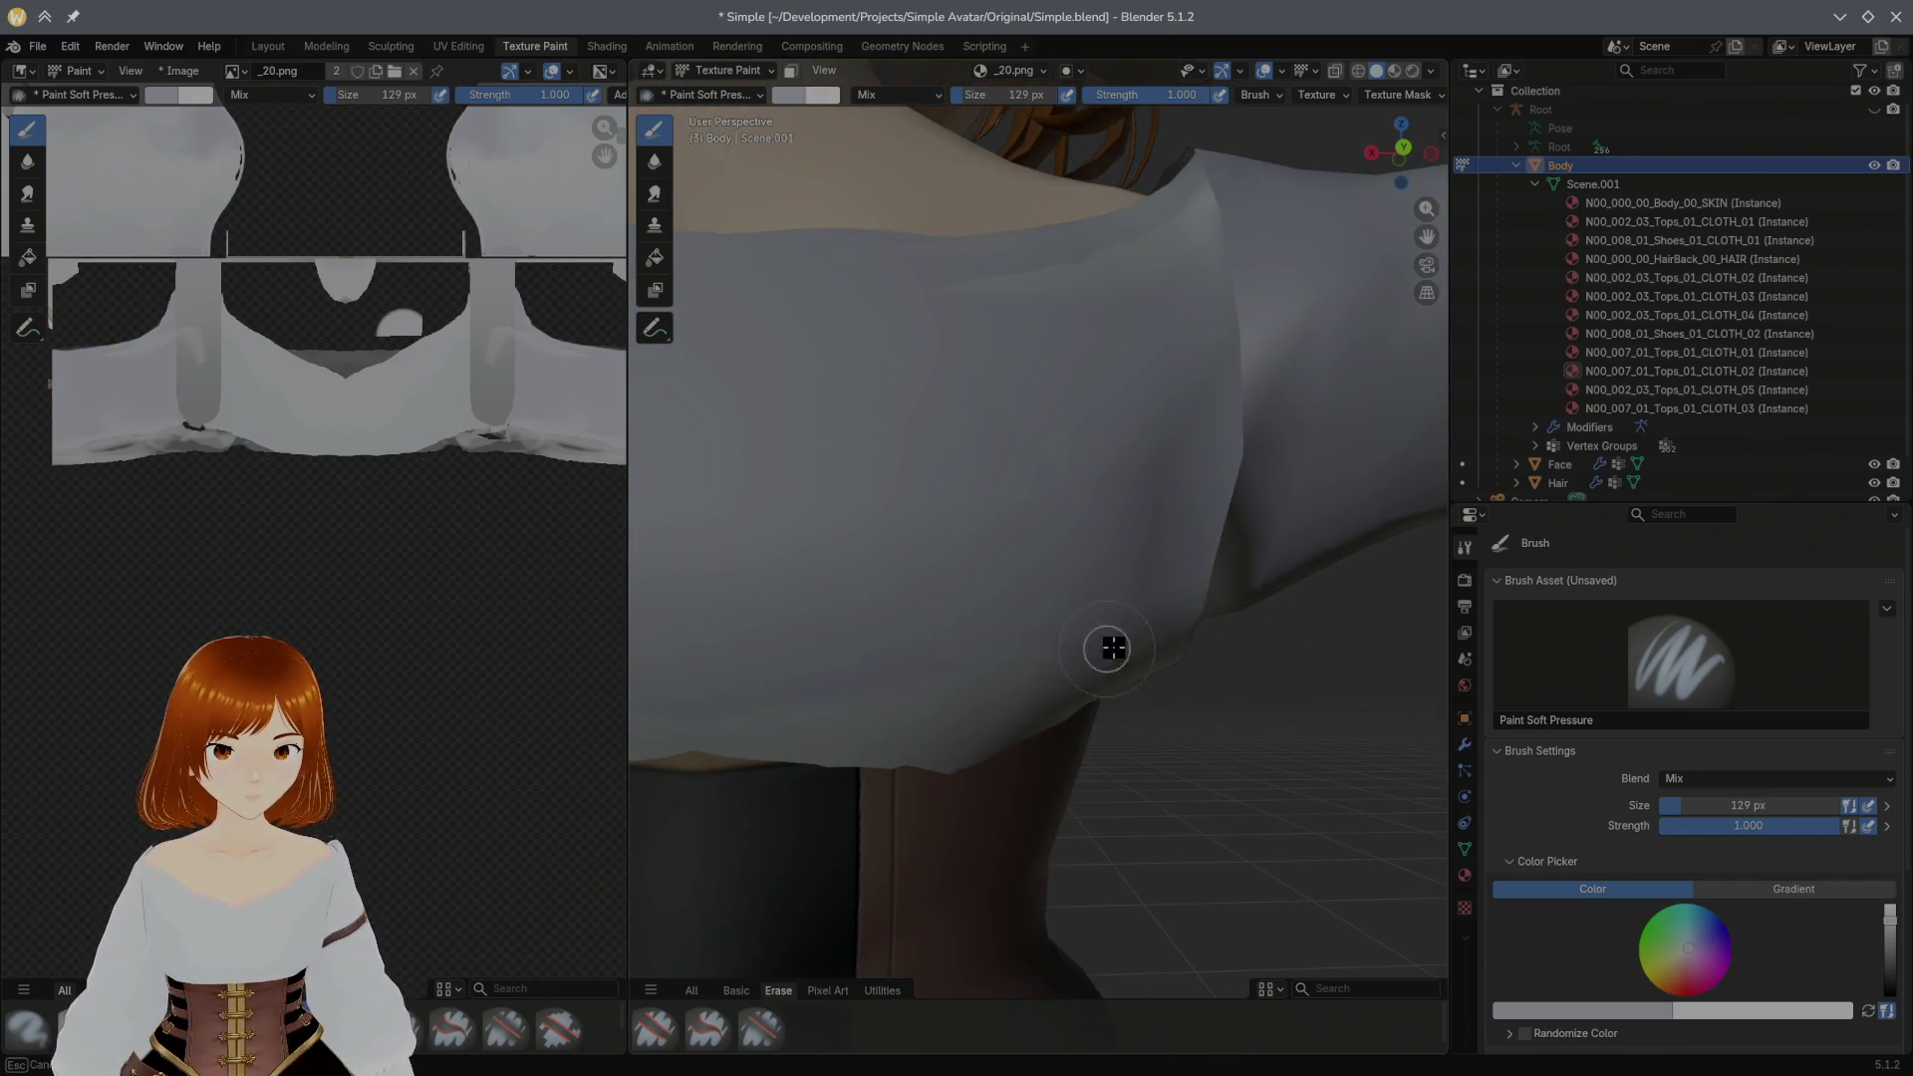
pyautogui.moveTo(863, 670); pyautogui.dragTo(988, 638)
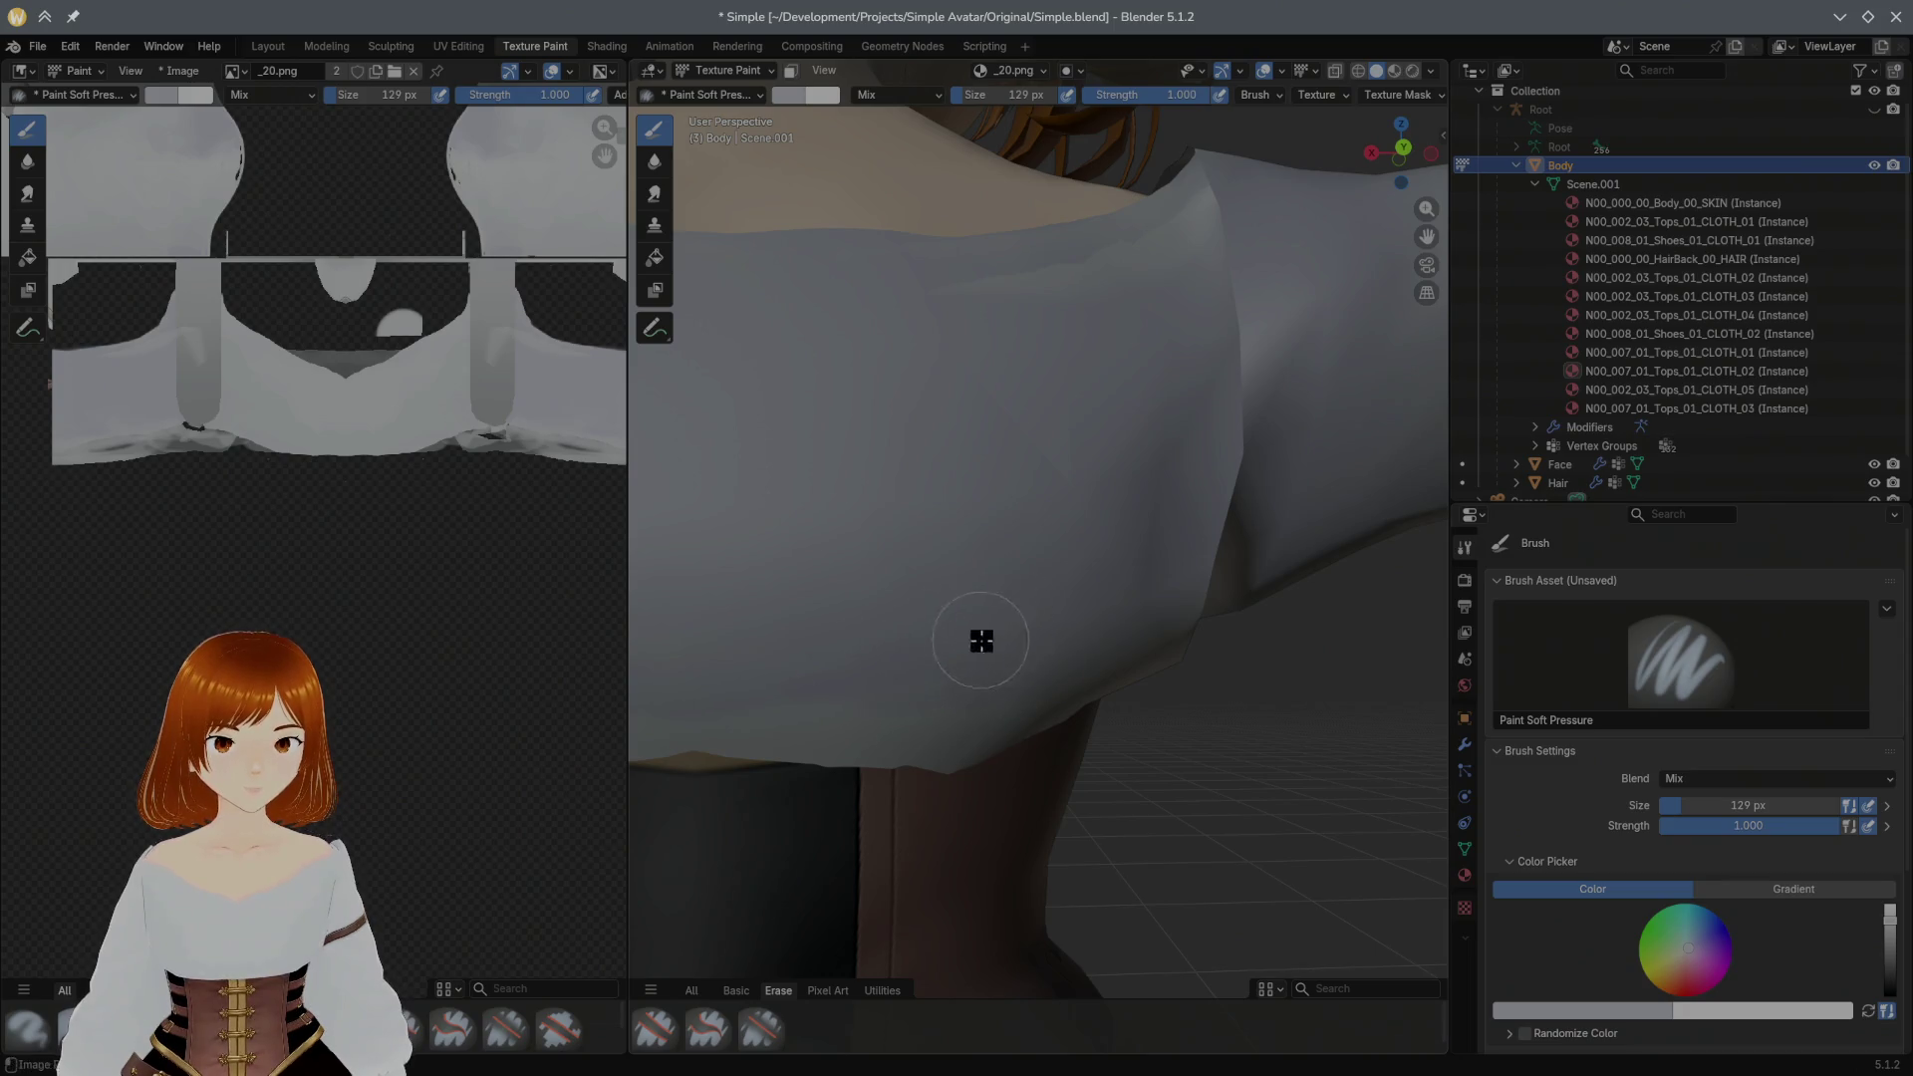
pyautogui.moveTo(1075, 594)
pyautogui.mouseDown(button='middle')
pyautogui.moveTo(928, 547)
pyautogui.moveTo(1113, 571)
pyautogui.mouseUp(button='middle')
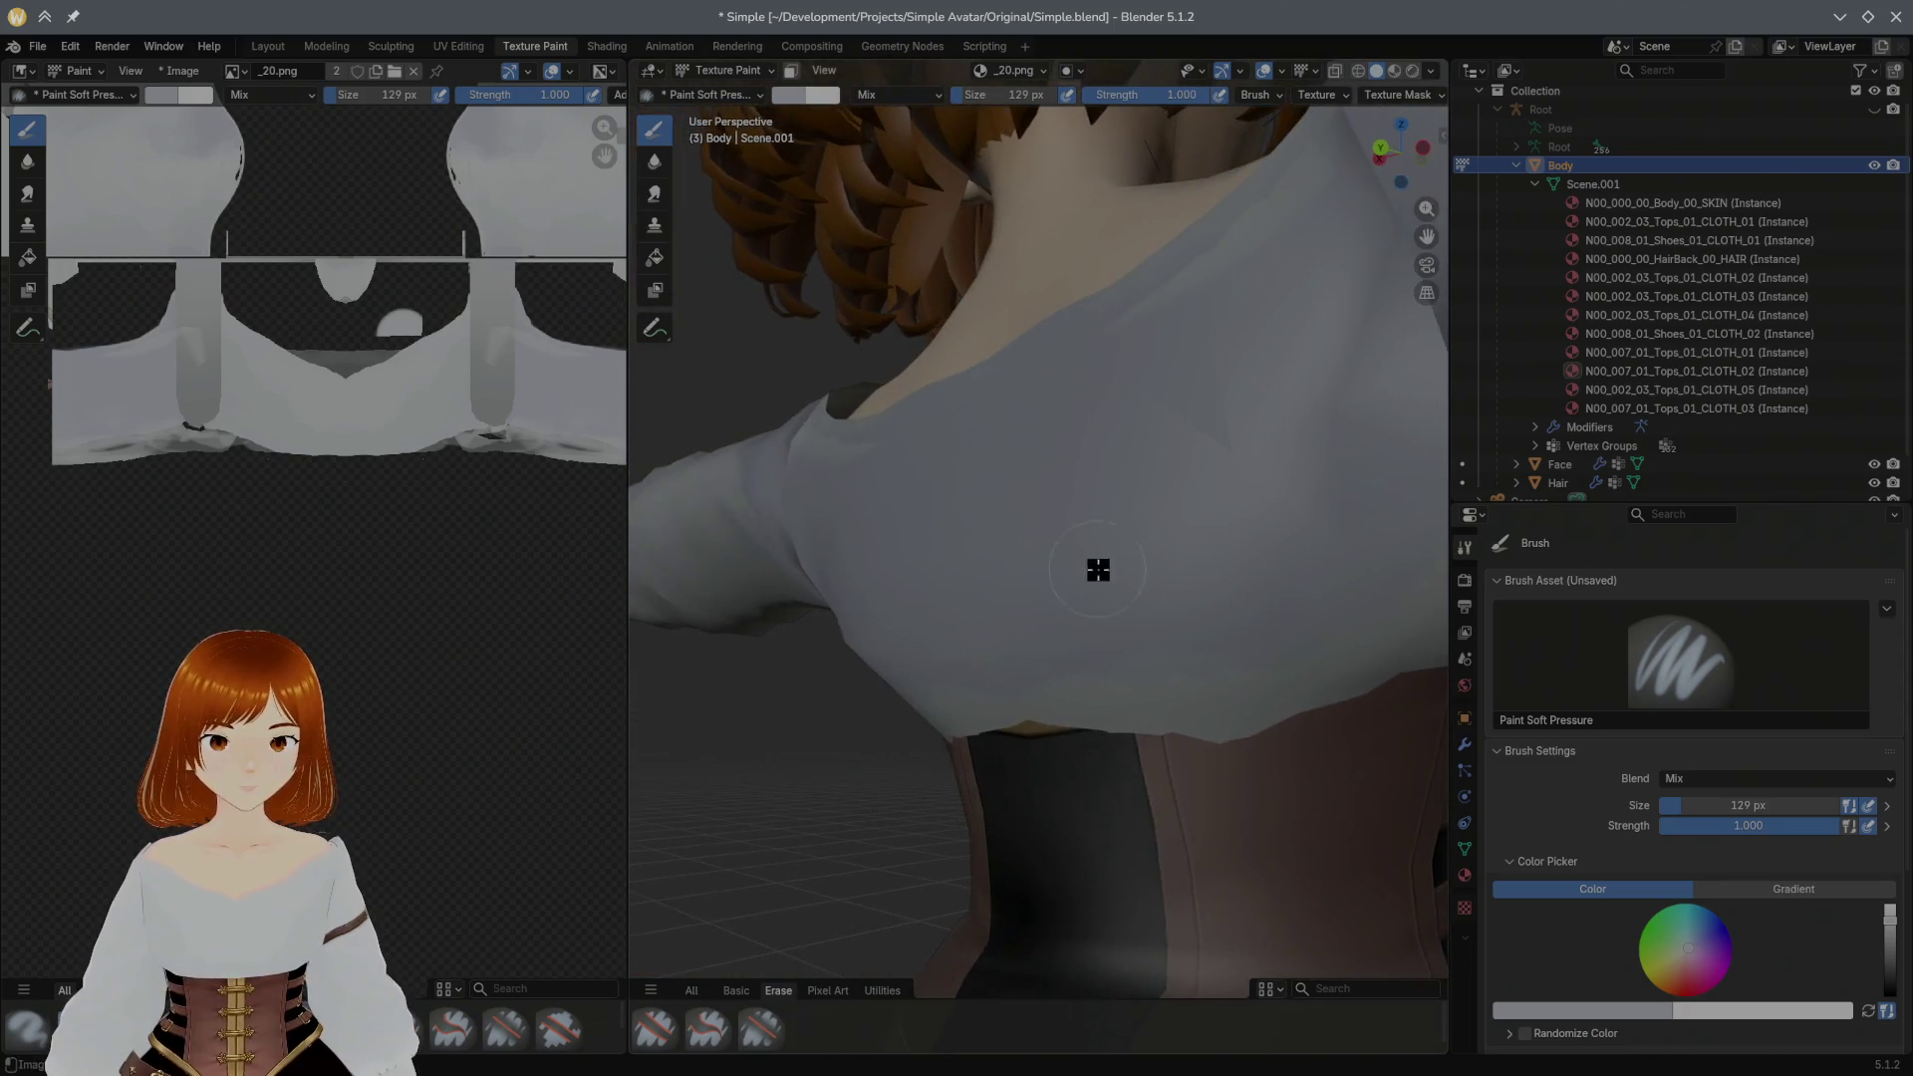
pyautogui.moveTo(1051, 646)
pyautogui.mouseDown()
pyautogui.moveTo(1137, 684)
pyautogui.moveTo(972, 672)
pyautogui.moveTo(1068, 678)
pyautogui.mouseUp()
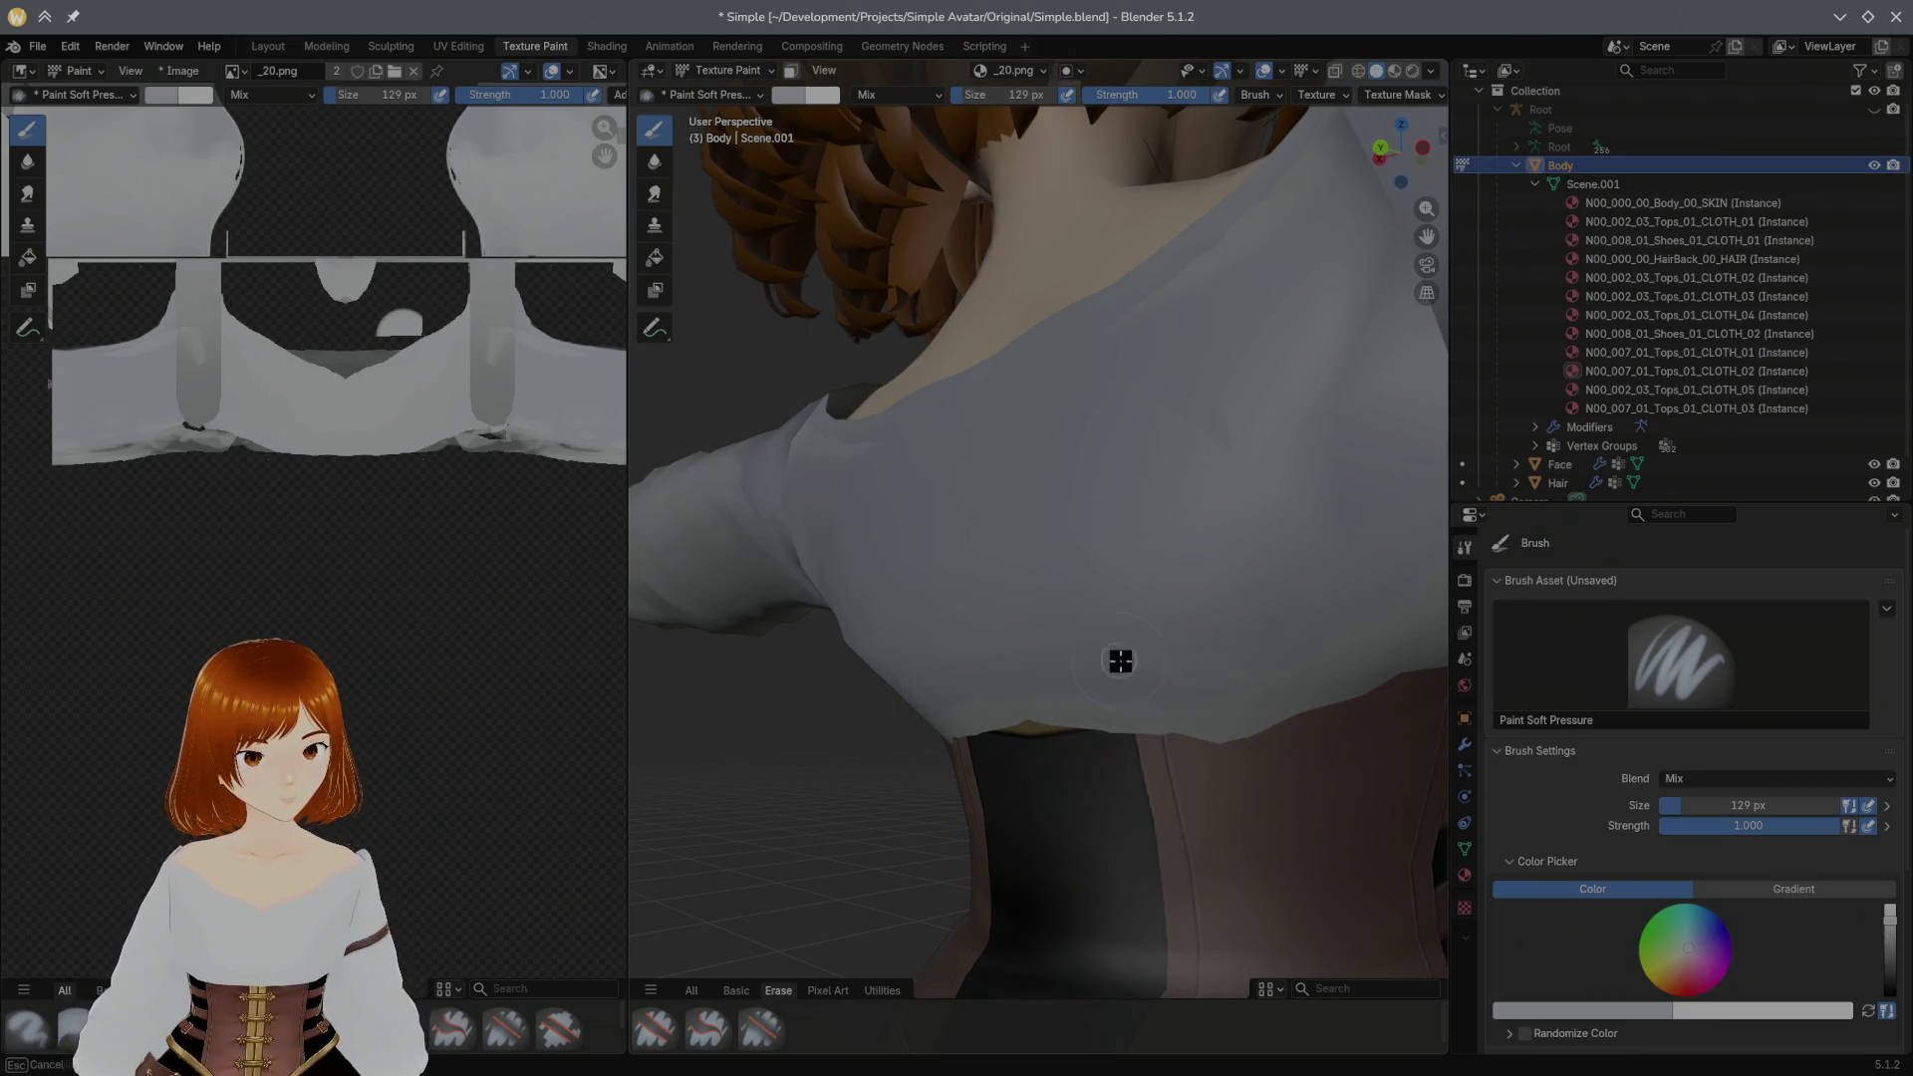
# Step: Lower the brush strength, then settle it at 0.543 for further blending
pyautogui.moveTo(1174, 93)
pyautogui.mouseDown()
pyautogui.moveTo(1099, 99)
pyautogui.moveTo(1119, 104)
pyautogui.mouseUp()
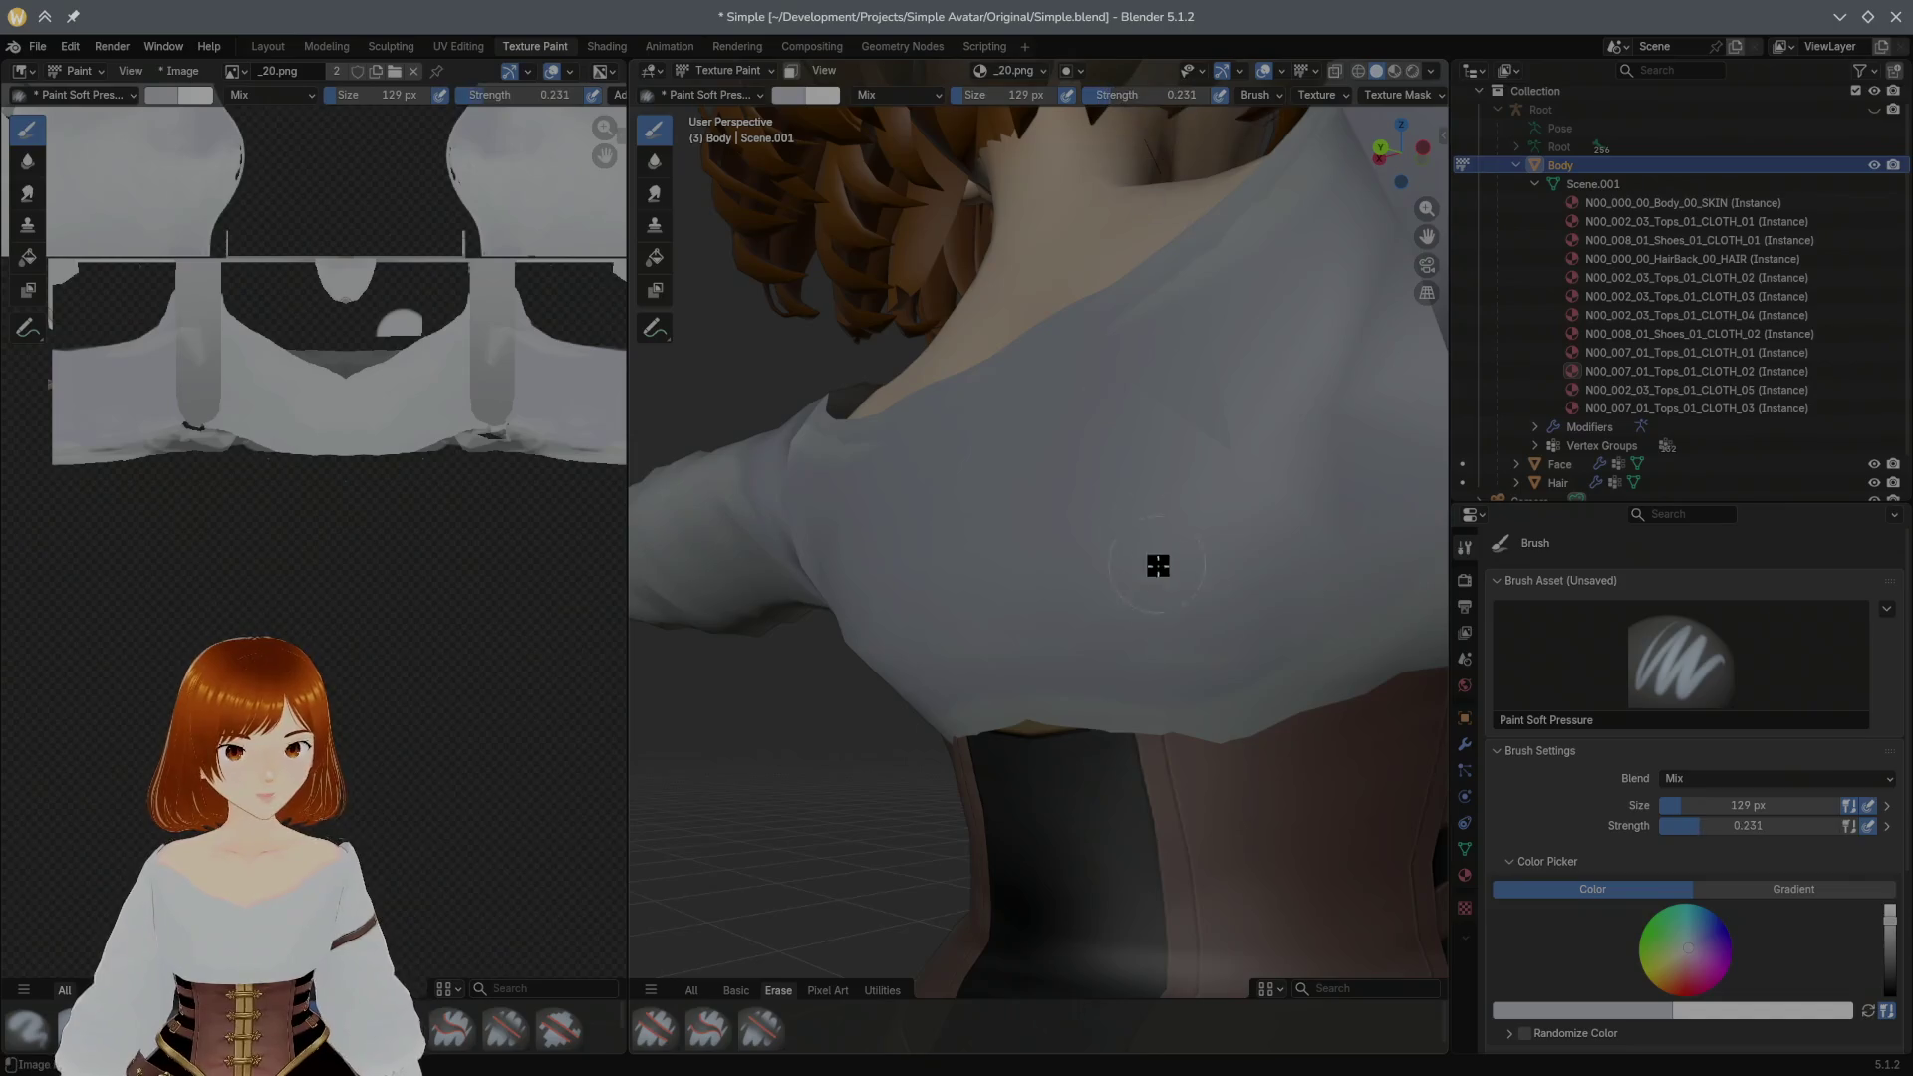
pyautogui.moveTo(1261, 648)
pyautogui.mouseDown(button='middle')
pyautogui.moveTo(1265, 538)
pyautogui.moveTo(1307, 485)
pyautogui.moveTo(1295, 521)
pyautogui.mouseUp(button='middle')
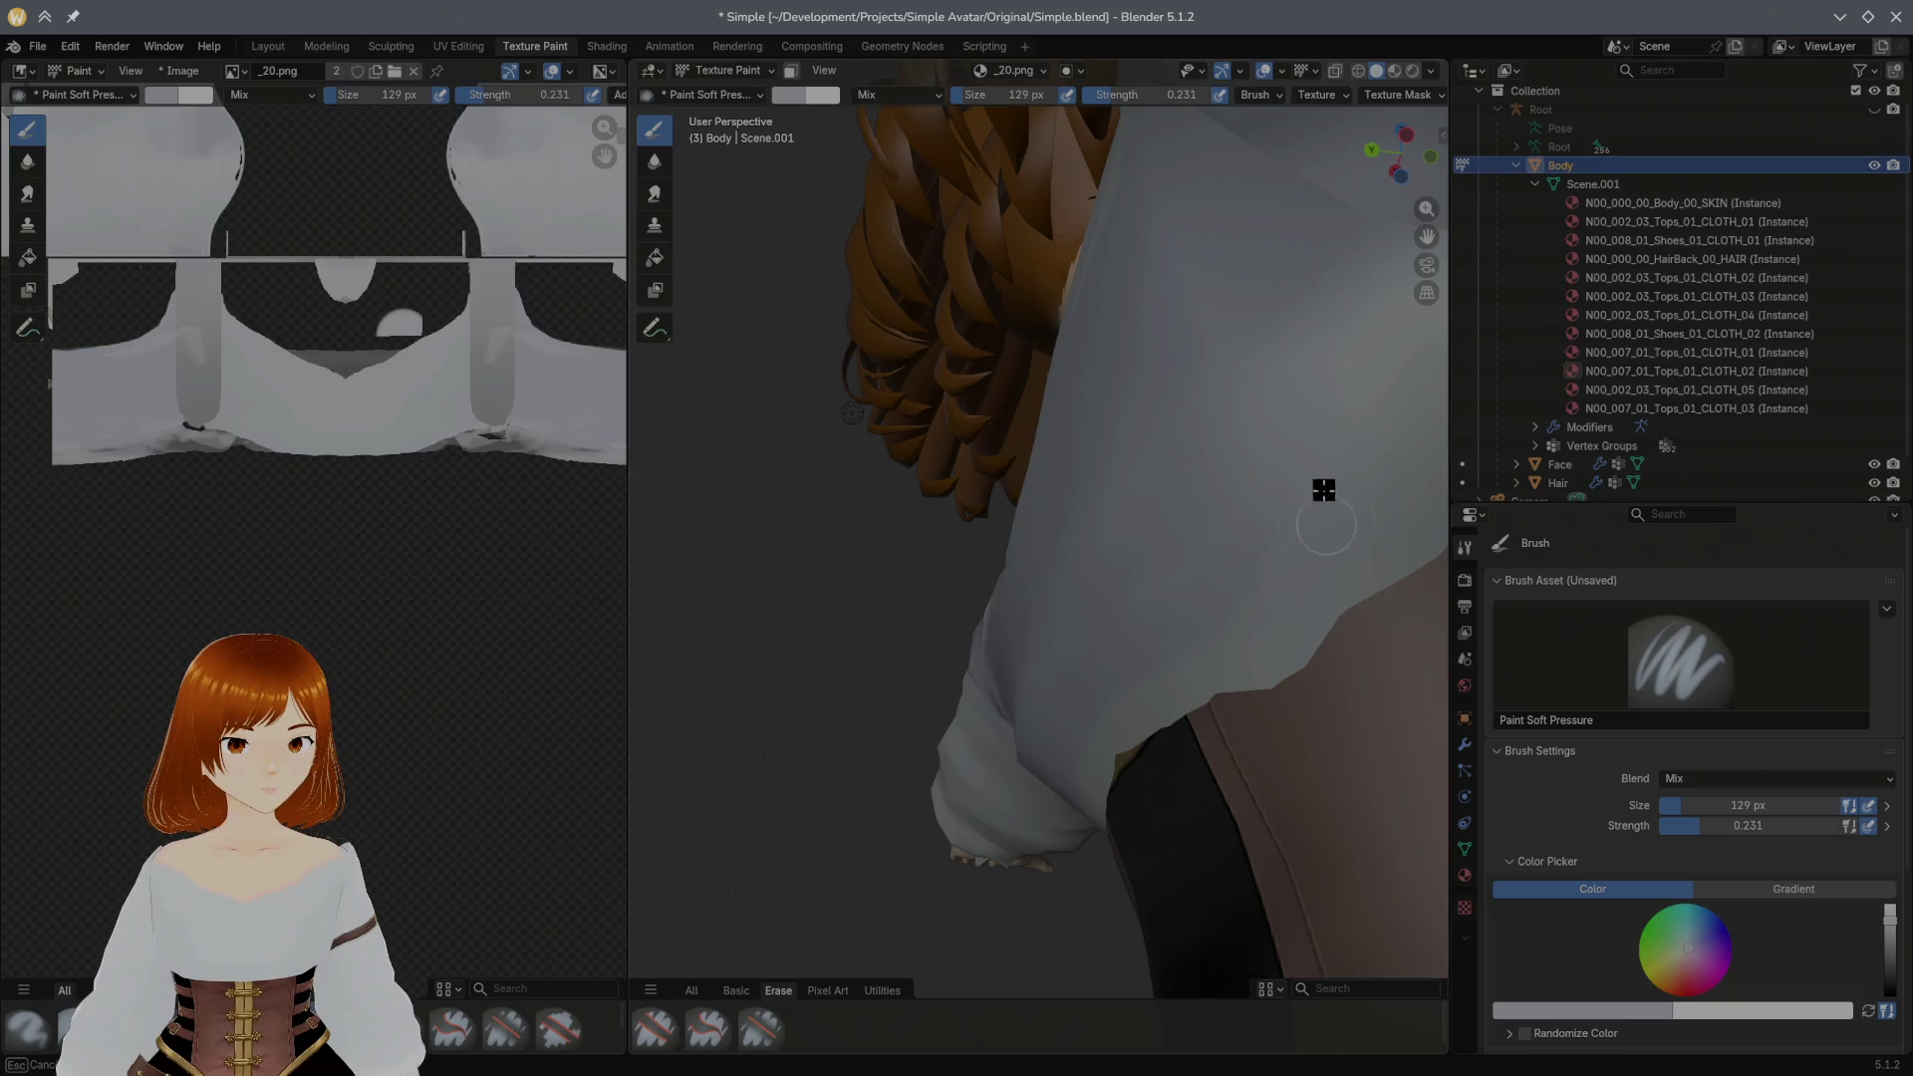
pyautogui.click(1173, 133)
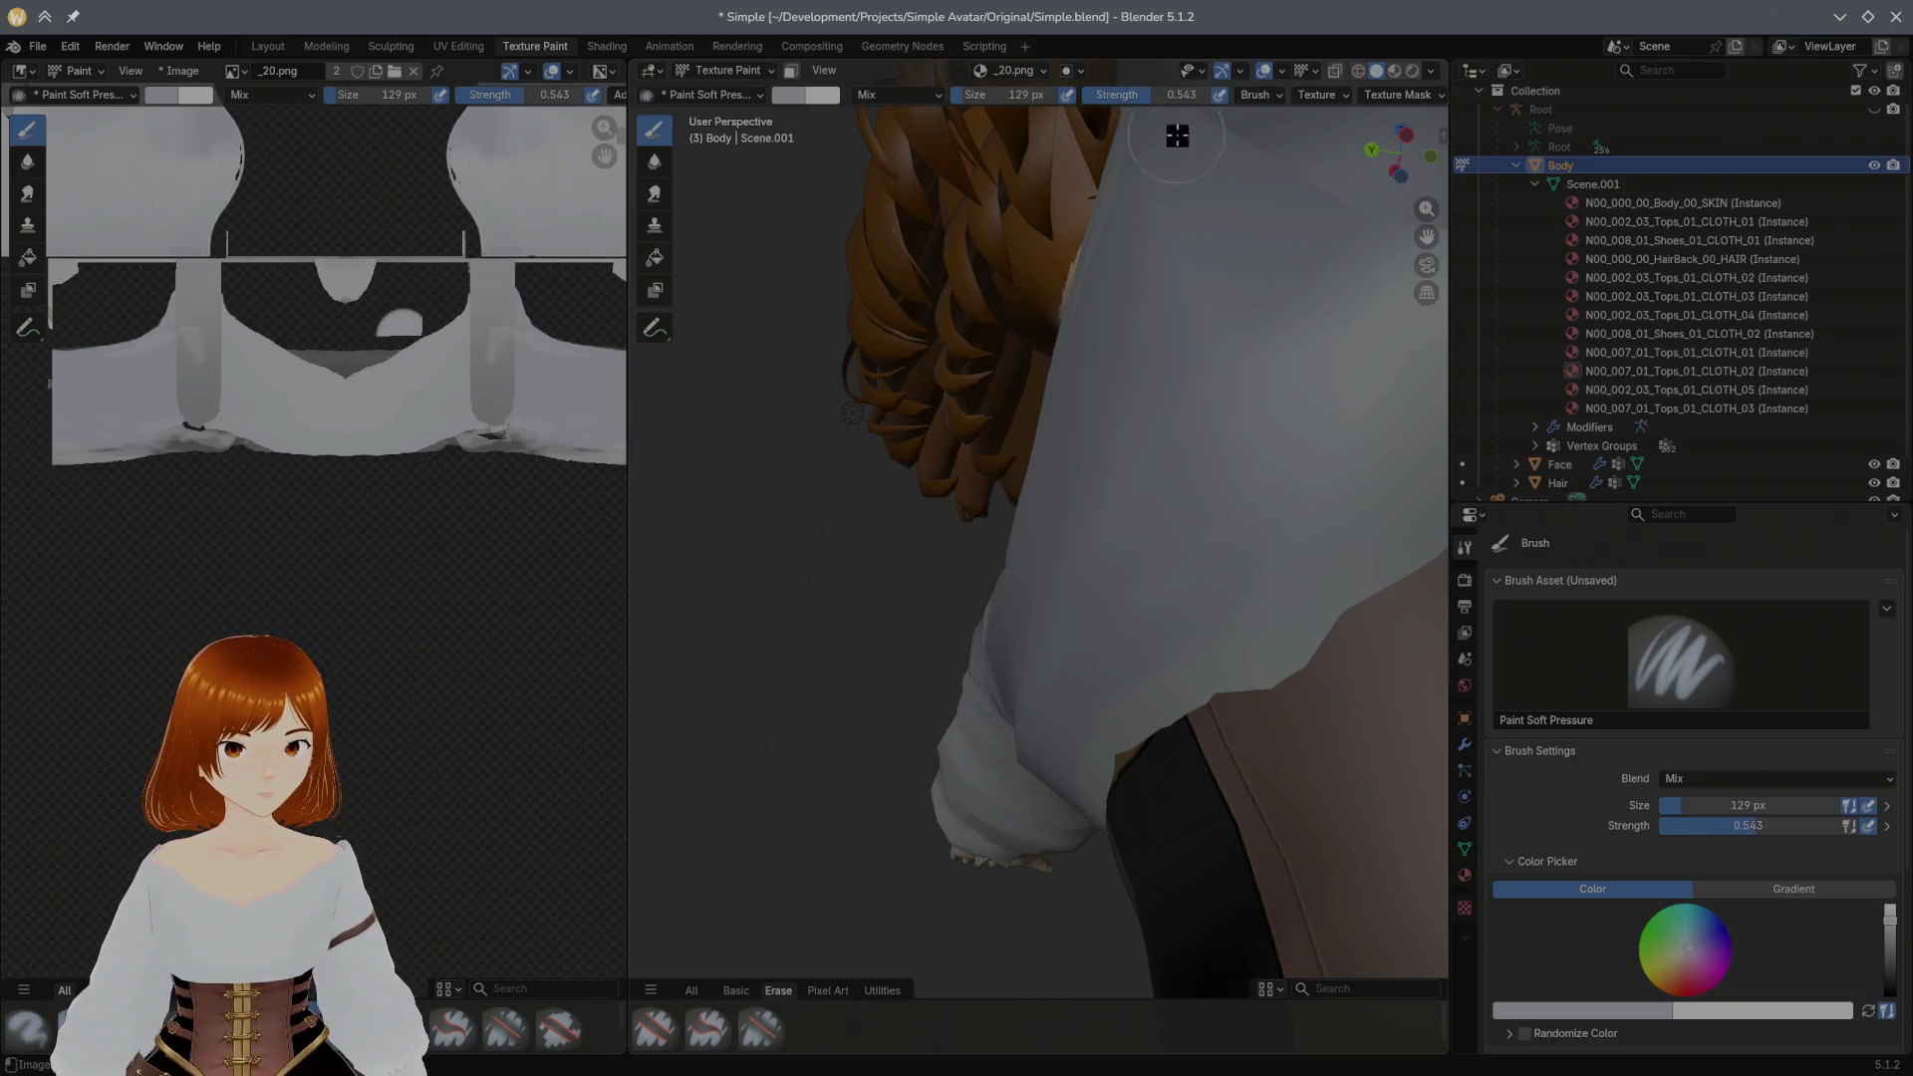
# Step: From the back view, even out the grey along the shirt's back and side edge near the vest and belt
pyautogui.press('ctrl+KP_1')
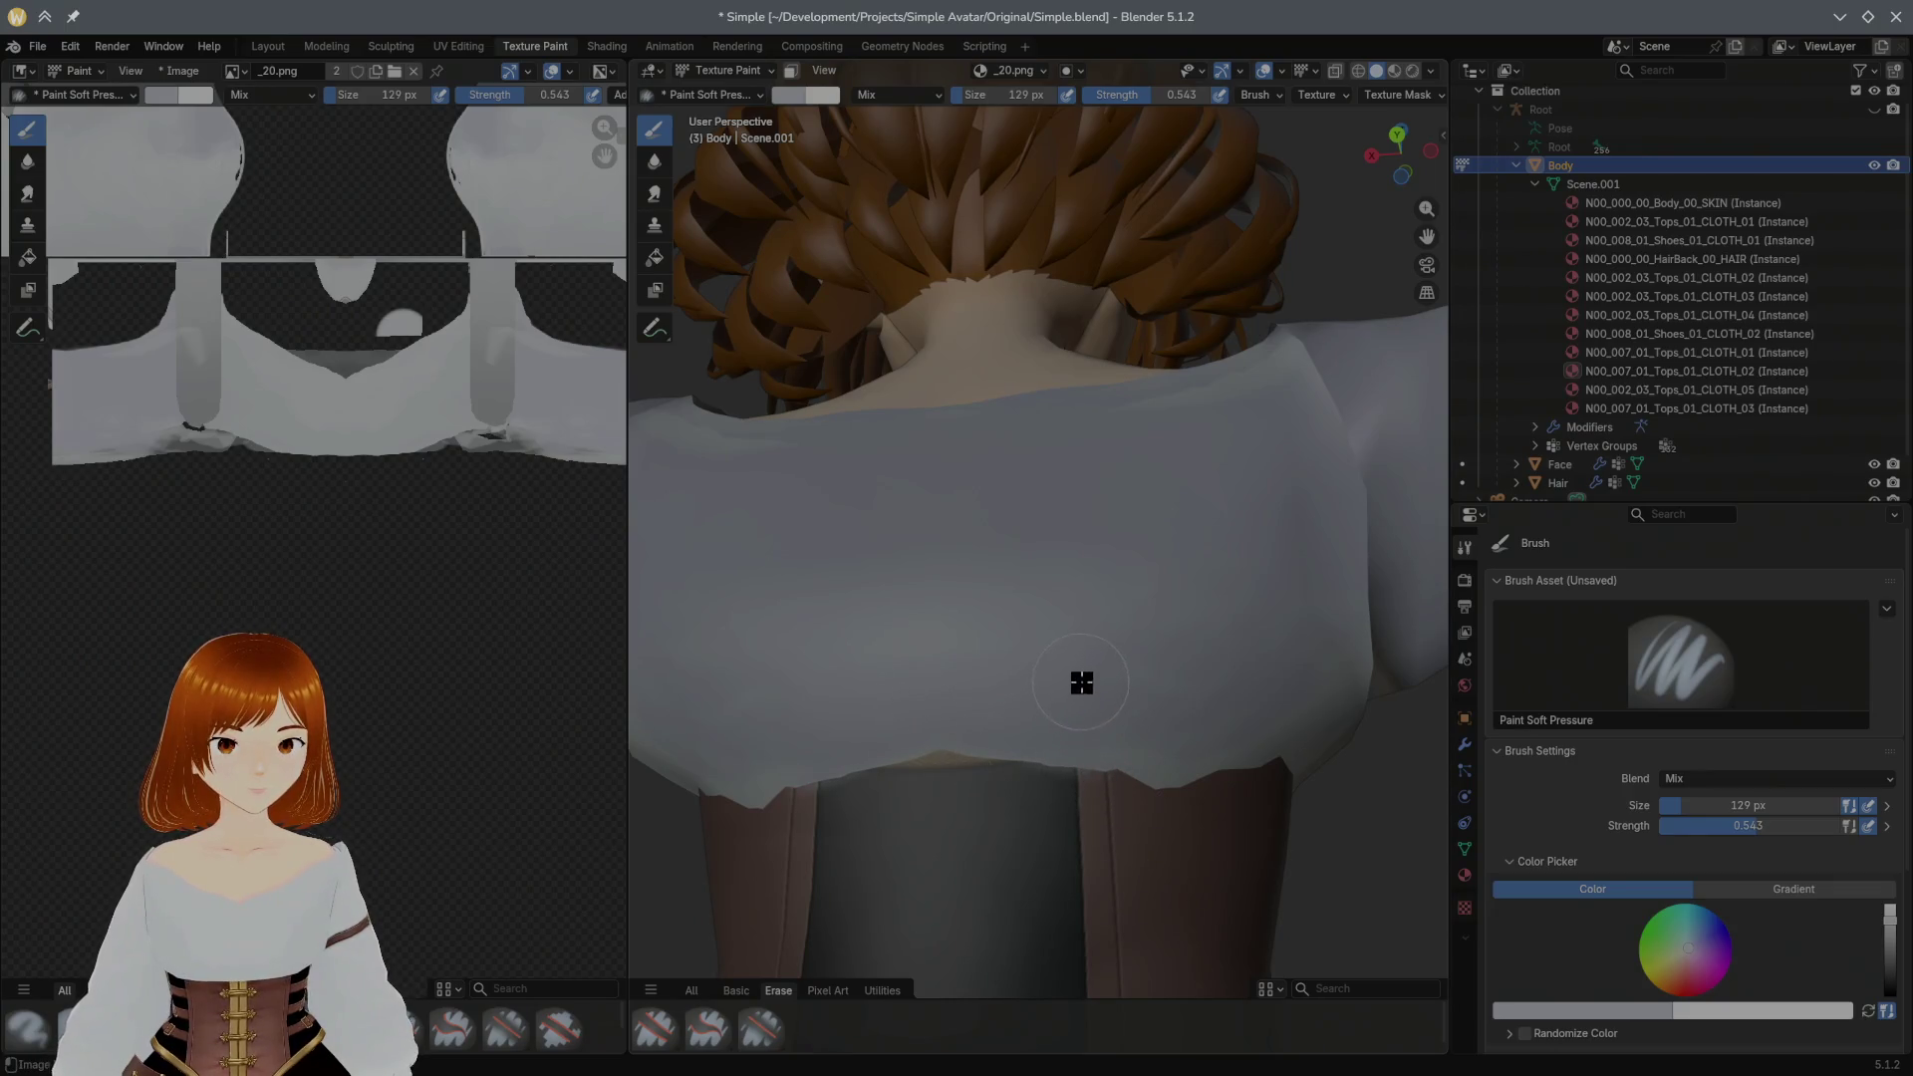
pyautogui.moveTo(1128, 641)
pyautogui.mouseDown(button='middle')
pyautogui.moveTo(1102, 568)
pyautogui.moveTo(926, 627)
pyautogui.mouseUp(button='middle')
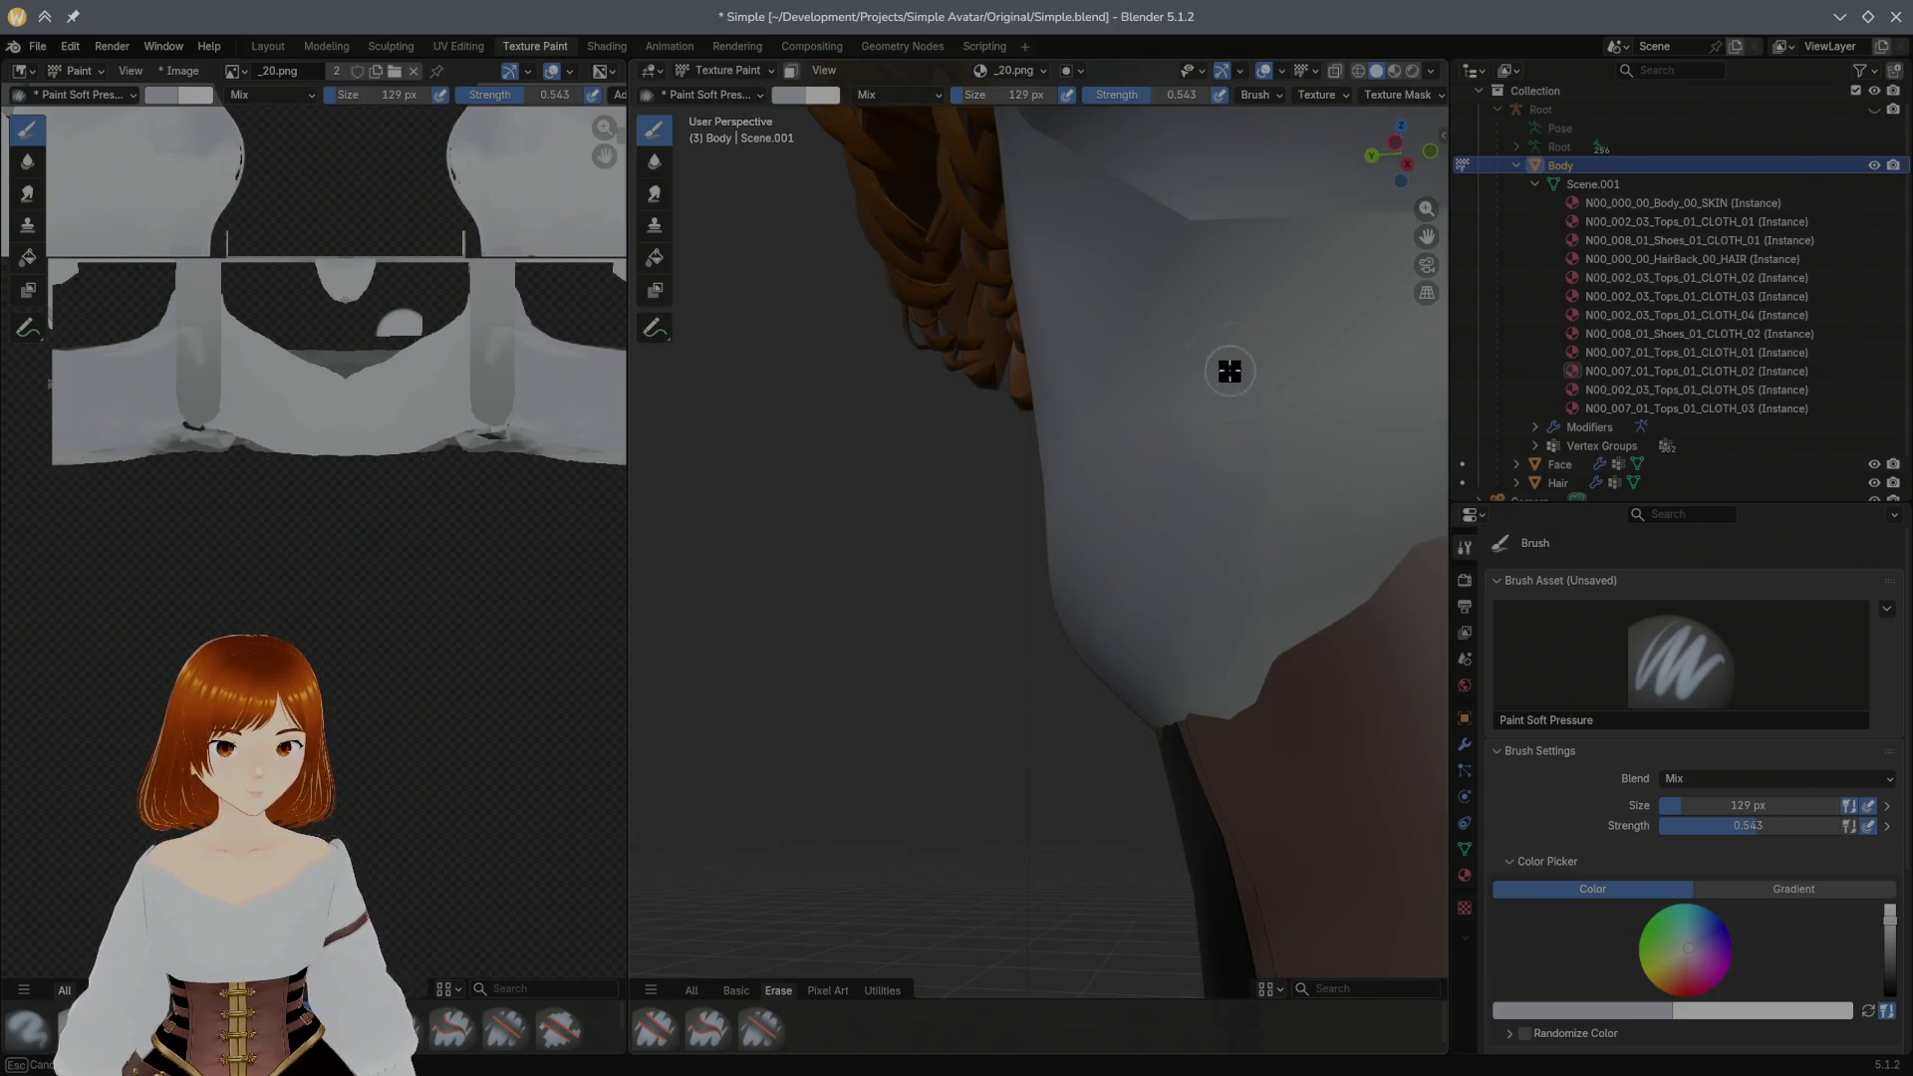
pyautogui.moveTo(1289, 408)
pyautogui.mouseDown(button='middle')
pyautogui.moveTo(1229, 408)
pyautogui.moveTo(1238, 444)
pyautogui.mouseUp(button='middle')
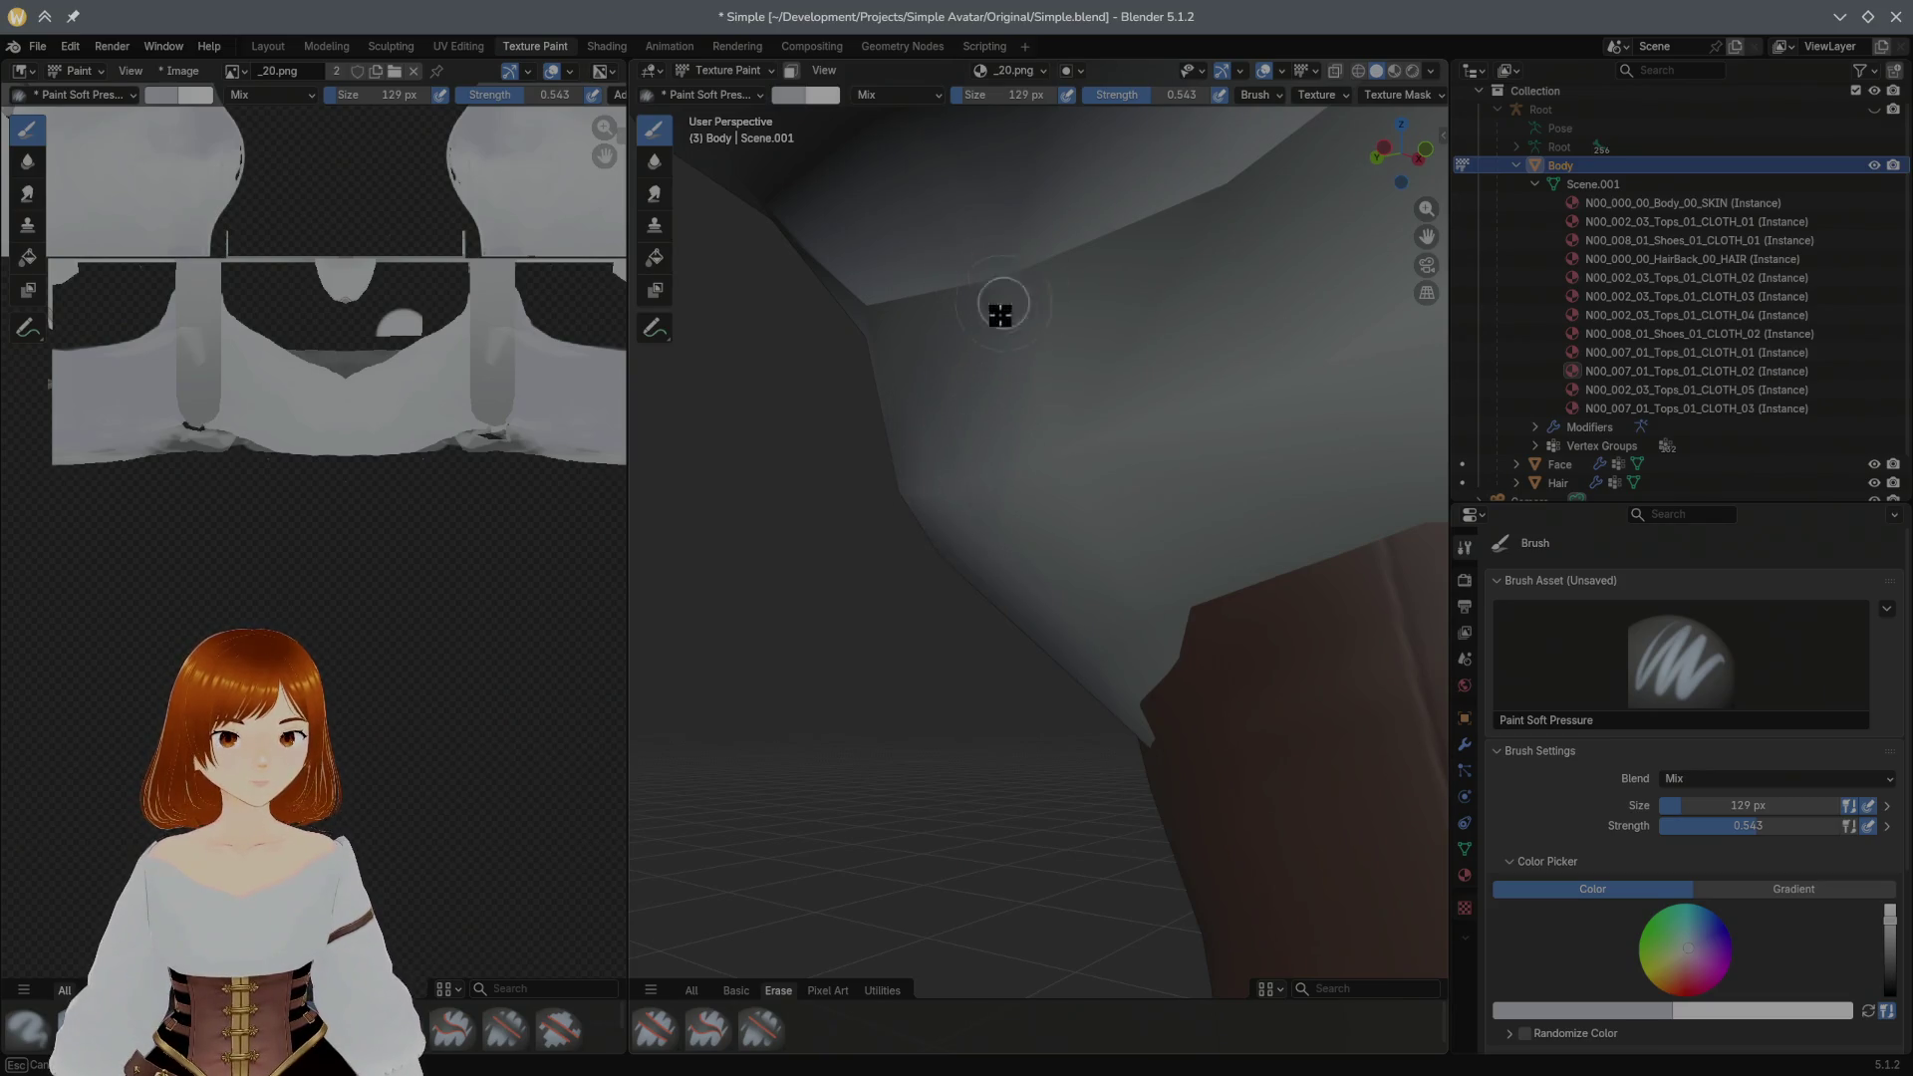
pyautogui.moveTo(1011, 568)
pyautogui.mouseDown(button='middle')
pyautogui.moveTo(1049, 470)
pyautogui.moveTo(867, 564)
pyautogui.mouseUp(button='middle')
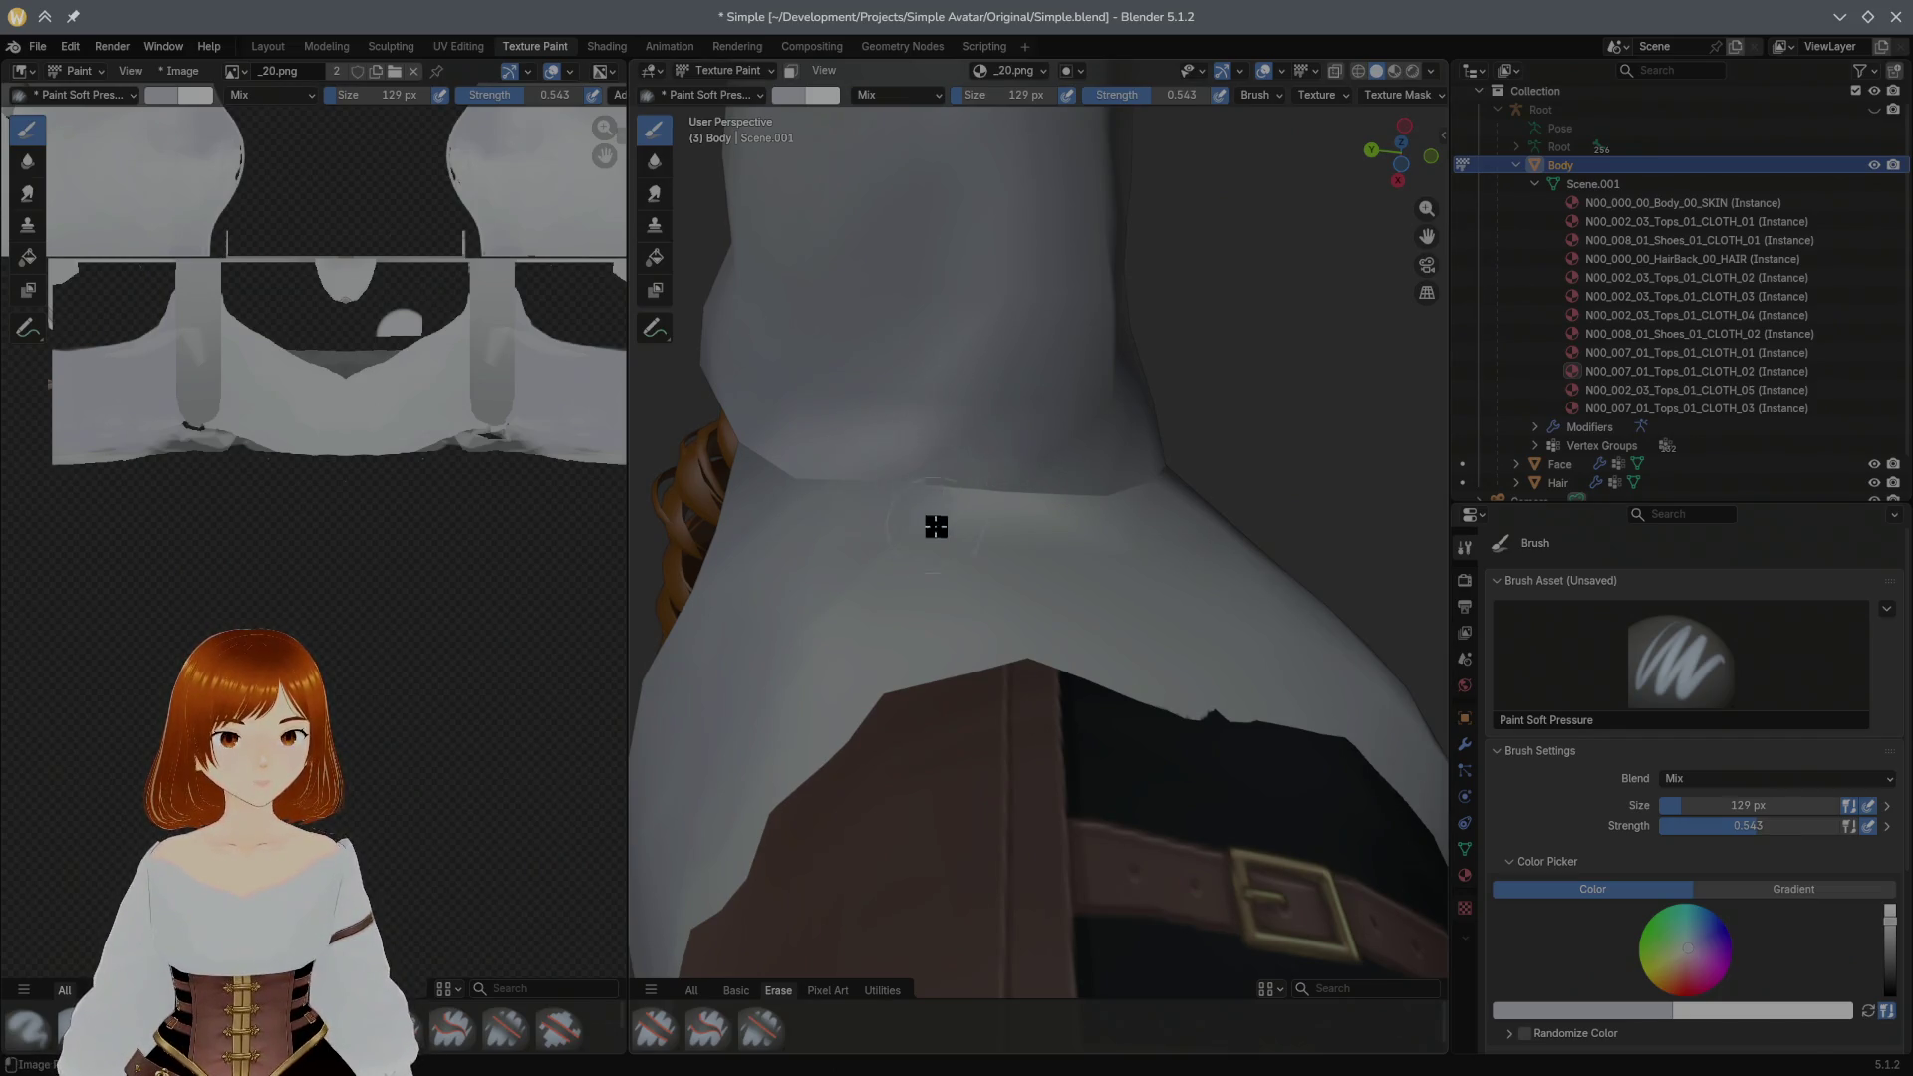
pyautogui.moveTo(941, 516); pyautogui.dragTo(983, 621, button='middle')
# Step: Work around the neck, sleeve and shoulder to blend the underarm and upper back shading
pyautogui.moveTo(983, 479)
pyautogui.mouseDown(button='middle')
pyautogui.moveTo(1120, 454)
pyautogui.moveTo(1257, 489)
pyautogui.mouseUp(button='middle')
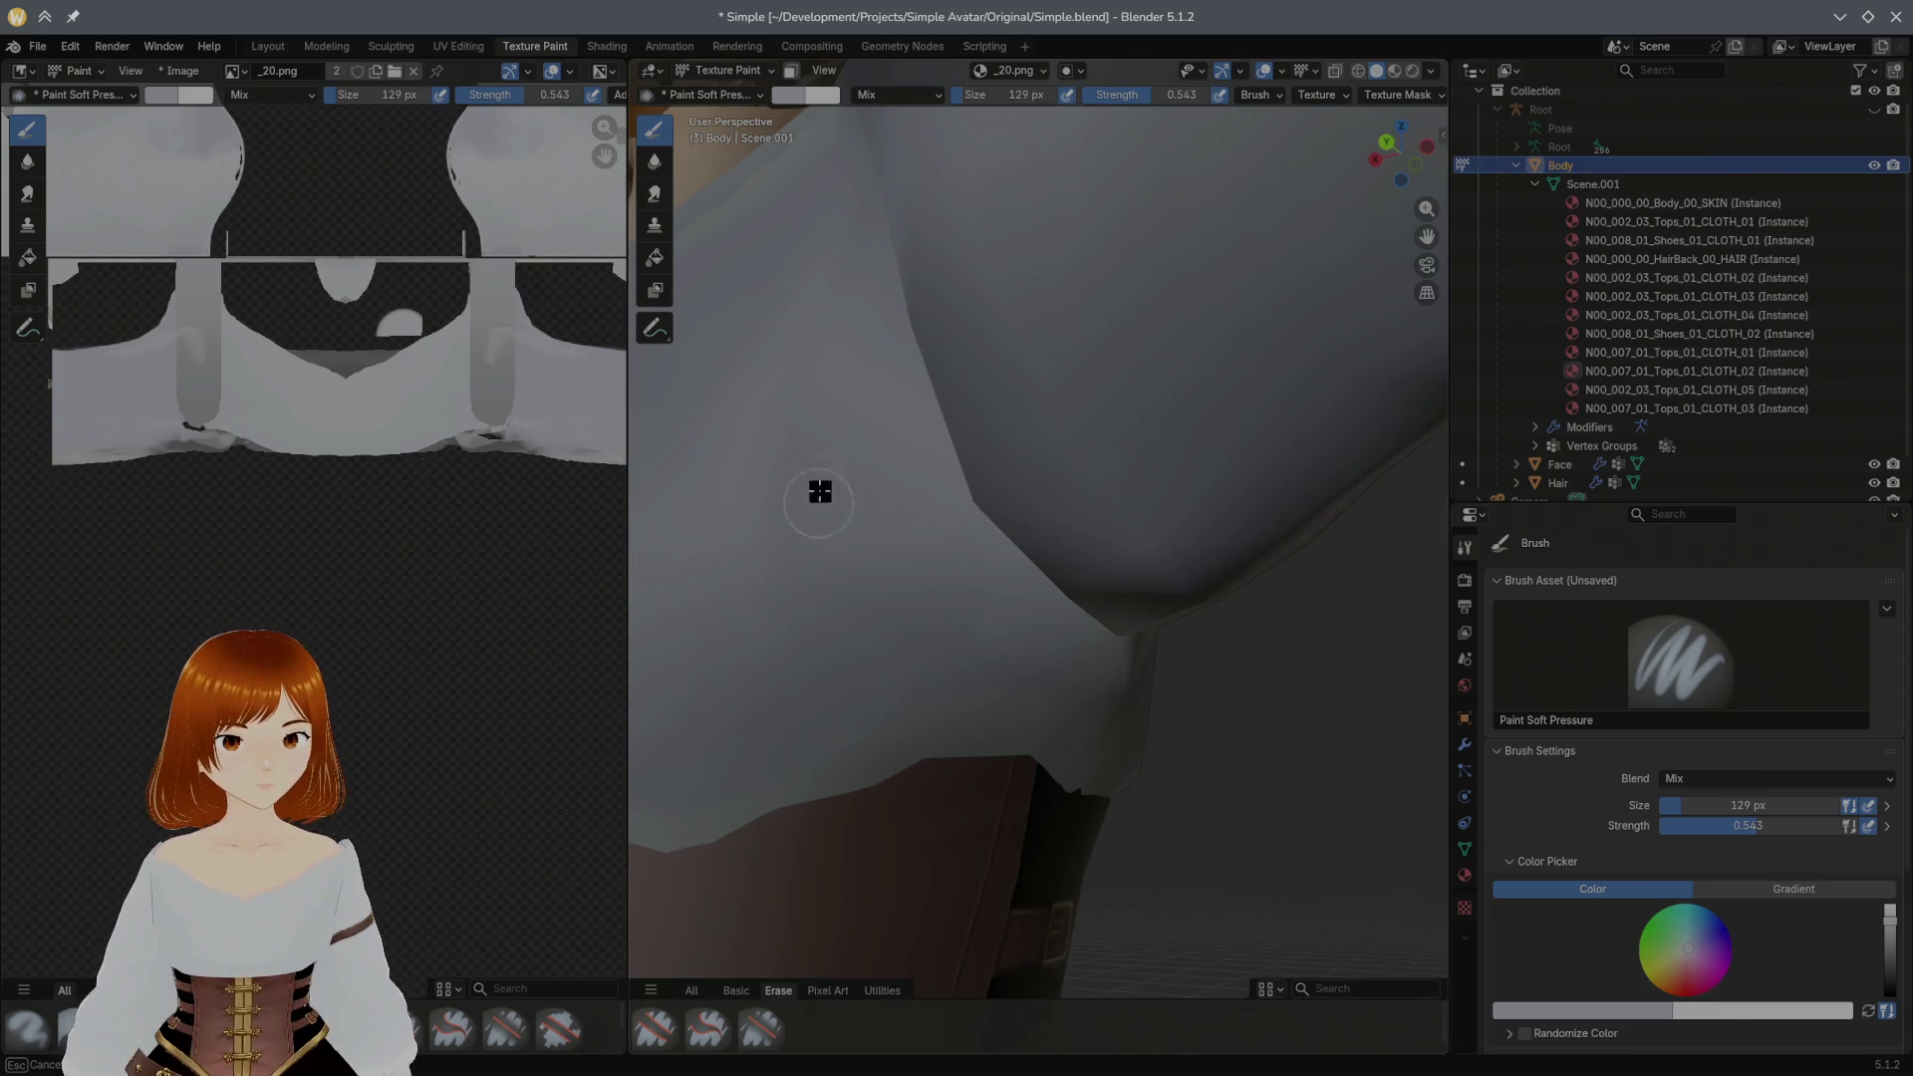
pyautogui.moveTo(787, 603)
pyautogui.mouseDown(button='middle')
pyautogui.moveTo(957, 496)
pyautogui.moveTo(914, 568)
pyautogui.mouseUp(button='middle')
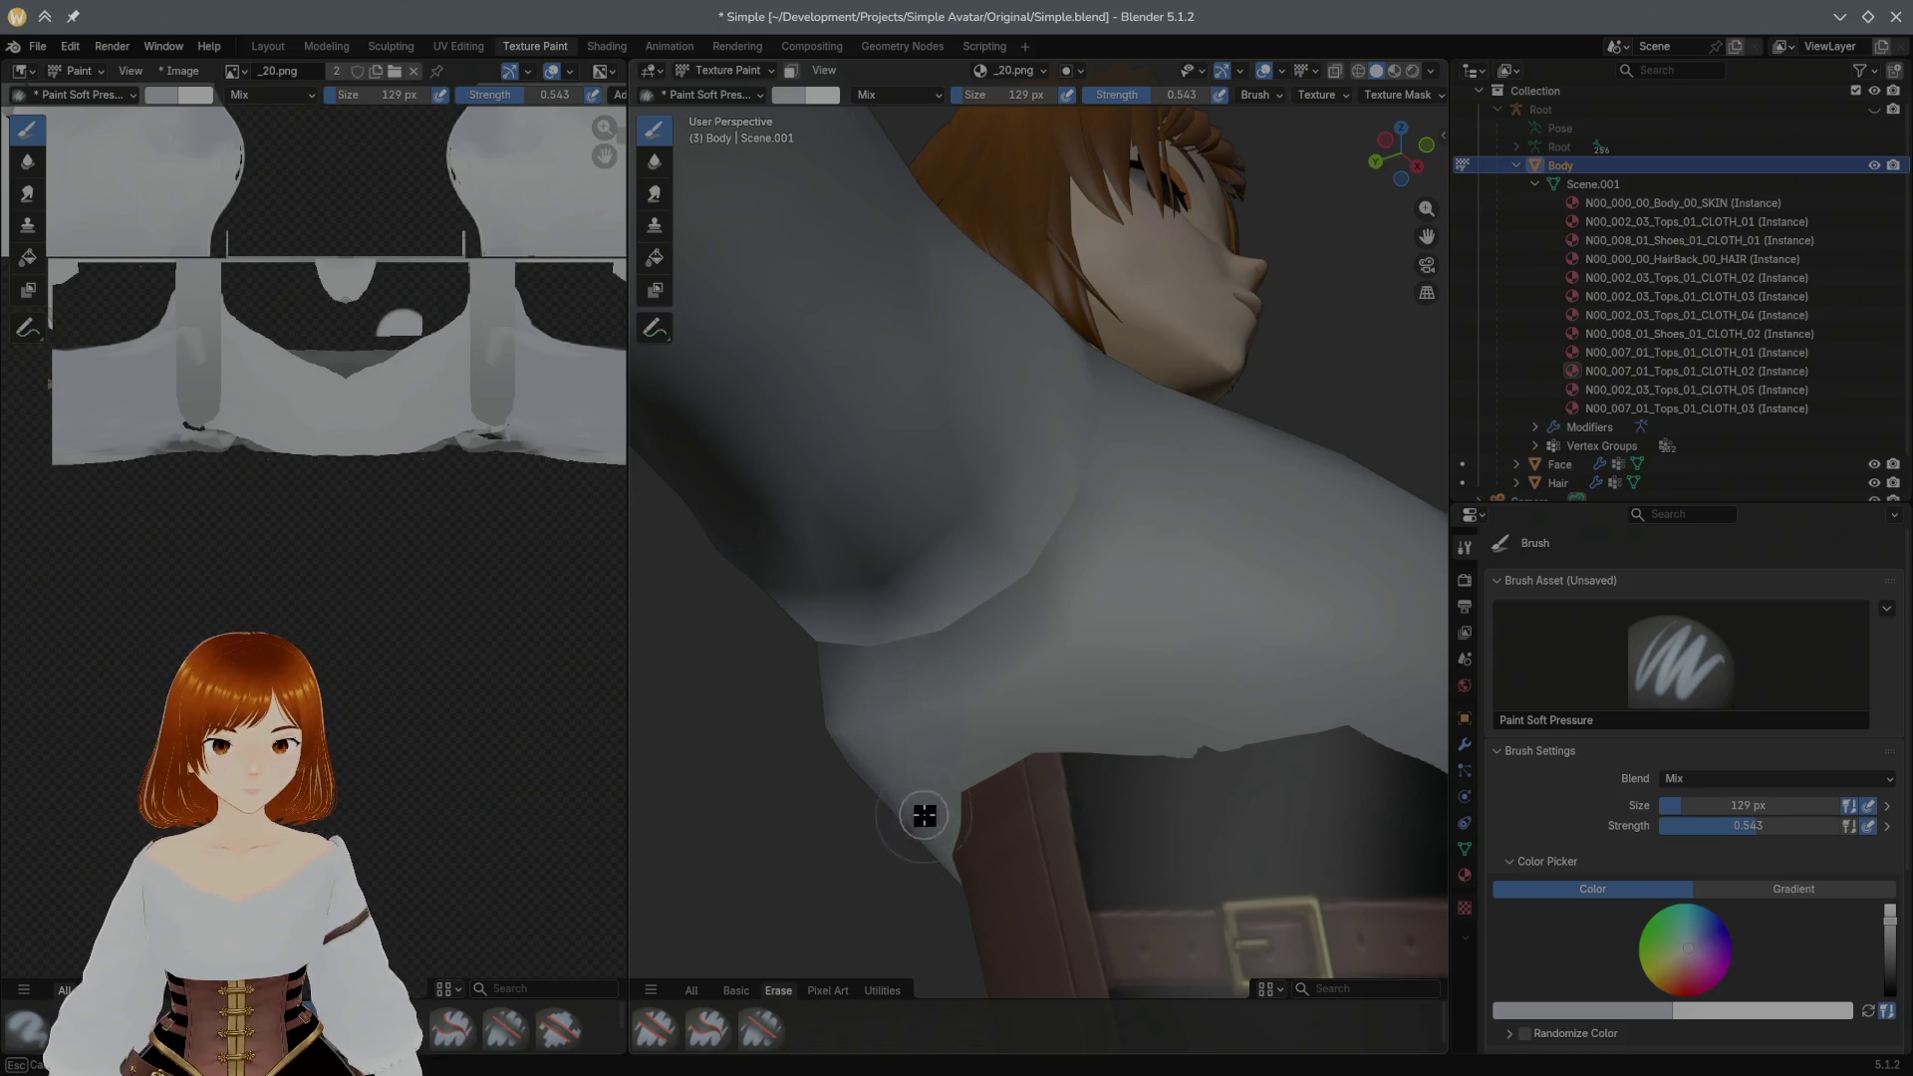
pyautogui.moveTo(1015, 687); pyautogui.dragTo(982, 650, button='middle')
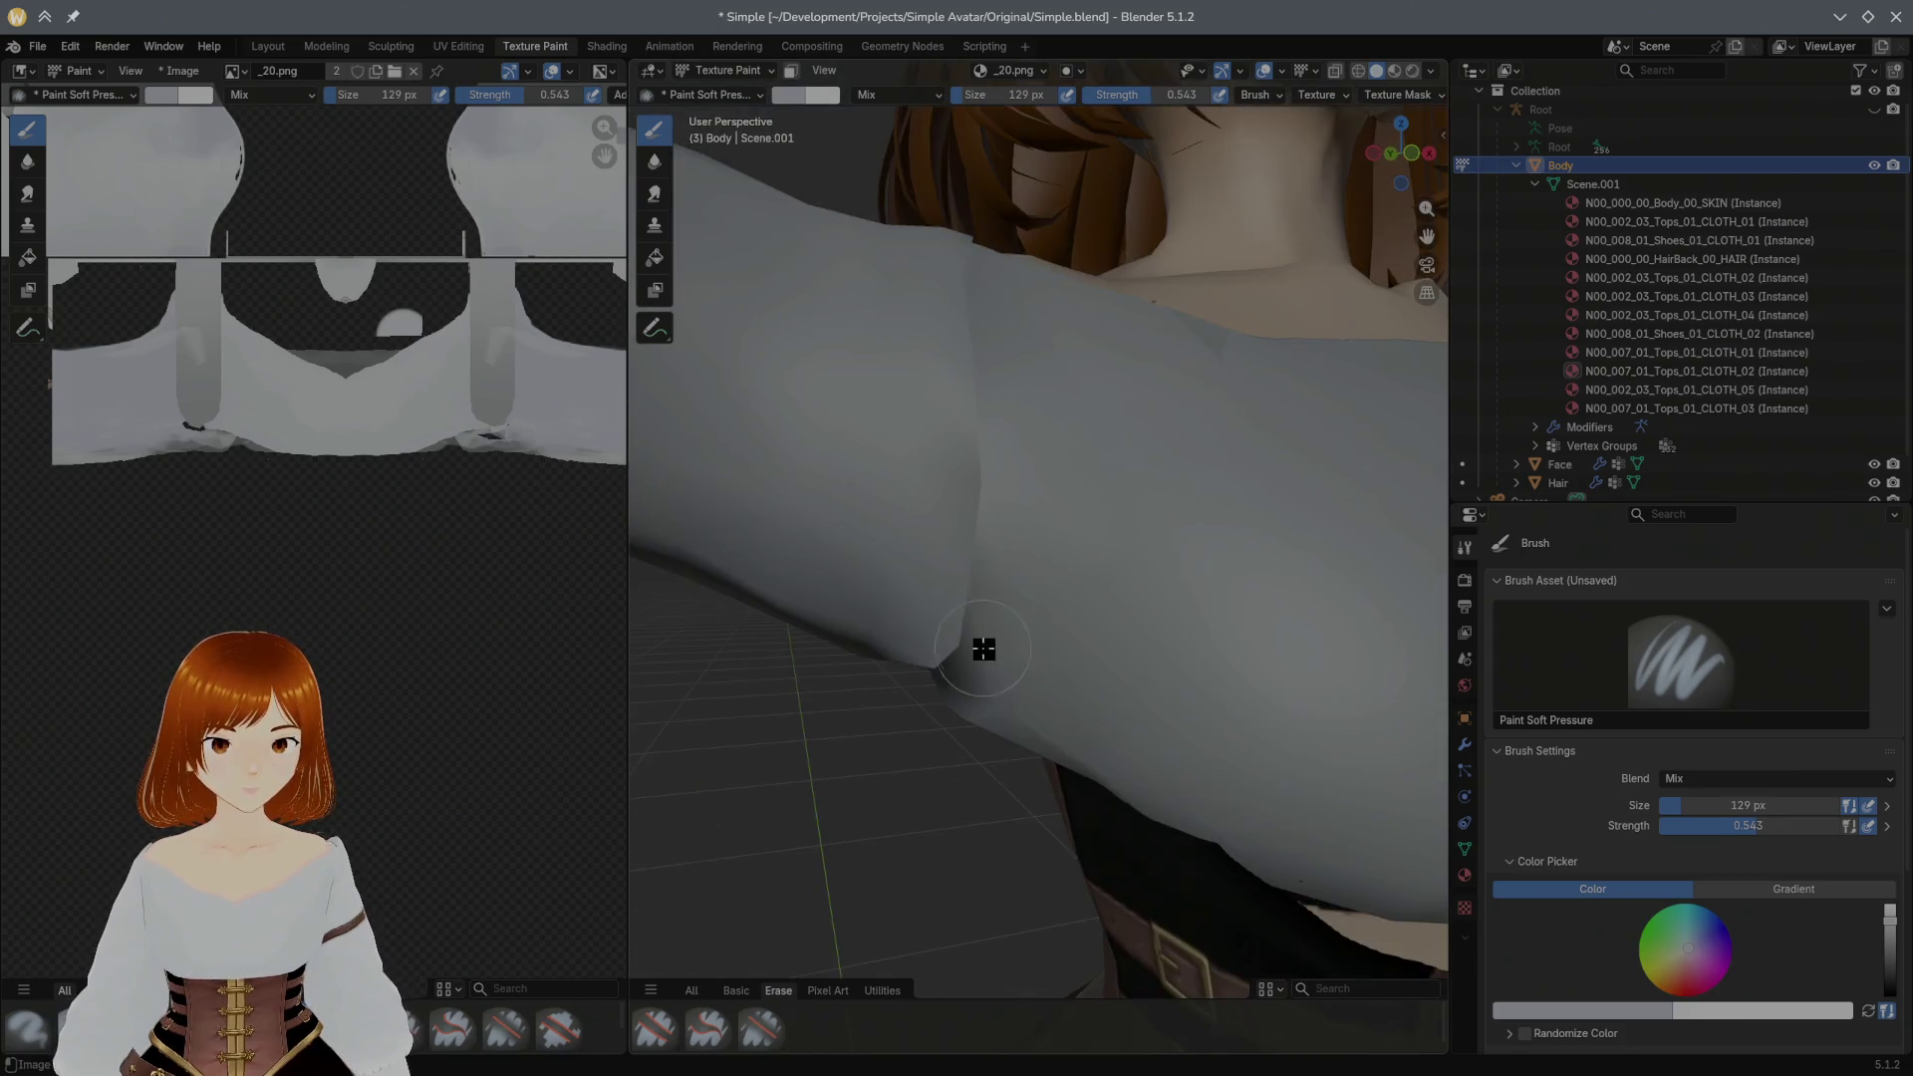
pyautogui.moveTo(842, 602)
pyautogui.mouseDown(button='middle')
pyautogui.moveTo(978, 645)
pyautogui.moveTo(1063, 559)
pyautogui.moveTo(929, 604)
pyautogui.moveTo(986, 593)
pyautogui.moveTo(931, 833)
pyautogui.moveTo(1093, 589)
pyautogui.moveTo(1025, 530)
pyautogui.moveTo(1001, 538)
pyautogui.moveTo(948, 642)
pyautogui.moveTo(968, 573)
pyautogui.moveTo(859, 500)
pyautogui.moveTo(756, 560)
pyautogui.moveTo(1089, 525)
pyautogui.mouseUp(button='middle')
pyautogui.scroll(-3, 1090, 525)
pyautogui.scroll(-1, 1097, 584)
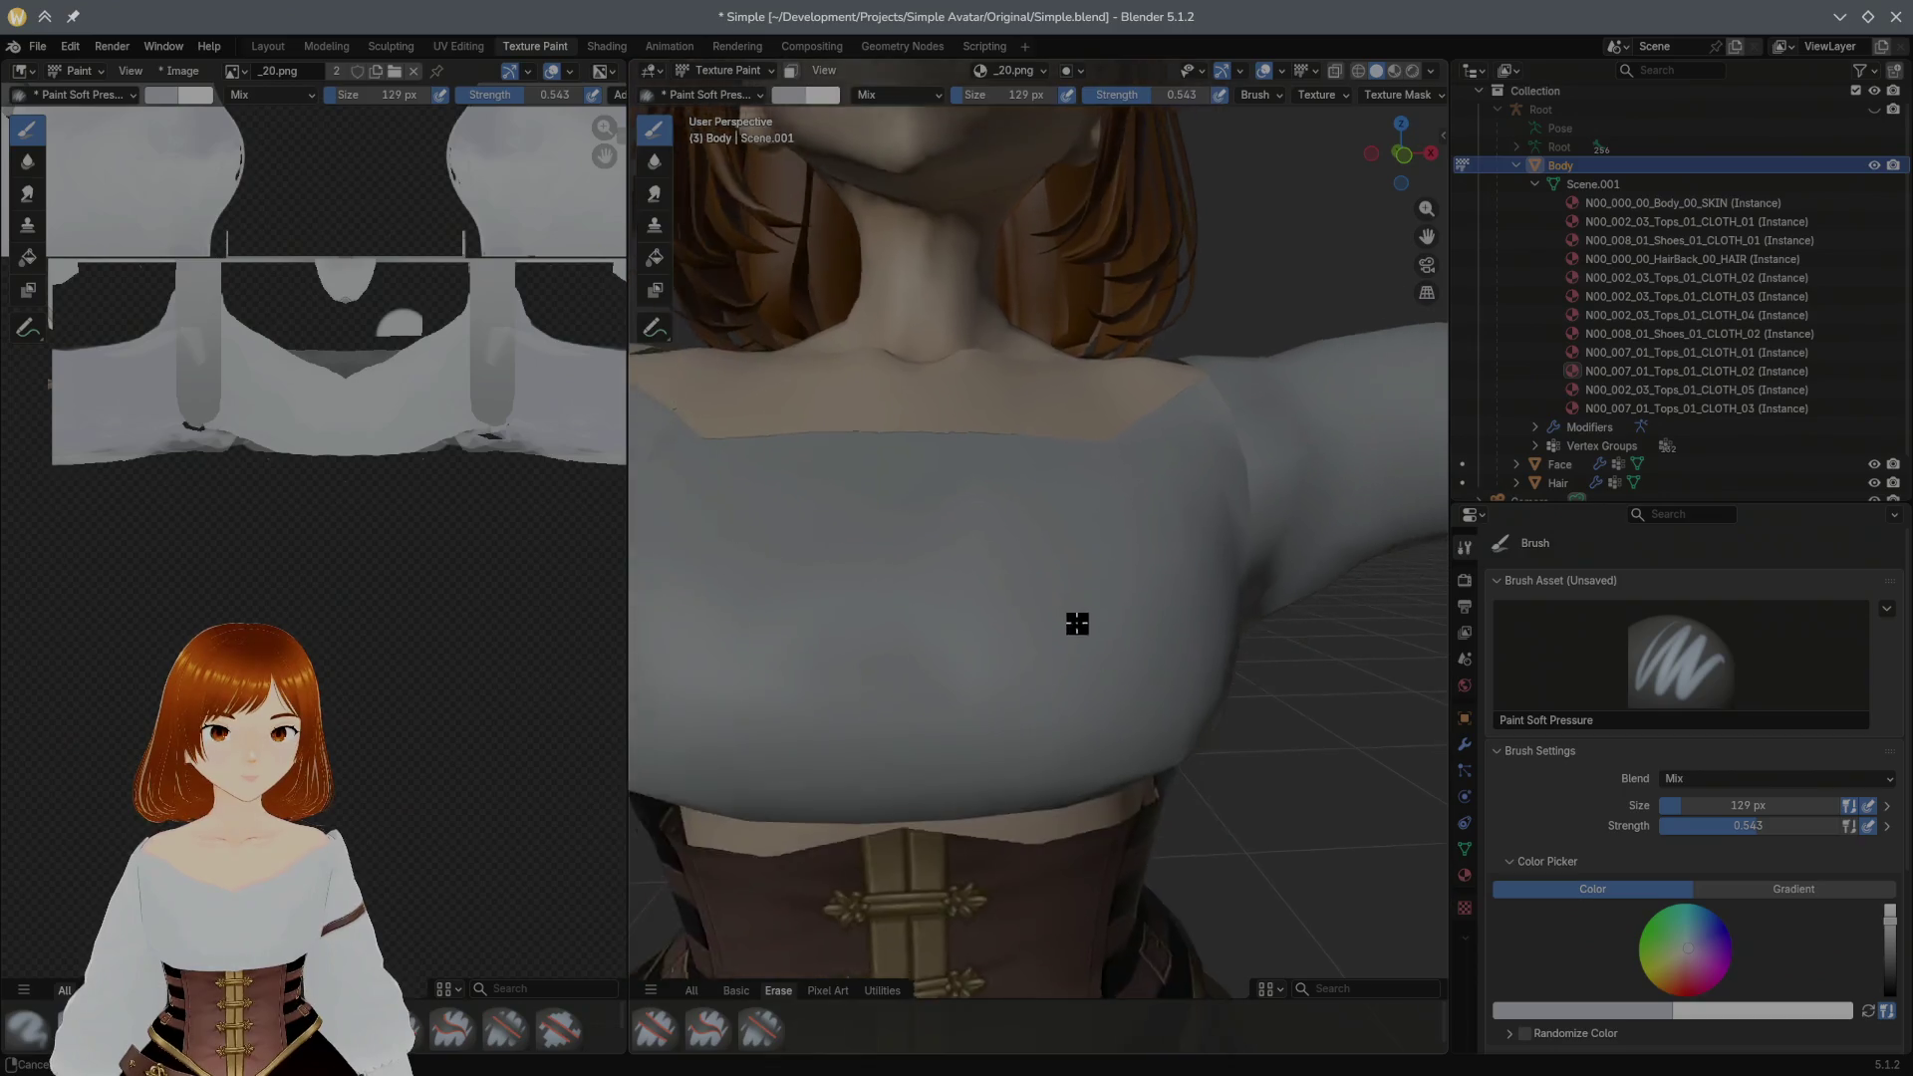
pyautogui.scroll(-3, 1076, 618)
# Step: Choose a darker grey paint colour and shrink the brush to 66 px for the sleeve
pyautogui.moveTo(1073, 615)
pyautogui.mouseDown(button='middle')
pyautogui.moveTo(1038, 633)
pyautogui.moveTo(1162, 503)
pyautogui.moveTo(985, 524)
pyautogui.mouseUp(button='middle')
pyautogui.scroll(1, 984, 525)
pyautogui.scroll(3, 1042, 552)
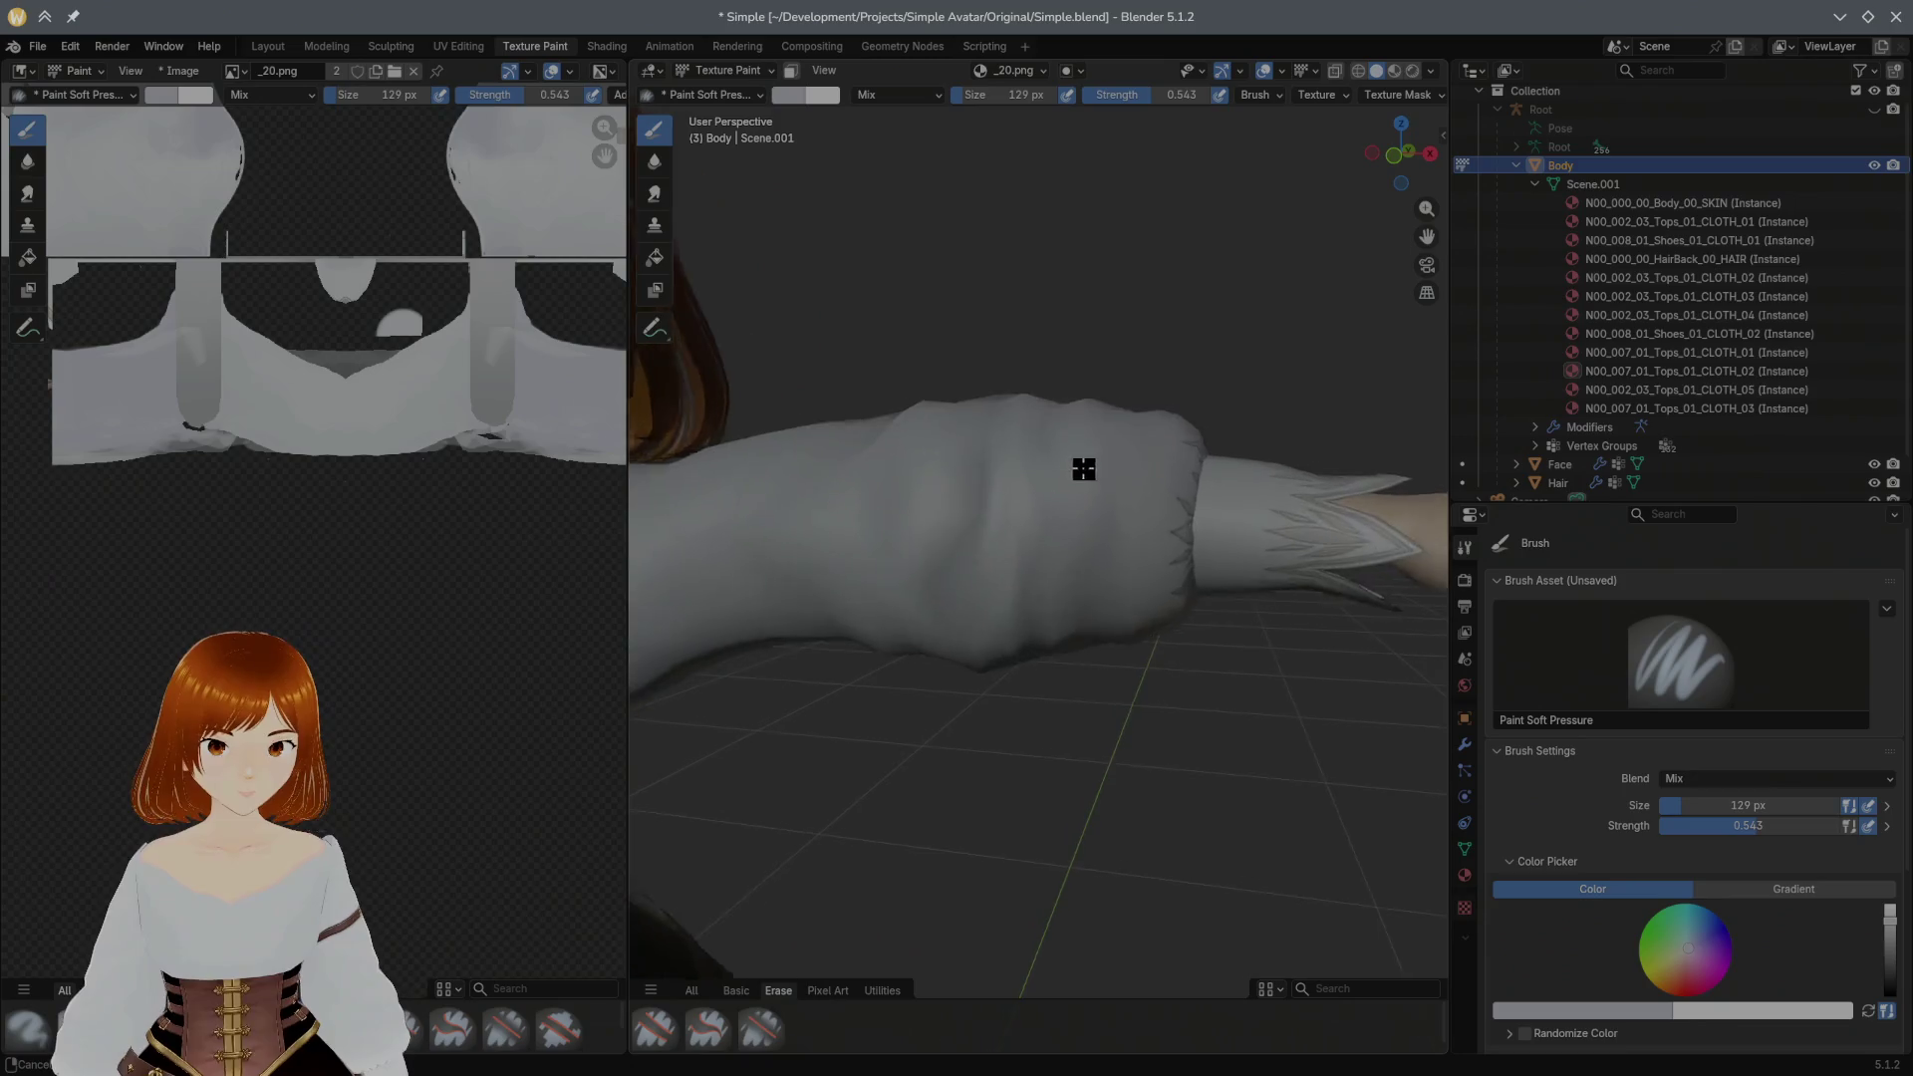
pyautogui.scroll(2, 1086, 470)
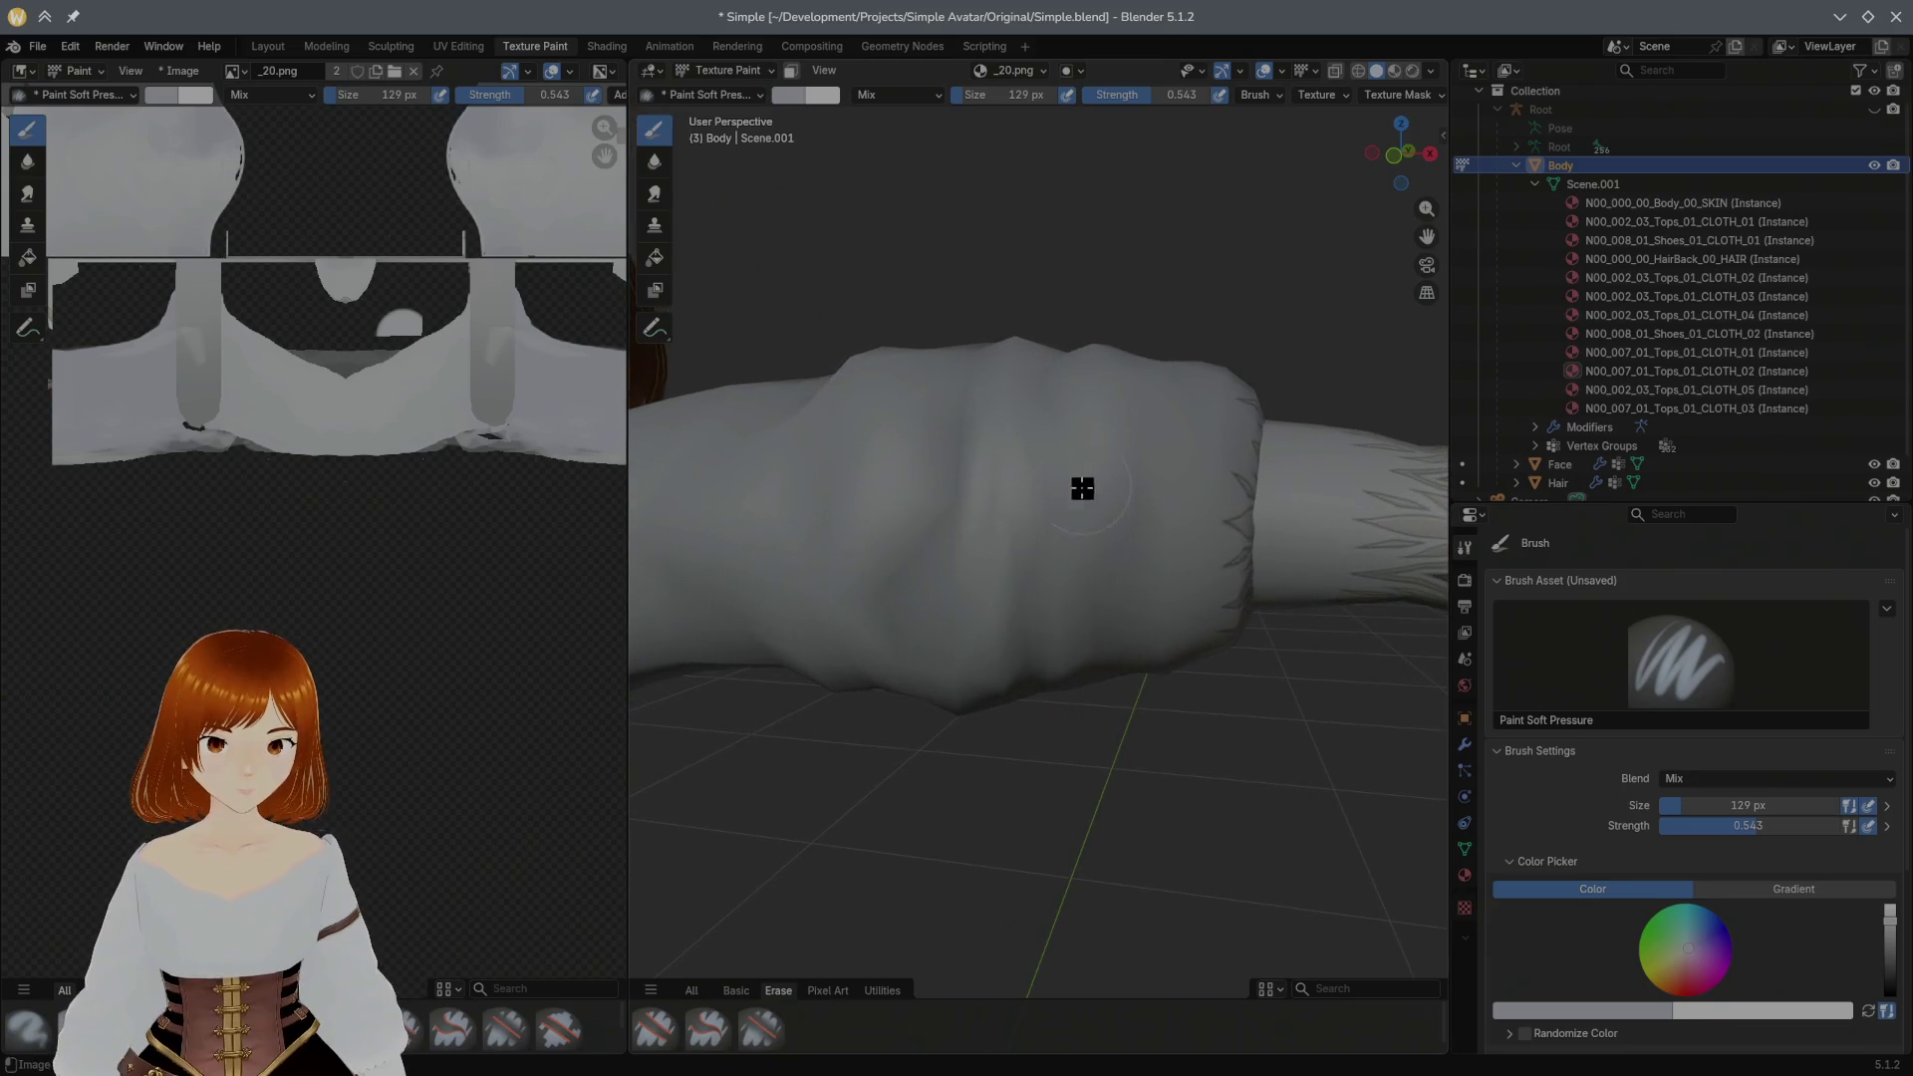
pyautogui.click(793, 98)
pyautogui.click(944, 191)
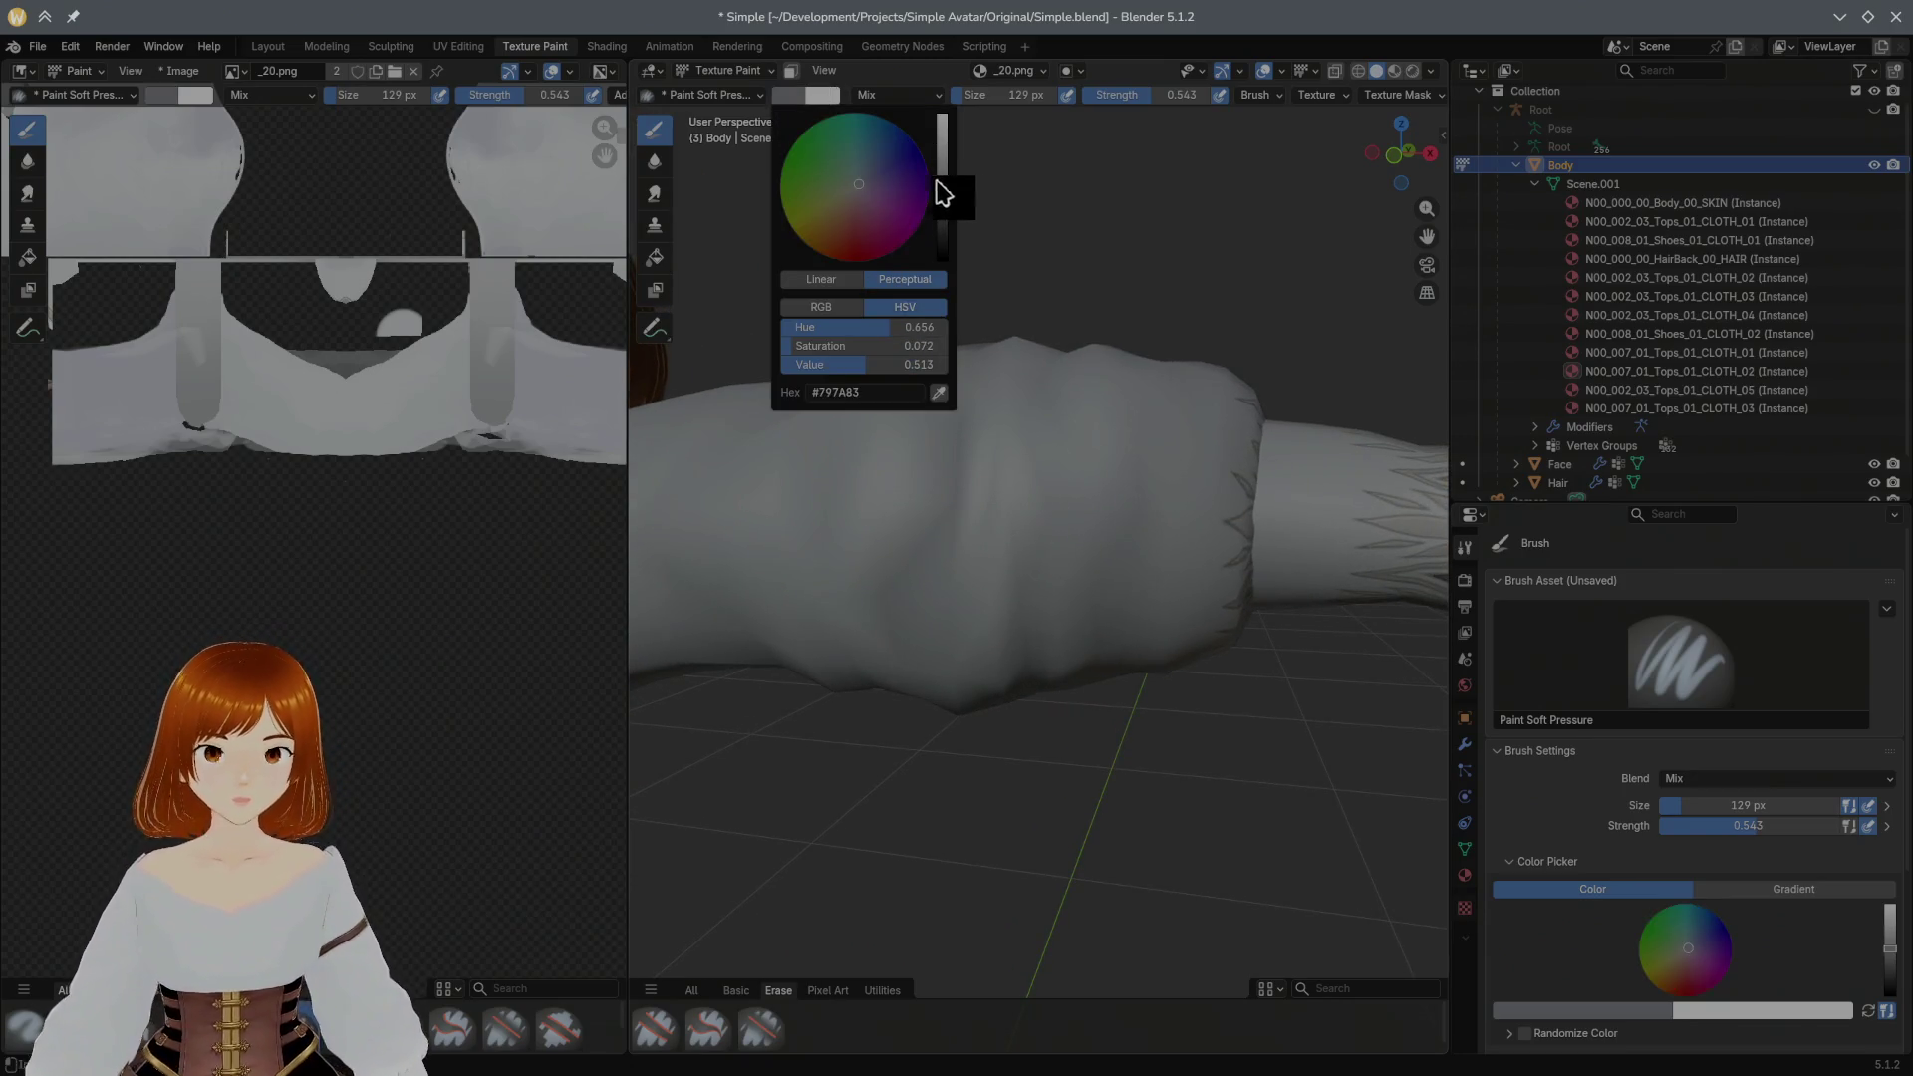
pyautogui.scroll(1, 977, 521)
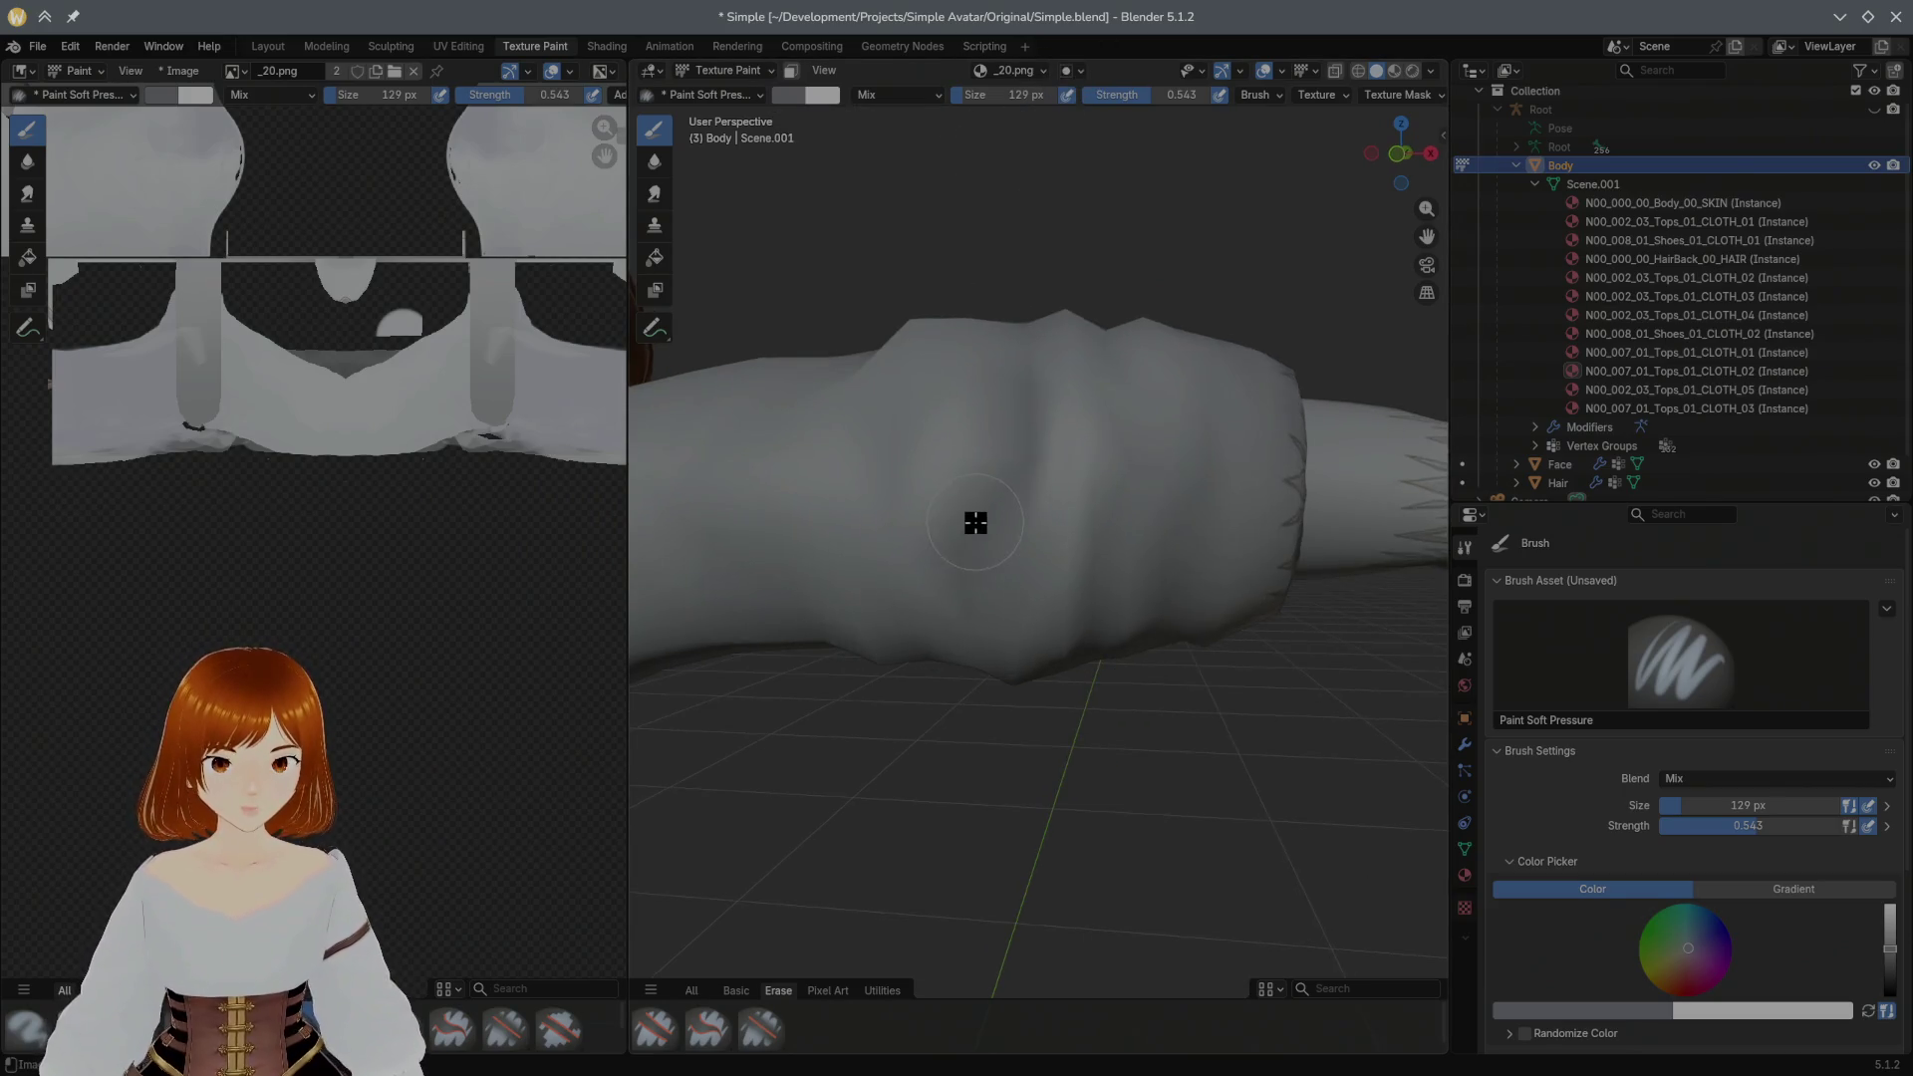
pyautogui.scroll(1, 998, 519)
pyautogui.scroll(2, 1018, 502)
pyautogui.press('[')
pyautogui.press('[')
pyautogui.press('[')
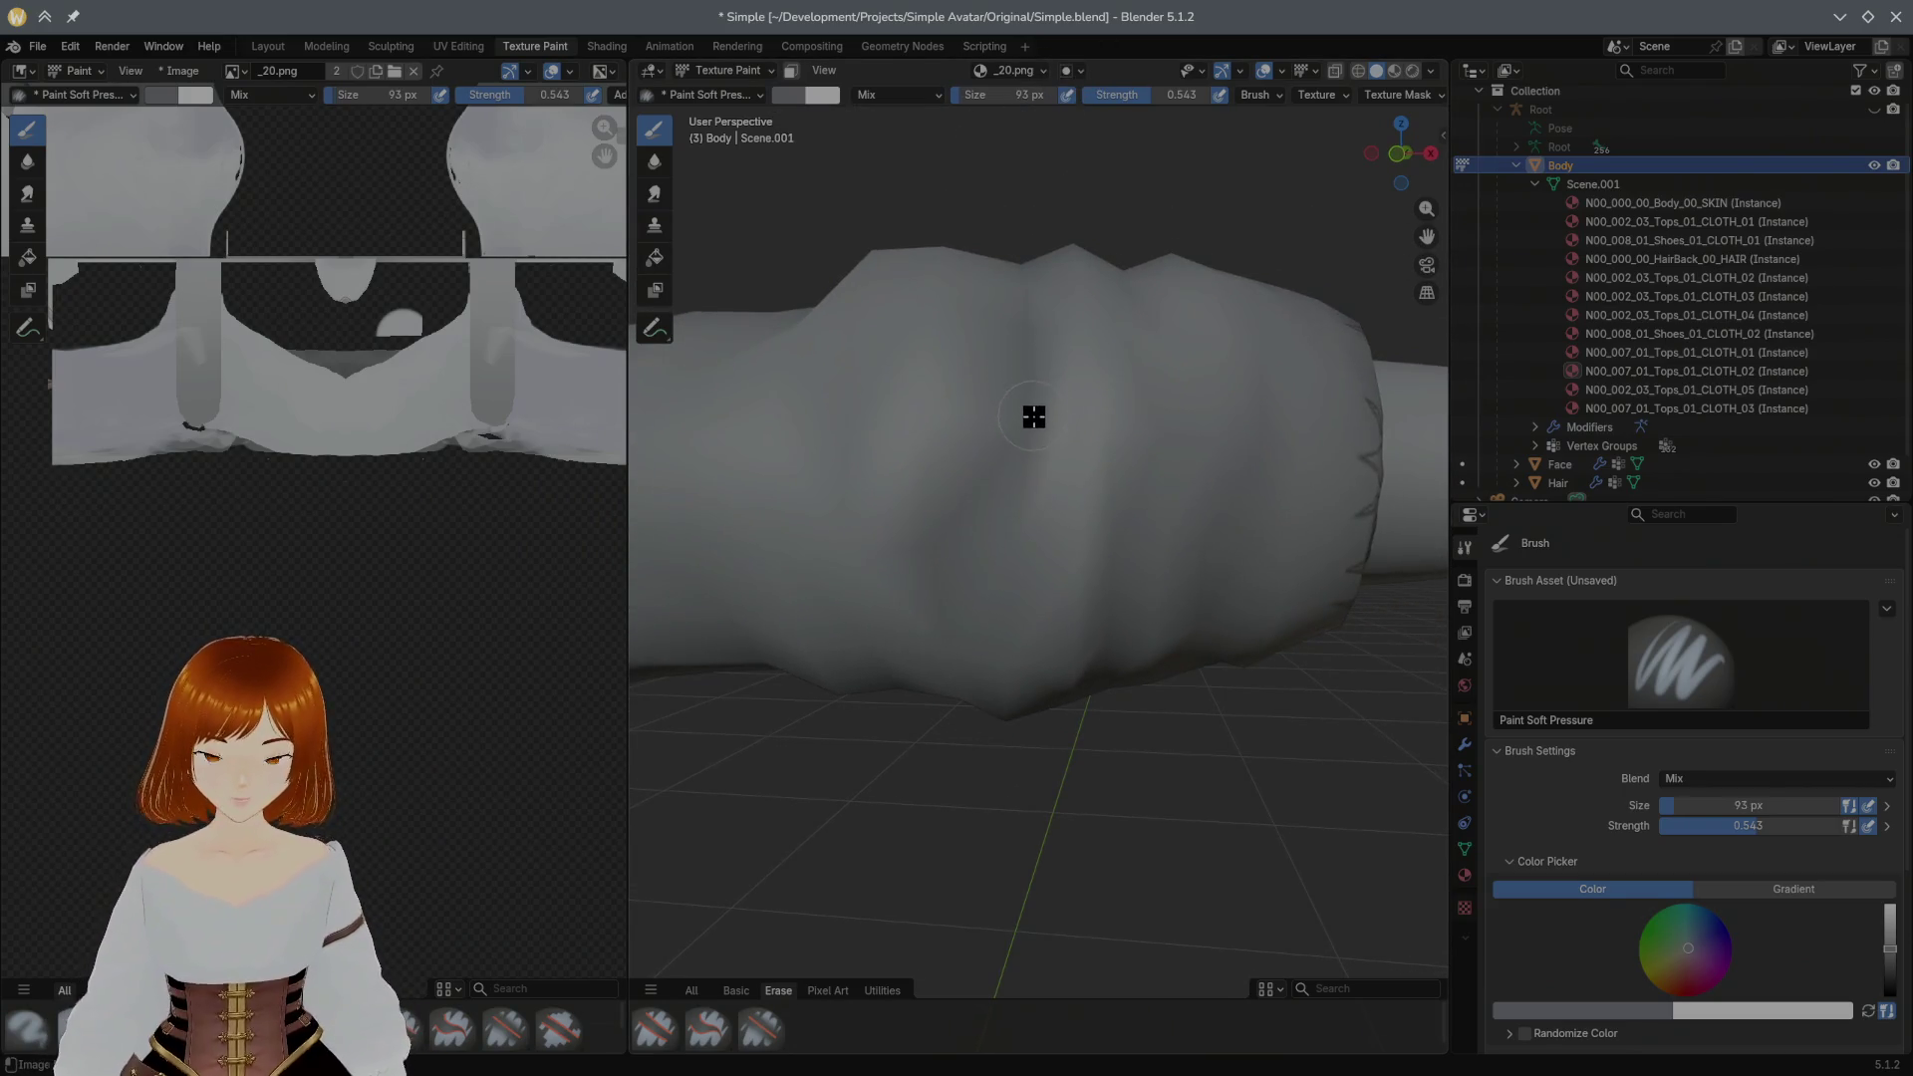
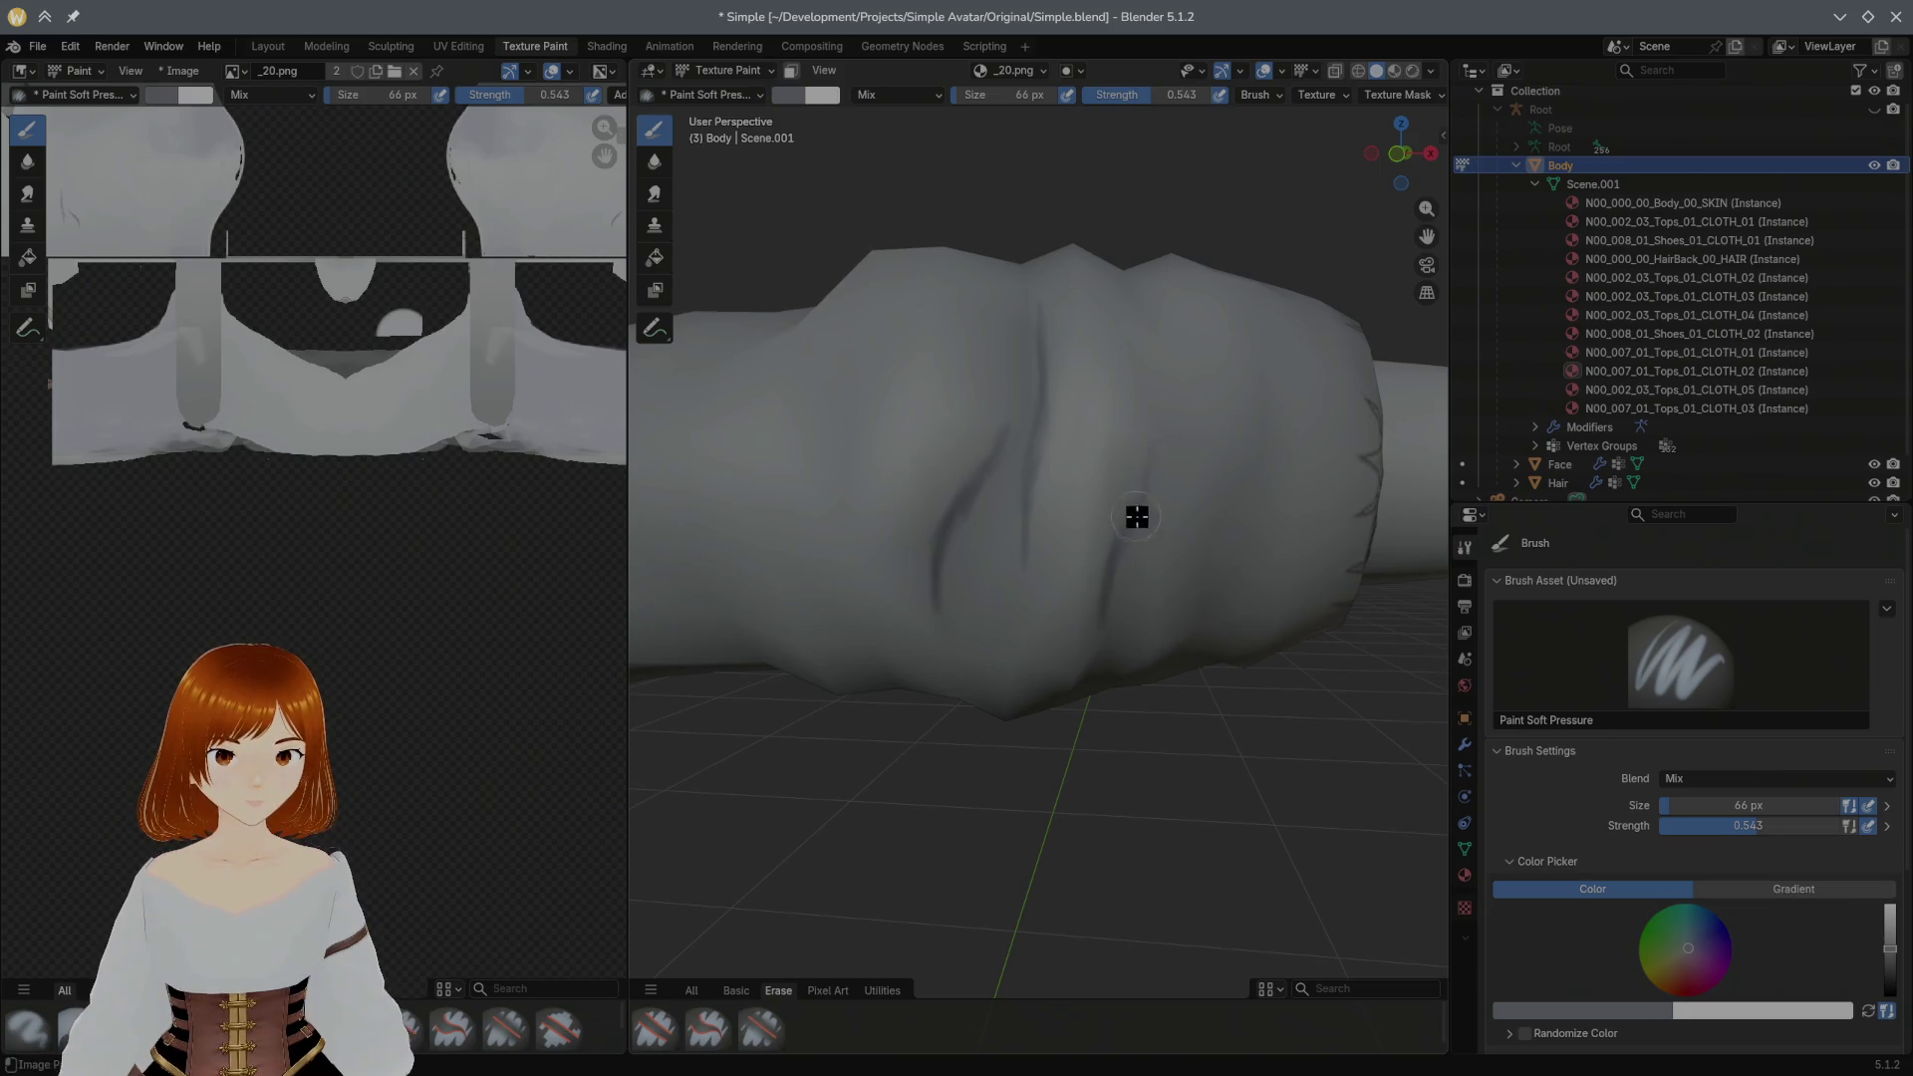
# Step: Paint over the dark crease strokes on the sleeve and arm
pyautogui.moveTo(1132, 598); pyautogui.dragTo(1237, 524)
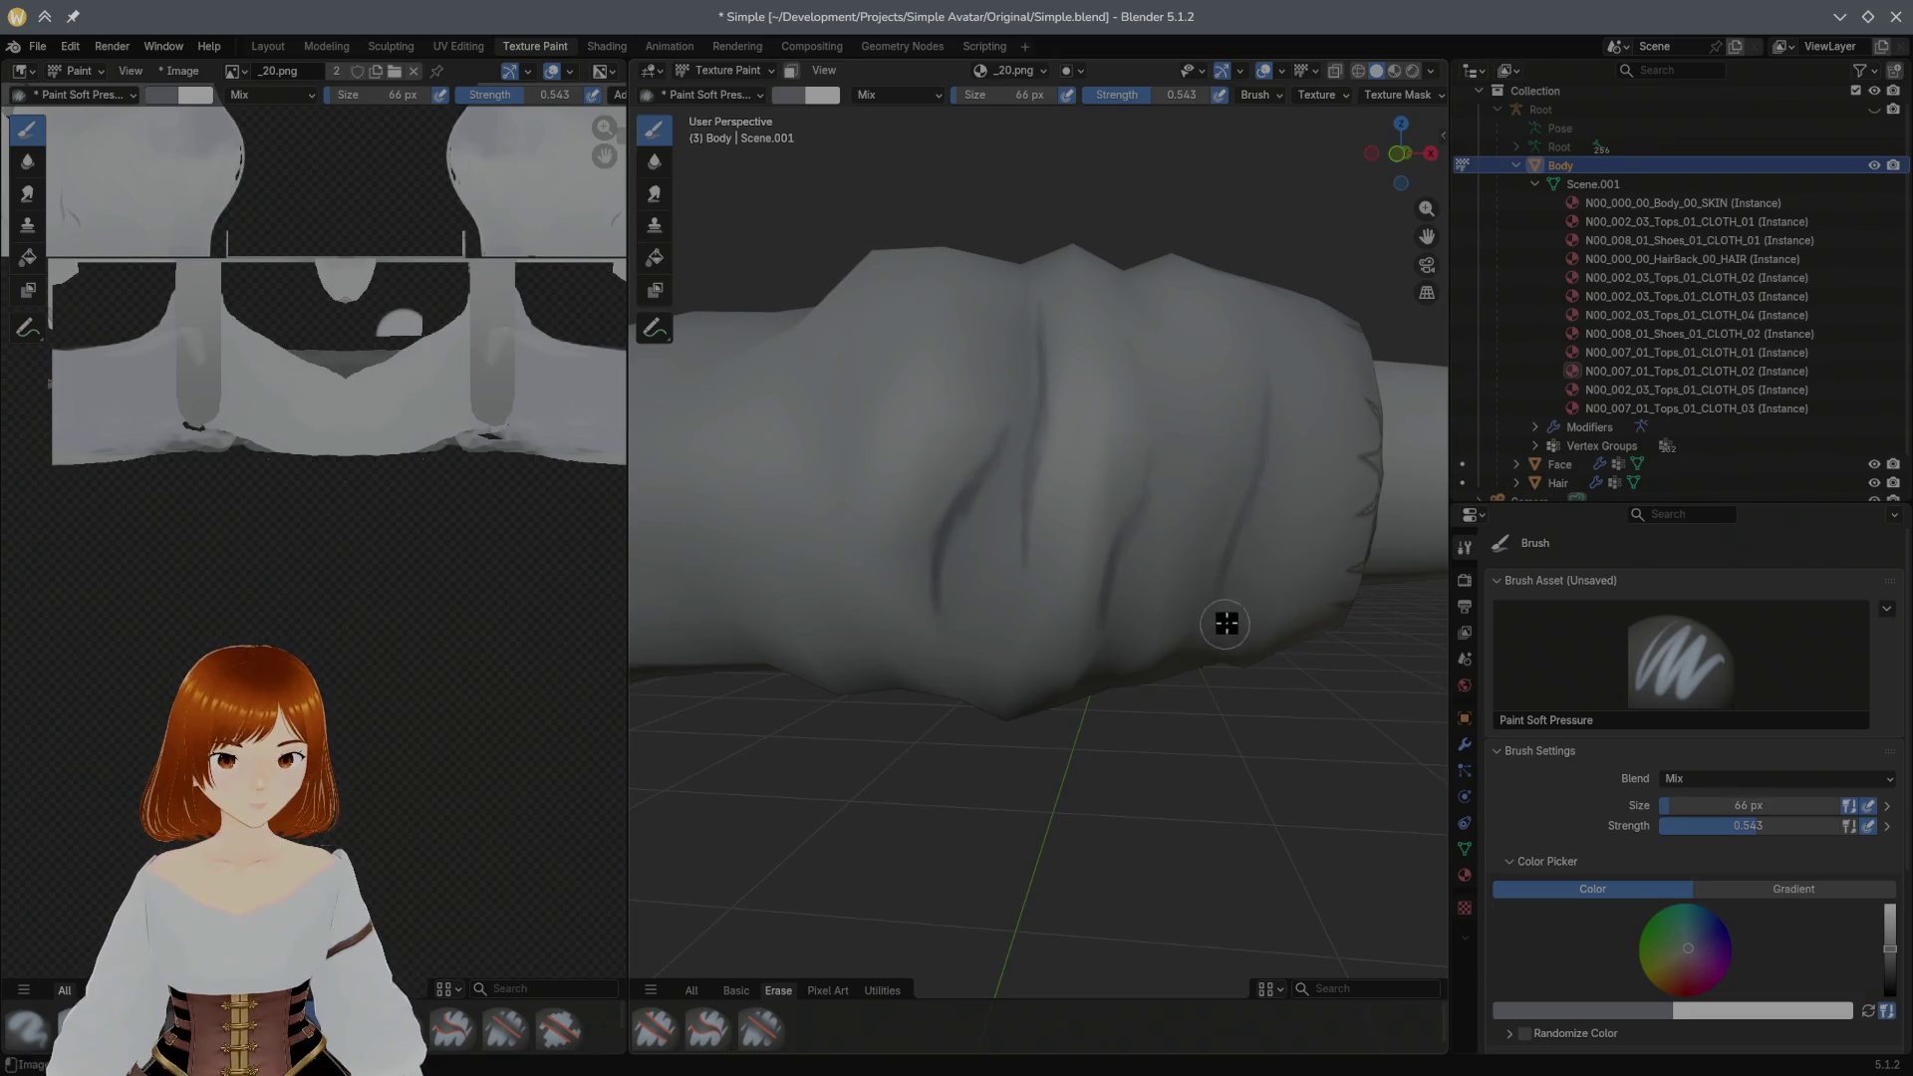
pyautogui.moveTo(1226, 565)
pyautogui.mouseDown(button='middle')
pyautogui.moveTo(999, 598)
pyautogui.moveTo(1026, 649)
pyautogui.moveTo(1022, 713)
pyautogui.moveTo(973, 760)
pyautogui.moveTo(1218, 596)
pyautogui.moveTo(981, 641)
pyautogui.moveTo(1360, 512)
pyautogui.moveTo(1114, 569)
pyautogui.moveTo(1082, 525)
pyautogui.moveTo(779, 547)
pyautogui.moveTo(1009, 543)
pyautogui.mouseUp(button='middle')
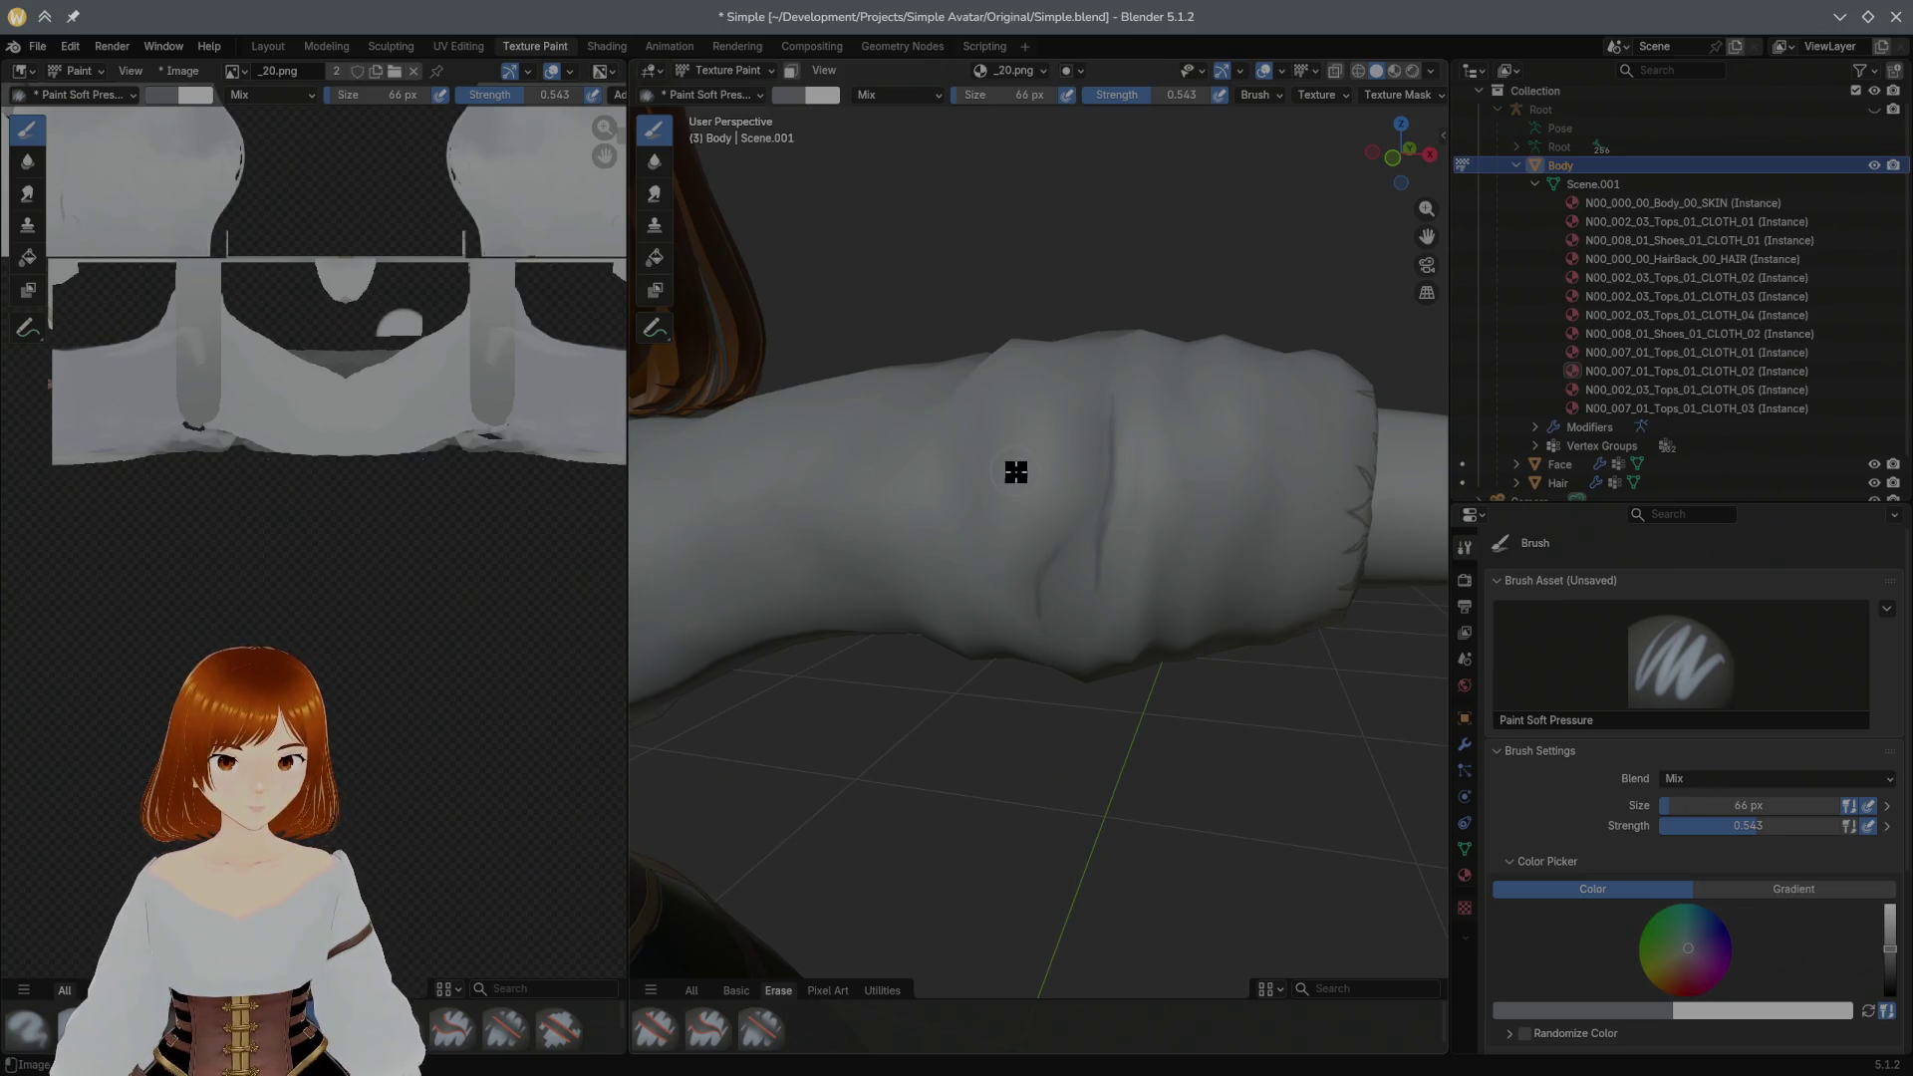
pyautogui.moveTo(1099, 419)
pyautogui.mouseDown()
pyautogui.moveTo(1102, 462)
pyautogui.moveTo(1129, 411)
pyautogui.mouseUp()
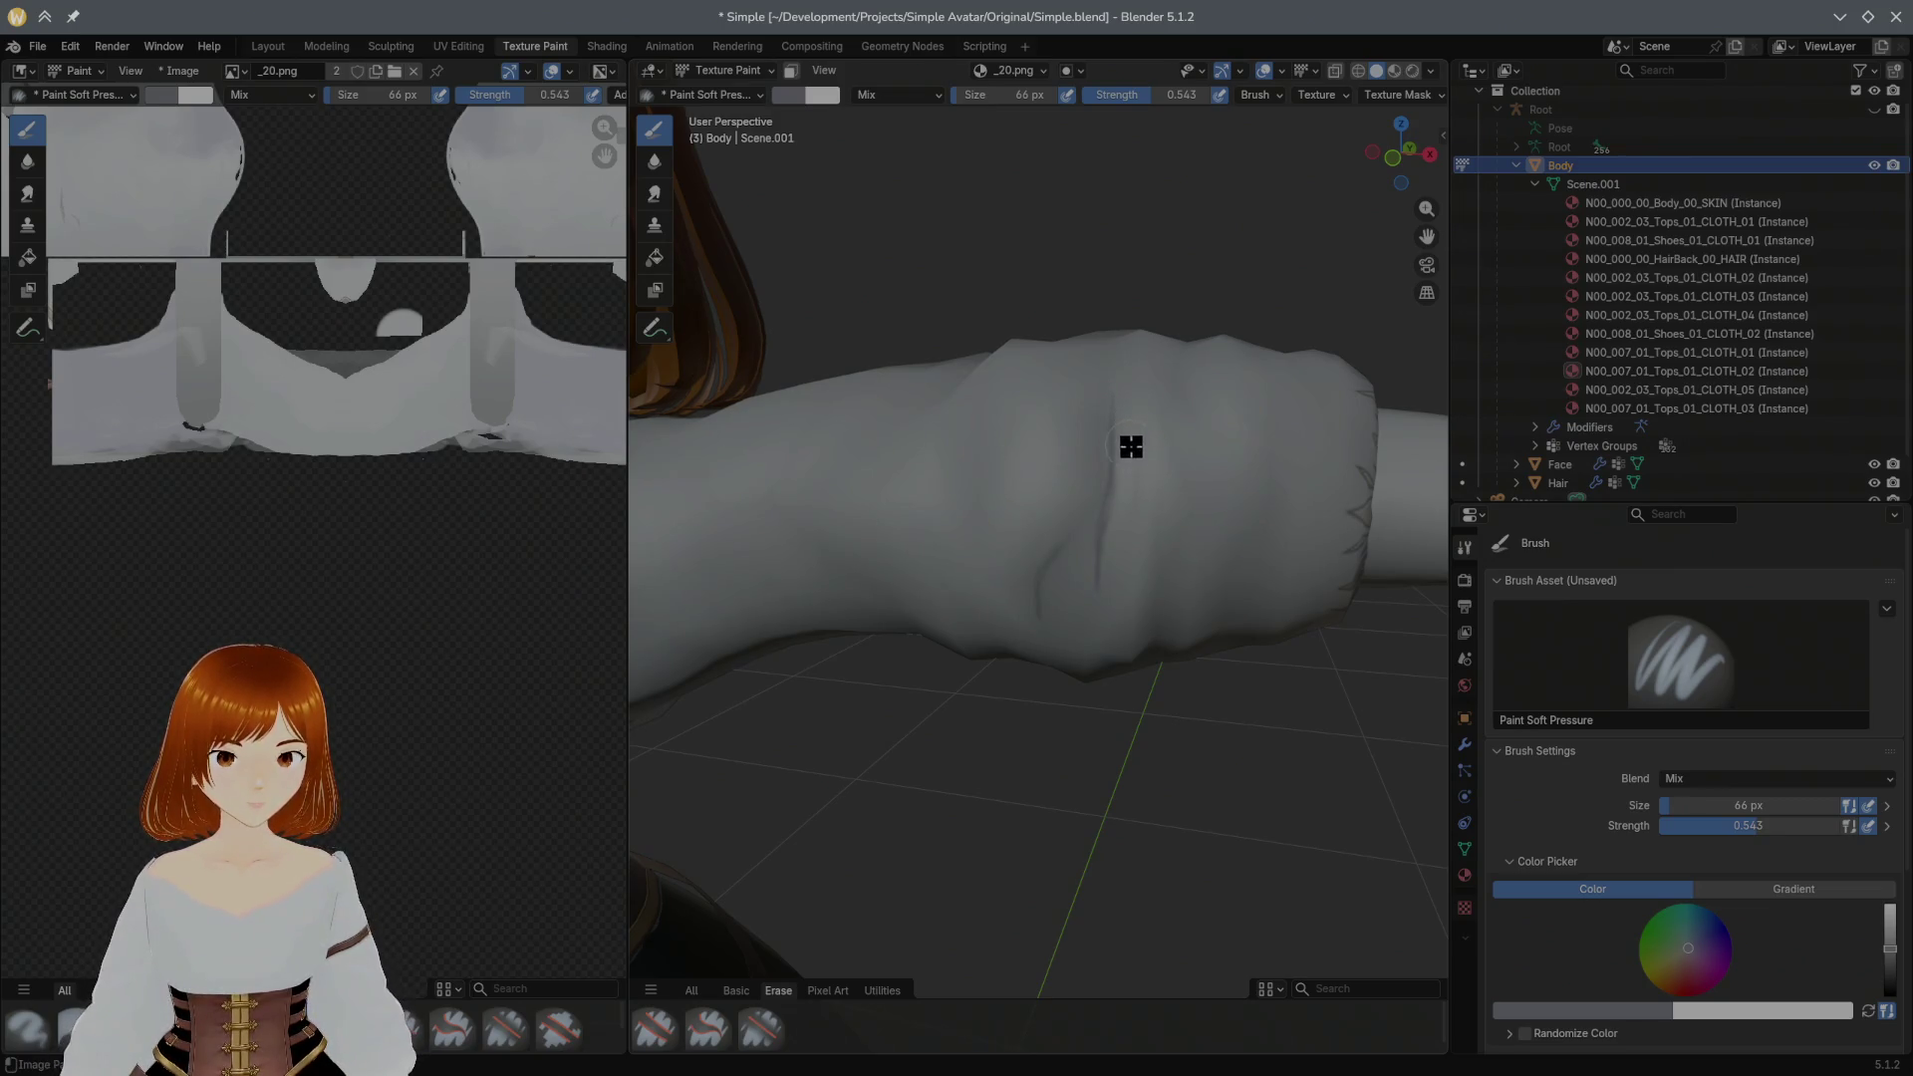
# Step: Sample a lighter grey with the eyedropper and blend the dark creases into the sleeve shading
pyautogui.press('s')
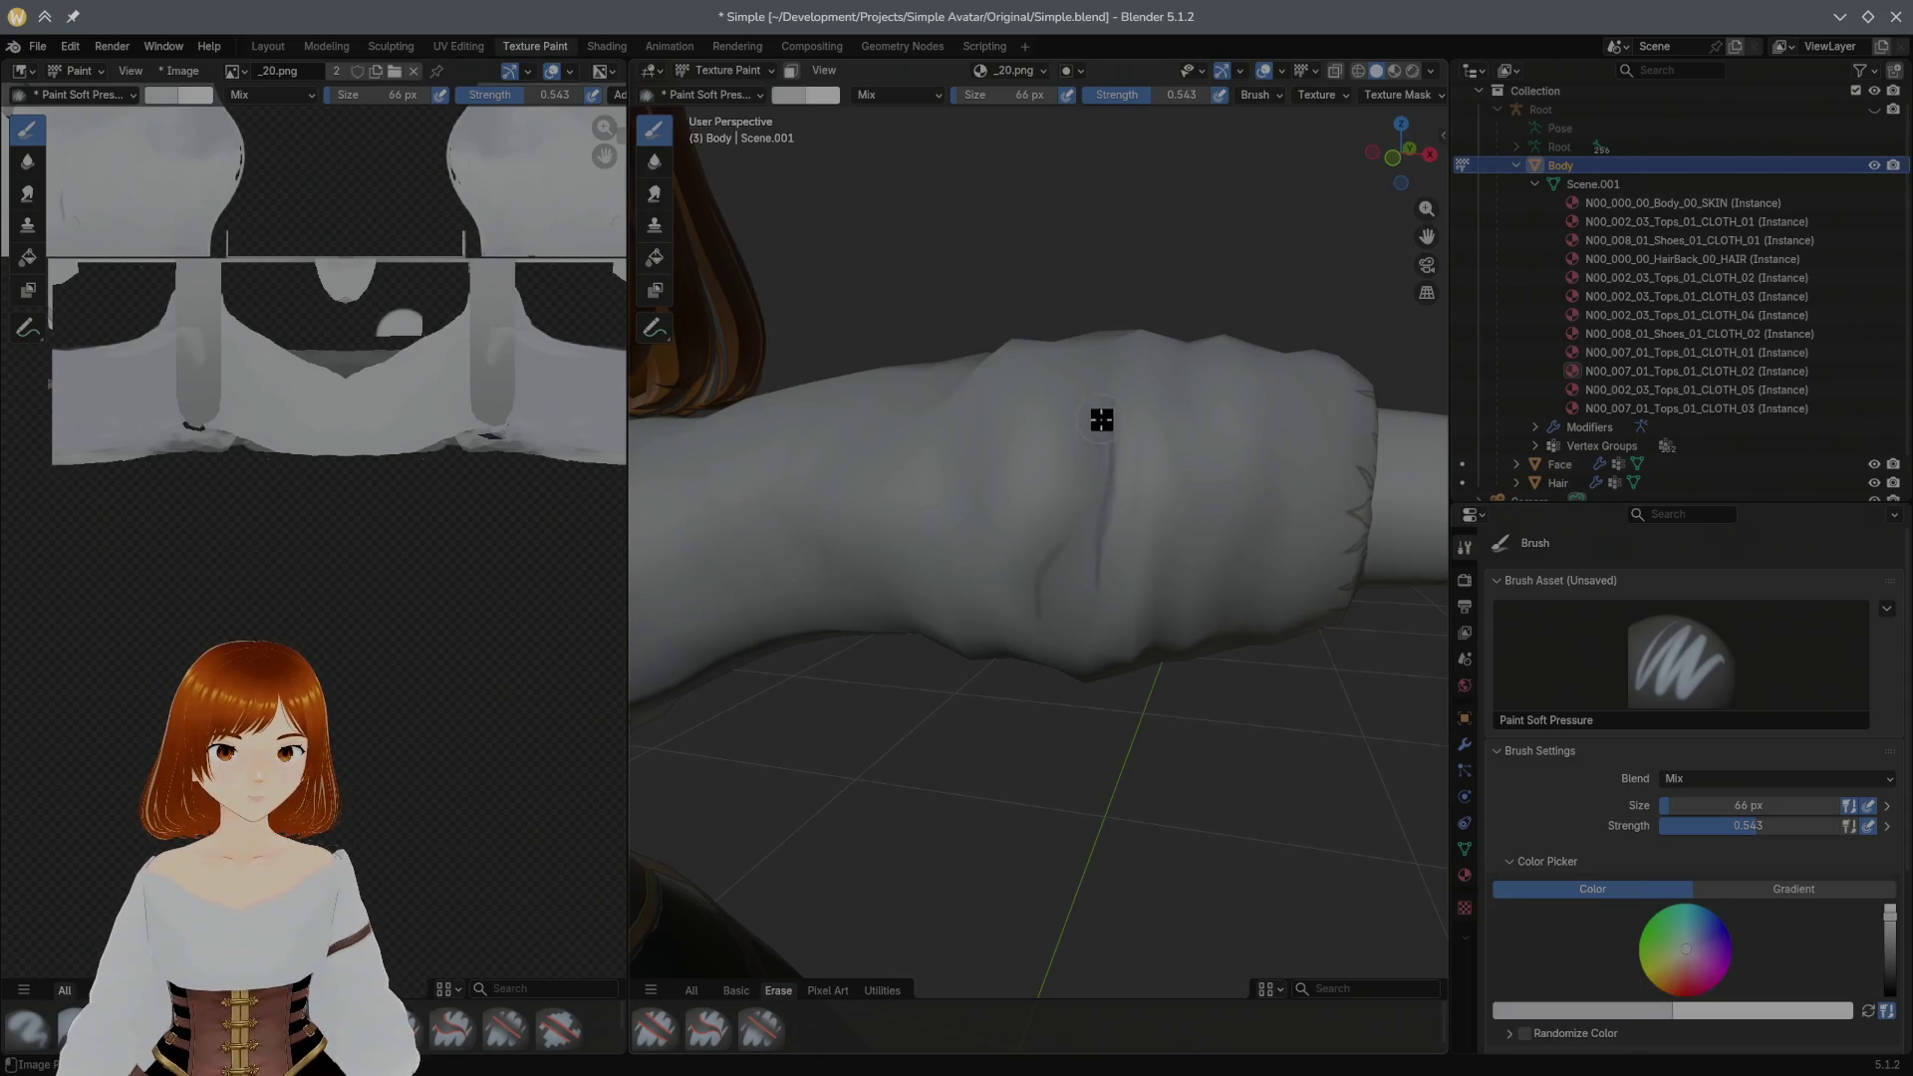
pyautogui.moveTo(1114, 479); pyautogui.dragTo(1110, 553)
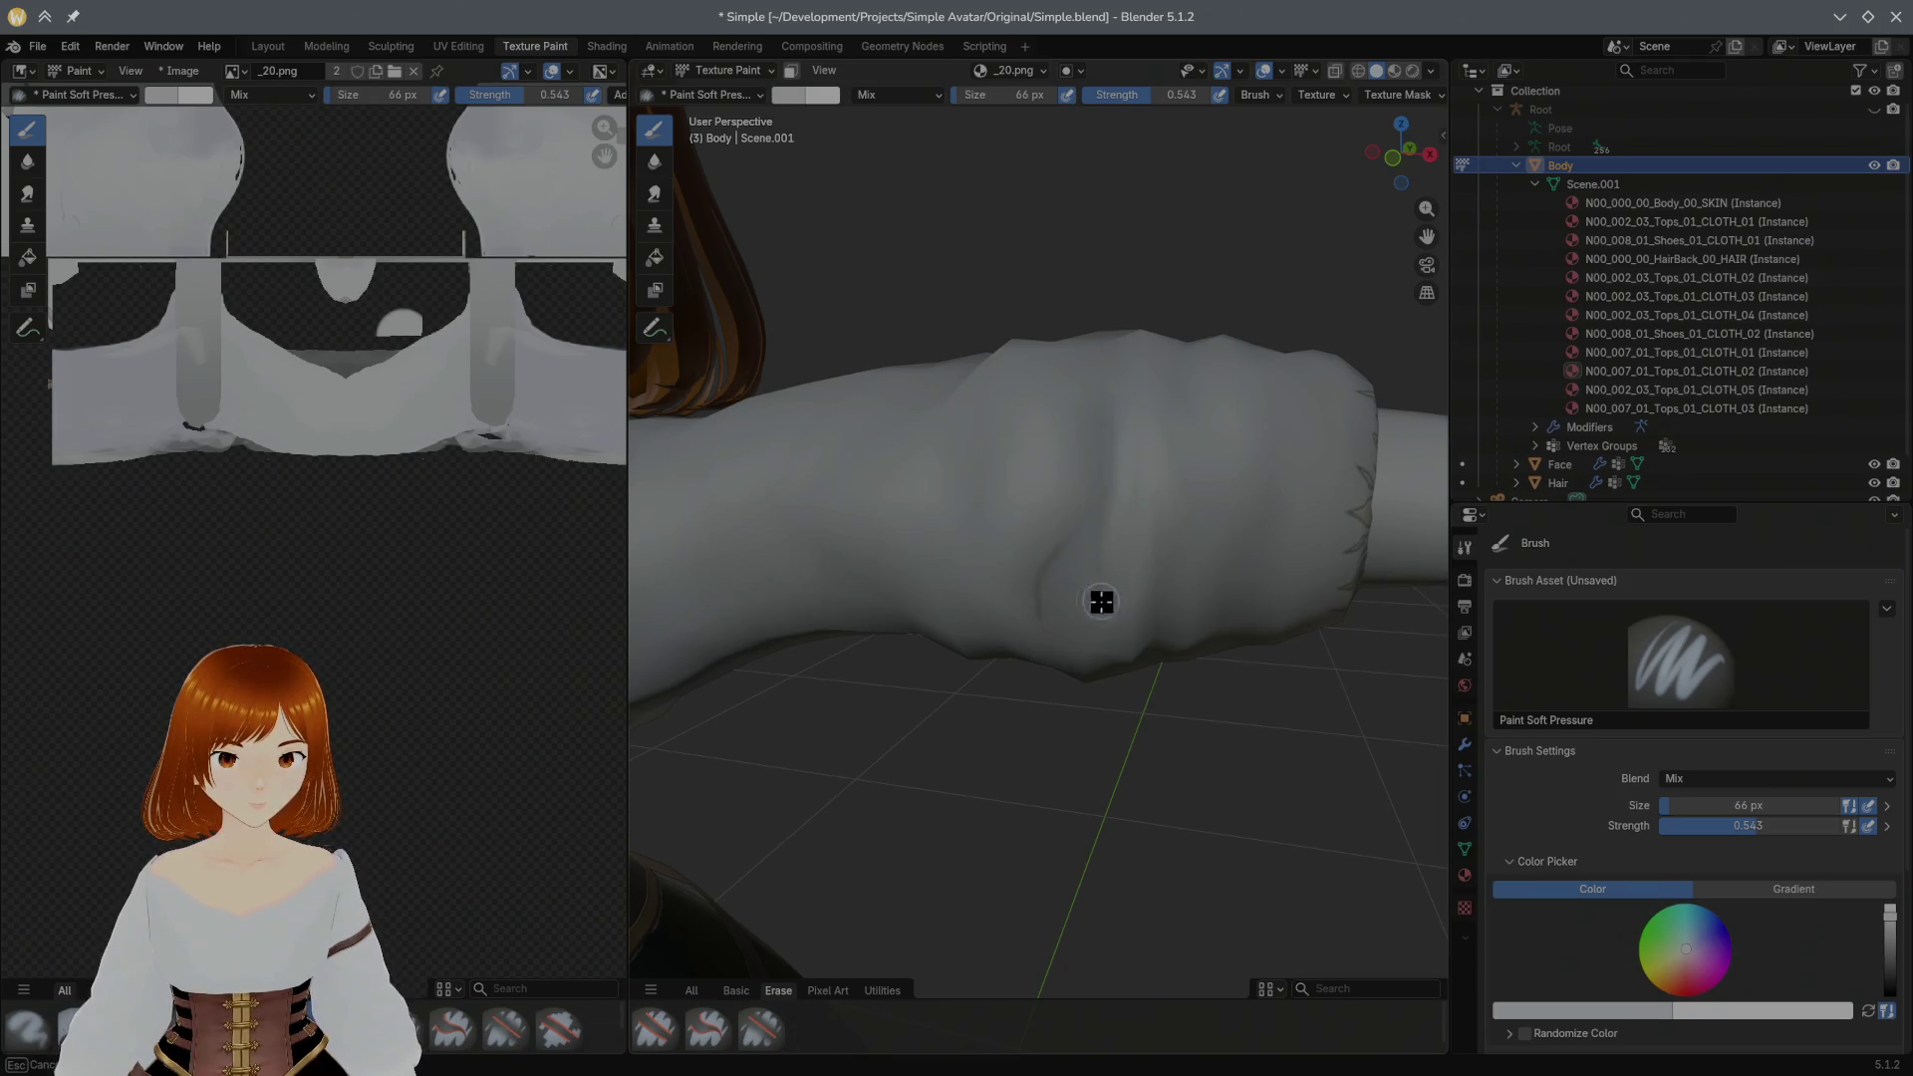
pyautogui.moveTo(1047, 516)
pyautogui.mouseDown()
pyautogui.moveTo(1030, 614)
pyautogui.moveTo(1062, 532)
pyautogui.moveTo(1092, 569)
pyautogui.moveTo(1103, 428)
pyautogui.mouseUp()
pyautogui.moveTo(1115, 532)
pyautogui.mouseDown()
pyautogui.moveTo(1047, 594)
pyautogui.moveTo(1101, 552)
pyautogui.moveTo(1100, 501)
pyautogui.mouseUp()
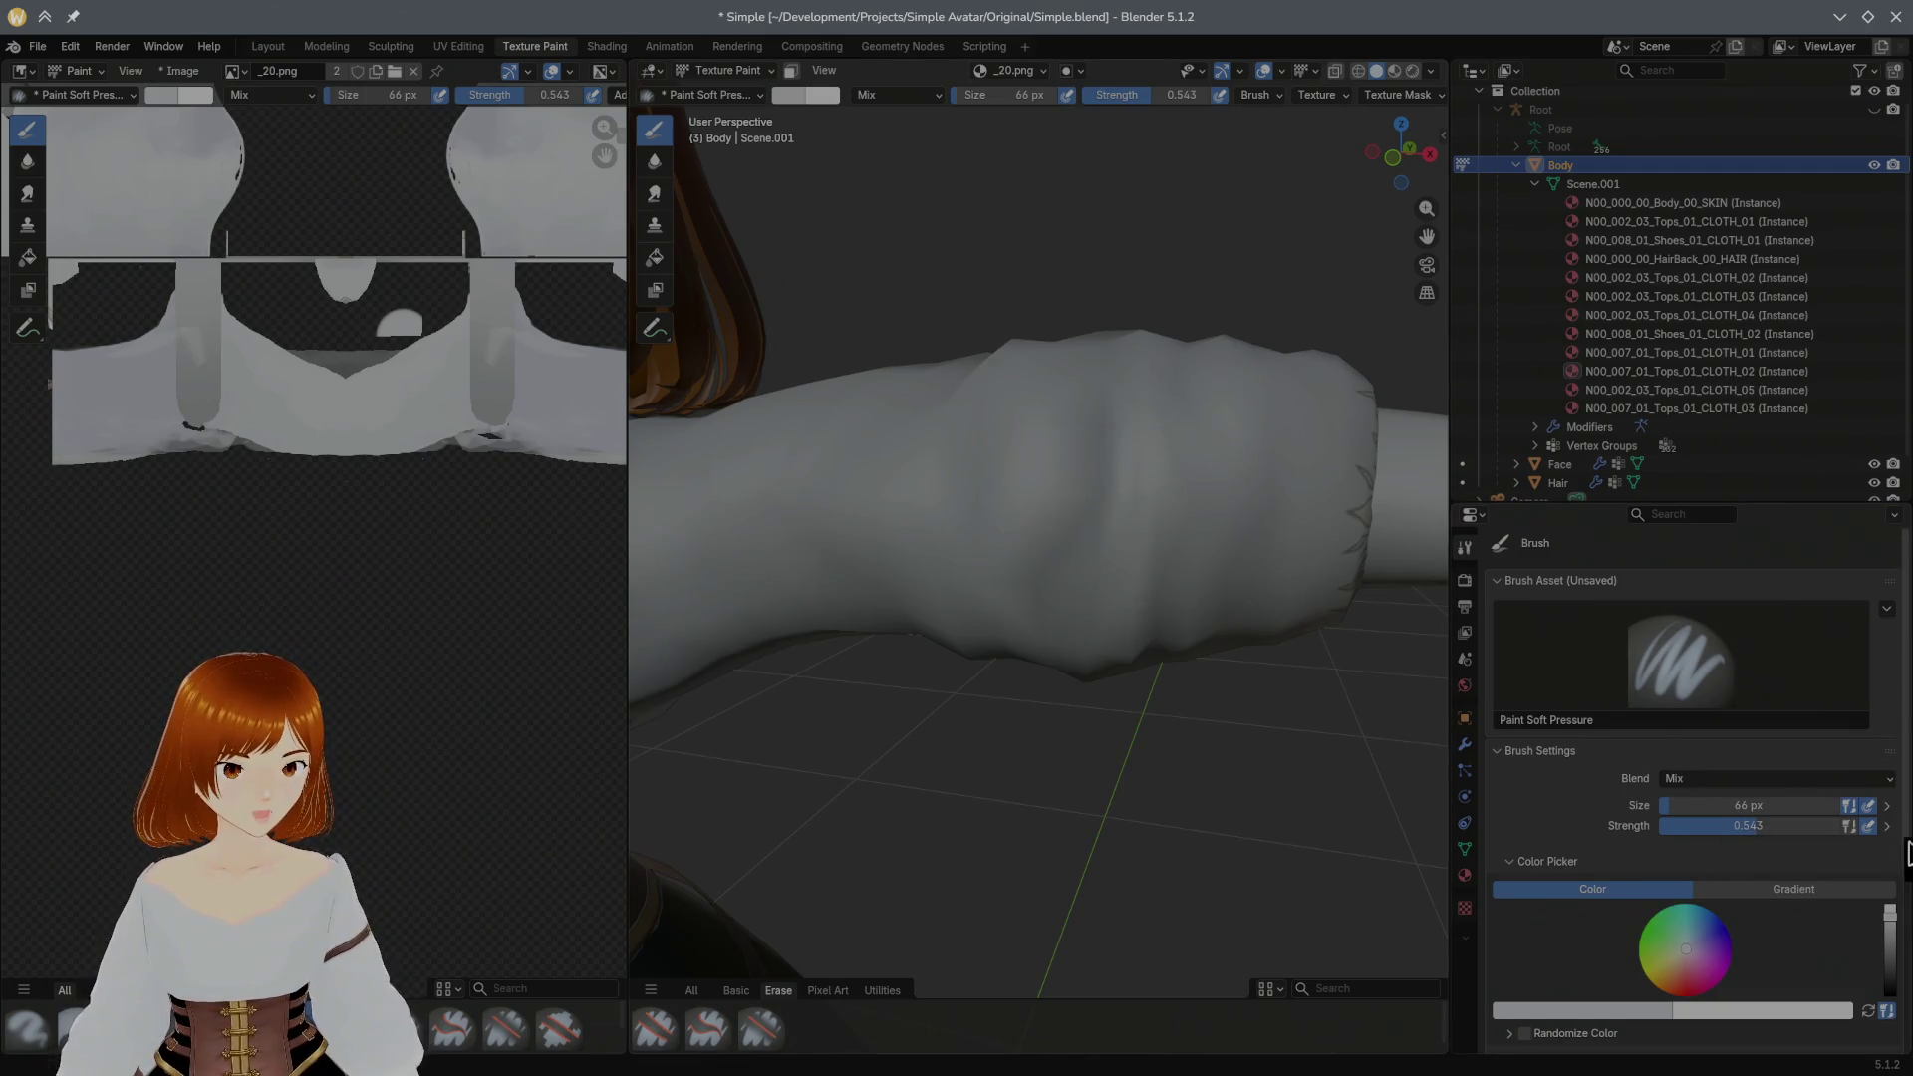
pyautogui.scroll(-2, 1899, 837)
pyautogui.scroll(-2, 1901, 913)
pyautogui.scroll(-2, 1899, 938)
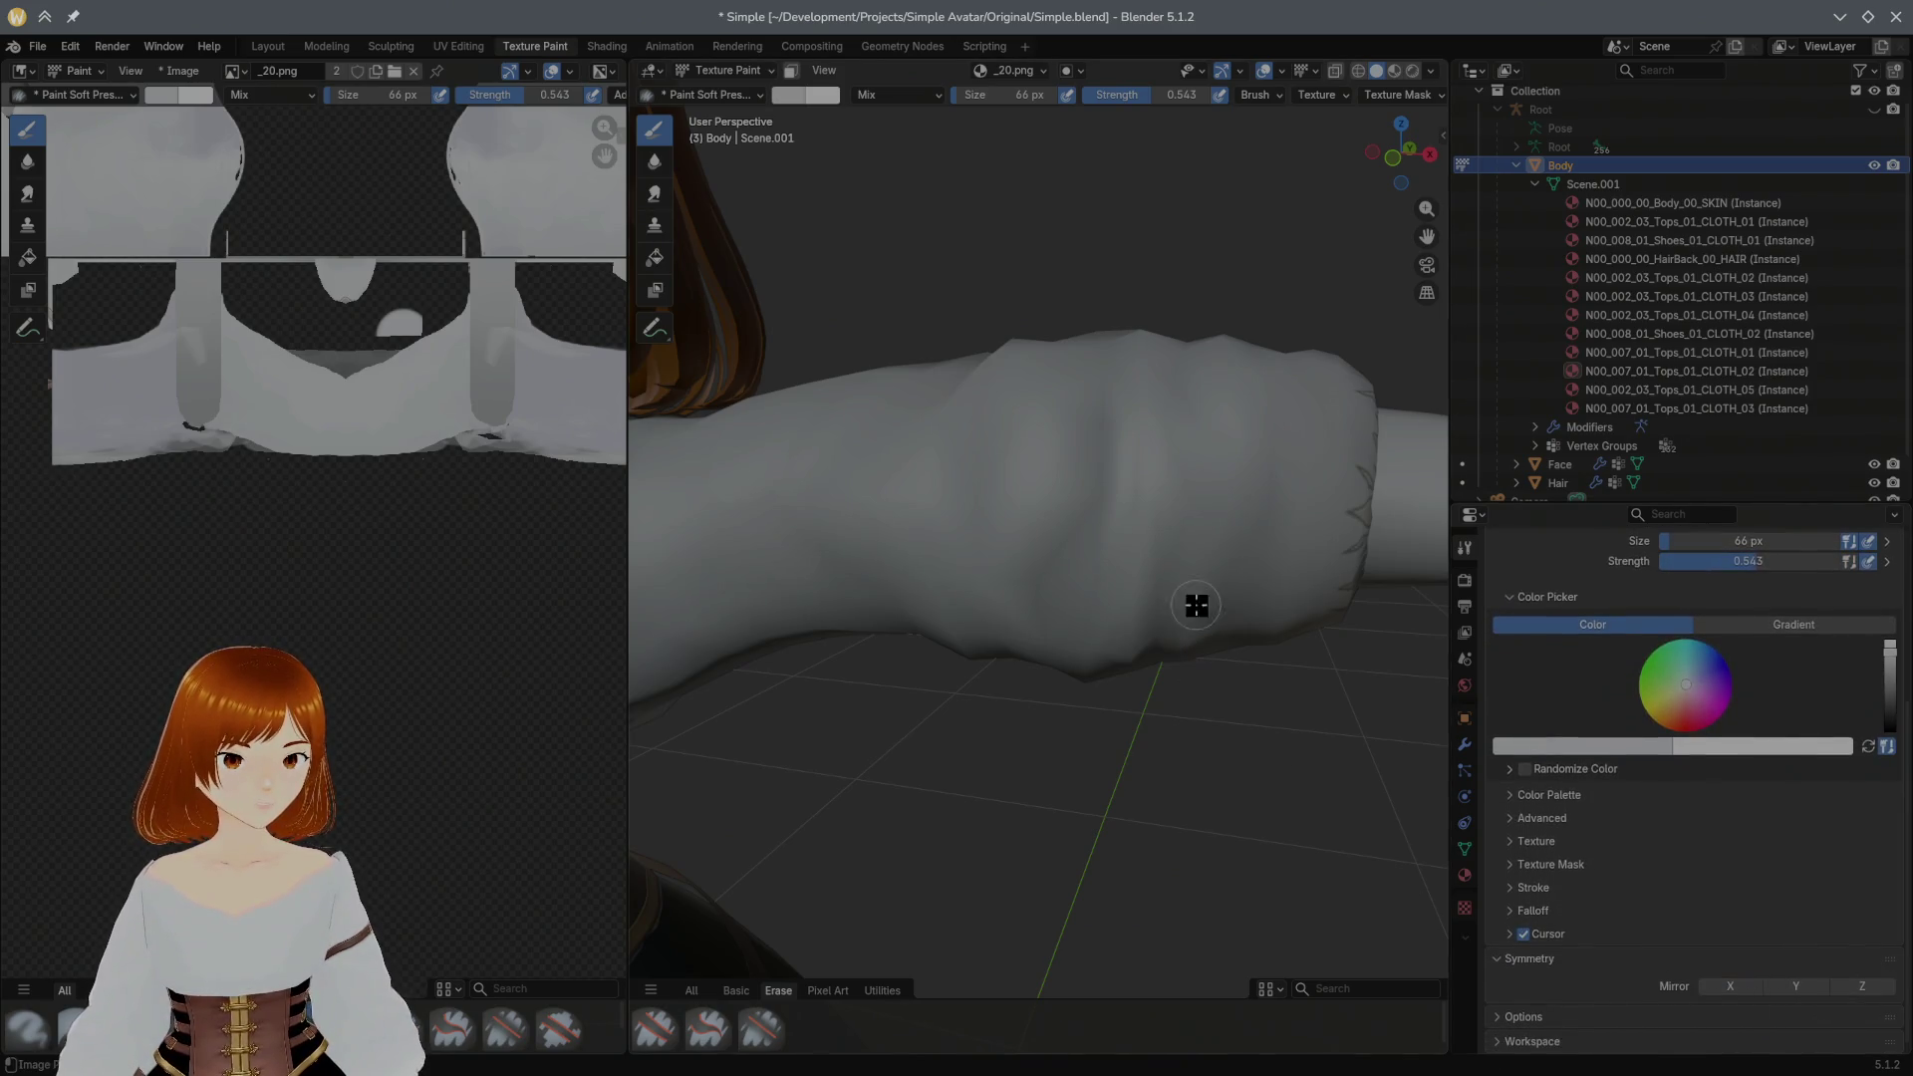
# Step: Darken the brush colour and sketch a curved dark crease across the arm, softening part of it
pyautogui.click(790, 95)
pyautogui.click(943, 206)
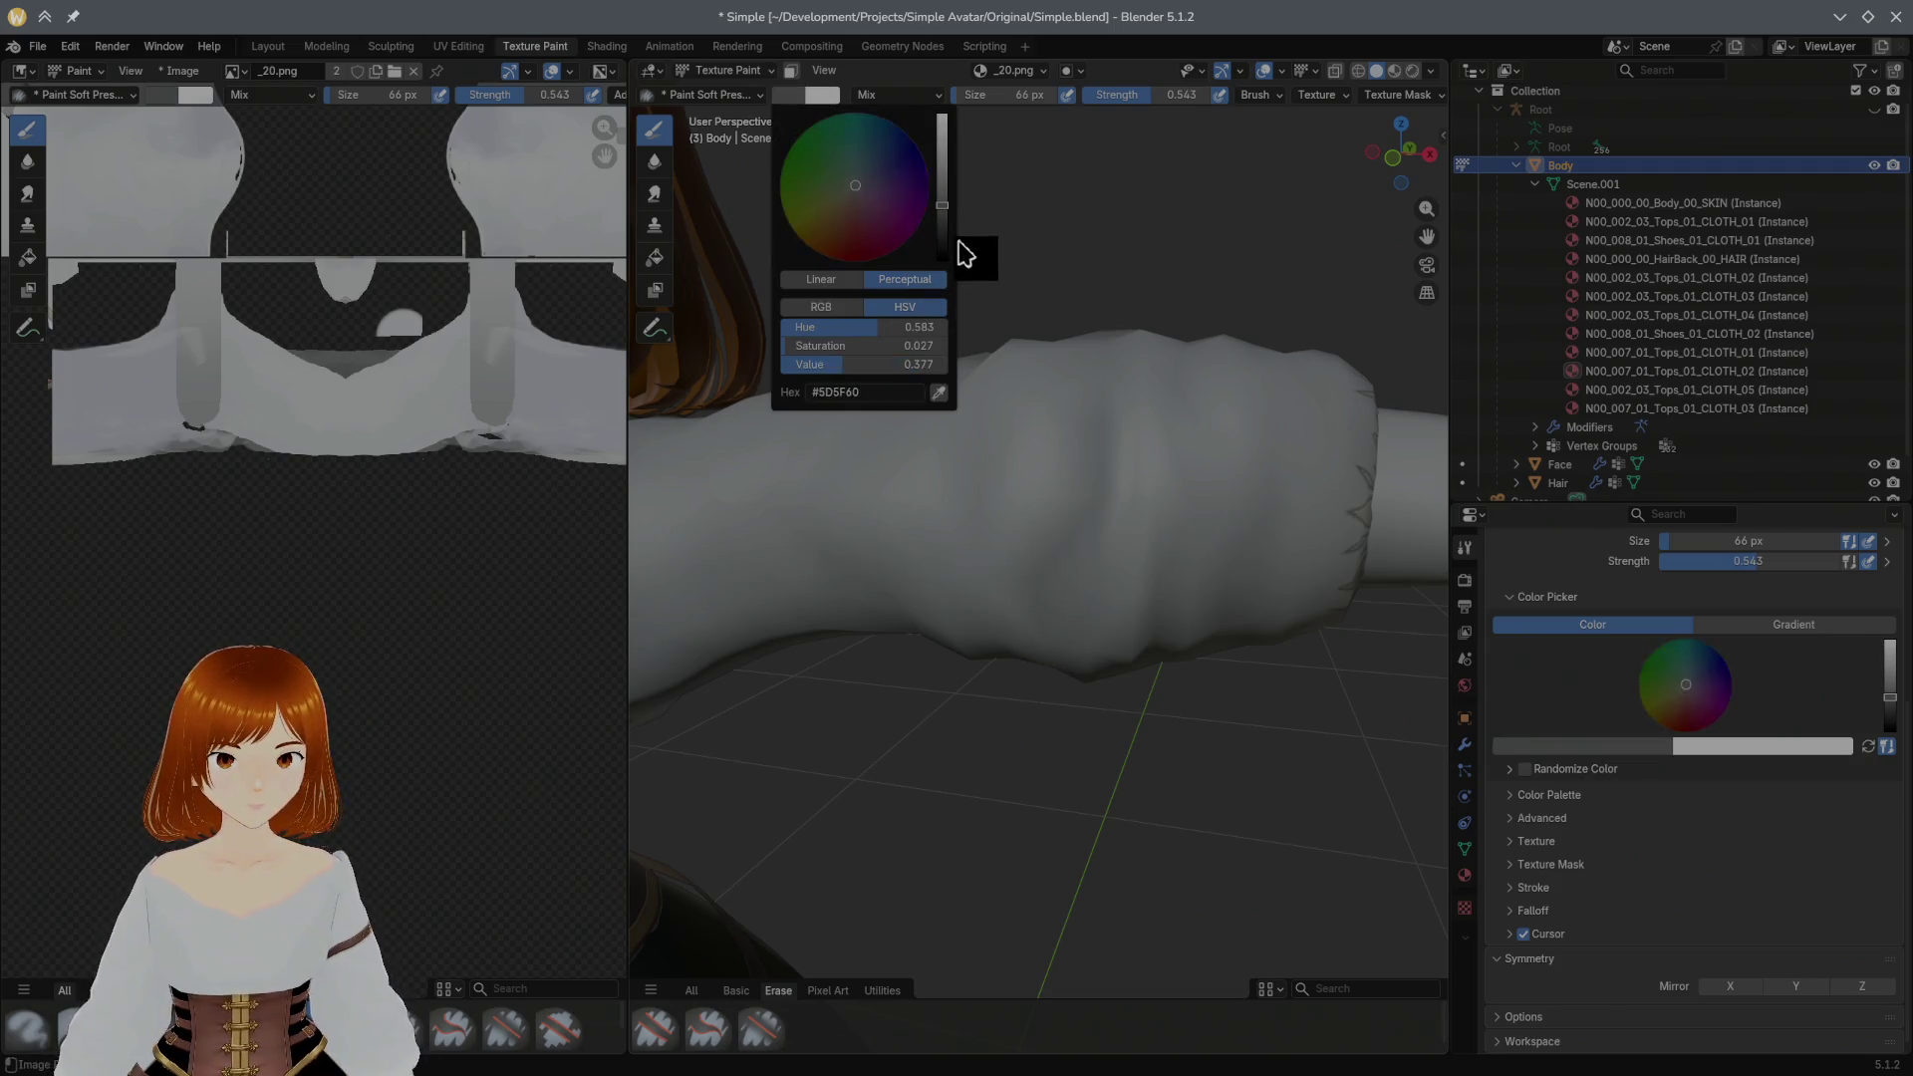
pyautogui.click(1119, 97)
pyautogui.click(1154, 74)
pyautogui.moveTo(1051, 590)
pyautogui.mouseDown(button='middle')
pyautogui.moveTo(1077, 514)
pyautogui.moveTo(1056, 633)
pyautogui.mouseUp(button='middle')
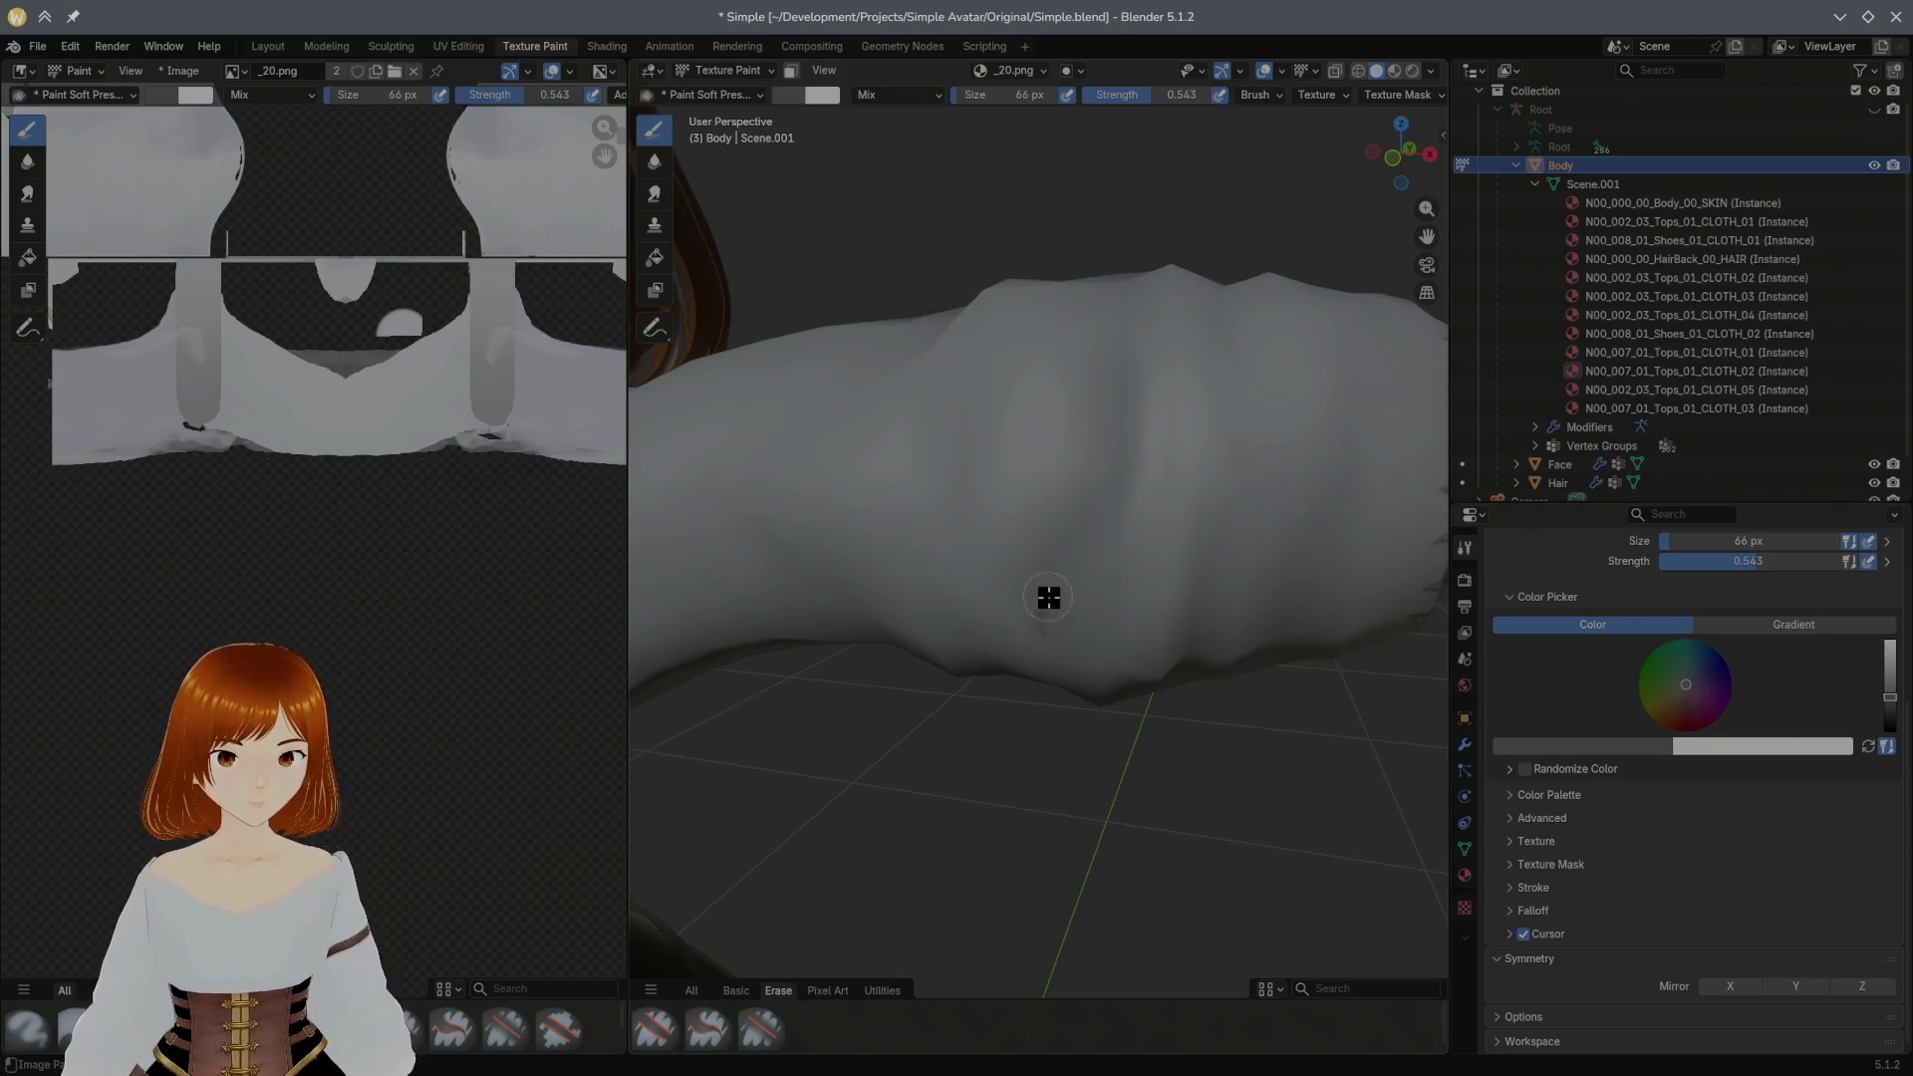
pyautogui.moveTo(1041, 591); pyautogui.dragTo(1126, 475)
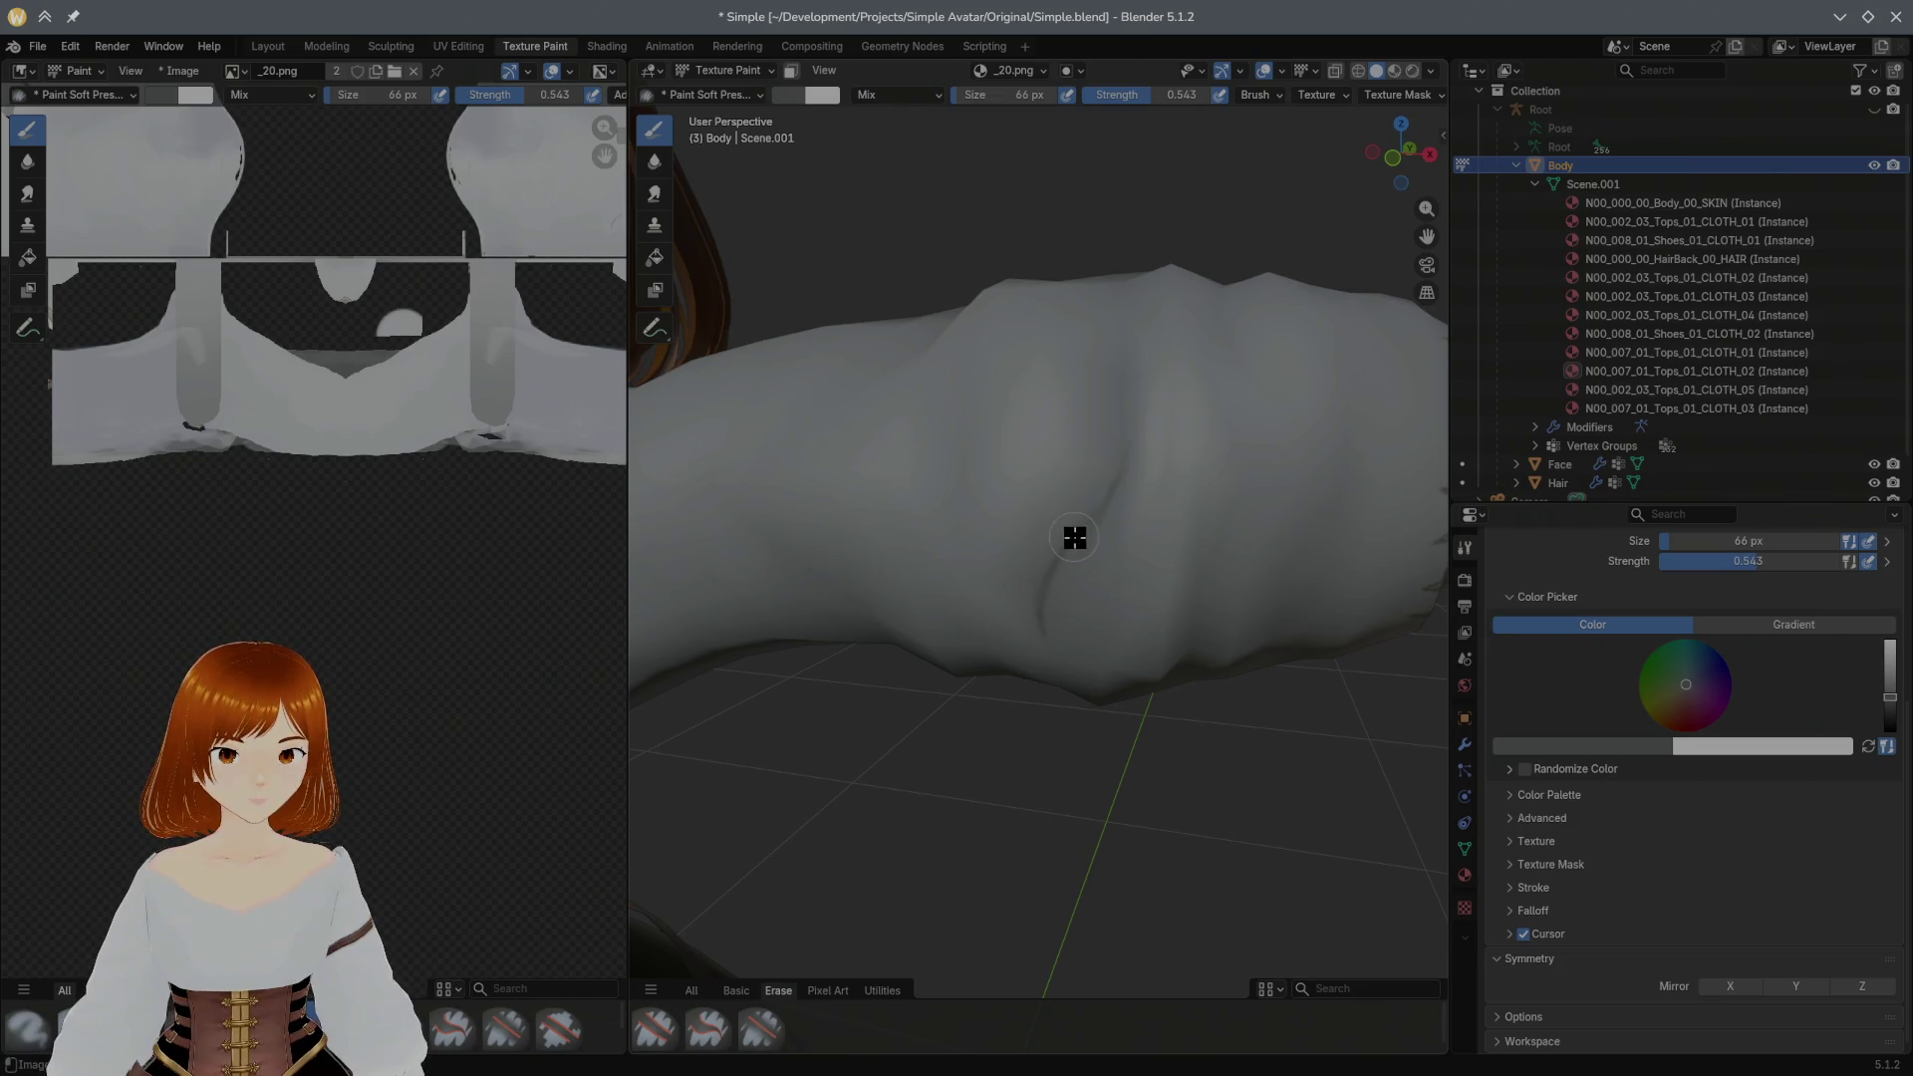
pyautogui.moveTo(1125, 452); pyautogui.dragTo(1118, 473)
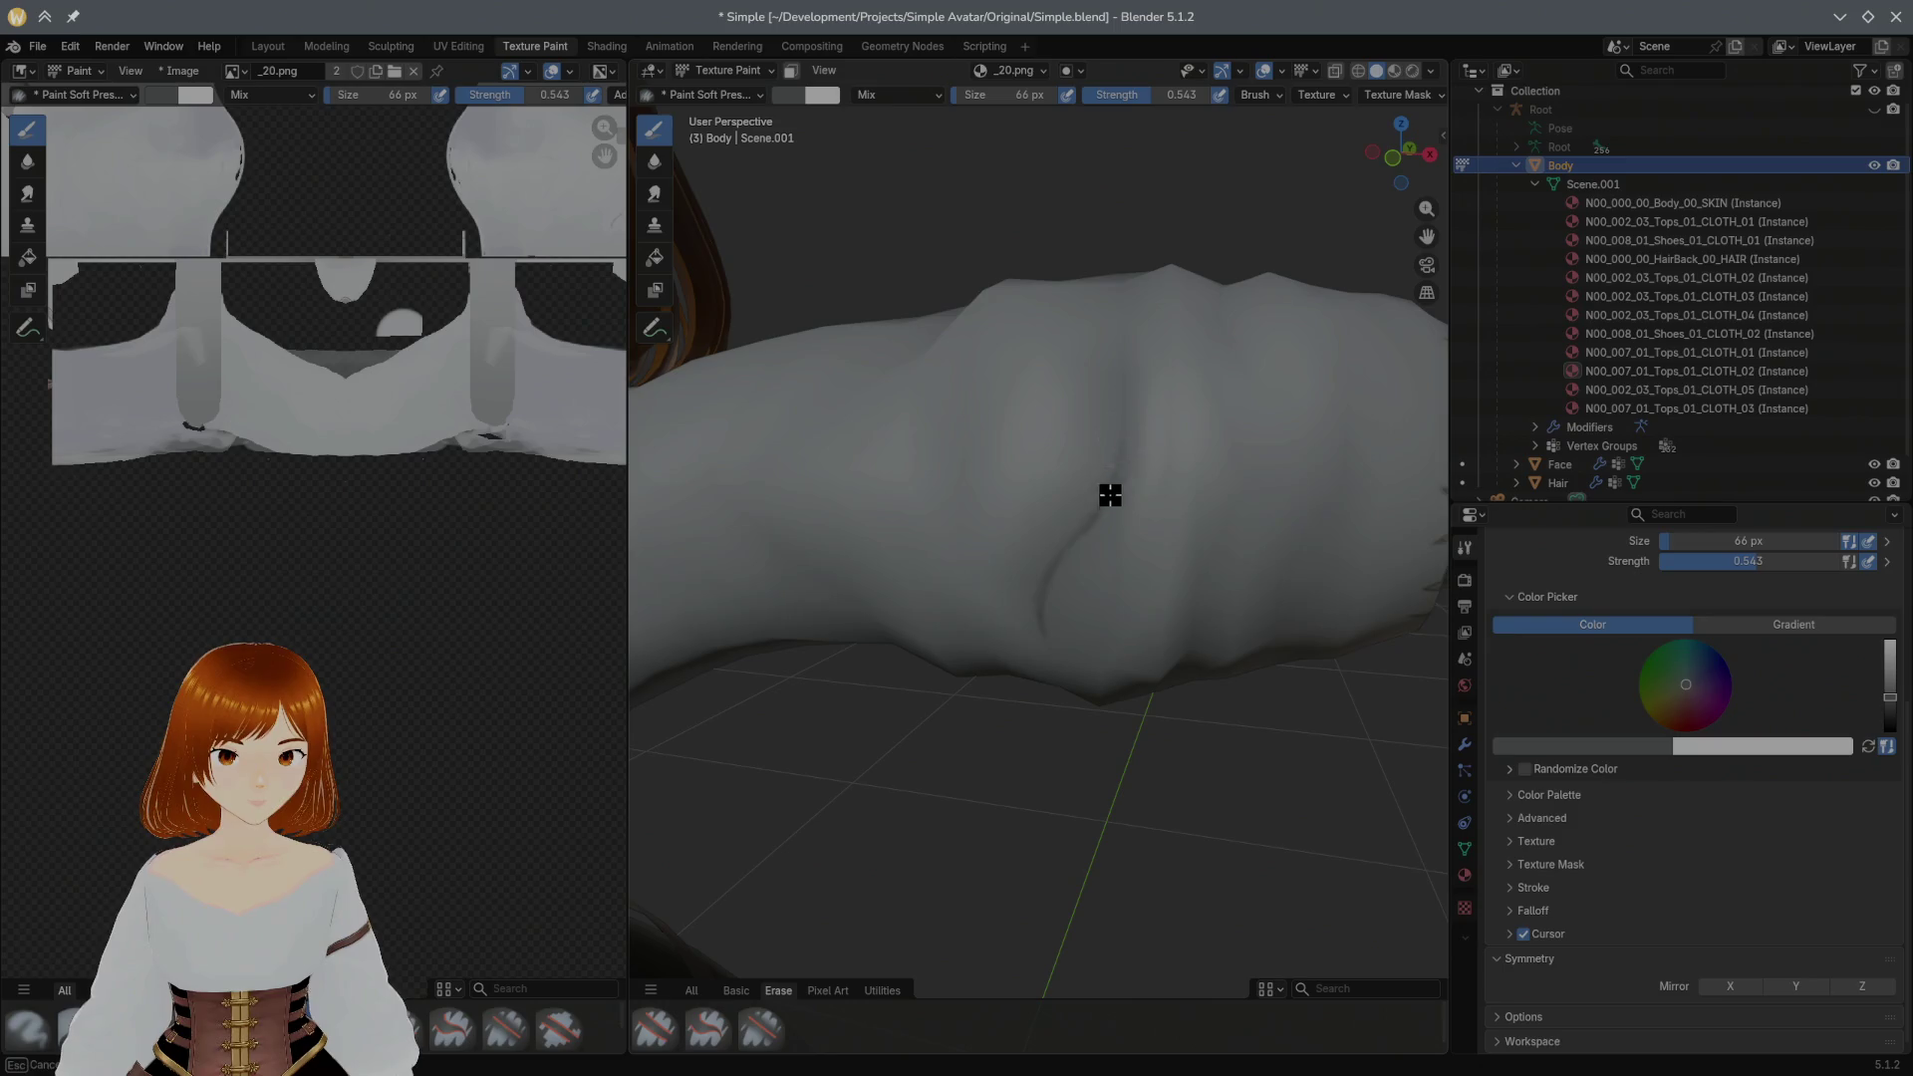
pyautogui.moveTo(1066, 545); pyautogui.dragTo(1044, 580)
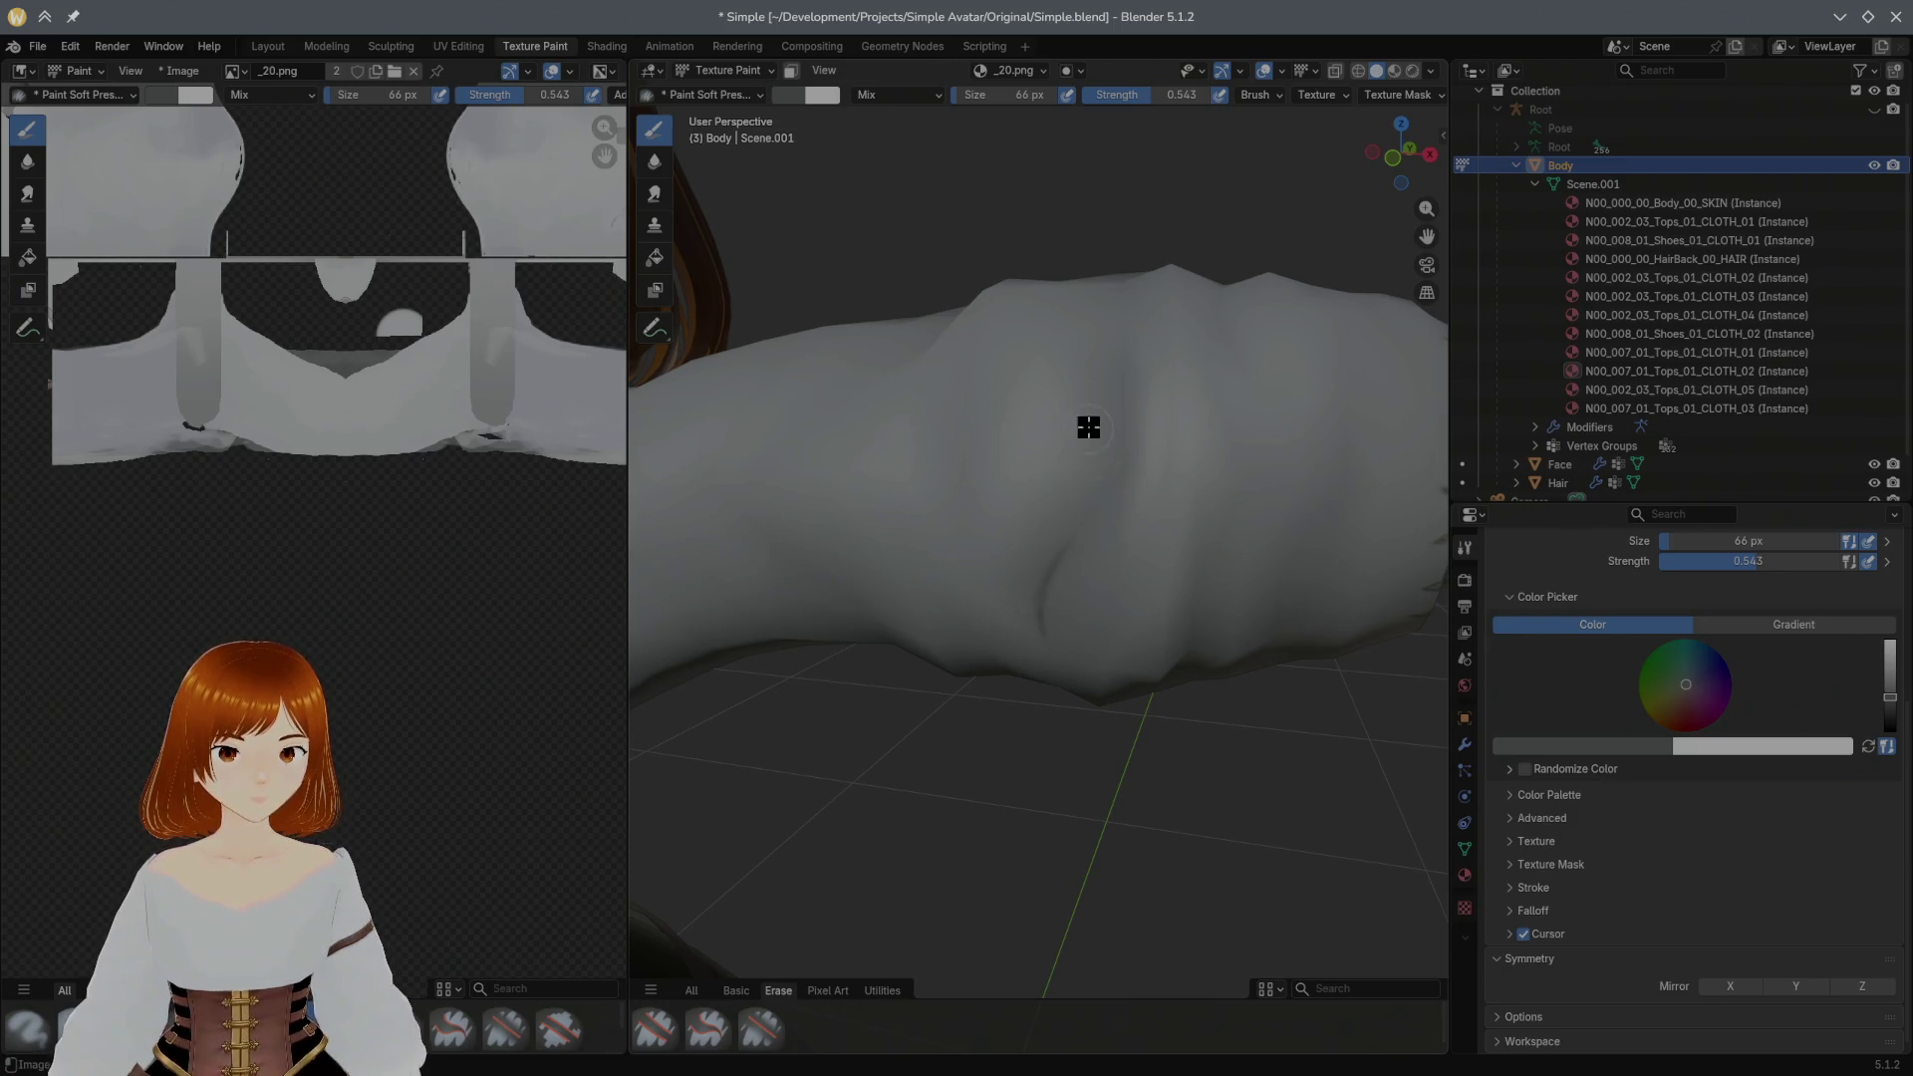
# Step: Enable Mirror X symmetry, lower Strength to 0.364, shrink the brush to 47 px and paint a small crease mark
pyautogui.press('x')
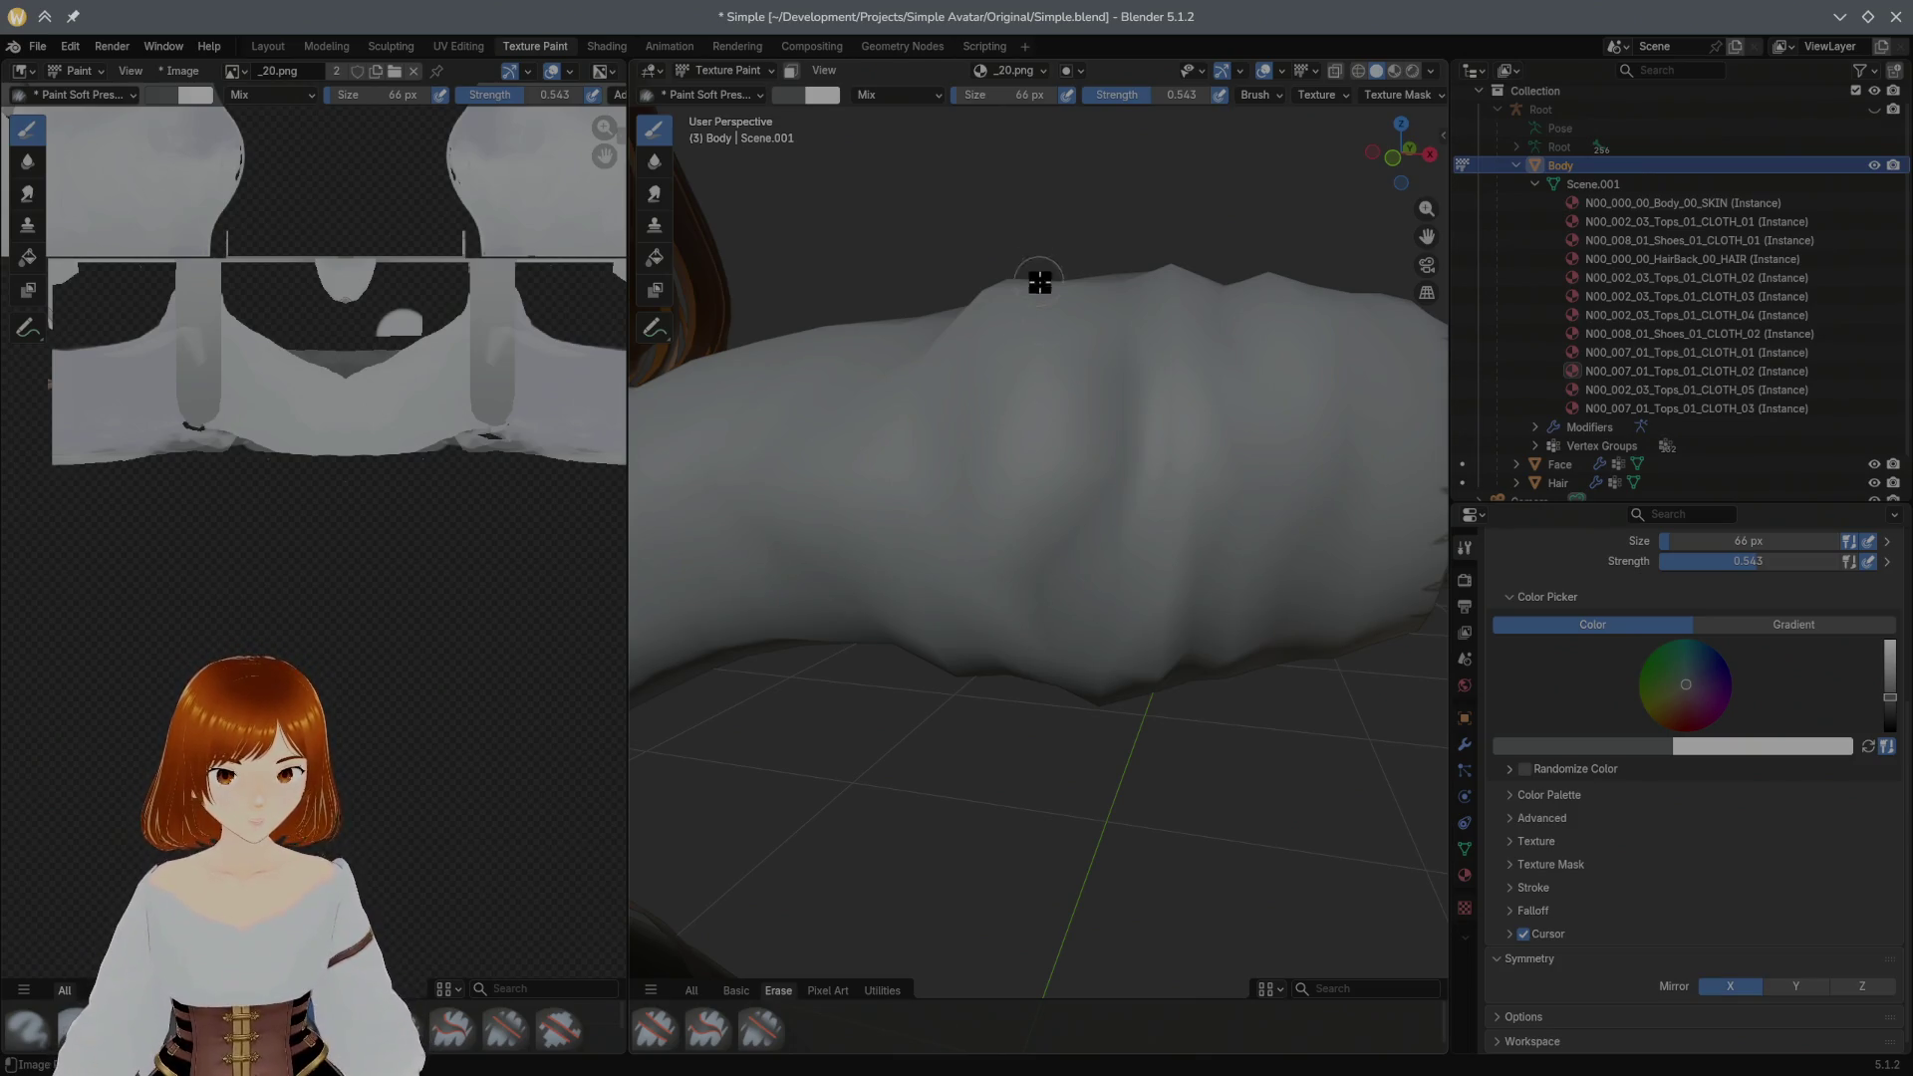
pyautogui.click(1122, 95)
pyautogui.write('0.50.364')
pyautogui.press('Return')
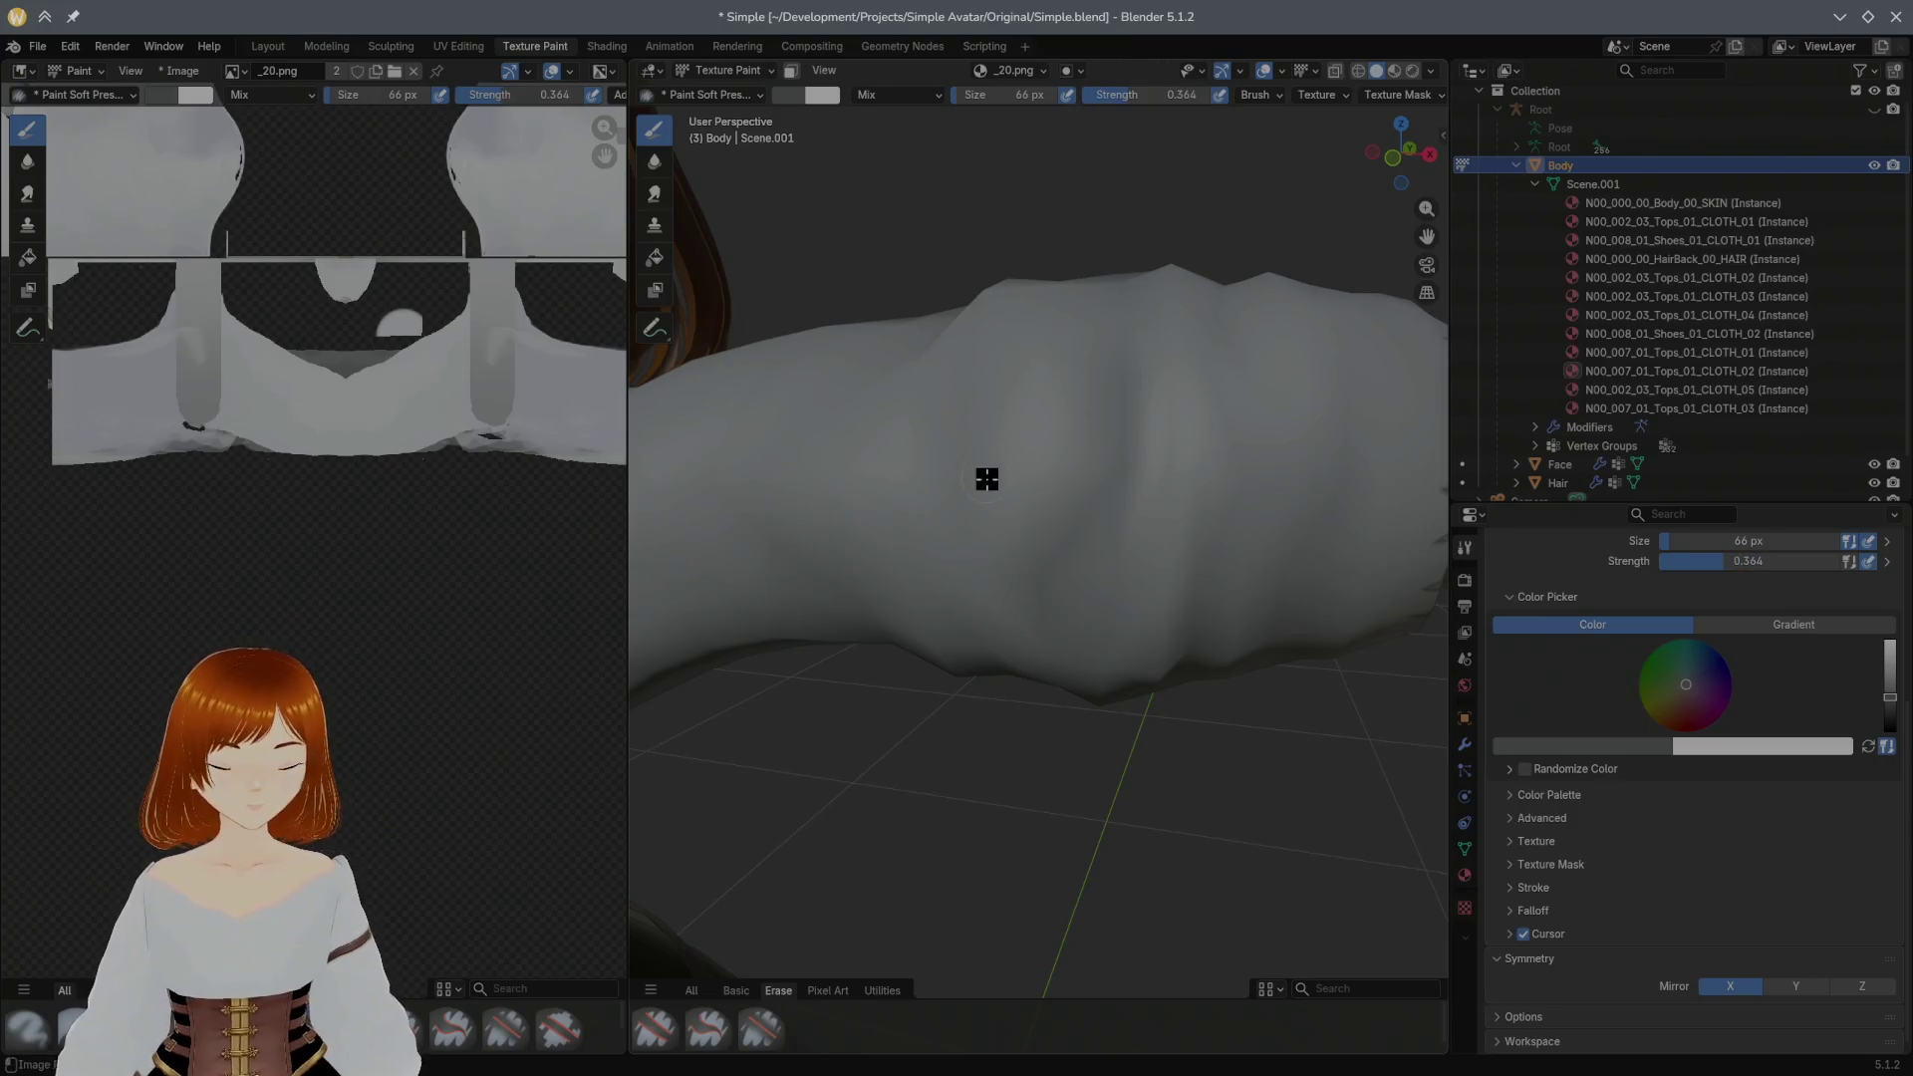
pyautogui.press('f')
pyautogui.moveTo(1041, 620); pyautogui.dragTo(1072, 537)
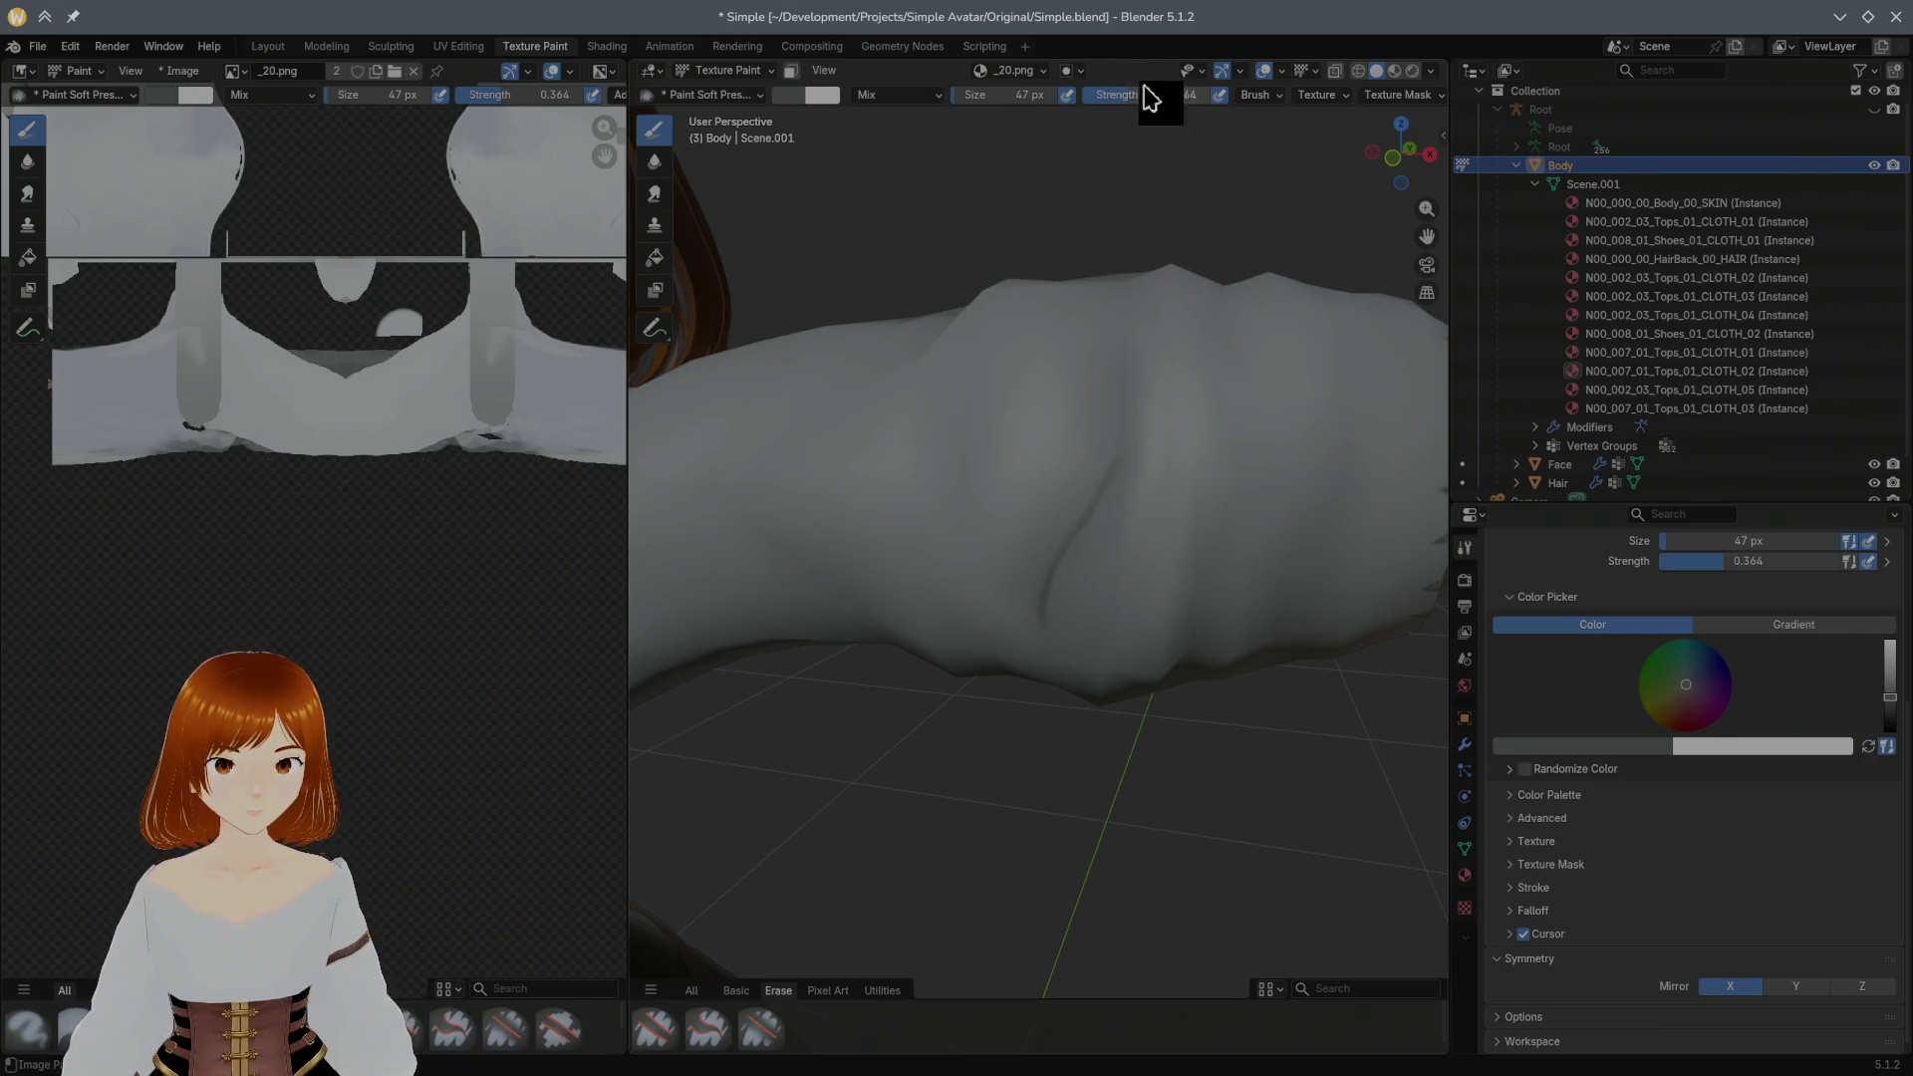
# Step: Browse the Brush and Texture popovers in the header without changing settings
pyautogui.click(1266, 100)
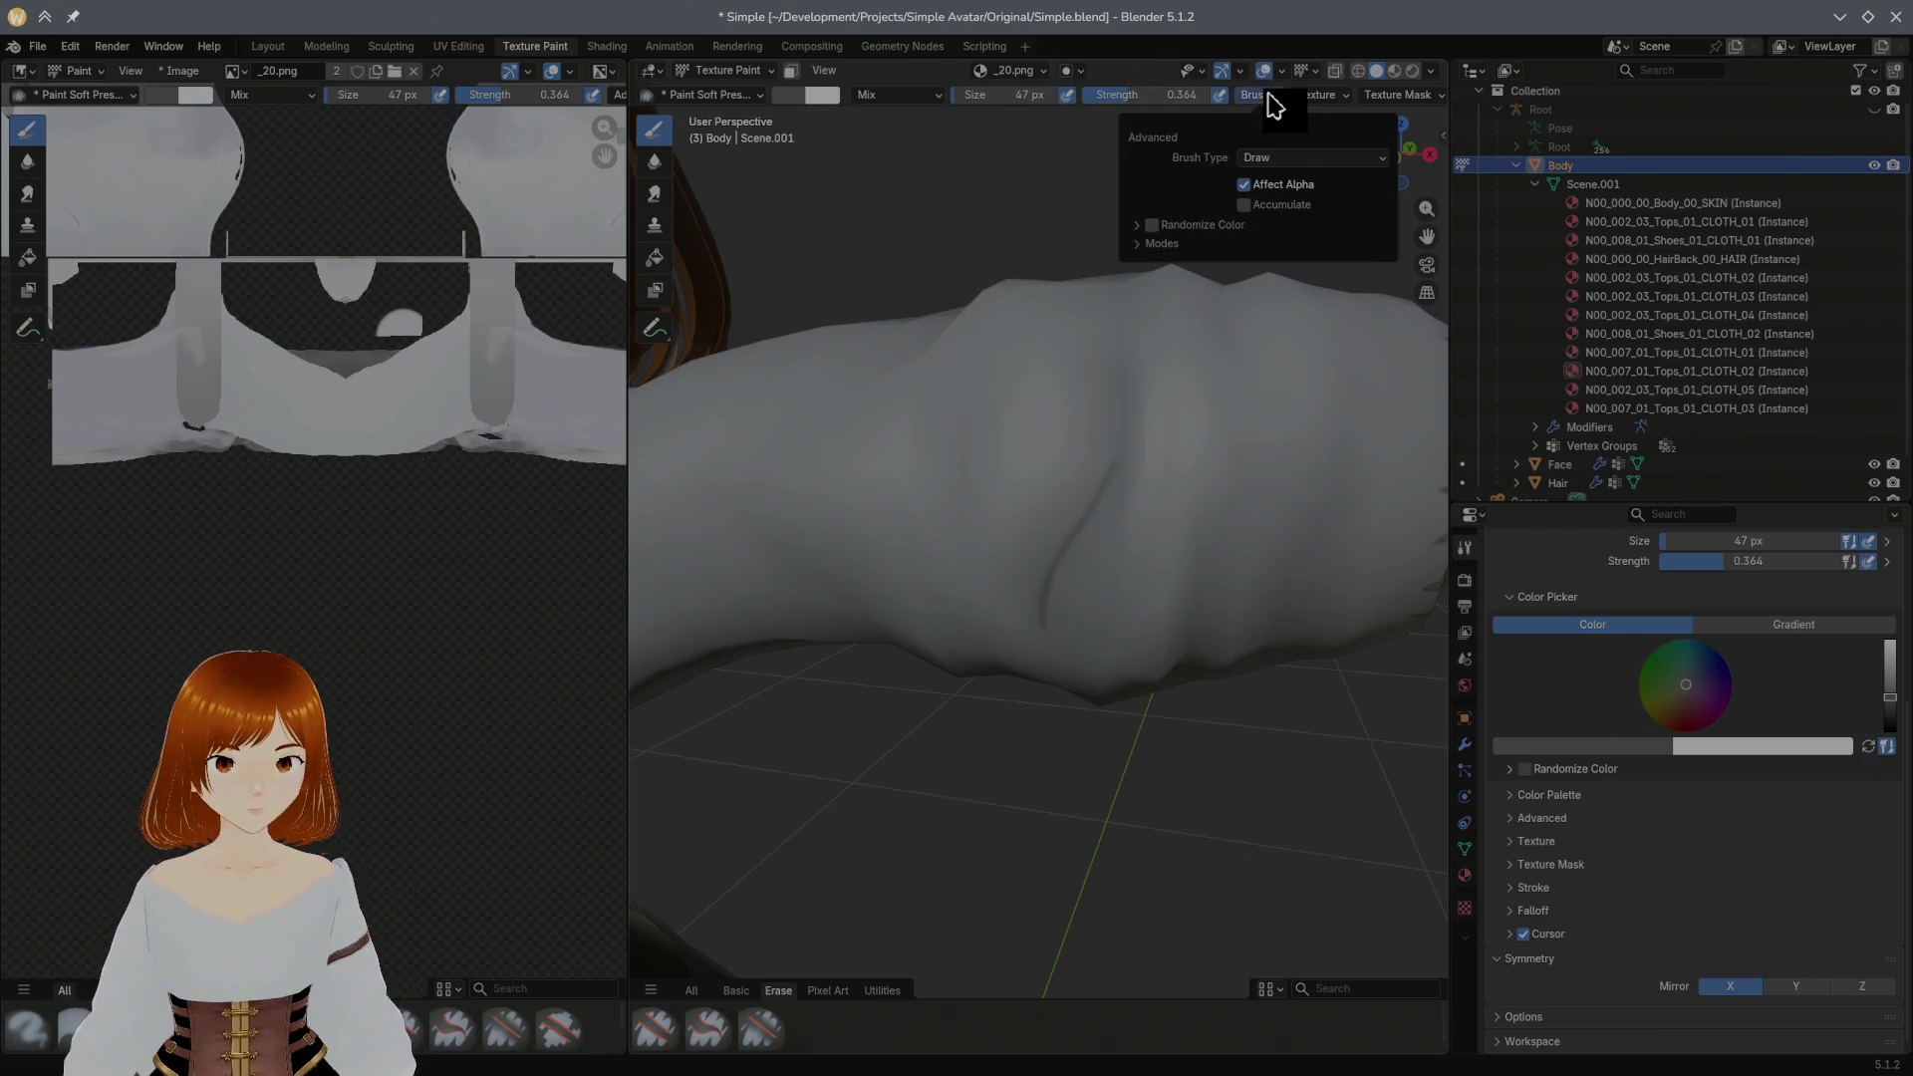
pyautogui.click(1161, 244)
pyautogui.click(1159, 247)
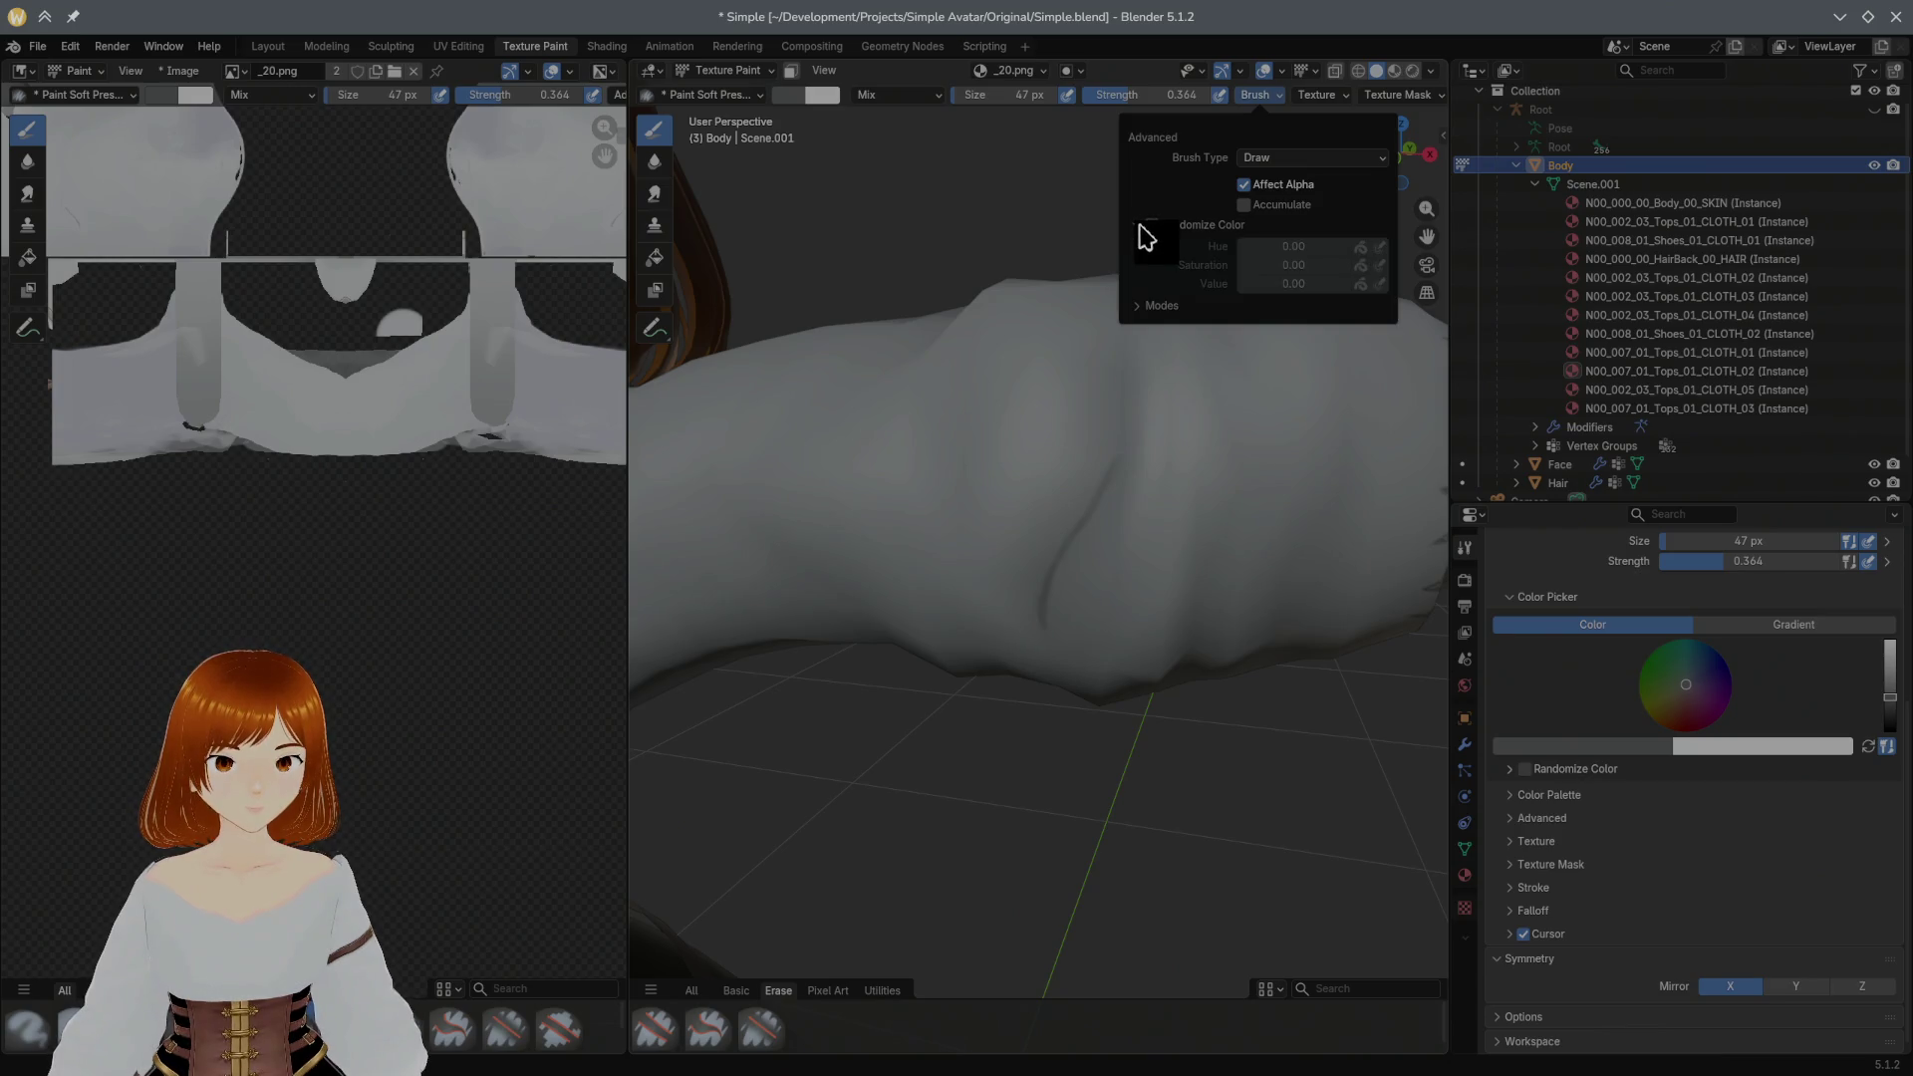
pyautogui.click(1140, 228)
pyautogui.click(1153, 244)
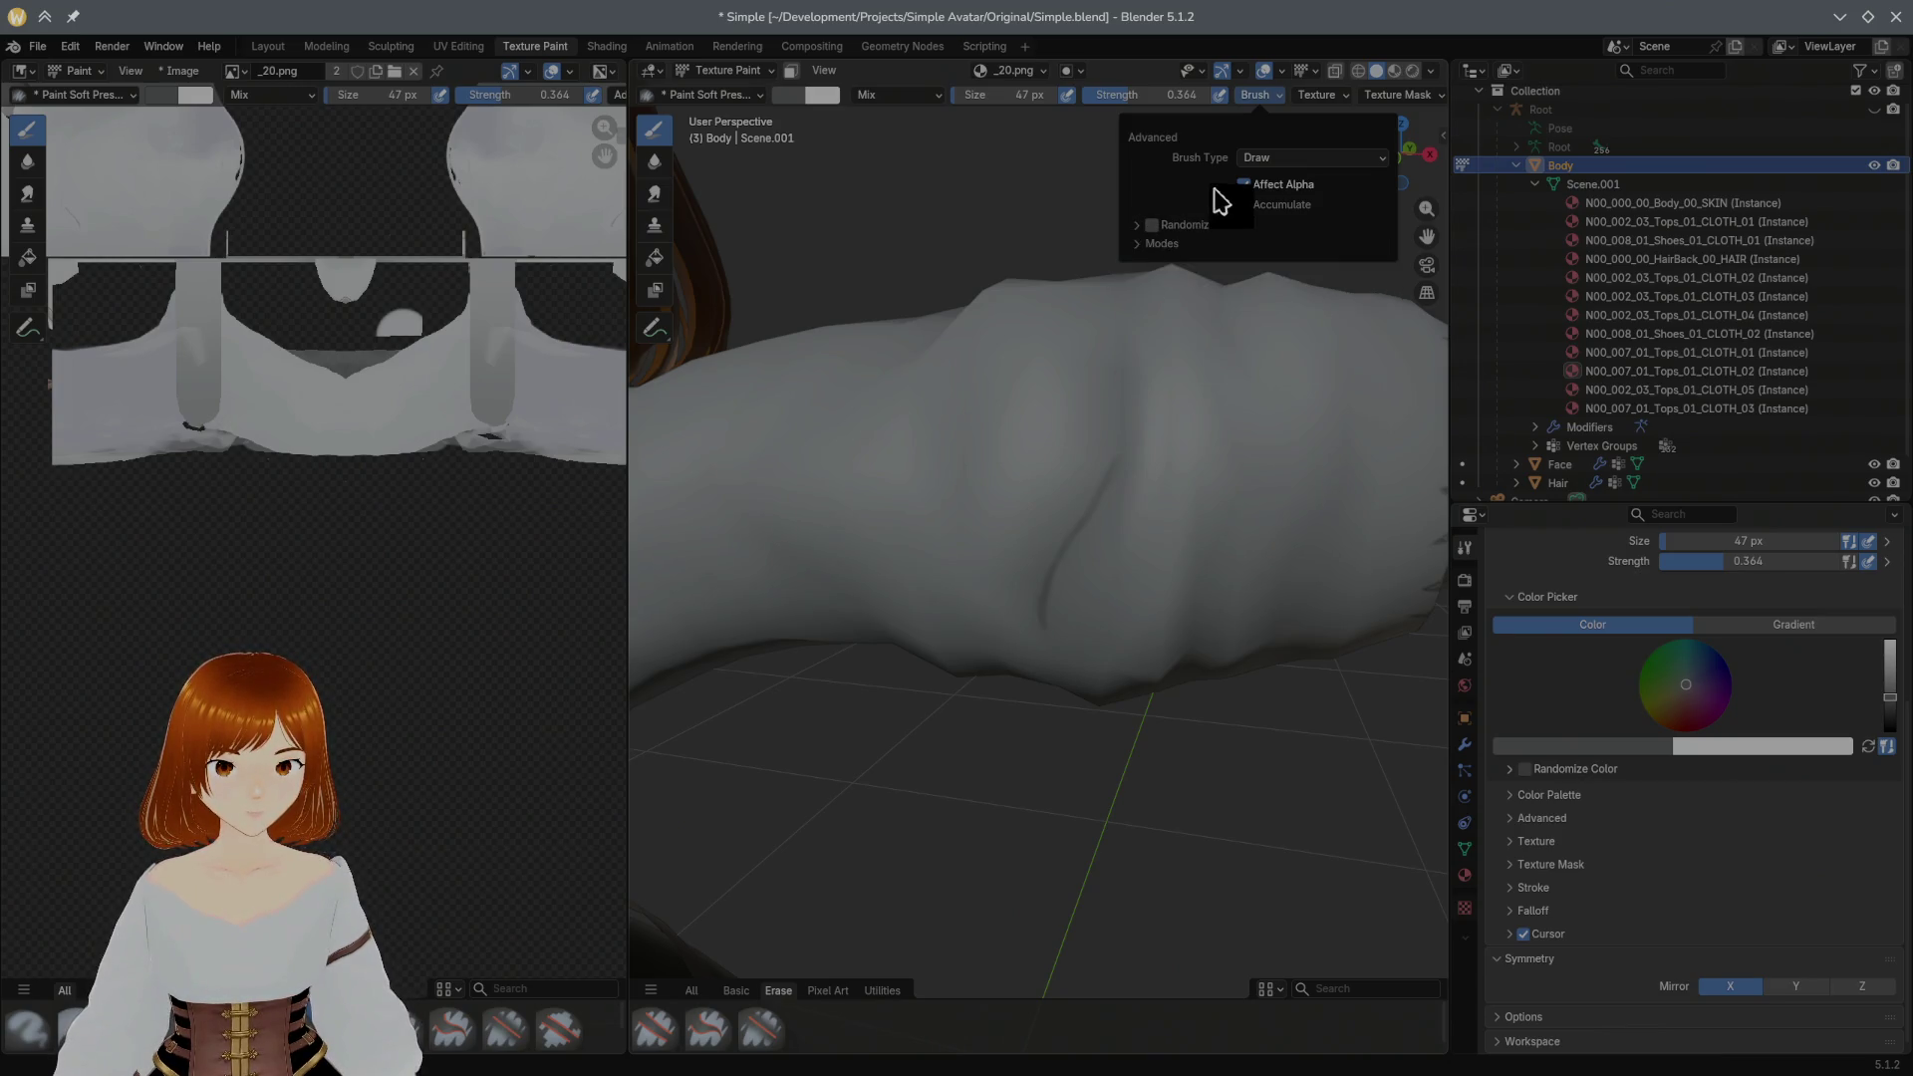
pyautogui.click(1238, 167)
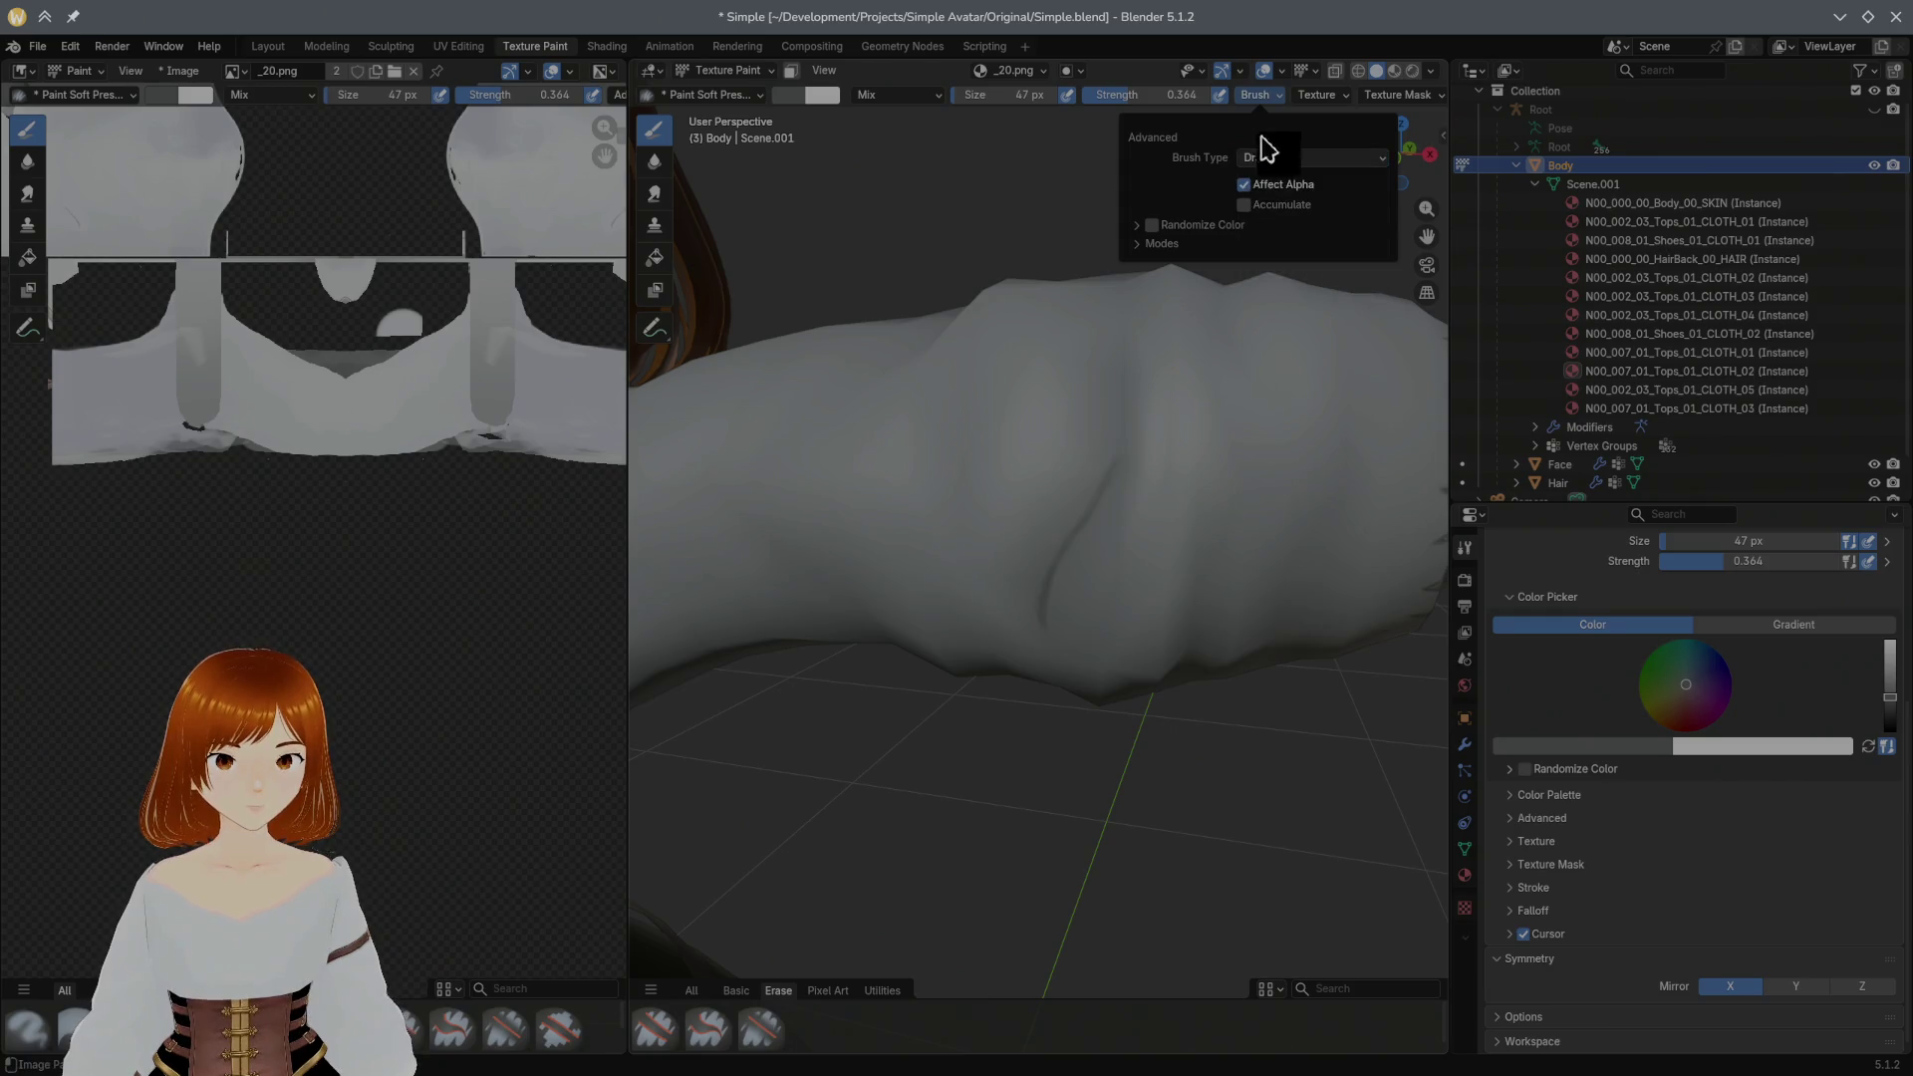
pyautogui.click(1319, 96)
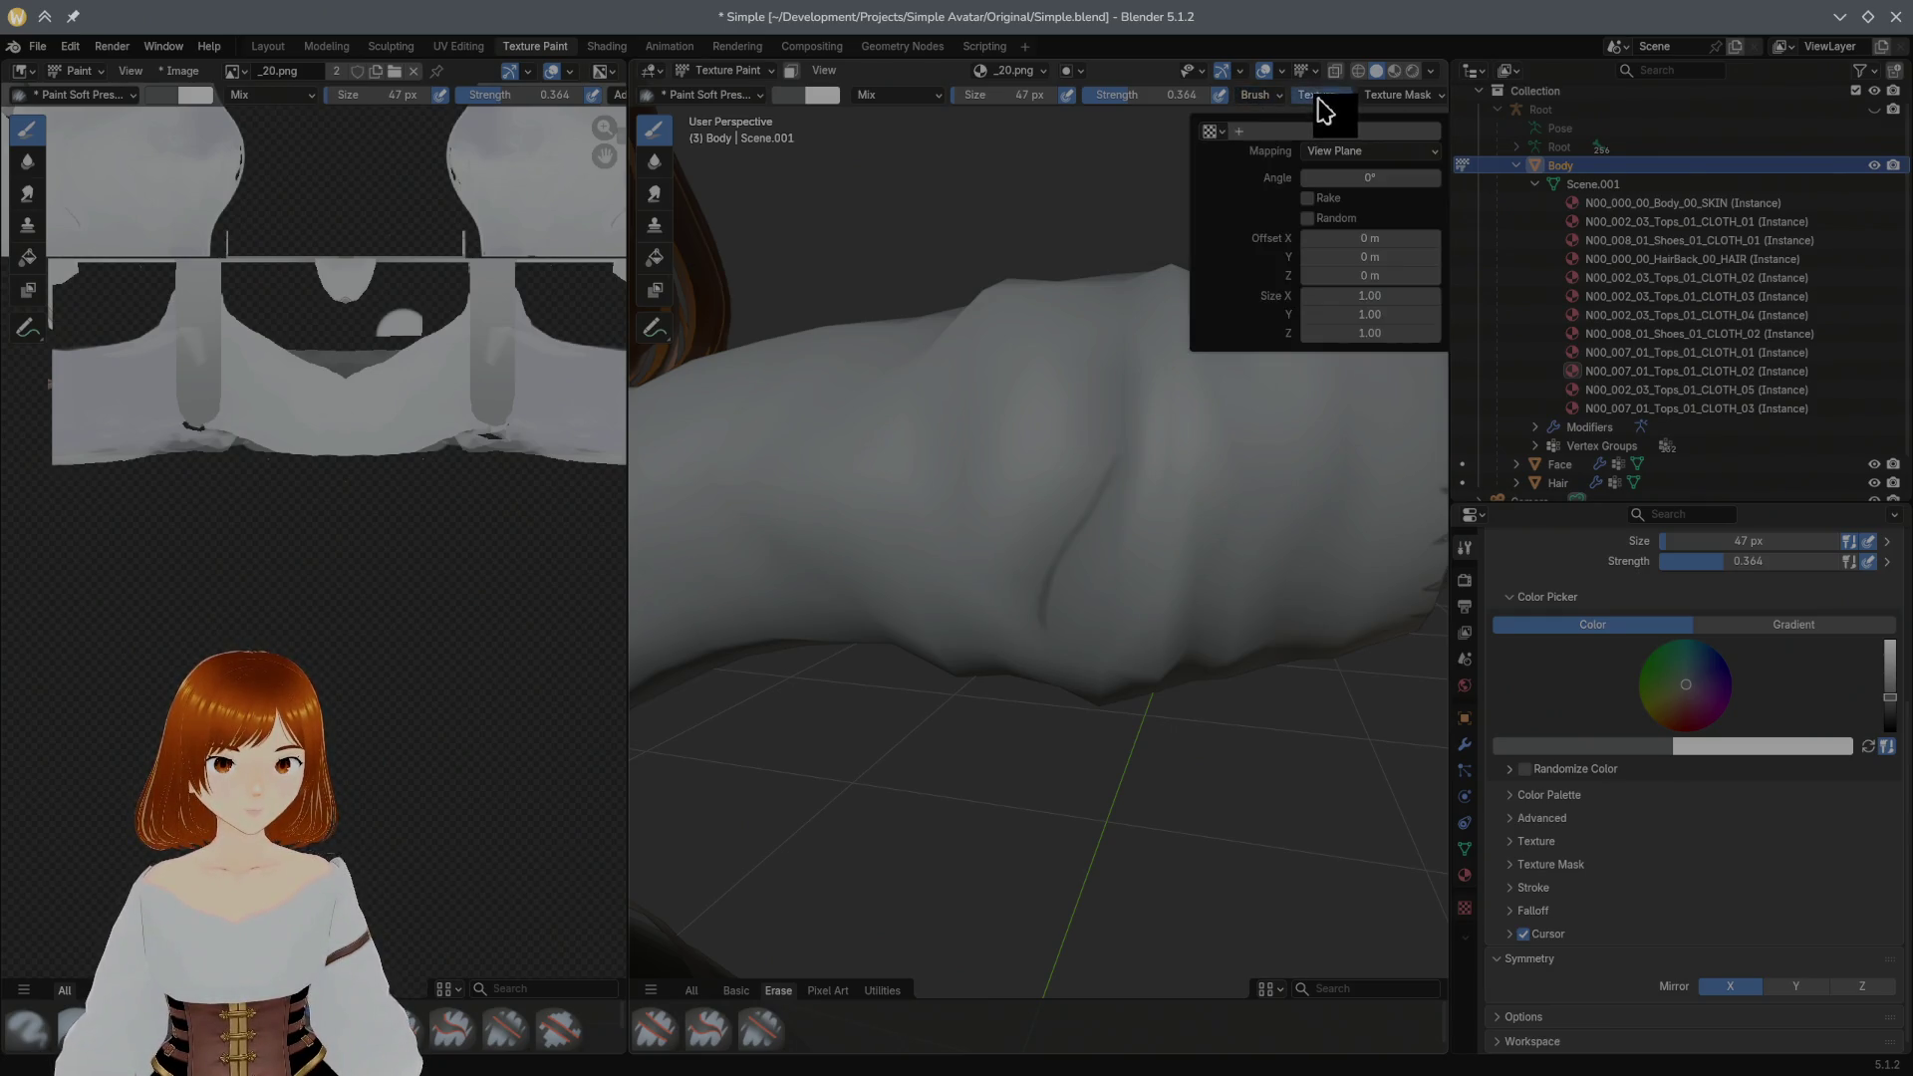
pyautogui.click(1273, 99)
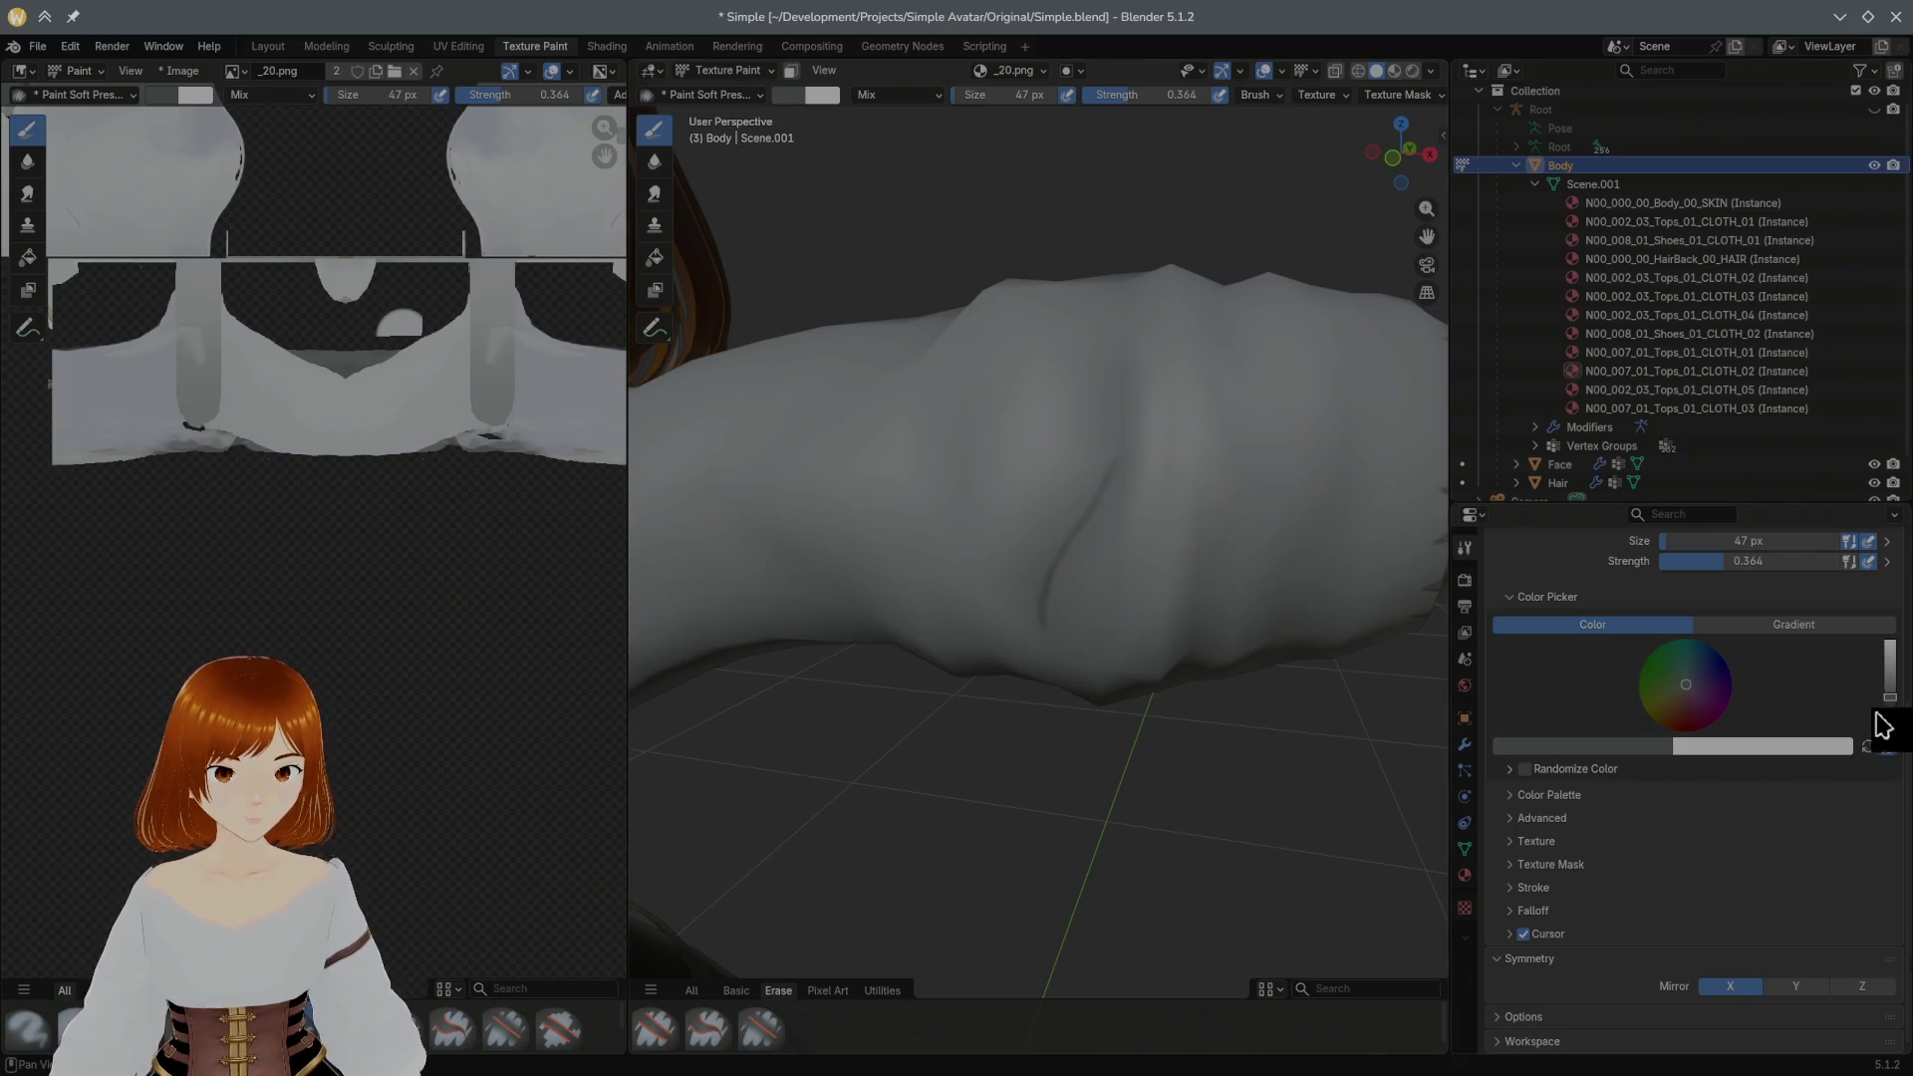
pyautogui.moveTo(1902, 748)
pyautogui.mouseDown()
pyautogui.moveTo(1909, 575)
pyautogui.moveTo(1899, 663)
pyautogui.mouseUp()
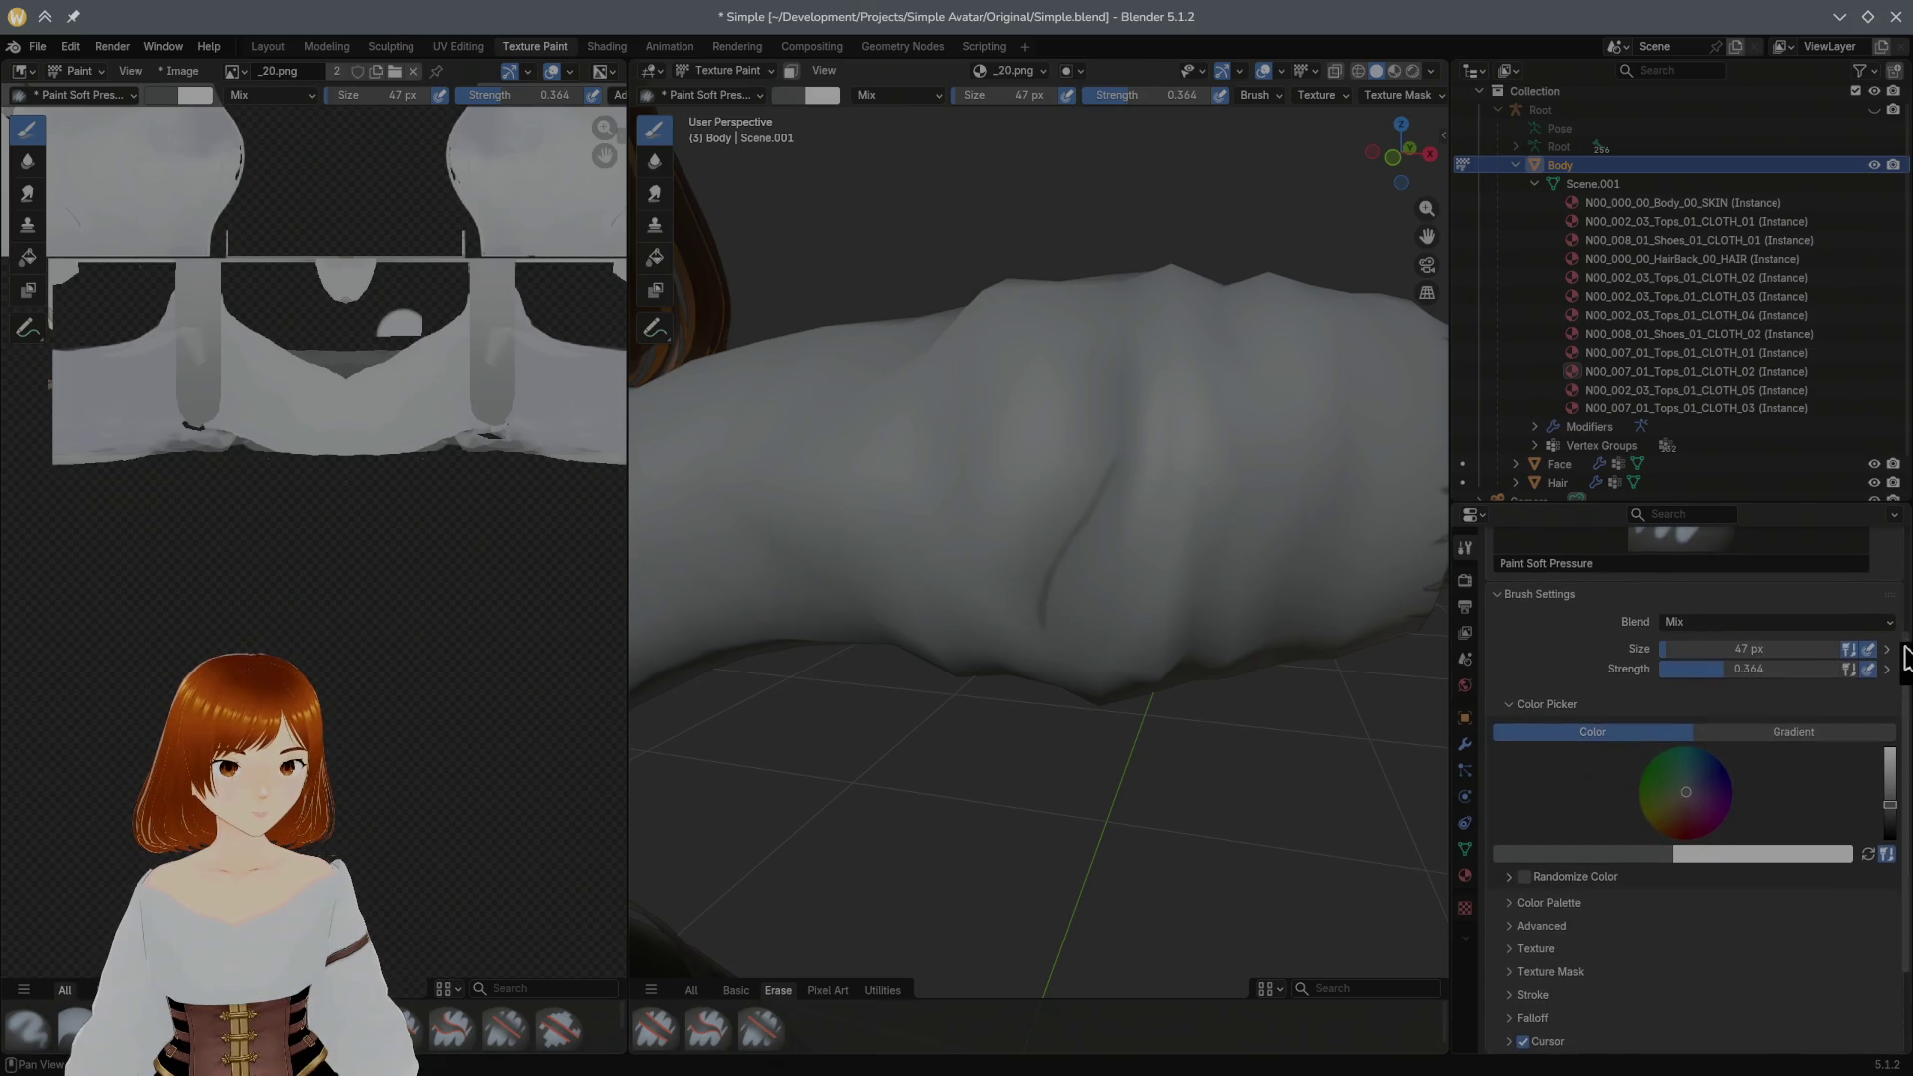
# Step: Enable Stabilize Stroke in the Stroke panel (Radius 75 px, Factor 0.900) and paint a smoothed crease
pyautogui.click(1891, 651)
pyautogui.click(1891, 667)
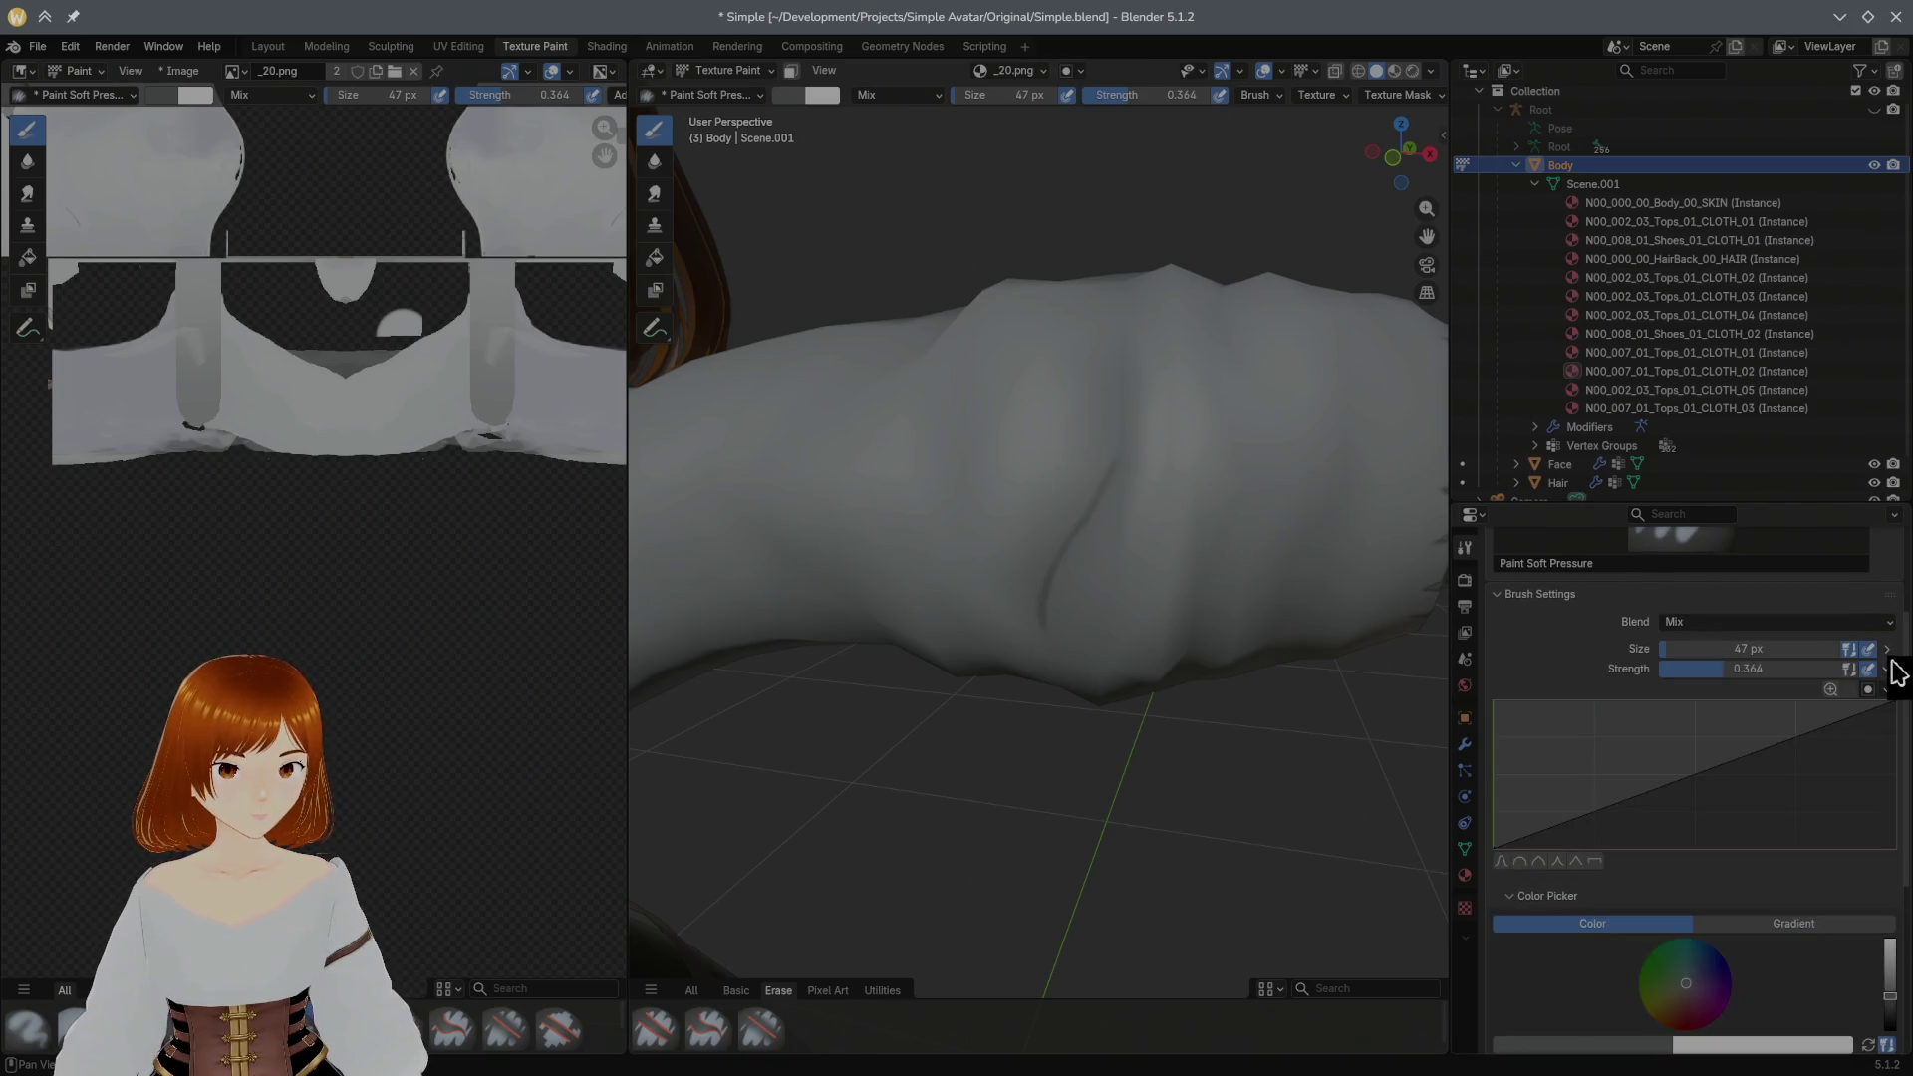
pyautogui.click(1896, 667)
pyautogui.scroll(-3, 1858, 735)
pyautogui.click(1552, 823)
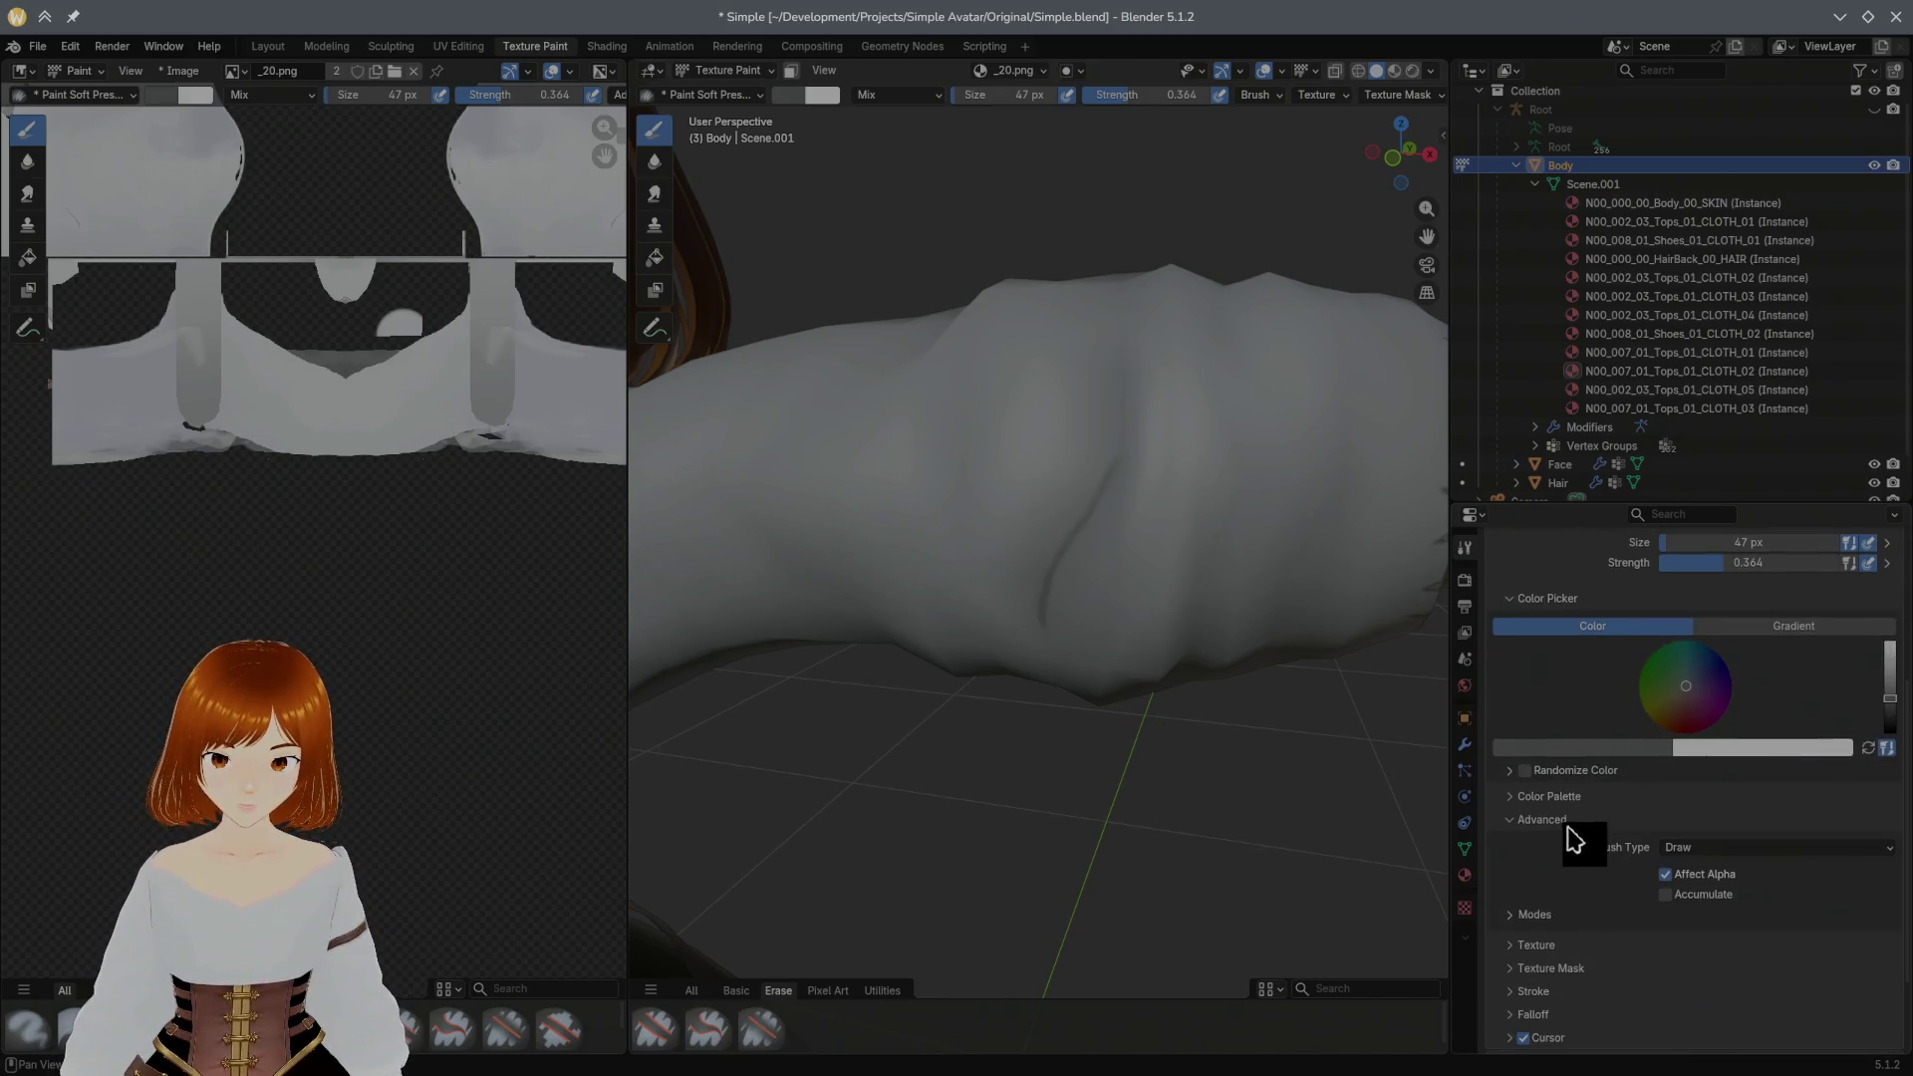
pyautogui.click(1568, 832)
pyautogui.click(1563, 893)
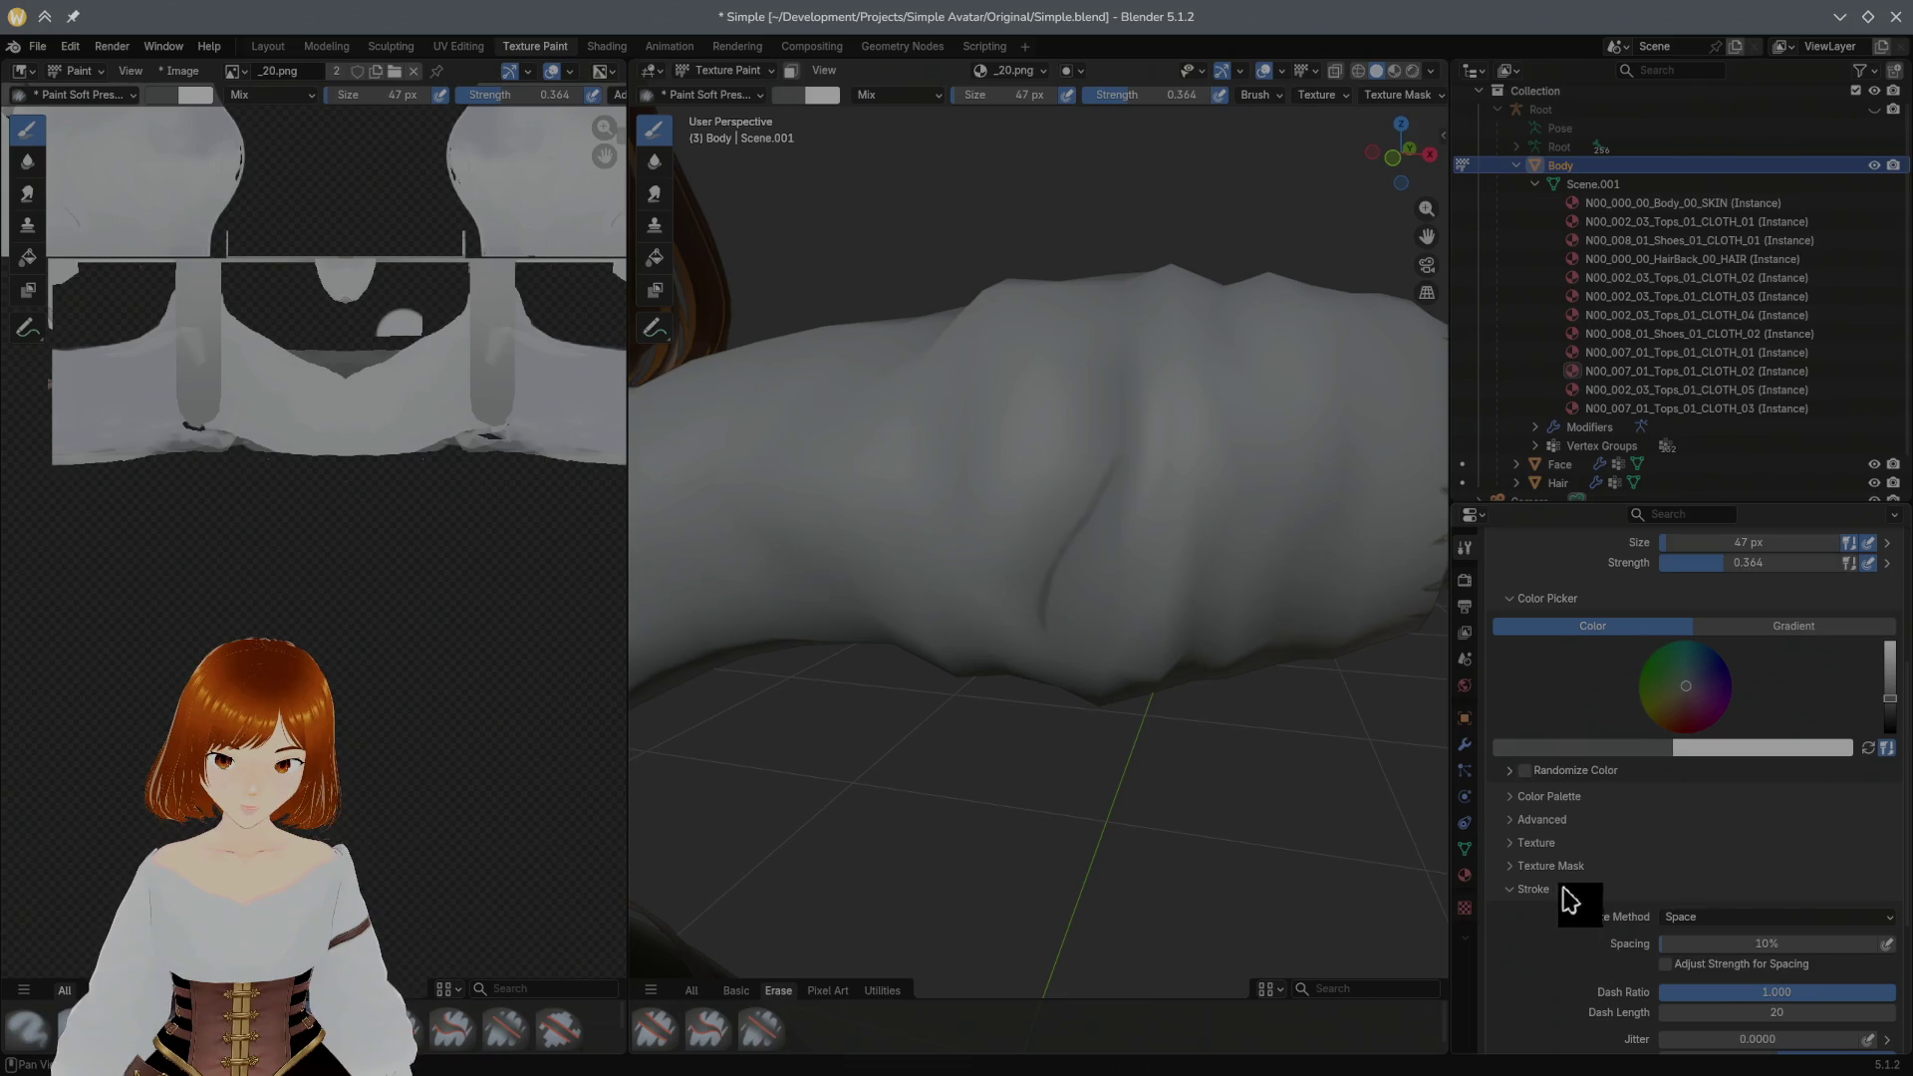
pyautogui.moveTo(1905, 823); pyautogui.dragTo(1903, 897)
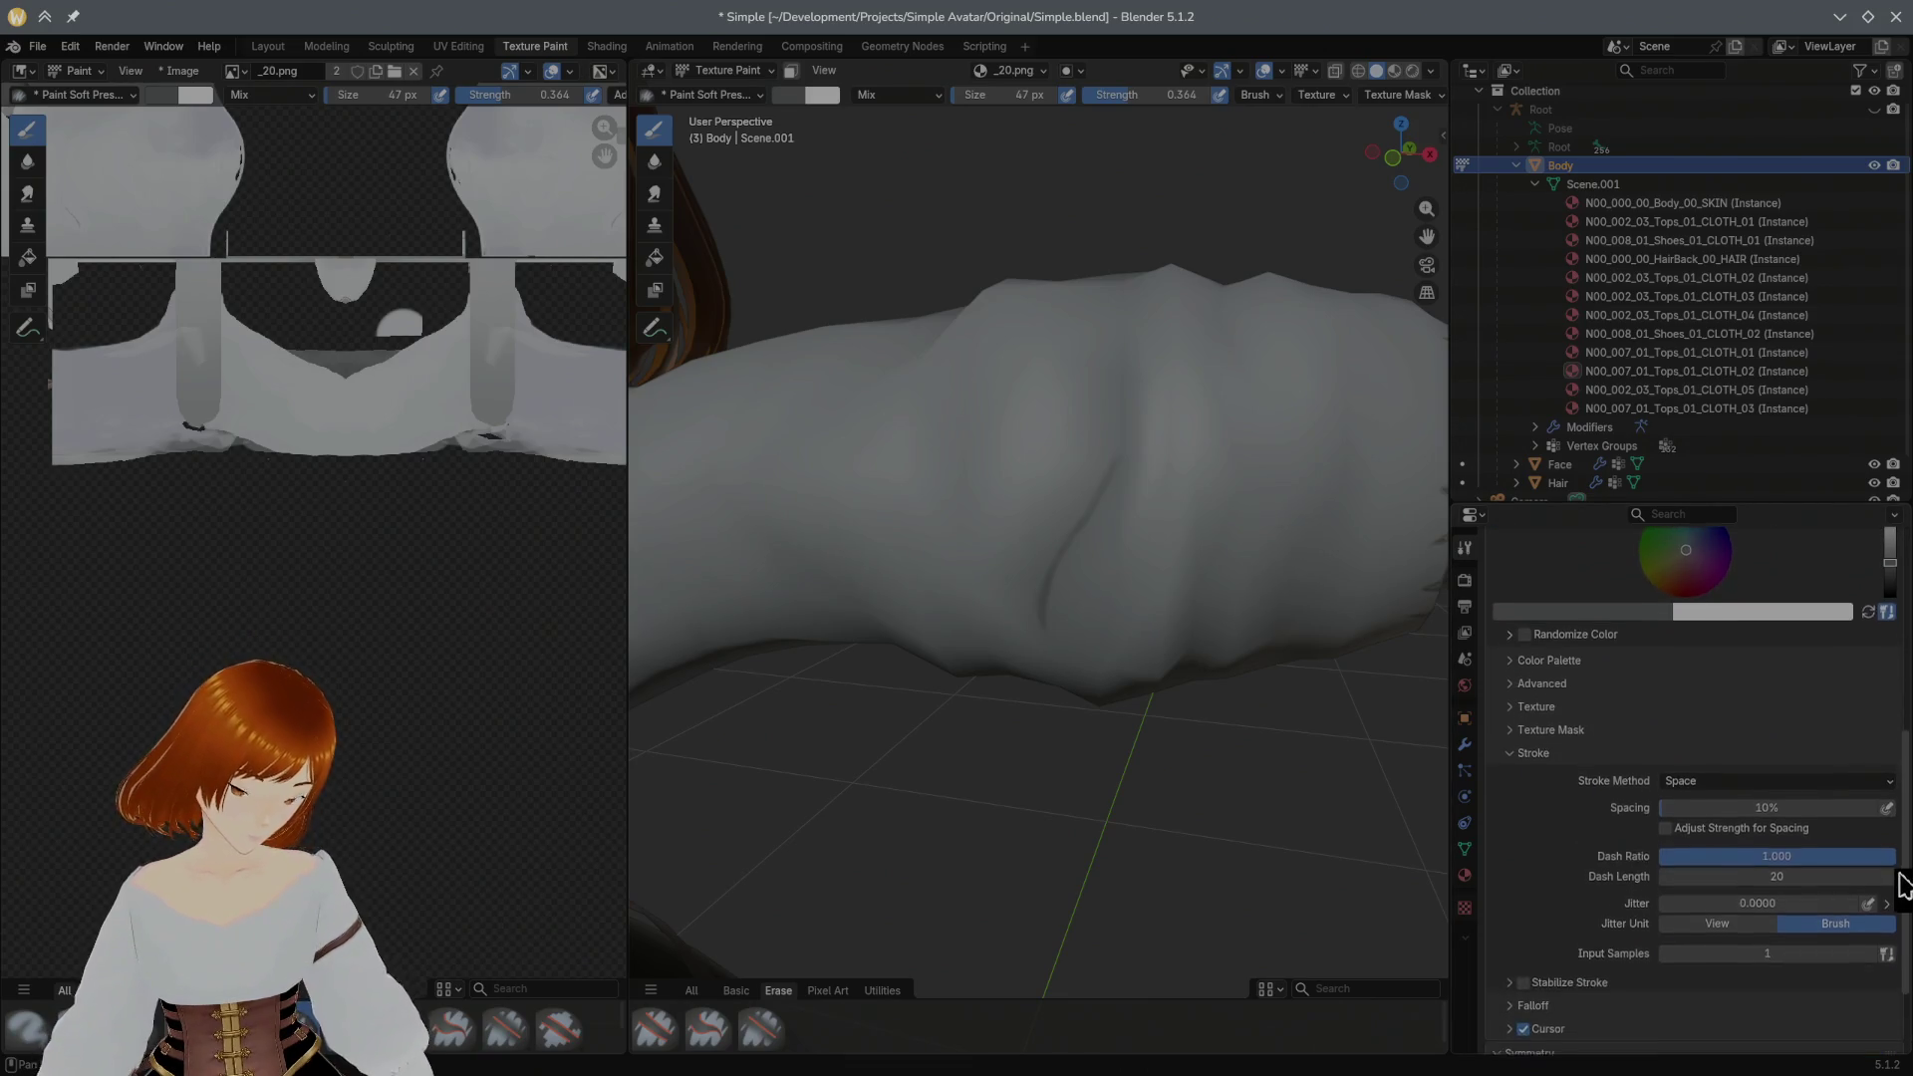
pyautogui.scroll(-1, 1901, 897)
pyautogui.click(1533, 922)
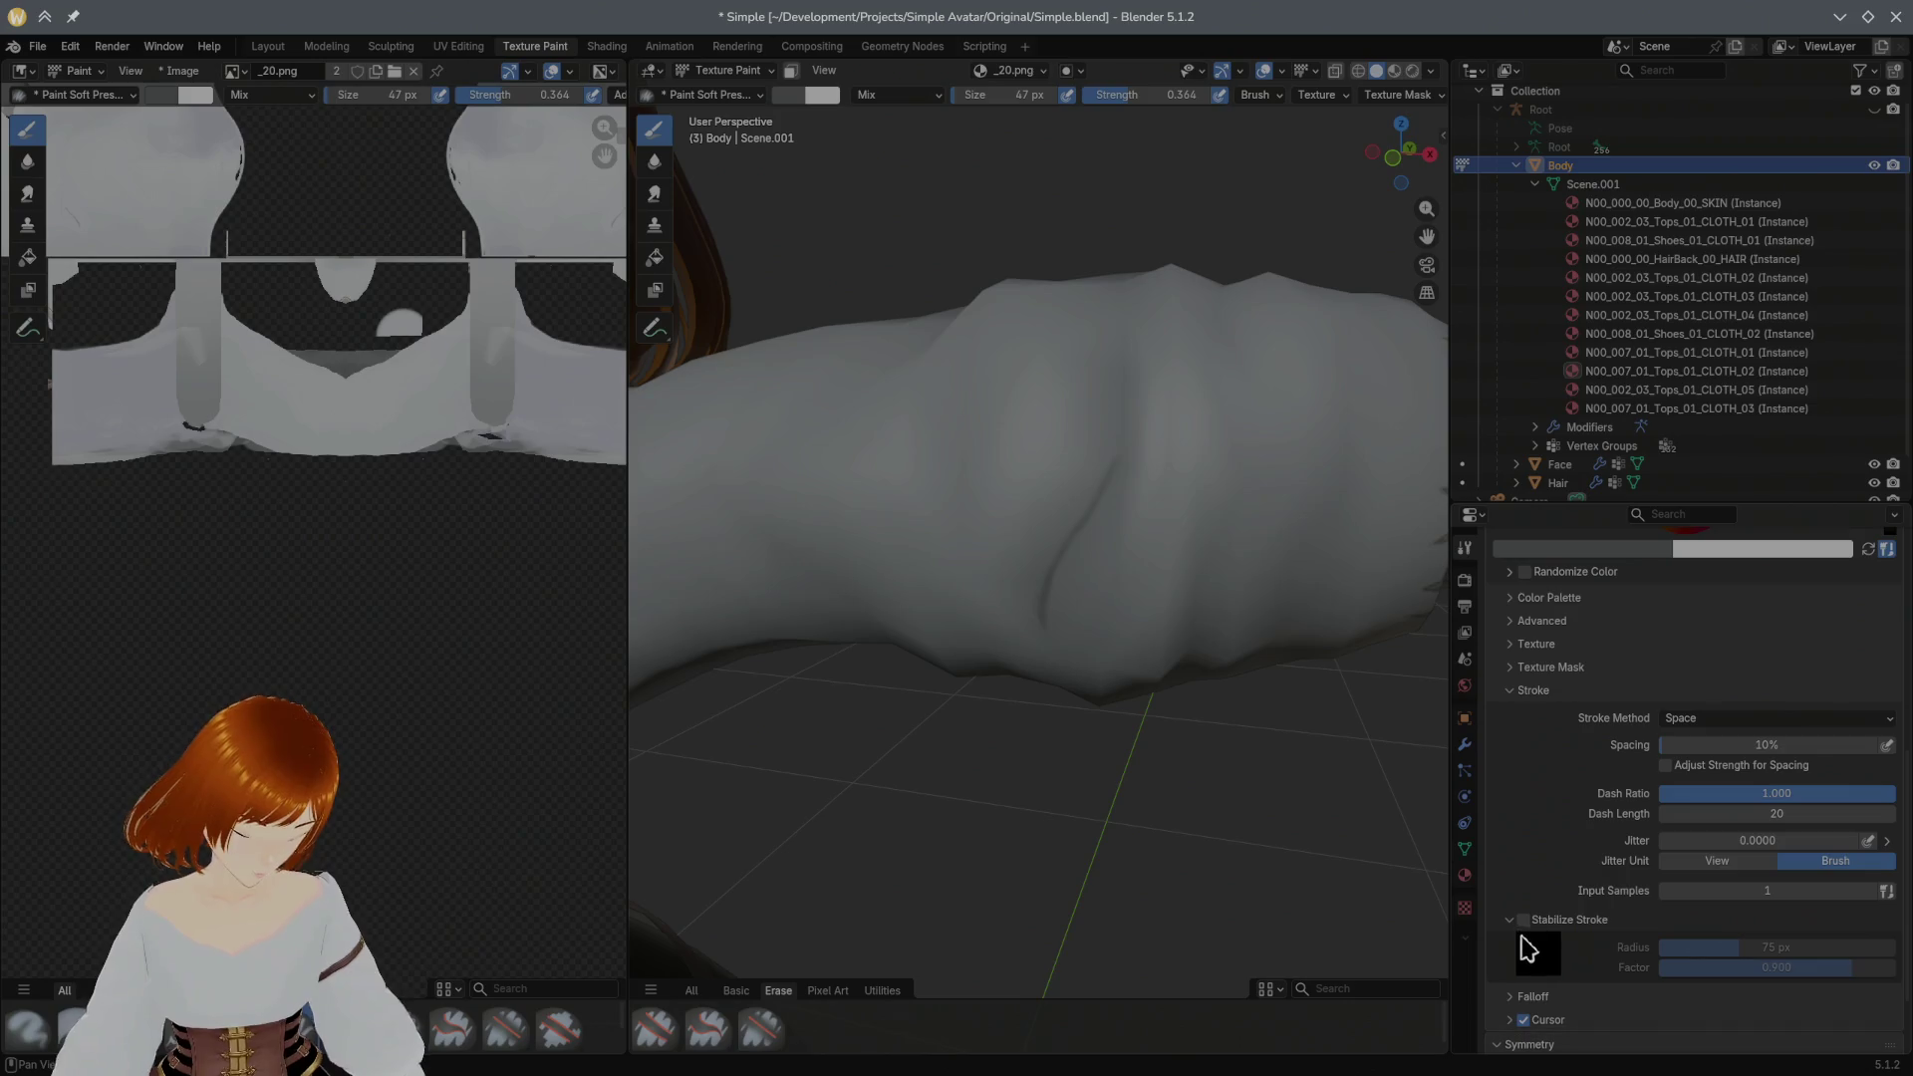
pyautogui.click(1524, 921)
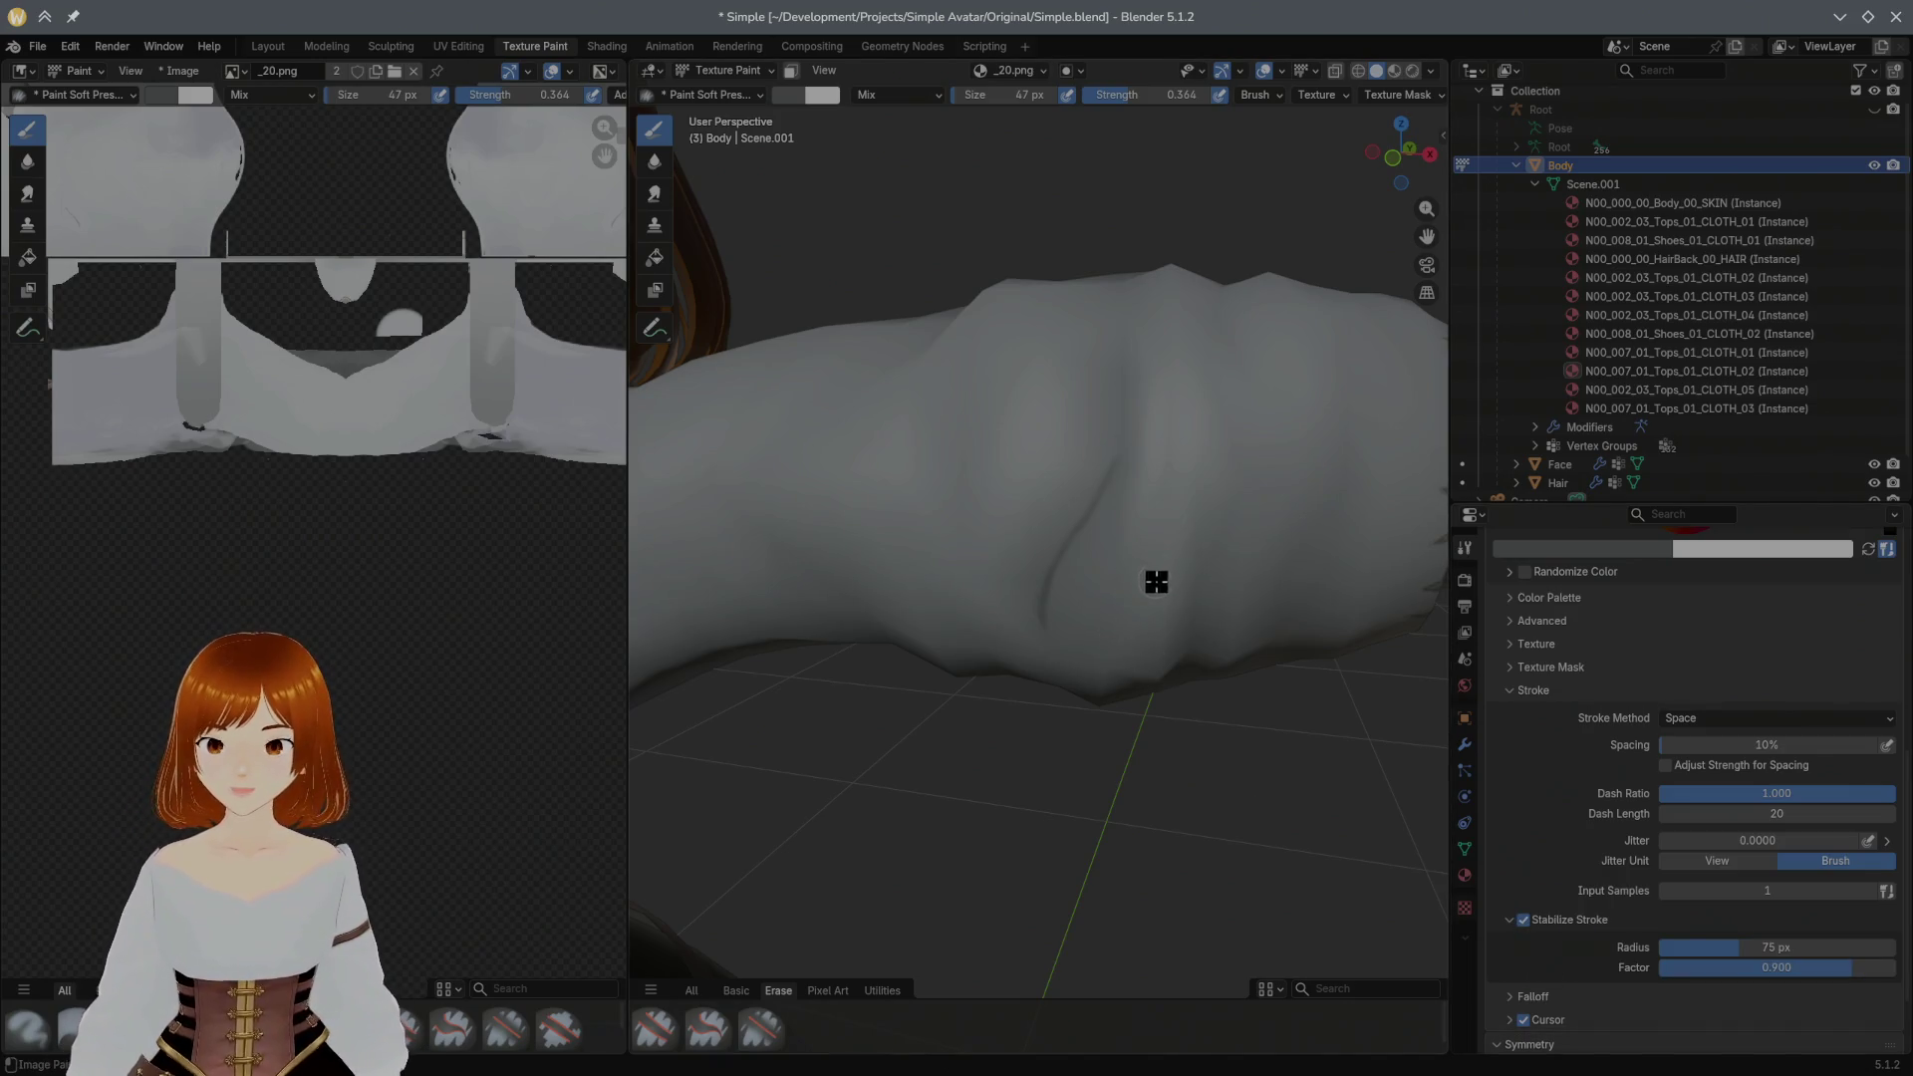
pyautogui.moveTo(1191, 604); pyautogui.dragTo(1217, 567)
# Step: Draw thin dark wrinkle crease lines across the sleeve with the Paint Soft Pressure brush
pyautogui.moveTo(1234, 434); pyautogui.dragTo(1186, 628)
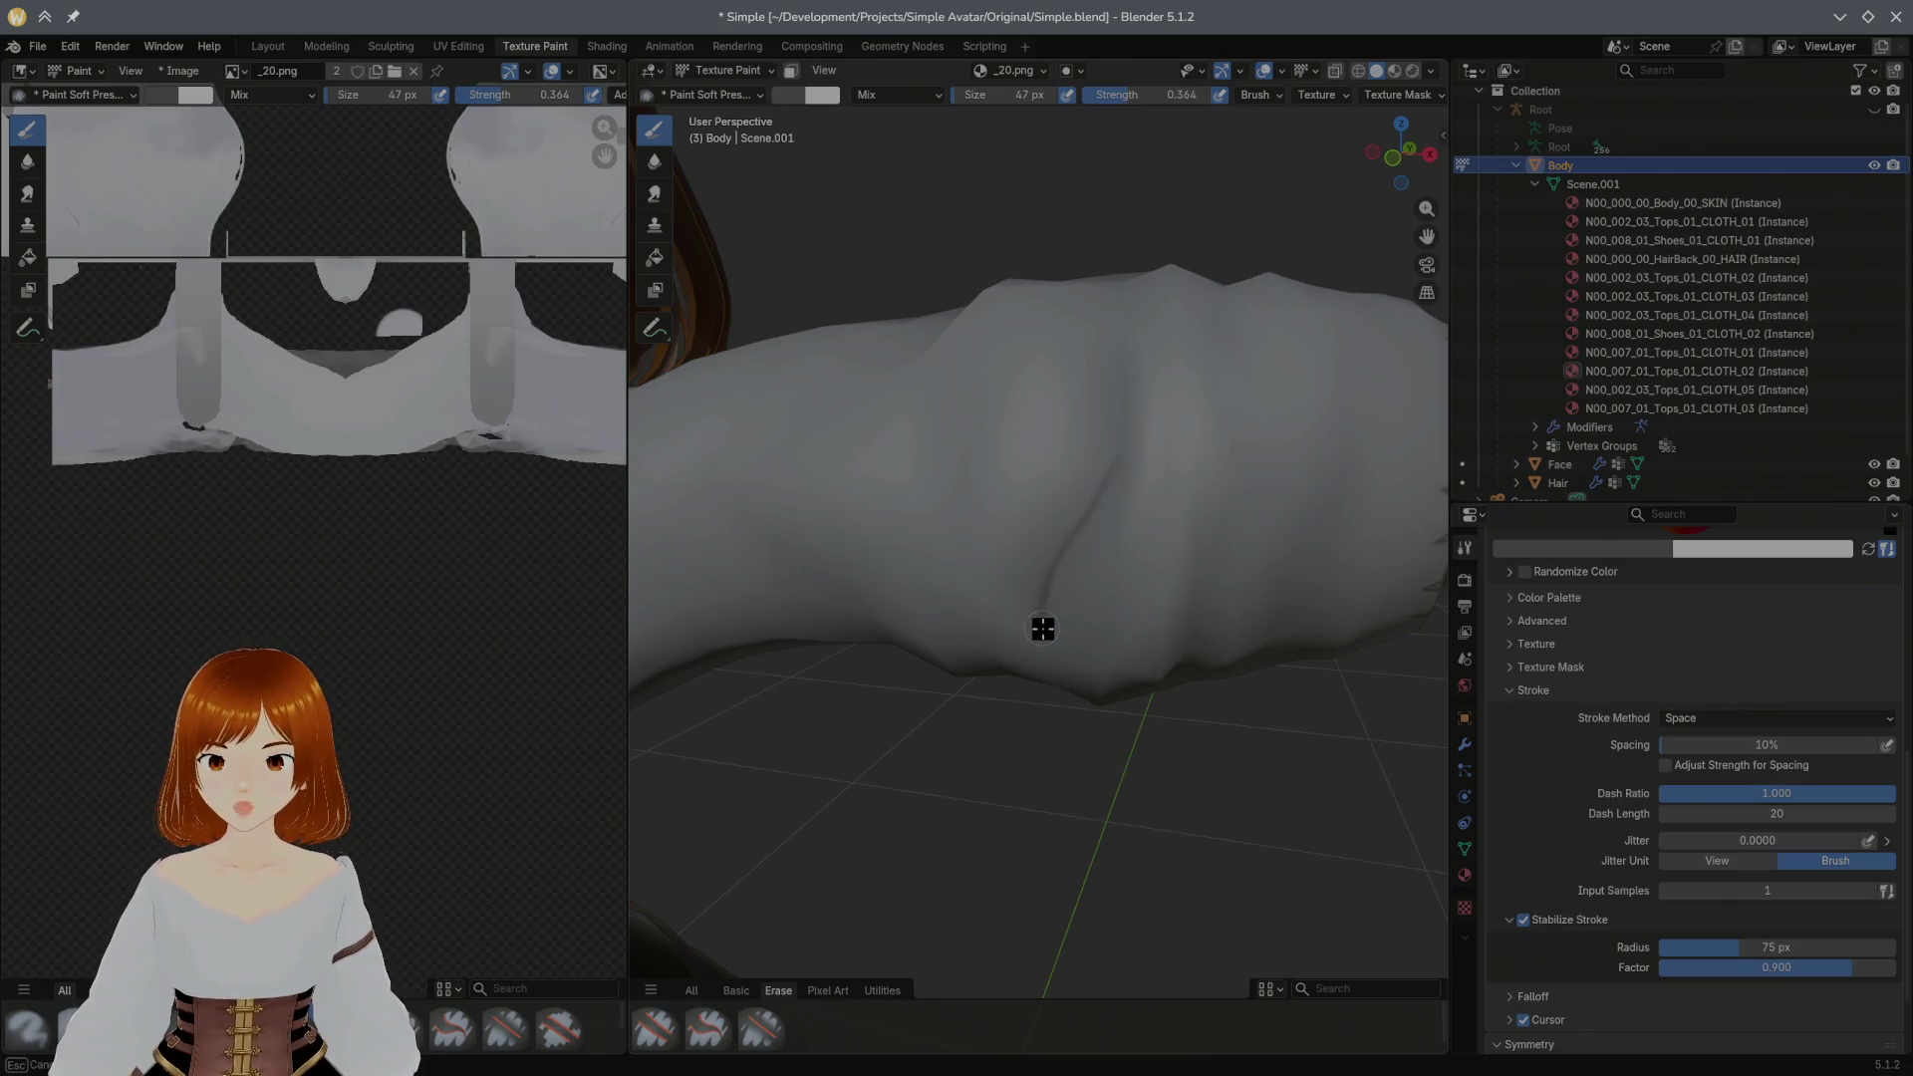
pyautogui.moveTo(1094, 510); pyautogui.dragTo(1050, 614)
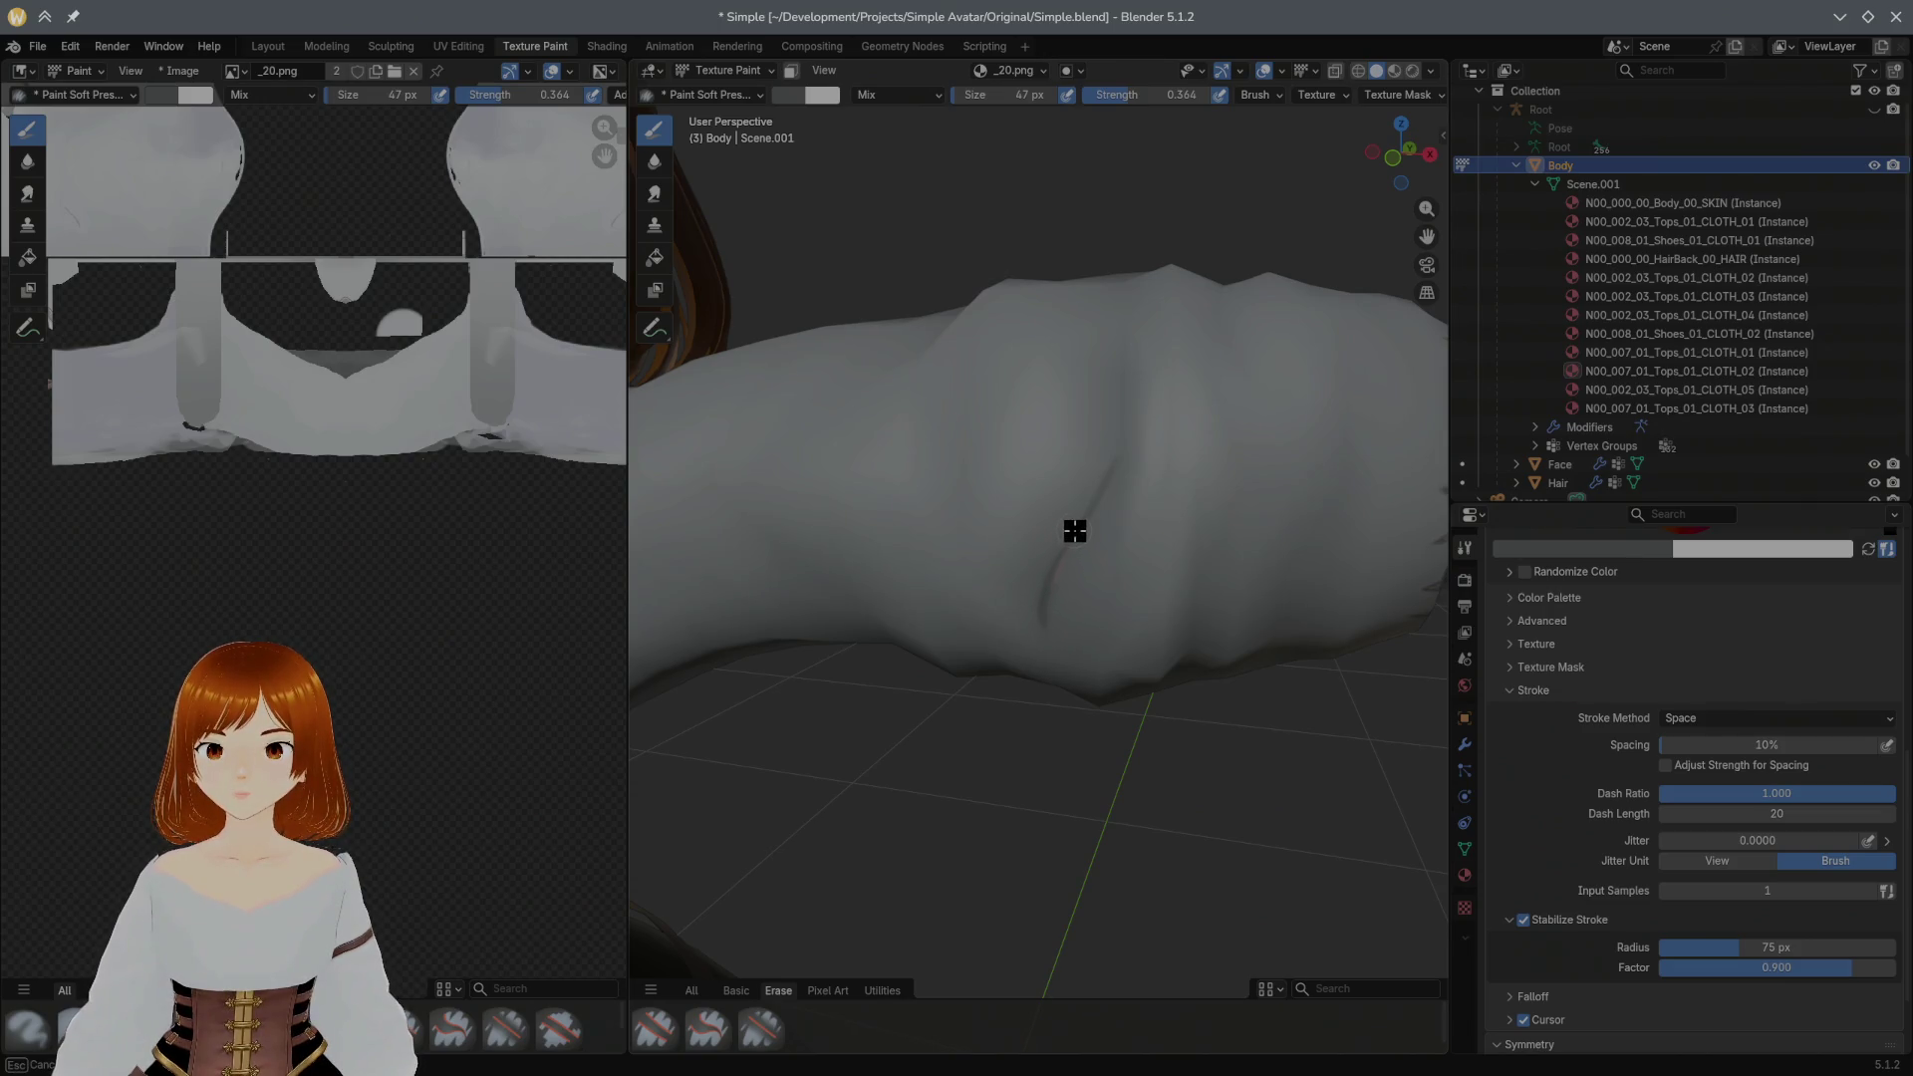
pyautogui.moveTo(1133, 402); pyautogui.dragTo(1175, 587)
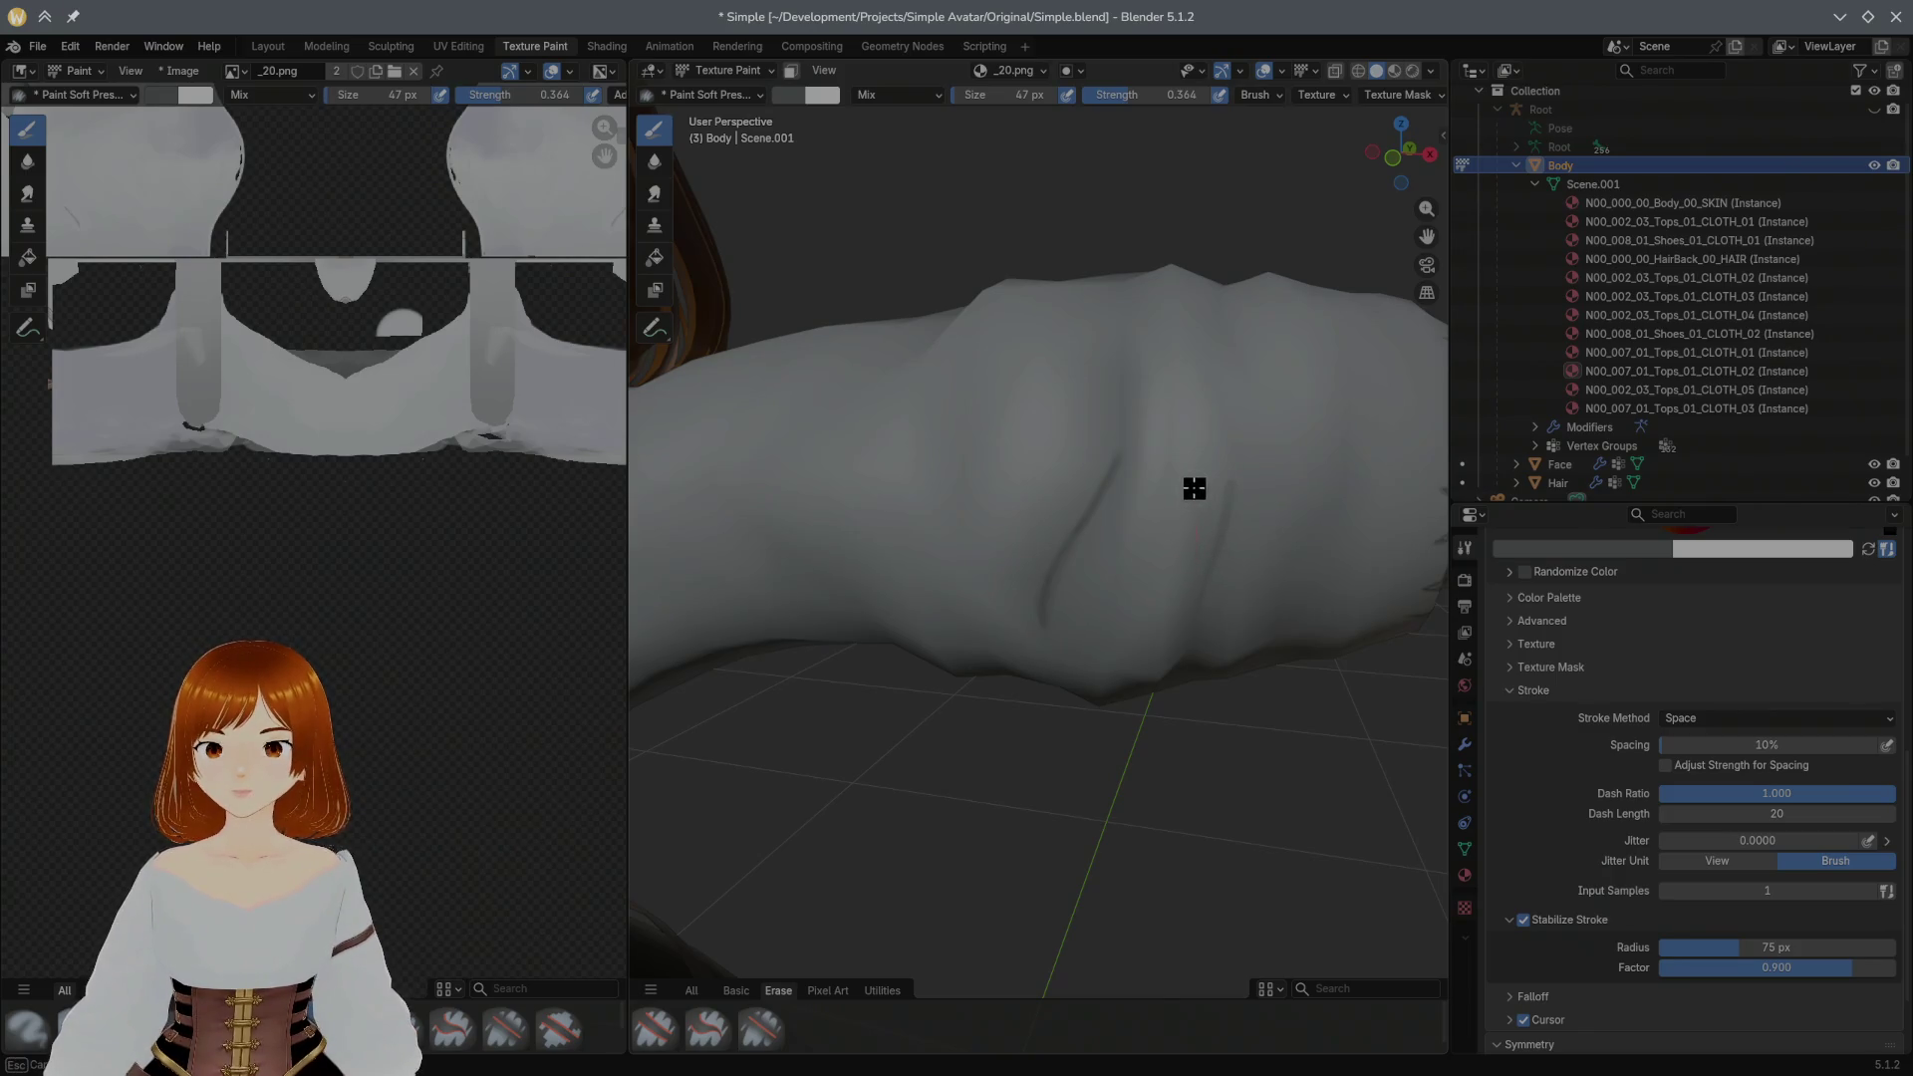
pyautogui.moveTo(1199, 447); pyautogui.dragTo(1162, 445)
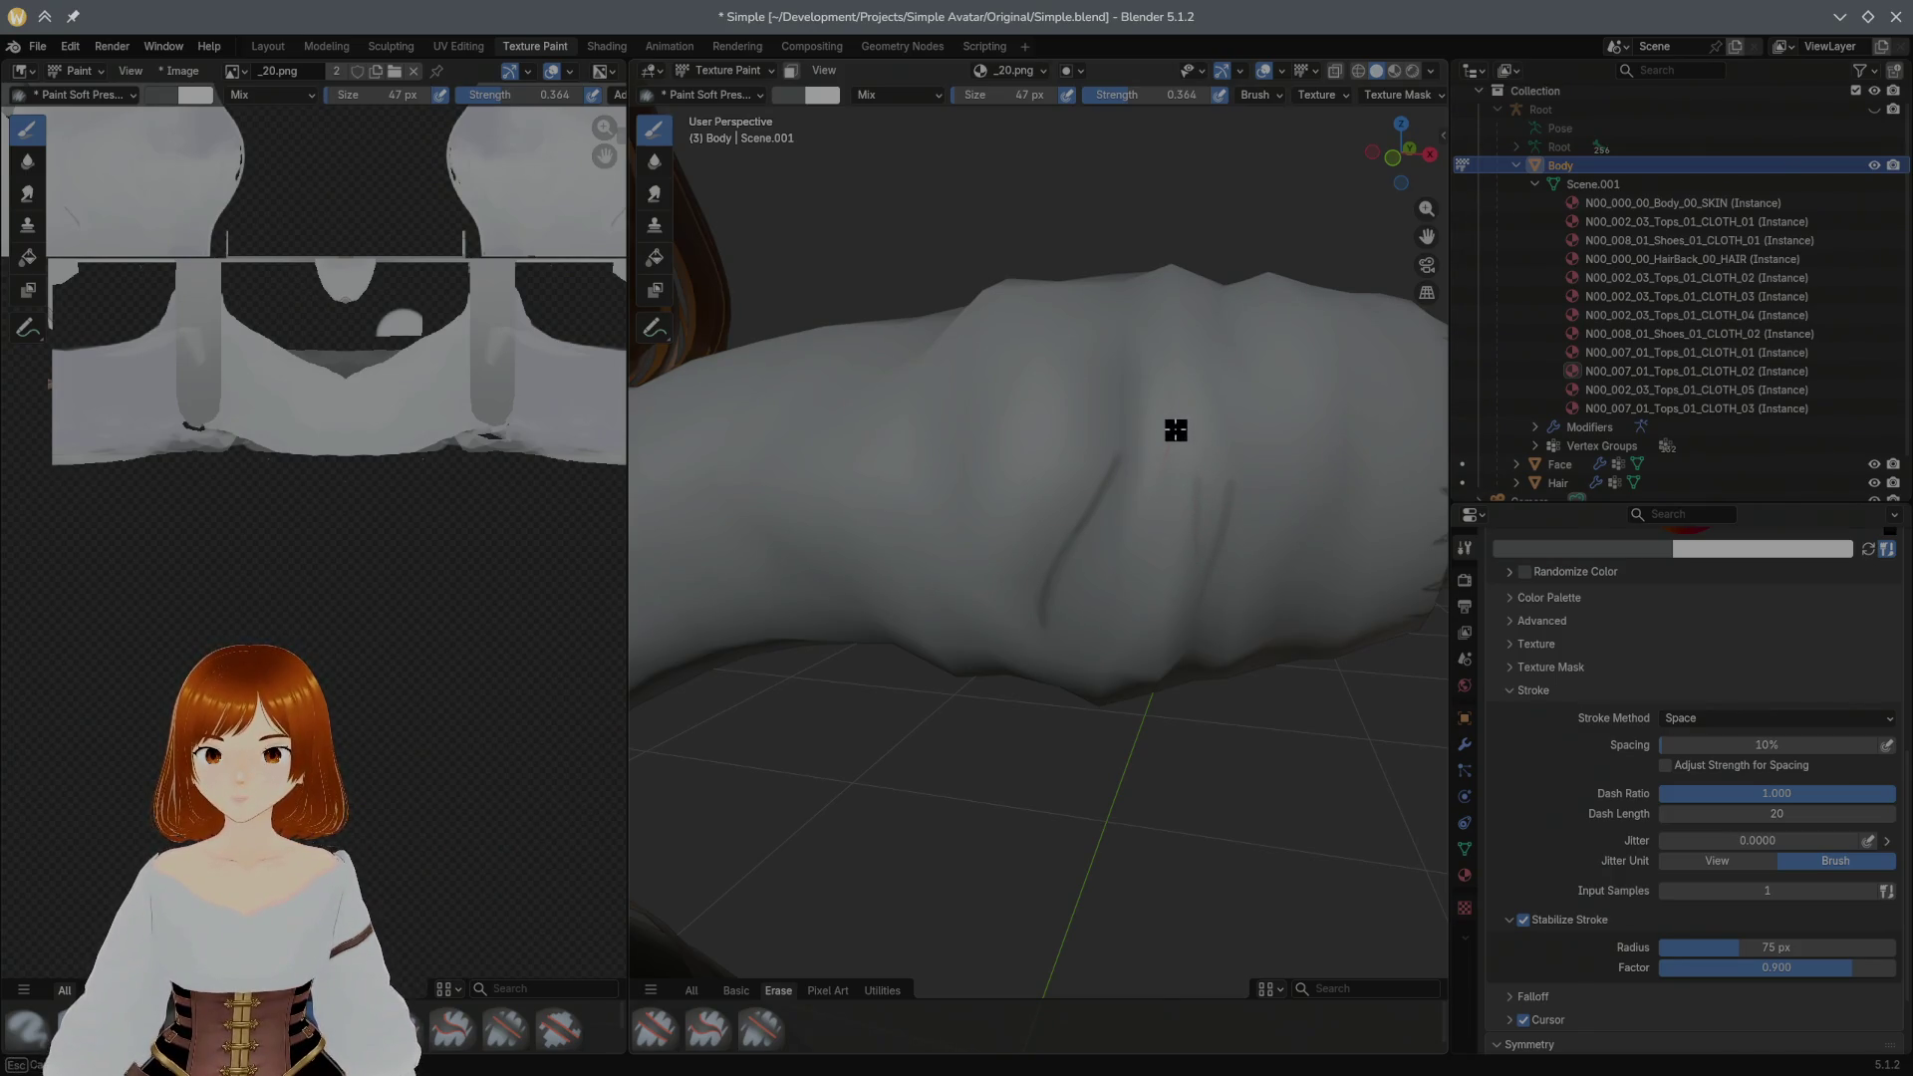
pyautogui.moveTo(1266, 418); pyautogui.dragTo(1245, 436)
pyautogui.moveTo(1190, 319)
pyautogui.mouseDown()
pyautogui.moveTo(1261, 235)
pyautogui.moveTo(1225, 288)
pyautogui.mouseUp()
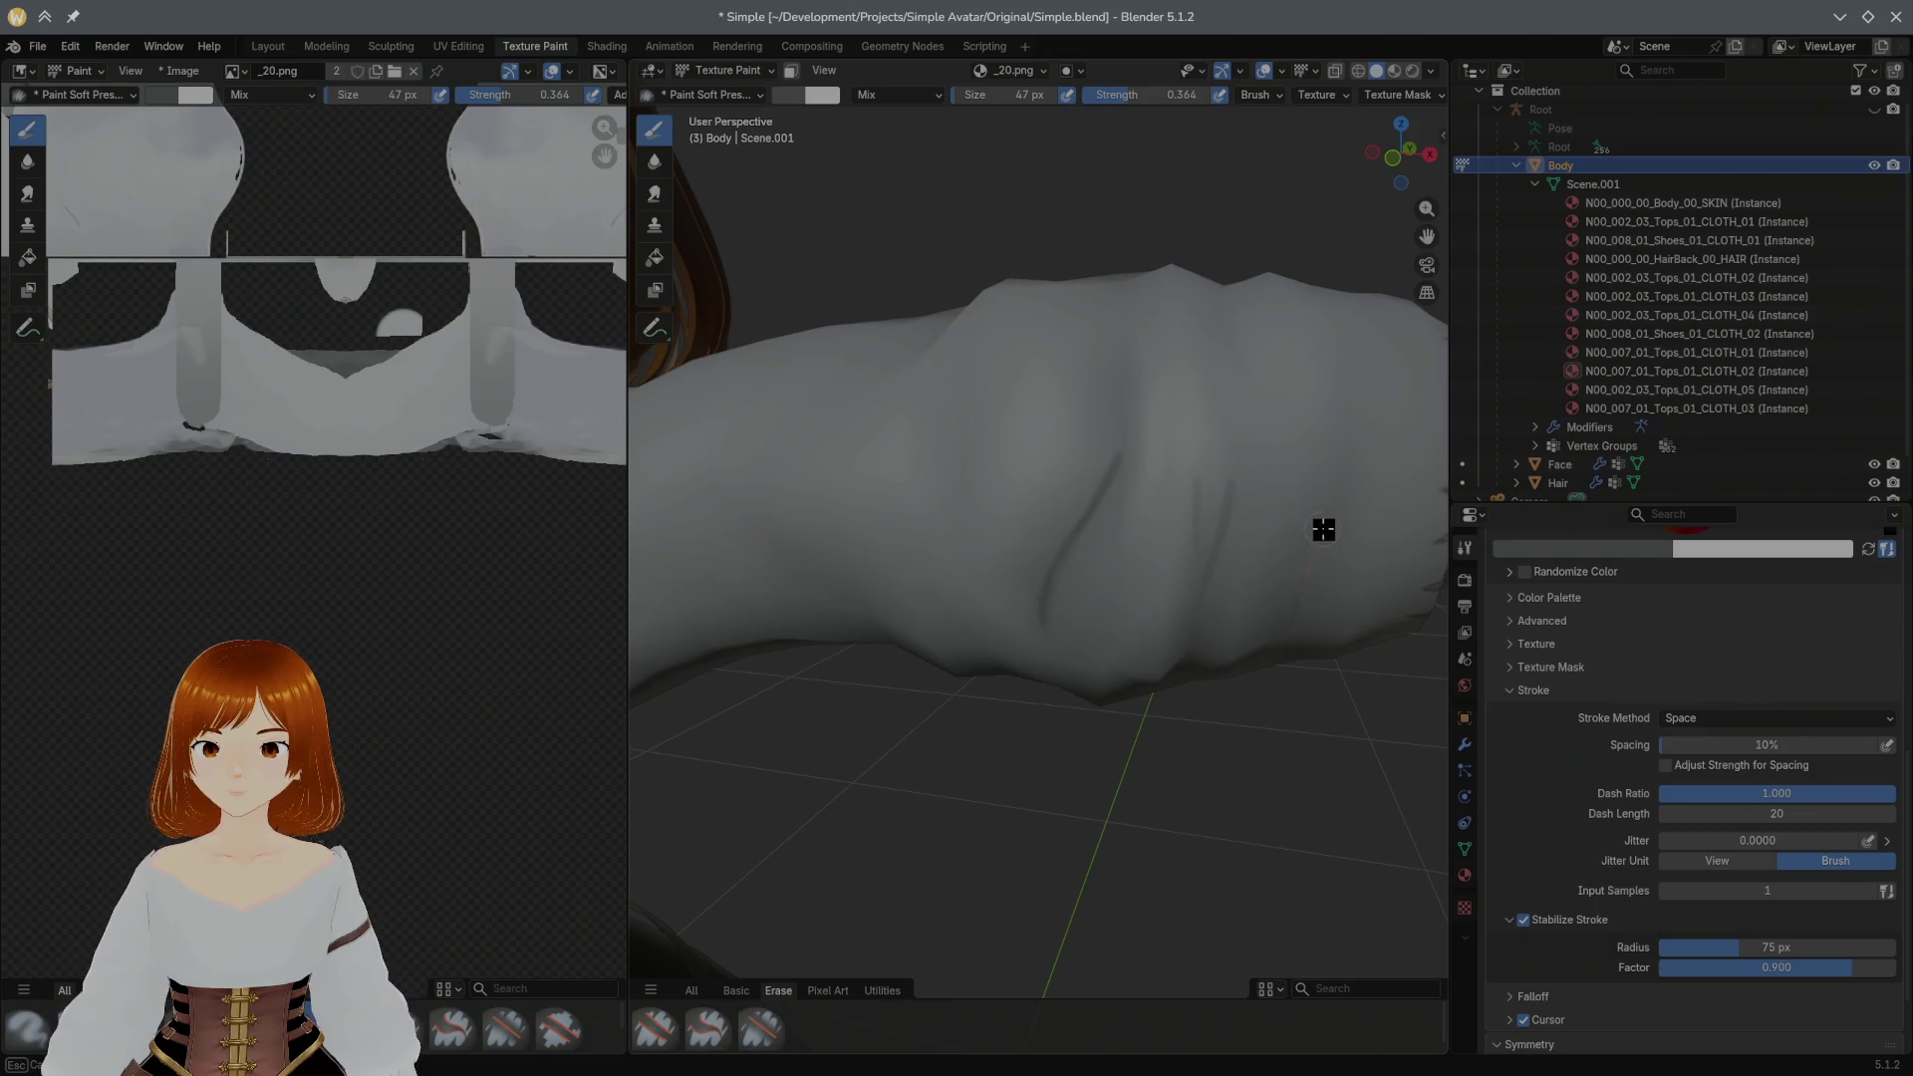
# Step: Orbit around the arm and sleeve to inspect the creases, then show the full brush set
pyautogui.moveTo(1332, 349)
pyautogui.mouseDown(button='middle')
pyautogui.moveTo(1241, 419)
pyautogui.moveTo(1315, 415)
pyautogui.moveTo(1206, 474)
pyautogui.moveTo(1071, 496)
pyautogui.moveTo(1080, 478)
pyautogui.moveTo(917, 449)
pyautogui.moveTo(937, 399)
pyautogui.moveTo(1097, 449)
pyautogui.moveTo(1077, 411)
pyautogui.moveTo(1077, 432)
pyautogui.mouseUp(button='middle')
pyautogui.scroll(5, 1148, 307)
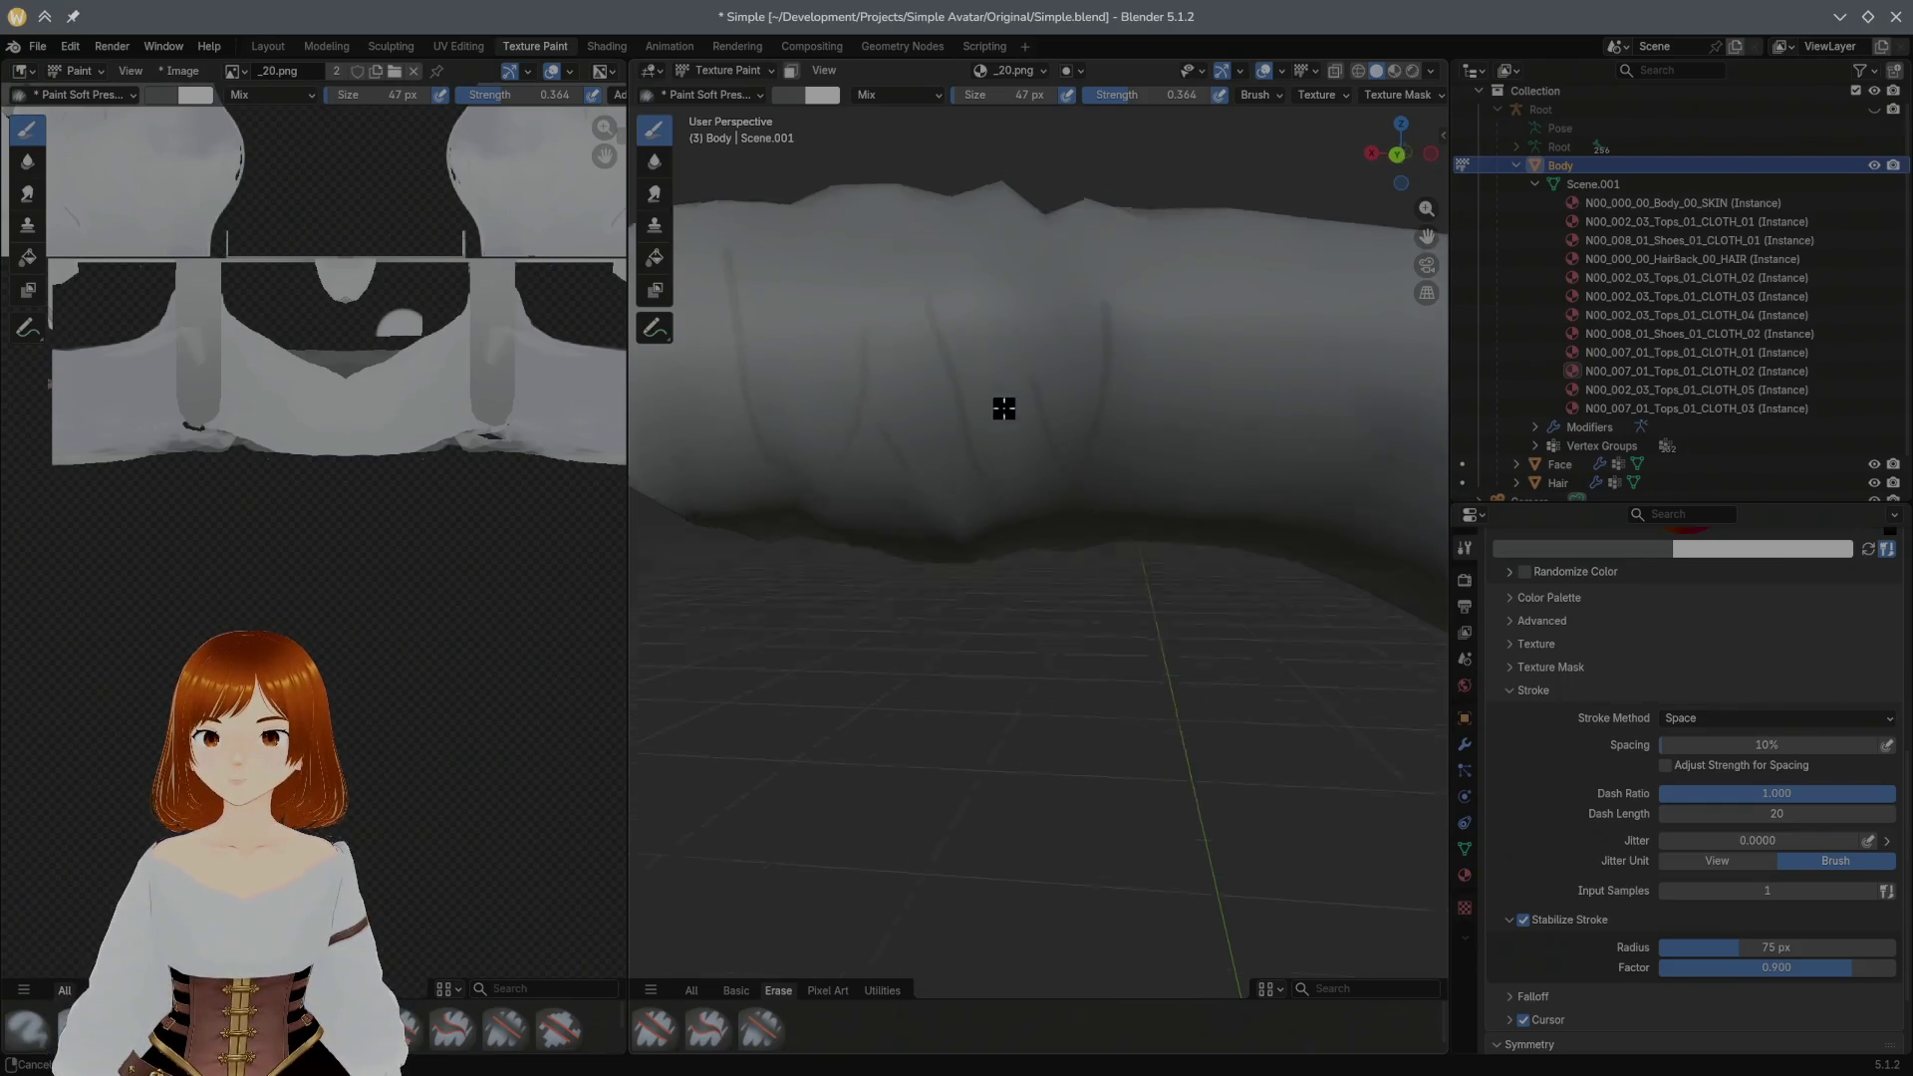
pyautogui.moveTo(1003, 394); pyautogui.dragTo(1012, 521, button='middle')
pyautogui.moveTo(1034, 364); pyautogui.dragTo(1014, 424, button='middle')
pyautogui.scroll(-2, 1014, 423)
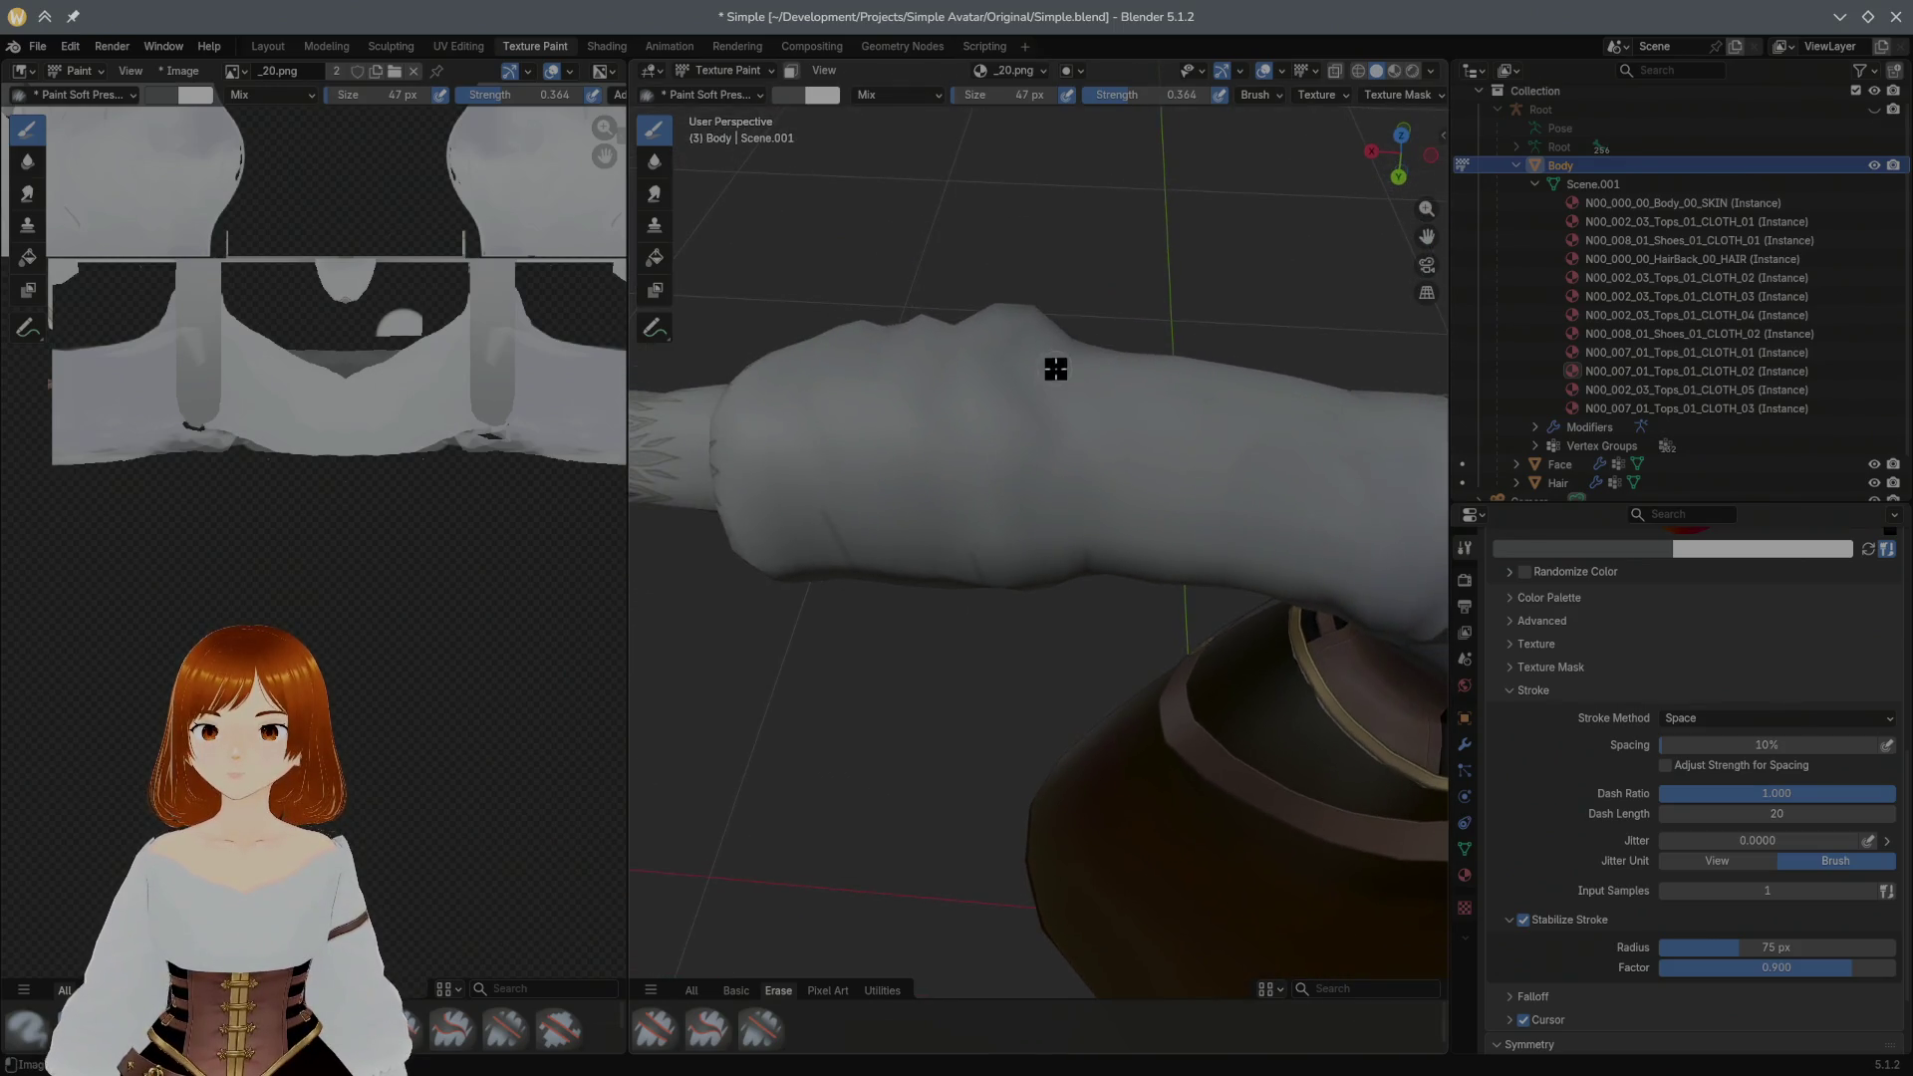
pyautogui.moveTo(1008, 350)
pyautogui.mouseDown(button='middle')
pyautogui.moveTo(931, 405)
pyautogui.moveTo(973, 330)
pyautogui.moveTo(938, 369)
pyautogui.mouseUp(button='middle')
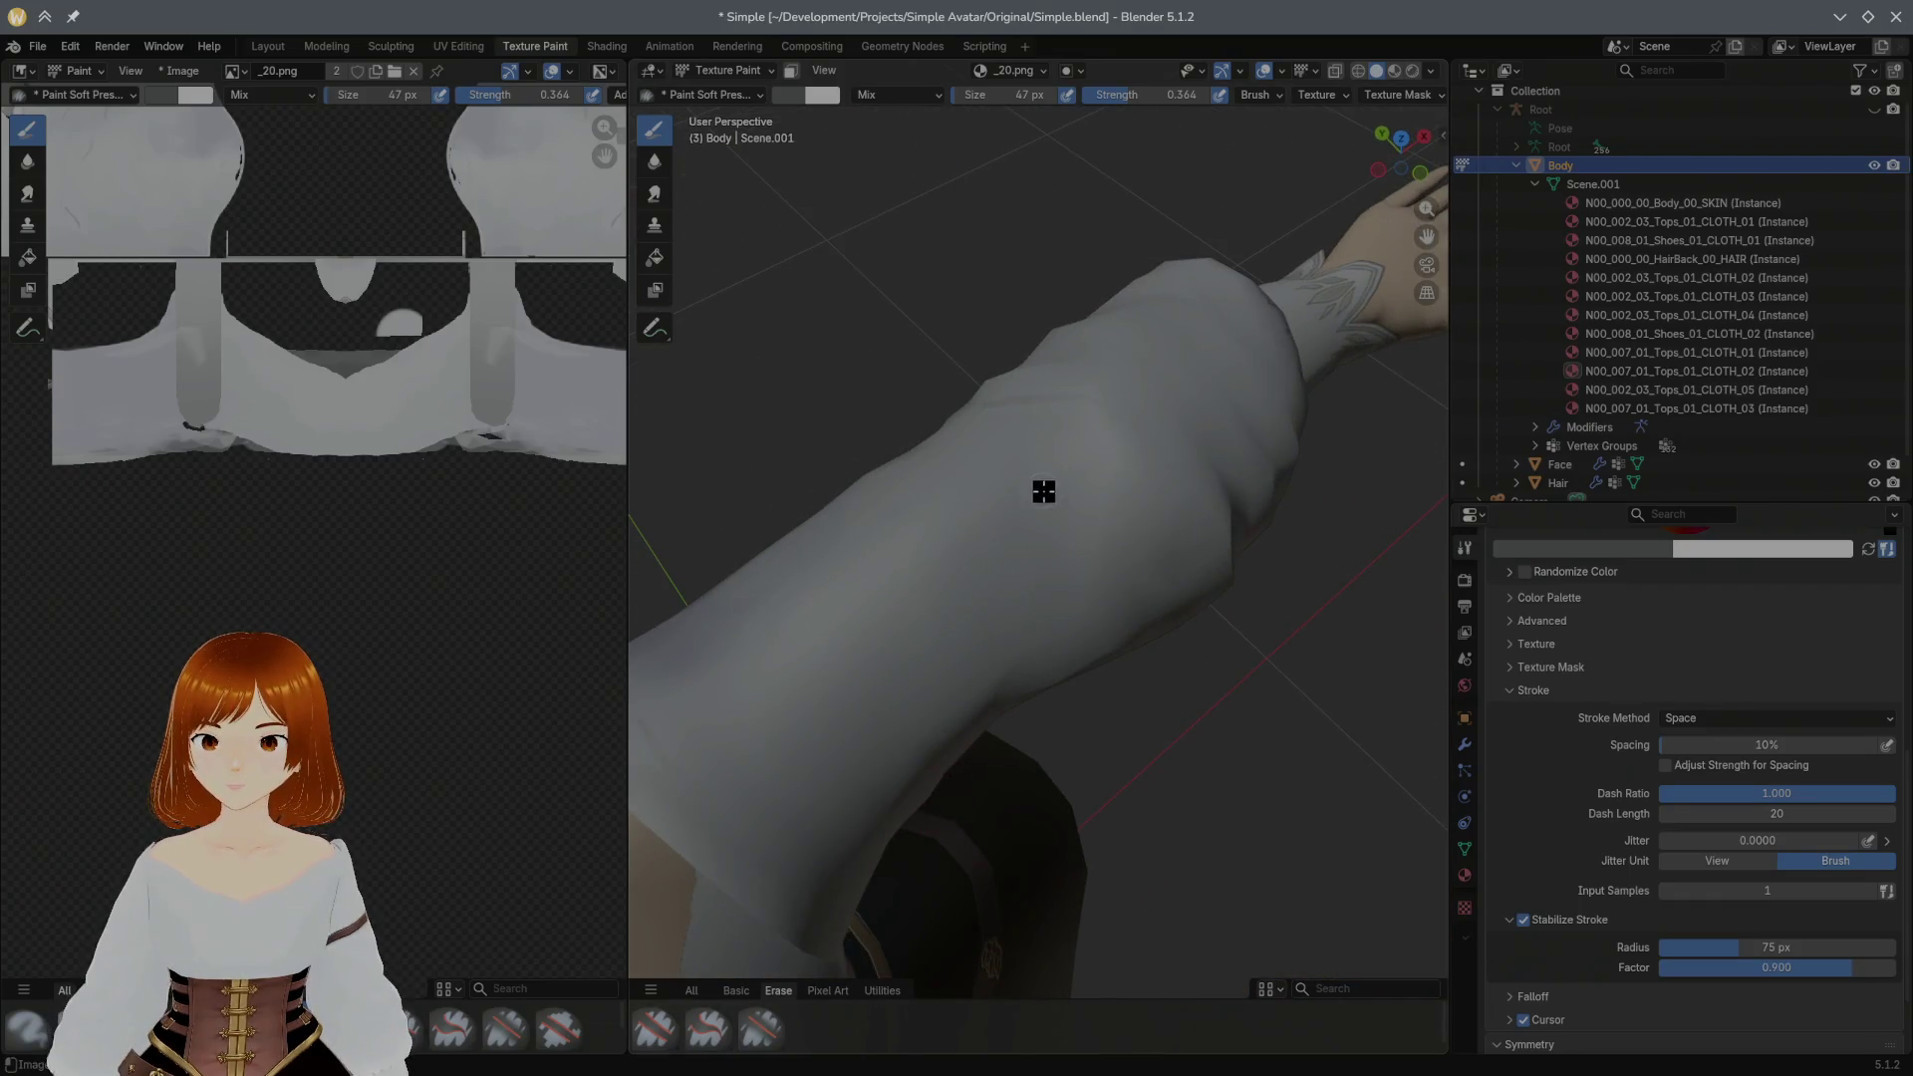
pyautogui.moveTo(1073, 455)
pyautogui.mouseDown(button='middle')
pyautogui.moveTo(971, 452)
pyautogui.moveTo(1054, 432)
pyautogui.mouseUp(button='middle')
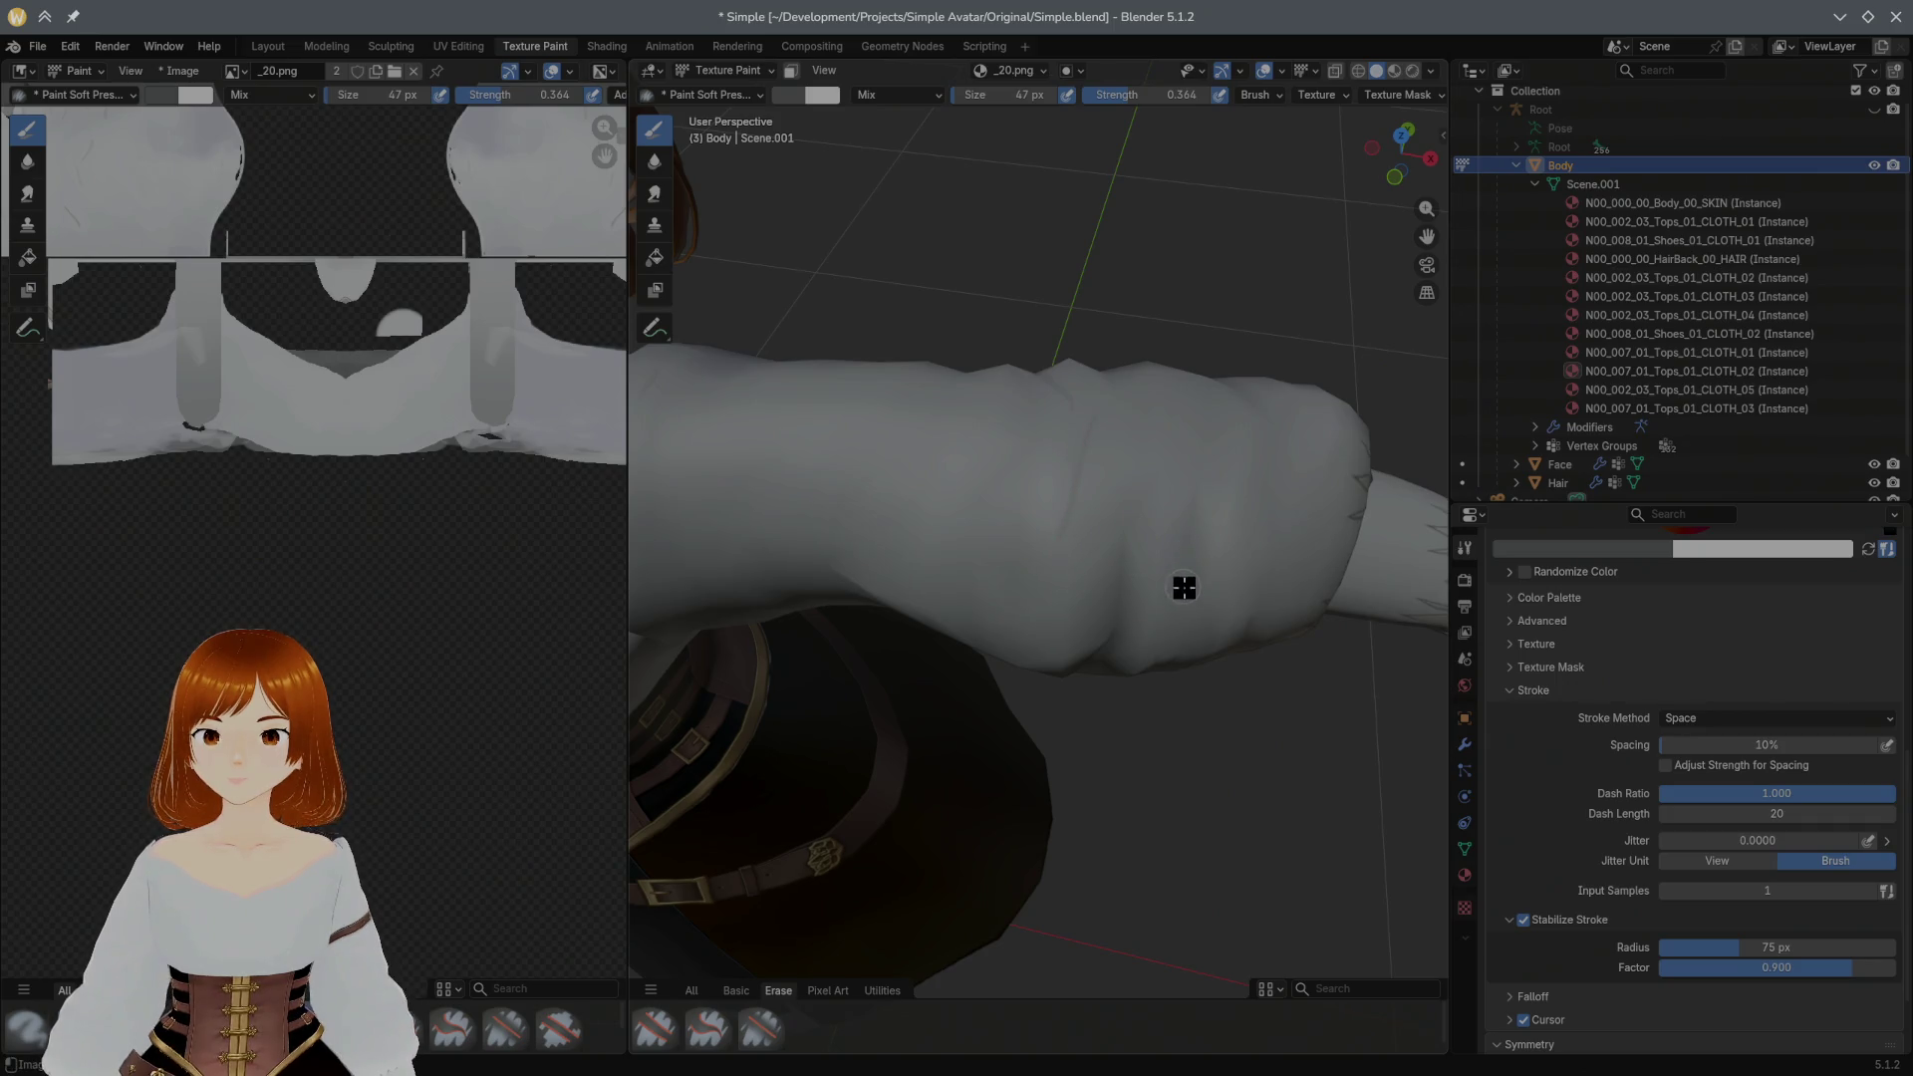
pyautogui.moveTo(1184, 416)
pyautogui.mouseDown(button='middle')
pyautogui.moveTo(1270, 469)
pyautogui.moveTo(1157, 477)
pyautogui.moveTo(1176, 585)
pyautogui.moveTo(949, 513)
pyautogui.mouseUp(button='middle')
pyautogui.moveTo(837, 470)
pyautogui.mouseDown(button='middle')
pyautogui.moveTo(954, 445)
pyautogui.moveTo(861, 406)
pyautogui.mouseUp(button='middle')
pyautogui.moveTo(1060, 408)
pyautogui.mouseDown(button='middle')
pyautogui.moveTo(883, 418)
pyautogui.moveTo(1013, 388)
pyautogui.moveTo(1129, 256)
pyautogui.moveTo(1277, 223)
pyautogui.moveTo(990, 463)
pyautogui.moveTo(1145, 542)
pyautogui.moveTo(1051, 454)
pyautogui.moveTo(1050, 355)
pyautogui.mouseUp(button='middle')
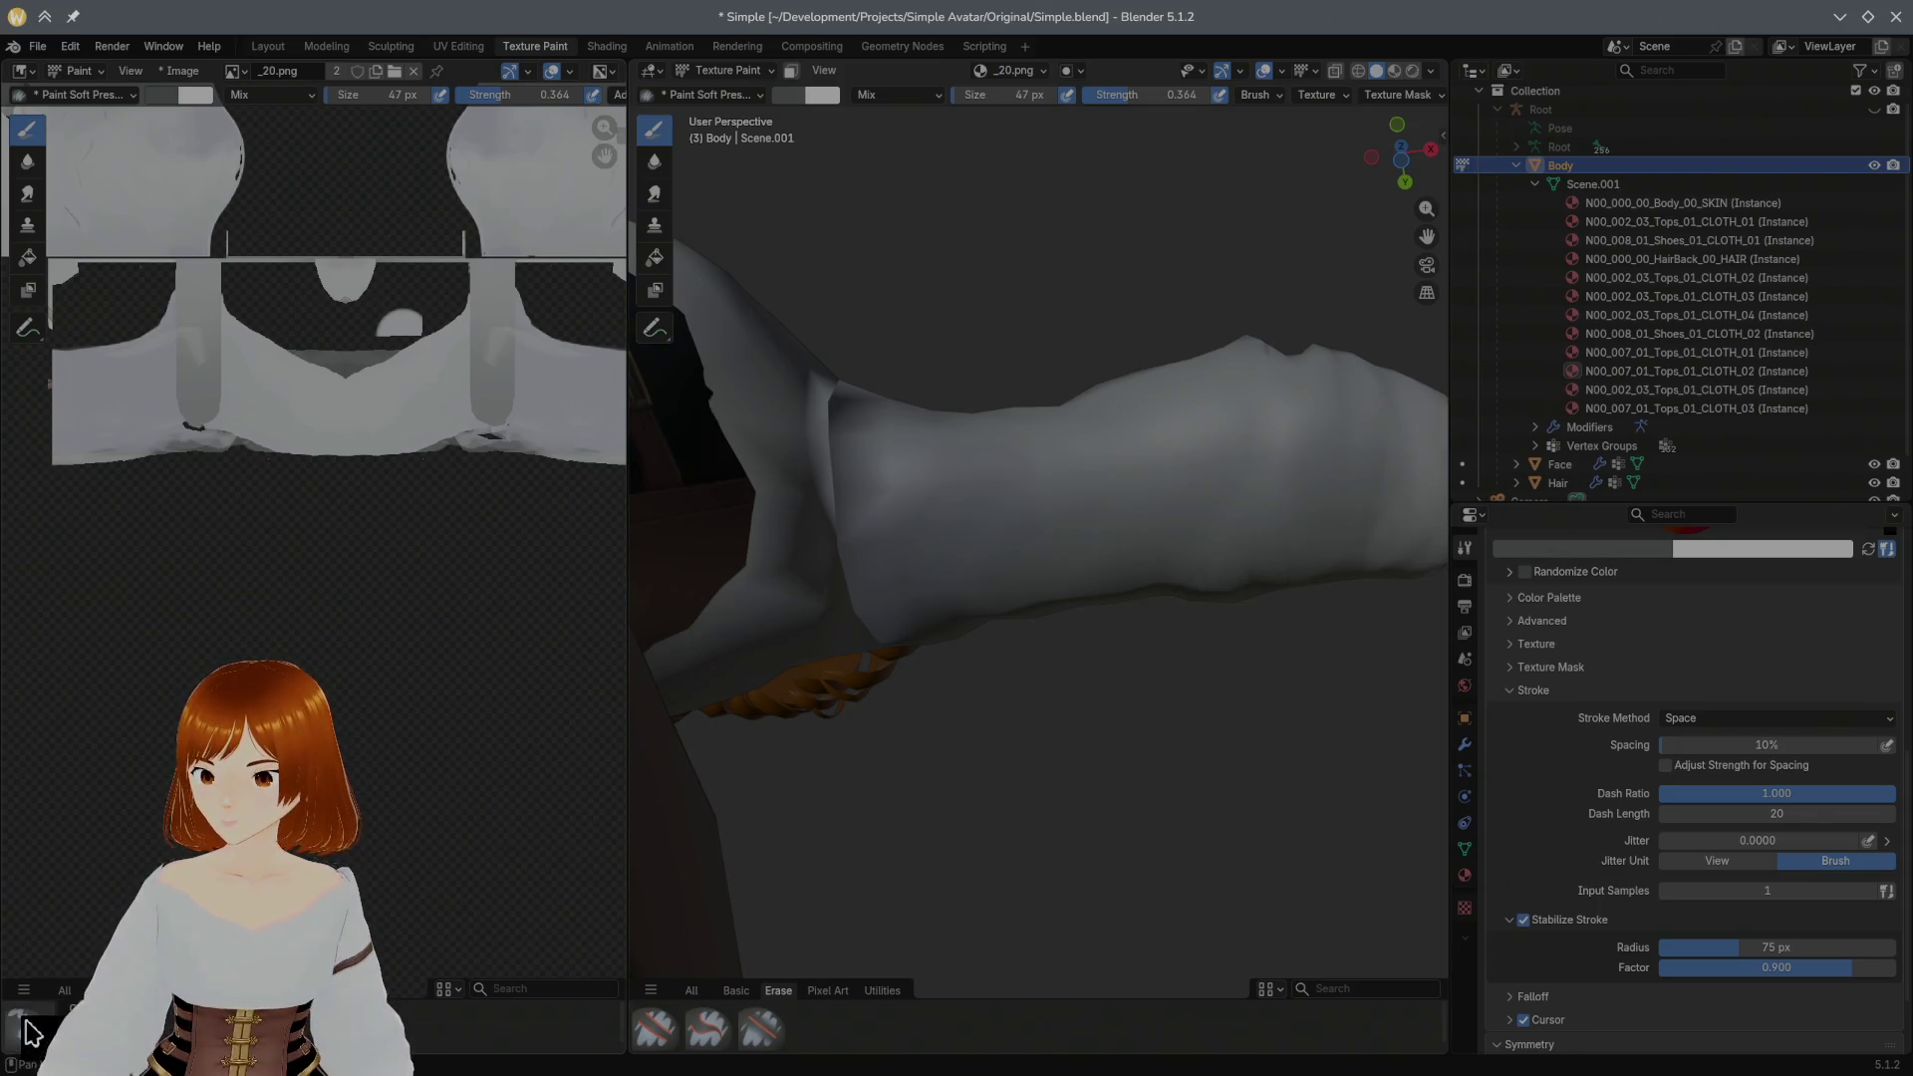
pyautogui.click(64, 993)
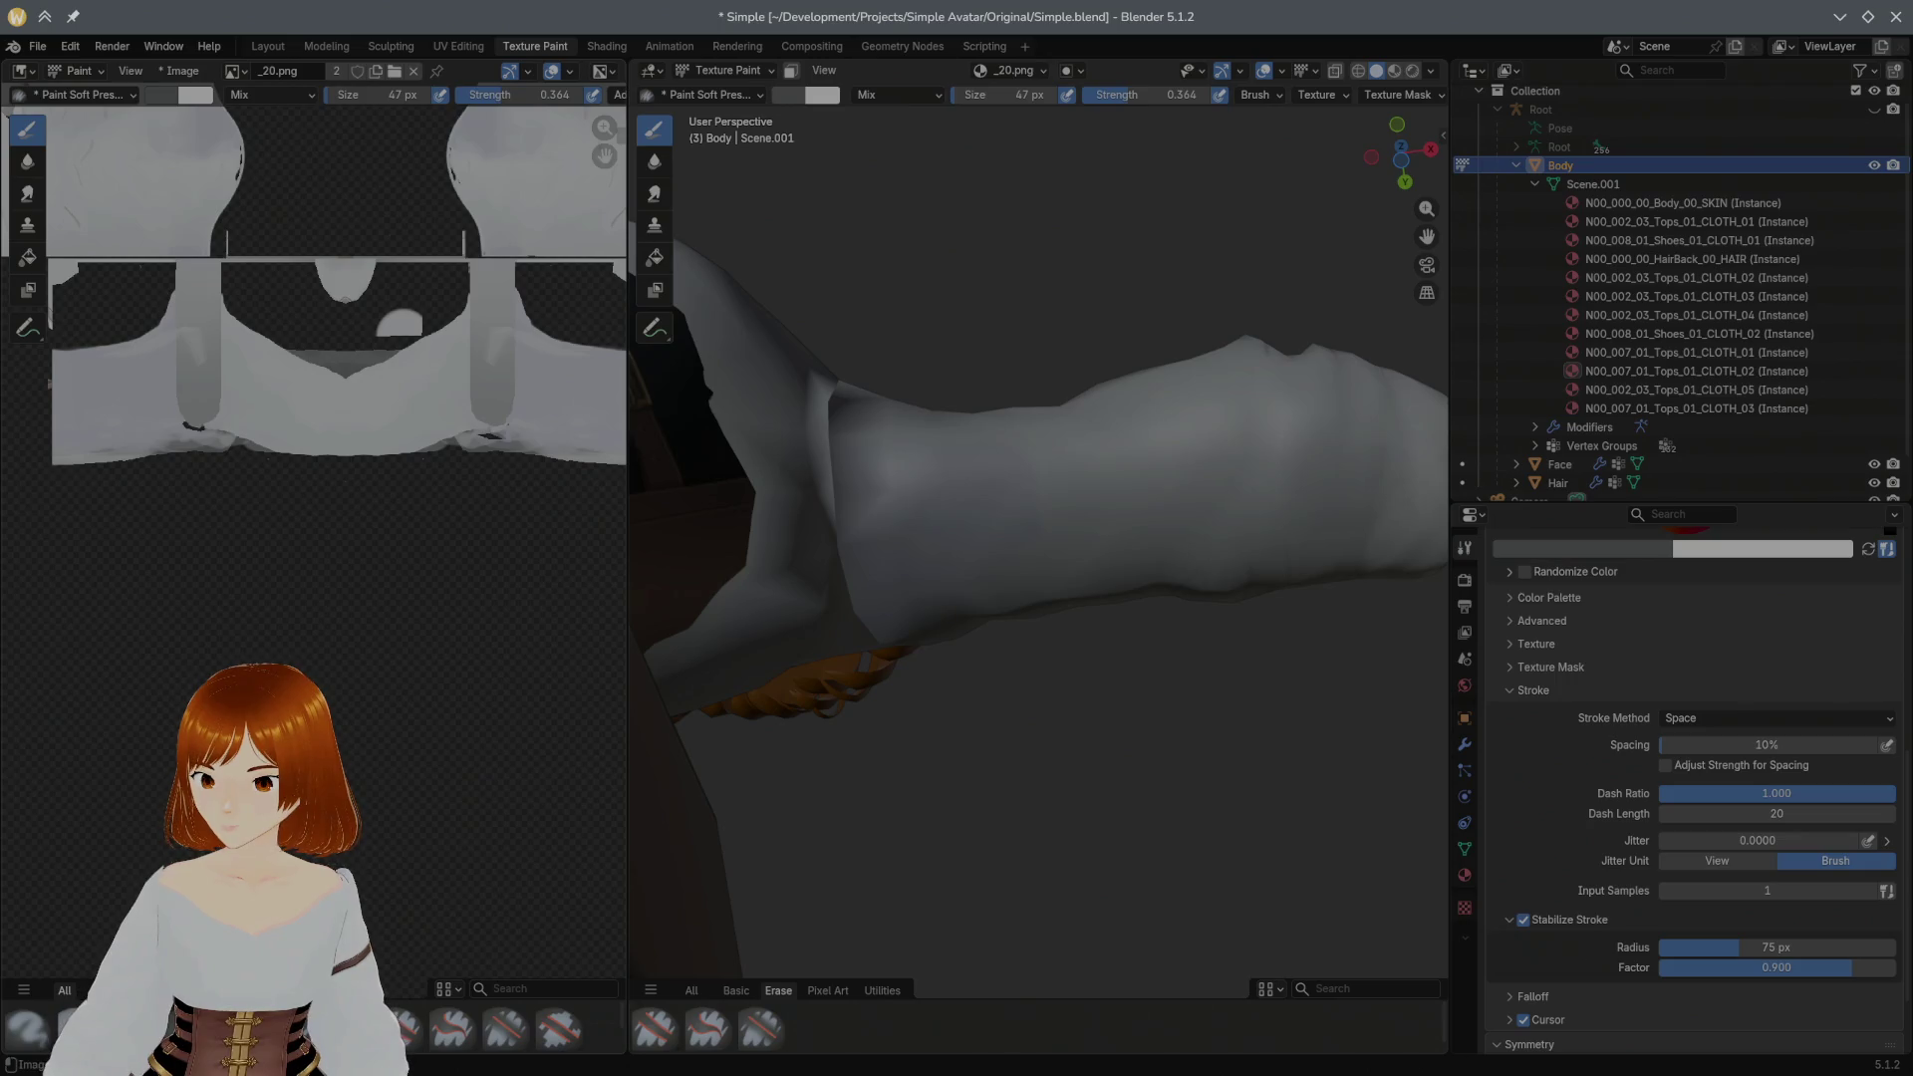
# Step: Switch to the Blur brush at 104 px and blur the creases along the sleeve
pyautogui.click(71, 1026)
pyautogui.moveTo(1060, 548)
pyautogui.mouseDown(button='middle')
pyautogui.moveTo(1091, 629)
pyautogui.moveTo(1022, 453)
pyautogui.mouseUp(button='middle')
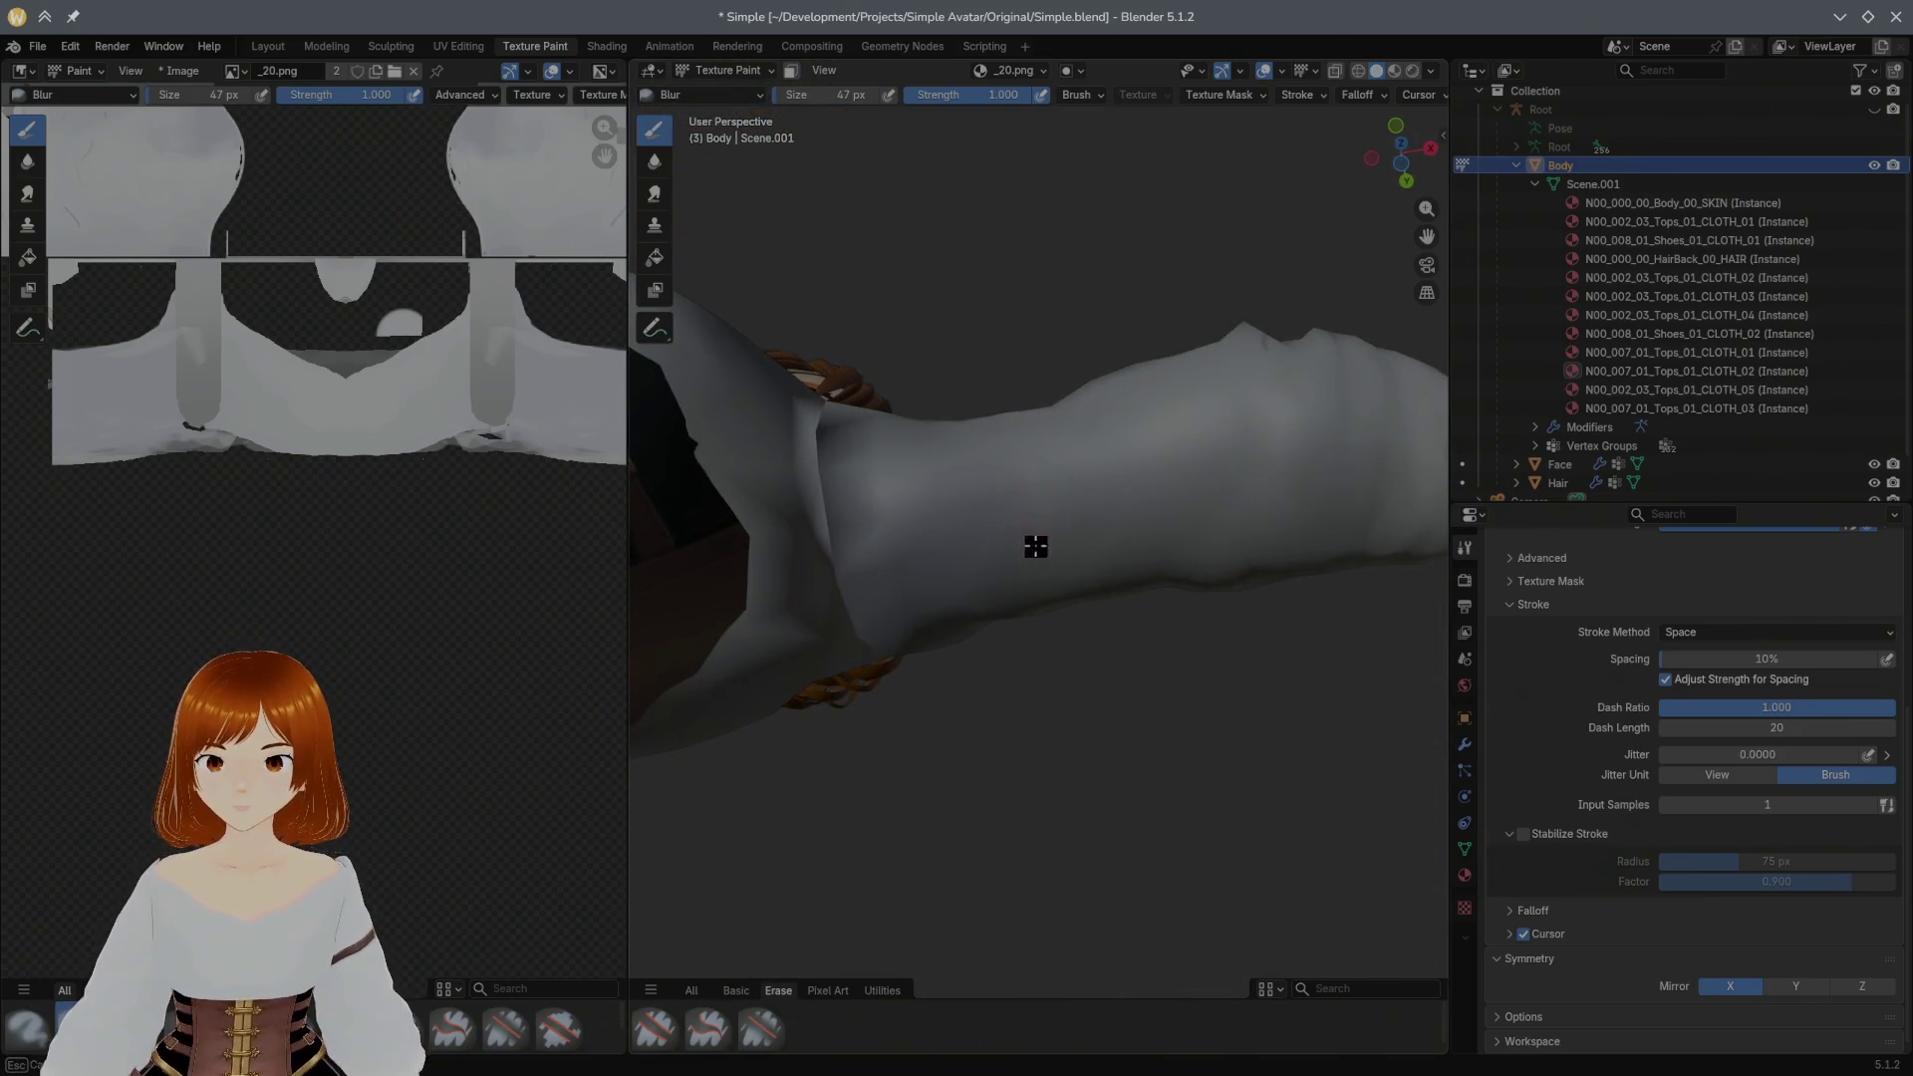
pyautogui.scroll(3, 1069, 444)
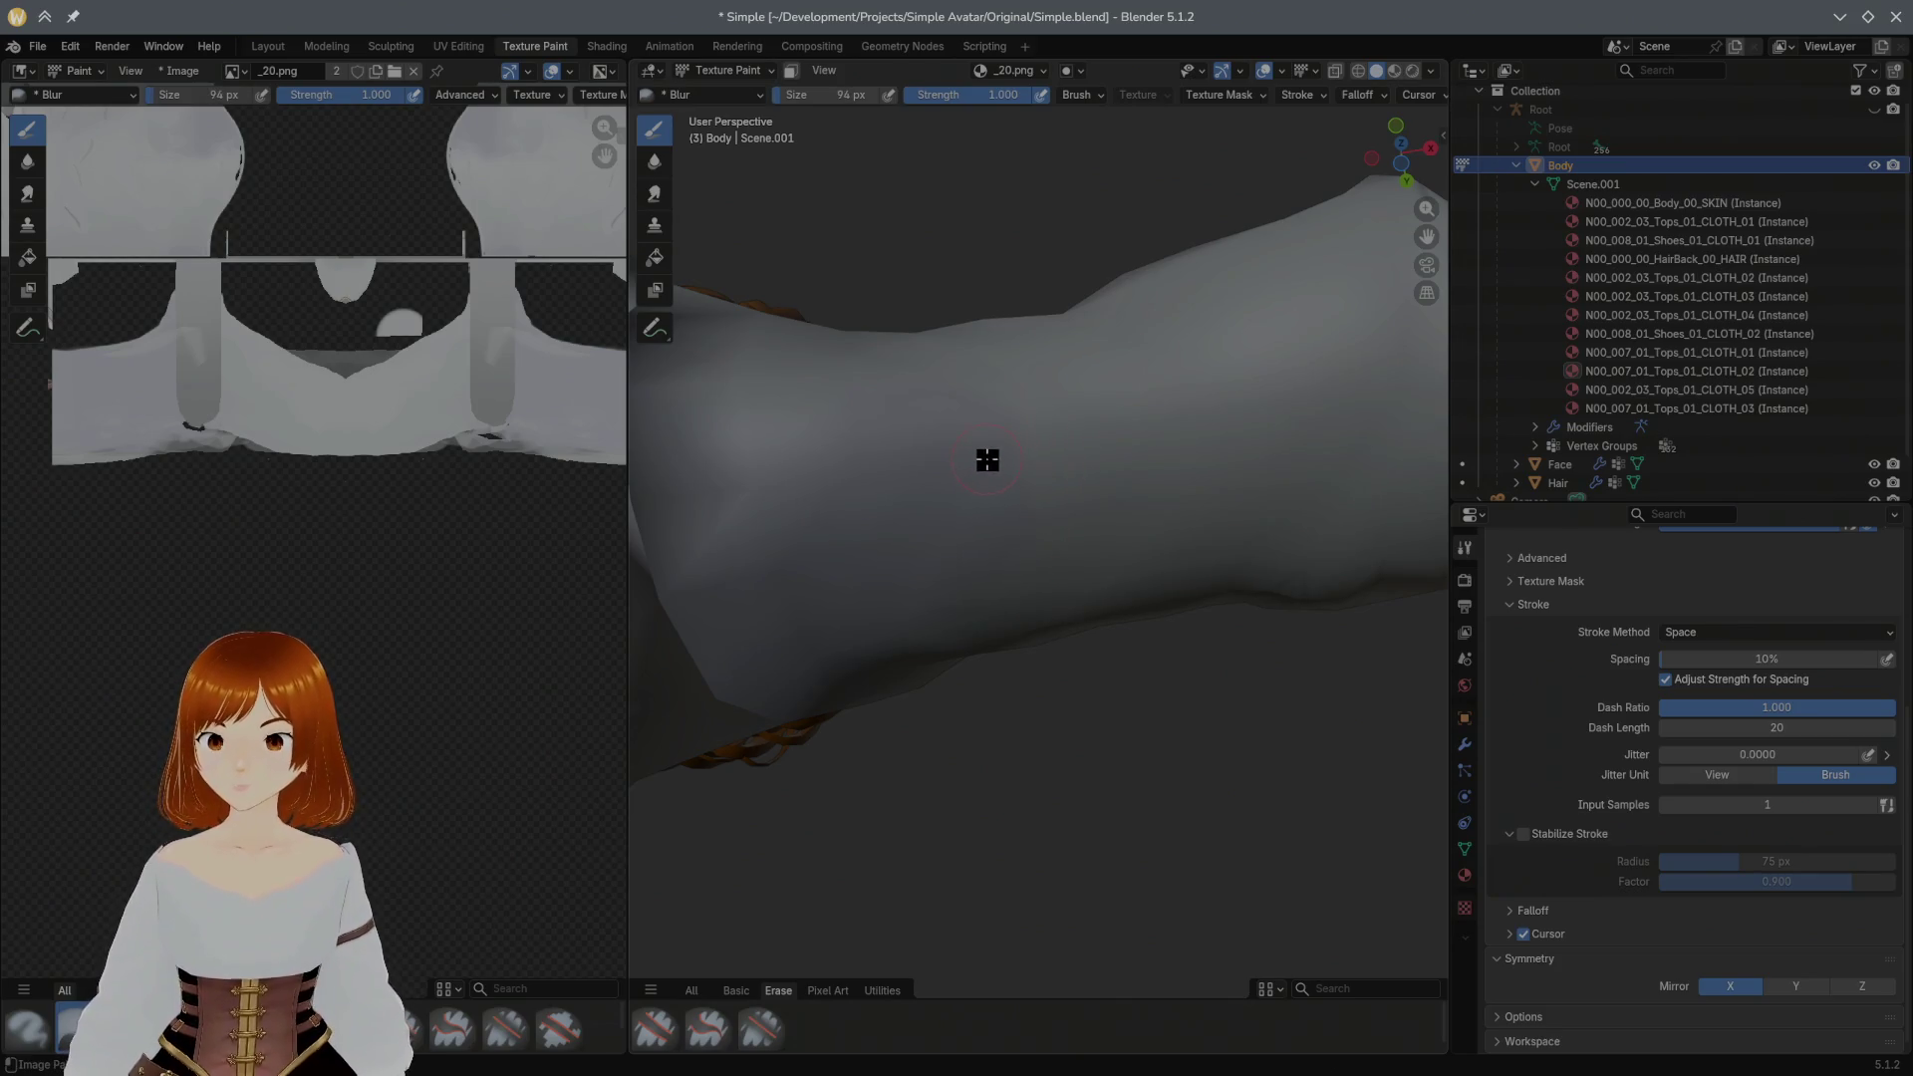
pyautogui.click(1524, 835)
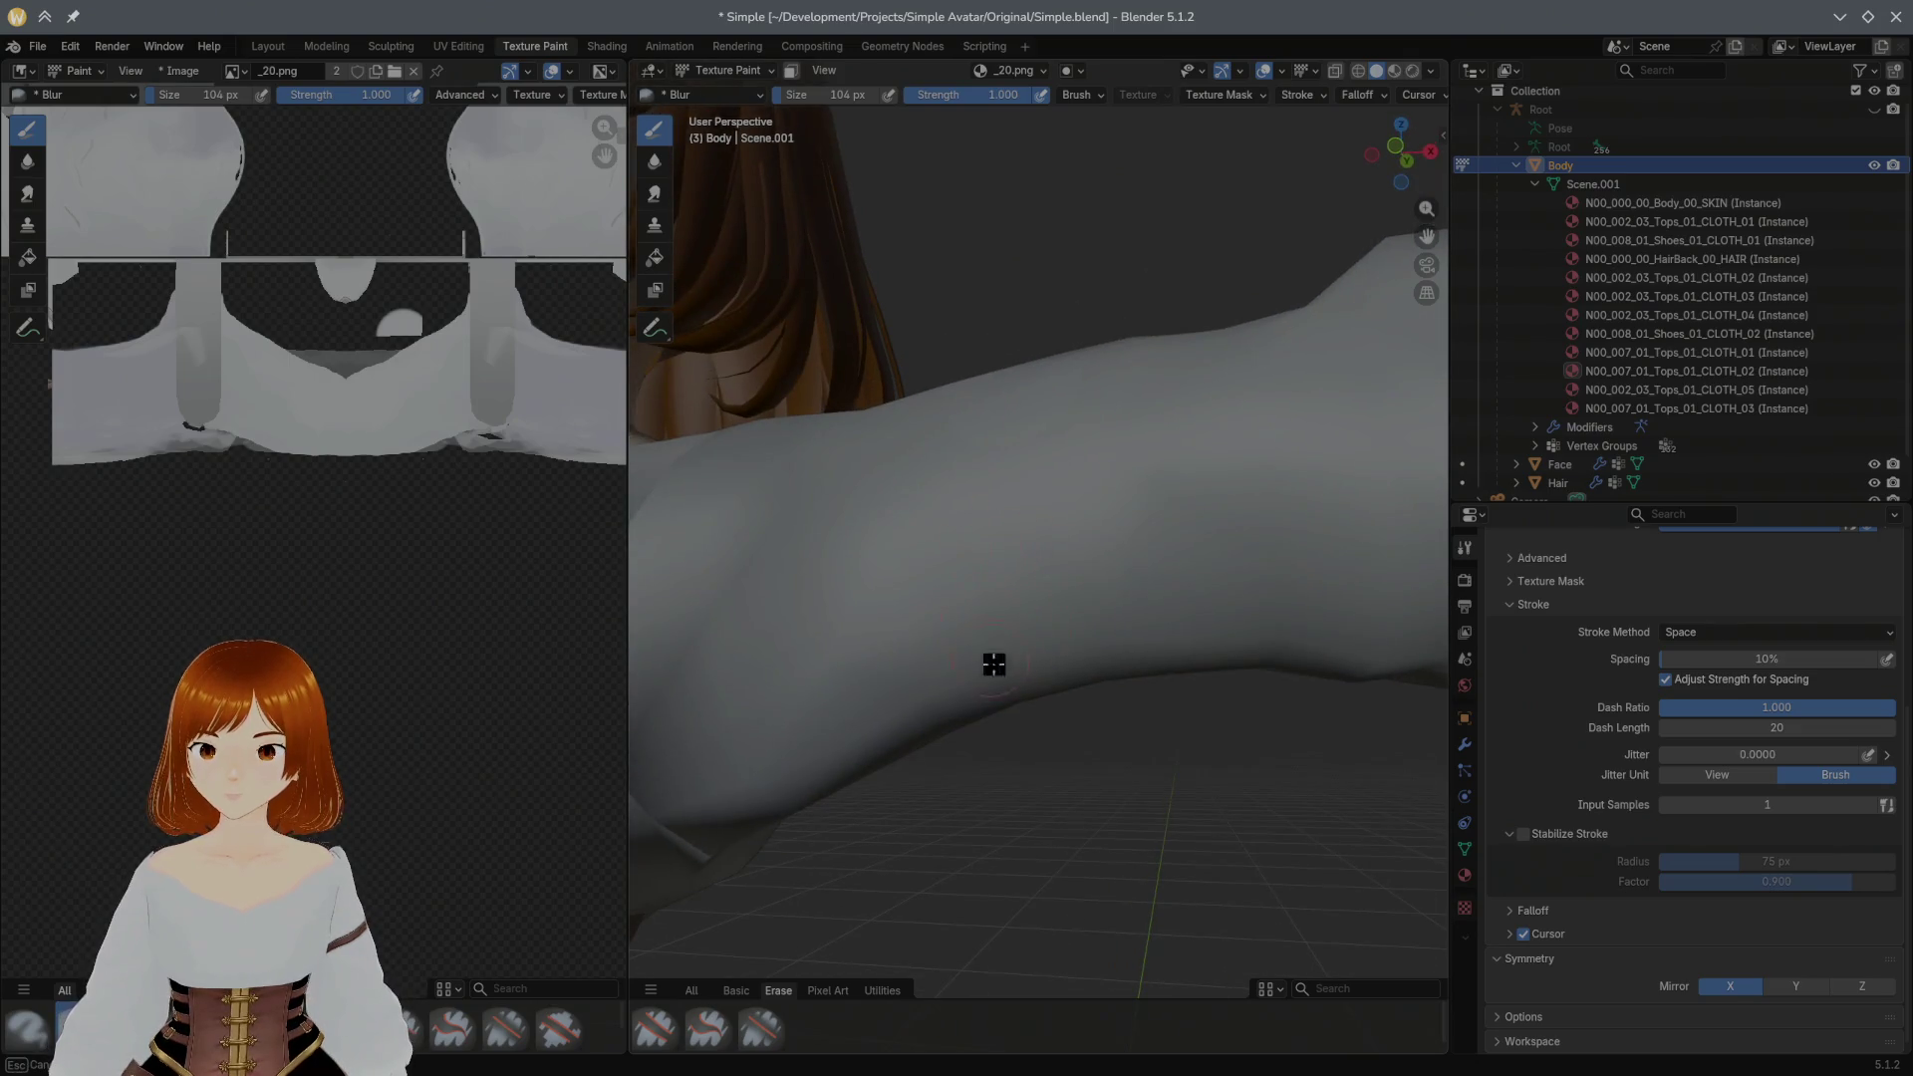
pyautogui.moveTo(914, 593); pyautogui.dragTo(913, 605, button='middle')
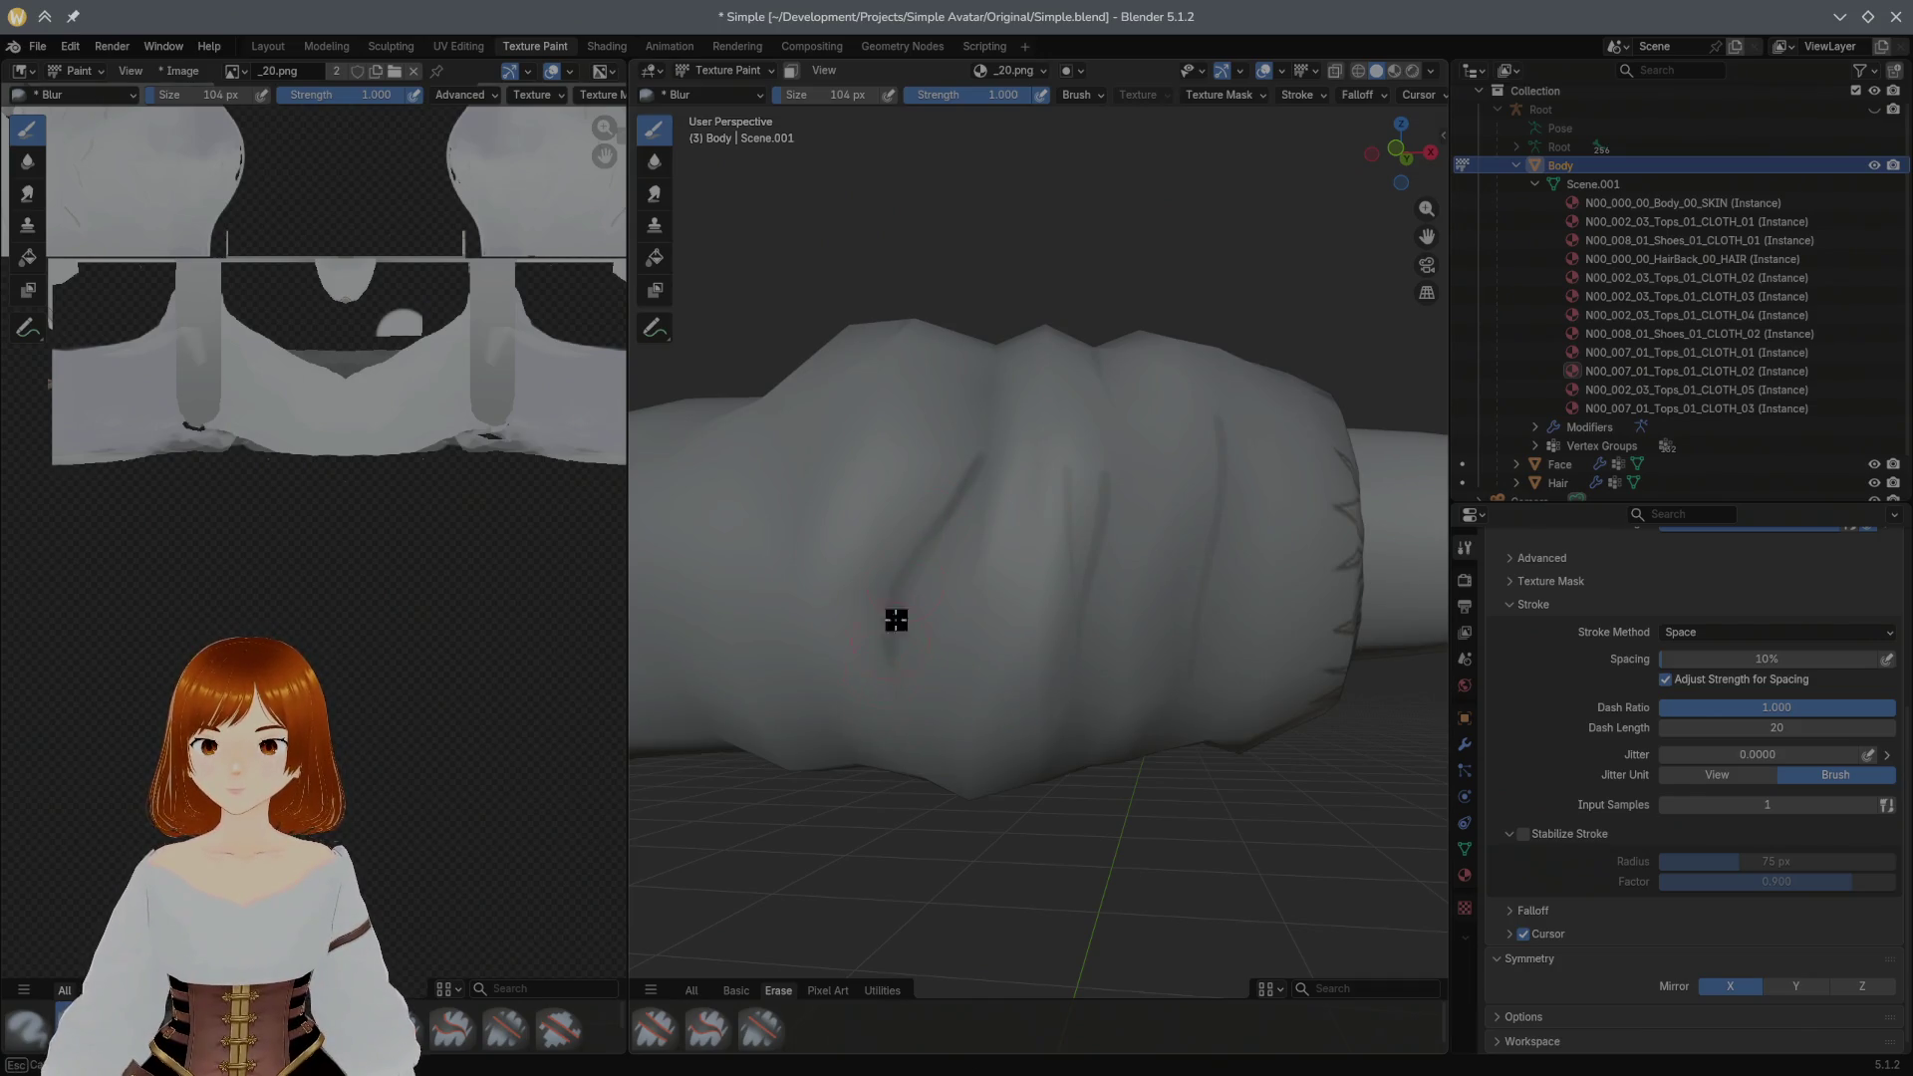
pyautogui.moveTo(871, 634); pyautogui.dragTo(1070, 672)
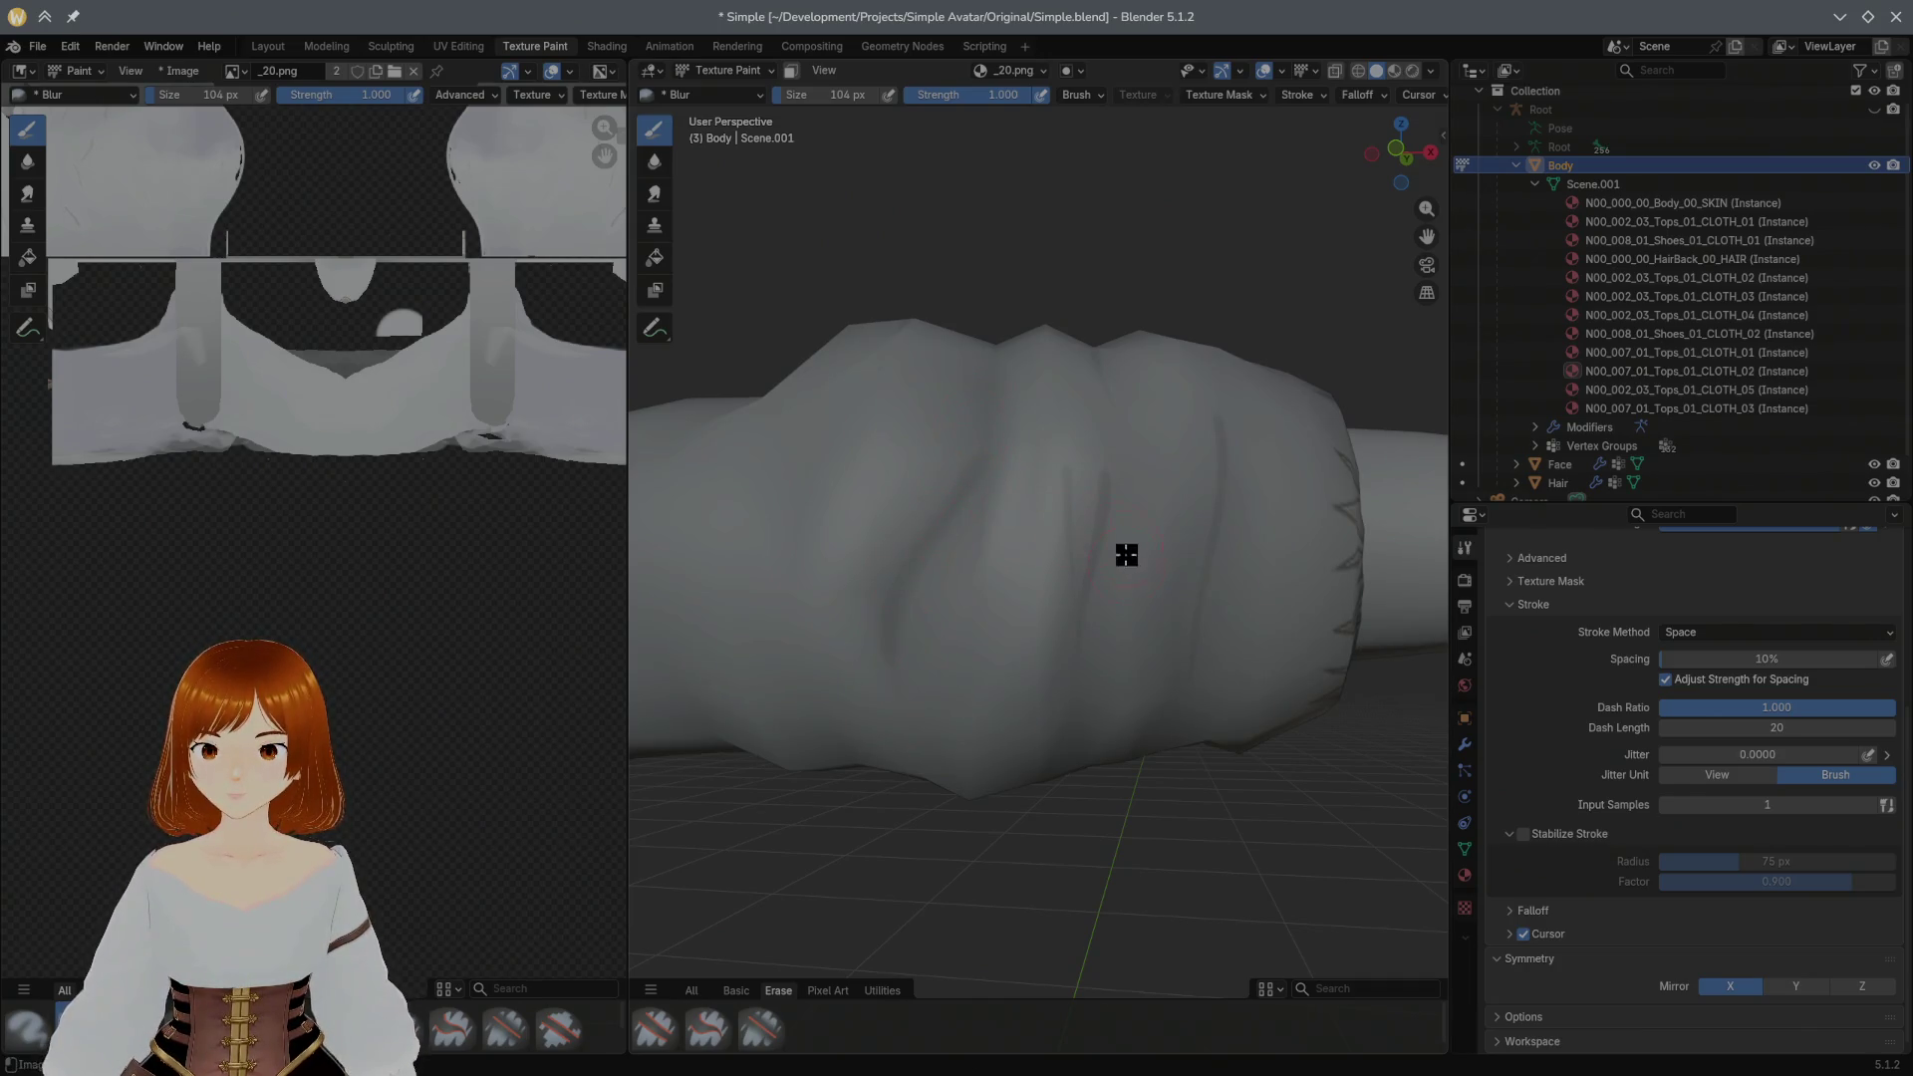
pyautogui.moveTo(1101, 528); pyautogui.dragTo(1088, 544)
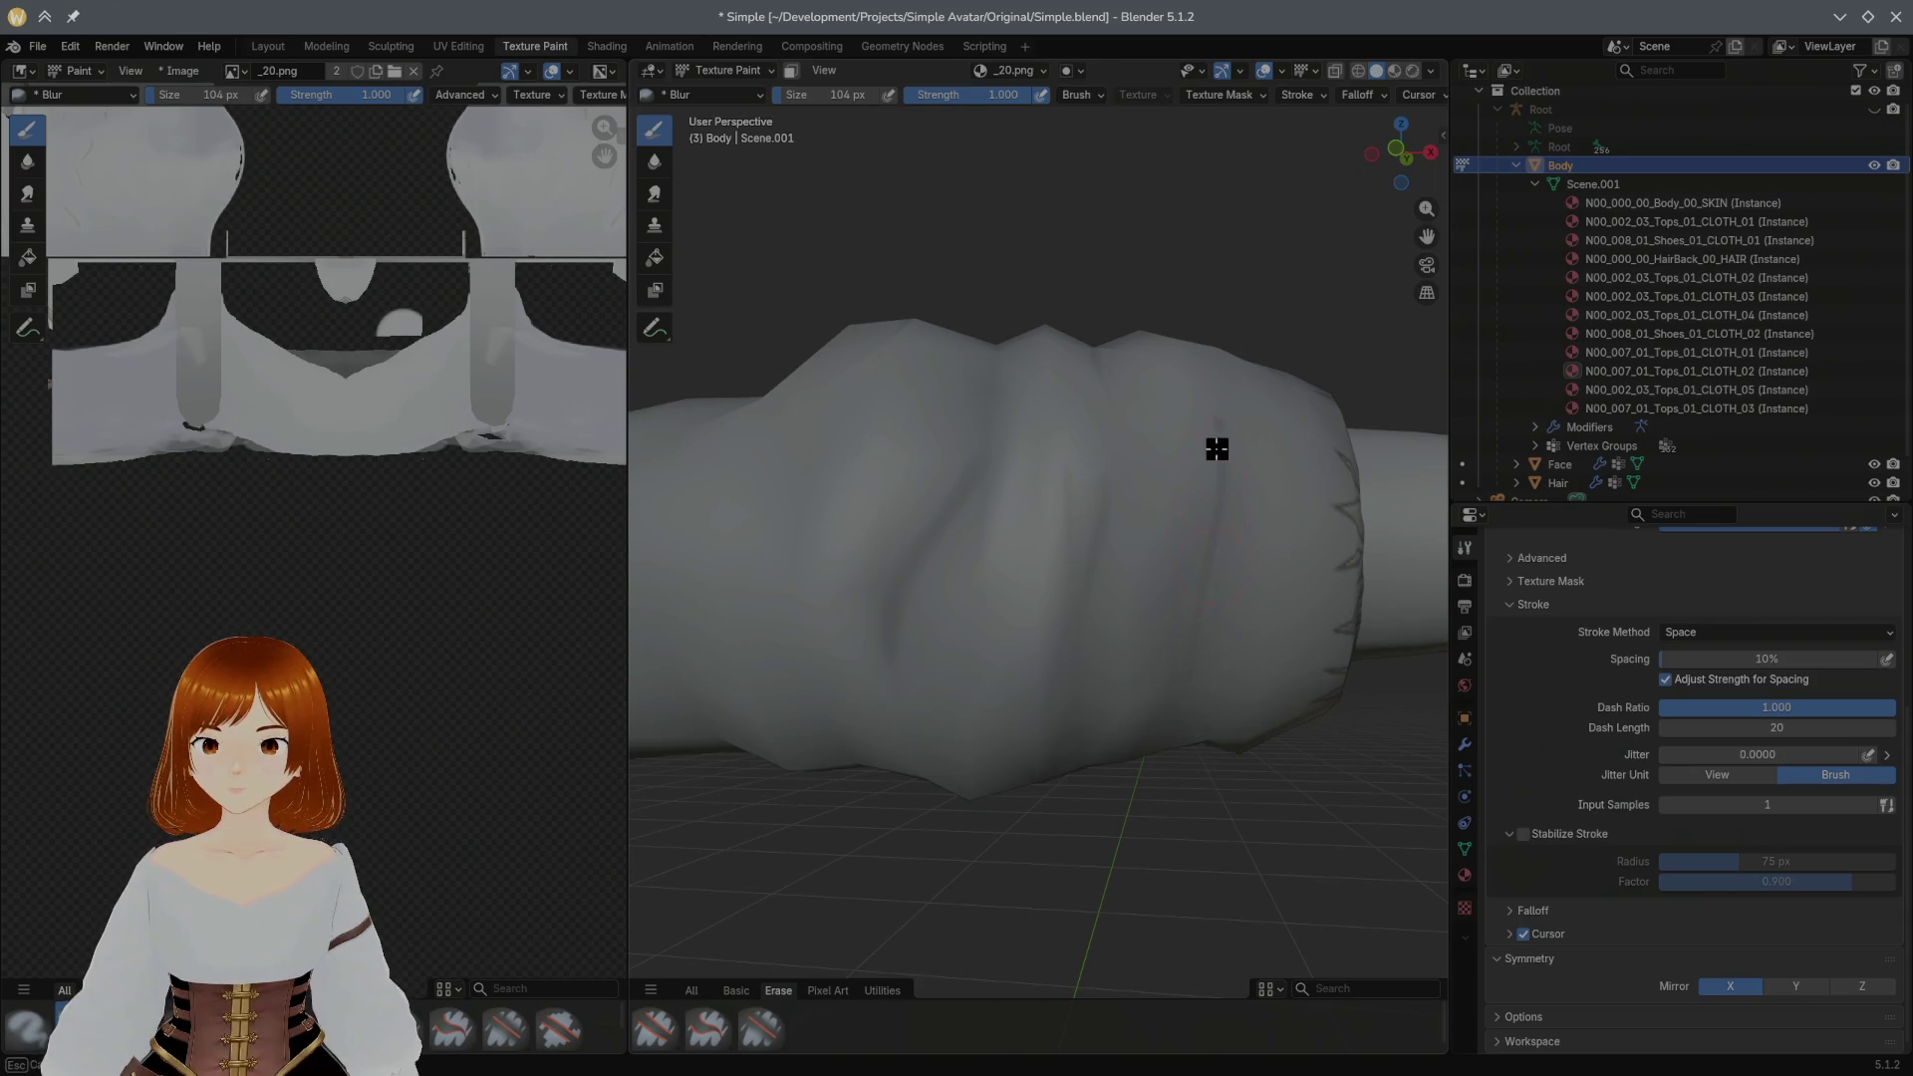
# Step: Blur the creases near the sleeve cuff while orbiting to check from other angles
pyautogui.moveTo(1226, 503); pyautogui.dragTo(1197, 620, button='middle')
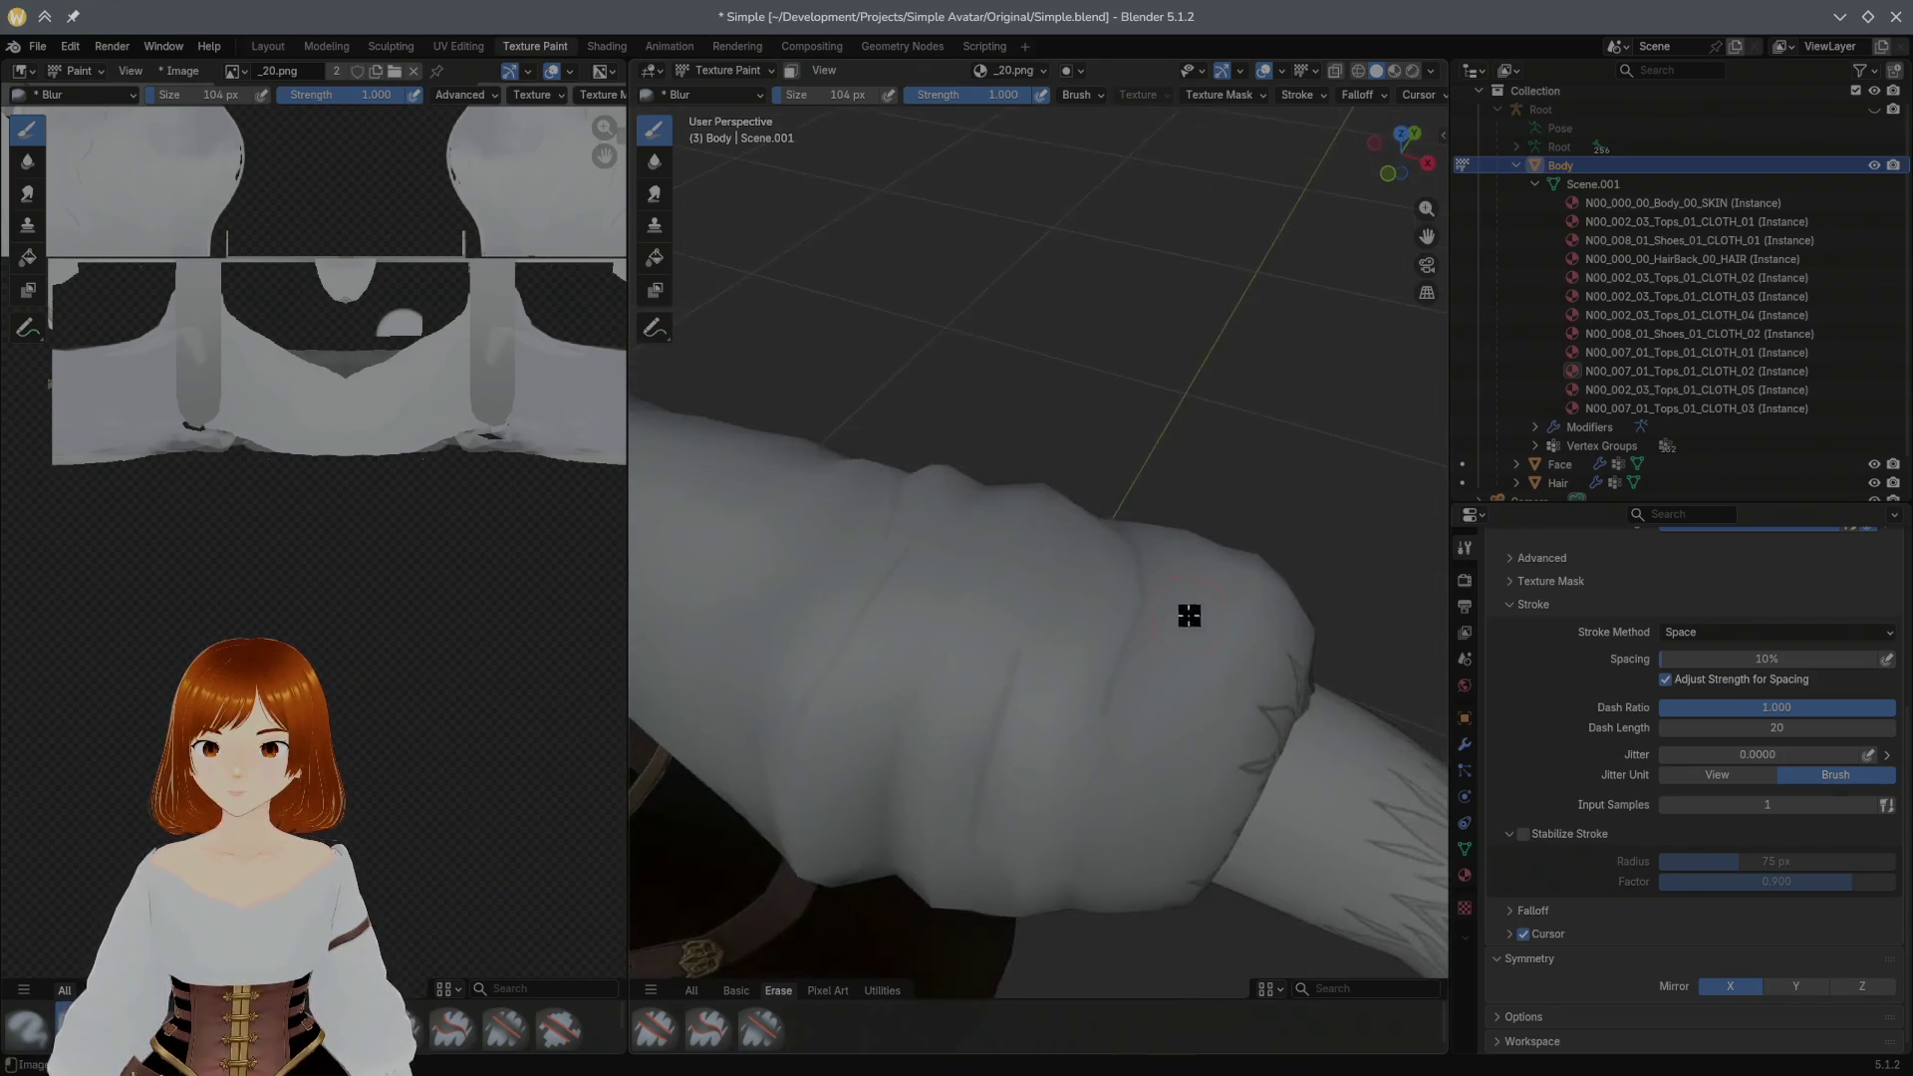
pyautogui.moveTo(978, 848); pyautogui.dragTo(985, 806)
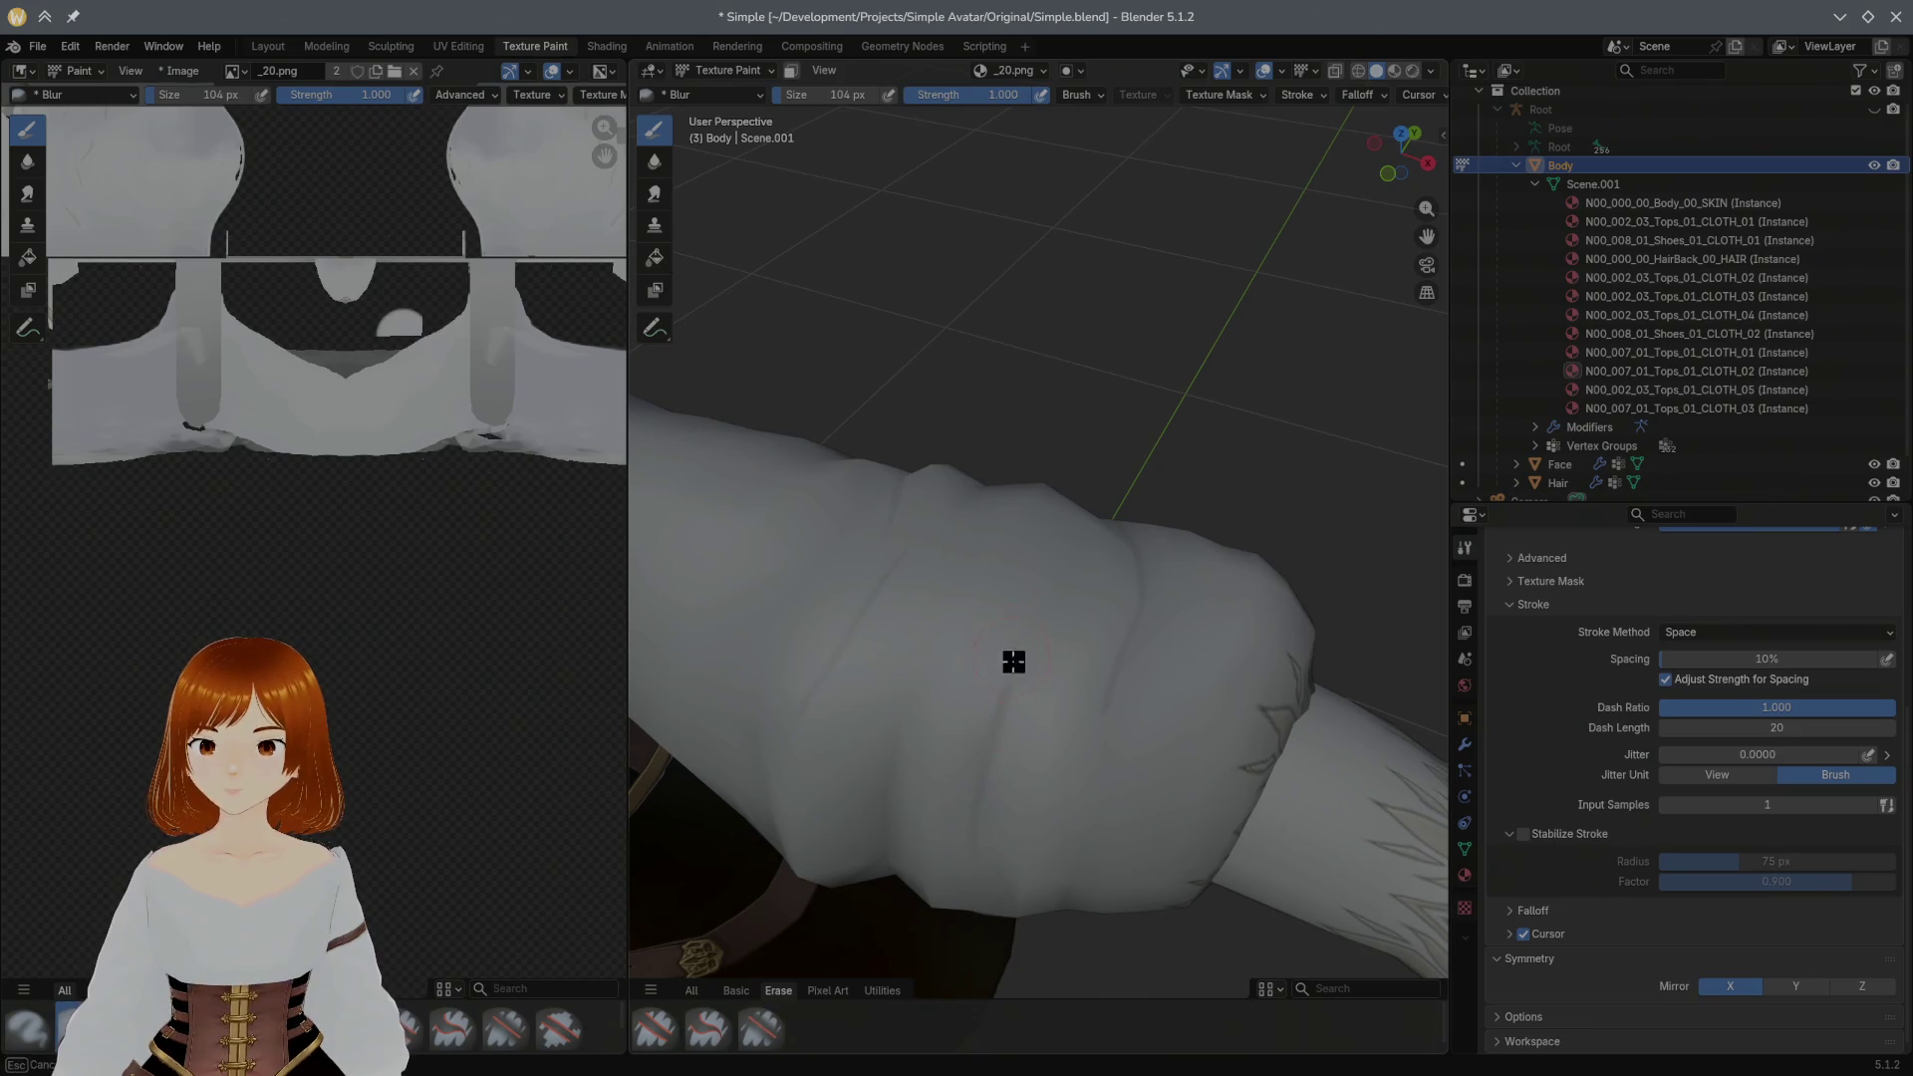
pyautogui.moveTo(1101, 668); pyautogui.dragTo(948, 714, button='middle')
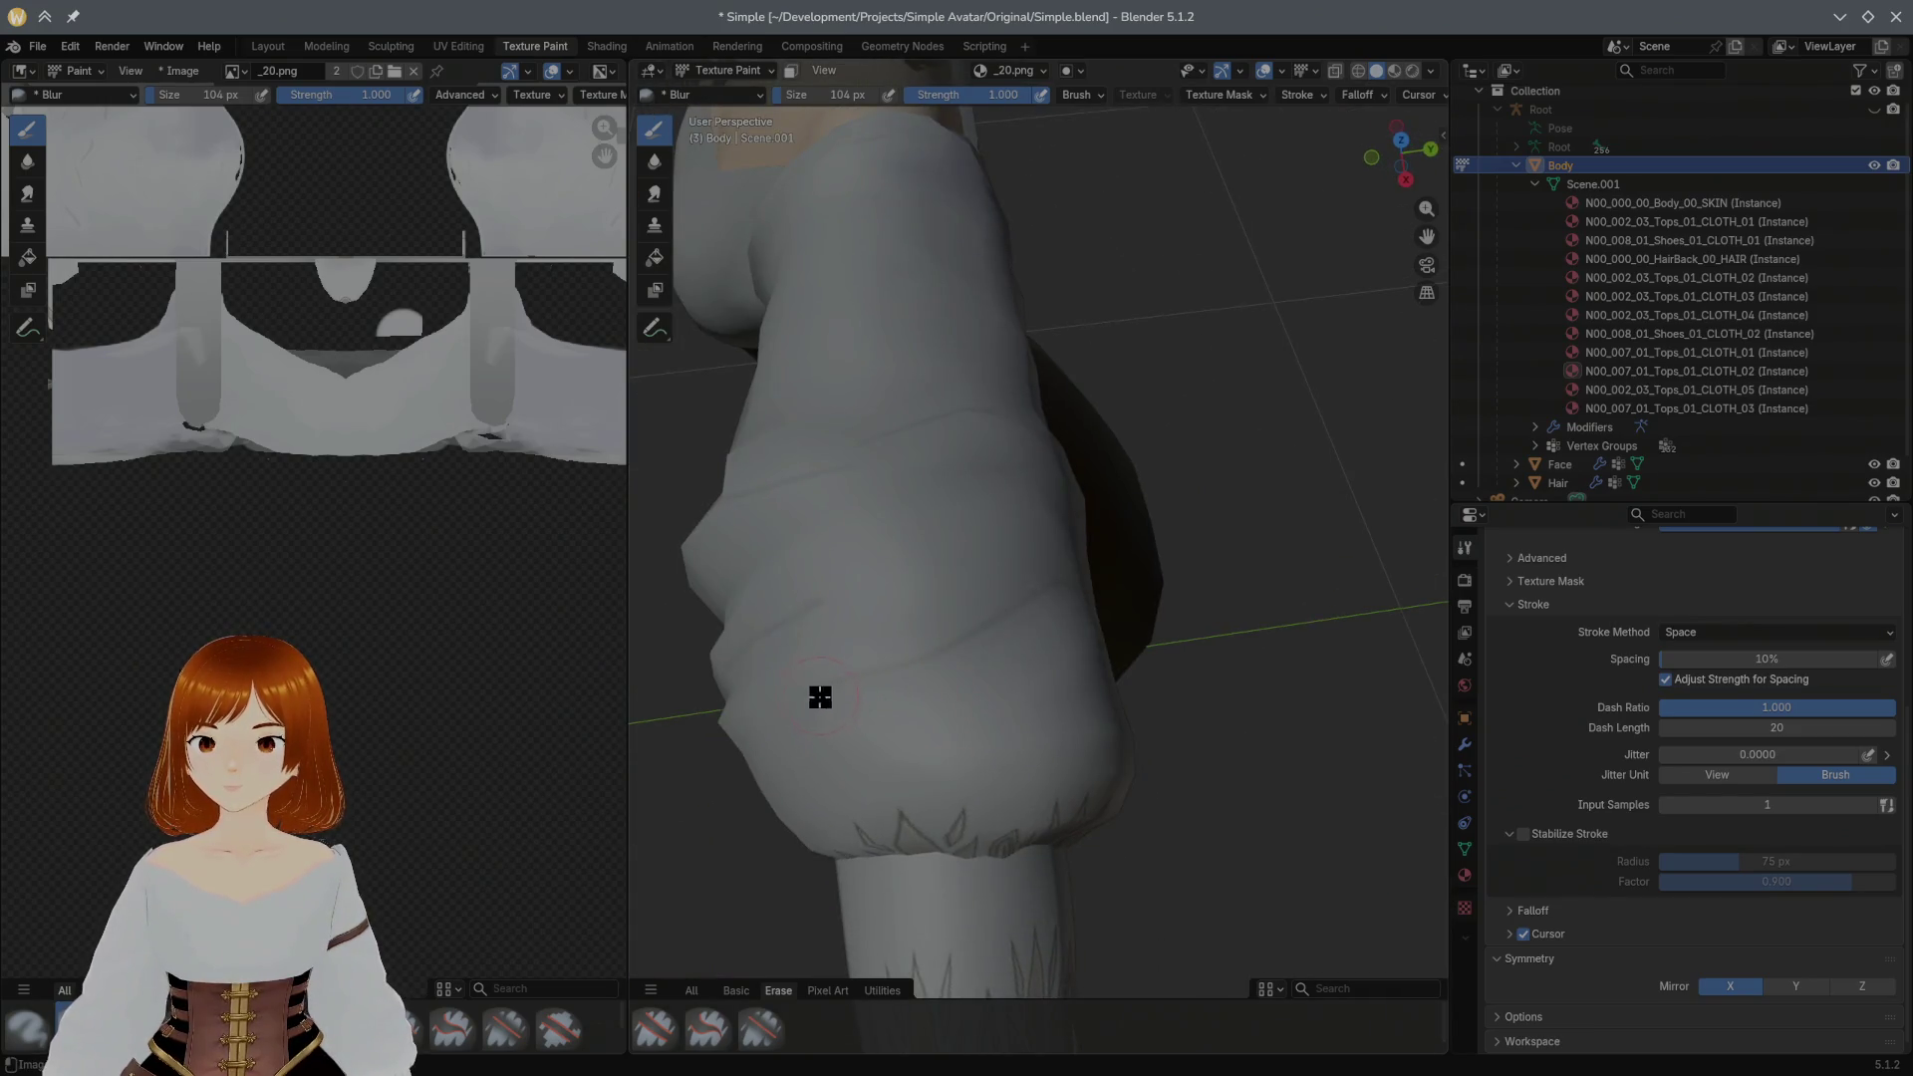
pyautogui.moveTo(1085, 602)
pyautogui.mouseDown(button='middle')
pyautogui.moveTo(907, 482)
pyautogui.moveTo(907, 633)
pyautogui.moveTo(927, 495)
pyautogui.mouseUp(button='middle')
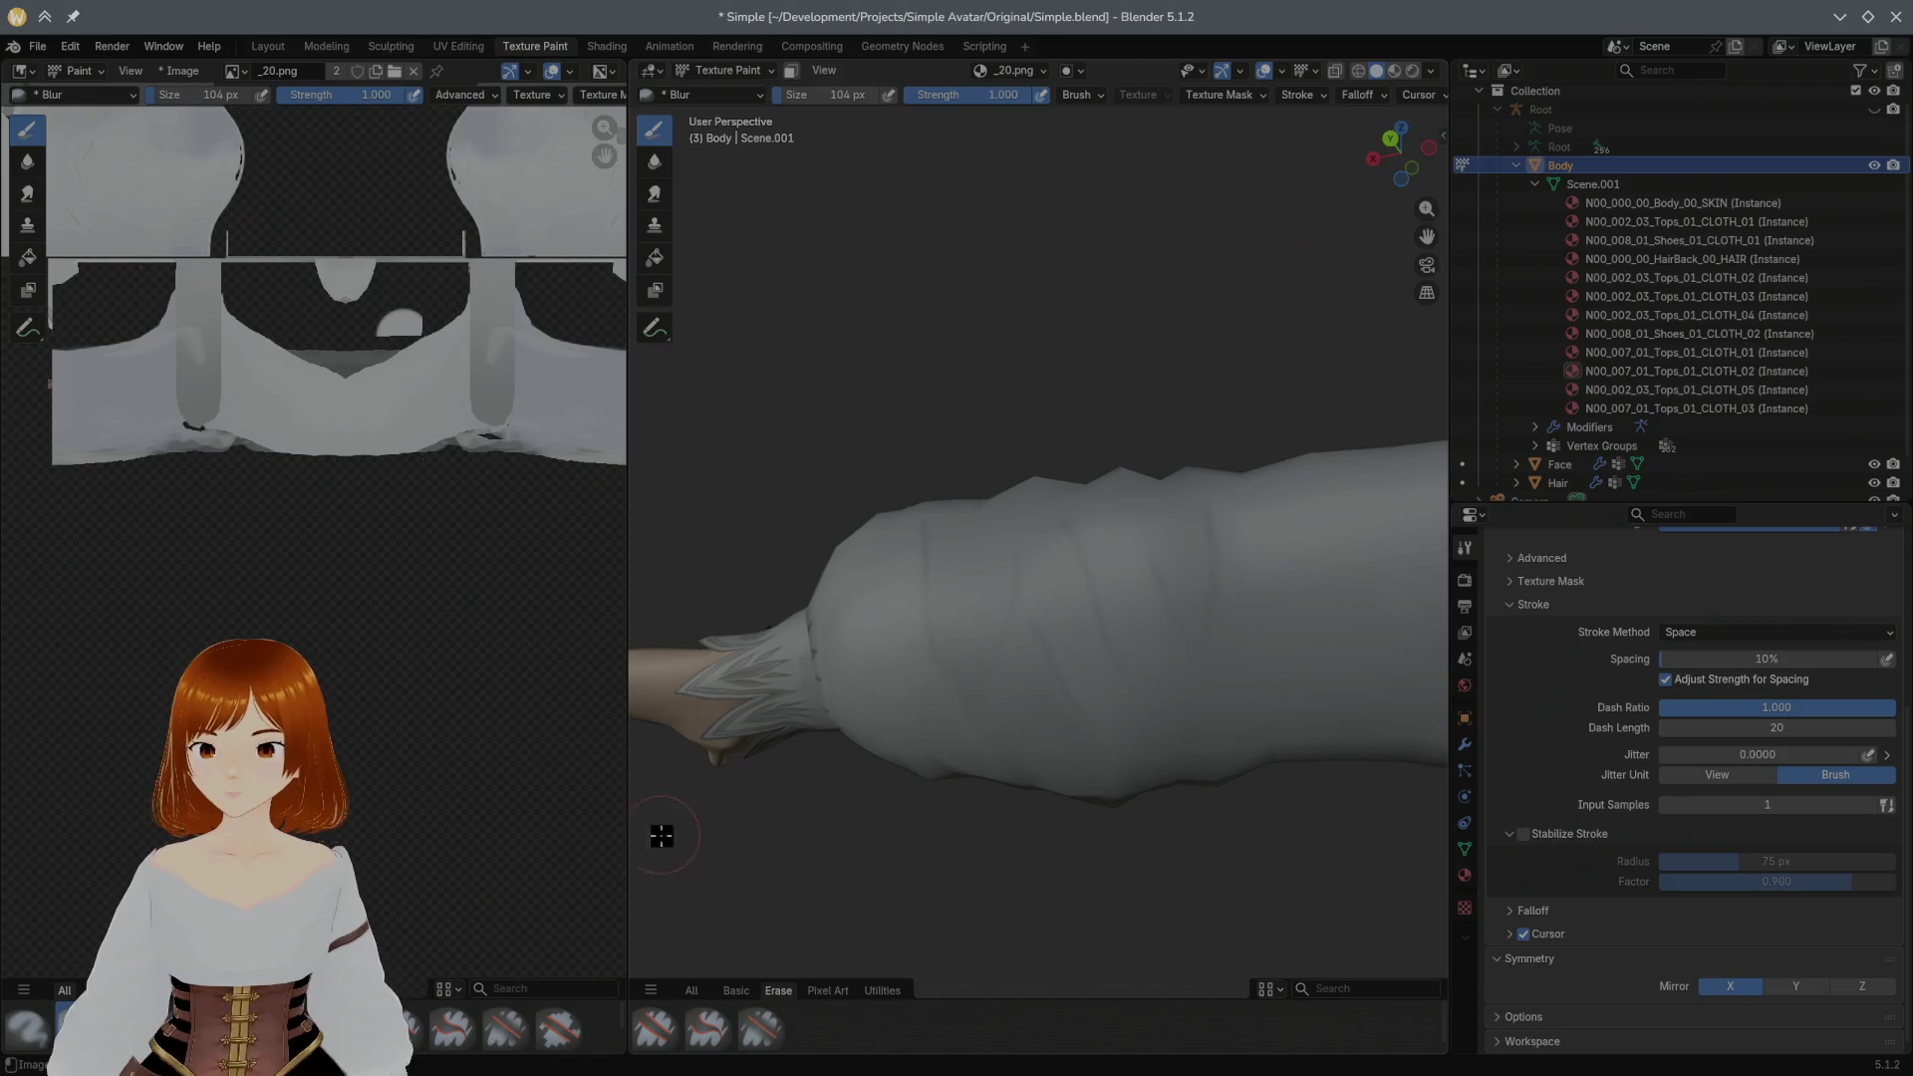
pyautogui.press('shift')
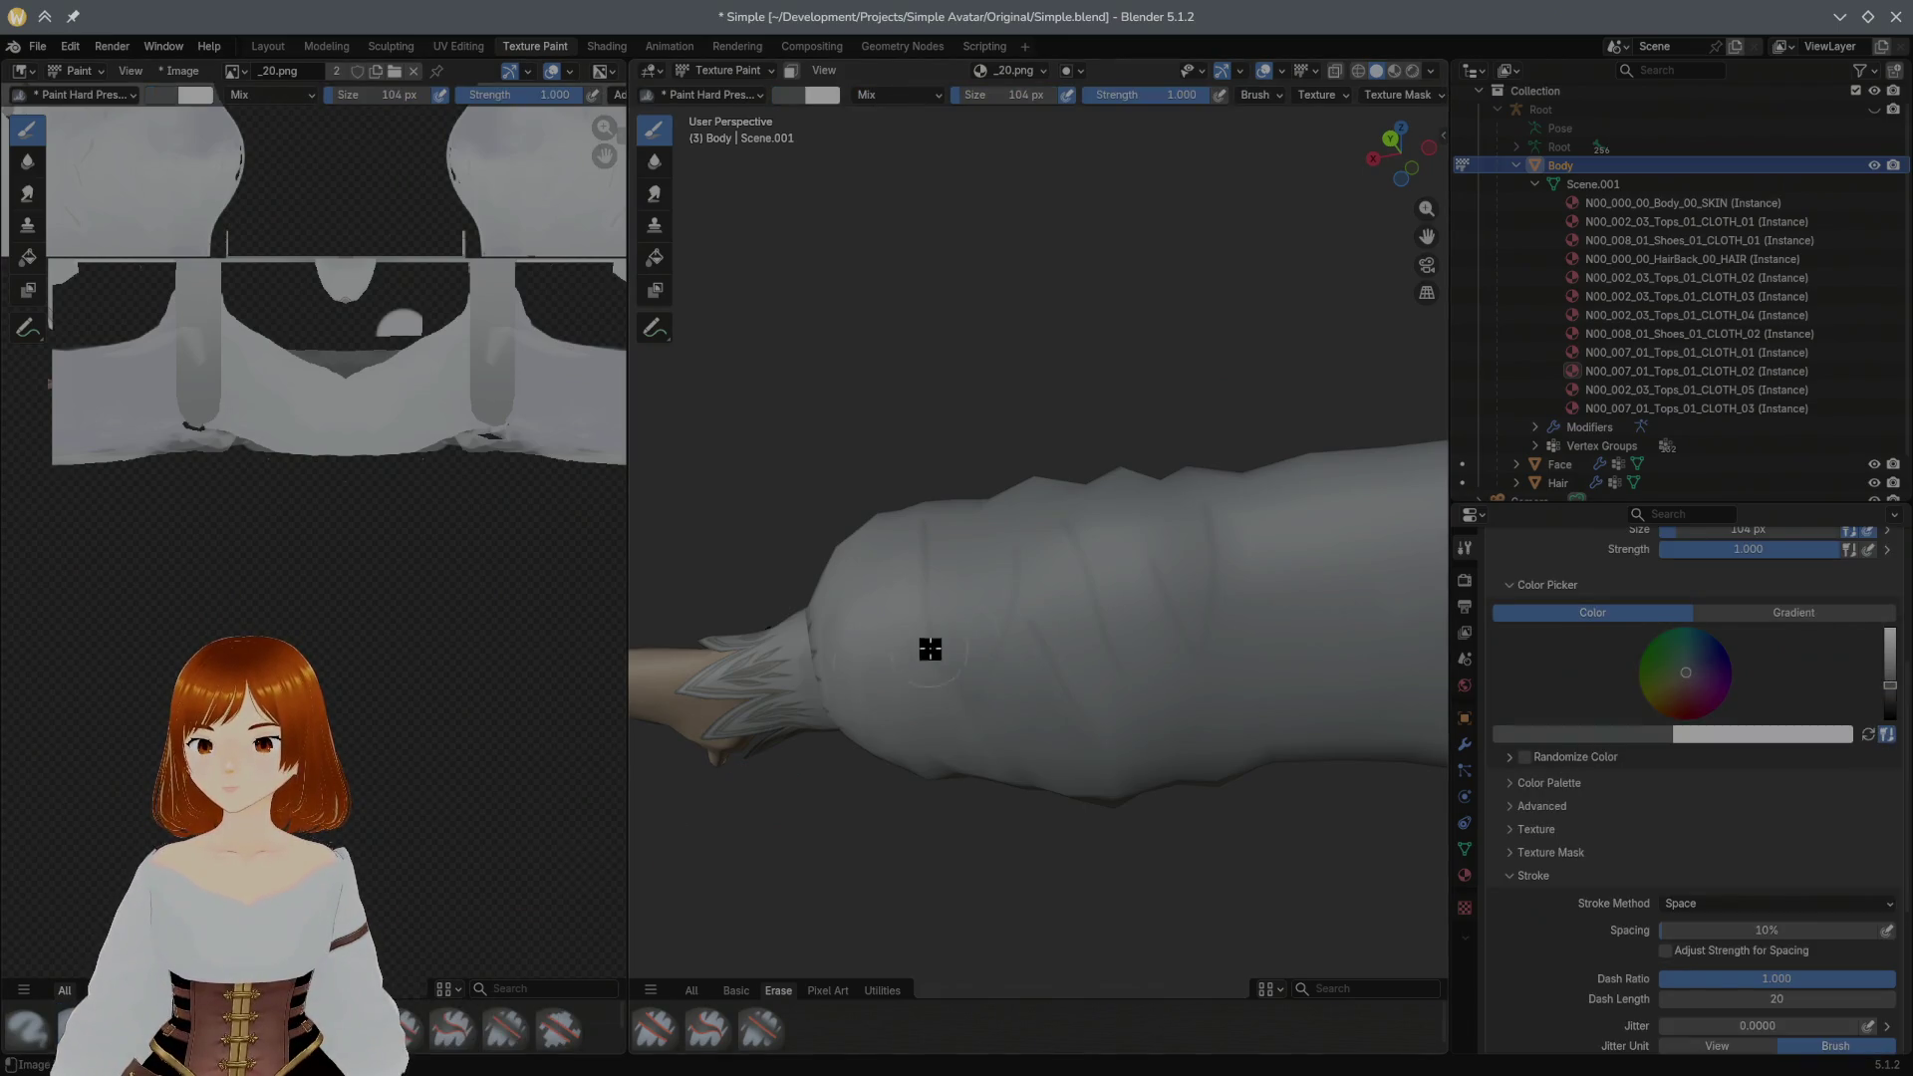
# Step: Reduce the brush to 59 px, switch back to Blur and smooth the sleeve shading from new angles
pyautogui.press('shift')
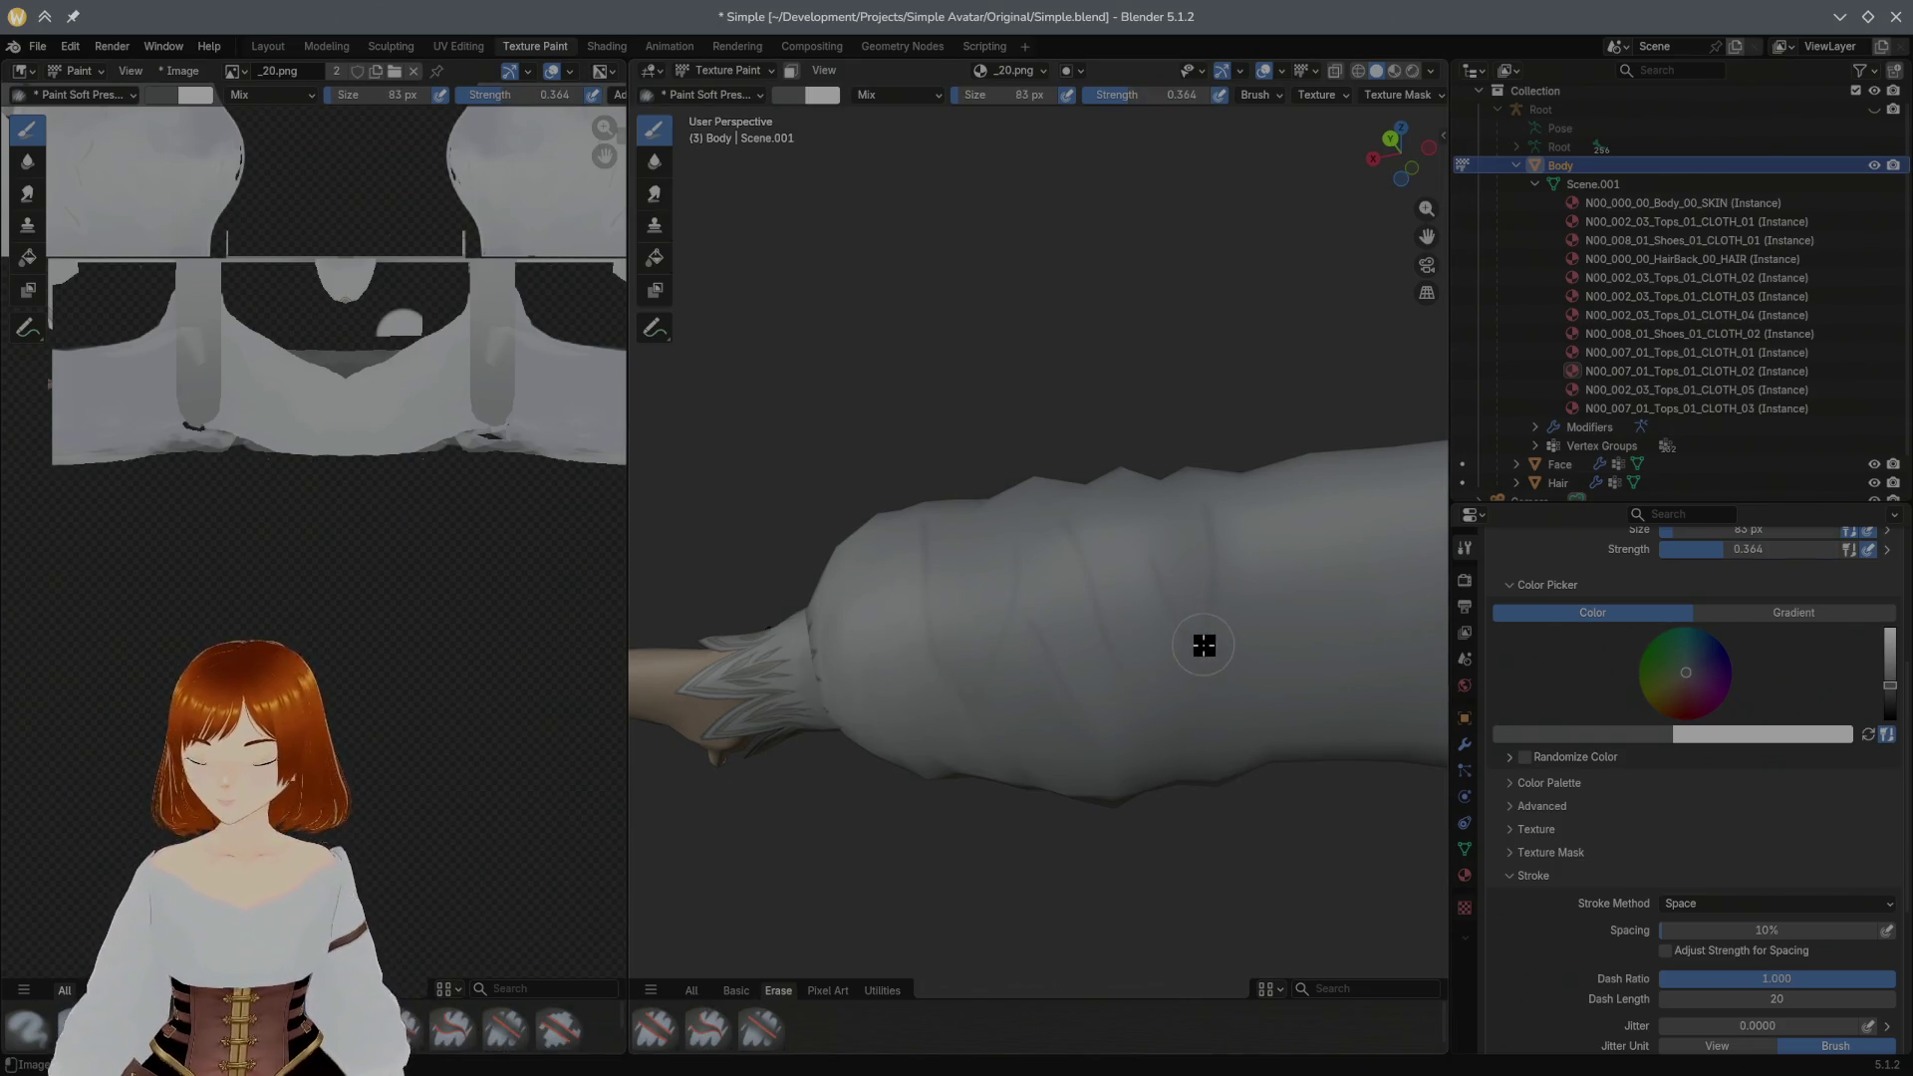
pyautogui.press('[')
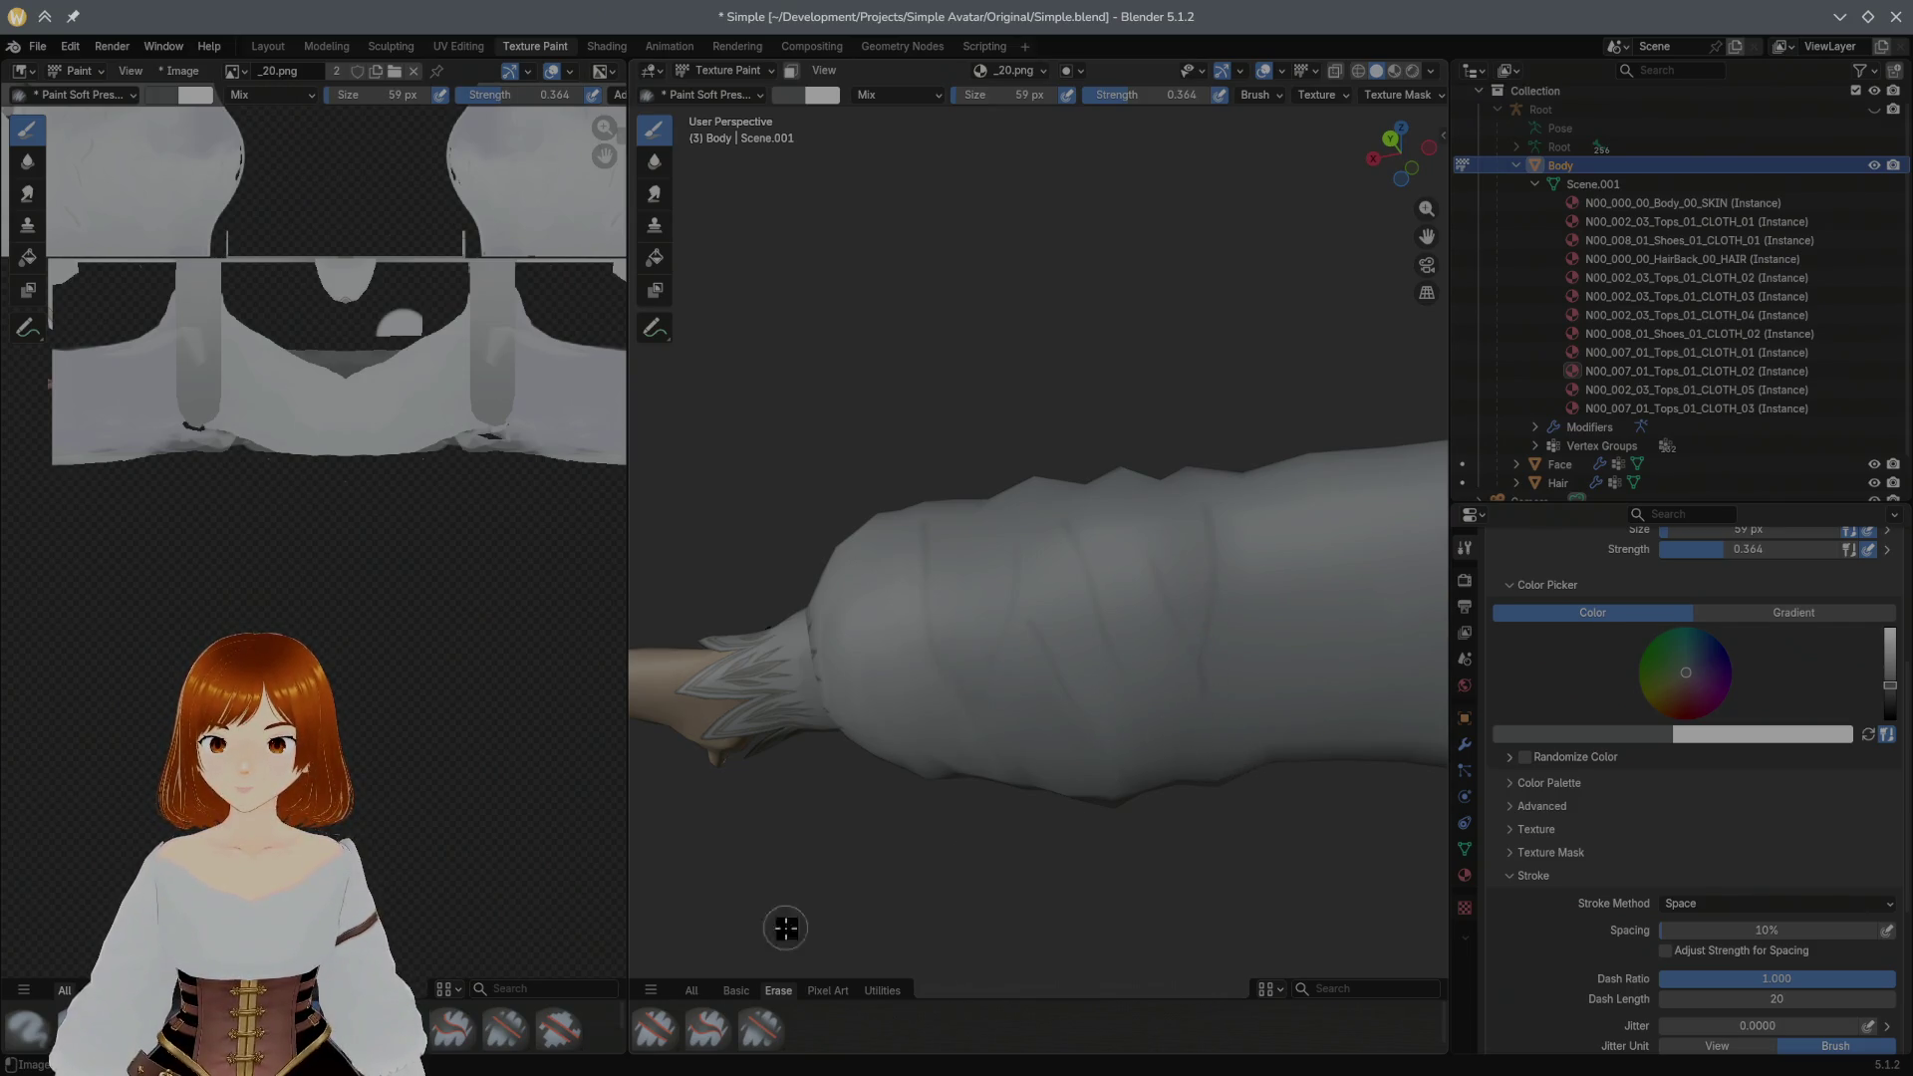
pyautogui.click(68, 1027)
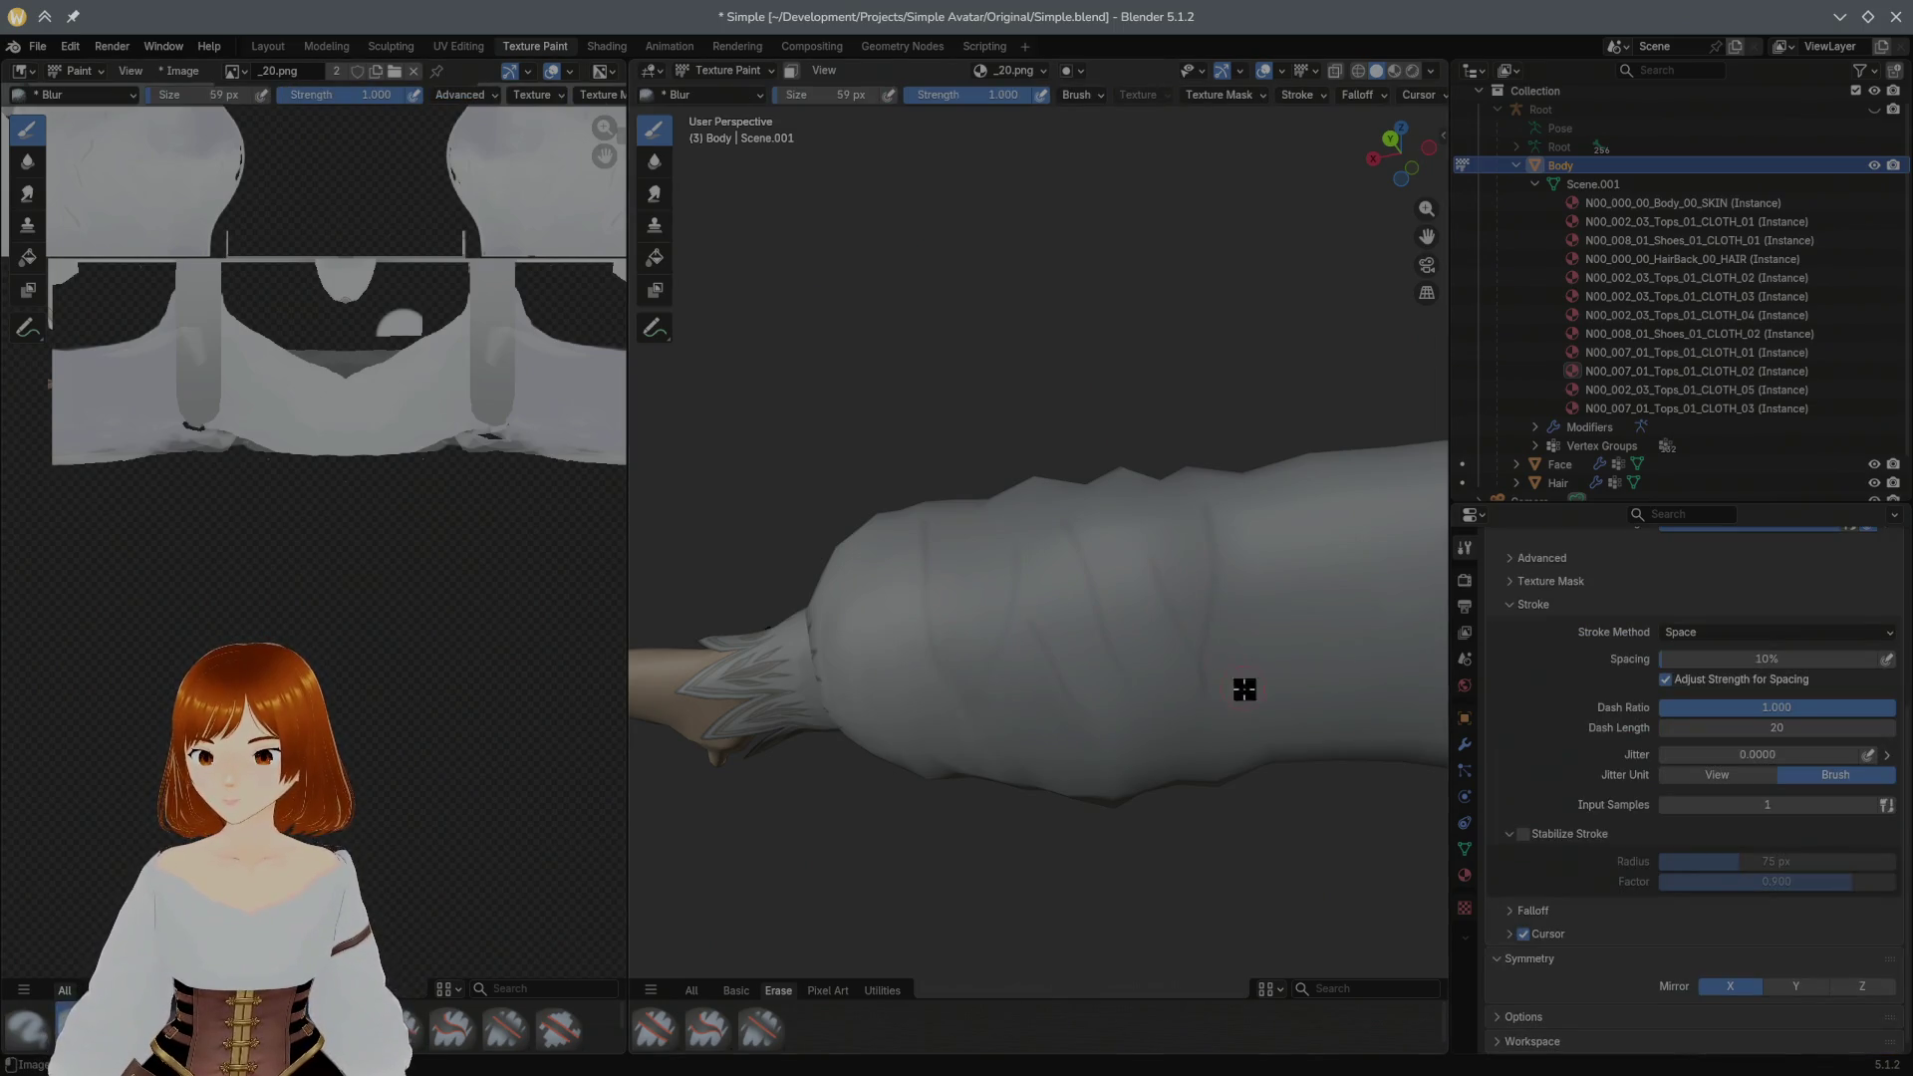
pyautogui.moveTo(1202, 671)
pyautogui.mouseDown(button='middle')
pyautogui.moveTo(1239, 672)
pyautogui.moveTo(1282, 789)
pyautogui.moveTo(1282, 627)
pyautogui.mouseUp(button='middle')
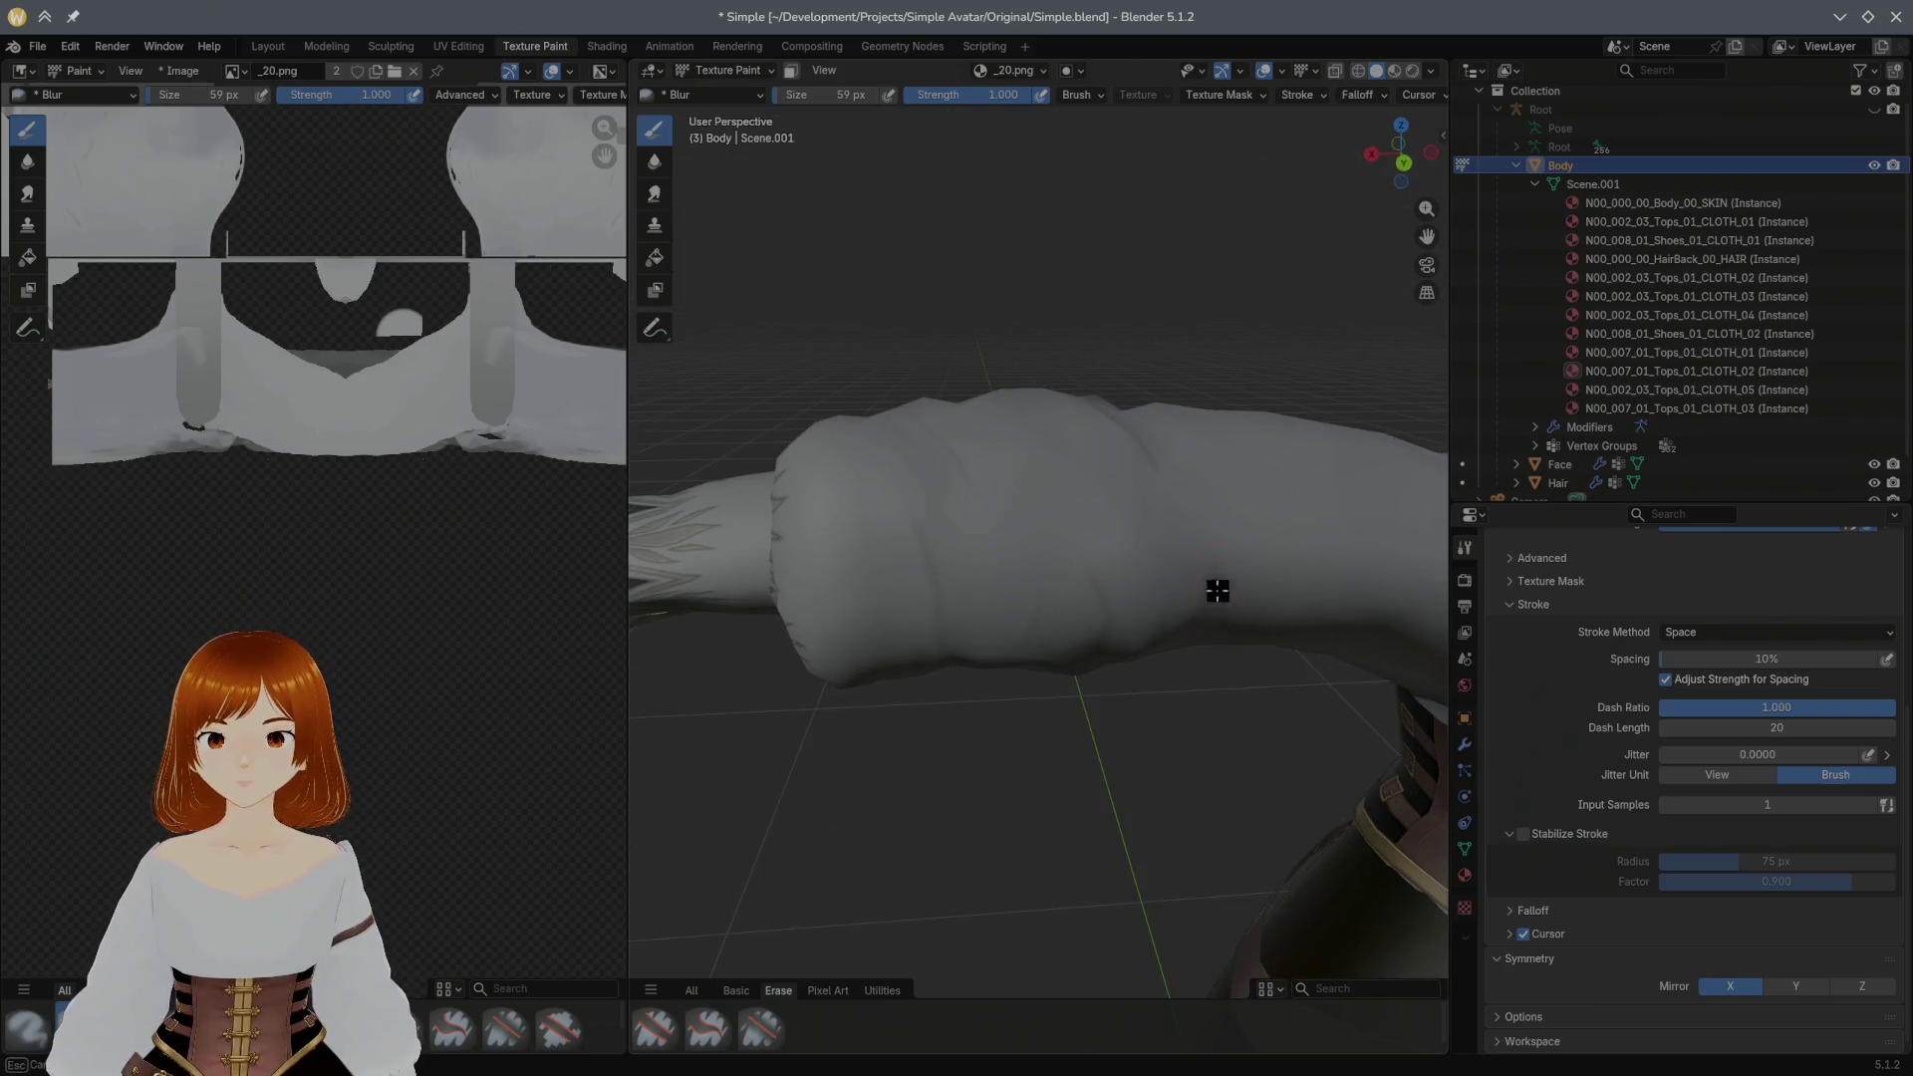
pyautogui.moveTo(1222, 561); pyautogui.dragTo(1198, 514, button='middle')
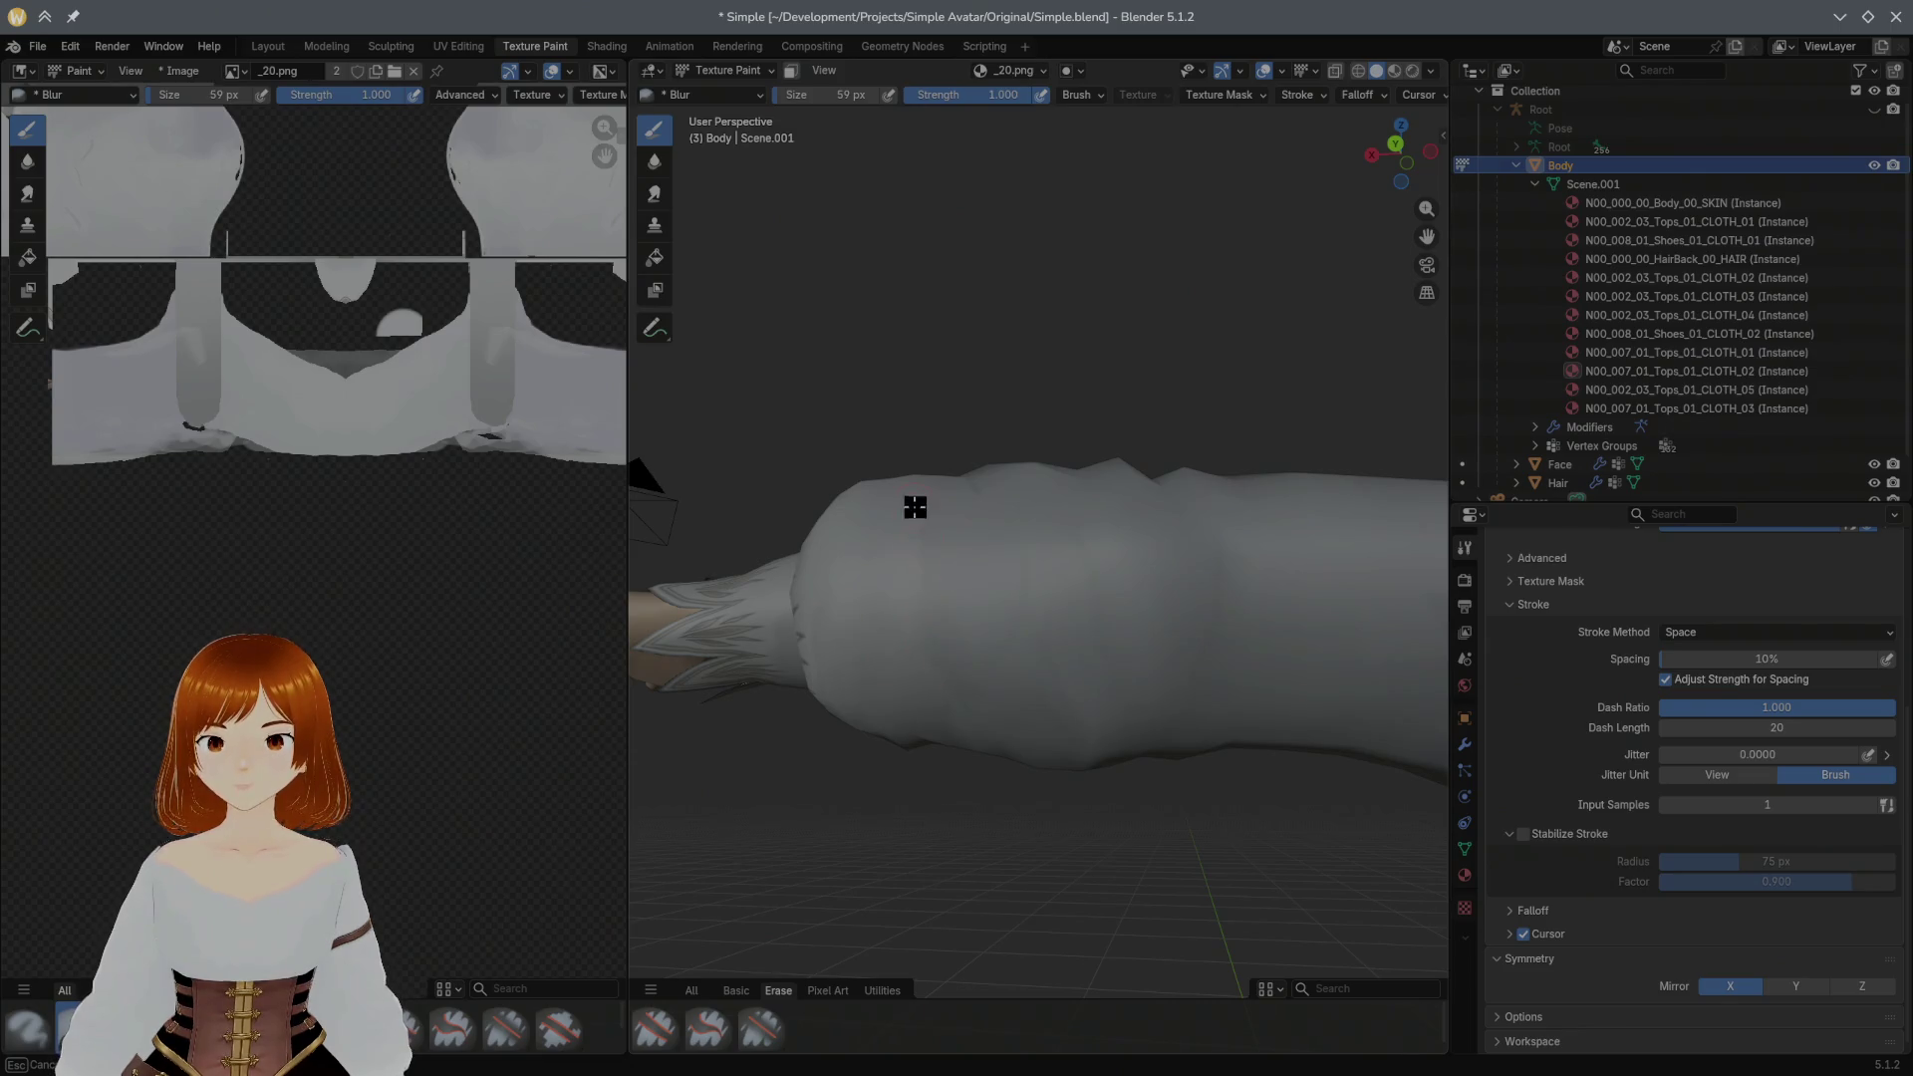
pyautogui.moveTo(973, 582); pyautogui.dragTo(1038, 726, button='middle')
pyautogui.moveTo(983, 555)
pyautogui.mouseDown(button='middle')
pyautogui.moveTo(1230, 575)
pyautogui.moveTo(1316, 607)
pyautogui.mouseUp(button='middle')
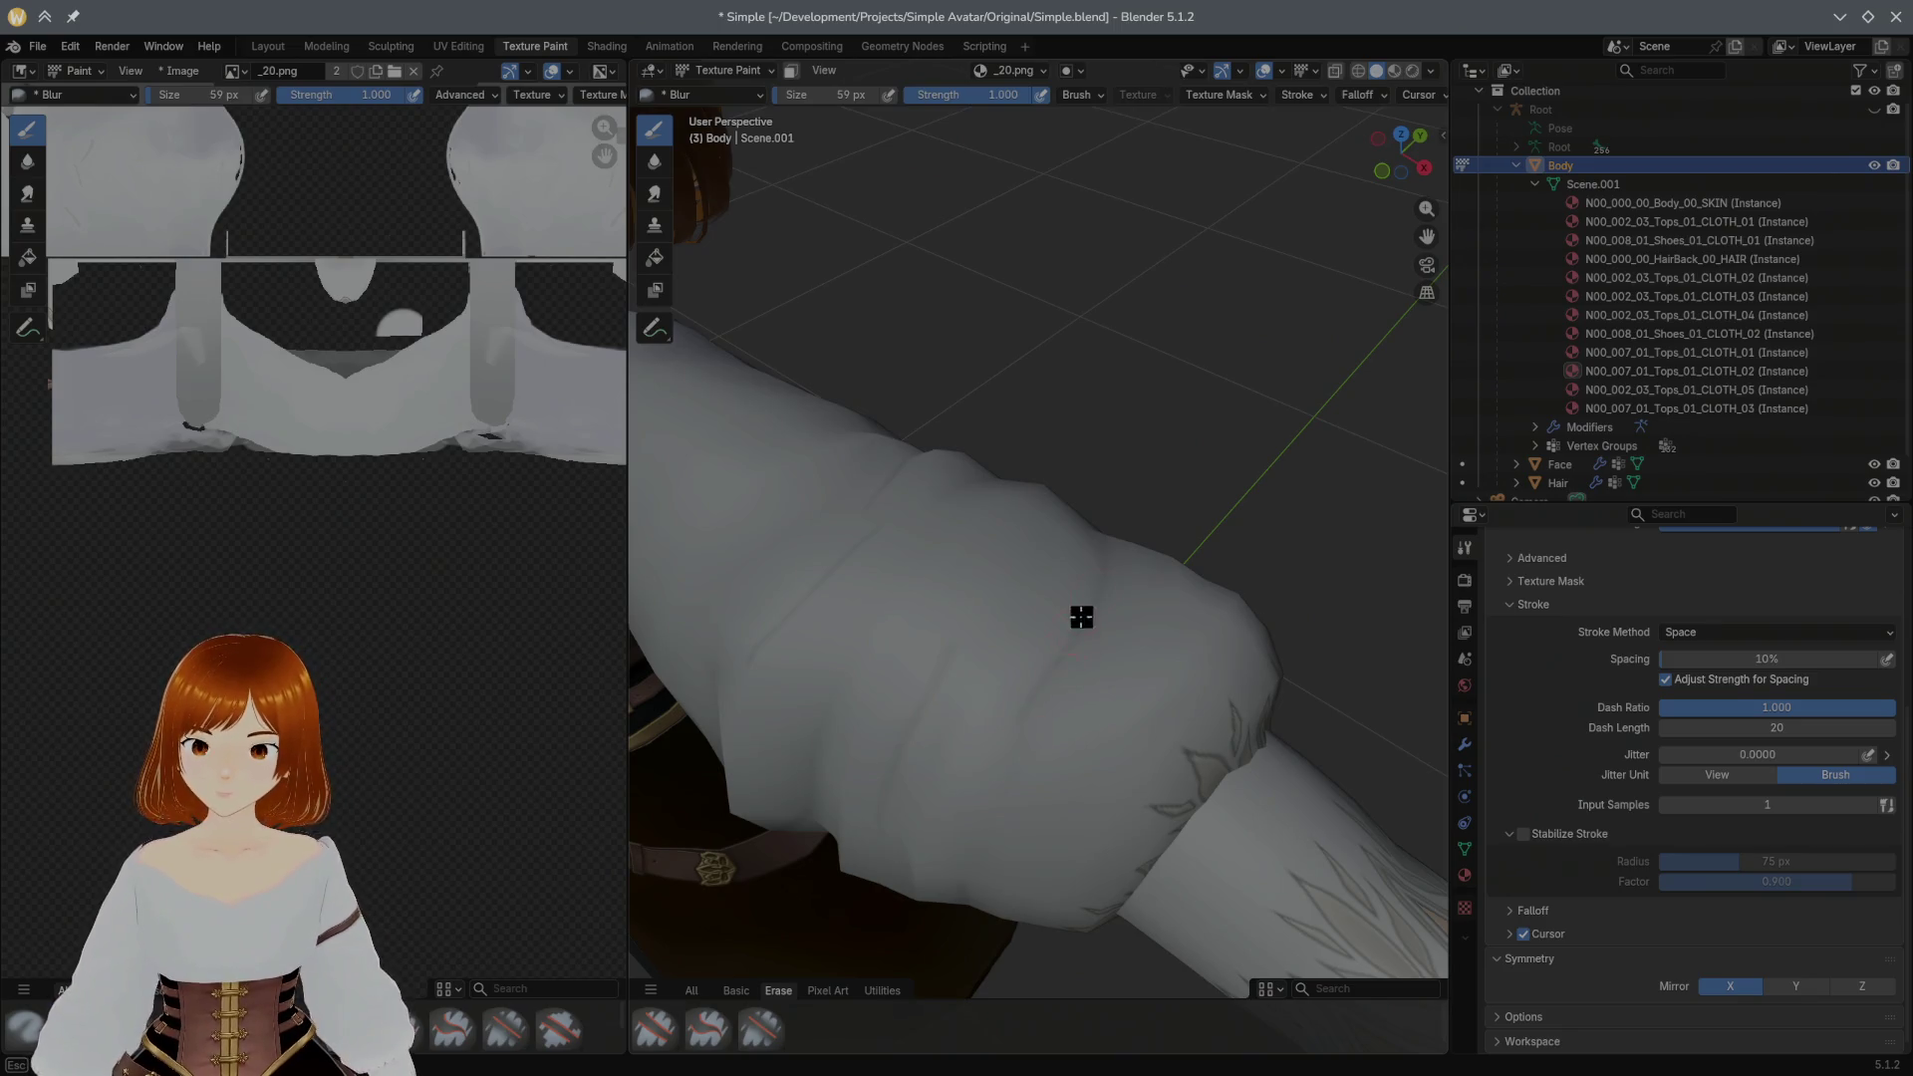
# Step: Orbit to review the evenly smoothed sleeve, then return to the Paint Soft brush
pyautogui.moveTo(1068, 662)
pyautogui.mouseDown(button='middle')
pyautogui.moveTo(1012, 693)
pyautogui.moveTo(1106, 632)
pyautogui.moveTo(1162, 521)
pyautogui.moveTo(1086, 594)
pyautogui.mouseUp(button='middle')
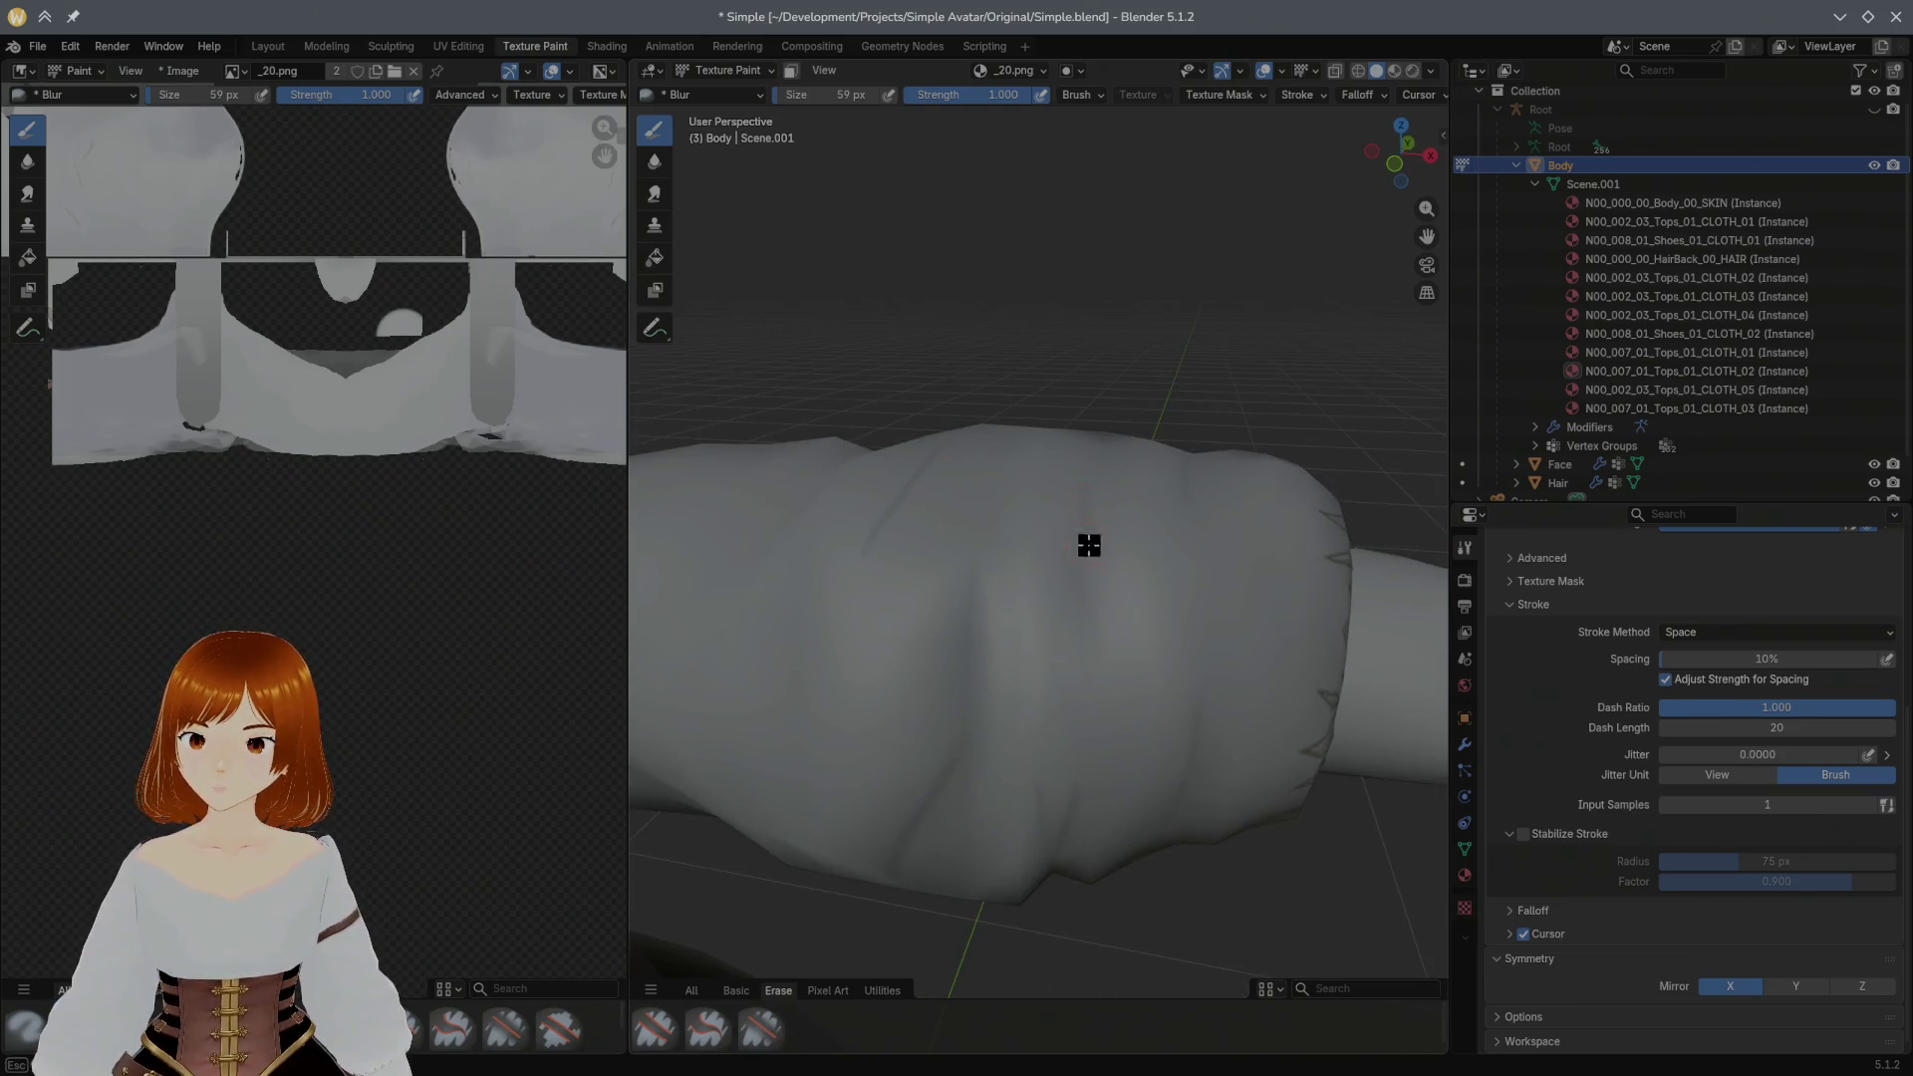
pyautogui.moveTo(999, 729); pyautogui.dragTo(1020, 612, button='middle')
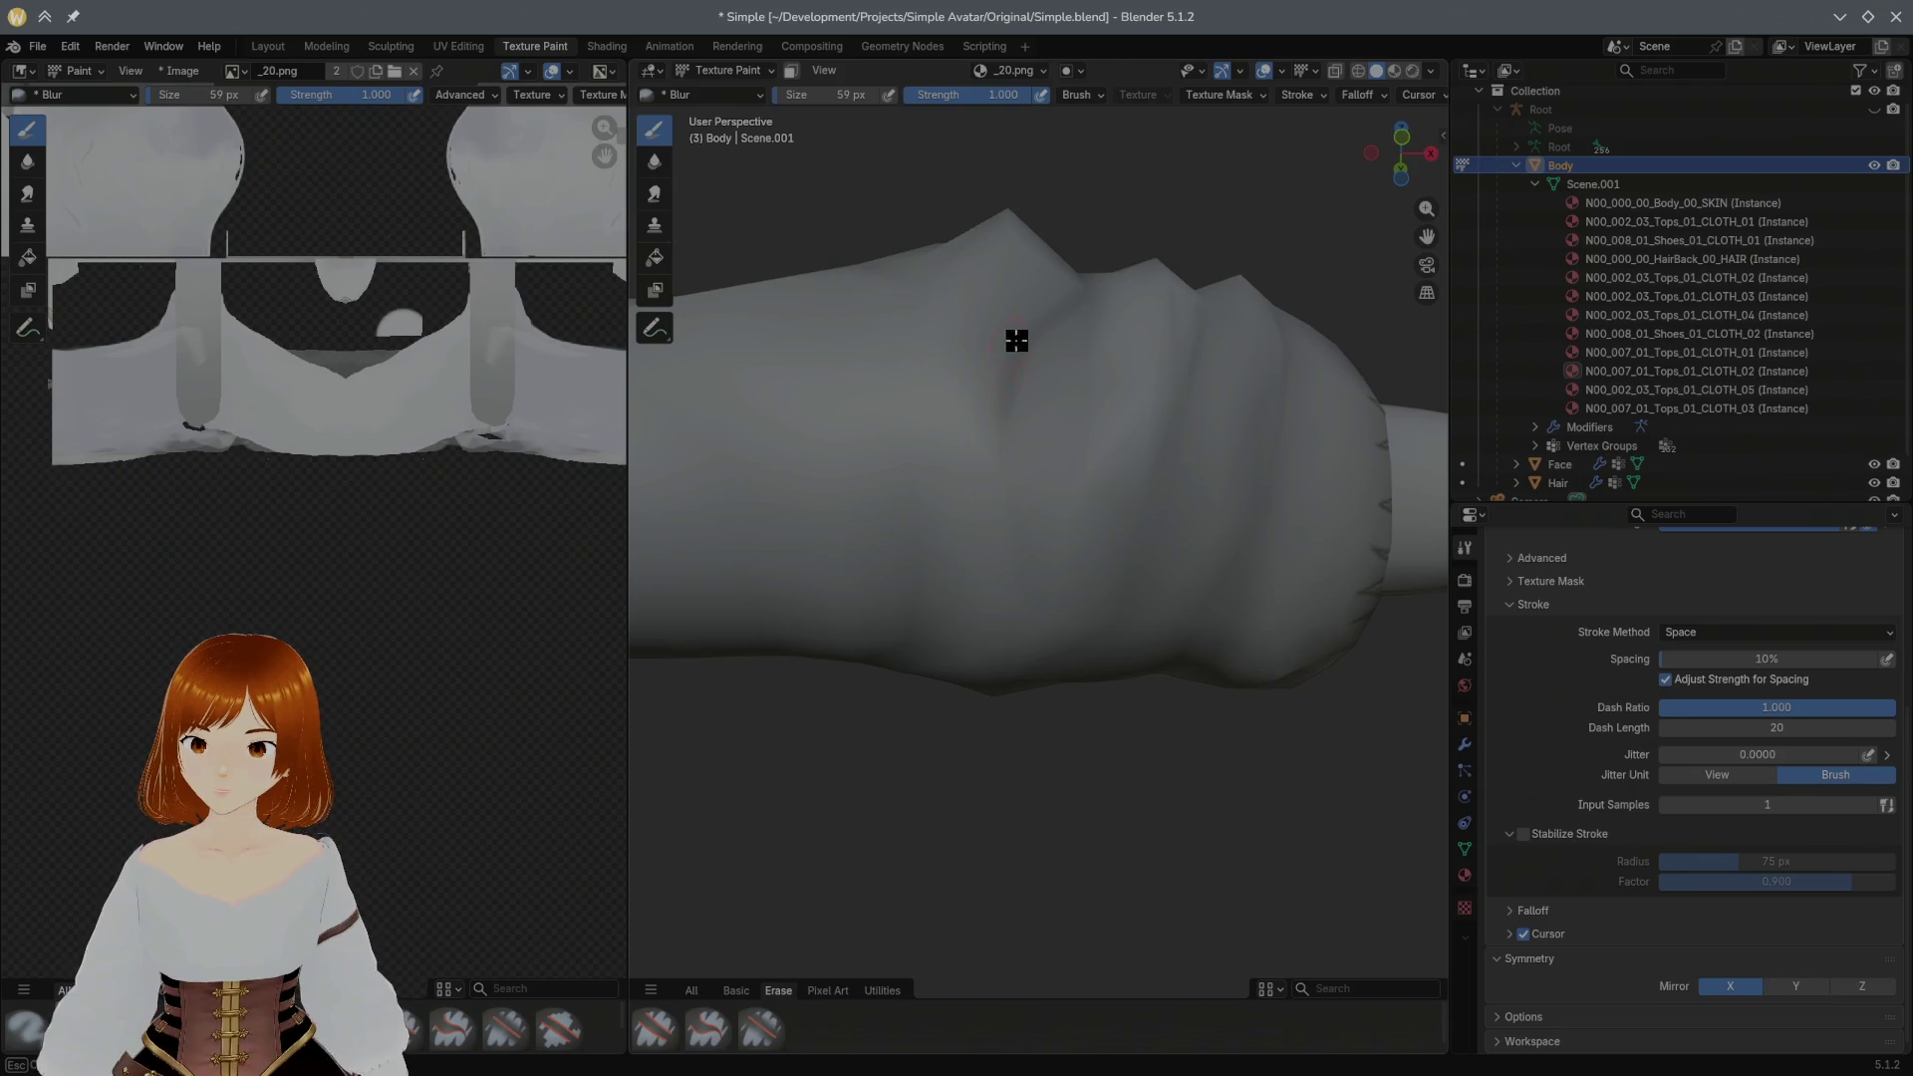
pyautogui.moveTo(1193, 342); pyautogui.dragTo(1102, 449, button='middle')
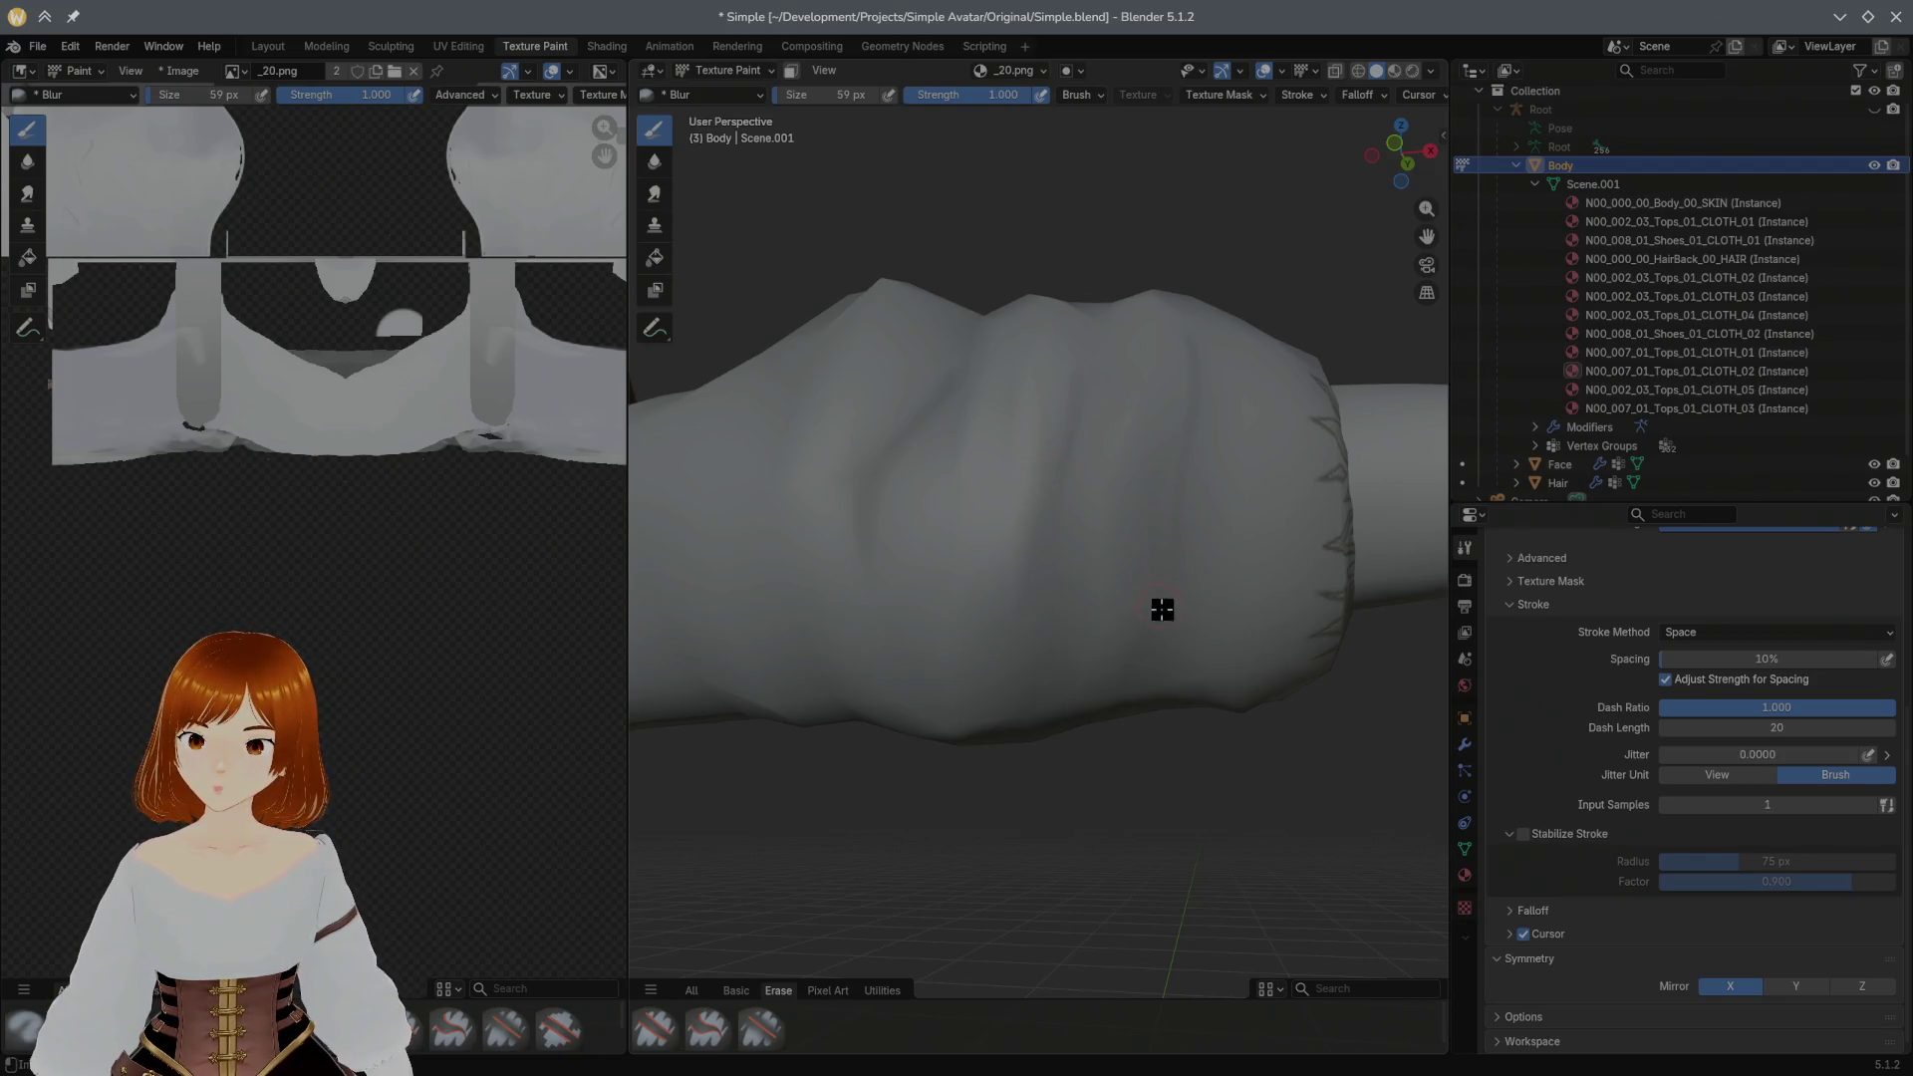
pyautogui.moveTo(1217, 510)
pyautogui.mouseDown(button='middle')
pyautogui.moveTo(1103, 572)
pyautogui.moveTo(842, 473)
pyautogui.mouseUp(button='middle')
pyautogui.moveTo(1047, 577)
pyautogui.mouseDown(button='middle')
pyautogui.moveTo(1051, 651)
pyautogui.moveTo(1410, 633)
pyautogui.mouseUp(button='middle')
pyautogui.moveTo(1047, 585)
pyautogui.mouseDown(button='middle')
pyautogui.moveTo(1230, 632)
pyautogui.moveTo(1133, 755)
pyautogui.moveTo(1050, 667)
pyautogui.moveTo(1180, 603)
pyautogui.moveTo(1176, 573)
pyautogui.moveTo(1205, 548)
pyautogui.moveTo(1086, 585)
pyautogui.moveTo(1140, 573)
pyautogui.moveTo(1102, 612)
pyautogui.moveTo(998, 613)
pyautogui.mouseUp(button='middle')
pyautogui.press('shift')
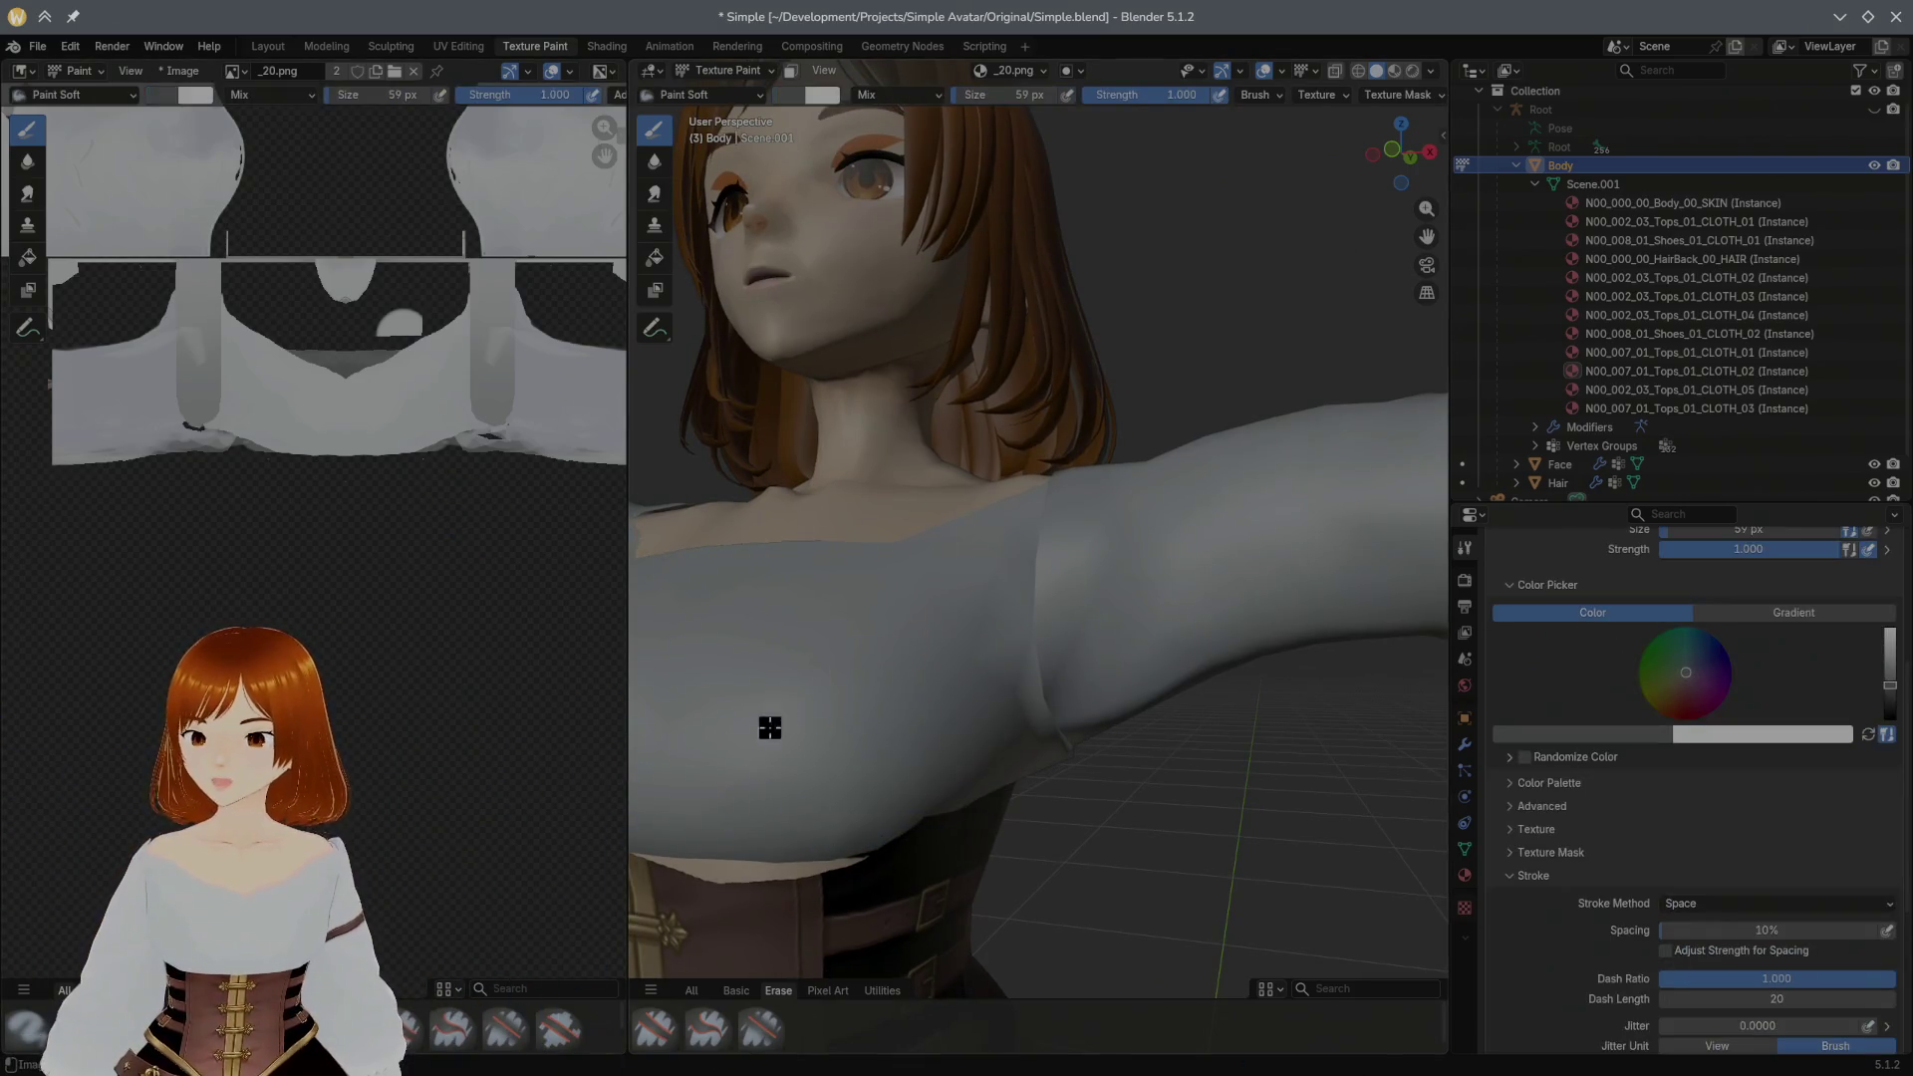
# Step: Orbit around the shoulder and sleeve and raise the brush size to 88 px
pyautogui.moveTo(971, 722); pyautogui.dragTo(1012, 610, button='middle')
pyautogui.moveTo(1098, 662); pyautogui.dragTo(1065, 767, button='middle')
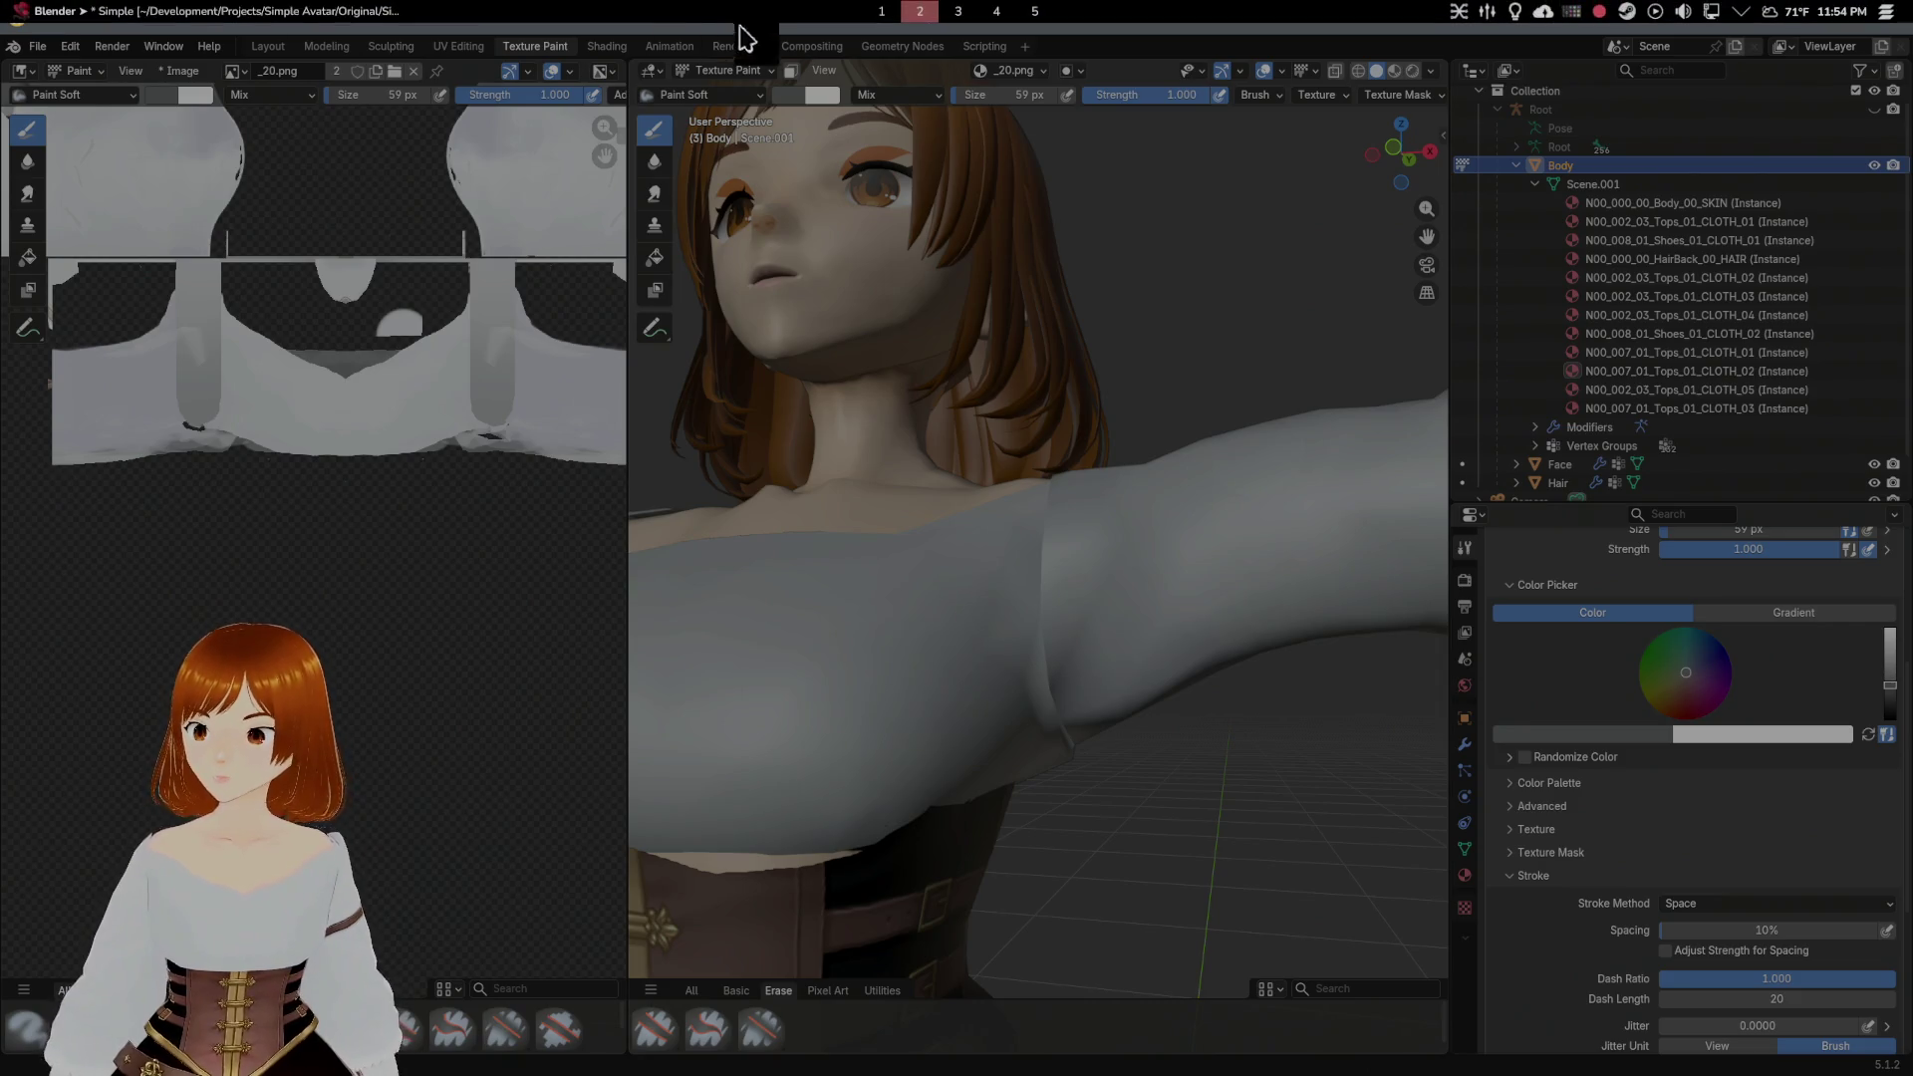
pyautogui.moveTo(1110, 271)
pyautogui.mouseDown(button='middle')
pyautogui.moveTo(1226, 632)
pyautogui.moveTo(1027, 594)
pyautogui.moveTo(988, 627)
pyautogui.mouseUp(button='middle')
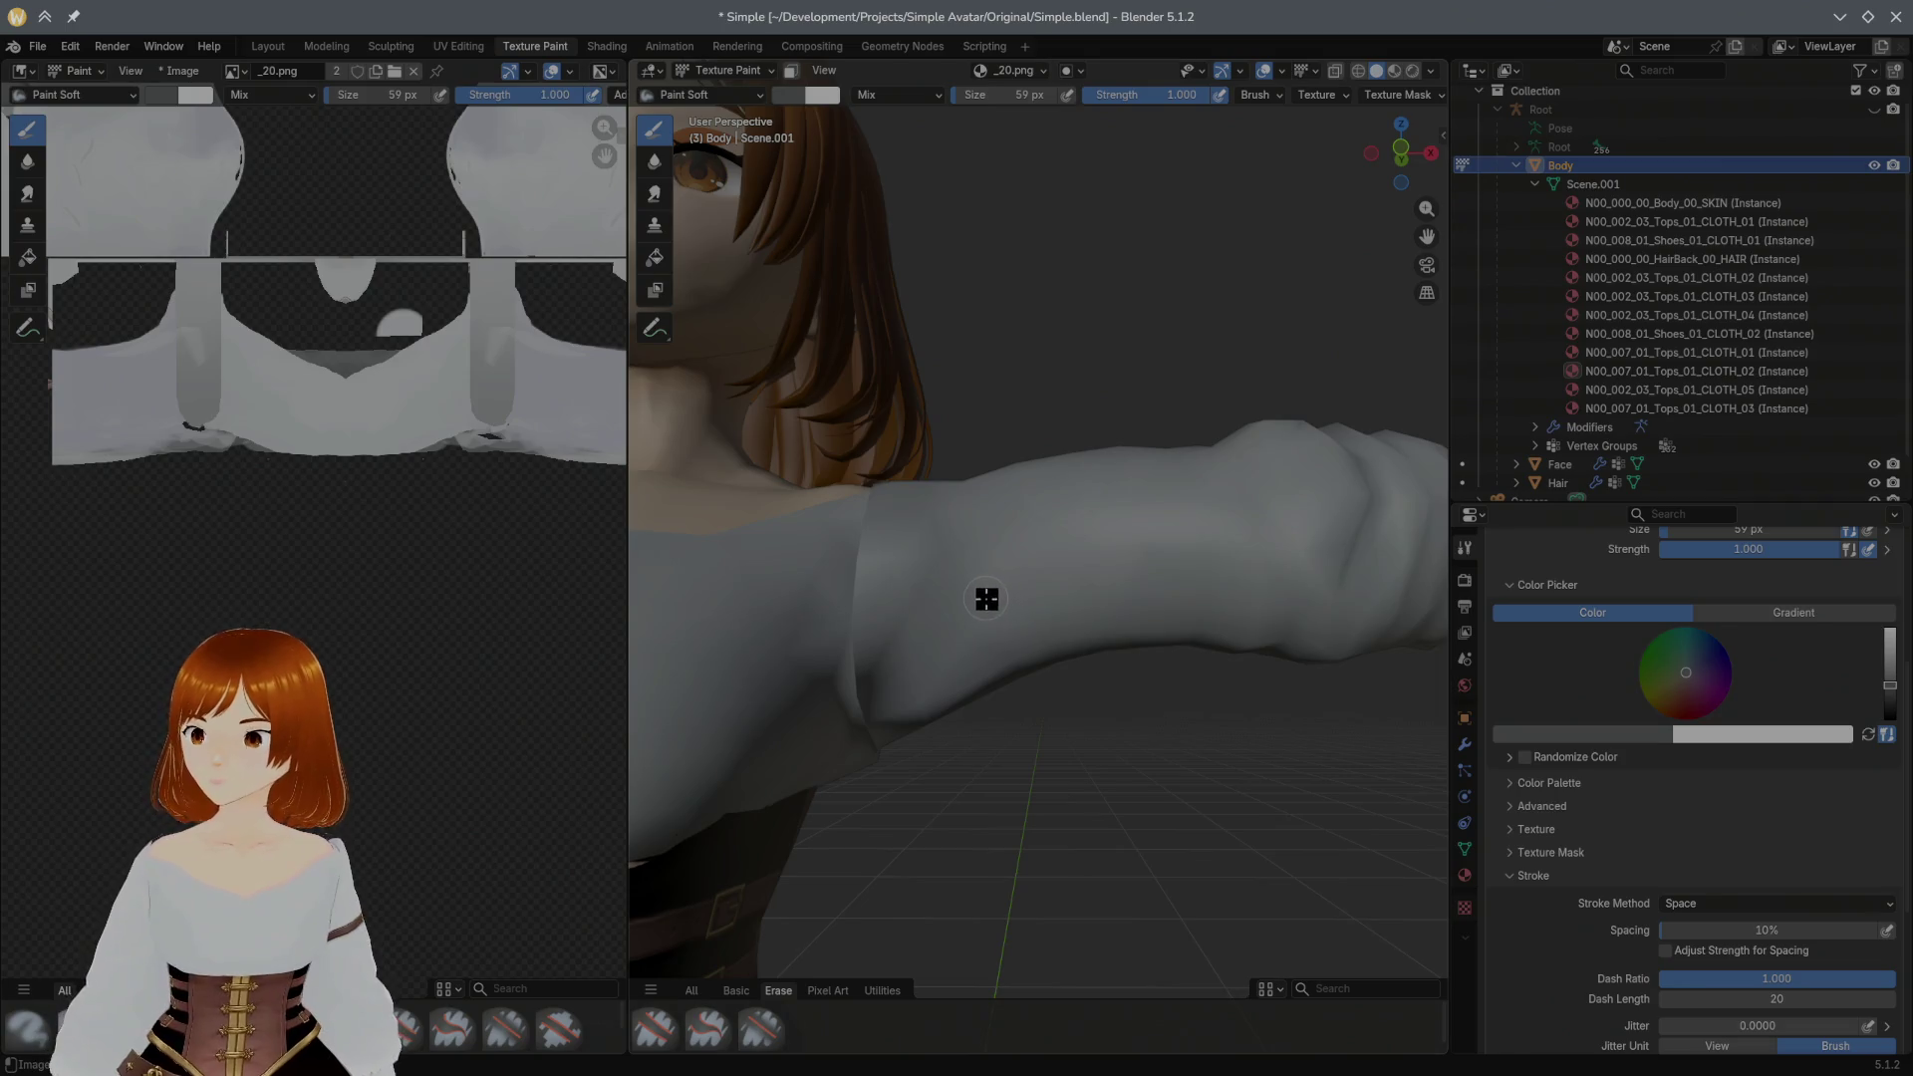
pyautogui.moveTo(1000, 616)
pyautogui.mouseDown(button='middle')
pyautogui.moveTo(991, 641)
pyautogui.moveTo(1001, 531)
pyautogui.mouseUp(button='middle')
pyautogui.moveTo(857, 666); pyautogui.dragTo(854, 703)
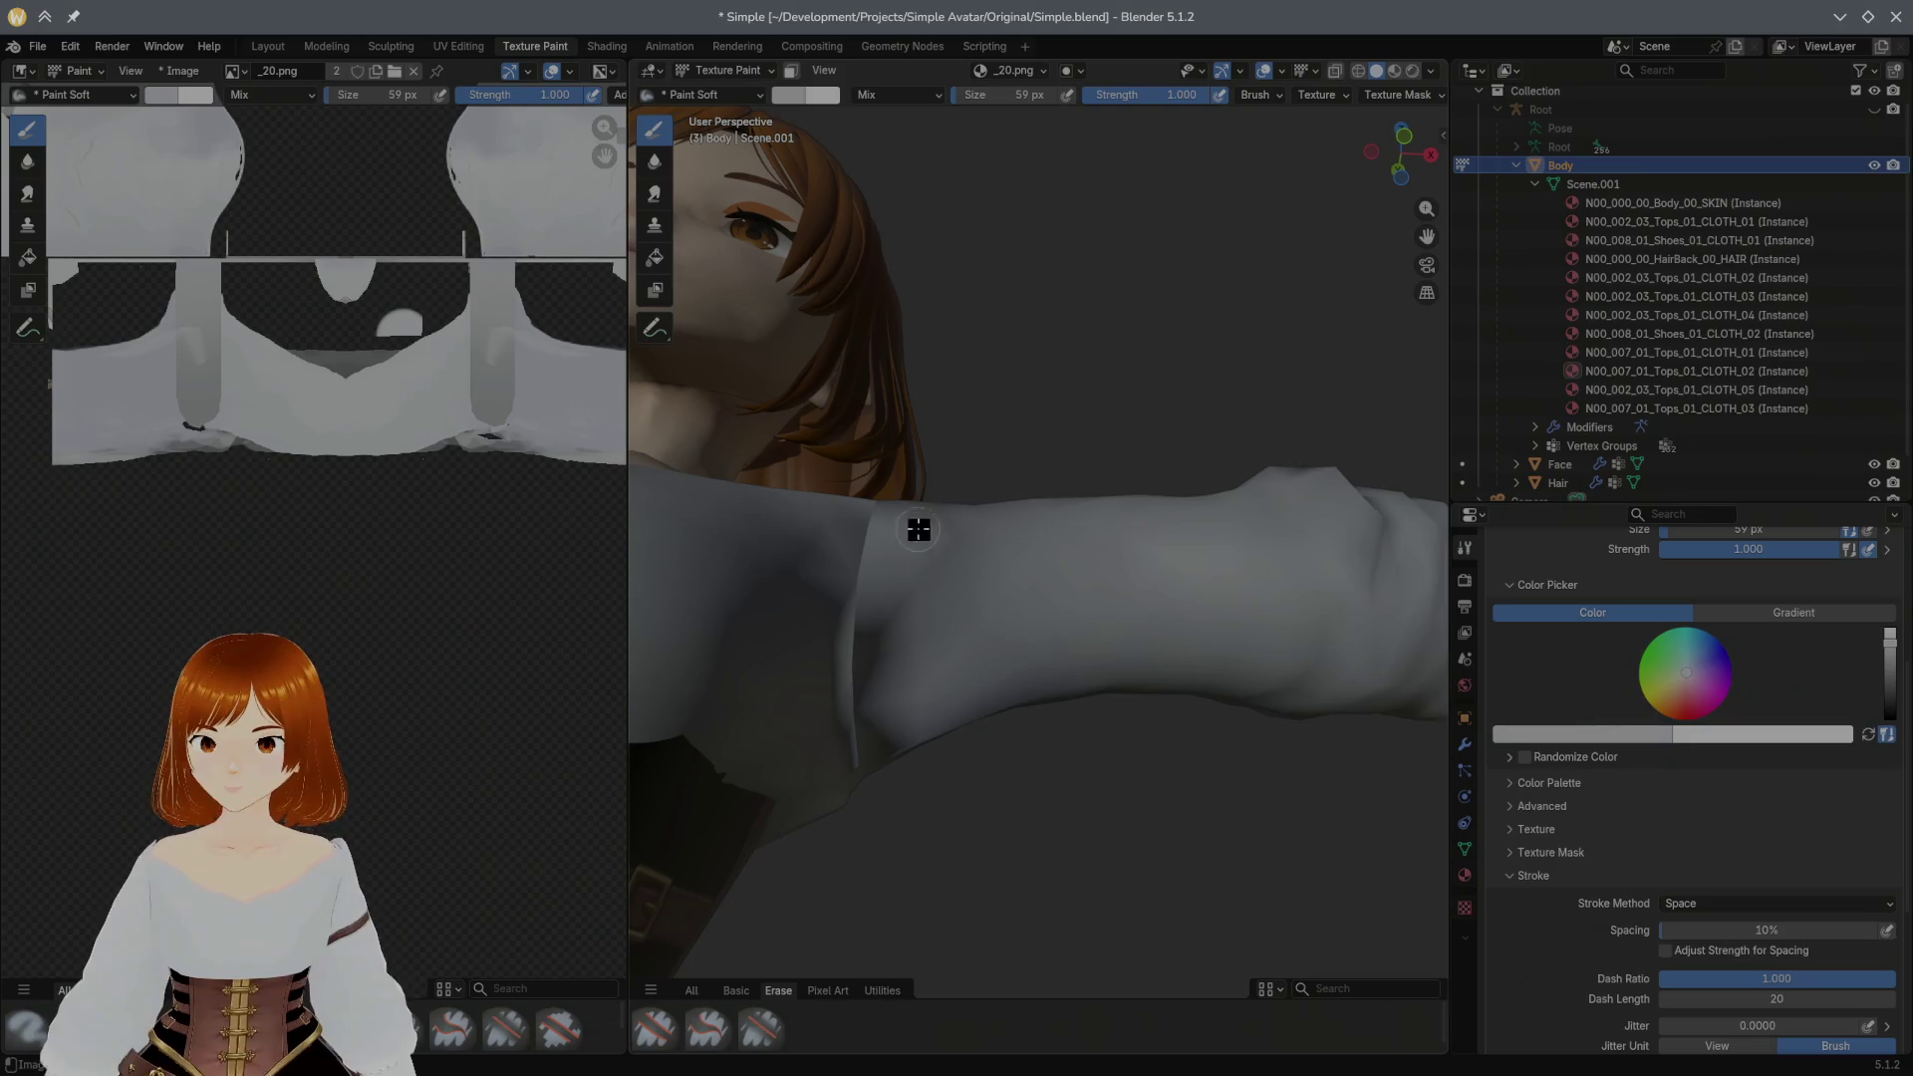
pyautogui.press('f')
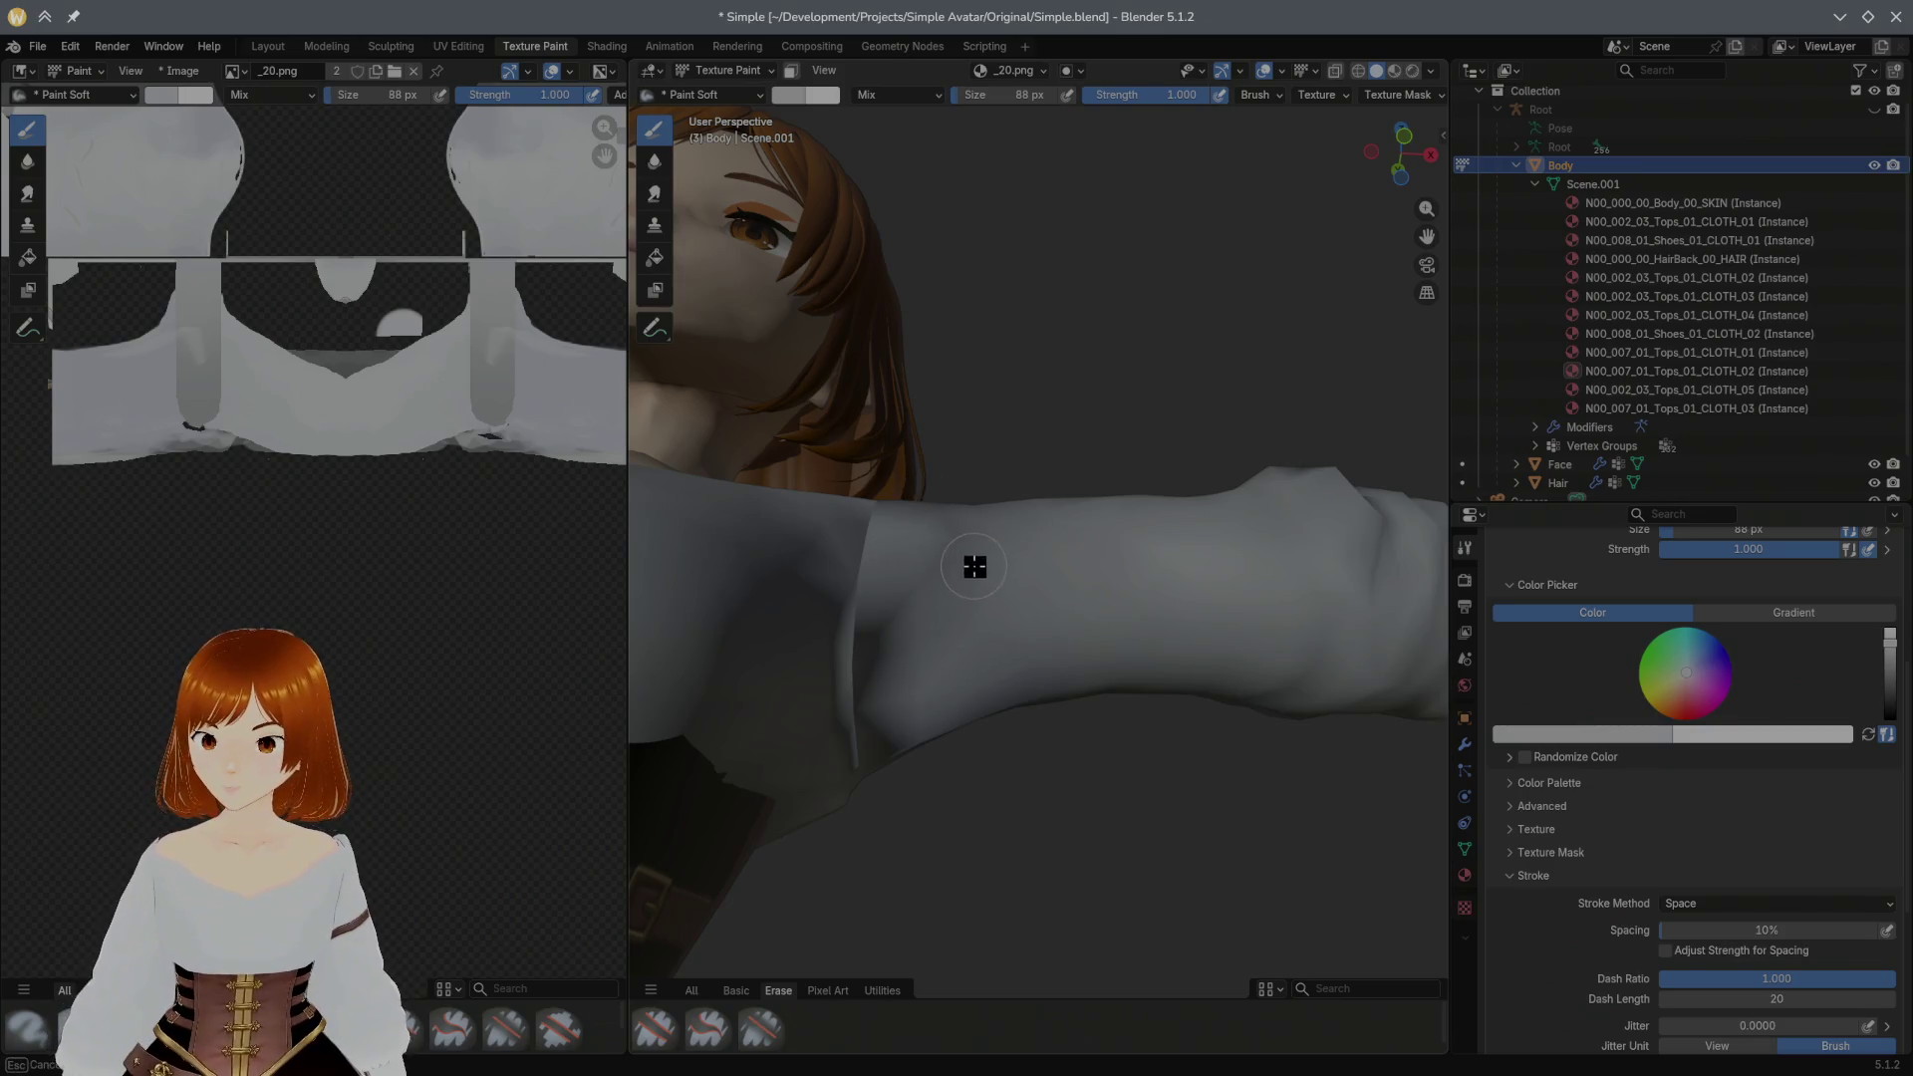
pyautogui.click(976, 542)
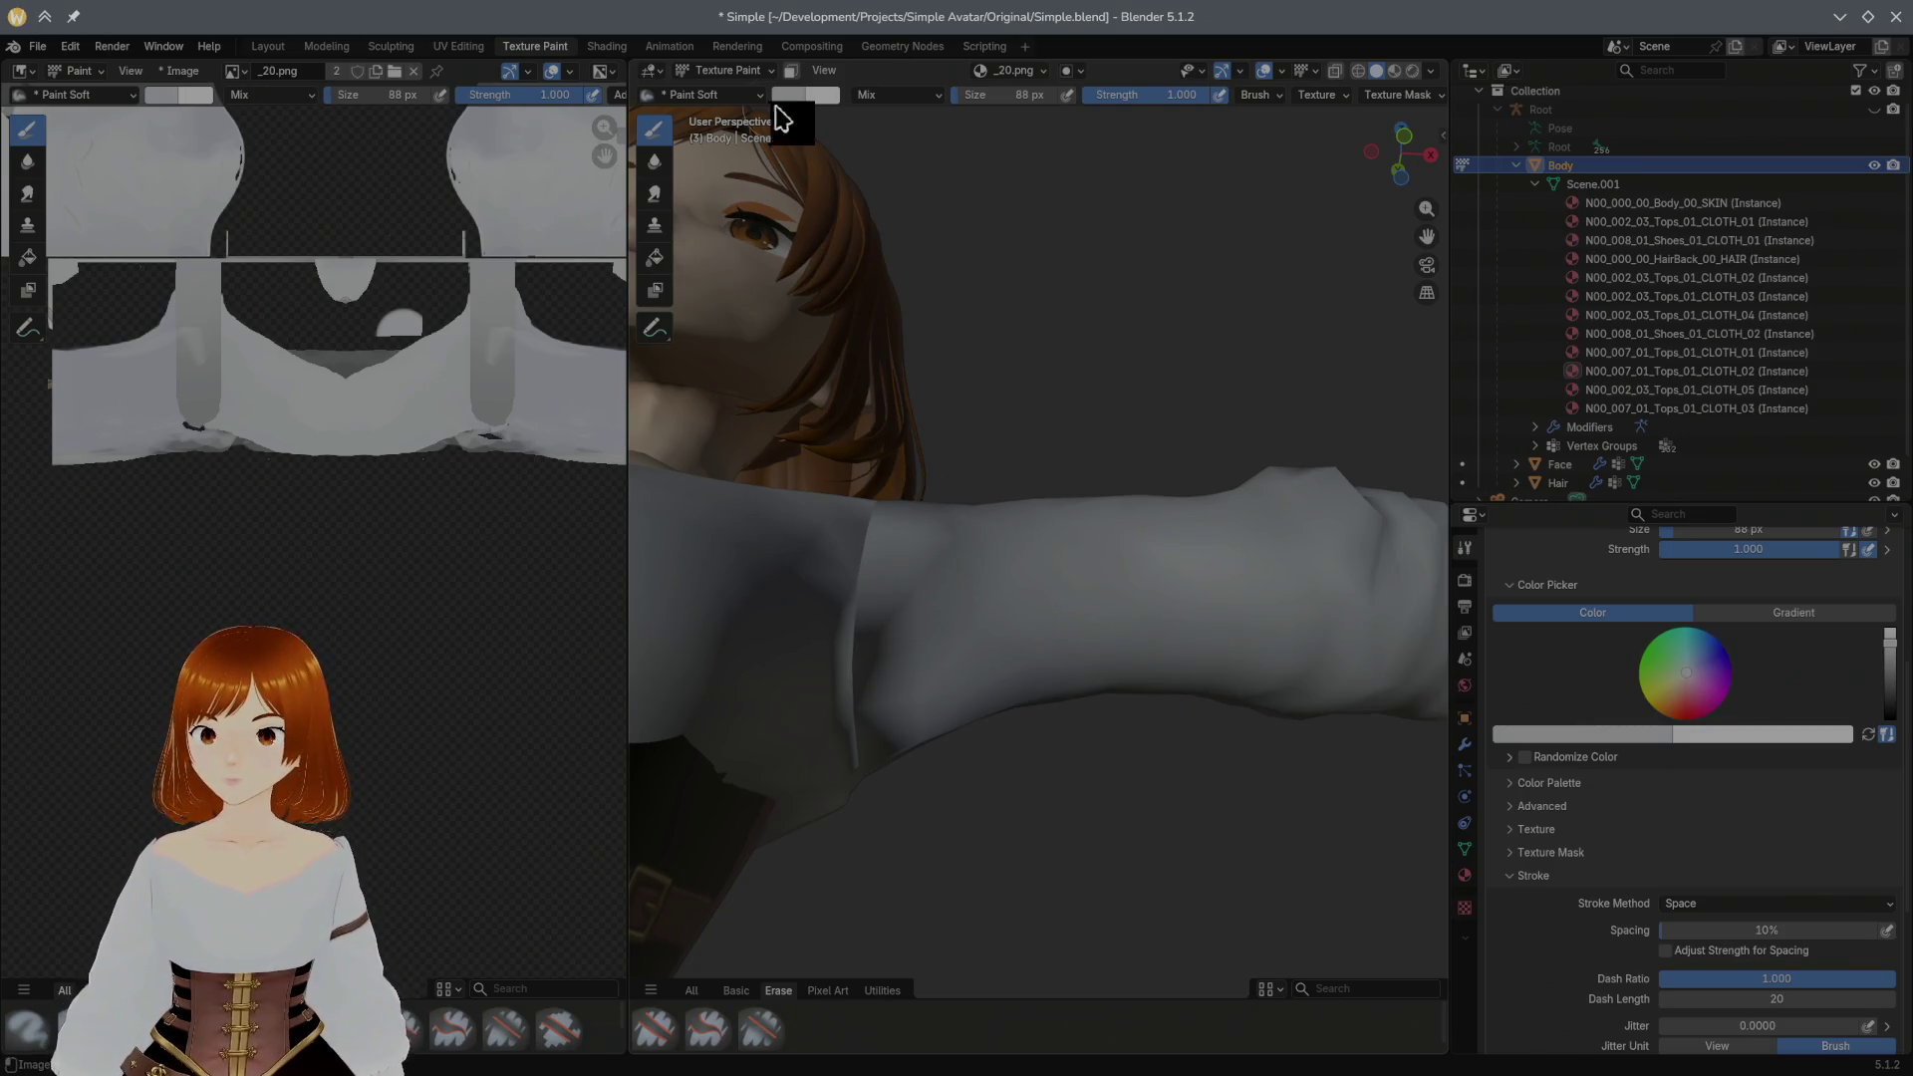
# Step: Pick a darker grey, lower Strength to 0.156 for soft fold shading, then switch to the Blur brush
pyautogui.click(805, 94)
pyautogui.click(941, 246)
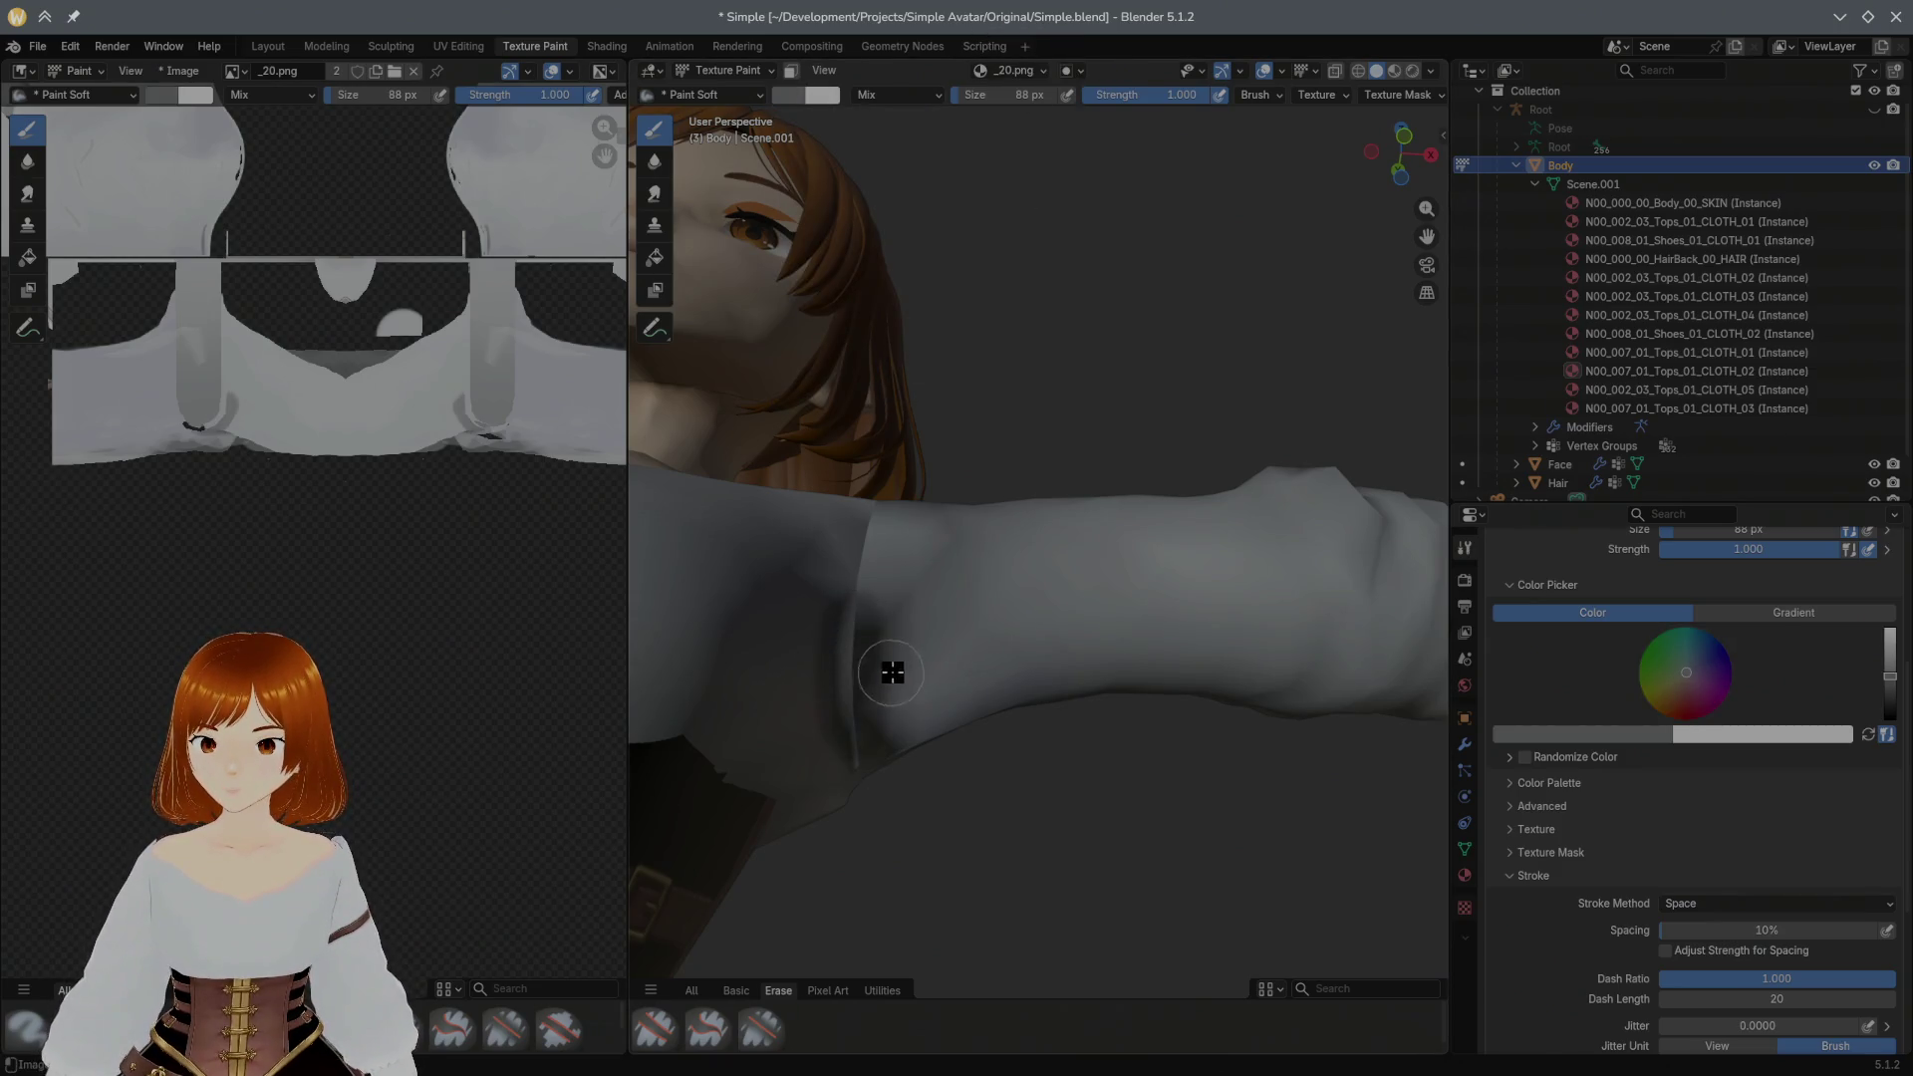
pyautogui.moveTo(888, 668); pyautogui.dragTo(813, 756, button='middle')
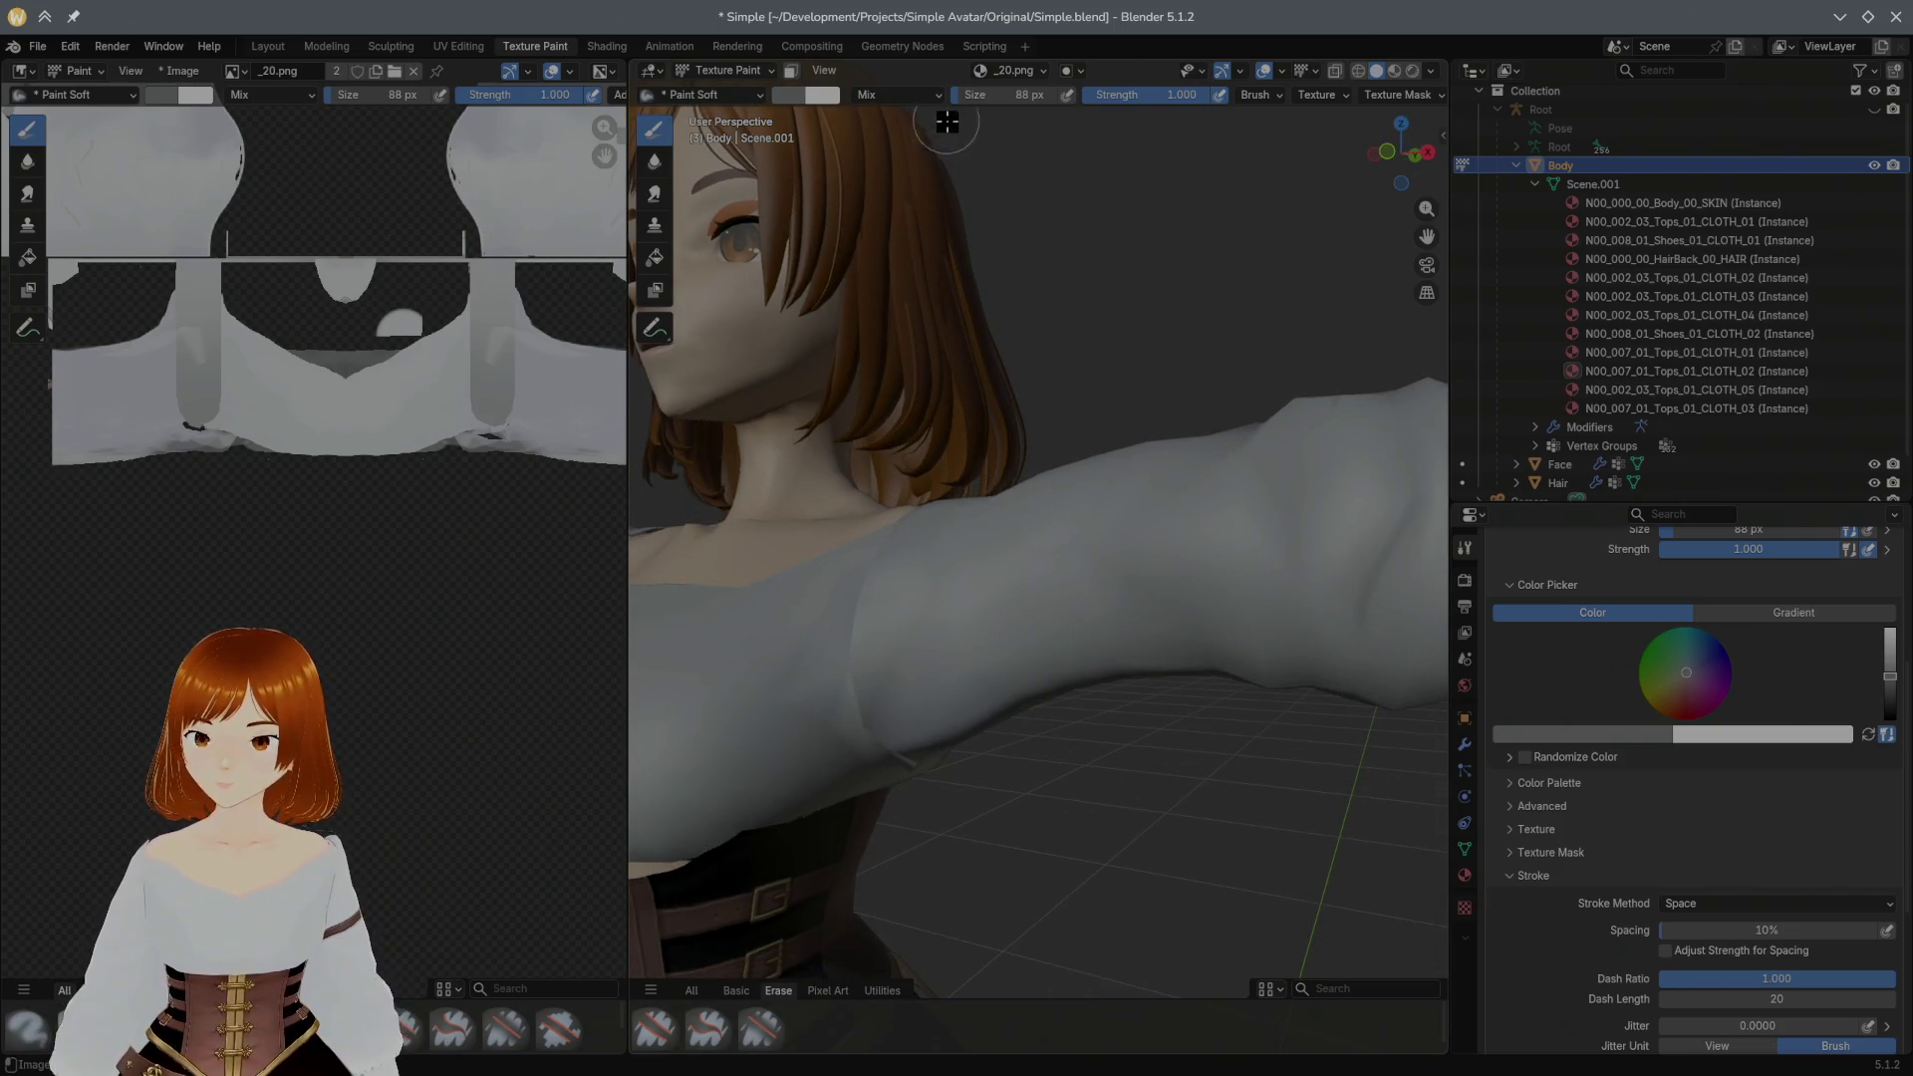
pyautogui.moveTo(1140, 96); pyautogui.dragTo(1011, 98)
pyautogui.moveTo(756, 747)
pyautogui.mouseDown(button='middle')
pyautogui.moveTo(713, 543)
pyautogui.moveTo(947, 768)
pyautogui.moveTo(877, 719)
pyautogui.moveTo(910, 696)
pyautogui.moveTo(798, 649)
pyautogui.moveTo(649, 672)
pyautogui.moveTo(795, 696)
pyautogui.moveTo(698, 628)
pyautogui.mouseUp(button='middle')
pyautogui.moveTo(936, 632)
pyautogui.mouseDown(button='middle')
pyautogui.moveTo(683, 492)
pyautogui.moveTo(818, 577)
pyautogui.moveTo(910, 525)
pyautogui.moveTo(909, 658)
pyautogui.mouseUp(button='middle')
pyautogui.hotkey('shift', 's')
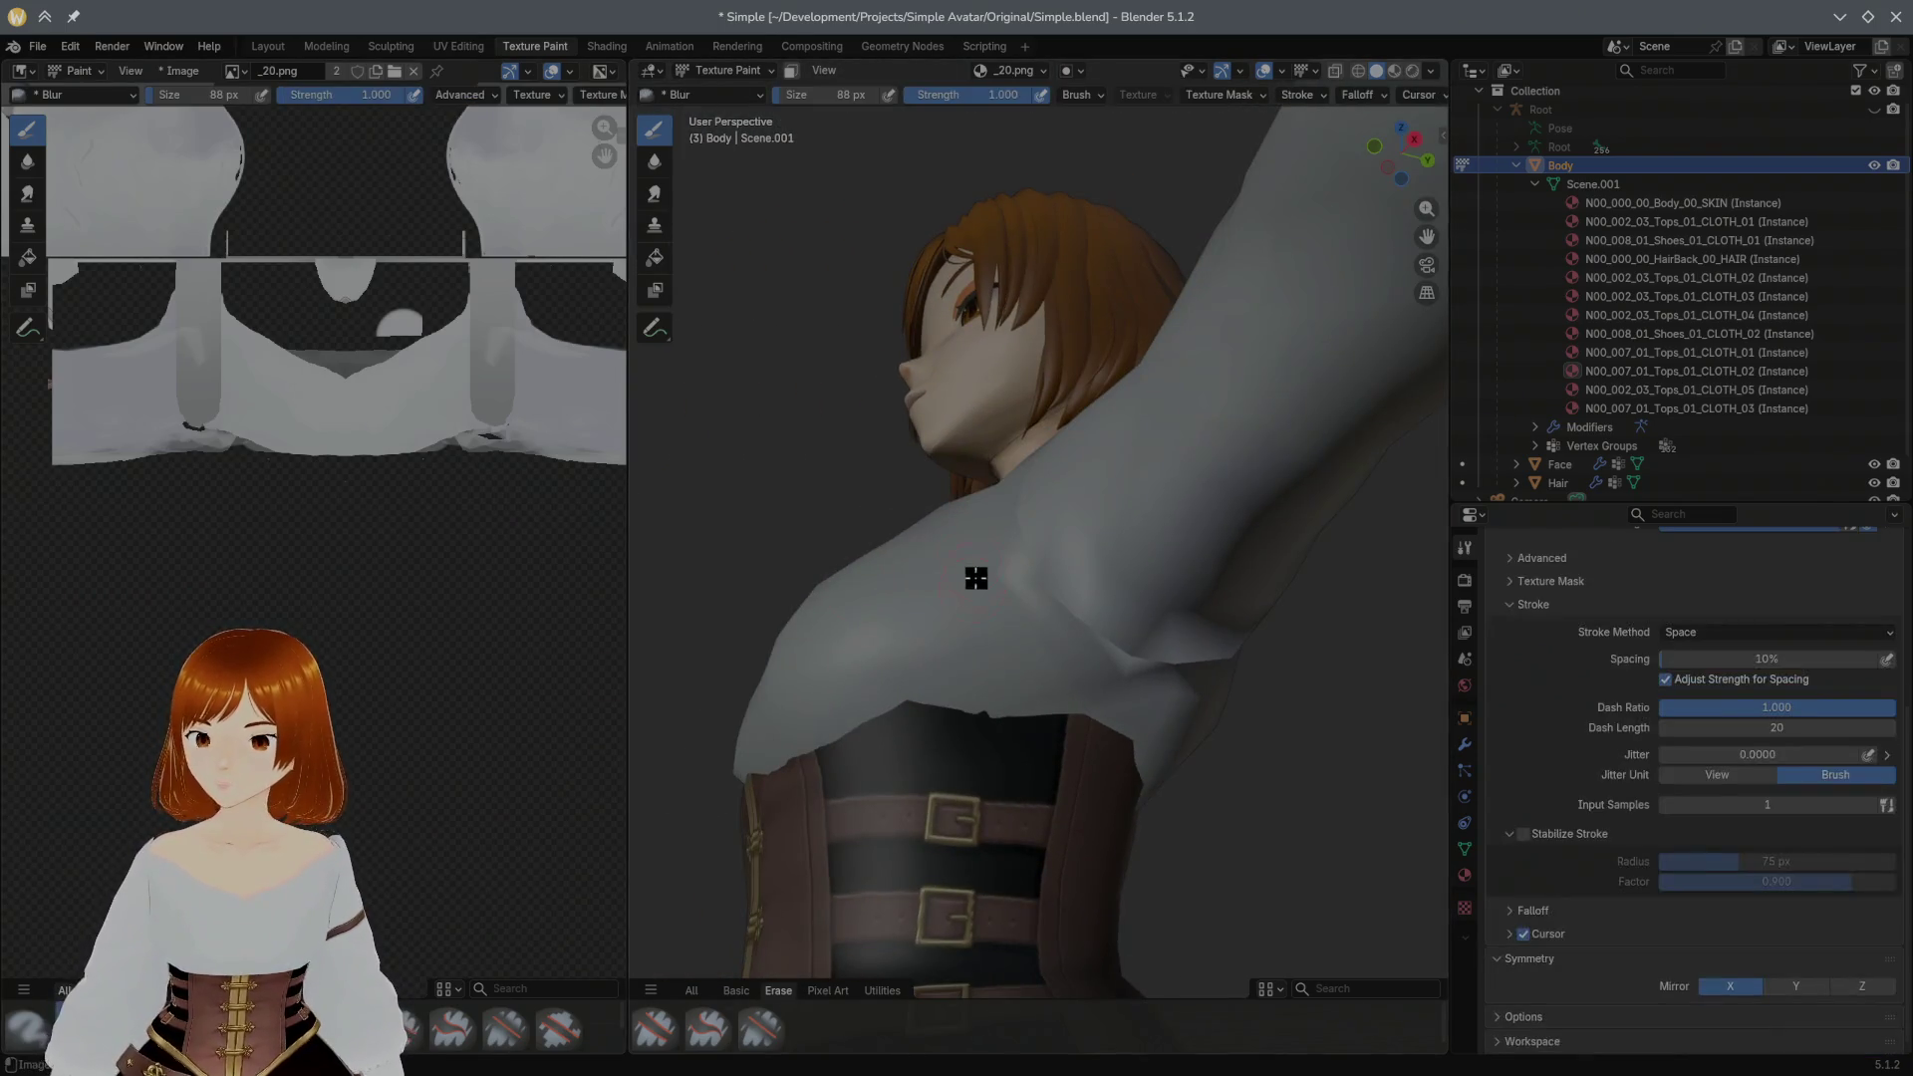
pyautogui.moveTo(979, 569); pyautogui.dragTo(1054, 561, button='middle')
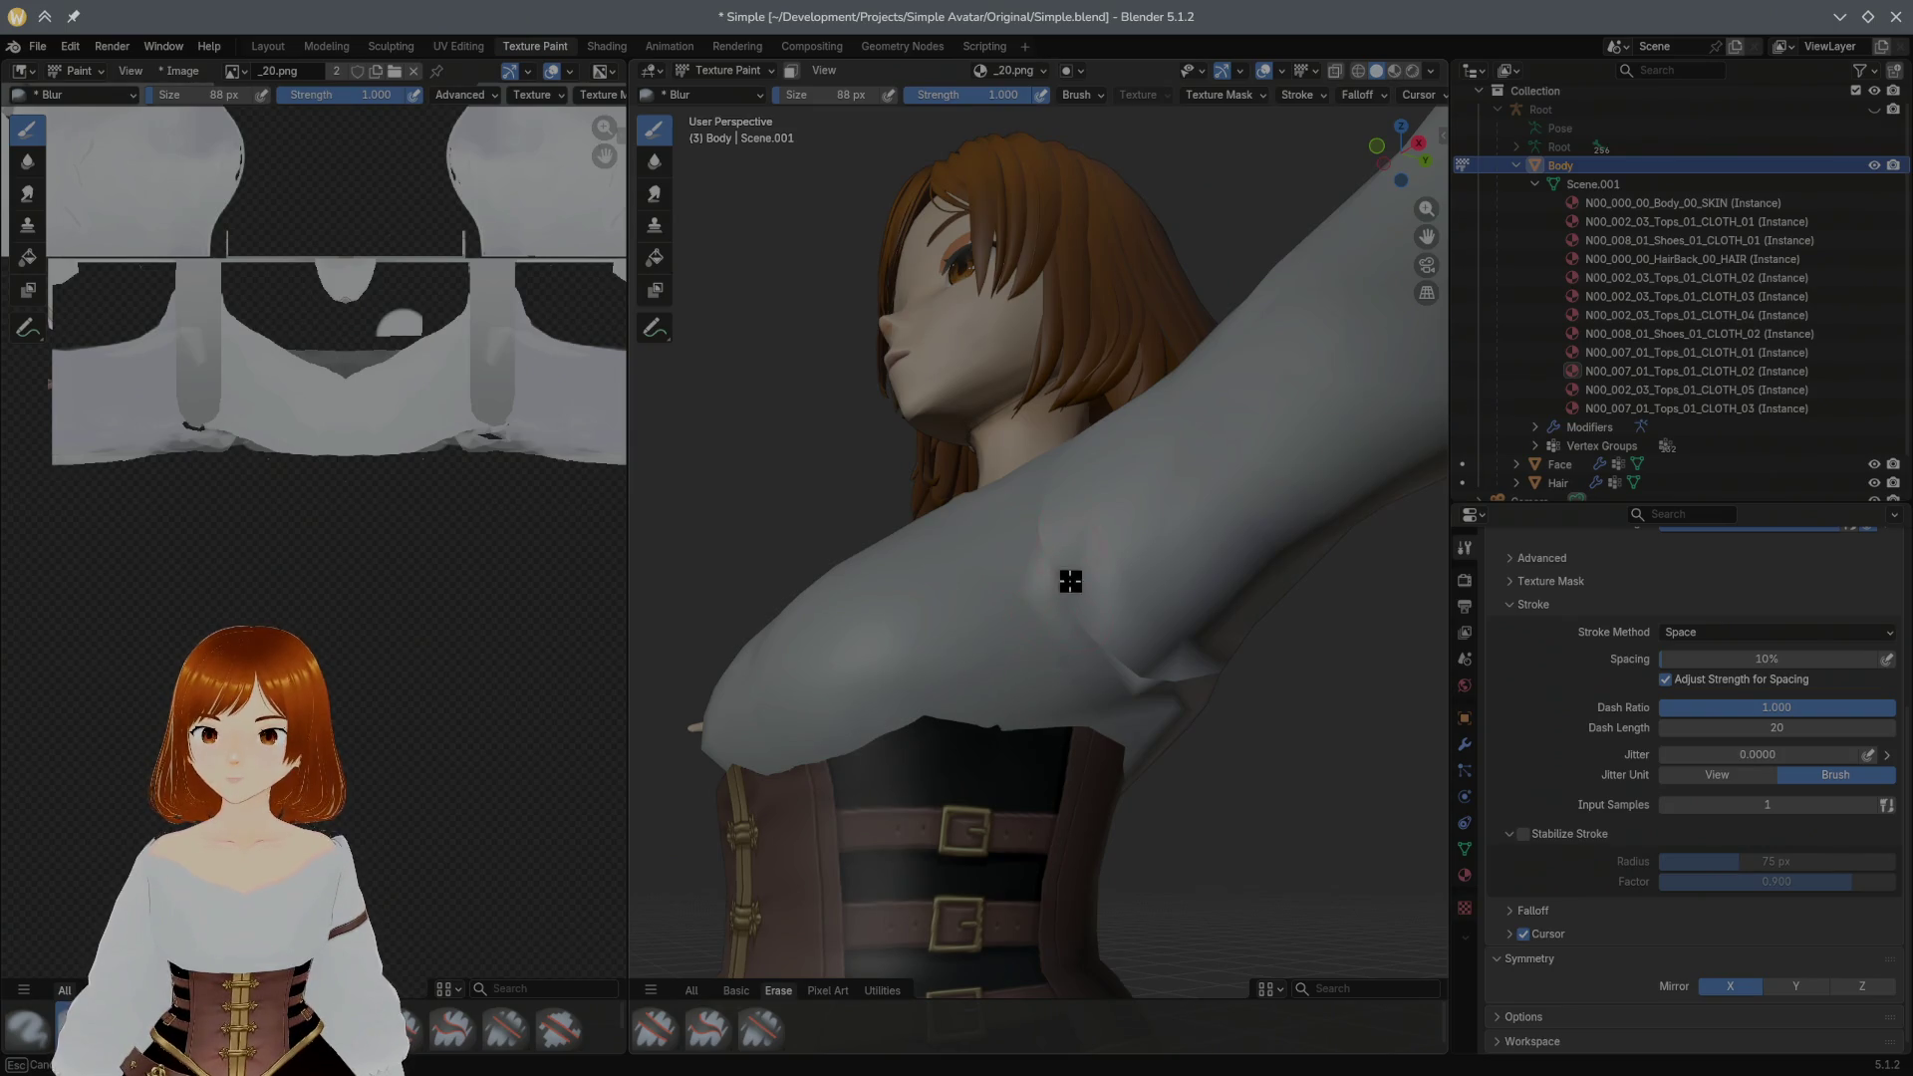
pyautogui.moveTo(1115, 671); pyautogui.dragTo(899, 598, button='middle')
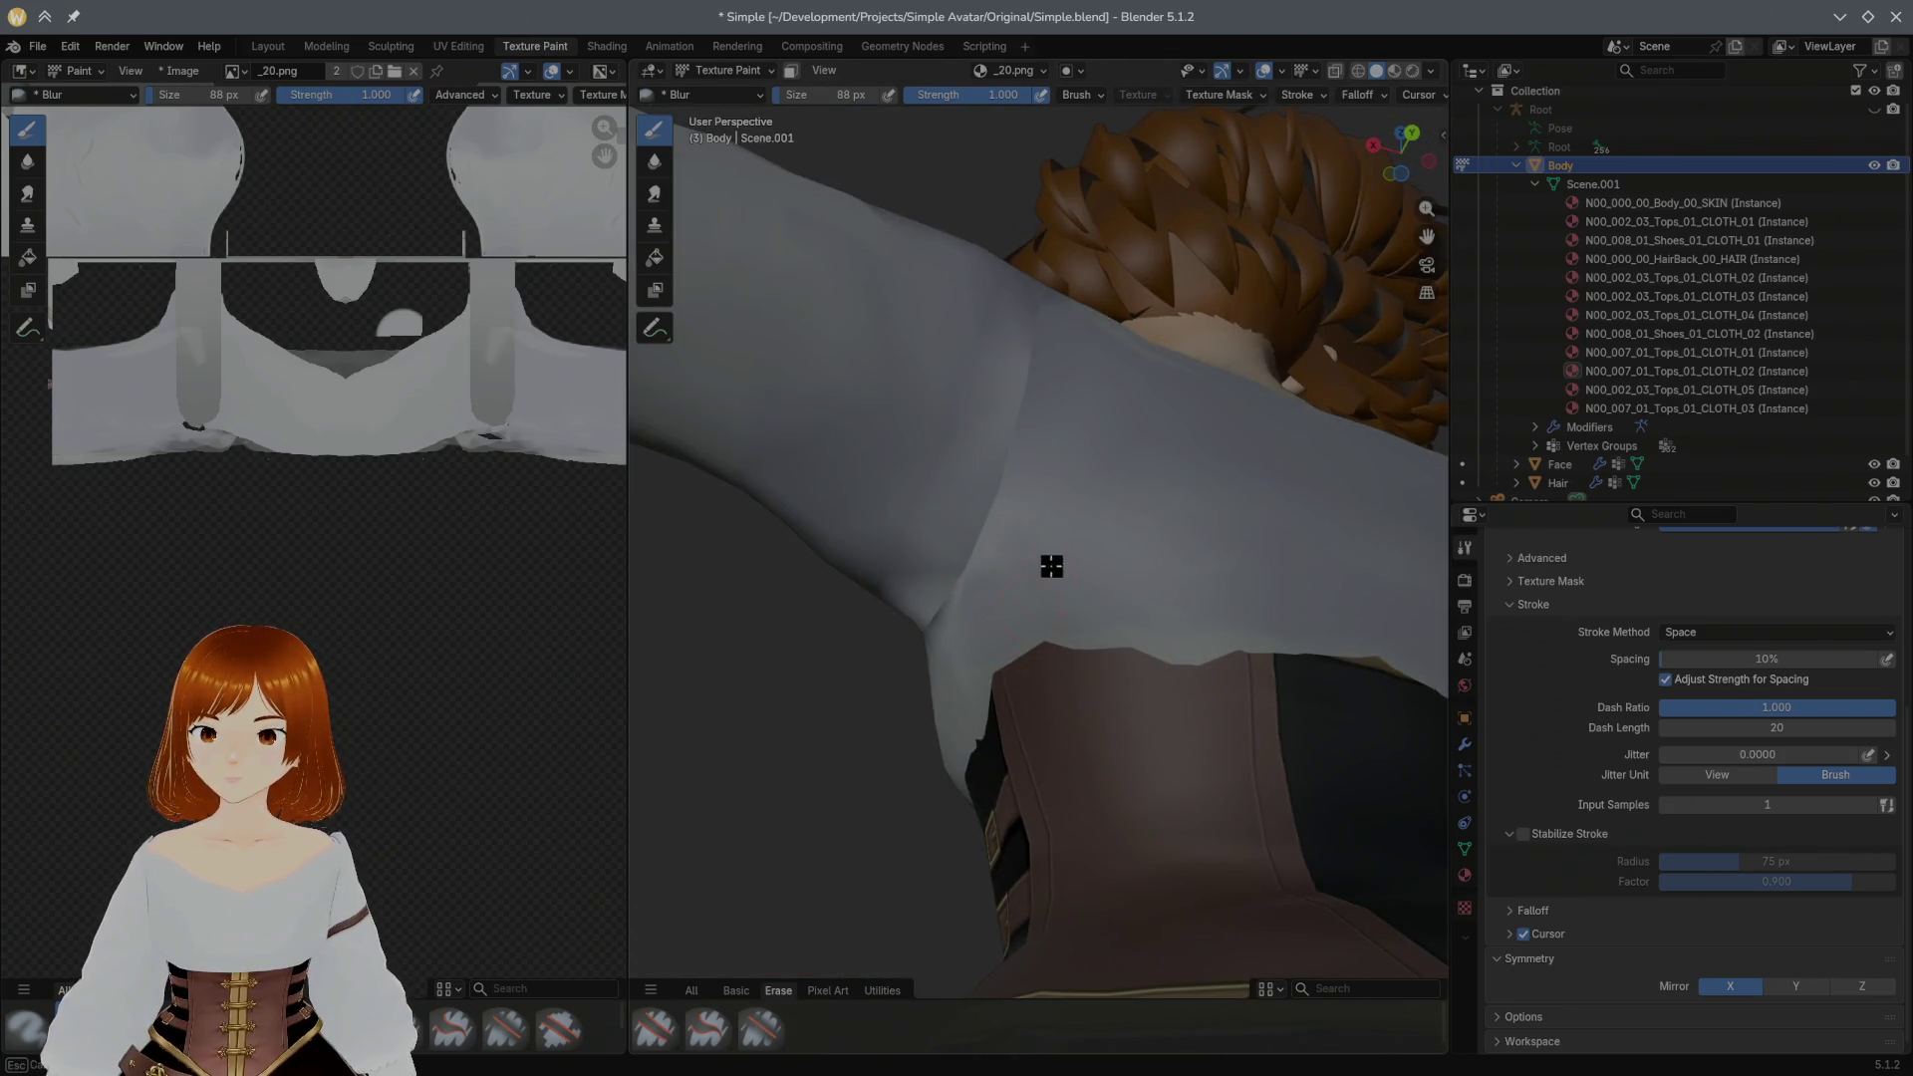
pyautogui.moveTo(1001, 559)
pyautogui.mouseDown(button='middle')
pyautogui.moveTo(1012, 582)
pyautogui.moveTo(879, 621)
pyautogui.mouseUp(button='middle')
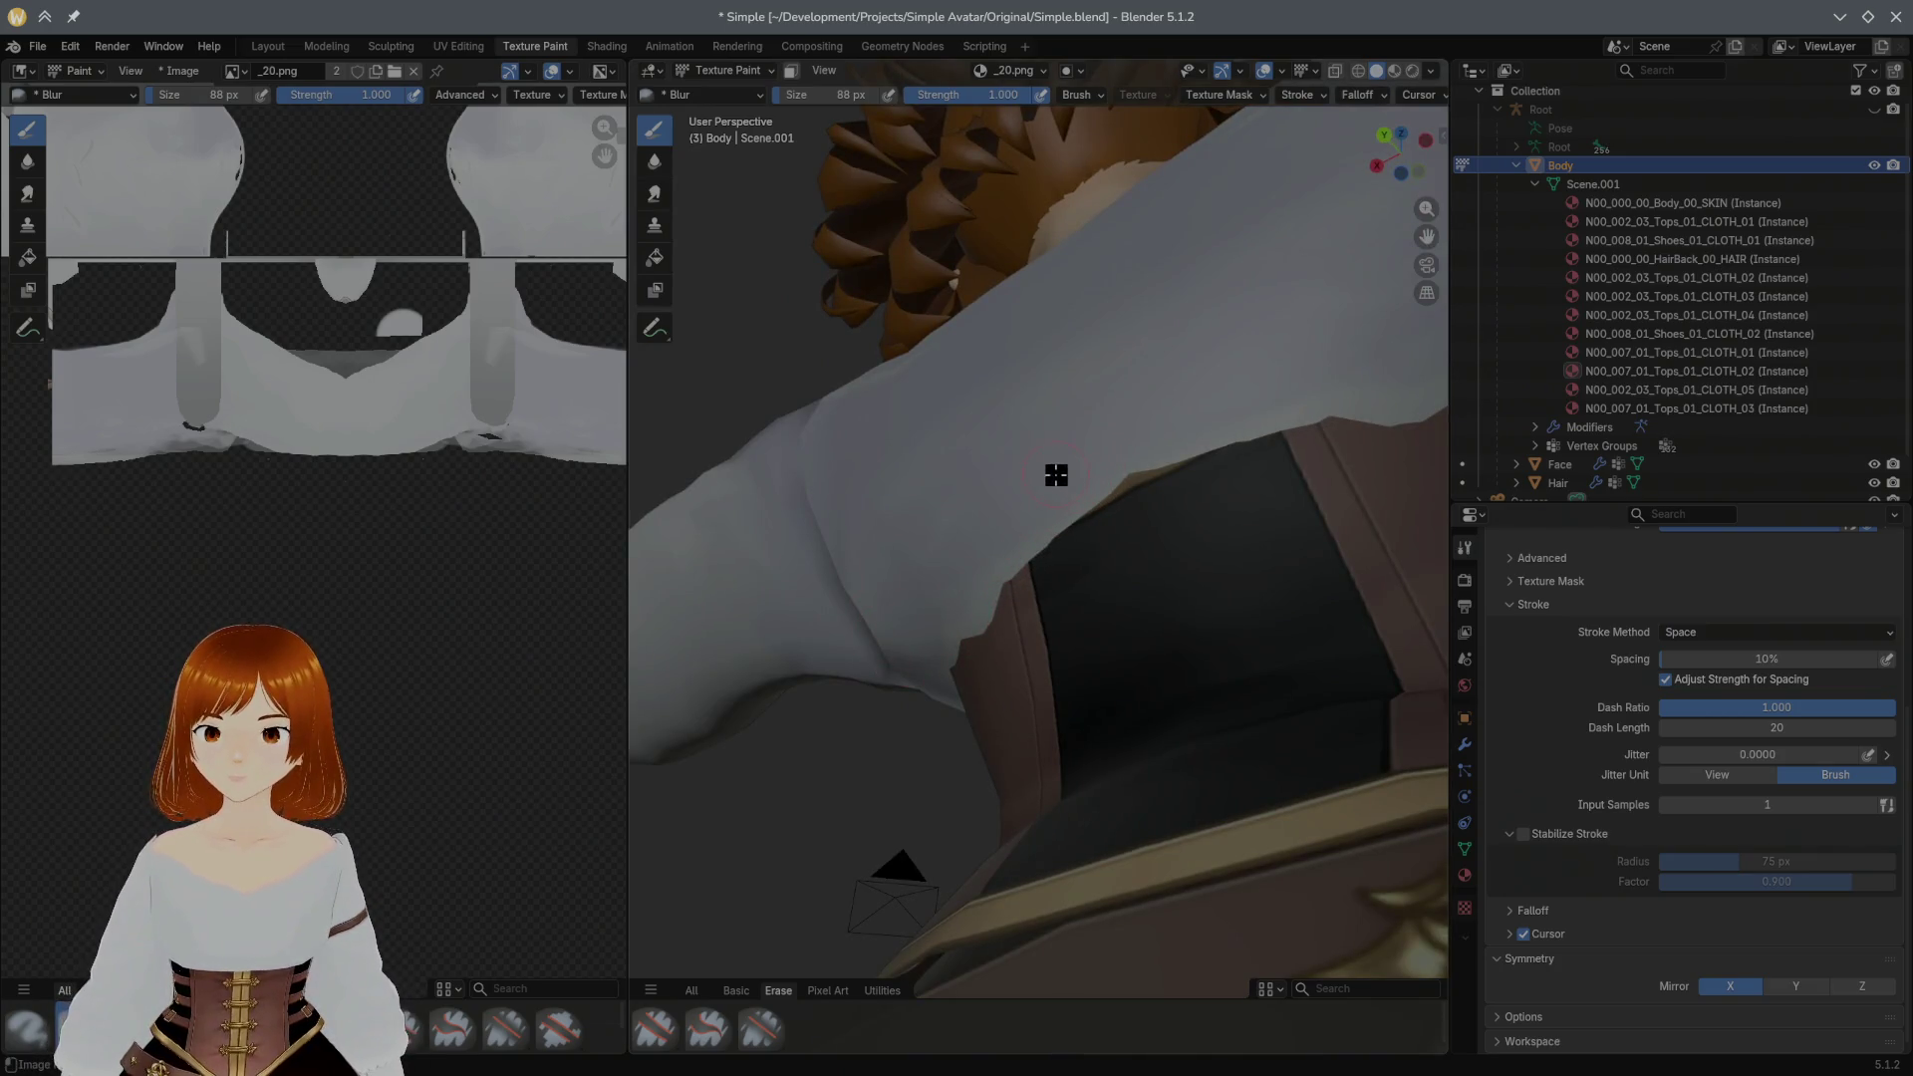
pyautogui.scroll(2, 1147, 444)
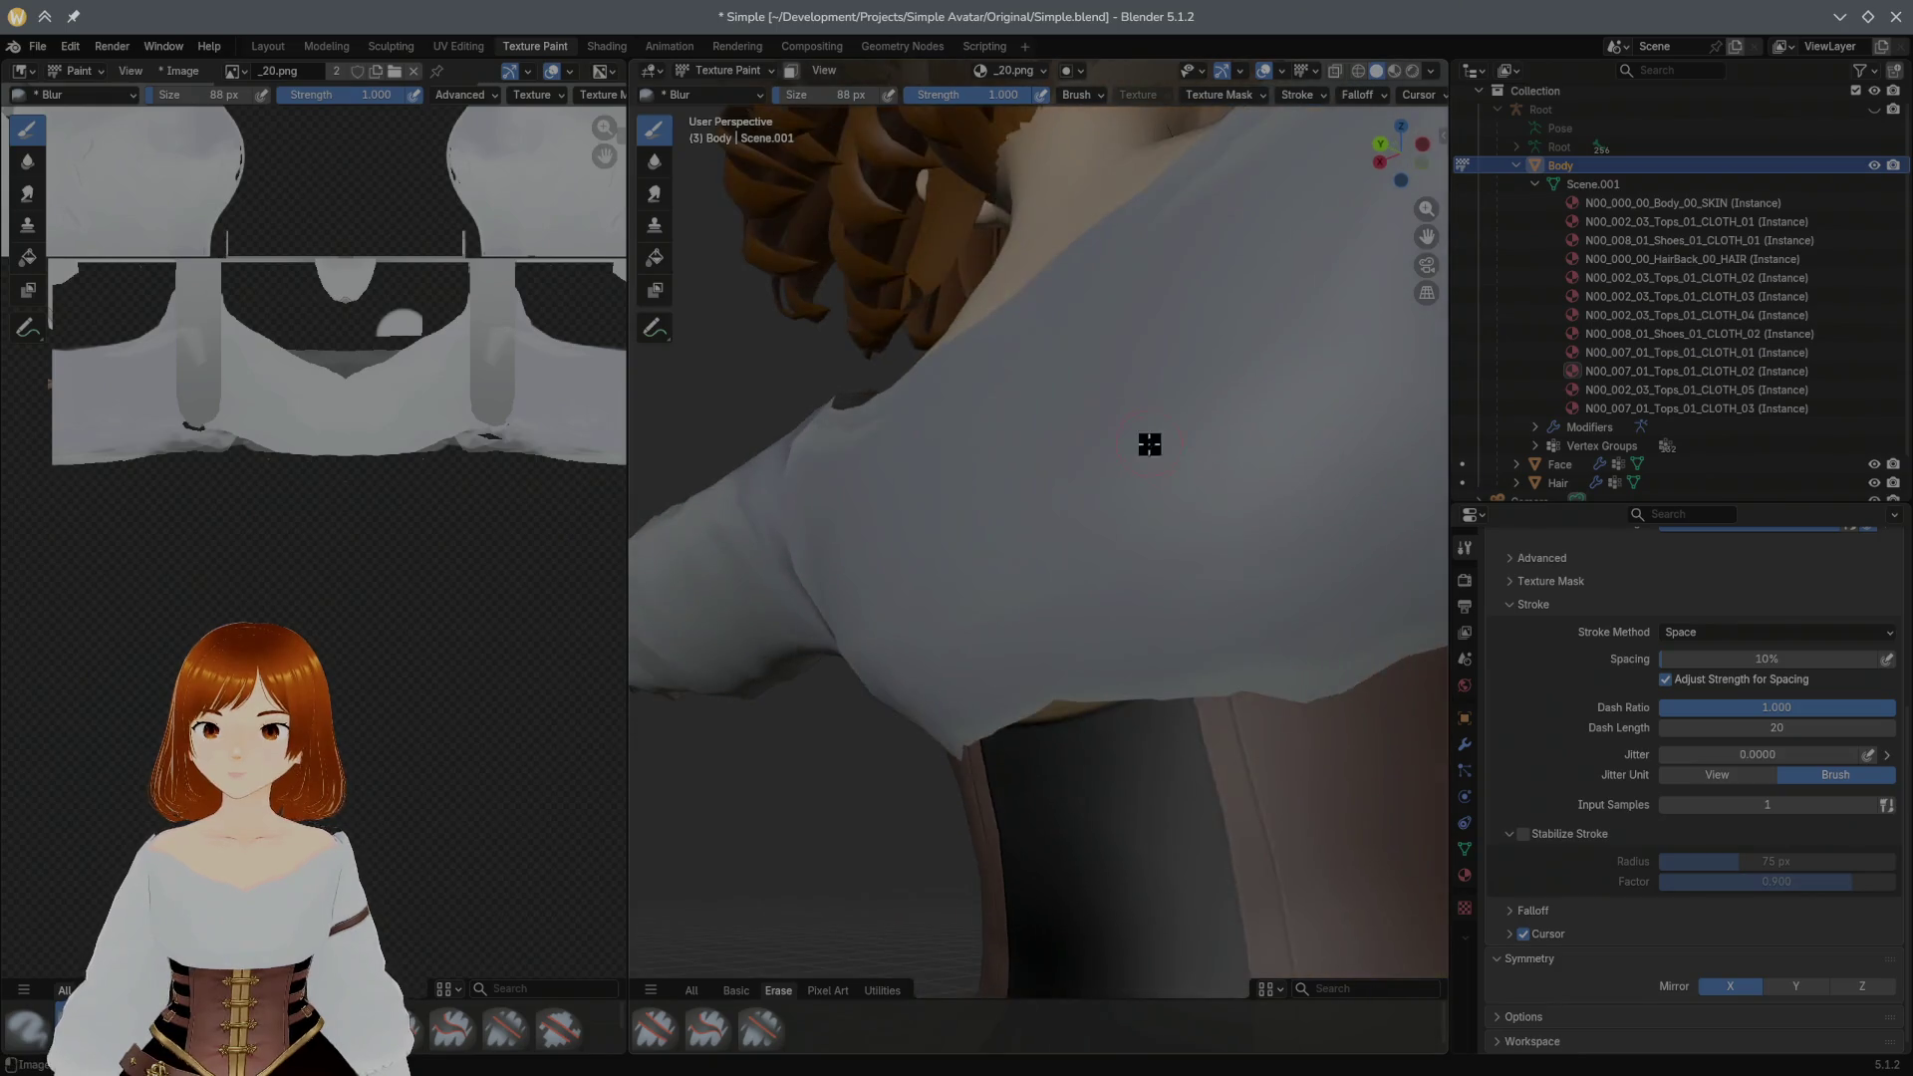
pyautogui.scroll(2, 1132, 443)
pyautogui.moveTo(1131, 443); pyautogui.dragTo(1001, 458, button='middle')
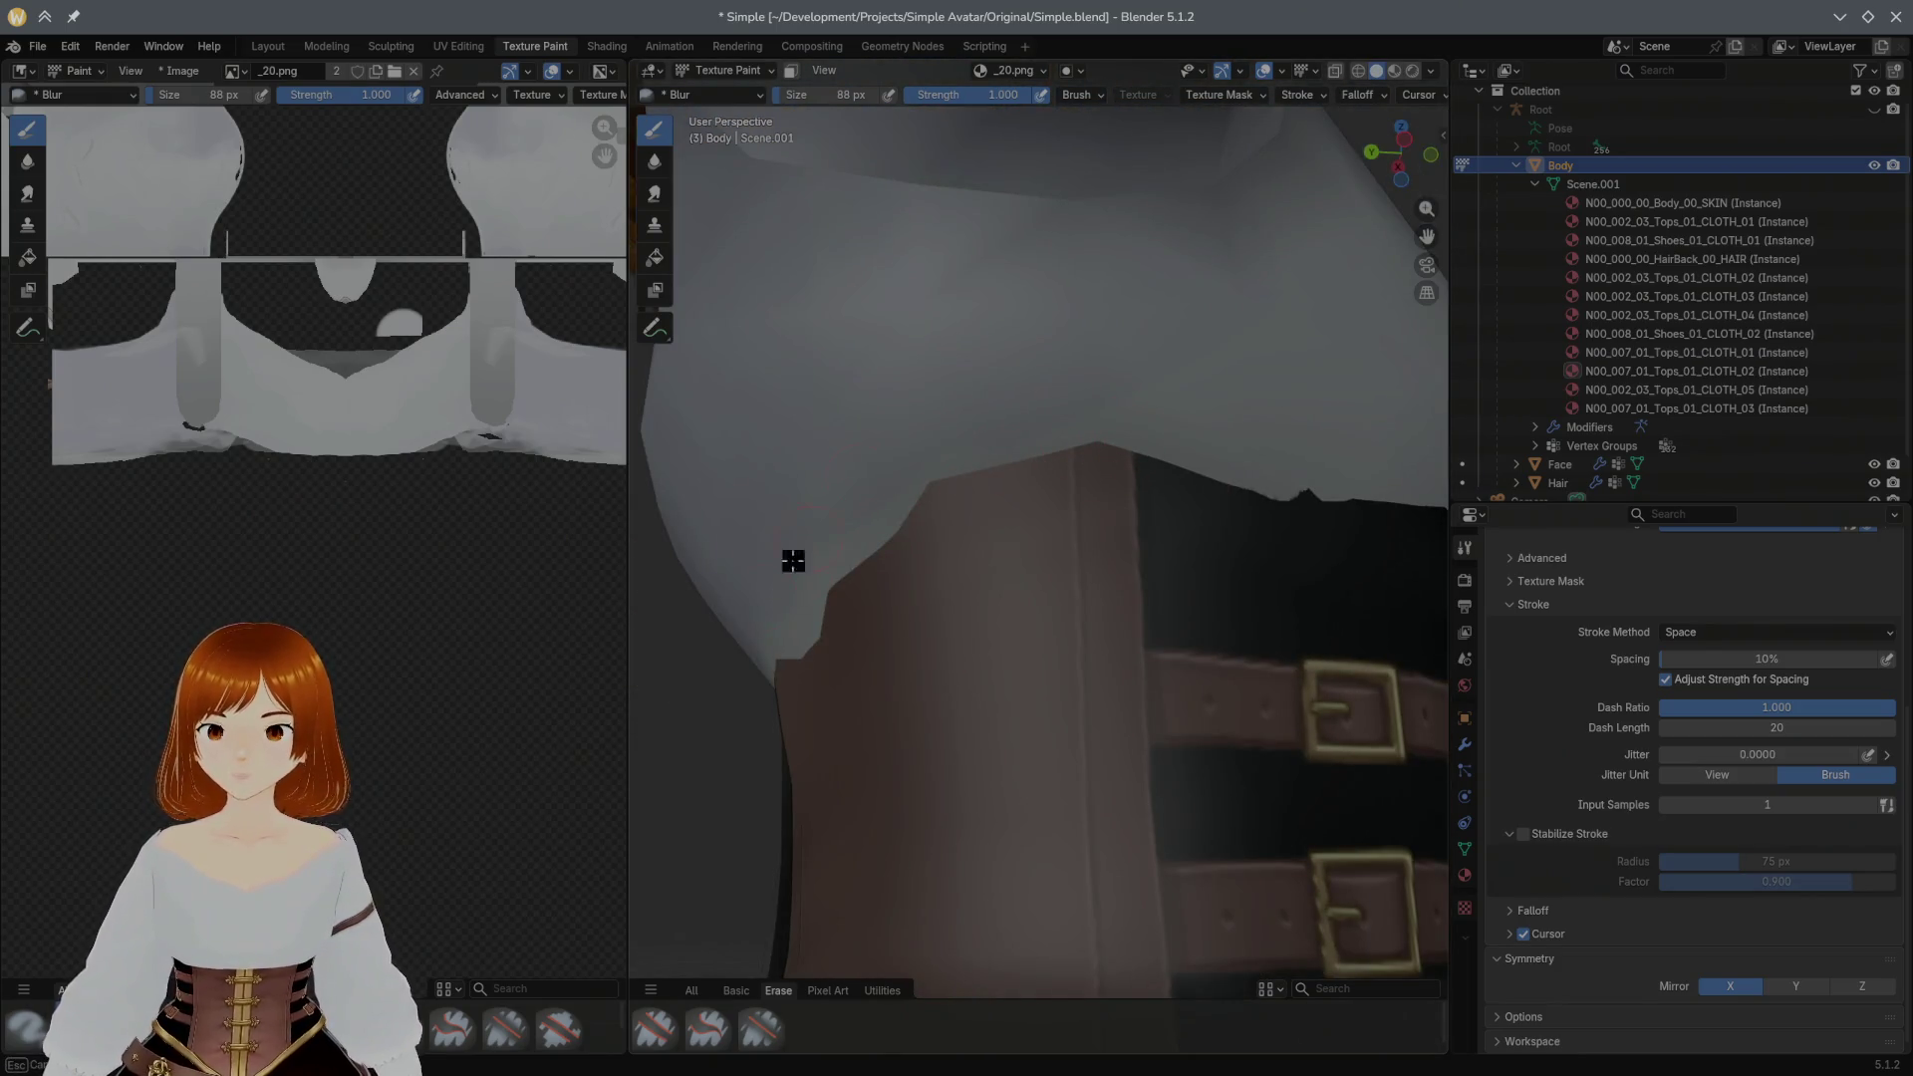
pyautogui.moveTo(1237, 363)
pyautogui.mouseDown(button='middle')
pyautogui.moveTo(1134, 413)
pyautogui.moveTo(732, 500)
pyautogui.moveTo(873, 393)
pyautogui.moveTo(1004, 364)
pyautogui.moveTo(936, 393)
pyautogui.moveTo(978, 418)
pyautogui.moveTo(1046, 400)
pyautogui.moveTo(1012, 413)
pyautogui.moveTo(1029, 435)
pyautogui.mouseUp(button='middle')
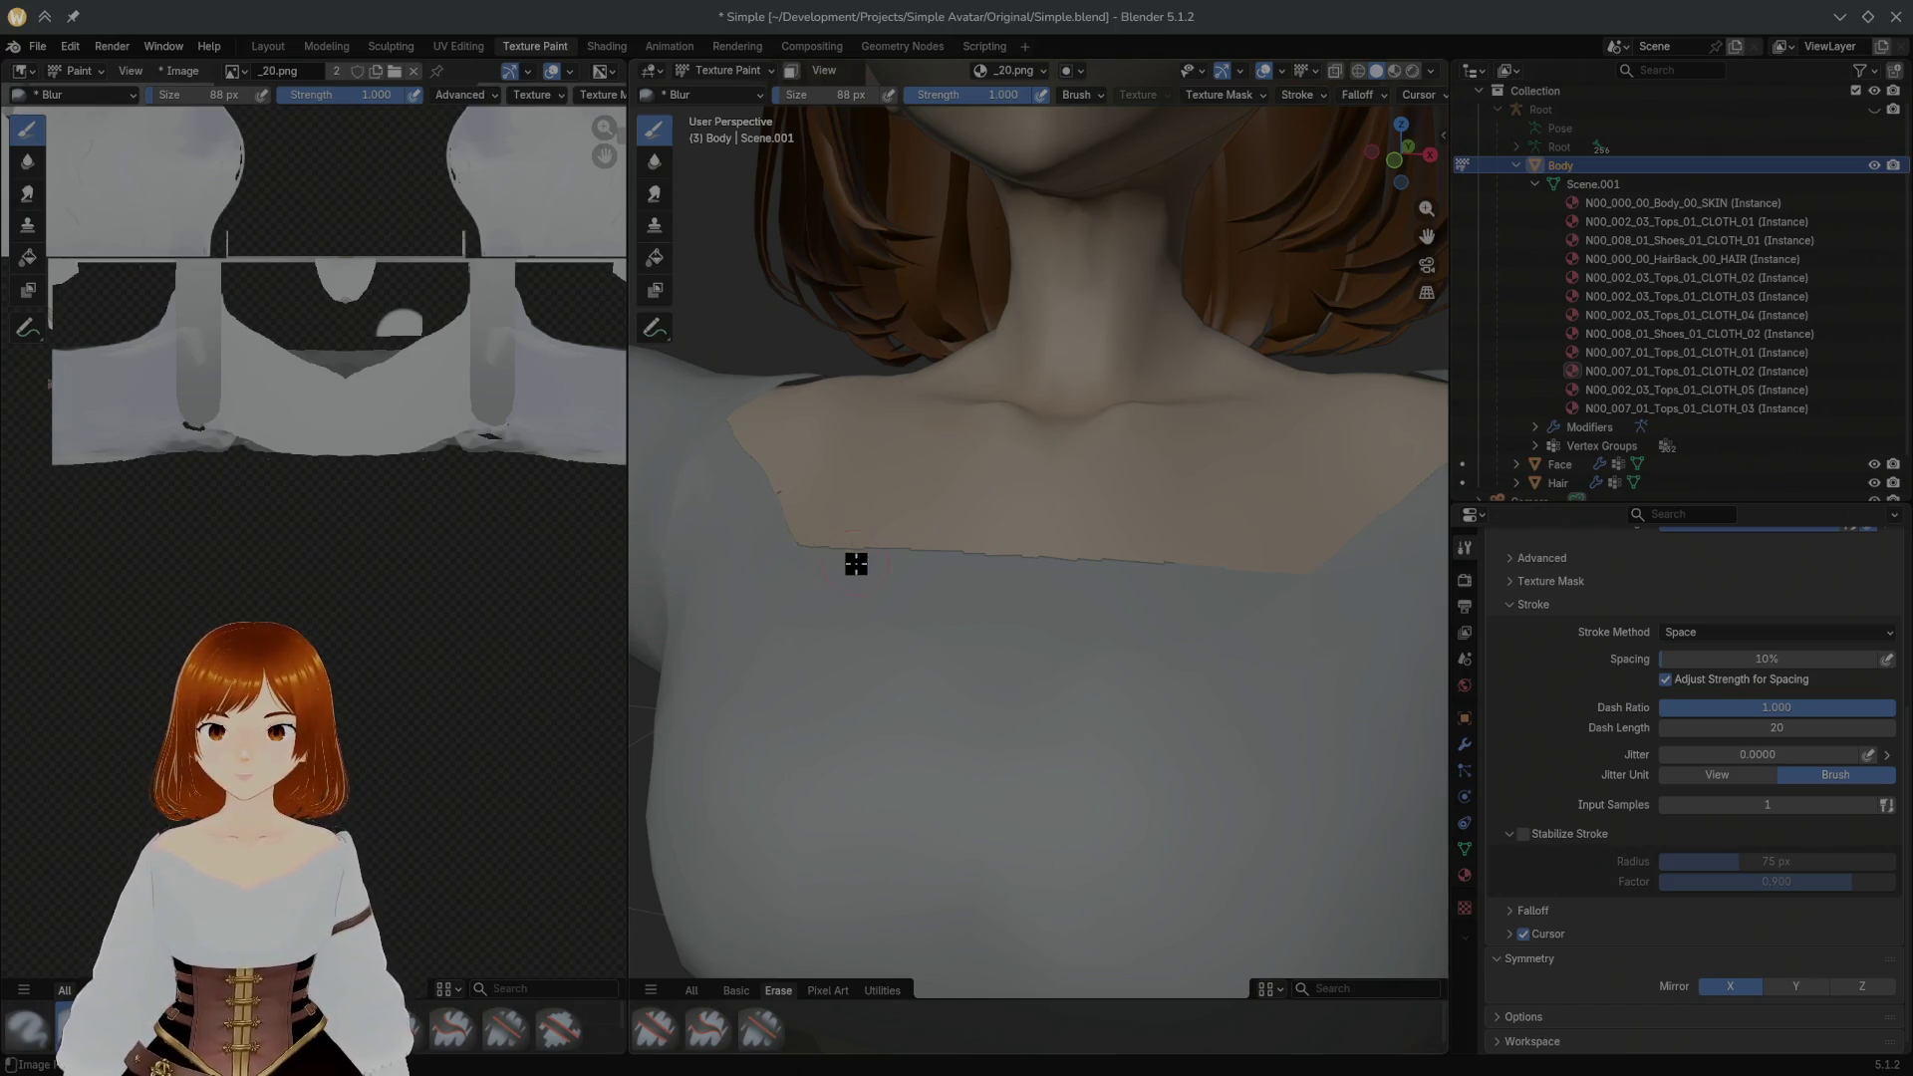
pyautogui.scroll(-2, 854, 560)
pyautogui.scroll(-2, 822, 628)
pyautogui.moveTo(833, 623)
pyautogui.mouseDown(button='middle')
pyautogui.moveTo(842, 552)
pyautogui.moveTo(937, 513)
pyautogui.moveTo(970, 474)
pyautogui.moveTo(802, 483)
pyautogui.moveTo(808, 536)
pyautogui.moveTo(798, 514)
pyautogui.moveTo(859, 522)
pyautogui.moveTo(875, 545)
pyautogui.mouseUp(button='middle')
pyautogui.scroll(1, 868, 548)
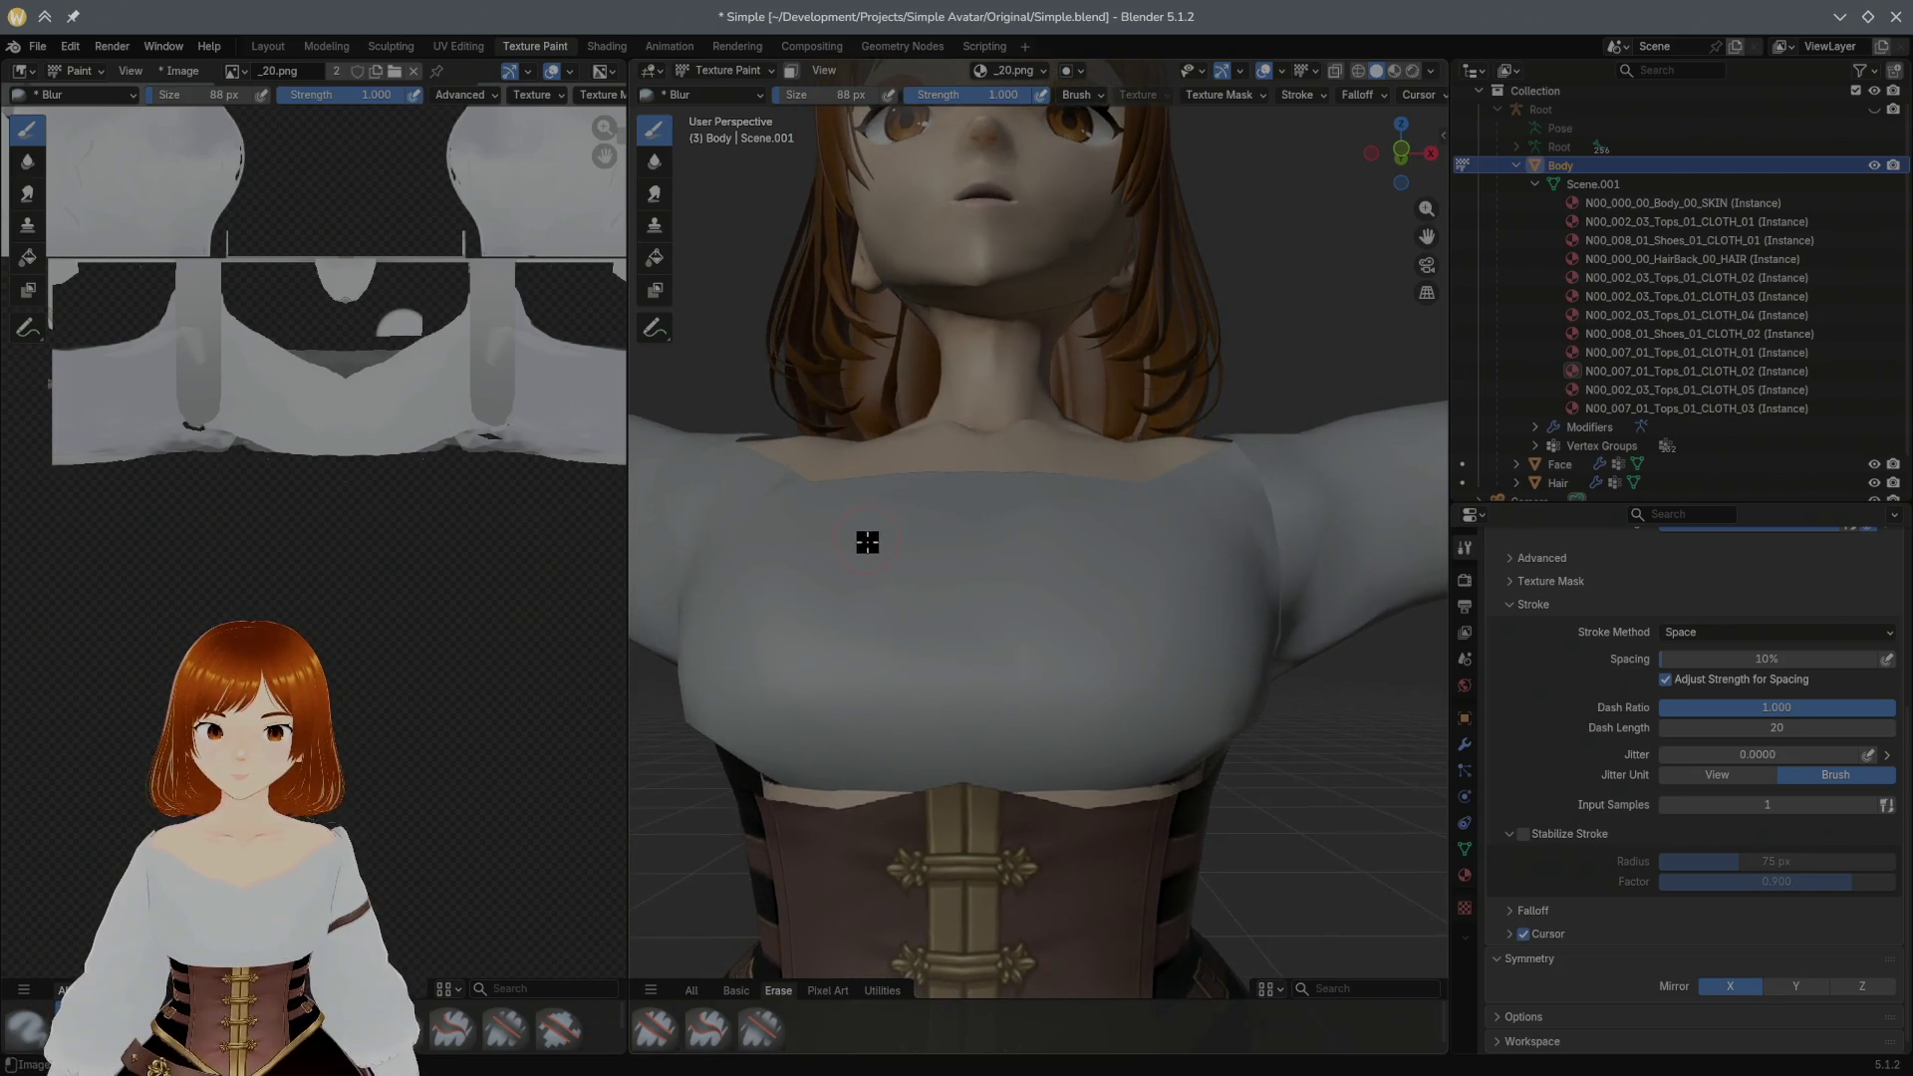
pyautogui.scroll(2, 867, 538)
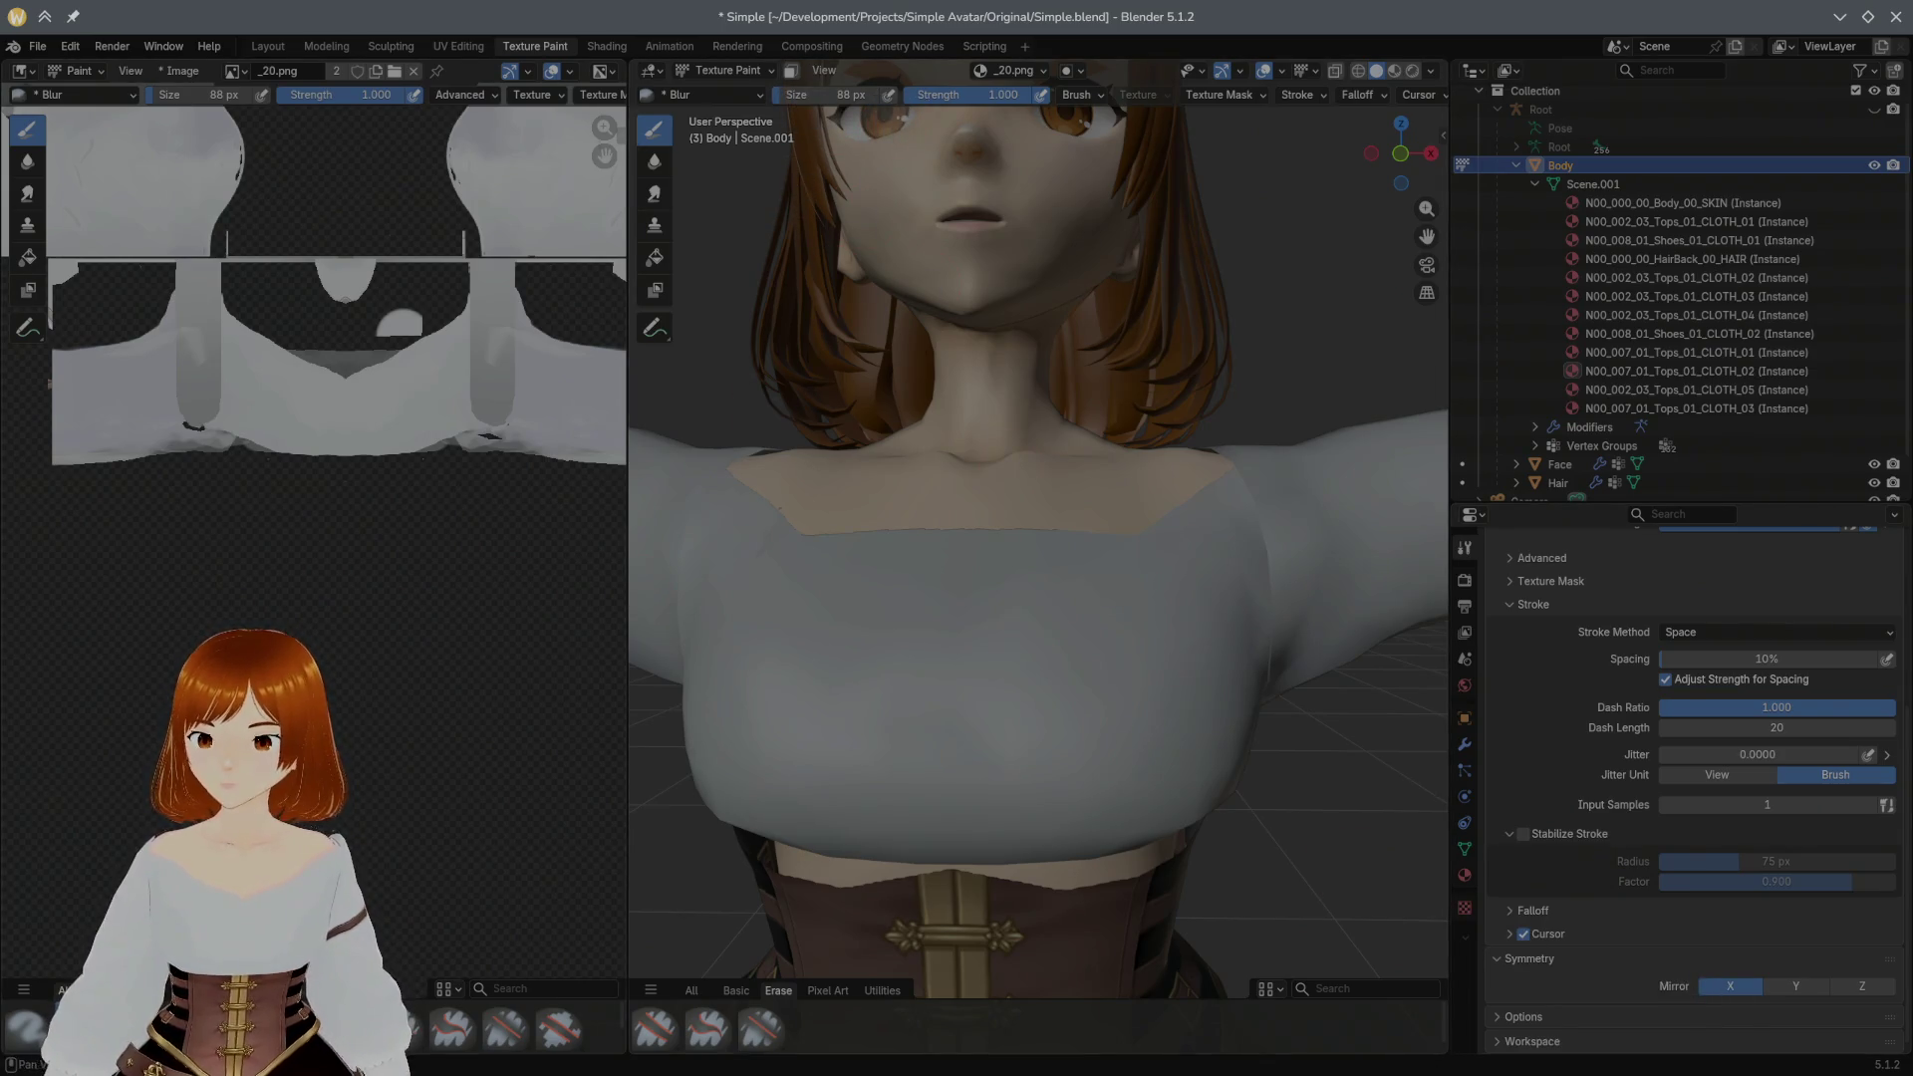
# Step: With the Paint Soft Pressure brush stabilized, paint a test crease on the blouse and undo it
pyautogui.hotkey('ctrl', 'z')
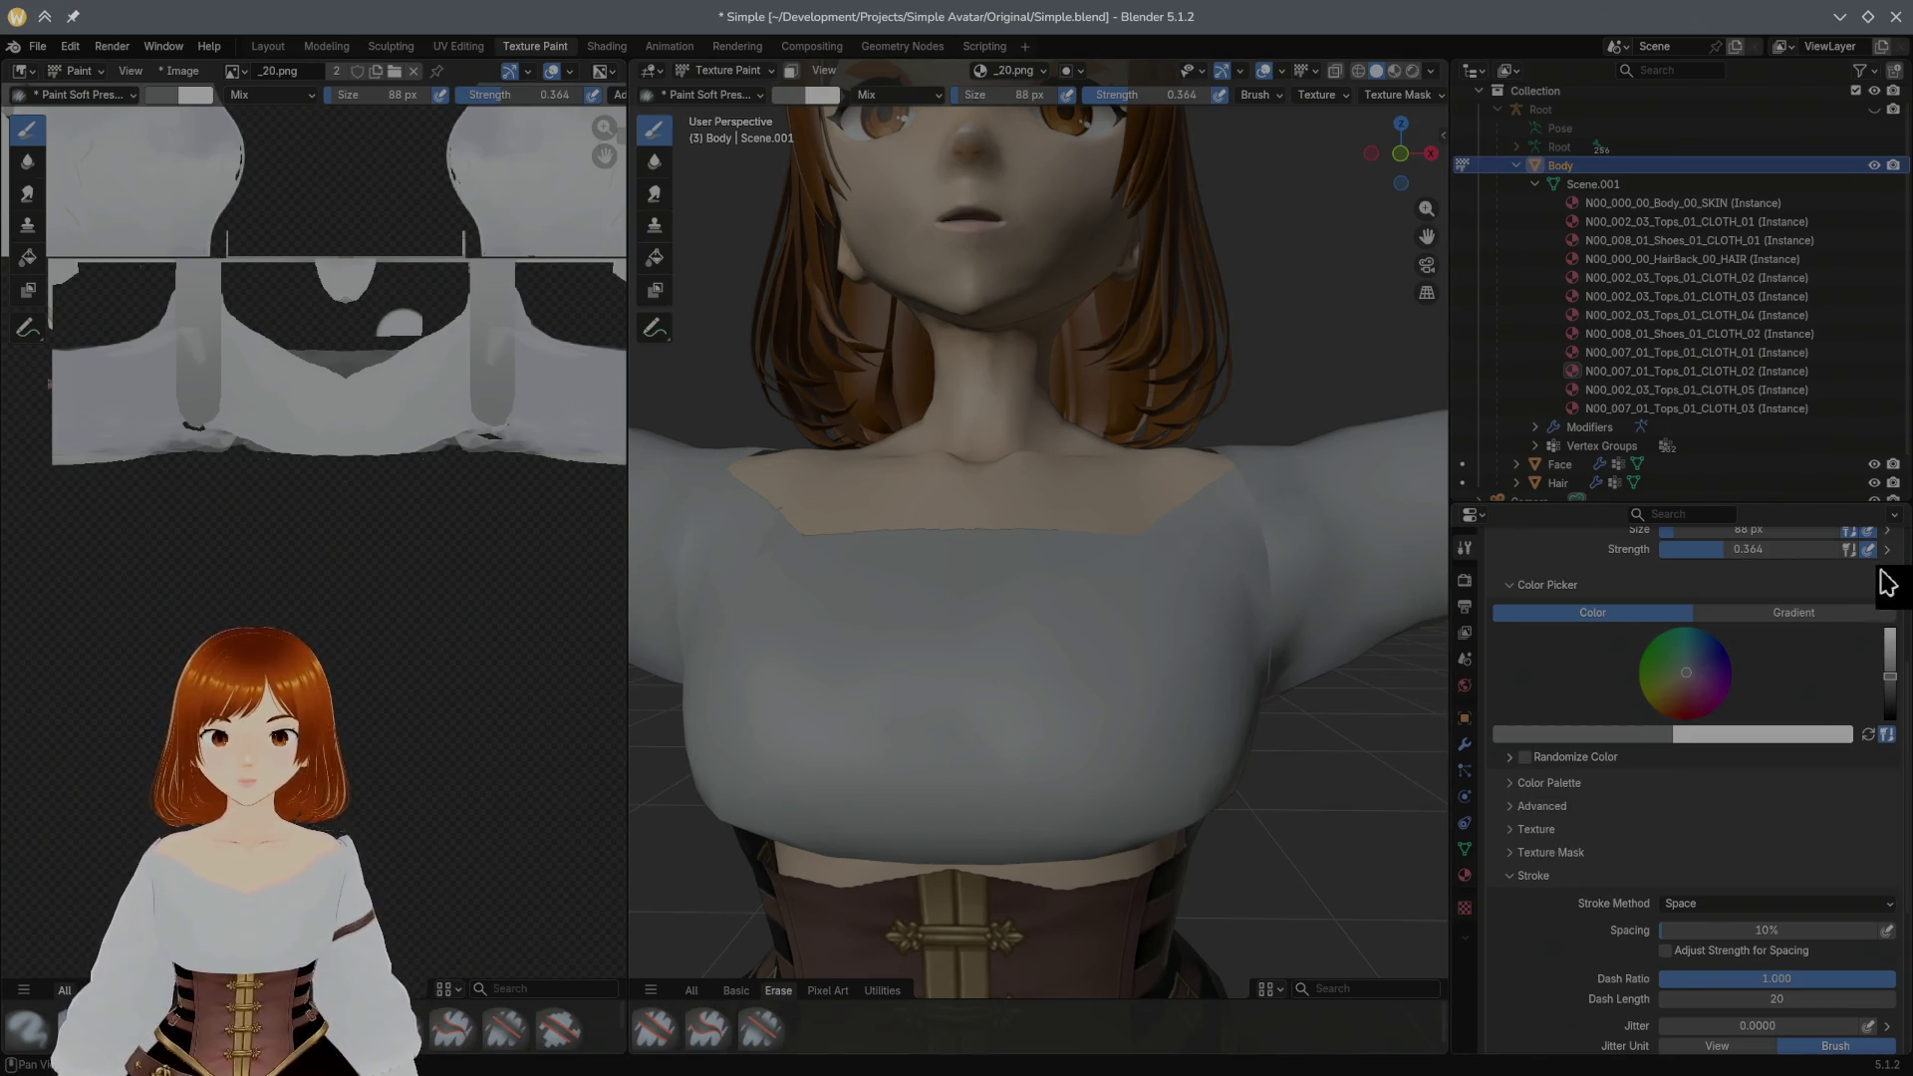
pyautogui.scroll(4, 1905, 613)
pyautogui.scroll(-4, 1893, 718)
pyautogui.scroll(-1, 1894, 793)
pyautogui.scroll(-1, 1892, 852)
pyautogui.scroll(-2, 1892, 859)
pyautogui.scroll(-1, 1879, 816)
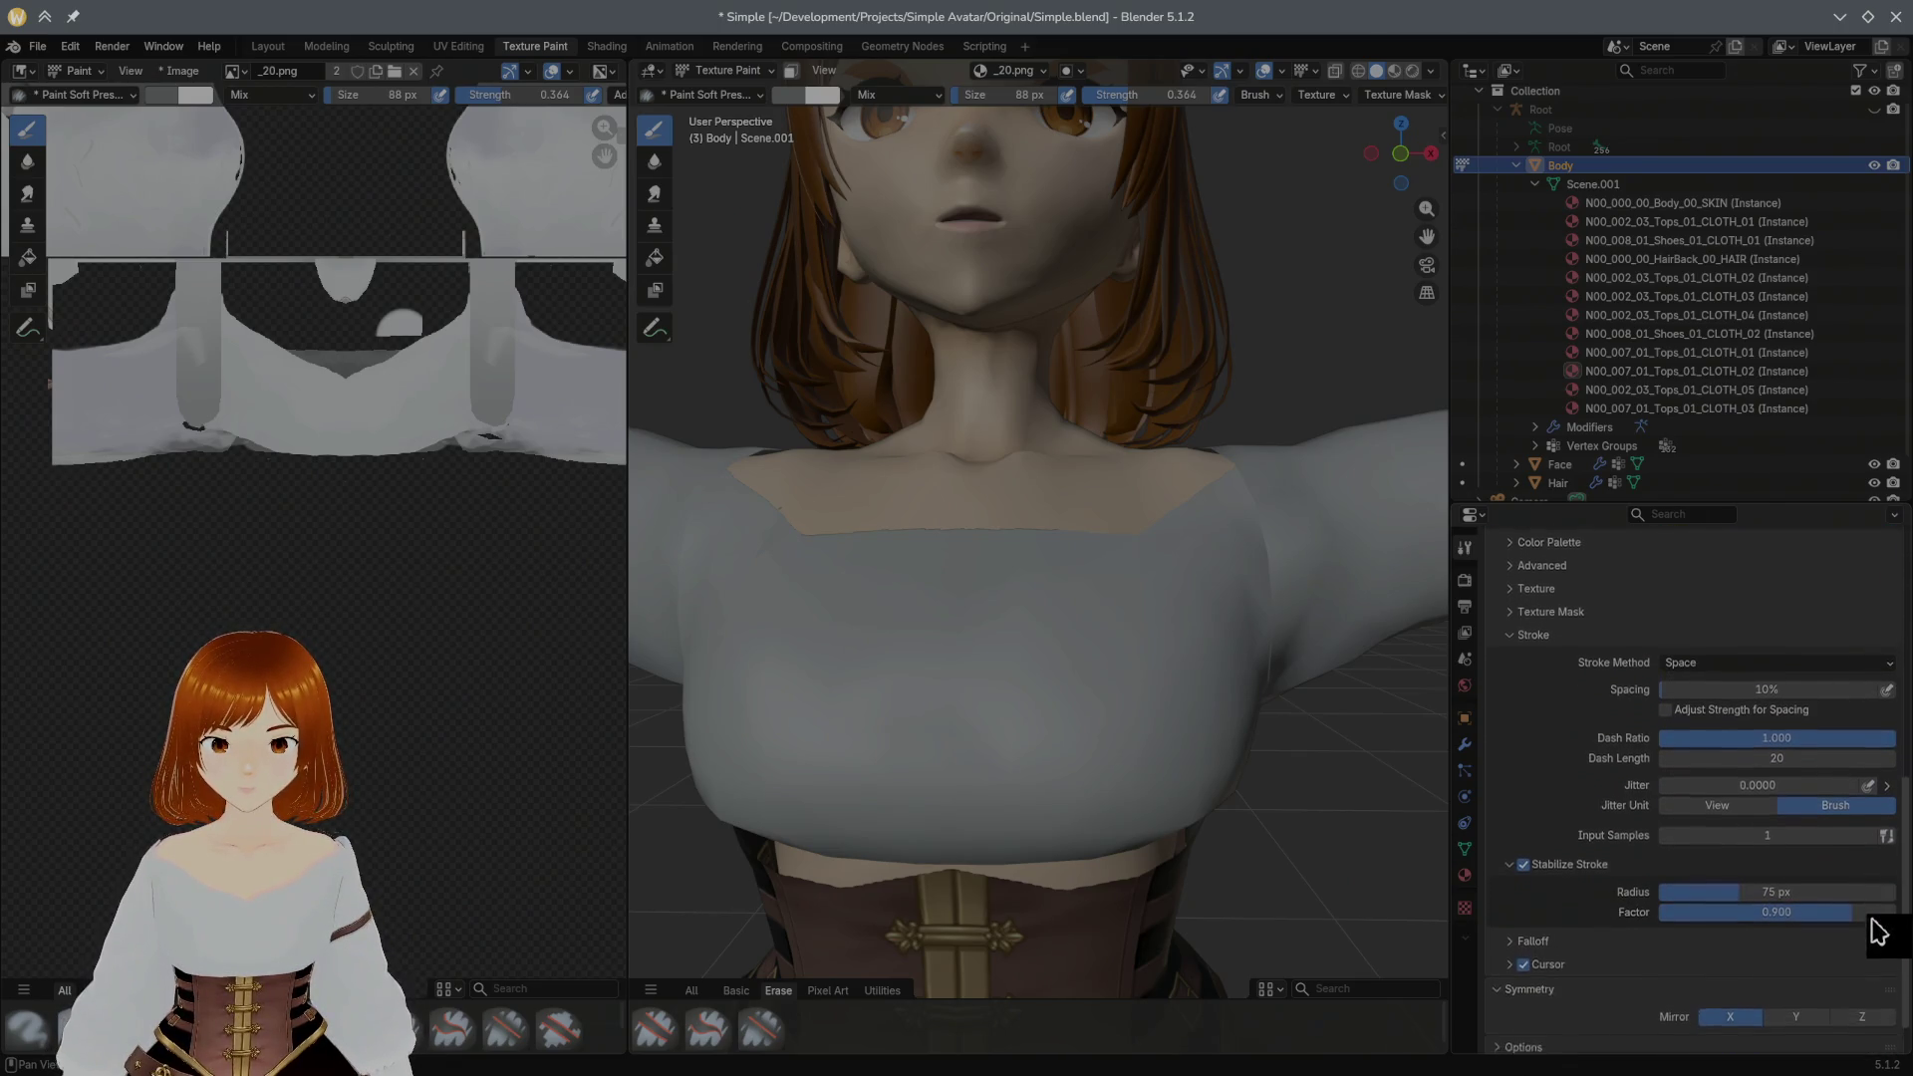
pyautogui.moveTo(931, 577); pyautogui.dragTo(1024, 643)
pyautogui.hotkey('ctrl', 'z')
pyautogui.scroll(2, 1016, 578)
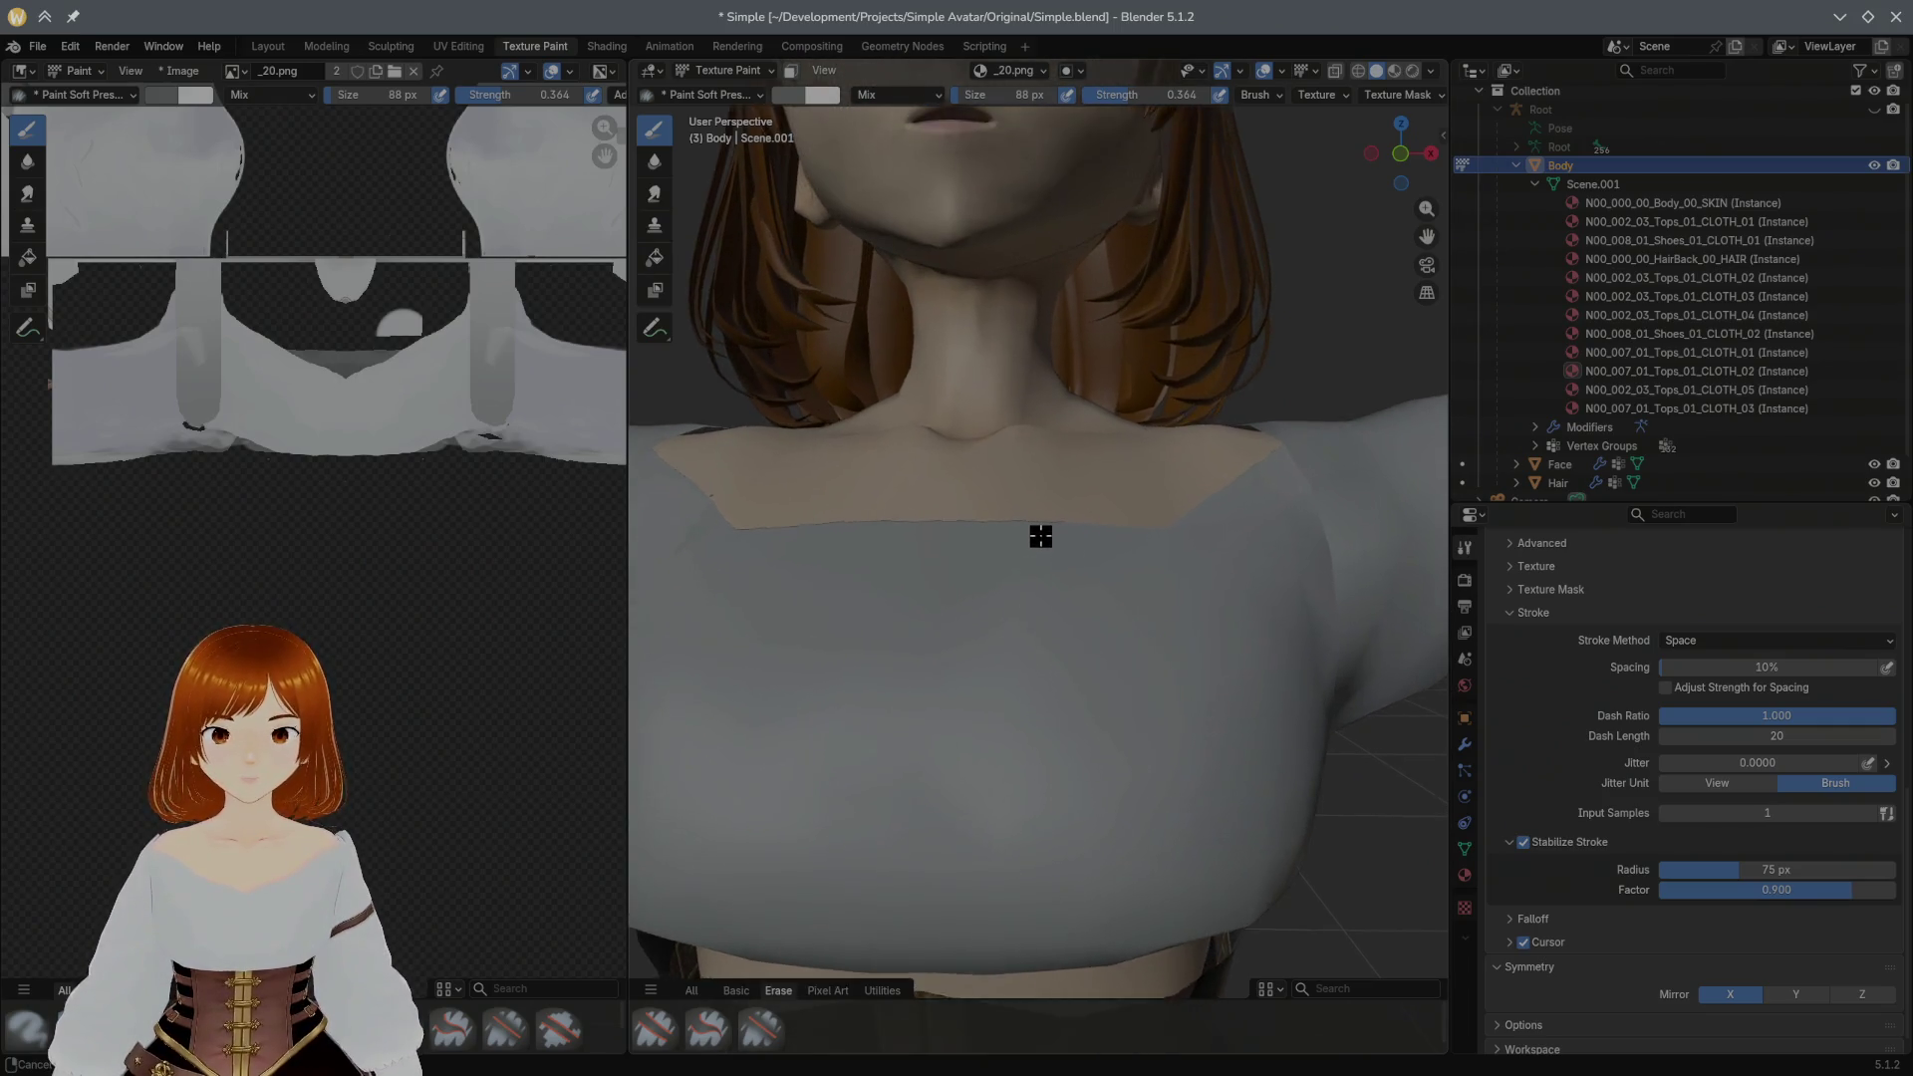
pyautogui.scroll(1, 1033, 525)
pyautogui.moveTo(1043, 548); pyautogui.dragTo(1053, 567, button='middle')
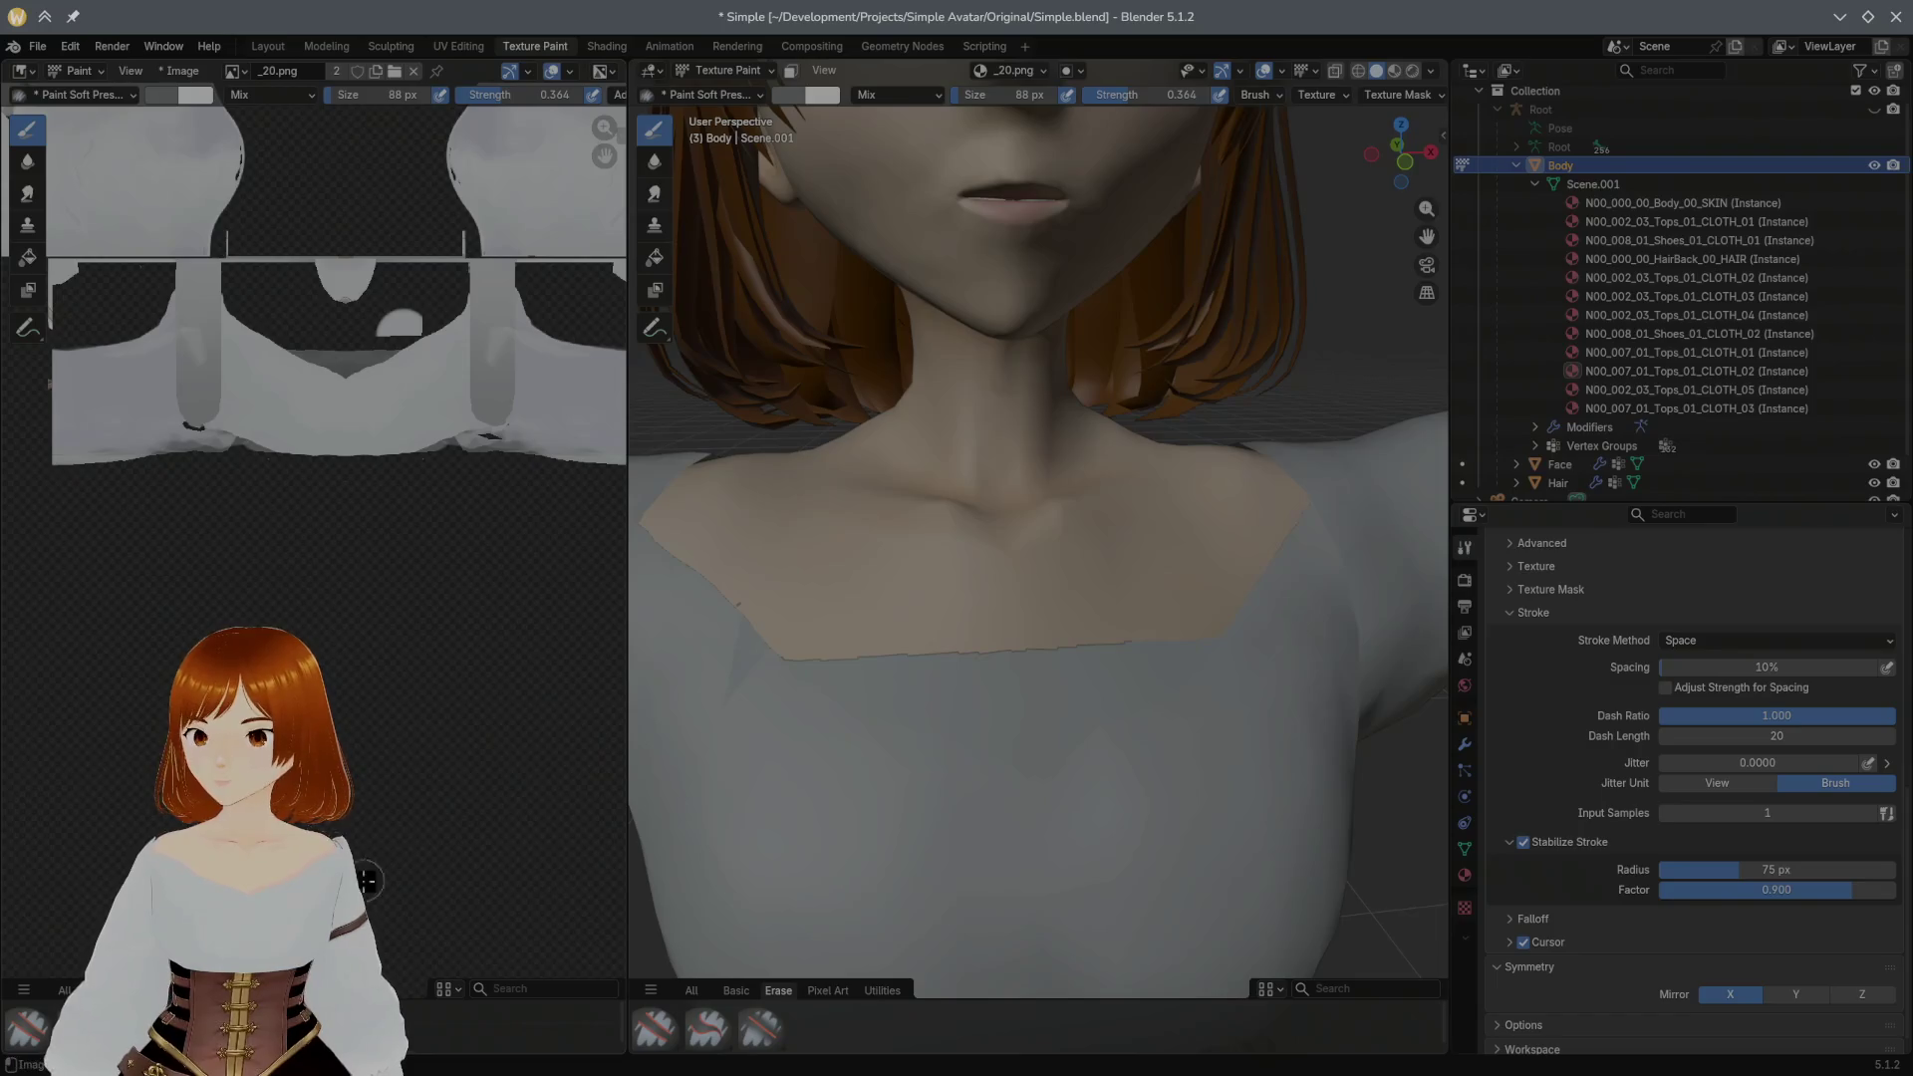
# Step: Paint and undo mirrored crease strokes below the neckline, then switch to the Erase Hard brush
pyautogui.moveTo(866, 645)
pyautogui.mouseDown()
pyautogui.moveTo(850, 649)
pyautogui.moveTo(964, 717)
pyautogui.mouseUp()
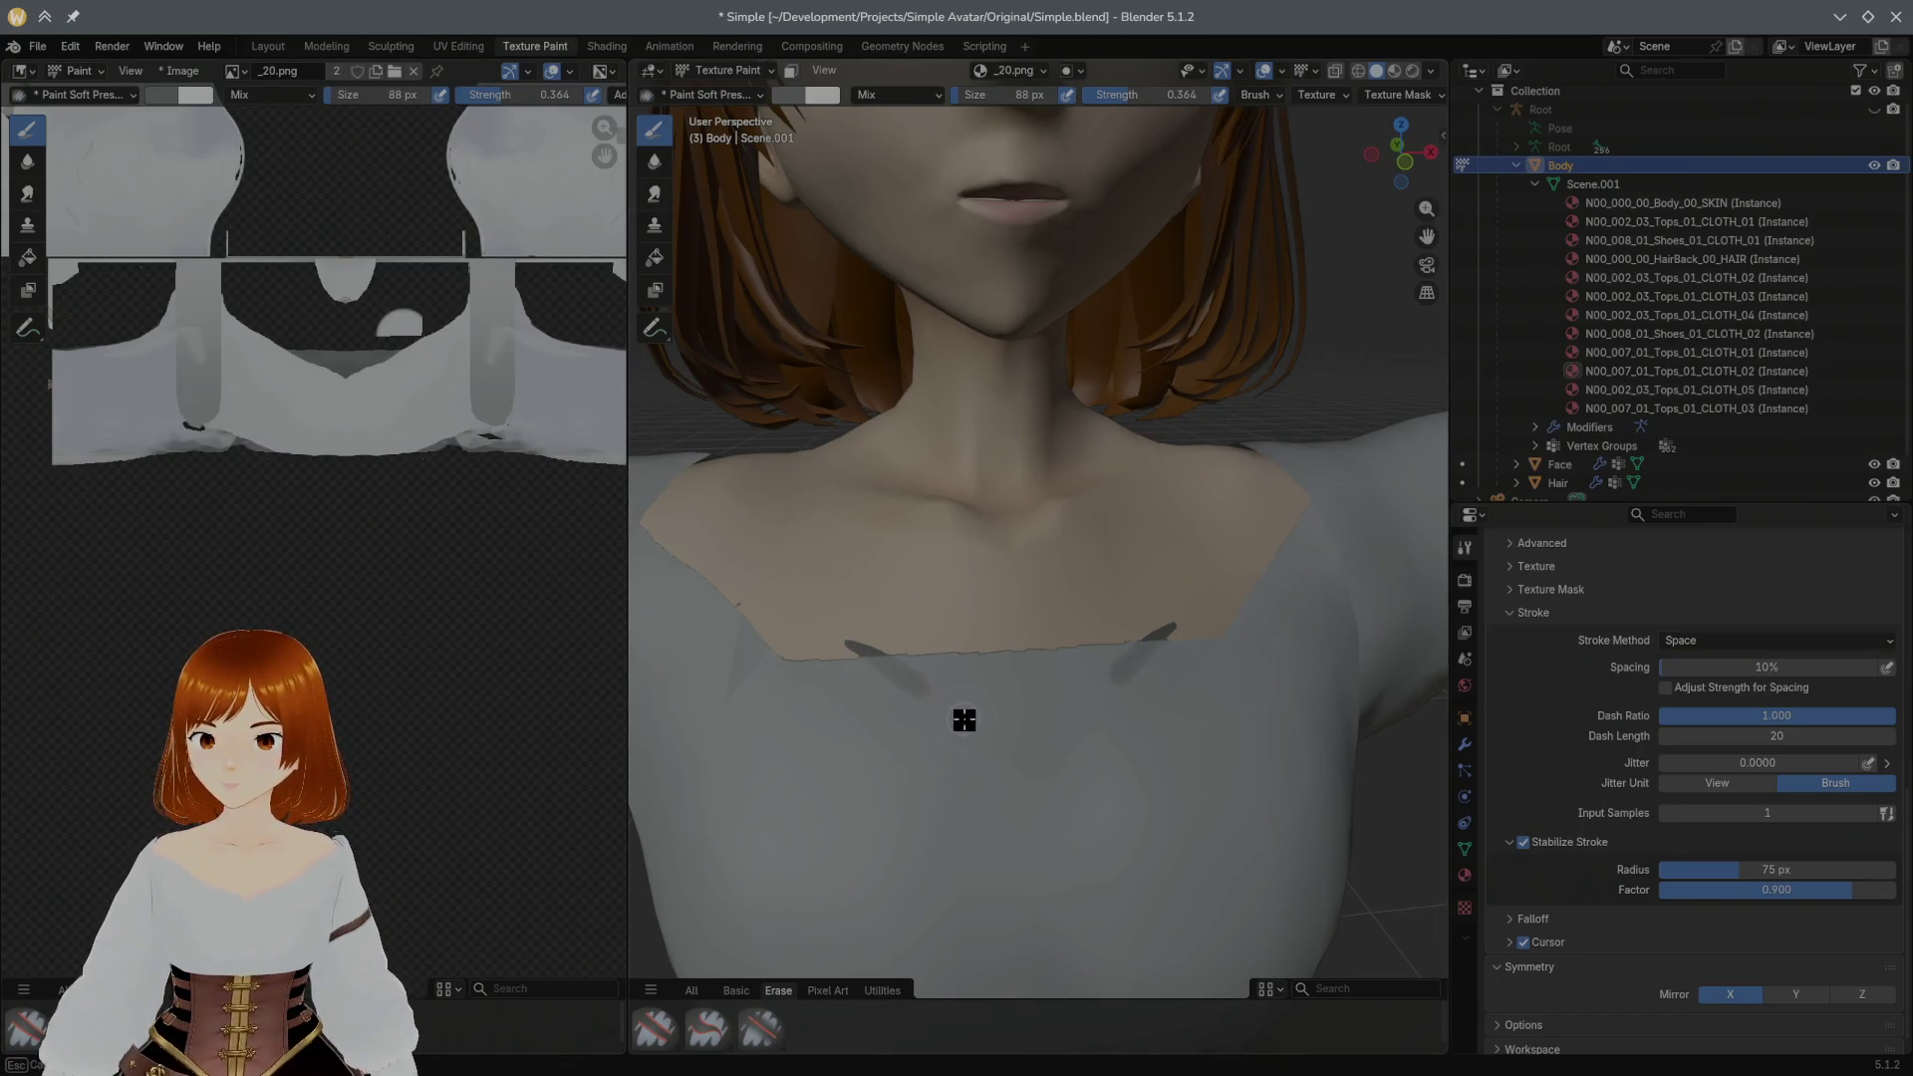
pyautogui.hotkey('ctrl', 'z')
pyautogui.moveTo(862, 678); pyautogui.dragTo(985, 745)
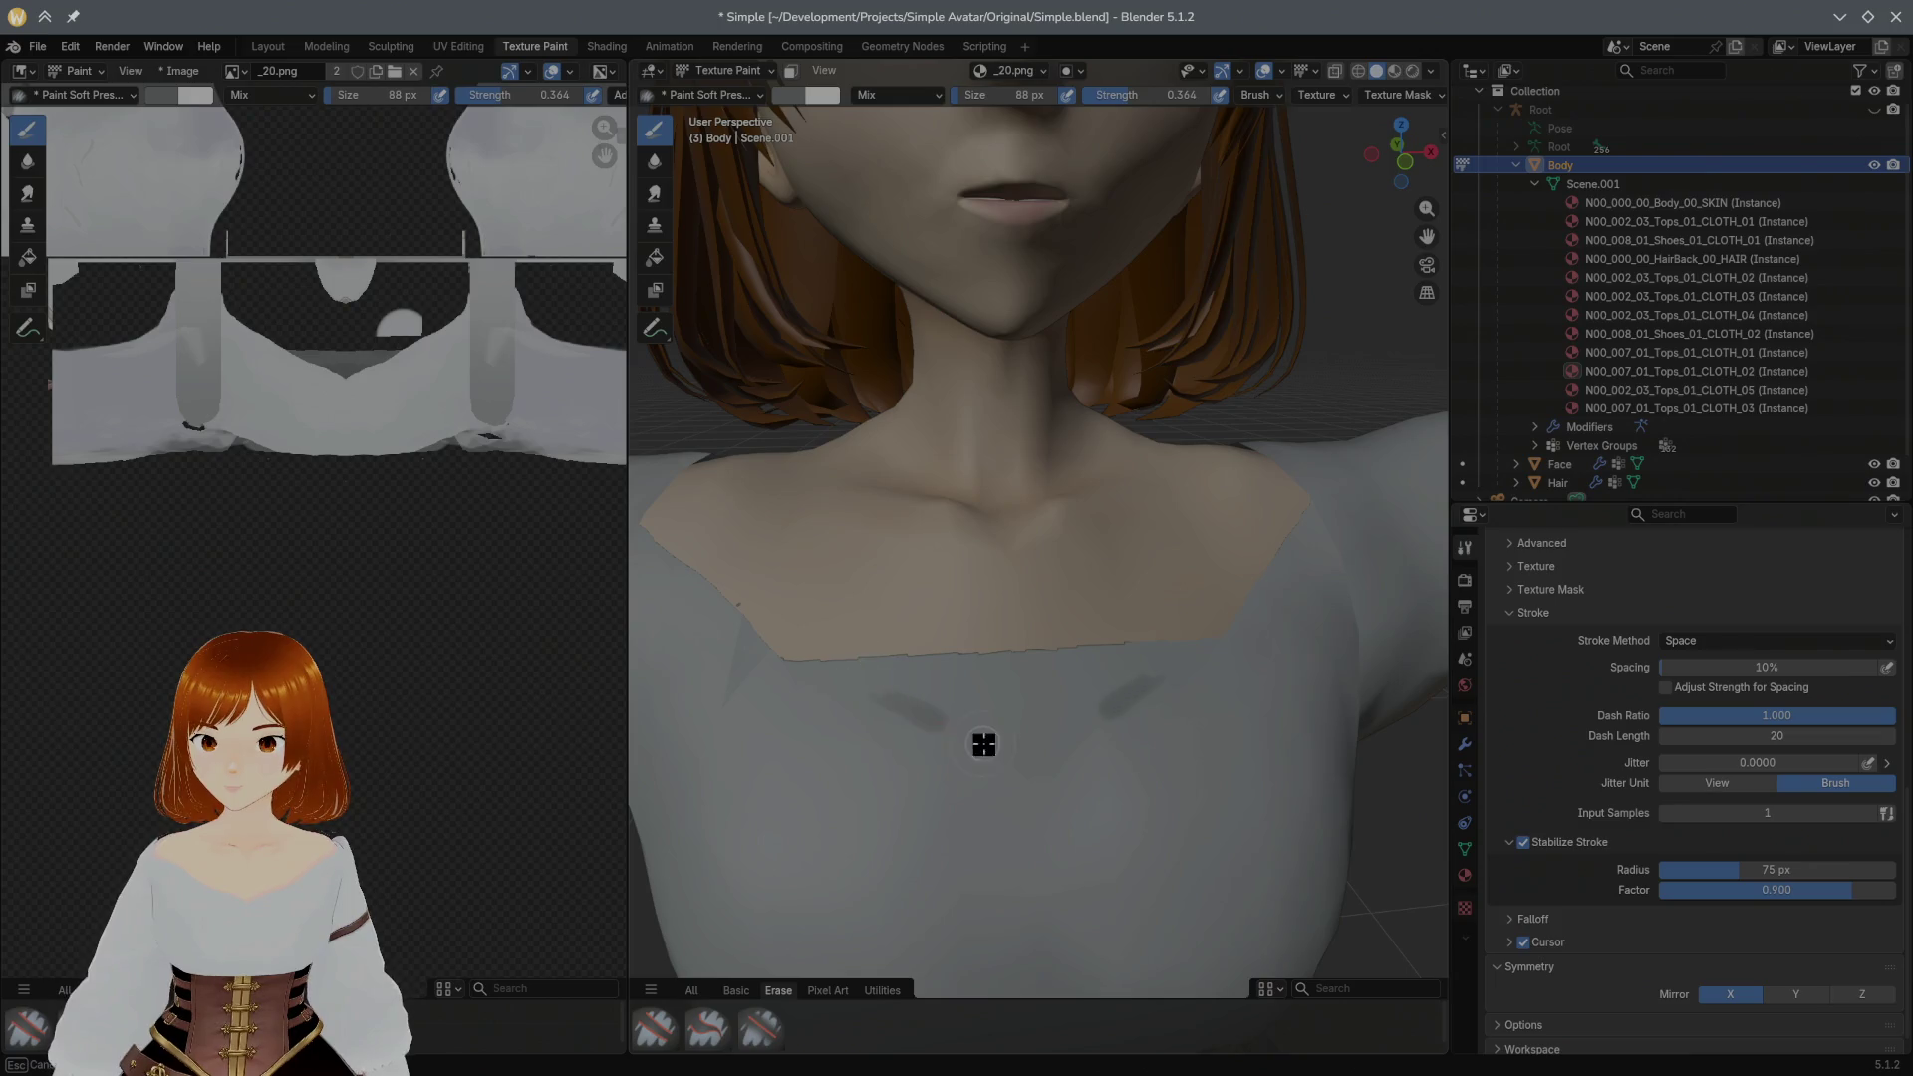
pyautogui.hotkey('ctrl', 'z')
pyautogui.click(653, 1027)
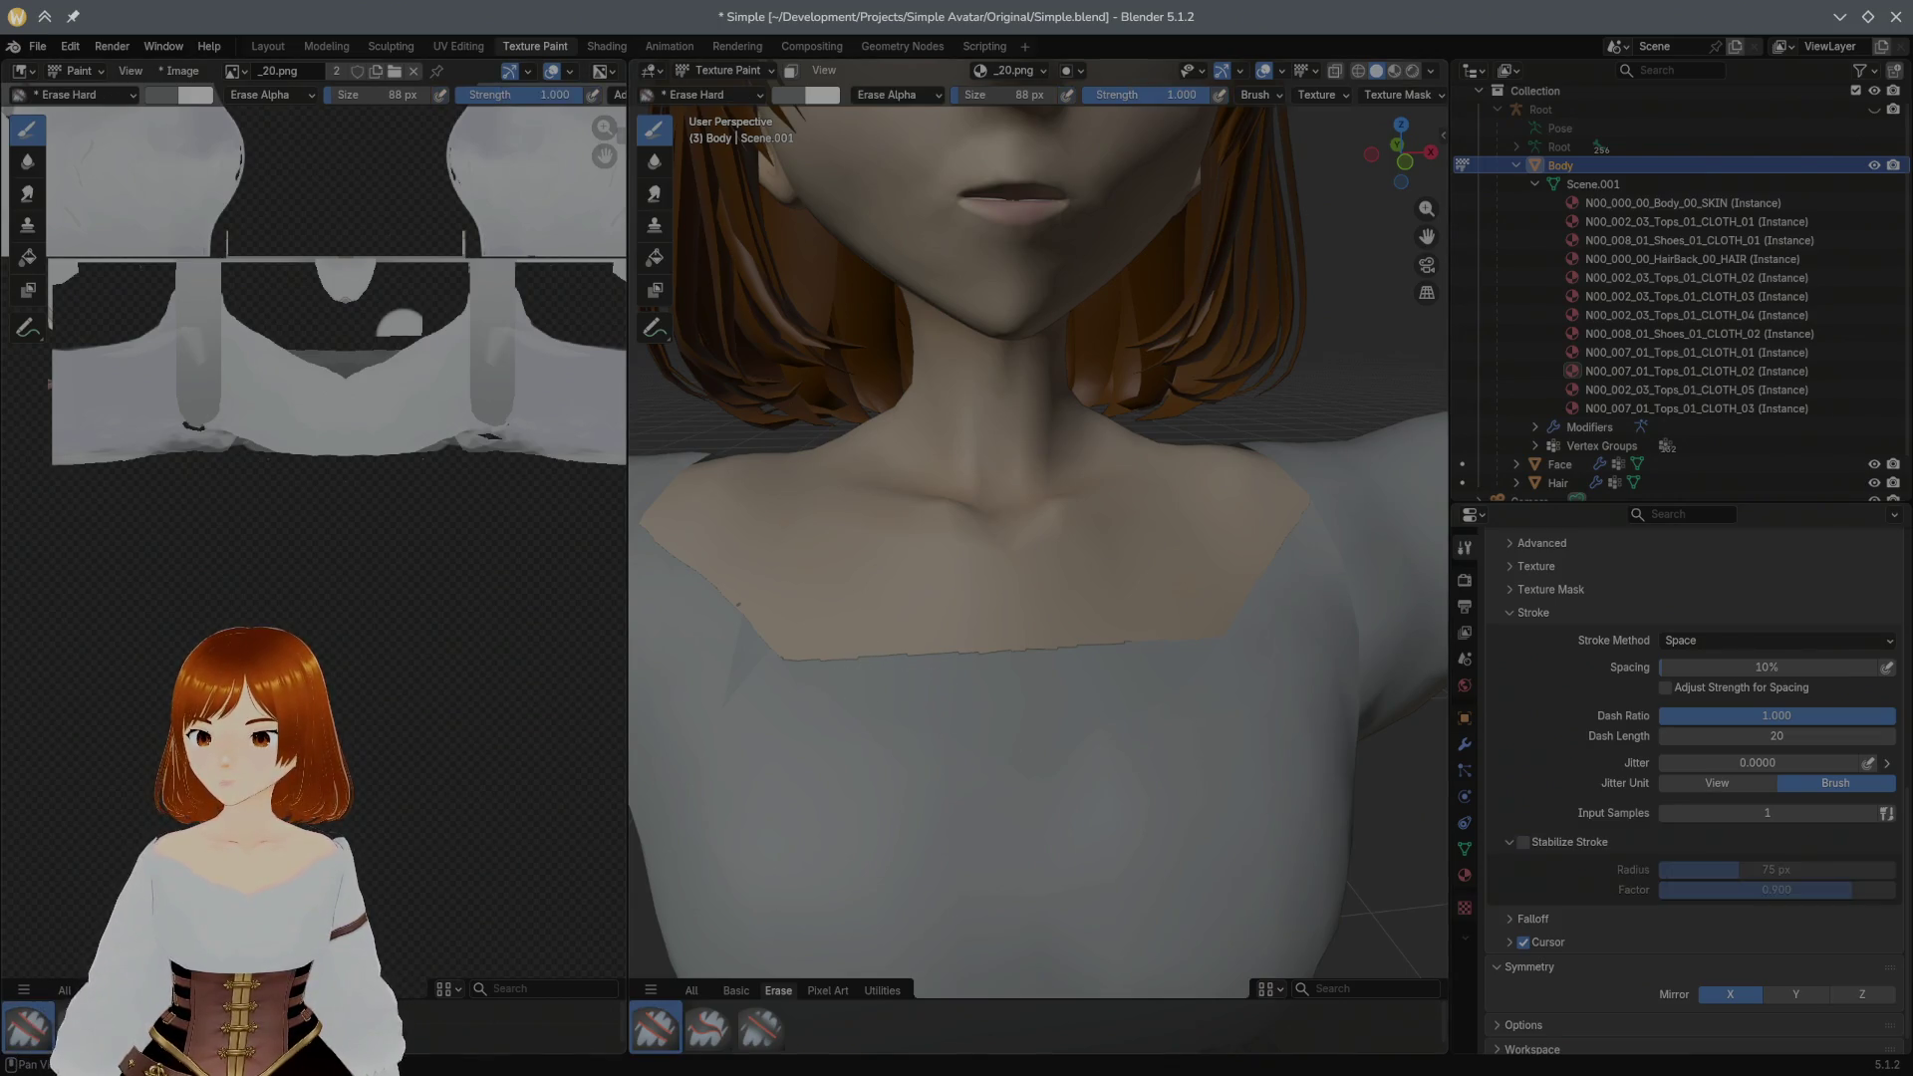
# Step: Set the texture paint slot Mode to Single Image and orbit around the neck and collar
pyautogui.moveTo(947, 633); pyautogui.dragTo(862, 607, button='middle')
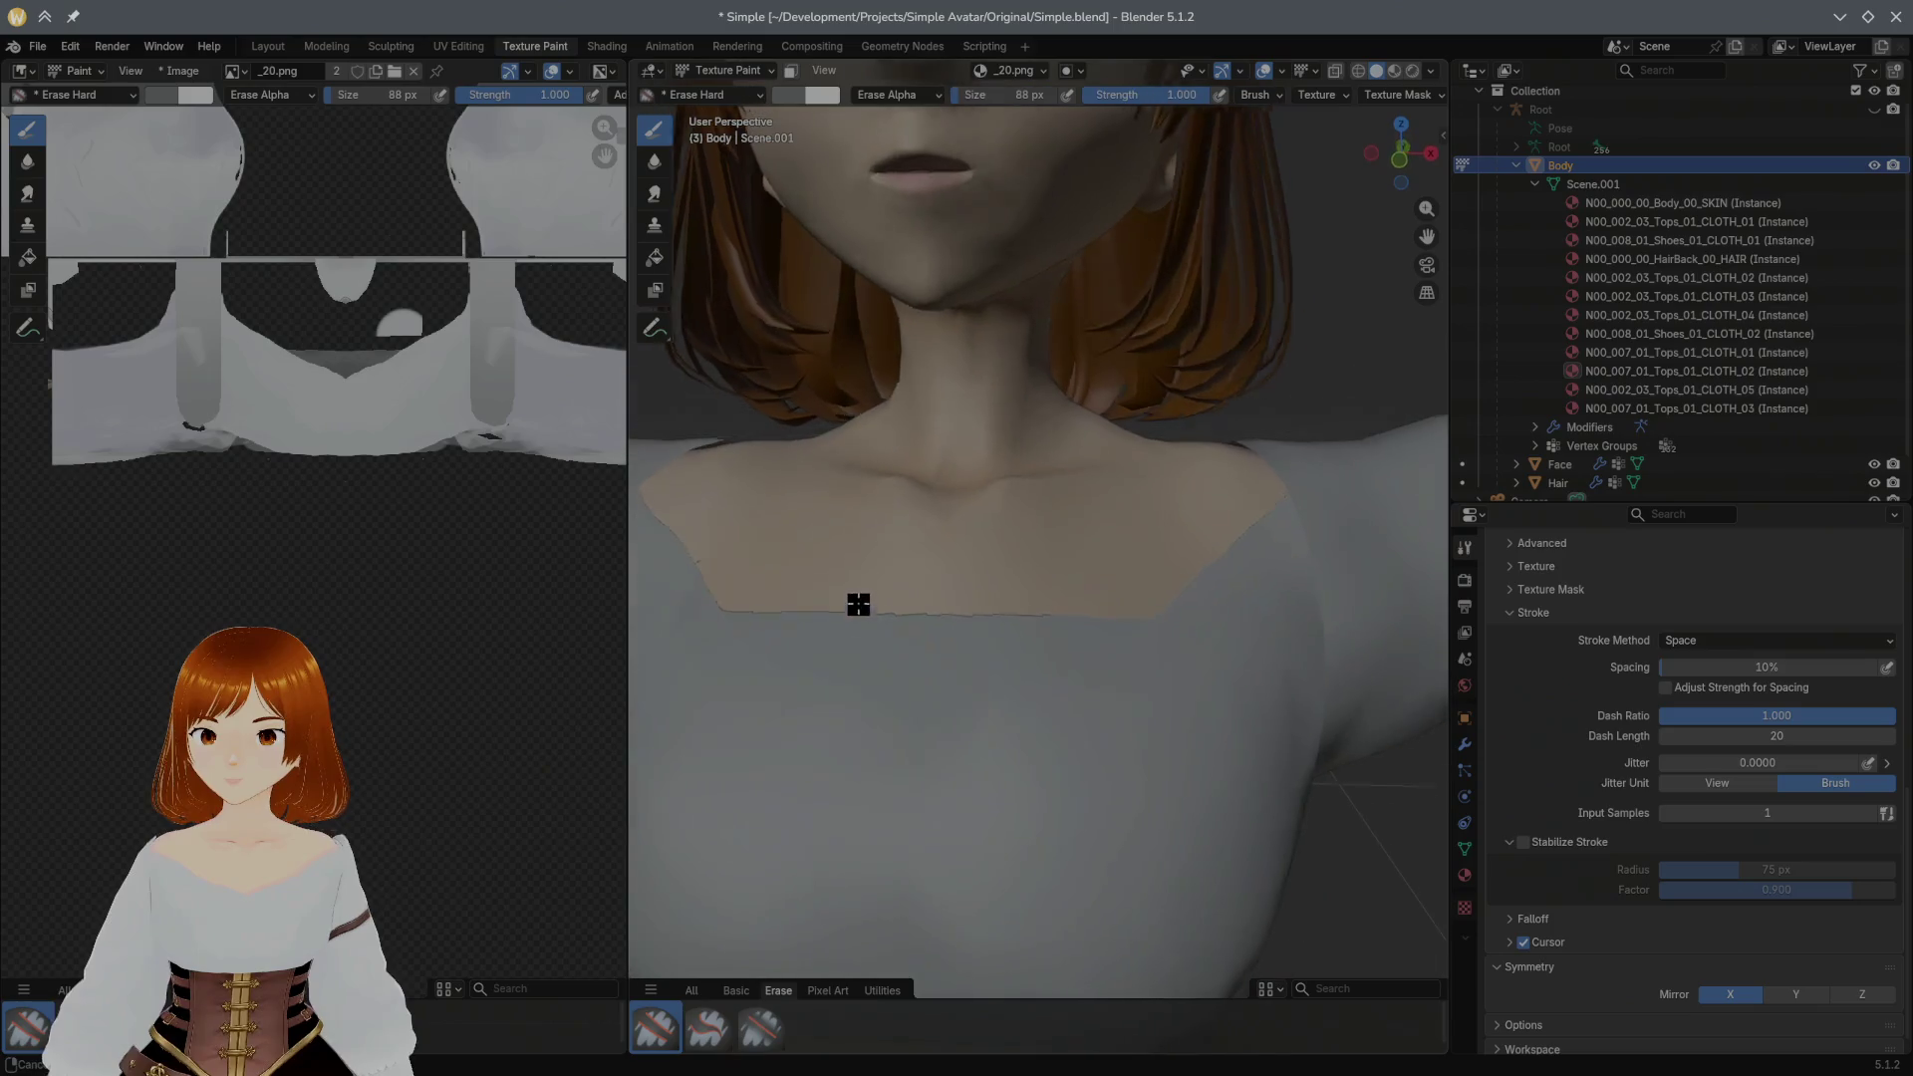
pyautogui.click(1032, 71)
pyautogui.click(1050, 106)
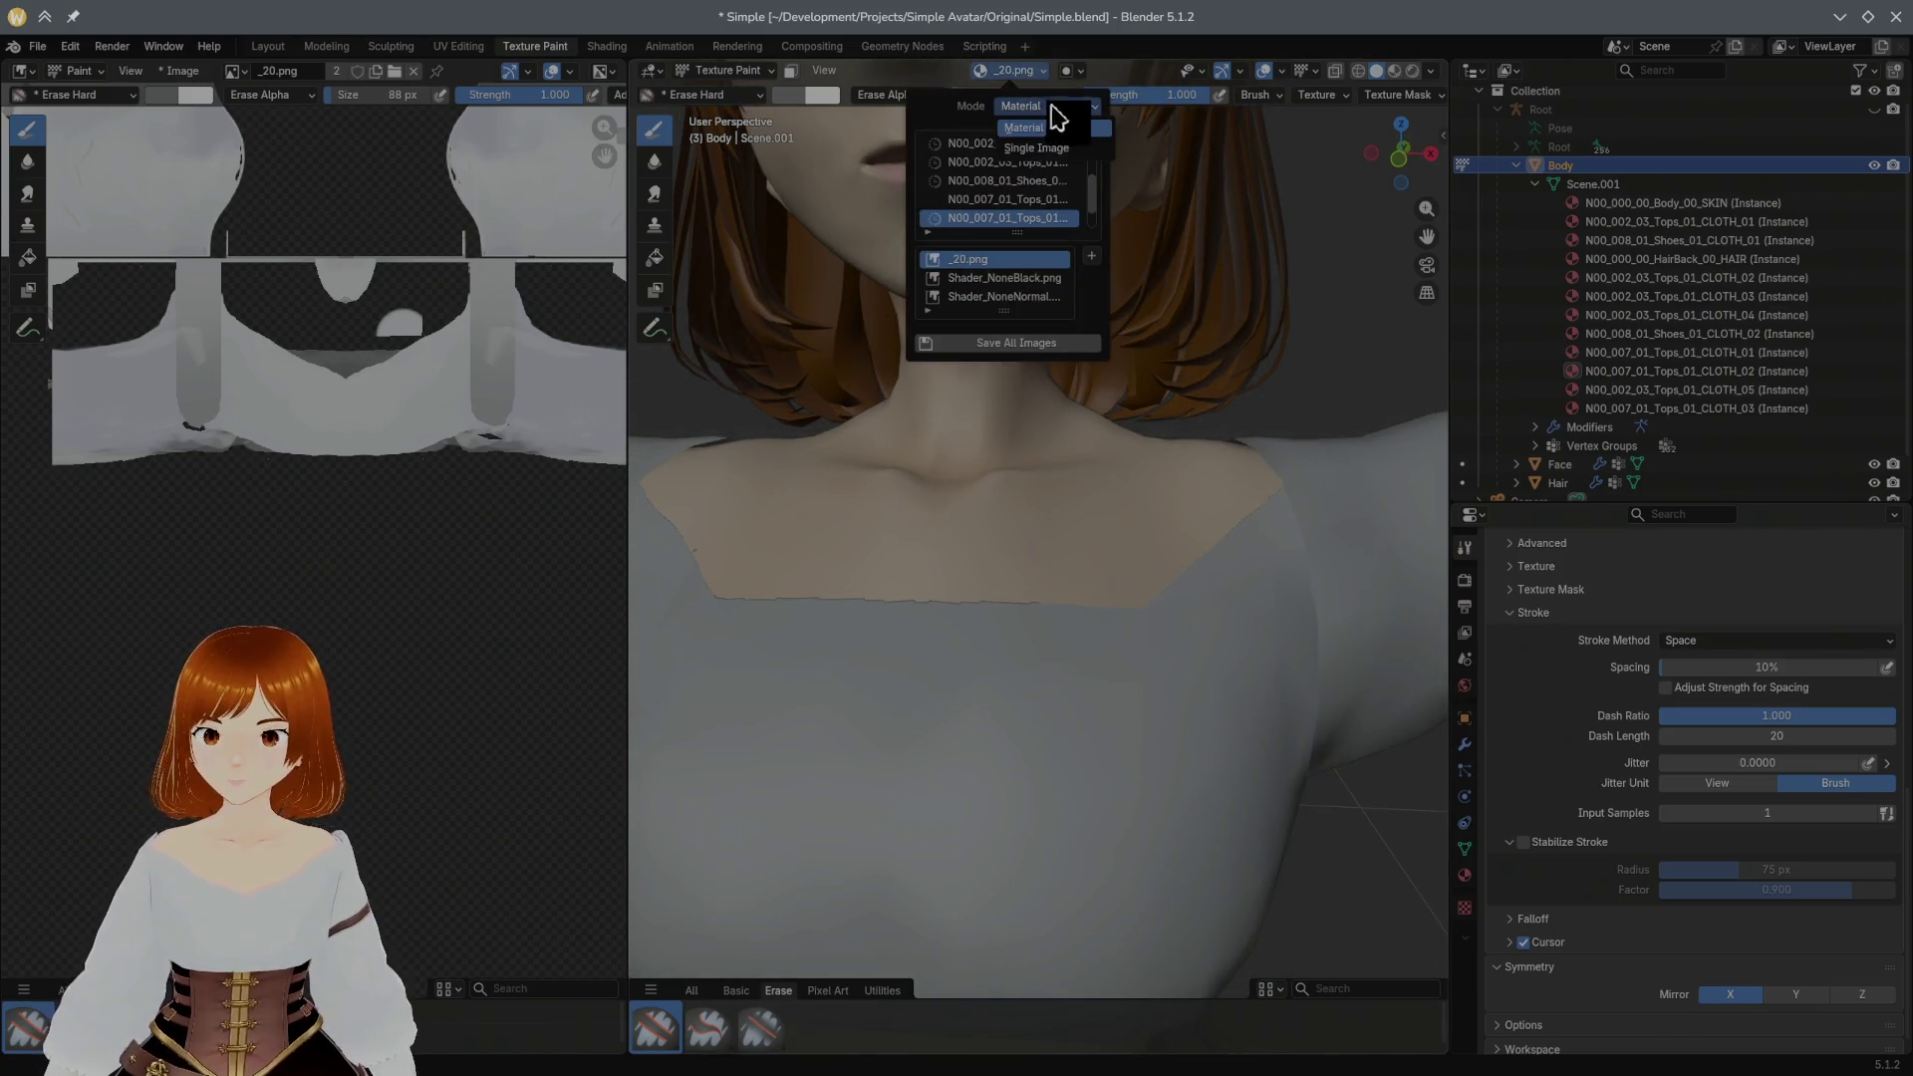
pyautogui.click(1042, 148)
pyautogui.moveTo(931, 320)
pyautogui.mouseDown(button='middle')
pyautogui.moveTo(991, 308)
pyautogui.moveTo(974, 312)
pyautogui.mouseUp(button='middle')
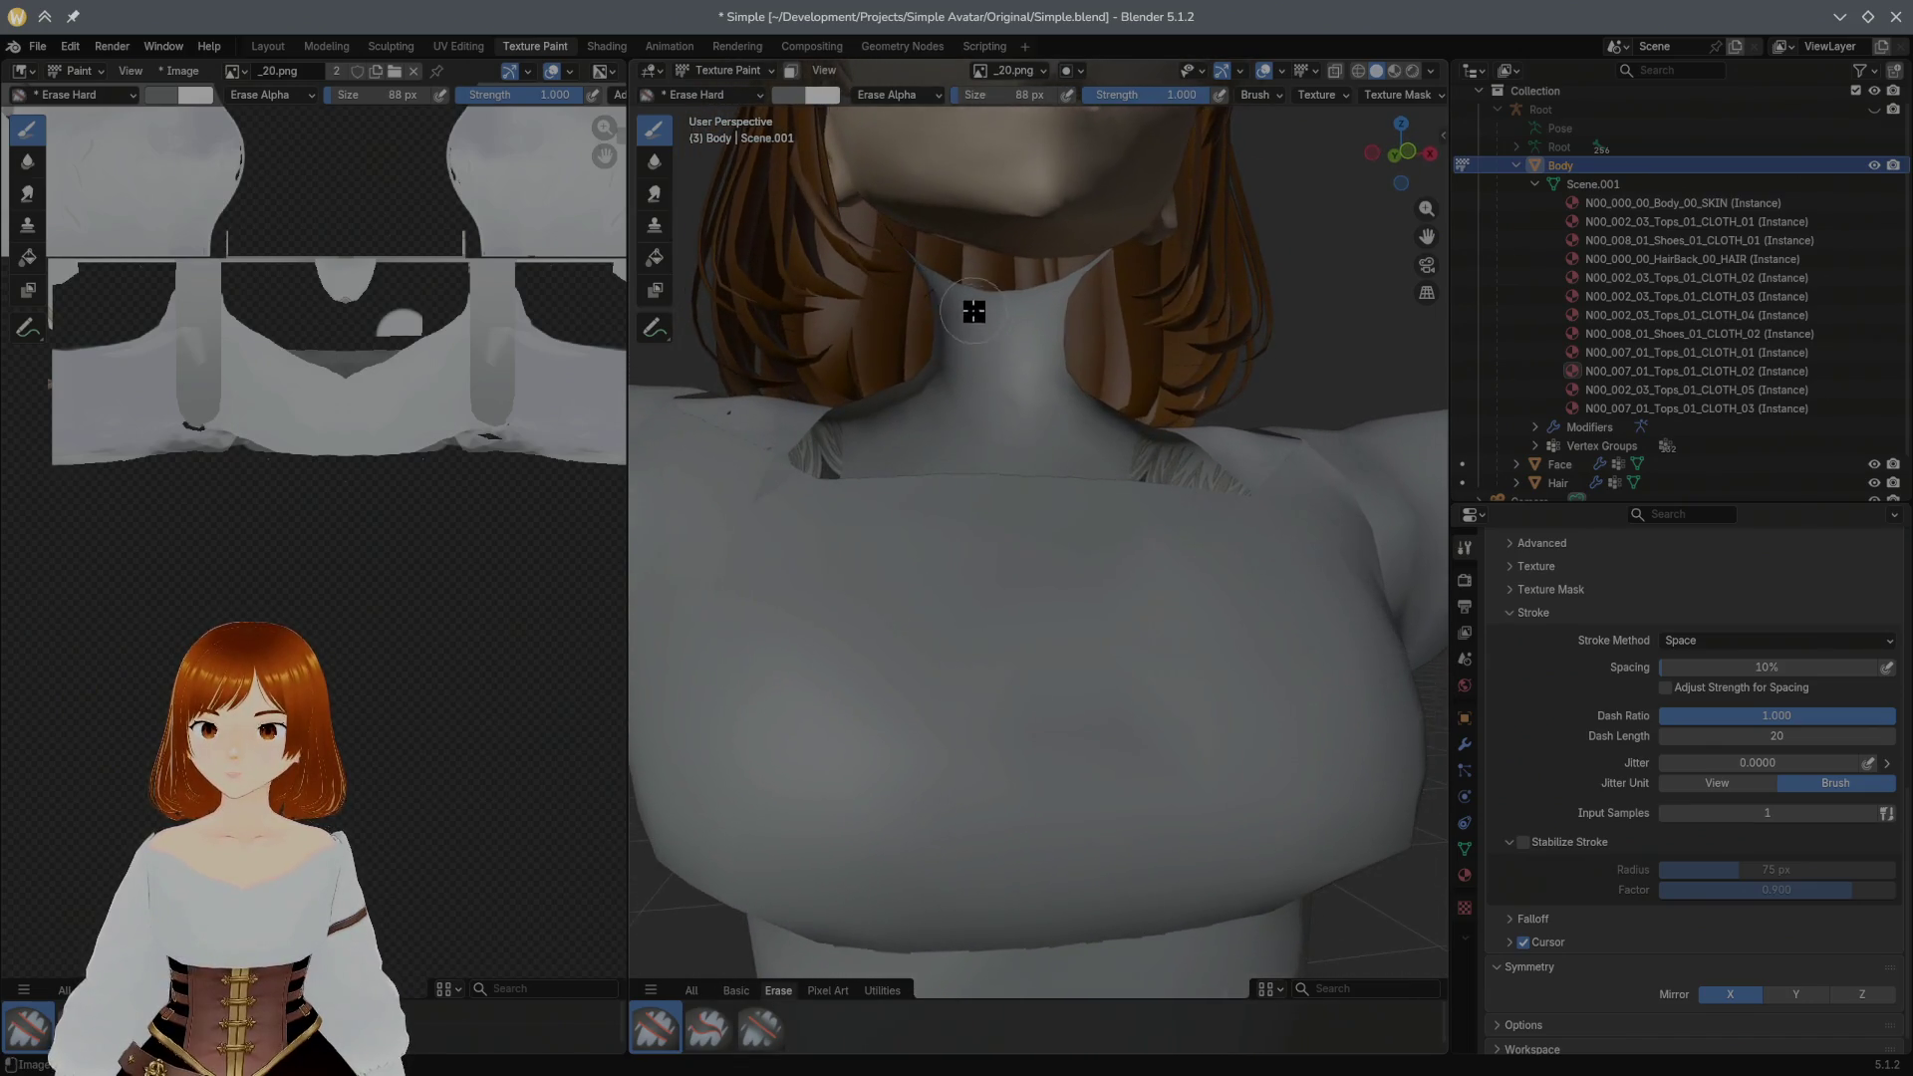
pyautogui.moveTo(989, 384)
pyautogui.mouseDown(button='middle')
pyautogui.moveTo(978, 414)
pyautogui.moveTo(987, 371)
pyautogui.moveTo(948, 408)
pyautogui.moveTo(970, 450)
pyautogui.mouseUp(button='middle')
# Step: Erase a band of blouse below the neckline into a V shape, shrinking the brush partway
pyautogui.moveTo(919, 627)
pyautogui.mouseDown()
pyautogui.moveTo(918, 598)
pyautogui.moveTo(968, 637)
pyautogui.moveTo(1146, 576)
pyautogui.mouseUp()
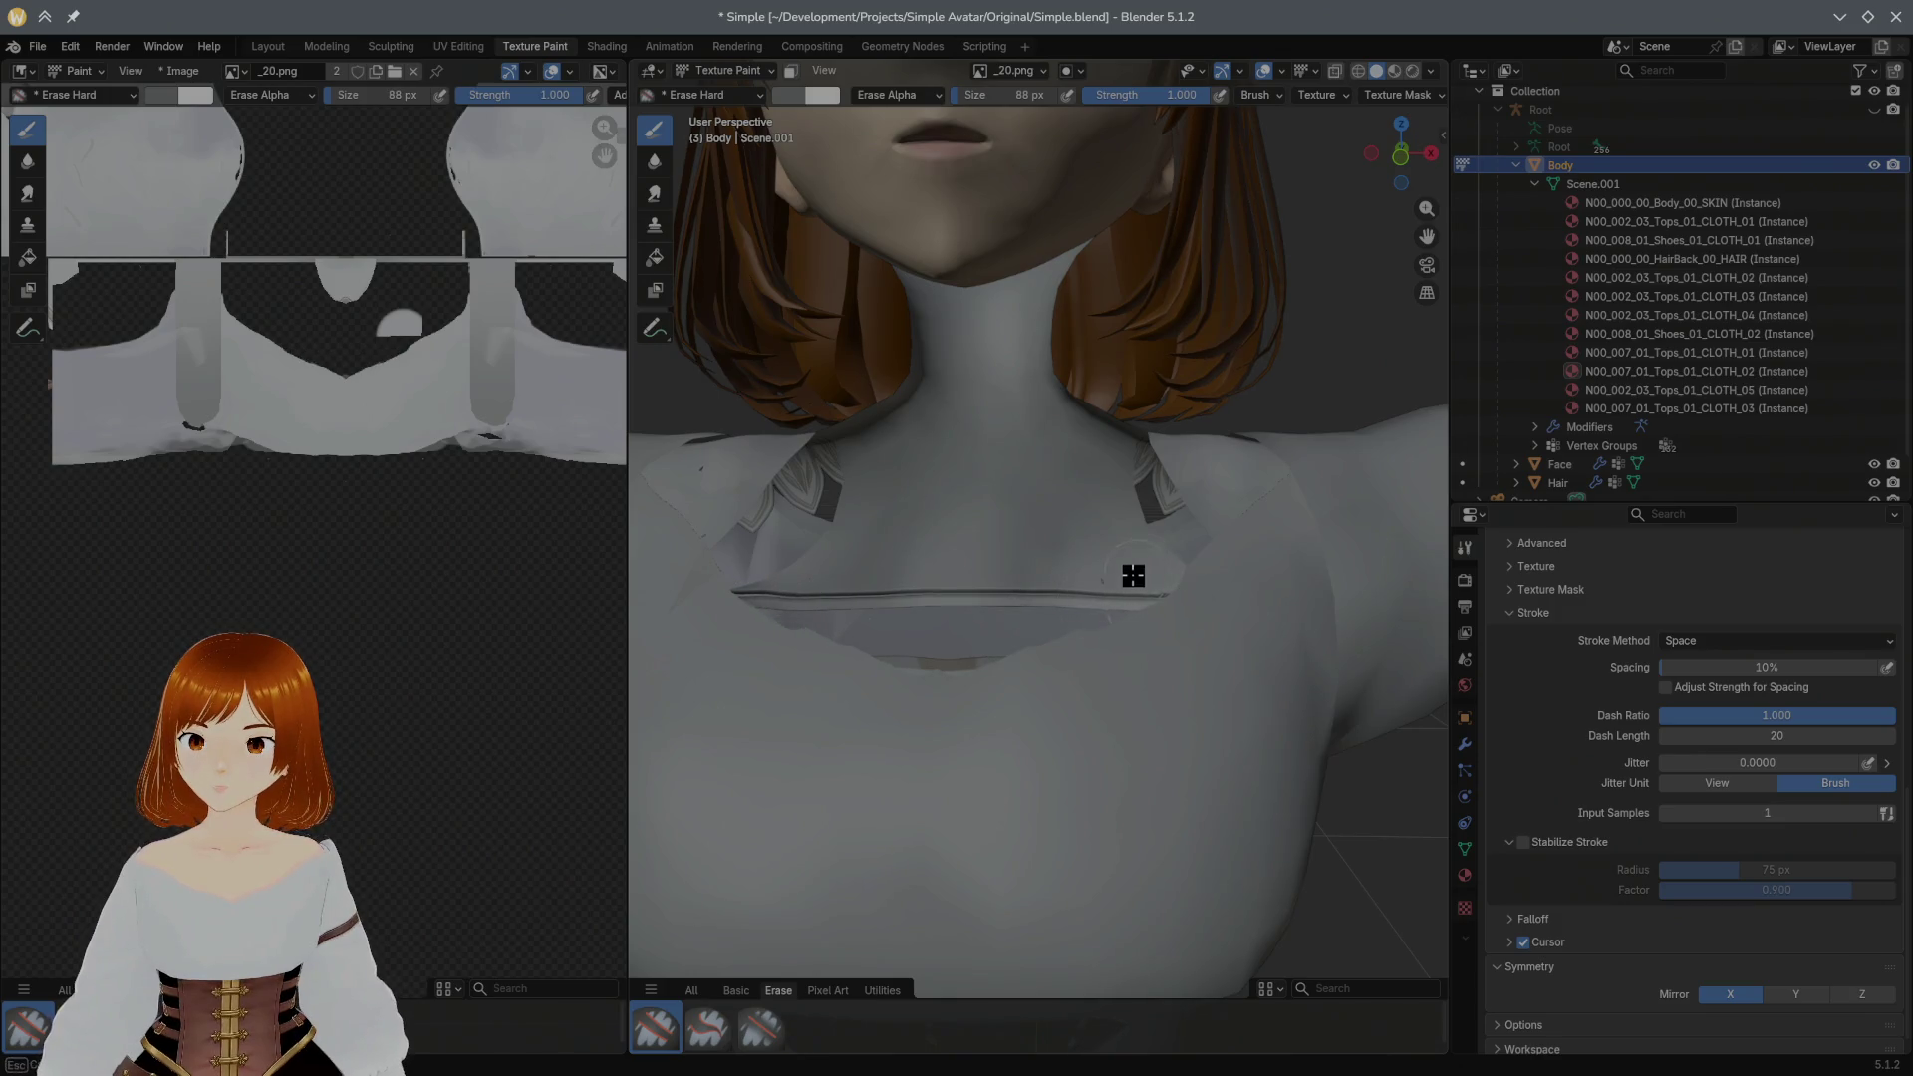
pyautogui.hotkey('ctrl', 'z')
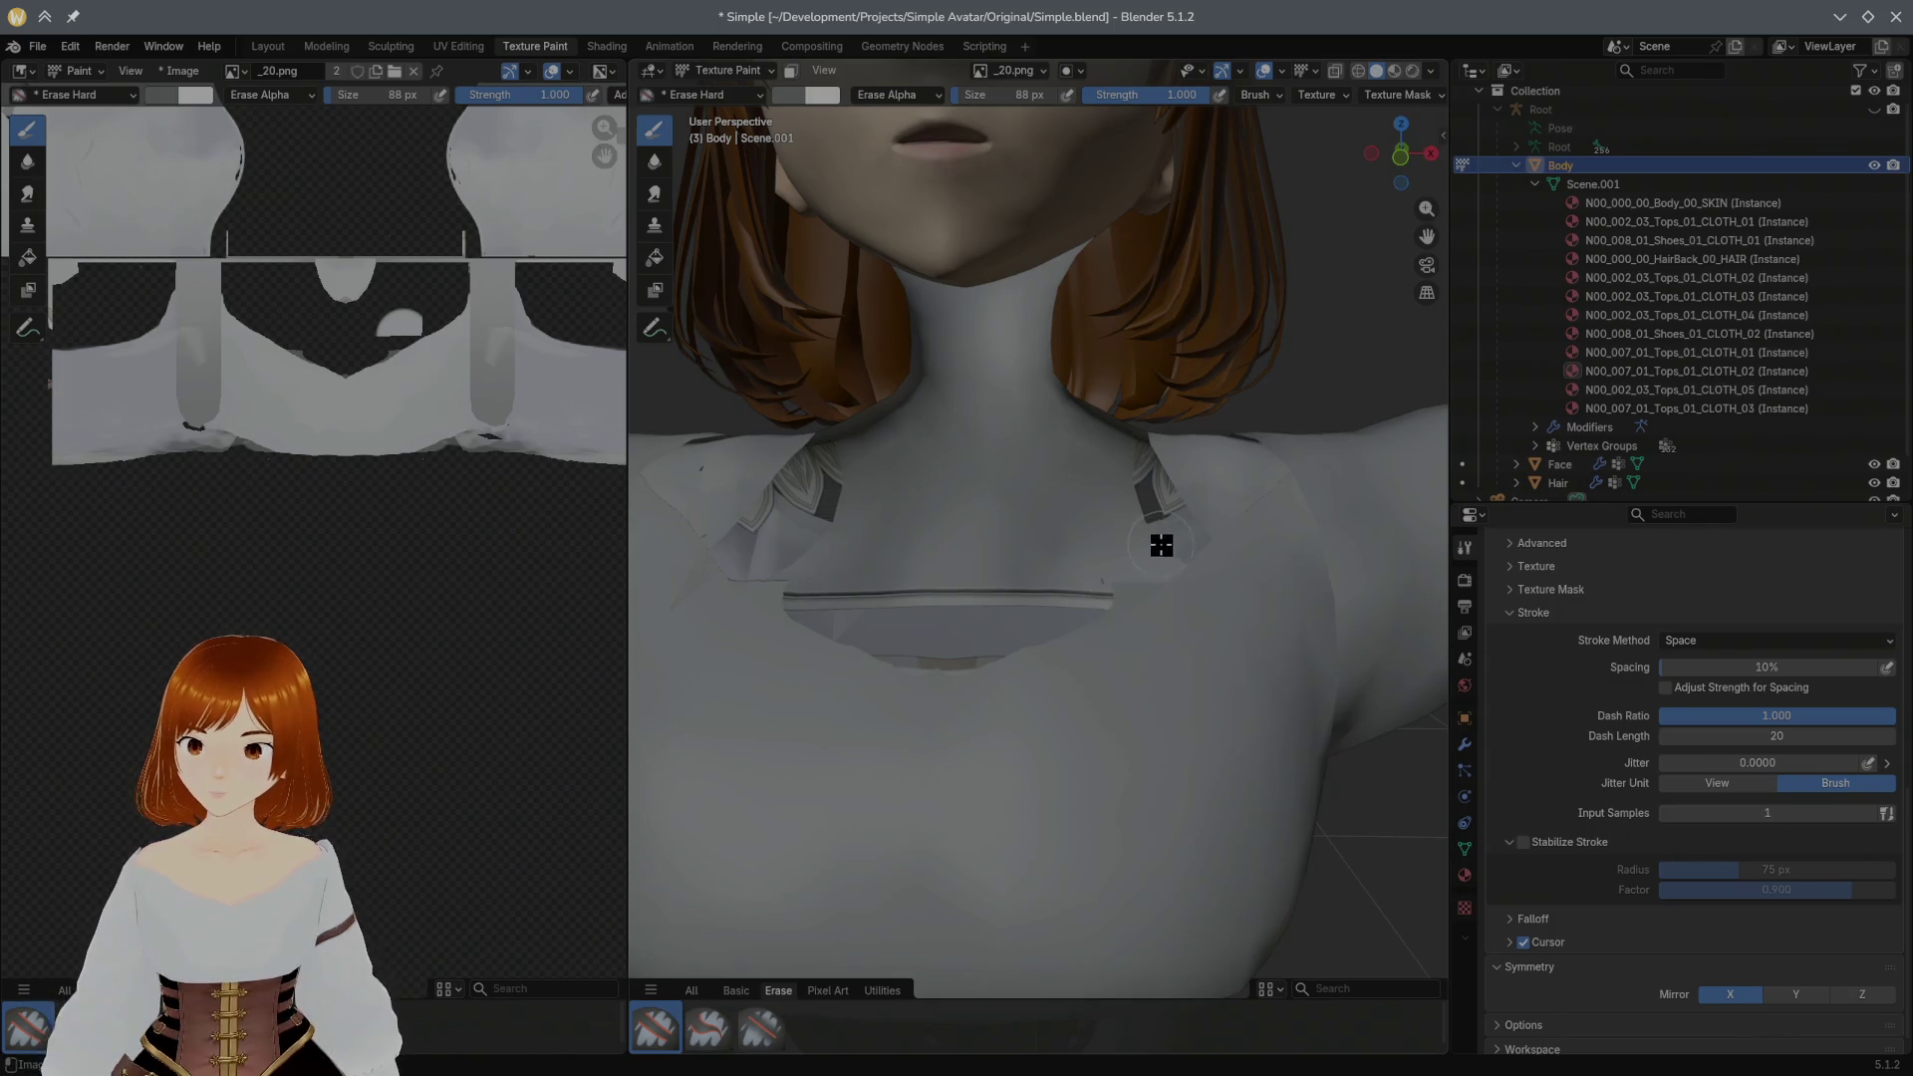
pyautogui.moveTo(1144, 586); pyautogui.dragTo(1106, 588)
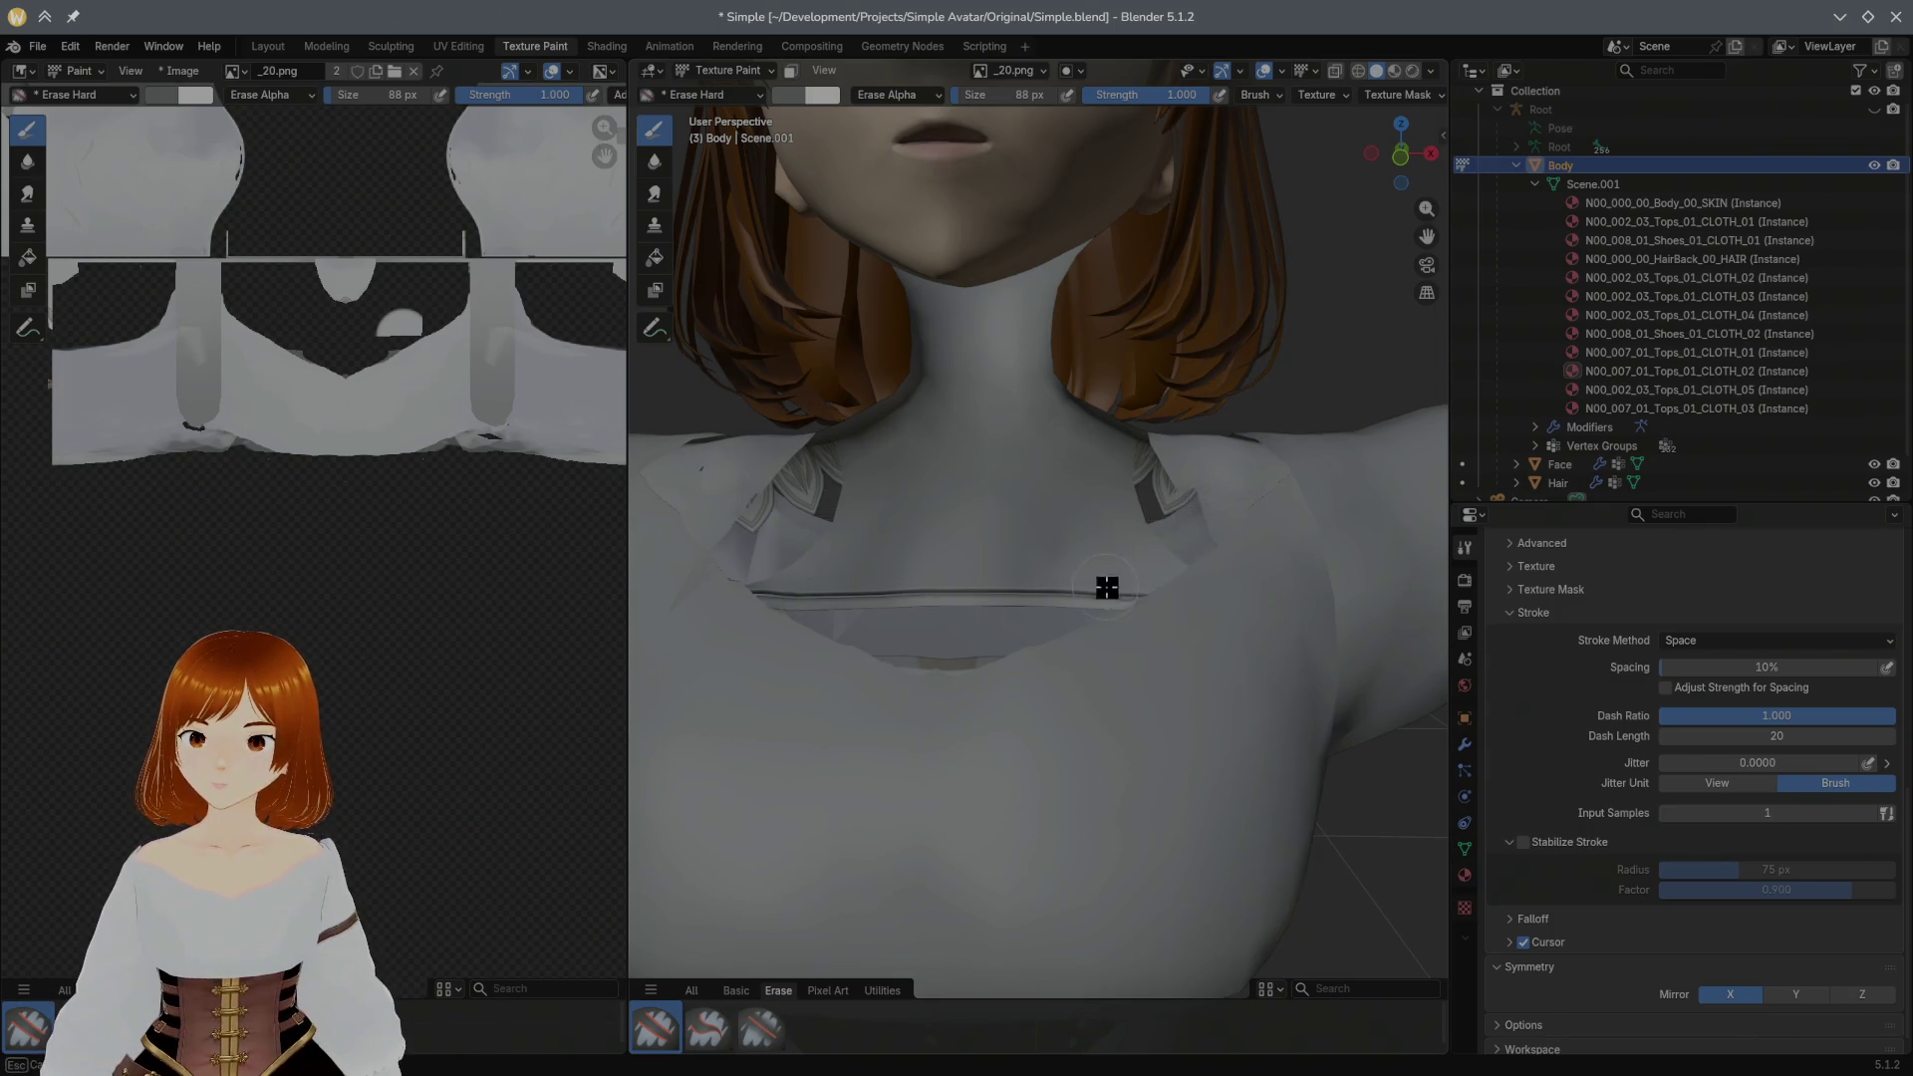
pyautogui.press('f')
pyautogui.click(1000, 635)
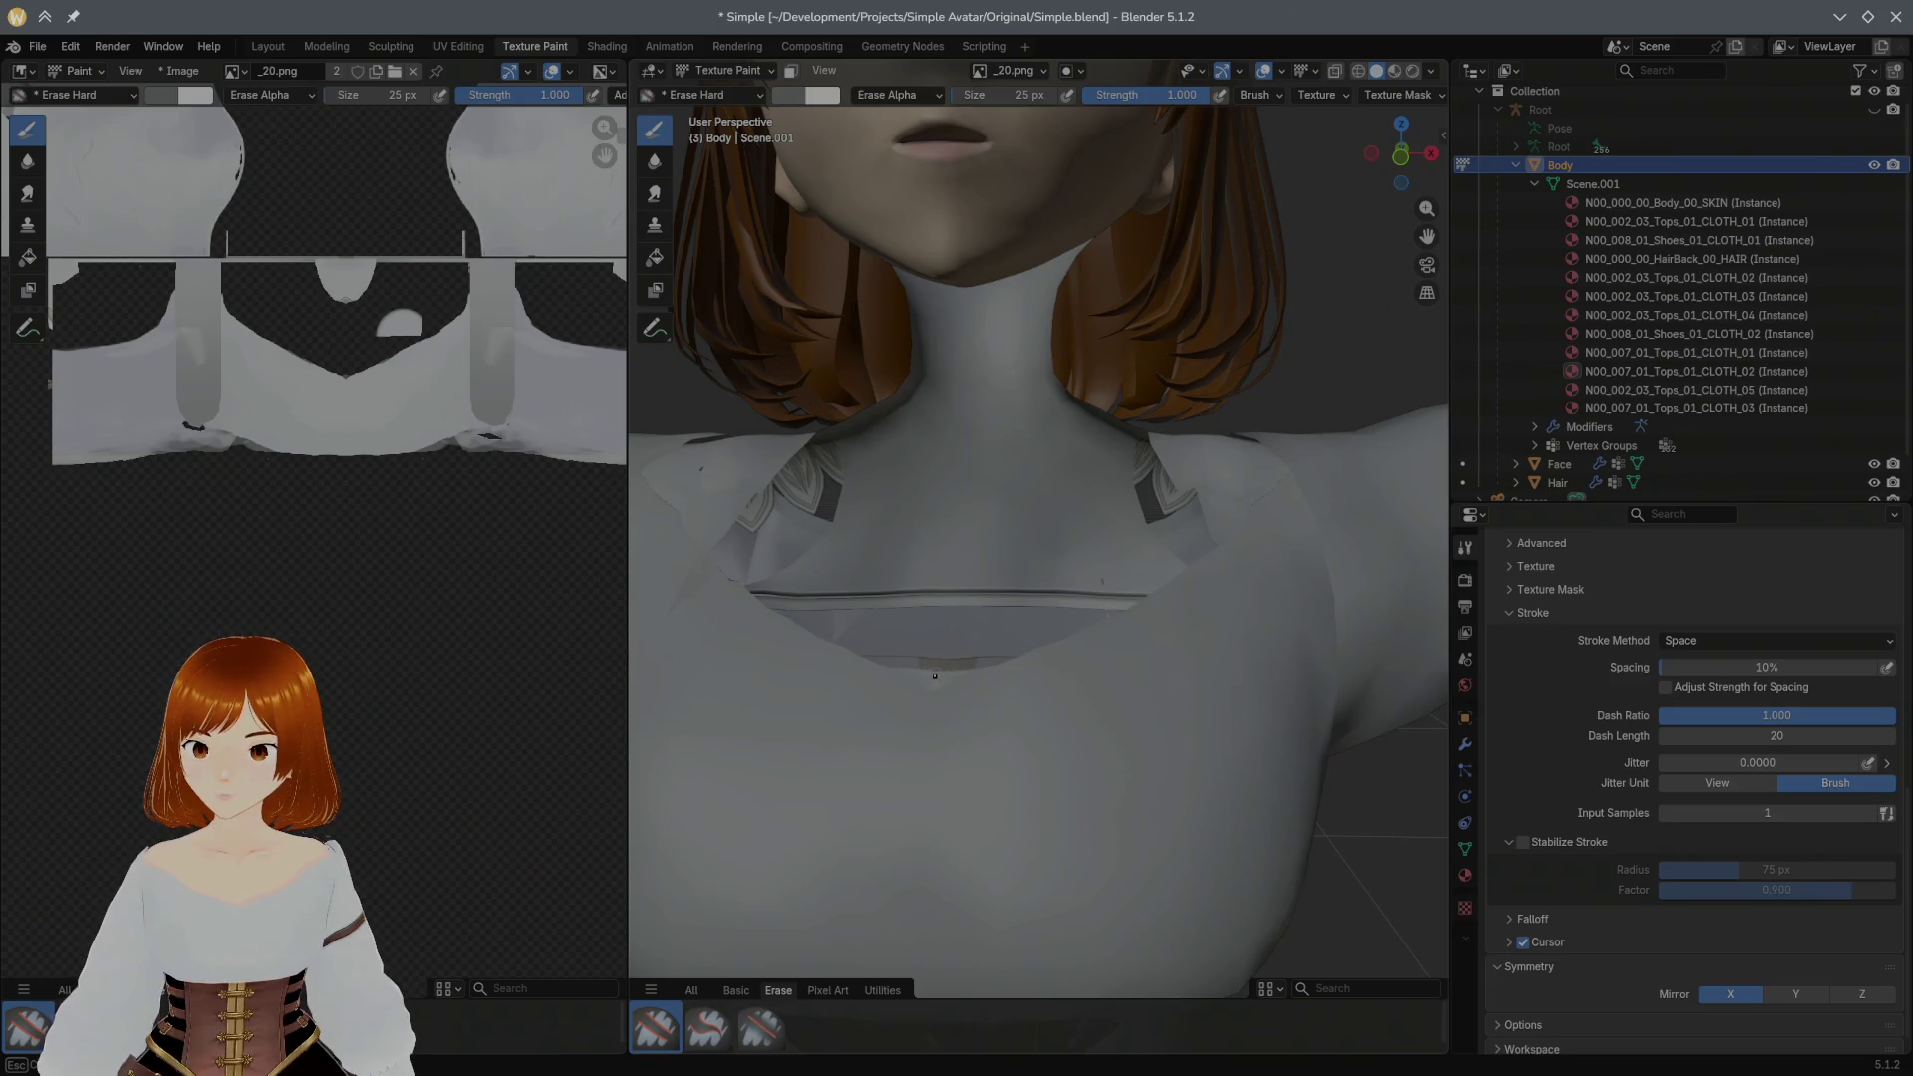
pyautogui.moveTo(1245, 531)
pyautogui.mouseDown(button='middle')
pyautogui.moveTo(1172, 556)
pyautogui.moveTo(1155, 525)
pyautogui.moveTo(924, 641)
pyautogui.mouseUp(button='middle')
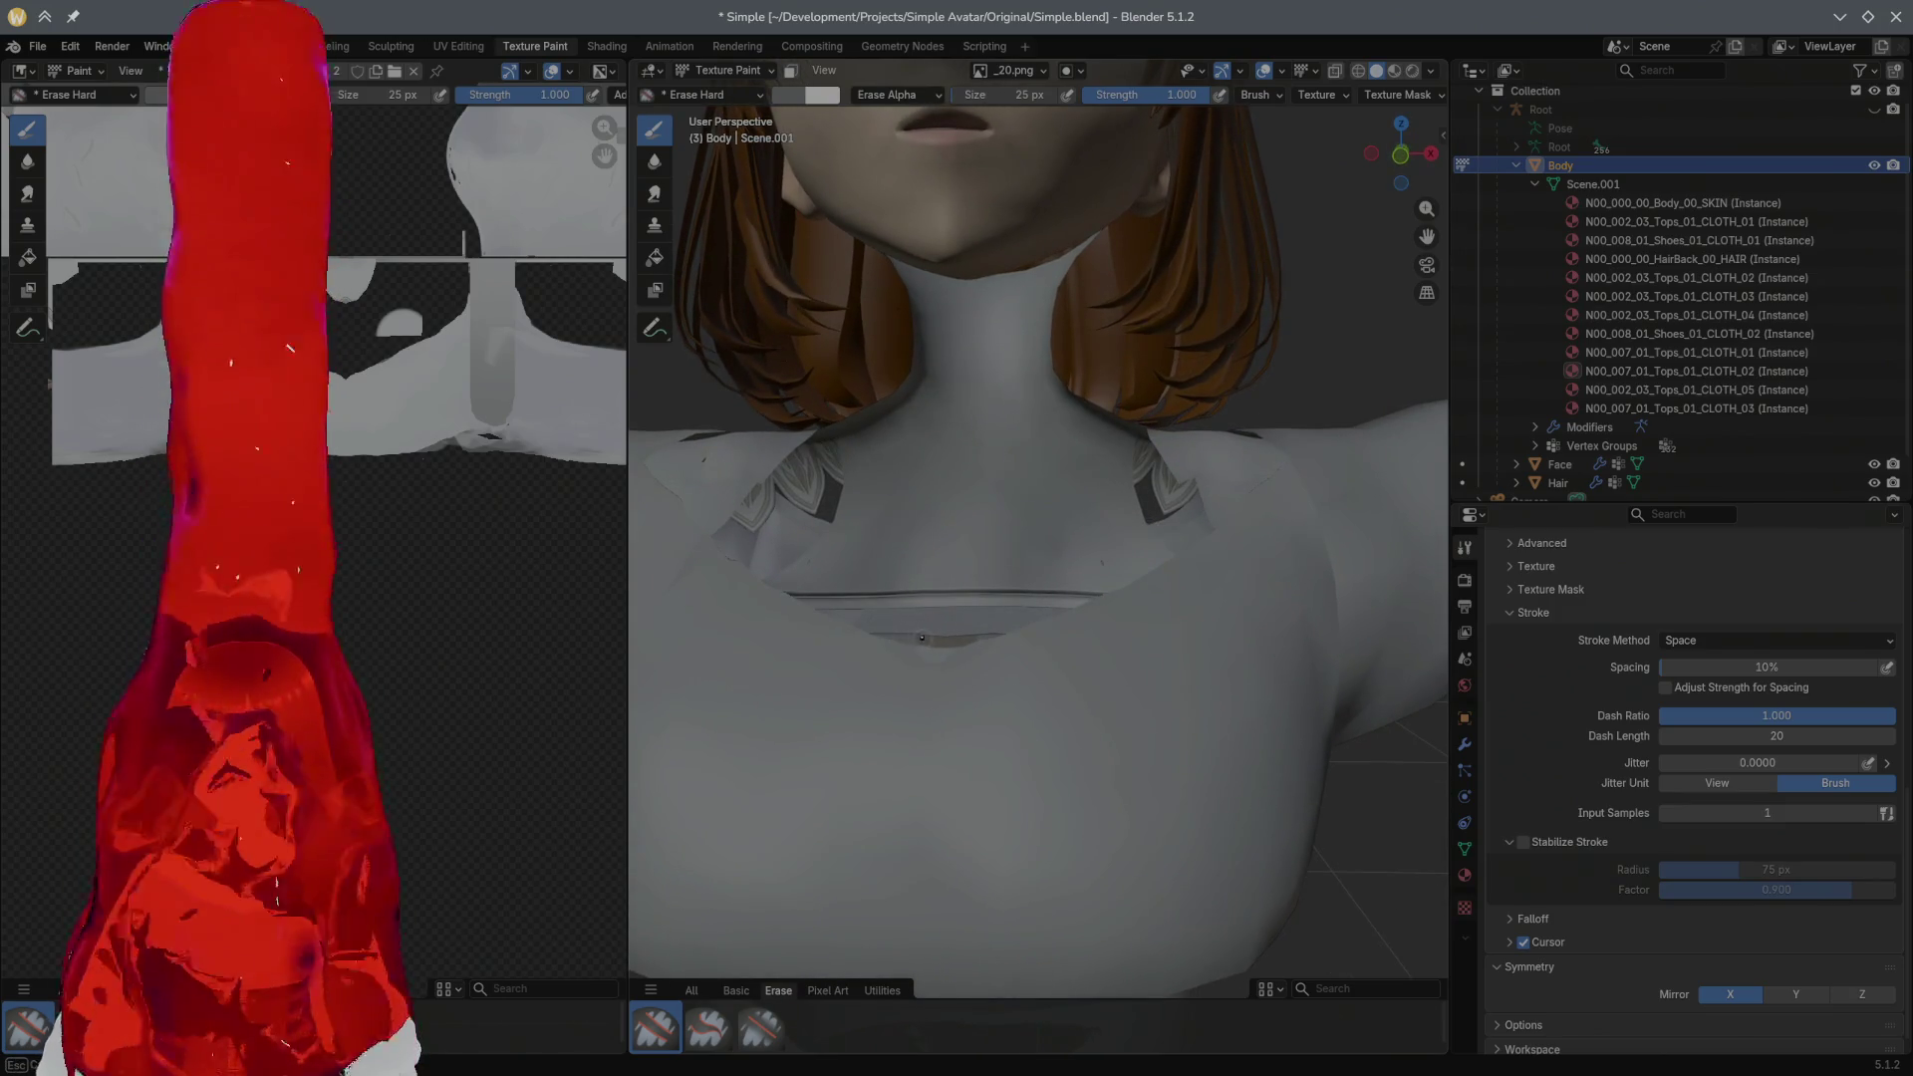
pyautogui.moveTo(972, 640)
pyautogui.mouseDown(button='middle')
pyautogui.moveTo(1176, 558)
pyautogui.moveTo(1166, 537)
pyautogui.moveTo(935, 671)
pyautogui.mouseUp(button='middle')
pyautogui.scroll(2, 1166, 536)
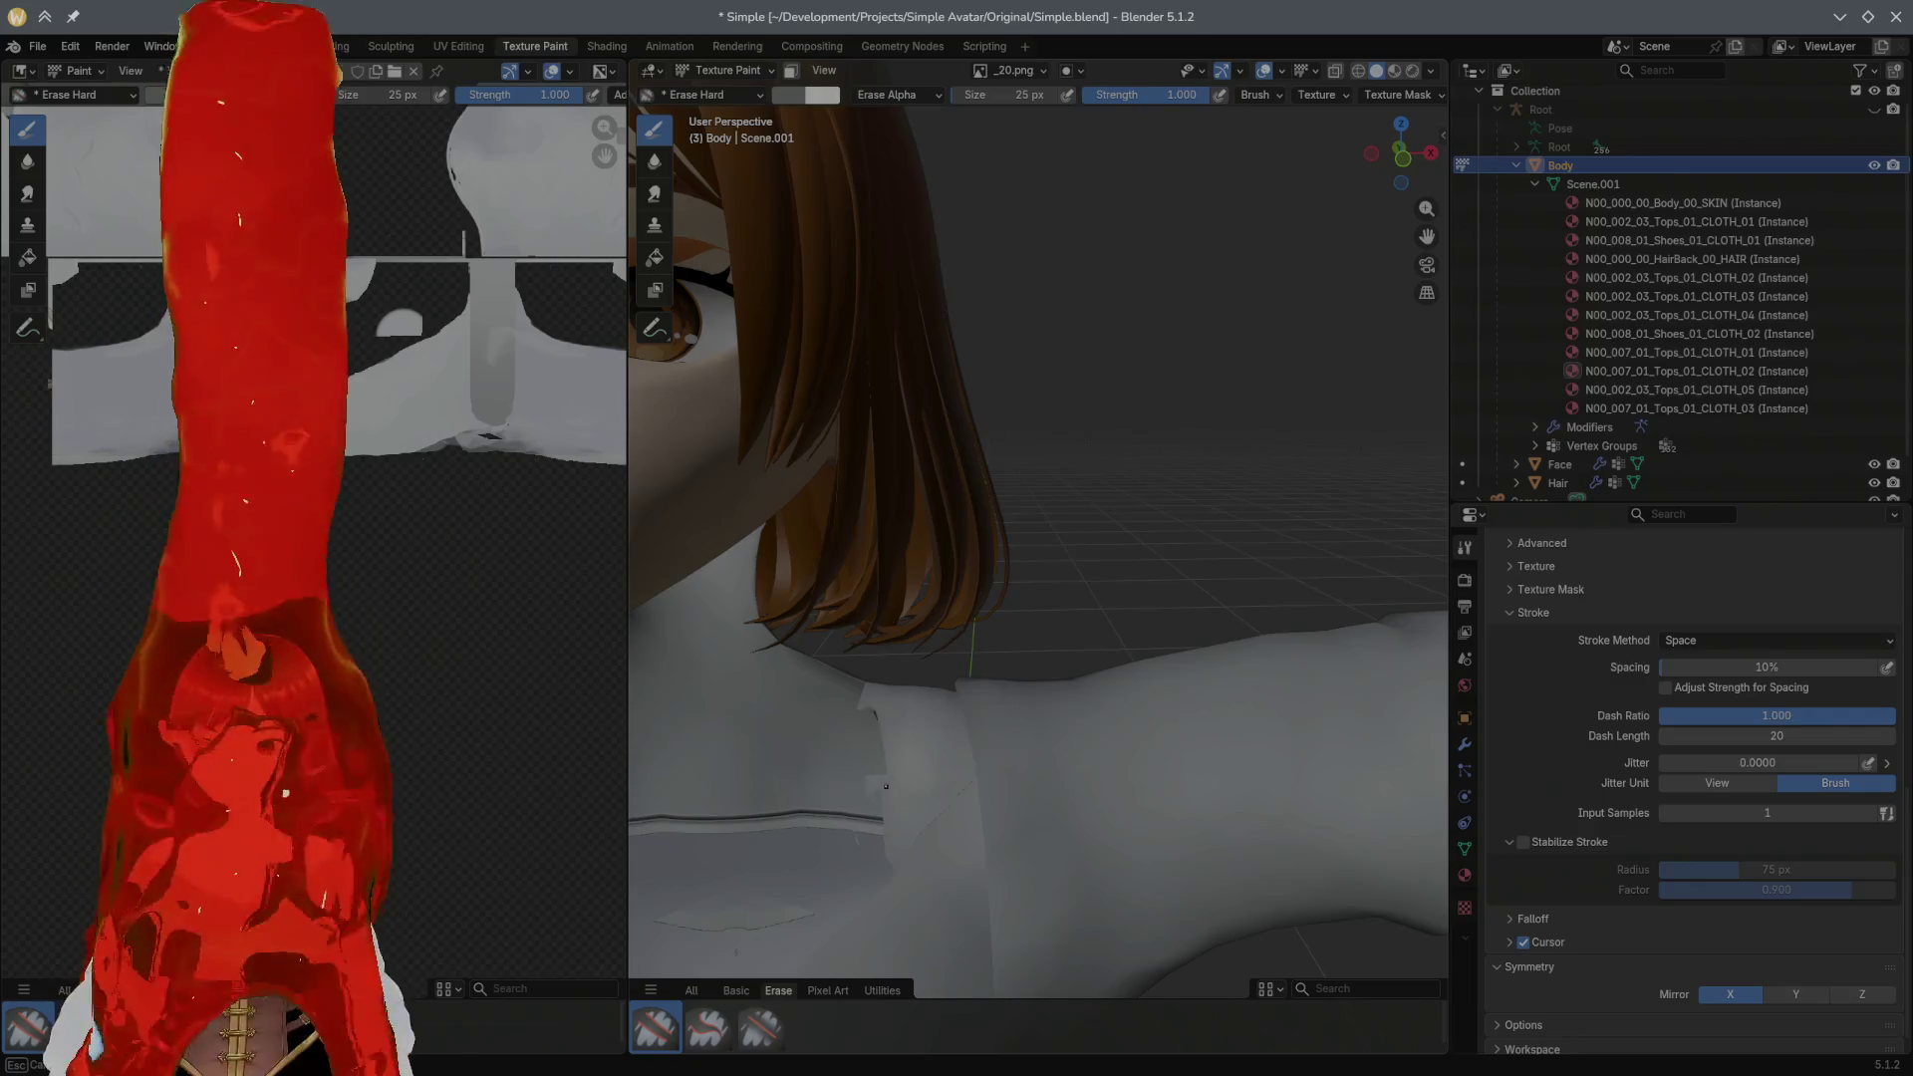
pyautogui.moveTo(934, 672)
pyautogui.mouseDown(button='middle')
pyautogui.moveTo(938, 758)
pyautogui.moveTo(904, 773)
pyautogui.moveTo(859, 693)
pyautogui.moveTo(809, 775)
pyautogui.moveTo(851, 766)
pyautogui.moveTo(881, 654)
pyautogui.moveTo(1039, 608)
pyautogui.moveTo(951, 626)
pyautogui.moveTo(927, 524)
pyautogui.moveTo(931, 545)
pyautogui.mouseUp(button='middle')
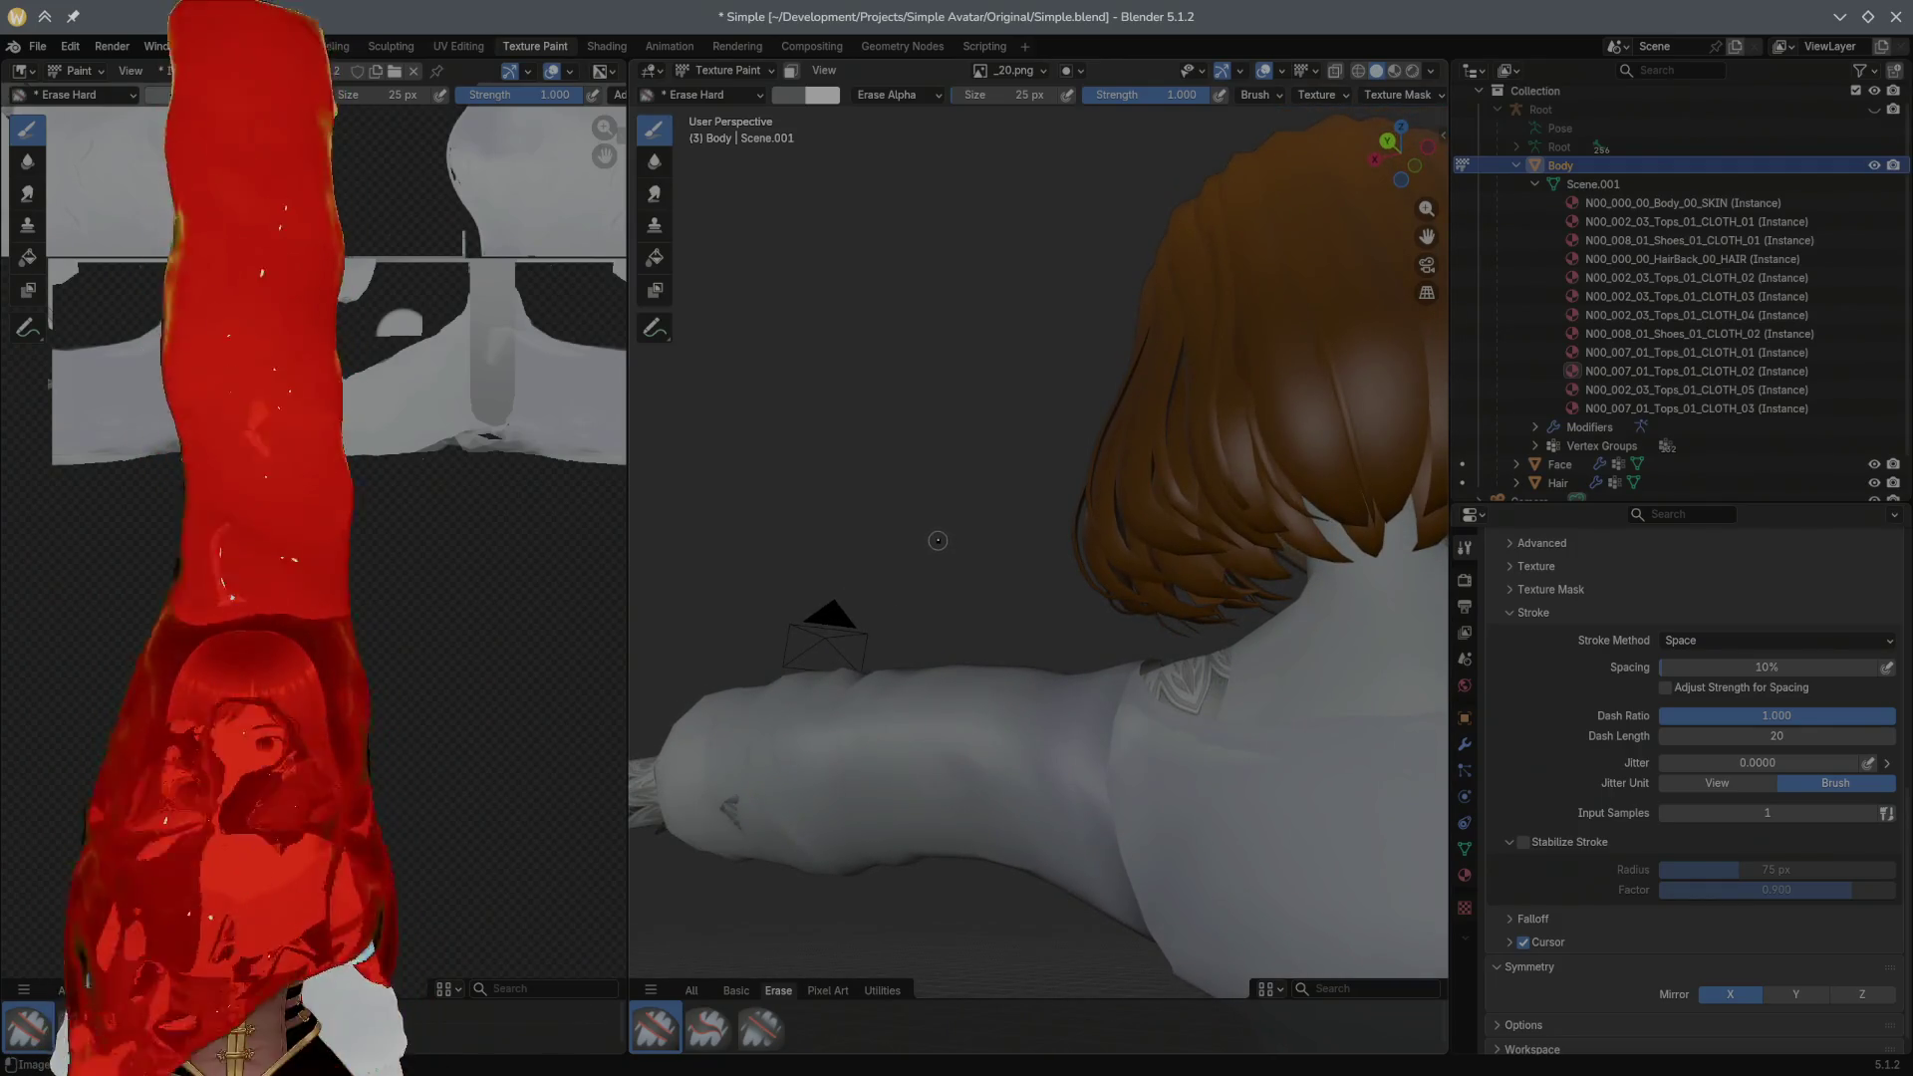
pyautogui.moveTo(931, 543); pyautogui.dragTo(1398, 604, button='middle')
# Step: Change the paint slot Mode to Material and orbit to a frontal view of the collarbones
pyautogui.click(1039, 72)
pyautogui.click(1046, 107)
pyautogui.click(1022, 127)
pyautogui.moveTo(995, 321)
pyautogui.mouseDown(button='middle')
pyautogui.moveTo(1039, 538)
pyautogui.moveTo(1076, 554)
pyautogui.moveTo(1108, 646)
pyautogui.mouseUp(button='middle')
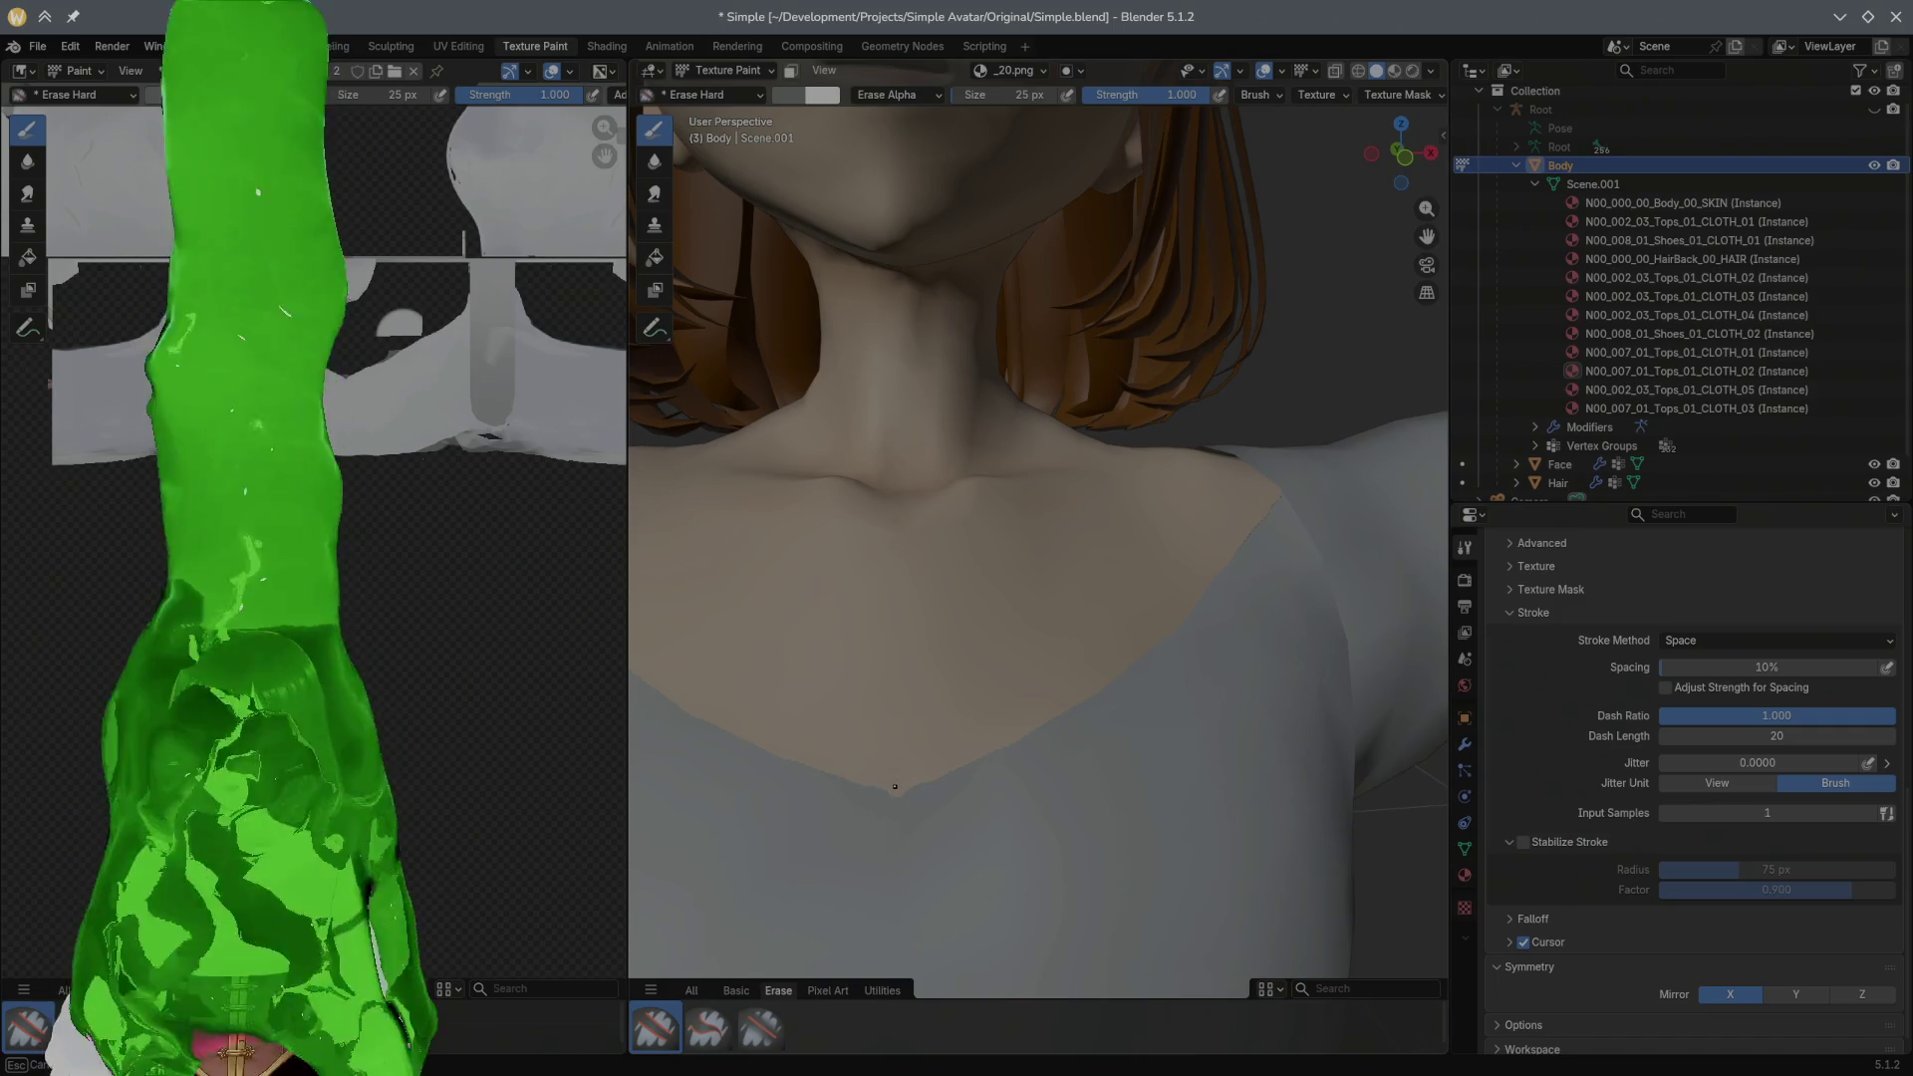
pyautogui.moveTo(895, 783); pyautogui.dragTo(998, 780, button='middle')
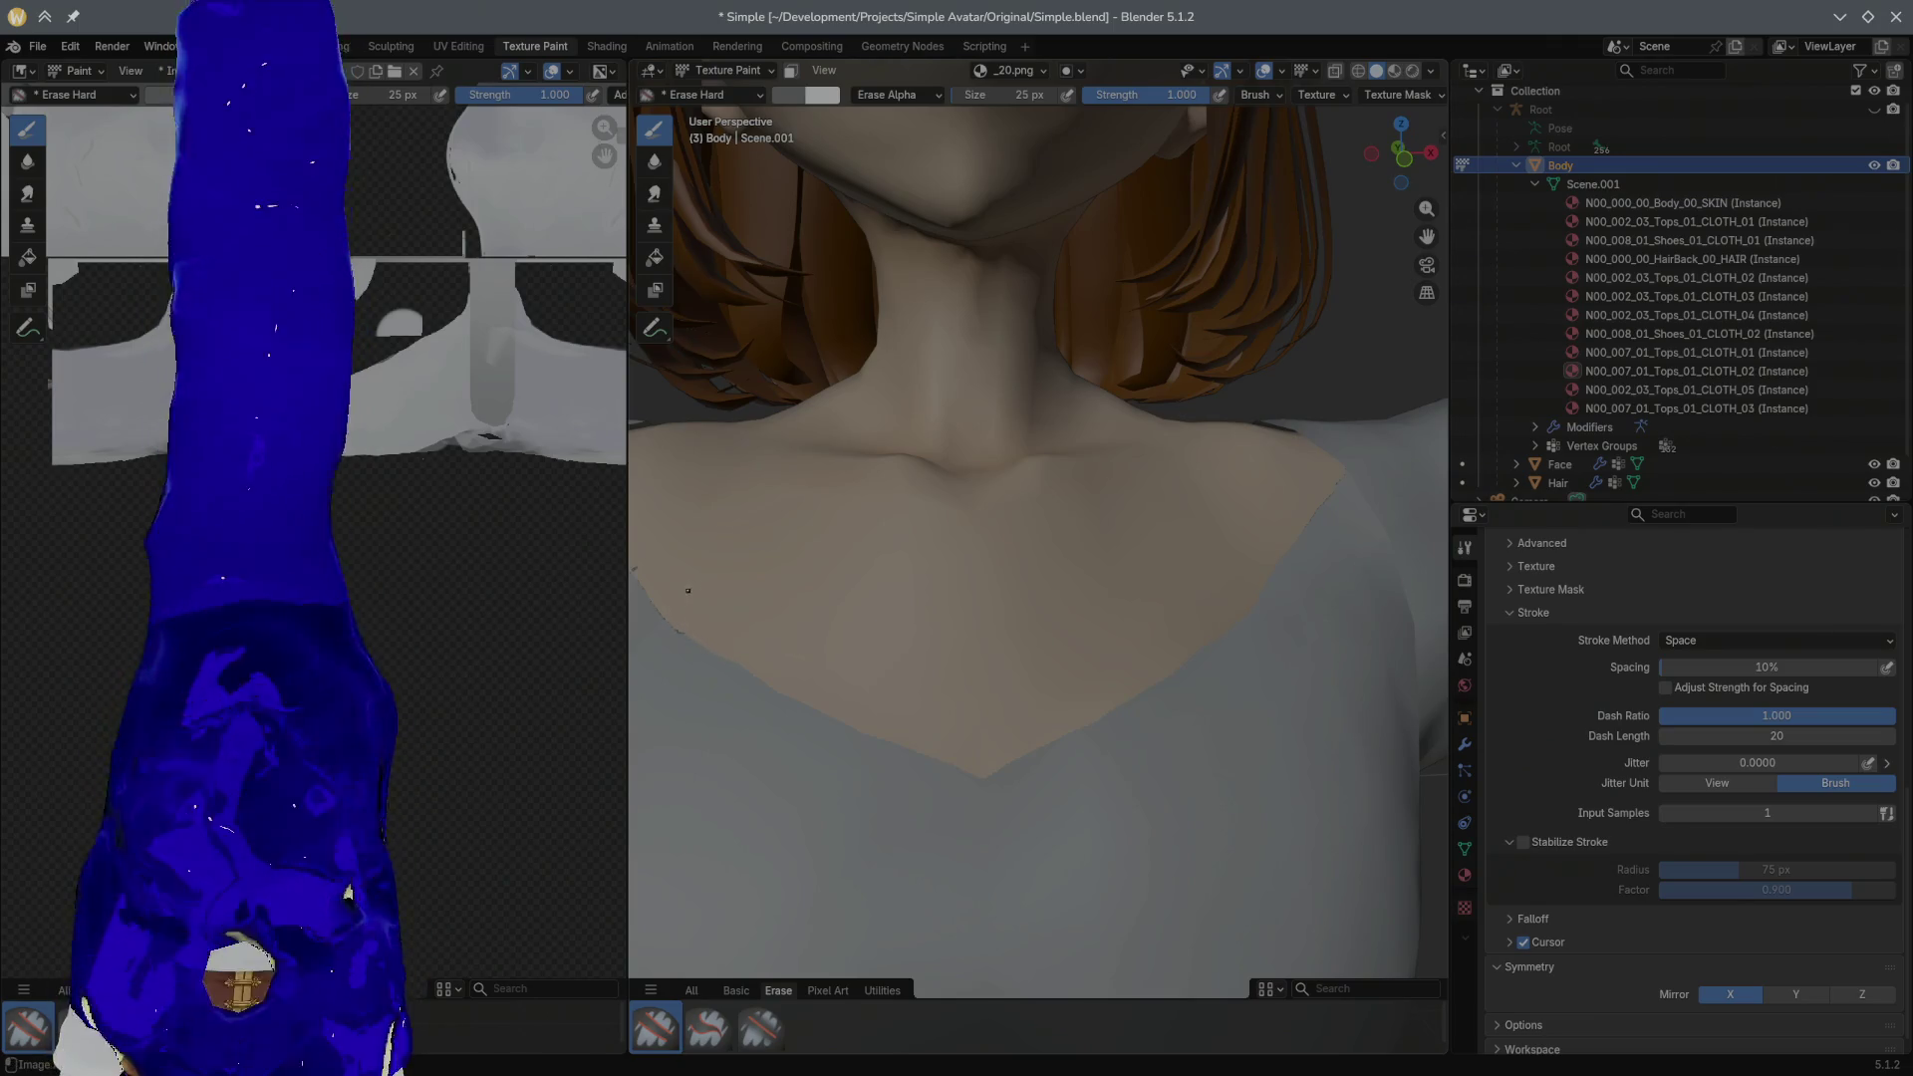
pyautogui.moveTo(686, 593); pyautogui.dragTo(743, 693, button='middle')
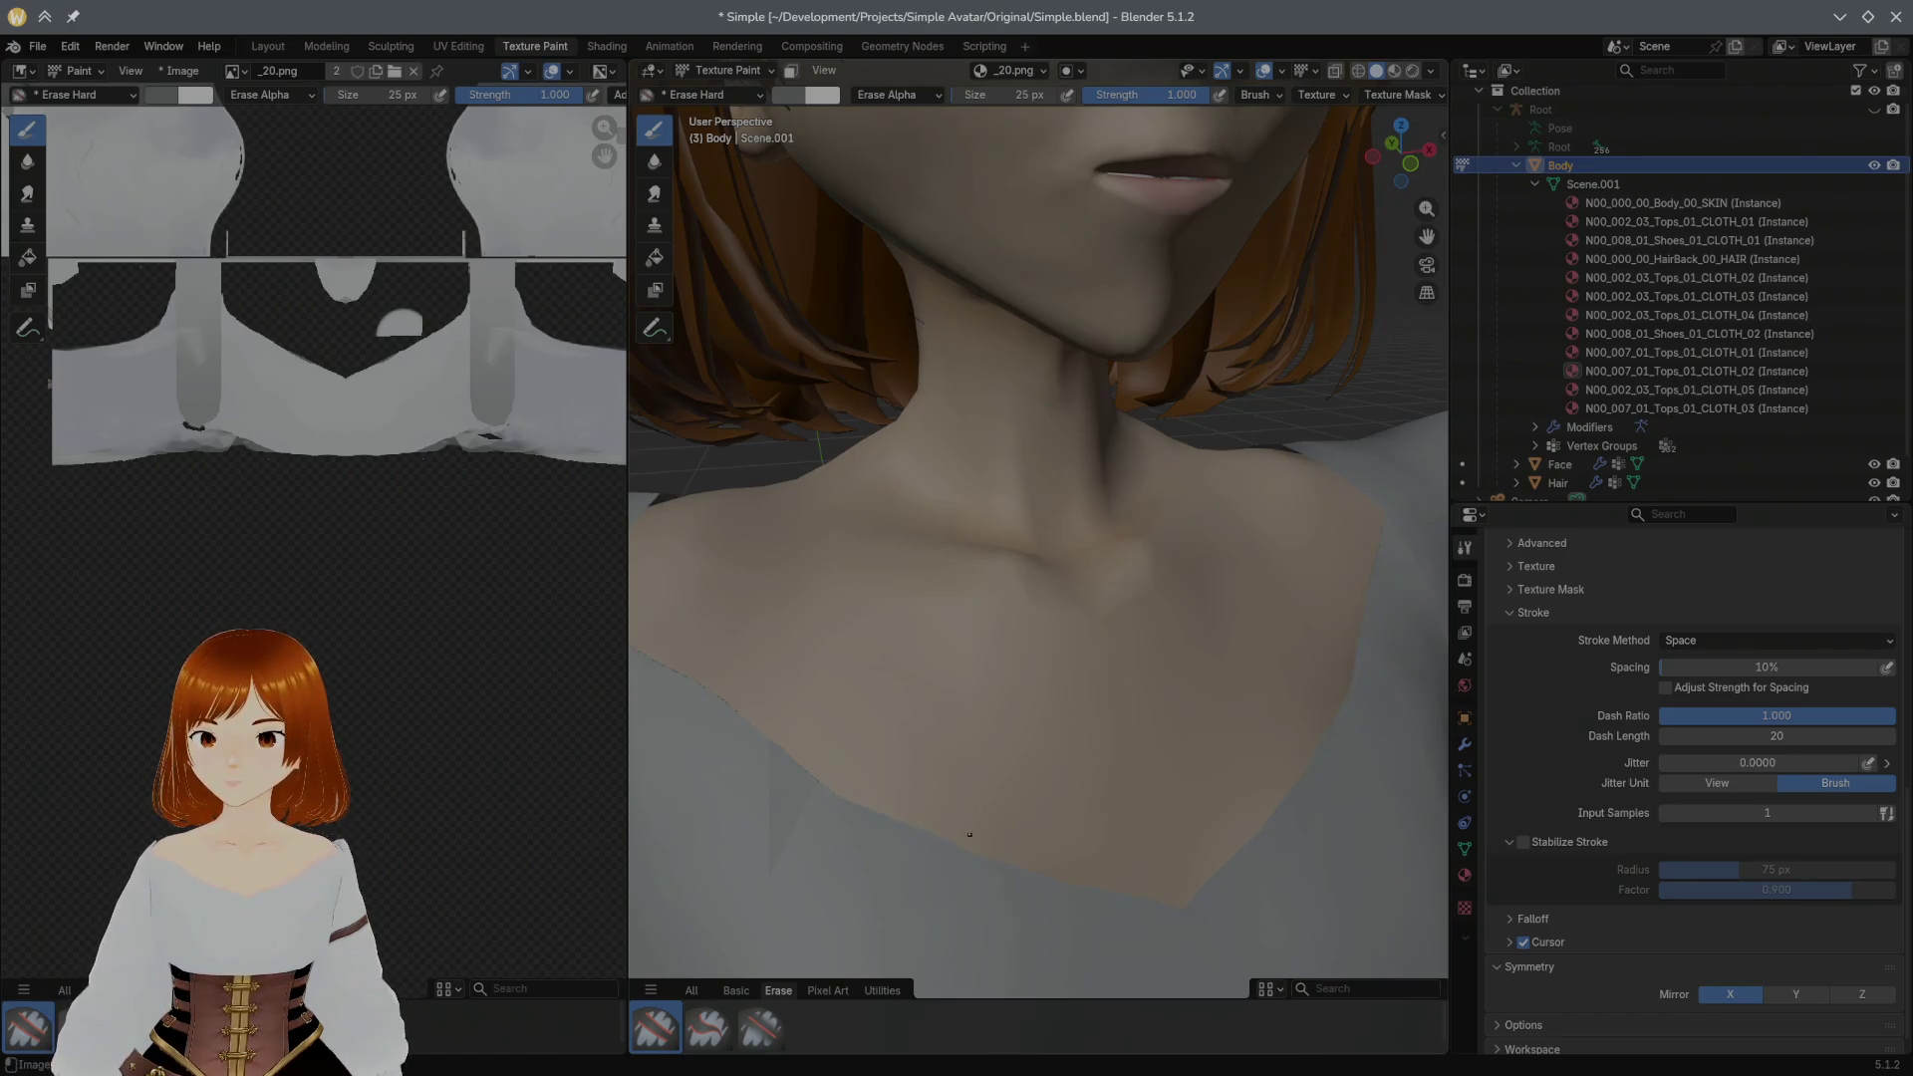
pyautogui.moveTo(1003, 851); pyautogui.dragTo(812, 678, button='middle')
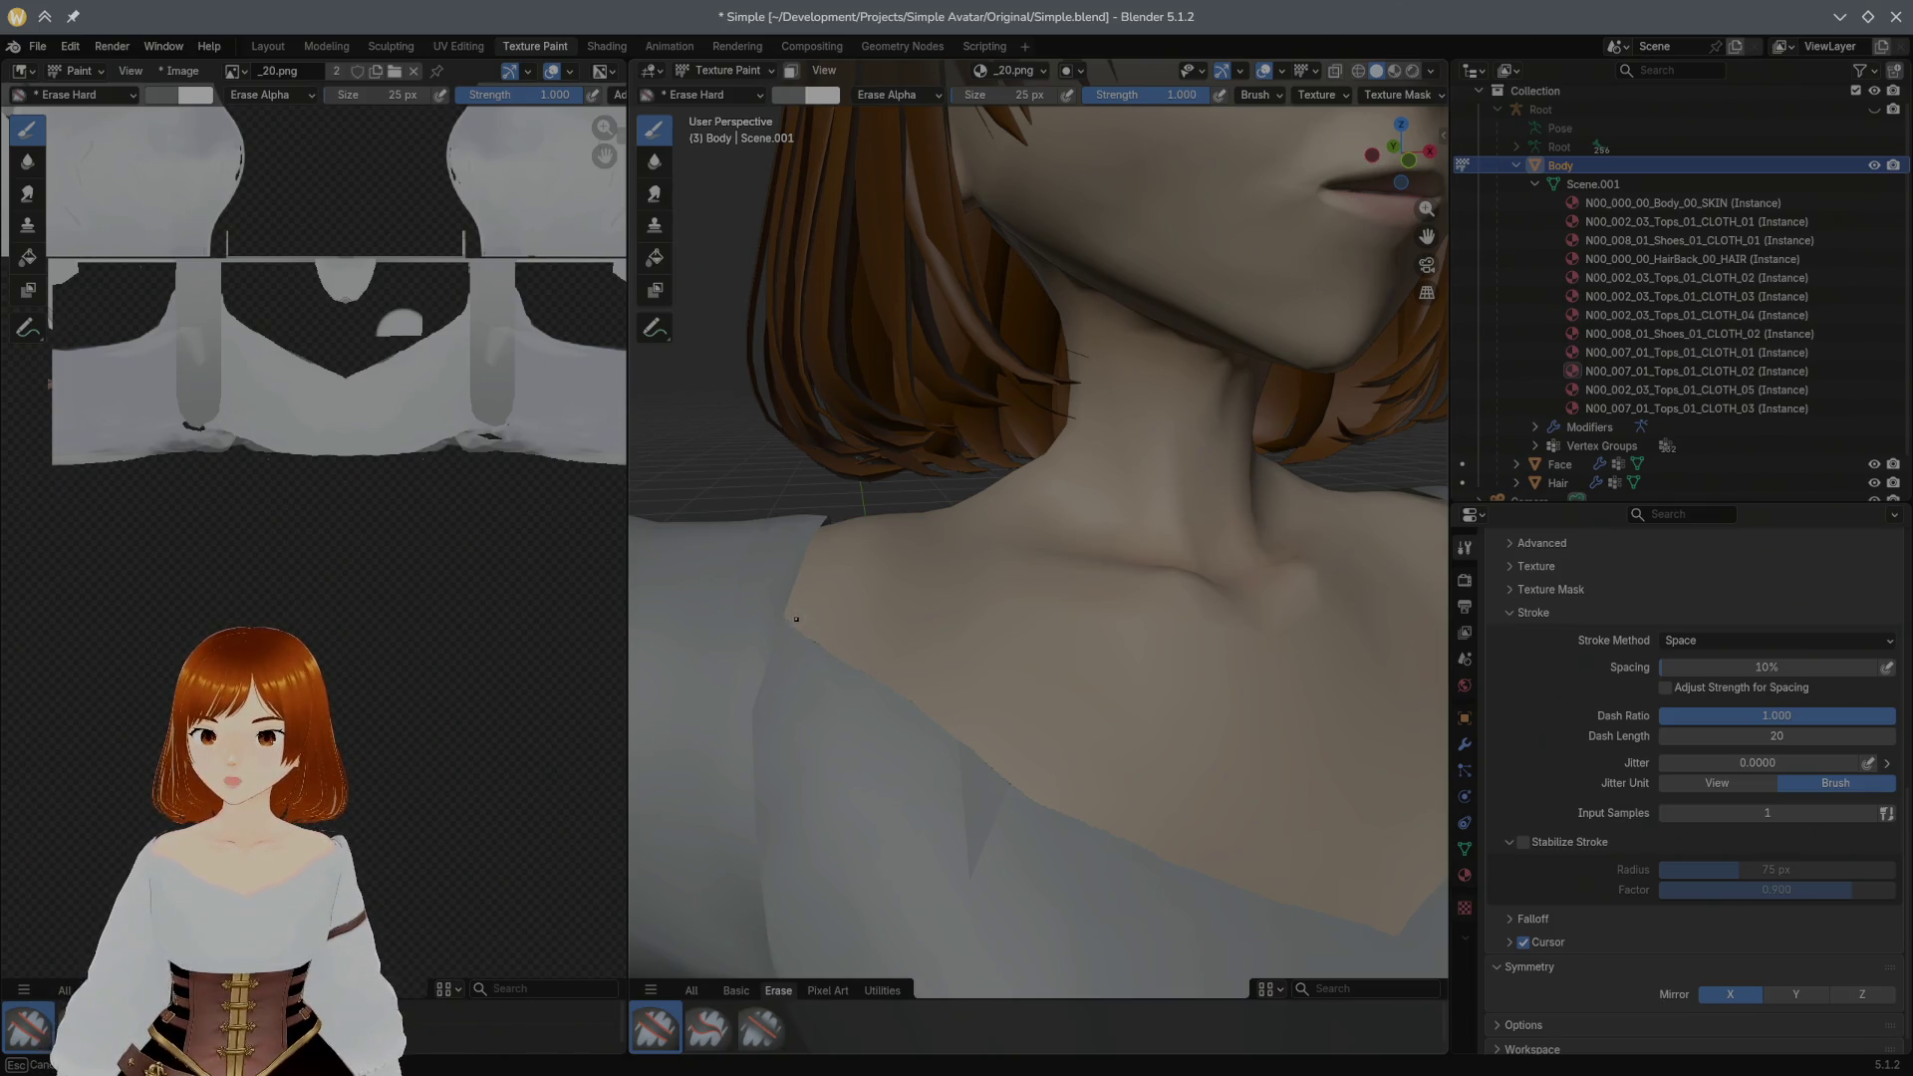
pyautogui.moveTo(926, 609)
pyautogui.mouseDown(button='middle')
pyautogui.moveTo(978, 637)
pyautogui.moveTo(1196, 460)
pyautogui.moveTo(1163, 427)
pyautogui.moveTo(1130, 447)
pyautogui.moveTo(1126, 430)
pyautogui.mouseUp(button='middle')
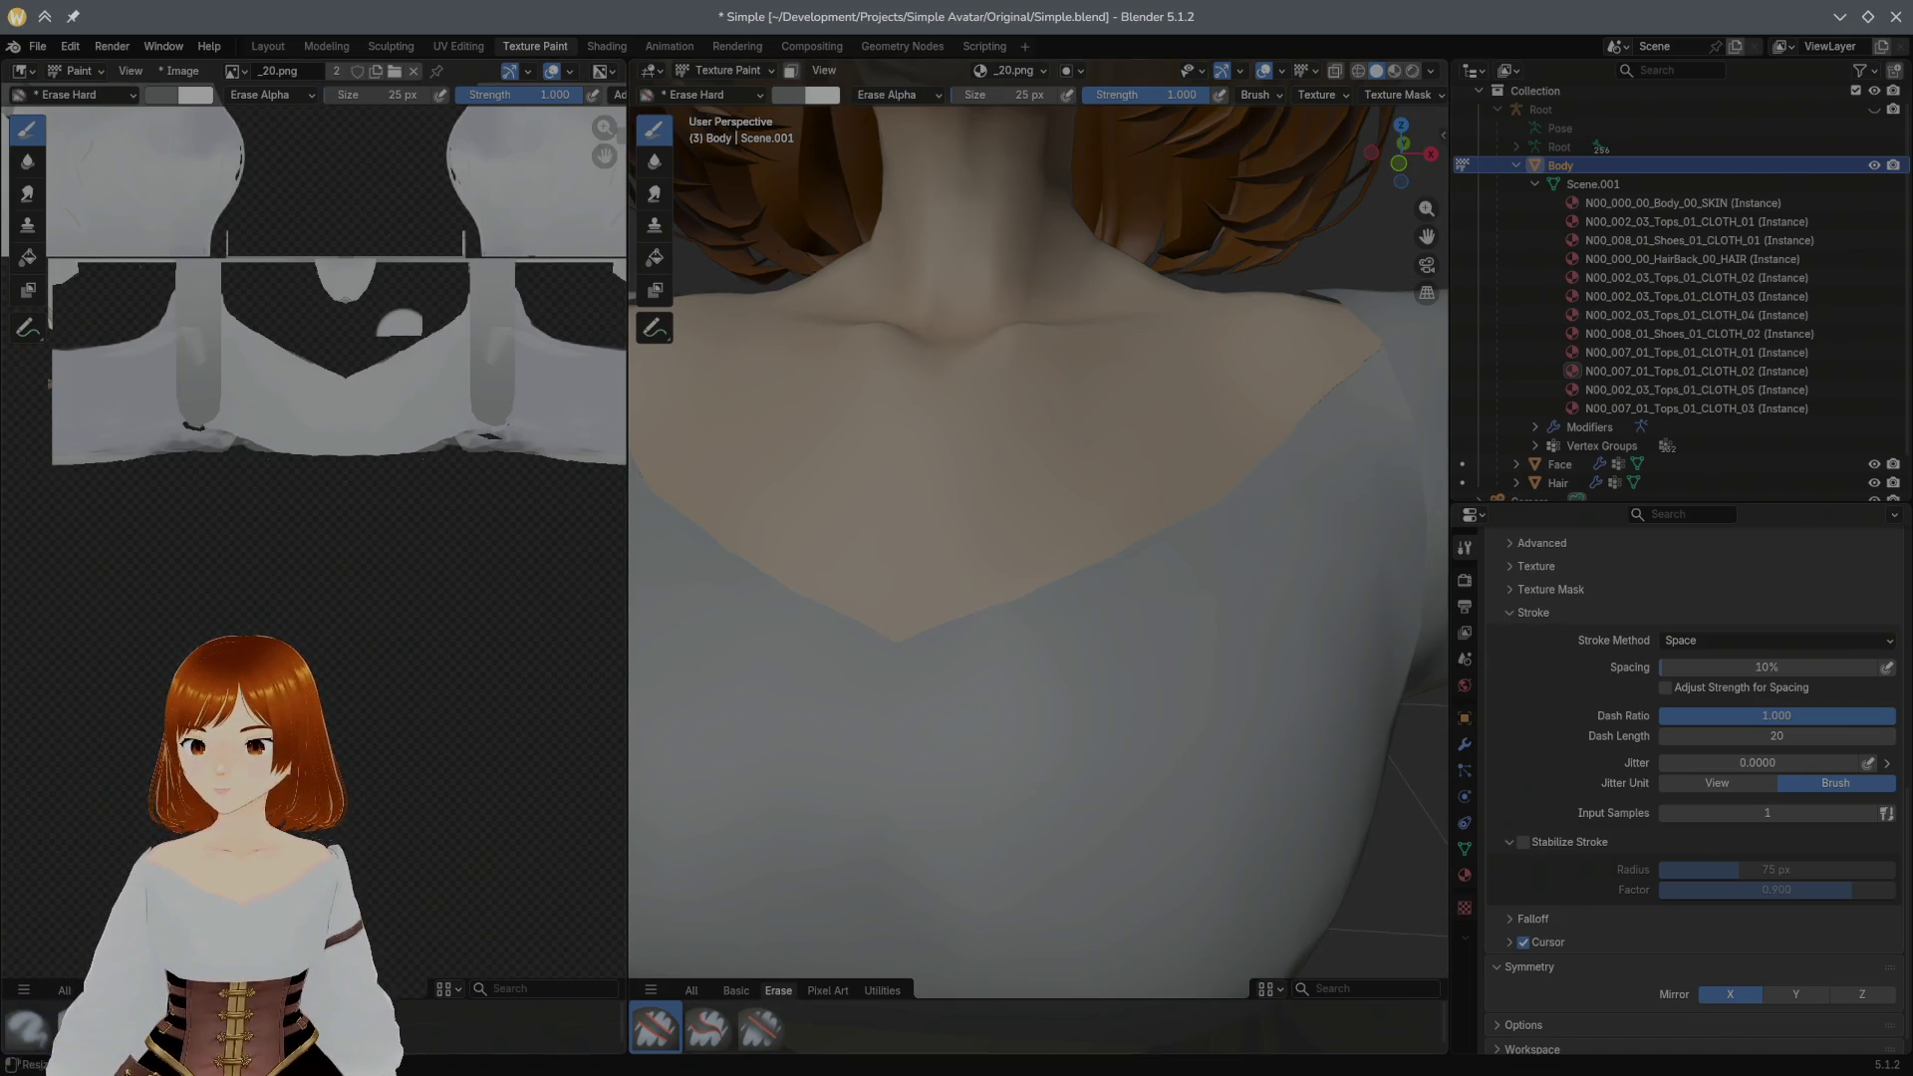
pyautogui.press('e')
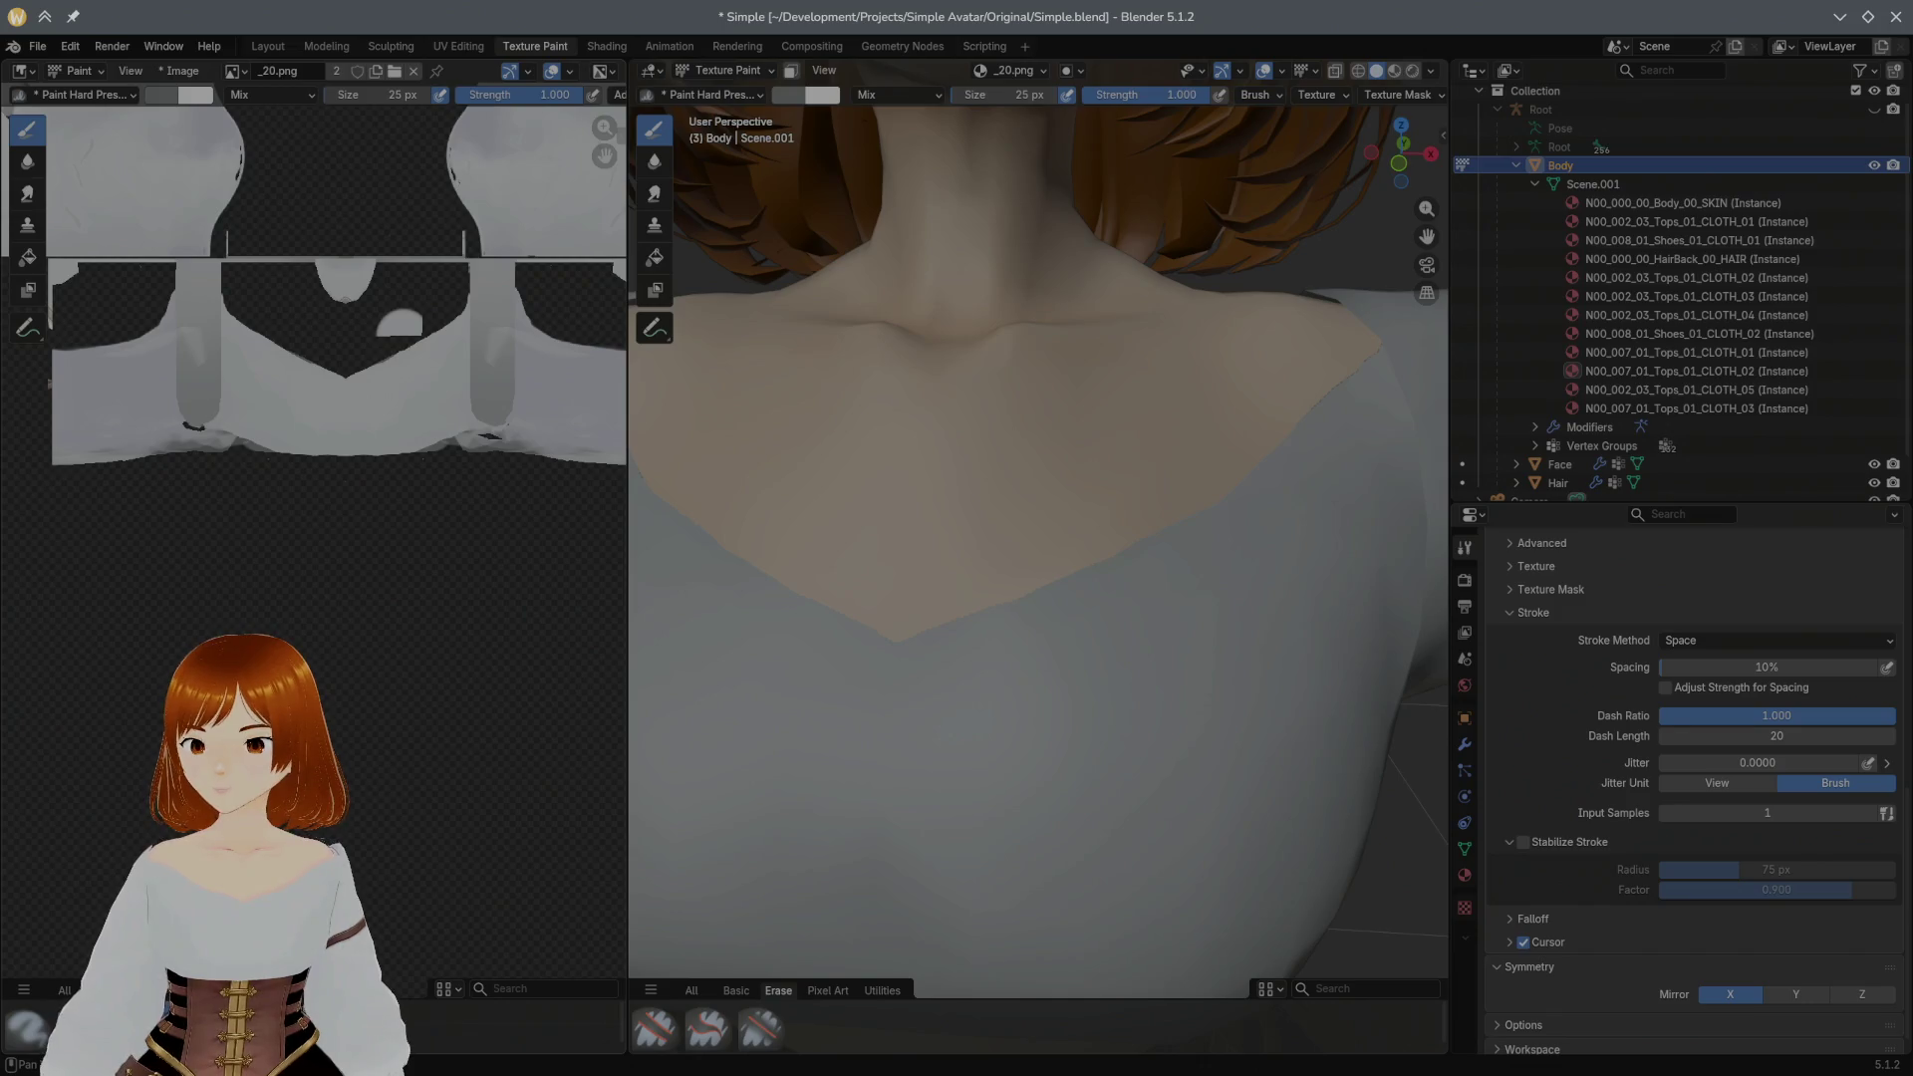
# Step: Test and undo a hard pressure stroke on the blouse, then save the blend file with Ctrl+S
pyautogui.moveTo(942, 685); pyautogui.dragTo(1059, 620)
pyautogui.hotkey('ctrl', 'z')
pyautogui.moveTo(1011, 704)
pyautogui.mouseDown(button='middle')
pyautogui.moveTo(1116, 609)
pyautogui.moveTo(1061, 626)
pyautogui.mouseUp(button='middle')
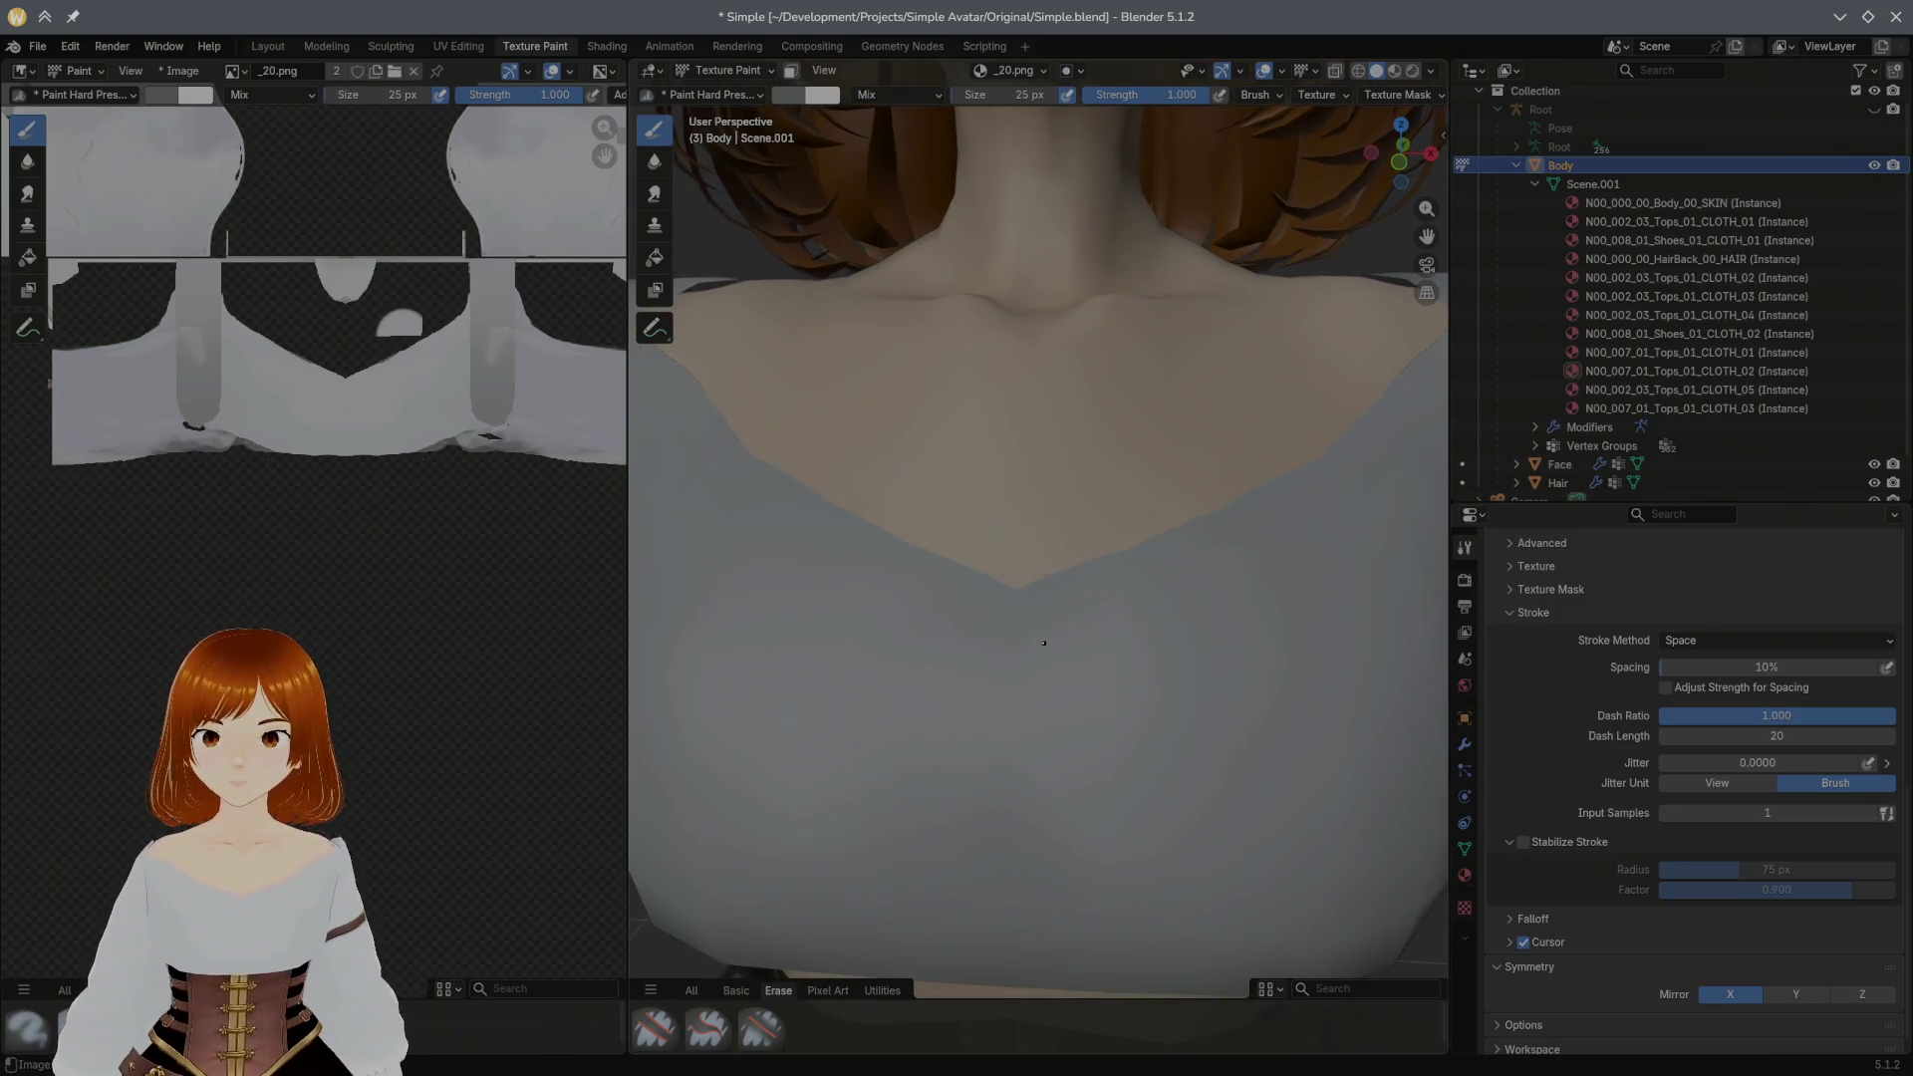
pyautogui.moveTo(1046, 653); pyautogui.dragTo(995, 732, button='middle')
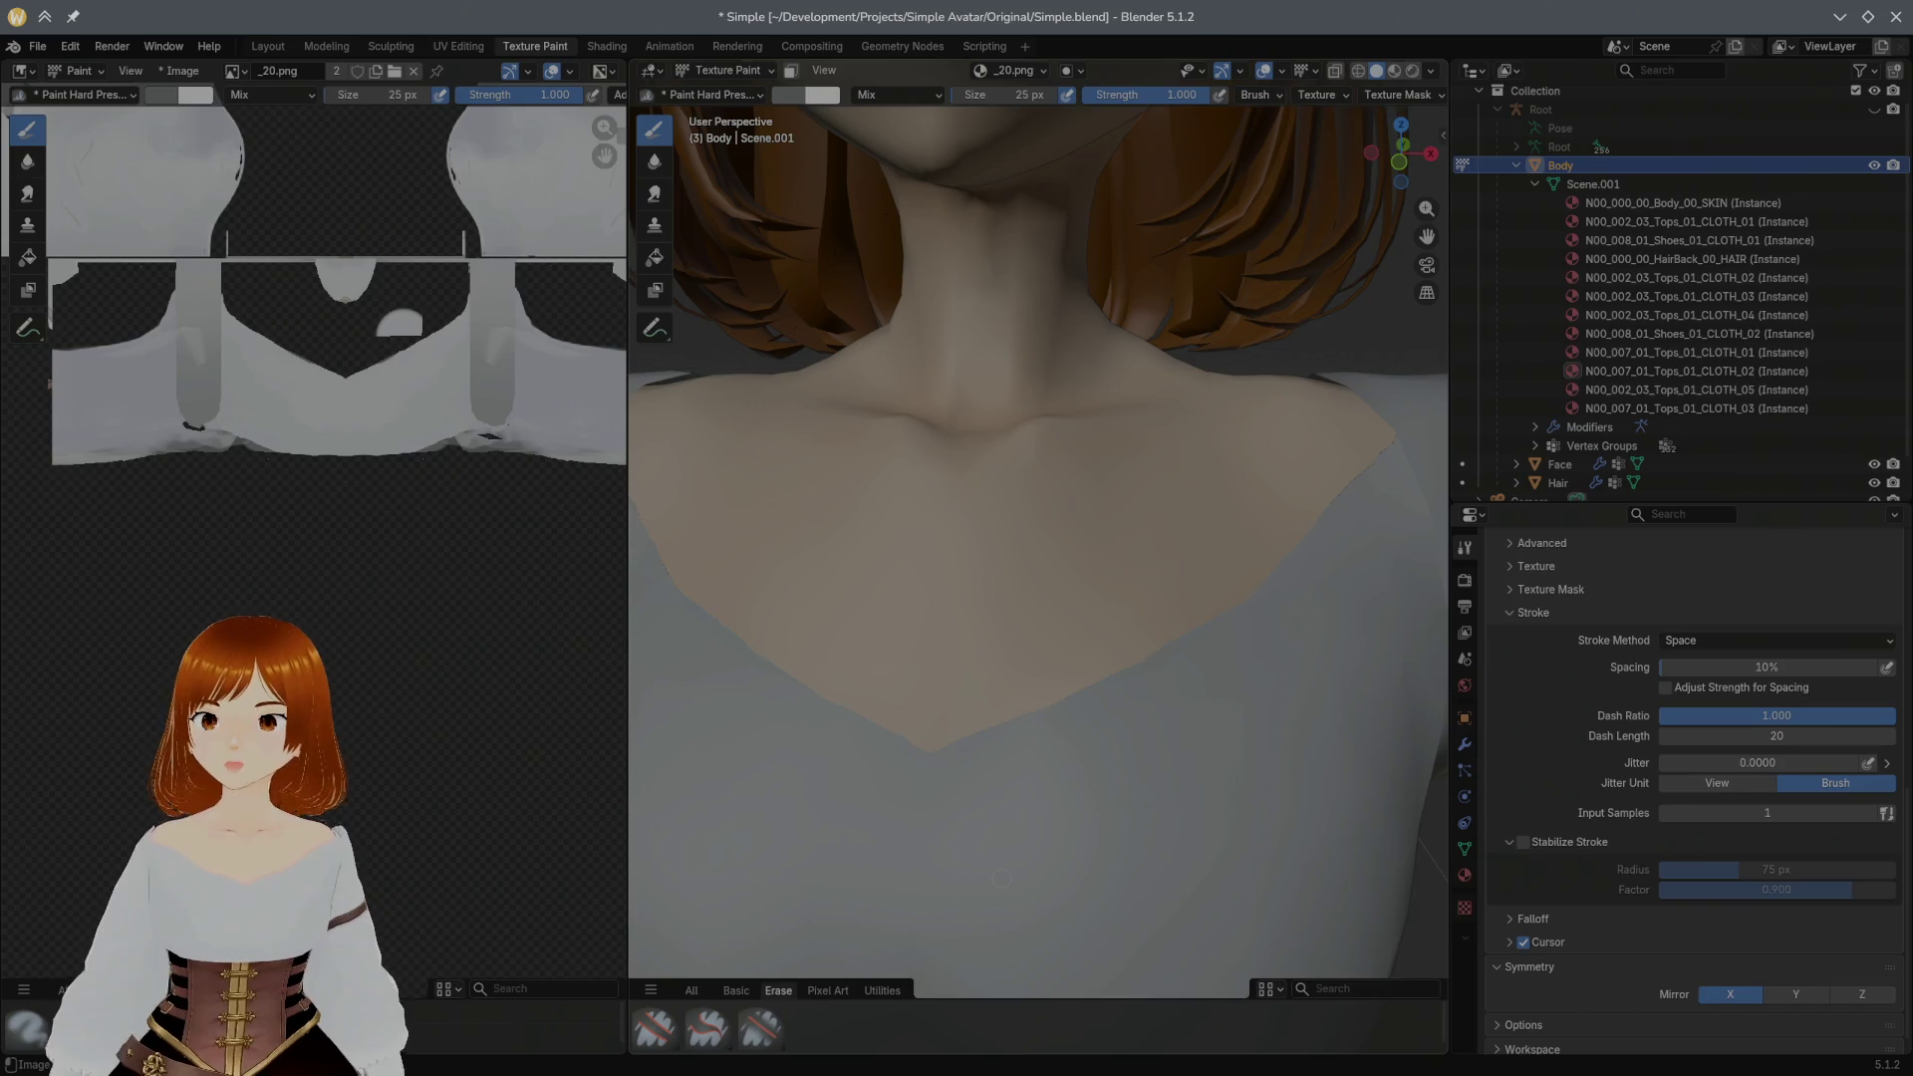
pyautogui.hotkey('ctrl', 's')
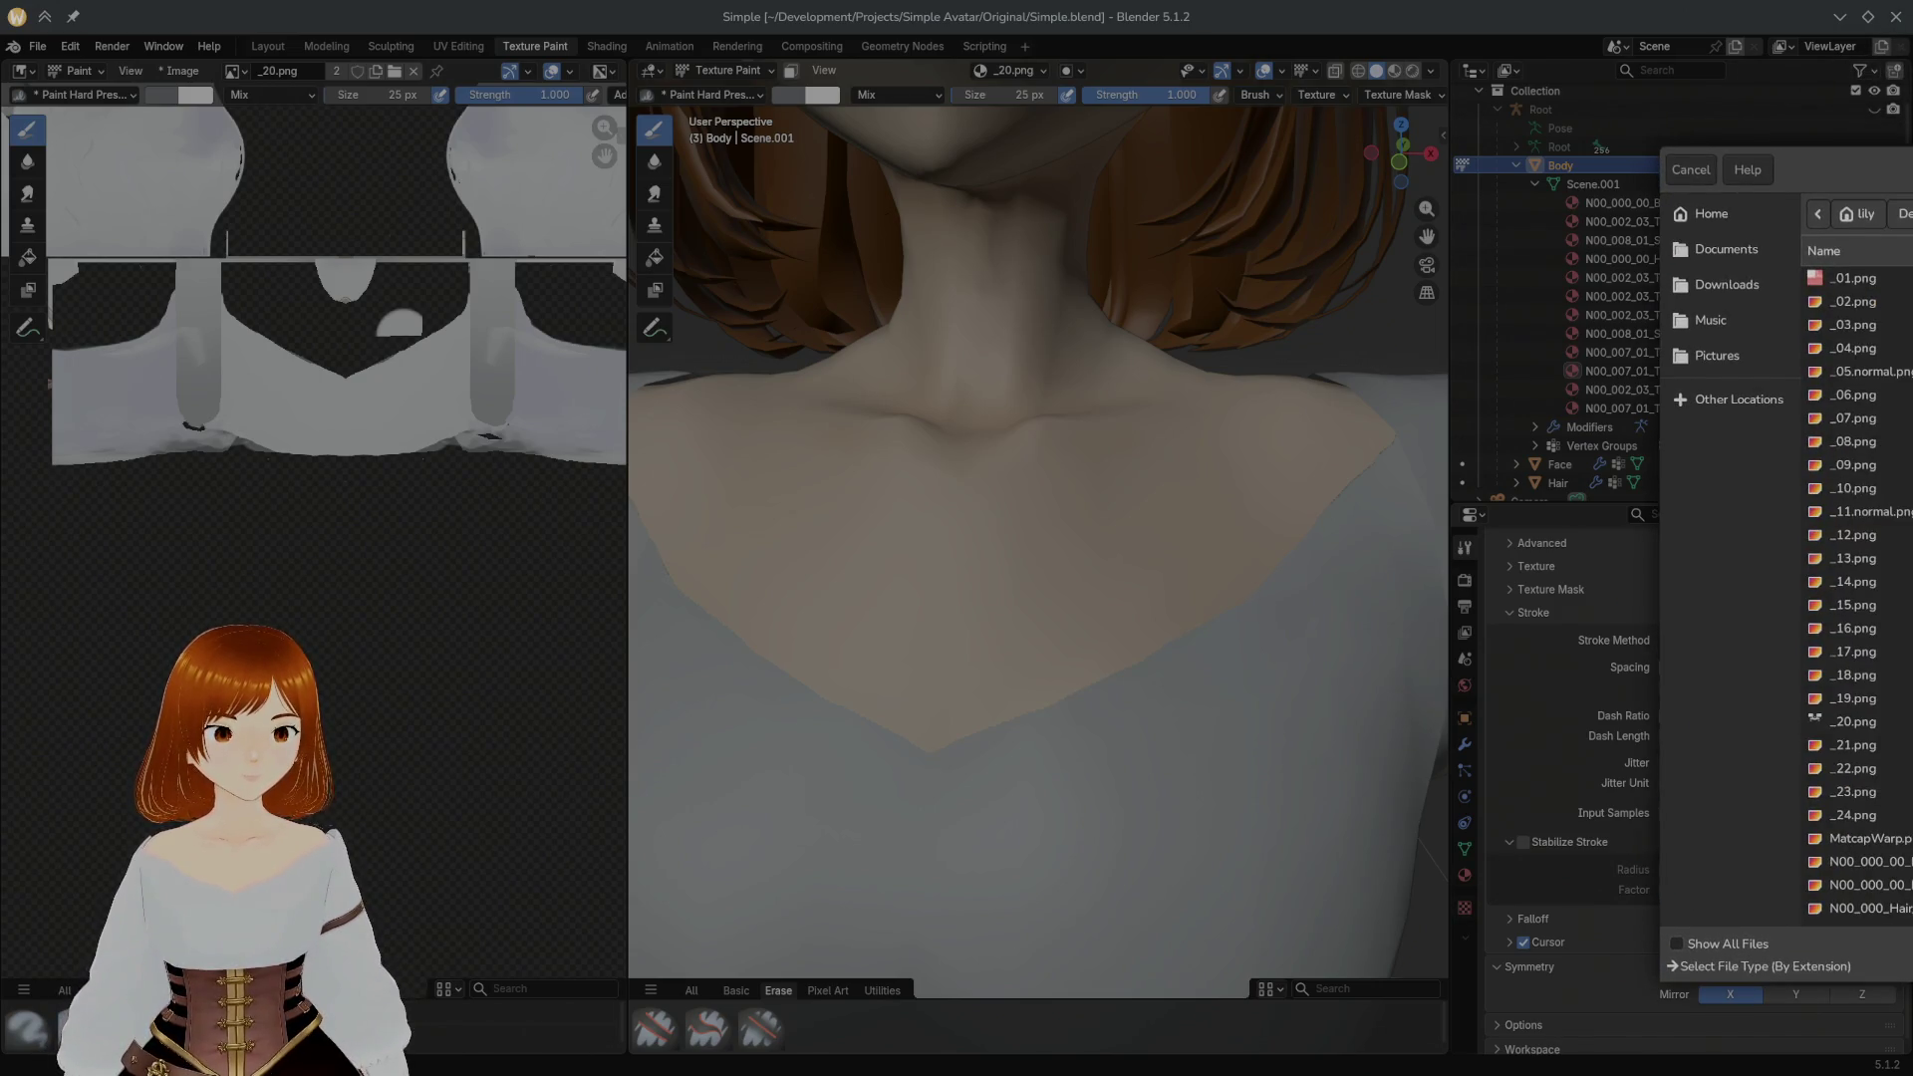
# Step: Dismiss the file chooser, undo a trial dark chest mark, and take a soft faint paint brush
pyautogui.press('Escape')
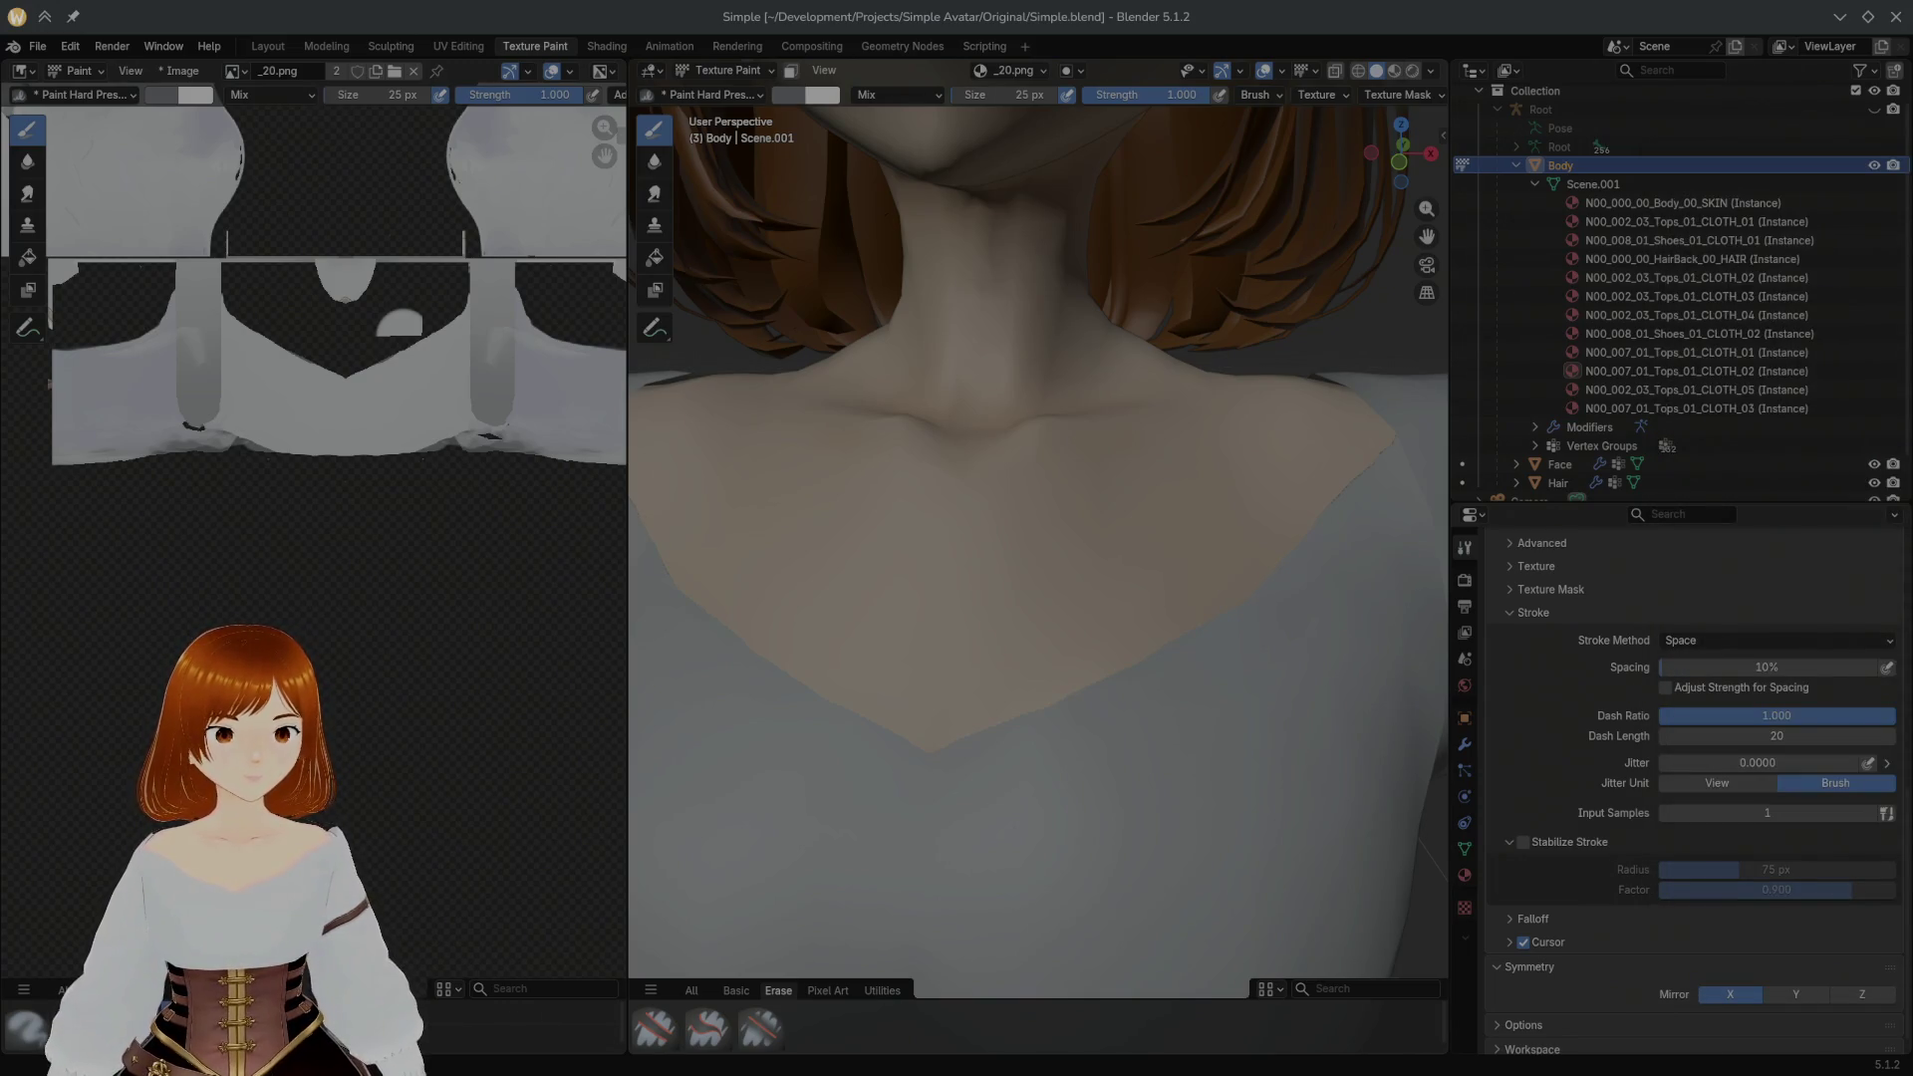
pyautogui.moveTo(1375, 357); pyautogui.dragTo(1375, 358, button='middle')
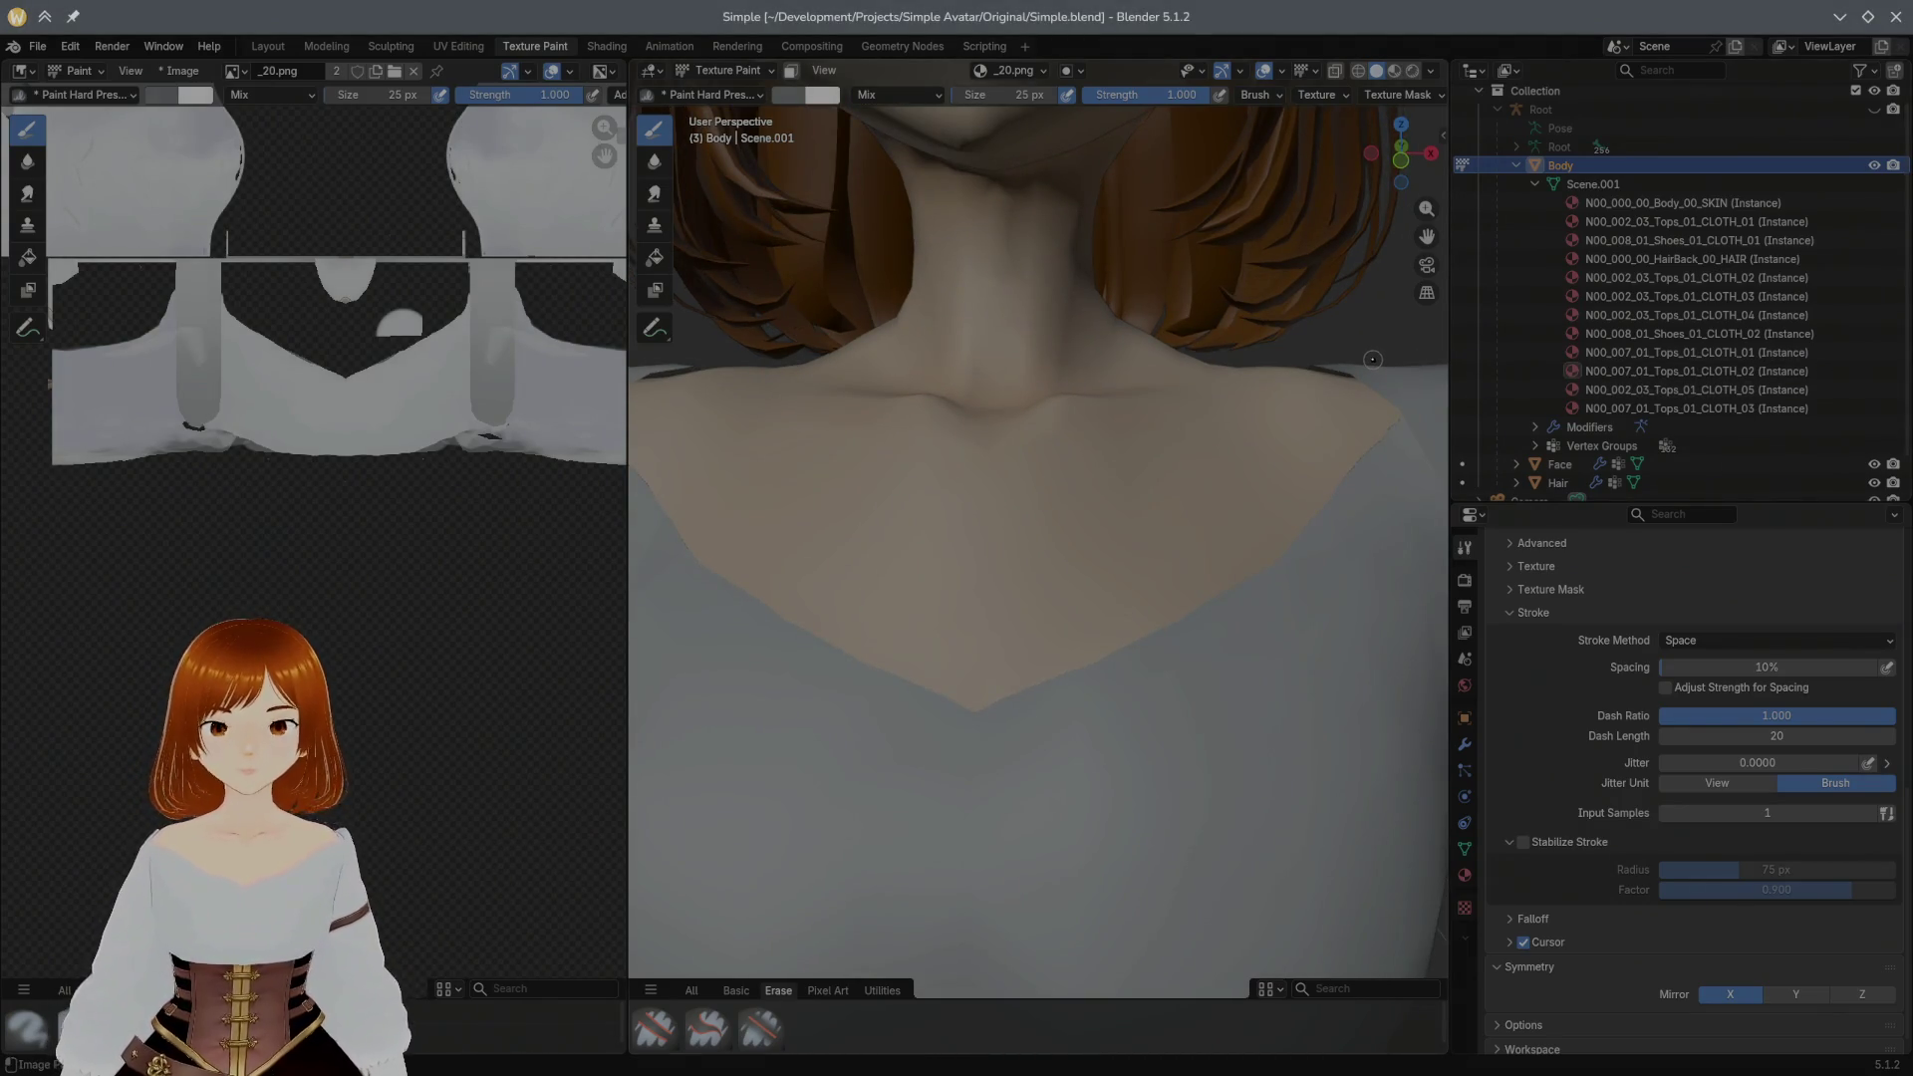
pyautogui.moveTo(957, 734); pyautogui.dragTo(987, 837)
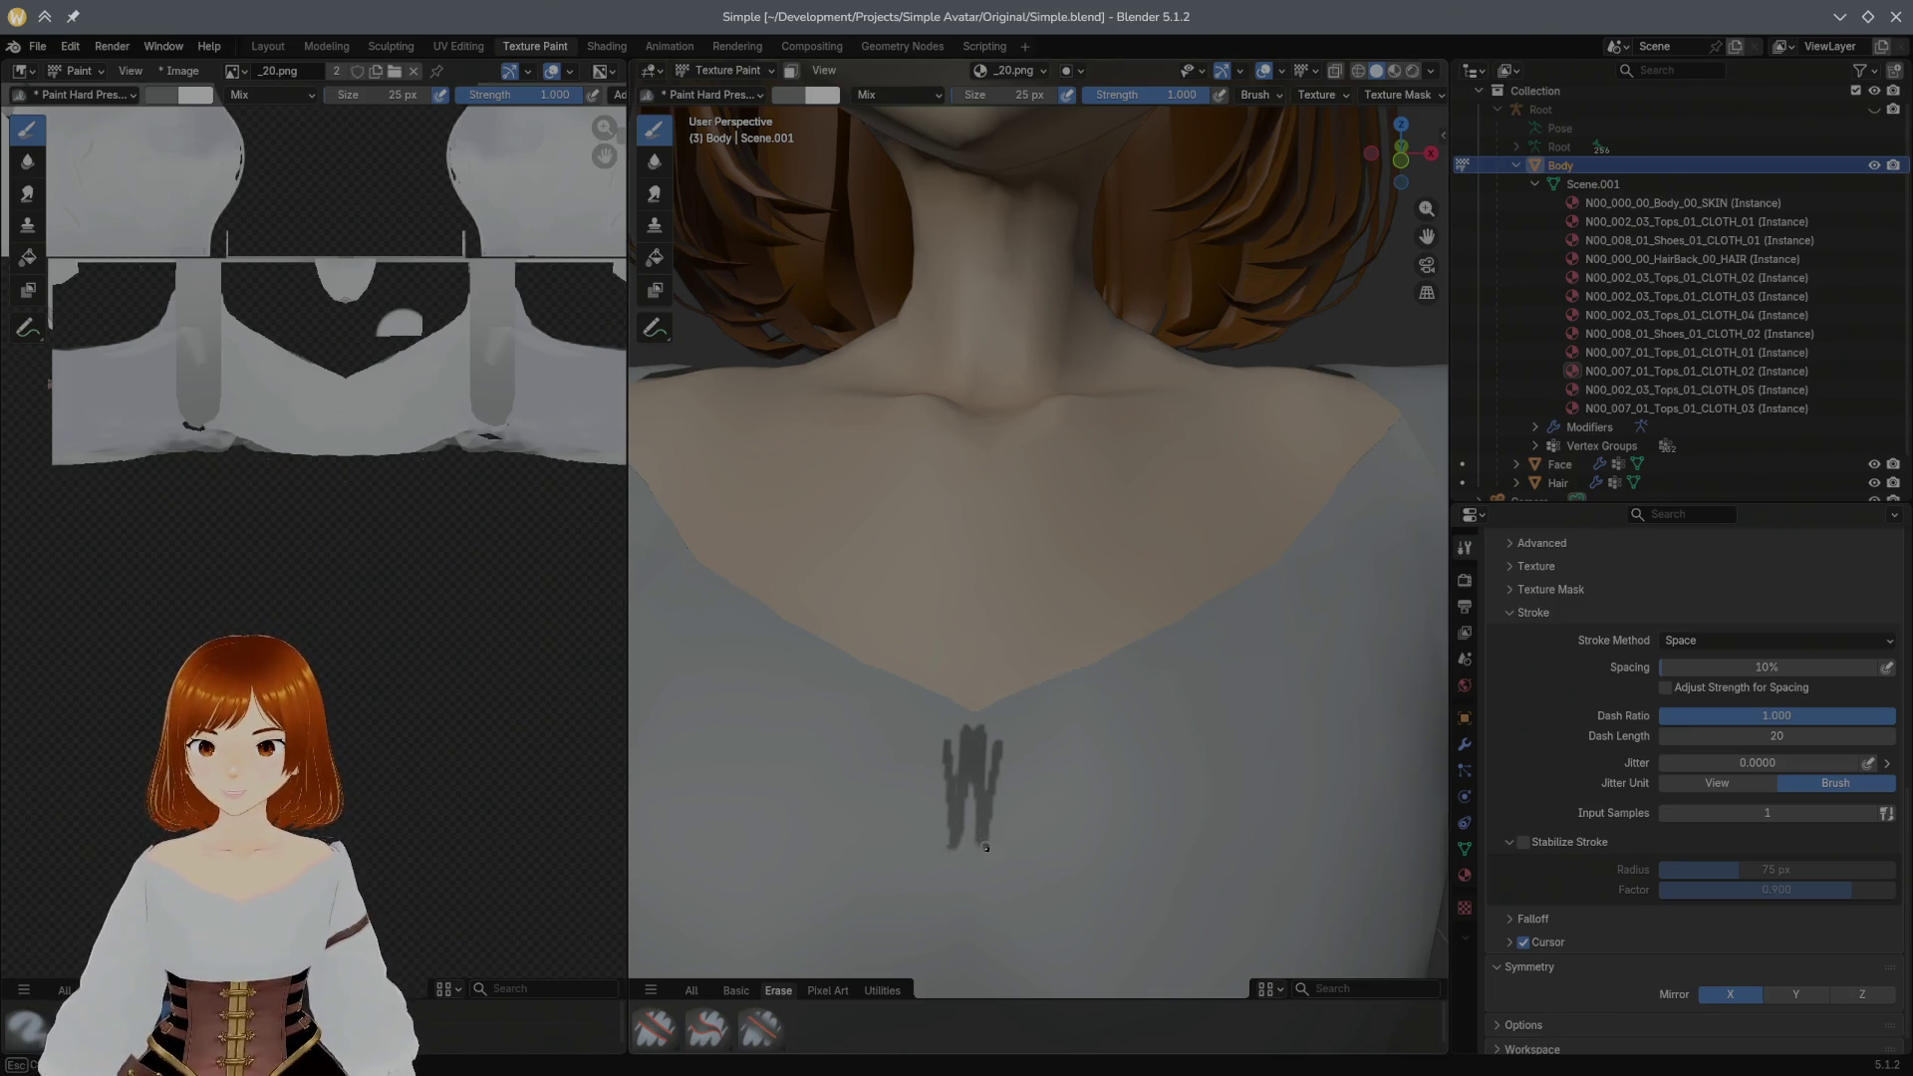
pyautogui.hotkey('ctrl', 'z')
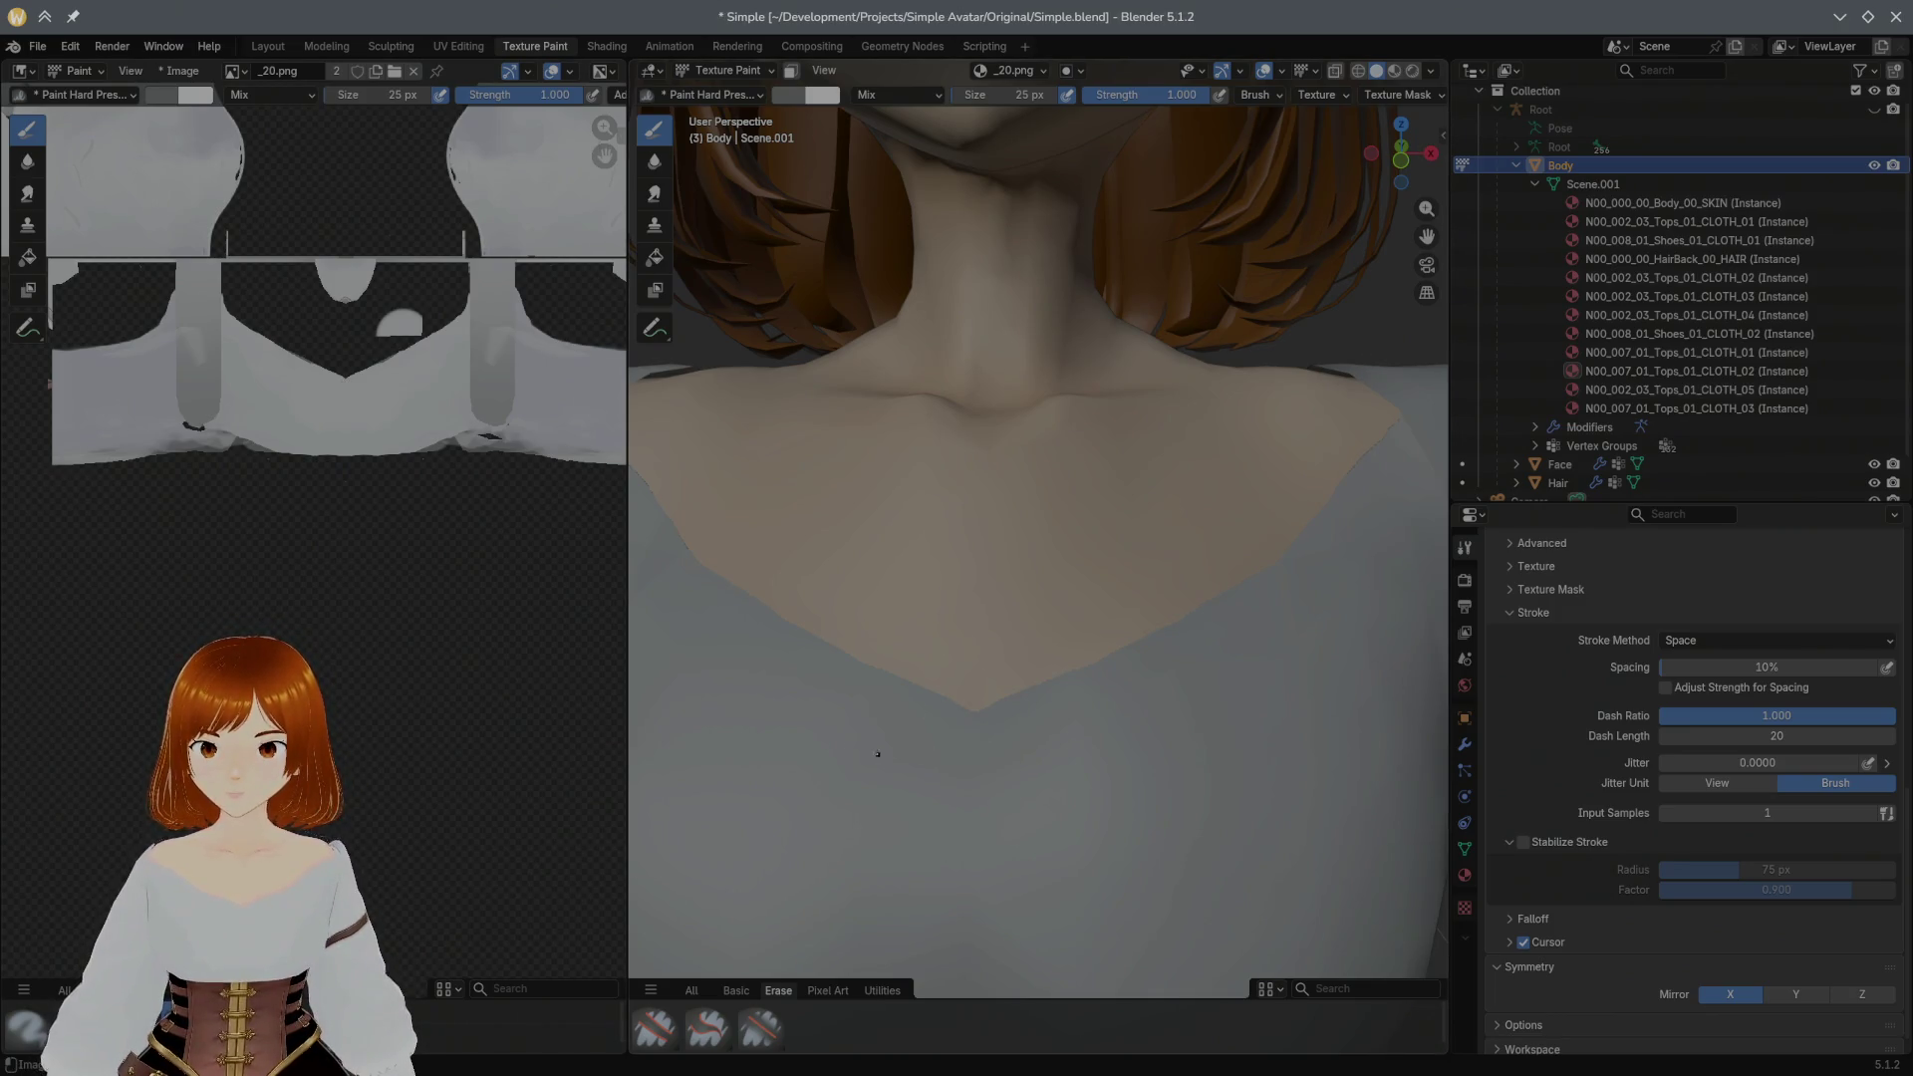
pyautogui.hotkey('ctrl', 'z')
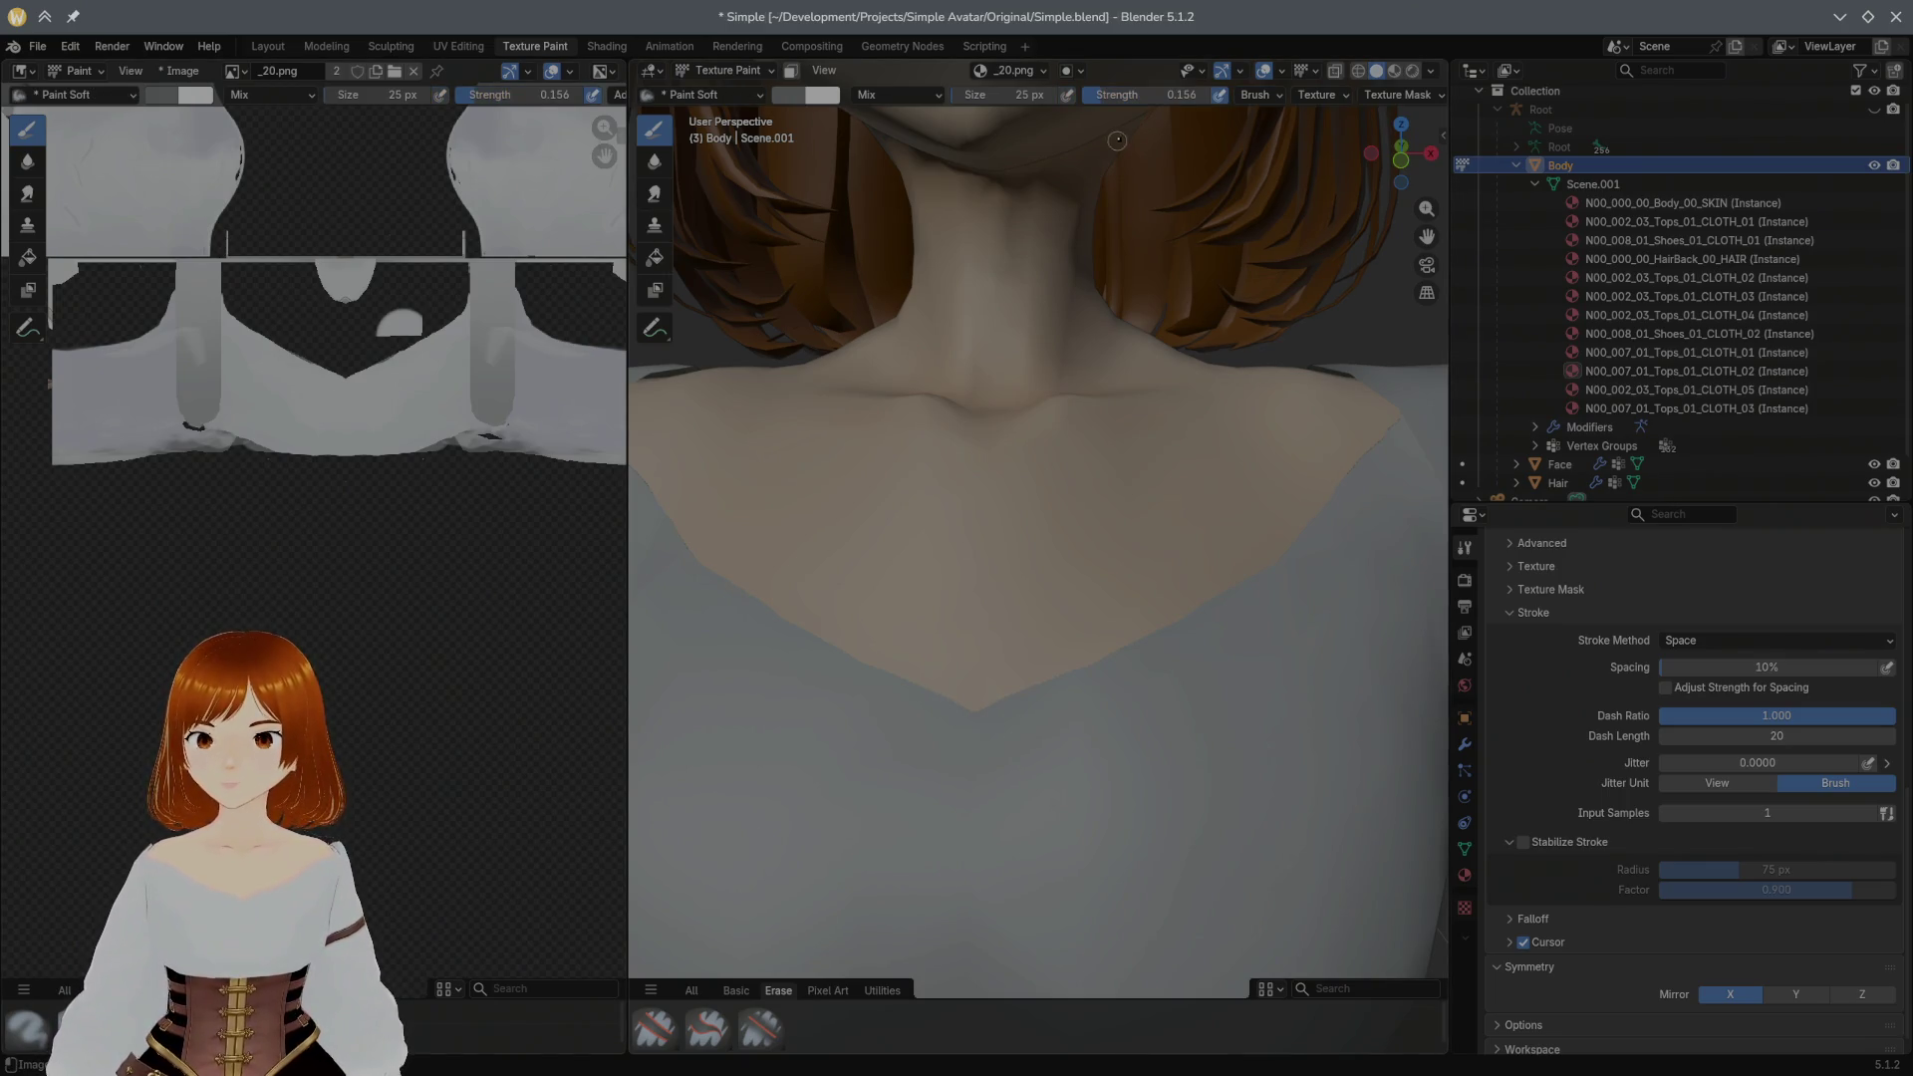
# Step: Raise strength to 1.000, paint mirrored chest fold shadows, undo a neckline stroke, then take the hard eraser
pyautogui.moveTo(1145, 99); pyautogui.dragTo(1300, 108)
pyautogui.moveTo(1011, 771)
pyautogui.mouseDown()
pyautogui.moveTo(1013, 827)
pyautogui.moveTo(1018, 744)
pyautogui.mouseUp()
pyautogui.scroll(4, 981, 697)
pyautogui.scroll(1, 1024, 643)
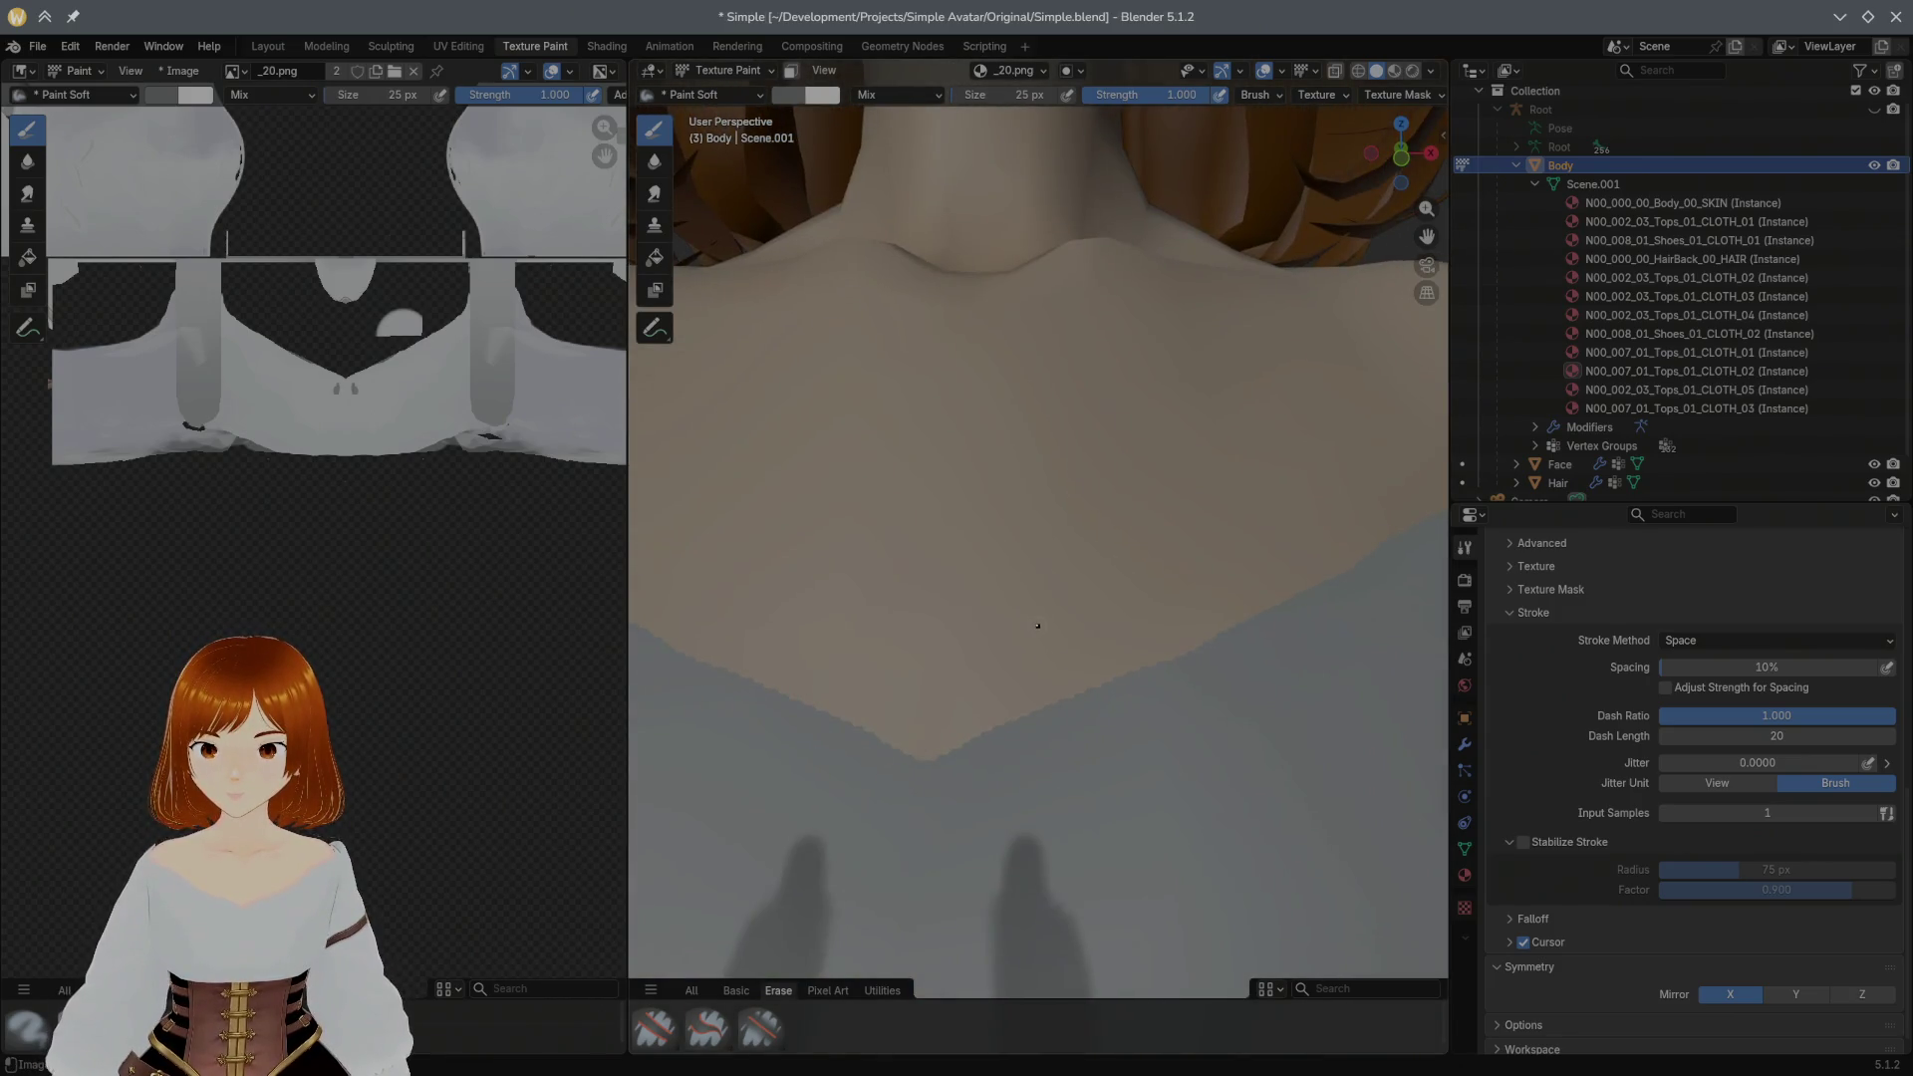
pyautogui.scroll(1, 1036, 623)
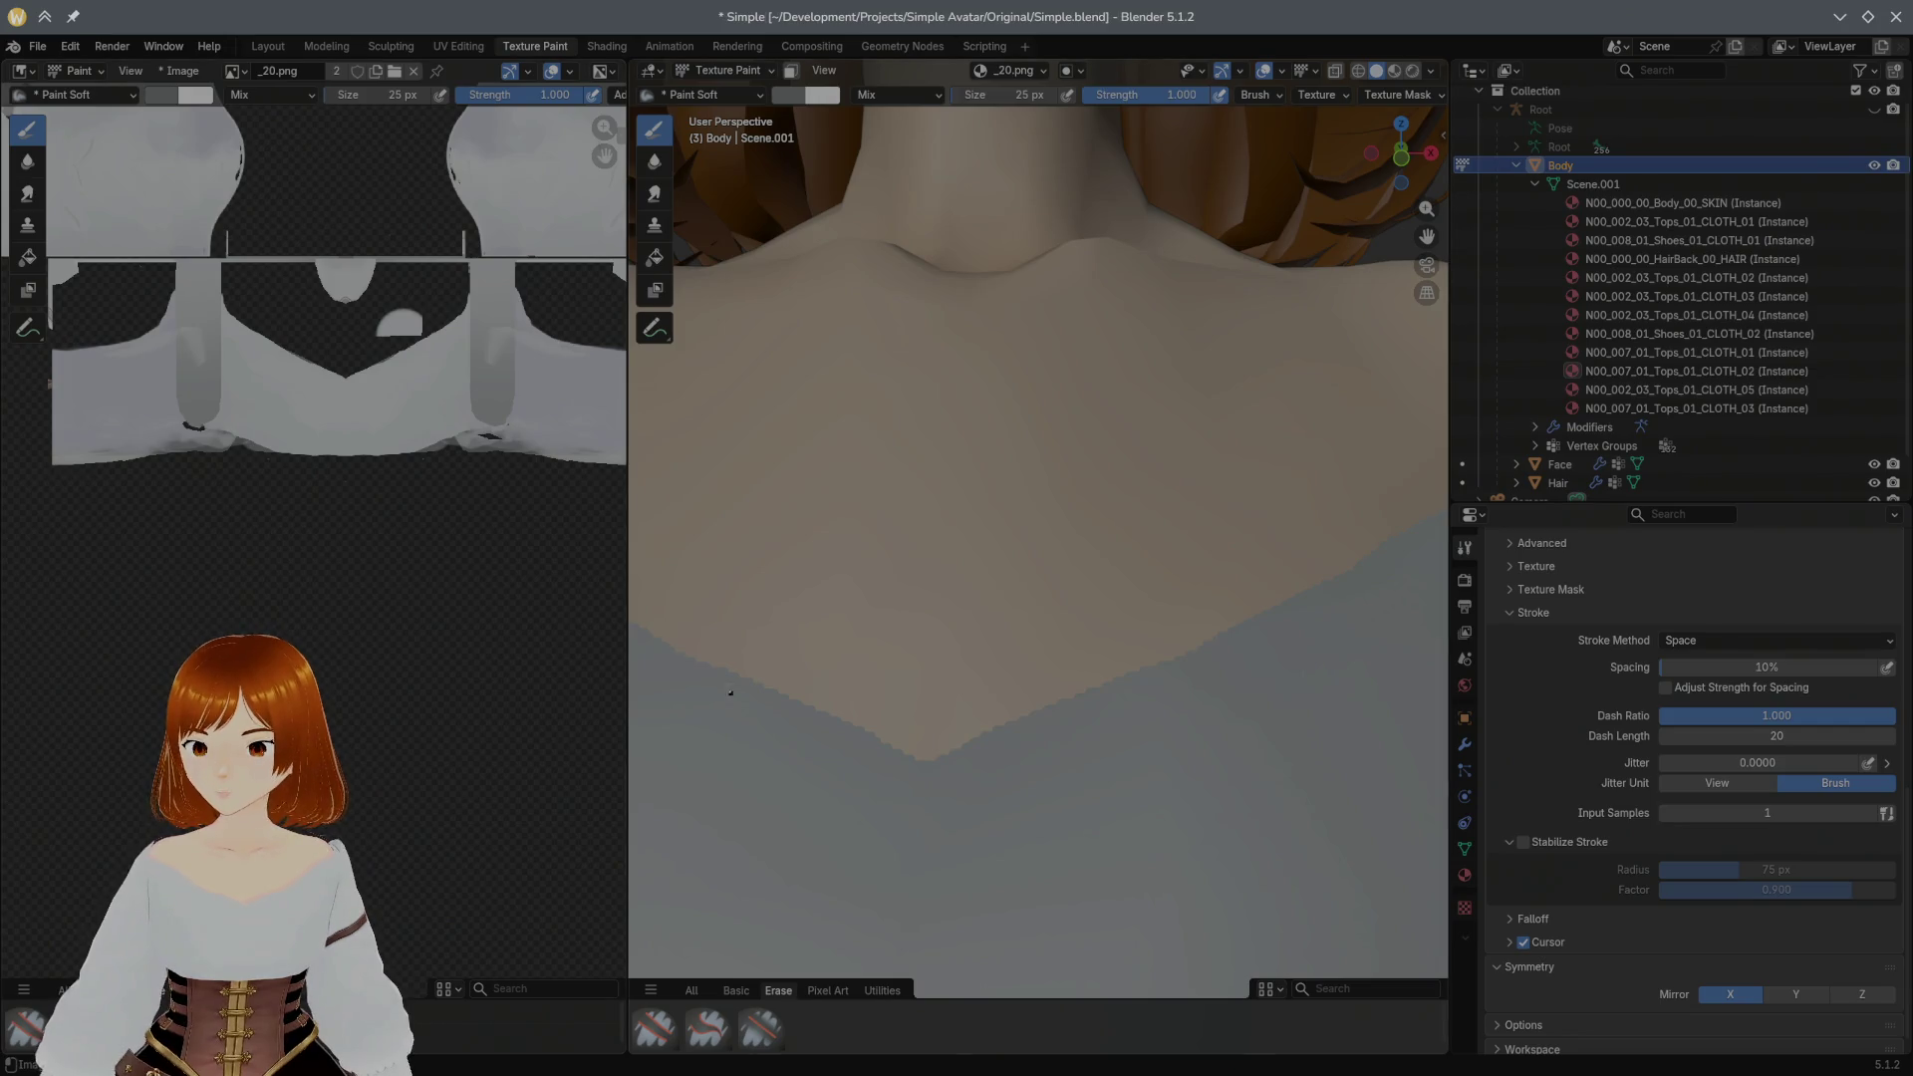
pyautogui.moveTo(883, 733); pyautogui.dragTo(944, 746)
pyautogui.hotkey('ctrl', 'z')
pyautogui.moveTo(947, 739); pyautogui.dragTo(958, 703, button='middle')
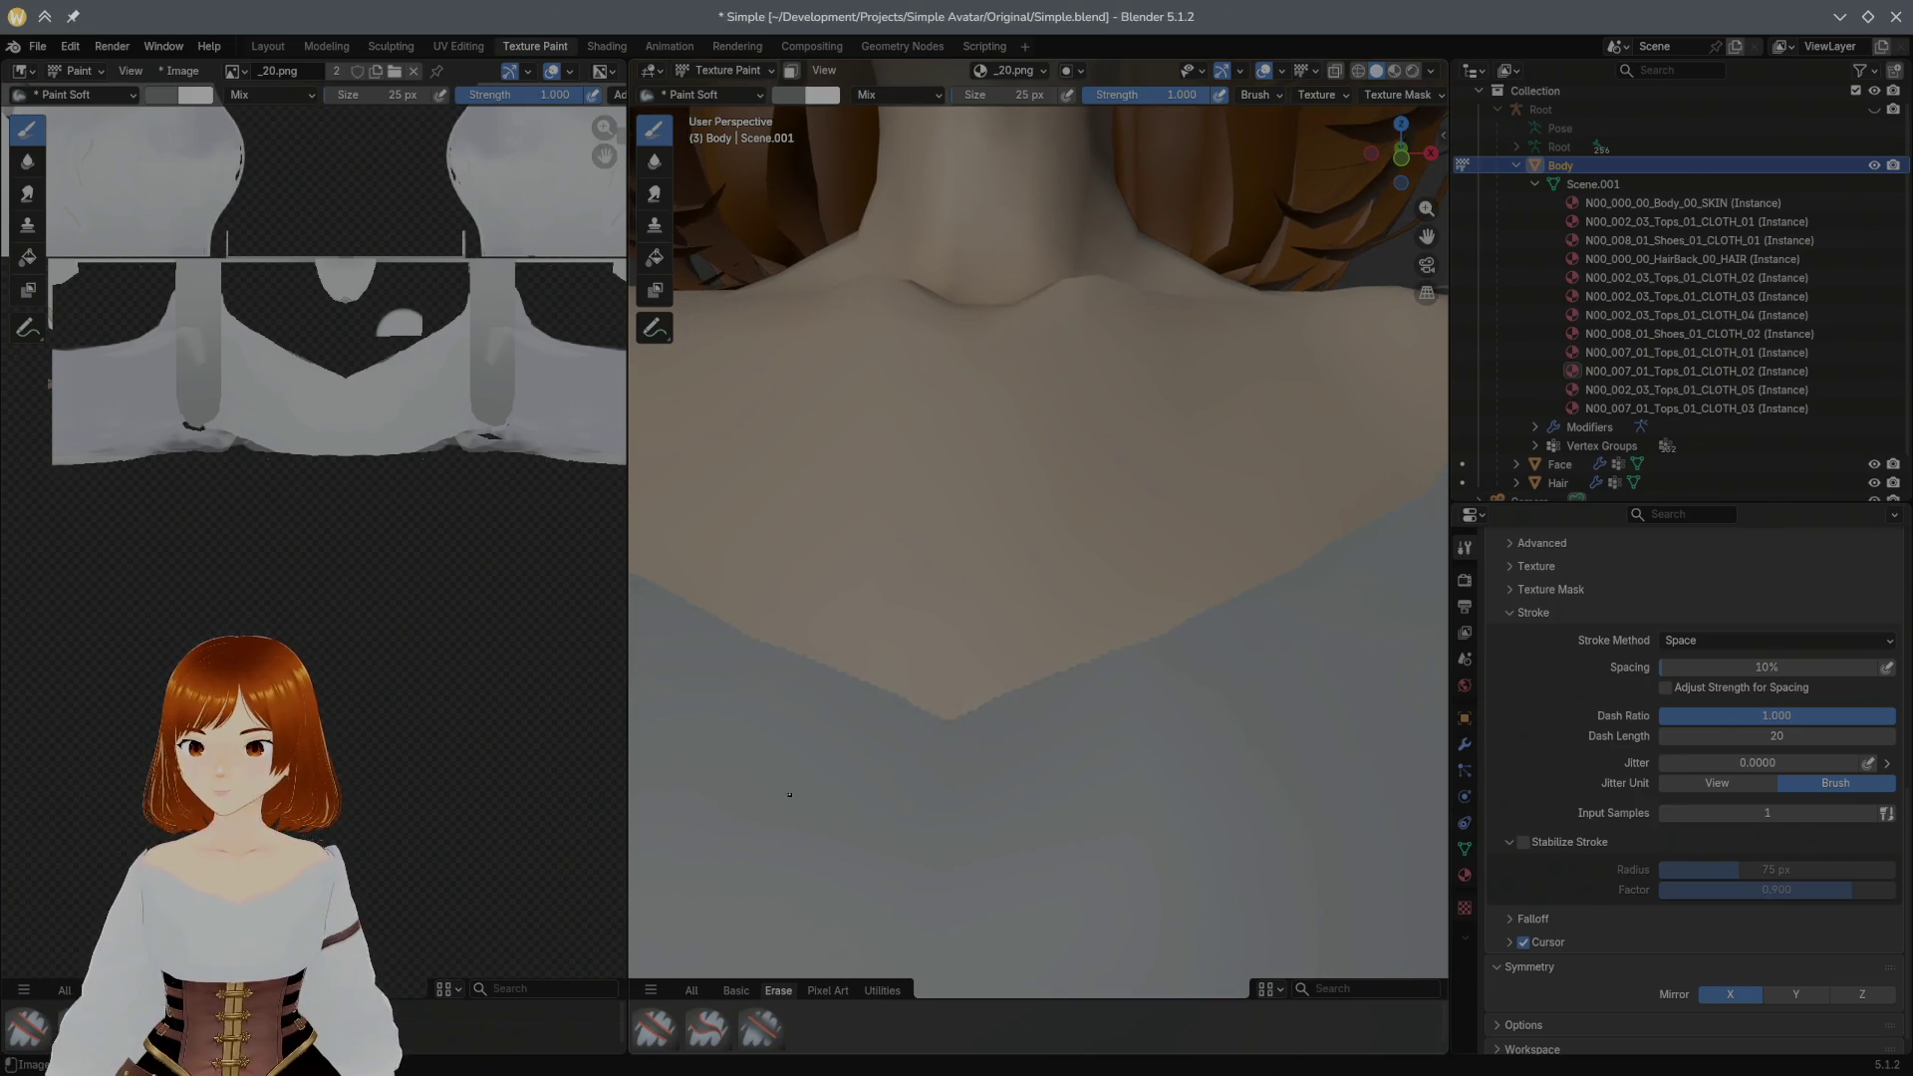
pyautogui.click(27, 1028)
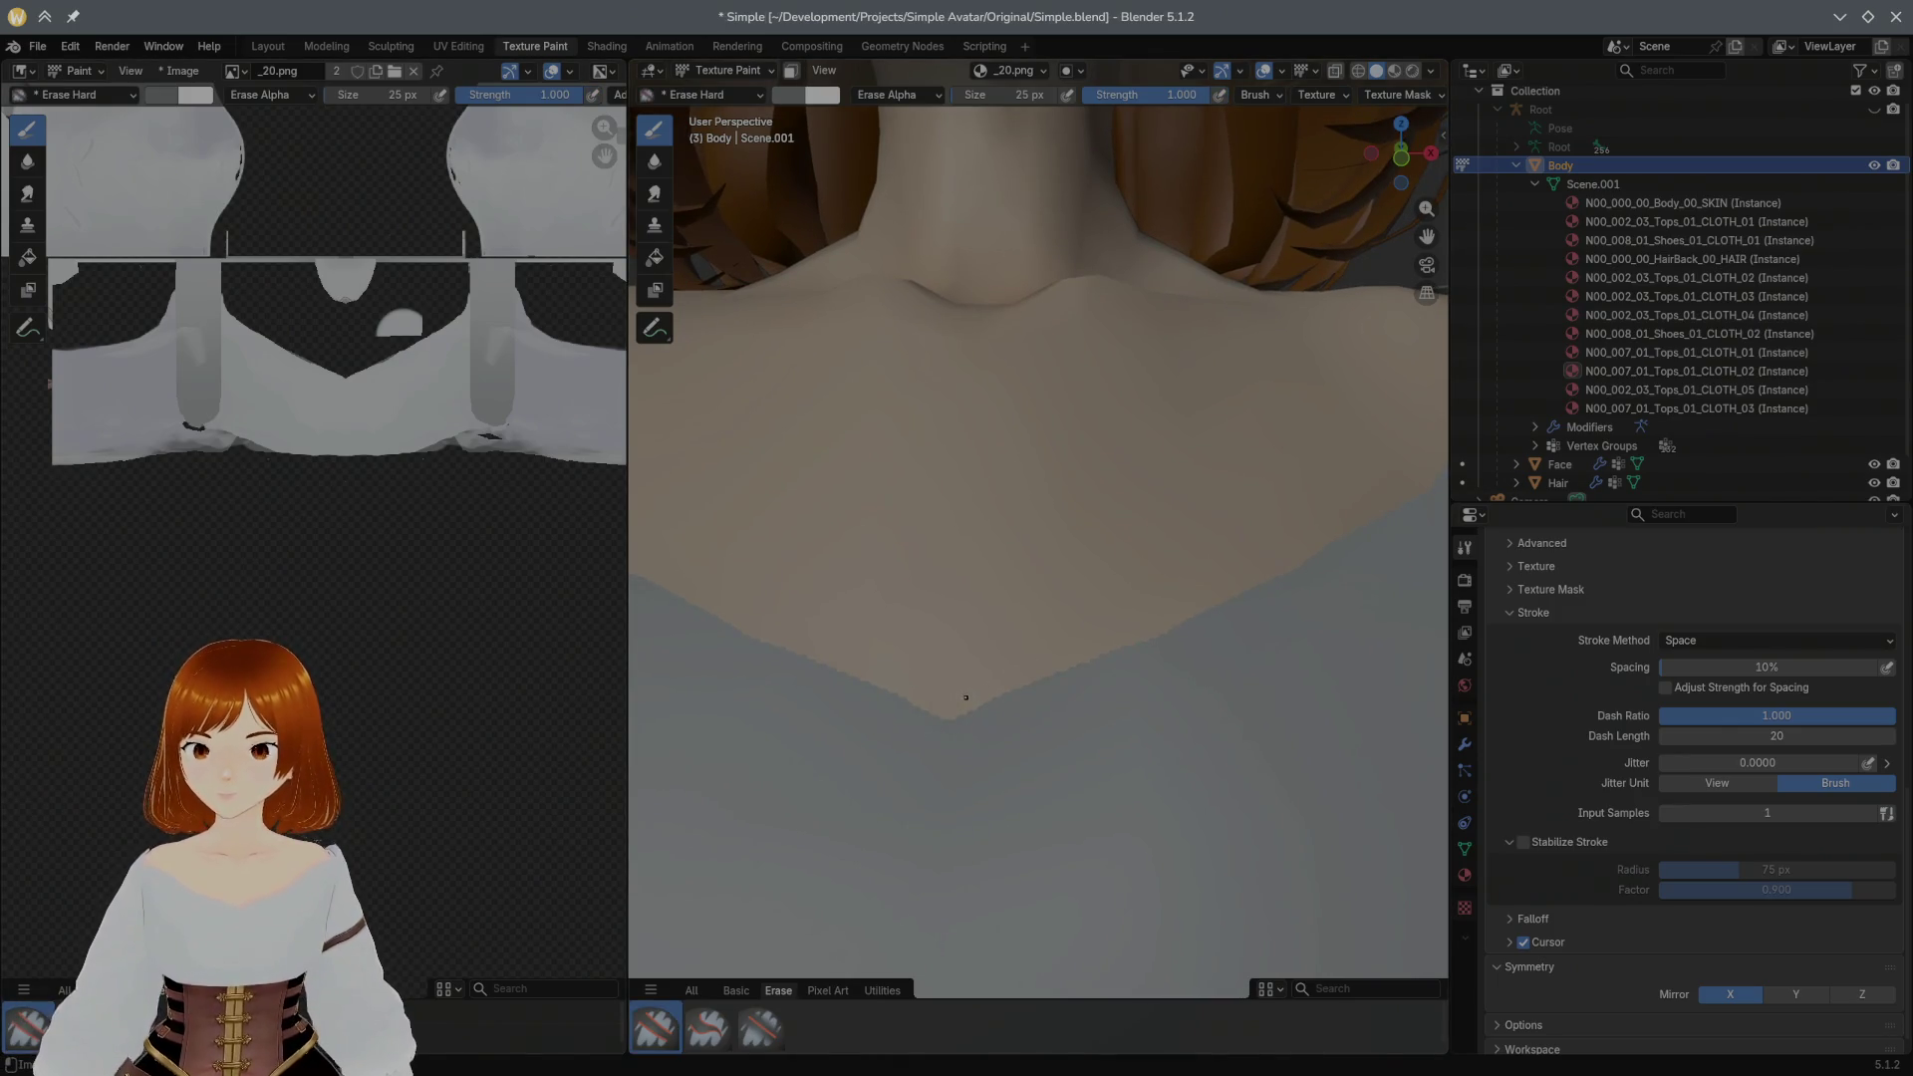
pyautogui.moveTo(986, 696); pyautogui.dragTo(1037, 675)
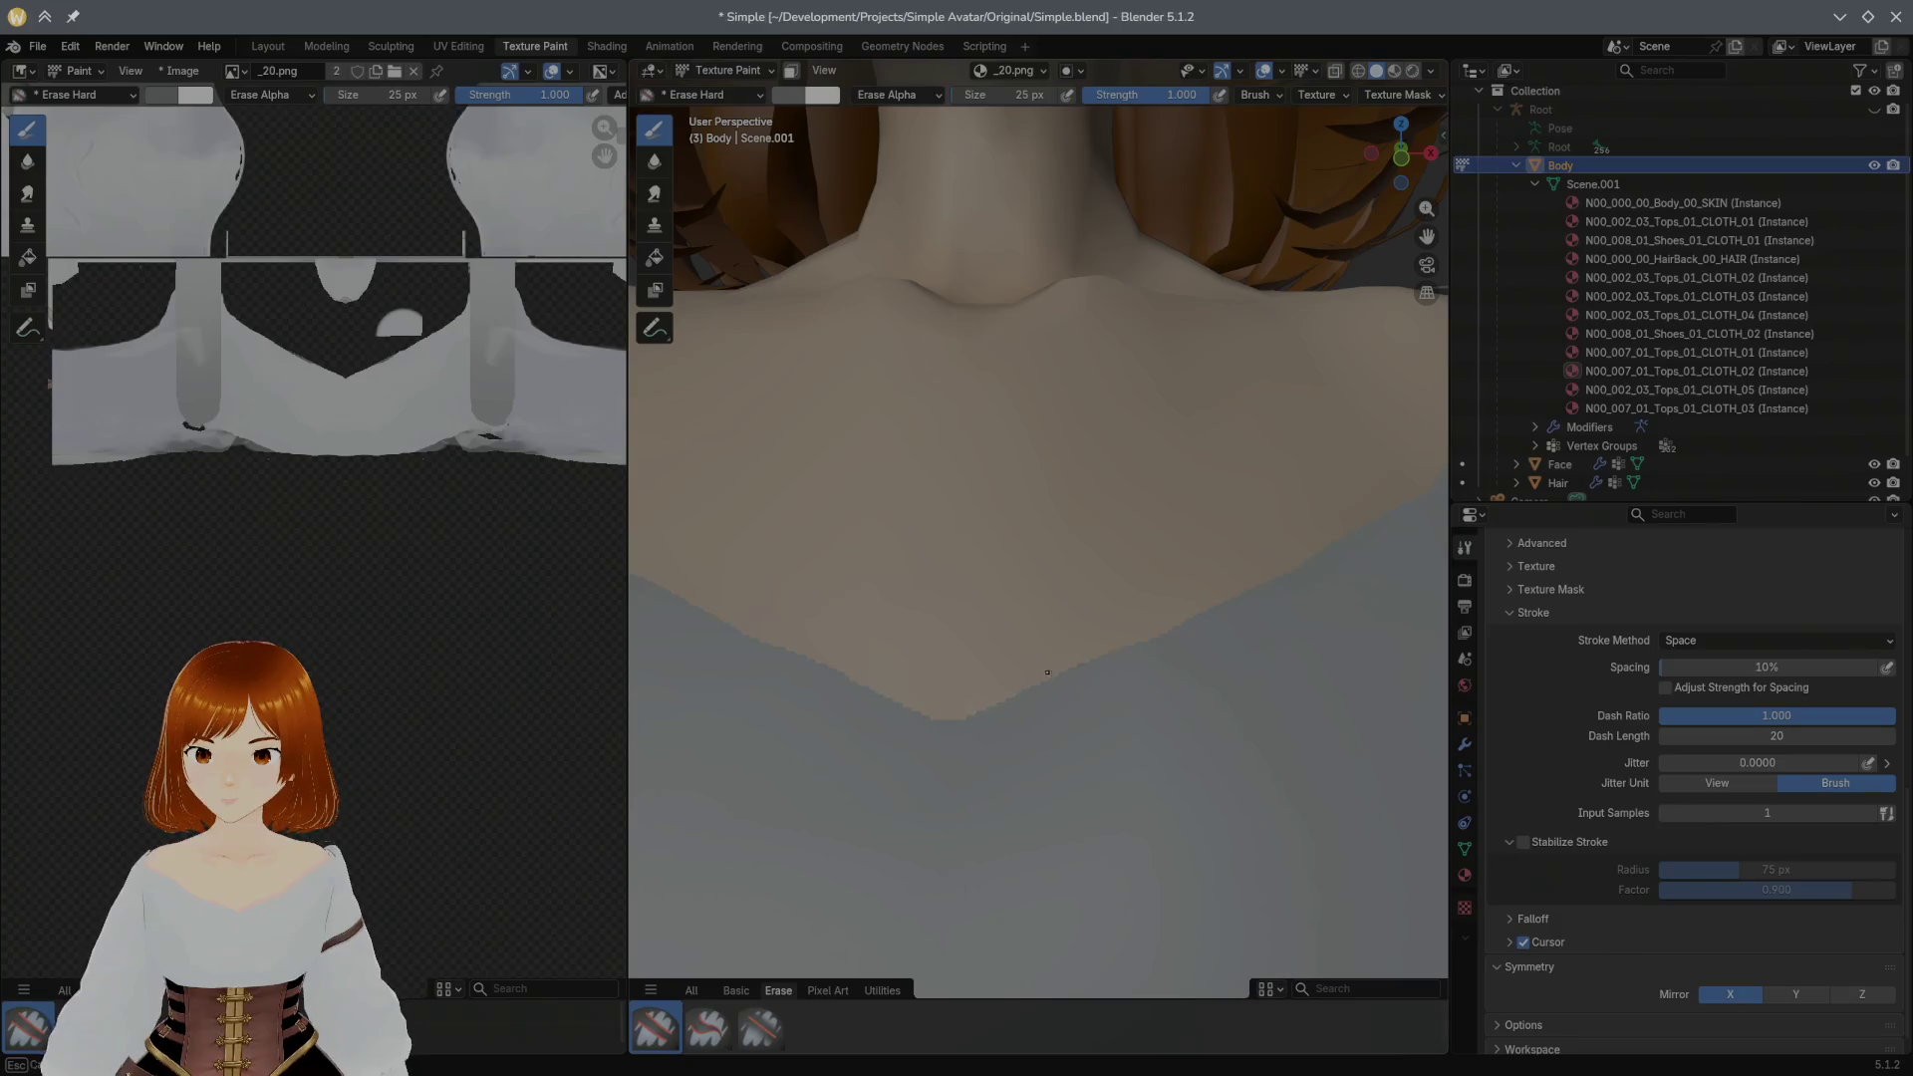
pyautogui.hotkey('ctrl', 'z')
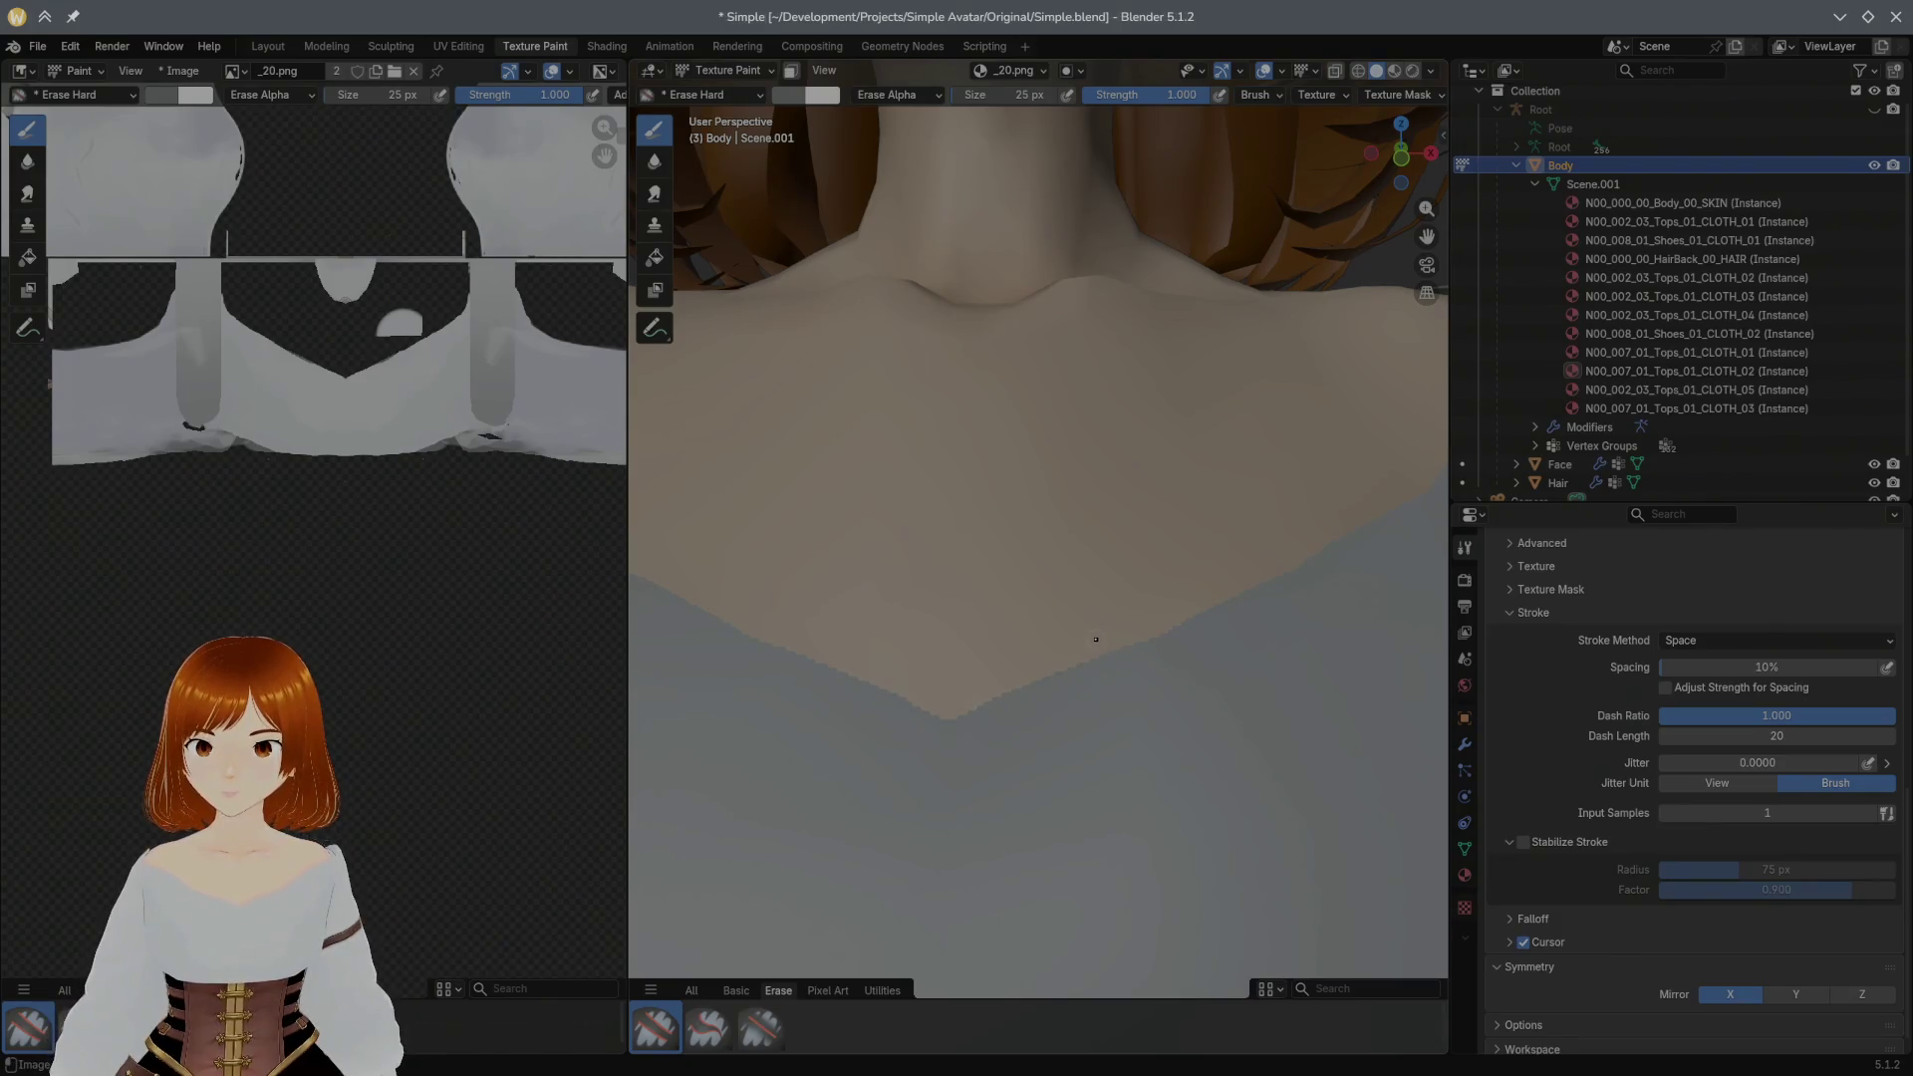
pyautogui.click(1032, 71)
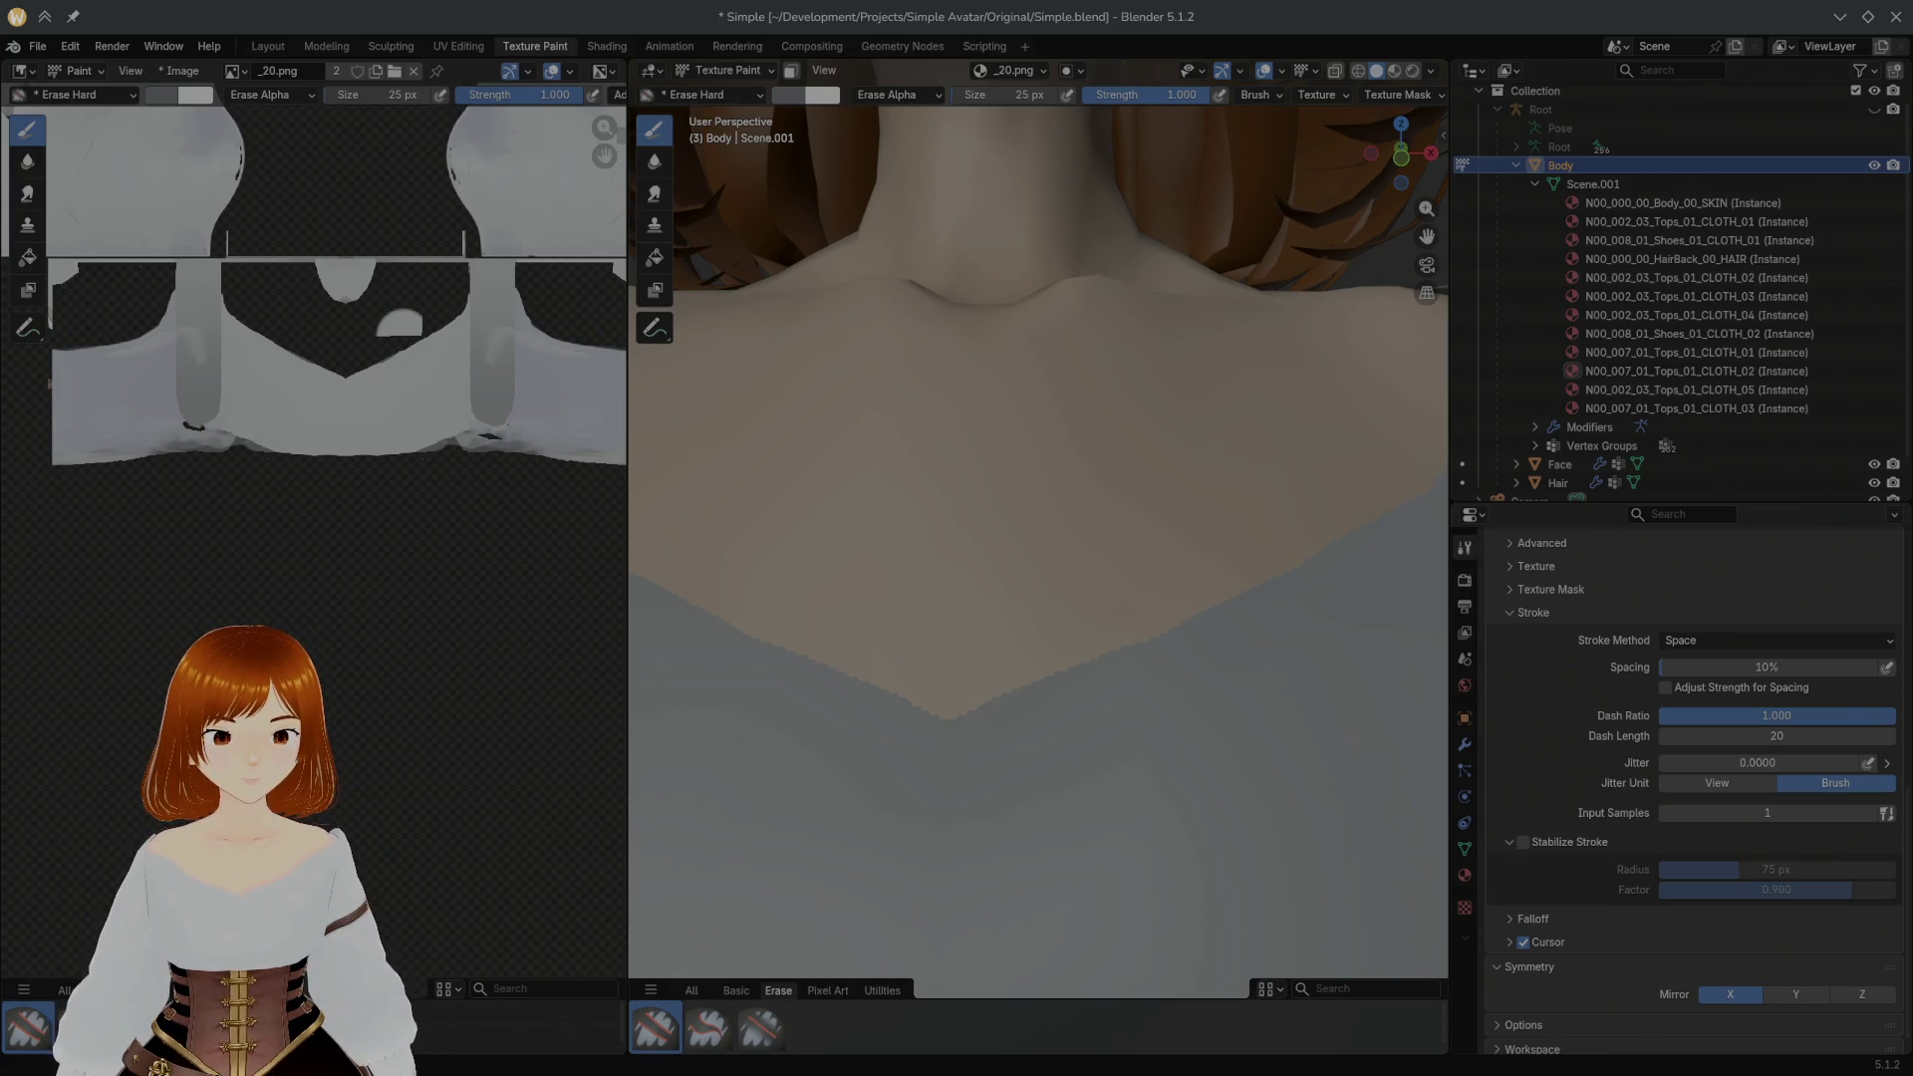
pyautogui.scroll(-3, 1294, 411)
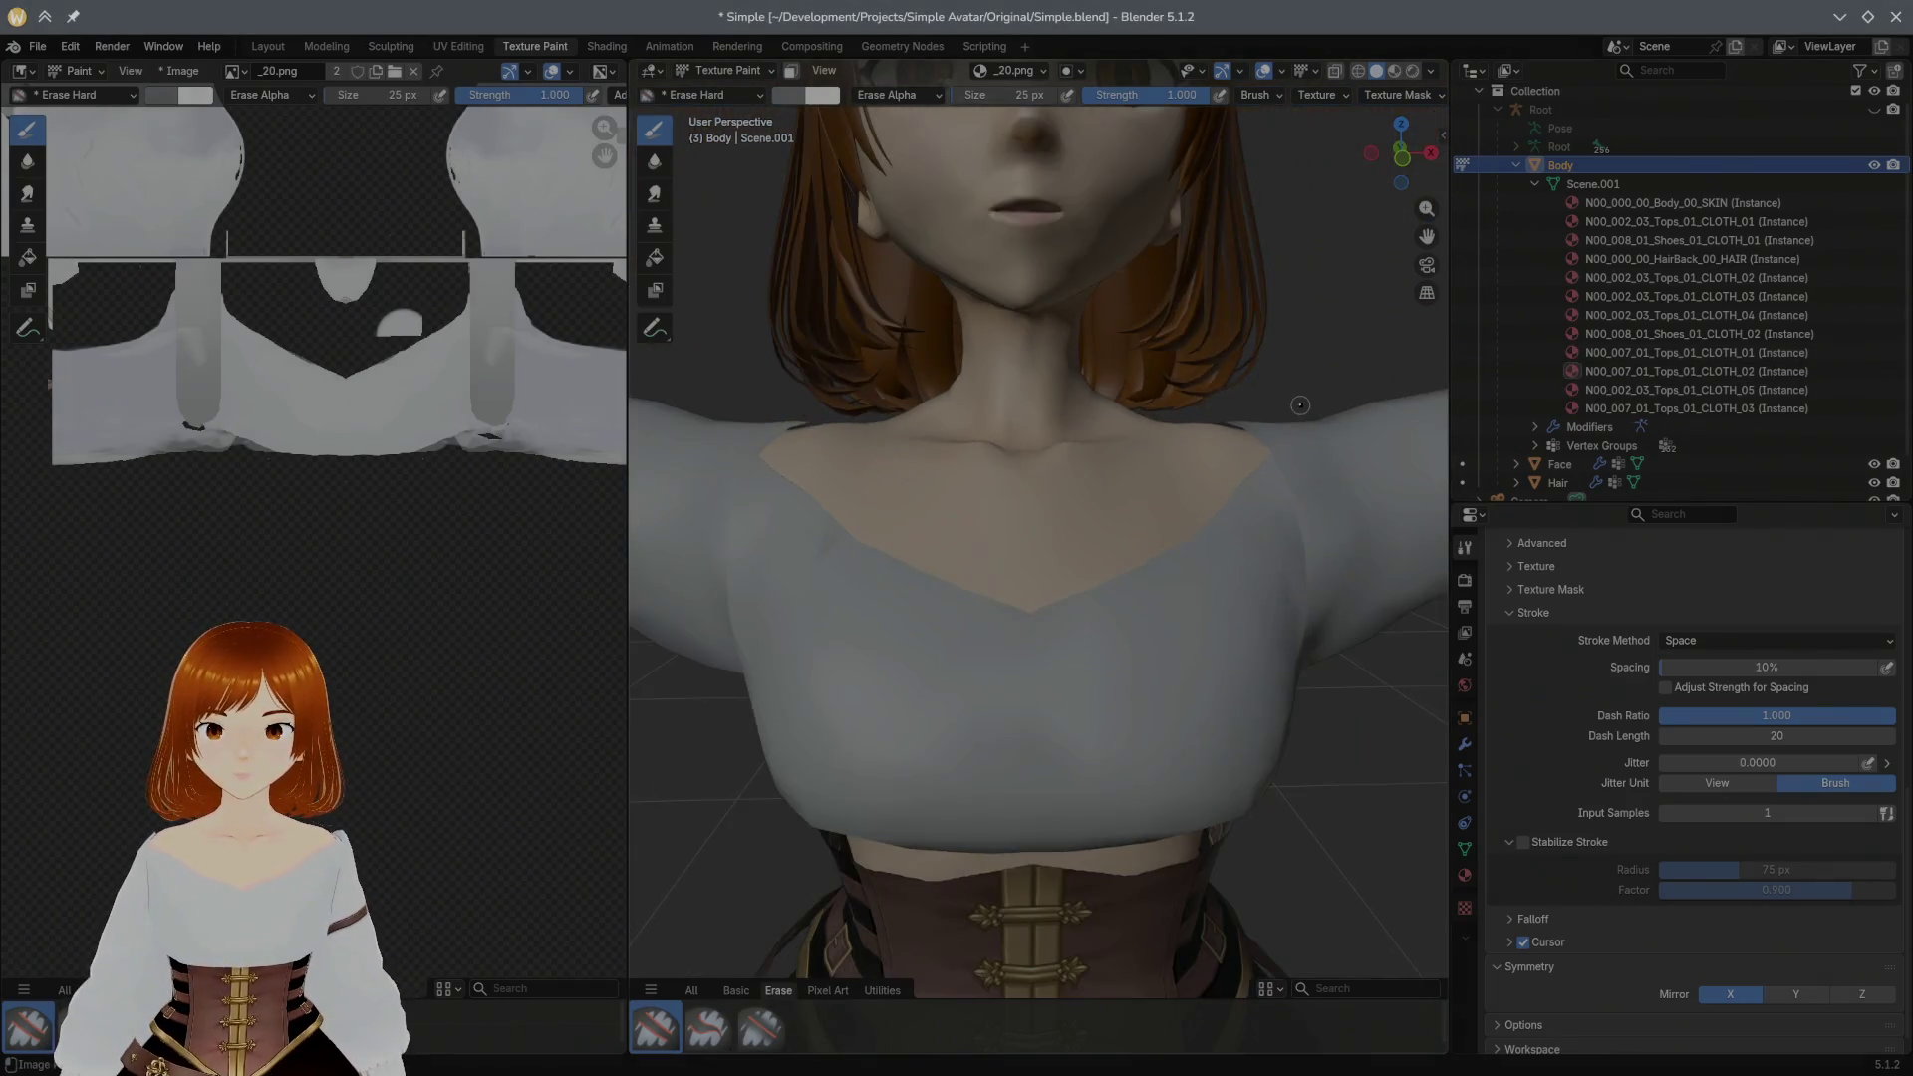
pyautogui.scroll(-1, 1295, 403)
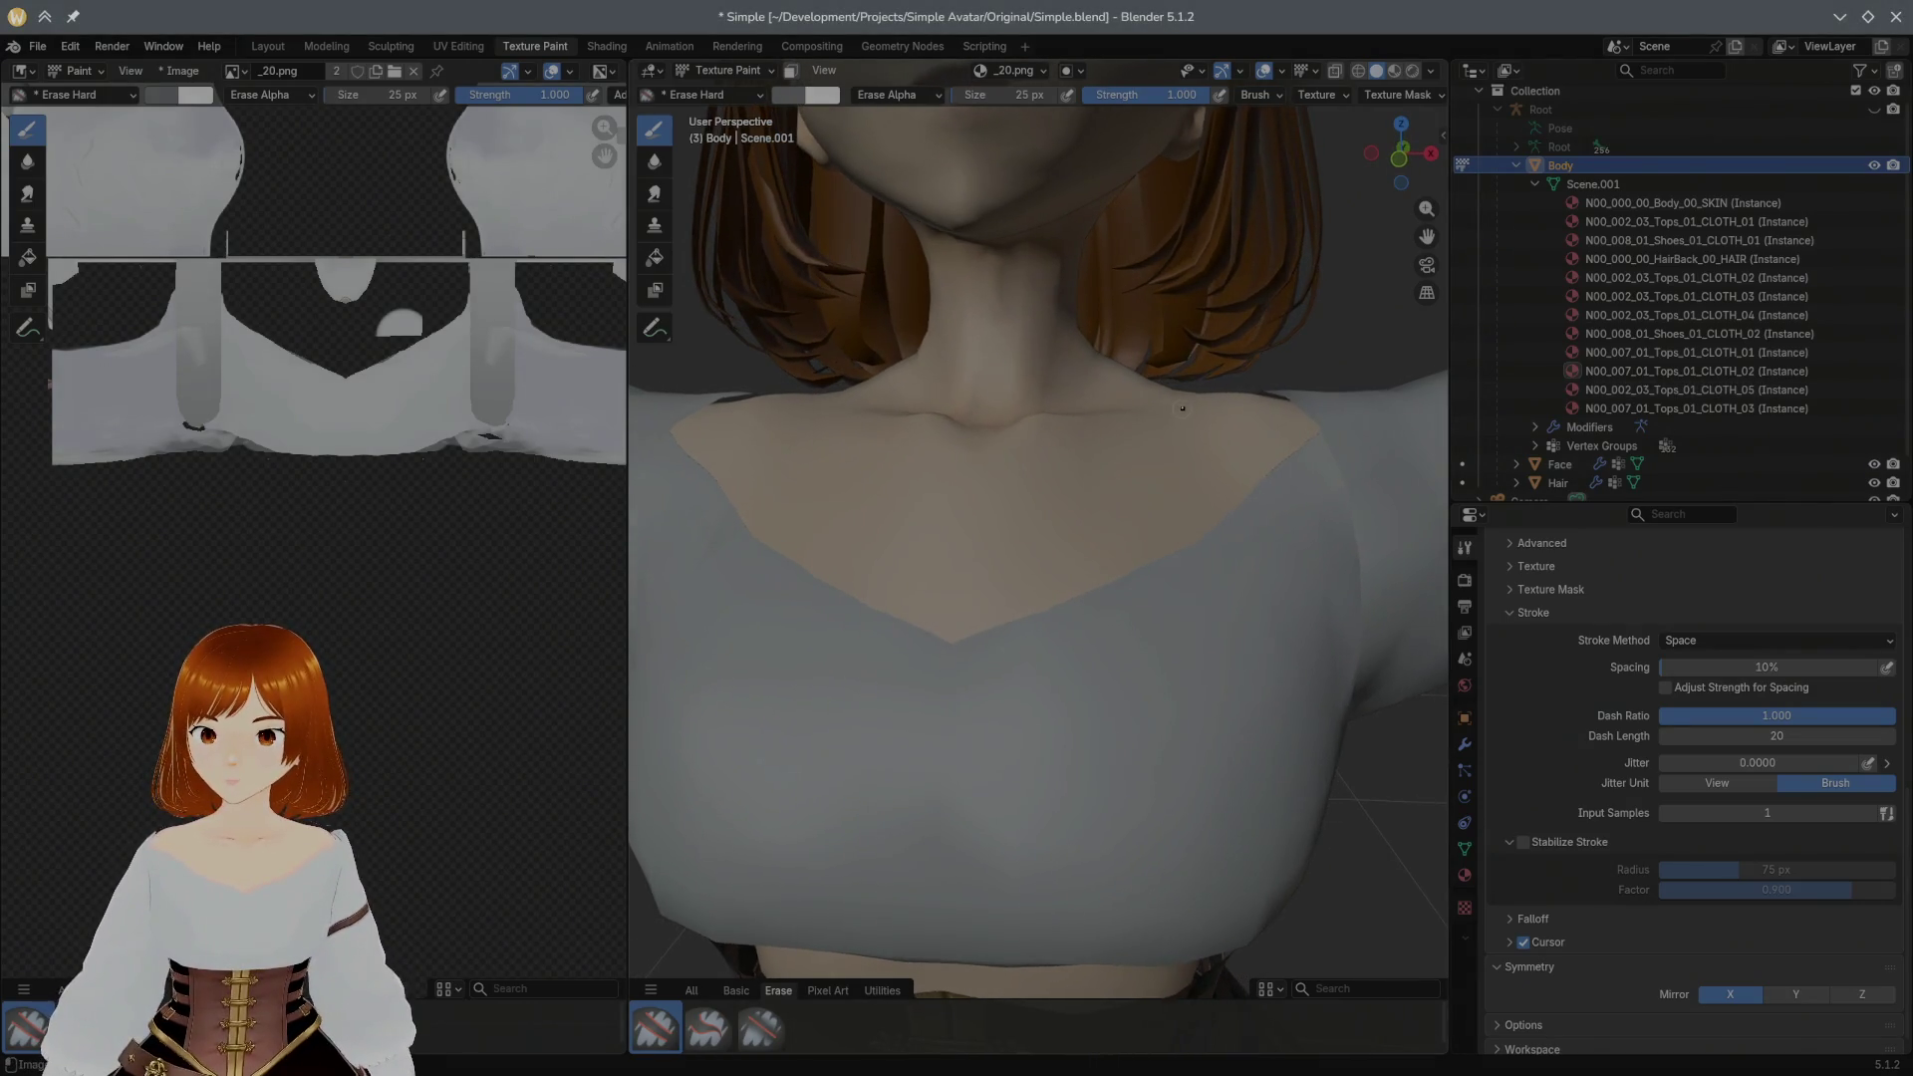
pyautogui.press('KP_1')
pyautogui.scroll(2, 1188, 401)
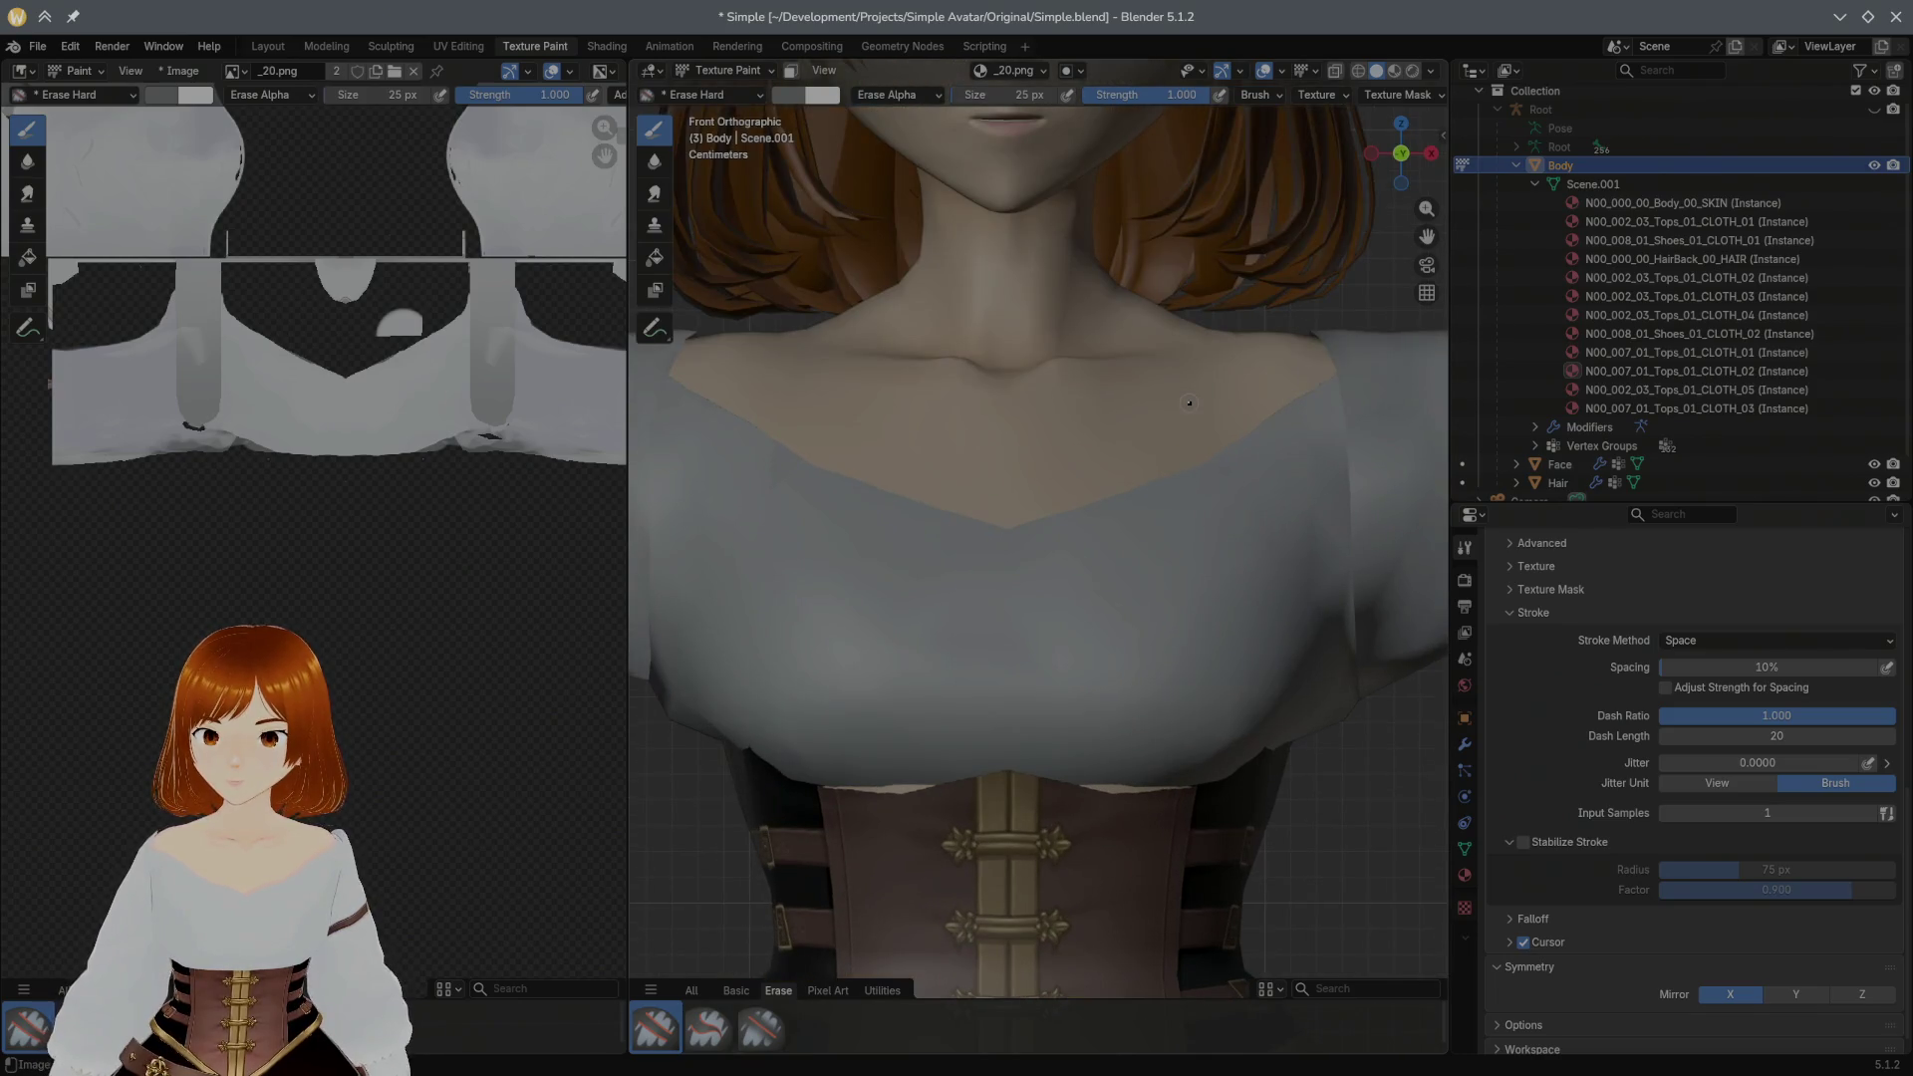
pyautogui.press('KP_5')
pyautogui.scroll(-1, 1189, 401)
pyautogui.scroll(-1, 1189, 401)
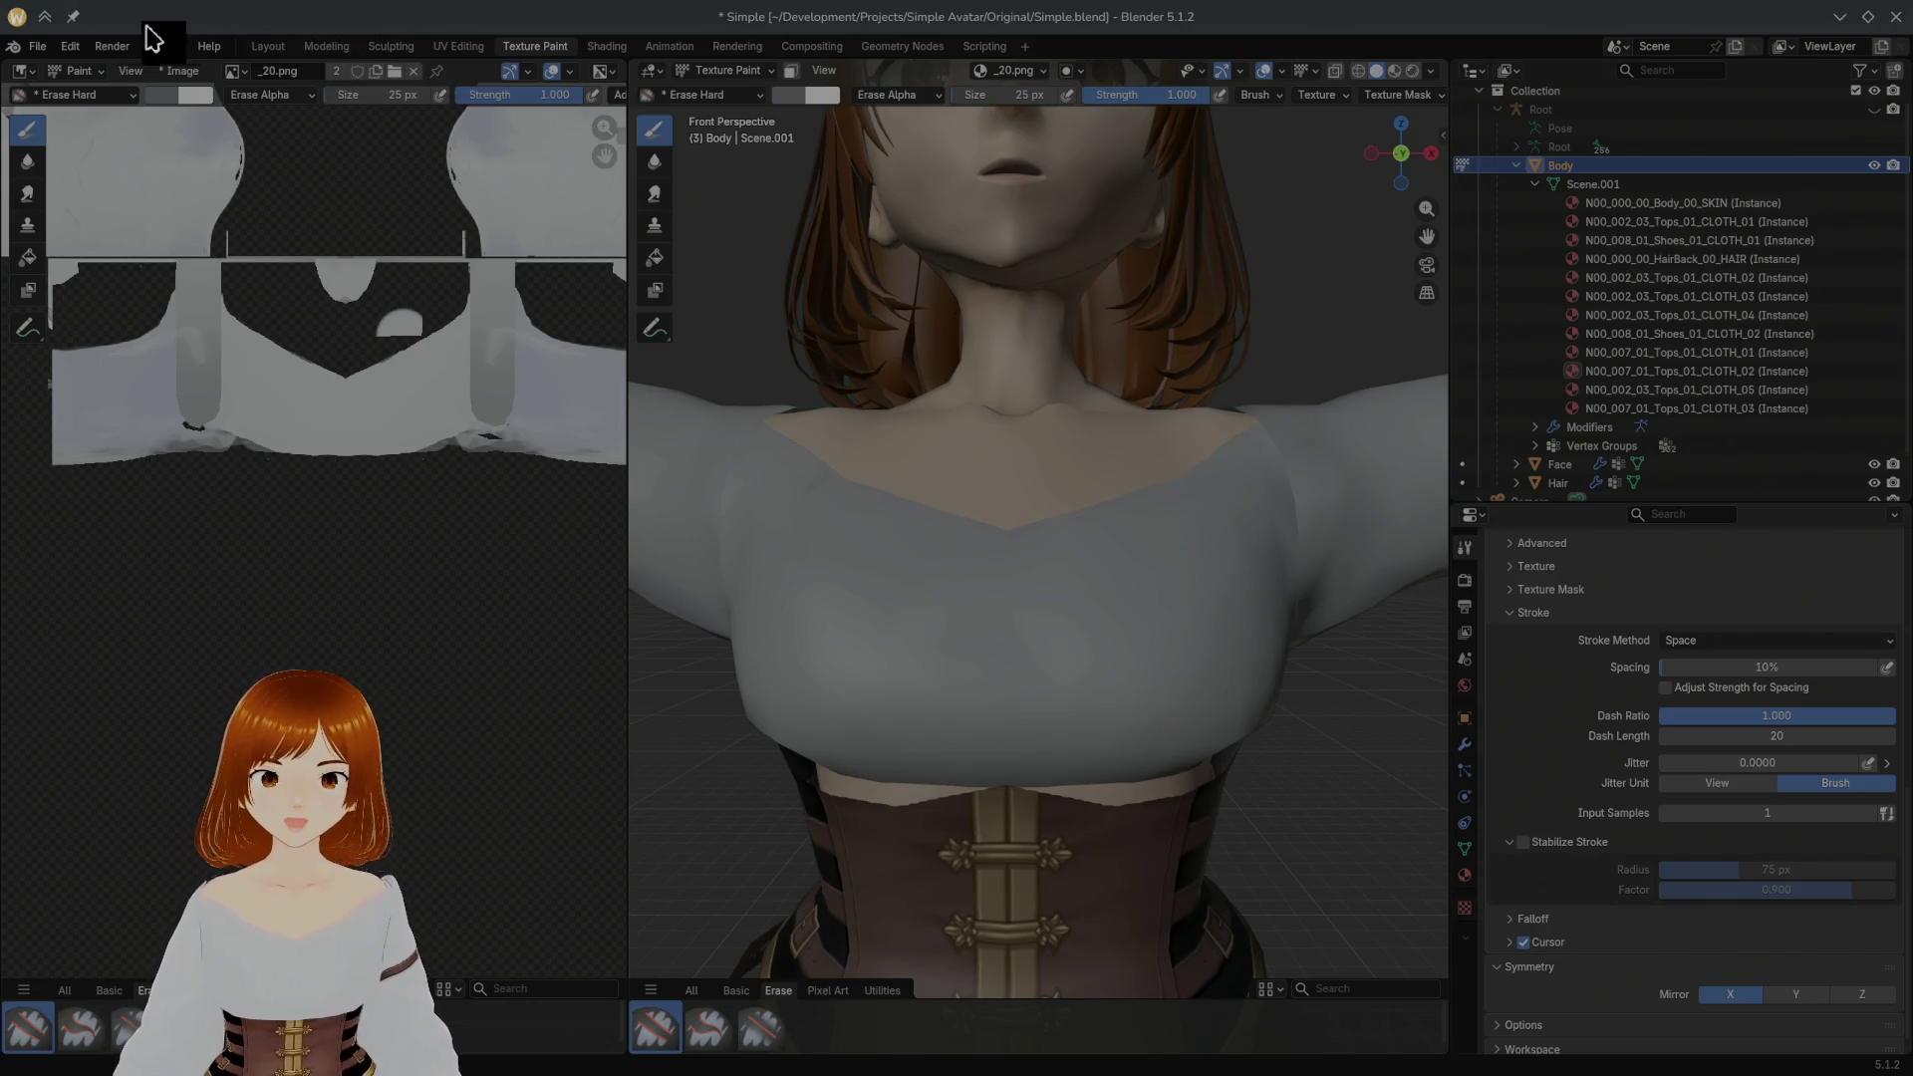
pyautogui.click(27, 73)
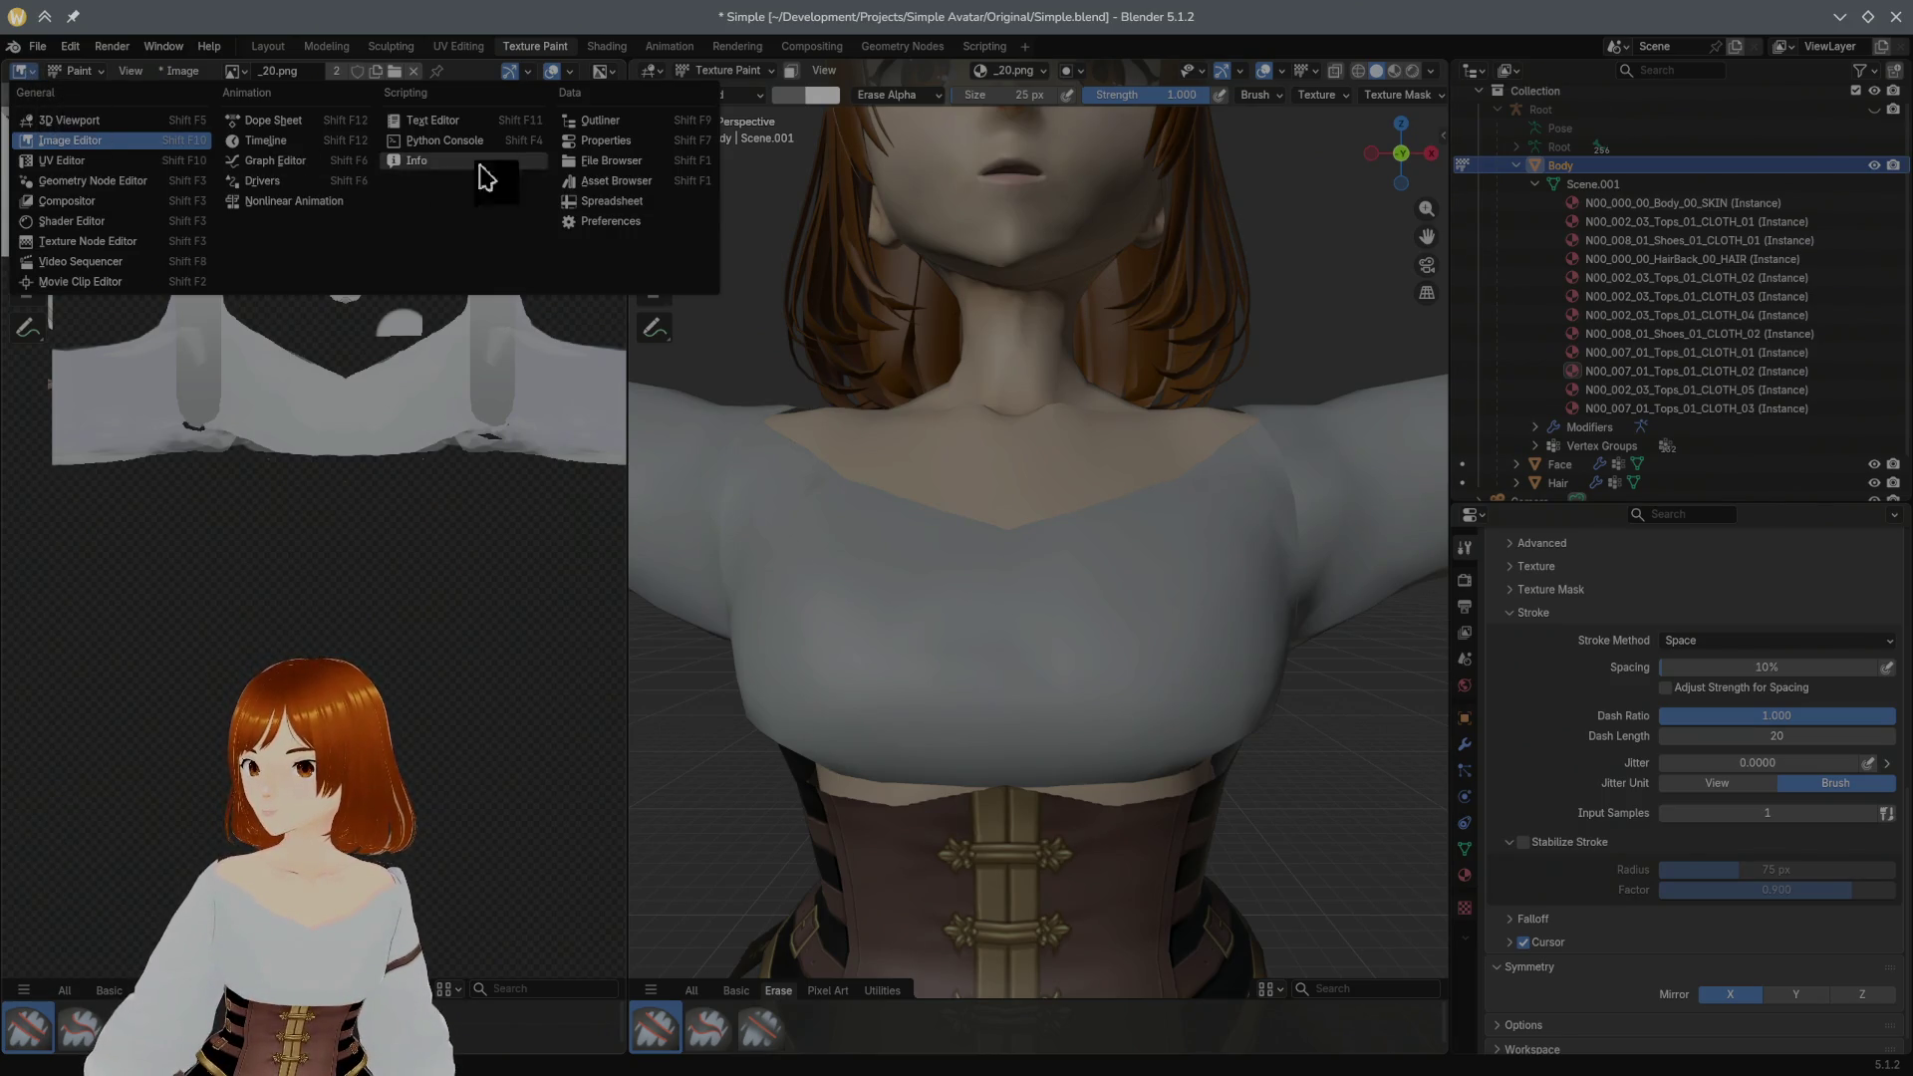
# Step: Make the image panel a file browser and navigate into Assets > Avatars > Simple > Textures
pyautogui.click(610, 161)
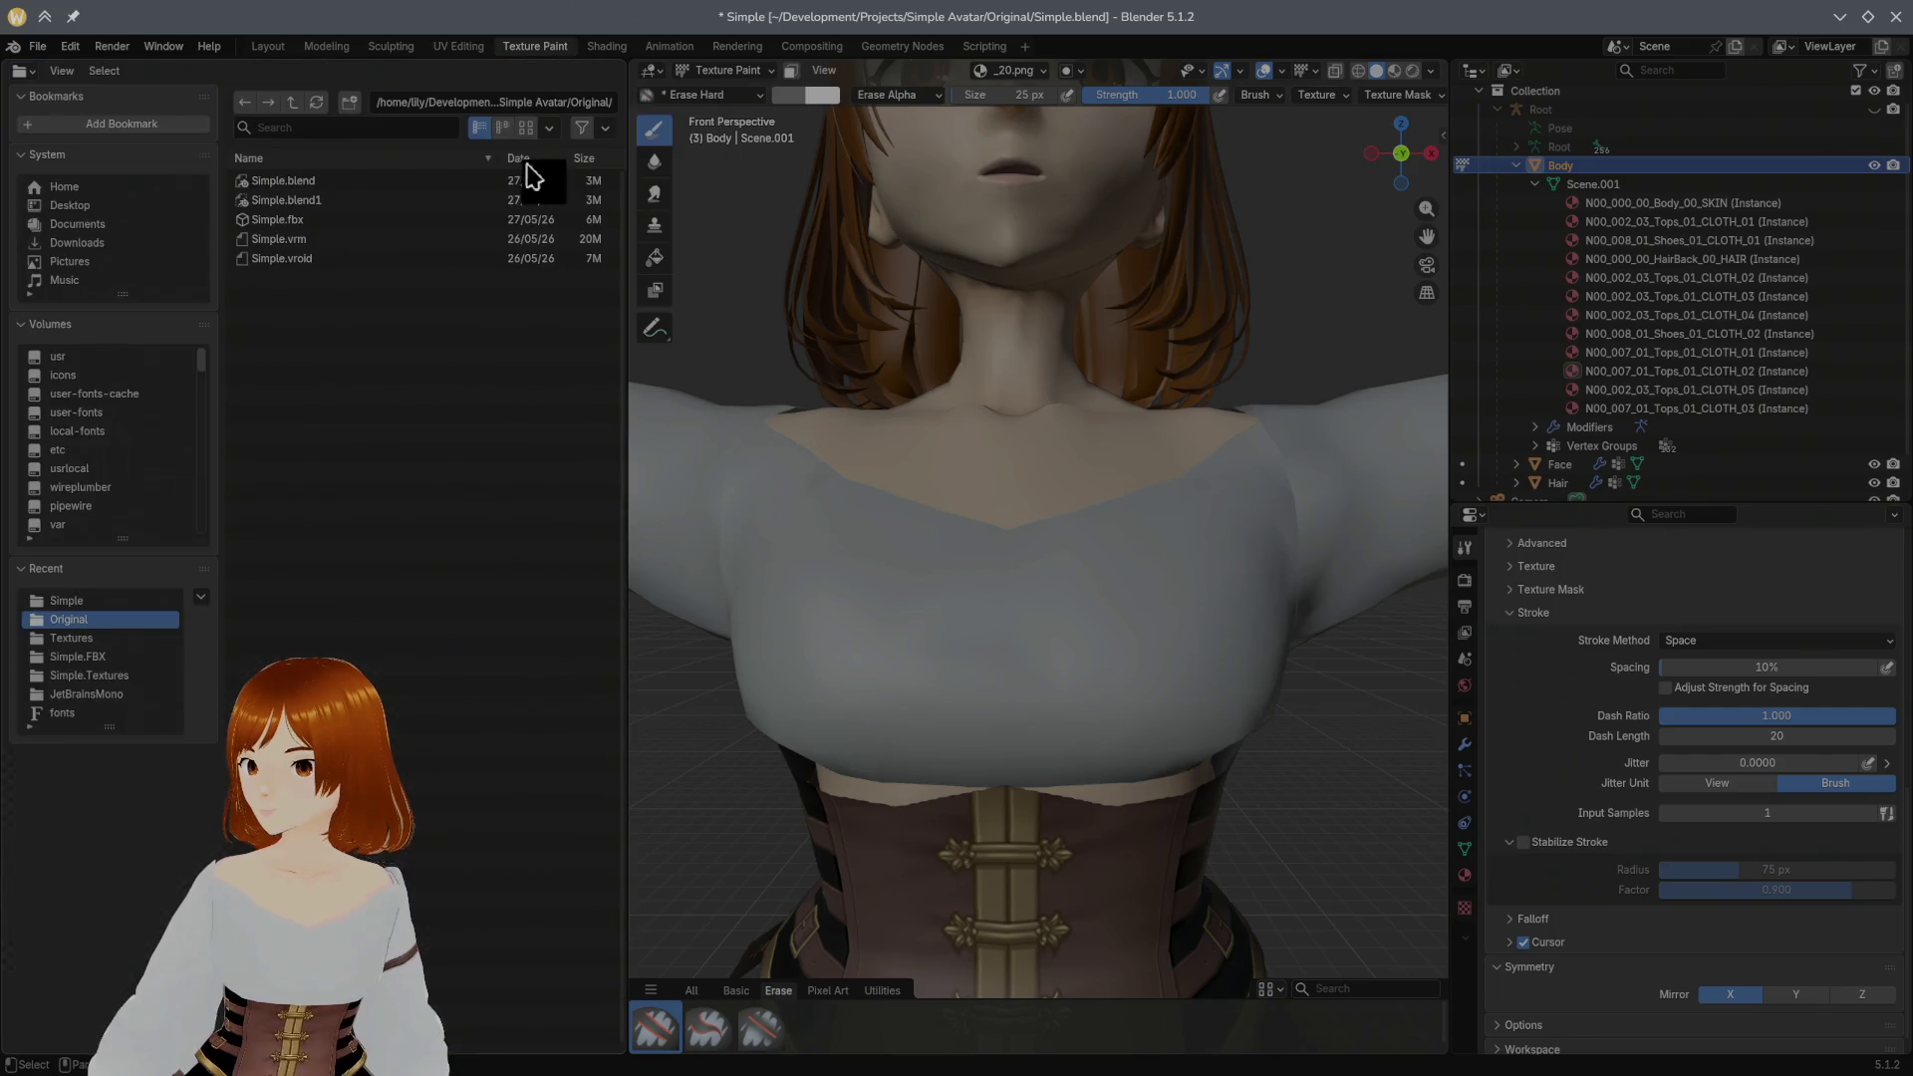
pyautogui.rightClick(374, 309)
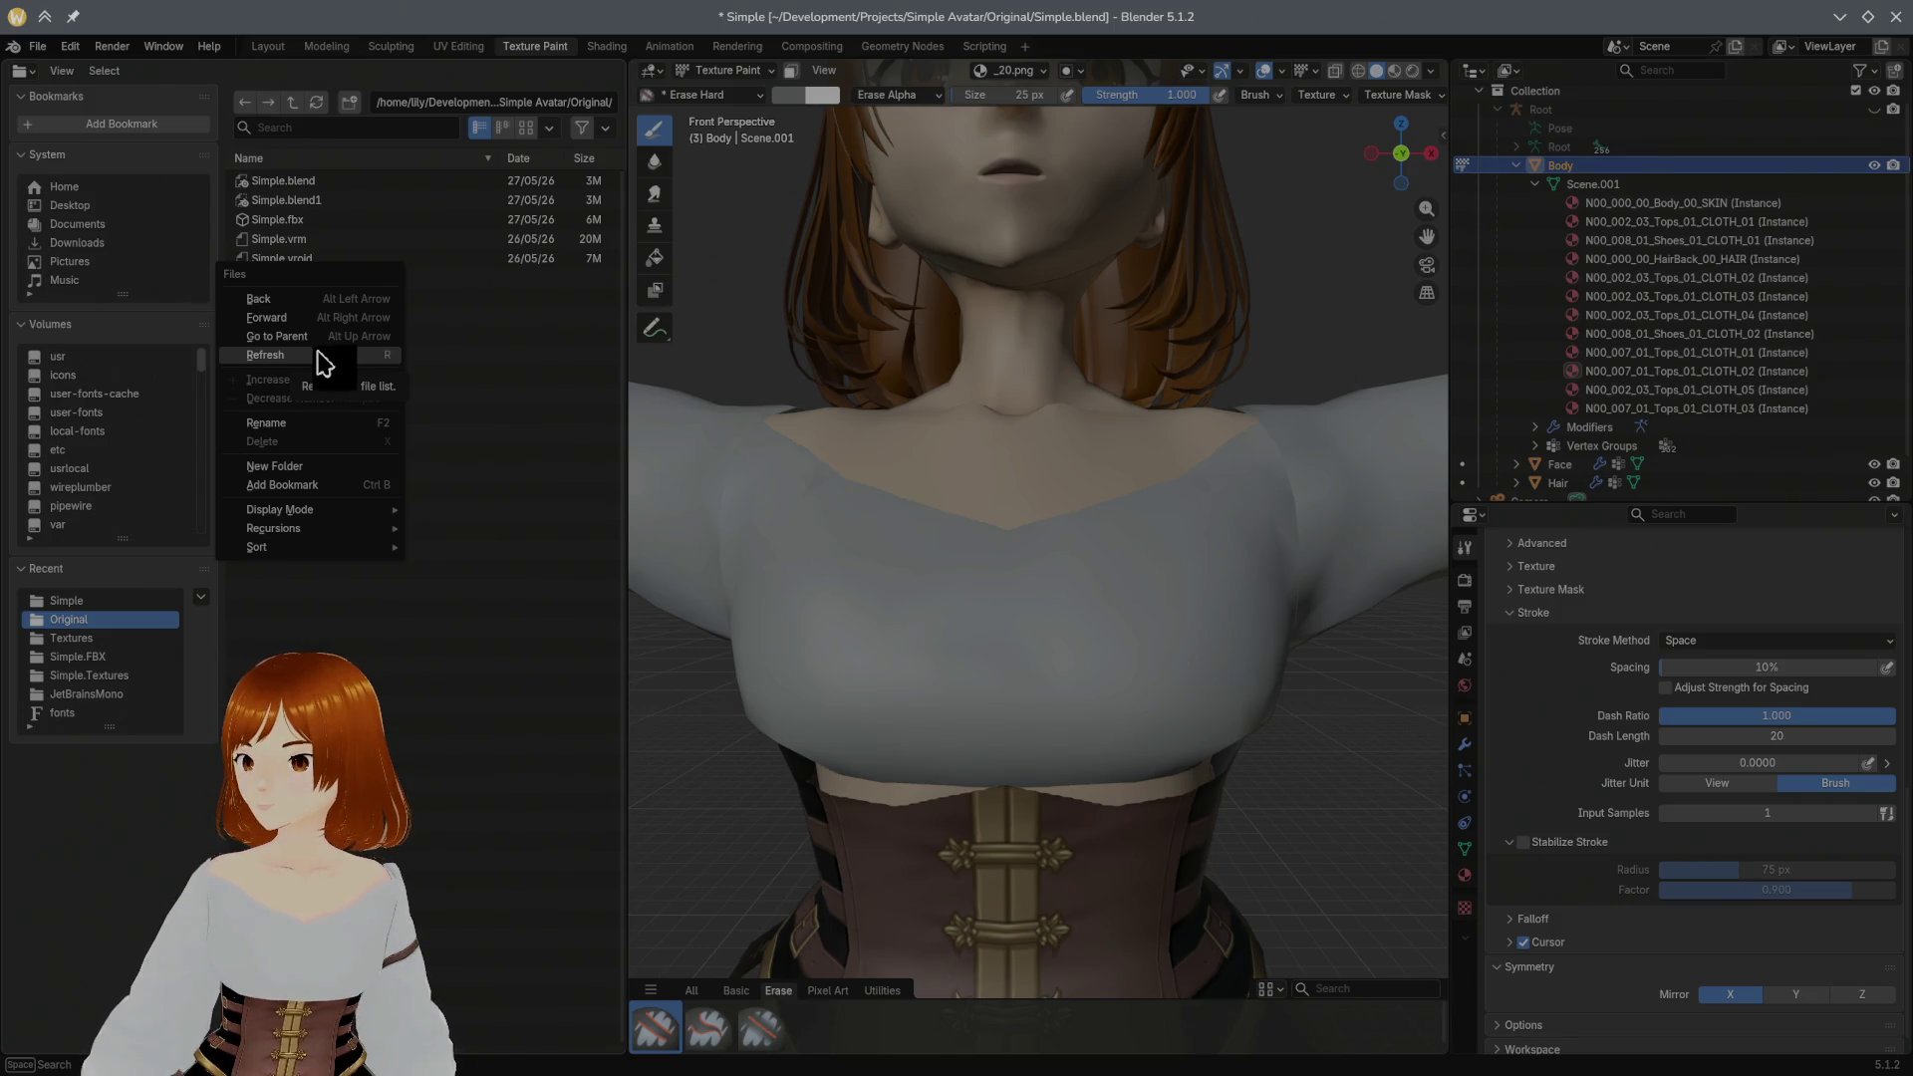
pyautogui.click(453, 356)
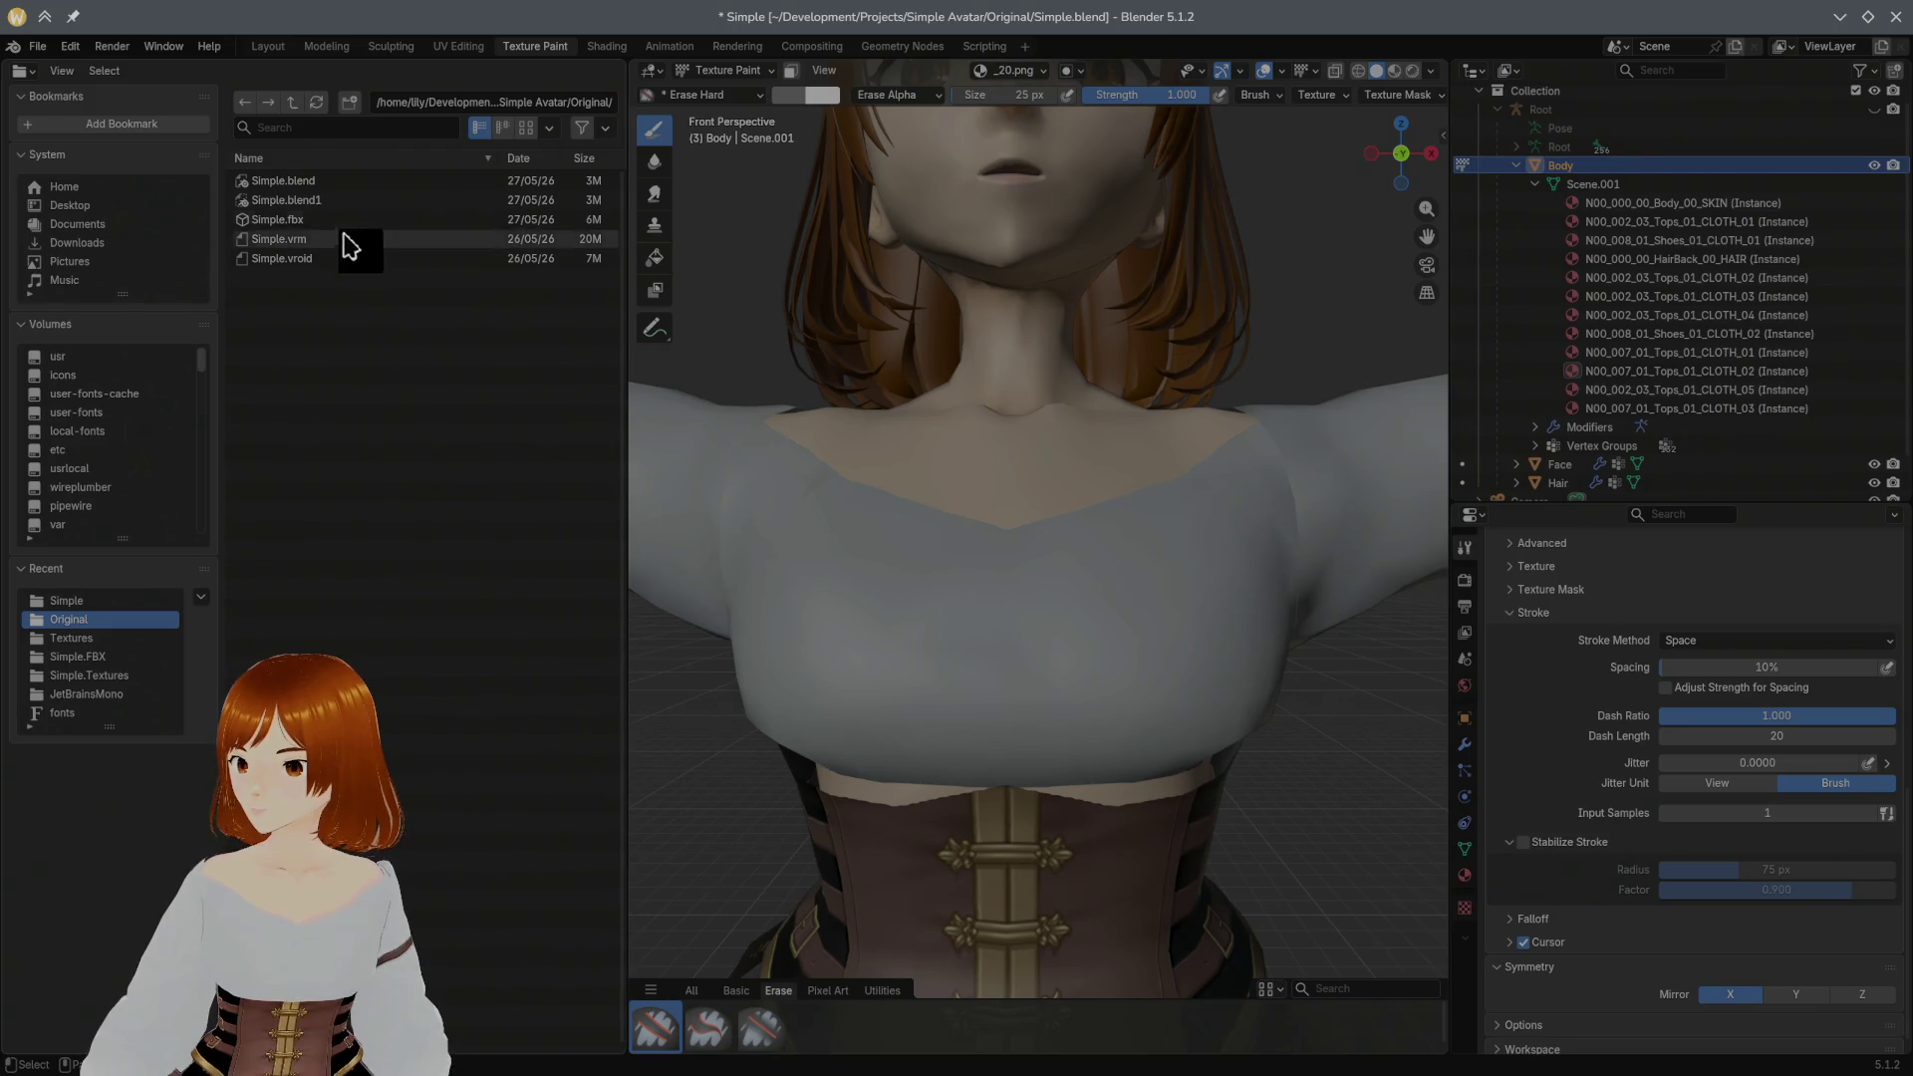
pyautogui.click(294, 103)
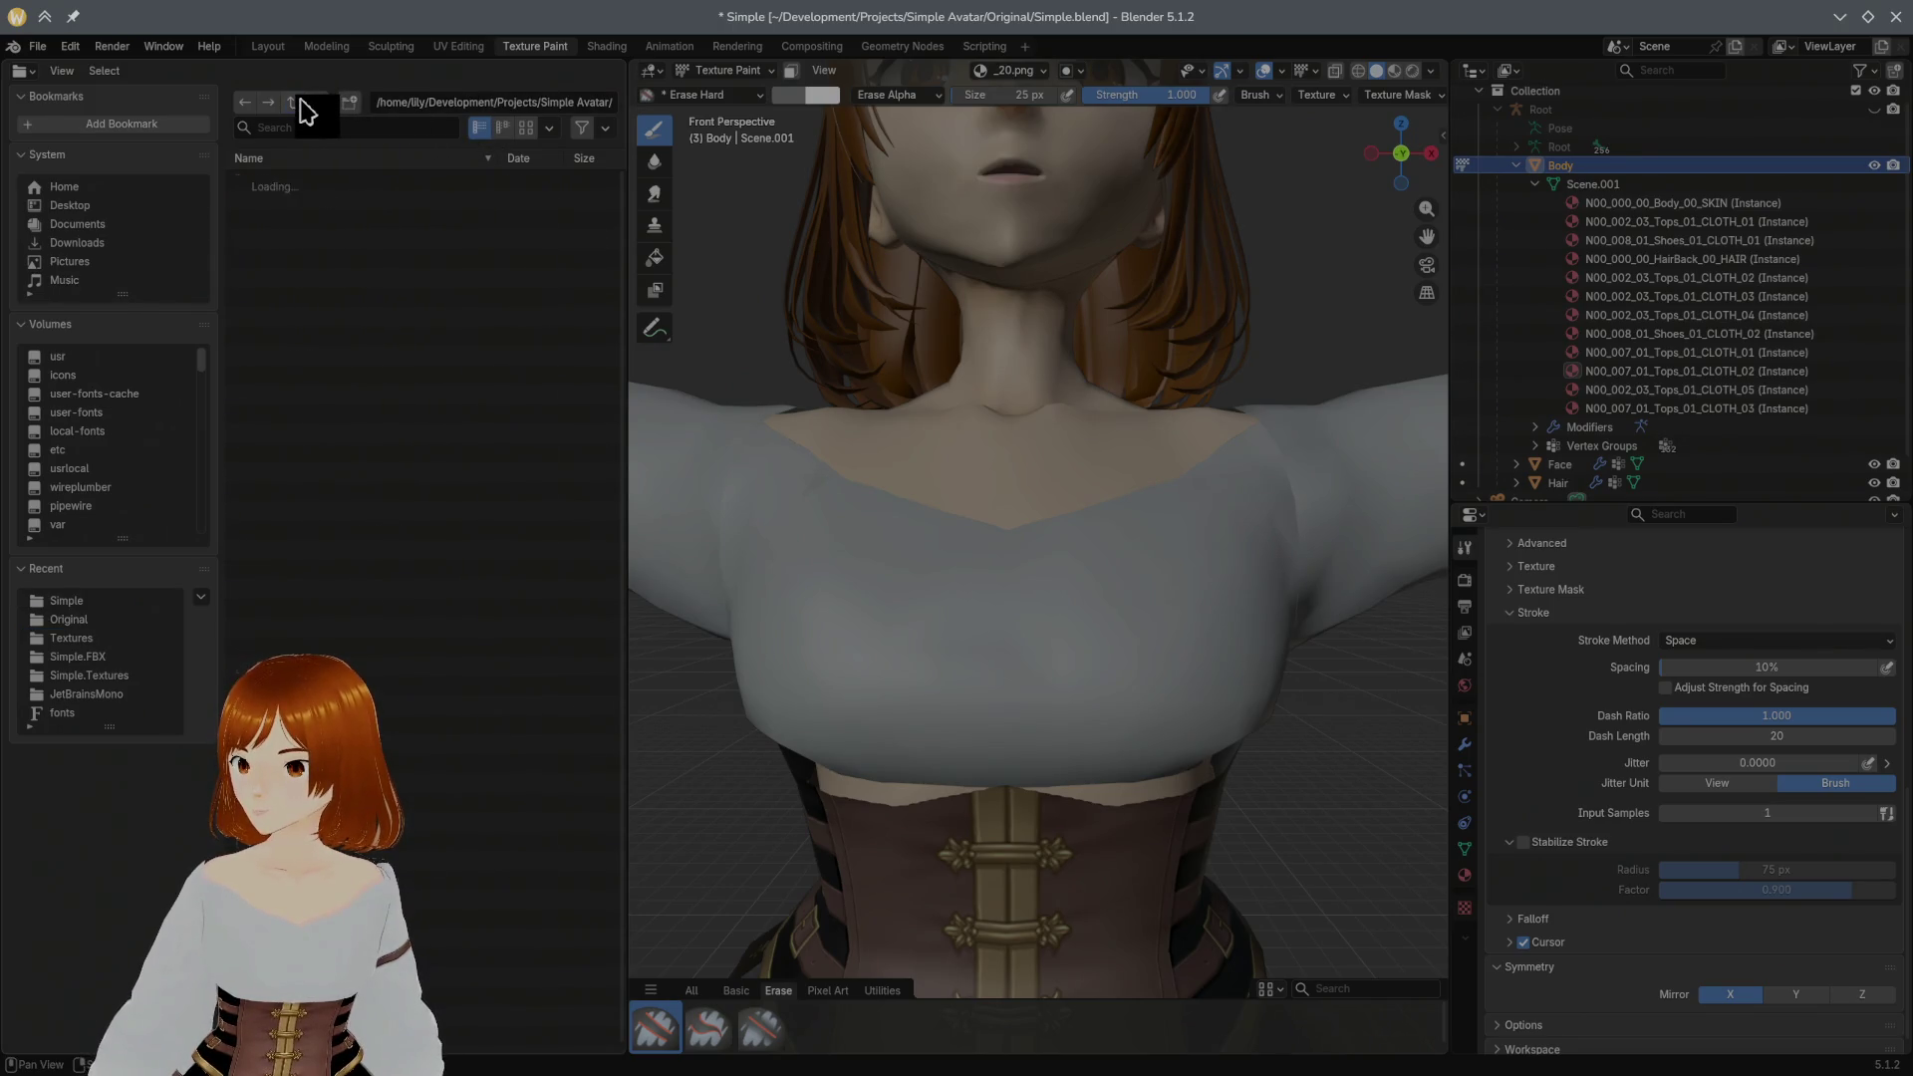
pyautogui.doubleClick(307, 180)
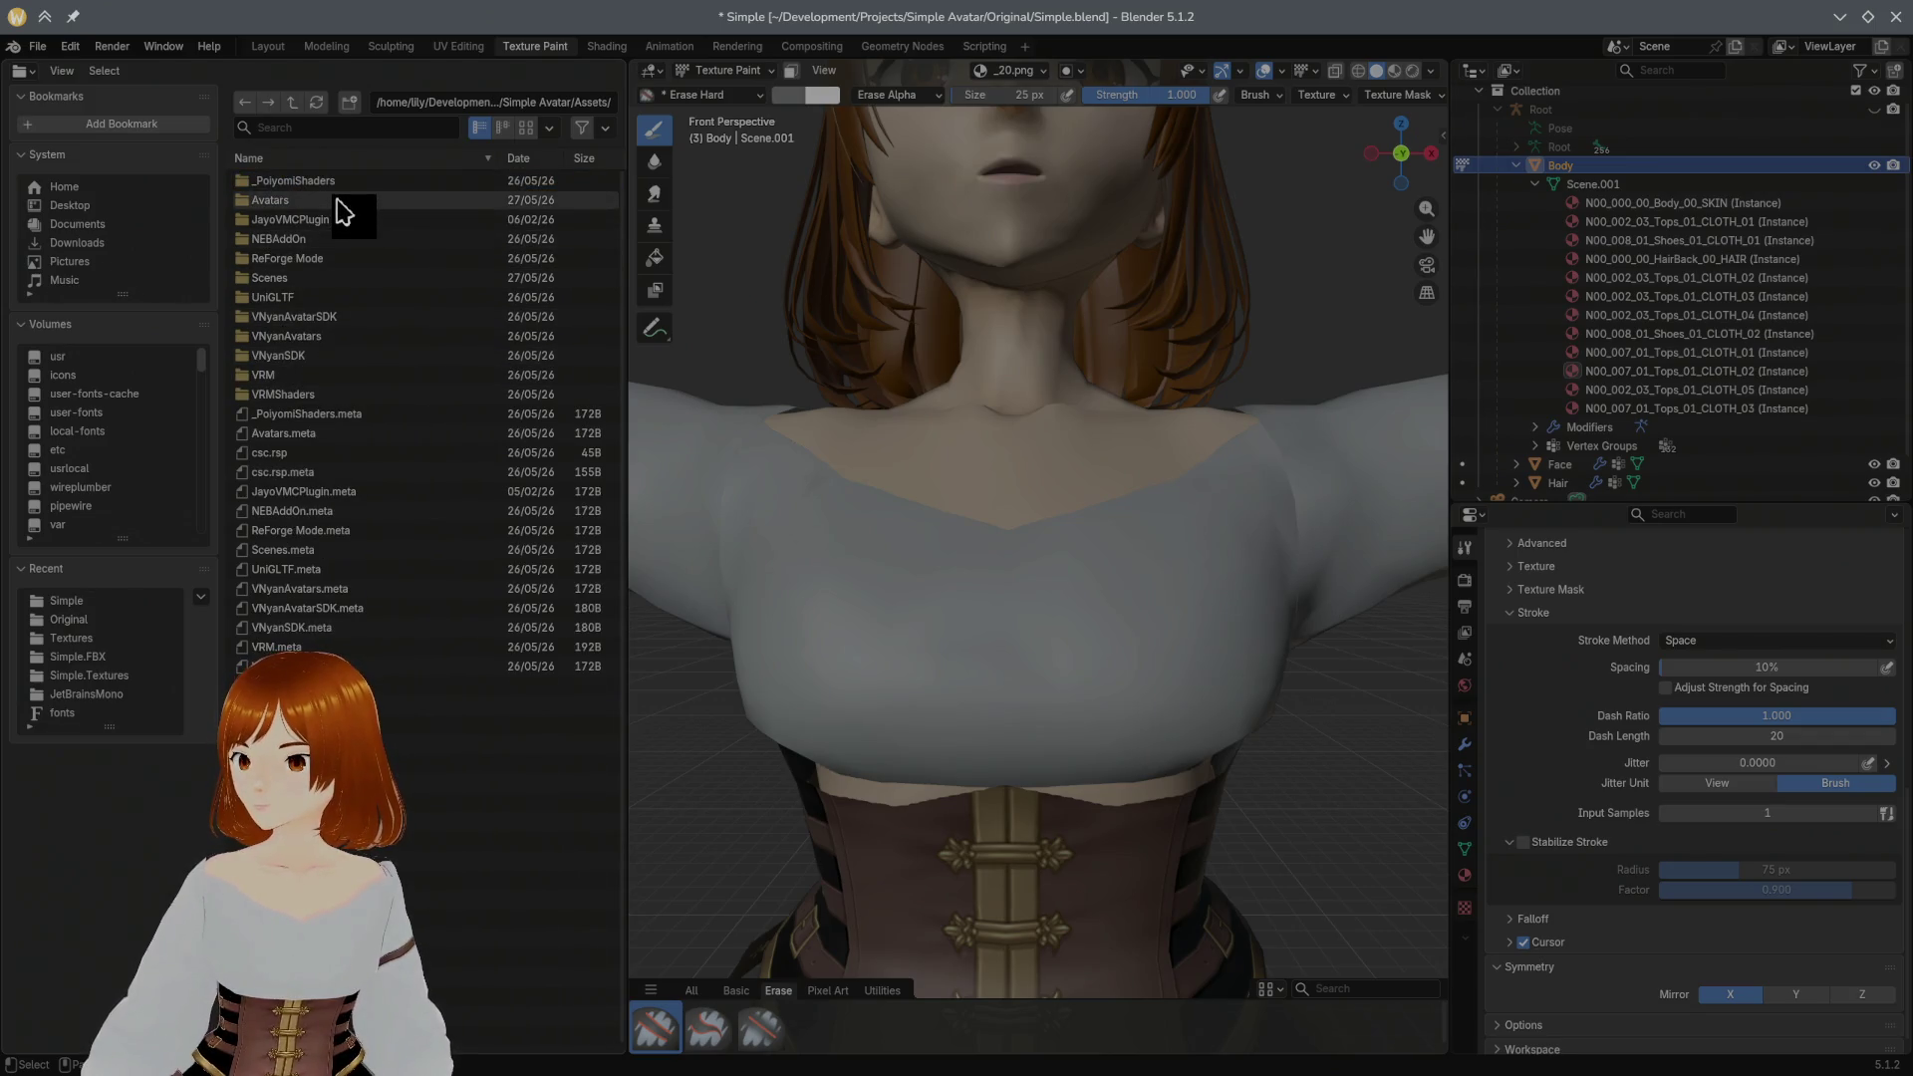
pyautogui.doubleClick(337, 202)
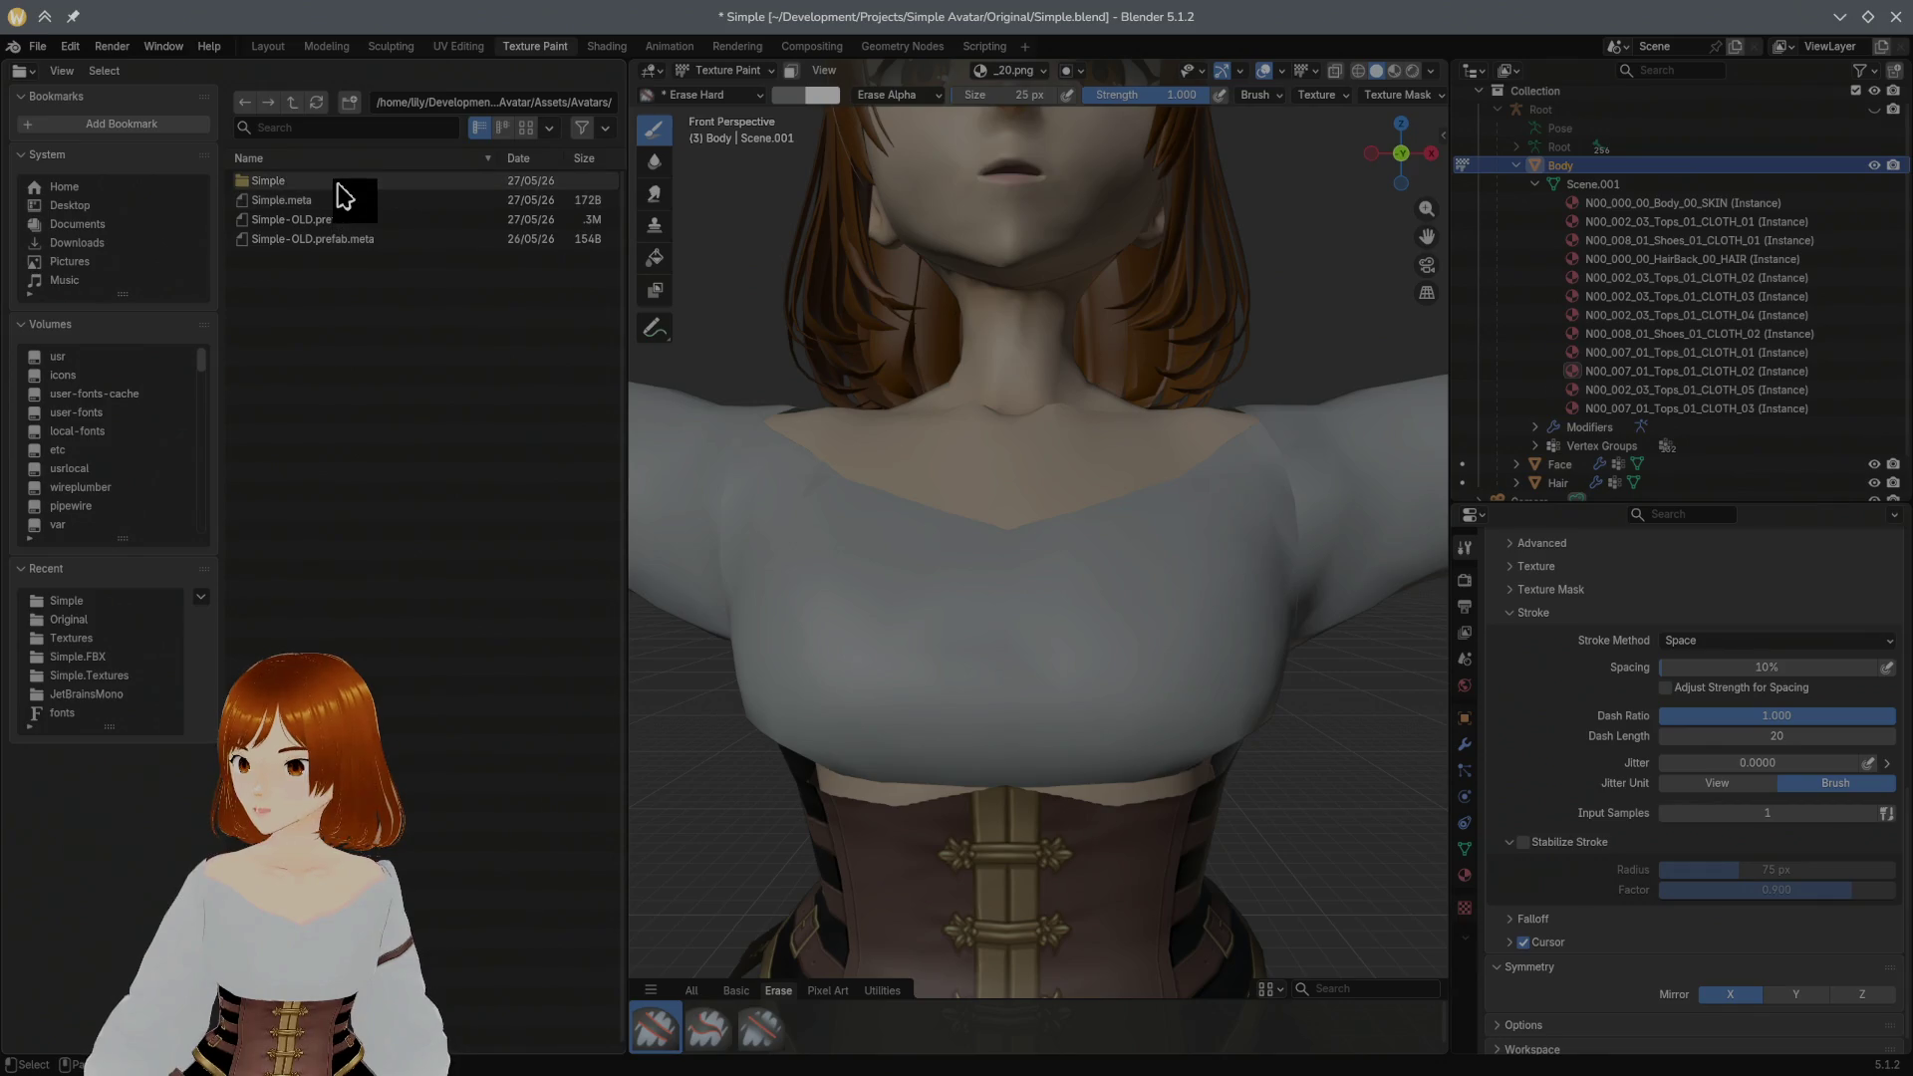
pyautogui.doubleClick(343, 202)
pyautogui.doubleClick(321, 298)
pyautogui.scroll(-3, 359, 375)
pyautogui.scroll(-2, 359, 419)
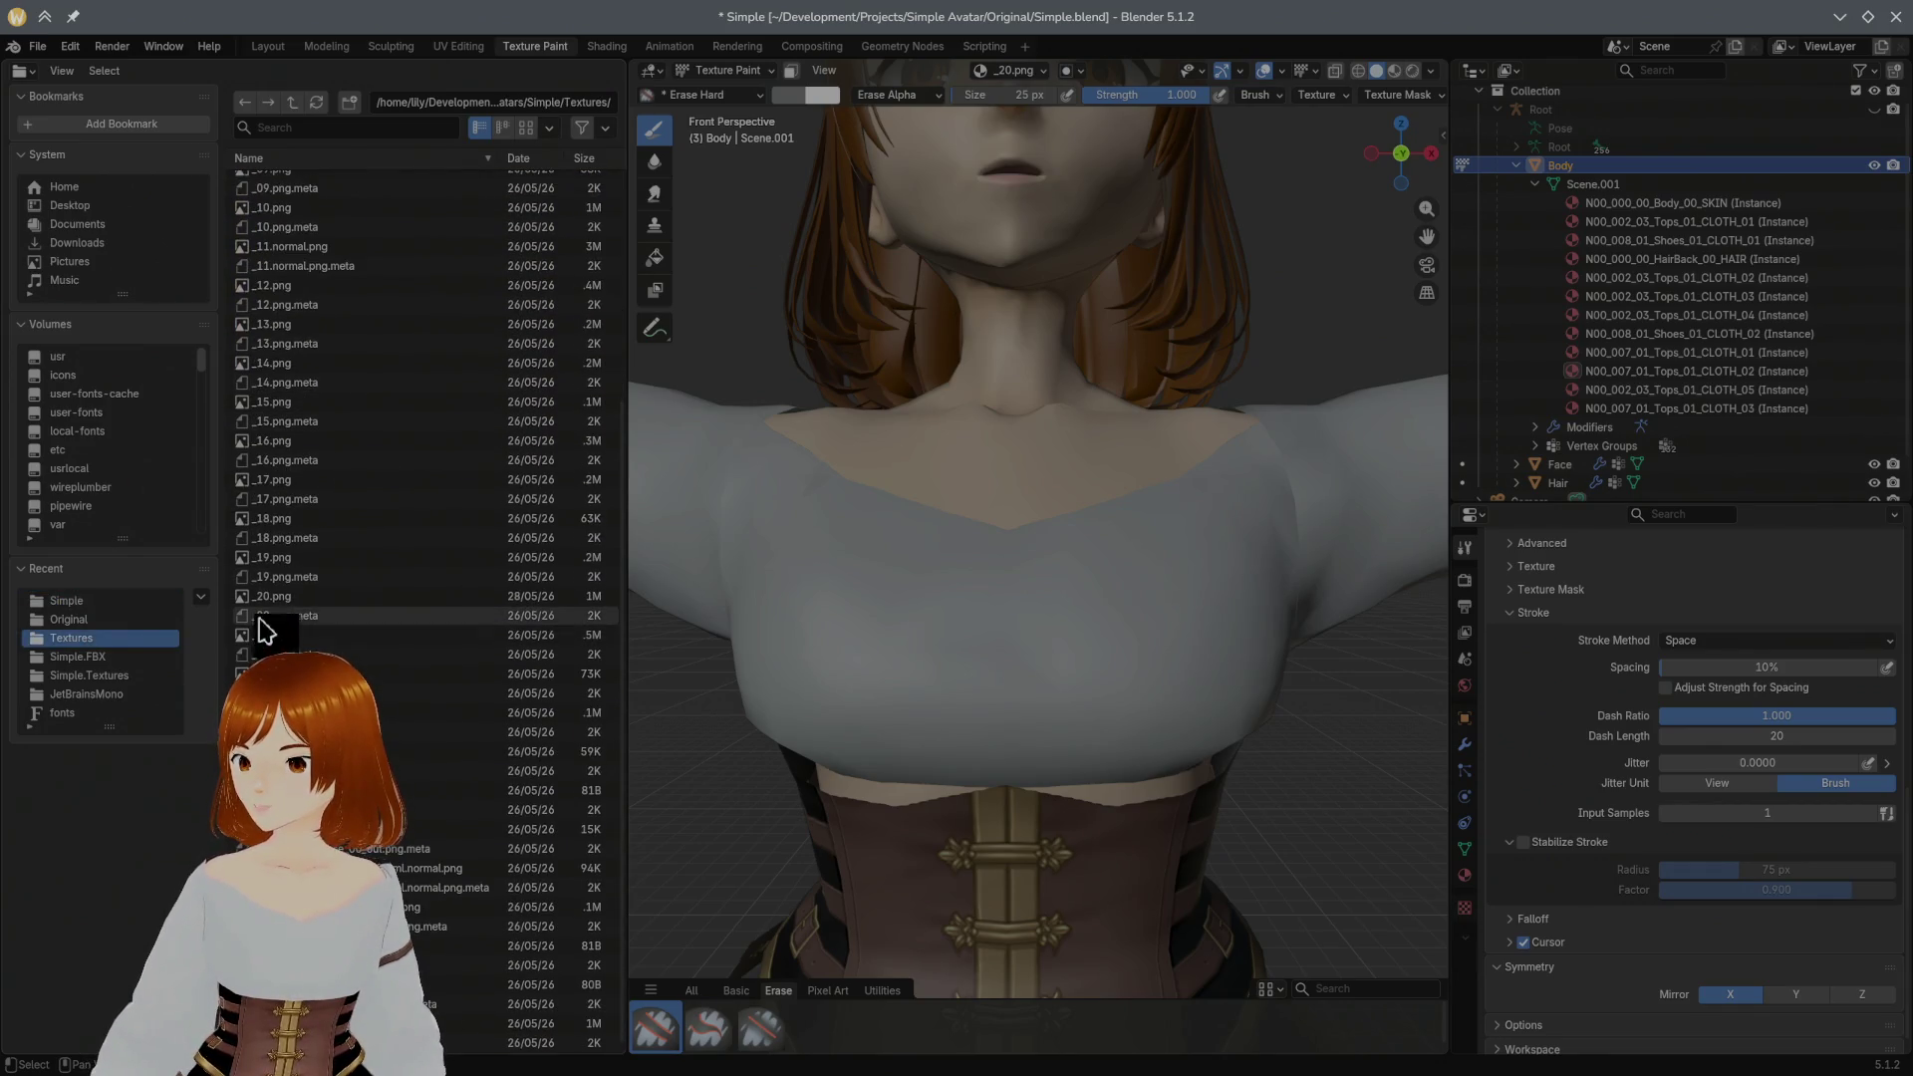
# Step: Show the texture files as thumbnails and single out _20.png
pyautogui.rightClick(311, 607)
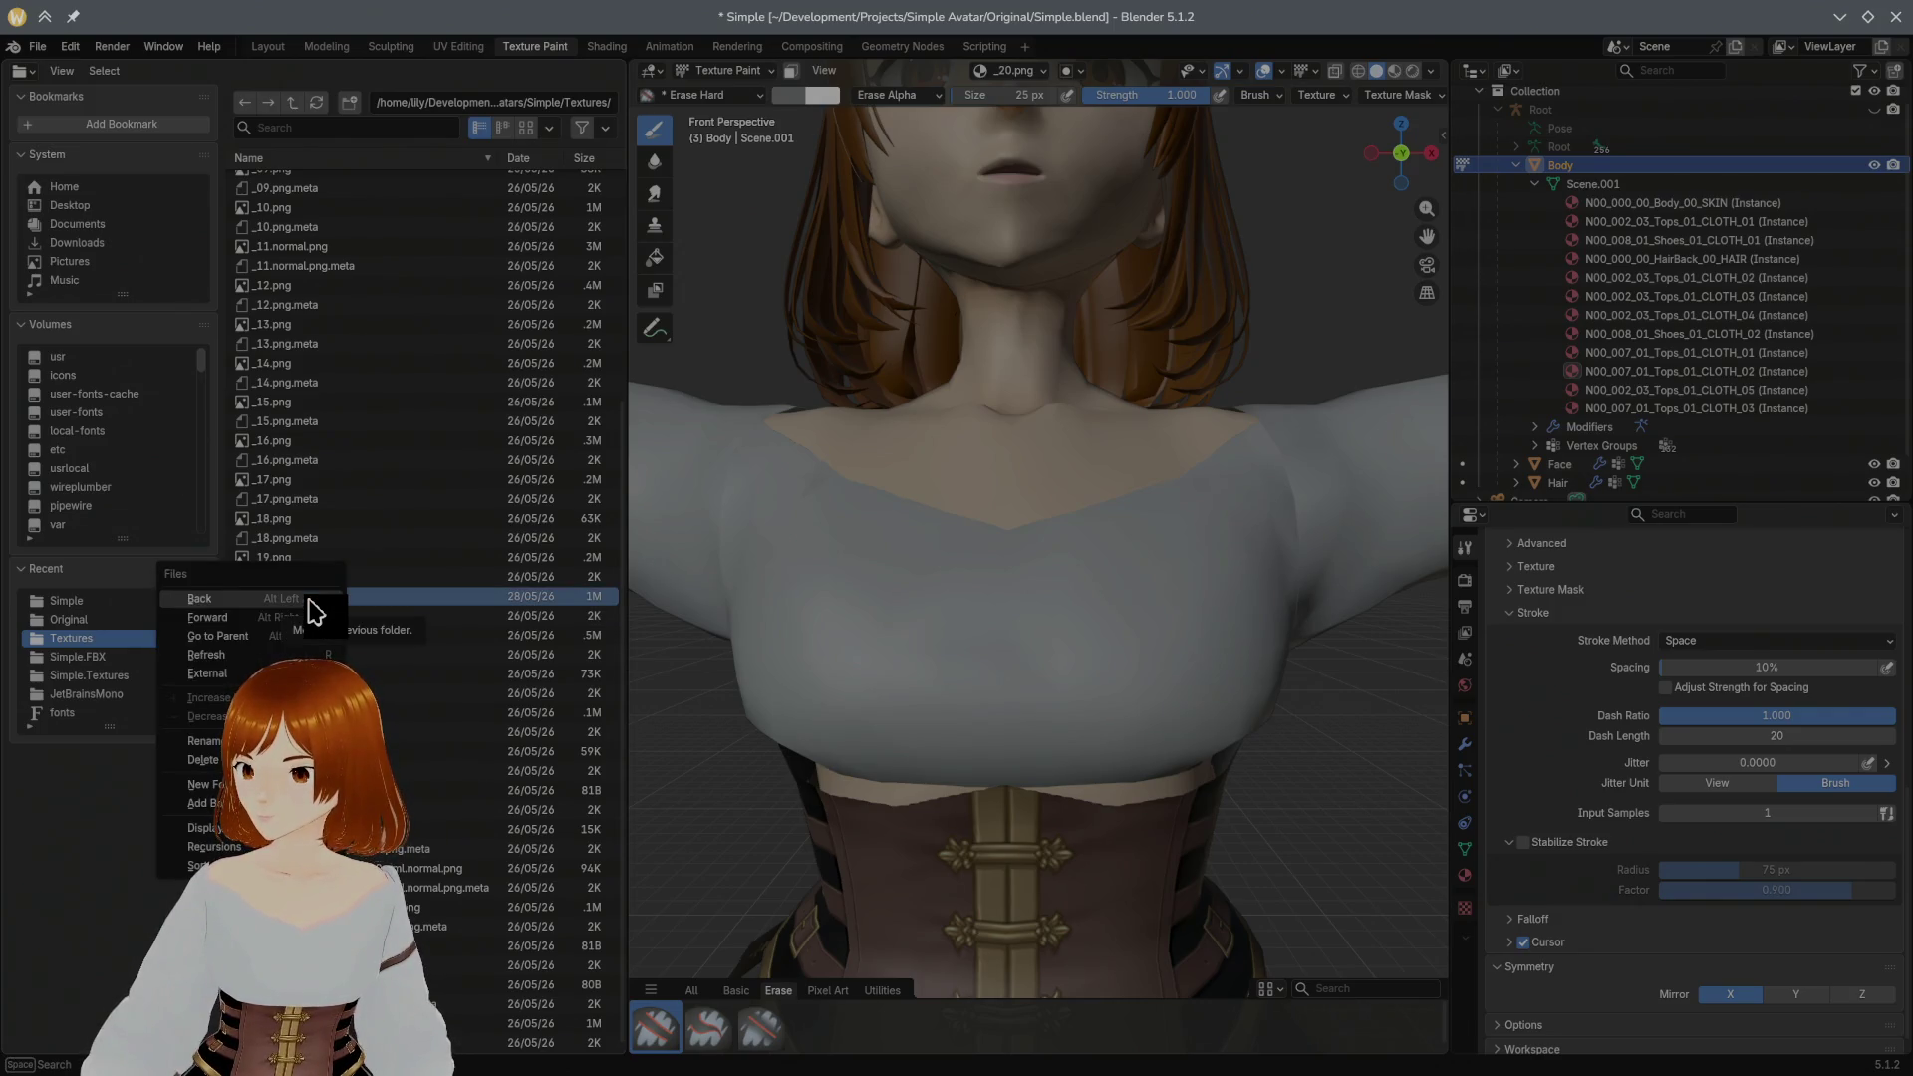
pyautogui.click(396, 611)
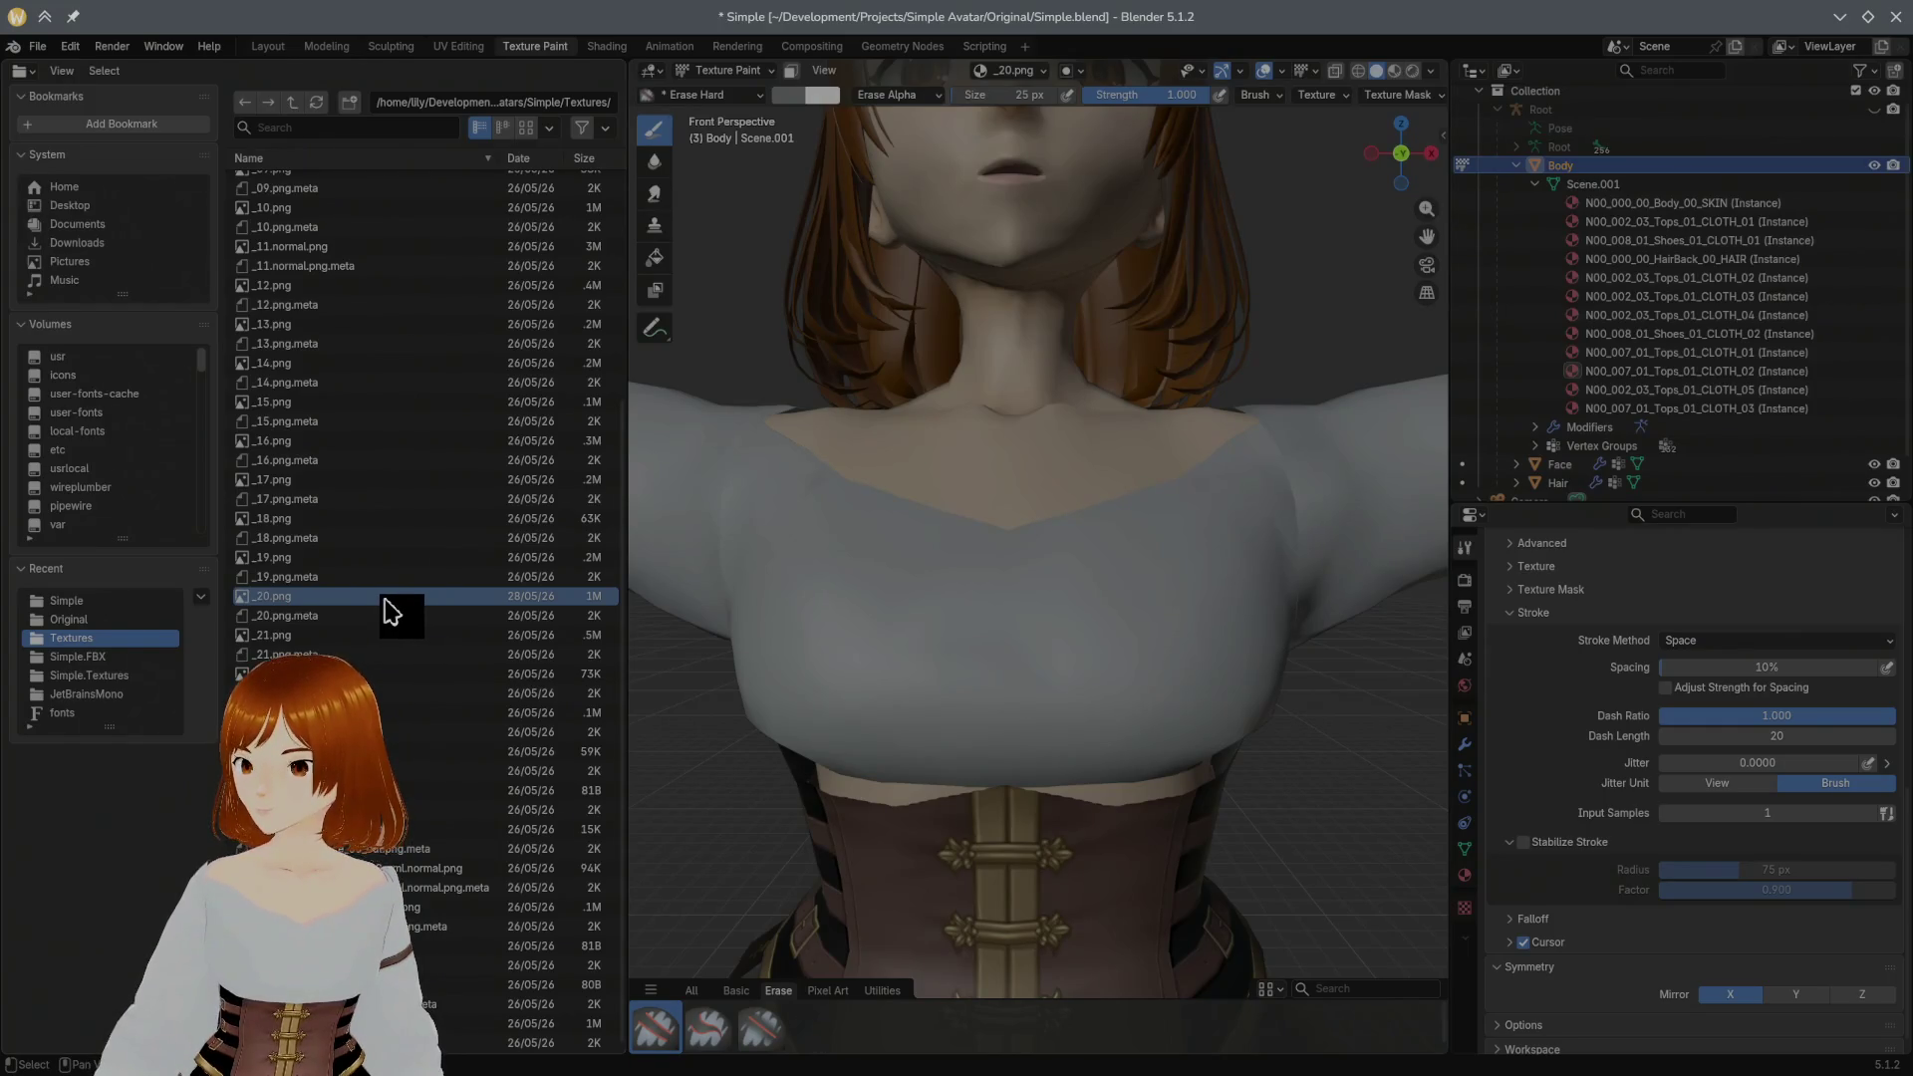
pyautogui.rightClick(382, 607)
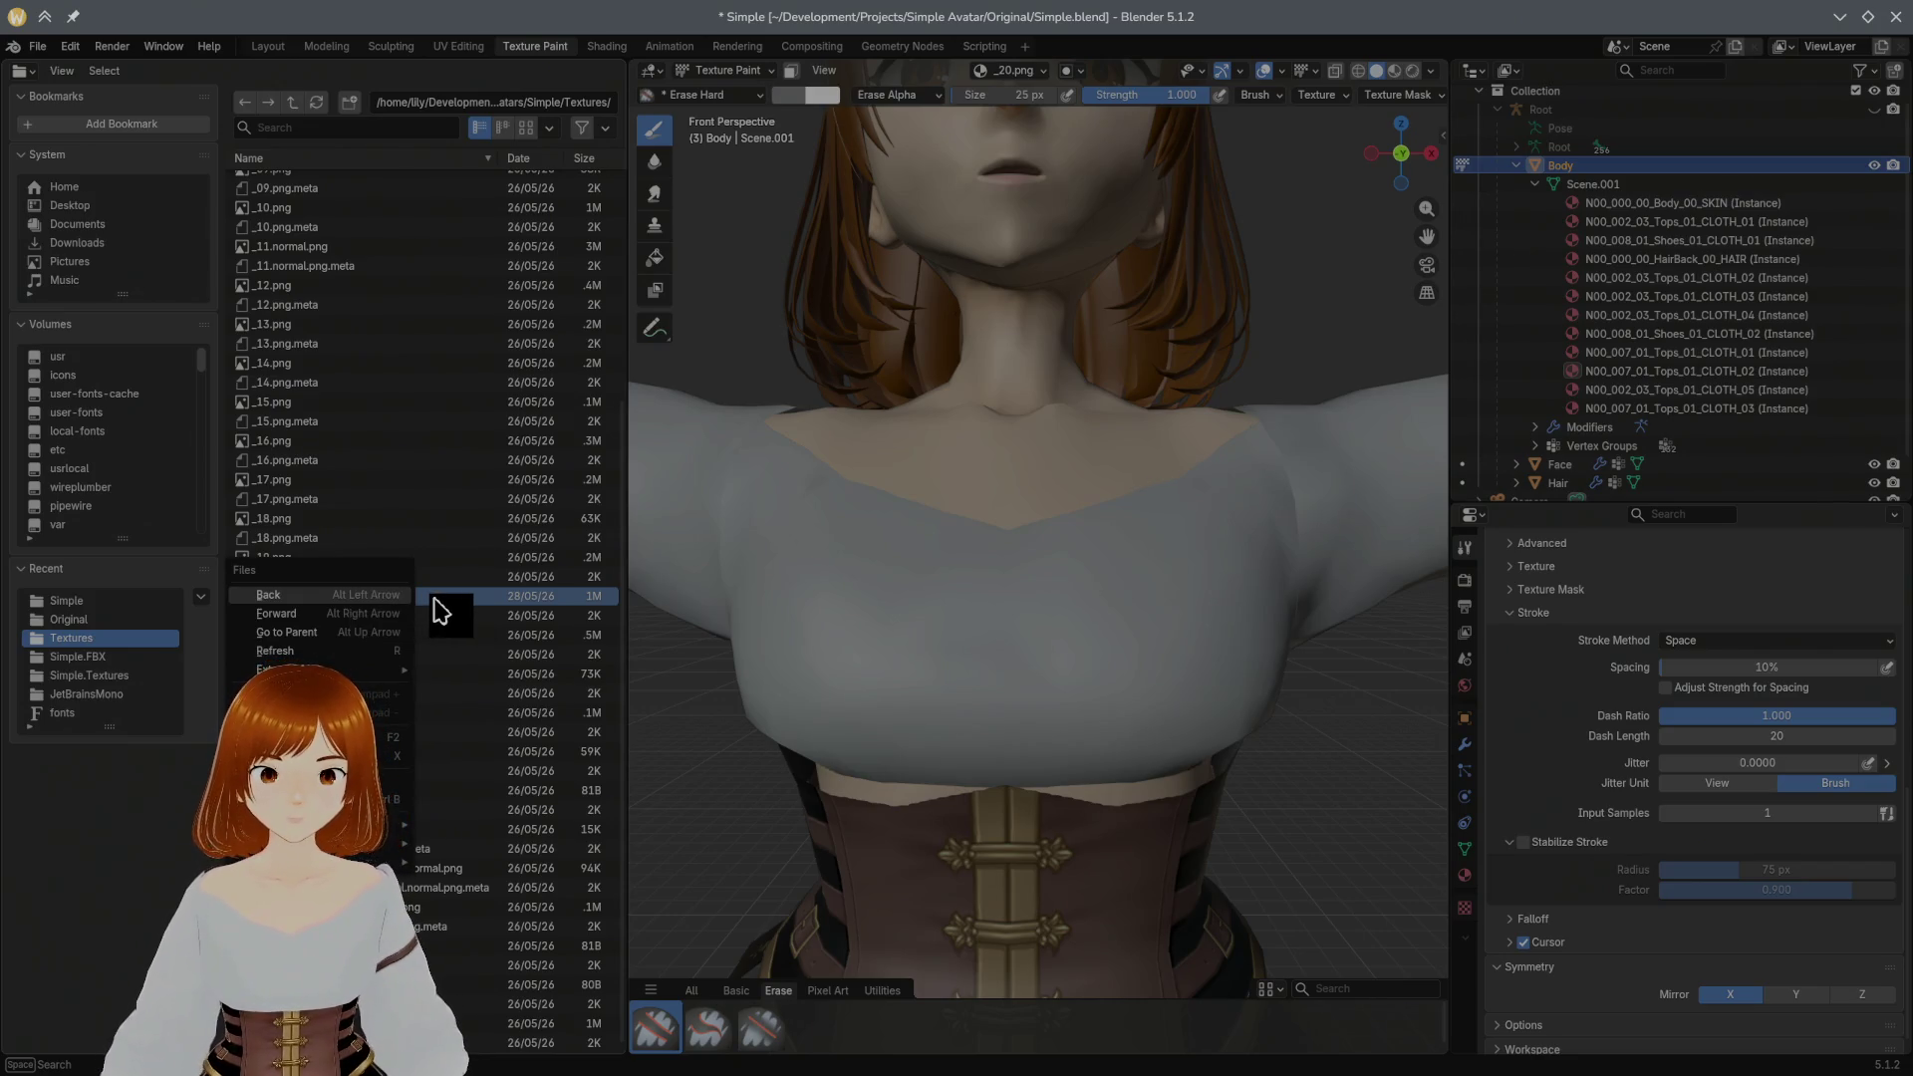
pyautogui.click(435, 606)
pyautogui.click(527, 131)
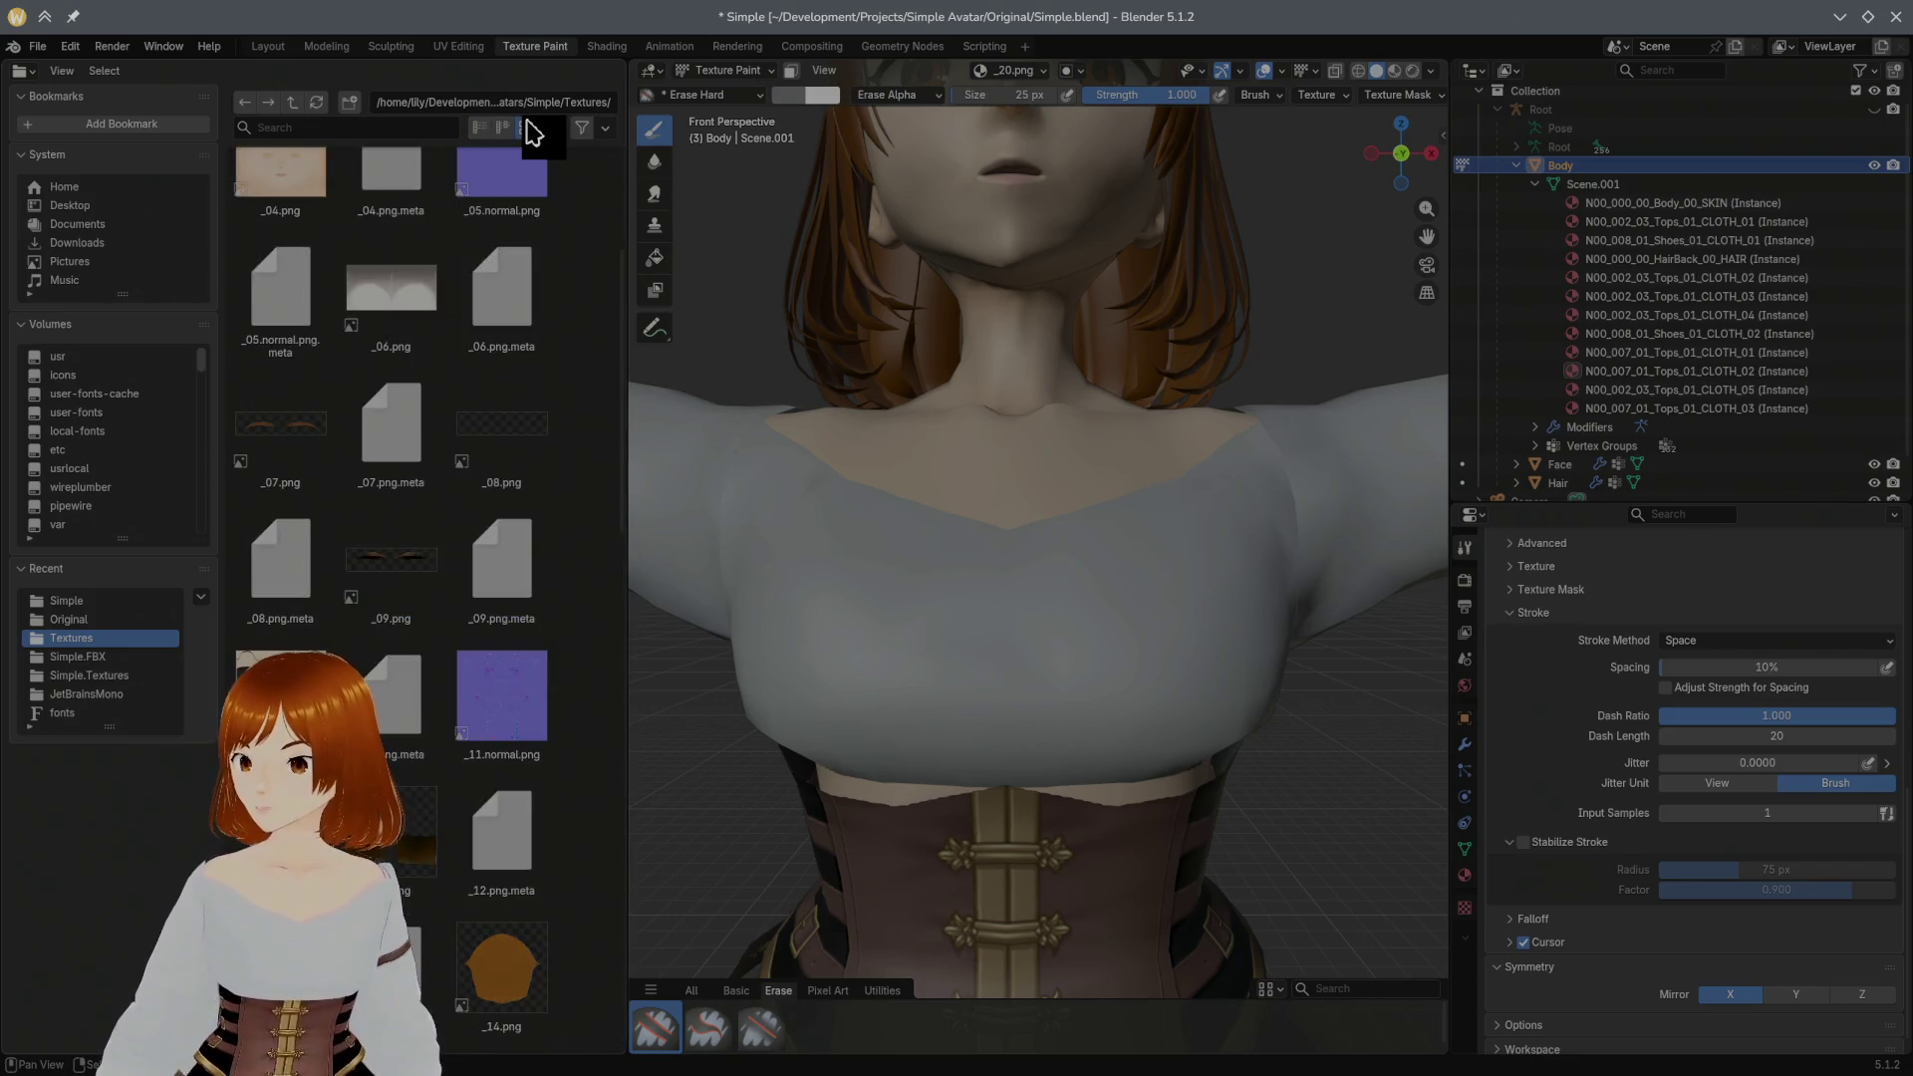
pyautogui.scroll(-2, 496, 510)
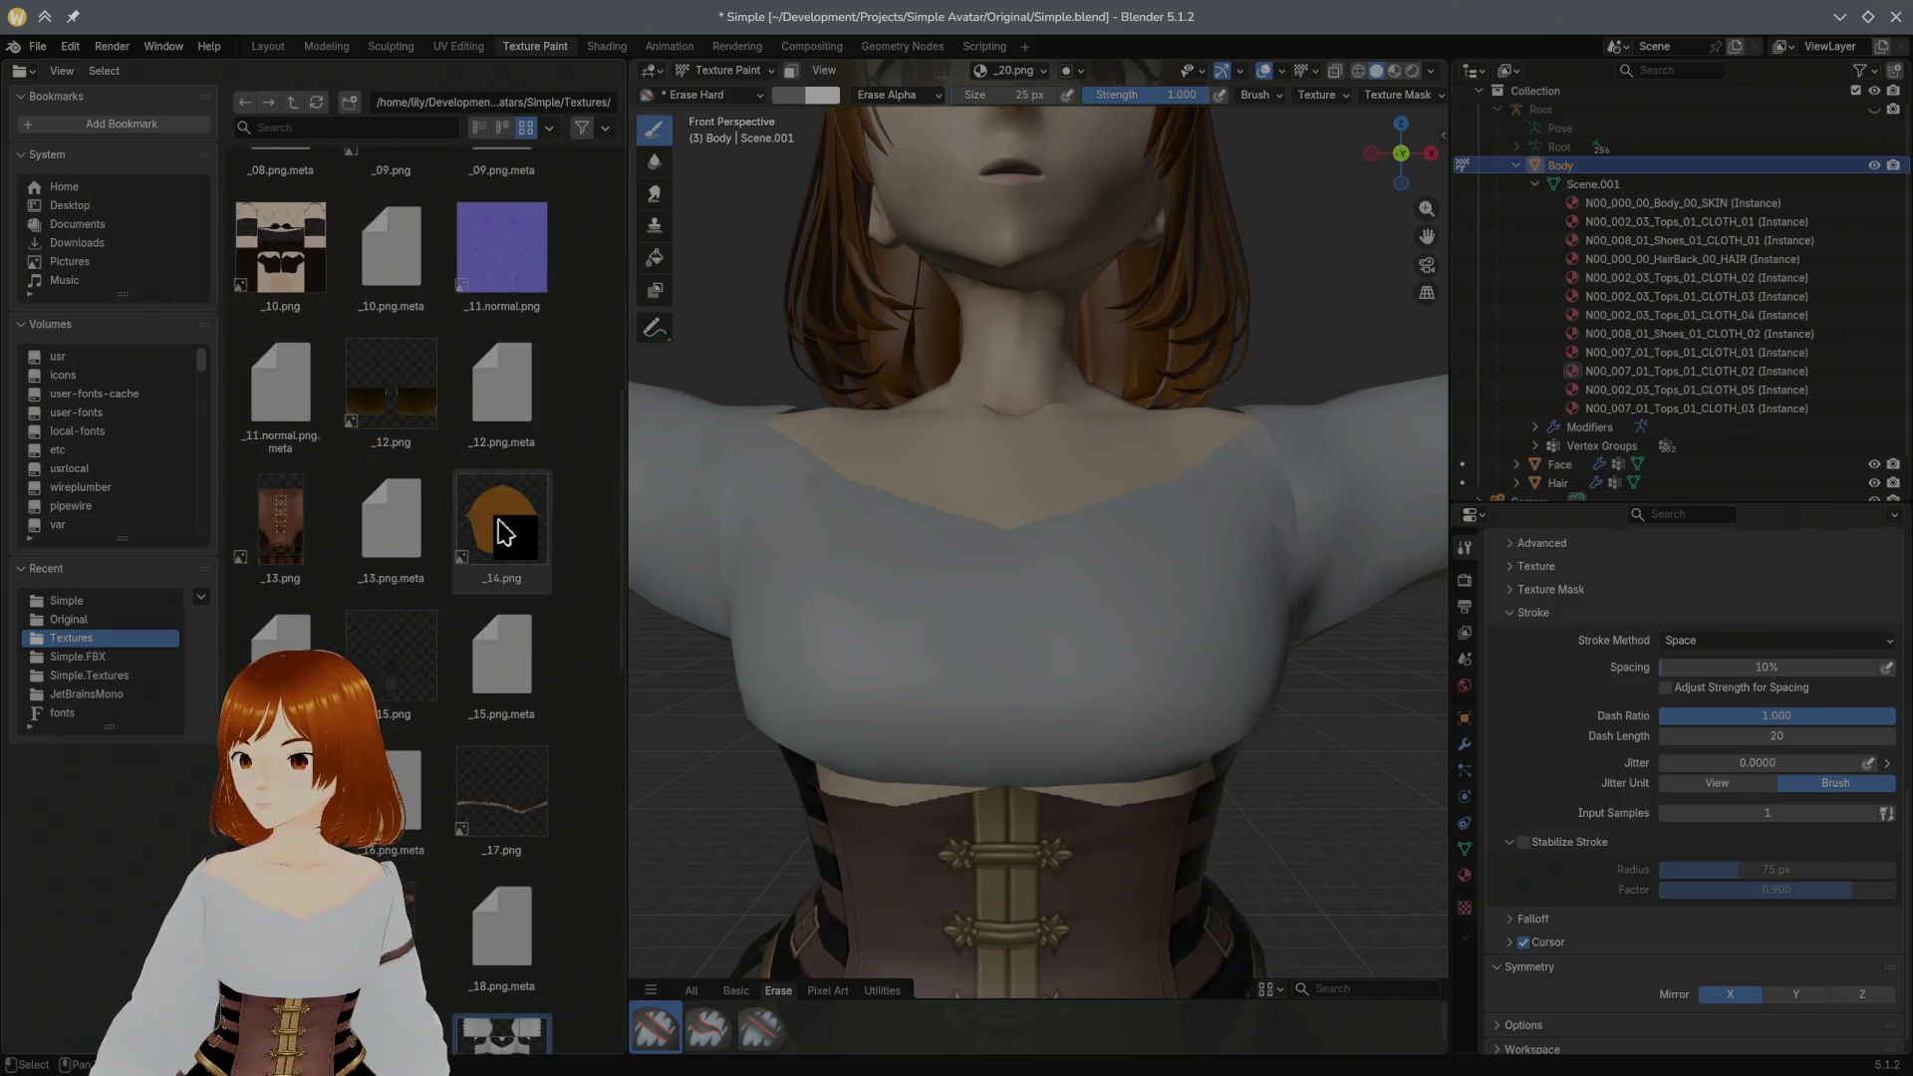
pyautogui.scroll(-3, 496, 524)
pyautogui.scroll(-2, 494, 531)
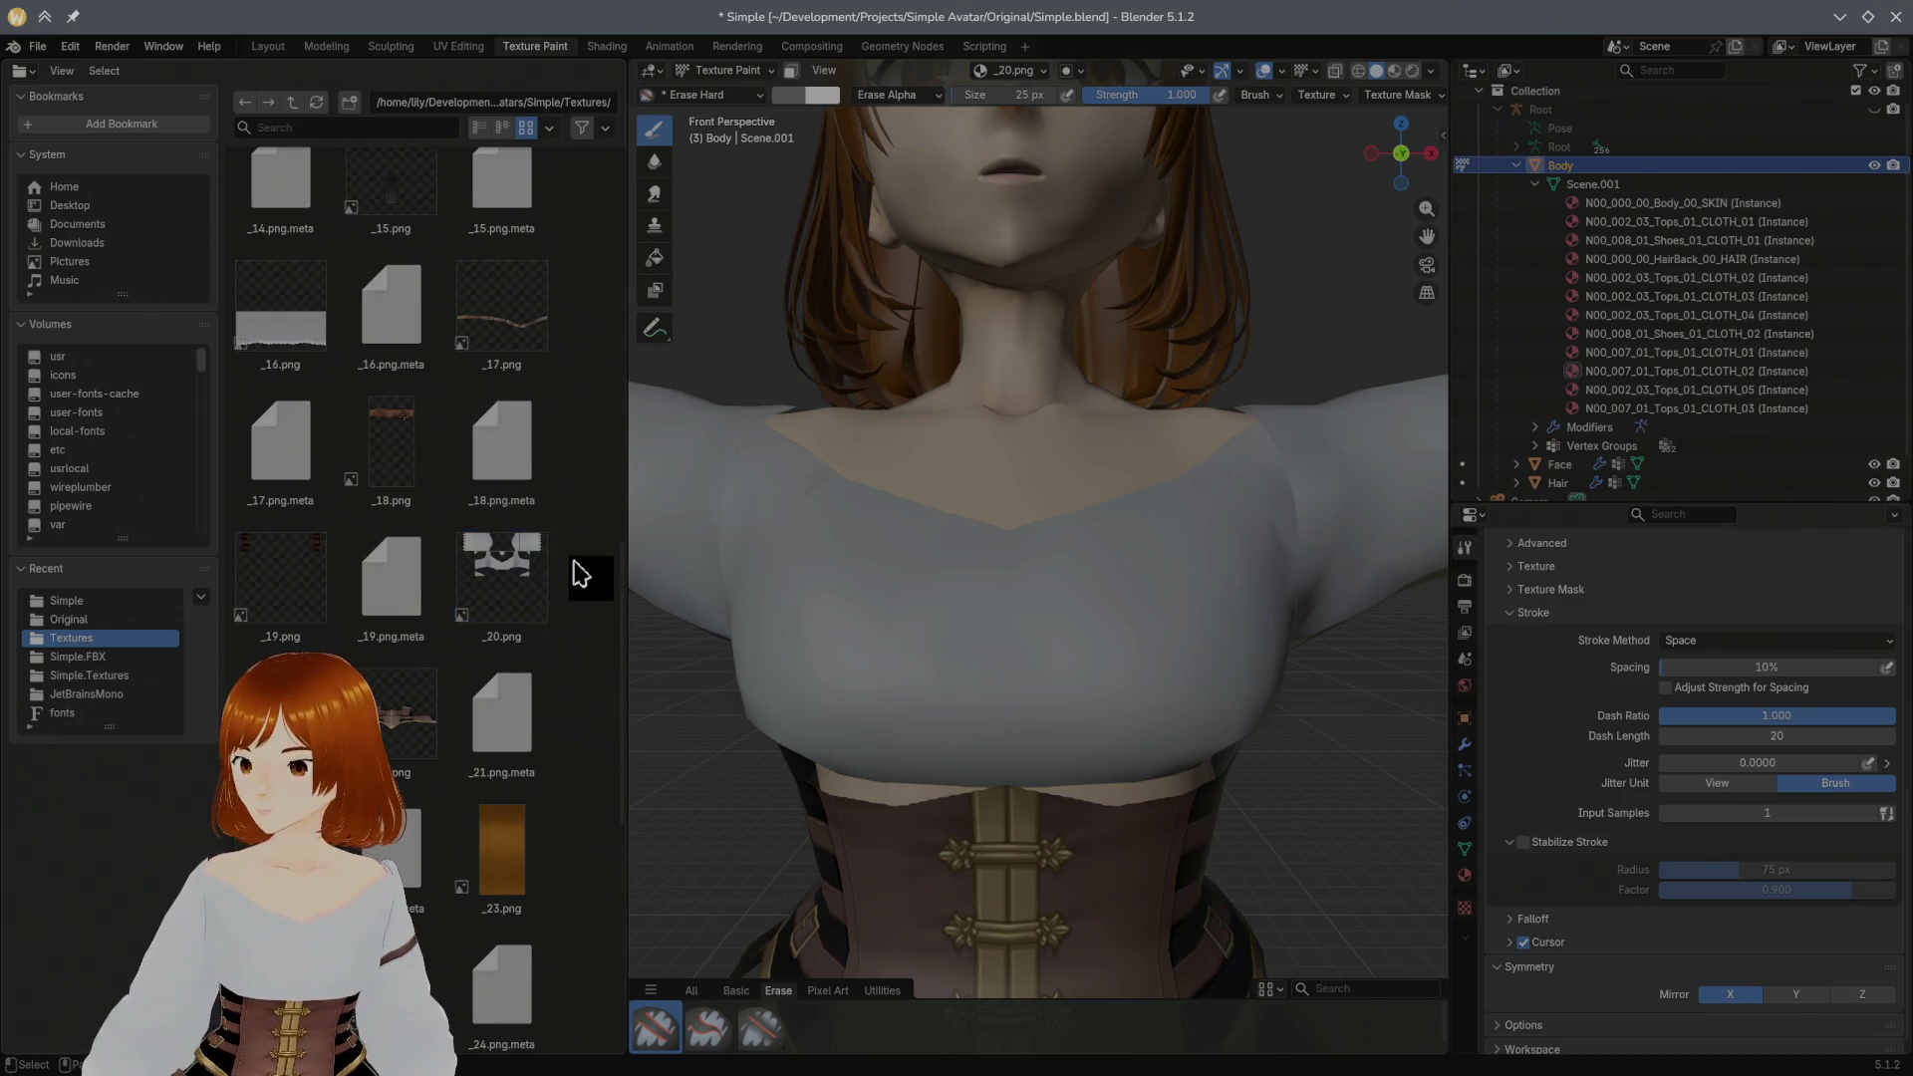
pyautogui.click(511, 592)
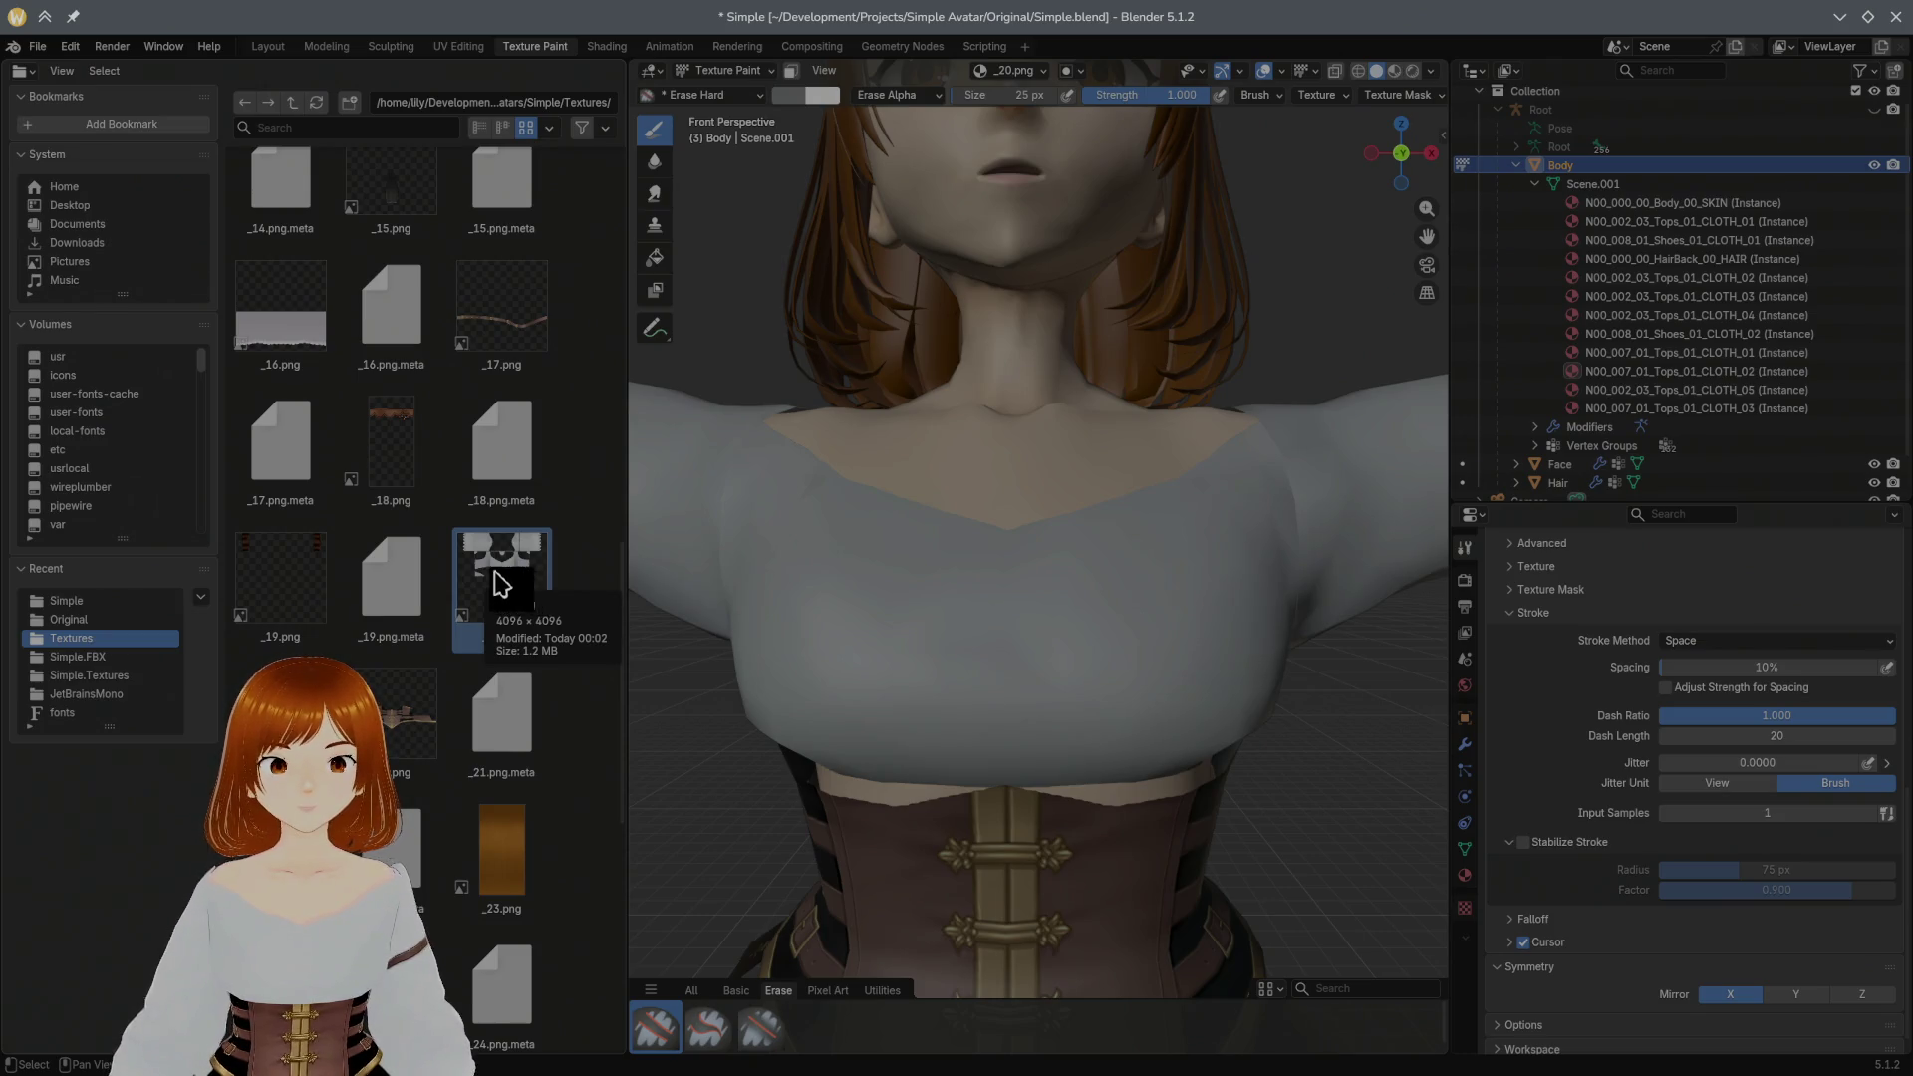
pyautogui.click(22, 72)
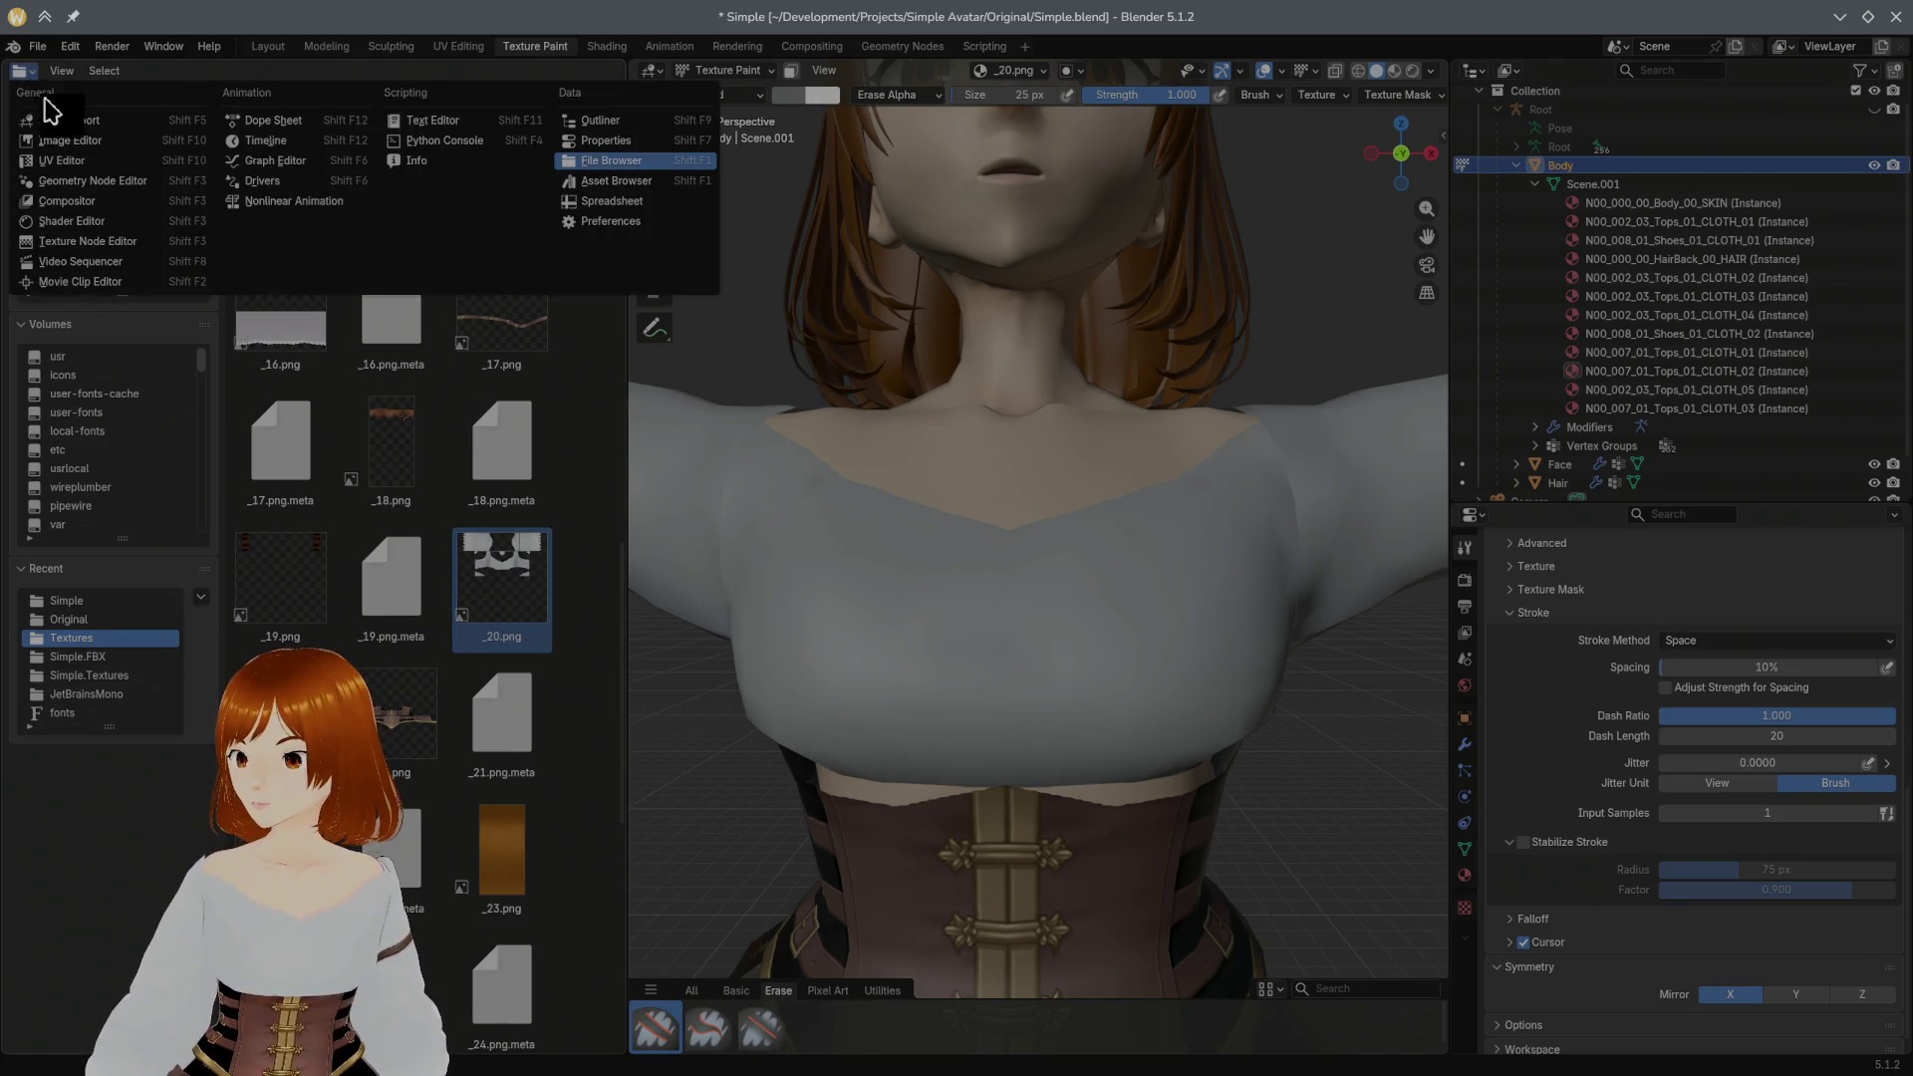
# Step: Turn the side panel into an Image Editor on _20.png and reload the texture from disk
pyautogui.click(86, 139)
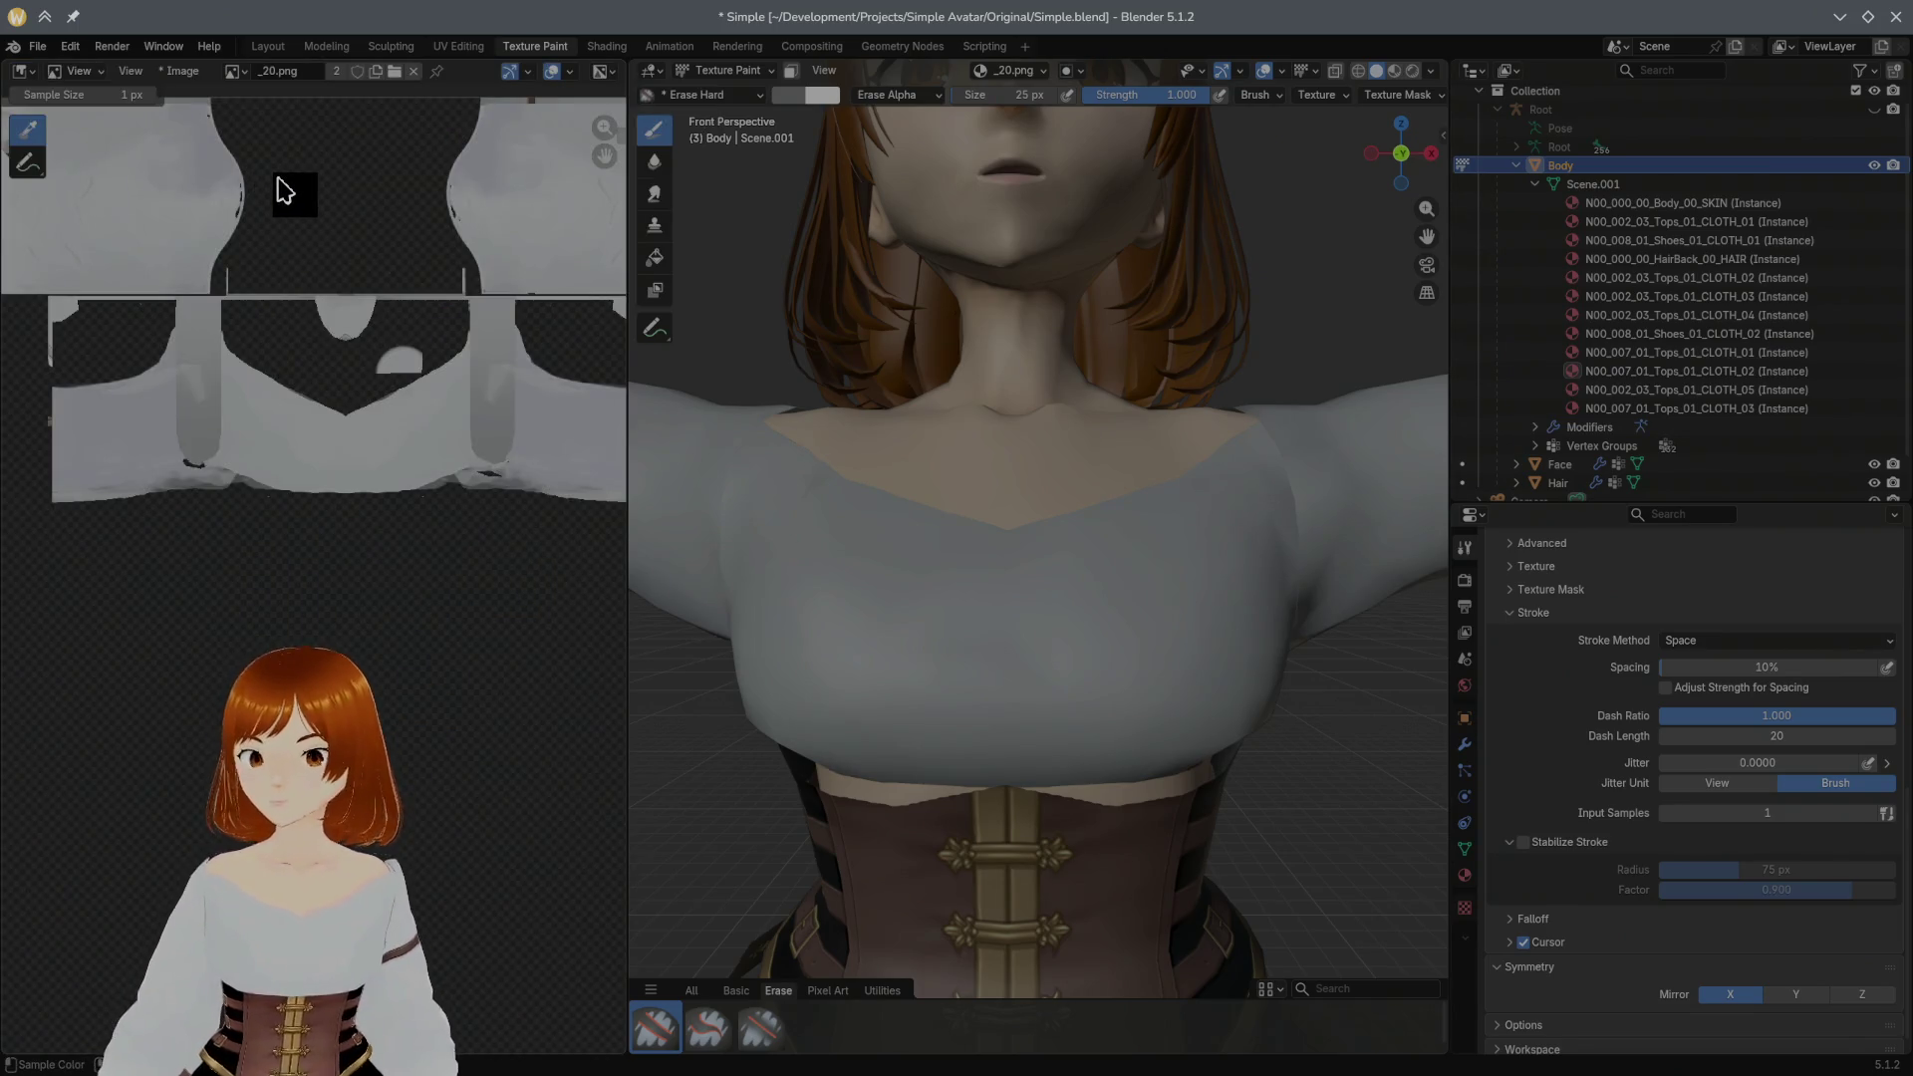
pyautogui.click(239, 70)
pyautogui.click(247, 82)
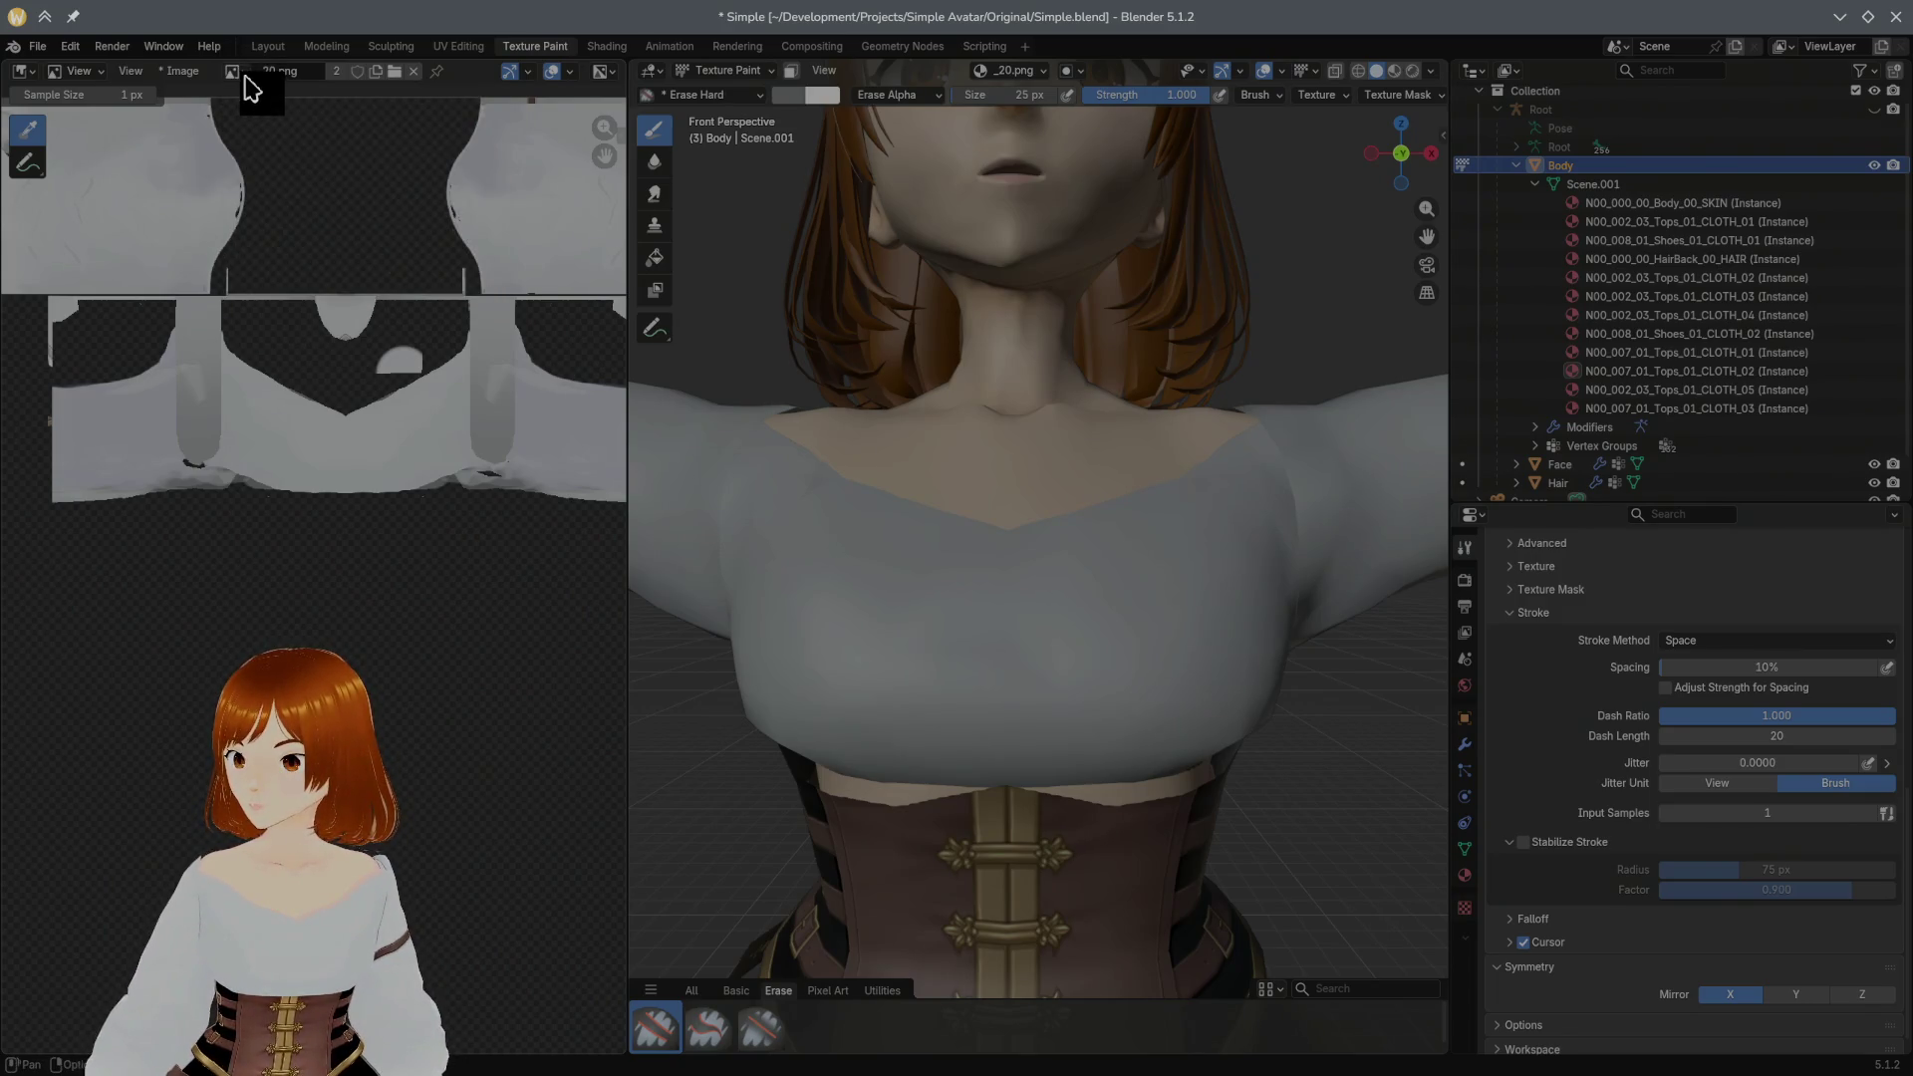
pyautogui.click(189, 77)
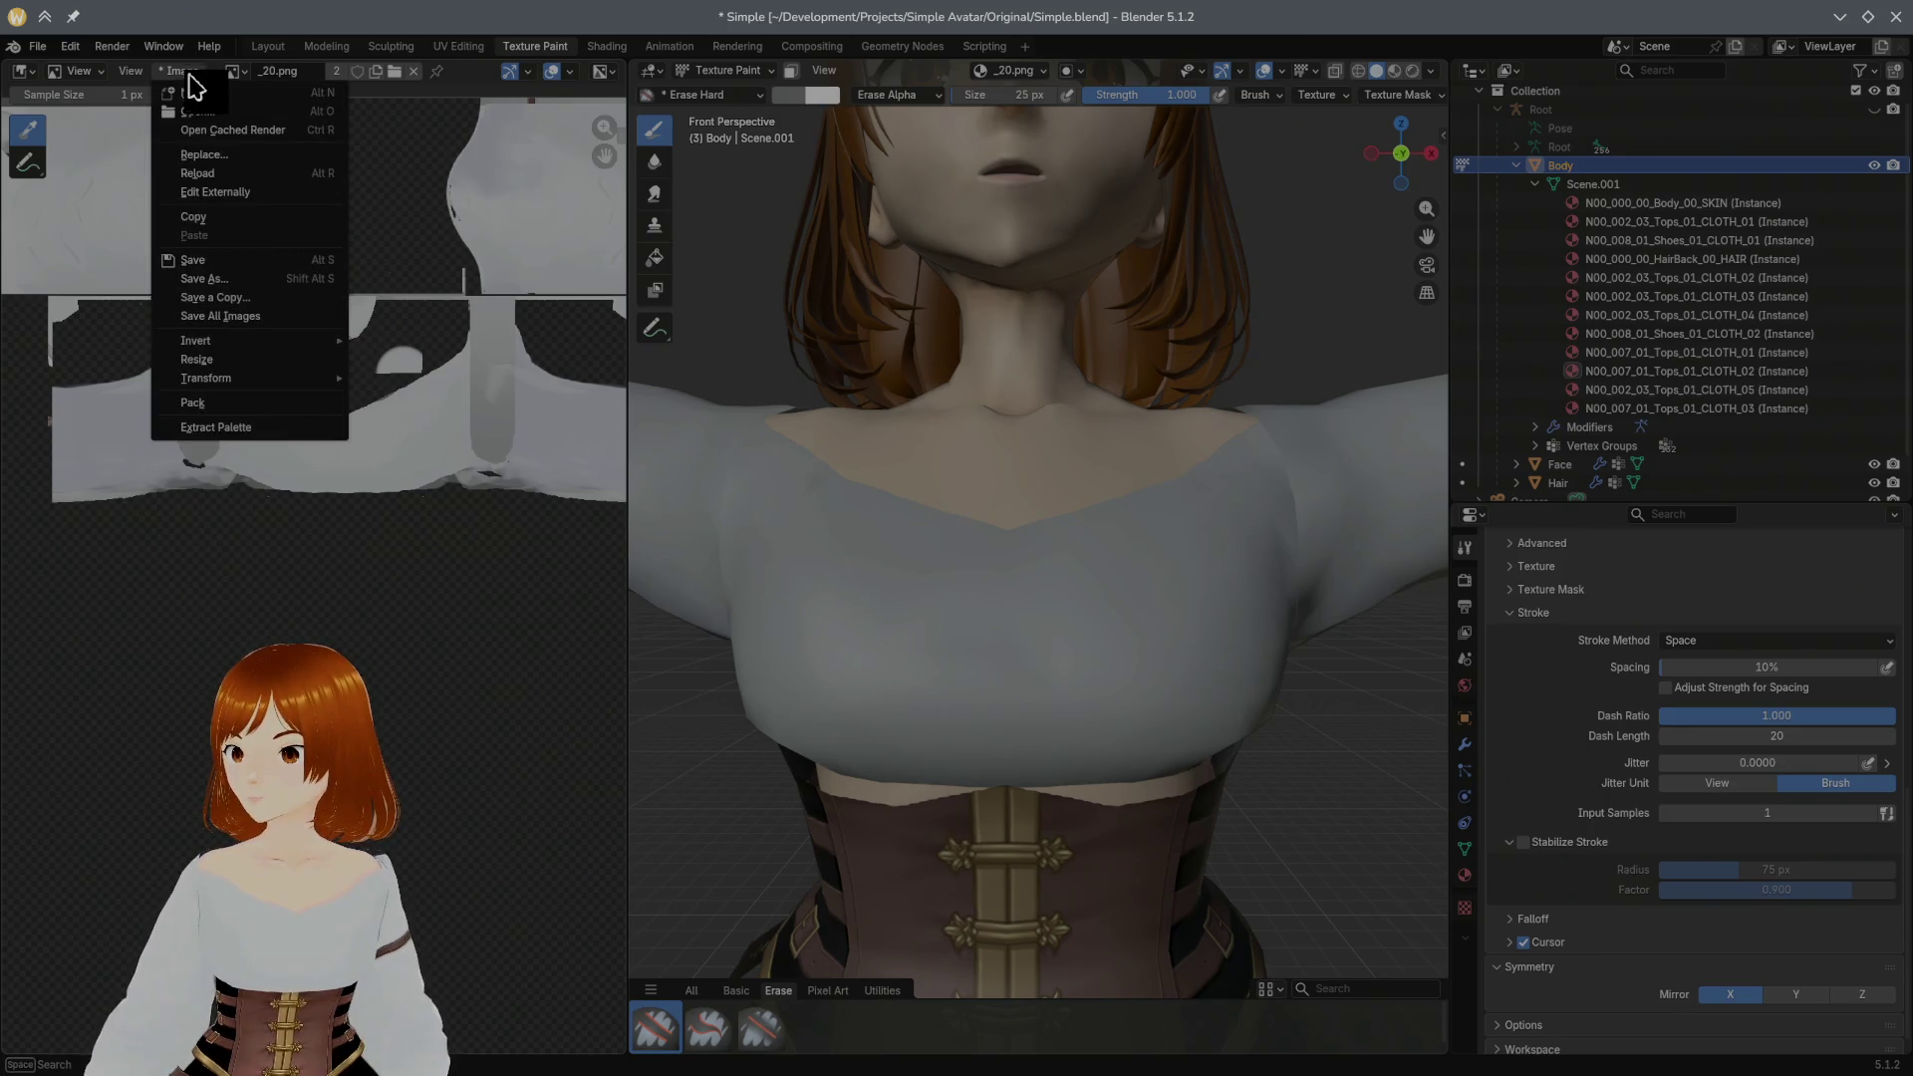
pyautogui.click(204, 174)
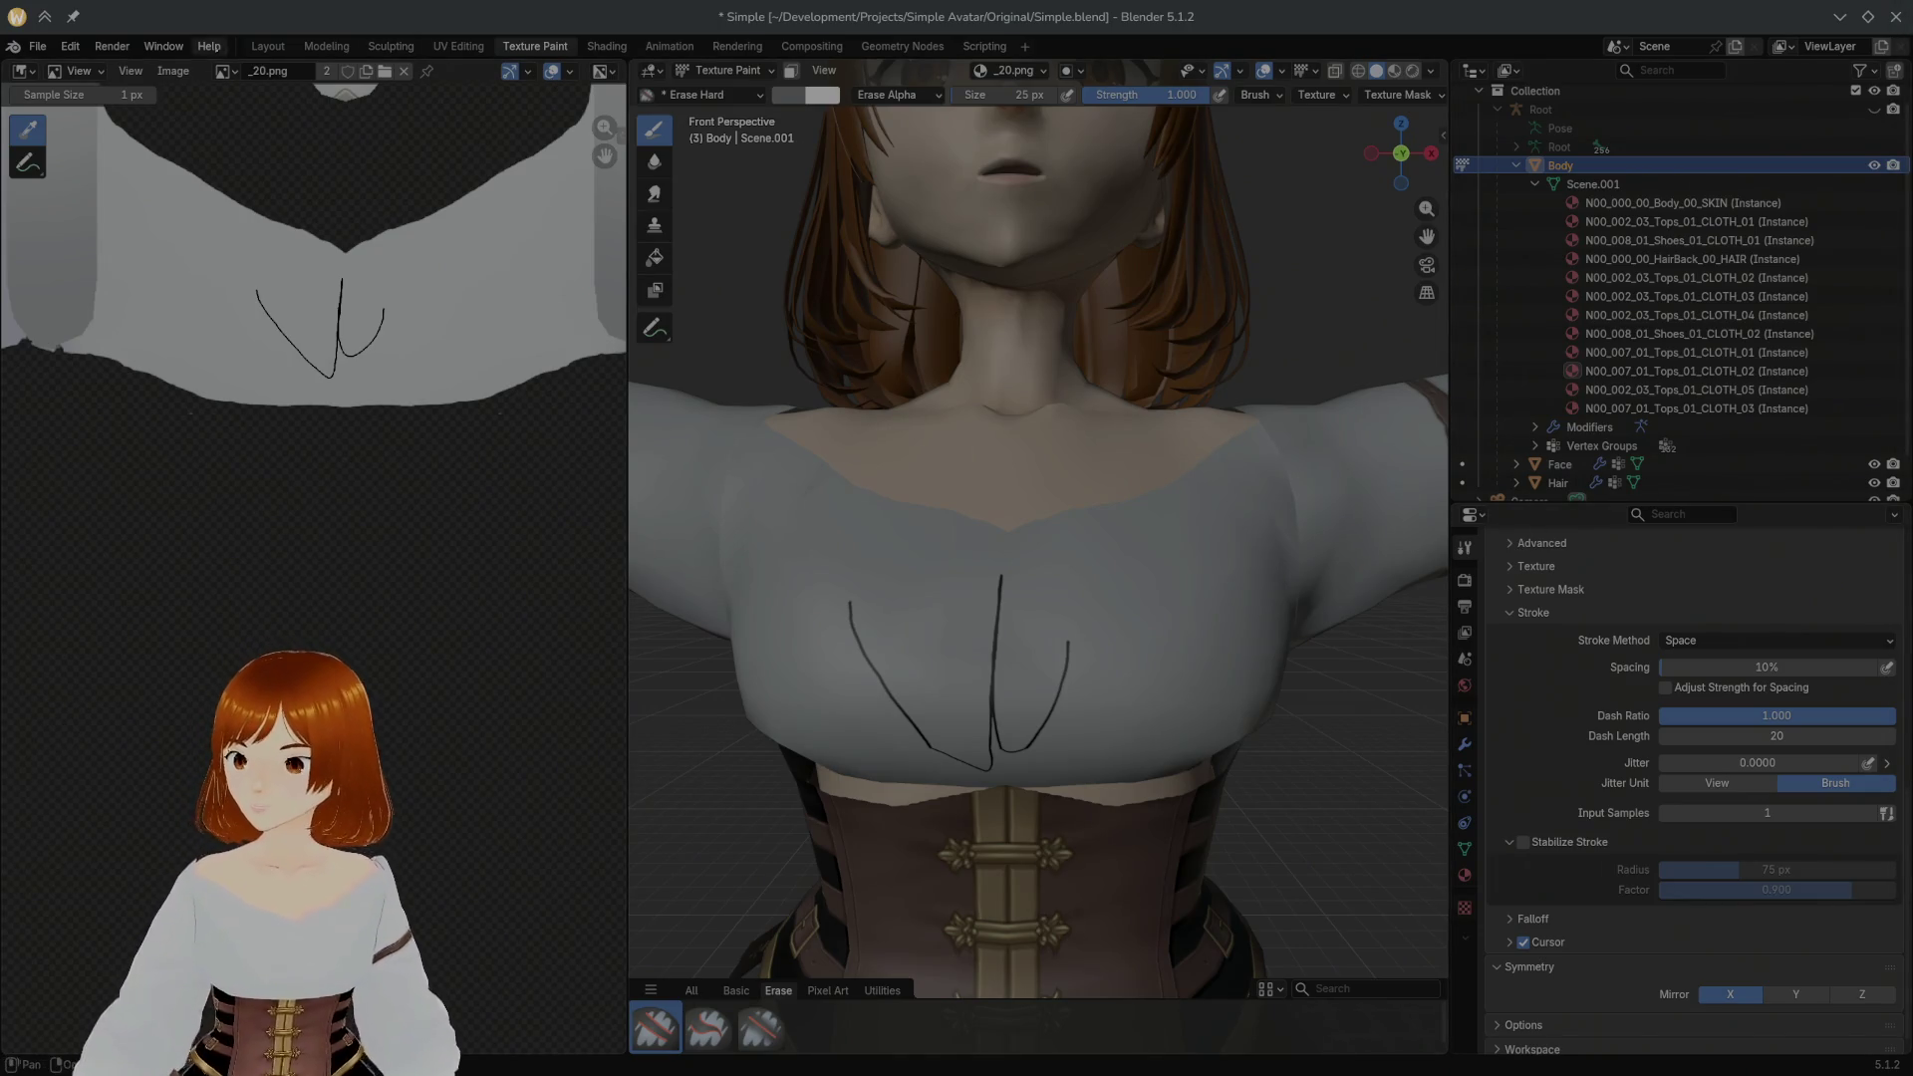
# Step: Reload _20.png again via Image > Reload, discarding the sketched chest crease
pyautogui.click(187, 71)
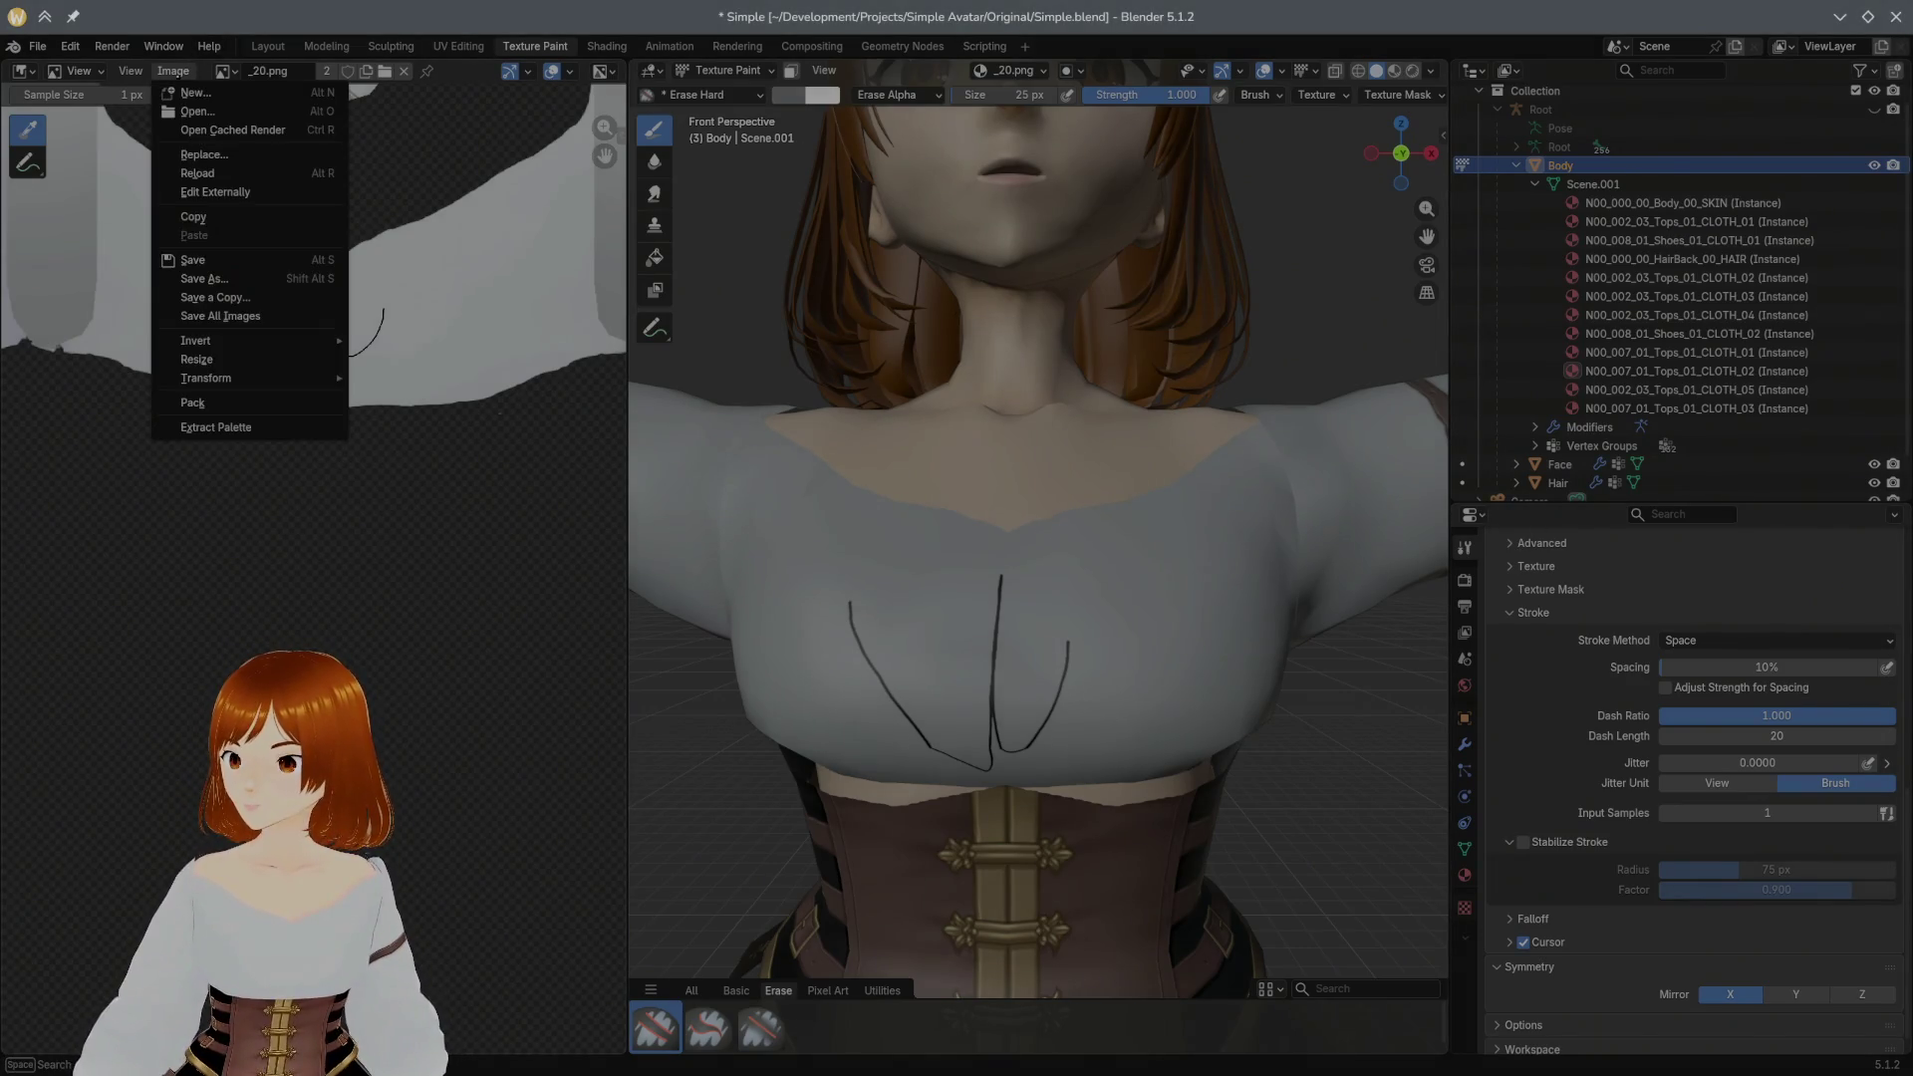
pyautogui.click(200, 175)
pyautogui.scroll(4, 1163, 482)
pyautogui.scroll(-1, 1164, 482)
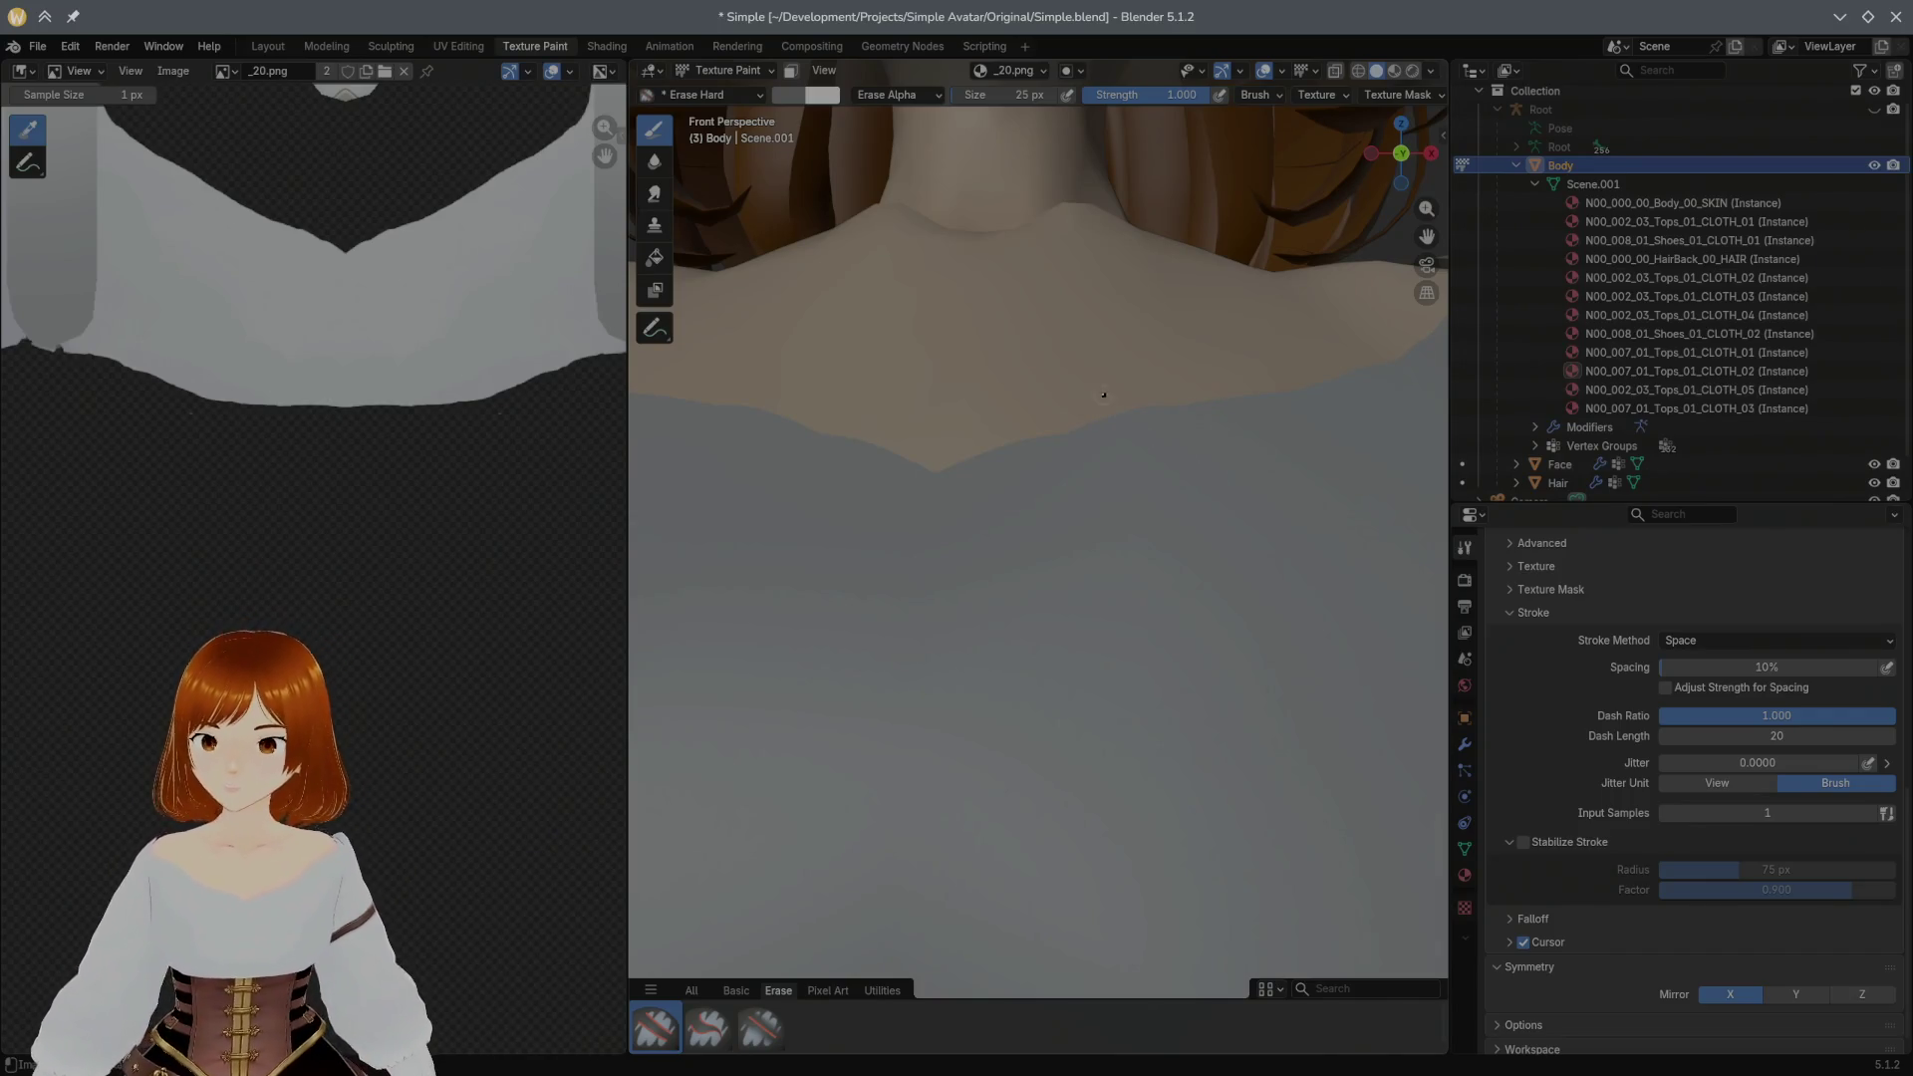
pyautogui.moveTo(1145, 513)
pyautogui.mouseDown(button='middle')
pyautogui.moveTo(1133, 502)
pyautogui.moveTo(803, 870)
pyautogui.mouseUp(button='middle')
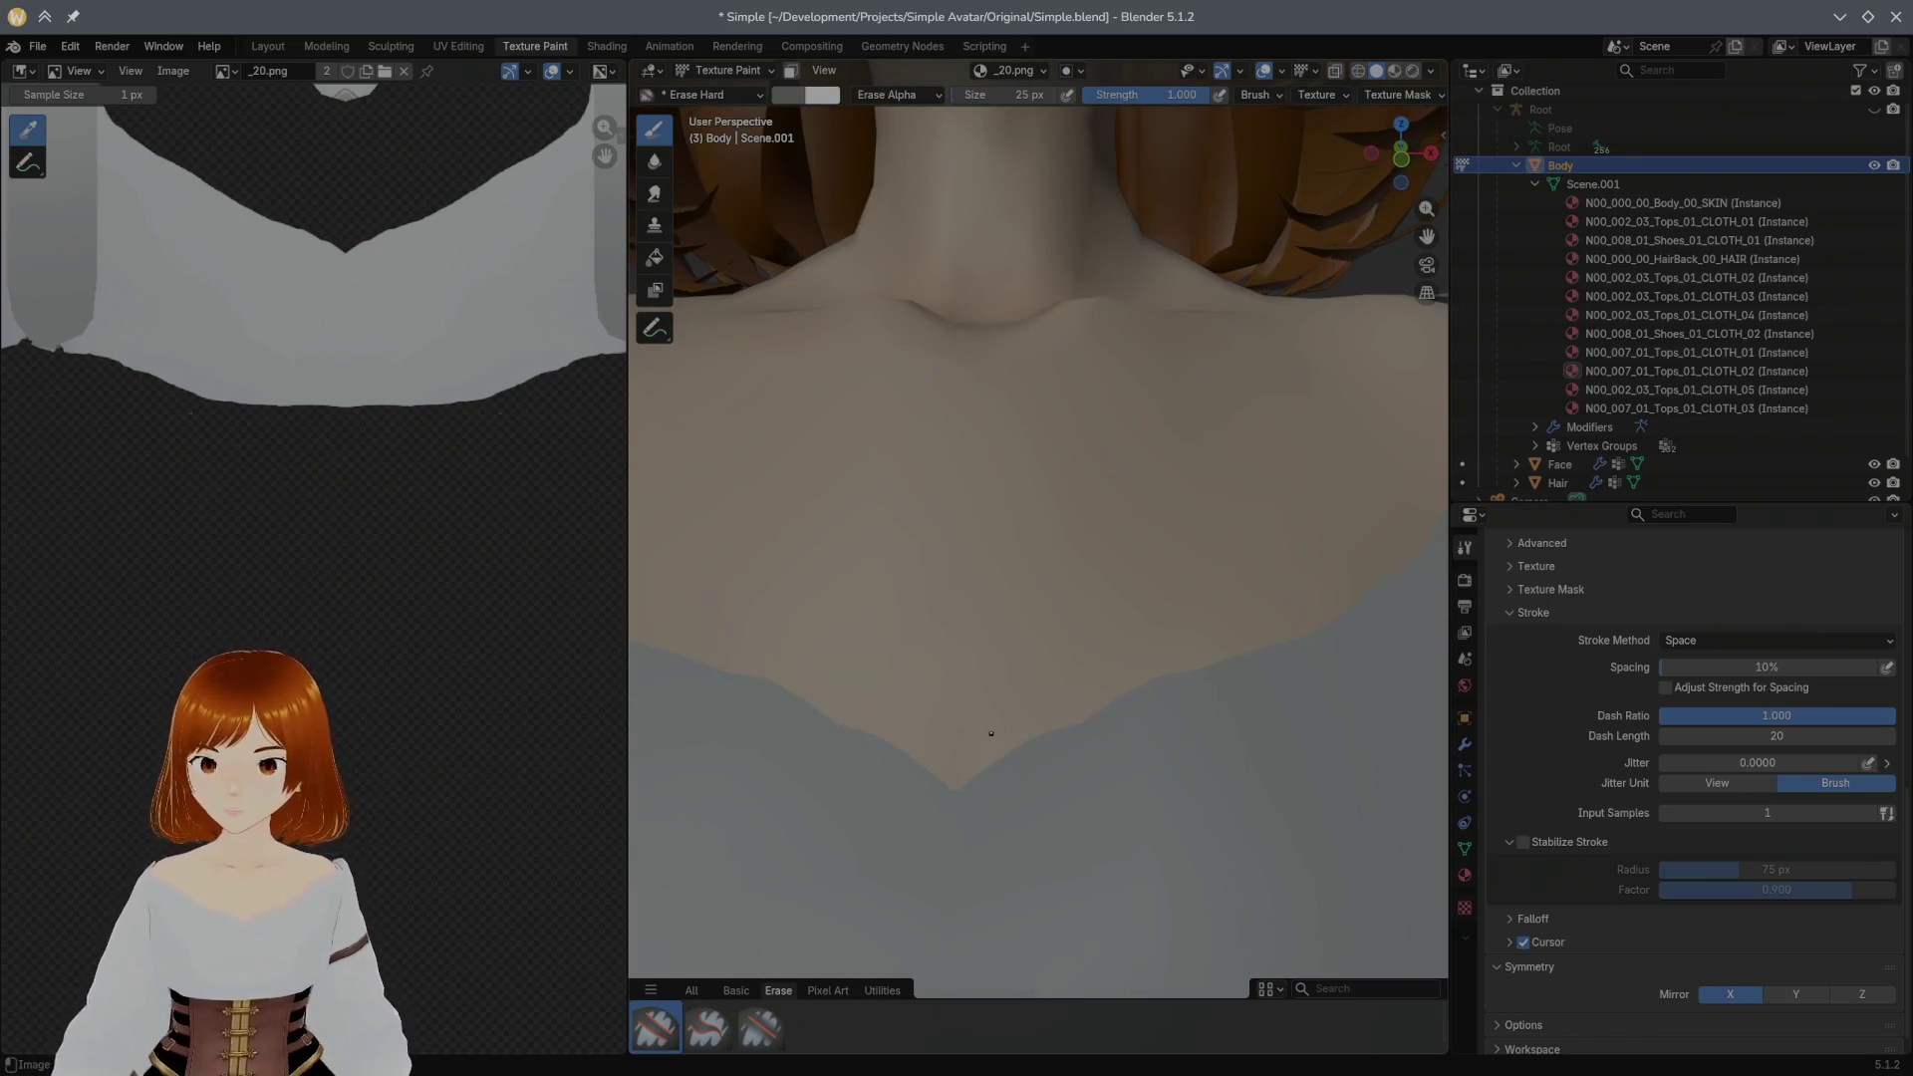
# Step: Set a 40 px brush, try the soft and pressure hard erasers, and enable stroke stabilizing
pyautogui.press('f')
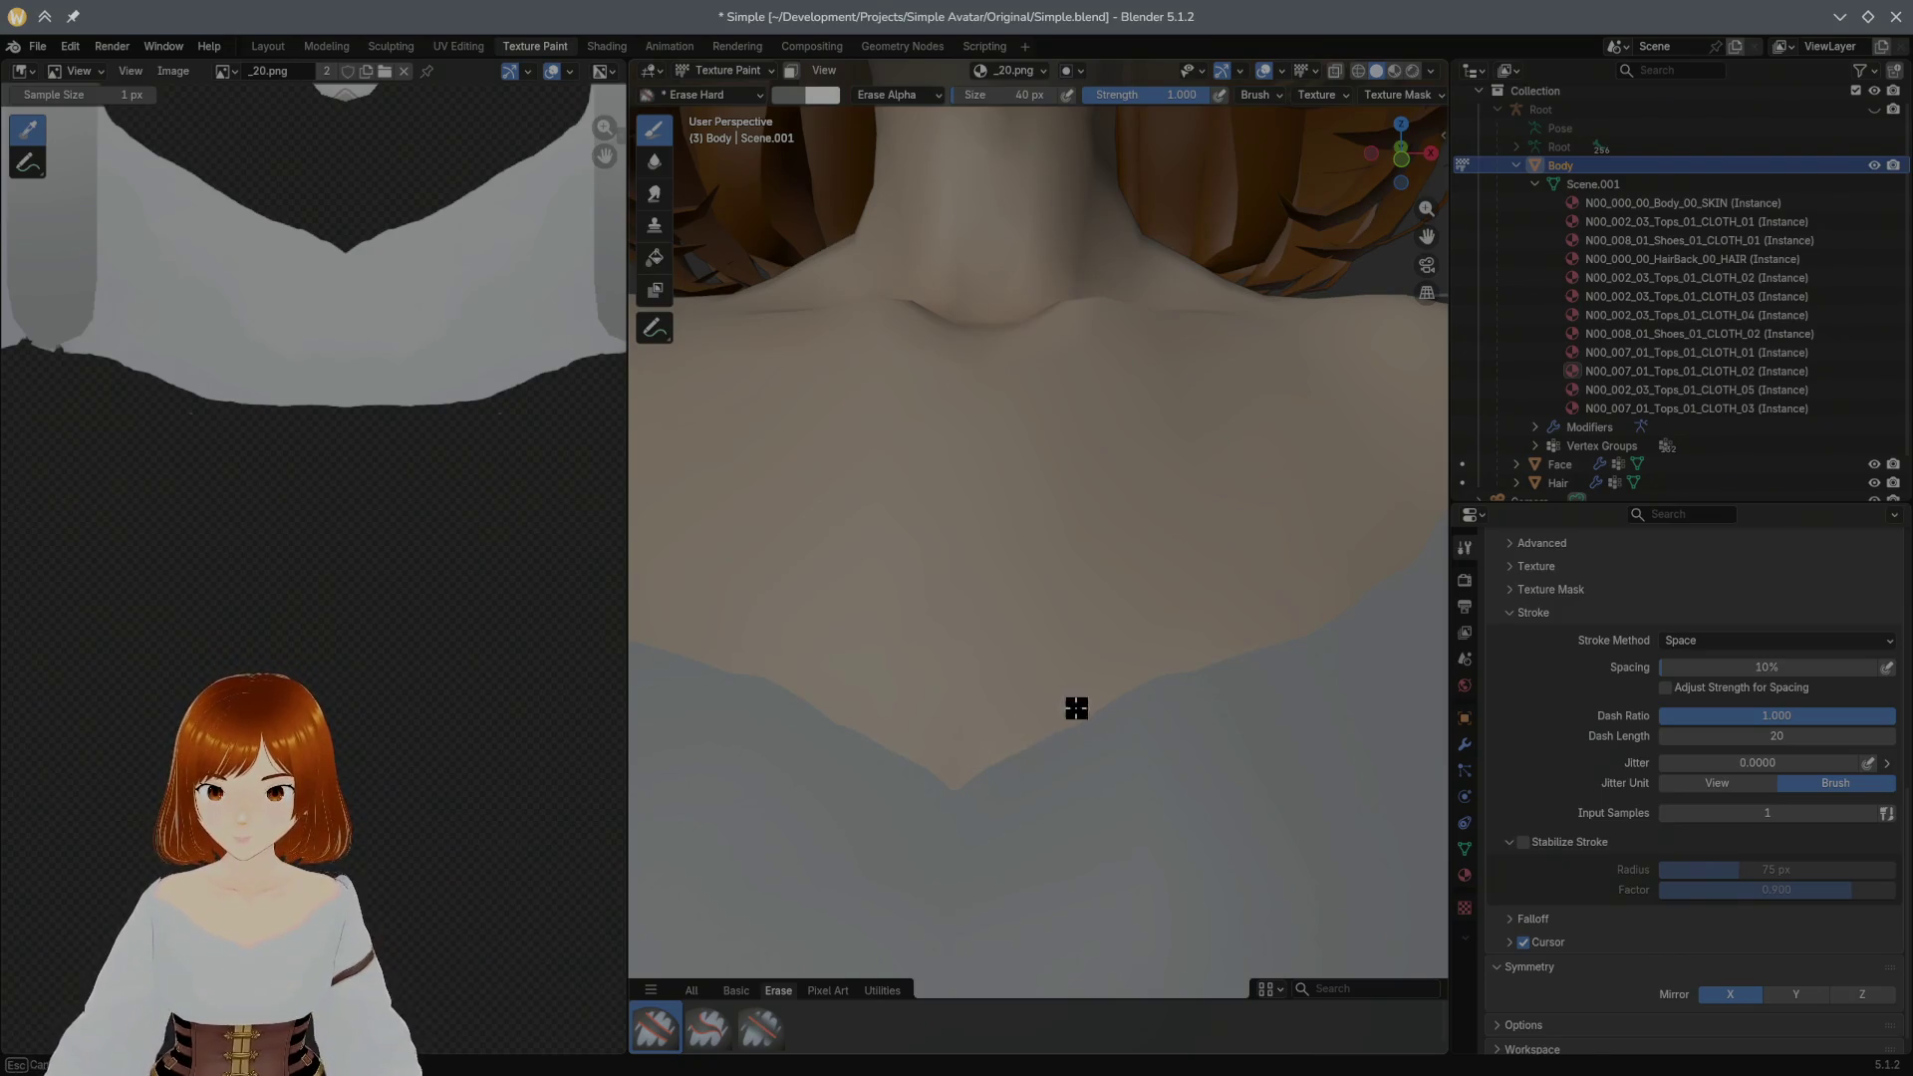
pyautogui.click(761, 1030)
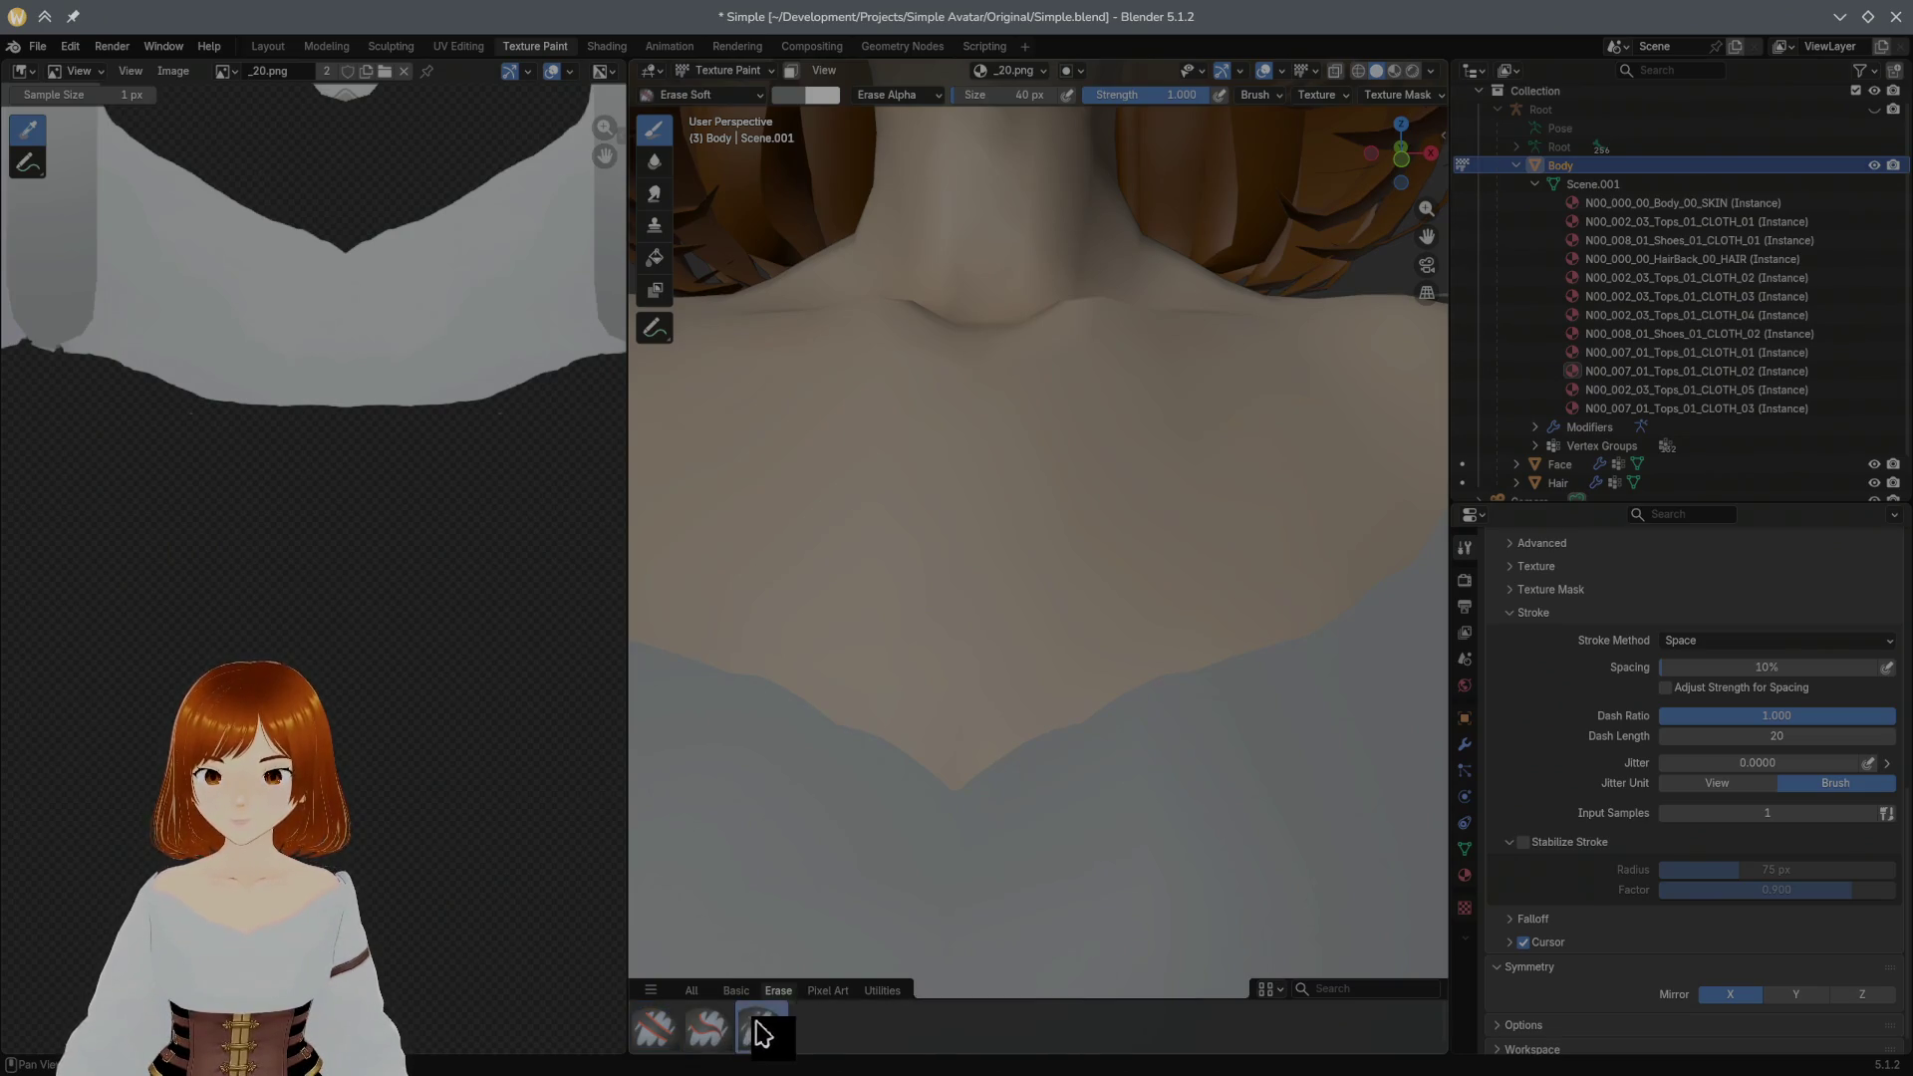
pyautogui.moveTo(1044, 717); pyautogui.dragTo(967, 772)
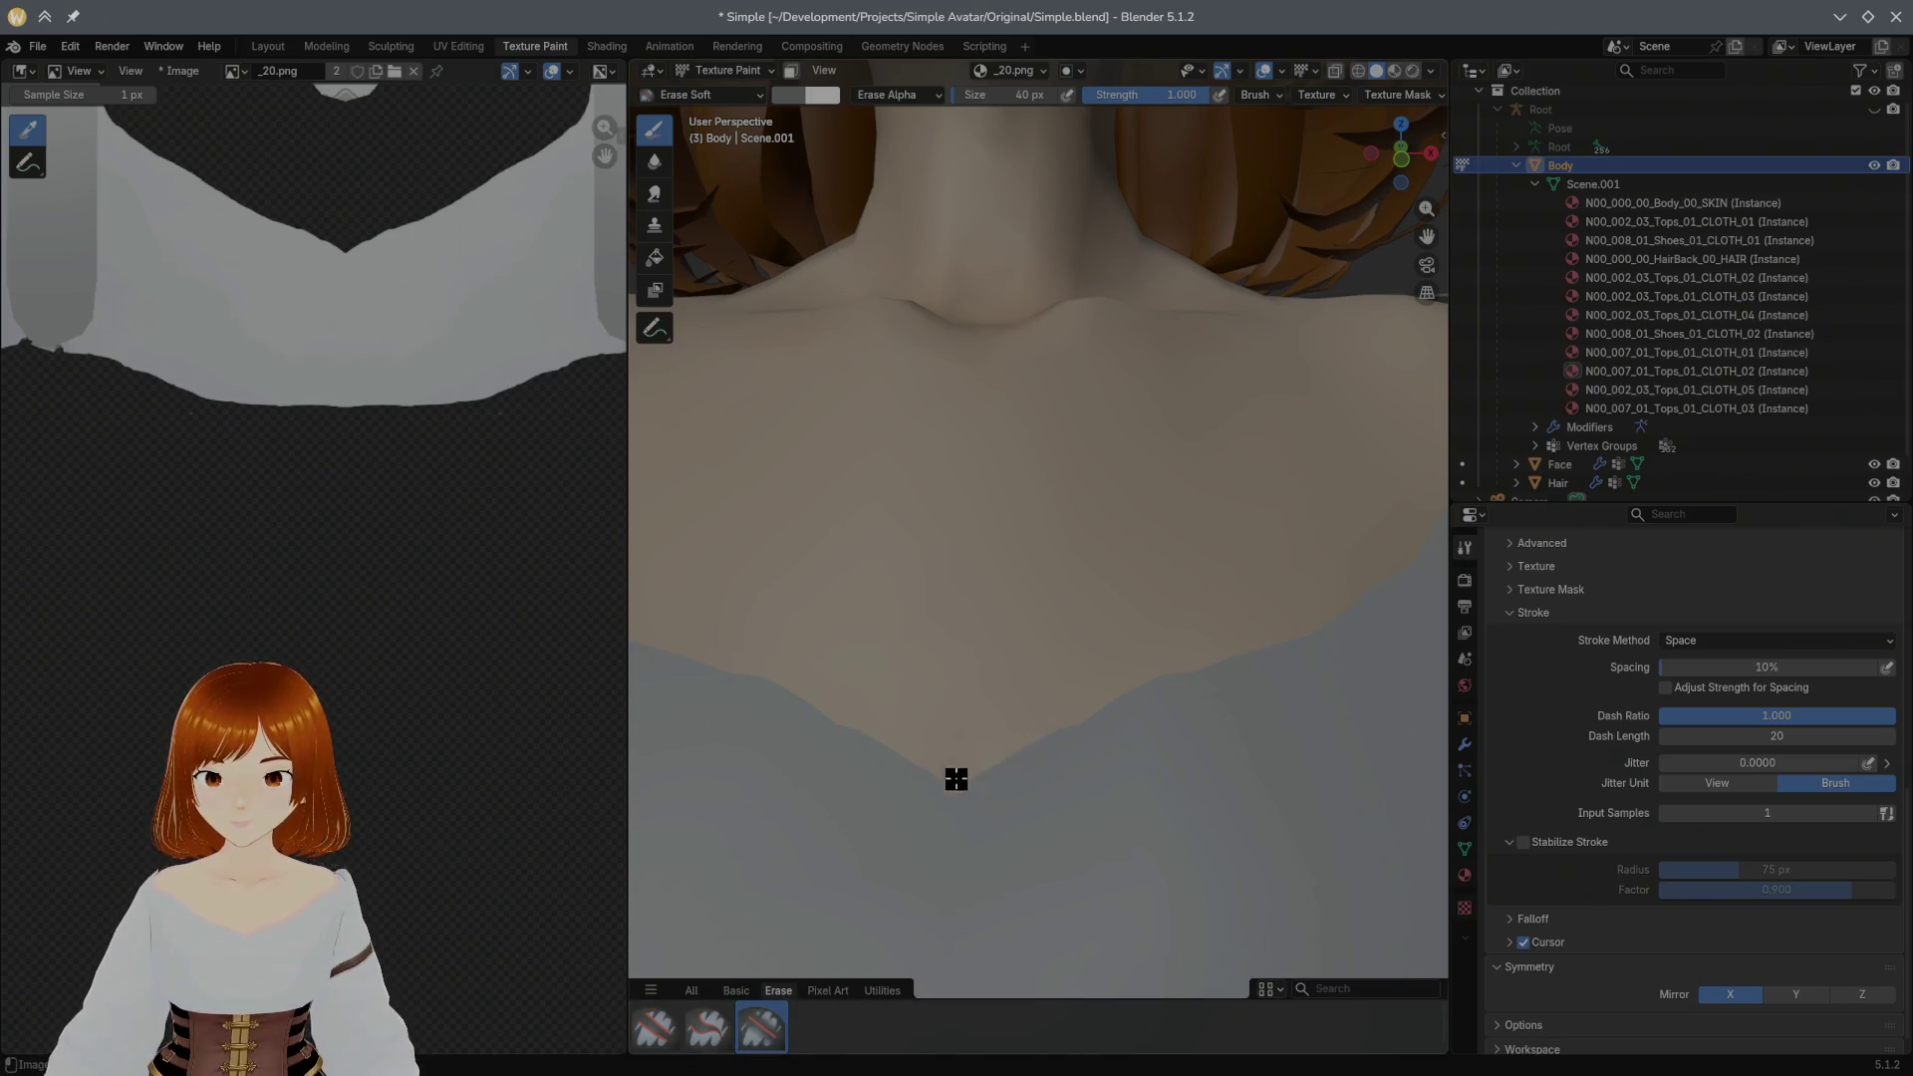
pyautogui.click(715, 1031)
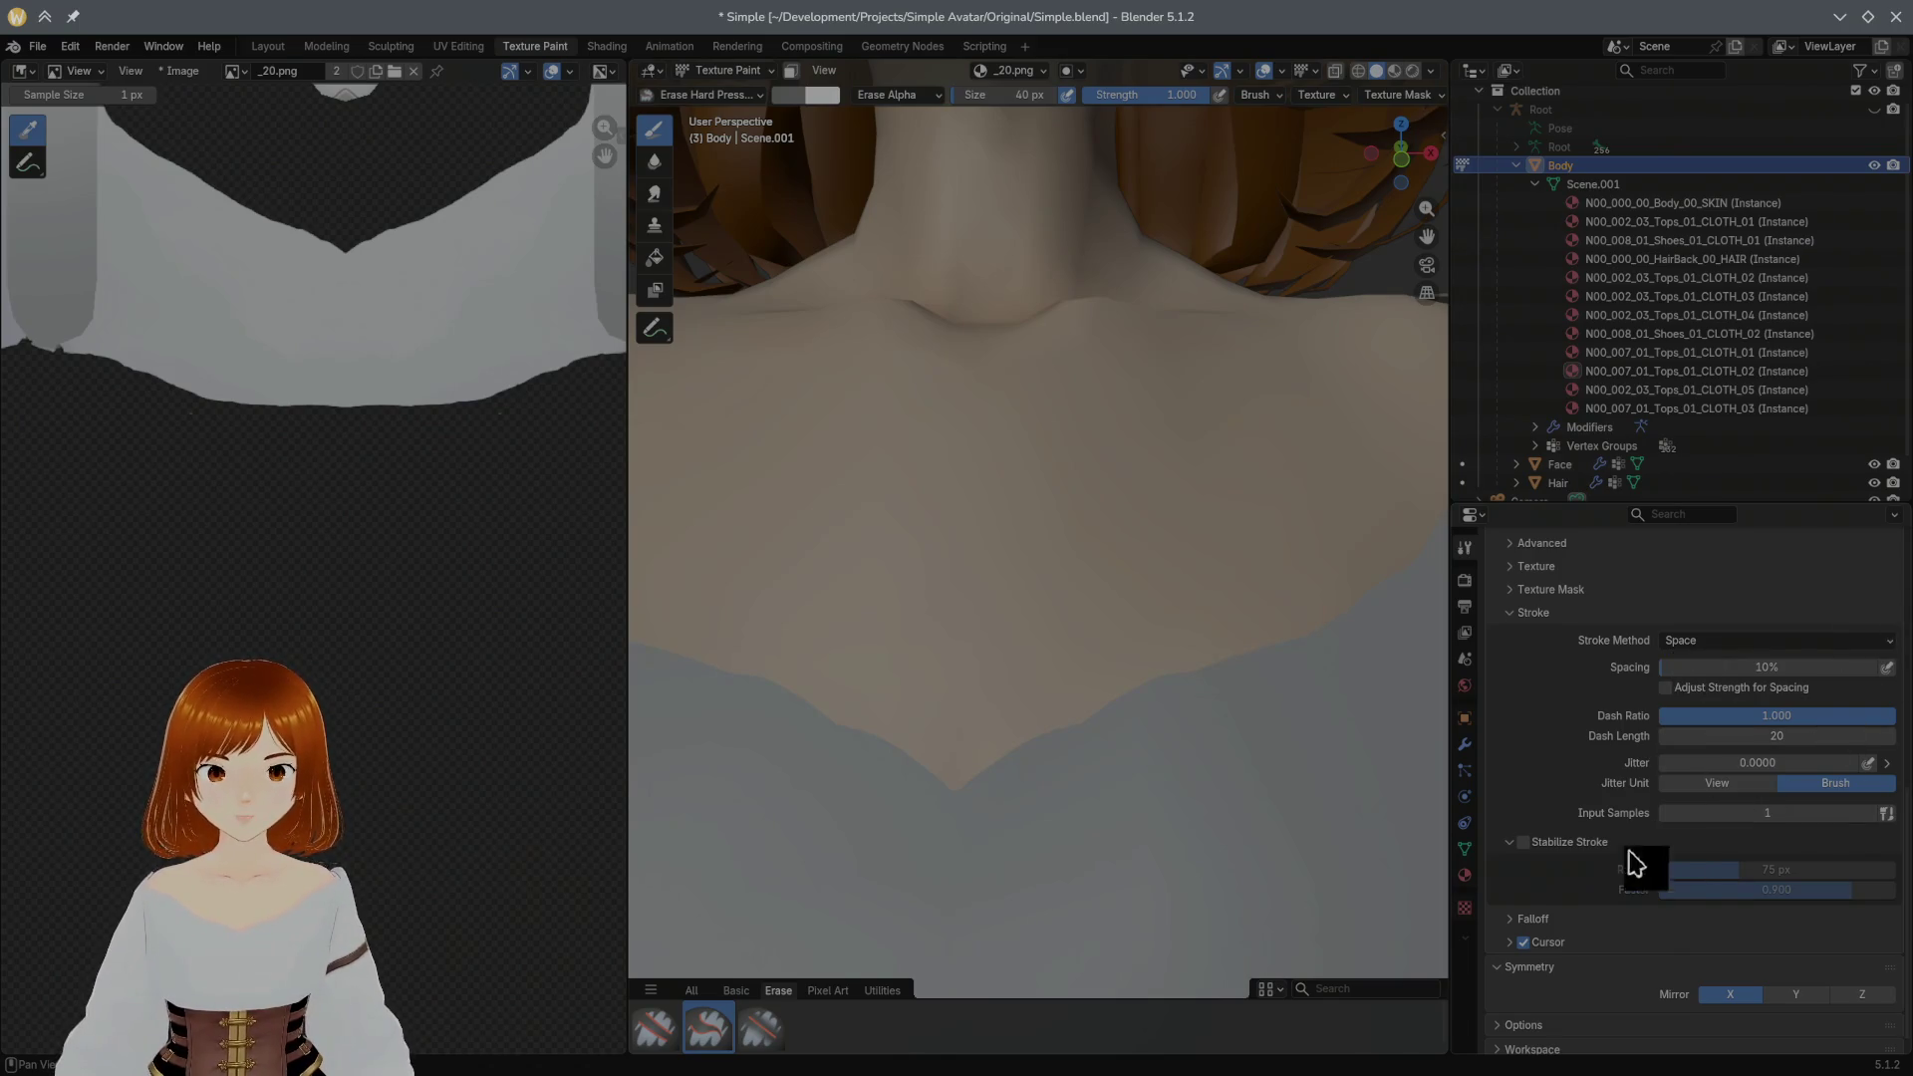
pyautogui.click(1562, 841)
pyautogui.click(1525, 886)
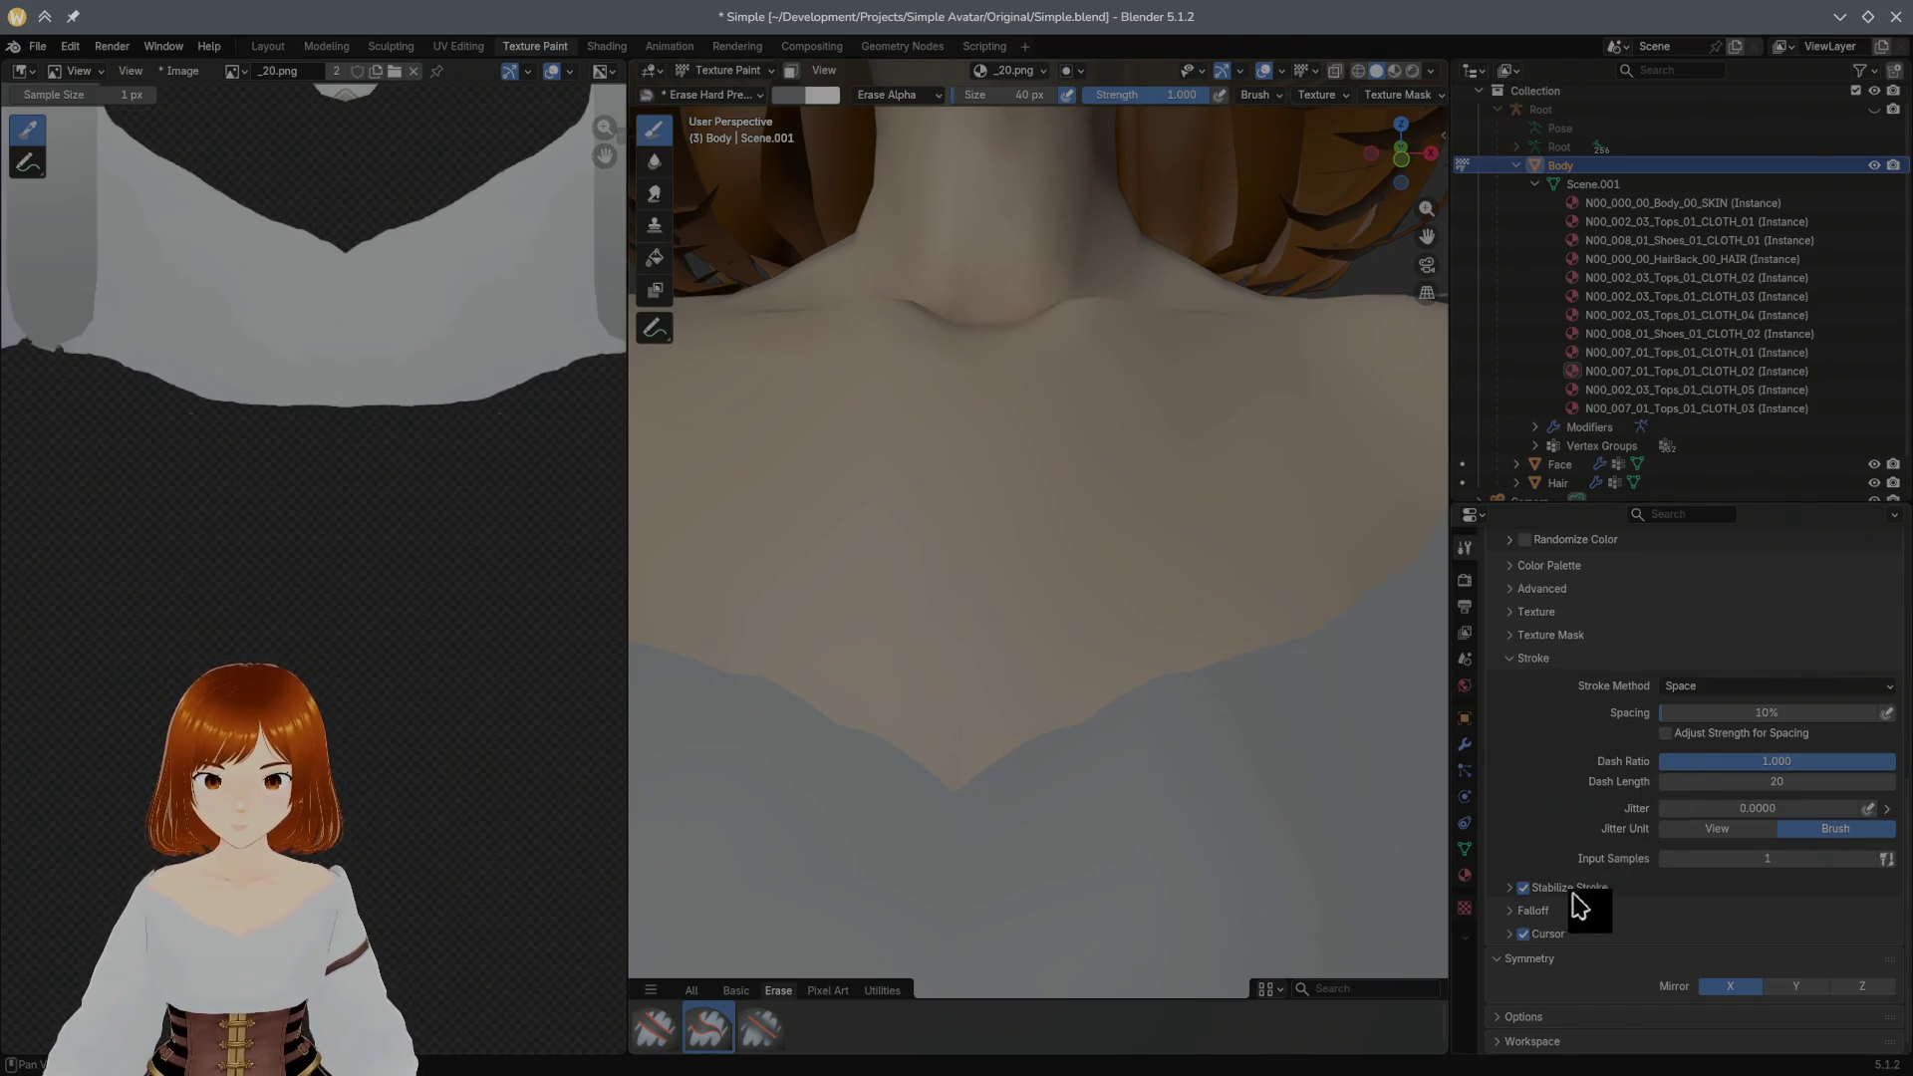
# Step: Experiment with stabilizing radius (19 px then 92 px) and settle on the soft eraser
pyautogui.click(1510, 889)
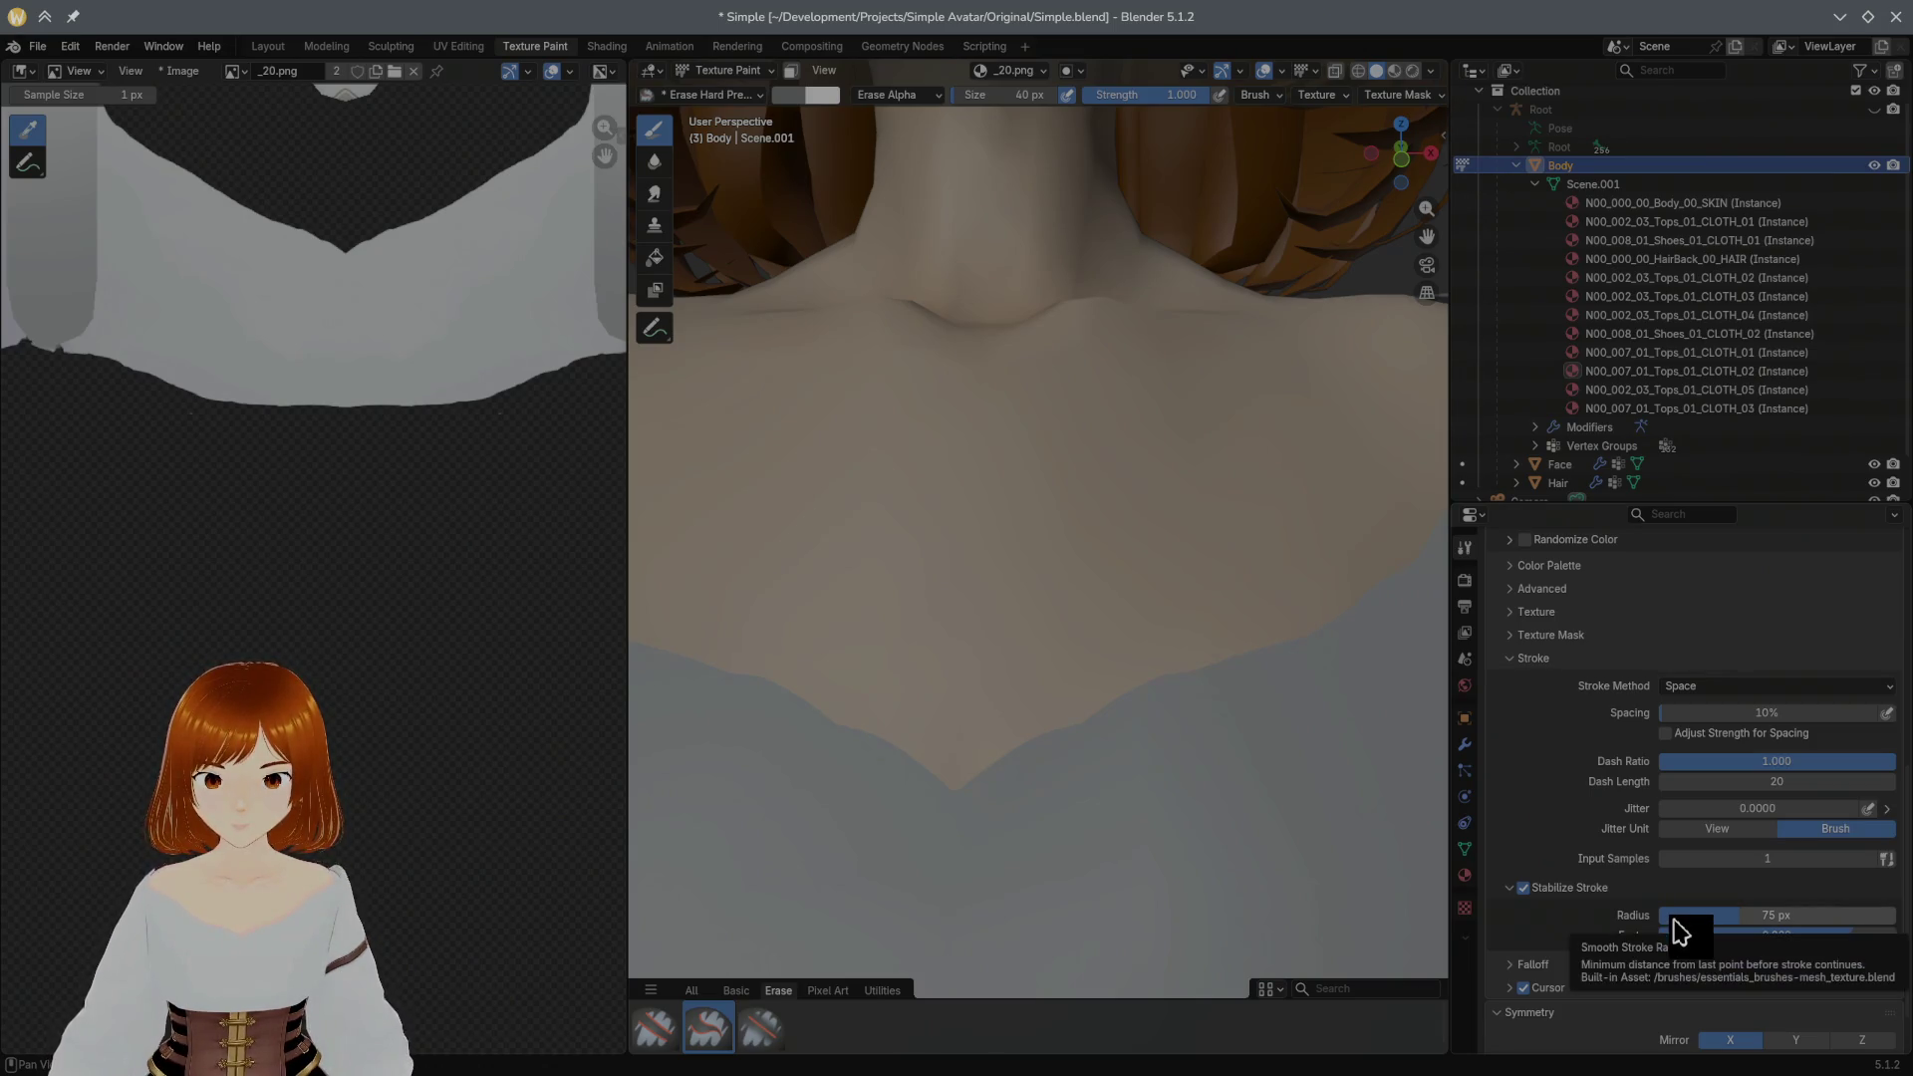
pyautogui.moveTo(1680, 931); pyautogui.dragTo(1601, 922)
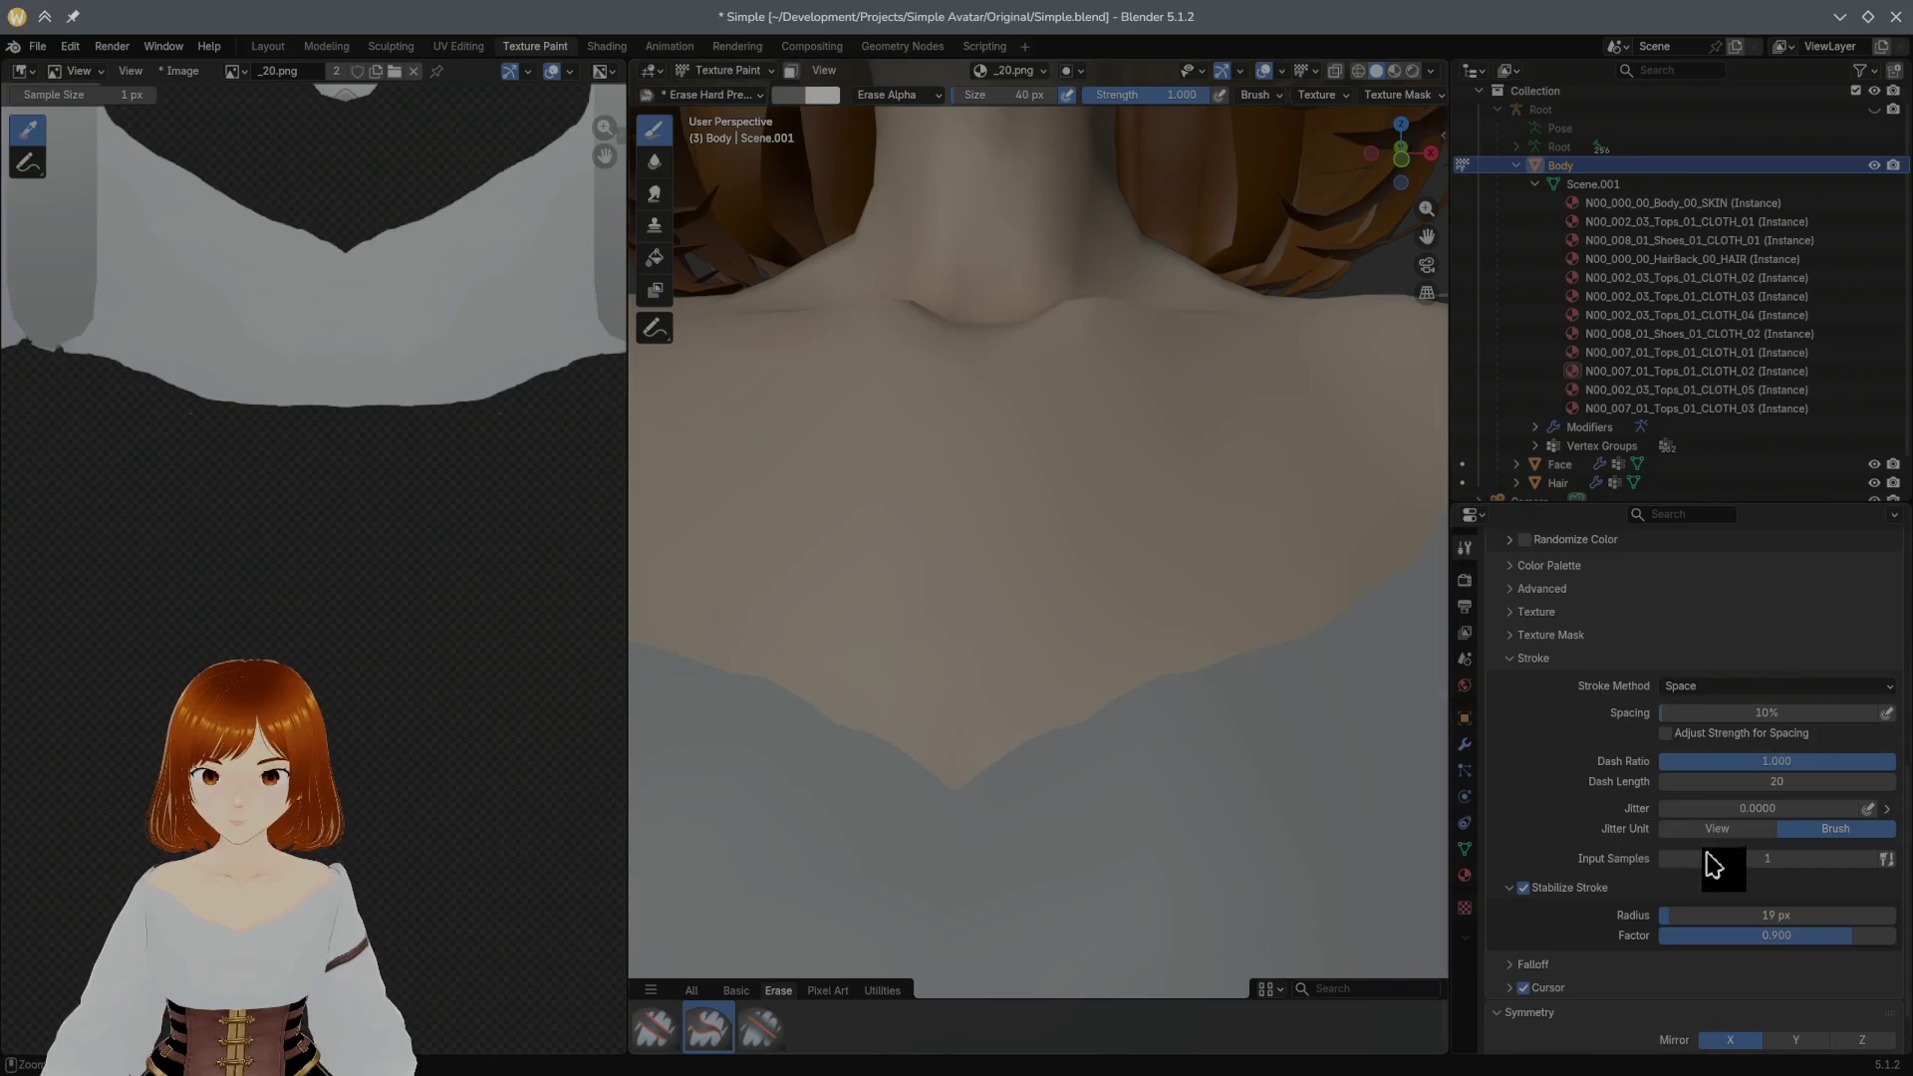
pyautogui.moveTo(1735, 919); pyautogui.dragTo(1869, 918)
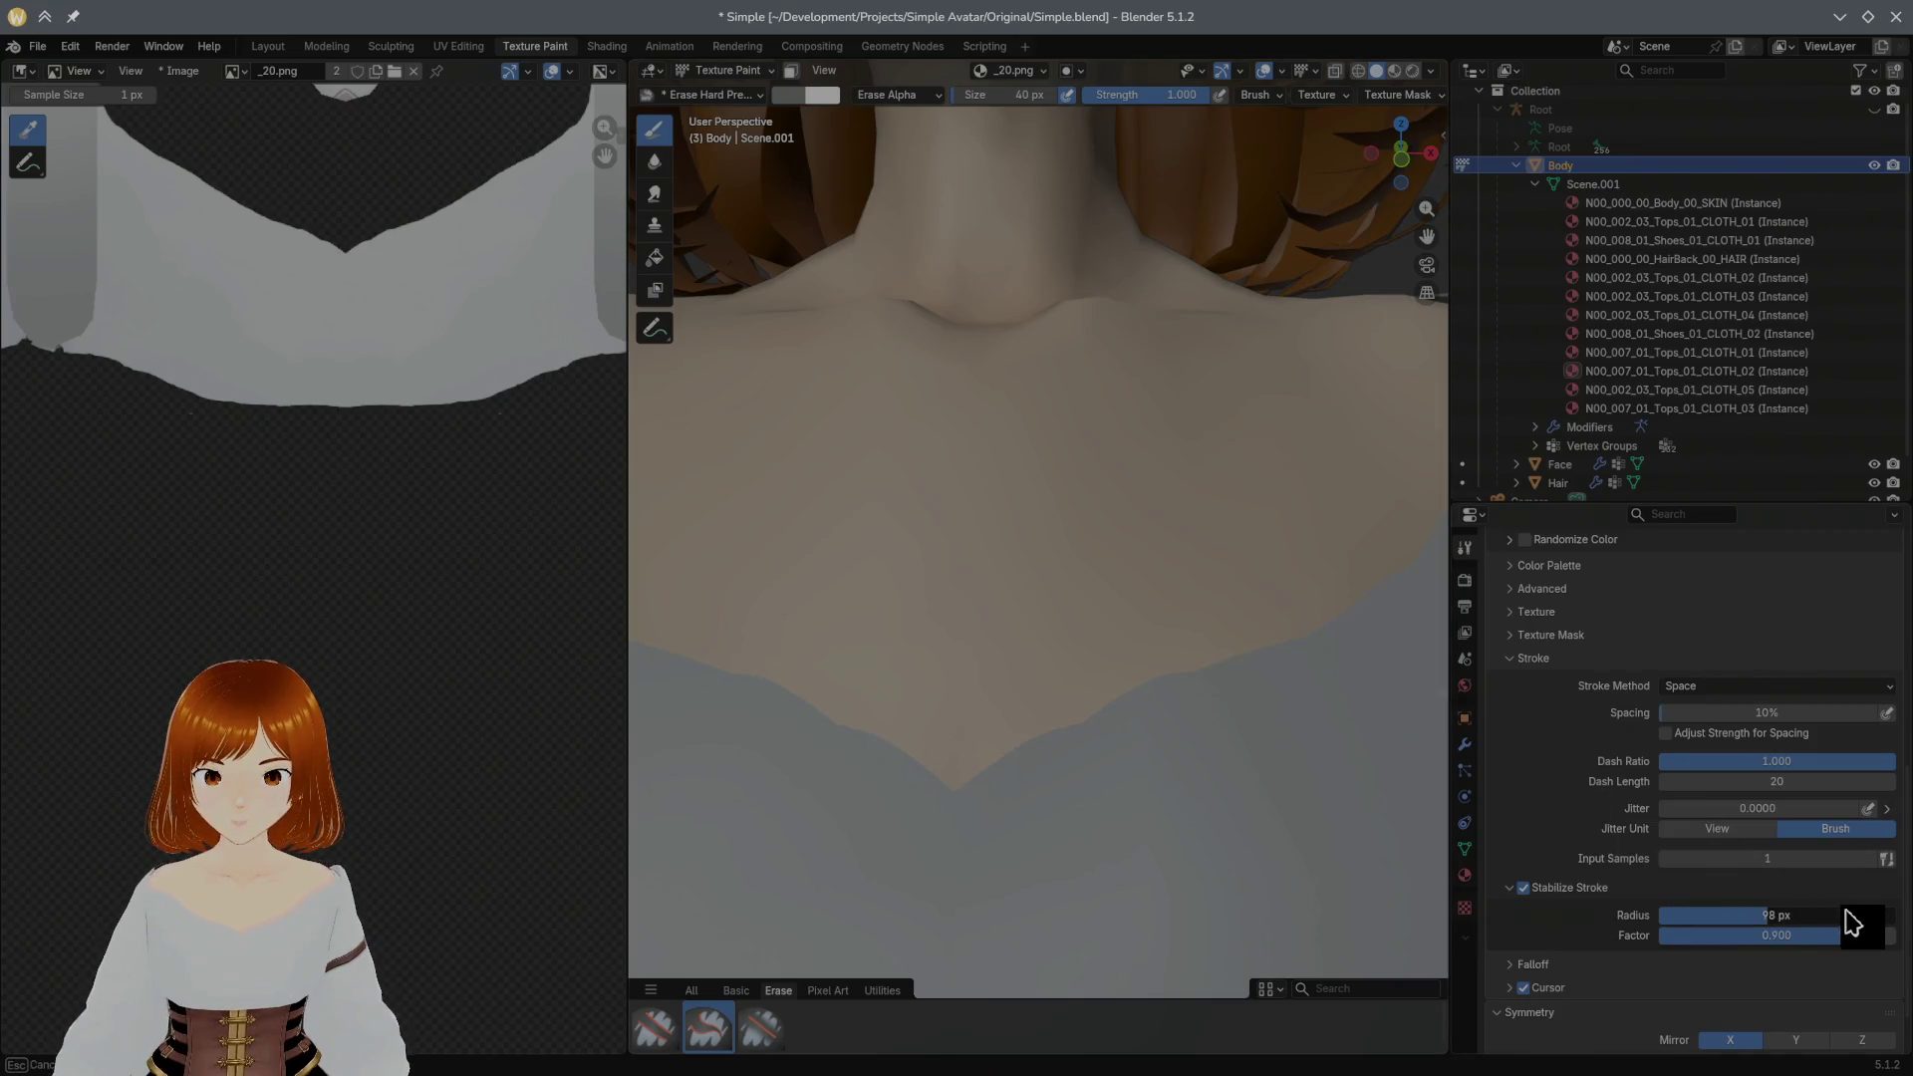
pyautogui.click(759, 1029)
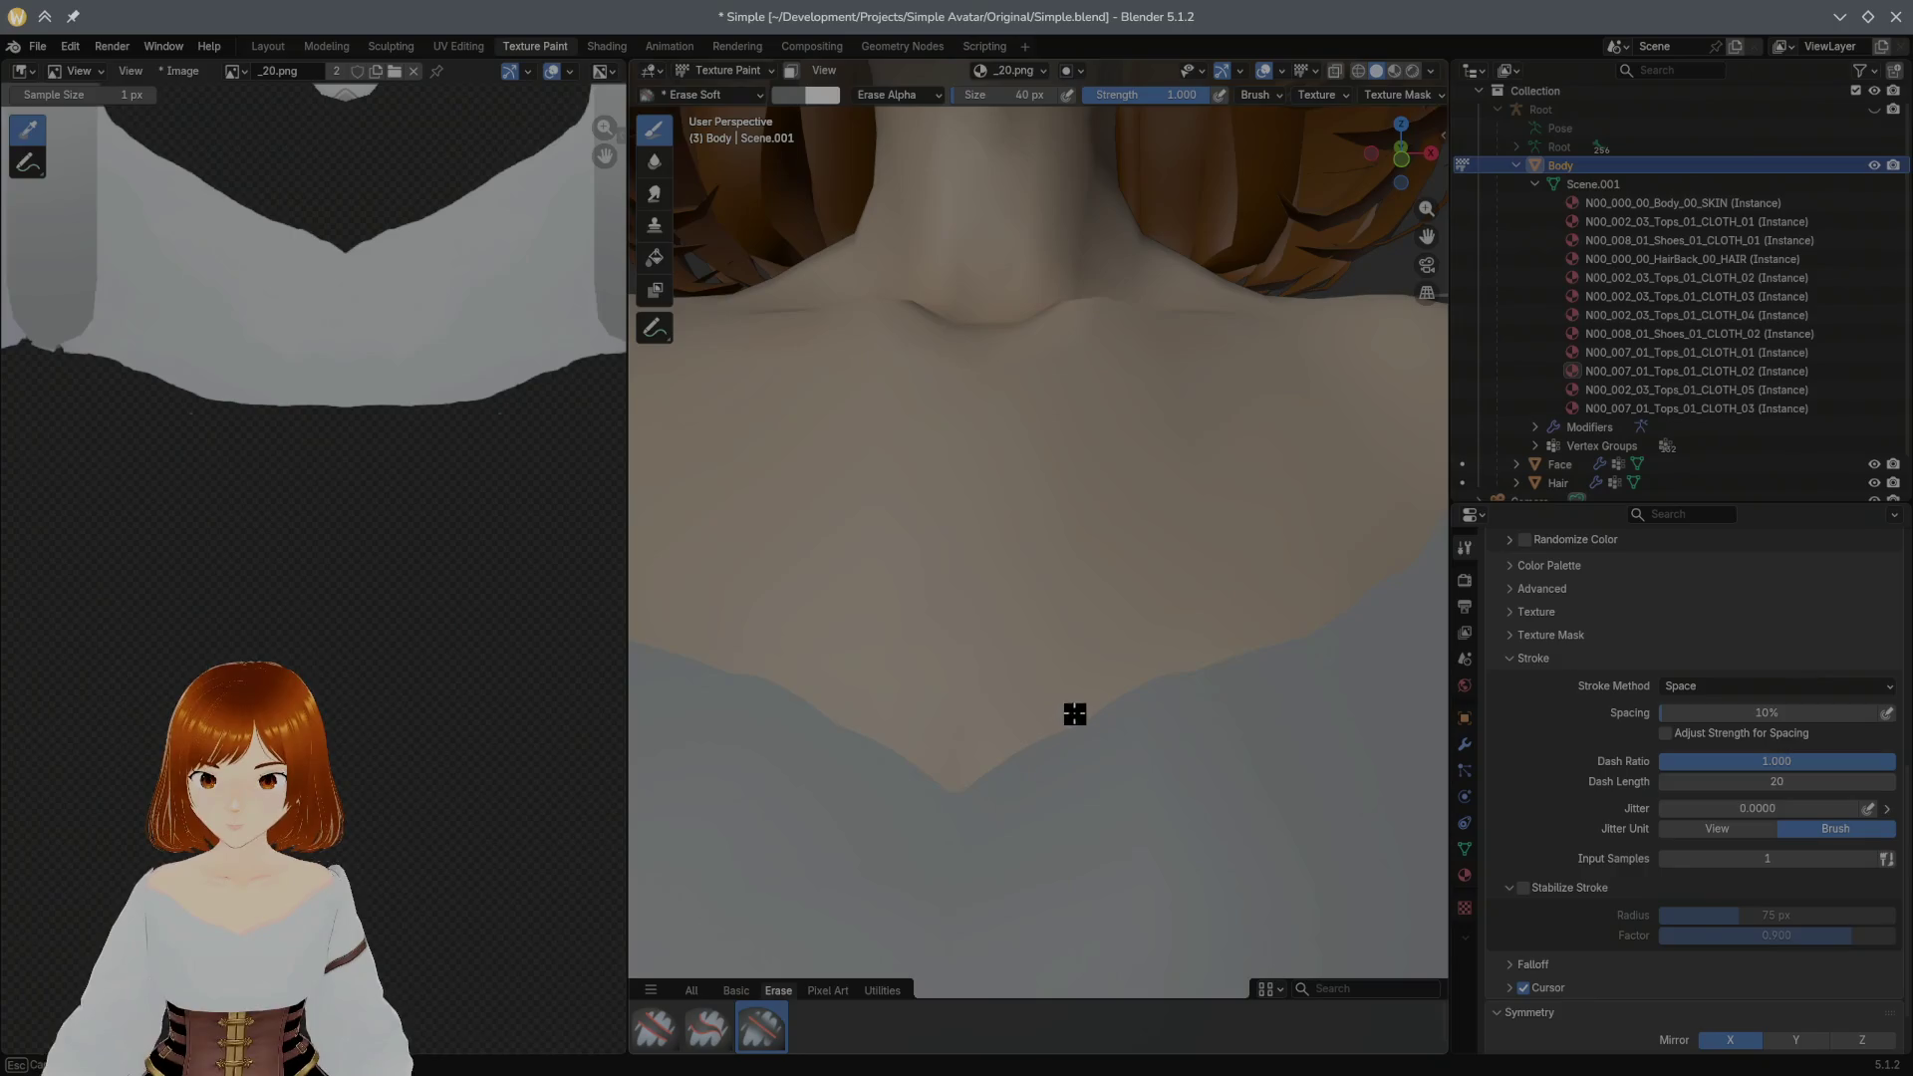
pyautogui.click(1570, 889)
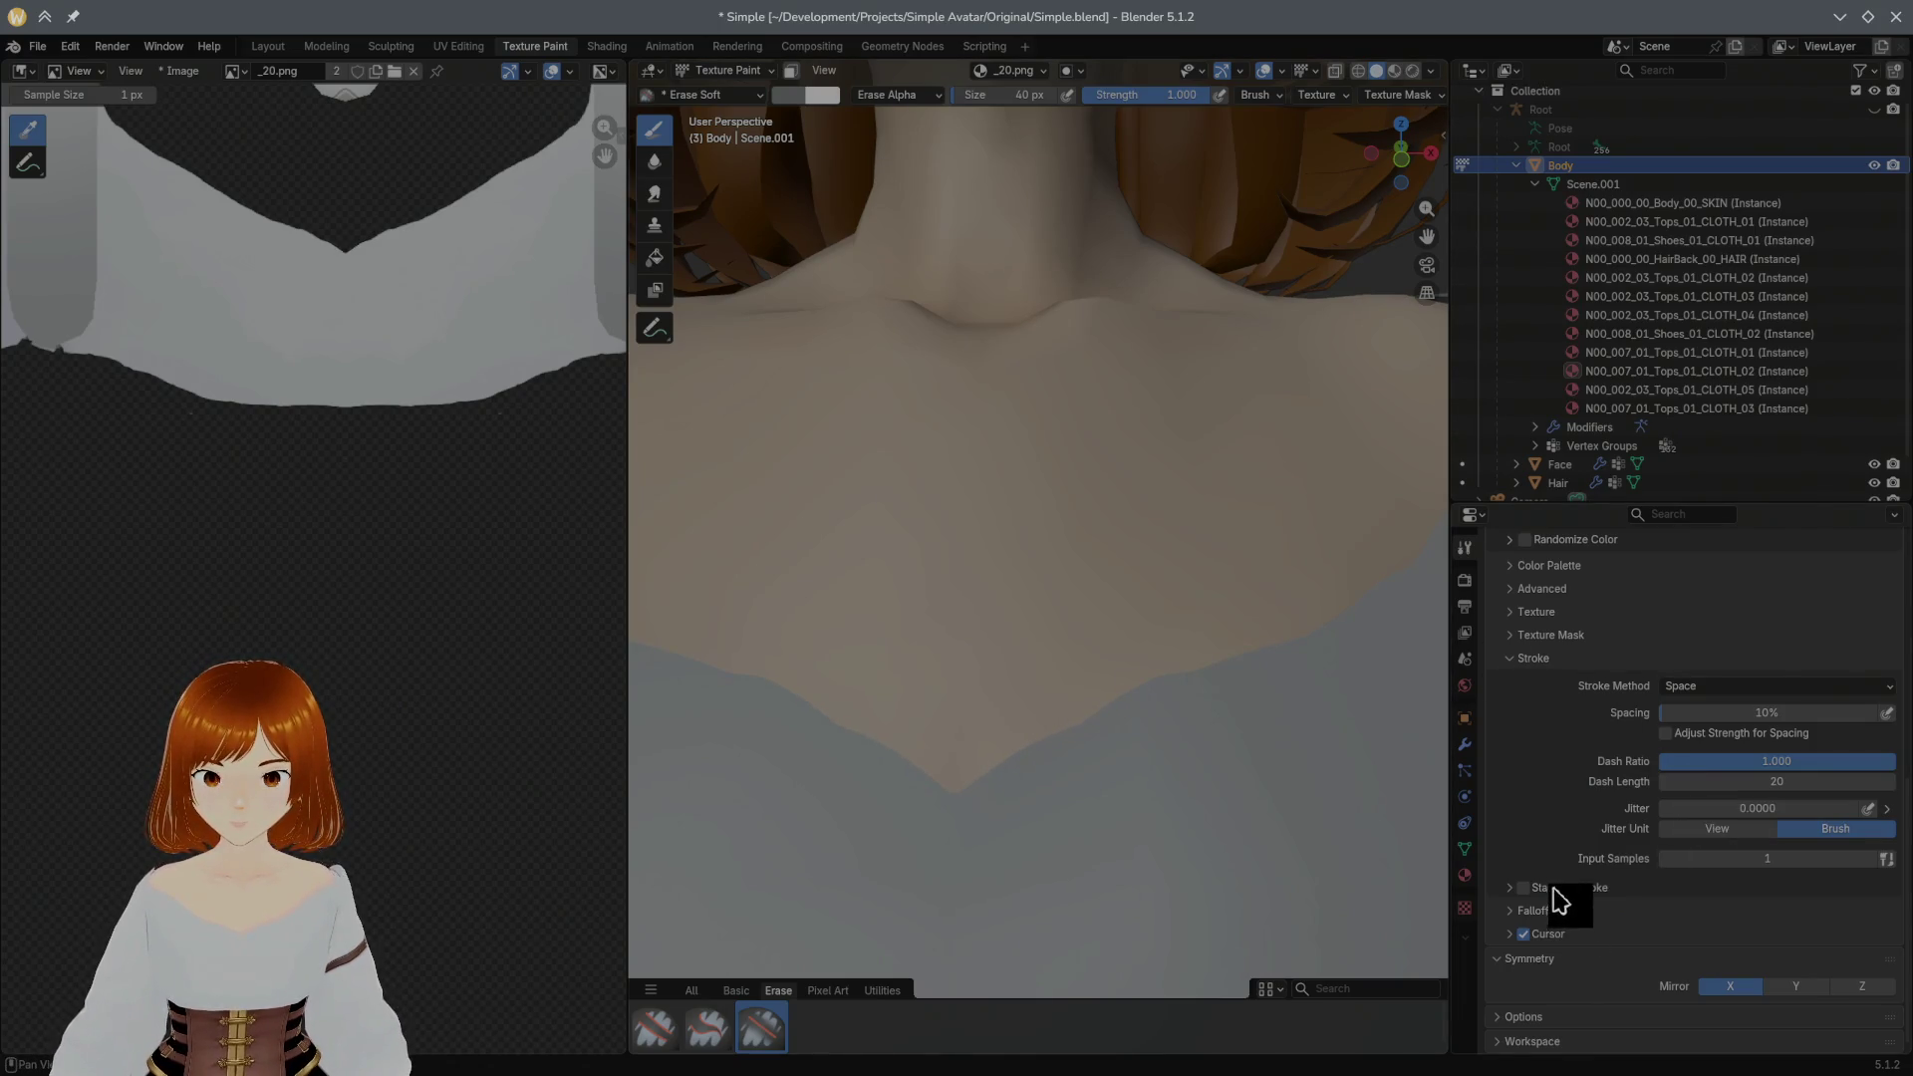
# Step: Erase along the skin-to-blouse edge at the neckline with stabilizing on, then frame the collarbones
pyautogui.click(1523, 888)
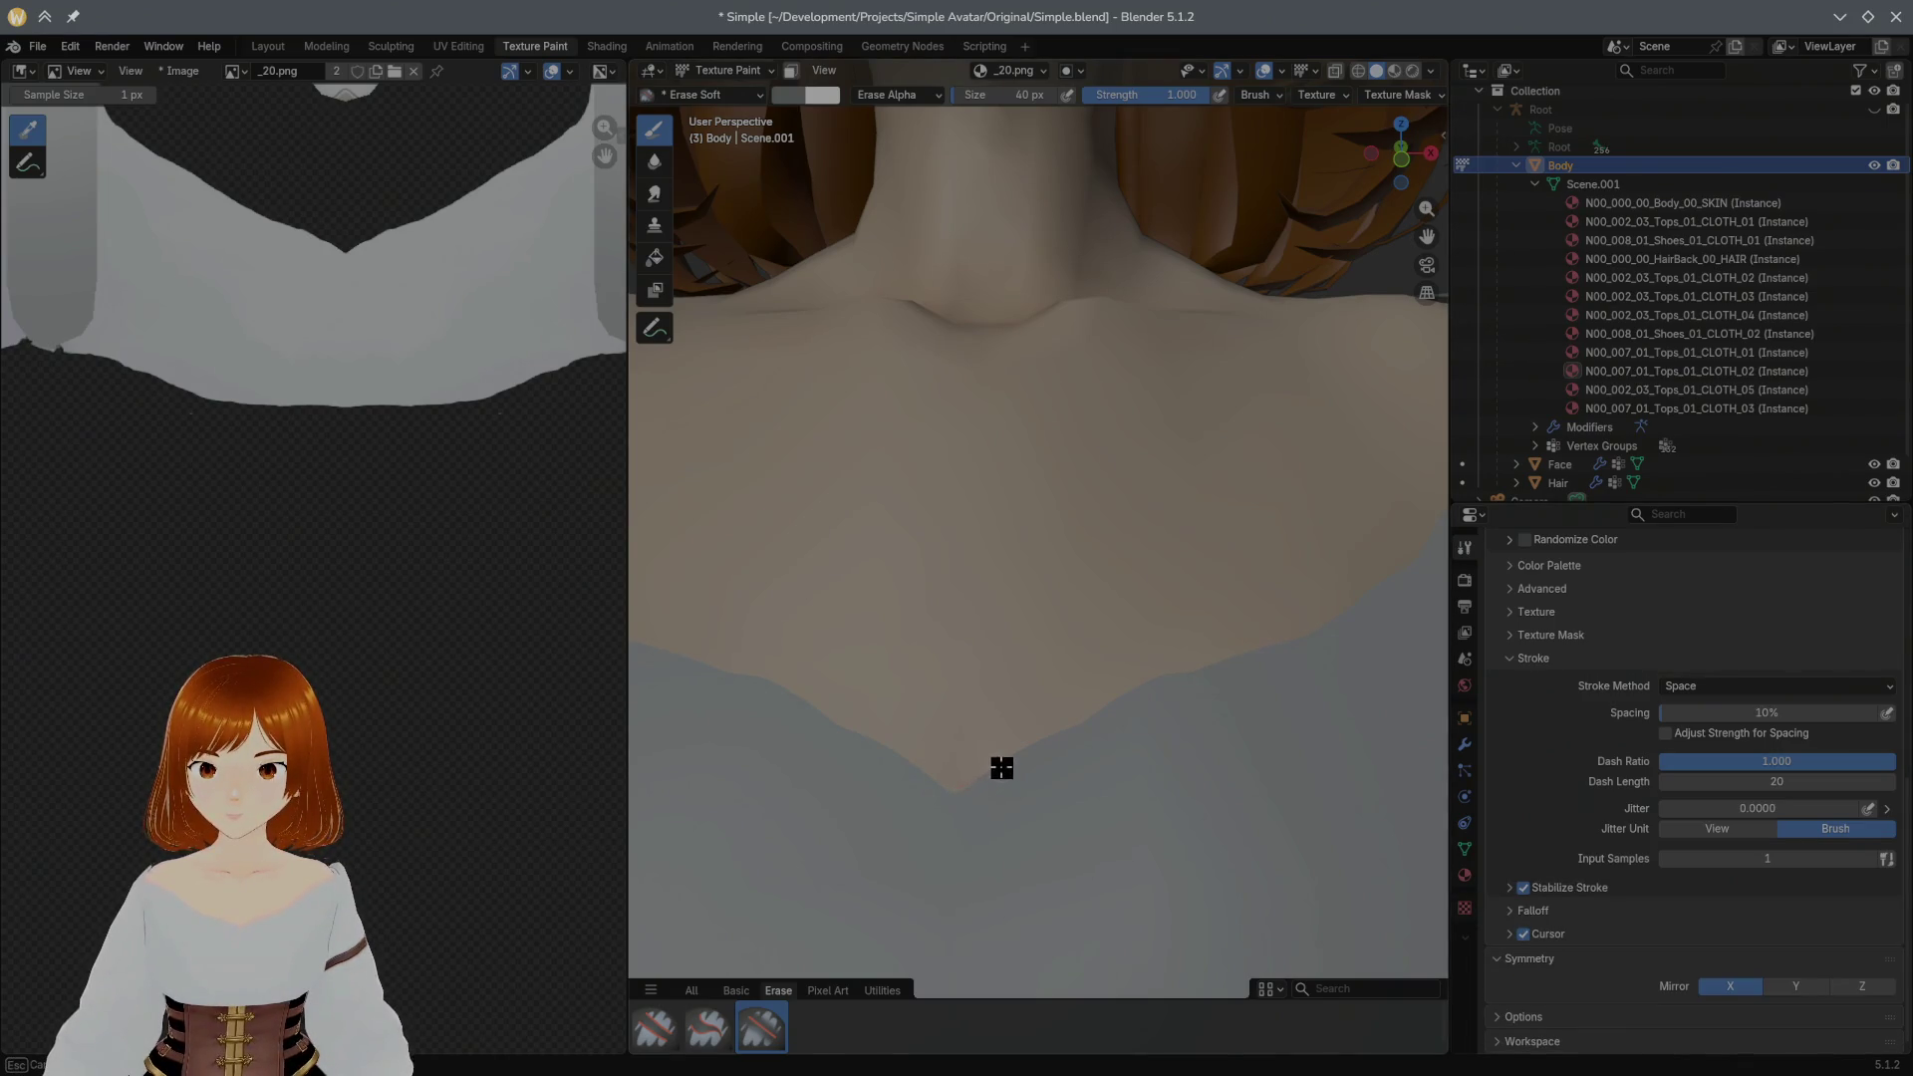
pyautogui.moveTo(1056, 741); pyautogui.dragTo(1356, 607)
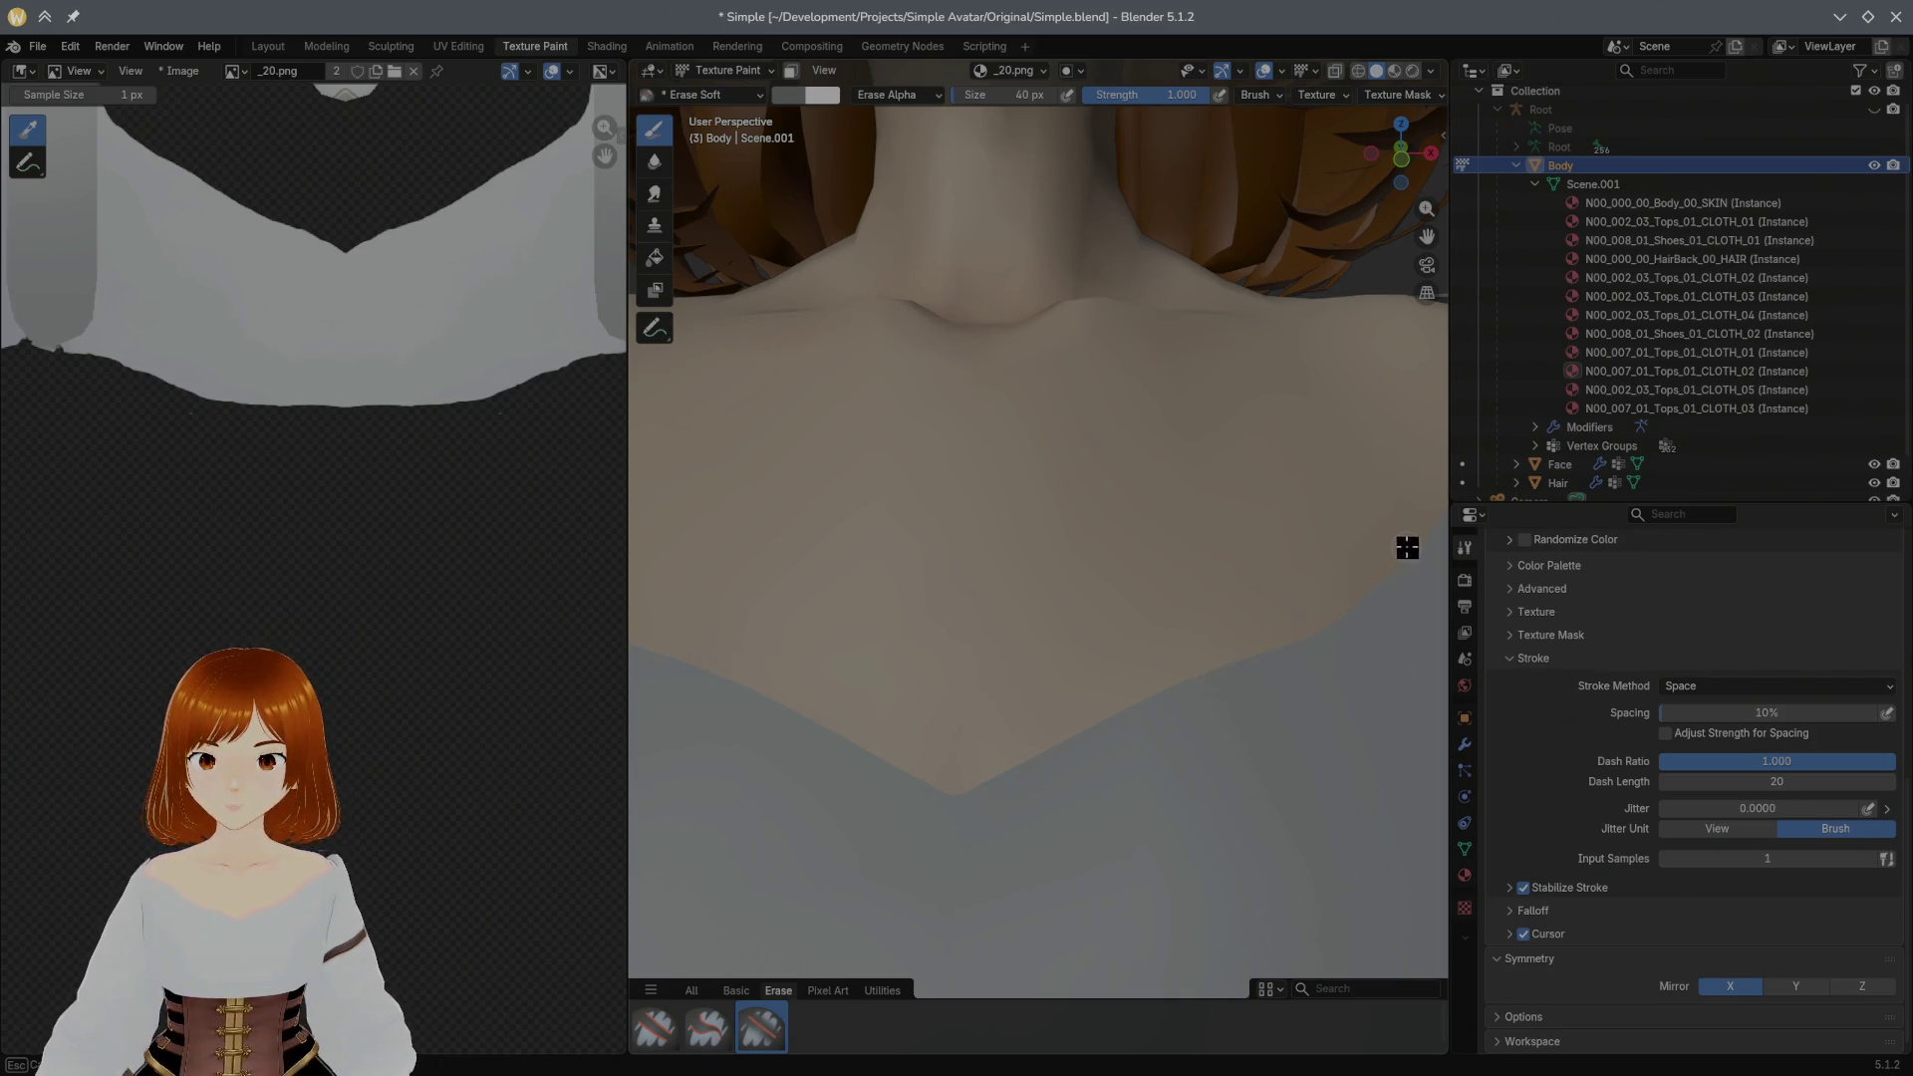
pyautogui.moveTo(1272, 674); pyautogui.dragTo(1159, 735, button='middle')
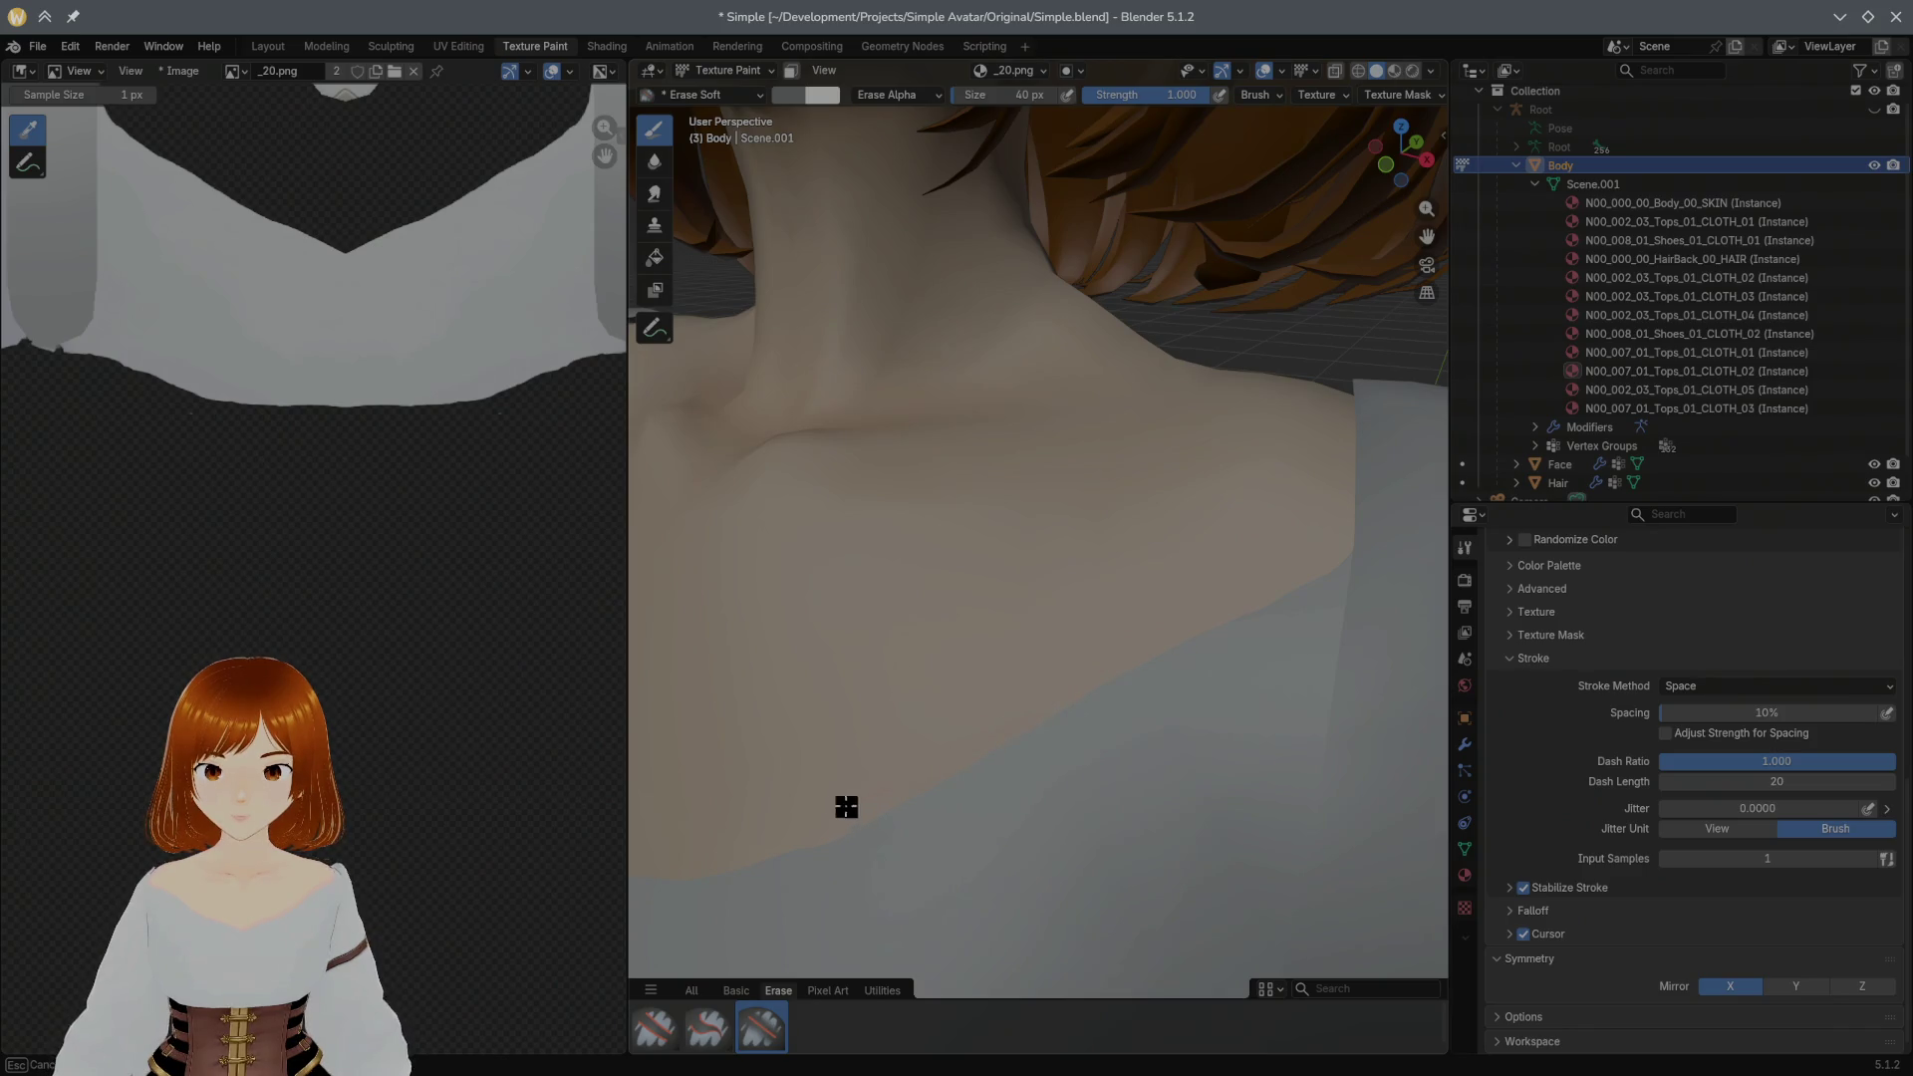
pyautogui.moveTo(980, 759); pyautogui.dragTo(1066, 708, button='middle')
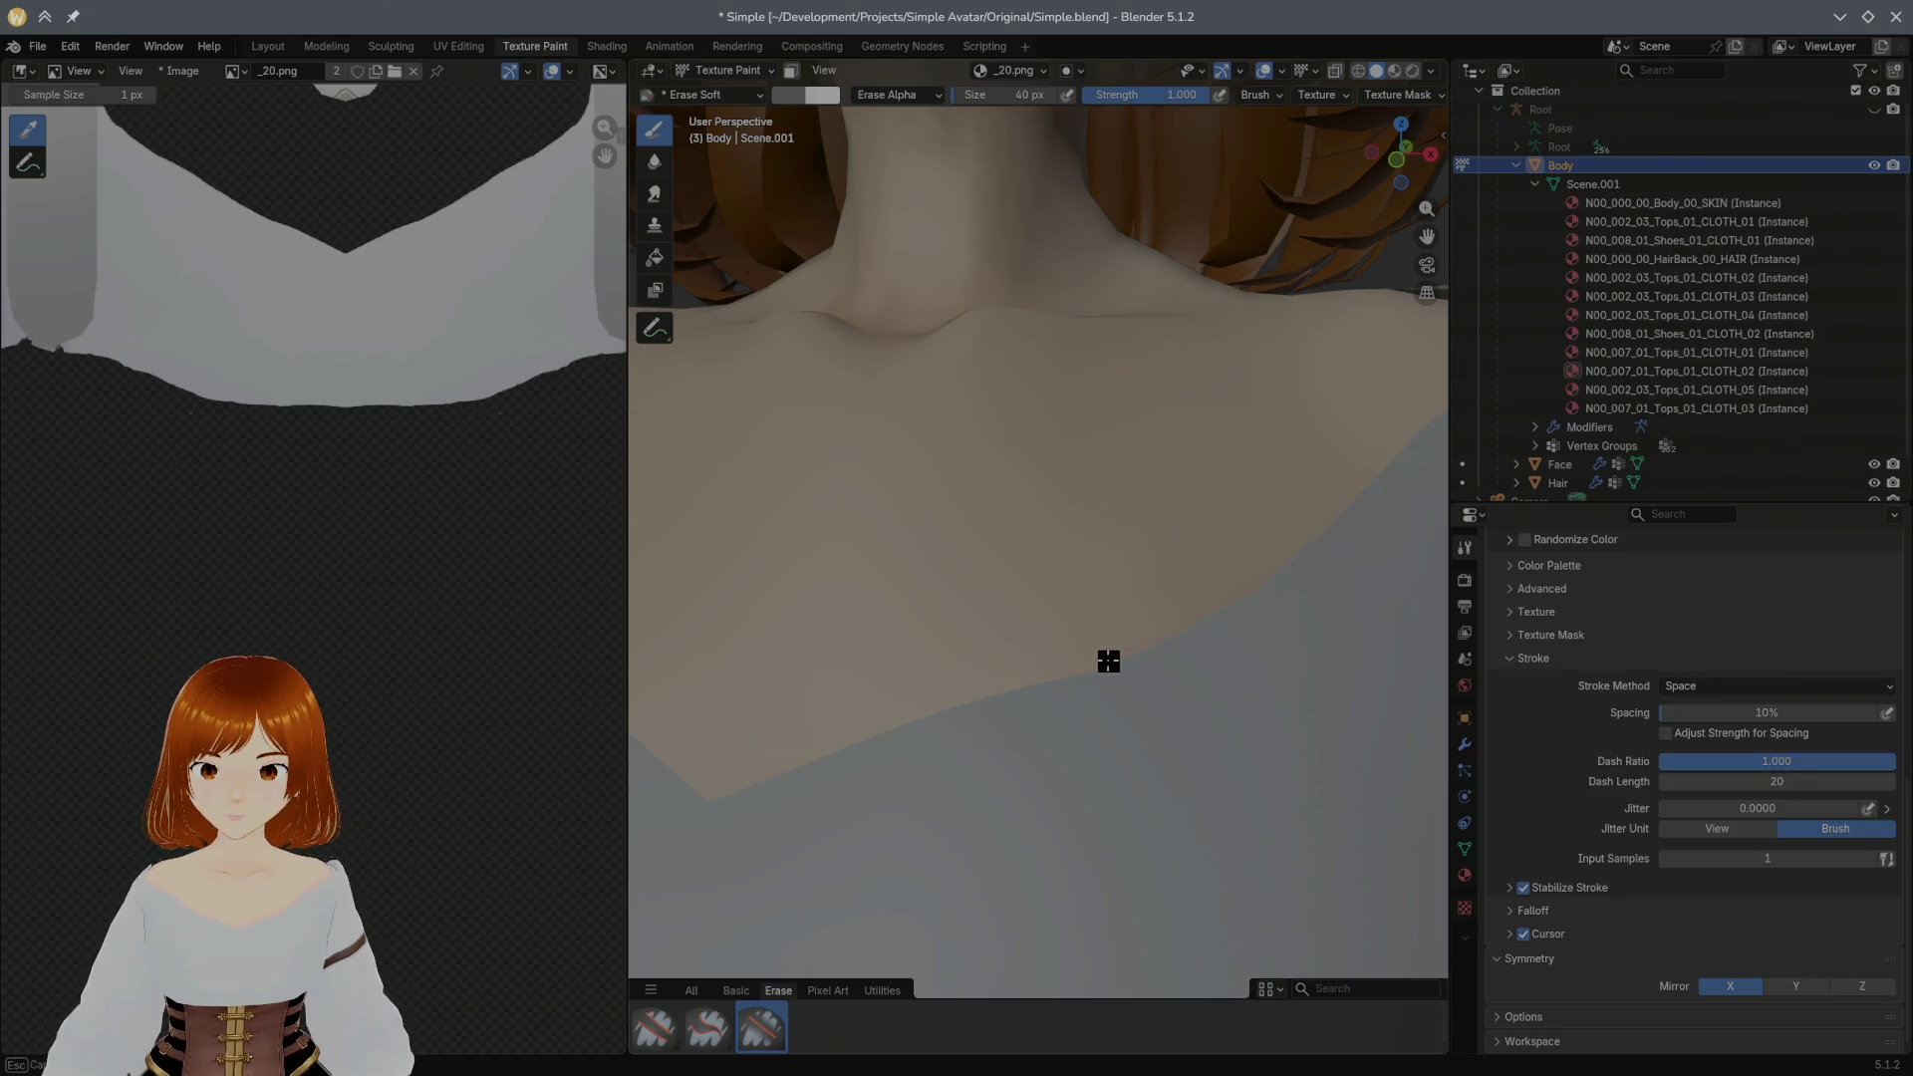
pyautogui.keyDown('shift'); pyautogui.moveTo(1391, 702); pyautogui.dragTo(1392, 718, button='middle'); pyautogui.keyUp('shift')
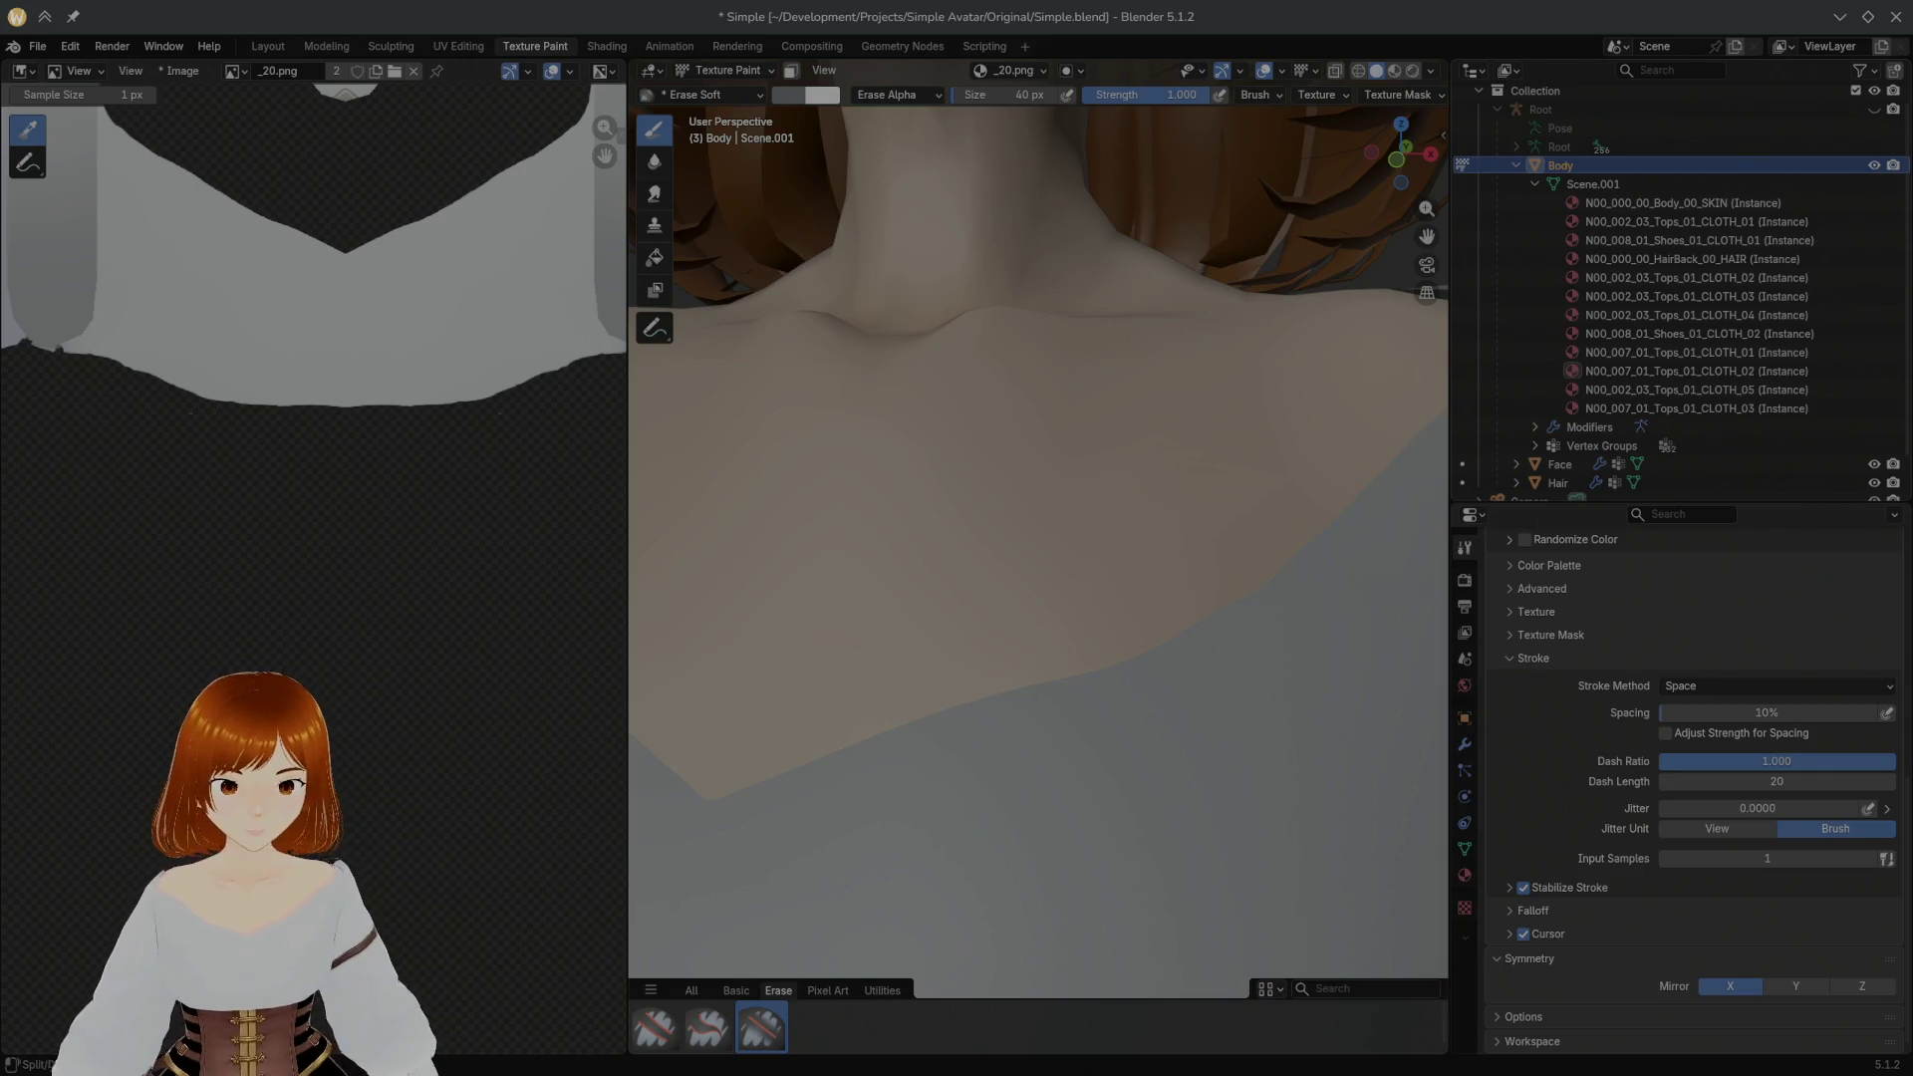
pyautogui.moveTo(1131, 918)
pyautogui.mouseDown(button='middle')
pyautogui.moveTo(1027, 719)
pyautogui.moveTo(1038, 697)
pyautogui.moveTo(1001, 574)
pyautogui.mouseUp(button='middle')
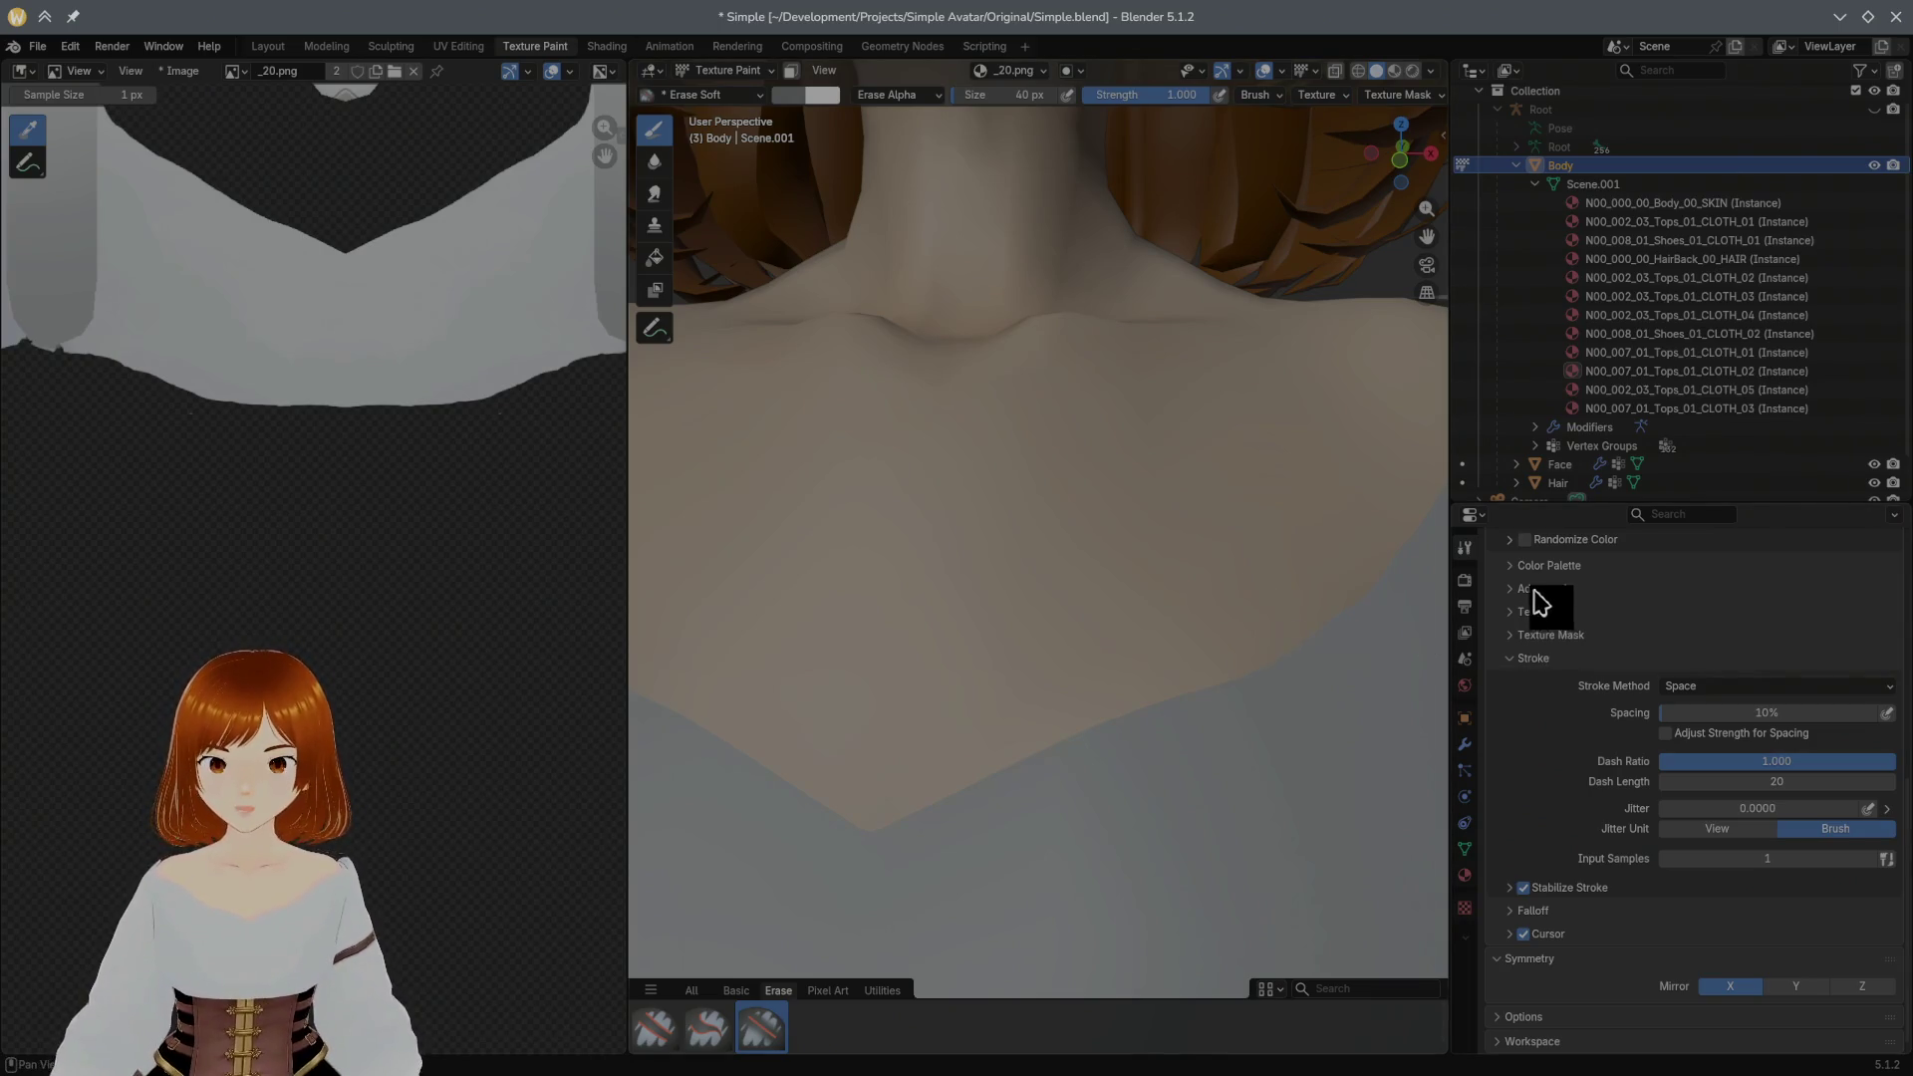
# Step: Swap the eraser shelf for the Basic paint brushes and take the soft paint brush
pyautogui.click(735, 990)
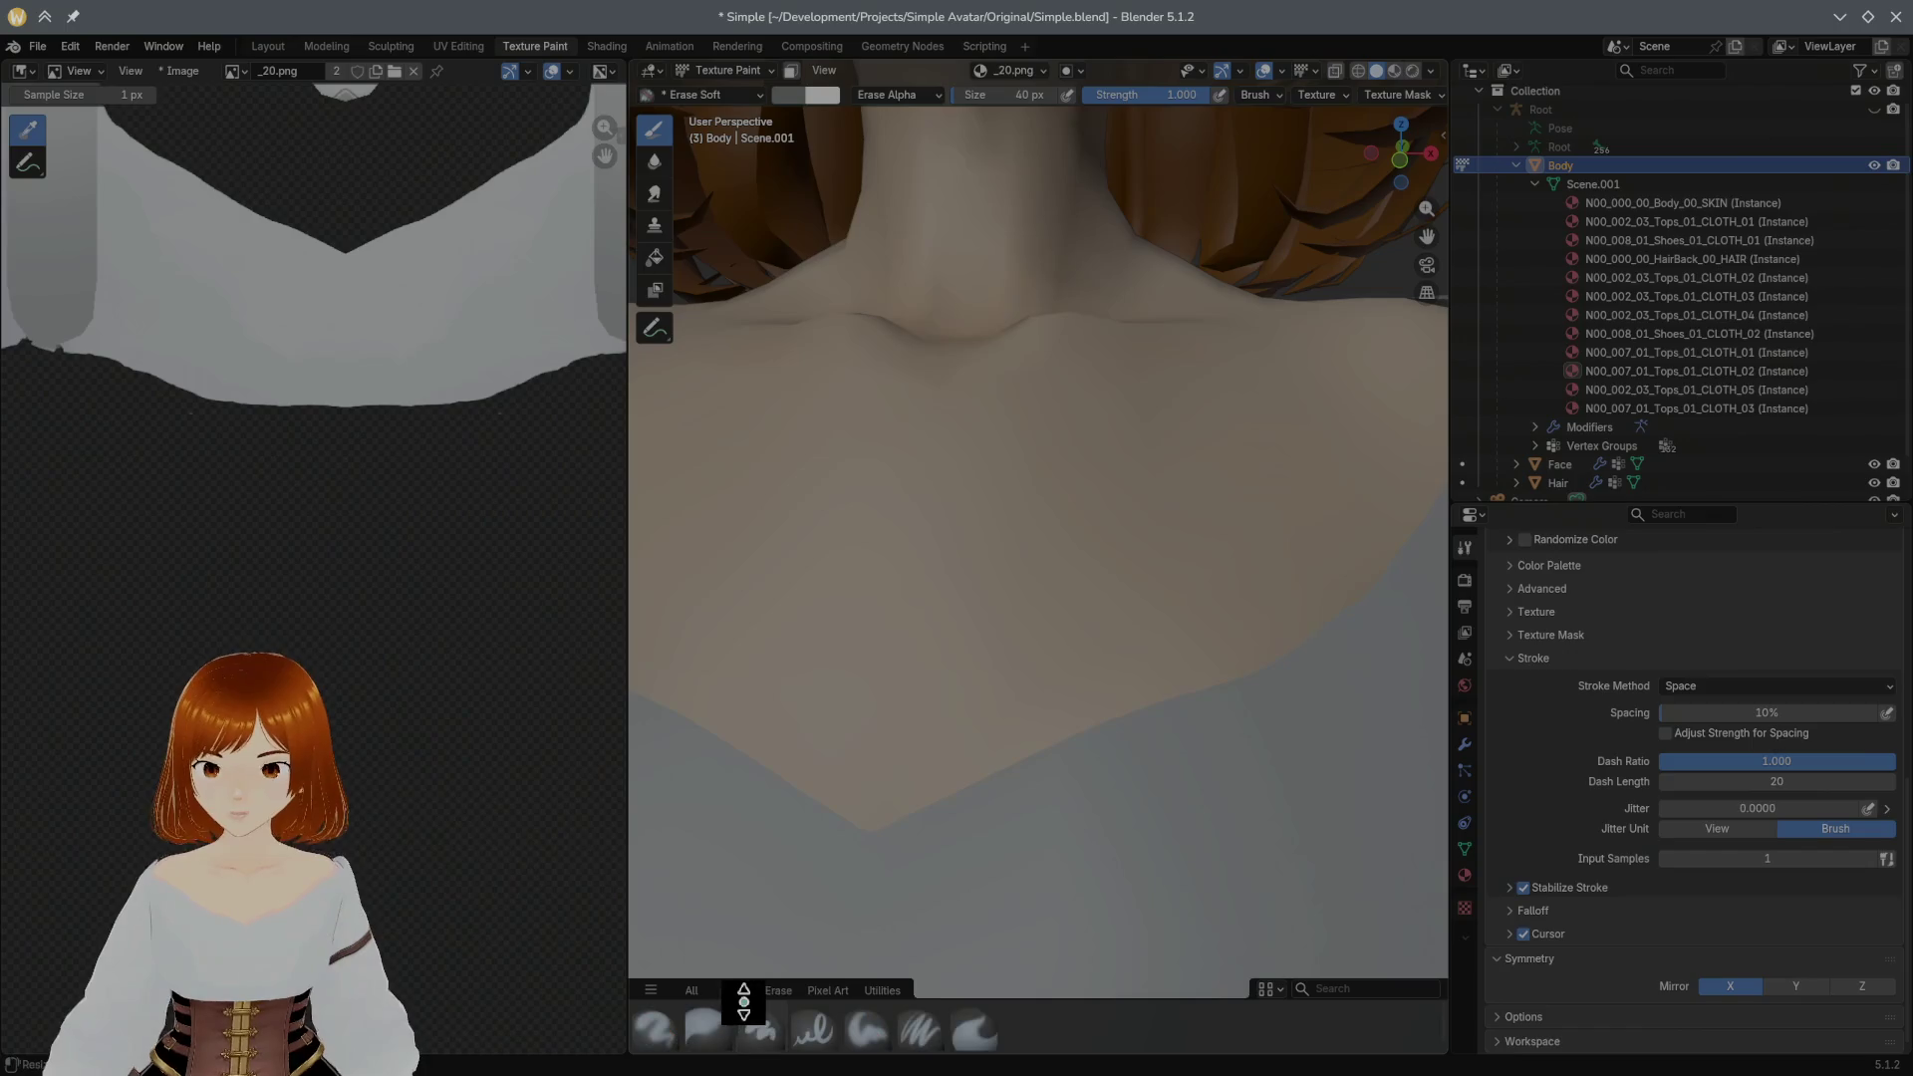
pyautogui.click(871, 1031)
# Step: Try and undo test strokes with the soft brushes and raise brush strength to full
pyautogui.moveTo(1155, 803); pyautogui.dragTo(1213, 802)
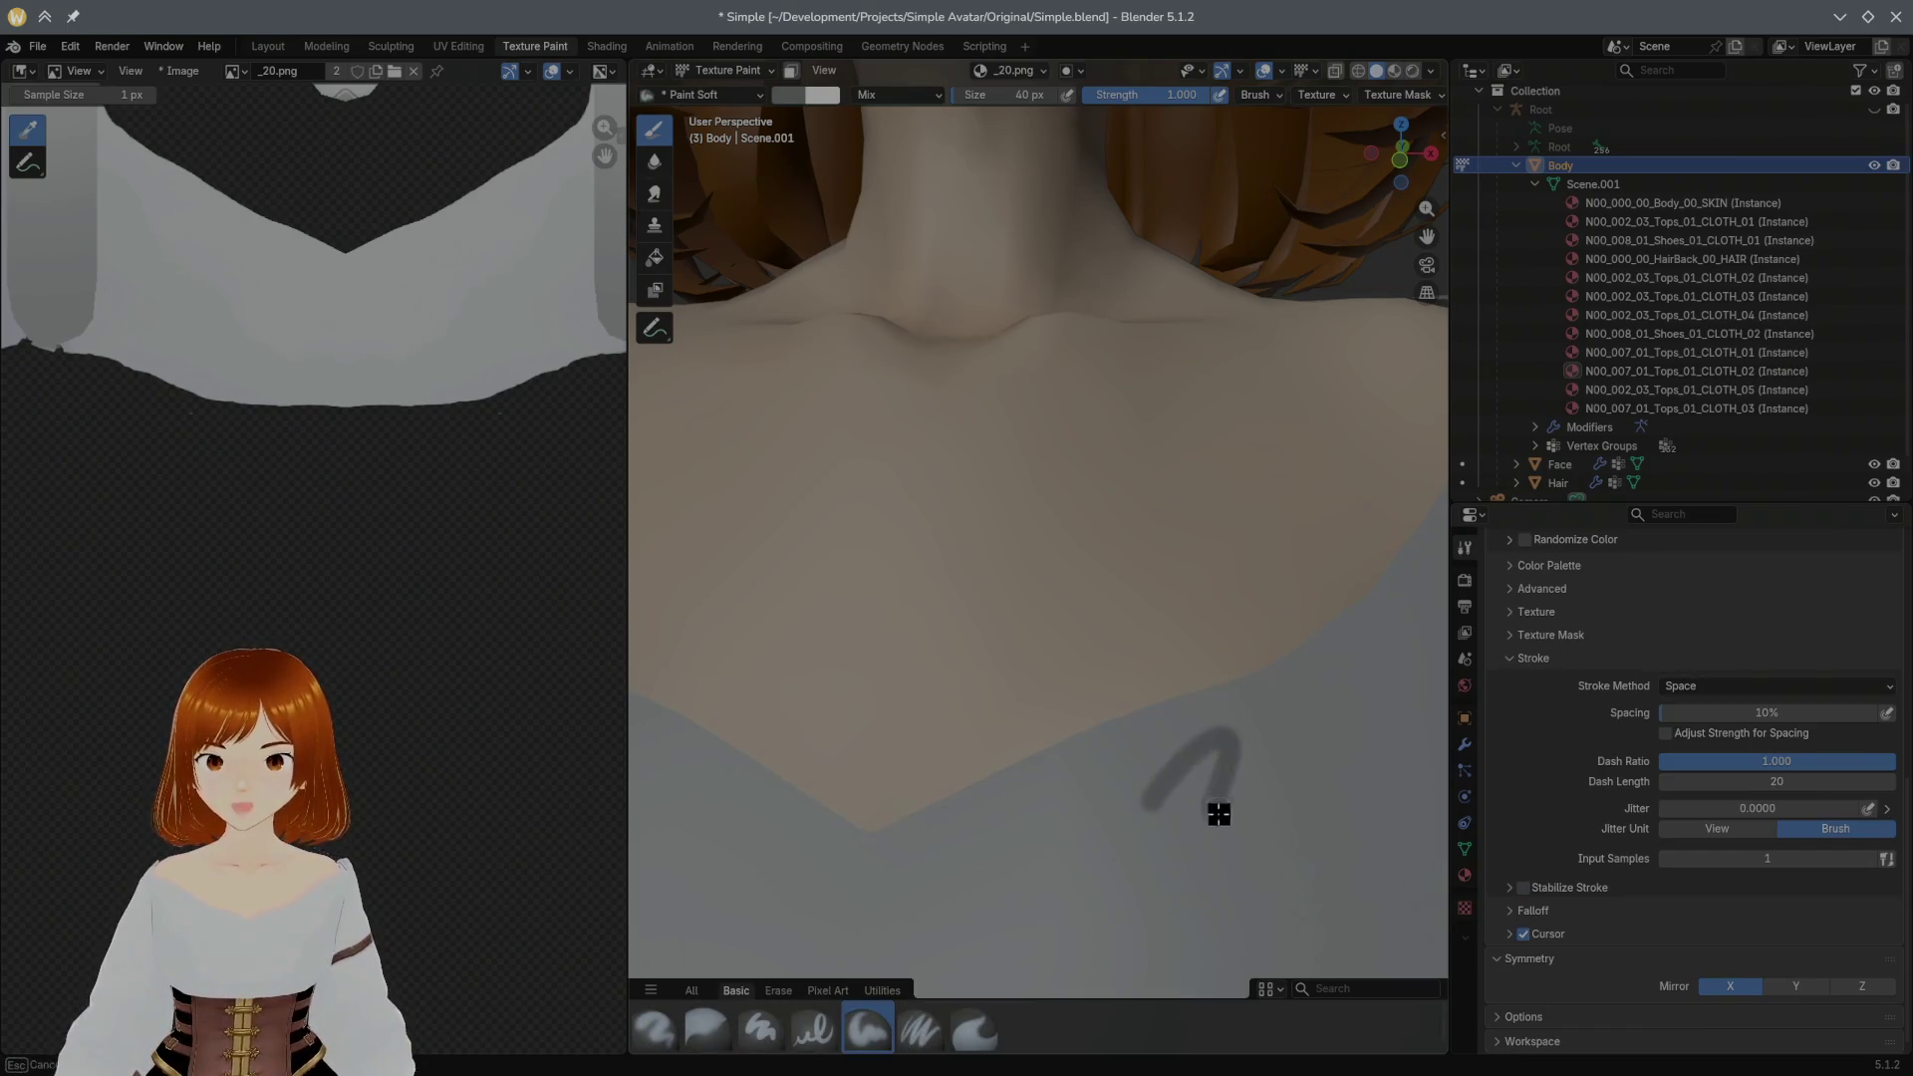
pyautogui.hotkey('ctrl', 'z')
pyautogui.click(921, 1029)
pyautogui.moveTo(1055, 916); pyautogui.dragTo(1229, 788)
pyautogui.hotkey('ctrl', 'z')
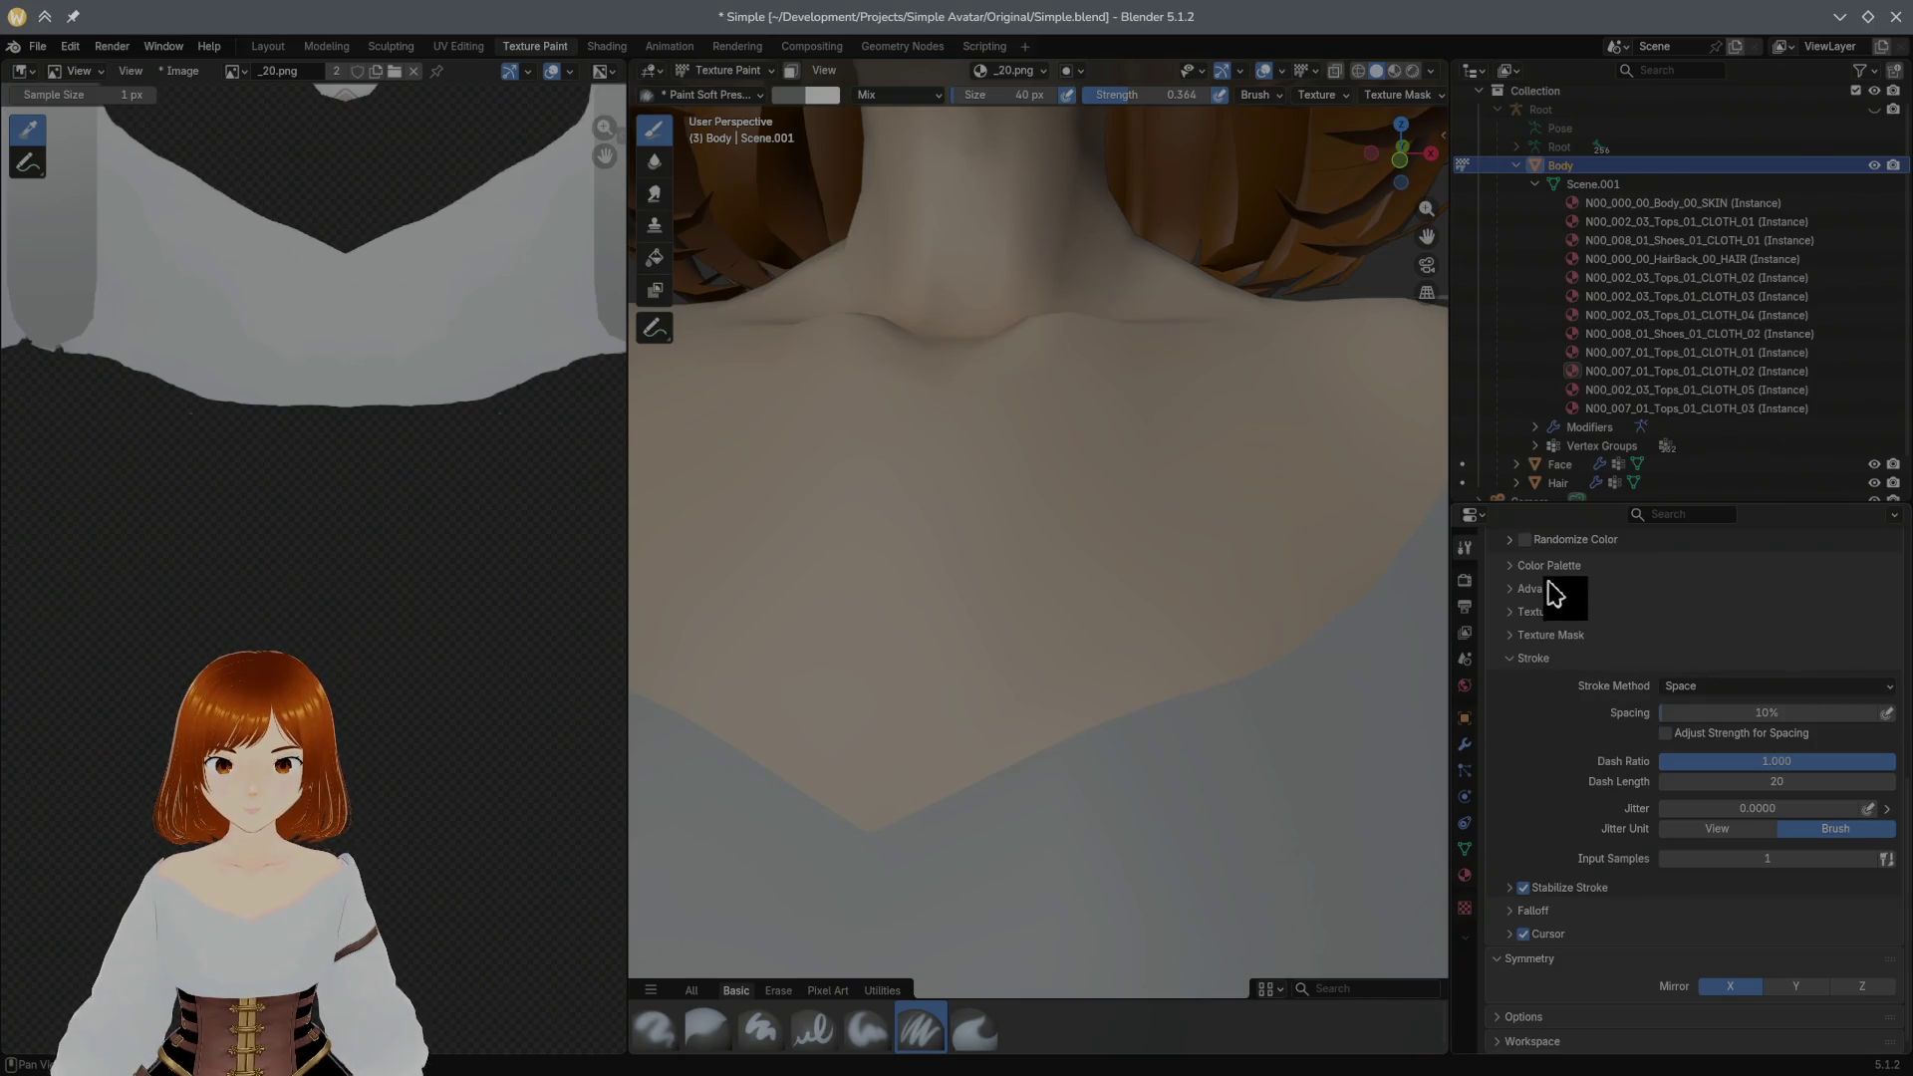
pyautogui.scroll(-2, 1555, 598)
pyautogui.scroll(2, 1558, 601)
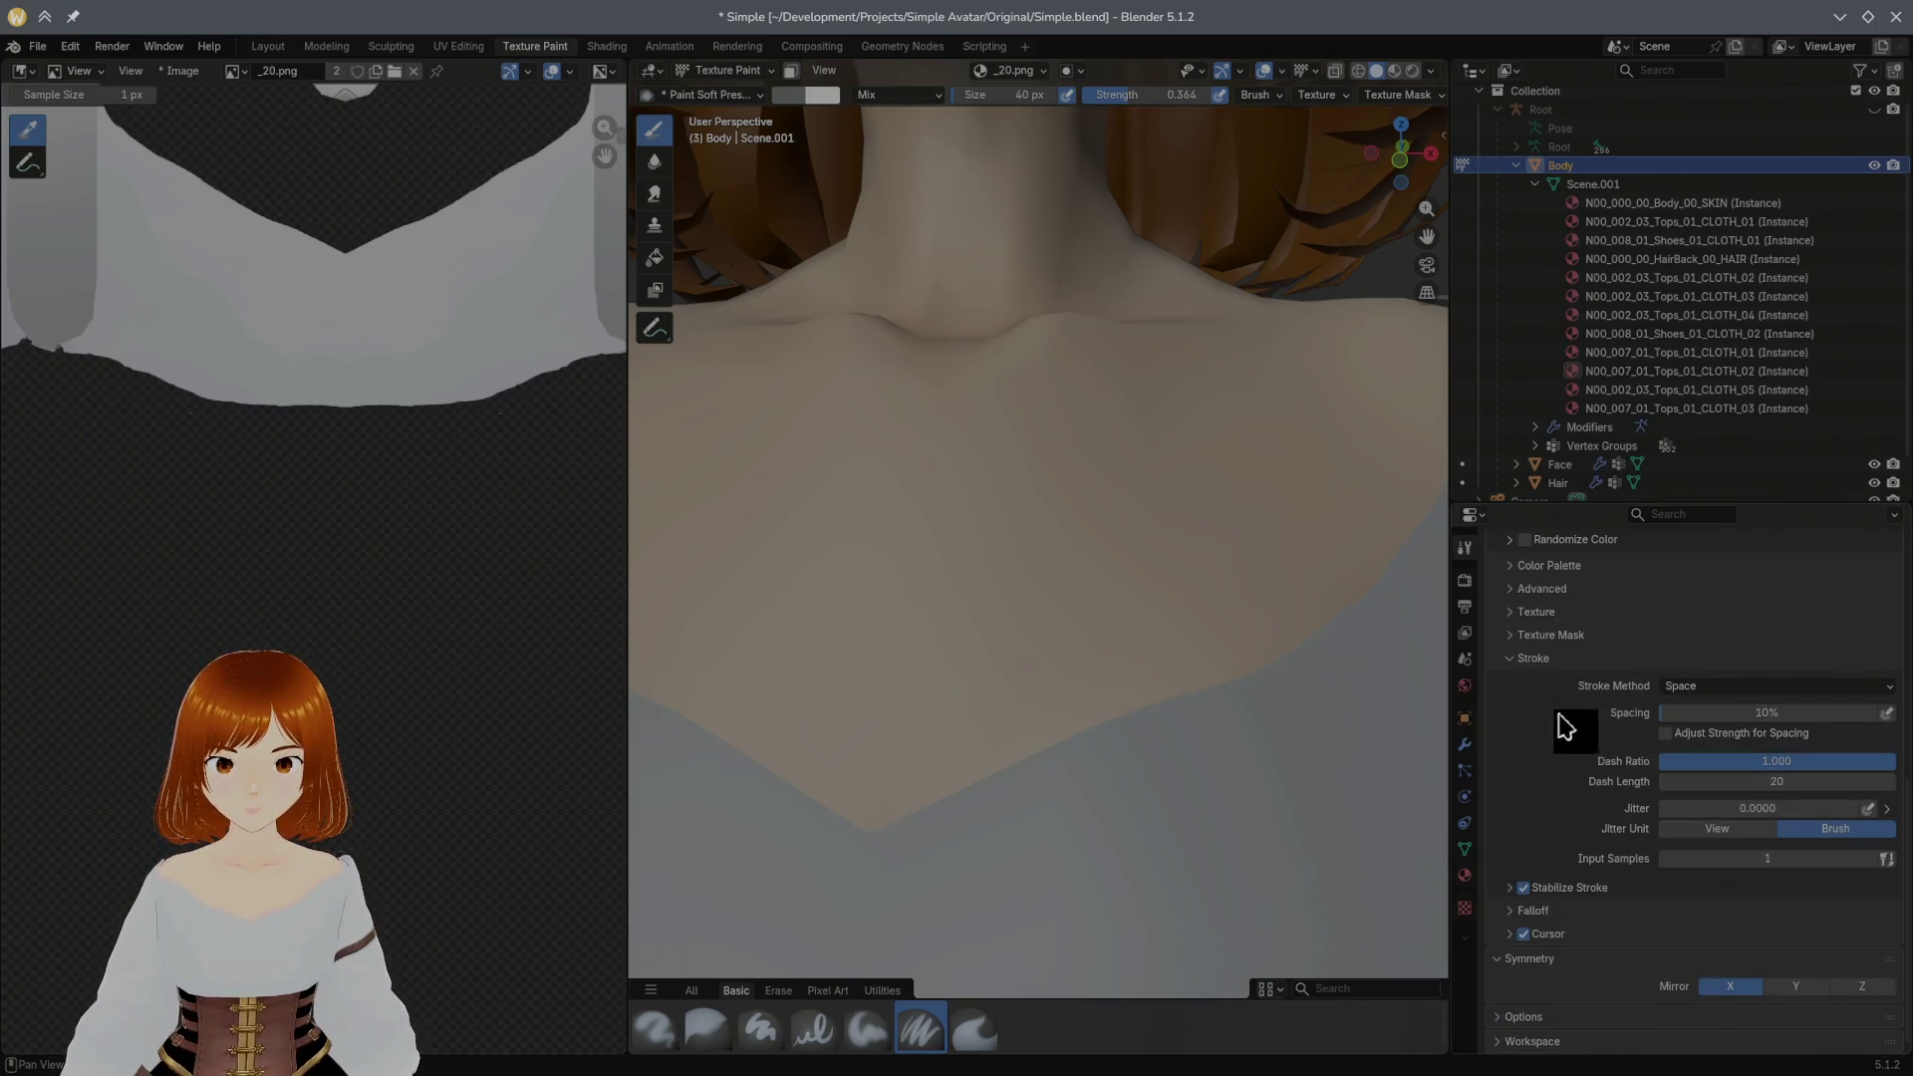
pyautogui.moveTo(1904, 794); pyautogui.dragTo(1906, 688)
pyautogui.moveTo(1788, 699); pyautogui.dragTo(1869, 713)
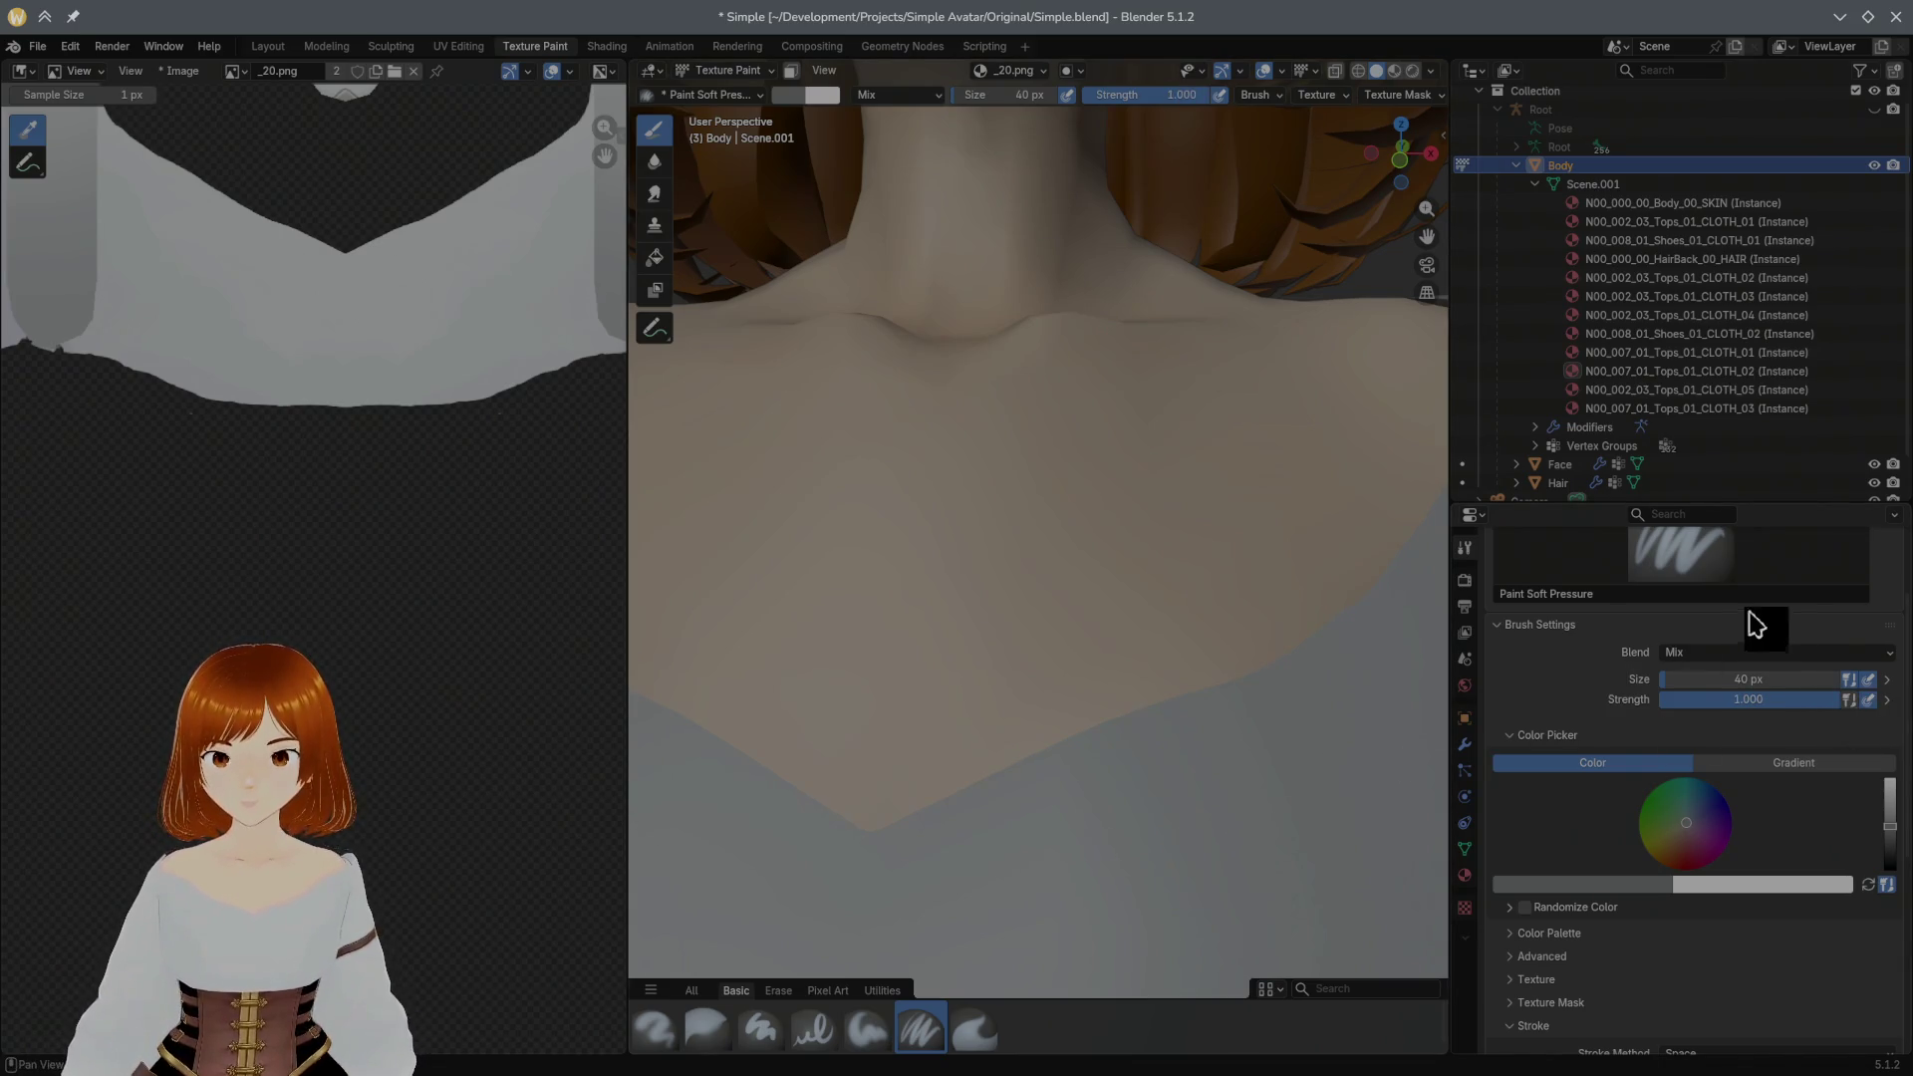
pyautogui.moveTo(1901, 627); pyautogui.dragTo(1898, 724)
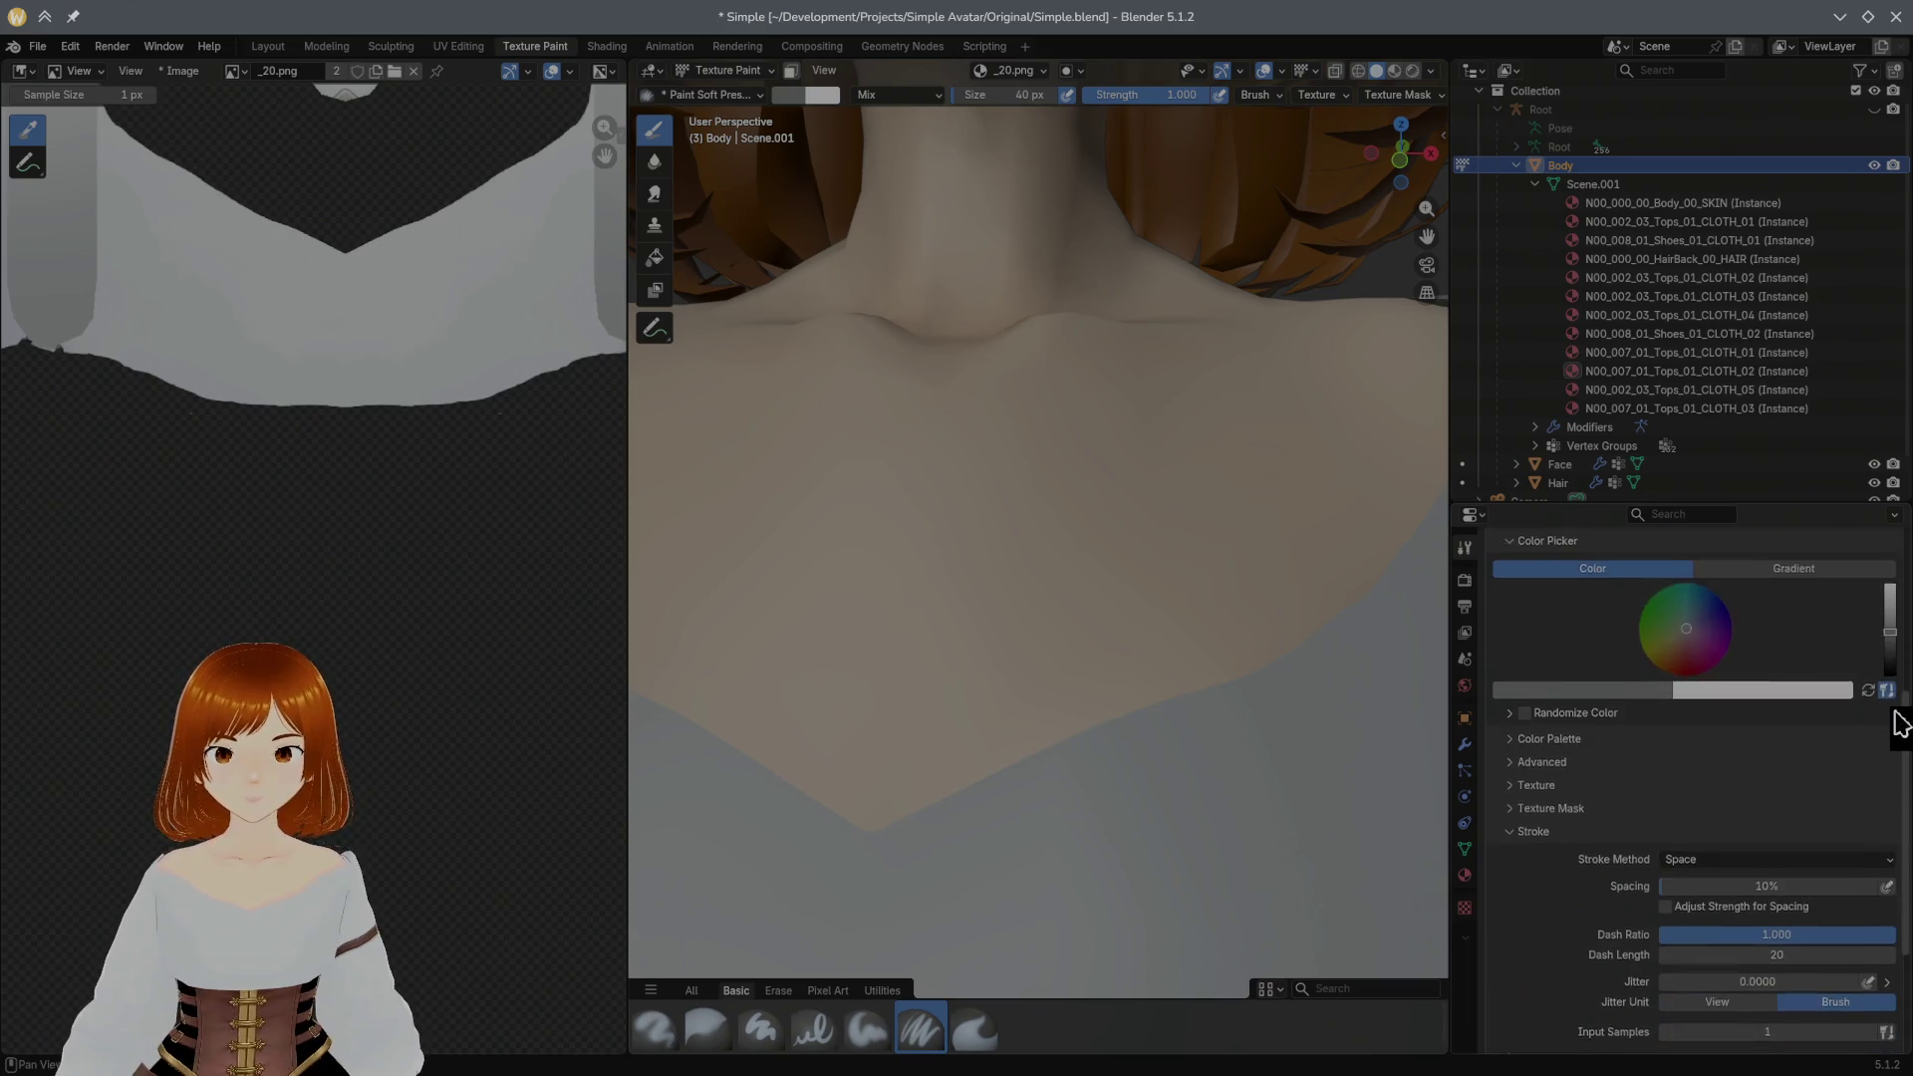
pyautogui.scroll(-2, 1903, 724)
# Step: Settle on the plain soft brush, shrink it to about 9 px, and turn on stroke stabilizing
pyautogui.click(868, 1030)
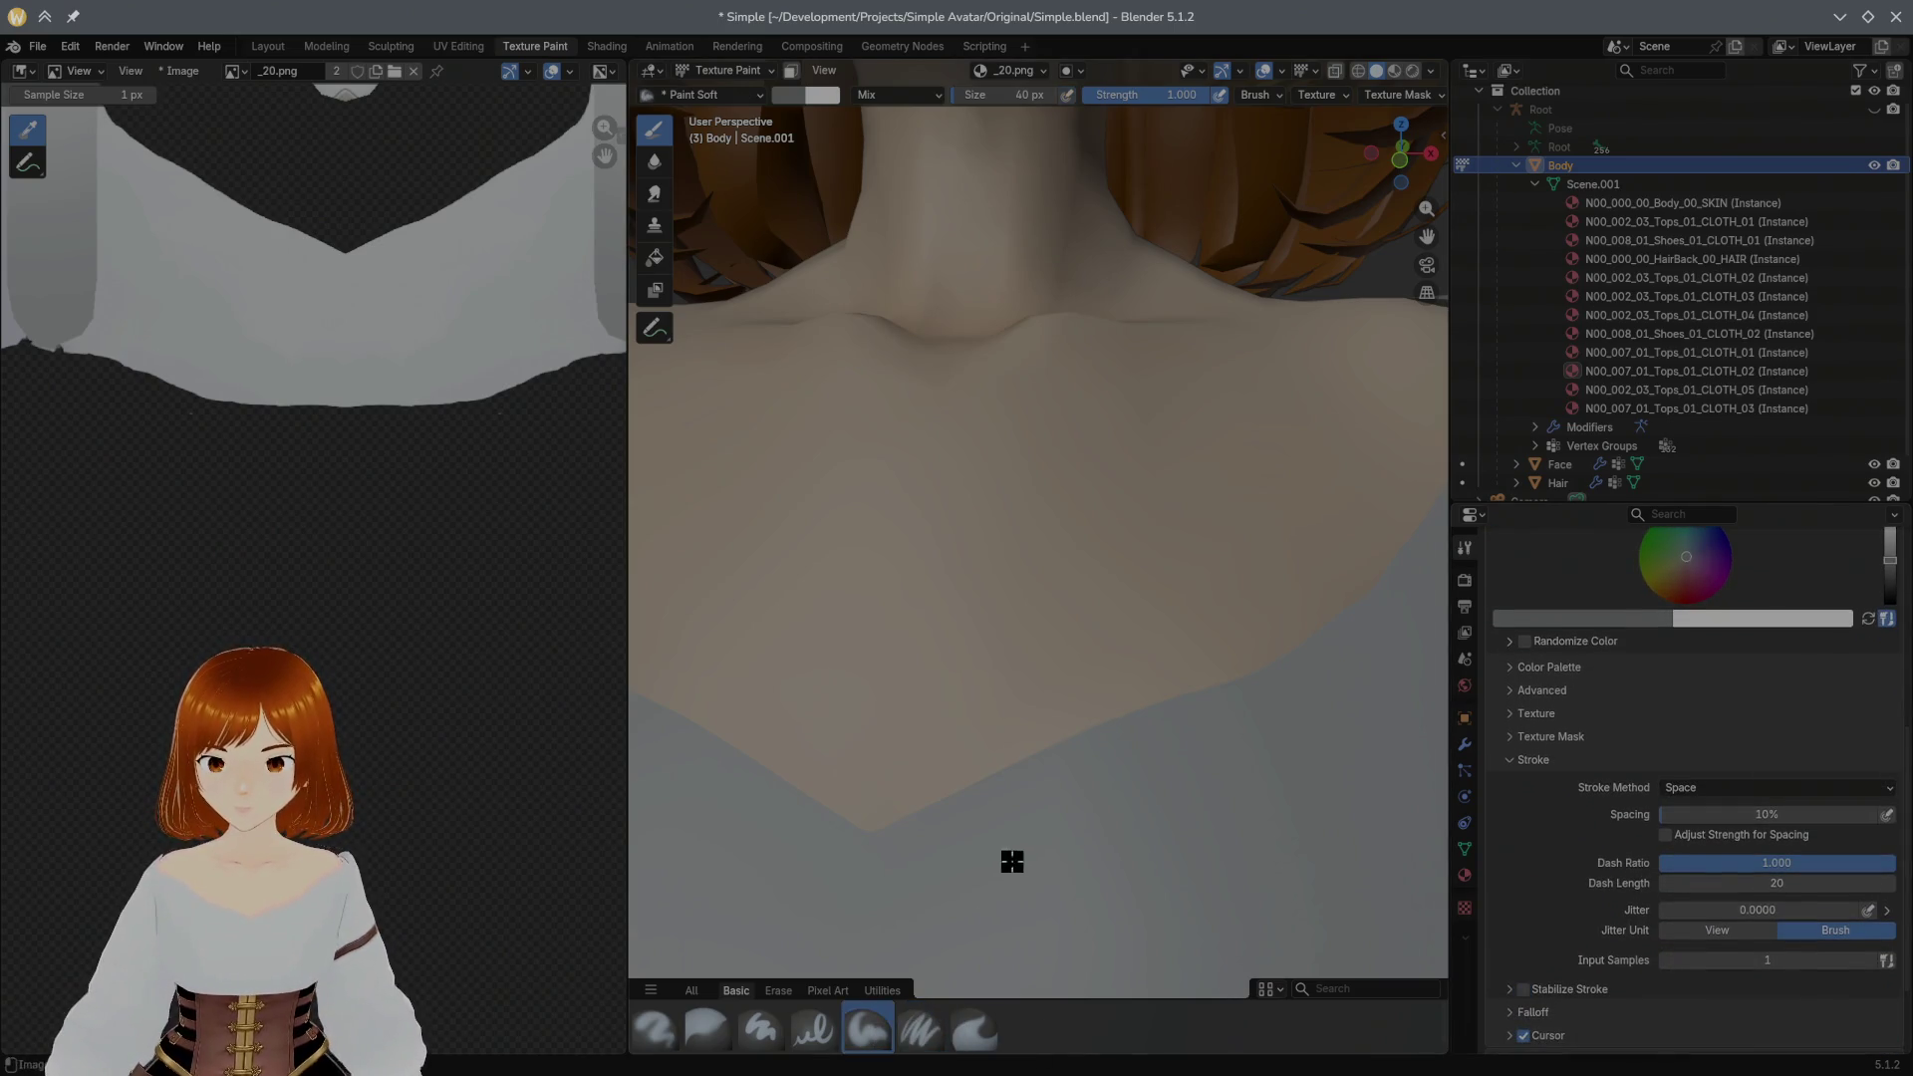
pyautogui.moveTo(1015, 861); pyautogui.dragTo(1208, 759)
pyautogui.hotkey('ctrl', 'z')
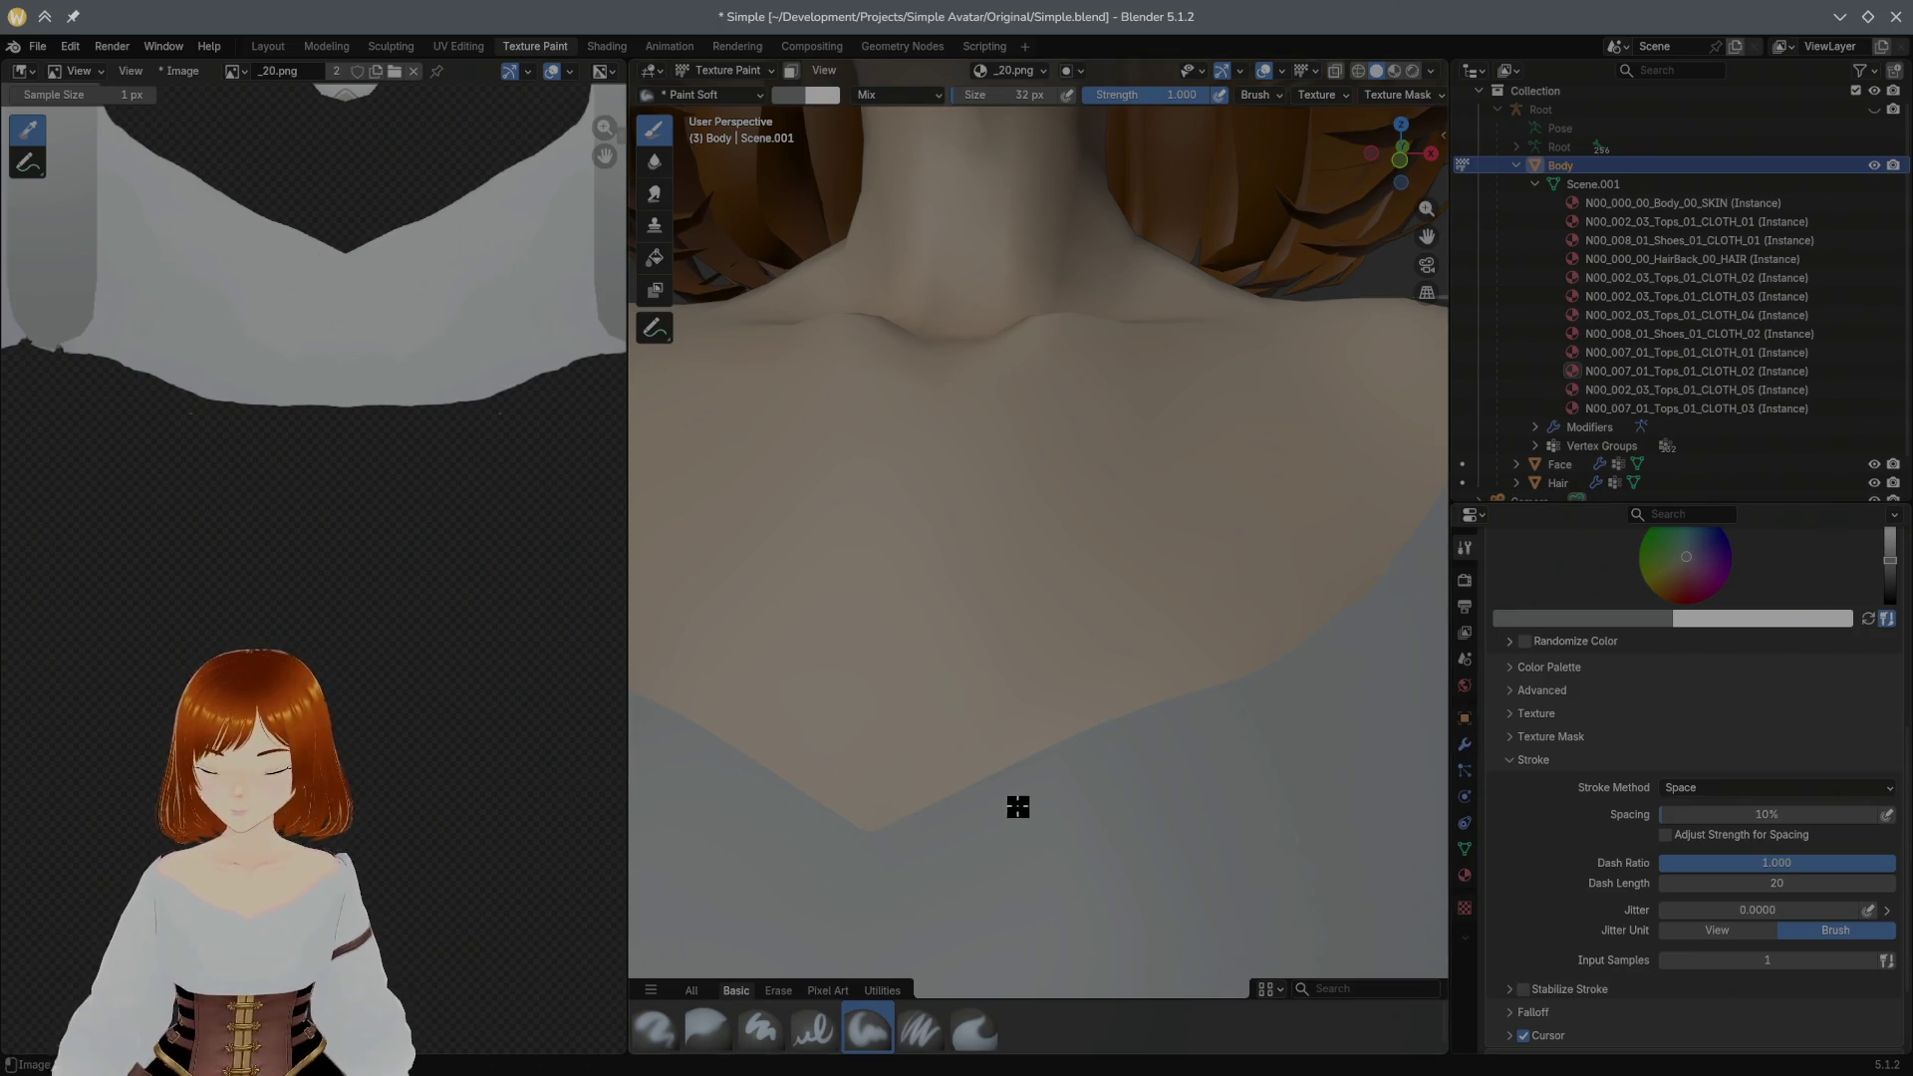
pyautogui.press('[')
pyautogui.press('[')
pyautogui.press('[')
pyautogui.press('[')
pyautogui.moveTo(872, 850); pyautogui.dragTo(932, 821)
pyautogui.hotkey('ctrl', 'z')
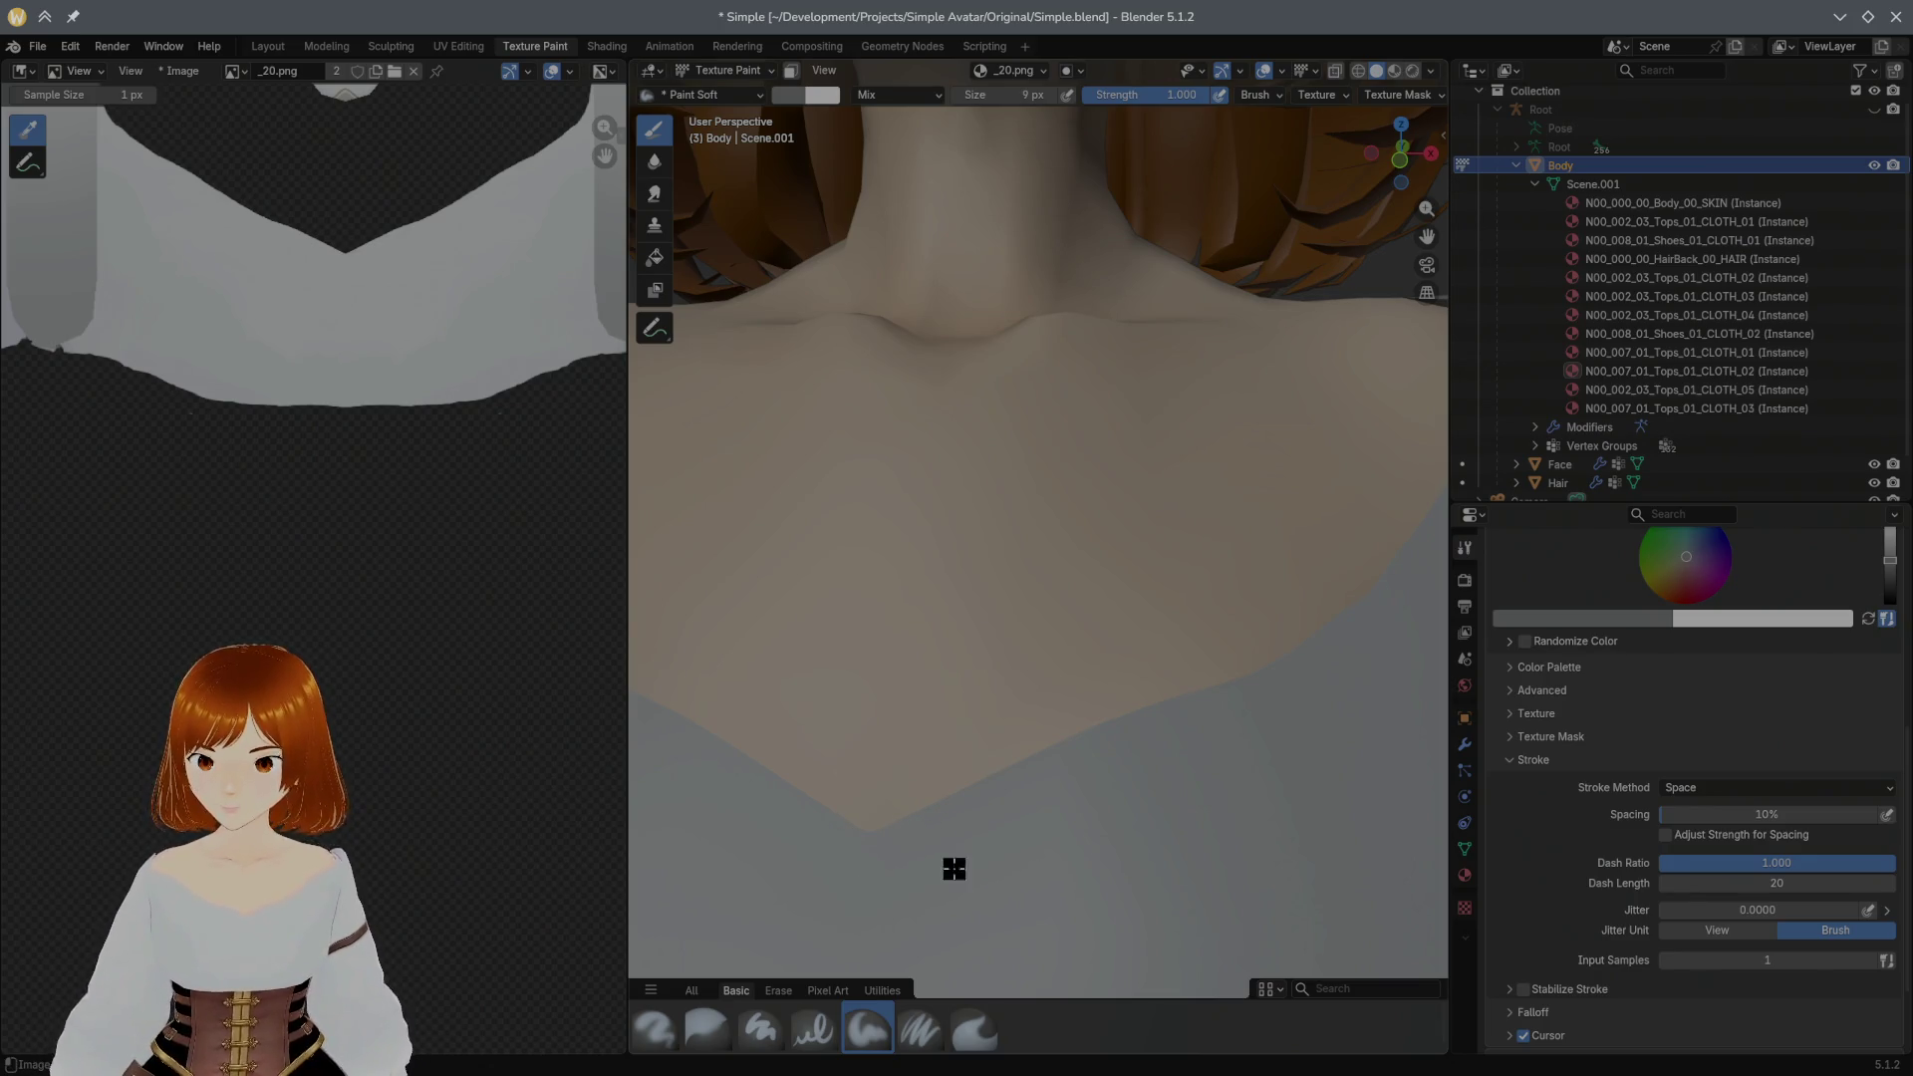
pyautogui.click(1523, 989)
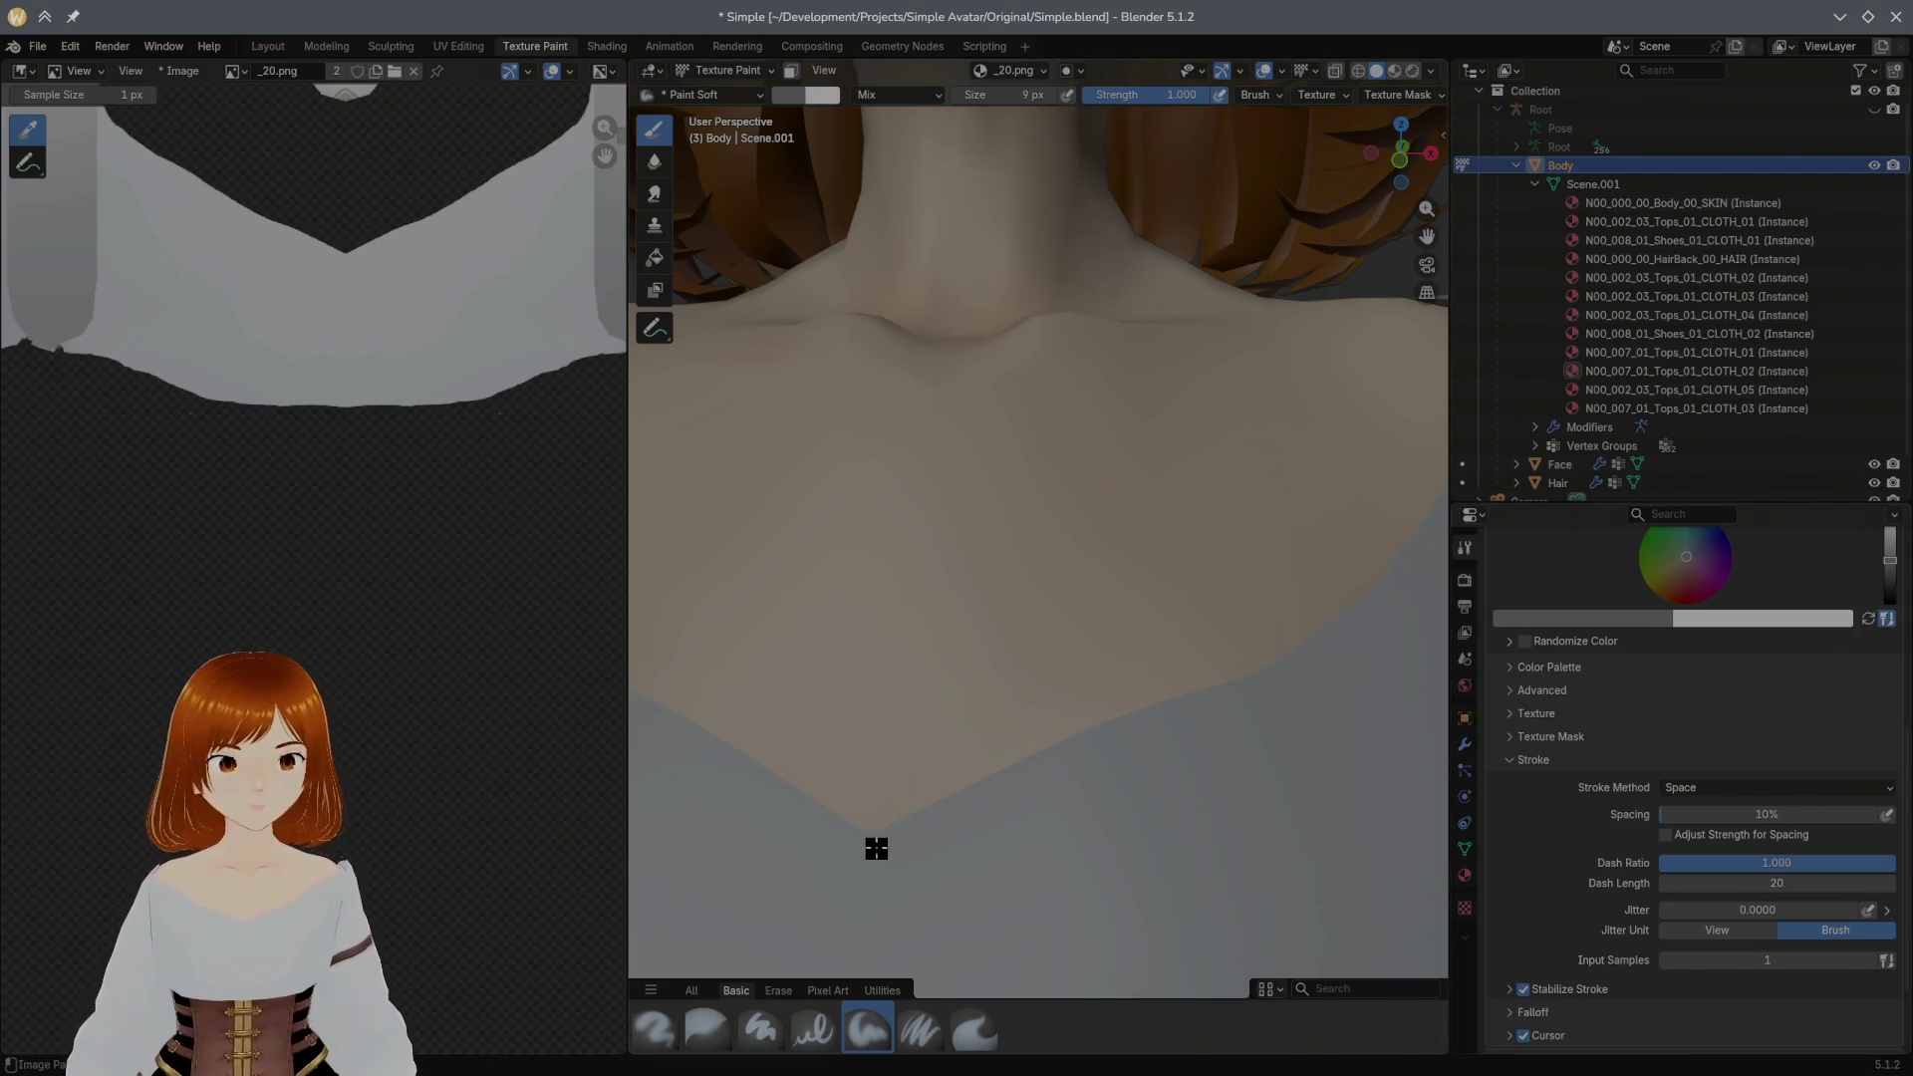
pyautogui.scroll(-2, 981, 704)
pyautogui.scroll(-3, 952, 726)
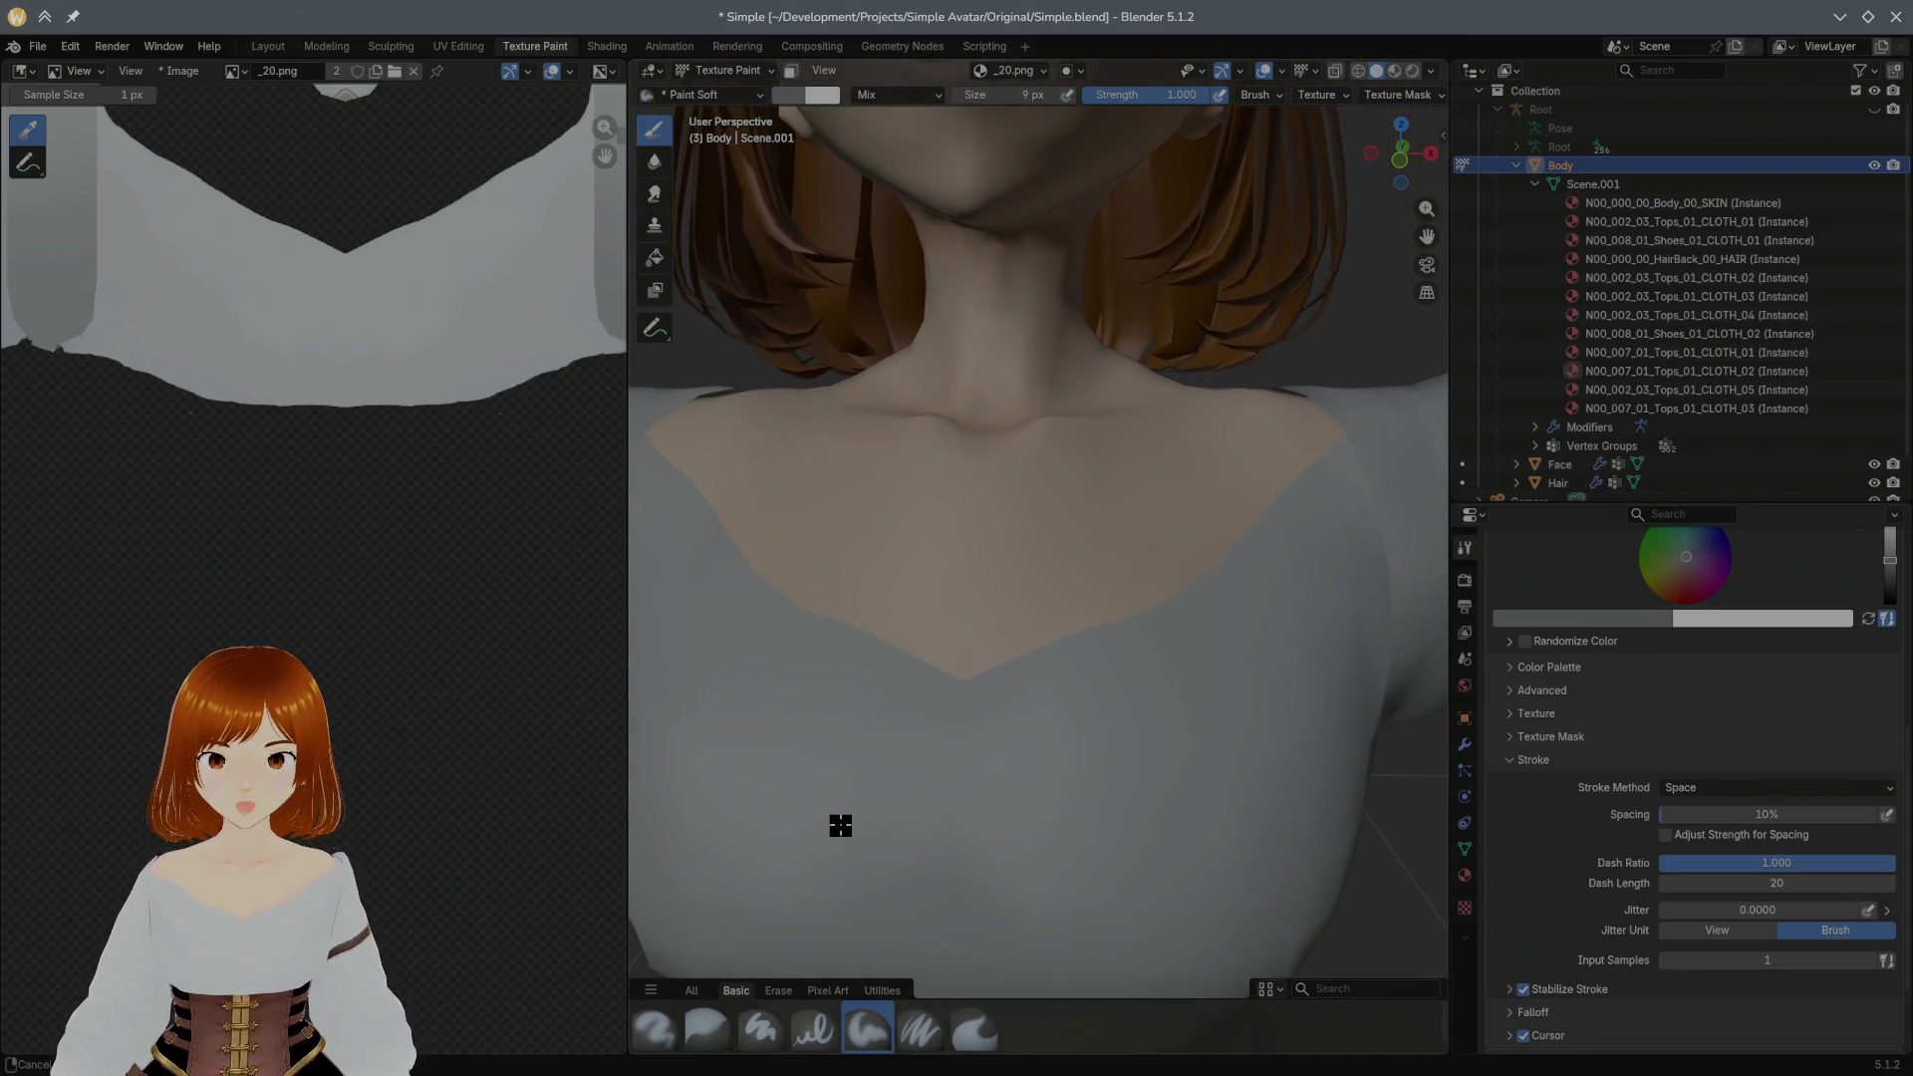
pyautogui.moveTo(882, 784)
pyautogui.mouseDown(button='middle')
pyautogui.moveTo(921, 768)
pyautogui.moveTo(962, 684)
pyautogui.mouseUp(button='middle')
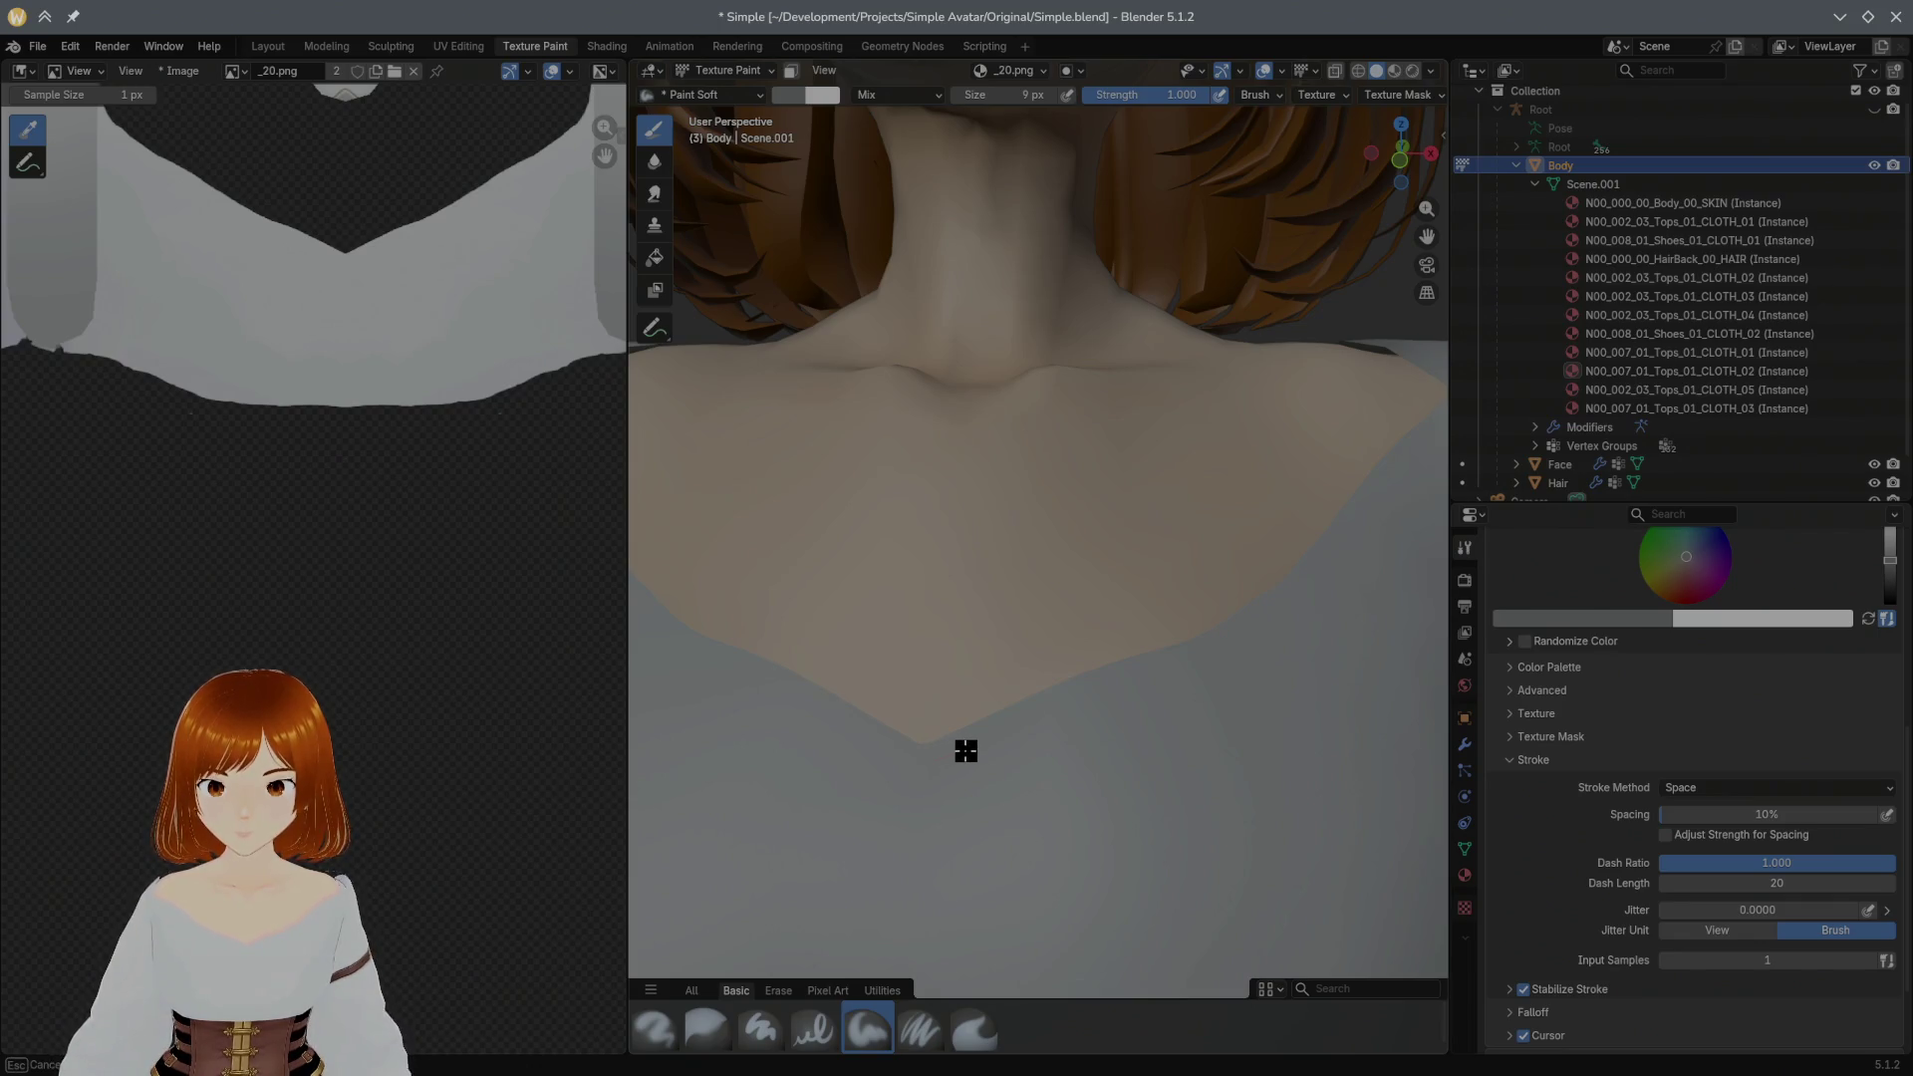
# Step: Draw mirrored thin grey seam strokes along the collar edge out toward the shoulder
pyautogui.moveTo(974, 746); pyautogui.dragTo(1054, 720)
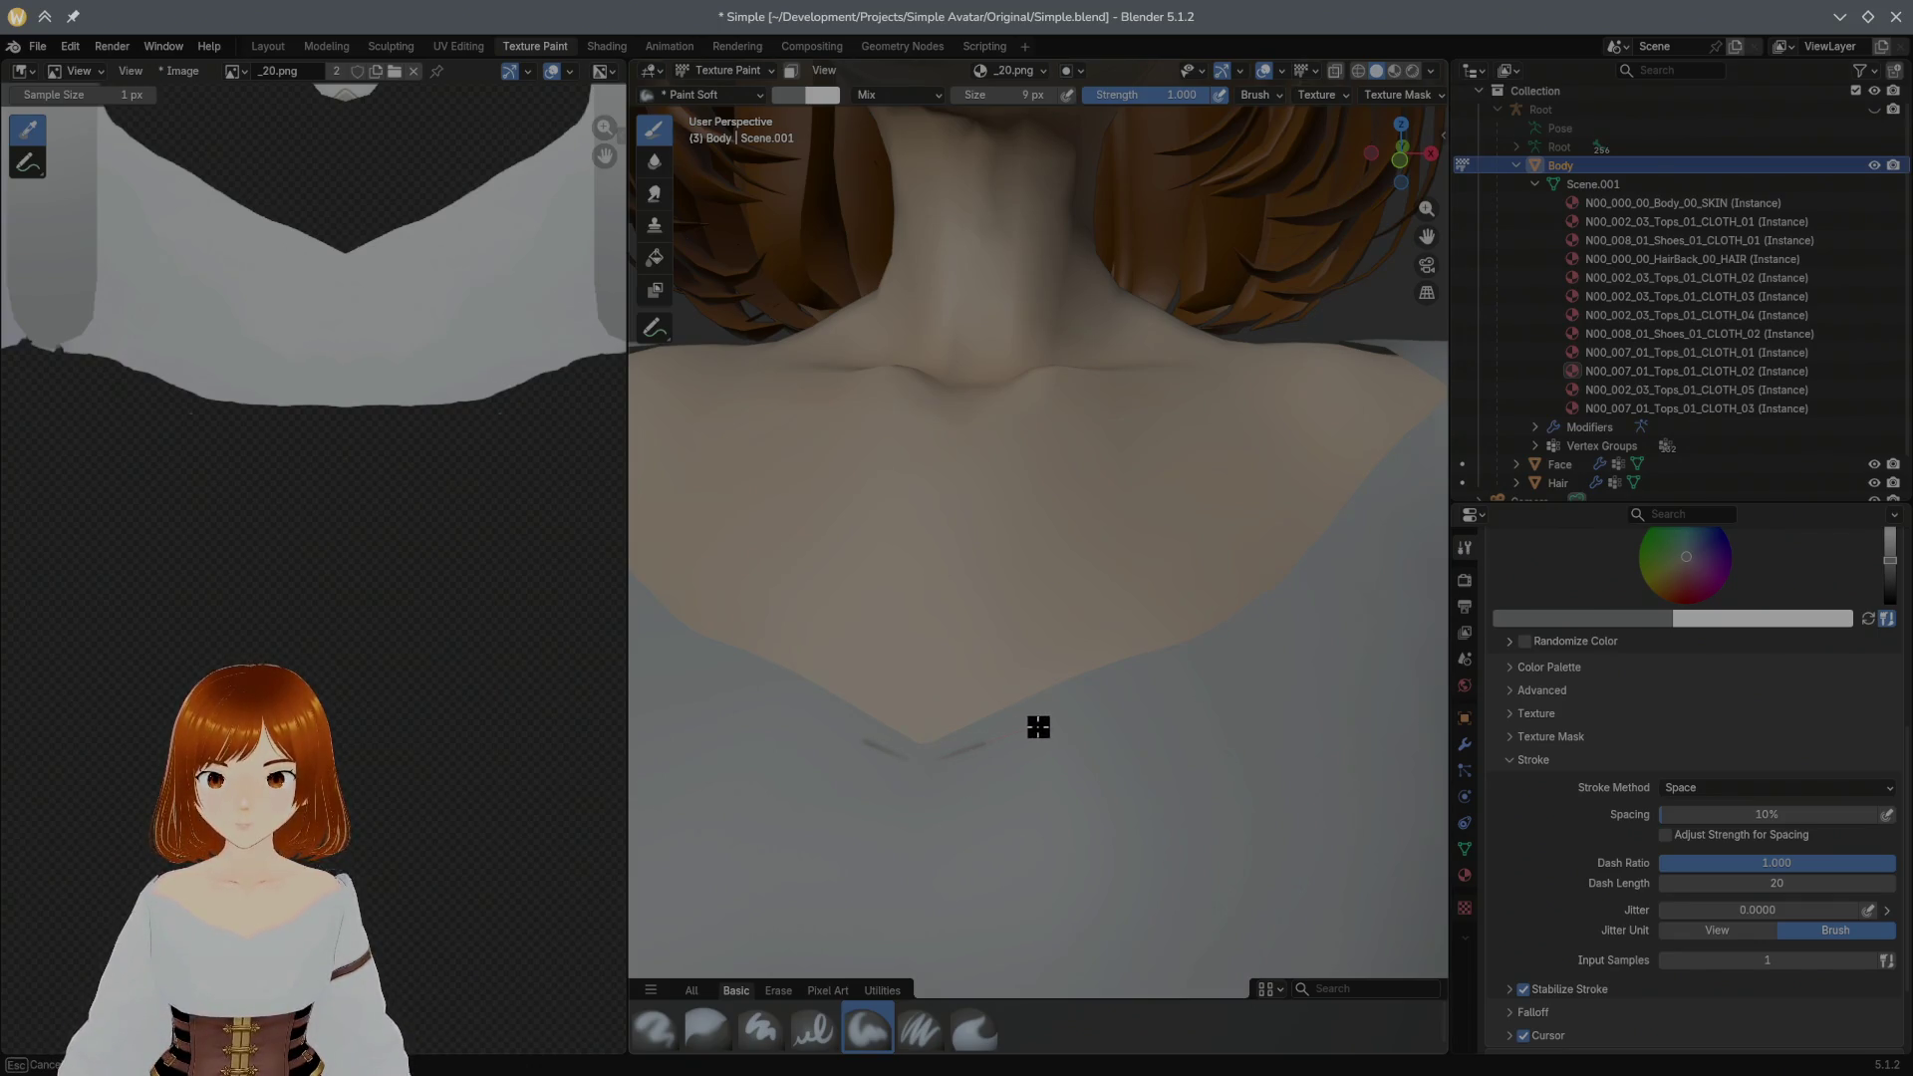
pyautogui.moveTo(1081, 704); pyautogui.dragTo(1222, 650)
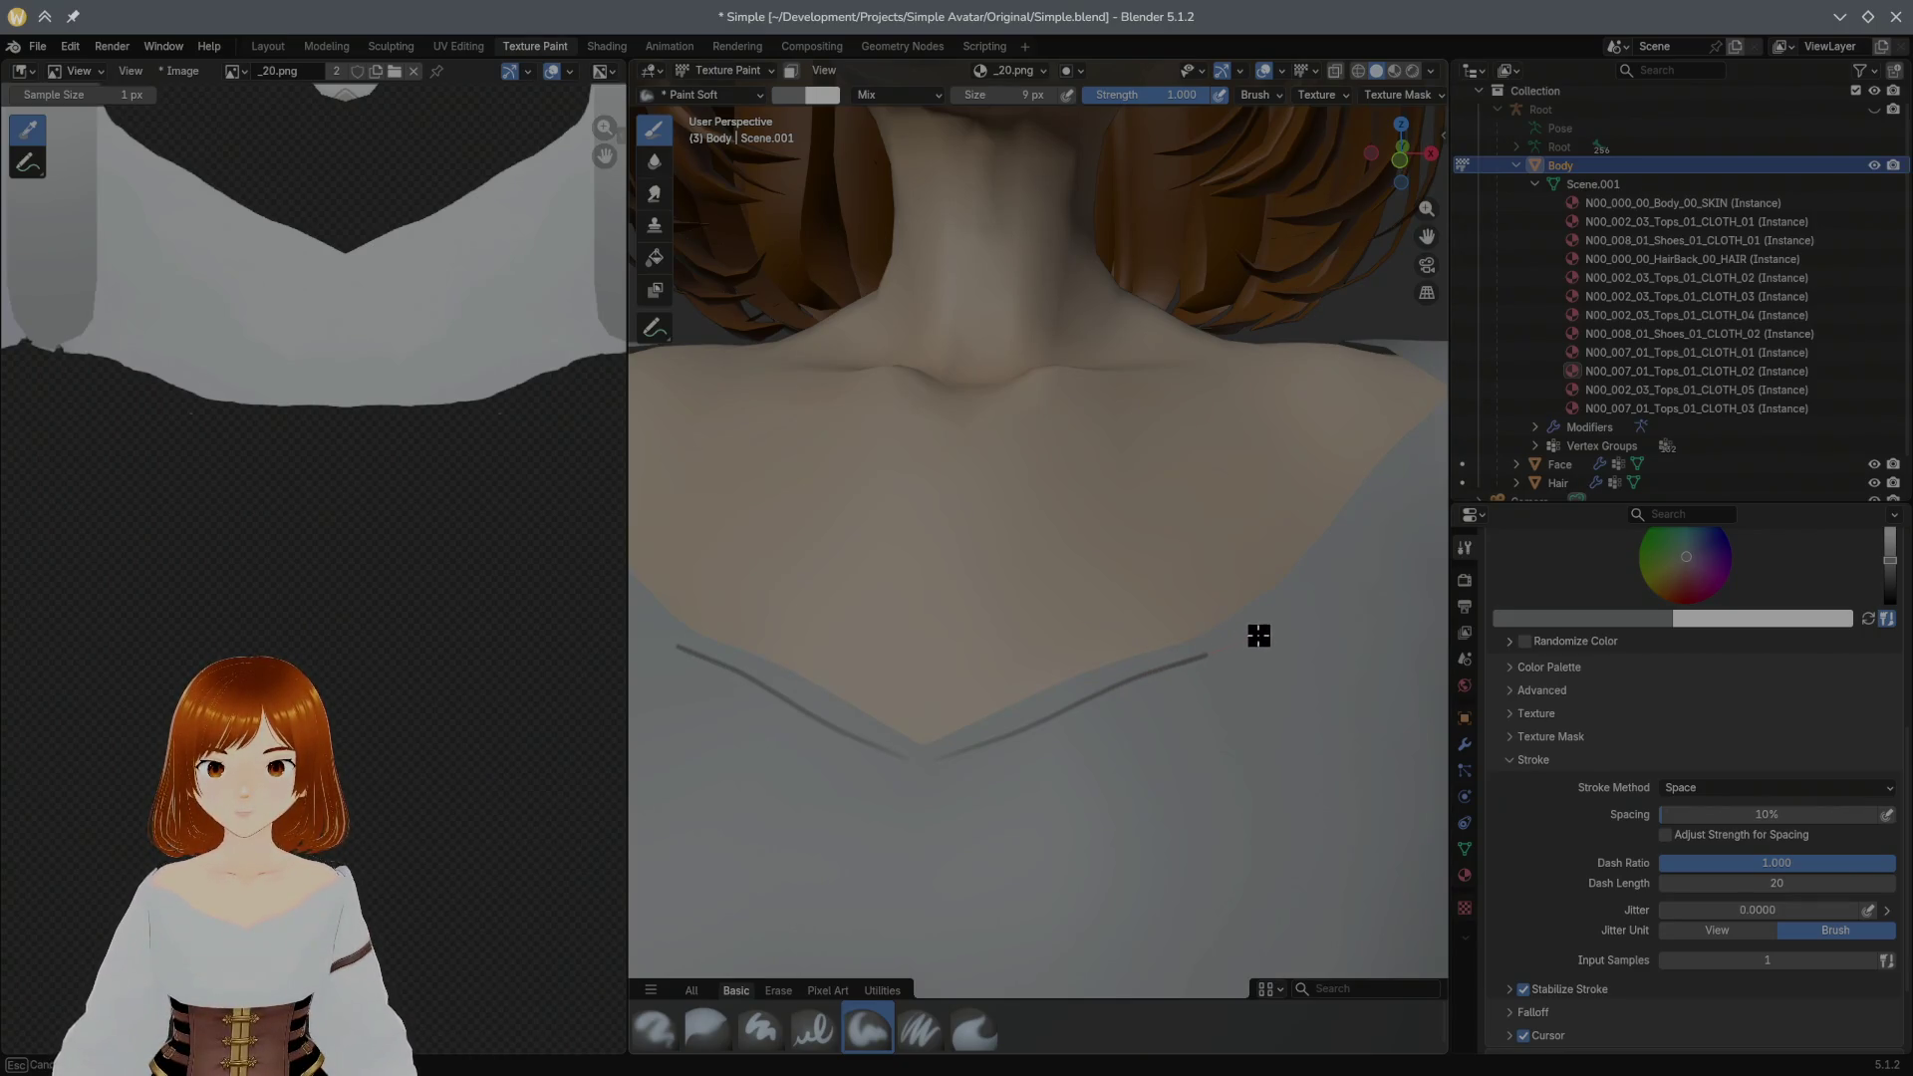
pyautogui.moveTo(1286, 613); pyautogui.dragTo(1372, 527)
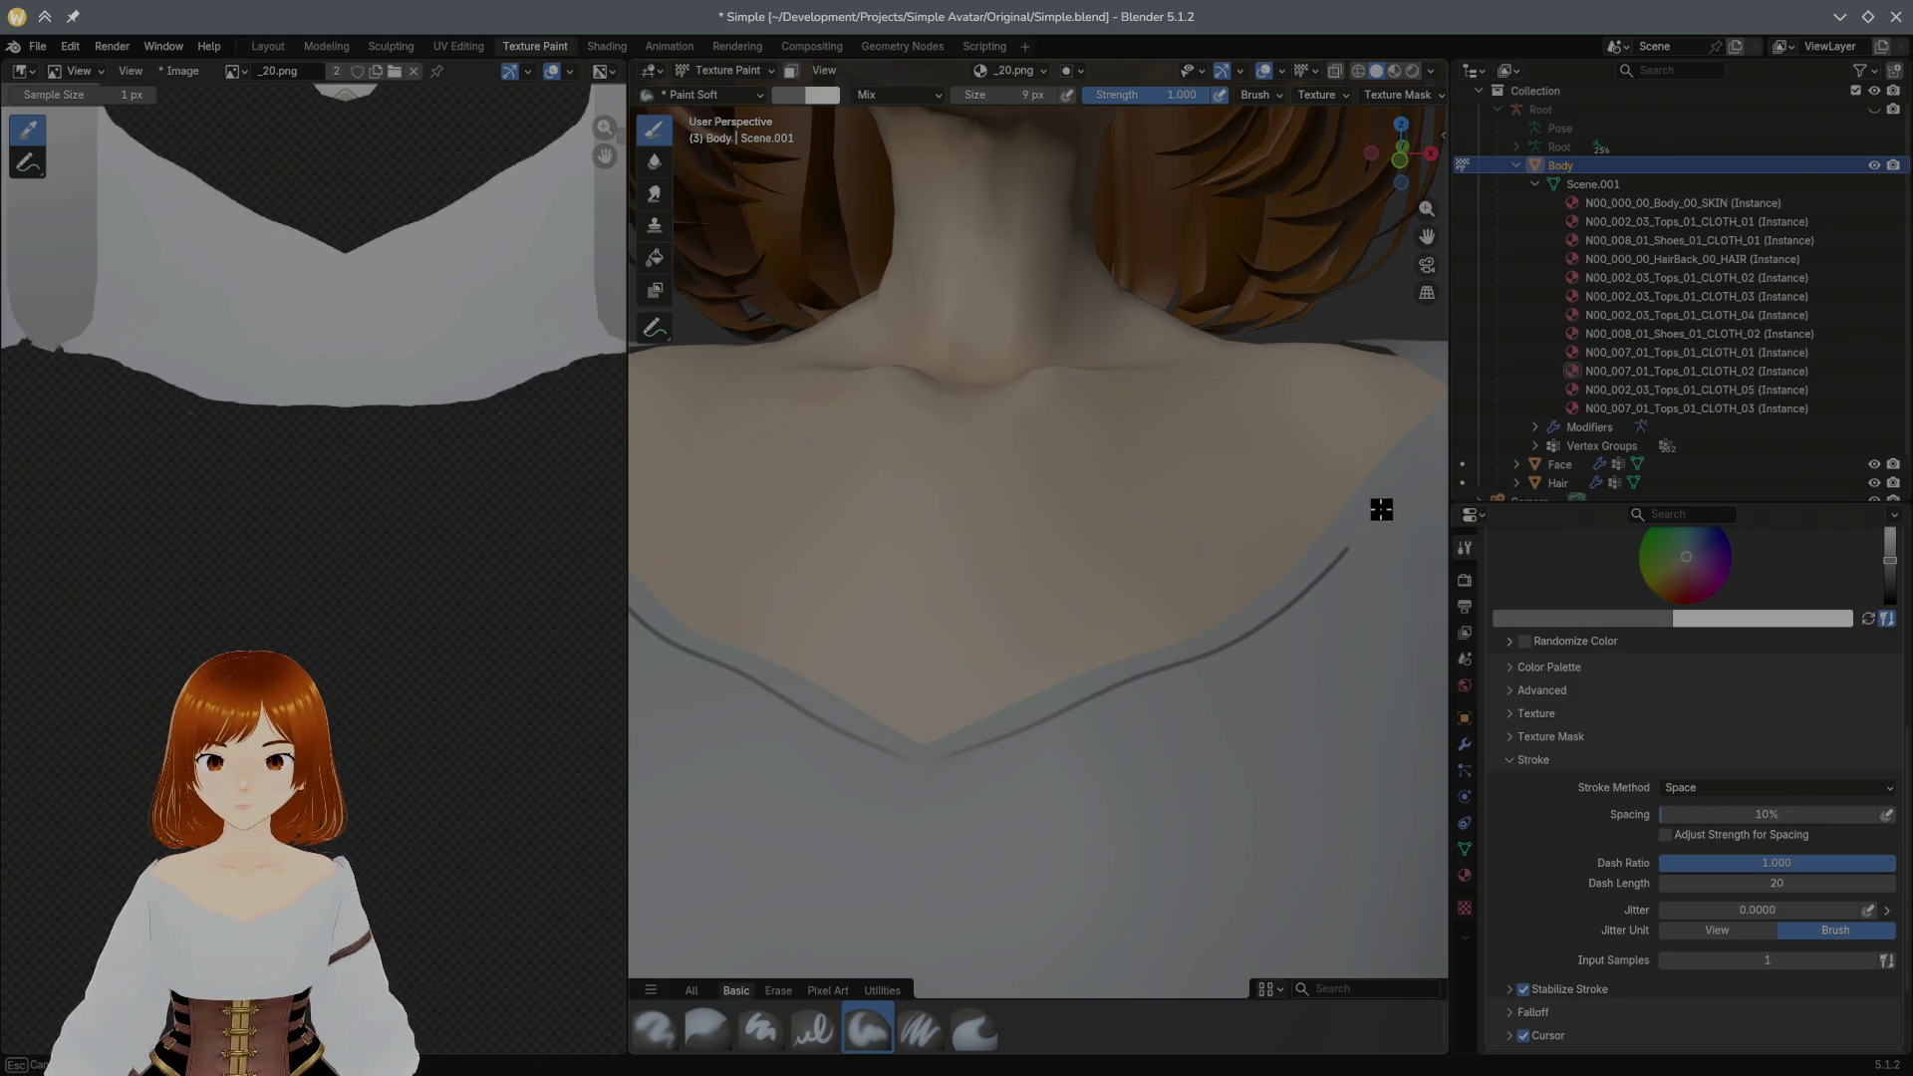
pyautogui.moveTo(1395, 491); pyautogui.dragTo(1418, 450)
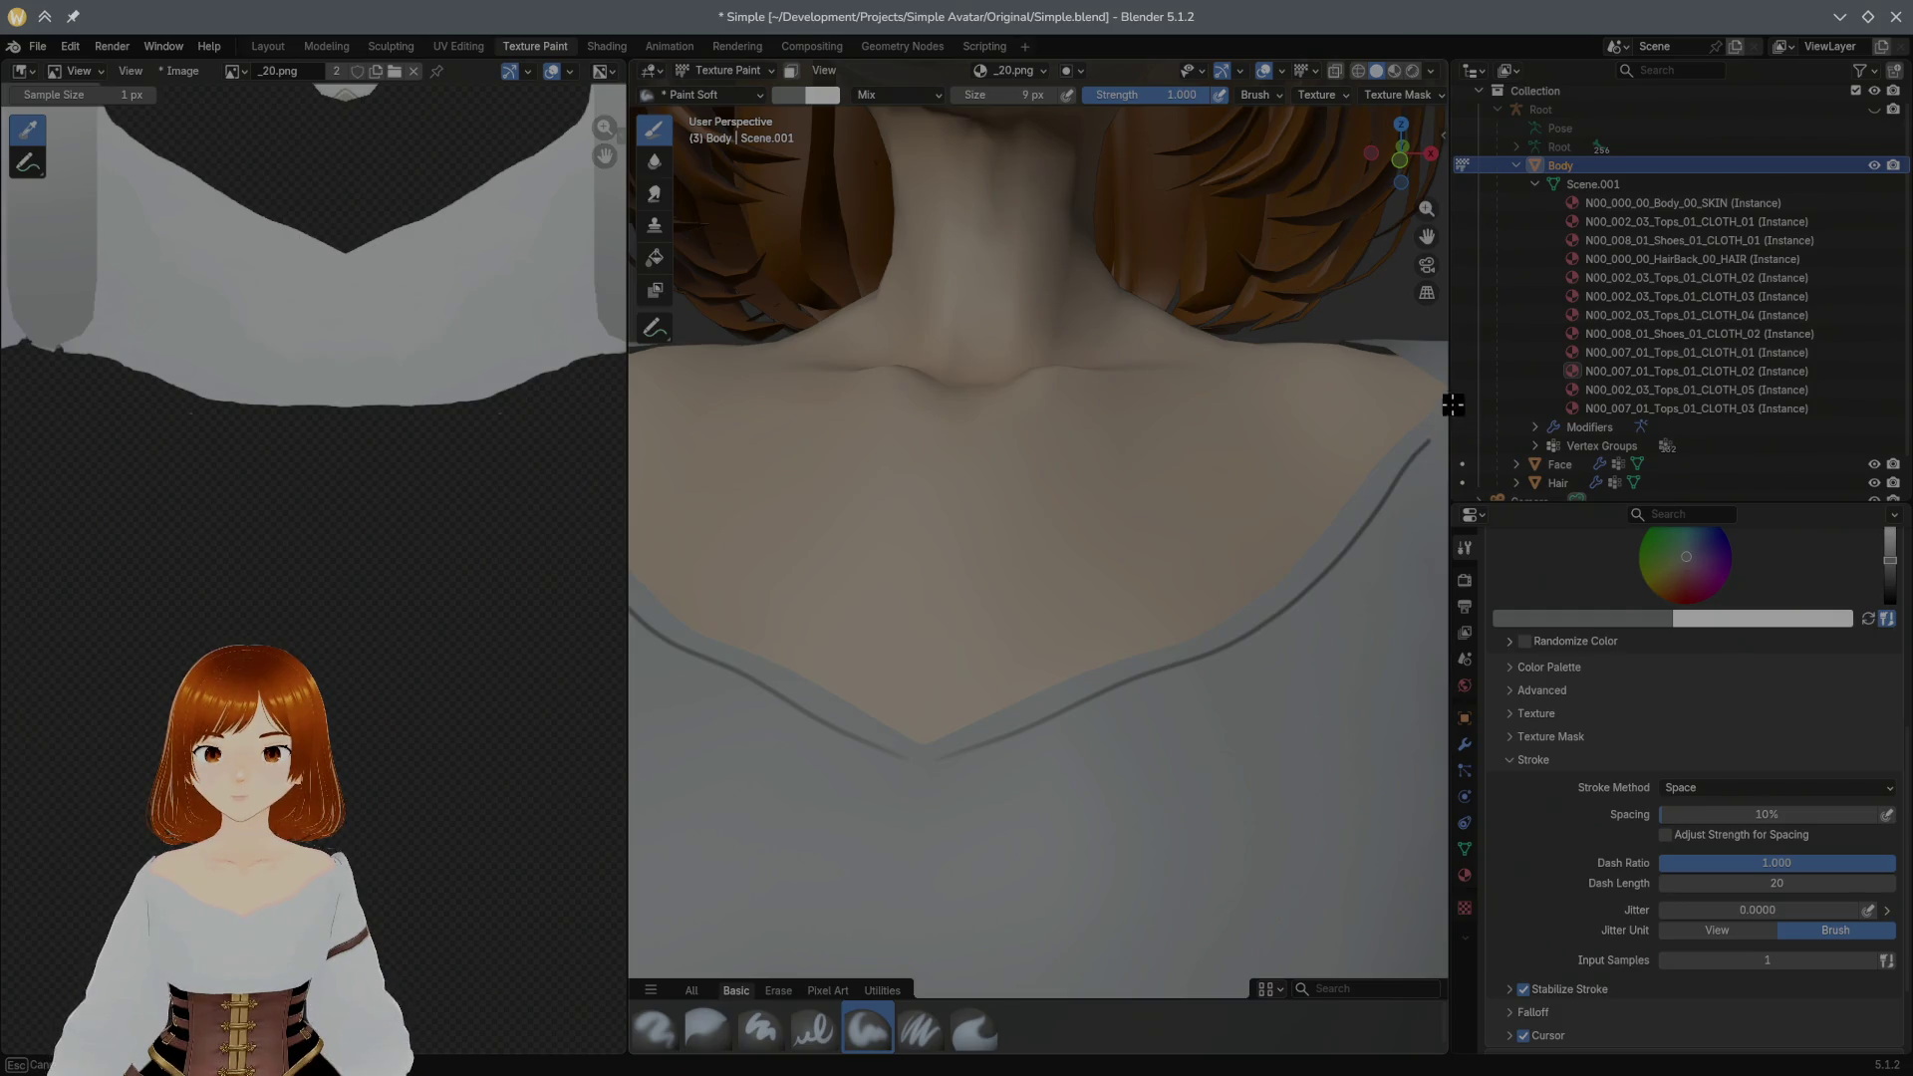
pyautogui.moveTo(1248, 544); pyautogui.dragTo(1265, 521, button='middle')
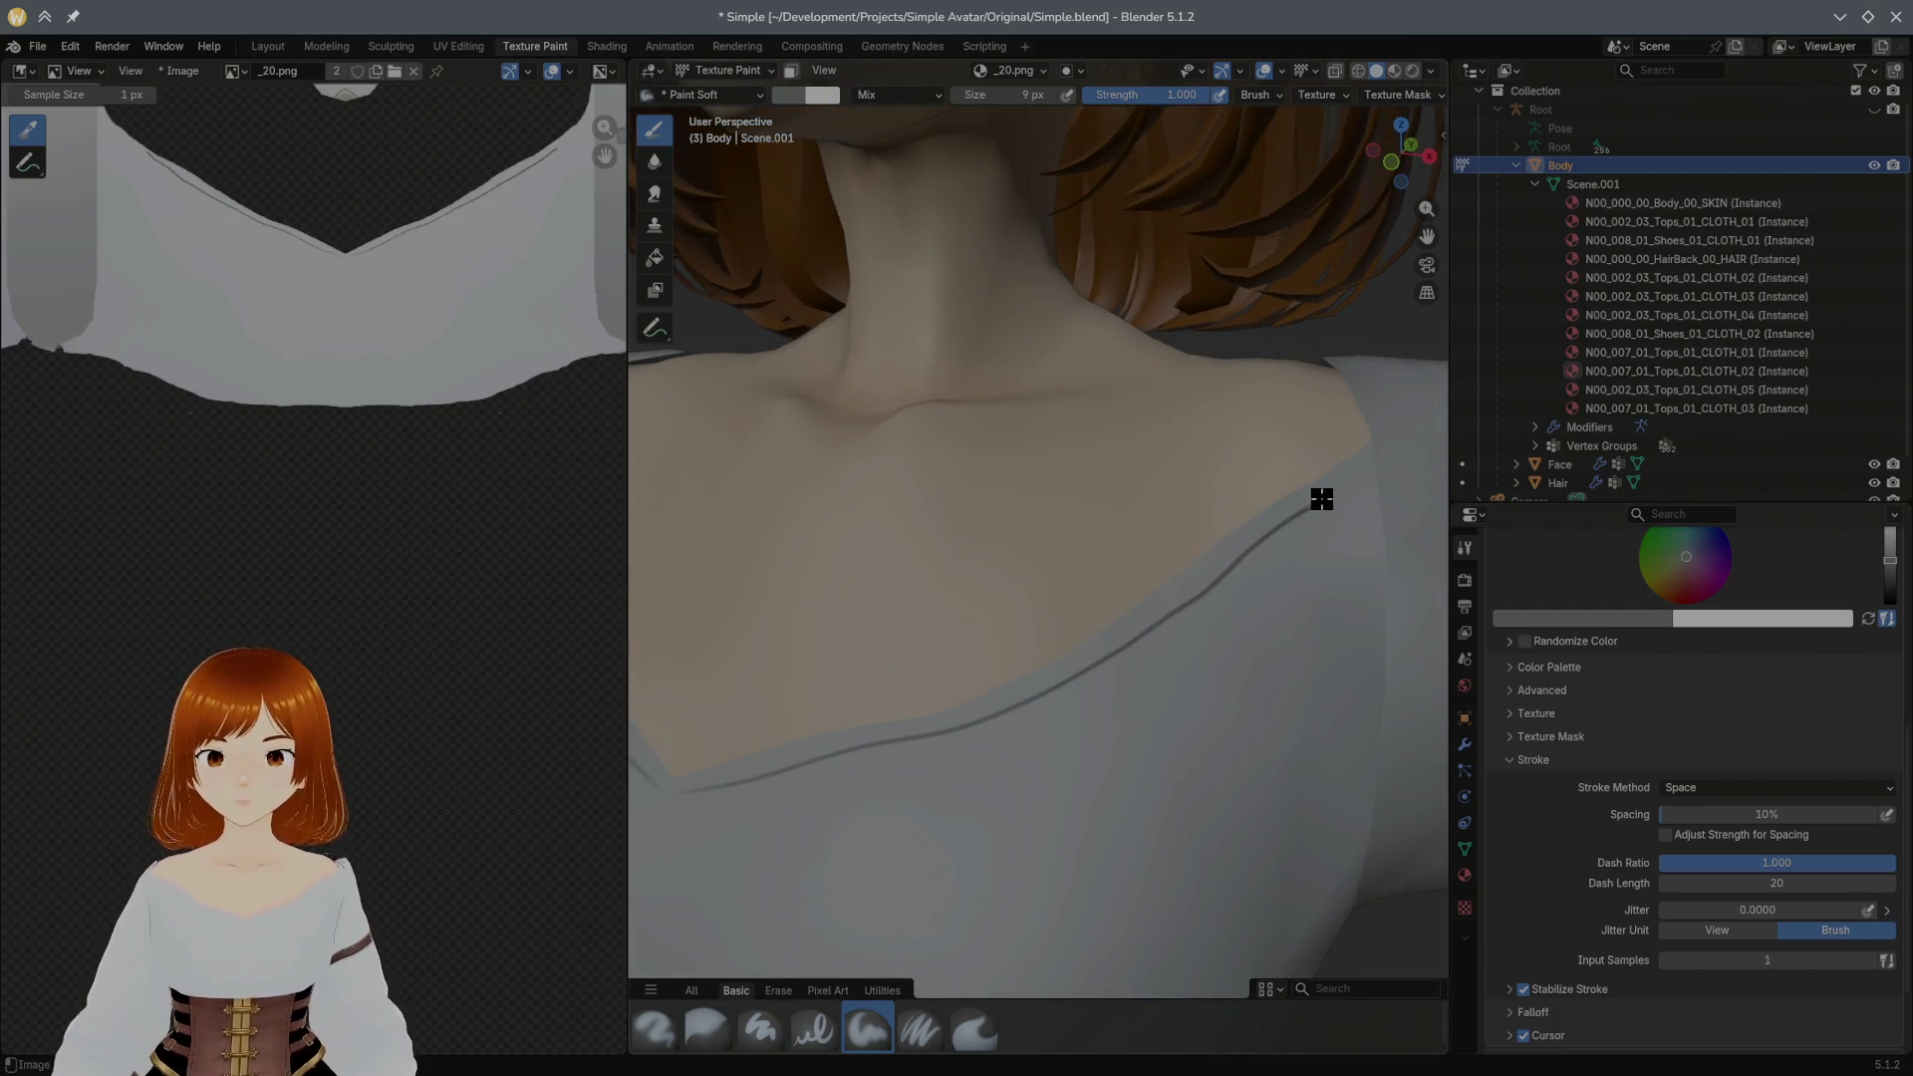
pyautogui.moveTo(1321, 498); pyautogui.dragTo(1315, 501)
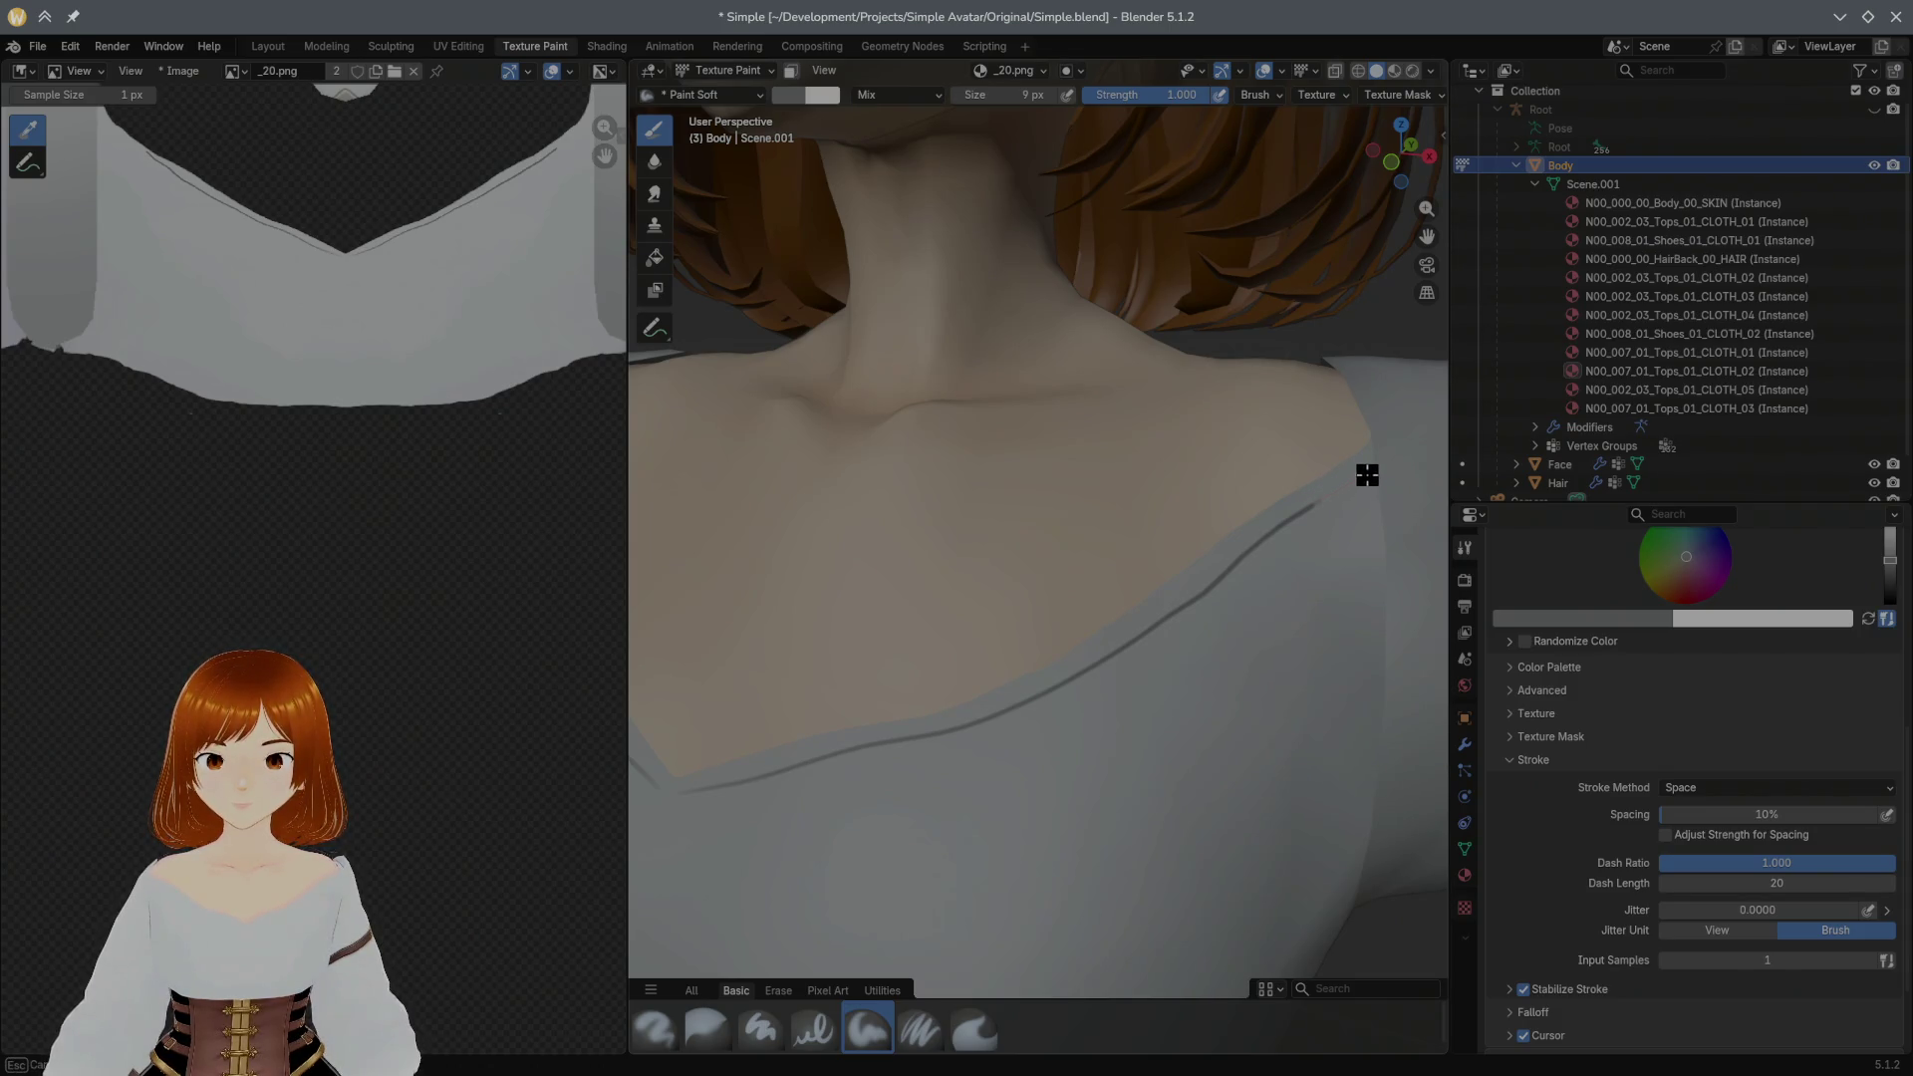
pyautogui.scroll(2, 1413, 452)
pyautogui.scroll(-2, 1411, 452)
# Step: Extend the seam line from the neckline up the shoulder, undoing an overshooting stroke
pyautogui.moveTo(1317, 478)
pyautogui.mouseDown(button='middle')
pyautogui.moveTo(1093, 512)
pyautogui.moveTo(1235, 530)
pyautogui.mouseUp(button='middle')
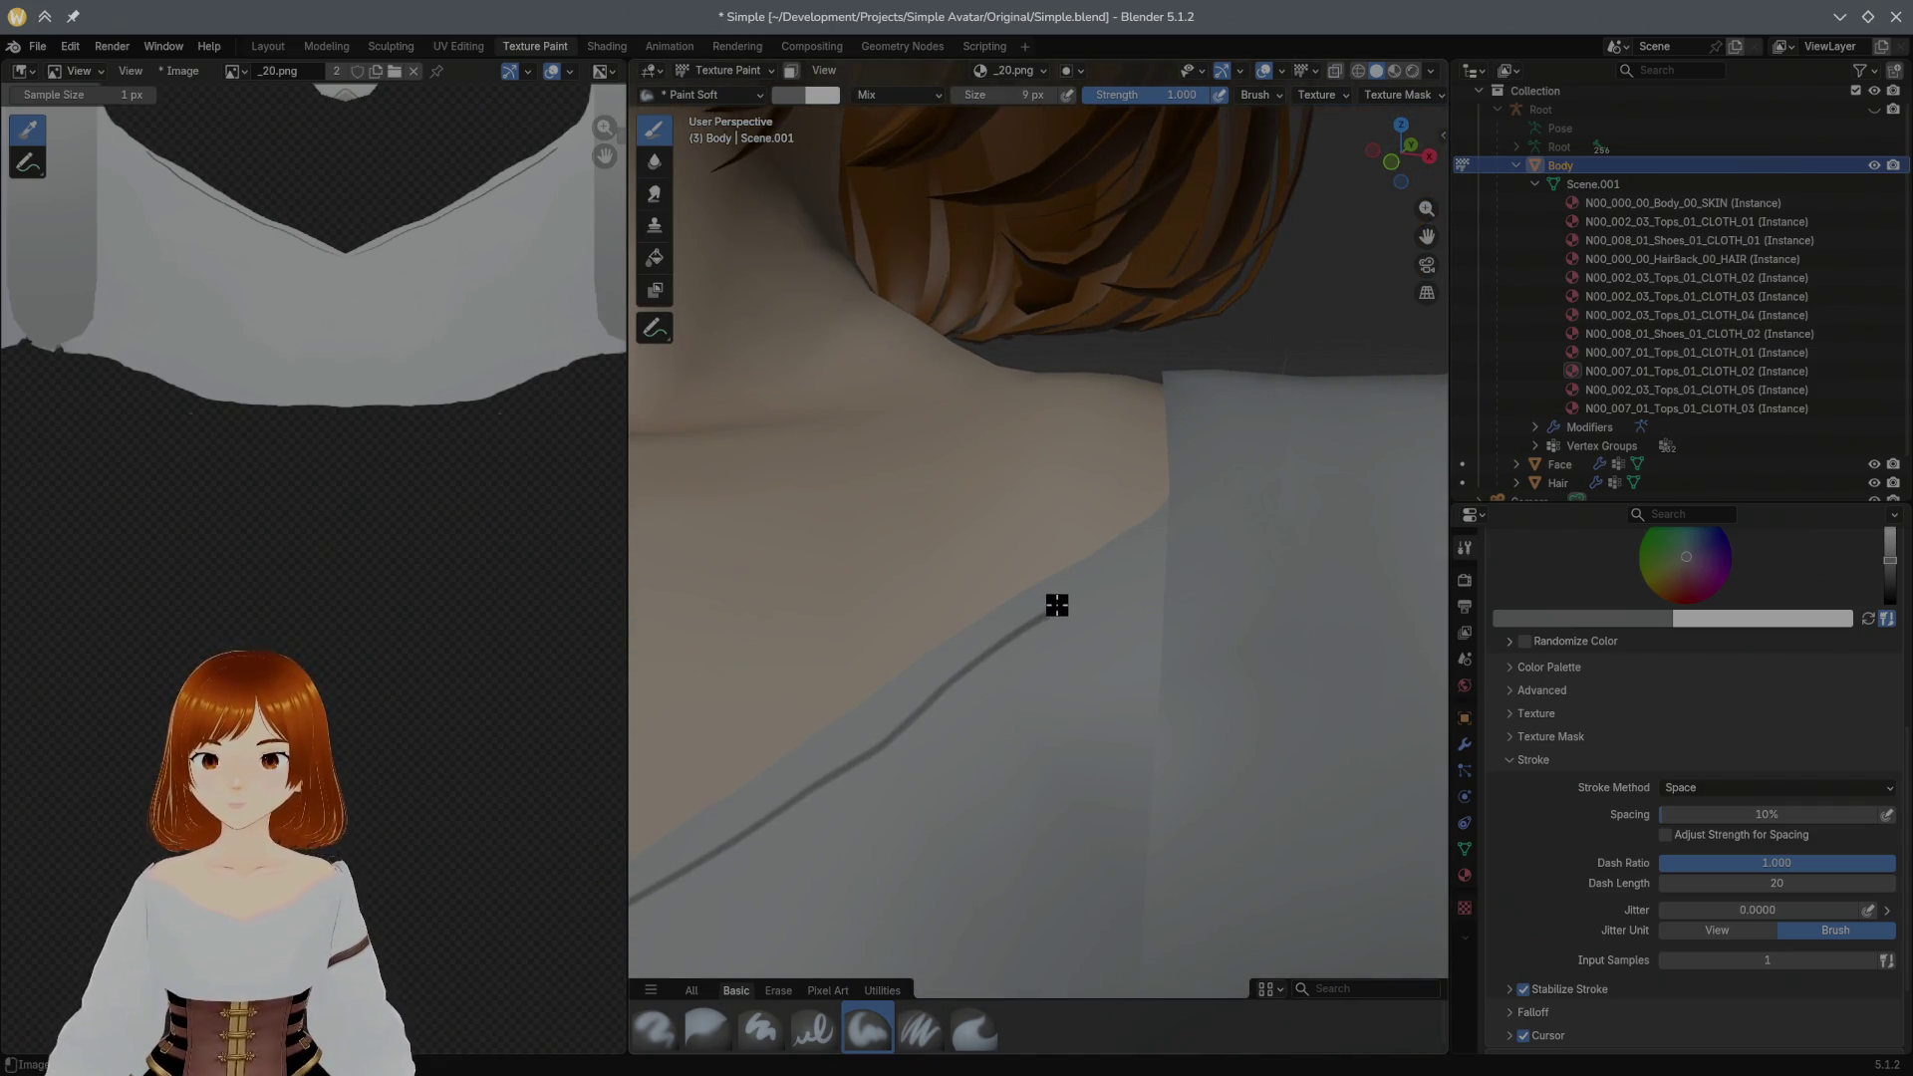
pyautogui.moveTo(1052, 613); pyautogui.dragTo(1124, 573)
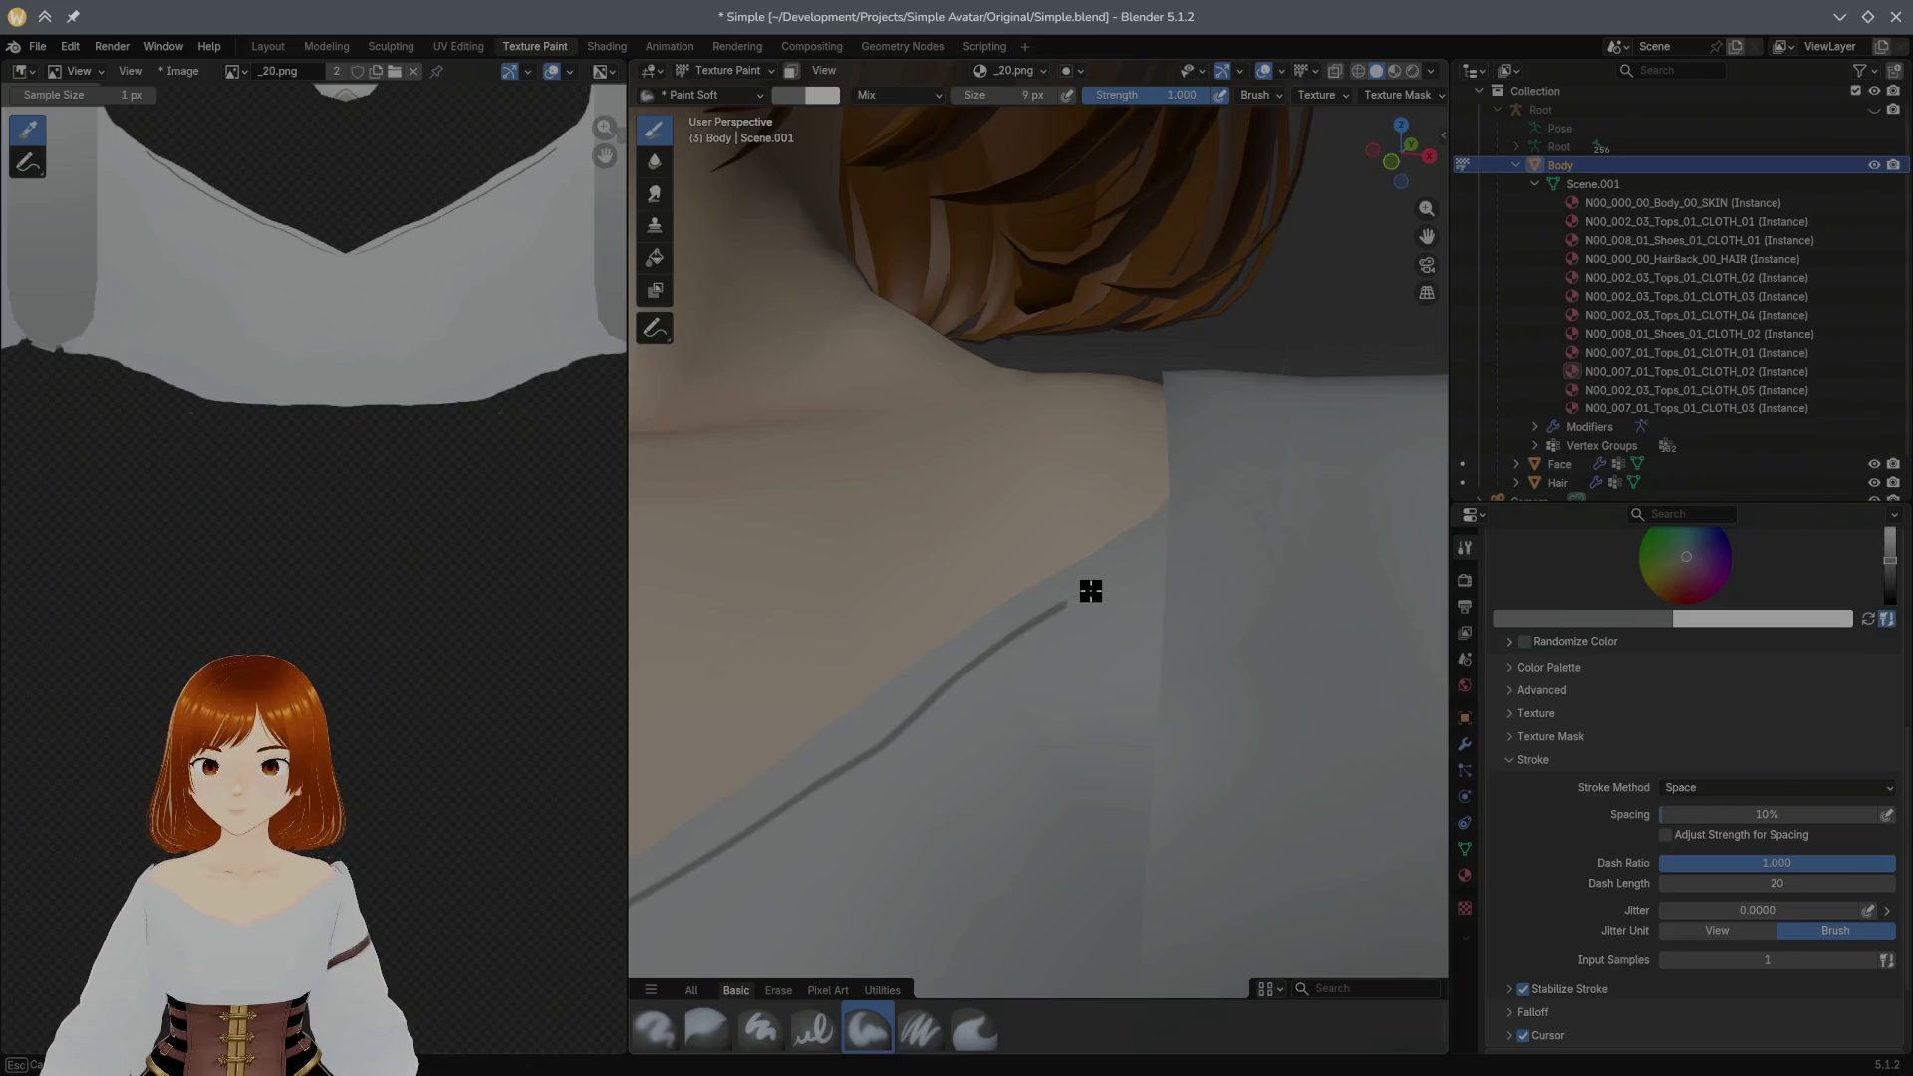
pyautogui.moveTo(1124, 573); pyautogui.dragTo(1057, 610)
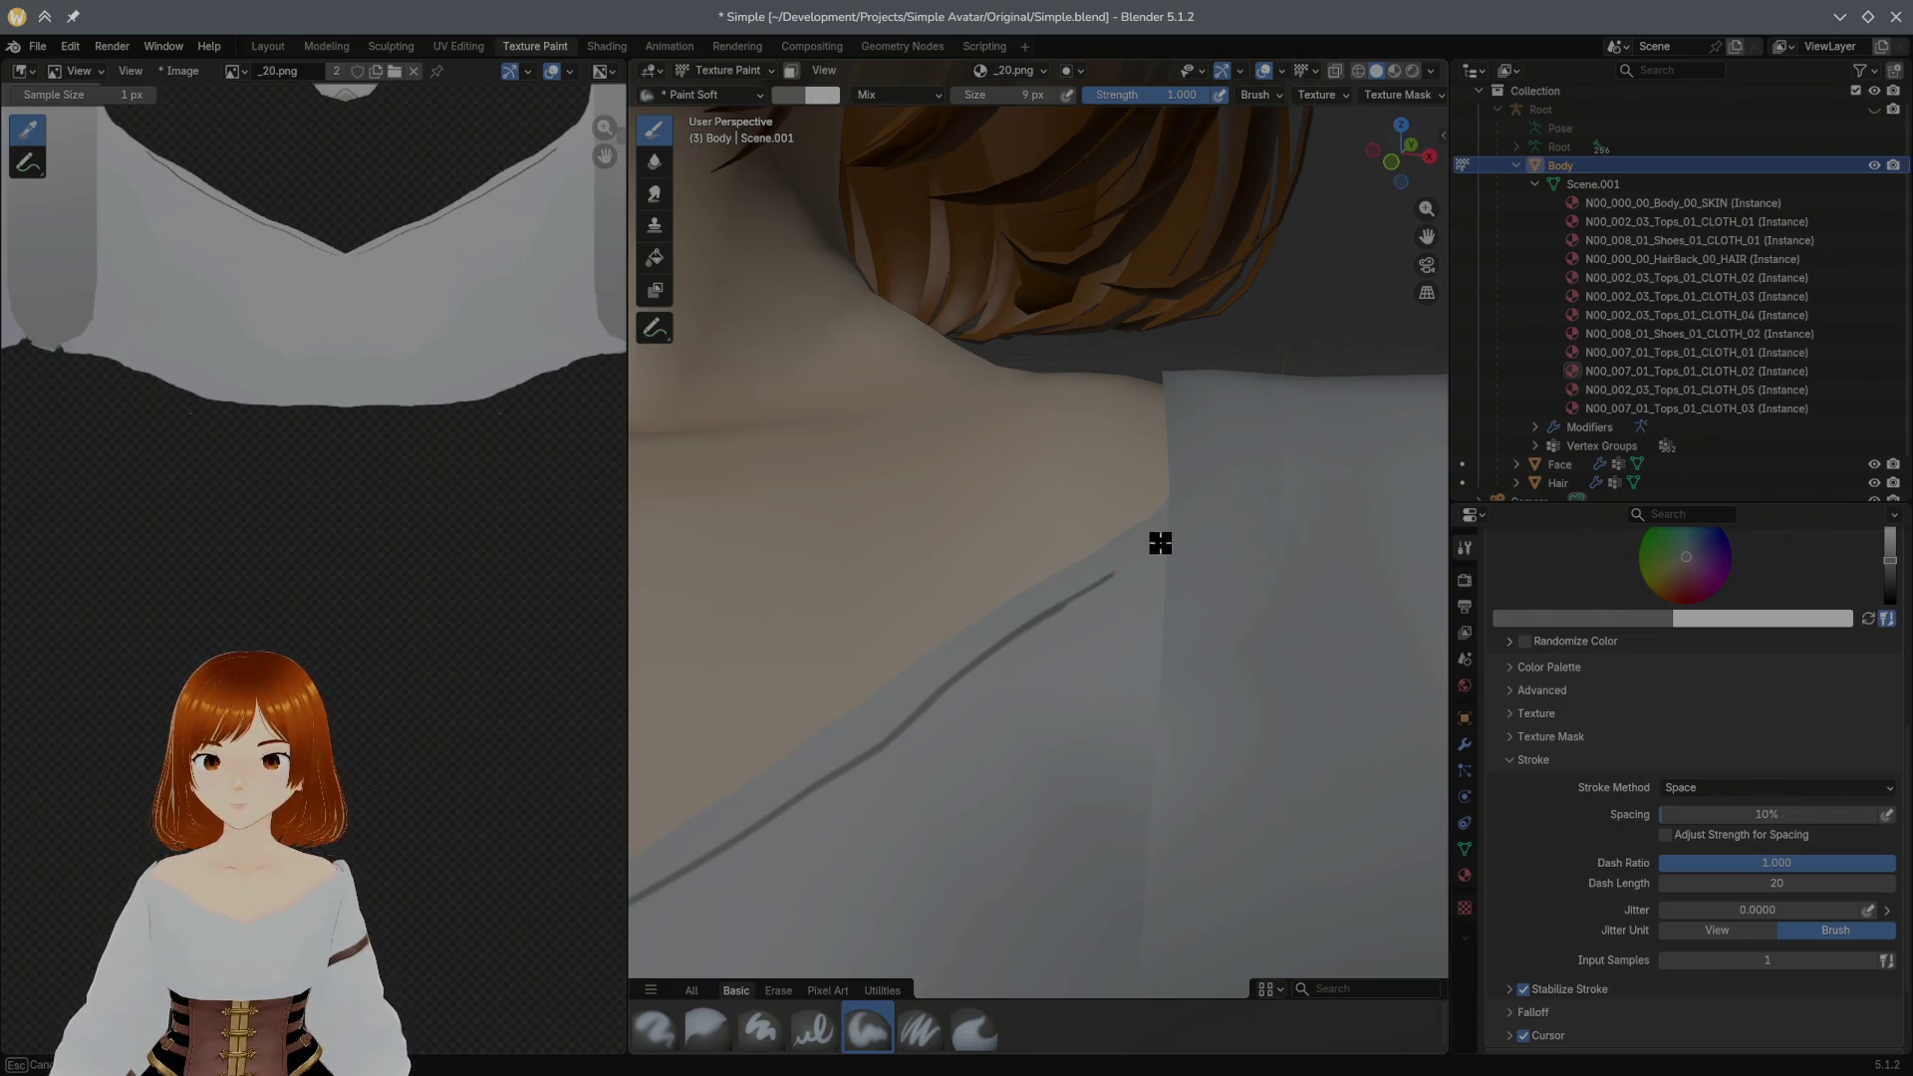
pyautogui.moveTo(1168, 536); pyautogui.dragTo(1187, 516)
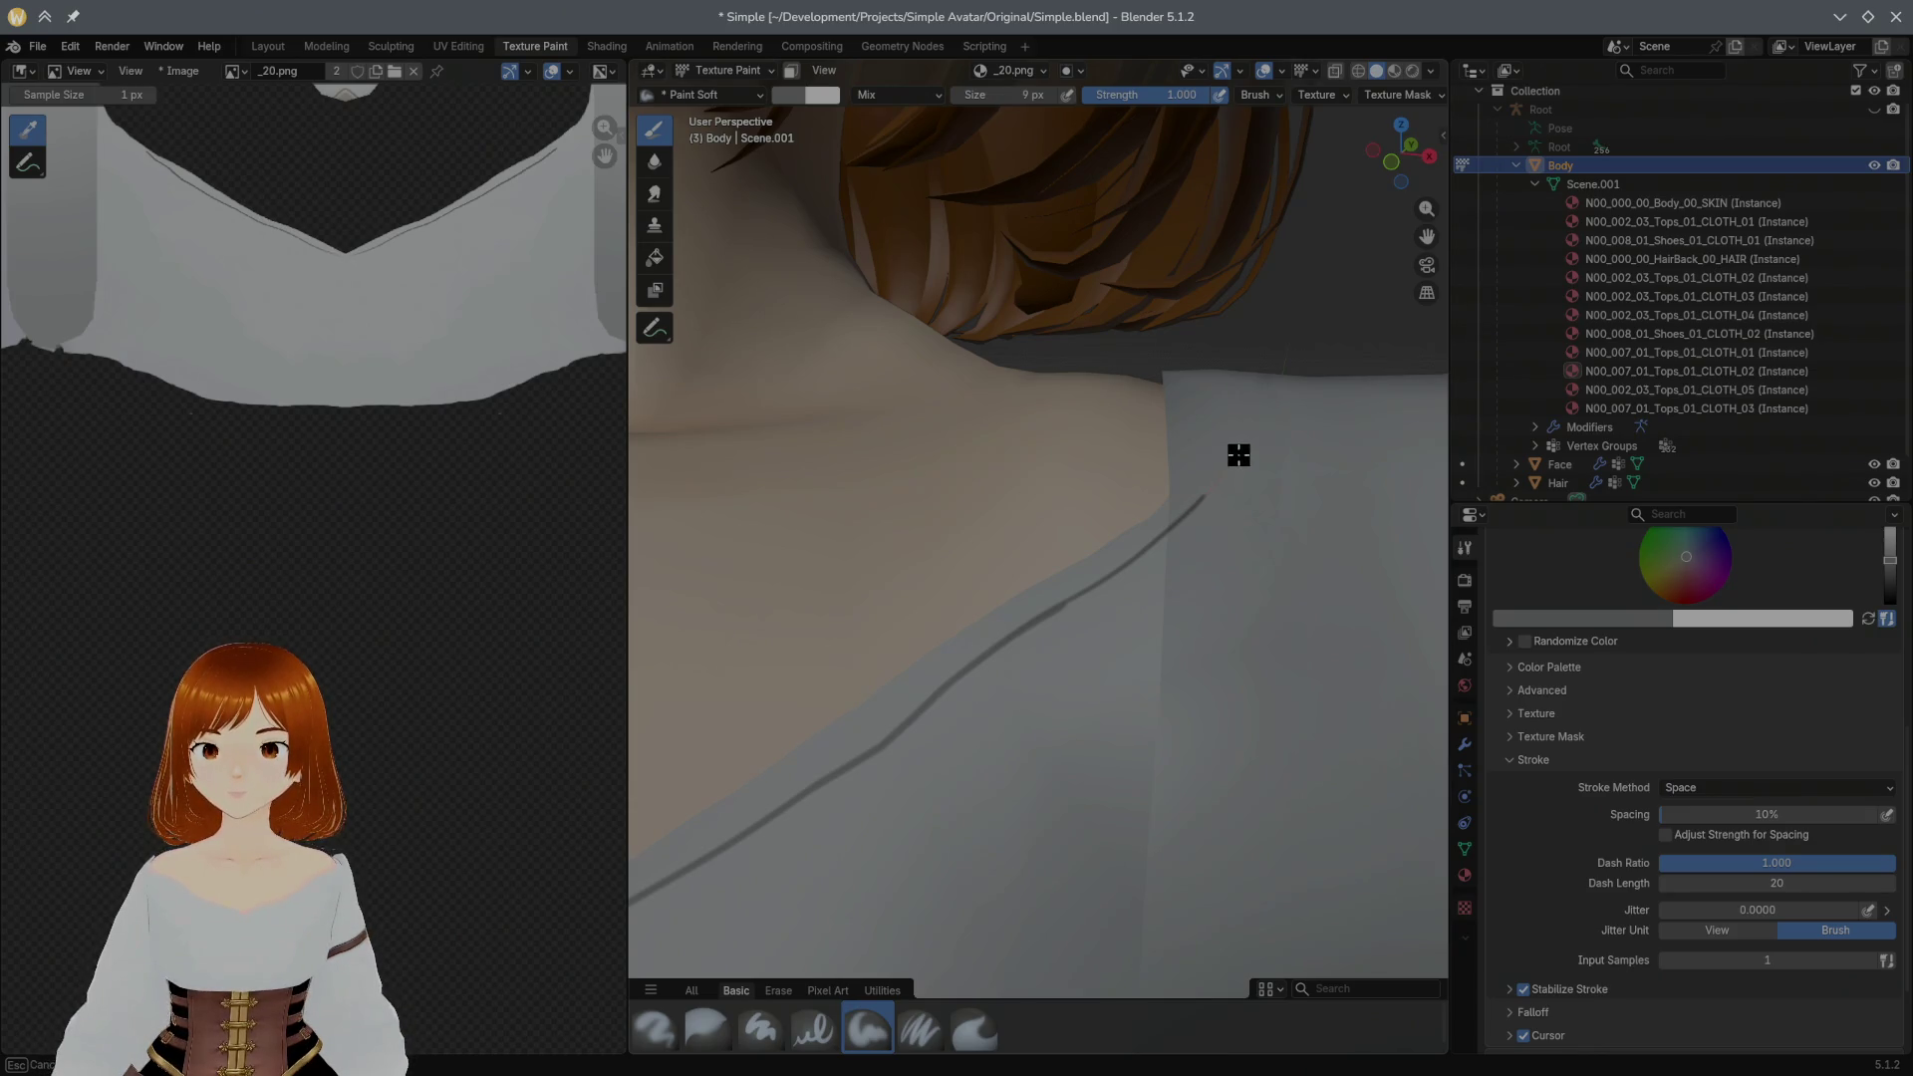
pyautogui.moveTo(1248, 432); pyautogui.dragTo(1225, 391)
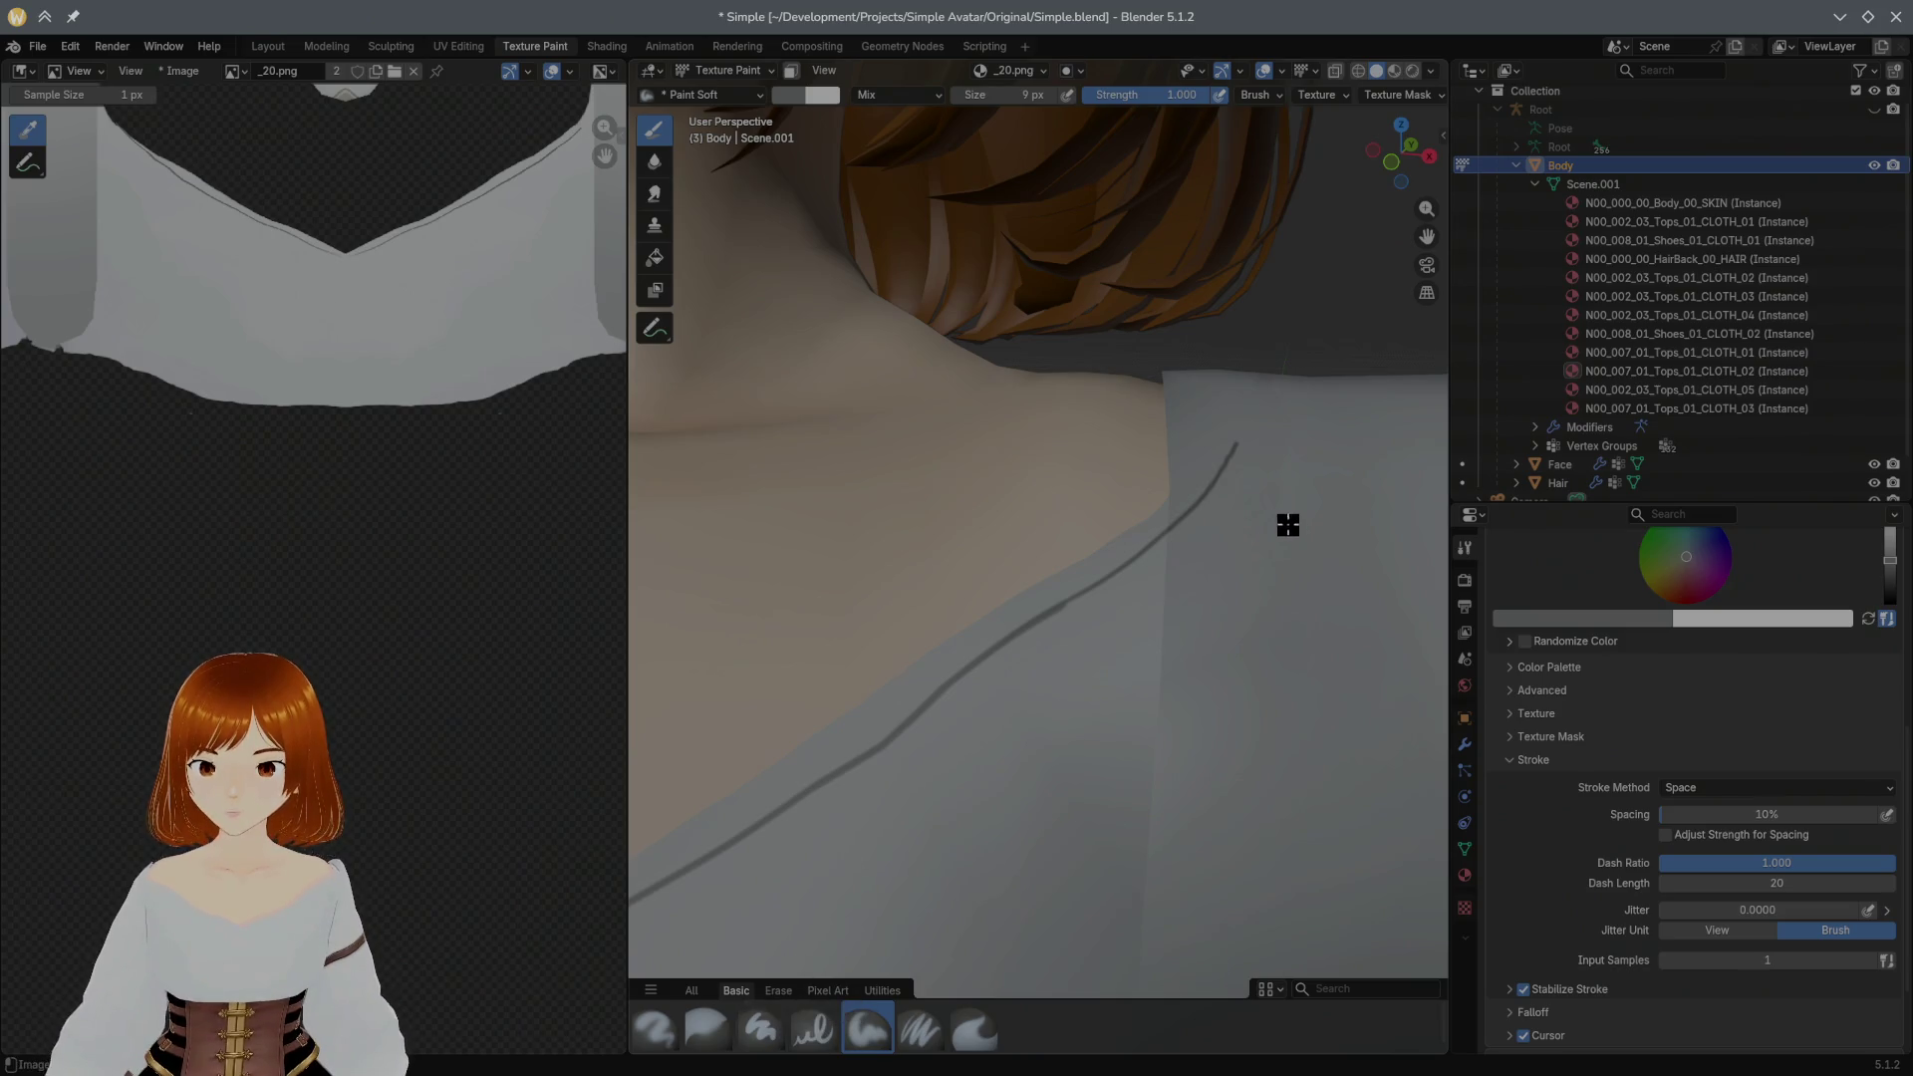
pyautogui.hotkey('ctrl', 'z')
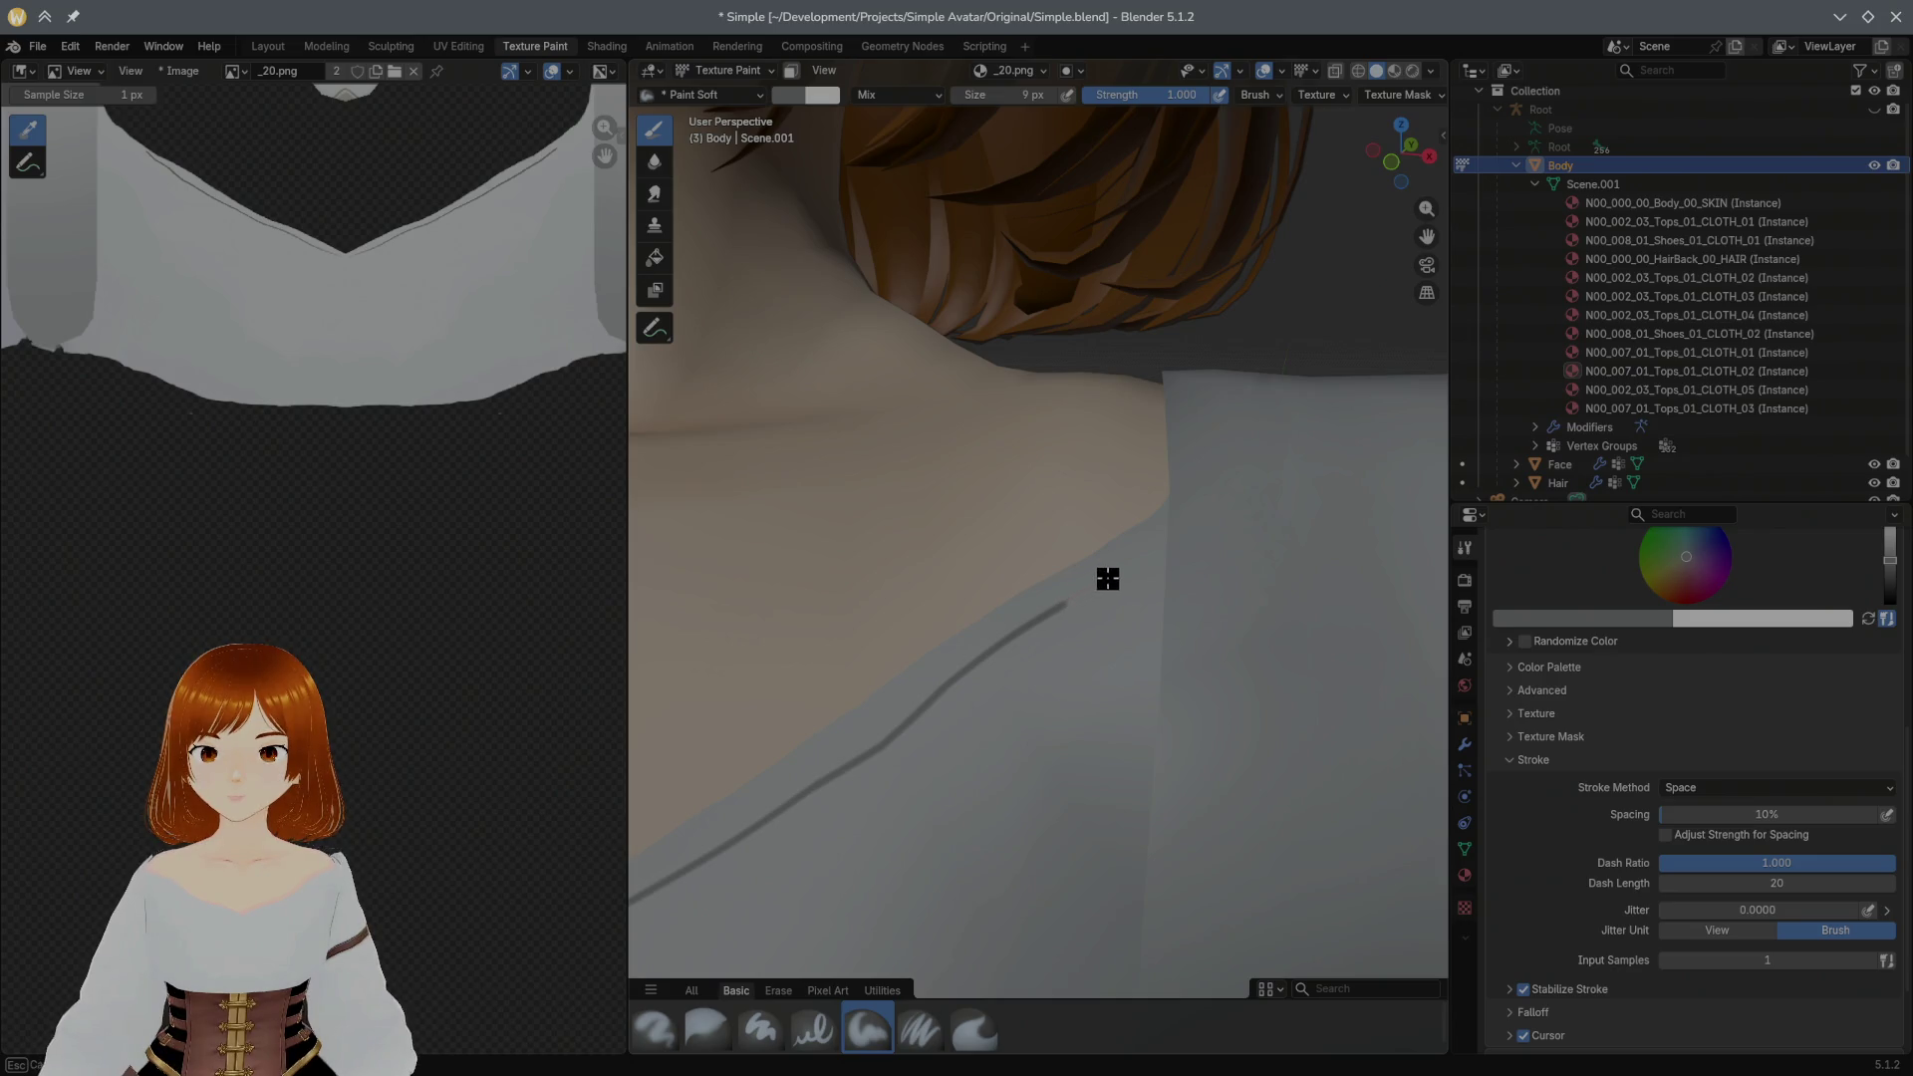
# Step: Redo a short extension after undo/redo trials so the seam line runs over the shoulder
pyautogui.moveTo(1067, 602); pyautogui.dragTo(1146, 561)
pyautogui.hotkey('ctrl', 'z')
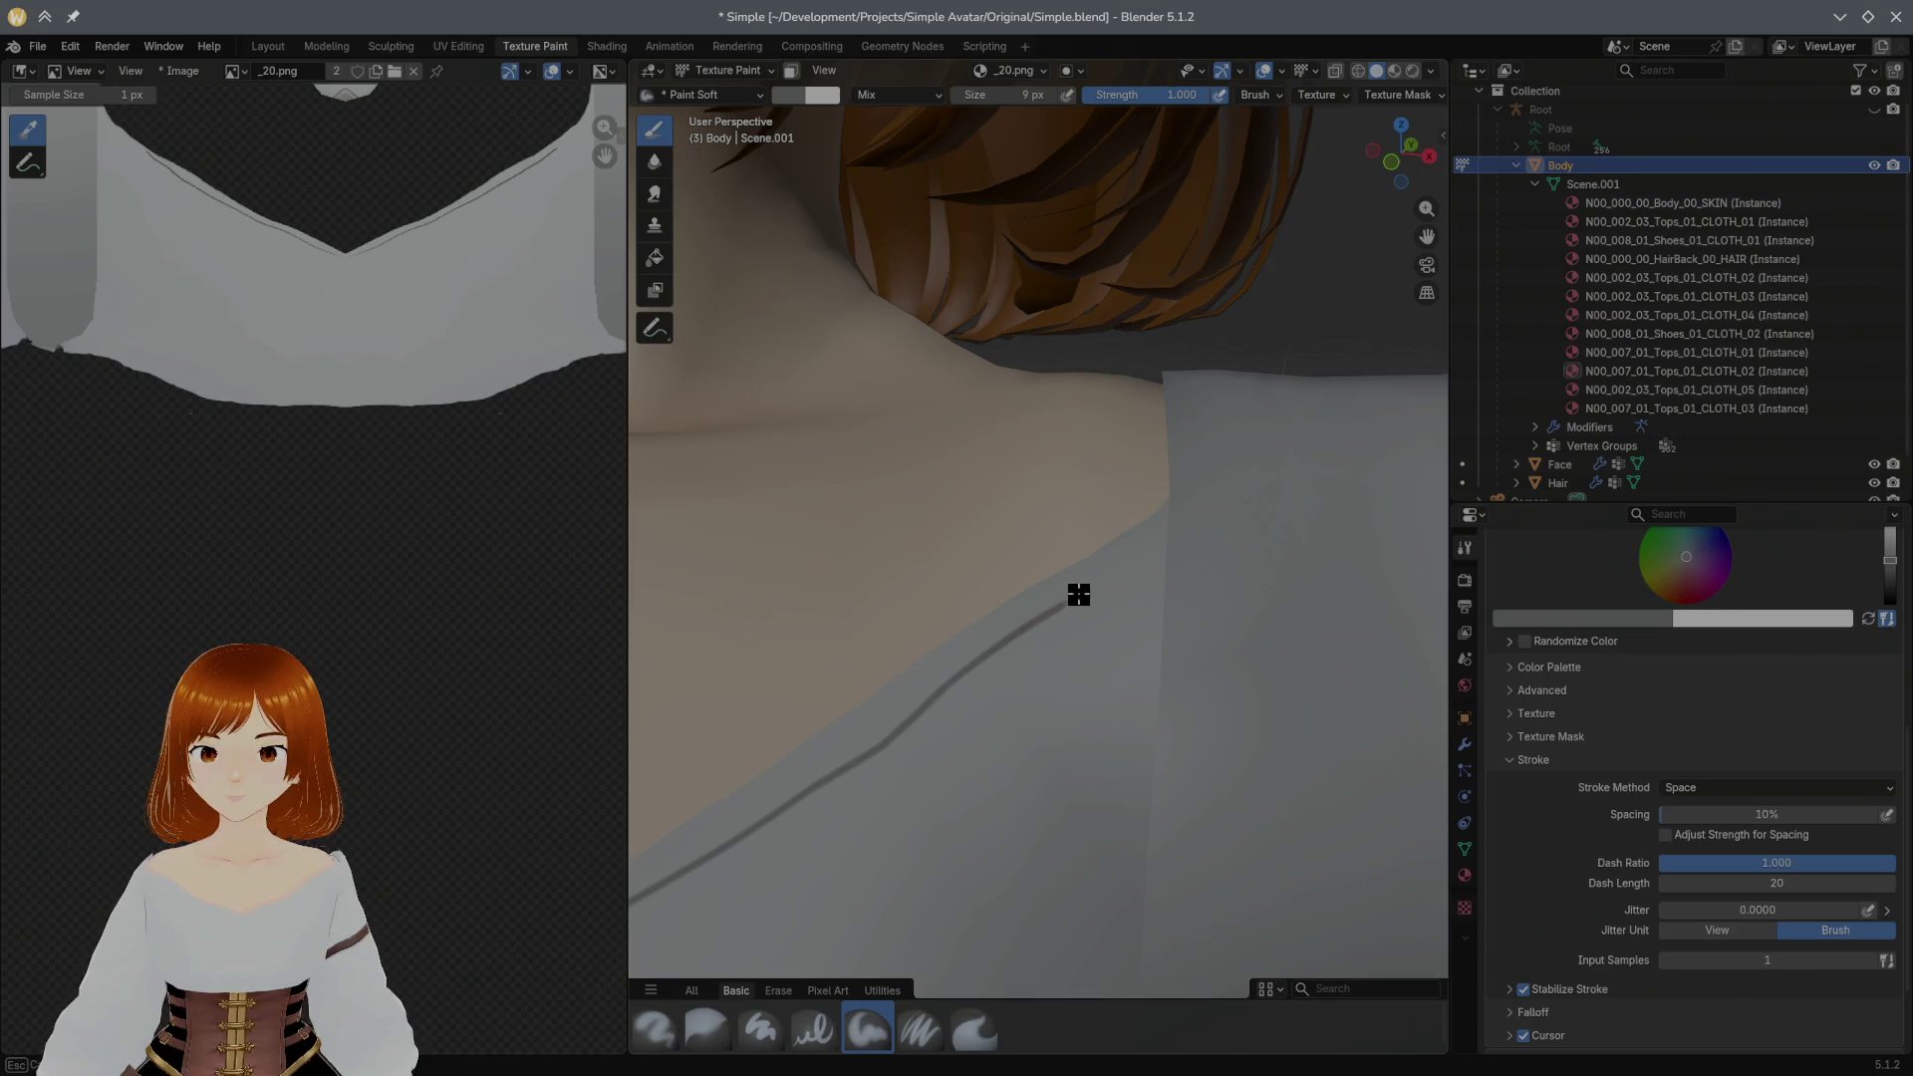
pyautogui.hotkey('ctrl', 'shift', 'z')
pyautogui.hotkey('ctrl', 'z')
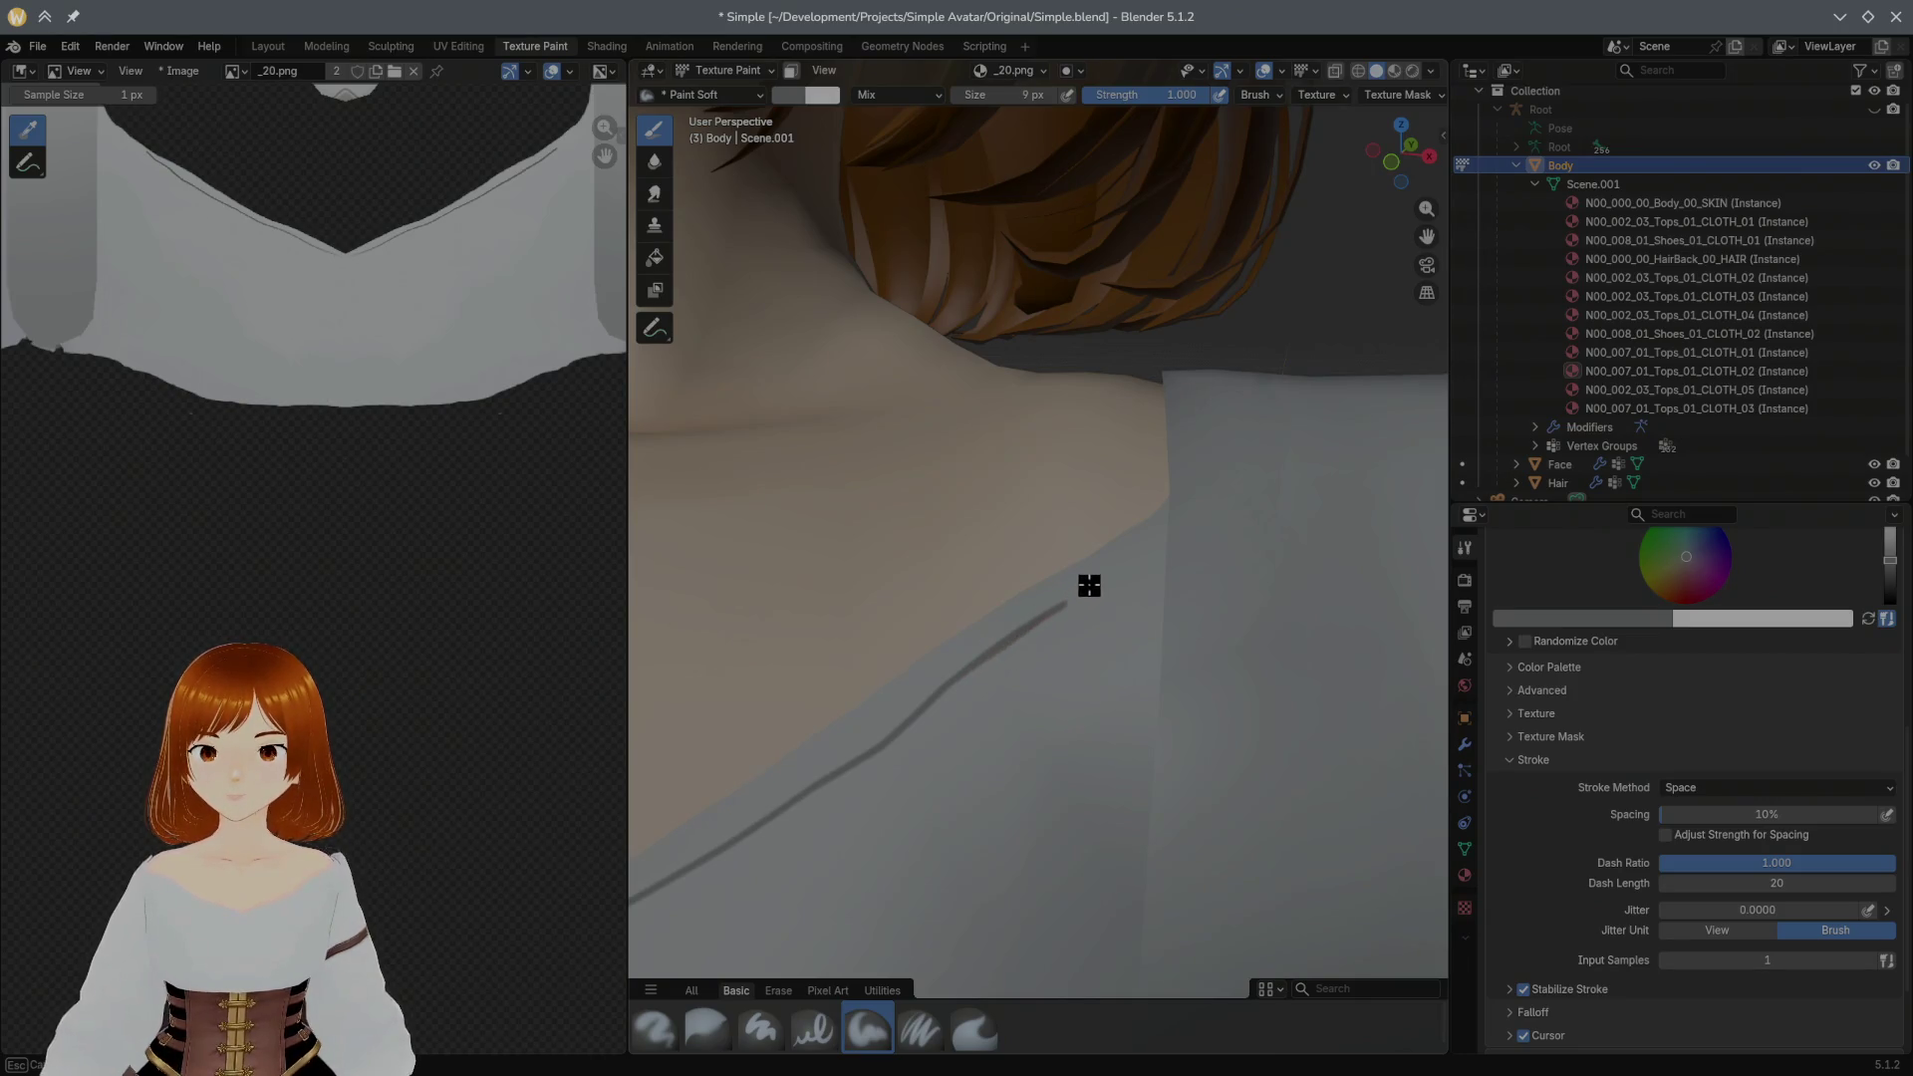
pyautogui.moveTo(1119, 565); pyautogui.dragTo(1214, 514)
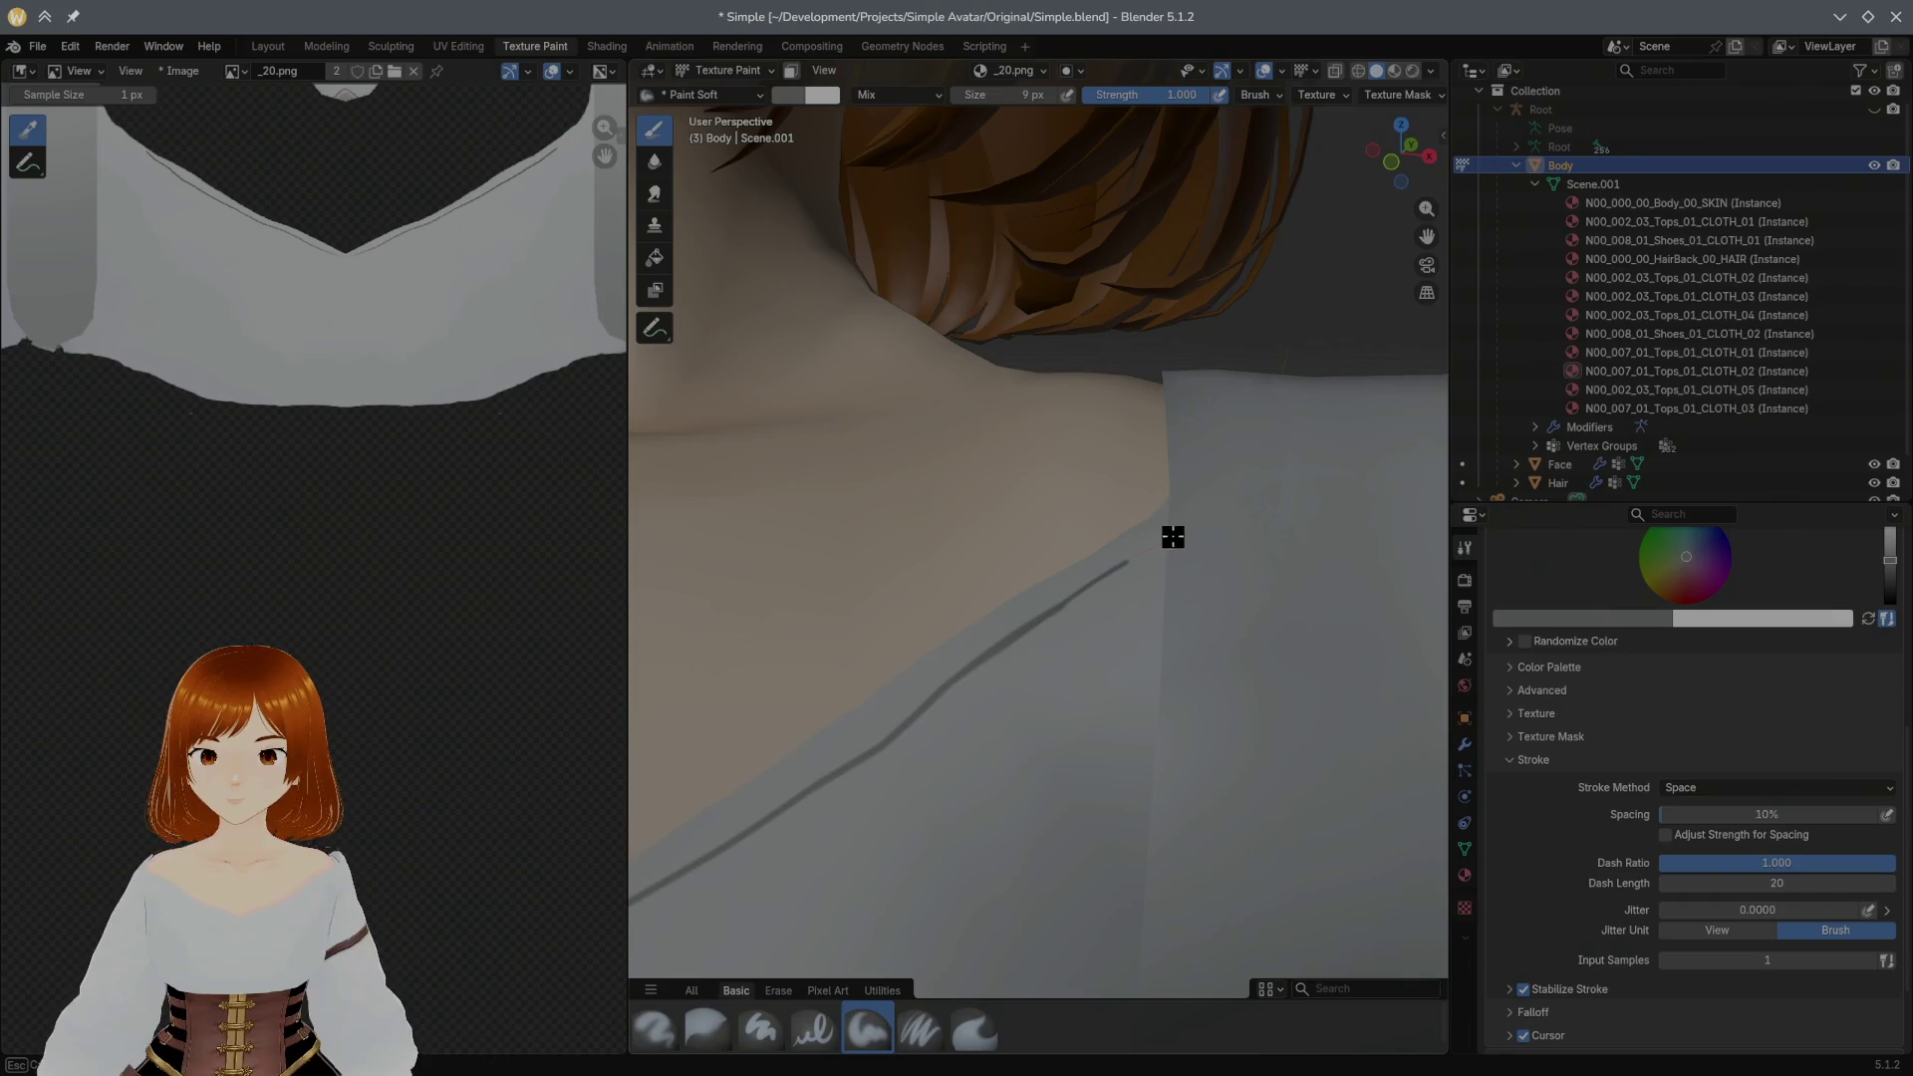
pyautogui.scroll(-5, 1025, 603)
# Step: Save the file and paint the first short grey mark just below the V neckline tip
pyautogui.moveTo(876, 877)
pyautogui.mouseDown(button='middle')
pyautogui.moveTo(854, 704)
pyautogui.moveTo(1044, 683)
pyautogui.mouseUp(button='middle')
pyautogui.scroll(3, 1044, 683)
pyautogui.scroll(2, 1032, 633)
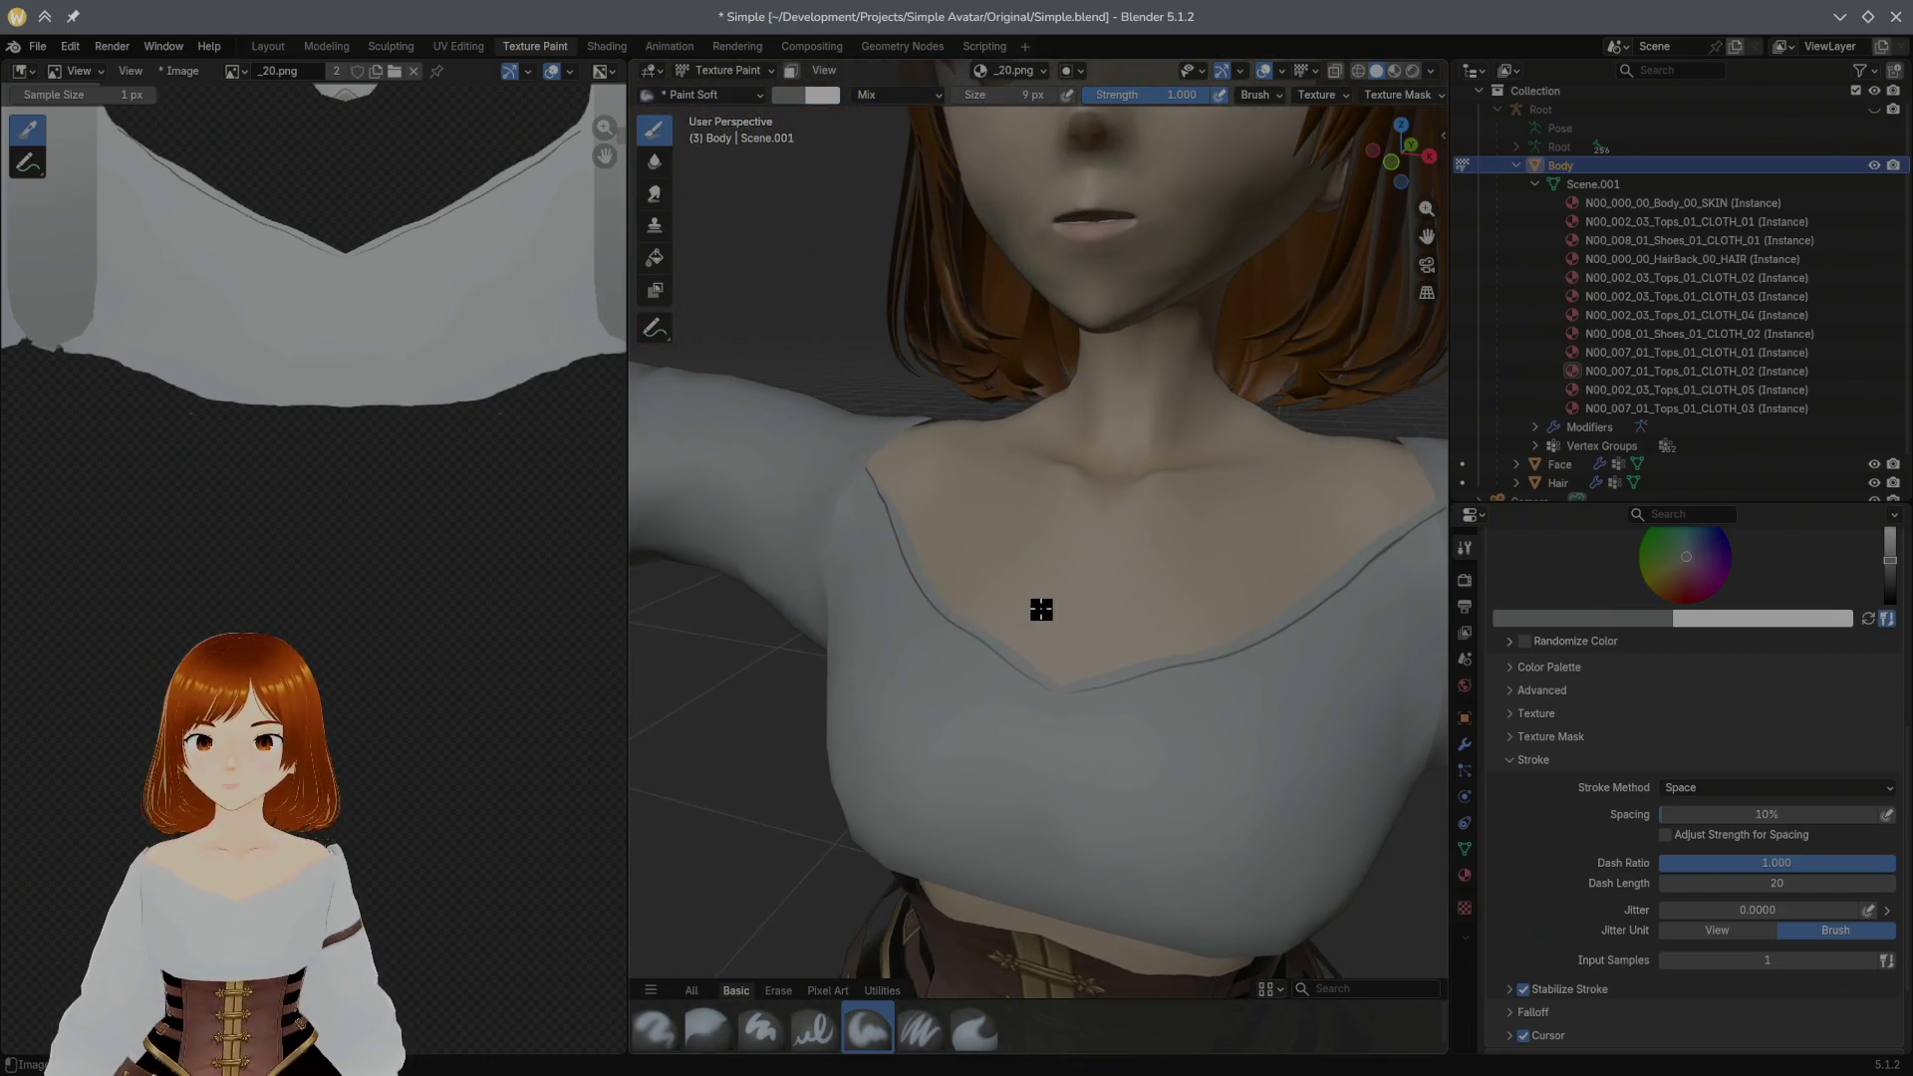
pyautogui.hotkey('ctrl', 's')
pyautogui.scroll(2, 1057, 613)
pyautogui.moveTo(1057, 614)
pyautogui.mouseDown(button='middle')
pyautogui.moveTo(1192, 538)
pyautogui.moveTo(1082, 592)
pyautogui.mouseUp(button='middle')
pyautogui.scroll(1, 1089, 592)
pyautogui.scroll(3, 1166, 540)
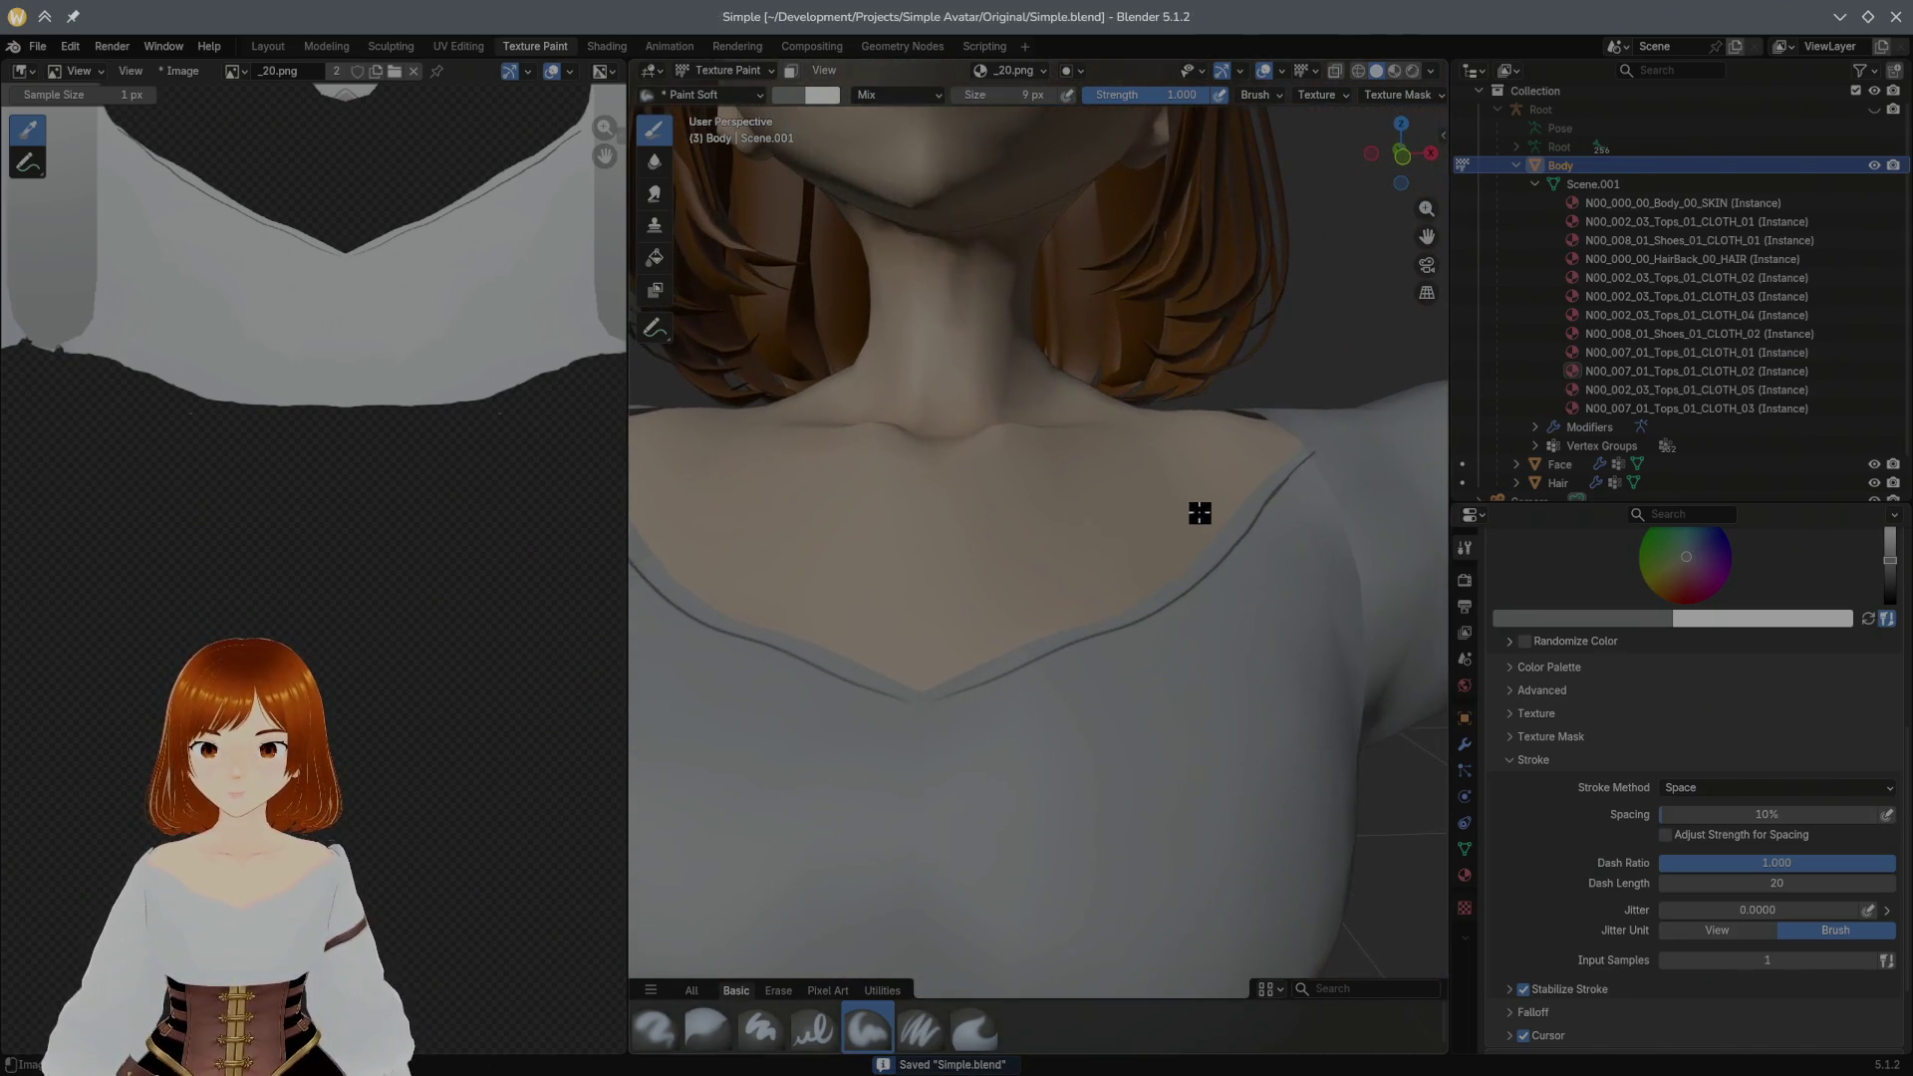
pyautogui.scroll(2, 1096, 580)
pyautogui.moveTo(997, 628)
pyautogui.mouseDown(button='middle')
pyautogui.moveTo(1090, 544)
pyautogui.moveTo(1065, 572)
pyautogui.mouseUp(button='middle')
pyautogui.scroll(-1, 1067, 573)
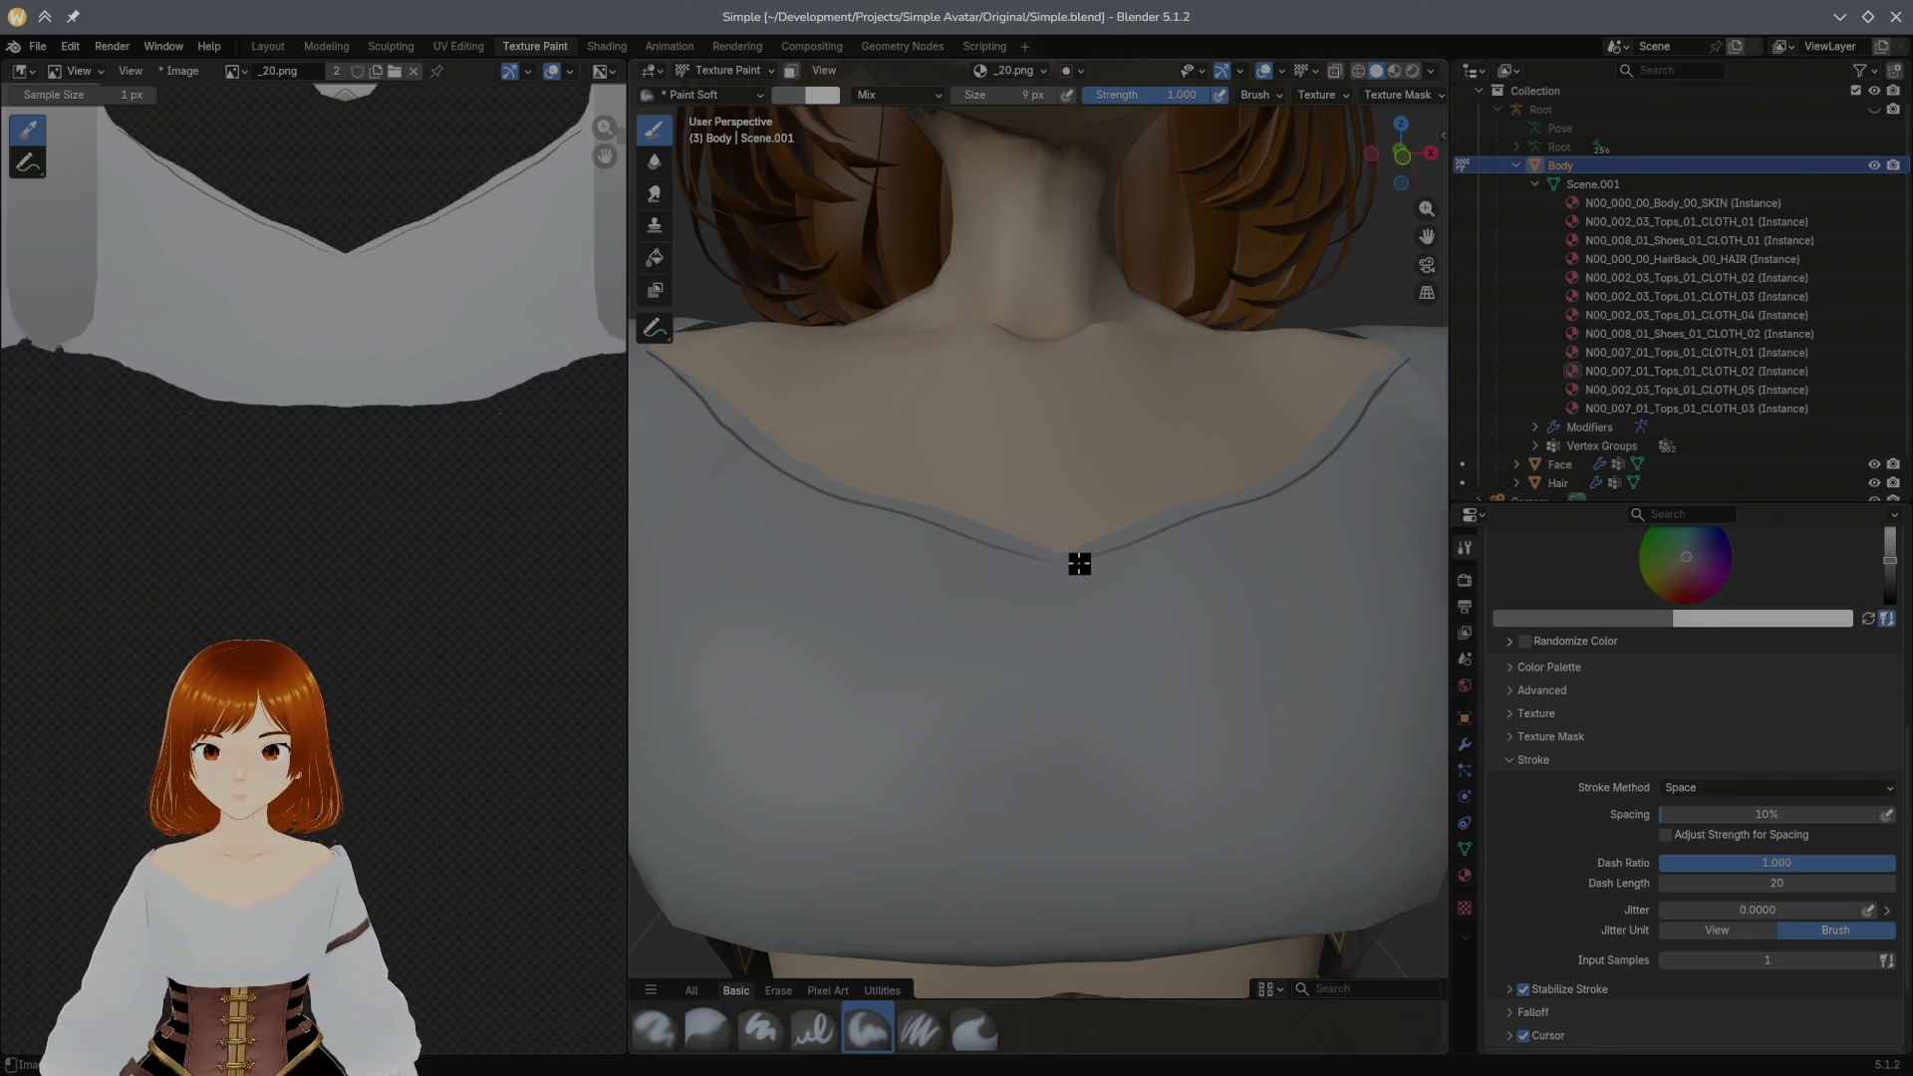
pyautogui.scroll(-2, 1080, 563)
pyautogui.moveTo(1039, 614)
pyautogui.mouseDown(button='middle')
pyautogui.moveTo(1012, 704)
pyautogui.moveTo(1067, 633)
pyautogui.moveTo(1058, 603)
pyautogui.mouseUp(button='middle')
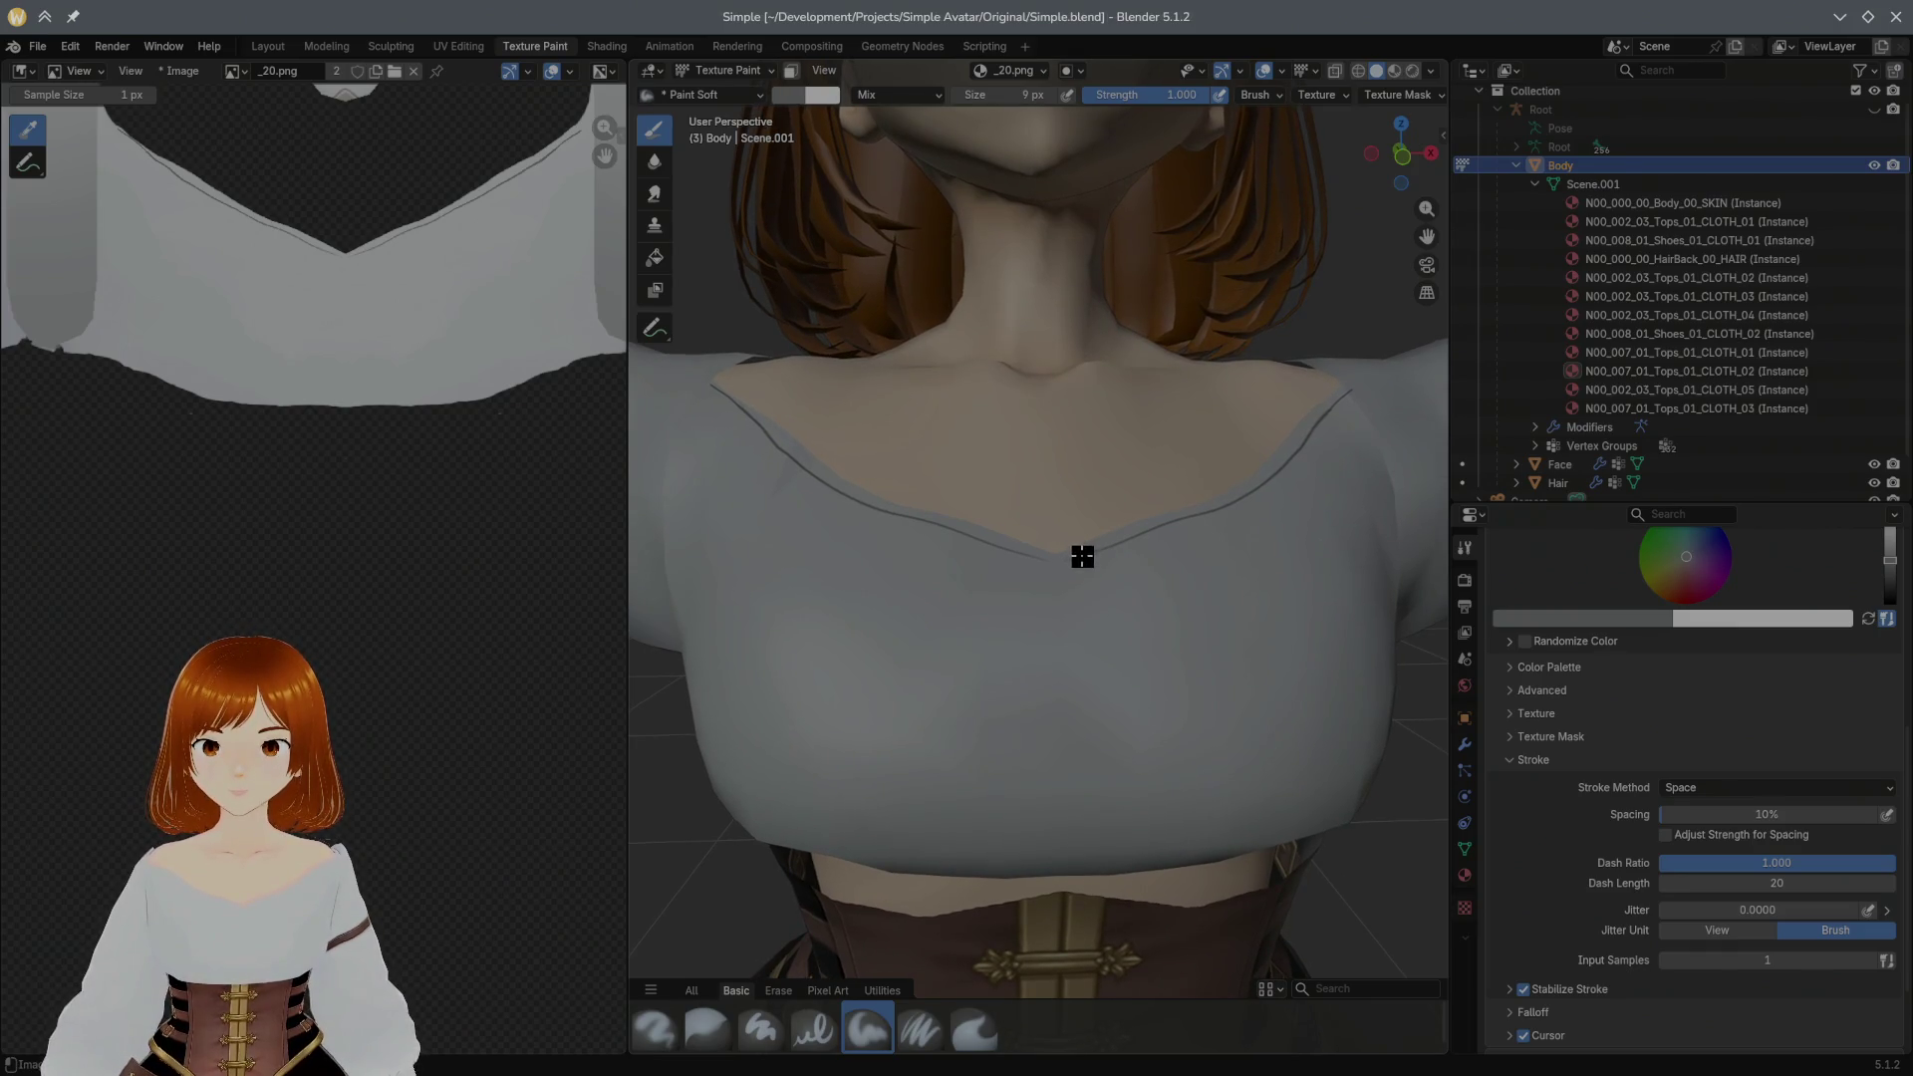
pyautogui.click(1079, 559)
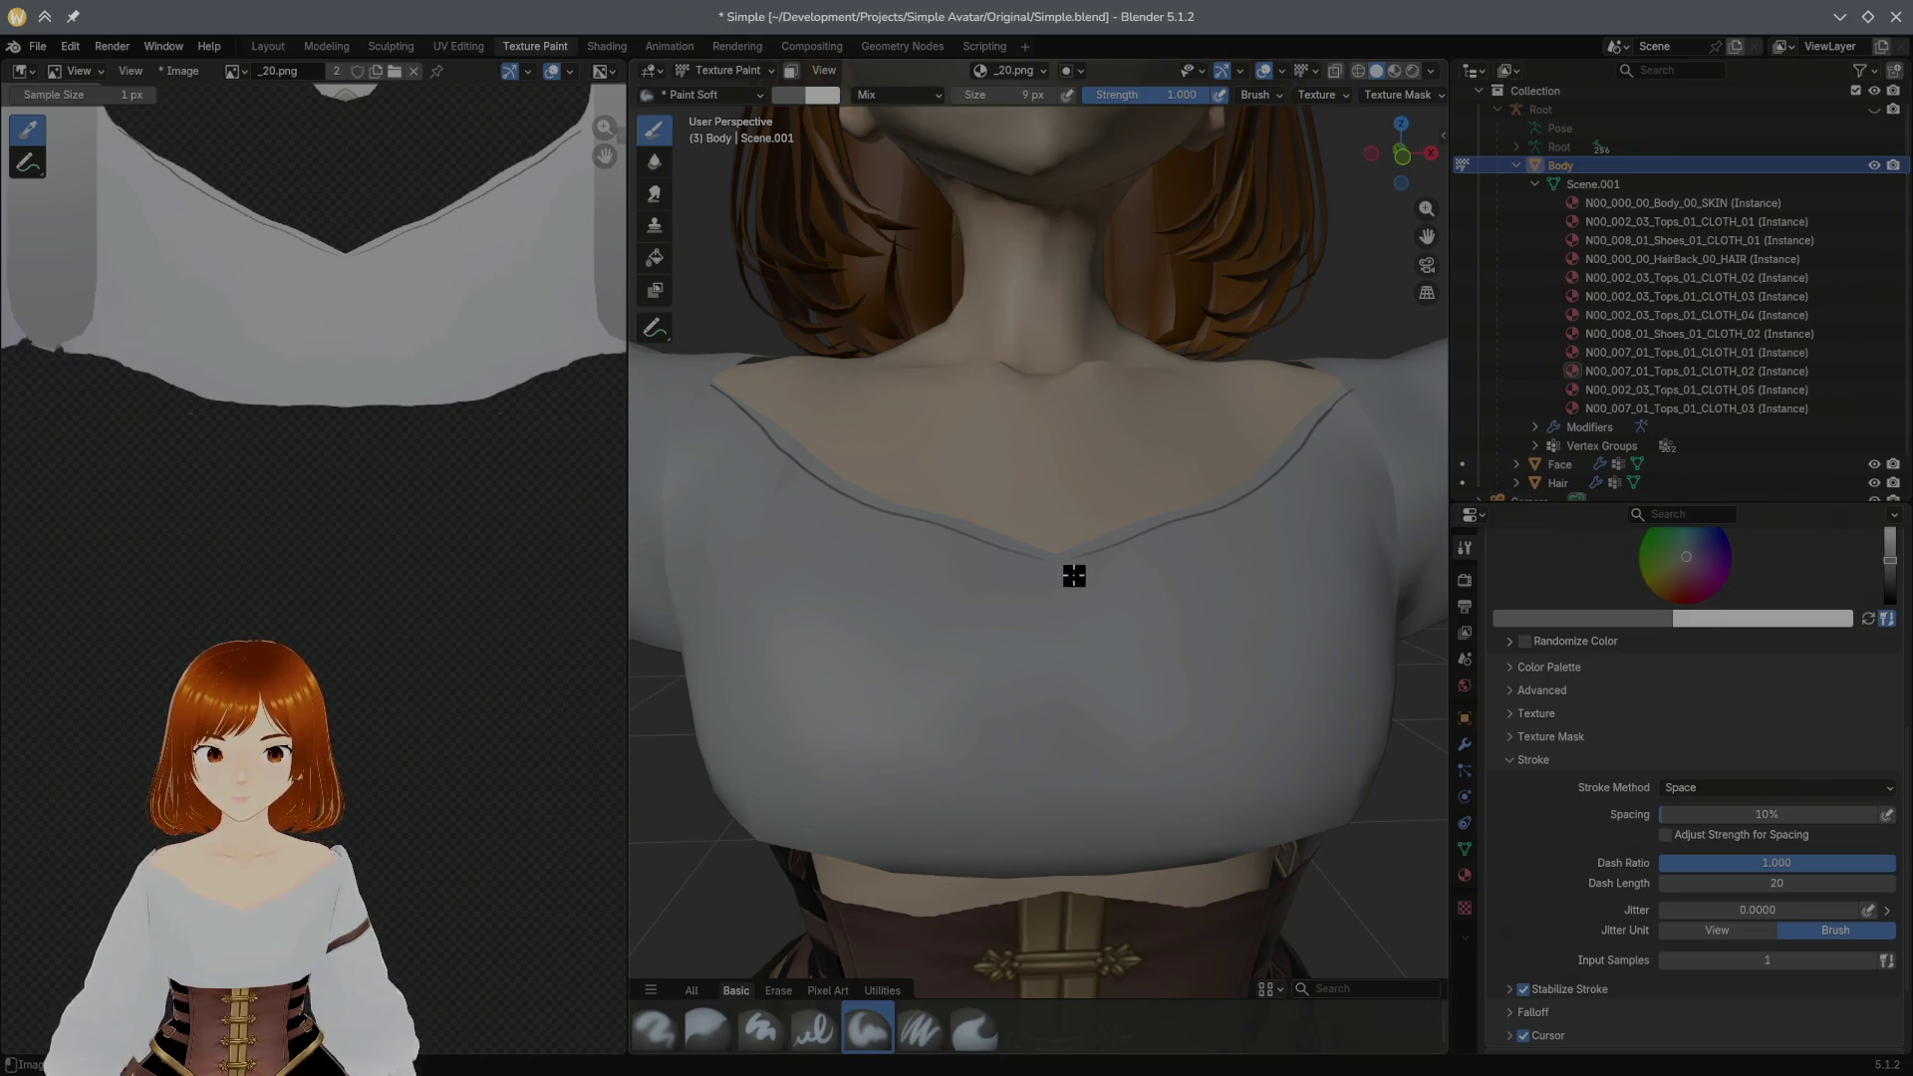
pyautogui.scroll(2, 1043, 598)
pyautogui.scroll(-3, 1030, 589)
pyautogui.moveTo(1018, 534); pyautogui.dragTo(1009, 609, button='middle')
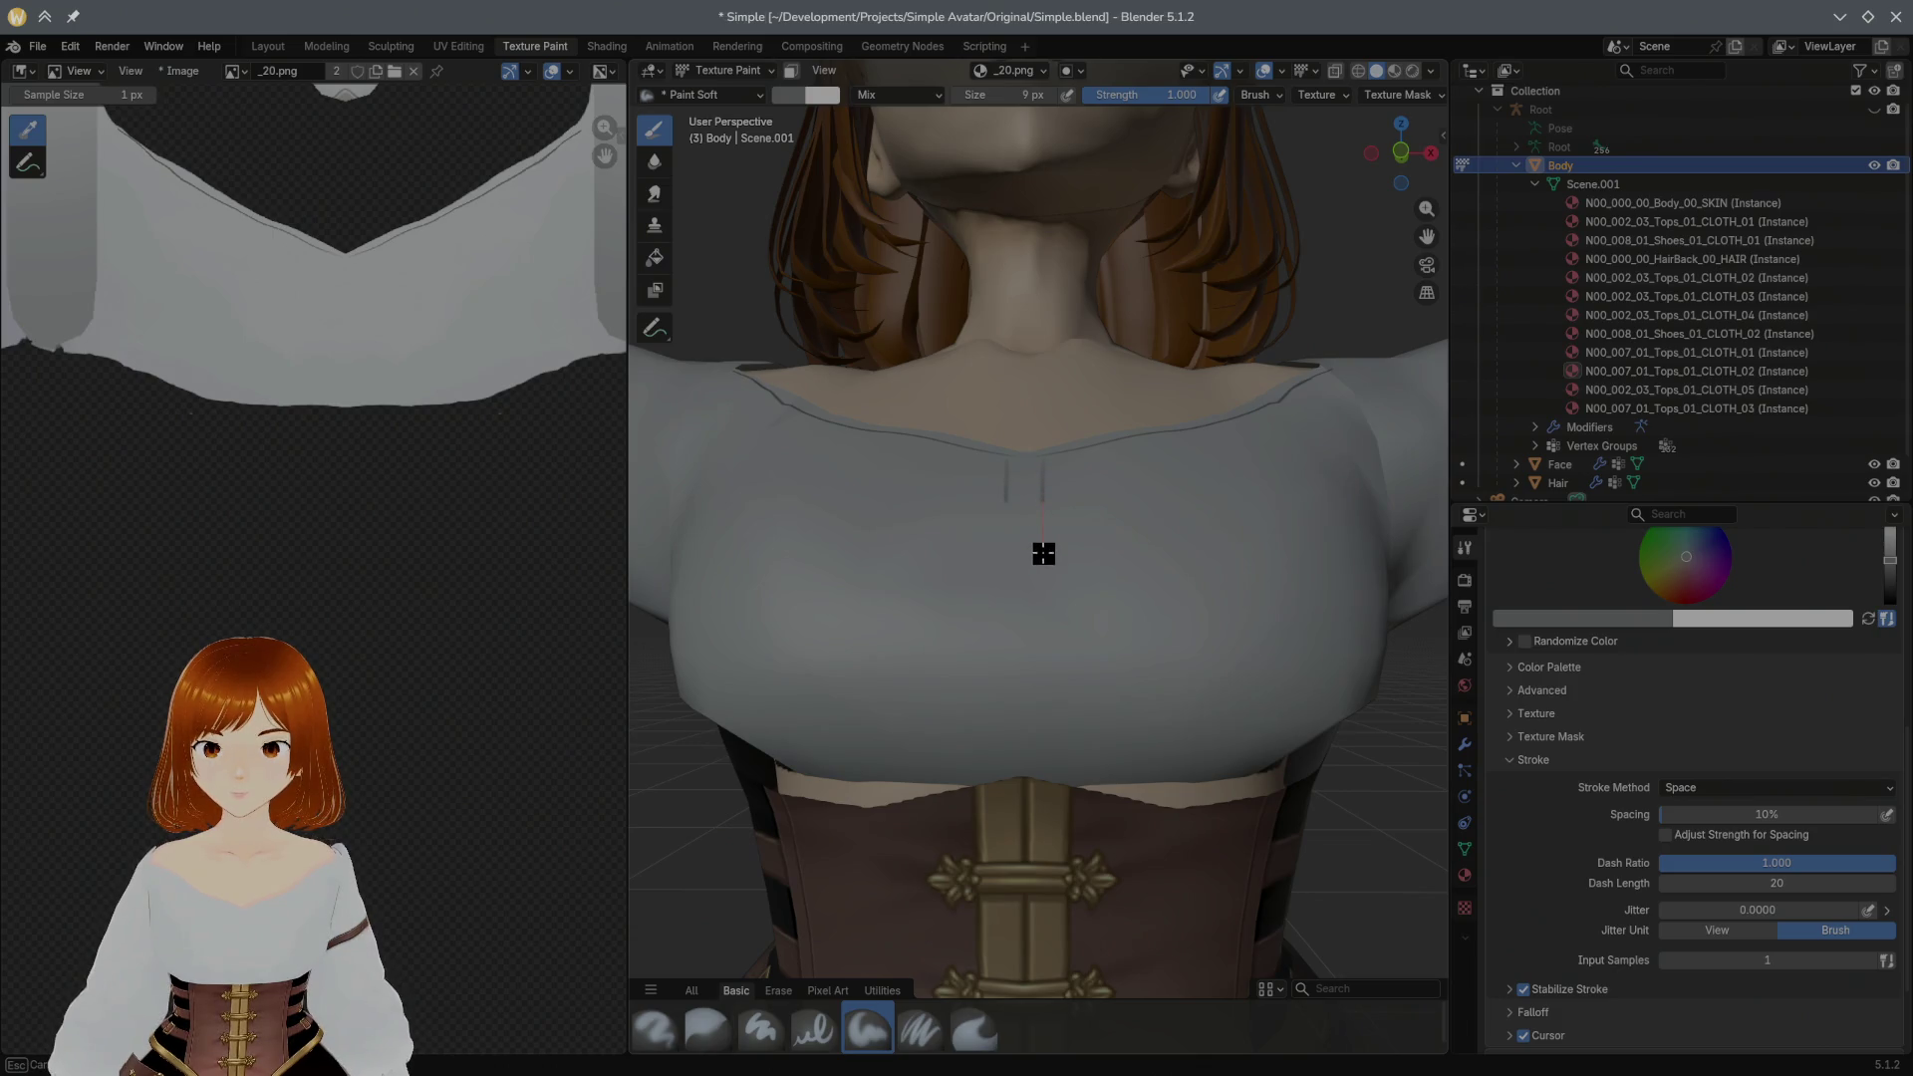
# Step: Extend the right line down the chest and set the texture slot Mode to Single Image
pyautogui.moveTo(1049, 630); pyautogui.dragTo(1047, 713)
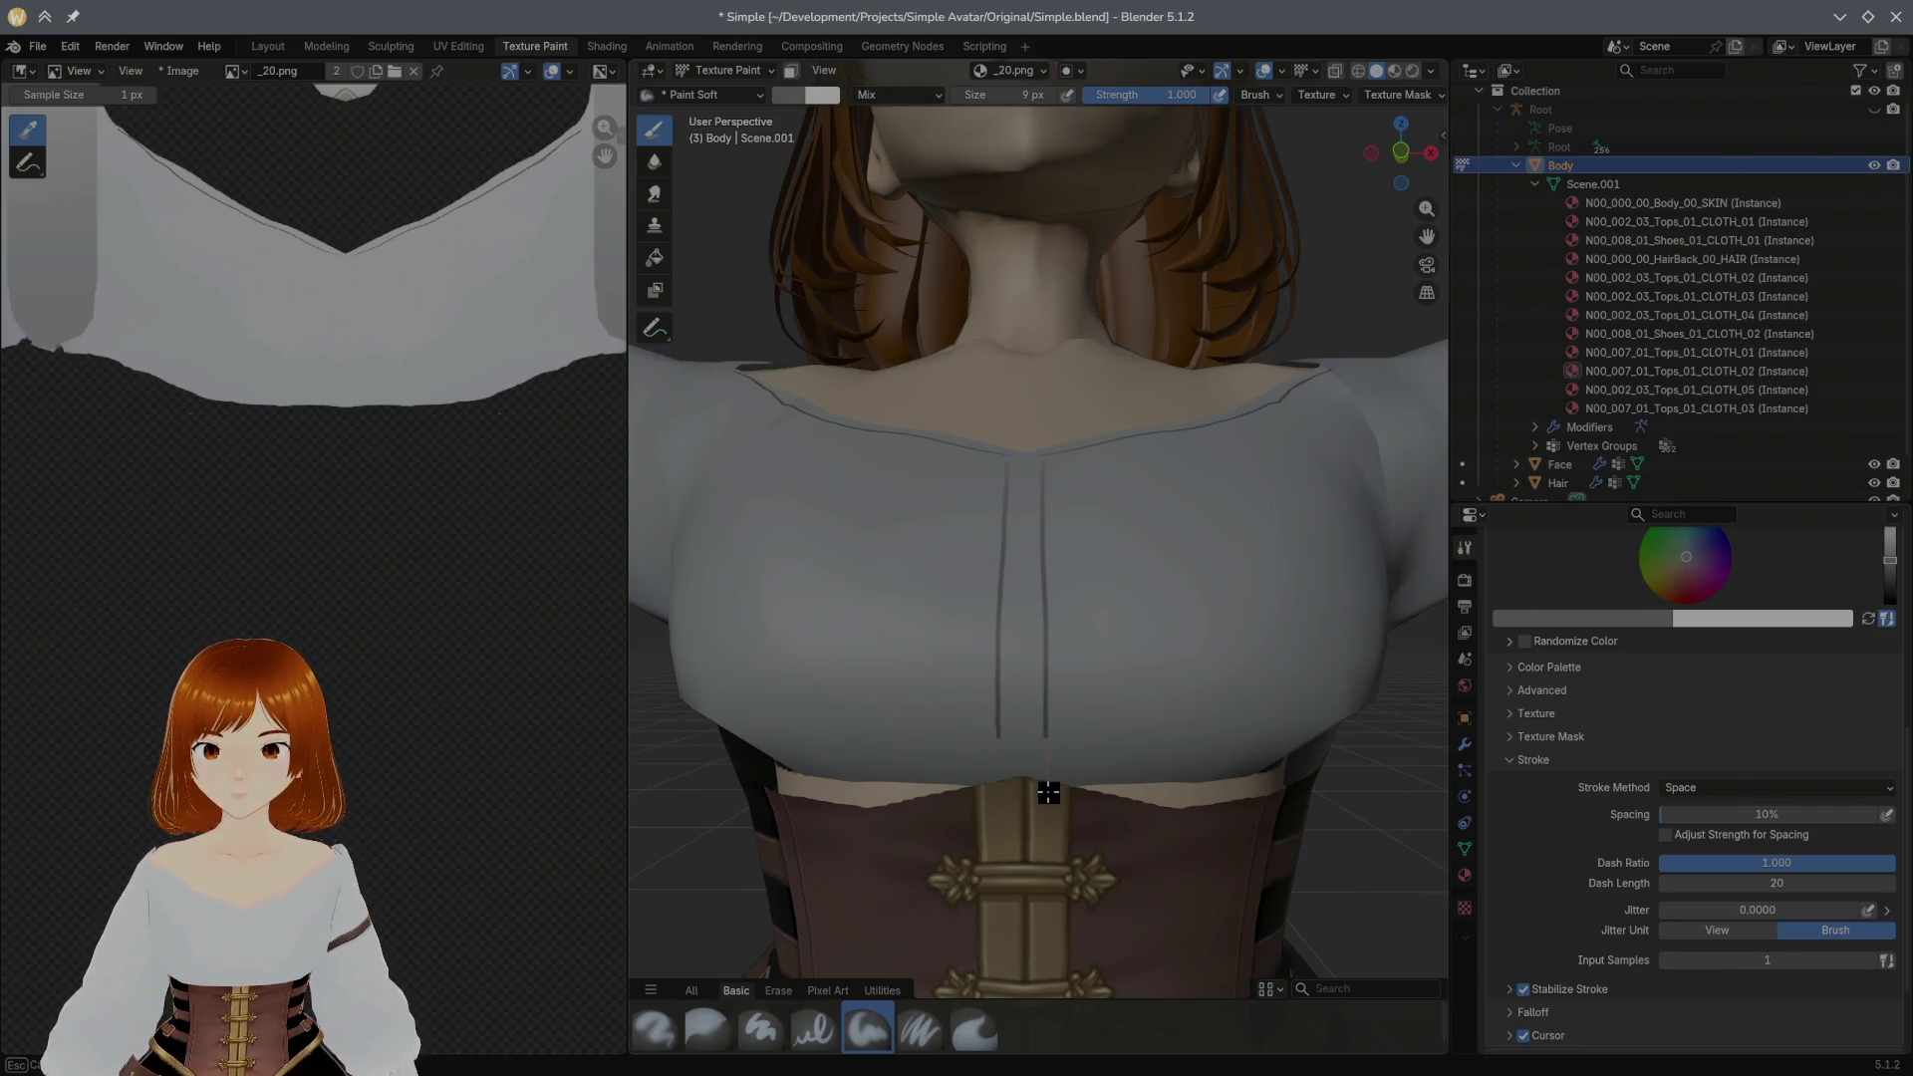
pyautogui.moveTo(1037, 722); pyautogui.dragTo(1088, 677, button='middle')
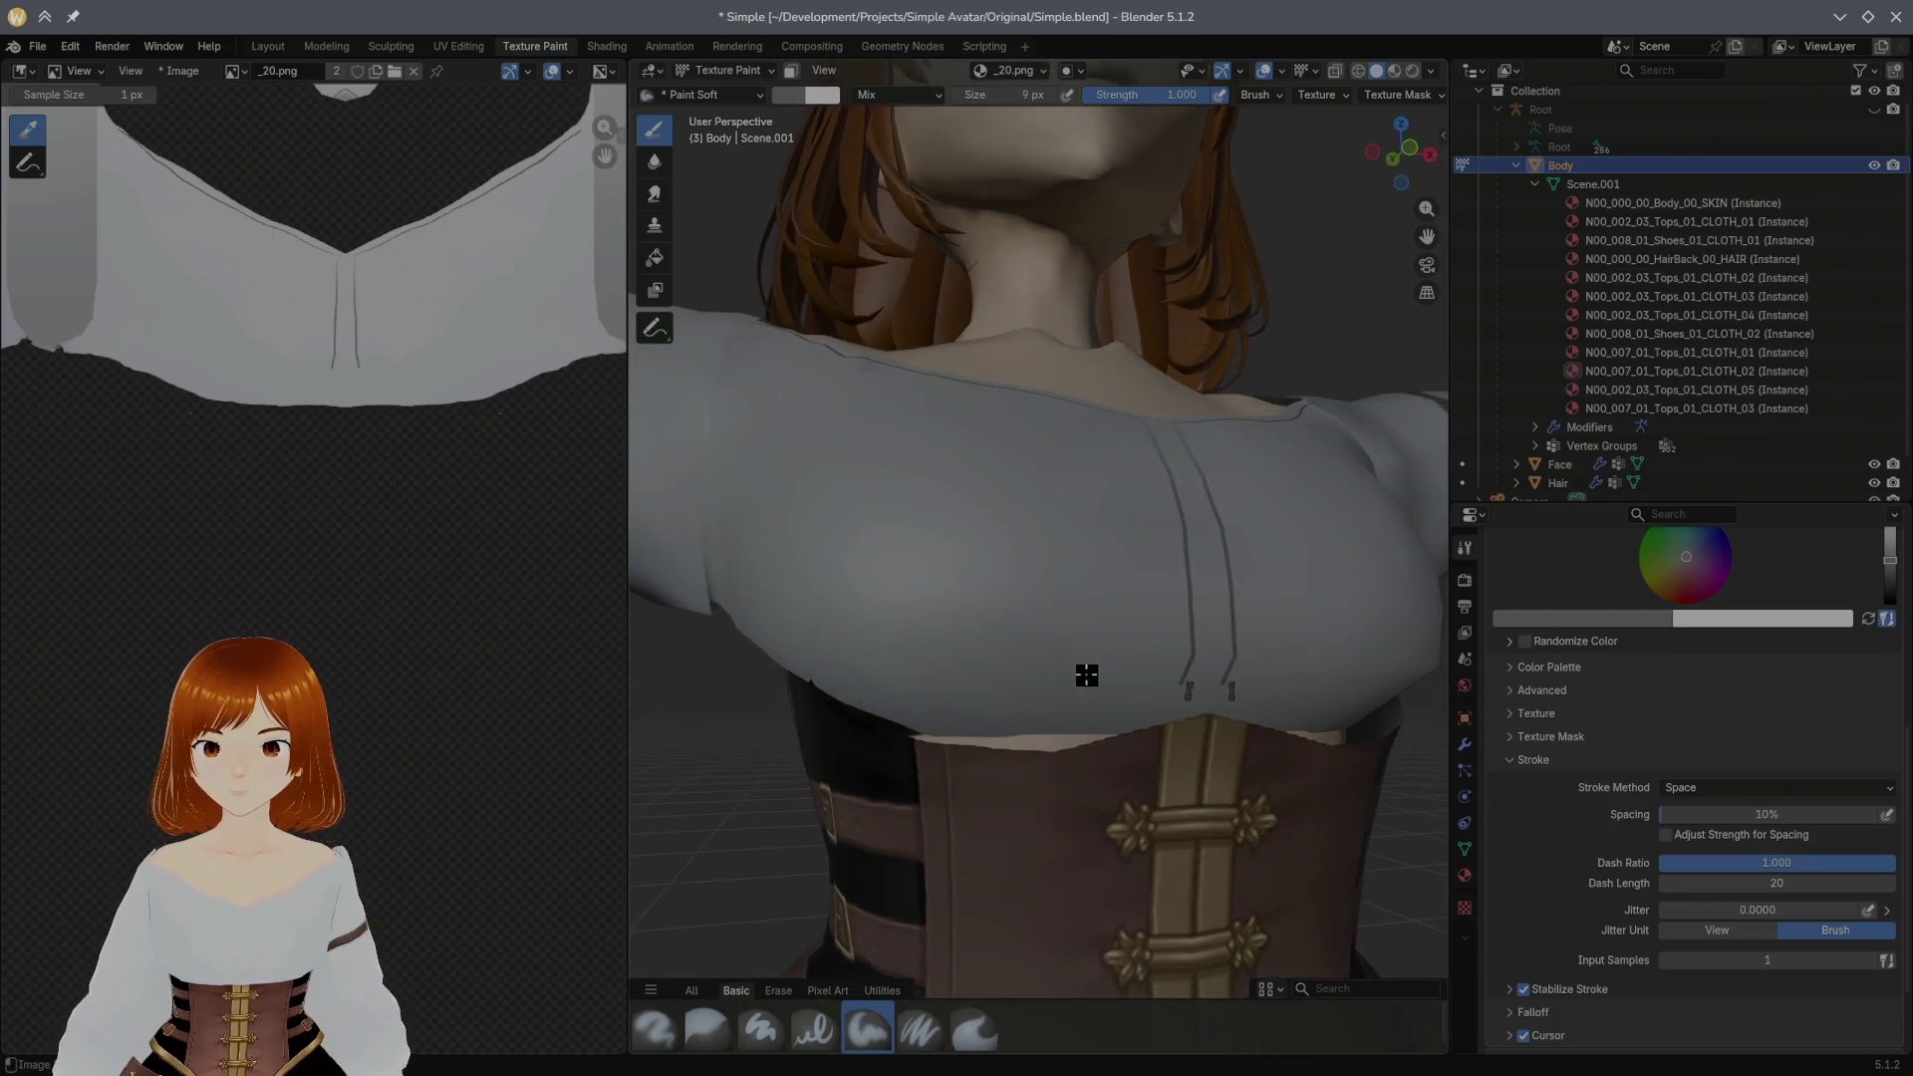
pyautogui.moveTo(1123, 548); pyautogui.dragTo(1102, 548, button='middle')
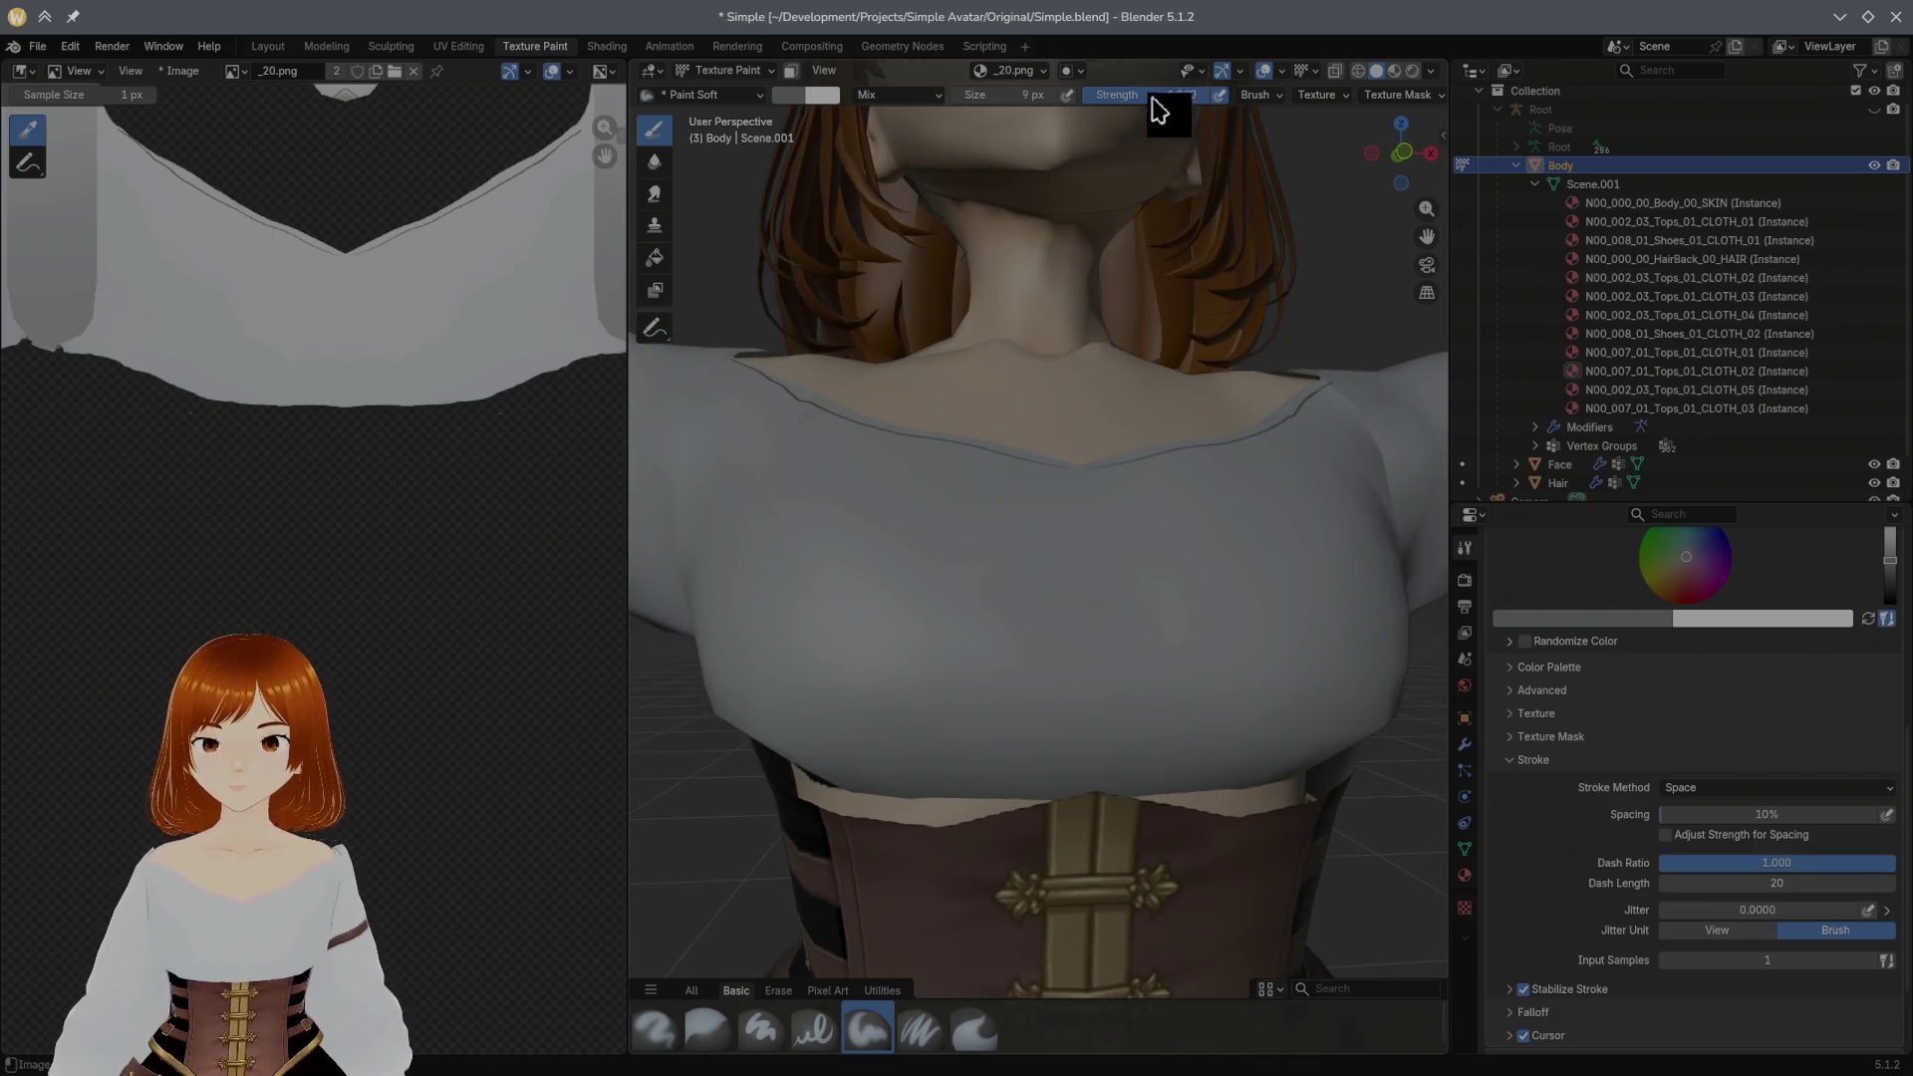
pyautogui.click(1051, 72)
pyautogui.click(1050, 106)
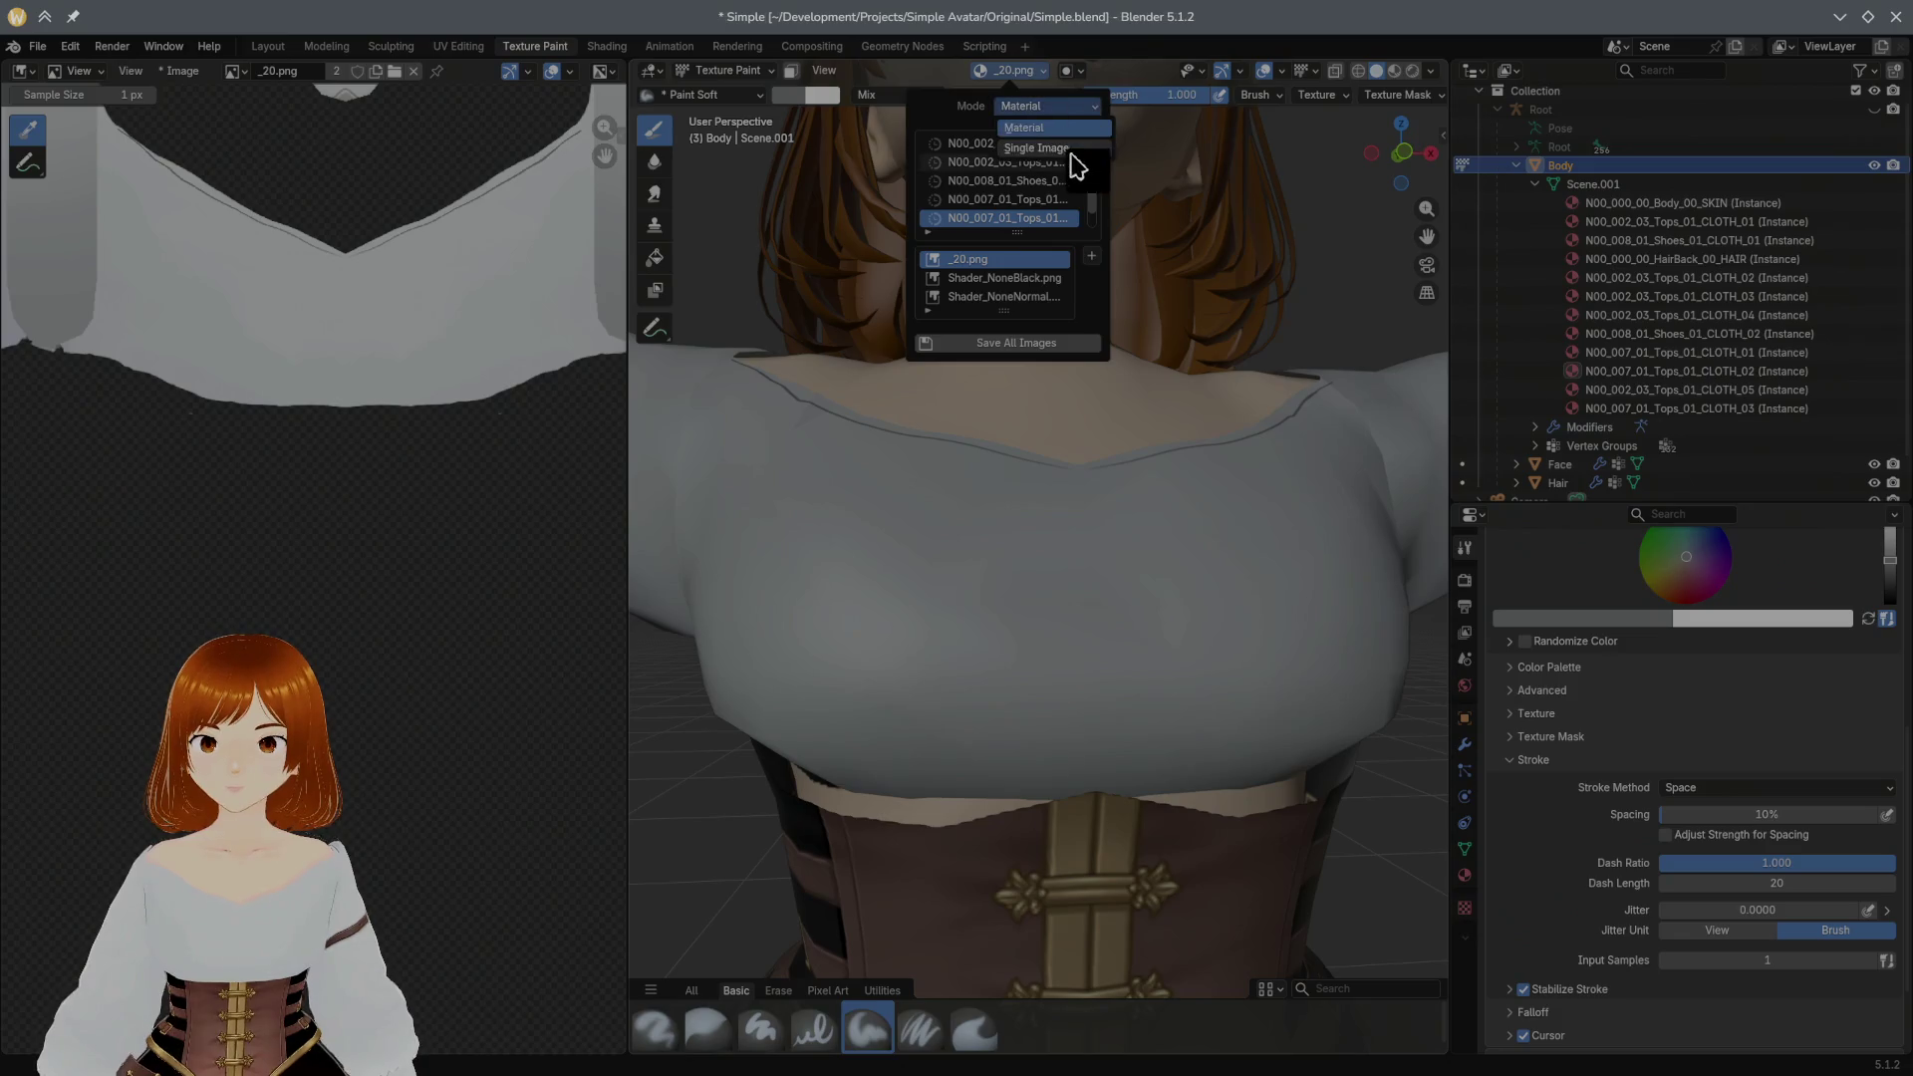
pyautogui.click(1077, 180)
# Step: Undo the earlier lines and repaint both placket lines running further down the chest
pyautogui.moveTo(947, 539); pyautogui.dragTo(966, 522, button='middle')
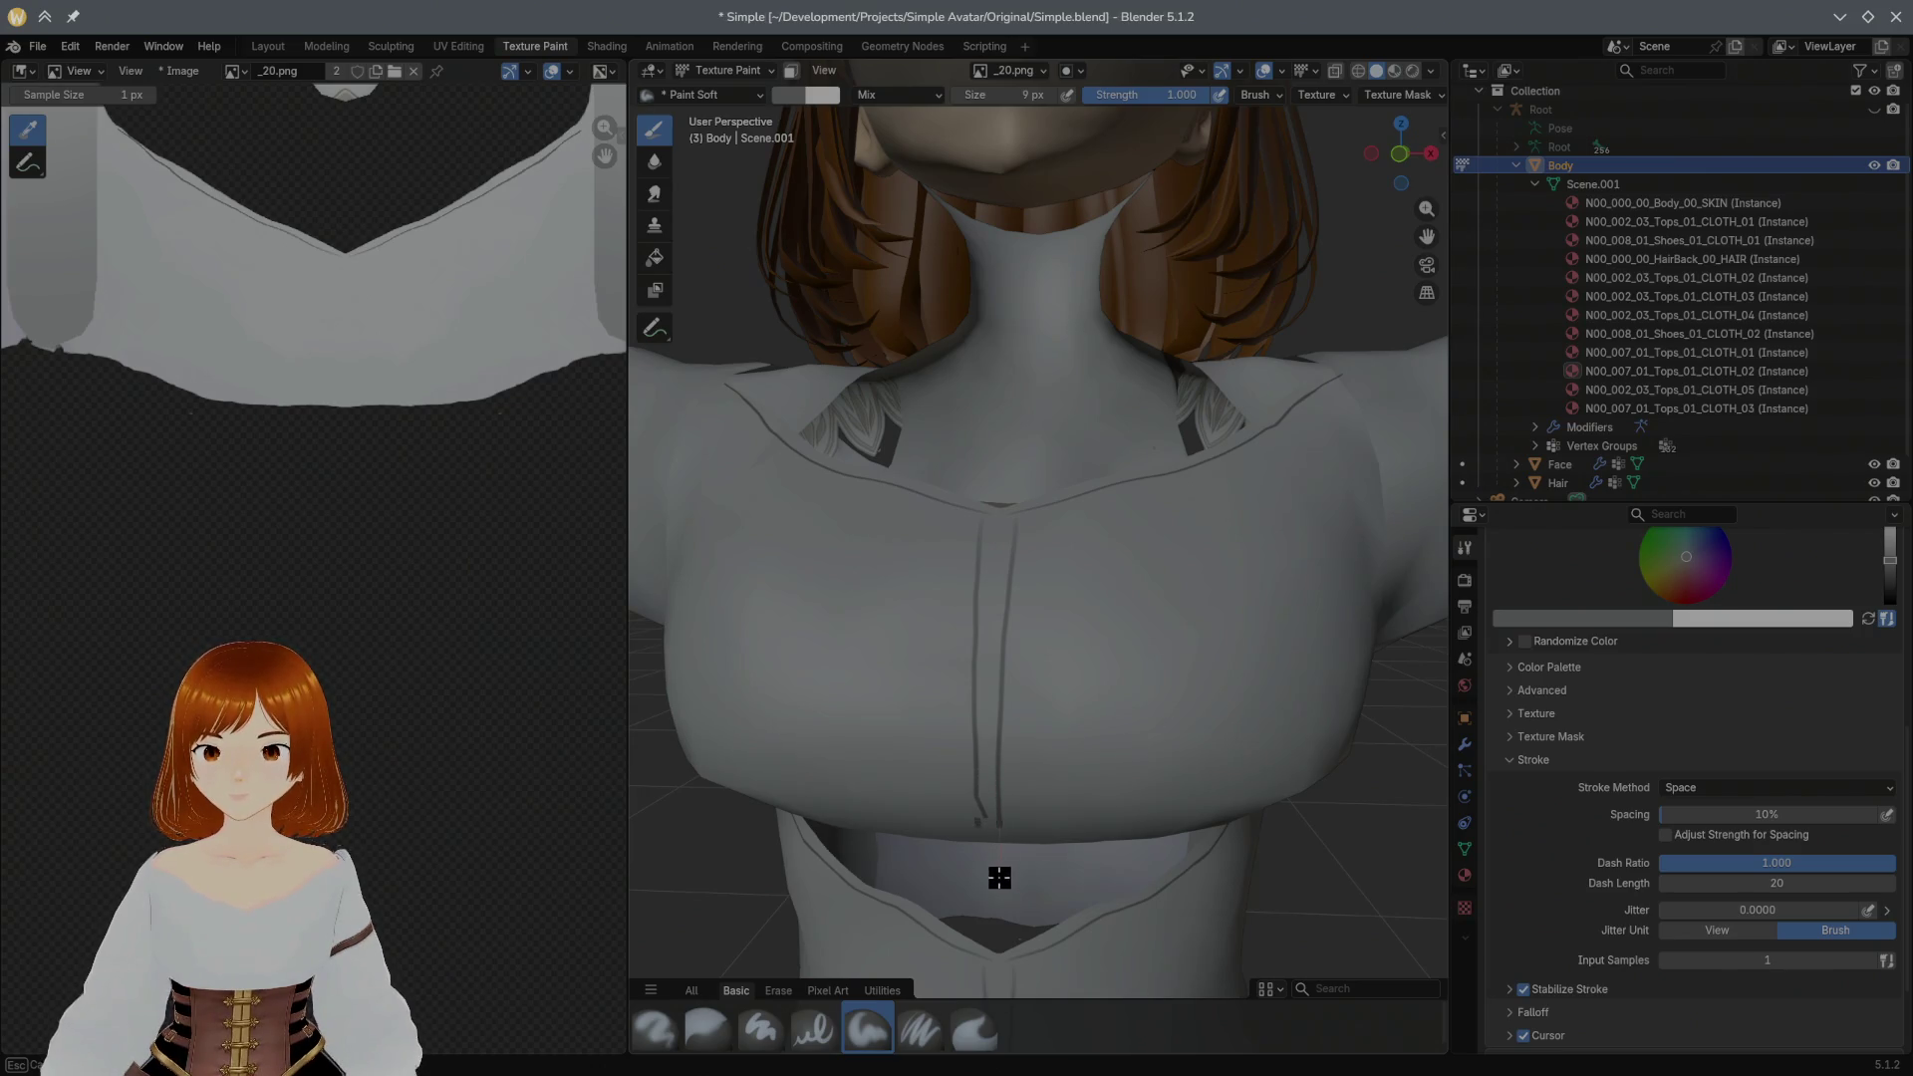
pyautogui.moveTo(1025, 697); pyautogui.dragTo(1048, 569, button='middle')
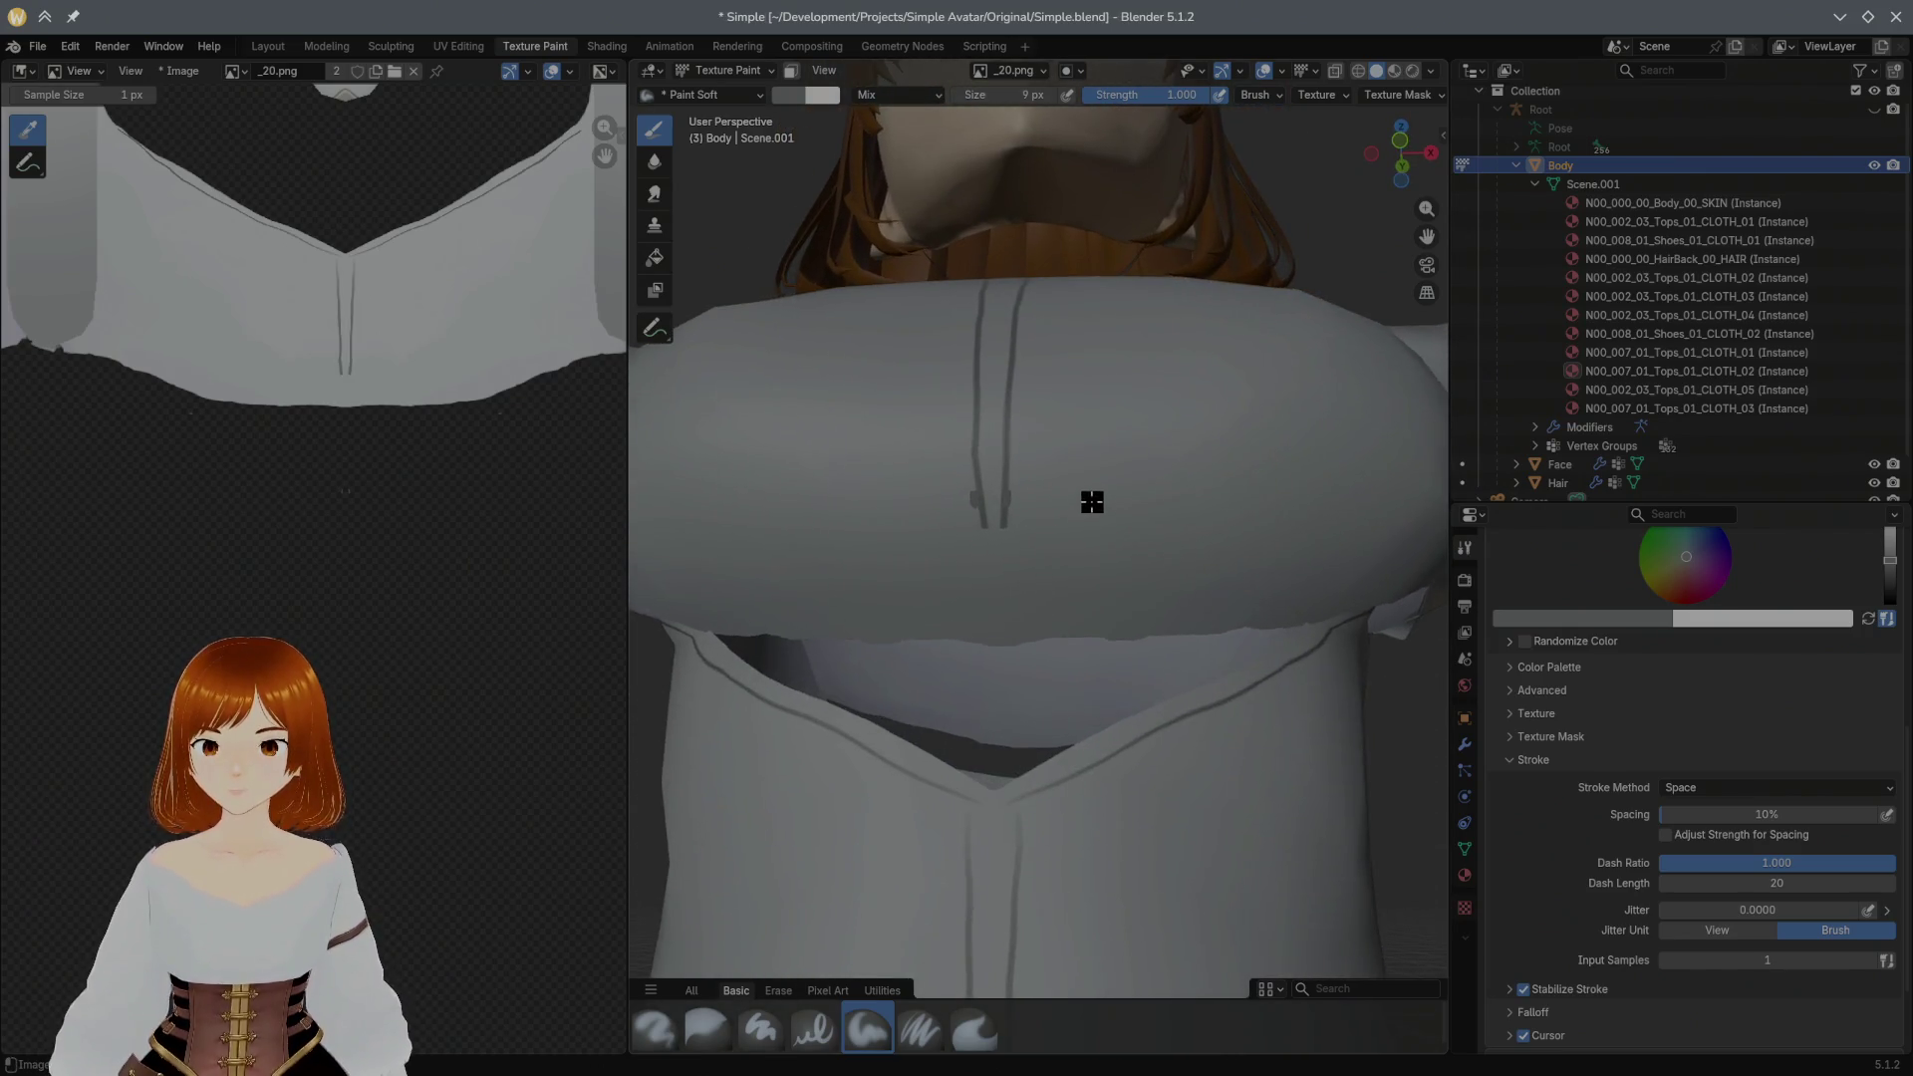
pyautogui.moveTo(1092, 499); pyautogui.dragTo(1079, 545, button='middle')
pyautogui.hotkey('ctrl', 'z')
pyautogui.moveTo(1055, 469); pyautogui.dragTo(1051, 499, button='middle')
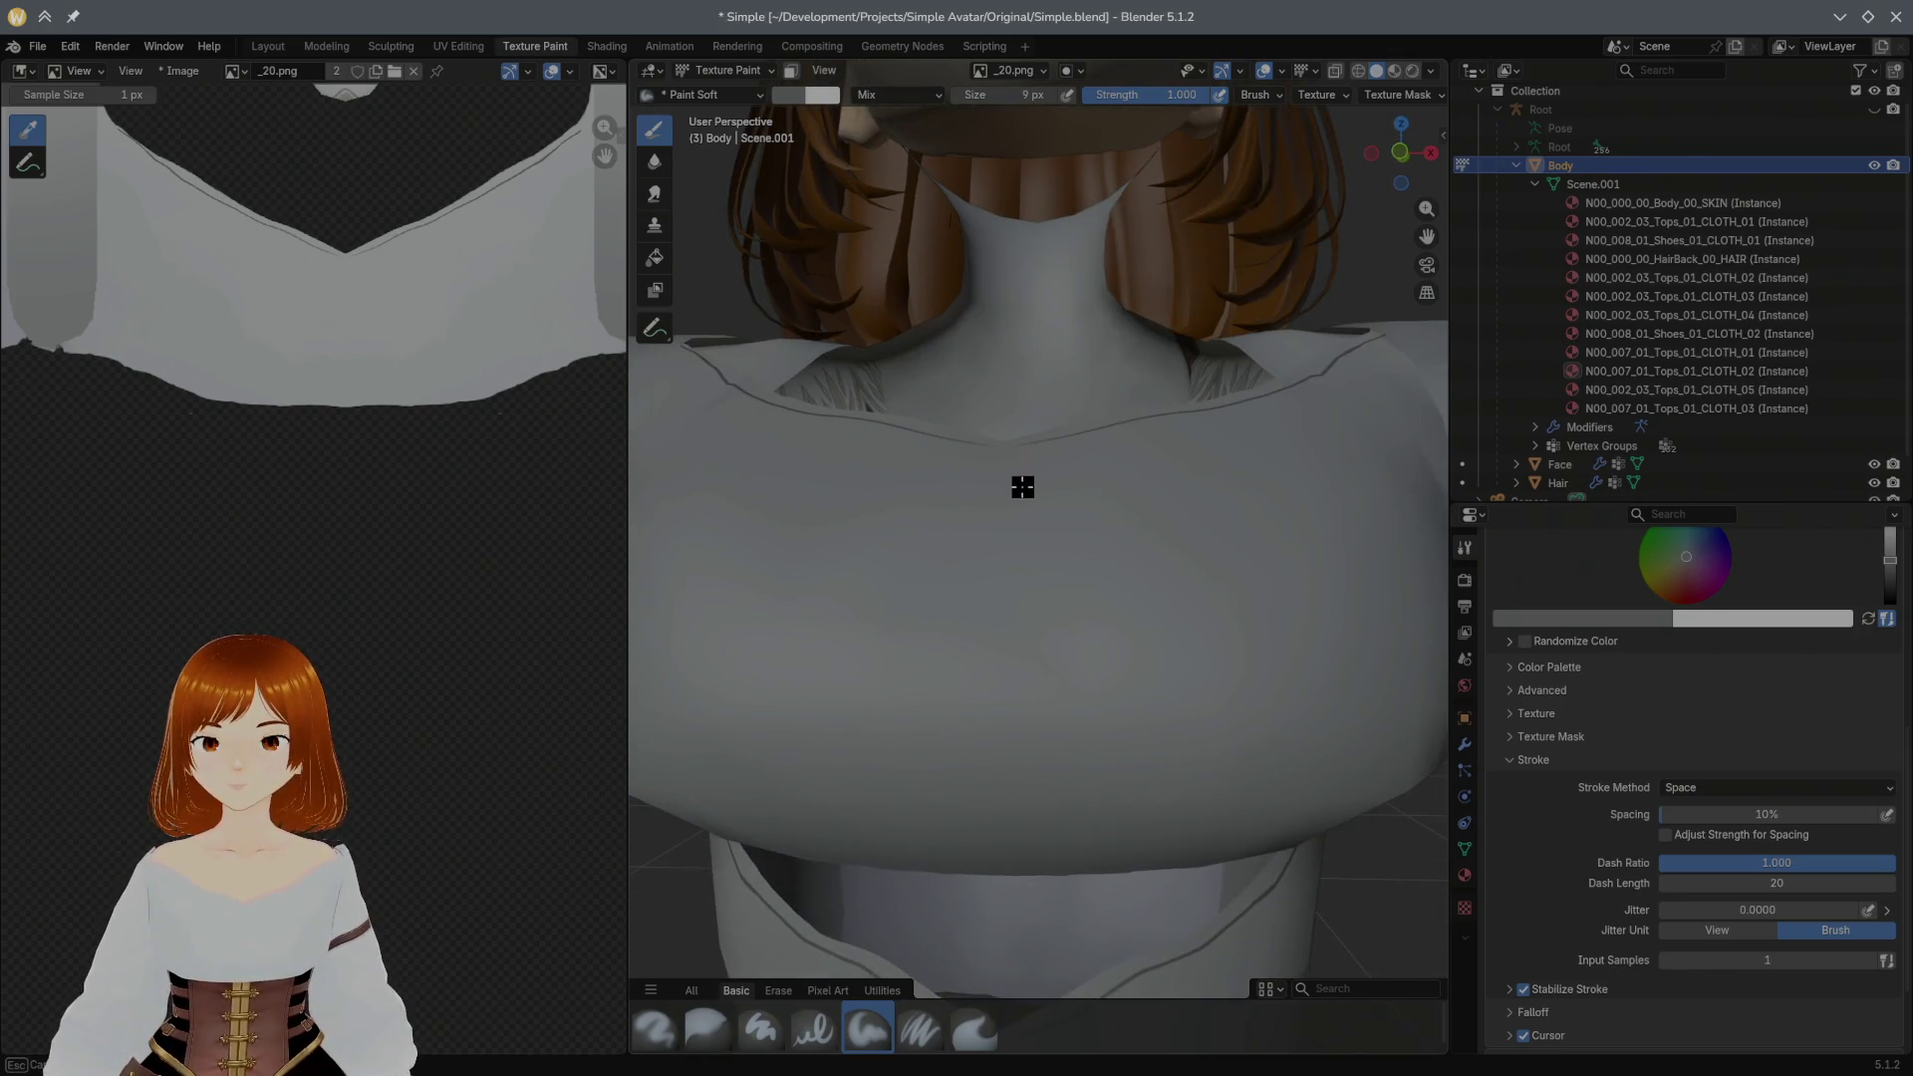
pyautogui.moveTo(1017, 600); pyautogui.dragTo(1026, 773)
pyautogui.moveTo(1026, 774)
pyautogui.mouseDown(button='middle')
pyautogui.moveTo(1047, 777)
pyautogui.moveTo(1056, 612)
pyautogui.moveTo(1077, 581)
pyautogui.moveTo(1077, 642)
pyautogui.moveTo(1132, 508)
pyautogui.moveTo(1123, 530)
pyautogui.moveTo(1072, 471)
pyautogui.mouseUp(button='middle')
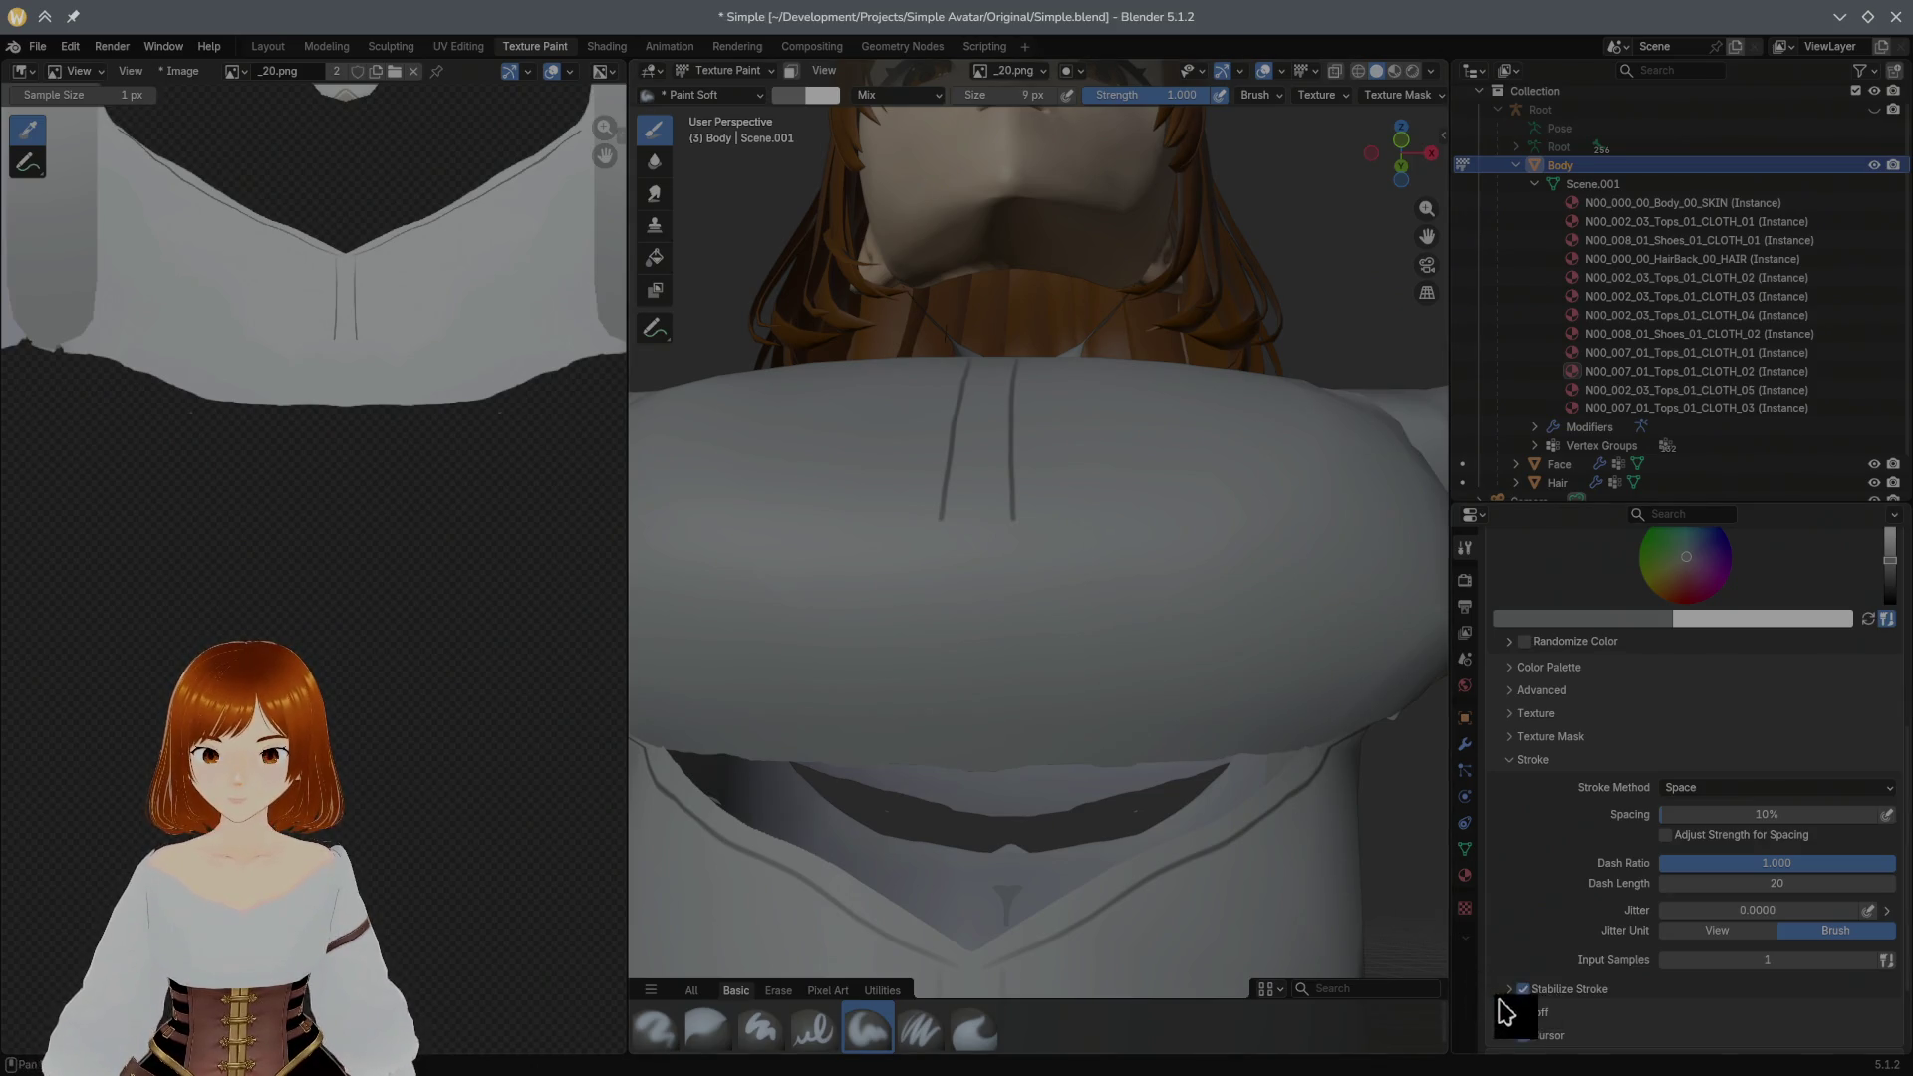
# Step: Lower the Stabilize Stroke radius from 75 px to 30 px and undo the lines' lower ends
pyautogui.click(1540, 989)
pyautogui.click(1681, 1018)
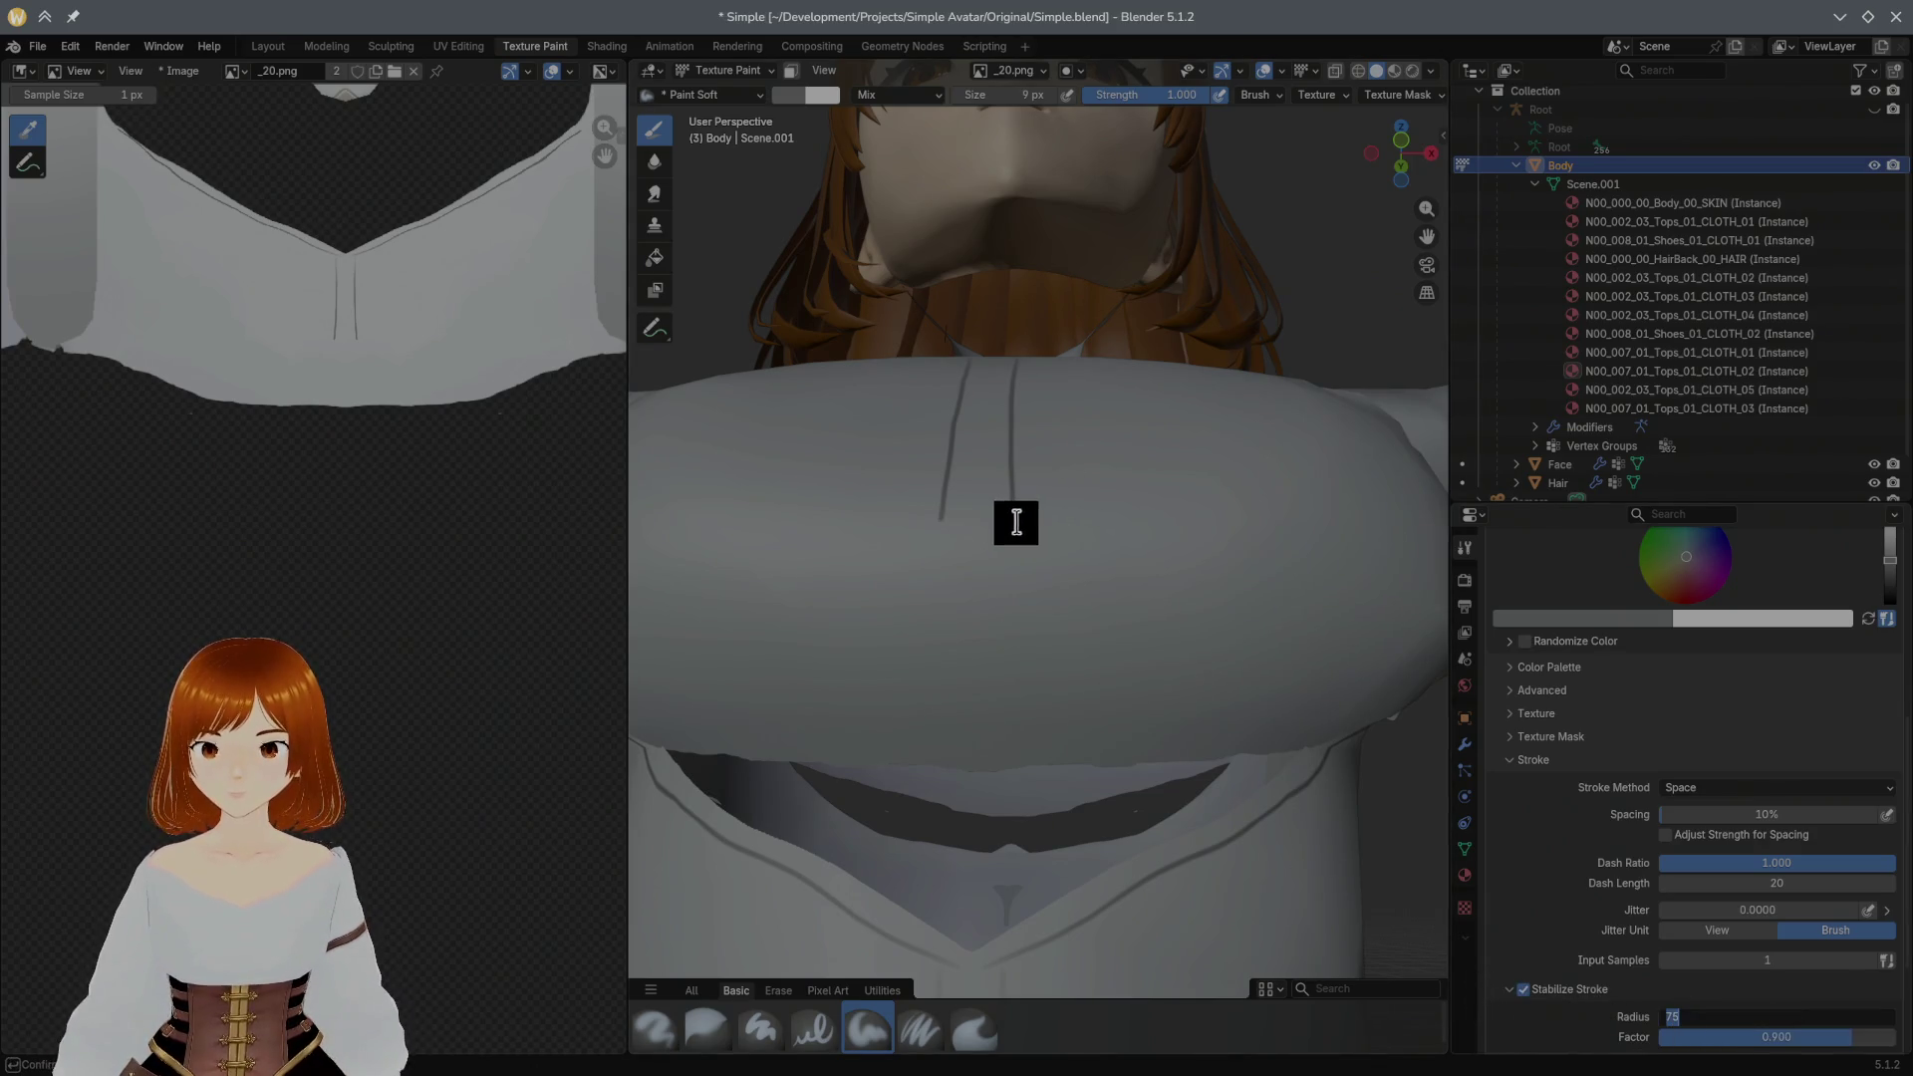
pyautogui.press('Return')
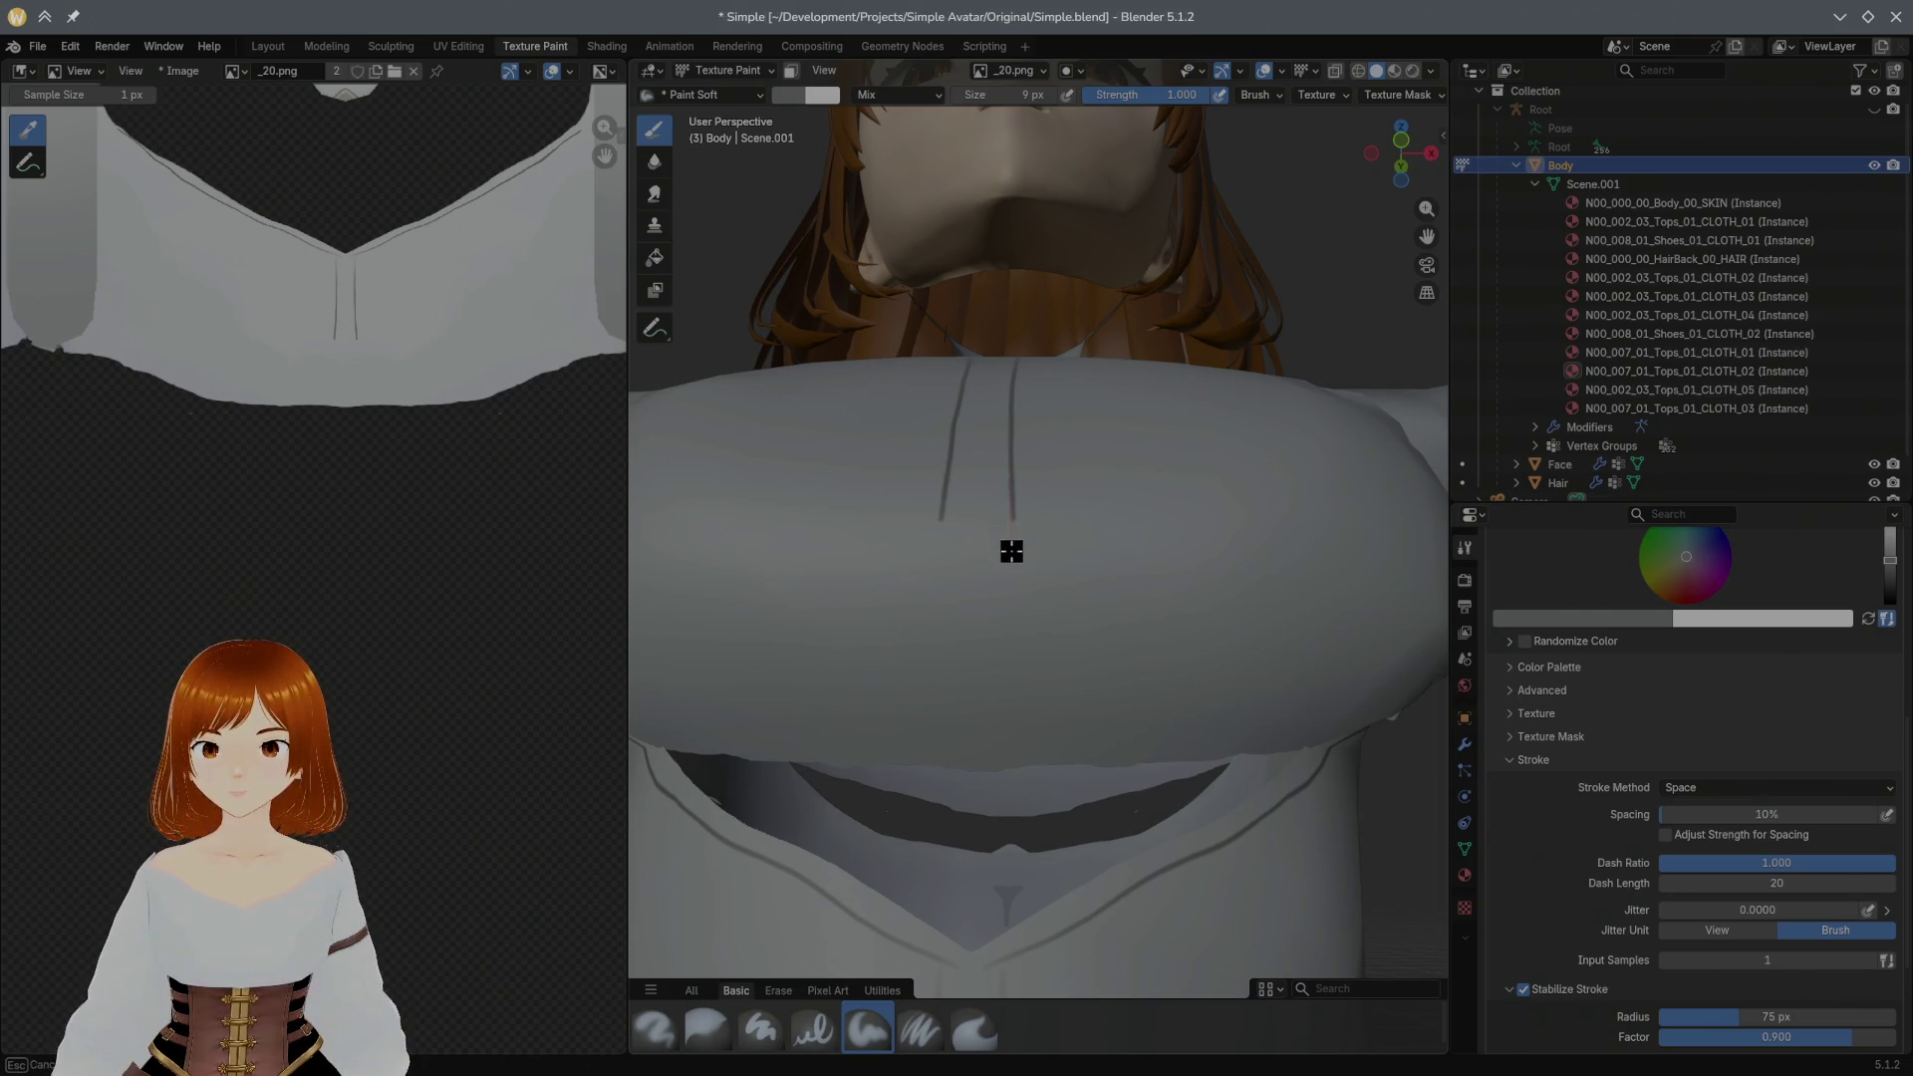
pyautogui.click(1672, 1017)
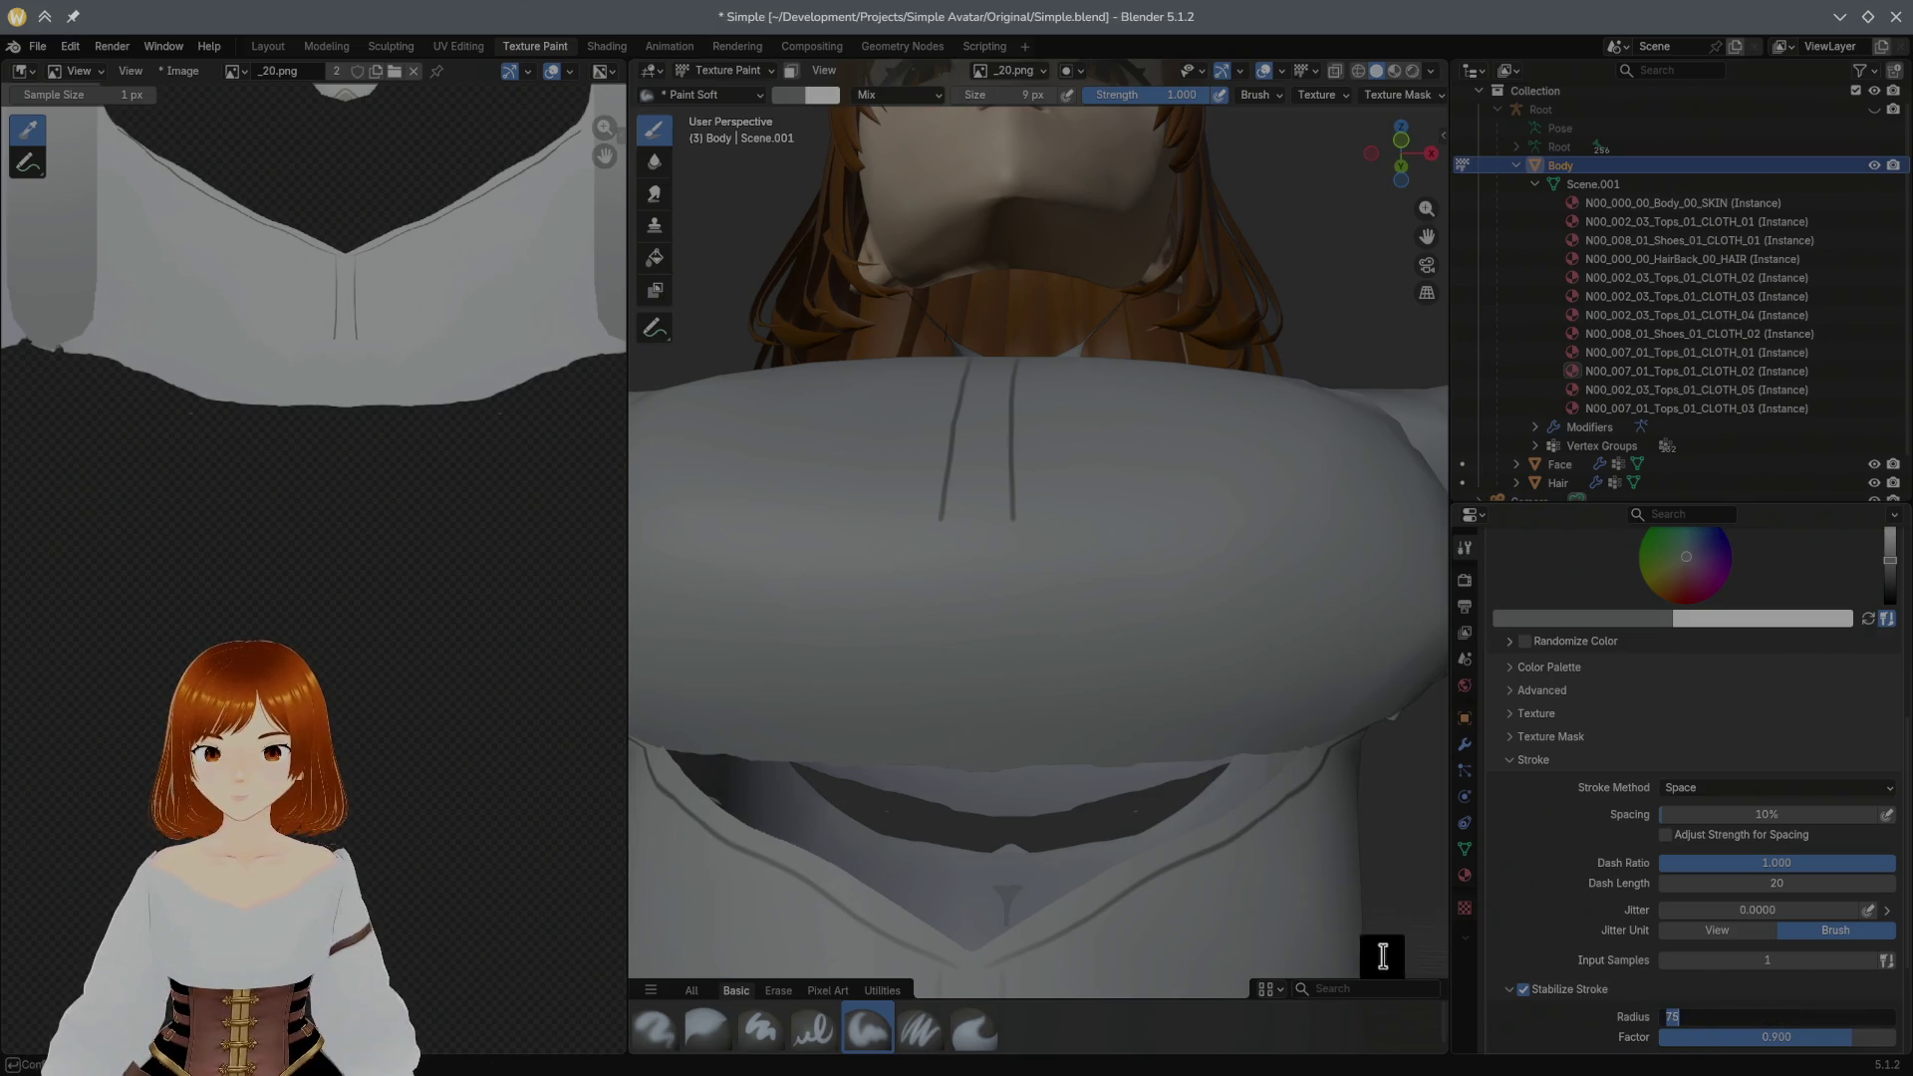
pyautogui.moveTo(1630, 1025); pyautogui.dragTo(1674, 1030)
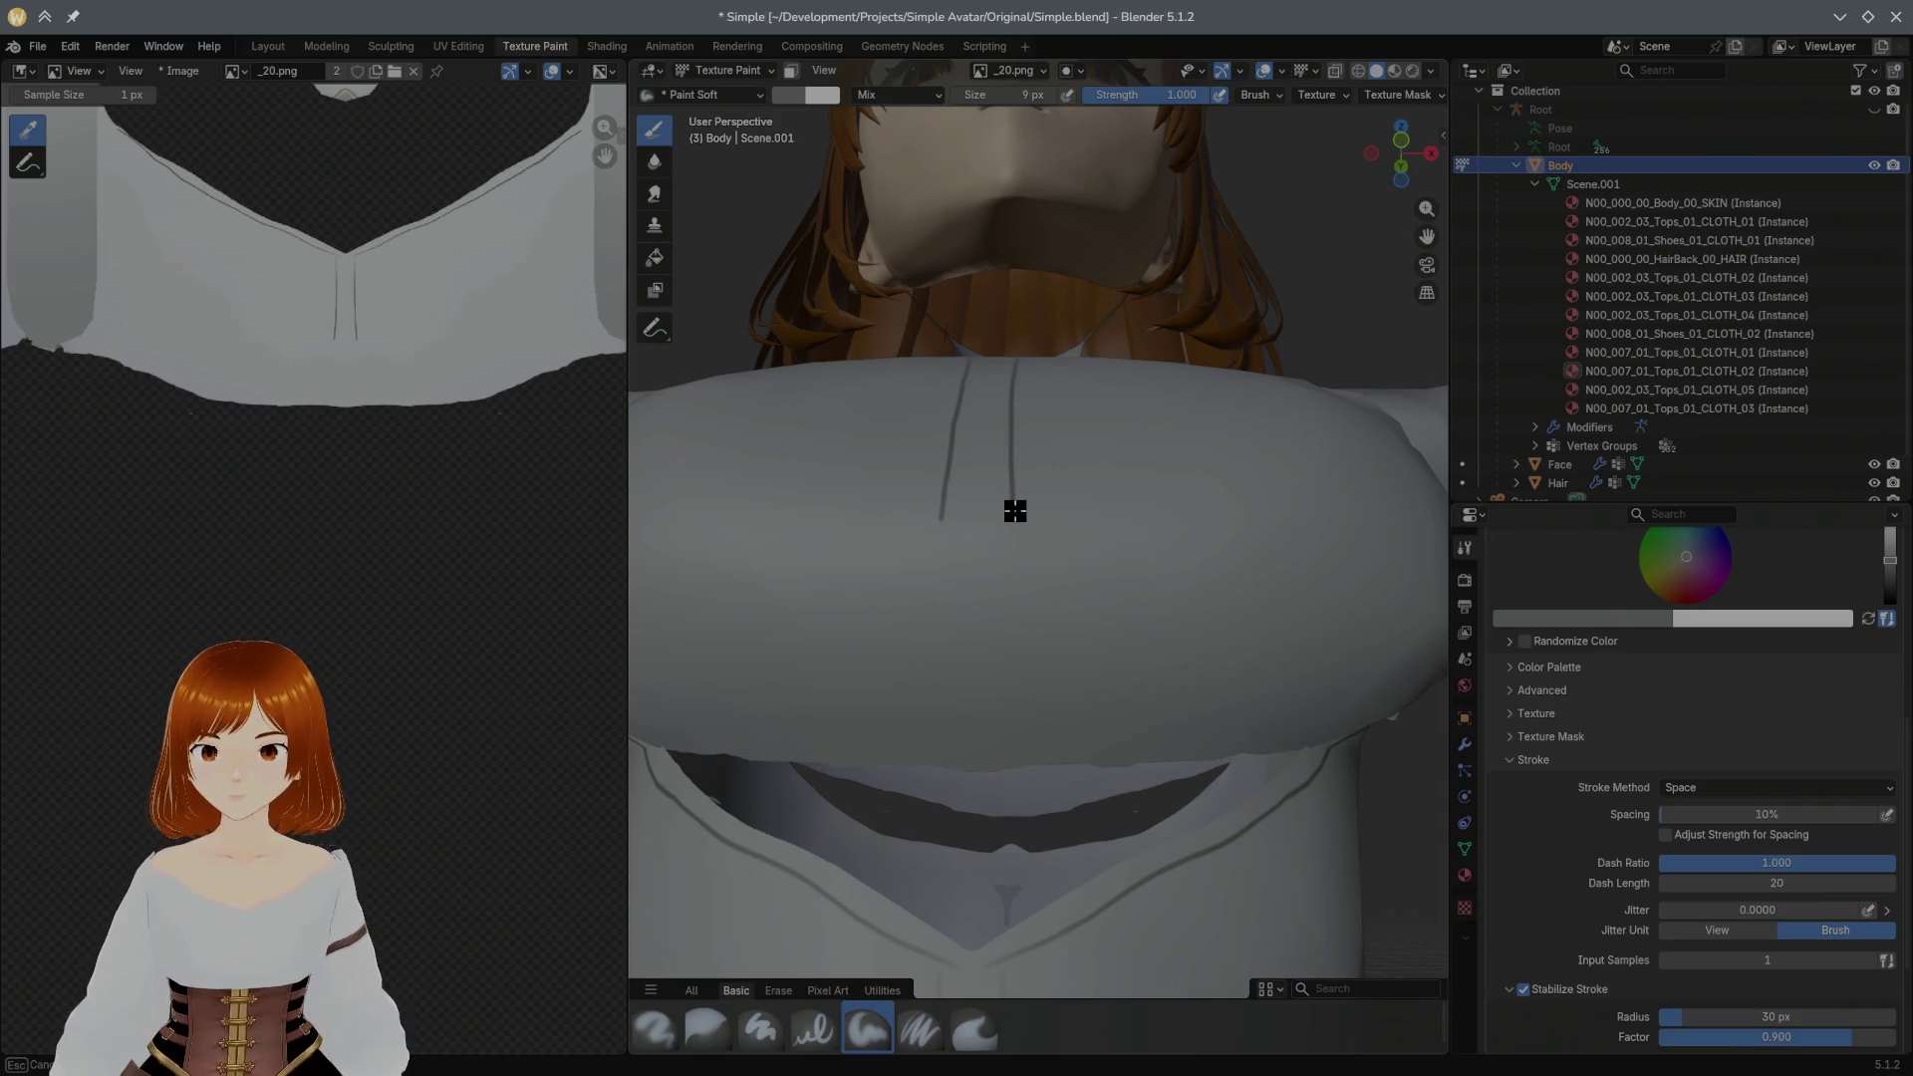
pyautogui.hotkey('ctrl', 'z')
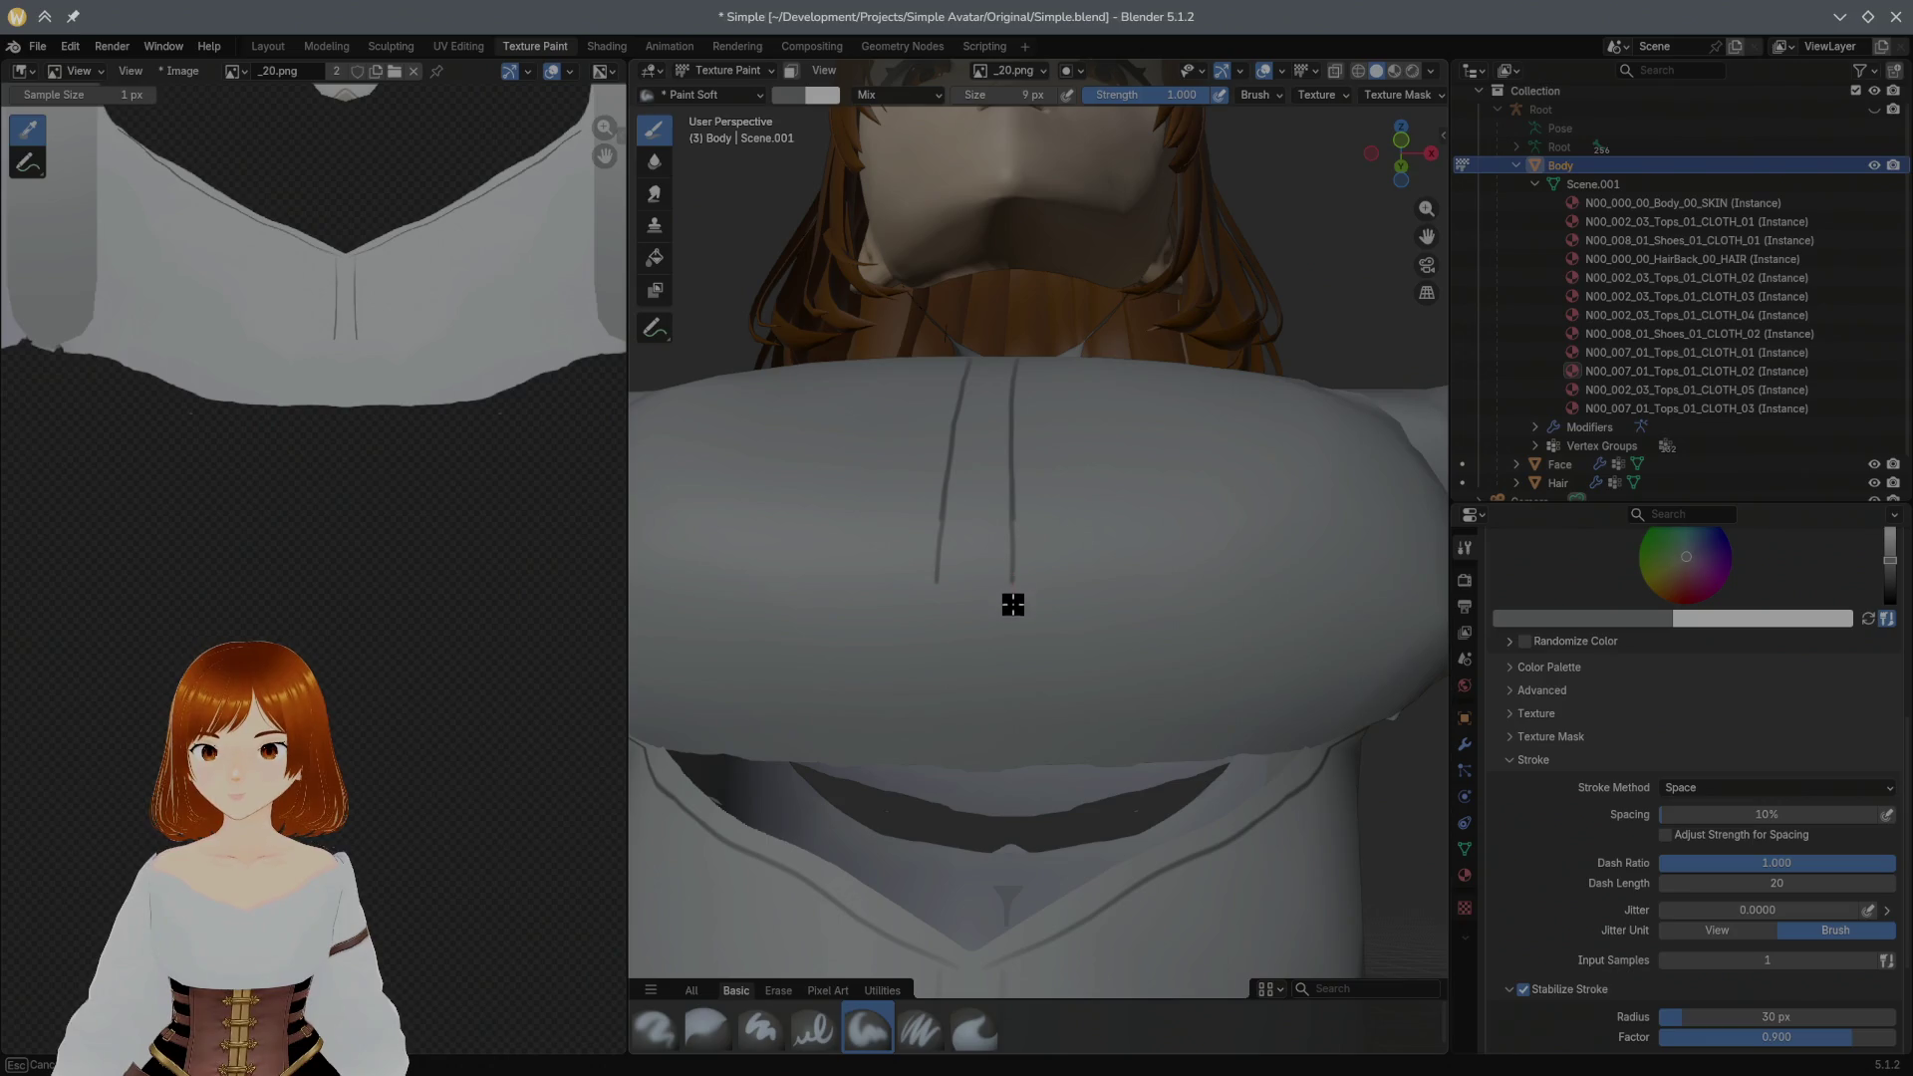
# Step: Try loop strokes below the lines, then undo them and the lines' lower parts
pyautogui.moveTo(1015, 682)
pyautogui.mouseDown()
pyautogui.moveTo(989, 706)
pyautogui.moveTo(1030, 714)
pyautogui.moveTo(1034, 643)
pyautogui.moveTo(1081, 727)
pyautogui.mouseUp()
pyautogui.moveTo(1082, 726)
pyautogui.mouseDown(button='middle')
pyautogui.moveTo(1051, 776)
pyautogui.moveTo(1012, 753)
pyautogui.moveTo(1287, 697)
pyautogui.moveTo(1303, 663)
pyautogui.moveTo(1128, 653)
pyautogui.moveTo(1141, 600)
pyautogui.moveTo(1280, 602)
pyautogui.moveTo(1182, 542)
pyautogui.moveTo(944, 518)
pyautogui.mouseUp(button='middle')
pyautogui.hotkey('ctrl', 'z')
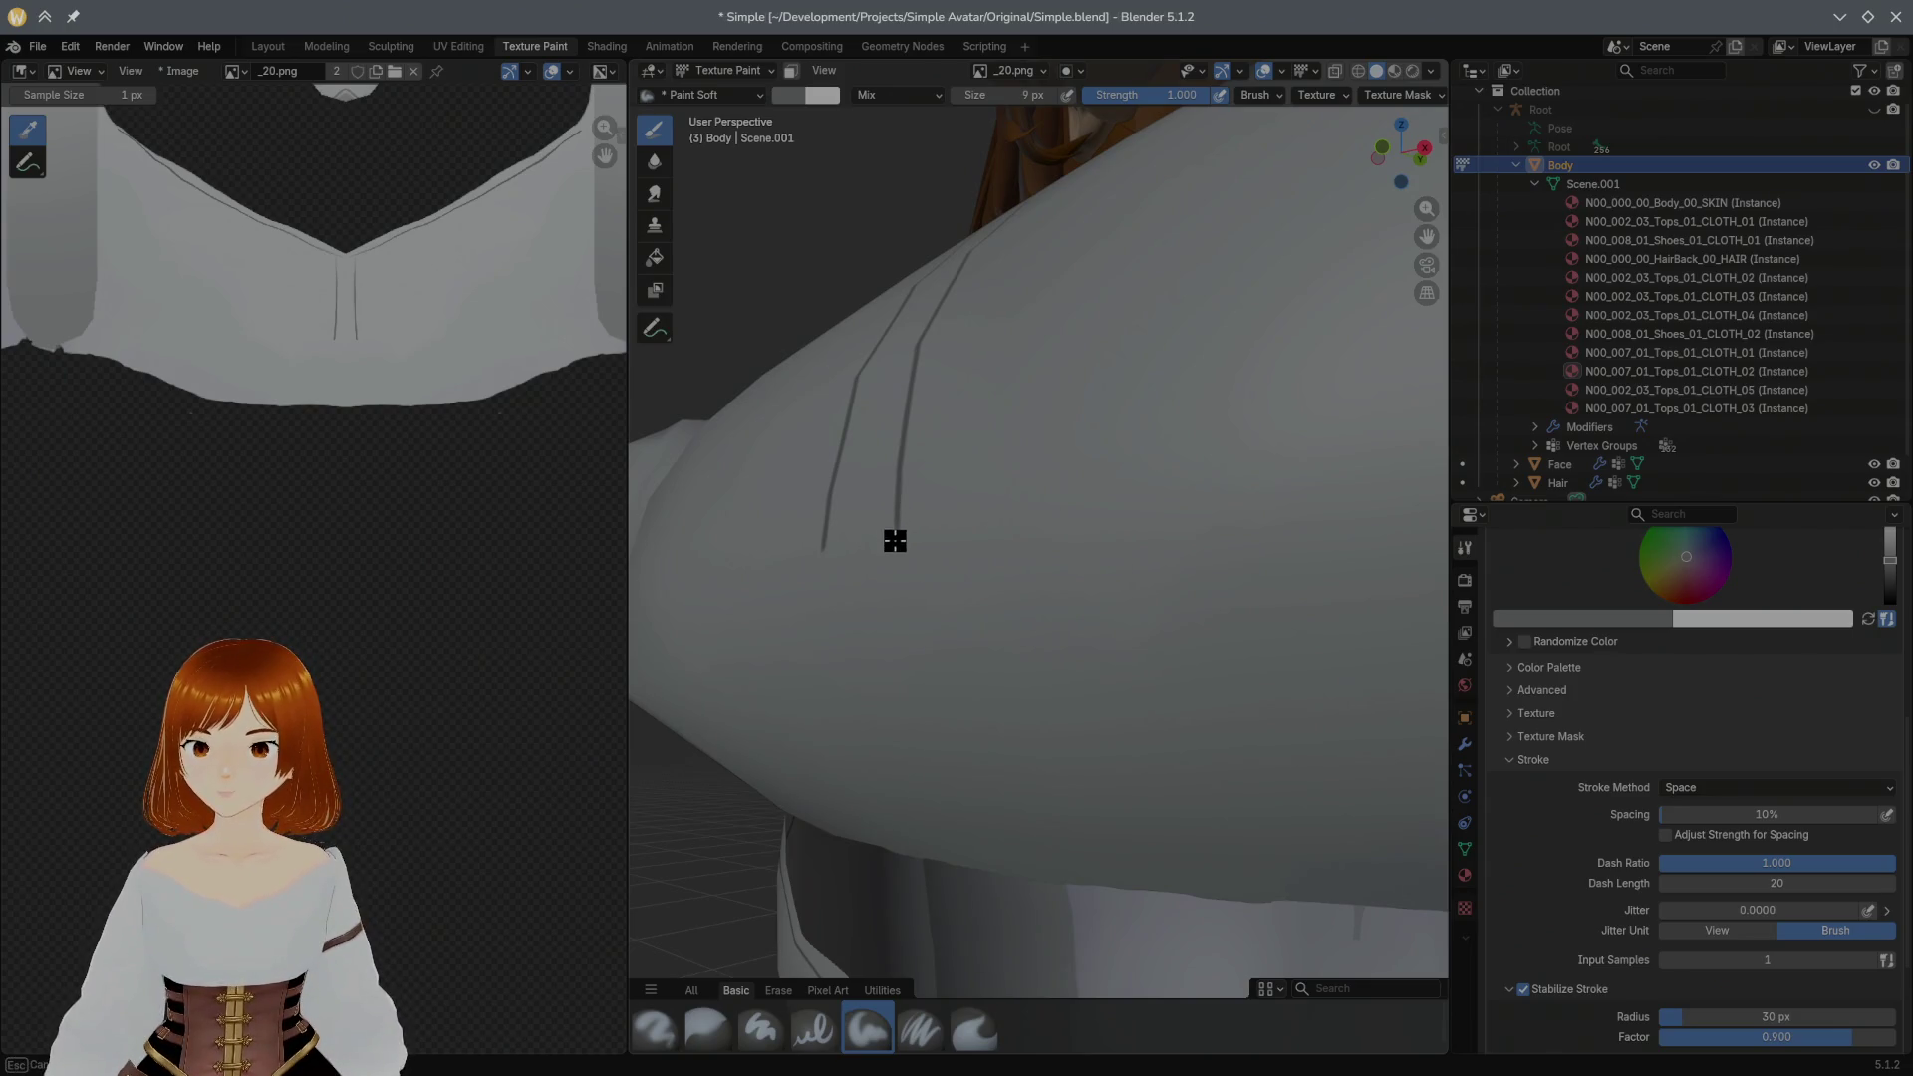
pyautogui.hotkey('ctrl', 'z')
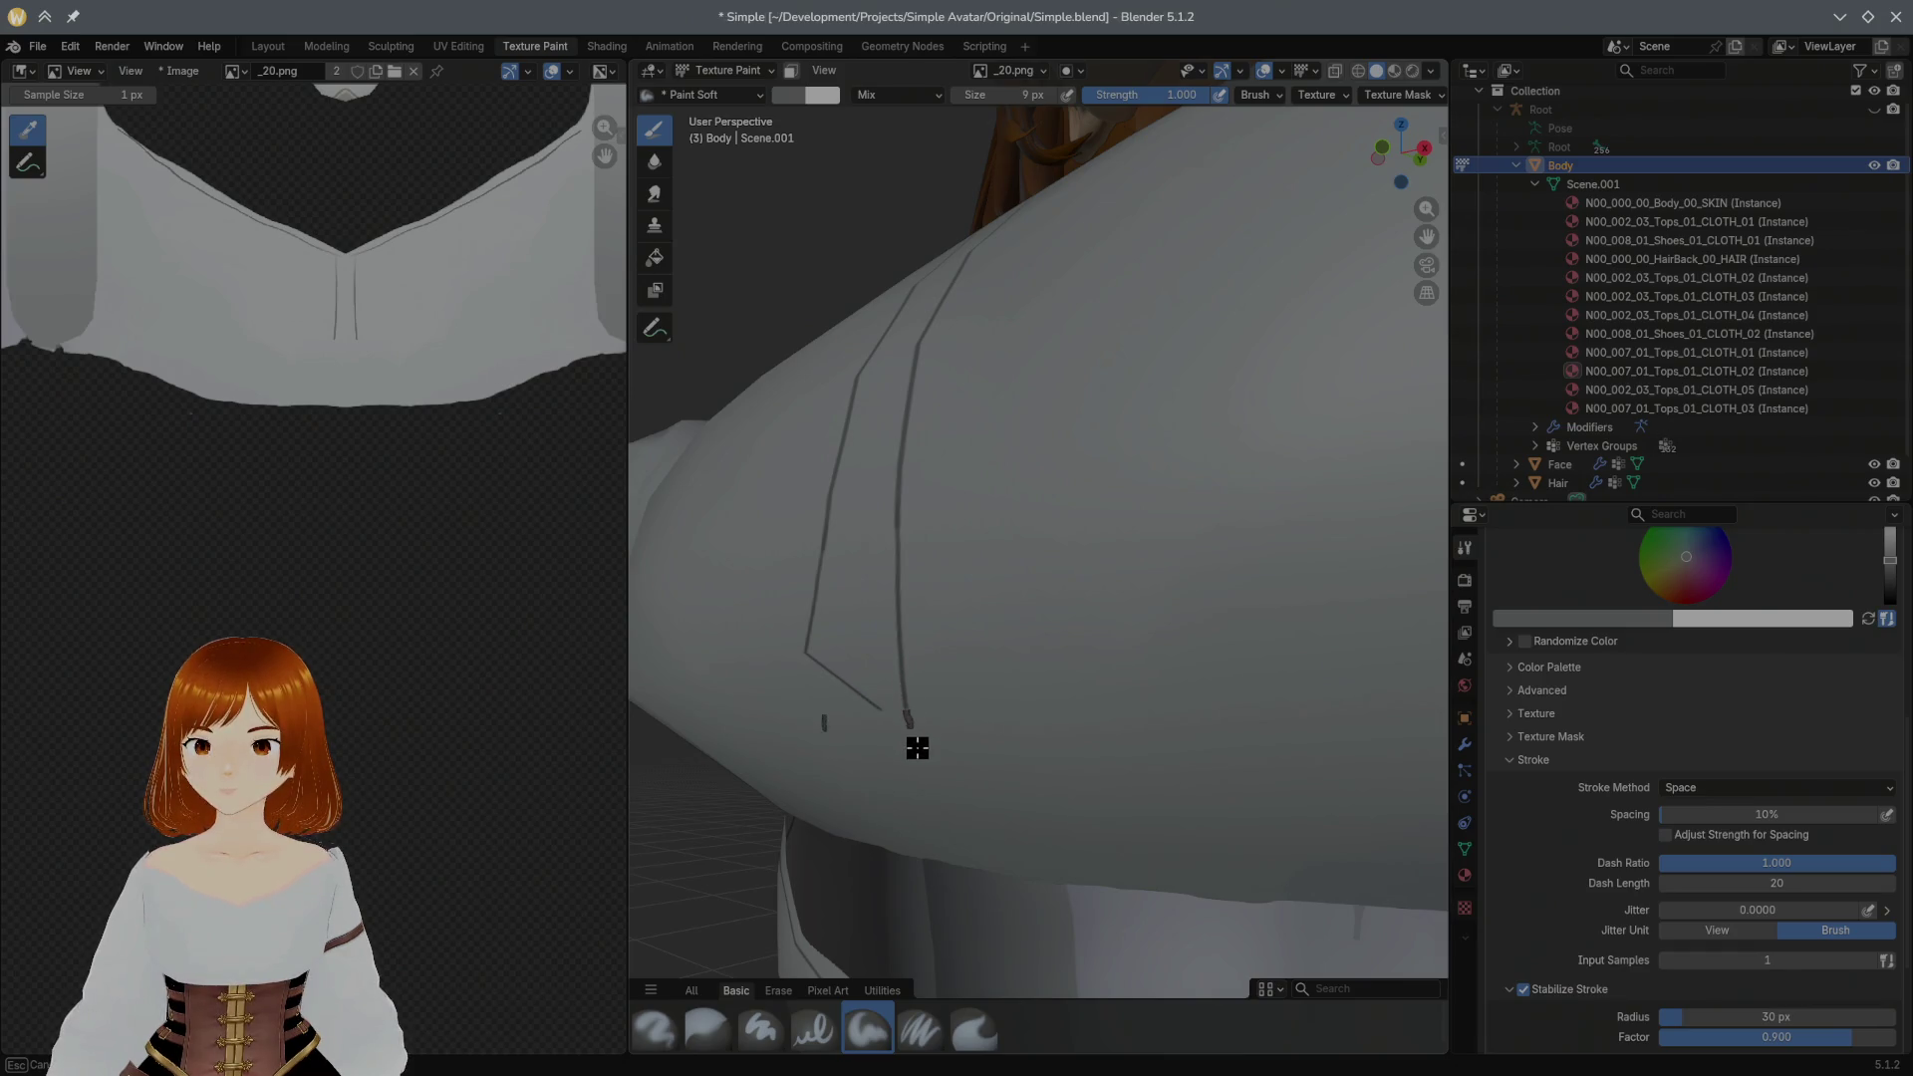
pyautogui.hotkey('ctrl', 'z')
pyautogui.moveTo(893, 629); pyautogui.dragTo(936, 633, button='middle')
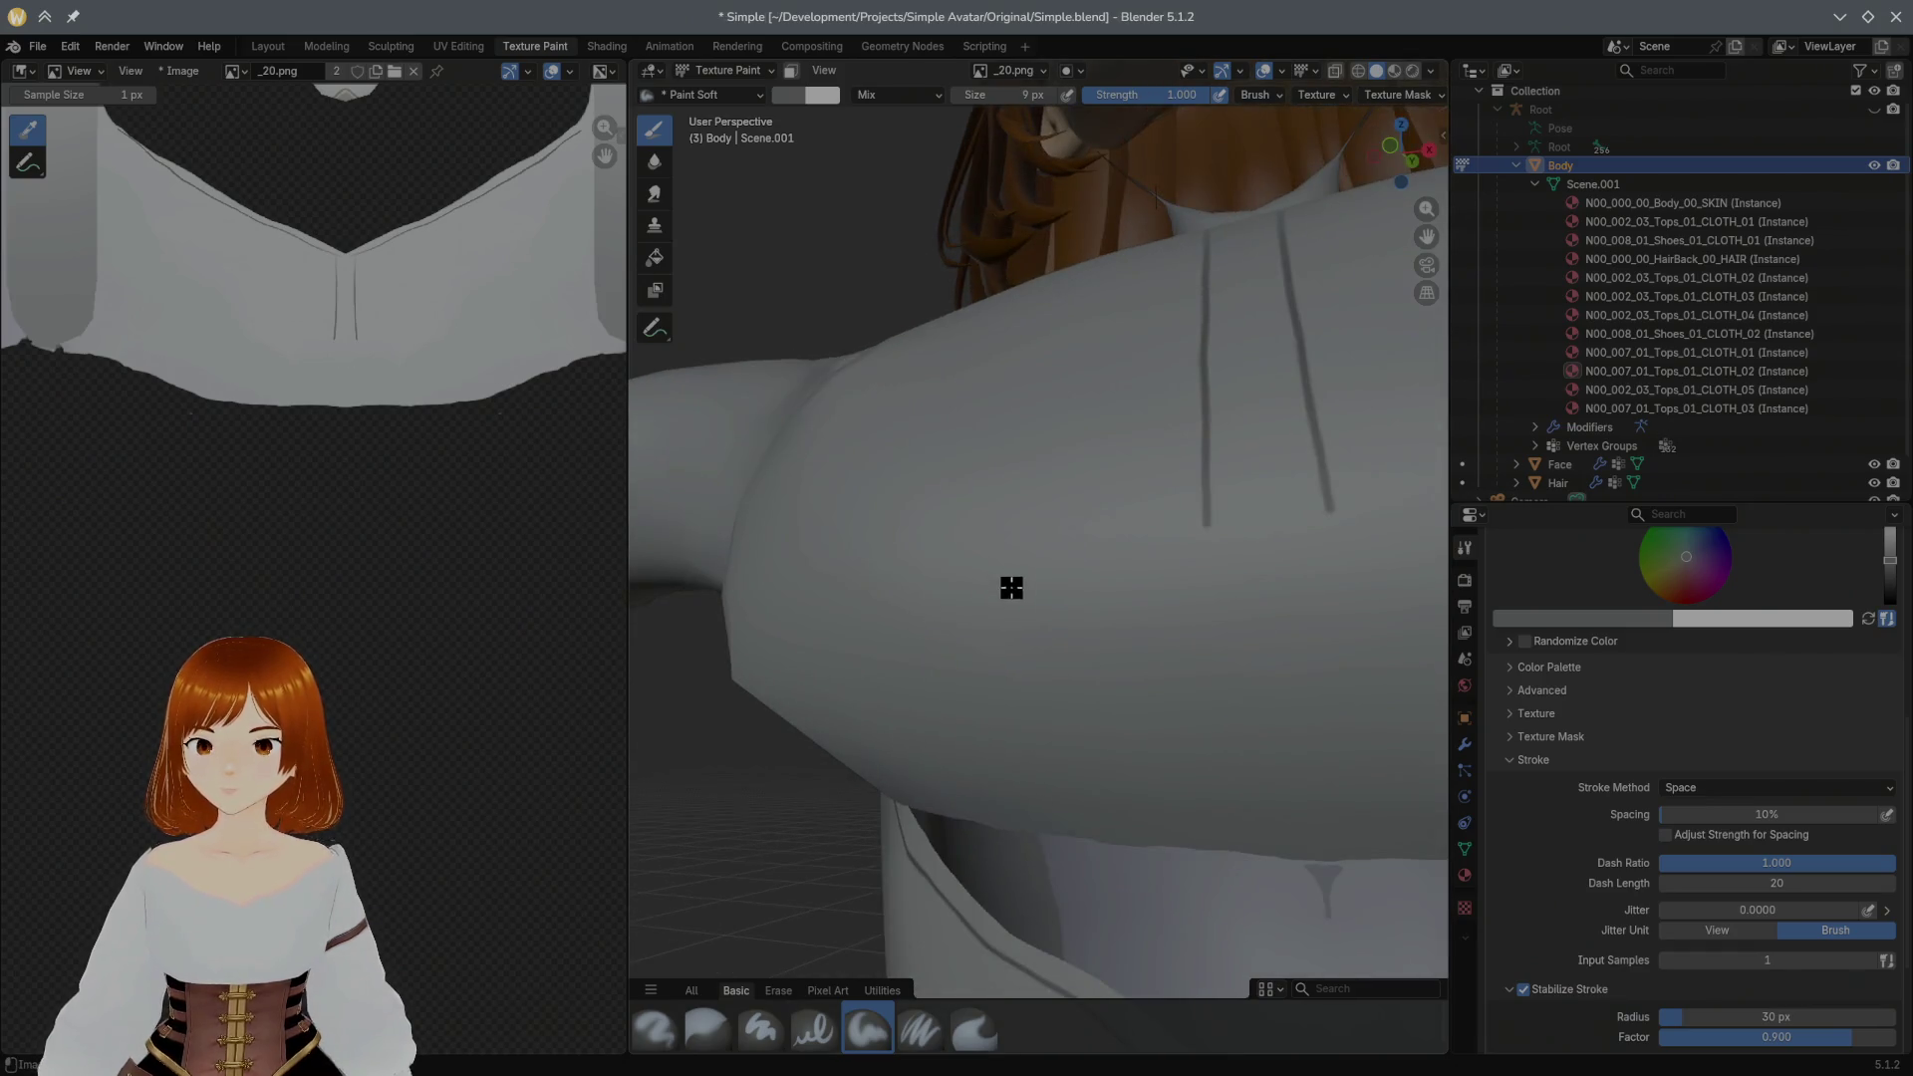
pyautogui.moveTo(1012, 583)
pyautogui.mouseDown(button='middle')
pyautogui.moveTo(1017, 783)
pyautogui.moveTo(998, 660)
pyautogui.mouseUp(button='middle')
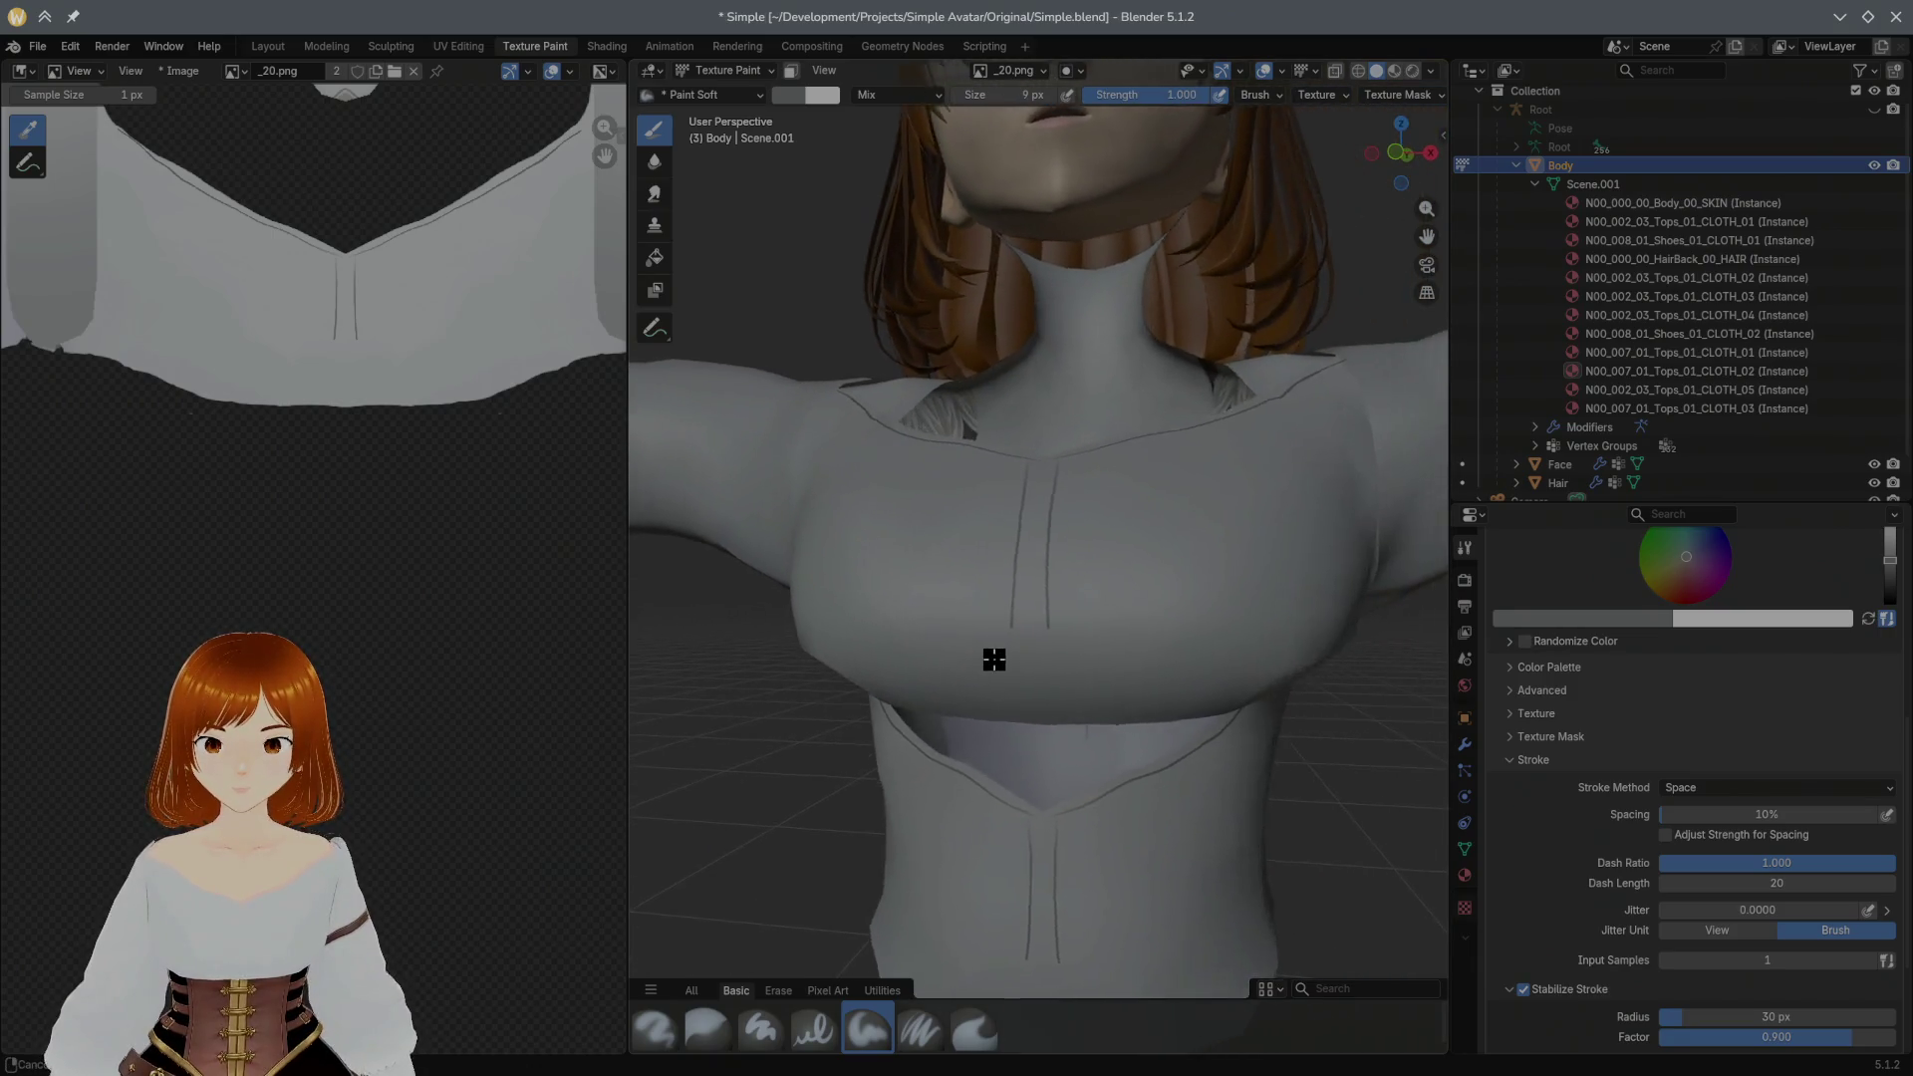
pyautogui.scroll(-3, 998, 660)
pyautogui.scroll(-2, 978, 669)
# Step: Return the texture slot Mode to Material, save the file and move to the Modeling workspace
pyautogui.click(1037, 75)
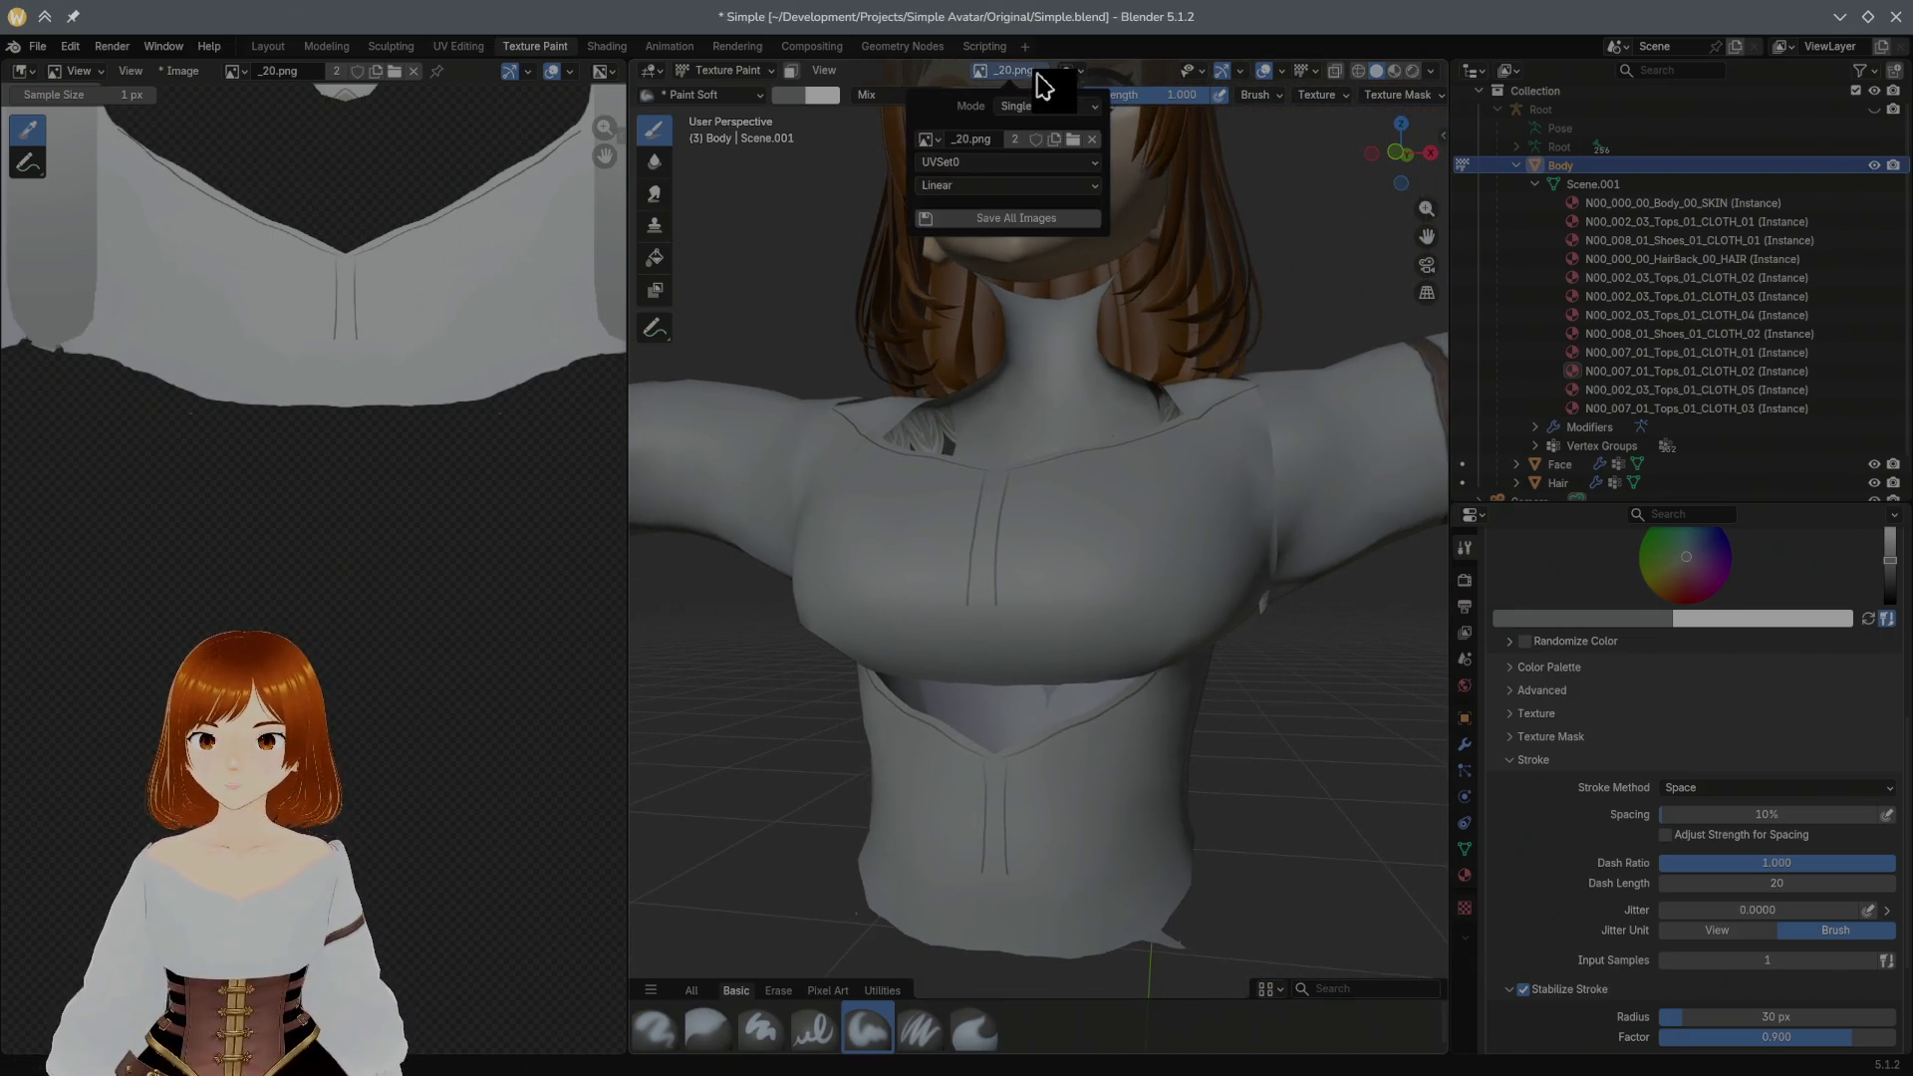
pyautogui.click(1043, 108)
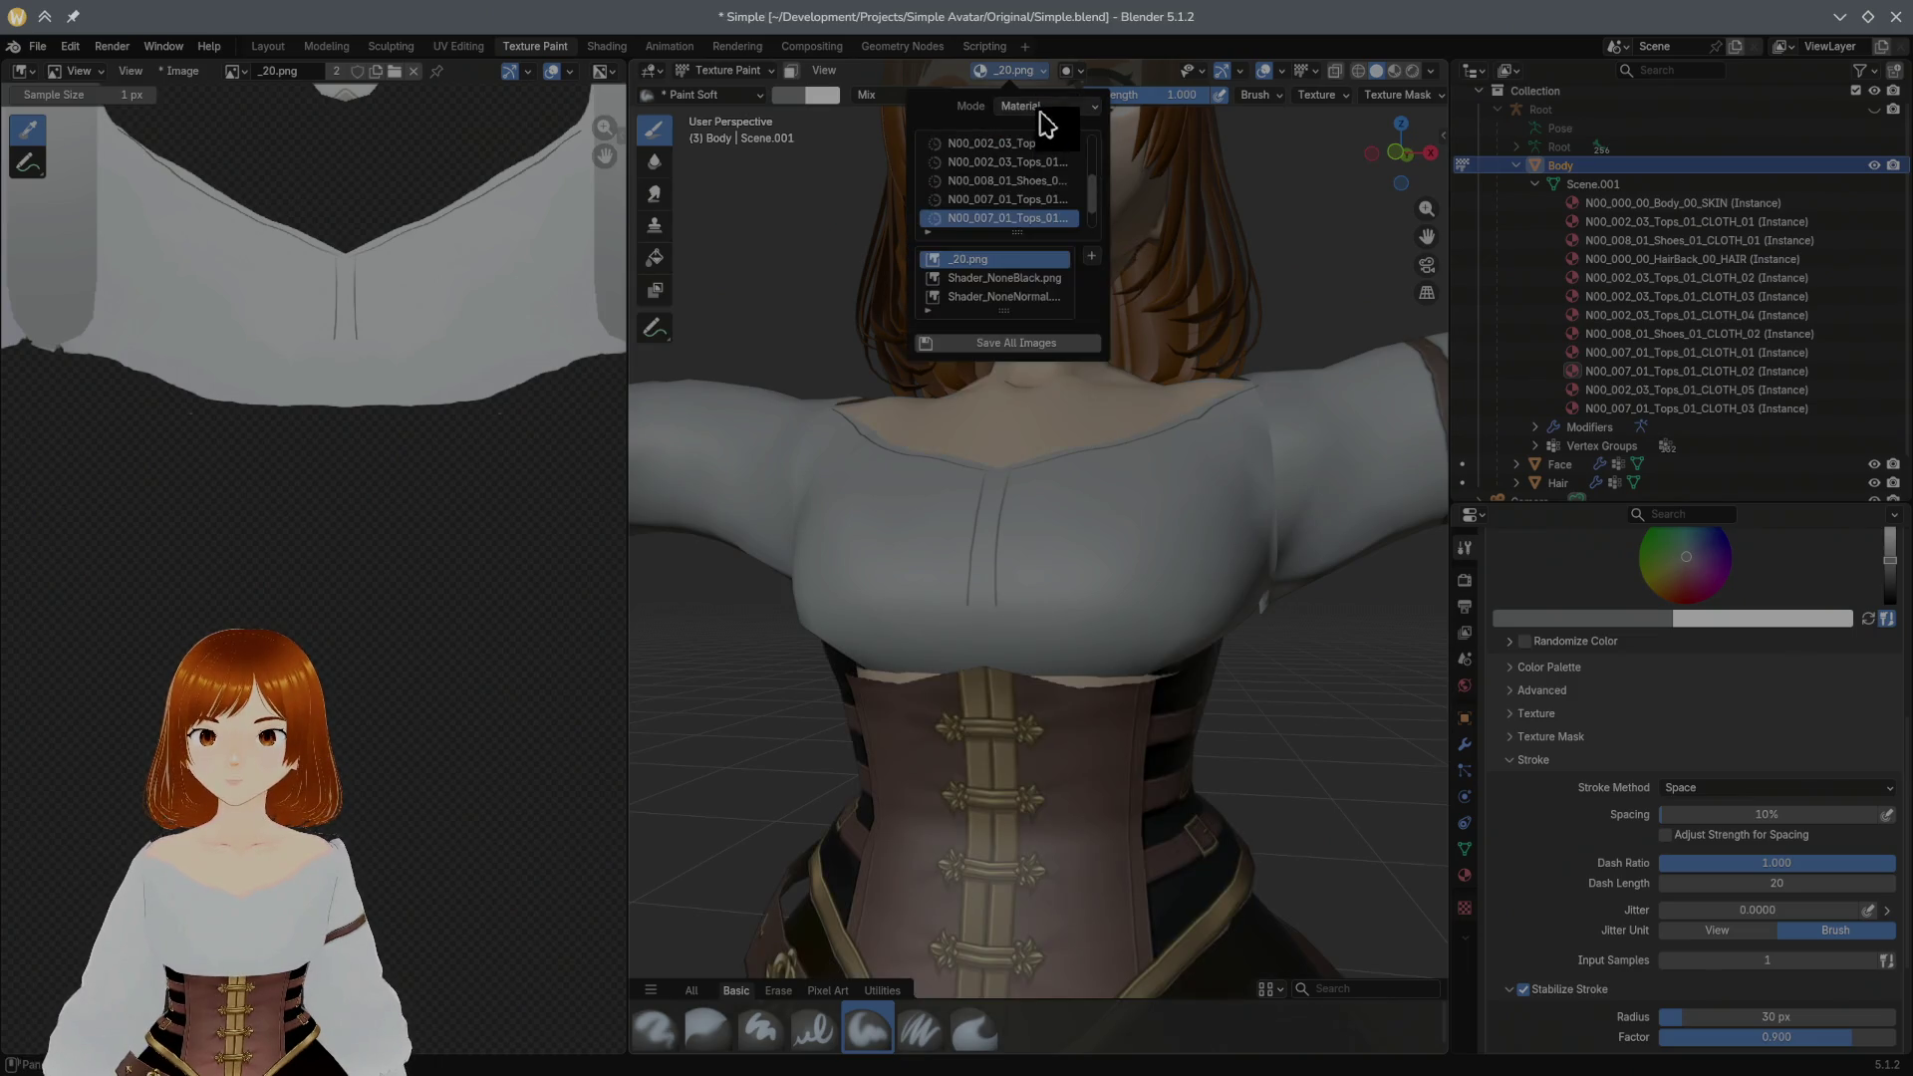
pyautogui.click(1046, 72)
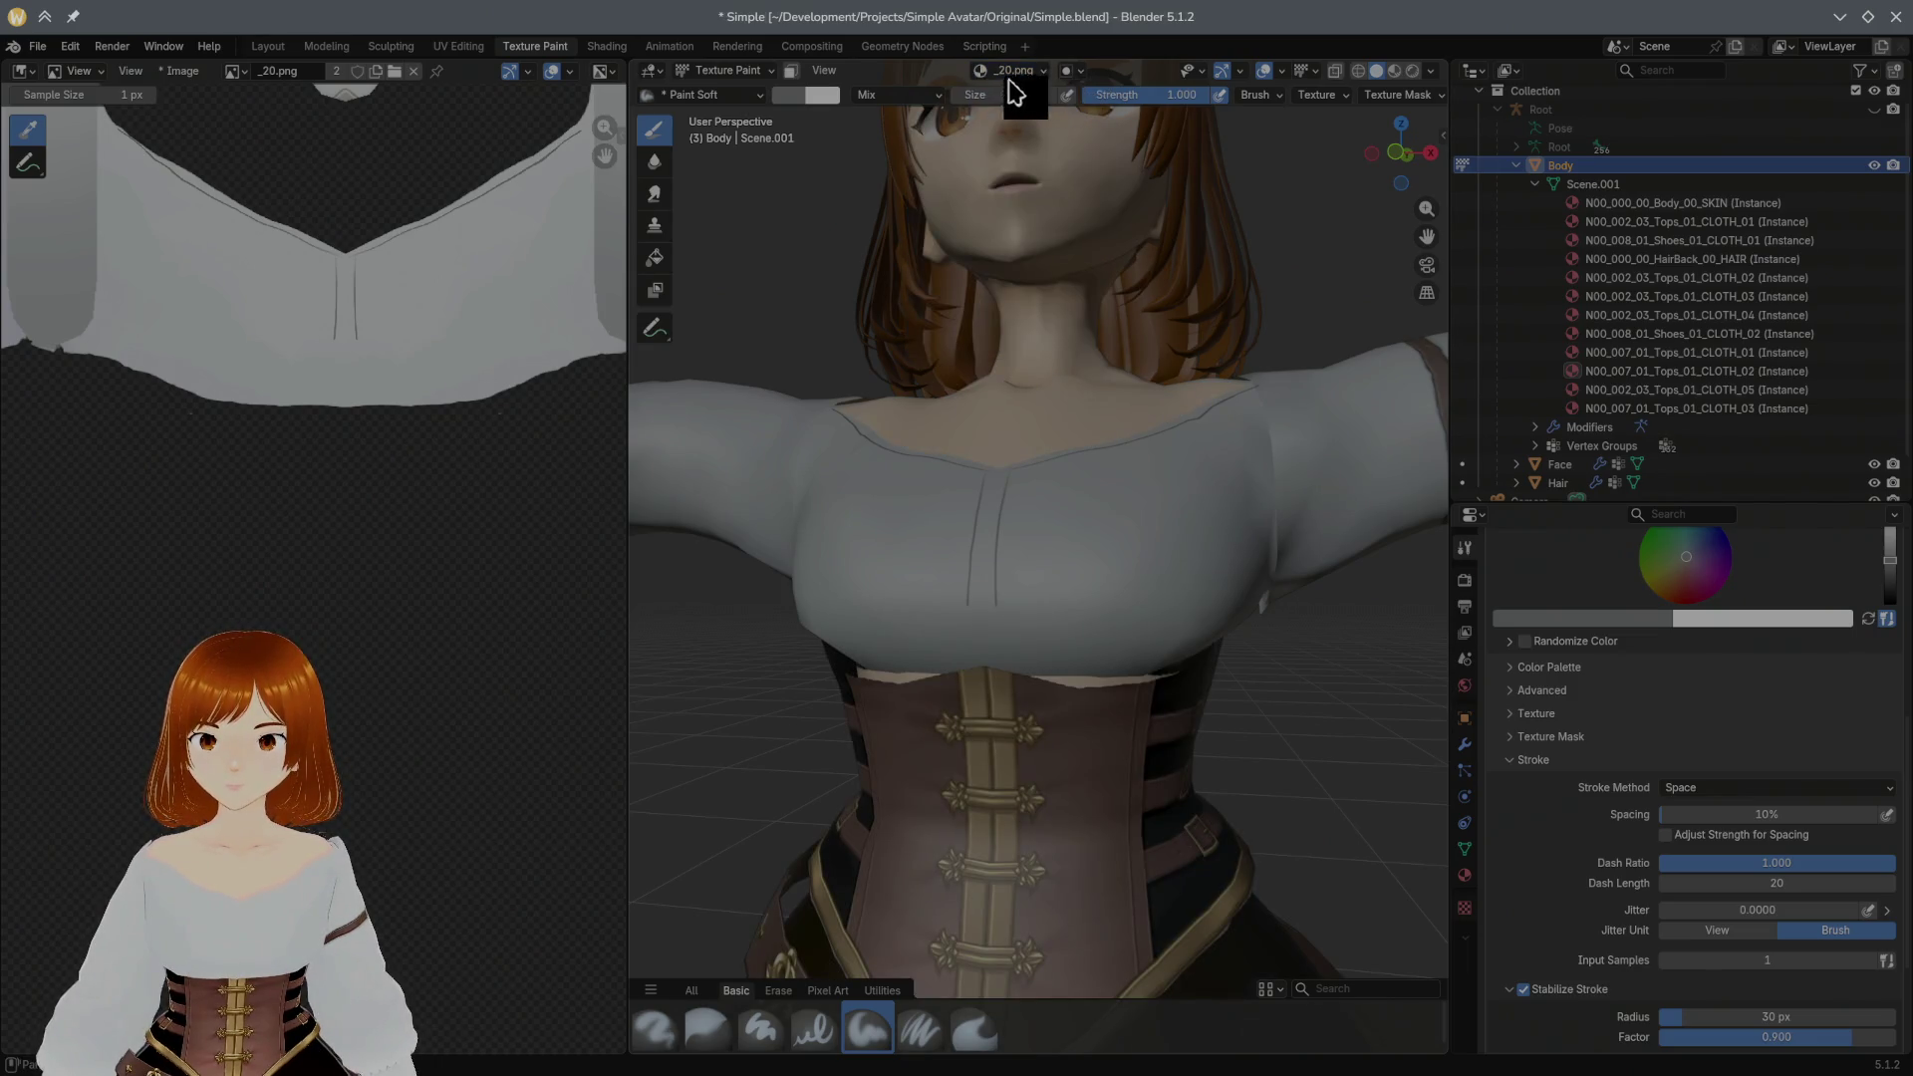
pyautogui.hotkey('ctrl', 's')
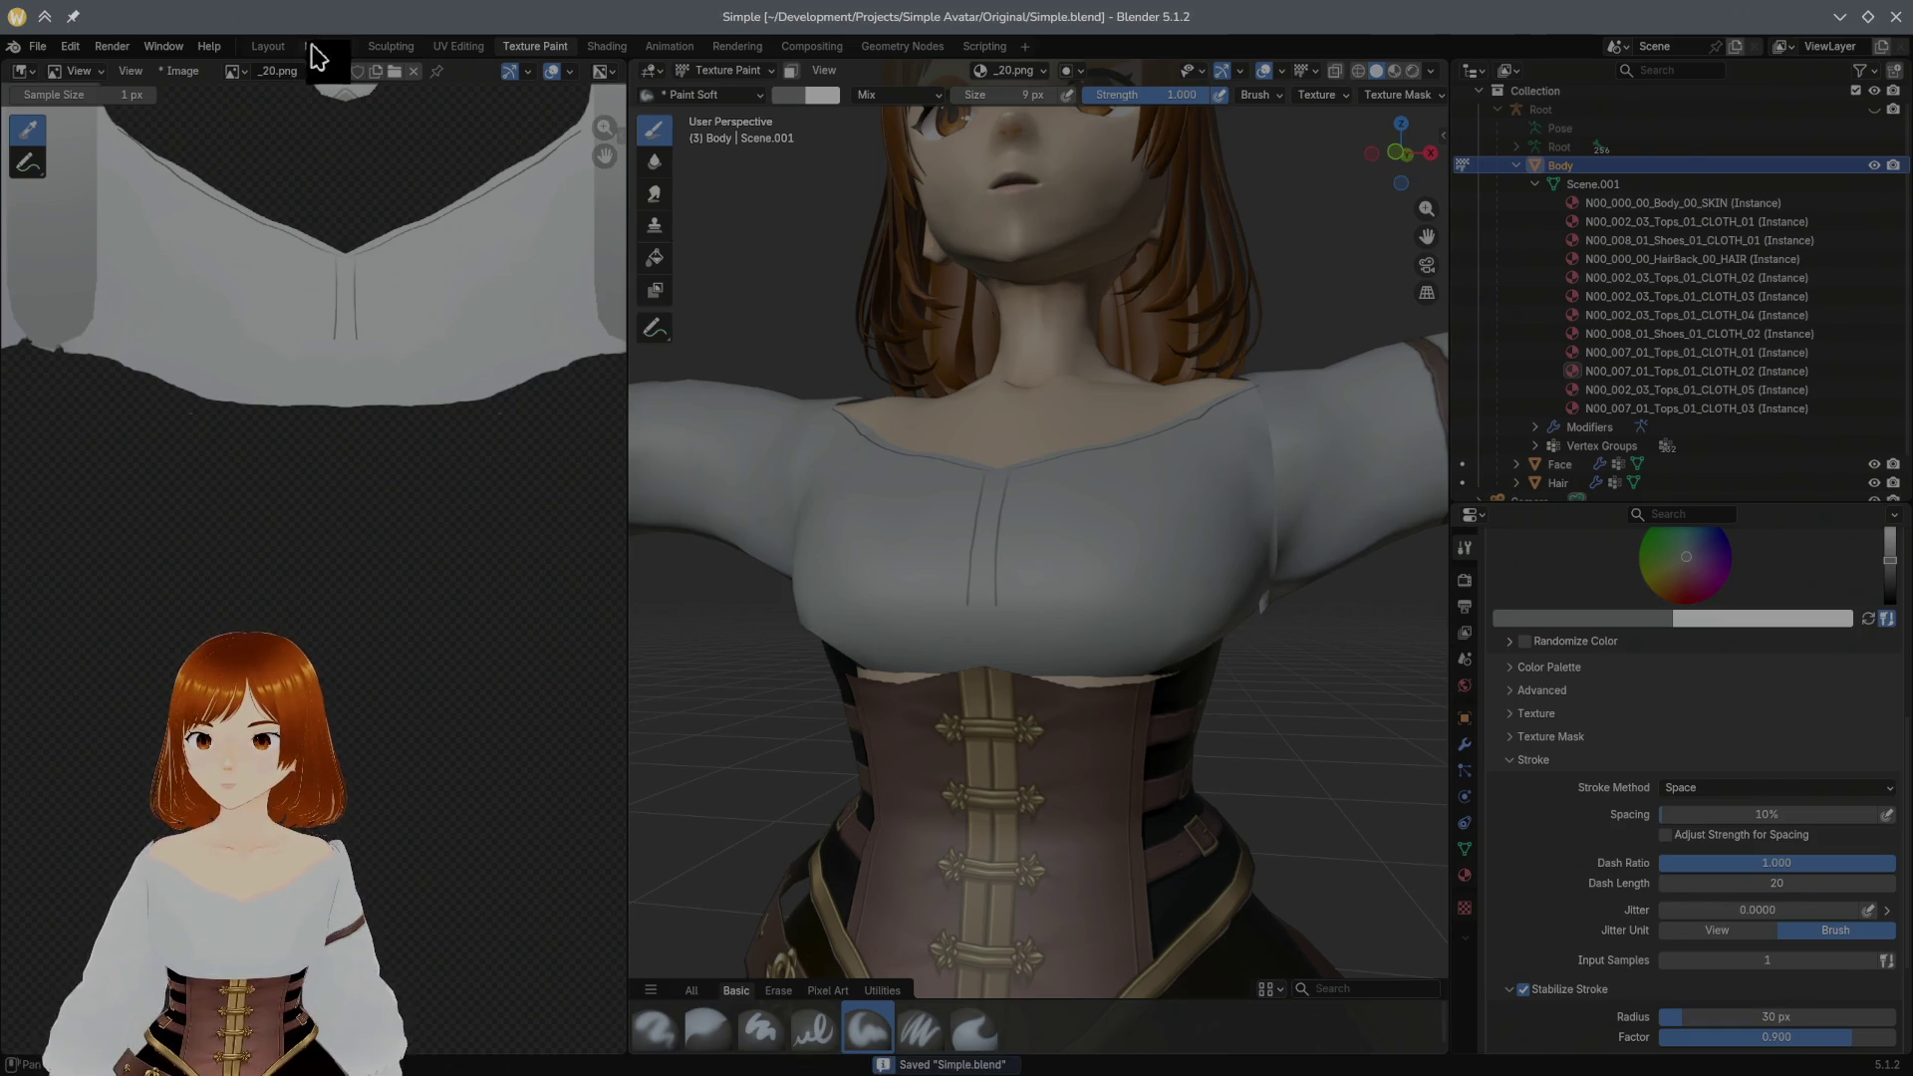
pyautogui.click(312, 47)
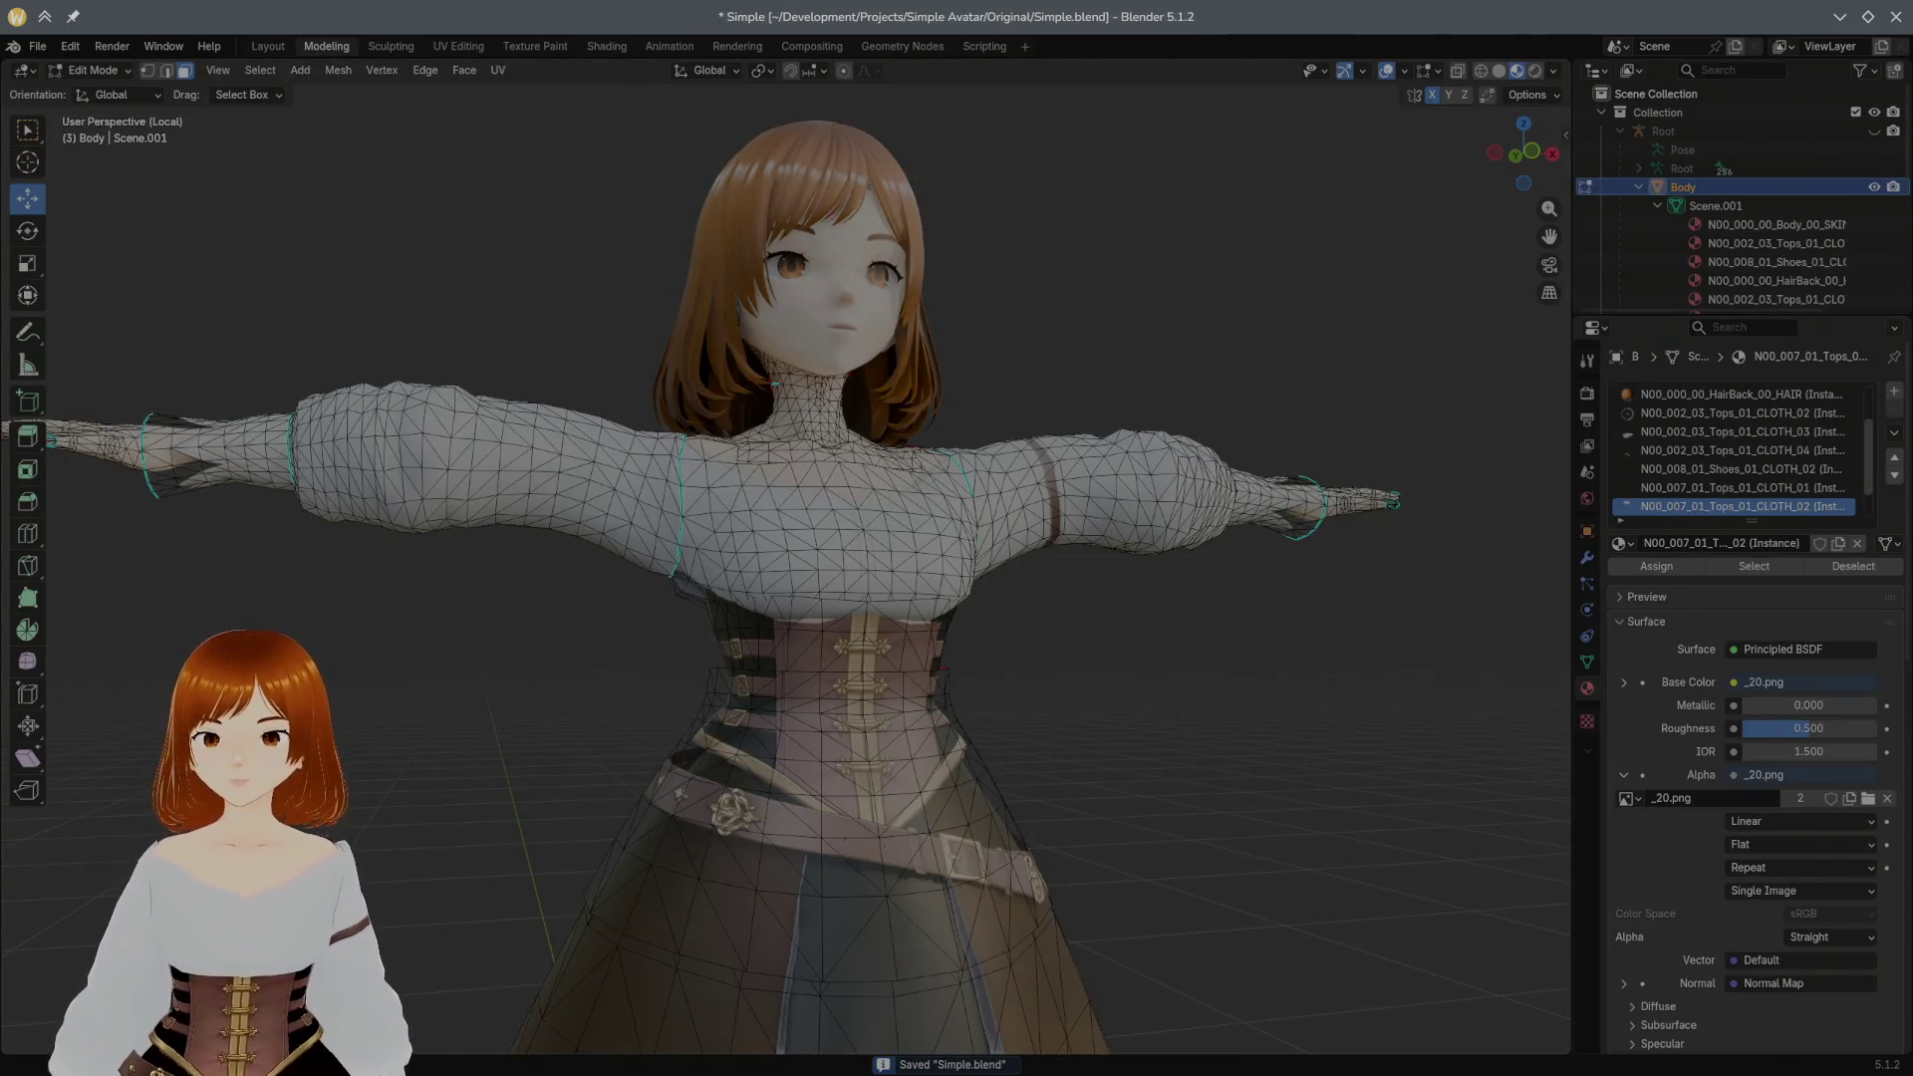
# Step: Select the whole band of corset faces with Ctrl+L in Edit Mode
pyautogui.moveTo(1429, 673); pyautogui.dragTo(1406, 675, button='middle')
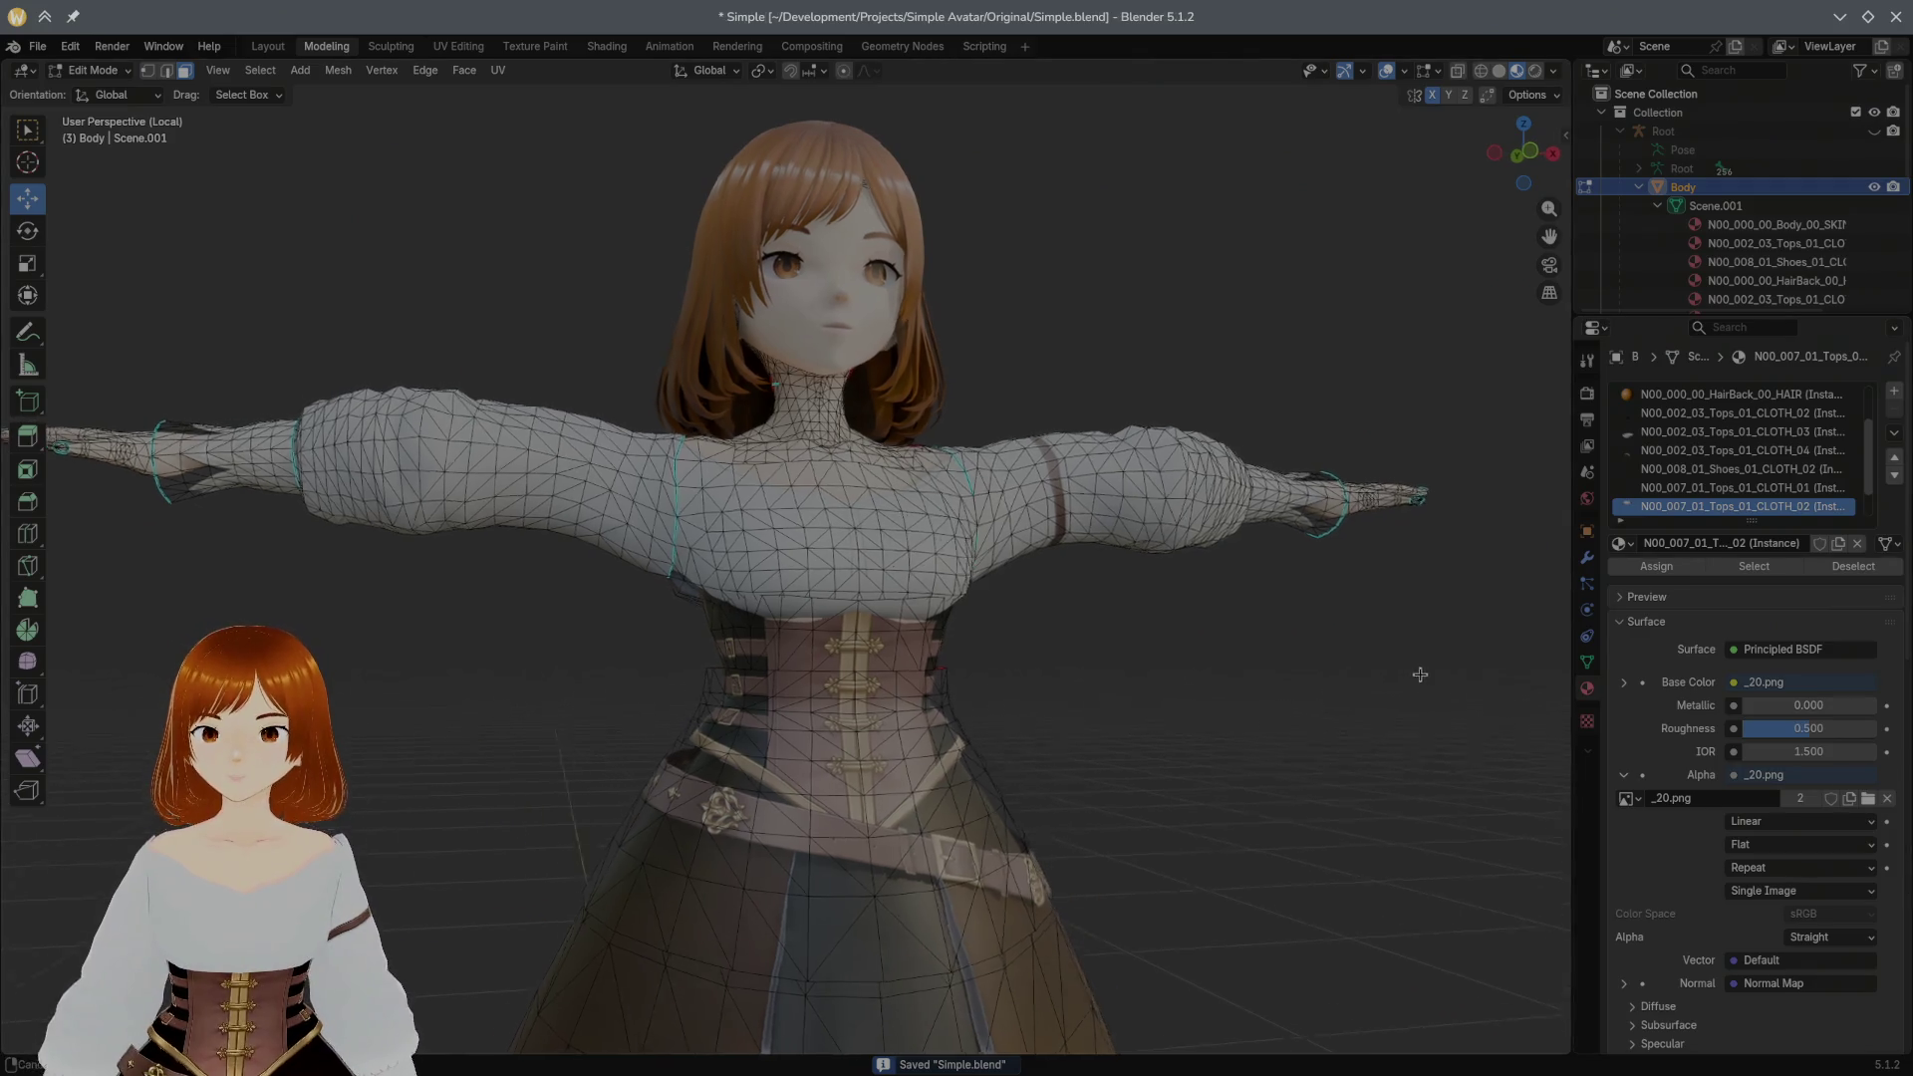
pyautogui.scroll(5, 1052, 687)
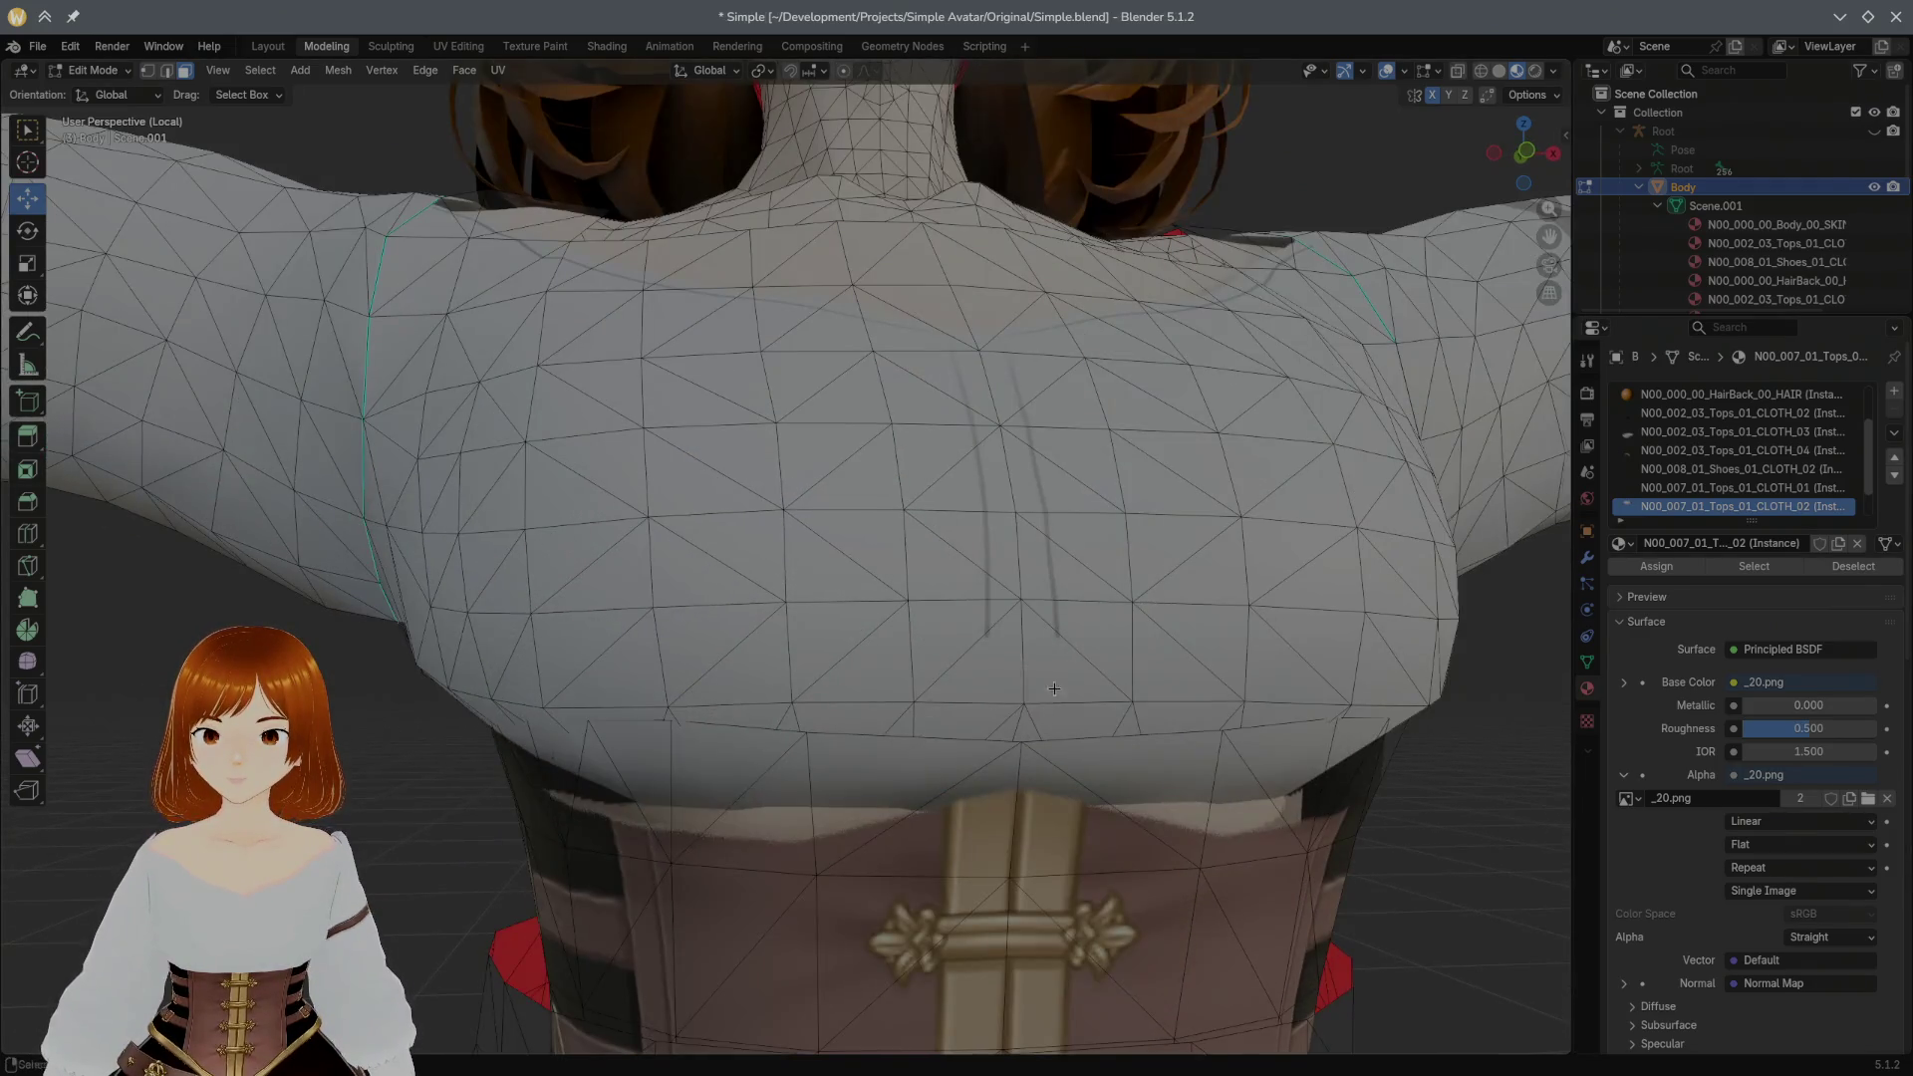
pyautogui.scroll(-1, 1053, 686)
pyautogui.scroll(-1, 1046, 691)
pyautogui.scroll(-1, 1034, 705)
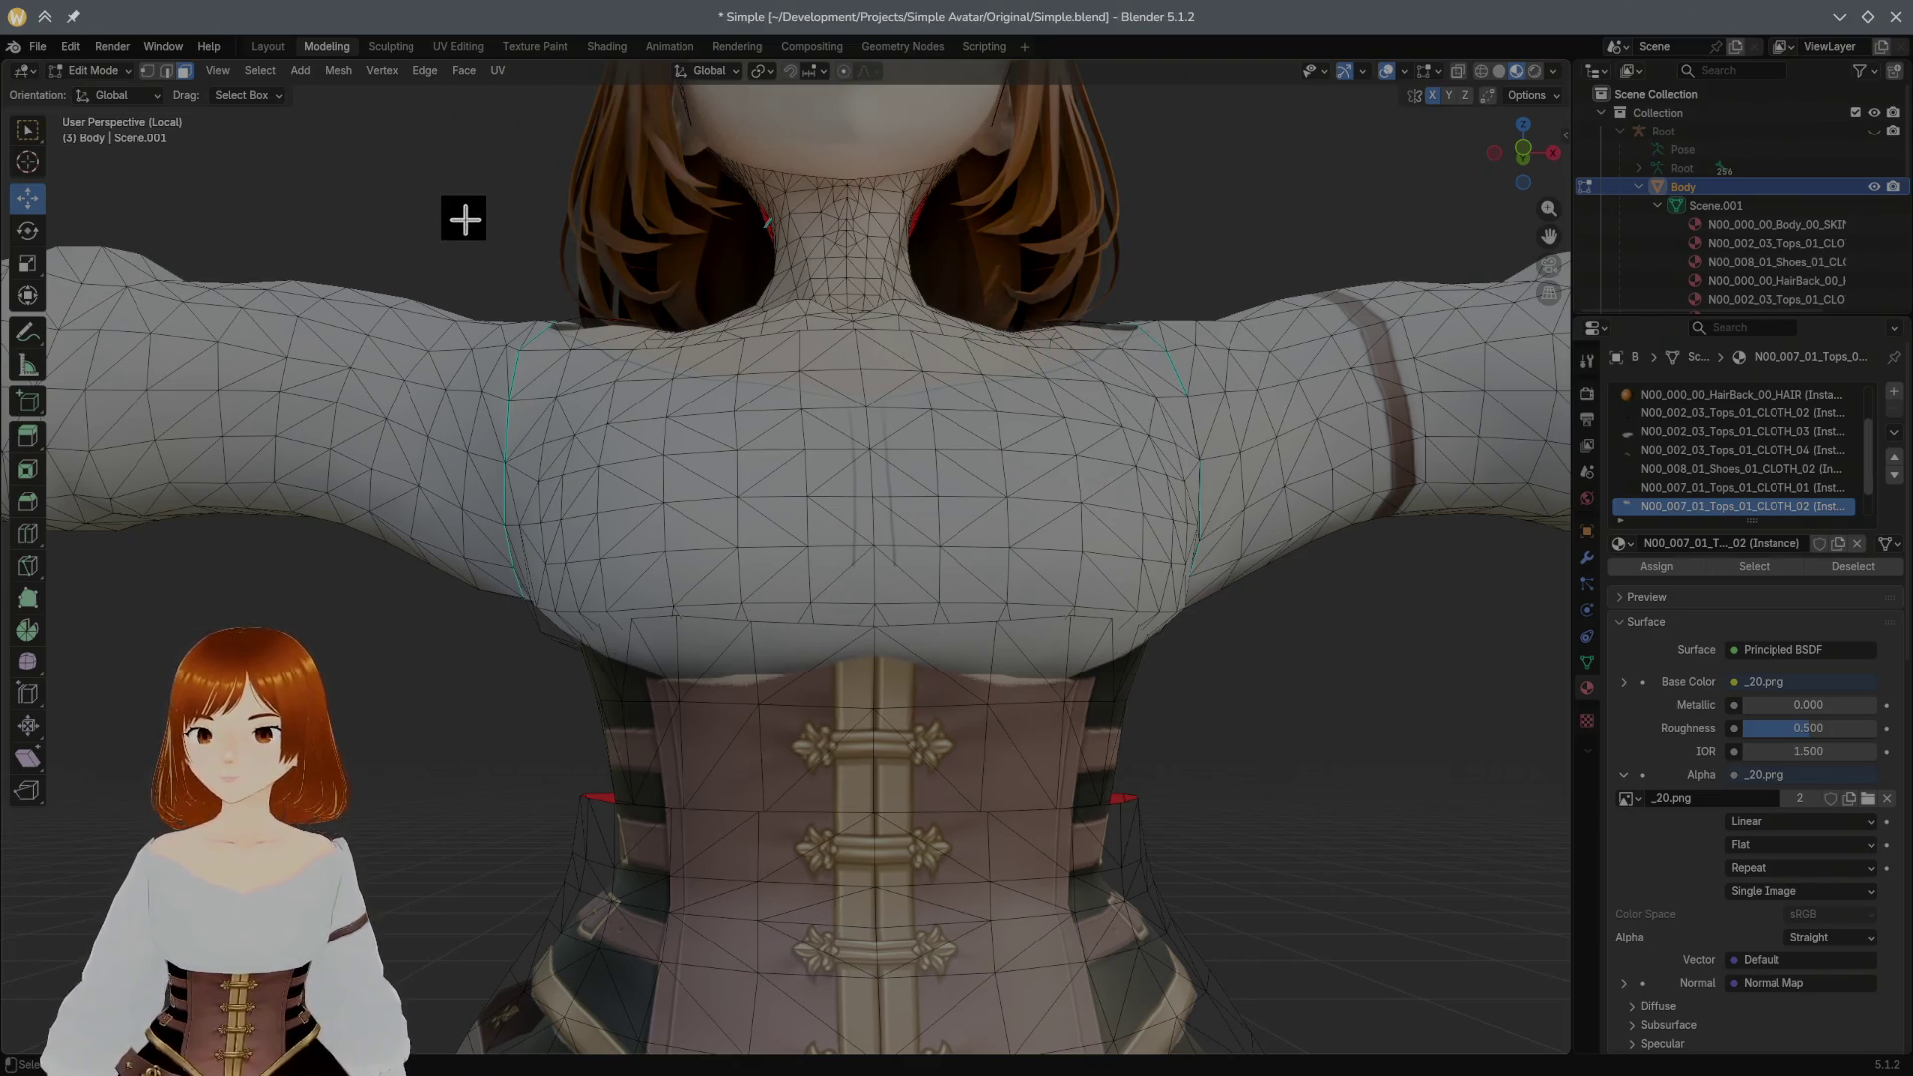
pyautogui.click(880, 754)
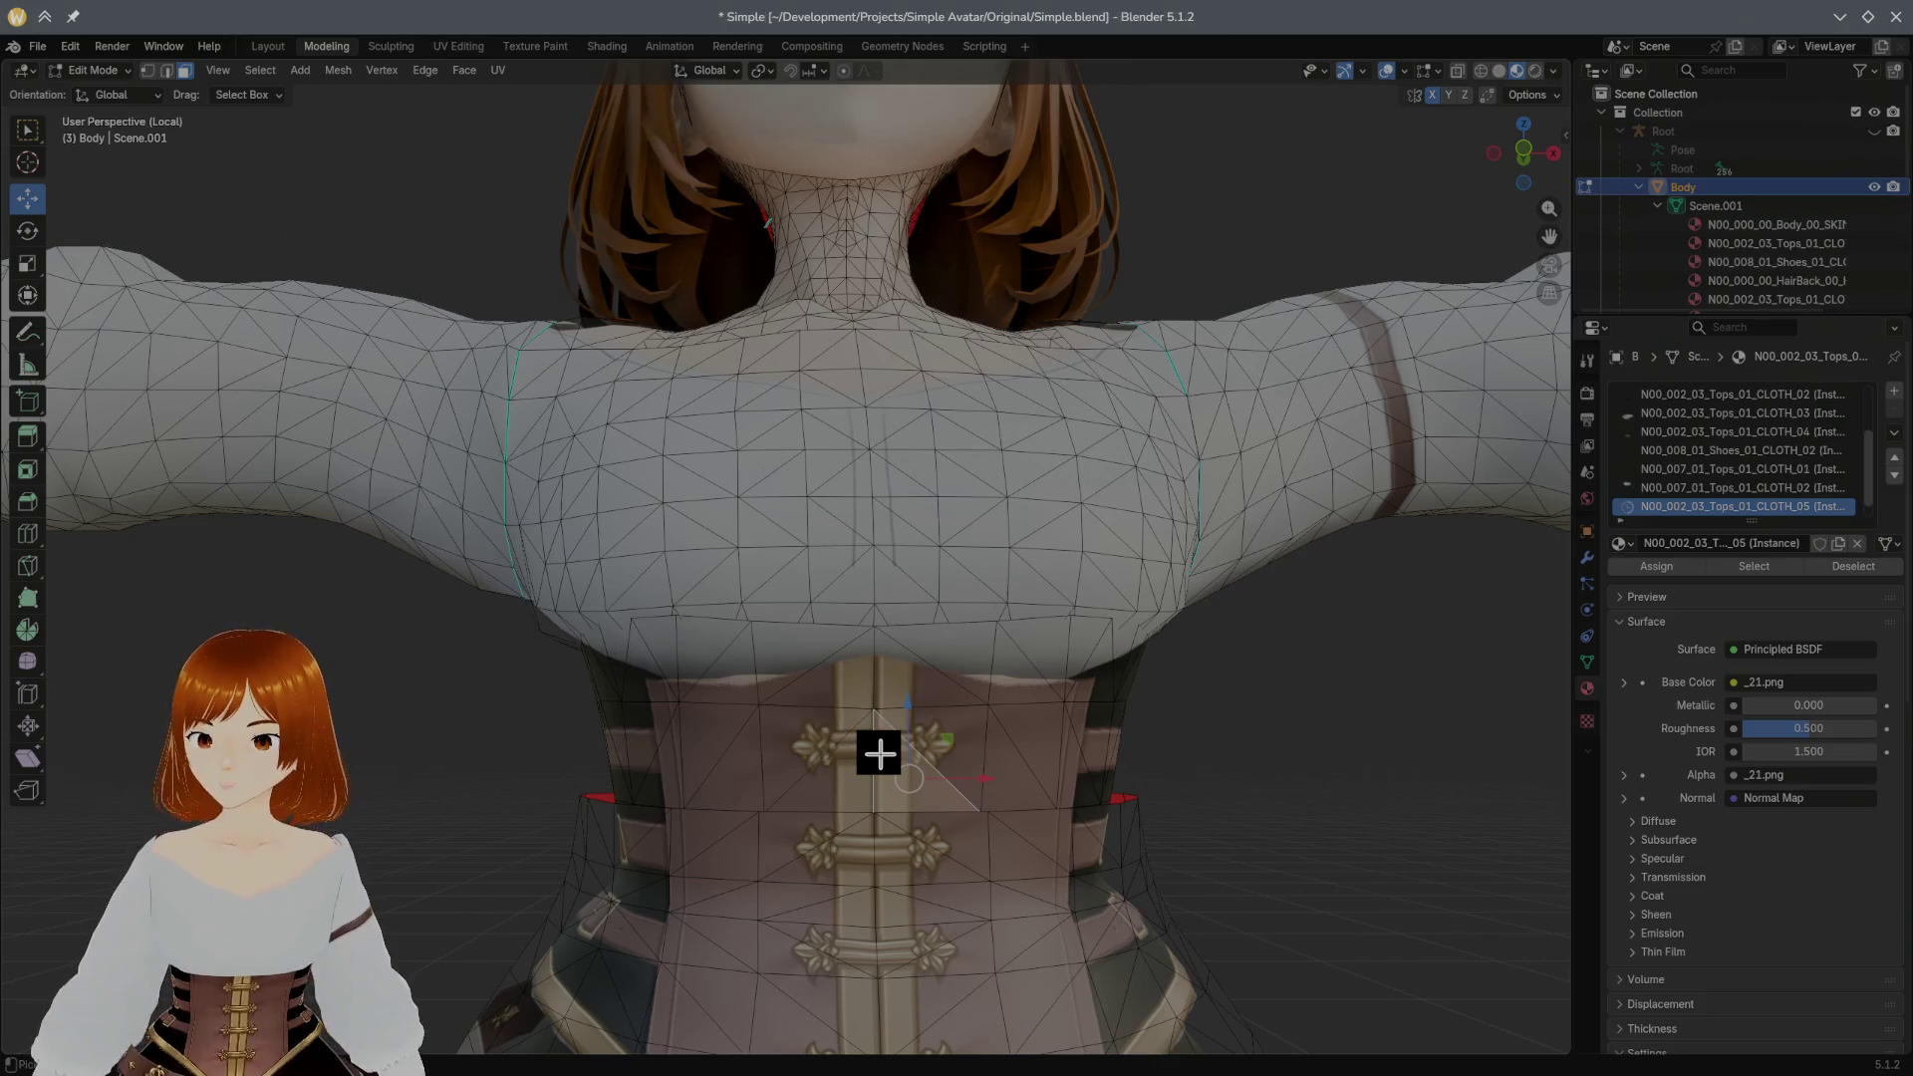
pyautogui.hotkey('ctrl', 'l')
pyautogui.rightClick(848, 688)
pyautogui.moveTo(788, 665)
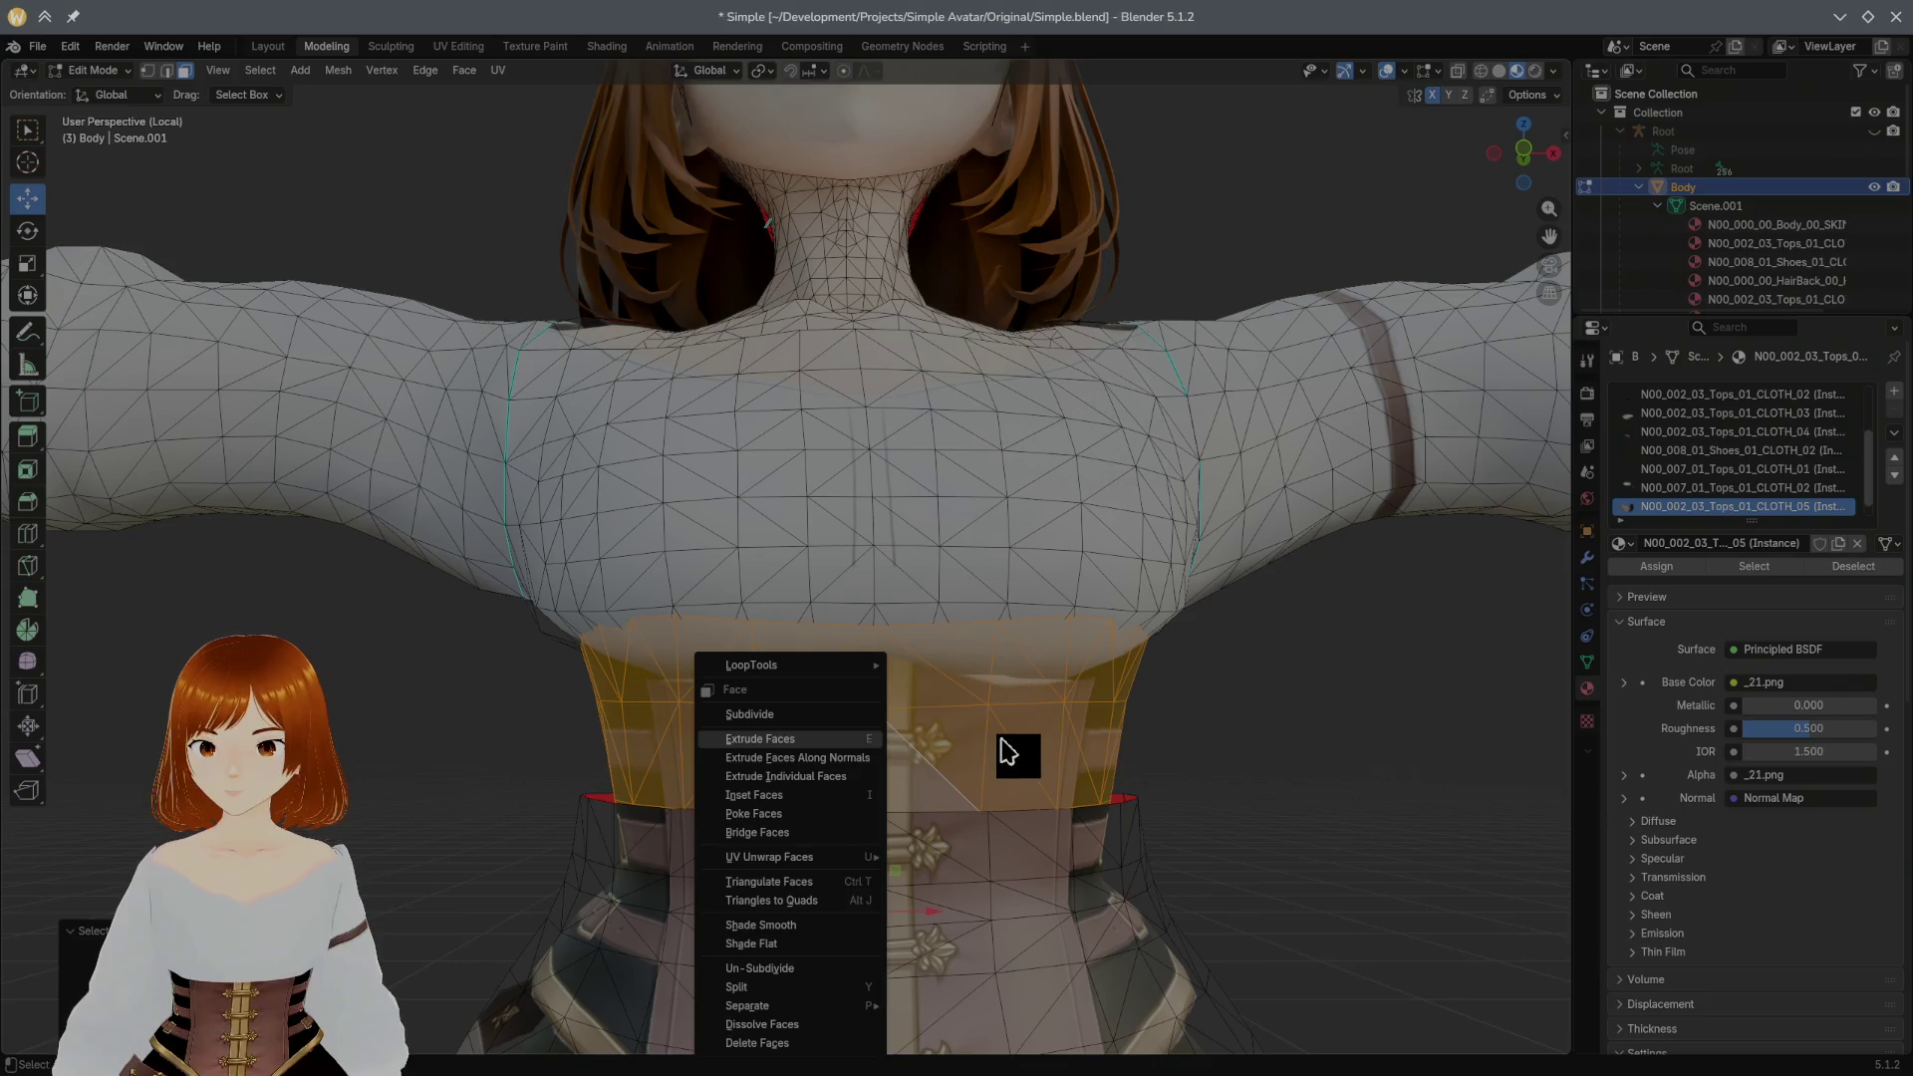
pyautogui.click(1001, 745)
pyautogui.scroll(-2, 993, 735)
# Step: Hide the selected corset faces and go back to the Texture Paint workspace
pyautogui.press('h')
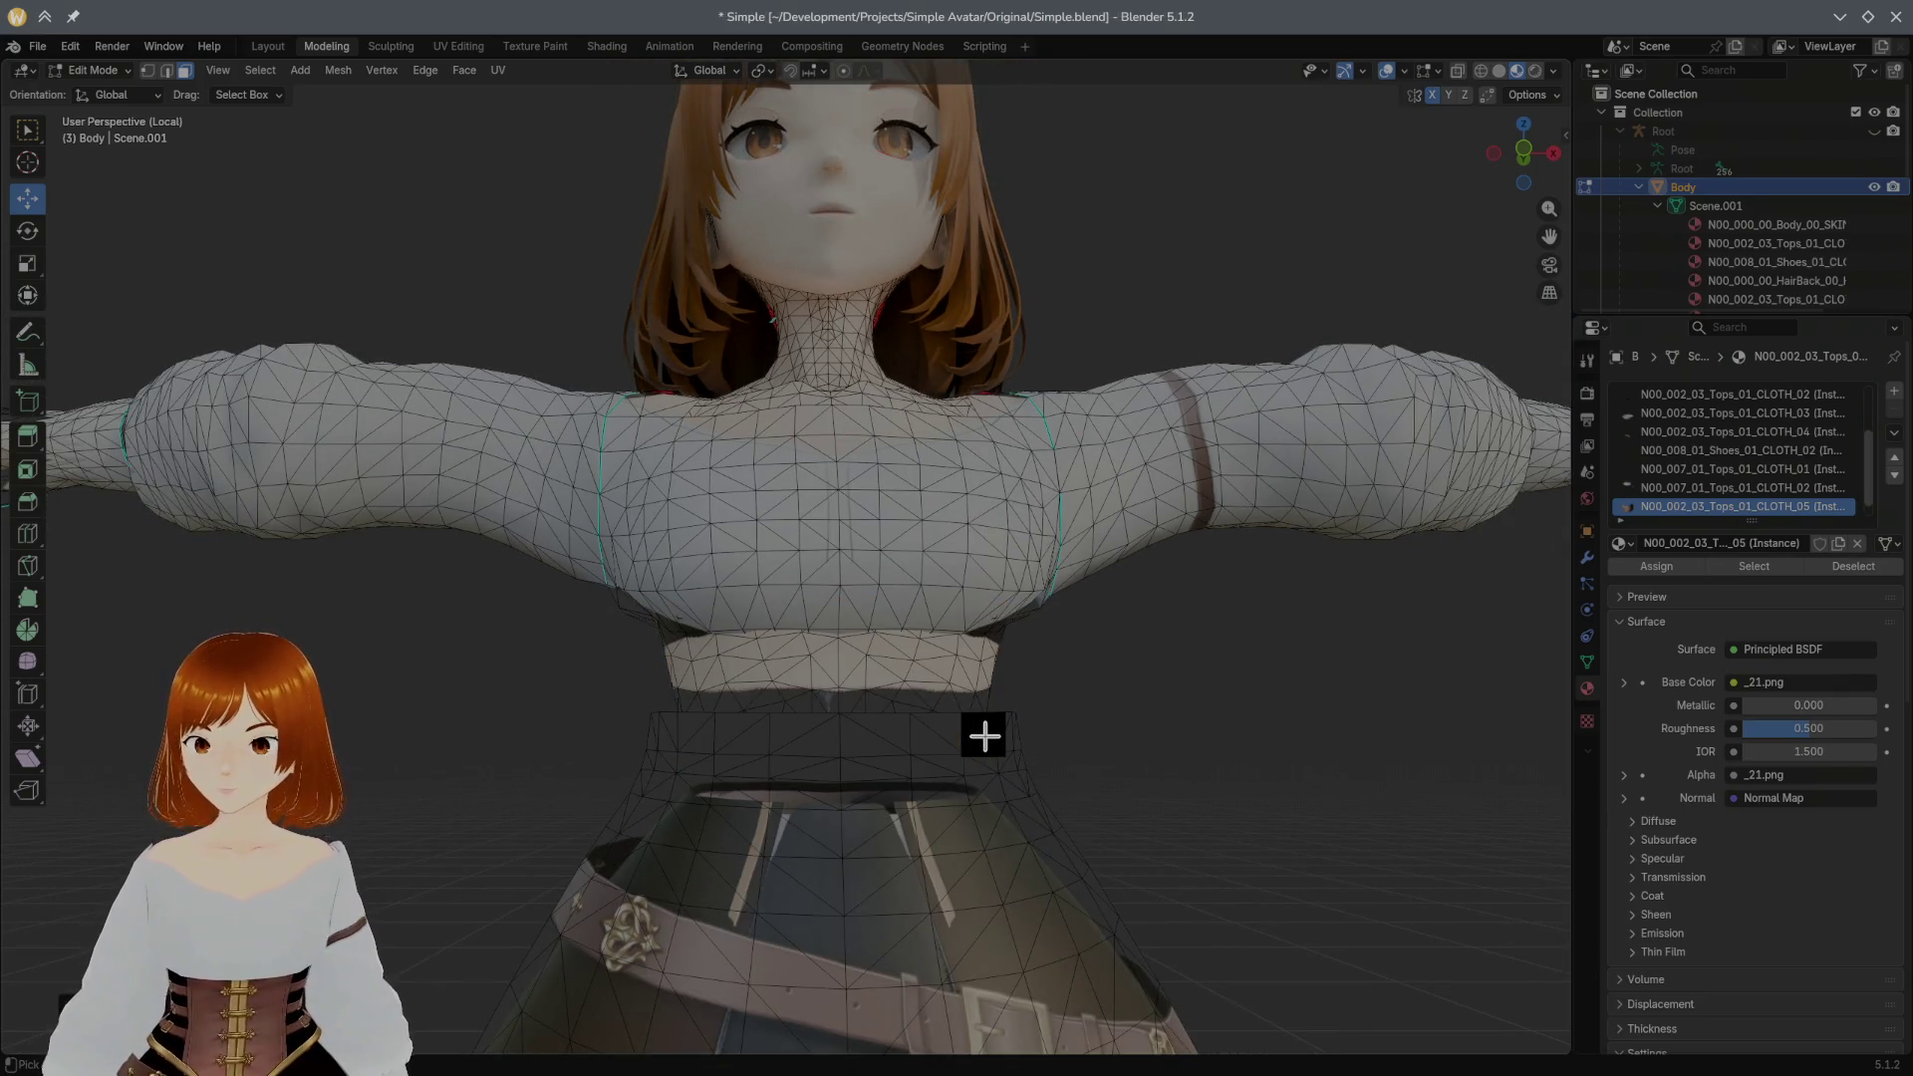
pyautogui.hotkey('alt', 'h')
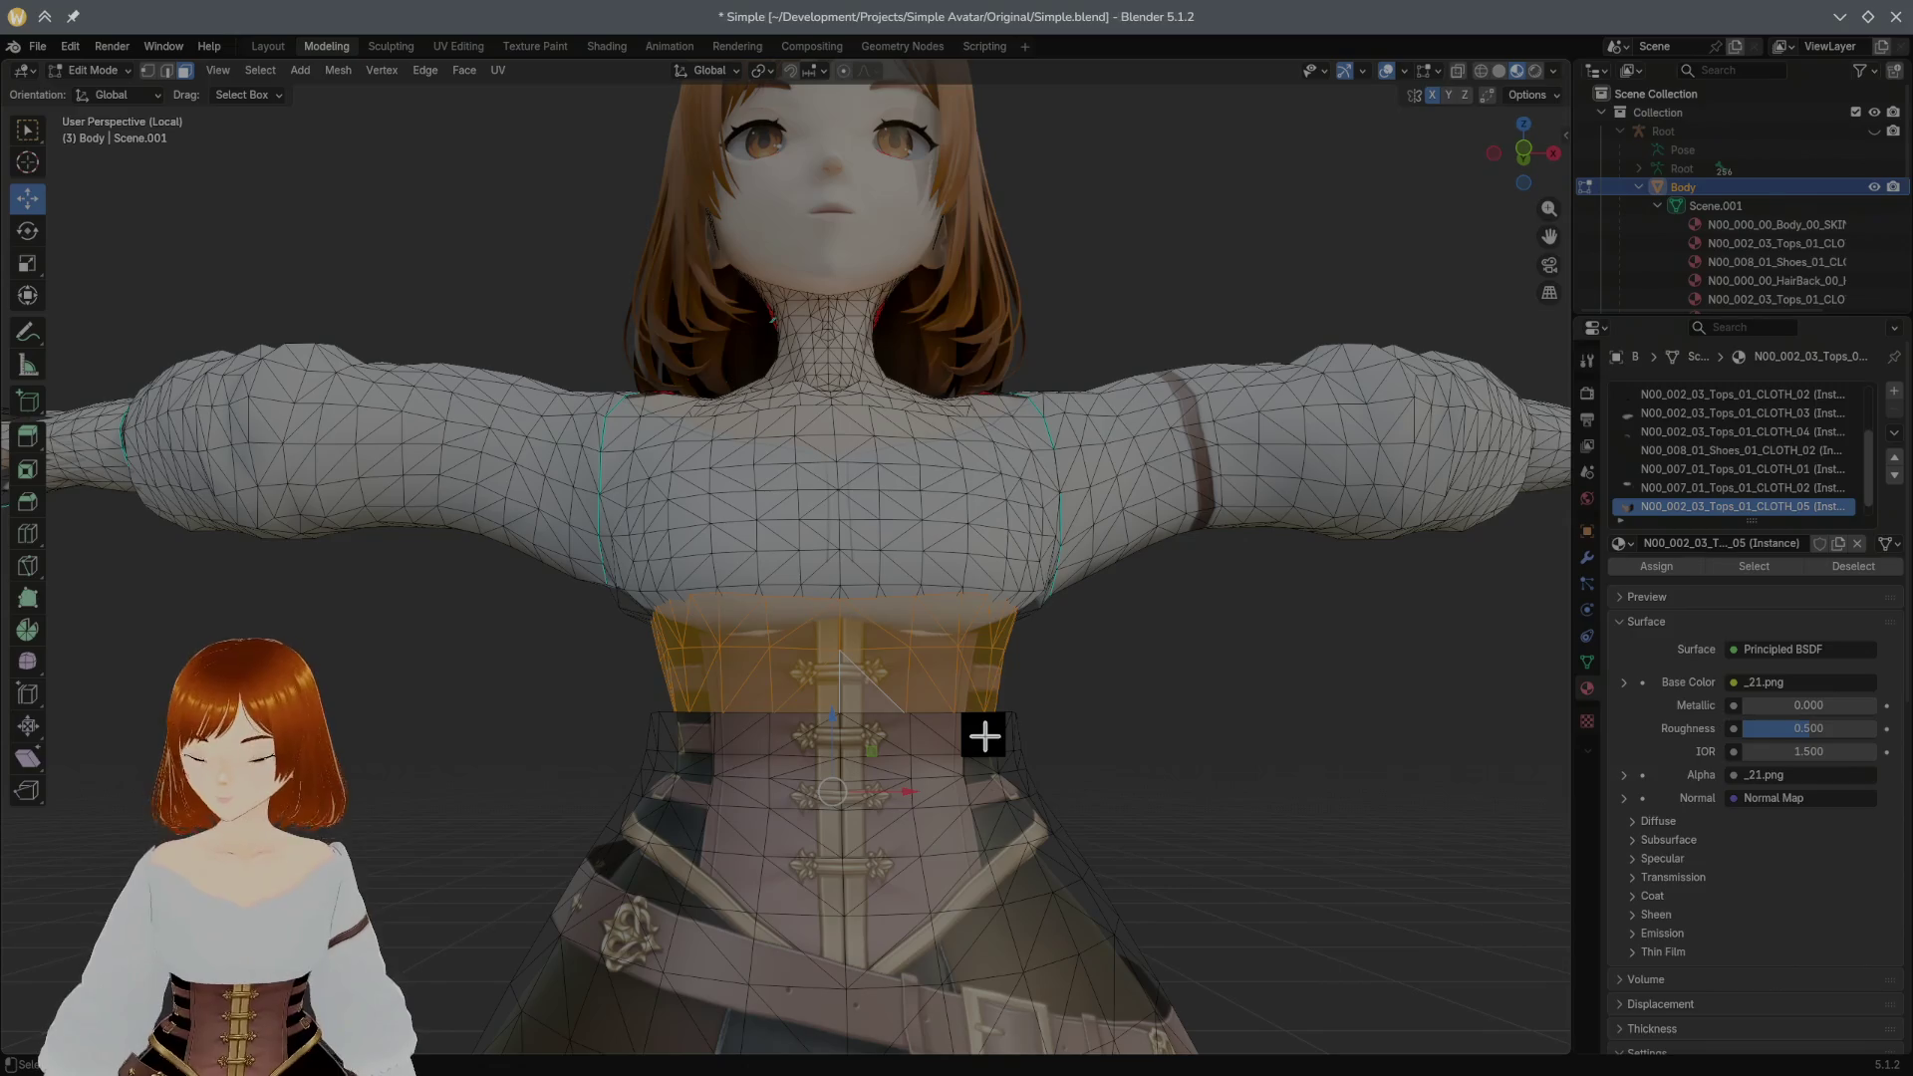
pyautogui.press('h')
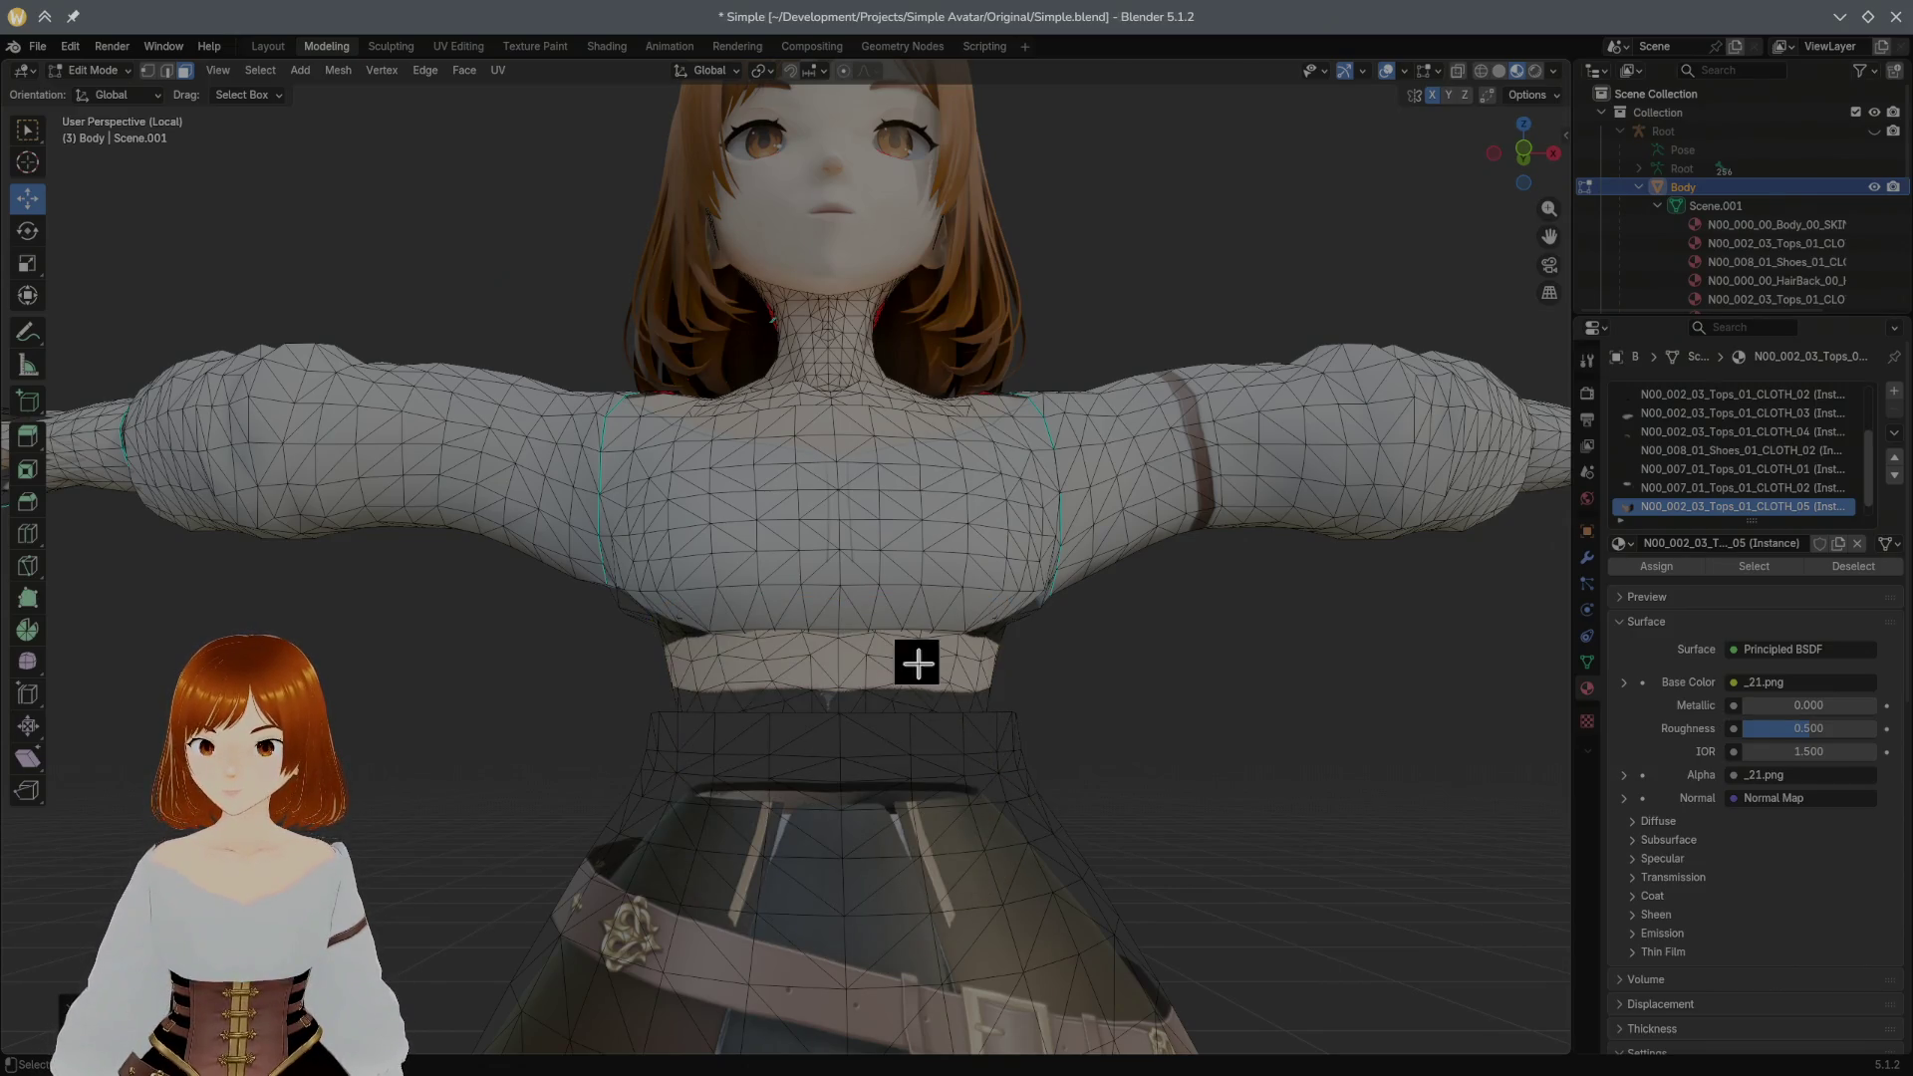
pyautogui.click(565, 46)
pyautogui.scroll(3, 998, 447)
pyautogui.moveTo(999, 446); pyautogui.dragTo(1021, 430, button='middle')
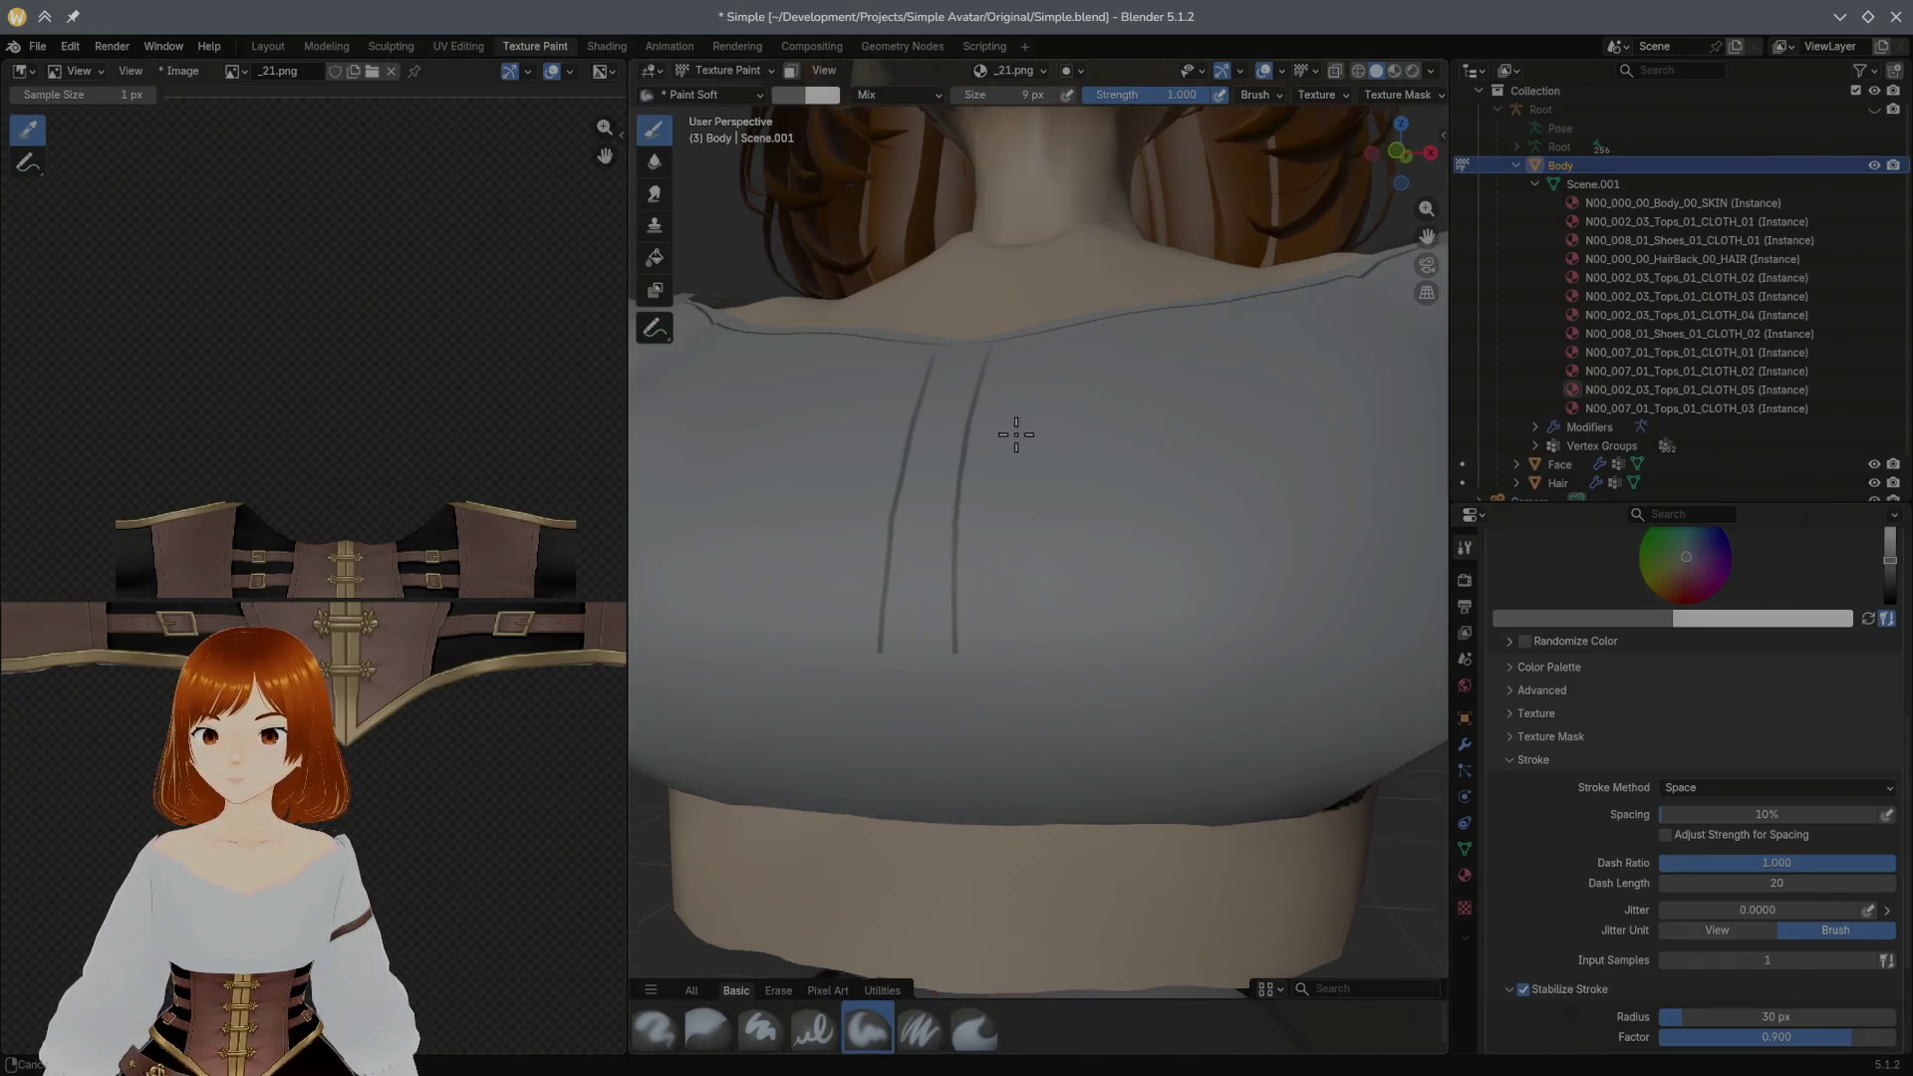
# Step: Set the texture slot to paint directly on the single image _20.png
pyautogui.click(1043, 74)
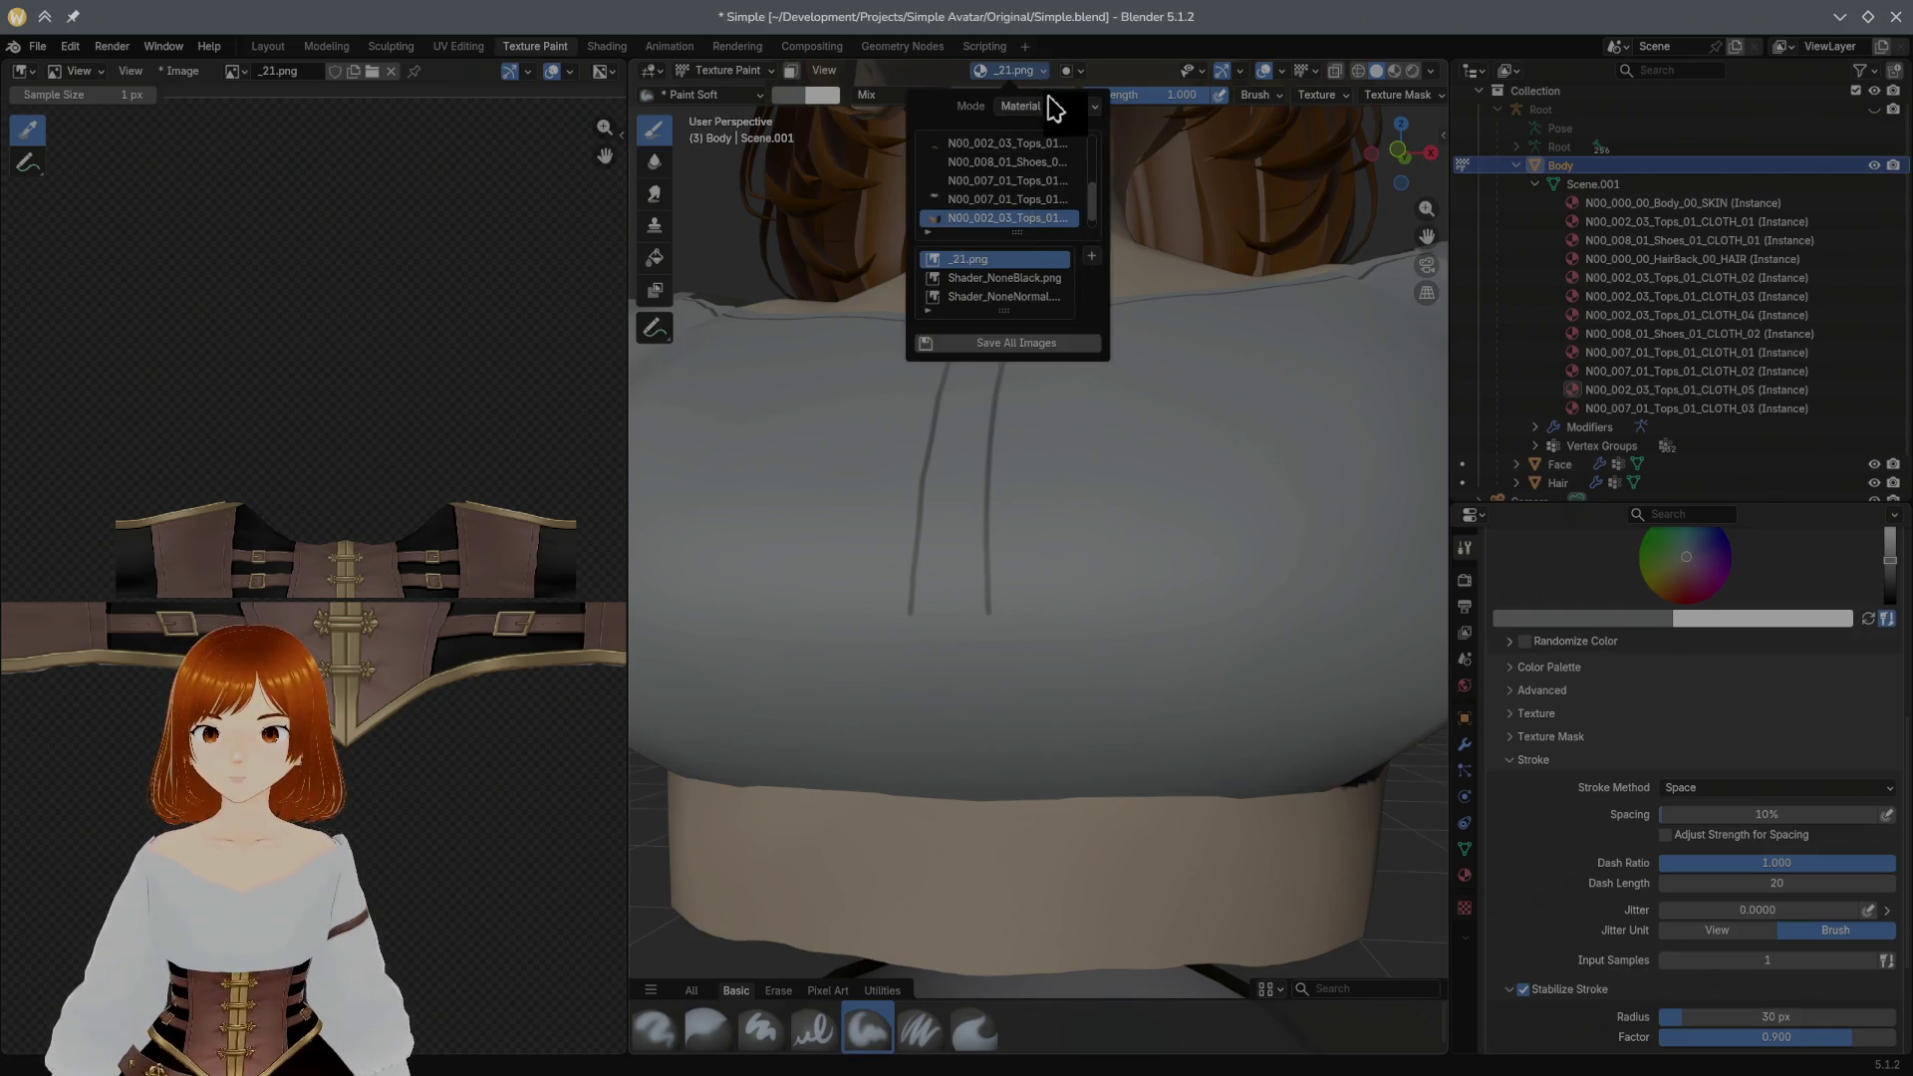
pyautogui.click(1052, 105)
pyautogui.click(1041, 152)
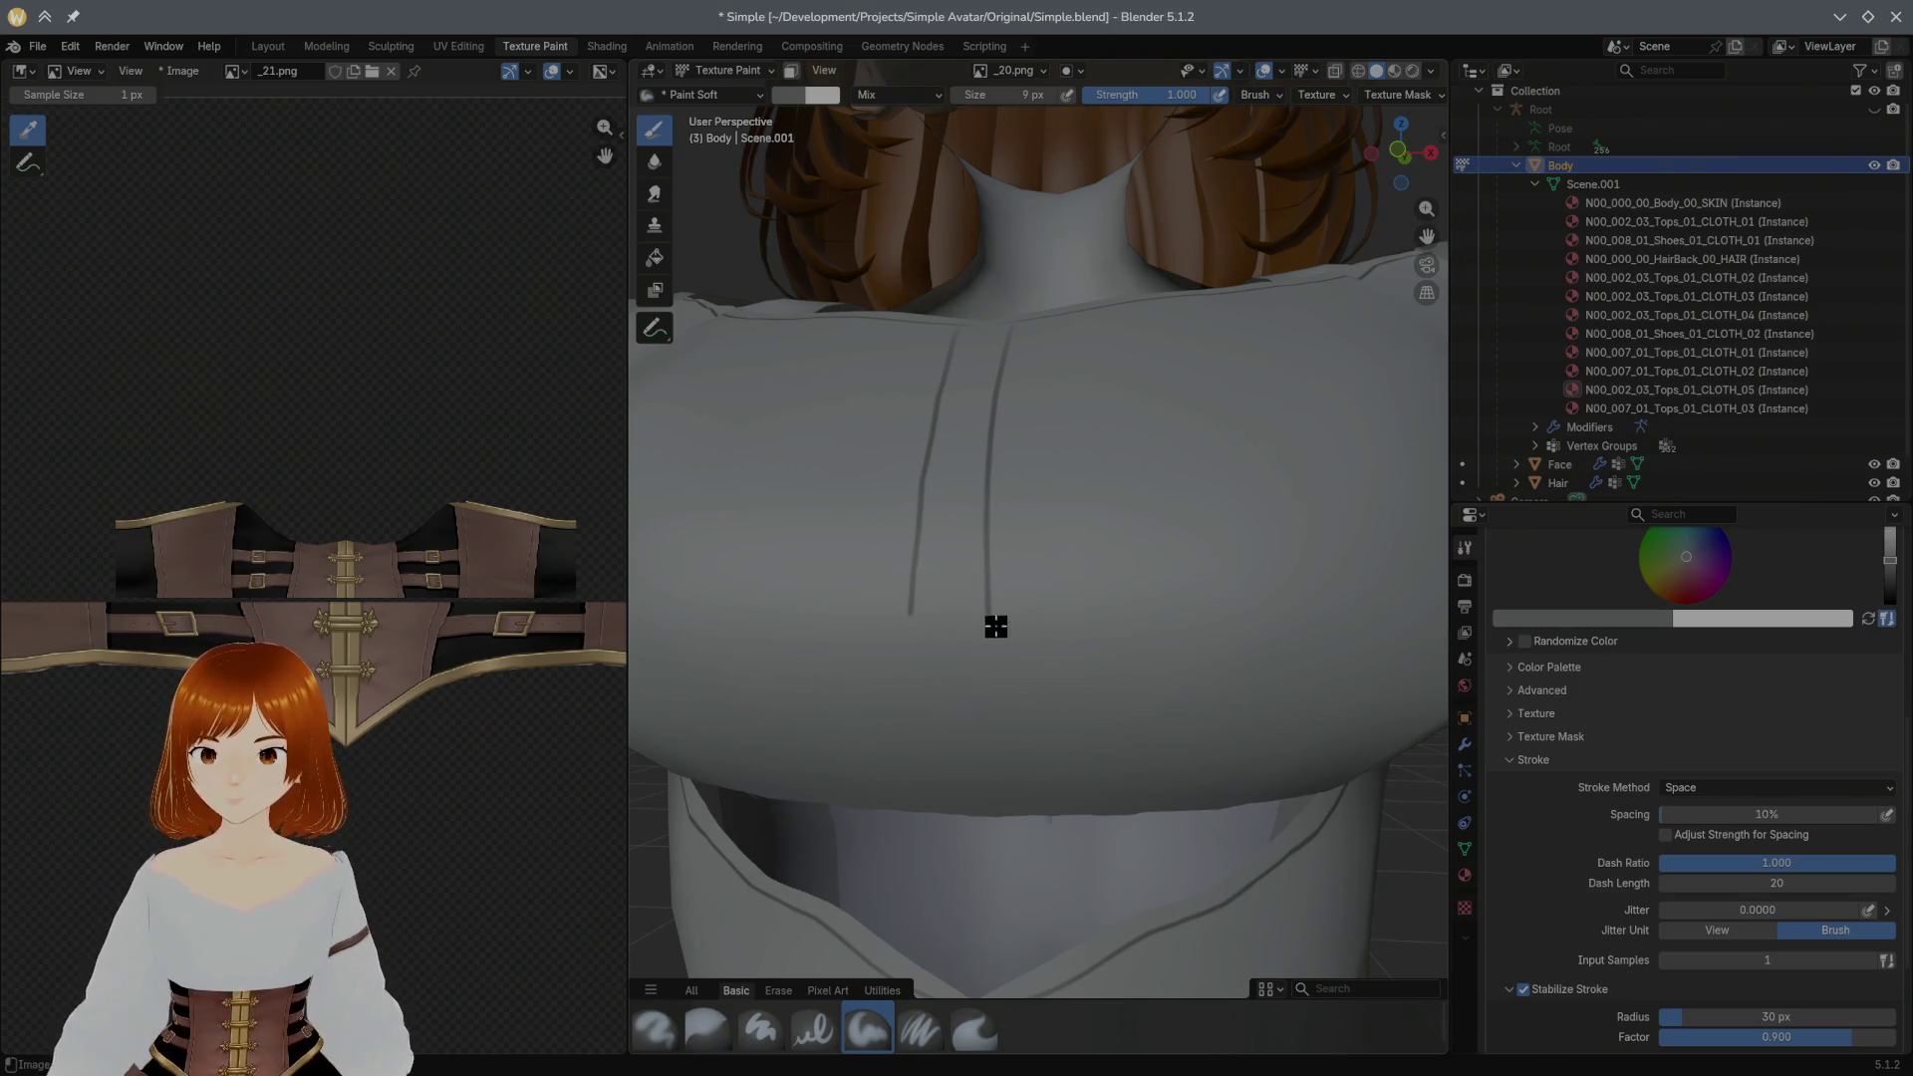
# Step: Extend the placket lines down to the hem, undoing one bad stroke along the way
pyautogui.moveTo(986, 623); pyautogui.dragTo(1047, 716)
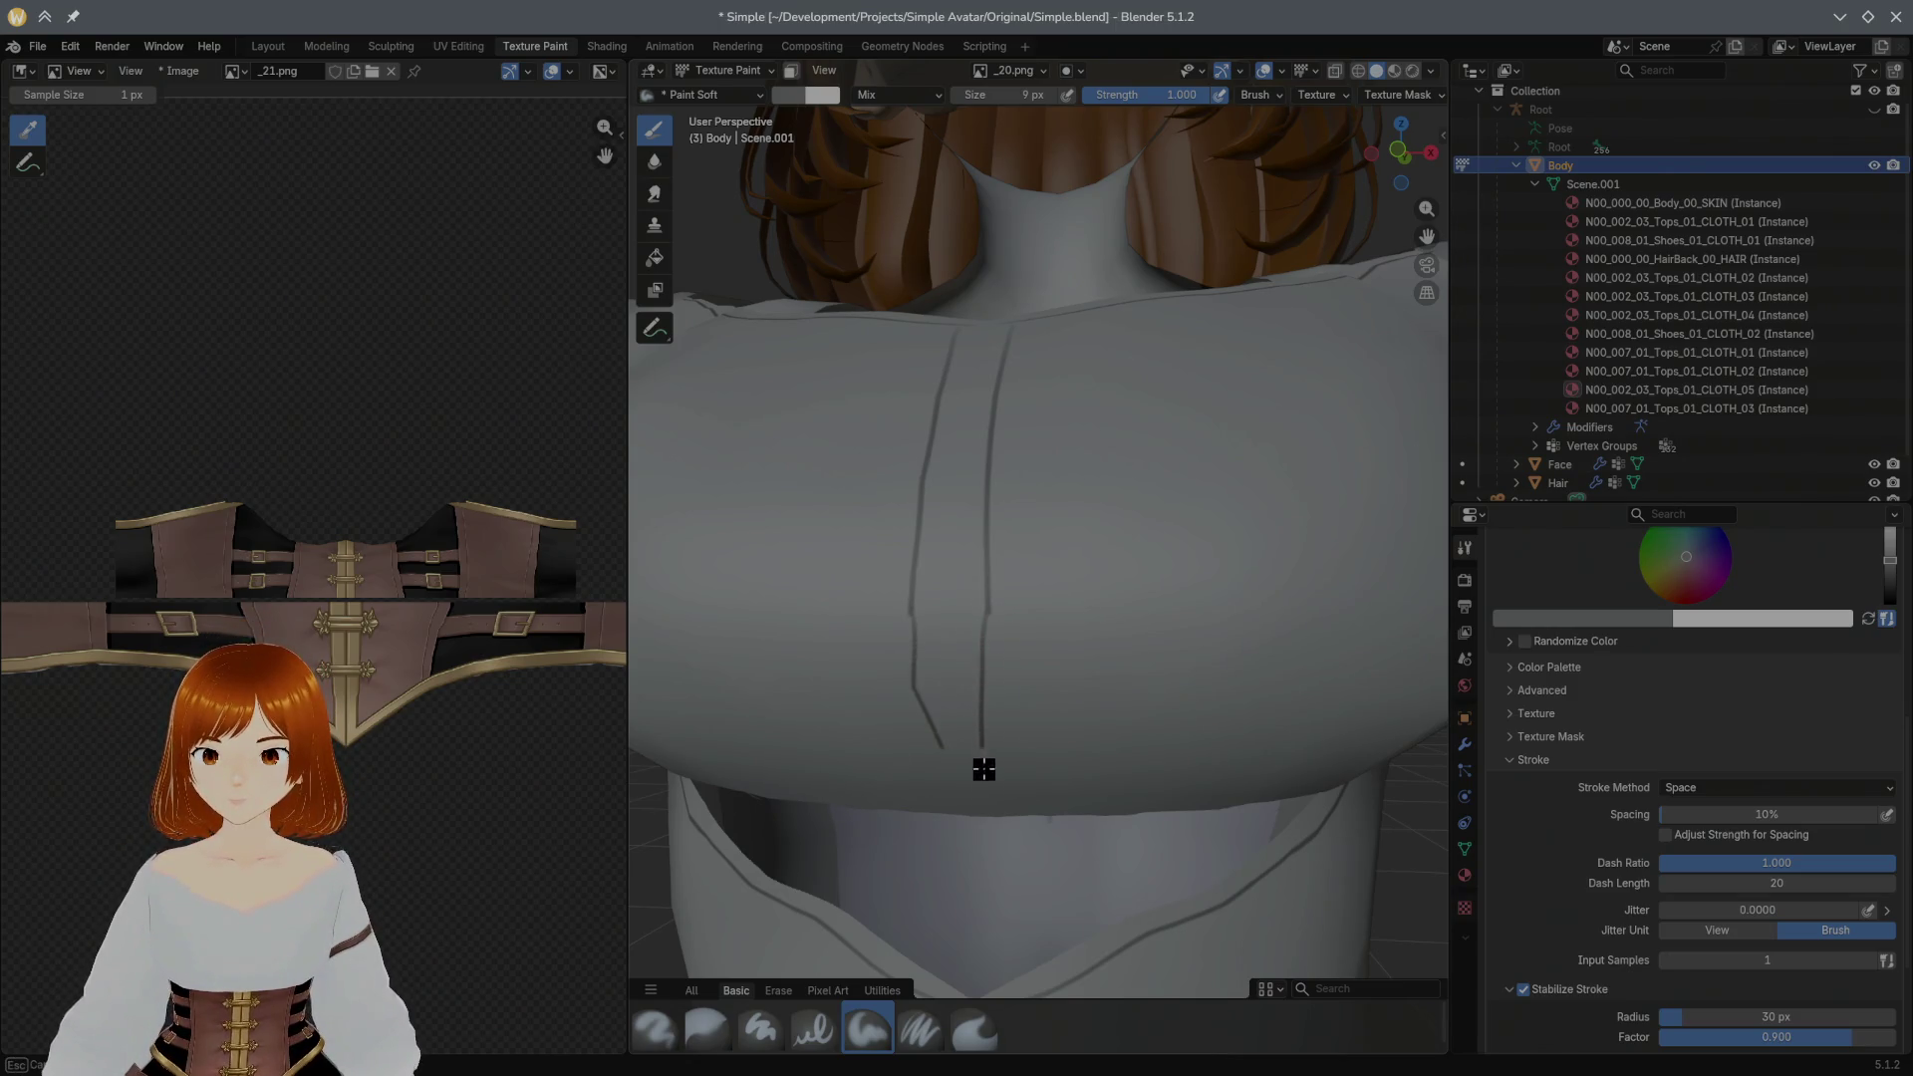
pyautogui.moveTo(1046, 716)
pyautogui.mouseDown(button='middle')
pyautogui.moveTo(1097, 555)
pyautogui.moveTo(1051, 649)
pyautogui.moveTo(995, 473)
pyautogui.mouseUp(button='middle')
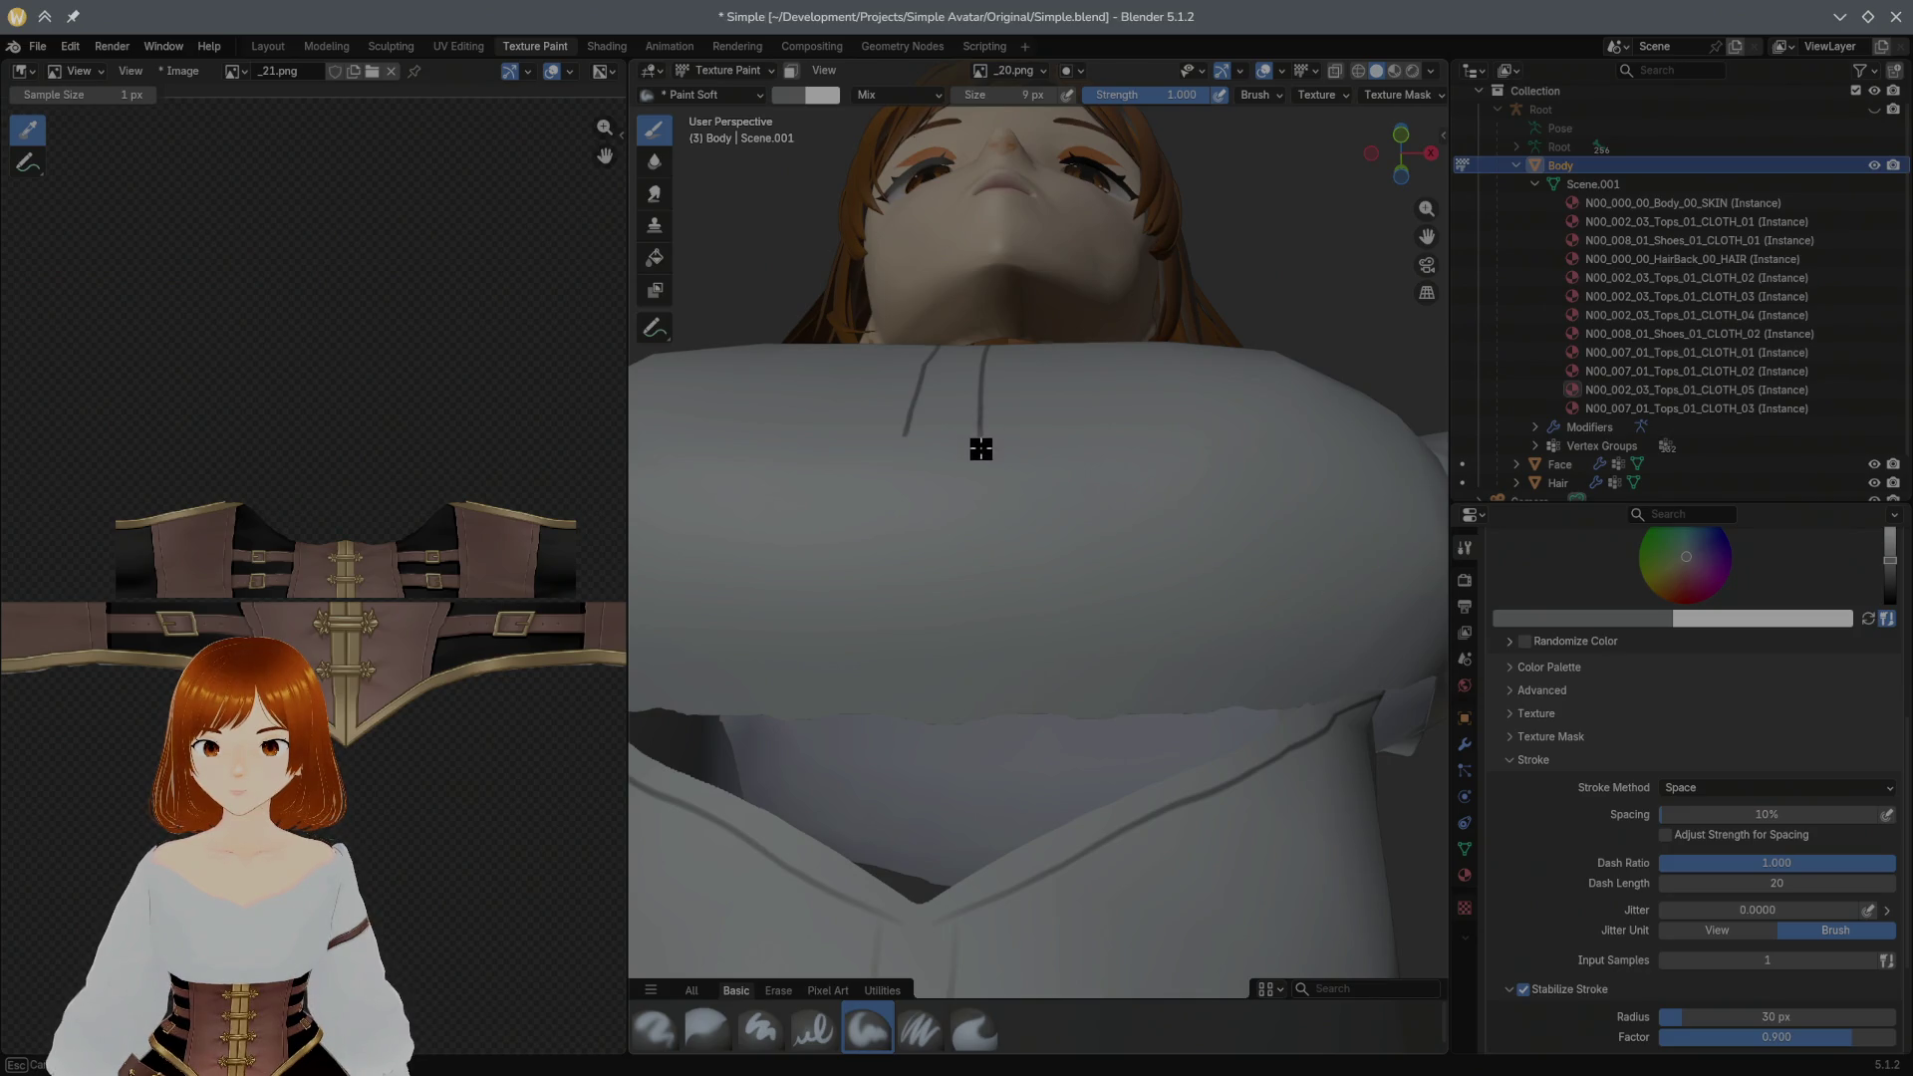
pyautogui.hotkey('ctrl', 'z')
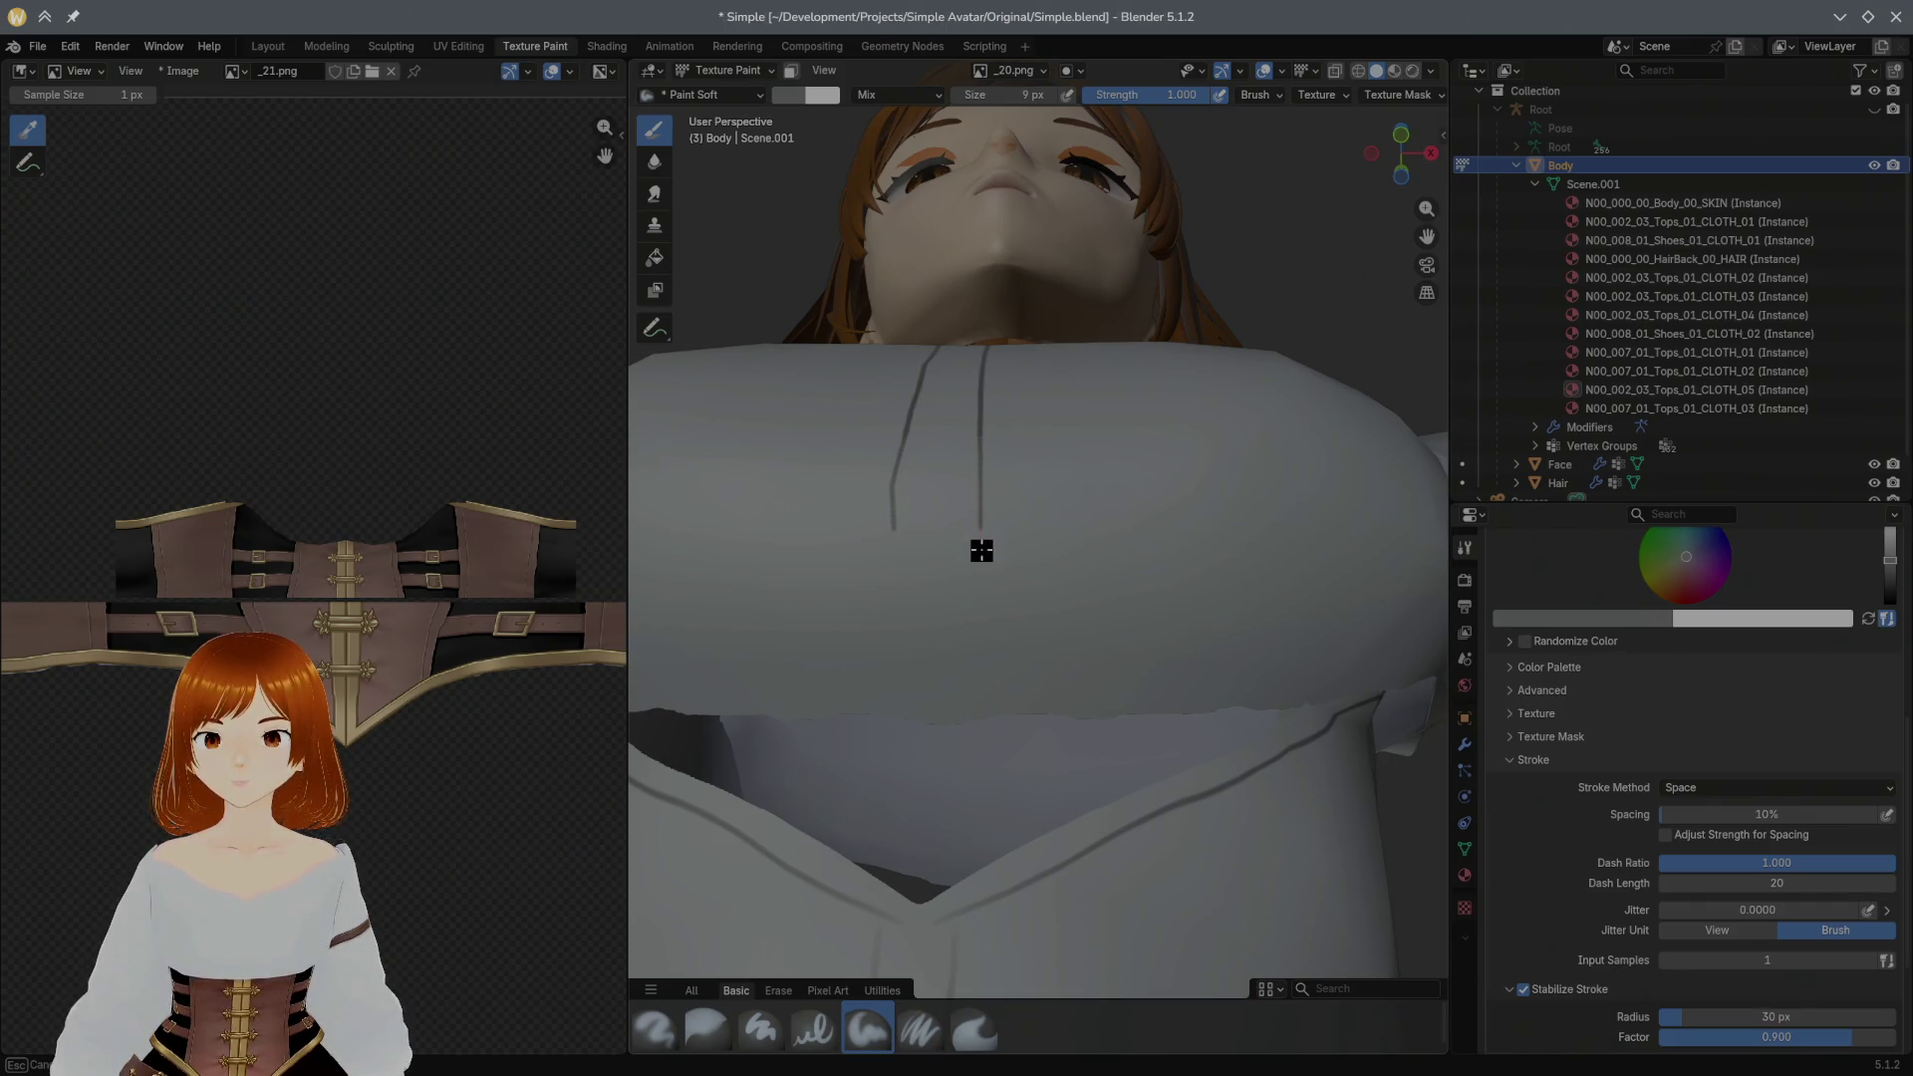
pyautogui.moveTo(979, 619); pyautogui.dragTo(976, 657)
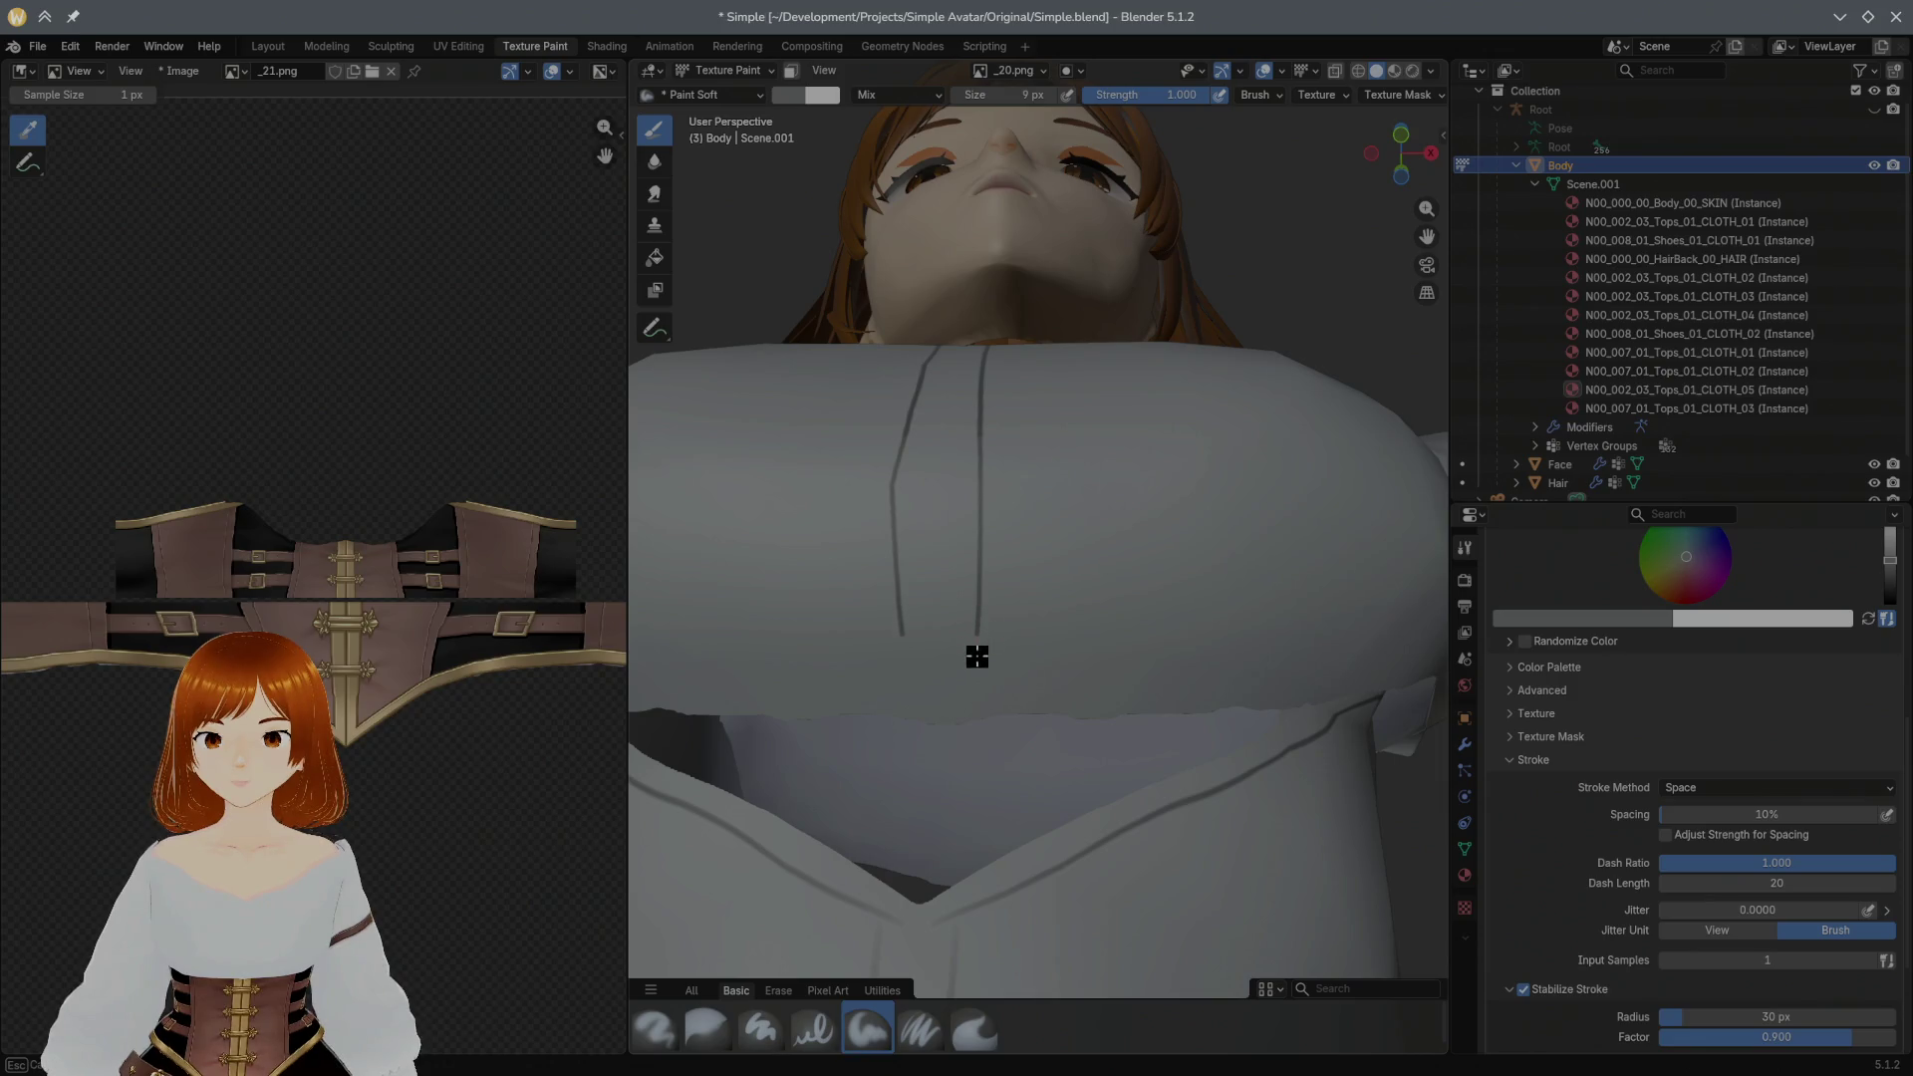
pyautogui.moveTo(968, 726)
pyautogui.mouseDown(button='middle')
pyautogui.moveTo(960, 663)
pyautogui.moveTo(934, 664)
pyautogui.moveTo(965, 633)
pyautogui.moveTo(967, 662)
pyautogui.mouseUp(button='middle')
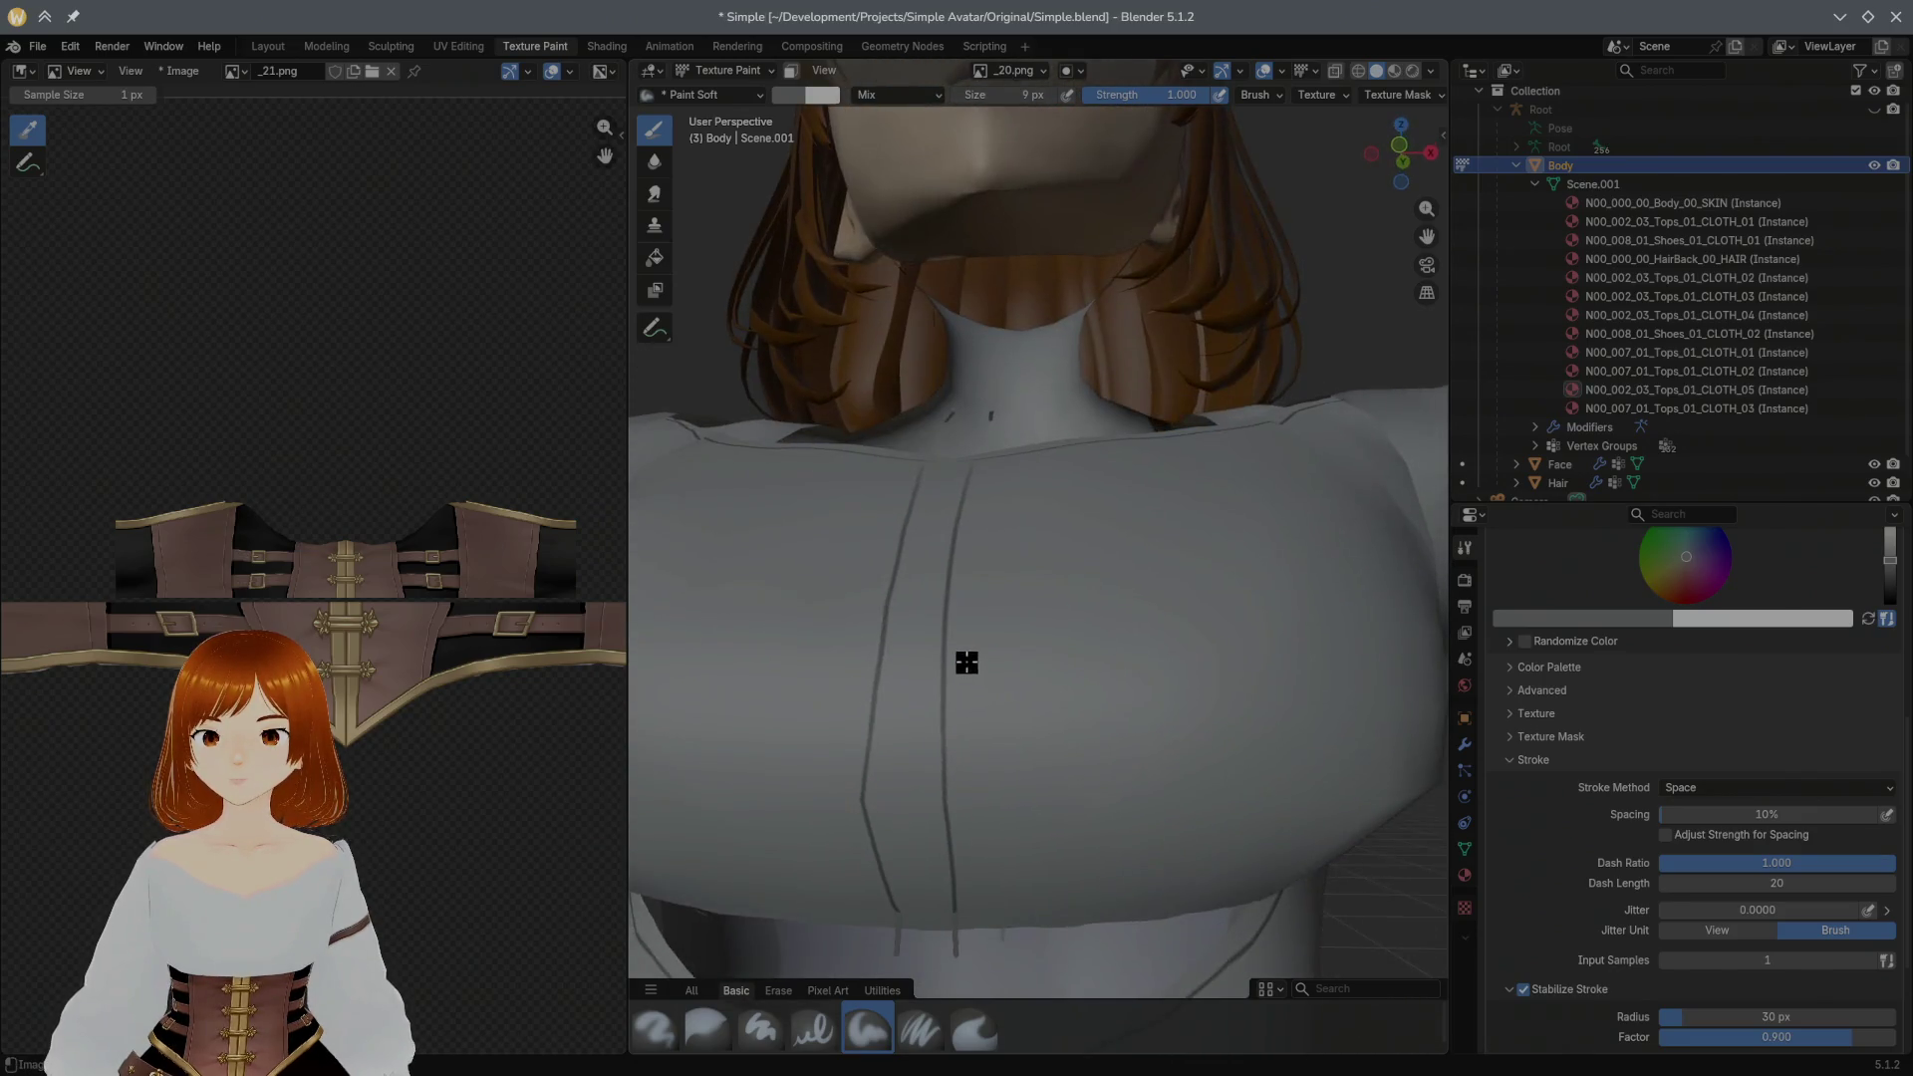
pyautogui.scroll(-3, 958, 680)
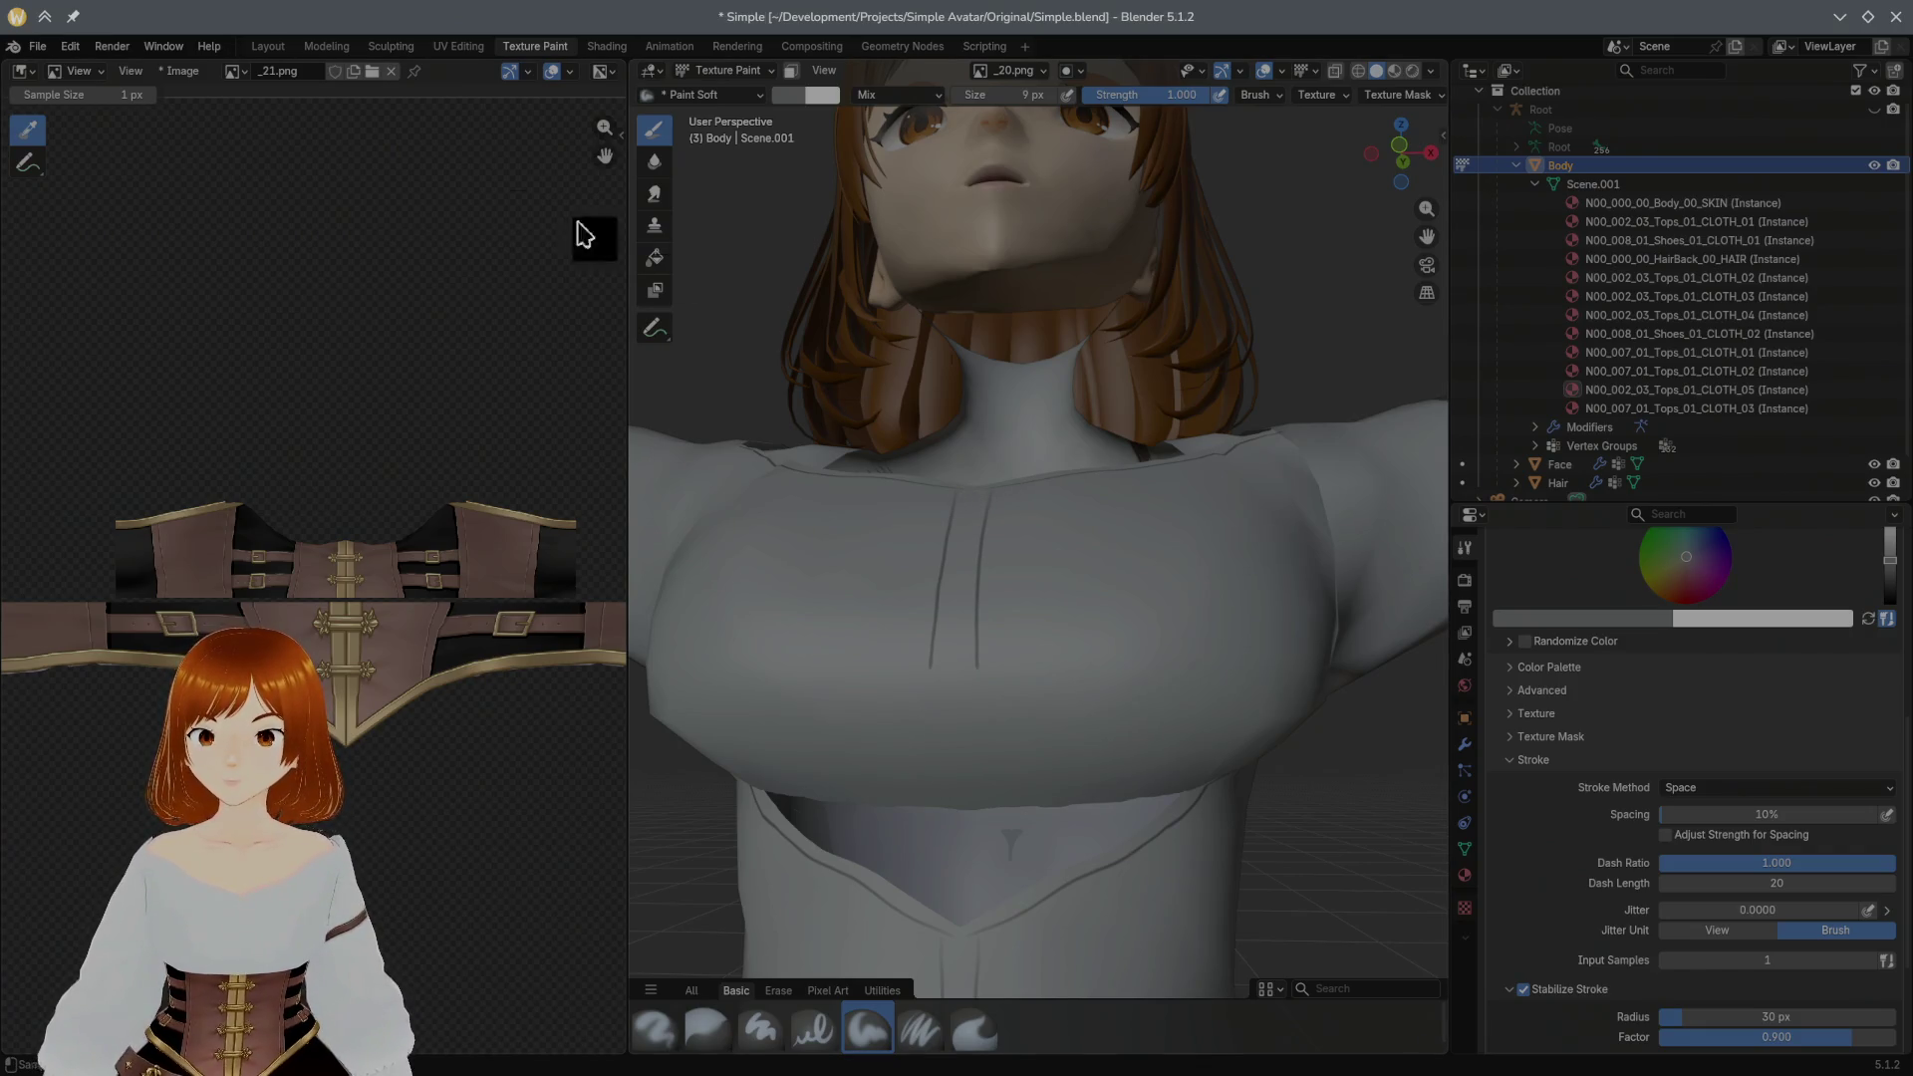
pyautogui.click(110, 45)
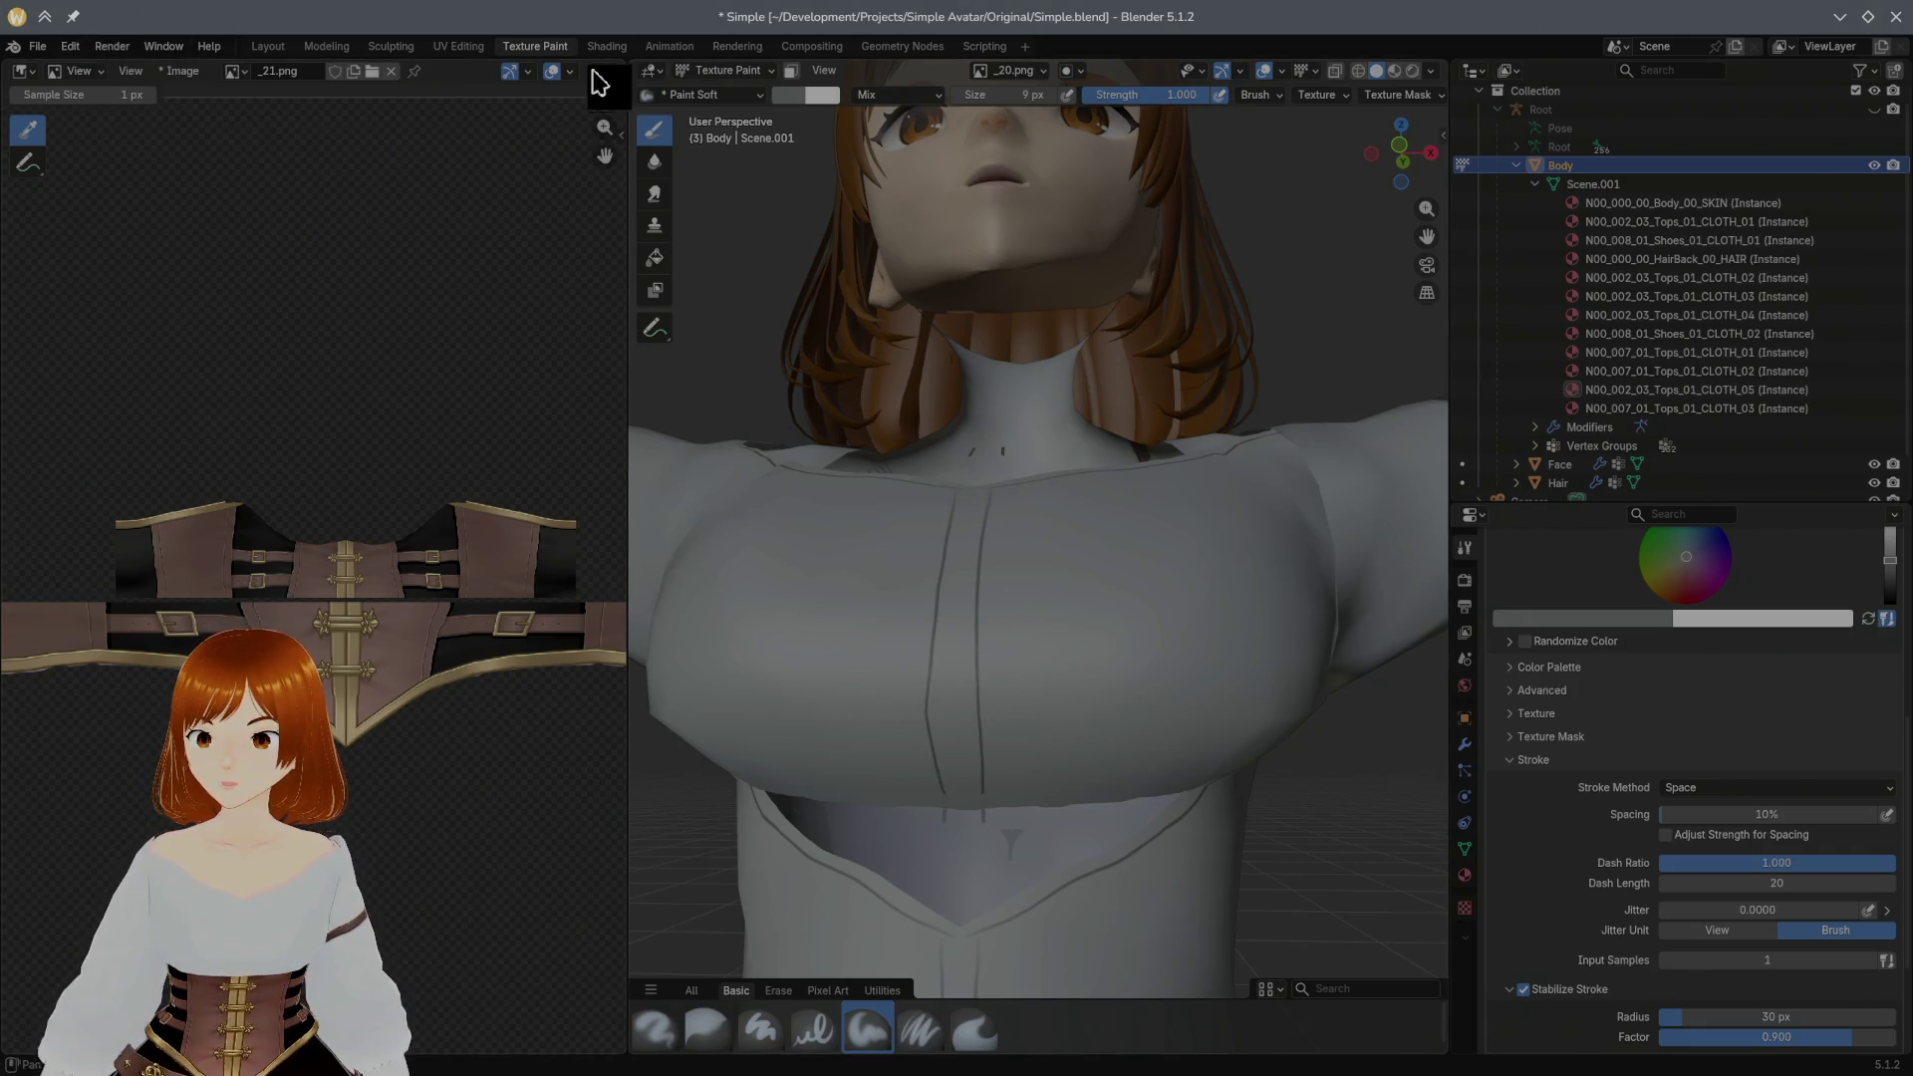
# Step: Inspect the body mesh in the Modeling workspace, then return to Texture Paint facing the chest
pyautogui.click(326, 48)
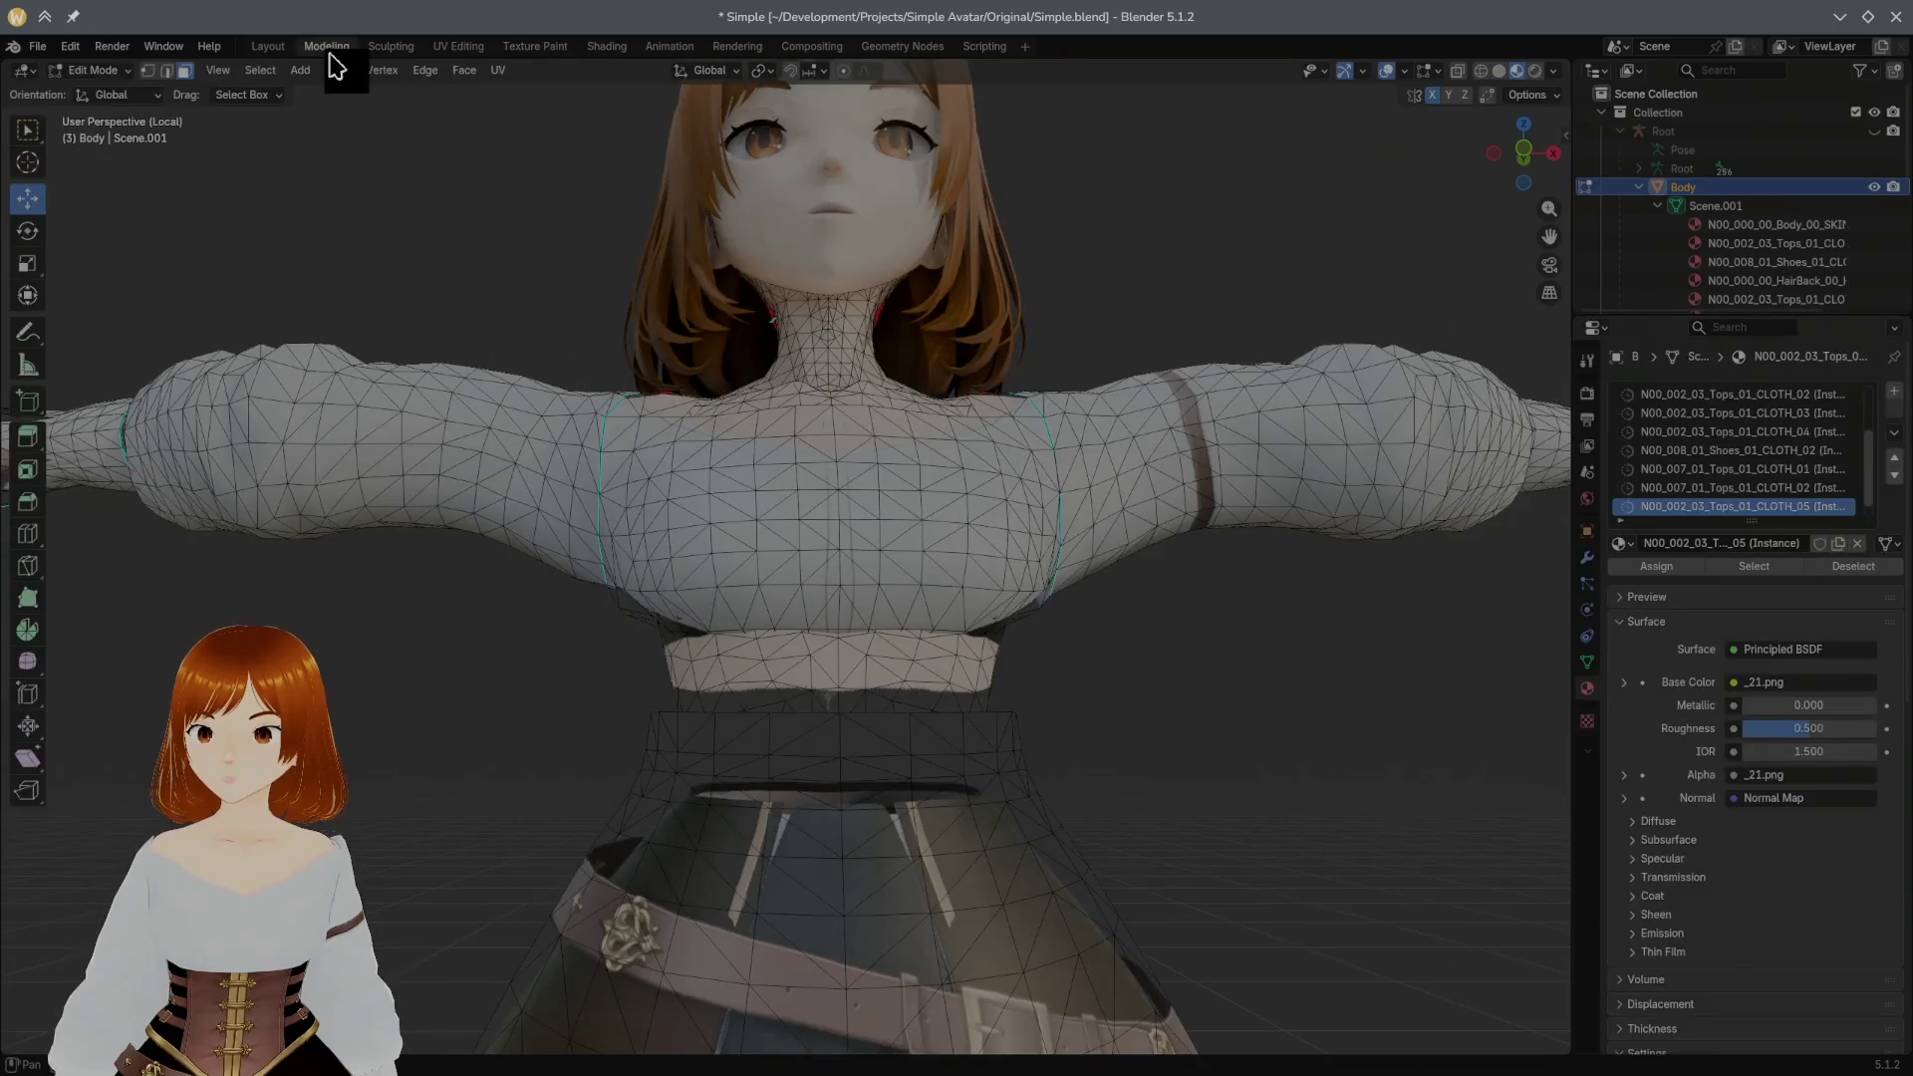
pyautogui.moveTo(571, 214)
pyautogui.mouseDown(button='middle')
pyautogui.moveTo(613, 285)
pyautogui.moveTo(642, 63)
pyautogui.mouseUp(button='middle')
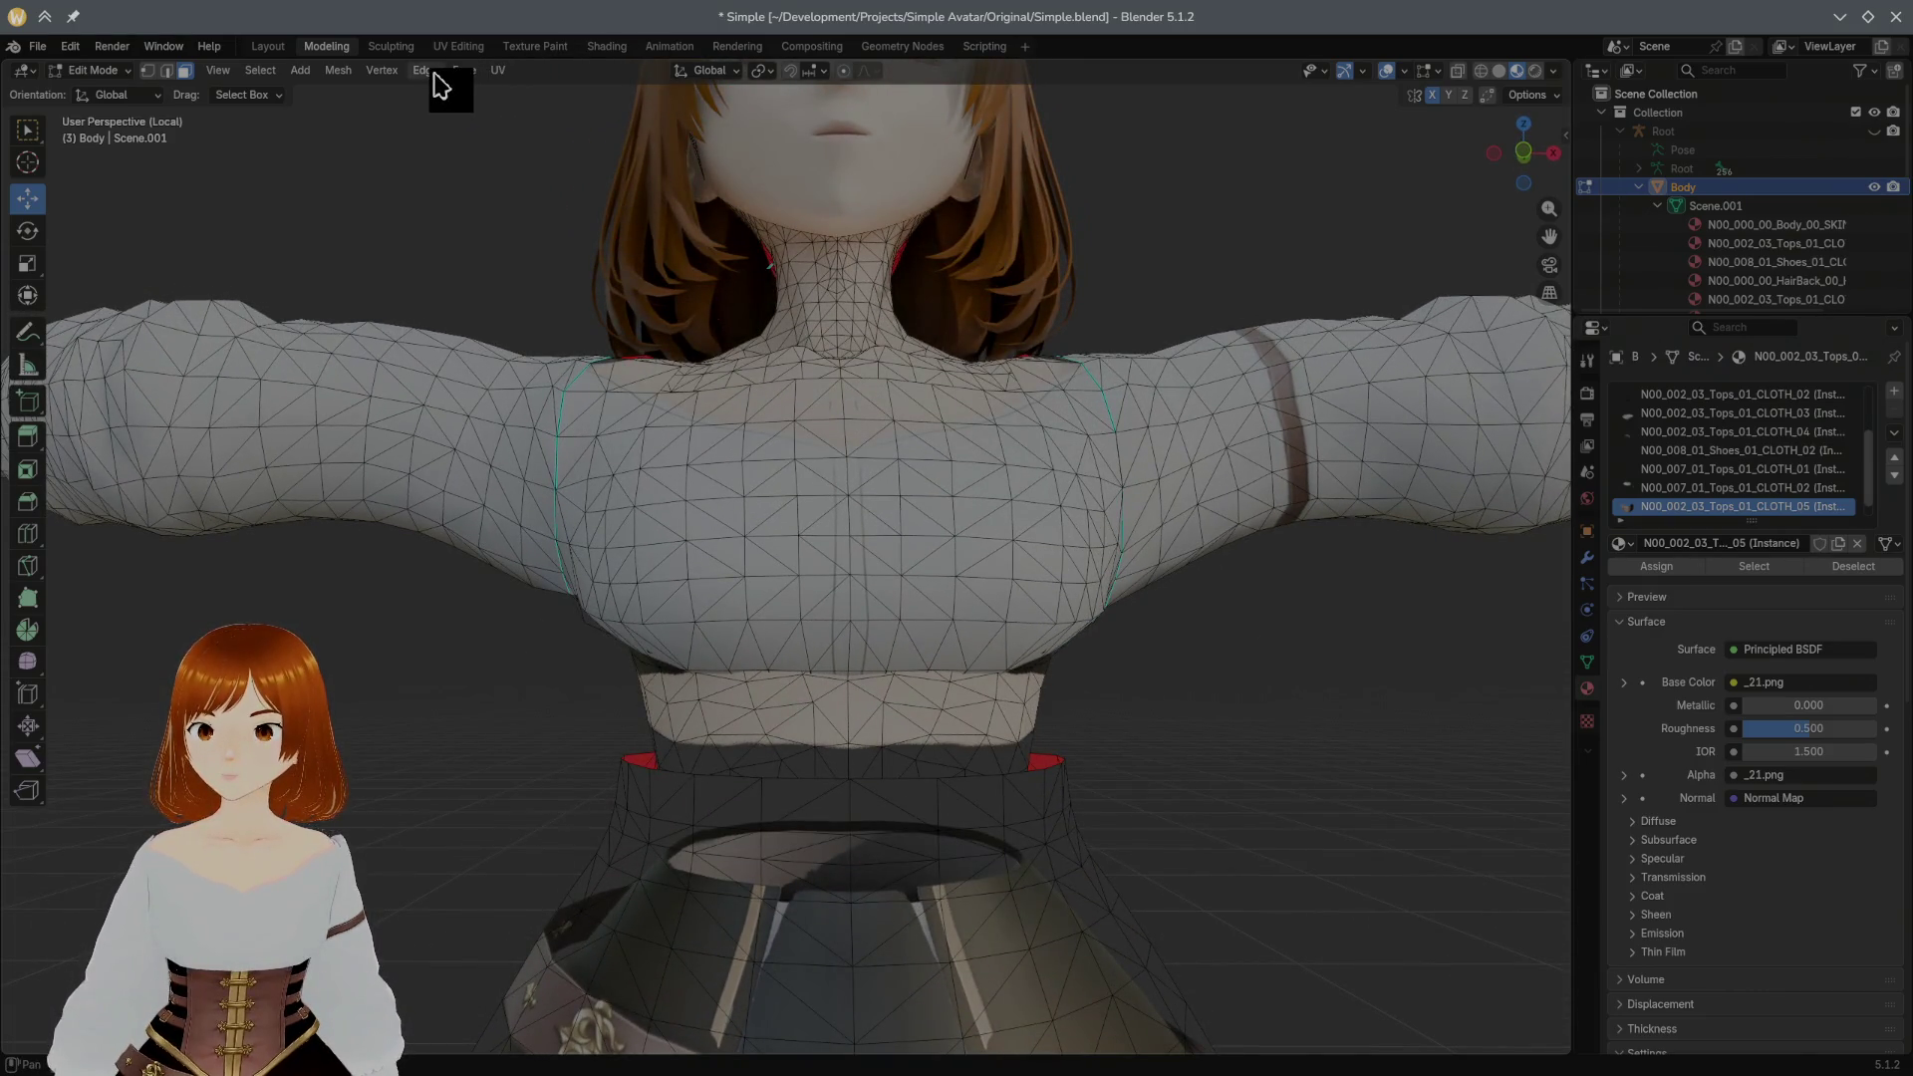
pyautogui.click(535, 47)
pyautogui.moveTo(691, 224); pyautogui.dragTo(794, 349, button='middle')
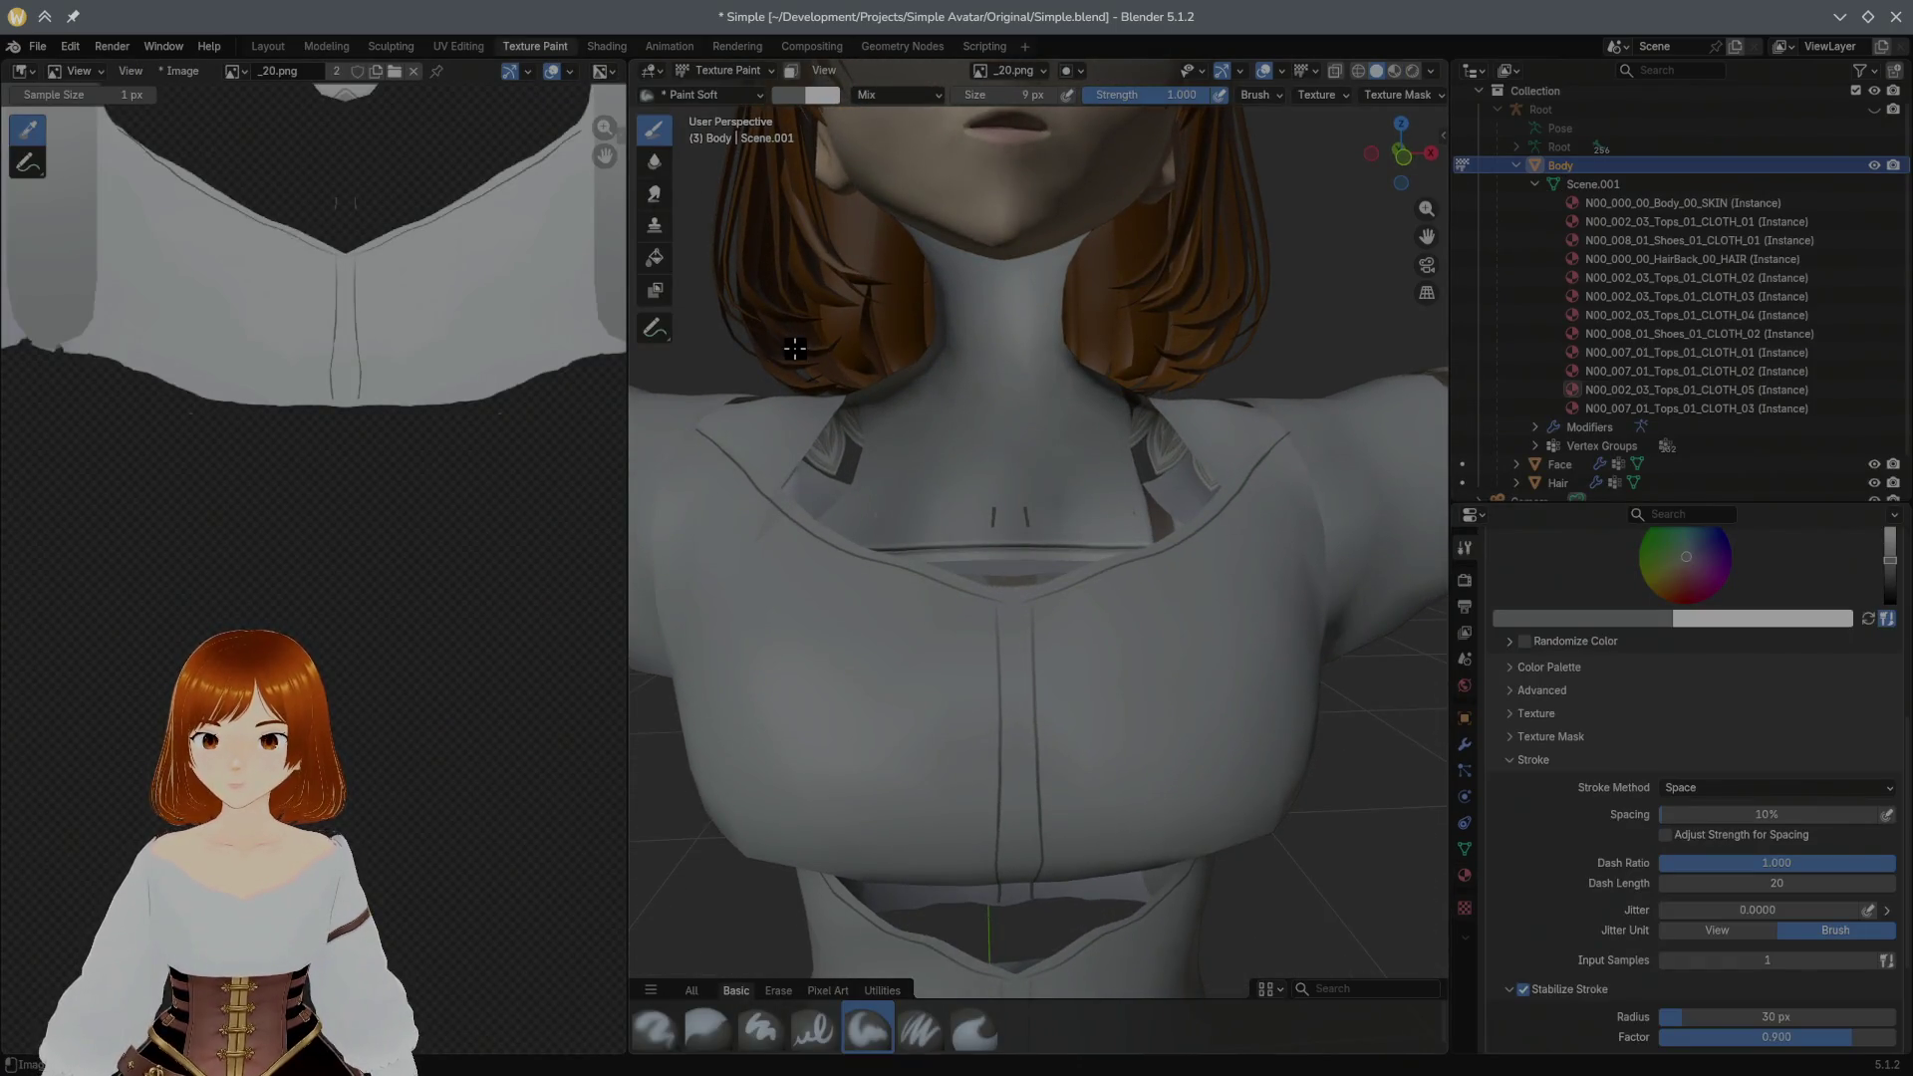
# Step: Switch to the Erase Hard brush, clear stray marks below the collar and save Simple.blend
pyautogui.click(777, 992)
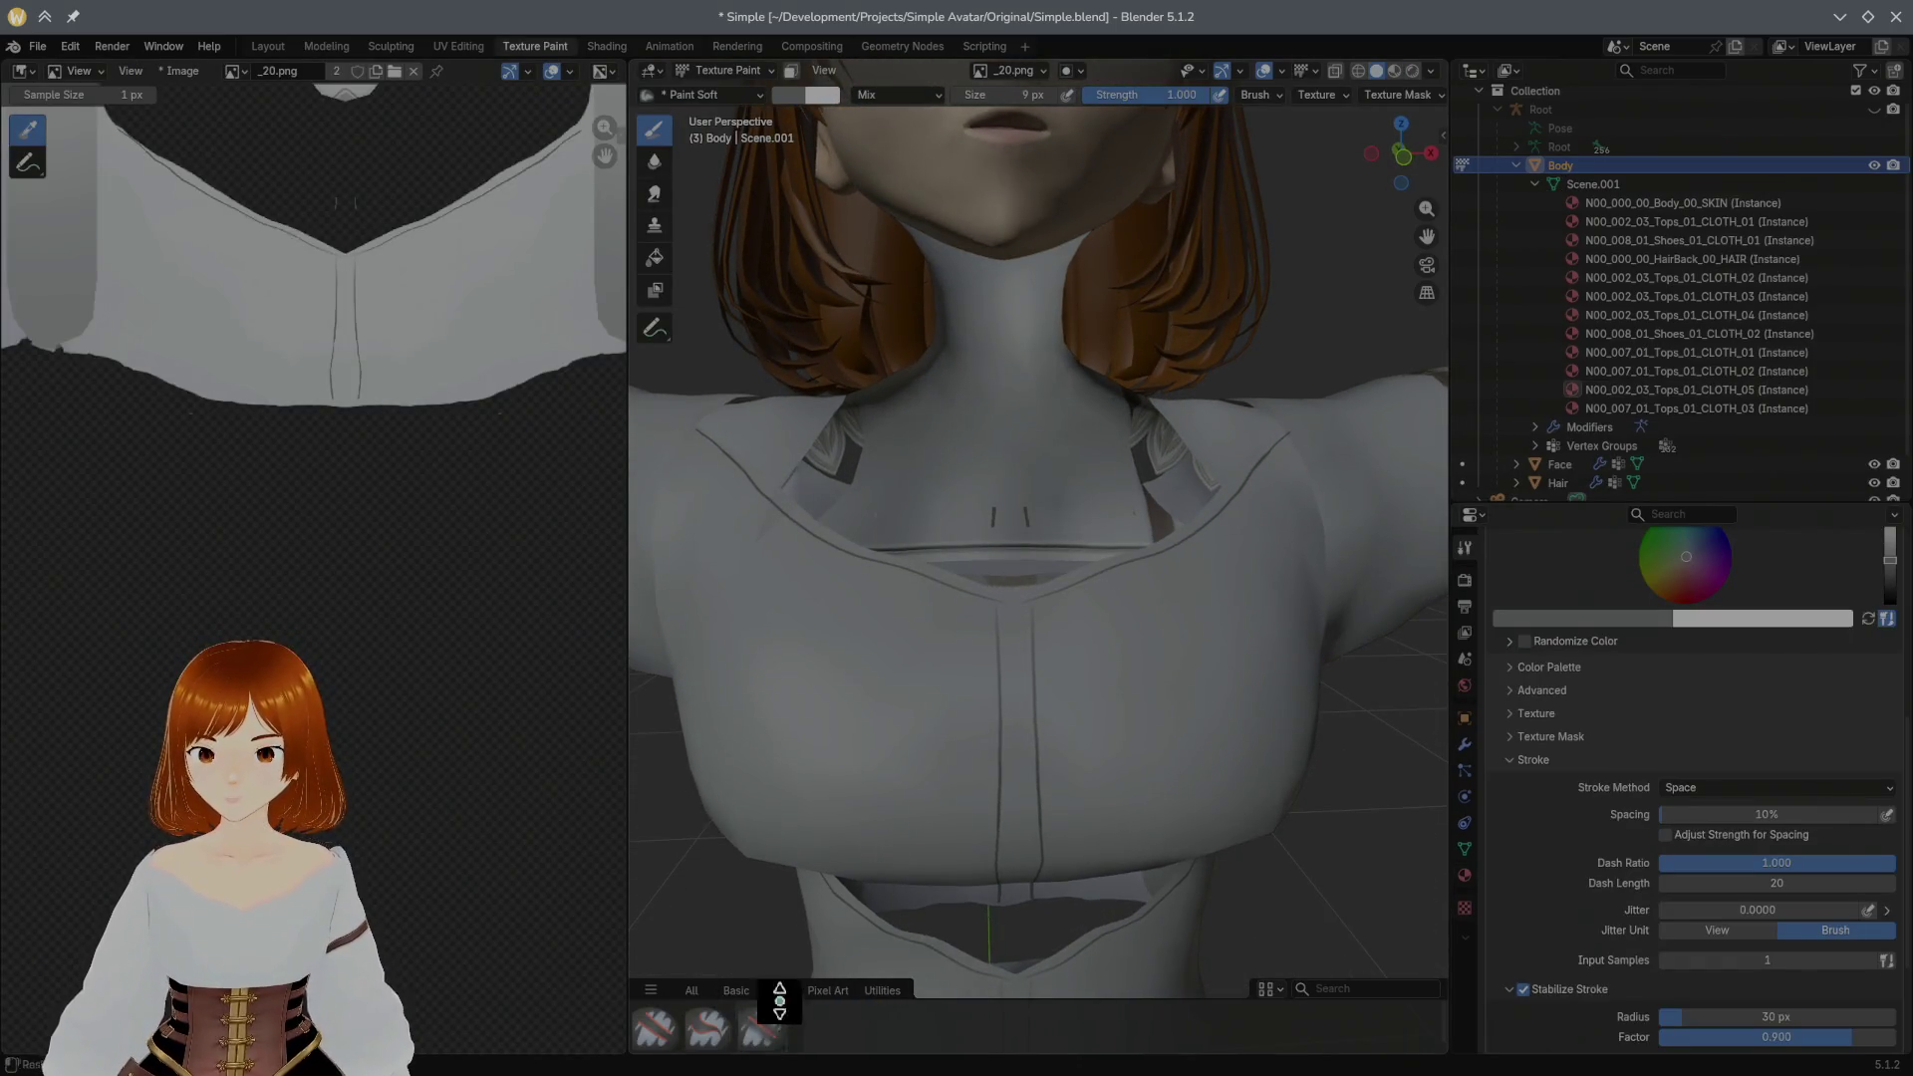
pyautogui.click(673, 1026)
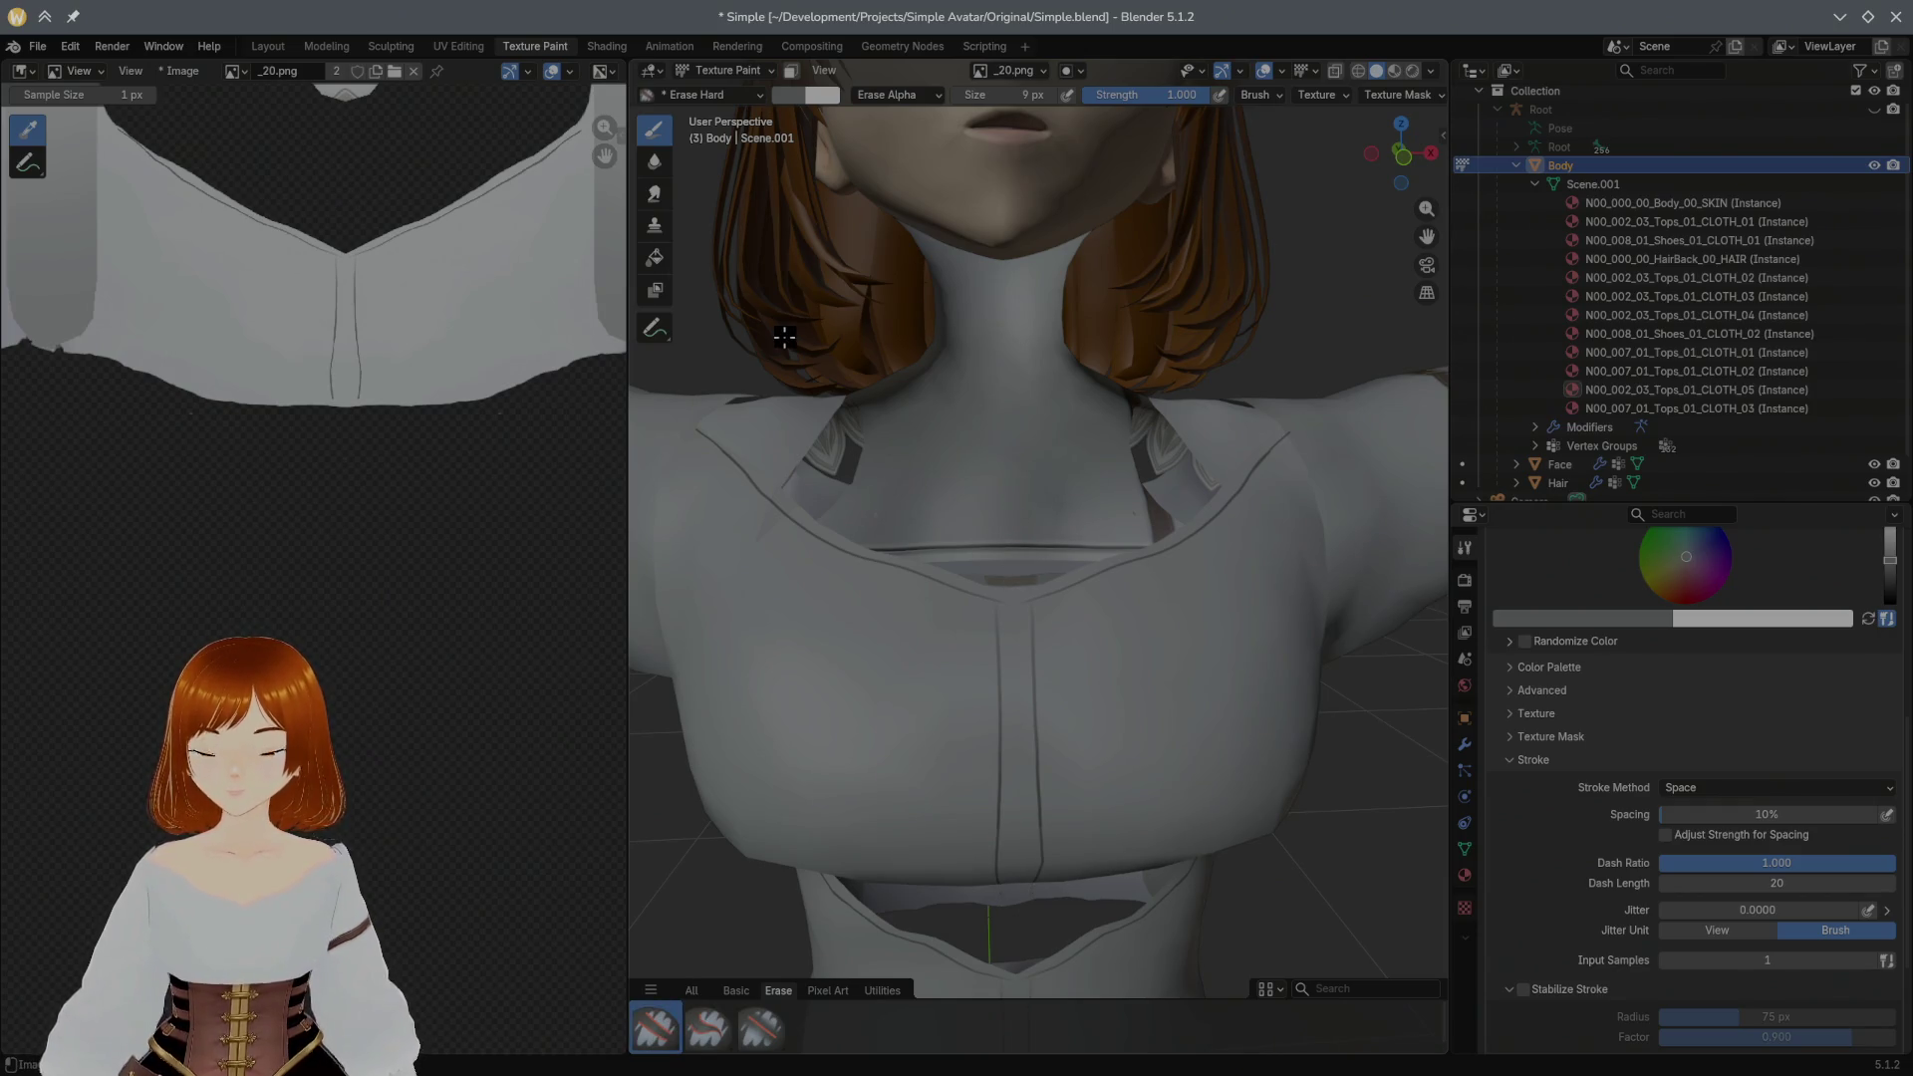
pyautogui.moveTo(784, 338); pyautogui.dragTo(887, 403, button='middle')
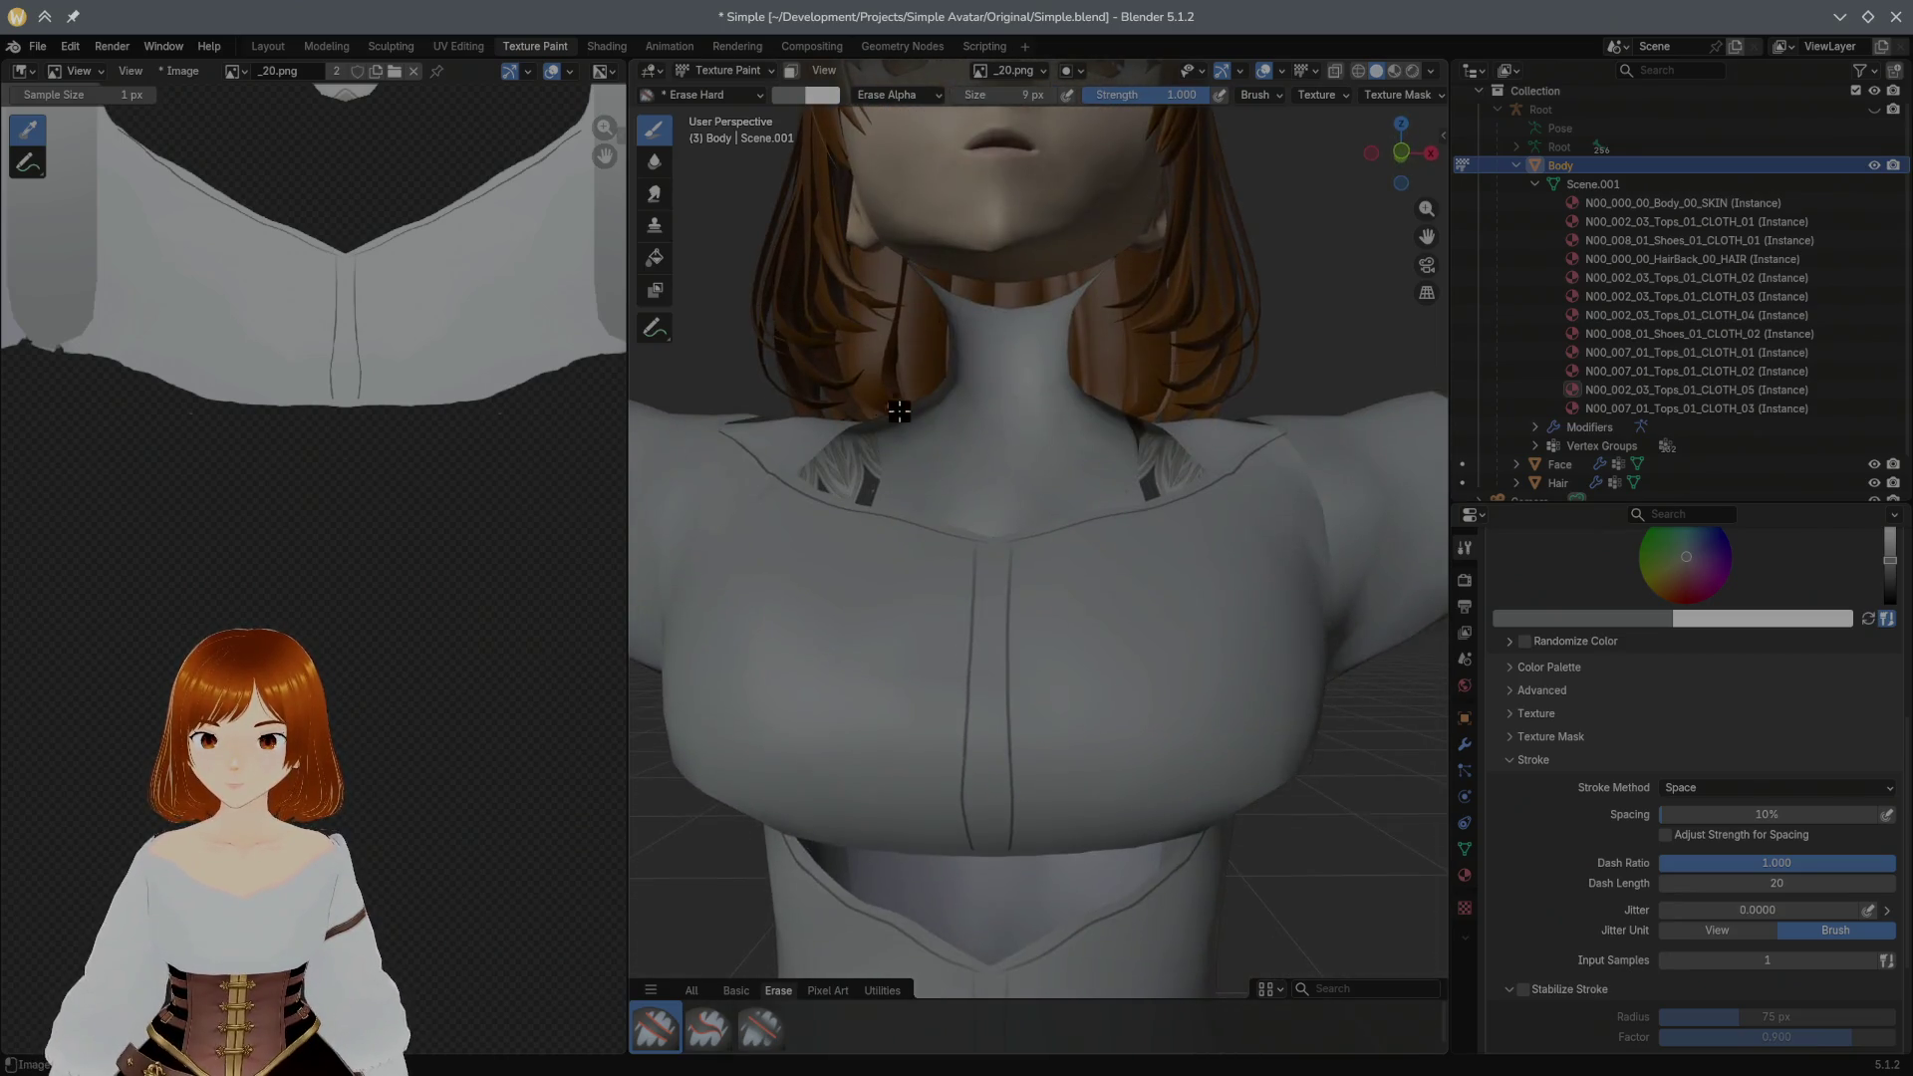
pyautogui.scroll(2, 1017, 475)
pyautogui.scroll(1, 1018, 482)
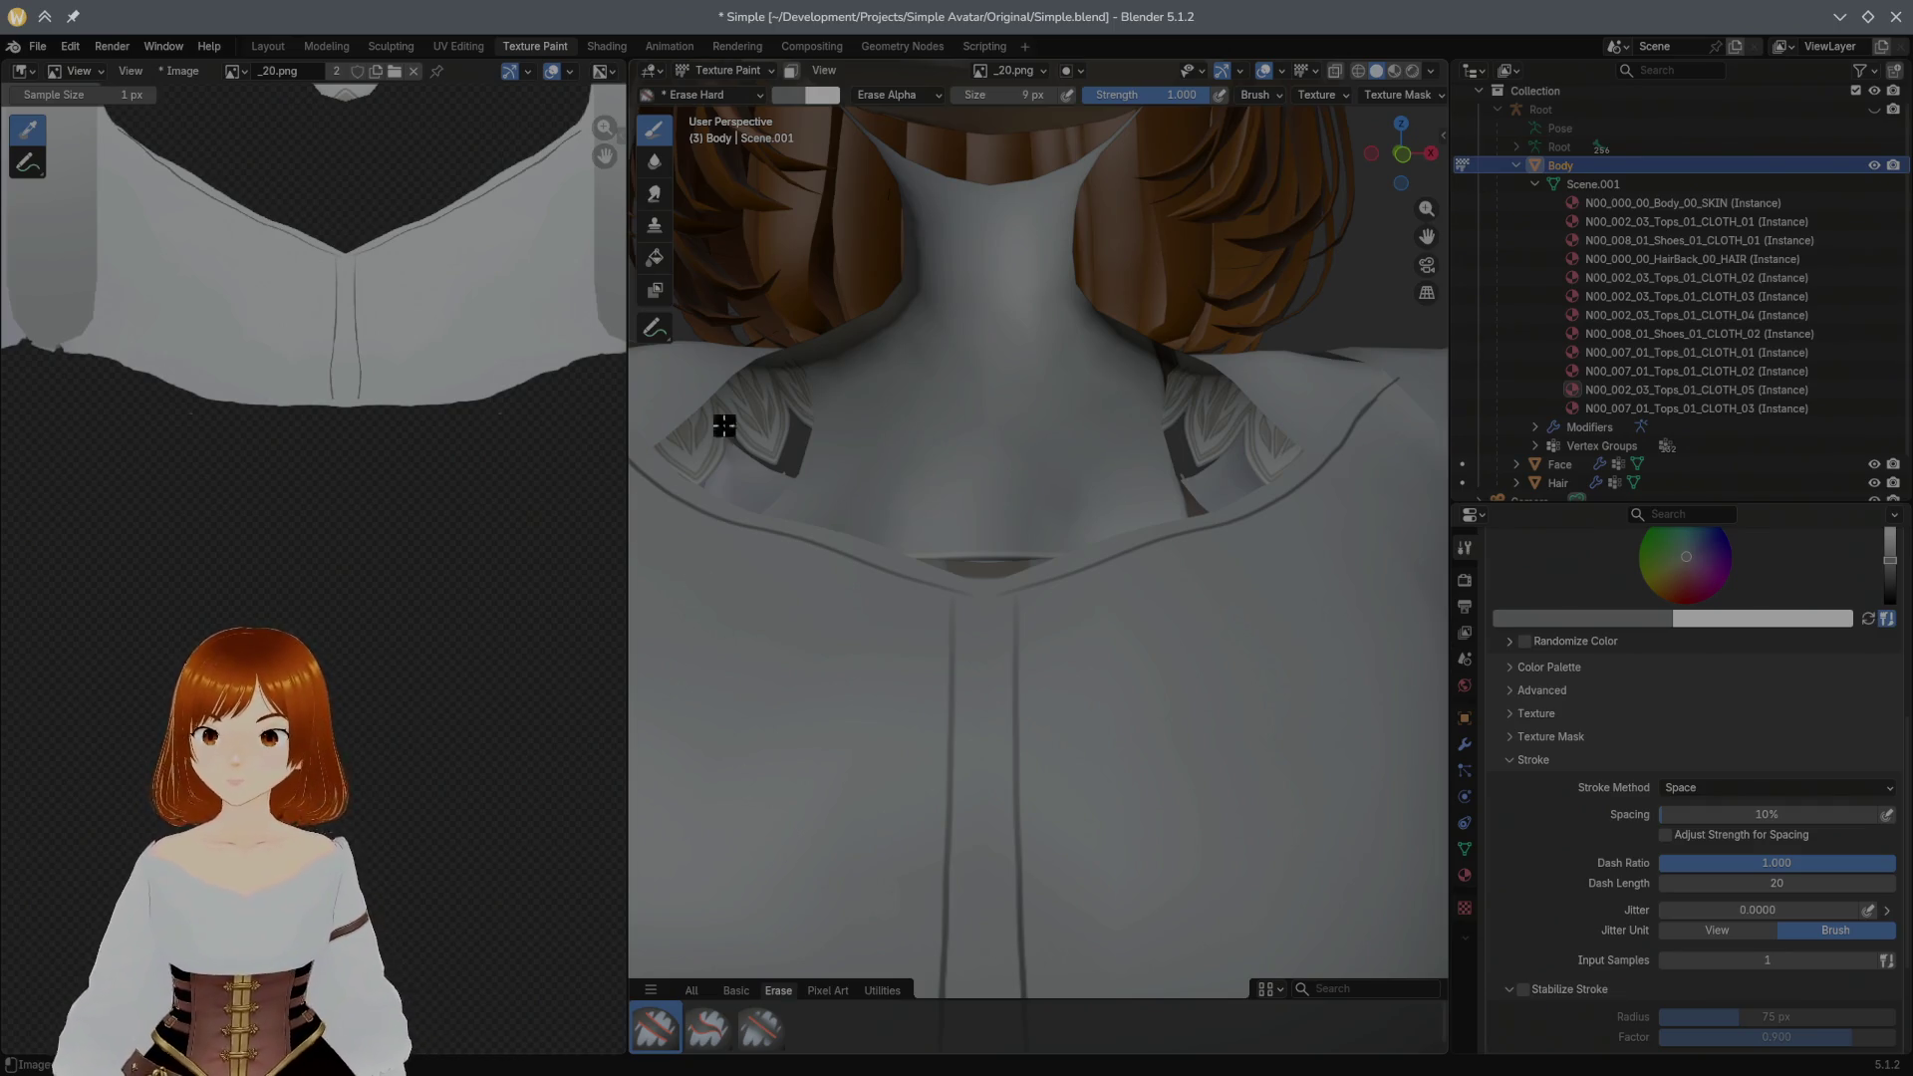
pyautogui.moveTo(984, 391)
pyautogui.mouseDown(button='middle')
pyautogui.moveTo(1000, 413)
pyautogui.moveTo(906, 445)
pyautogui.moveTo(893, 529)
pyautogui.moveTo(941, 513)
pyautogui.moveTo(929, 647)
pyautogui.mouseUp(button='middle')
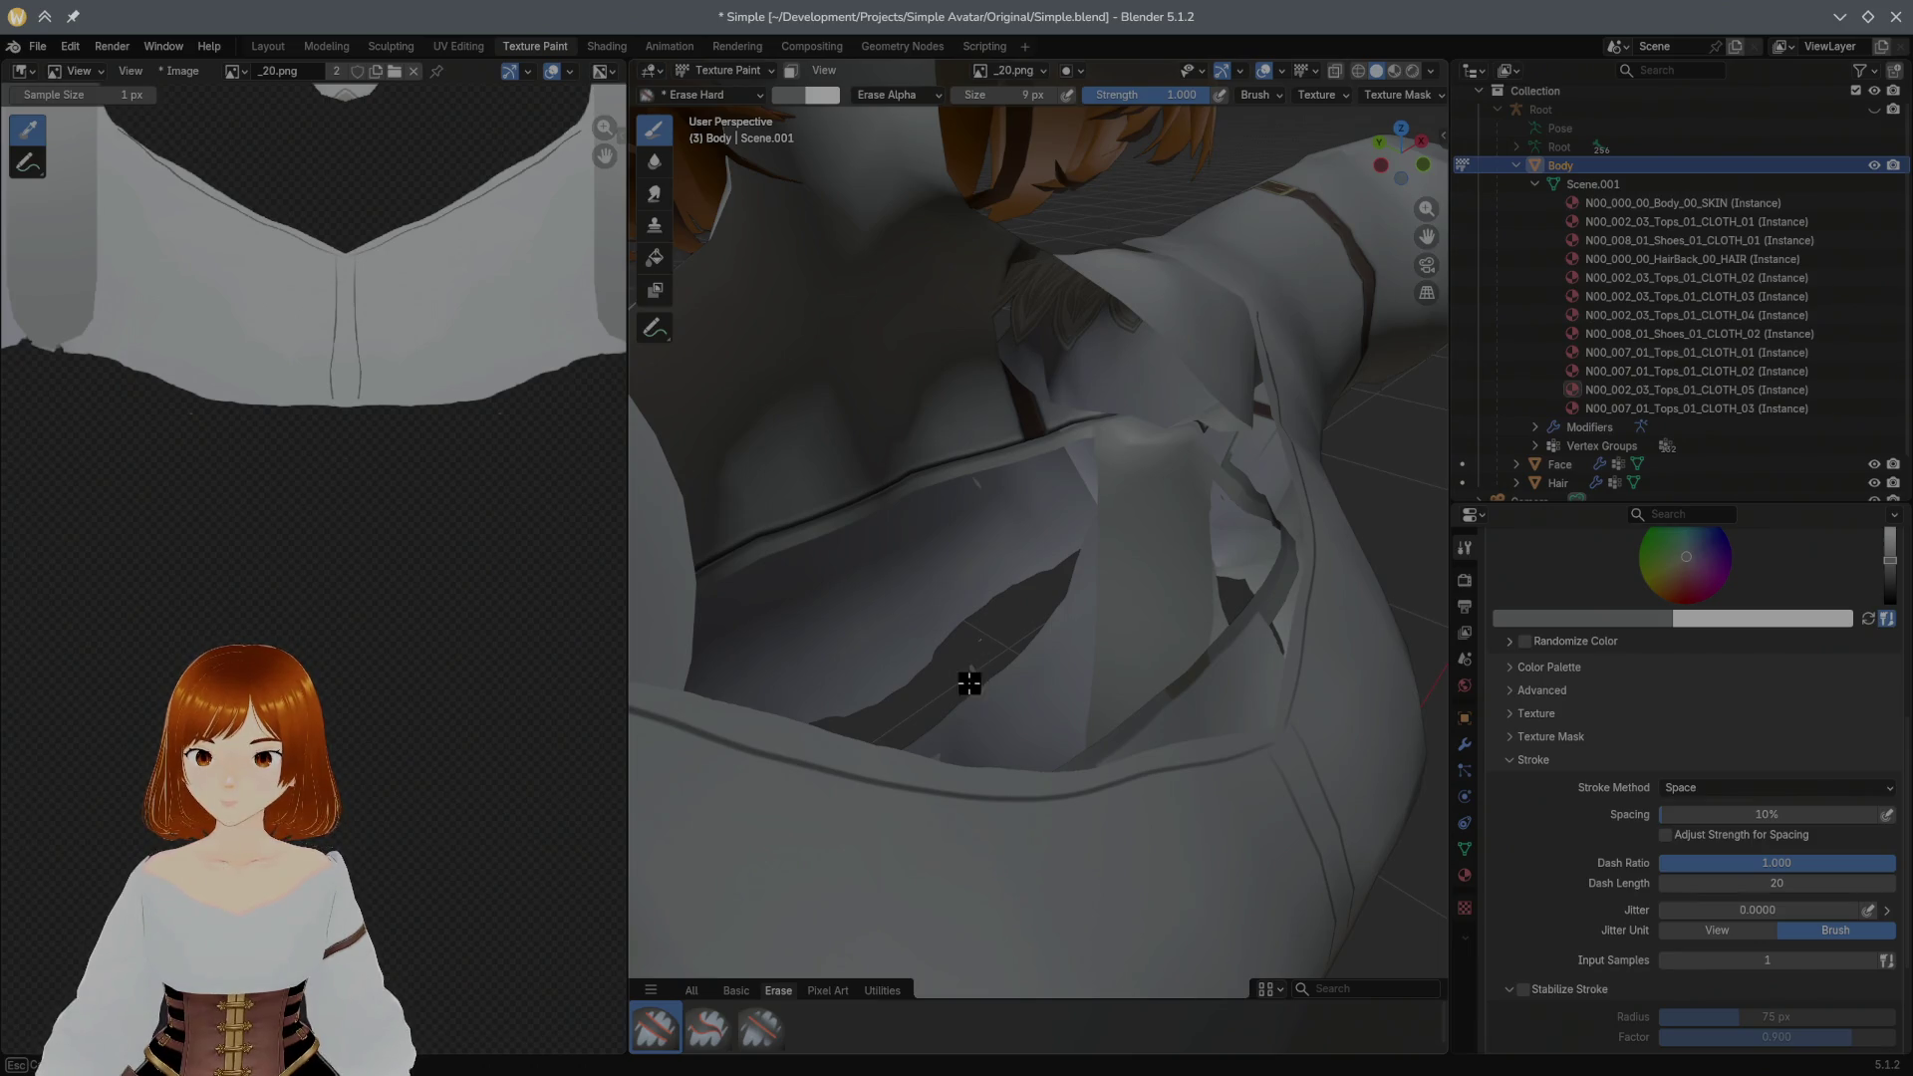
pyautogui.moveTo(1025, 611)
pyautogui.mouseDown(button='middle')
pyautogui.moveTo(902, 559)
pyautogui.moveTo(907, 529)
pyautogui.moveTo(891, 563)
pyautogui.moveTo(851, 570)
pyautogui.mouseUp(button='middle')
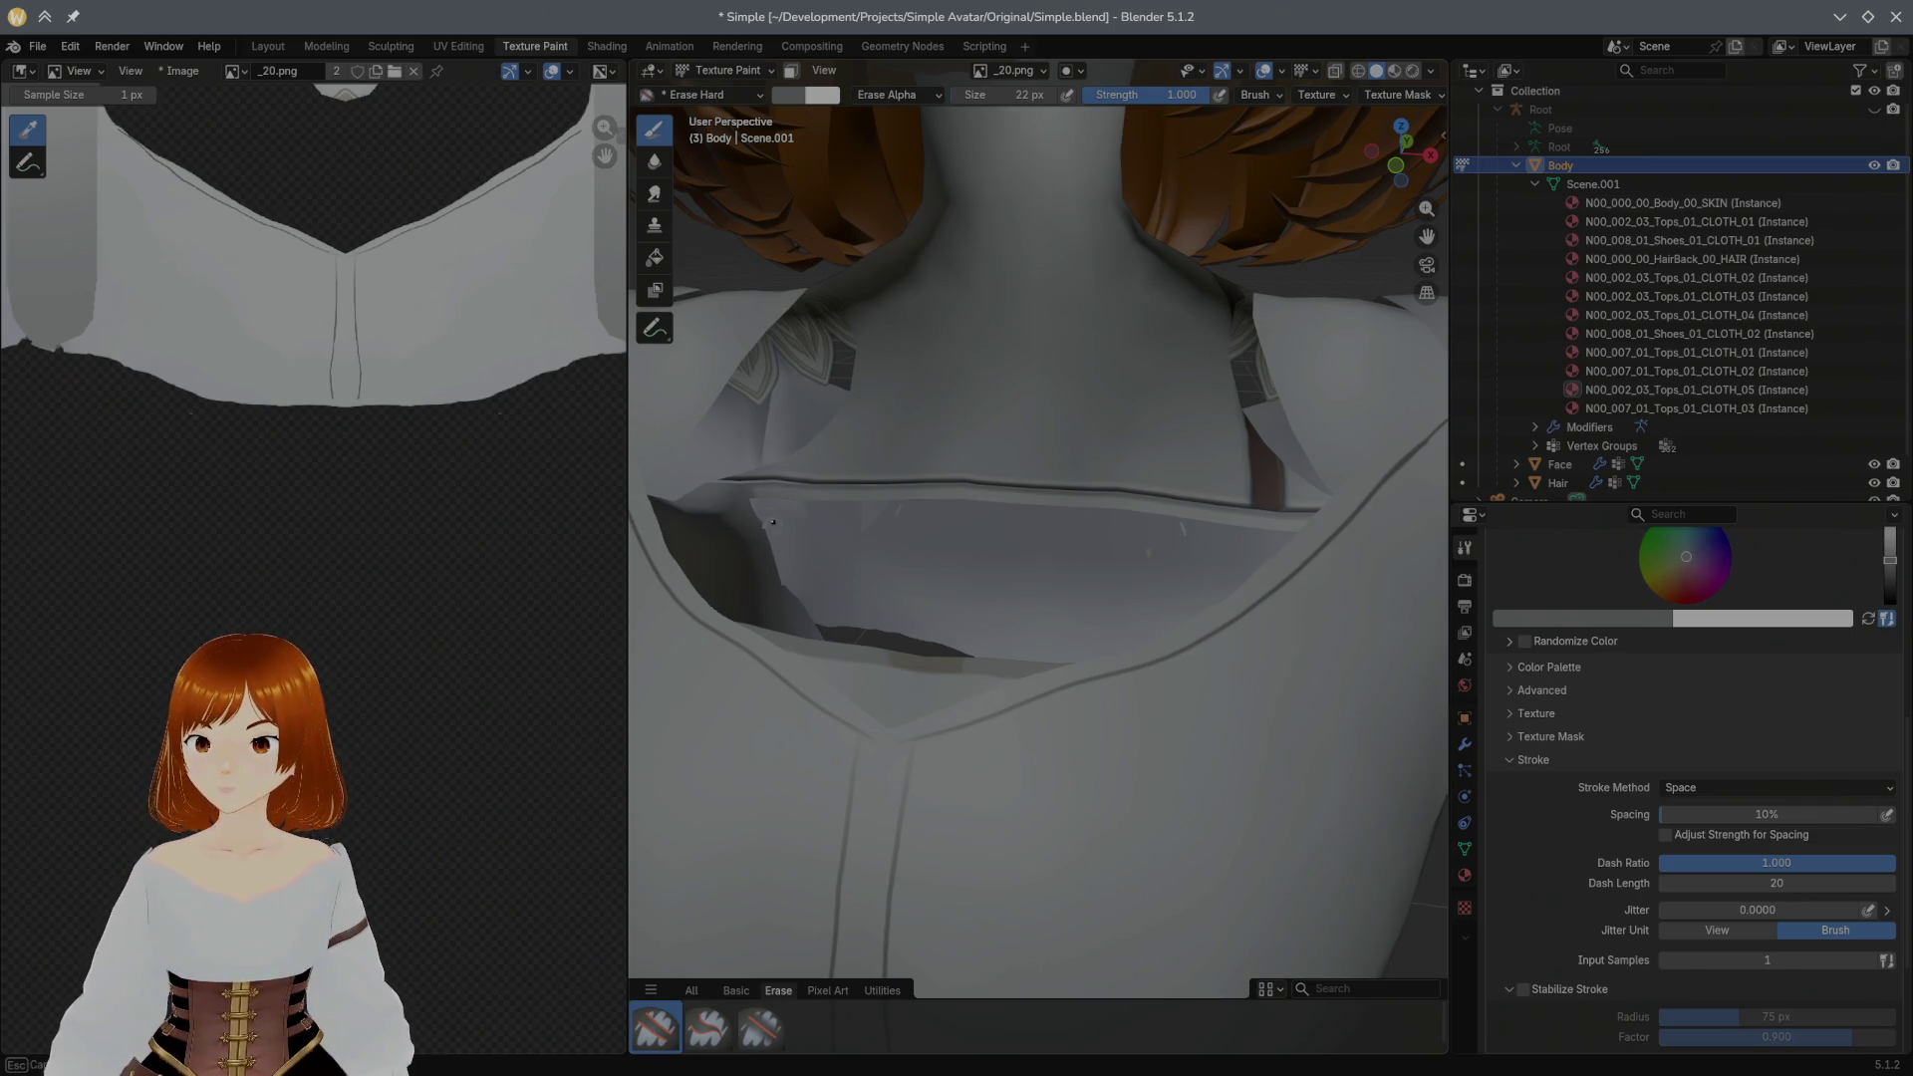
pyautogui.moveTo(802, 543); pyautogui.dragTo(1170, 511, button='middle')
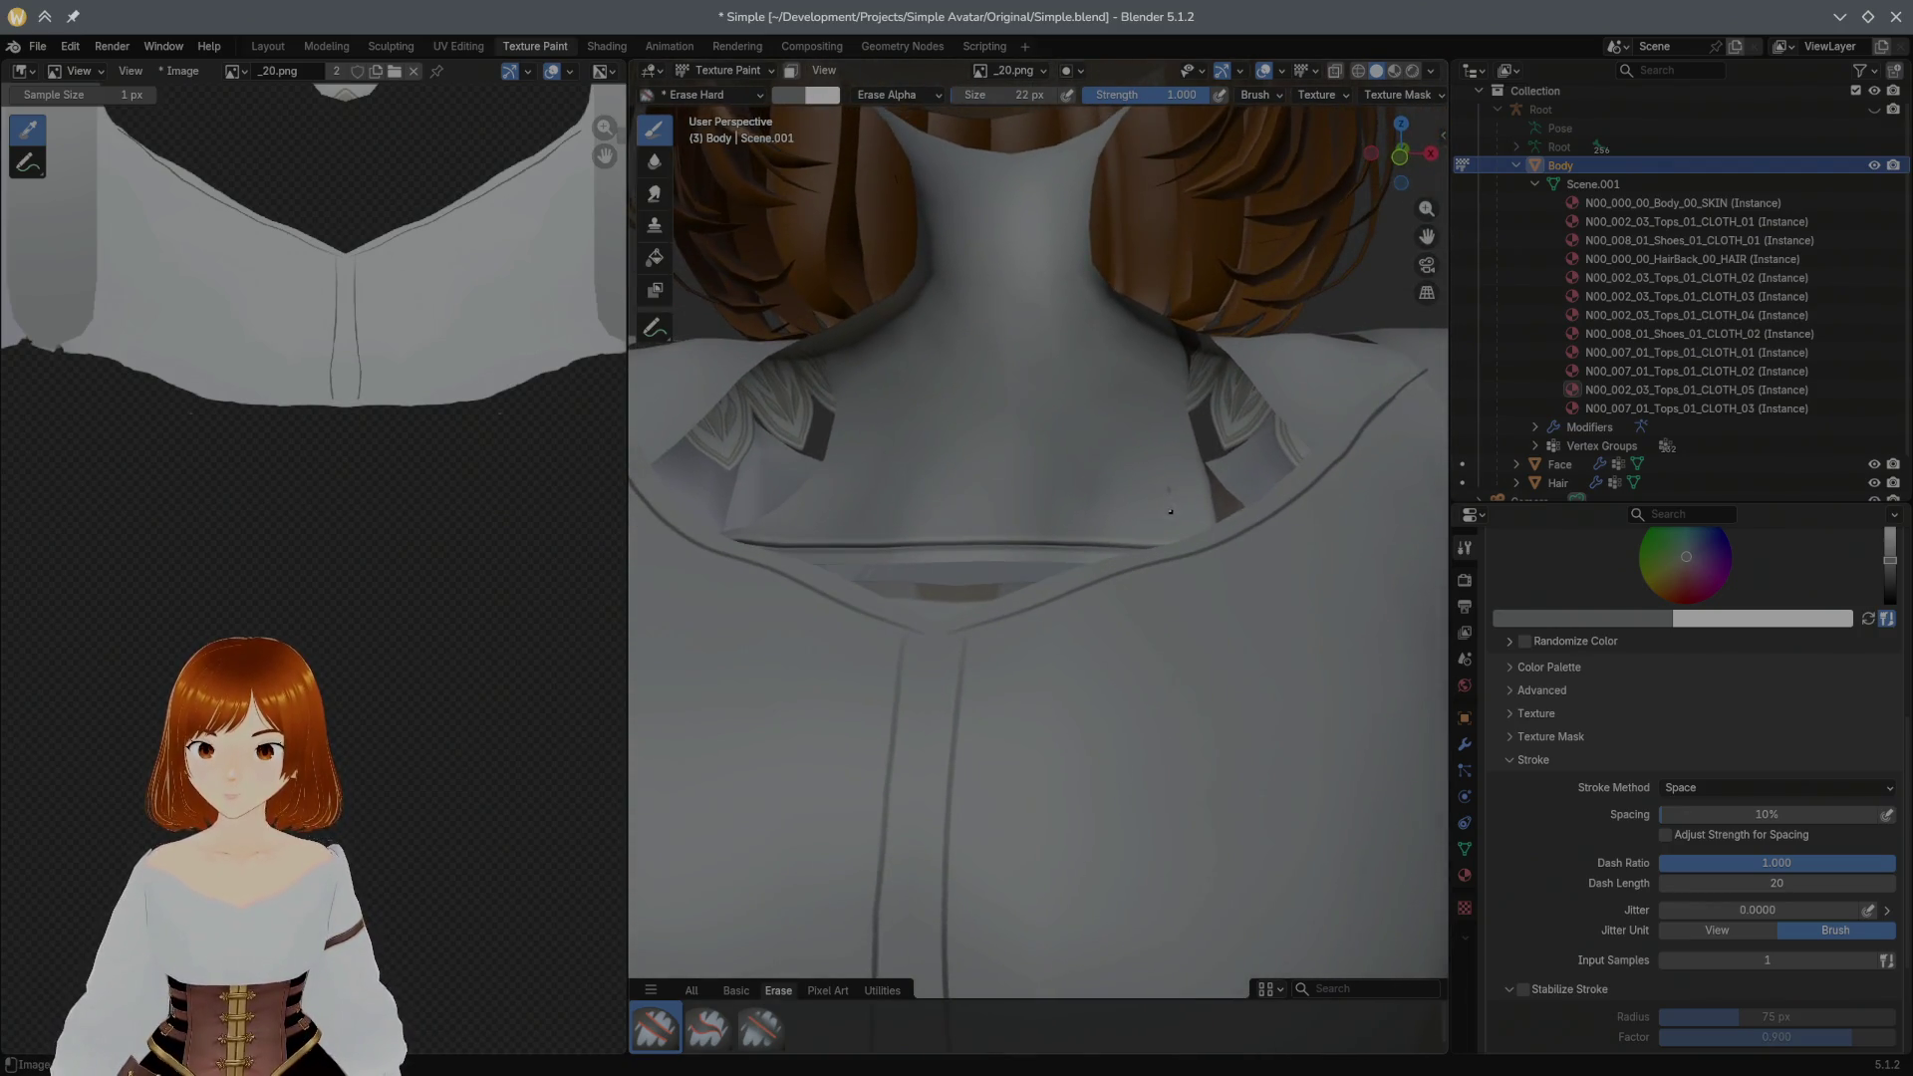
pyautogui.scroll(-4, 997, 599)
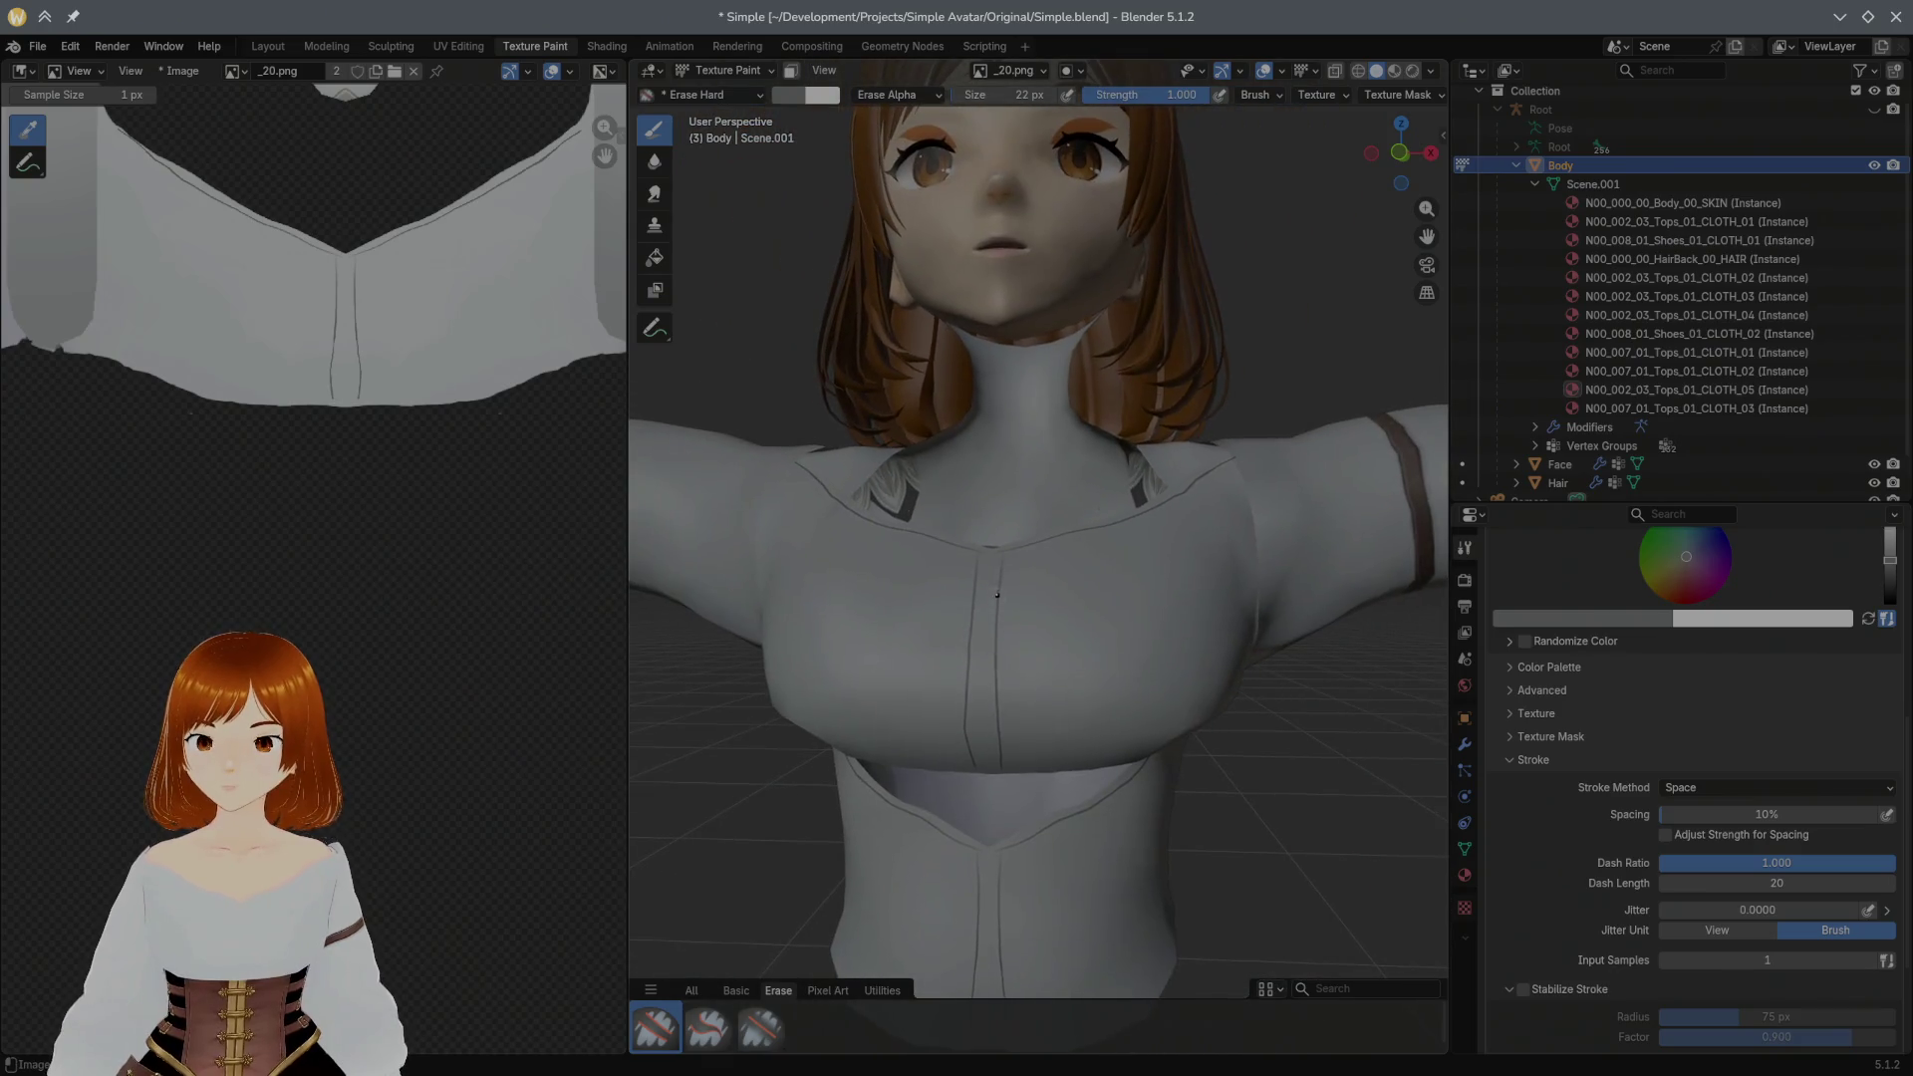
pyautogui.hotkey('ctrl', 's')
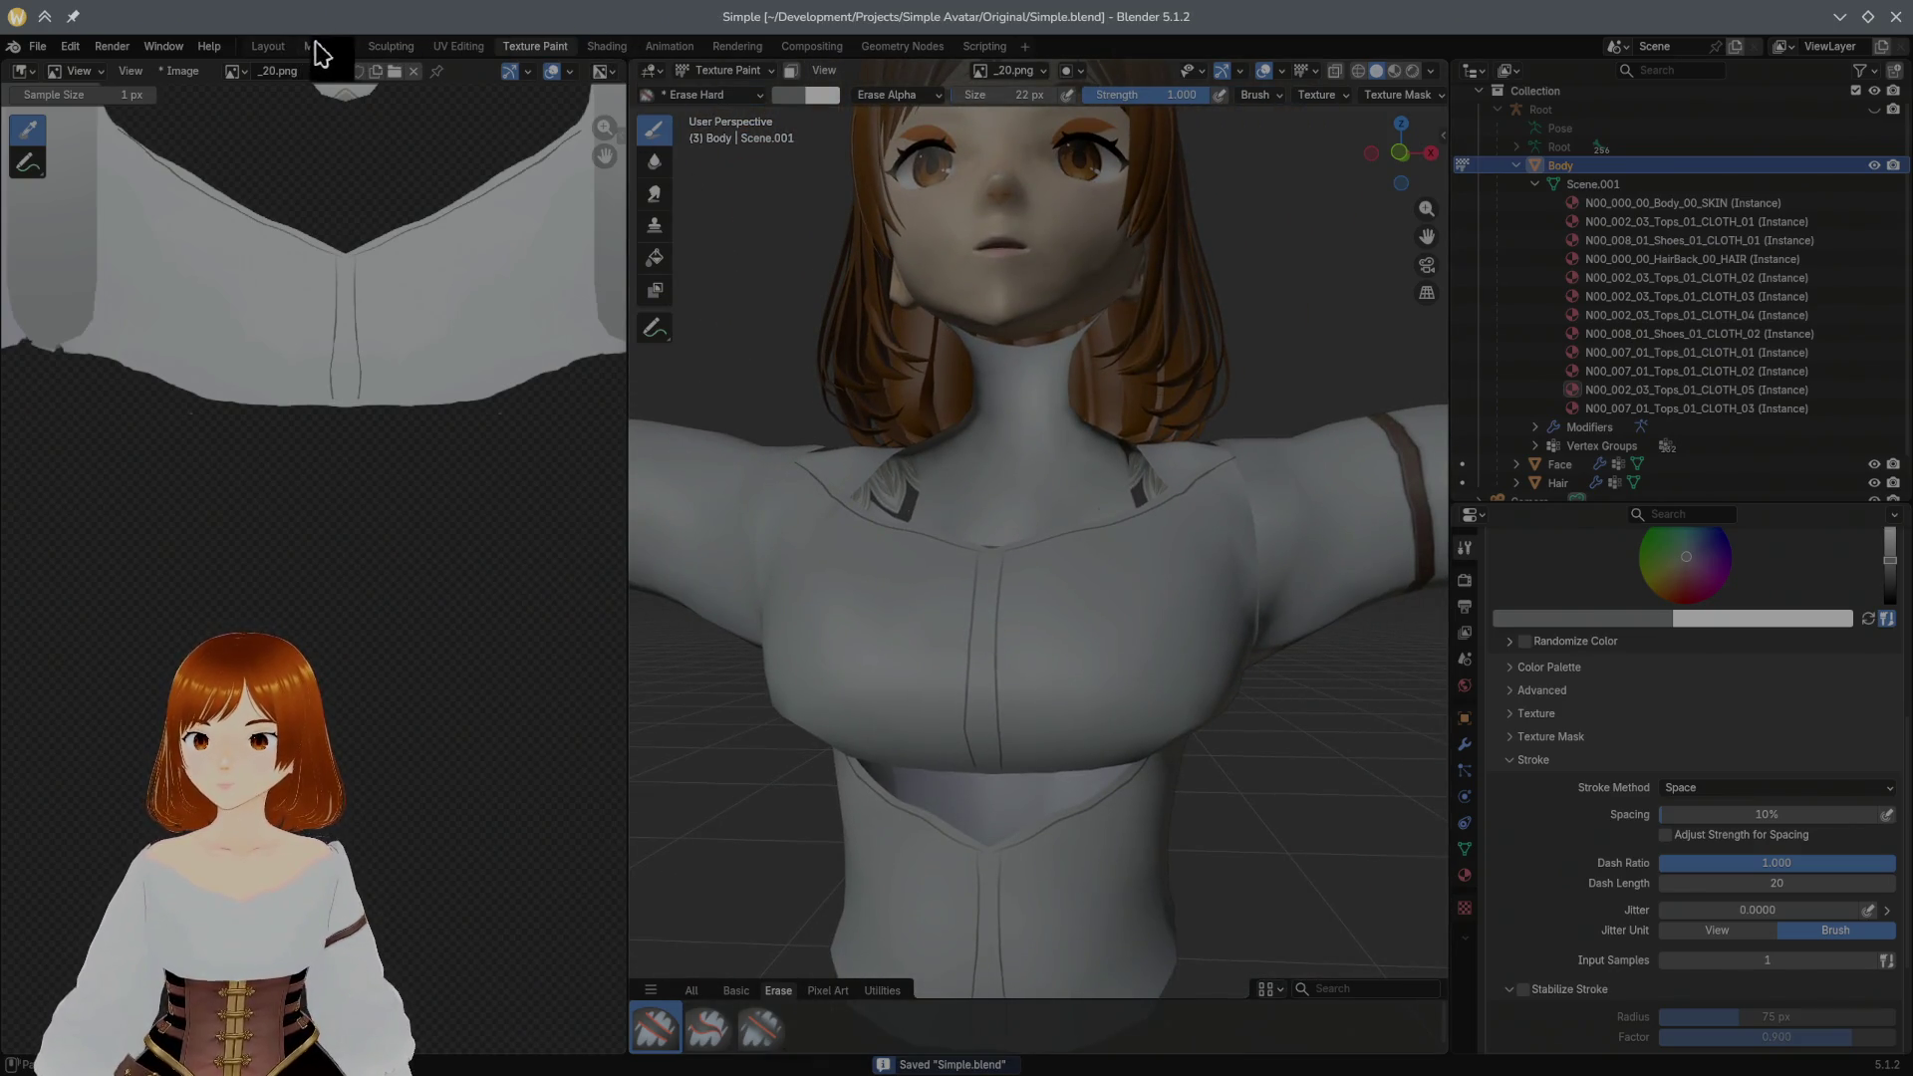
# Step: Check the mesh in Modeling, return to Texture Paint and pick the Paint Hard Pressure brush
pyautogui.click(327, 45)
pyautogui.moveTo(727, 415)
pyautogui.mouseDown(button='middle')
pyautogui.moveTo(734, 471)
pyautogui.moveTo(709, 470)
pyautogui.moveTo(872, 461)
pyautogui.moveTo(801, 460)
pyautogui.moveTo(713, 375)
pyautogui.moveTo(679, 300)
pyautogui.mouseUp(button='middle')
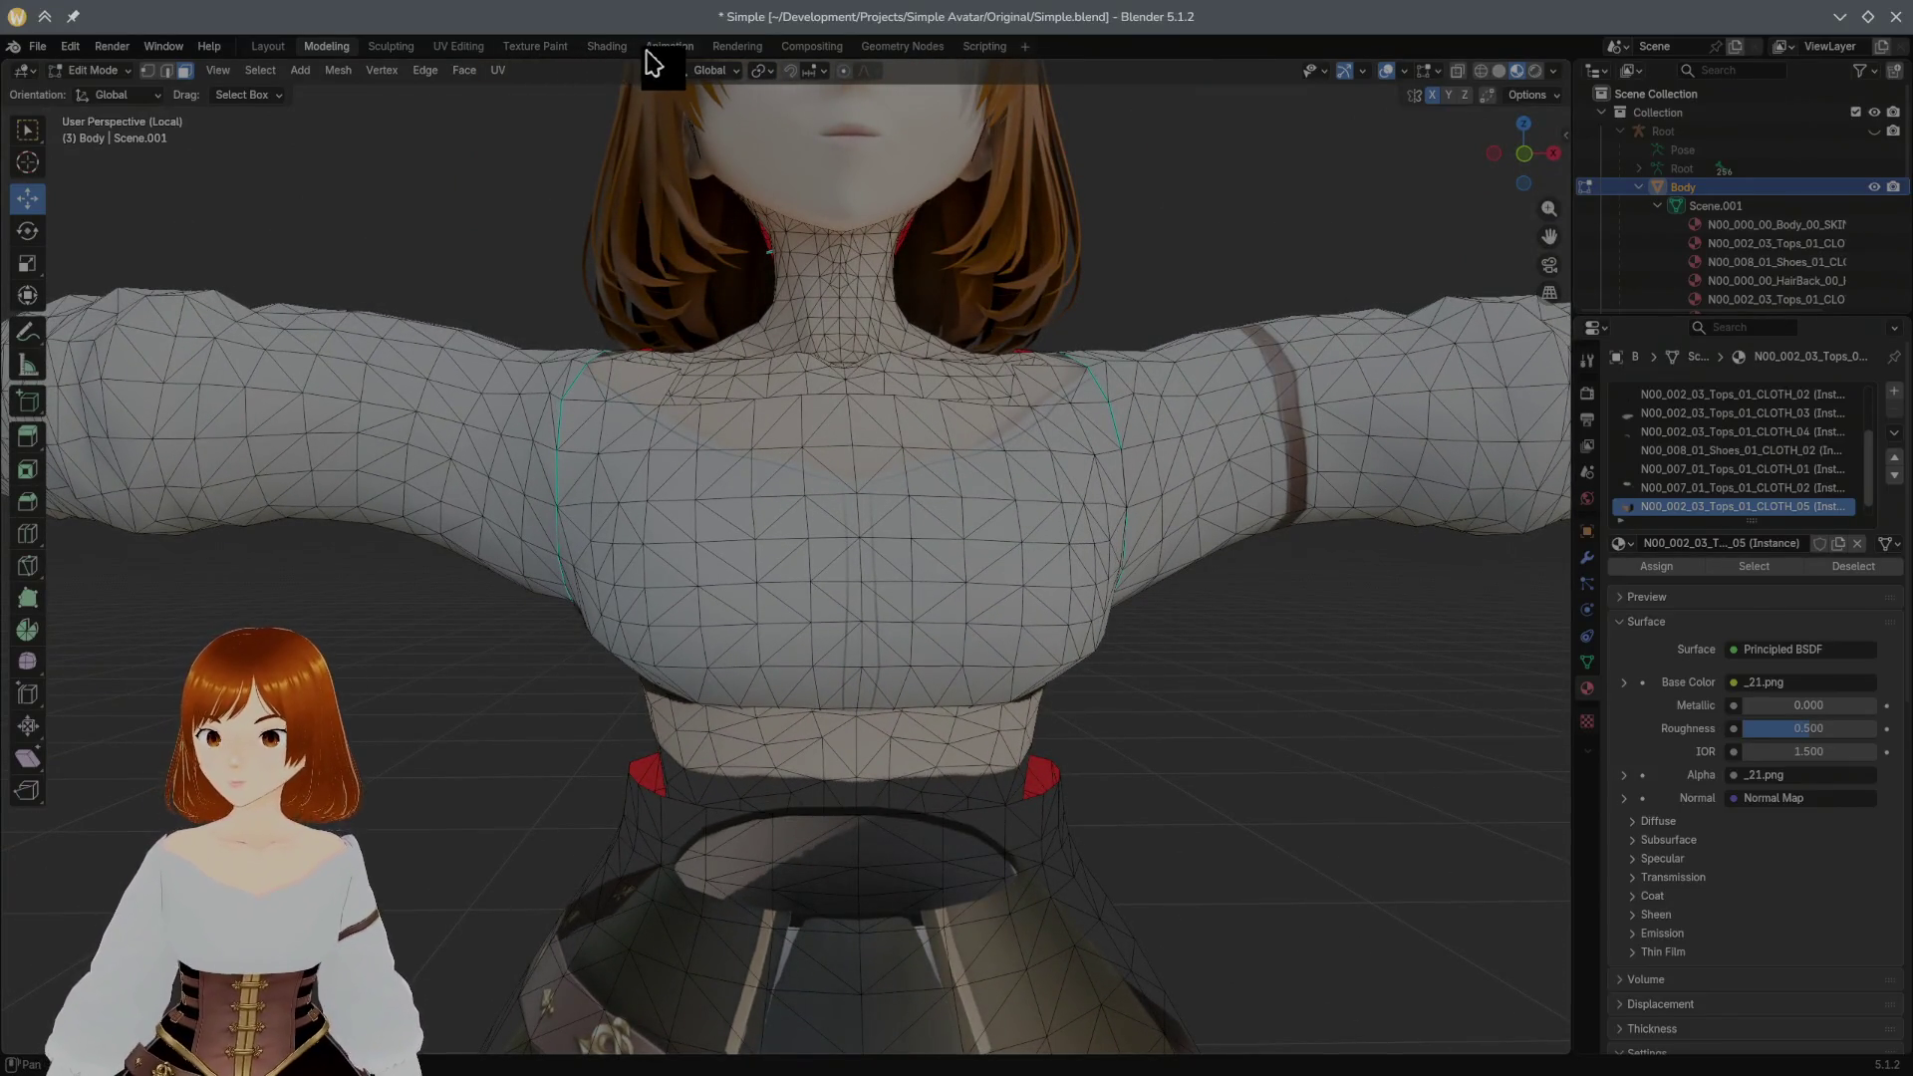
pyautogui.click(554, 46)
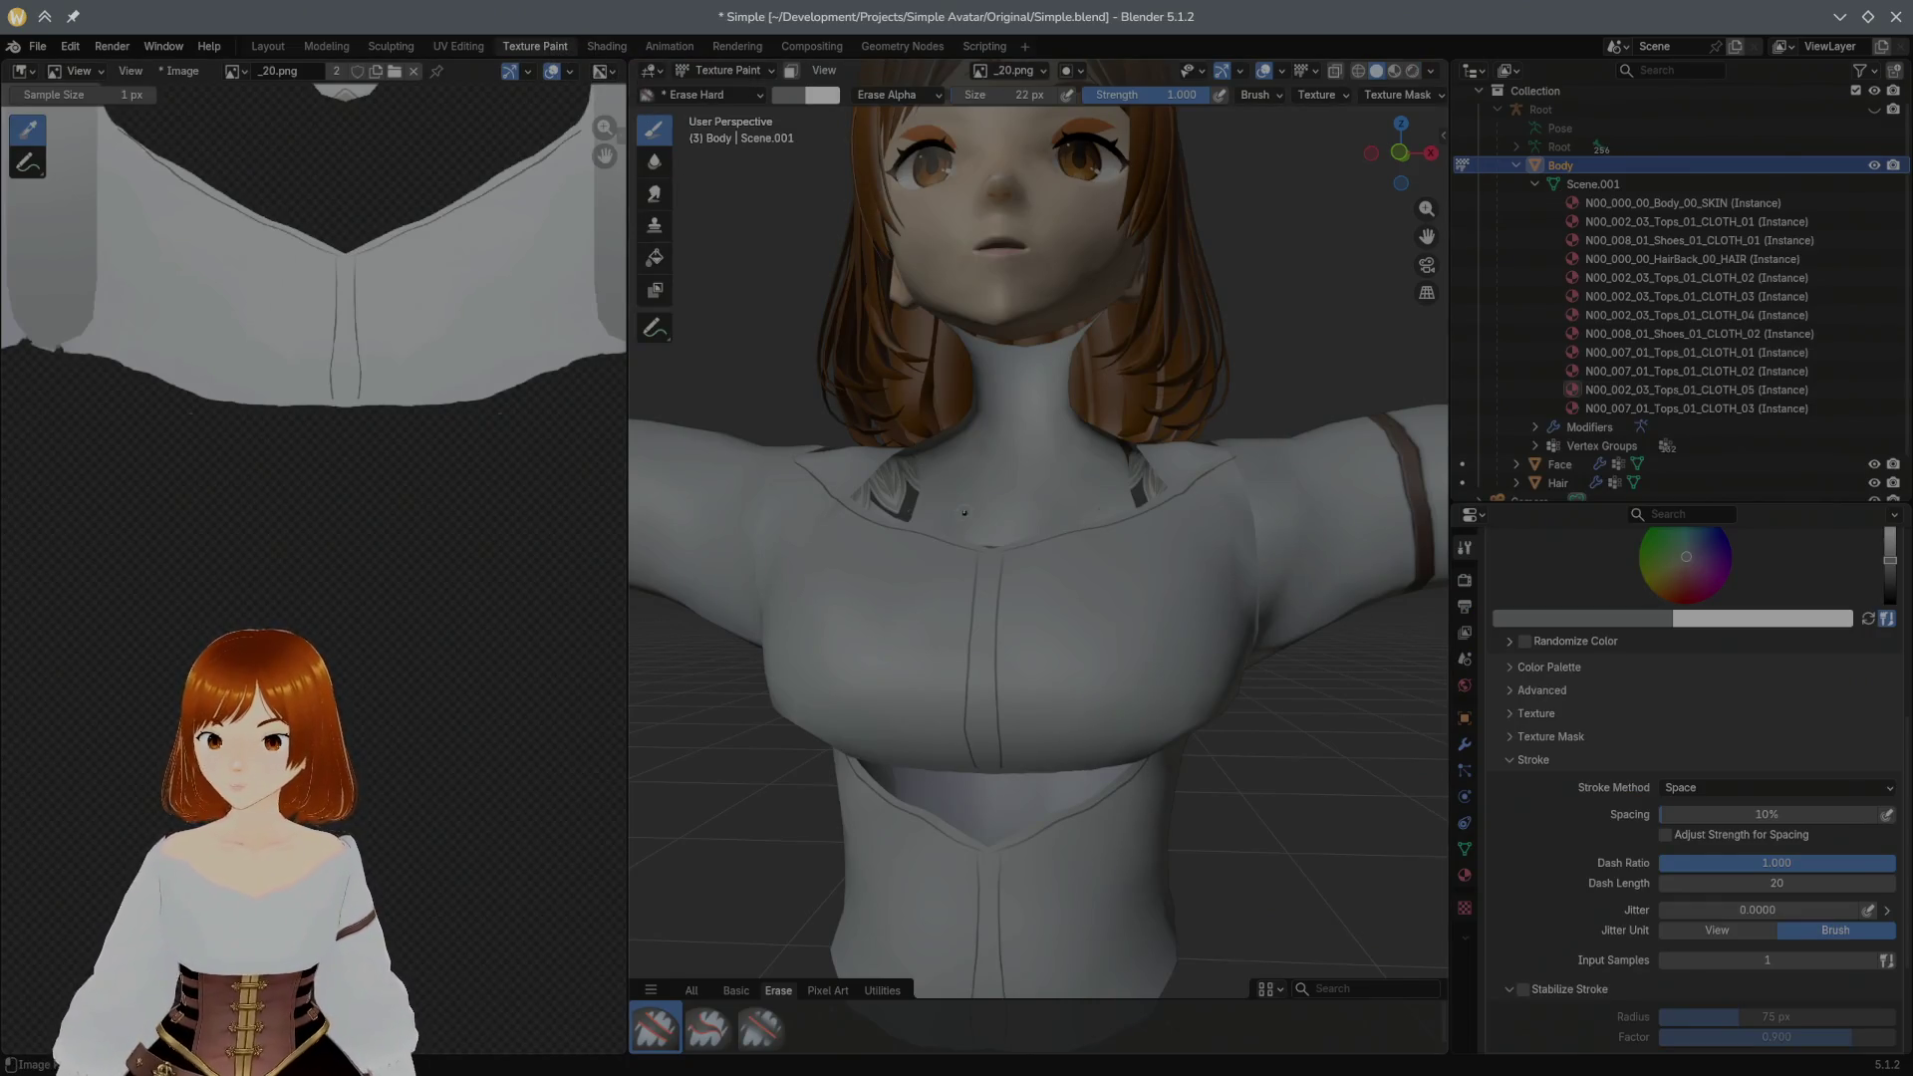
pyautogui.scroll(1, 962, 519)
pyautogui.scroll(2, 1198, 443)
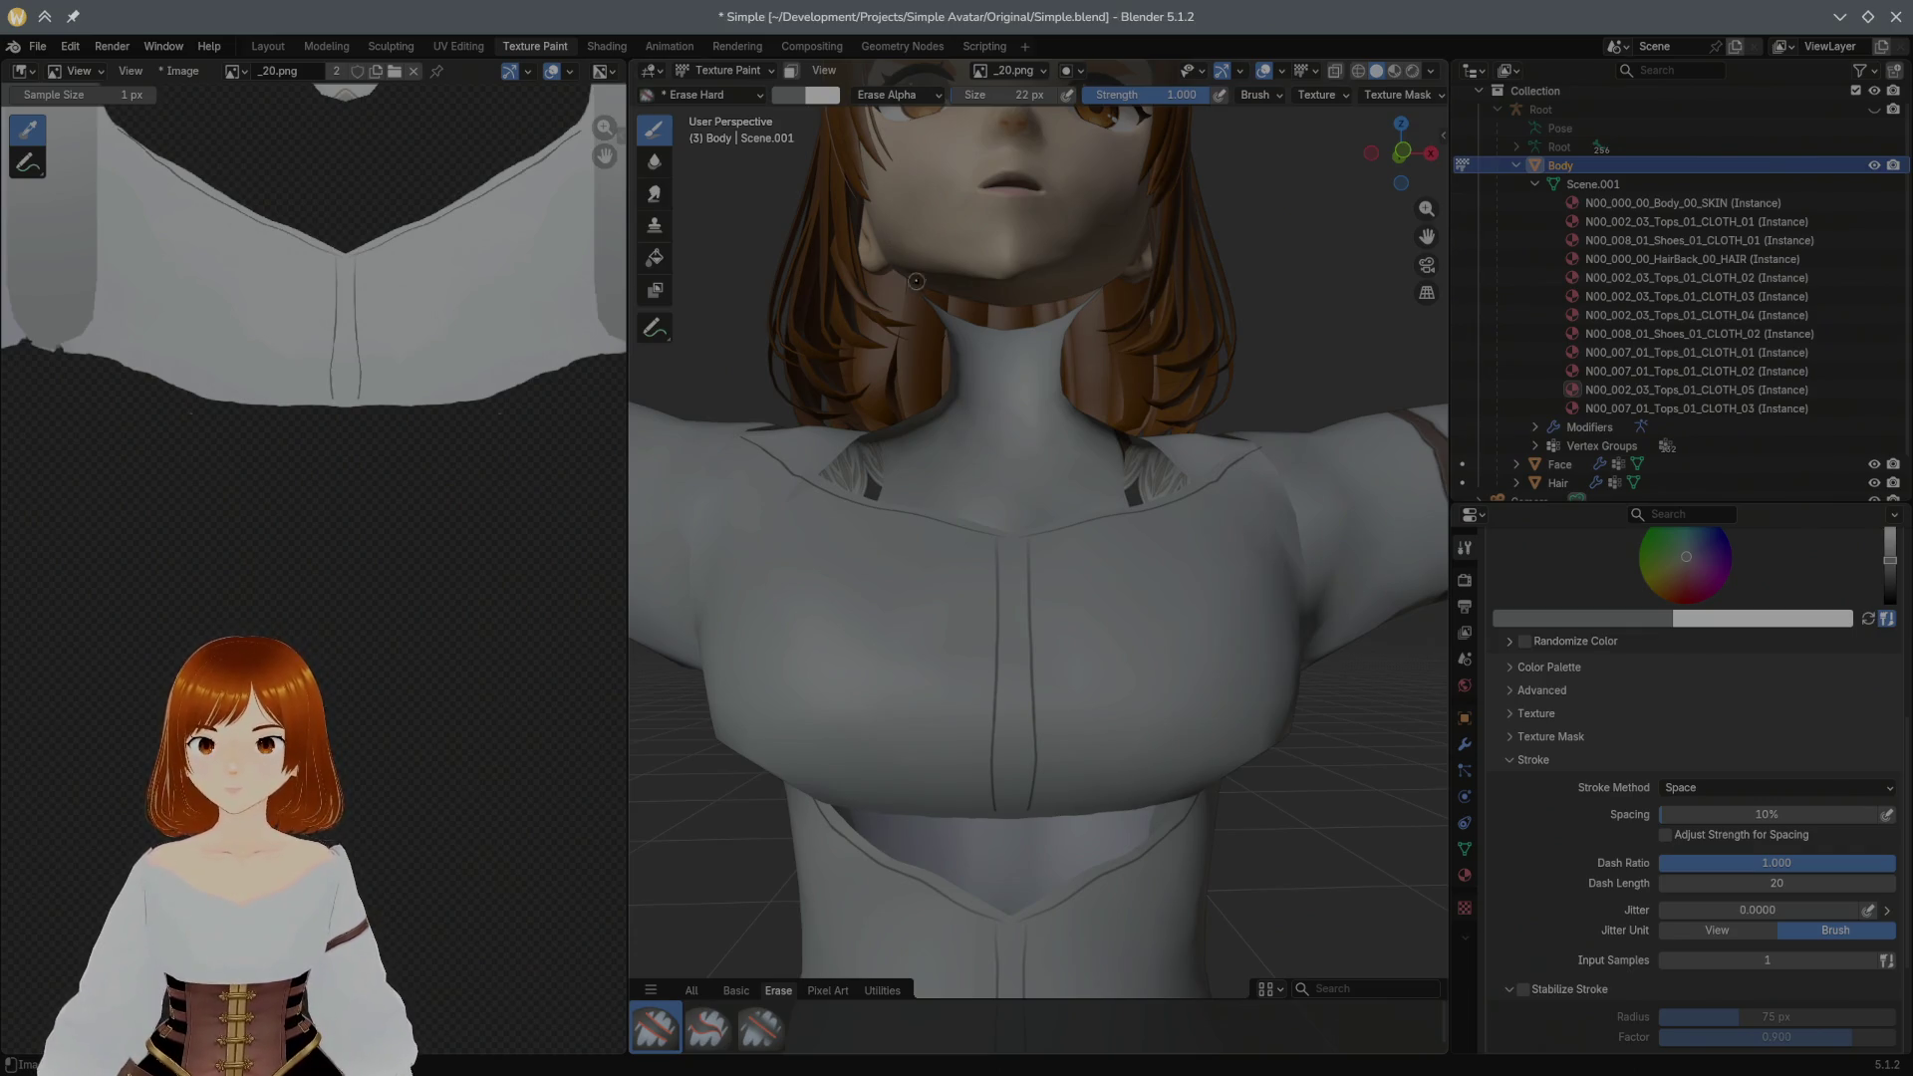
pyautogui.click(737, 990)
pyautogui.click(814, 1029)
pyautogui.moveTo(1050, 620); pyautogui.dragTo(987, 599, button='middle')
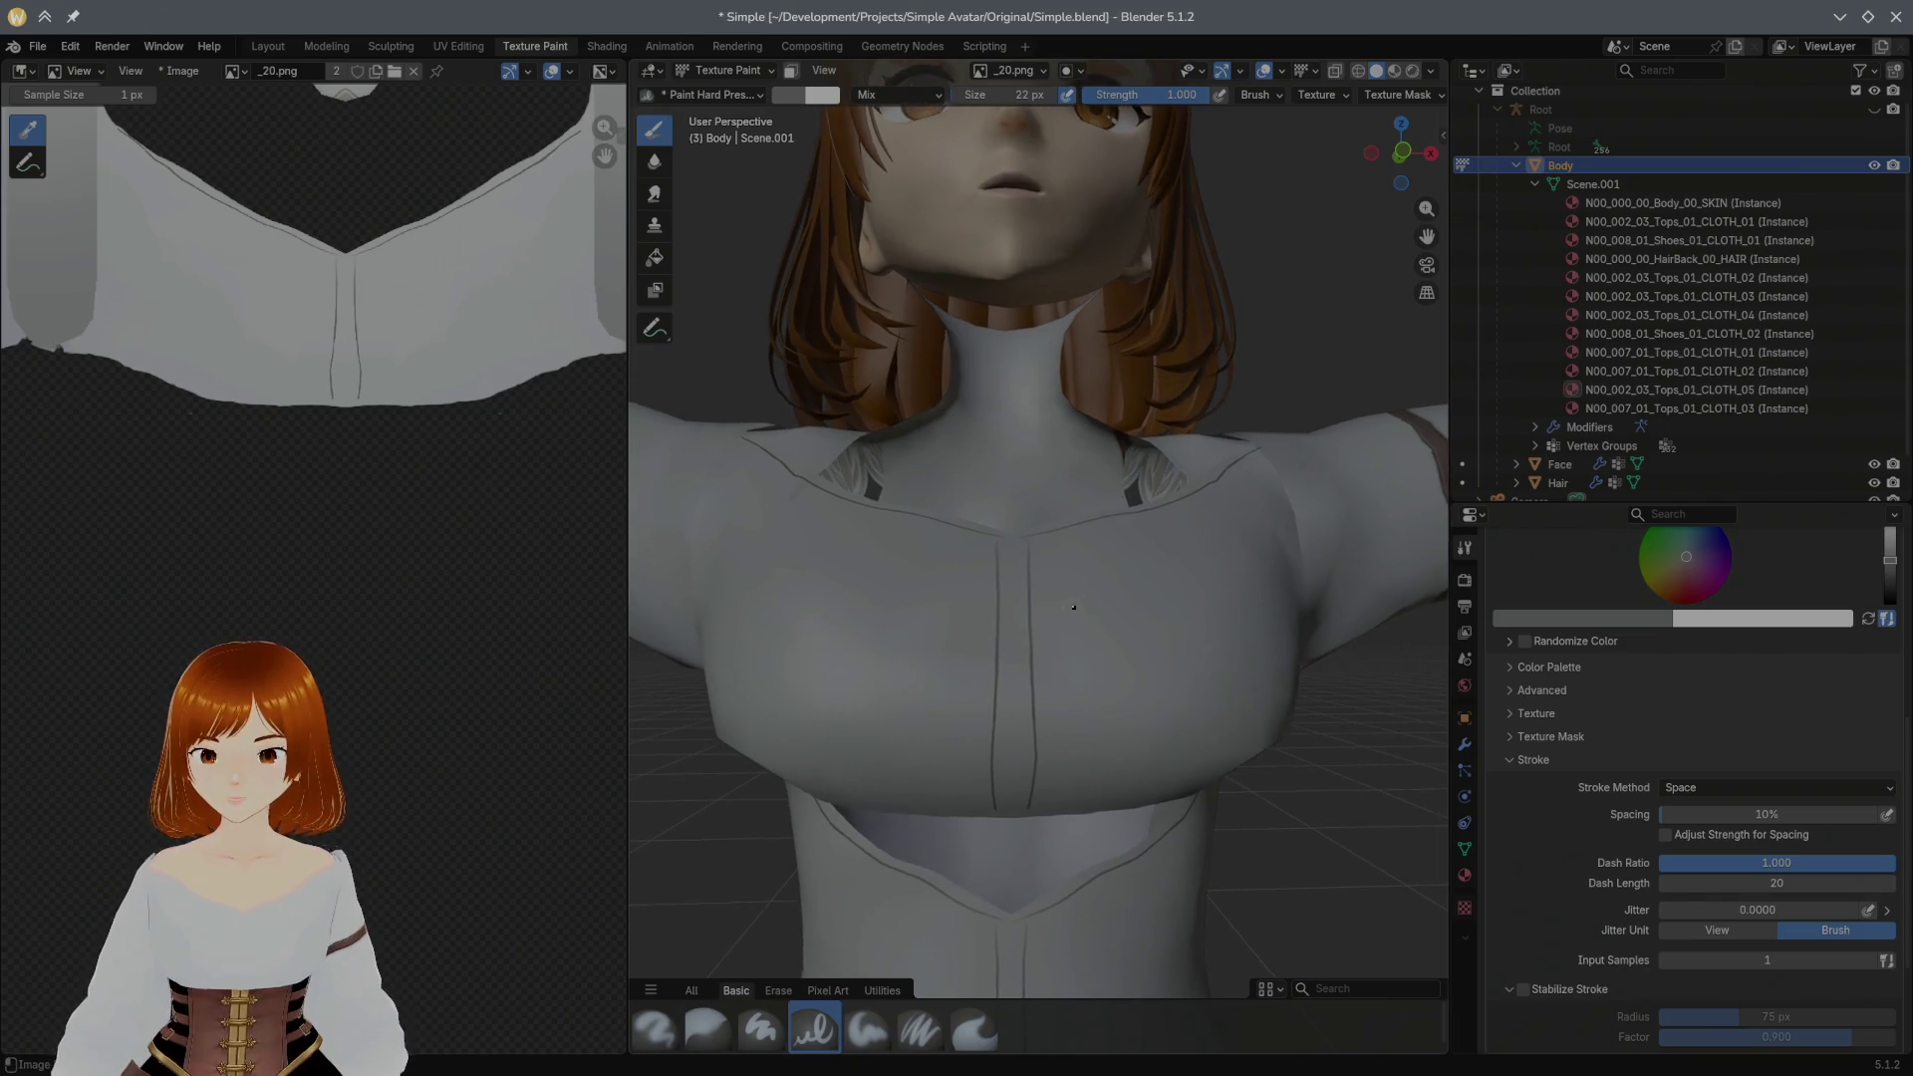
# Step: Switch to the soft stabilized brush and trial short mirrored crease marks near the collar
pyautogui.click(864, 1032)
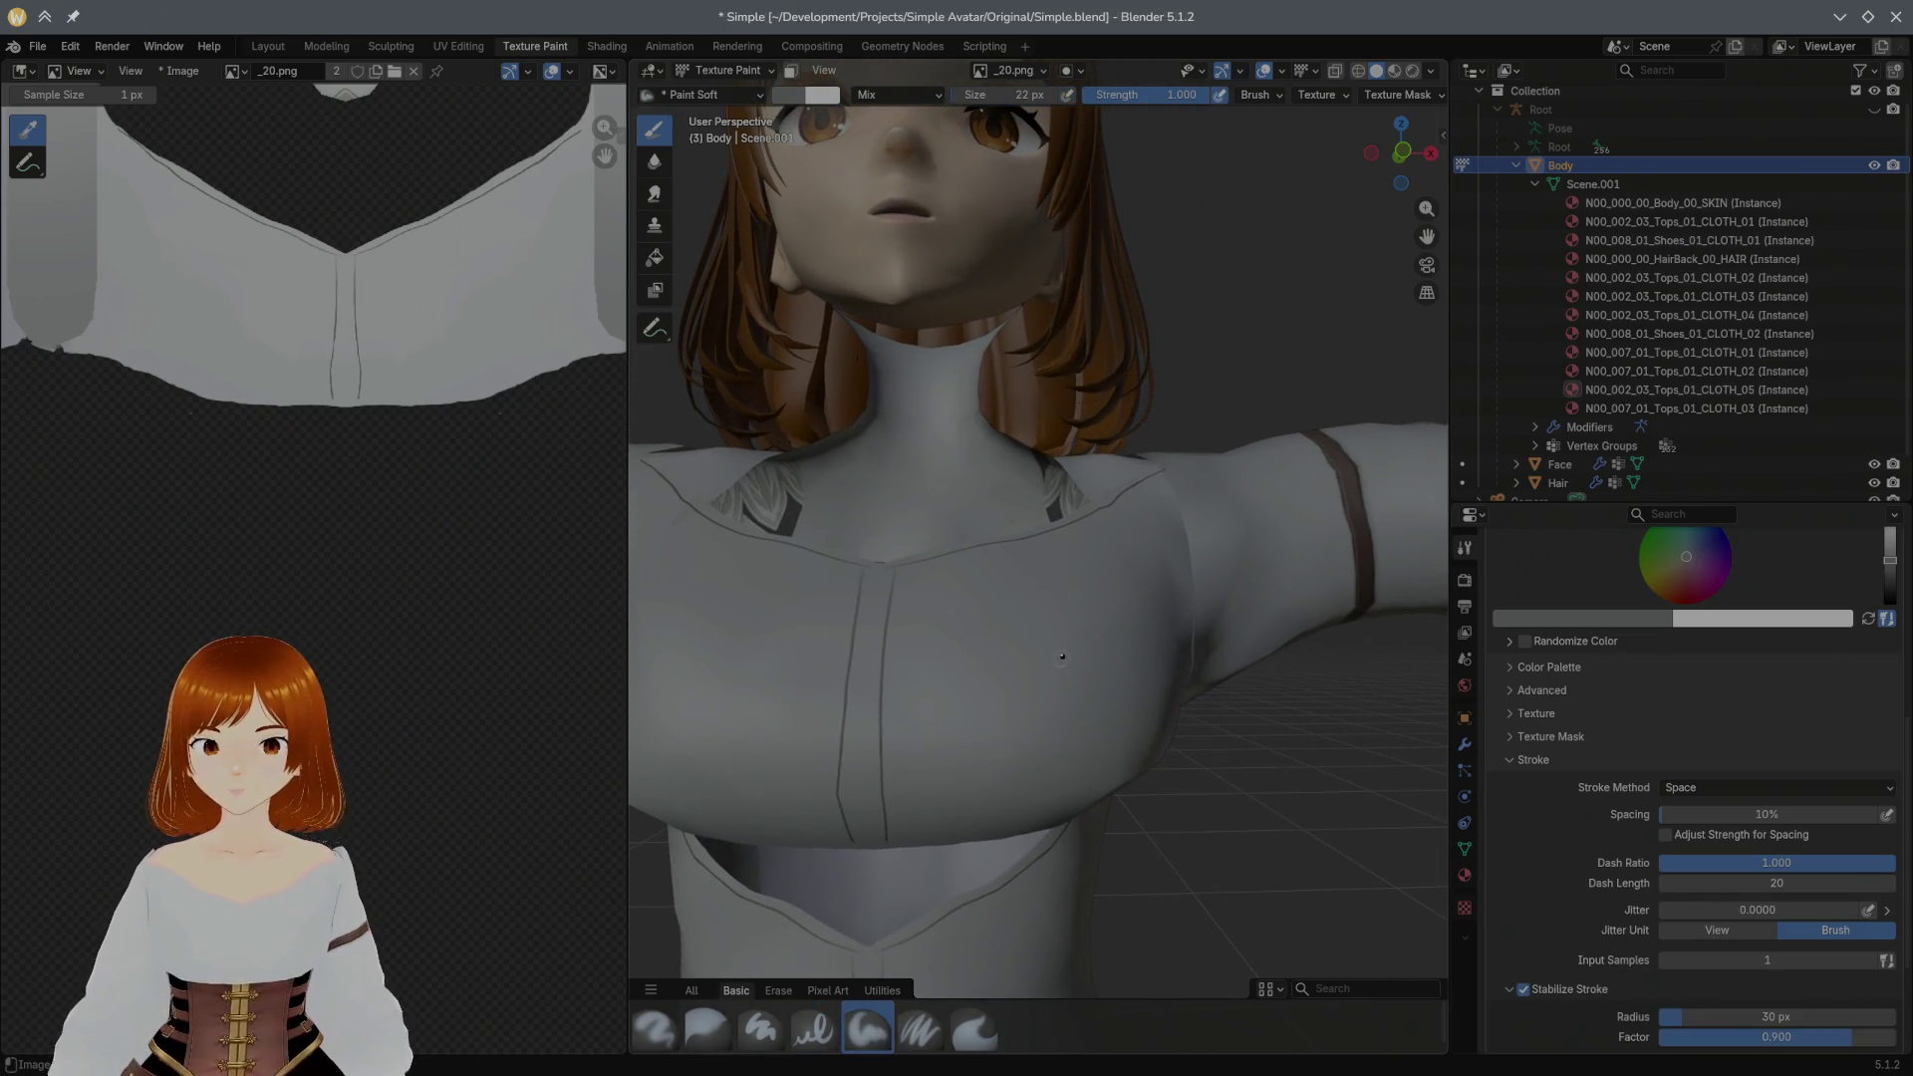
pyautogui.scroll(2, 884, 644)
pyautogui.moveTo(904, 551); pyautogui.dragTo(883, 643)
pyautogui.hotkey('ctrl', 'z')
pyautogui.moveTo(884, 642); pyautogui.dragTo(926, 528, button='middle')
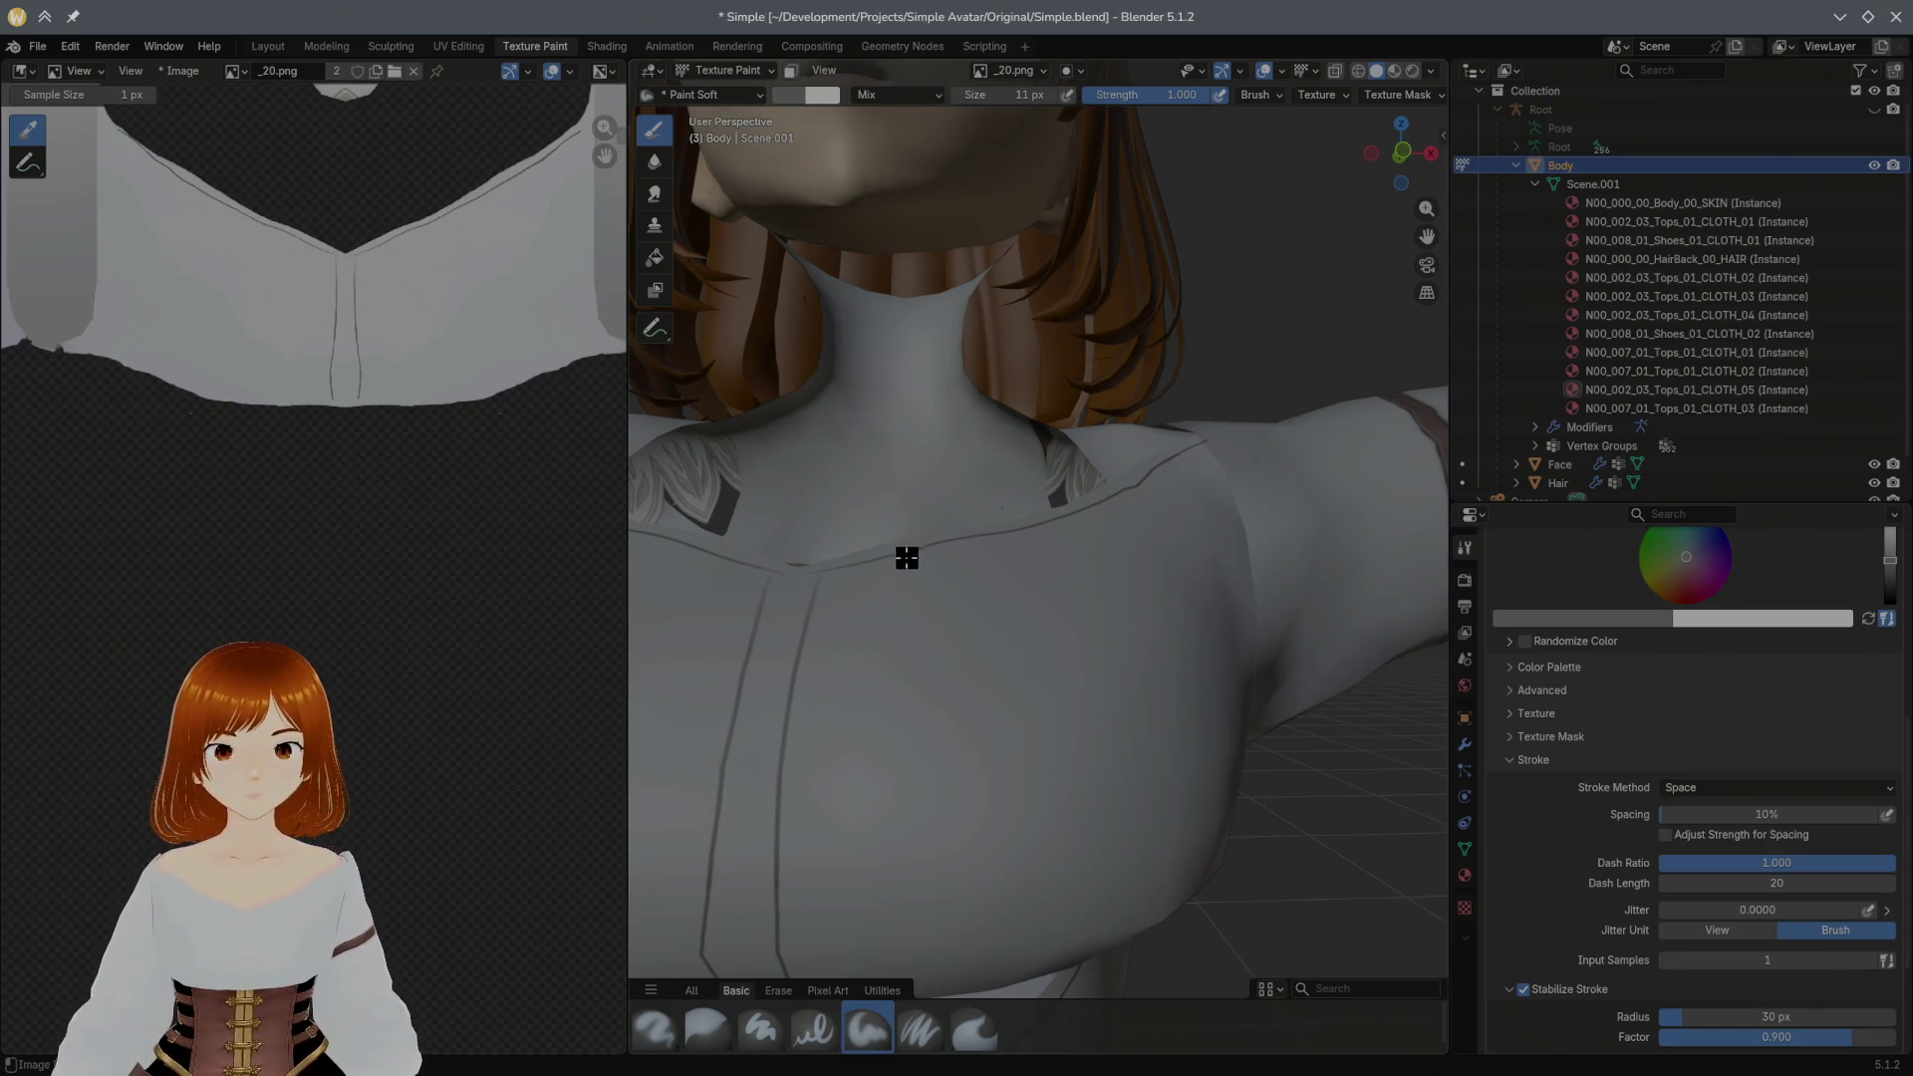
pyautogui.moveTo(908, 558); pyautogui.dragTo(908, 574)
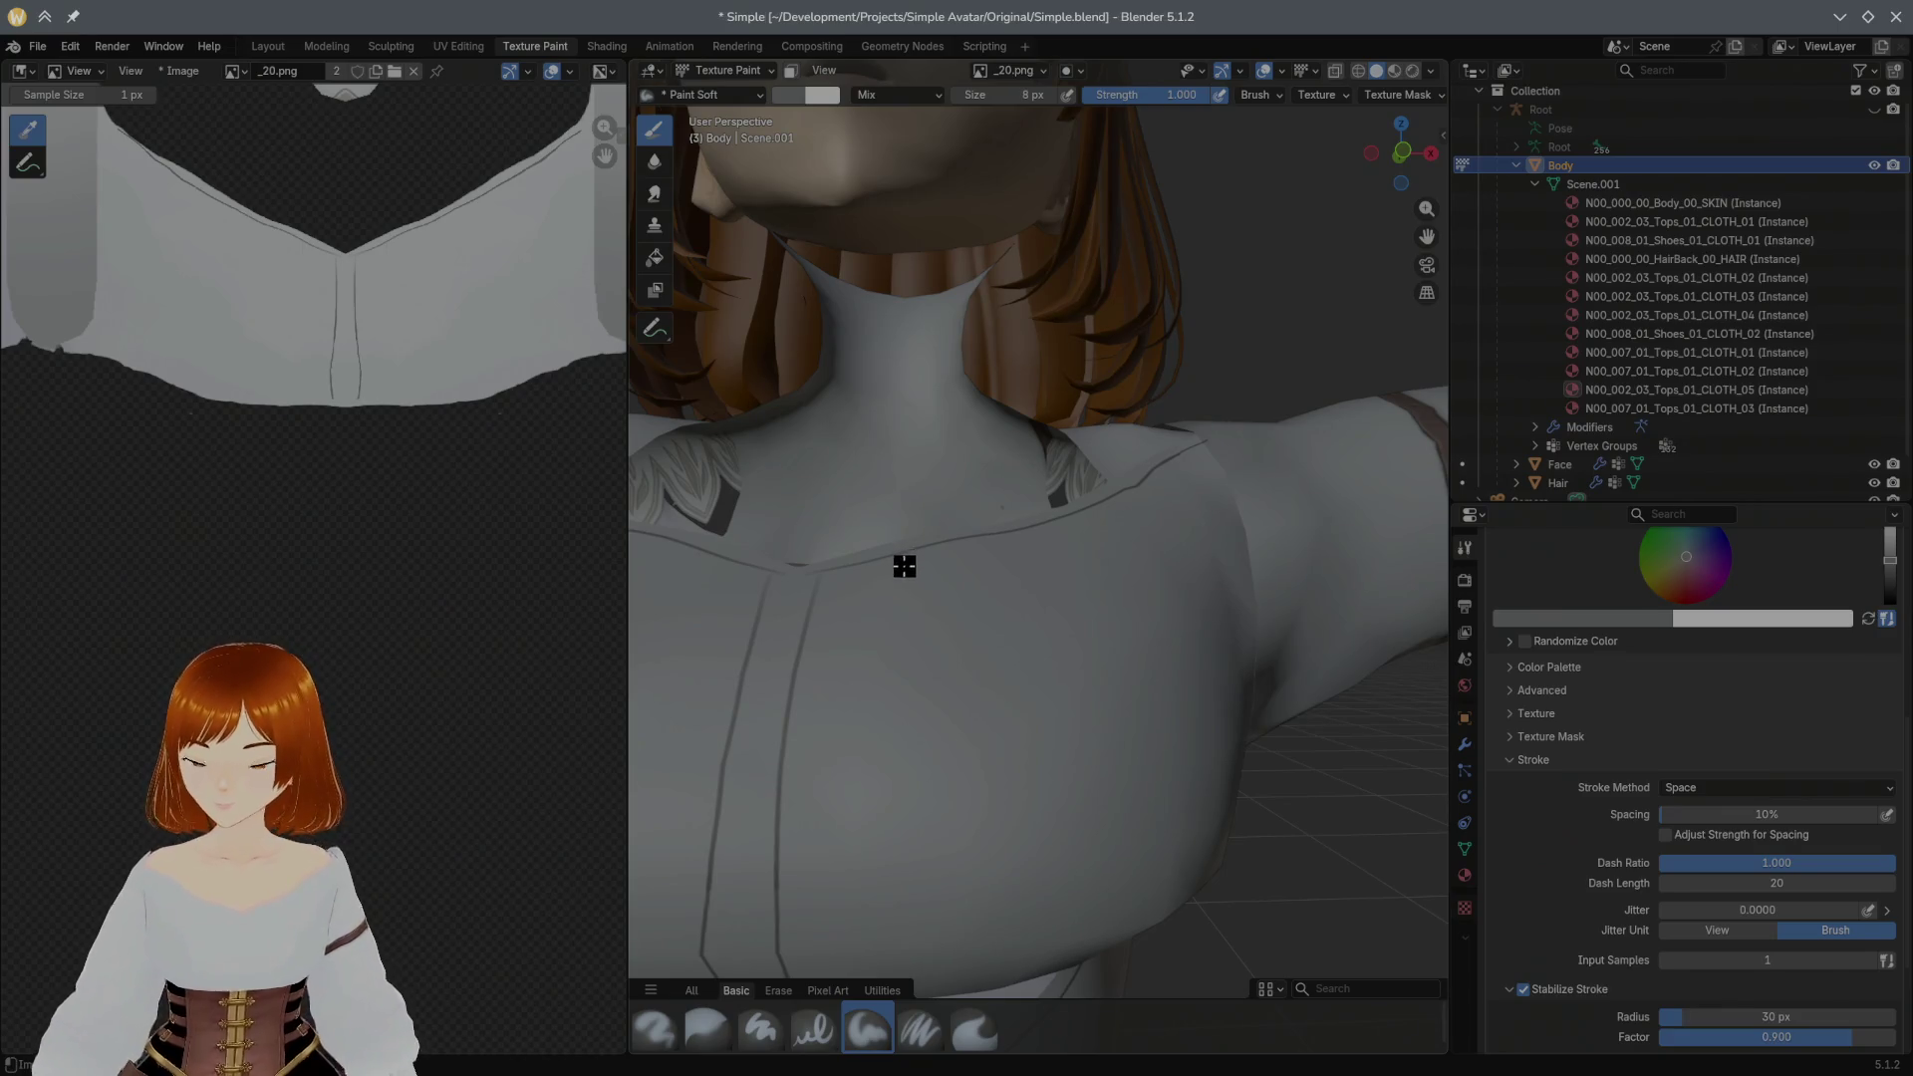
pyautogui.scroll(1, 882, 584)
pyautogui.scroll(2, 879, 553)
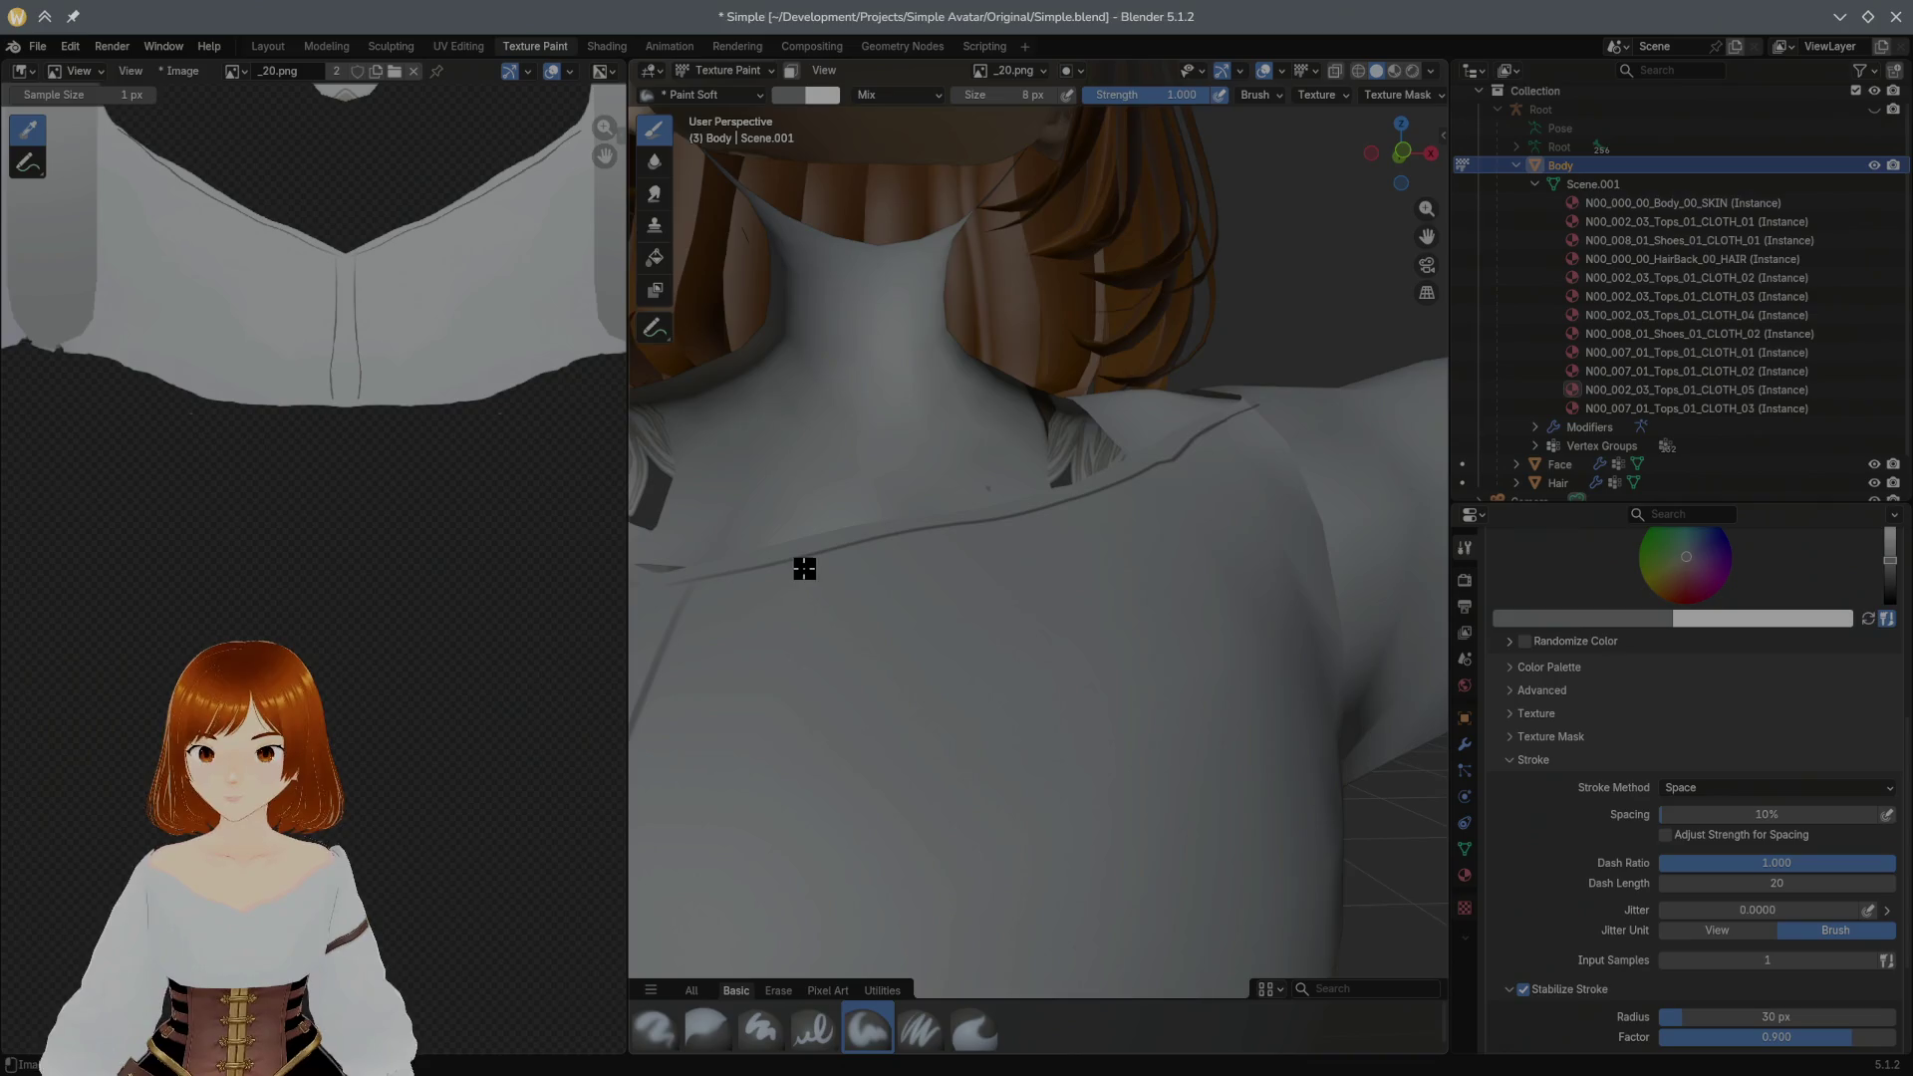
# Step: Disable Symmetry Mirror X and draw a thin vertical crease below the collar on one side
pyautogui.moveTo(803, 568); pyautogui.dragTo(1039, 581, button='middle')
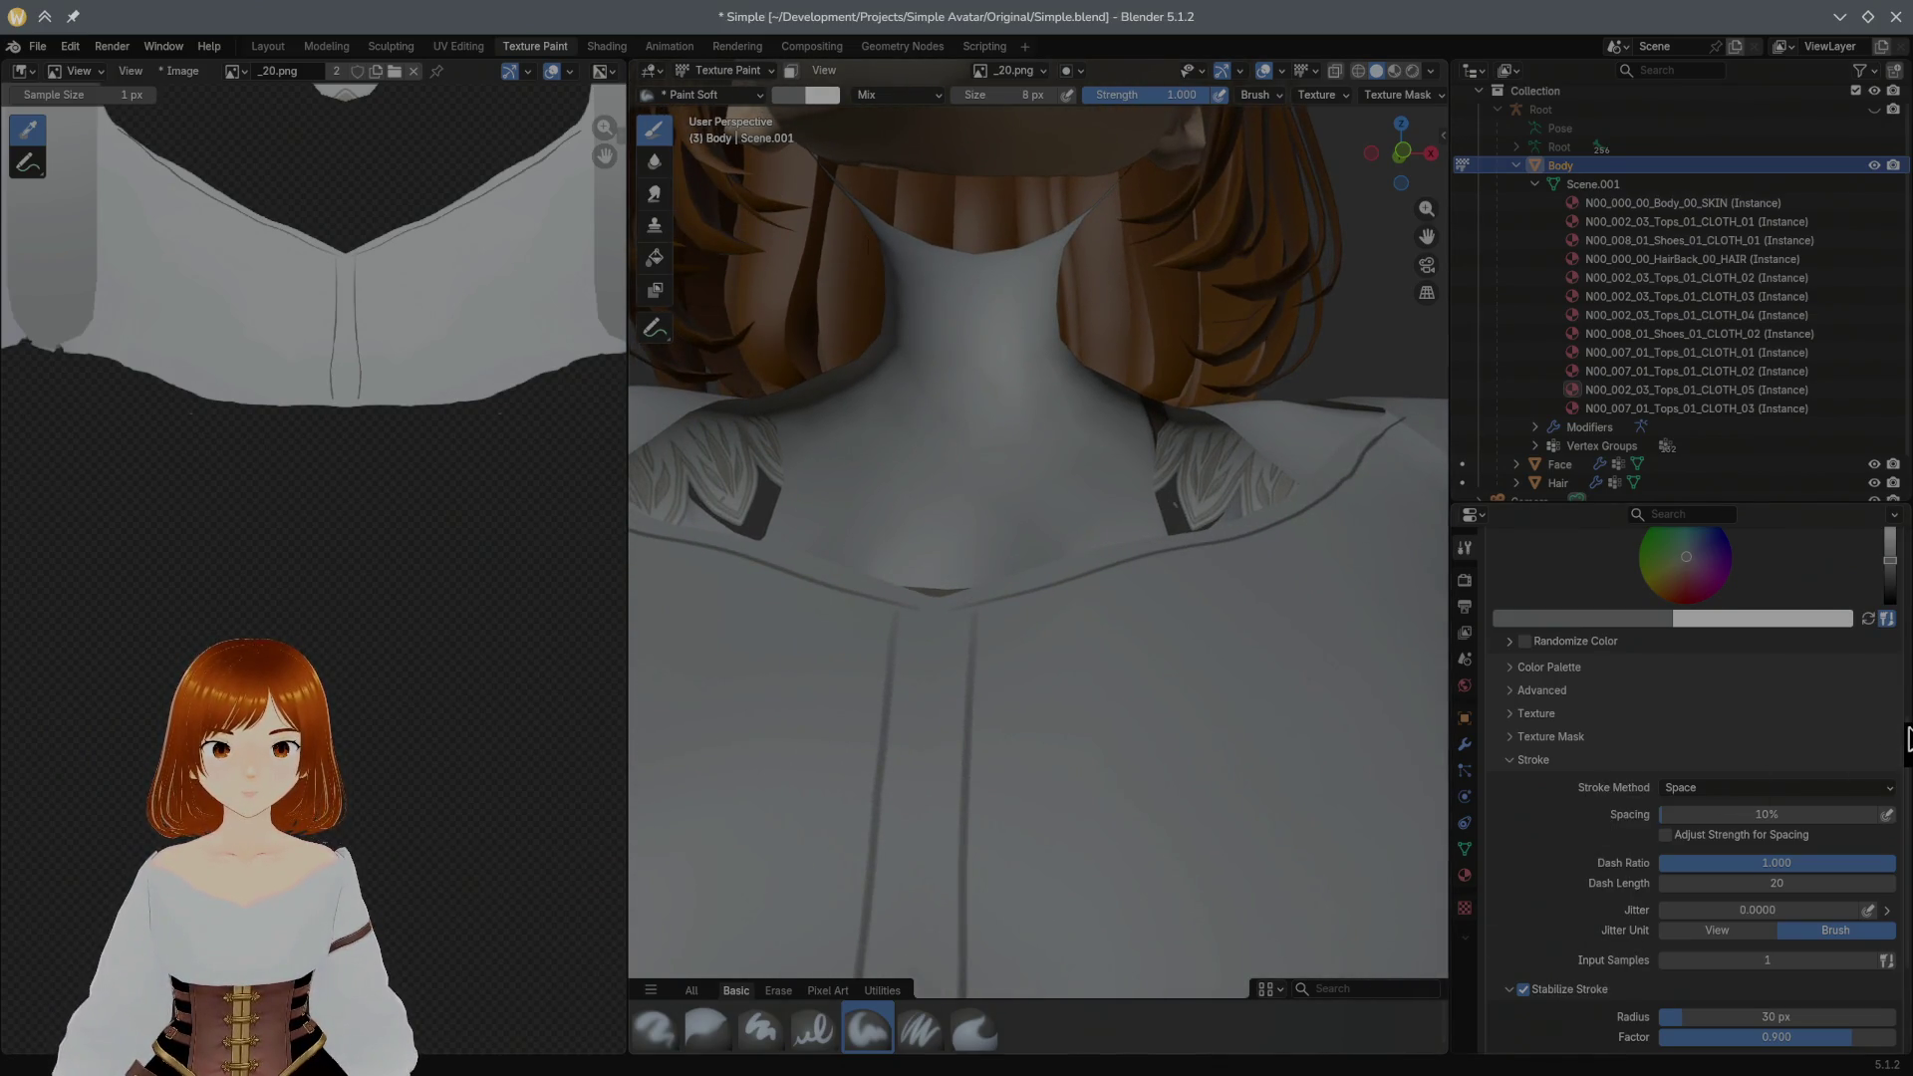
pyautogui.scroll(-3, 1907, 740)
pyautogui.scroll(-2, 1901, 782)
pyautogui.click(1722, 992)
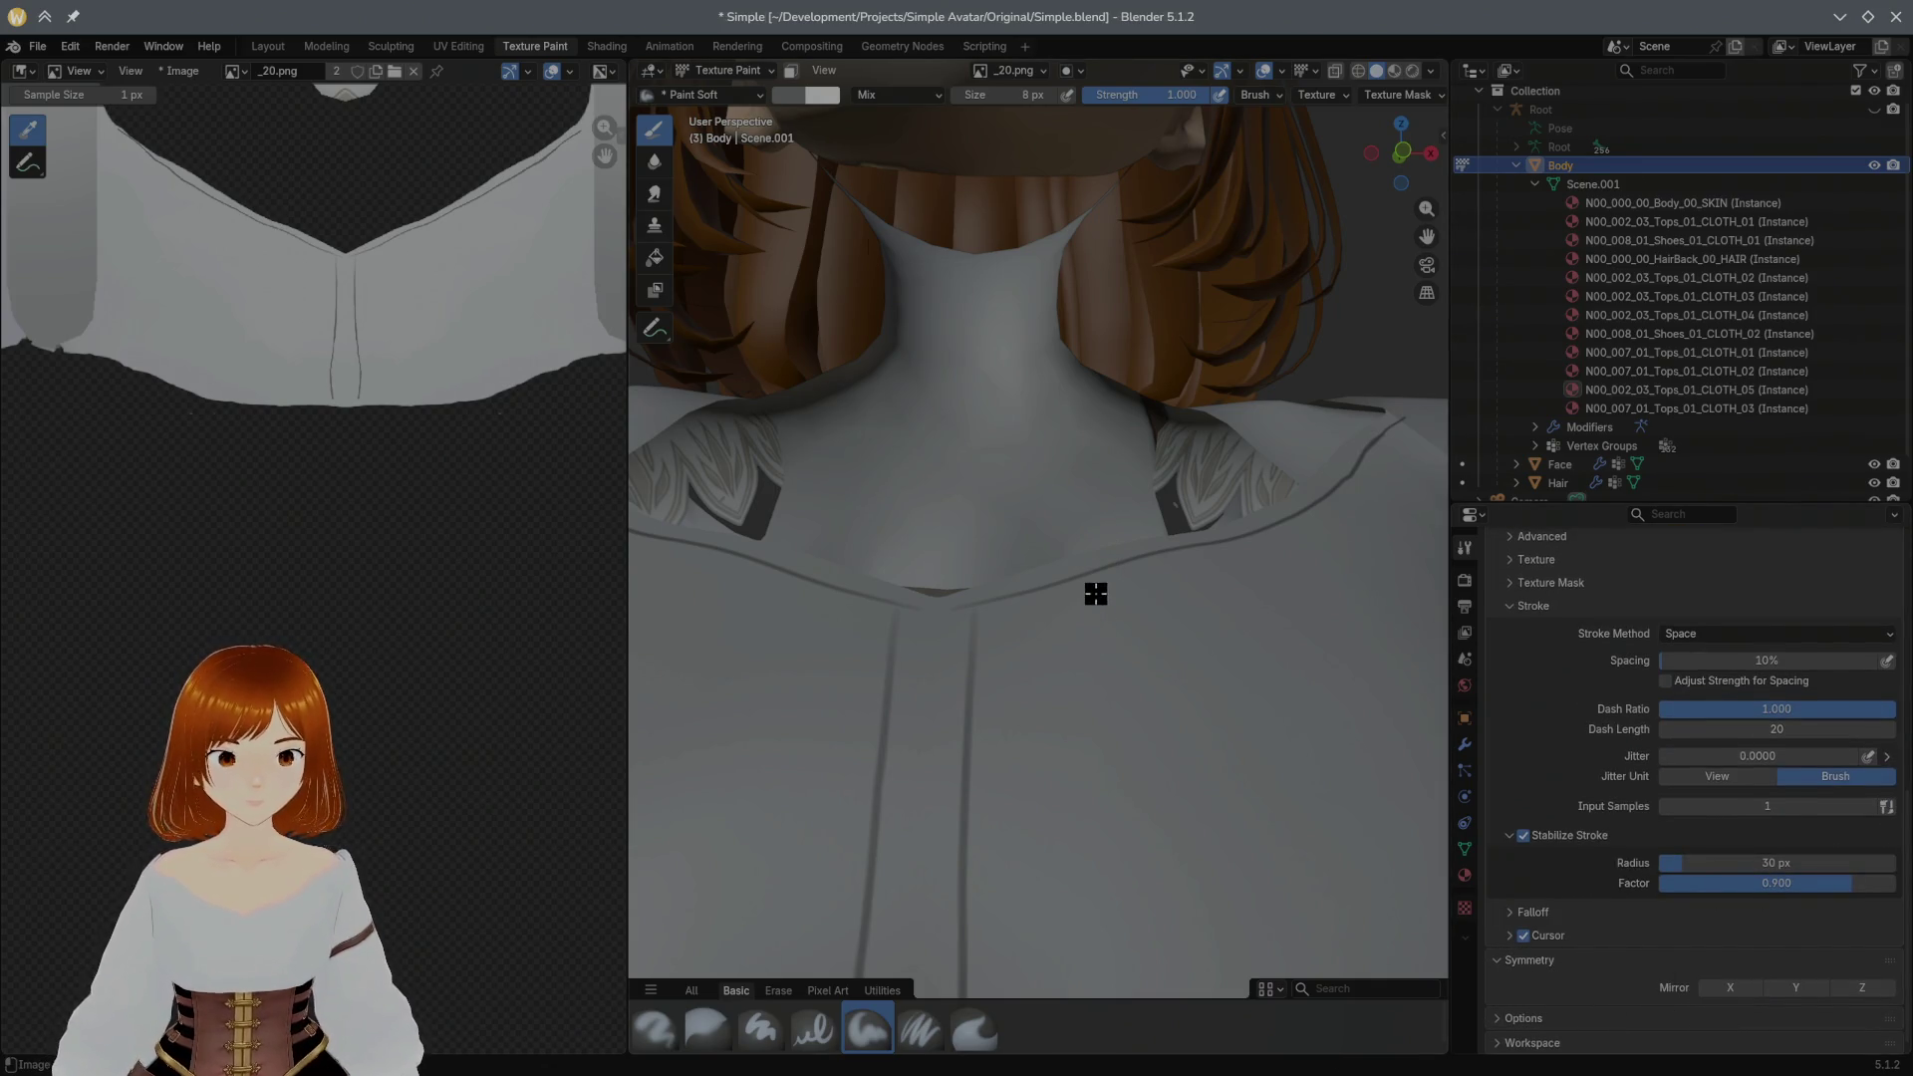
pyautogui.moveTo(1094, 575); pyautogui.dragTo(1092, 577)
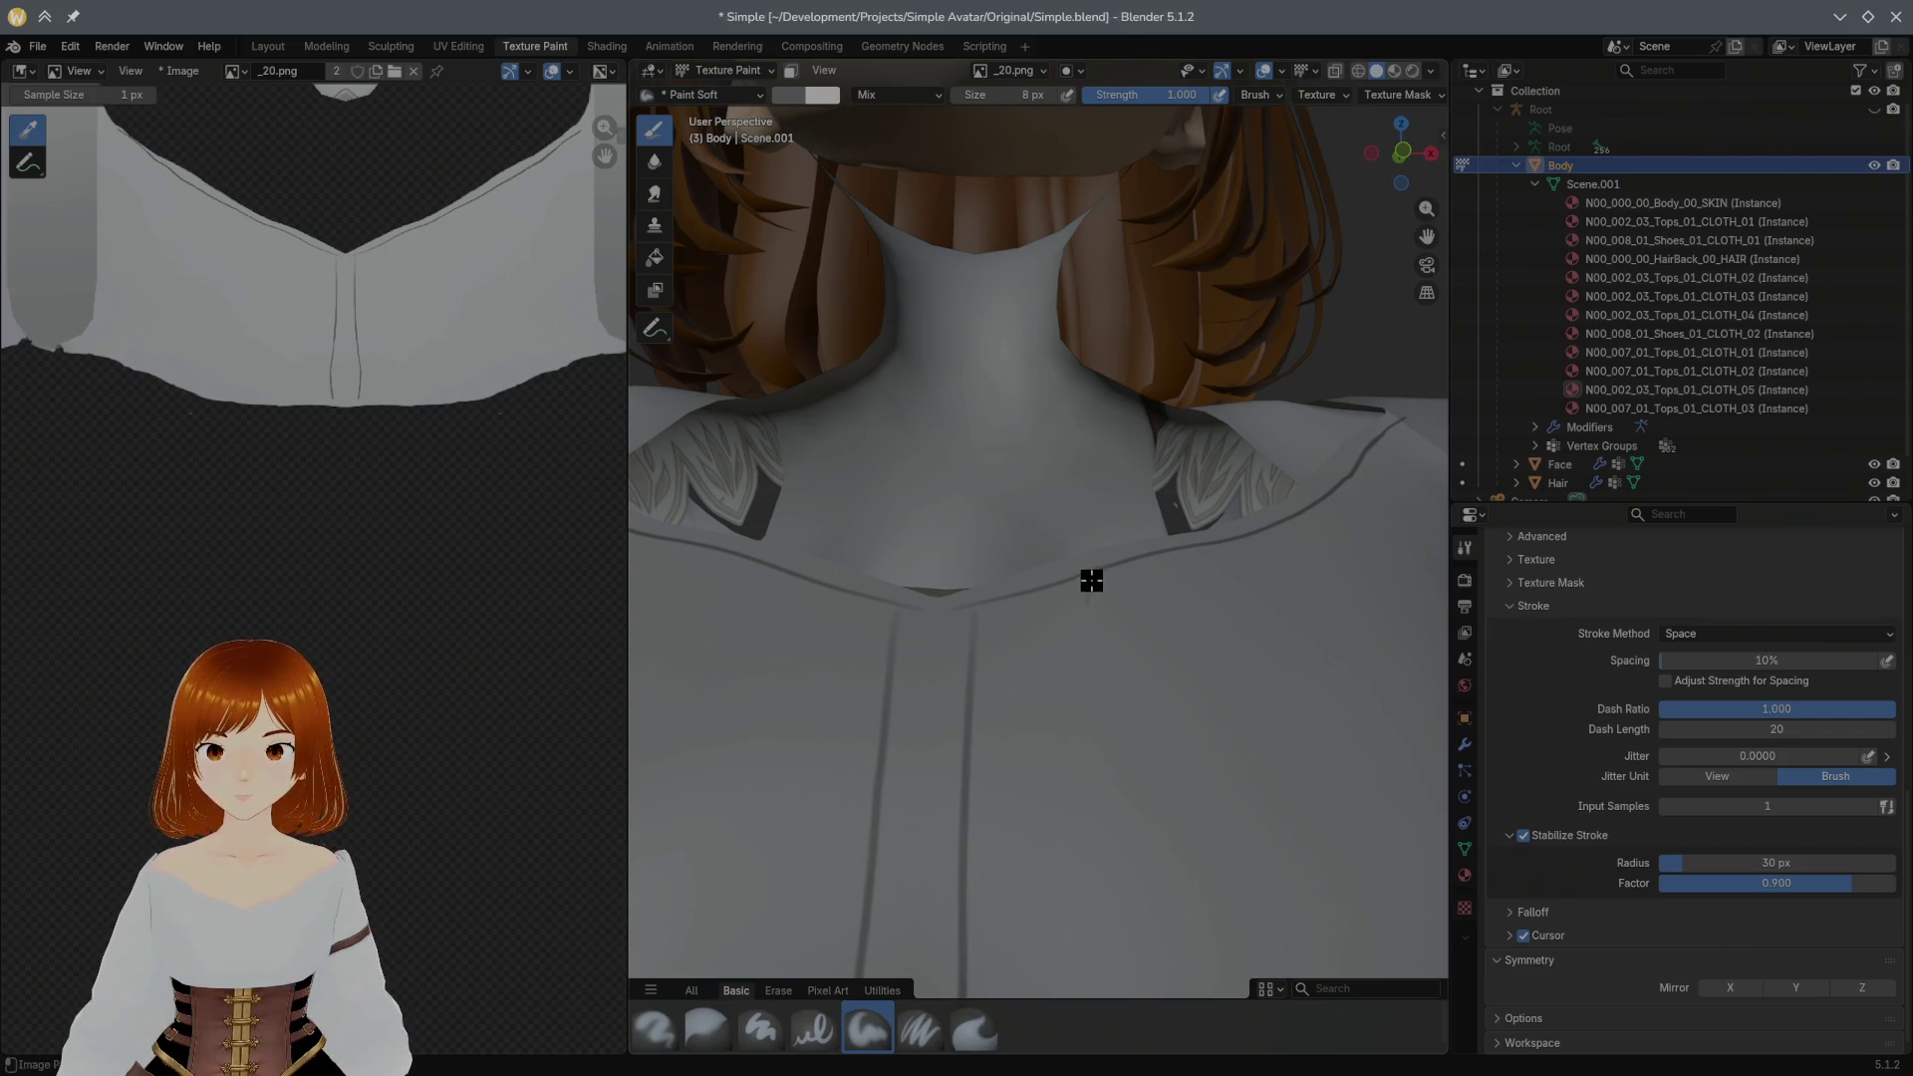
pyautogui.moveTo(1085, 653)
pyautogui.mouseDown()
pyautogui.moveTo(1084, 678)
pyautogui.moveTo(1097, 577)
pyautogui.moveTo(1085, 691)
pyautogui.mouseUp()
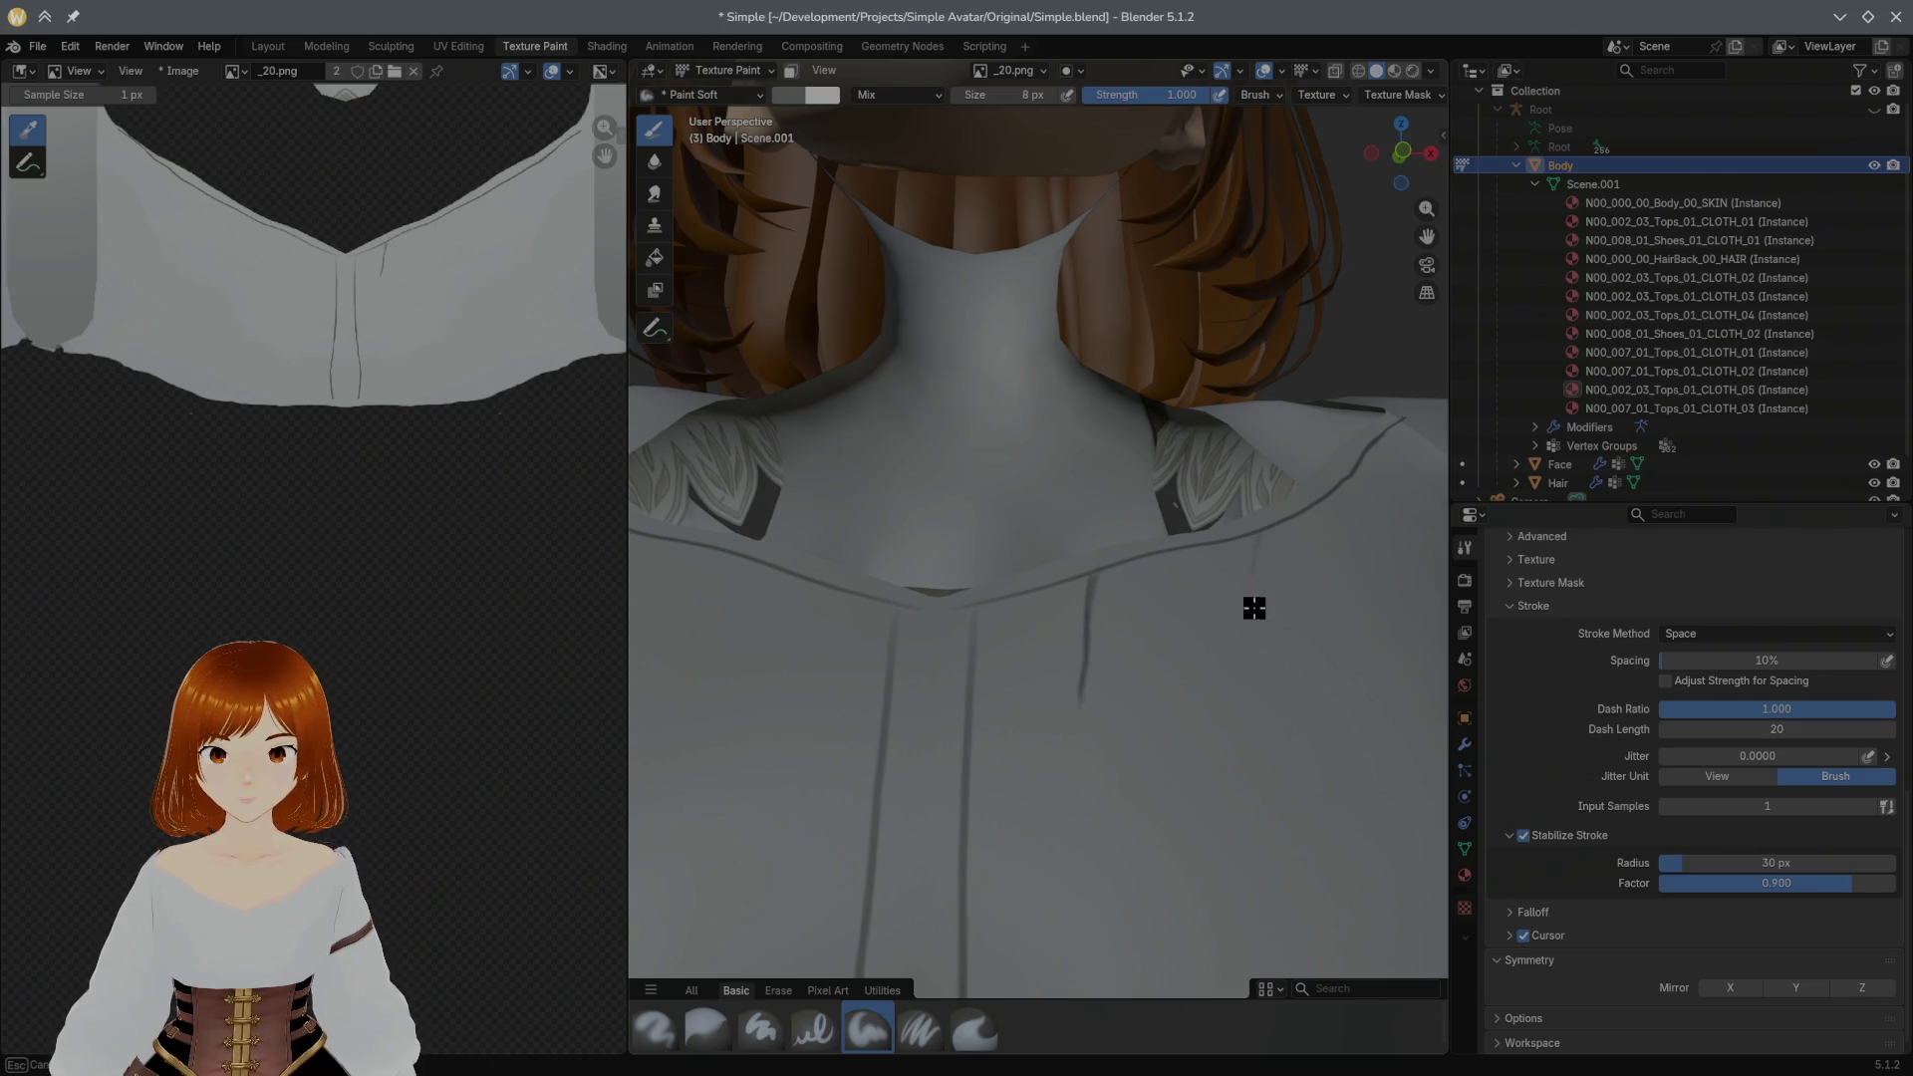
# Step: Paint a vertical crease on the blouse and two thin creases down the front below the collar
pyautogui.moveTo(1262, 529); pyautogui.dragTo(1251, 699)
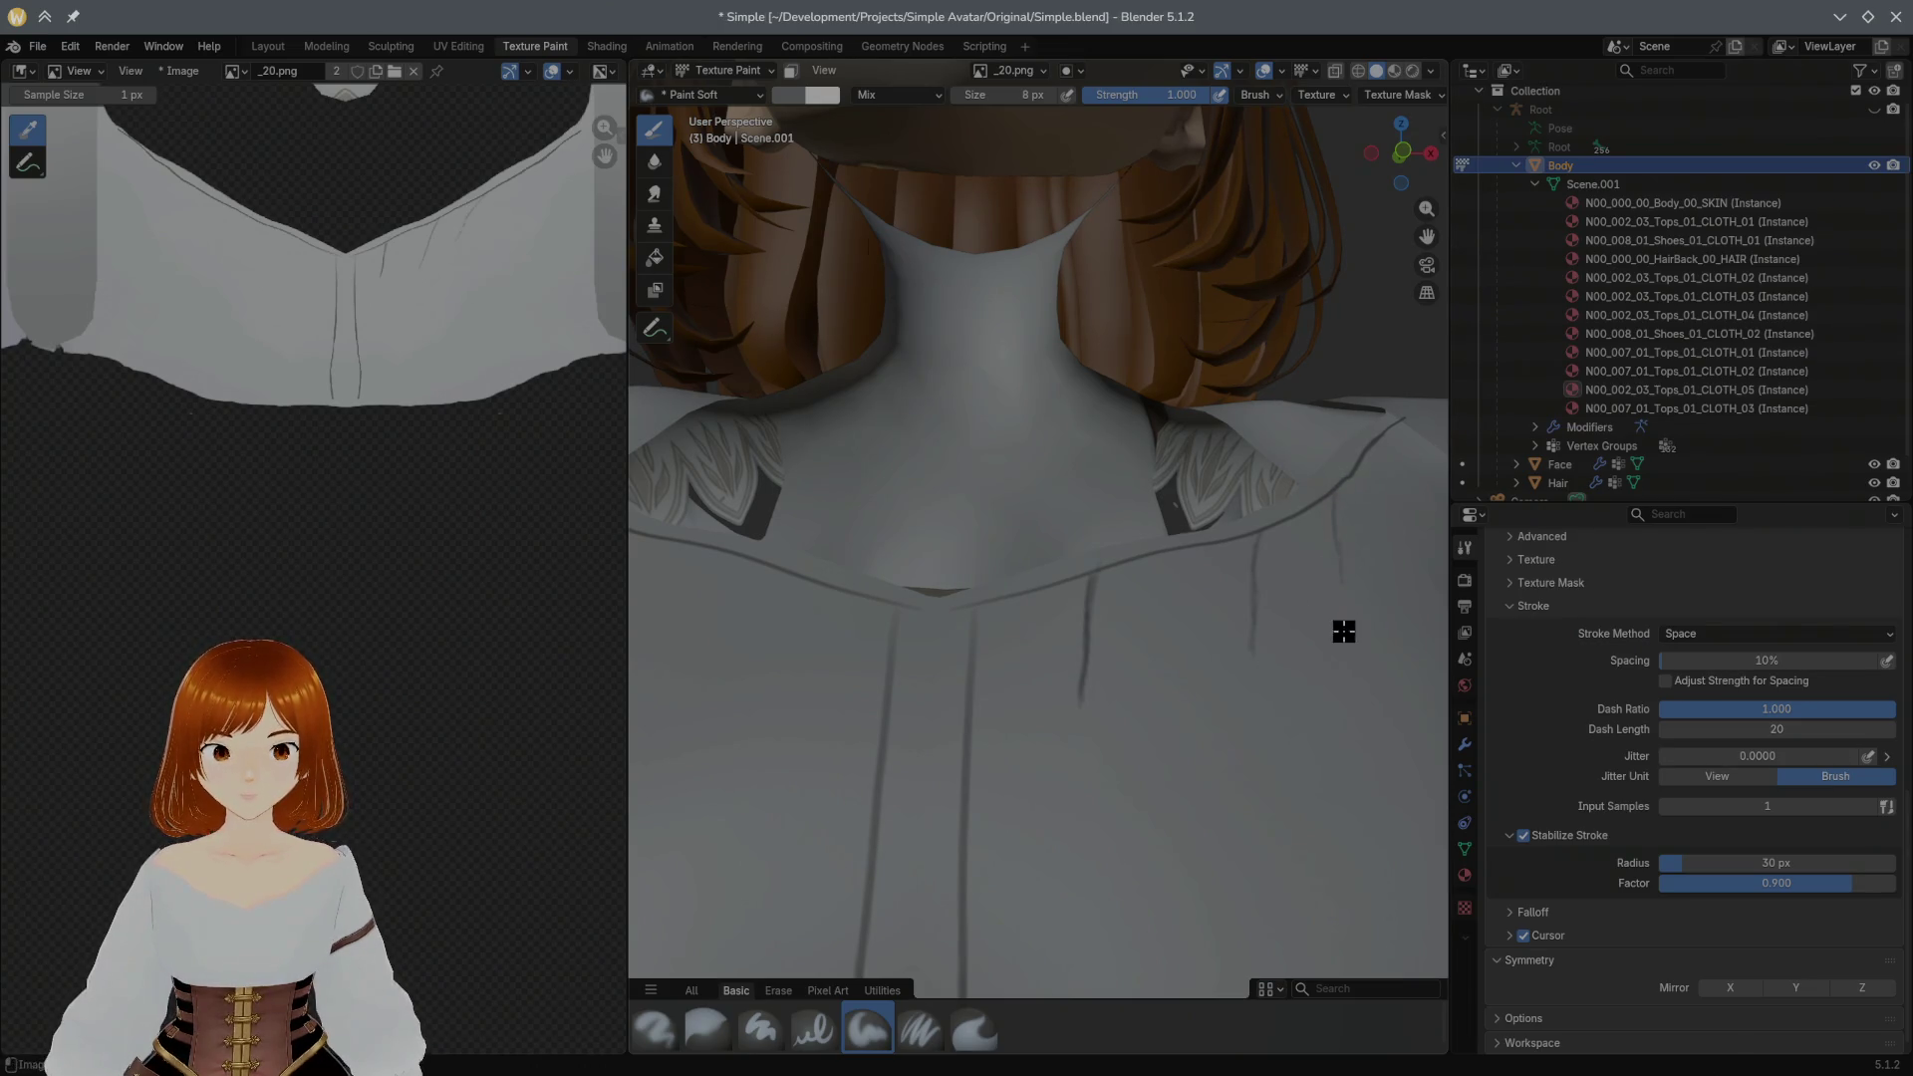
pyautogui.moveTo(1357, 524)
pyautogui.mouseDown(button='middle')
pyautogui.moveTo(1294, 539)
pyautogui.moveTo(1358, 623)
pyautogui.mouseUp(button='middle')
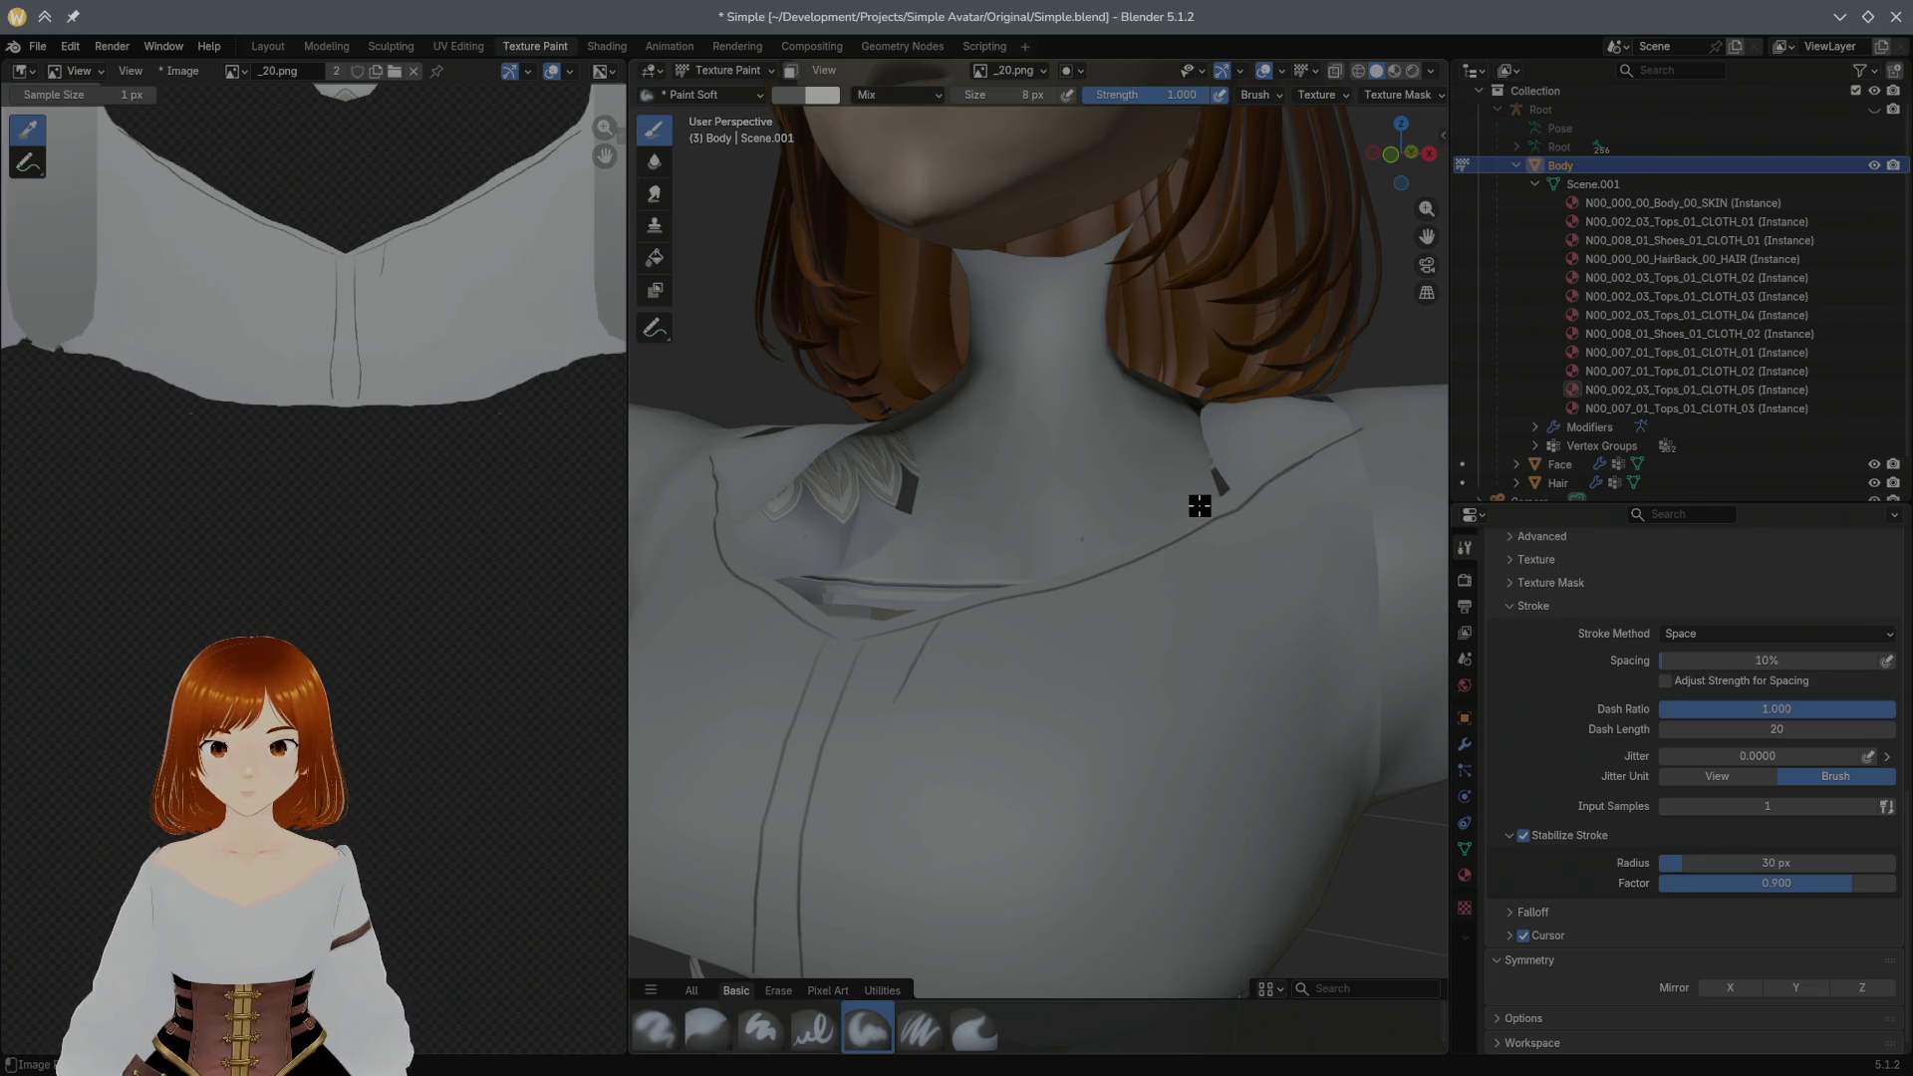
pyautogui.moveTo(1200, 507); pyautogui.dragTo(1233, 505, button='middle')
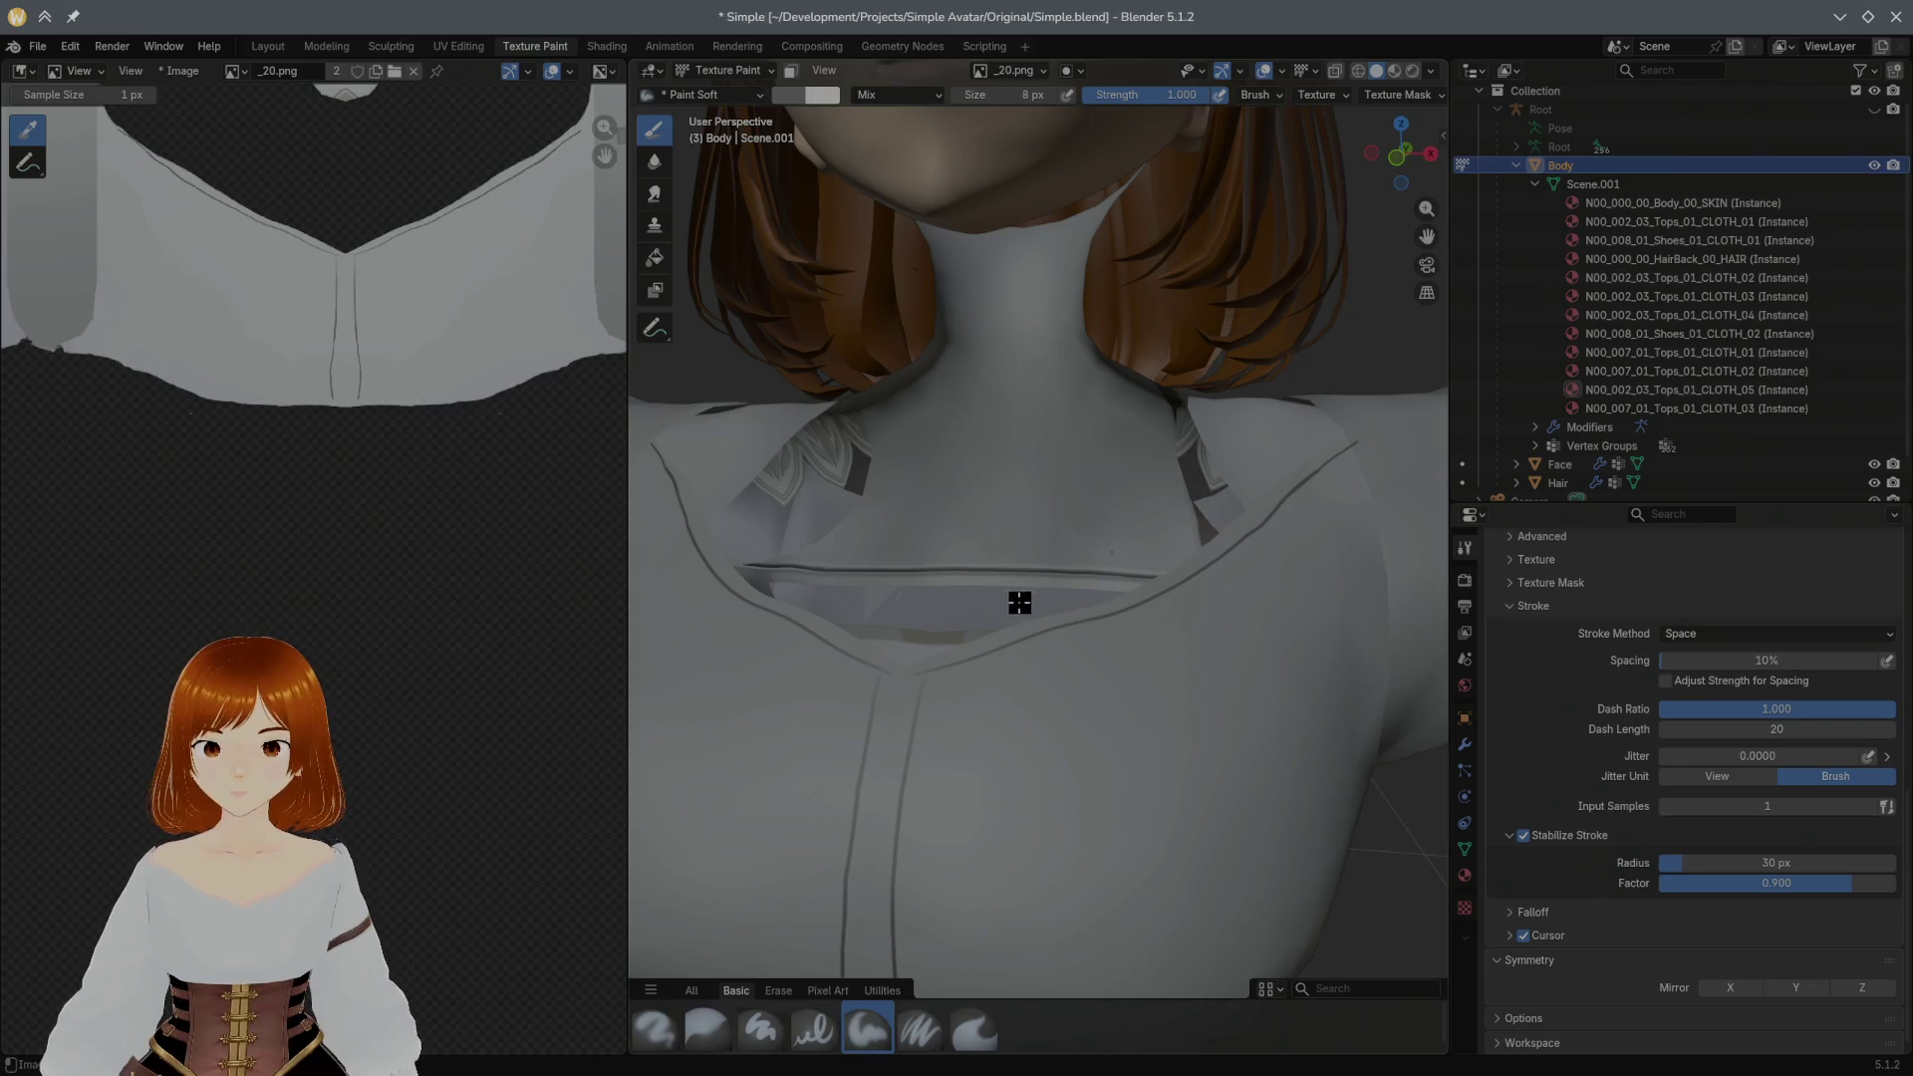
pyautogui.moveTo(1002, 658); pyautogui.dragTo(1013, 781)
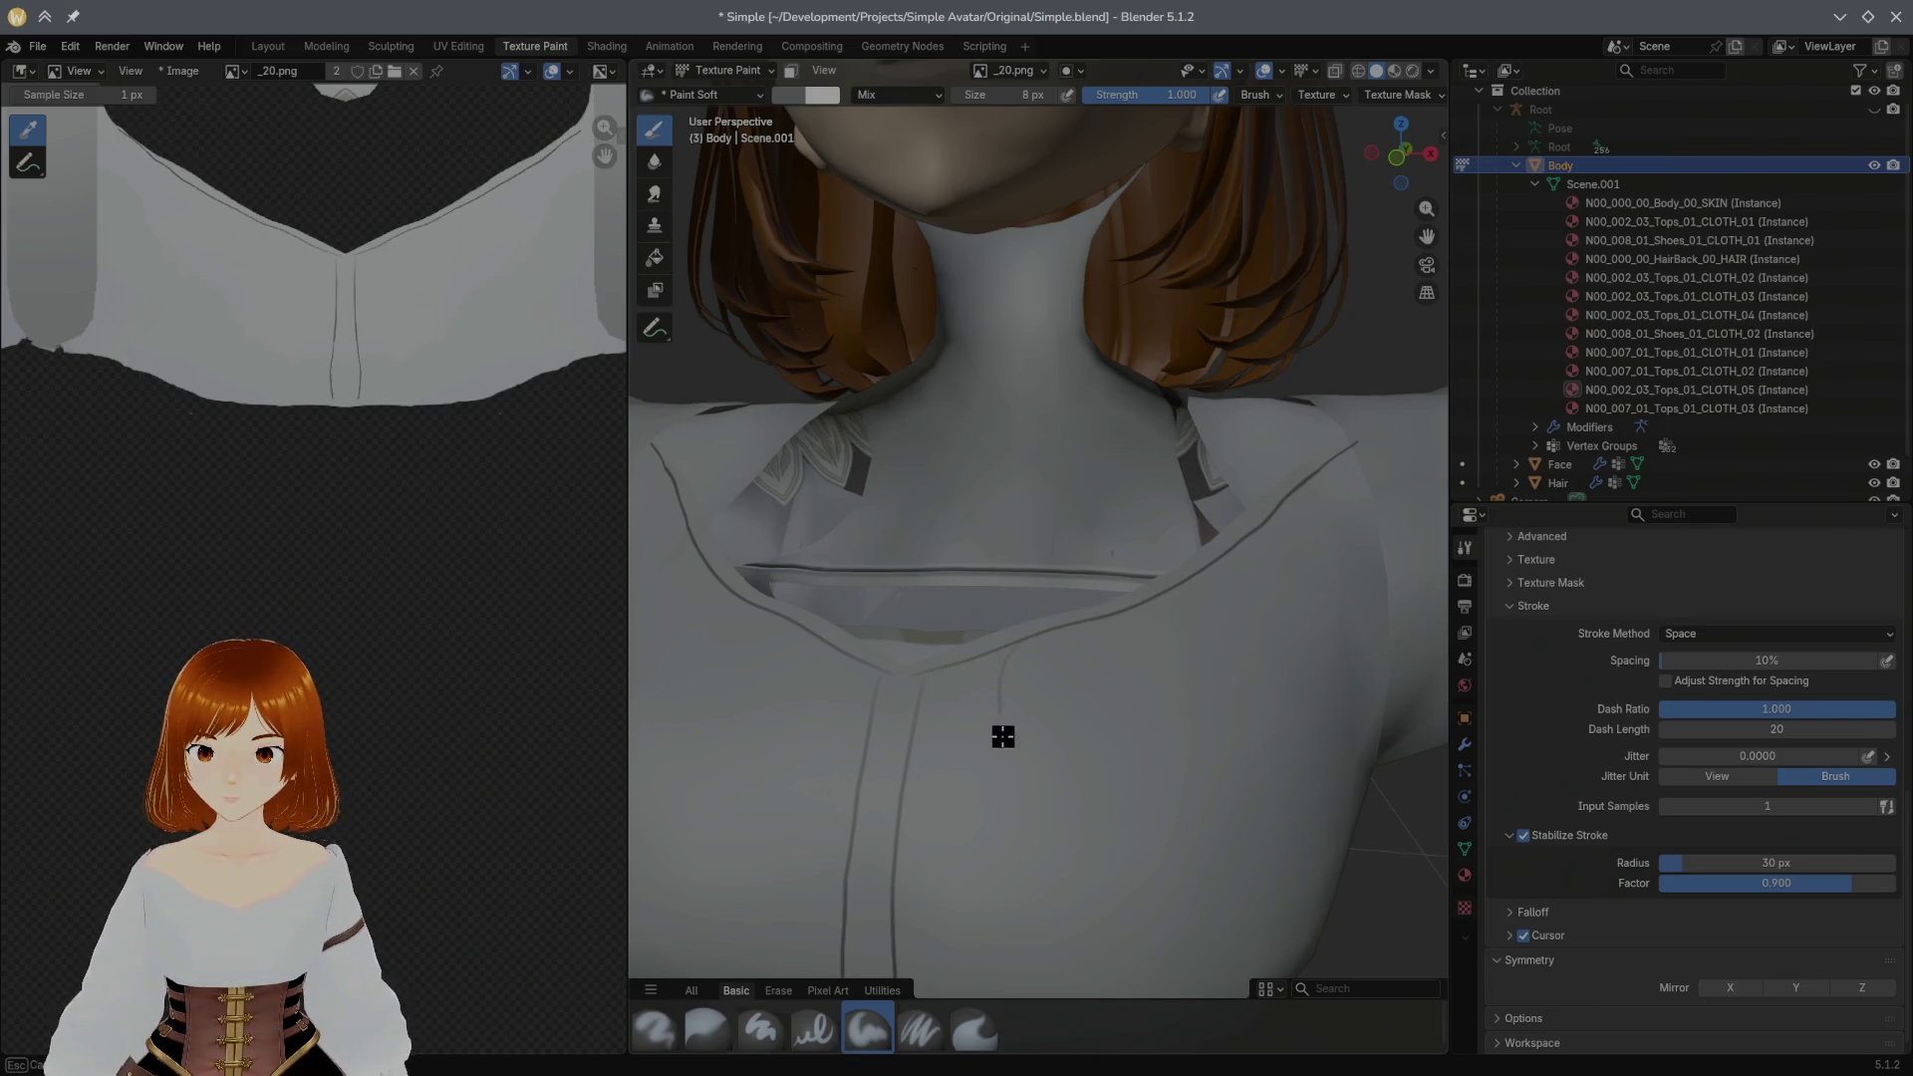
pyautogui.moveTo(1007, 646); pyautogui.dragTo(978, 802)
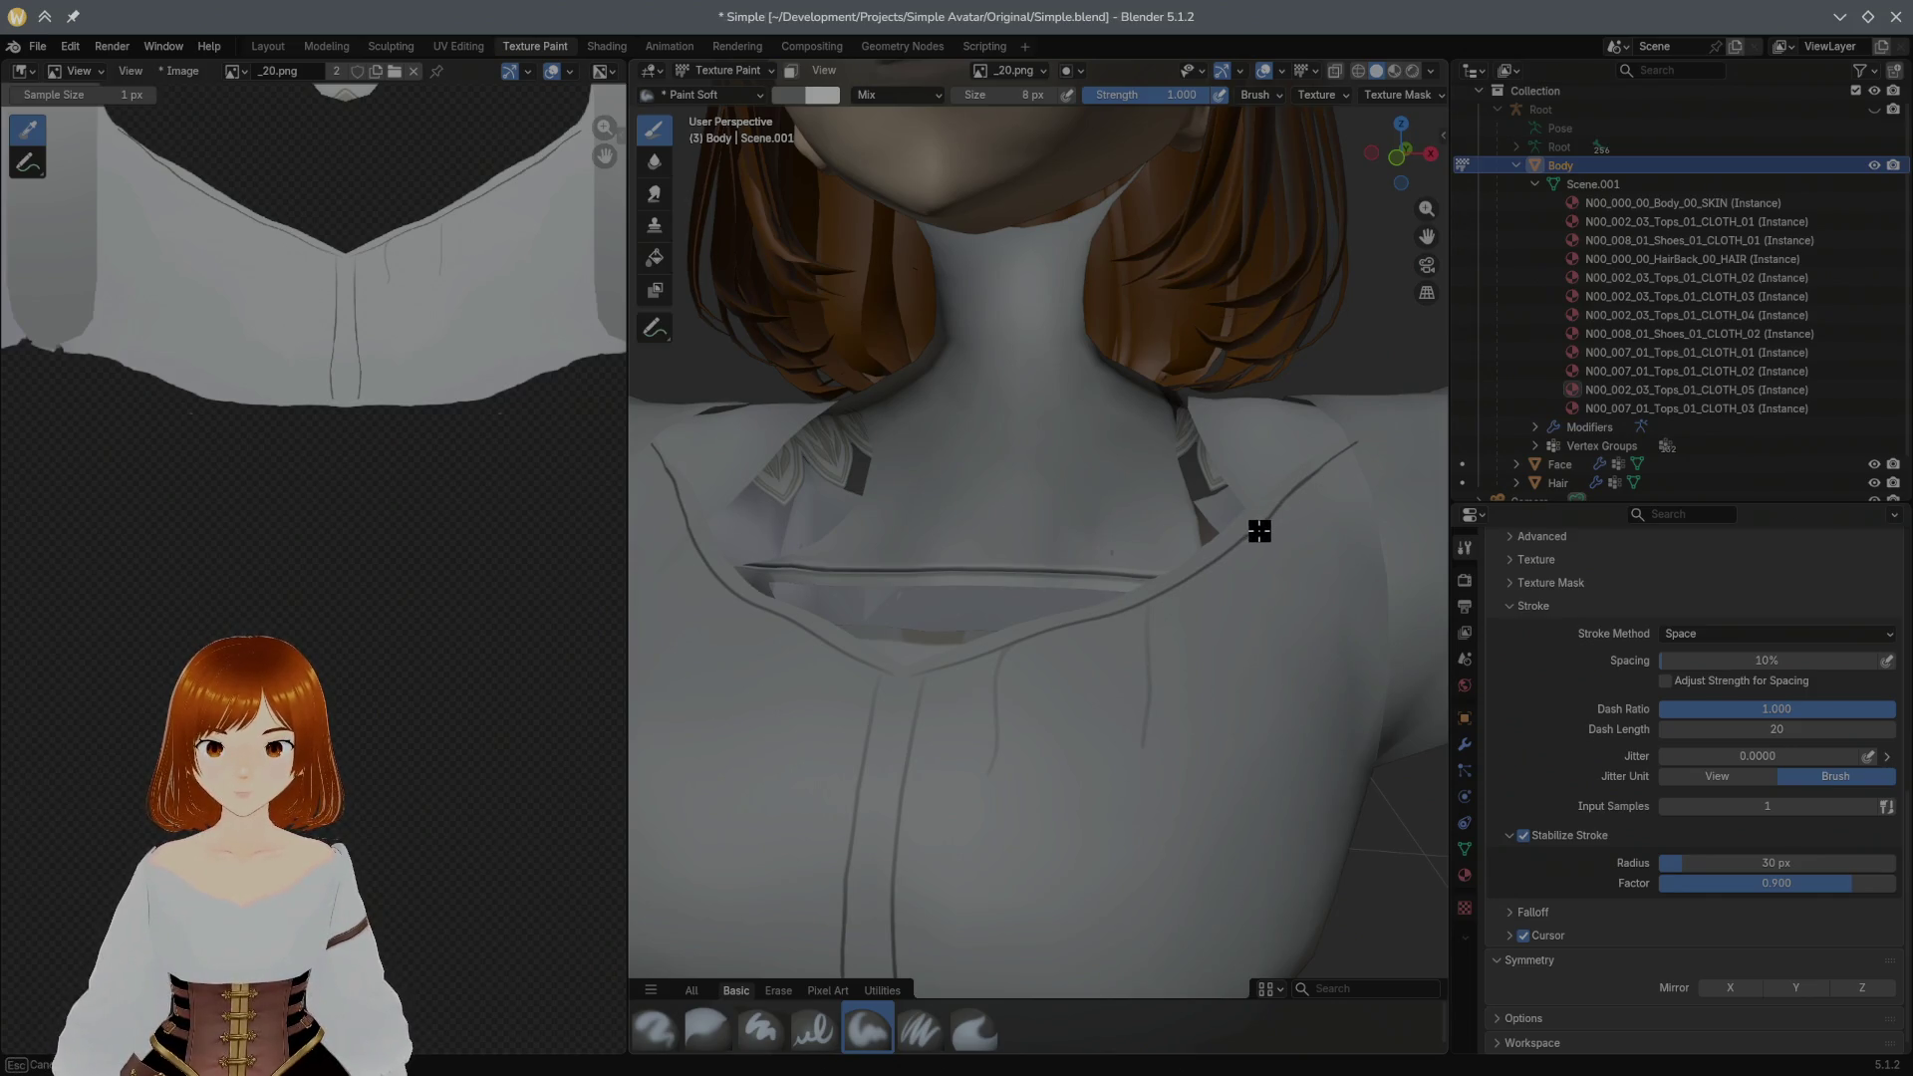
# Step: Add a long diagonal crease and short wrinkle strokes on the chest below the collar
pyautogui.moveTo(1197, 639)
pyautogui.mouseDown(button='middle')
pyautogui.moveTo(1218, 632)
pyautogui.moveTo(1175, 578)
pyautogui.moveTo(1148, 682)
pyautogui.mouseUp(button='middle')
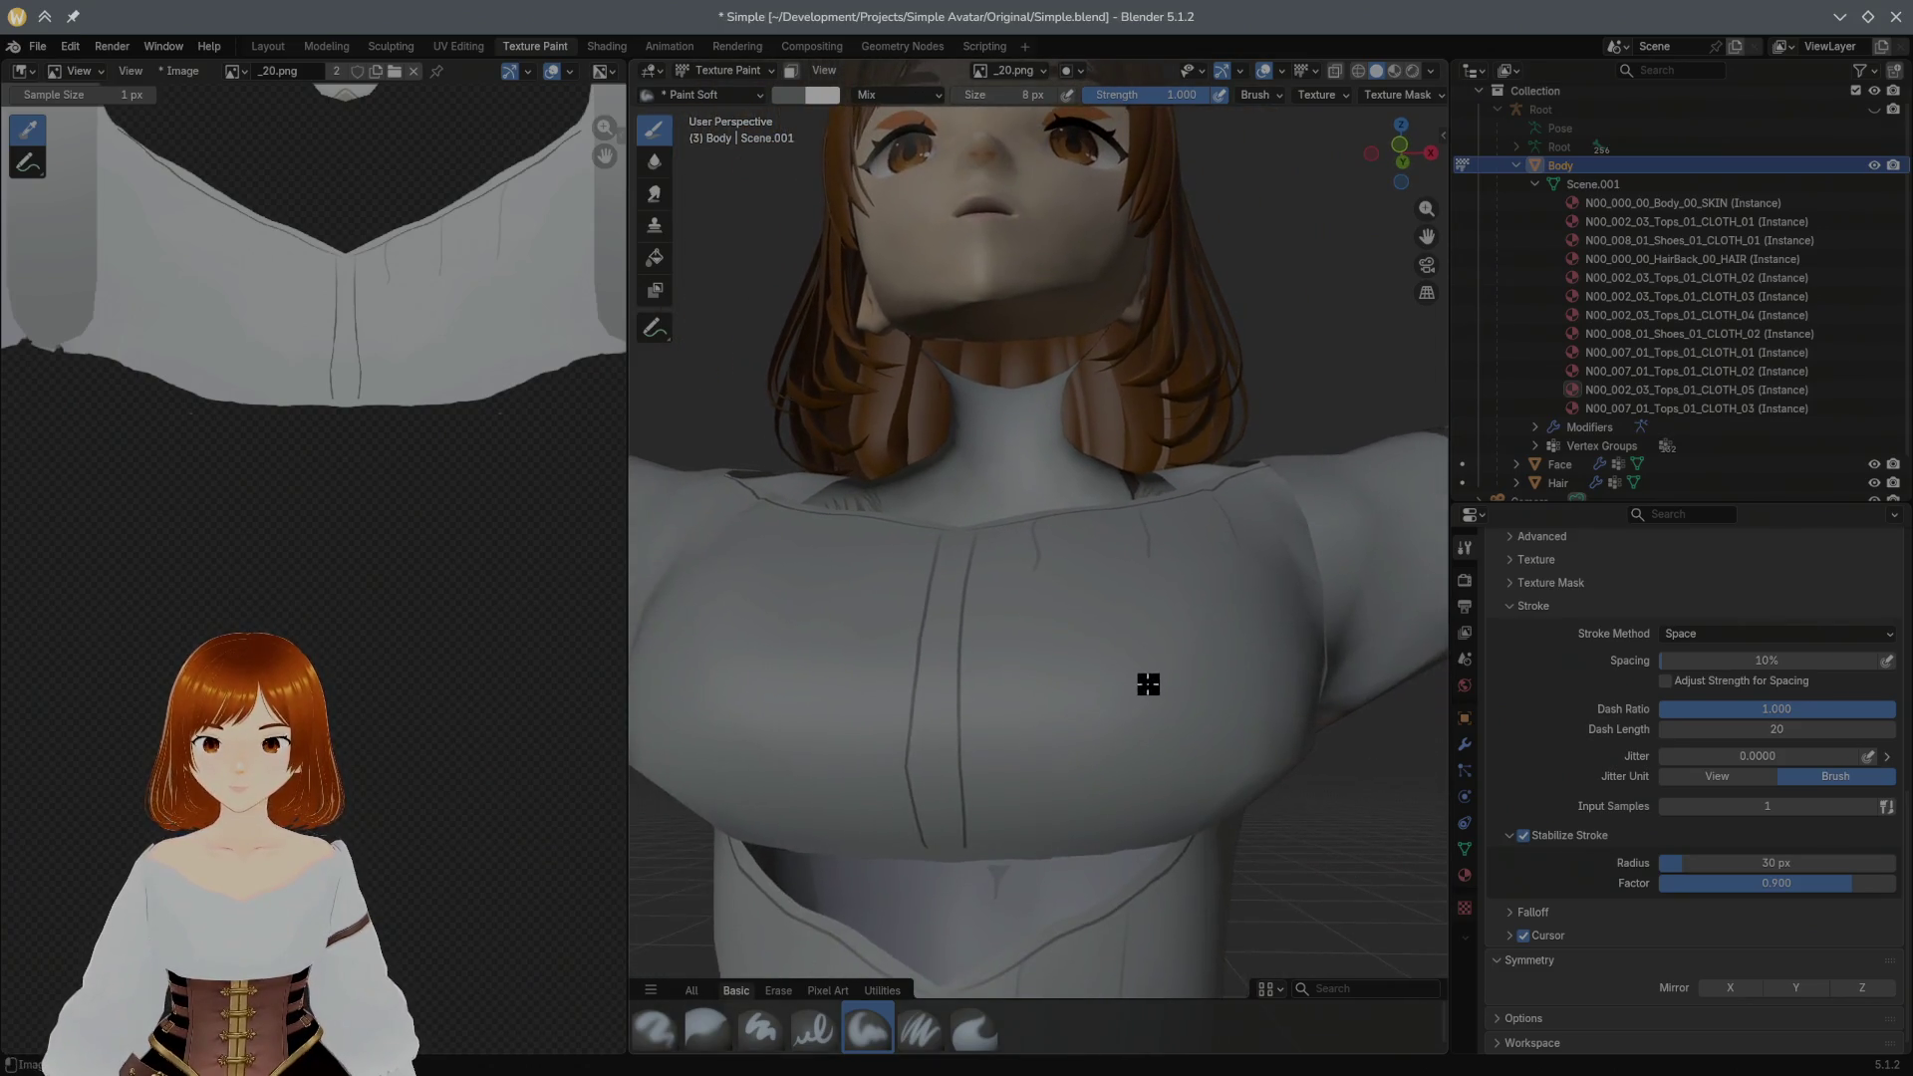
pyautogui.moveTo(1154, 844)
pyautogui.mouseDown()
pyautogui.moveTo(1213, 773)
pyautogui.moveTo(1218, 722)
pyautogui.mouseUp()
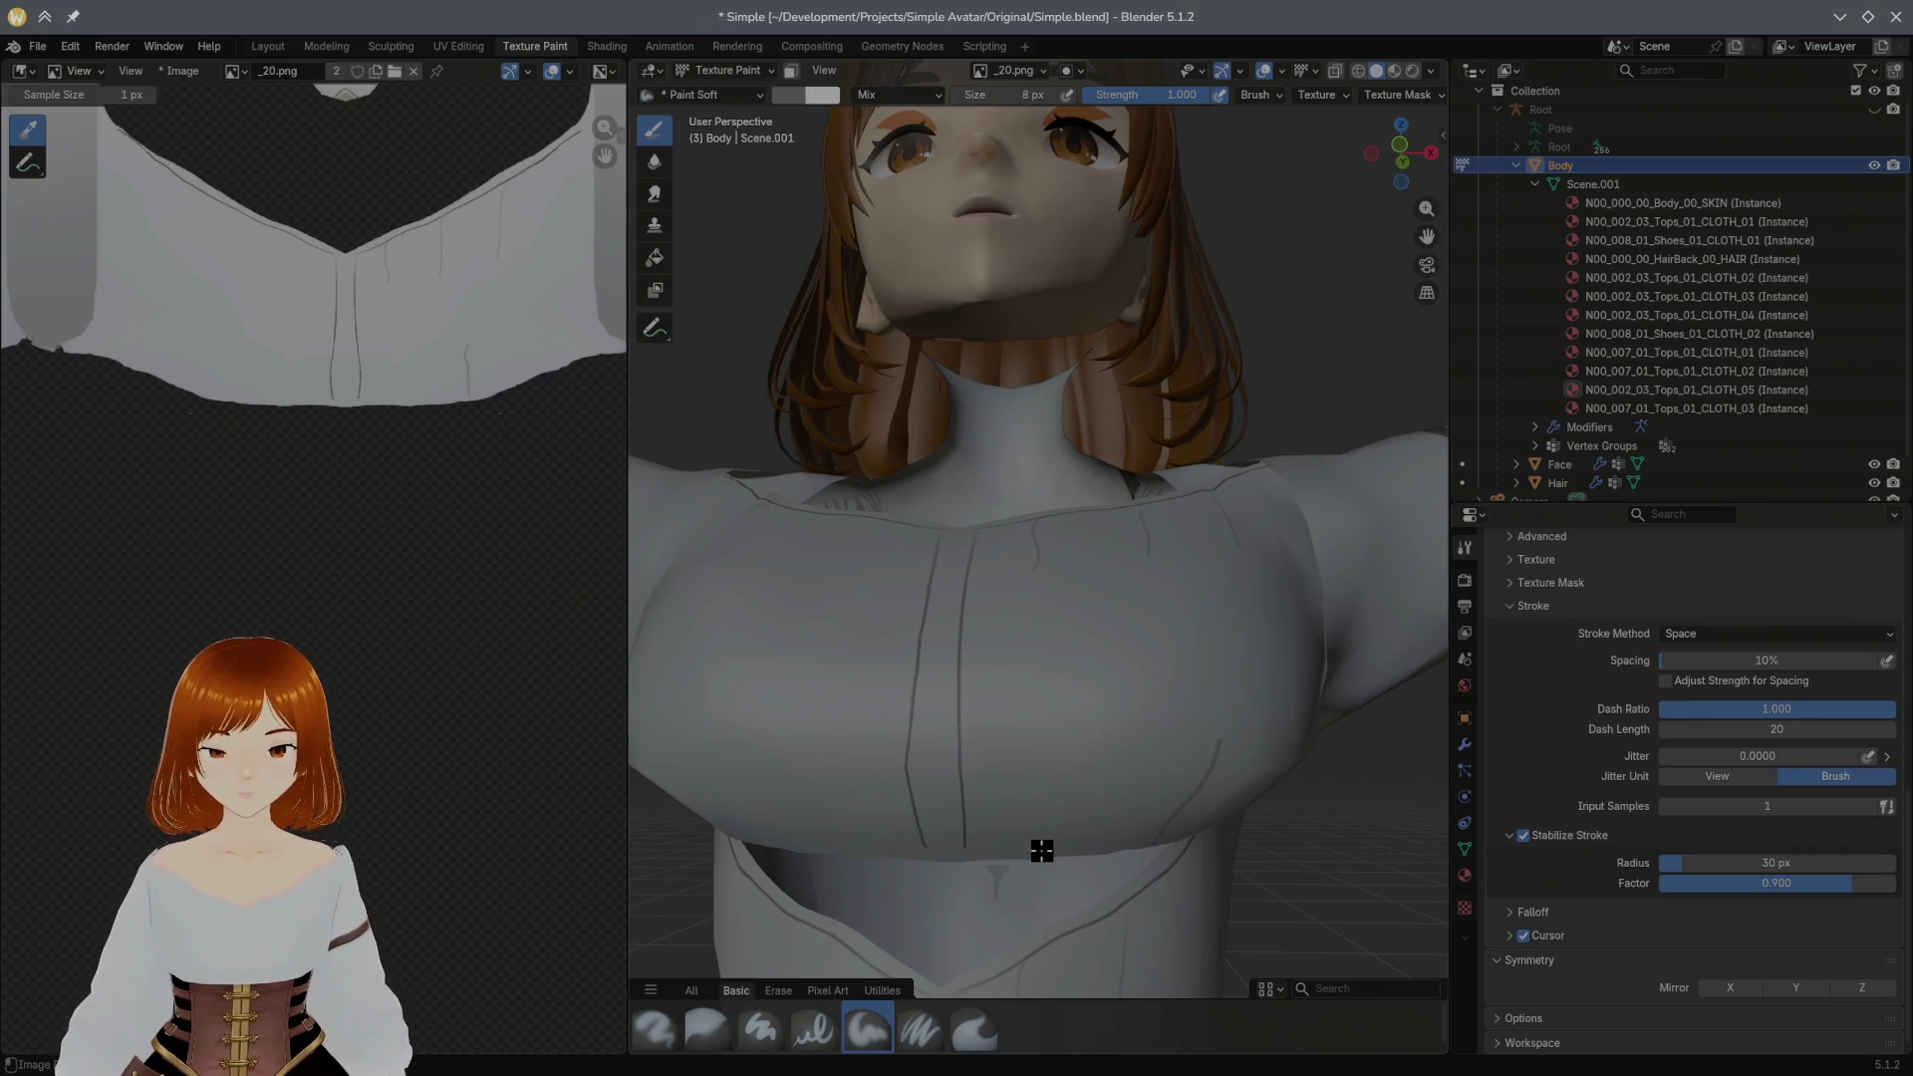
pyautogui.moveTo(1068, 782)
pyautogui.mouseDown()
pyautogui.moveTo(1045, 852)
pyautogui.moveTo(1092, 730)
pyautogui.mouseUp()
pyautogui.press('KP_8')
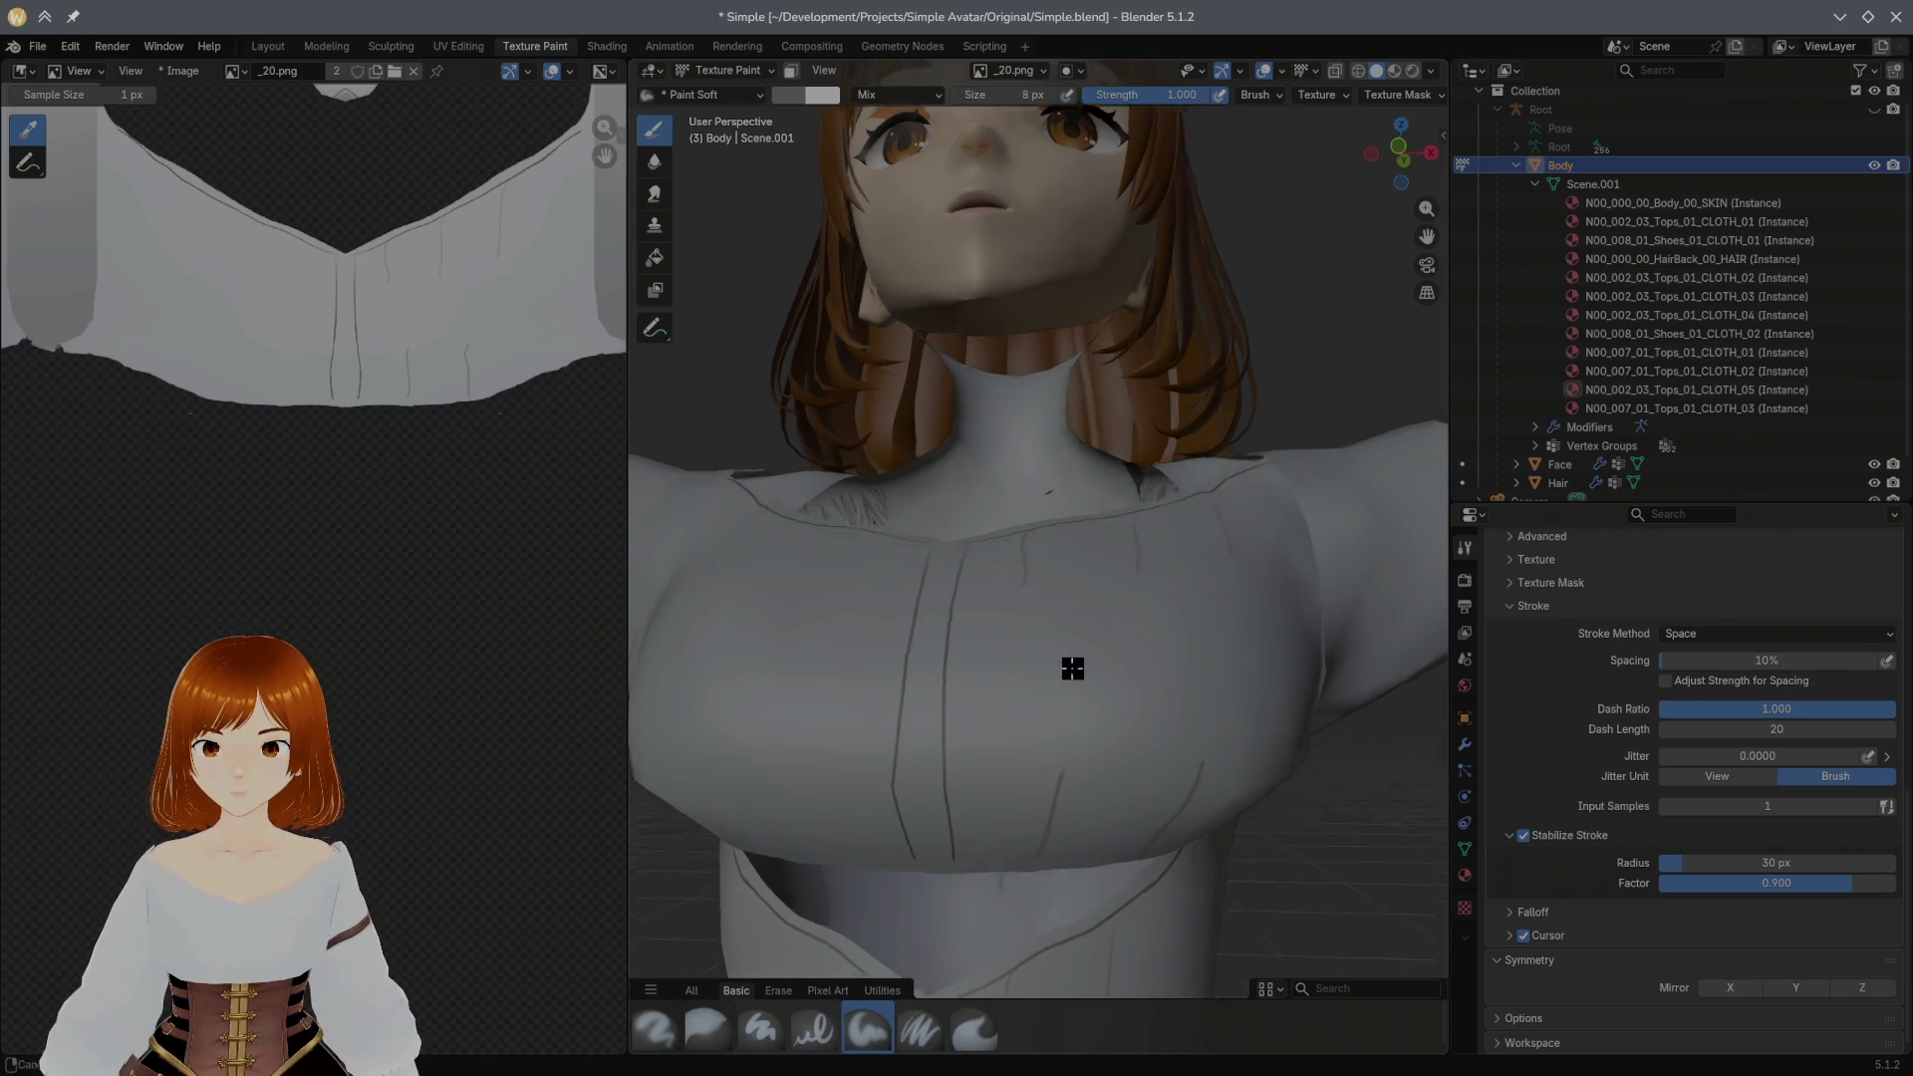
pyautogui.press('KP_8')
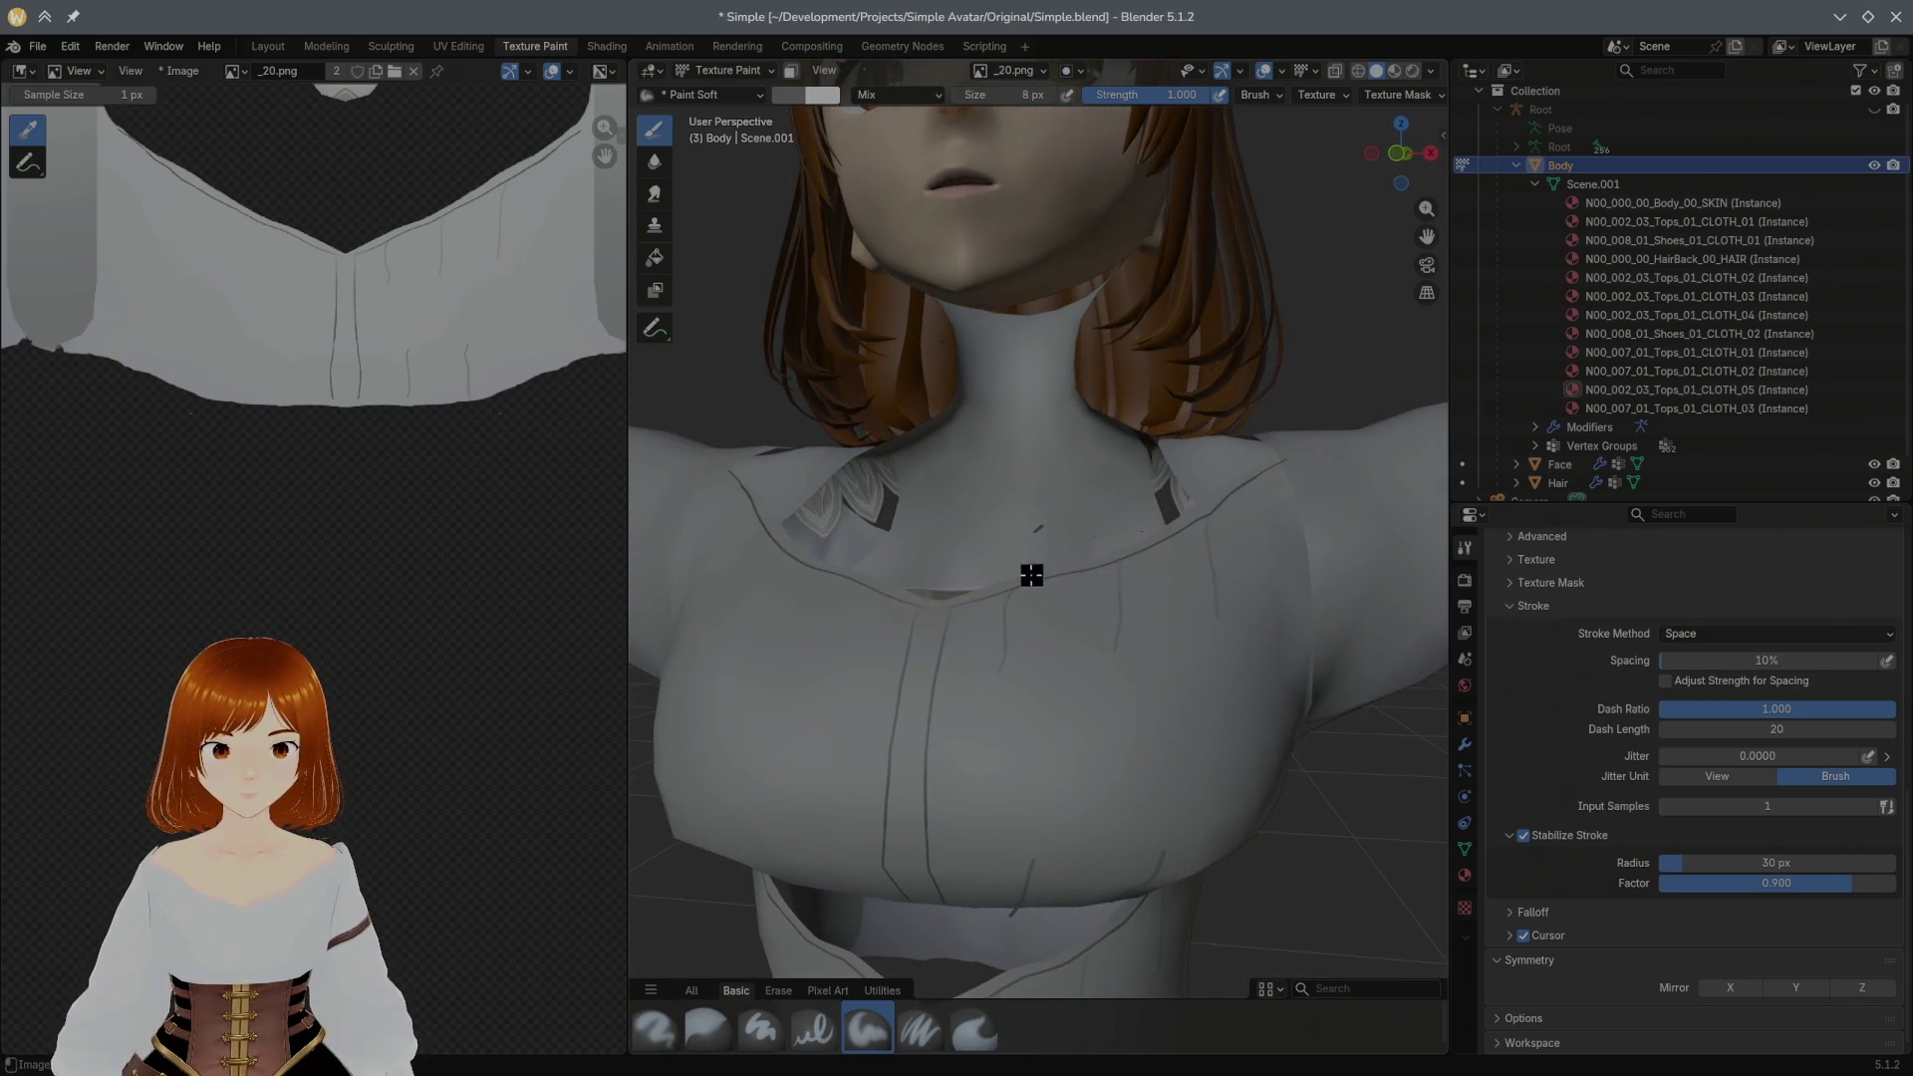
pyautogui.scroll(1, 1013, 587)
pyautogui.scroll(1, 949, 569)
pyautogui.press('KP_8')
pyautogui.press('KP_8')
pyautogui.moveTo(999, 625)
pyautogui.mouseDown()
pyautogui.moveTo(966, 696)
pyautogui.moveTo(1023, 641)
pyautogui.moveTo(980, 700)
pyautogui.moveTo(1010, 691)
pyautogui.moveTo(983, 662)
pyautogui.moveTo(997, 768)
pyautogui.mouseUp()
# Step: Hatch and darken several sketchy grey wrinkle strokes across the chest below the collar
pyautogui.moveTo(983, 696)
pyautogui.mouseDown()
pyautogui.moveTo(966, 773)
pyautogui.moveTo(1009, 626)
pyautogui.mouseUp()
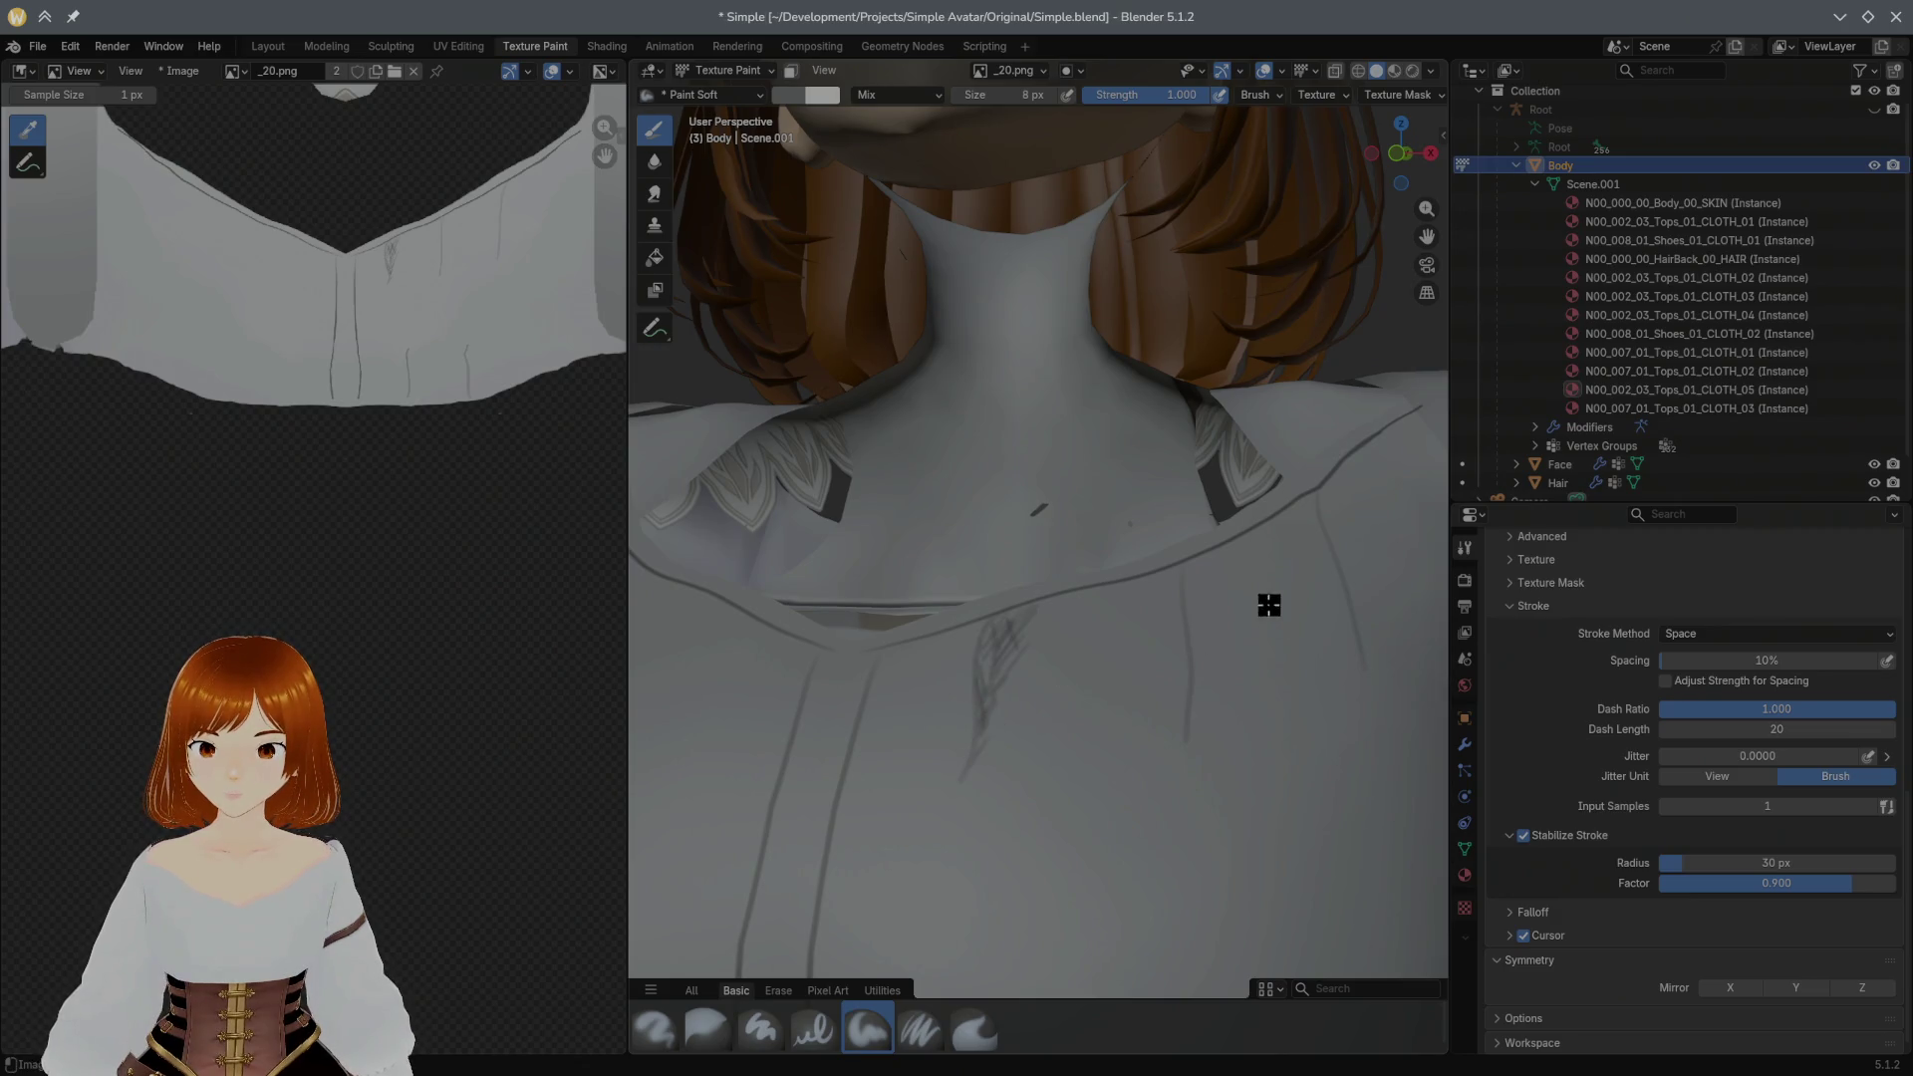
pyautogui.moveTo(1210, 564); pyautogui.dragTo(1185, 573)
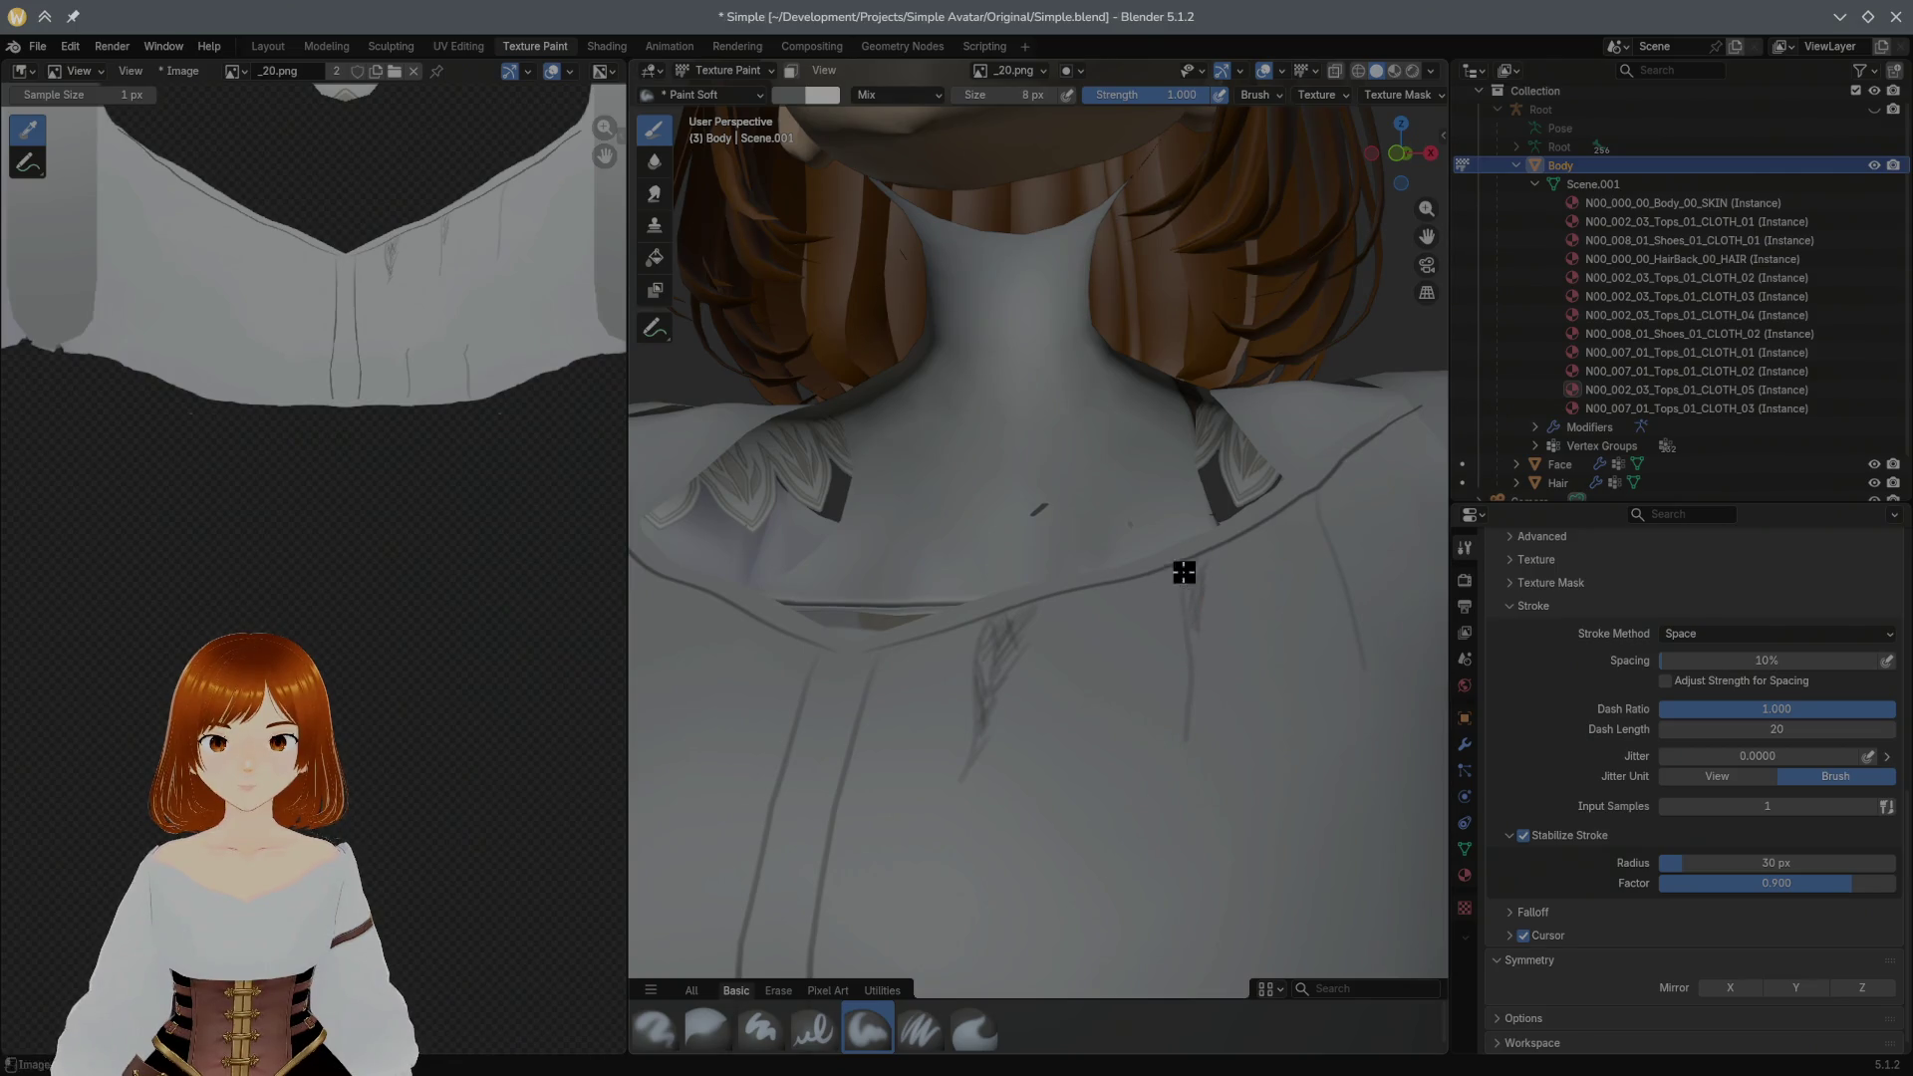
pyautogui.moveTo(1206, 637)
pyautogui.mouseDown()
pyautogui.moveTo(1192, 735)
pyautogui.moveTo(1200, 559)
pyautogui.moveTo(1186, 761)
pyautogui.mouseUp()
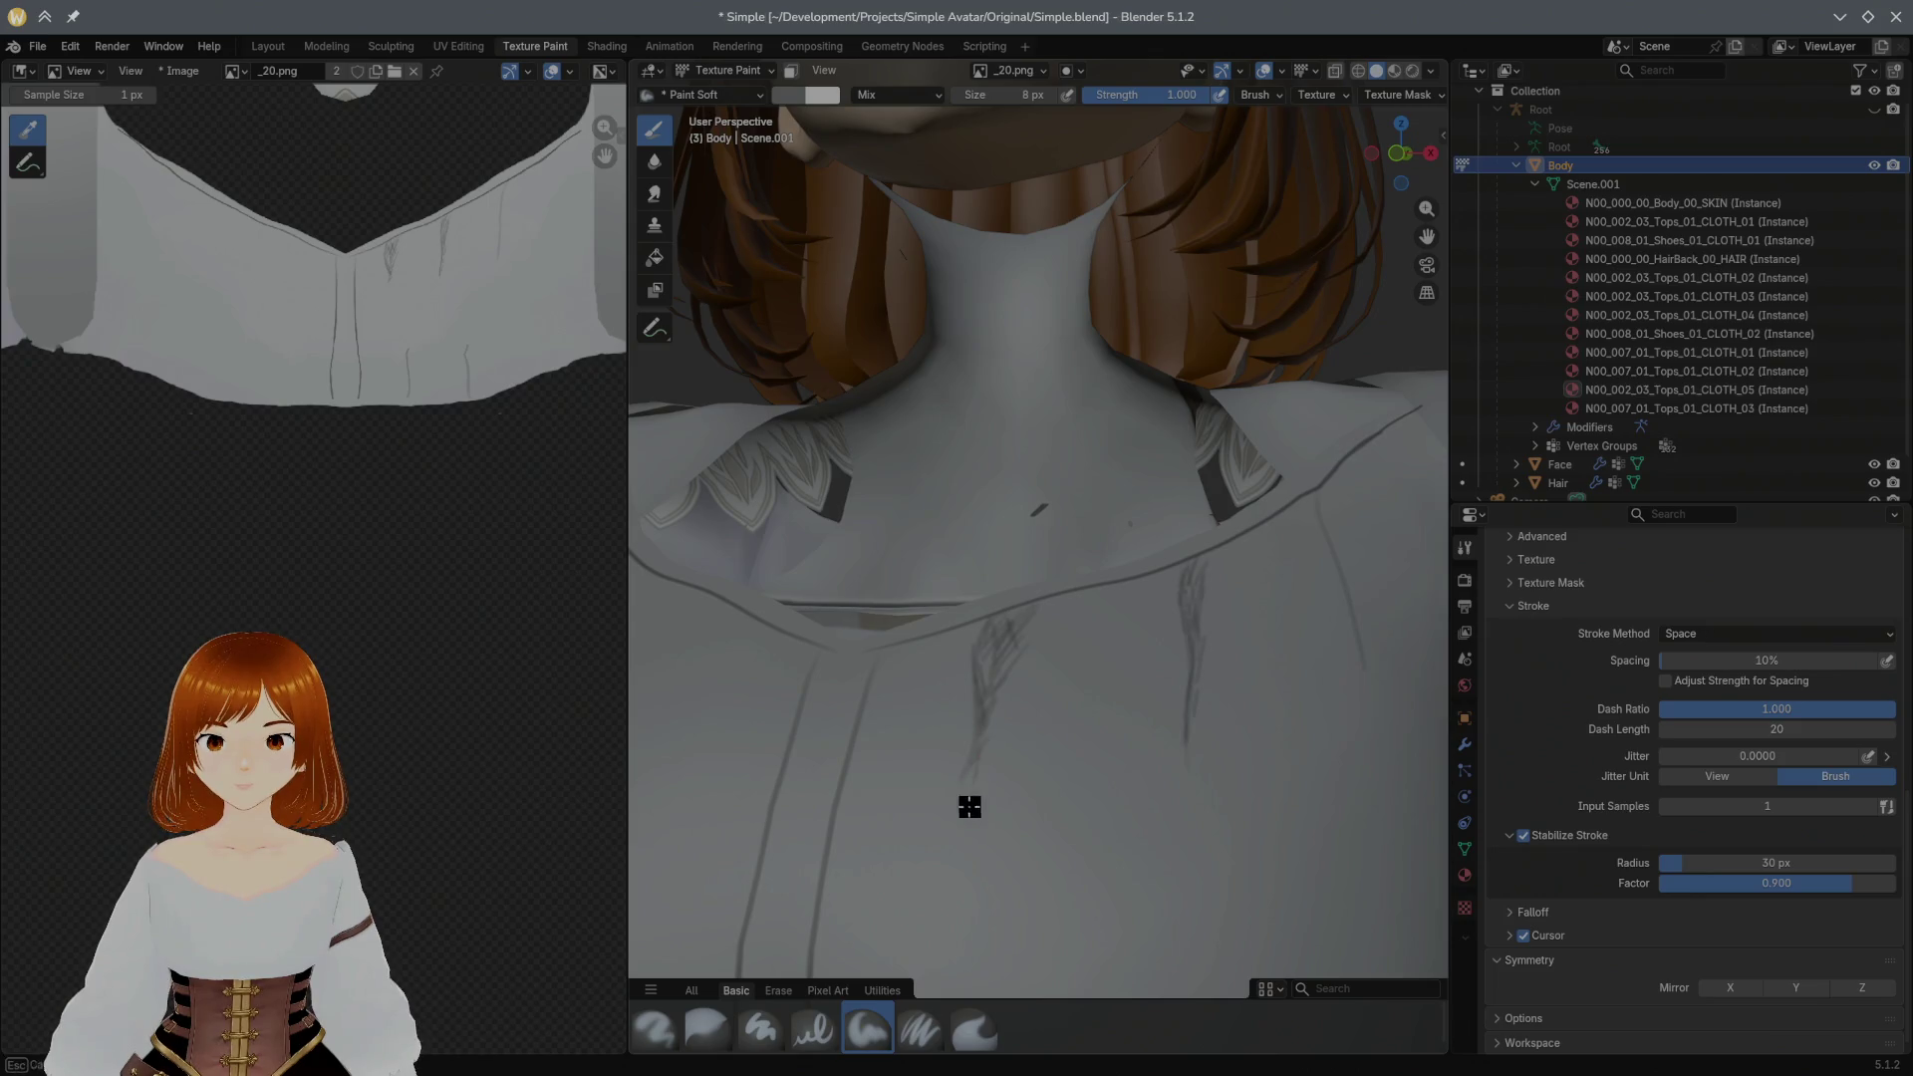
pyautogui.moveTo(976, 697); pyautogui.dragTo(986, 656)
pyautogui.moveTo(1225, 551)
pyautogui.mouseDown()
pyautogui.moveTo(1195, 589)
pyautogui.moveTo(1312, 473)
pyautogui.mouseUp()
pyautogui.moveTo(1311, 474)
pyautogui.mouseDown(button='middle')
pyautogui.moveTo(1301, 447)
pyautogui.moveTo(1243, 428)
pyautogui.mouseUp(button='middle')
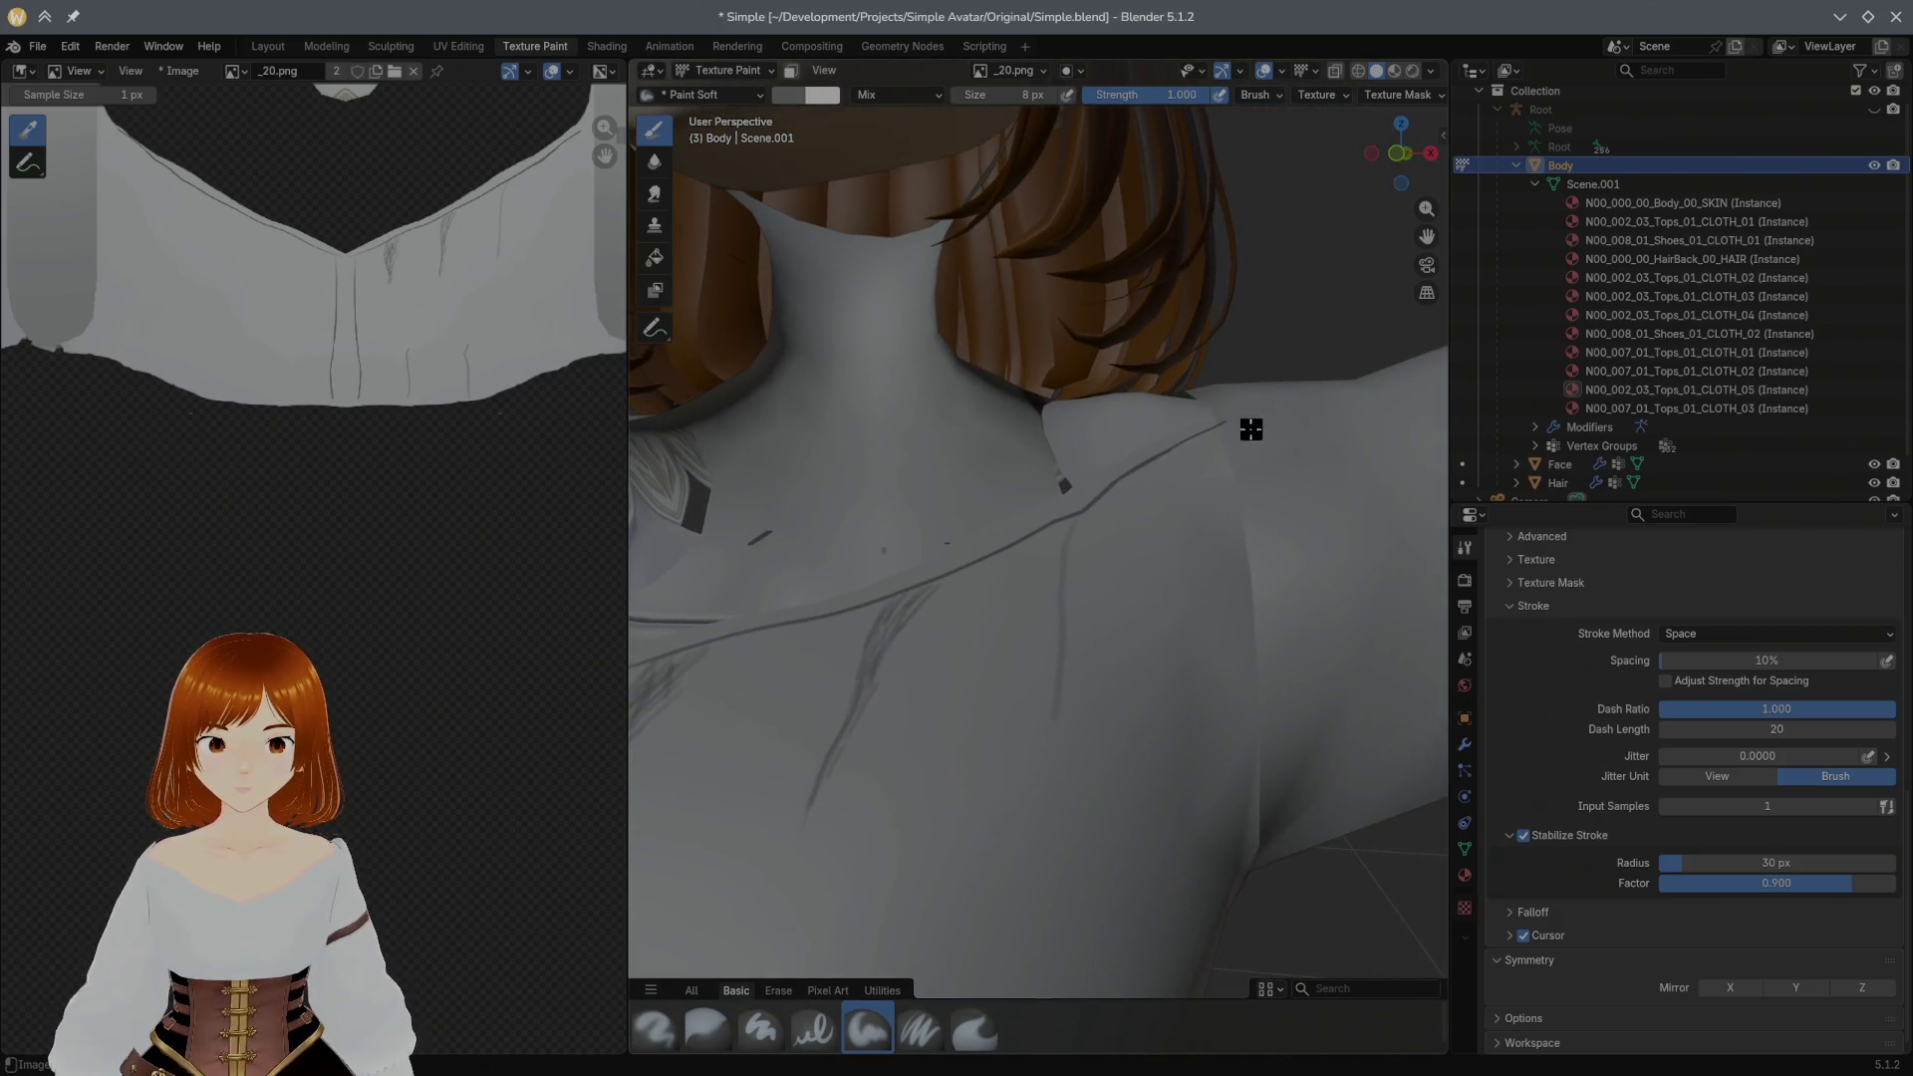
# Step: Sketch crease hatching along the shoulder line, then pull back to view the whole blouse front
pyautogui.moveTo(1042, 543)
pyautogui.mouseDown()
pyautogui.moveTo(1085, 517)
pyautogui.moveTo(1101, 540)
pyautogui.mouseUp()
pyautogui.moveTo(1073, 647); pyautogui.dragTo(1101, 514)
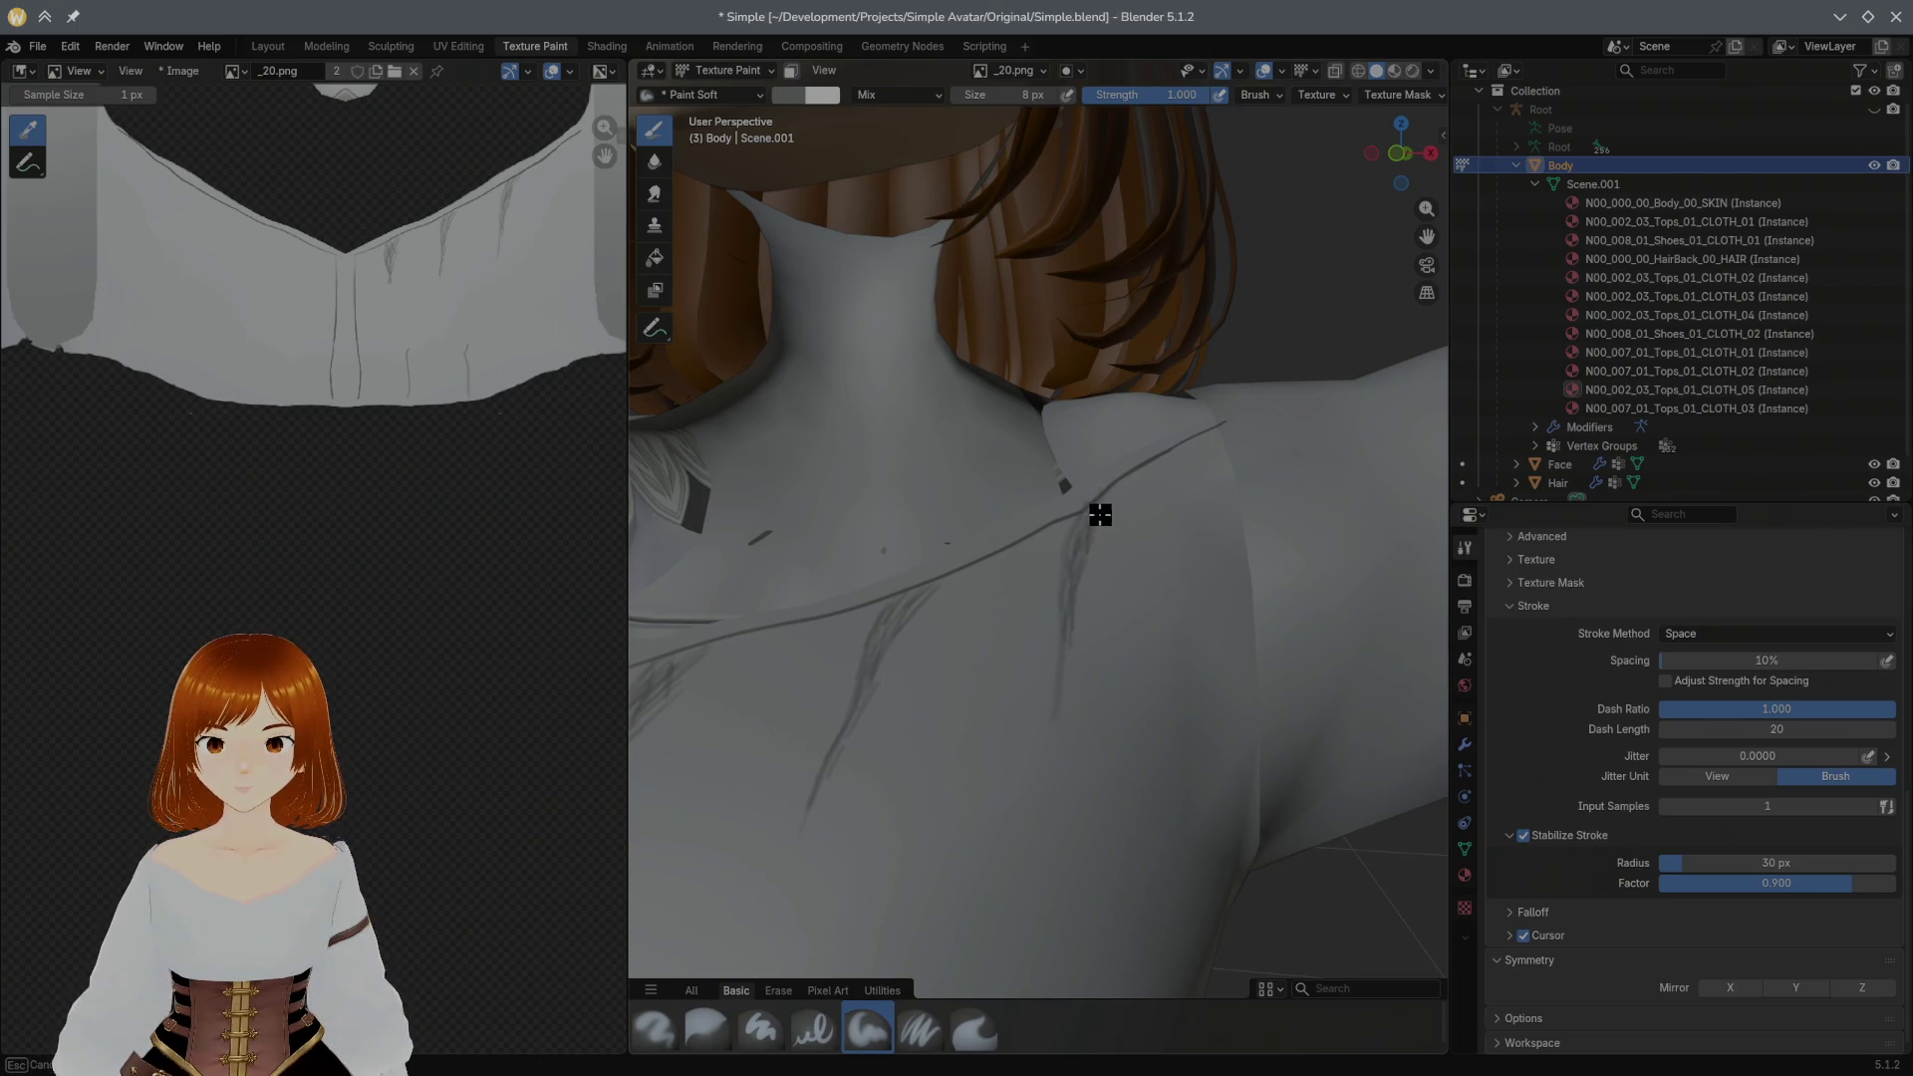
pyautogui.moveTo(1081, 672); pyautogui.dragTo(1064, 711)
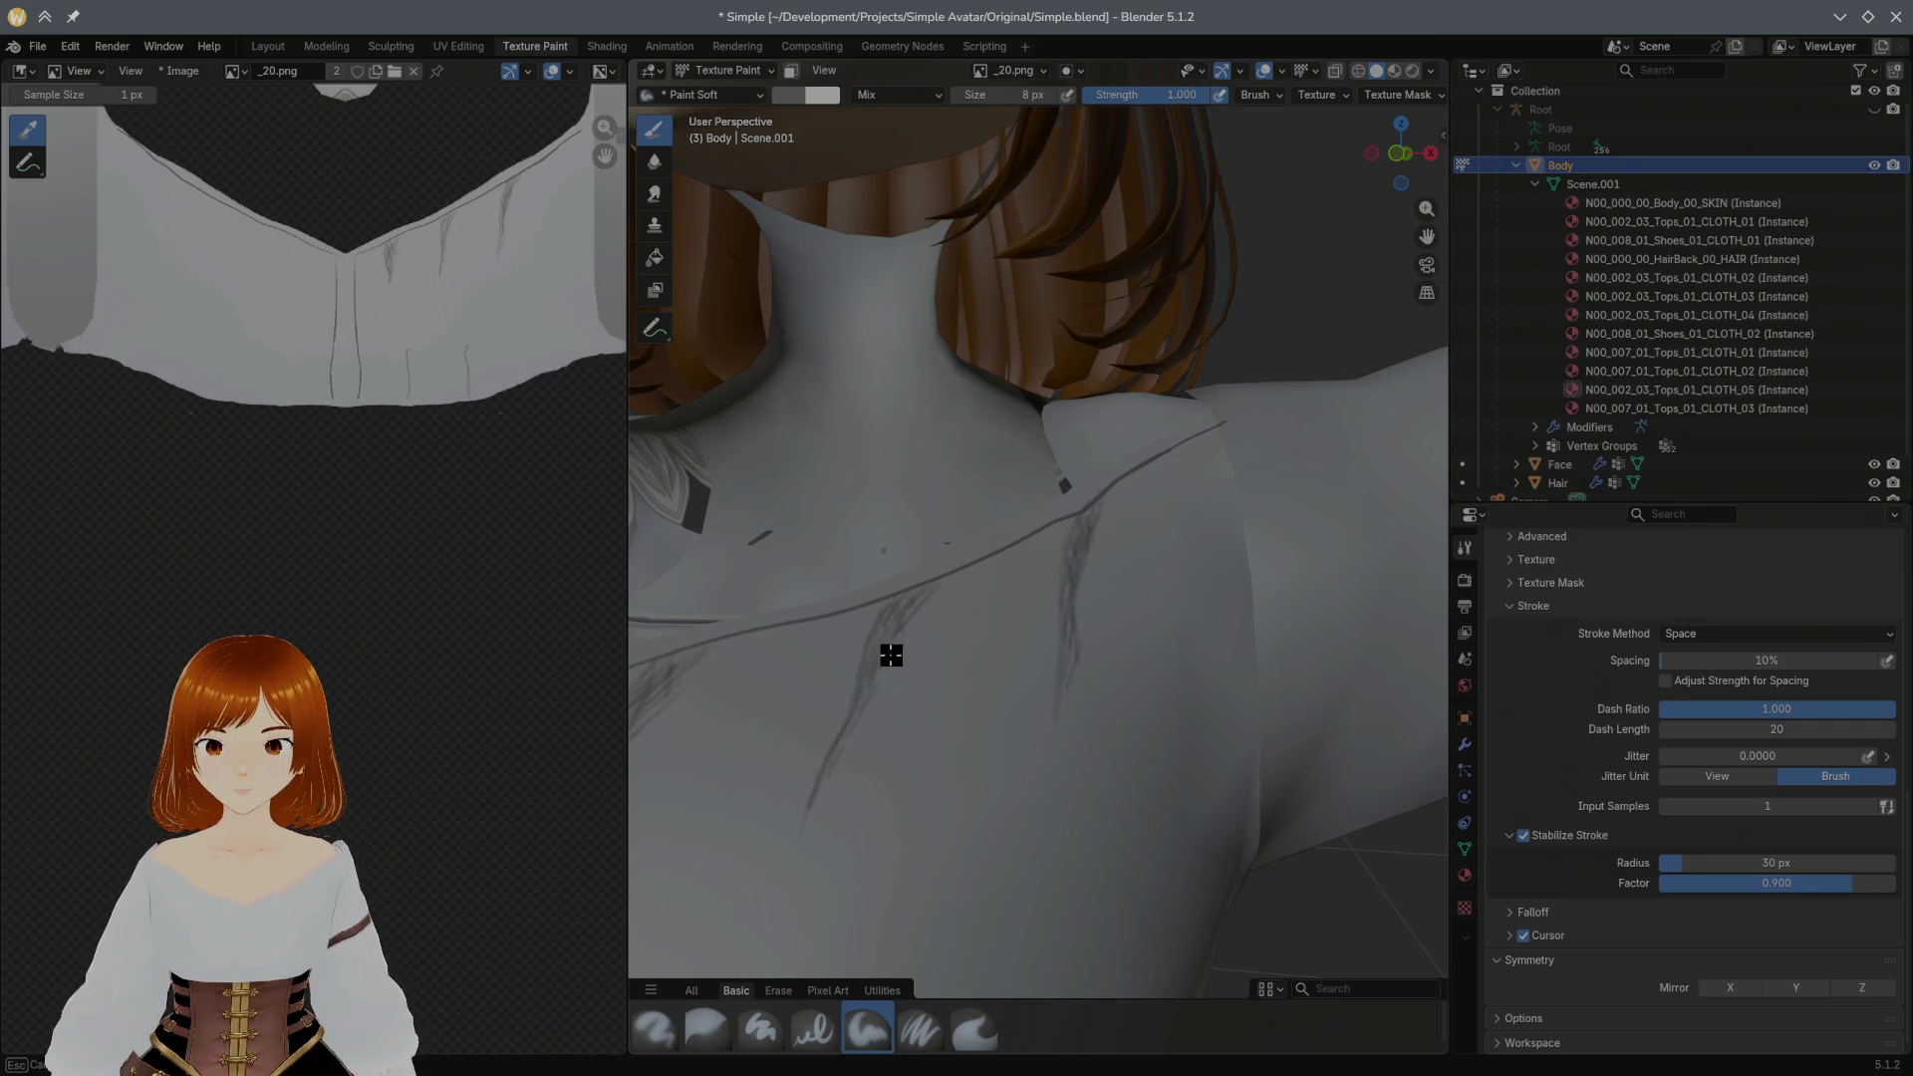
pyautogui.moveTo(892, 605); pyautogui.dragTo(893, 637)
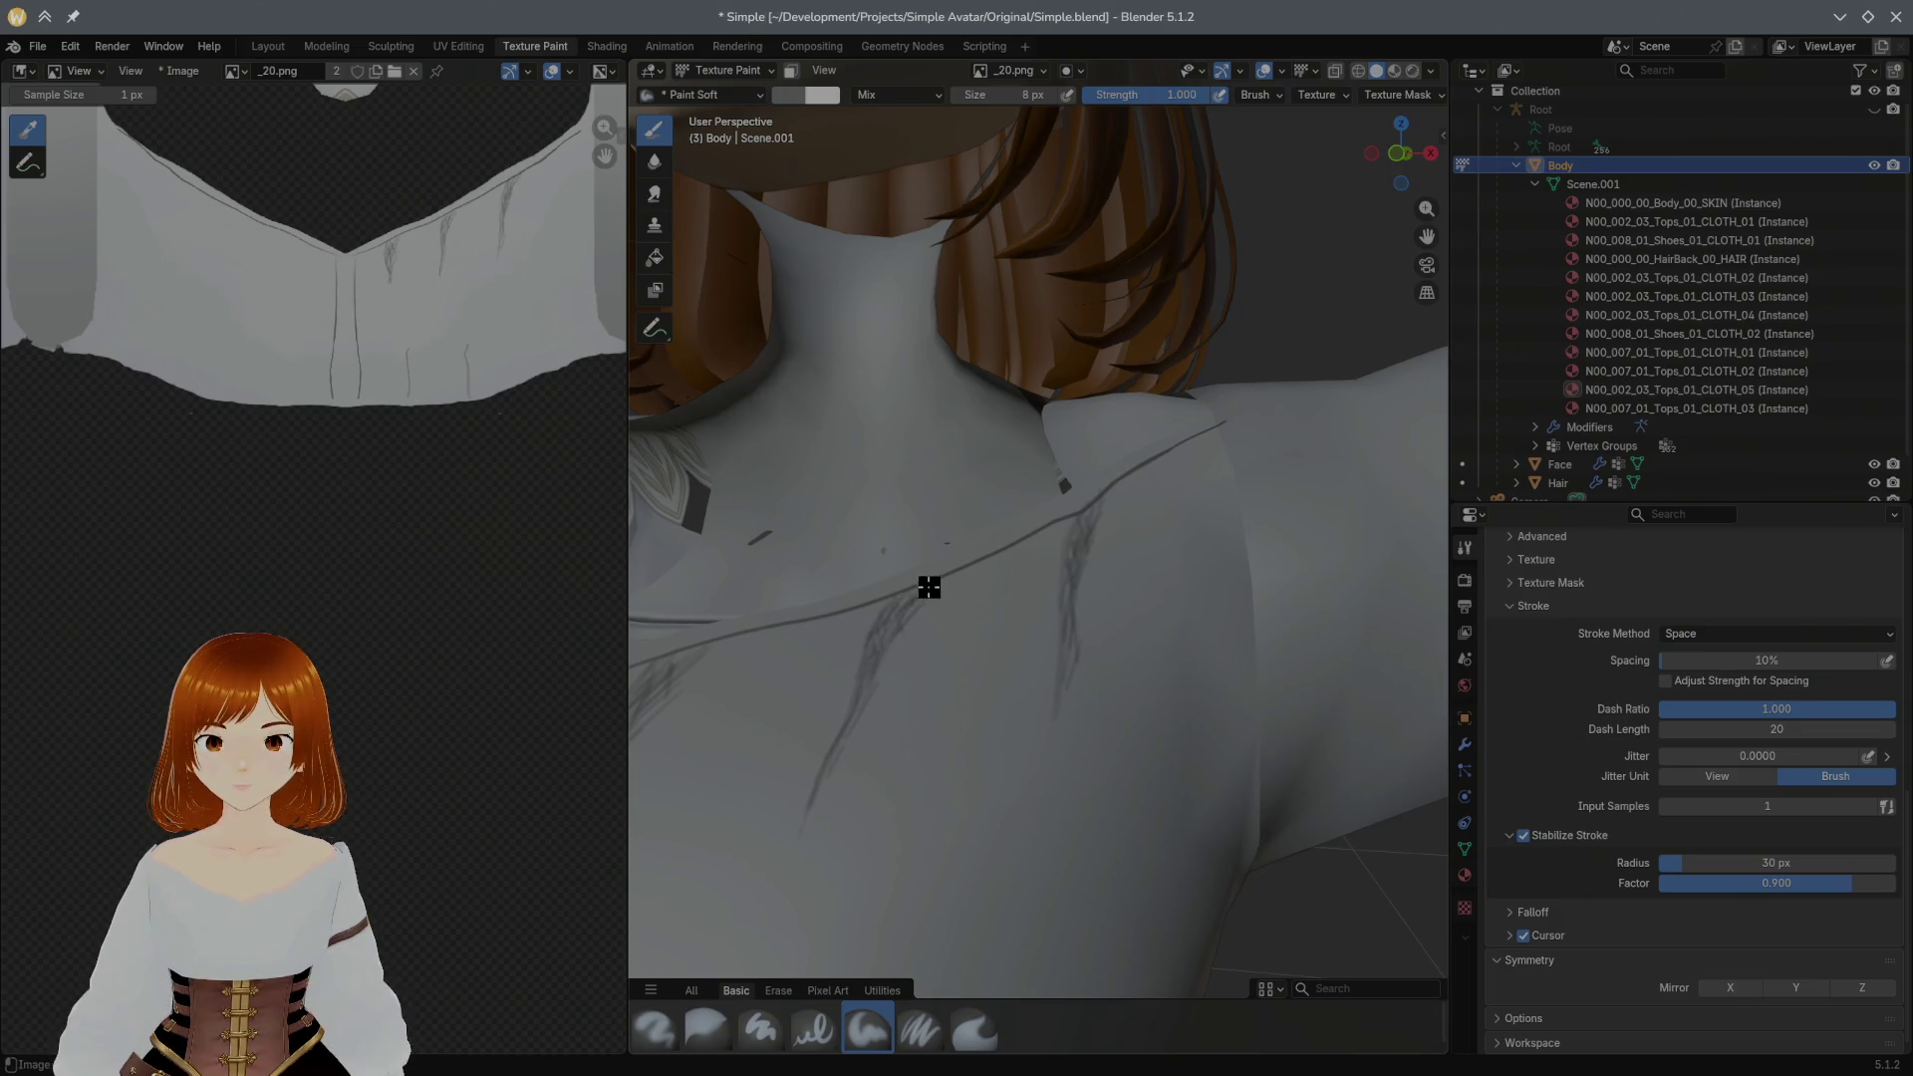
pyautogui.scroll(-3, 927, 585)
pyautogui.scroll(-2, 941, 735)
pyautogui.keyDown('shift'); pyautogui.moveTo(910, 688); pyautogui.dragTo(1061, 483, button='middle'); pyautogui.keyUp('shift')
pyautogui.scroll(-1, 1061, 483)
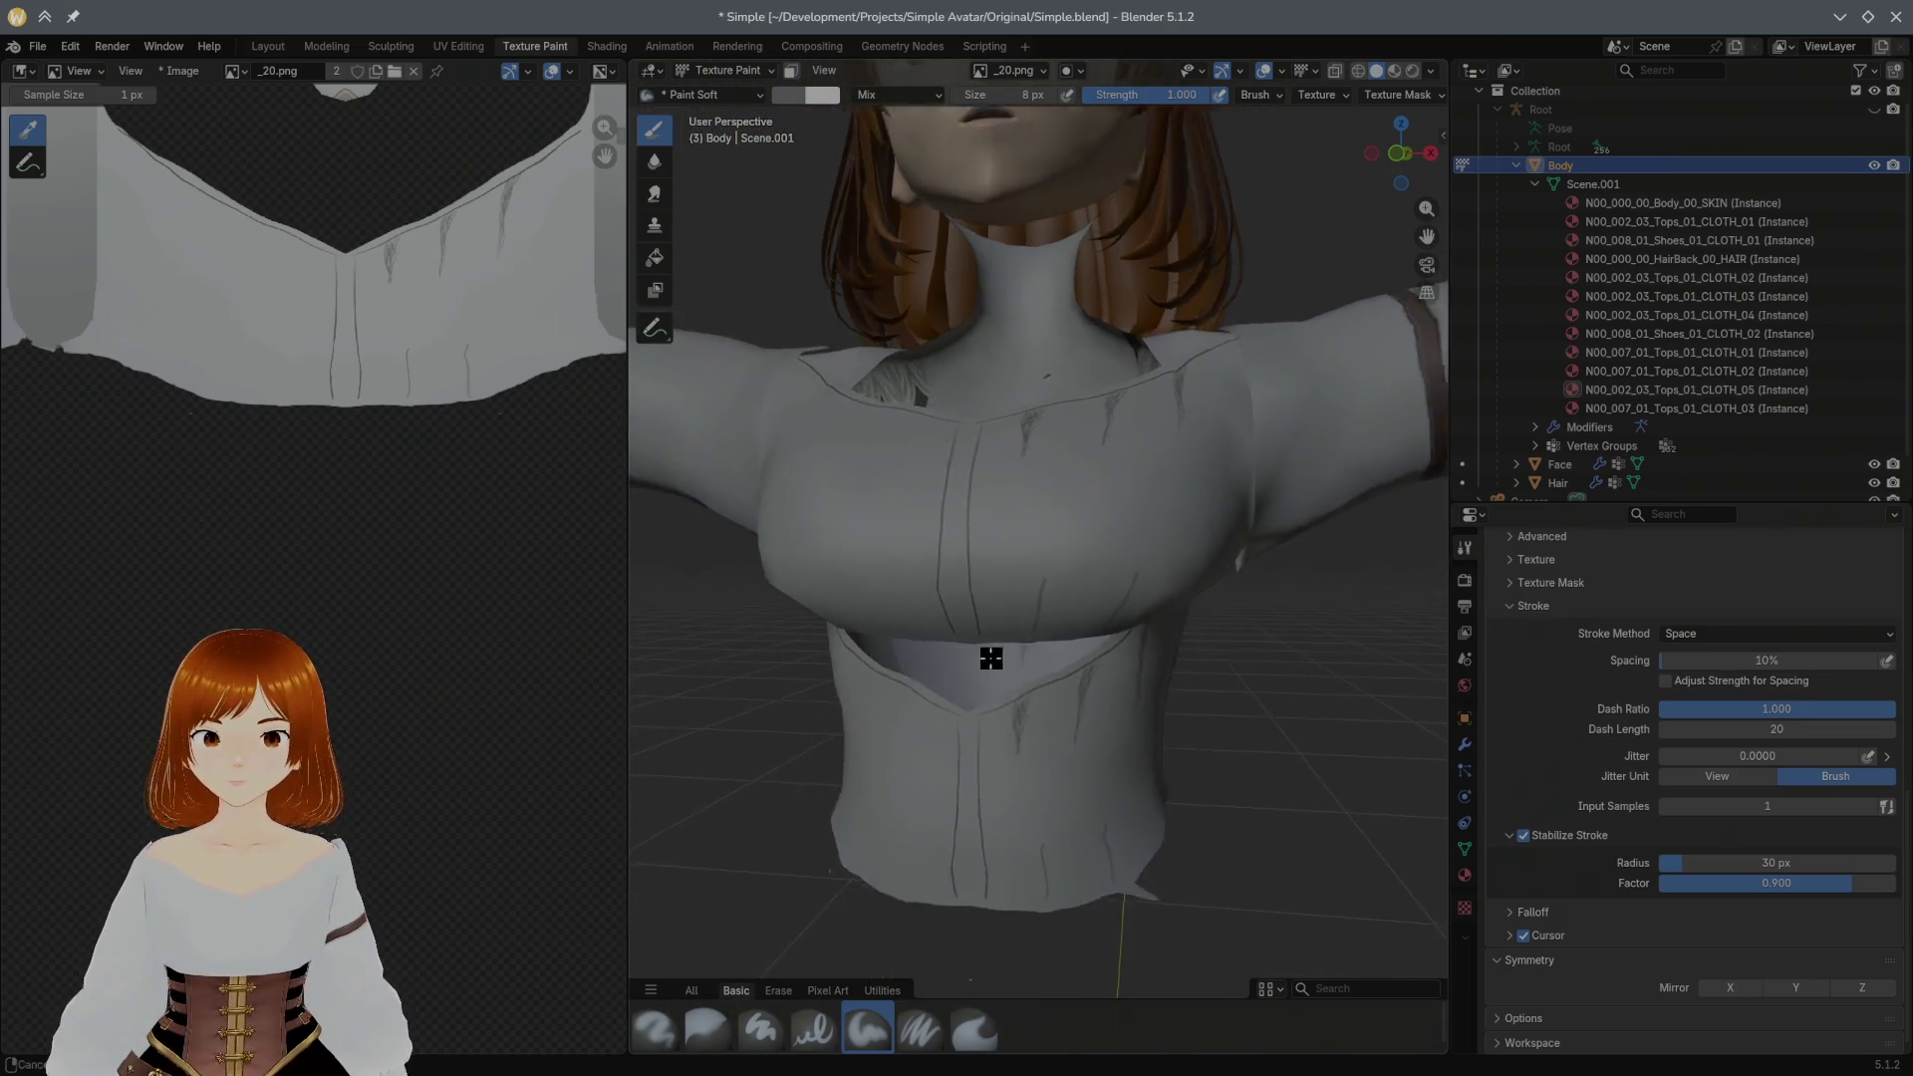
pyautogui.scroll(3, 982, 653)
pyautogui.scroll(2, 1063, 525)
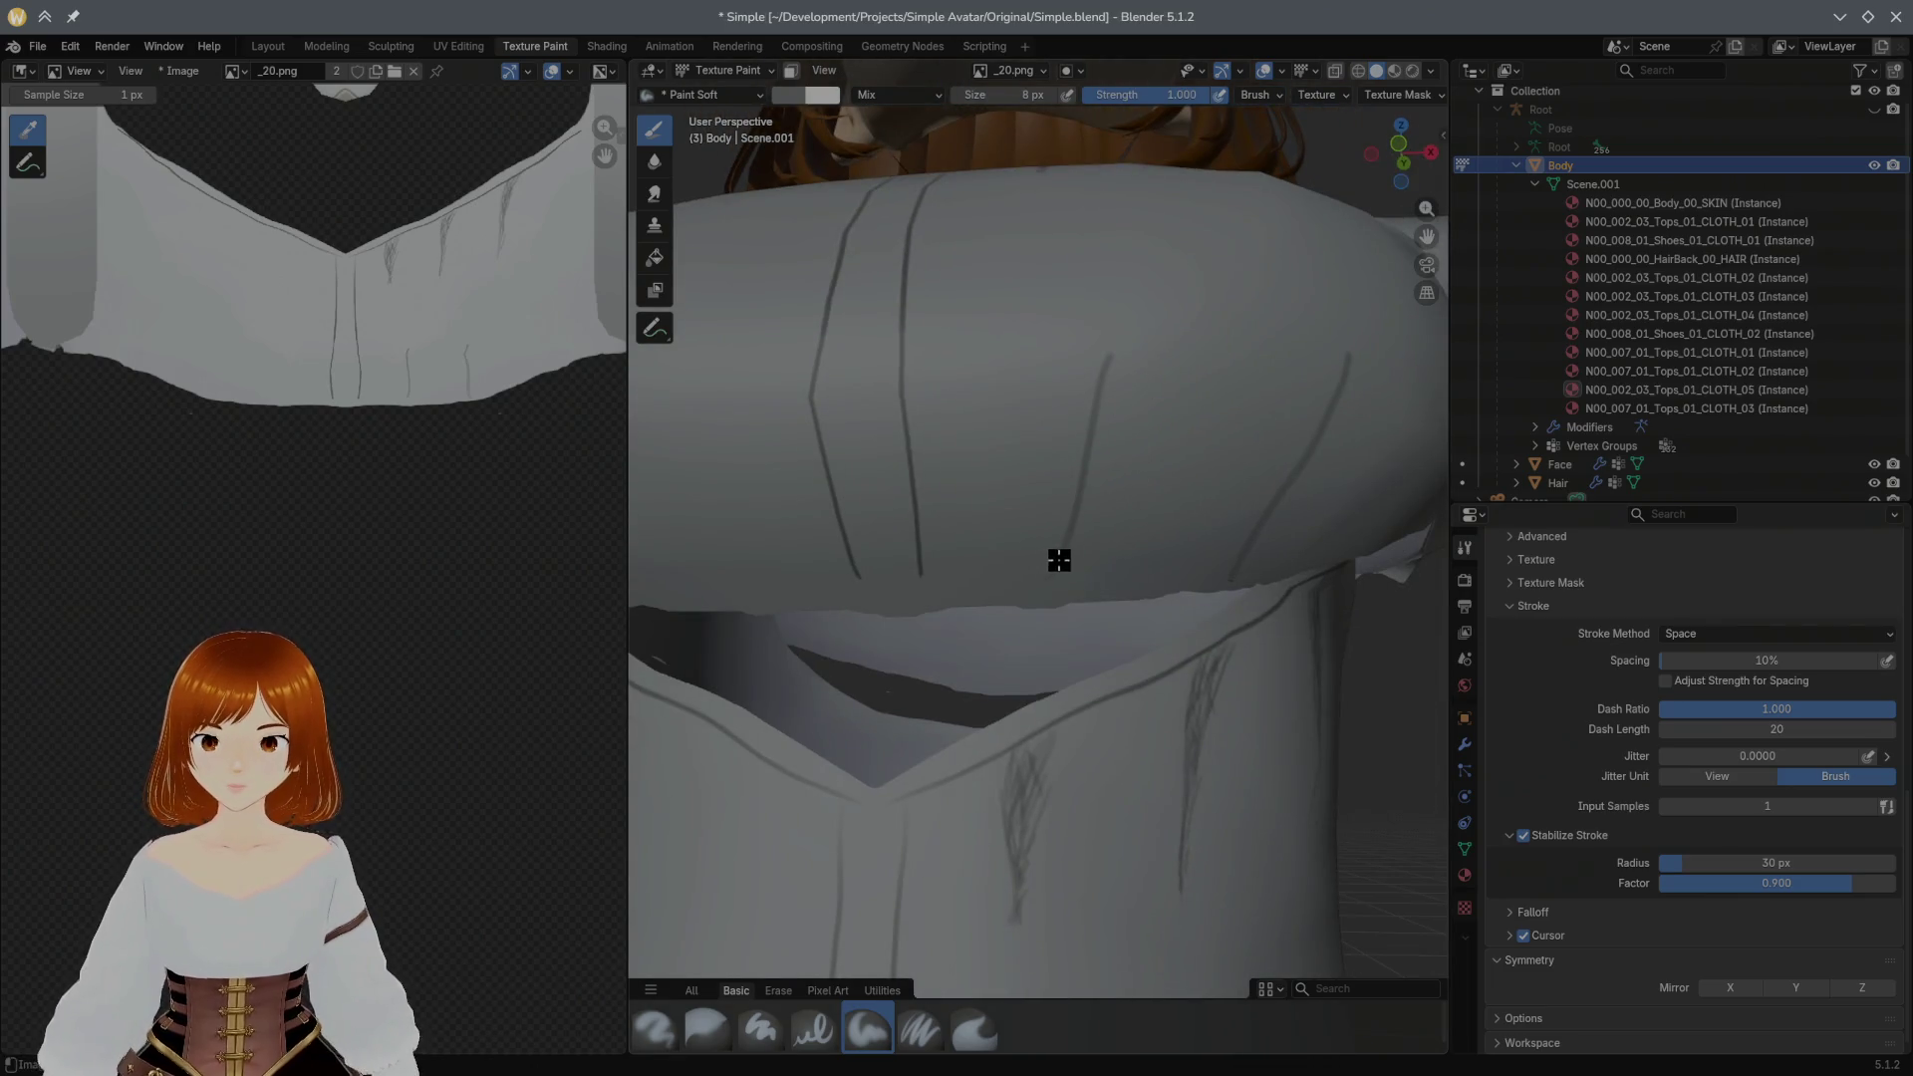
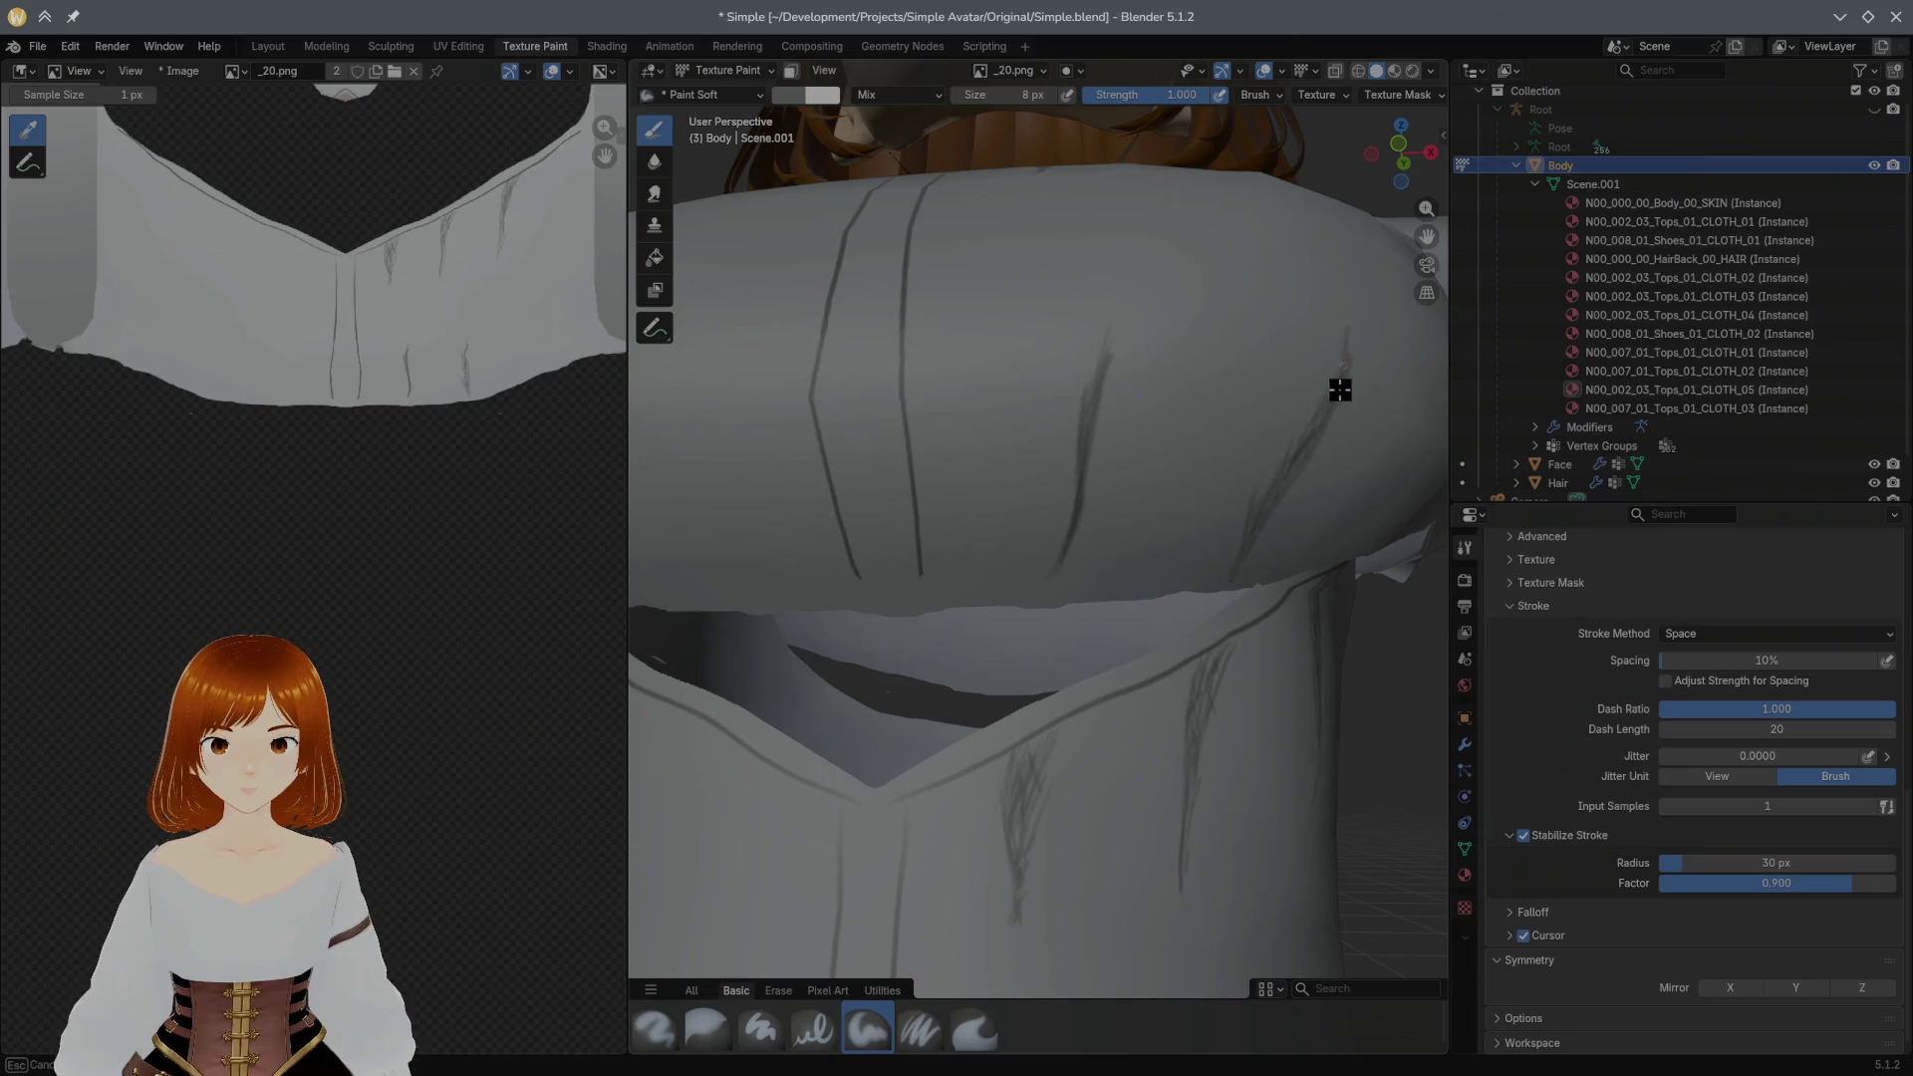
# Step: Look up at the blouse collar and paint a soft crease stroke across the chest
pyautogui.moveTo(1250, 415)
pyautogui.mouseDown(button='middle')
pyautogui.moveTo(1223, 484)
pyautogui.moveTo(1251, 480)
pyautogui.mouseUp(button='middle')
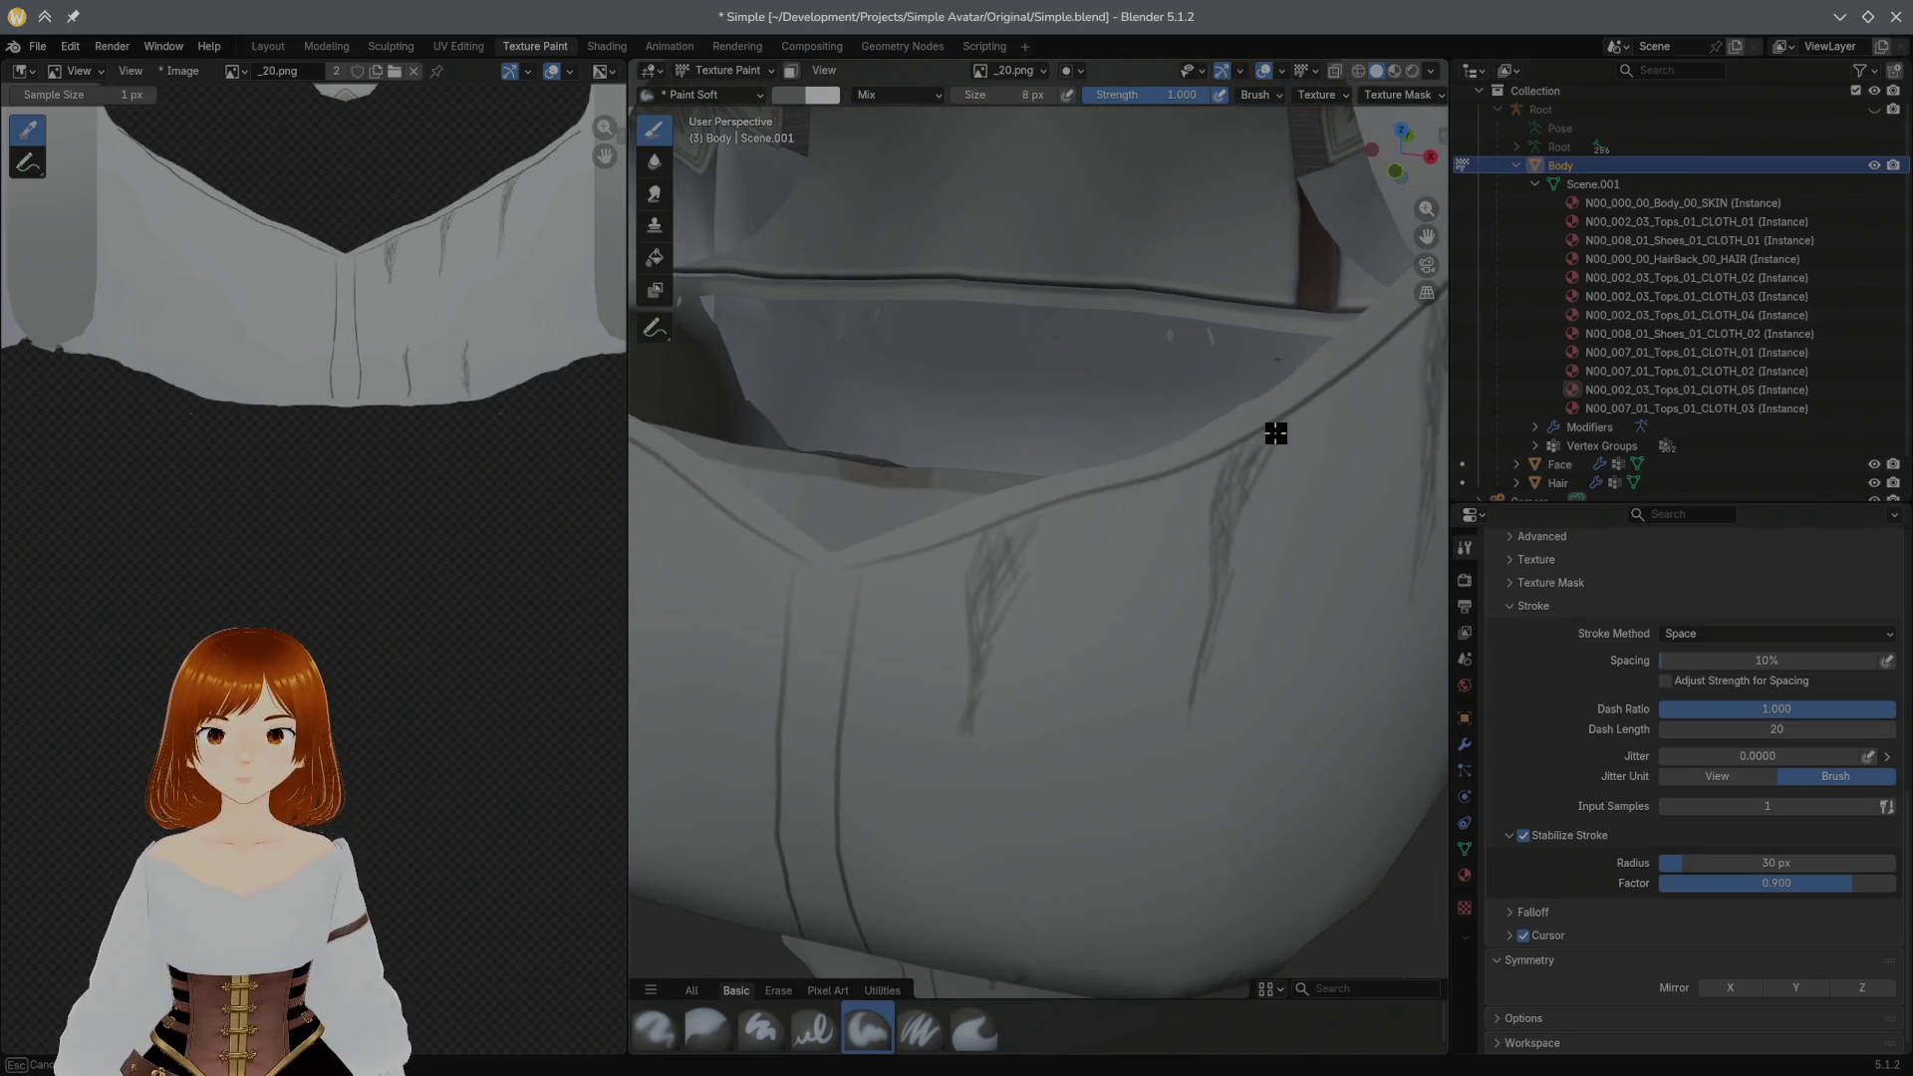
pyautogui.moveTo(1196, 723); pyautogui.dragTo(1167, 547, button='middle')
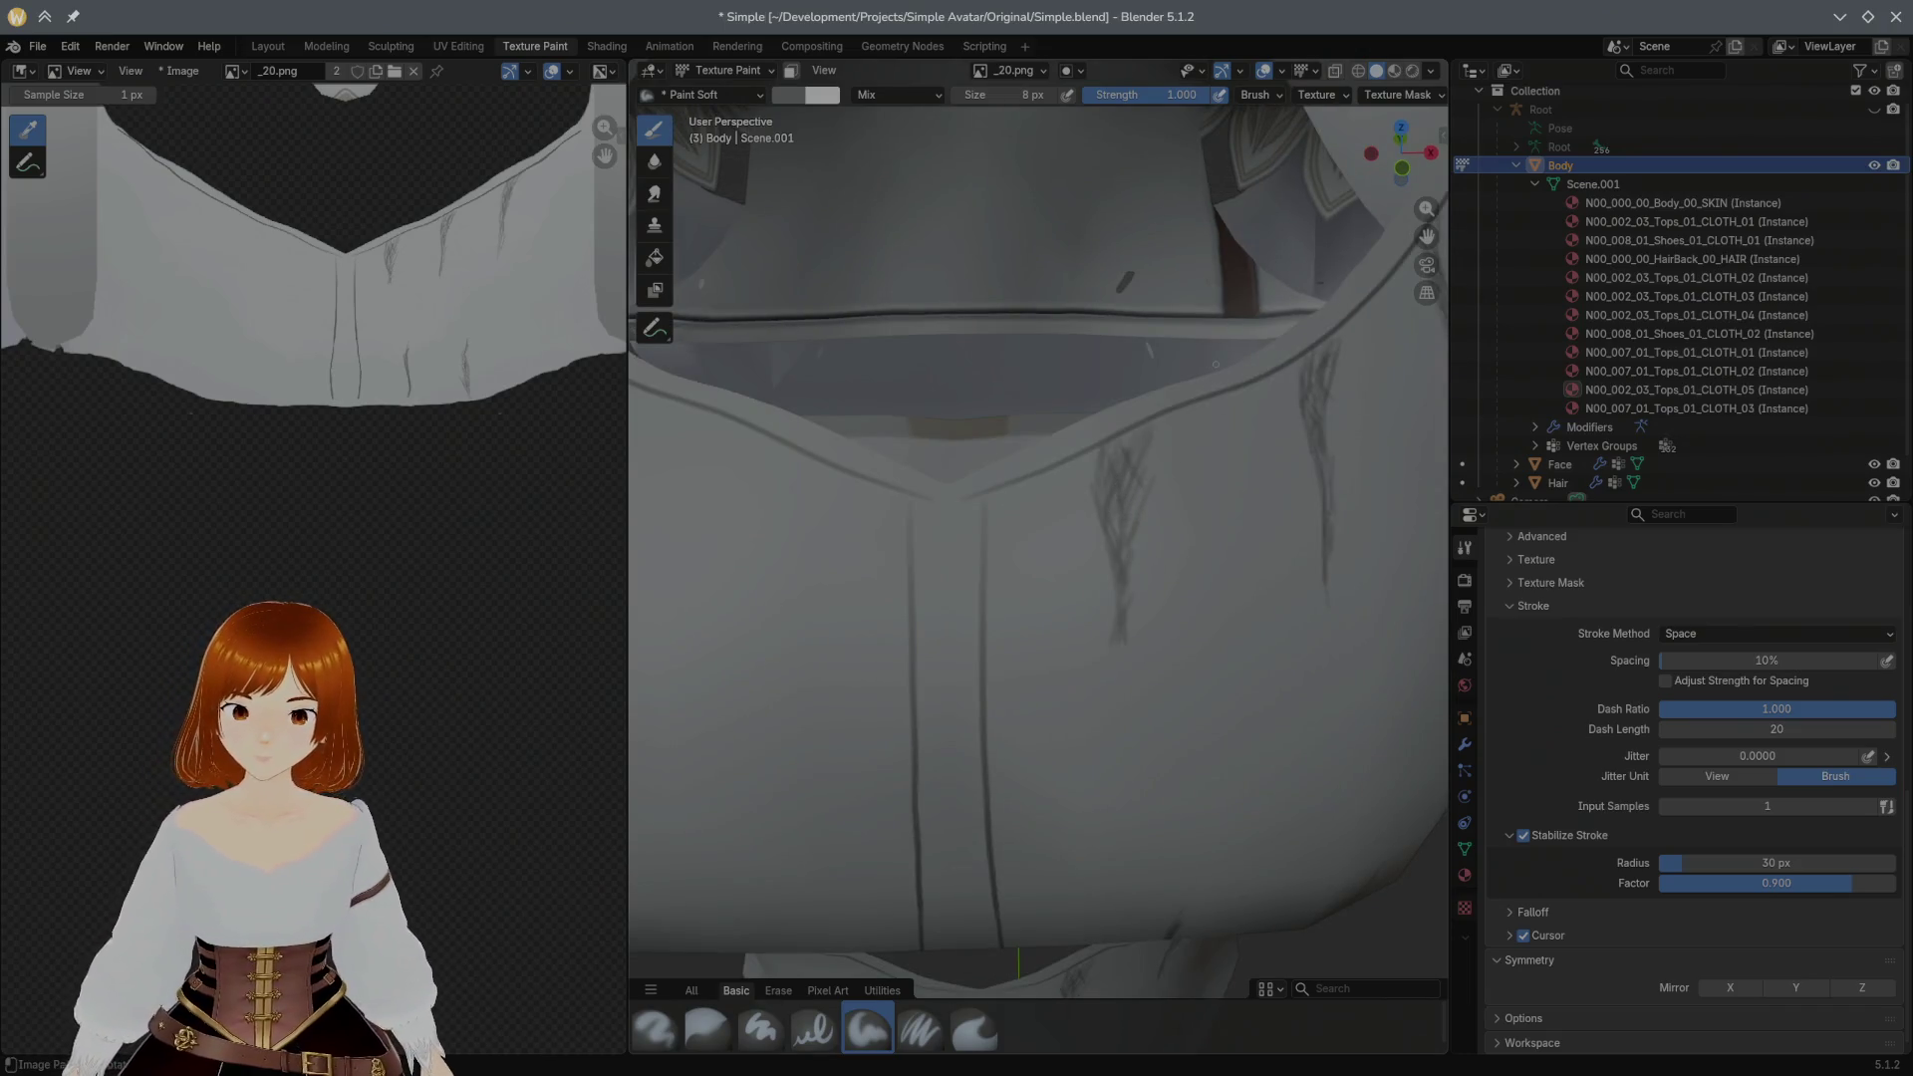
pyautogui.scroll(-3, 1064, 611)
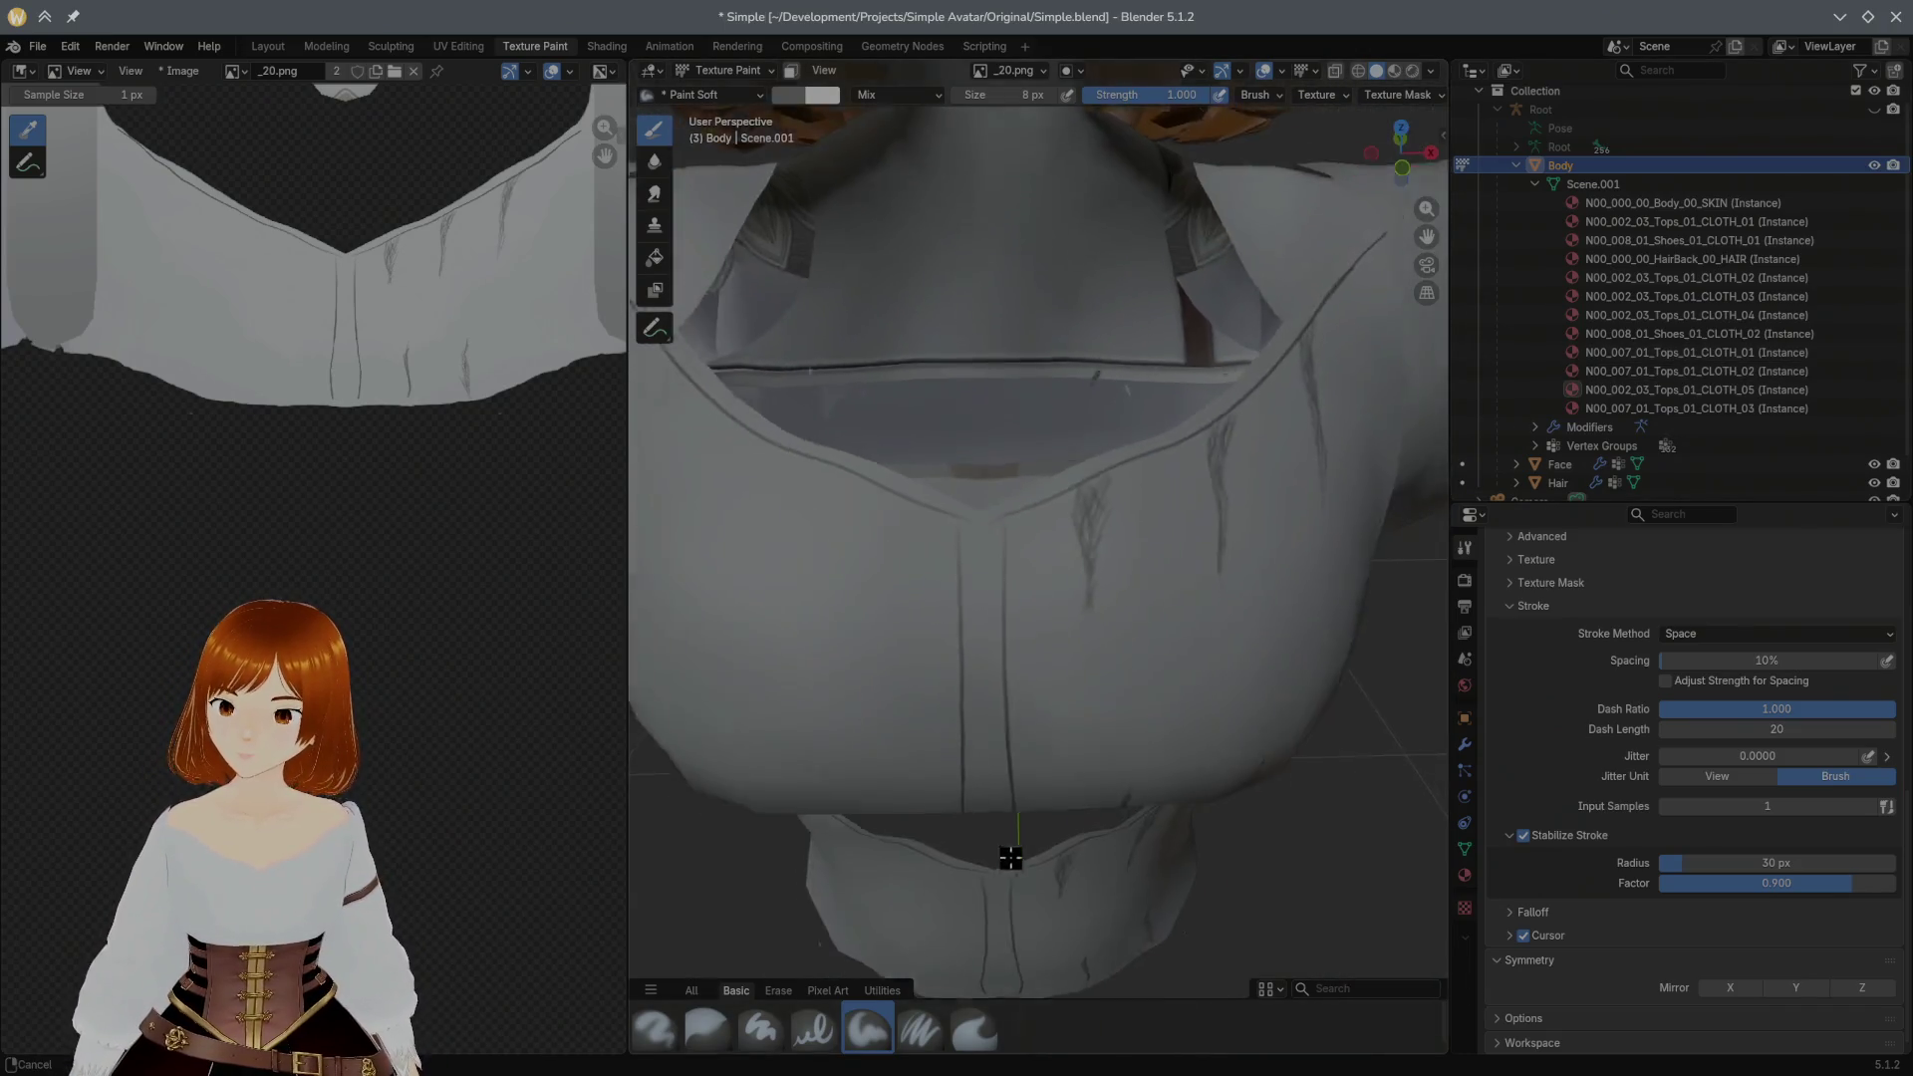
pyautogui.scroll(-2, 1012, 842)
pyautogui.scroll(-2, 978, 734)
pyautogui.scroll(-2, 1012, 650)
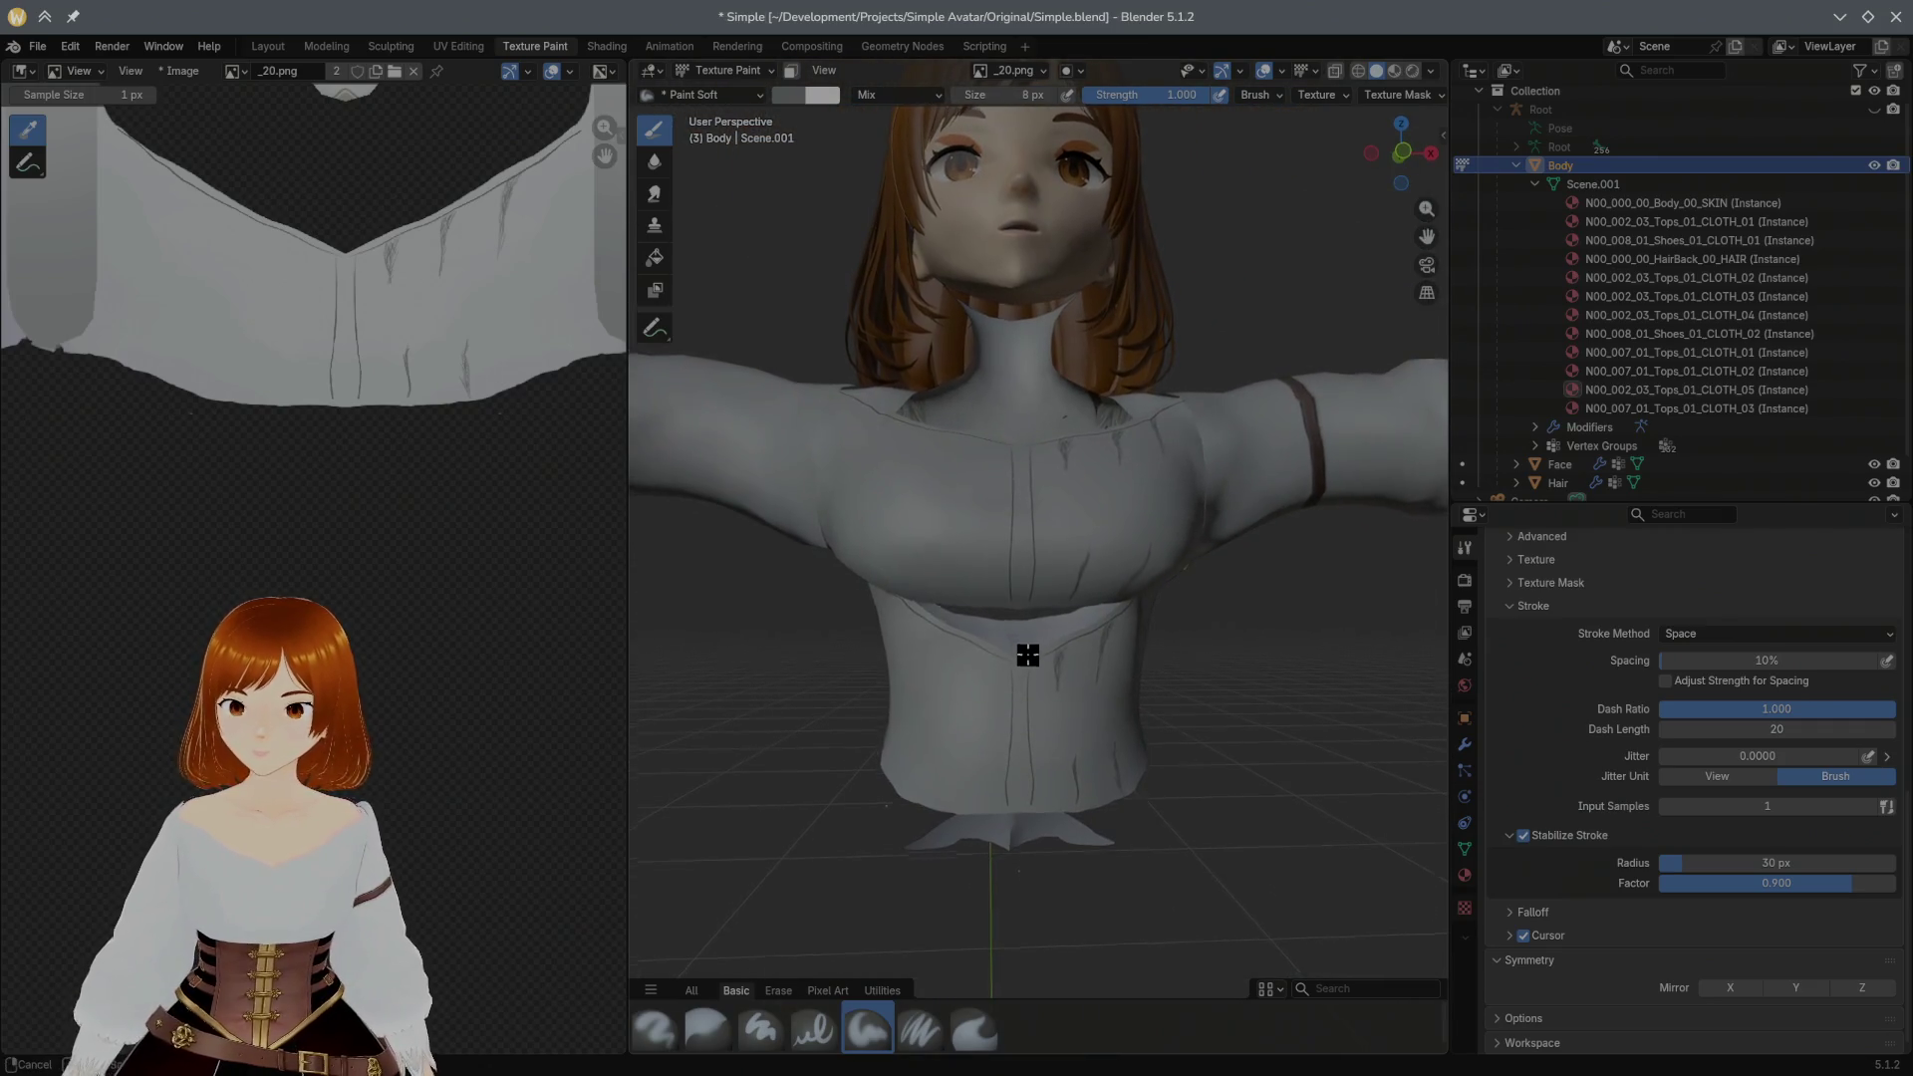
pyautogui.scroll(2, 1026, 652)
pyautogui.scroll(2, 1064, 612)
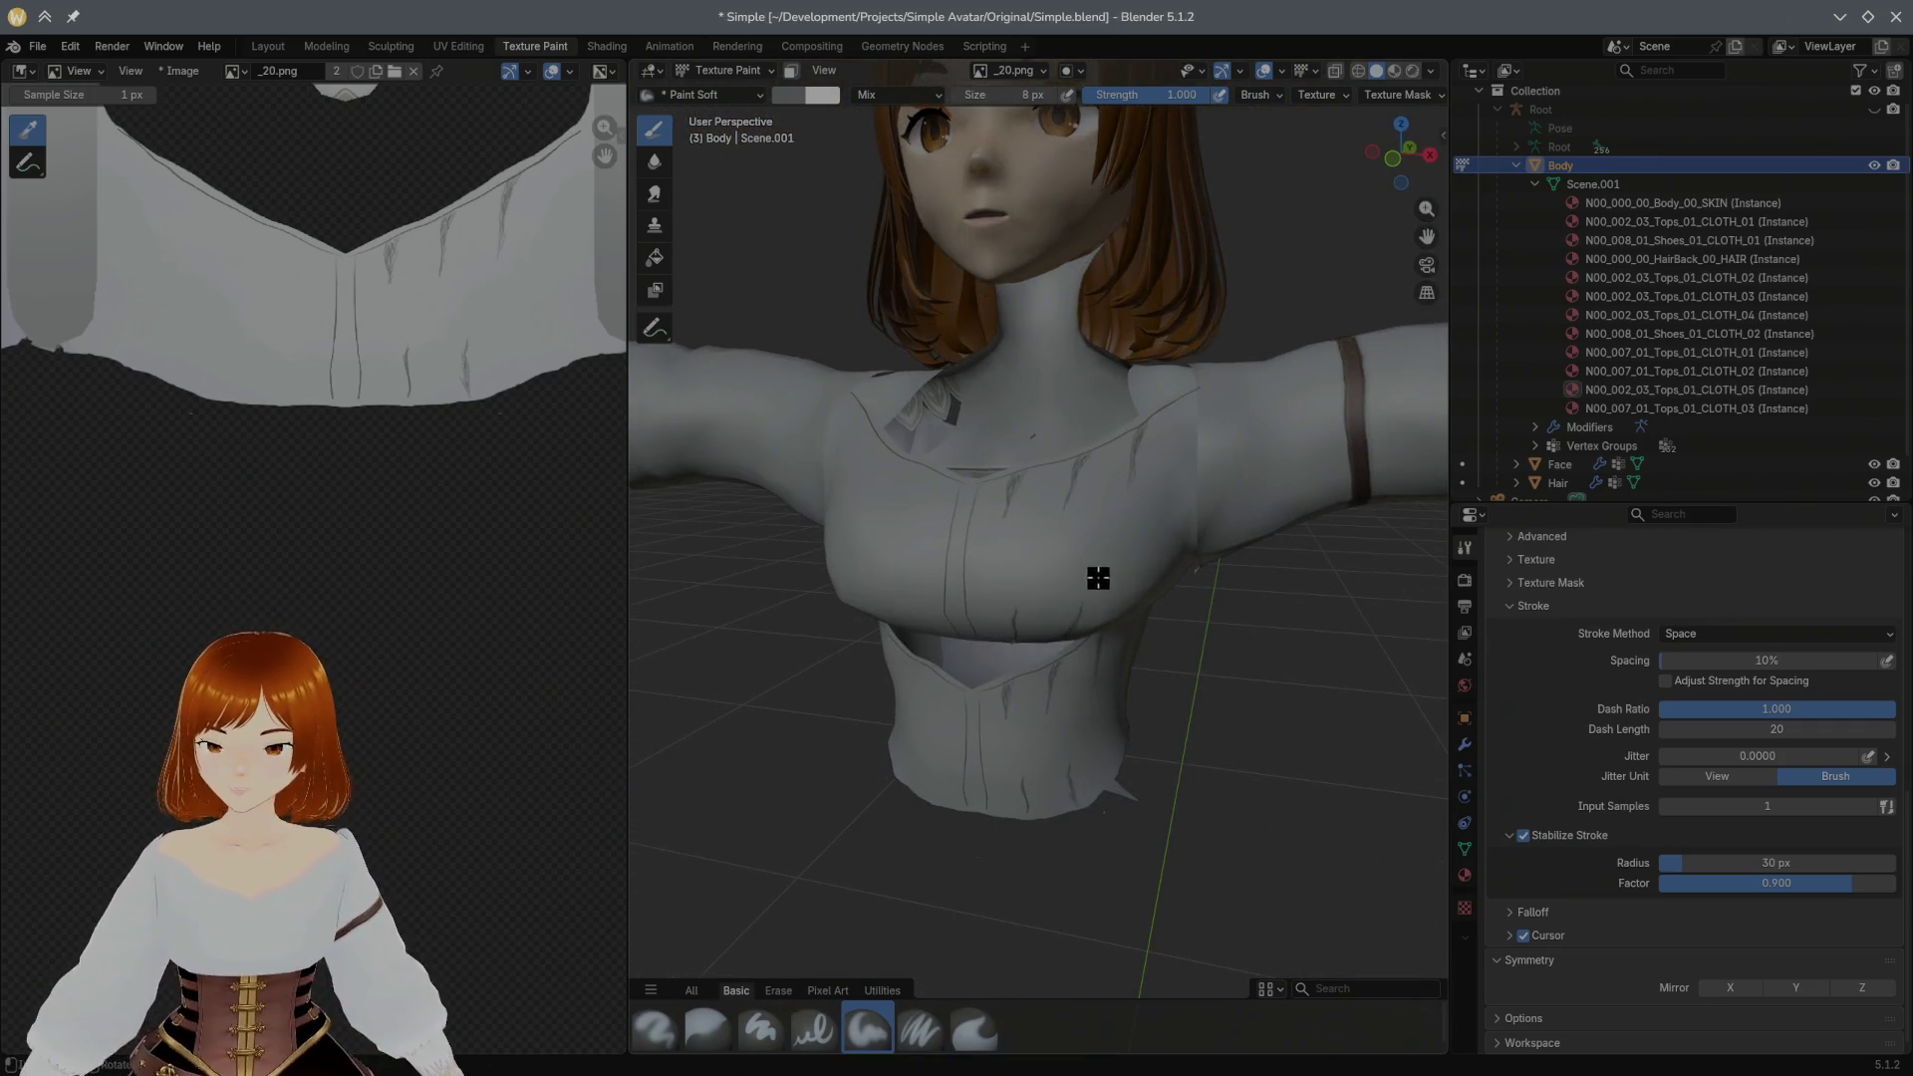
pyautogui.scroll(2, 1118, 547)
pyautogui.scroll(1, 1138, 523)
pyautogui.scroll(-2, 1141, 515)
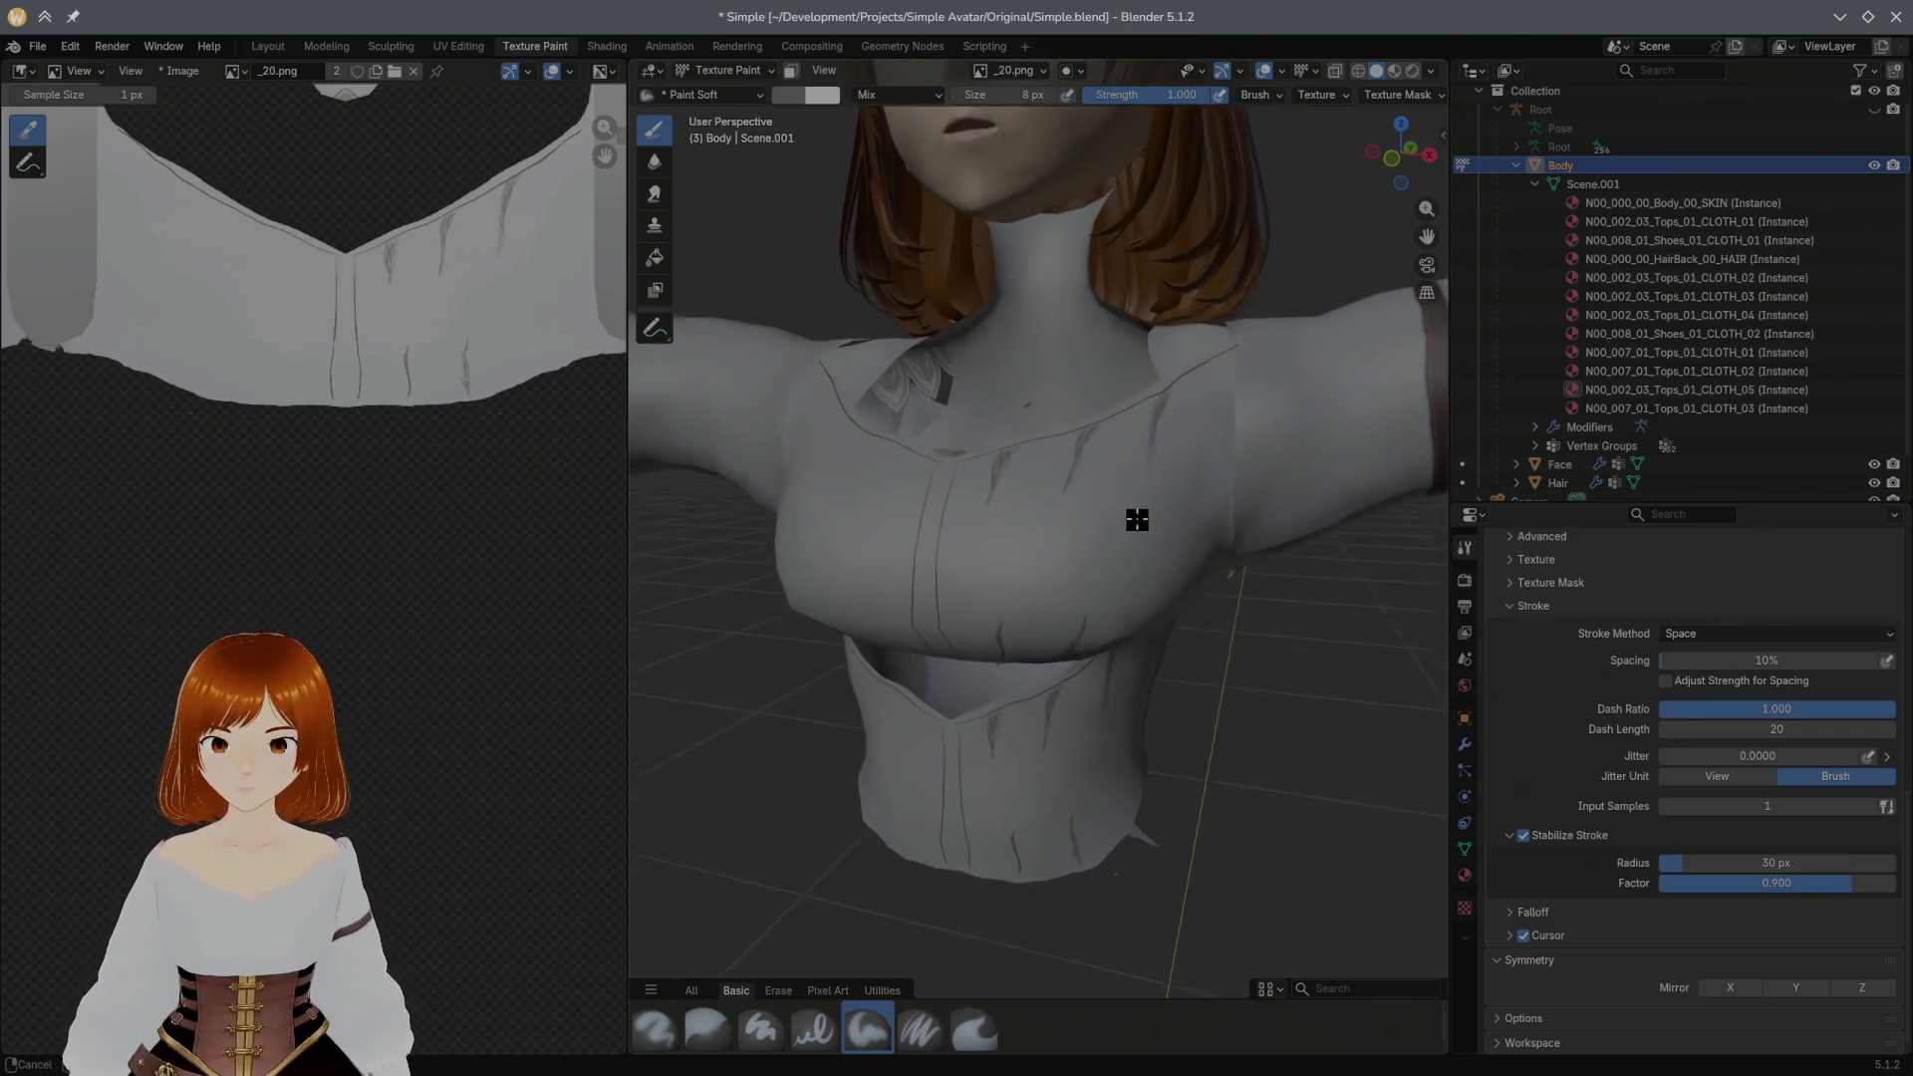
pyautogui.scroll(-1, 1140, 519)
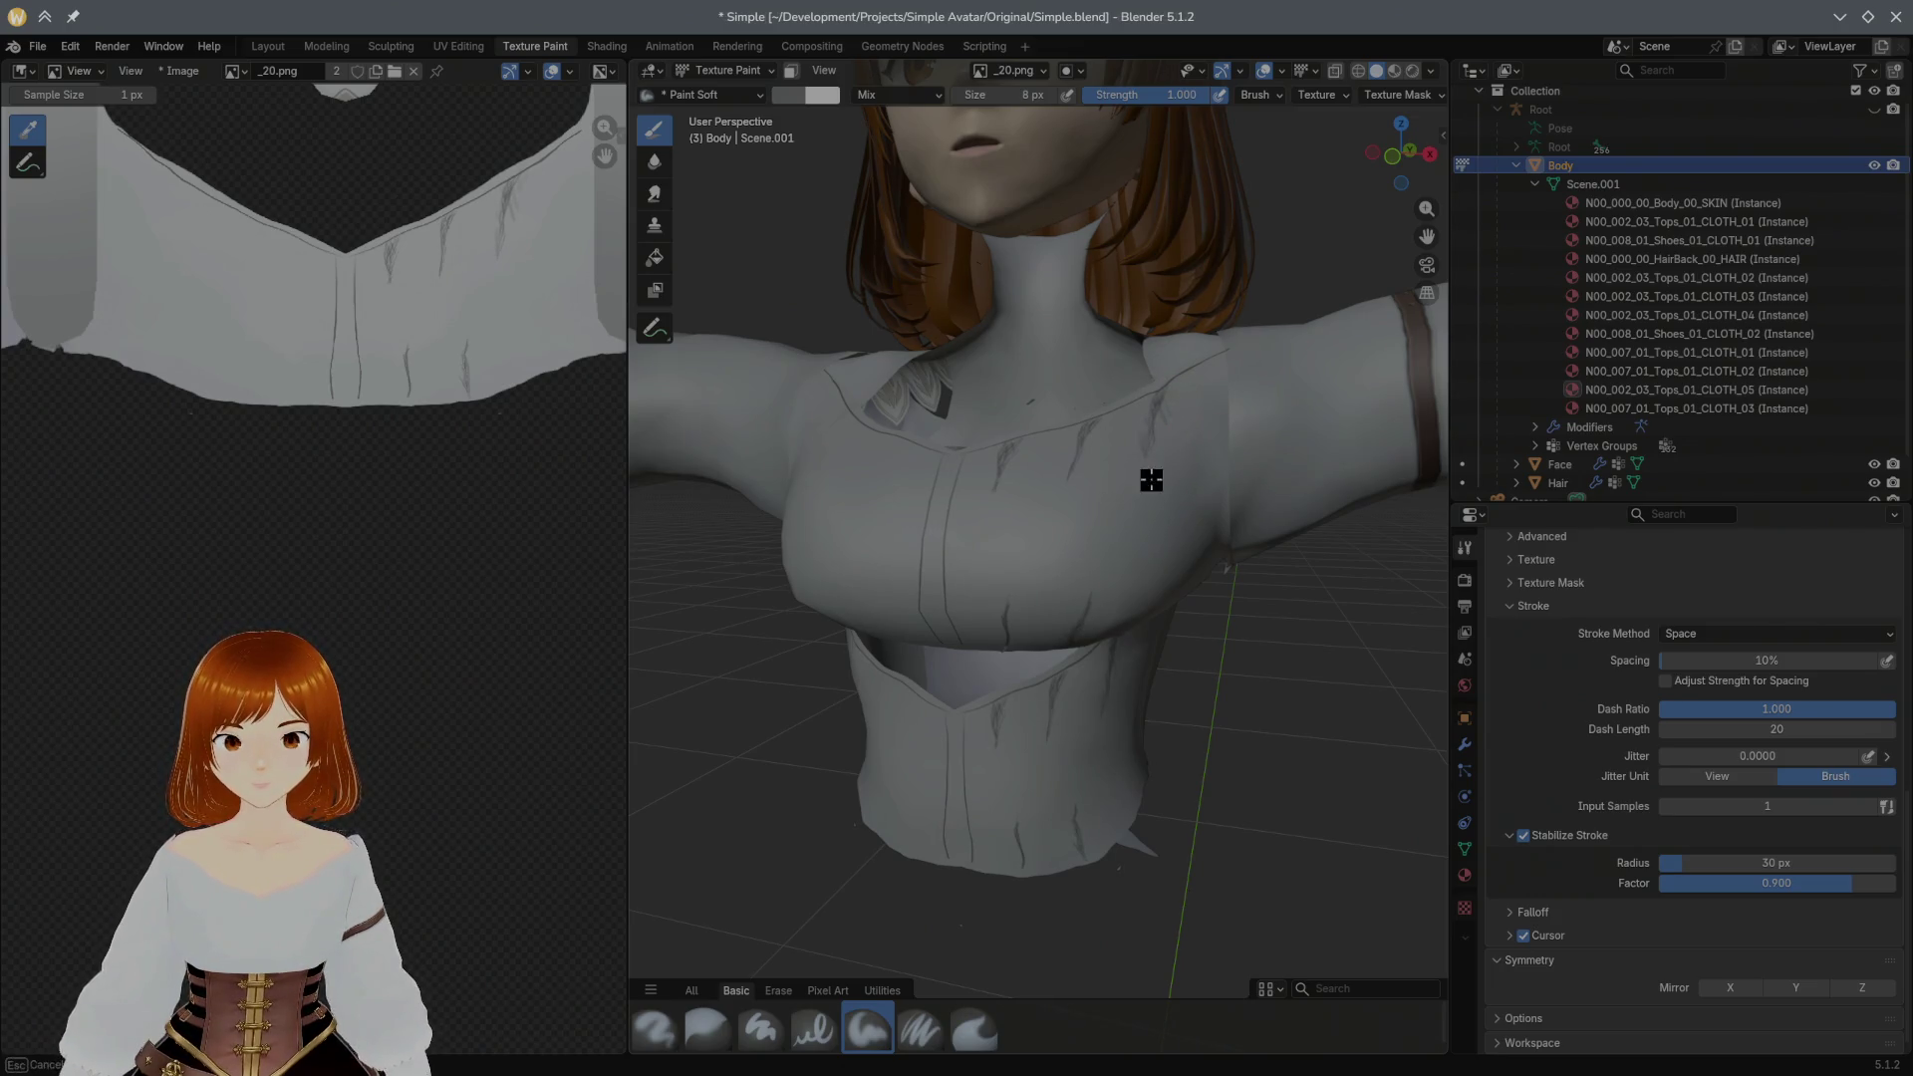
pyautogui.moveTo(1149, 466)
pyautogui.mouseDown()
pyautogui.moveTo(1164, 484)
pyautogui.moveTo(1166, 428)
pyautogui.mouseUp()
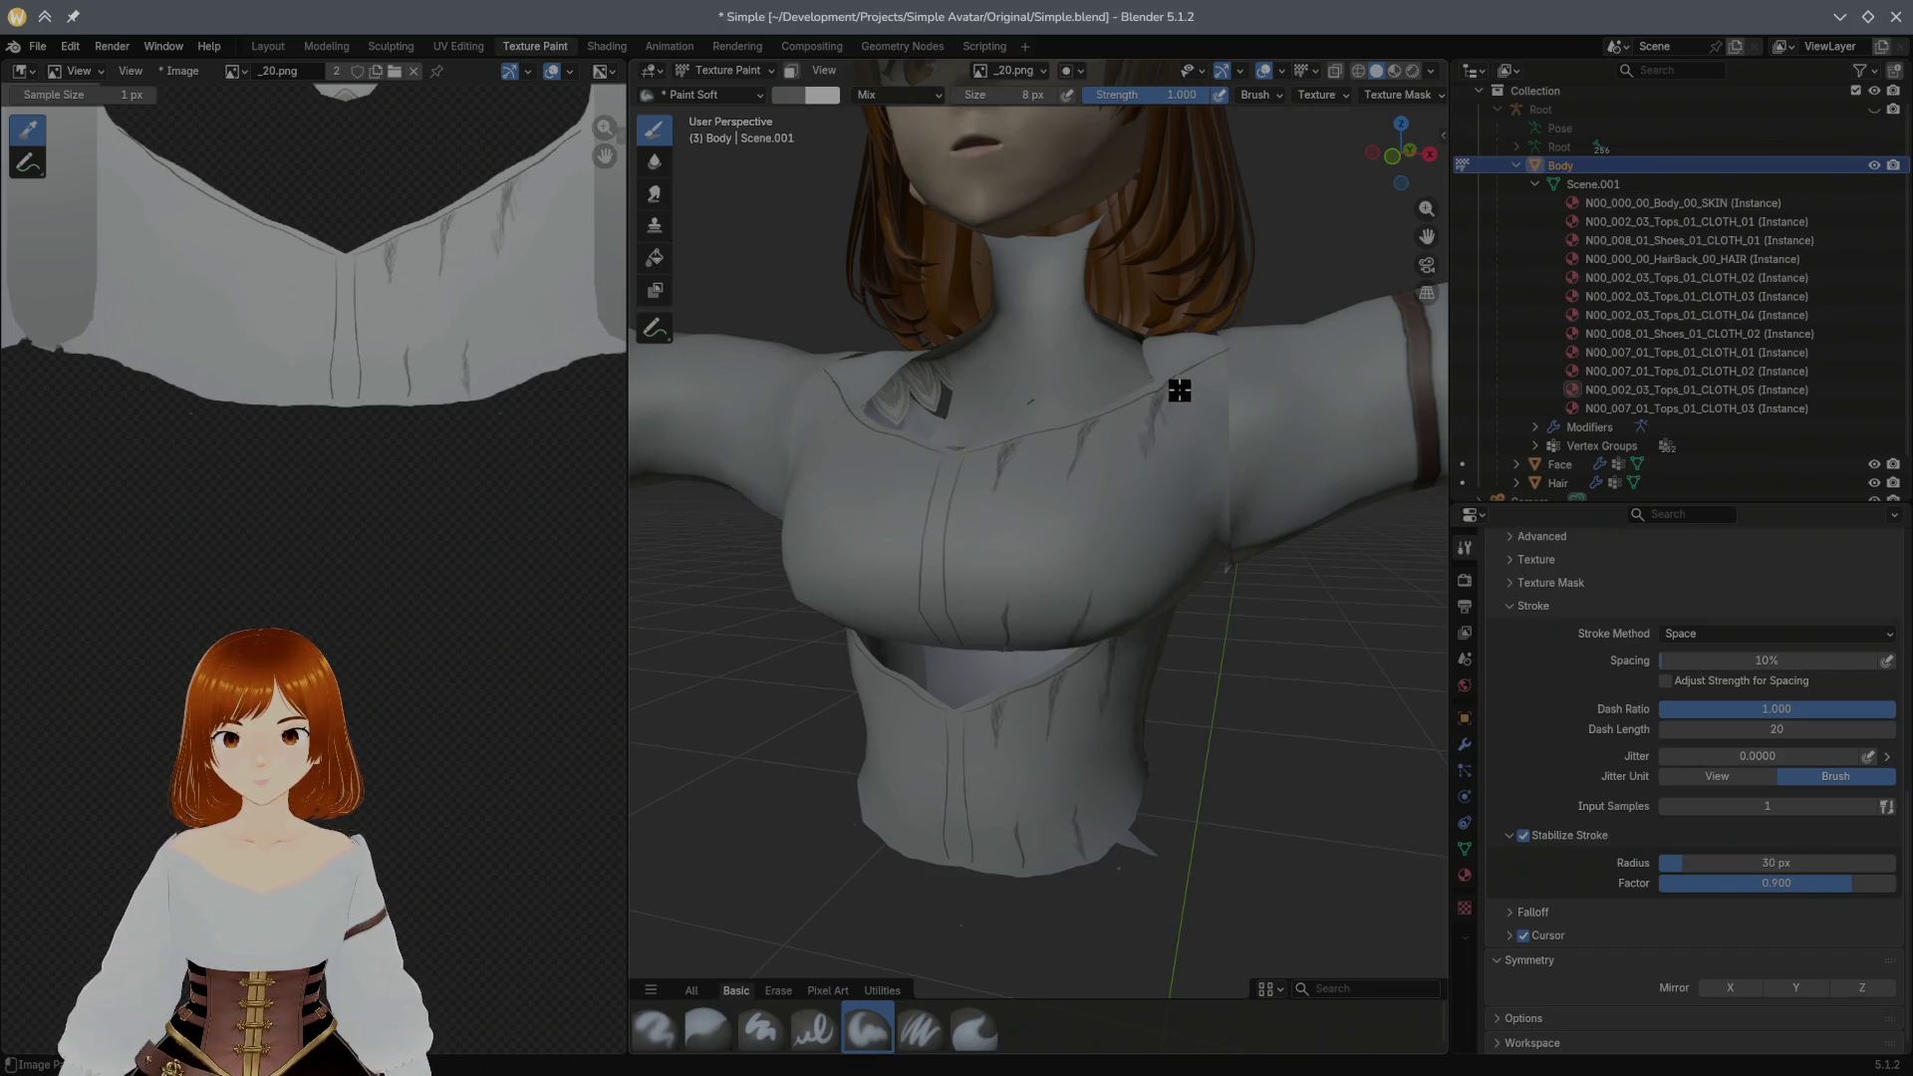
pyautogui.scroll(3, 1179, 390)
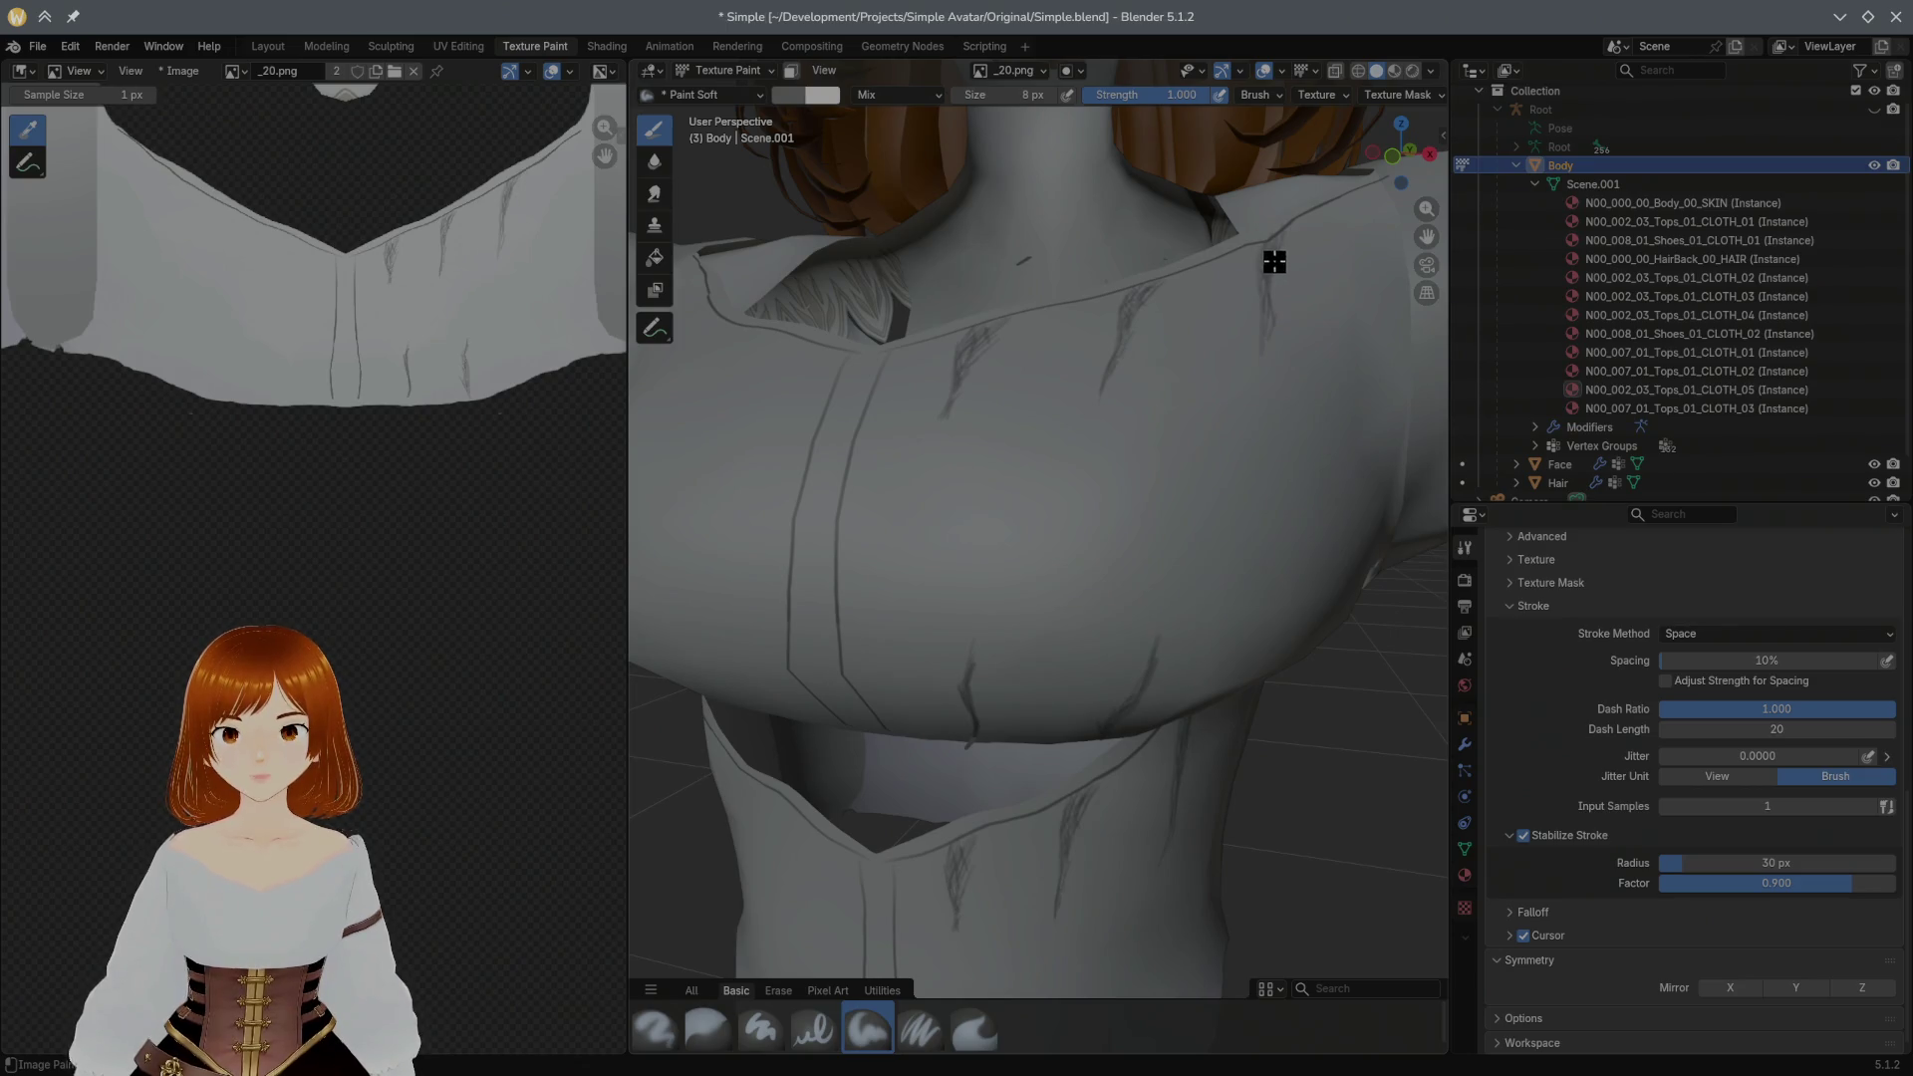
pyautogui.scroll(3, 1279, 269)
pyautogui.scroll(-2, 1290, 261)
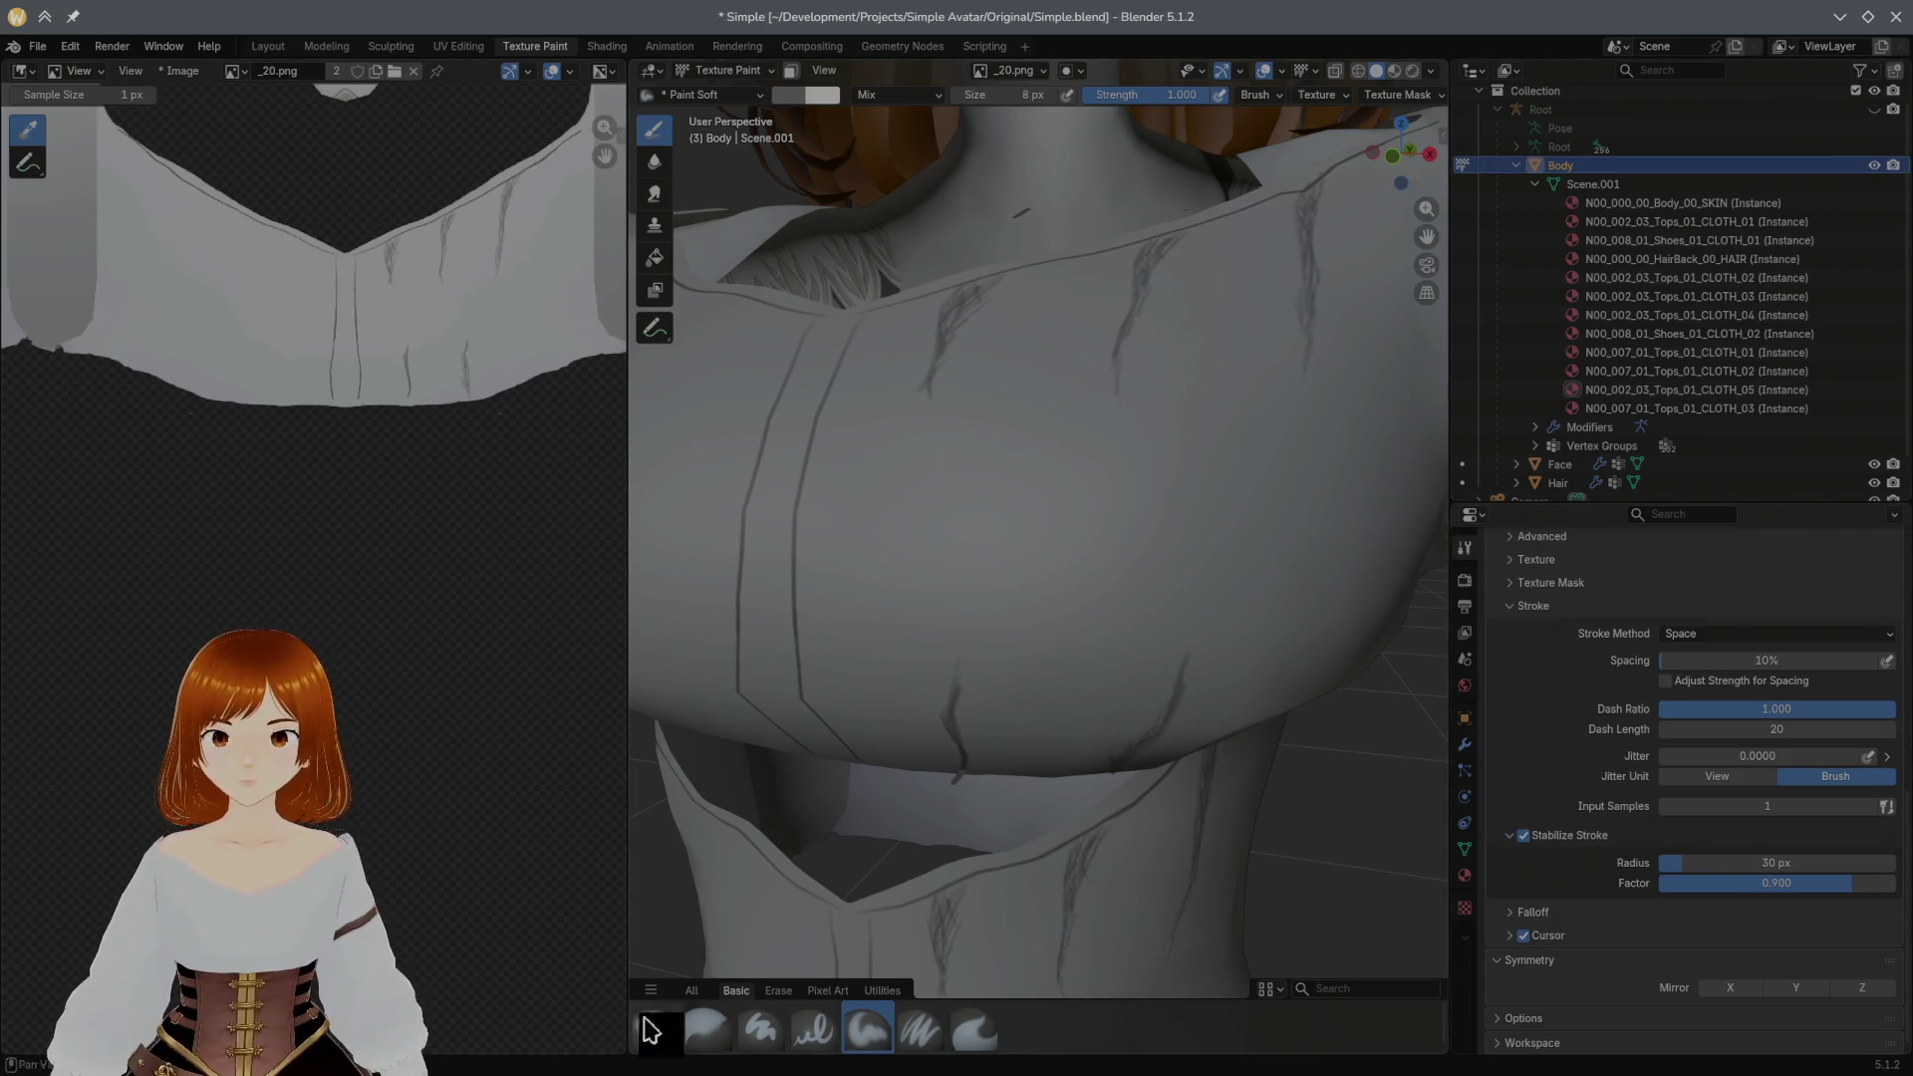
pyautogui.click(709, 1030)
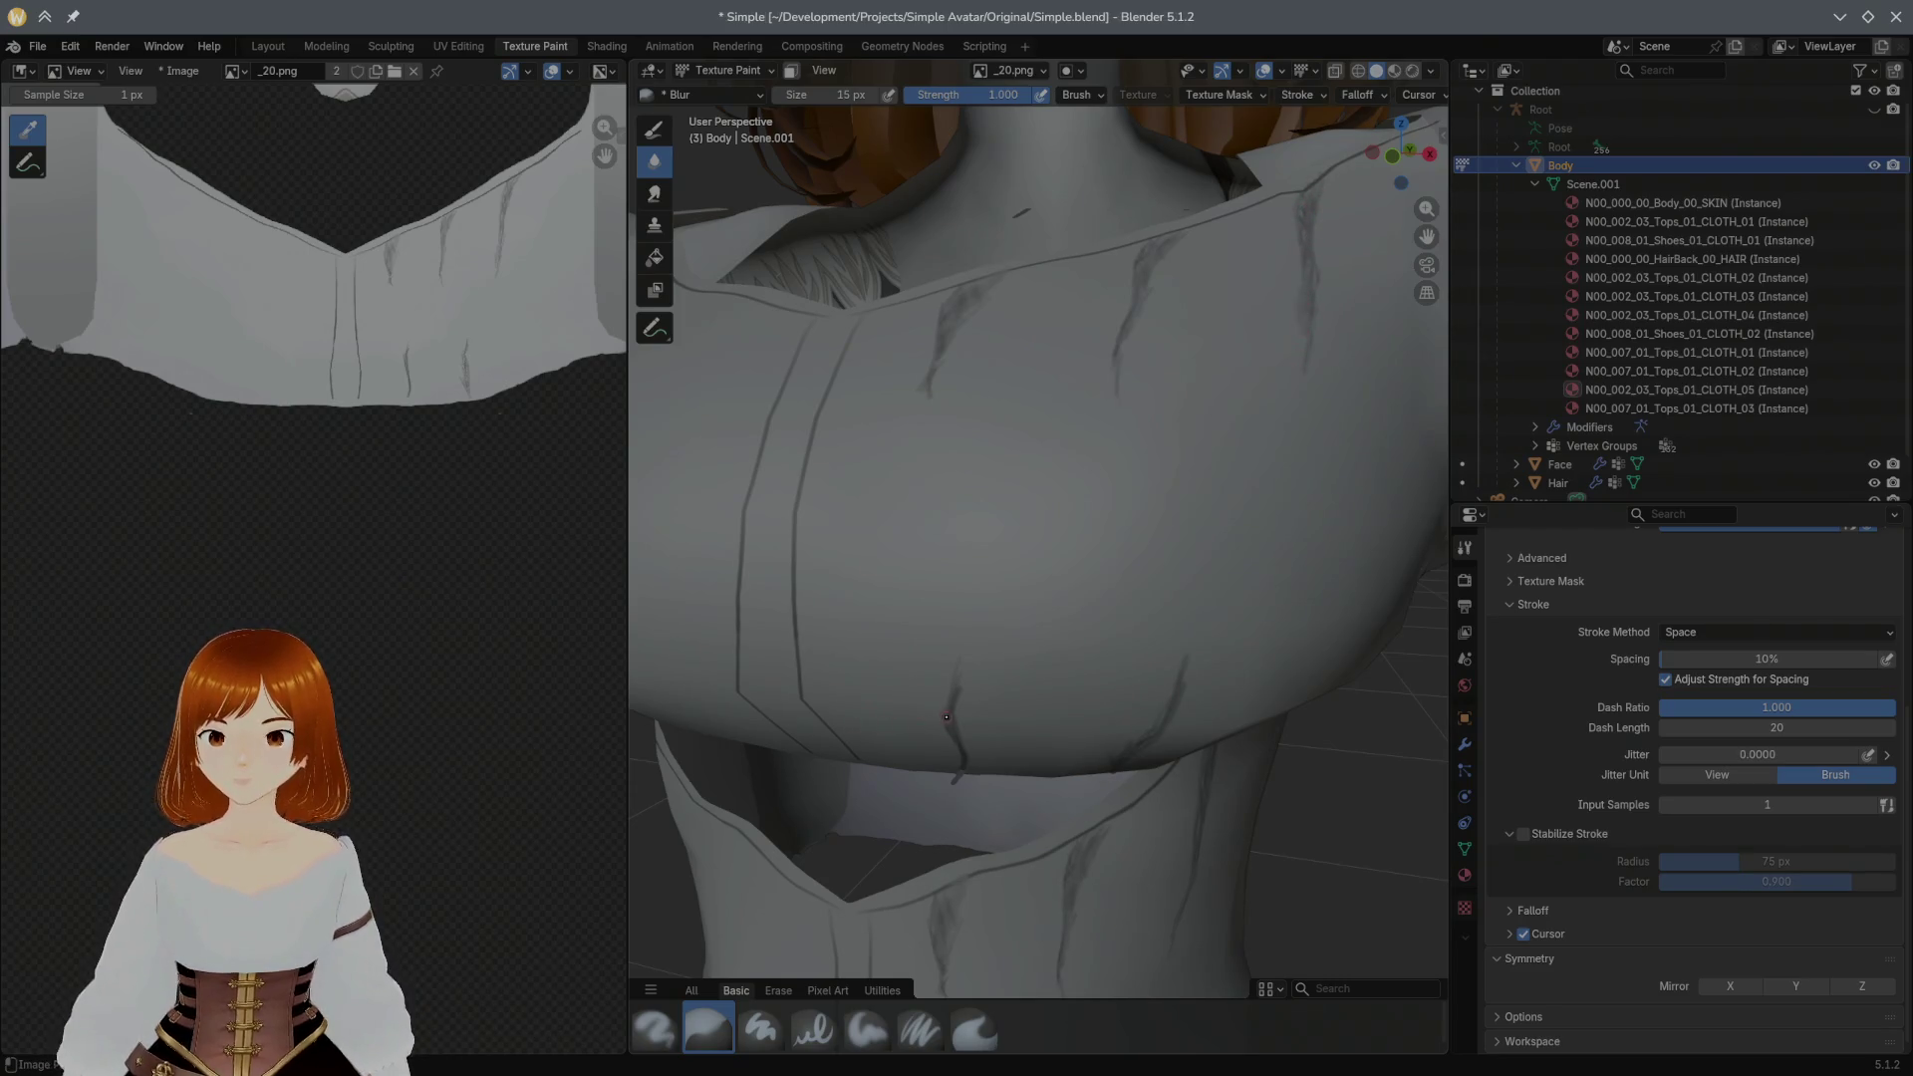
# Step: Orbit around the torso and return to soft painting after the blur
pyautogui.moveTo(982, 630); pyautogui.dragTo(1132, 519, button='middle')
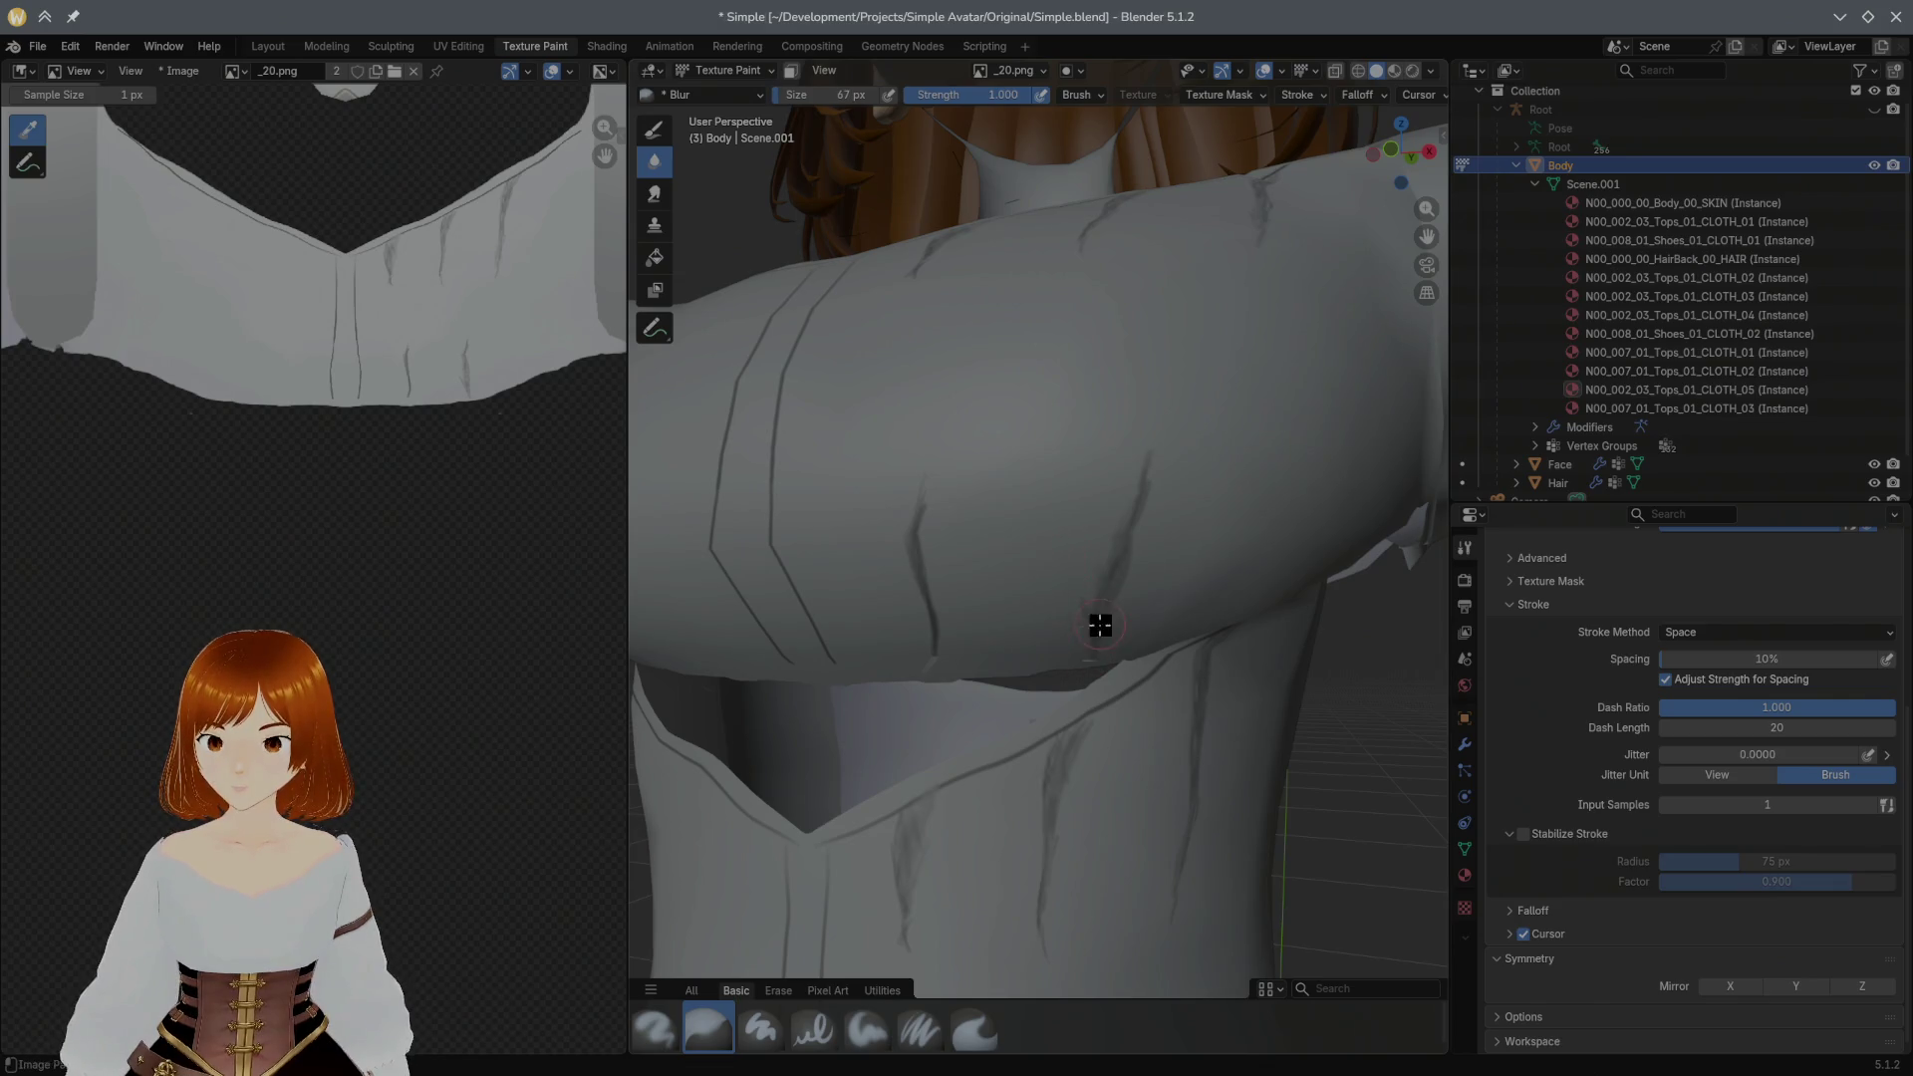
pyautogui.hotkey('ctrl', 'z')
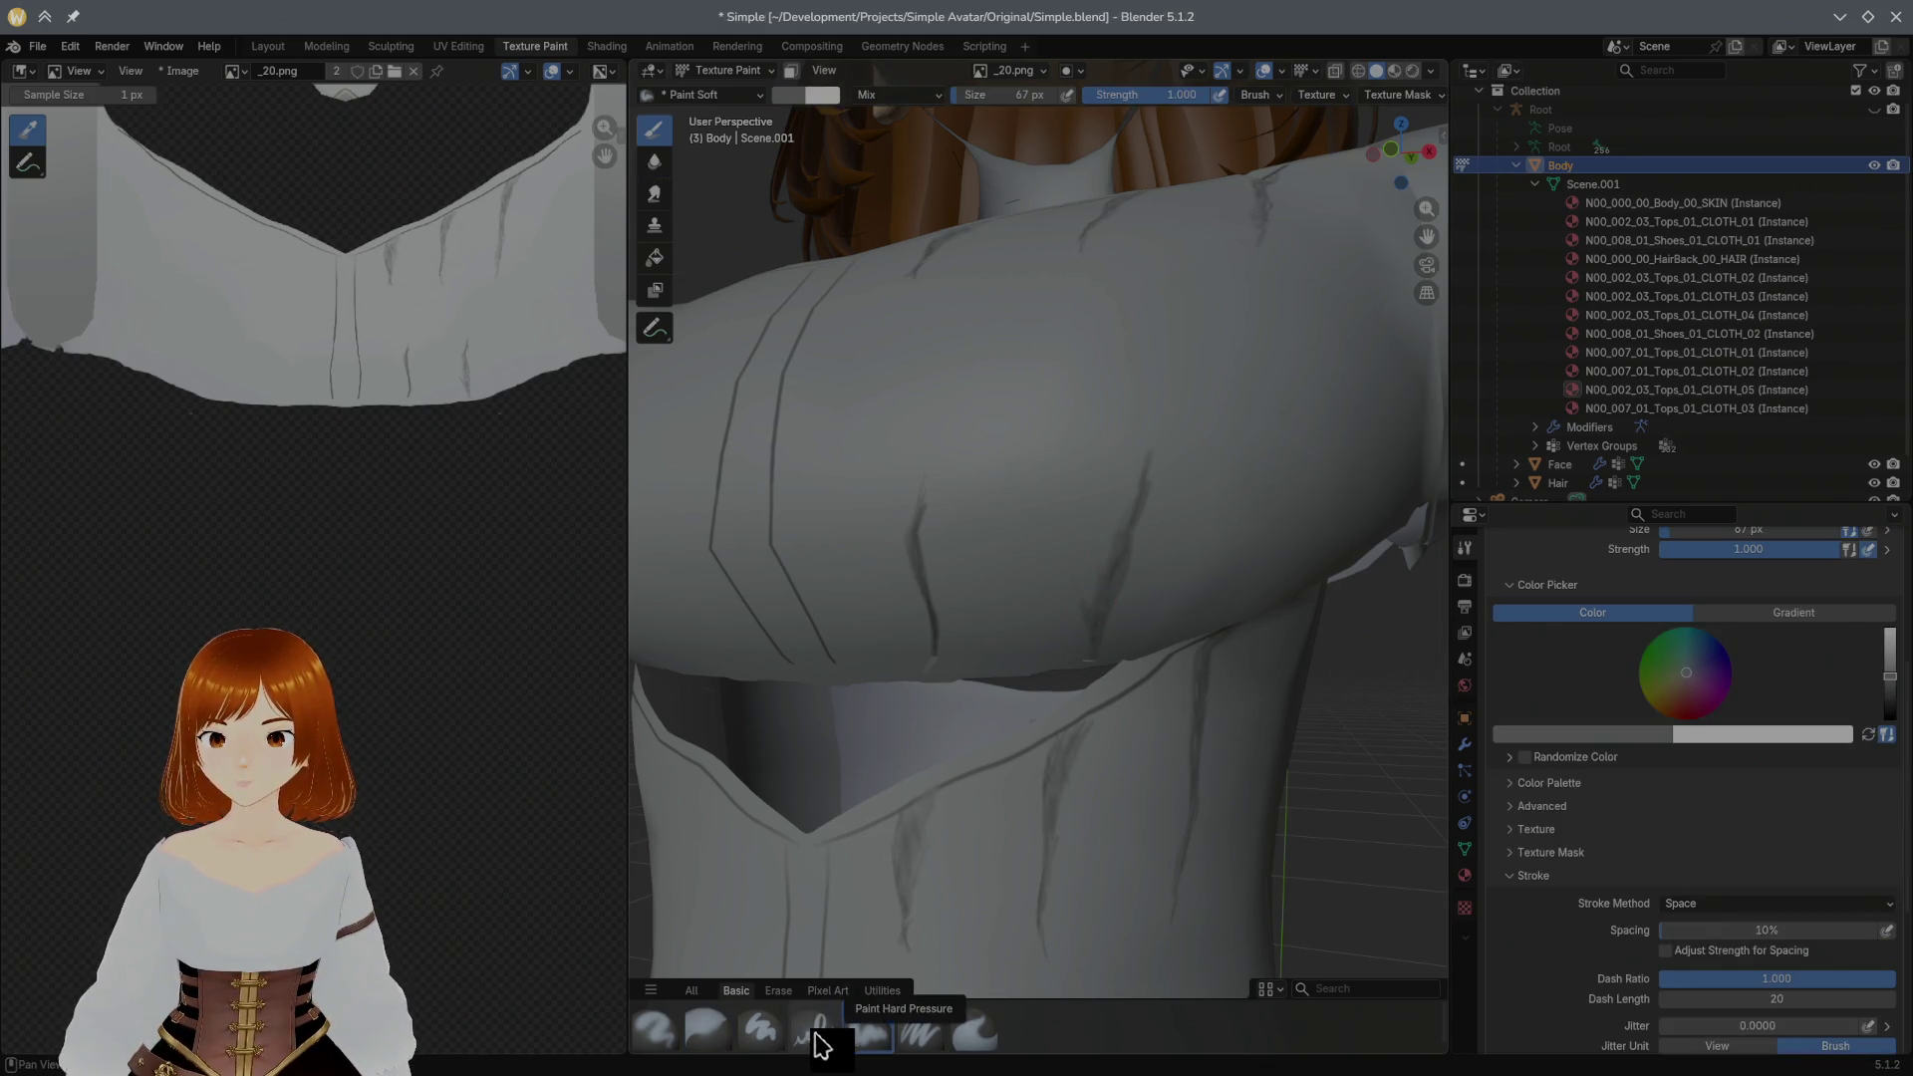
# Step: Undo a stray dark mark, lighten the paint colour and mark the sleeve's lower edge
pyautogui.moveTo(976, 521); pyautogui.dragTo(1013, 559)
pyautogui.hotkey('ctrl', 'z')
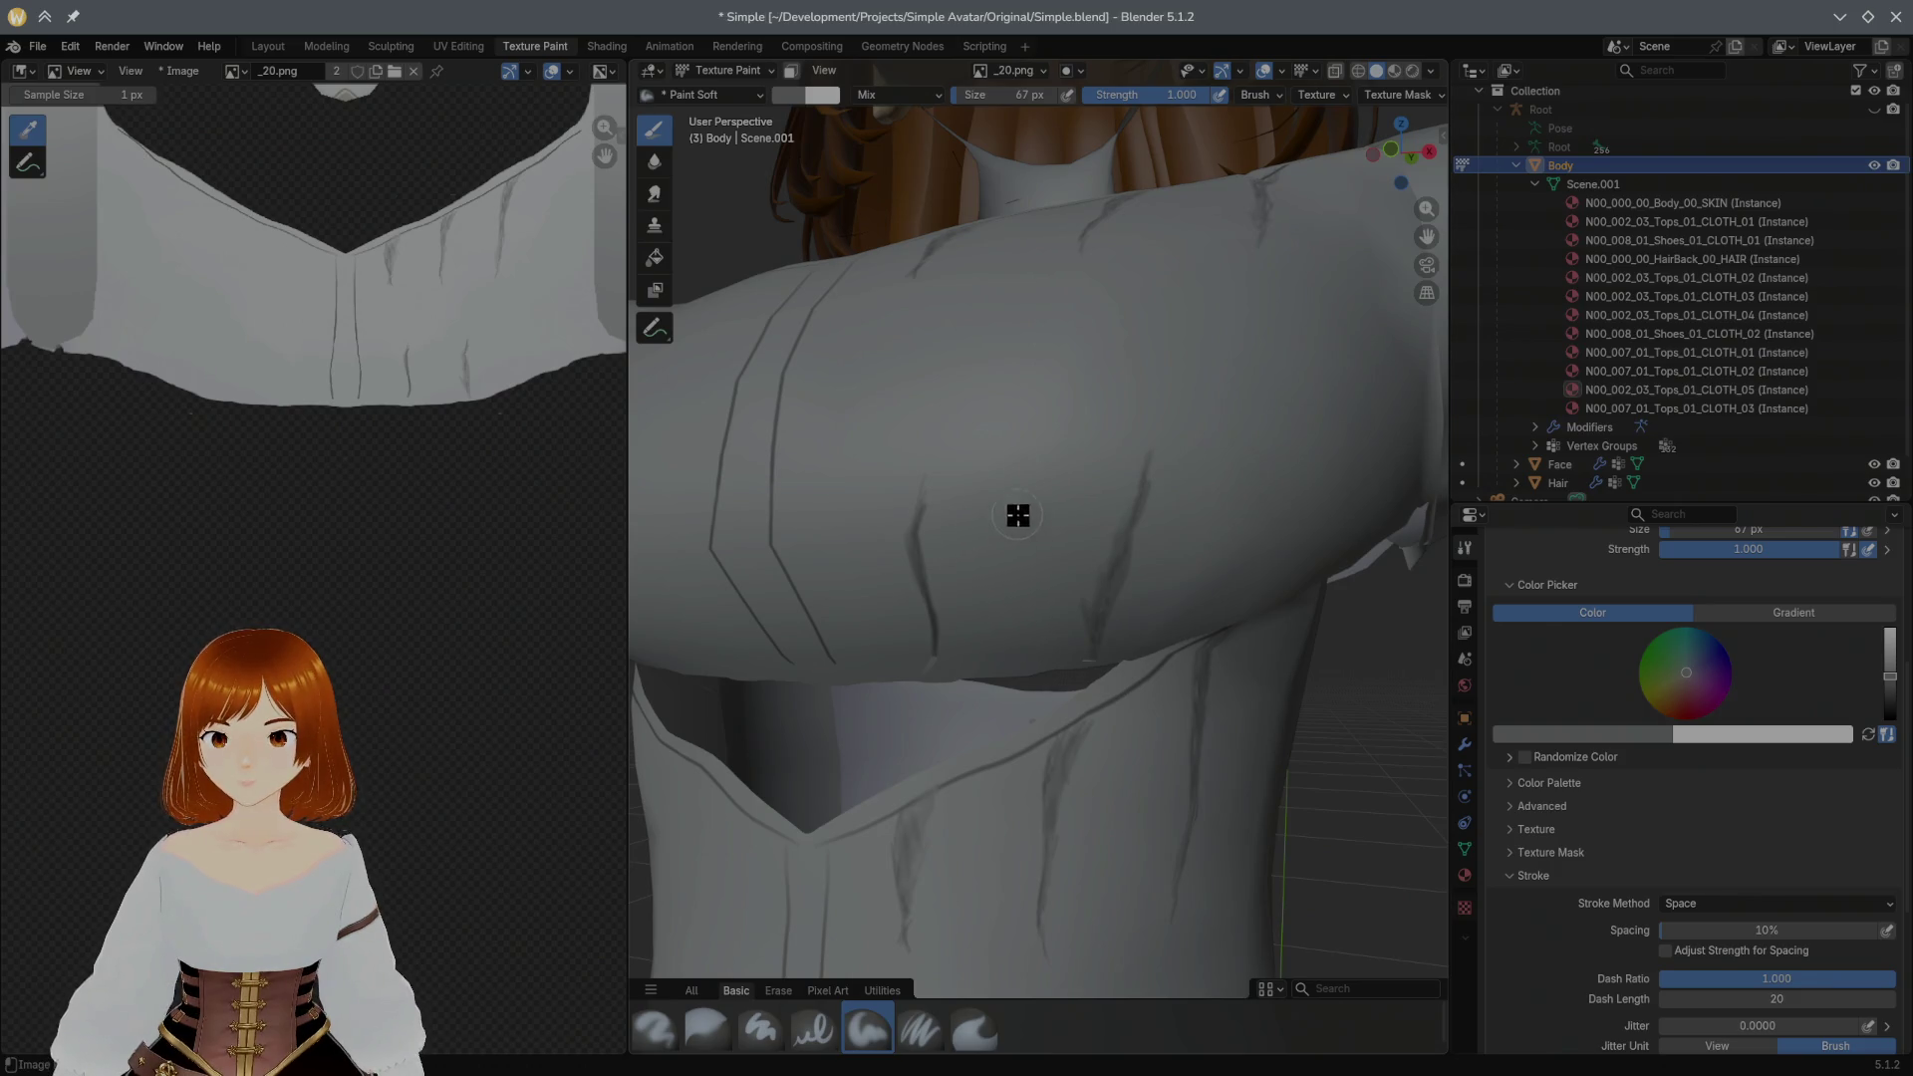
pyautogui.click(817, 94)
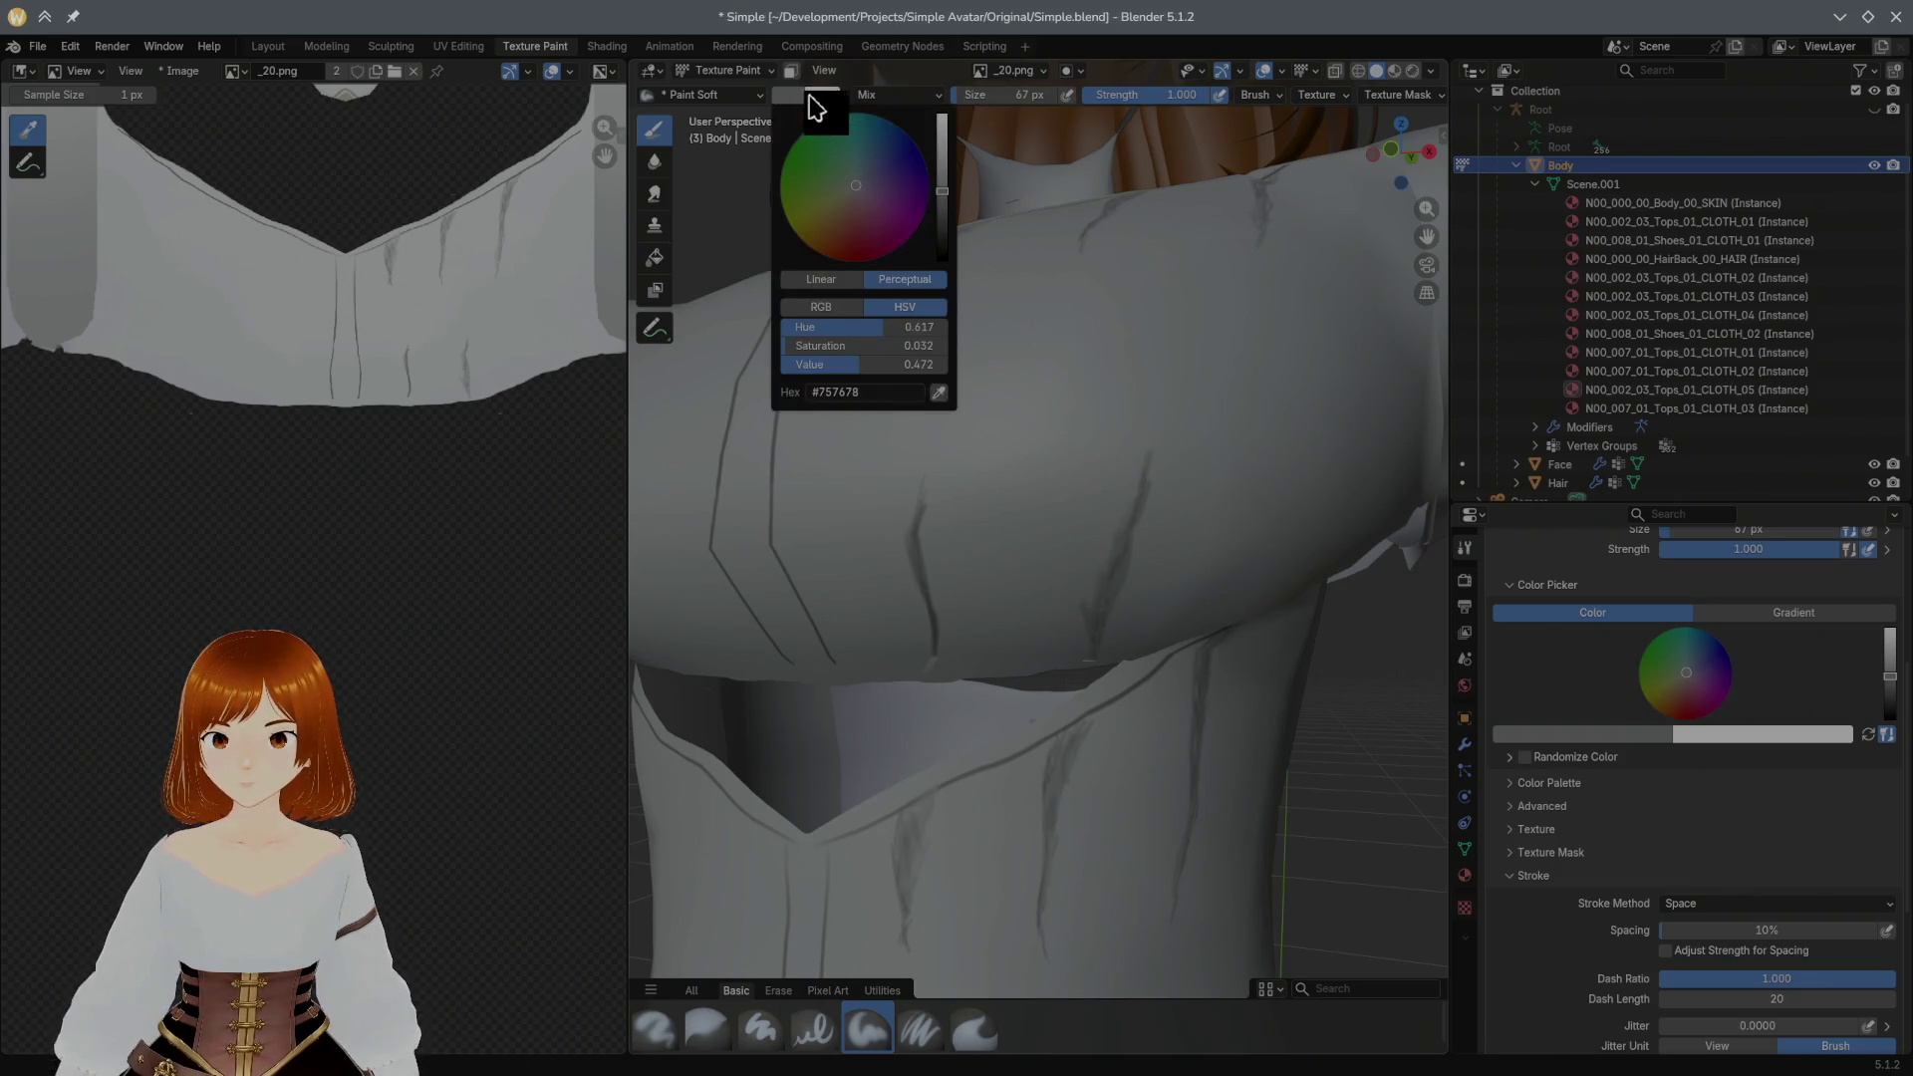
pyautogui.moveTo(943, 187); pyautogui.dragTo(943, 131)
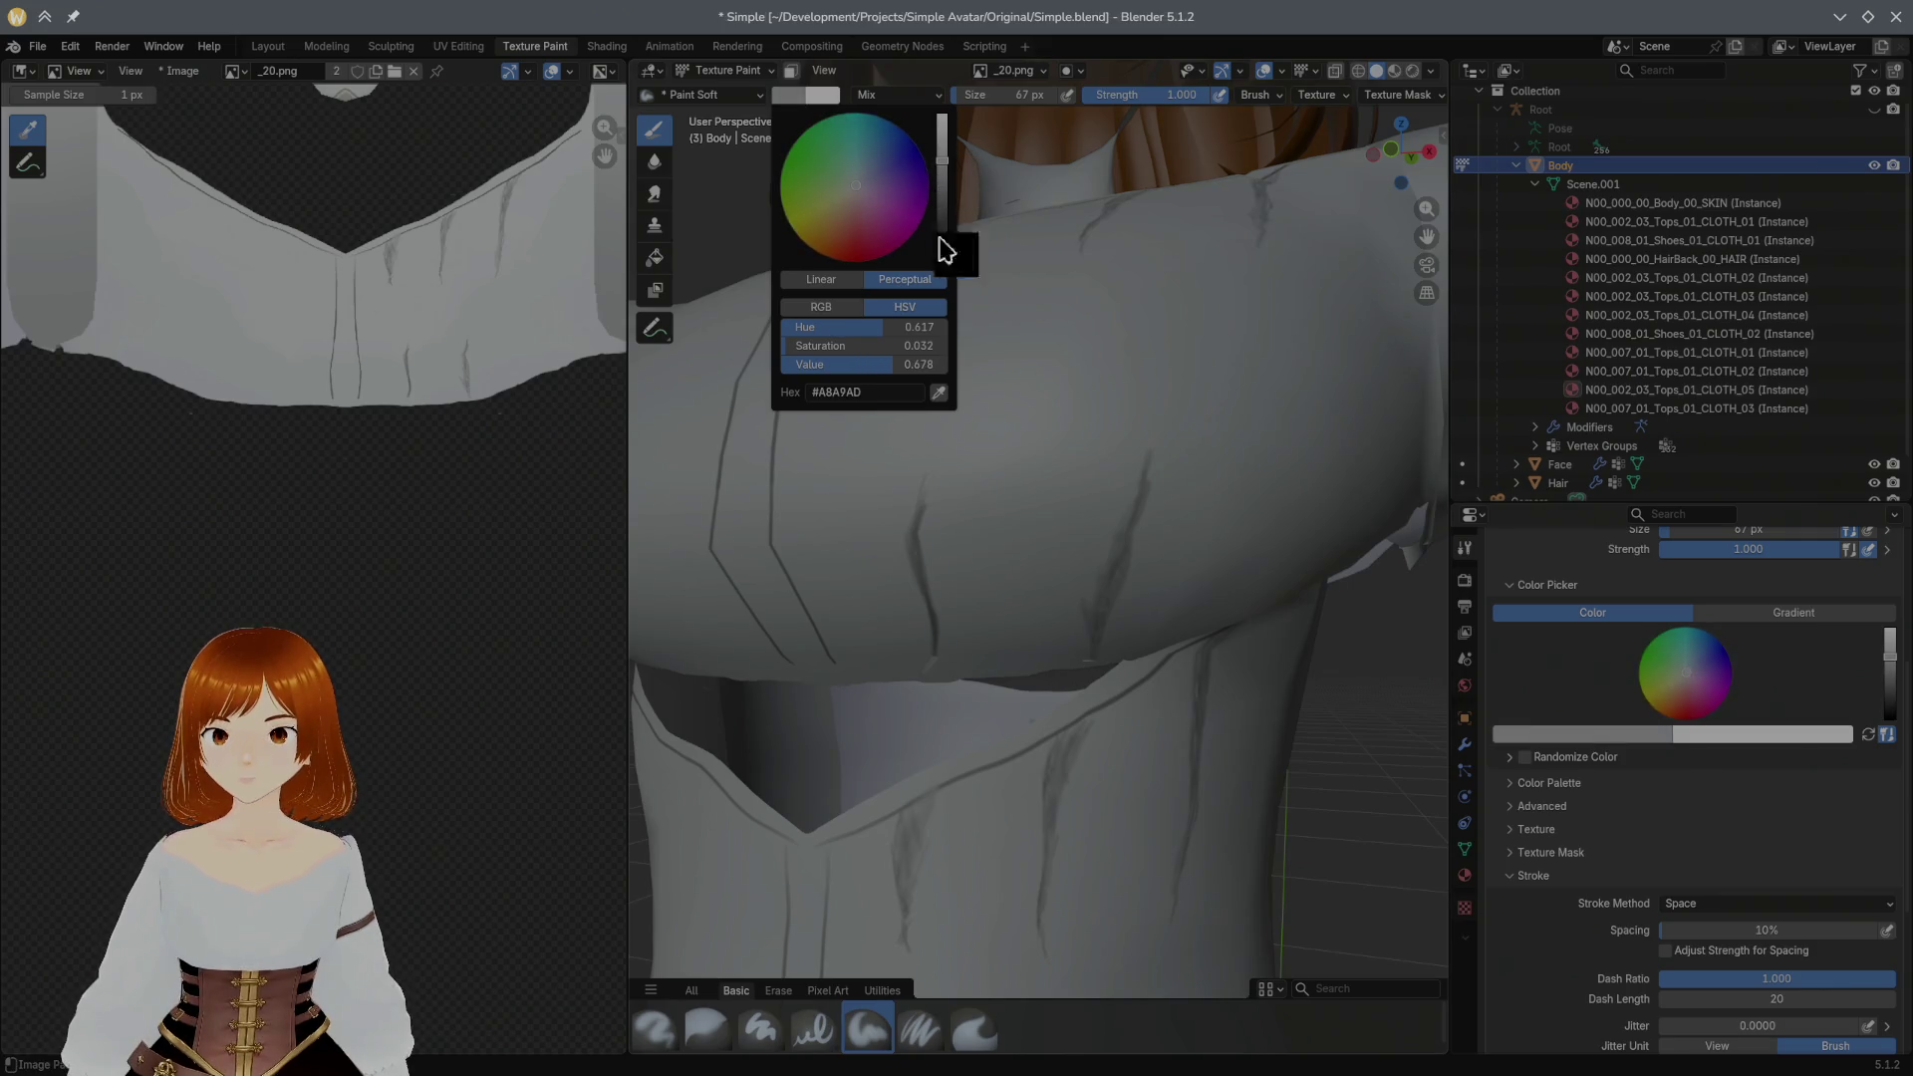
pyautogui.moveTo(914, 606); pyautogui.dragTo(948, 654)
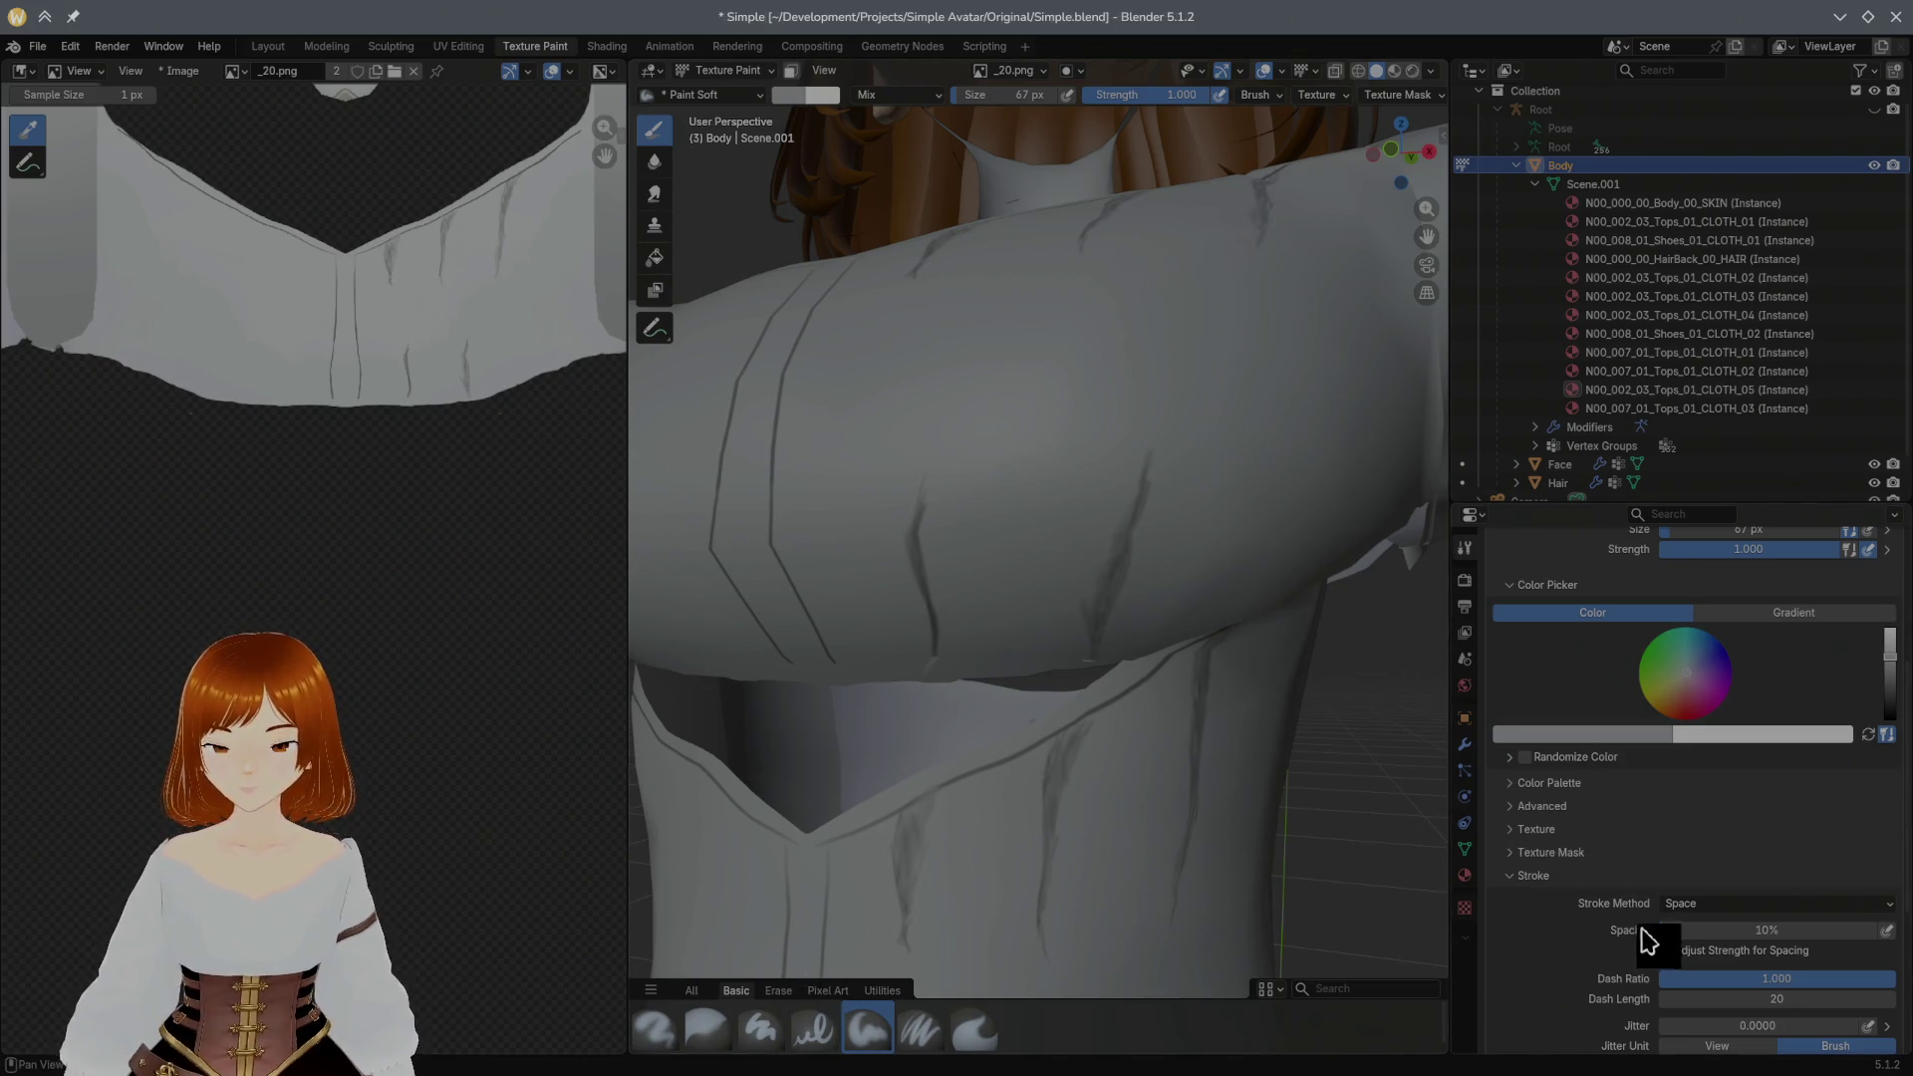
pyautogui.scroll(-1, 1906, 784)
pyautogui.scroll(-3, 1907, 785)
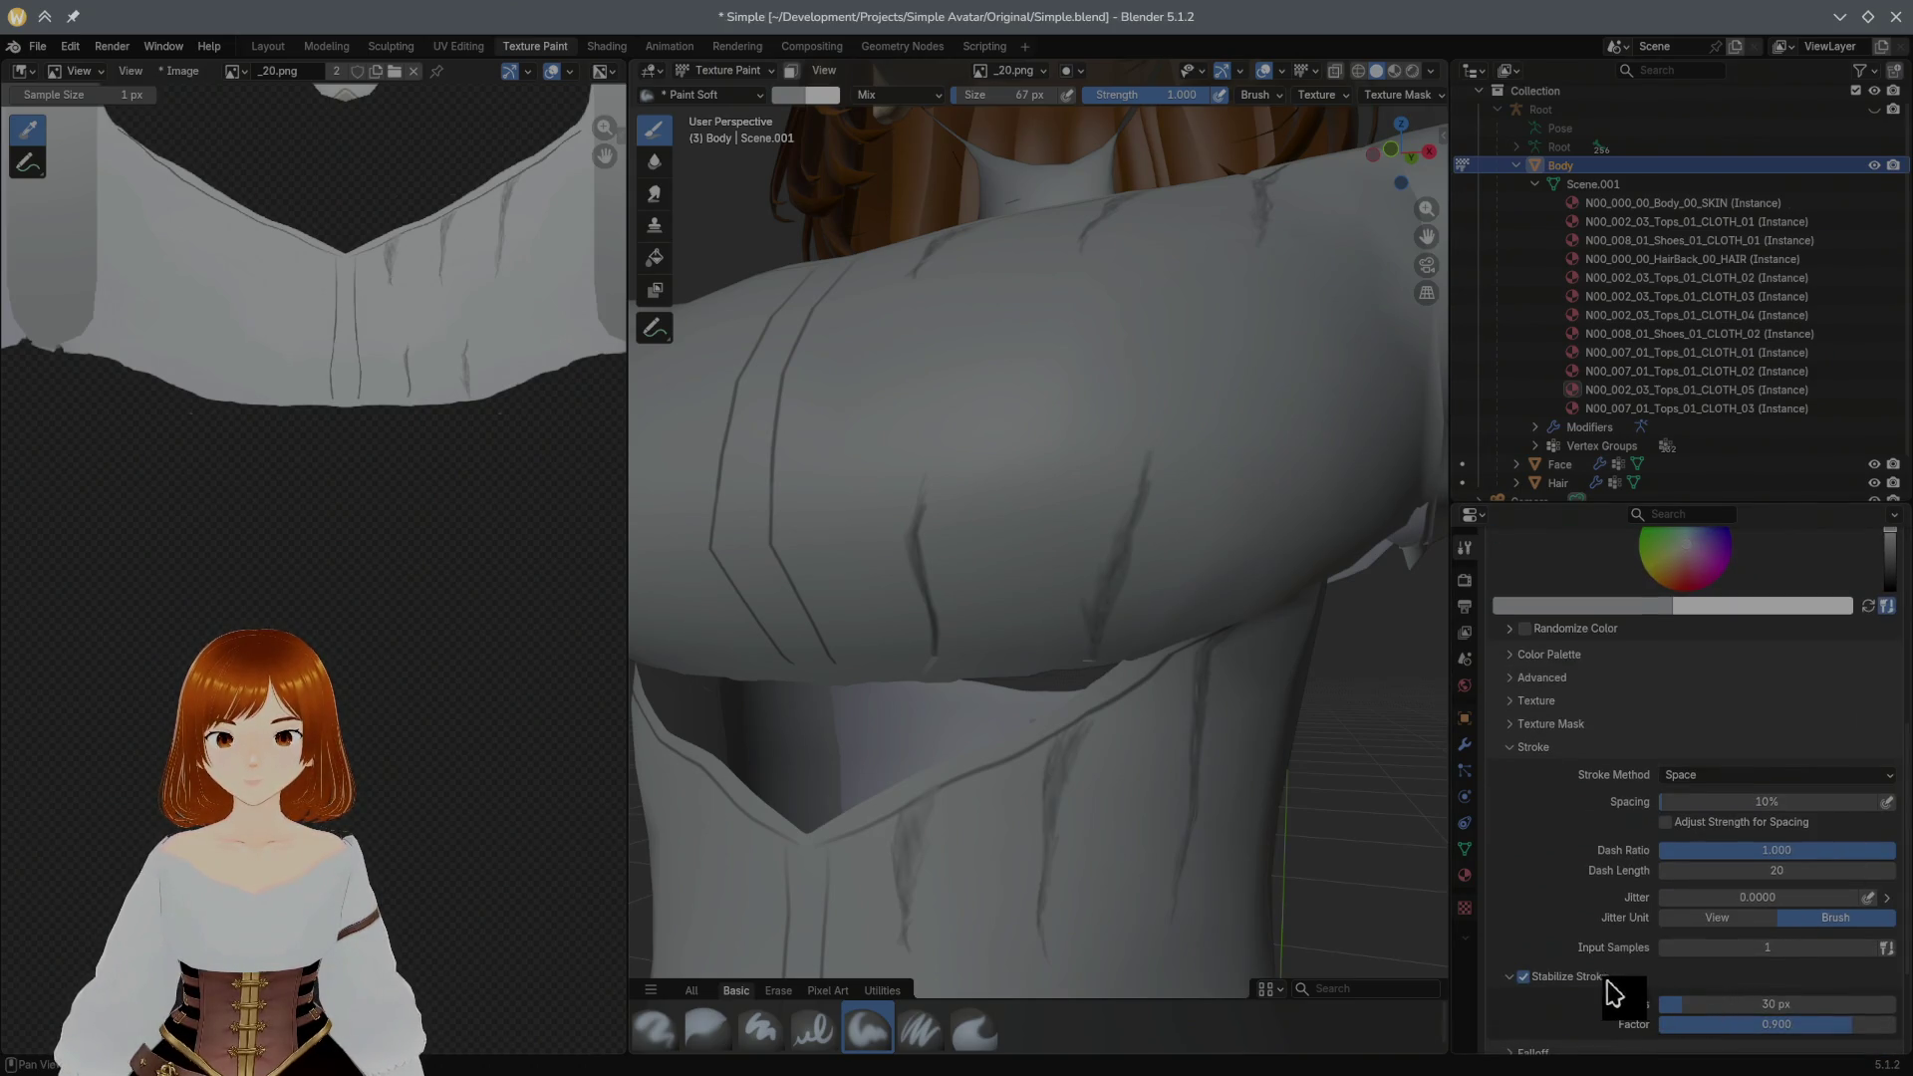
# Step: With Stabilize Stroke off, paint light grey smudges along the sleeve
pyautogui.click(1526, 975)
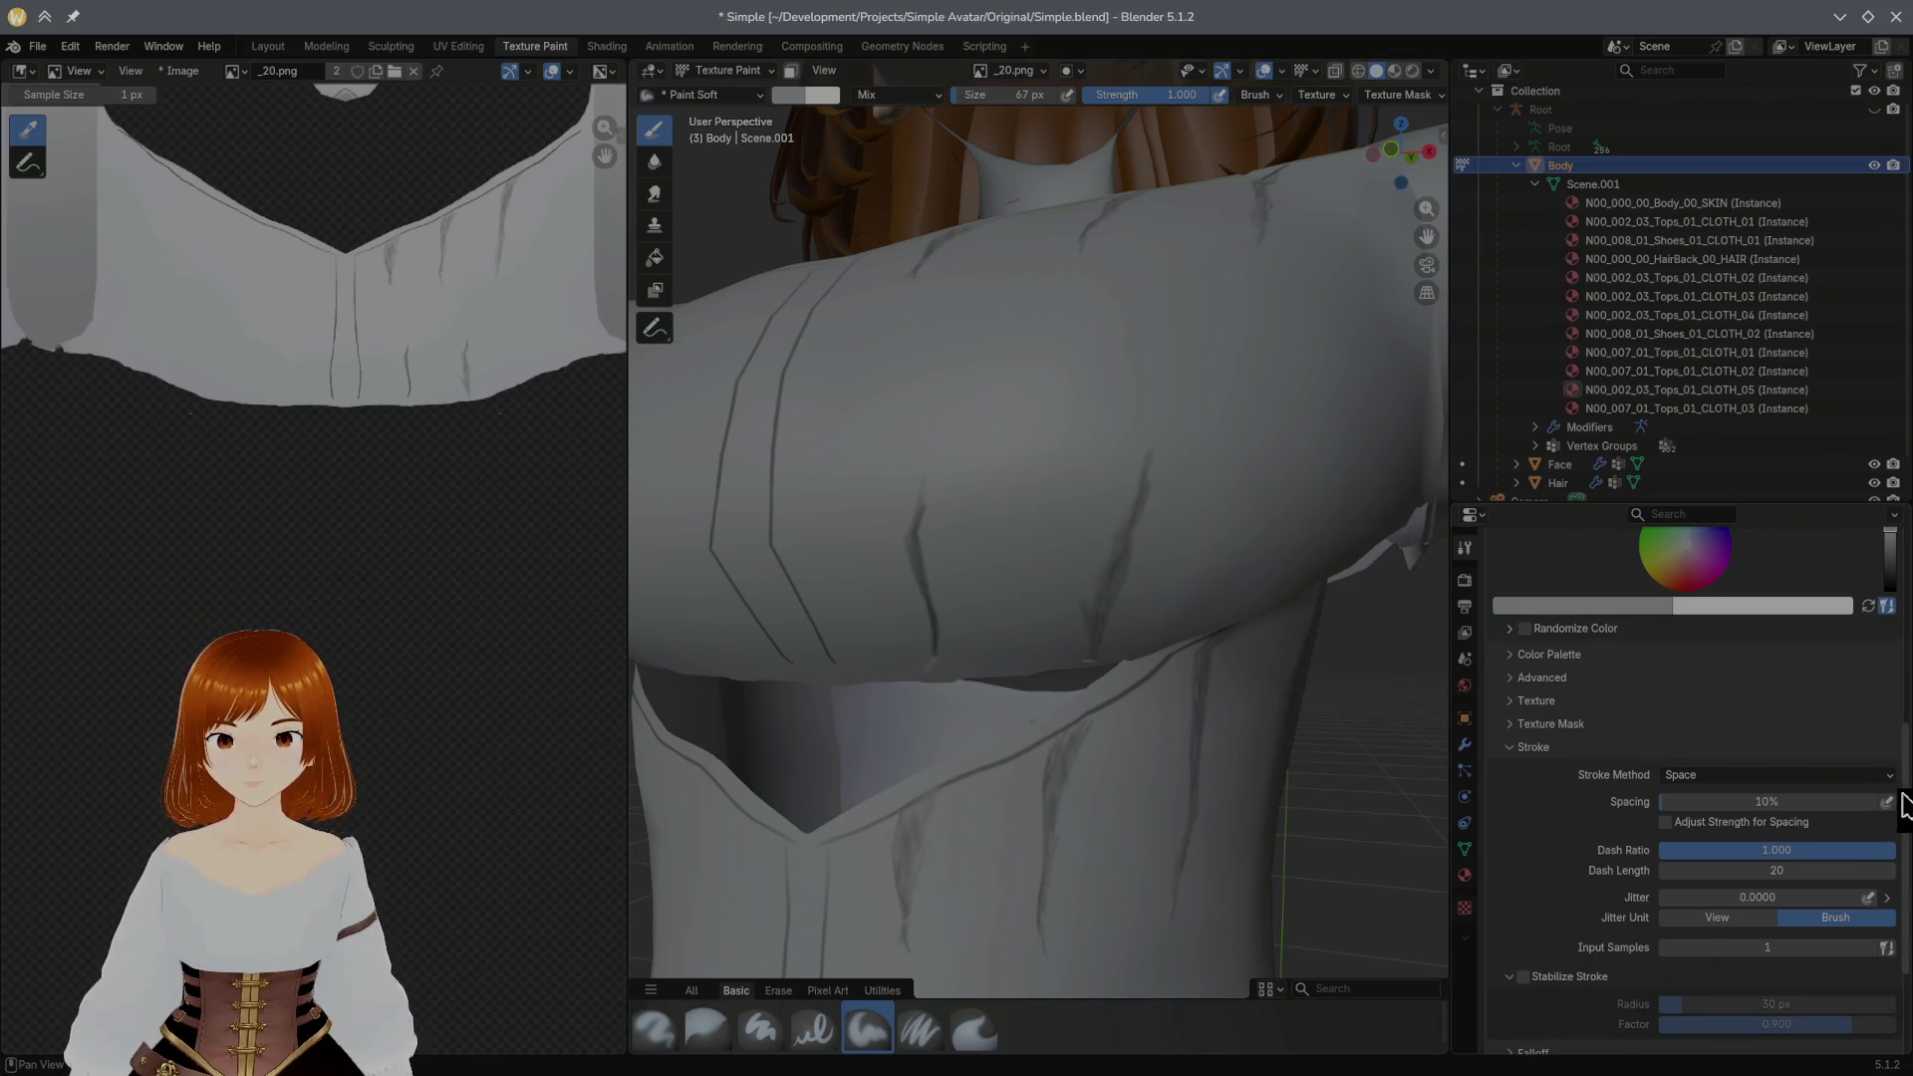
pyautogui.scroll(-2, 1899, 808)
pyautogui.scroll(-2, 1895, 815)
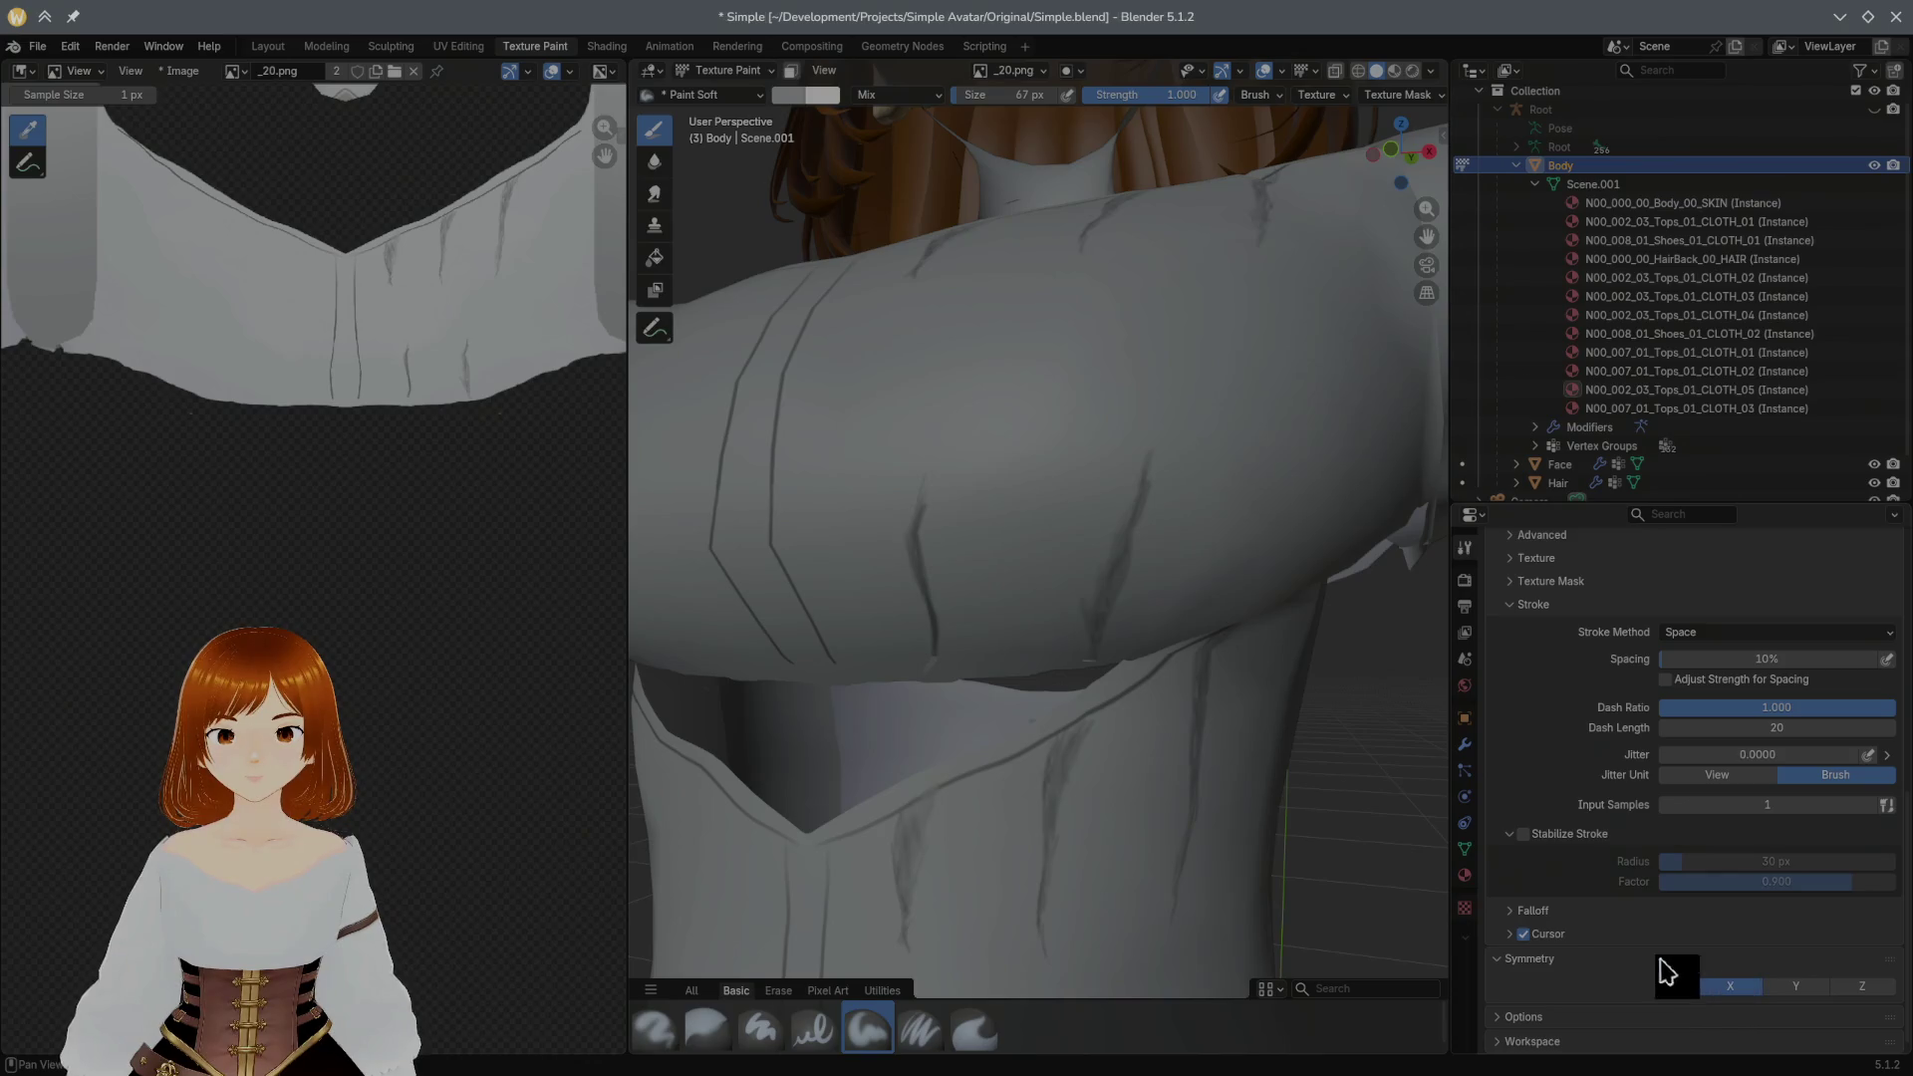
pyautogui.moveTo(987, 616)
pyautogui.mouseDown()
pyautogui.moveTo(1033, 577)
pyautogui.moveTo(1104, 569)
pyautogui.moveTo(981, 603)
pyautogui.mouseUp()
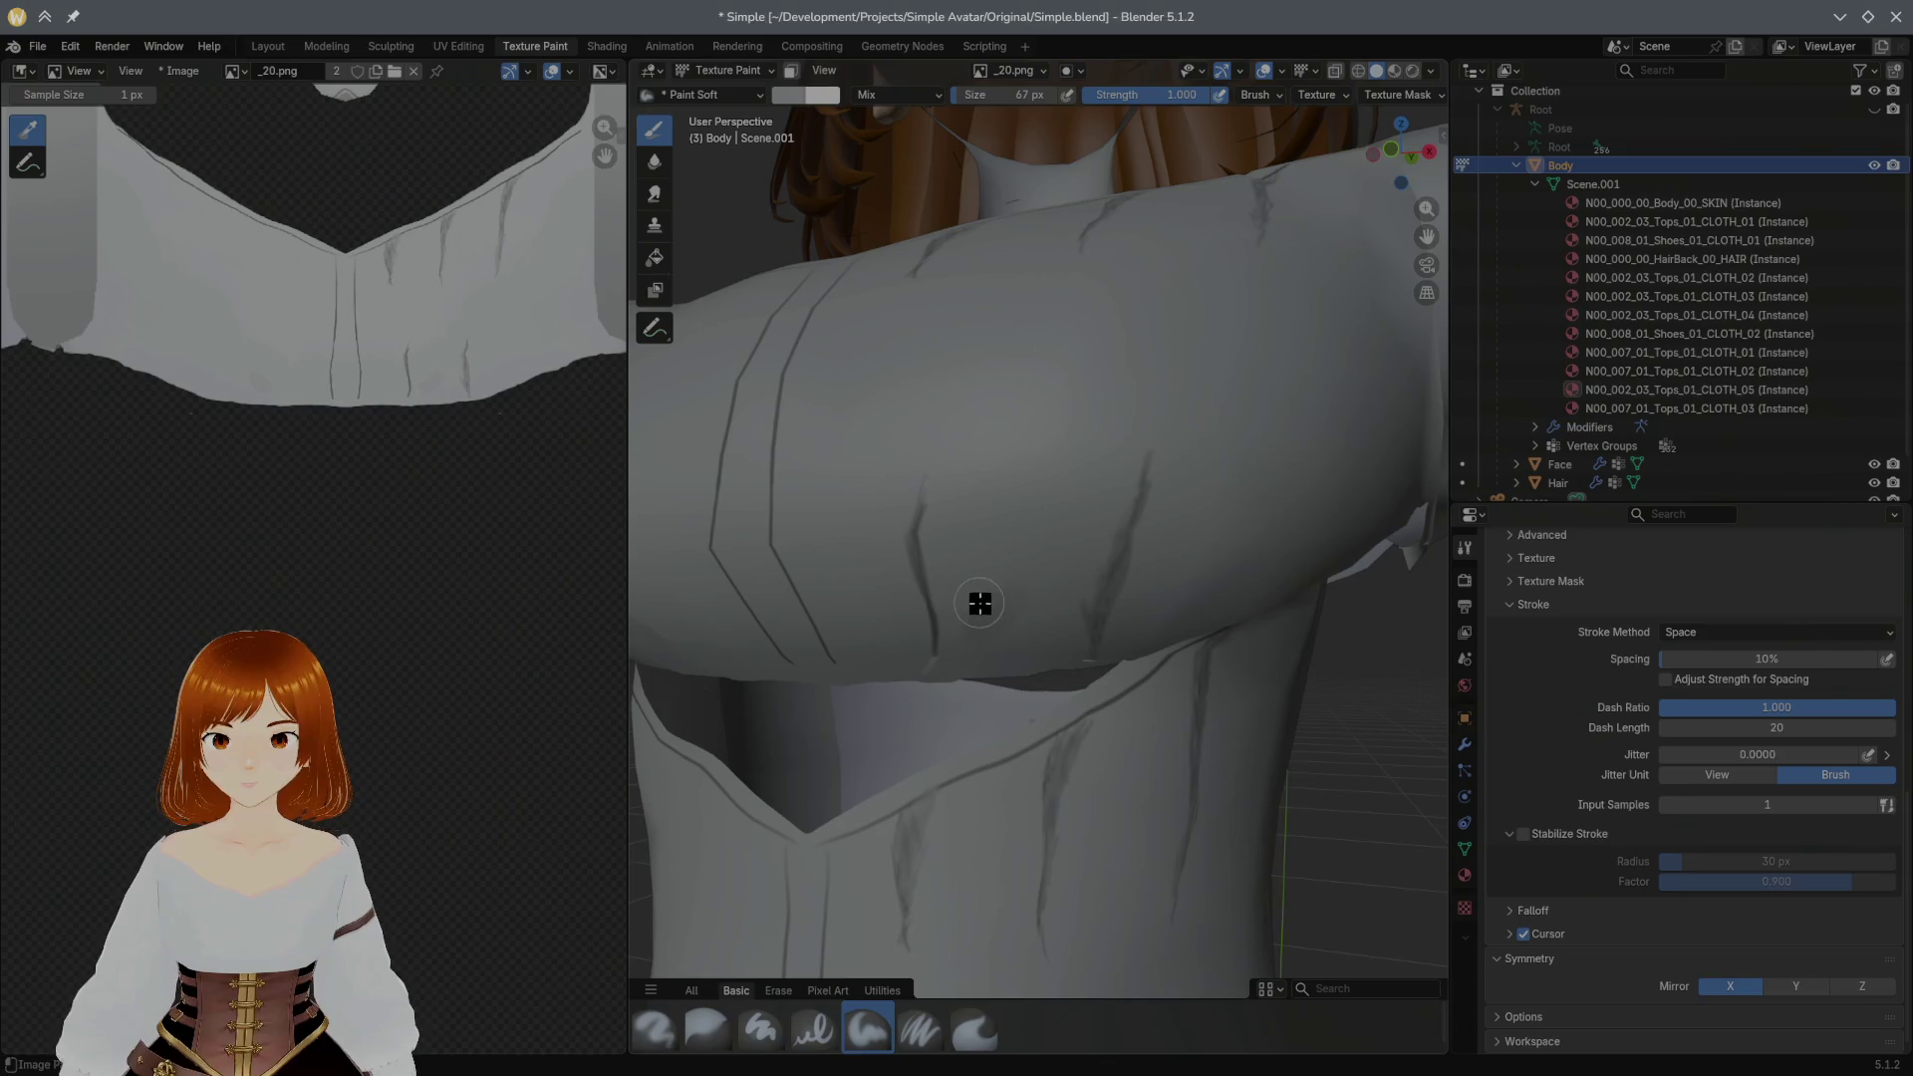
pyautogui.moveTo(1119, 564)
pyautogui.mouseDown()
pyautogui.moveTo(932, 637)
pyautogui.moveTo(905, 598)
pyautogui.mouseUp()
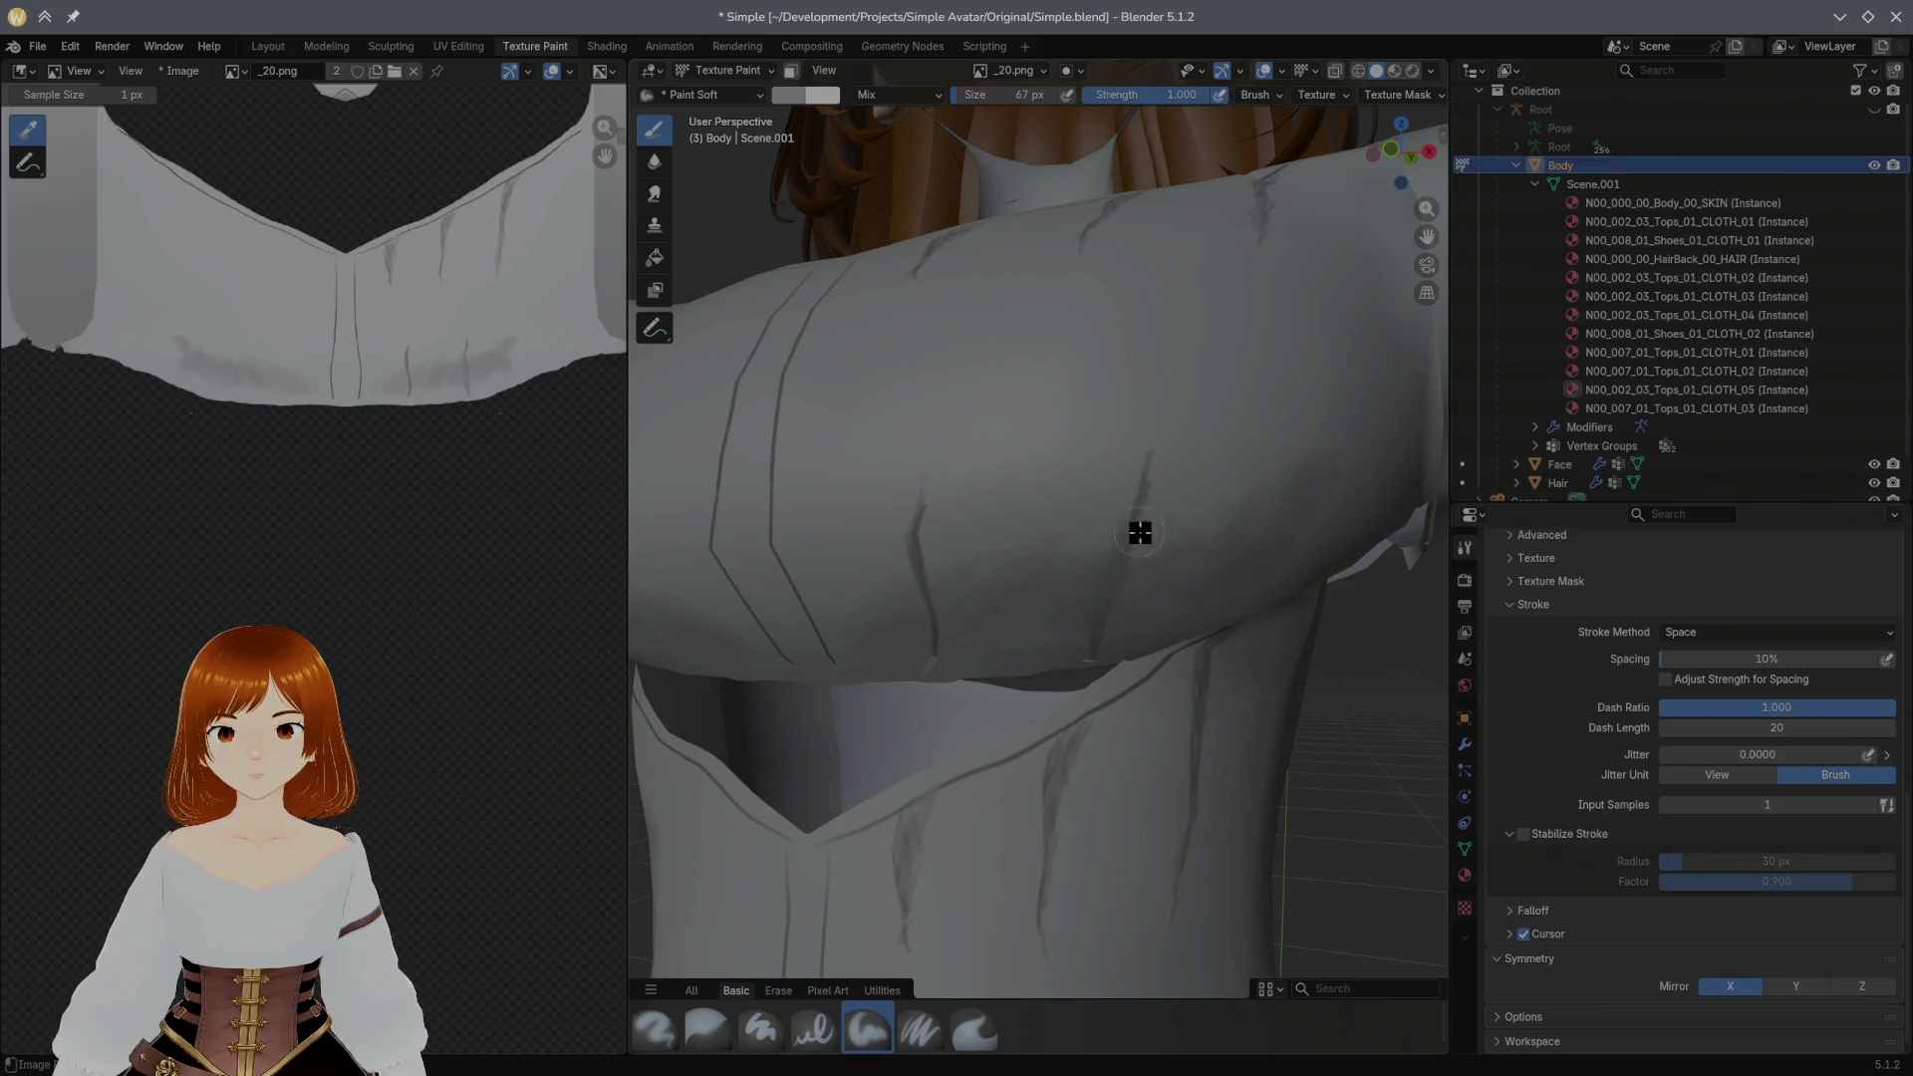
pyautogui.moveTo(1341, 436)
pyautogui.mouseDown()
pyautogui.moveTo(1292, 516)
pyautogui.moveTo(1197, 548)
pyautogui.mouseUp()
pyautogui.moveTo(1210, 559)
pyautogui.mouseDown(button='middle')
pyautogui.moveTo(1281, 627)
pyautogui.moveTo(1273, 564)
pyautogui.moveTo(1221, 471)
pyautogui.mouseUp(button='middle')
pyautogui.click(711, 1028)
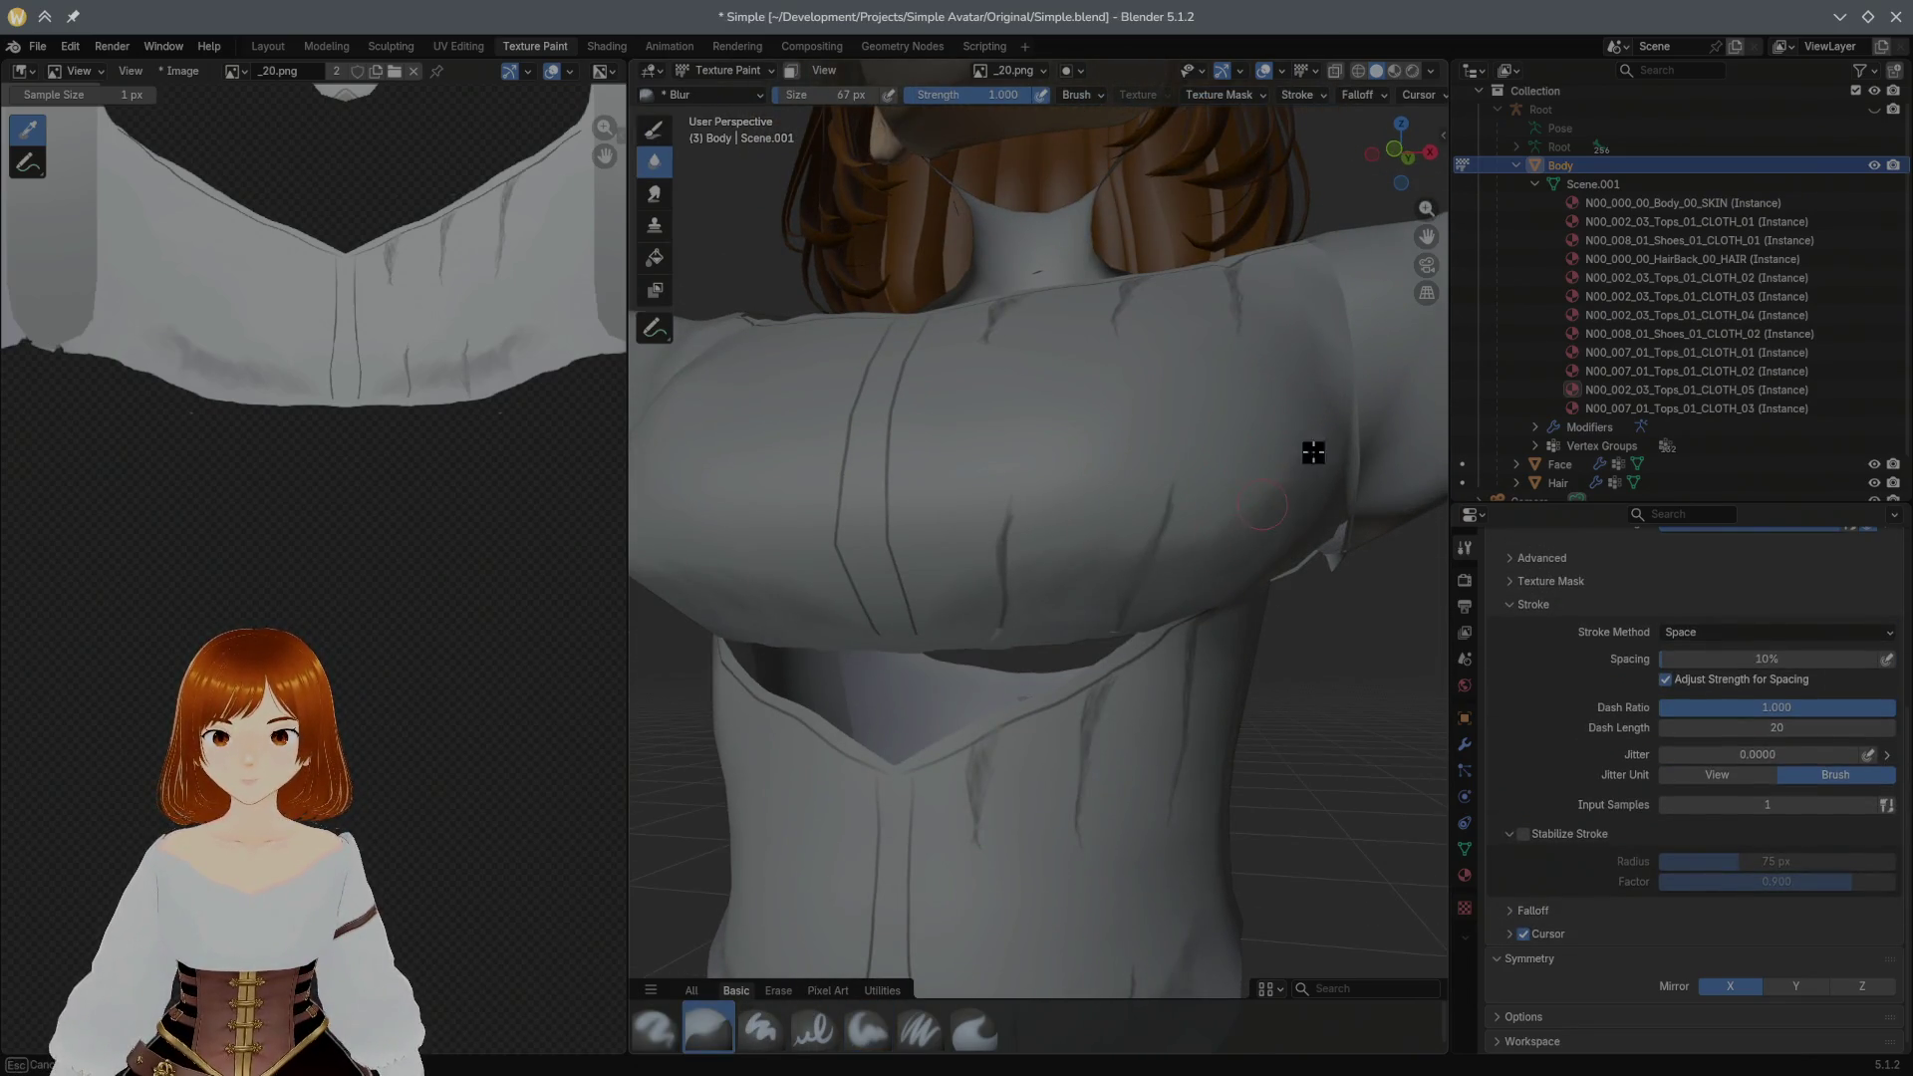
# Step: Blur the painted marks across the chest and near the collar from several angles
pyautogui.moveTo(1309, 446); pyautogui.dragTo(1046, 556)
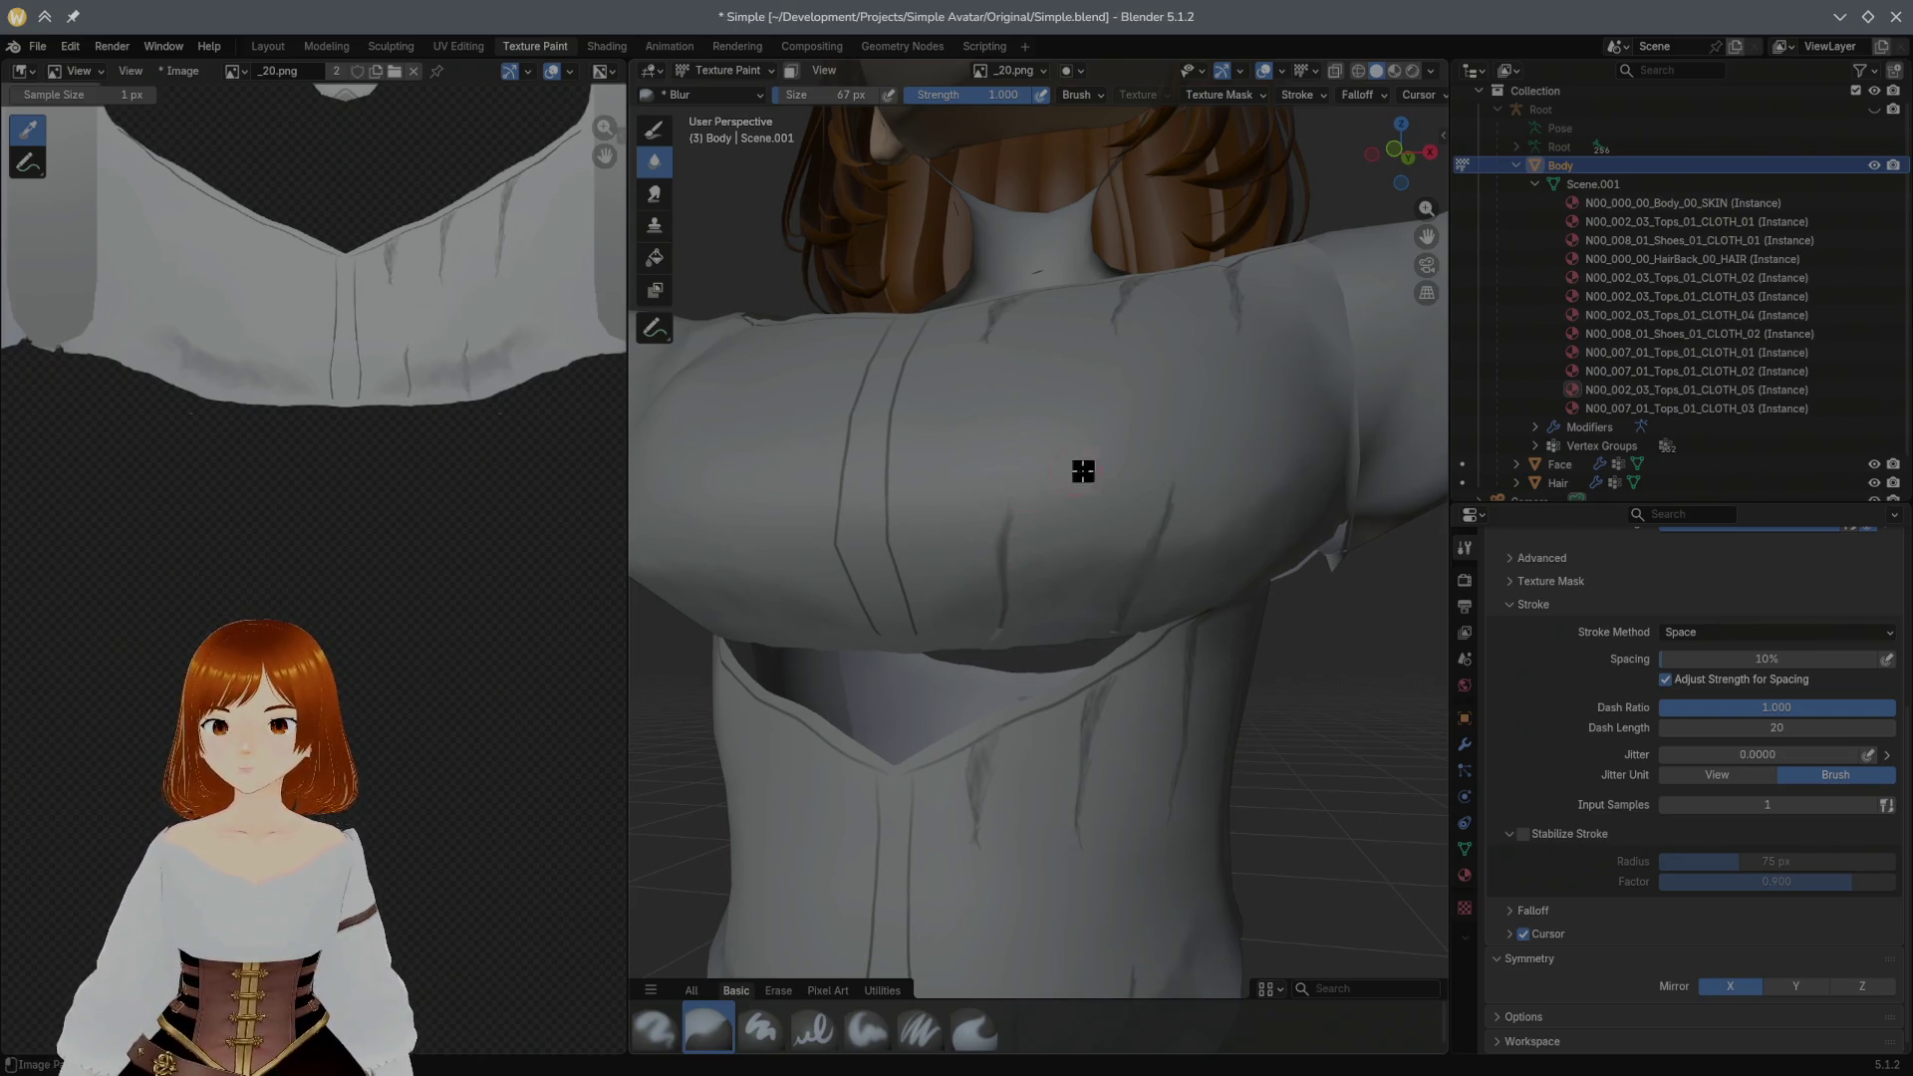
pyautogui.moveTo(1197, 432); pyautogui.dragTo(1217, 462, button='middle')
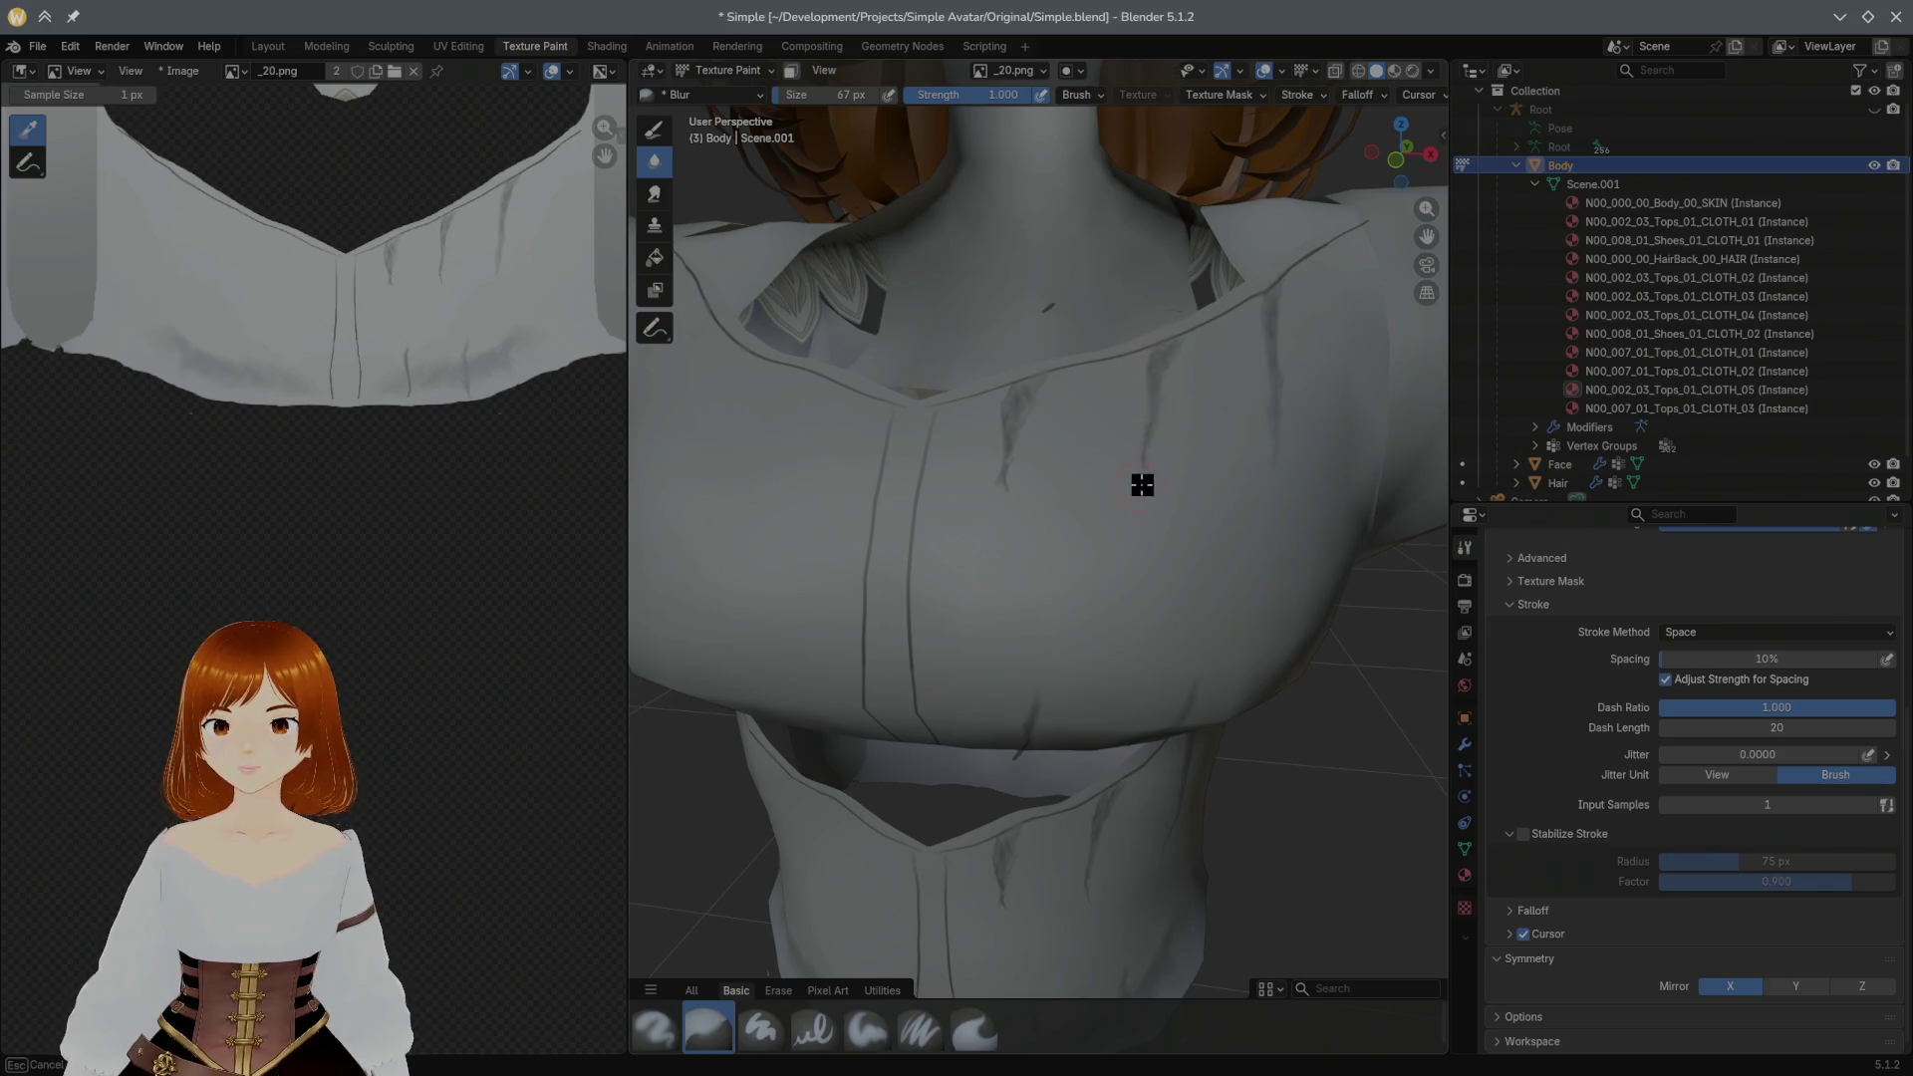
pyautogui.moveTo(1142, 484)
pyautogui.mouseDown()
pyautogui.moveTo(1001, 475)
pyautogui.moveTo(1011, 397)
pyautogui.moveTo(1007, 474)
pyautogui.mouseUp()
pyautogui.moveTo(1008, 475)
pyautogui.mouseDown(button='middle')
pyautogui.moveTo(1058, 429)
pyautogui.moveTo(1100, 445)
pyautogui.moveTo(1038, 495)
pyautogui.moveTo(1060, 493)
pyautogui.mouseUp(button='middle')
pyautogui.moveTo(1118, 401); pyautogui.dragTo(1161, 393)
pyautogui.moveTo(1161, 393); pyautogui.dragTo(1253, 318, button='middle')
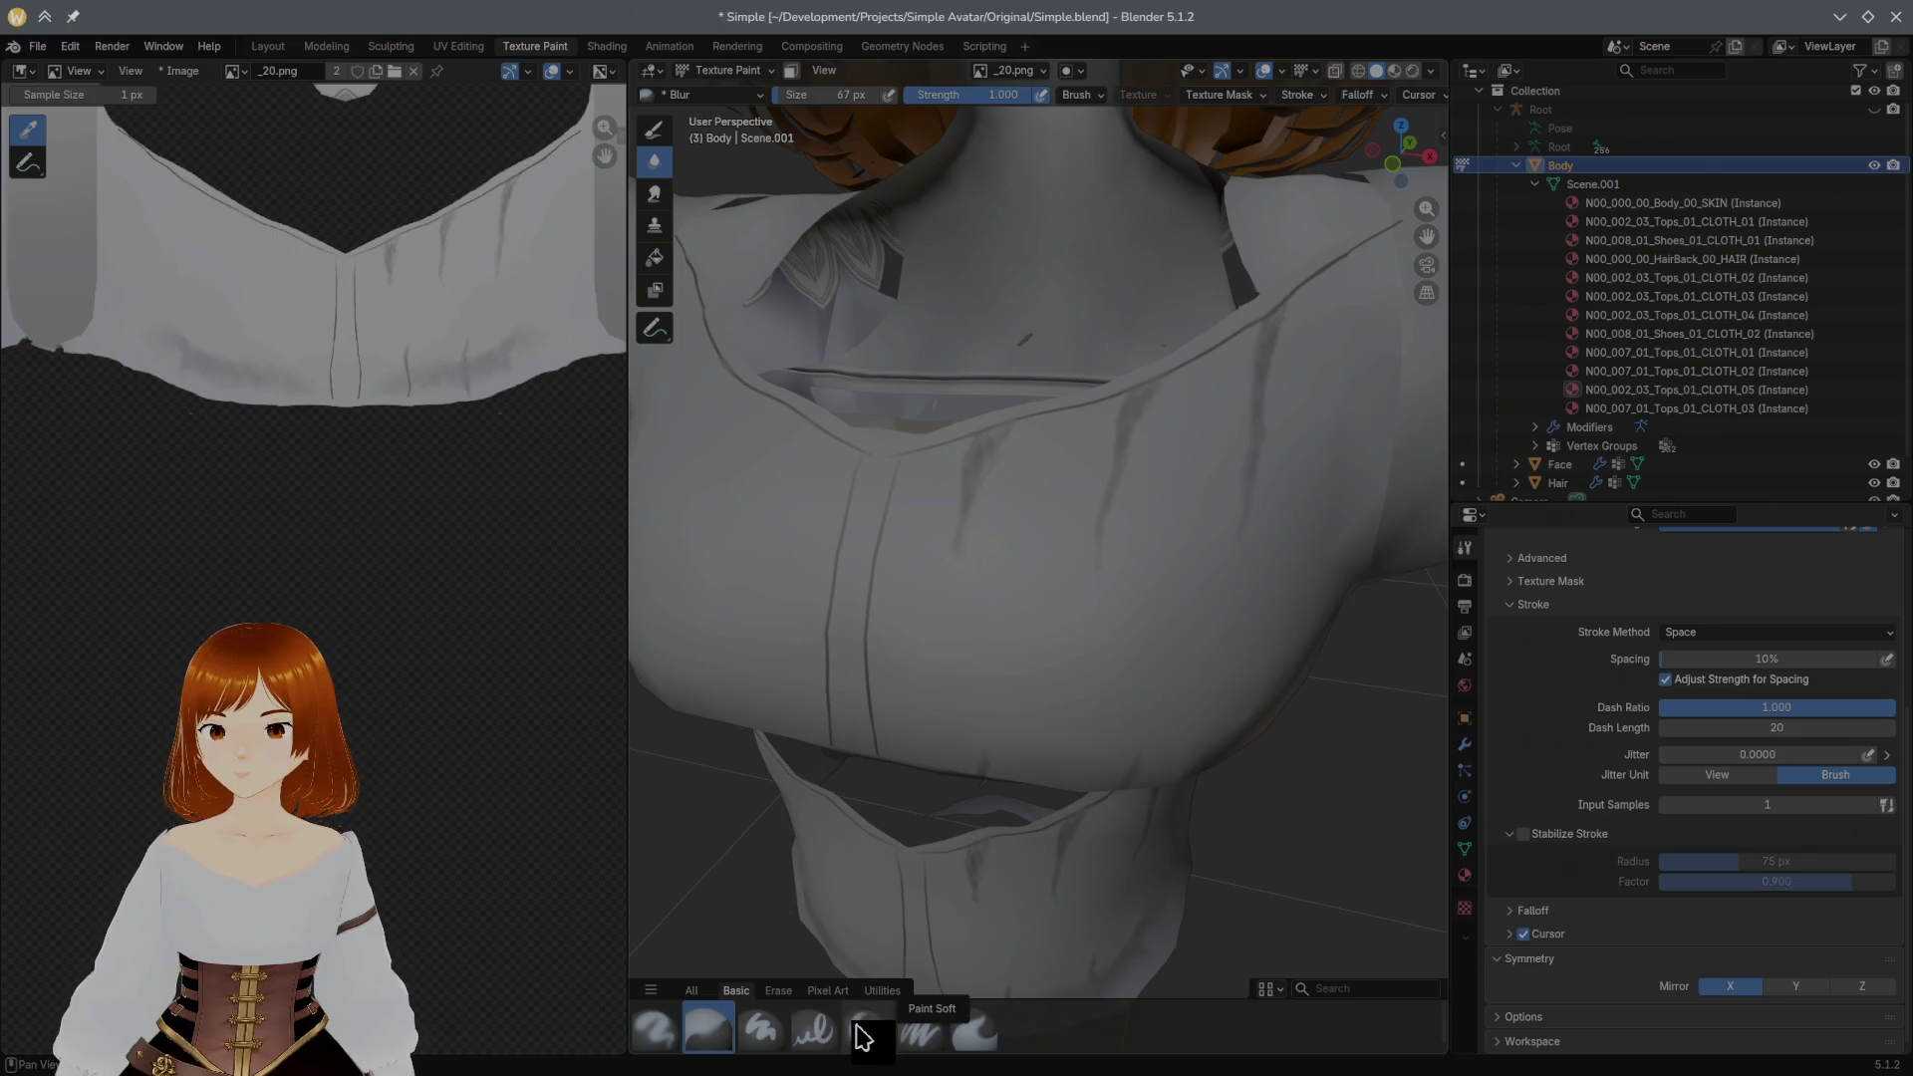
pyautogui.click(868, 1032)
# Step: Lower paint strength to 0.457 and stroke along the shirt and collar
pyautogui.moveTo(1136, 457); pyautogui.dragTo(1256, 346)
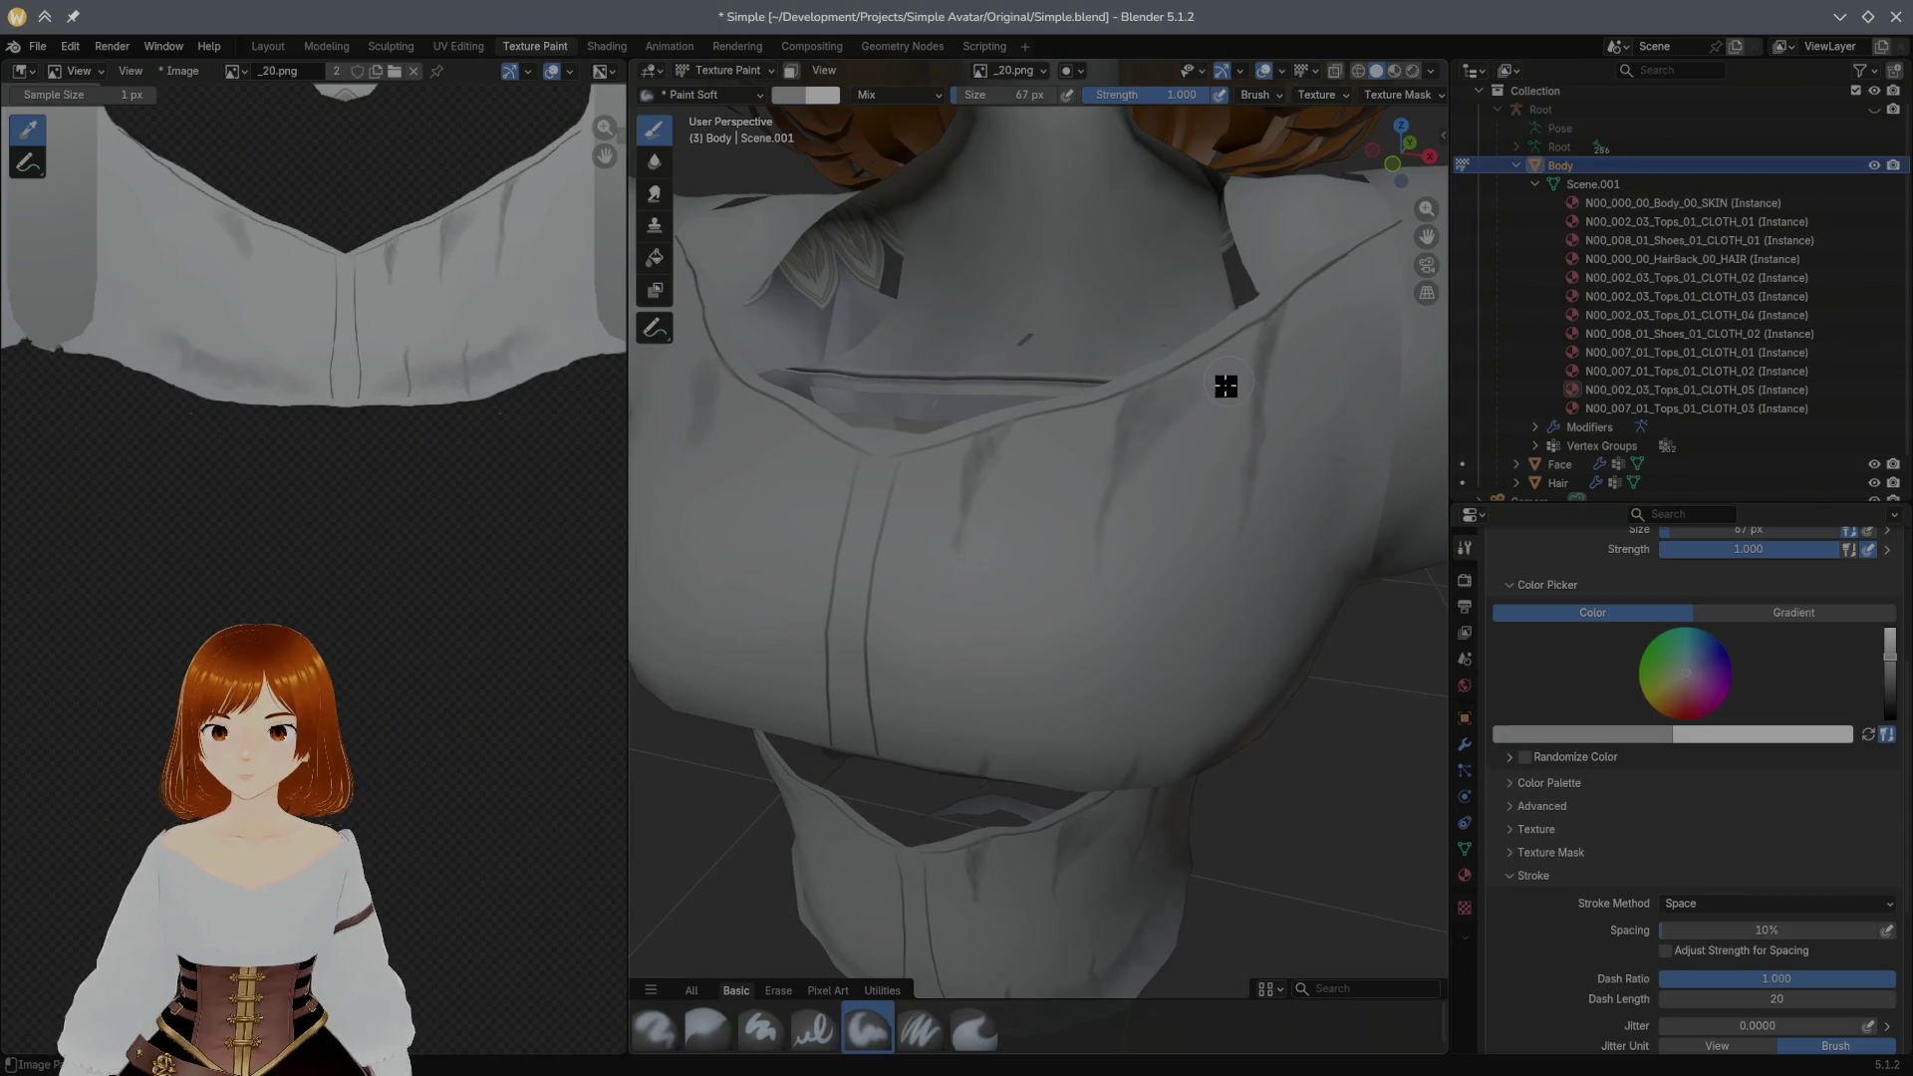
pyautogui.moveTo(1203, 95); pyautogui.dragTo(1137, 94)
pyautogui.moveTo(1147, 450)
pyautogui.mouseDown()
pyautogui.moveTo(1251, 348)
pyautogui.moveTo(1007, 458)
pyautogui.mouseUp()
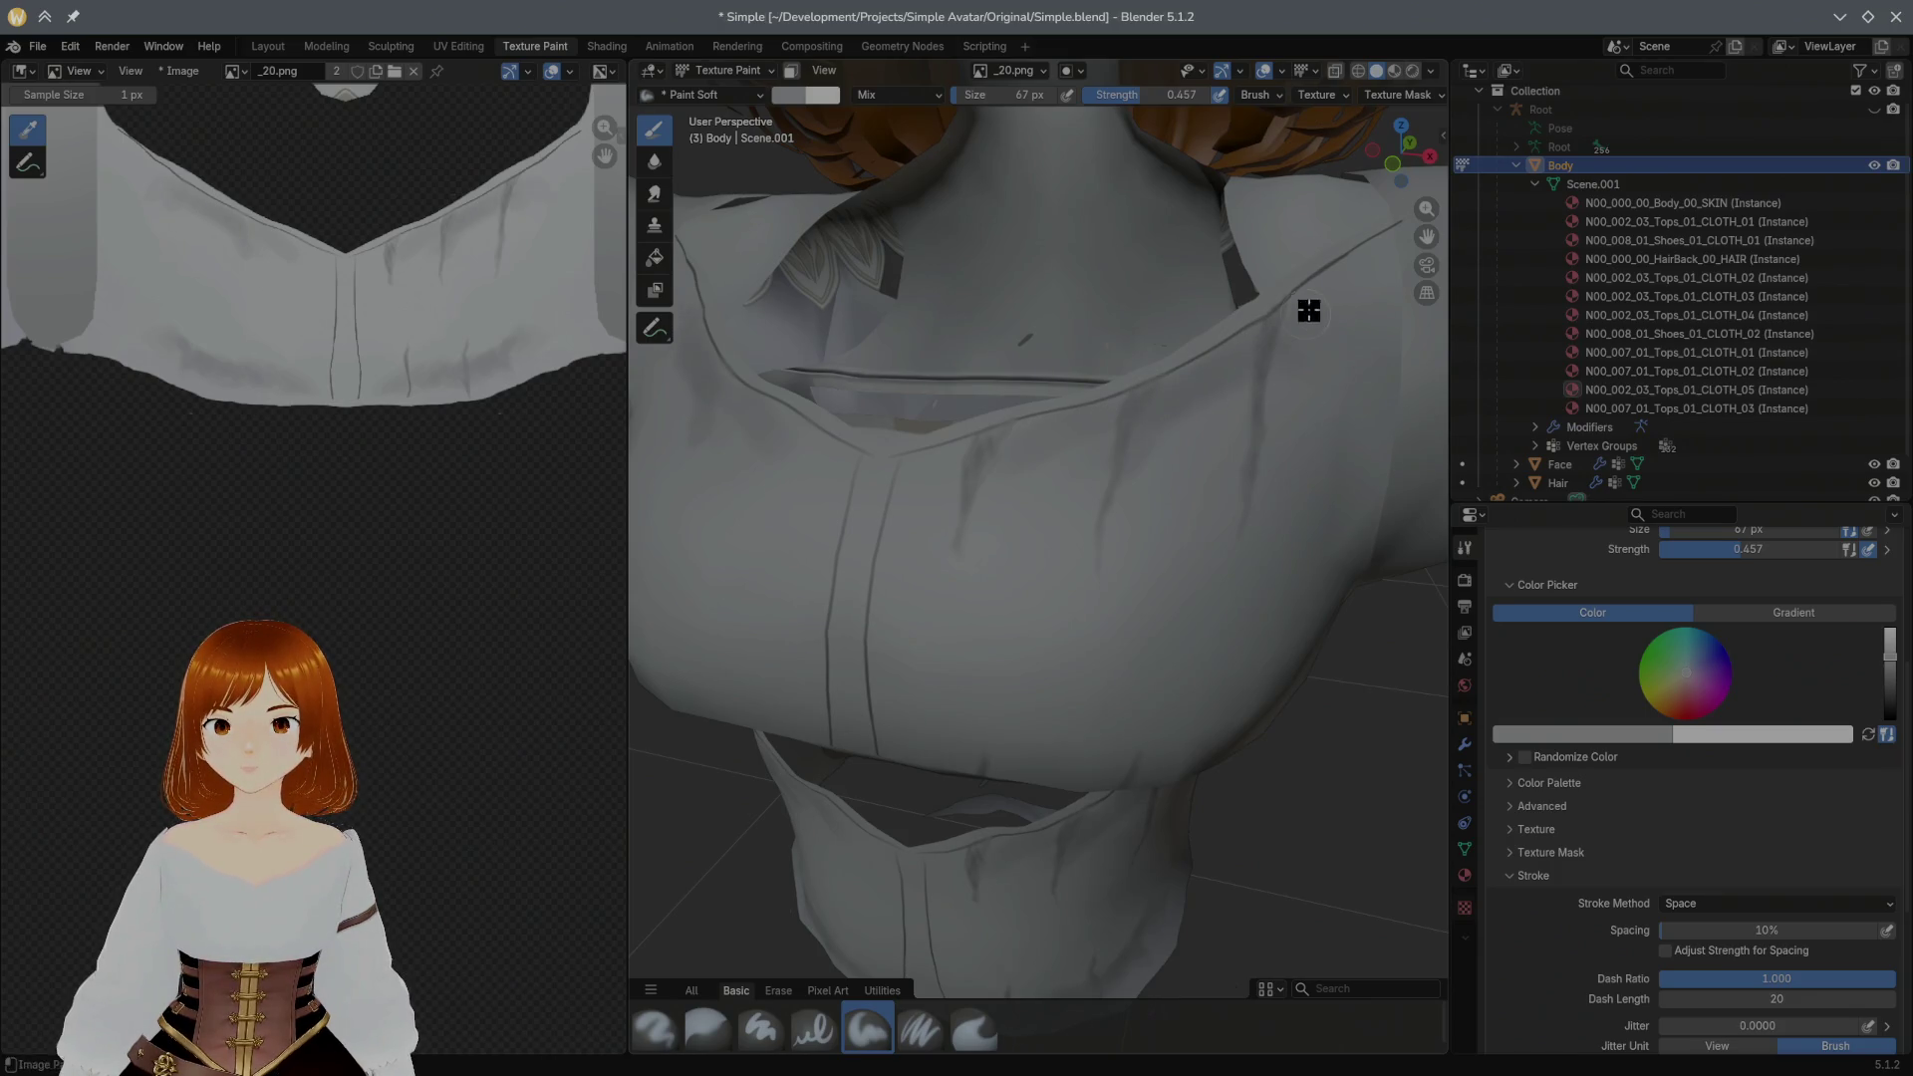
pyautogui.moveTo(943, 469); pyautogui.dragTo(918, 484)
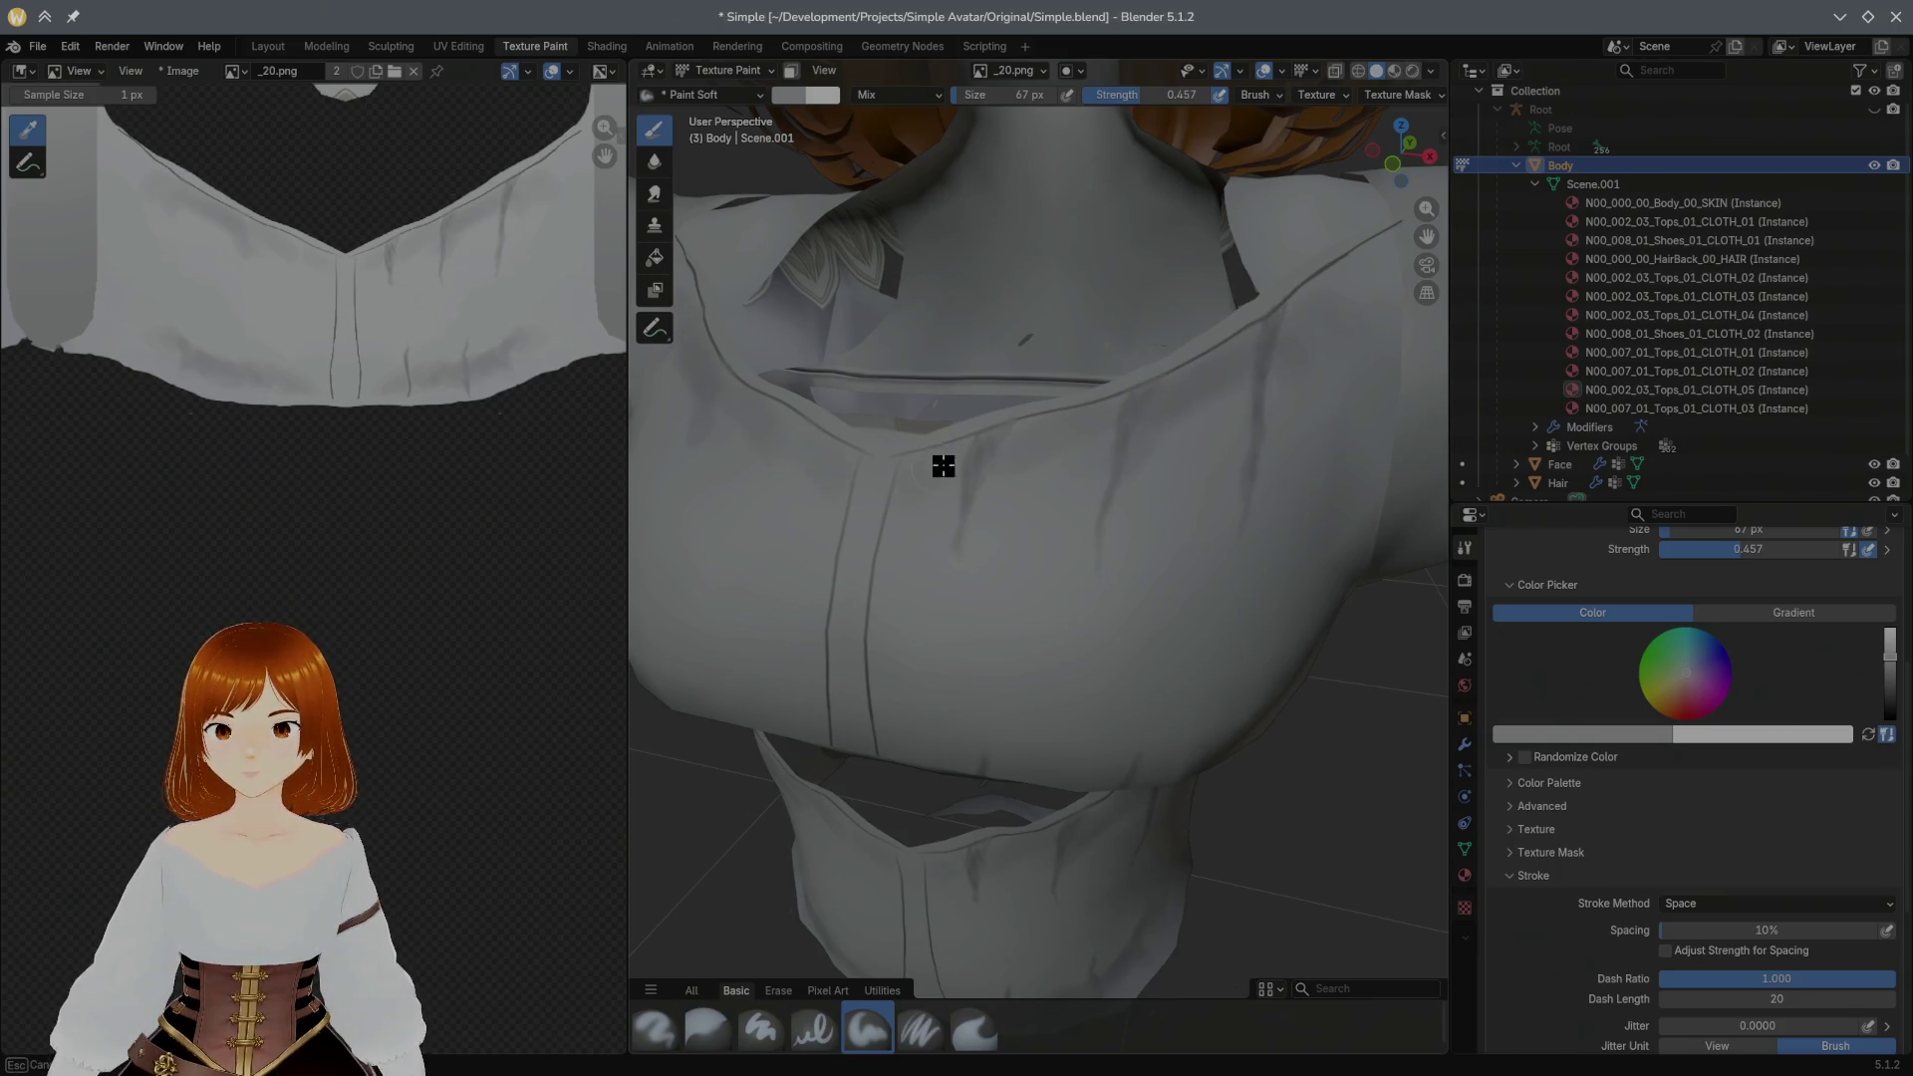
# Step: Paint over the lower ends of the chest fold lines, then shrink the brush
pyautogui.moveTo(937, 496); pyautogui.dragTo(996, 415, button='middle')
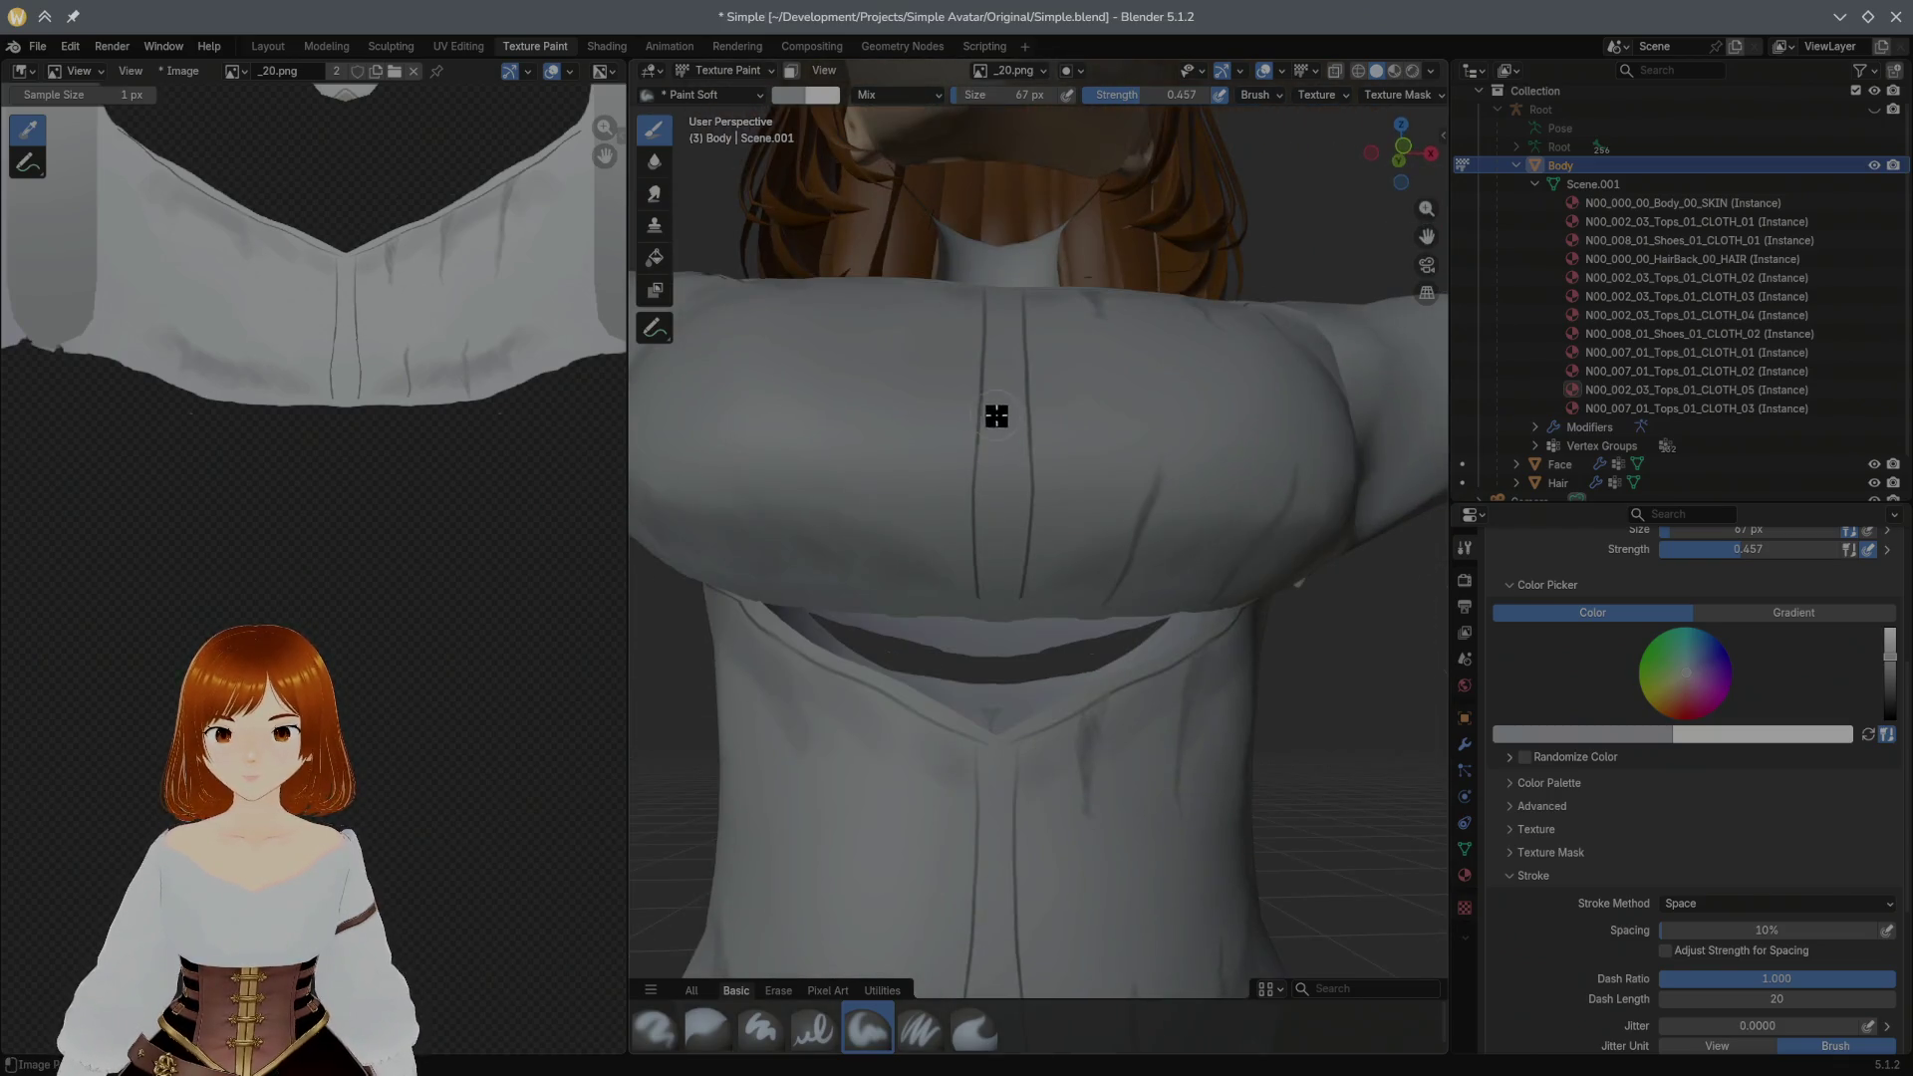
pyautogui.moveTo(1053, 560); pyautogui.dragTo(1033, 581)
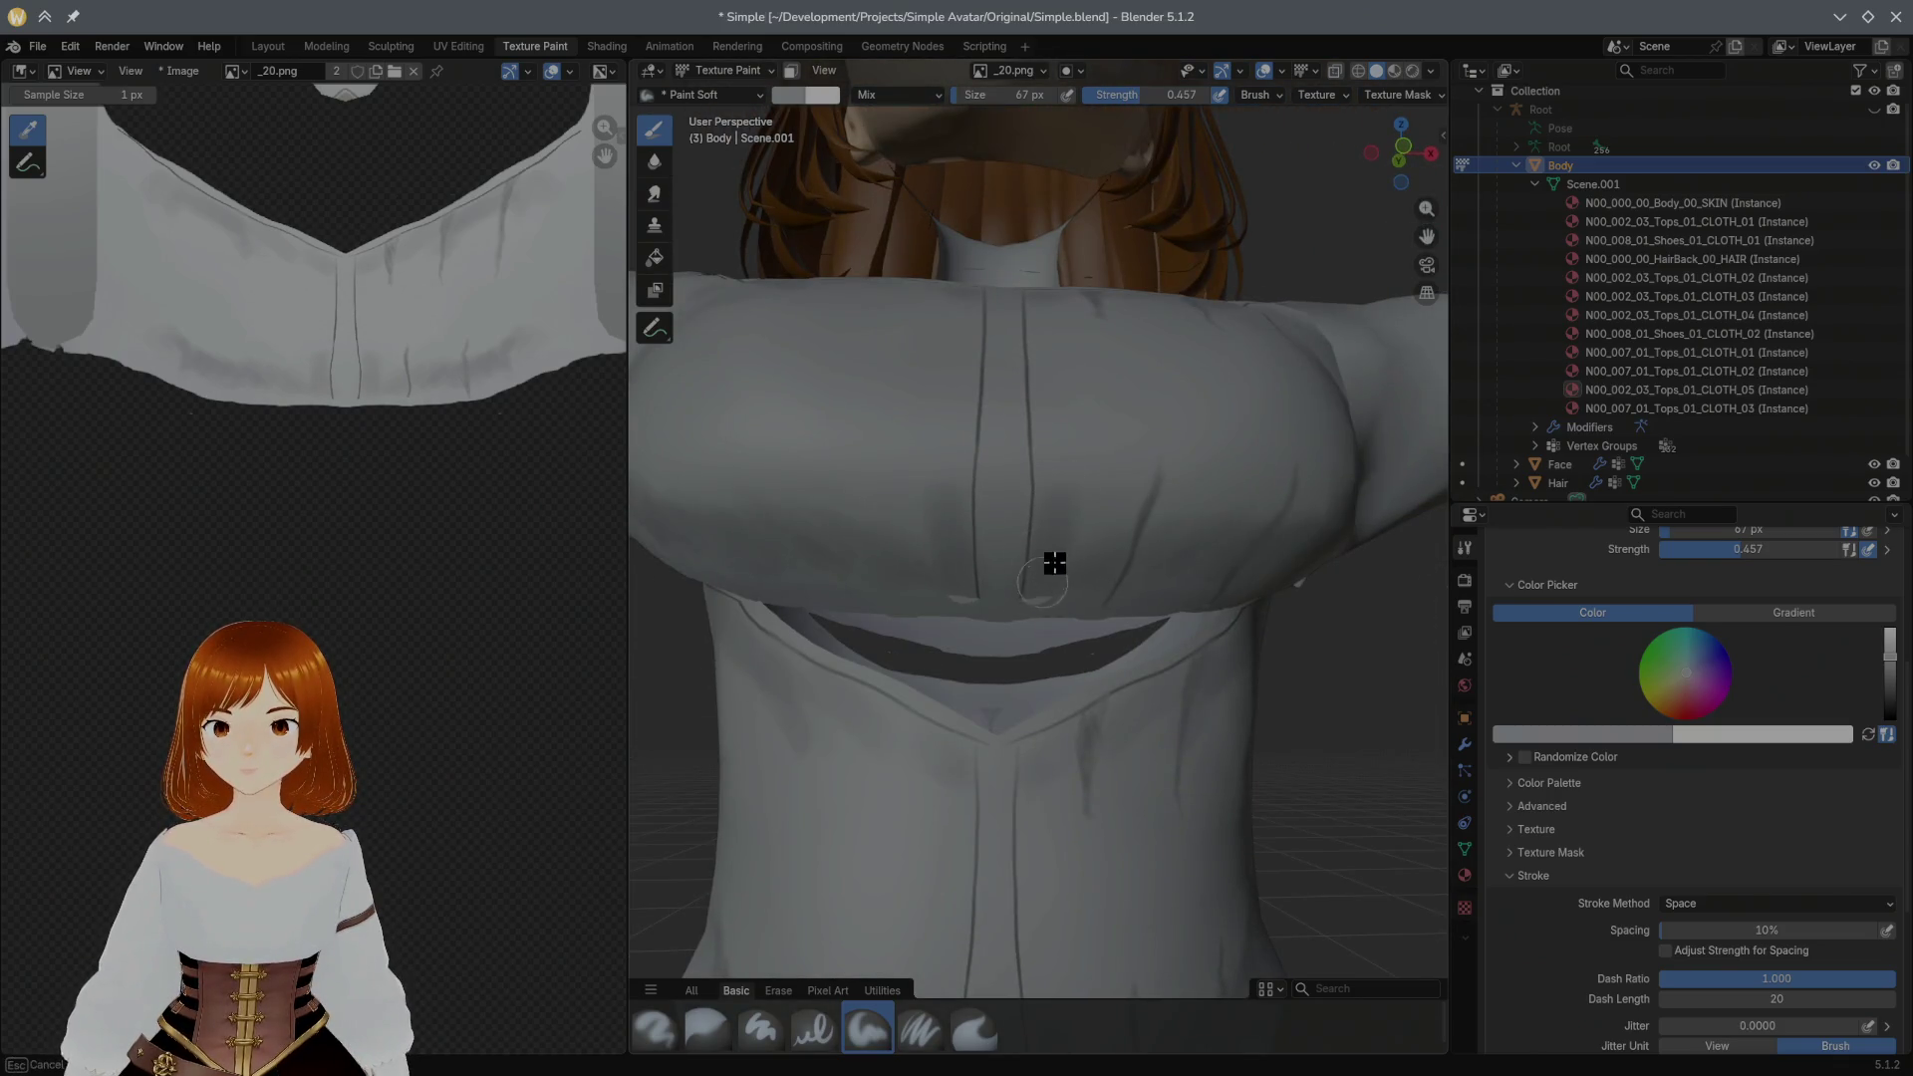
pyautogui.moveTo(1071, 531); pyautogui.dragTo(1062, 439)
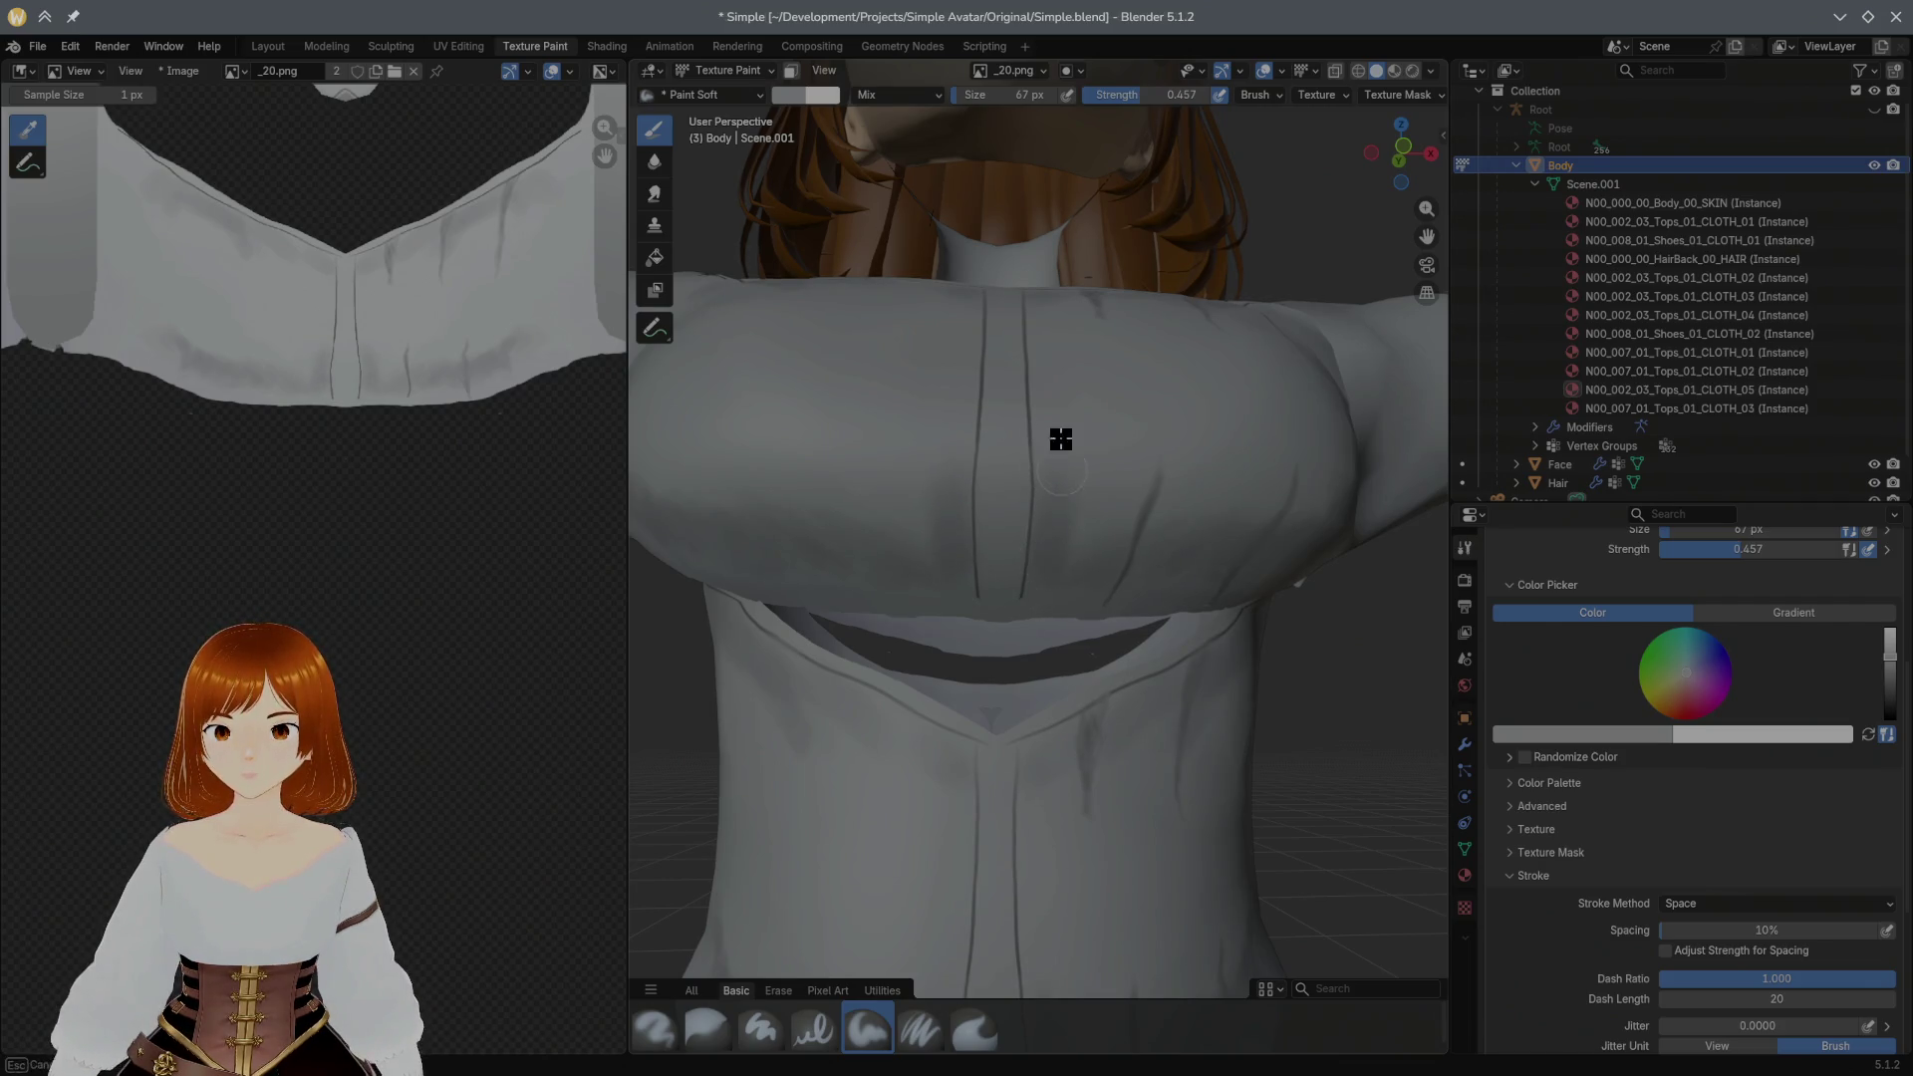
pyautogui.moveTo(1051, 522); pyautogui.dragTo(1050, 527, button='middle')
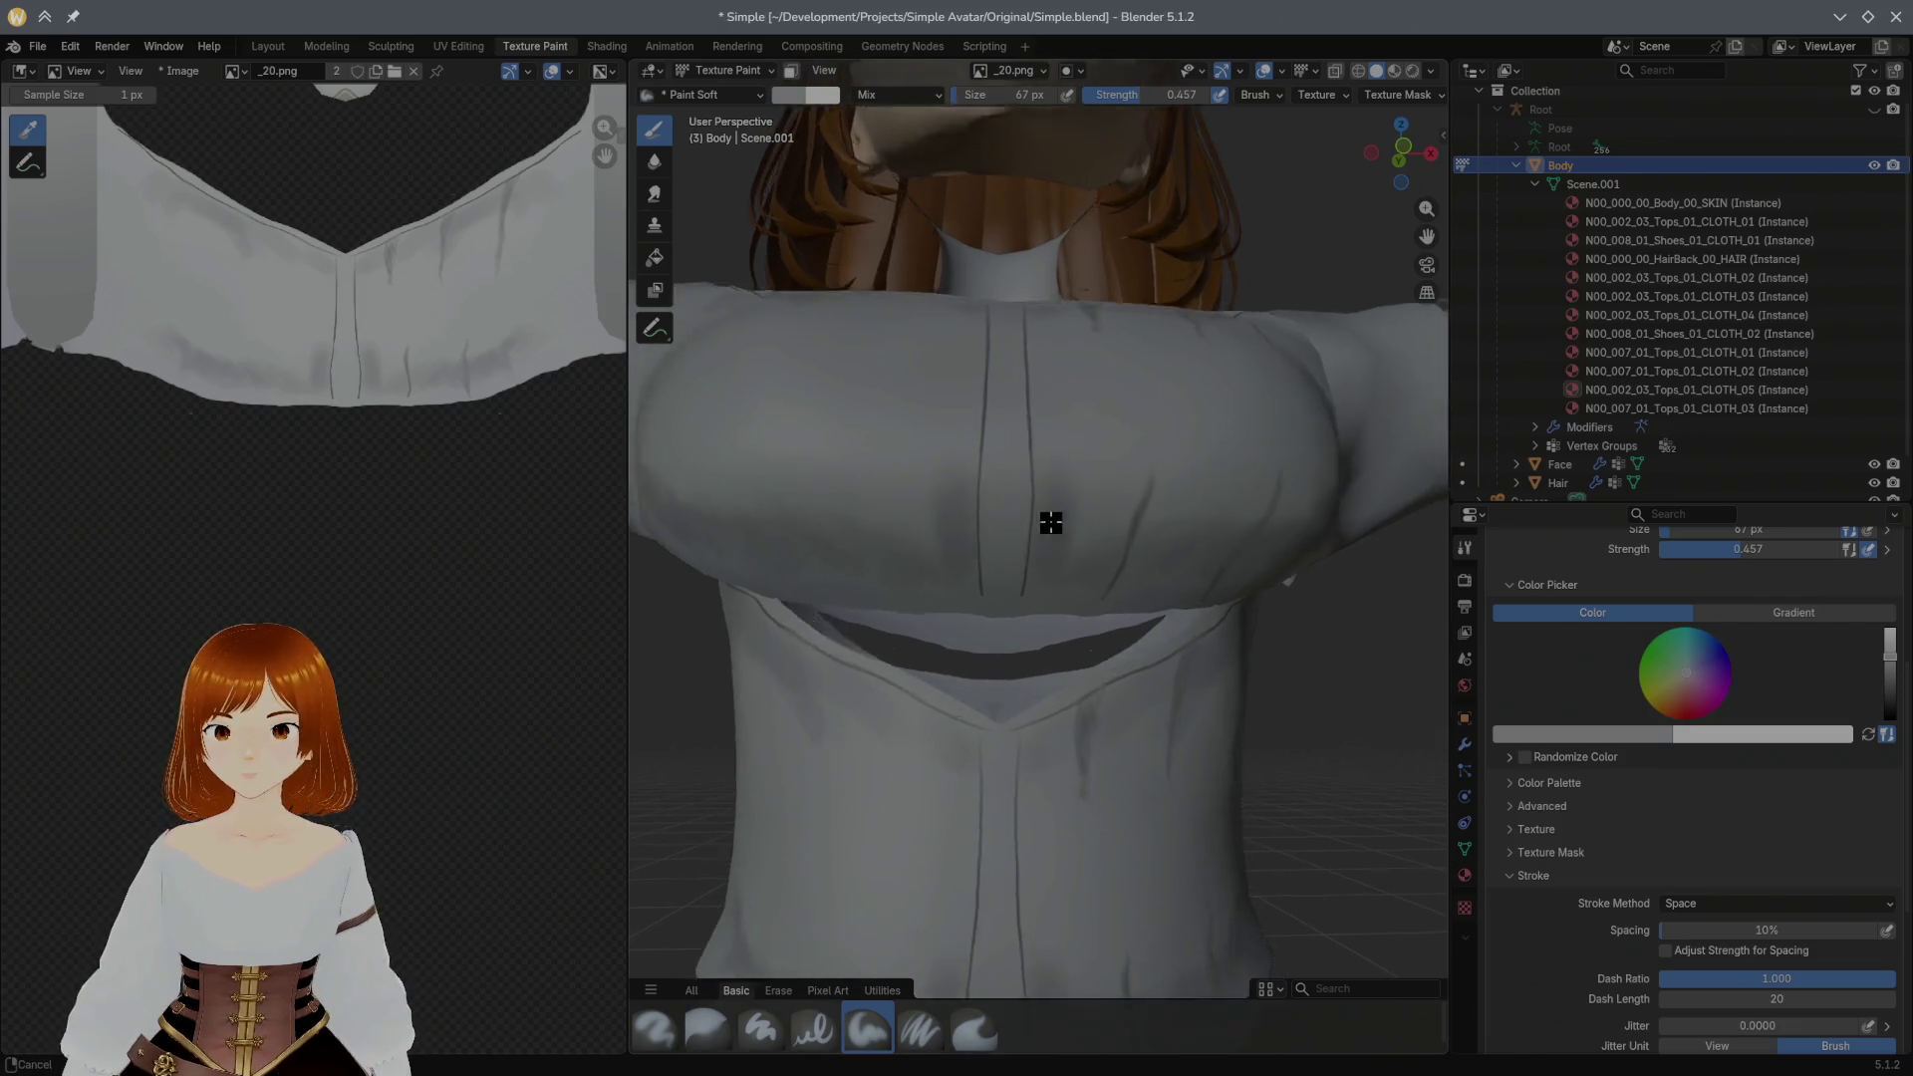
pyautogui.scroll(2, 1050, 528)
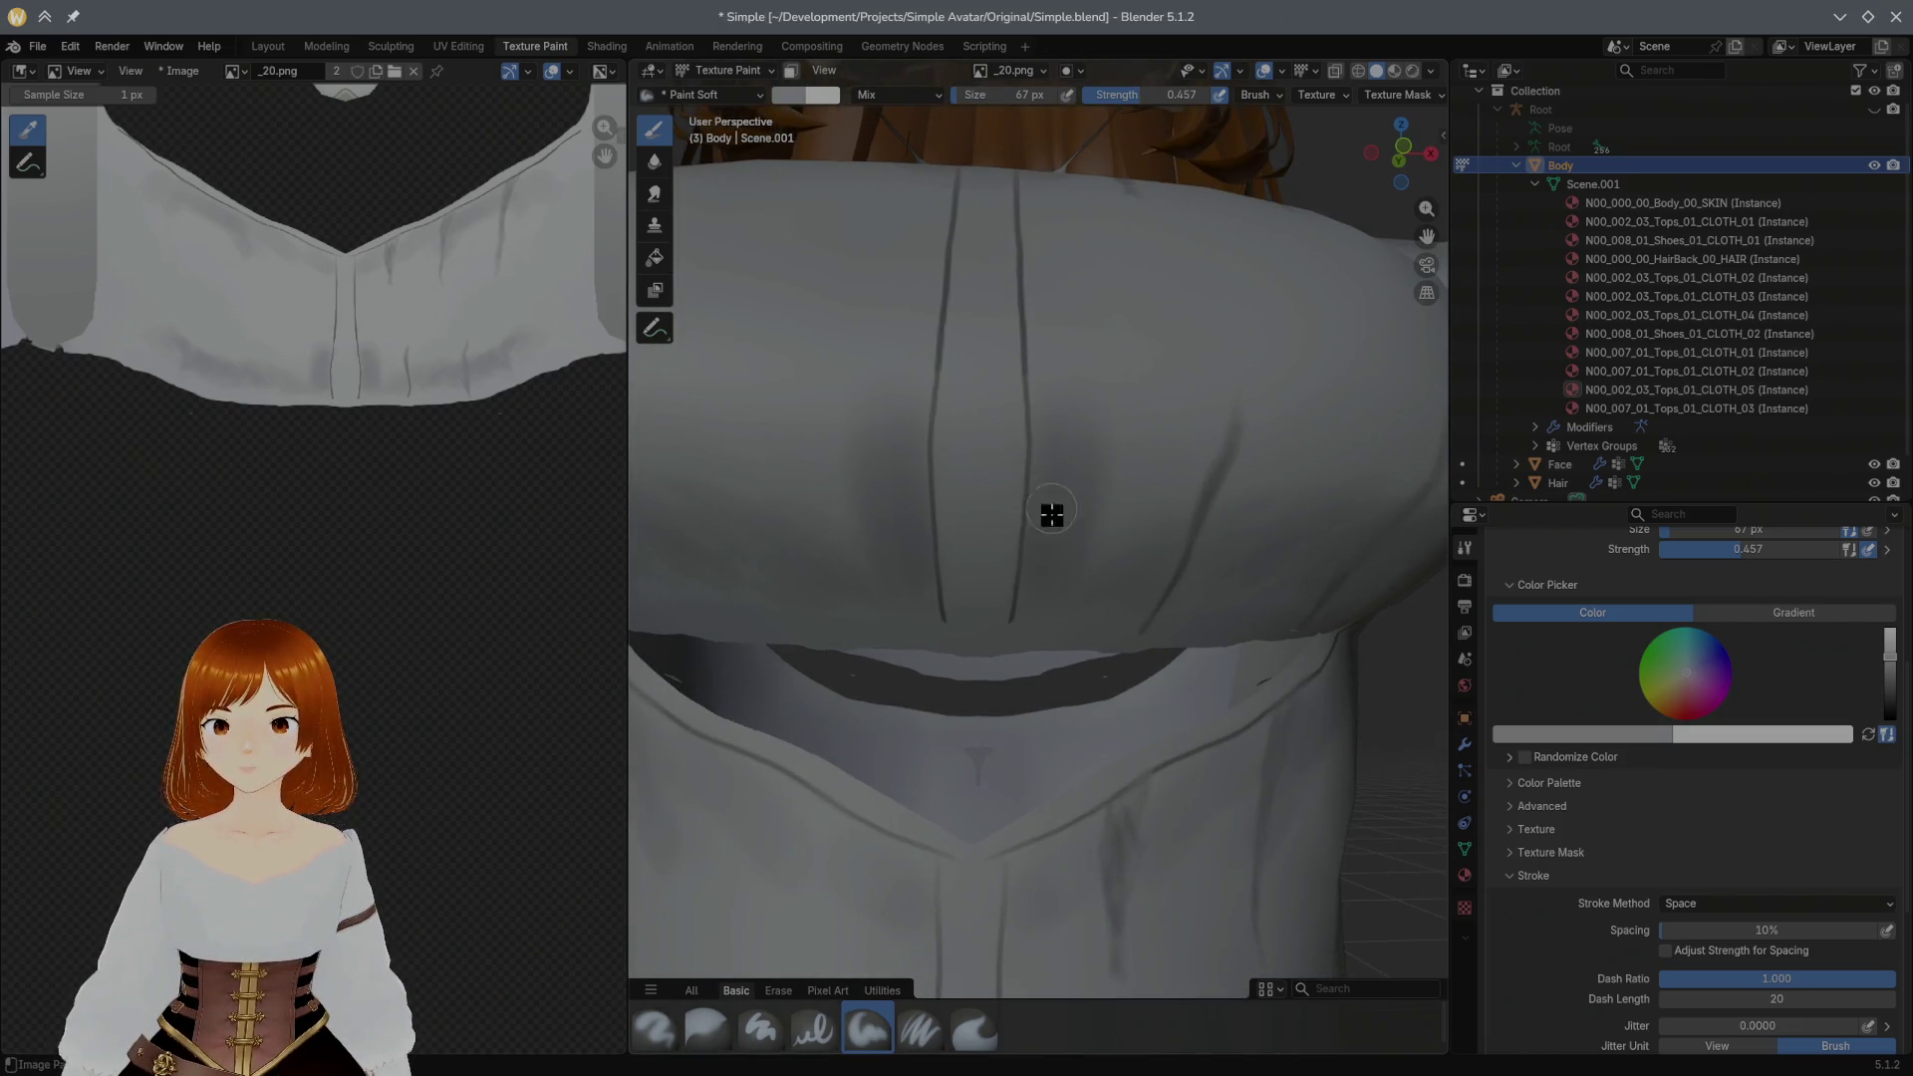
pyautogui.press('[')
pyautogui.press('[')
pyautogui.press('[')
pyautogui.press('[')
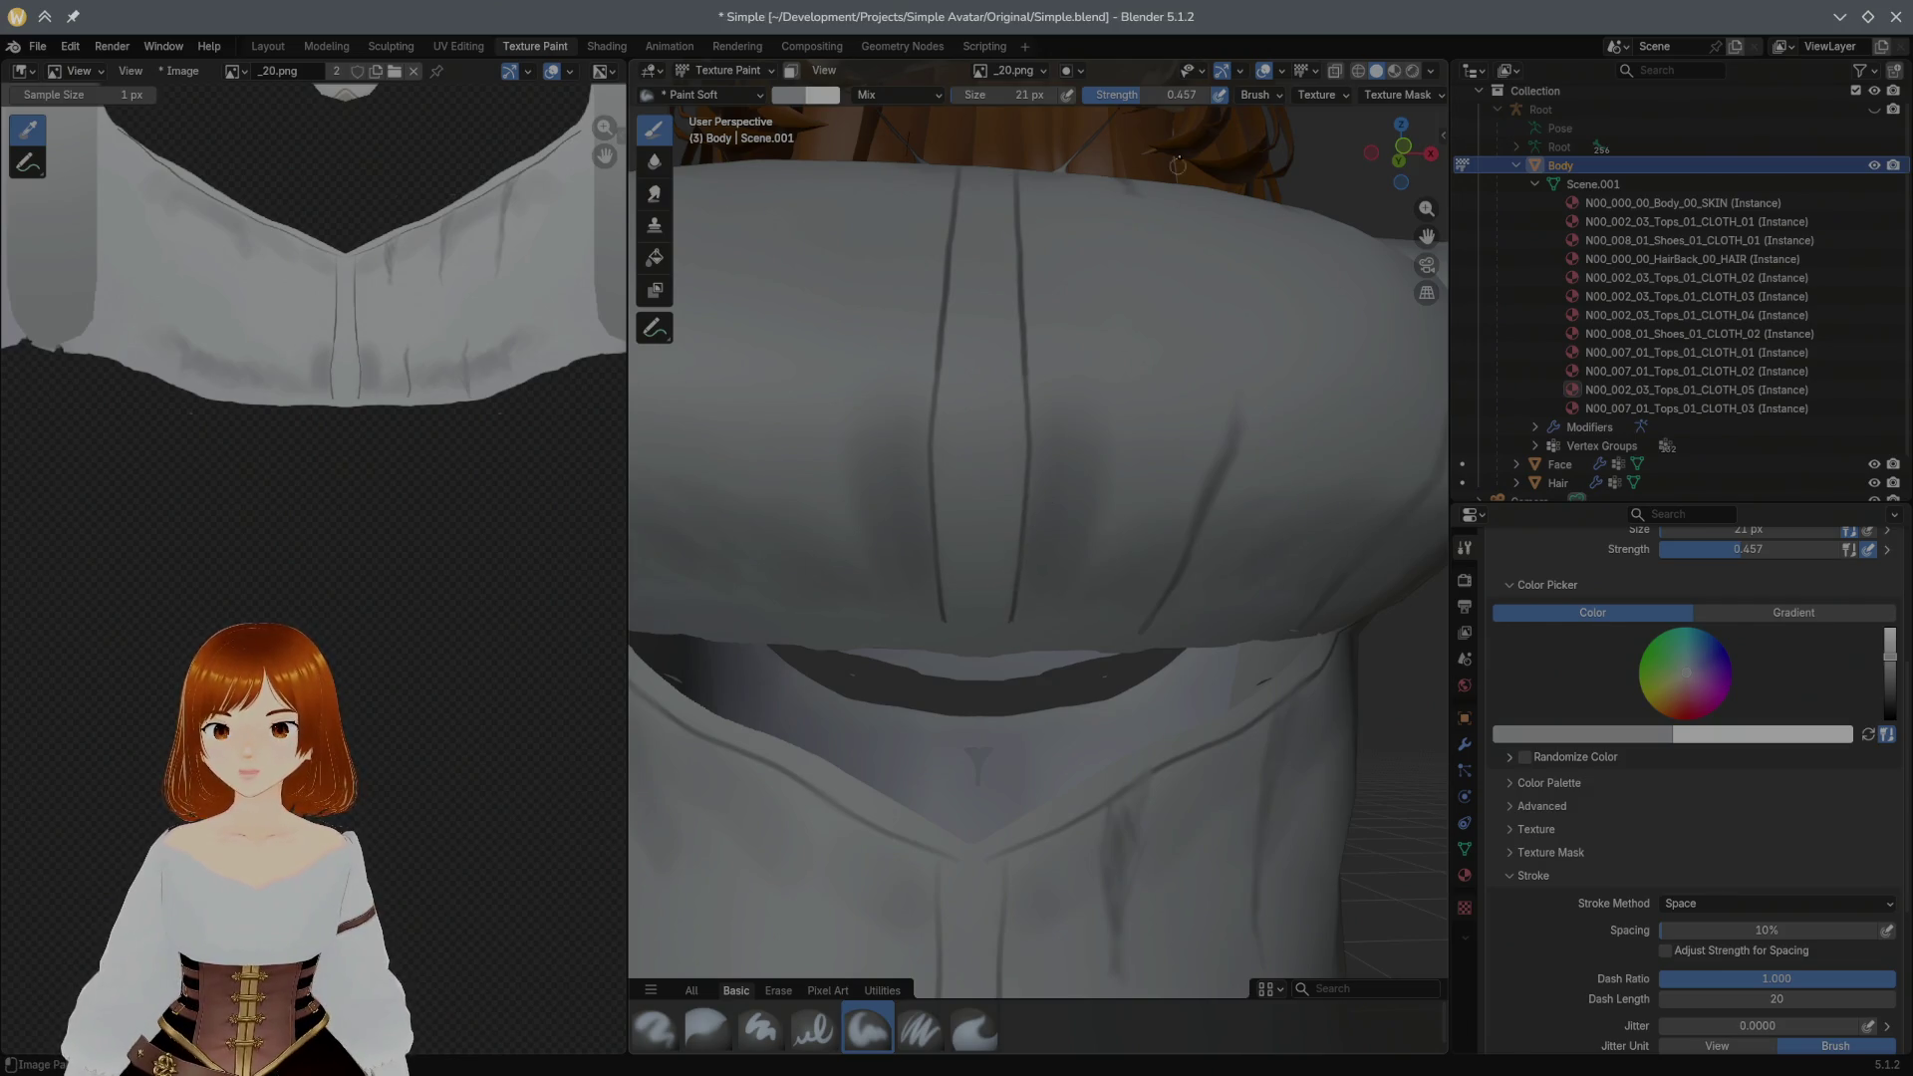
# Step: Raise brush strength to about 0.9 and study the collar from several angles
pyautogui.moveTo(1166, 95)
pyautogui.mouseDown()
pyautogui.moveTo(1215, 108)
pyautogui.moveTo(1175, 107)
pyautogui.mouseUp()
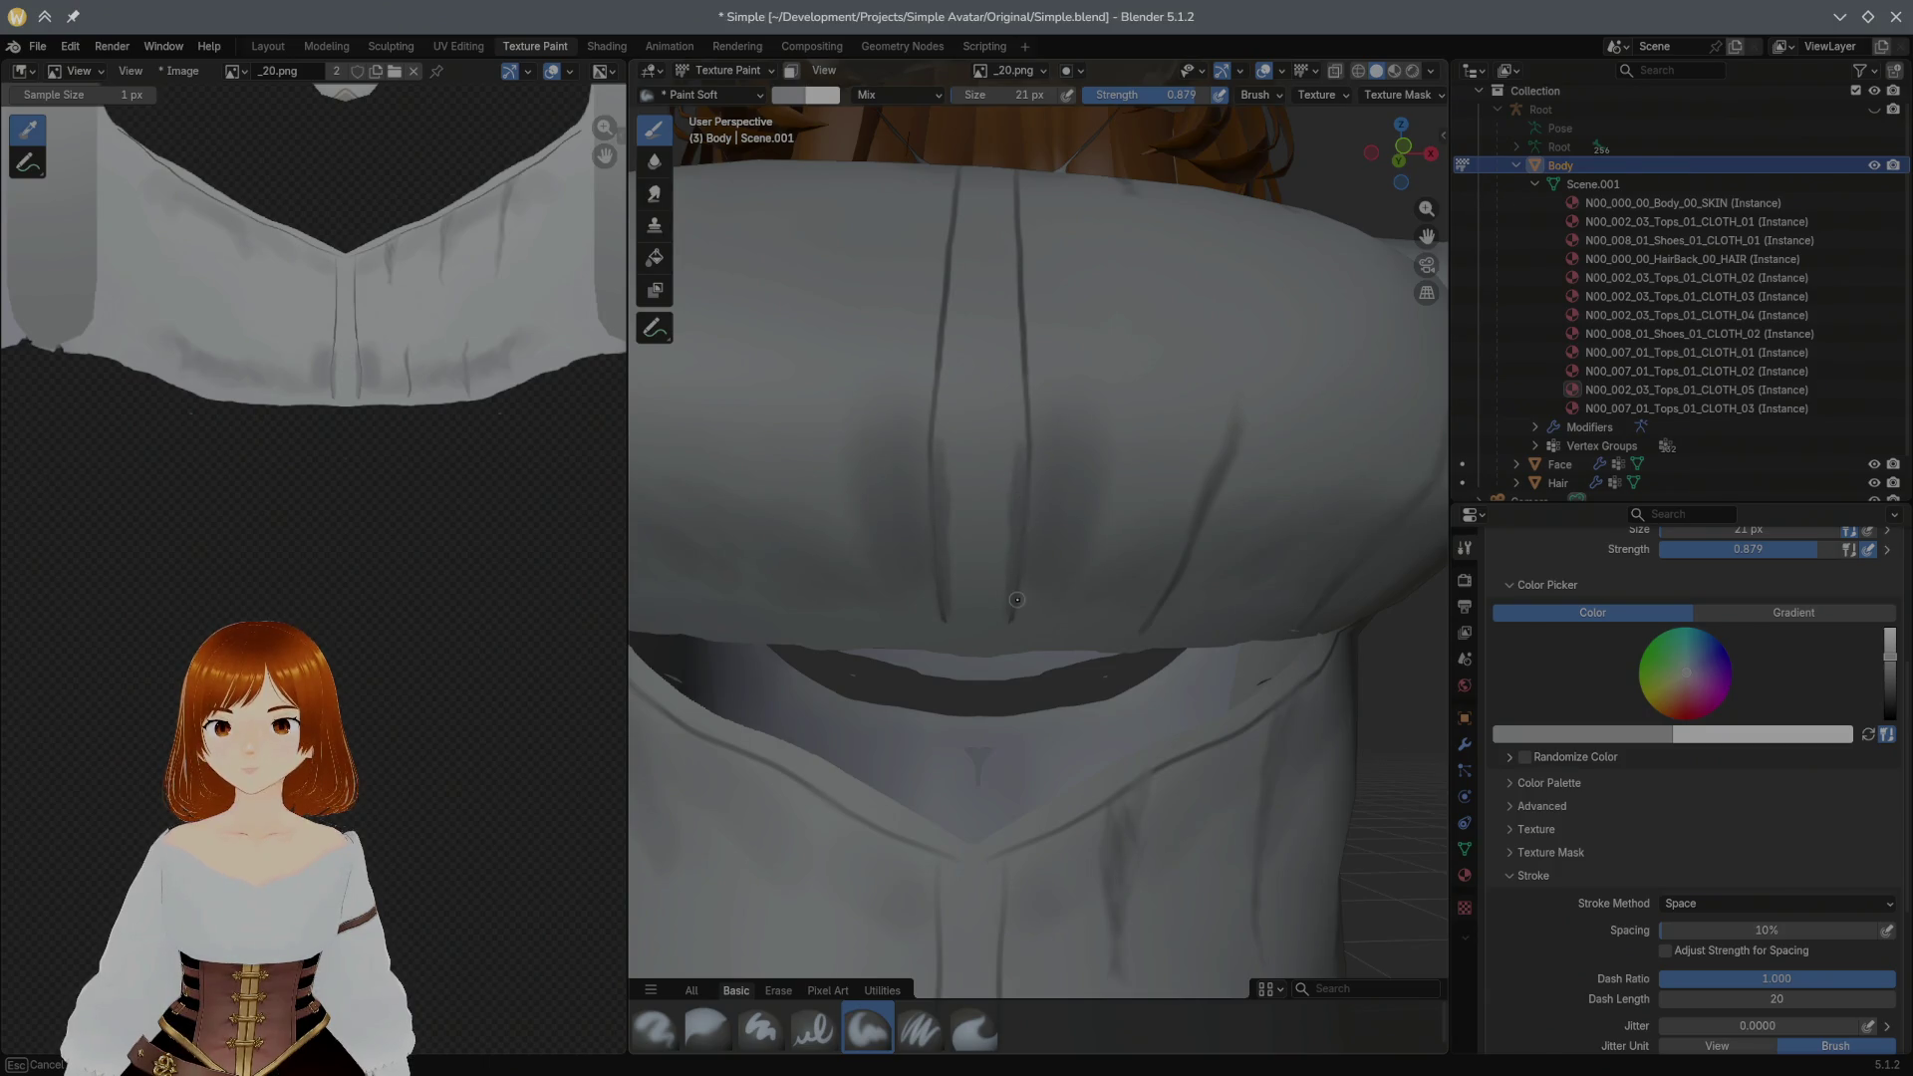
pyautogui.moveTo(1028, 443); pyautogui.dragTo(1016, 614, button='middle')
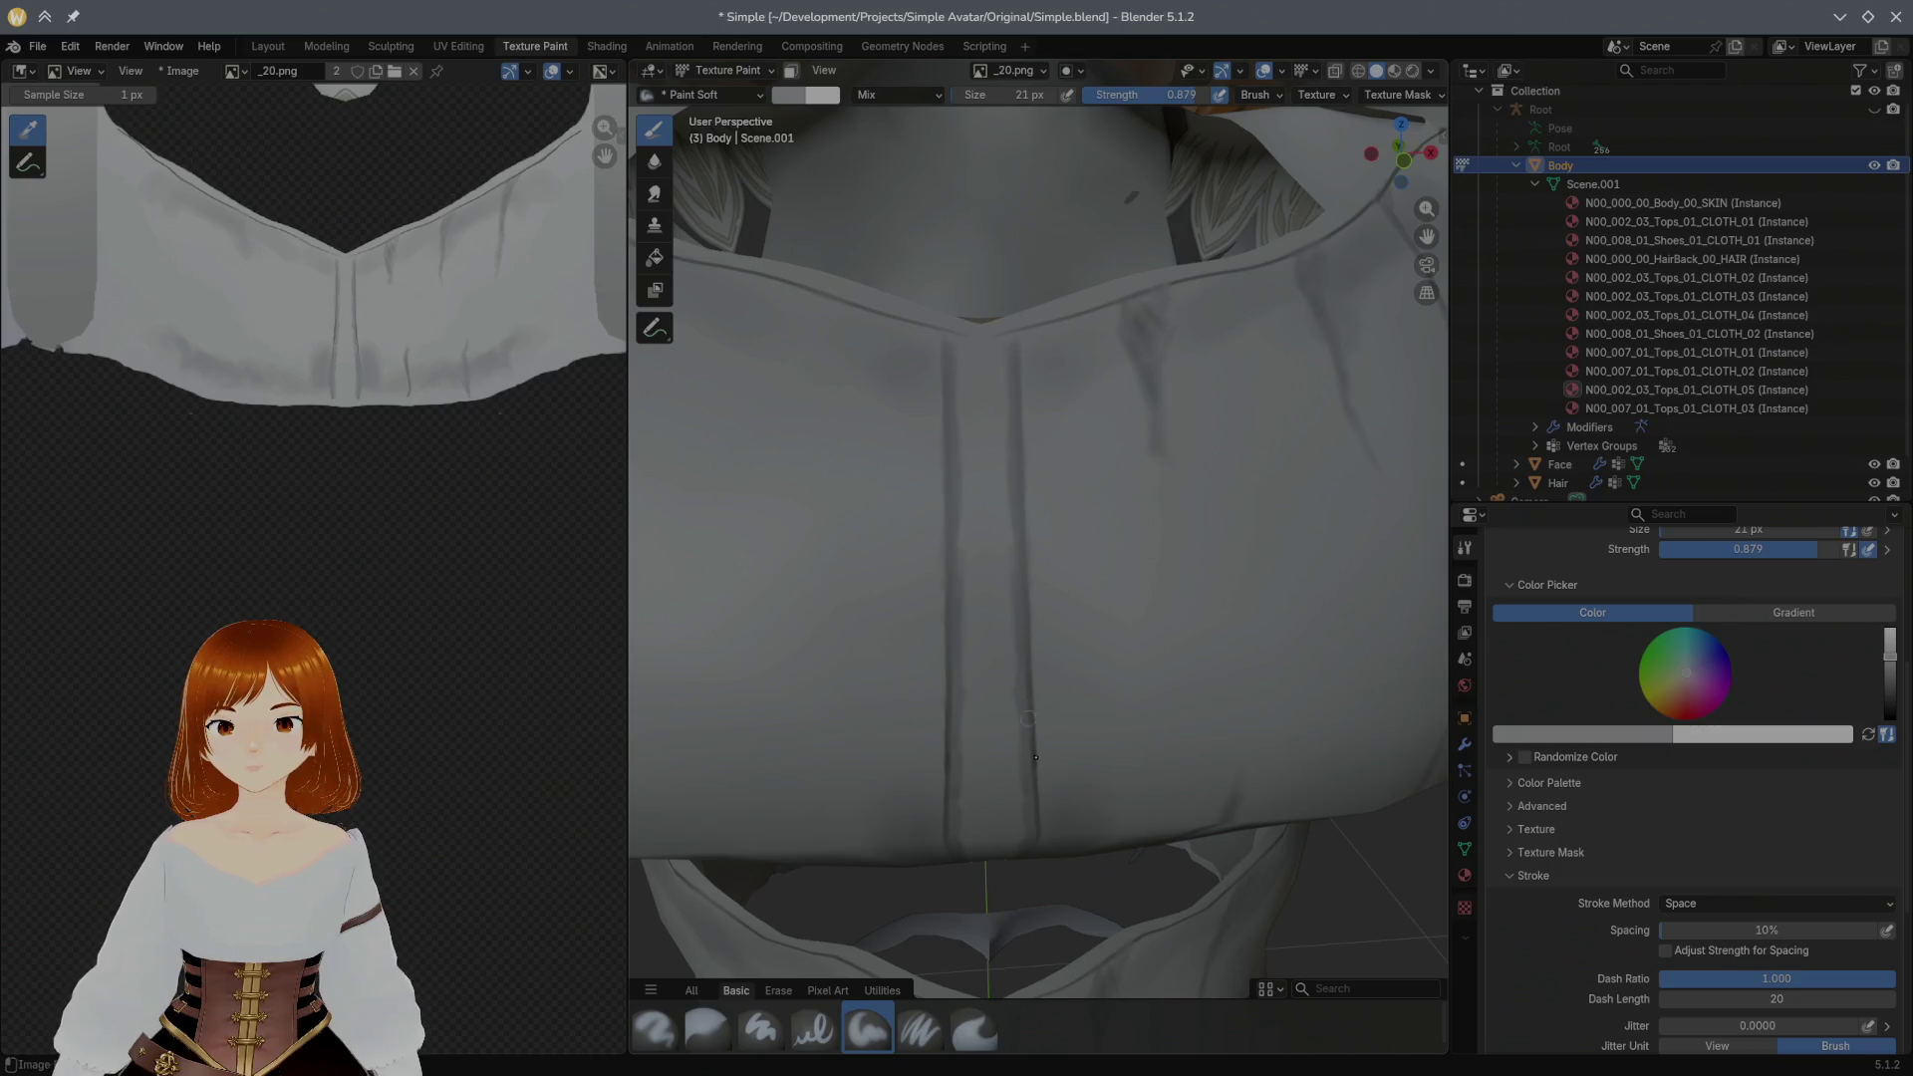
pyautogui.moveTo(1024, 755); pyautogui.dragTo(1004, 560, button='middle')
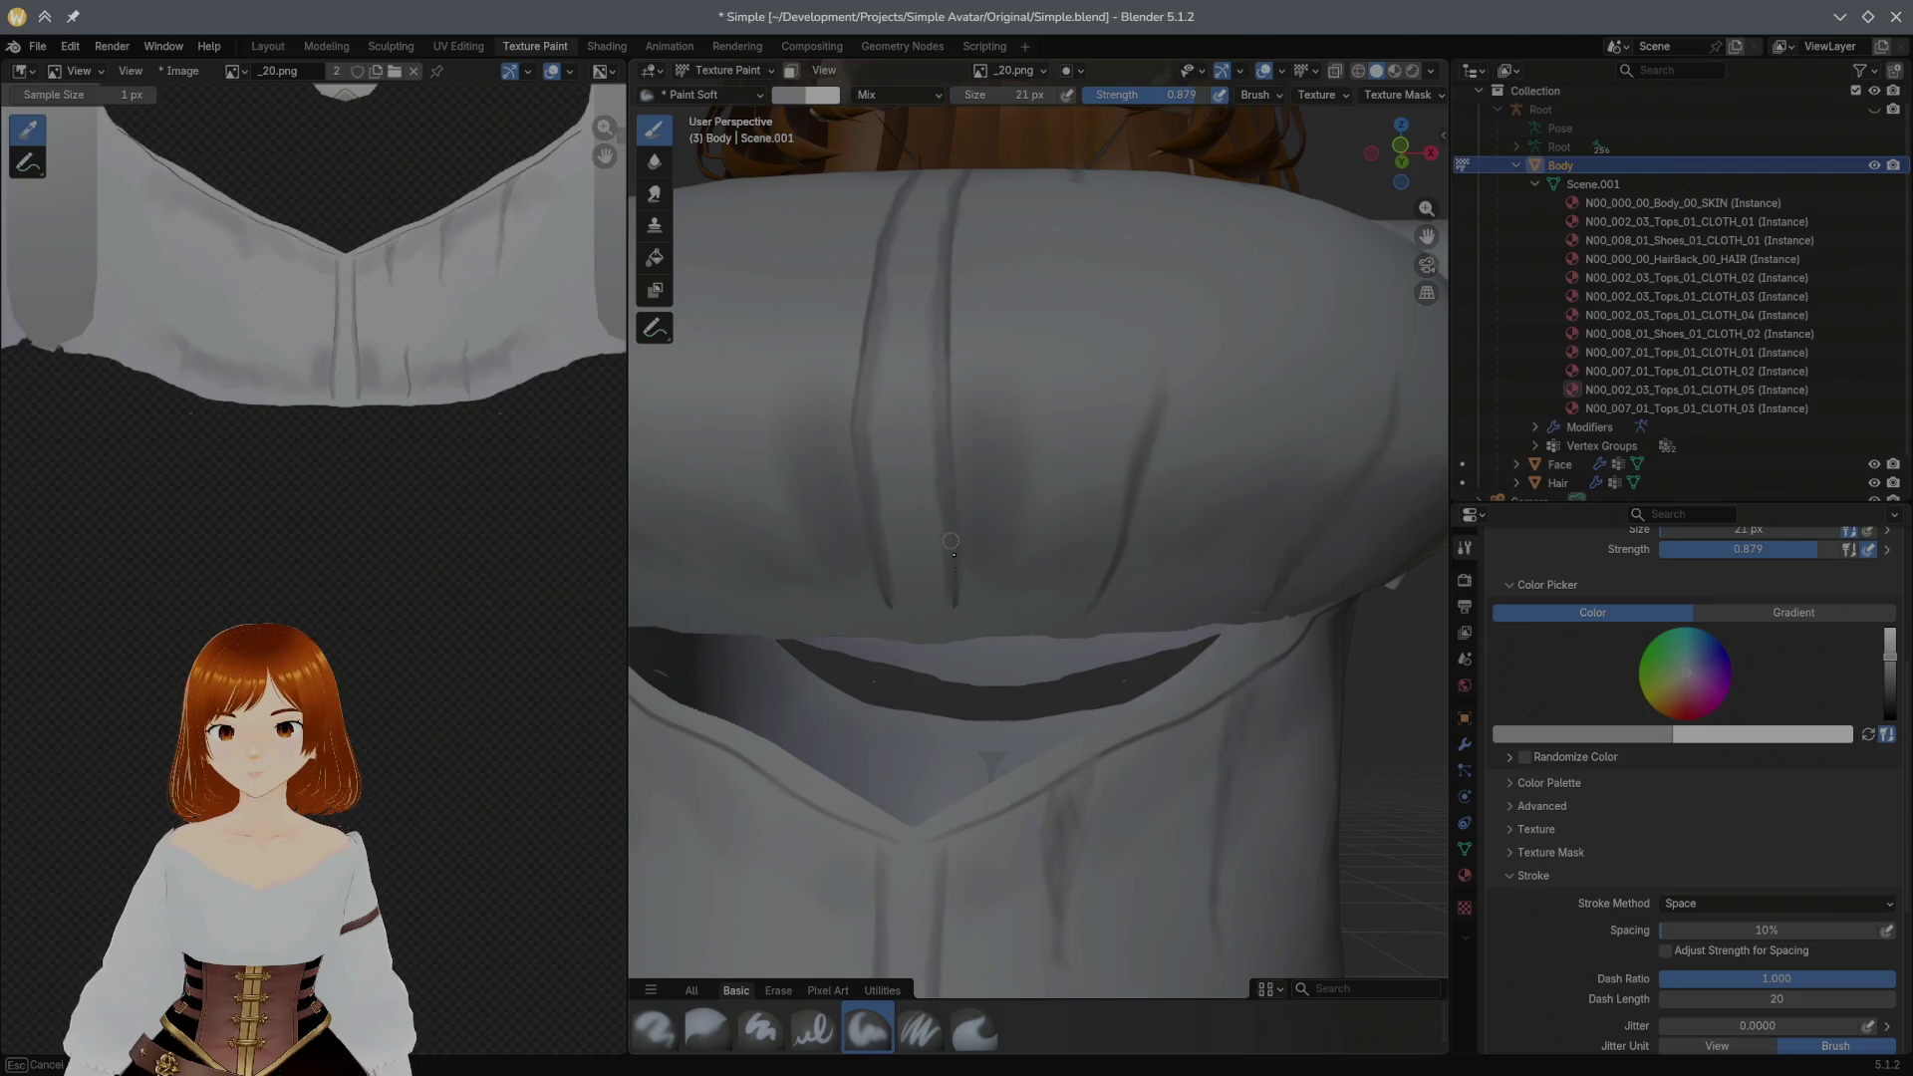
pyautogui.moveTo(960, 523); pyautogui.dragTo(1001, 423, button='middle')
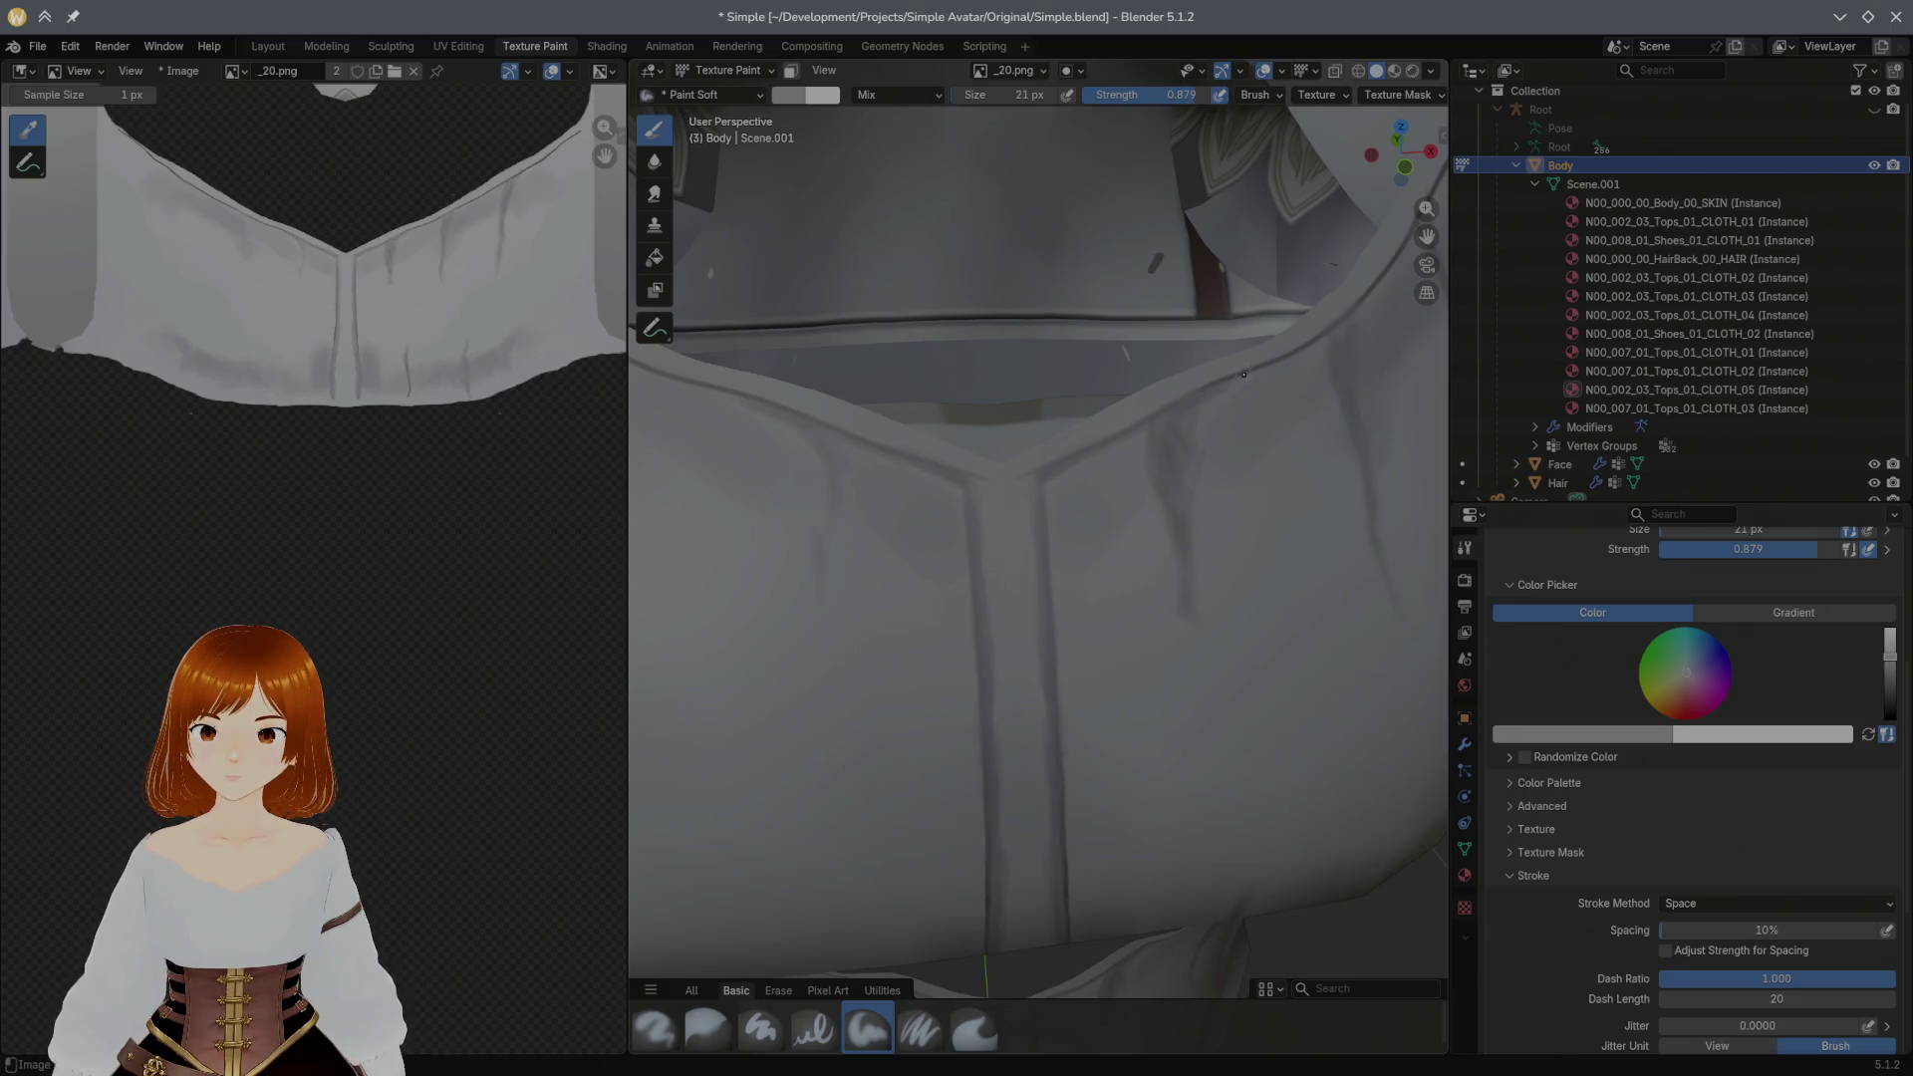
pyautogui.moveTo(1240, 371); pyautogui.dragTo(1194, 439, button='middle')
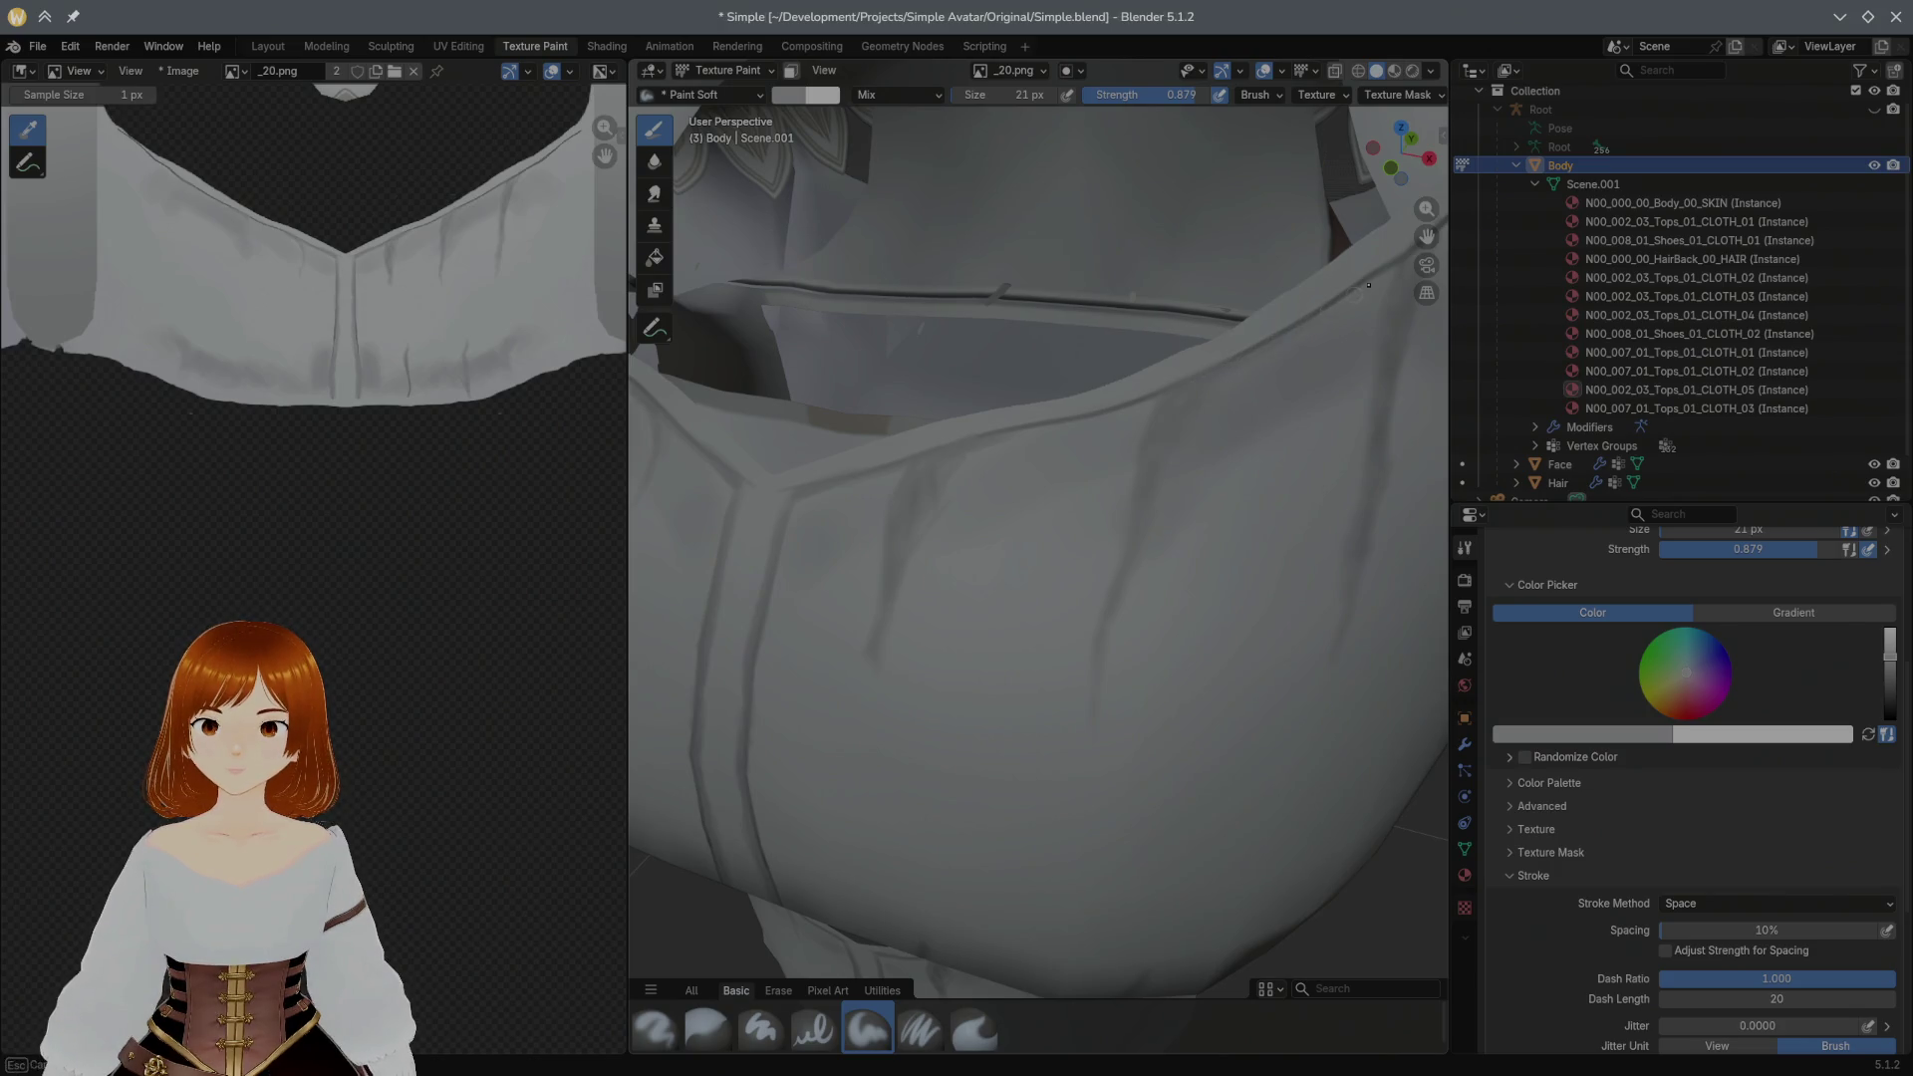
pyautogui.moveTo(1386, 275); pyautogui.dragTo(1389, 356, button='middle')
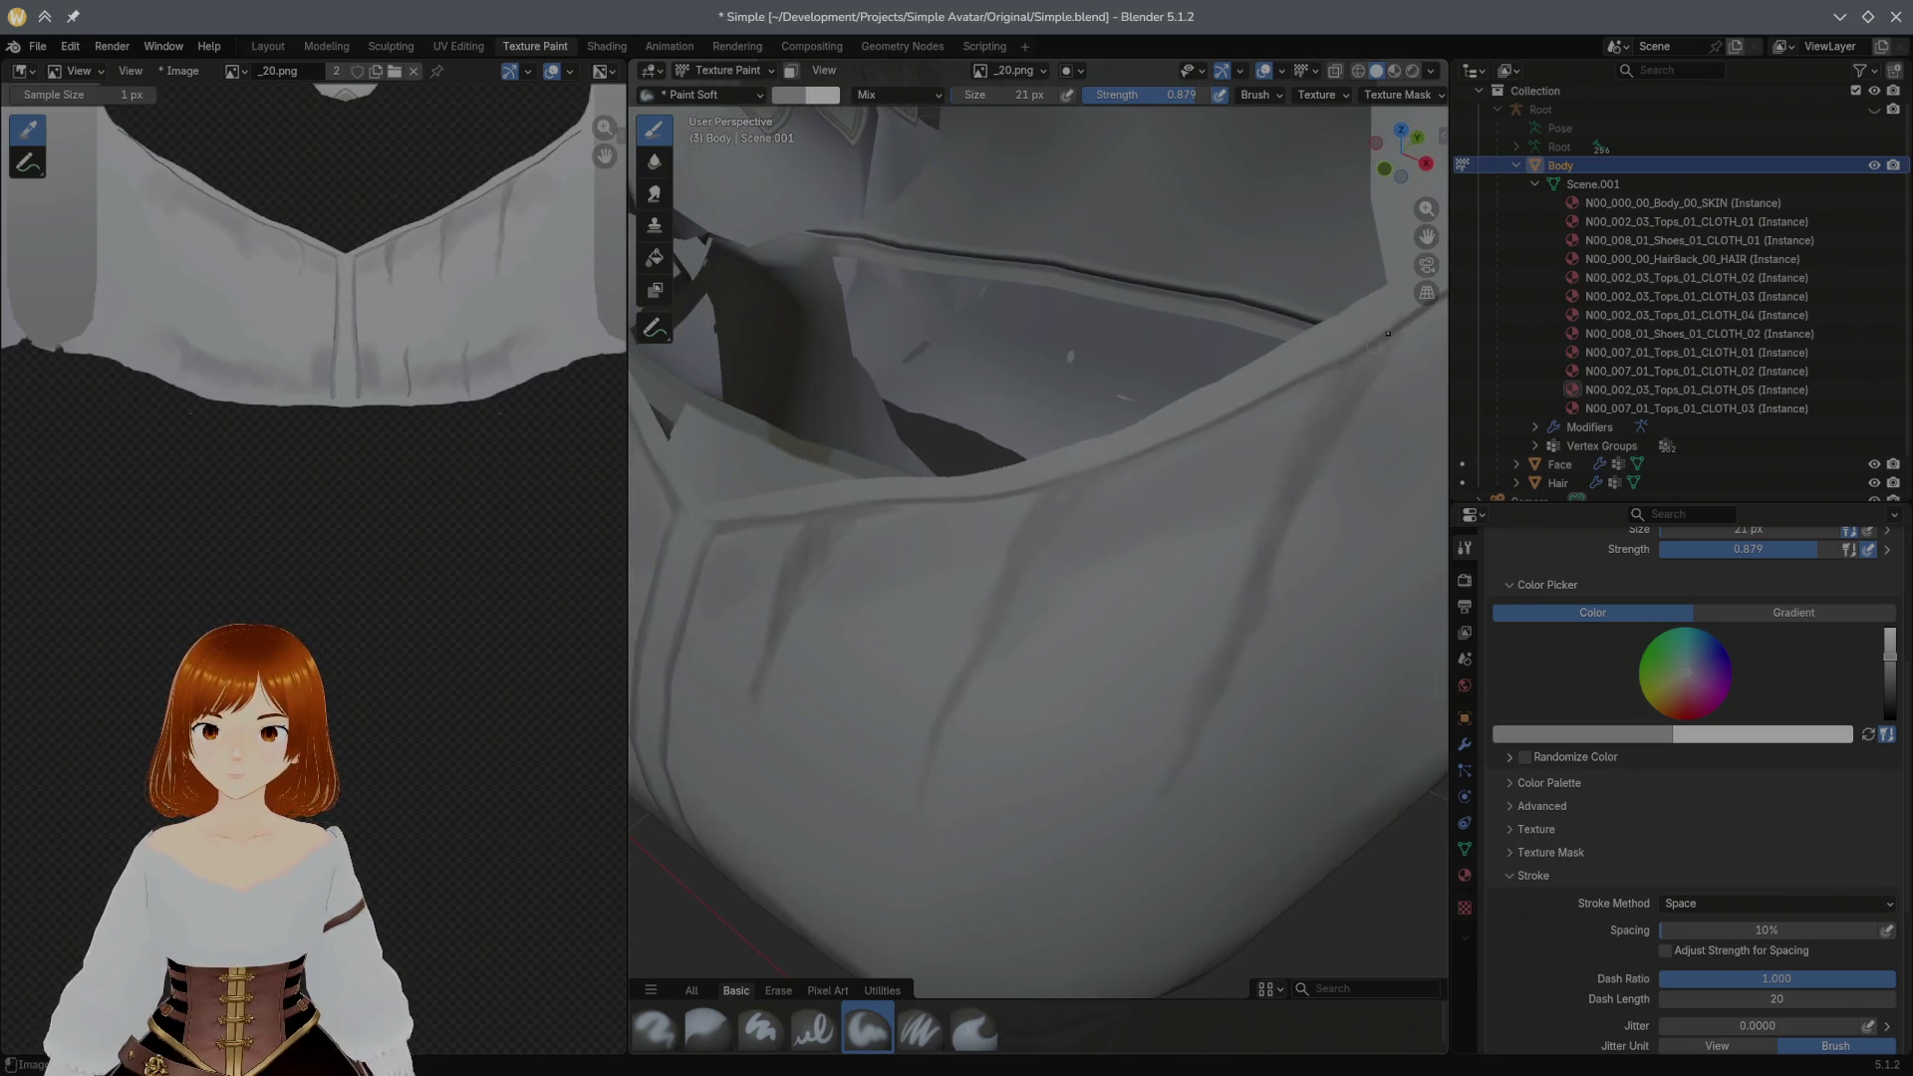
# Step: Return to a frontal shirt view with a smaller brush at full 1.000 strength
pyautogui.moveTo(1365, 379); pyautogui.dragTo(1135, 423, button='middle')
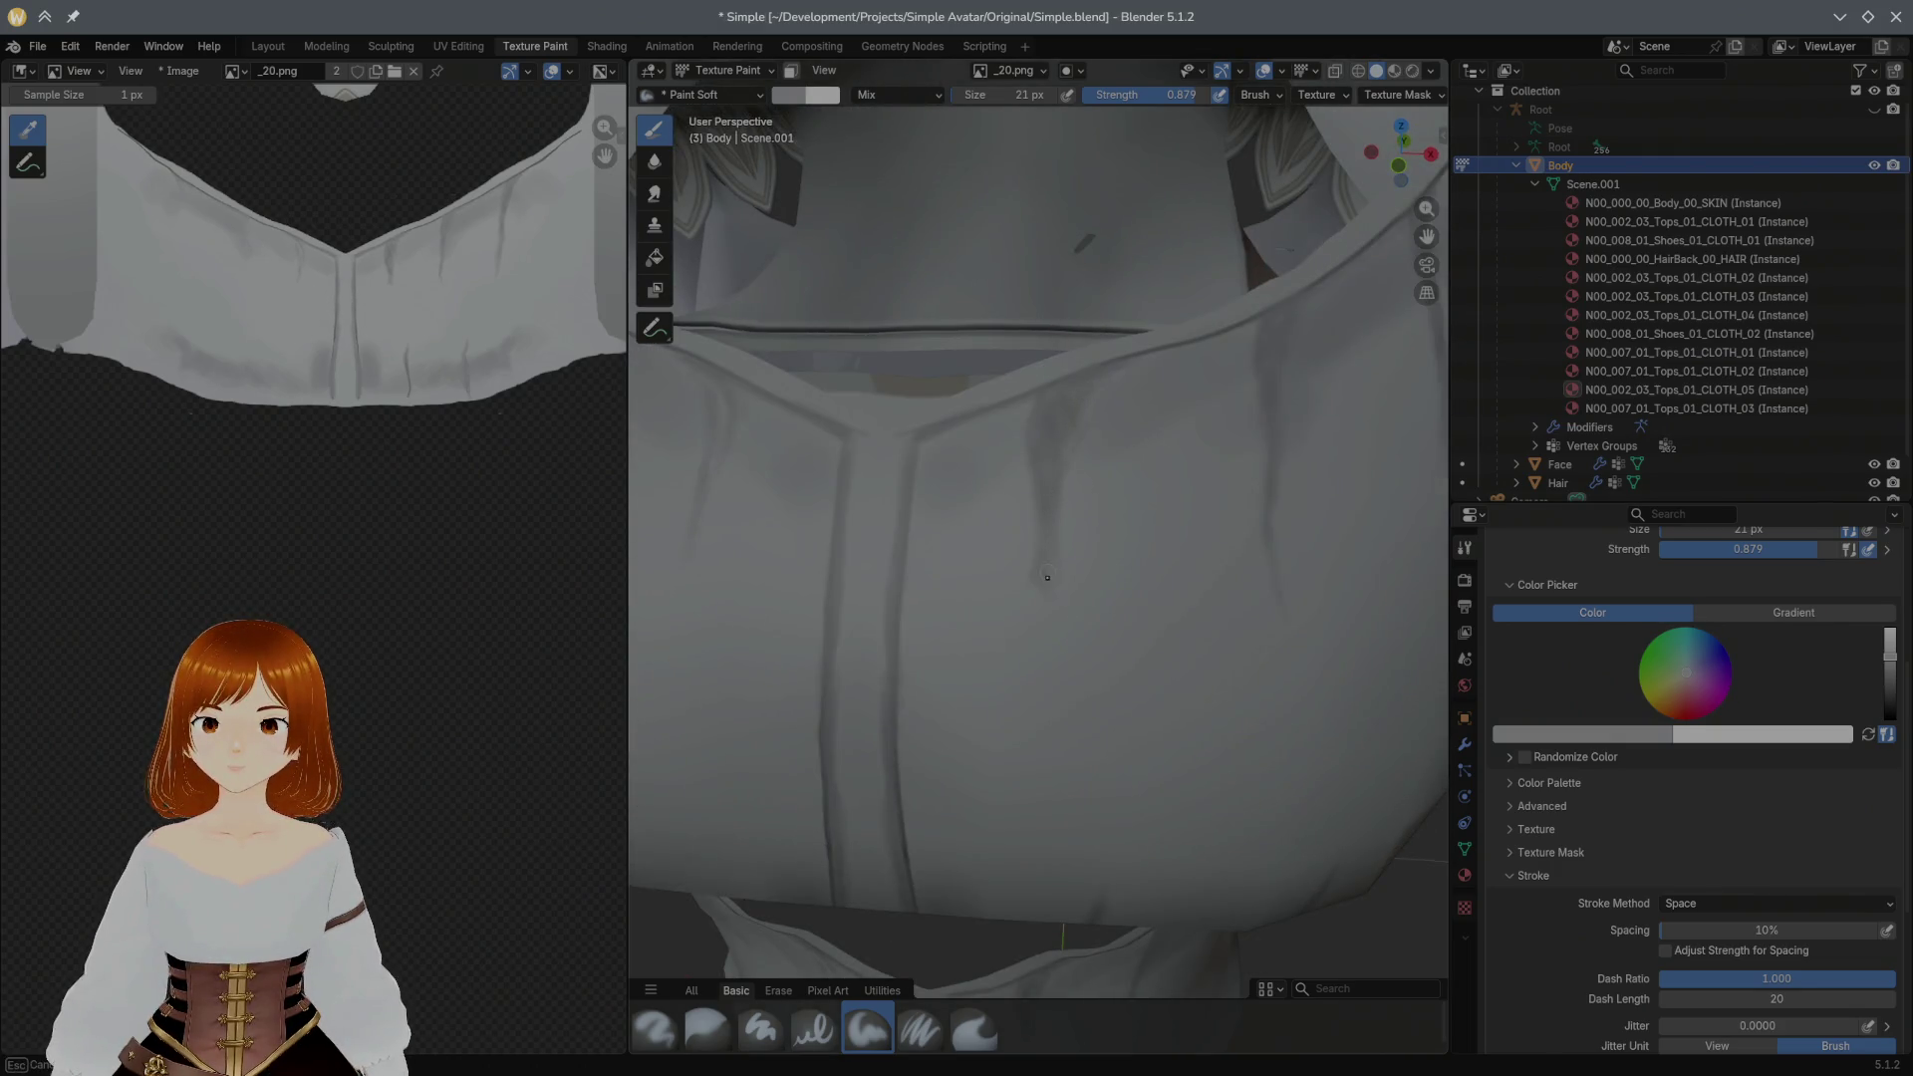
pyautogui.moveTo(1065, 575)
pyautogui.mouseDown(button='middle')
pyautogui.moveTo(1078, 508)
pyautogui.moveTo(1030, 459)
pyautogui.mouseUp(button='middle')
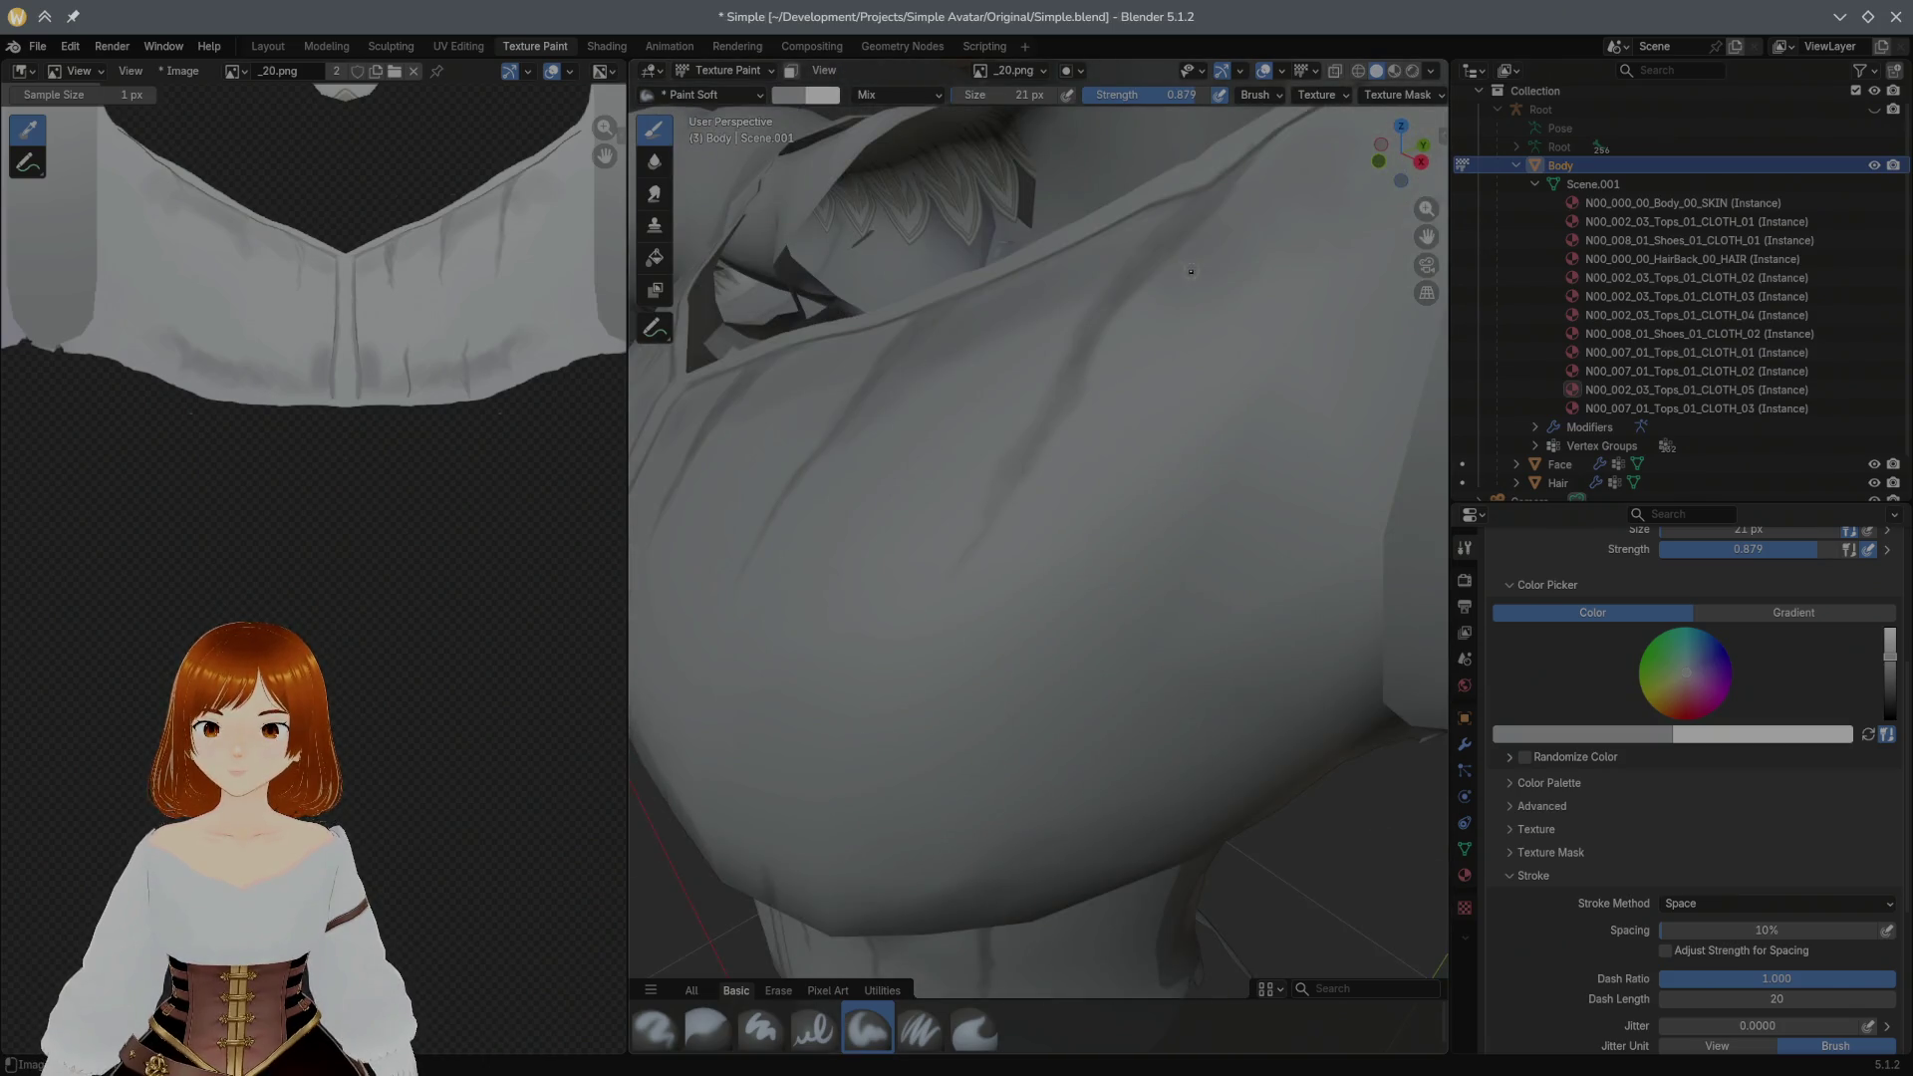
pyautogui.moveTo(1191, 212)
pyautogui.mouseDown(button='middle')
pyautogui.moveTo(1023, 446)
pyautogui.moveTo(917, 445)
pyautogui.mouseUp(button='middle')
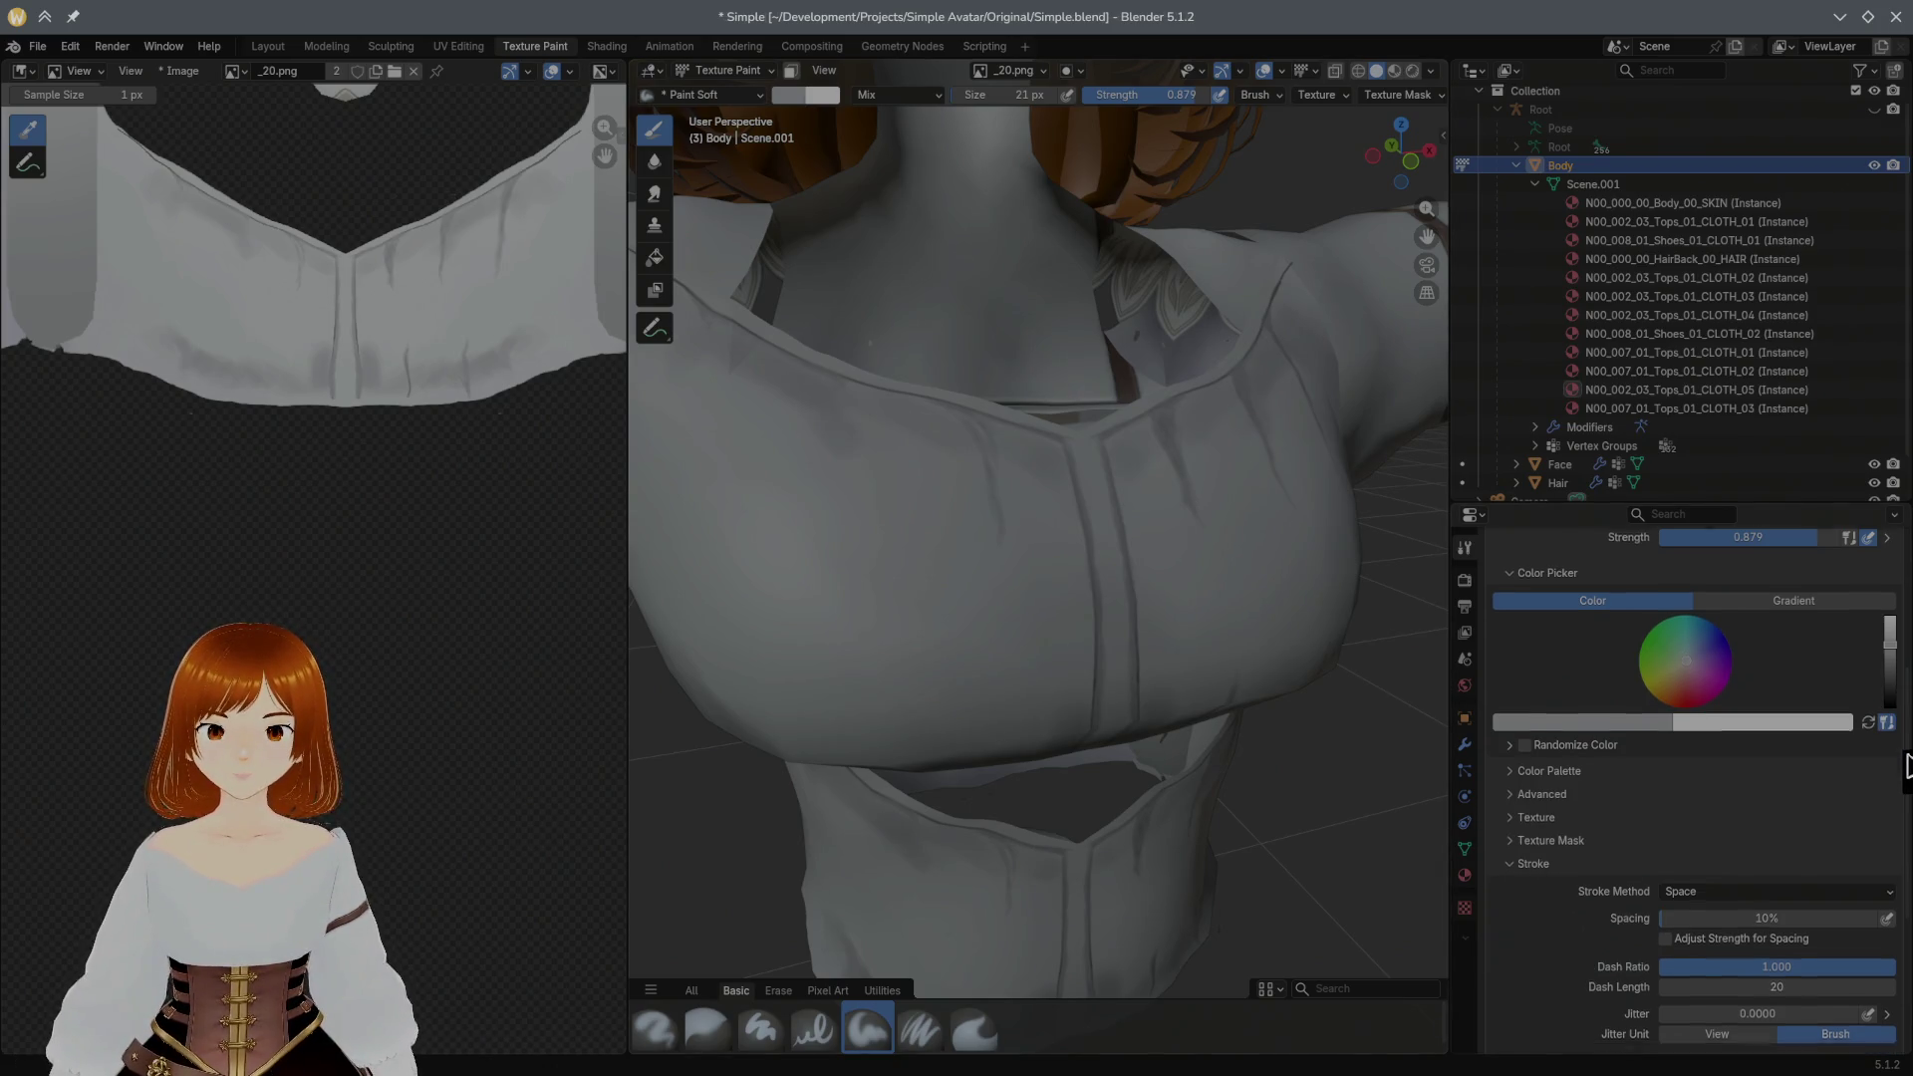
pyautogui.scroll(-4, 1720, 838)
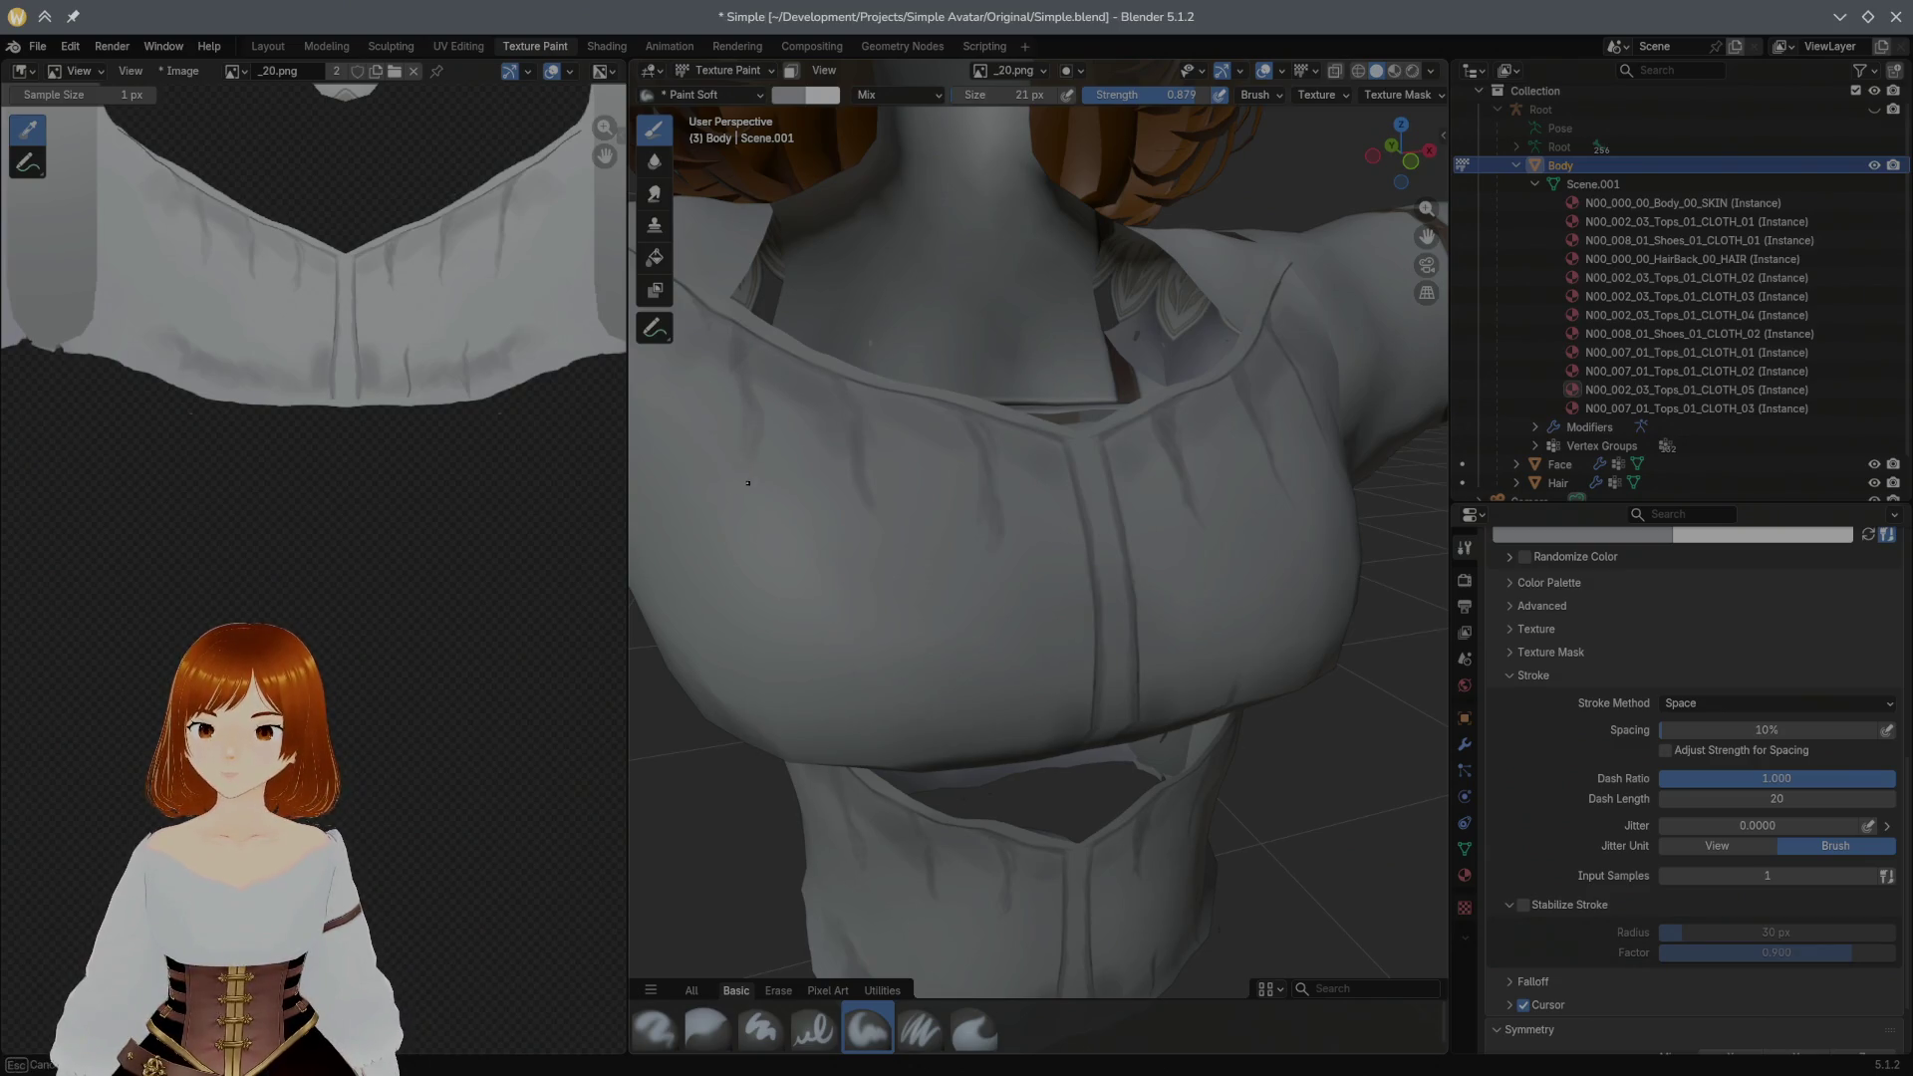
pyautogui.moveTo(819, 569); pyautogui.dragTo(827, 562, button='middle')
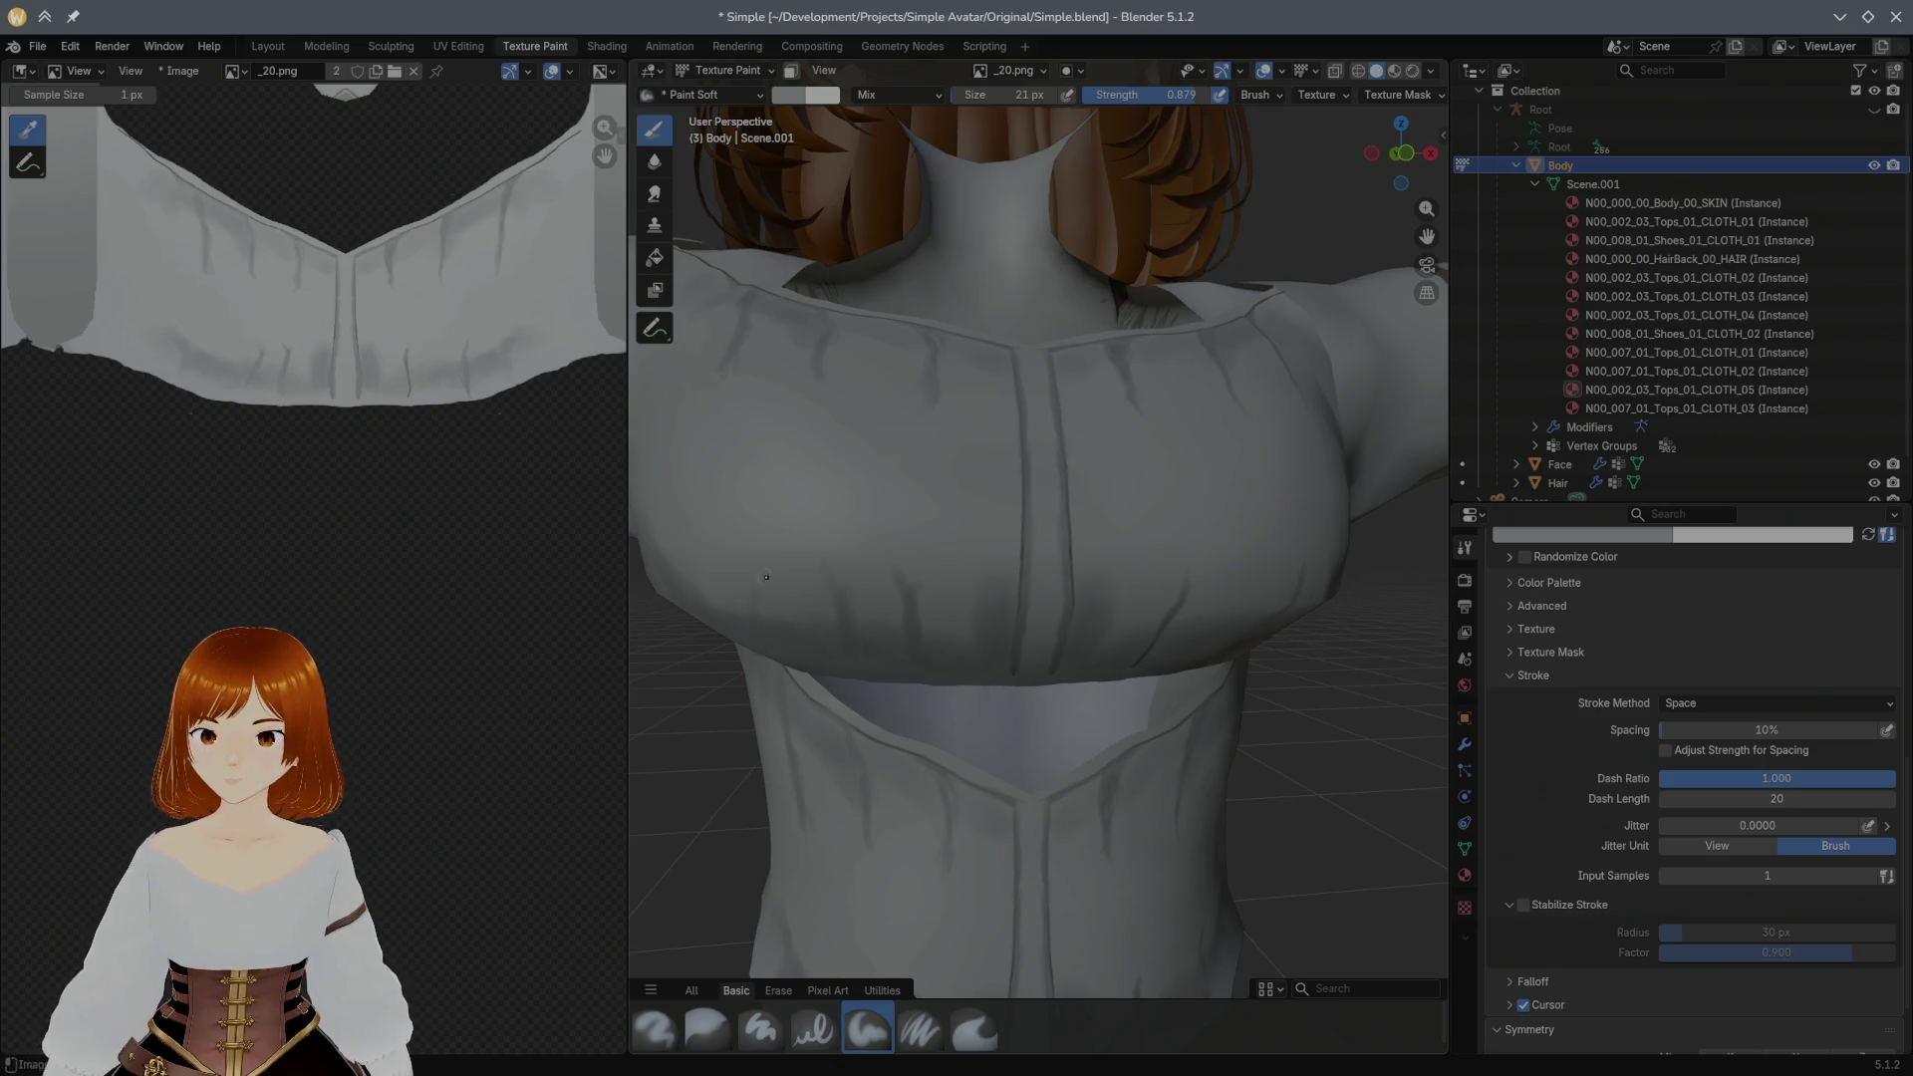
pyautogui.press('[')
pyautogui.press('[')
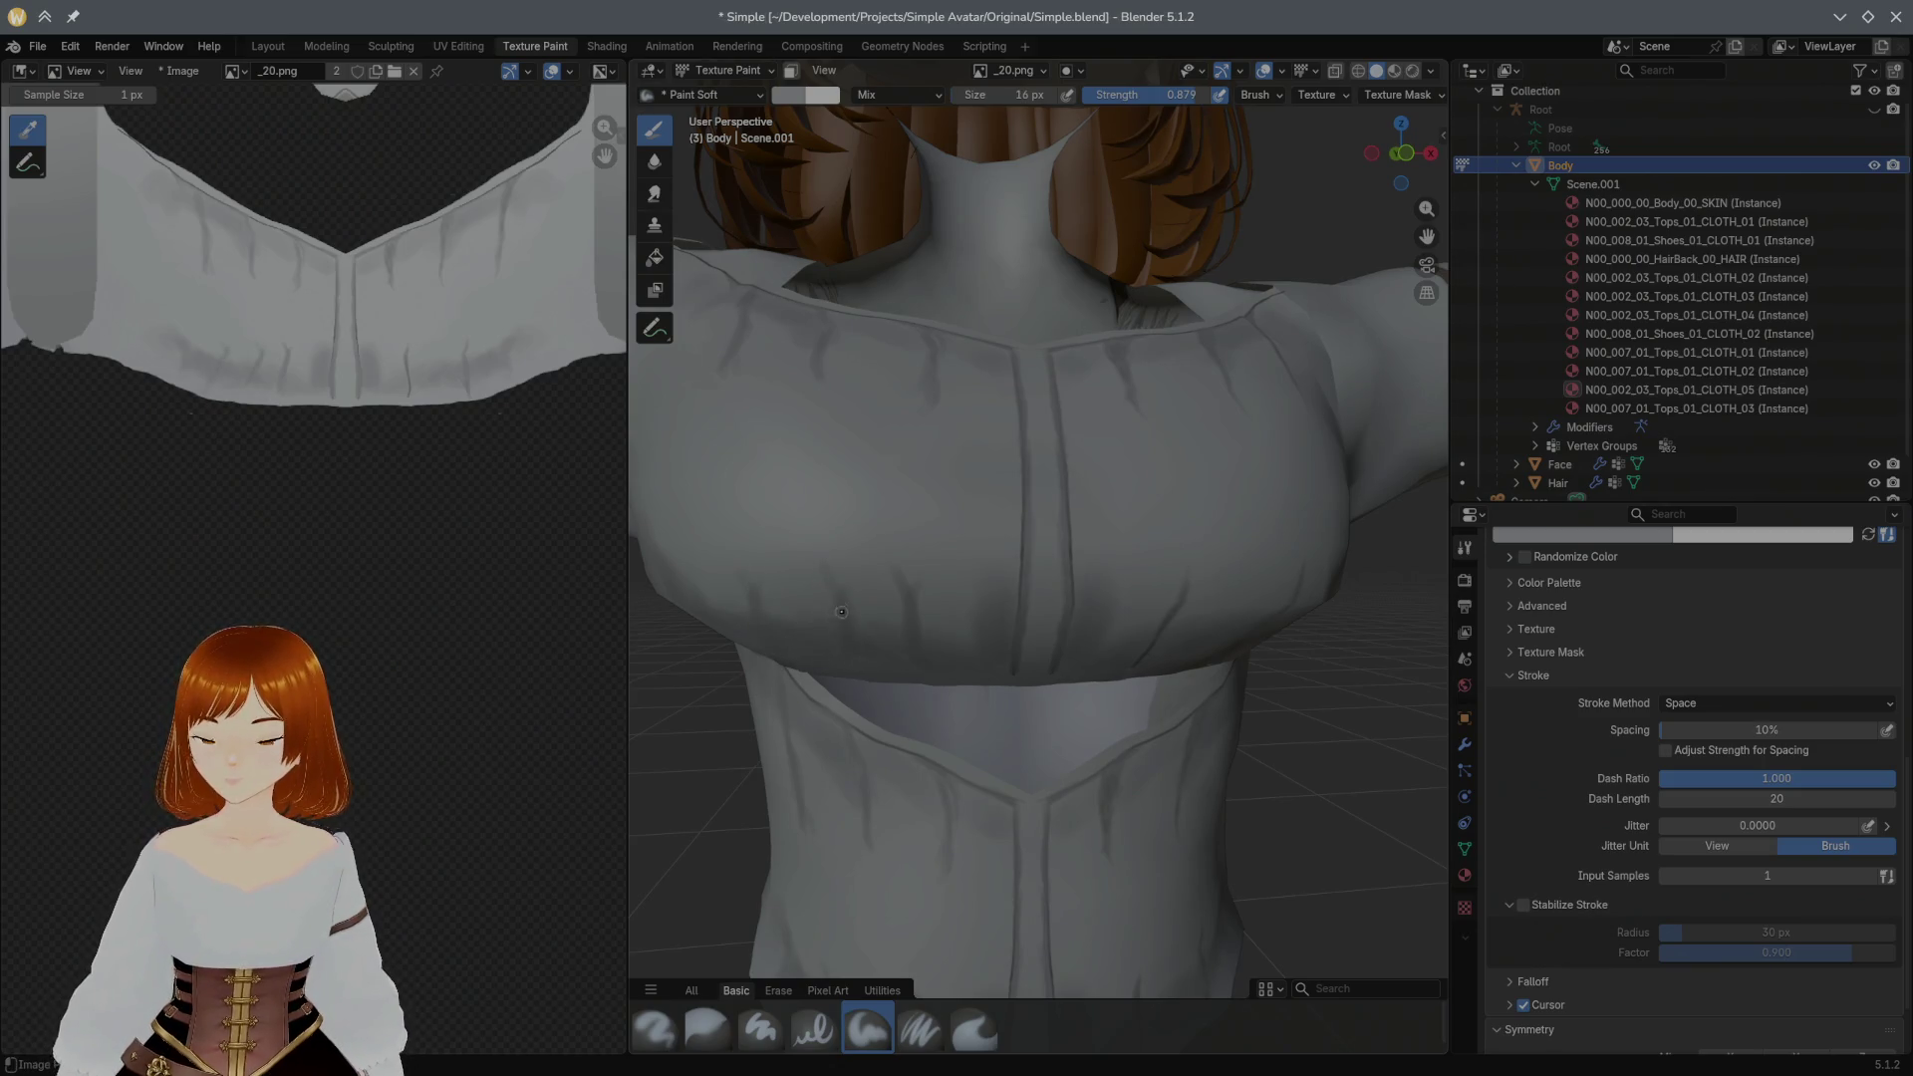
pyautogui.moveTo(1182, 97); pyautogui.dragTo(1216, 96)
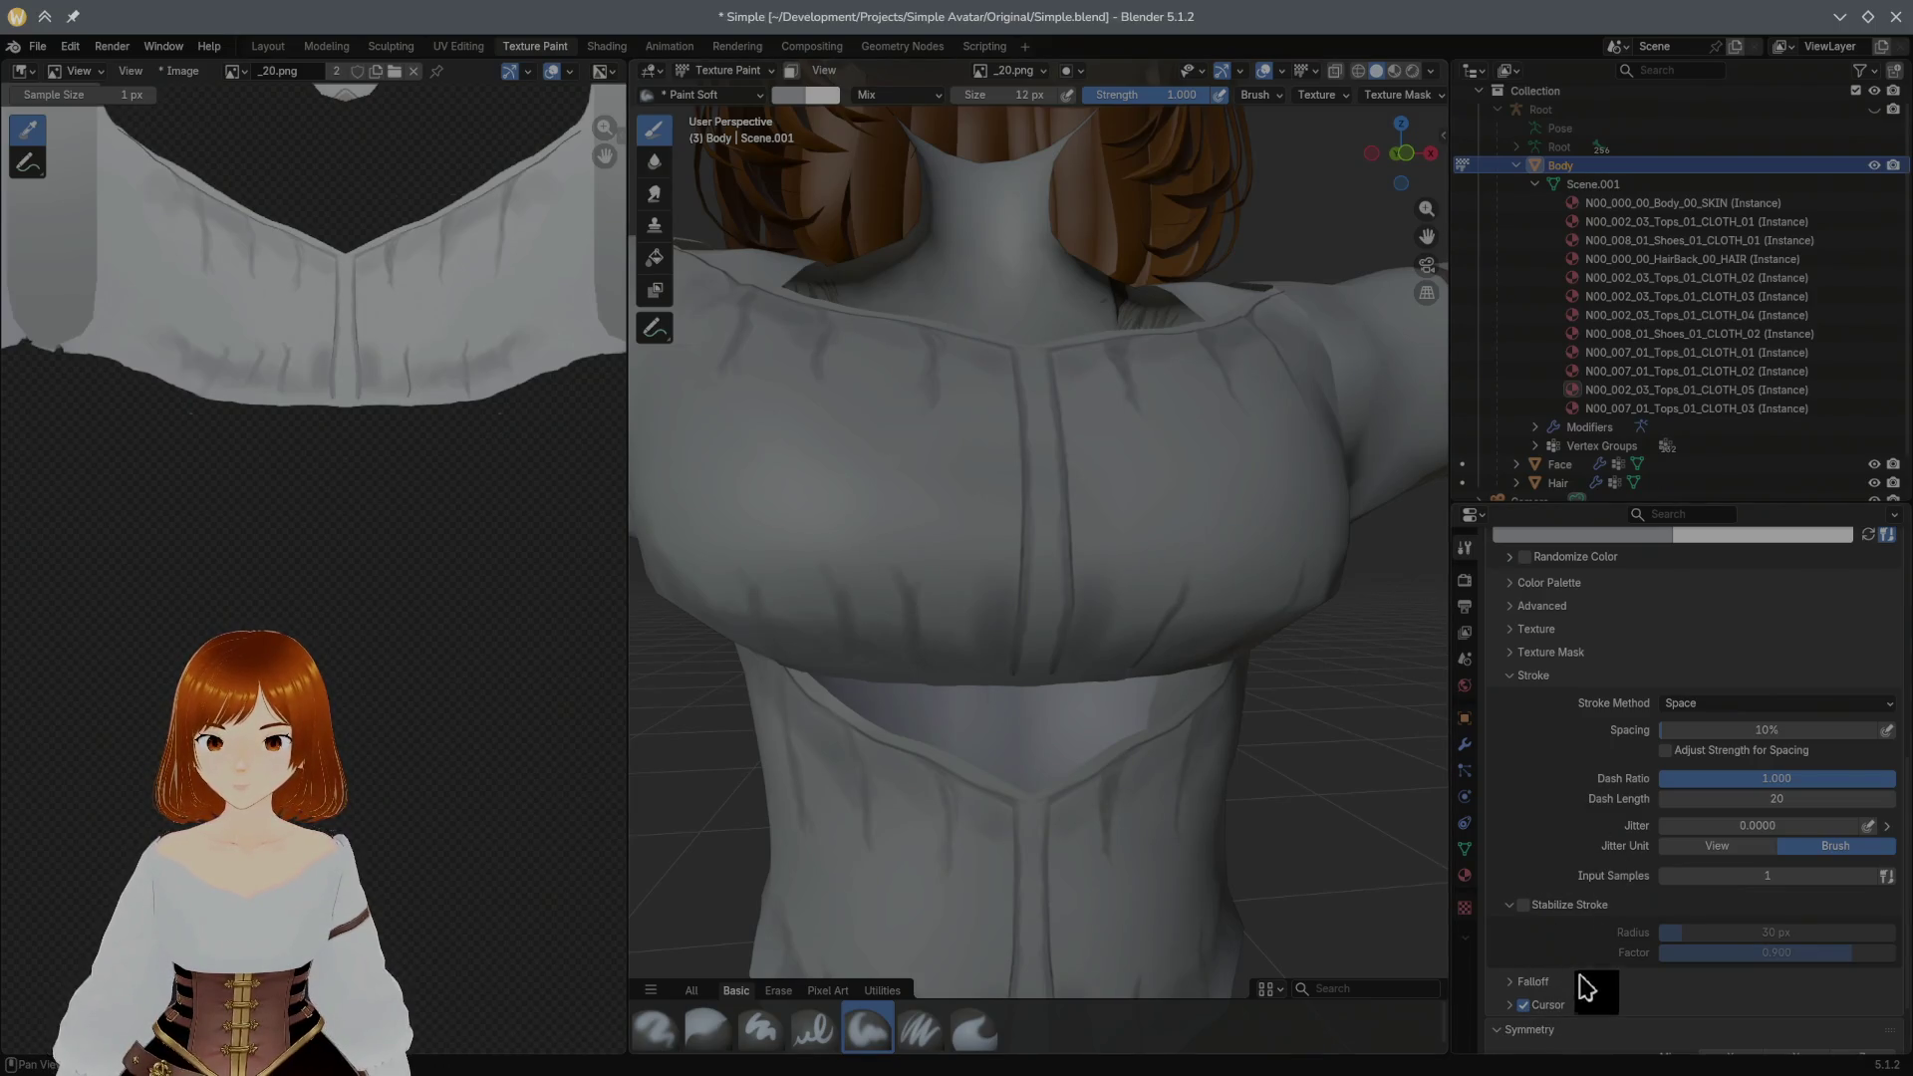
# Step: Enable Stabilize Stroke and paint fold strokes across the torso and shoulder
pyautogui.moveTo(1577, 969); pyautogui.dragTo(1592, 898, button='middle')
pyautogui.click(1541, 836)
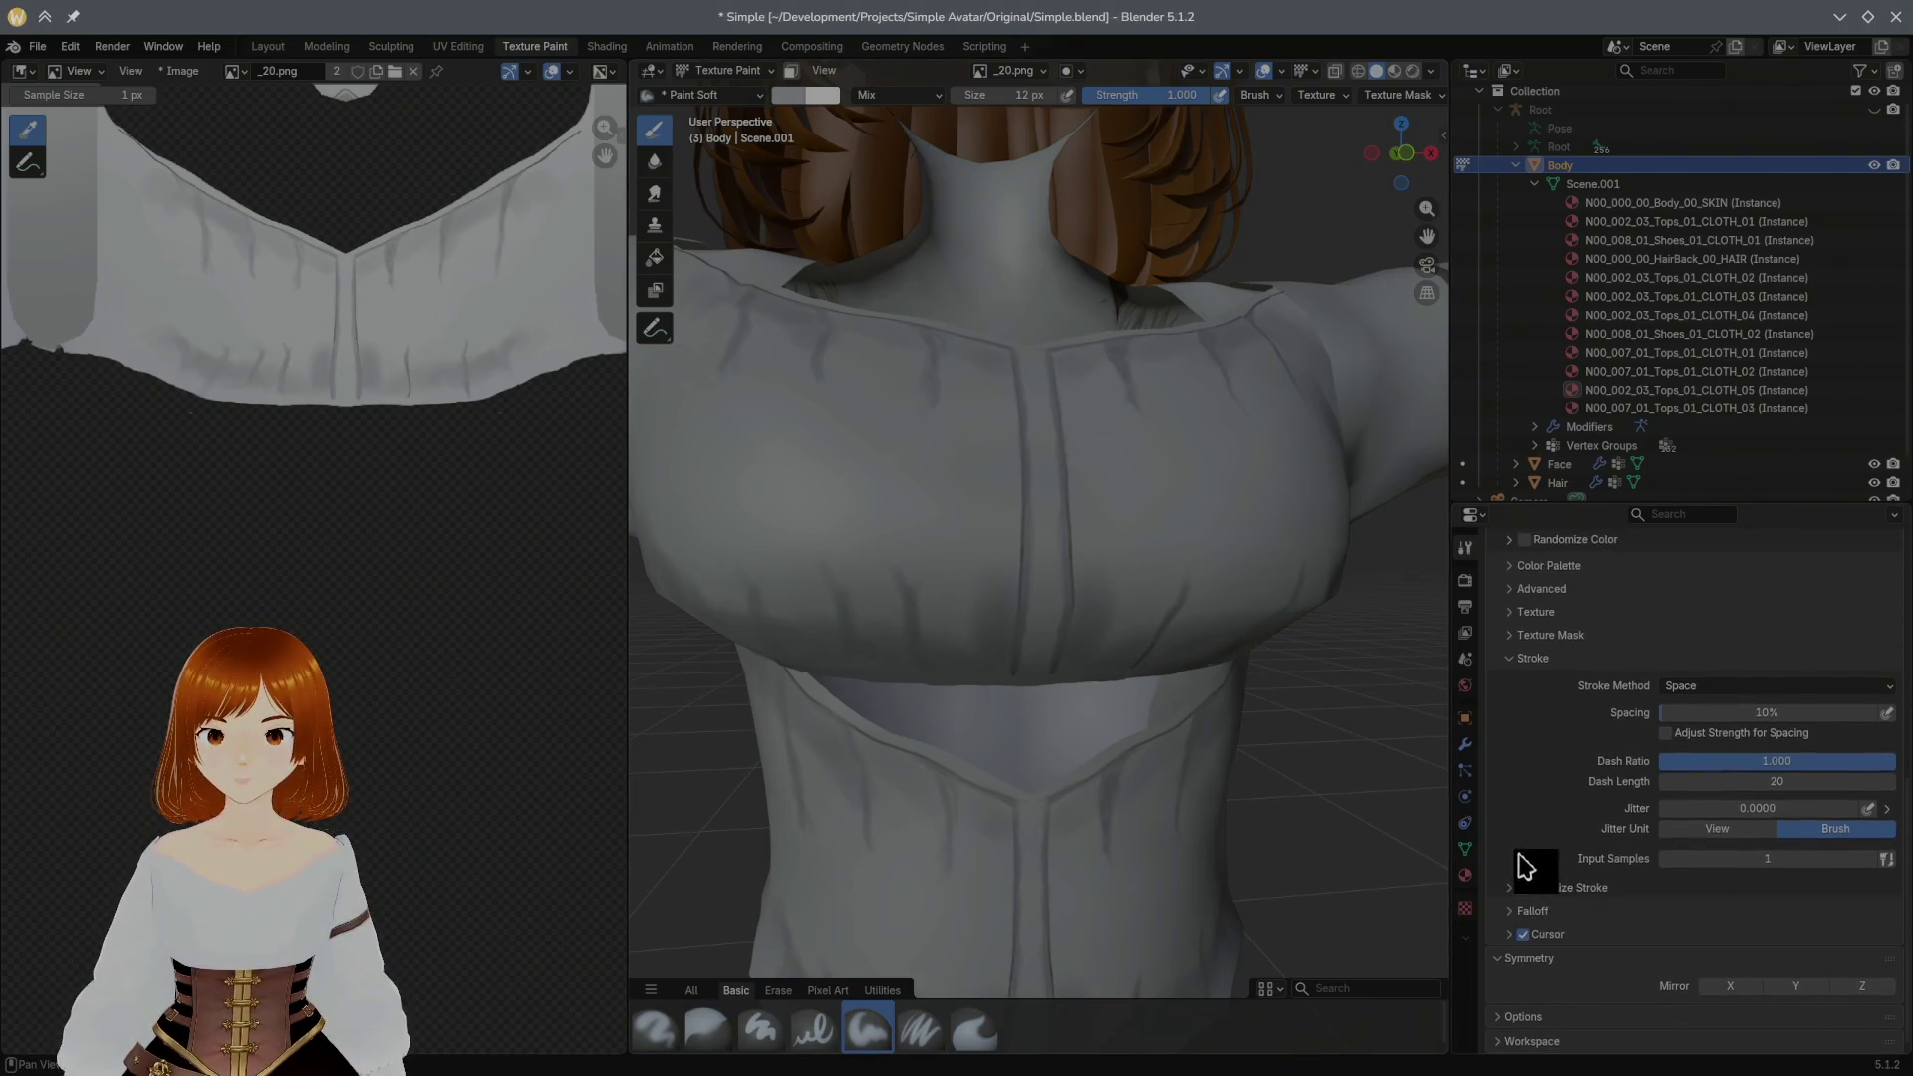
pyautogui.click(1527, 897)
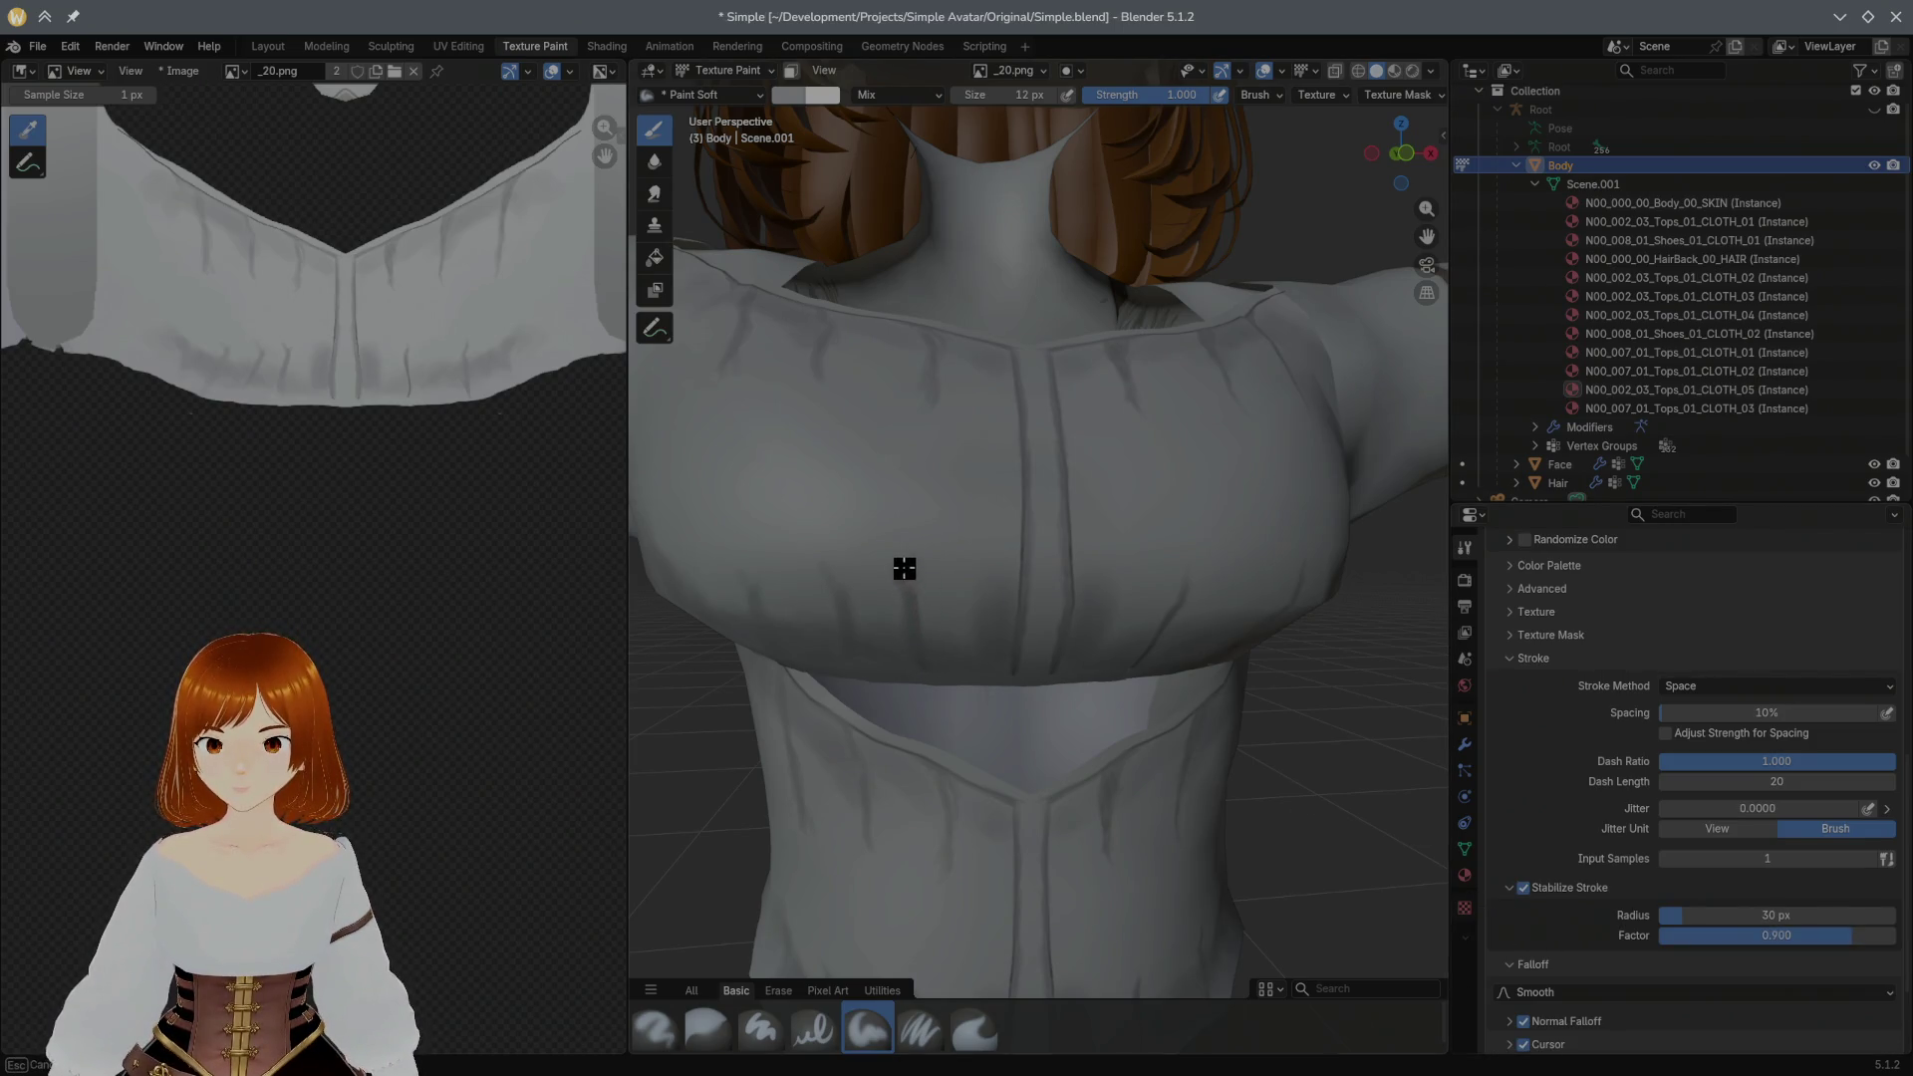
pyautogui.moveTo(856, 641)
pyautogui.mouseDown()
pyautogui.moveTo(824, 551)
pyautogui.moveTo(767, 629)
pyautogui.mouseUp()
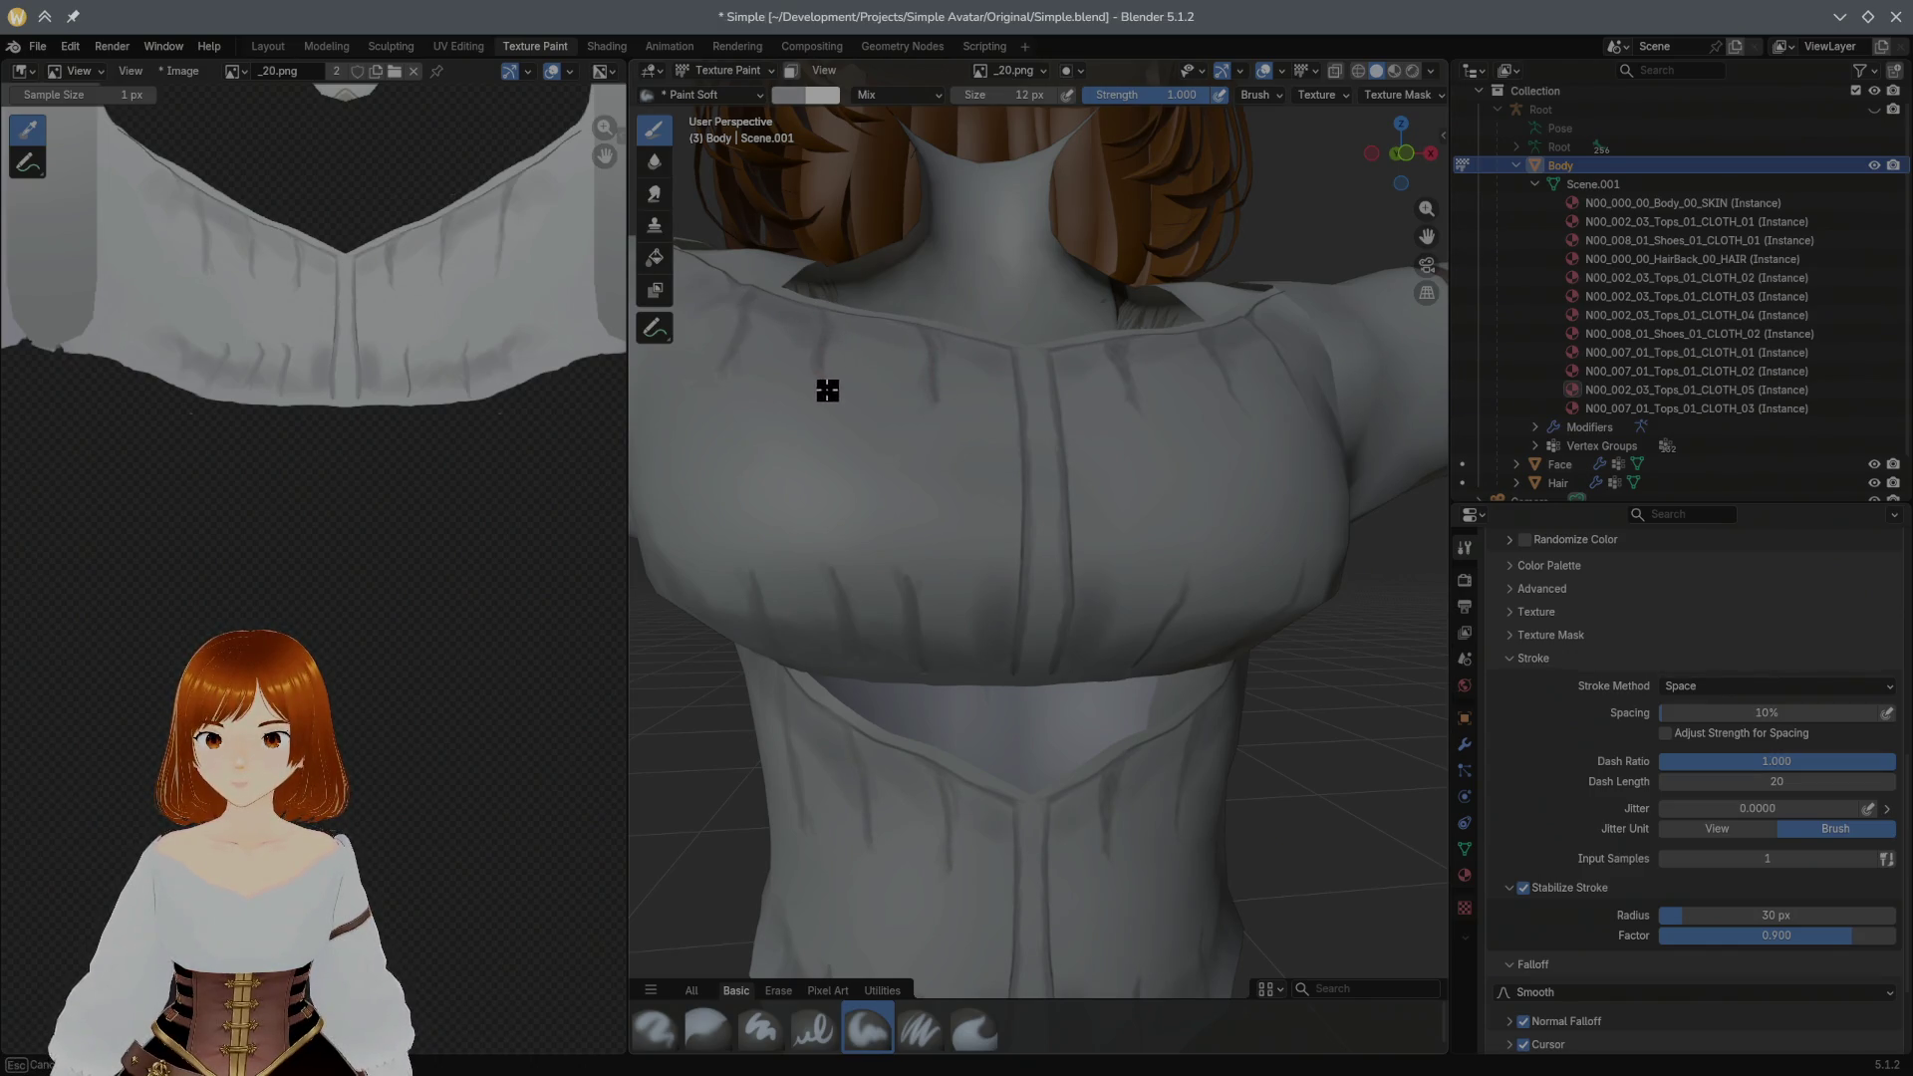
pyautogui.moveTo(738, 291)
pyautogui.mouseDown()
pyautogui.moveTo(738, 318)
pyautogui.moveTo(1105, 690)
pyautogui.mouseUp()
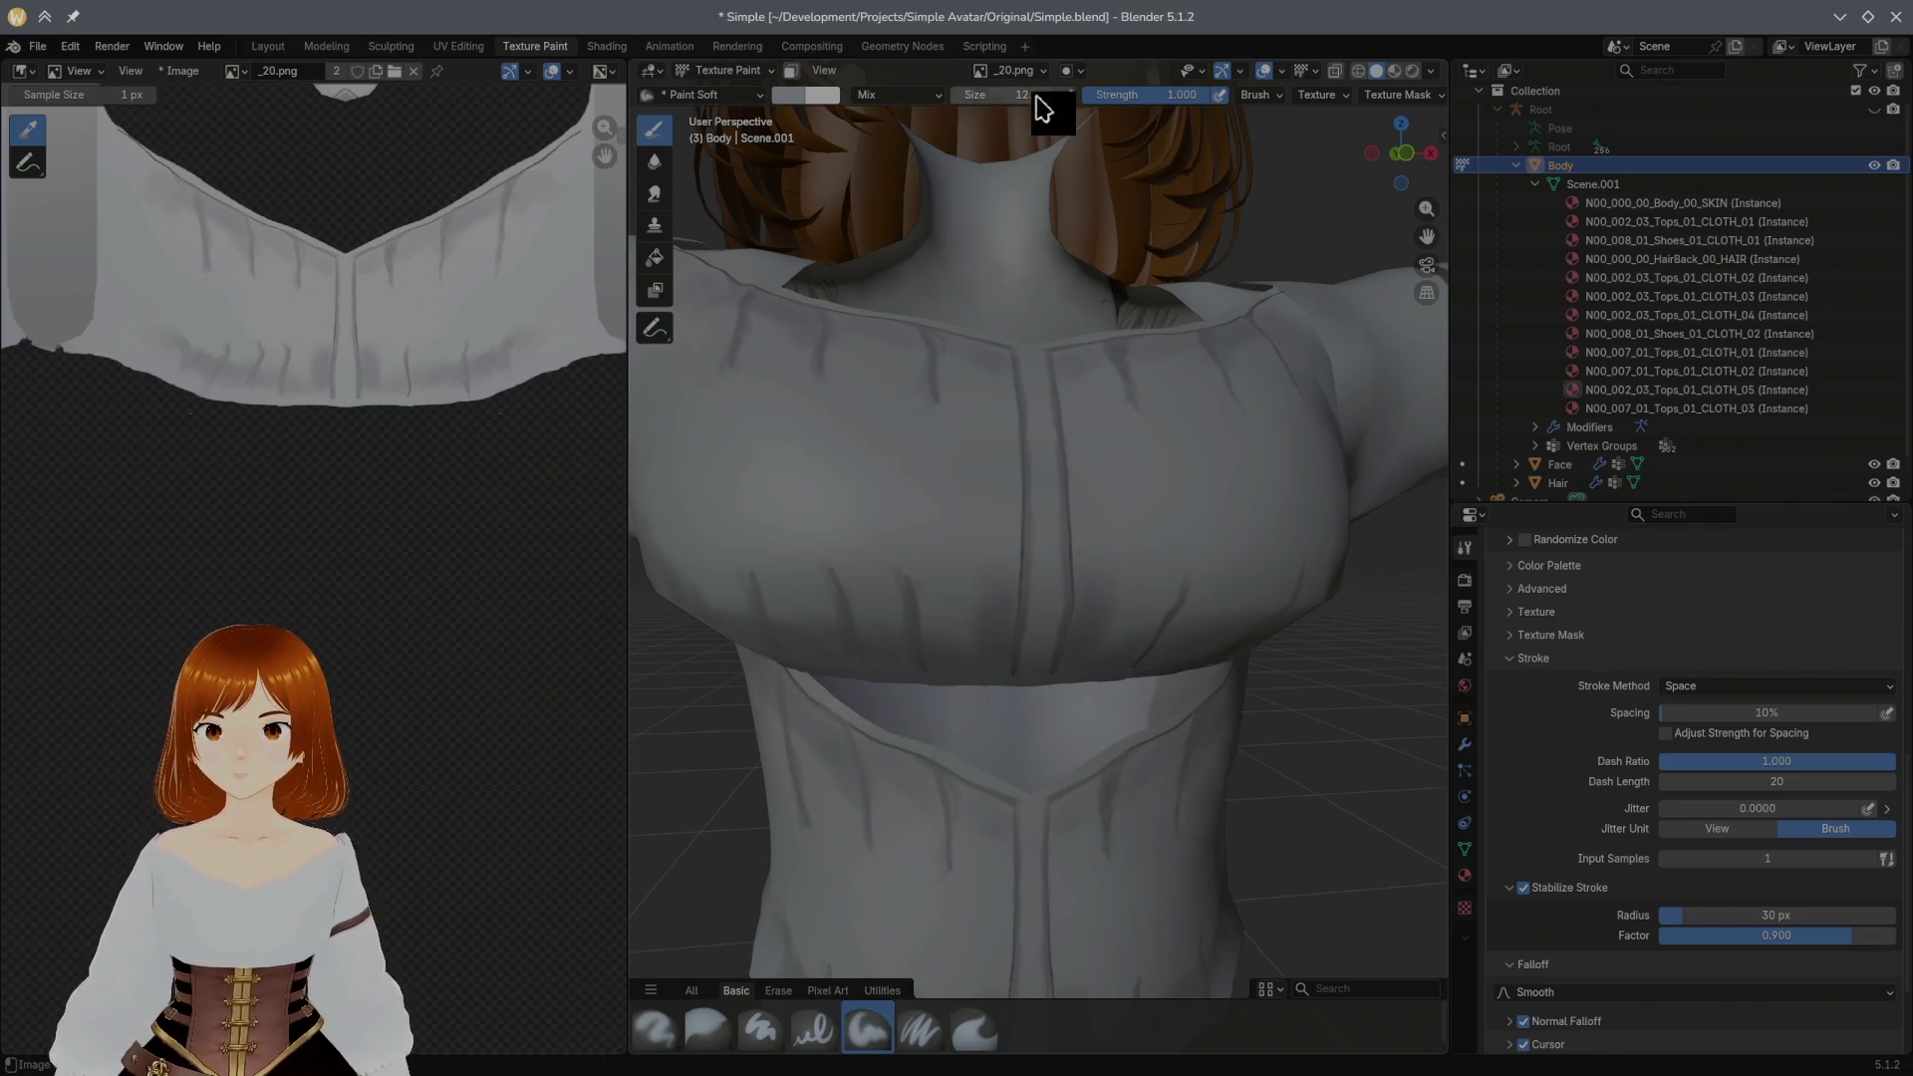
# Step: Check the blouse from the front and save the blend file
pyautogui.moveTo(1064, 750)
pyautogui.mouseDown(button='middle')
pyautogui.moveTo(1115, 788)
pyautogui.moveTo(1038, 817)
pyautogui.mouseUp(button='middle')
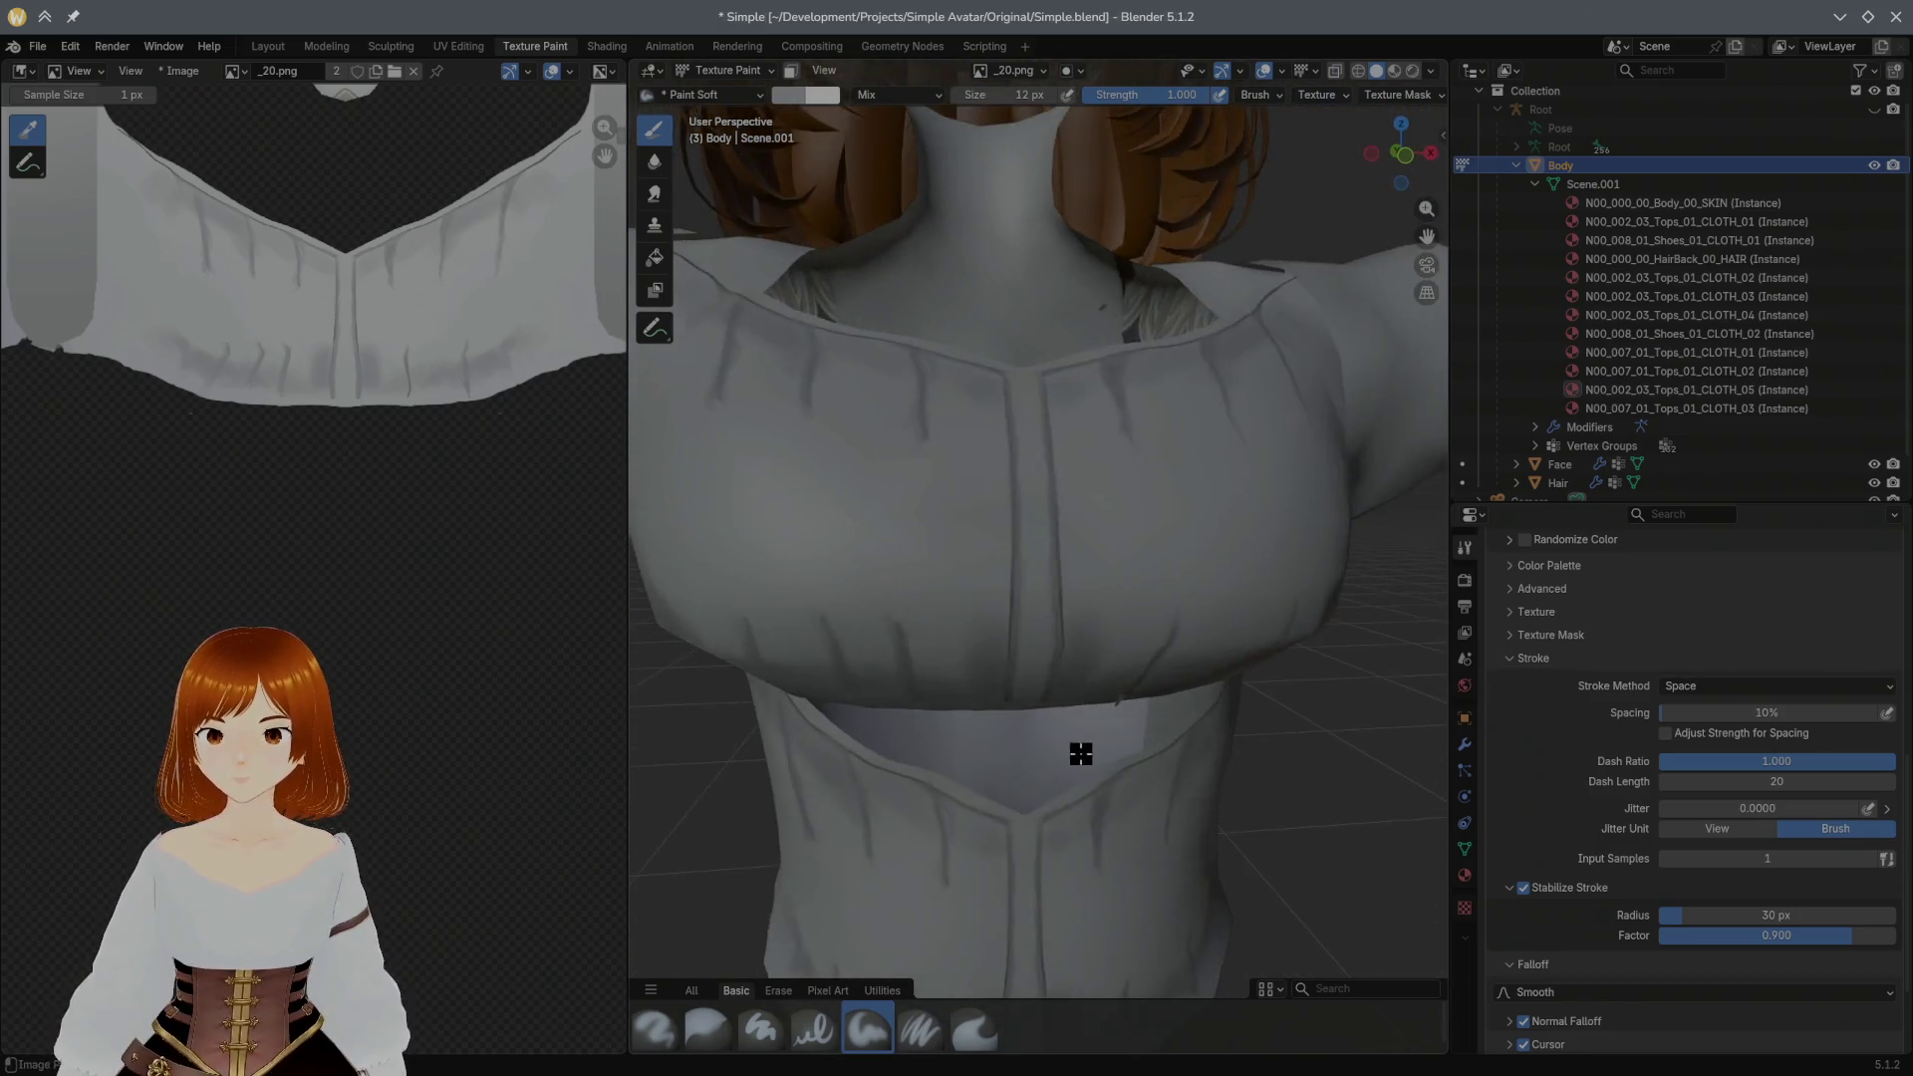
pyautogui.moveTo(1038, 818); pyautogui.dragTo(1060, 778, button='middle')
pyautogui.hotkey('ctrl', 's')
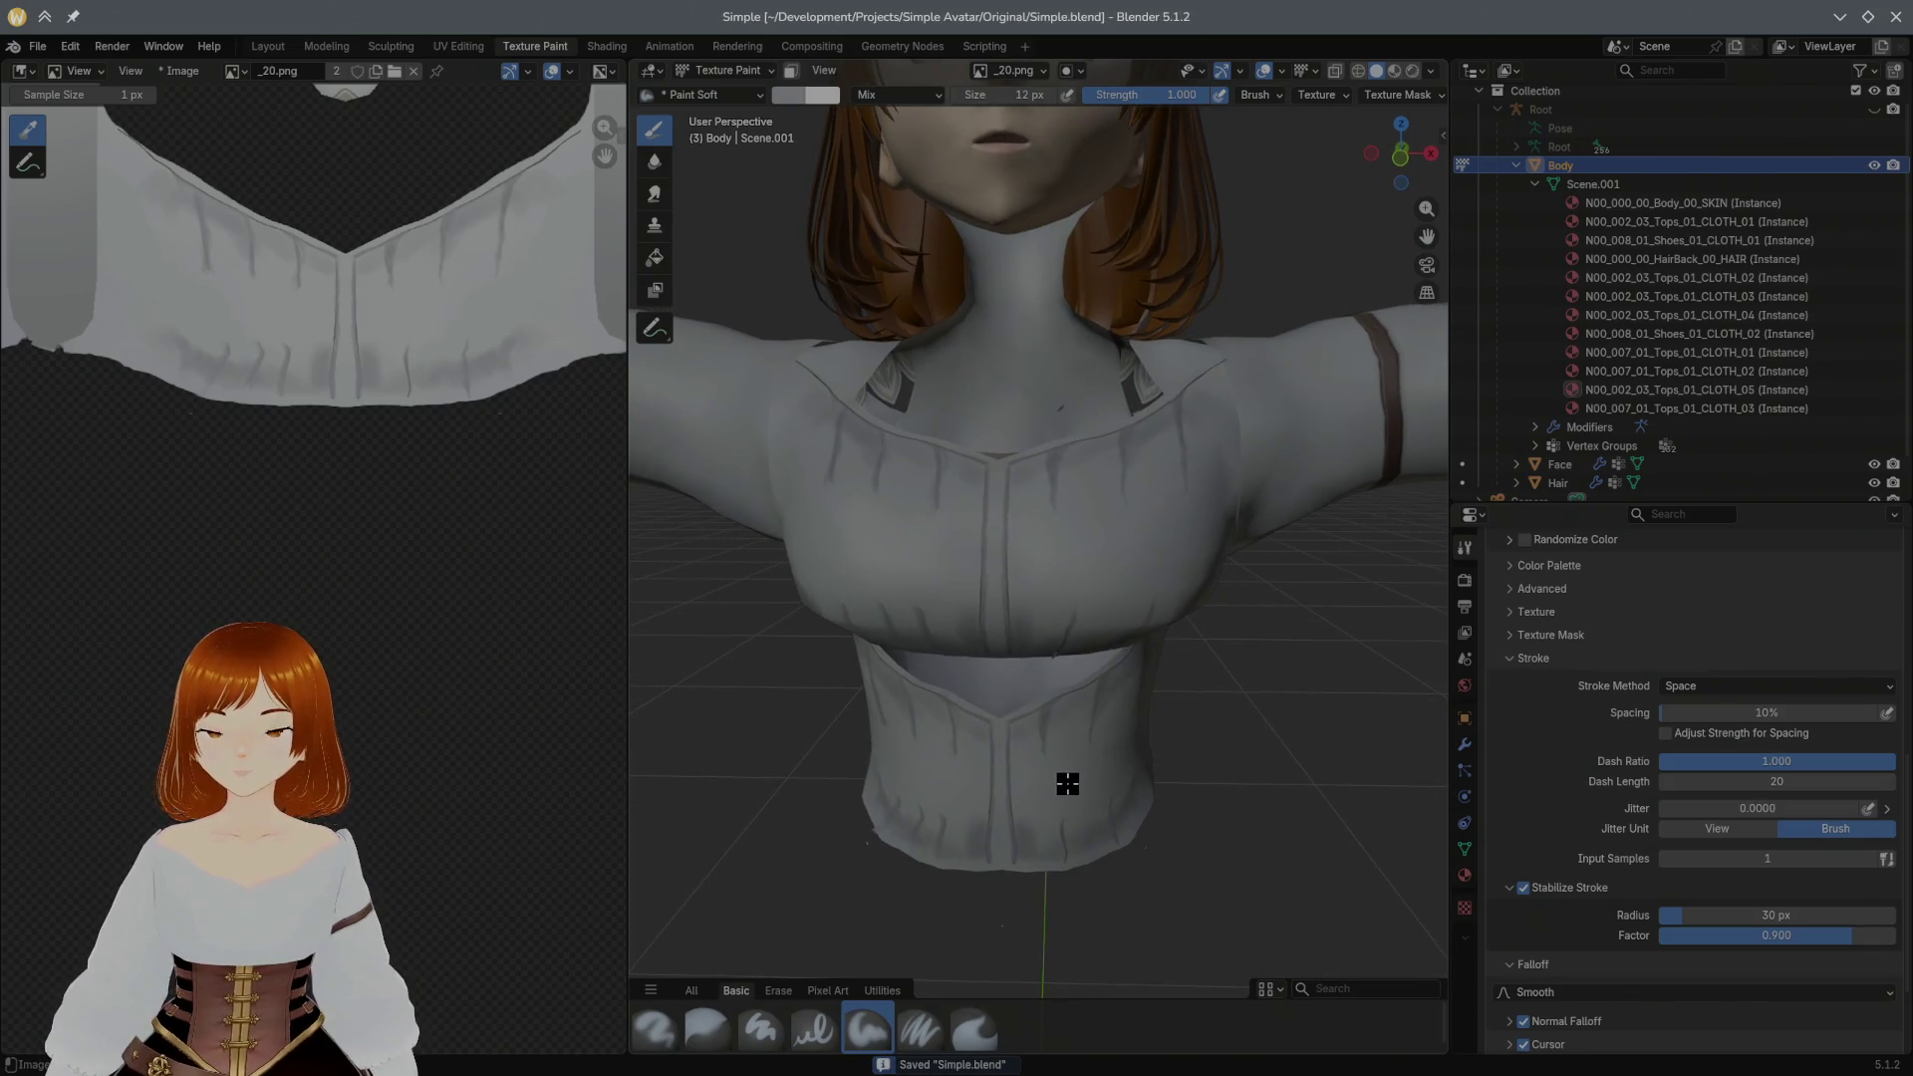
# Step: Export the avatar as FBX, overwriting the existing Simple.fbx, and leave Blender
pyautogui.click(38, 45)
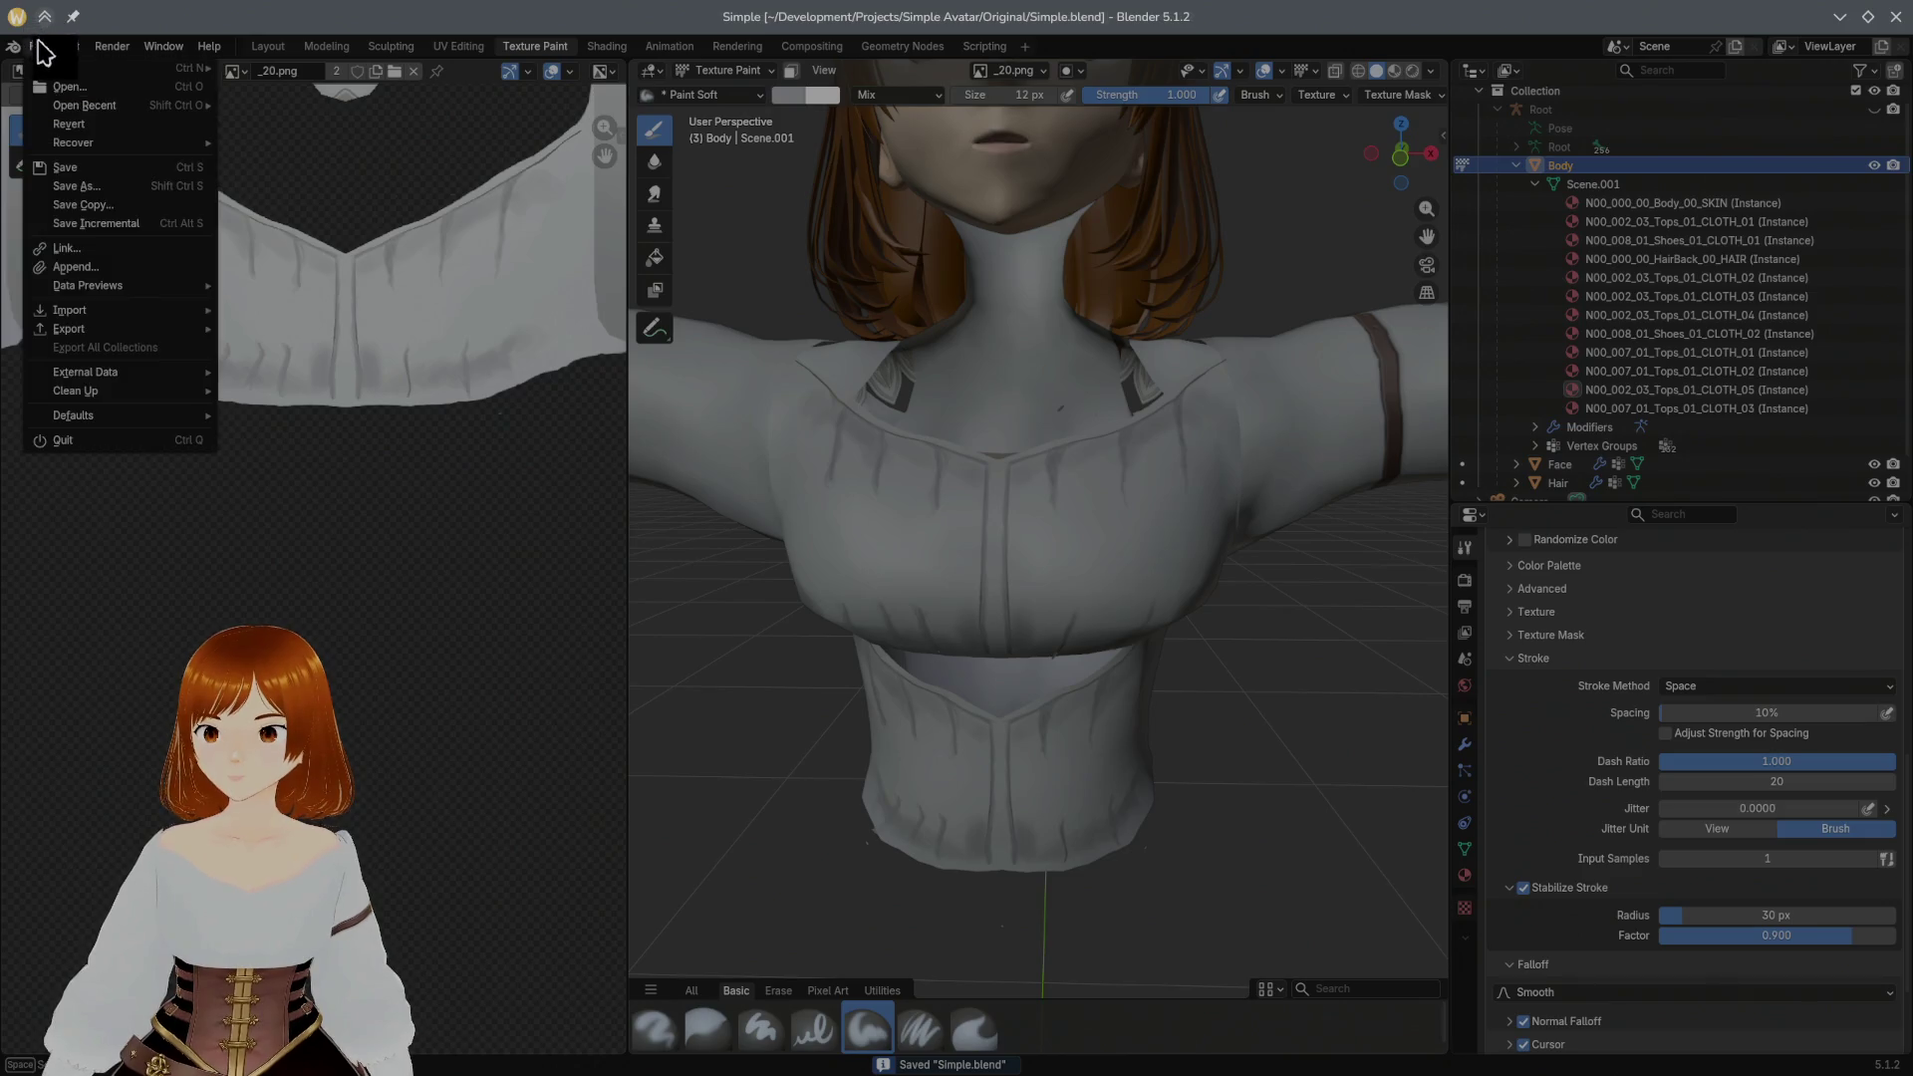
pyautogui.moveTo(69, 329)
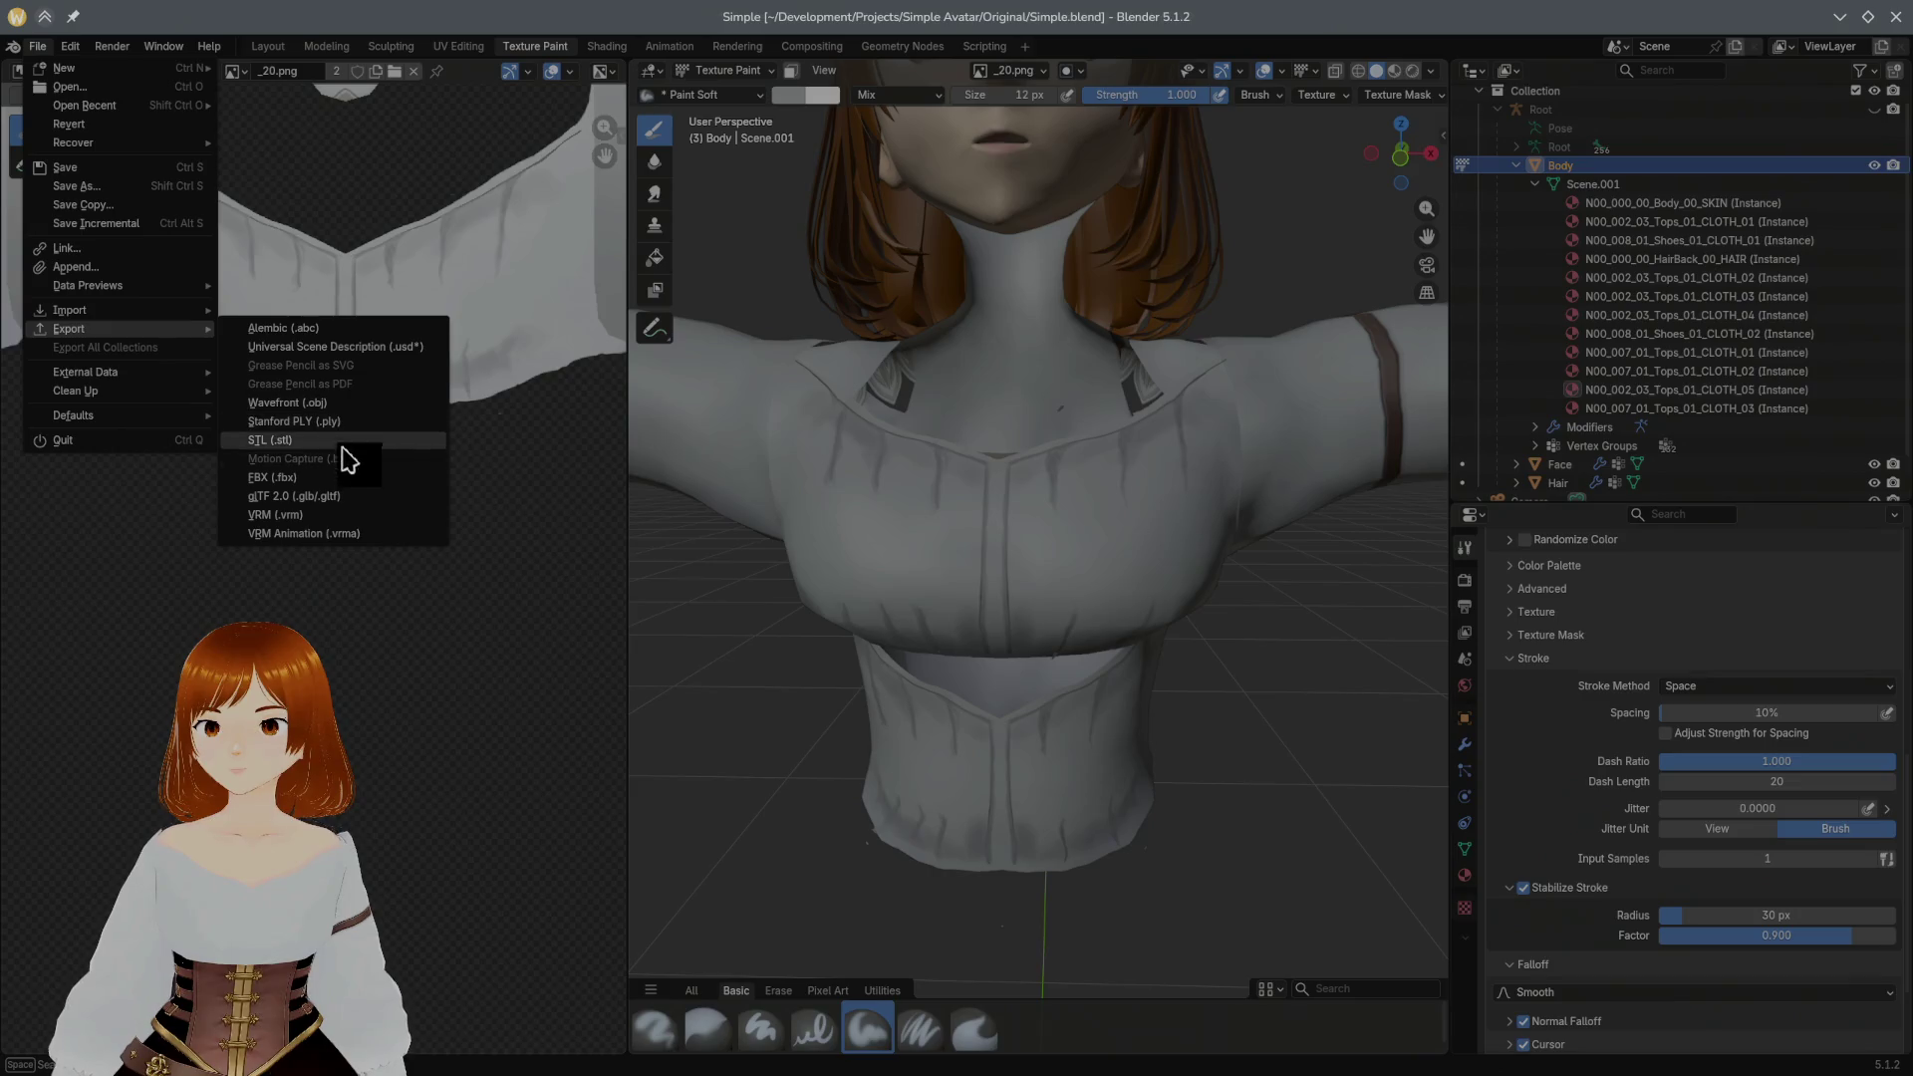
pyautogui.click(338, 478)
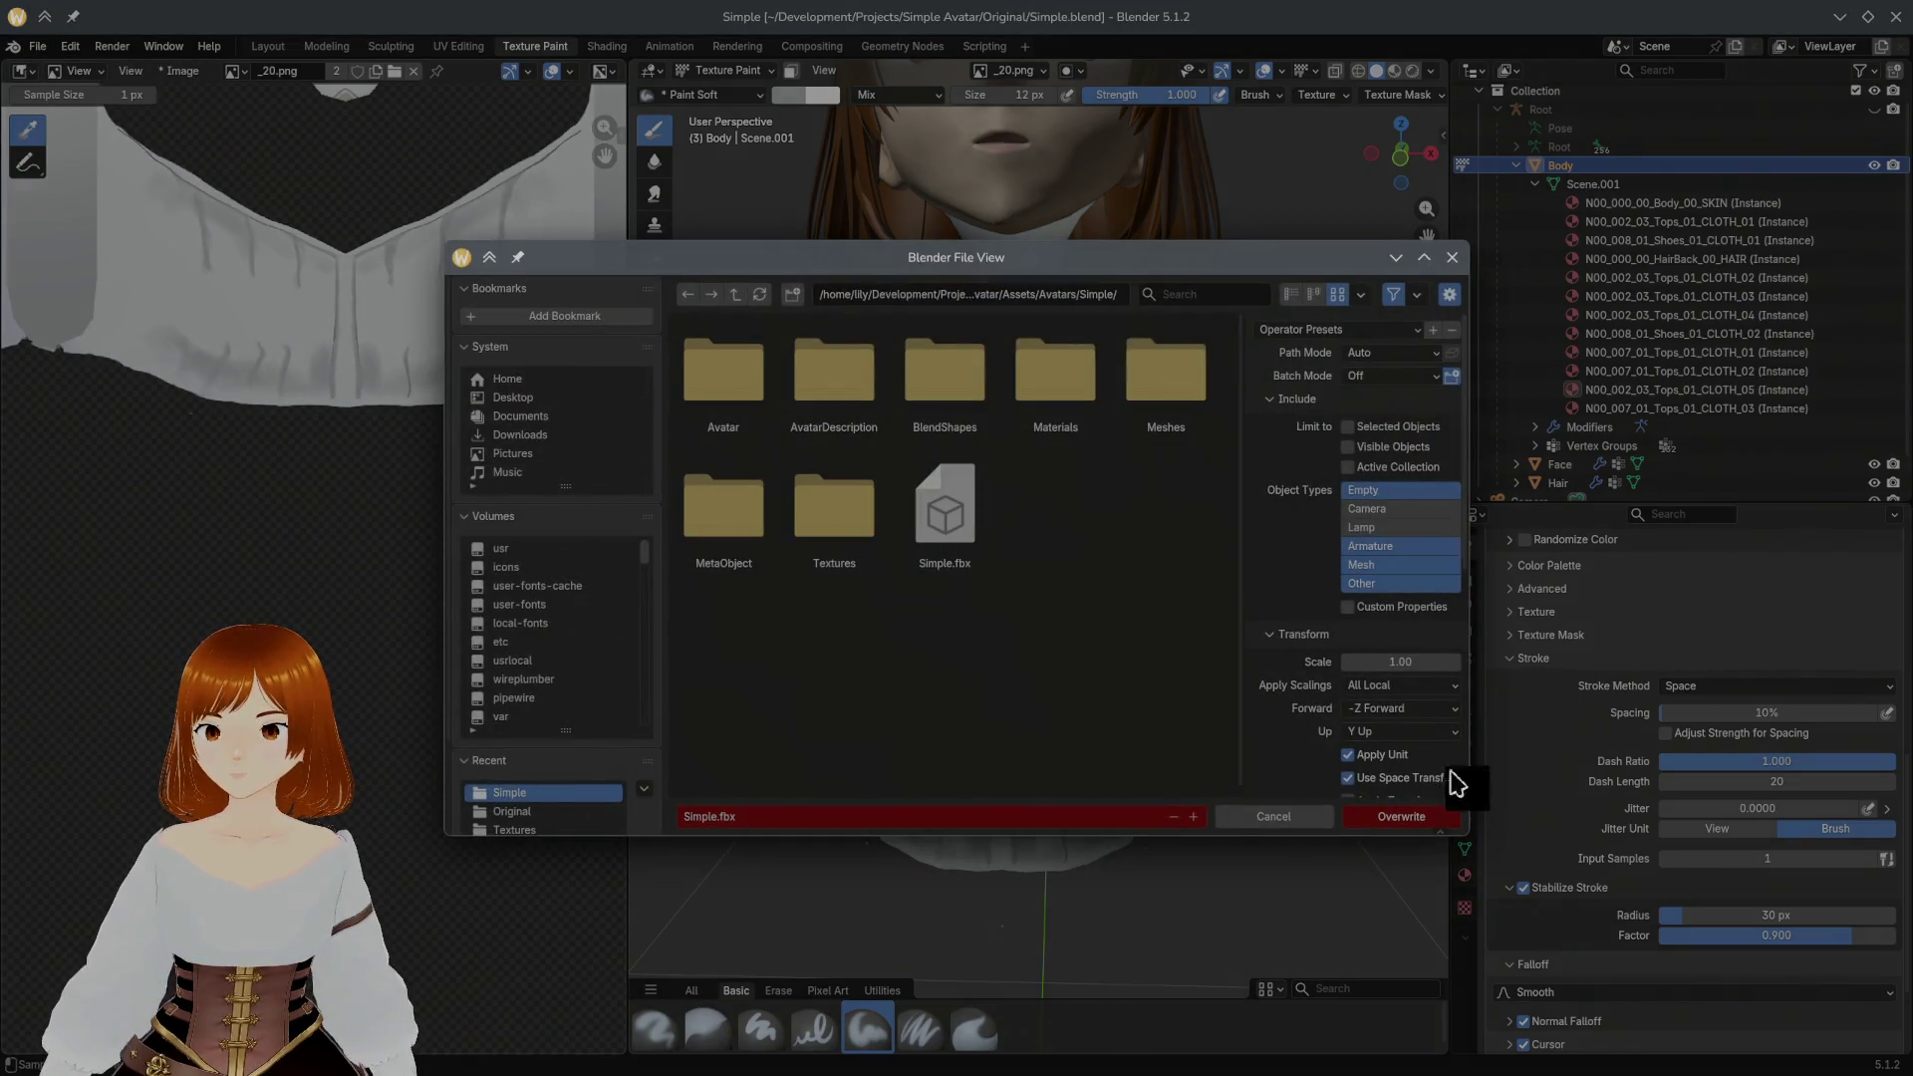
pyautogui.click(1403, 816)
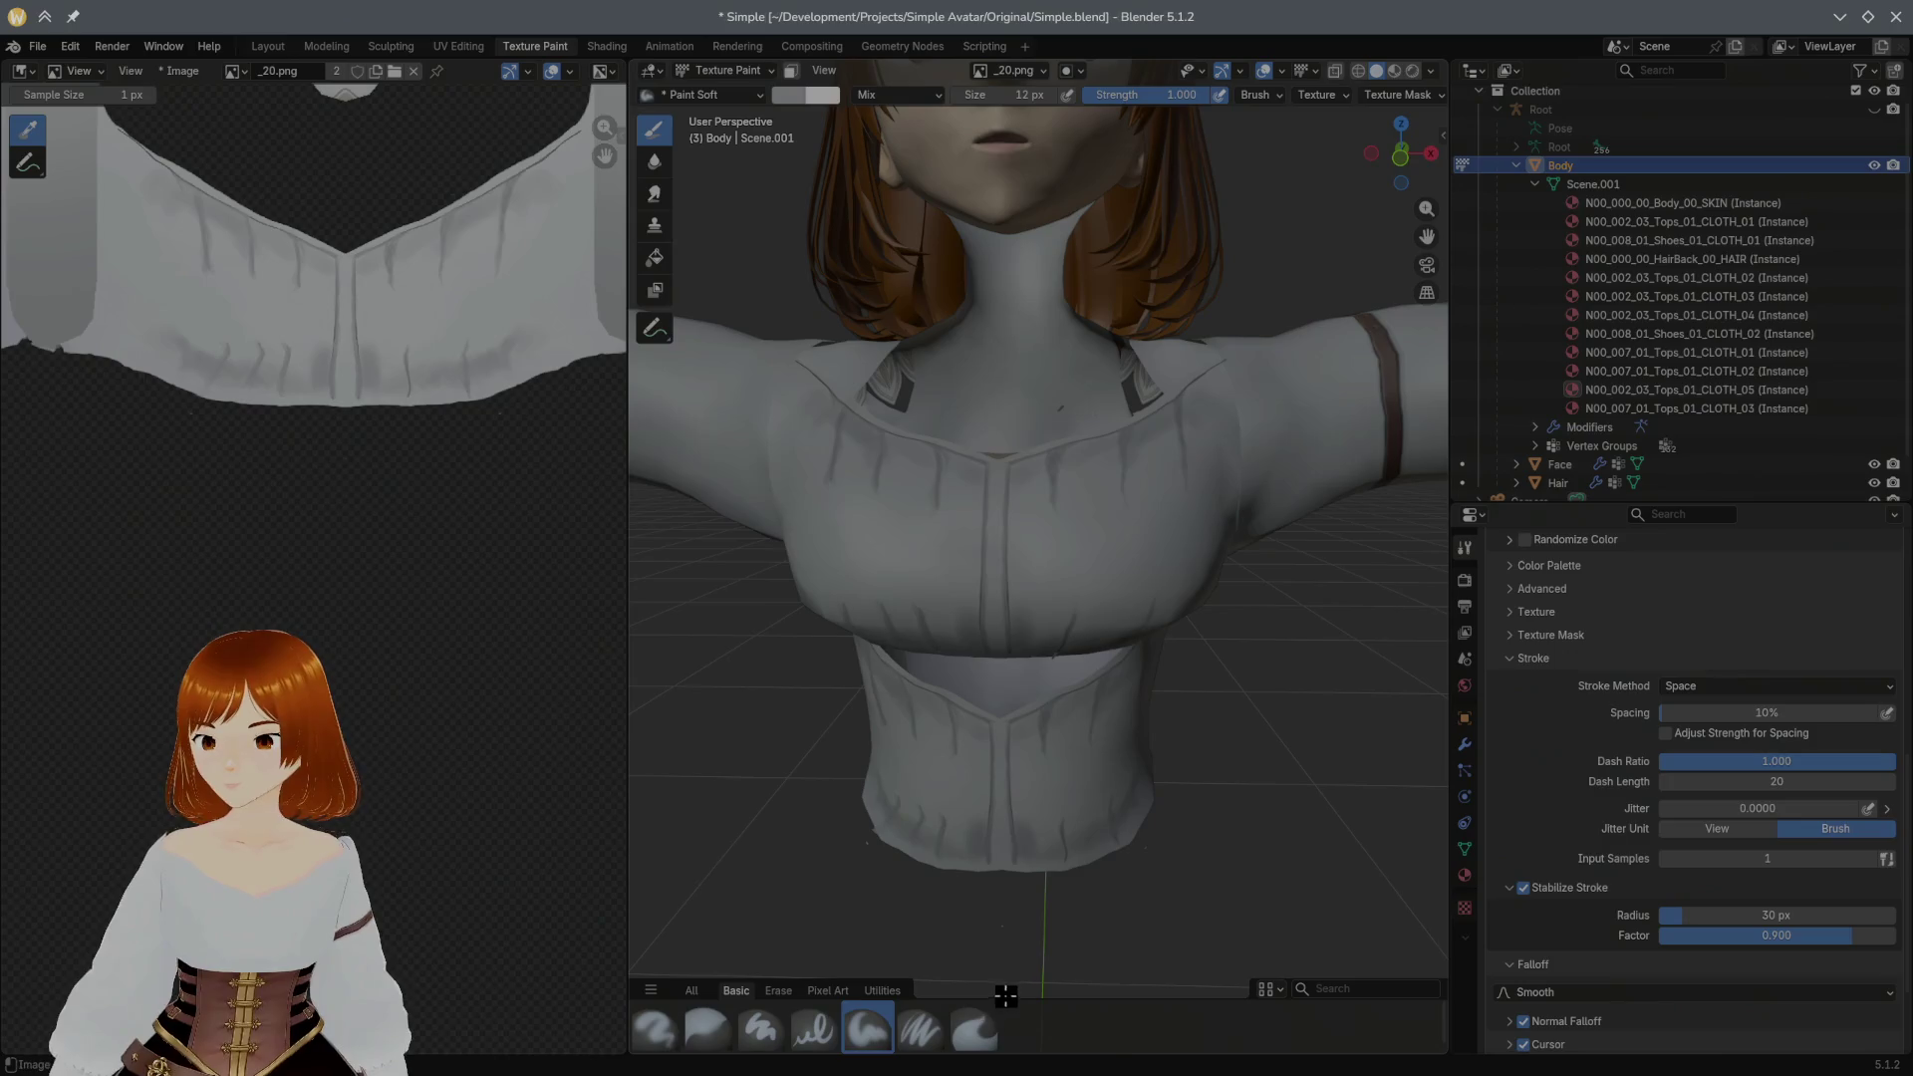
pyautogui.hotkey('alt', 'Tab')
pyautogui.hotkey('alt', 'Tab')
pyautogui.hotkey('alt', 'Tab')
pyautogui.hotkey('alt', 'Tab')
pyautogui.hotkey('alt', 'Tab')
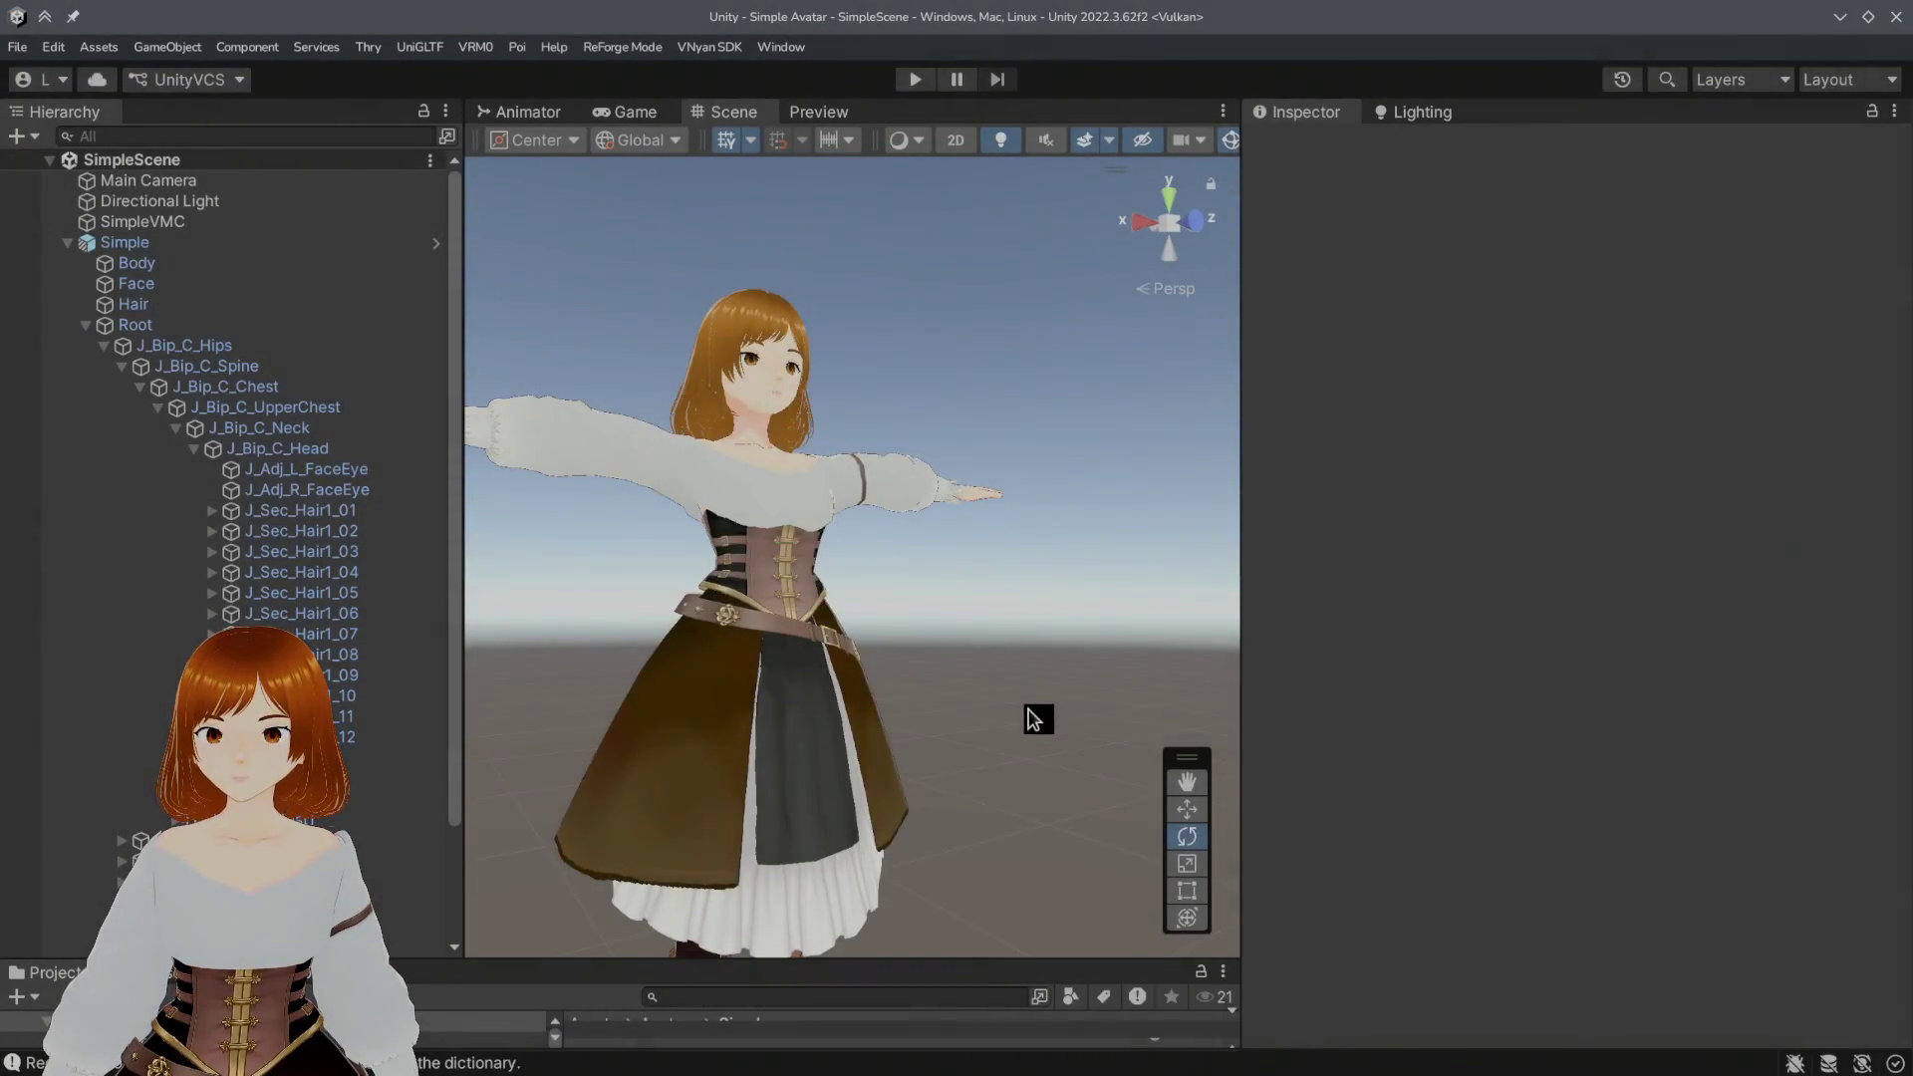
# Step: Look around the avatar in the Unity scene and enlarge the project area
pyautogui.moveTo(1002, 740); pyautogui.dragTo(944, 809, button='middle')
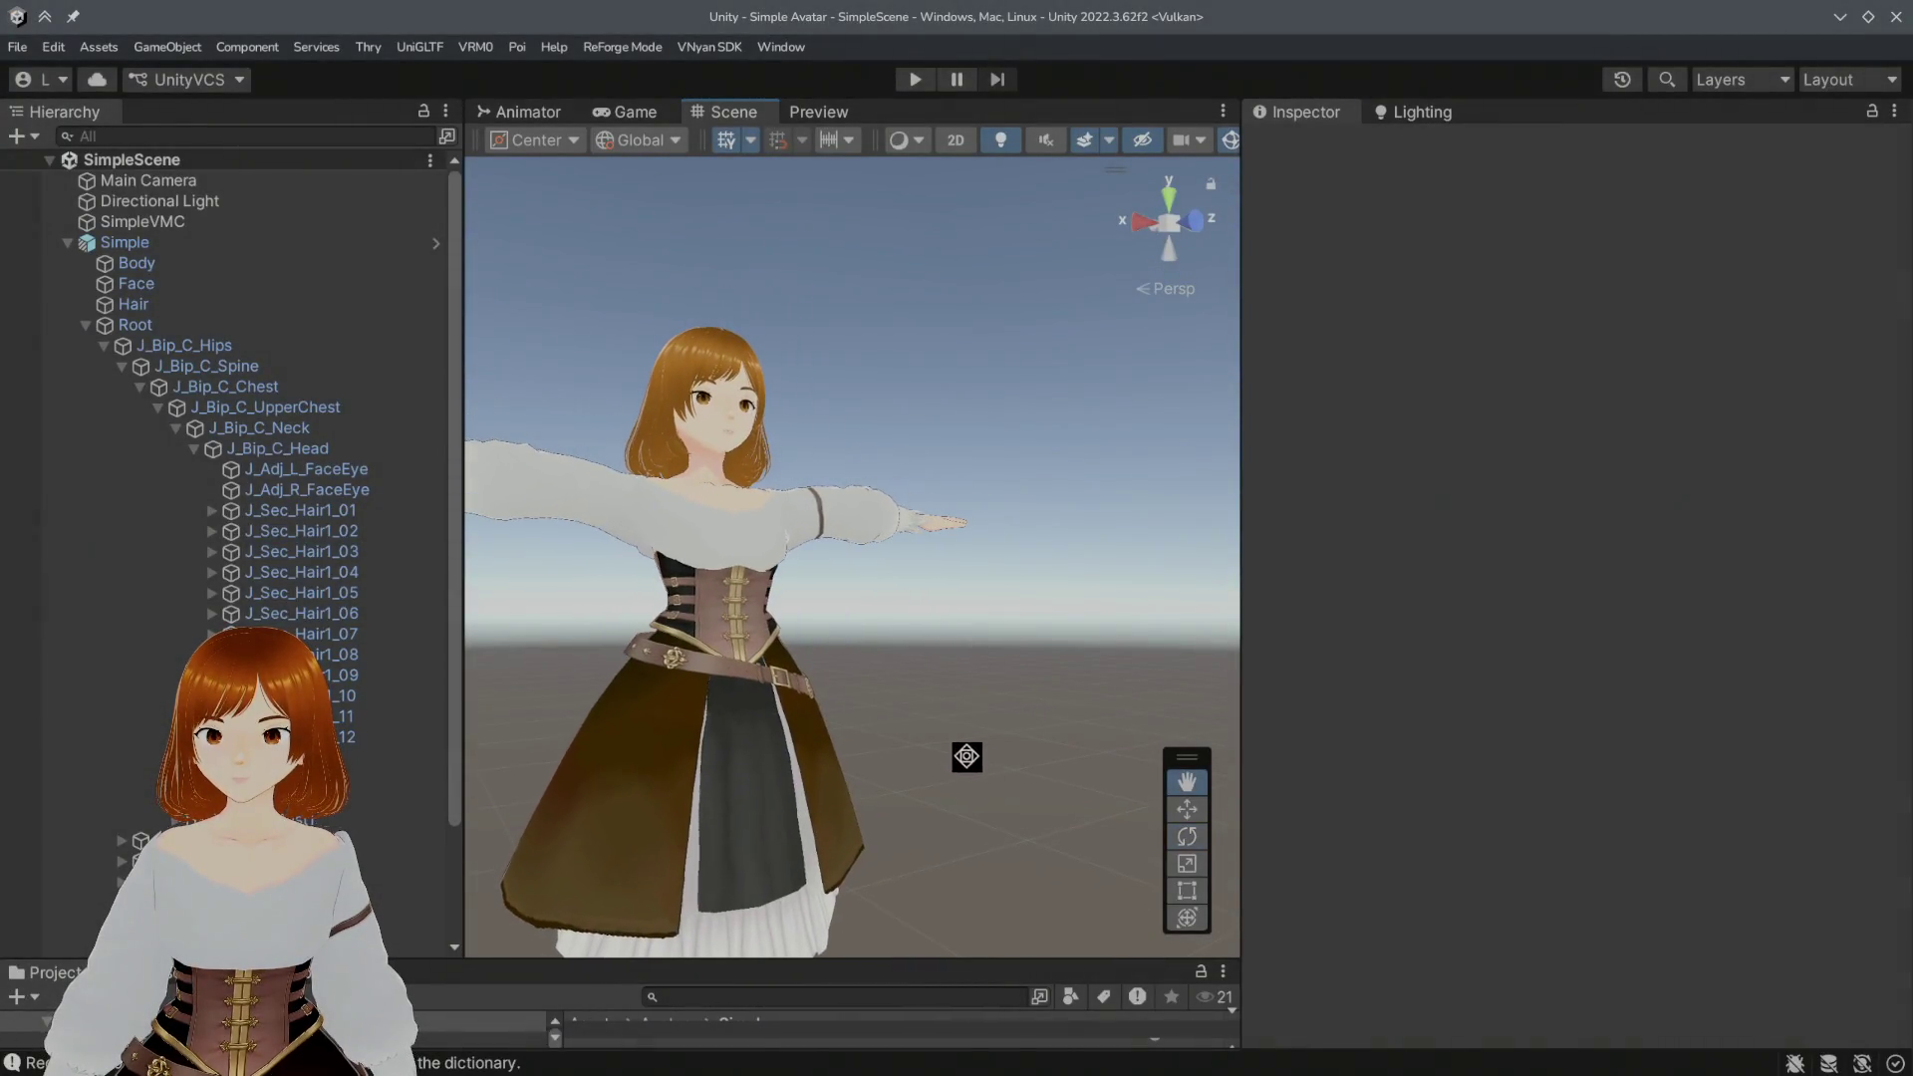
pyautogui.moveTo(821, 428)
pyautogui.keyDown('alt'); pyautogui.mouseDown()
pyautogui.moveTo(1104, 474)
pyautogui.moveTo(970, 479)
pyautogui.mouseUp(); pyautogui.keyUp('alt')
pyautogui.scroll(5, 914, 470)
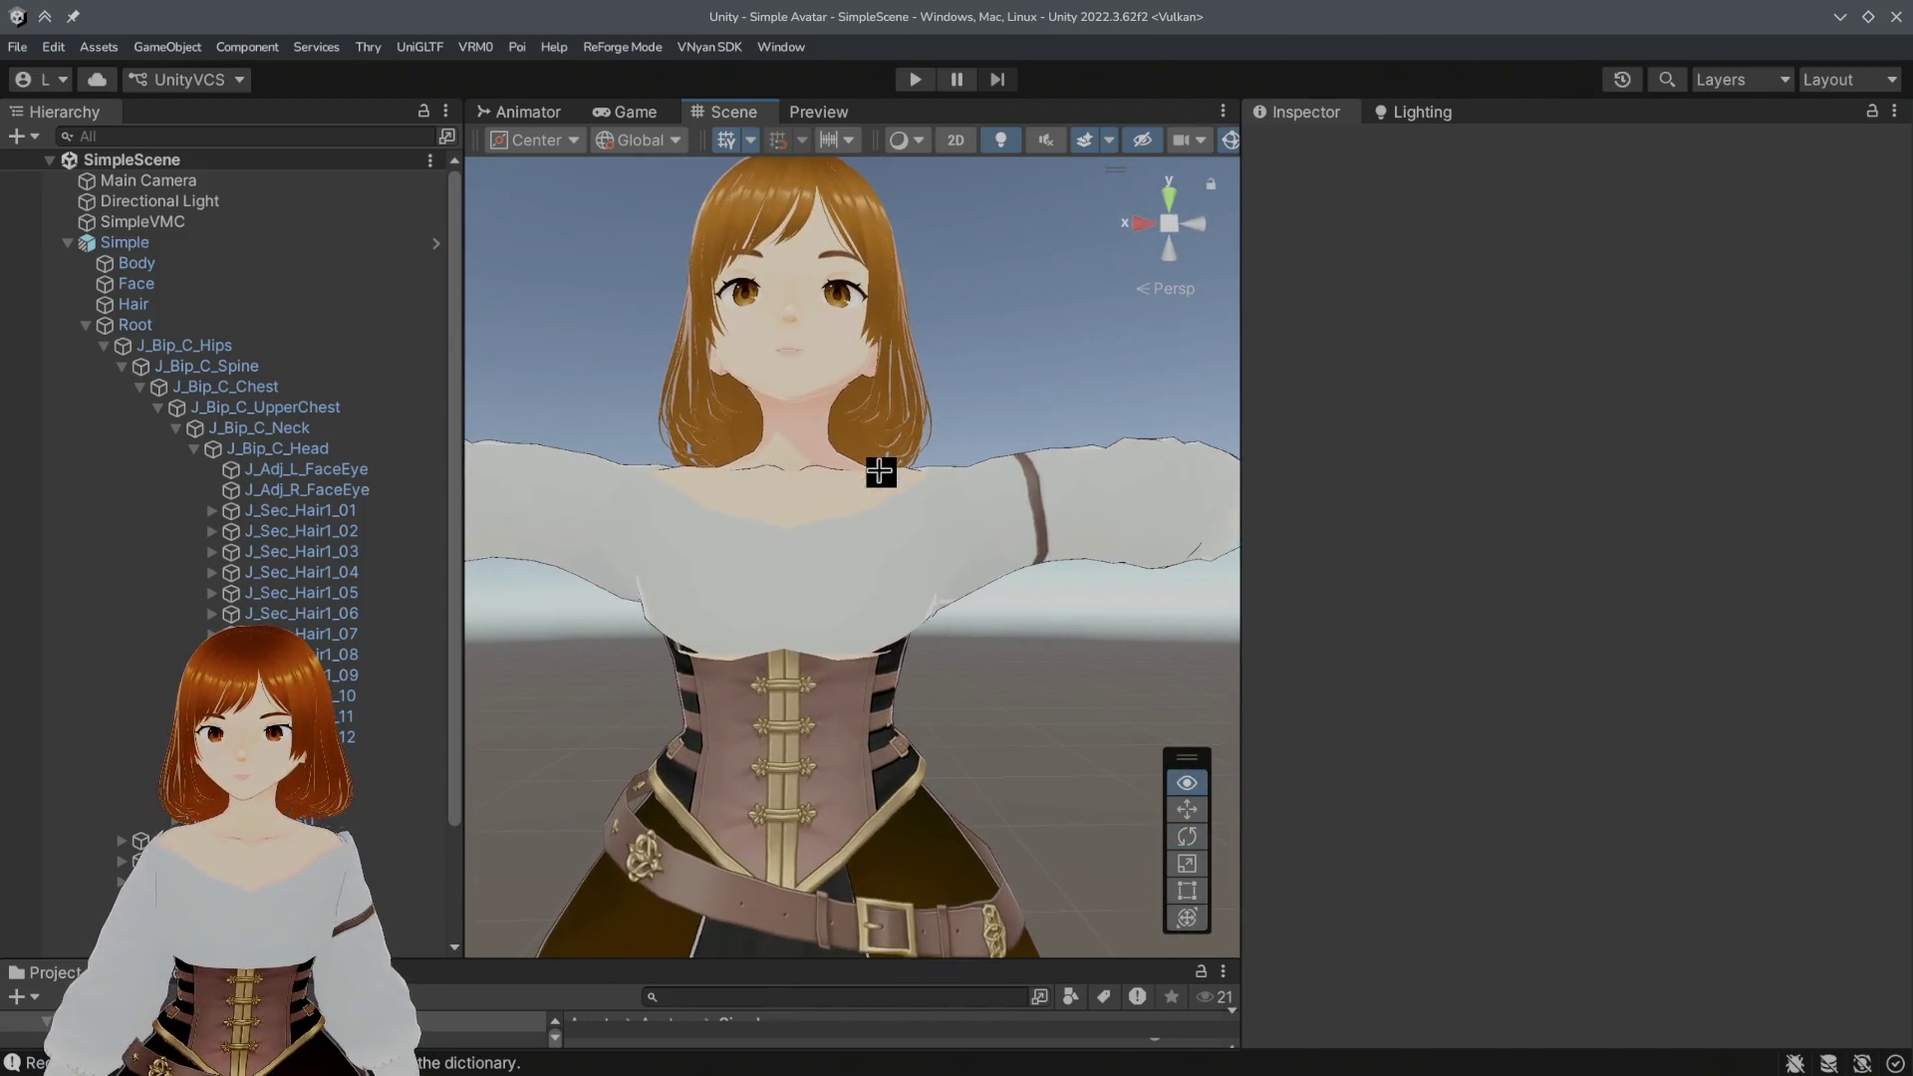
pyautogui.scroll(3, 881, 472)
pyautogui.scroll(3, 859, 474)
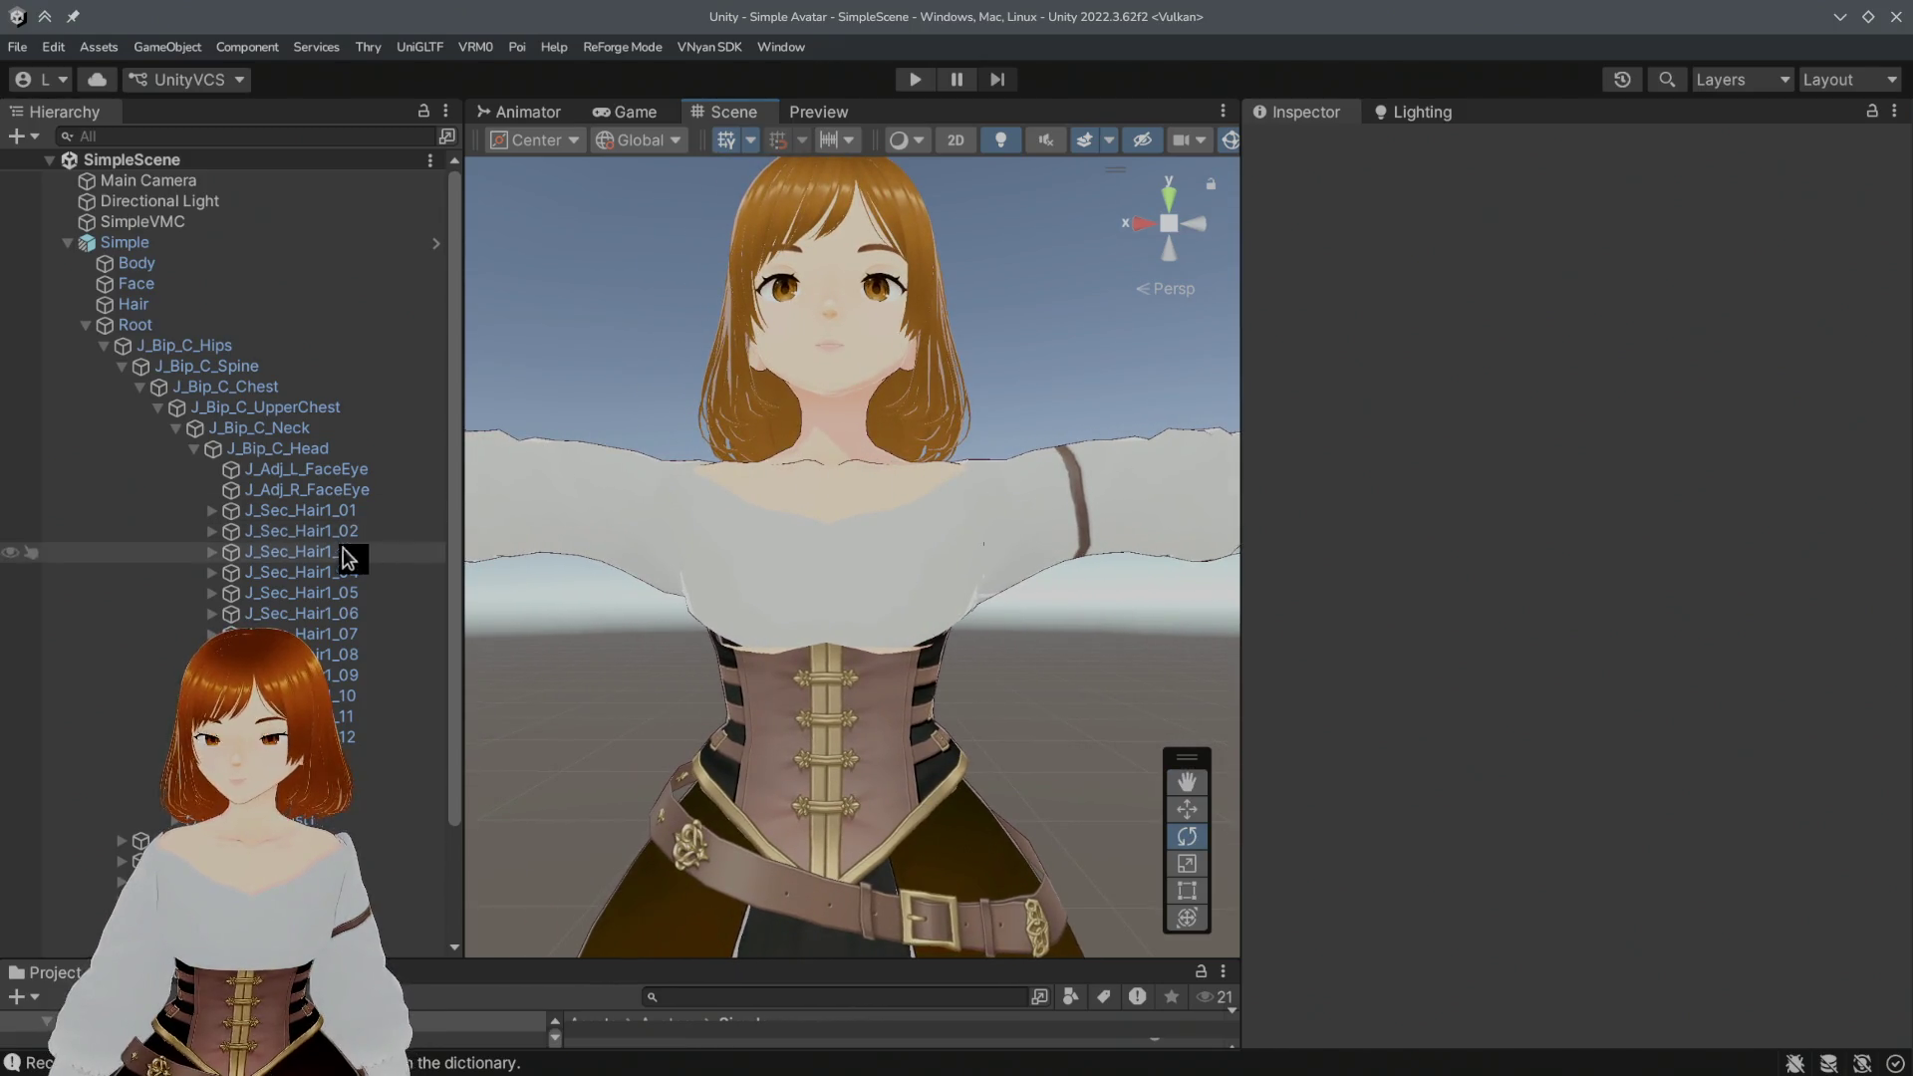
pyautogui.moveTo(393, 965); pyautogui.dragTo(392, 557)
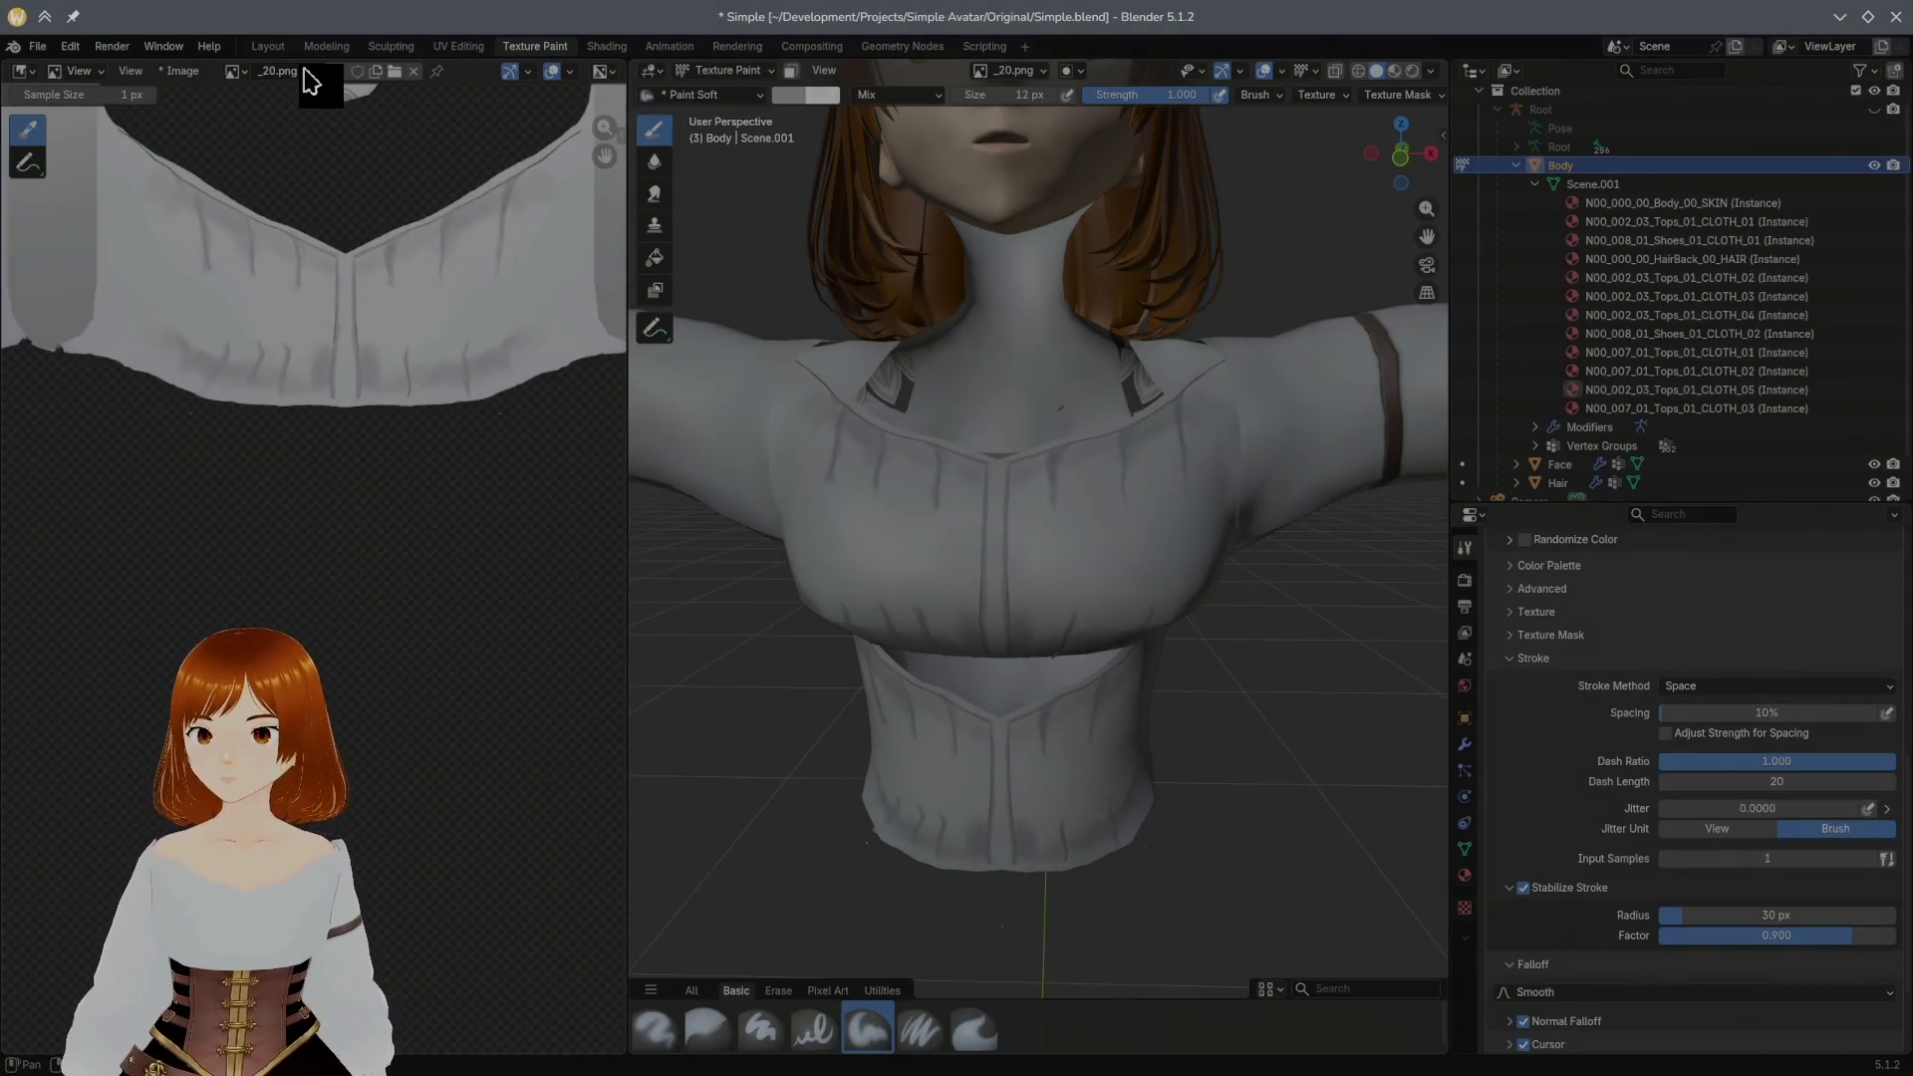
# Step: Save the repainted _20.png texture from Blender's Image Editor and return to Unity
pyautogui.click(186, 70)
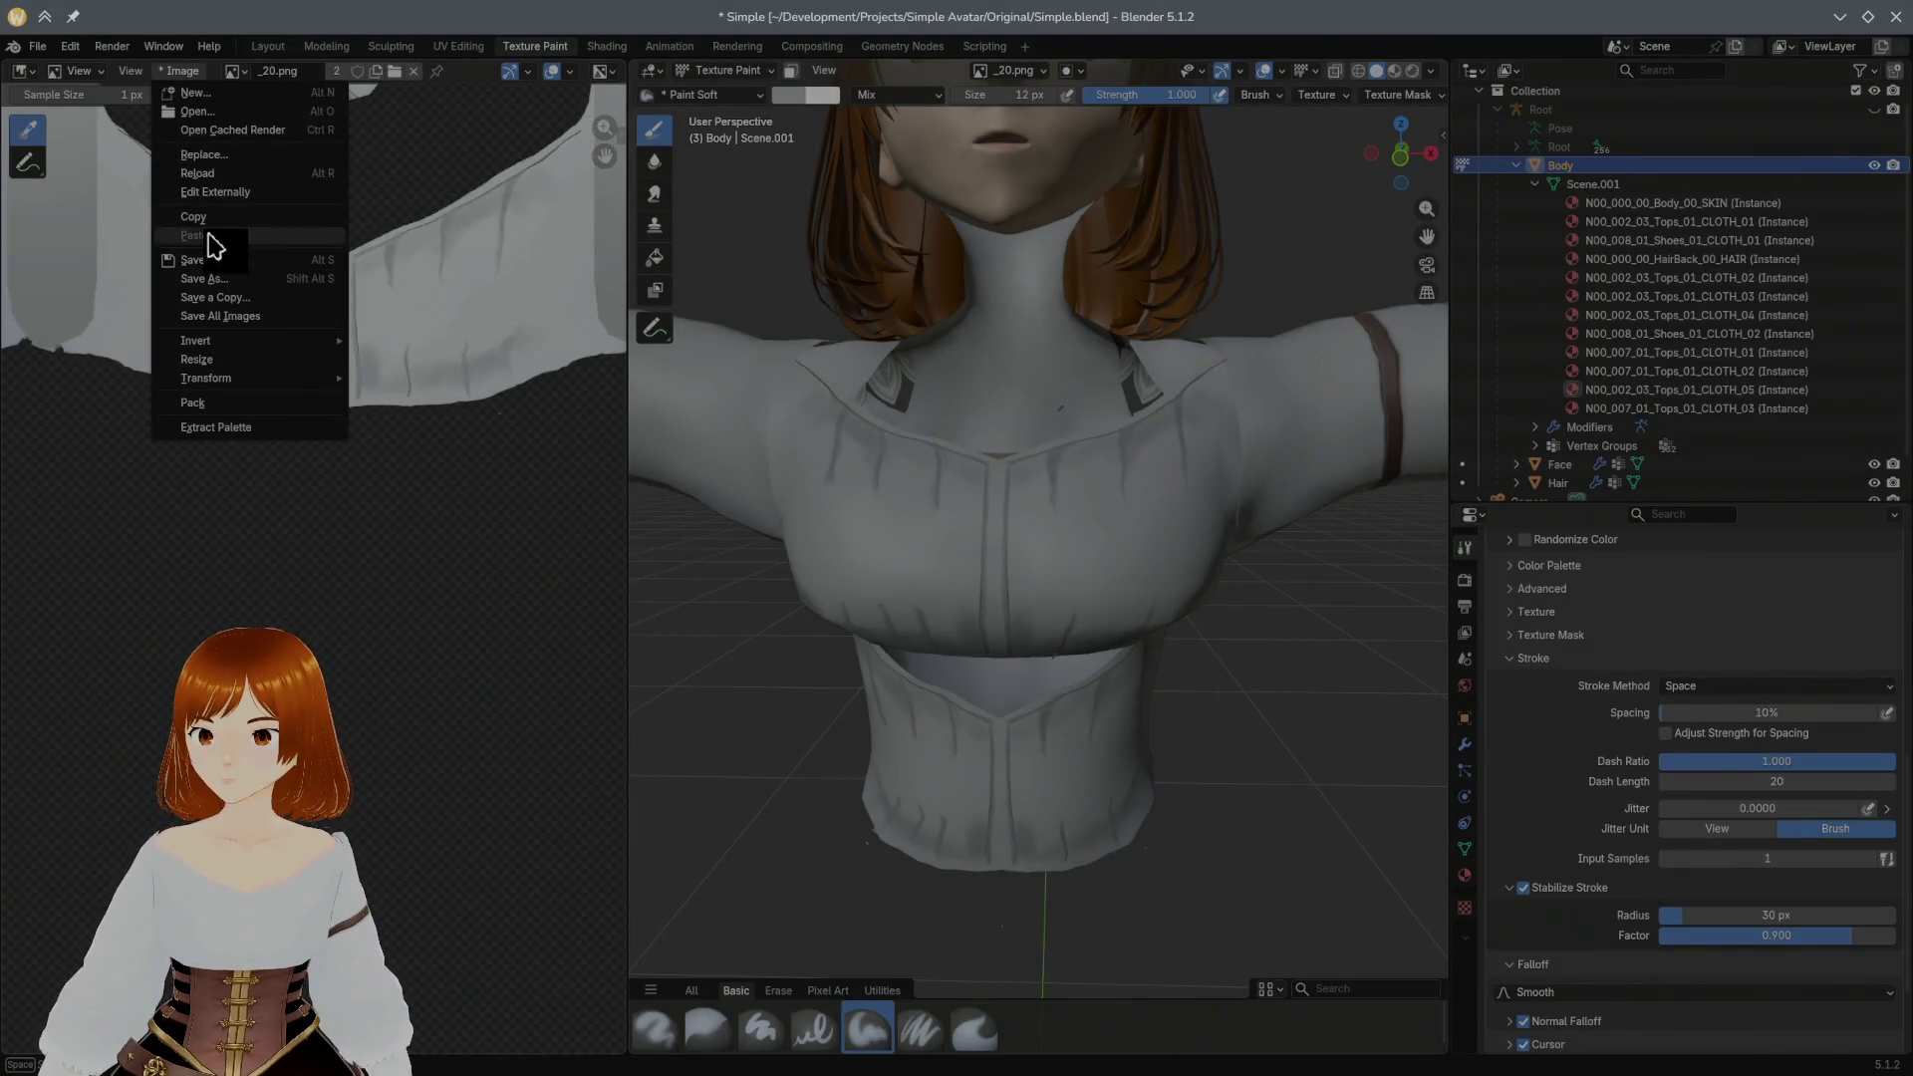
pyautogui.click(207, 262)
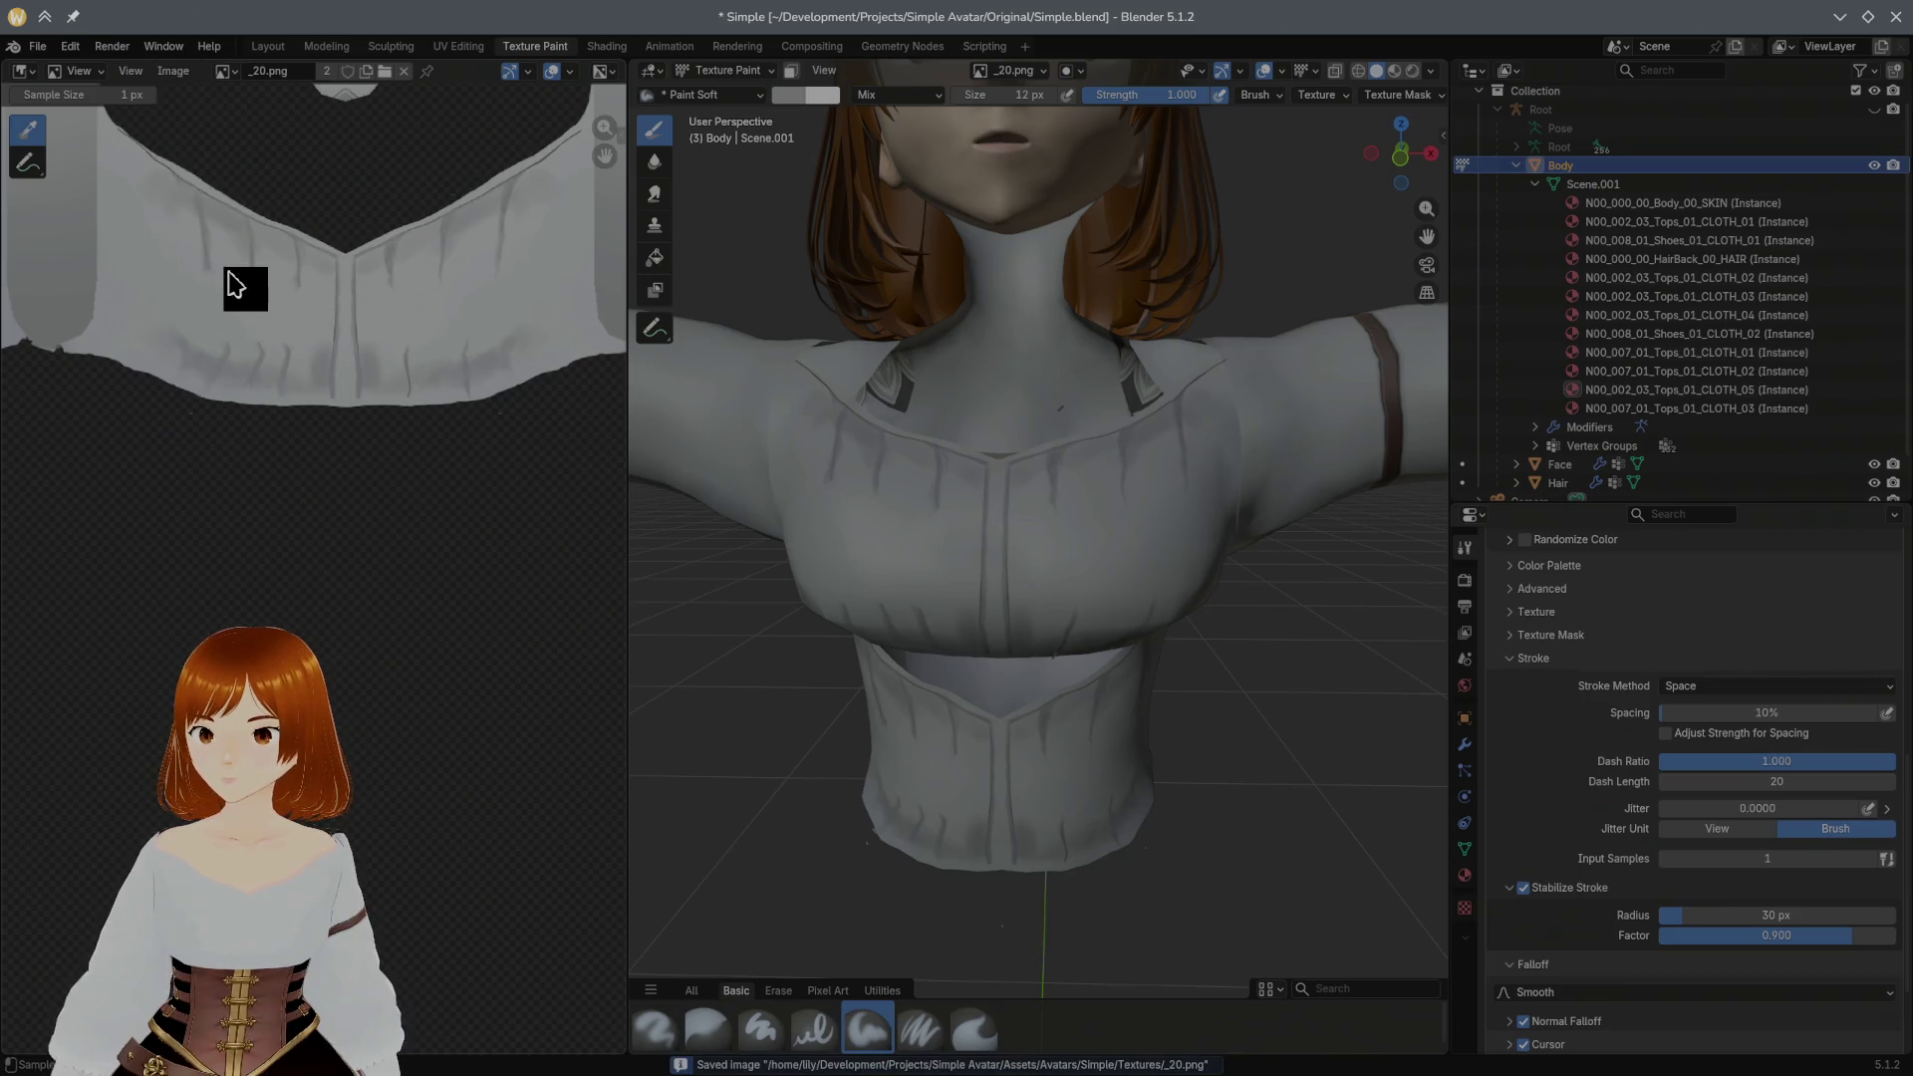
pyautogui.hotkey('alt', 'Tab')
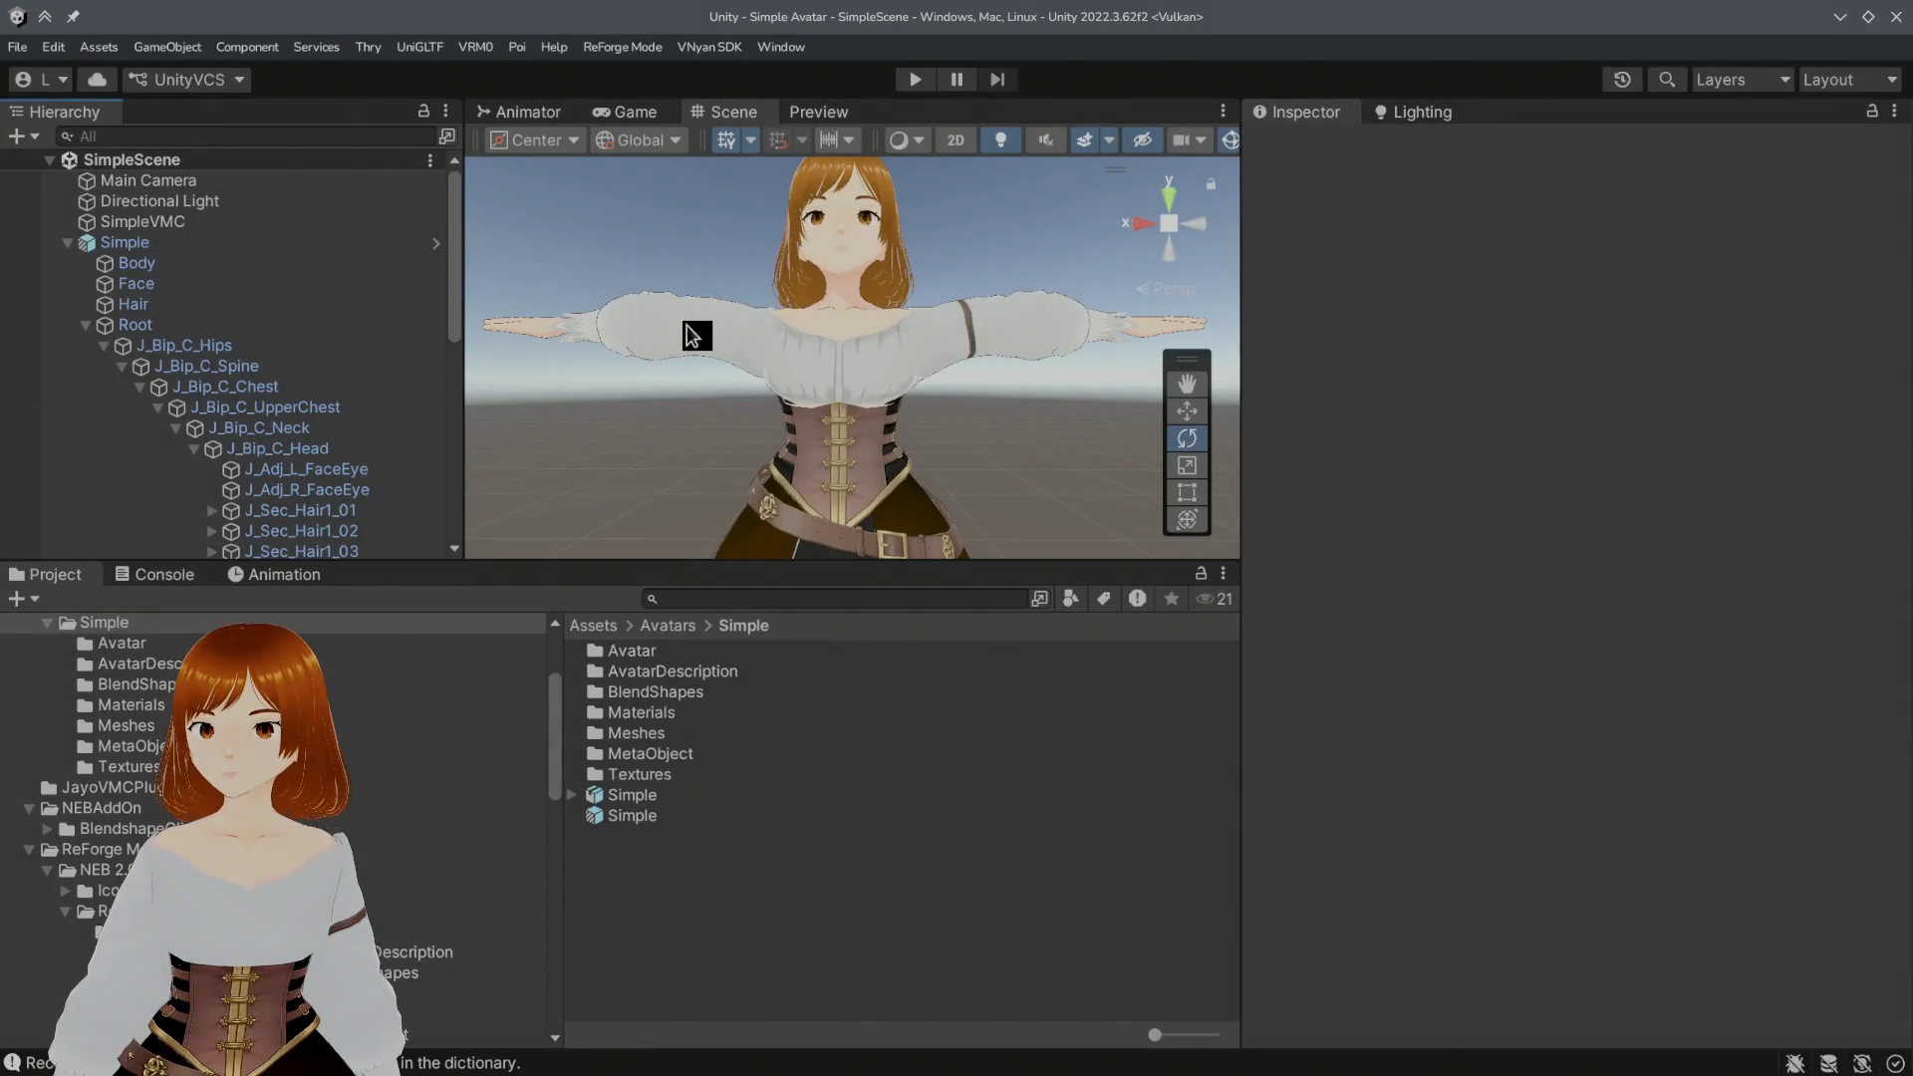
# Step: Bring the chest into view and select the Body object to show its materials
pyautogui.moveTo(736, 356); pyautogui.dragTo(844, 415, button='right')
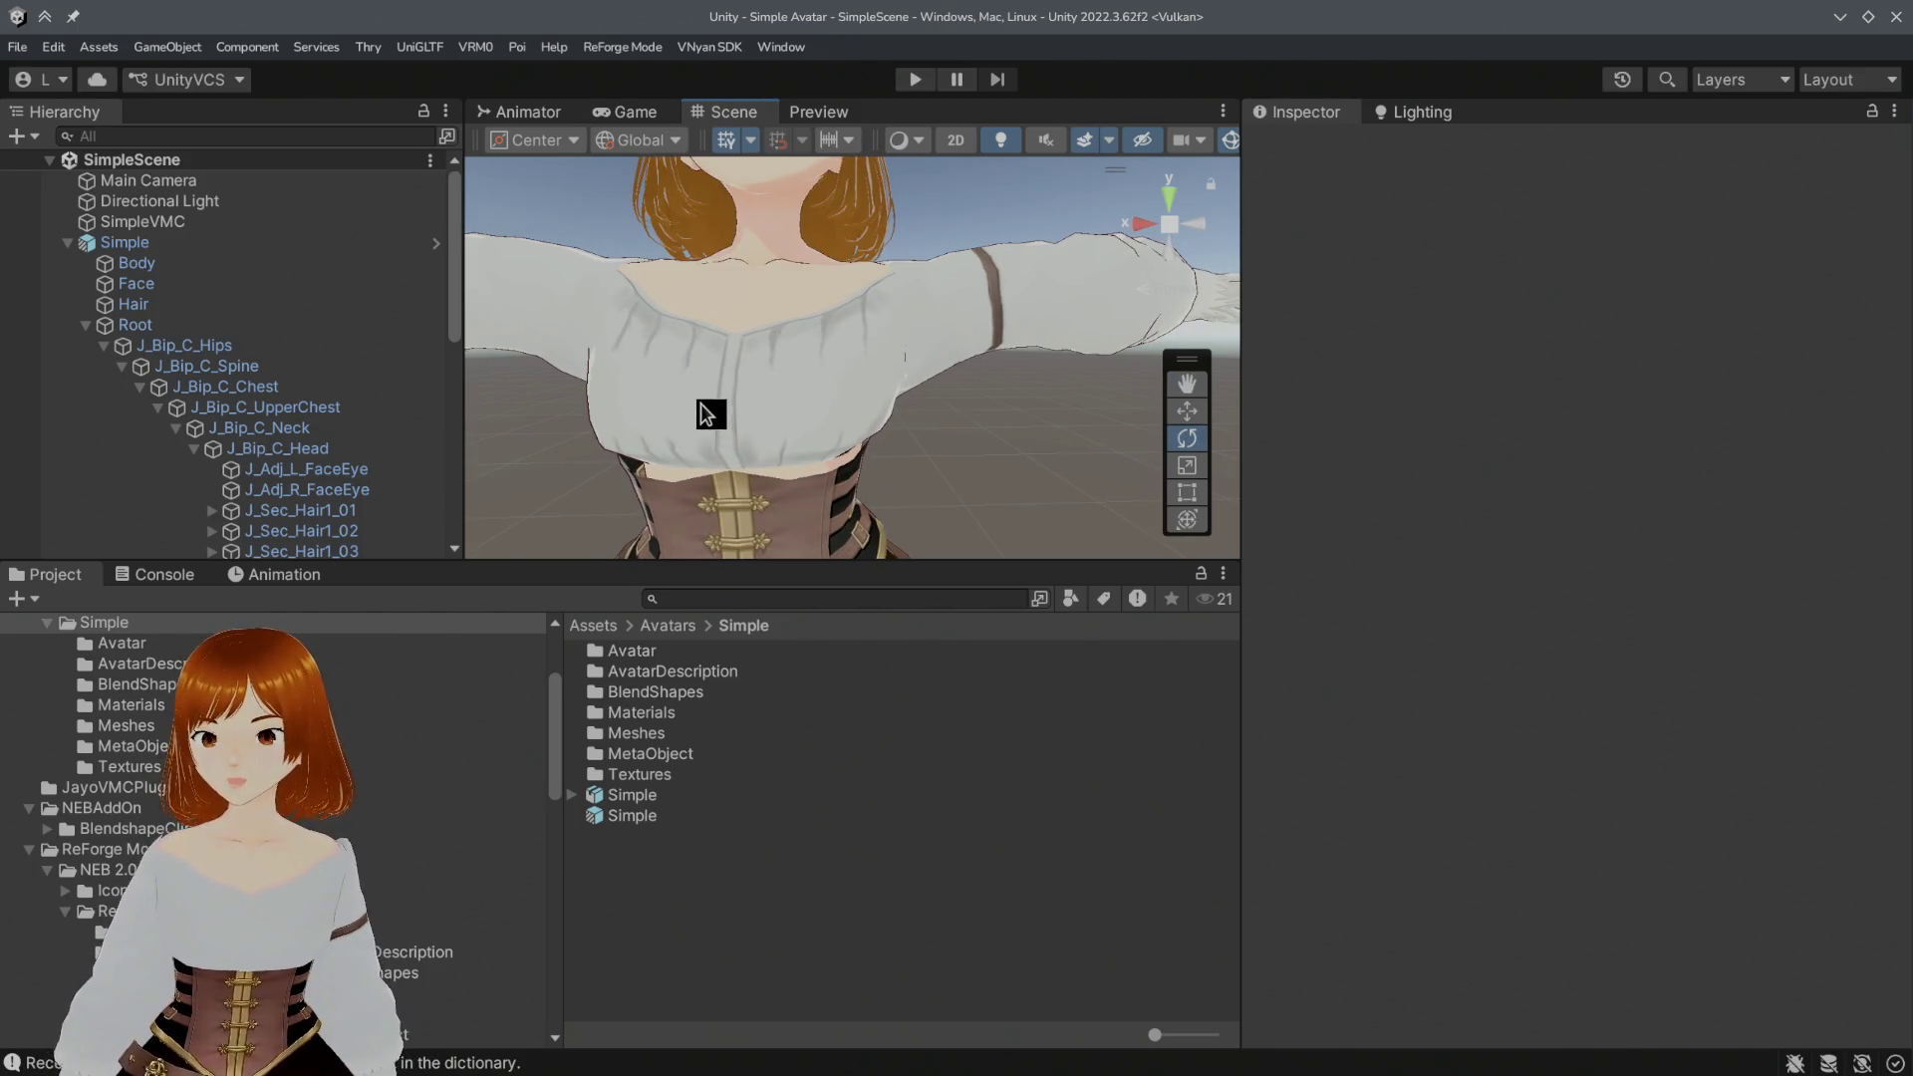
pyautogui.scroll(-3, 338, 493)
pyautogui.scroll(-6, 338, 493)
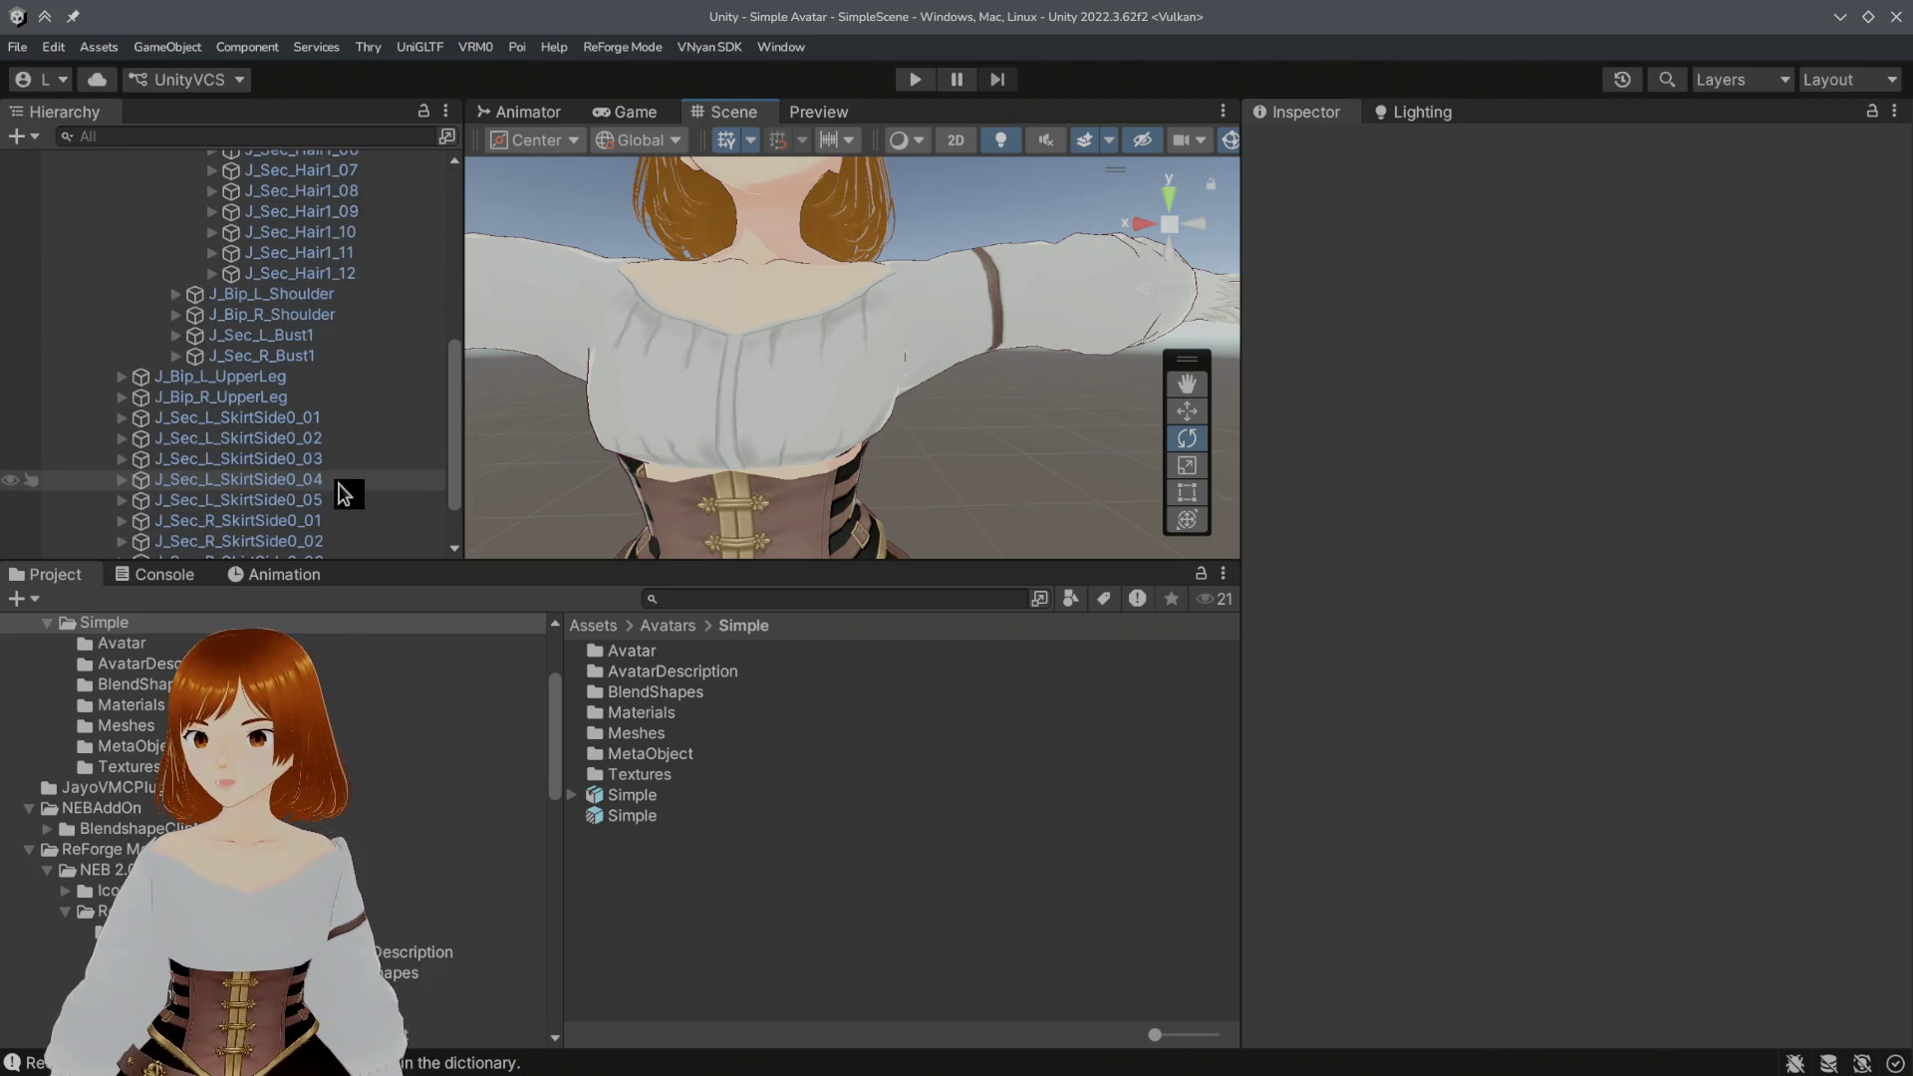
pyautogui.scroll(-2, 338, 494)
pyautogui.scroll(2, 338, 493)
pyautogui.scroll(3, 338, 494)
pyautogui.scroll(-3, 363, 318)
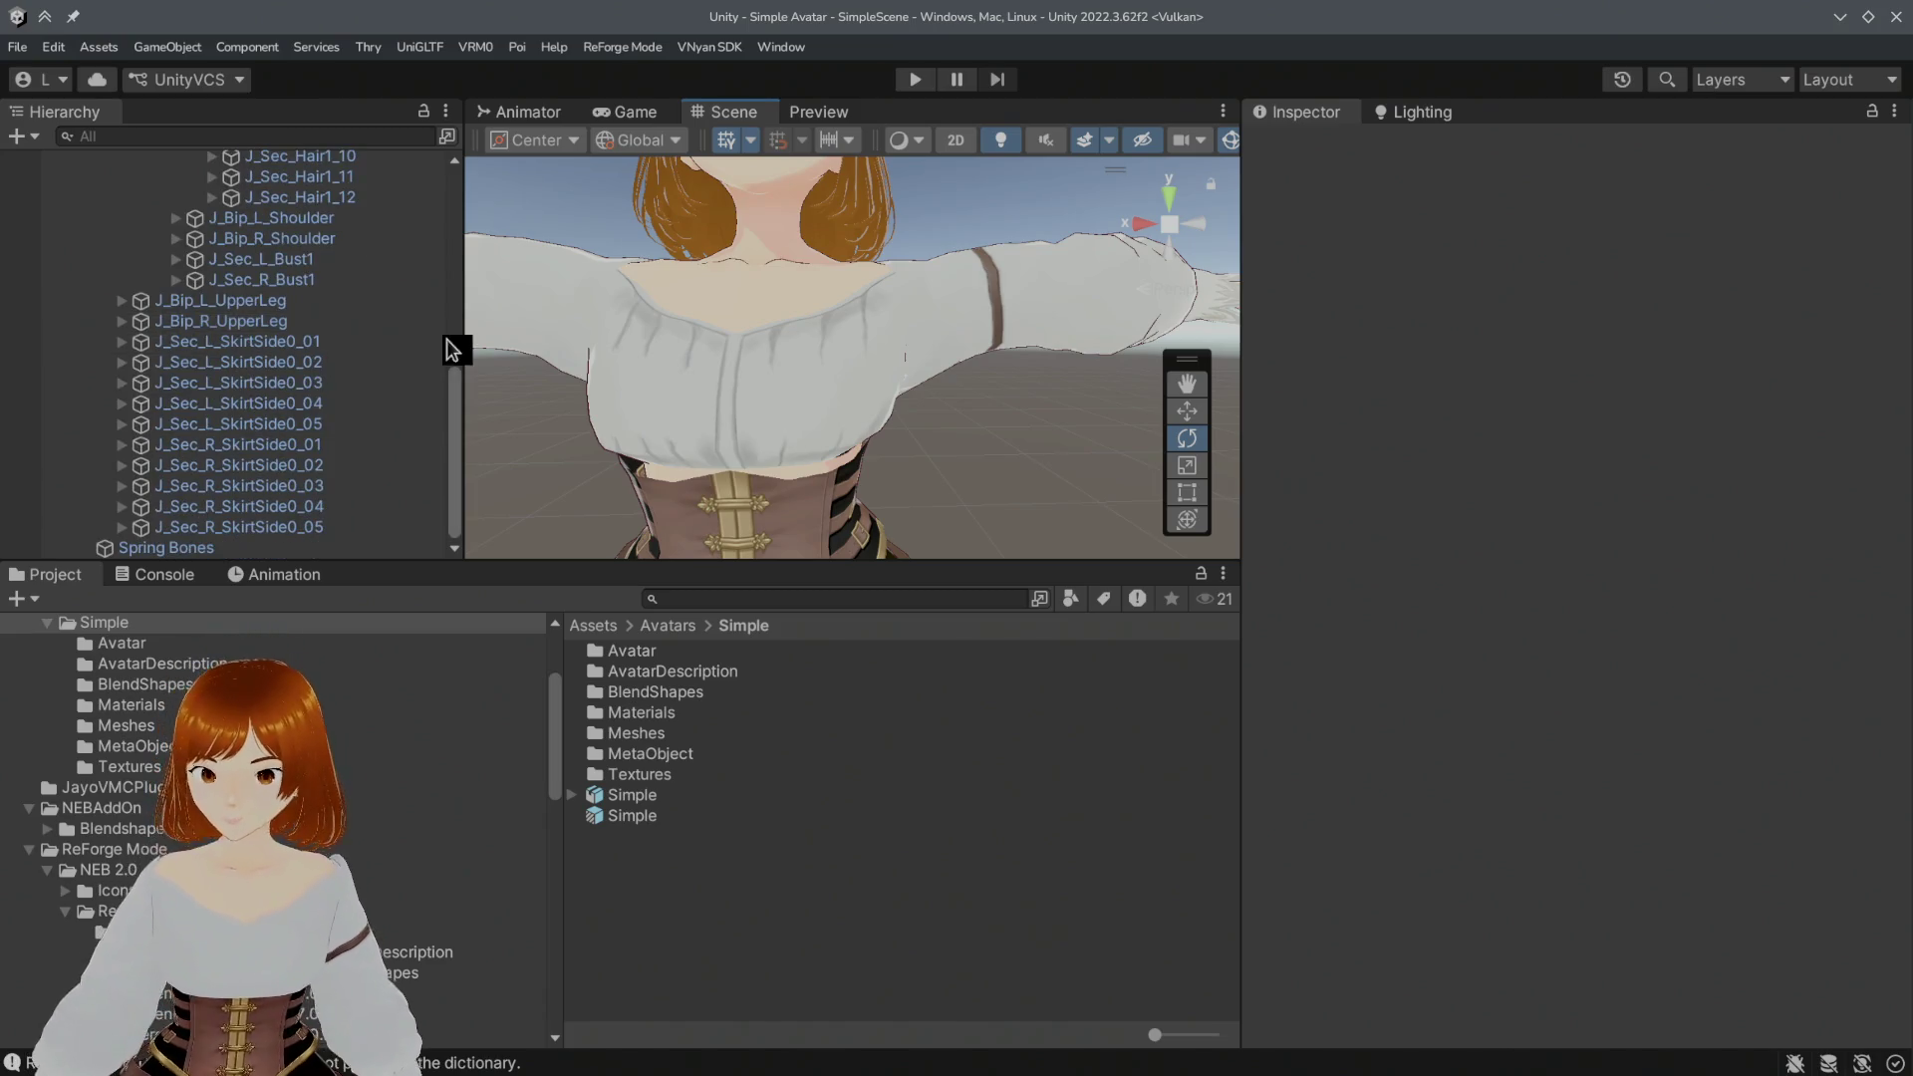
pyautogui.scroll(2, 255, 380)
pyautogui.scroll(5, 252, 385)
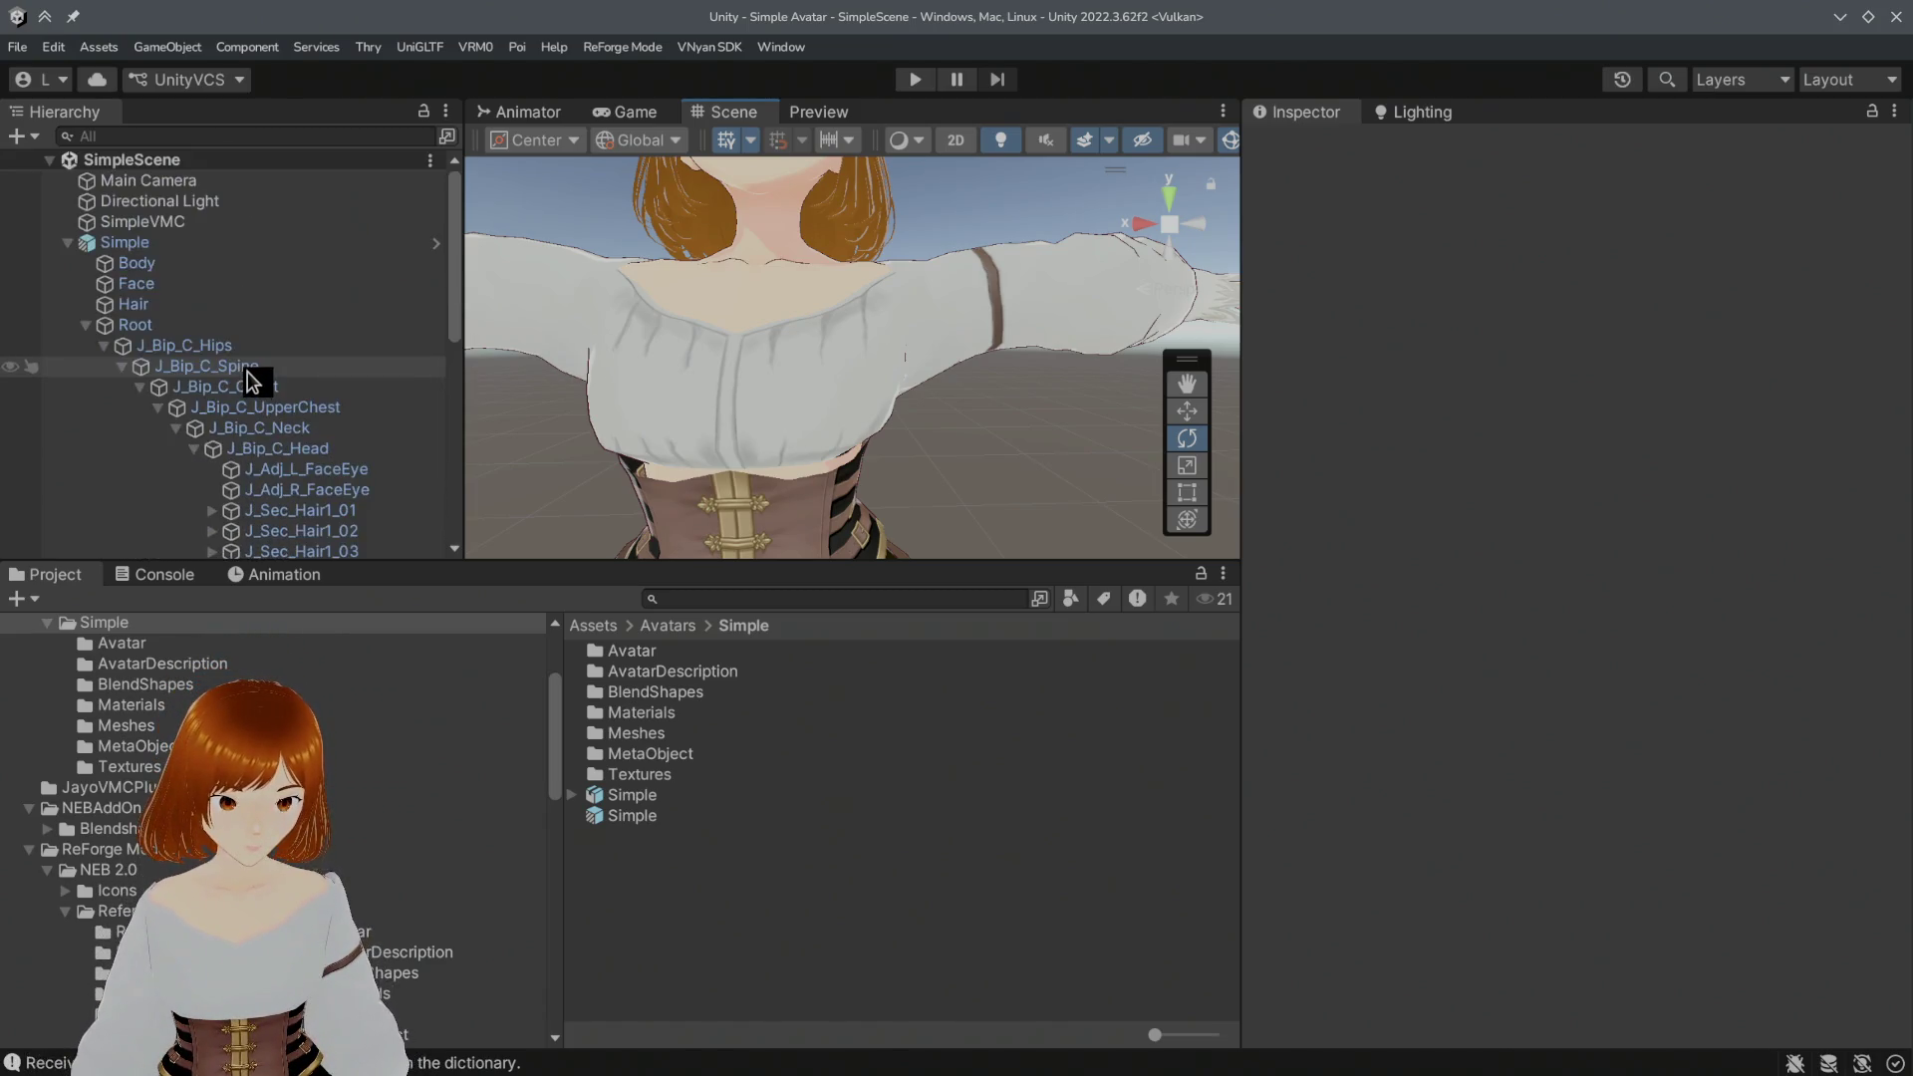
pyautogui.click(135, 263)
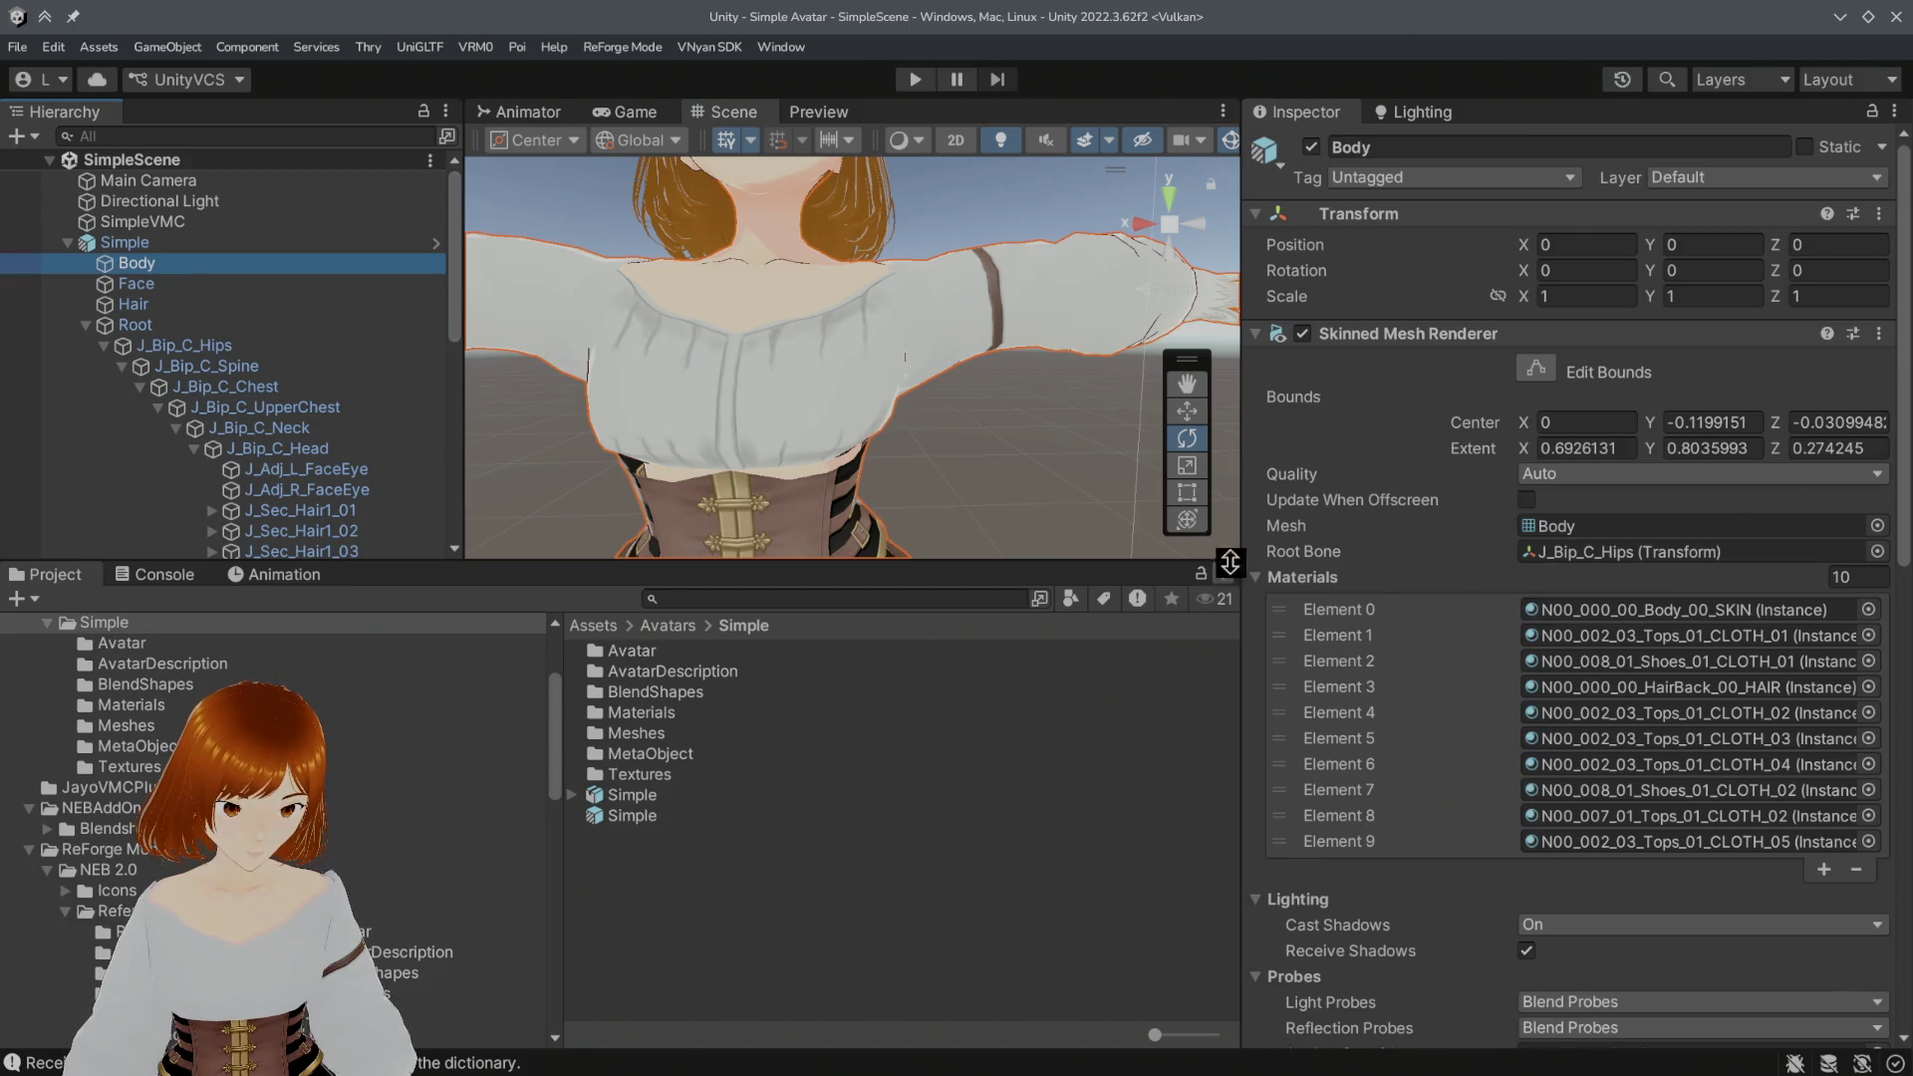
# Step: Select the Element 8 CLOTH_02 material and change its shader from MToon to .poiyomi Poiyomi Toon
pyautogui.click(1645, 816)
pyautogui.click(804, 951)
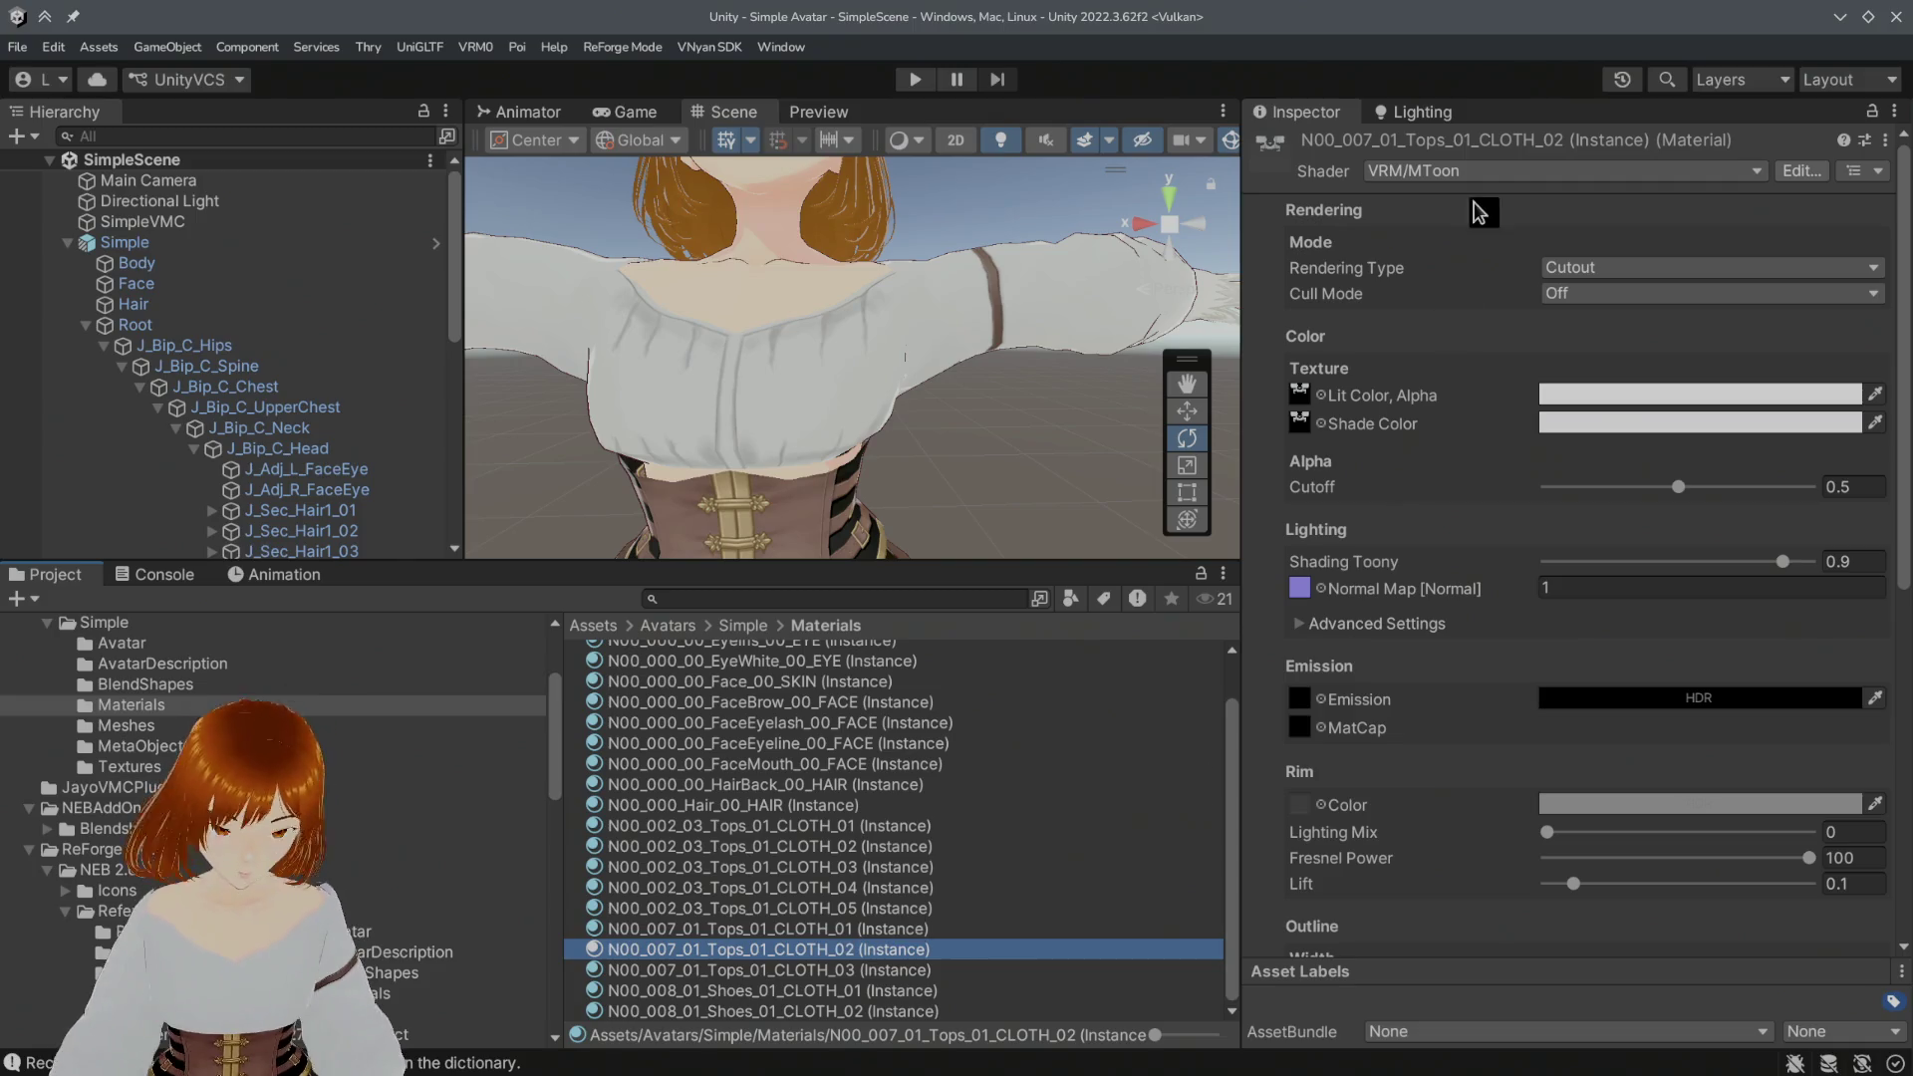
pyautogui.click(1488, 173)
pyautogui.click(1473, 251)
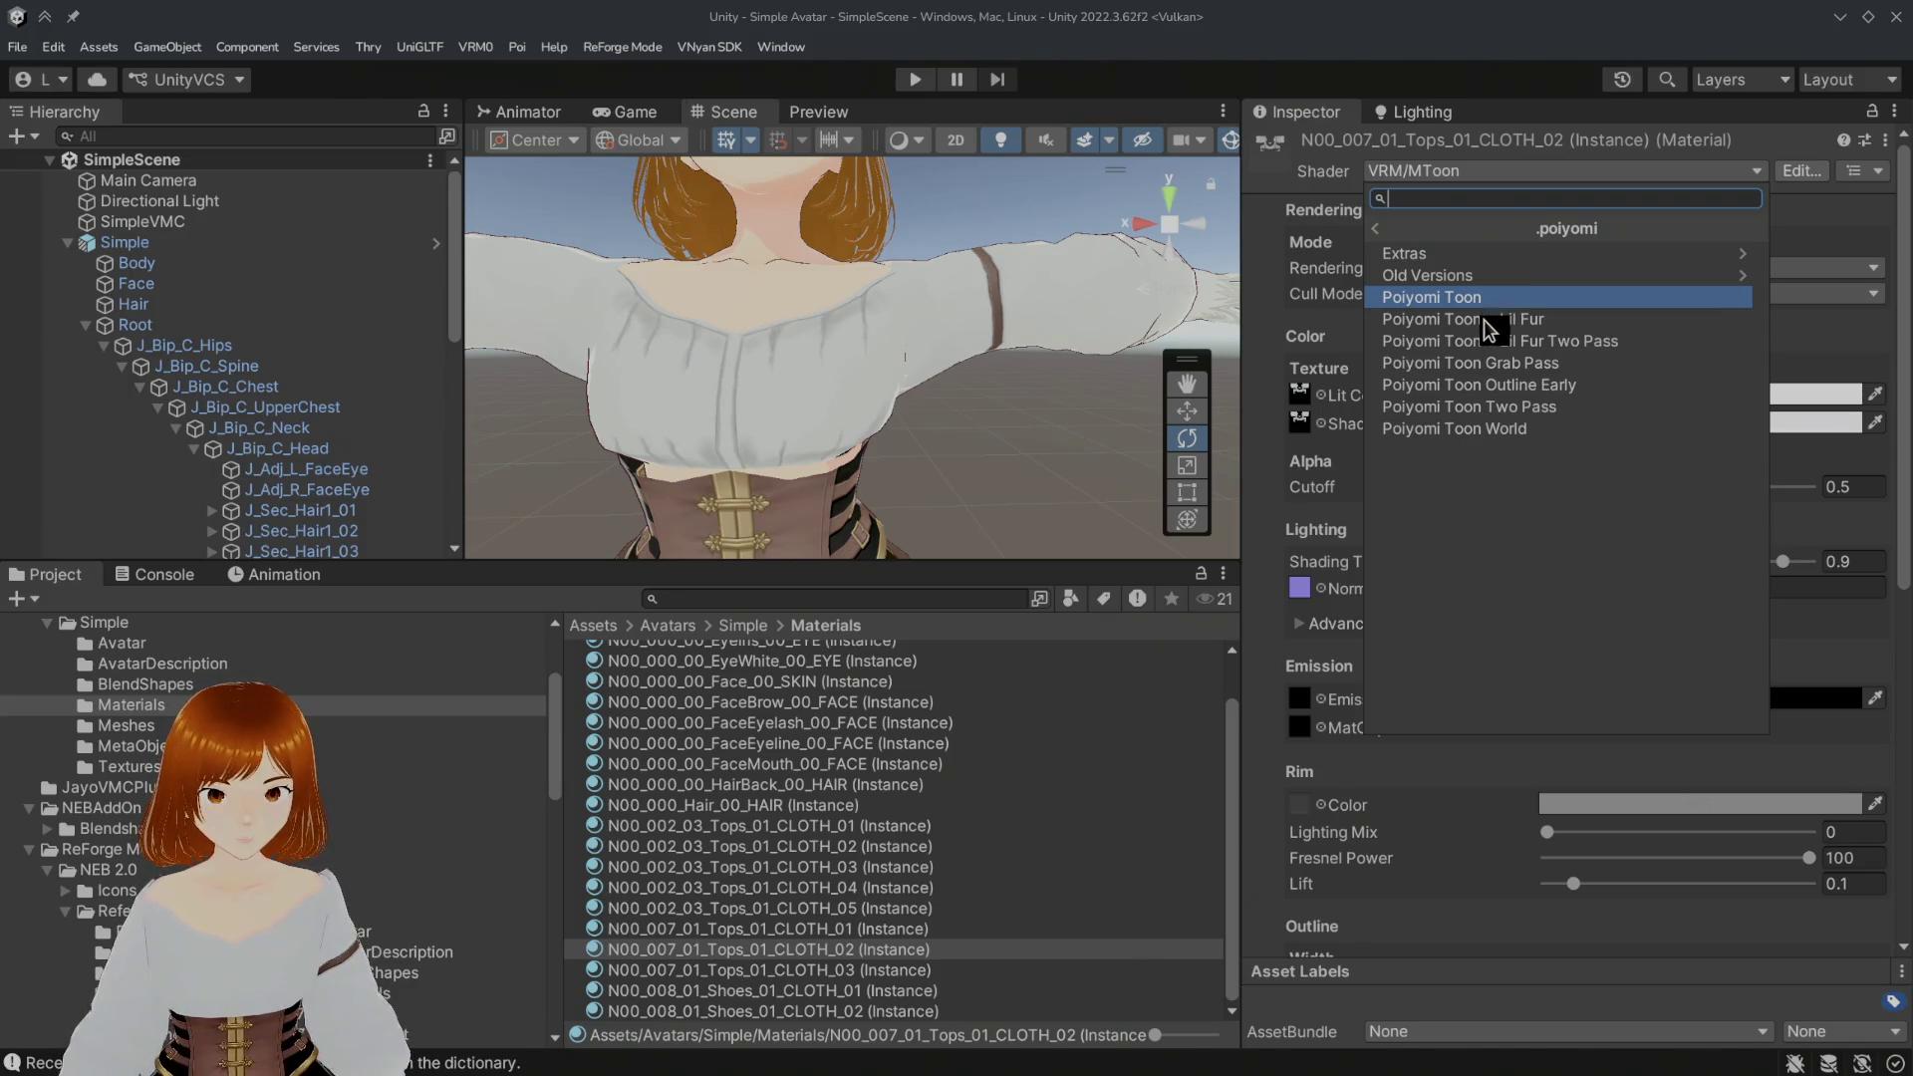
pyautogui.click(1481, 320)
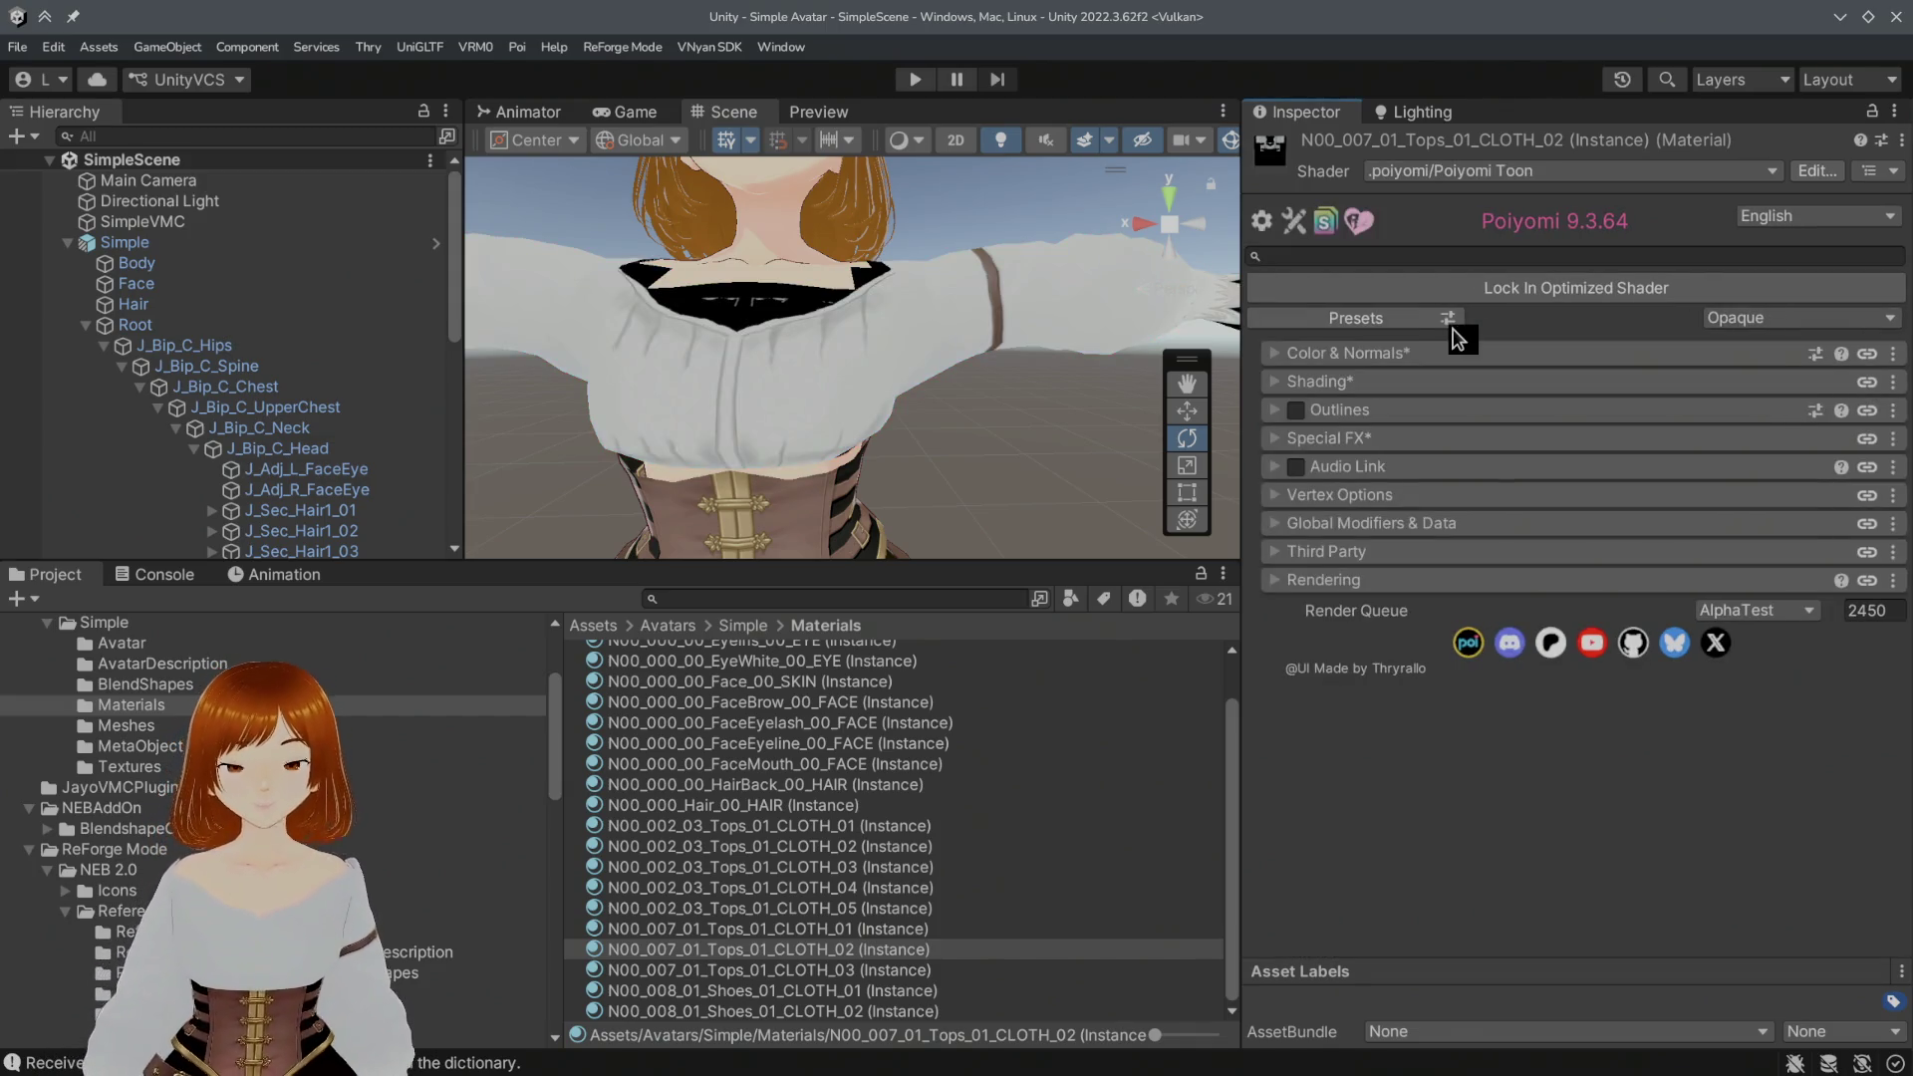
# Step: Under Shading, change the material's Lighting Type from Flat to Multilayer Math
pyautogui.click(1327, 392)
pyautogui.click(1345, 445)
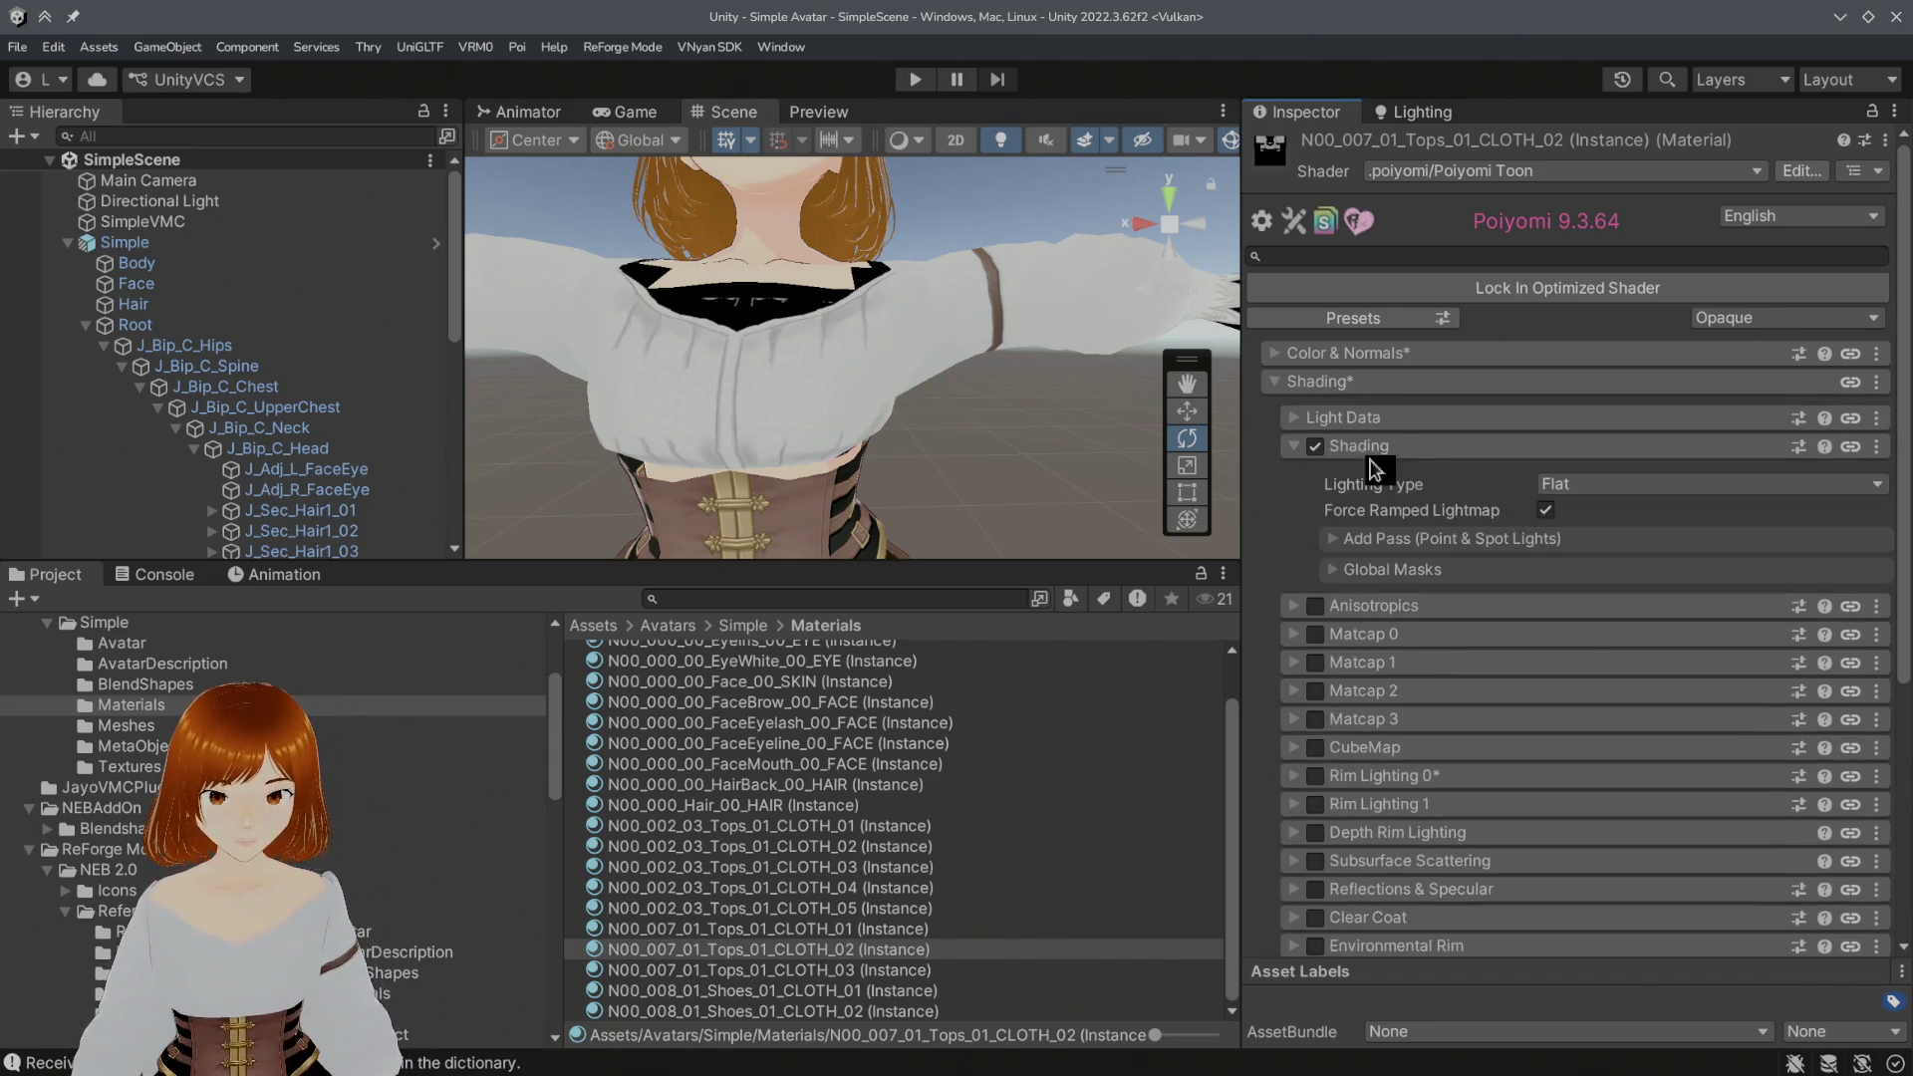
pyautogui.click(1582, 489)
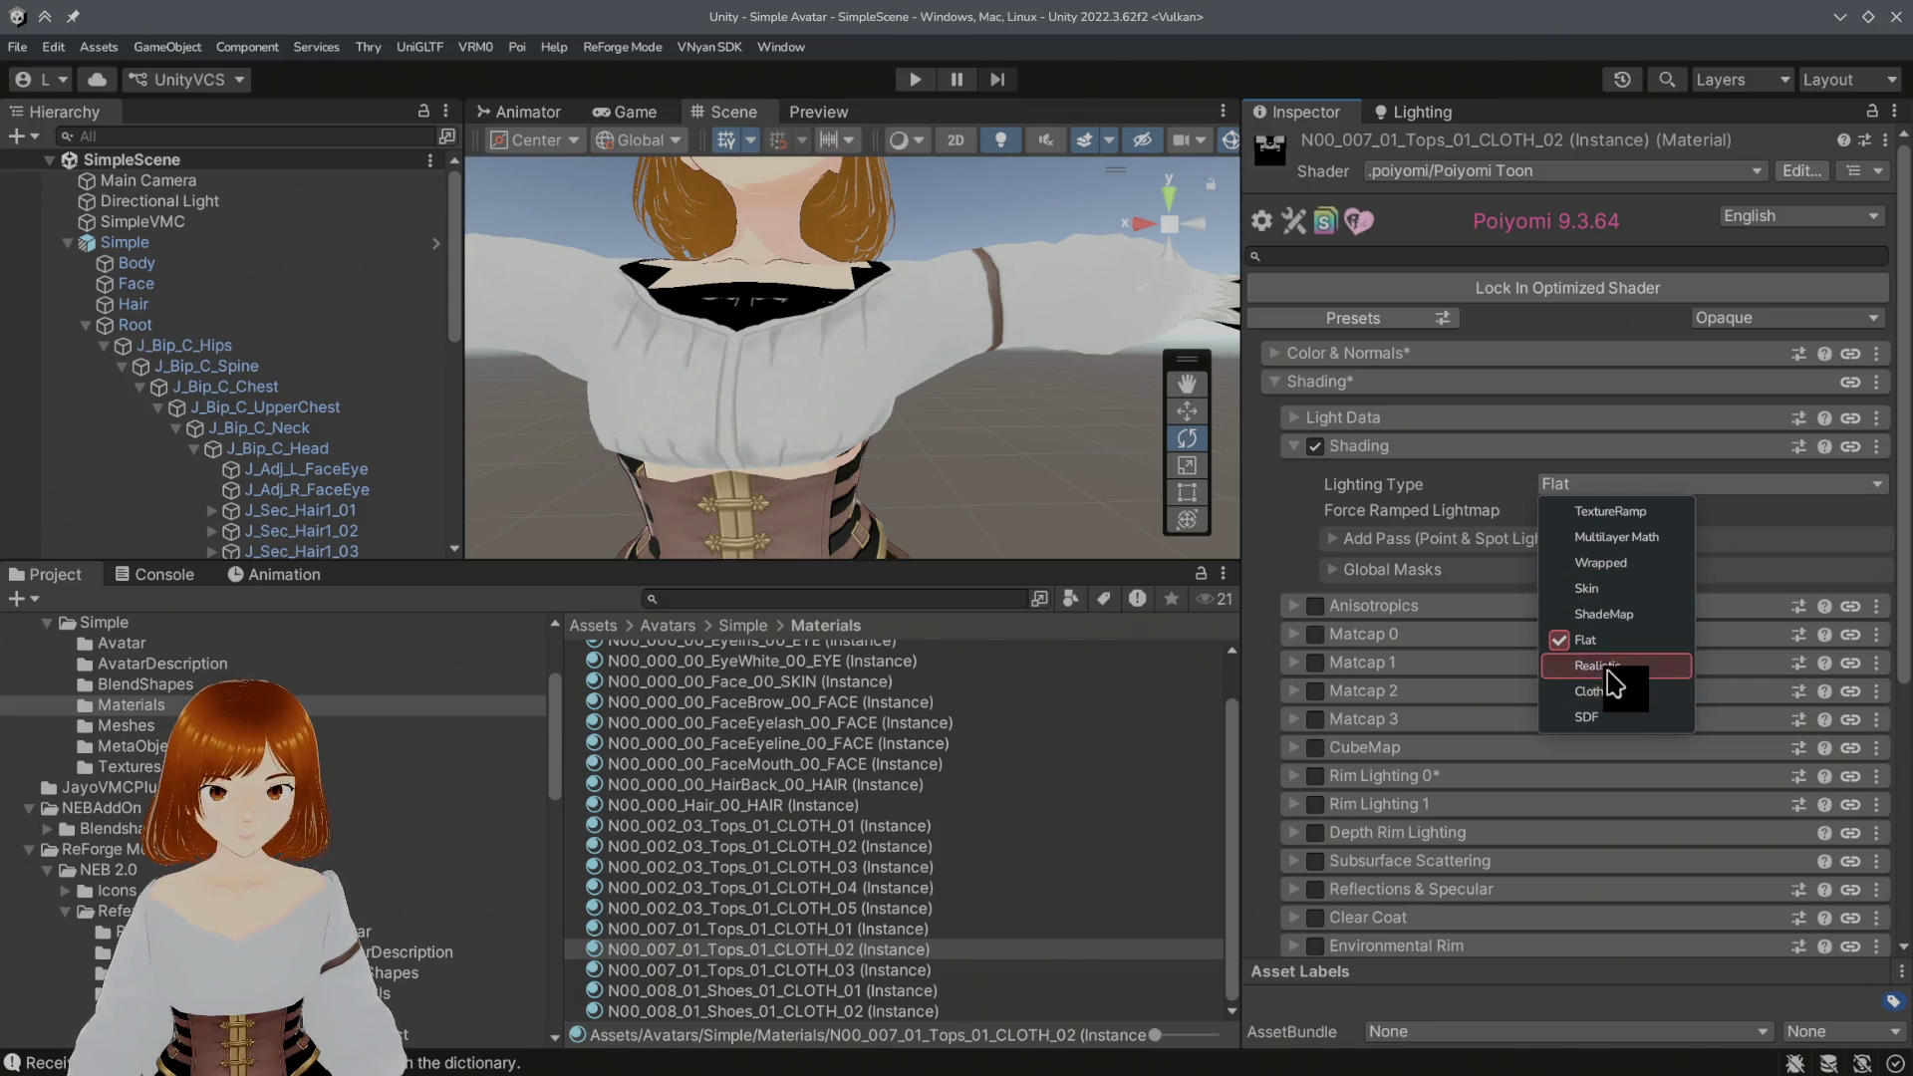
pyautogui.click(1621, 537)
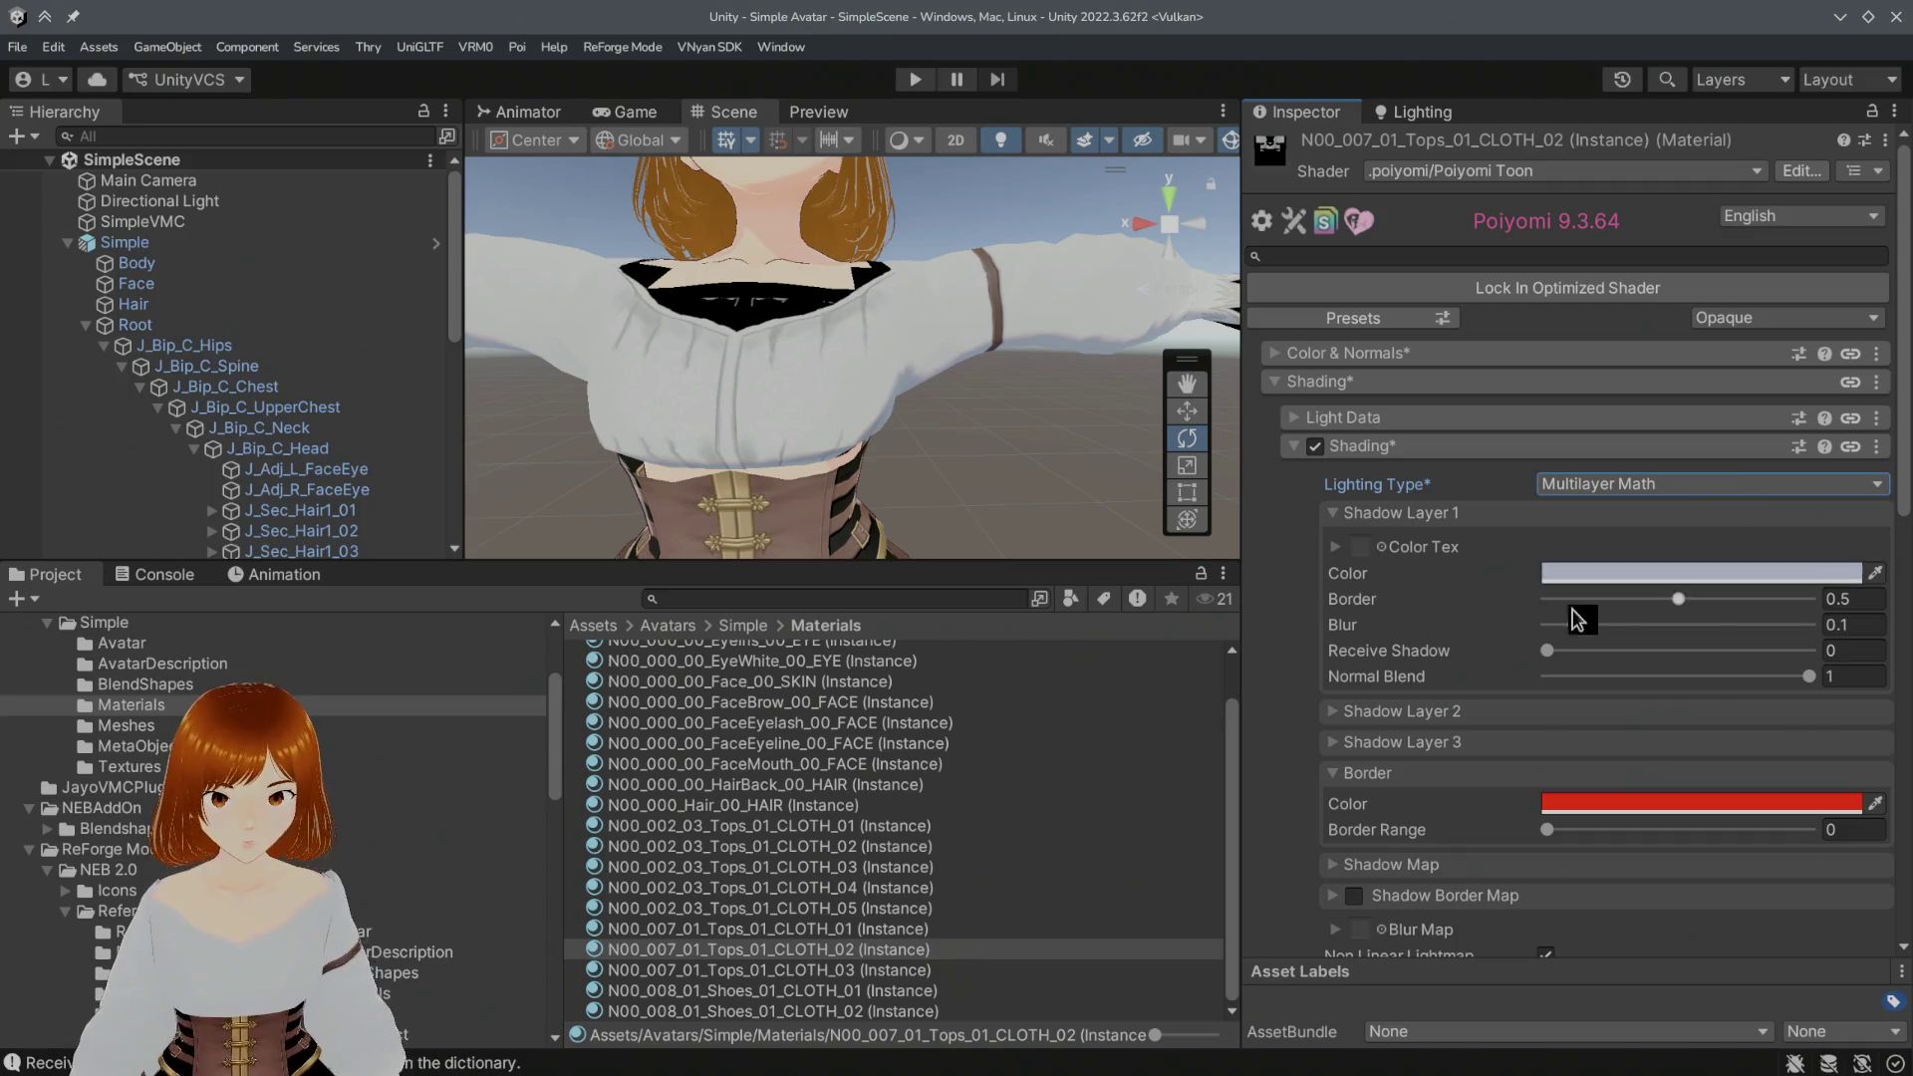
# Step: Adjust Shadow Layer 1's border, increase its blur and touch its receive-shadow value
pyautogui.moveTo(1701, 614); pyautogui.dragTo(1705, 618)
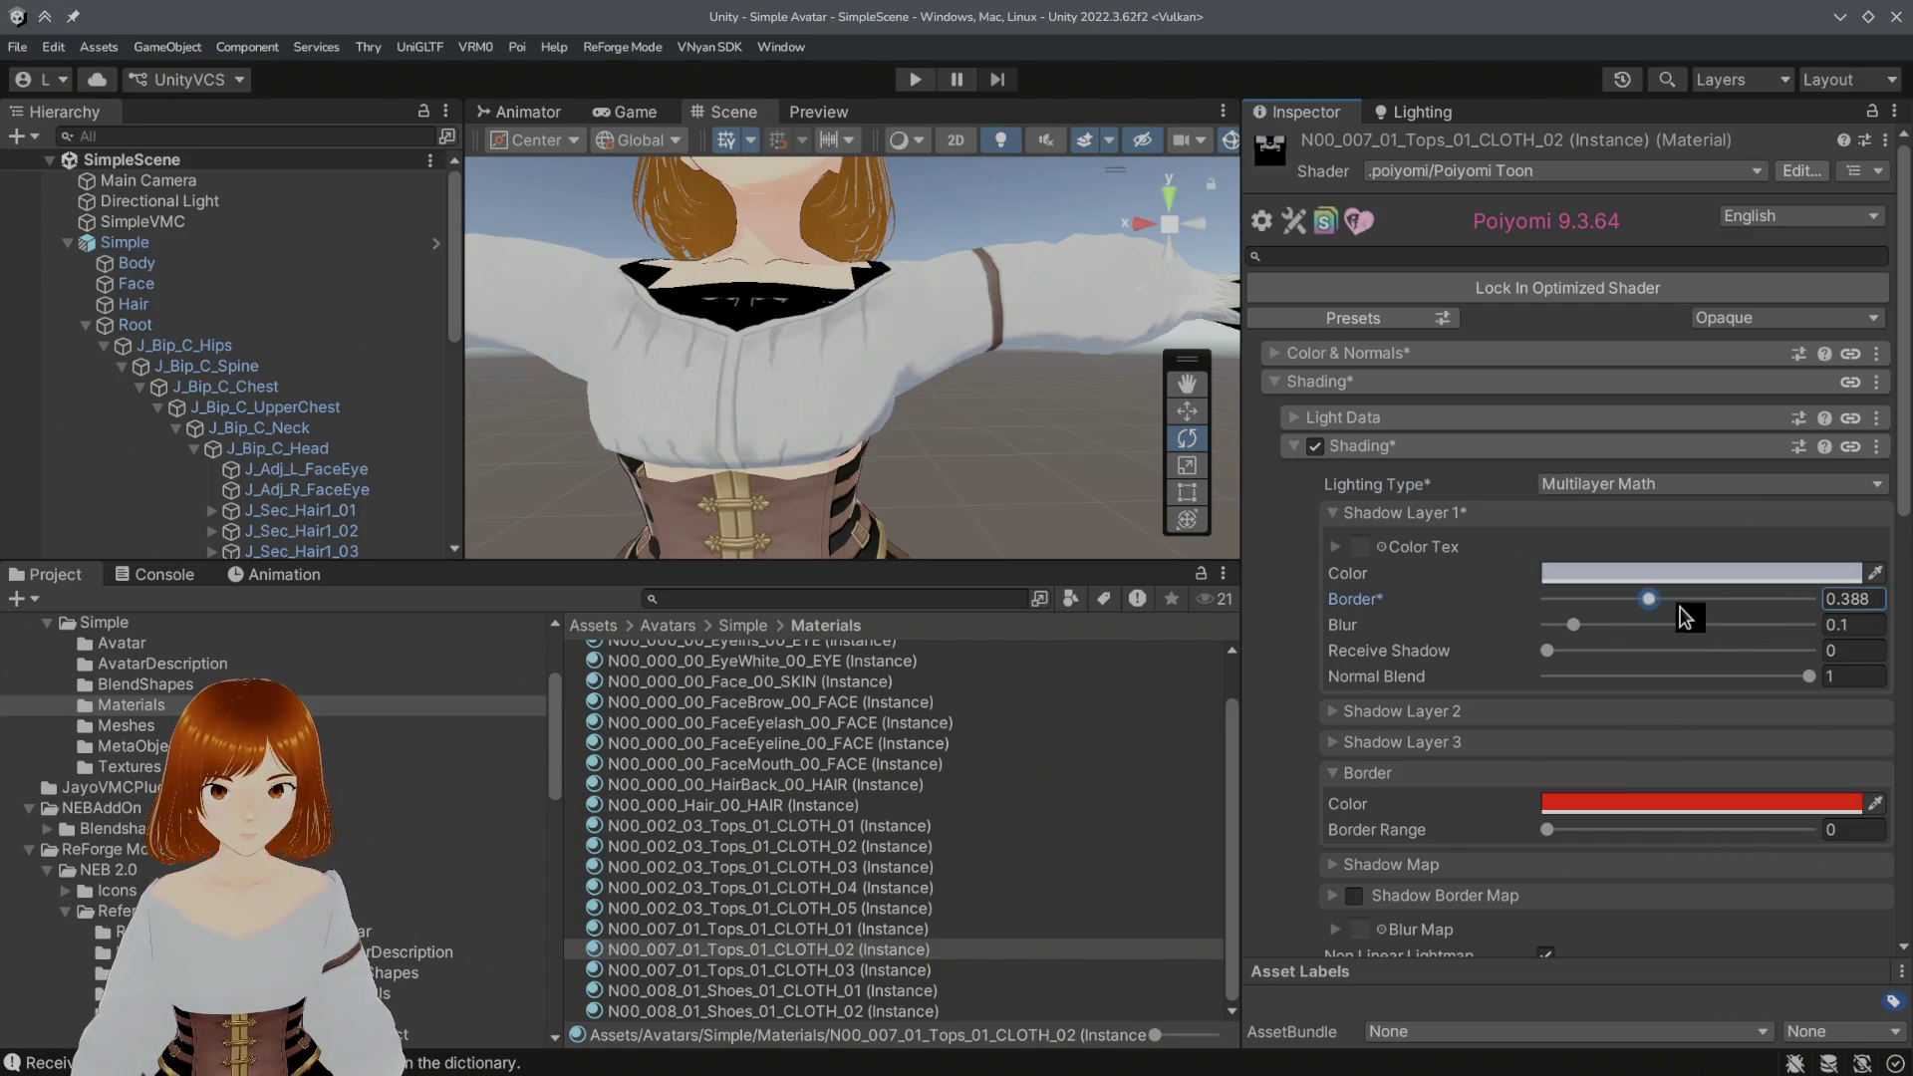
pyautogui.moveTo(1573, 624)
pyautogui.mouseDown()
pyautogui.moveTo(1660, 629)
pyautogui.moveTo(1703, 604)
pyautogui.mouseUp()
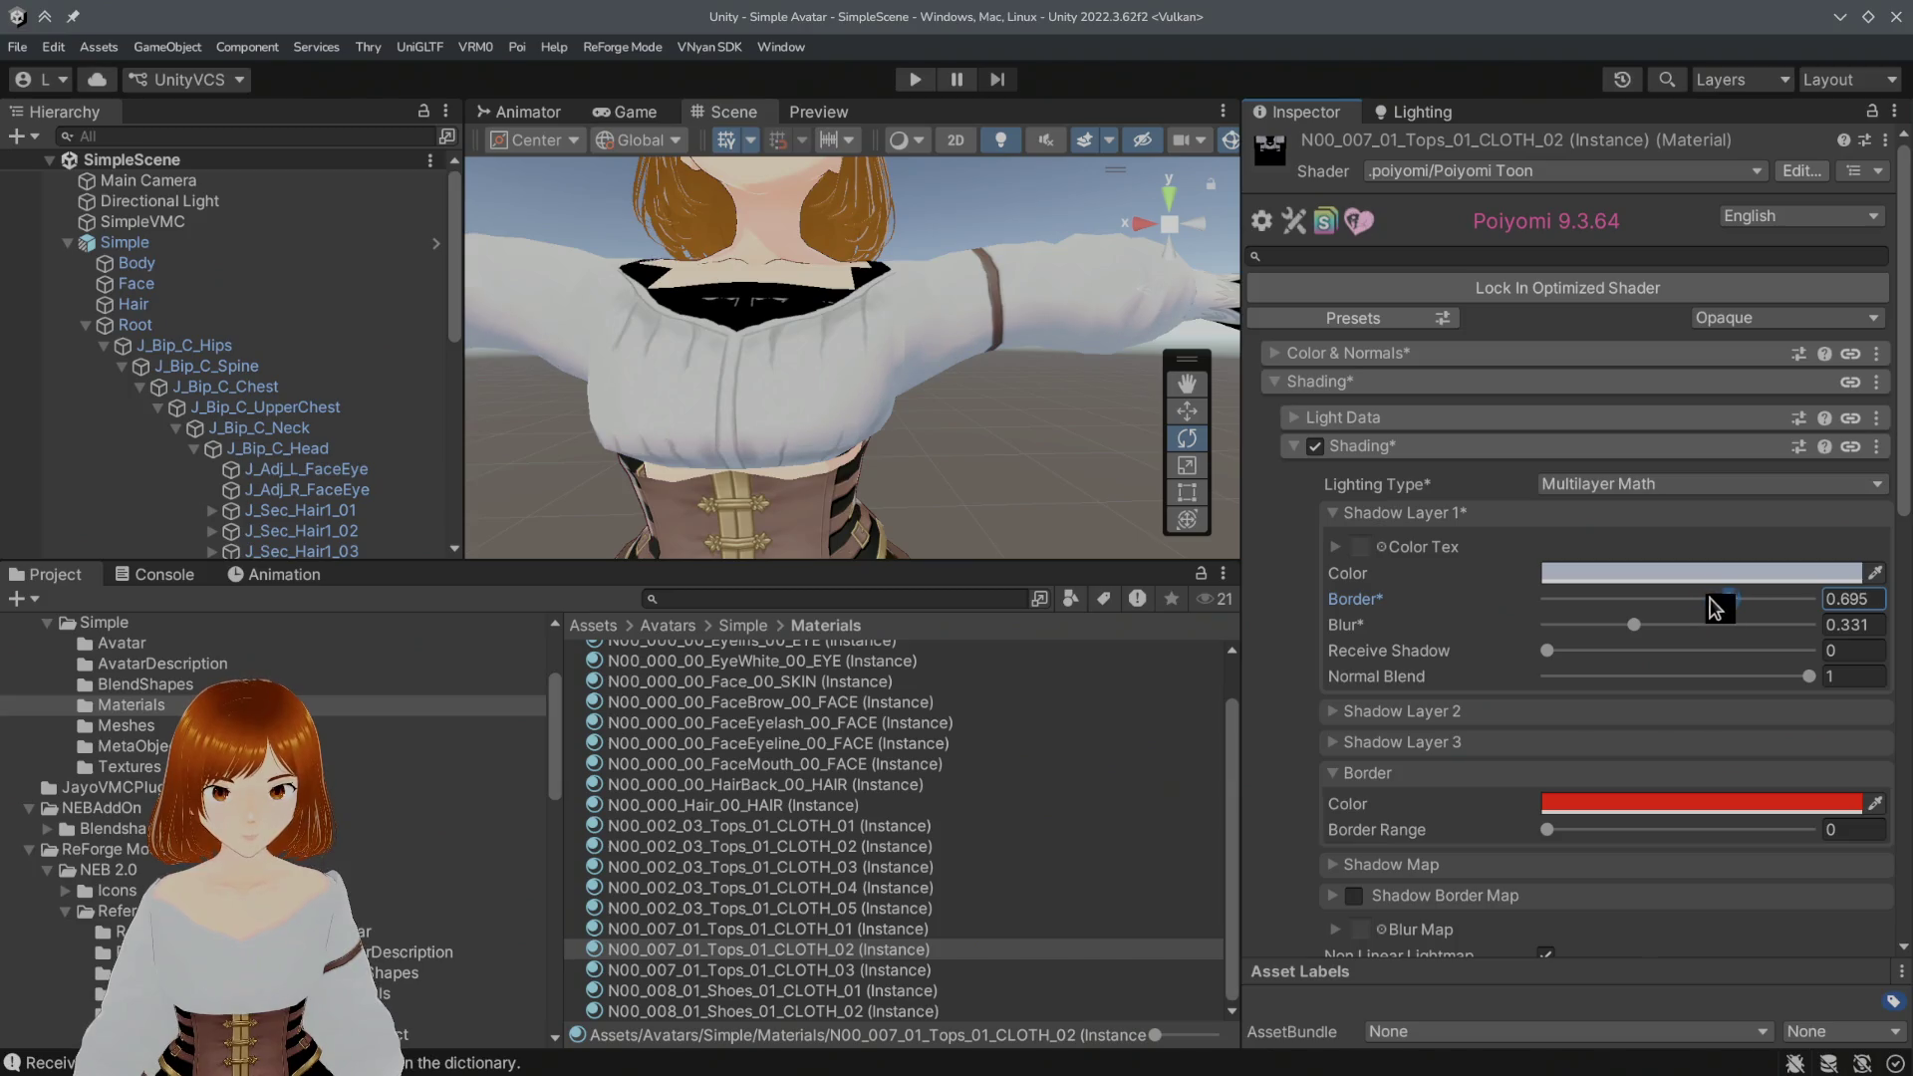
pyautogui.click(1550, 650)
pyautogui.moveTo(1510, 654); pyautogui.dragTo(1481, 648)
pyautogui.click(1405, 707)
pyautogui.scroll(-1, 1444, 692)
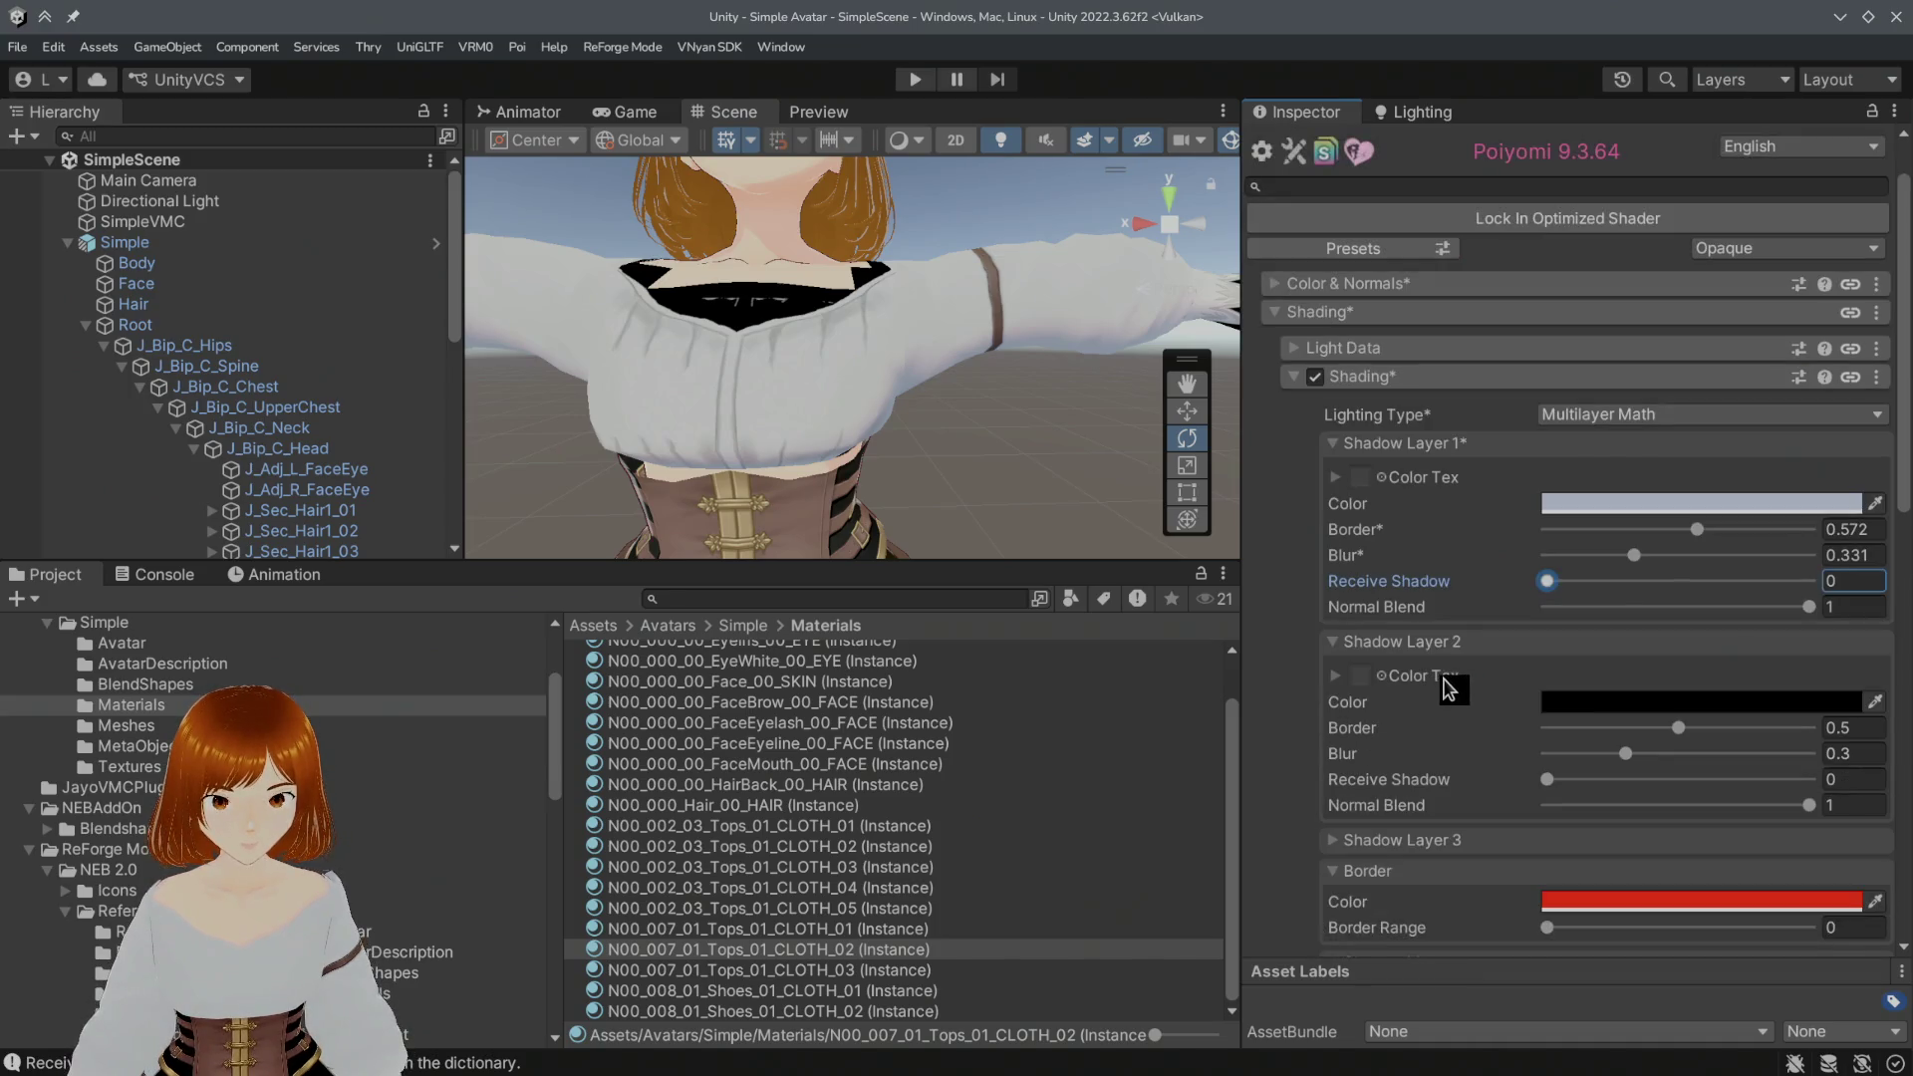
# Step: Give Shadow Layer 2 a dark blue-grey shadow colour via the colour chooser
pyautogui.click(1574, 702)
pyautogui.moveTo(1729, 688); pyautogui.dragTo(1563, 351)
pyautogui.moveTo(1502, 829)
pyautogui.mouseDown()
pyautogui.moveTo(1617, 833)
pyautogui.moveTo(1444, 833)
pyautogui.moveTo(1620, 865)
pyautogui.moveTo(1525, 868)
pyautogui.mouseUp()
pyautogui.moveTo(1503, 603)
pyautogui.mouseDown()
pyautogui.moveTo(1484, 592)
pyautogui.moveTo(1512, 608)
pyautogui.mouseUp()
pyautogui.click(1484, 671)
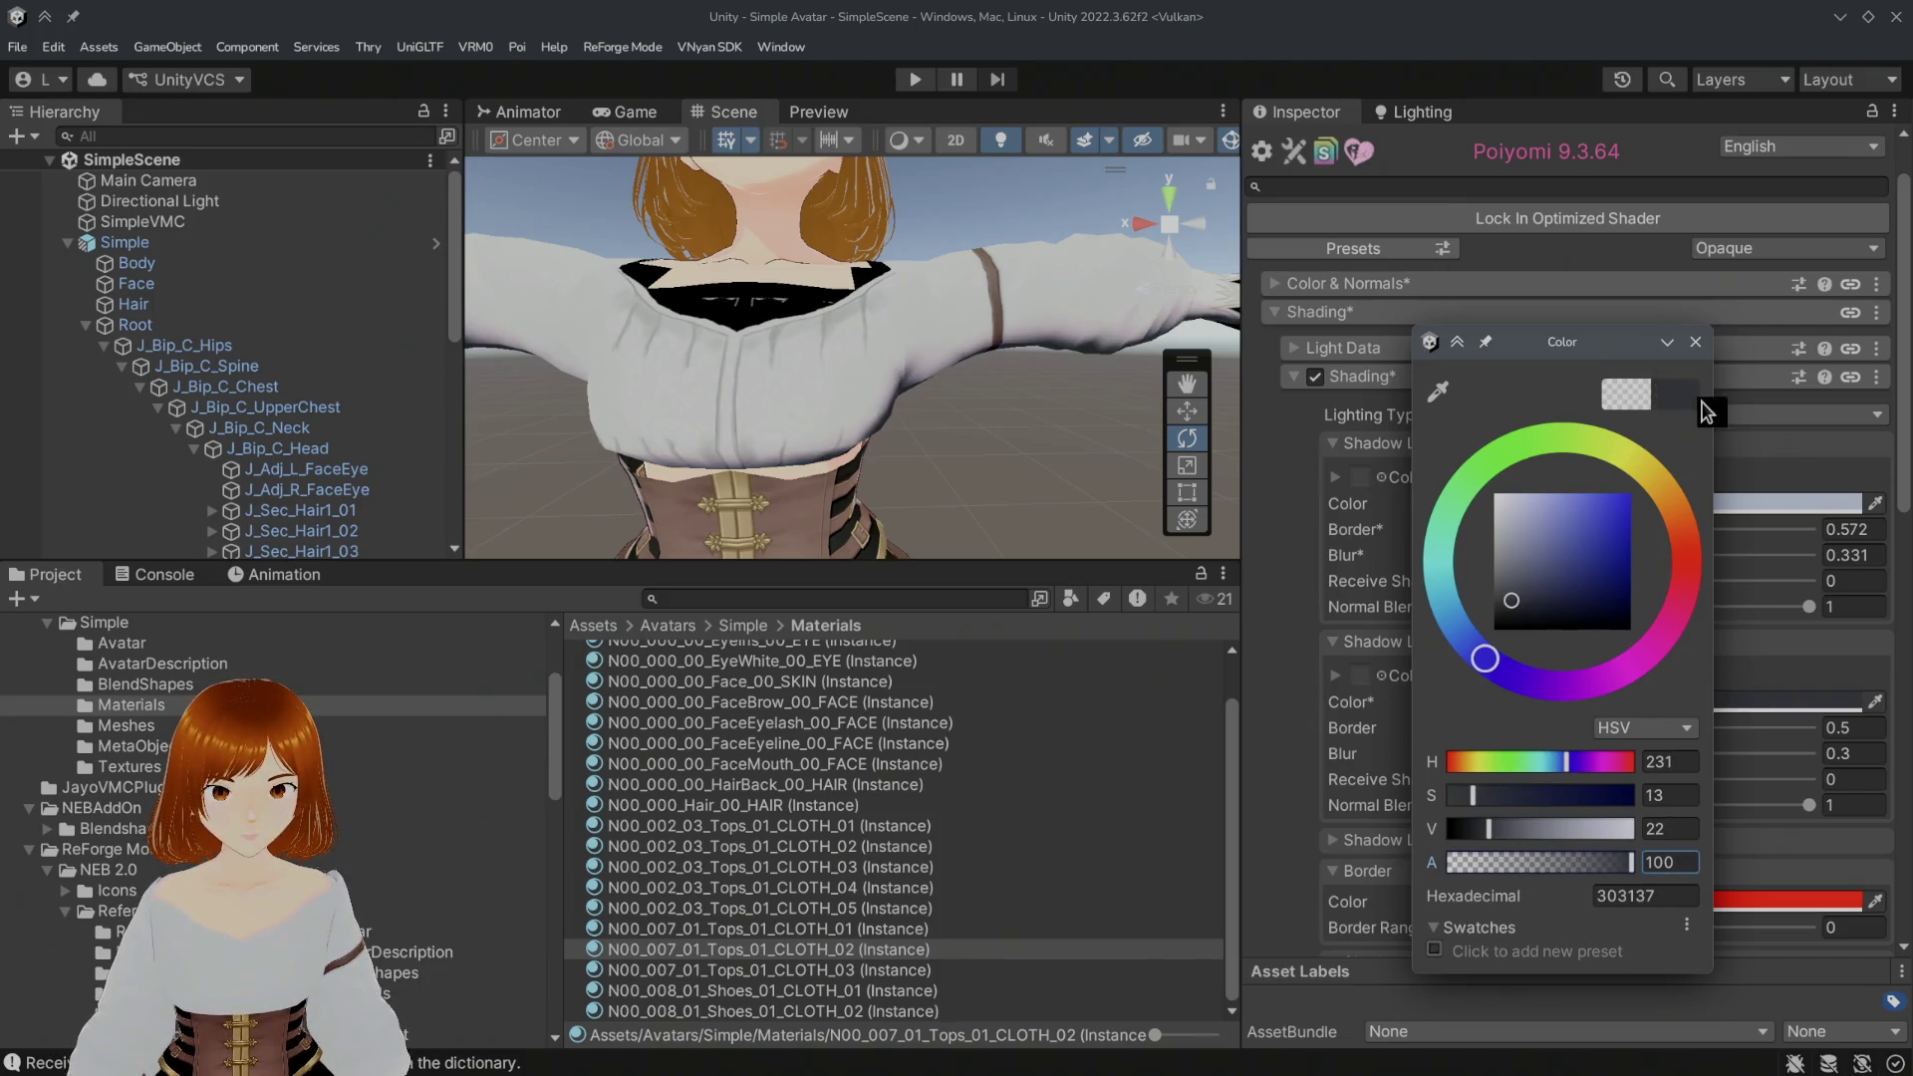
pyautogui.click(1695, 341)
# Step: Narrow Shadow Layer 2's border and enable Poiyomi outlines on the blouse
pyautogui.moveTo(1680, 740)
pyautogui.mouseDown()
pyautogui.moveTo(1596, 732)
pyautogui.moveTo(1805, 766)
pyautogui.mouseUp()
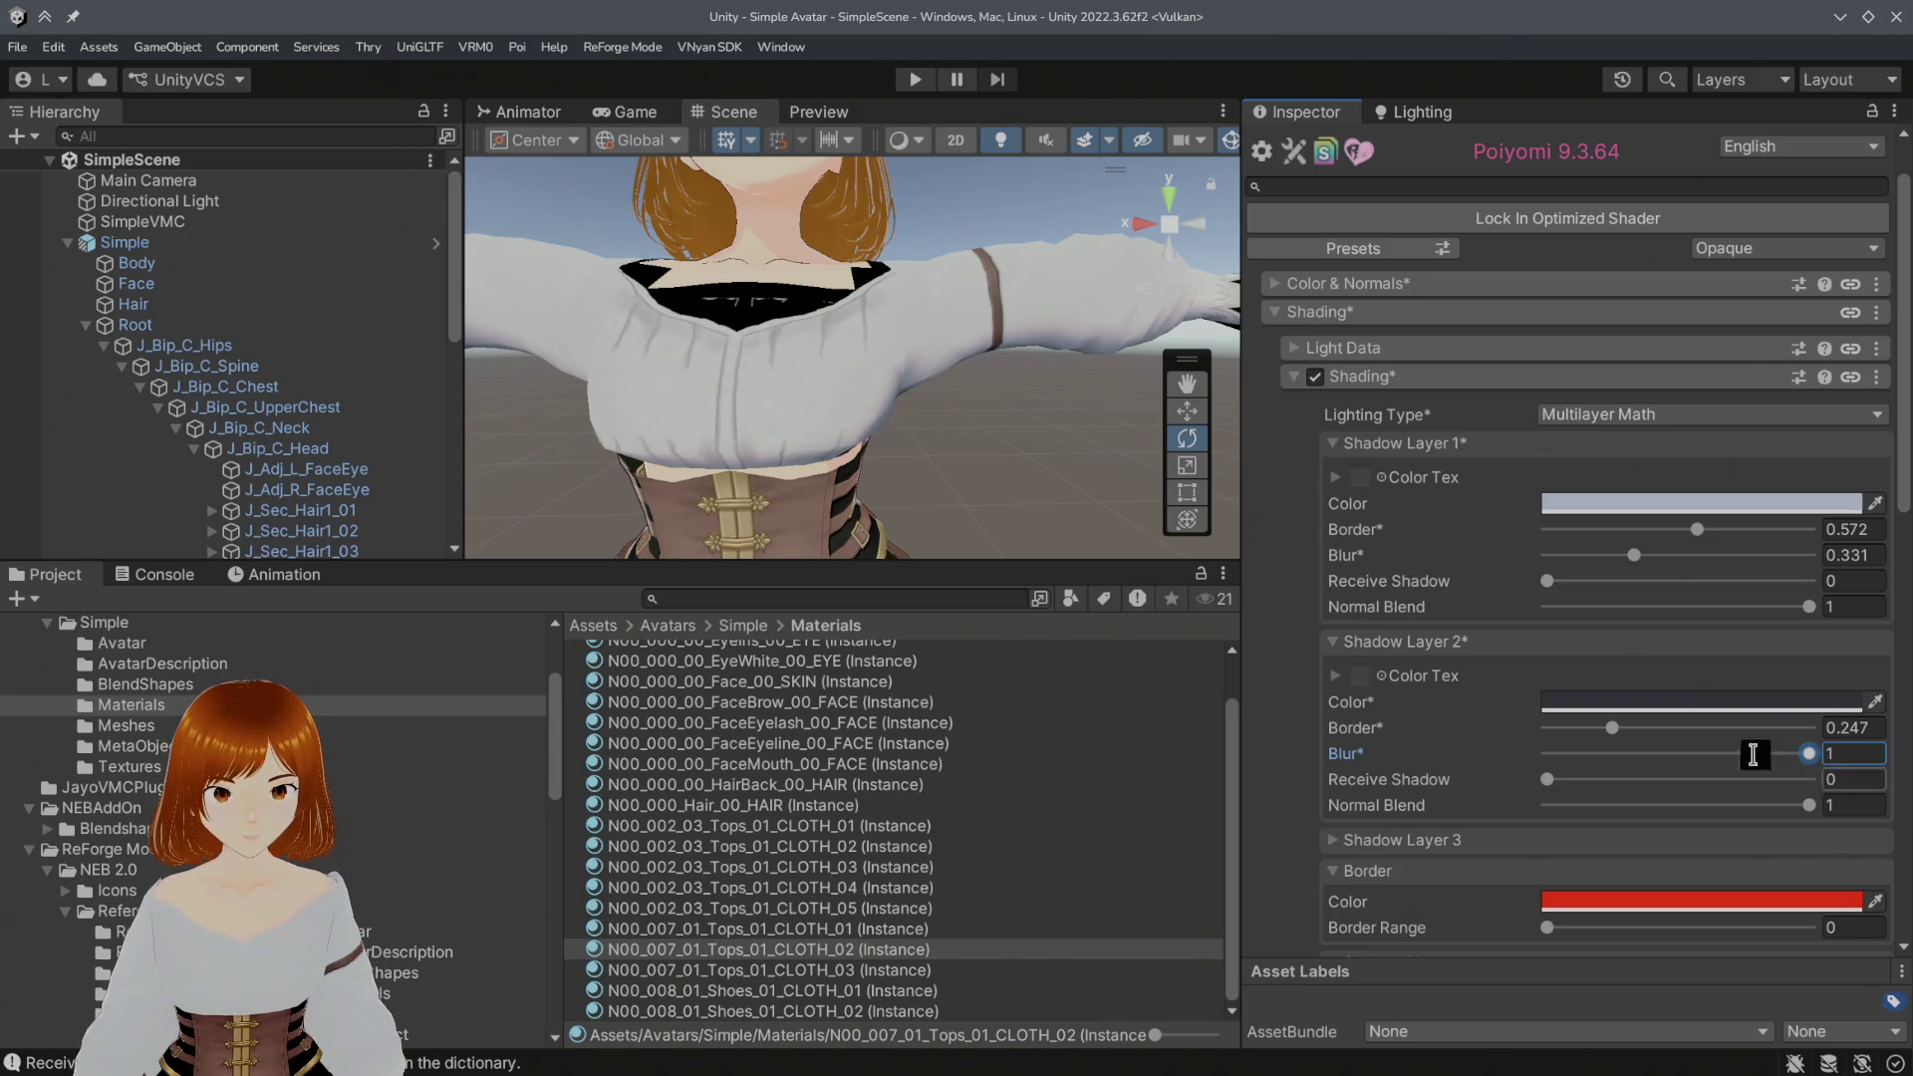
pyautogui.moveTo(1611, 729); pyautogui.dragTo(1566, 727)
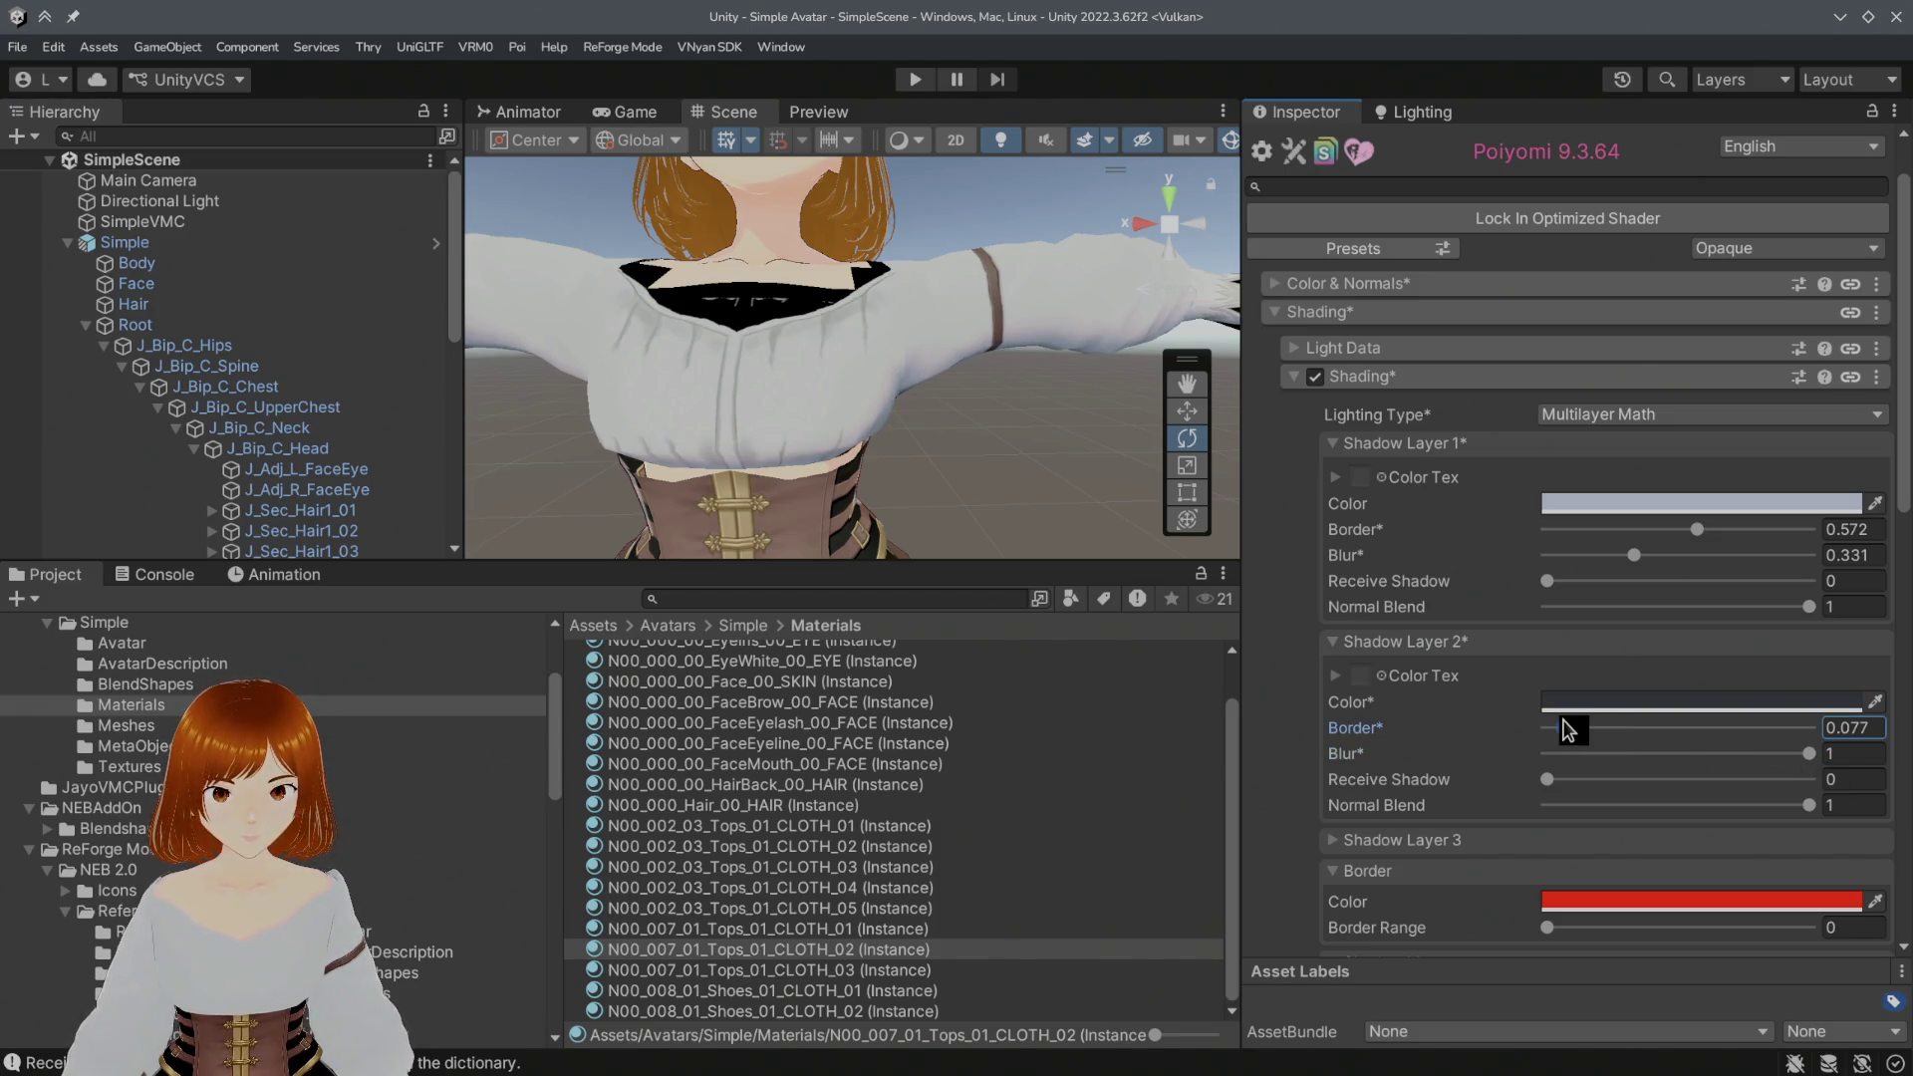
pyautogui.scroll(-3, 1466, 776)
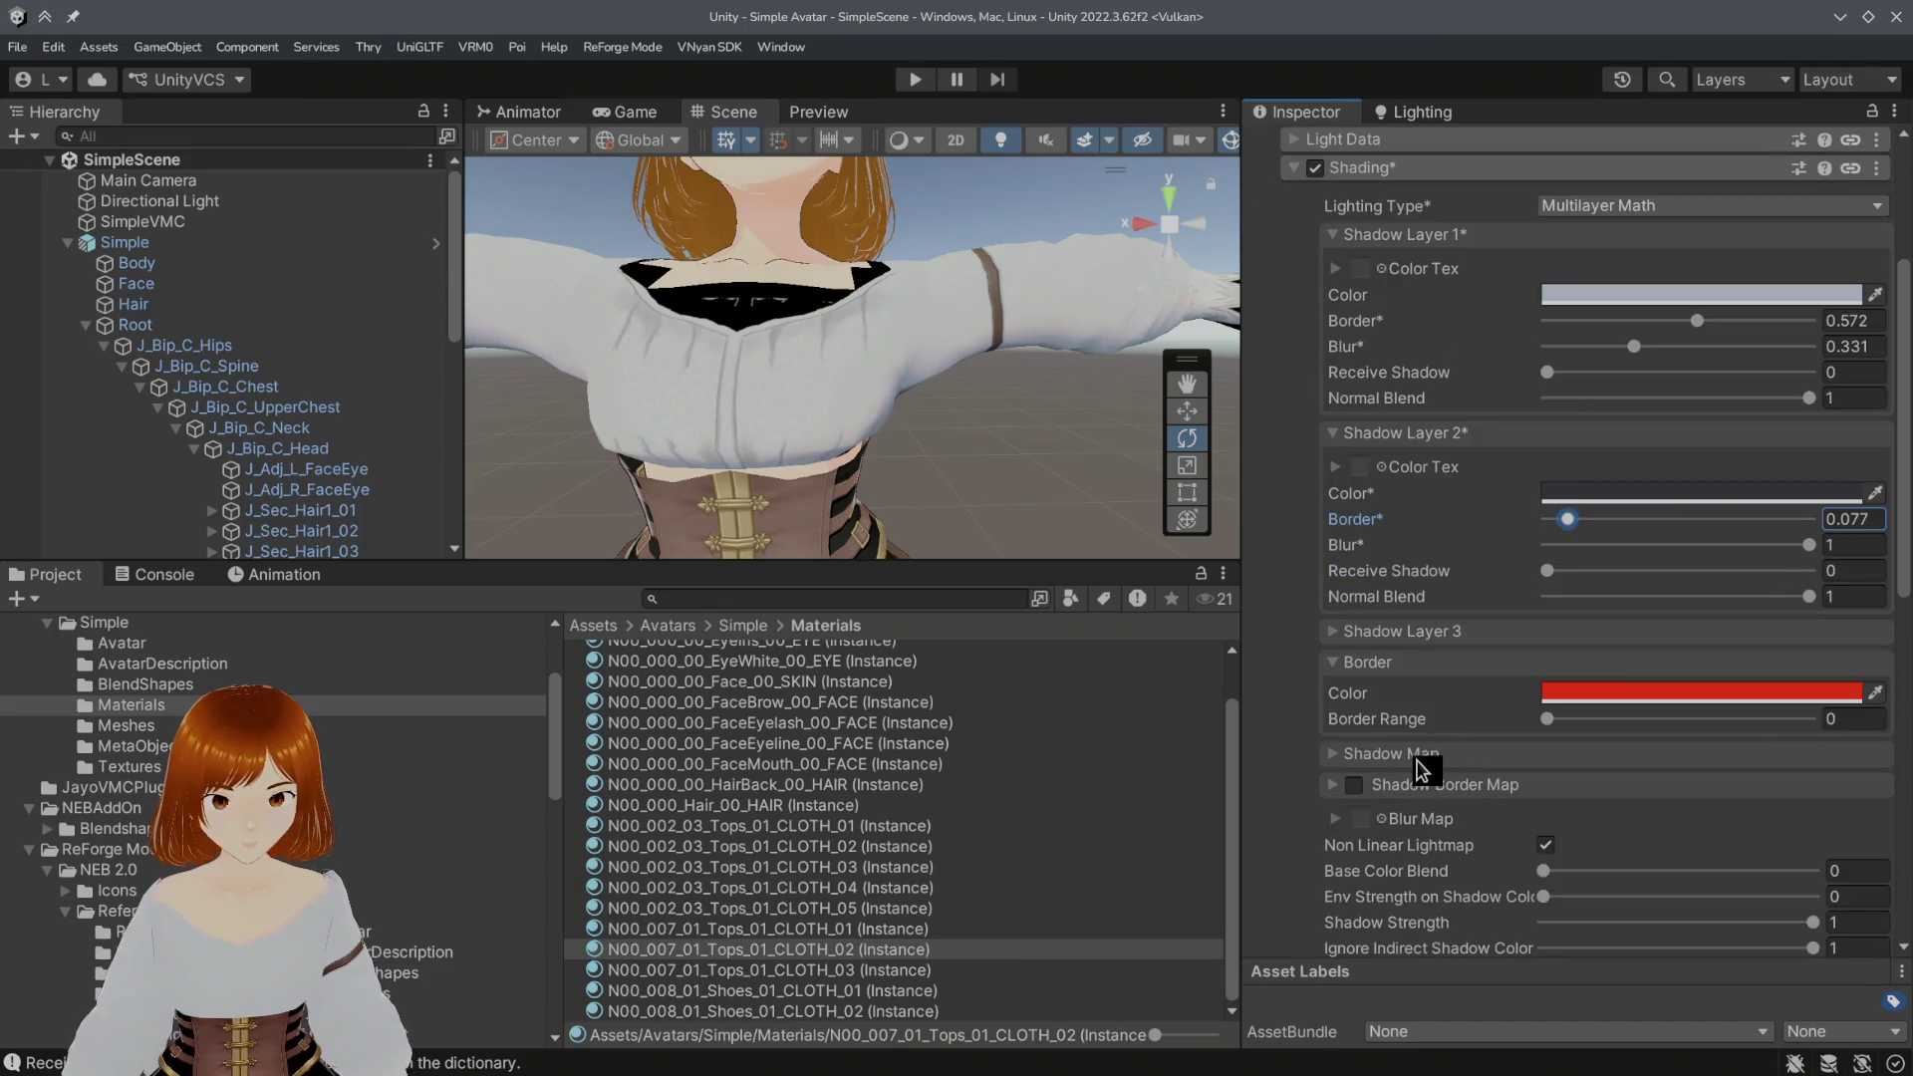
pyautogui.click(1357, 788)
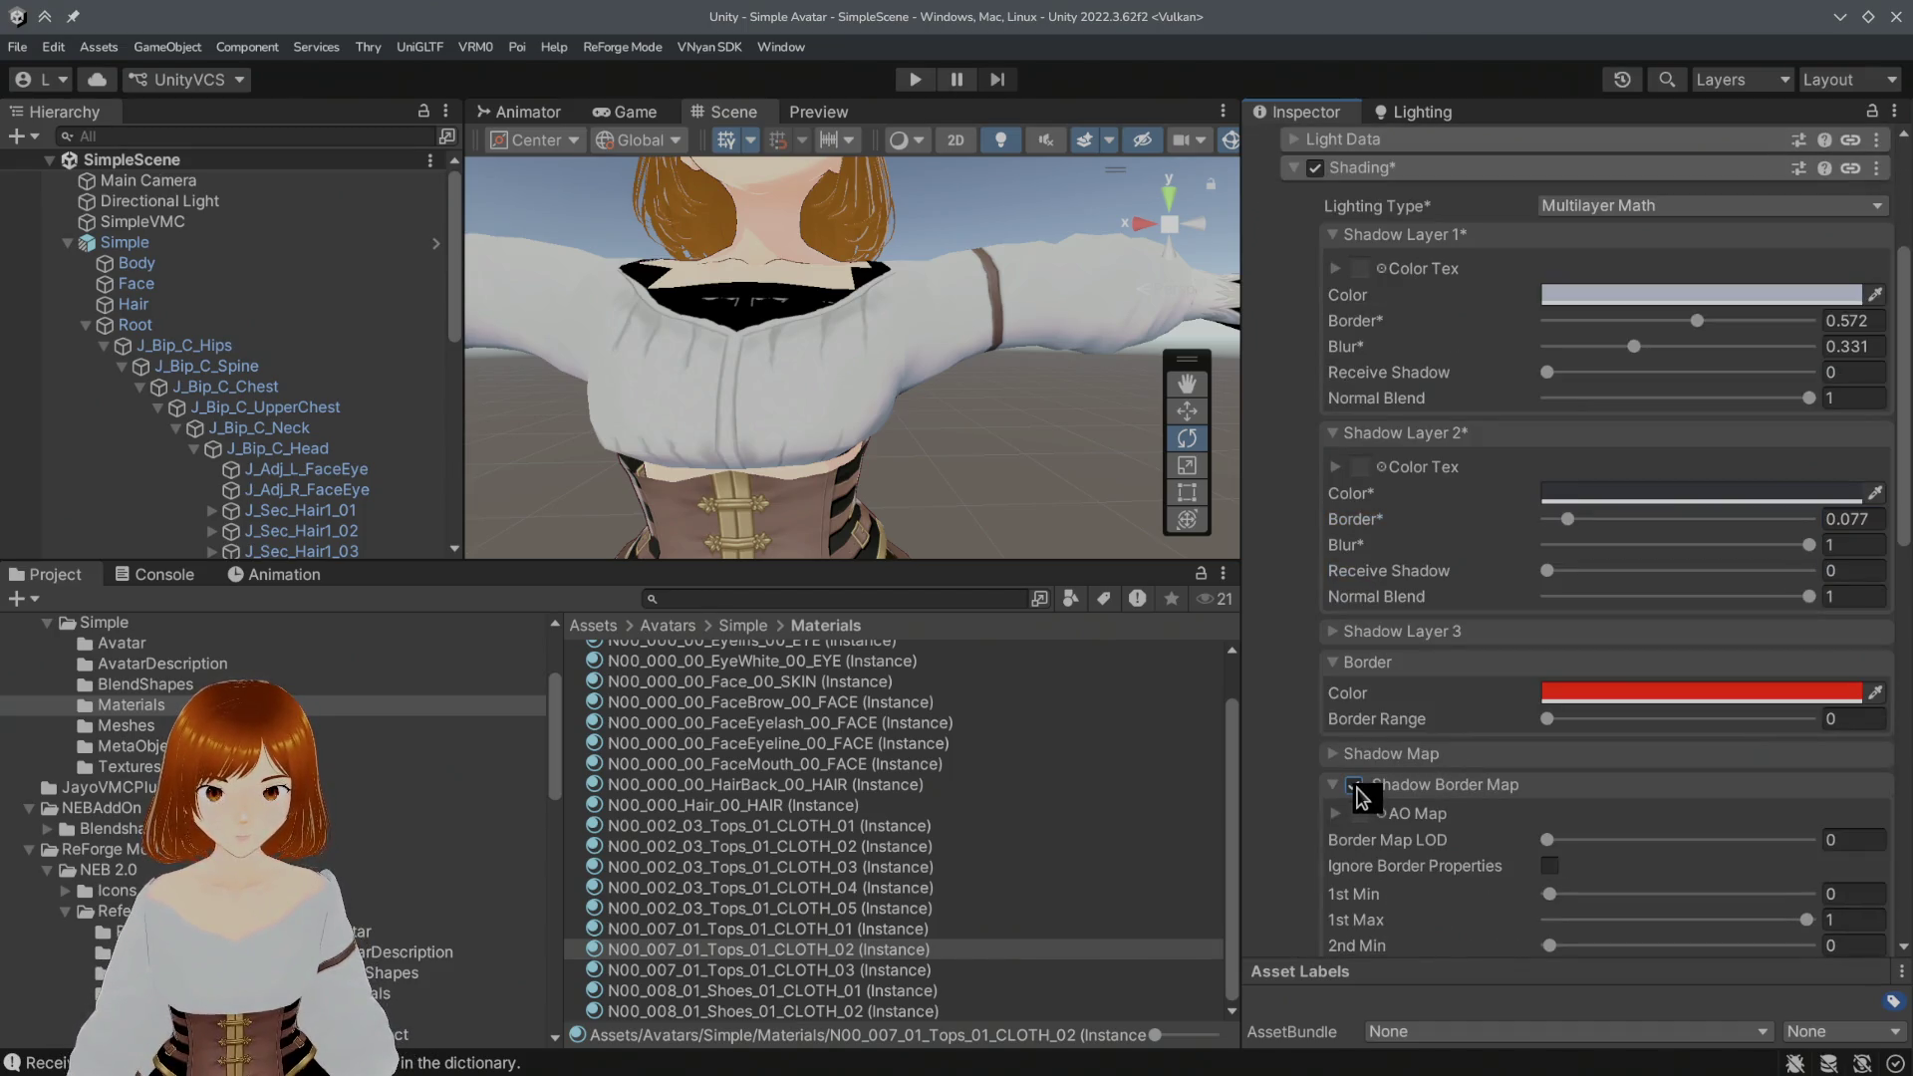
pyautogui.scroll(-8, 1345, 789)
pyautogui.scroll(-4, 1322, 788)
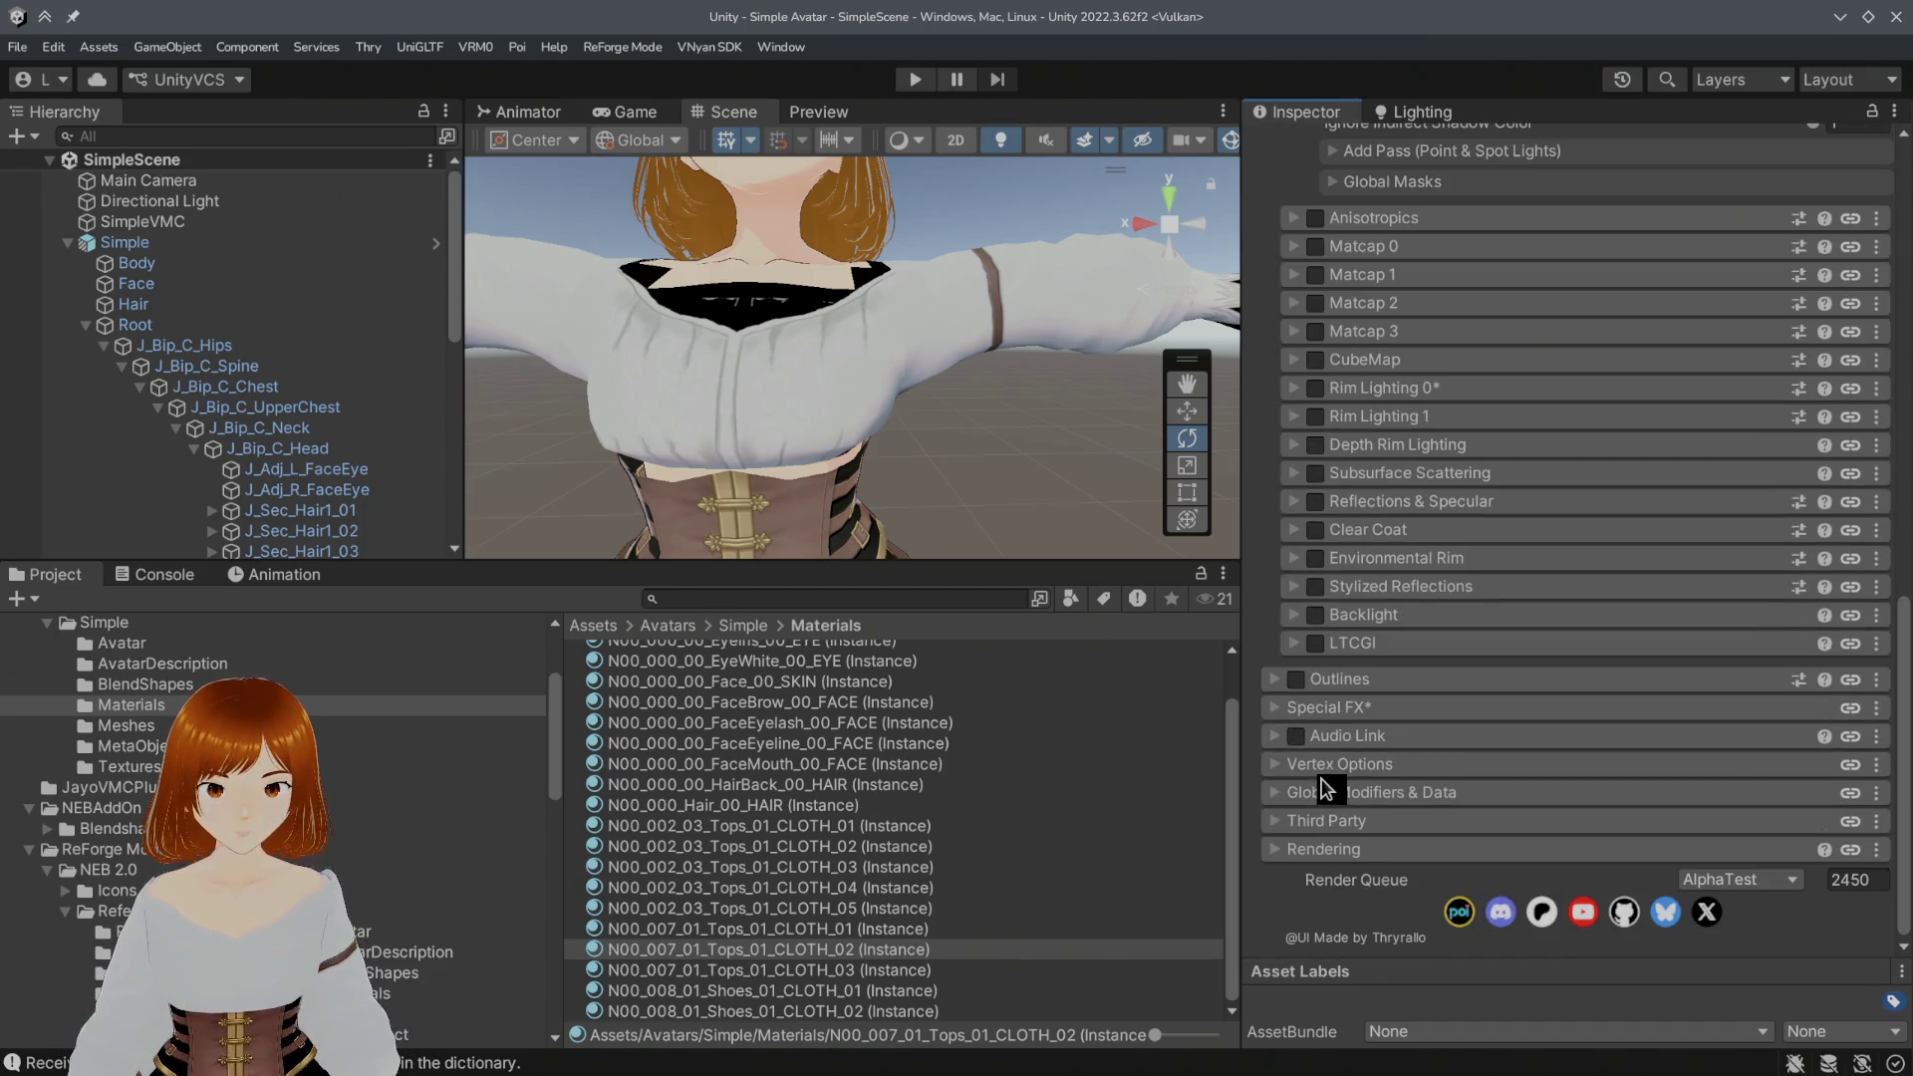
pyautogui.click(1298, 680)
pyautogui.click(1373, 691)
pyautogui.click(1549, 720)
pyautogui.click(1598, 797)
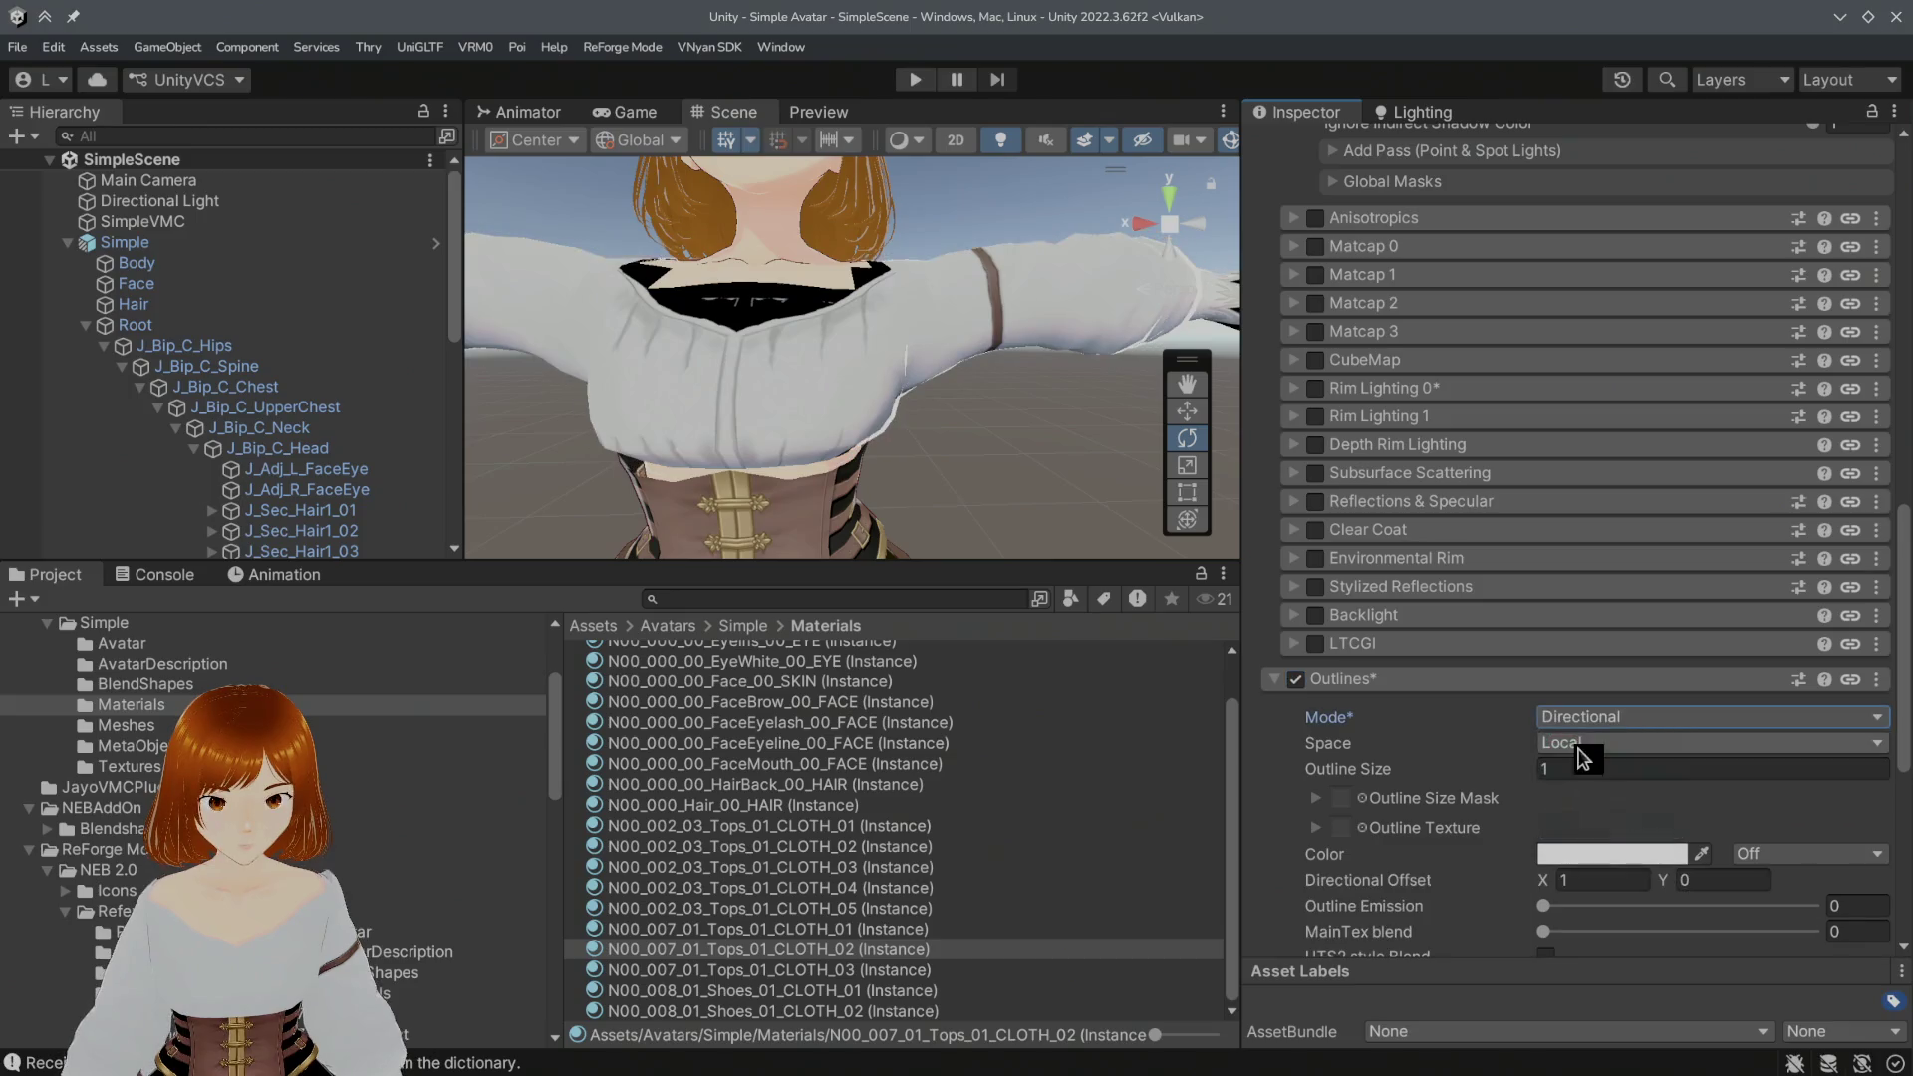
pyautogui.click(1579, 748)
pyautogui.click(1577, 771)
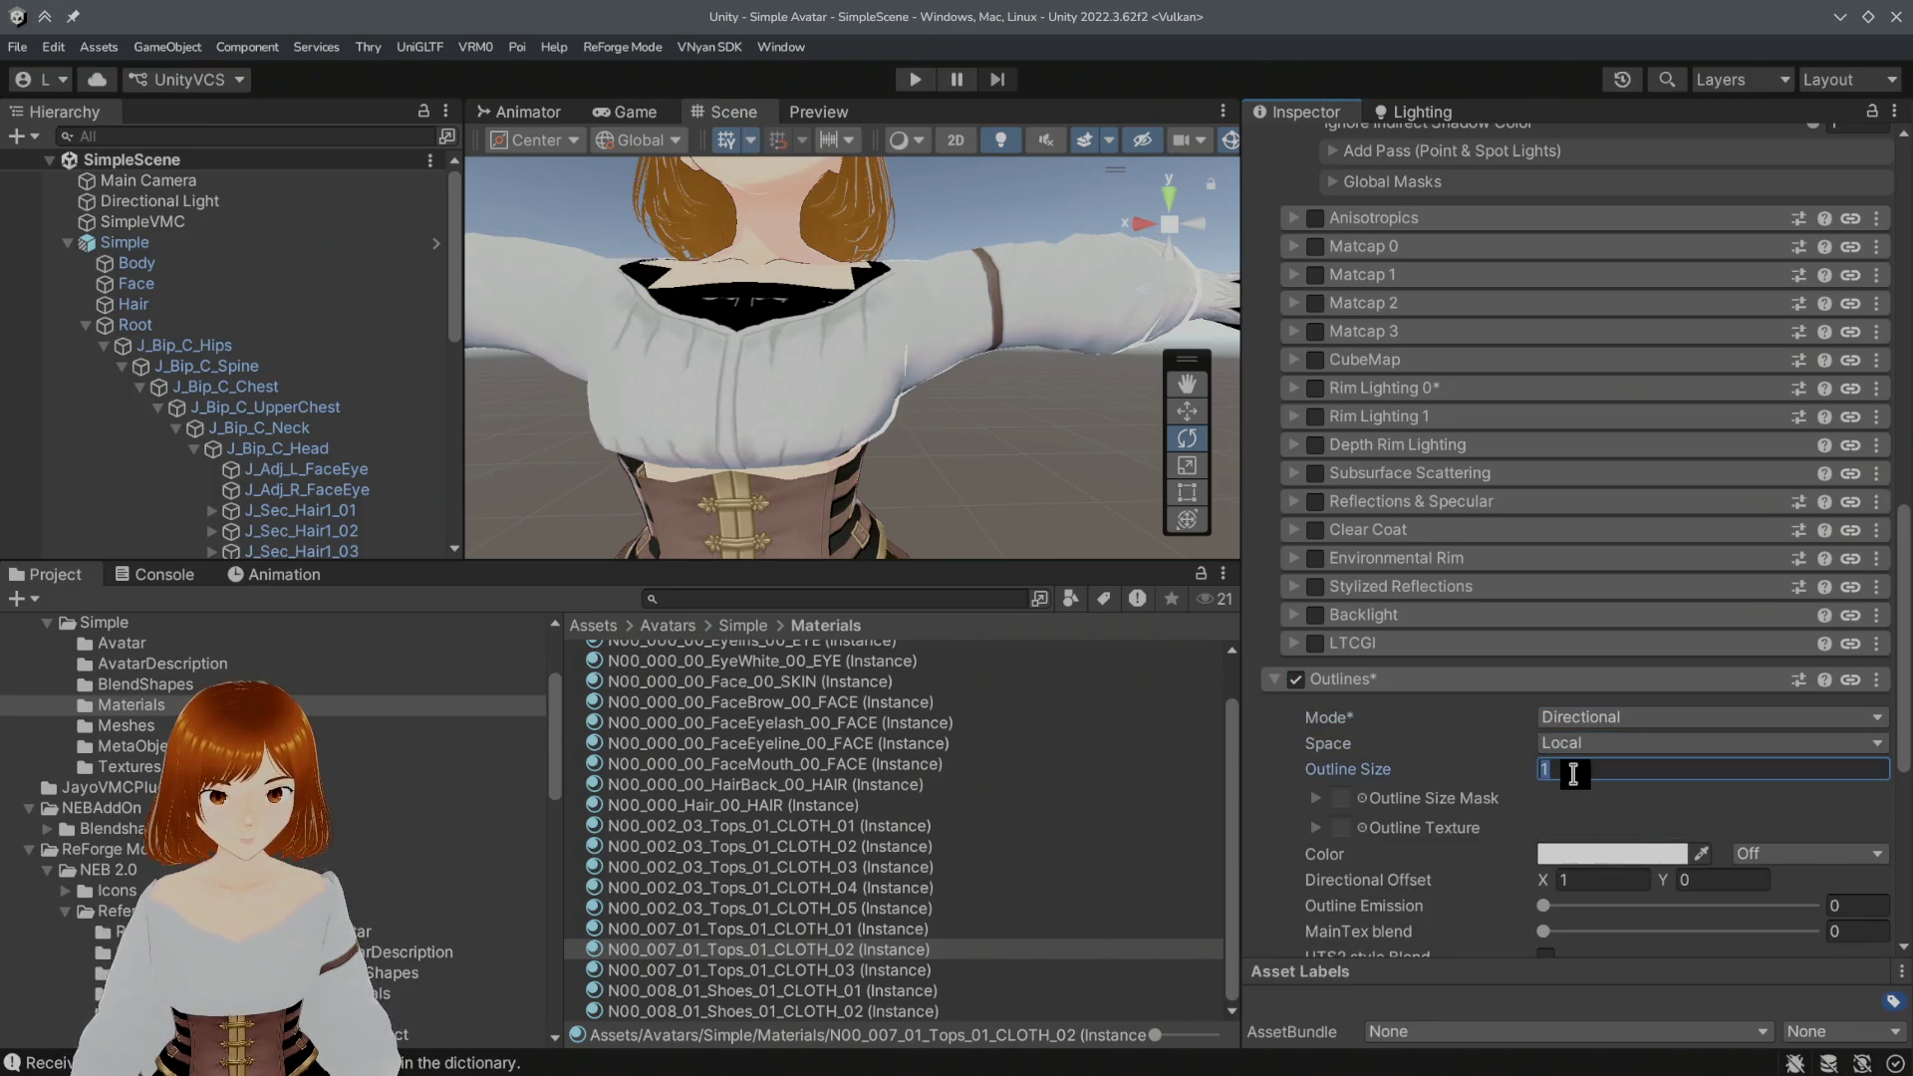
pyautogui.write('0.')
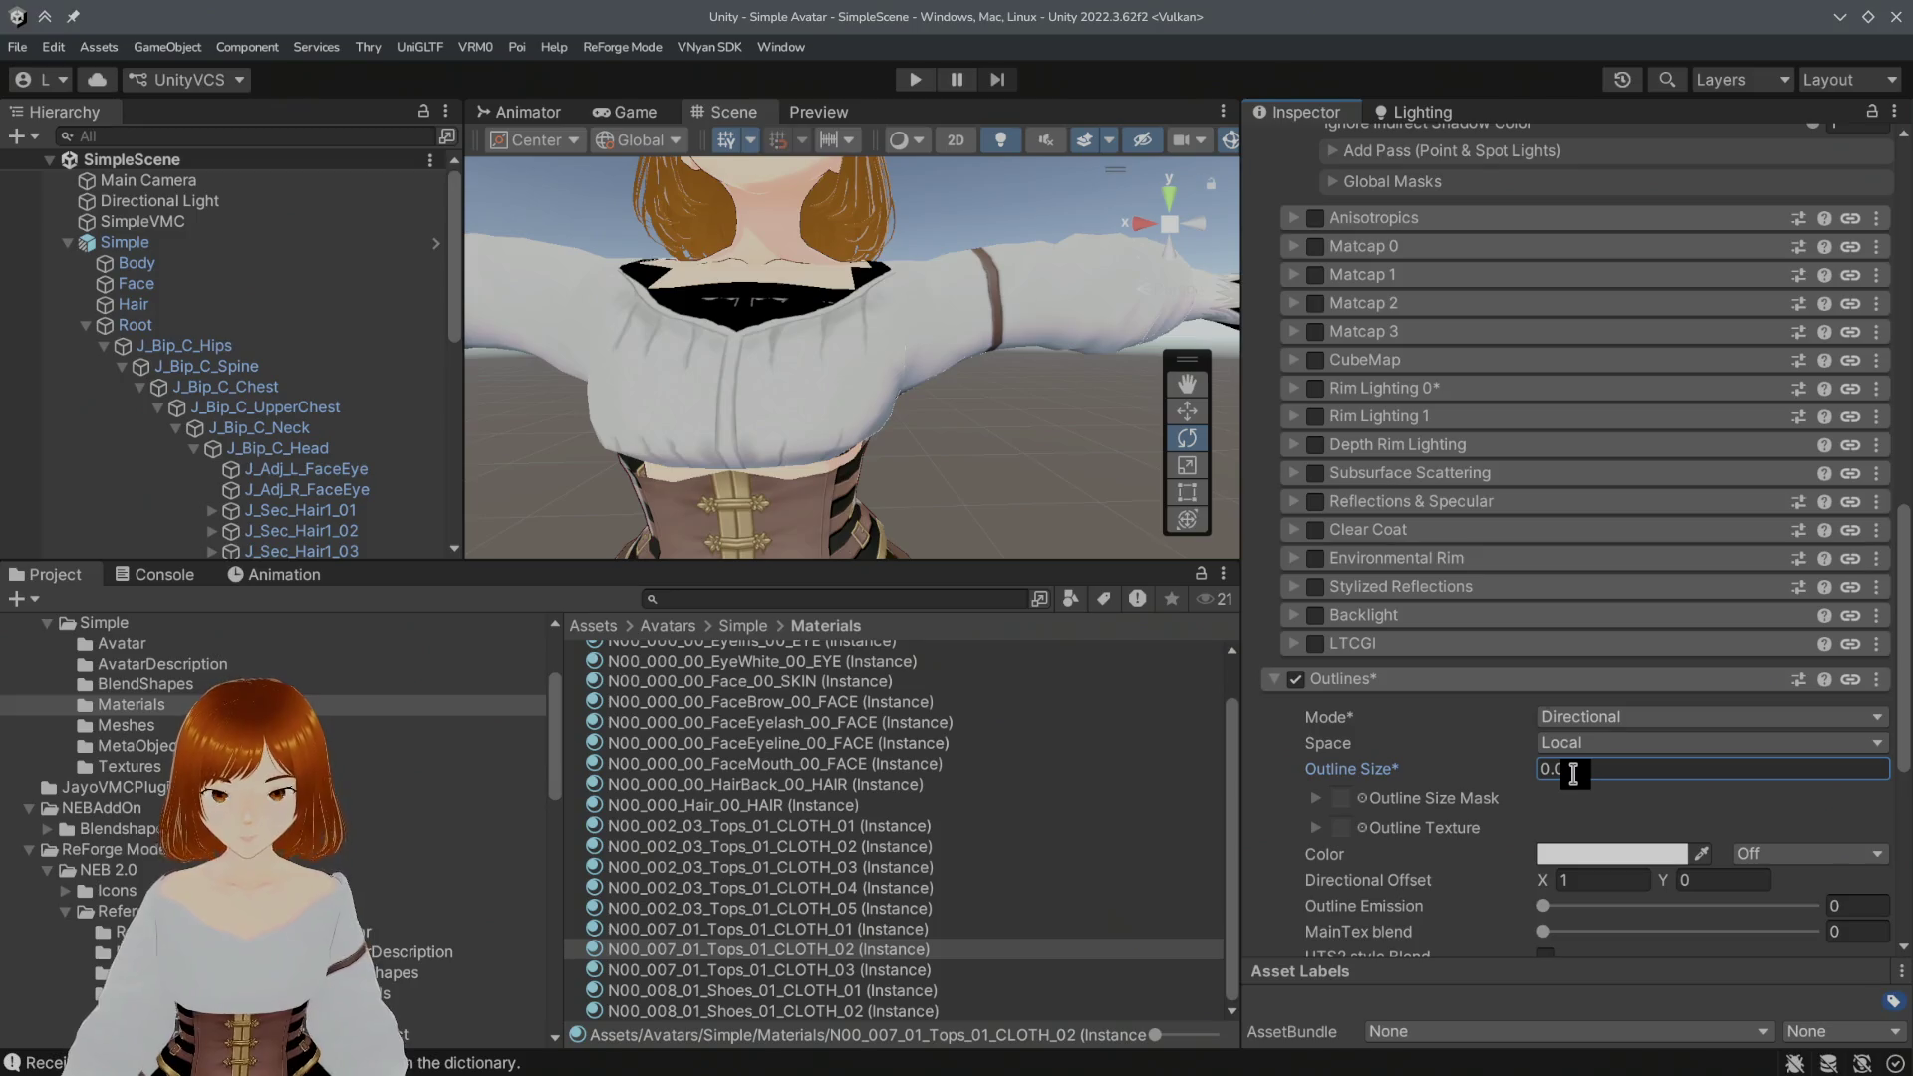
pyautogui.click(1613, 854)
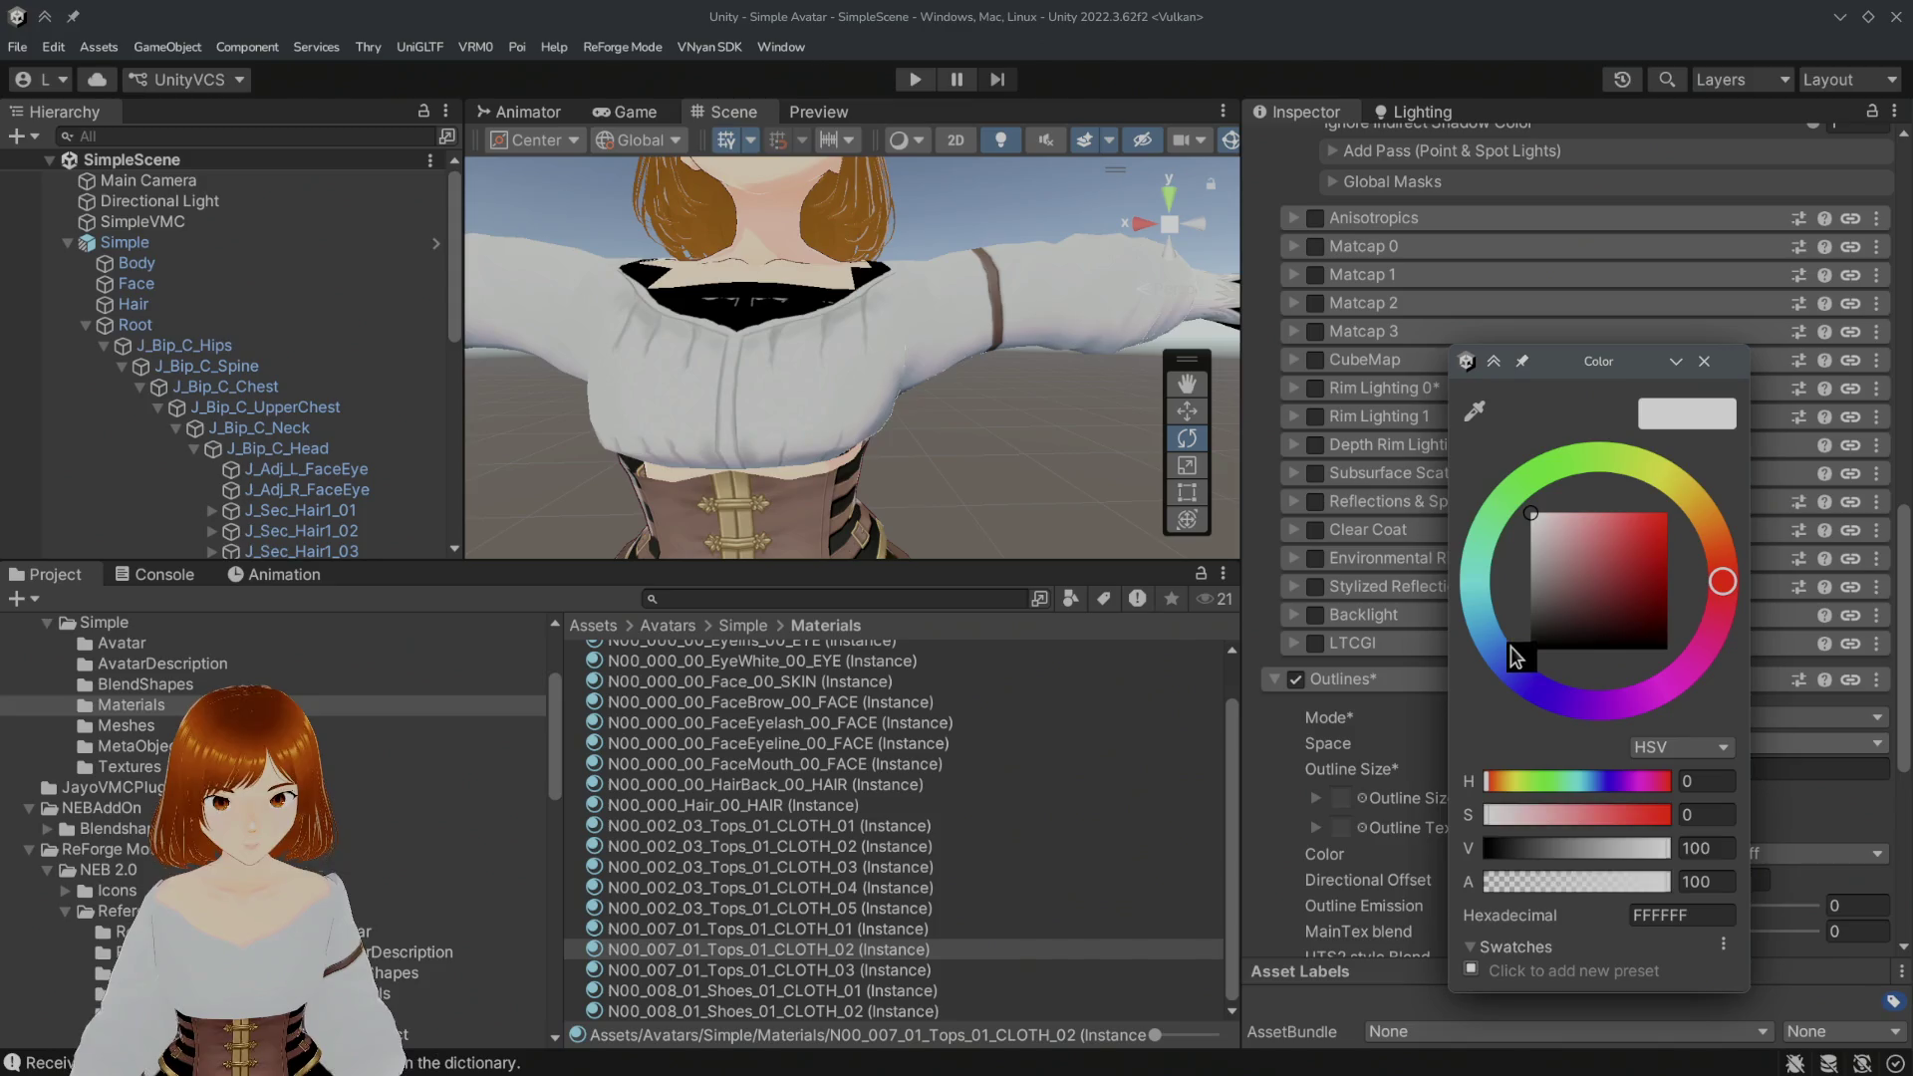
pyautogui.click(1515, 658)
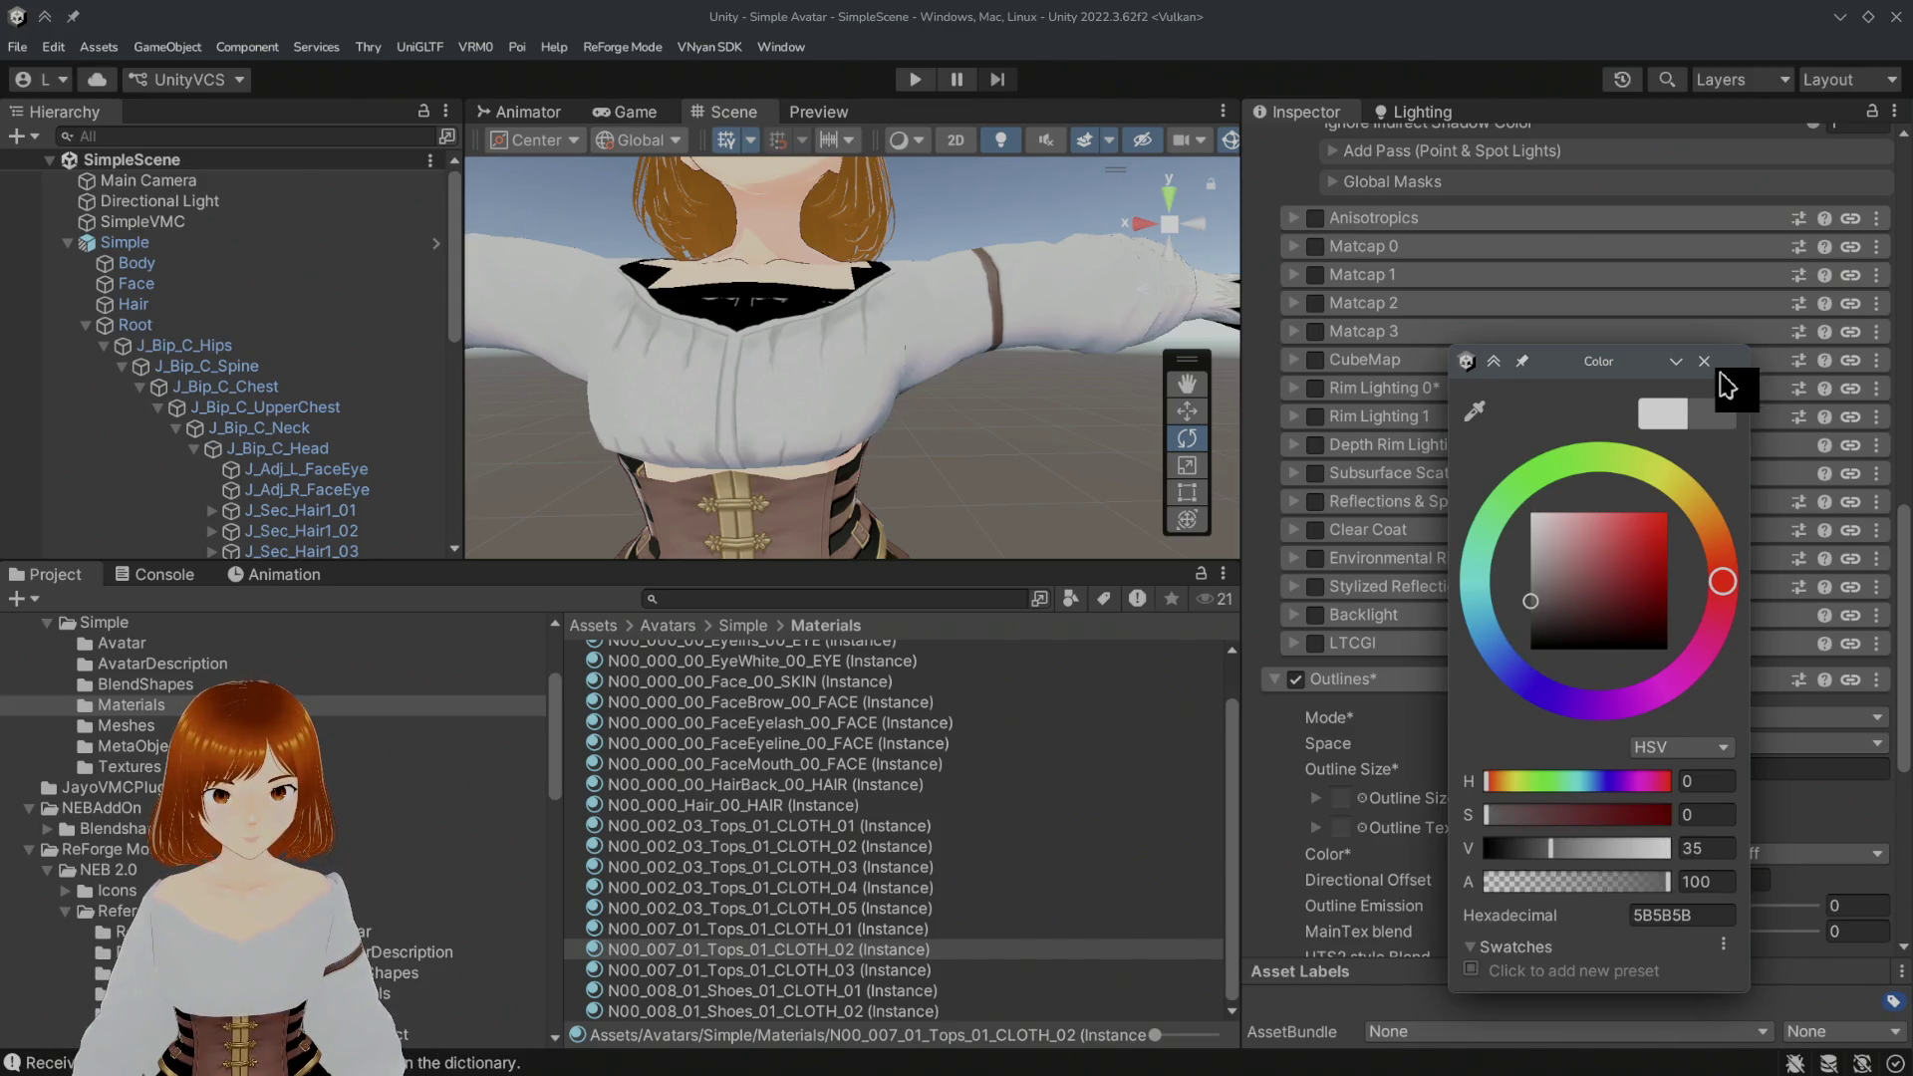
pyautogui.click(1704, 362)
pyautogui.scroll(-1, 1502, 839)
pyautogui.moveTo(1542, 861); pyautogui.dragTo(1837, 864)
pyautogui.click(1589, 703)
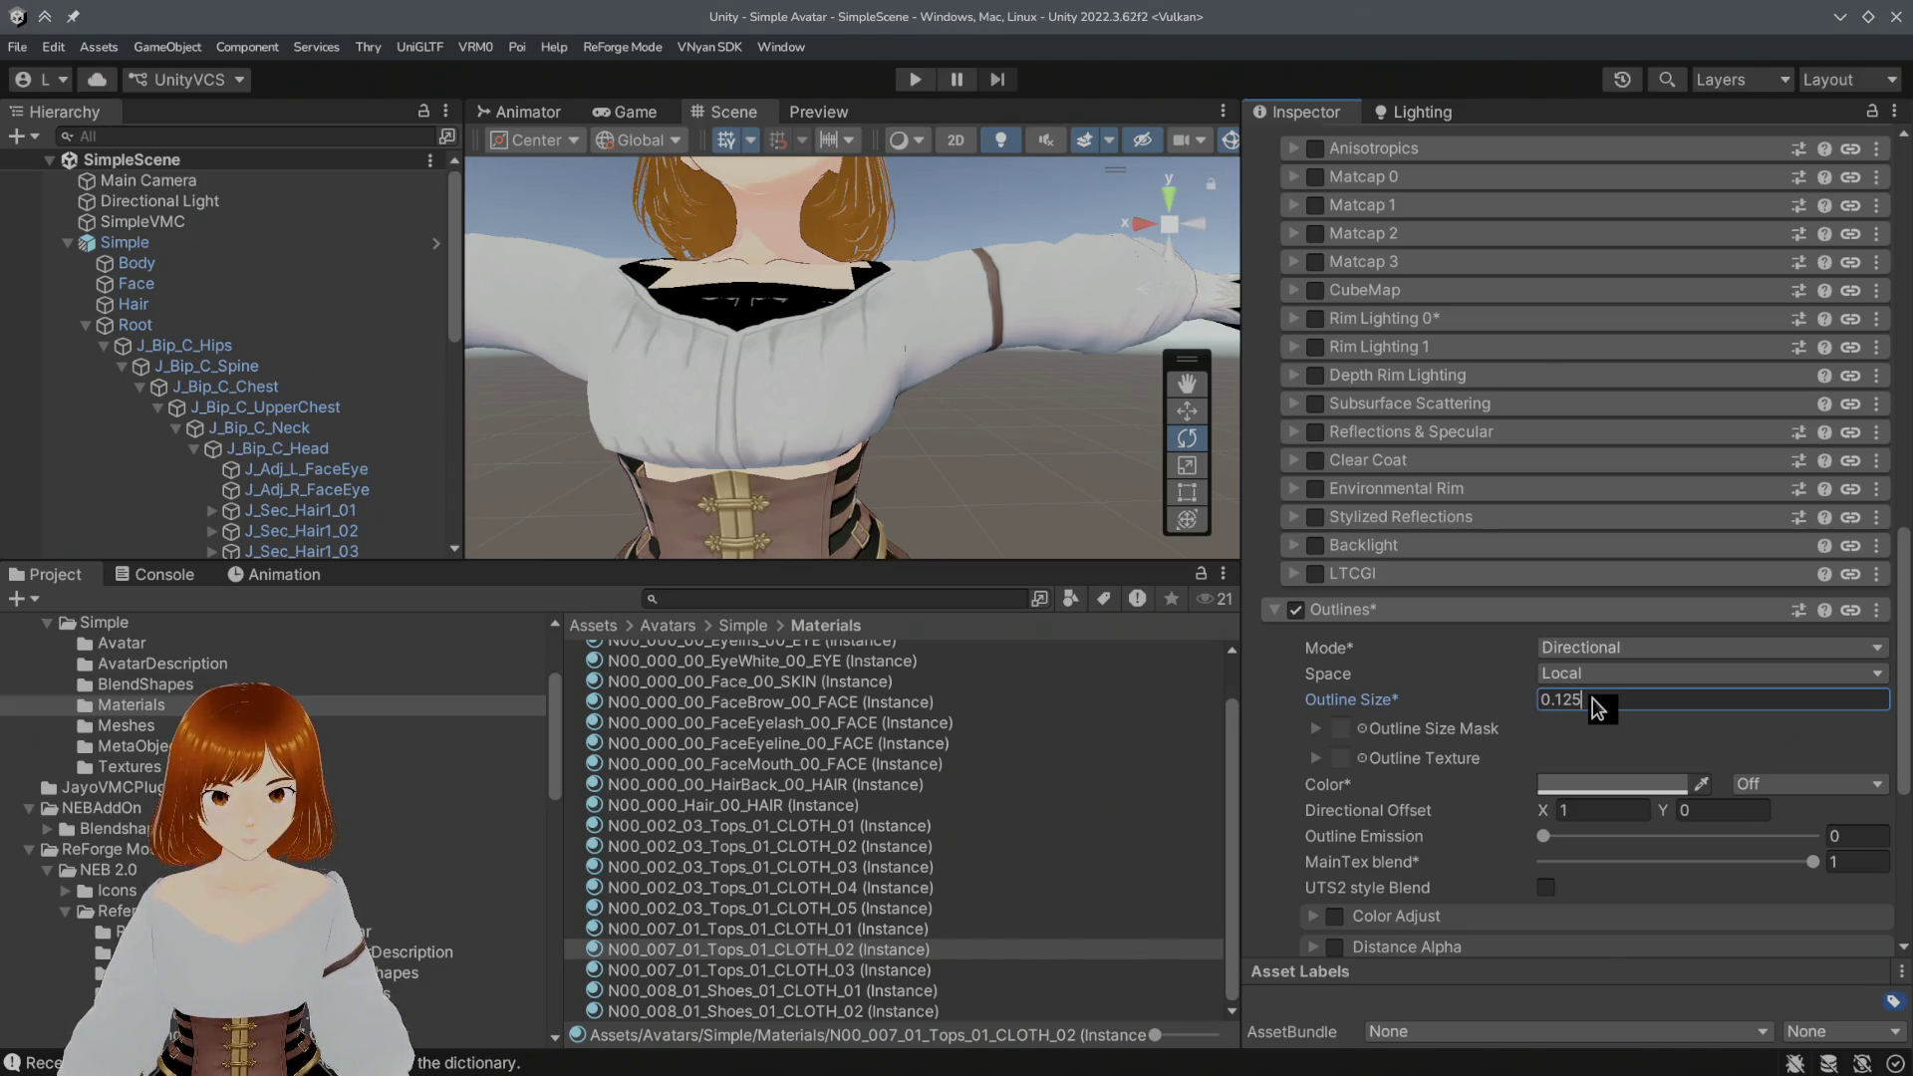
pyautogui.scroll(-3, 1002, 365)
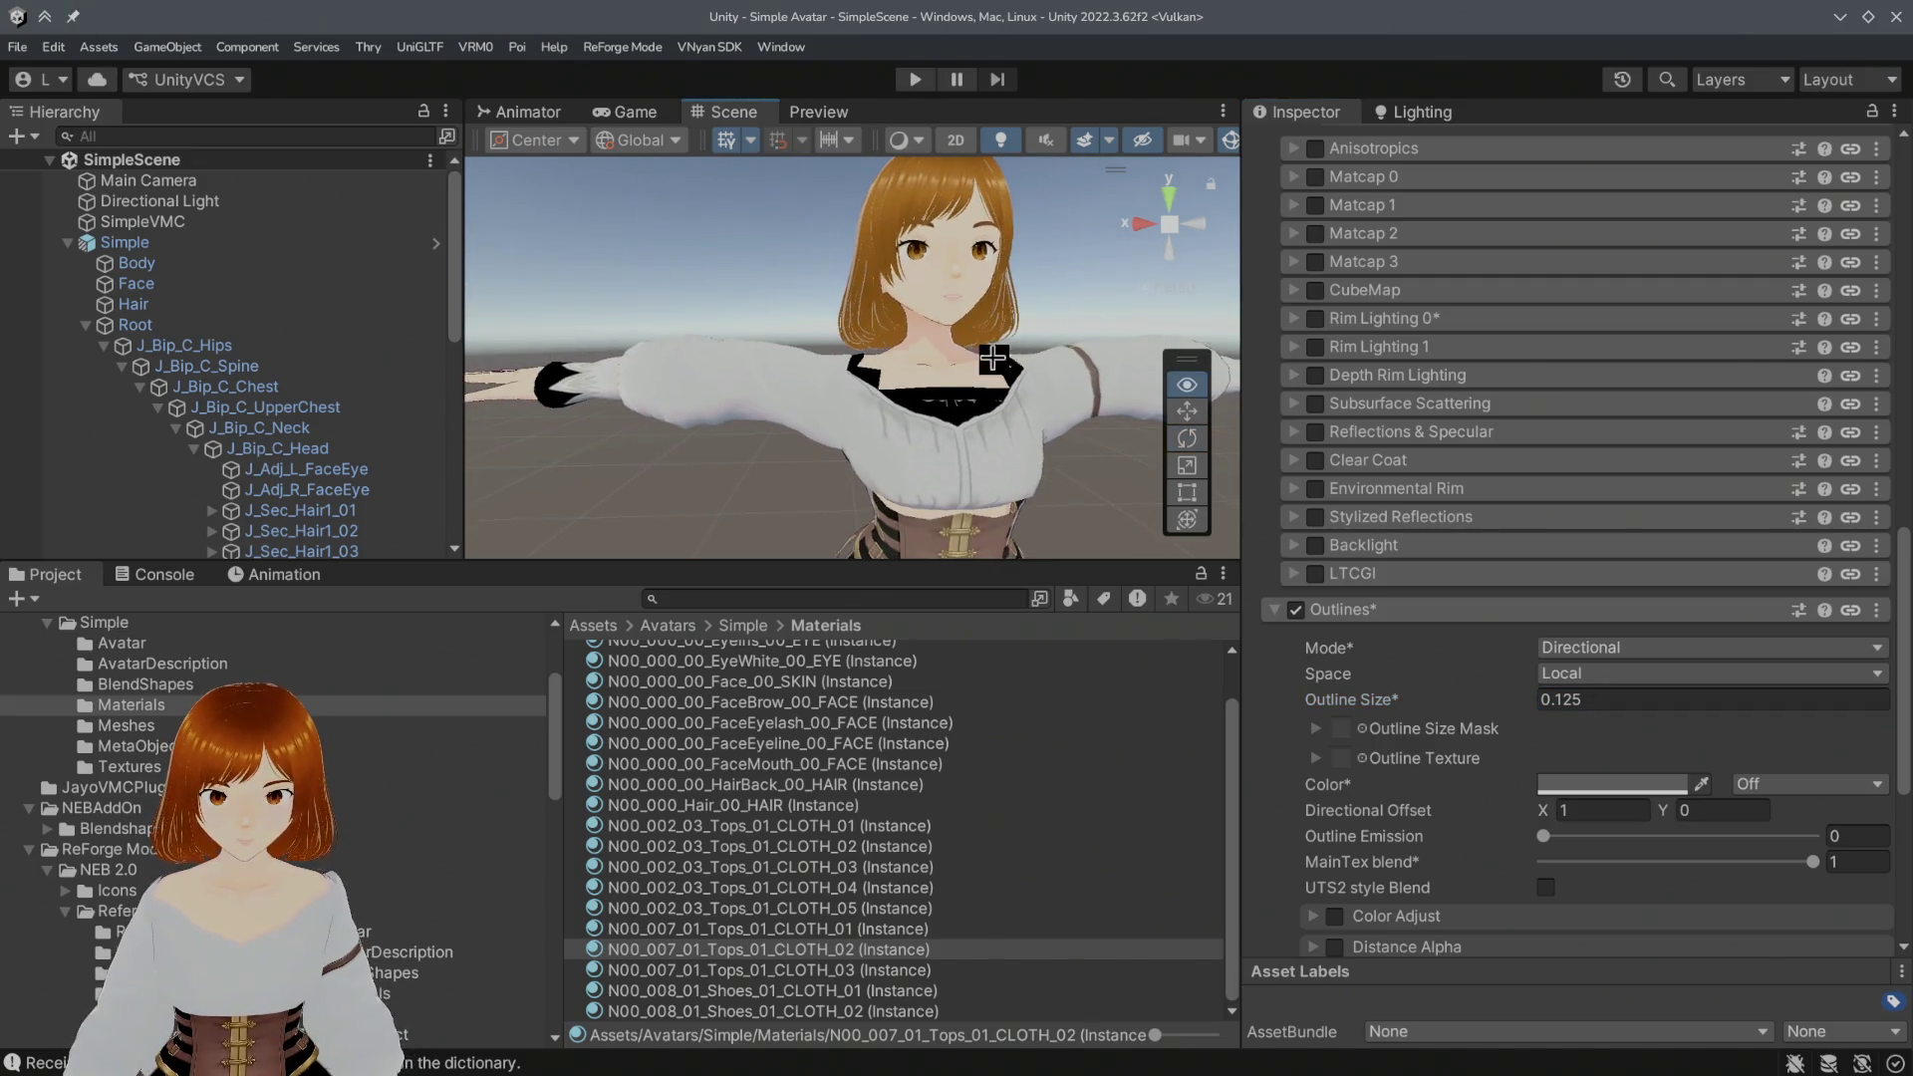
pyautogui.scroll(4, 993, 374)
pyautogui.scroll(-2, 982, 375)
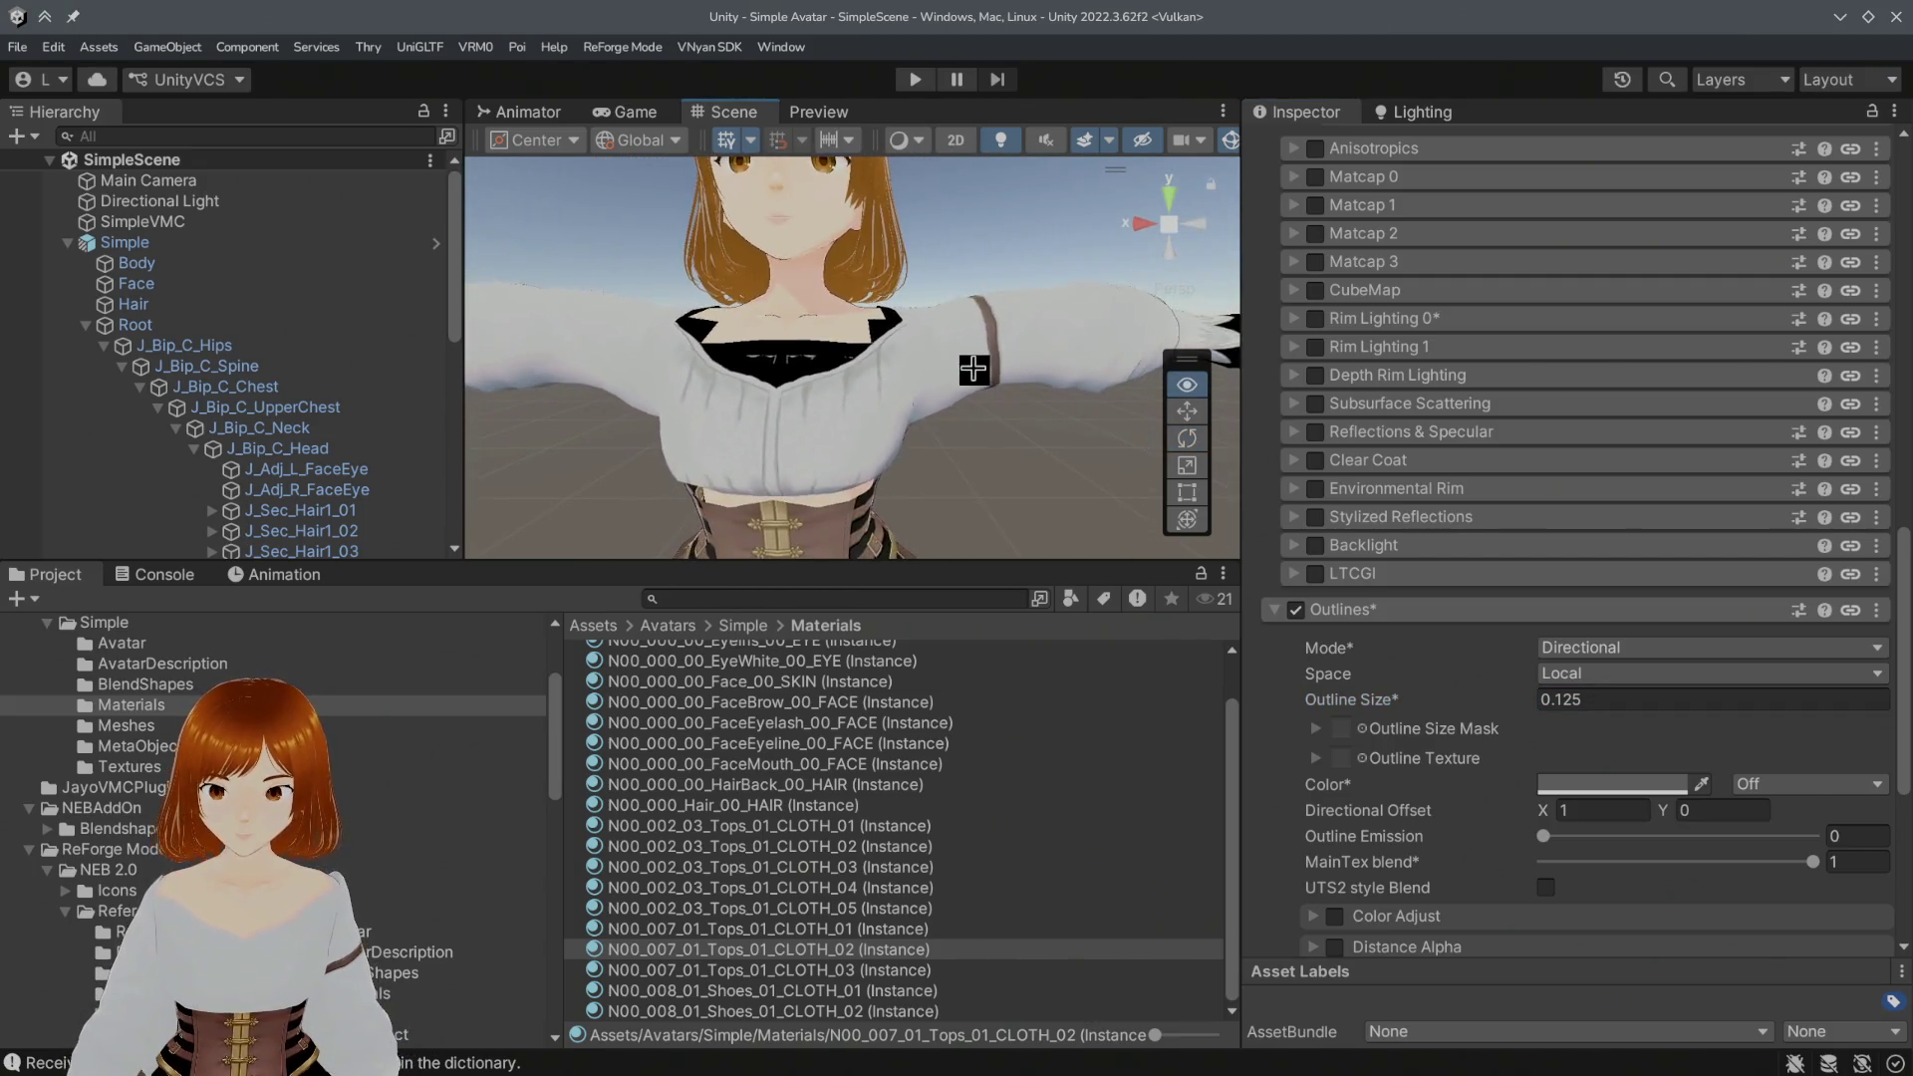
pyautogui.scroll(2, 974, 367)
pyautogui.scroll(5, 1536, 506)
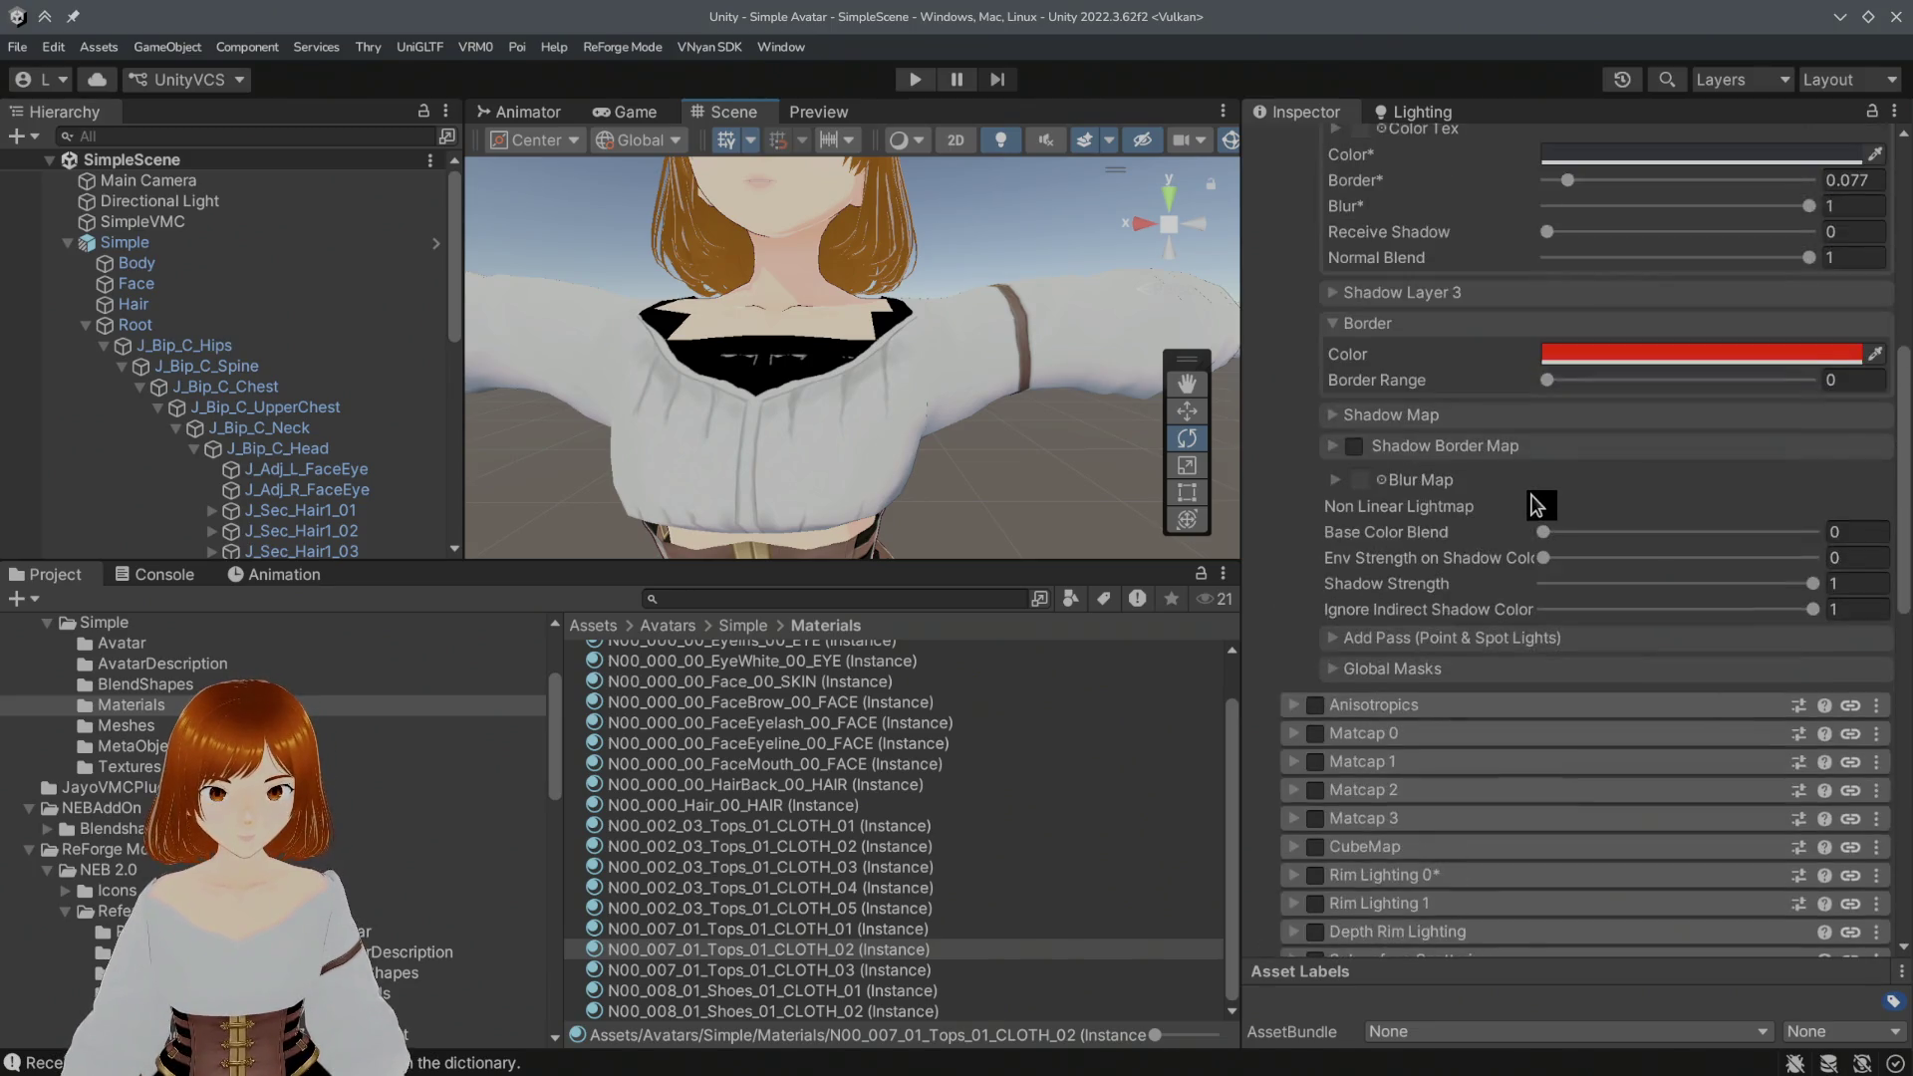
pyautogui.scroll(3, 1536, 505)
pyautogui.scroll(3, 1532, 505)
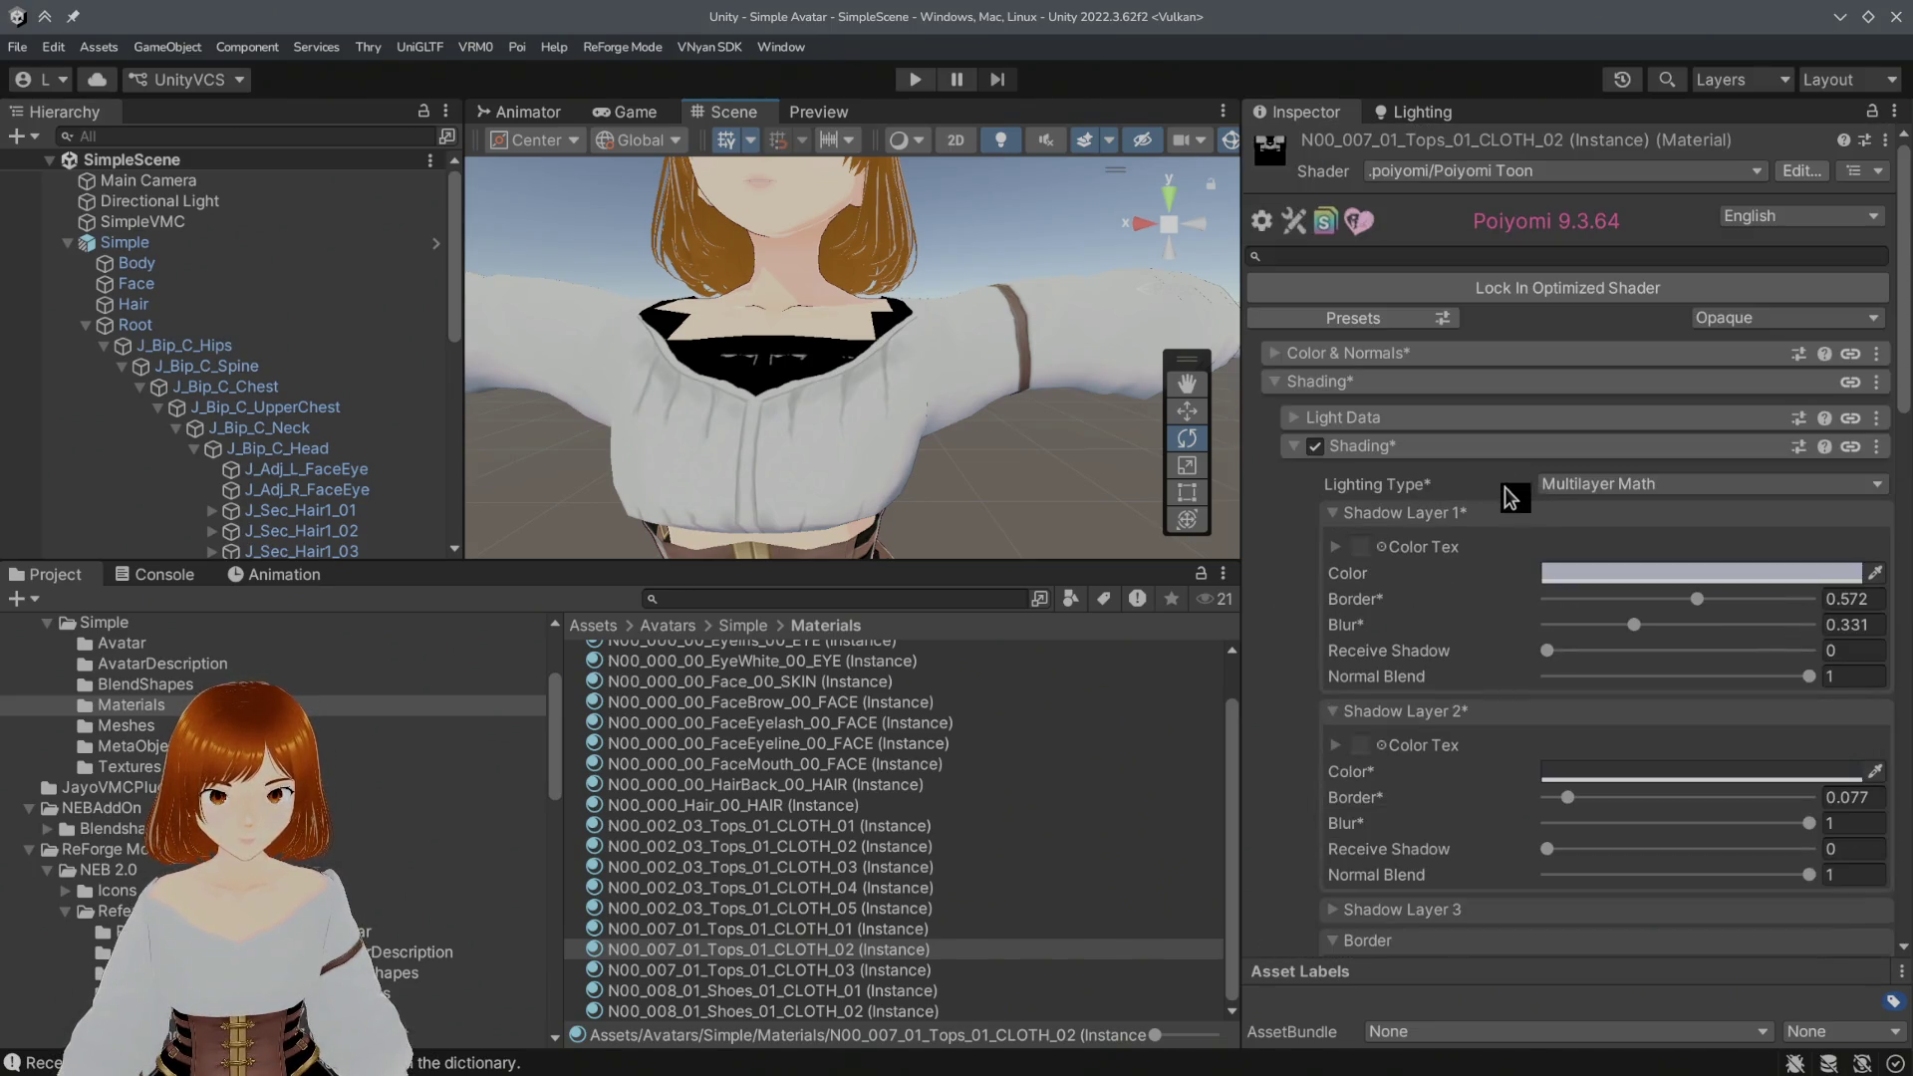
# Step: Enable Detail Normals & Texture and assign the T_Cloth textures to the detail texture and detail normal slots
pyautogui.click(1281, 366)
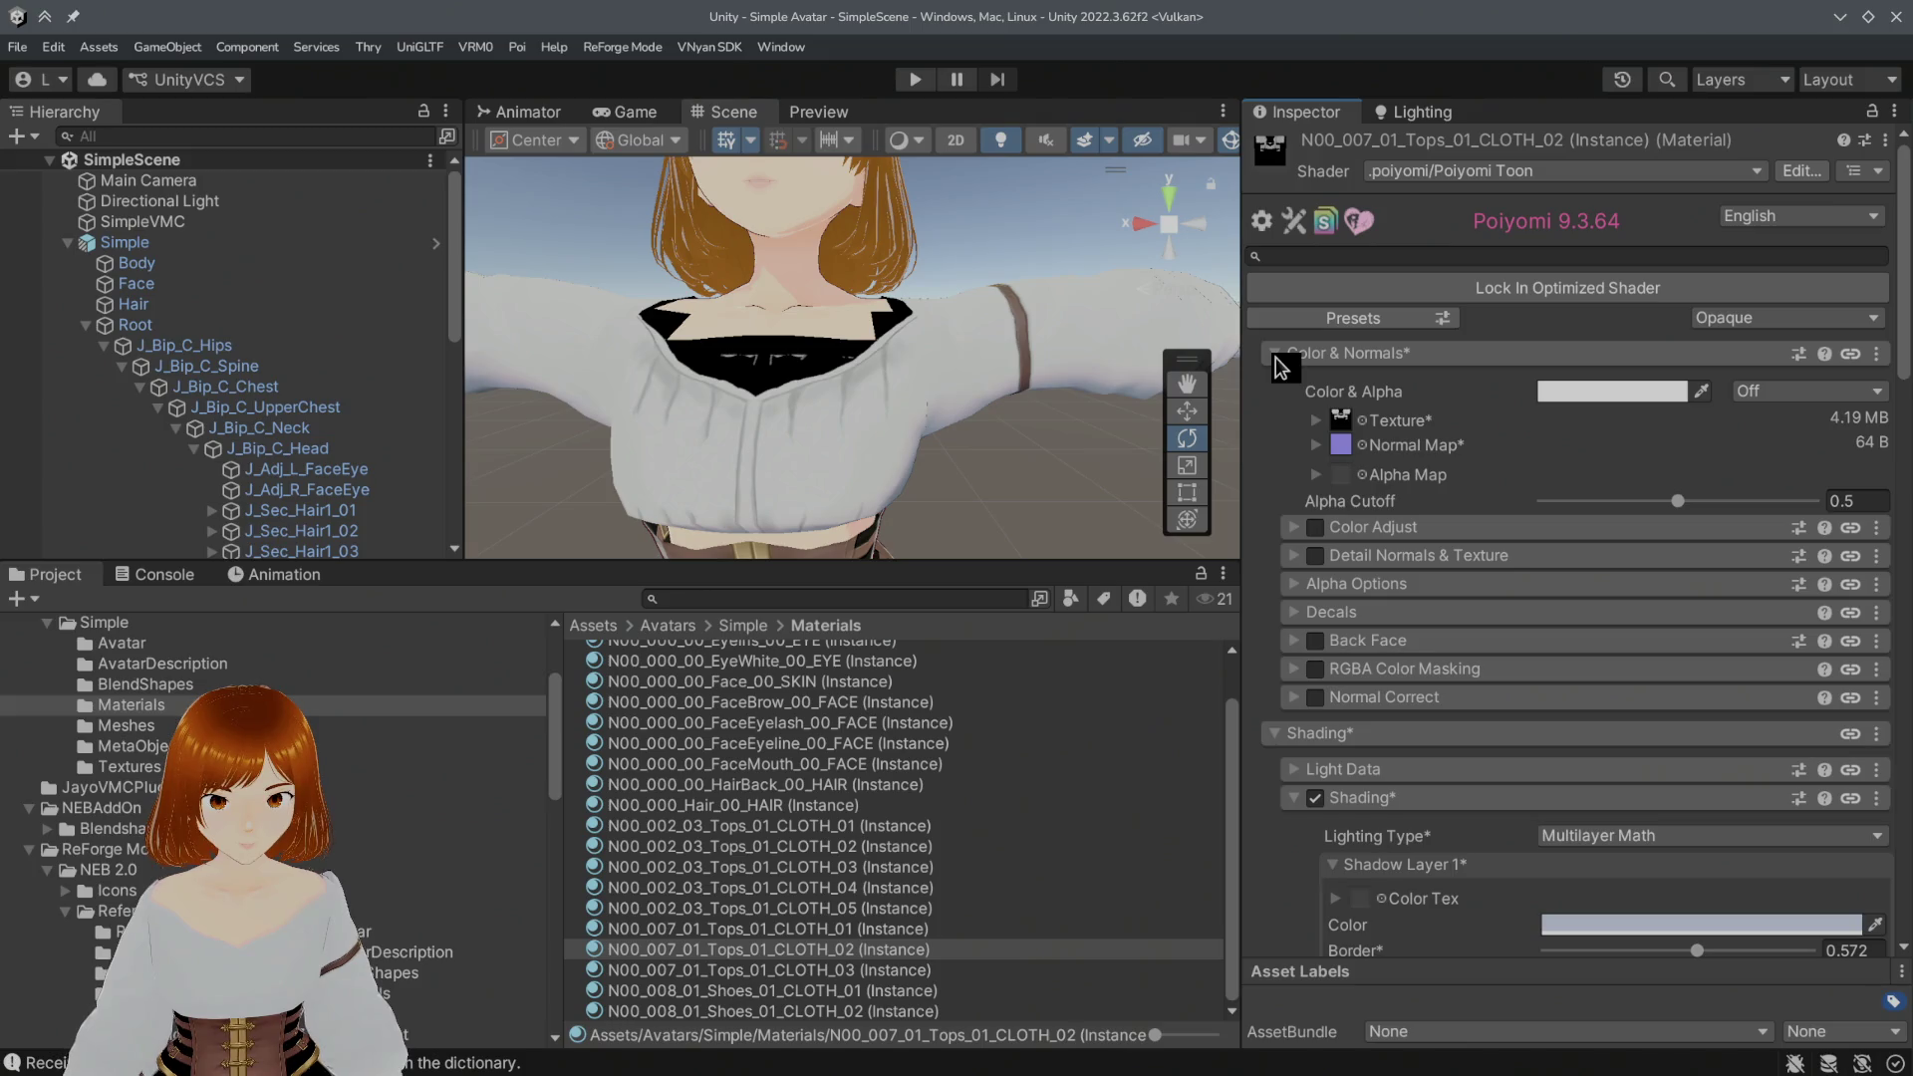
pyautogui.click(1318, 556)
pyautogui.click(1364, 561)
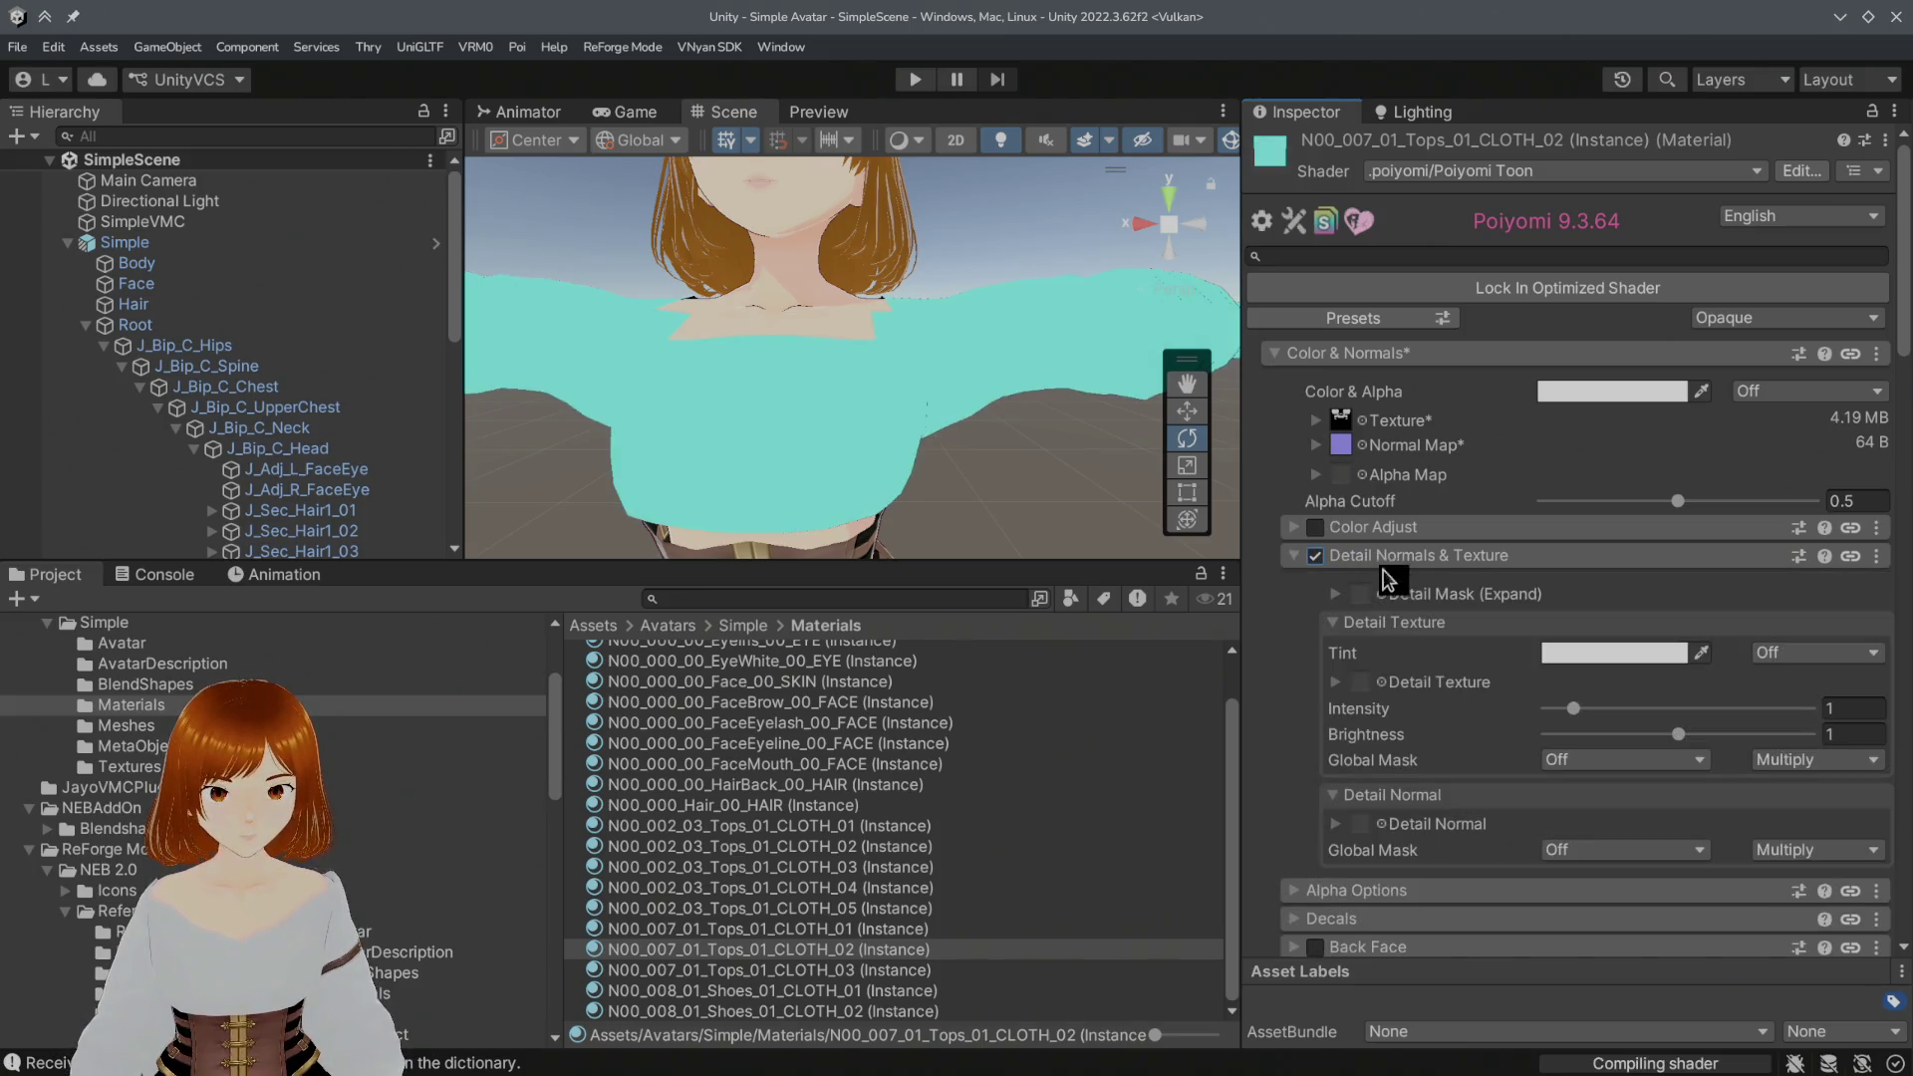
pyautogui.click(1381, 682)
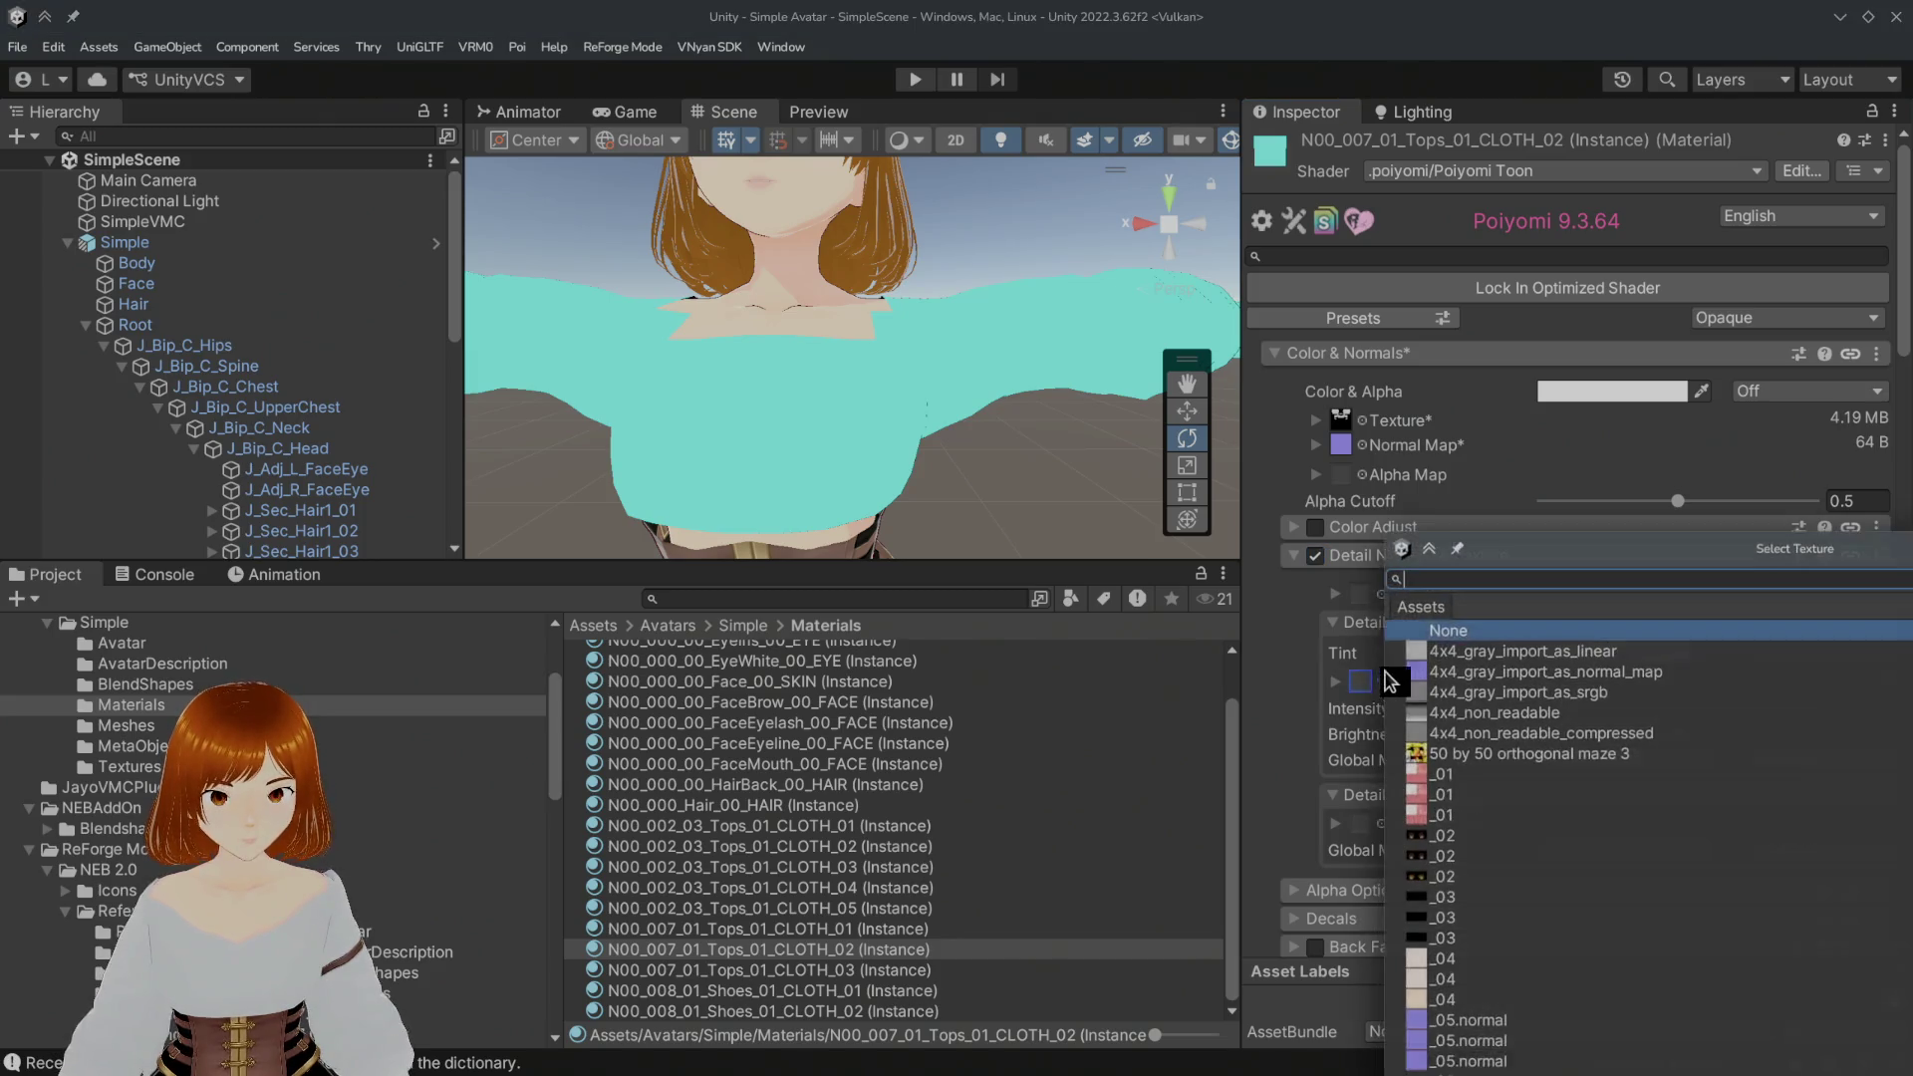
pyautogui.write('cloth')
pyautogui.doubleClick(1460, 675)
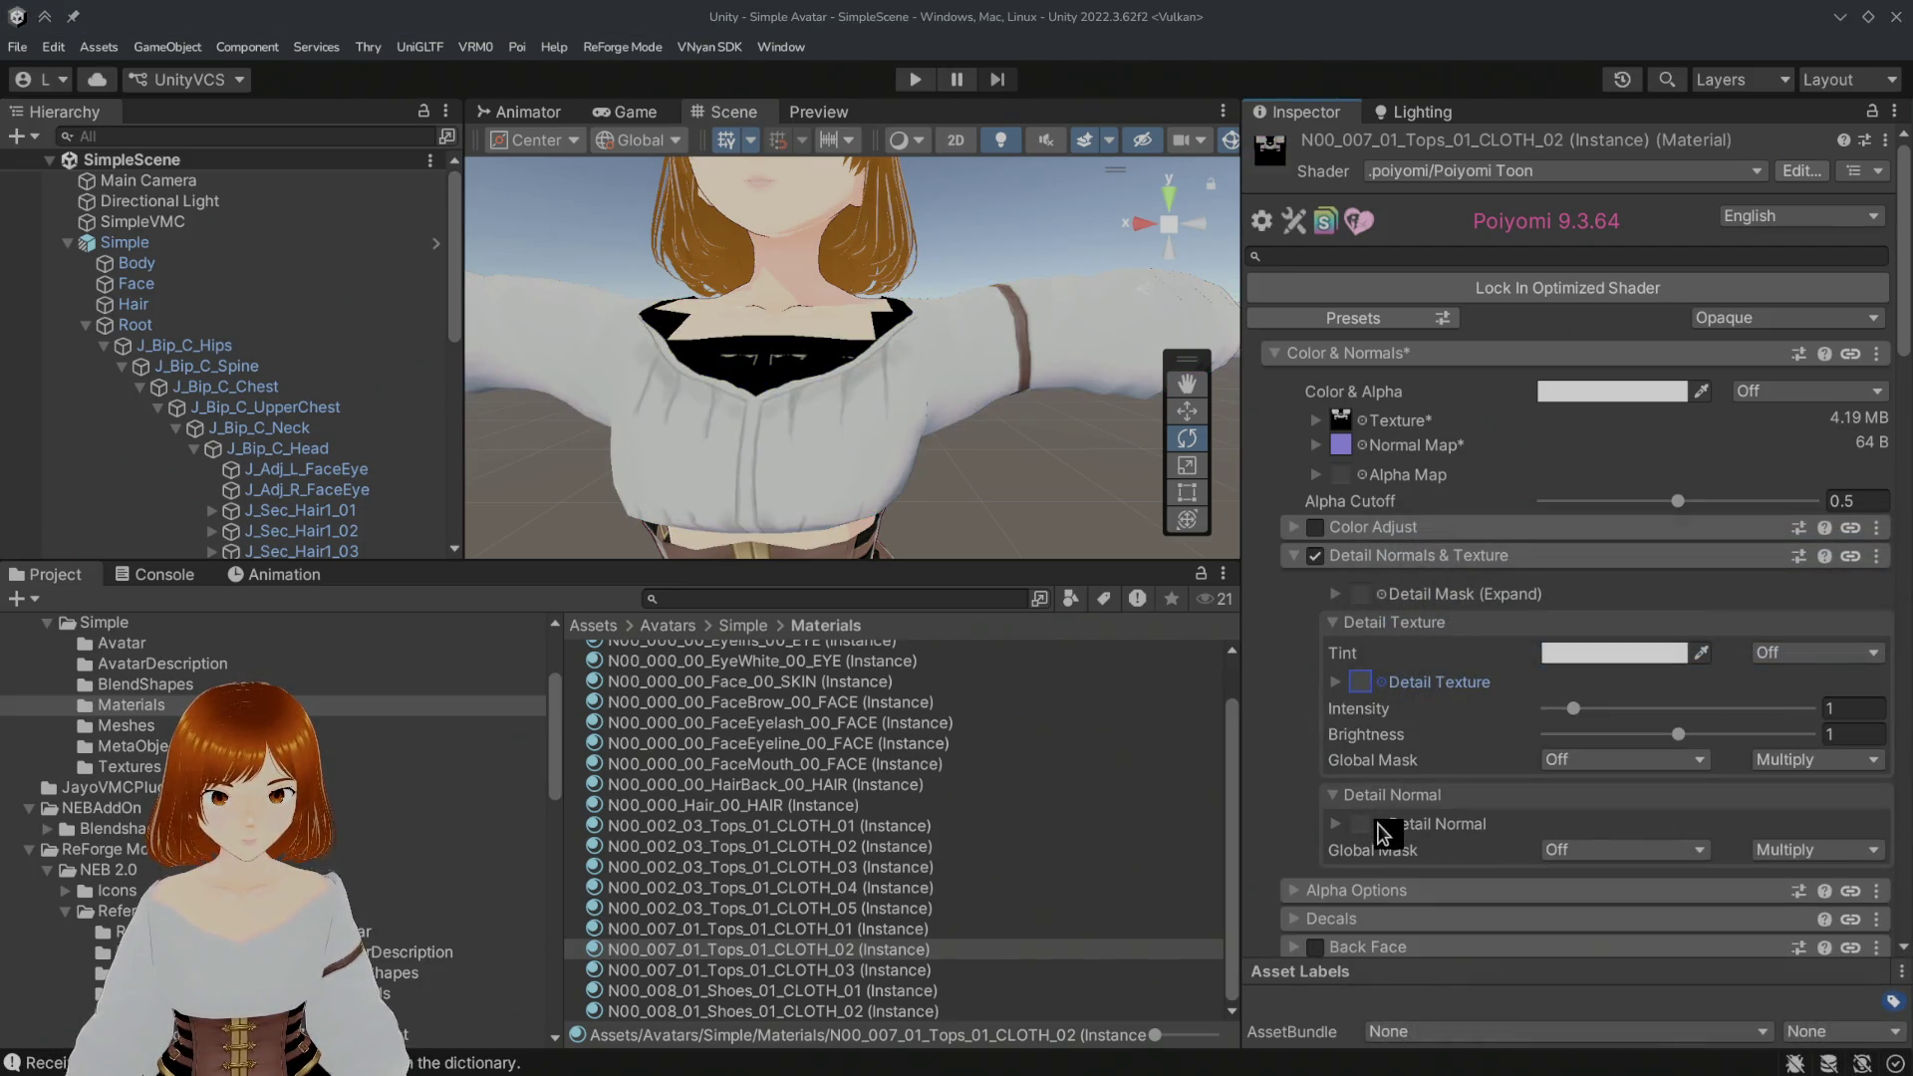
pyautogui.click(1382, 823)
pyautogui.write('cloth')
pyautogui.click(1479, 671)
pyautogui.doubleClick(1479, 672)
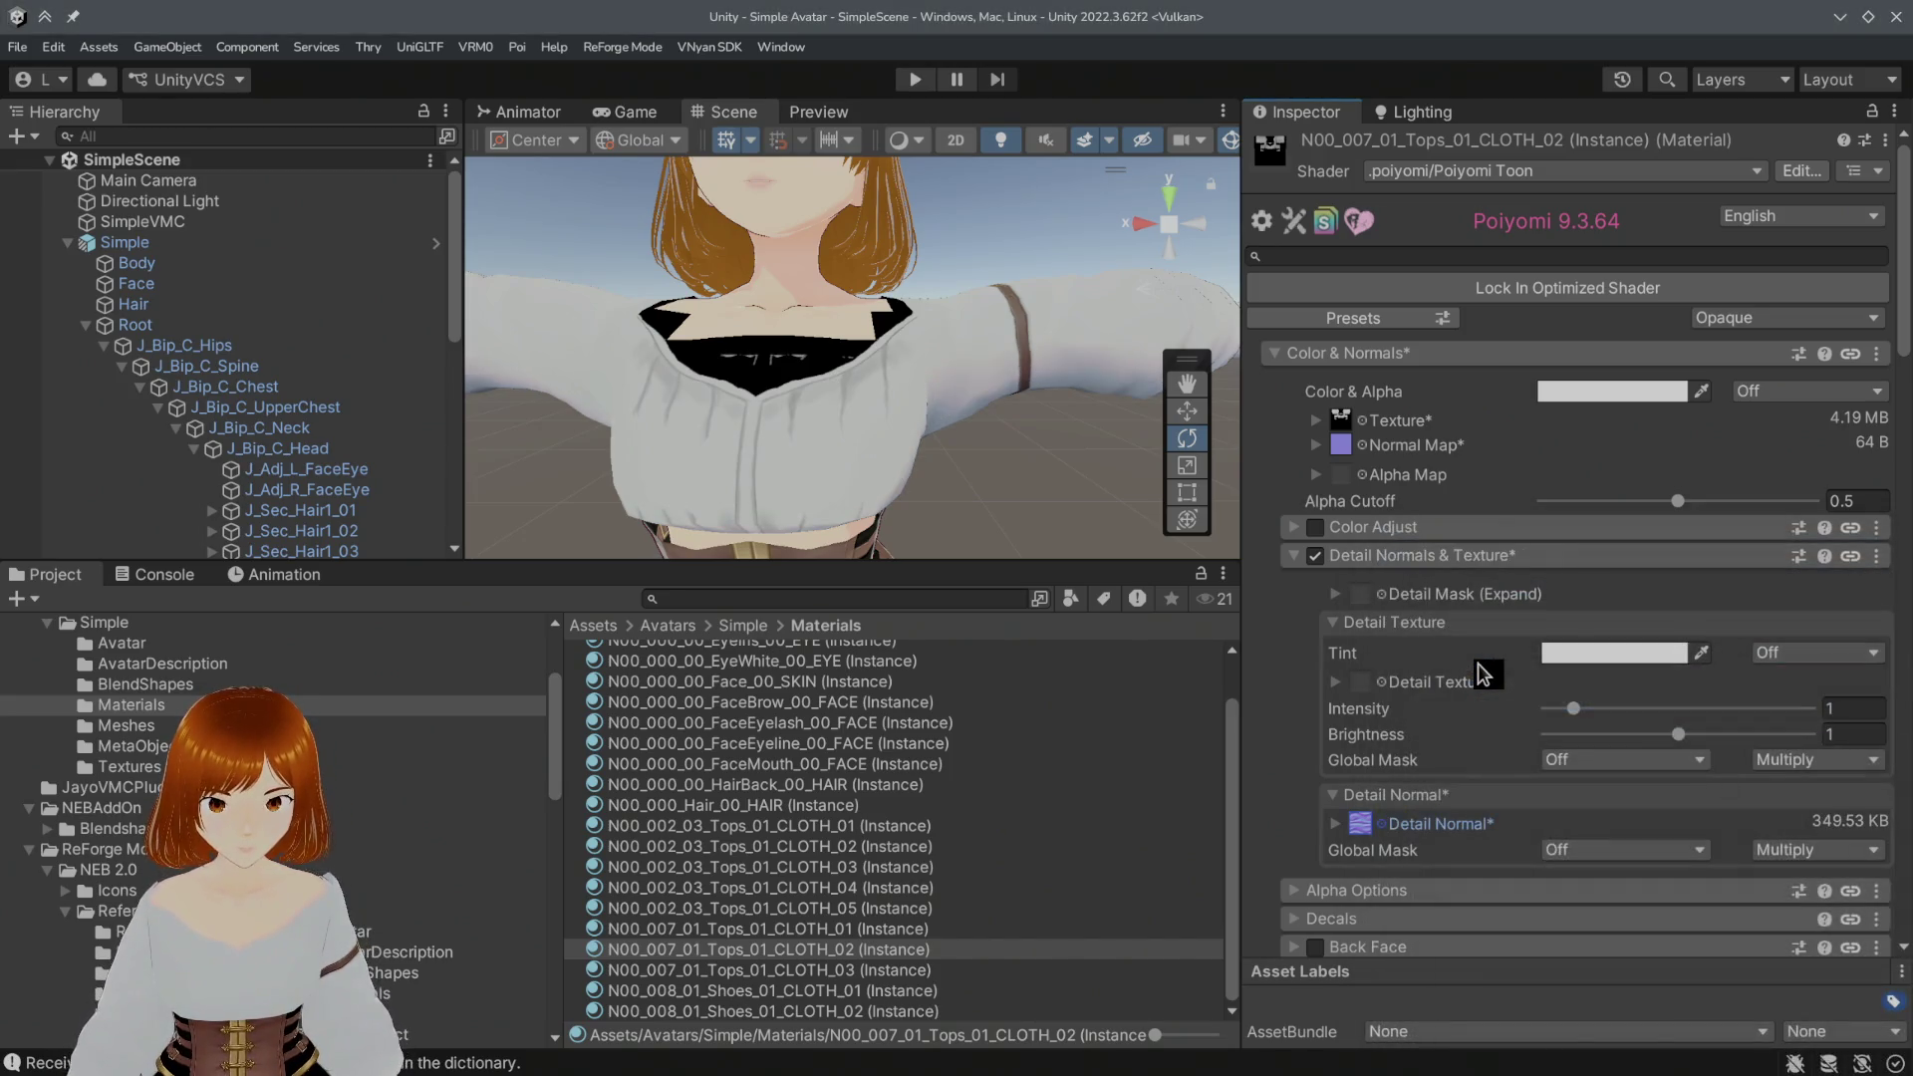
# Step: Set the detail normal tiling to 10 by 10 at intensity 1 and enable Stochastic Sampling
pyautogui.click(1341, 823)
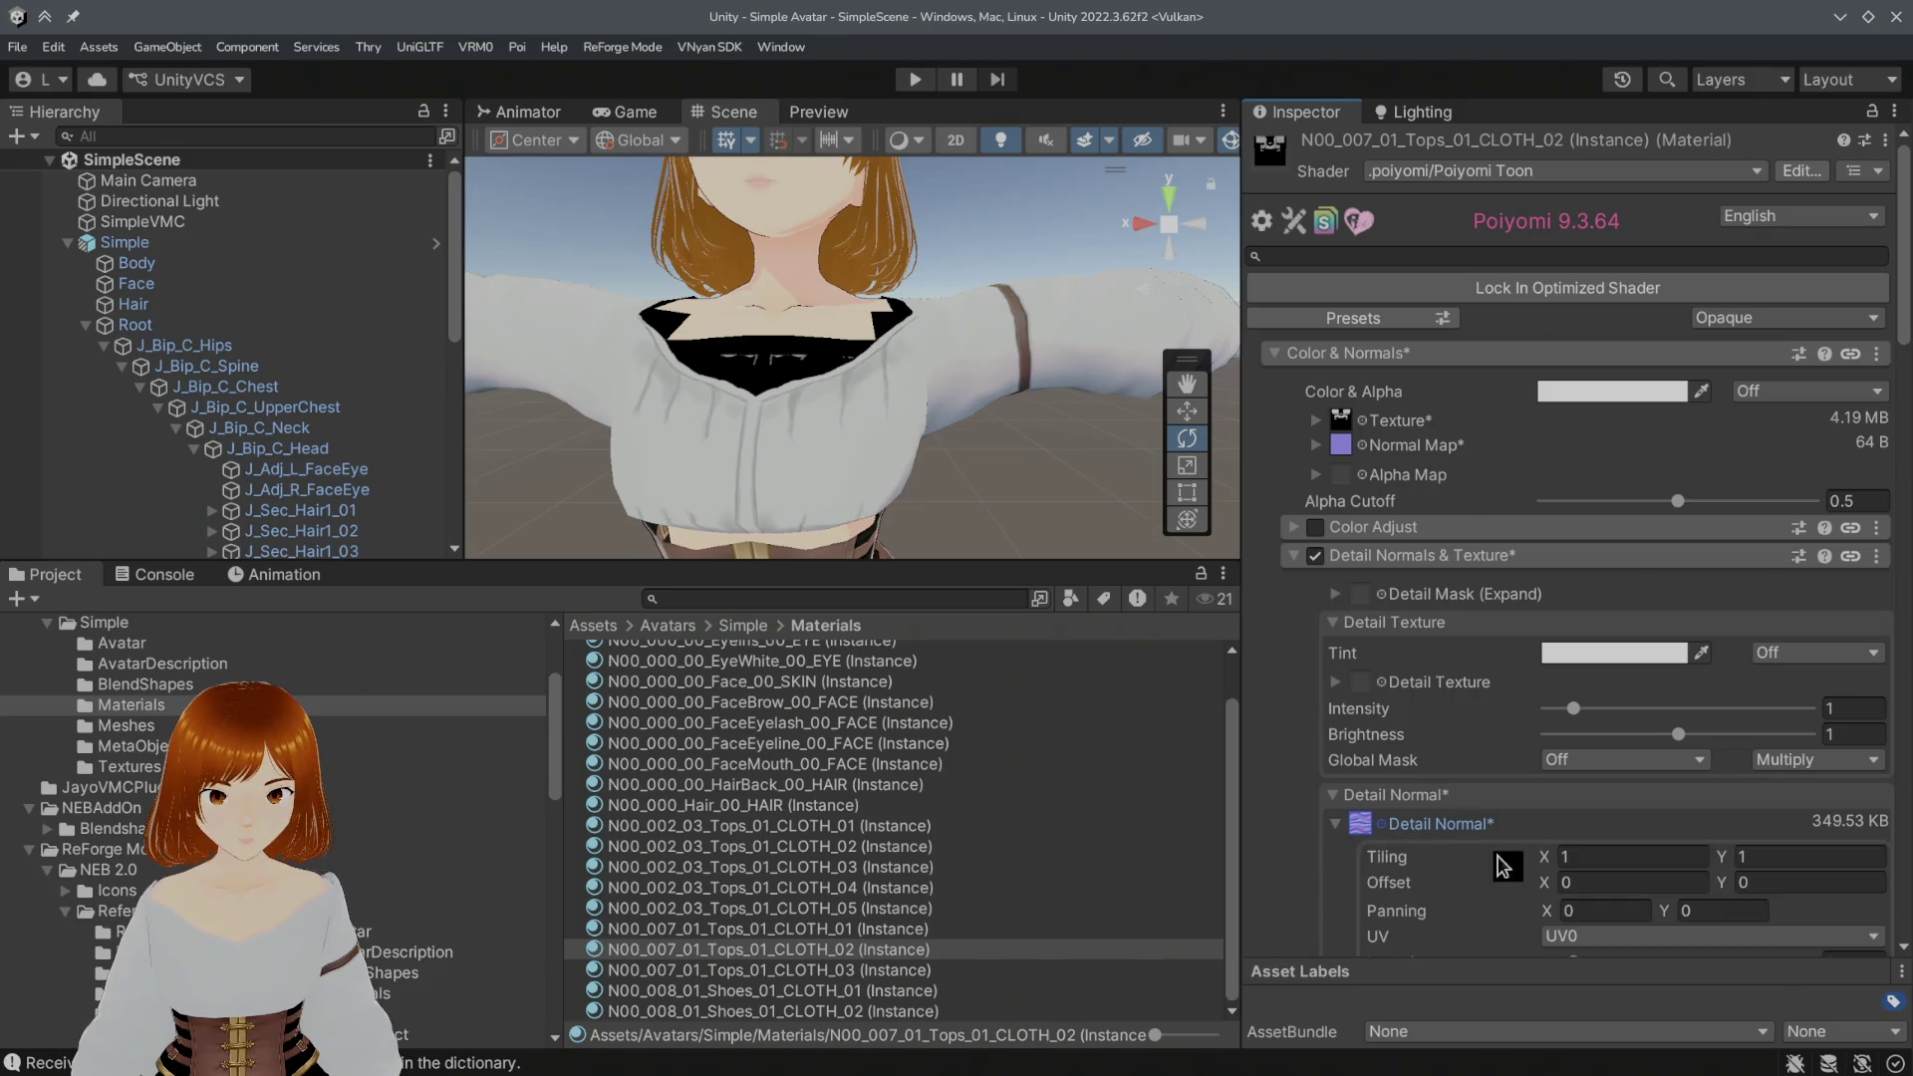
pyautogui.scroll(-1, 1526, 868)
pyautogui.moveTo(1598, 897); pyautogui.dragTo(1730, 903)
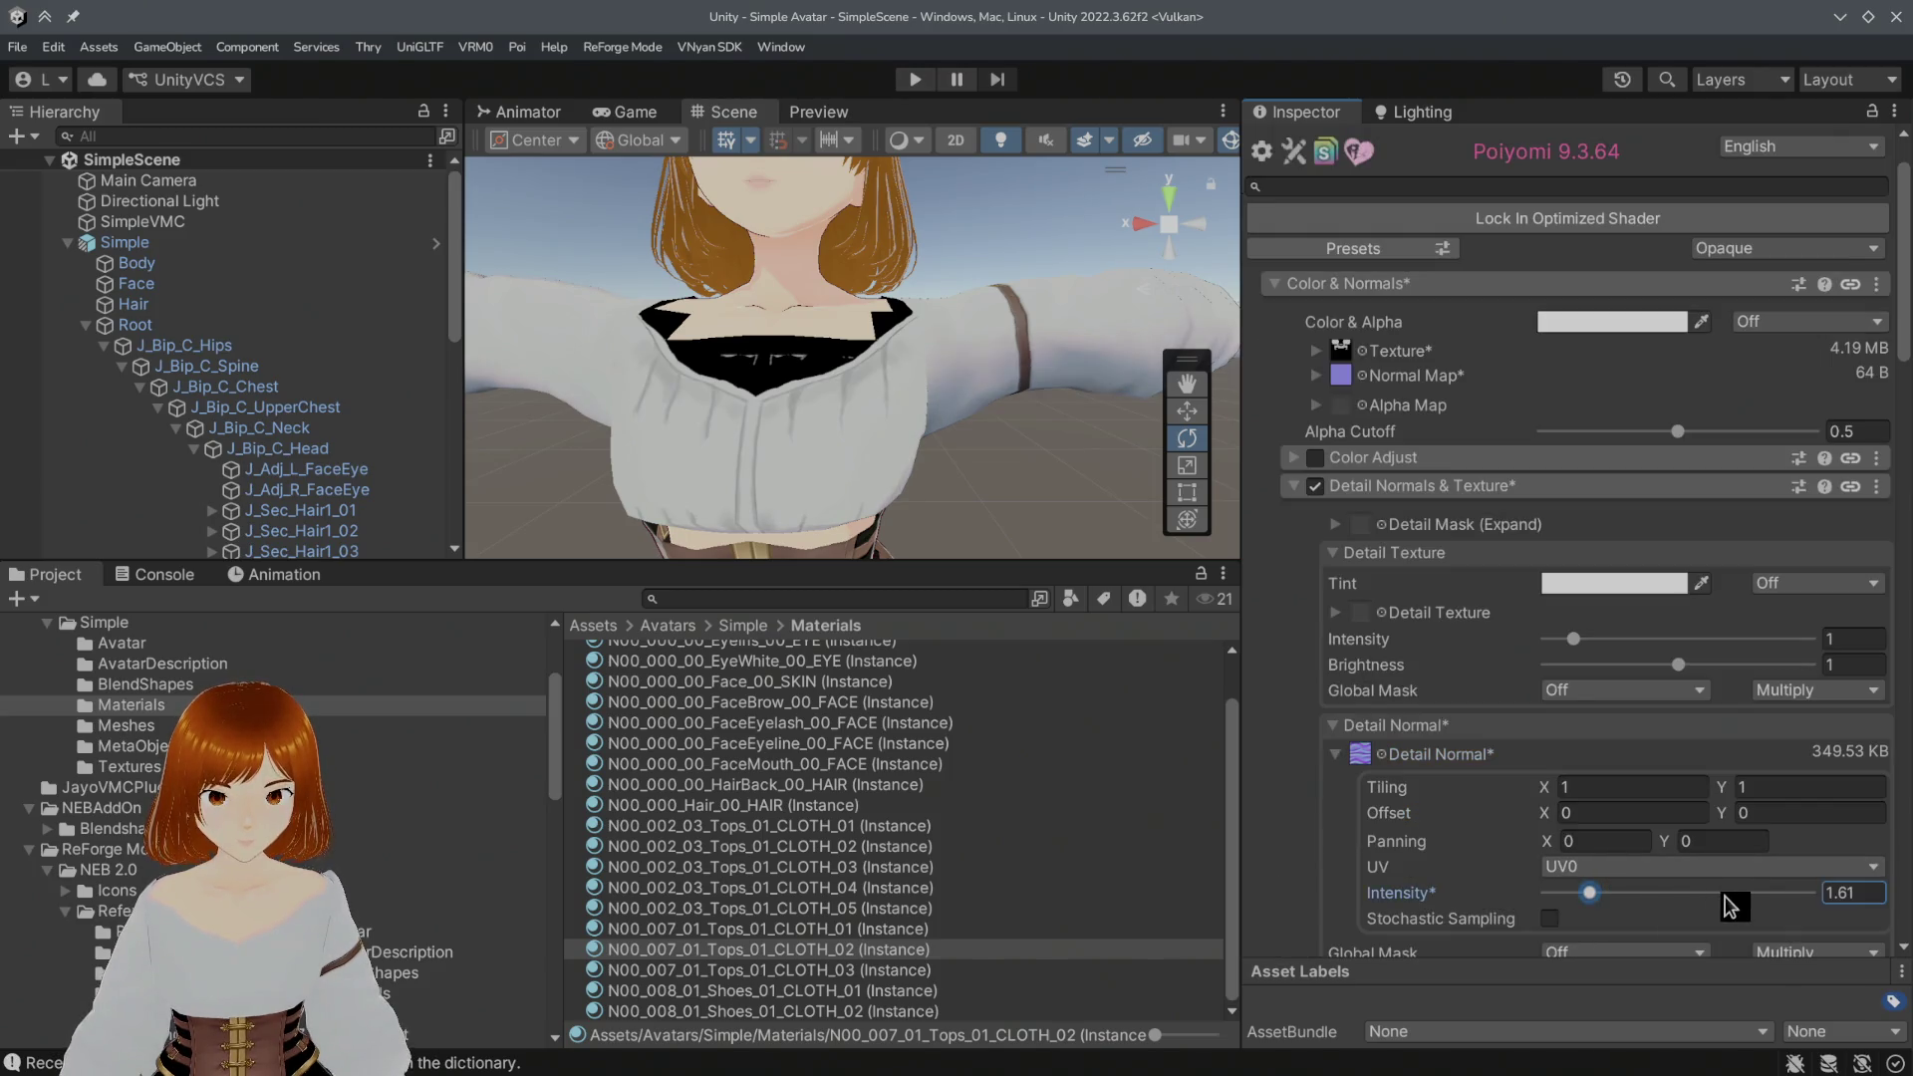
pyautogui.hotkey('ctrl', 'z')
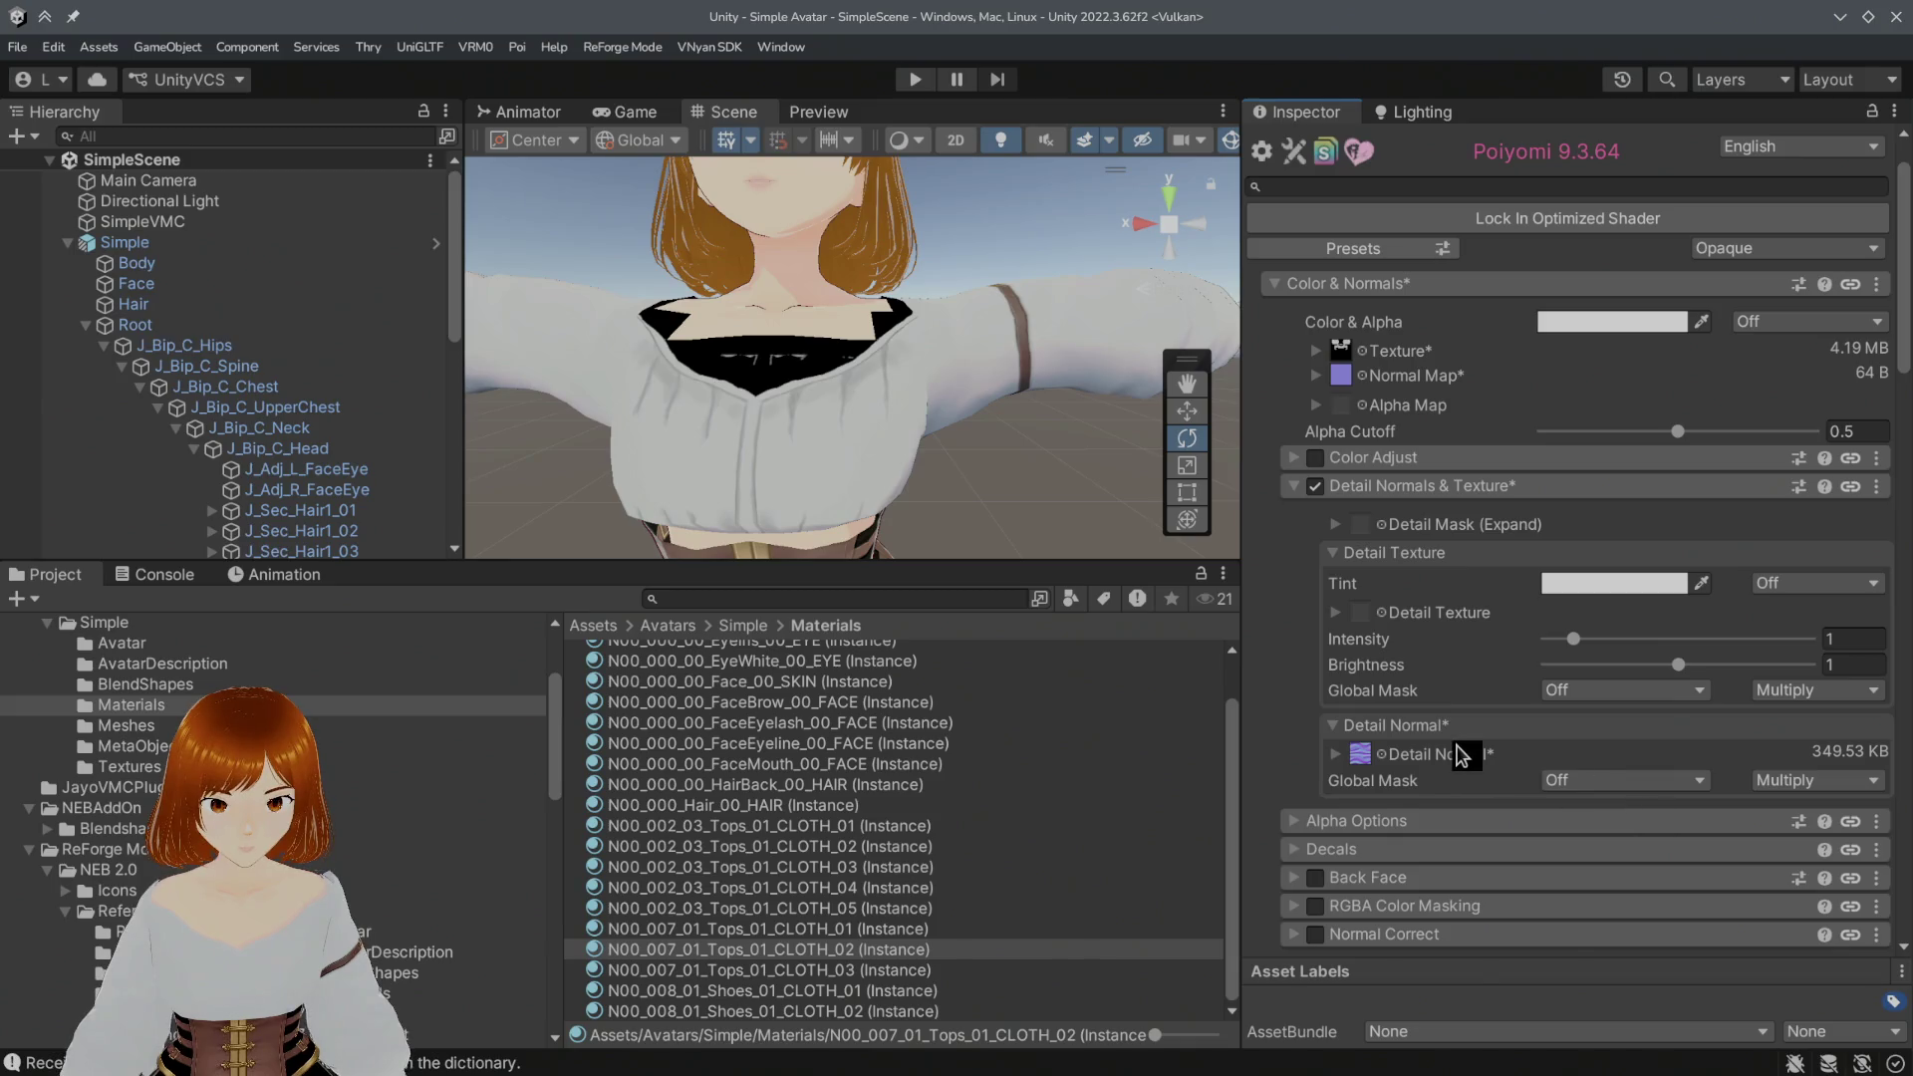
pyautogui.click(1465, 753)
pyautogui.click(1602, 784)
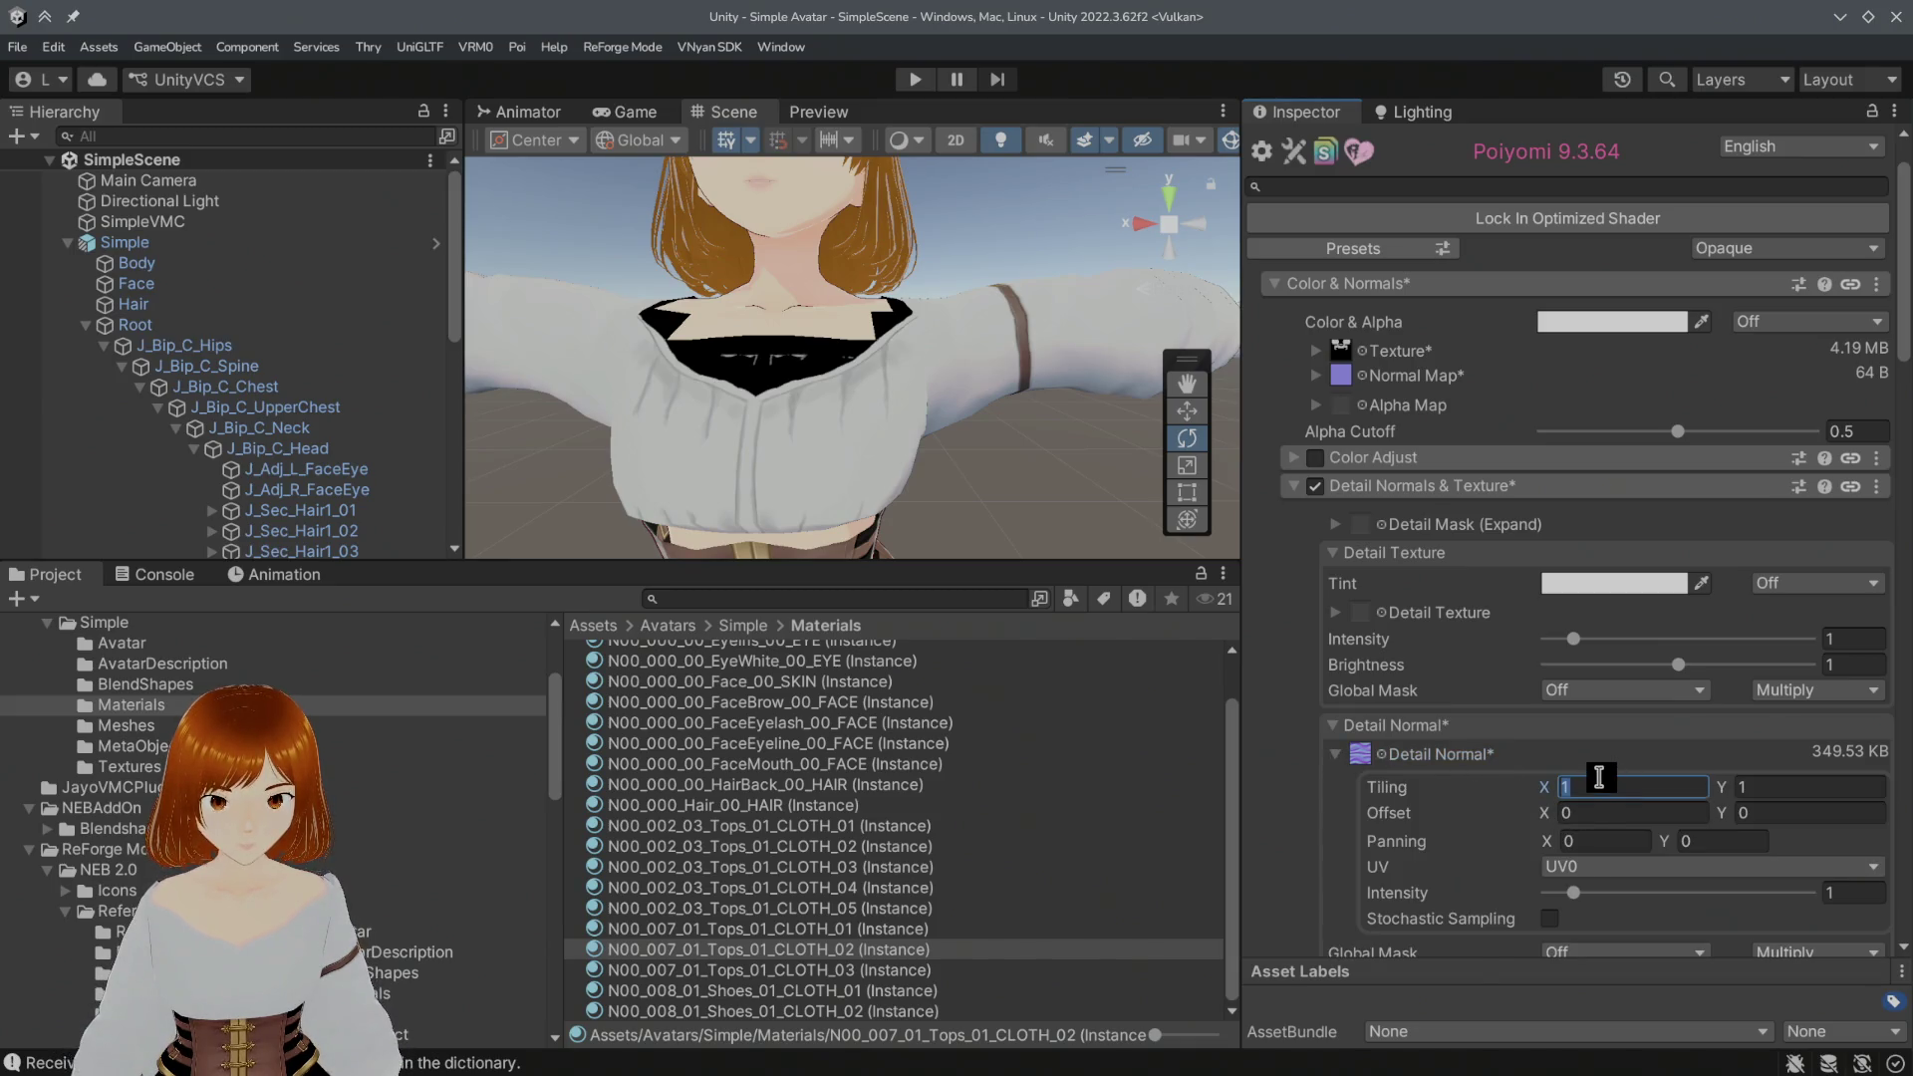
pyautogui.write('10')
pyautogui.press('Tab')
pyautogui.write('10')
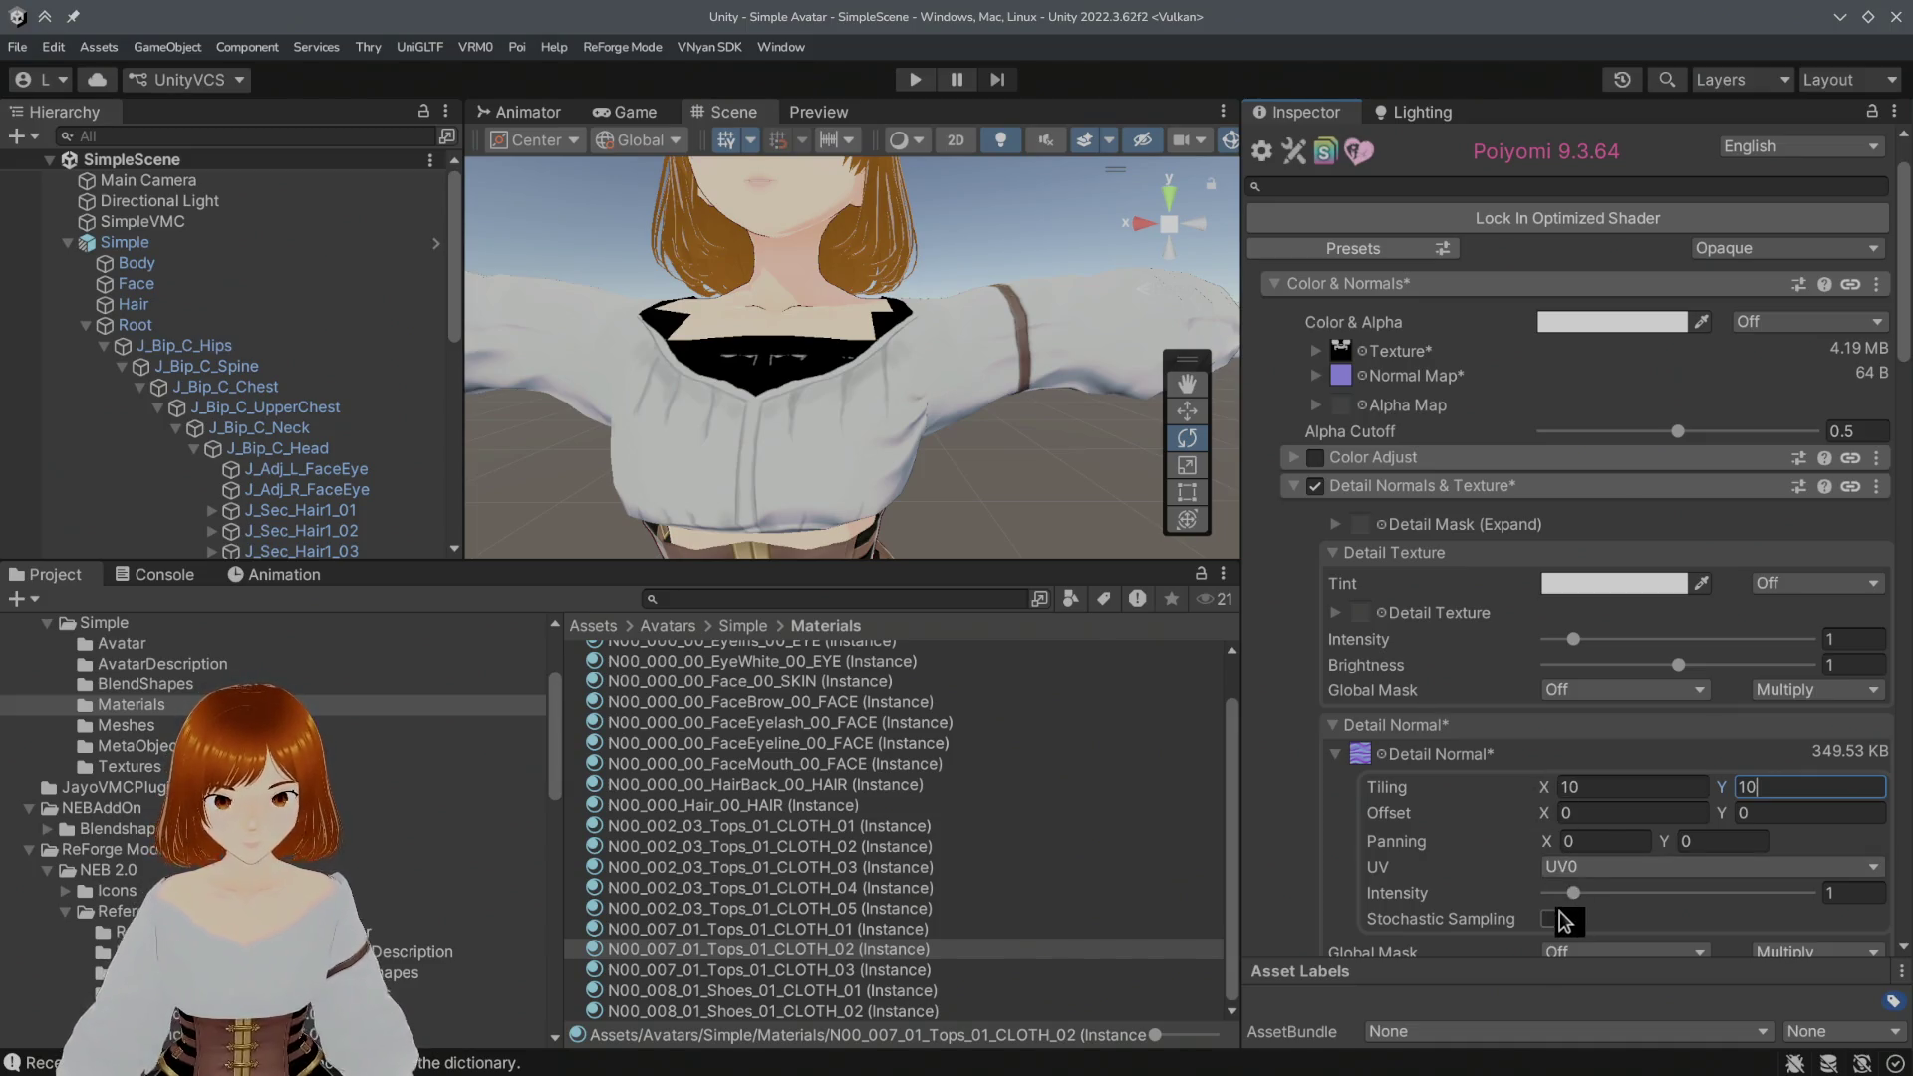
pyautogui.click(1550, 919)
# Step: Try tiling 20 by 20, then return the detail normal tiling to 10 and view the avatar from the front
pyautogui.click(1606, 787)
pyautogui.write('30')
pyautogui.press('BackSpace')
pyautogui.press('BackSpace')
pyautogui.write('10')
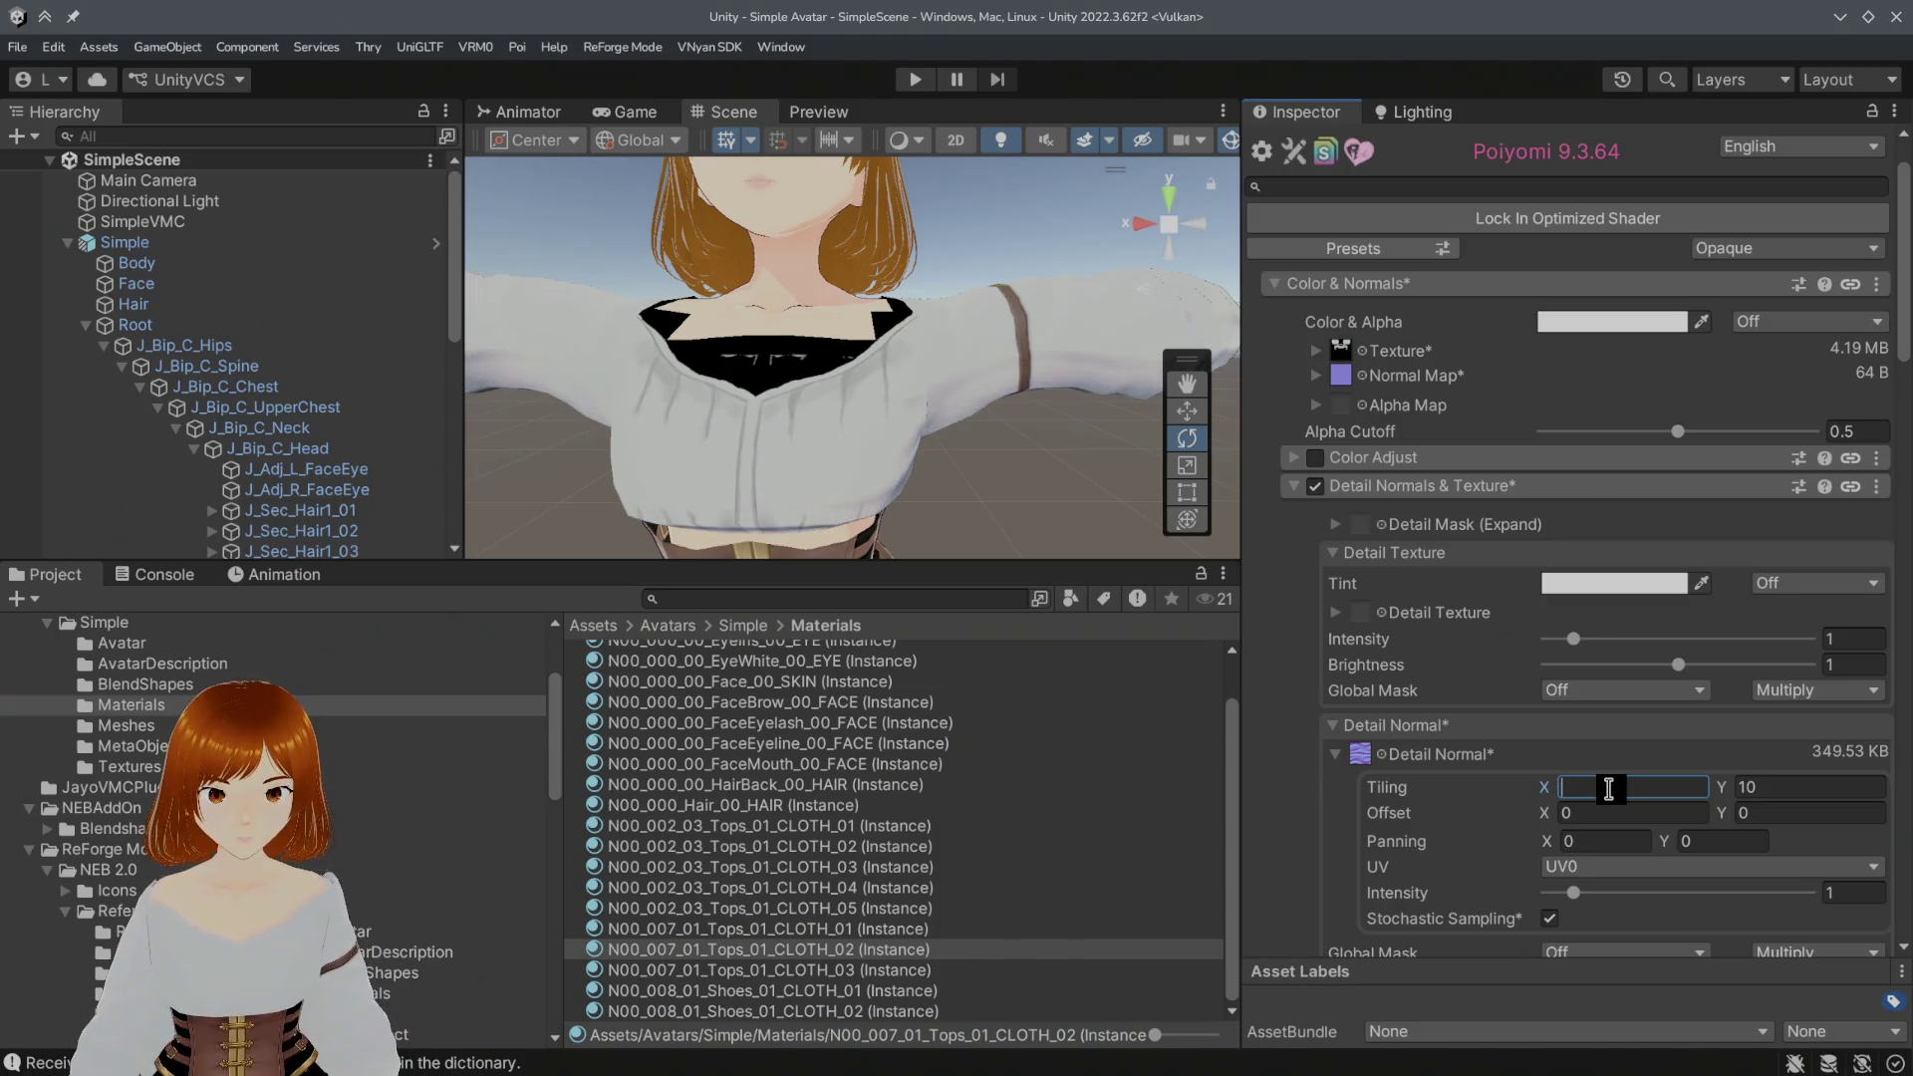
pyautogui.press('BackSpace')
pyautogui.press('BackSpace')
pyautogui.write('20')
pyautogui.press('Tab')
pyautogui.write('20')
pyautogui.click(1608, 788)
pyautogui.write('10')
pyautogui.press('Tab')
pyautogui.write('10')
pyautogui.moveTo(943, 522)
pyautogui.keyDown('alt'); pyautogui.mouseDown()
pyautogui.moveTo(927, 522)
pyautogui.moveTo(956, 530)
pyautogui.mouseUp(); pyautogui.keyUp('alt')
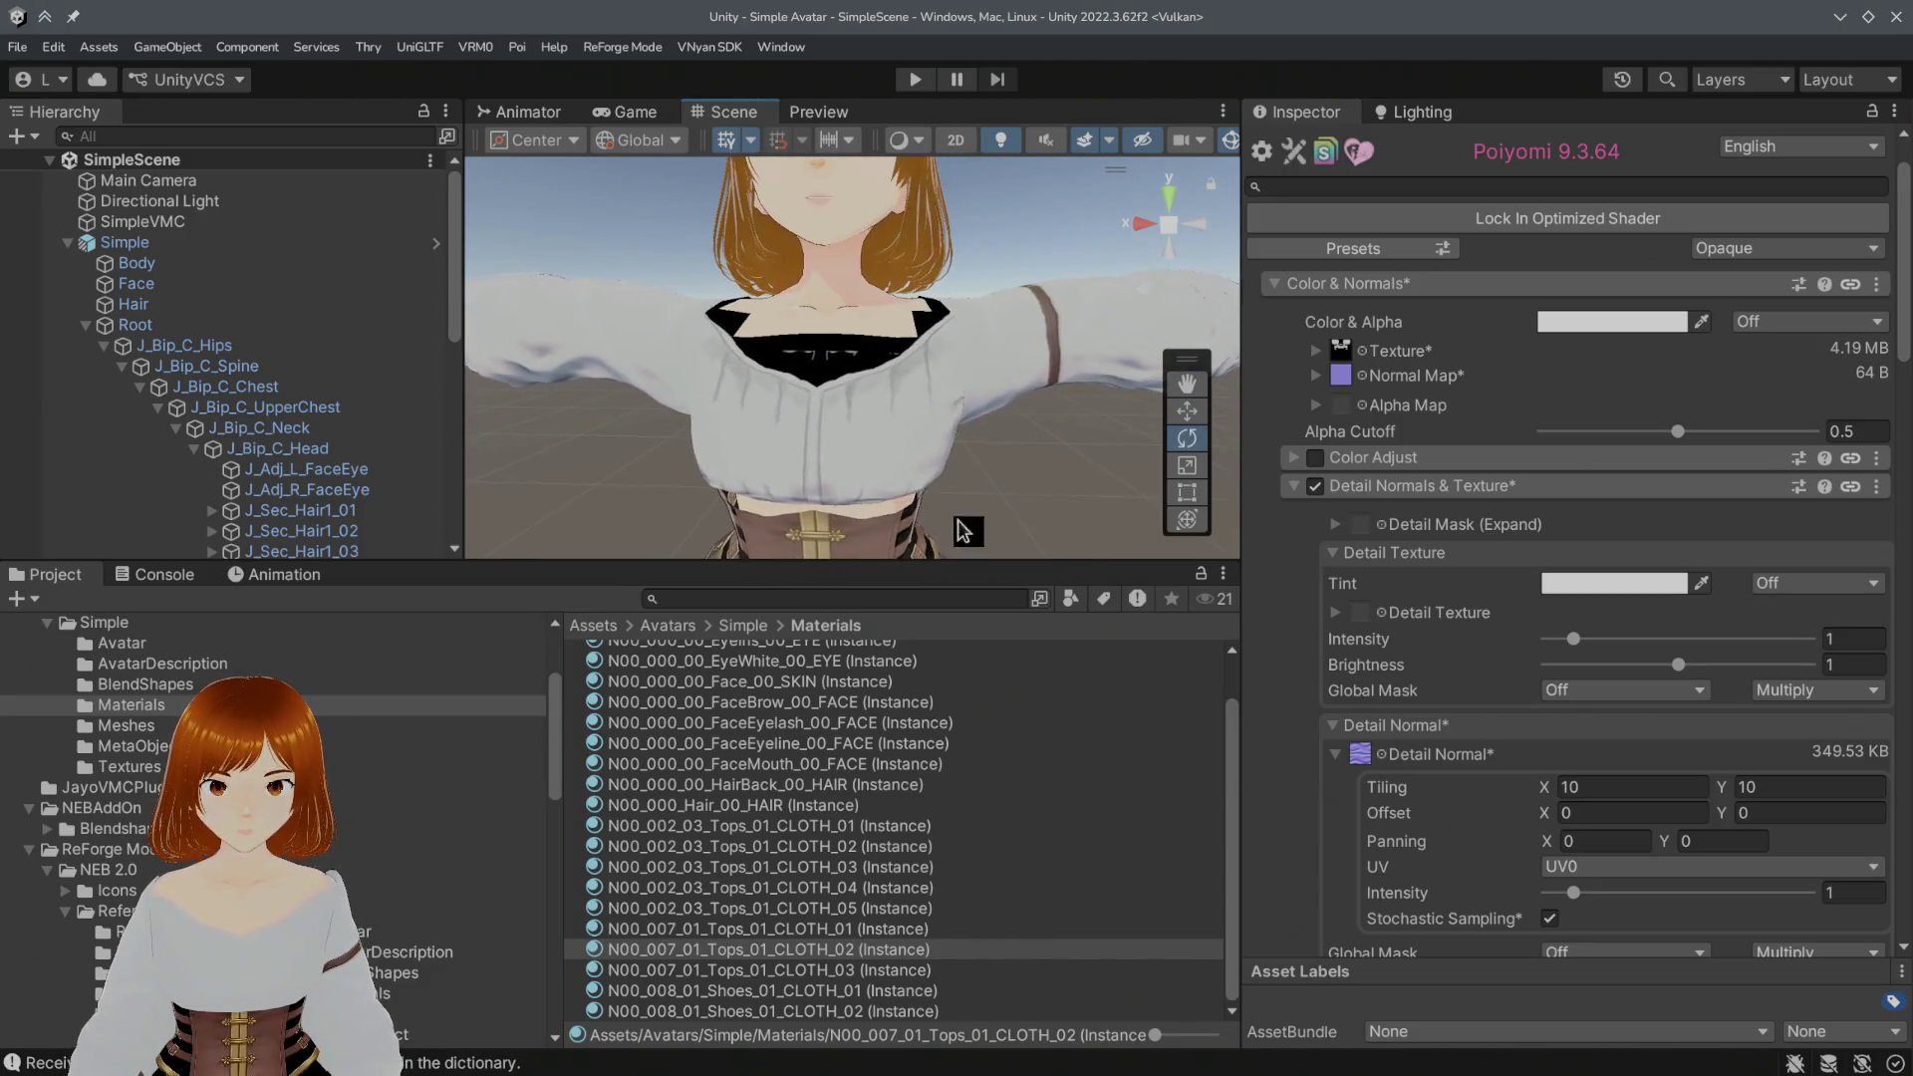
pyautogui.scroll(-10, 1466, 734)
pyautogui.scroll(-5, 1451, 735)
pyautogui.scroll(-3, 1451, 727)
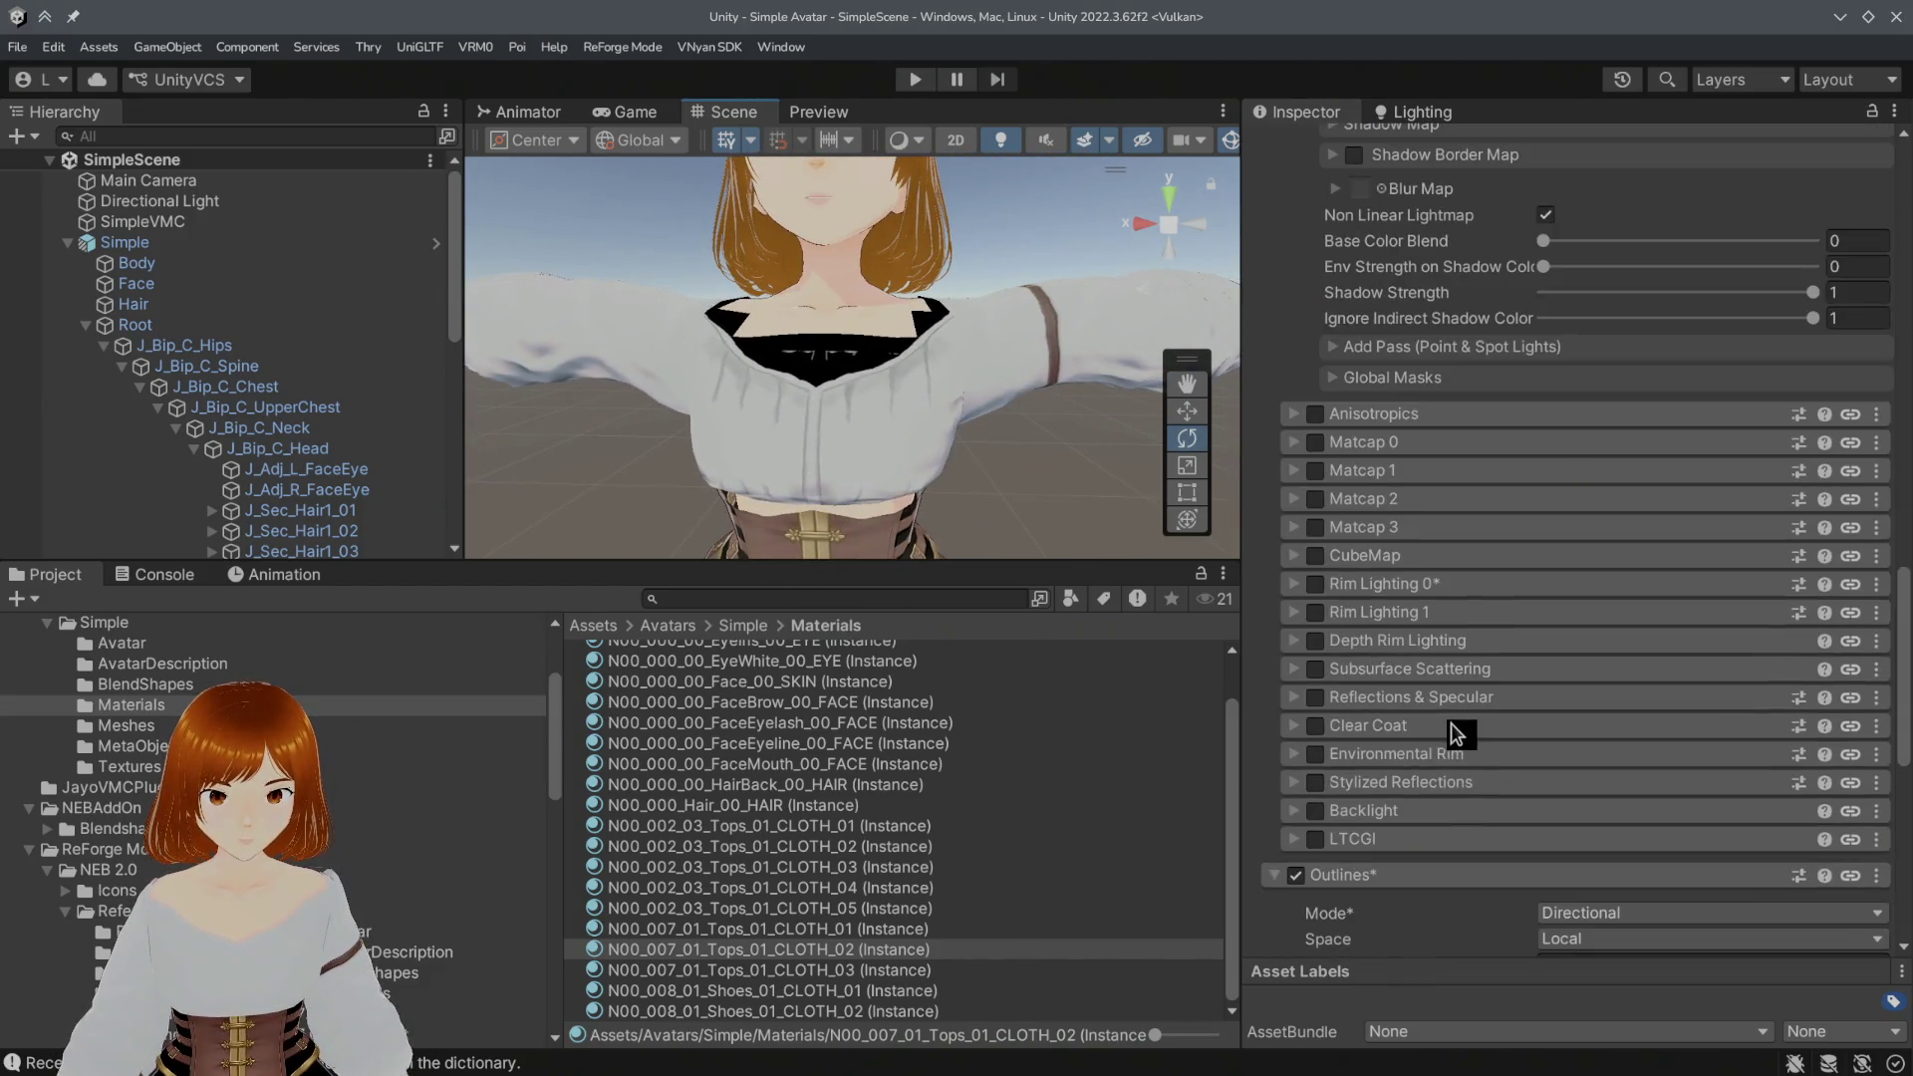
pyautogui.scroll(-3, 1452, 723)
pyautogui.scroll(-3, 1452, 723)
pyautogui.scroll(-3, 1452, 722)
pyautogui.scroll(1, 1452, 723)
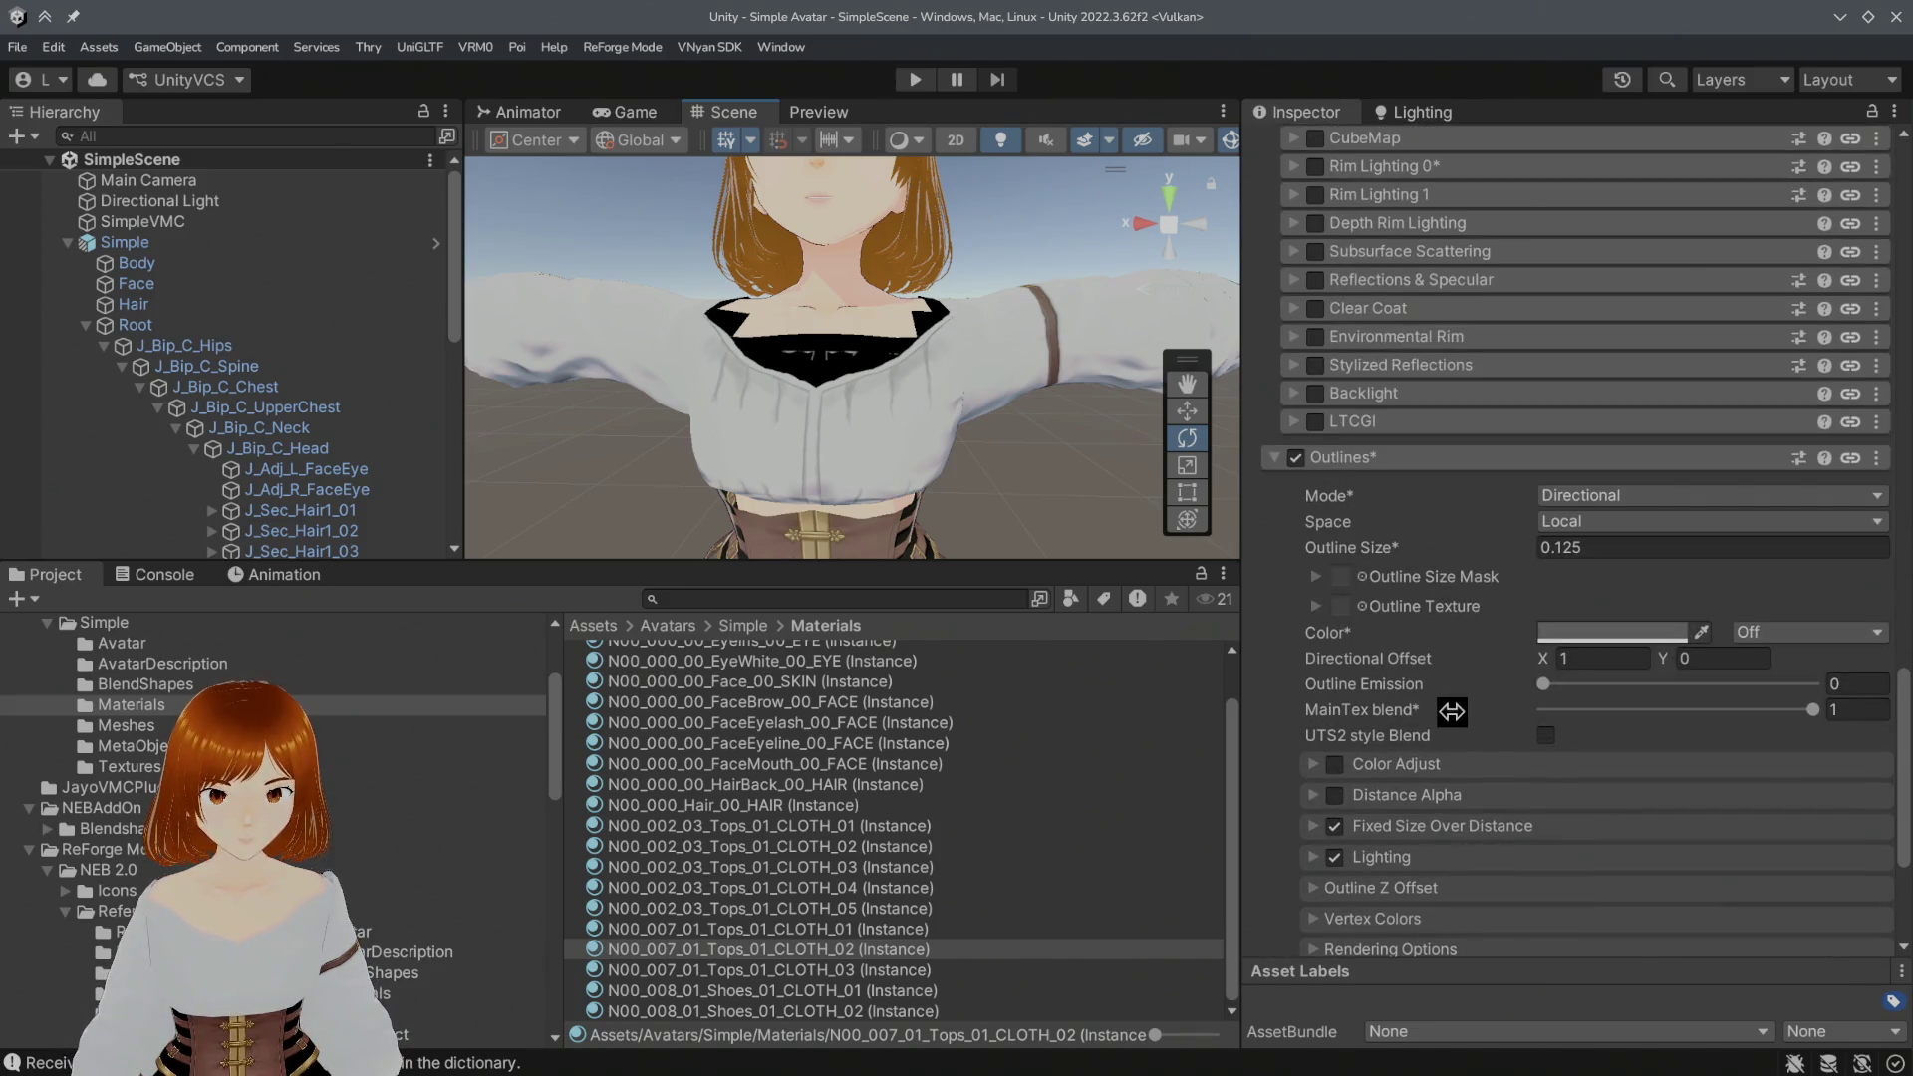
pyautogui.scroll(5, 1451, 713)
pyautogui.scroll(2, 1455, 721)
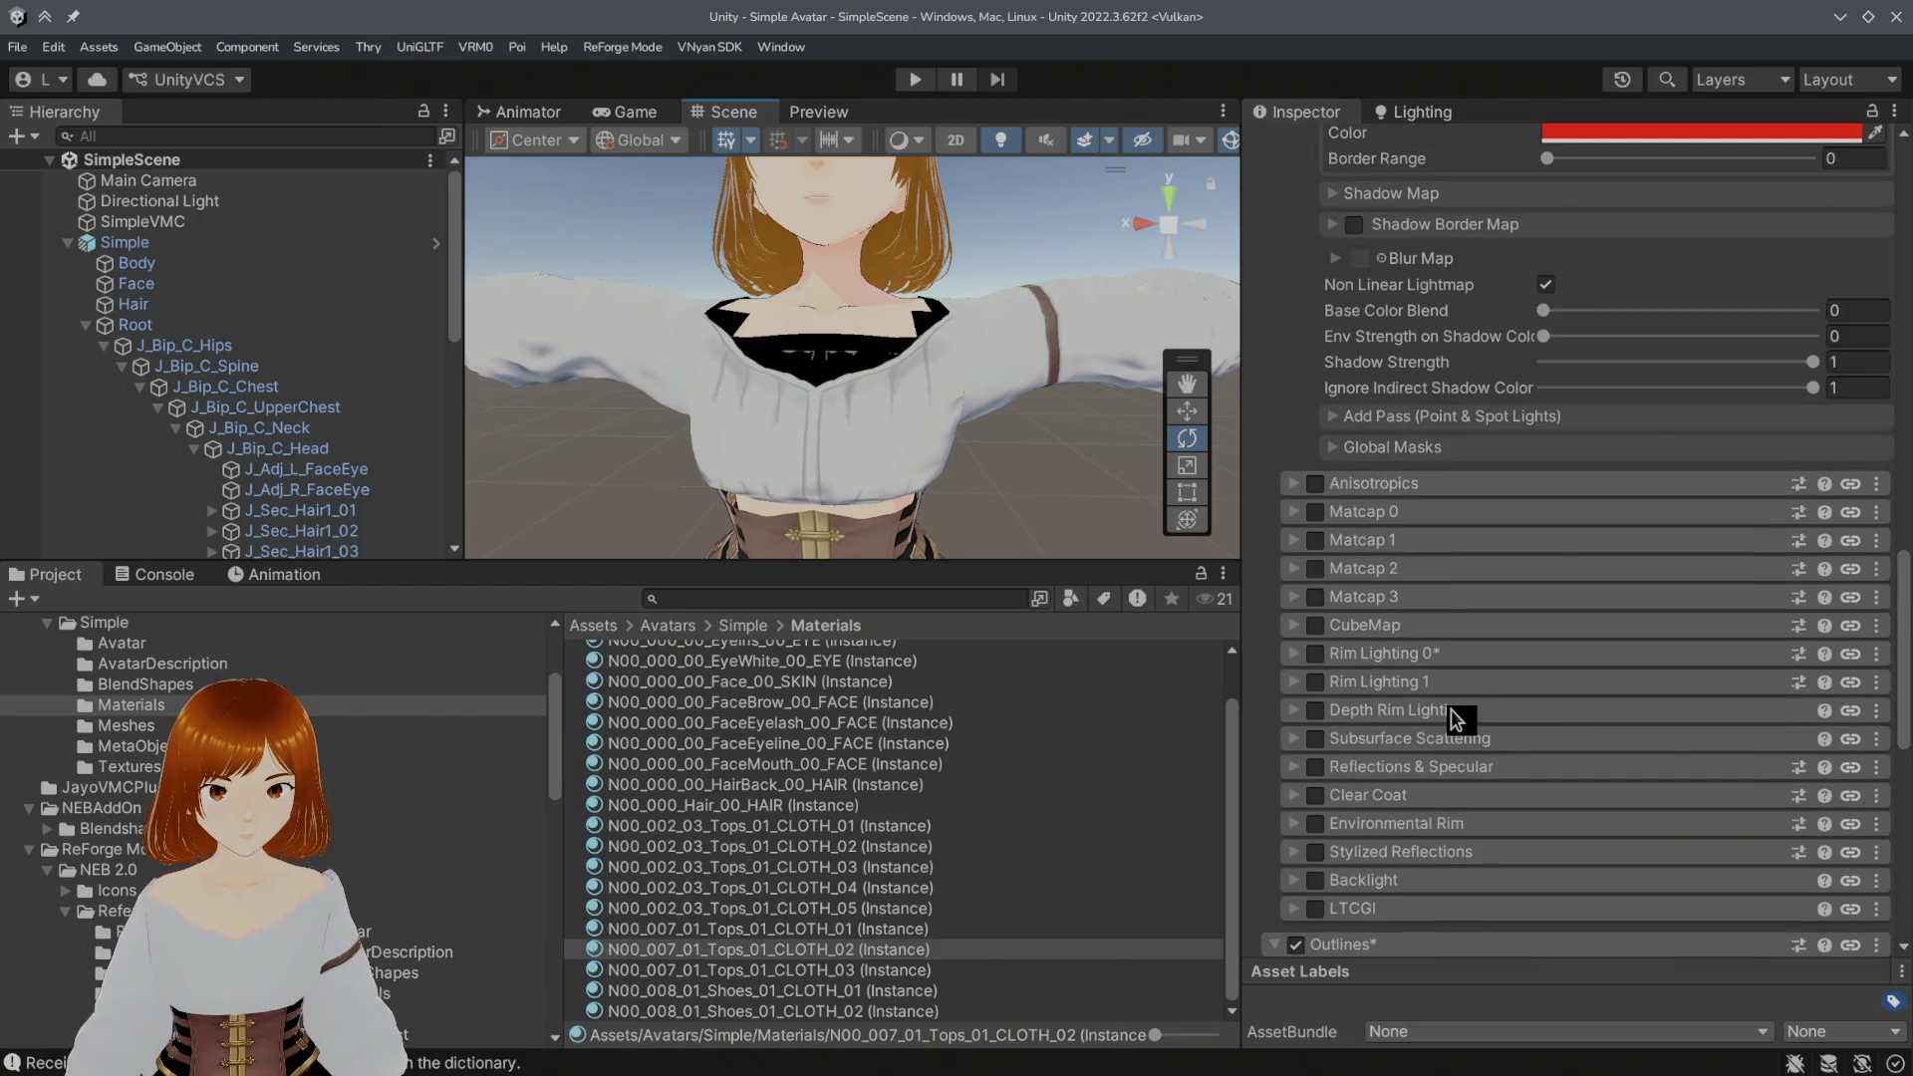
pyautogui.scroll(2, 1452, 719)
pyautogui.scroll(5, 1451, 718)
pyautogui.scroll(3, 1451, 715)
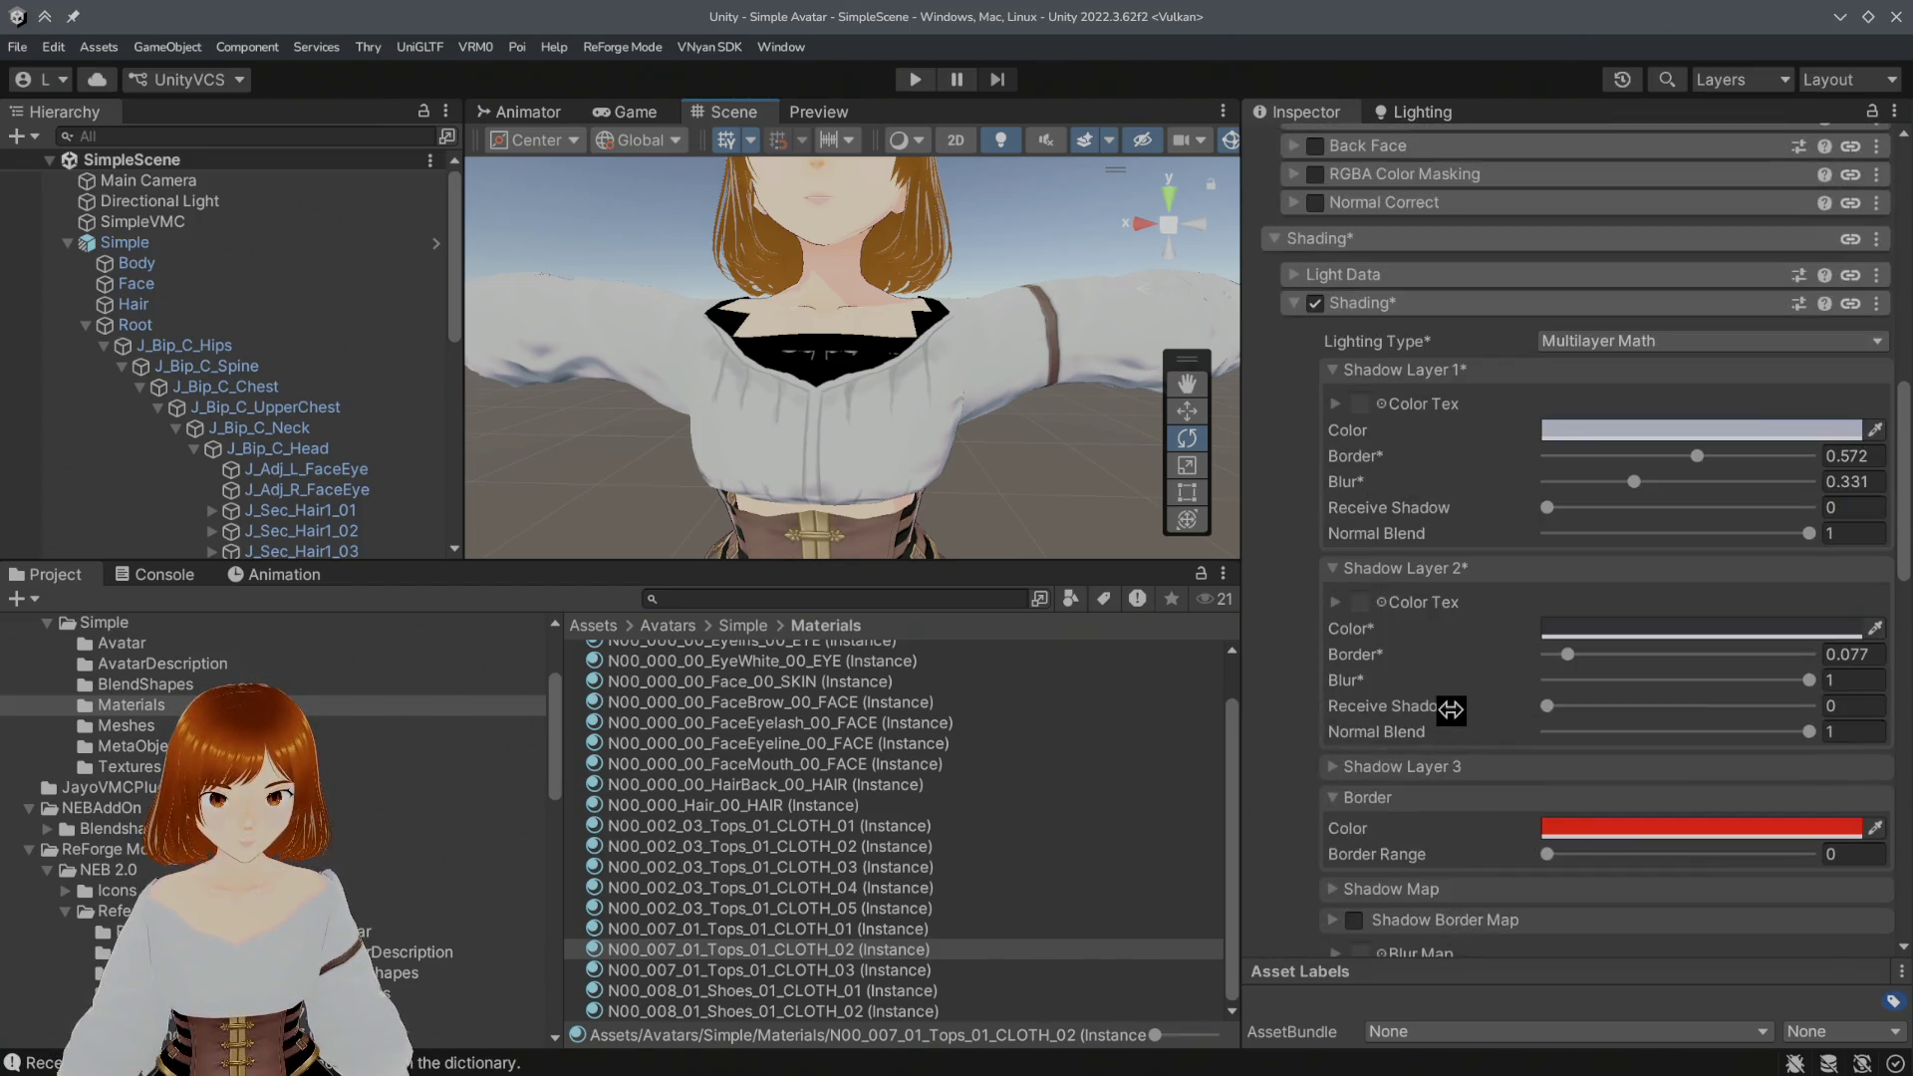
pyautogui.scroll(2, 1452, 709)
pyautogui.scroll(1, 1452, 710)
pyautogui.scroll(4, 1455, 714)
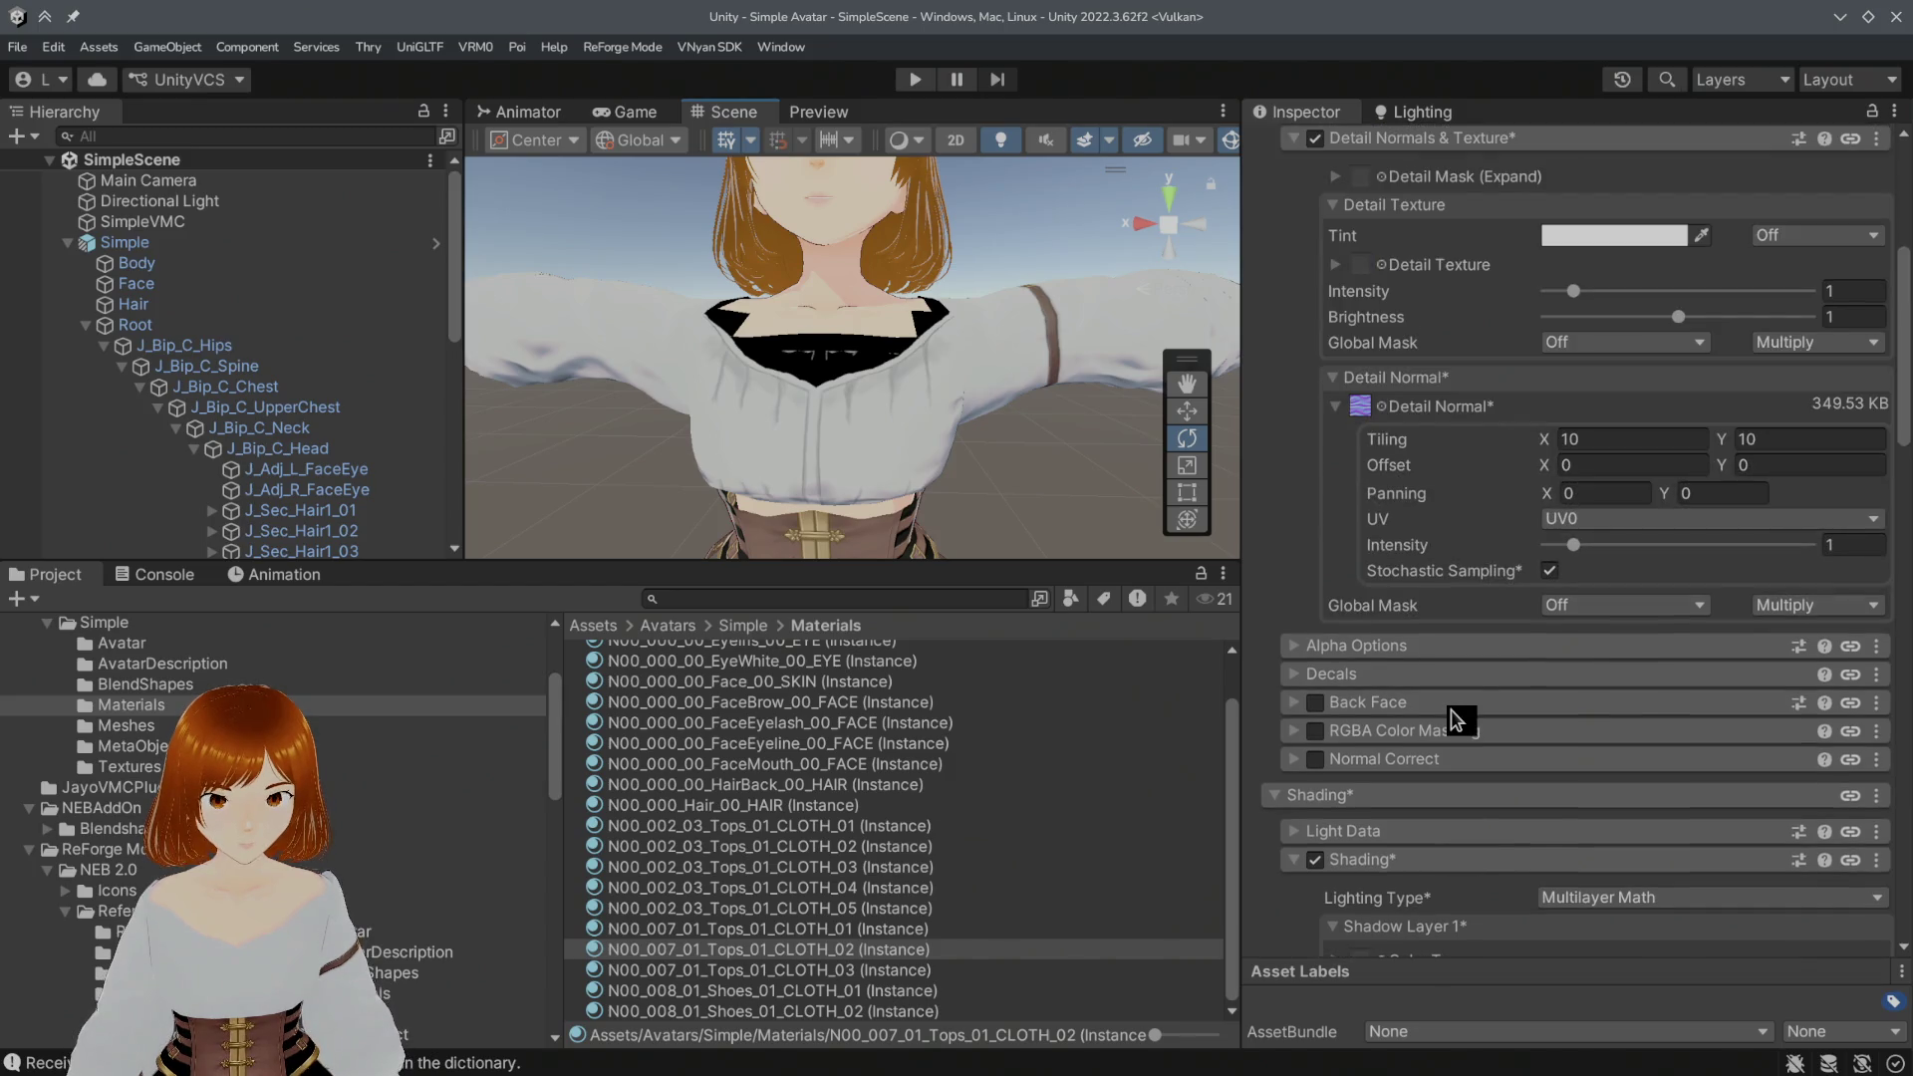
pyautogui.scroll(2, 1541, 353)
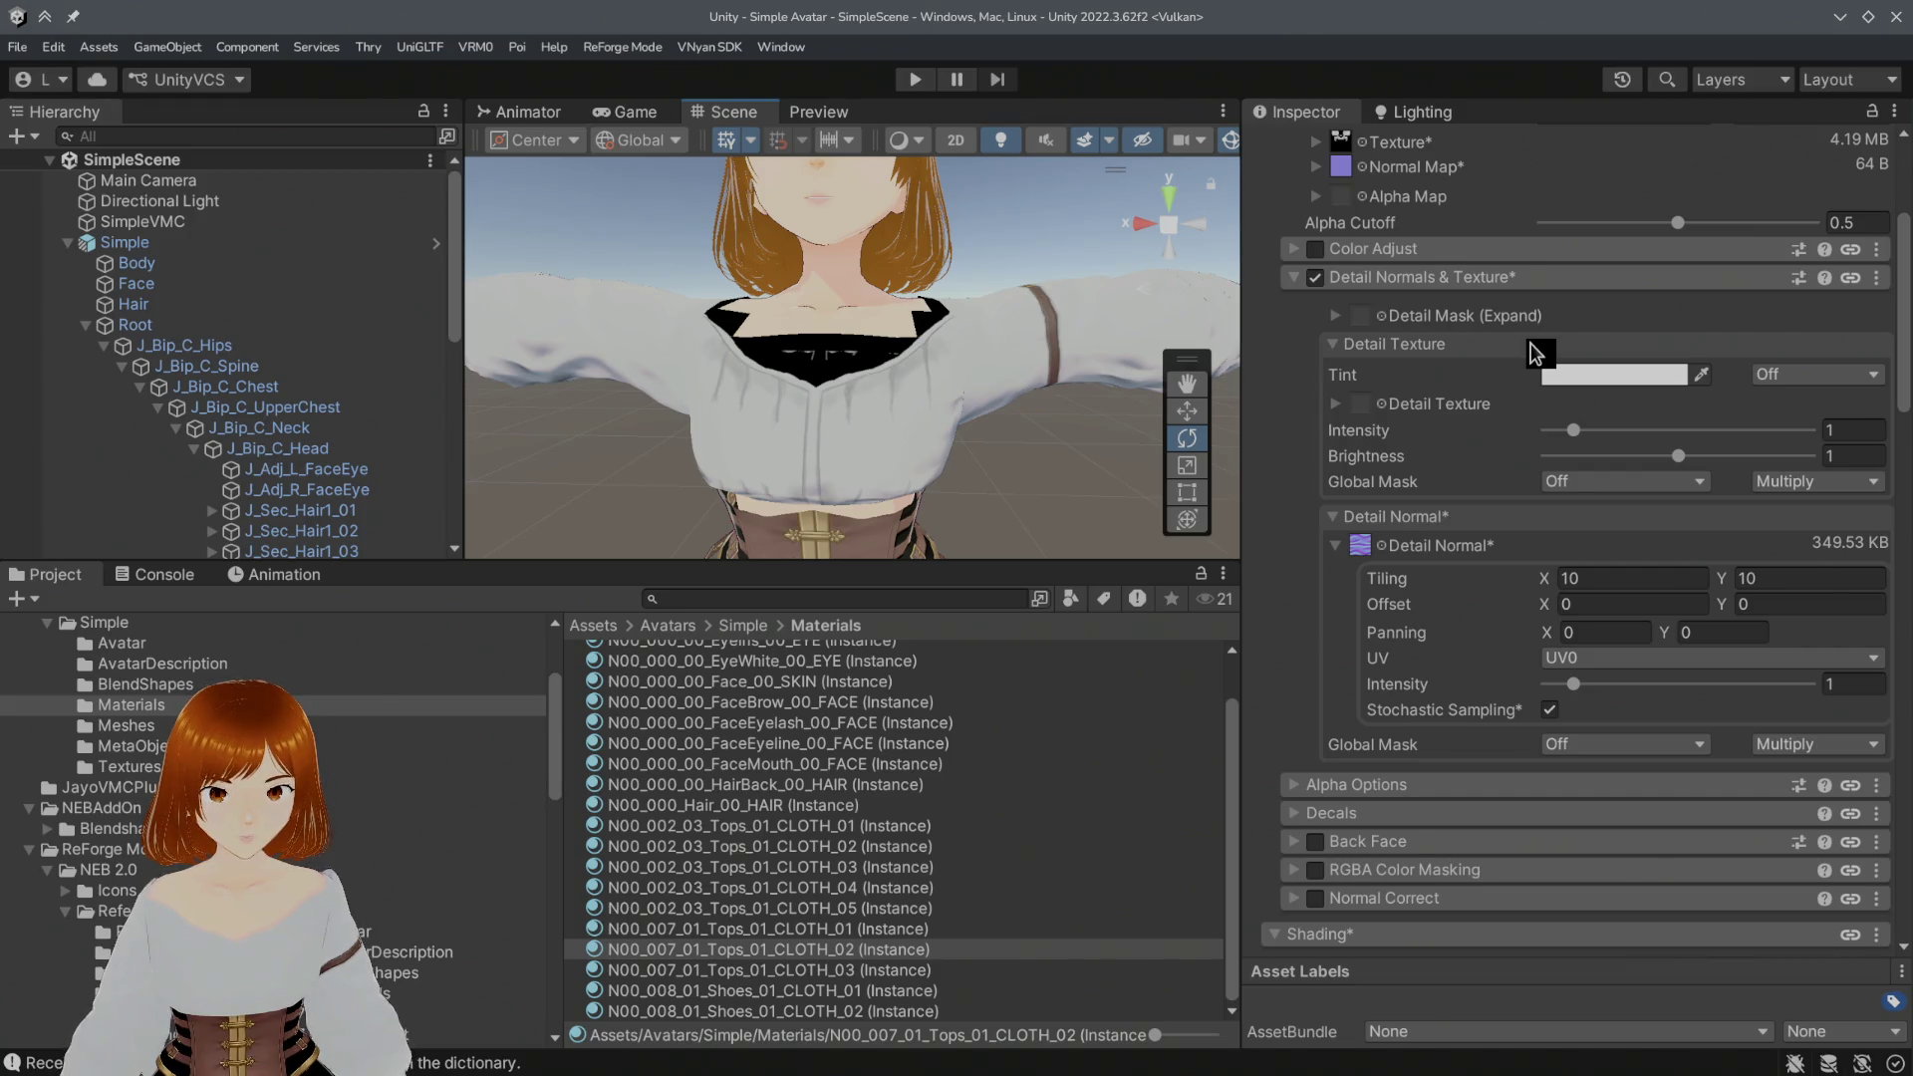
pyautogui.scroll(-2, 1533, 354)
pyautogui.scroll(-1, 1532, 353)
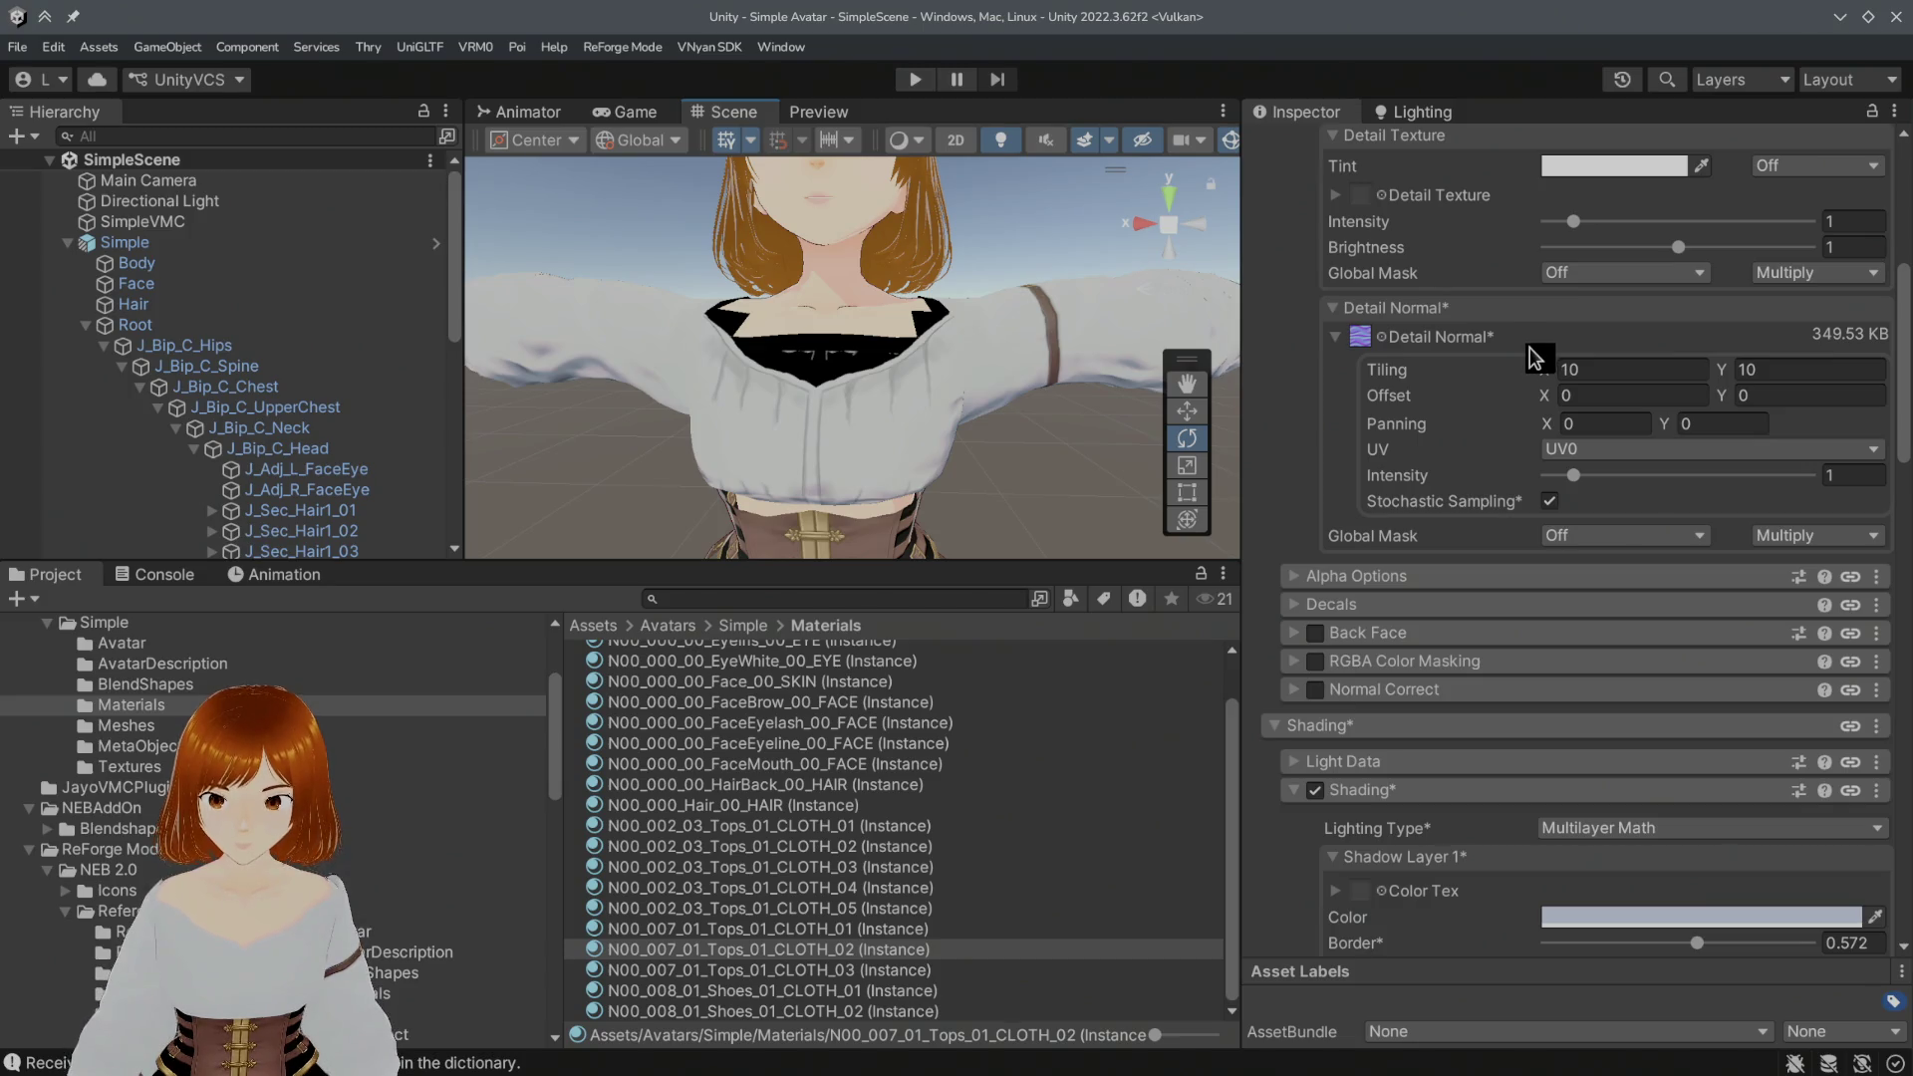
pyautogui.scroll(-2, 1533, 356)
pyautogui.scroll(-2, 1533, 358)
pyautogui.scroll(-1, 1533, 365)
pyautogui.scroll(-1, 1534, 377)
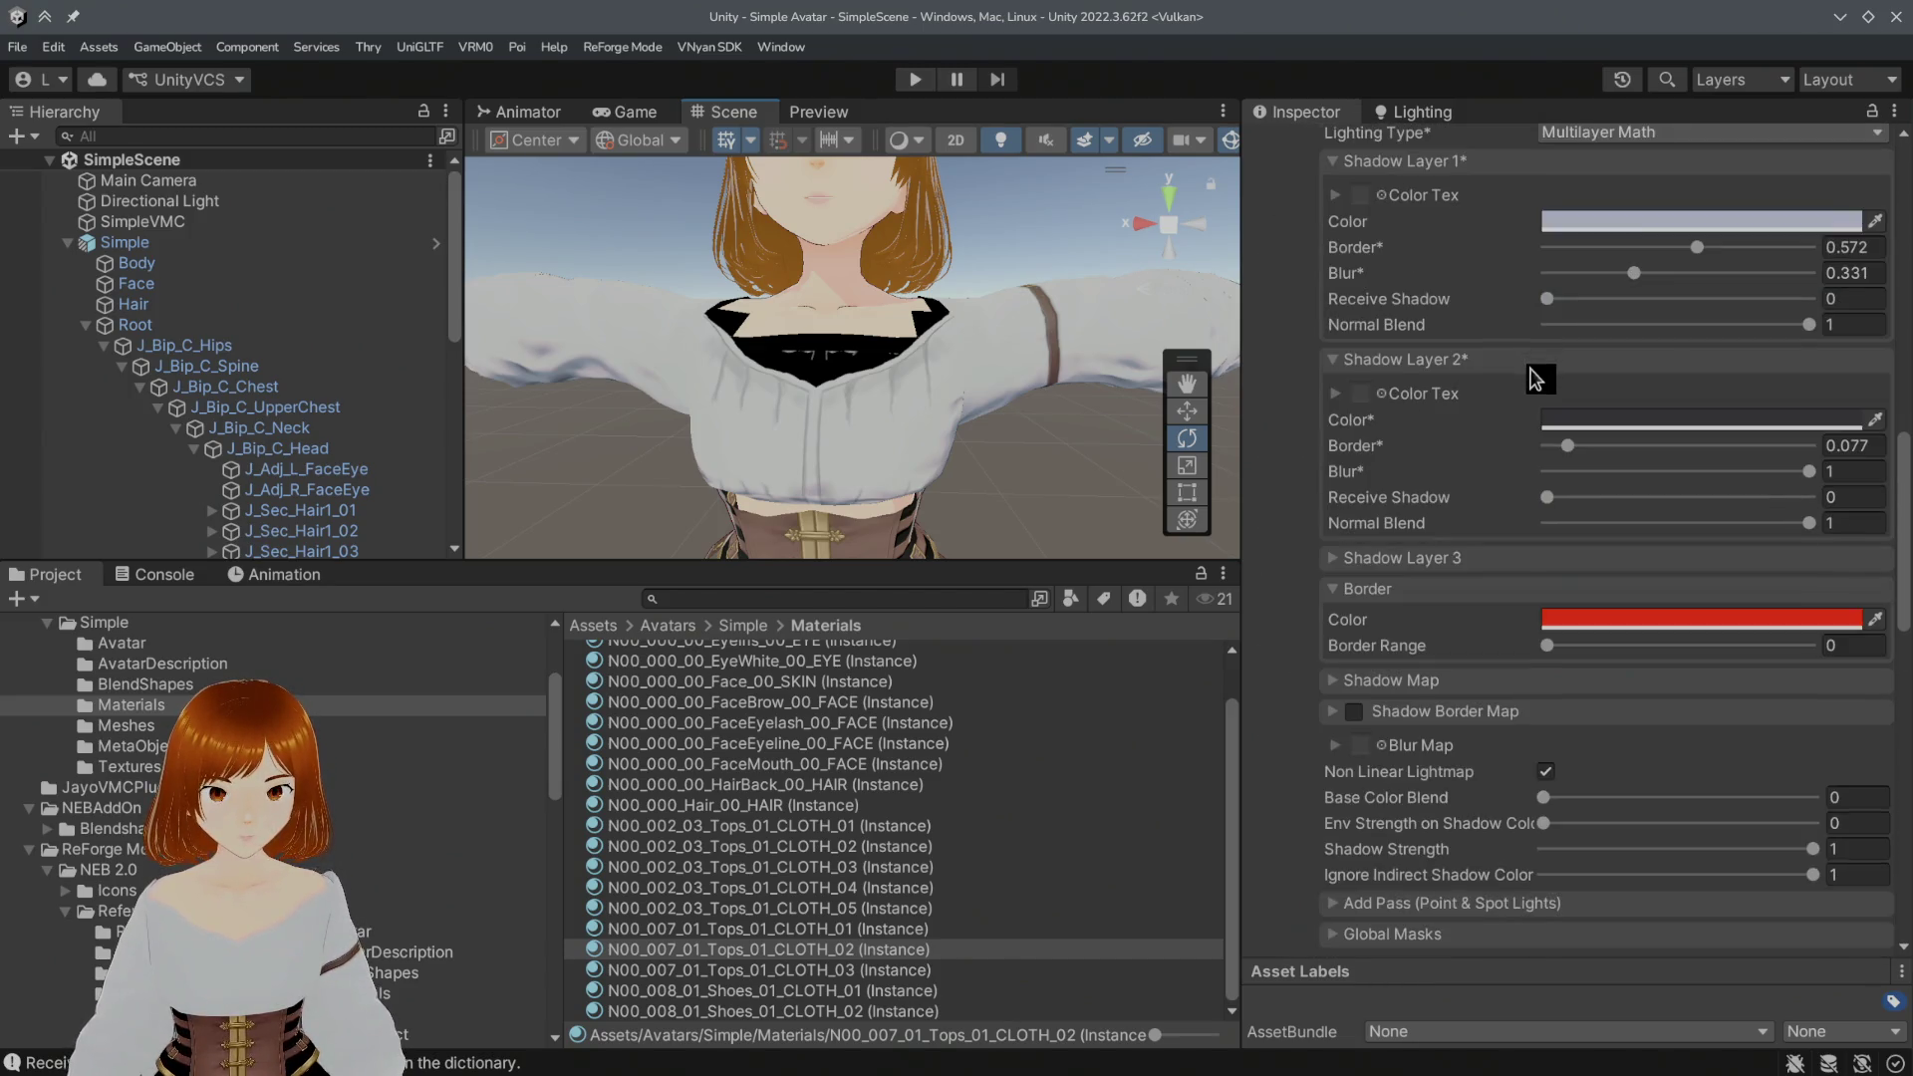
pyautogui.scroll(-3, 1534, 379)
pyautogui.scroll(-1, 1533, 392)
pyautogui.scroll(-1, 1524, 464)
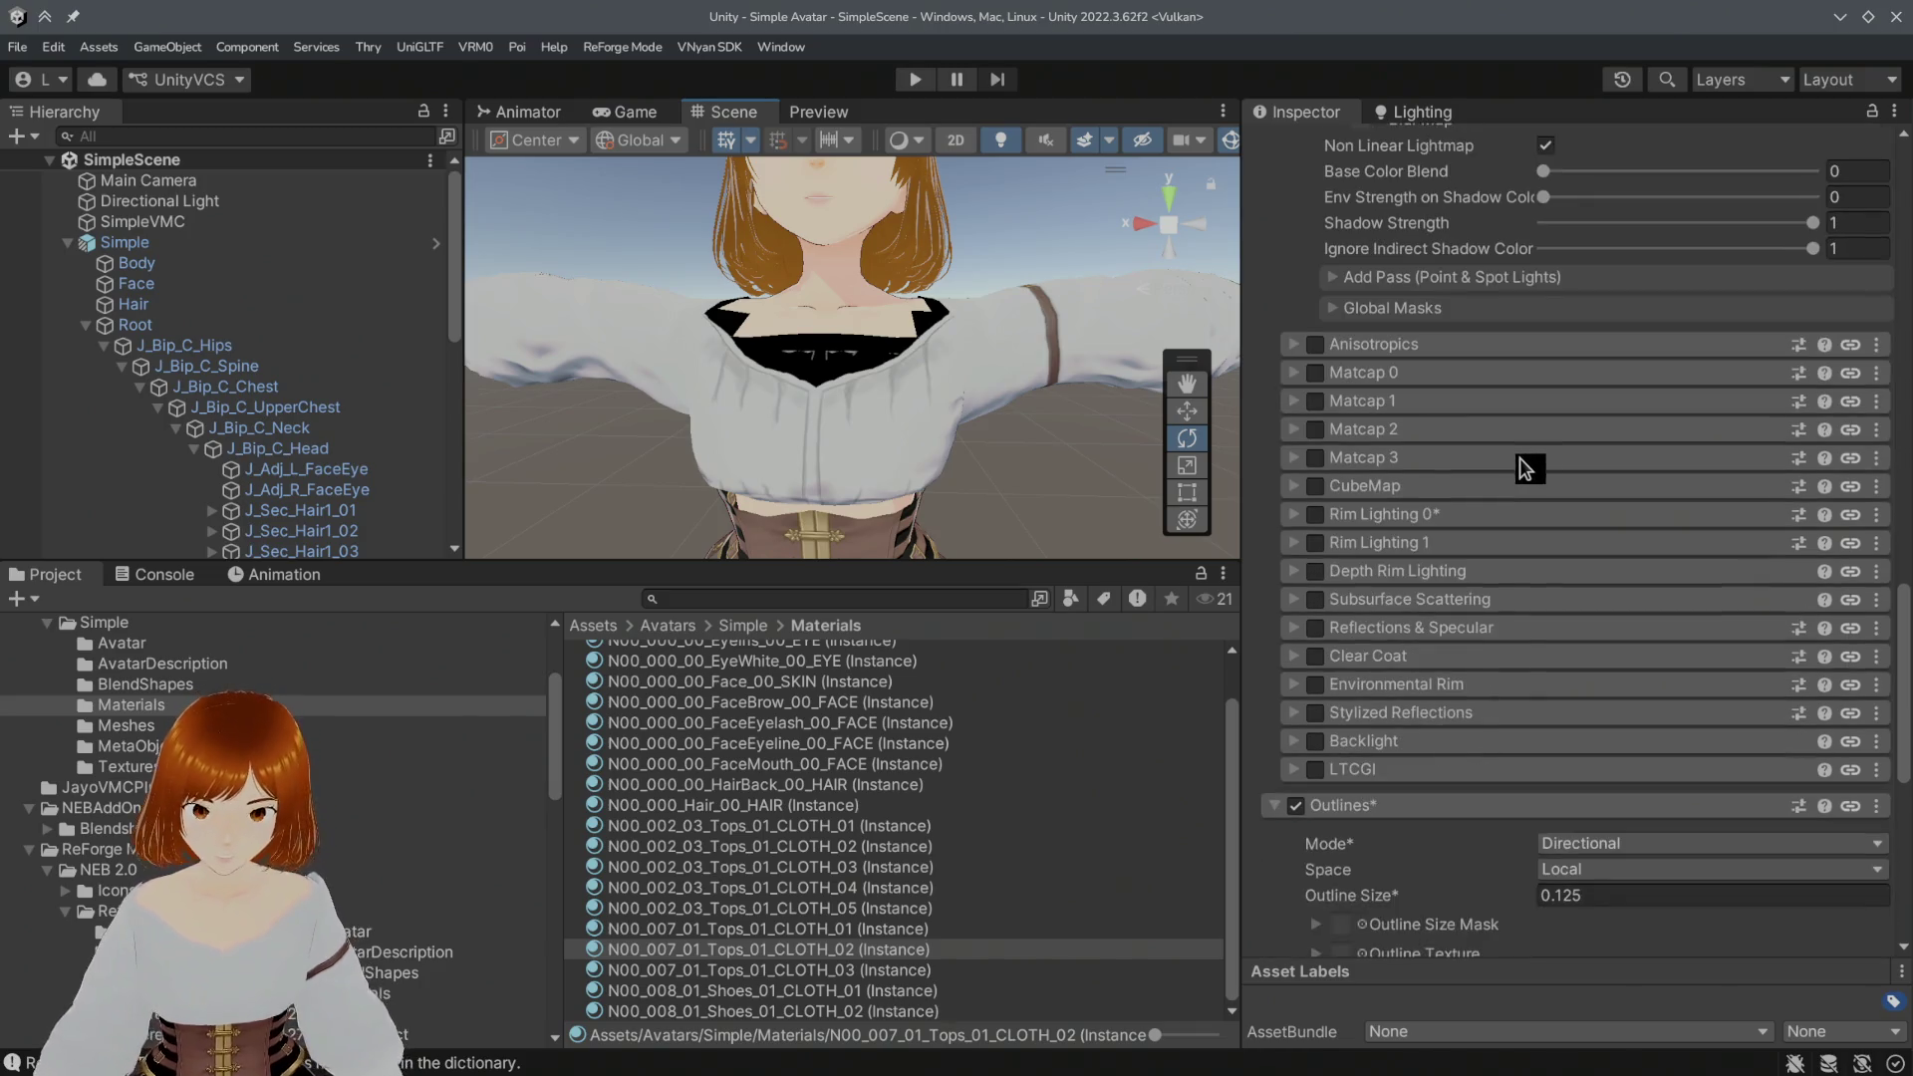
pyautogui.scroll(-2, 1513, 457)
pyautogui.scroll(3, 1509, 457)
pyautogui.scroll(3, 1513, 454)
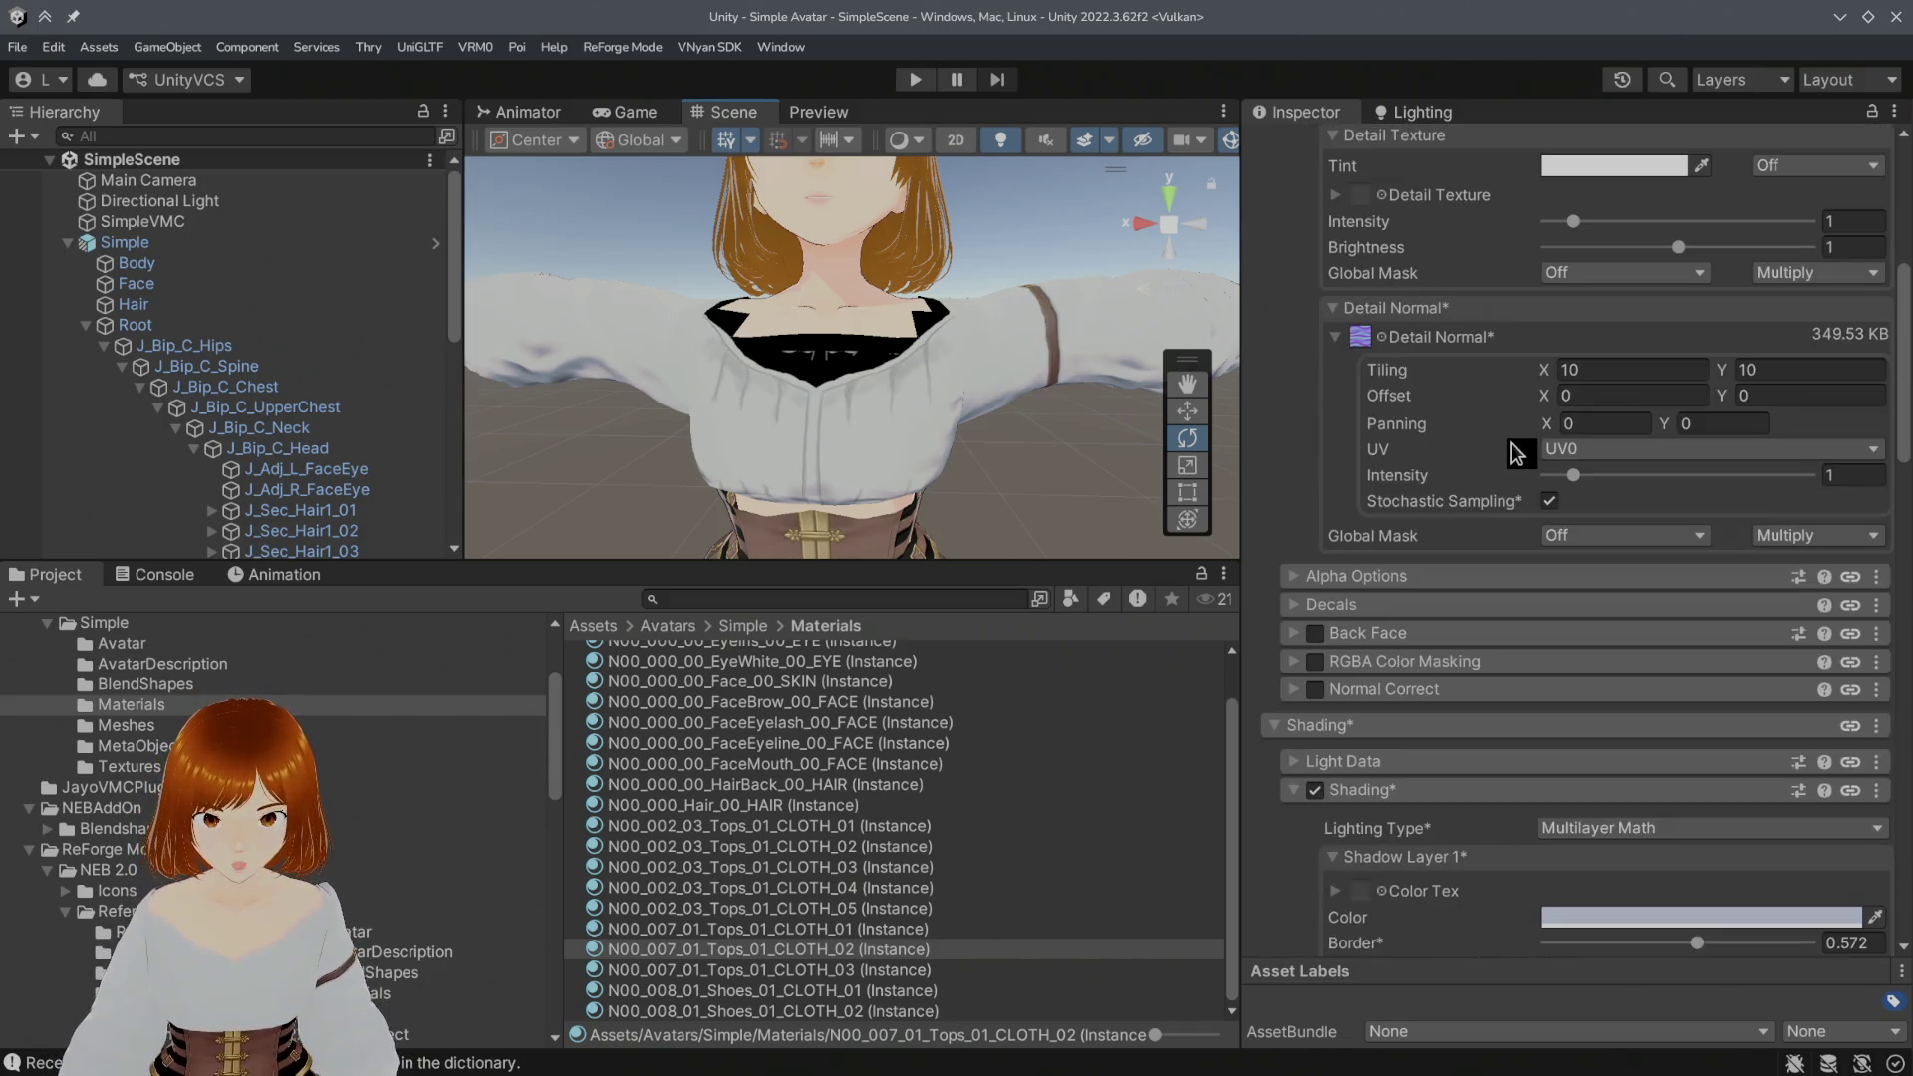
pyautogui.scroll(-2, 1518, 452)
pyautogui.scroll(-1, 1513, 455)
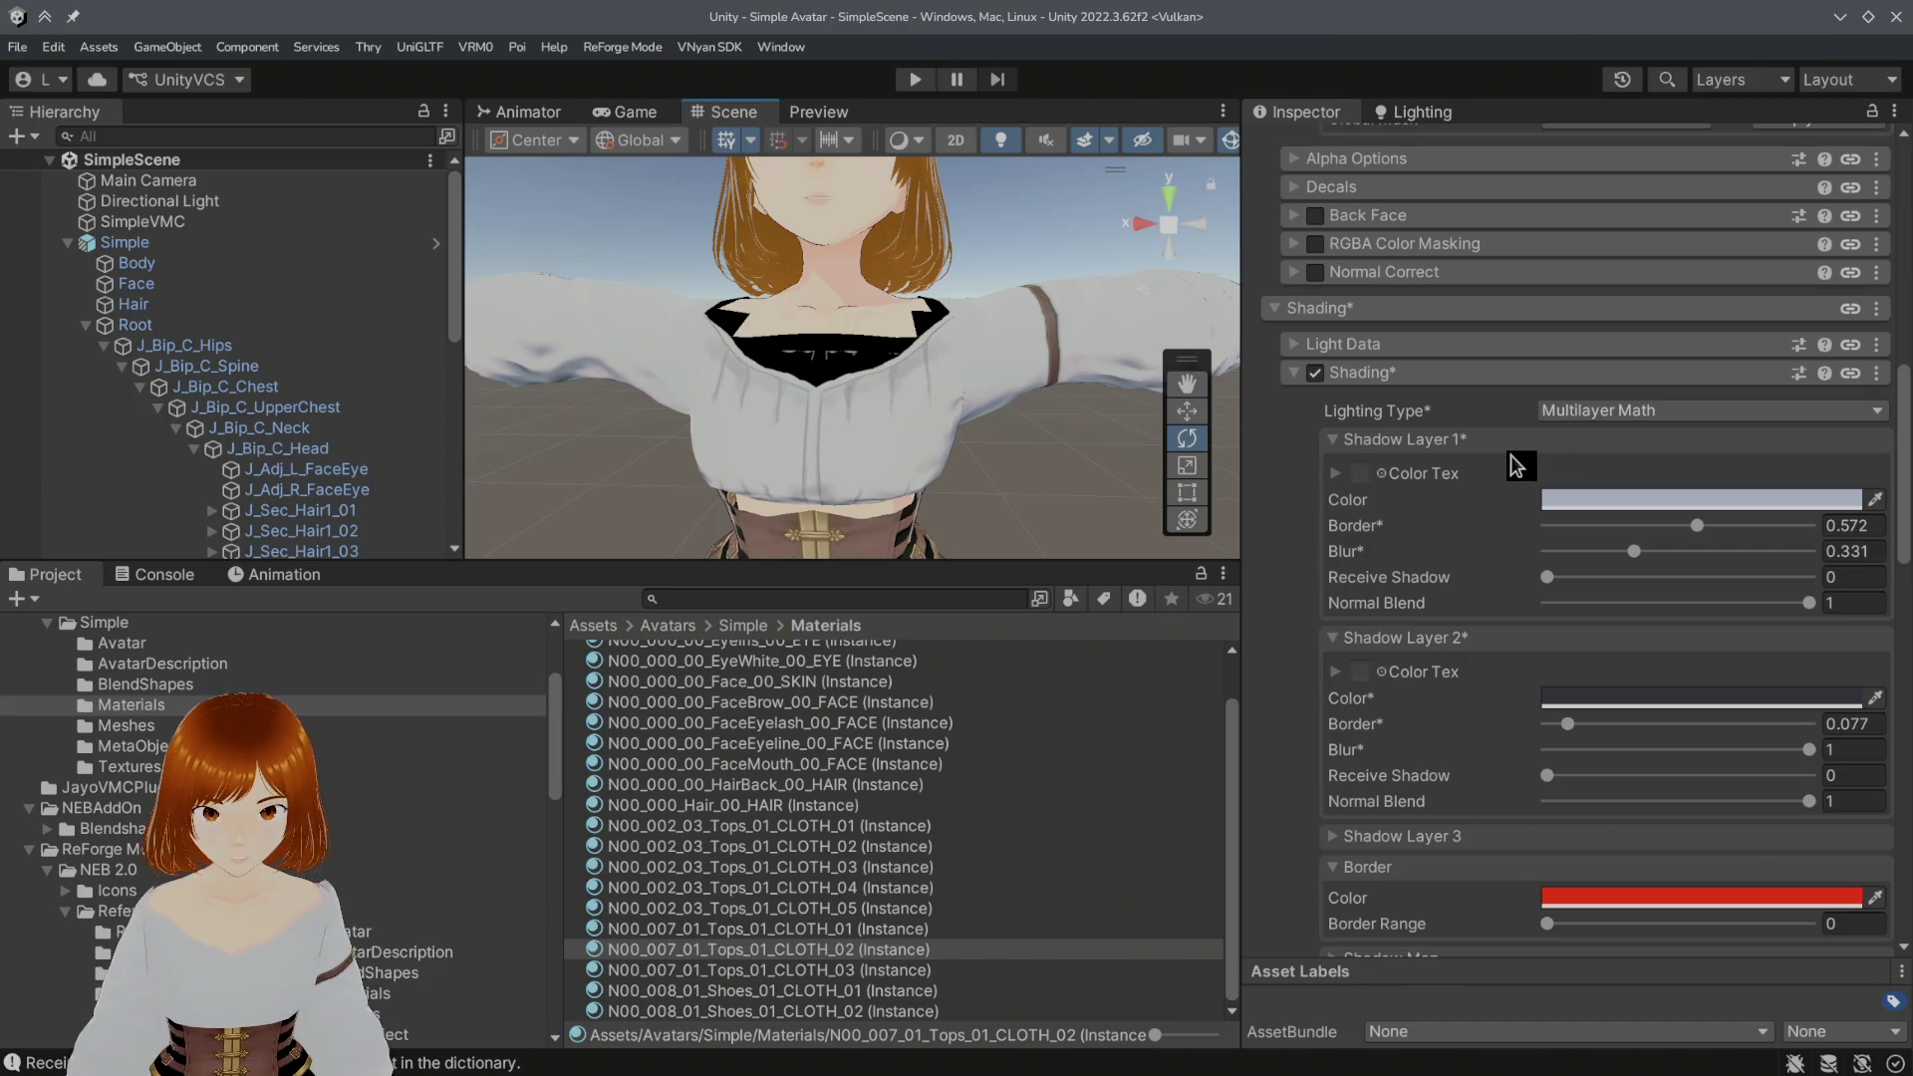
pyautogui.scroll(-1, 1511, 455)
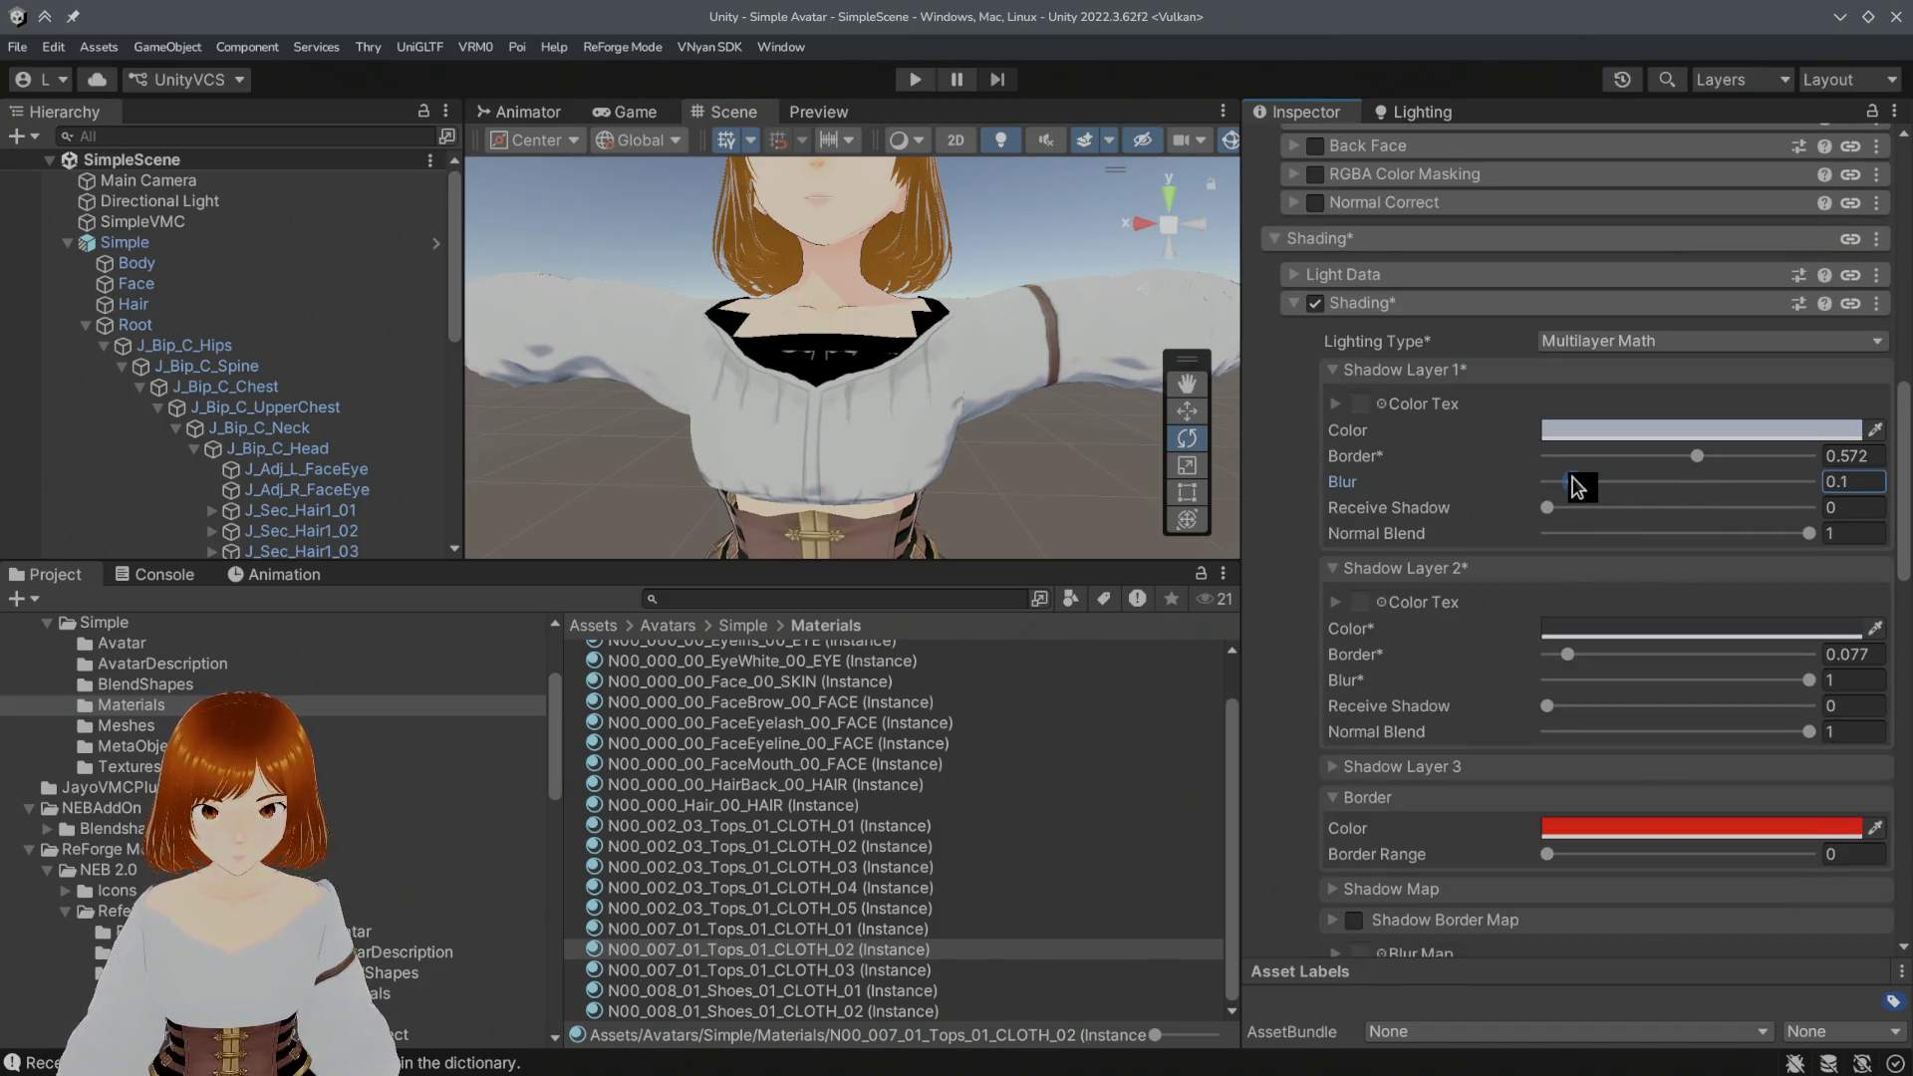
# Step: Set Shadow Layer 1 blur to 0.25 and Shadow Layer 2 blur to about 0.71
pyautogui.moveTo(1581, 488); pyautogui.dragTo(1618, 493)
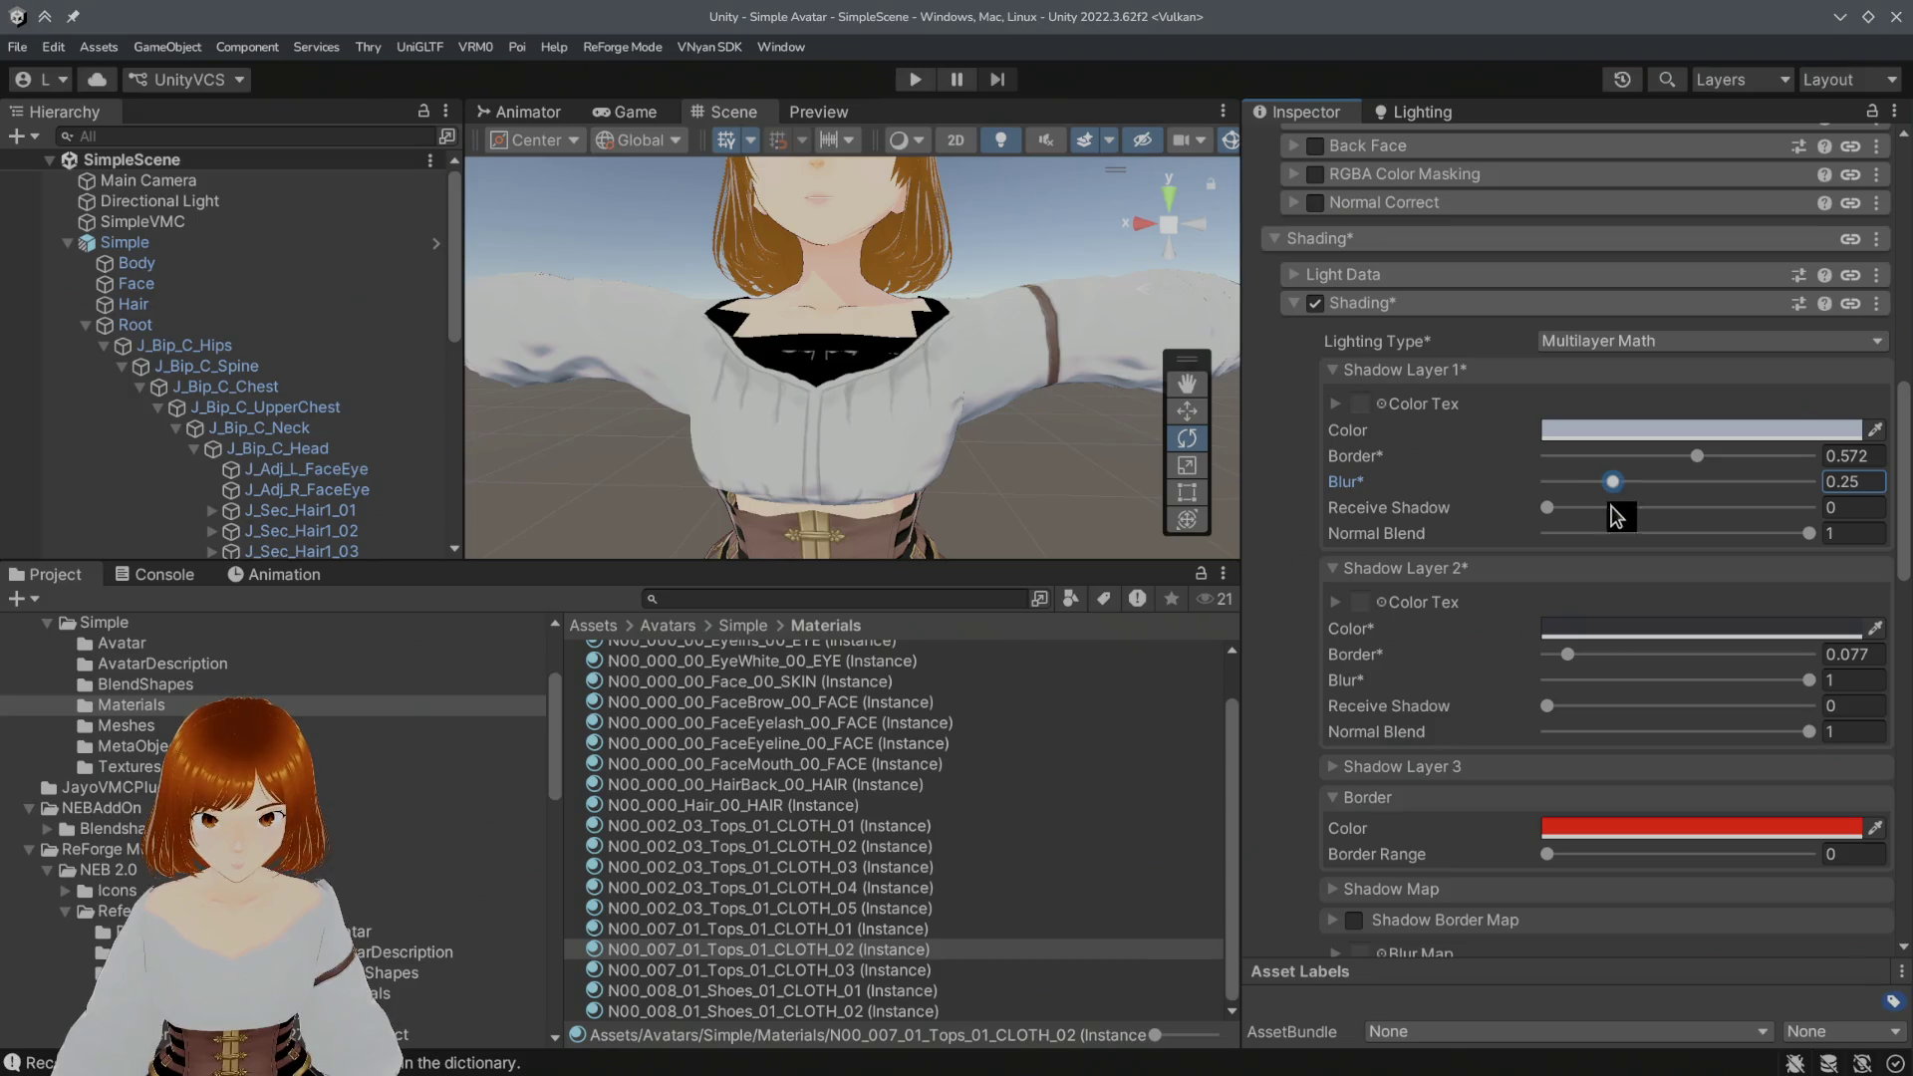
pyautogui.moveTo(1809, 679); pyautogui.dragTo(1614, 681)
pyautogui.moveTo(1735, 688); pyautogui.dragTo(1758, 692)
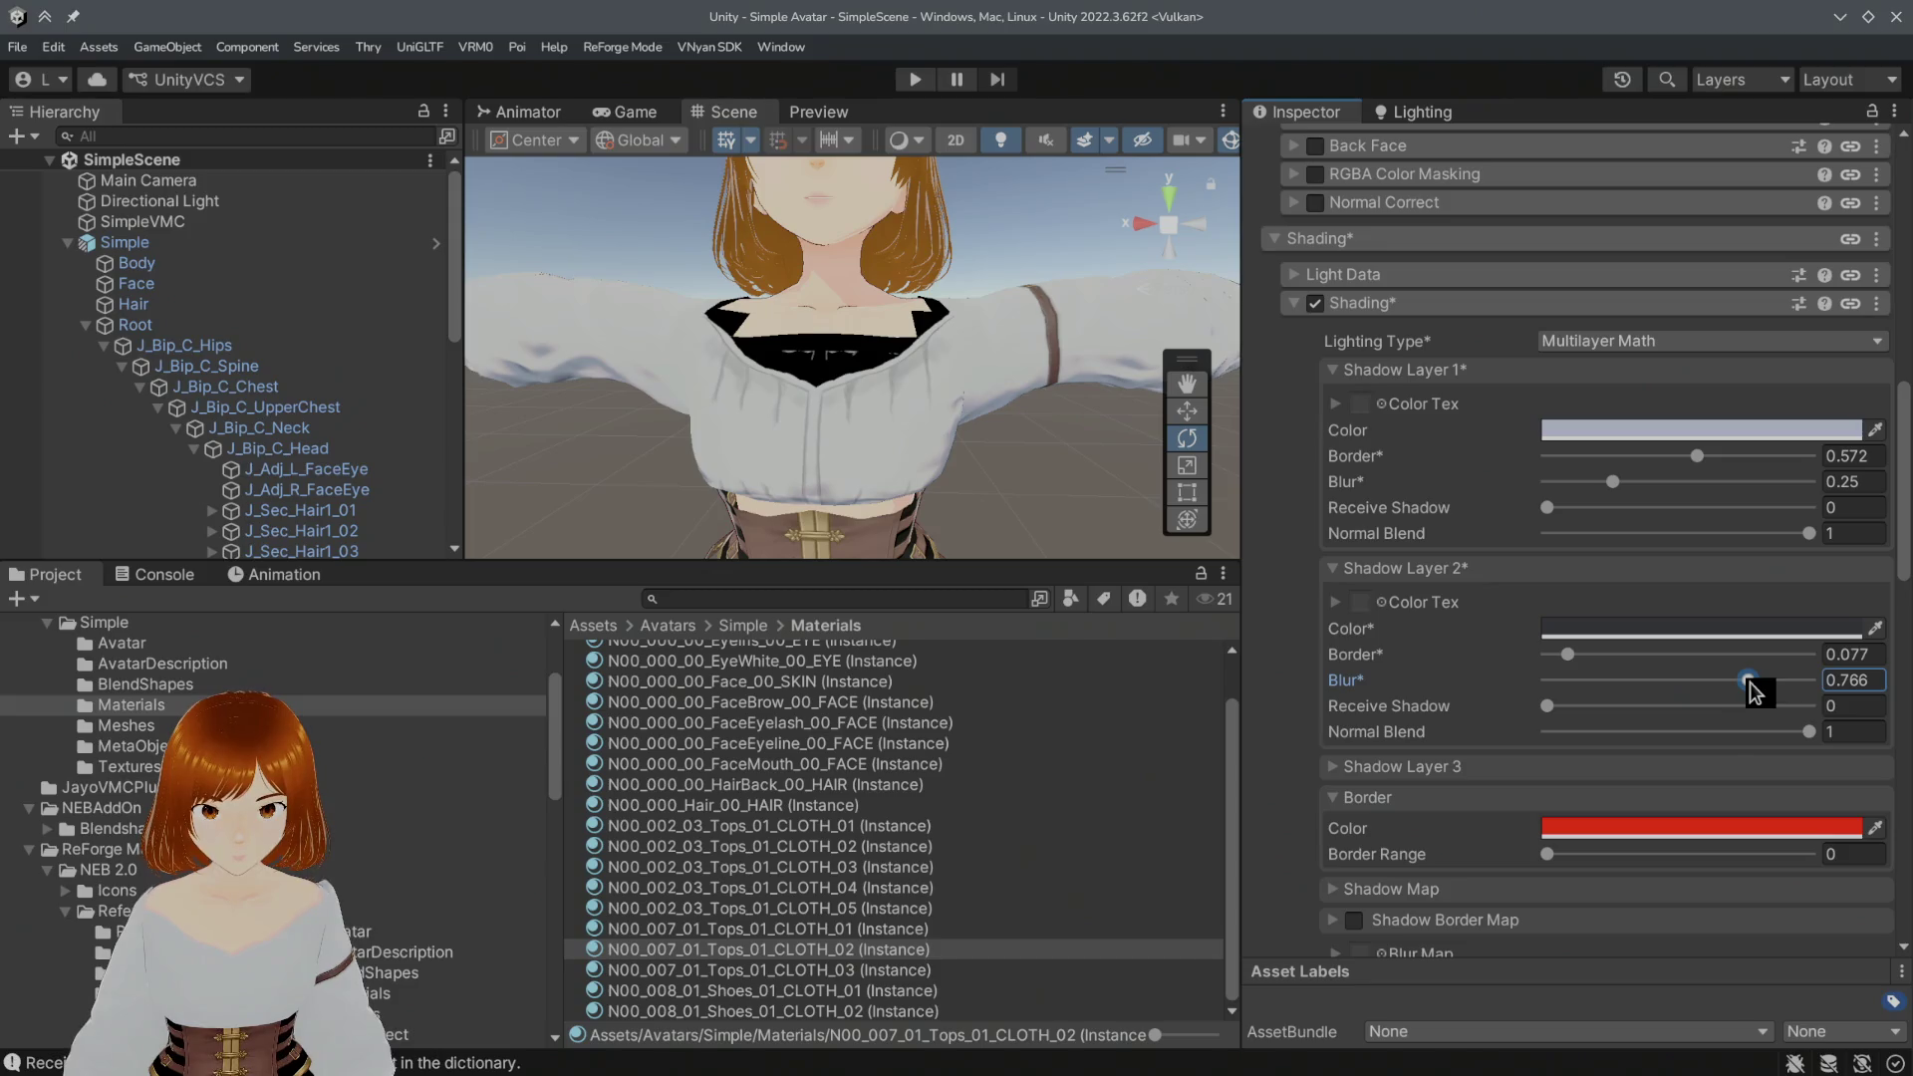
pyautogui.scroll(-5, 1410, 619)
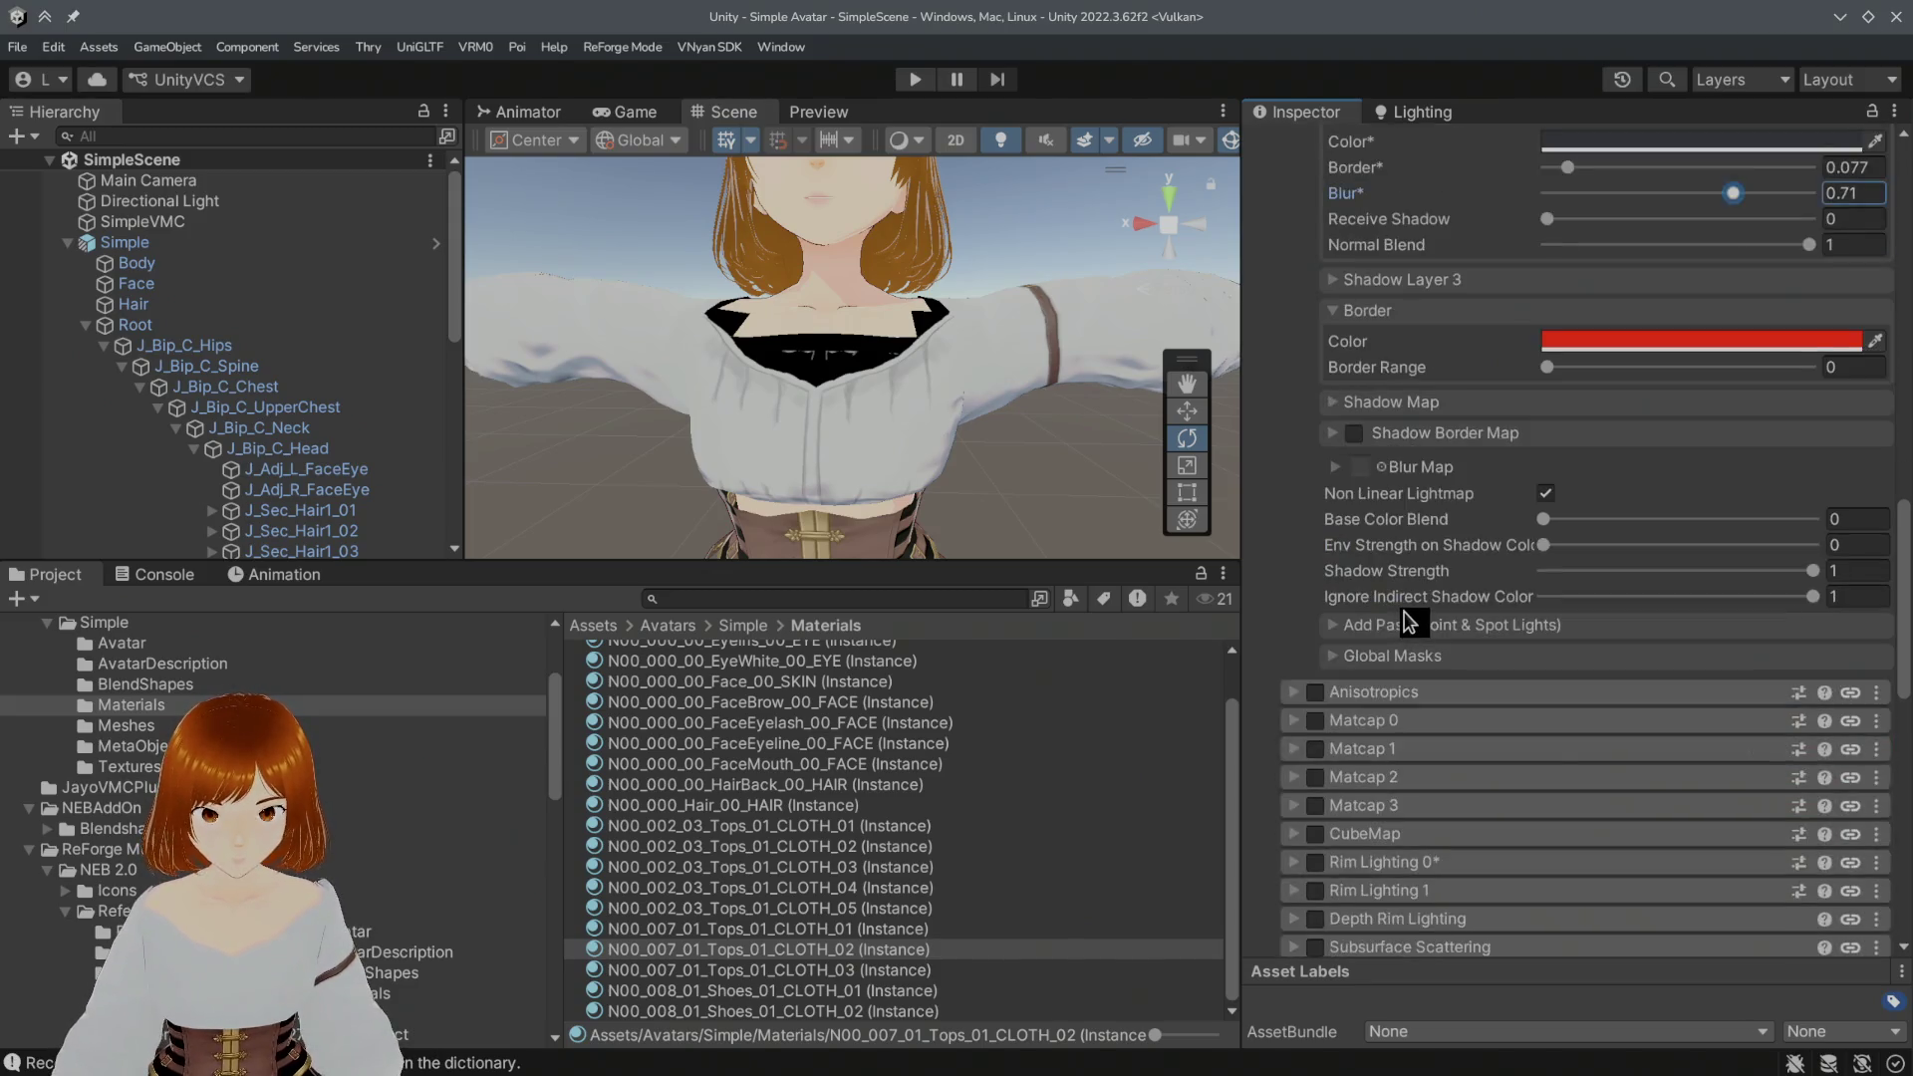
pyautogui.scroll(-5, 1409, 619)
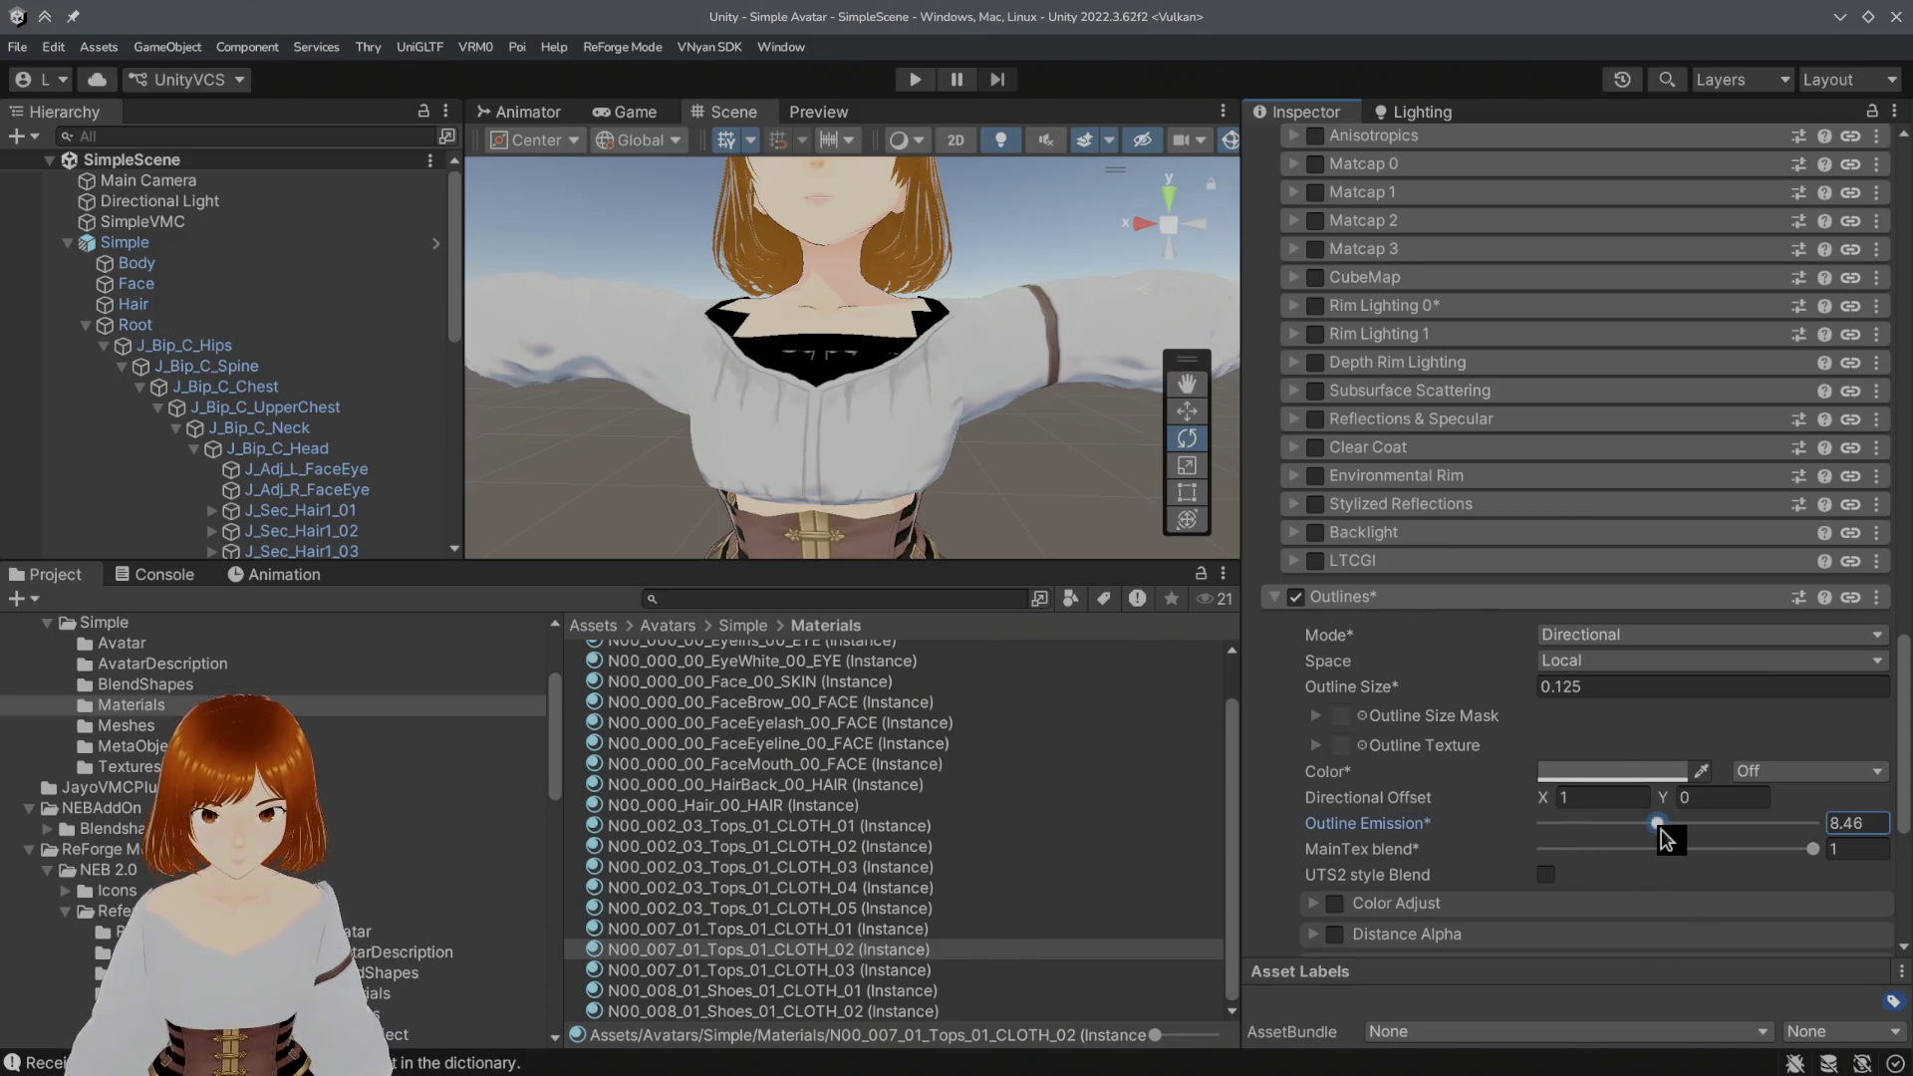
# Step: Set Outline Size to 0.5 and inspect the thicker dark outline around the avatar
pyautogui.click(1584, 687)
pyautogui.write('1')
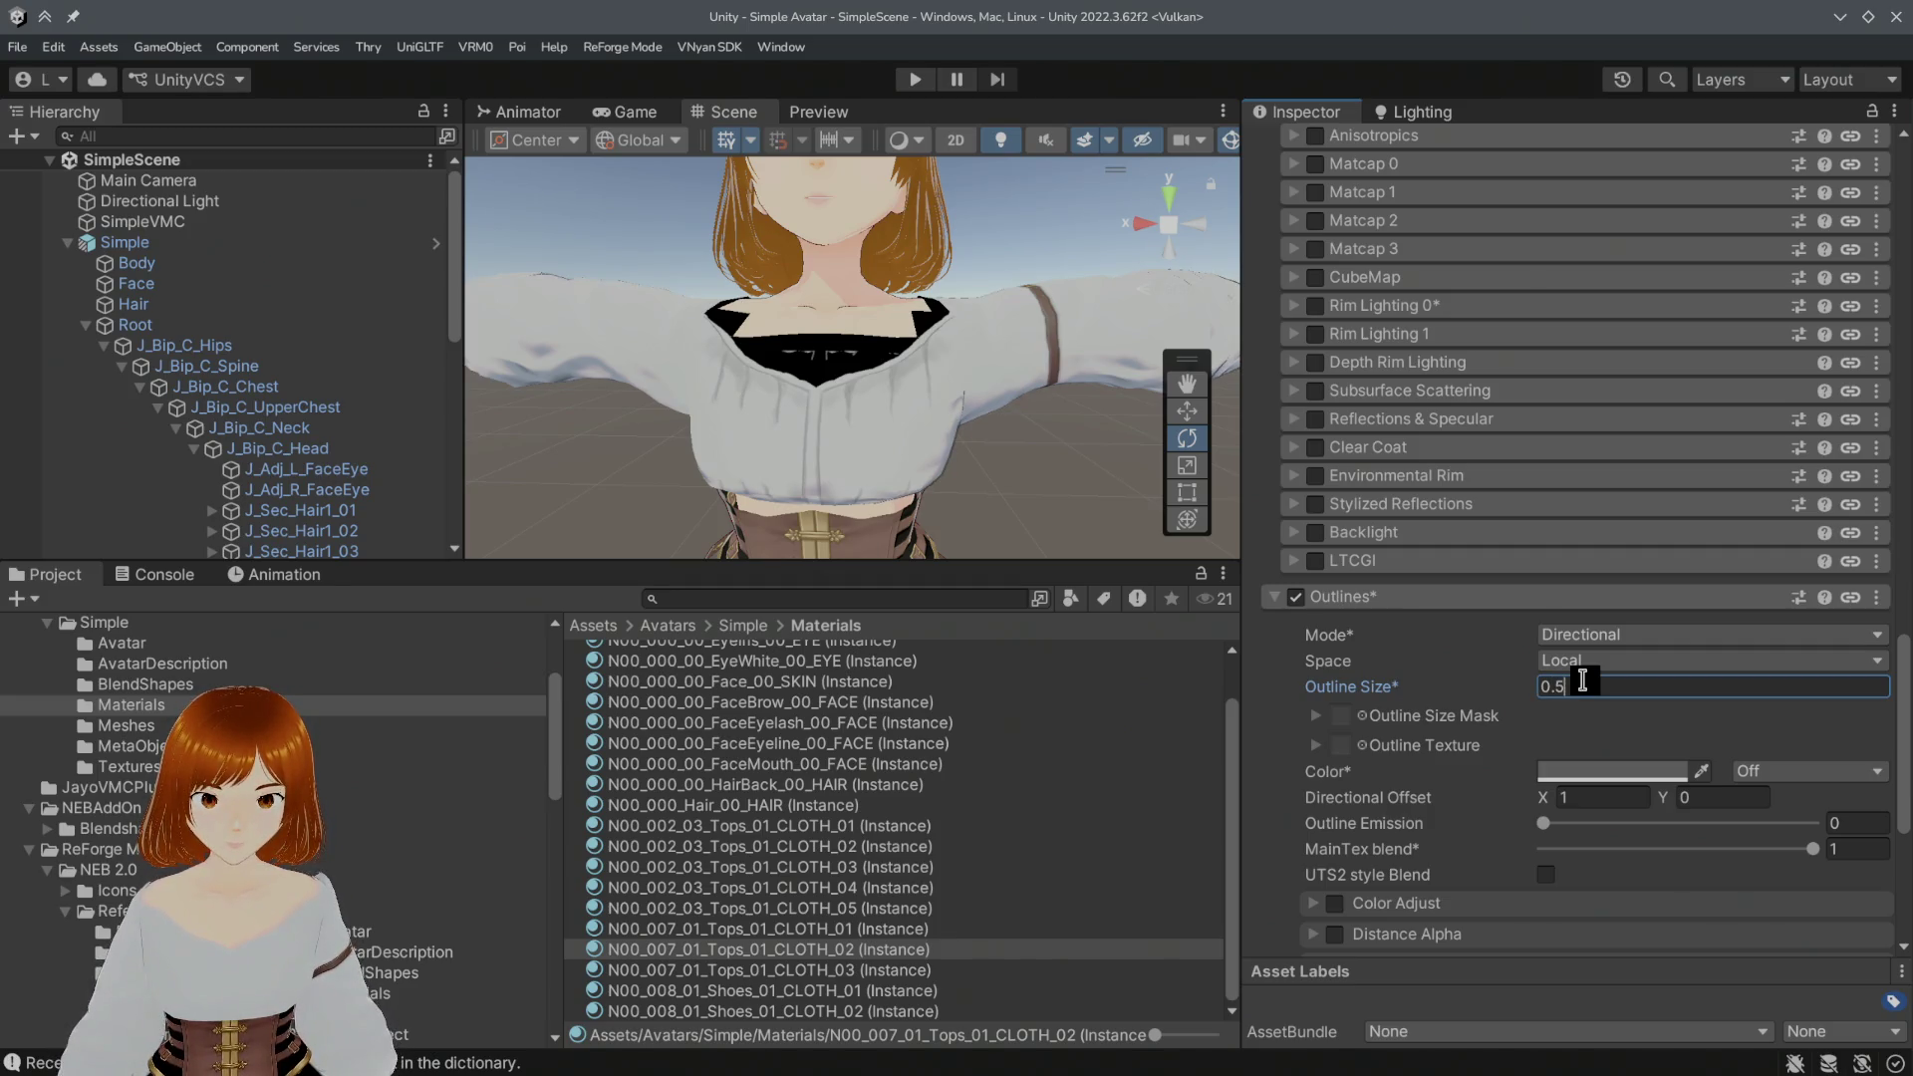
pyautogui.scroll(-3, 820, 397)
pyautogui.moveTo(822, 397)
pyautogui.keyDown('alt'); pyautogui.mouseDown()
pyautogui.moveTo(840, 365)
pyautogui.moveTo(749, 343)
pyautogui.mouseUp(); pyautogui.keyUp('alt')
pyautogui.scroll(5, 747, 342)
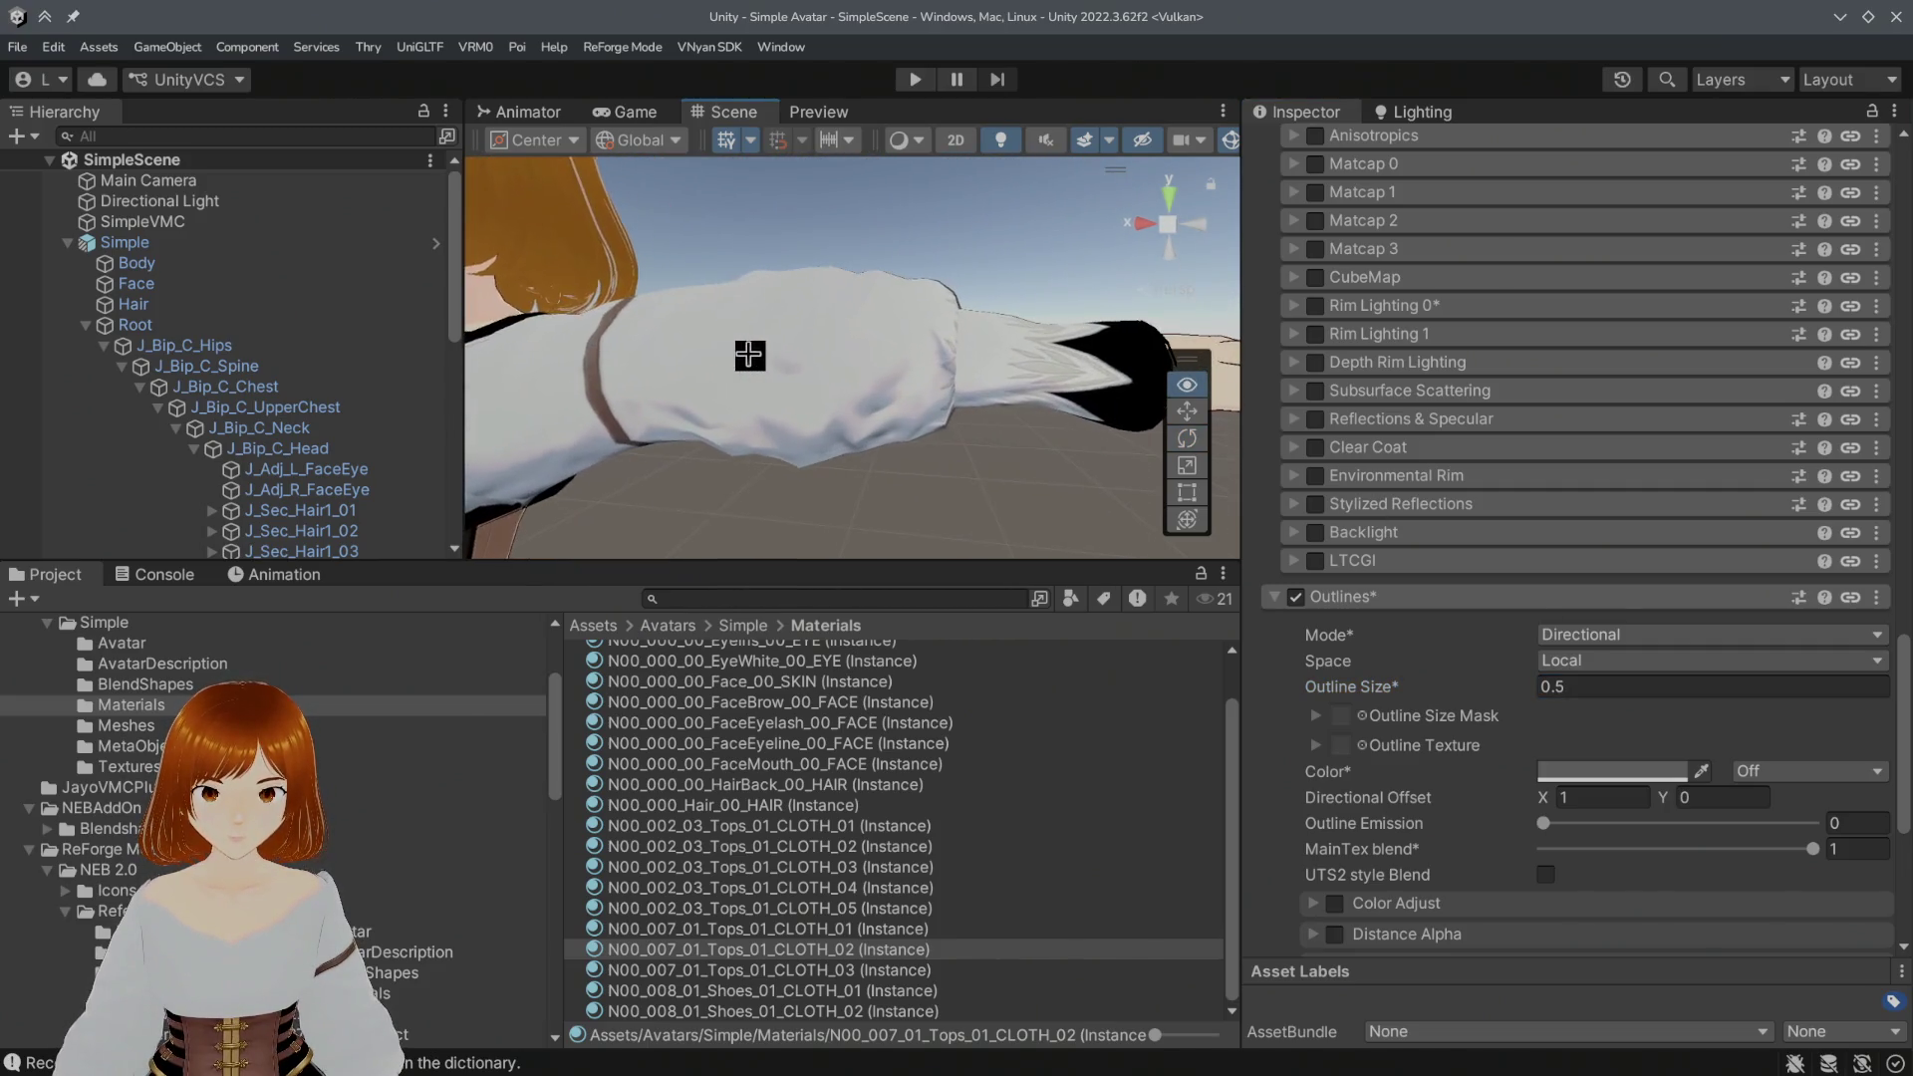
pyautogui.keyDown('alt'); pyautogui.moveTo(1150, 555); pyautogui.dragTo(848, 403); pyautogui.keyUp('alt')
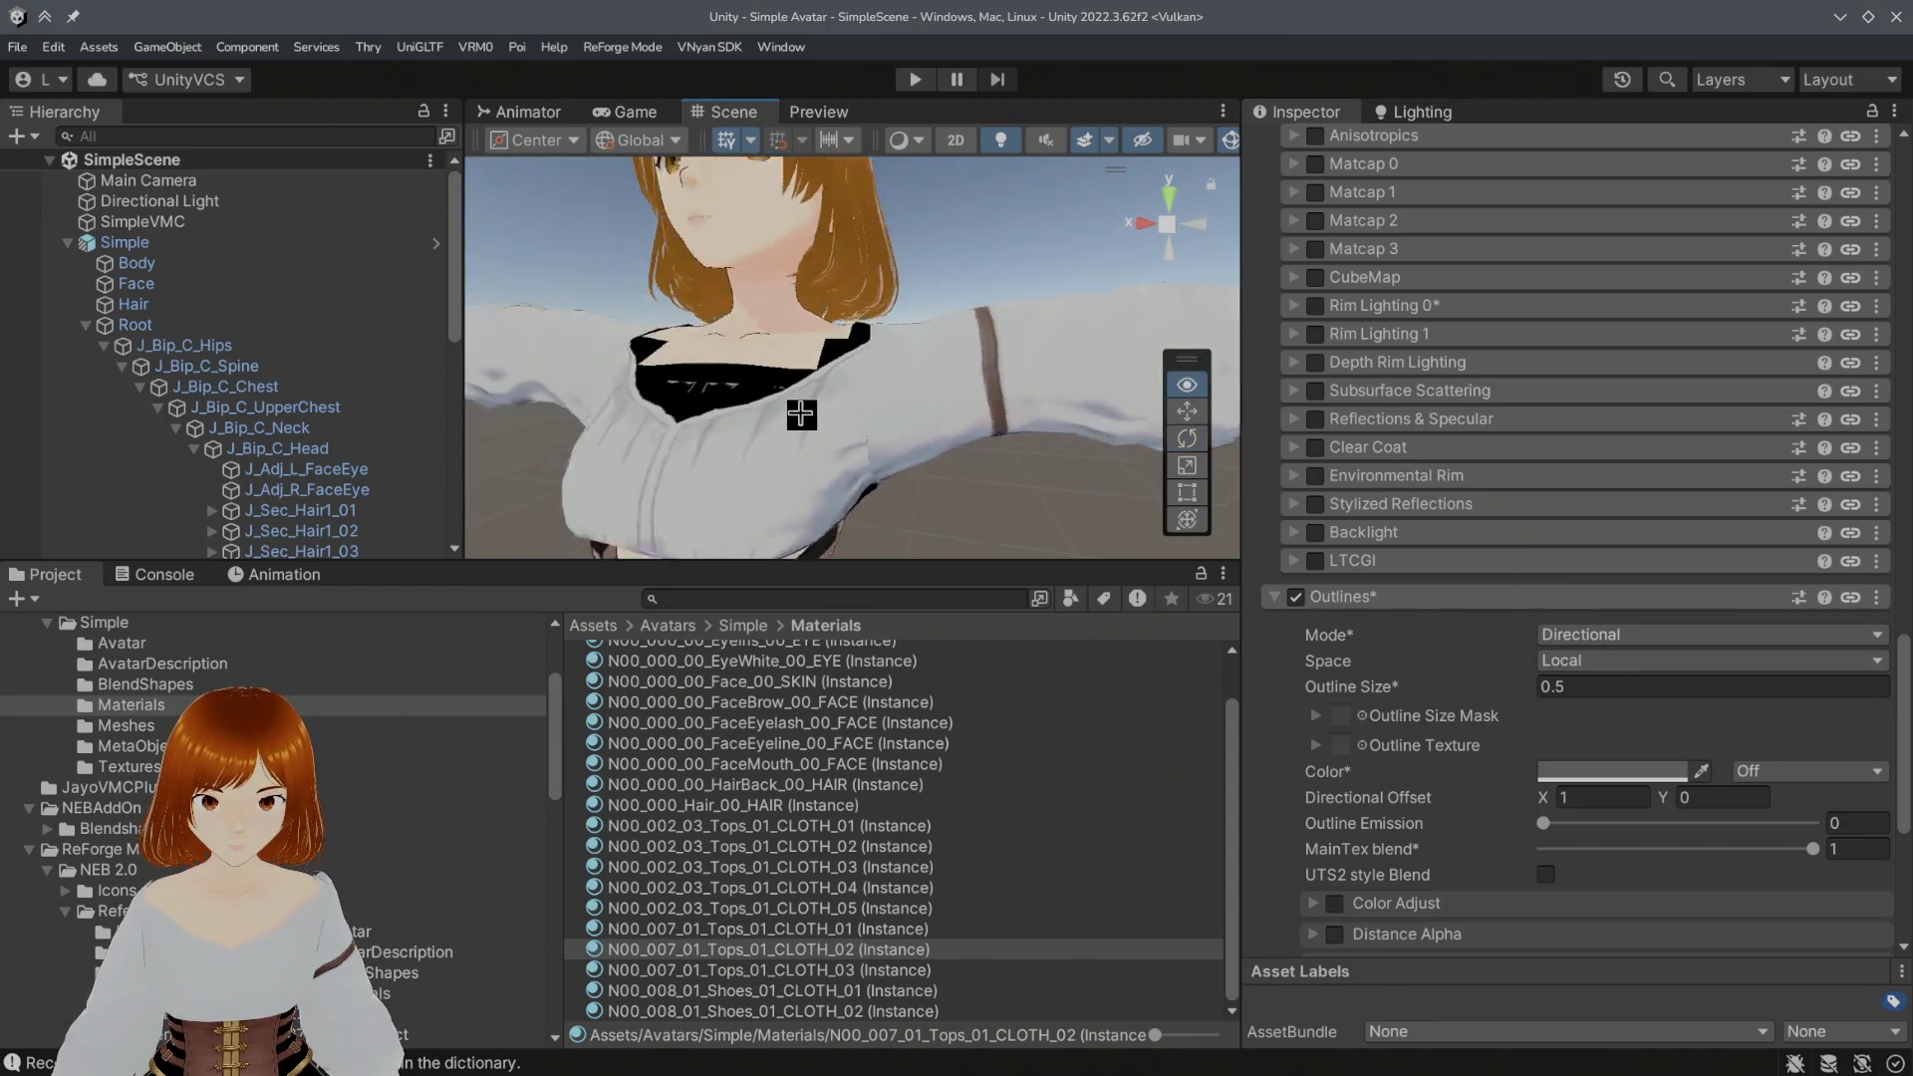
pyautogui.scroll(4, 848, 404)
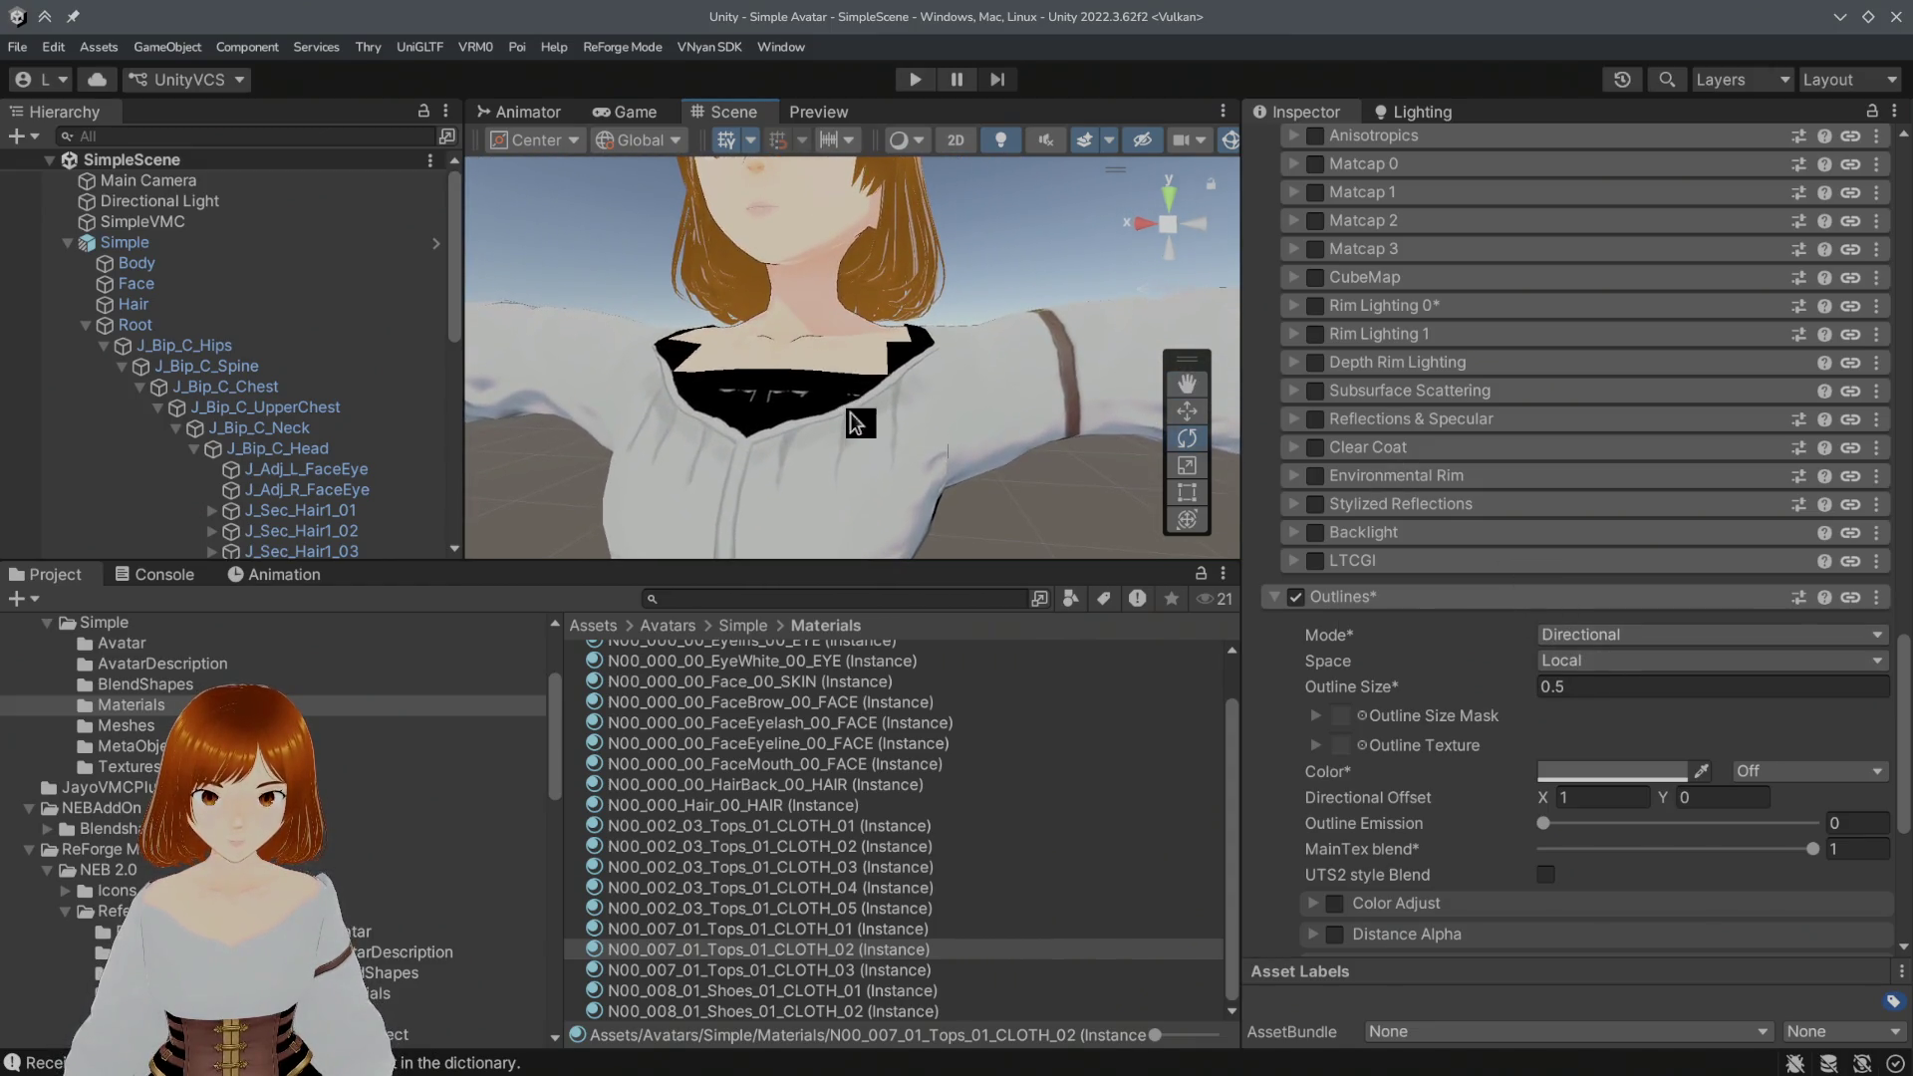
pyautogui.scroll(10, 1551, 594)
pyautogui.scroll(10, 1551, 594)
pyautogui.scroll(5, 1559, 585)
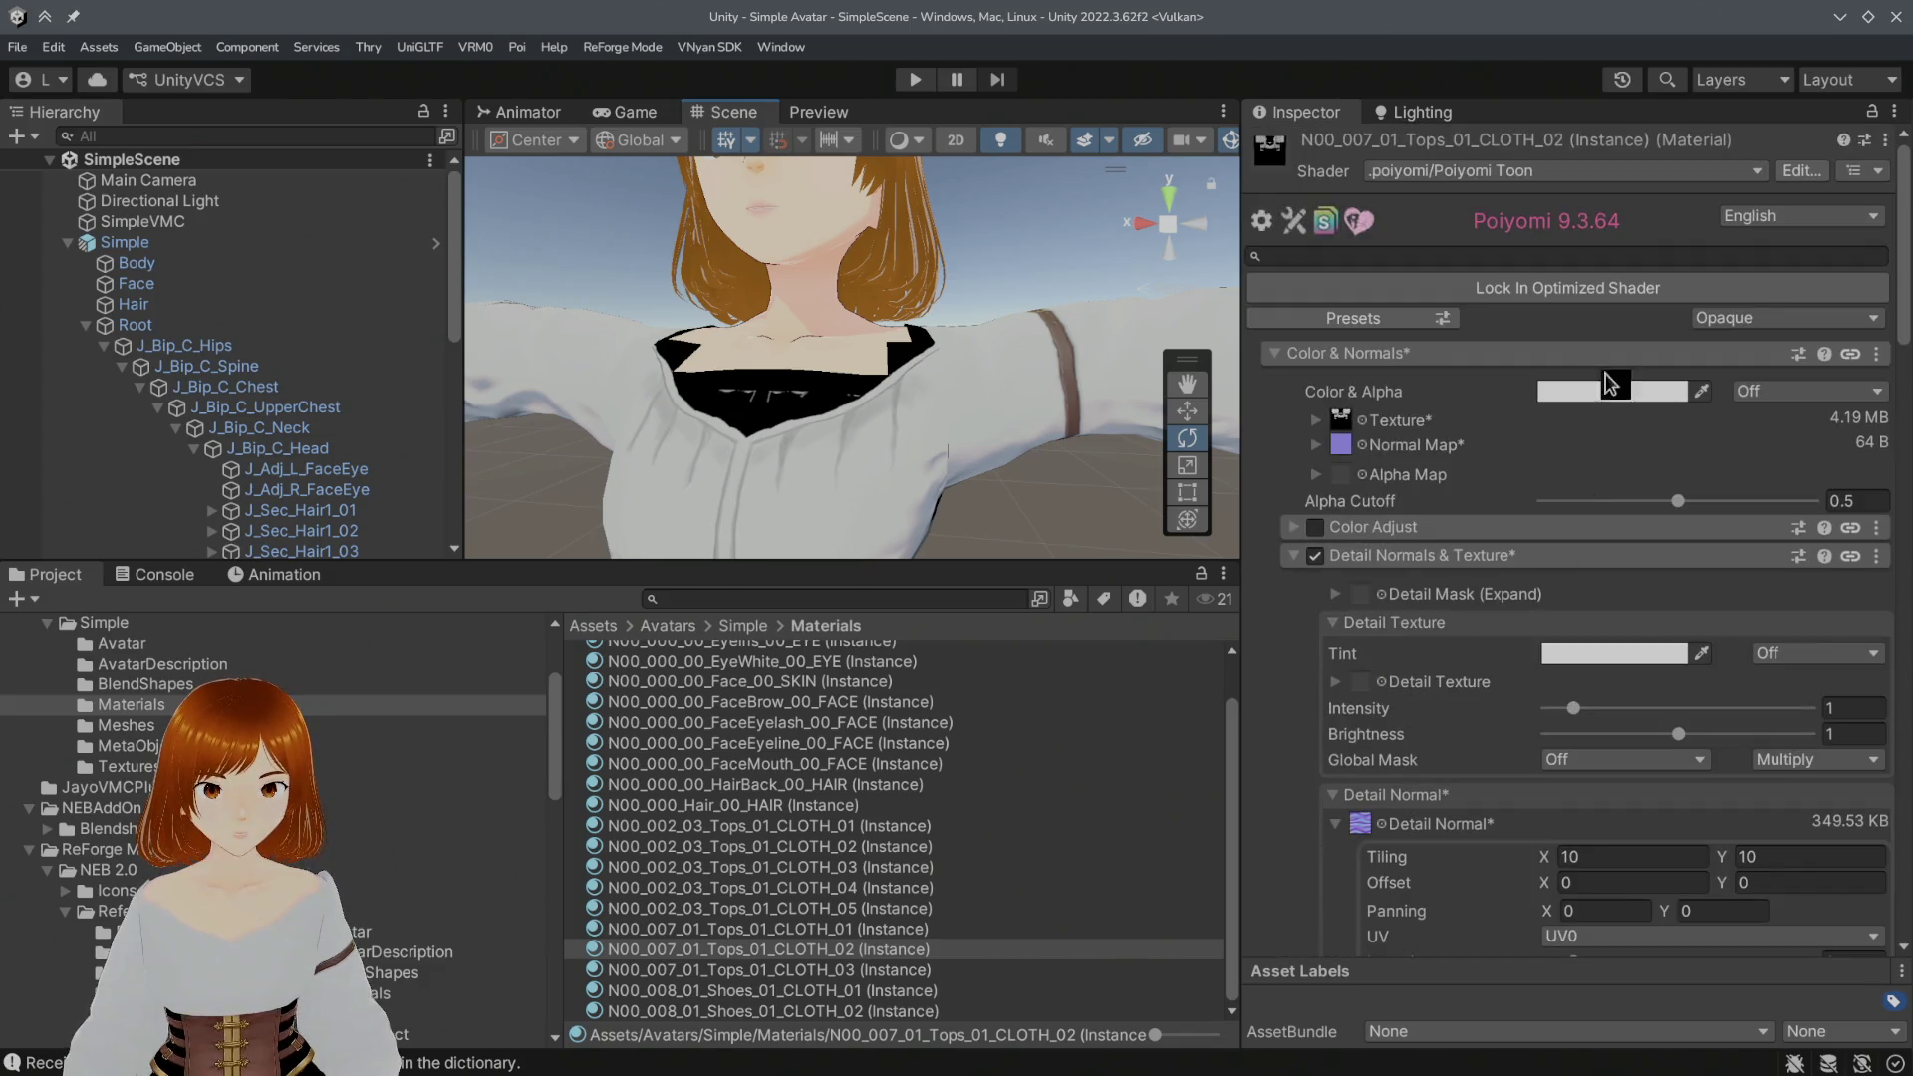
pyautogui.click(1712, 319)
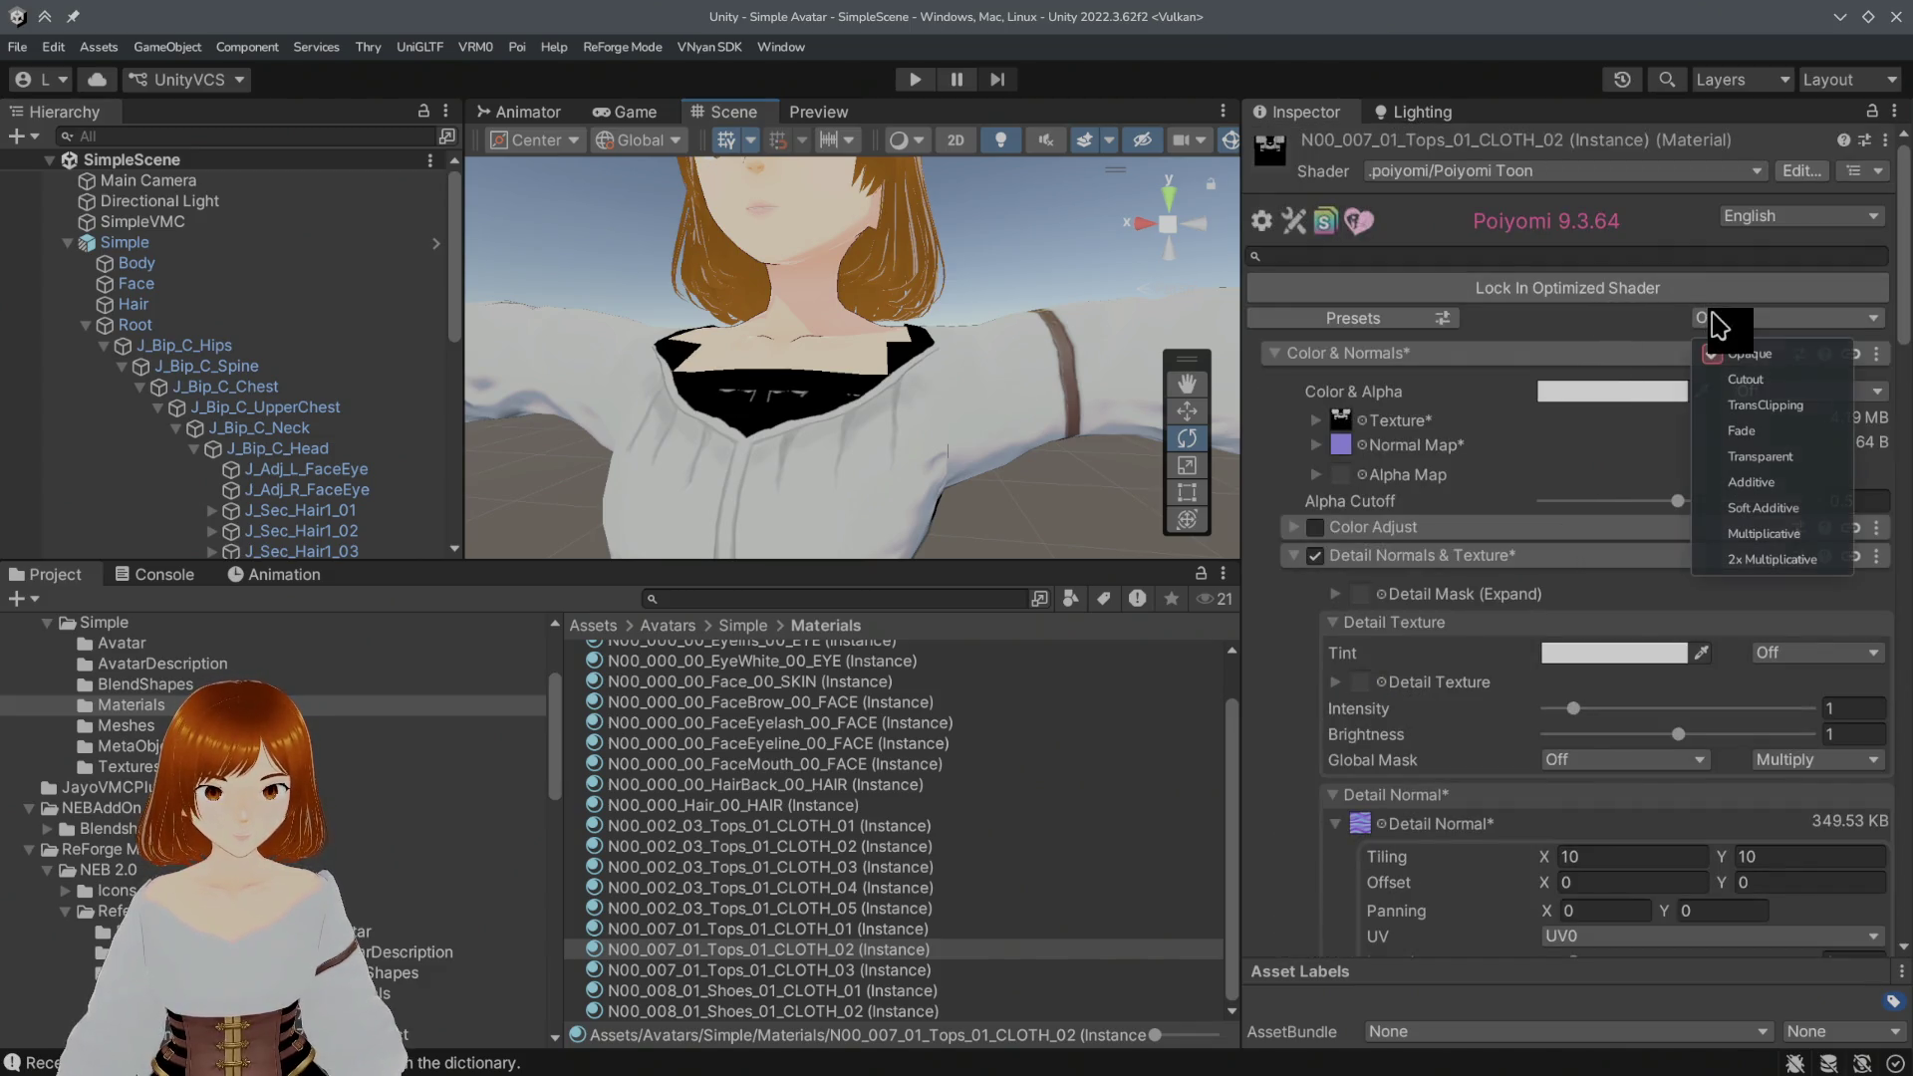
# Step: Set the blouse rendering mode to Cutout and expand the Normal Map slot showing Shader_NoneNormal
pyautogui.click(1741, 359)
pyautogui.scroll(-2, 918, 355)
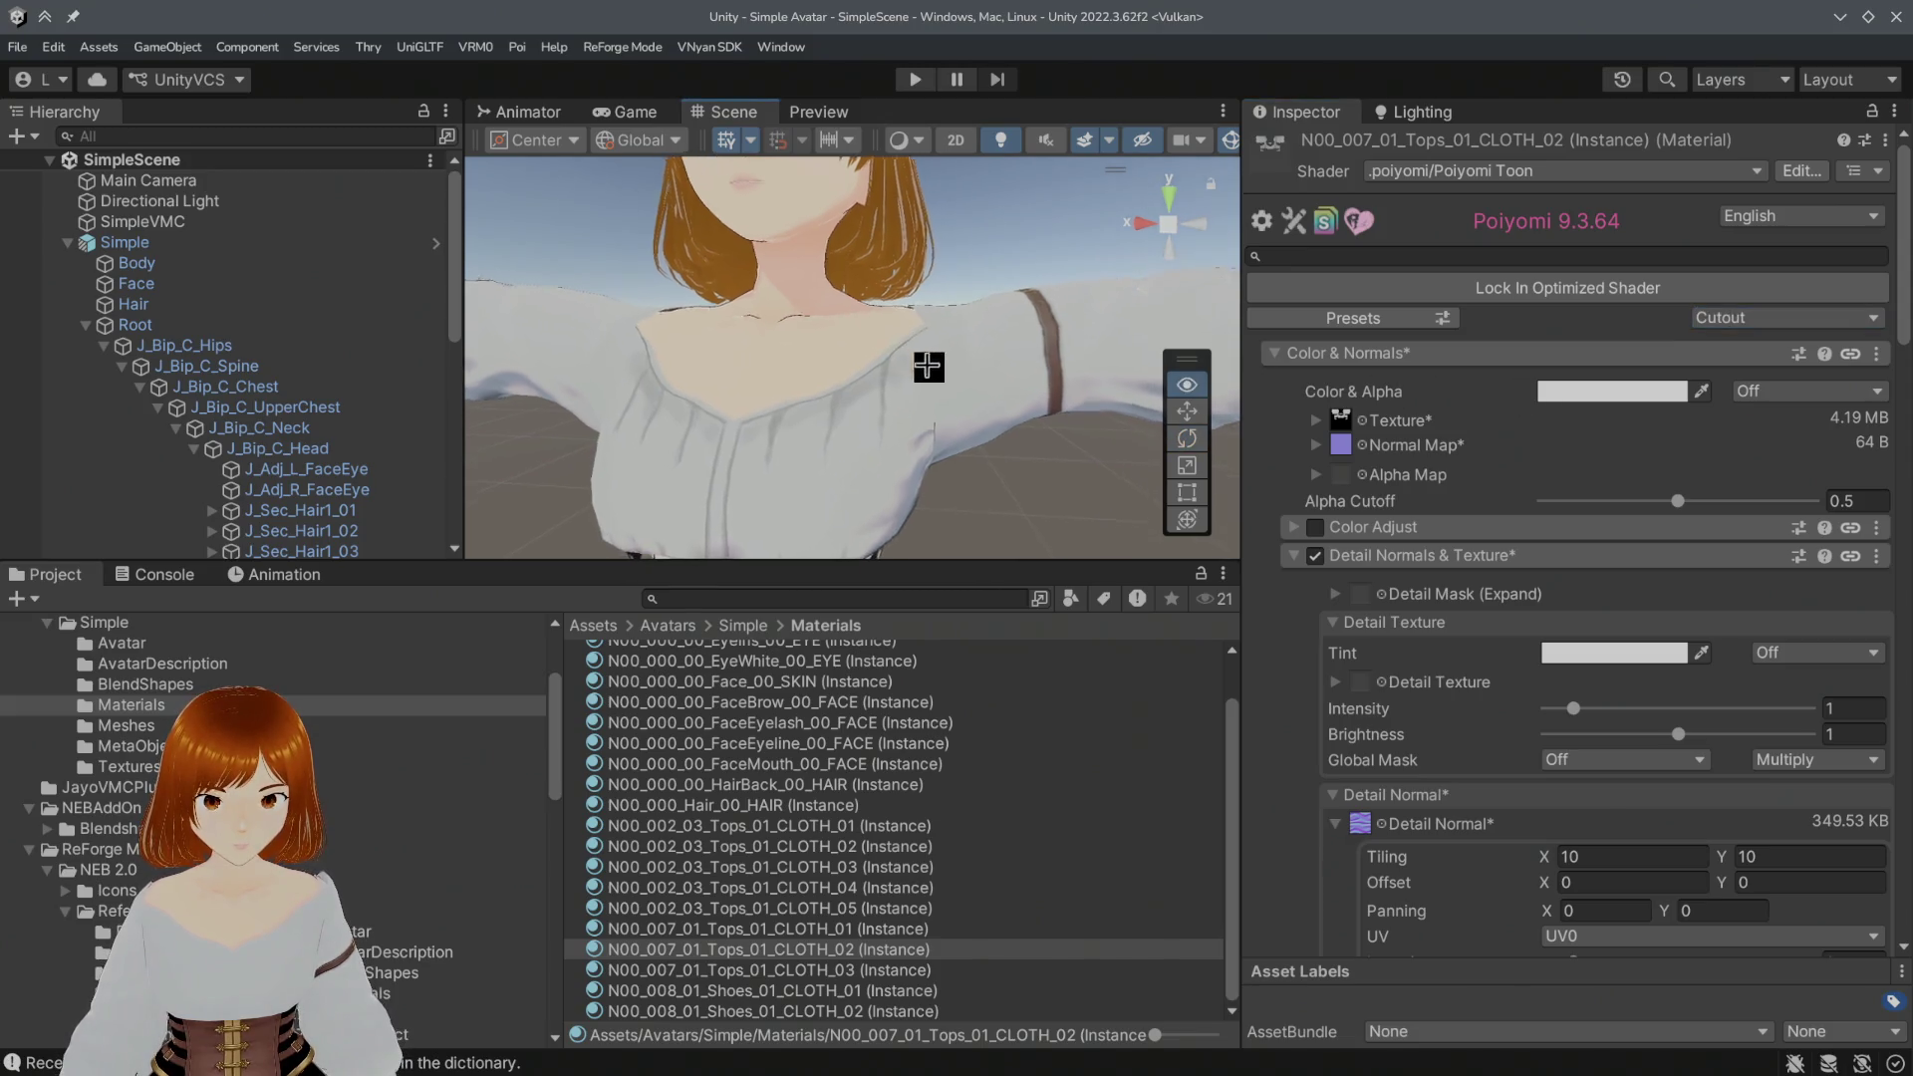
pyautogui.scroll(-3, 992, 384)
pyautogui.scroll(-2, 981, 393)
pyautogui.scroll(1, 948, 398)
pyautogui.scroll(2, 928, 392)
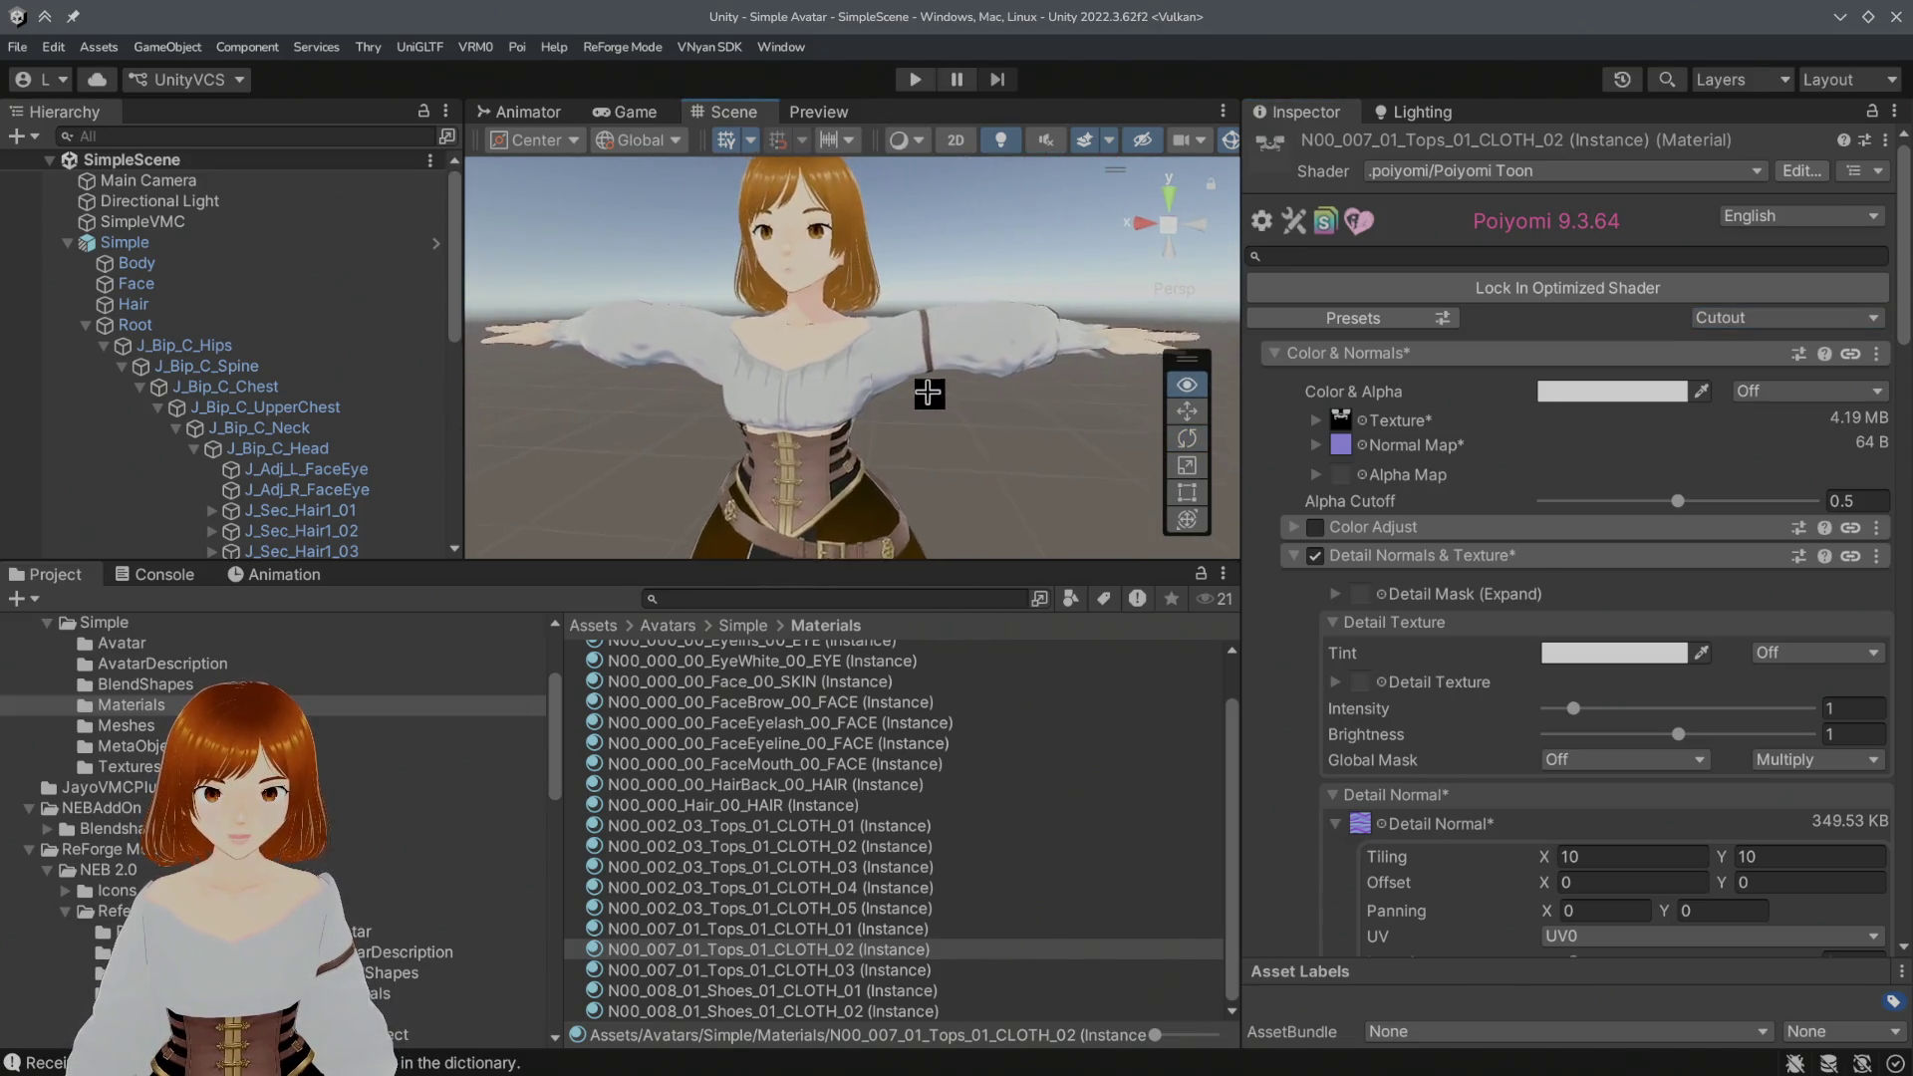
pyautogui.scroll(2, 923, 392)
pyautogui.moveTo(923, 394)
pyautogui.keyDown('alt'); pyautogui.mouseDown()
pyautogui.moveTo(834, 389)
pyautogui.moveTo(854, 374)
pyautogui.moveTo(905, 387)
pyautogui.moveTo(824, 399)
pyautogui.moveTo(898, 397)
pyautogui.moveTo(995, 479)
pyautogui.mouseUp(); pyautogui.keyUp('alt')
pyautogui.scroll(2, 898, 393)
pyautogui.scroll(3, 966, 381)
pyautogui.scroll(-3, 967, 381)
pyautogui.keyDown('alt'); pyautogui.moveTo(980, 328); pyautogui.dragTo(979, 324); pyautogui.keyUp('alt')
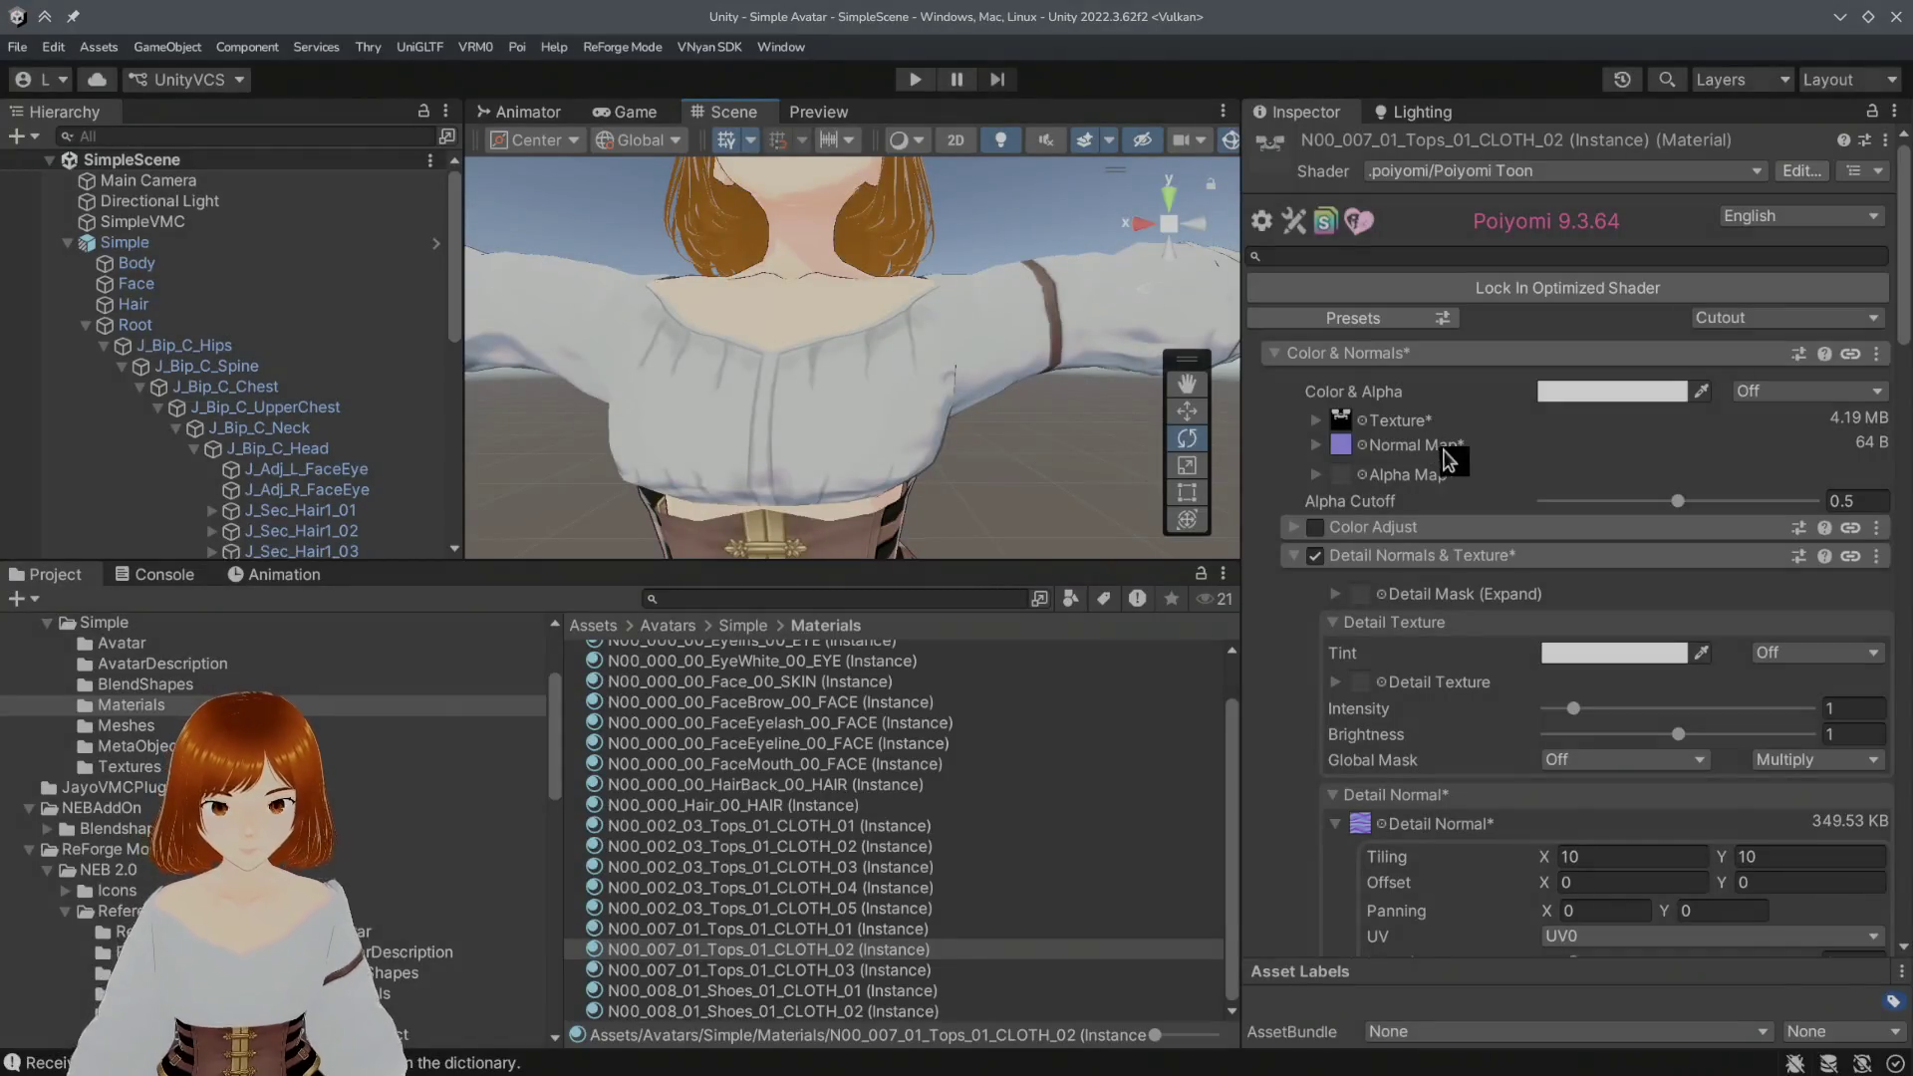
pyautogui.click(1345, 448)
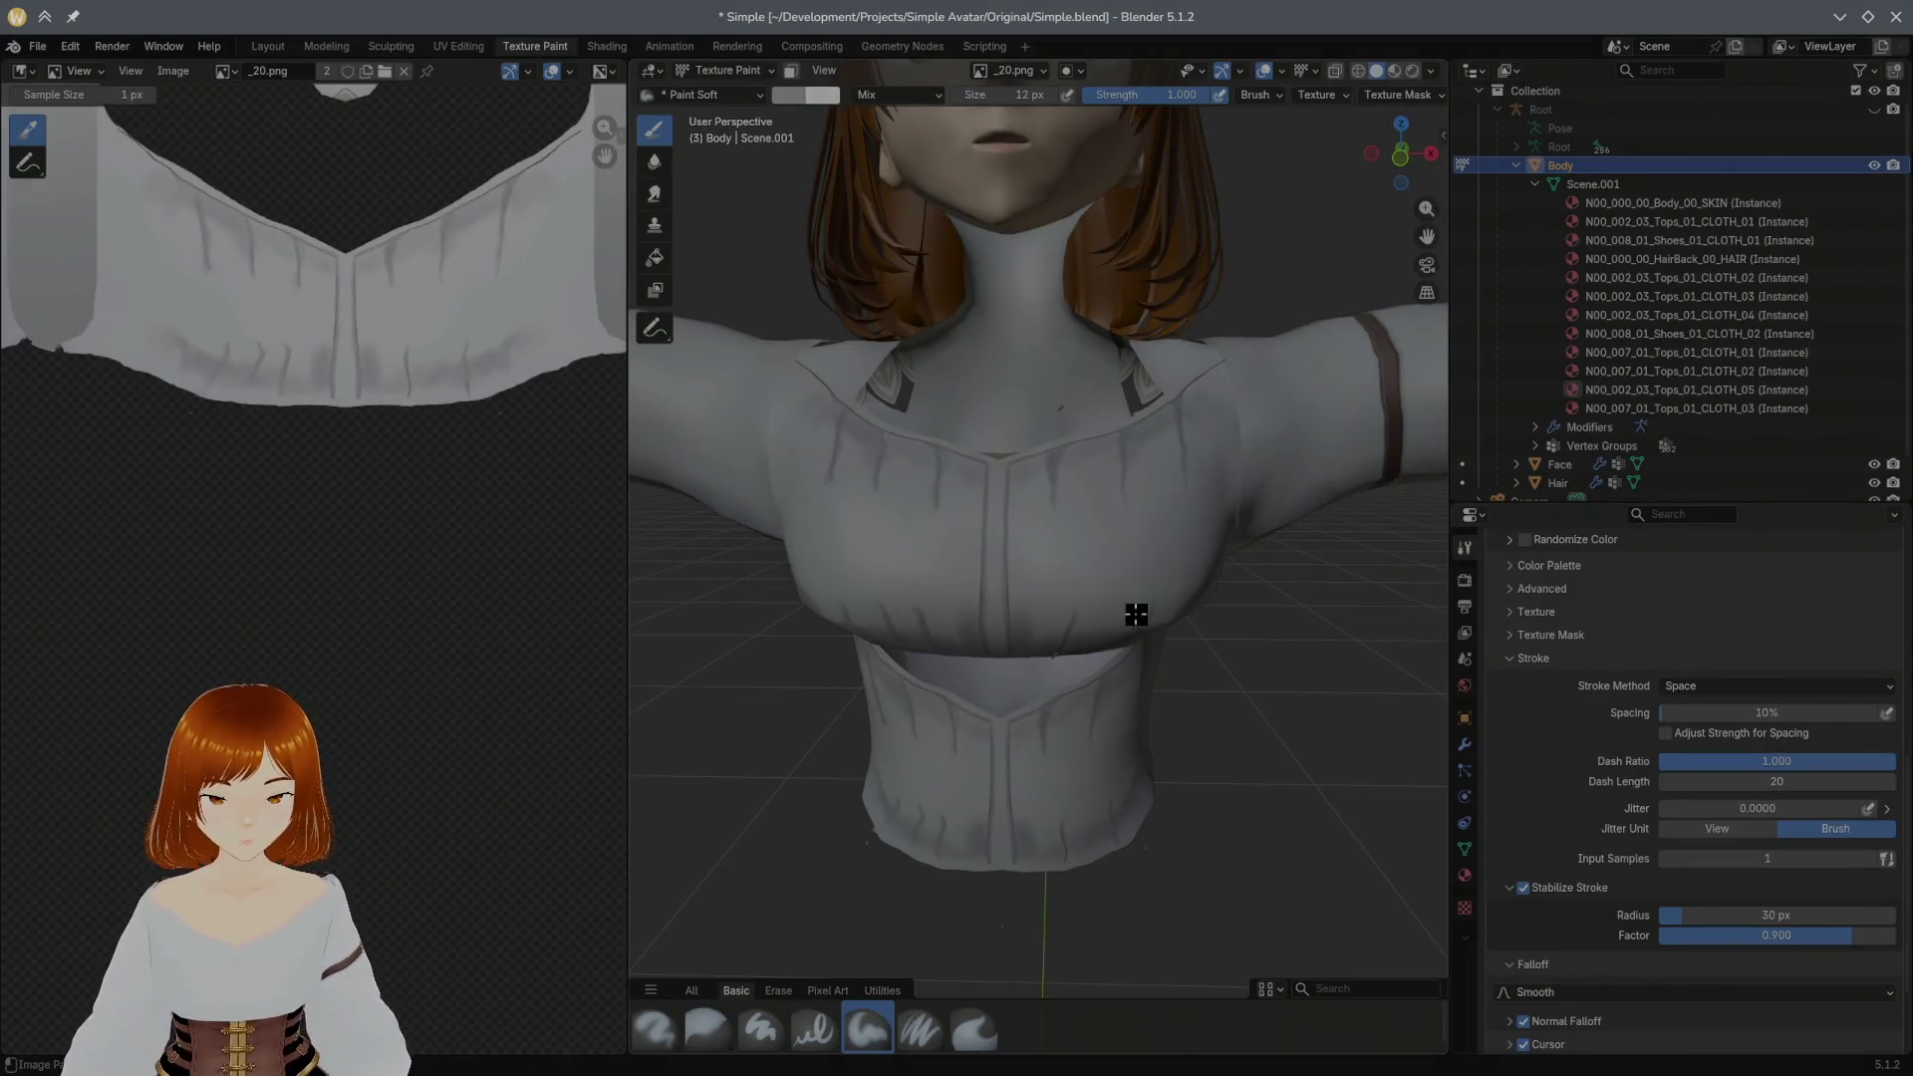
# Step: Show the blouse material's Principled BSDF Surface inputs and bring up the Normal input's link options
pyautogui.click(1513, 614)
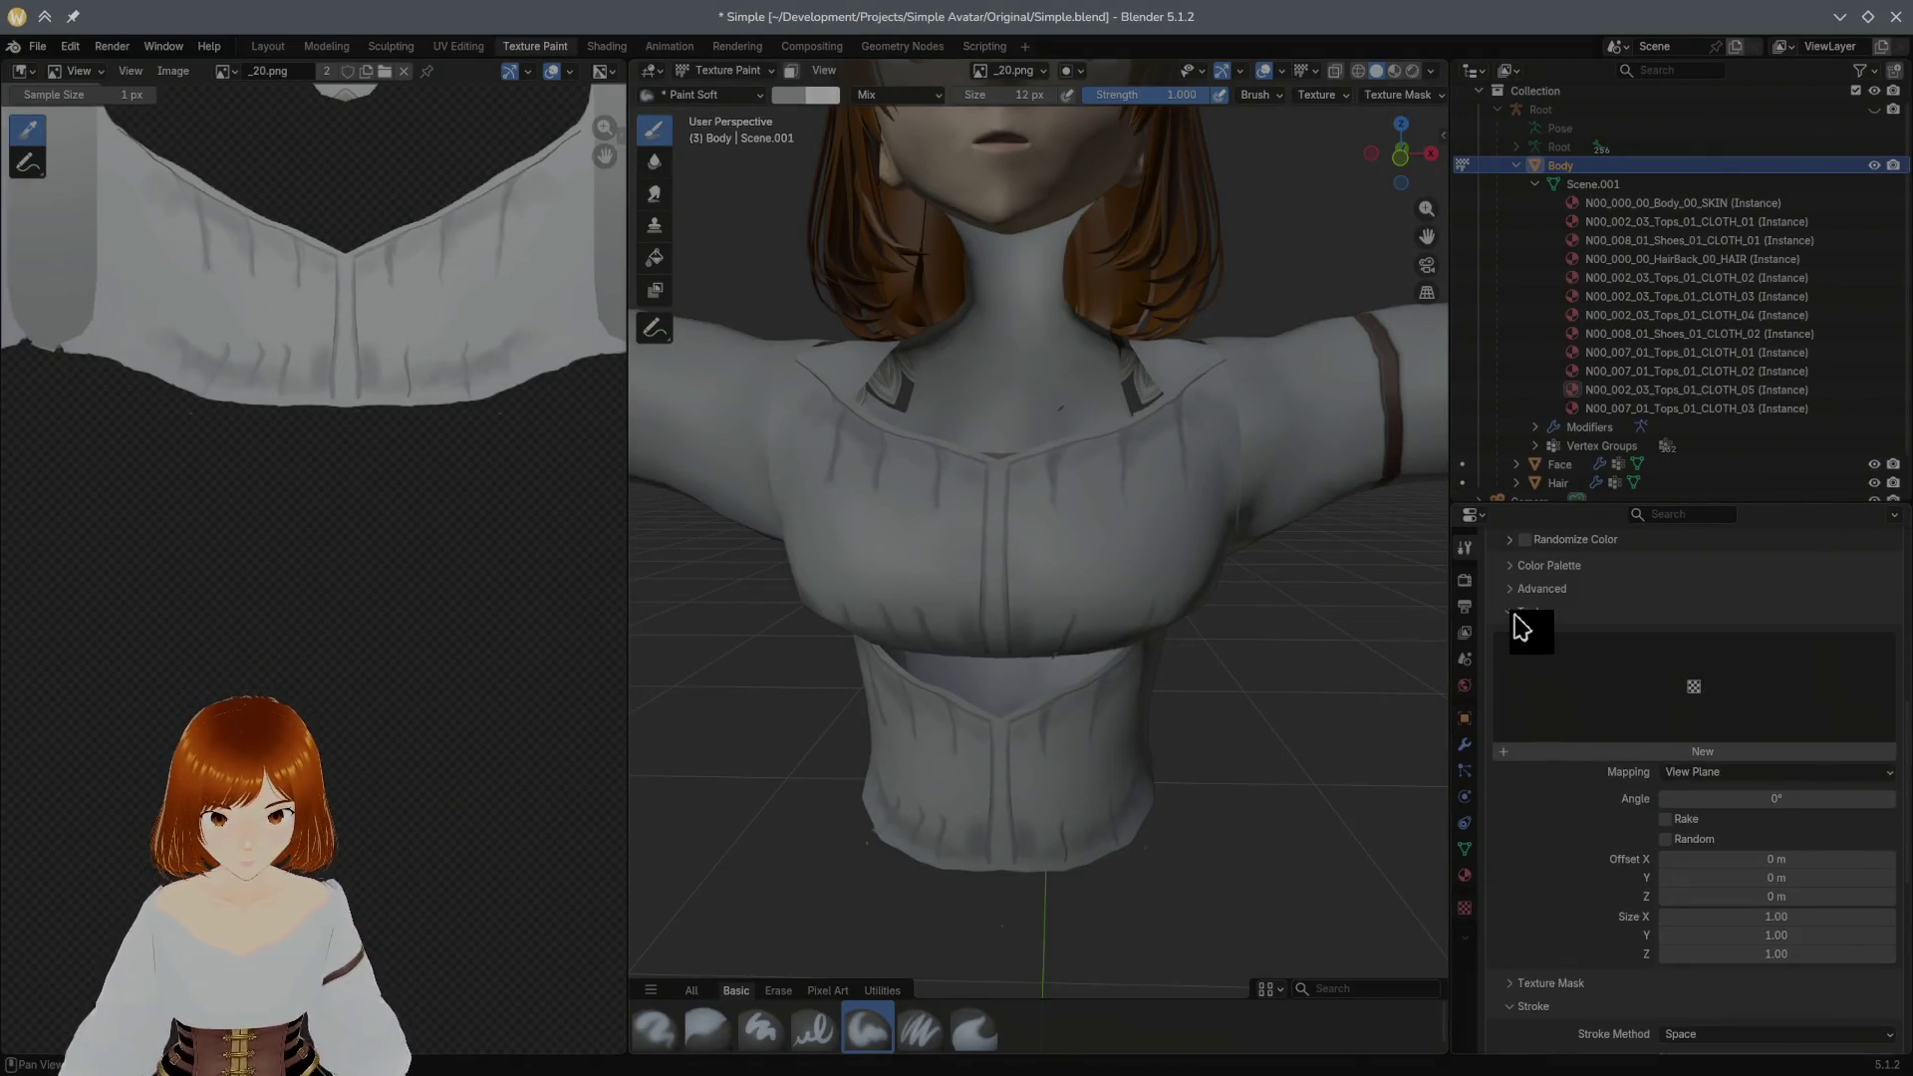
pyautogui.click(1462, 849)
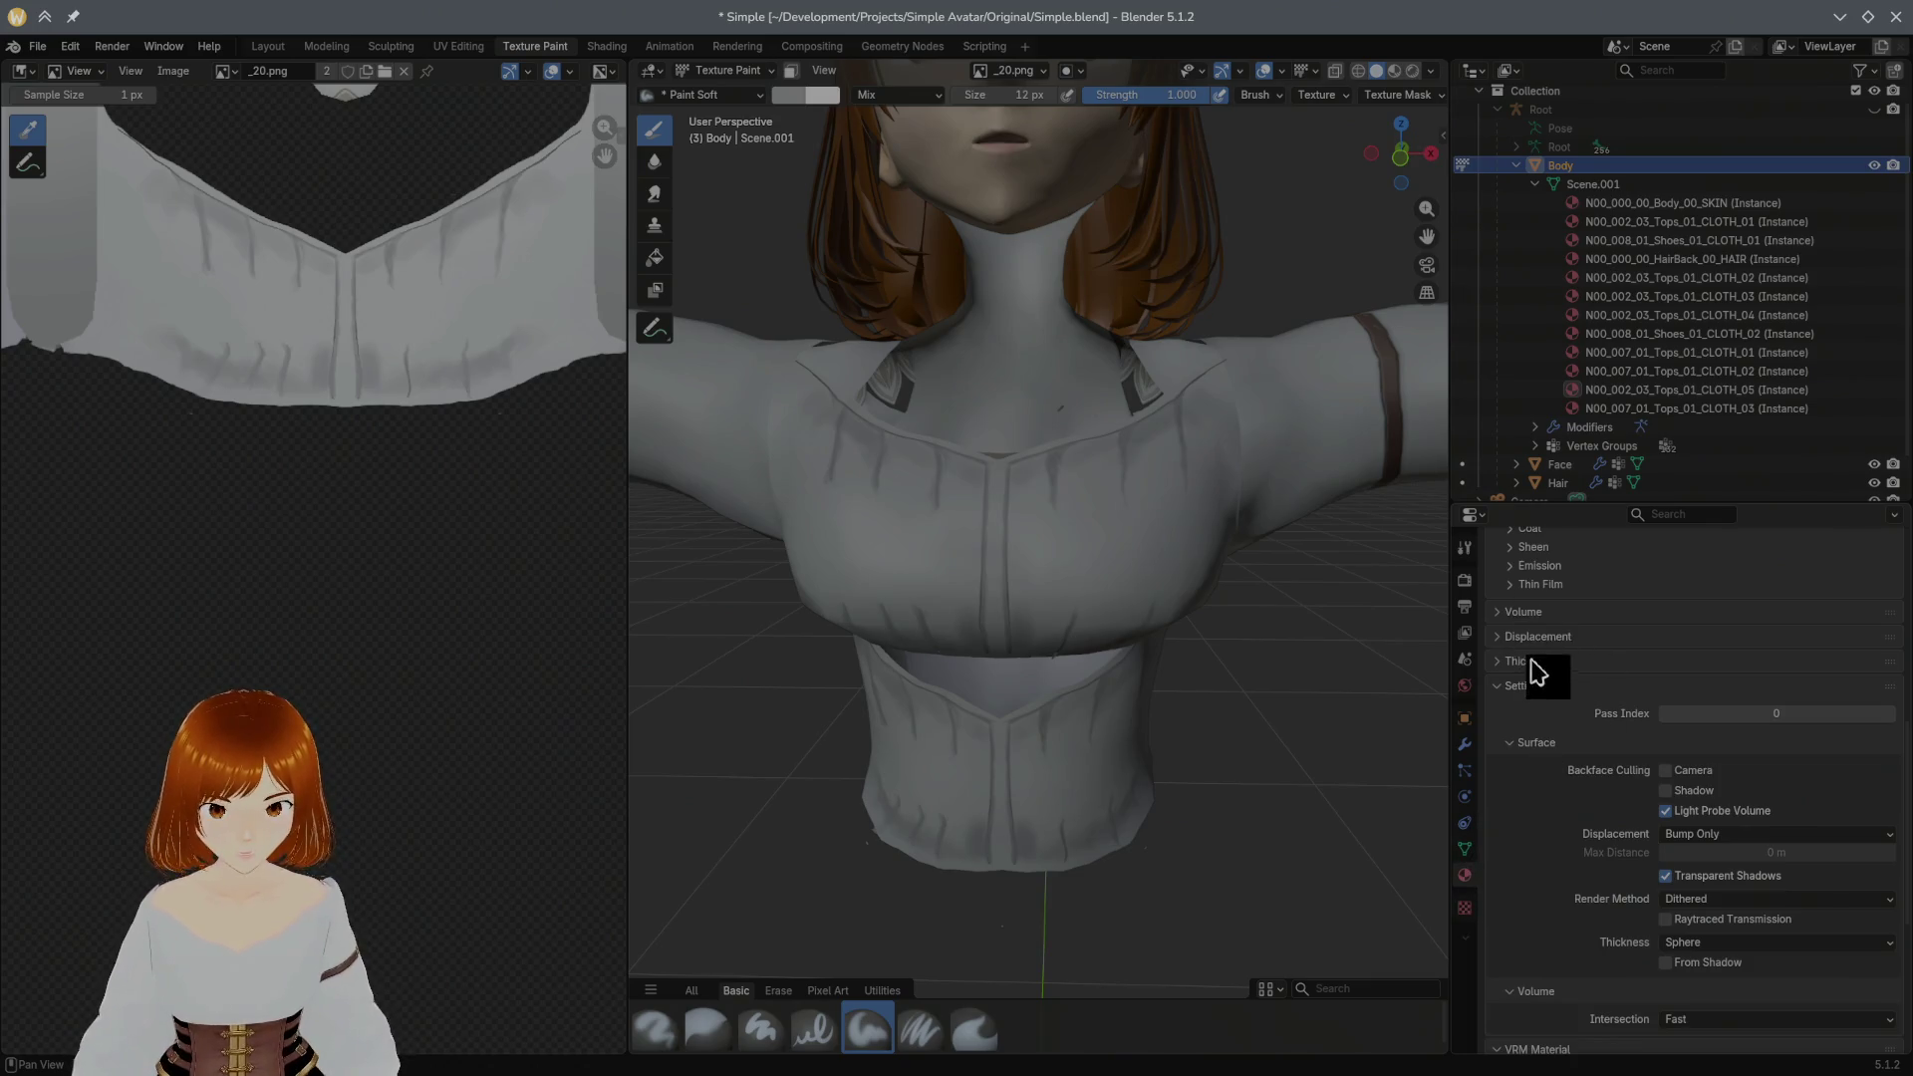
pyautogui.scroll(5, 1532, 673)
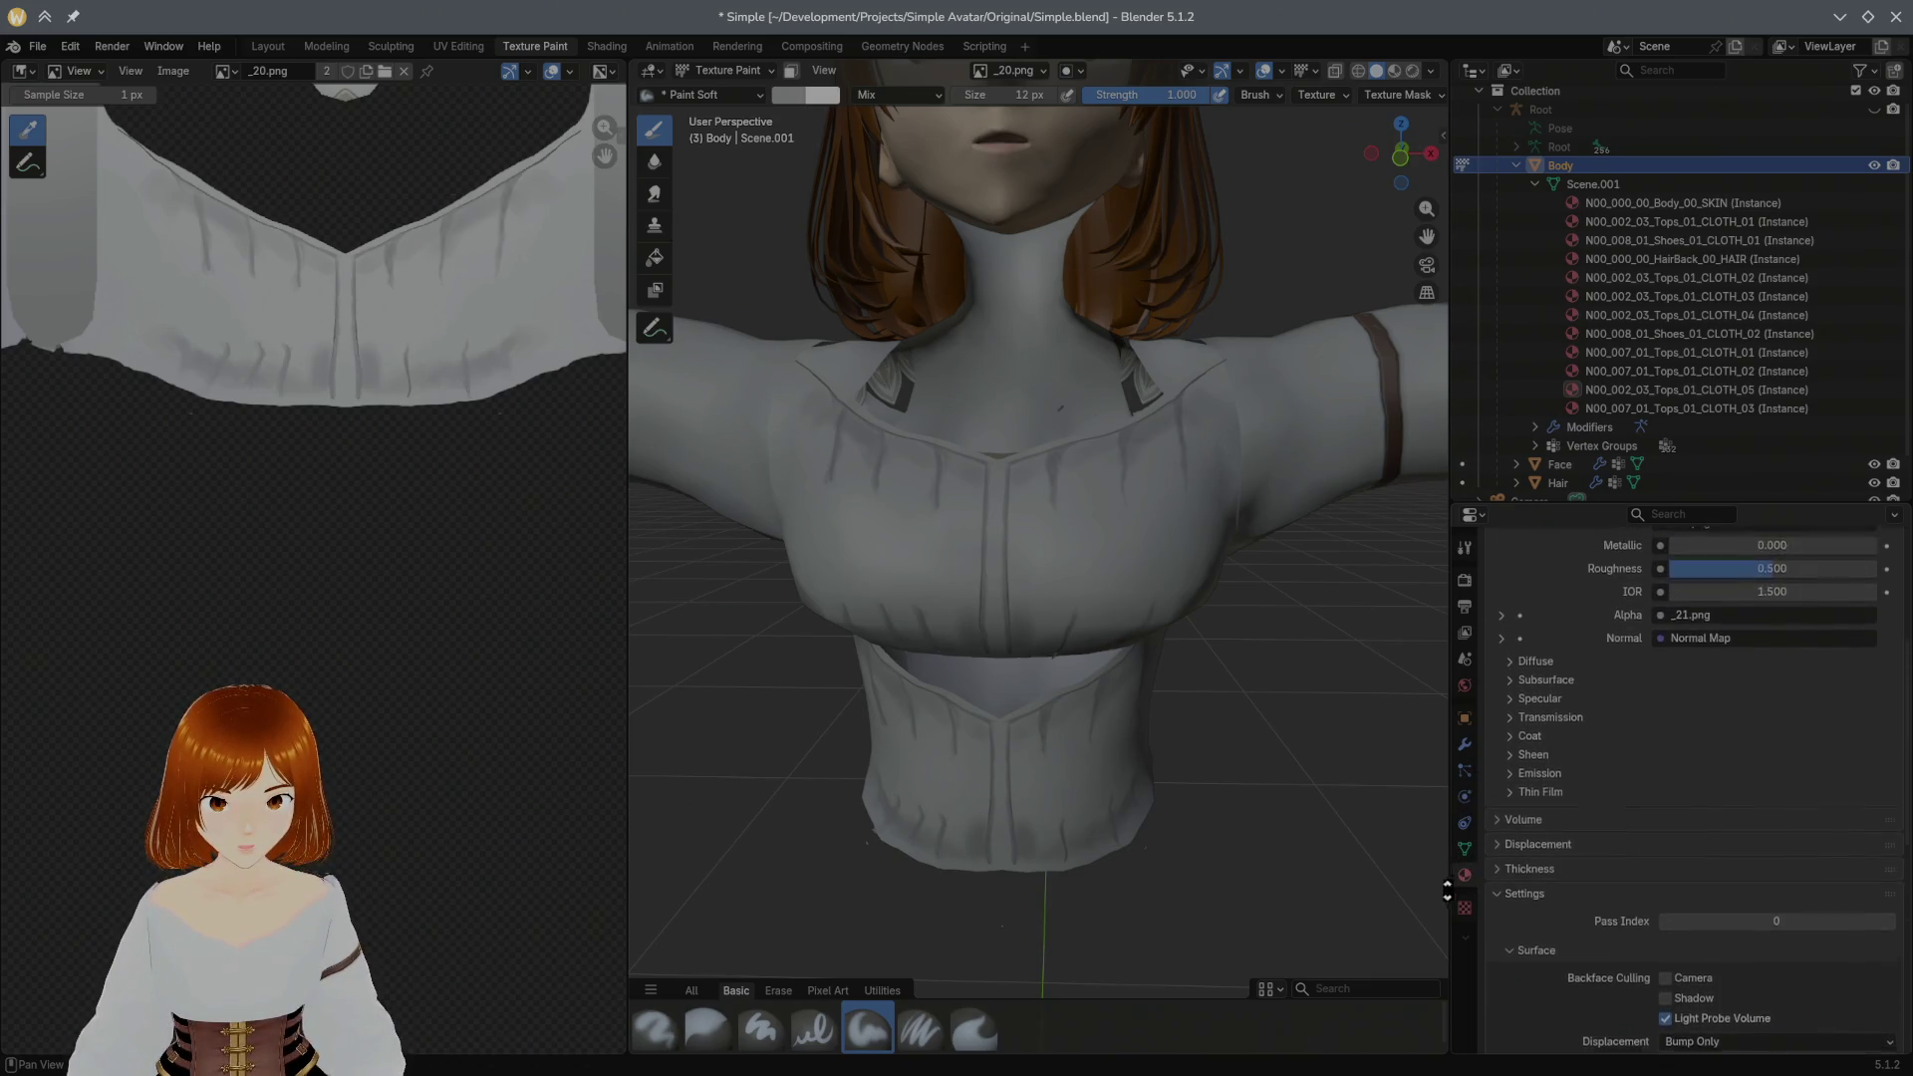
pyautogui.scroll(3, 1589, 696)
pyautogui.scroll(3, 1556, 778)
pyautogui.scroll(2, 1509, 902)
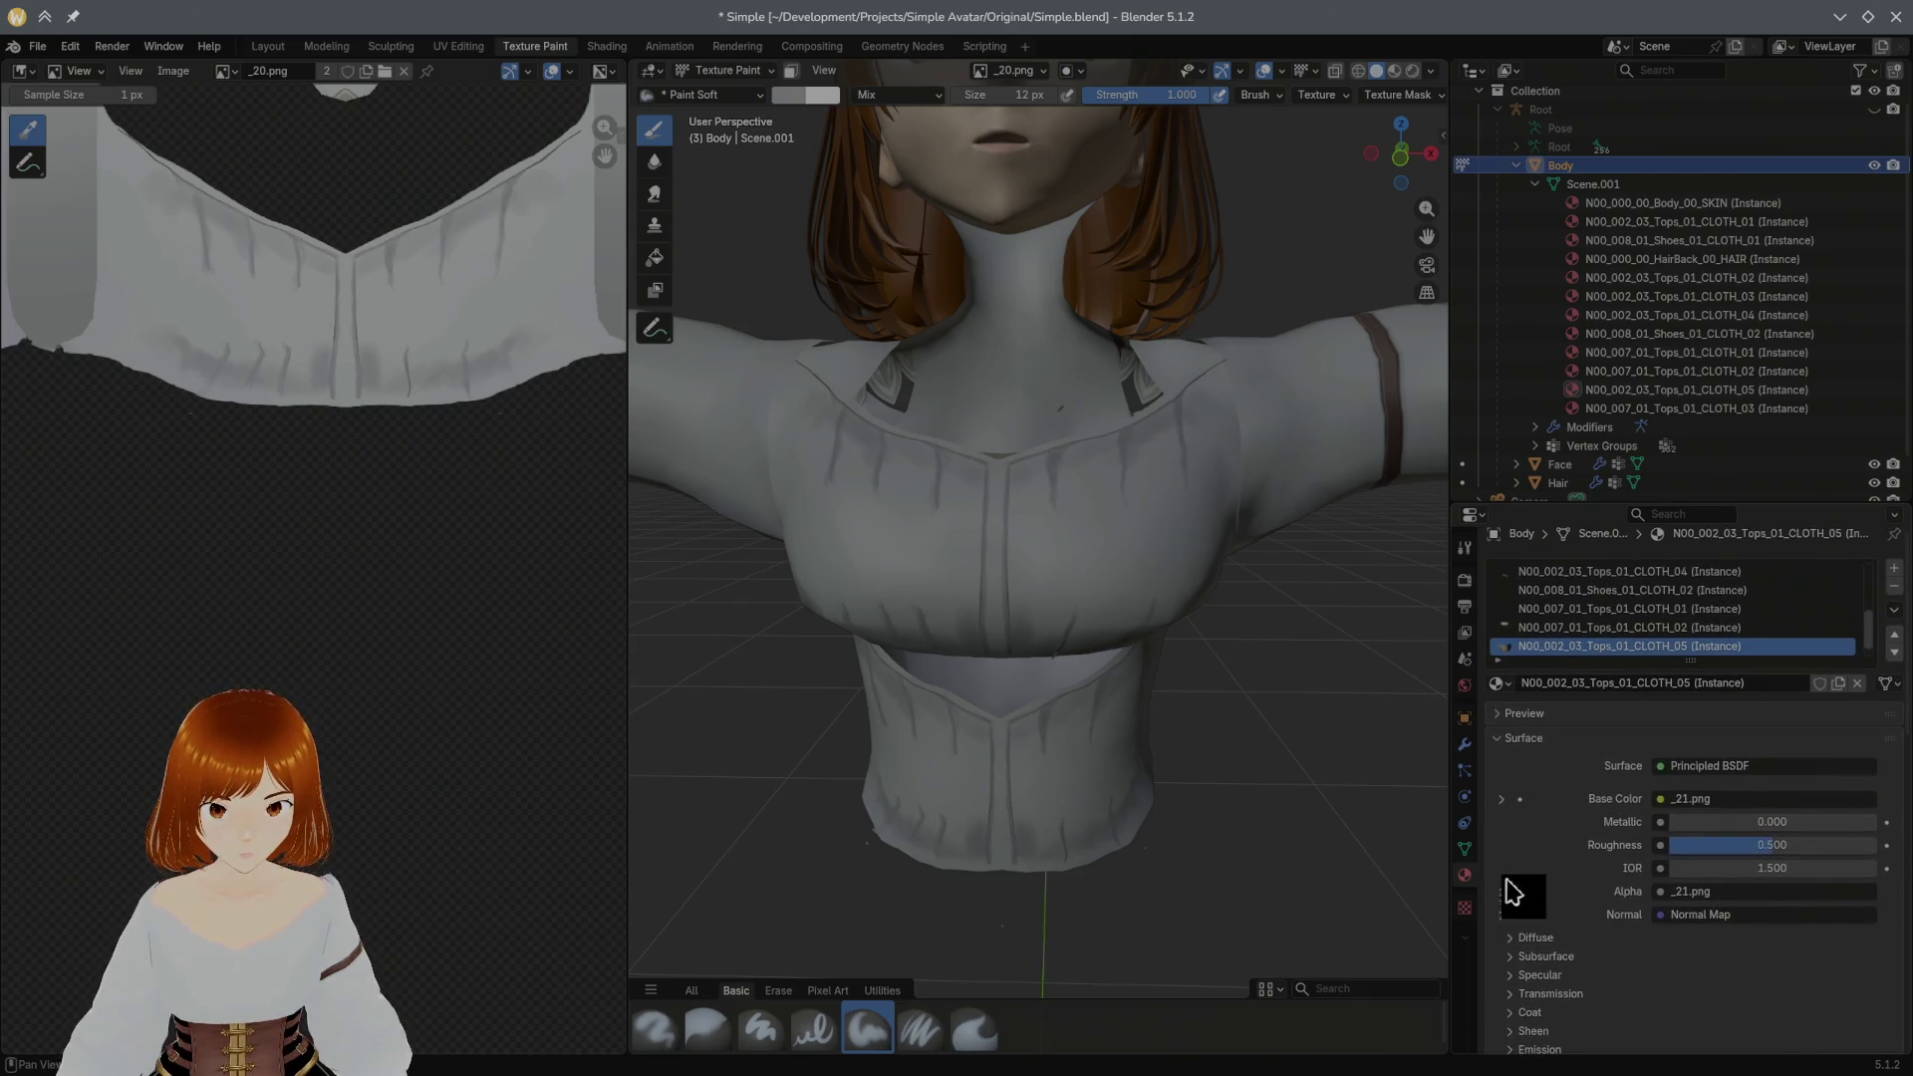
pyautogui.scroll(-5, 1560, 598)
pyautogui.scroll(-2, 1554, 697)
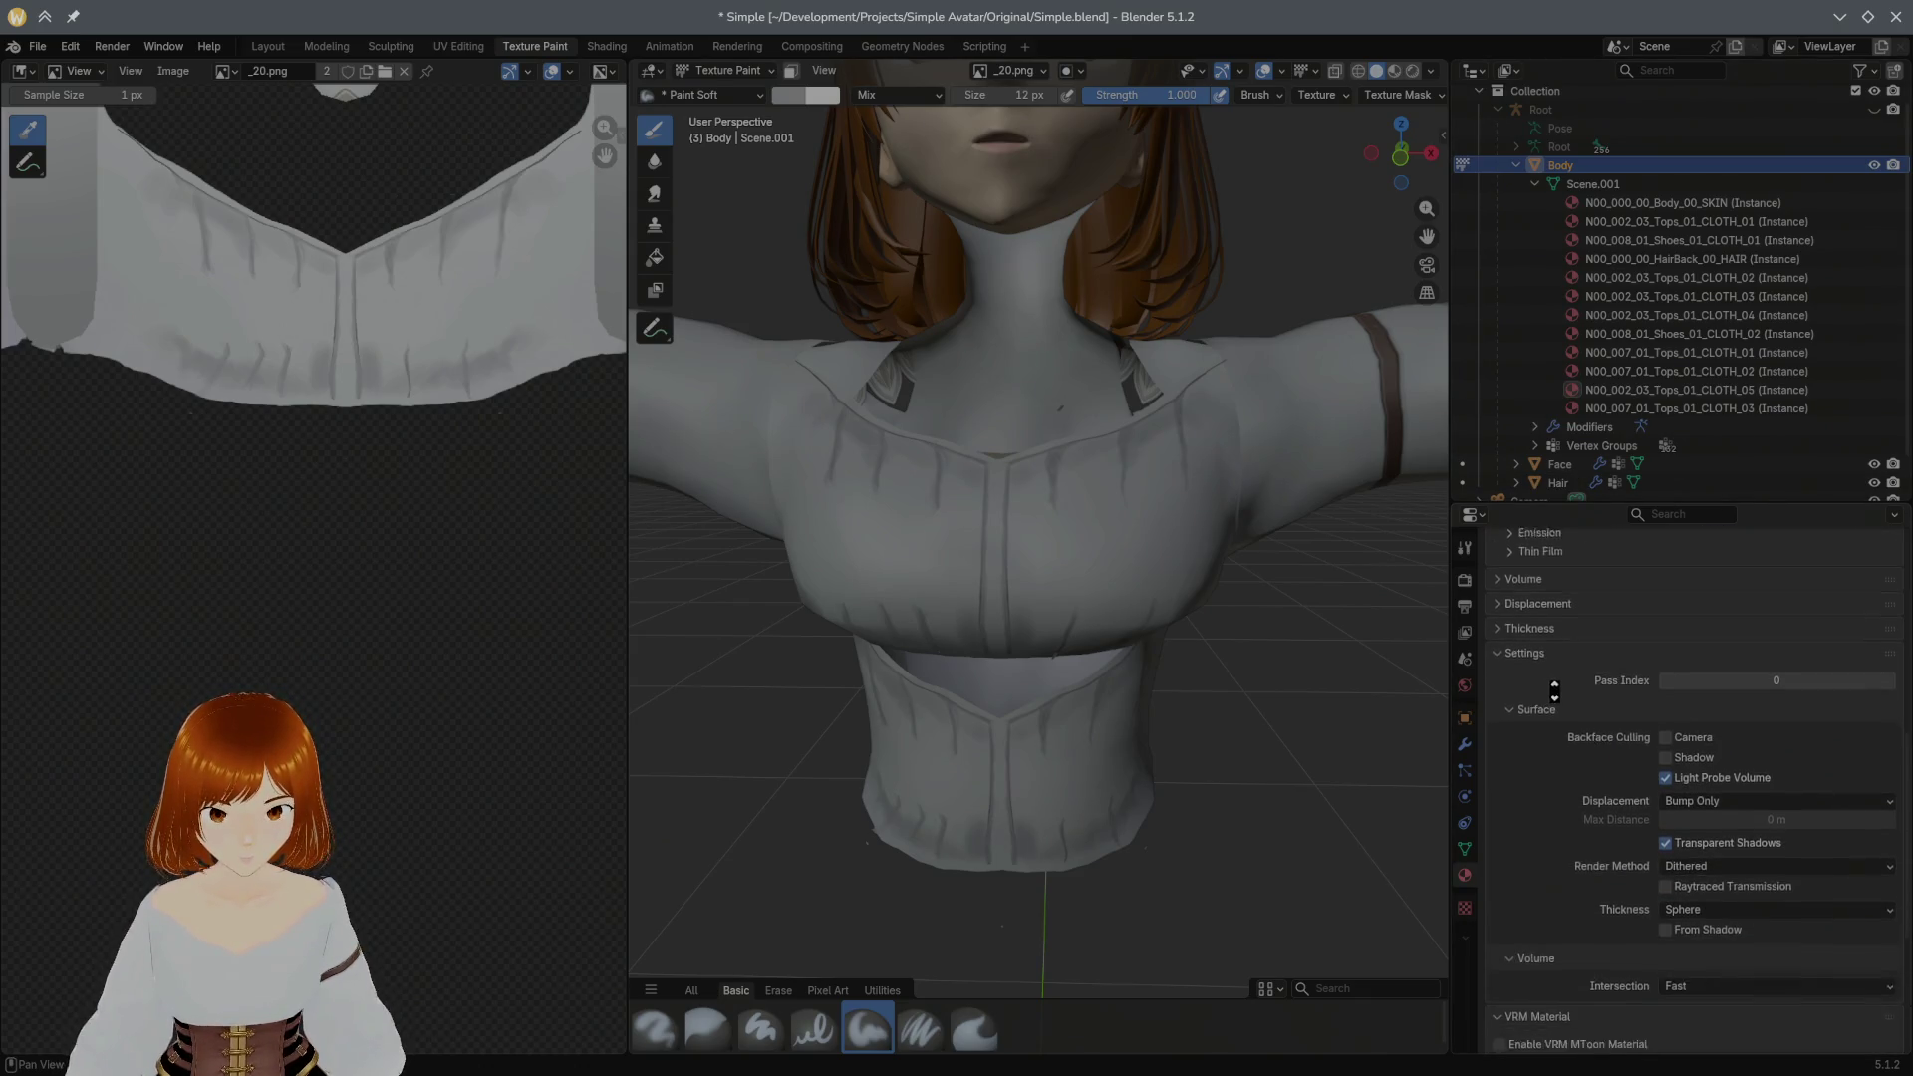
pyautogui.scroll(-3, 1555, 699)
pyautogui.scroll(-2, 1548, 584)
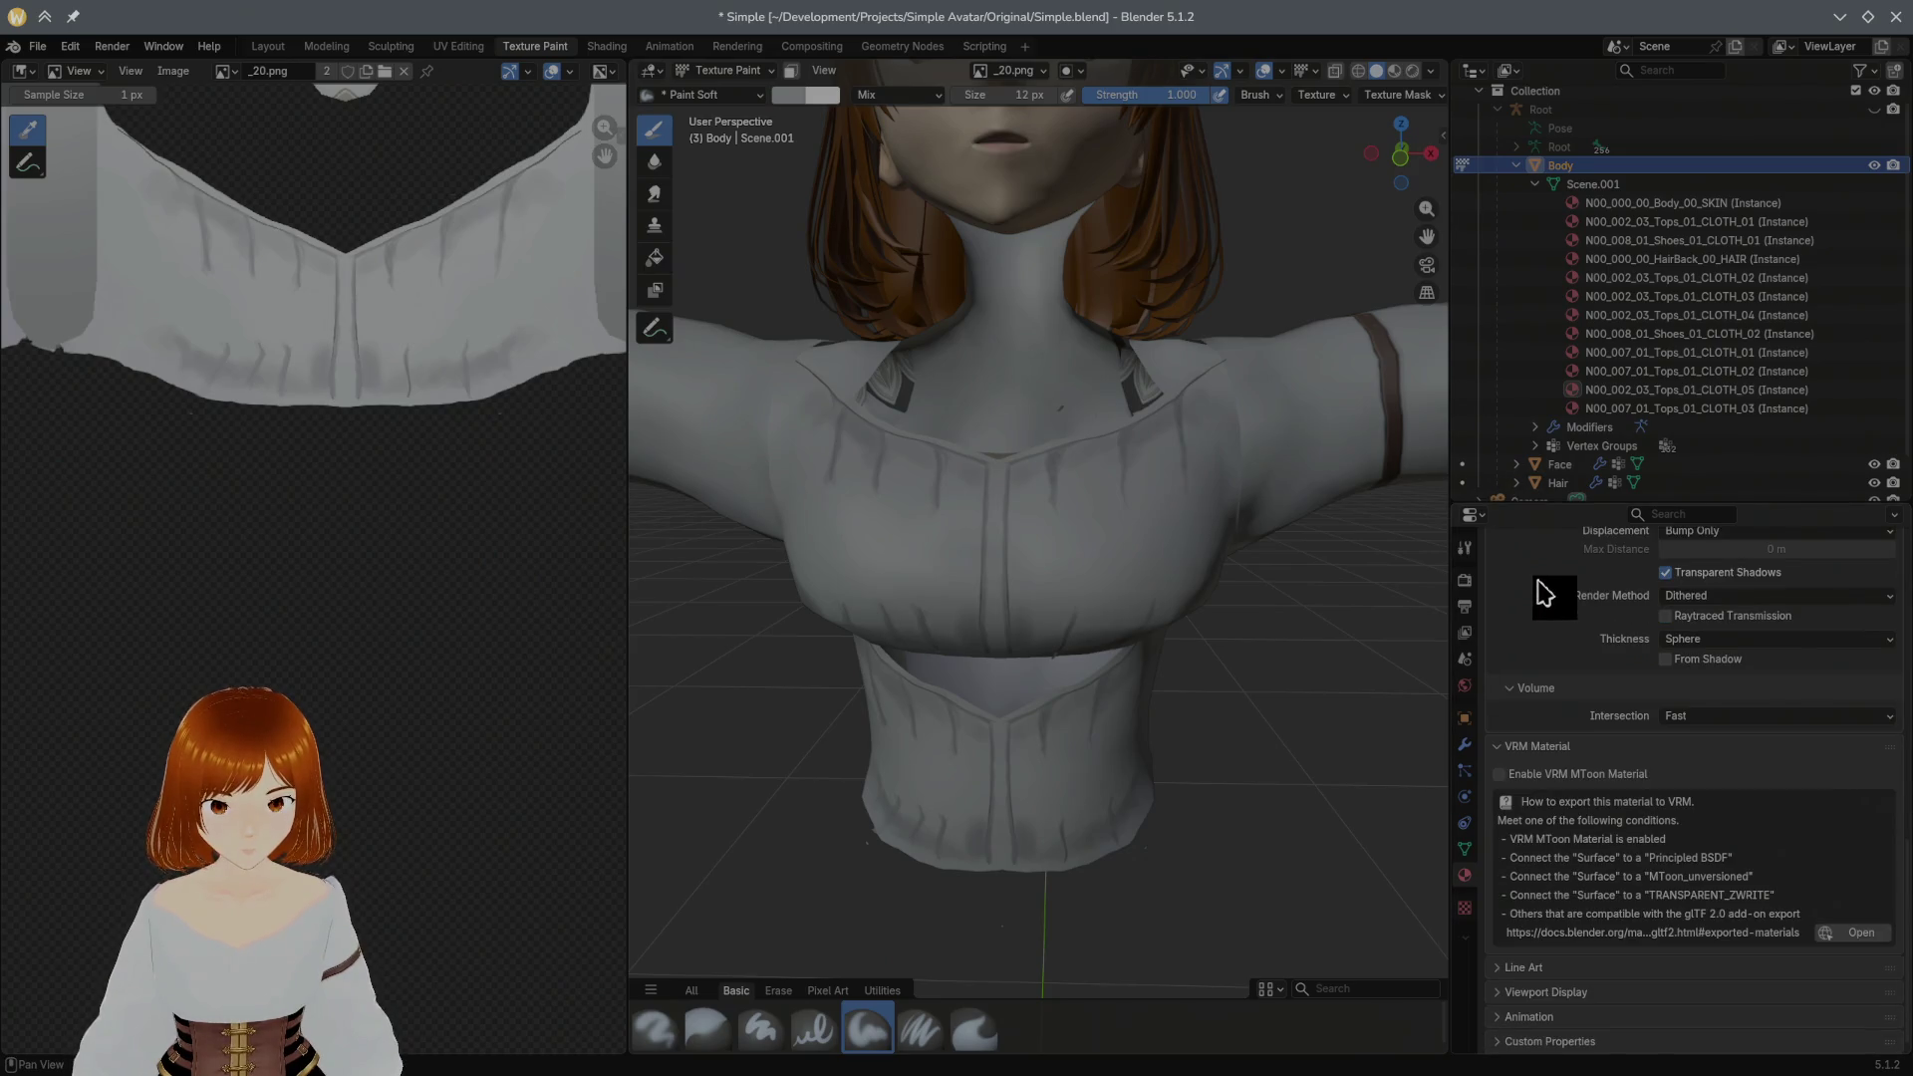
pyautogui.moveTo(1545, 593); pyautogui.dragTo(1524, 756, button='middle')
pyautogui.scroll(5, 1524, 754)
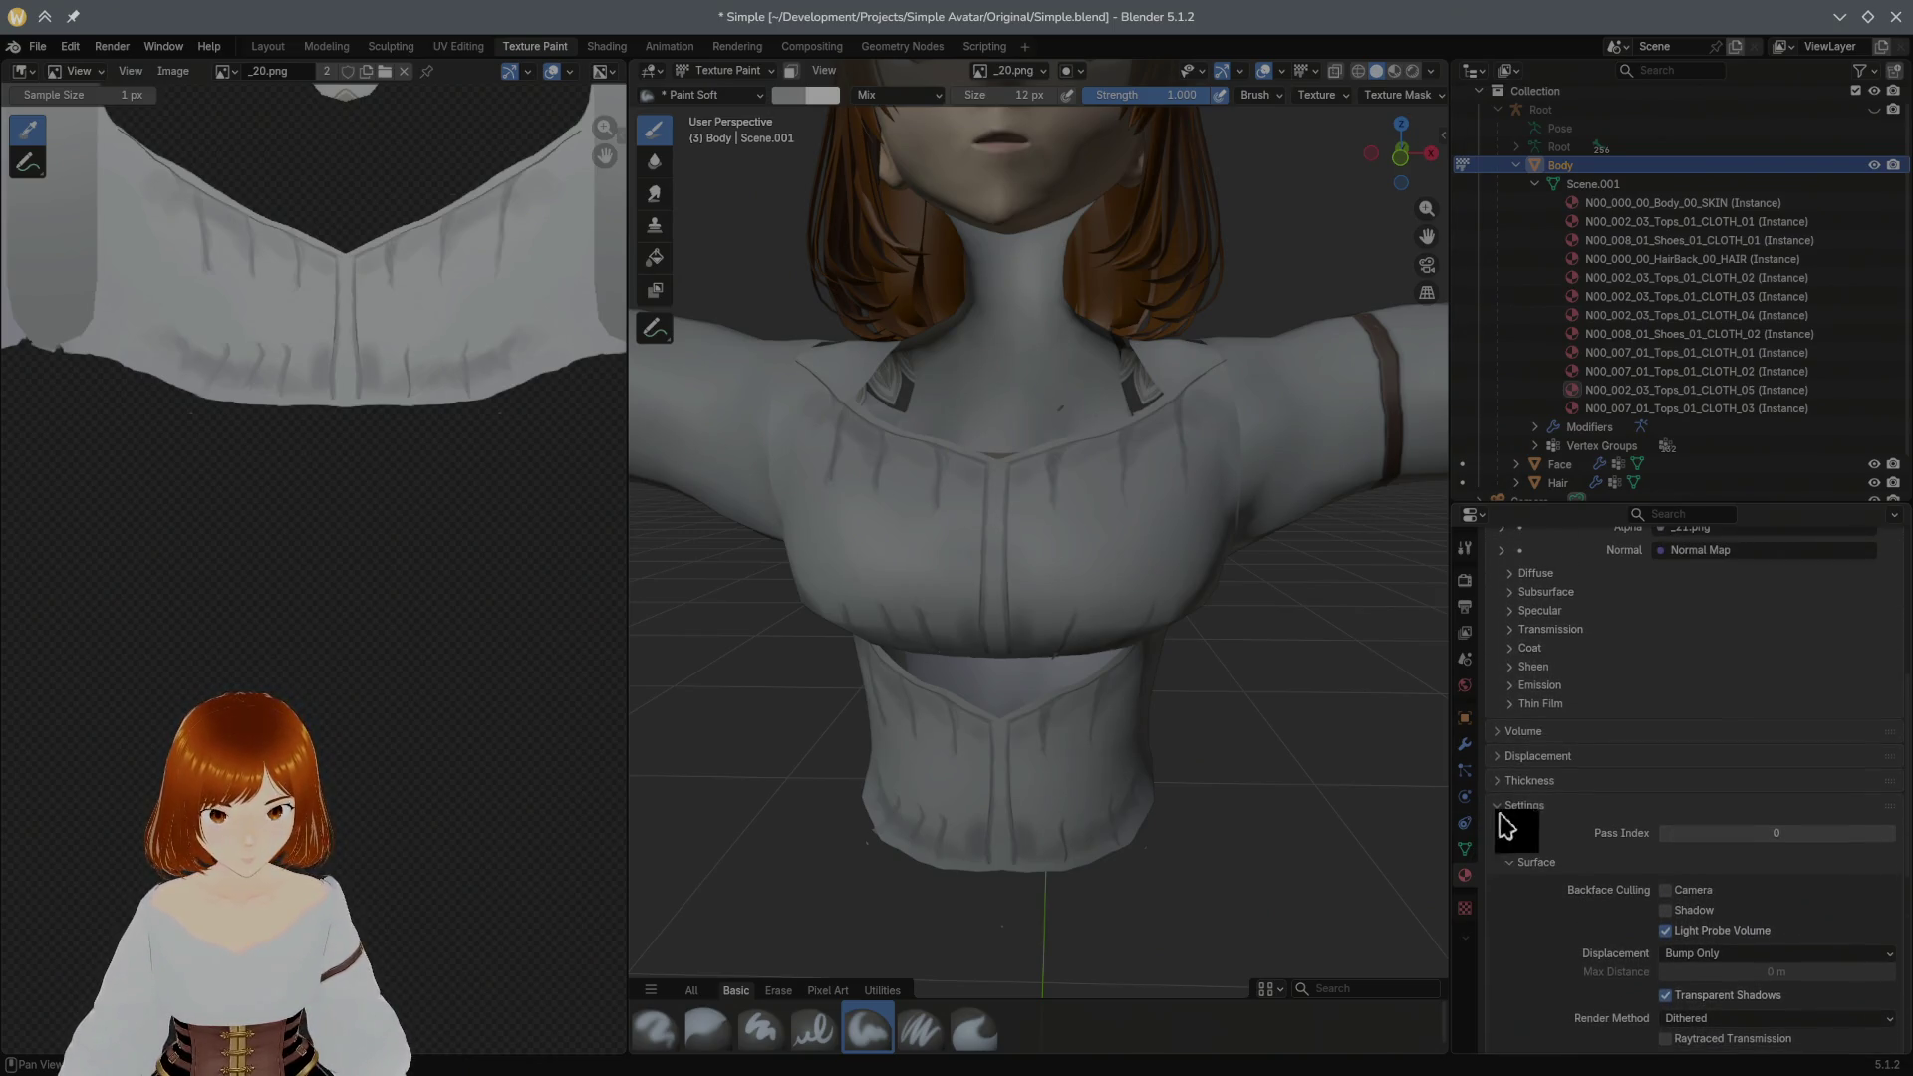
pyautogui.scroll(2, 1505, 833)
pyautogui.scroll(2, 1520, 778)
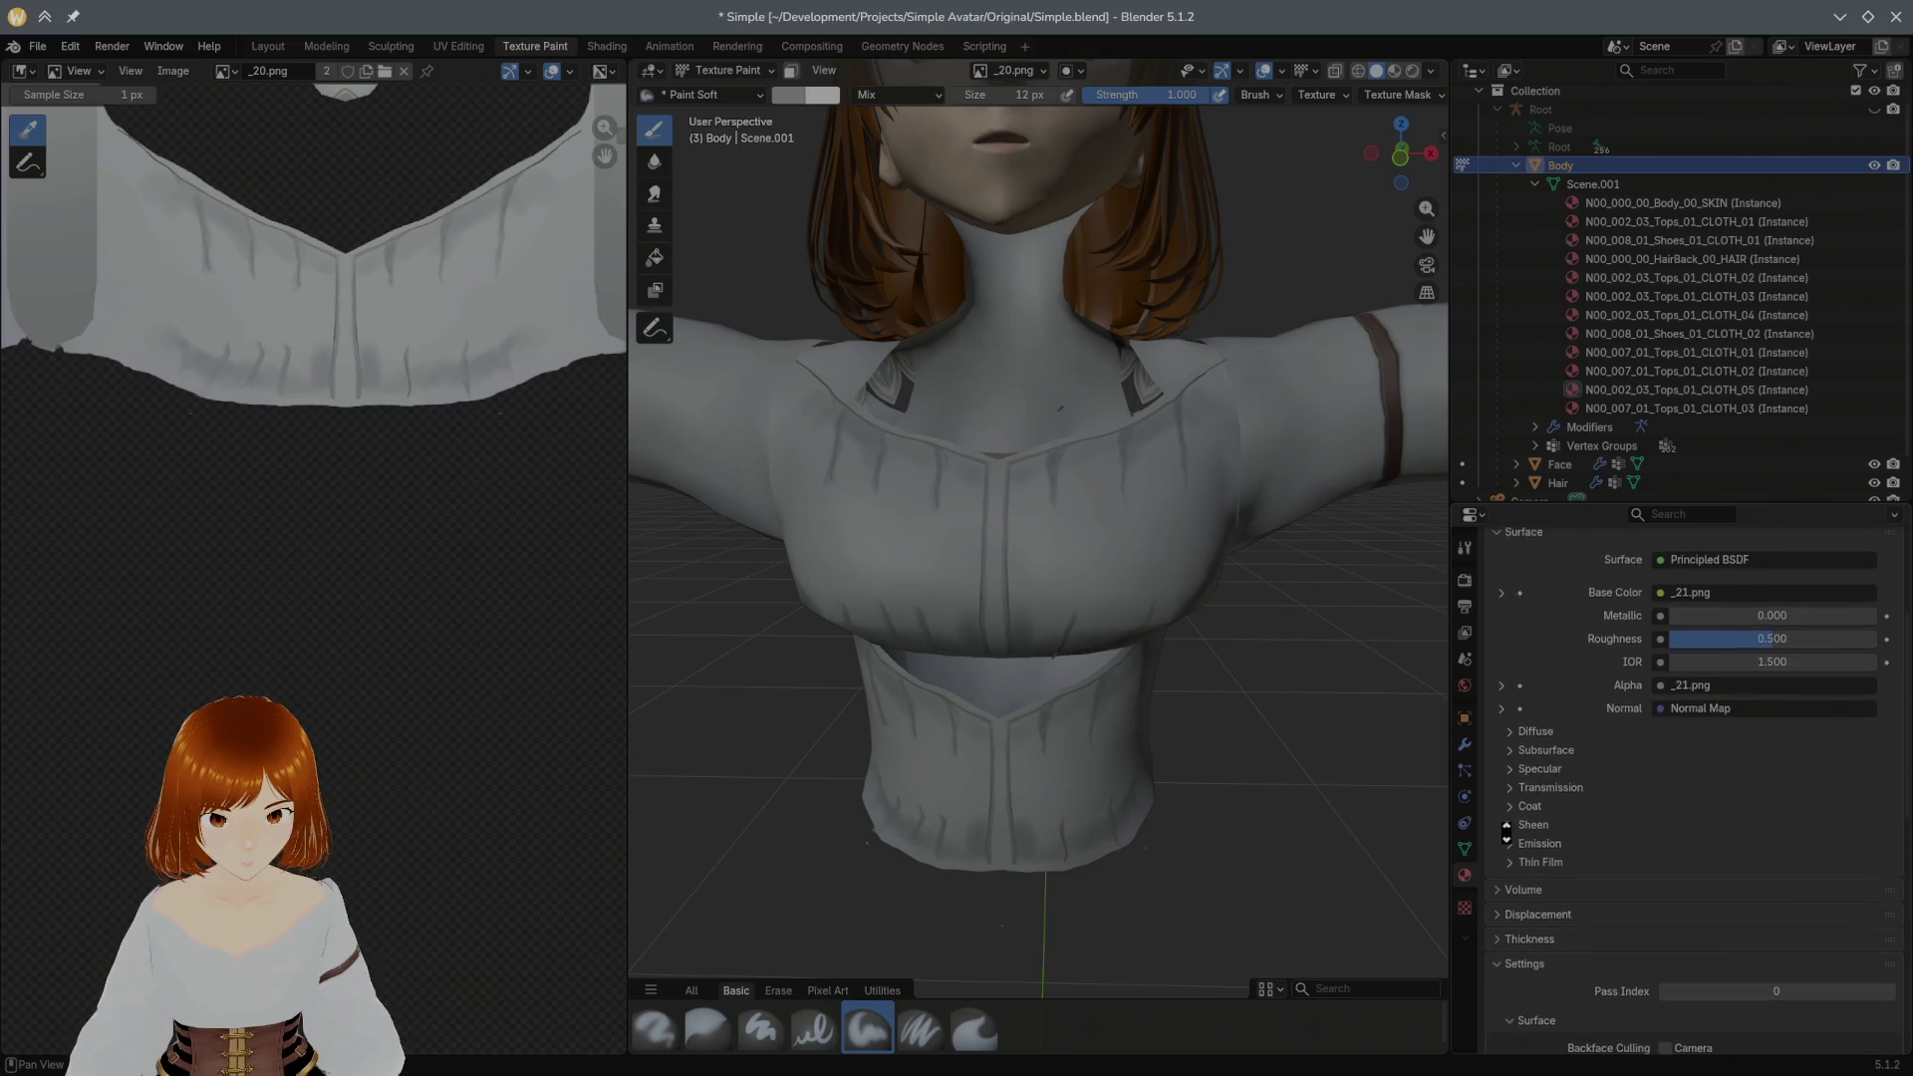
pyautogui.click(1696, 717)
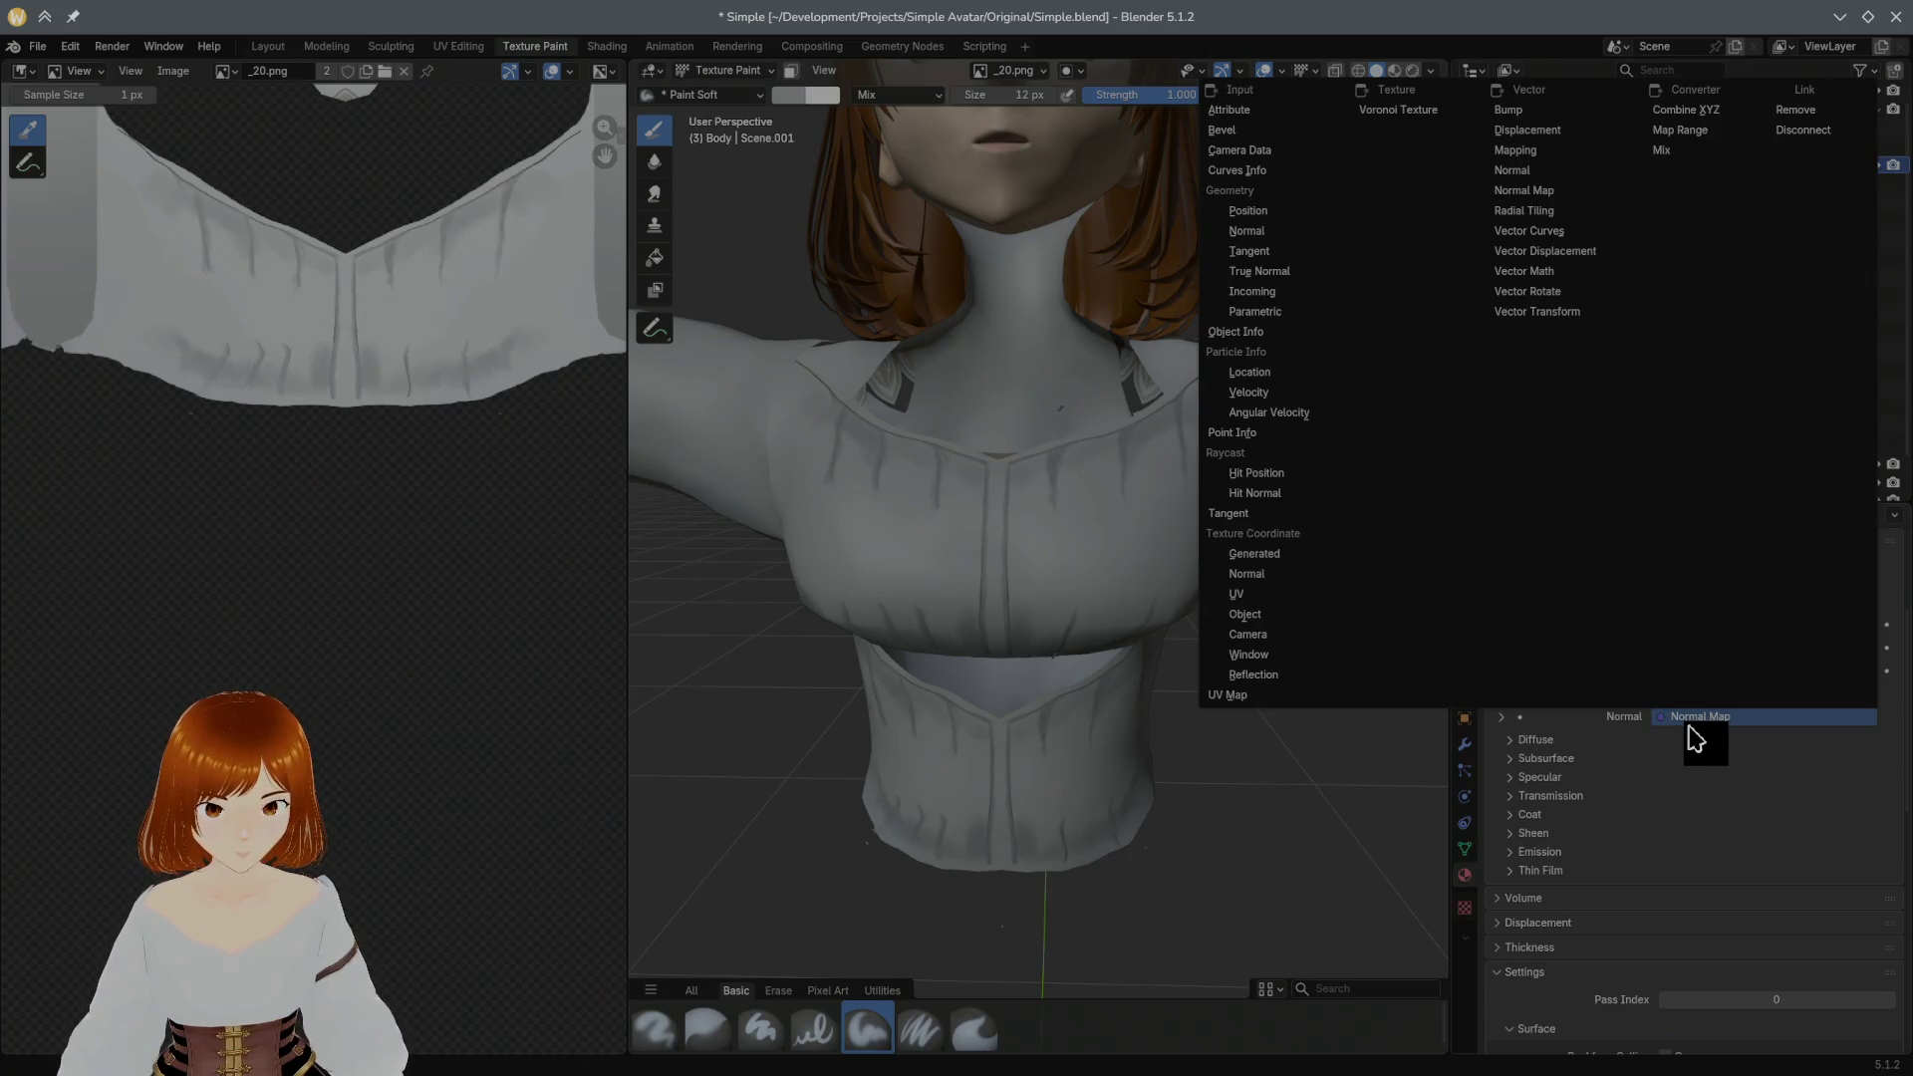
# Step: Expand the Normal Map node and link an Image Texture to its Color input
pyautogui.press('Escape')
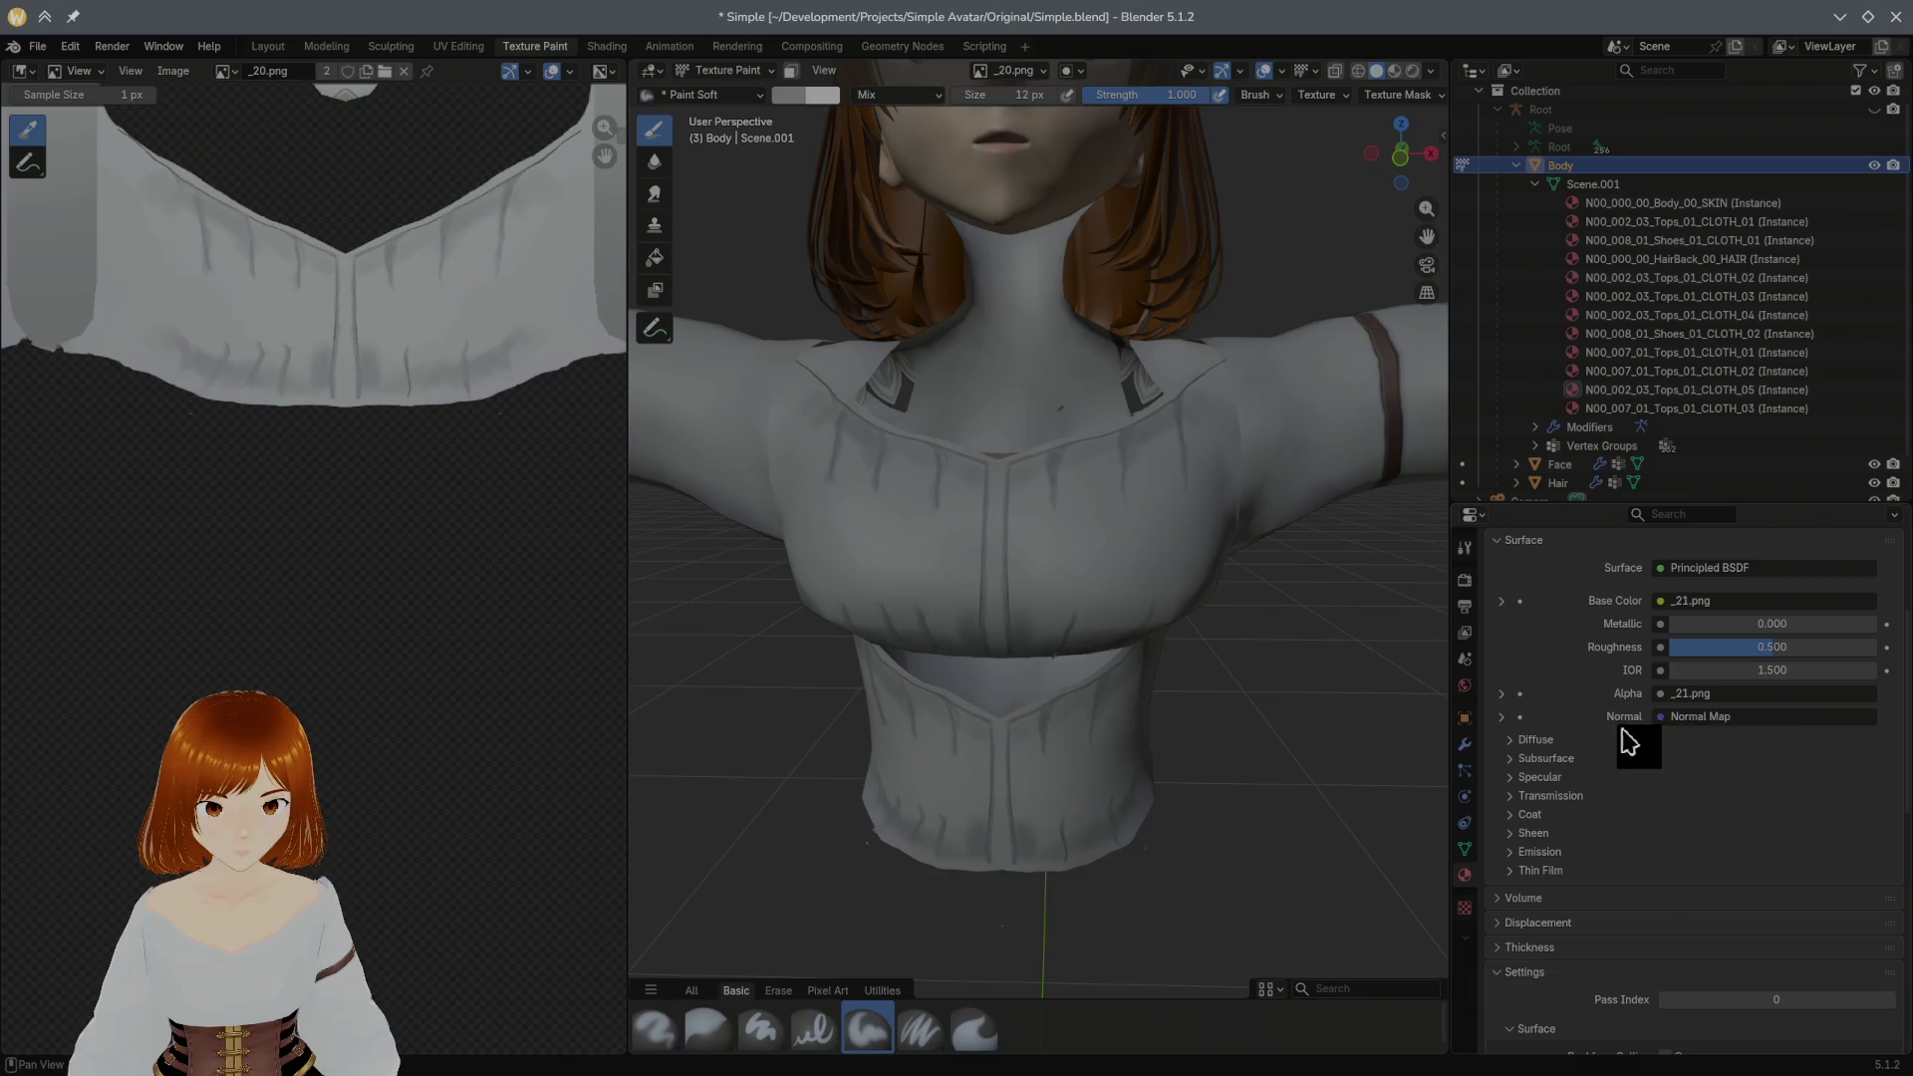
pyautogui.click(1504, 719)
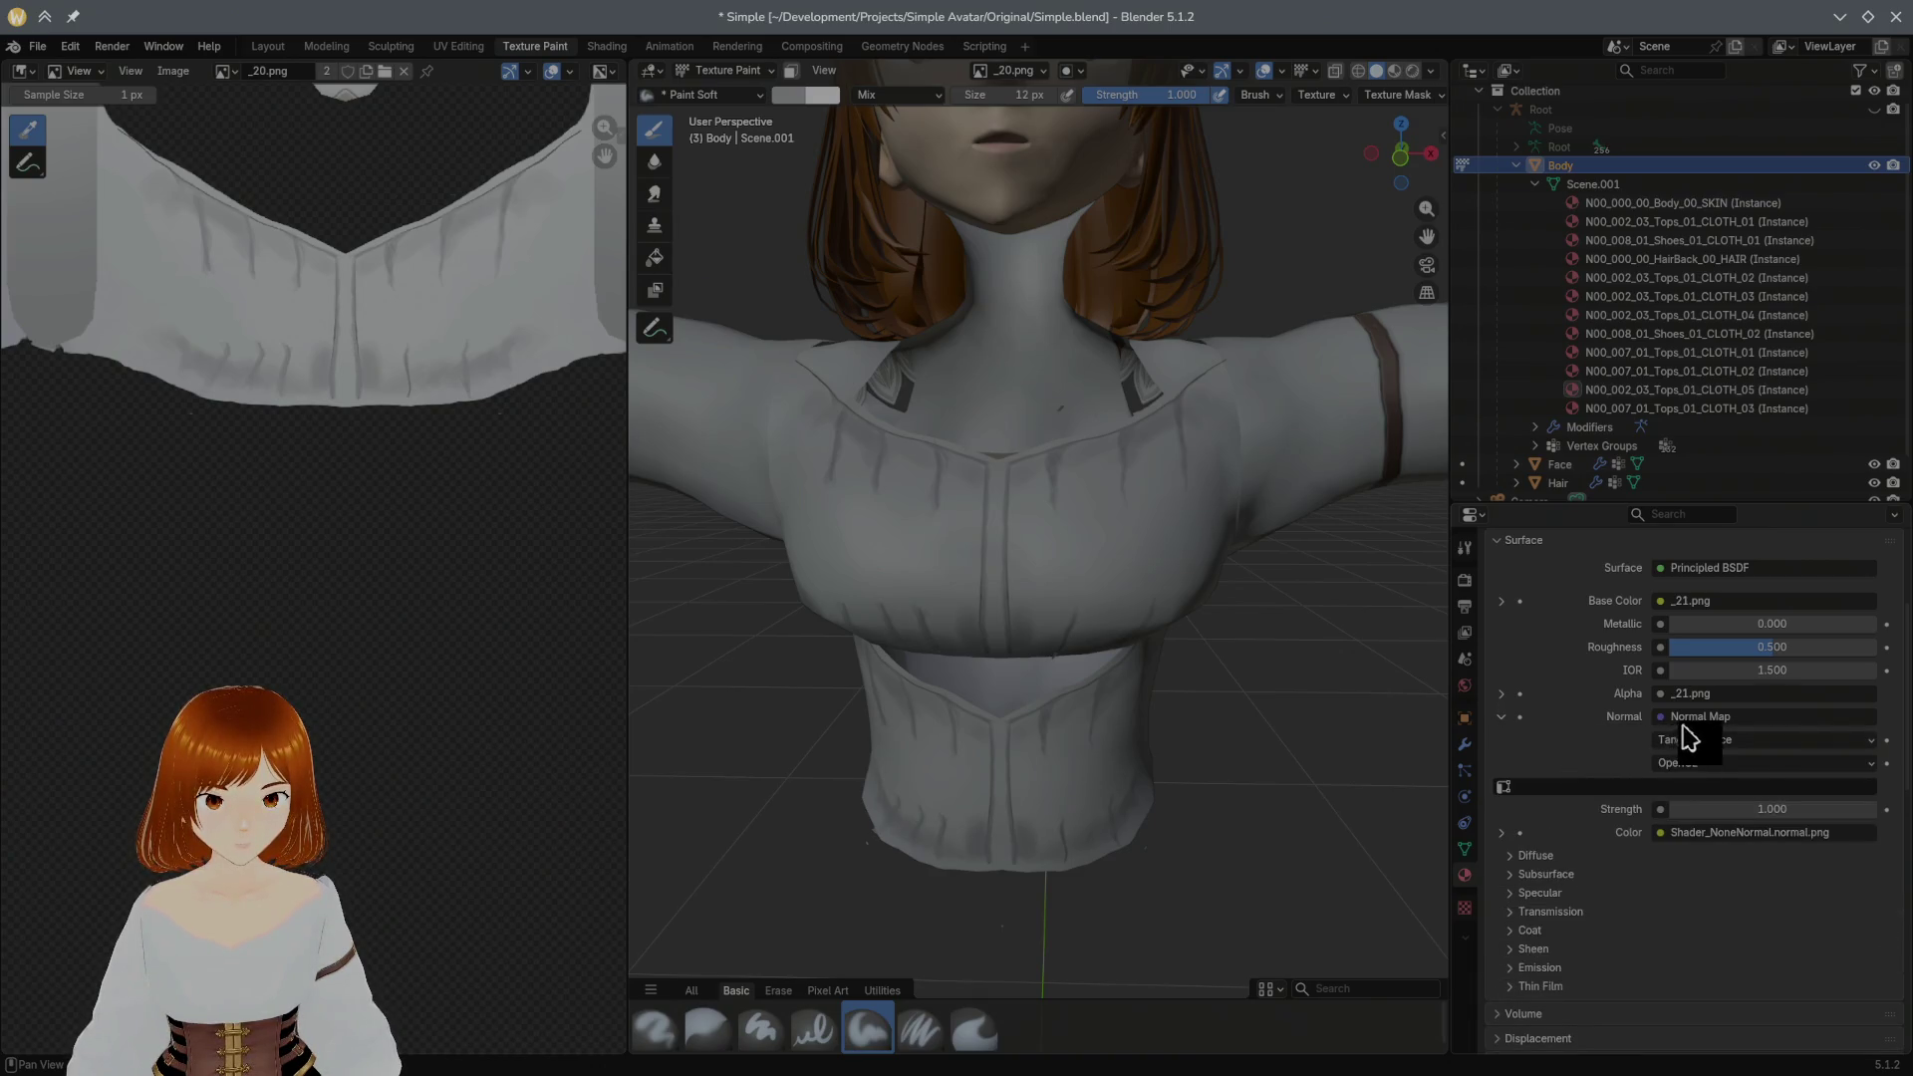
pyautogui.click(1678, 721)
pyautogui.press('Escape')
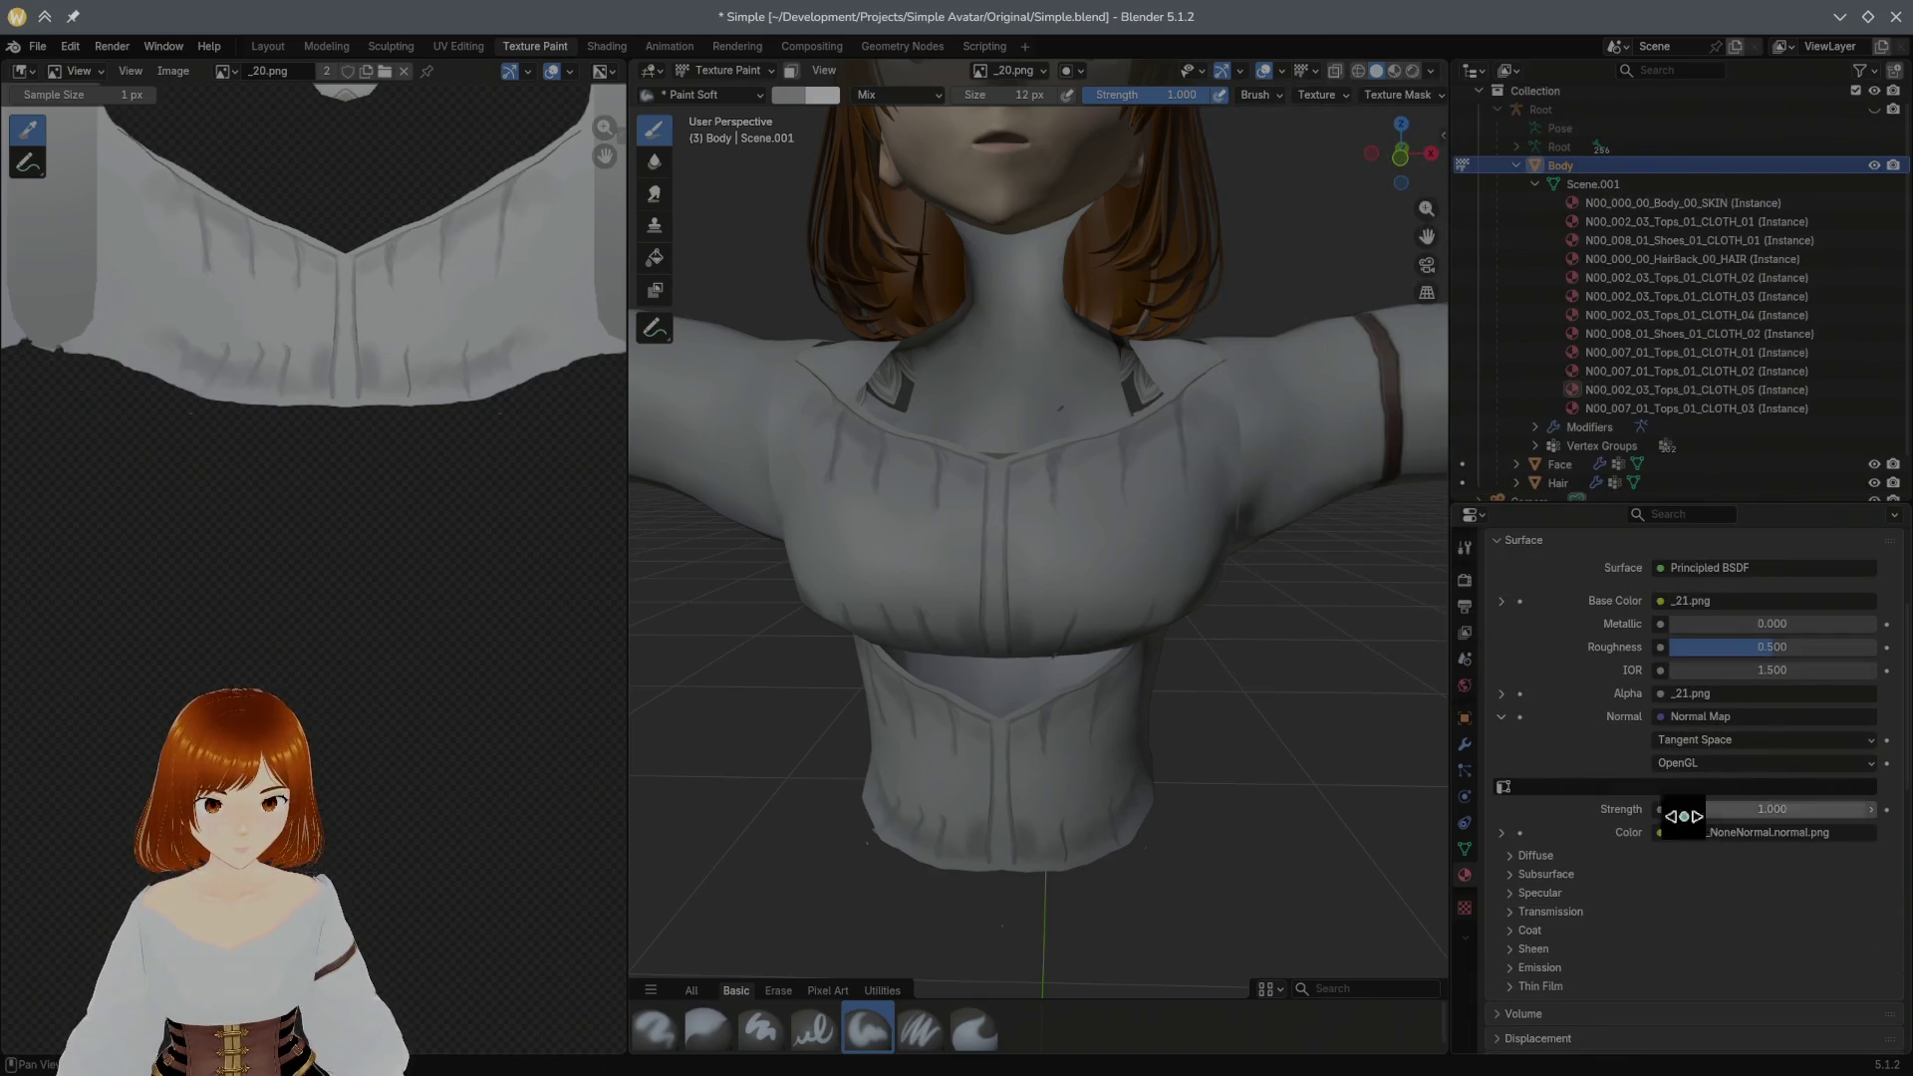
pyautogui.click(1685, 838)
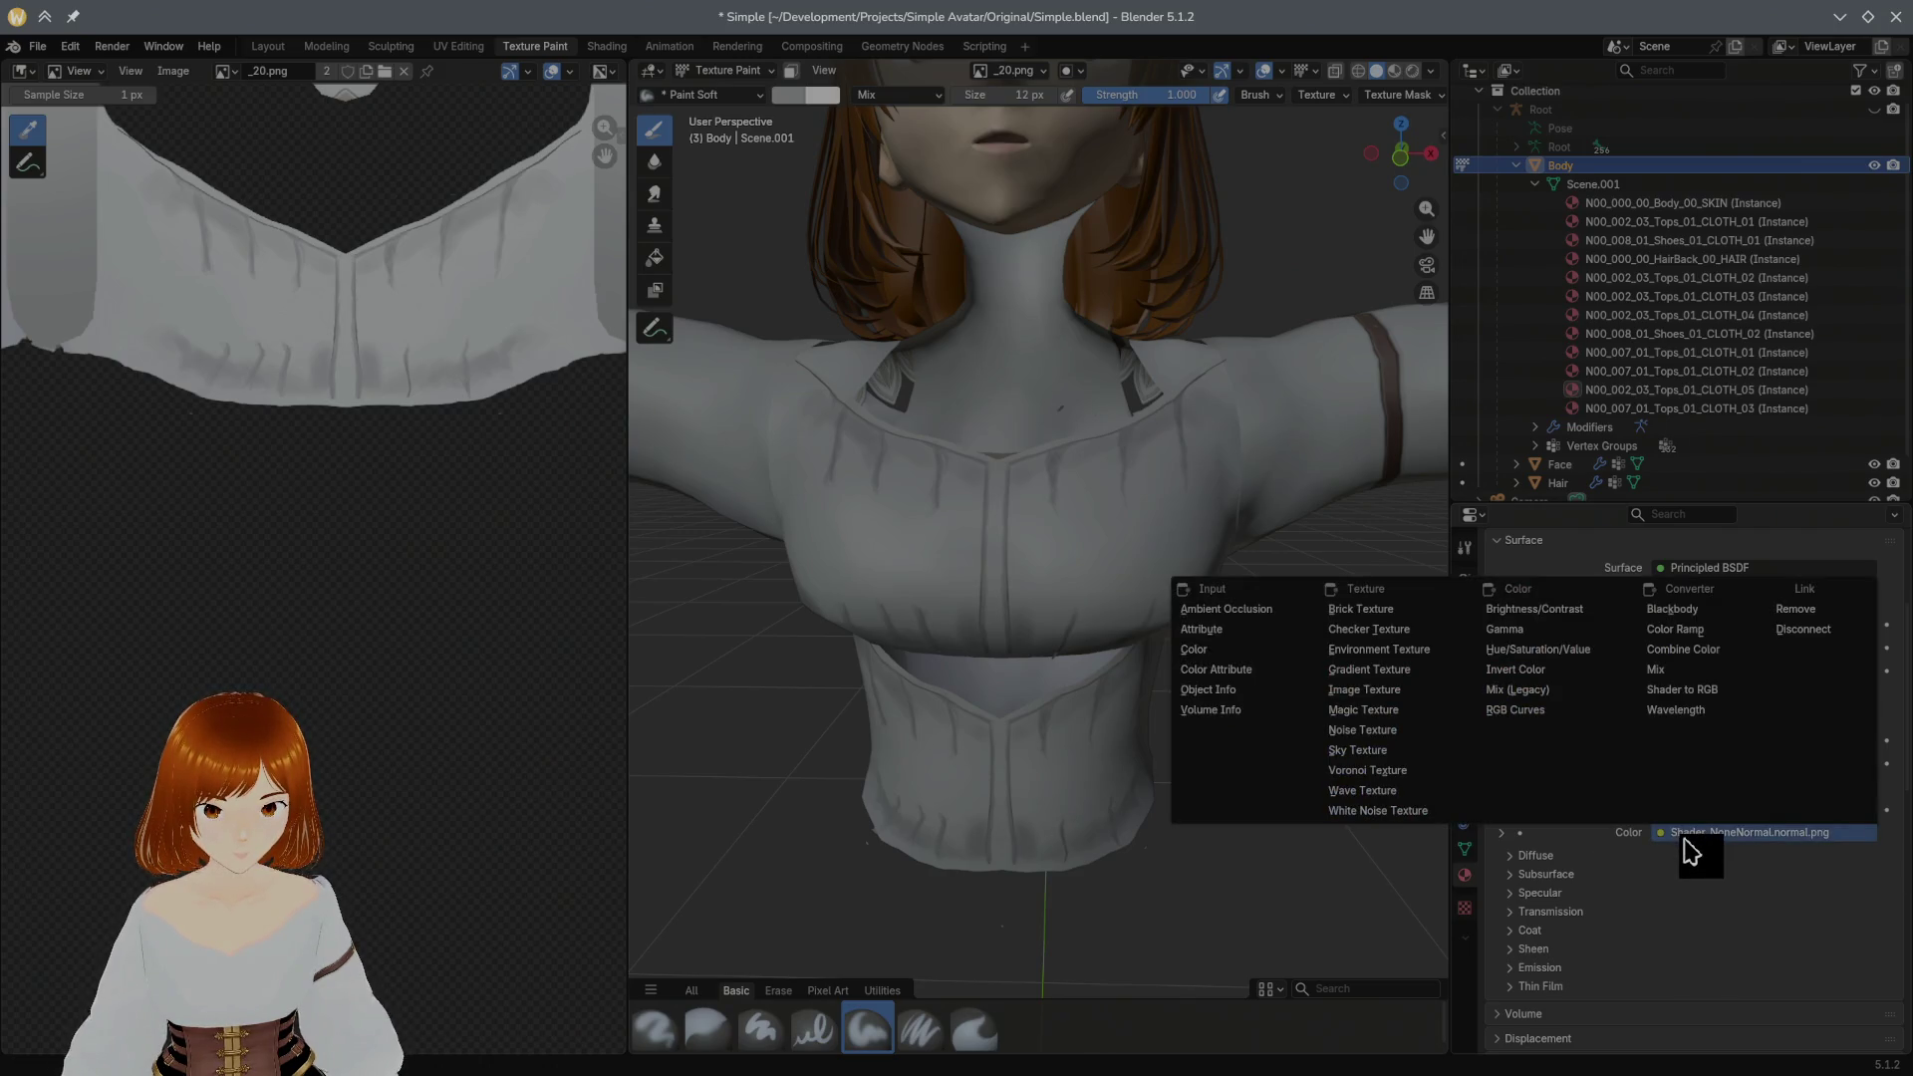
pyautogui.press('Escape')
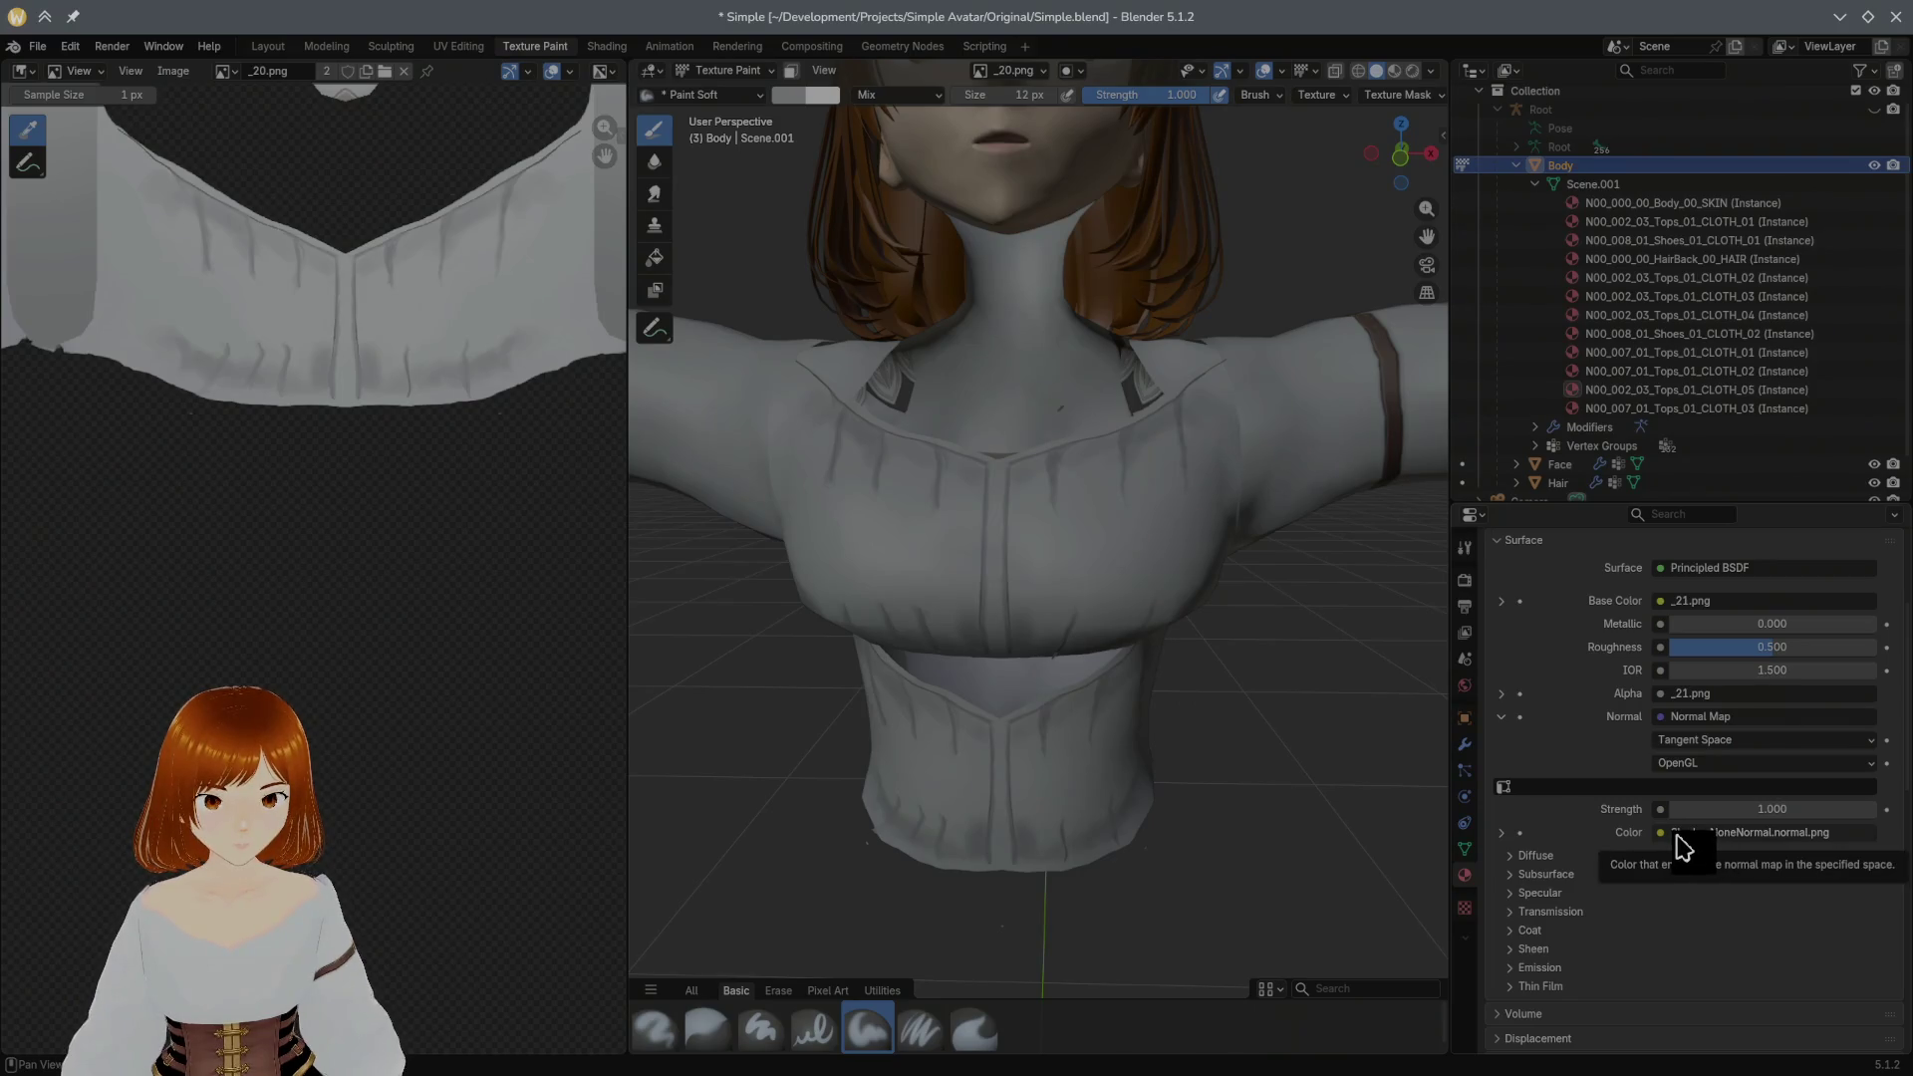
pyautogui.click(1680, 847)
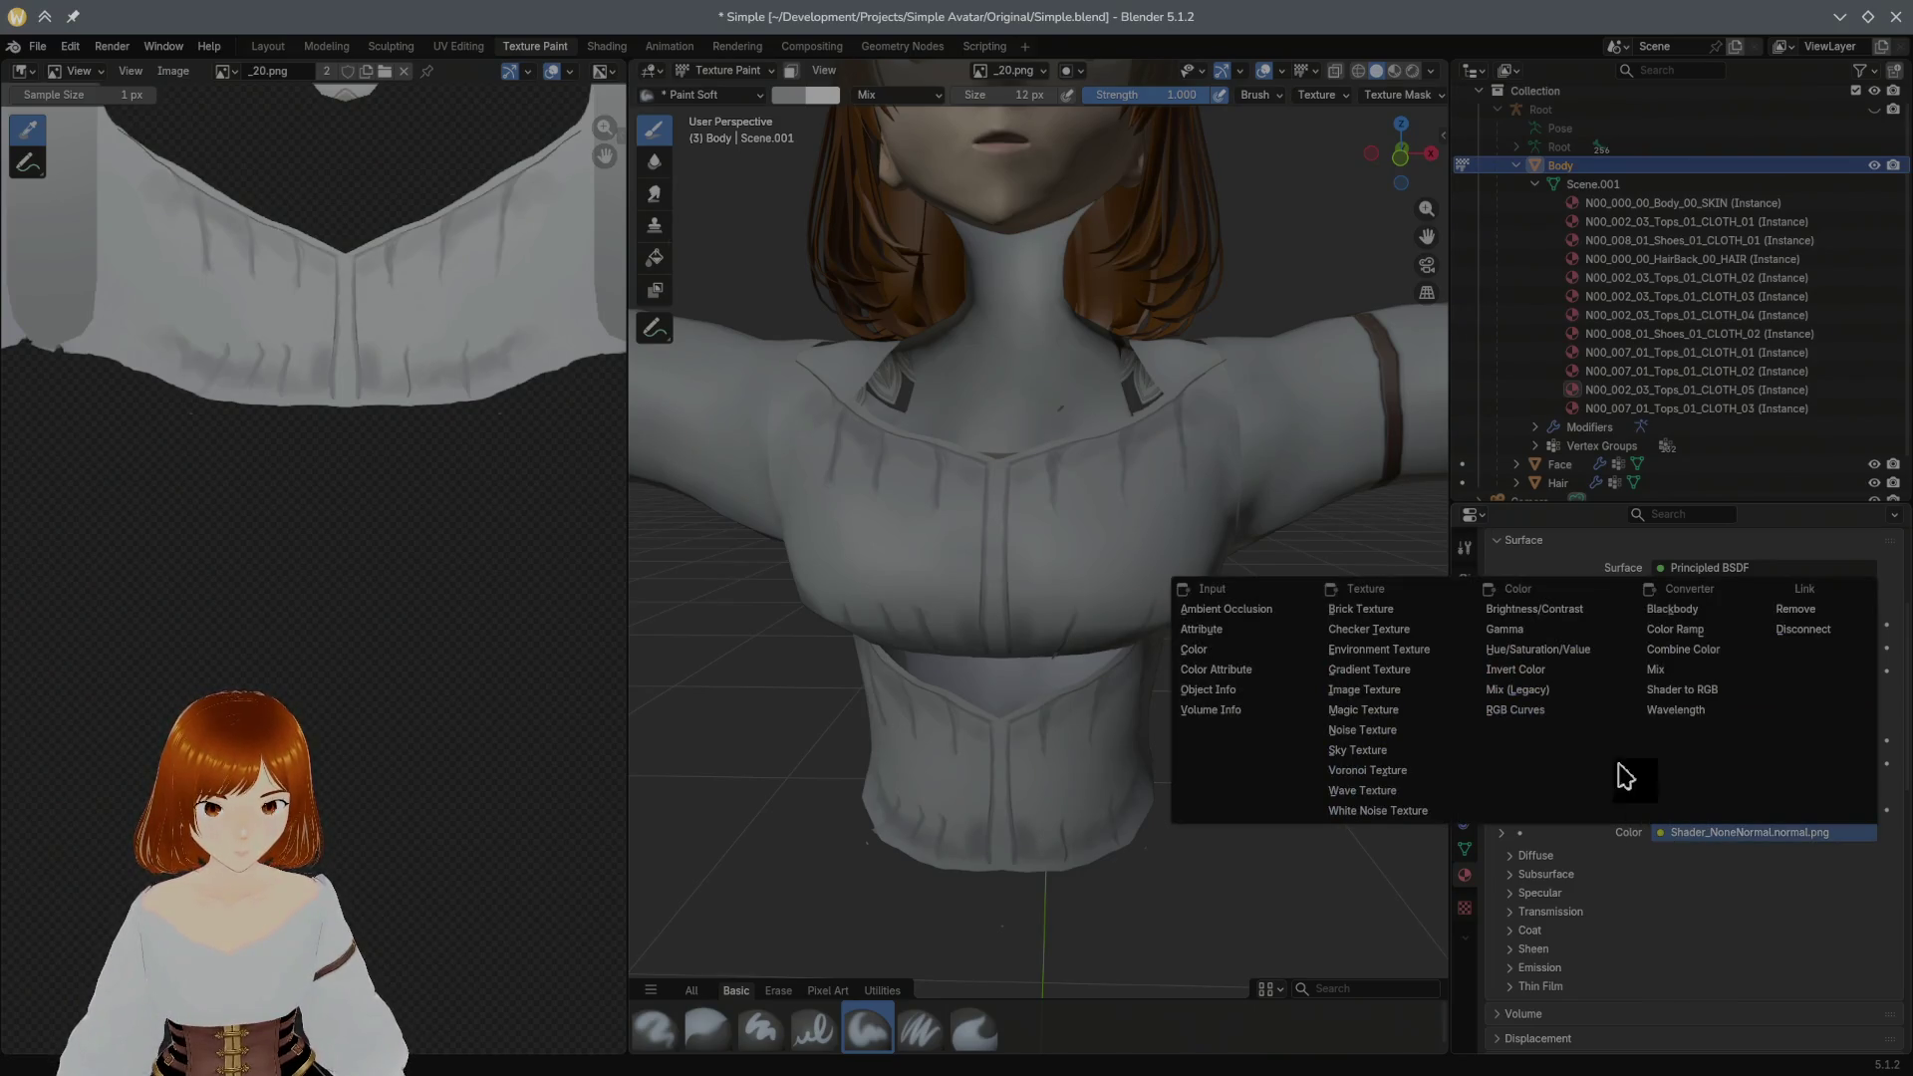
pyautogui.click(1394, 691)
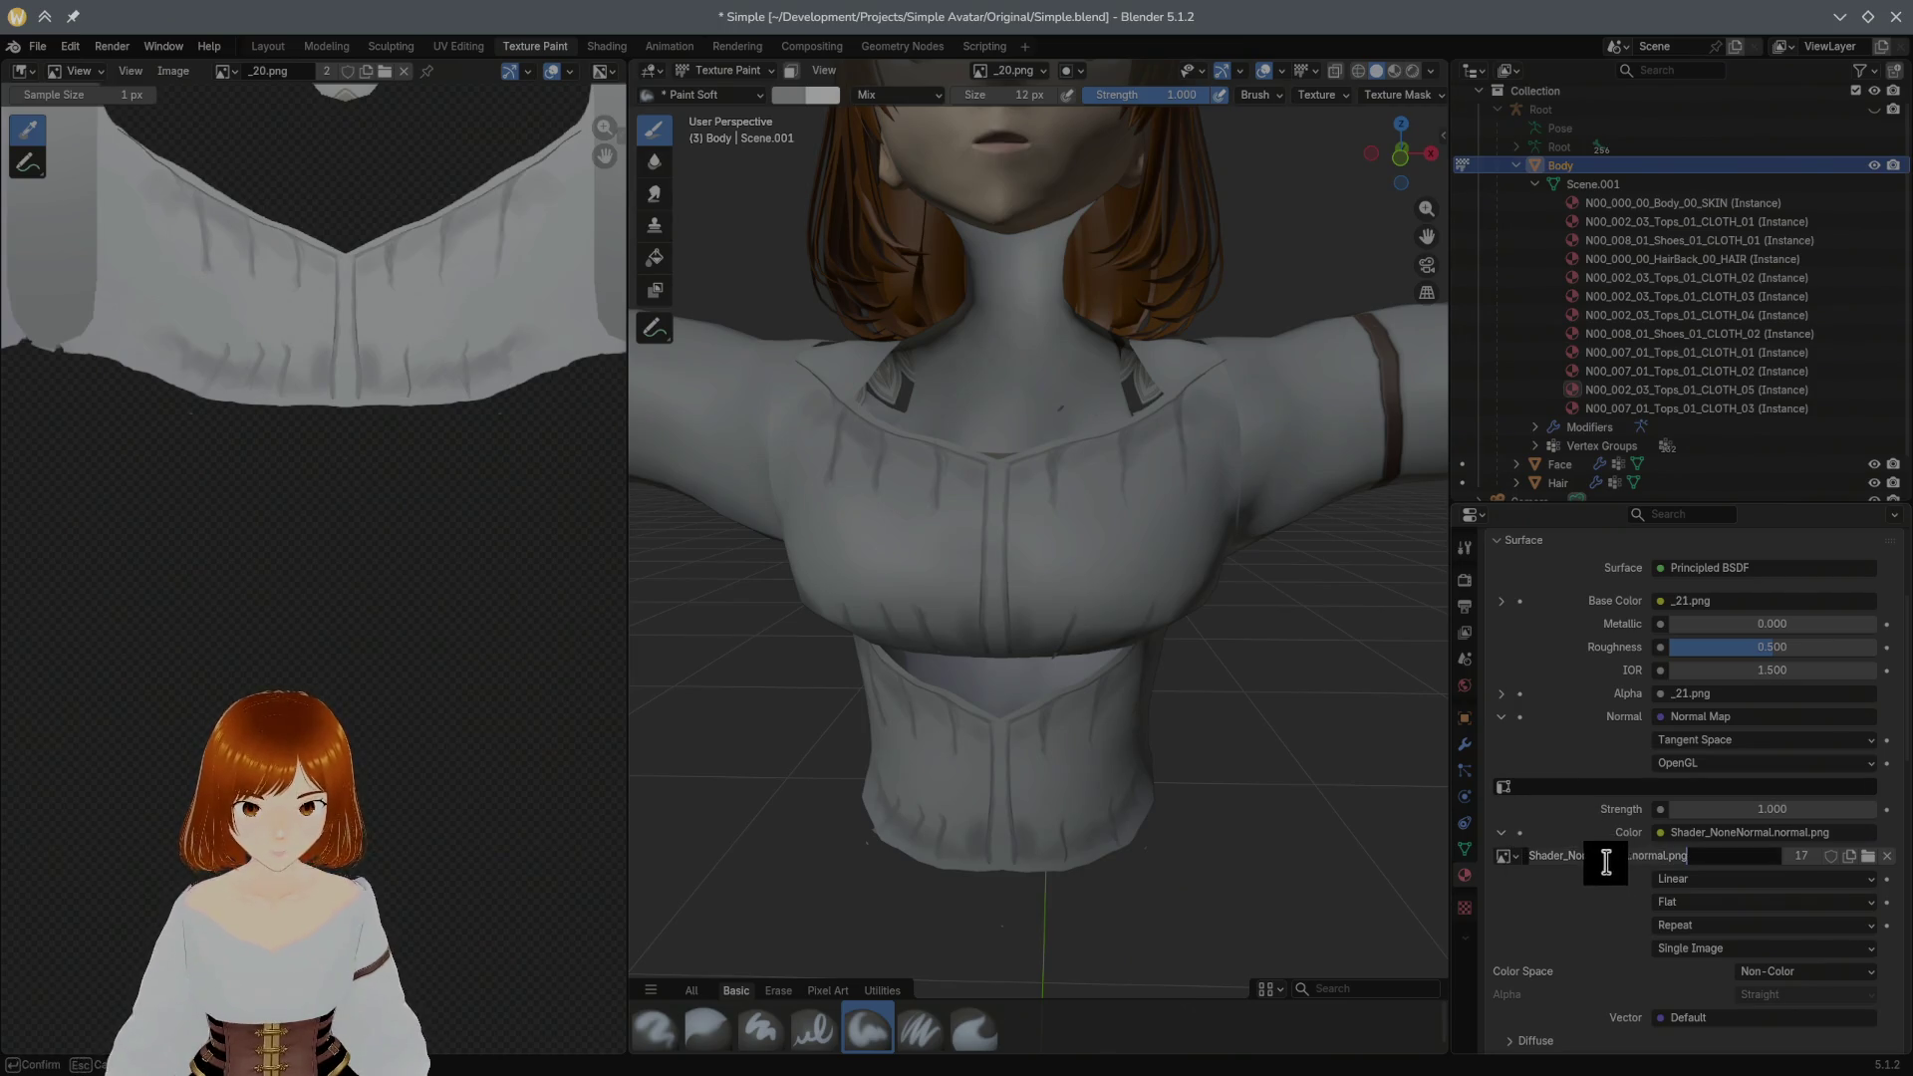
# Step: Try _19.png as the normal image, undo back to Shader_NoneNormal.normal.png, and begin a new image
pyautogui.click(1506, 856)
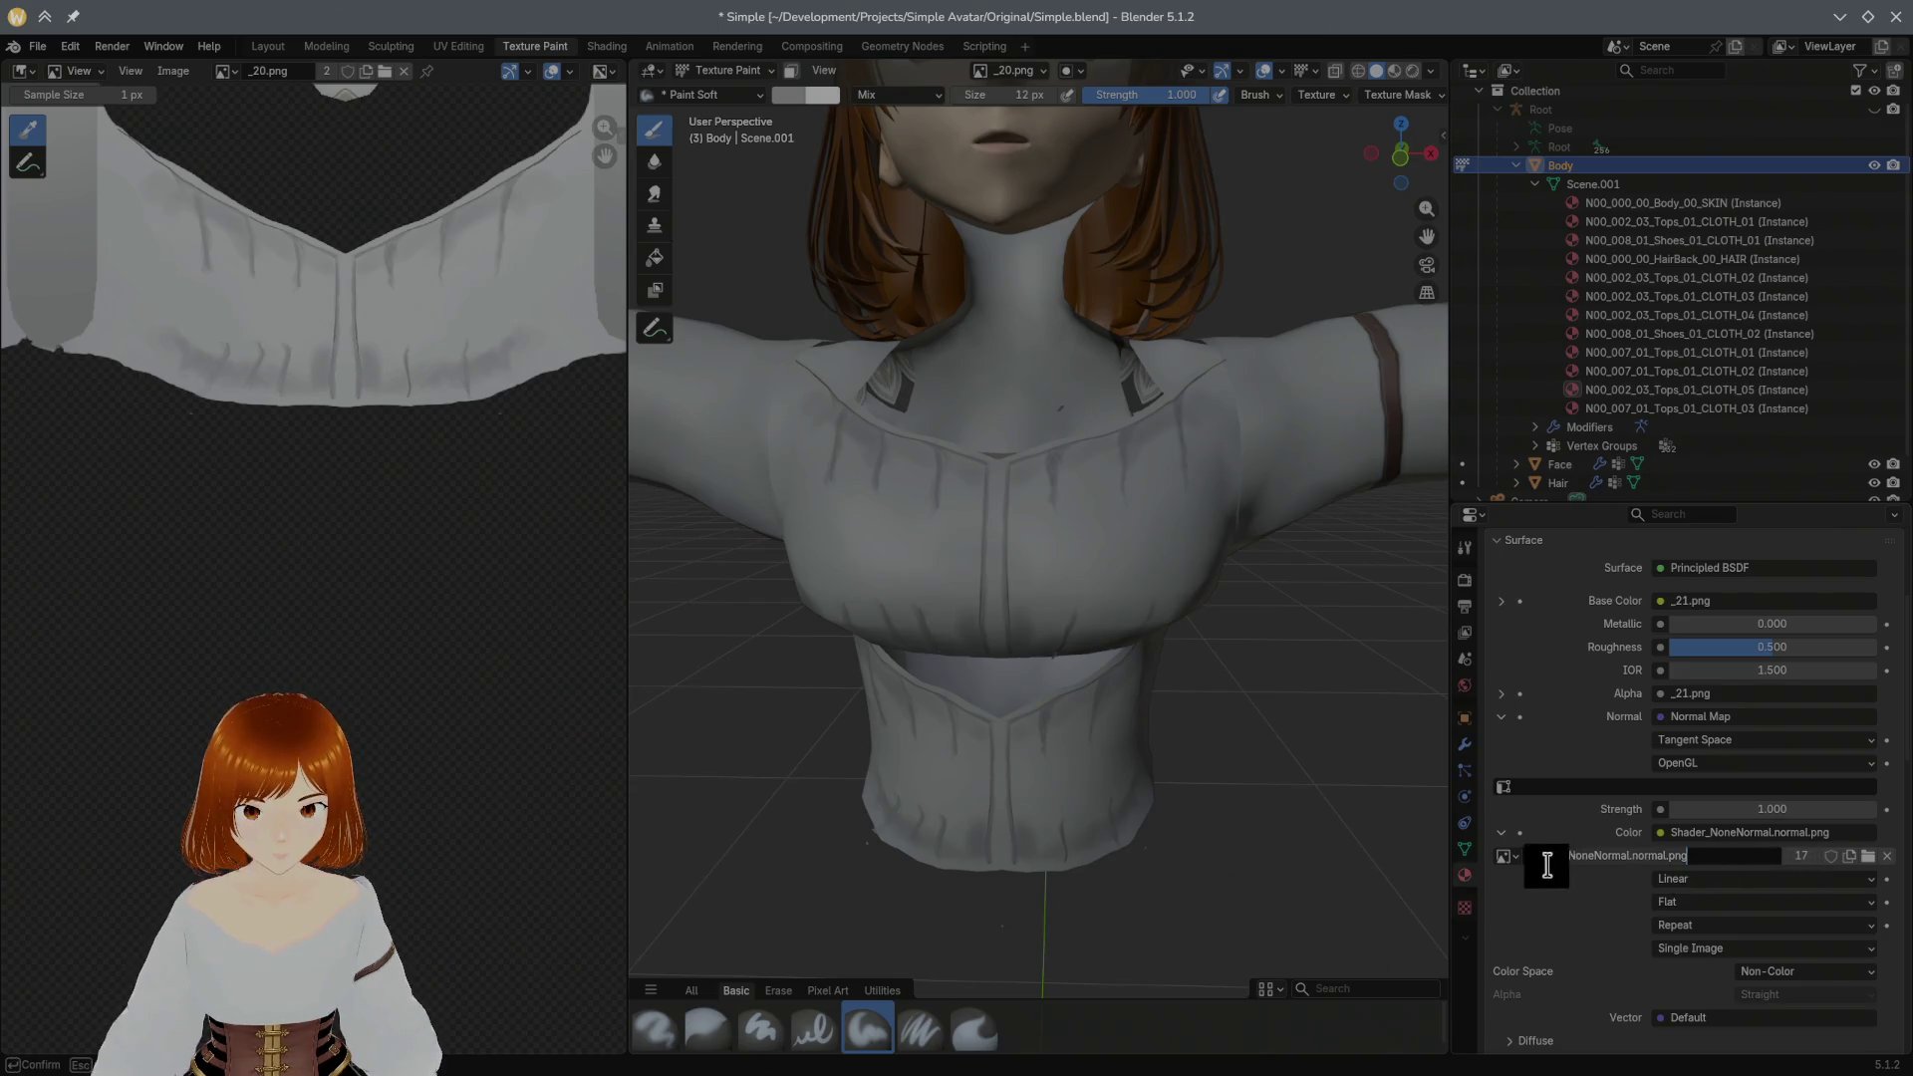
pyautogui.click(1513, 855)
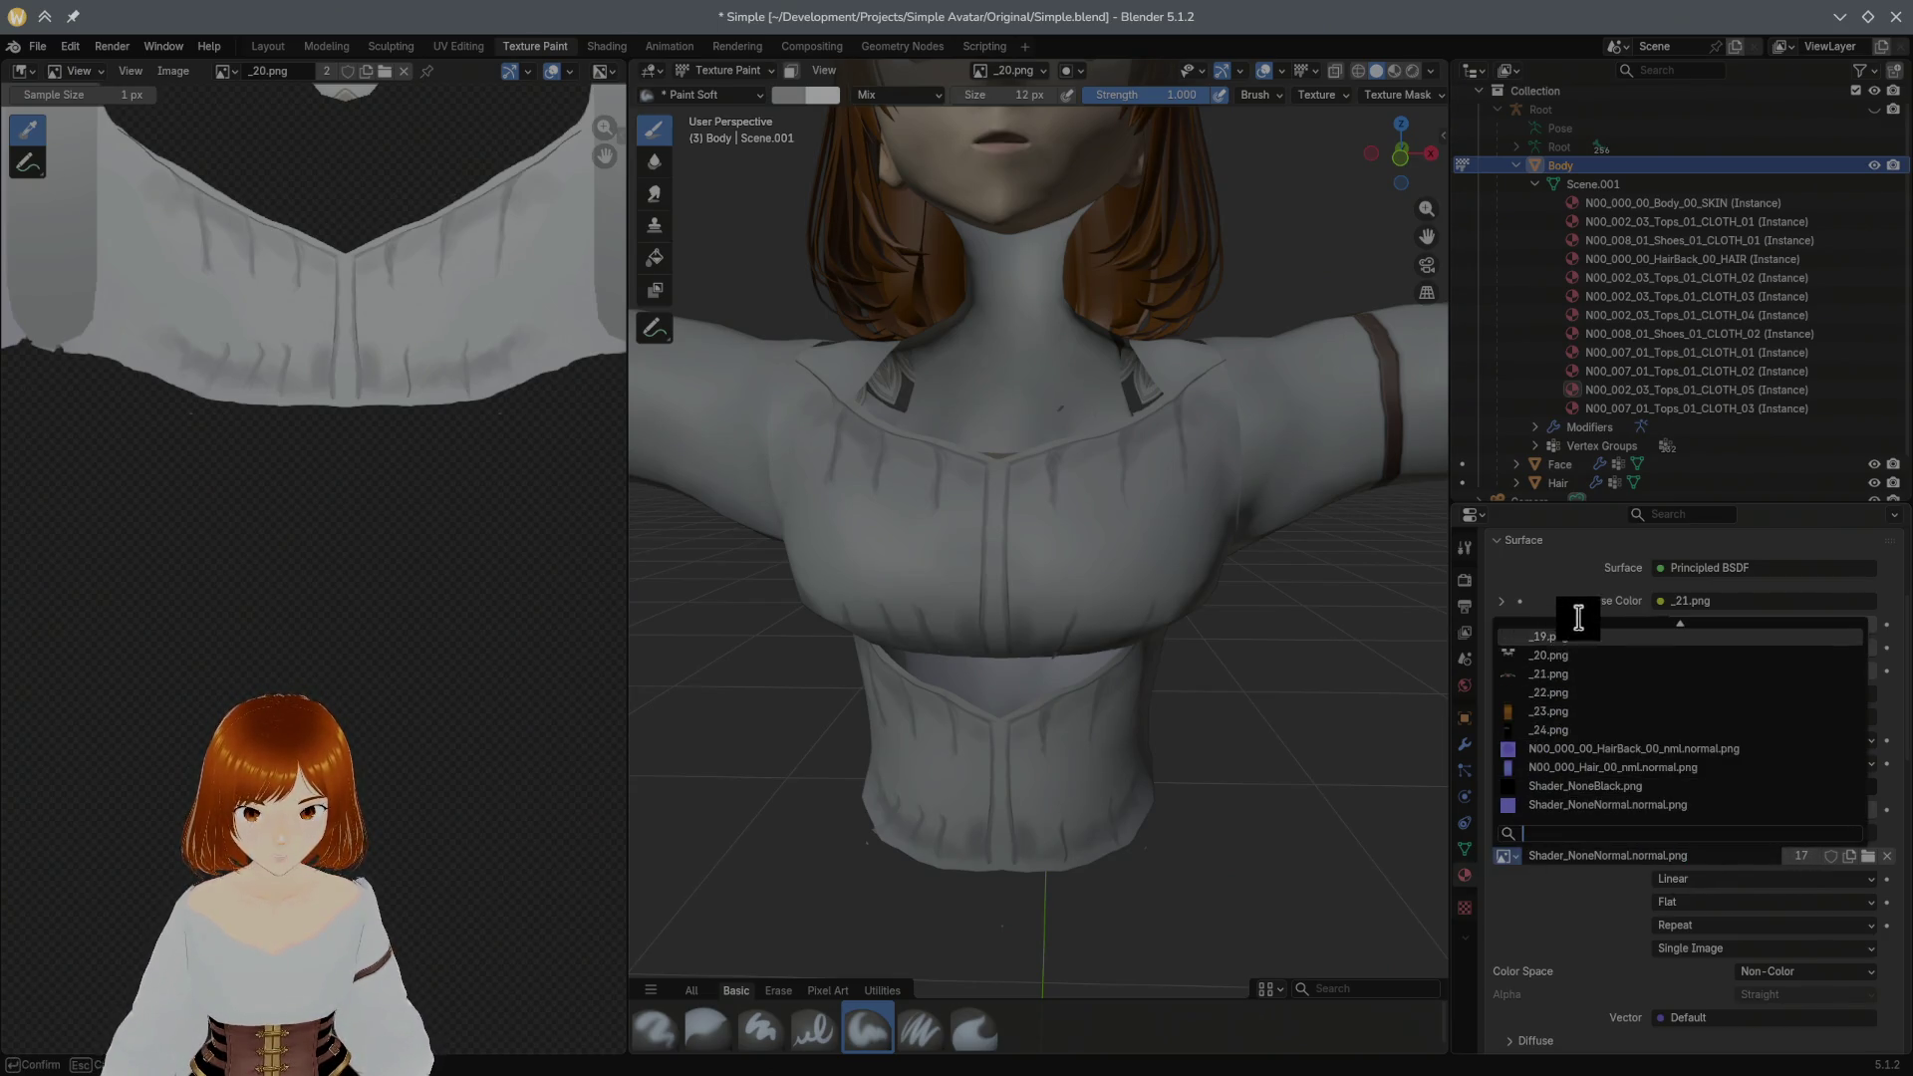
pyautogui.click(1674, 635)
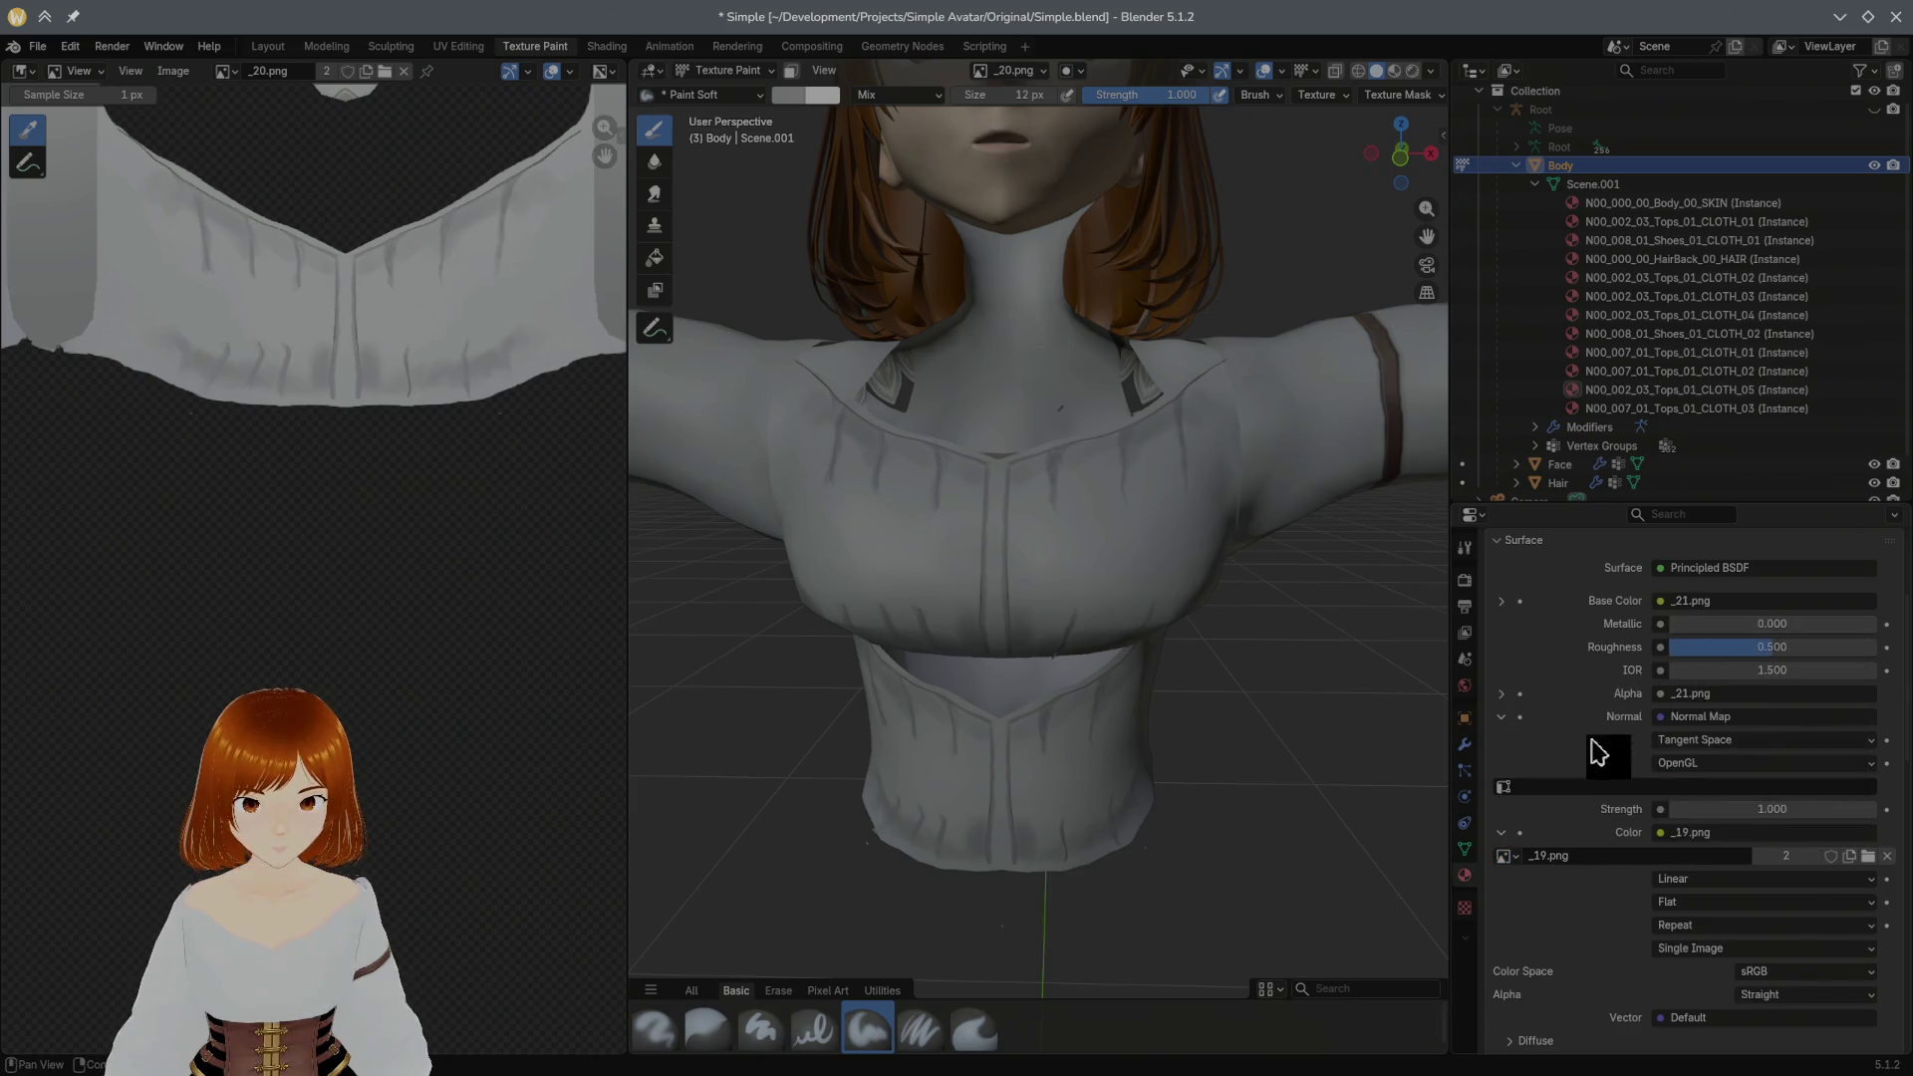
pyautogui.hotkey('ctrl', 'z')
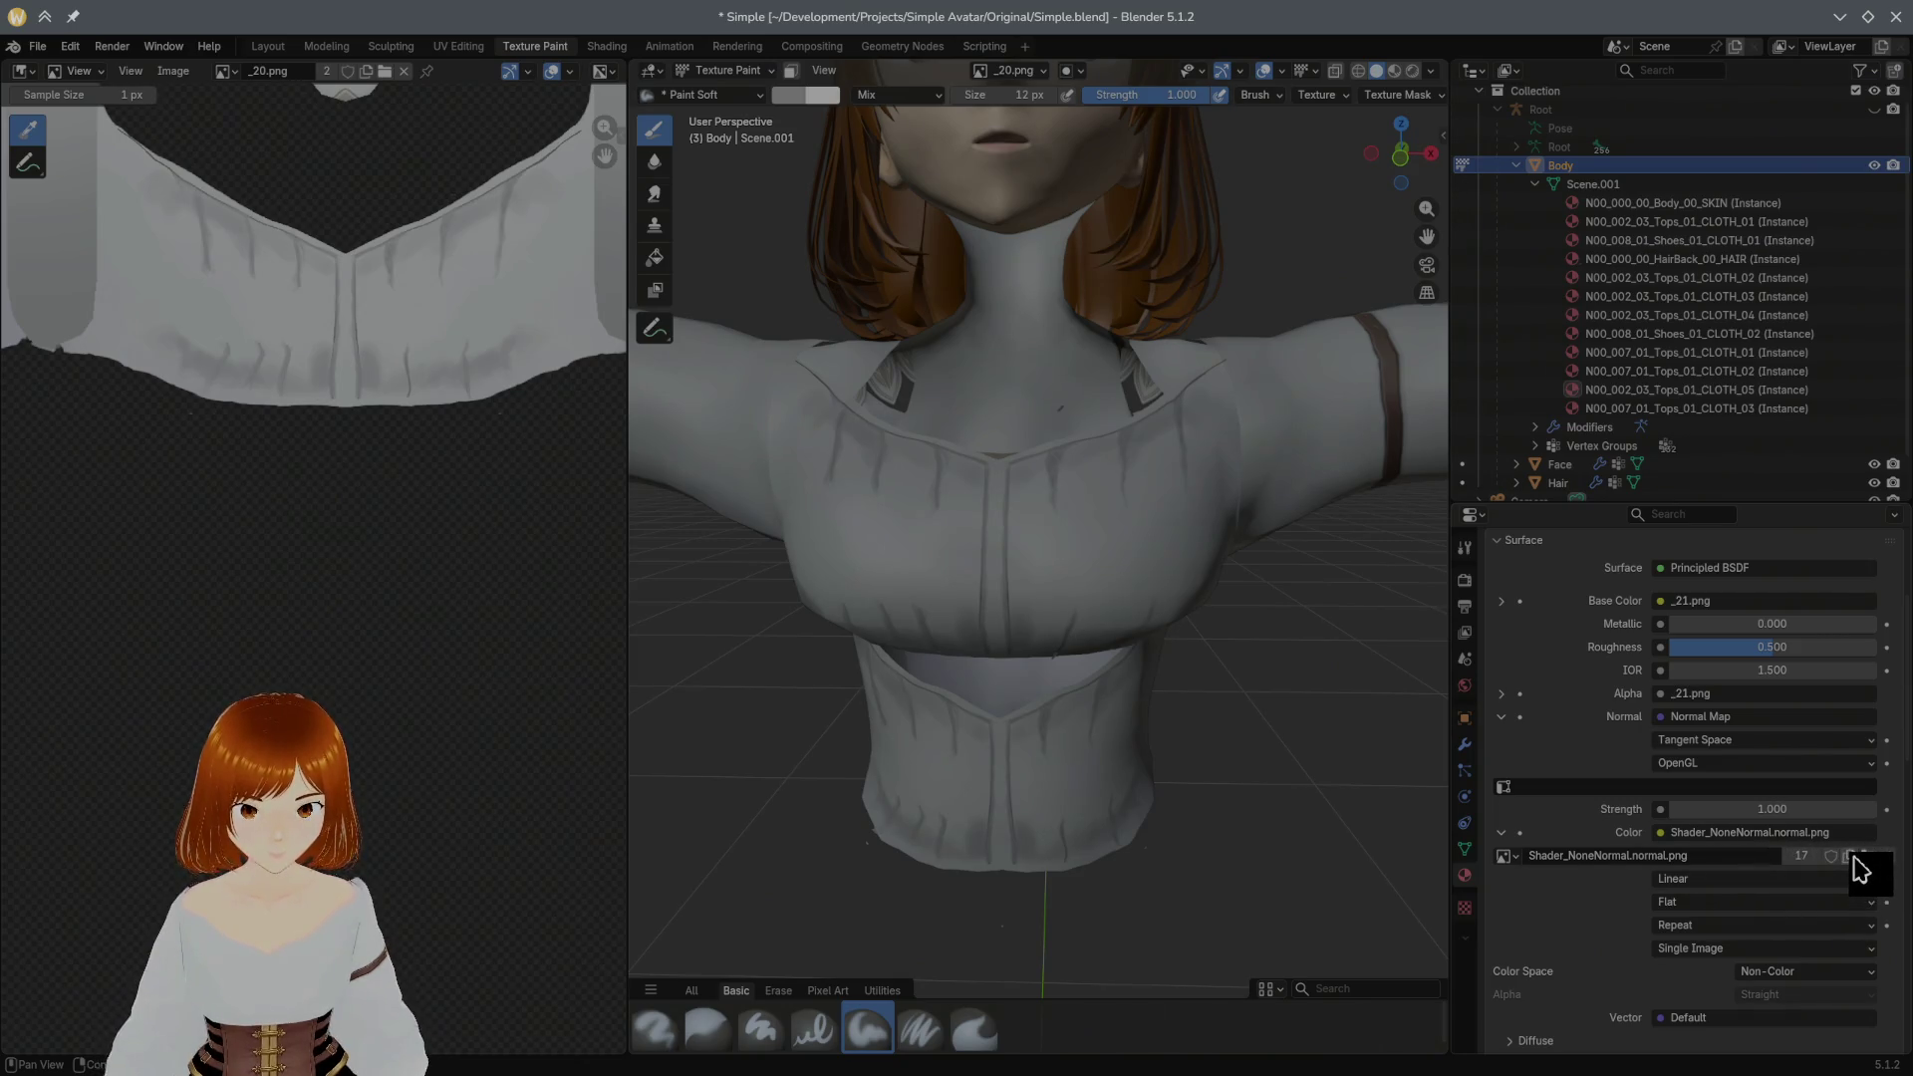
pyautogui.click(1851, 857)
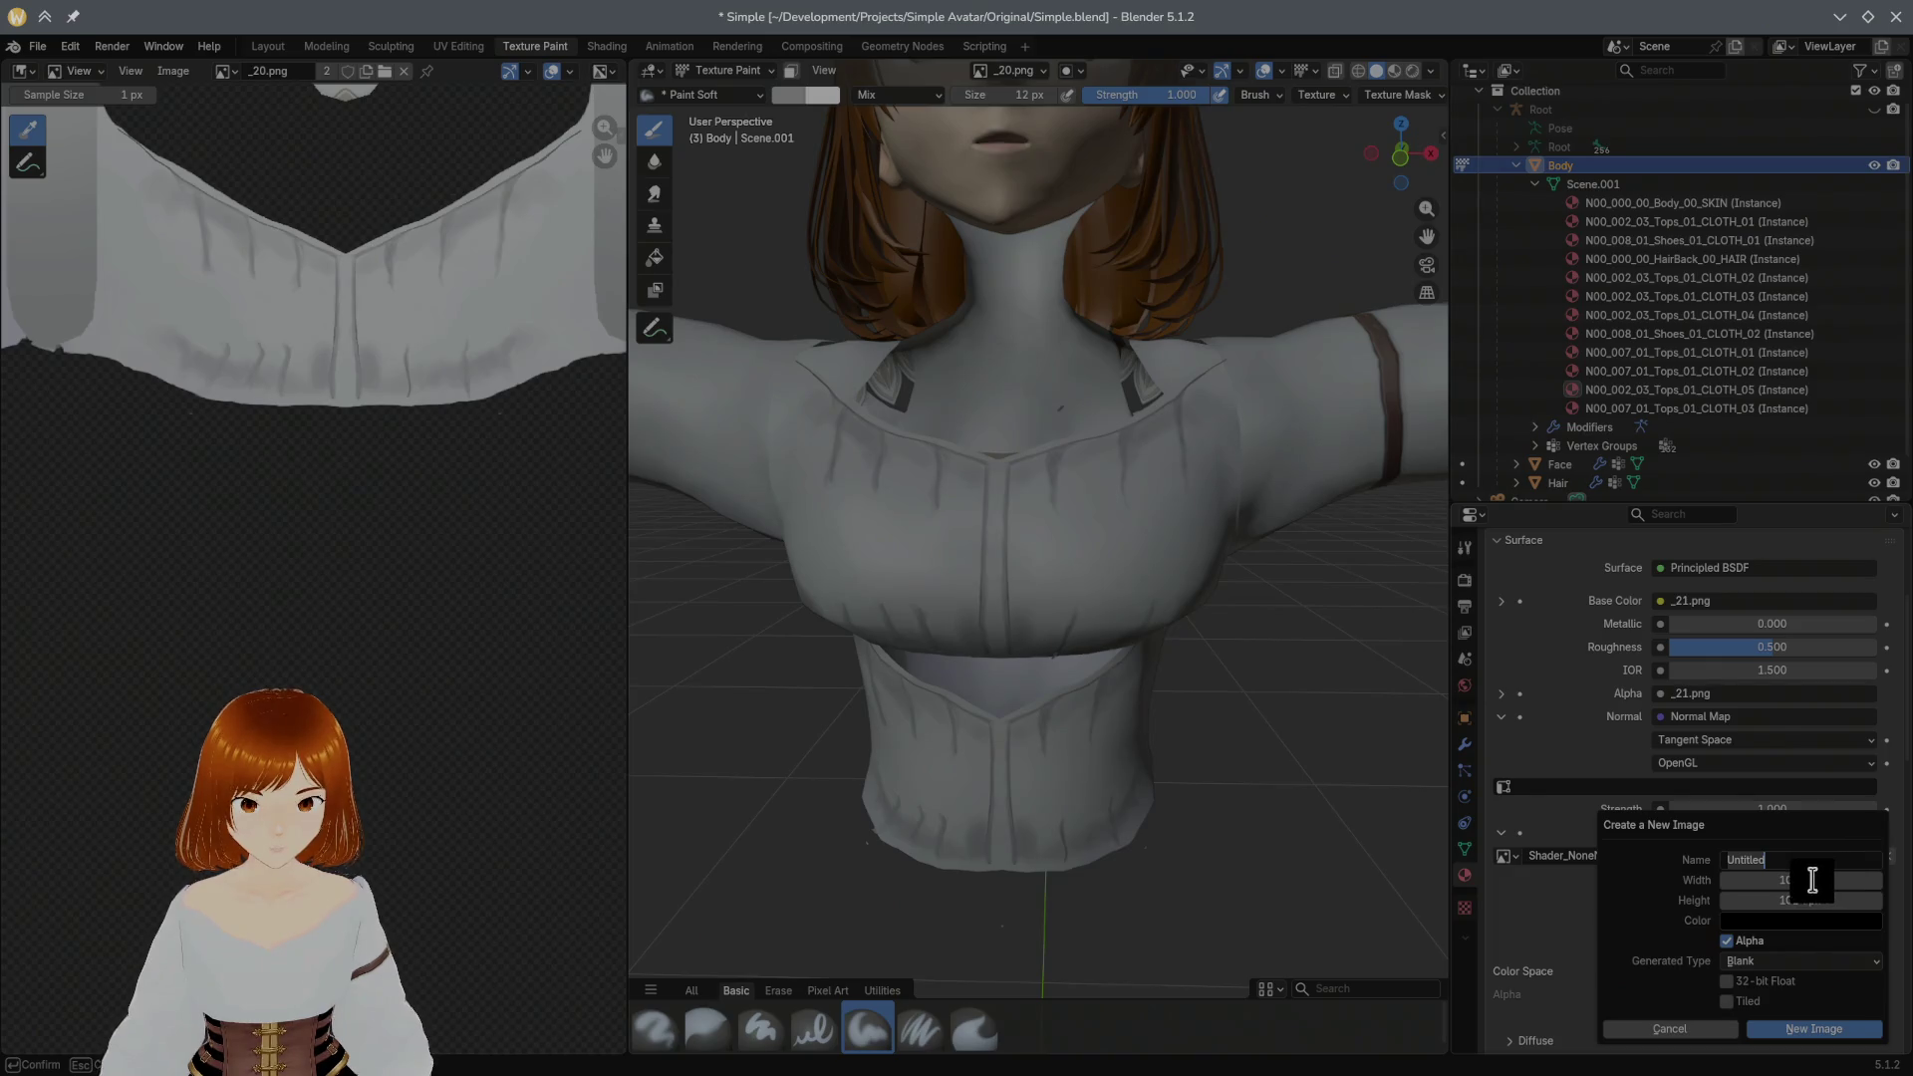
pyautogui.write('_21_n')
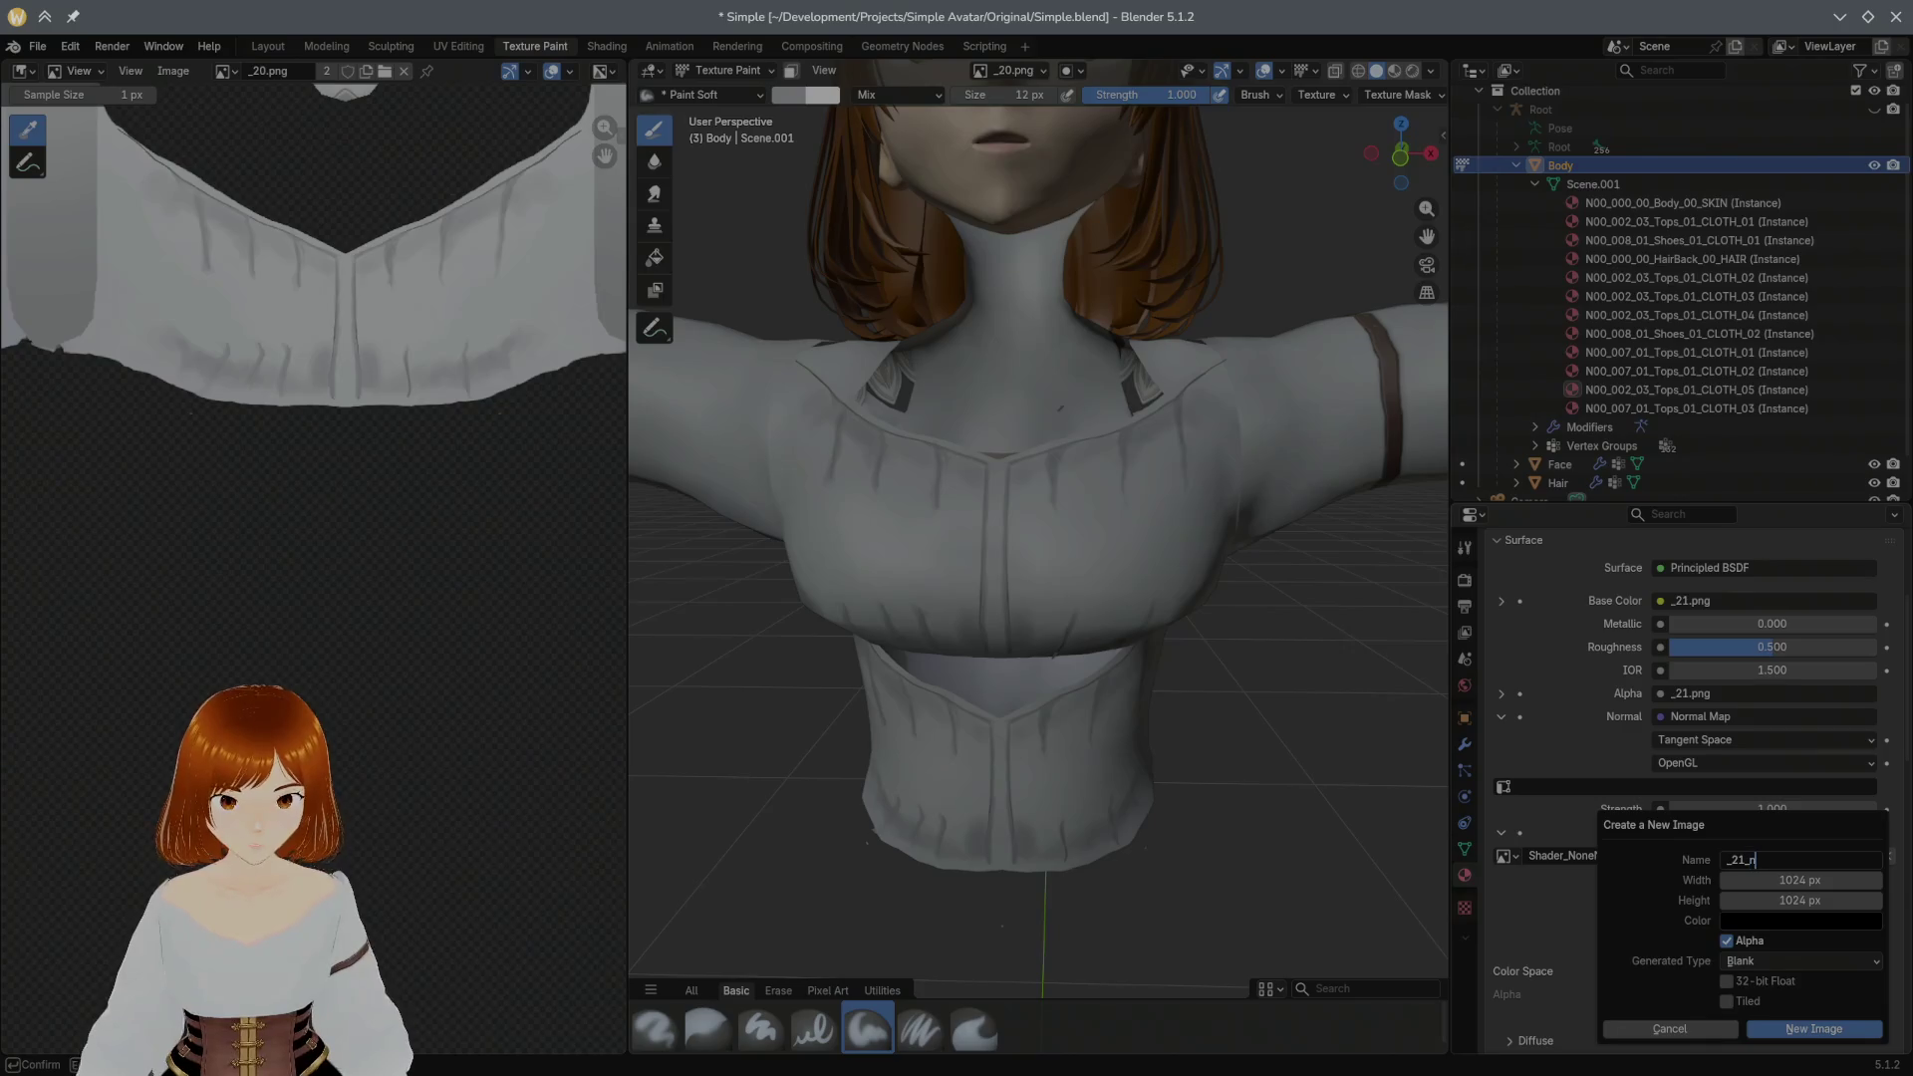
pyautogui.write('.png')
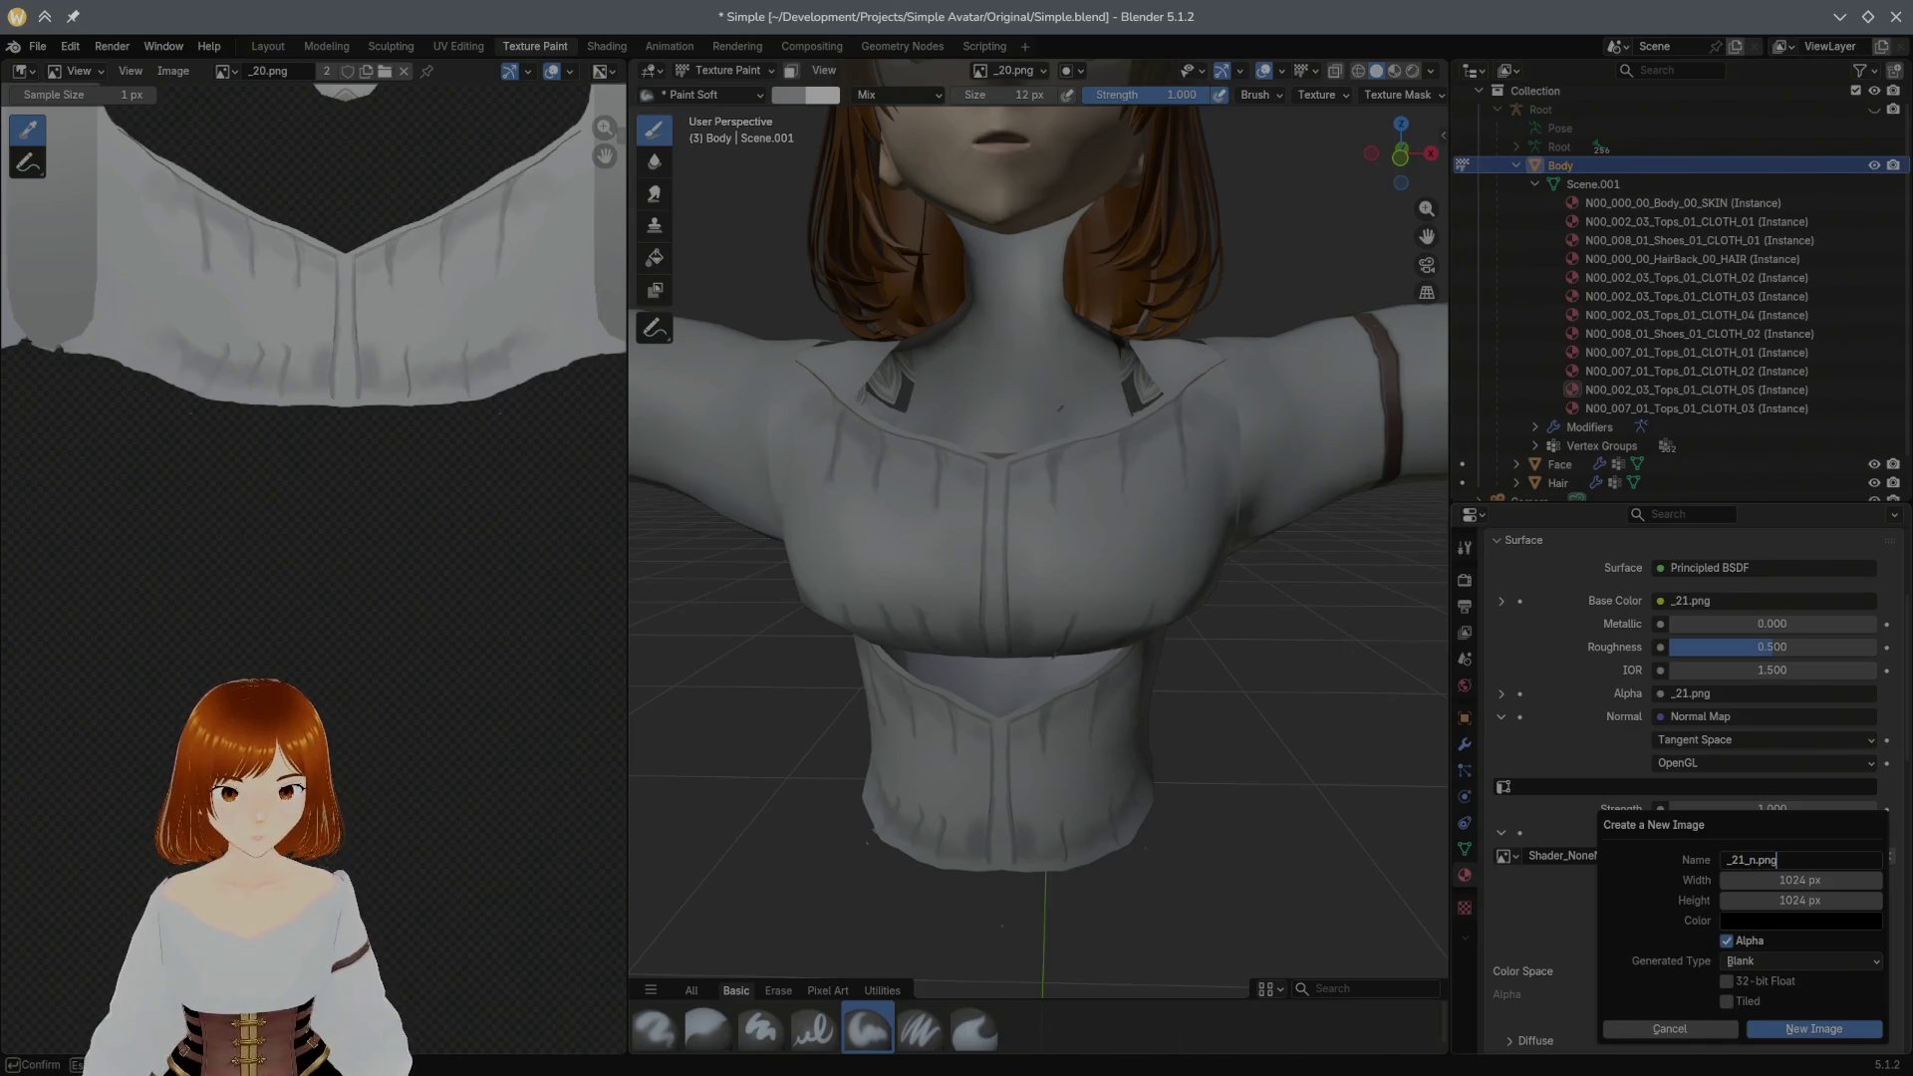
# Step: Name the new image _21_n.png and set its width and height to 4096
pyautogui.press('Return')
pyautogui.click(1840, 881)
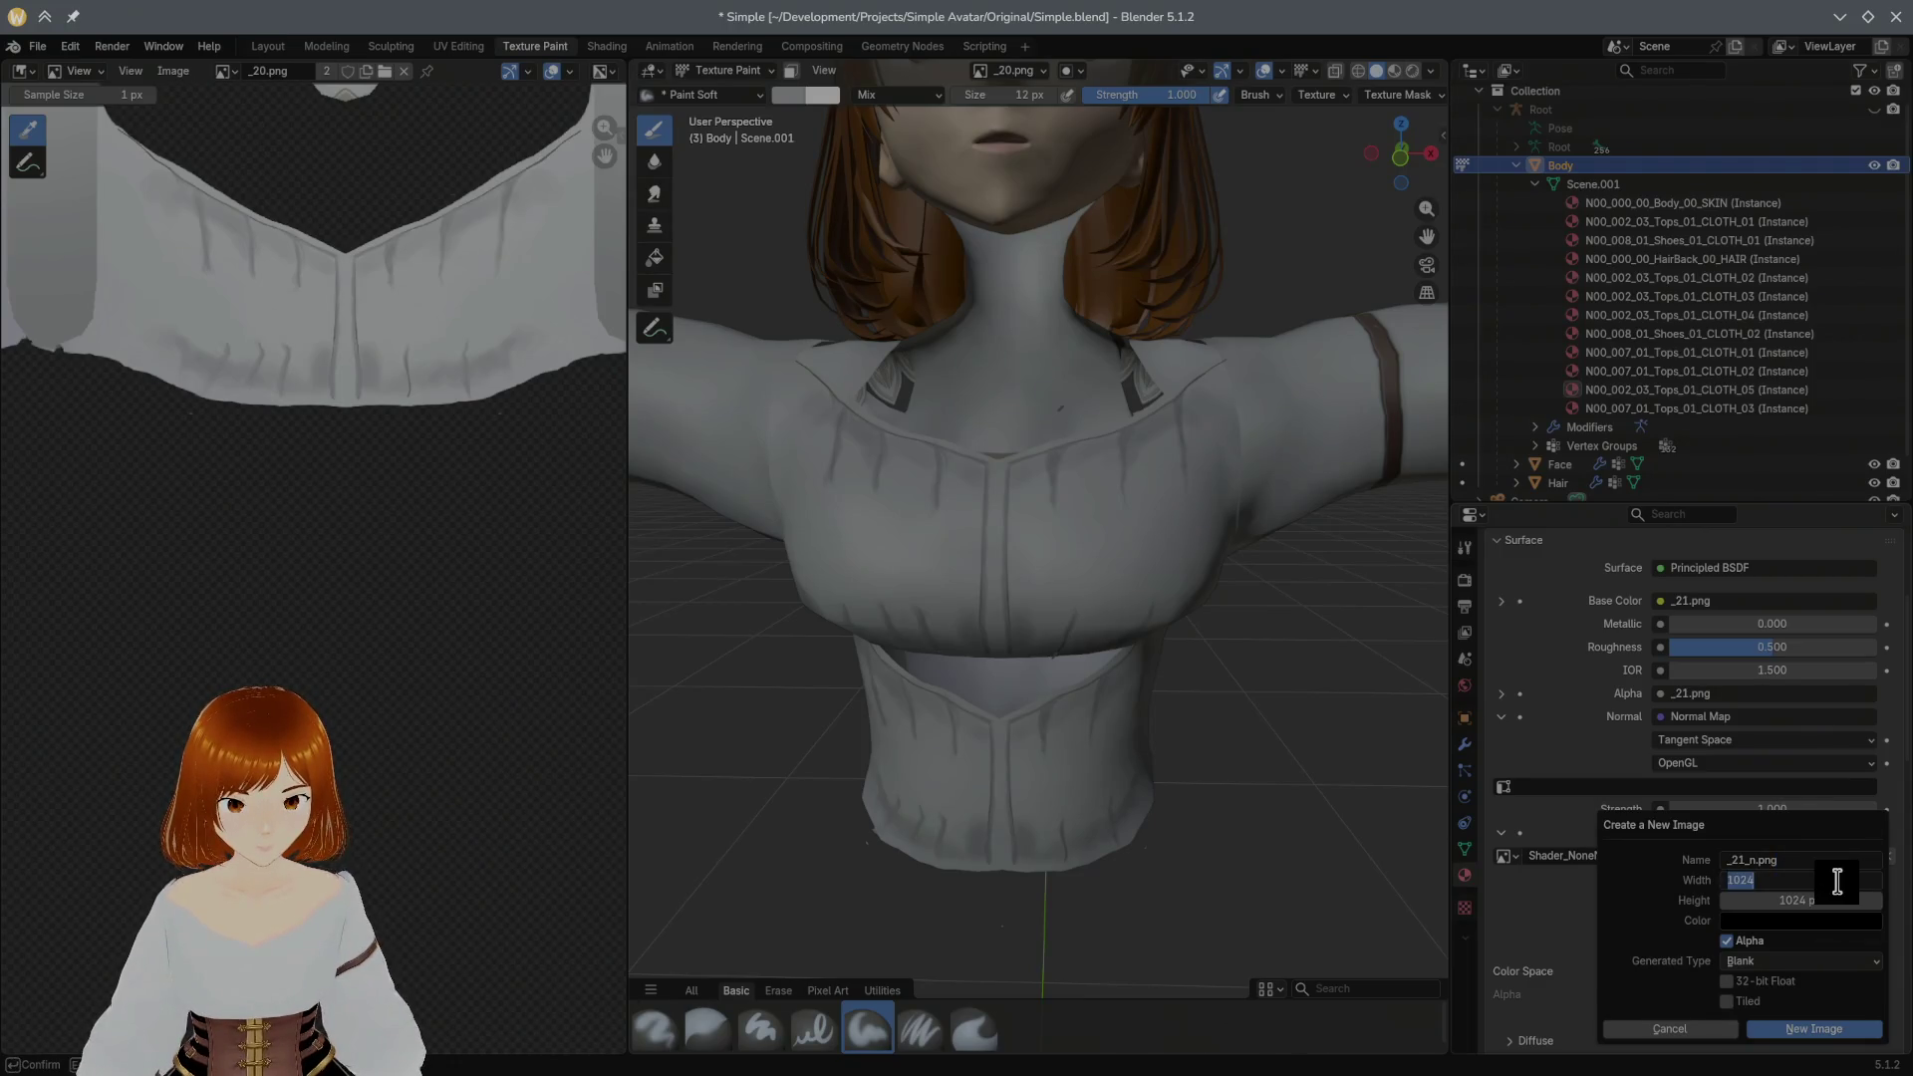
pyautogui.write('4096')
pyautogui.press('Return')
pyautogui.click(1831, 902)
pyautogui.write('4096')
pyautogui.press('Return')
# Step: Uncheck Alpha, keep Generated Type Blank, then cancel creating the image
pyautogui.click(1749, 943)
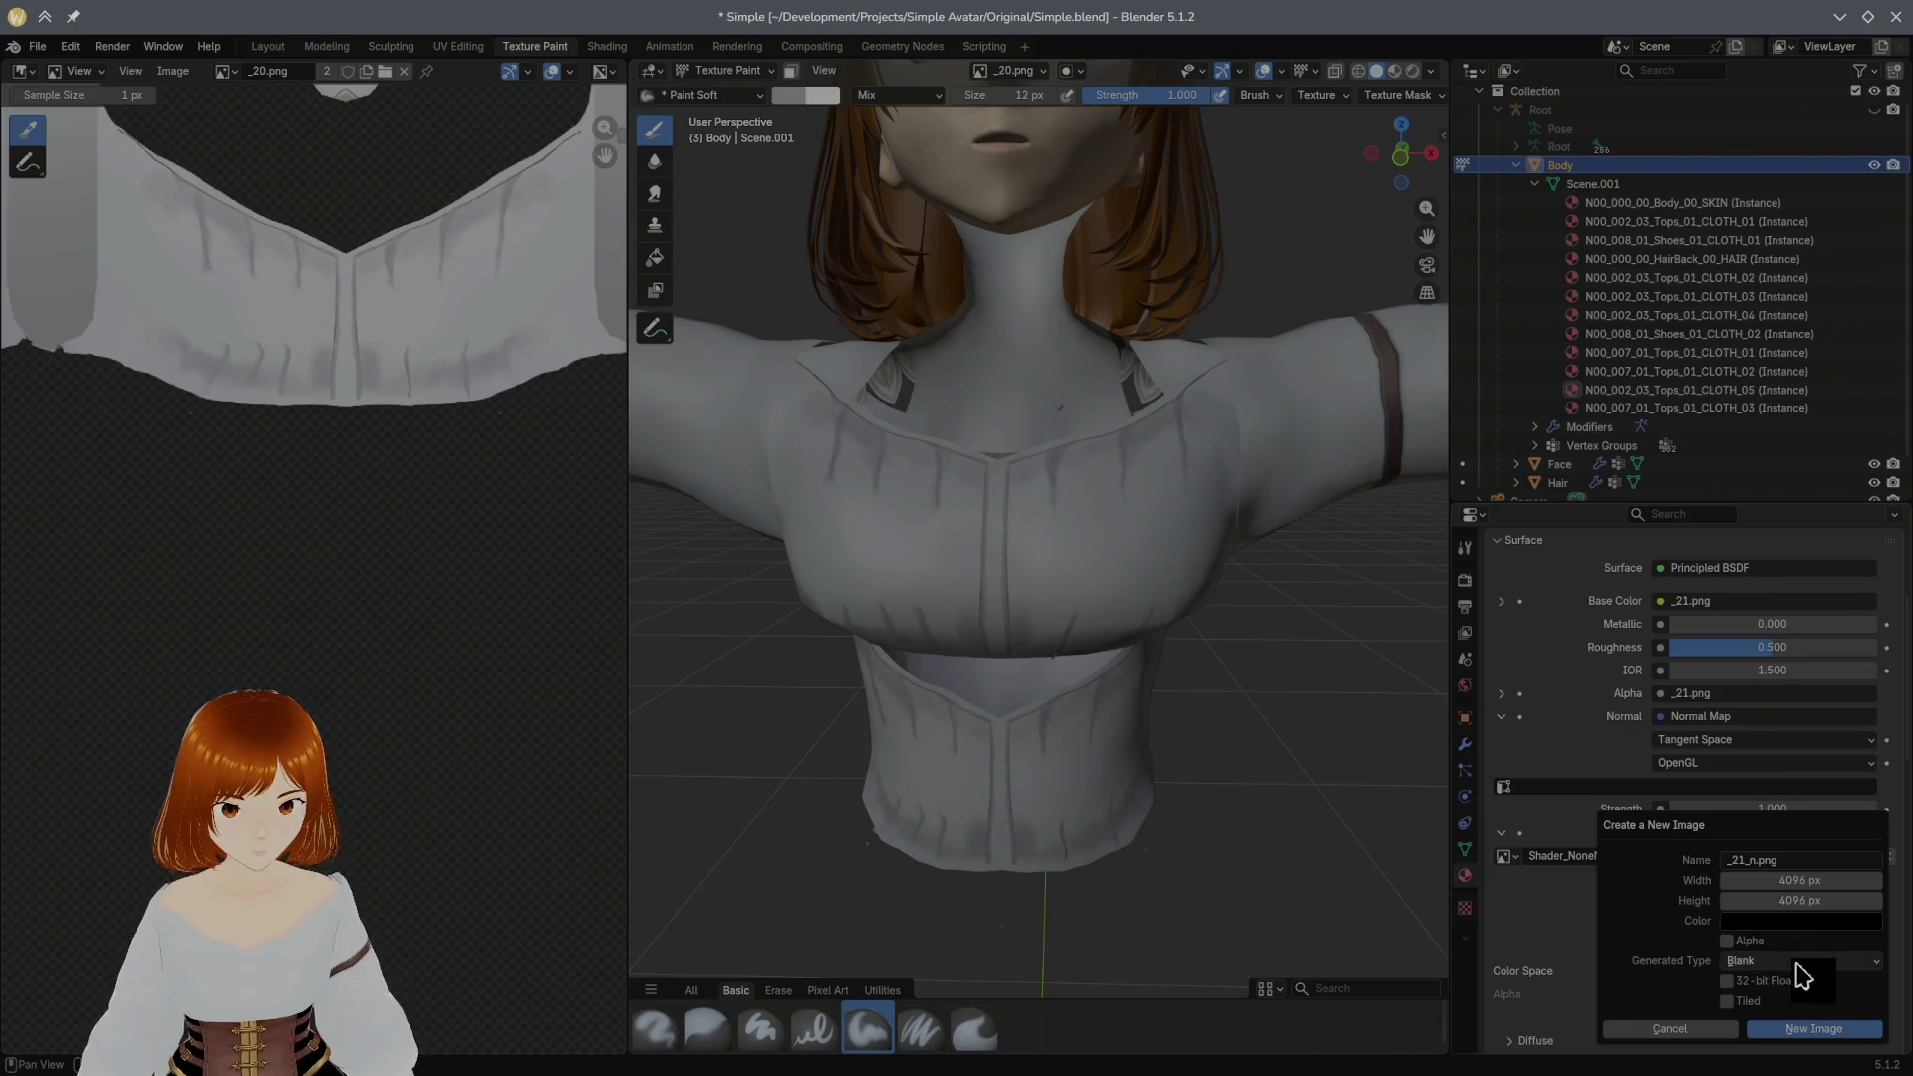
pyautogui.click(1794, 965)
pyautogui.click(1799, 979)
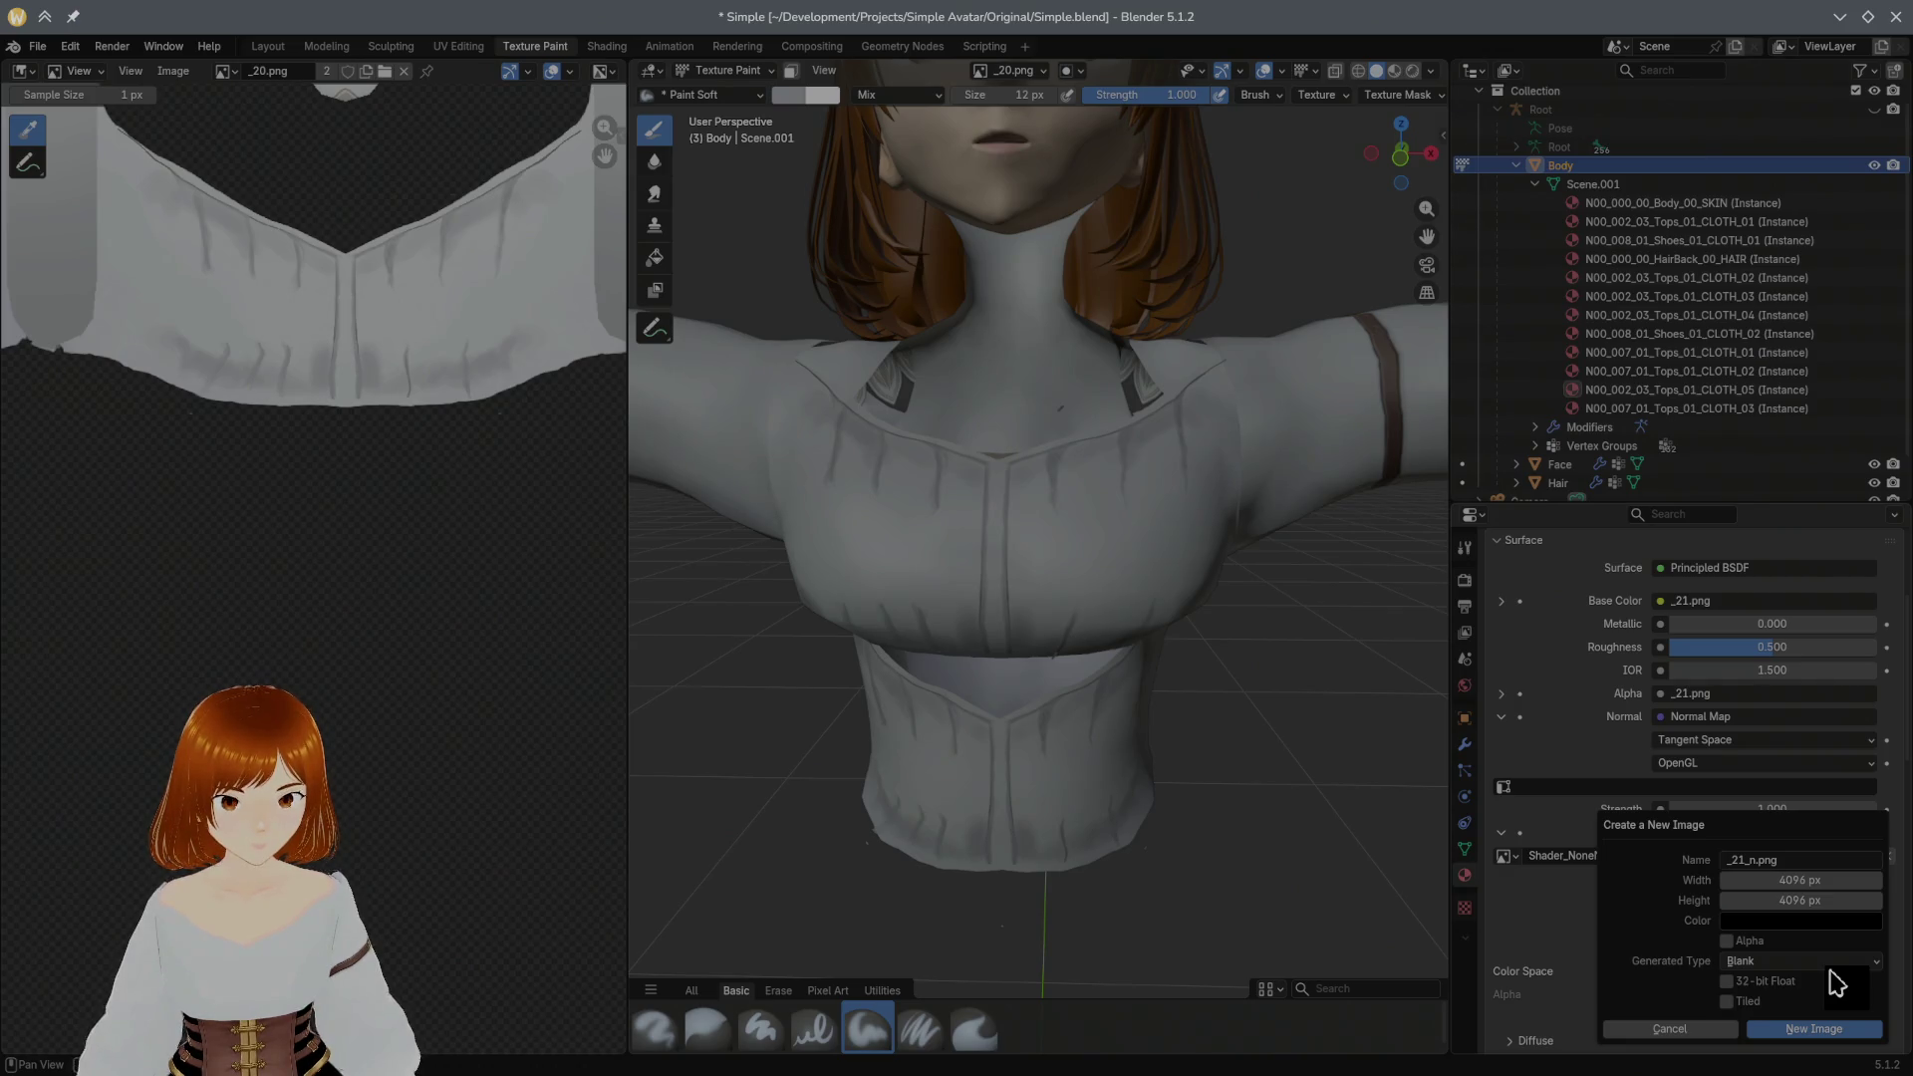
pyautogui.click(1830, 966)
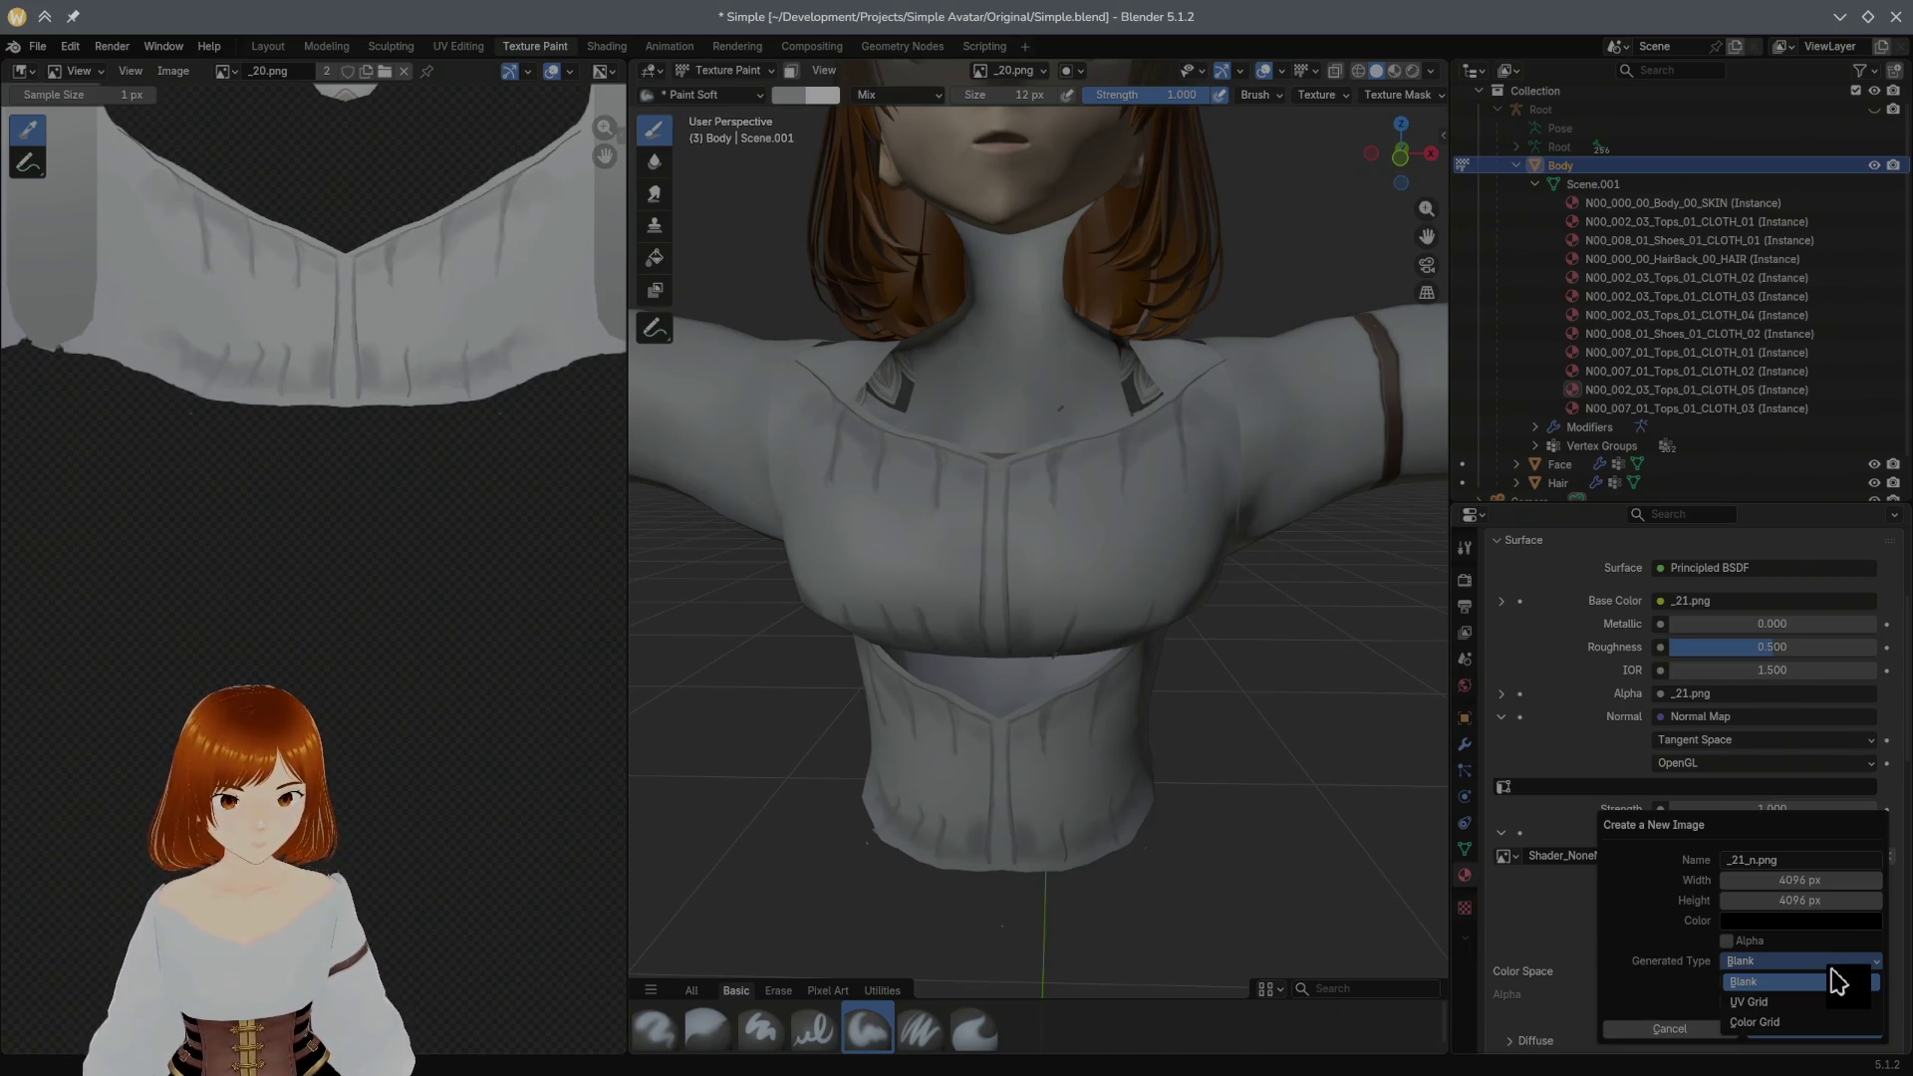
pyautogui.click(1810, 976)
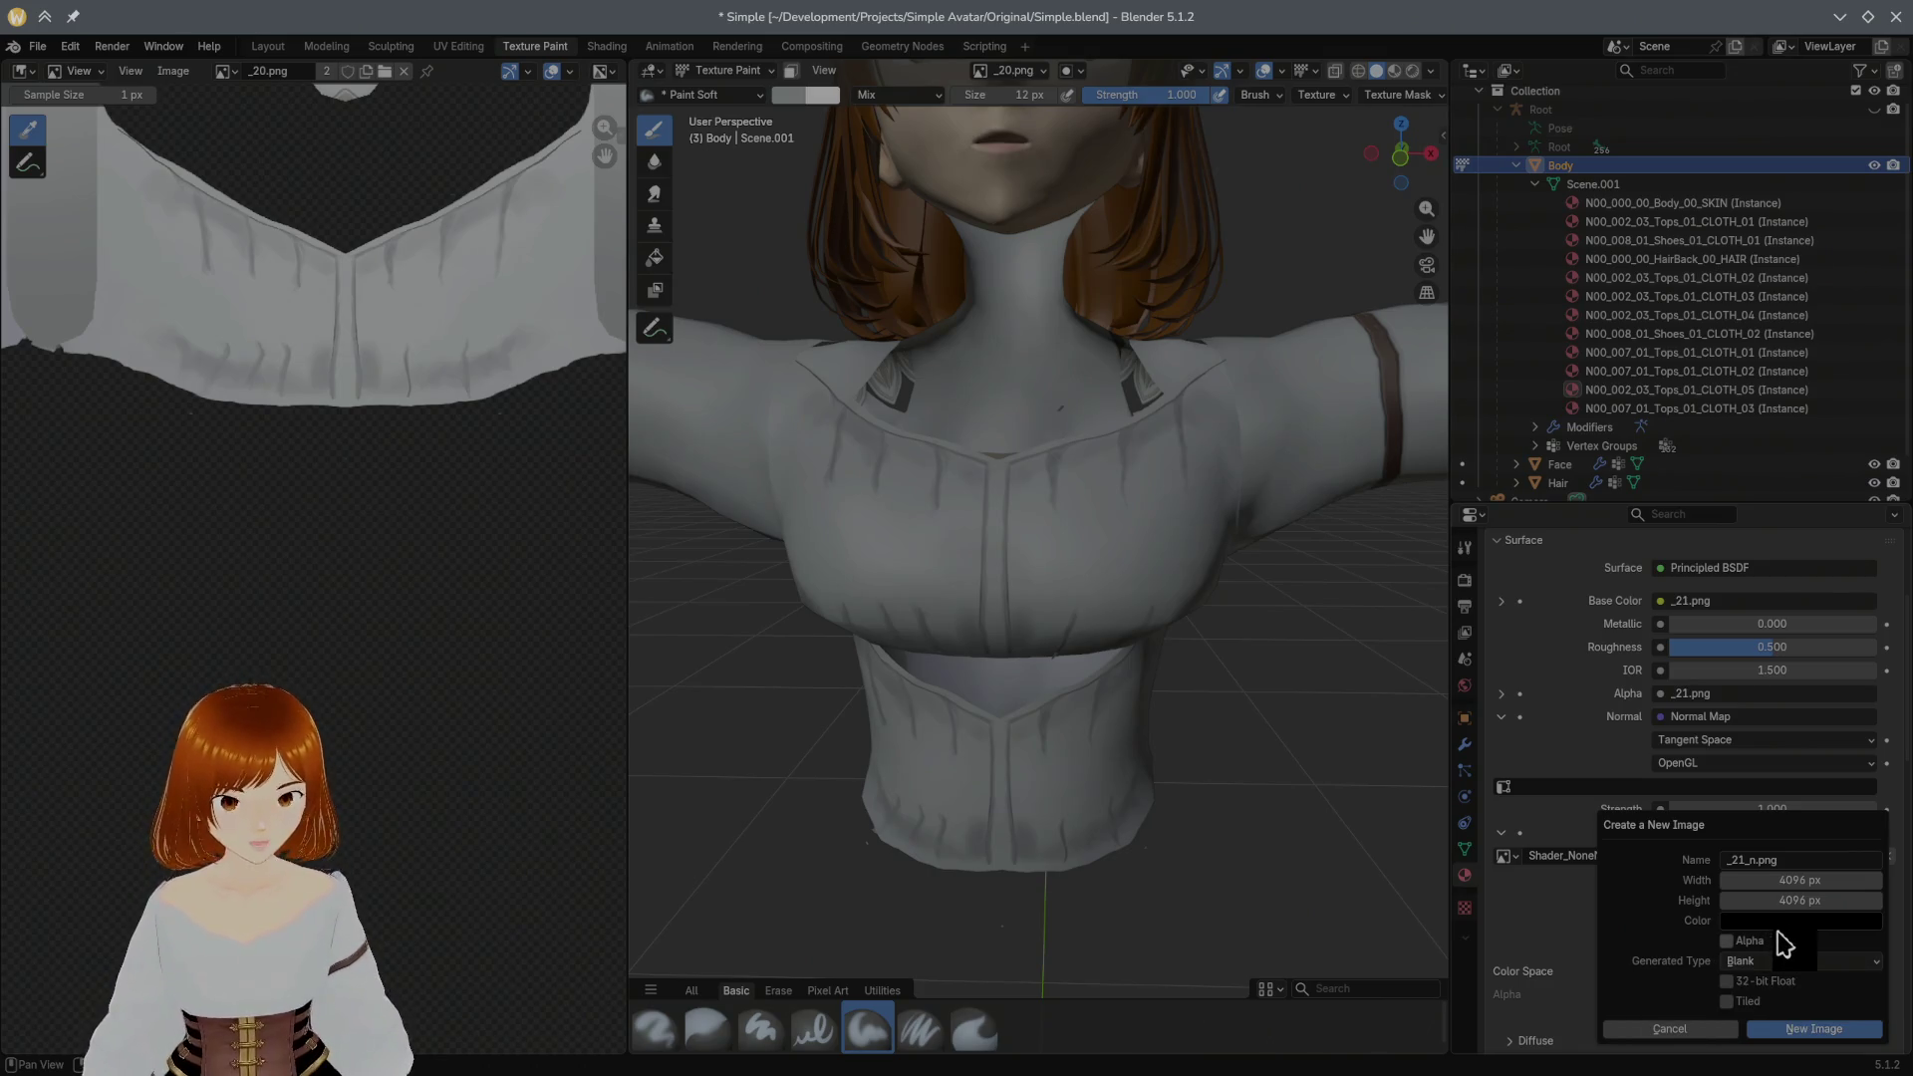
pyautogui.click(1674, 1032)
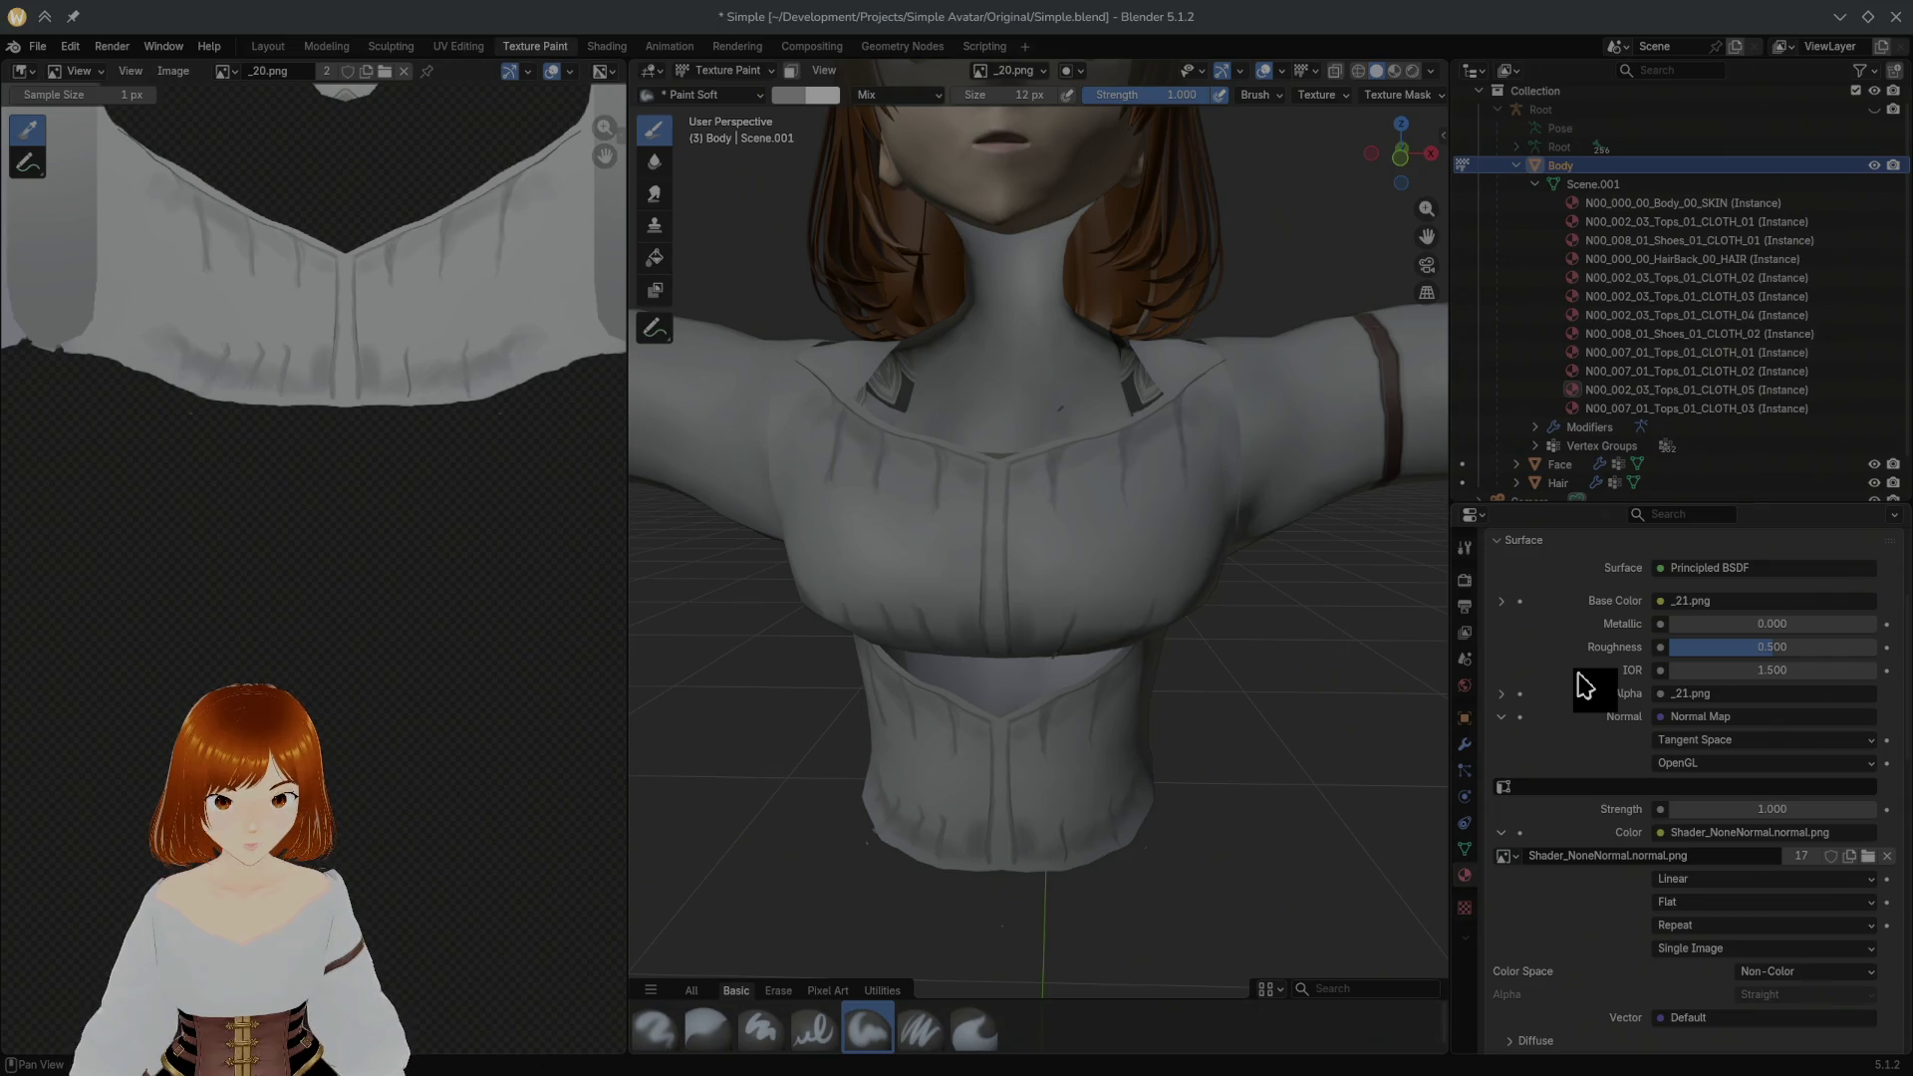
pyautogui.click(1674, 373)
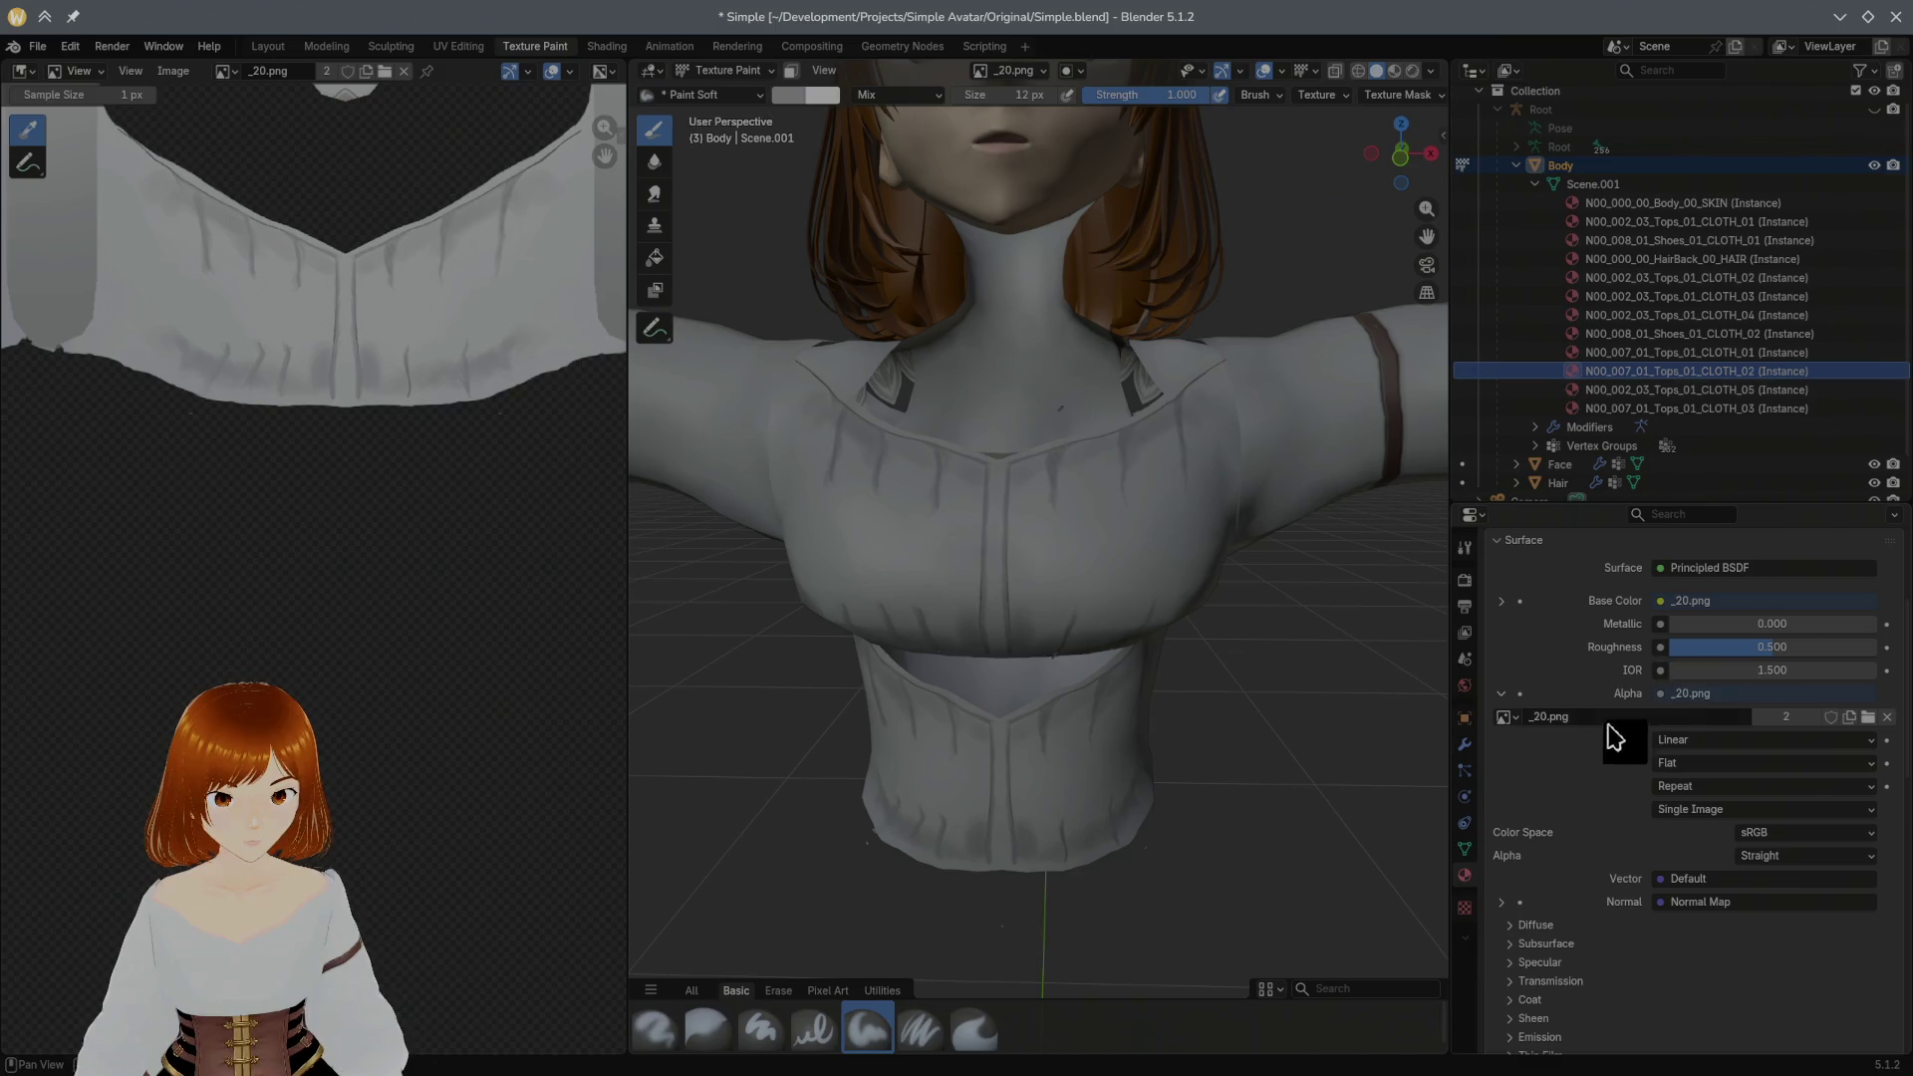
# Step: Inspect the Normal input of N00_007_01_Tops_01_CLOTH_02, checking its image and link options
pyautogui.click(1504, 903)
pyautogui.scroll(-2, 1580, 918)
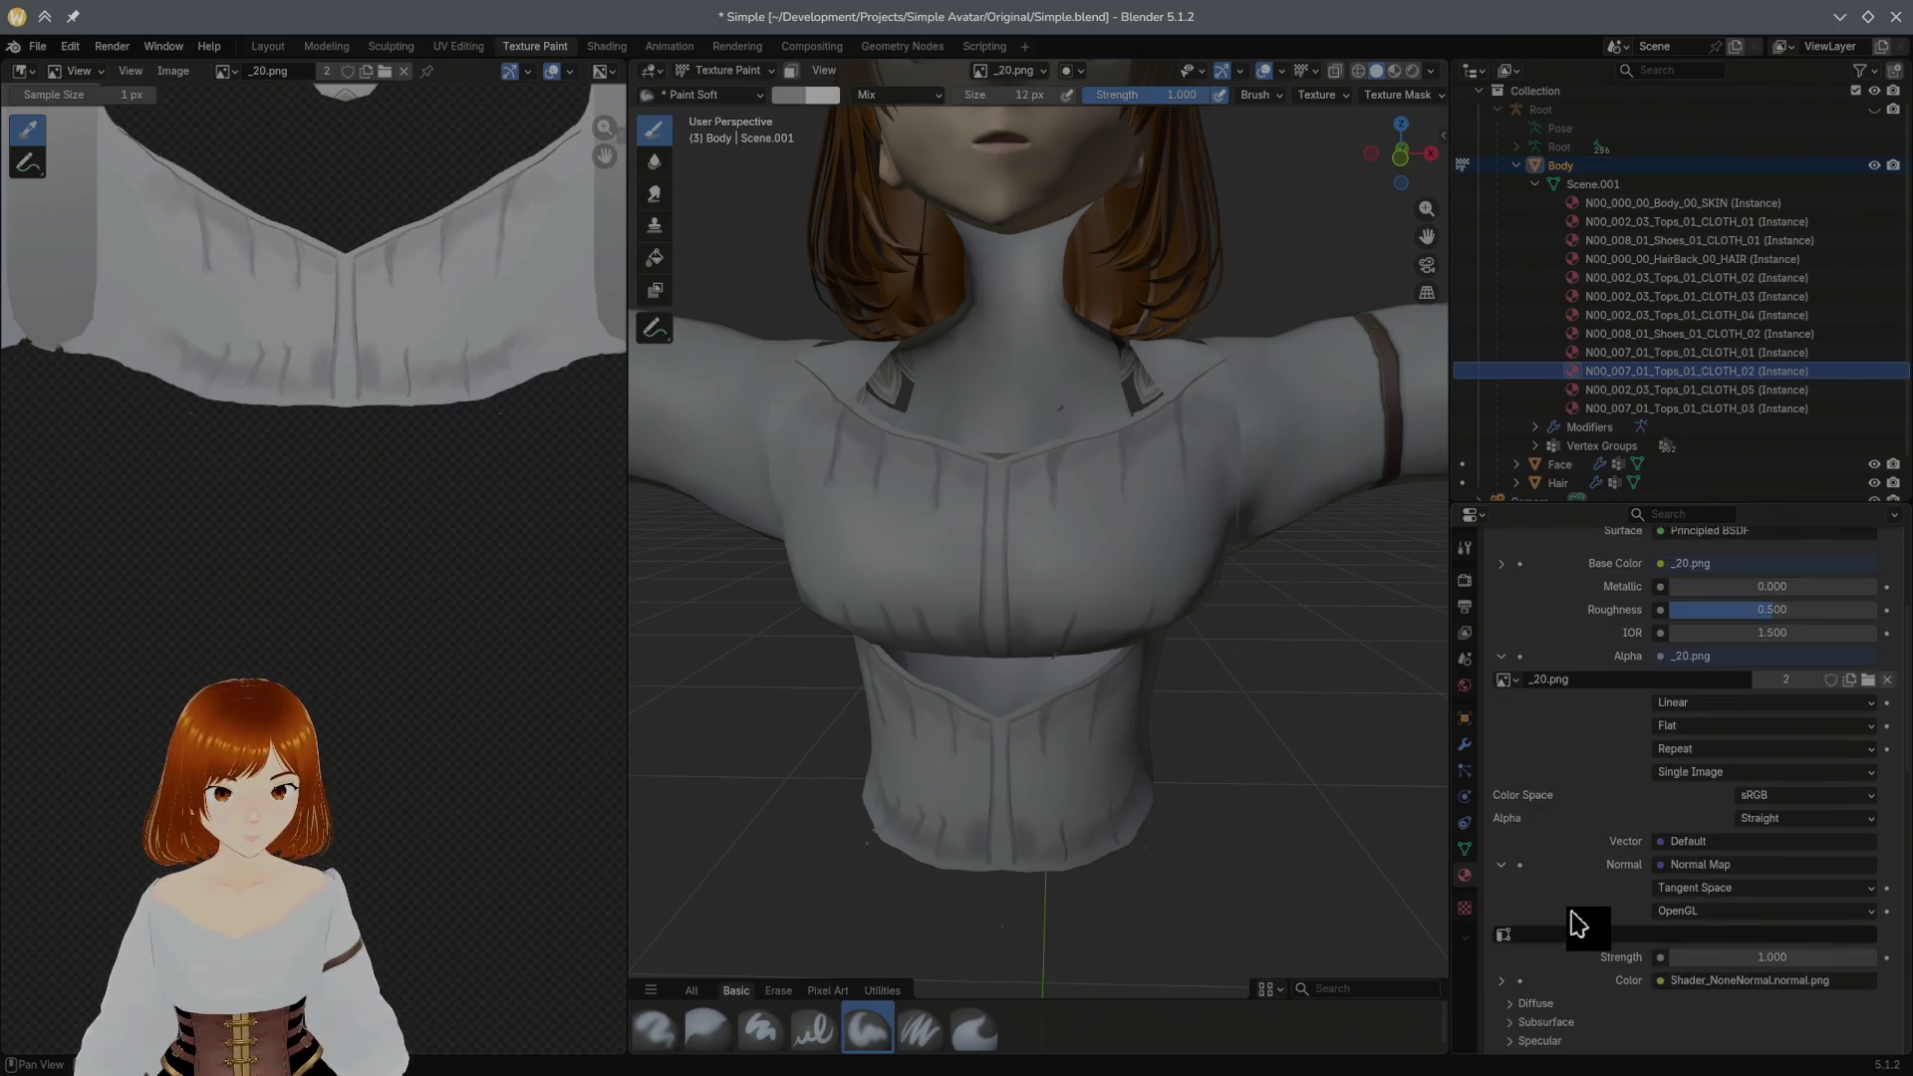
pyautogui.click(1502, 828)
pyautogui.click(1669, 831)
pyautogui.click(1501, 827)
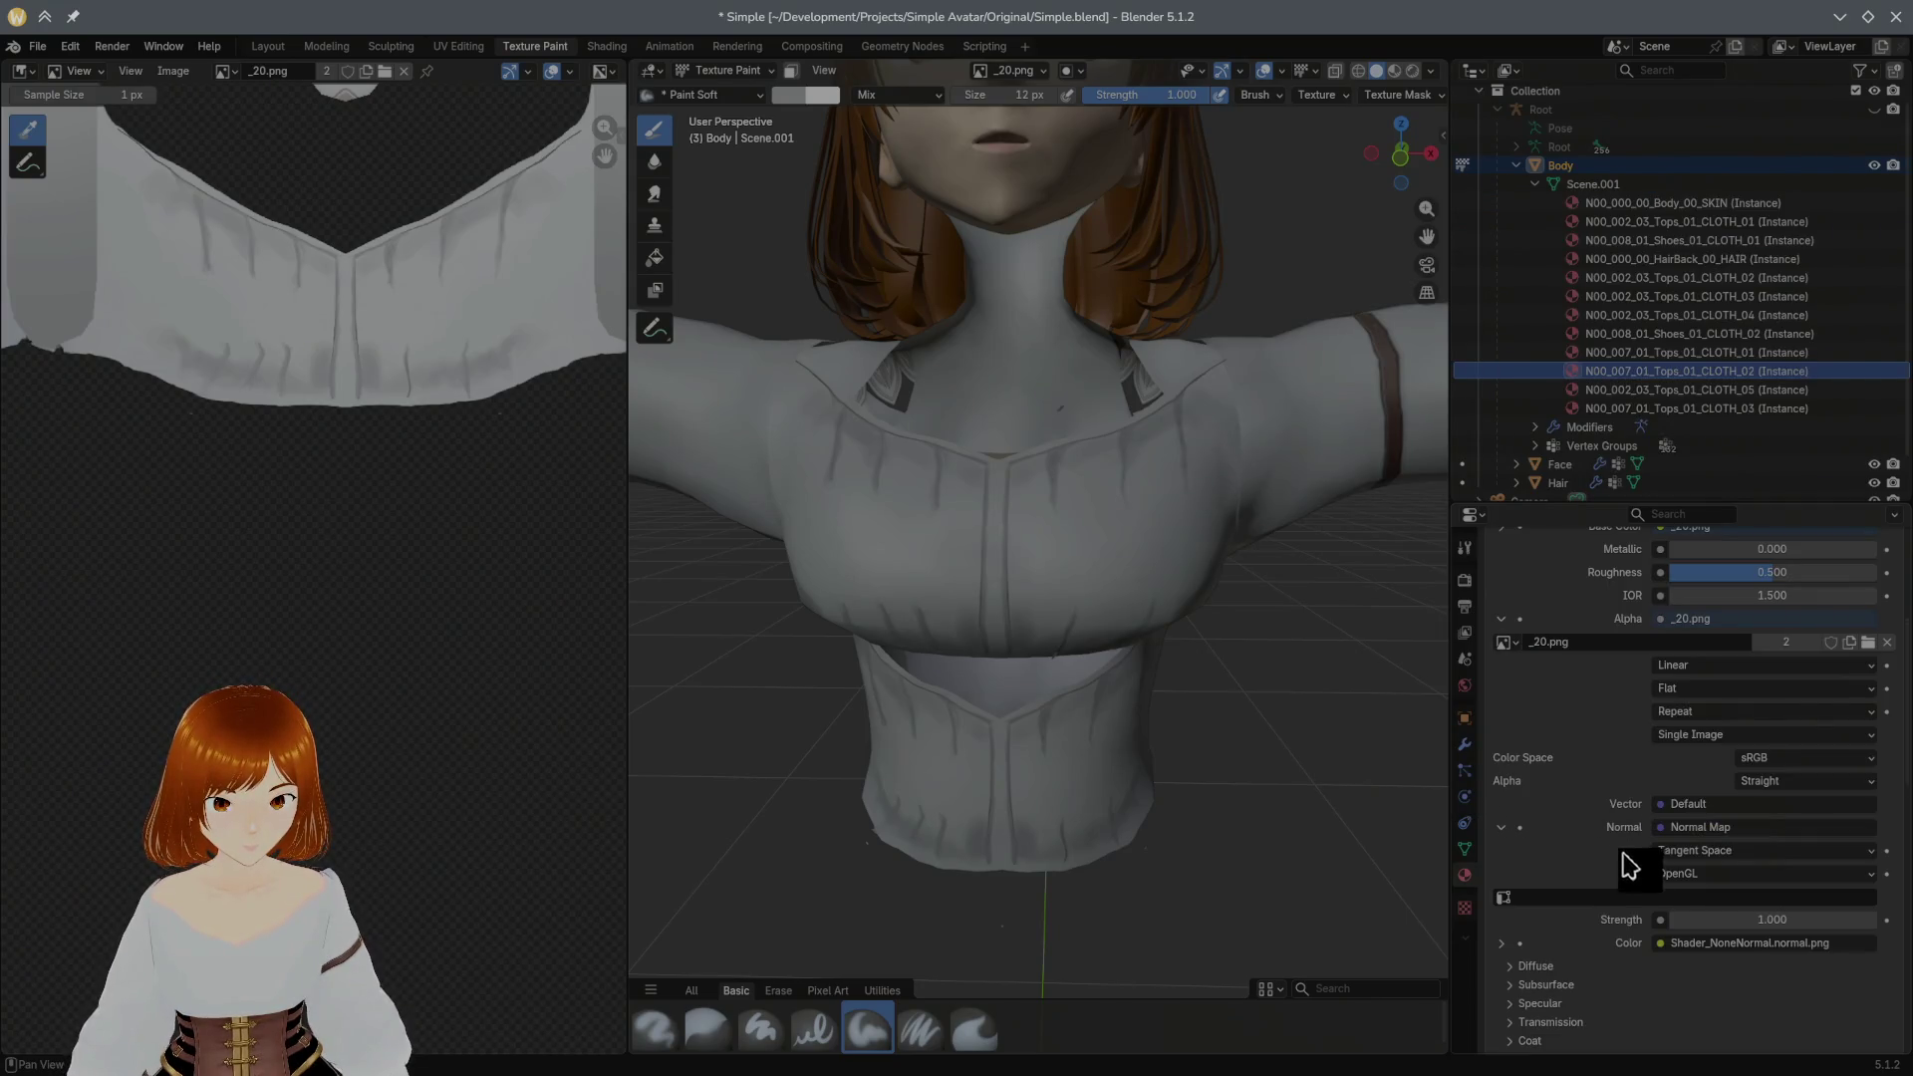
pyautogui.click(1648, 898)
pyautogui.press('Escape')
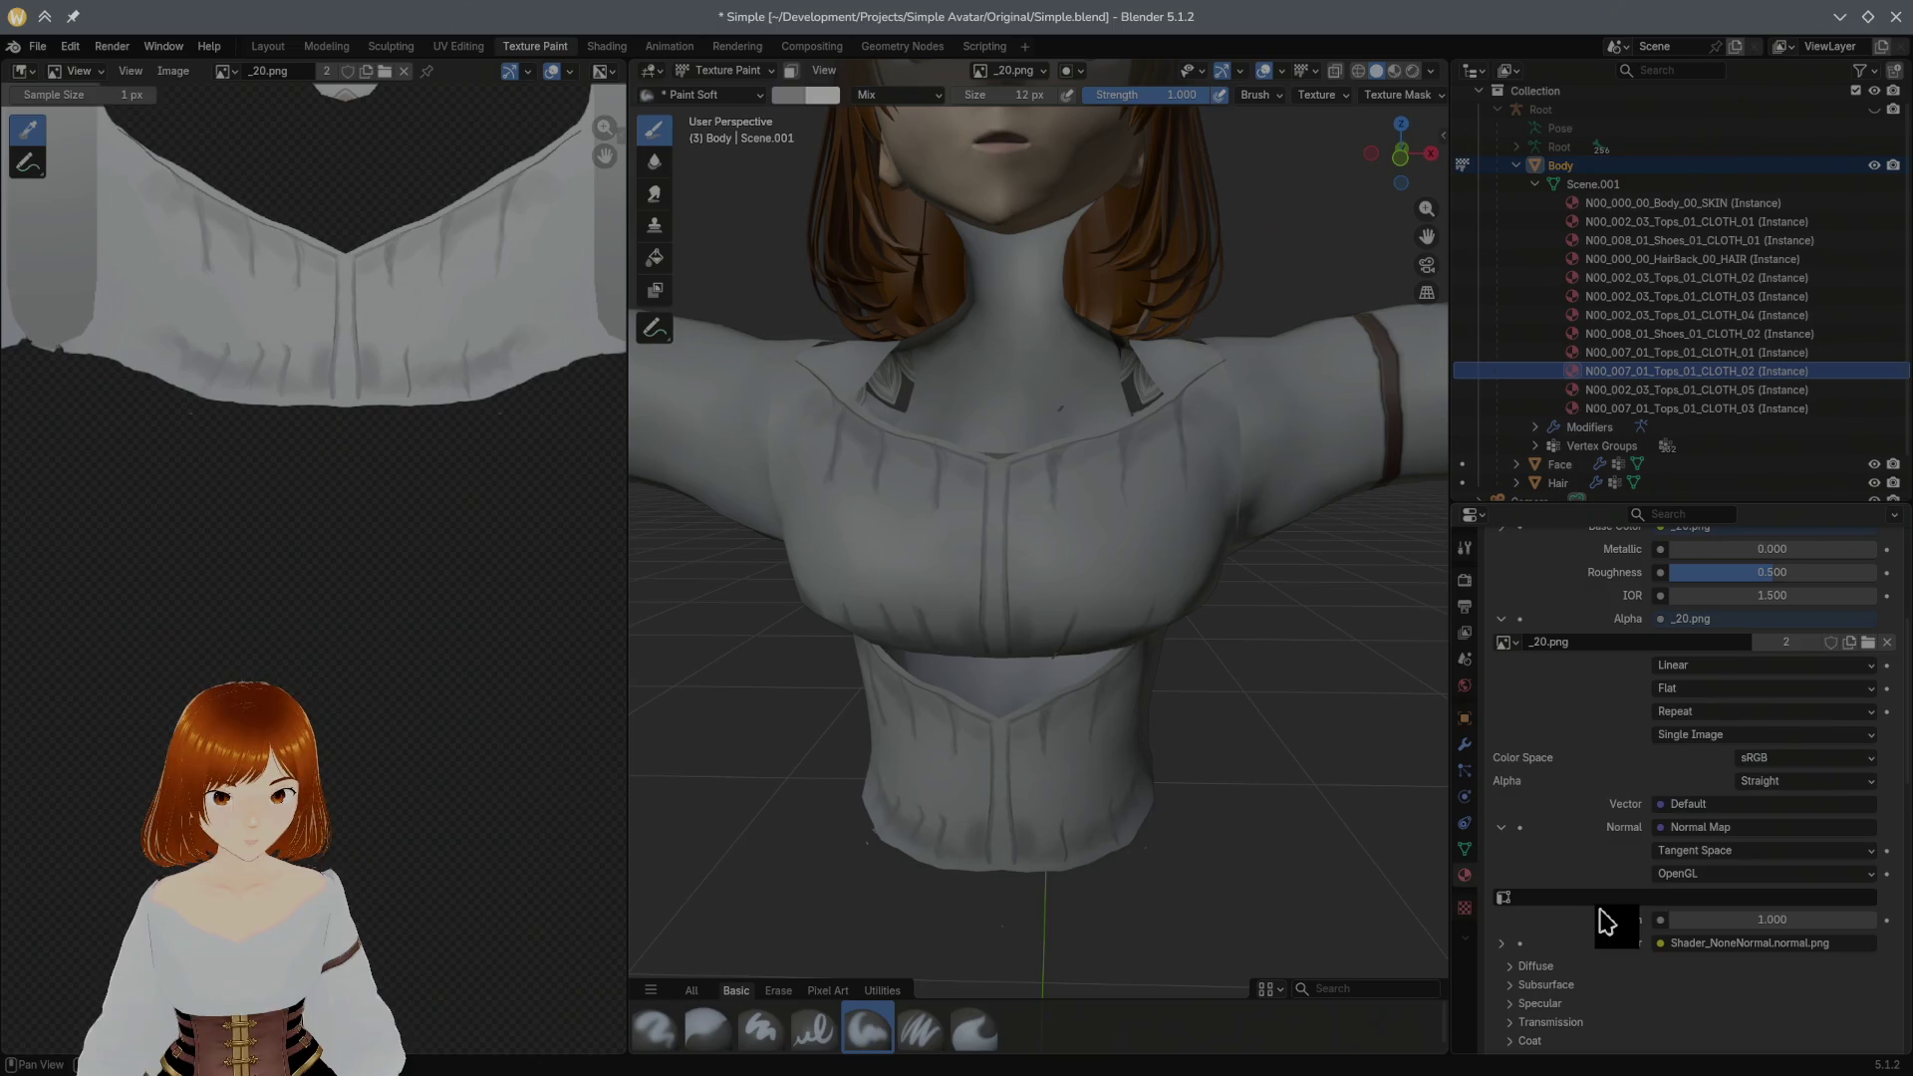
pyautogui.click(1793, 943)
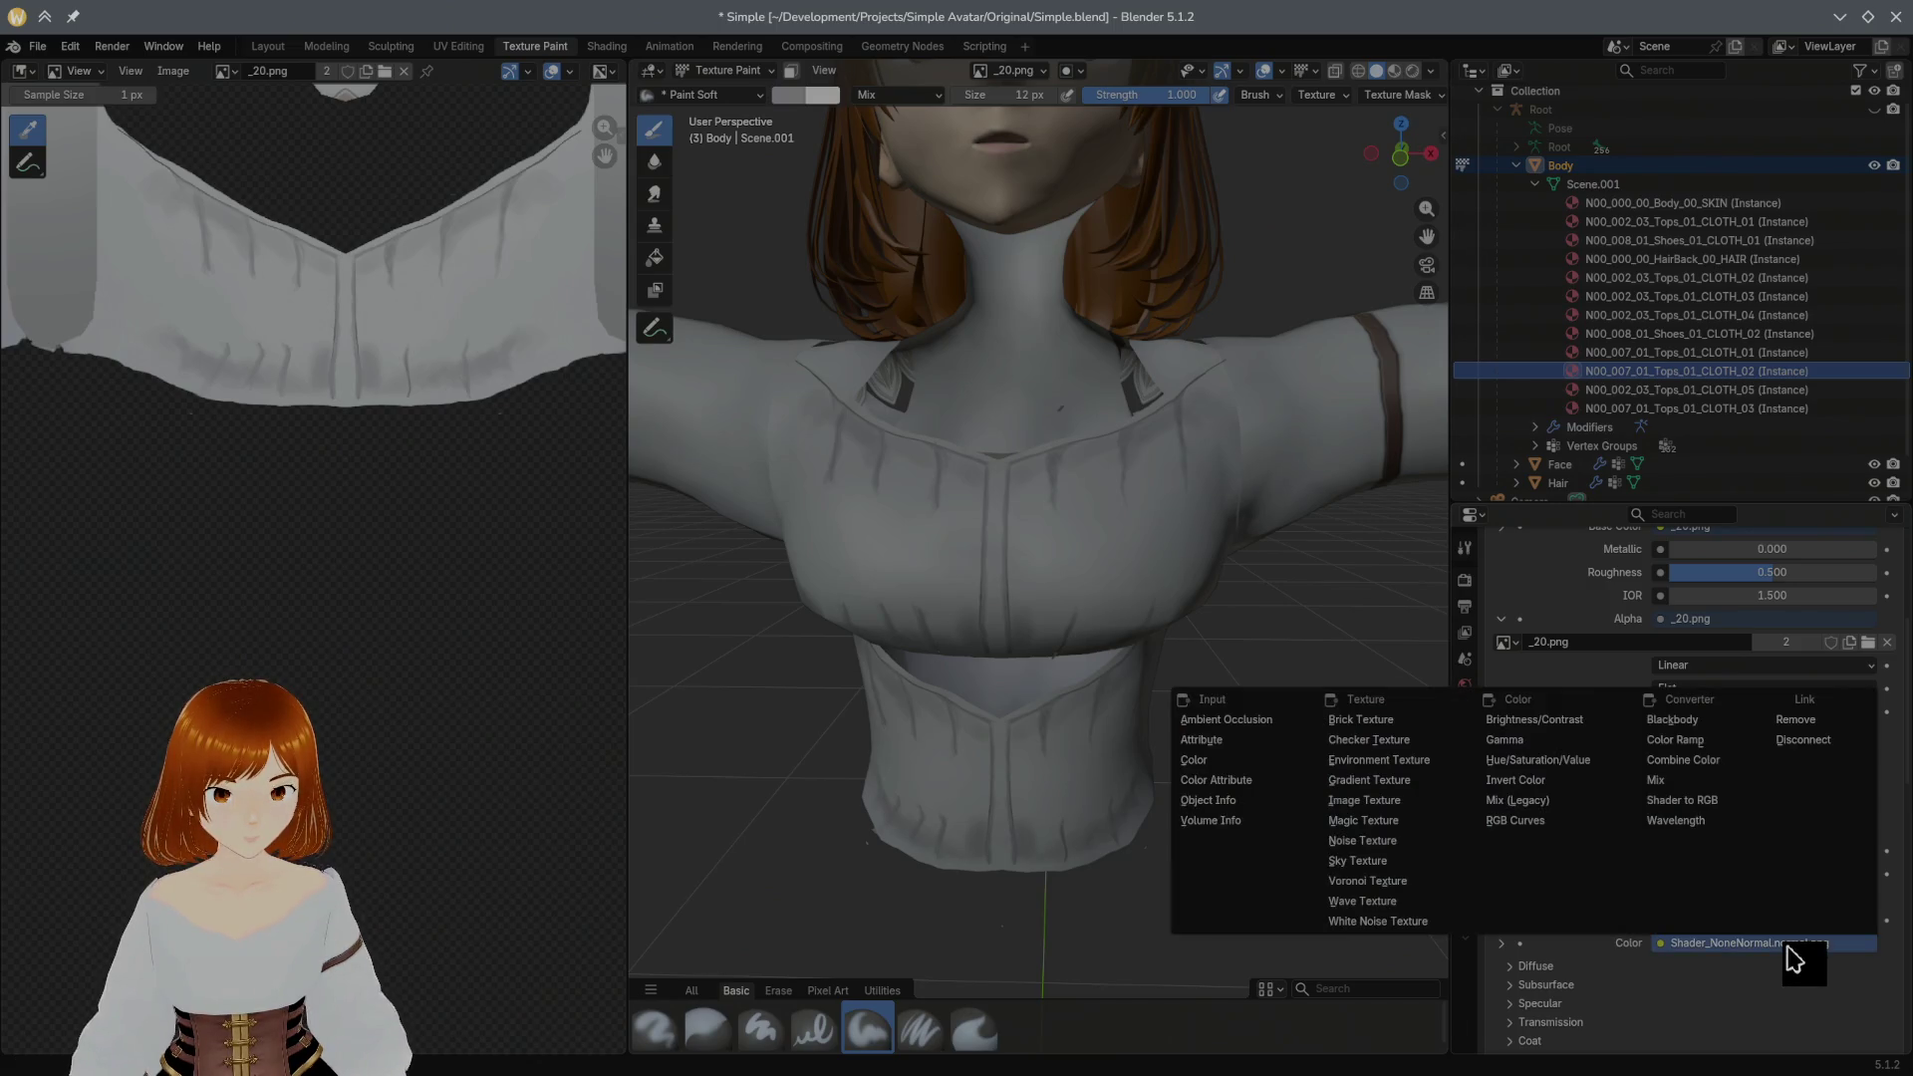
pyautogui.press('Escape')
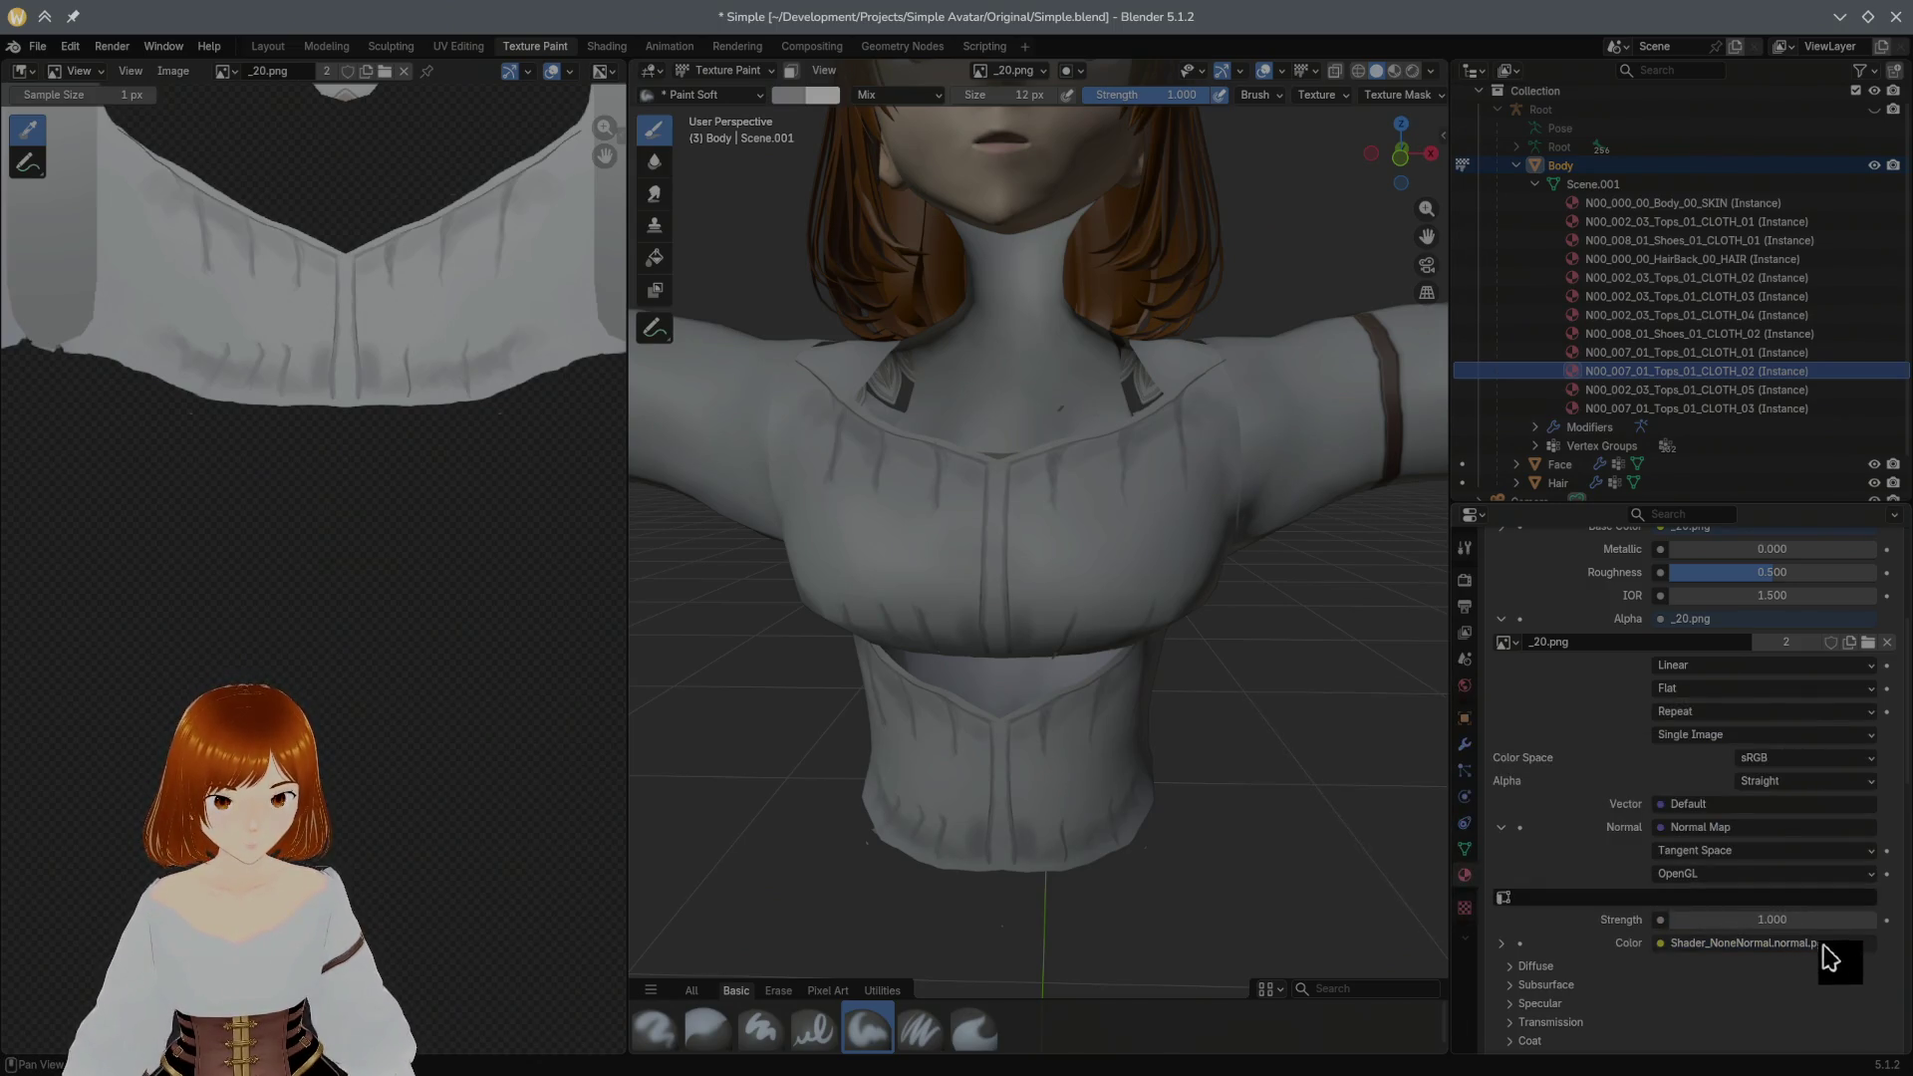
pyautogui.scroll(-3, 1689, 950)
pyautogui.scroll(-1, 1619, 927)
# Step: Browse the Textures folder for a new normal image and pick _20_n.png's file options
pyautogui.click(1501, 792)
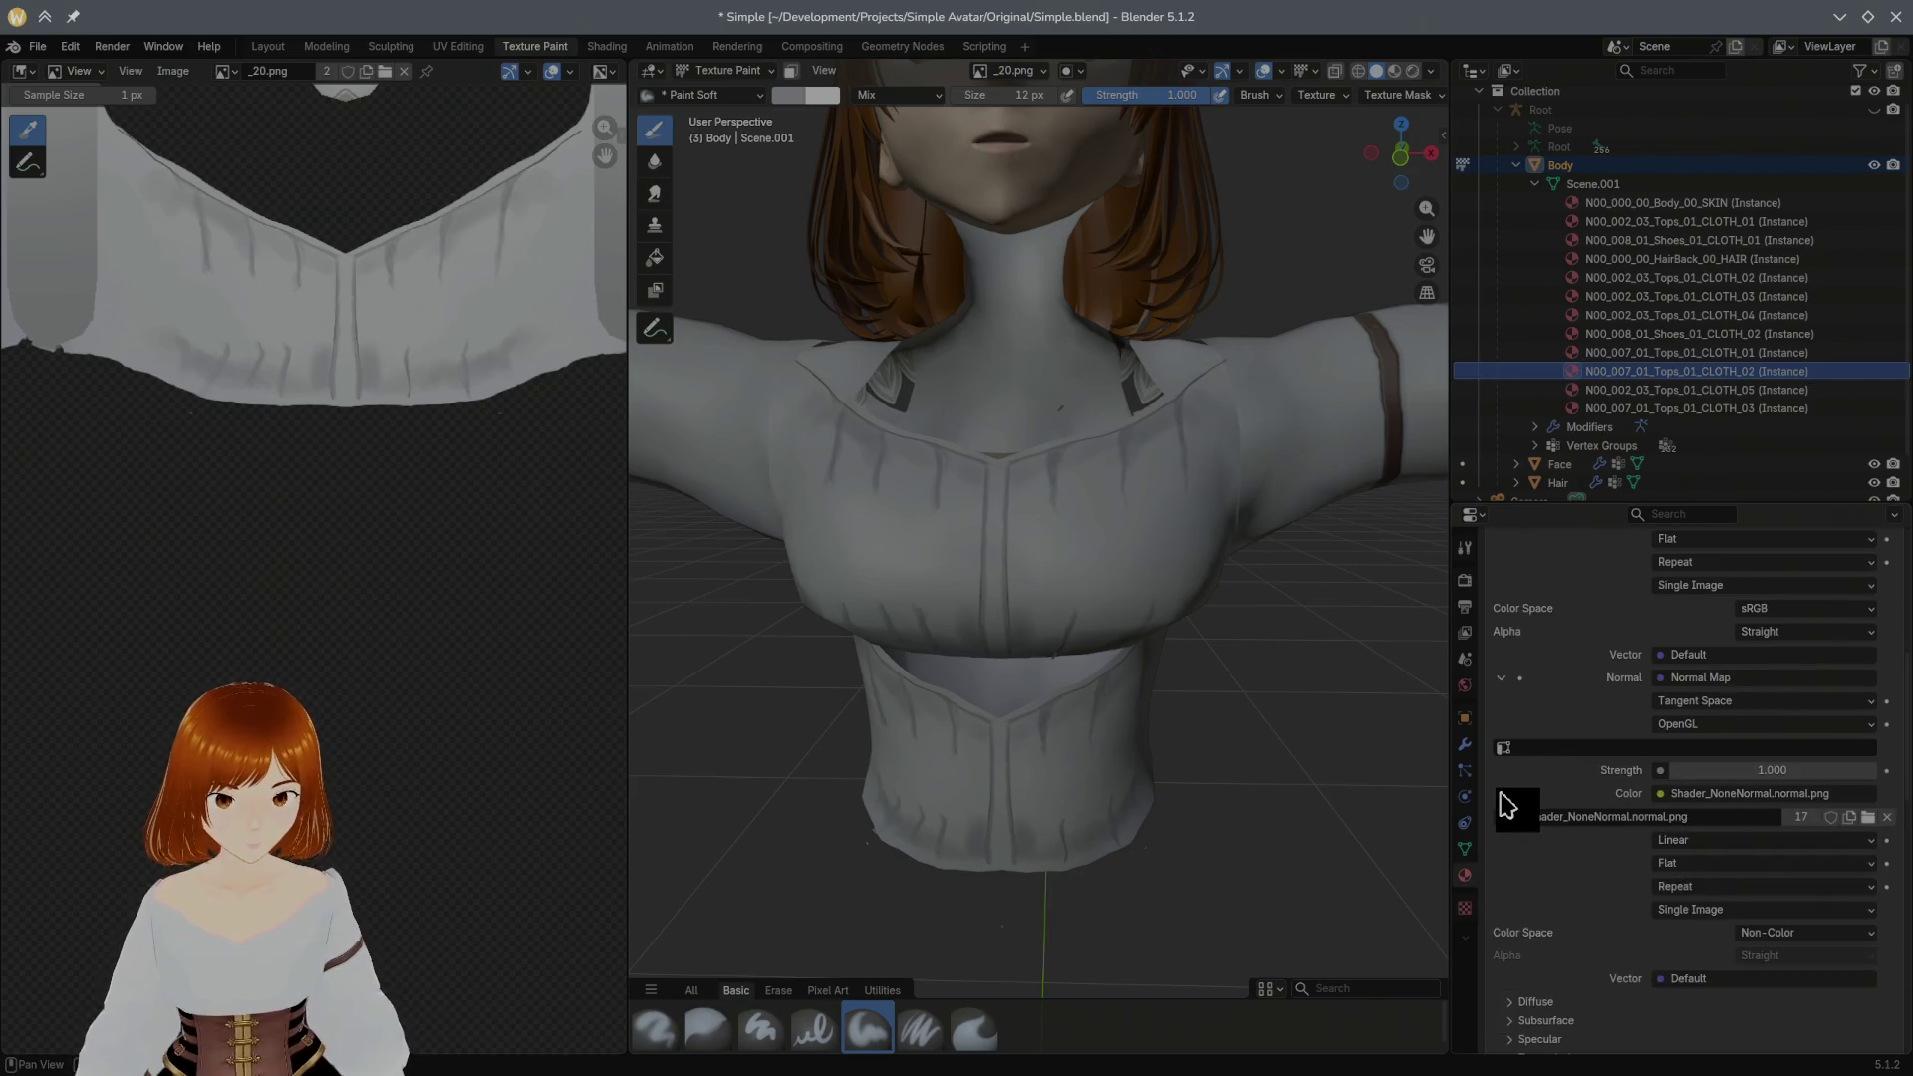
pyautogui.click(1867, 818)
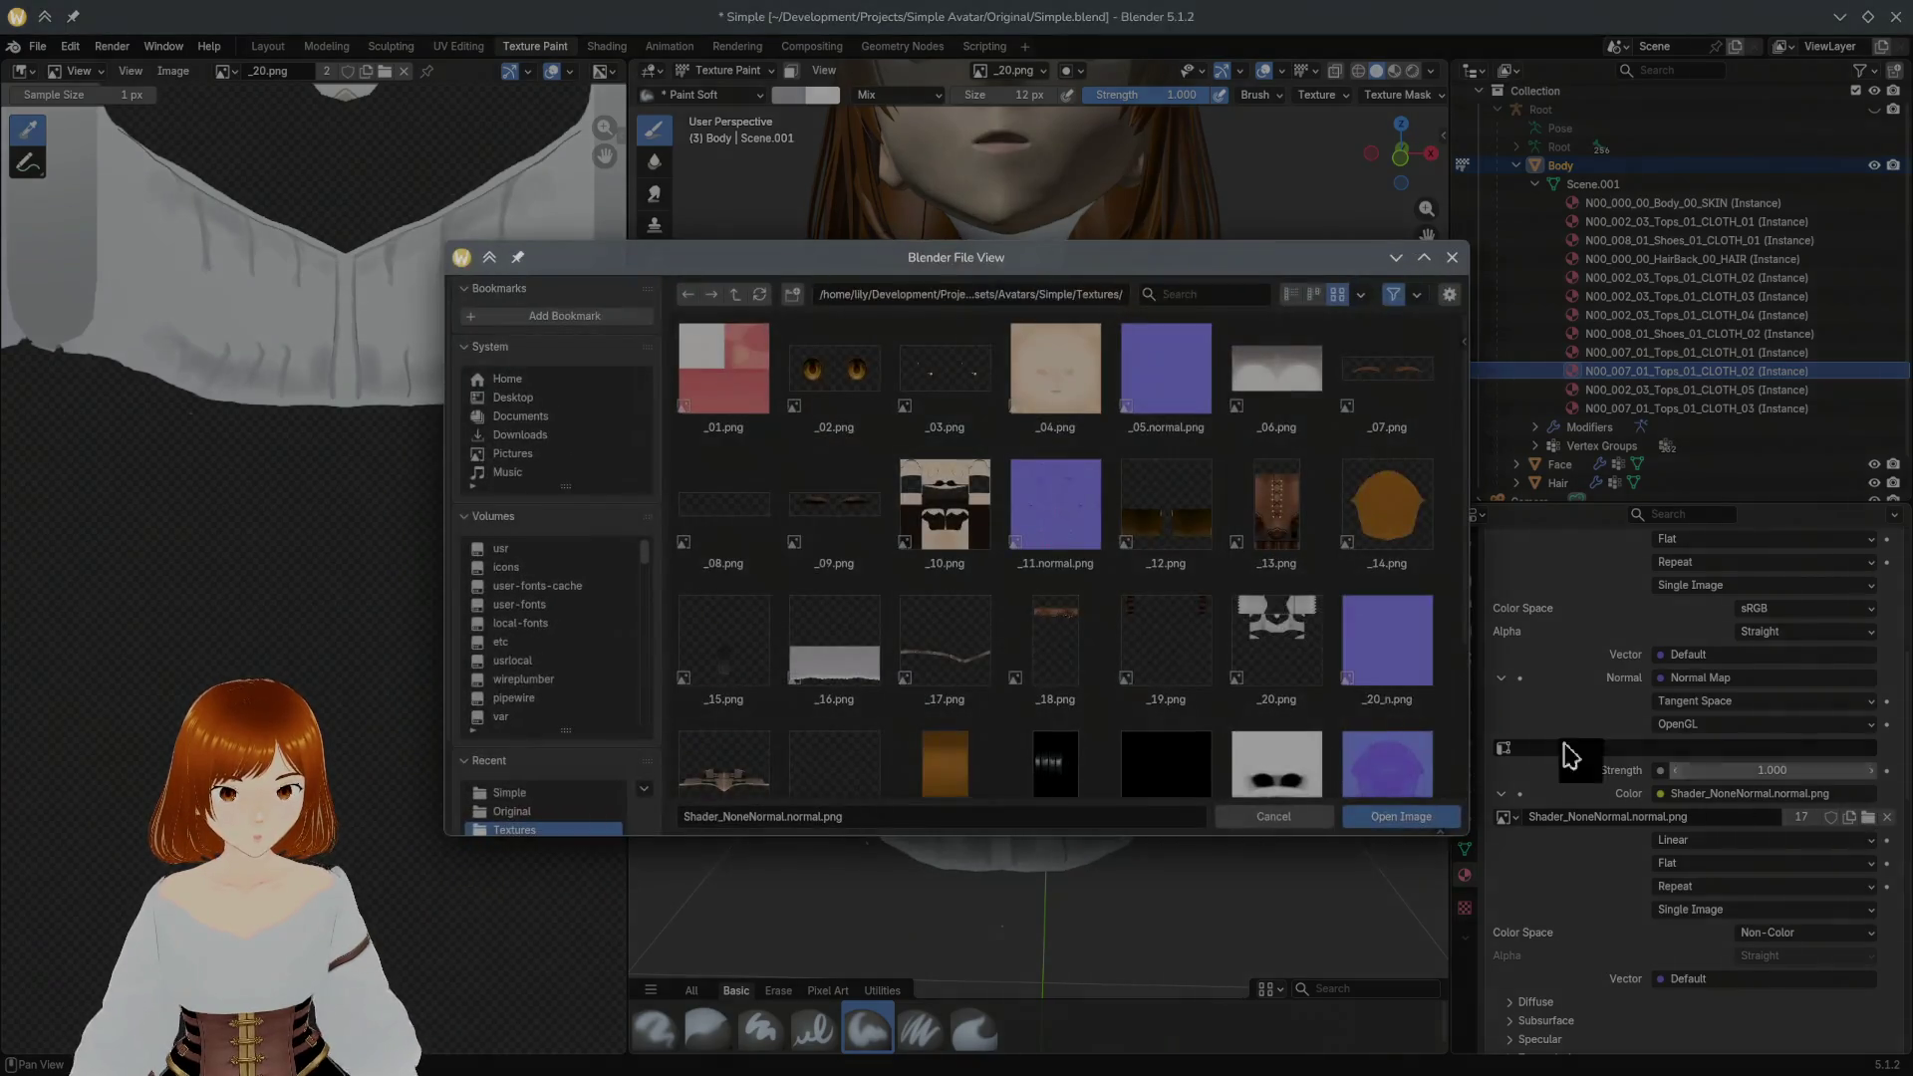
pyautogui.scroll(-1, 1206, 566)
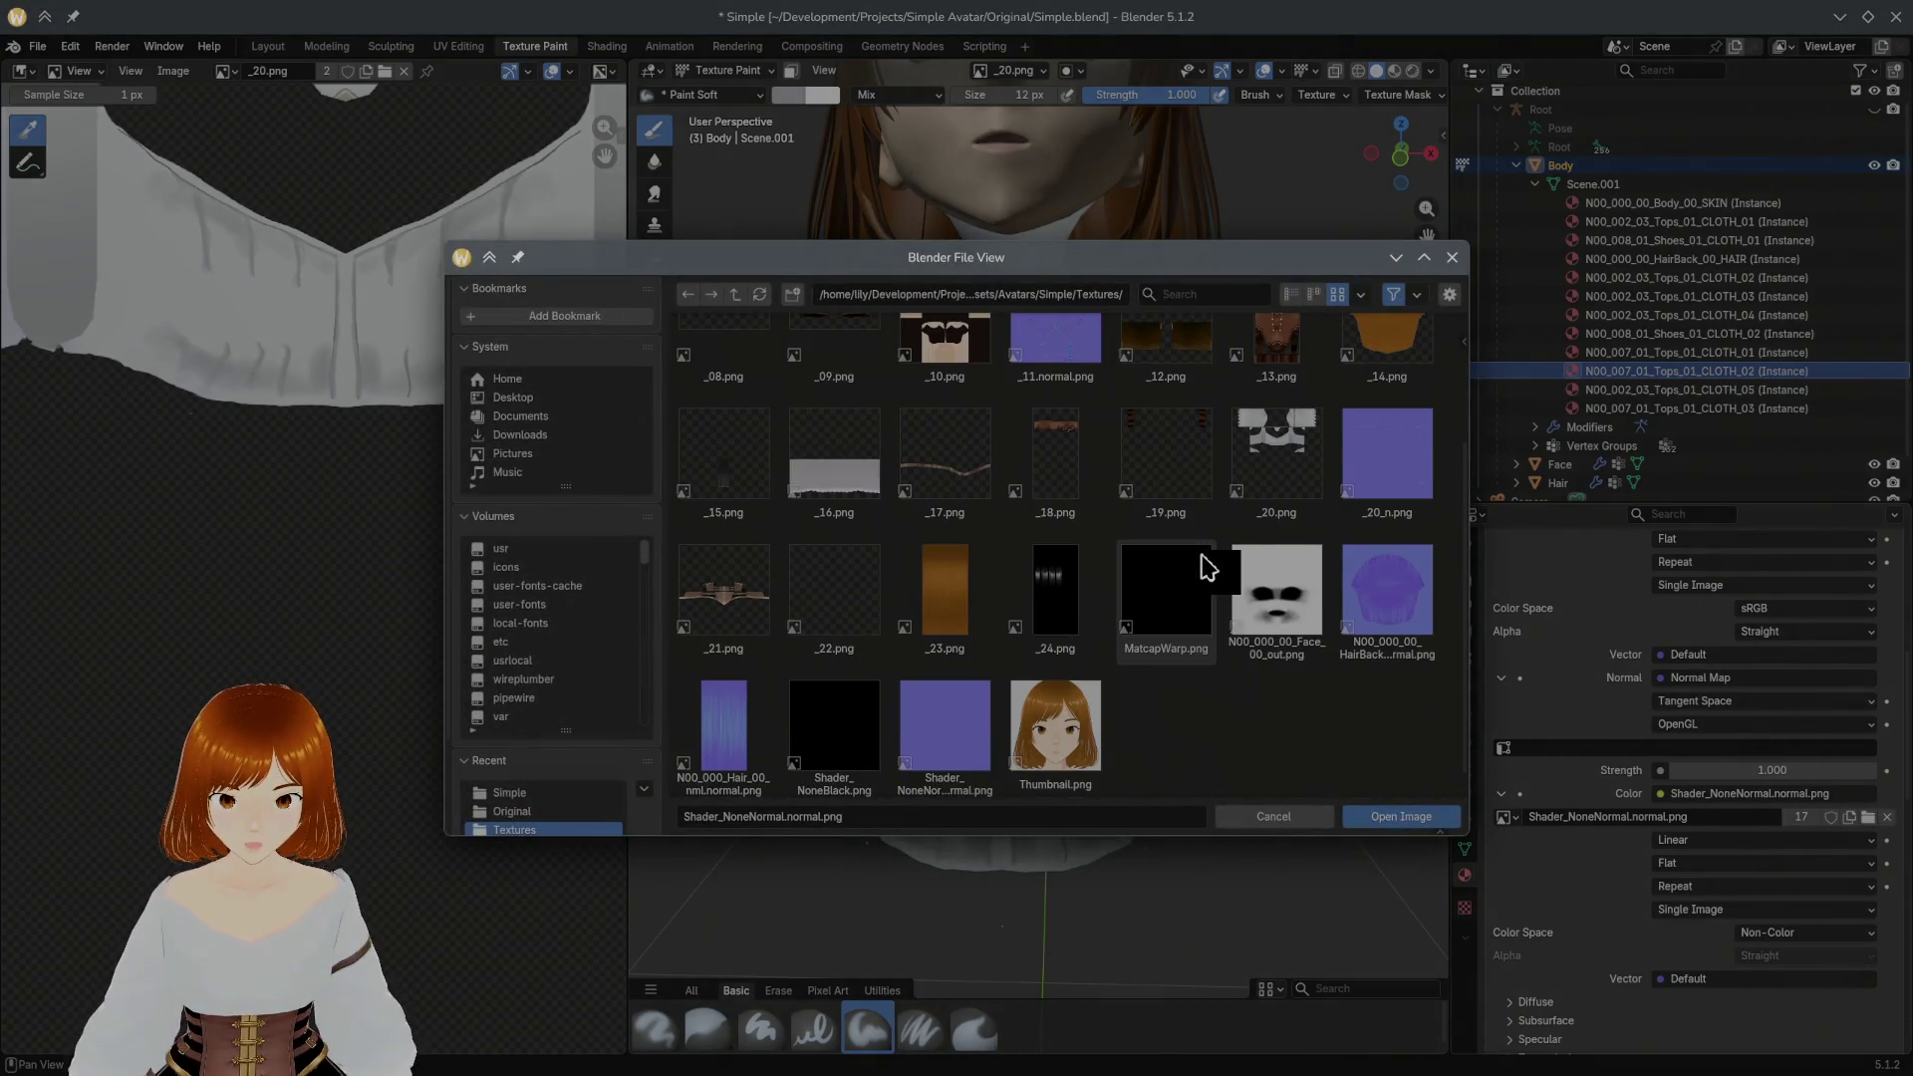
pyautogui.rightClick(1390, 508)
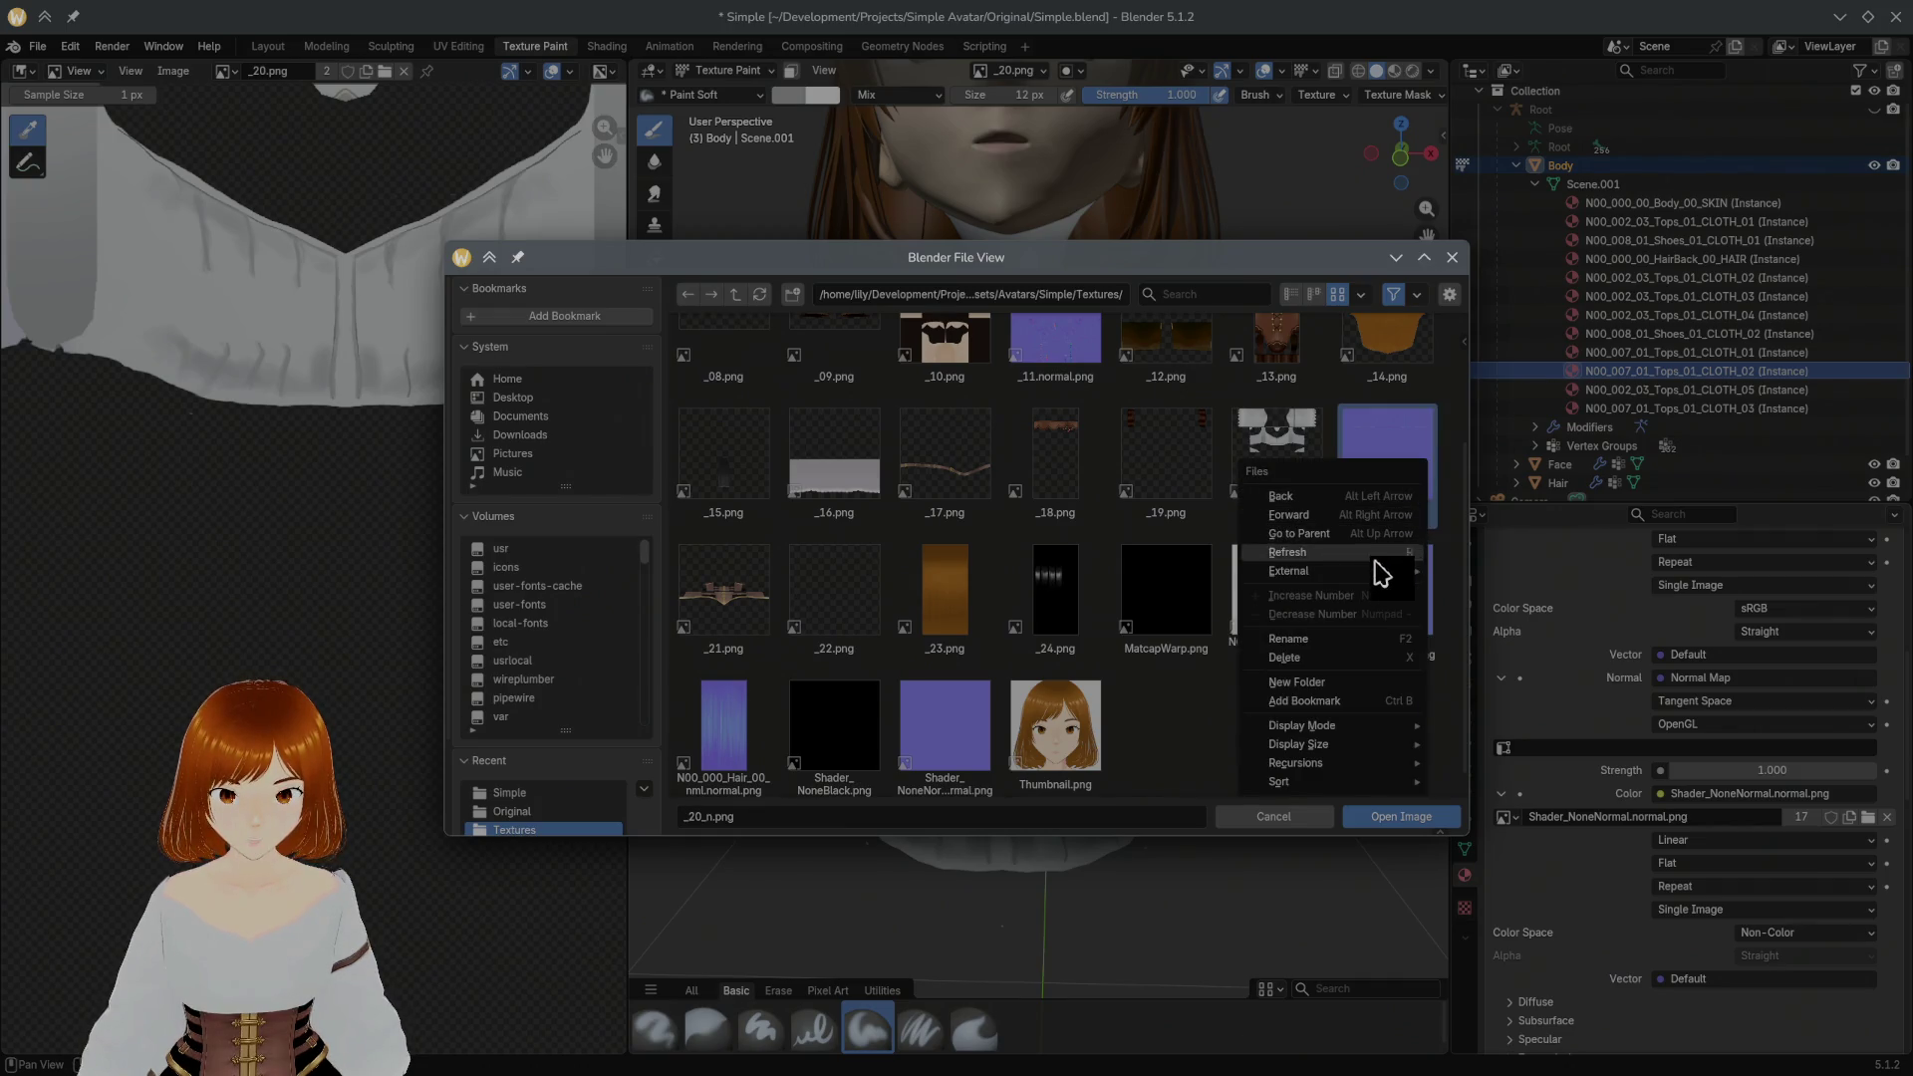
# Step: Rename _20_n.png to _20_normal.png and load it as the blouse normal map image
pyautogui.click(1365, 640)
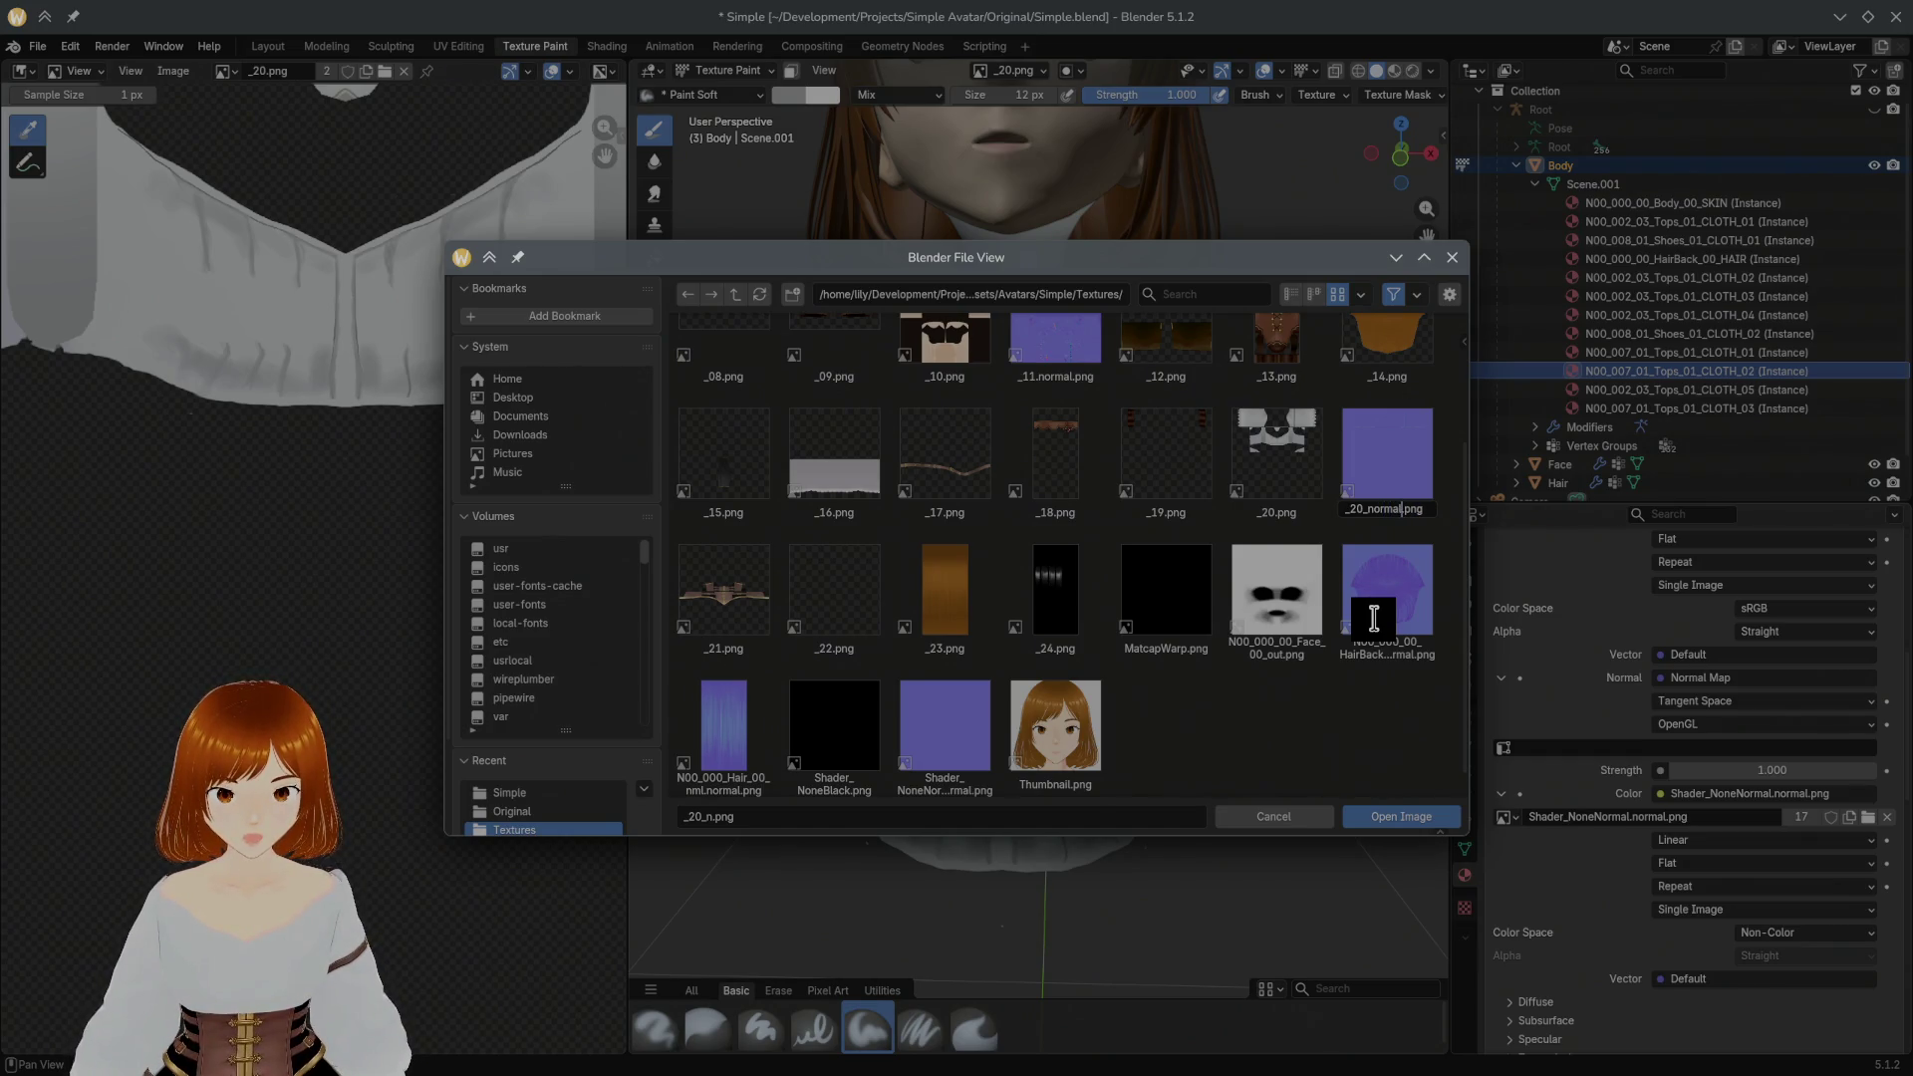
pyautogui.press('Return')
pyautogui.doubleClick(1362, 517)
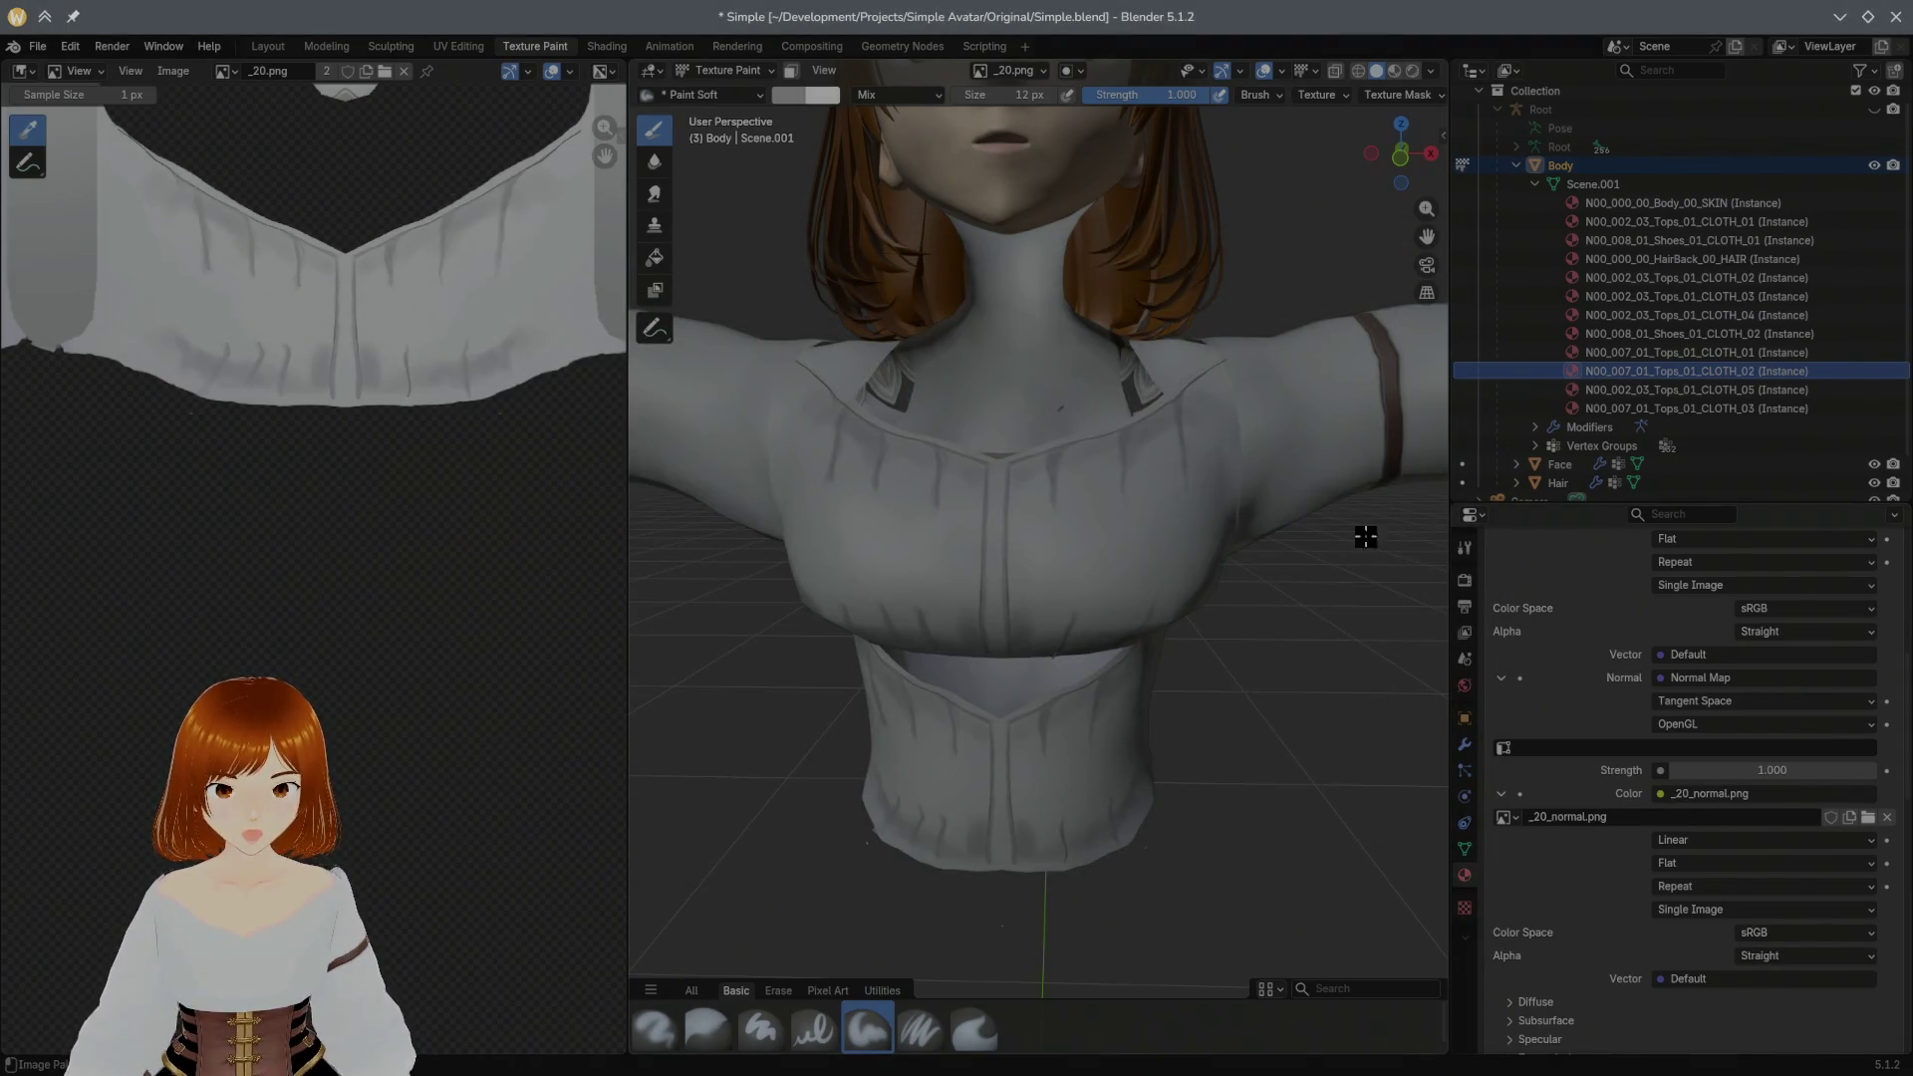
pyautogui.scroll(1, 1151, 501)
pyautogui.scroll(2, 1160, 502)
pyautogui.scroll(2, 1169, 502)
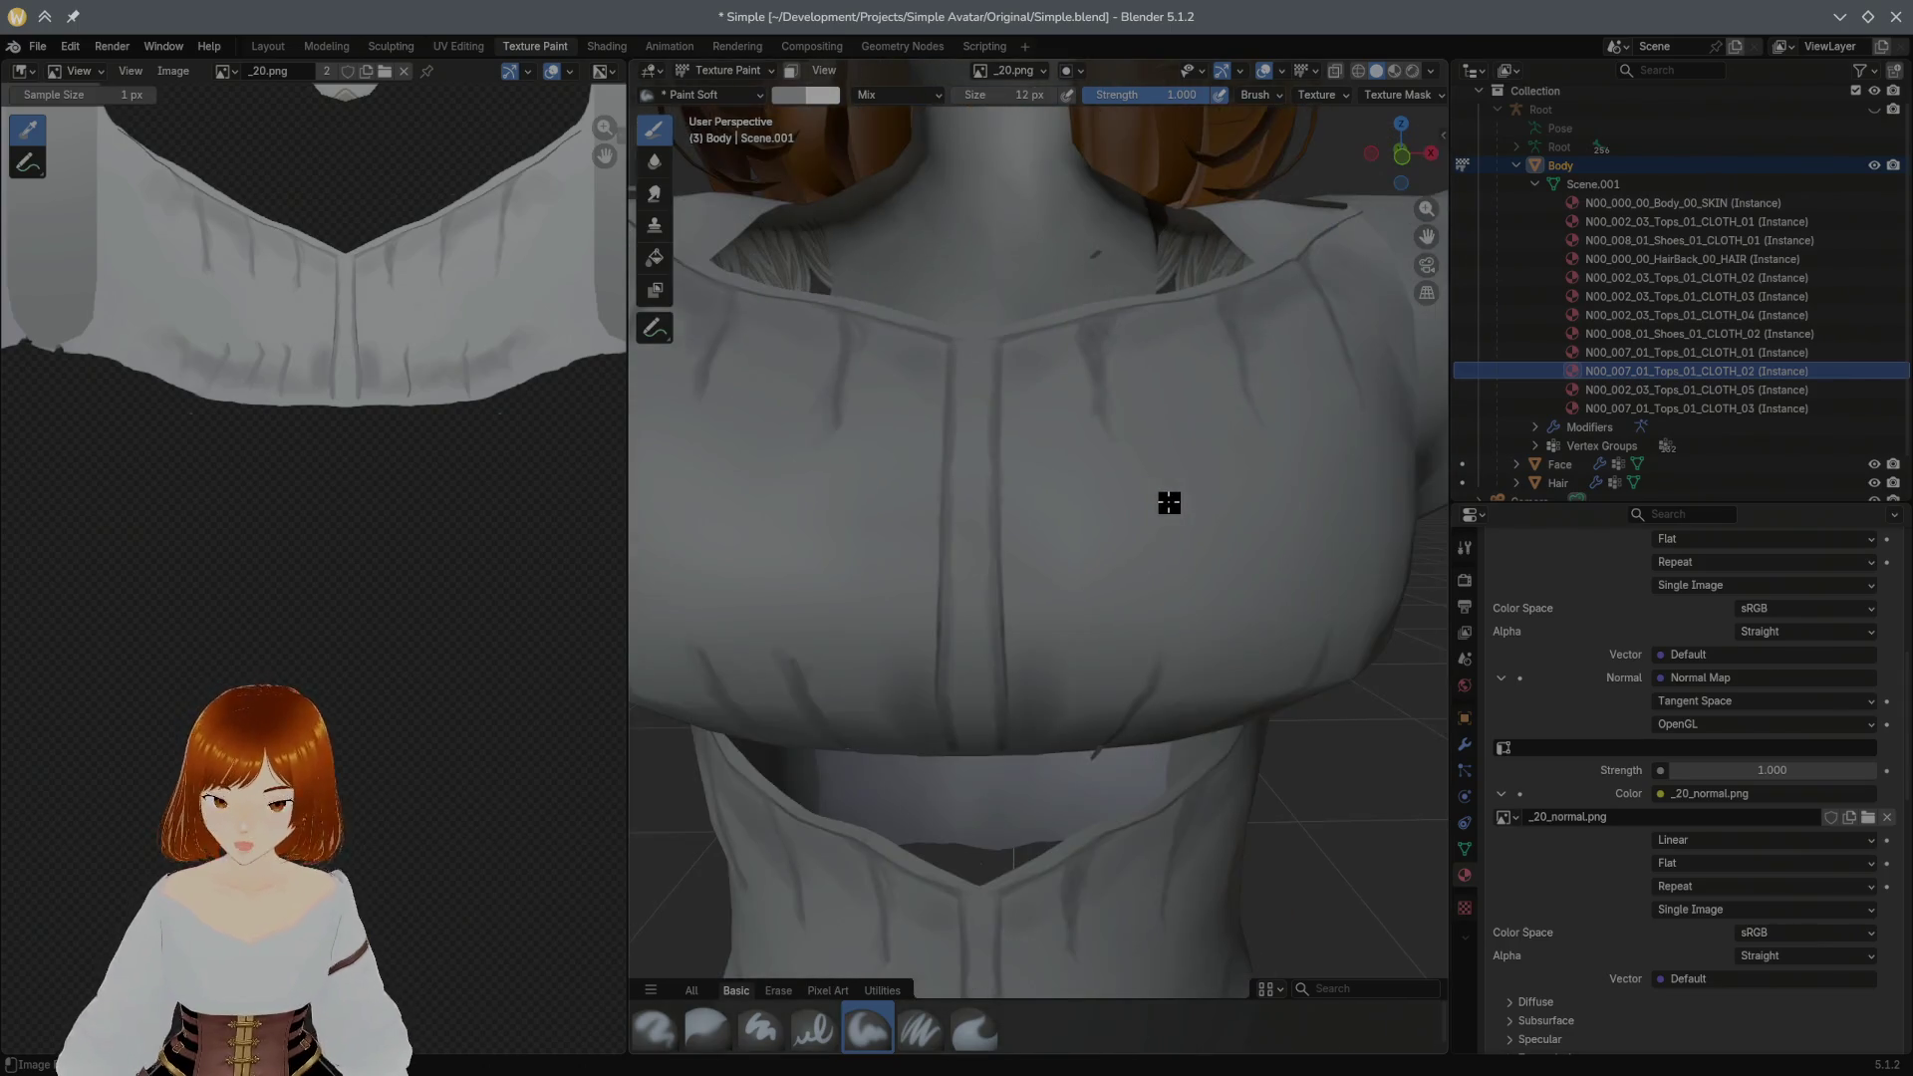
# Step: Try a normal map strength of 10, return it to 1.000, then move over to Unity
pyautogui.click(1779, 770)
pyautogui.write('10')
pyautogui.press('Return')
pyautogui.click(1821, 771)
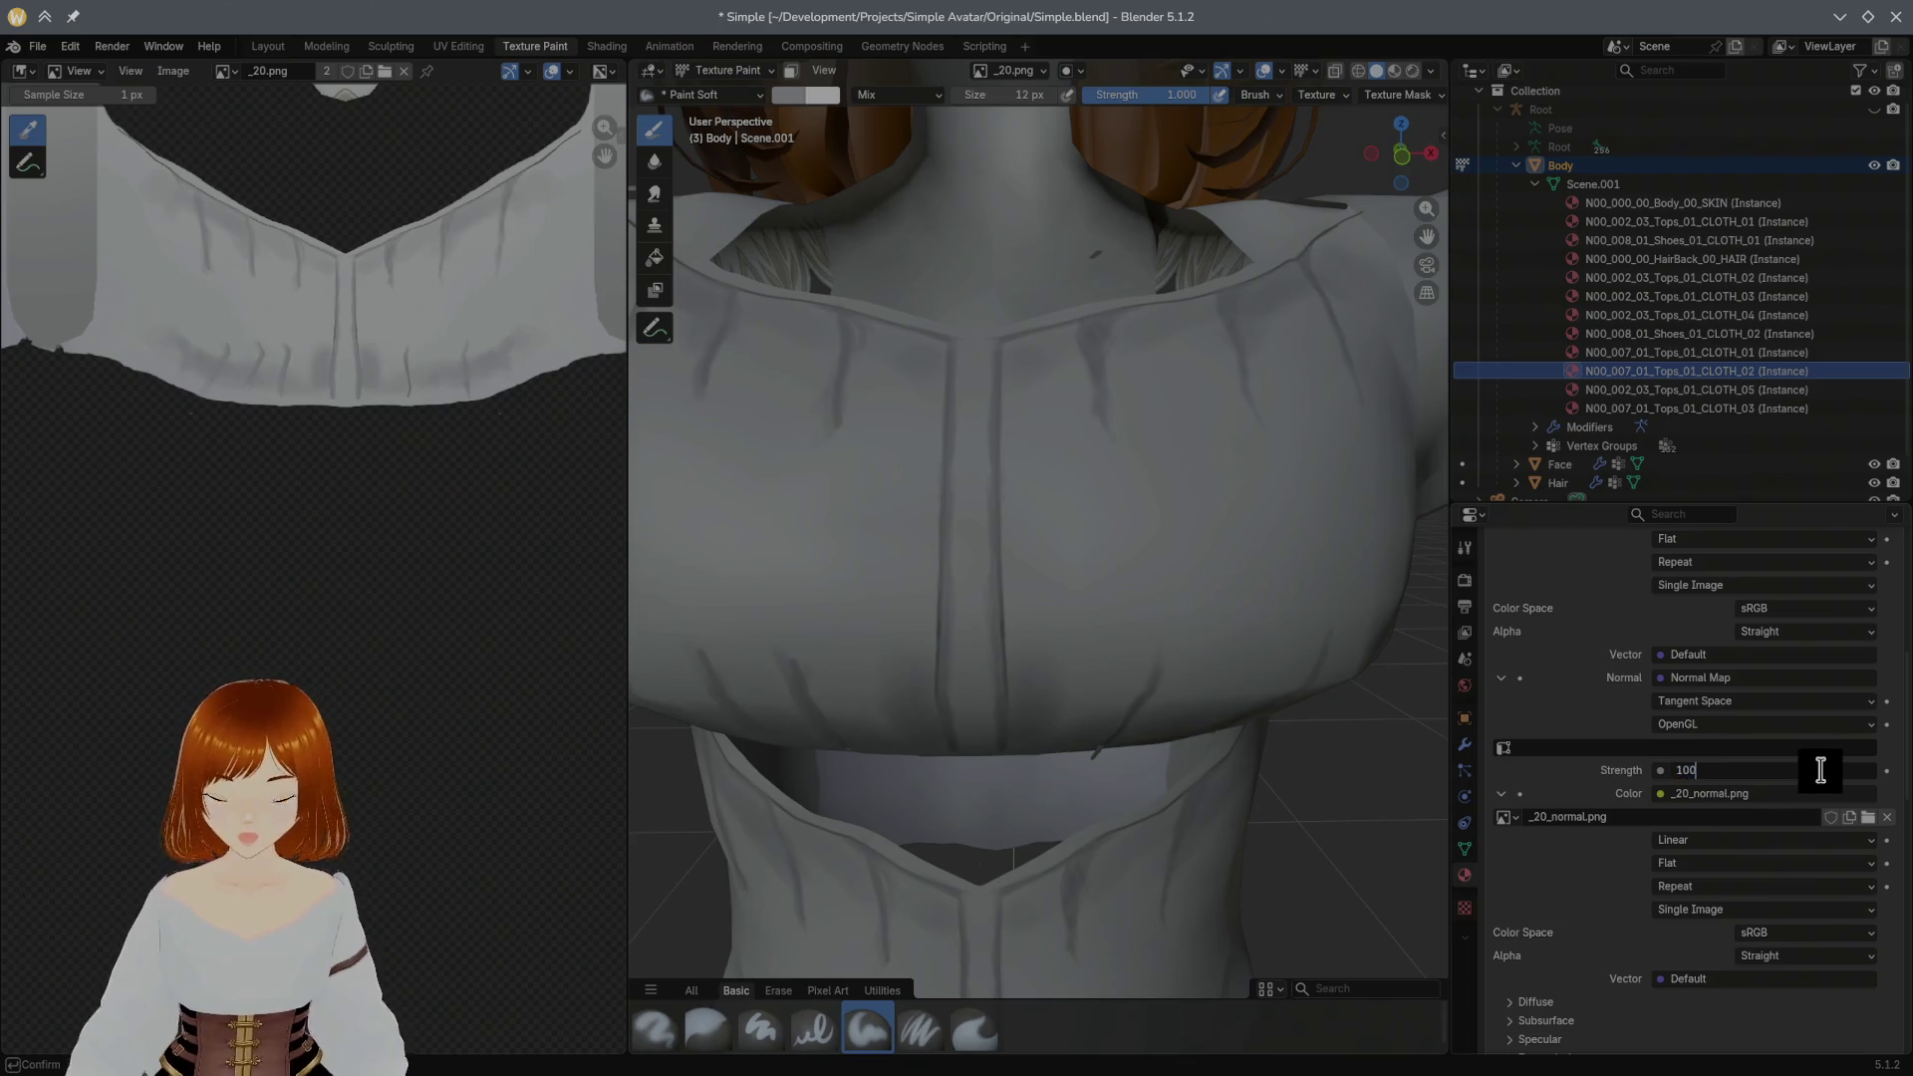
pyautogui.press('Return')
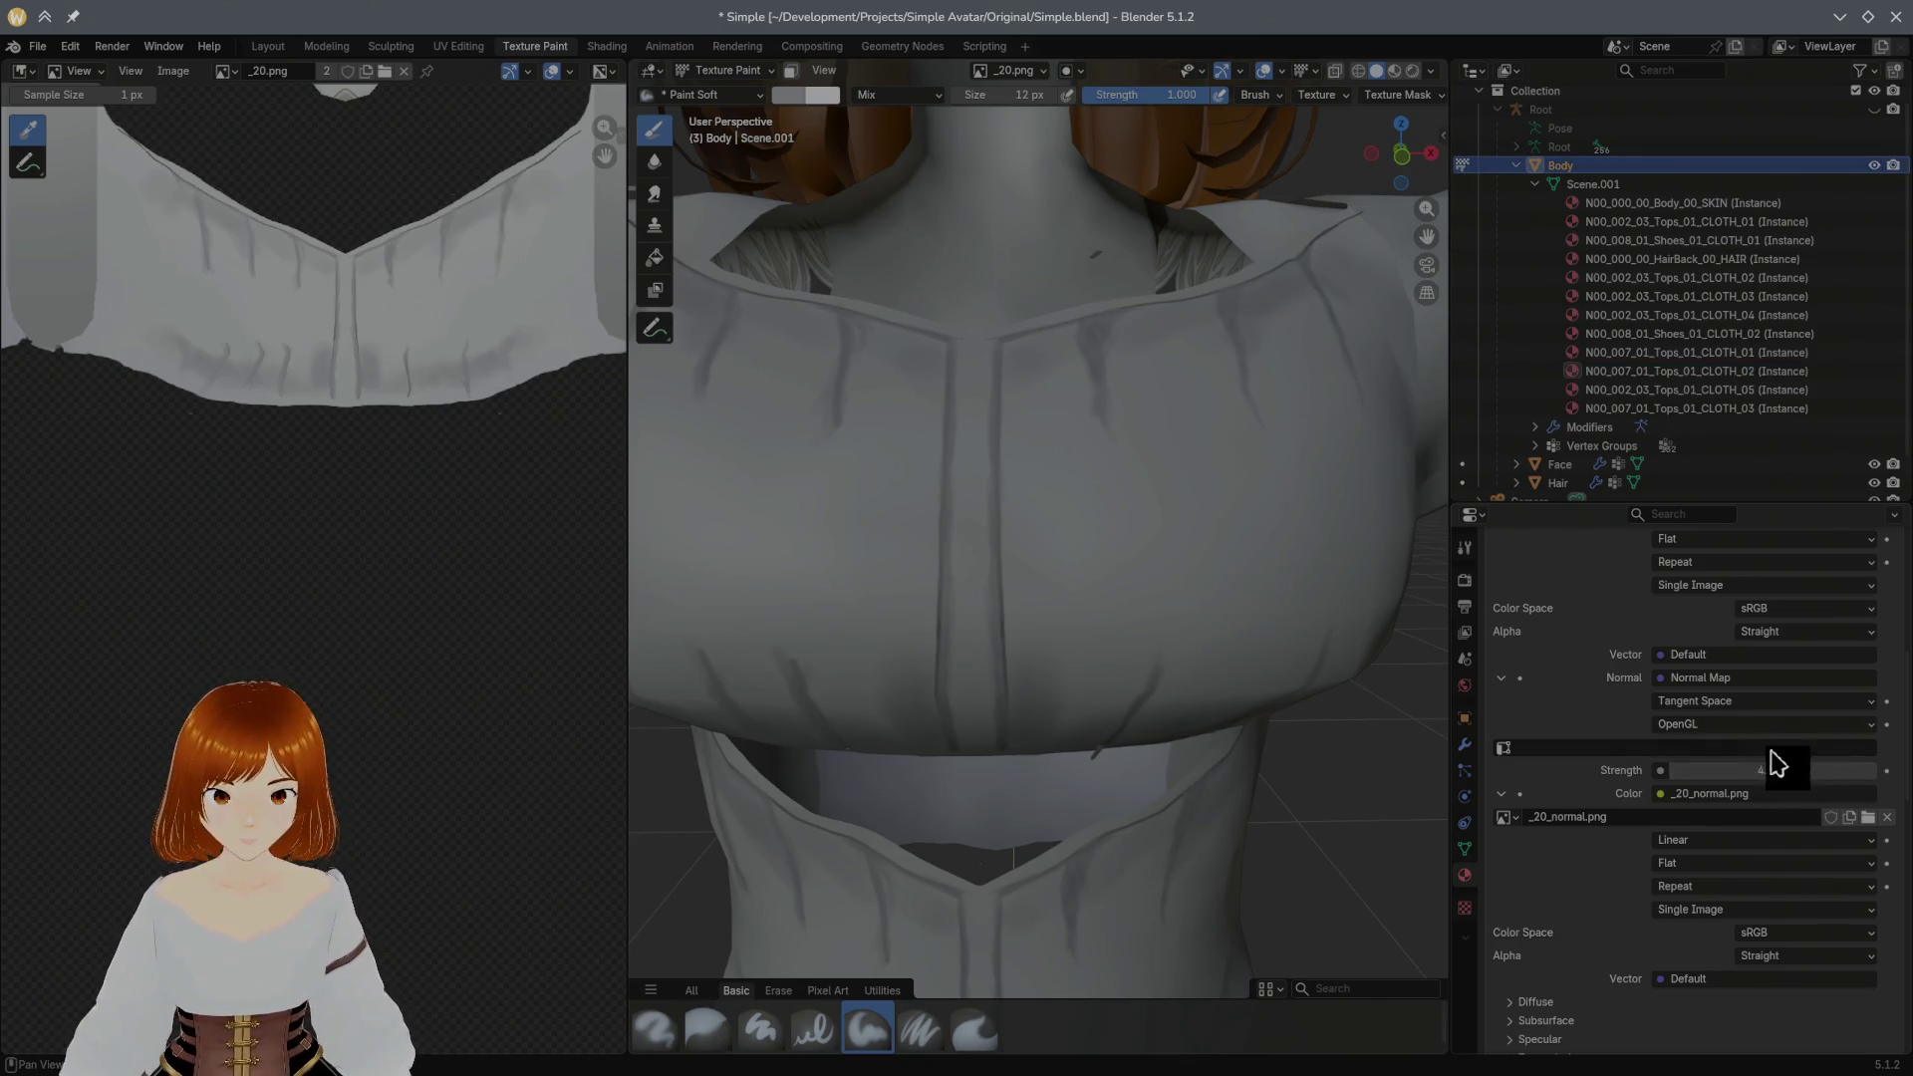
pyautogui.click(1811, 769)
pyautogui.press('Return')
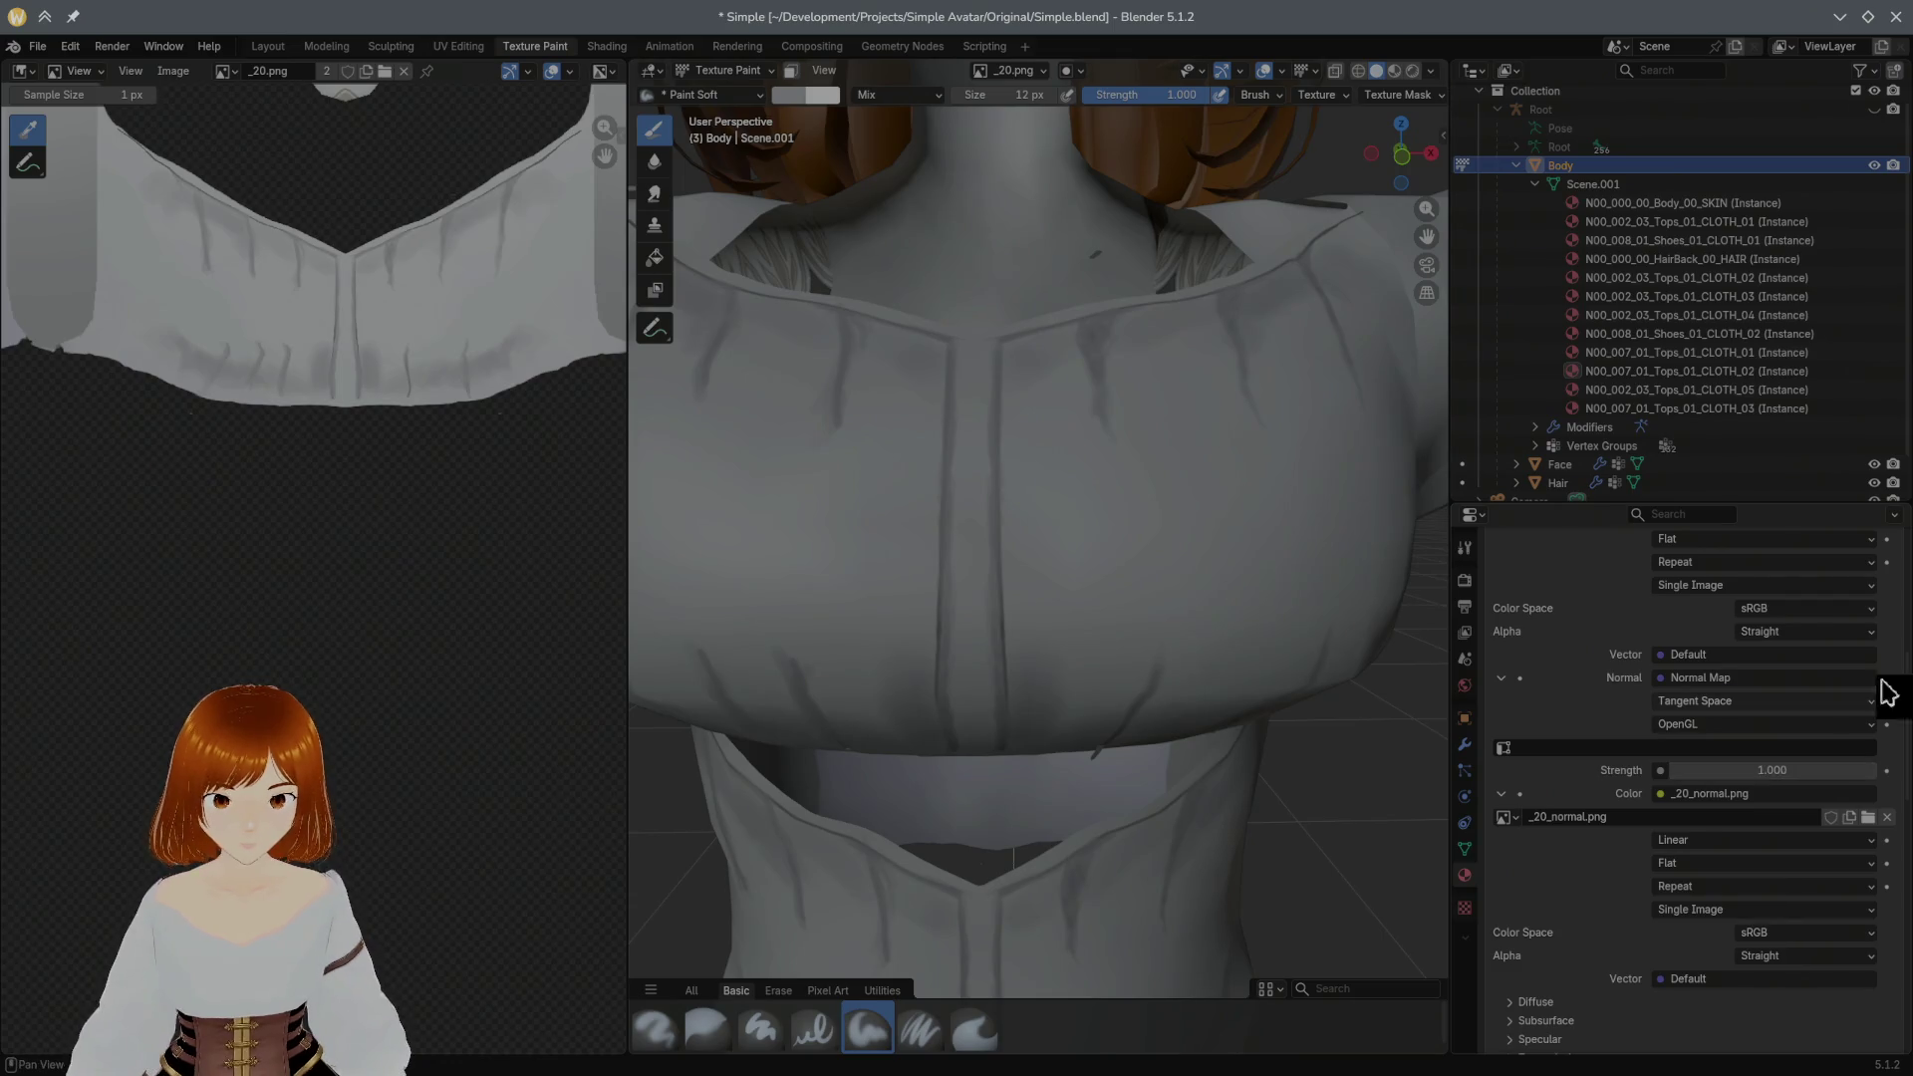
pyautogui.moveTo(1248, 633); pyautogui.dragTo(1231, 637, button='middle')
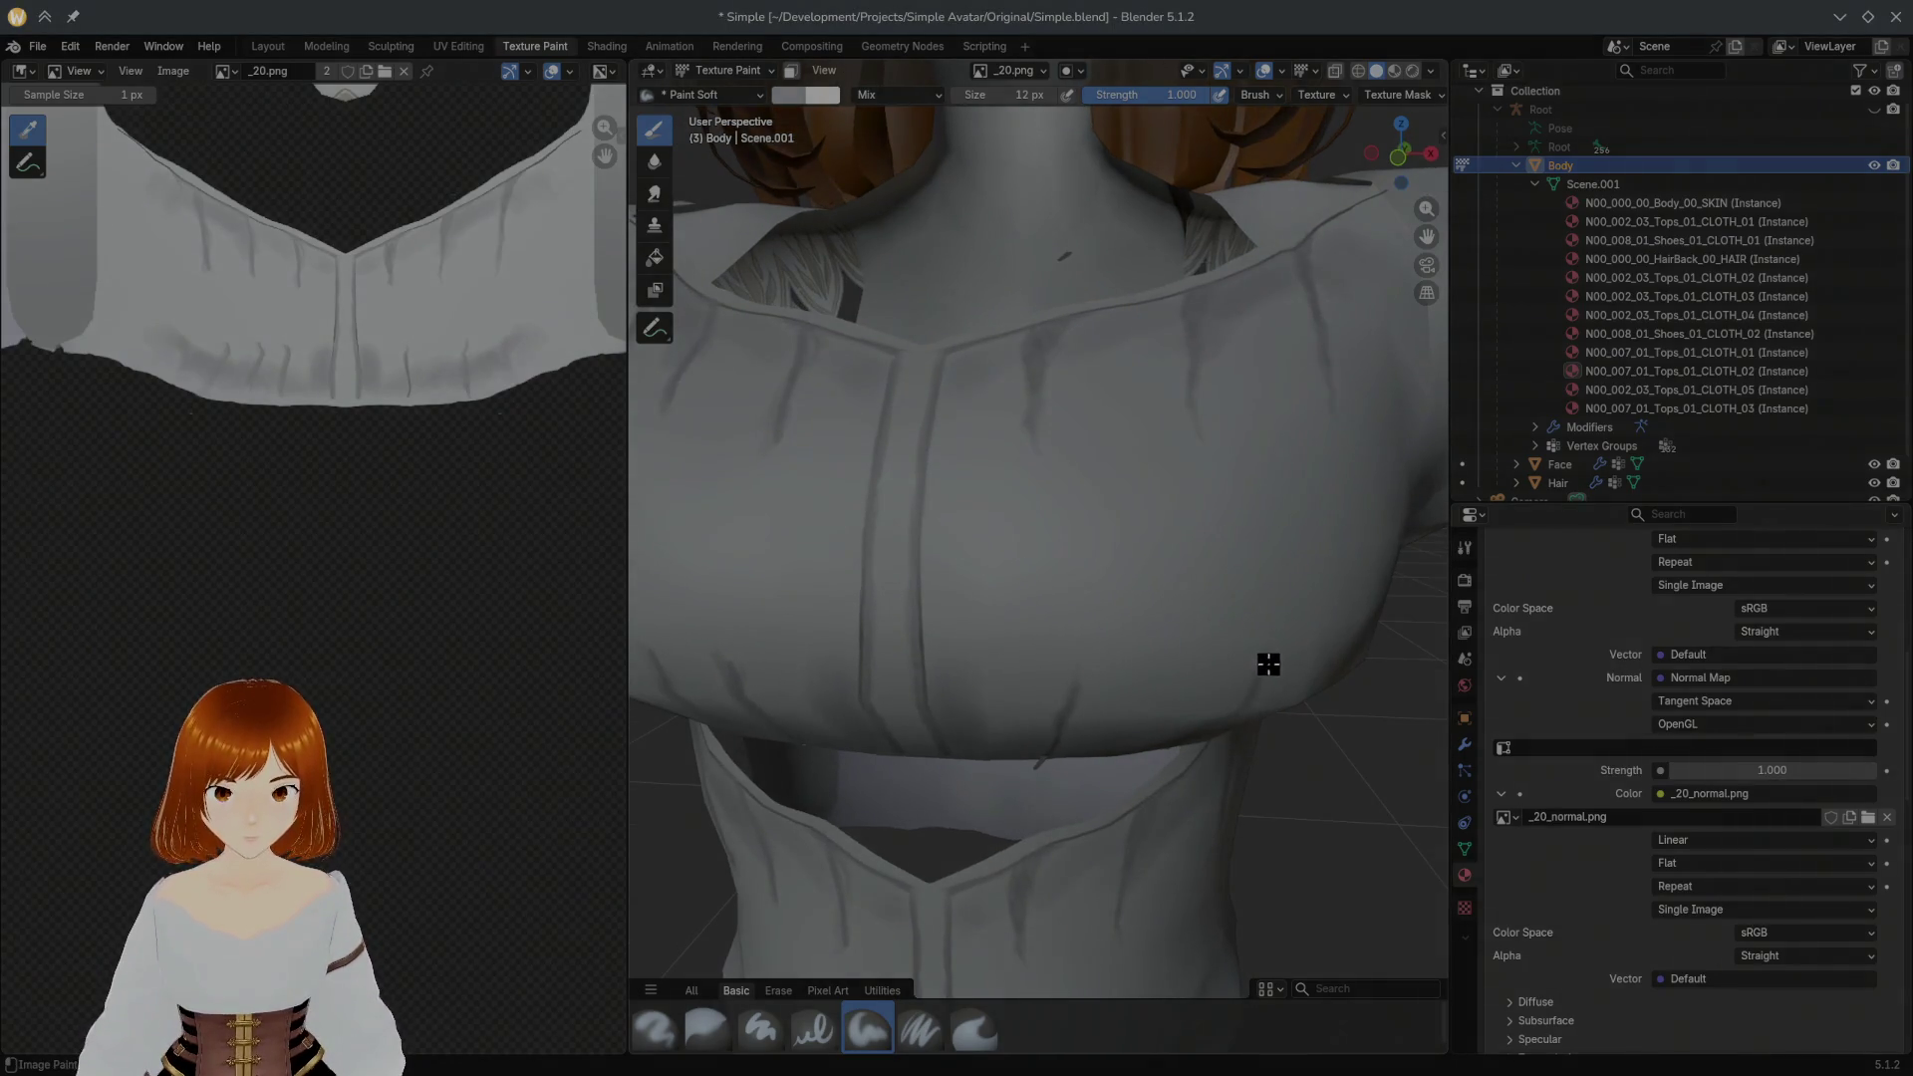
pyautogui.hotkey('alt', 'Tab')
pyautogui.hotkey('alt', 'Tab')
pyautogui.hotkey('alt', 'Tab')
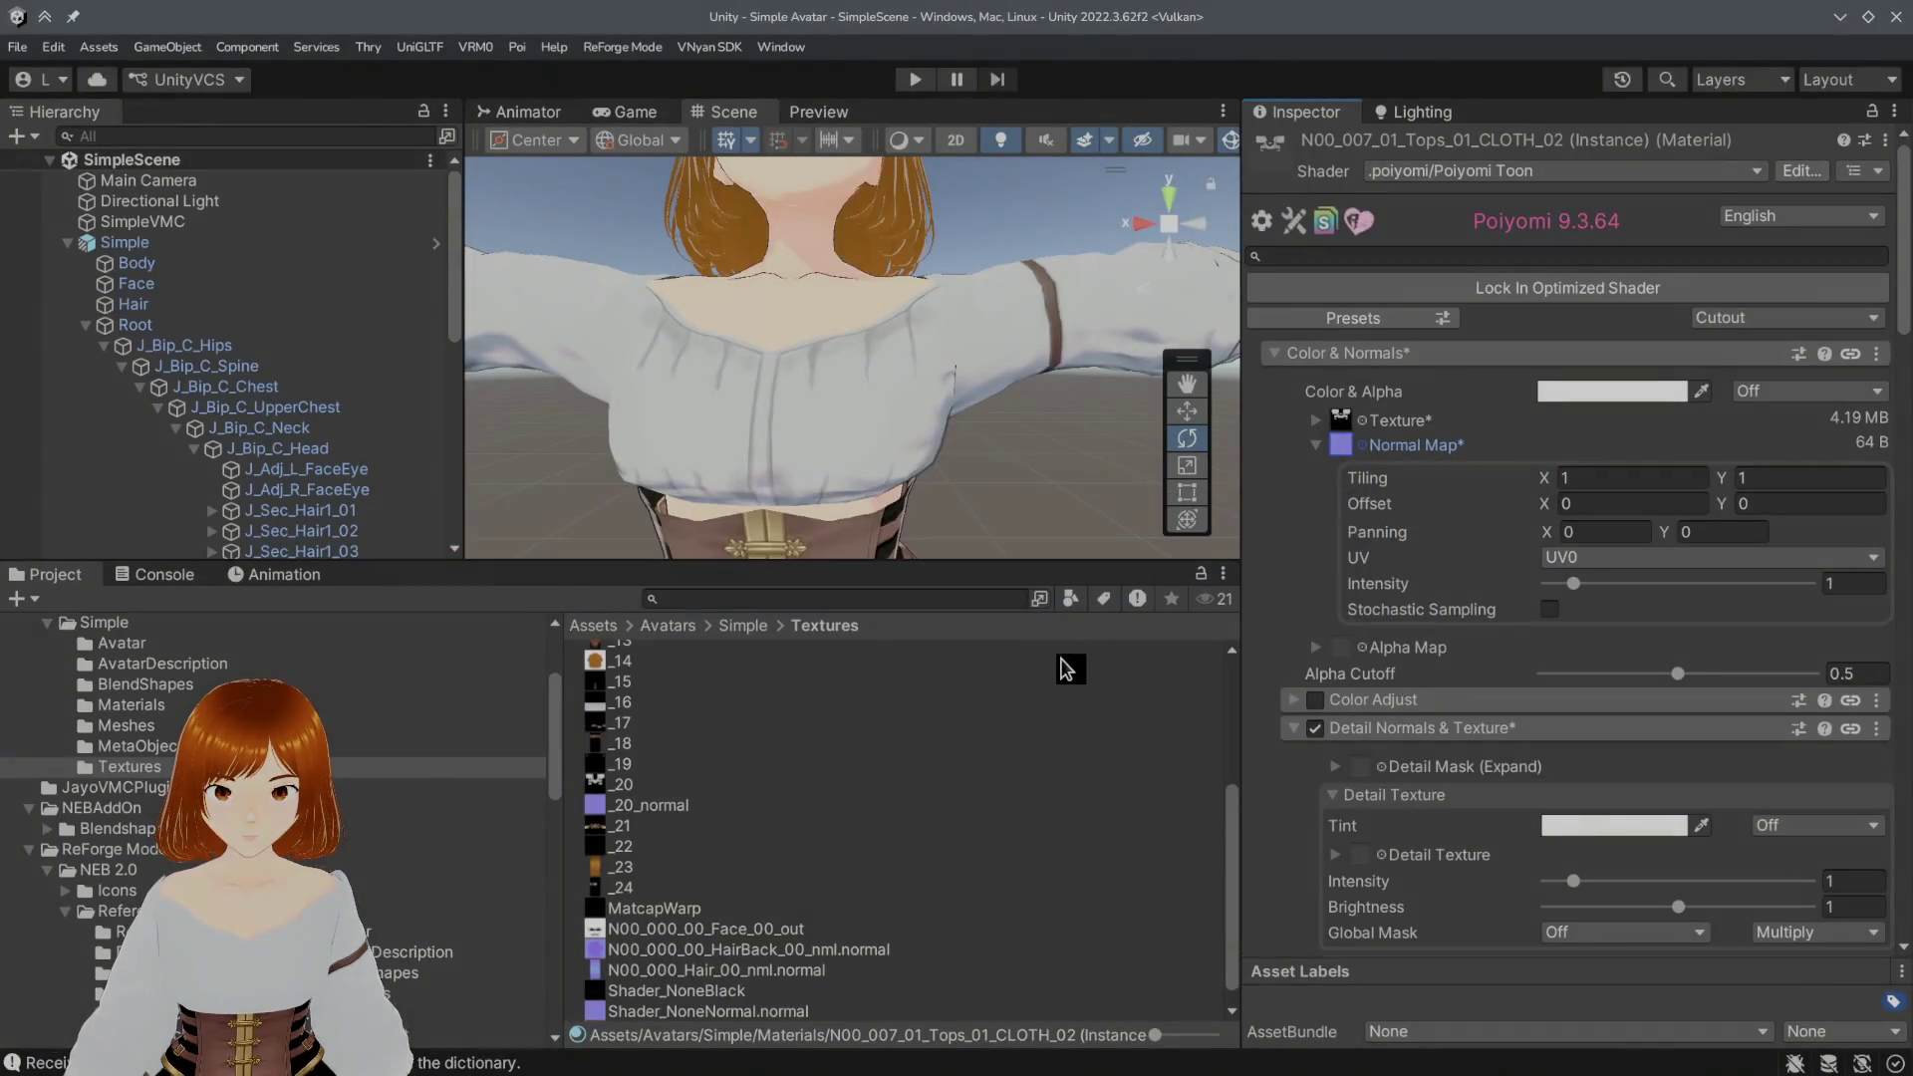
# Step: Assign _20_normal to the Poiyomi material's Normal Map slot, fixed as a normal map, and clear the console
pyautogui.moveTo(654, 807)
pyautogui.mouseDown()
pyautogui.moveTo(1296, 599)
pyautogui.moveTo(1332, 445)
pyautogui.mouseUp()
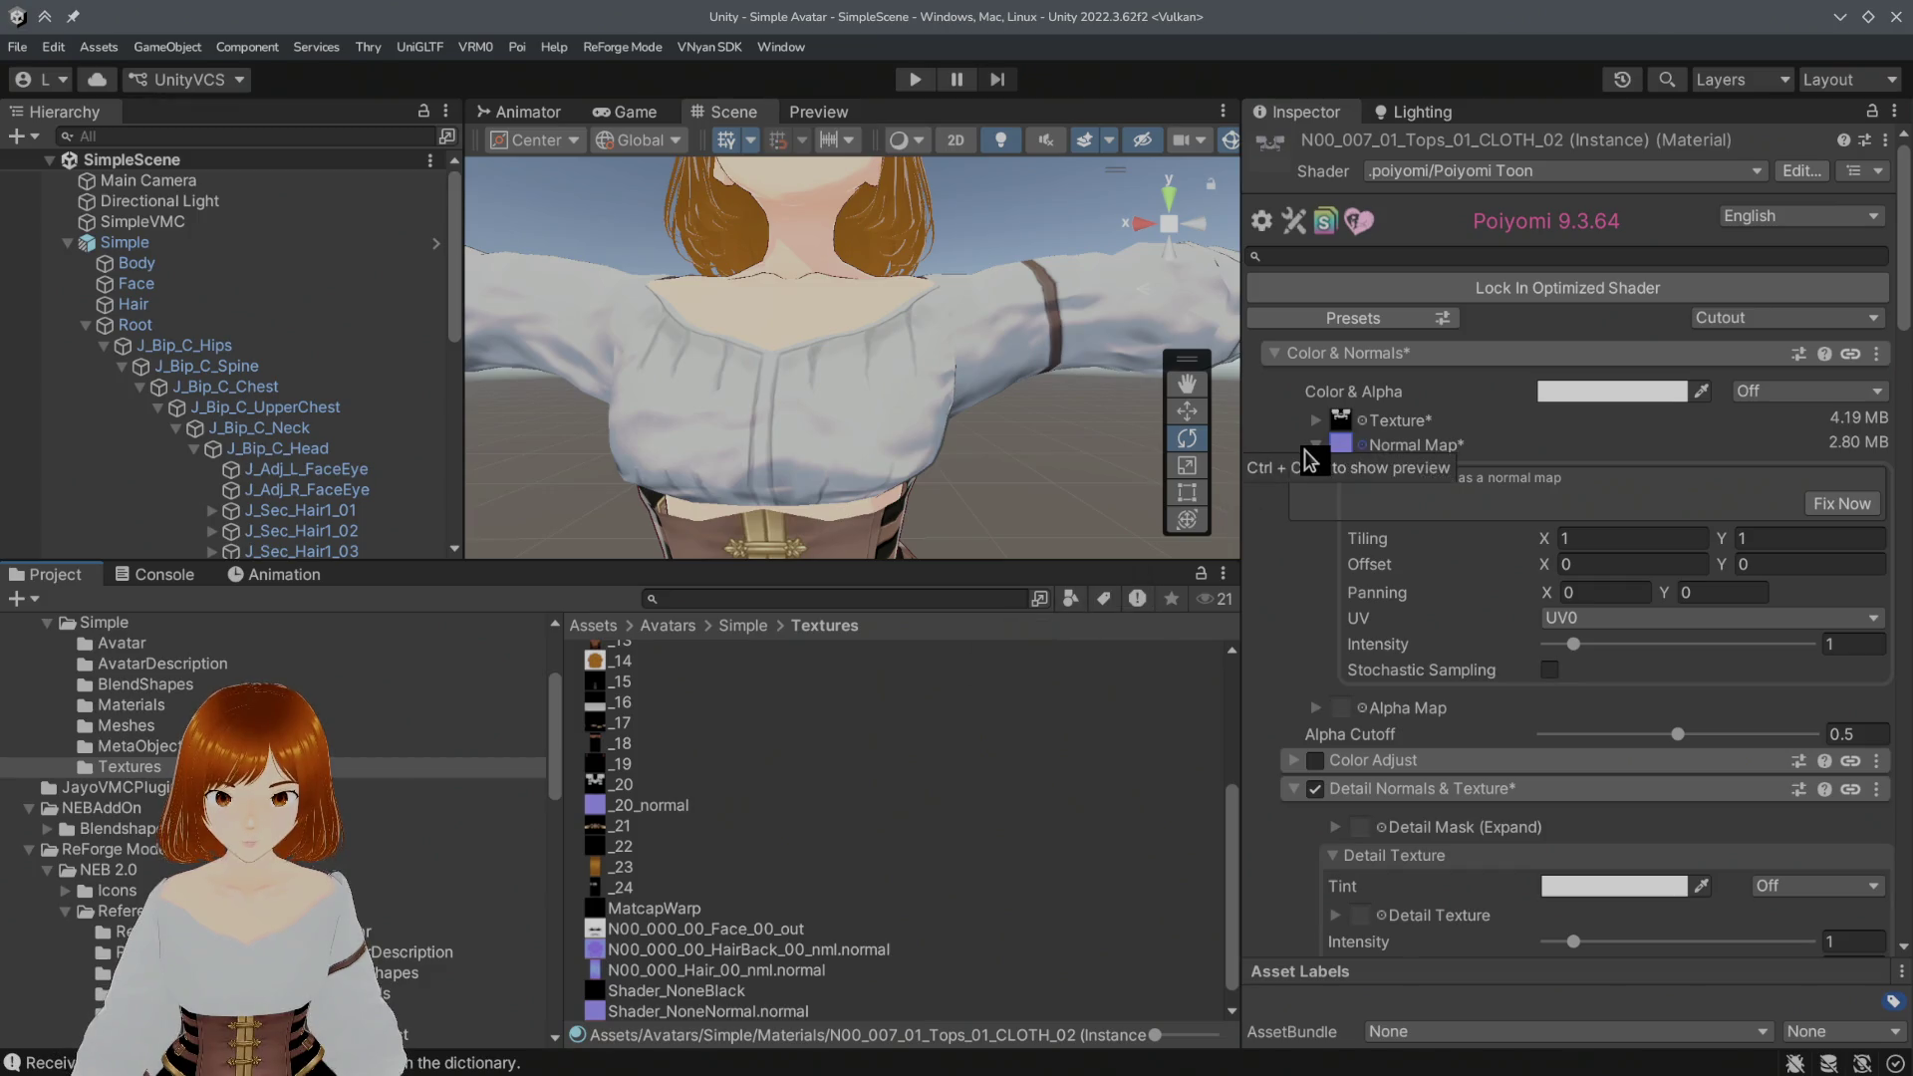
pyautogui.click(1845, 505)
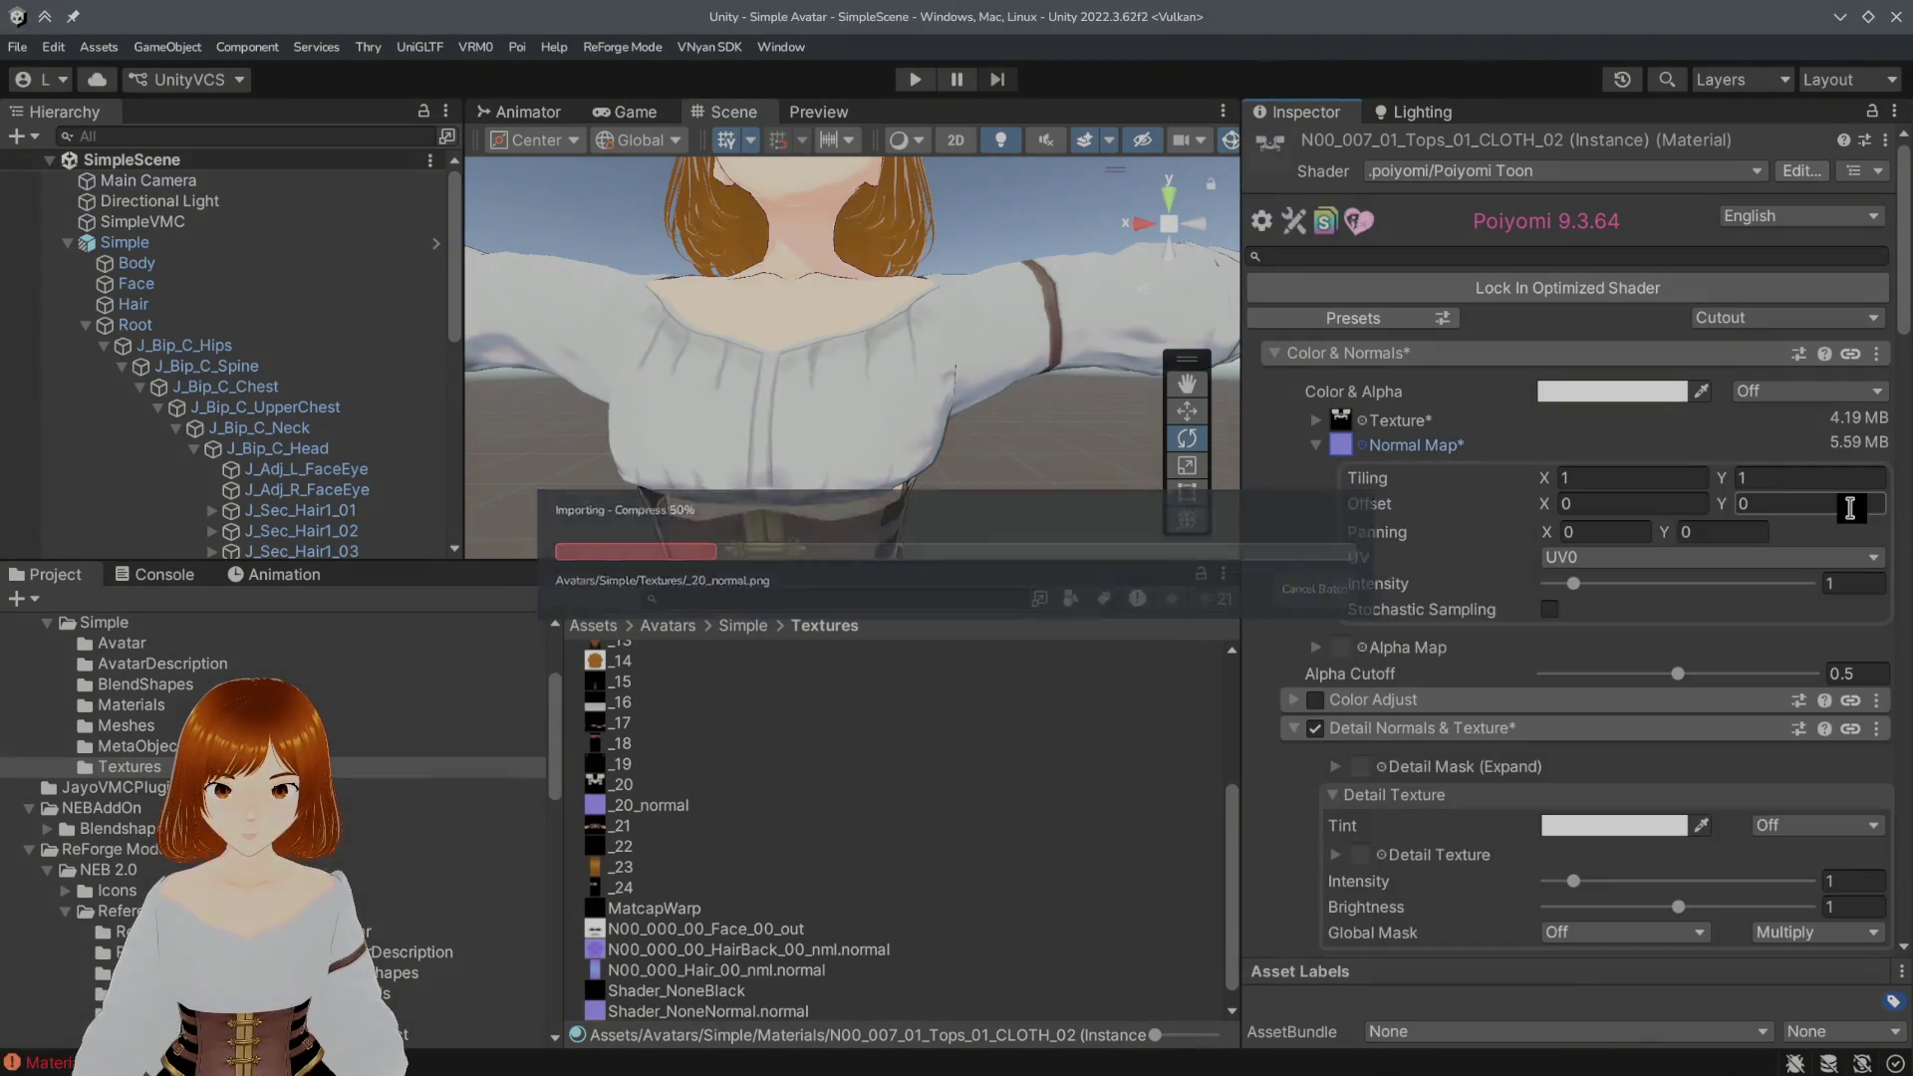
pyautogui.click(158, 574)
pyautogui.click(54, 602)
pyautogui.scroll(3, 675, 482)
pyautogui.scroll(3, 897, 486)
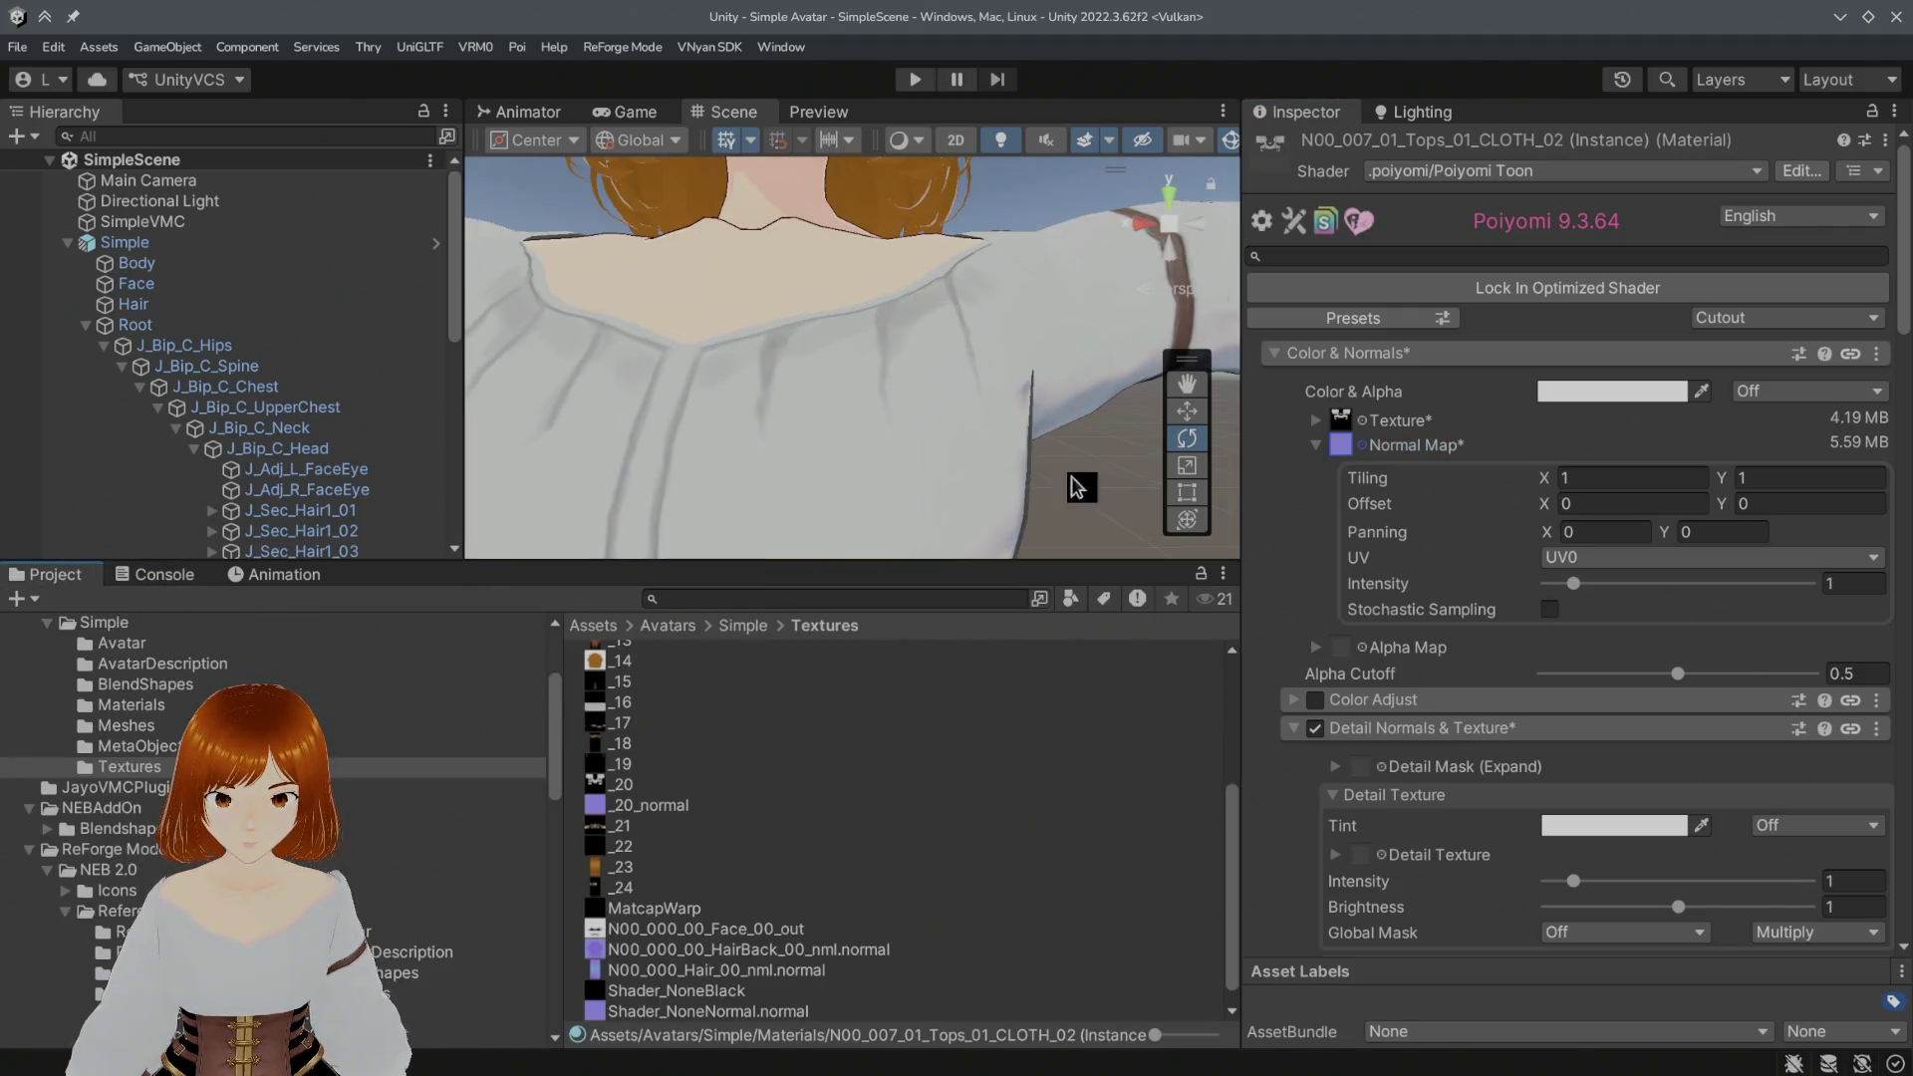
pyautogui.scroll(-2, 913, 465)
# Step: Try a normal map intensity around 3.88 and start entering a new value
pyautogui.moveTo(1576, 591)
pyautogui.mouseDown()
pyautogui.moveTo(1649, 594)
pyautogui.moveTo(1577, 585)
pyautogui.mouseUp()
pyautogui.click(1851, 585)
pyautogui.keyDown('alt'); pyautogui.moveTo(906, 510); pyautogui.dragTo(1121, 497); pyautogui.keyUp('alt')
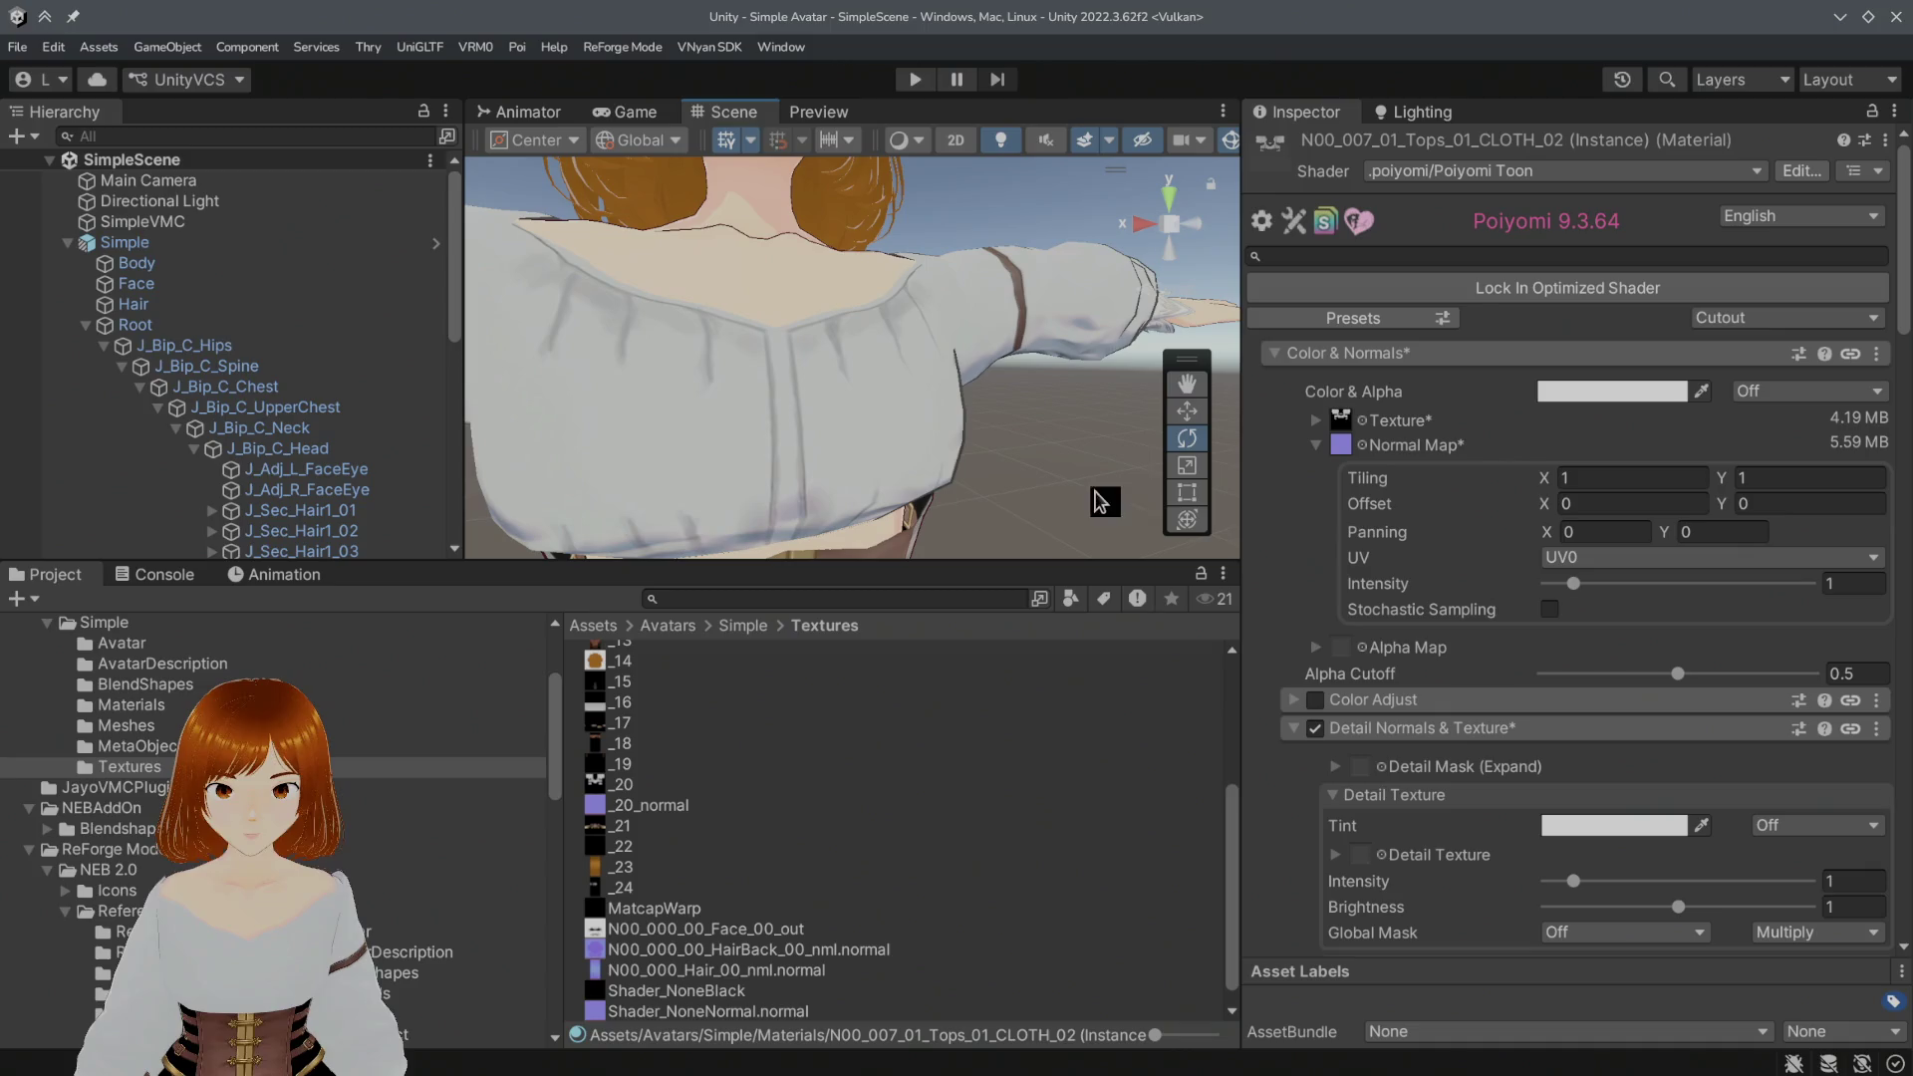
pyautogui.click(1869, 586)
pyautogui.write('5')
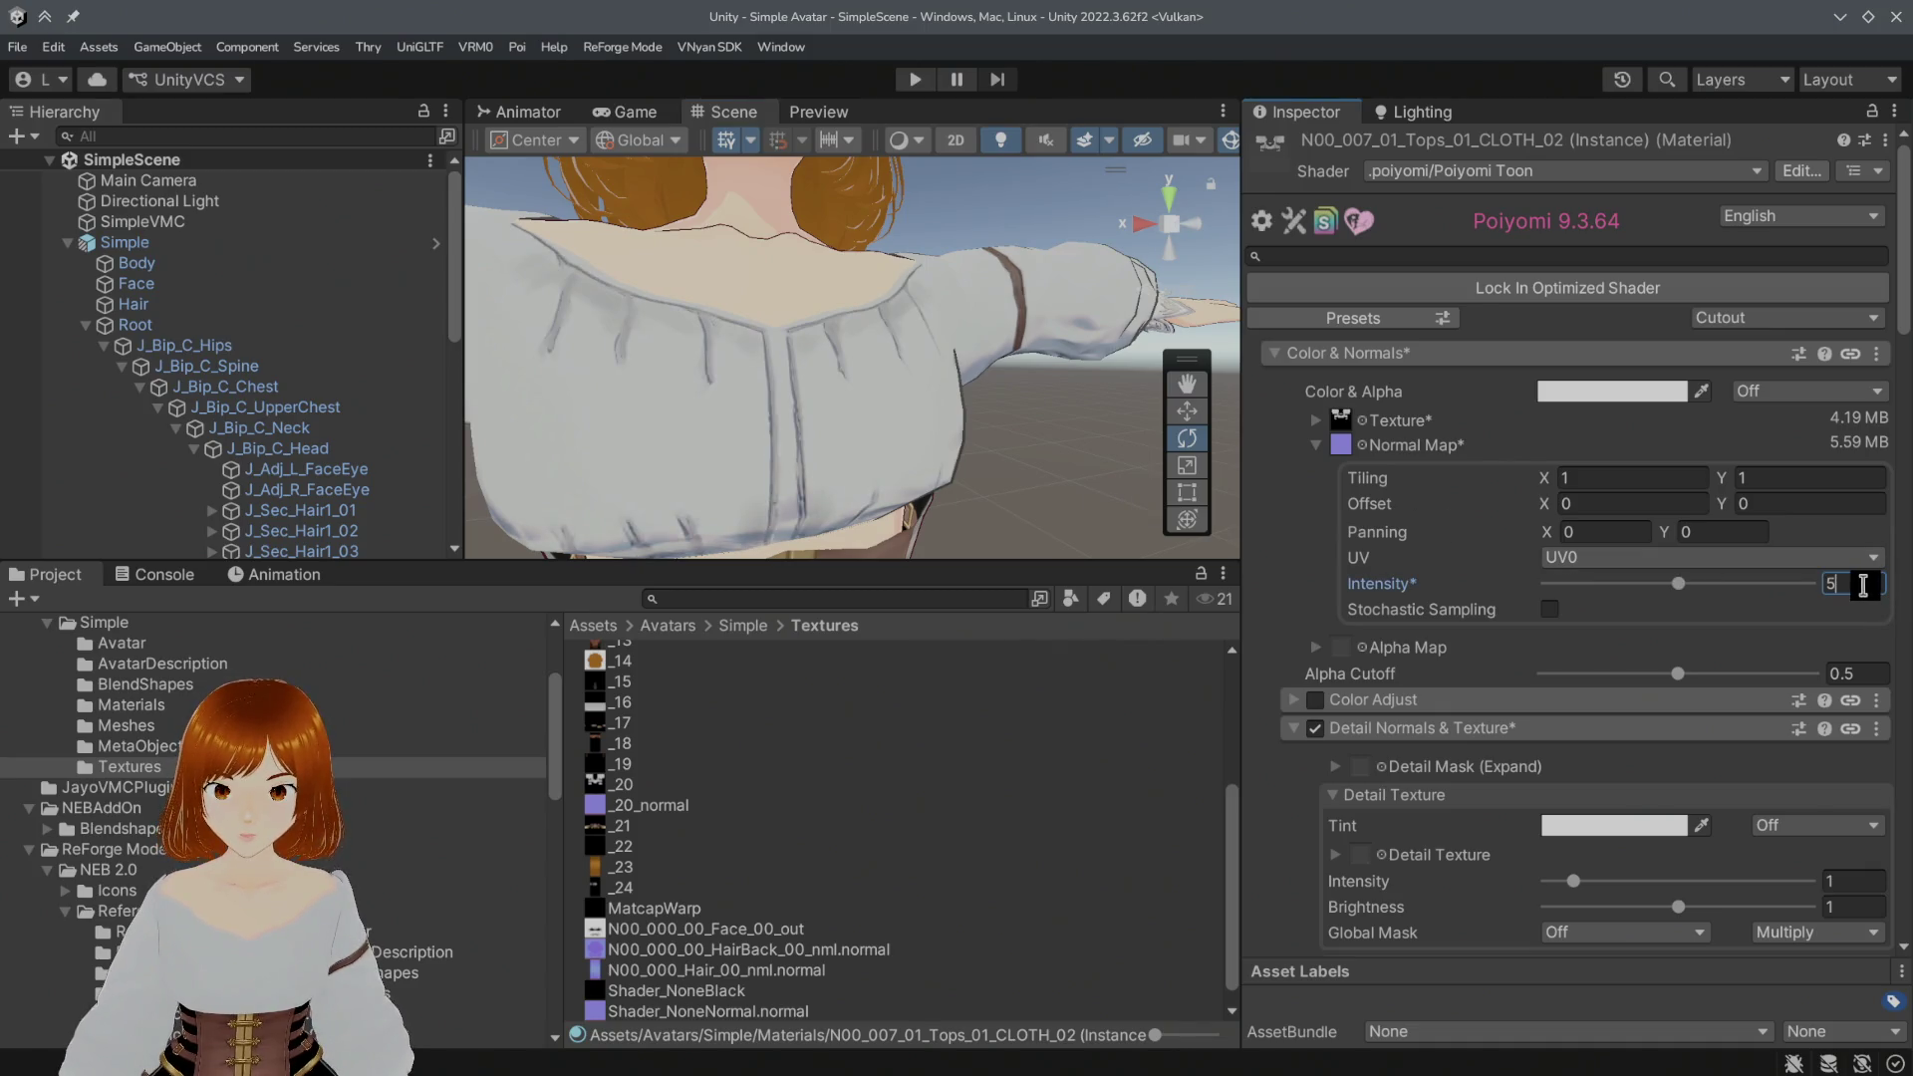
# Step: Set the normal map intensity to 4 and orbit the scene to check the shirt shading
pyautogui.press('BackSpace')
pyautogui.write('2')
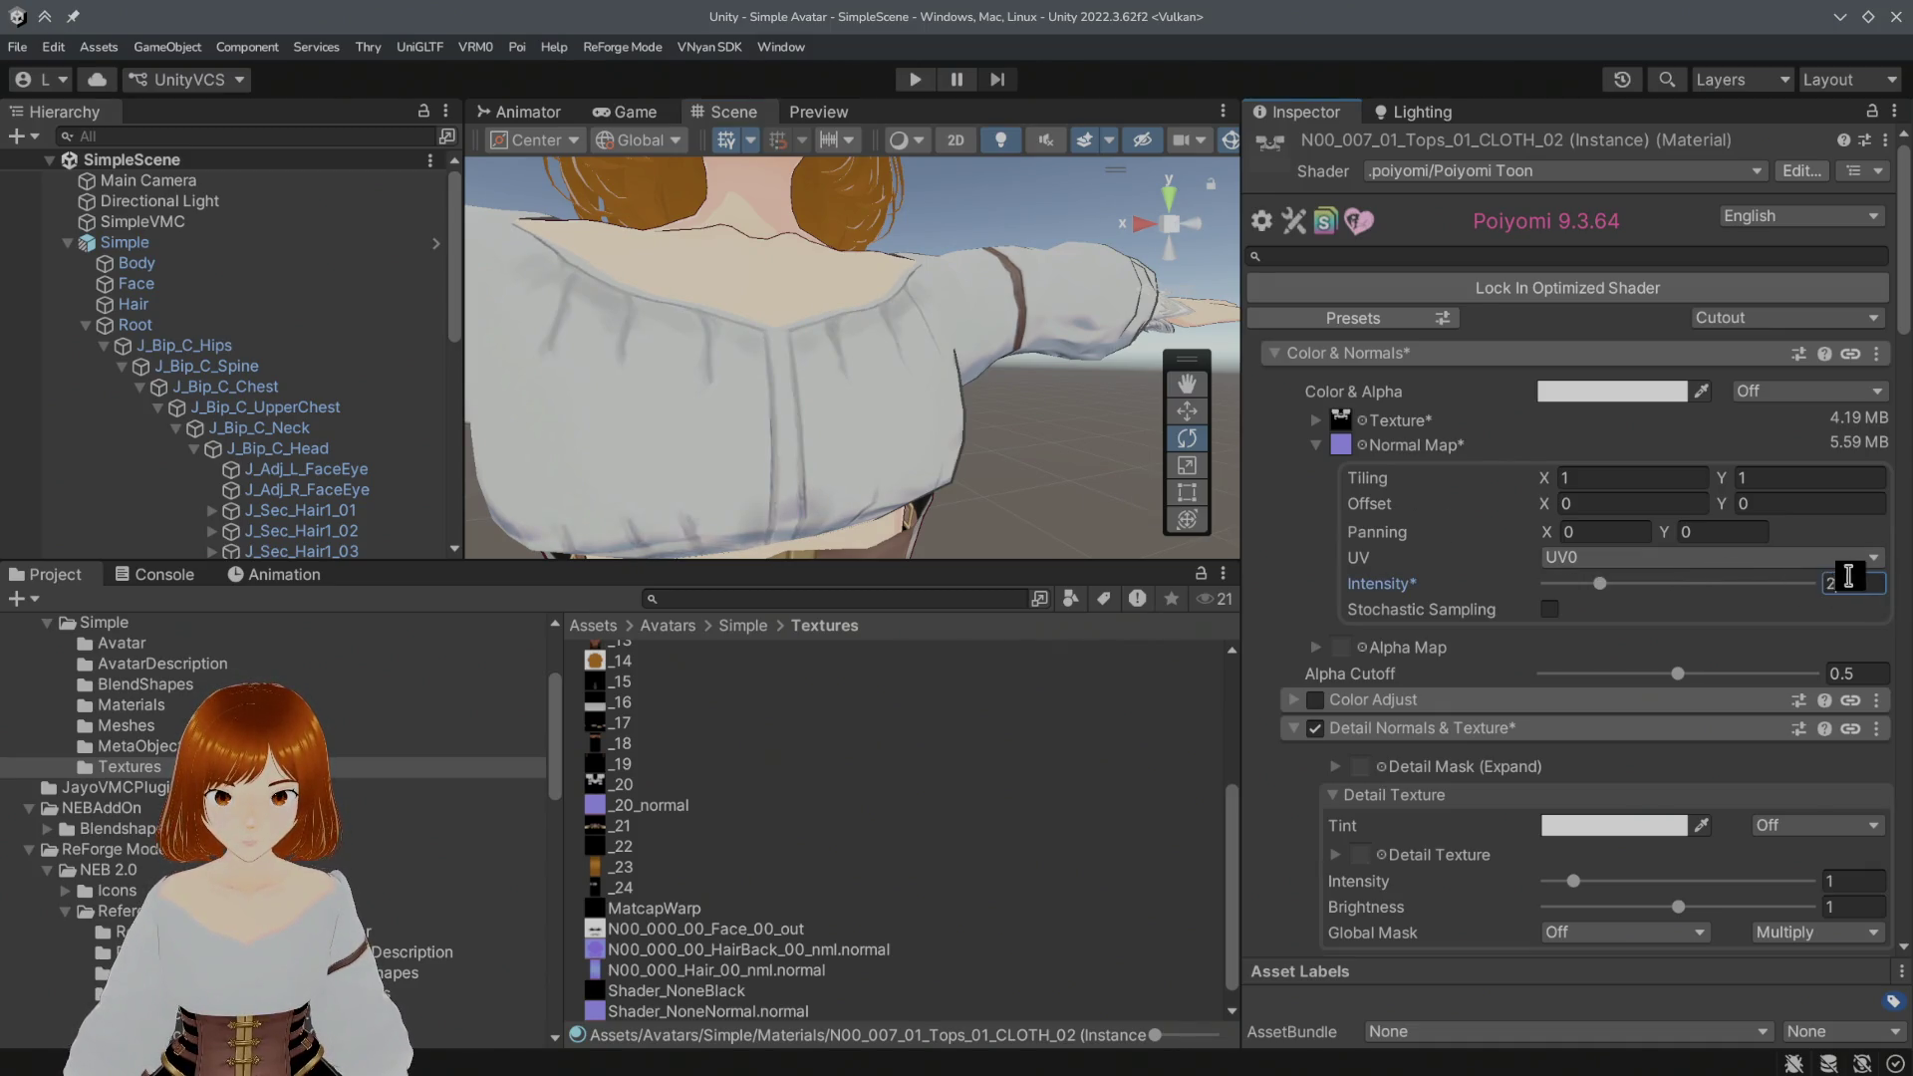
pyautogui.press('BackSpace')
pyautogui.write('4')
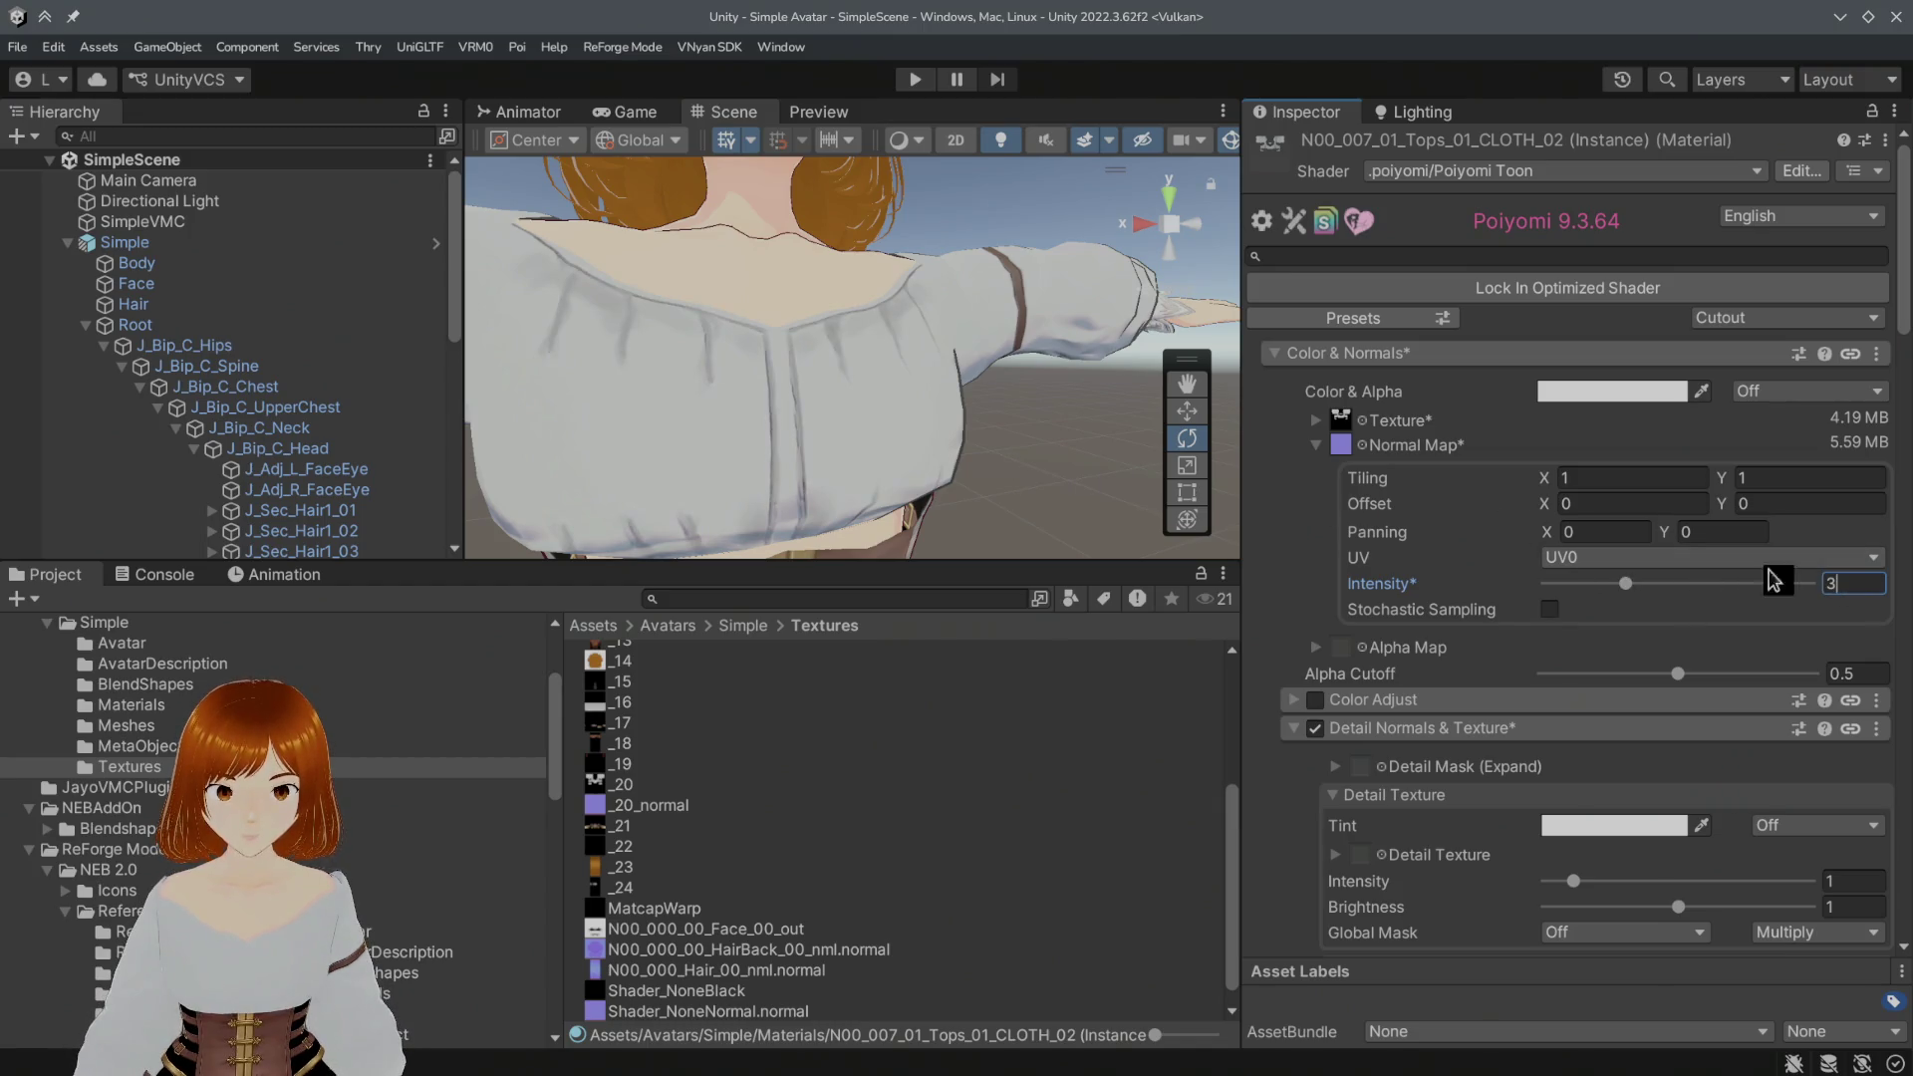
pyautogui.keyDown('alt'); pyautogui.moveTo(944, 452); pyautogui.dragTo(787, 463); pyautogui.keyUp('alt')
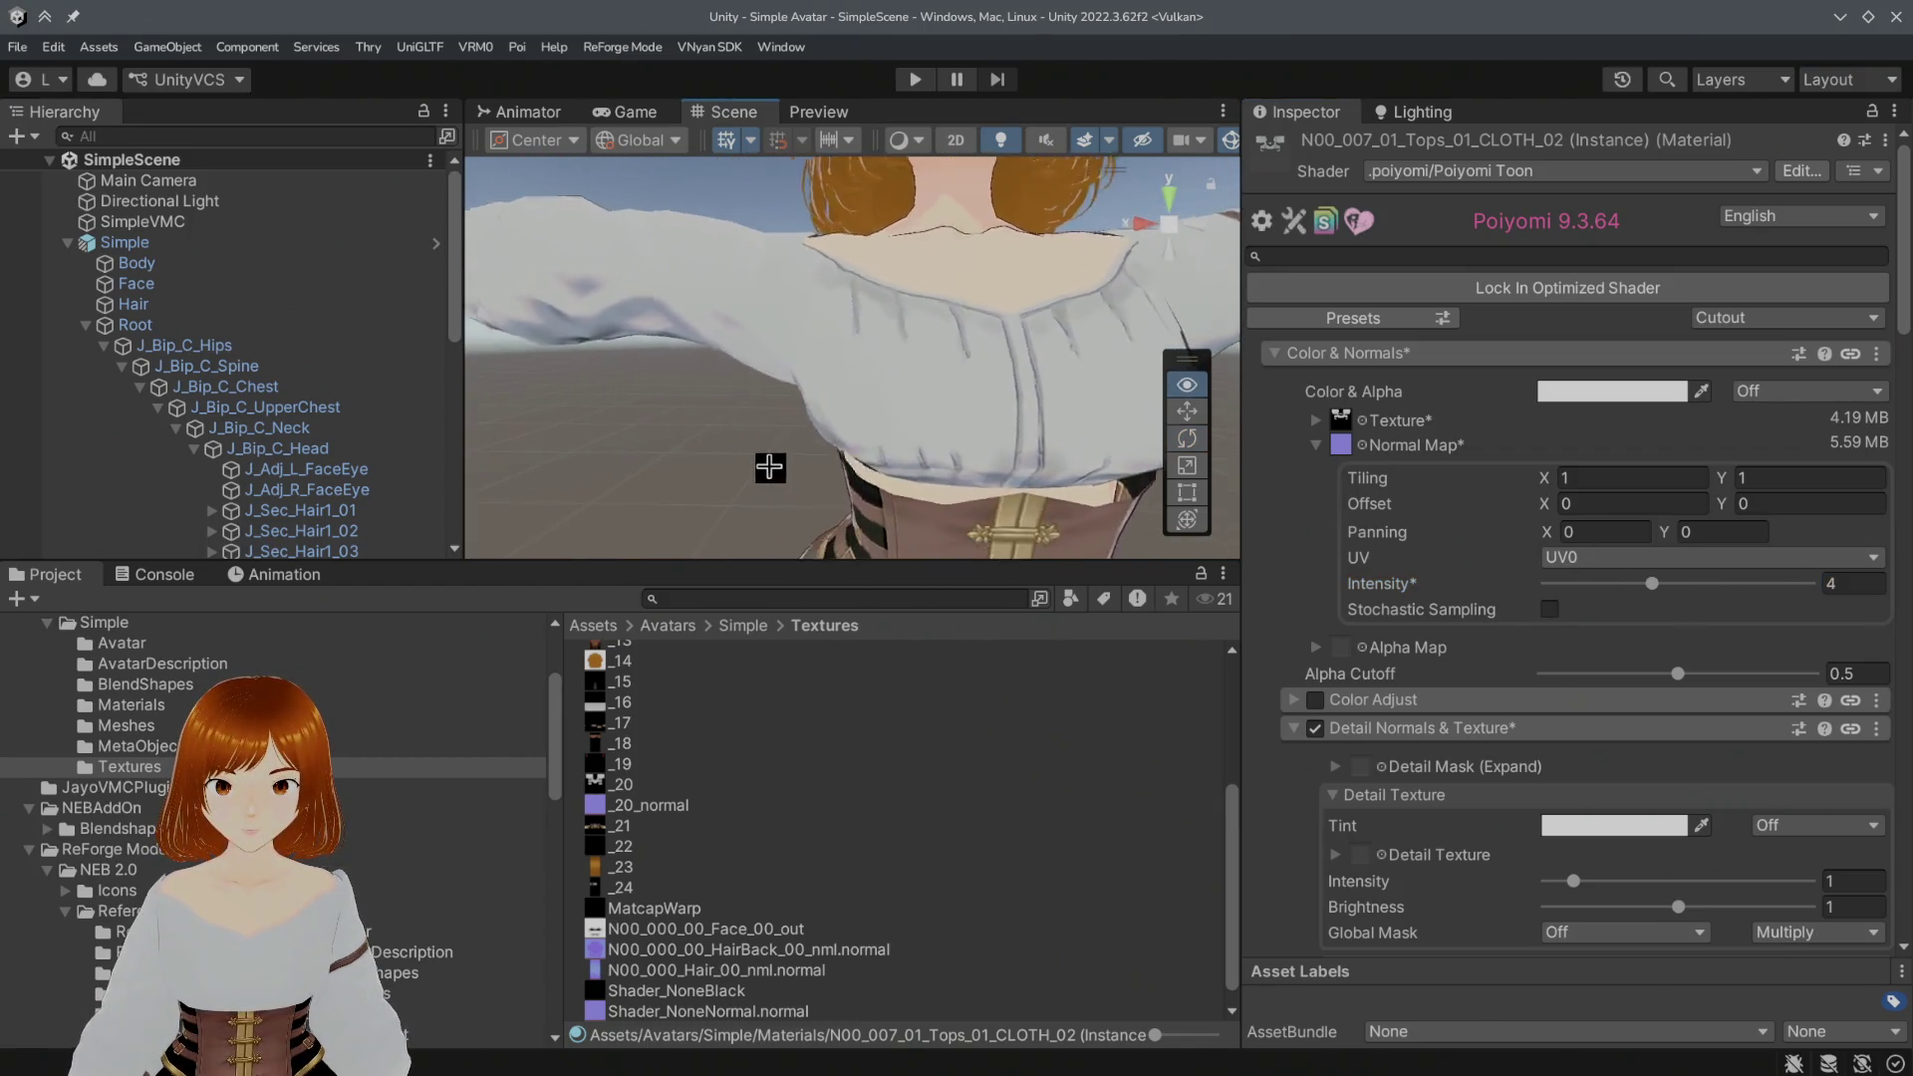
pyautogui.scroll(5, 787, 462)
pyautogui.scroll(-4, 790, 448)
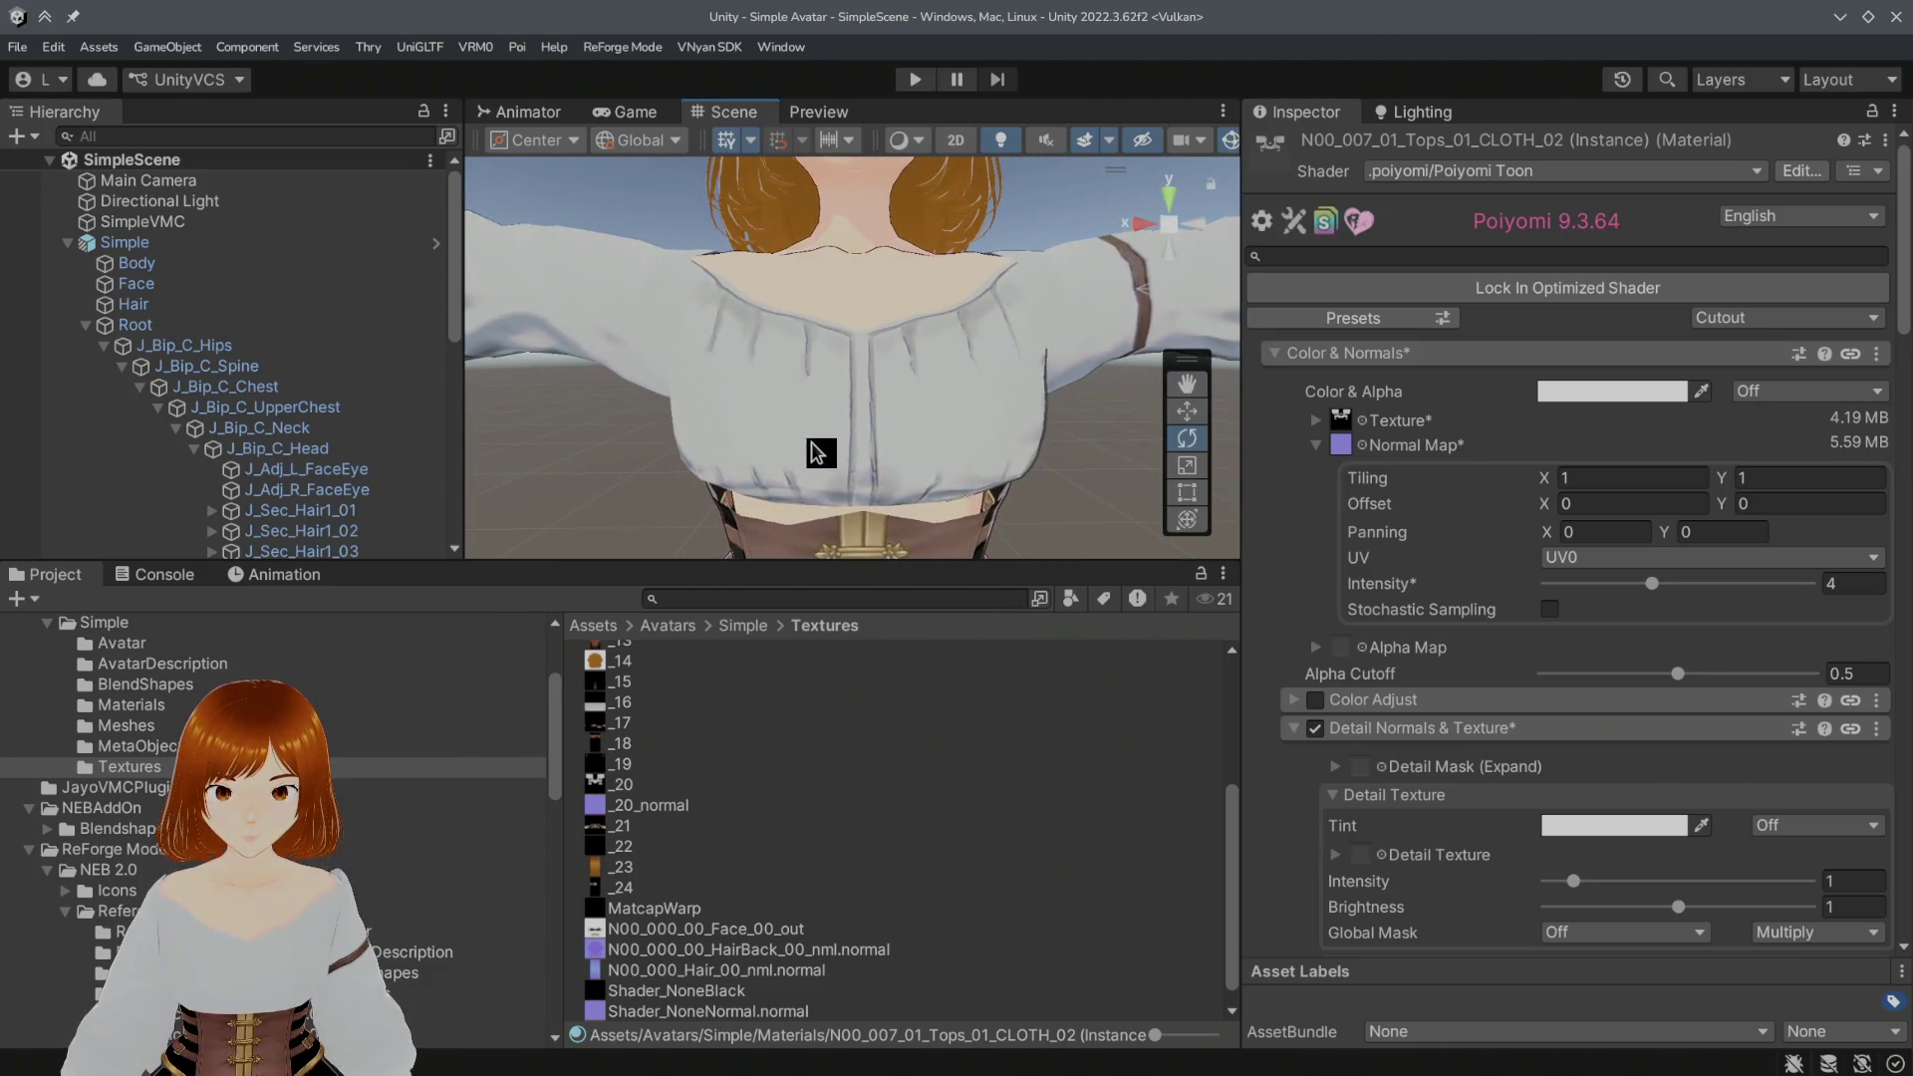
pyautogui.scroll(2, 857, 466)
pyautogui.scroll(-1, 838, 469)
pyautogui.scroll(3, 790, 473)
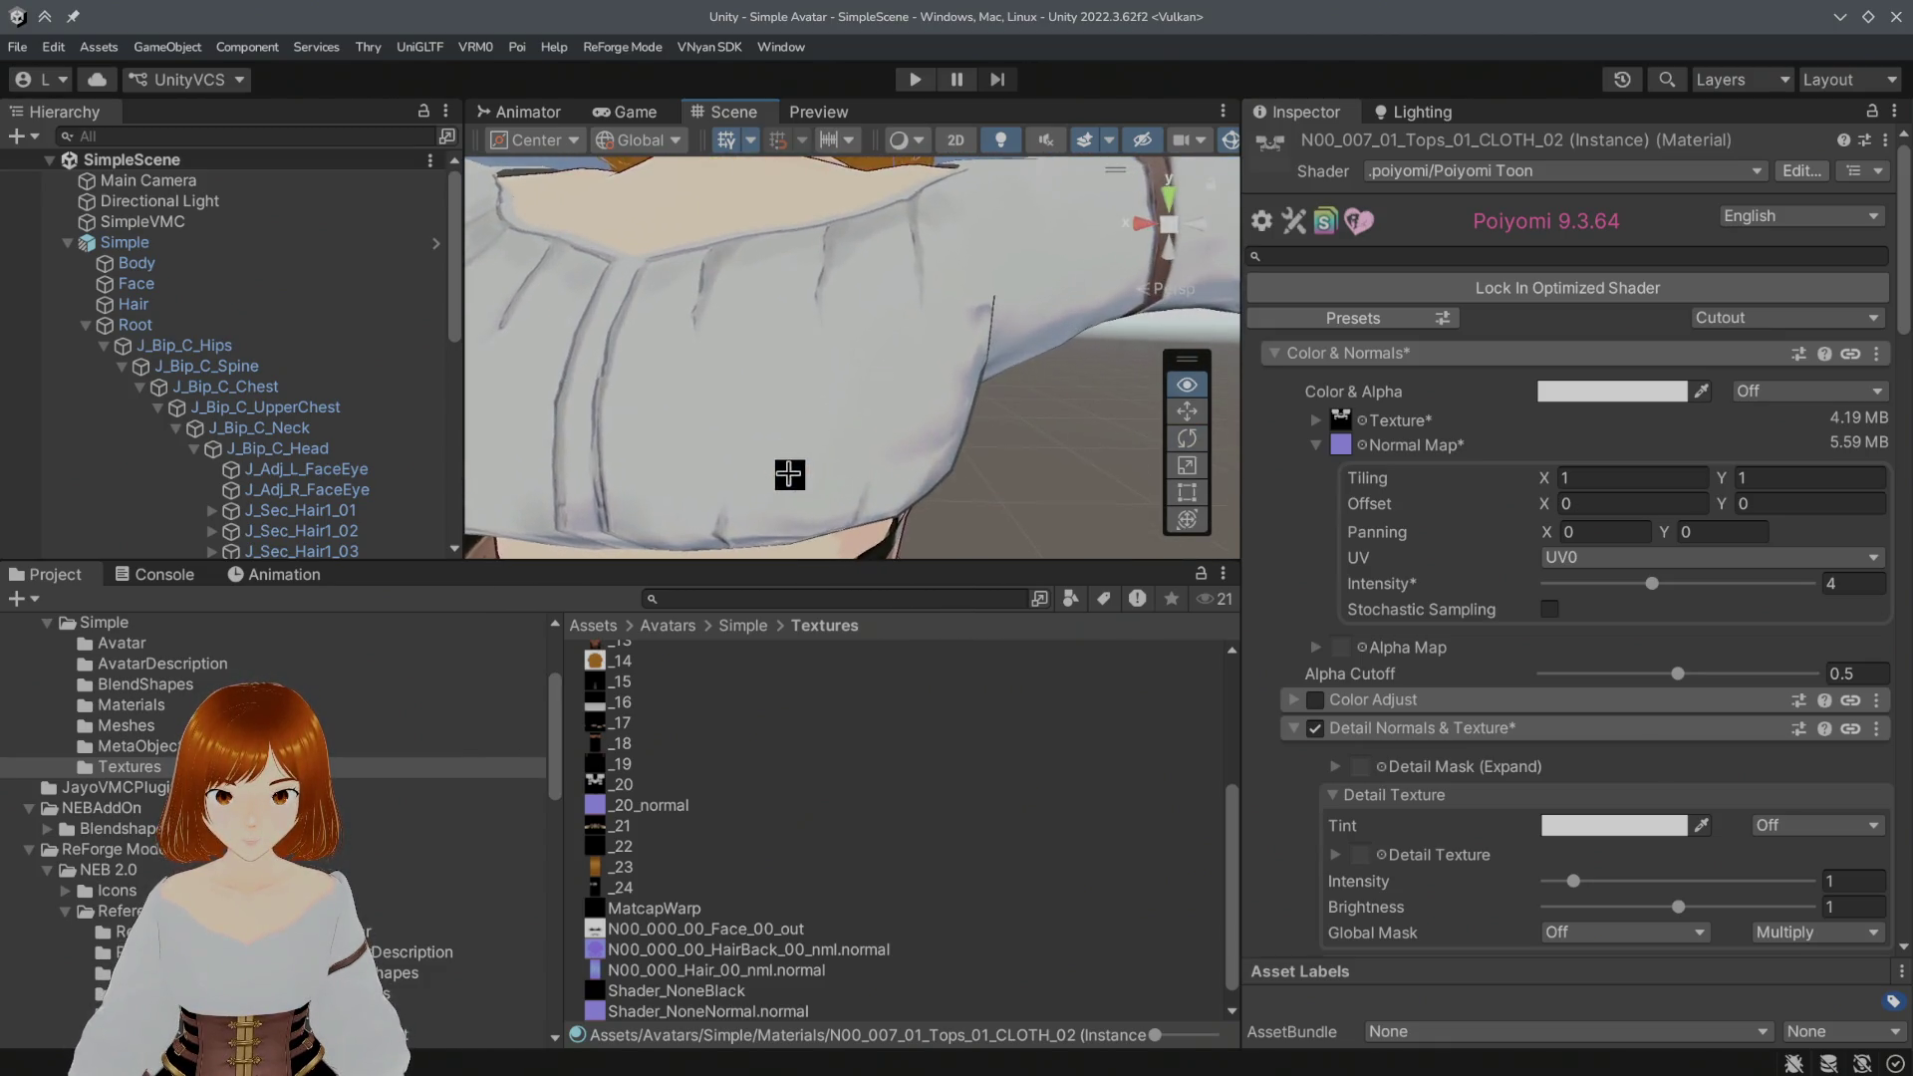
pyautogui.scroll(2, 816, 468)
pyautogui.keyDown('alt'); pyautogui.moveTo(816, 466); pyautogui.dragTo(697, 474); pyautogui.keyUp('alt')
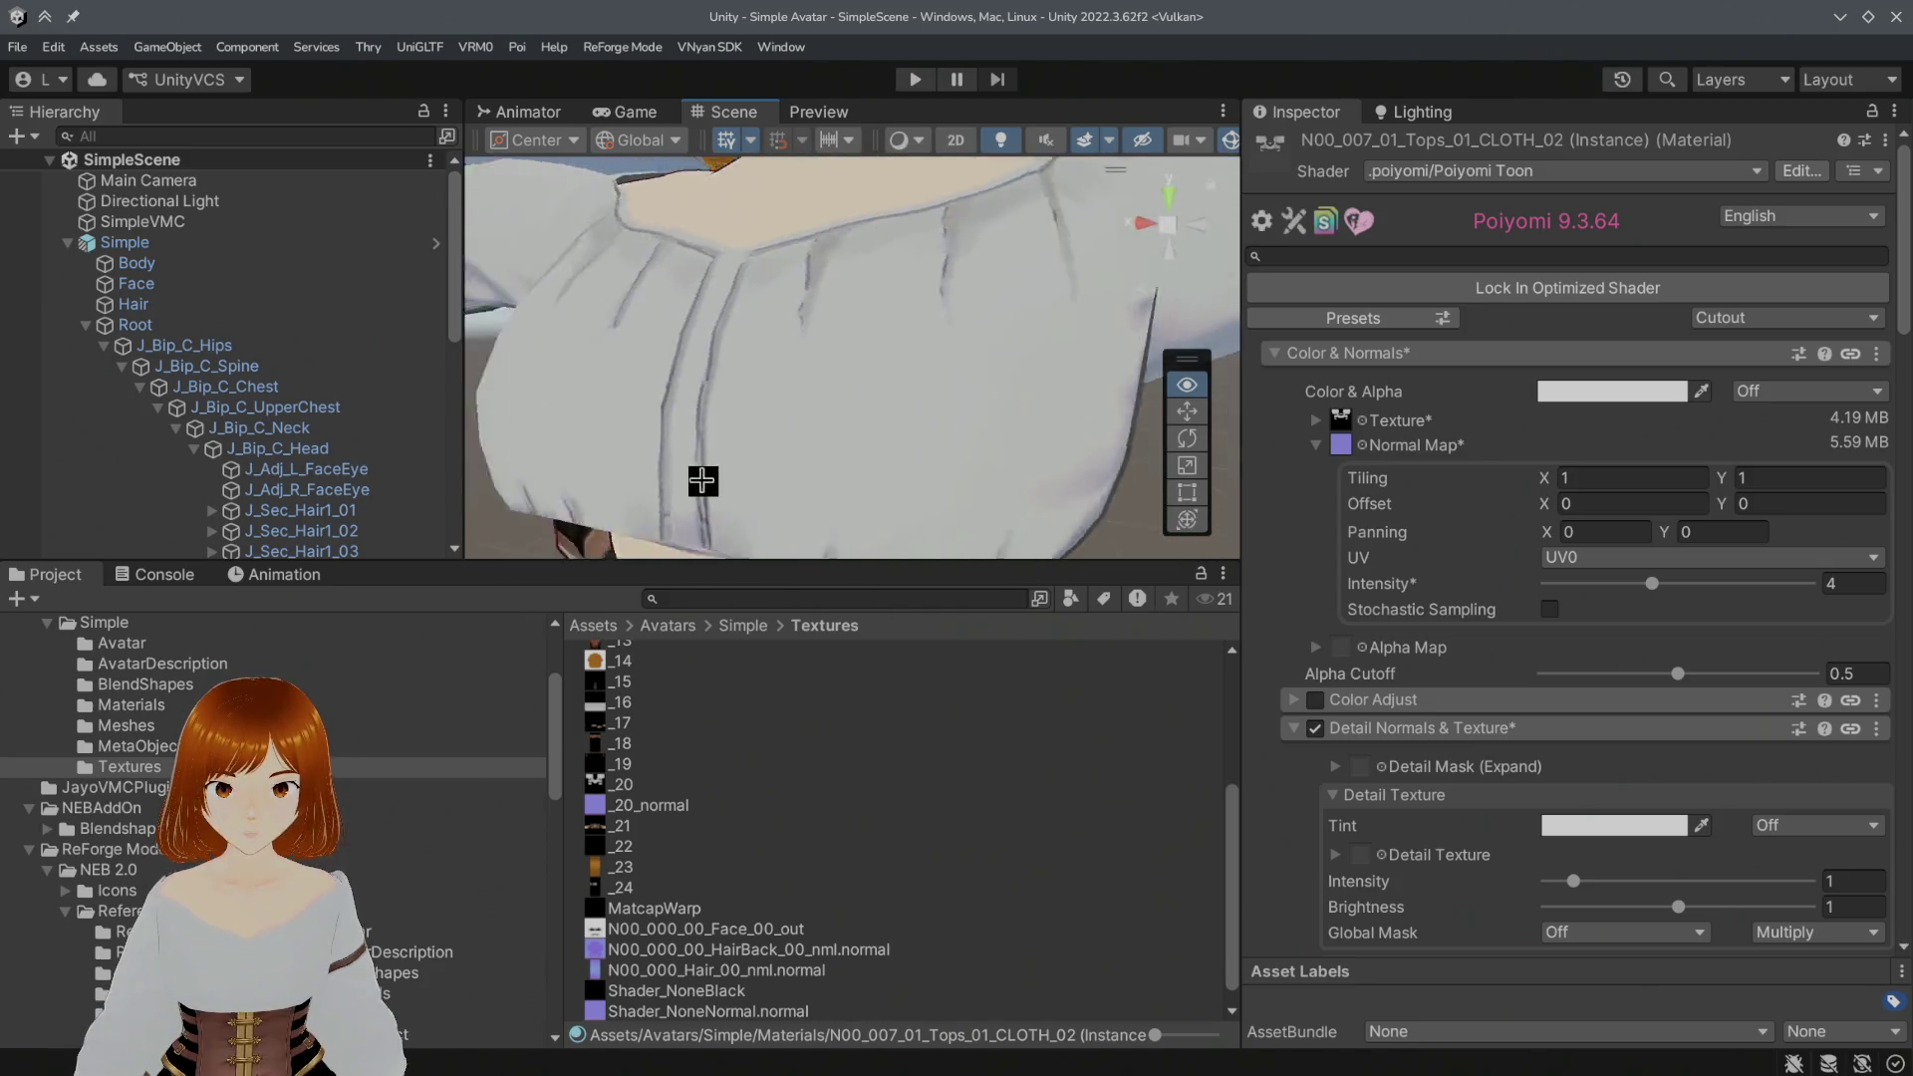
pyautogui.scroll(-3, 782, 474)
pyautogui.scroll(-1, 781, 474)
pyautogui.scroll(-2, 763, 470)
pyautogui.scroll(2, 763, 467)
pyautogui.scroll(2, 764, 467)
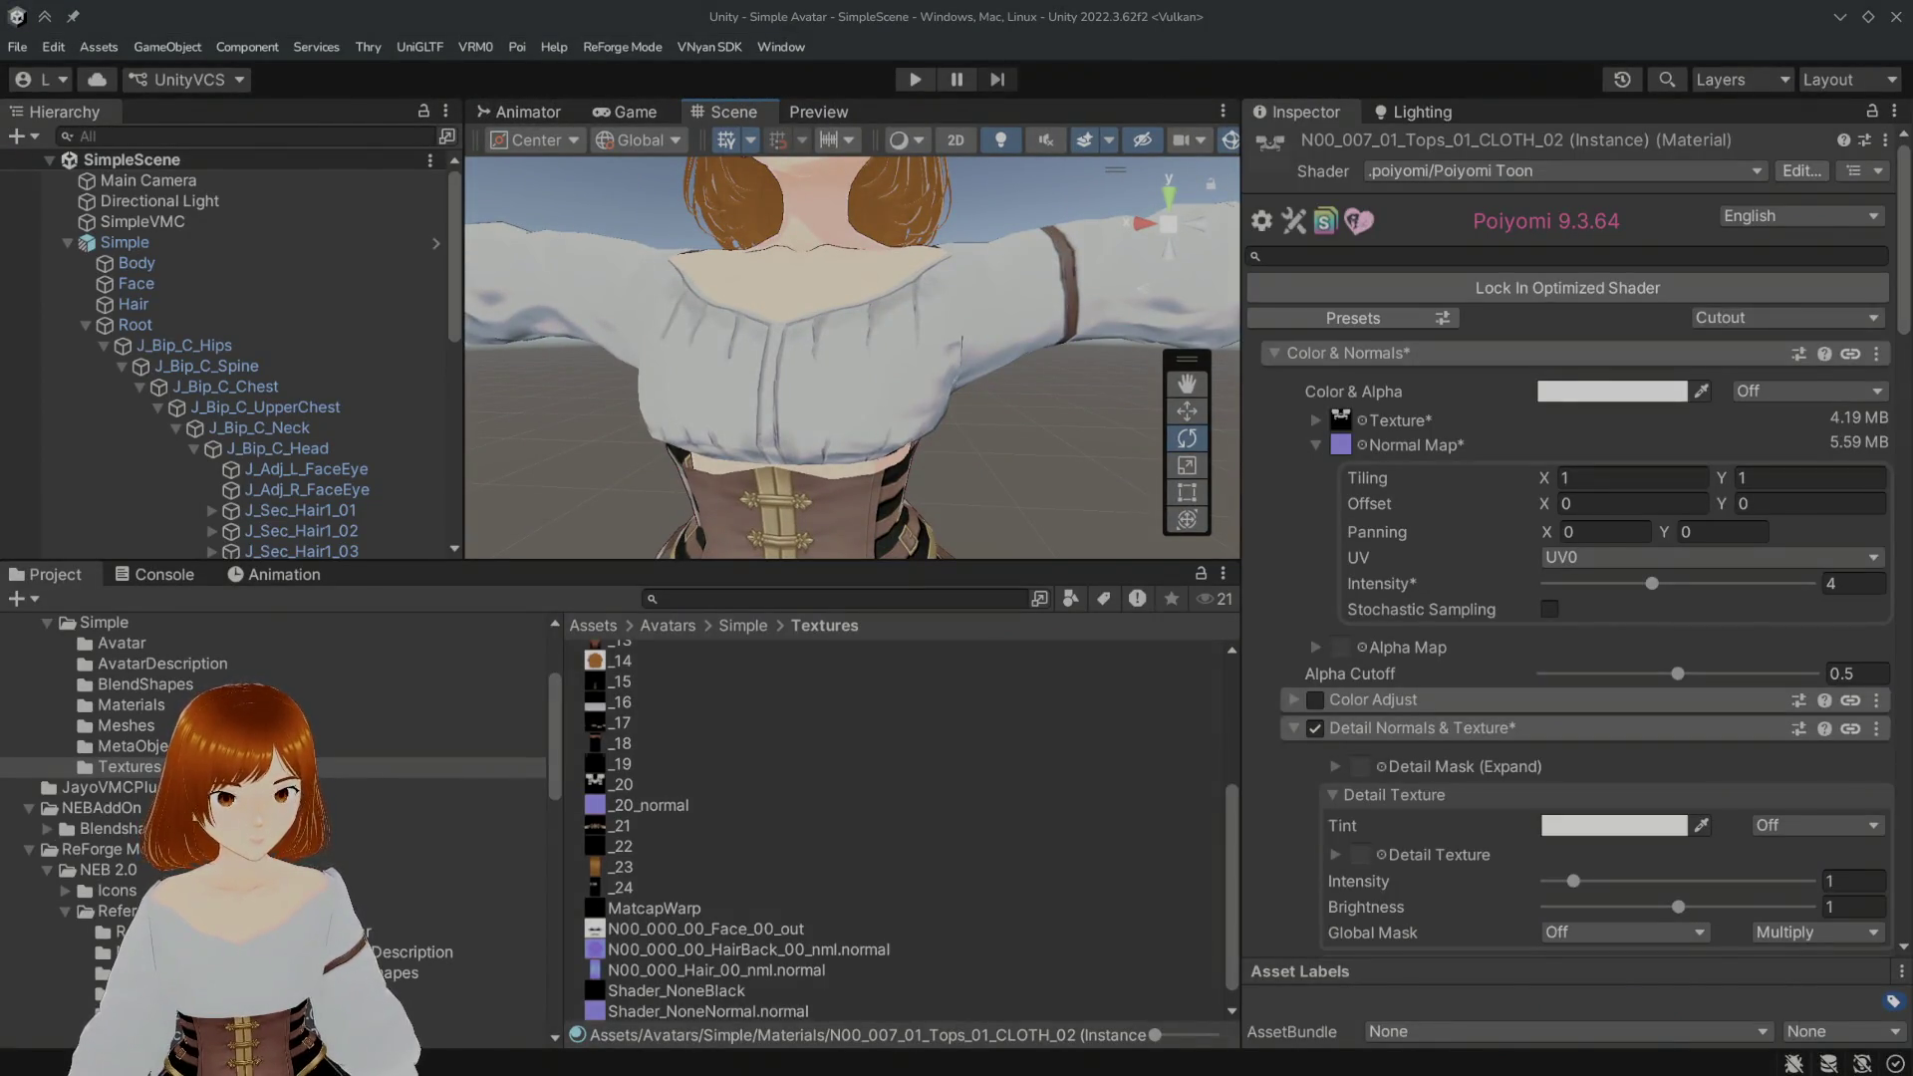
pyautogui.scroll(-3, 991, 374)
pyautogui.scroll(-2, 993, 329)
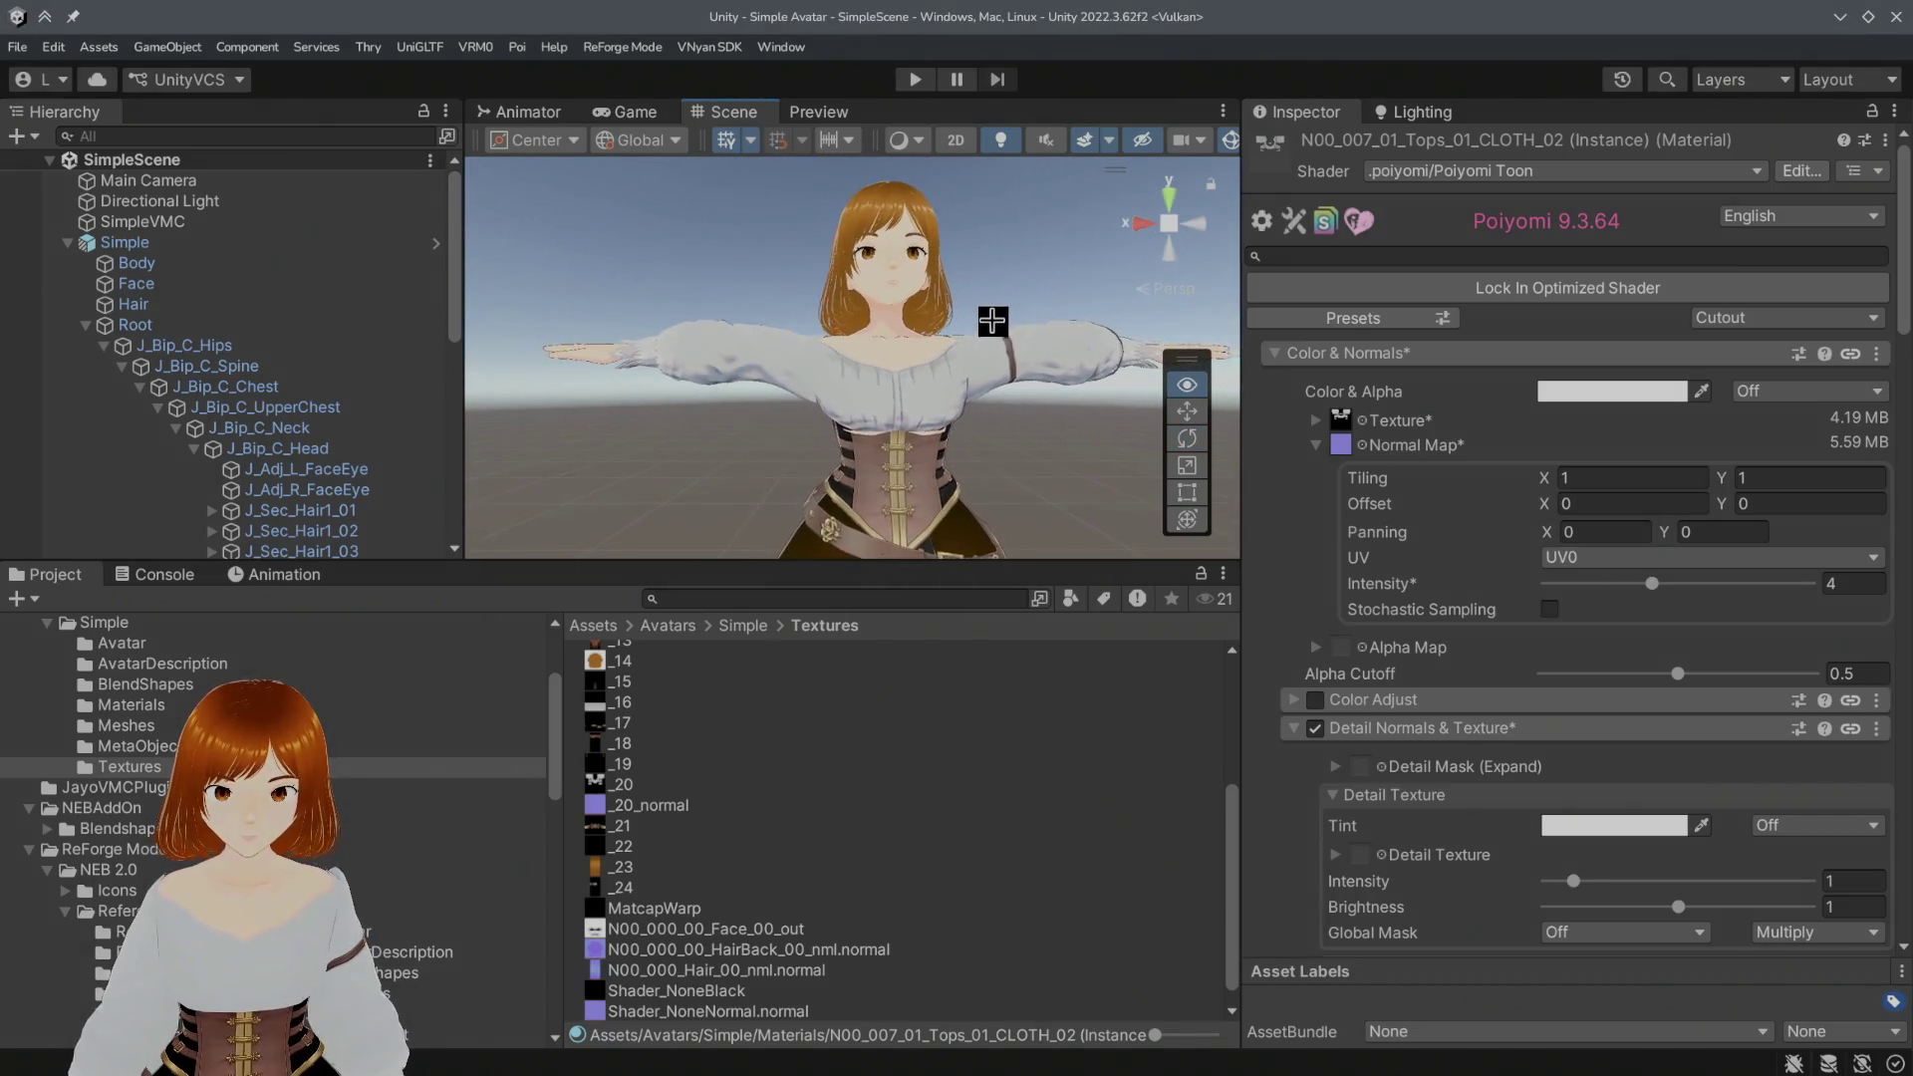
pyautogui.scroll(2, 993, 317)
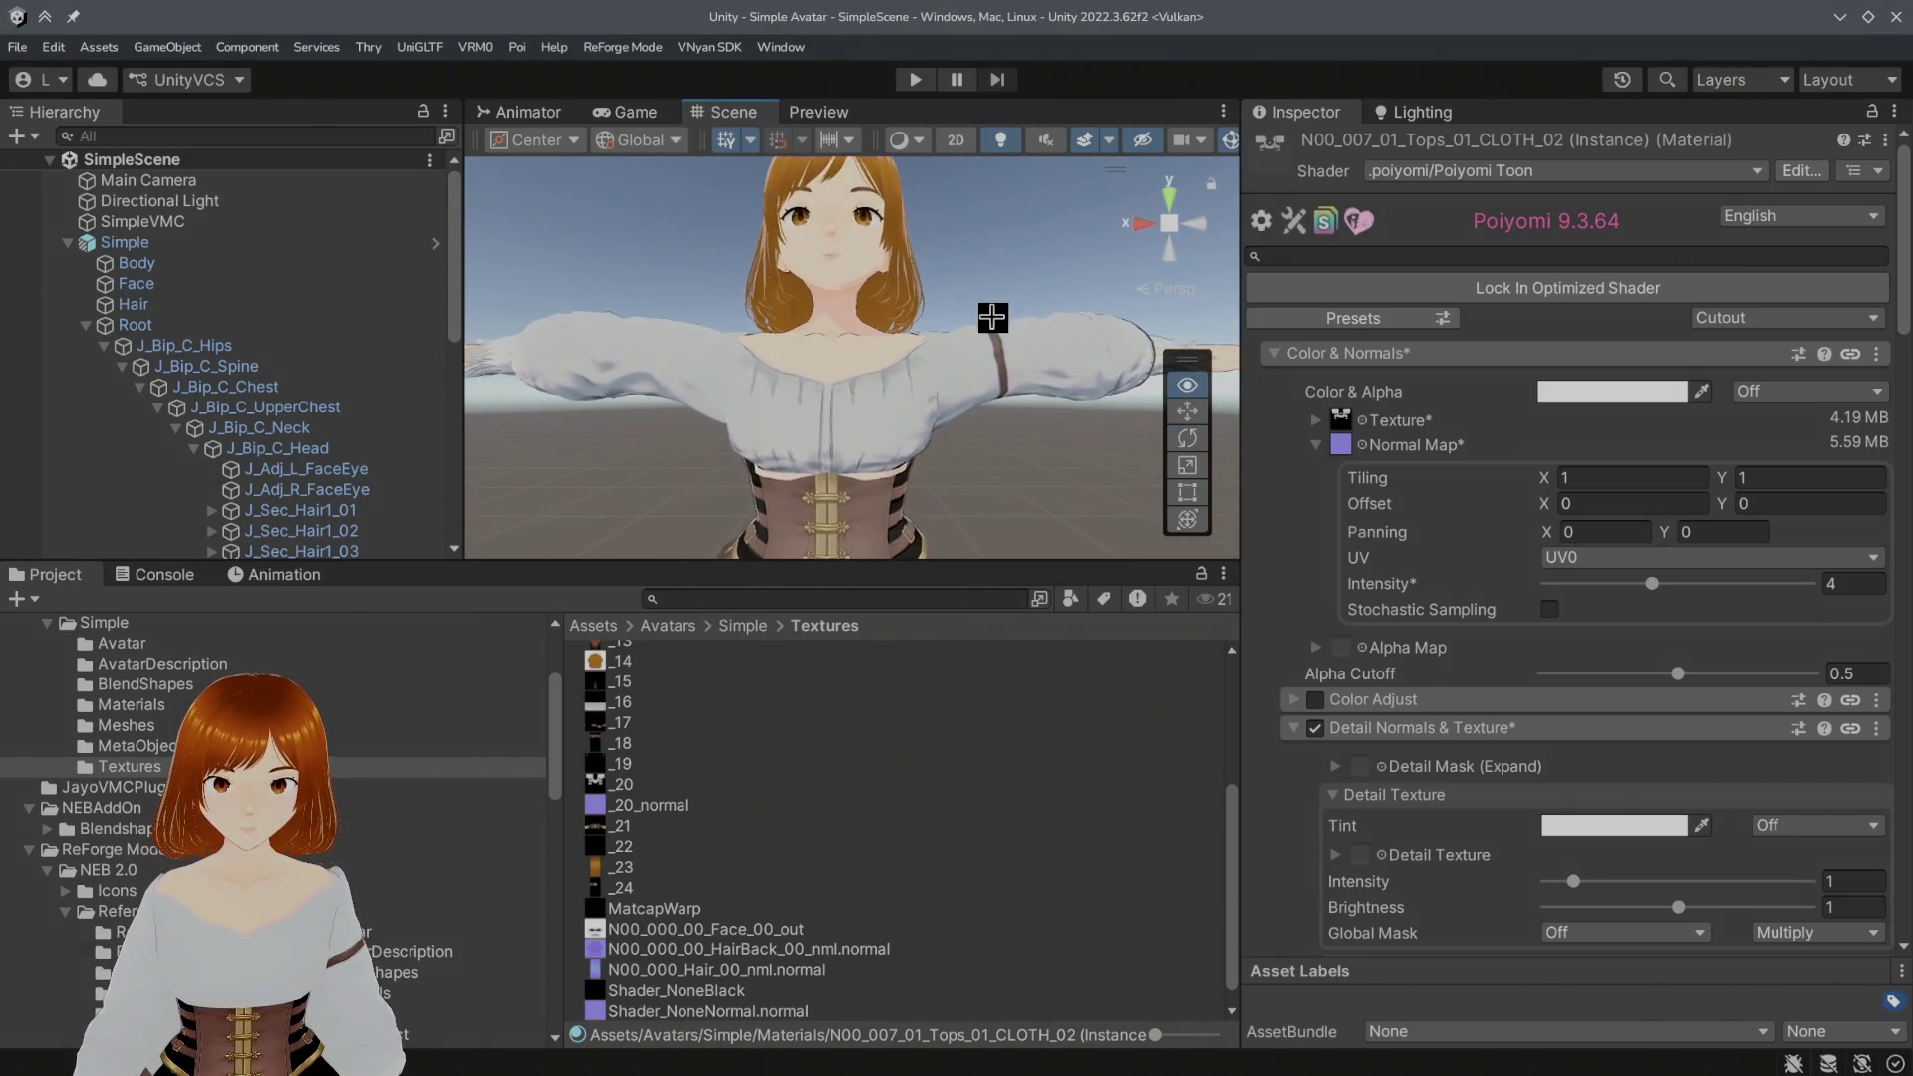
pyautogui.scroll(2, 992, 317)
pyautogui.scroll(1, 993, 321)
pyautogui.click(1833, 583)
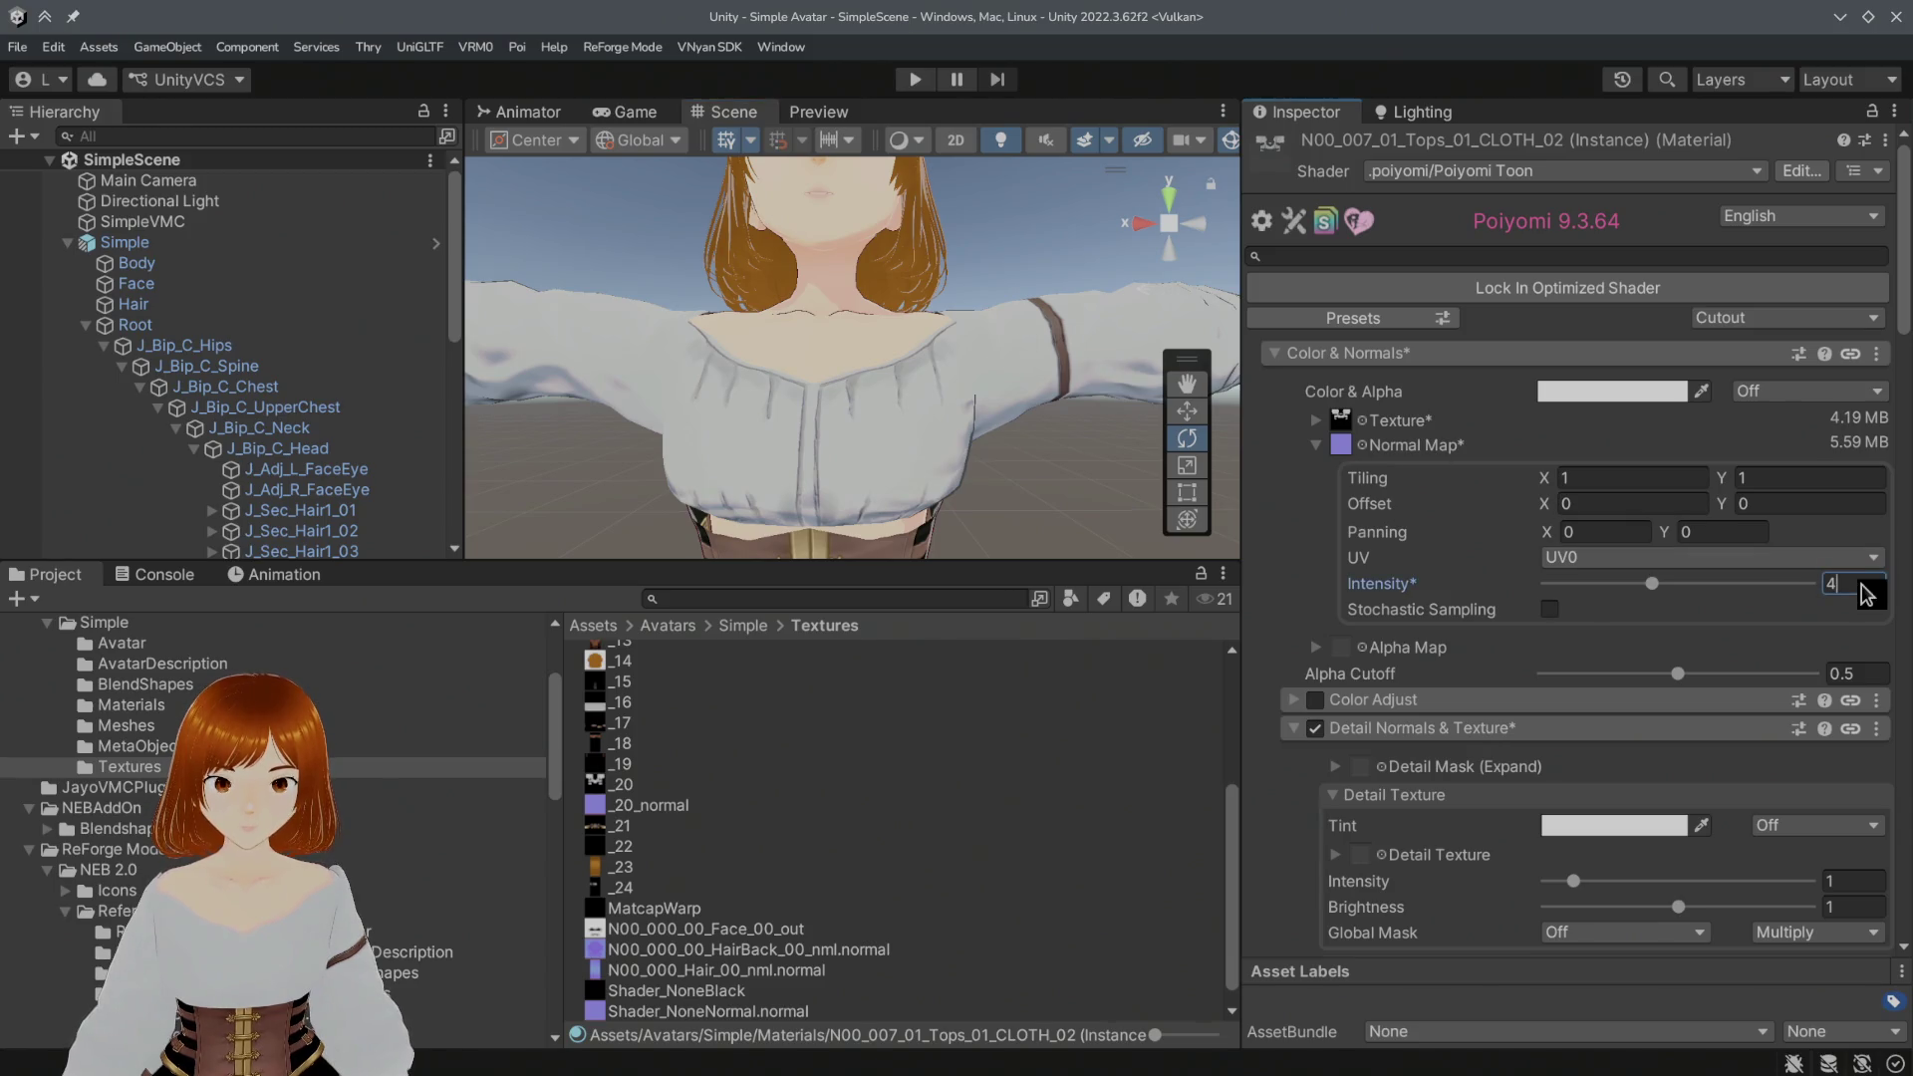
pyautogui.click(1319, 421)
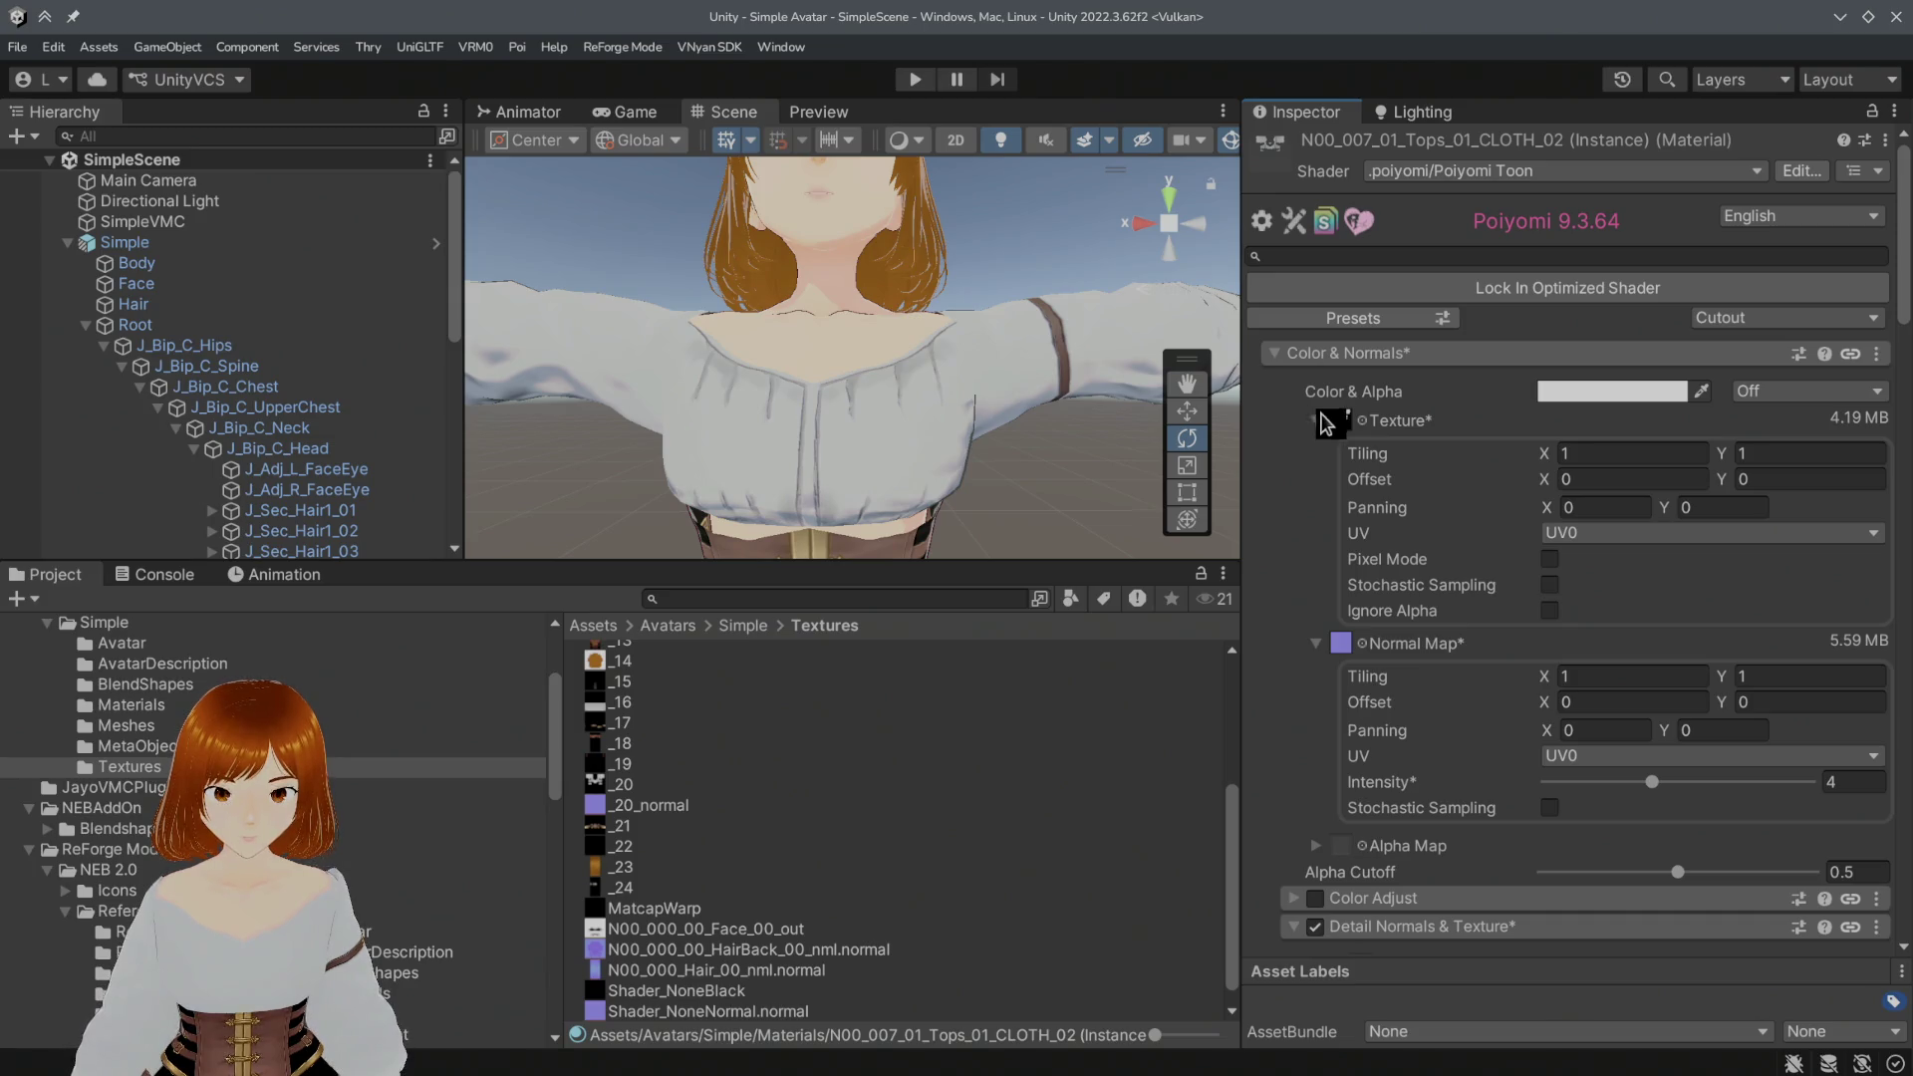
# Step: Toggle Ignore Alpha on the main texture back off and disable normal-map stochastic sampling
pyautogui.click(1550, 588)
pyautogui.click(1549, 610)
pyautogui.click(1549, 610)
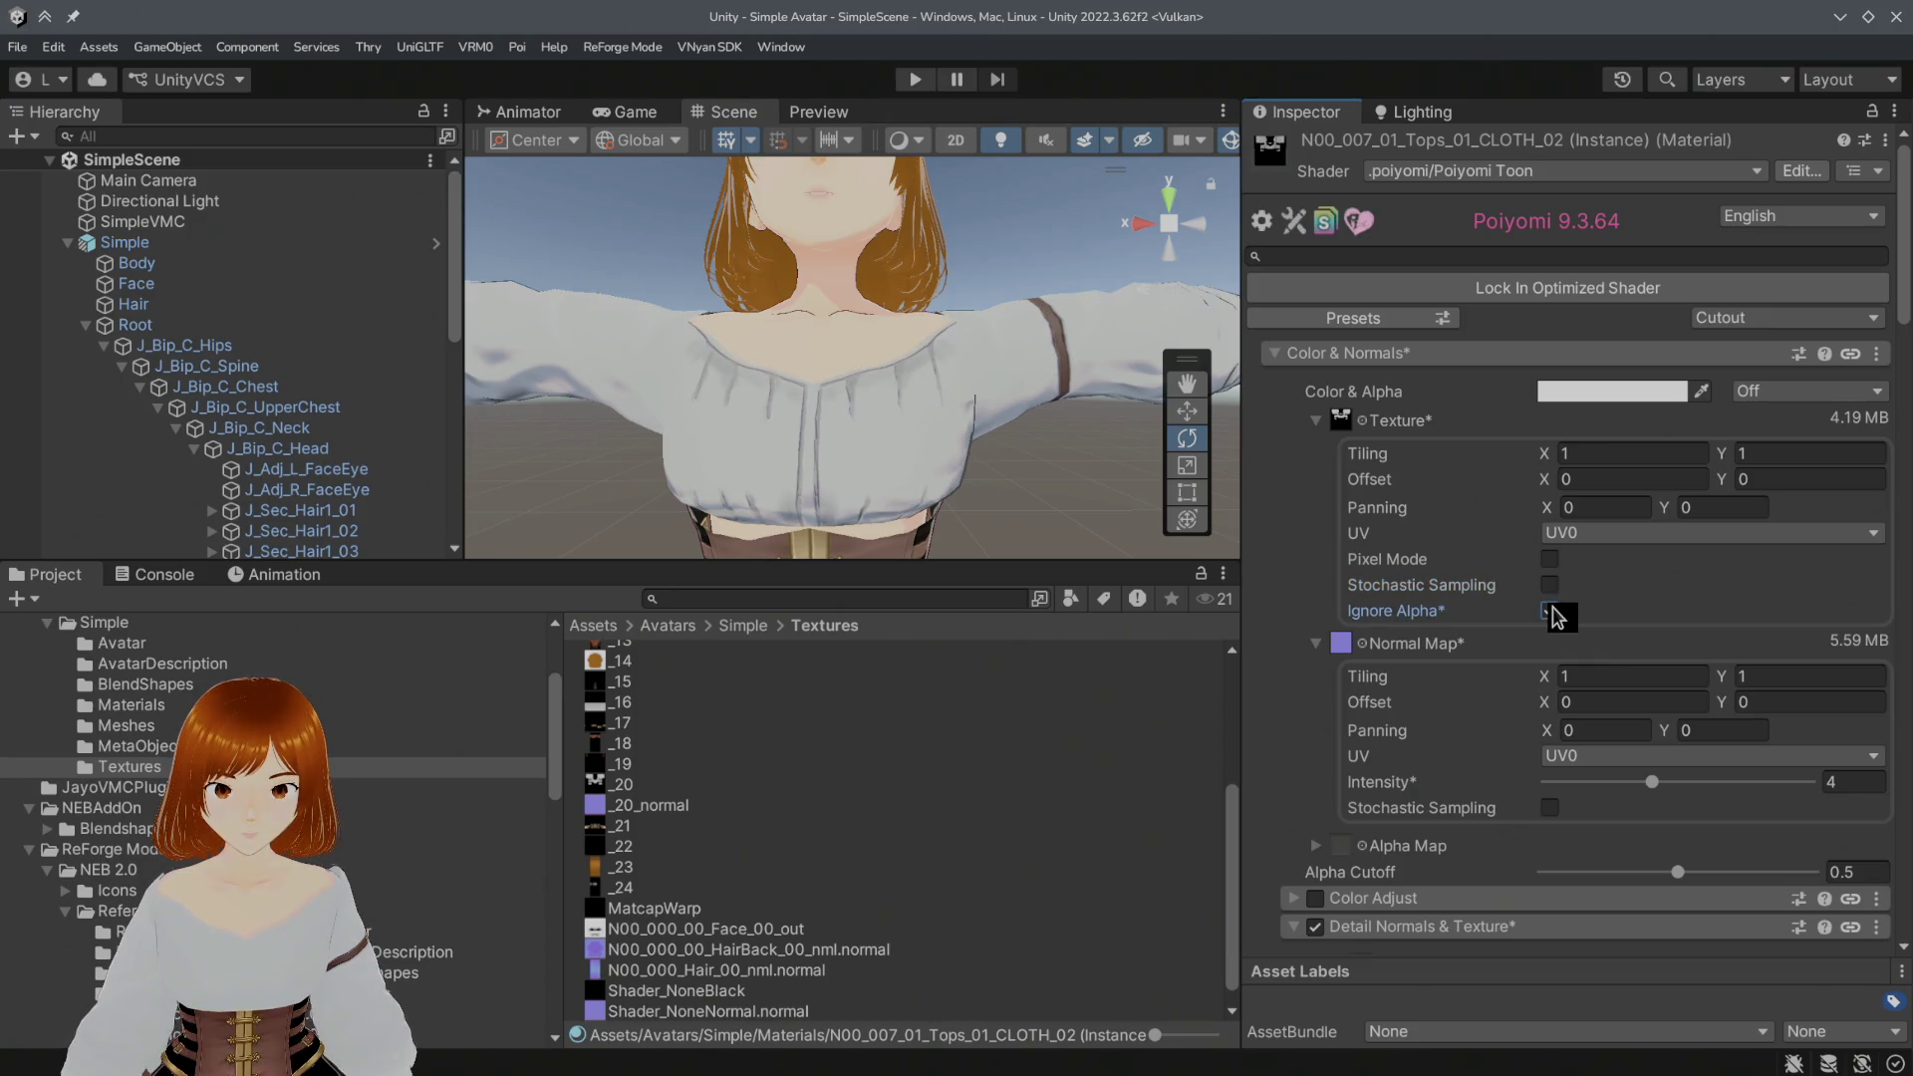
pyautogui.click(1550, 809)
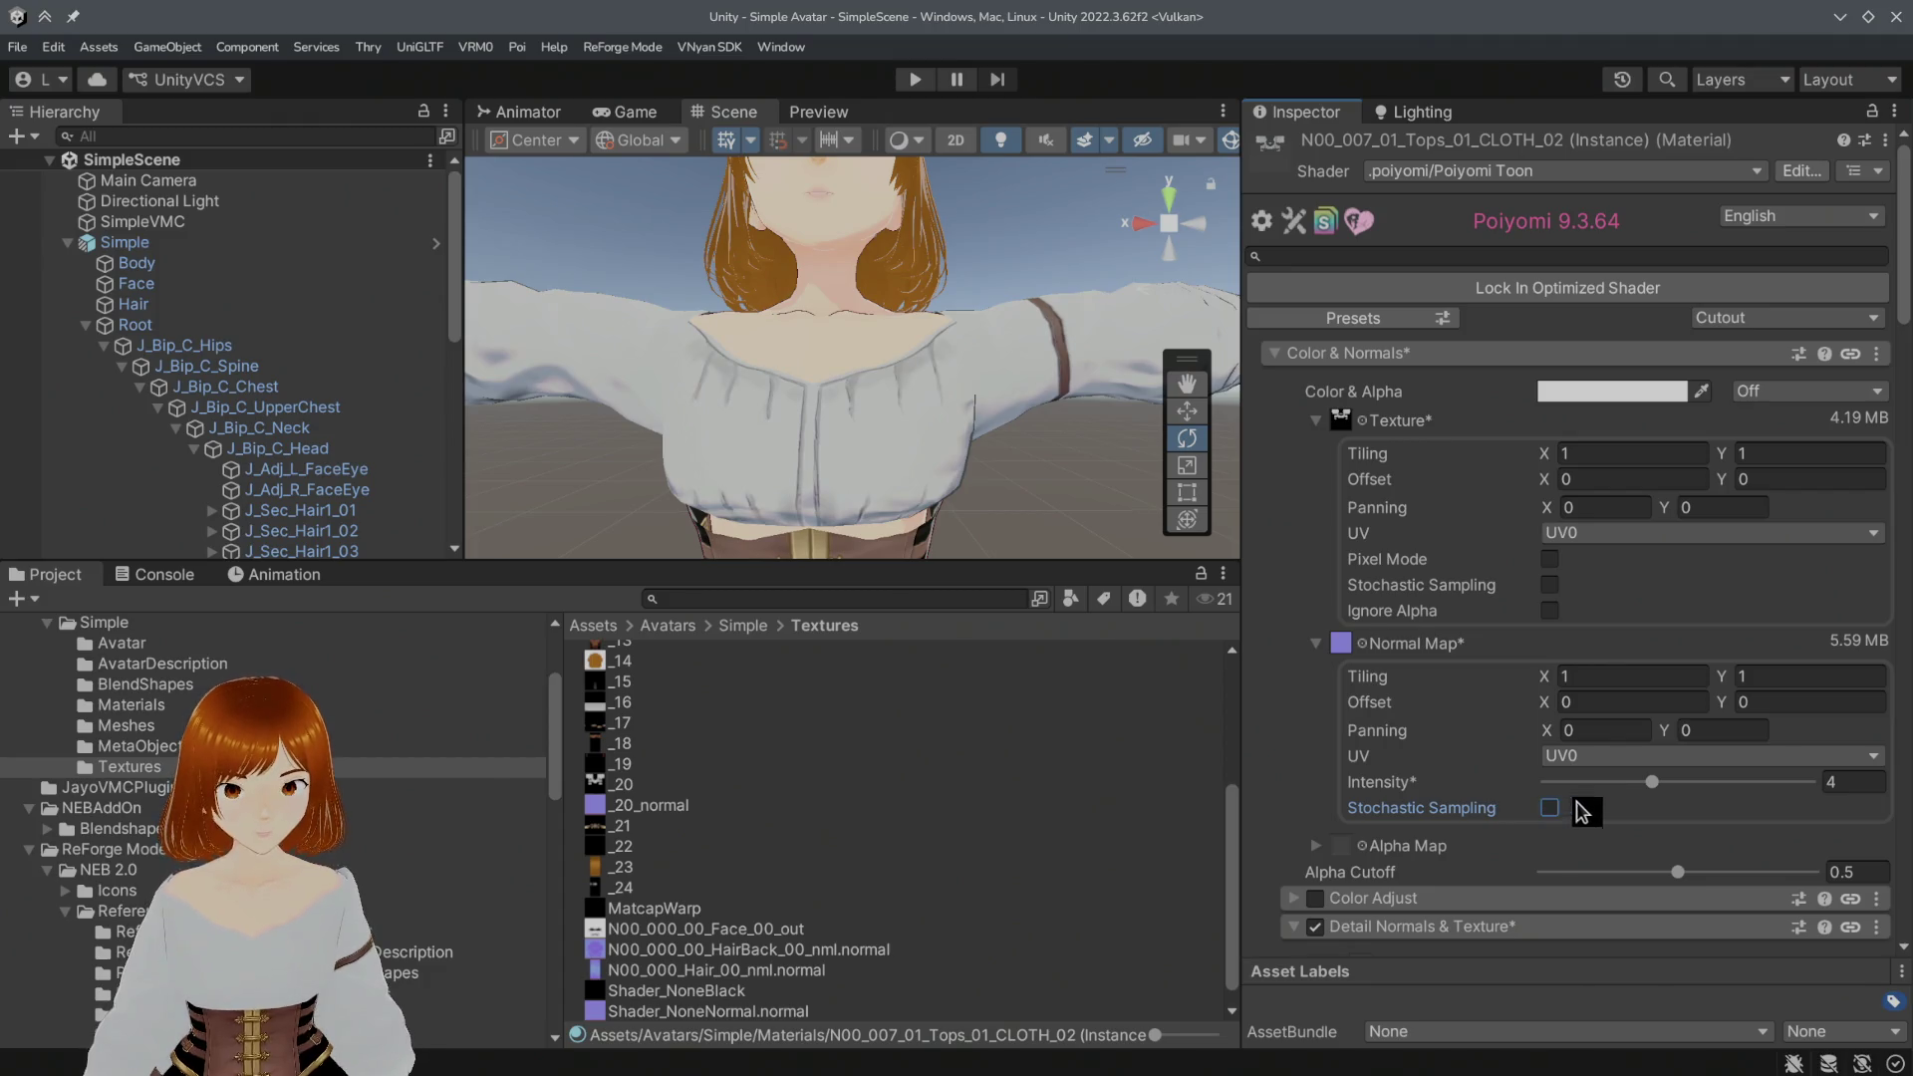
pyautogui.scroll(-2, 992, 487)
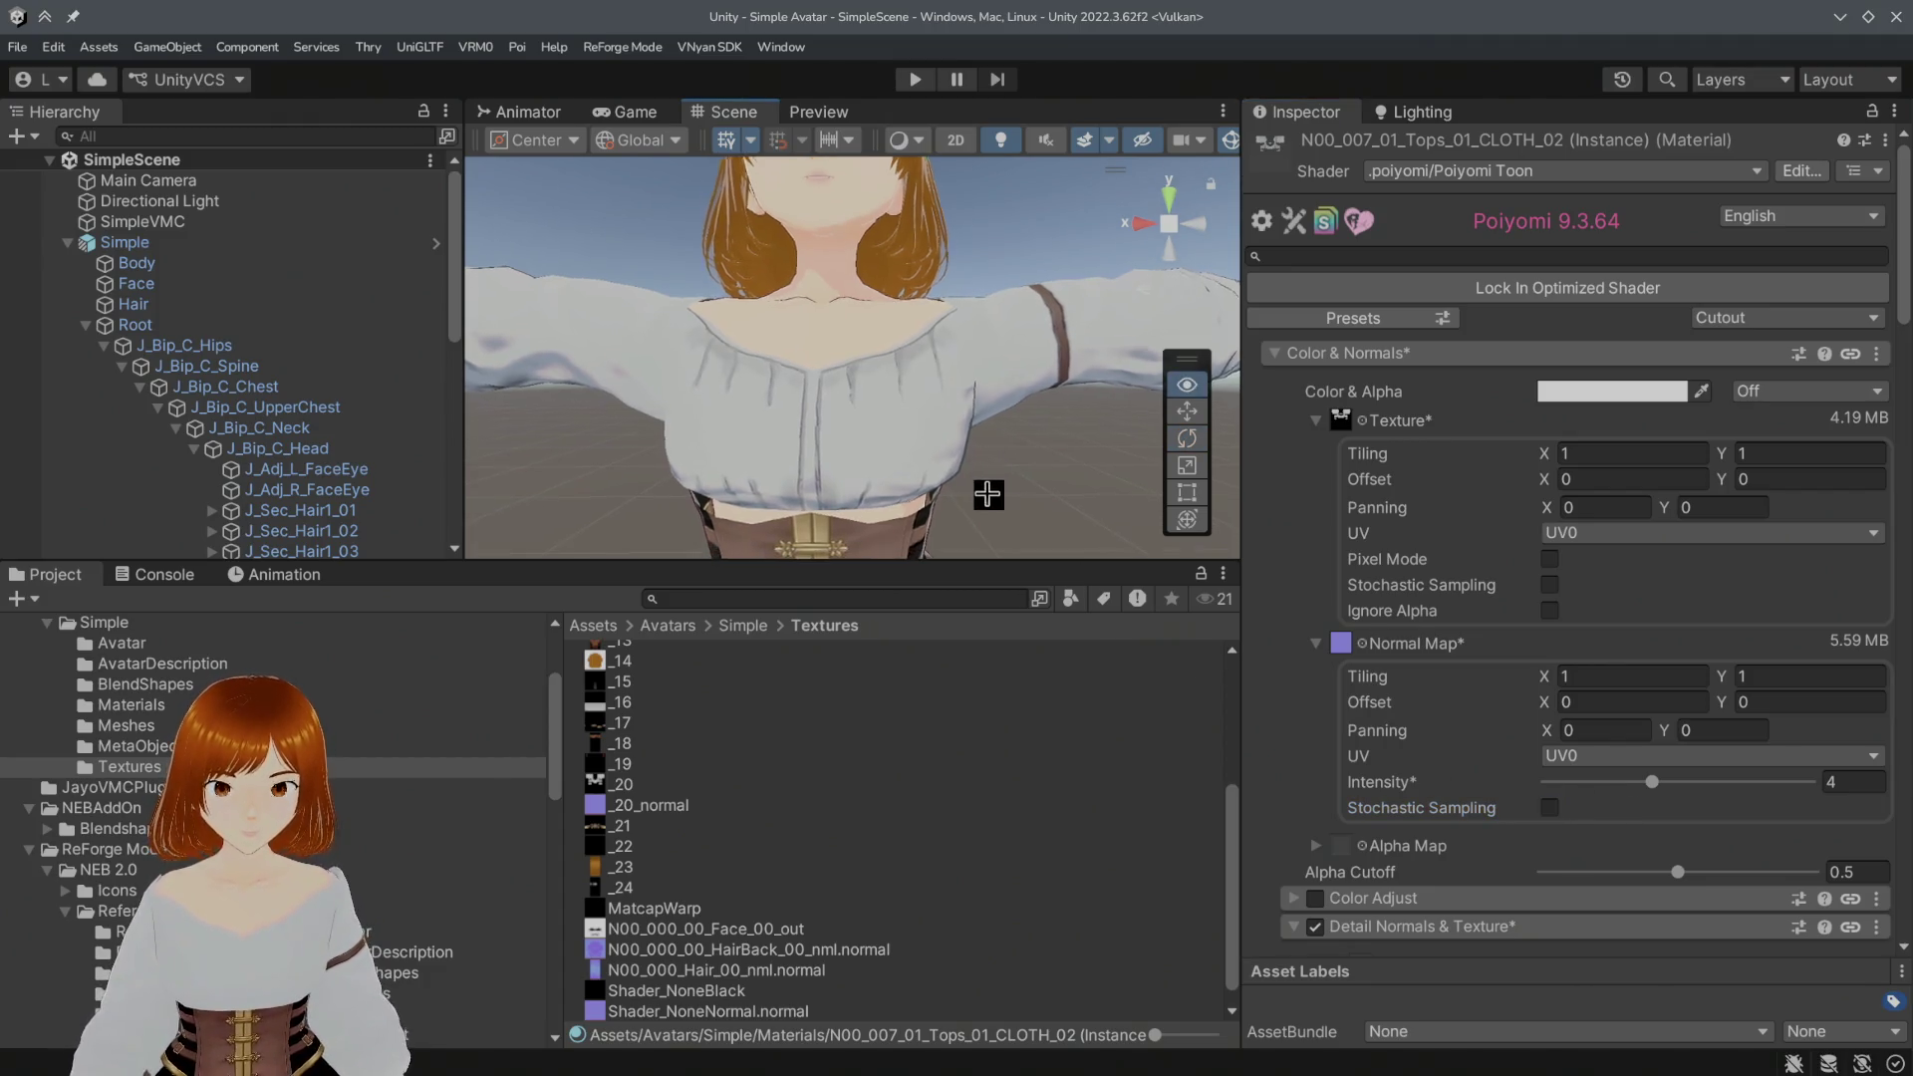
pyautogui.scroll(-3, 991, 487)
pyautogui.scroll(-2, 991, 487)
pyautogui.scroll(1, 992, 488)
pyautogui.scroll(2, 973, 483)
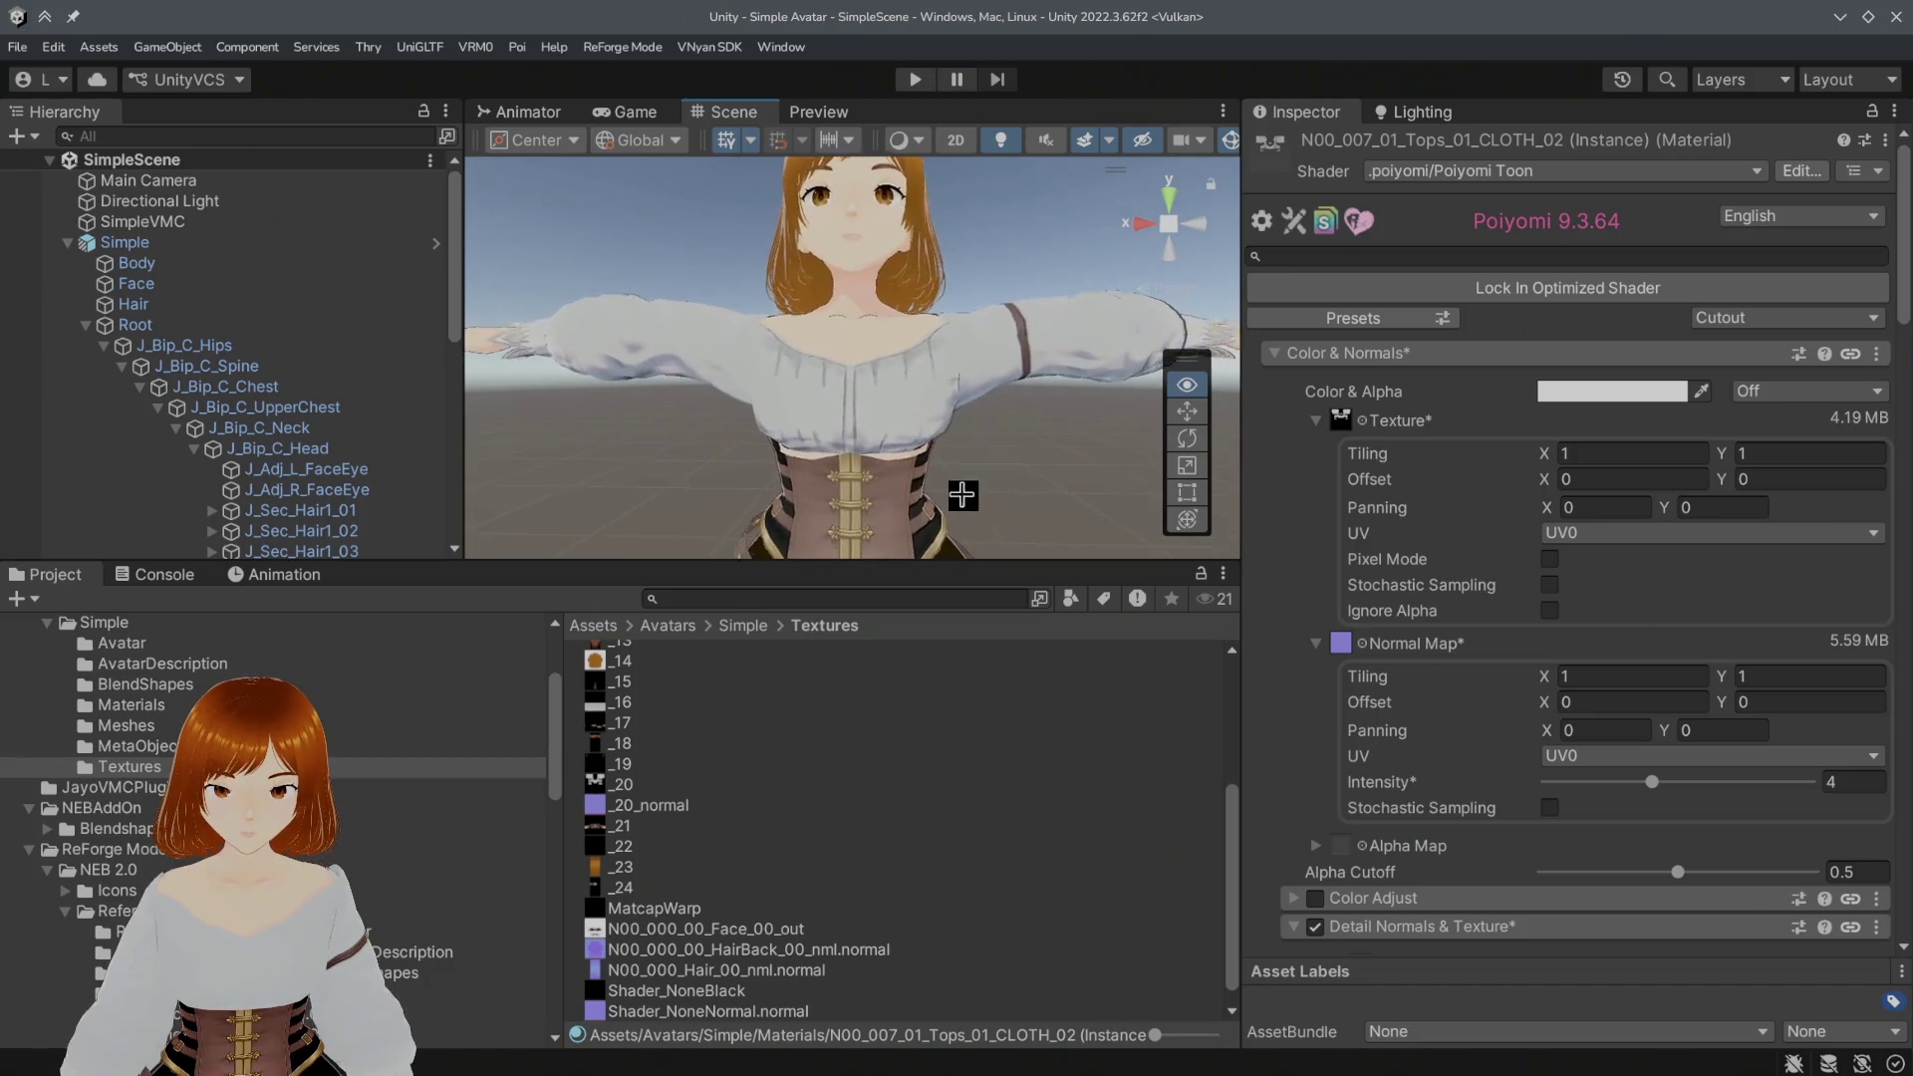
pyautogui.scroll(2, 973, 484)
pyautogui.scroll(2, 956, 498)
pyautogui.scroll(-1, 972, 499)
pyautogui.scroll(-2, 992, 499)
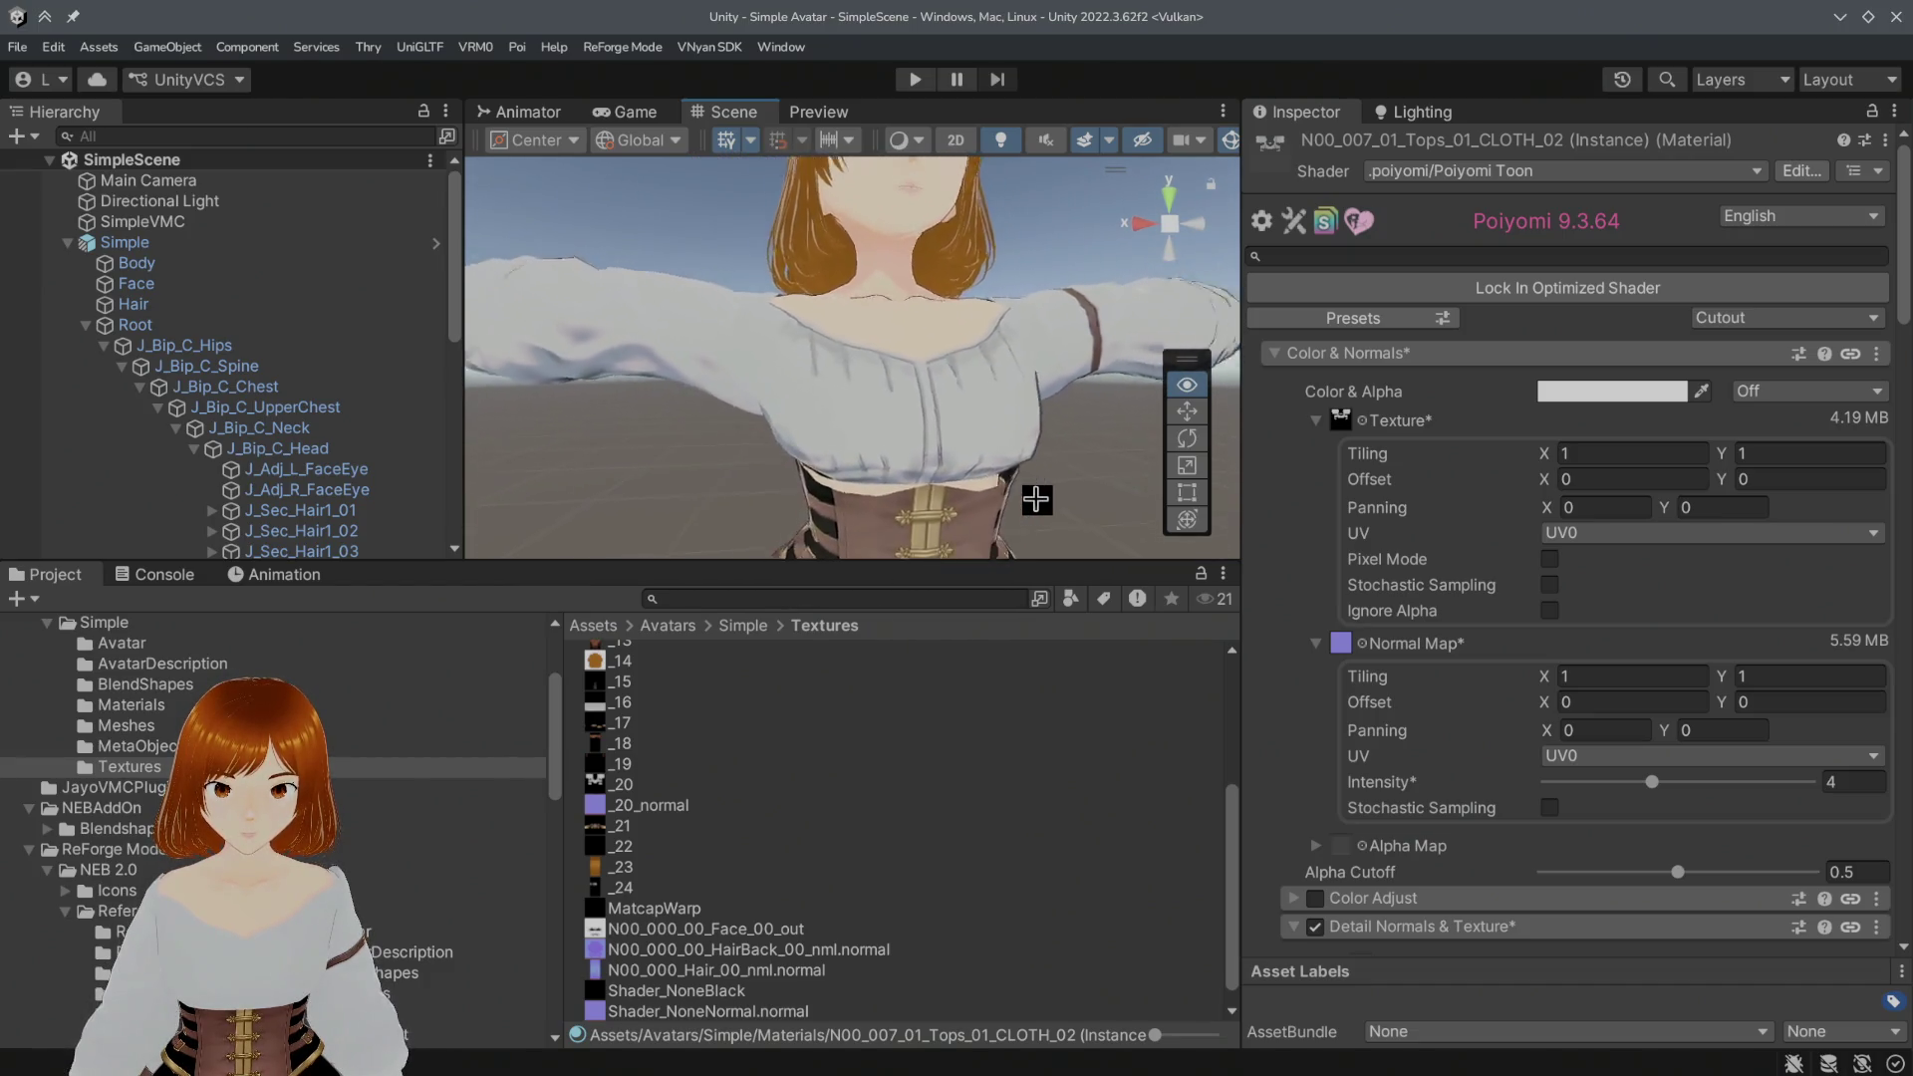
pyautogui.scroll(-3, 1010, 501)
pyautogui.scroll(2, 1021, 504)
pyautogui.scroll(1, 1011, 508)
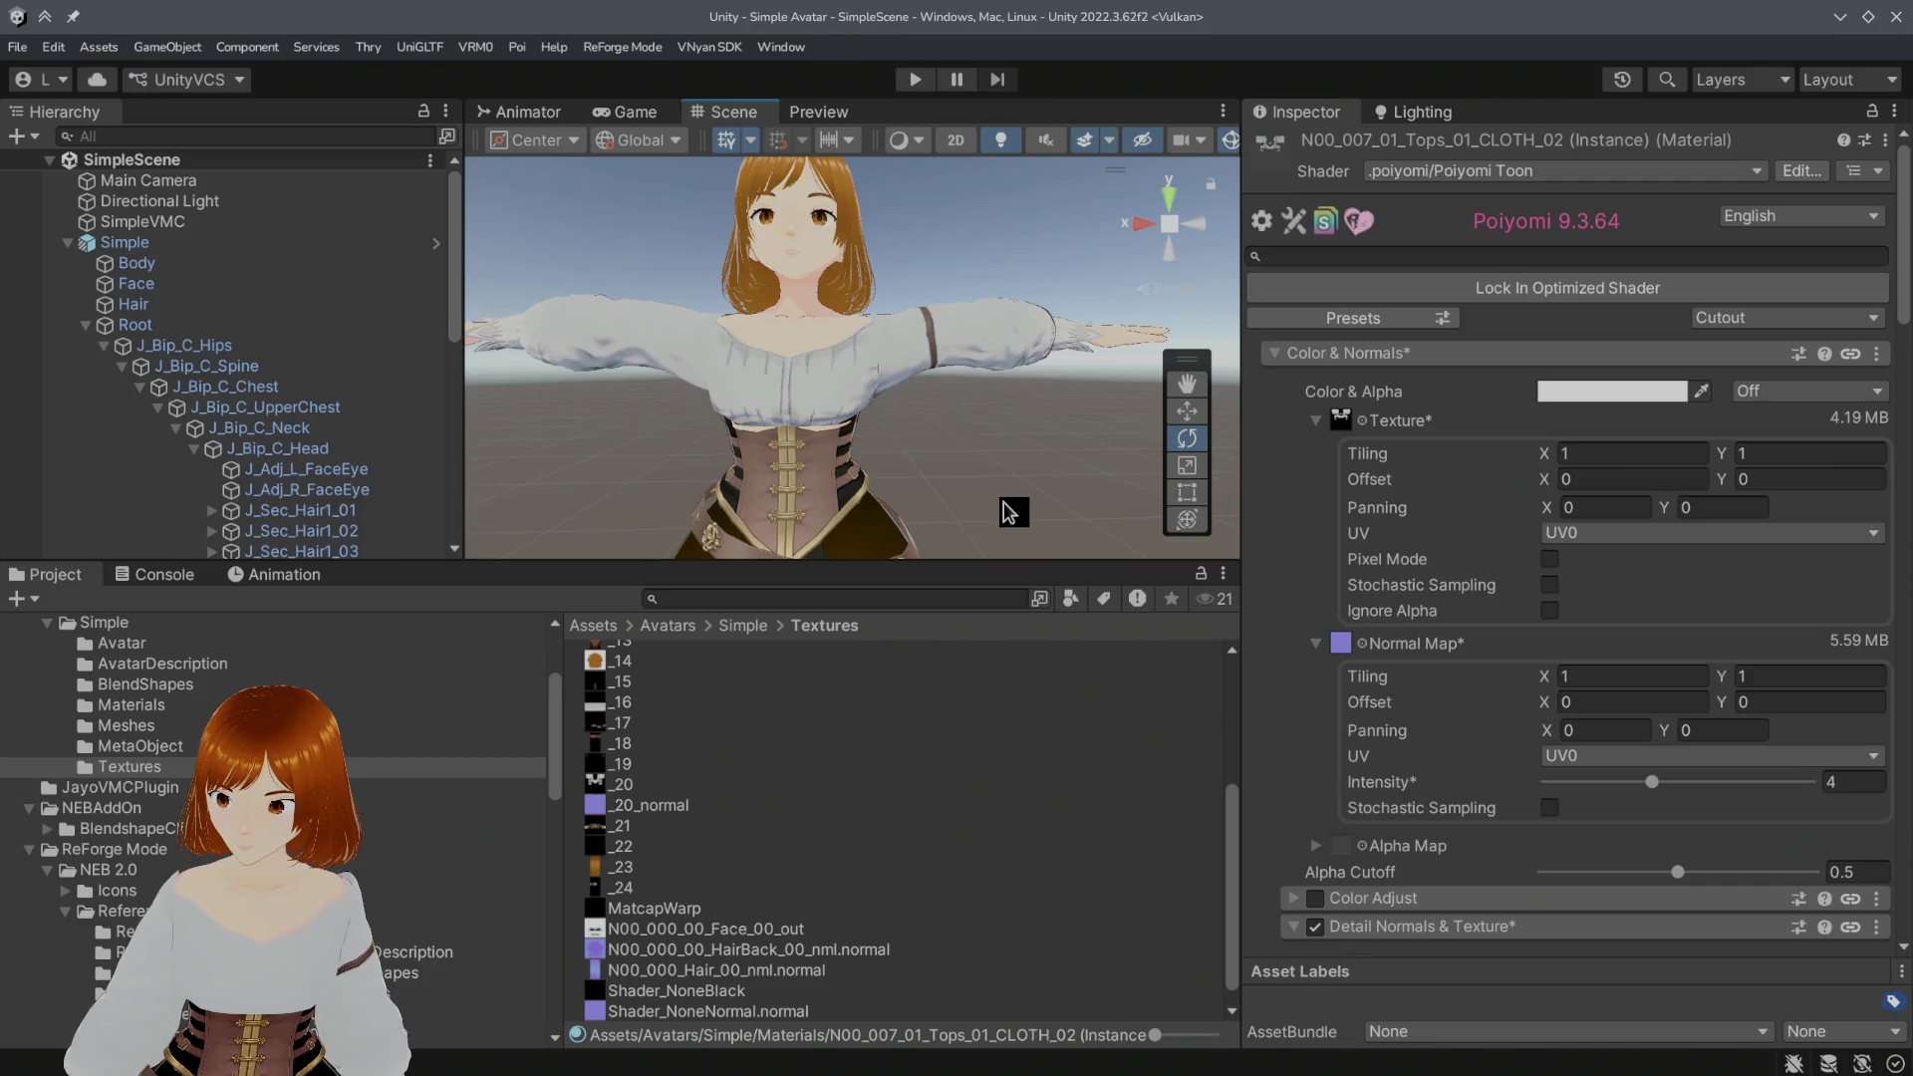
pyautogui.moveTo(299, 510)
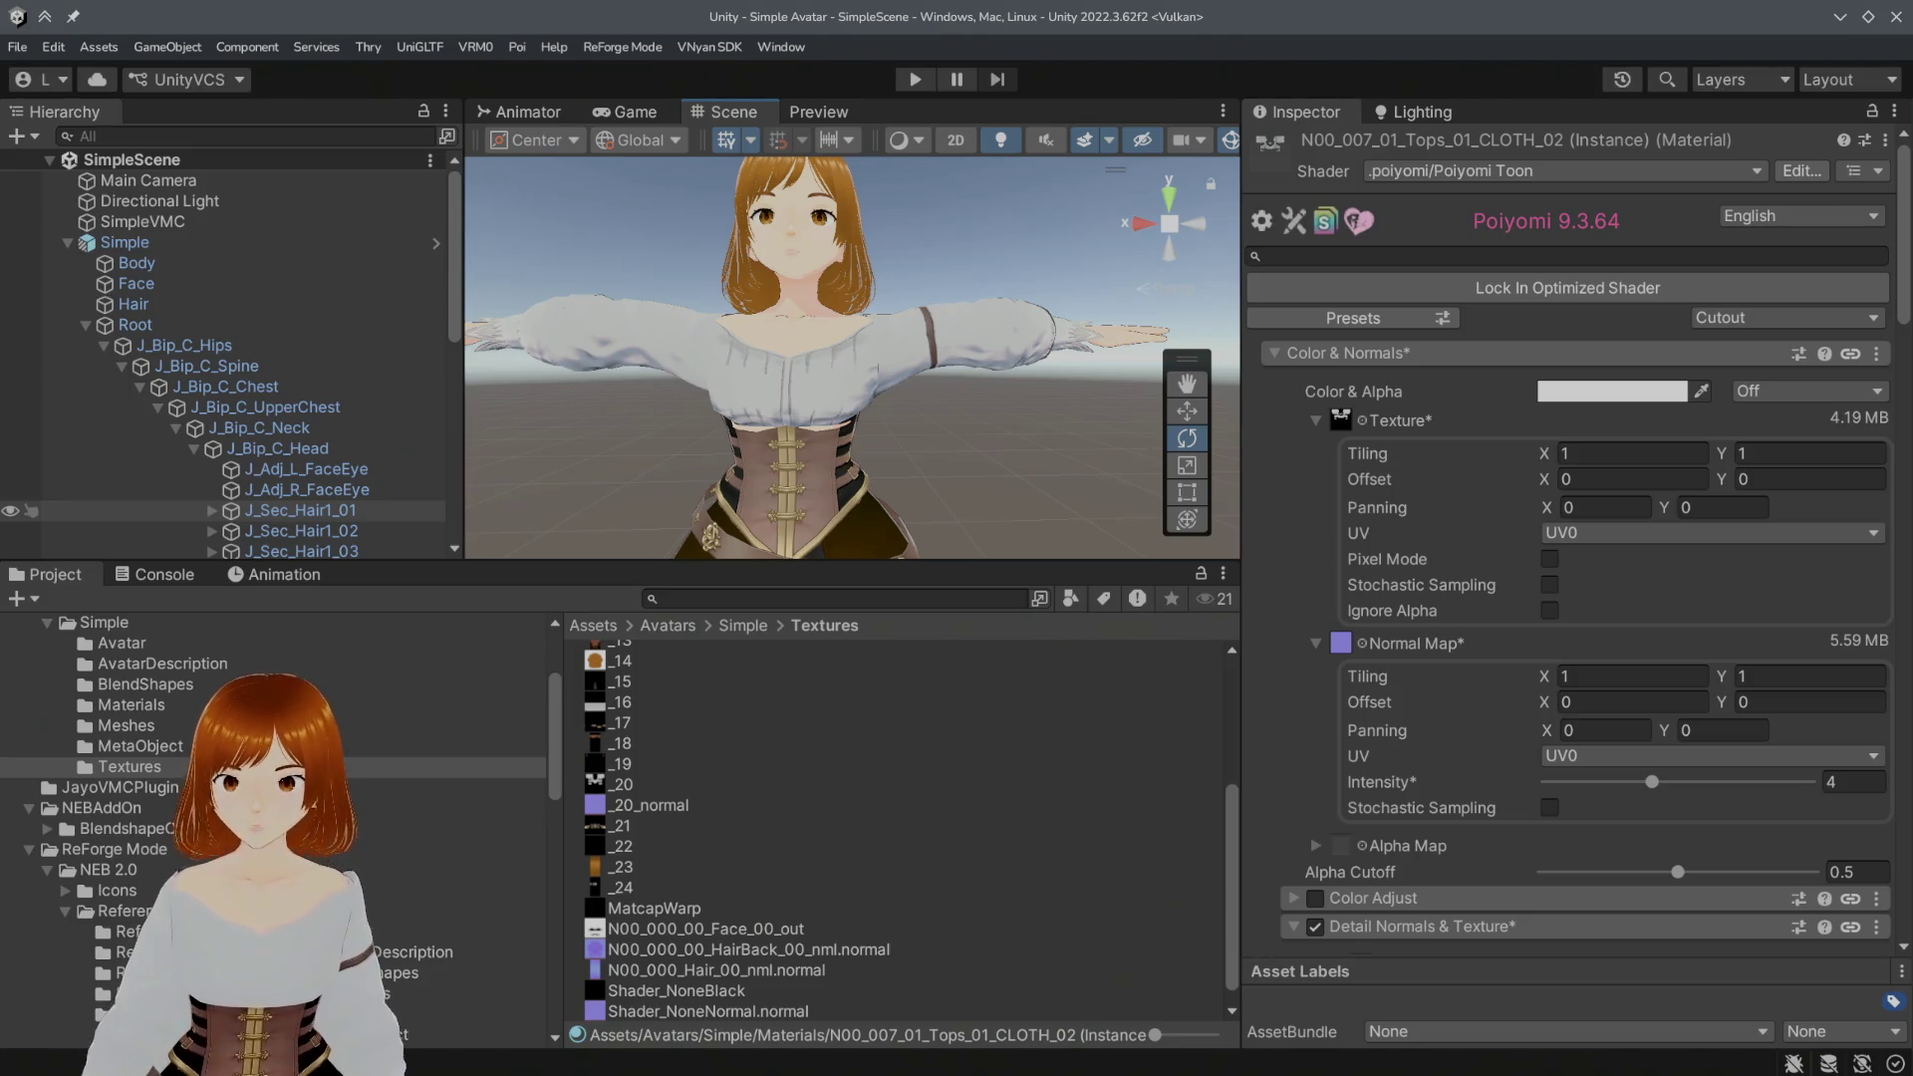
# Step: Save the Unity scene and switch to the Blender window
pyautogui.click(18, 47)
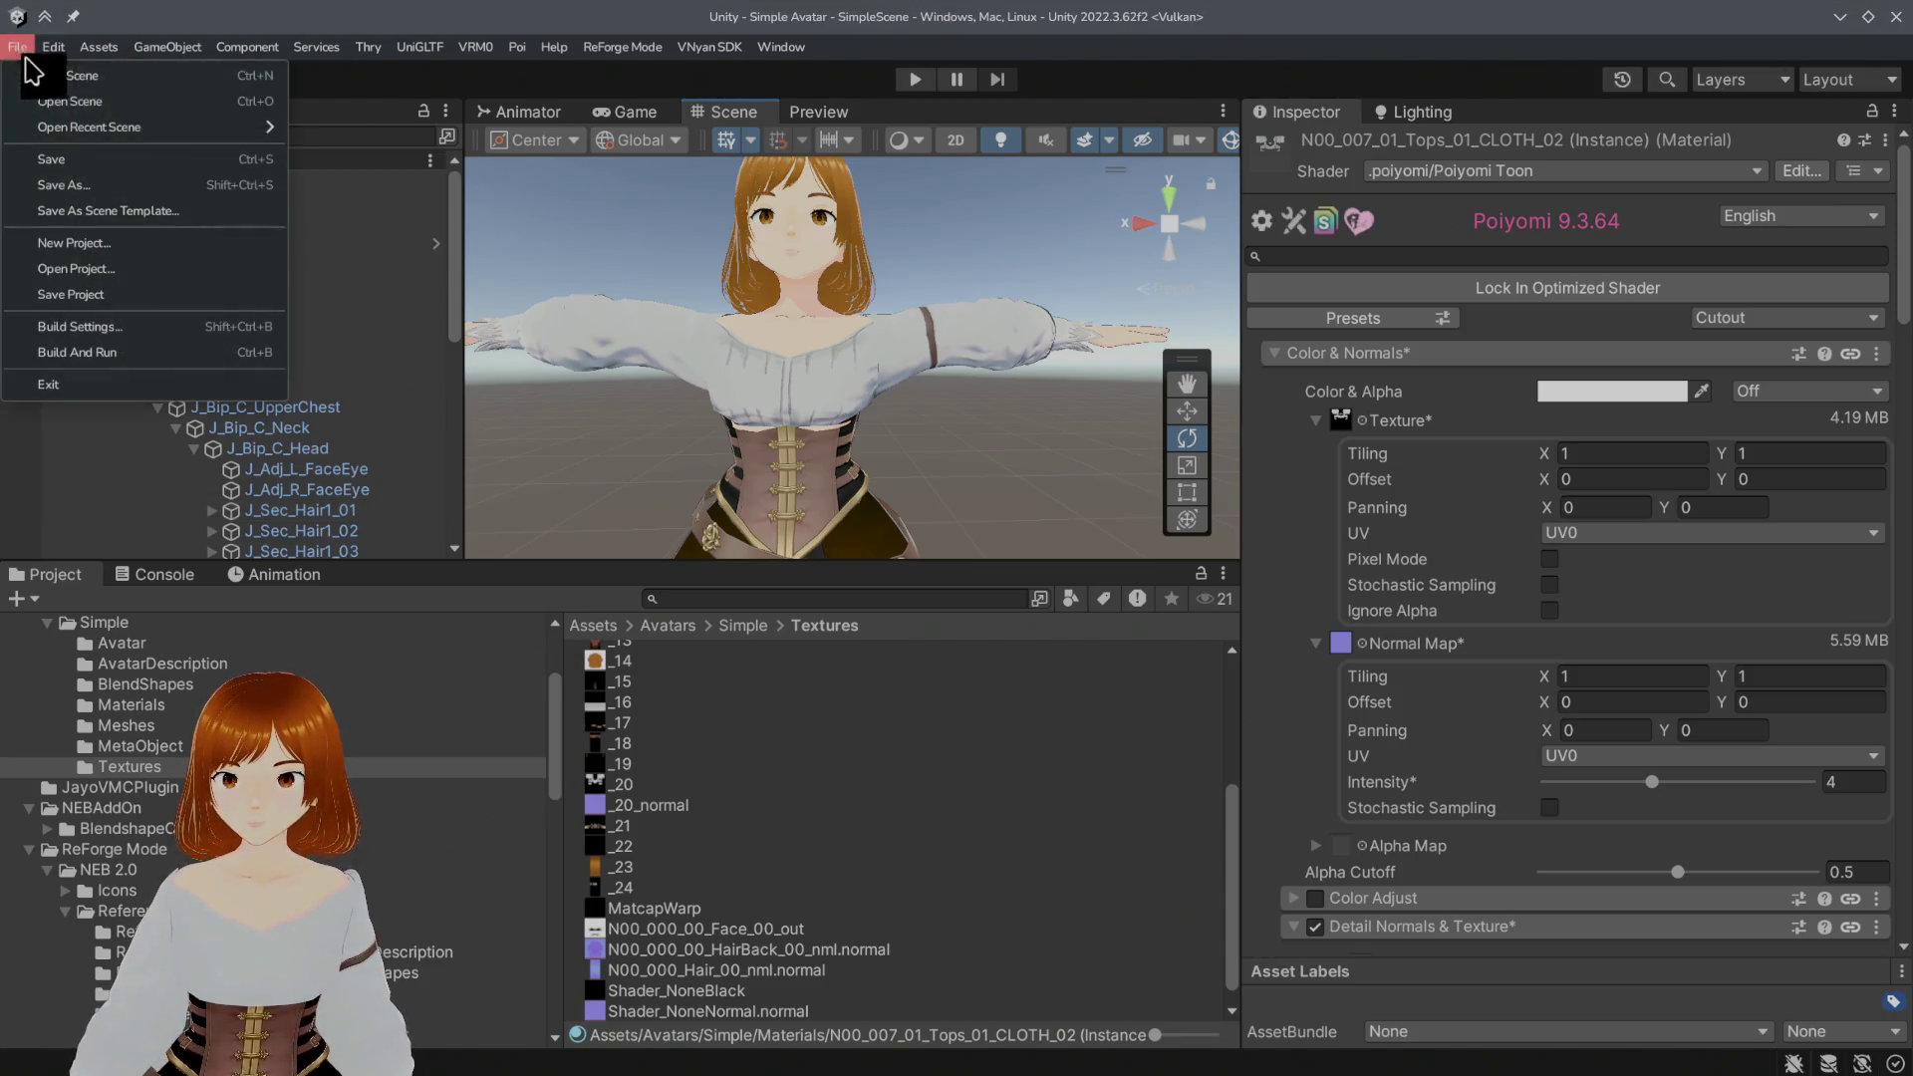
pyautogui.click(48, 160)
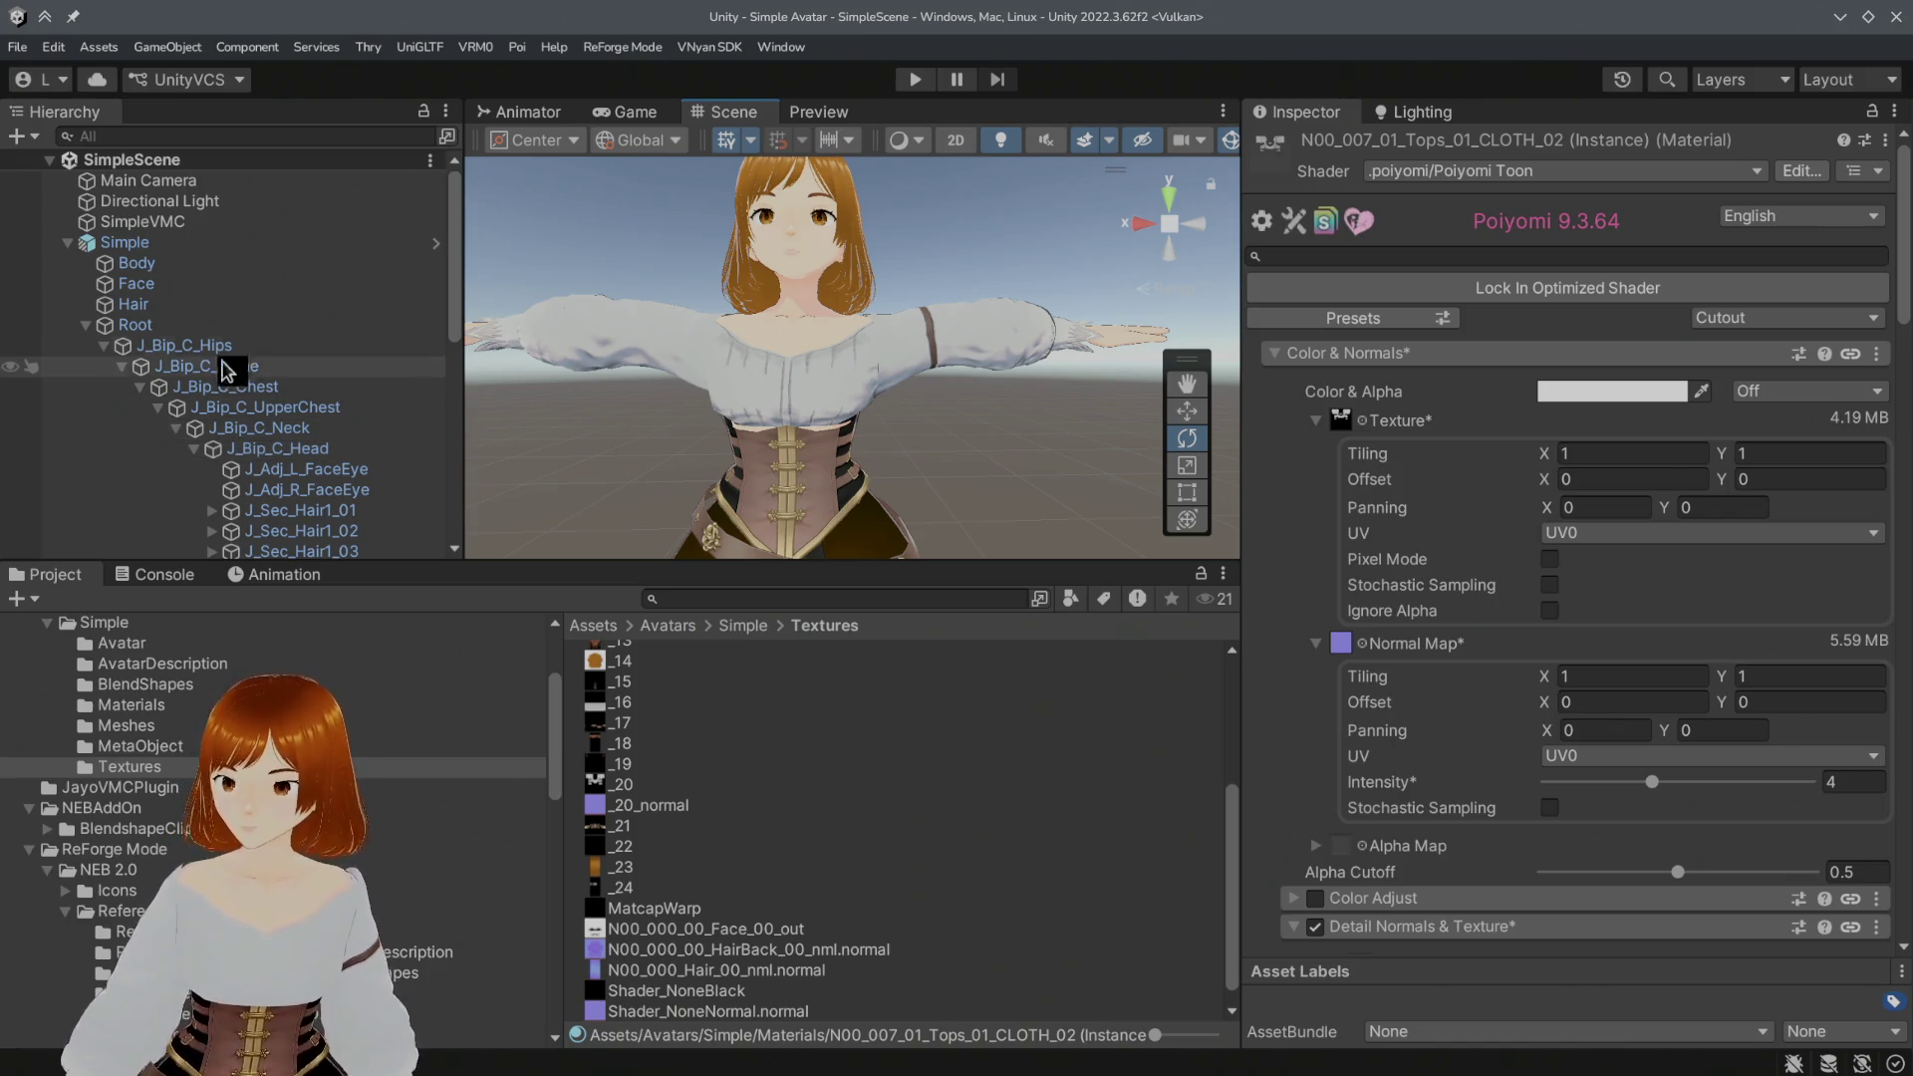
pyautogui.hotkey('alt', 'Tab')
pyautogui.hotkey('alt', 'Tab')
pyautogui.hotkey('alt', 'Tab')
pyautogui.hotkey('alt', 'Tab')
pyautogui.hotkey('alt', 'Tab')
pyautogui.hotkey('alt', 'Tab')
pyautogui.hotkey('alt', 'Tab')
pyautogui.hotkey('alt', 'Tab')
pyautogui.hotkey('alt', 'Tab')
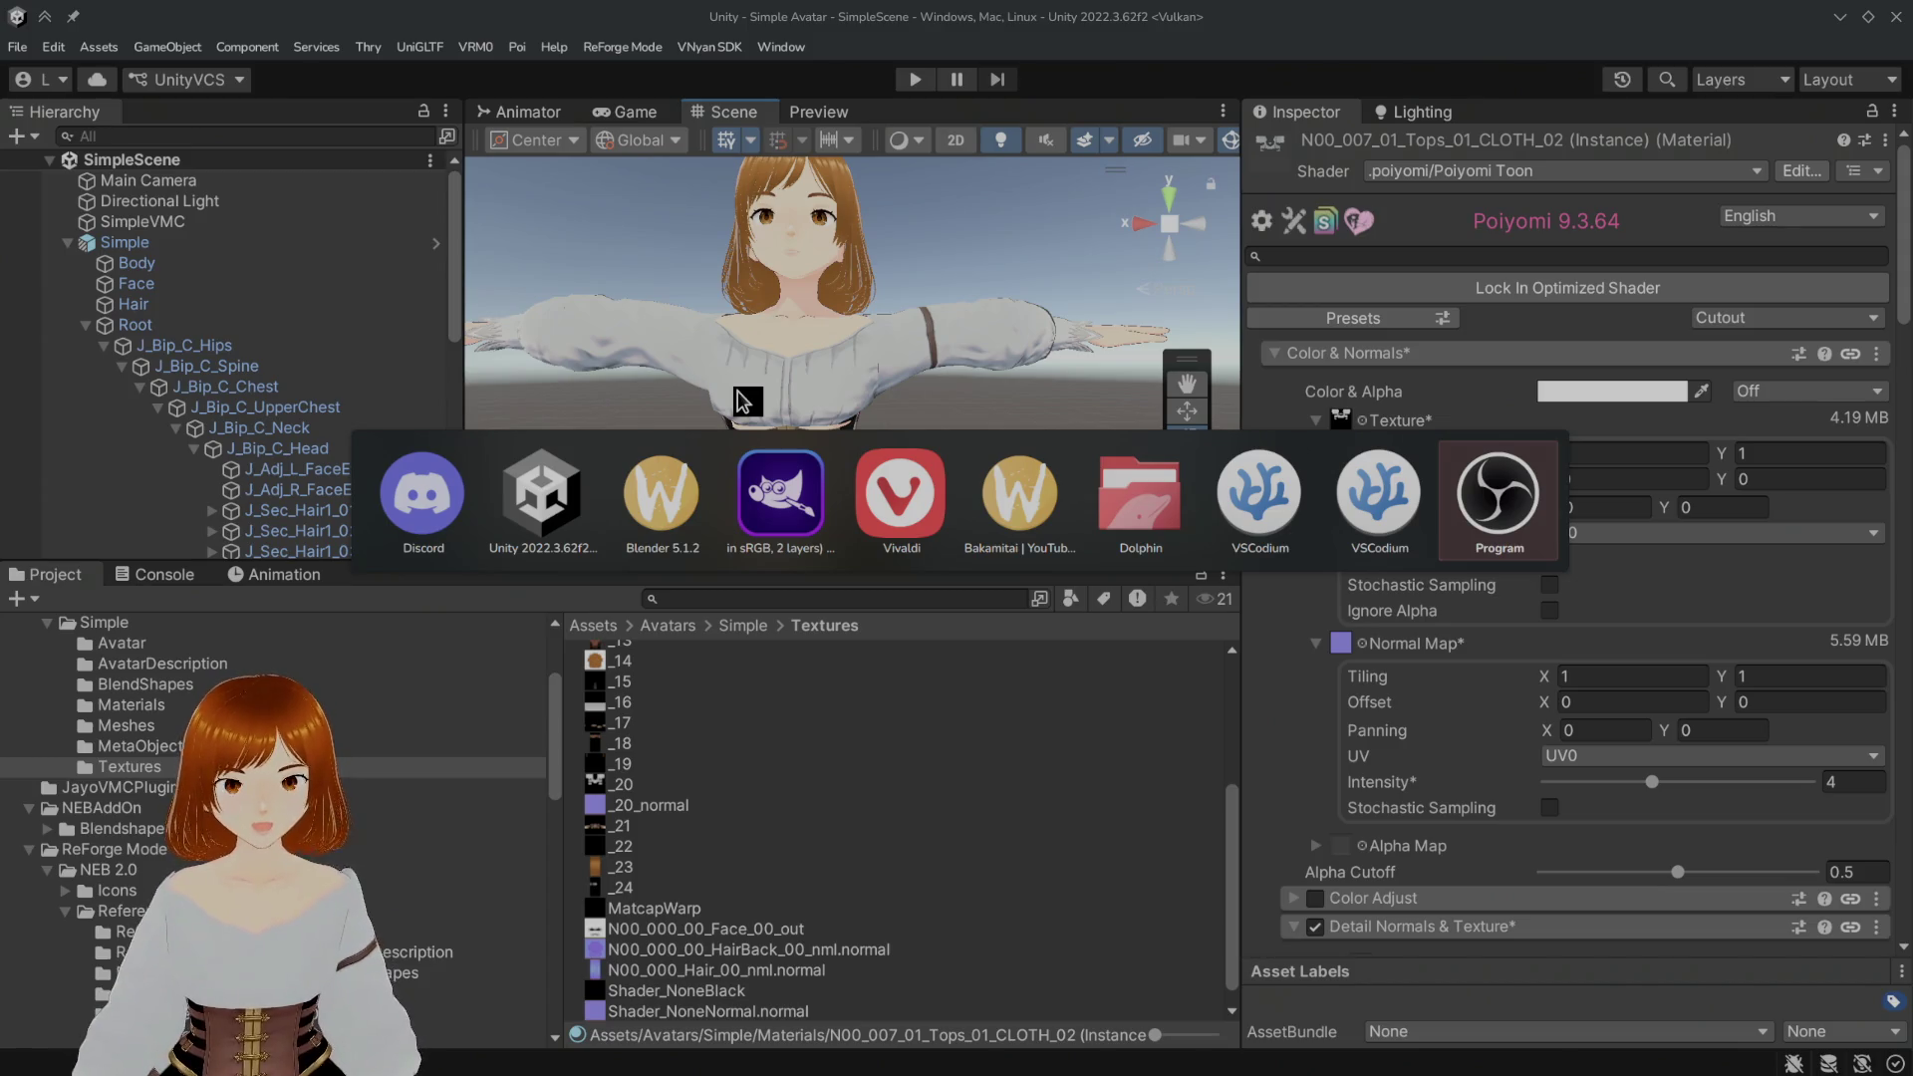
pyautogui.hotkey('alt', 'Tab')
pyautogui.hotkey('alt', 'Tab')
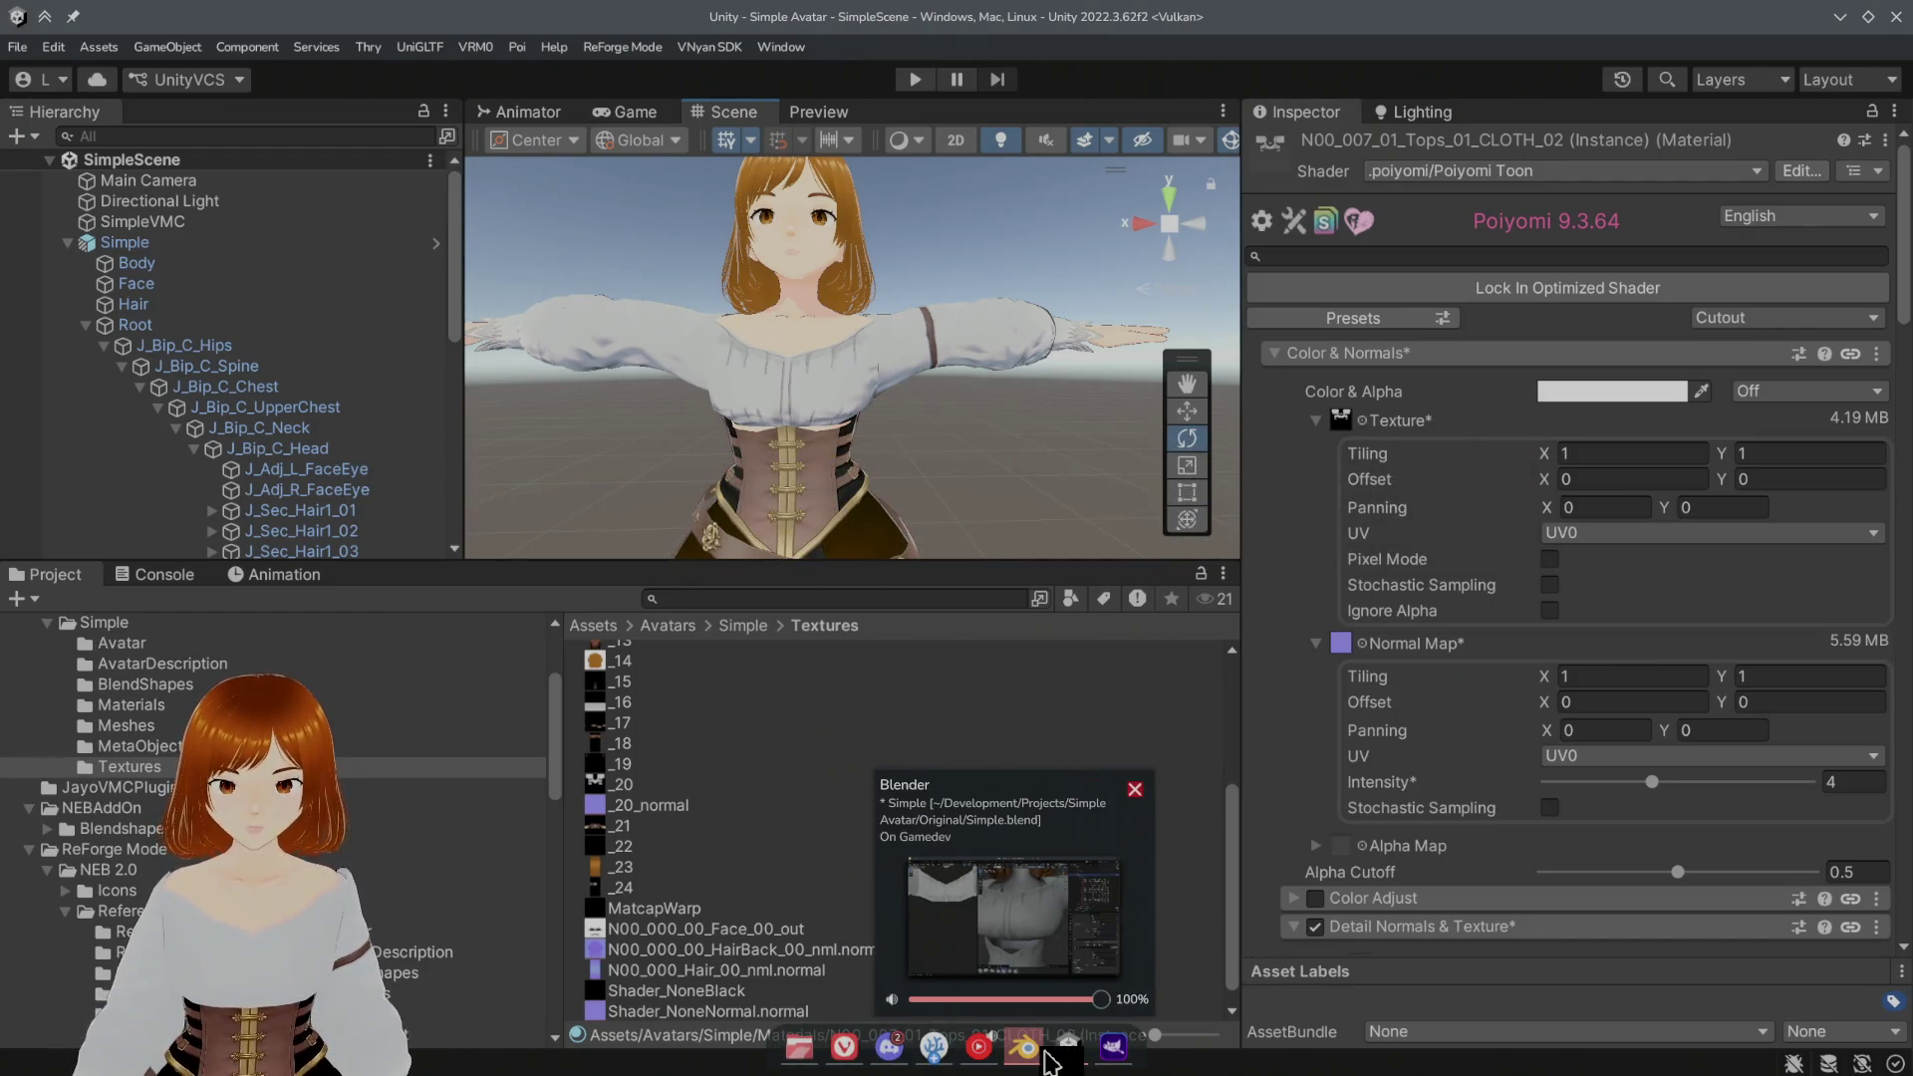
pyautogui.click(1026, 1050)
pyautogui.rightClick(1017, 385)
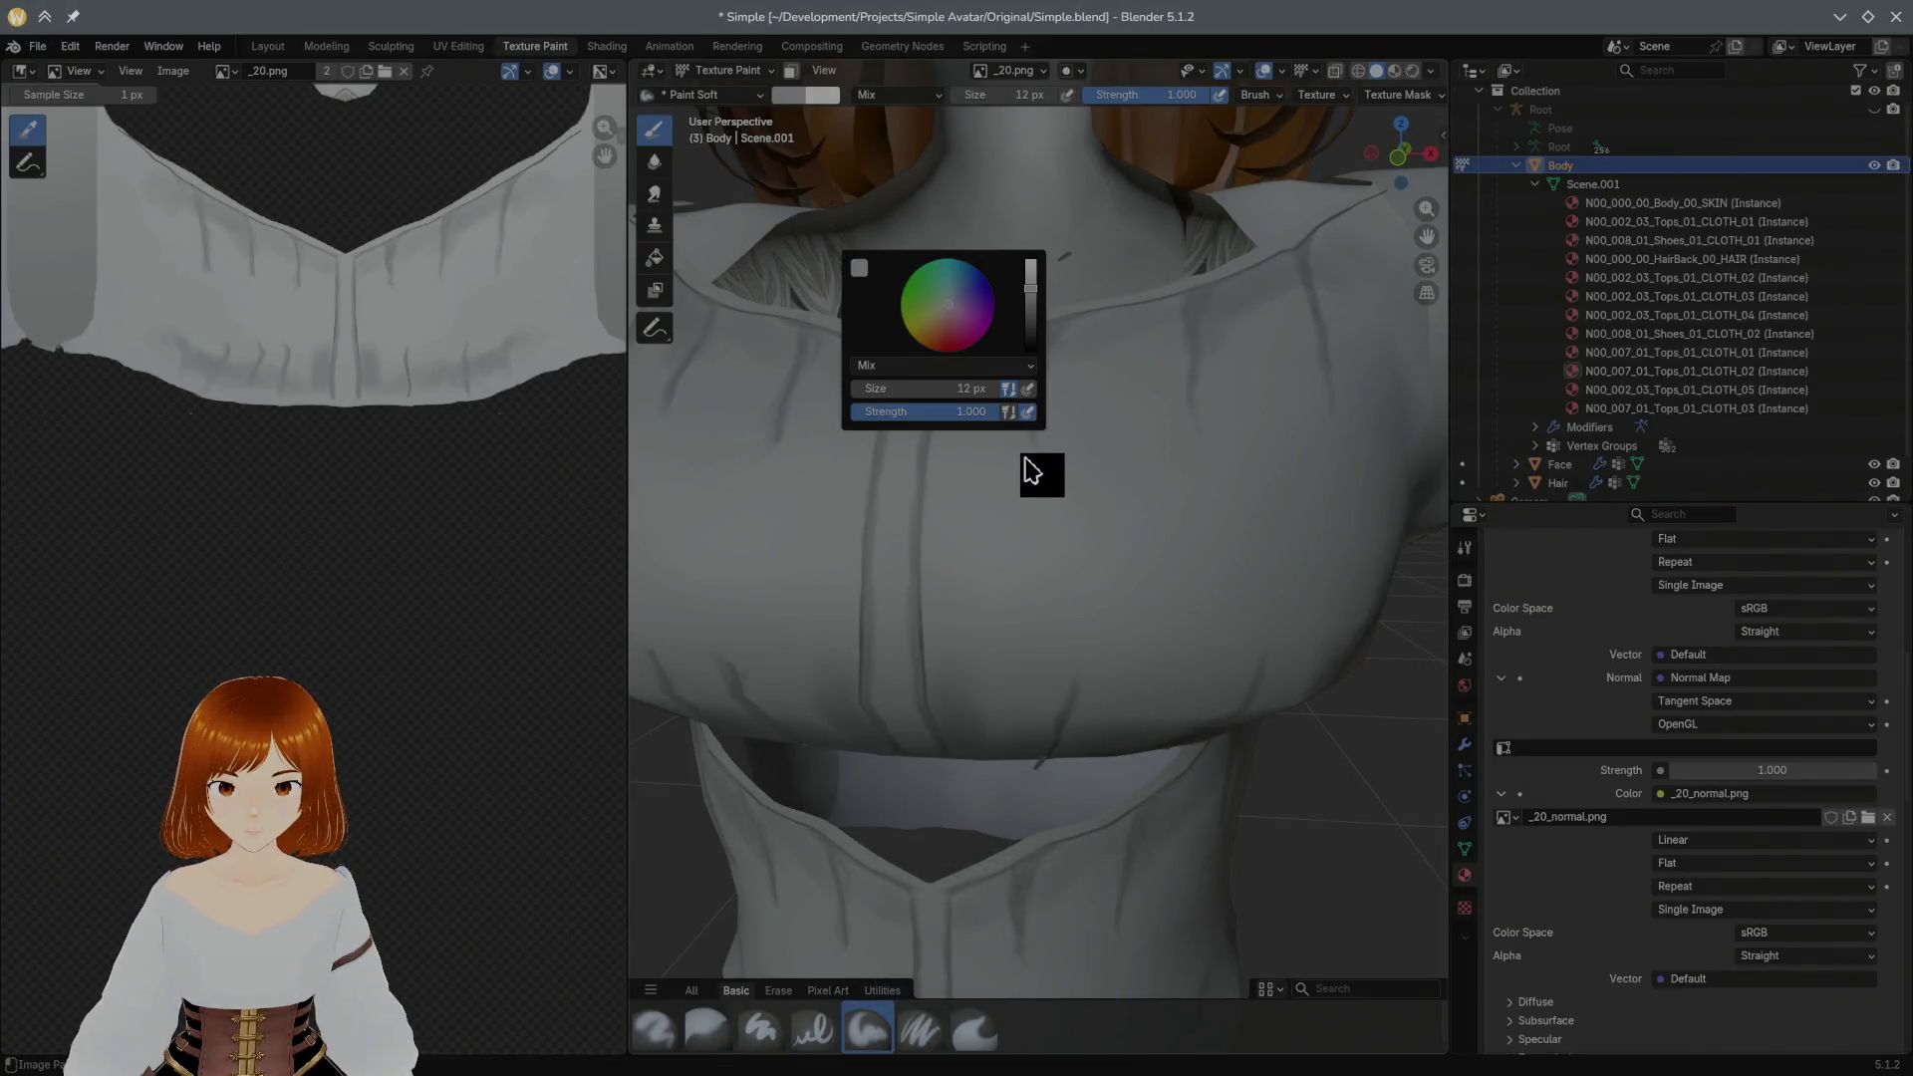
pyautogui.scroll(-2, 1043, 543)
pyautogui.scroll(-4, 1051, 568)
pyautogui.moveTo(1050, 568)
pyautogui.mouseDown(button='middle')
pyautogui.moveTo(1162, 609)
pyautogui.moveTo(976, 513)
pyautogui.mouseUp(button='middle')
pyautogui.scroll(2, 1012, 569)
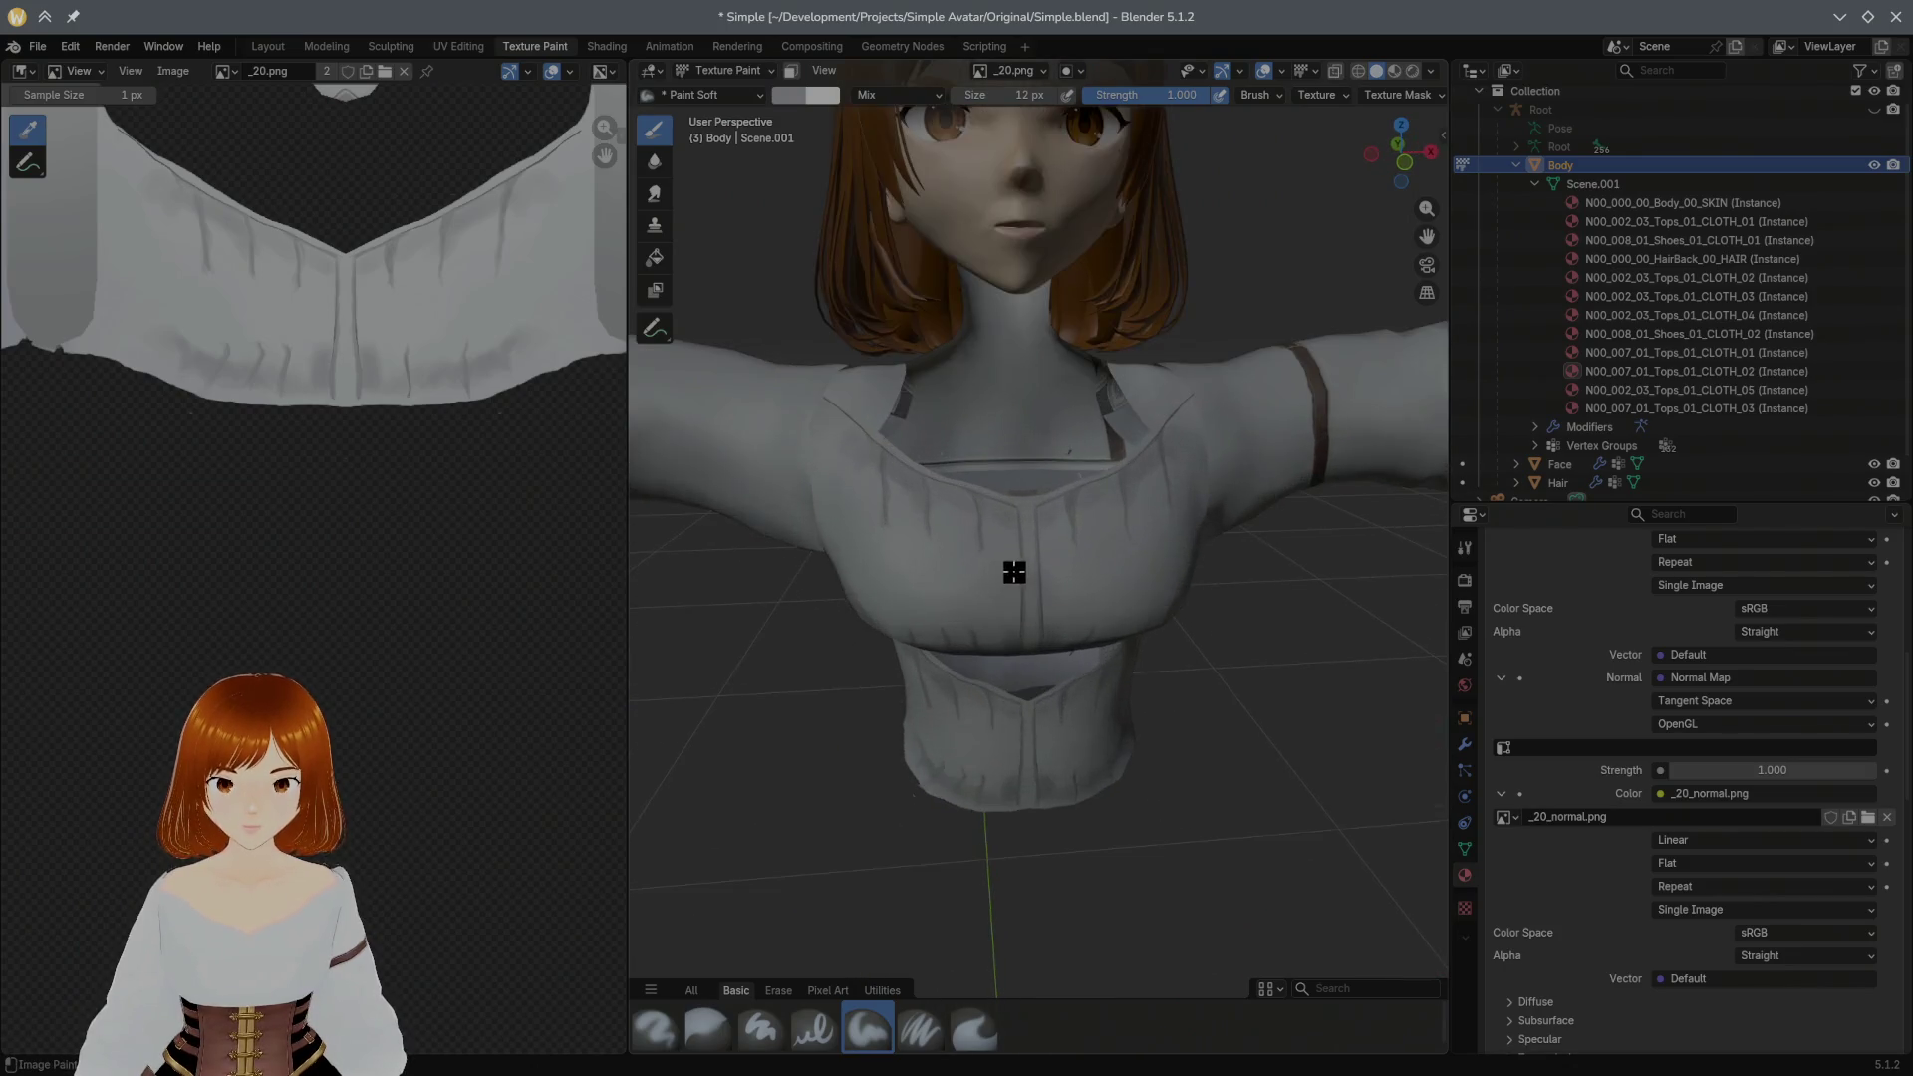
pyautogui.scroll(1, 1013, 533)
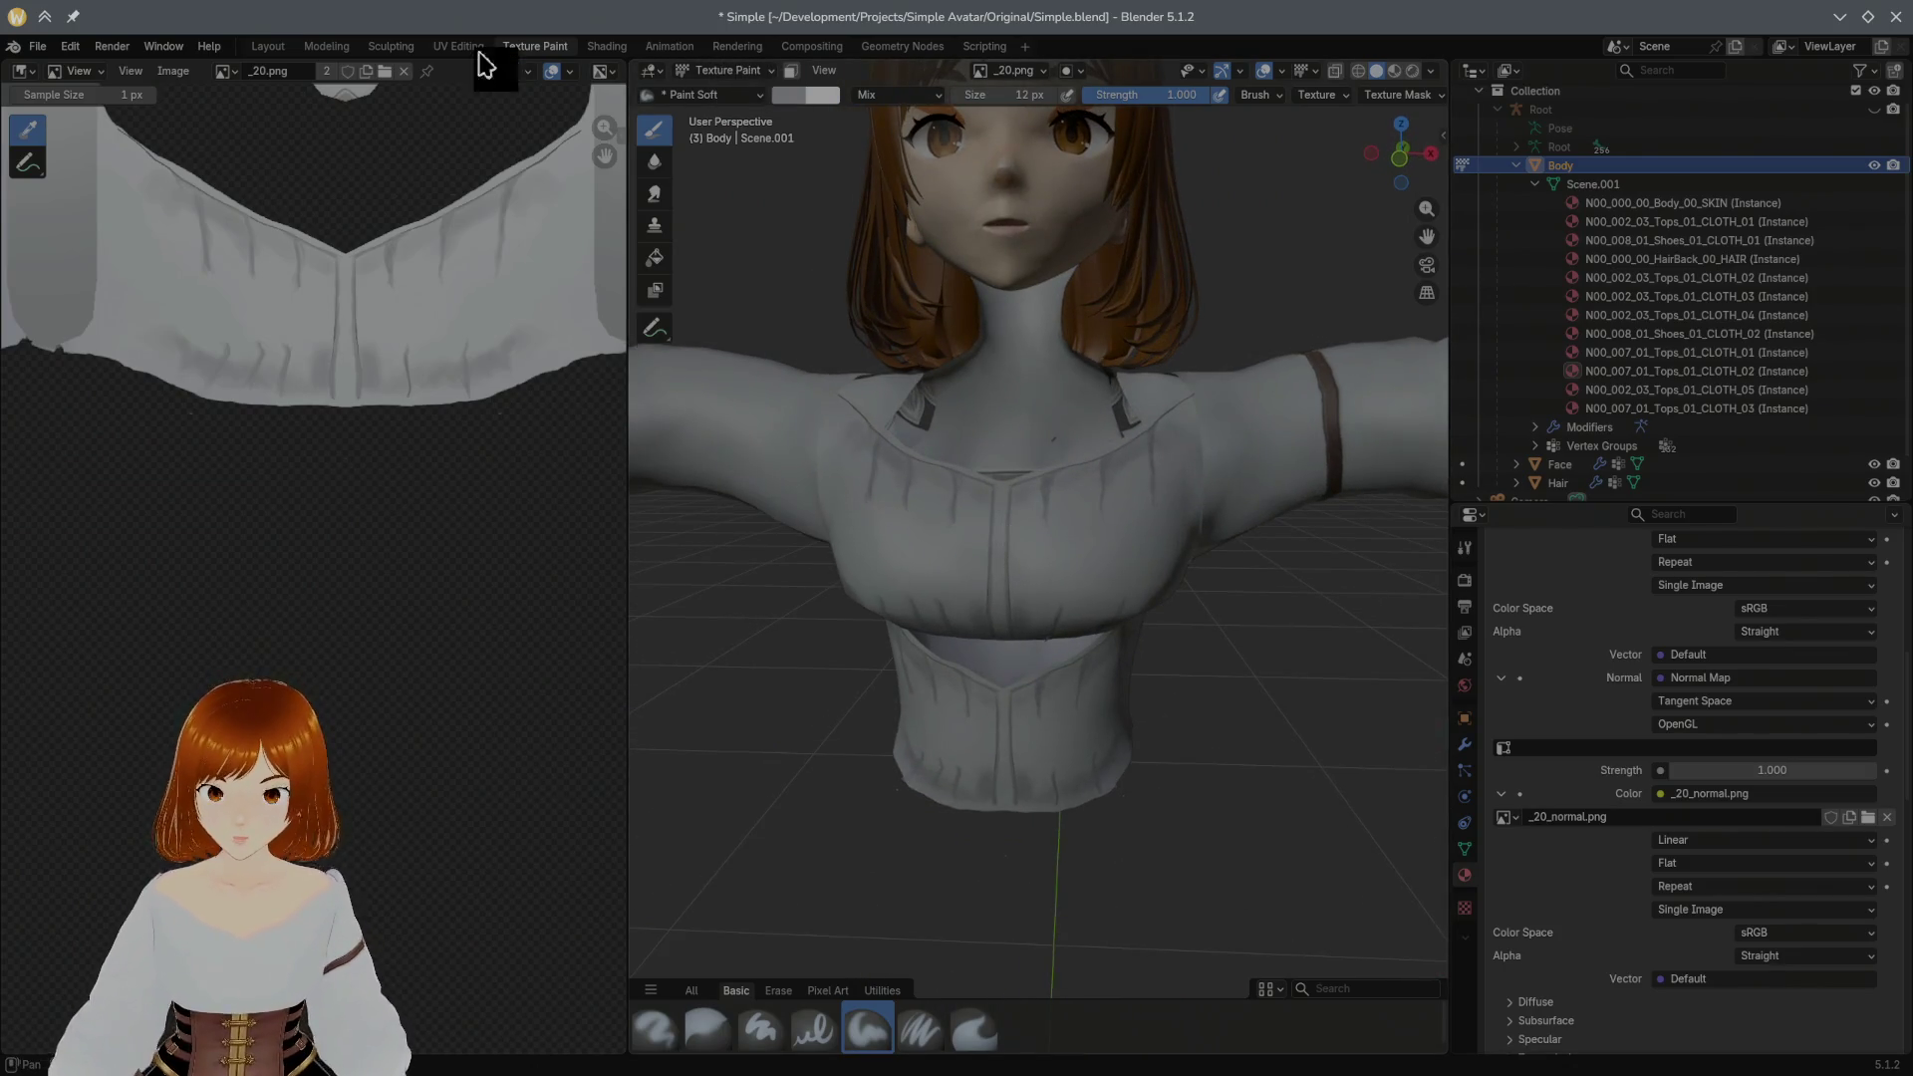
pyautogui.click(324, 48)
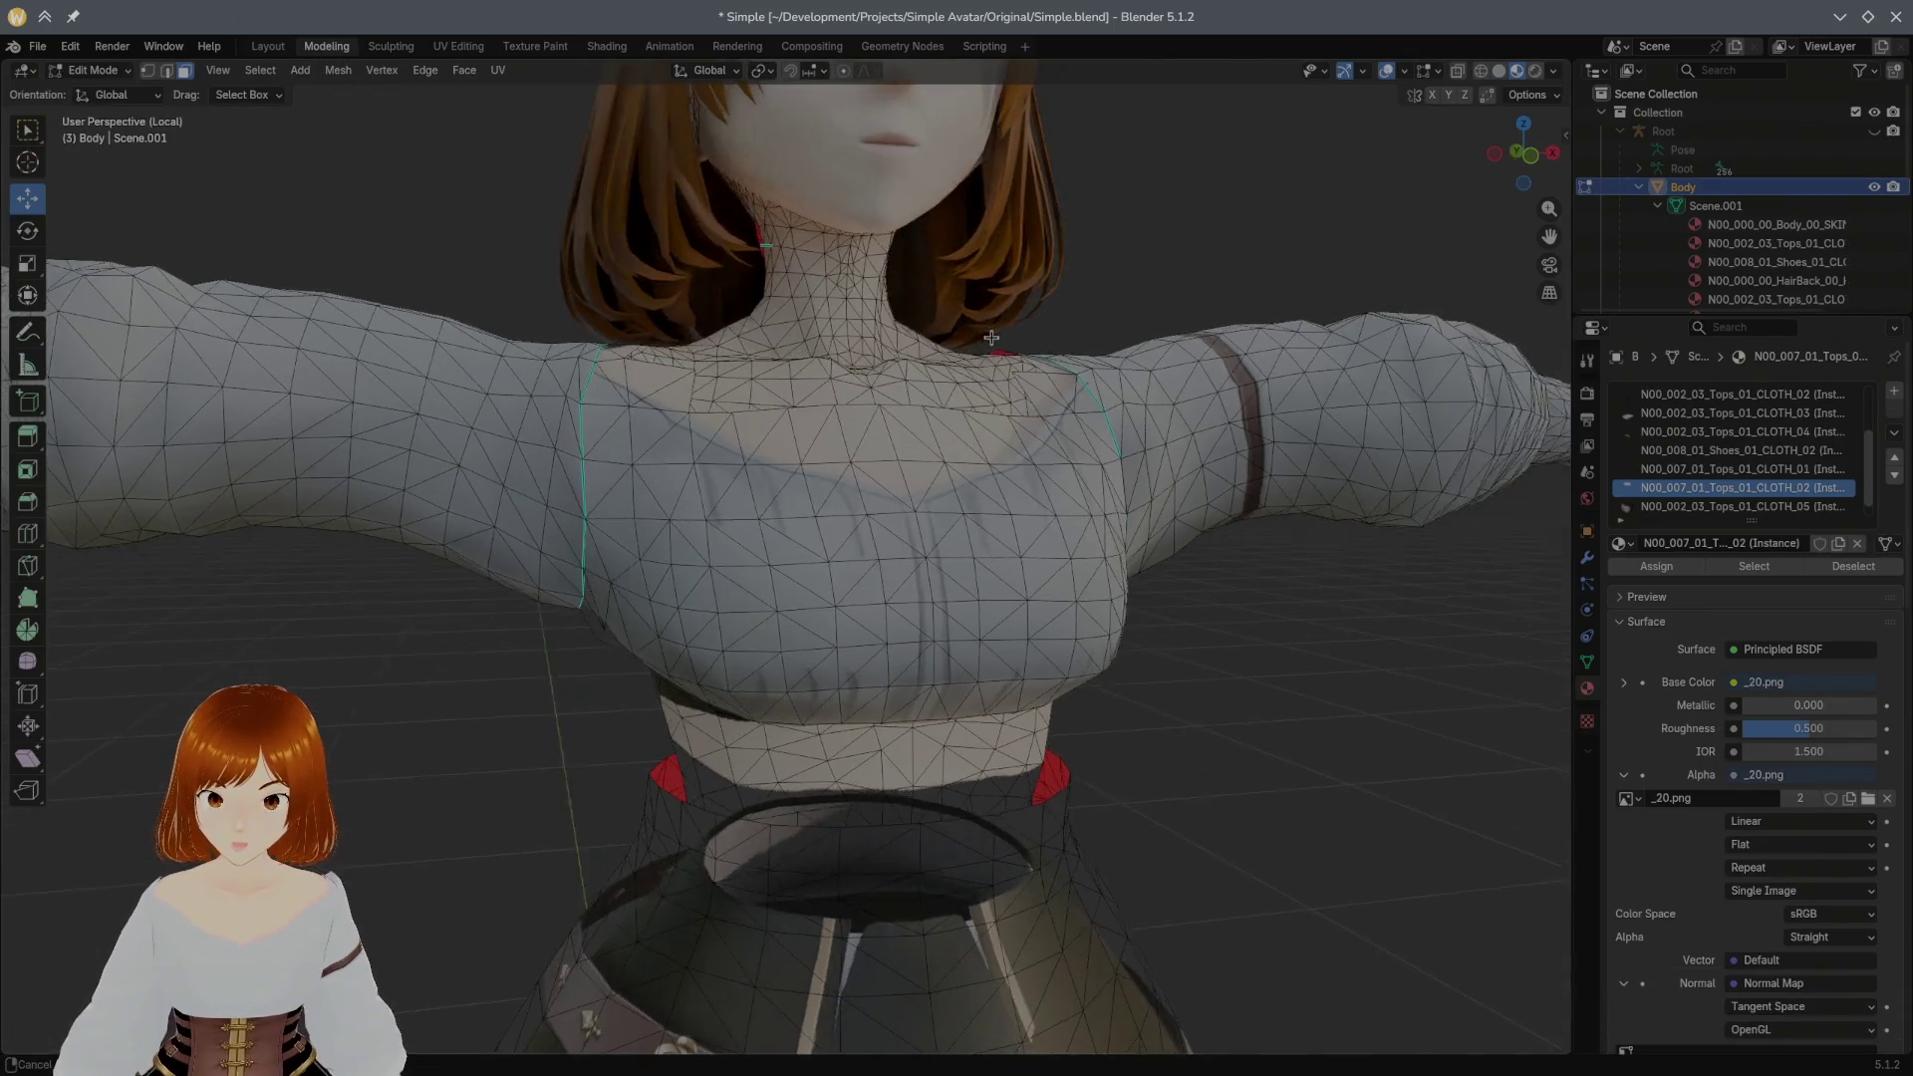
# Step: Reveal the hidden waist and corset geometry with Alt+H and orbit around the torso
pyautogui.hotkey('alt', 'h')
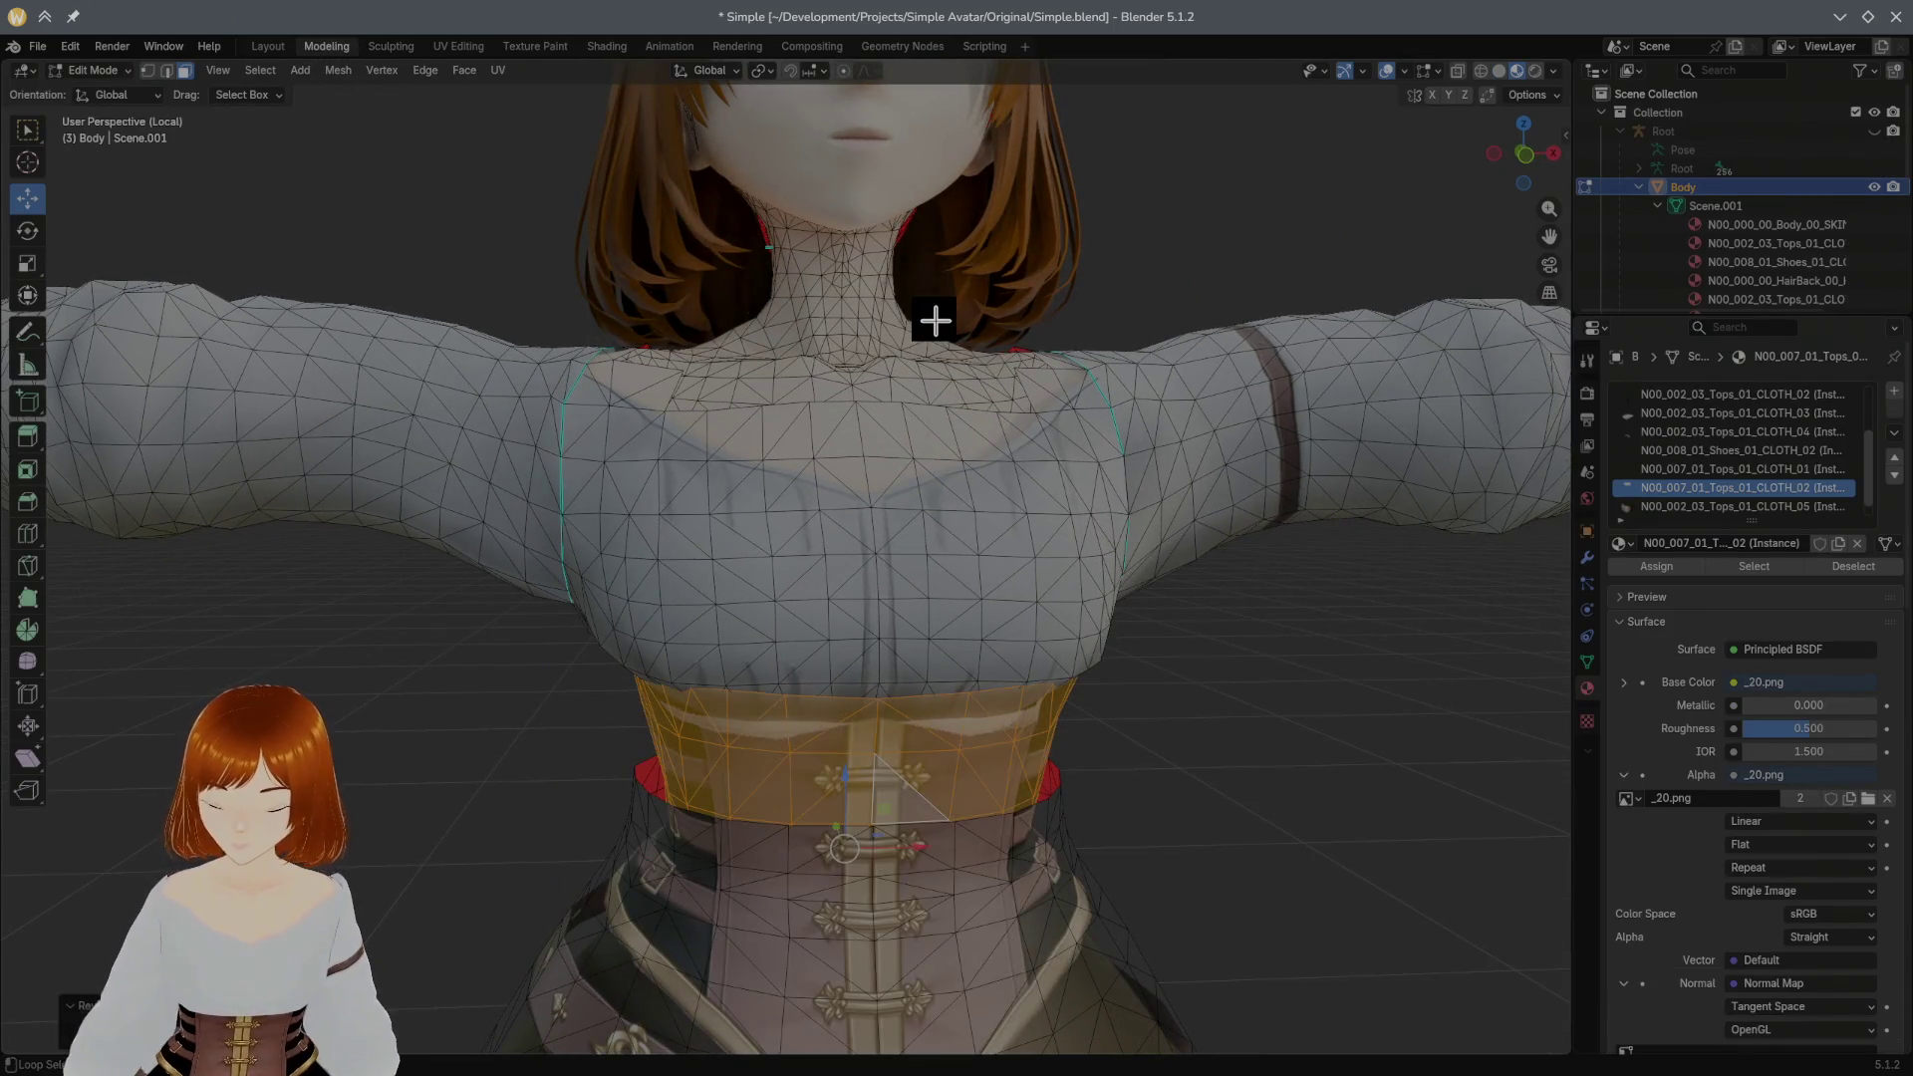
pyautogui.scroll(2, 1293, 663)
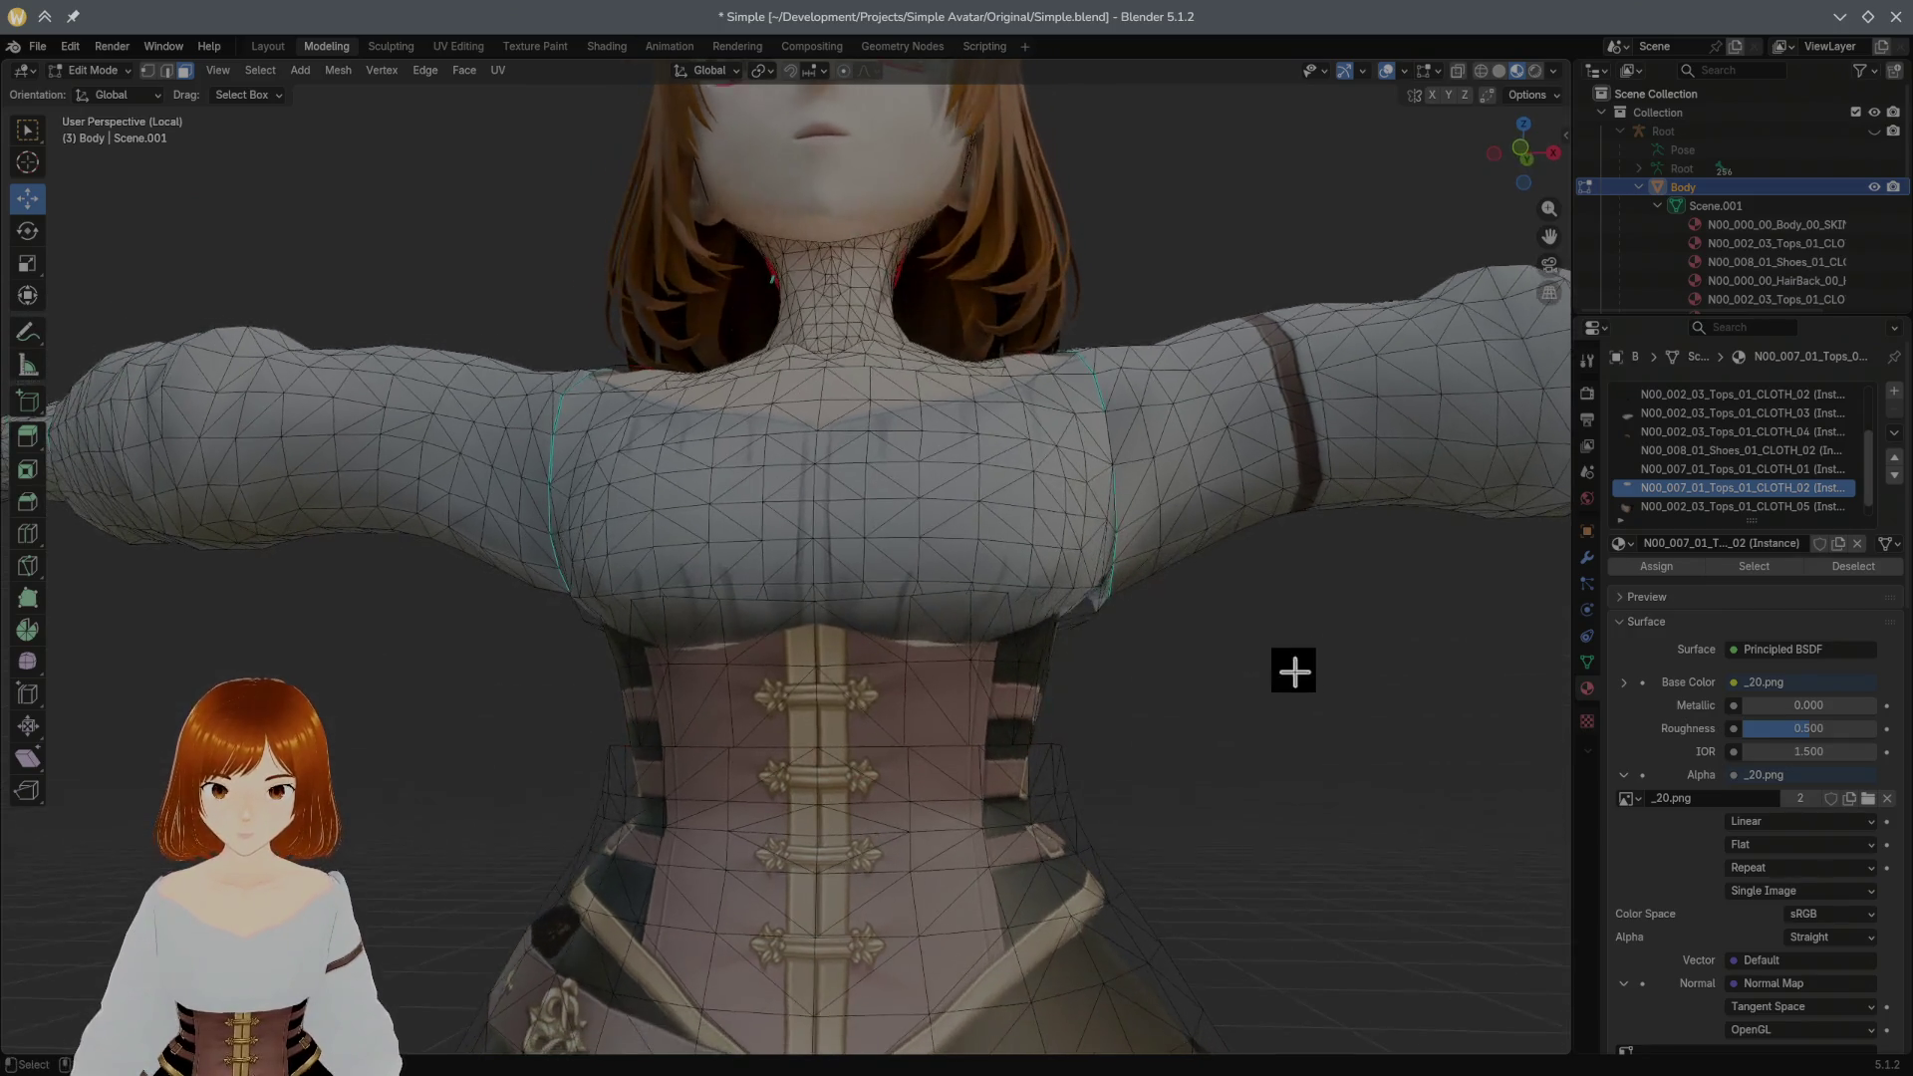
pyautogui.scroll(2, 1273, 672)
pyautogui.moveTo(1273, 672)
pyautogui.mouseDown(button='middle')
pyautogui.moveTo(1351, 680)
pyautogui.moveTo(1264, 676)
pyautogui.mouseUp(button='middle')
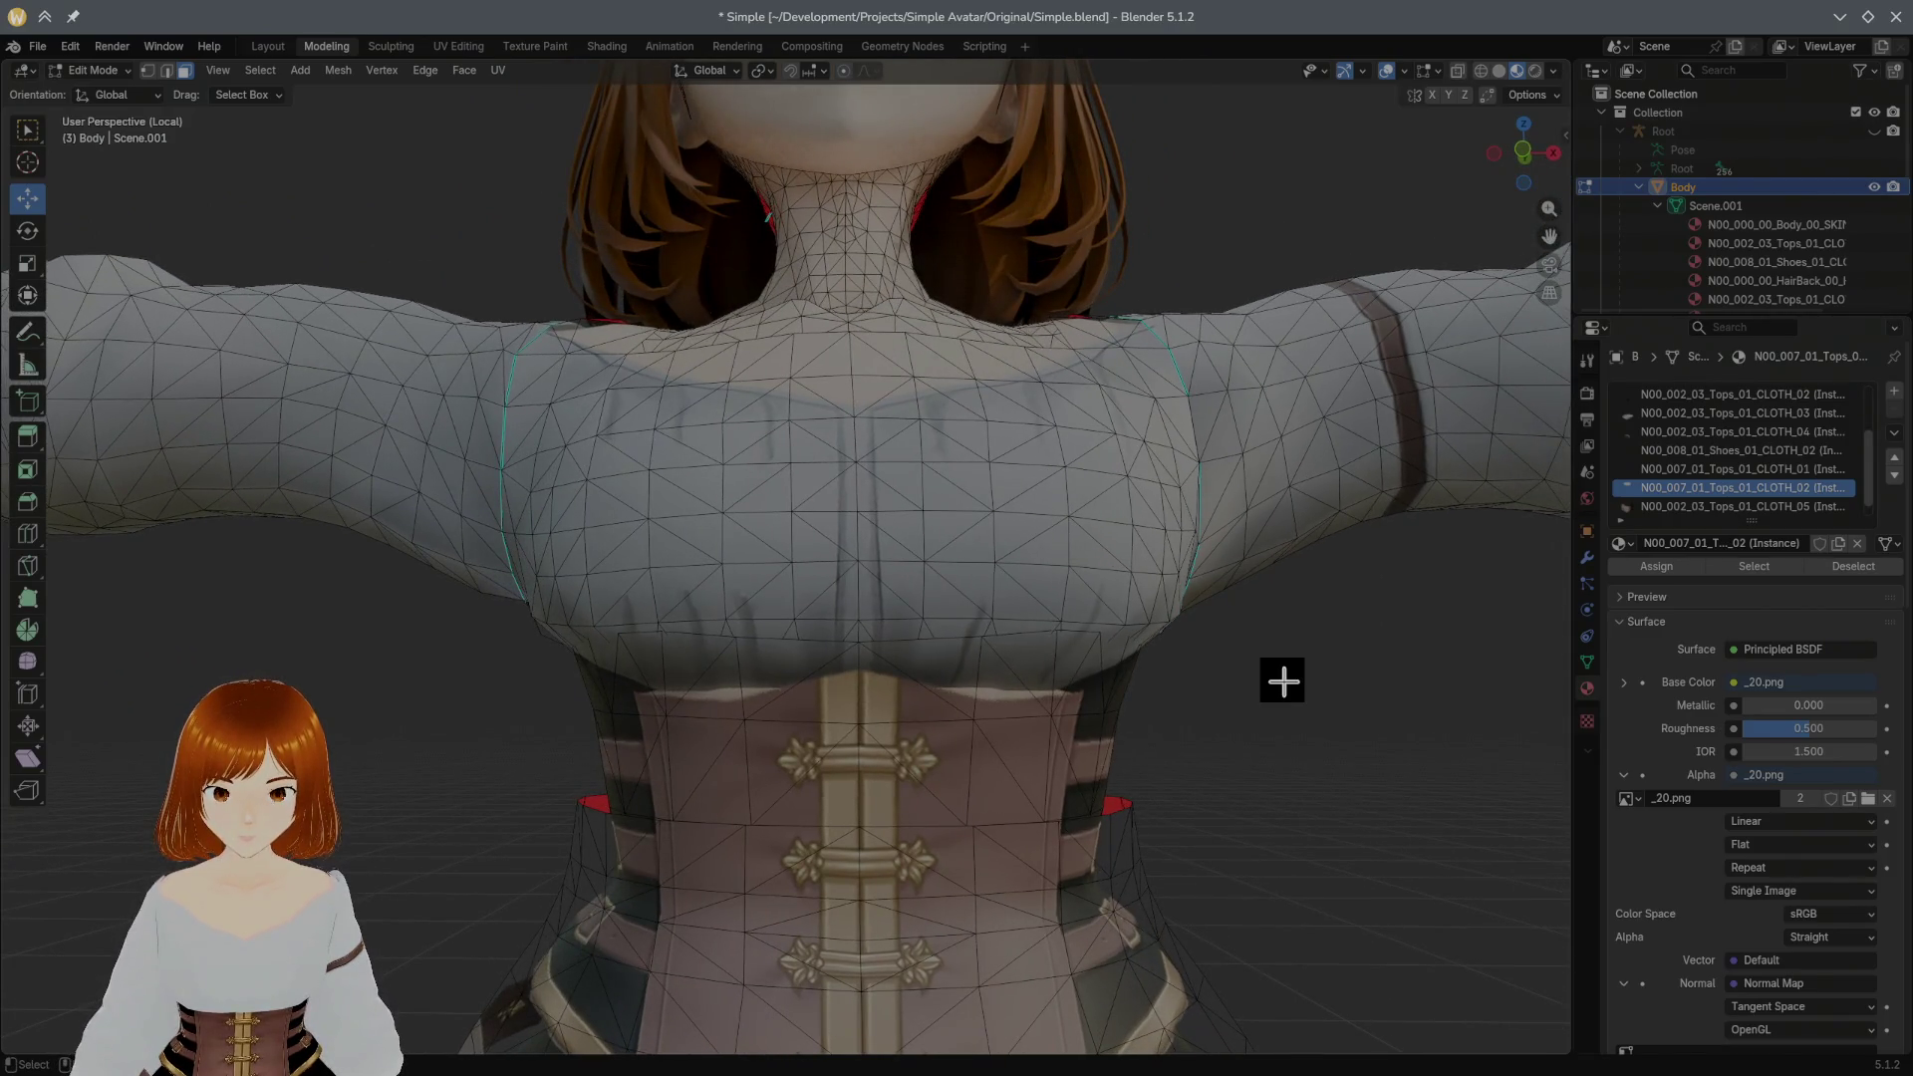